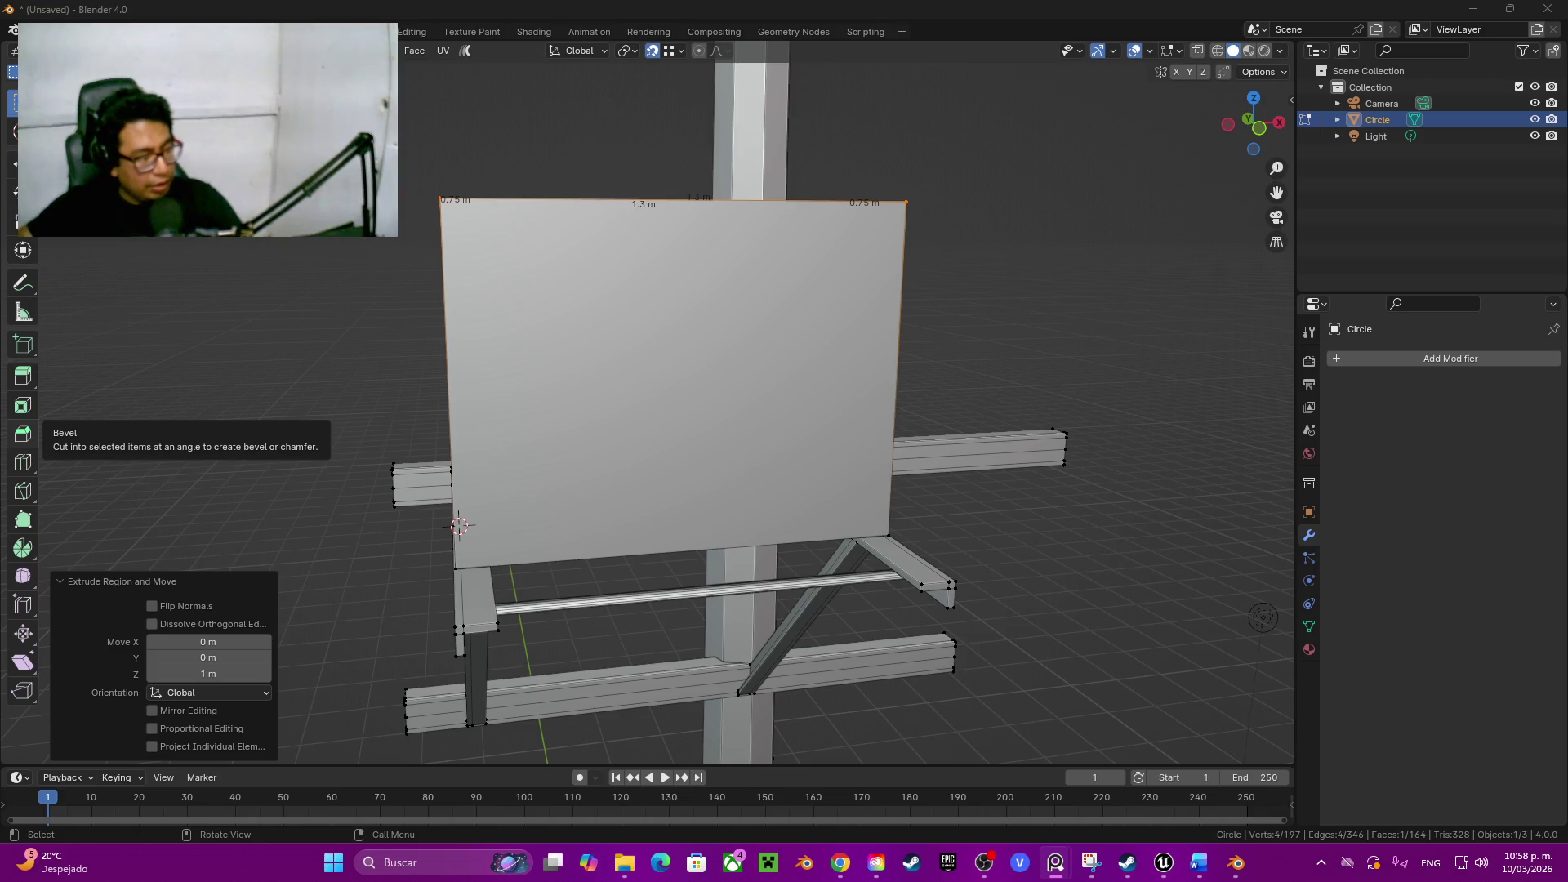
# Step: Orbit beneath the box to inspect the support frame's underside, then return to front view and select the front face
pyautogui.moveTo(651, 490)
pyautogui.mouseDown(button='middle')
pyautogui.moveTo(686, 307)
pyautogui.moveTo(759, 404)
pyautogui.mouseUp(button='middle')
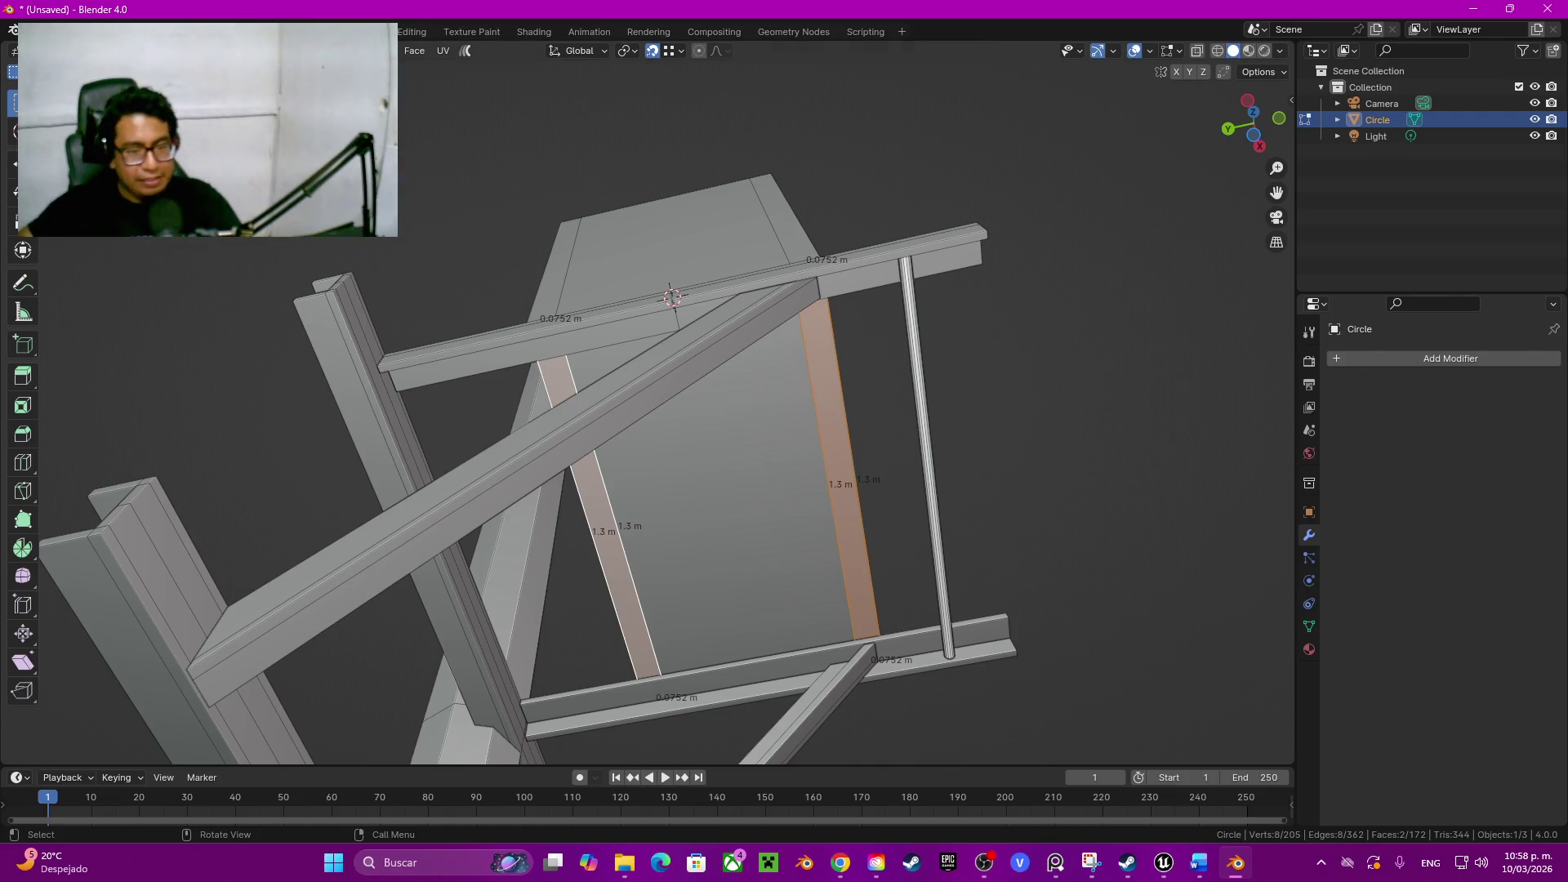
pyautogui.moveTo(761, 405); pyautogui.dragTo(735, 380, button='middle')
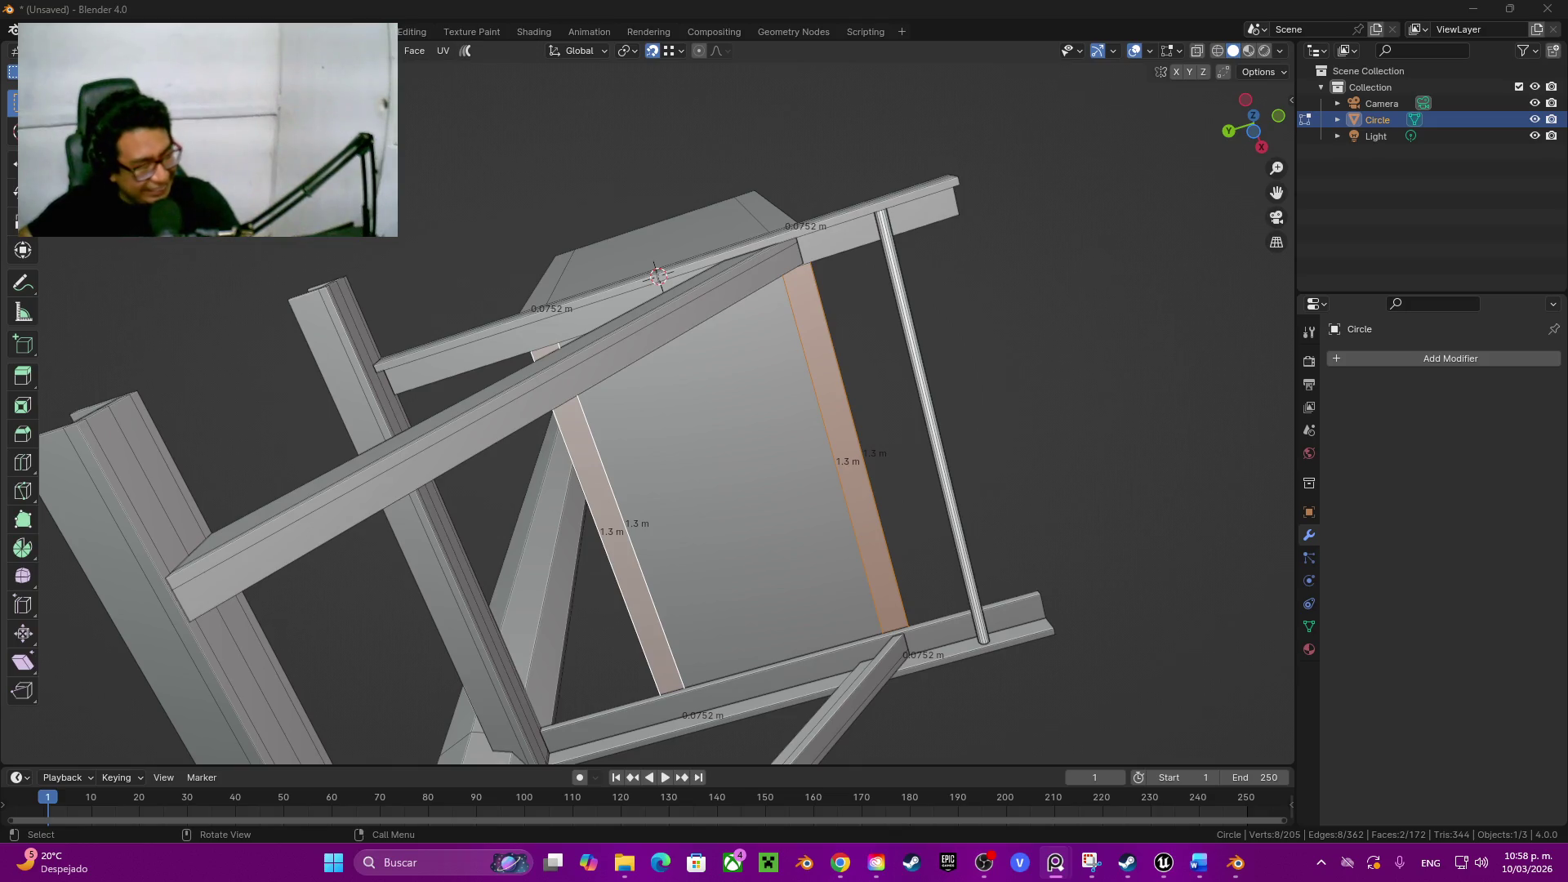
pyautogui.moveTo(662, 405); pyautogui.dragTo(588, 417, button='middle')
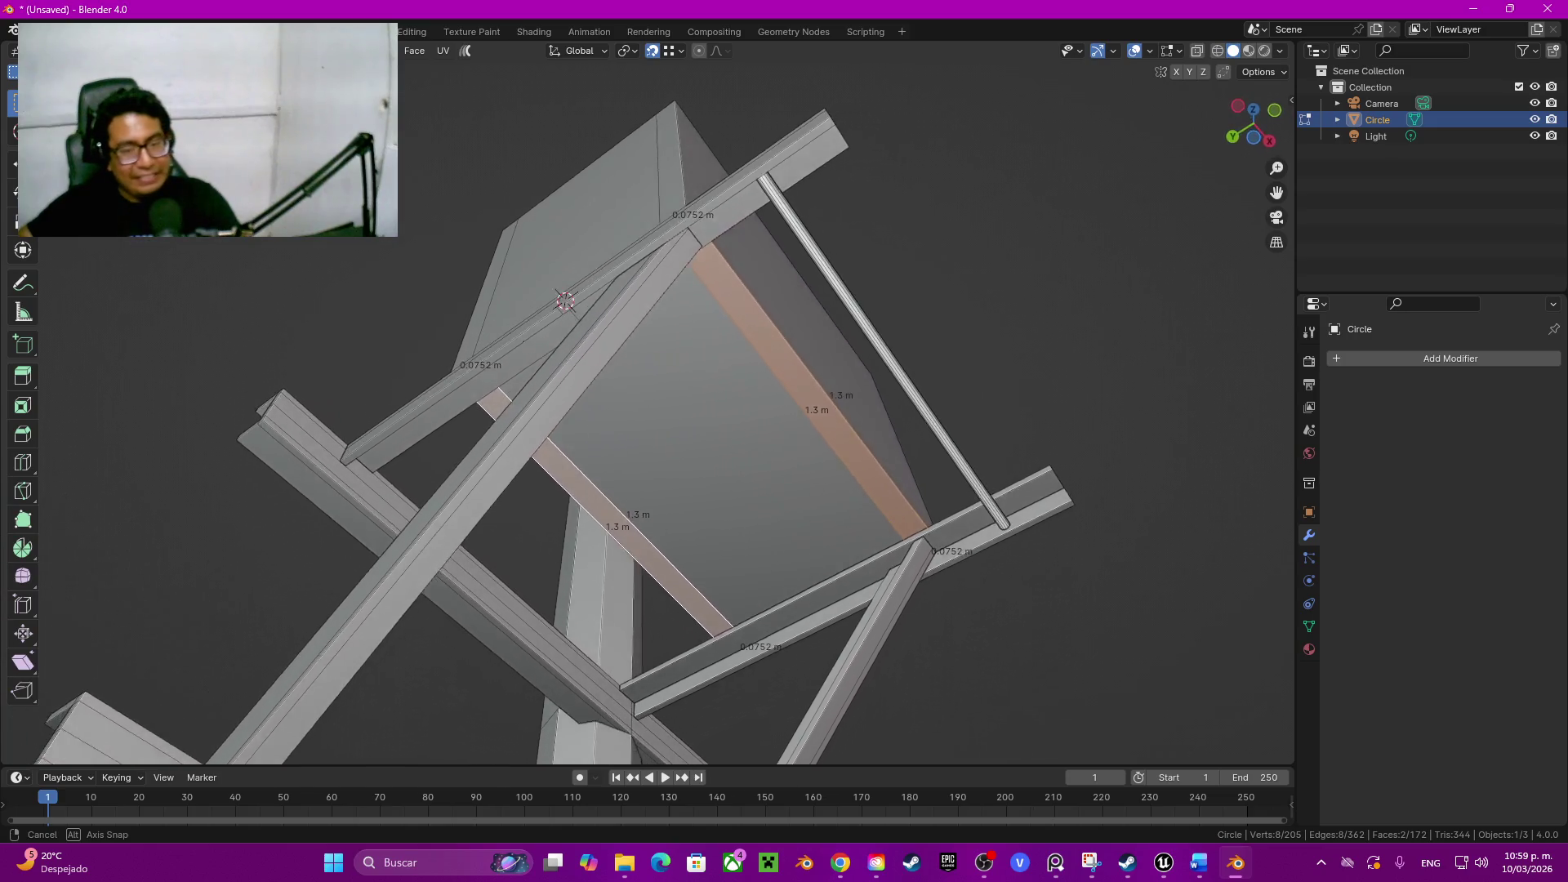
pyautogui.moveTo(661, 404); pyautogui.dragTo(759, 356, button='middle')
pyautogui.click(760, 356)
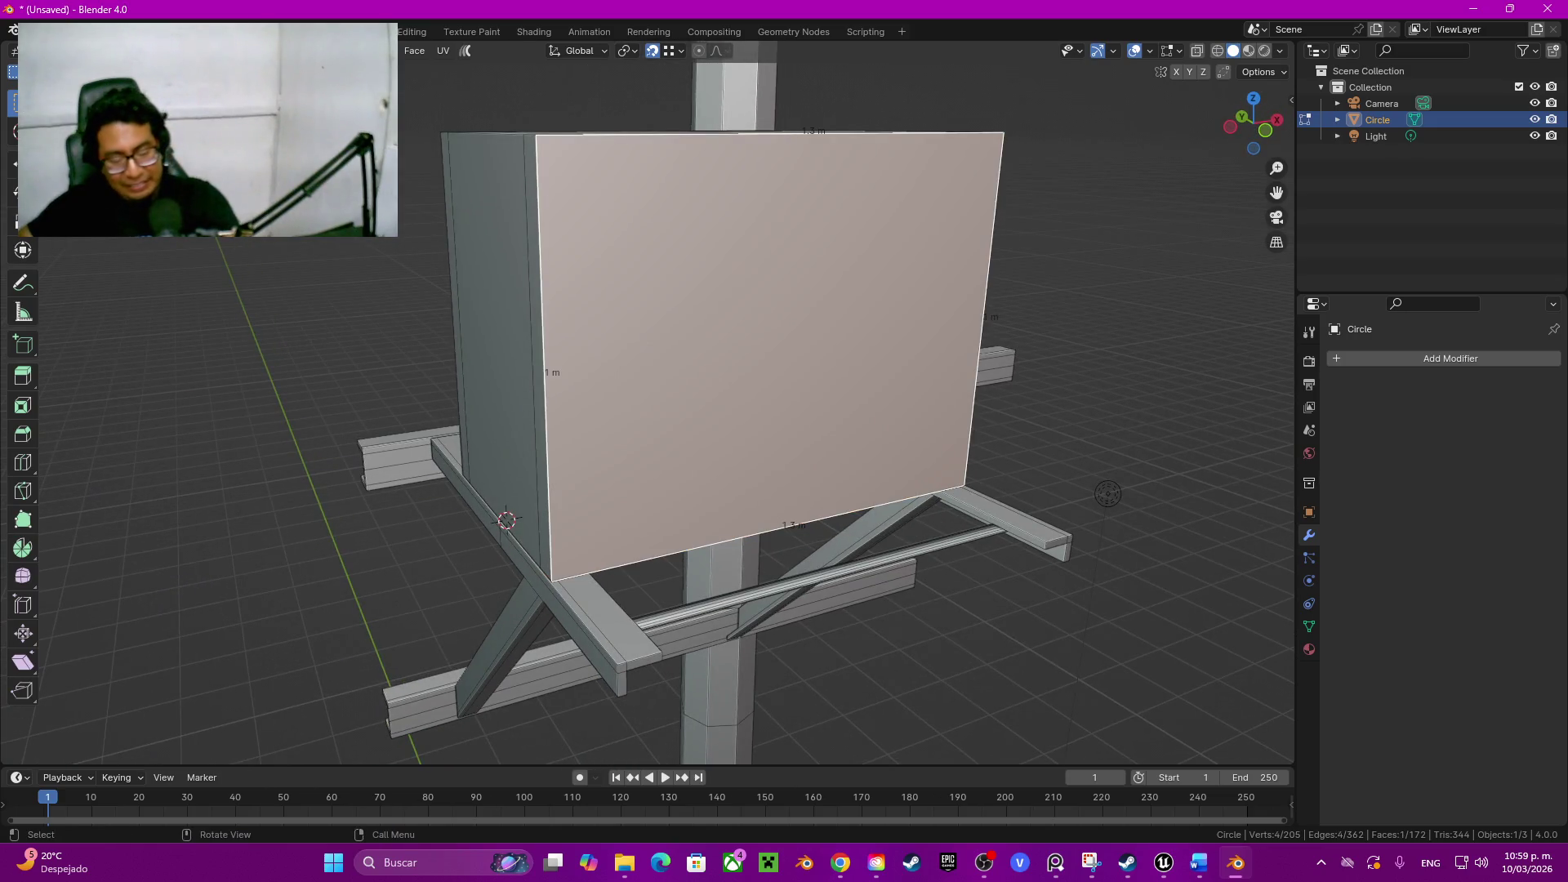
# Step: Select the whole linked box and move it up 0.15 m along Z
pyautogui.press('l')
pyautogui.press('g')
pyautogui.press('z')
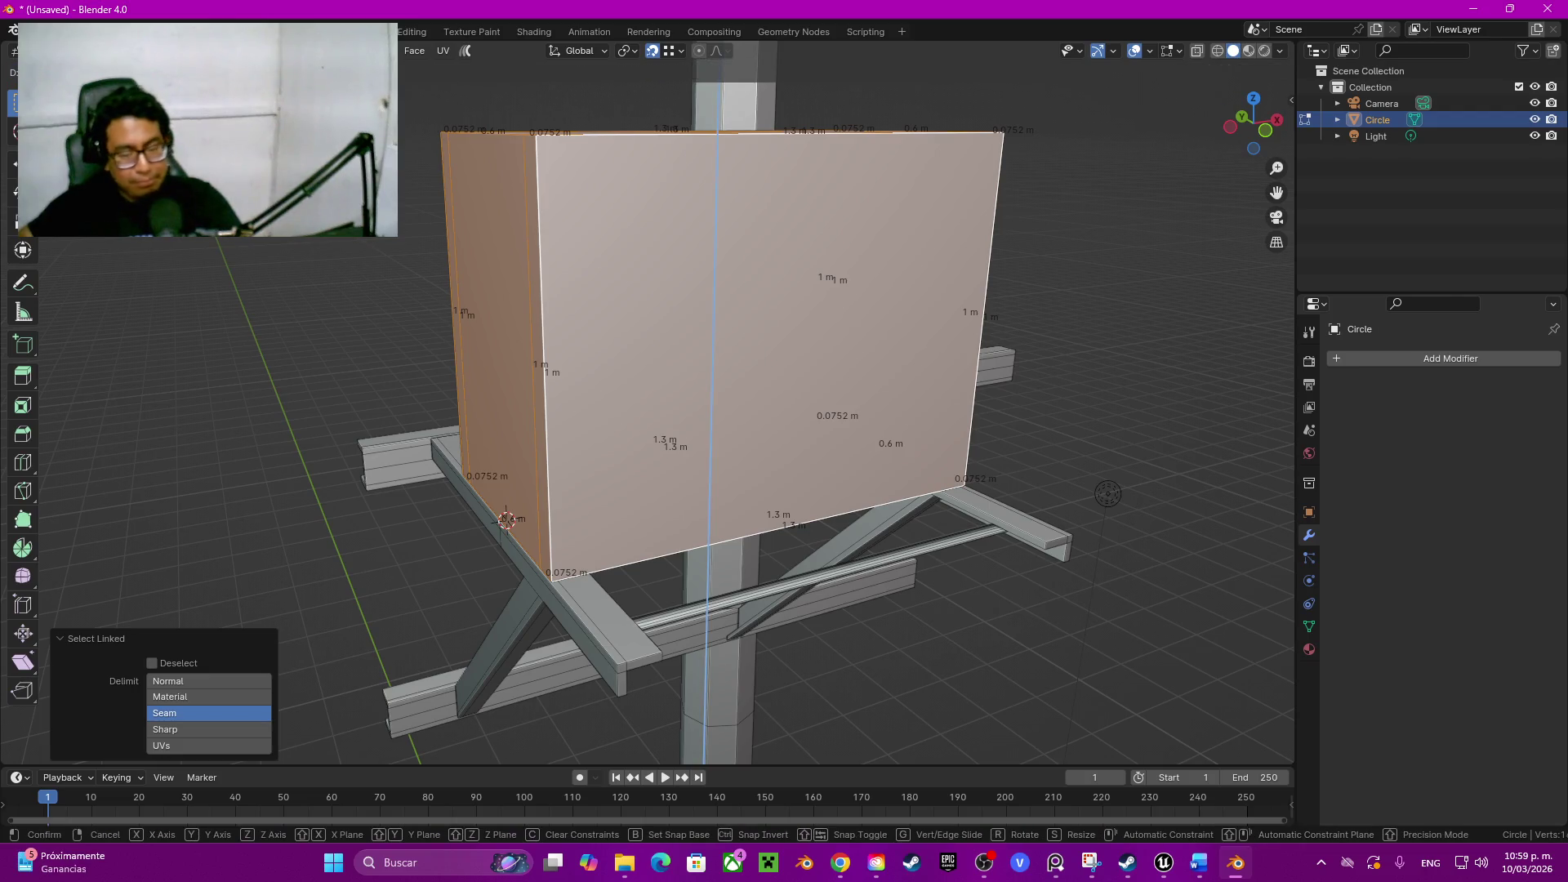
pyautogui.write('0.15')
pyautogui.press('Return')
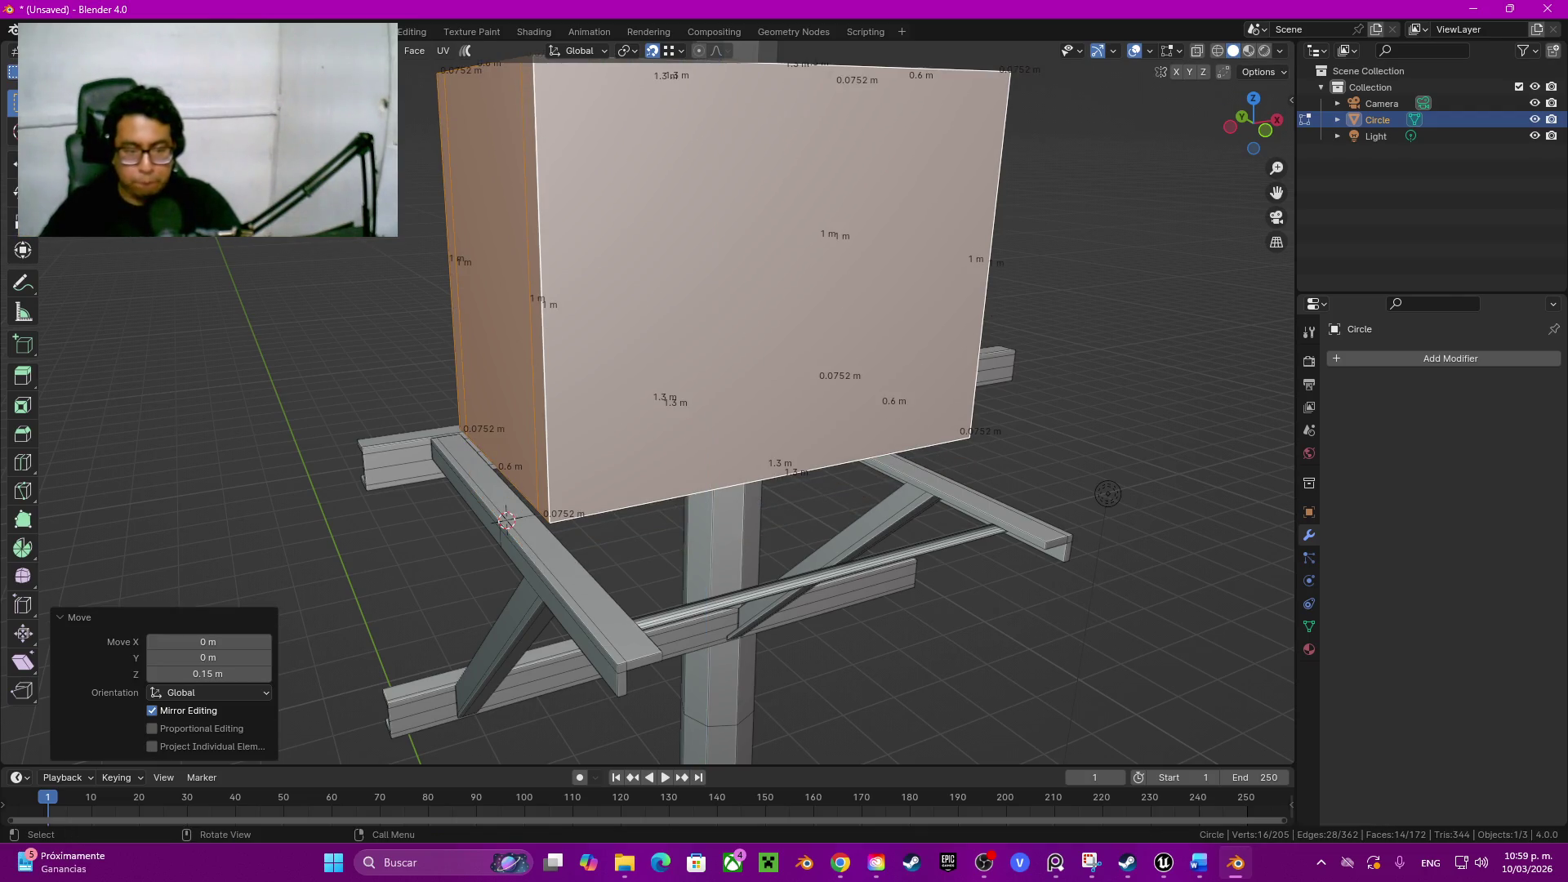
# Step: Select the box's underside strip and centre faces from below, returning to a front view of the bottom
pyautogui.moveTo(1106, 493); pyautogui.dragTo(1107, 306, button='middle')
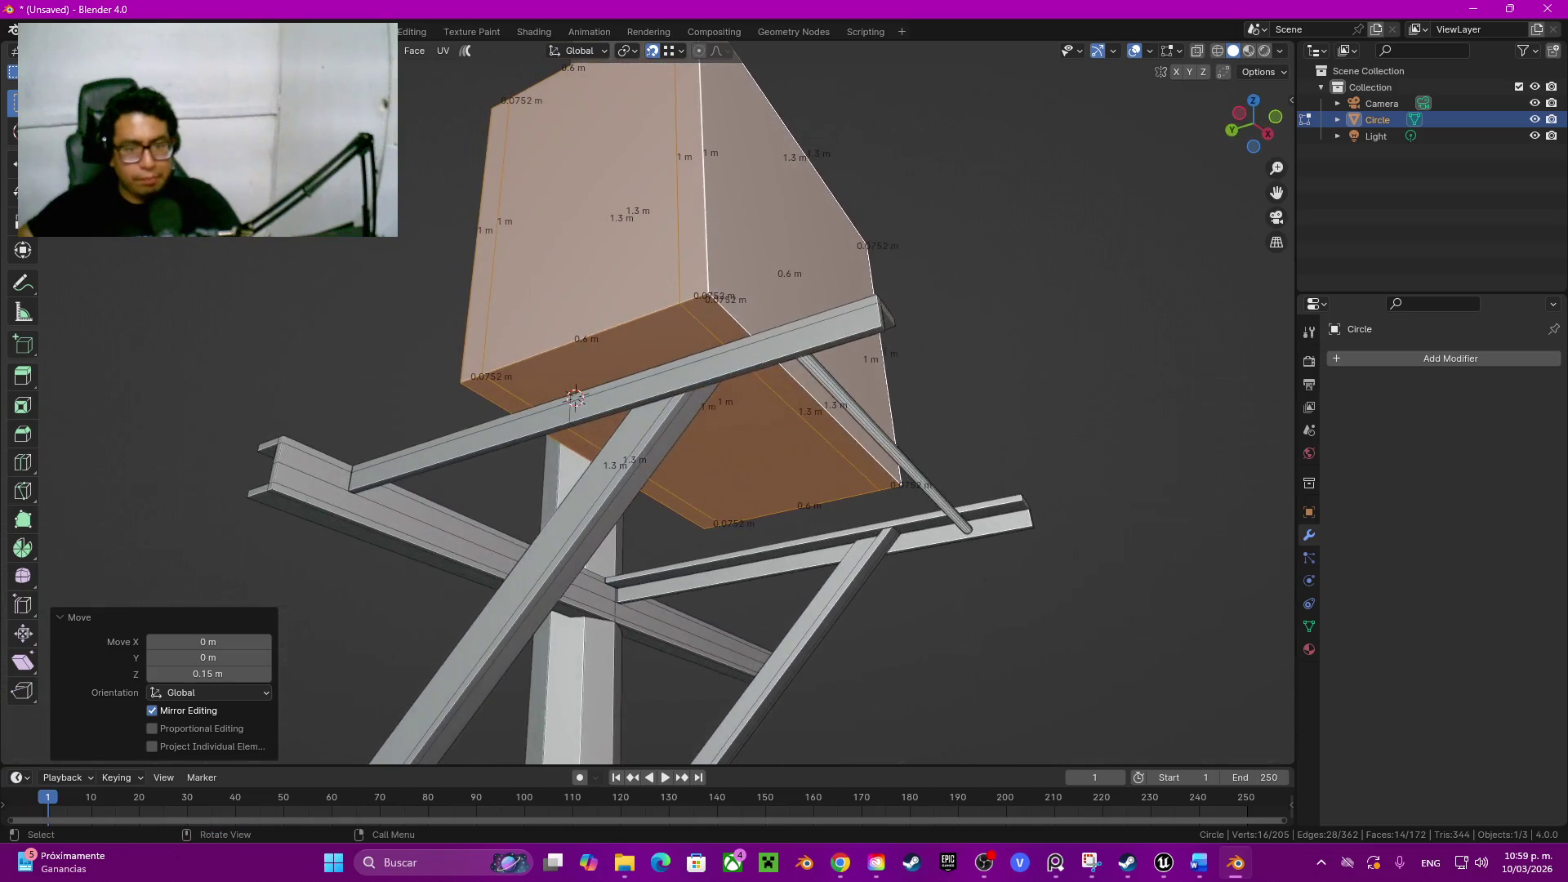
pyautogui.click(834, 428)
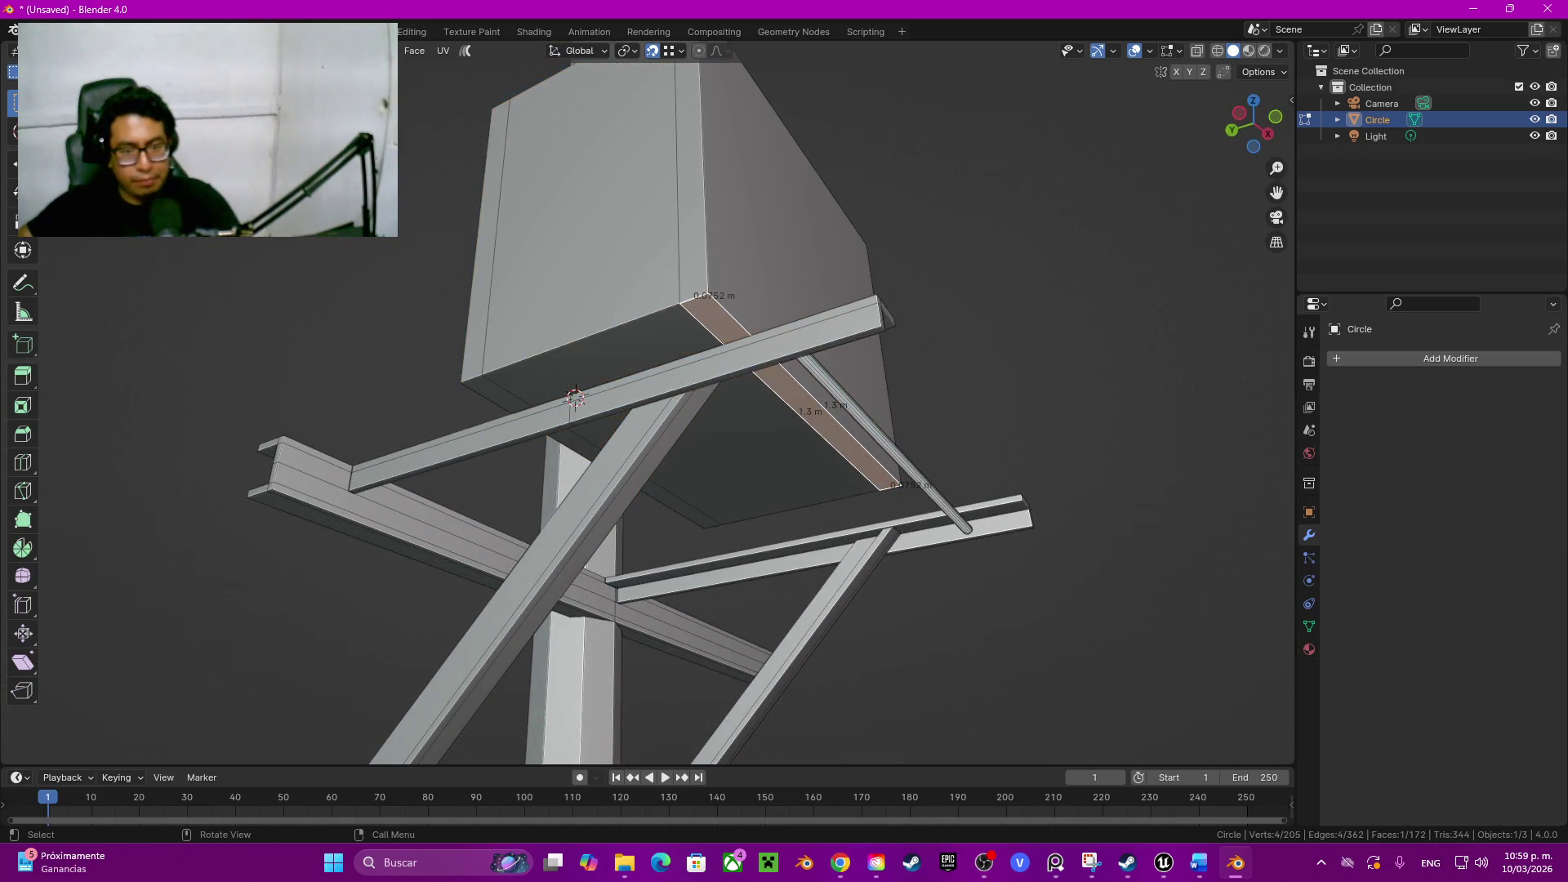
pyautogui.keyDown('ctrl'); pyautogui.click(576, 451); pyautogui.keyUp('ctrl')
pyautogui.moveTo(784, 490); pyautogui.dragTo(786, 406, button='middle')
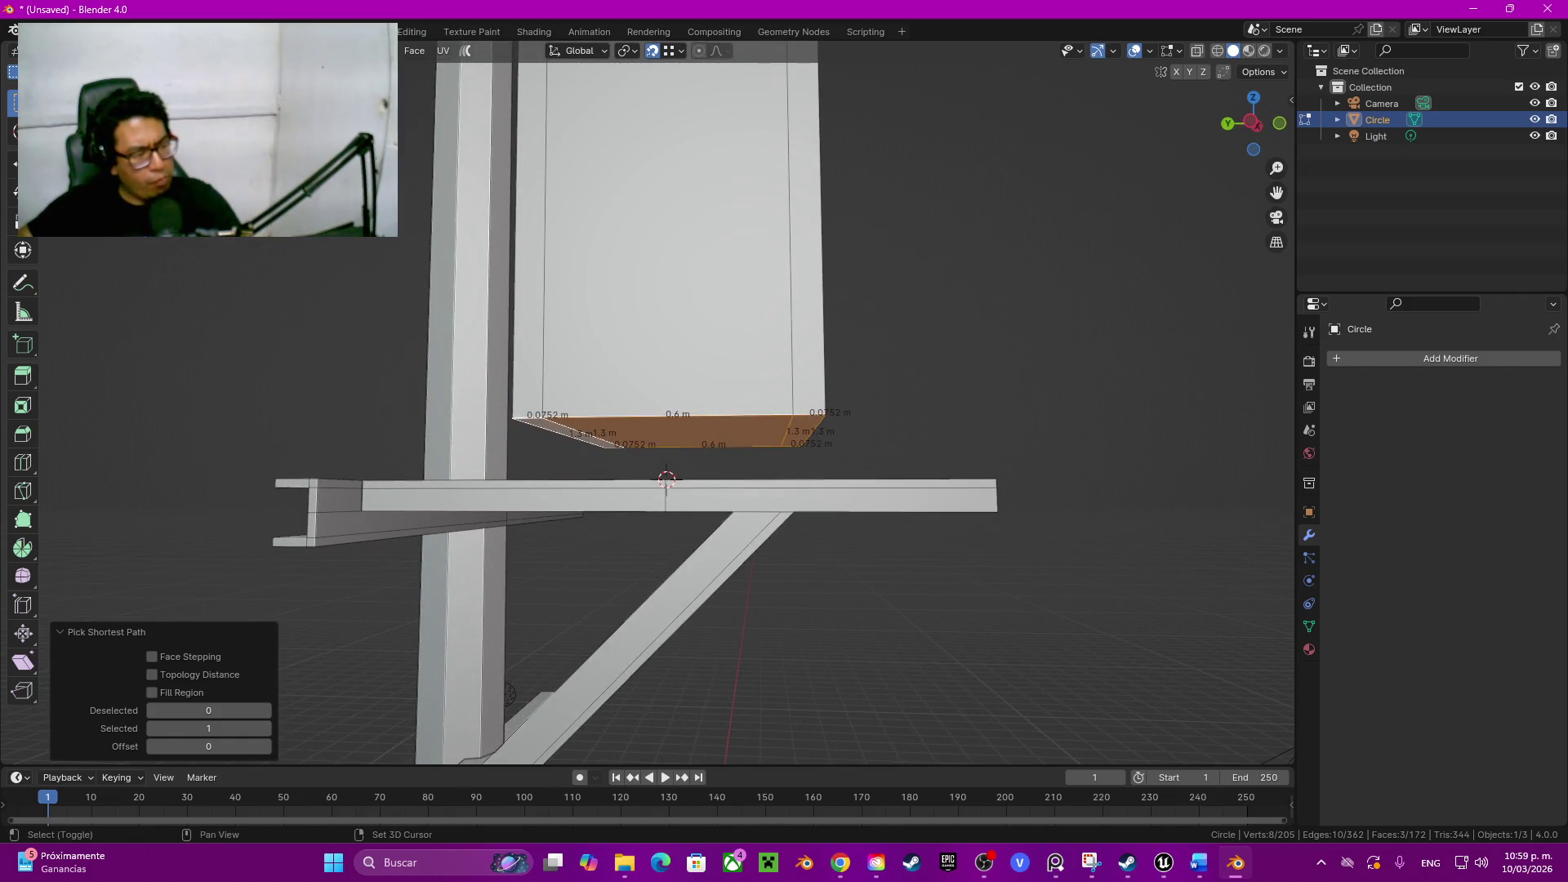
# Step: Duplicate the box's bottom faces and lift the copy back up vertically into place
pyautogui.press('g')
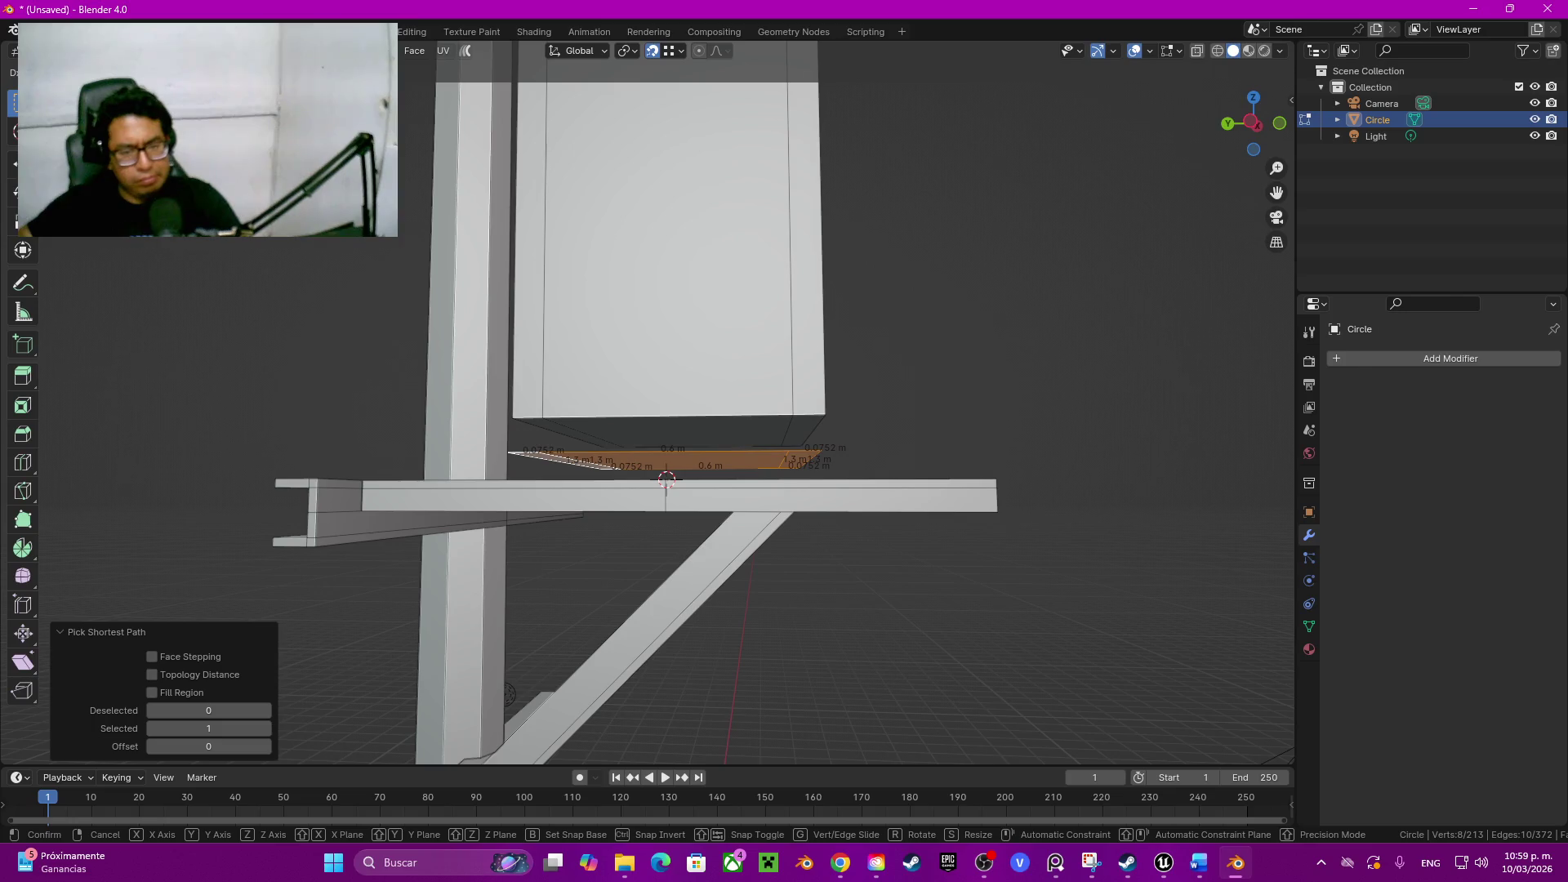
pyautogui.click(666, 479)
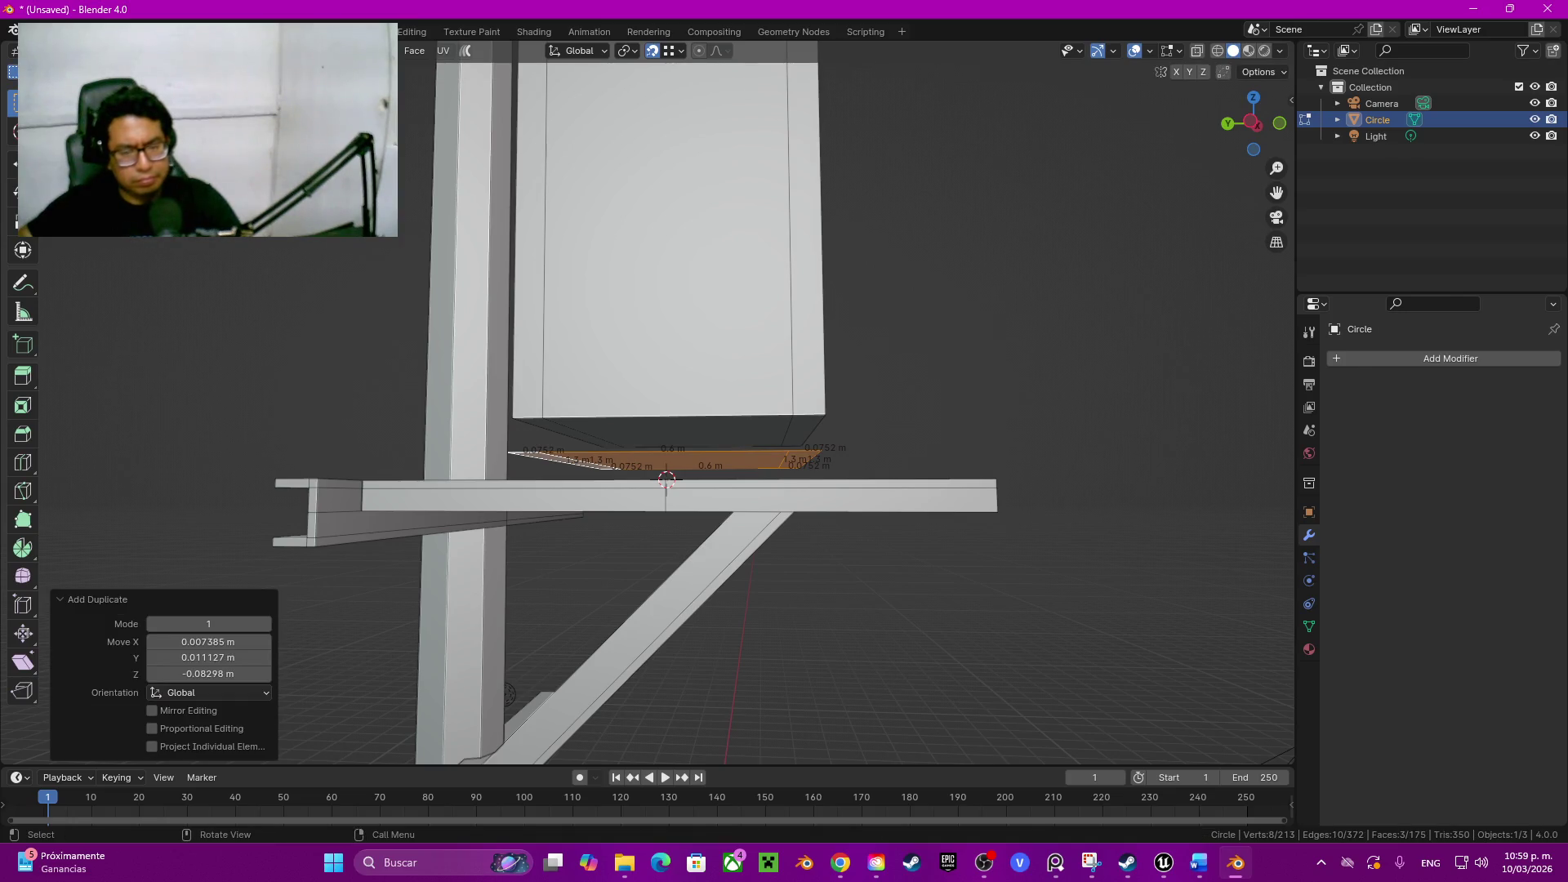
pyautogui.press('g')
pyautogui.press('z')
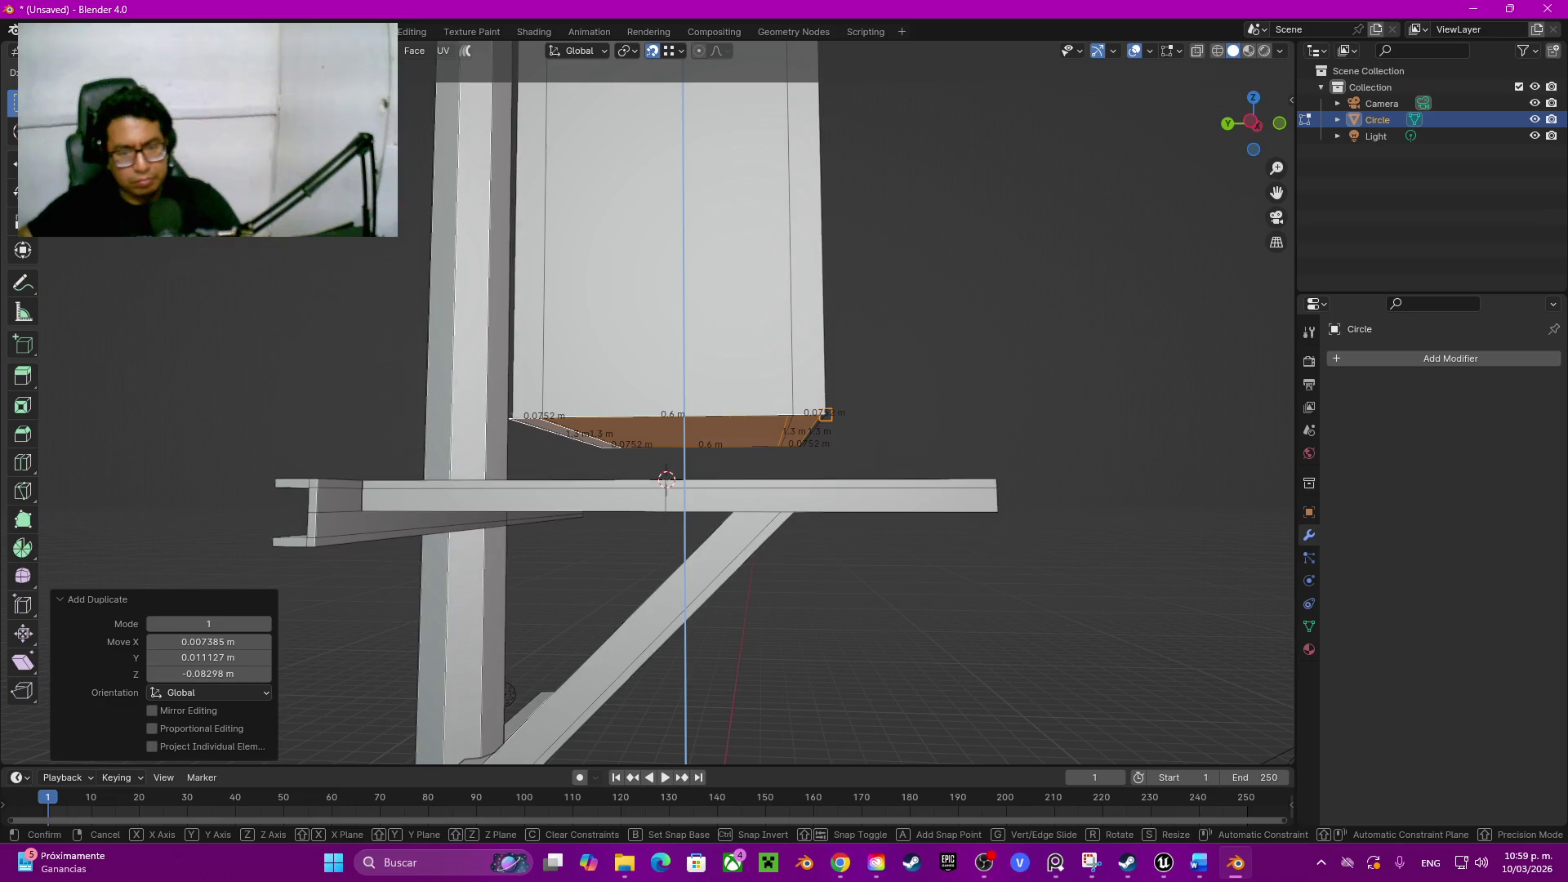
pyautogui.press('Return')
# Step: Realign the copied slab with the box bottom and hide everything except the copy (Shift+H)
pyautogui.moveTo(666, 478)
pyautogui.mouseDown(button='middle')
pyautogui.moveTo(736, 405)
pyautogui.moveTo(736, 430)
pyautogui.mouseUp(button='middle')
pyautogui.press('g')
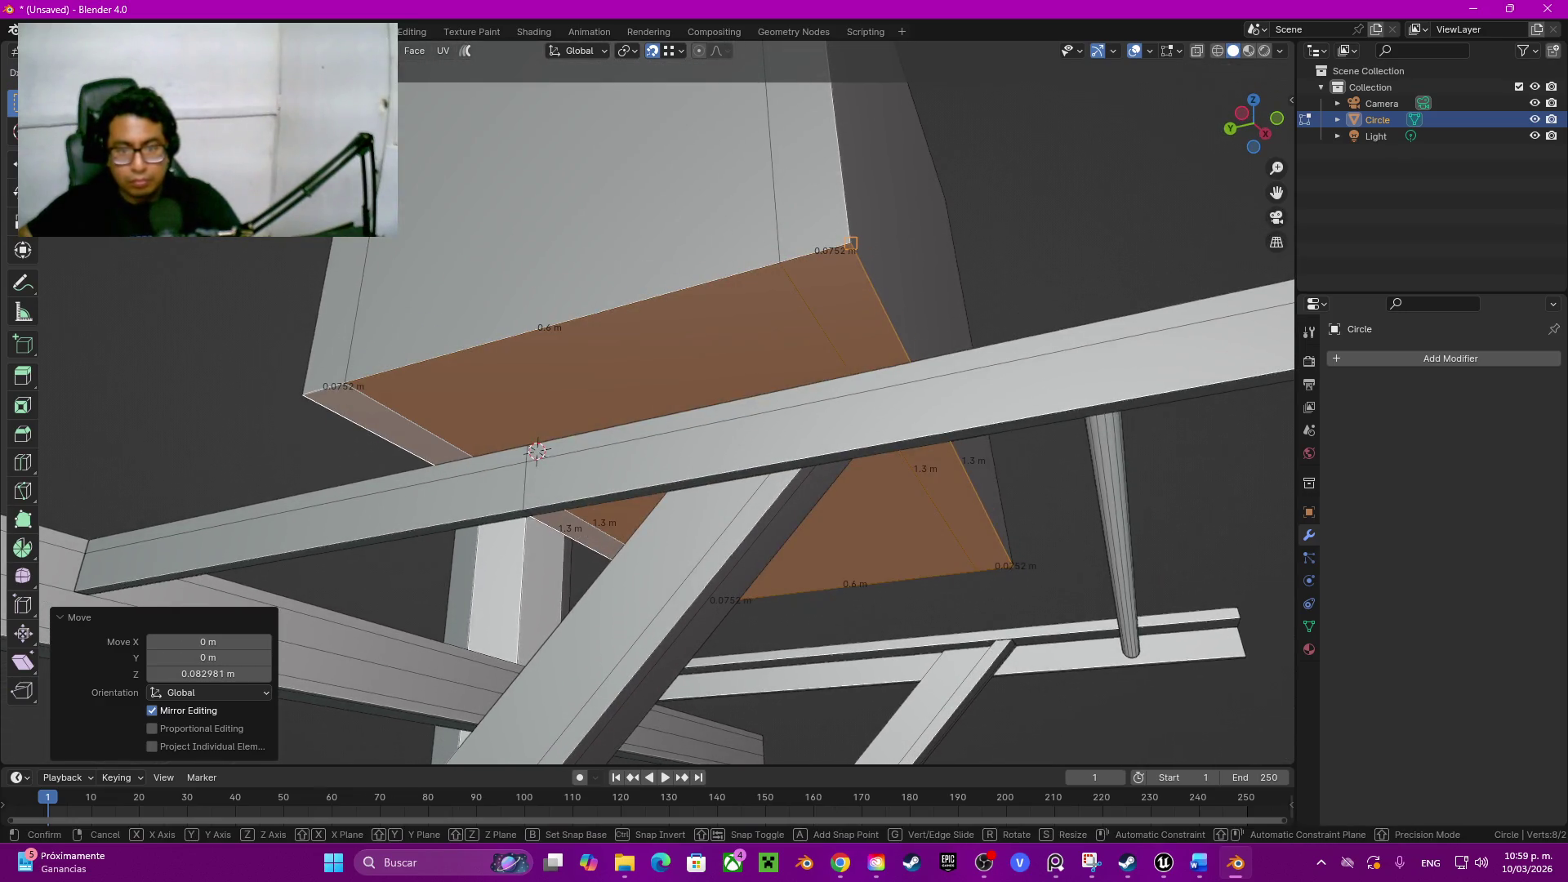
pyautogui.press('Return')
pyautogui.moveTo(668, 405); pyautogui.dragTo(686, 381, button='middle')
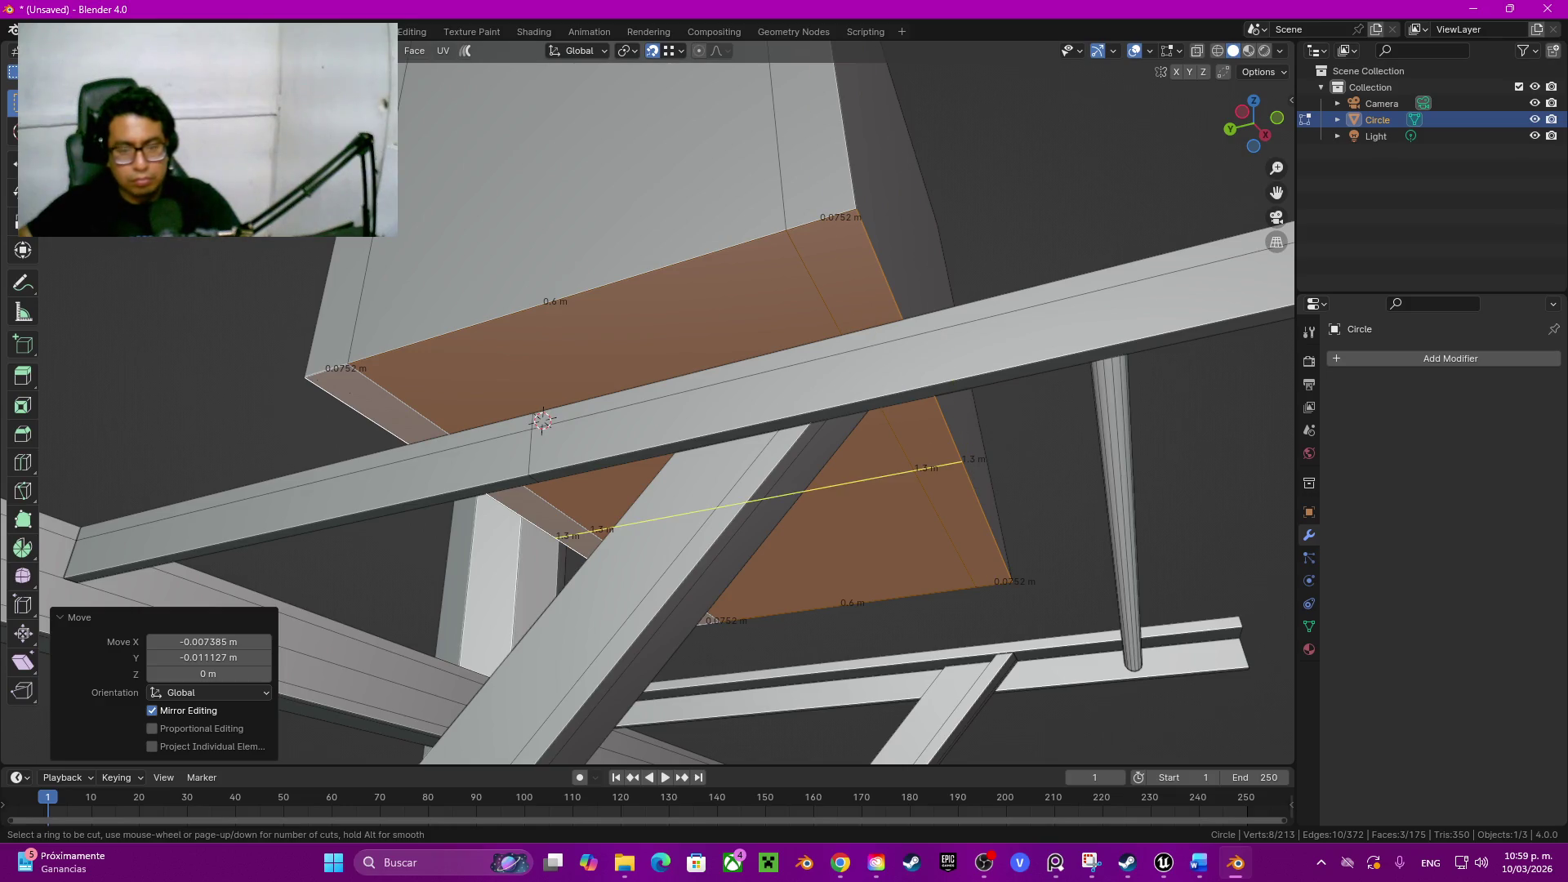
pyautogui.press('shift')
pyautogui.hotkey('shift', 'h')
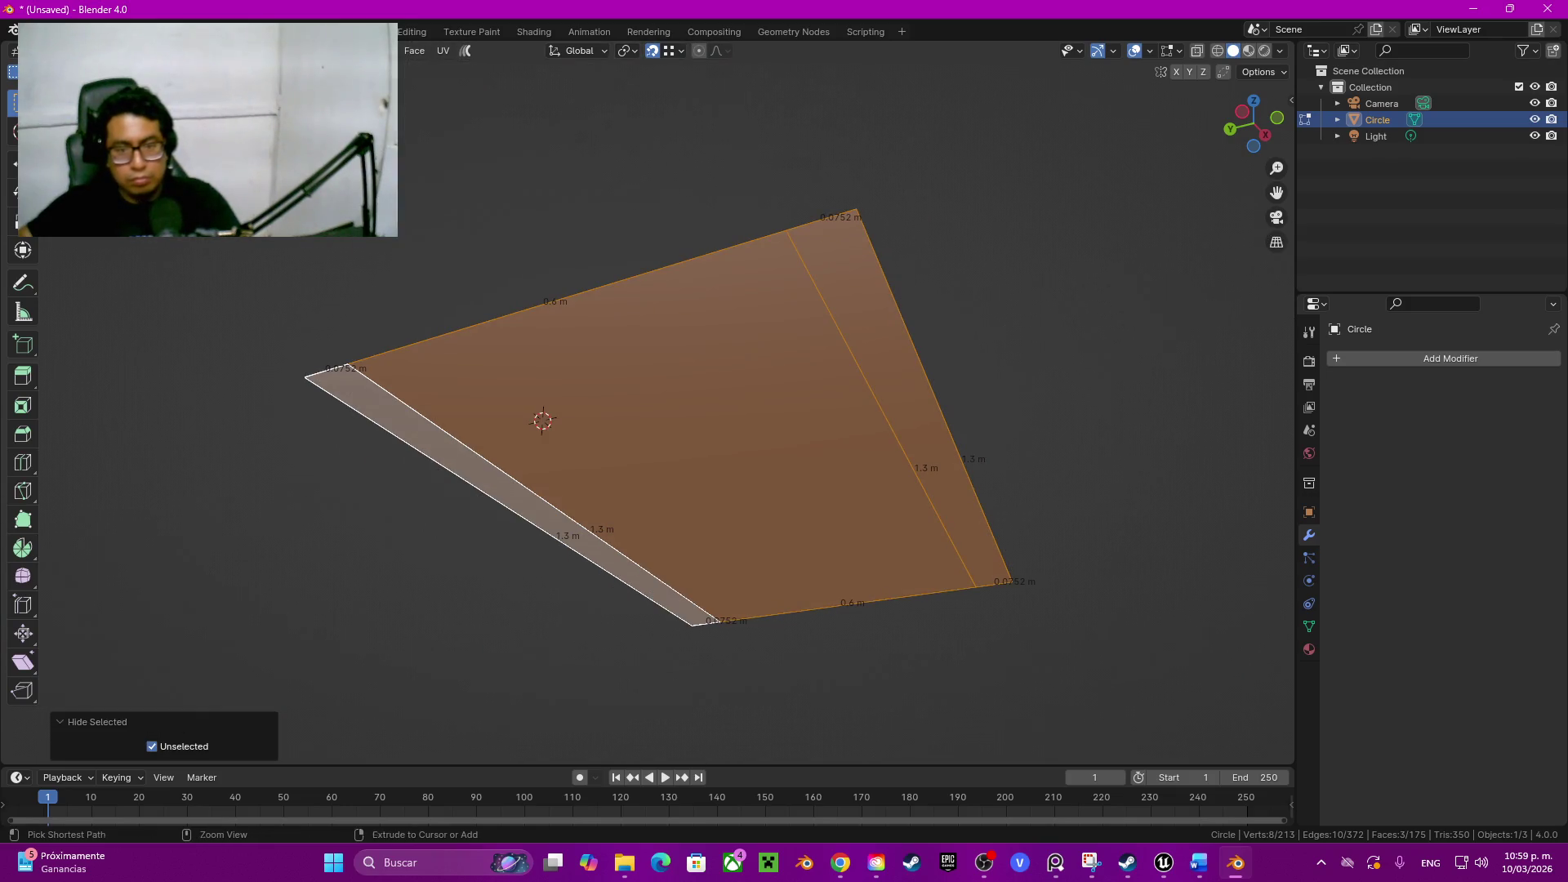
# Step: Add an edge loop near the slab's right edge and extrude the whole slab 0.015 m vertically
pyautogui.hotkey('ctrl', 'r')
pyautogui.click(337, 366)
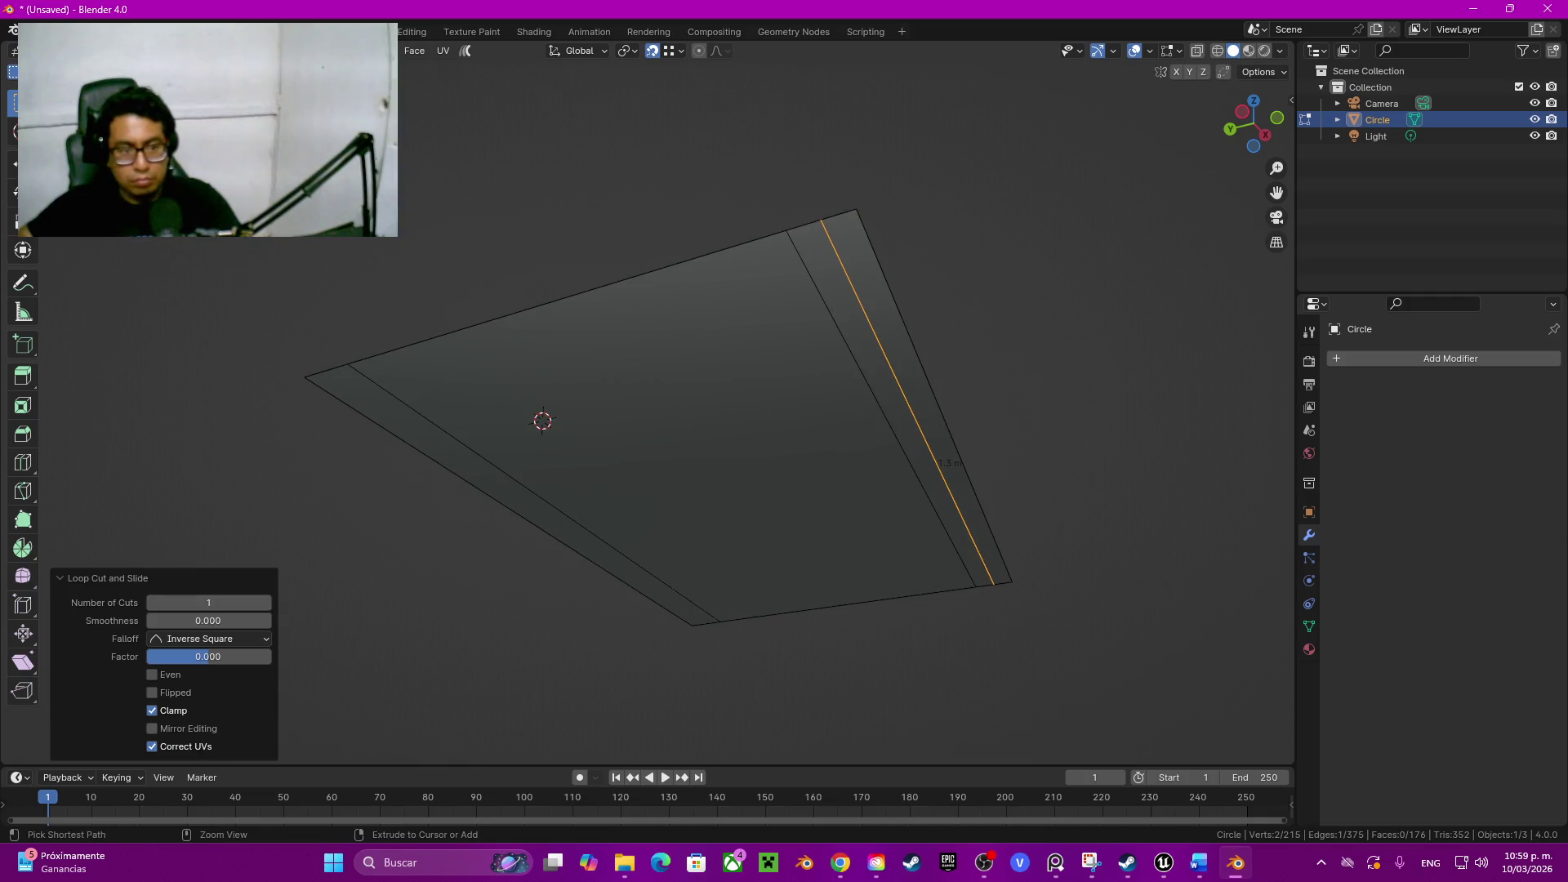
pyautogui.click(336, 365)
pyautogui.click(1002, 580)
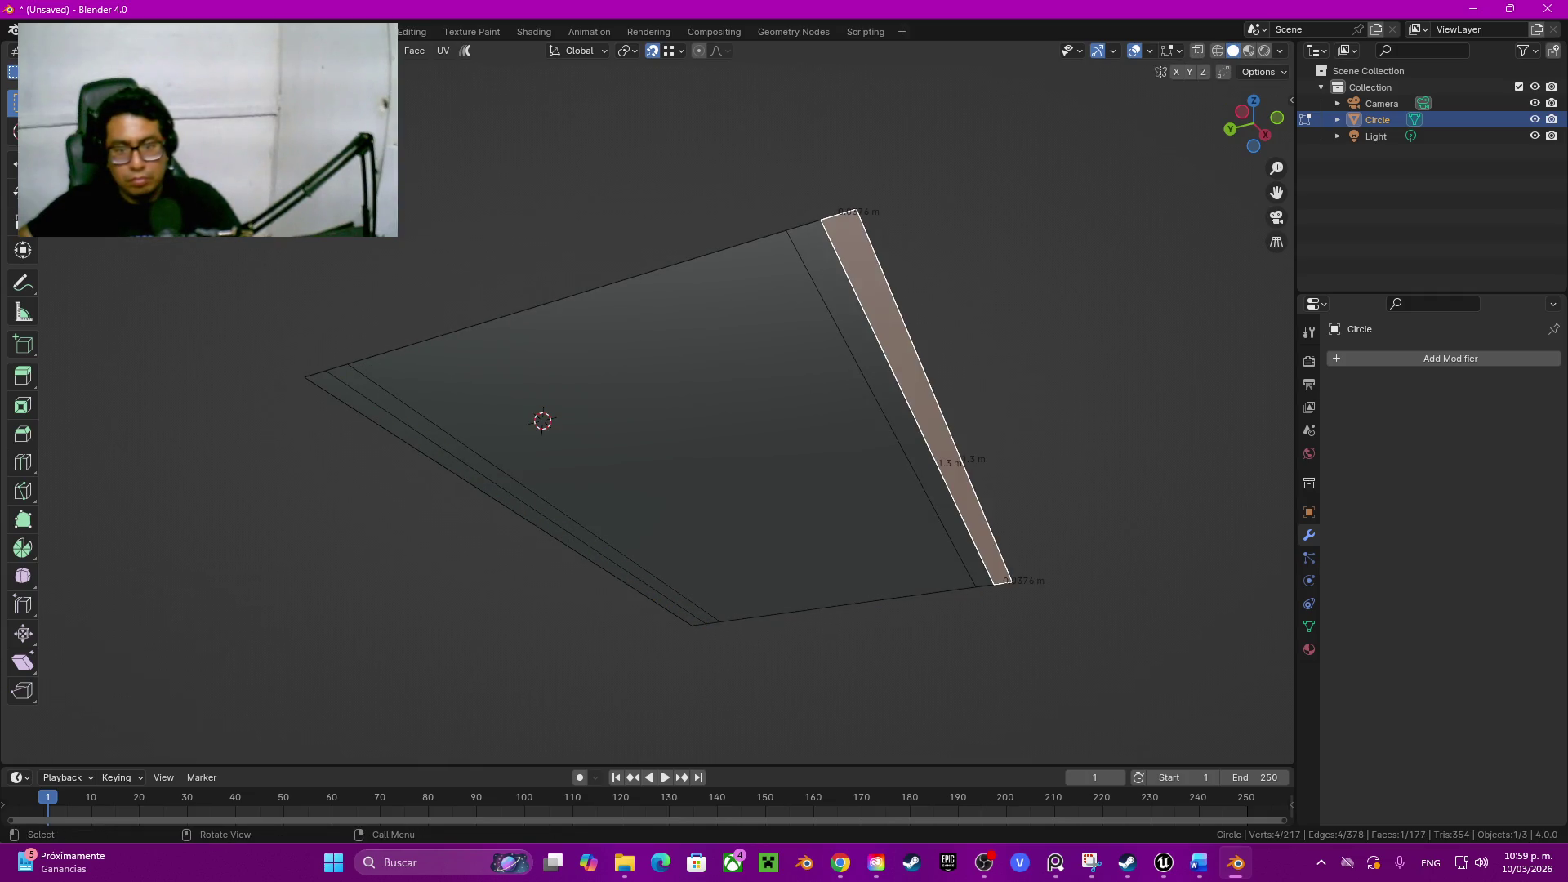
pyautogui.click(637, 417)
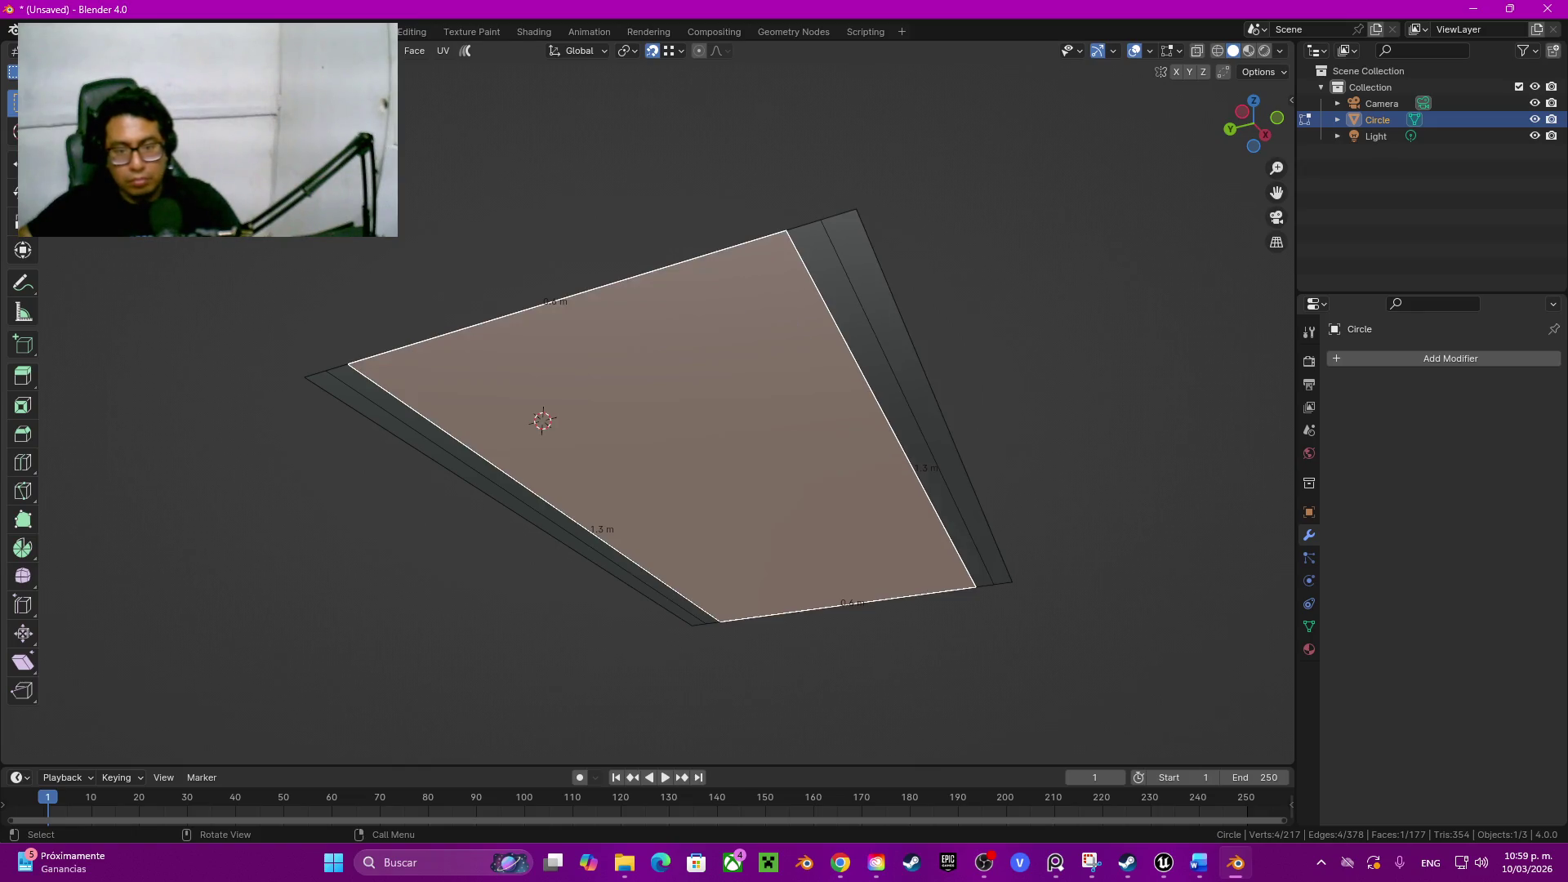
pyautogui.hotkey('ctrl', 'l')
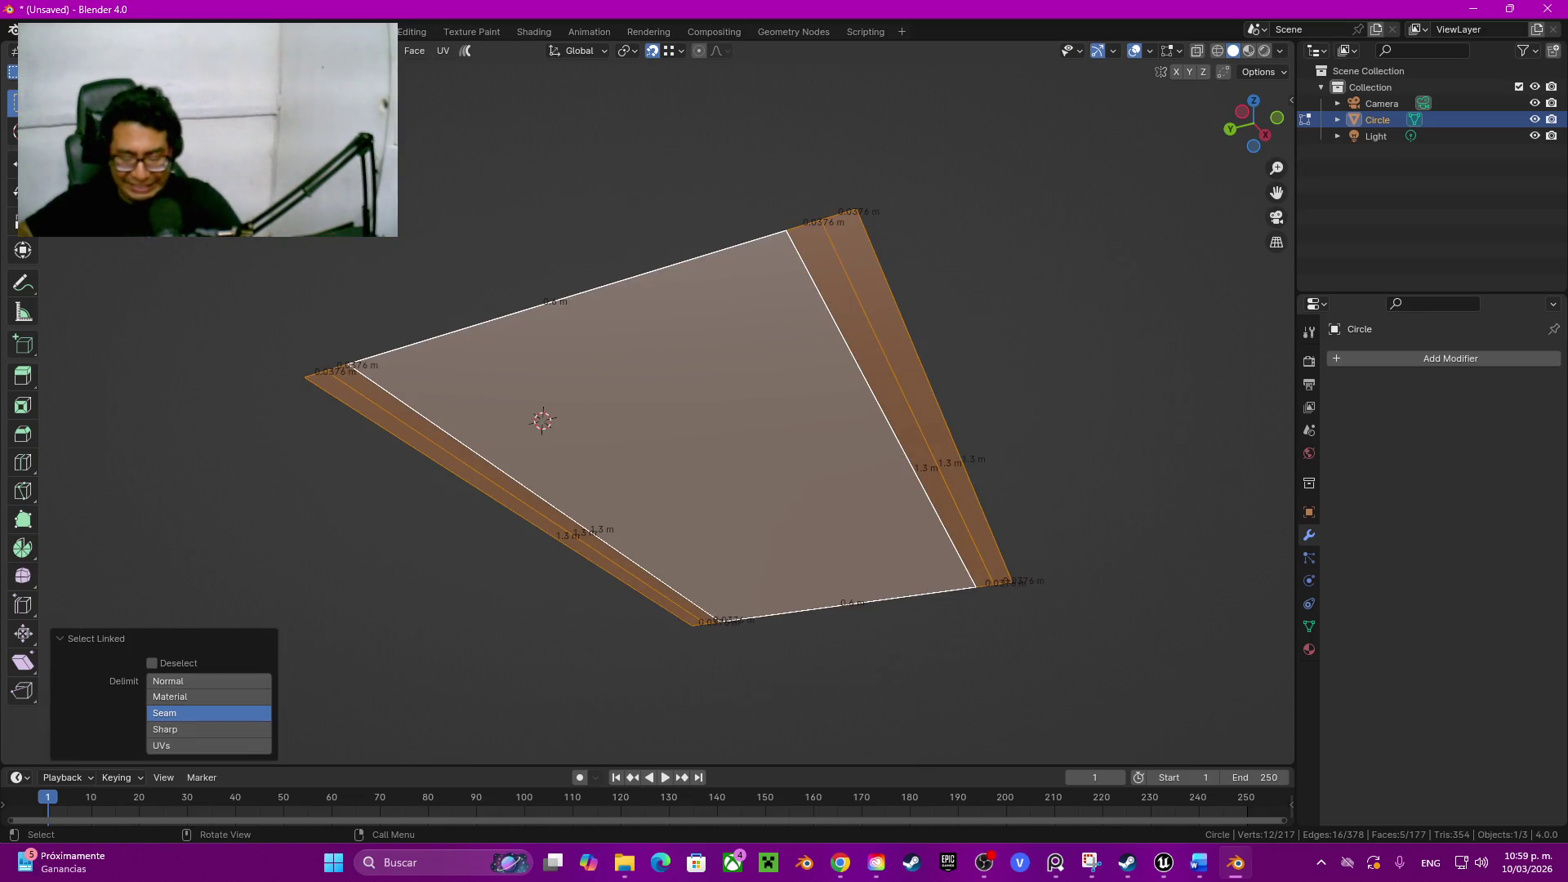
pyautogui.press('g')
pyautogui.press('z')
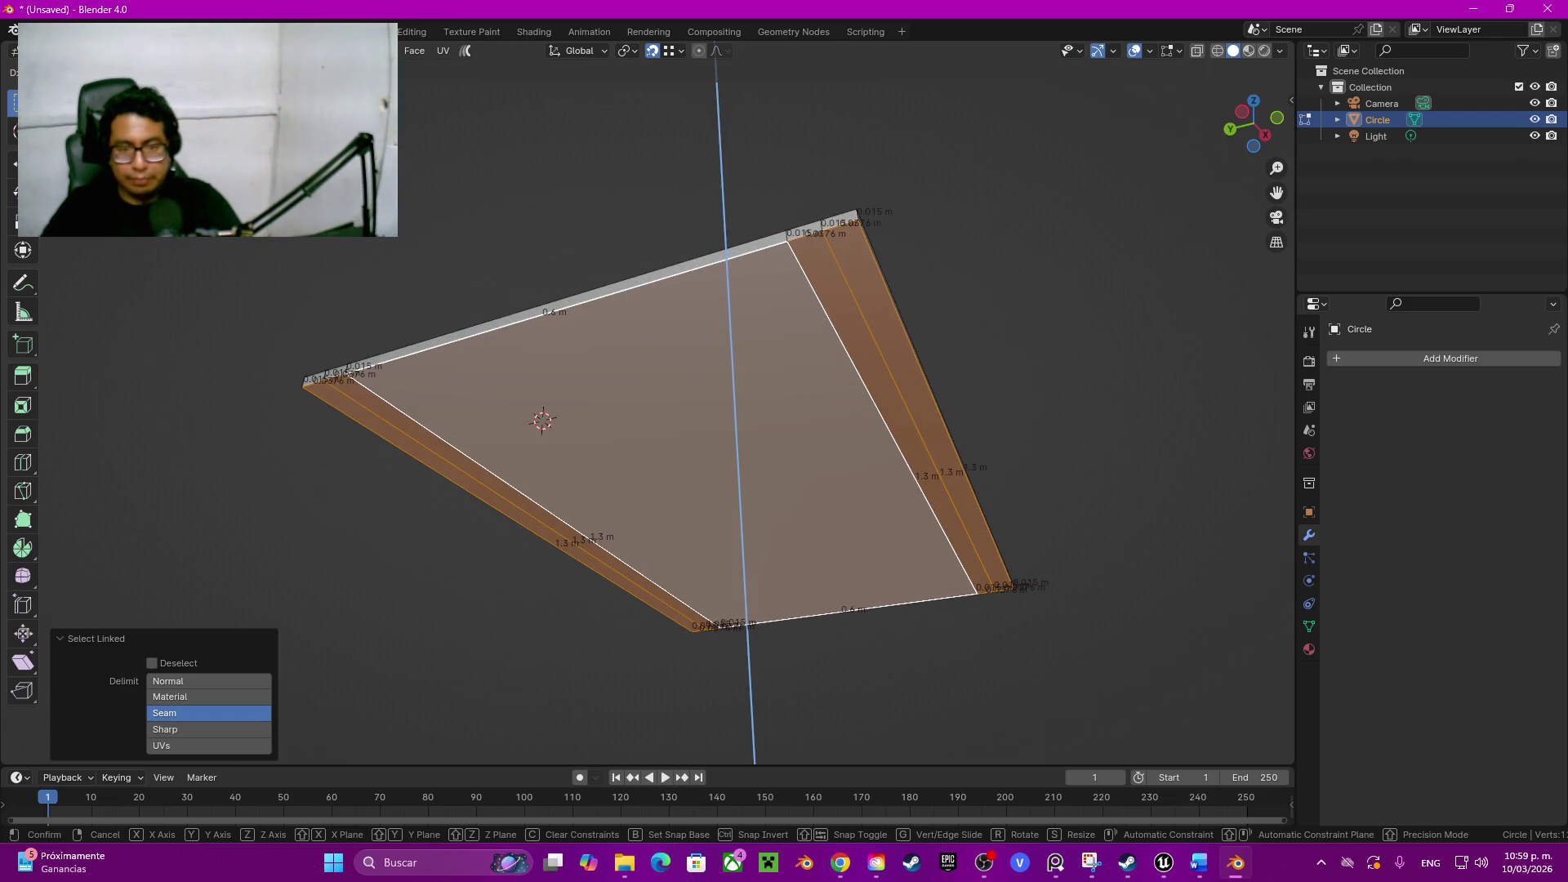
pyautogui.press('Return')
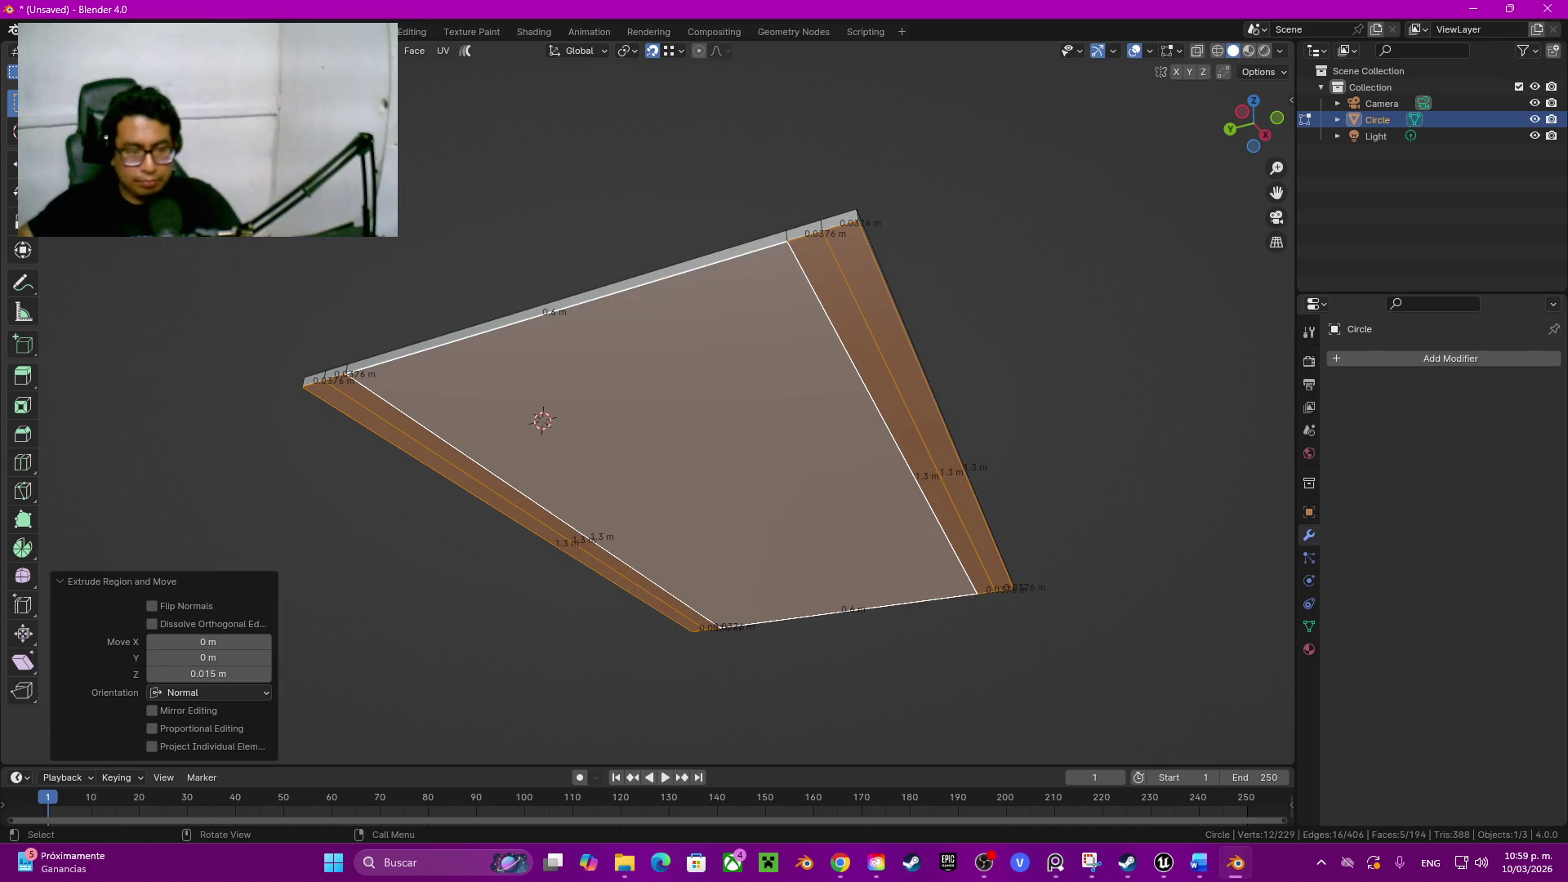
# Step: Raise the slab's two side strips vertically and reveal the hidden model again (Alt+H)
pyautogui.click(490, 500)
pyautogui.keyDown('shift'); pyautogui.click(938, 428); pyautogui.keyUp('shift')
pyautogui.press('g')
pyautogui.press('z')
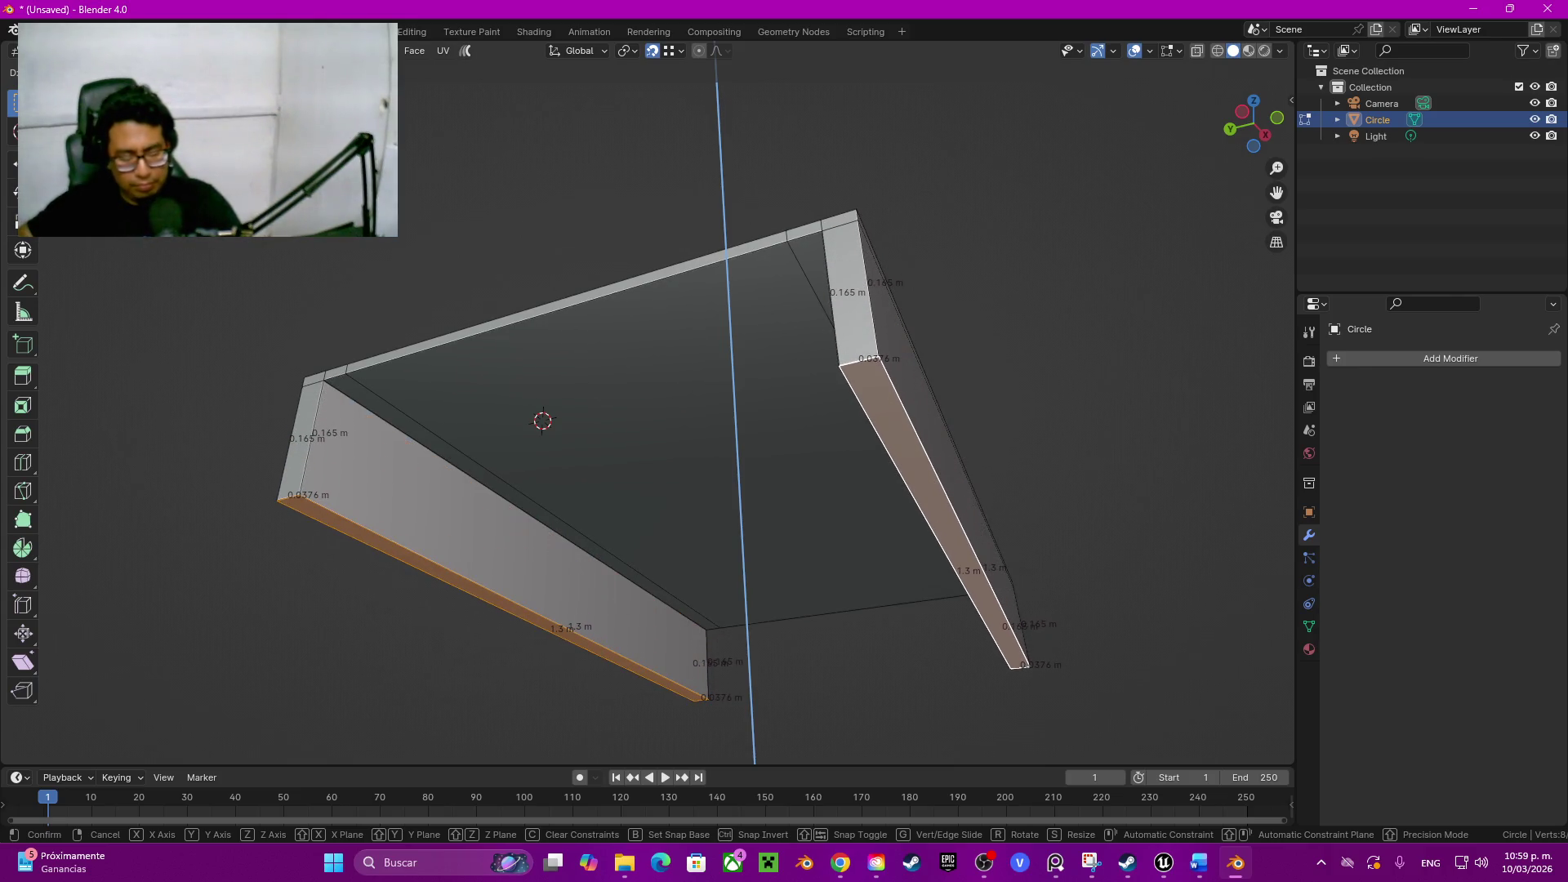
pyautogui.click(544, 420)
pyautogui.hotkey('alt', 'h')
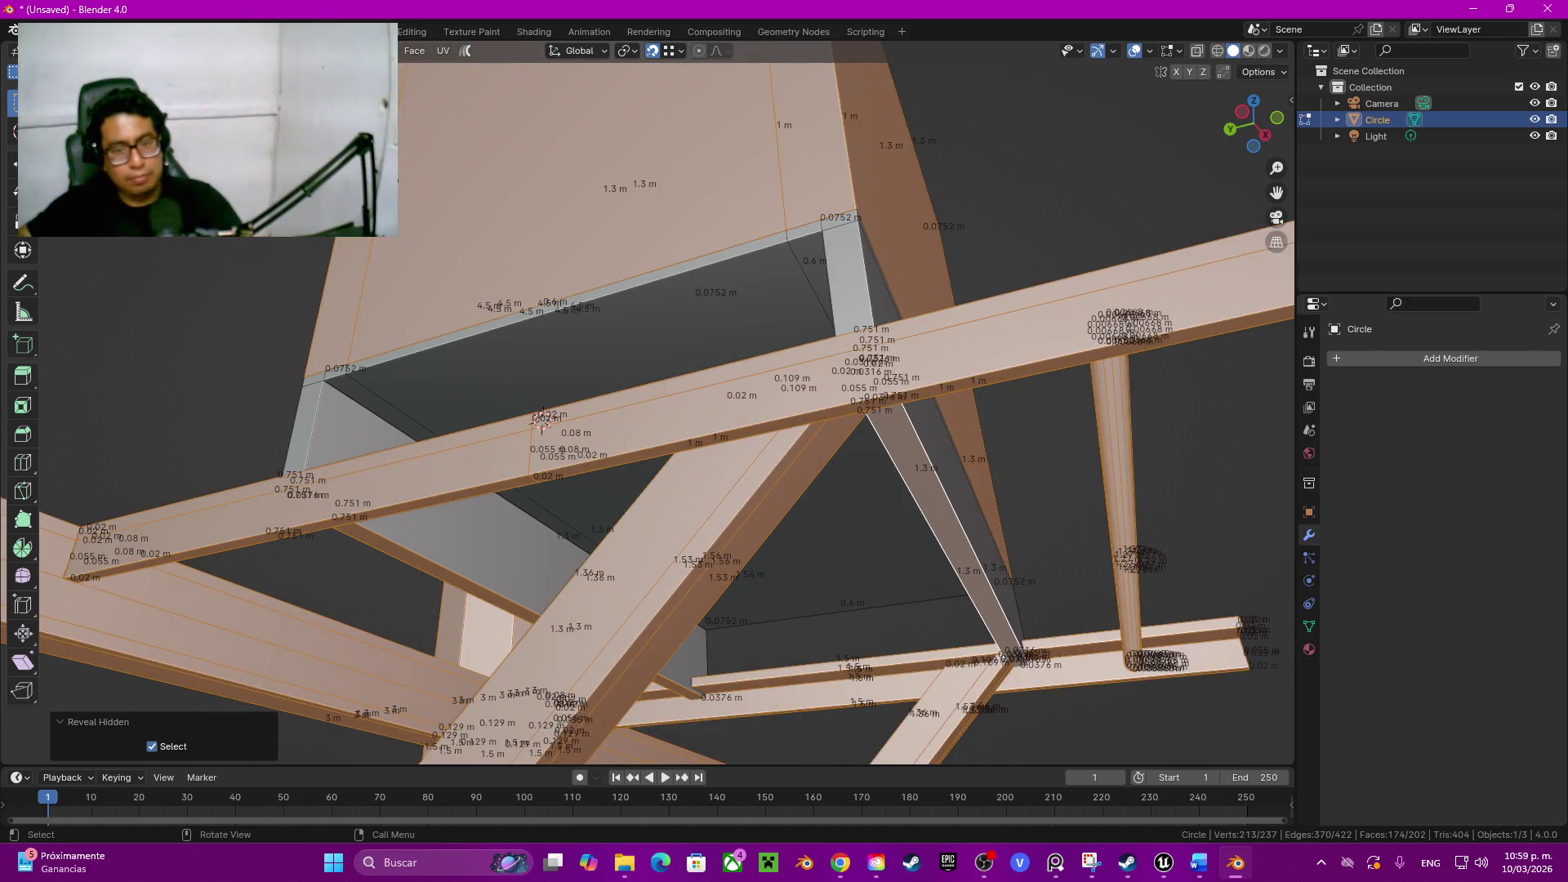
# Step: Select two thin strip faces beneath the box and move them up about 0.015 m, then fine-tune their height
pyautogui.moveTo(661, 405); pyautogui.dragTo(736, 307, button='middle')
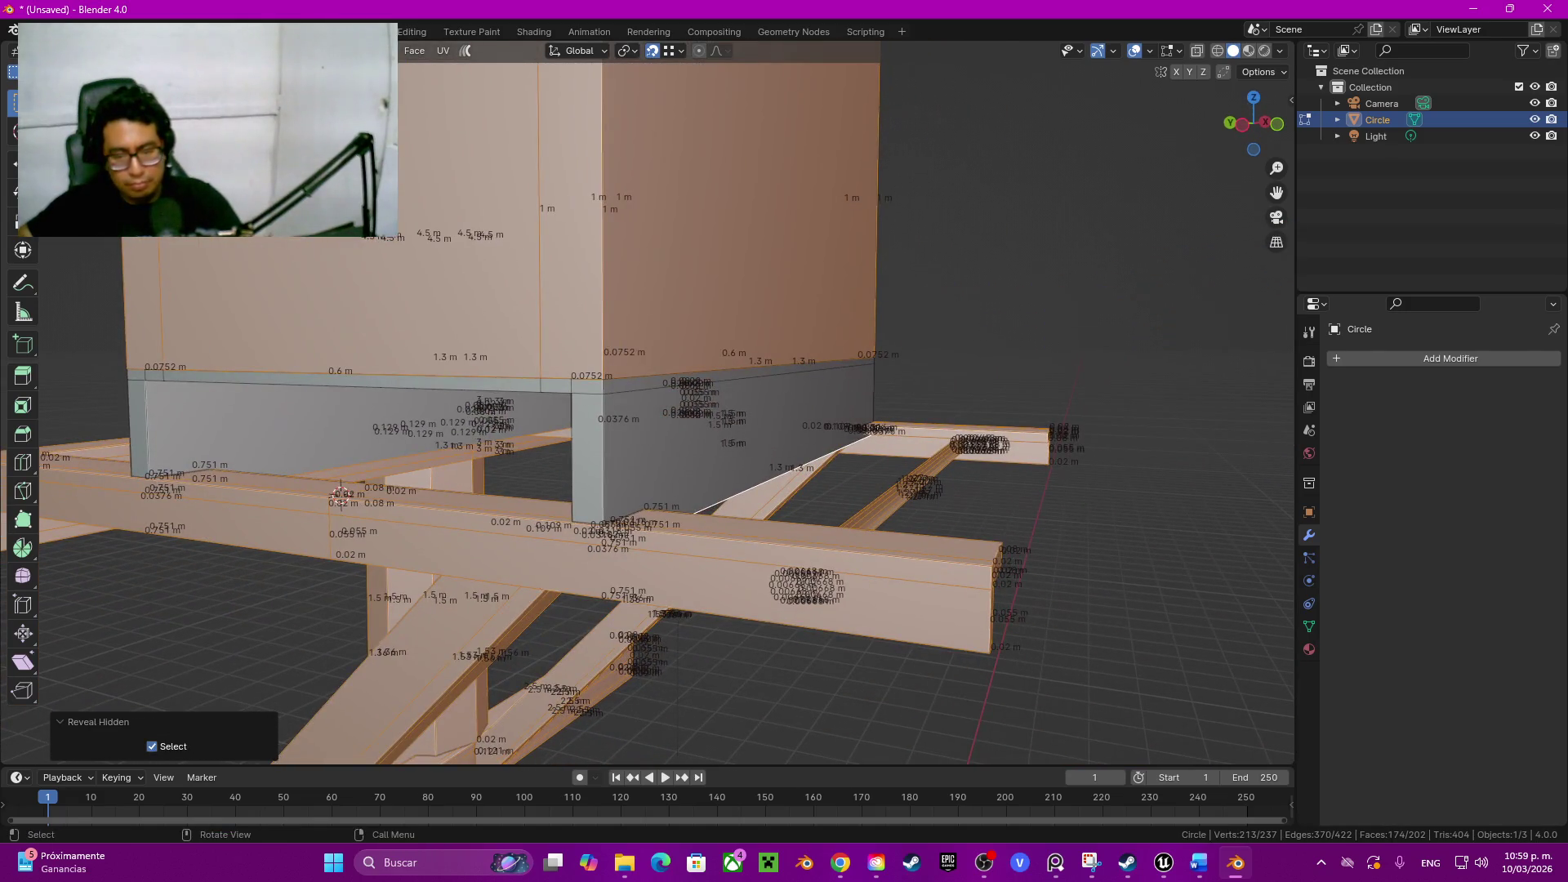
pyautogui.moveTo(662, 404); pyautogui.dragTo(686, 307, button='middle')
pyautogui.click(735, 367)
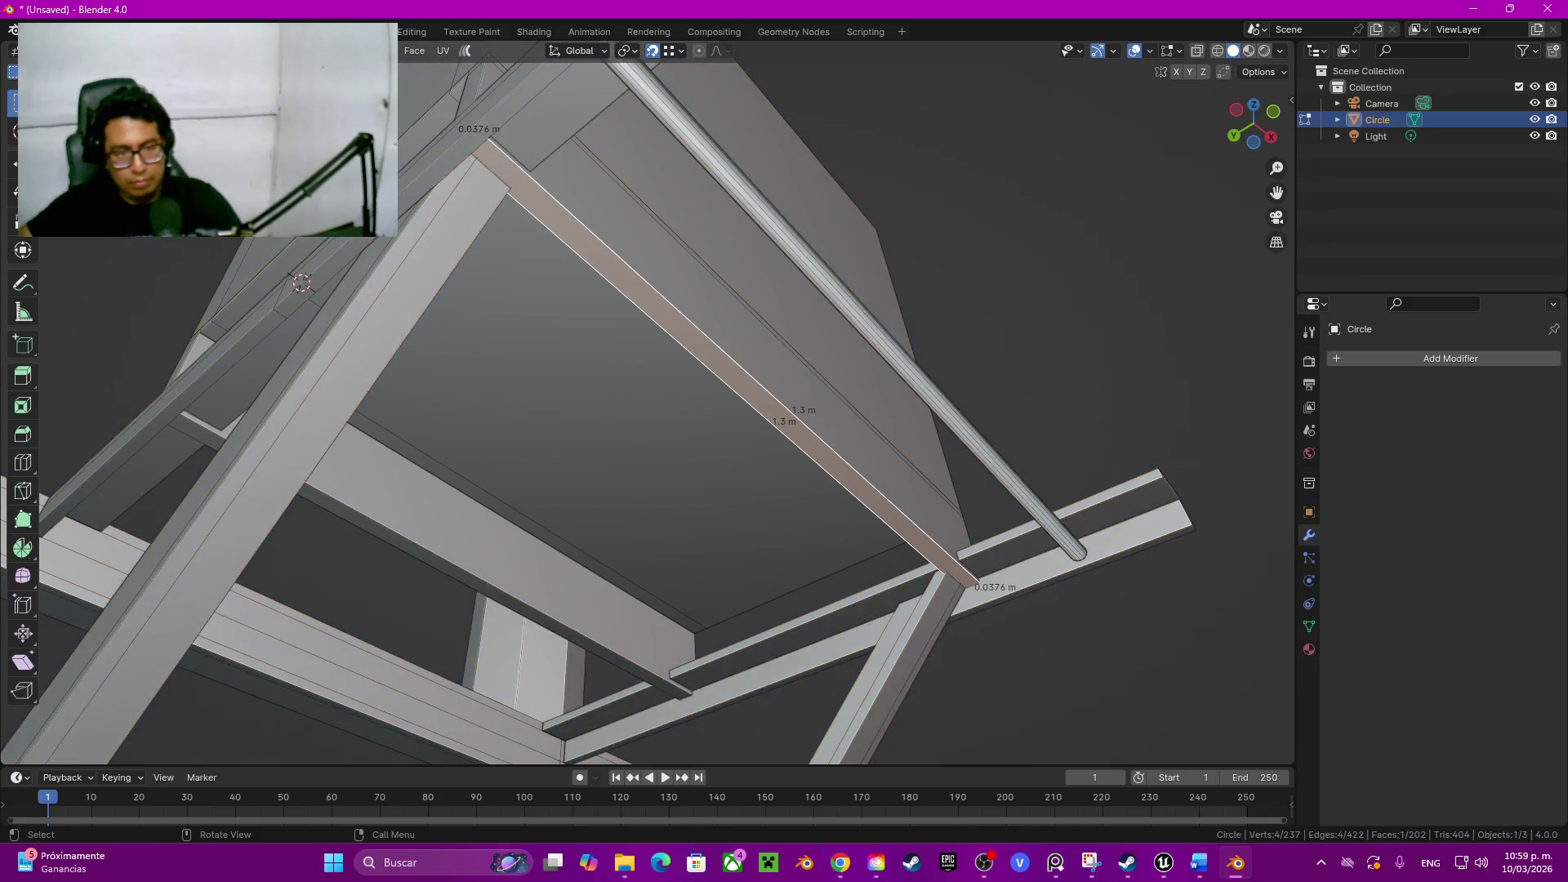
pyautogui.moveTo(663, 405); pyautogui.dragTo(686, 307, button='middle')
pyautogui.keyDown('shift'); pyautogui.click(736, 484); pyautogui.keyUp('shift')
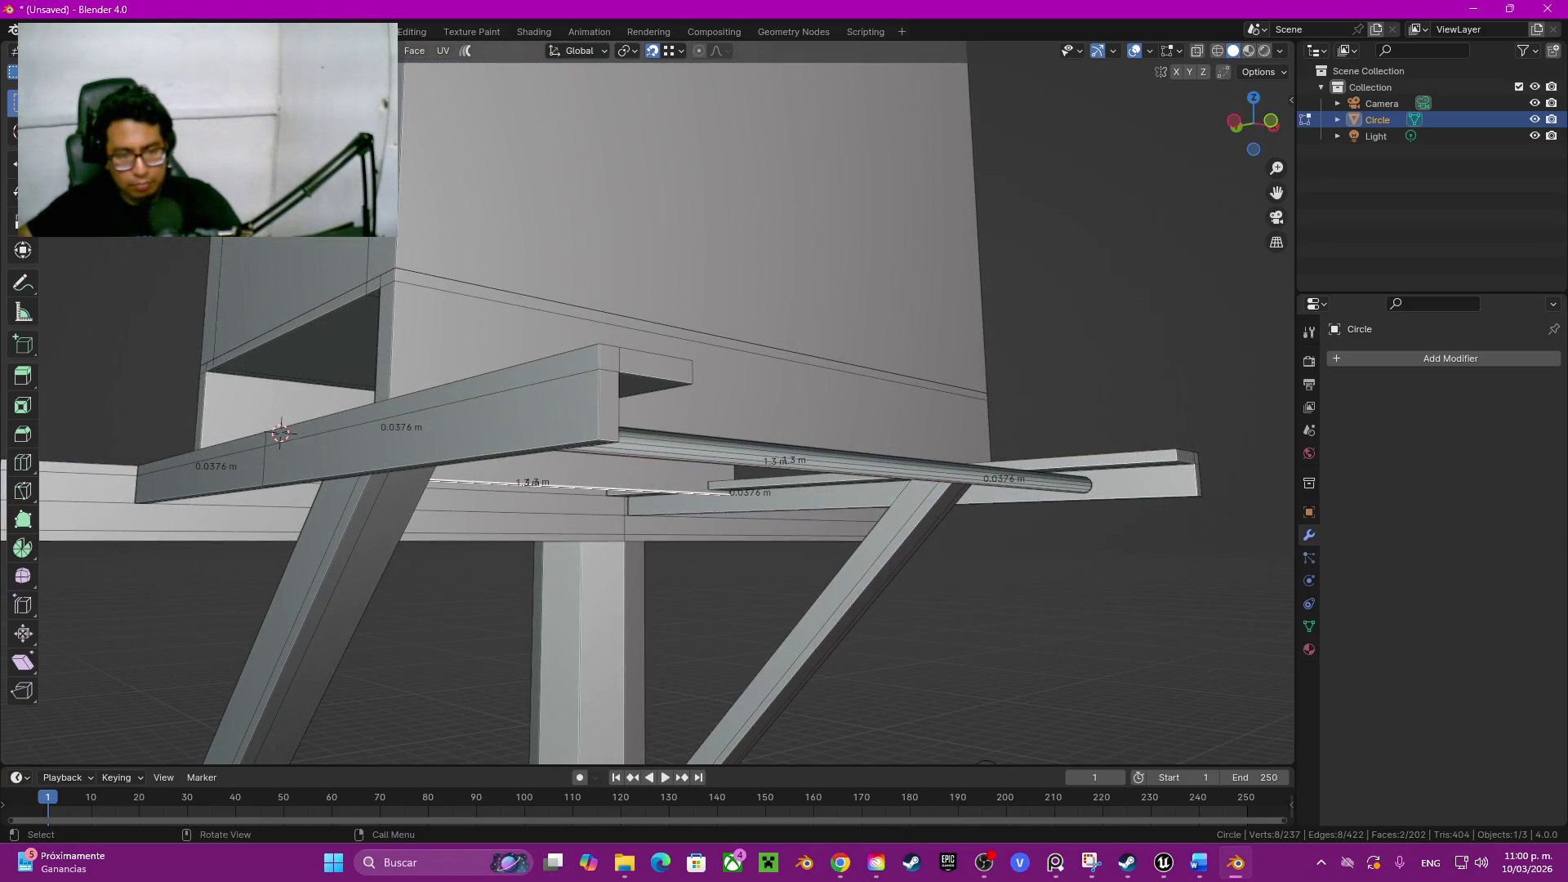
pyautogui.press('g')
pyautogui.press('z')
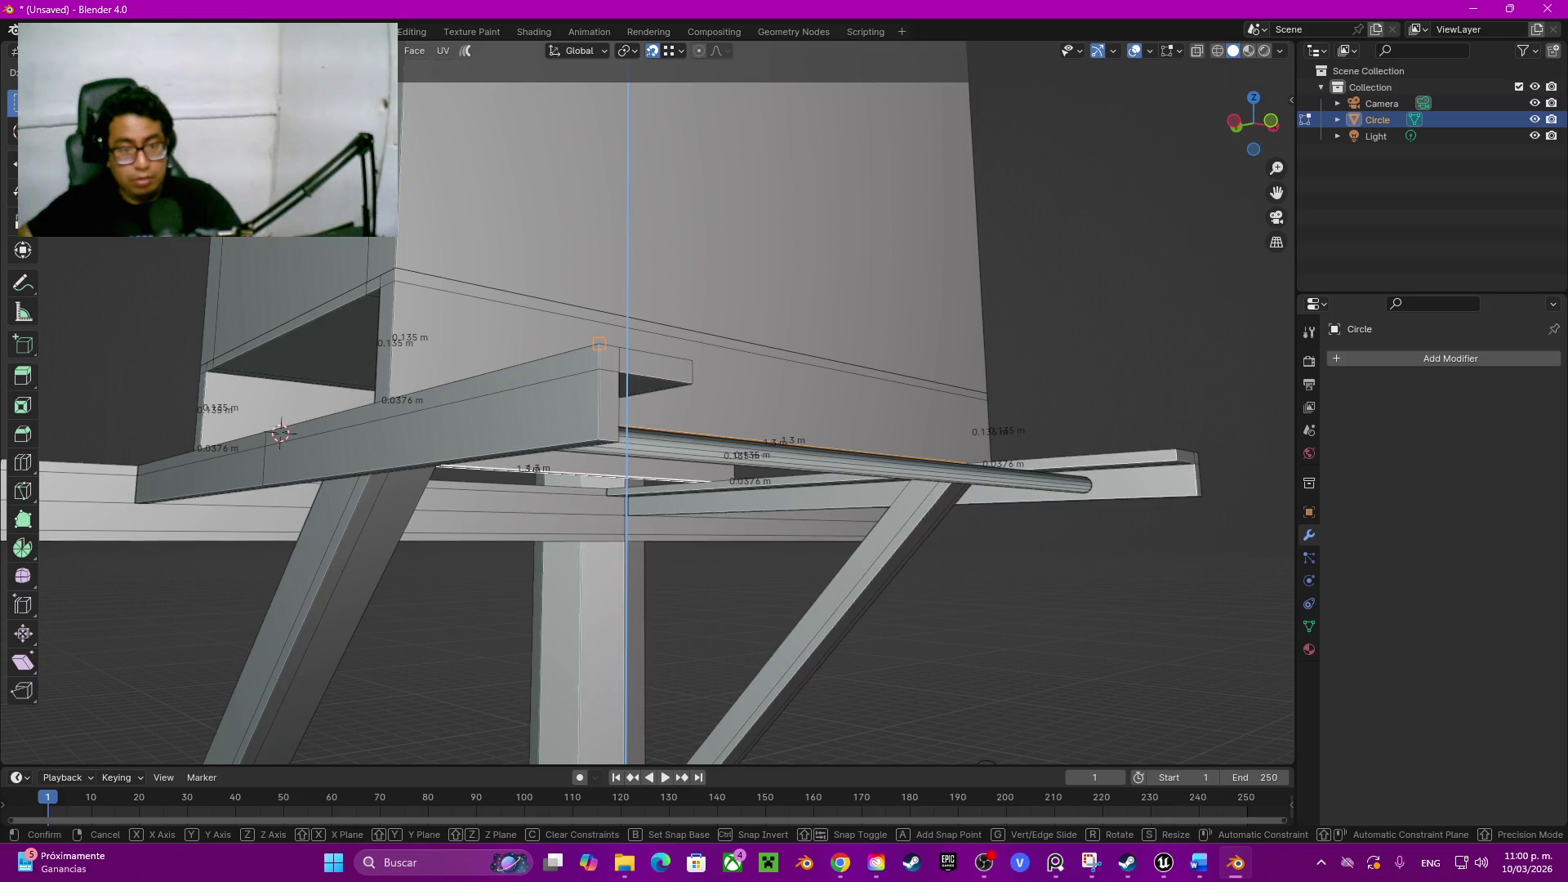
pyautogui.press('Return')
pyautogui.press('g')
pyautogui.press('z')
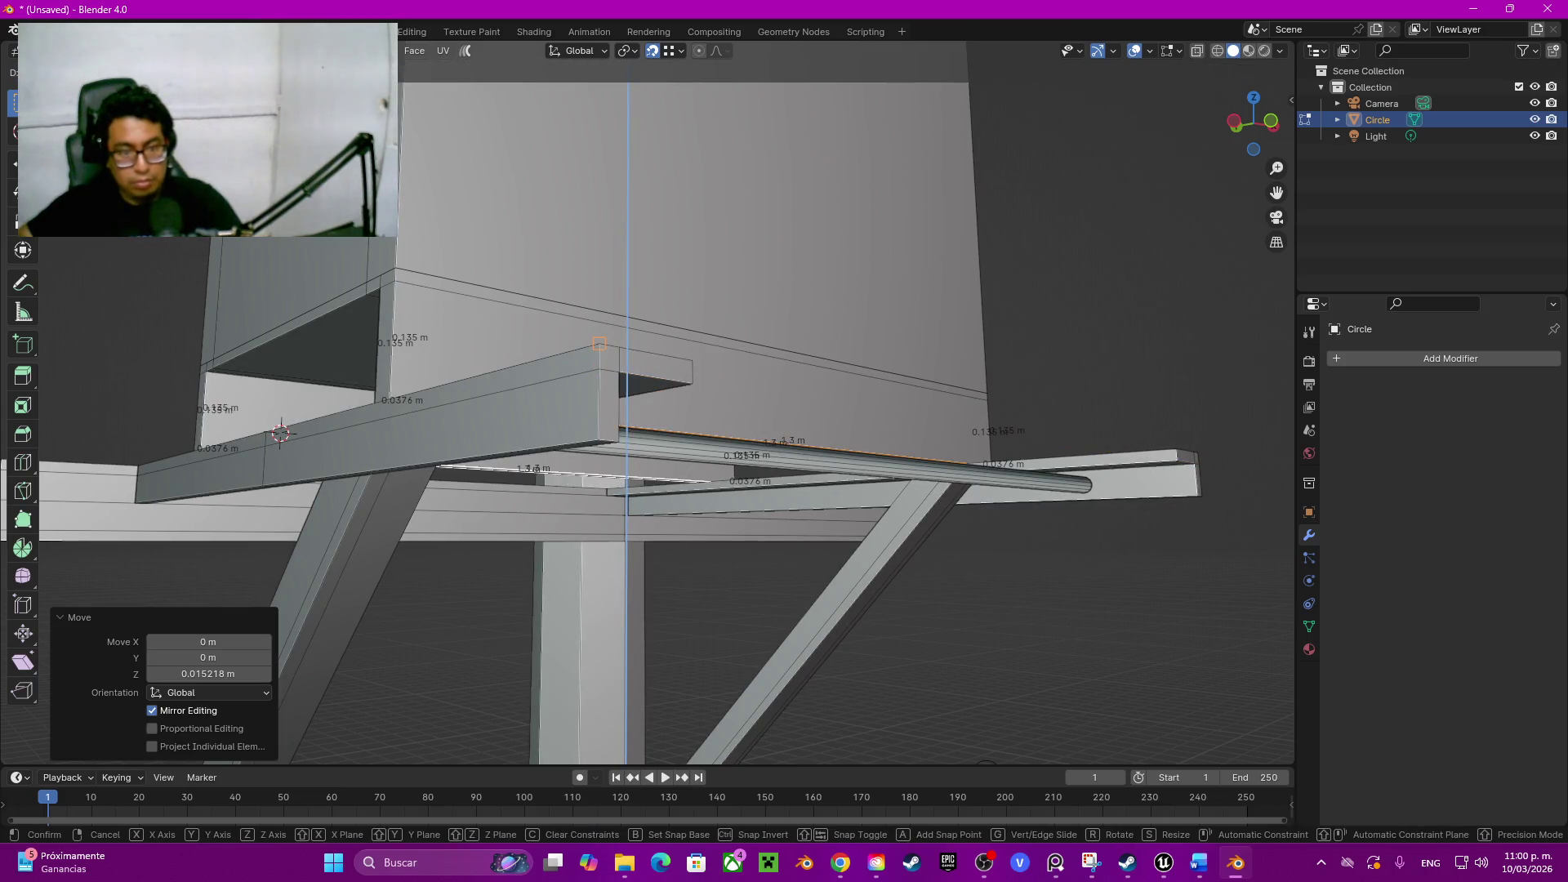
pyautogui.press('Return')
pyautogui.moveTo(662, 405)
pyautogui.mouseDown(button='middle')
pyautogui.moveTo(686, 368)
pyautogui.moveTo(357, 607)
pyautogui.moveTo(306, 539)
pyautogui.mouseUp(button='middle')
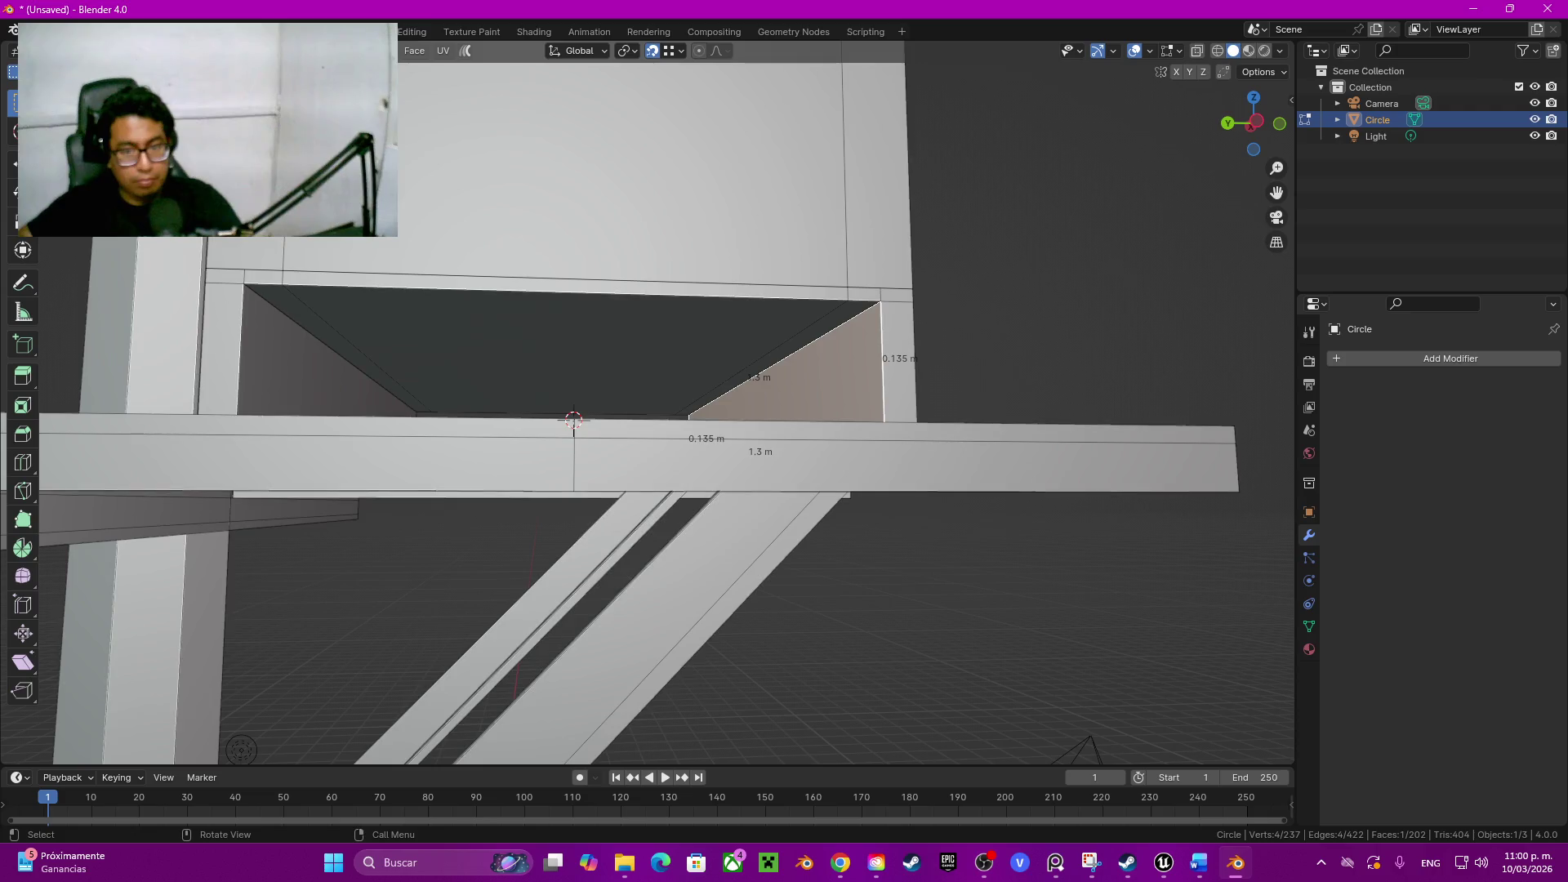
# Step: Bevel the opening's two diagonal inner edges with a two-segment bevel
pyautogui.moveTo(307, 539); pyautogui.dragTo(369, 491, button='middle')
pyautogui.click(815, 329)
pyautogui.keyDown('shift'); pyautogui.click(307, 309); pyautogui.keyUp('shift')
pyautogui.hotkey('ctrl', 'b')
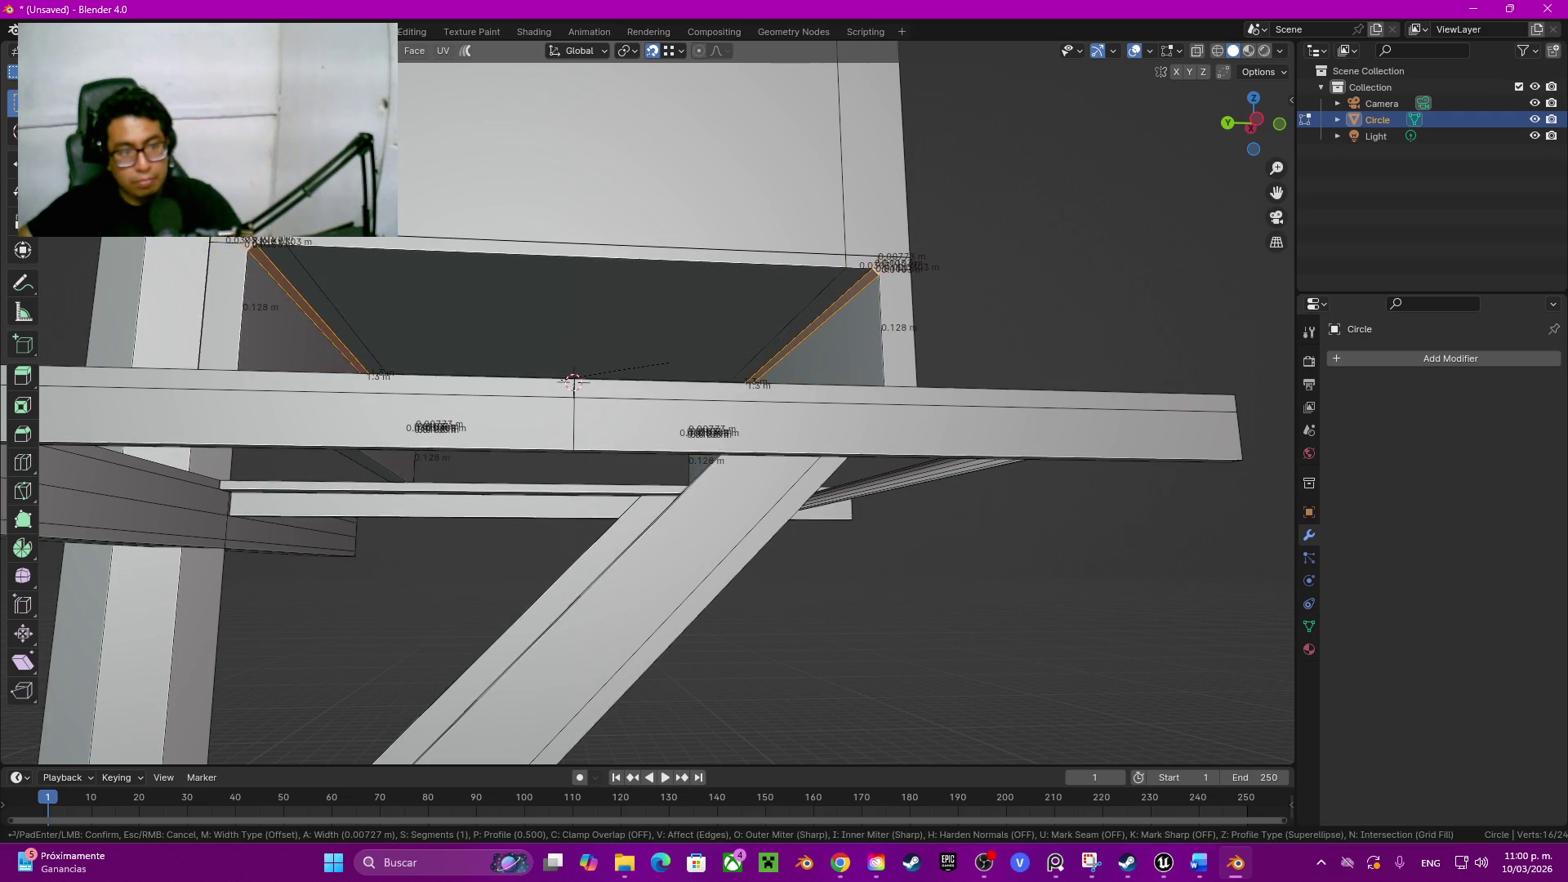
pyautogui.scroll(2, 573, 380)
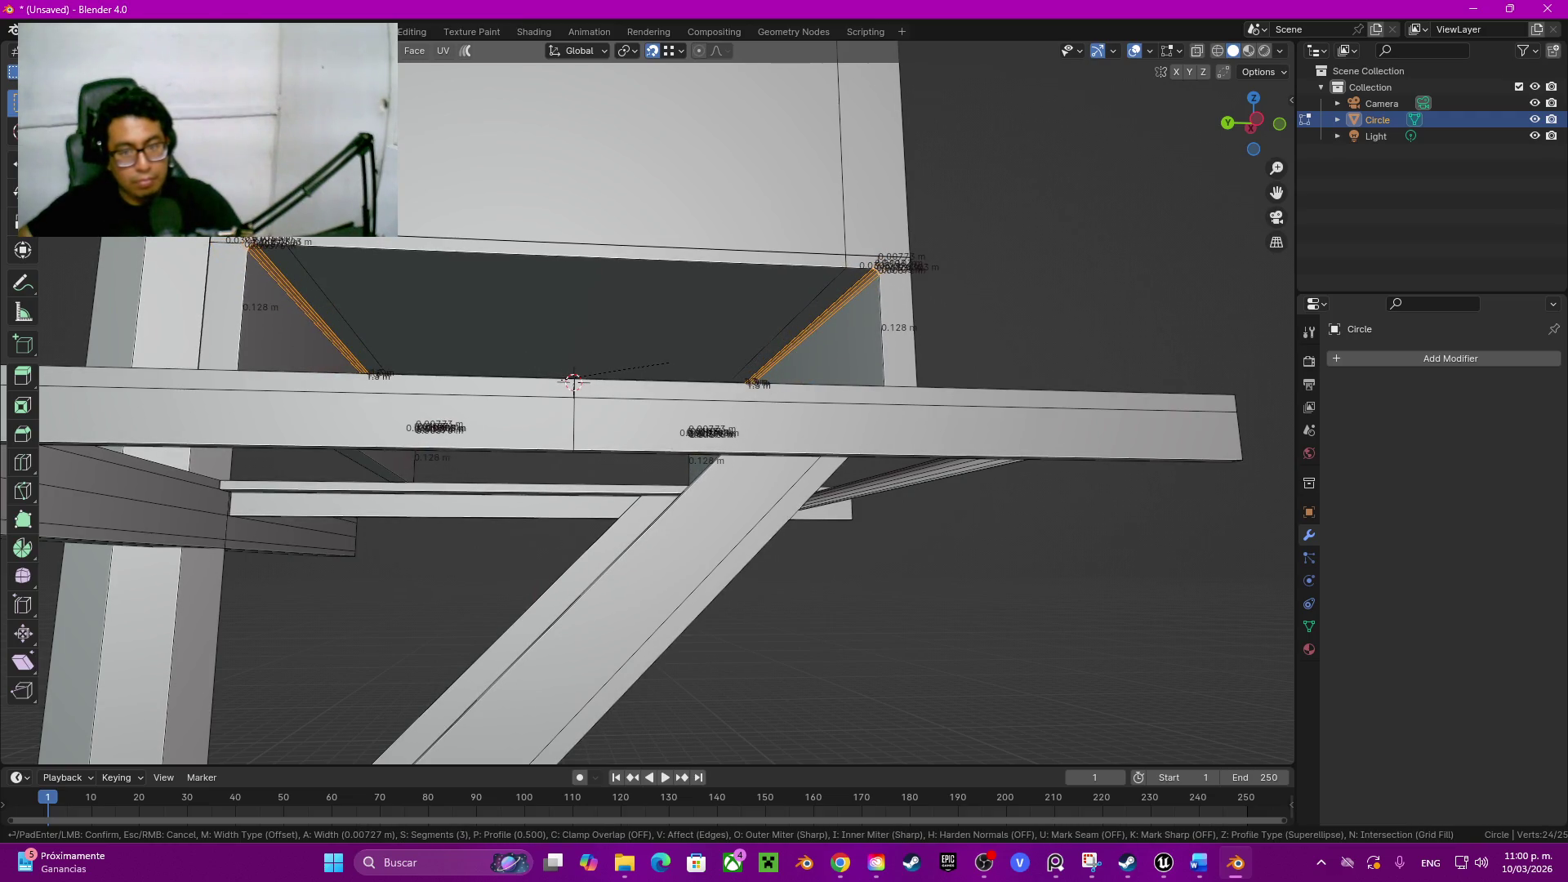
pyautogui.scroll(-1, 573, 381)
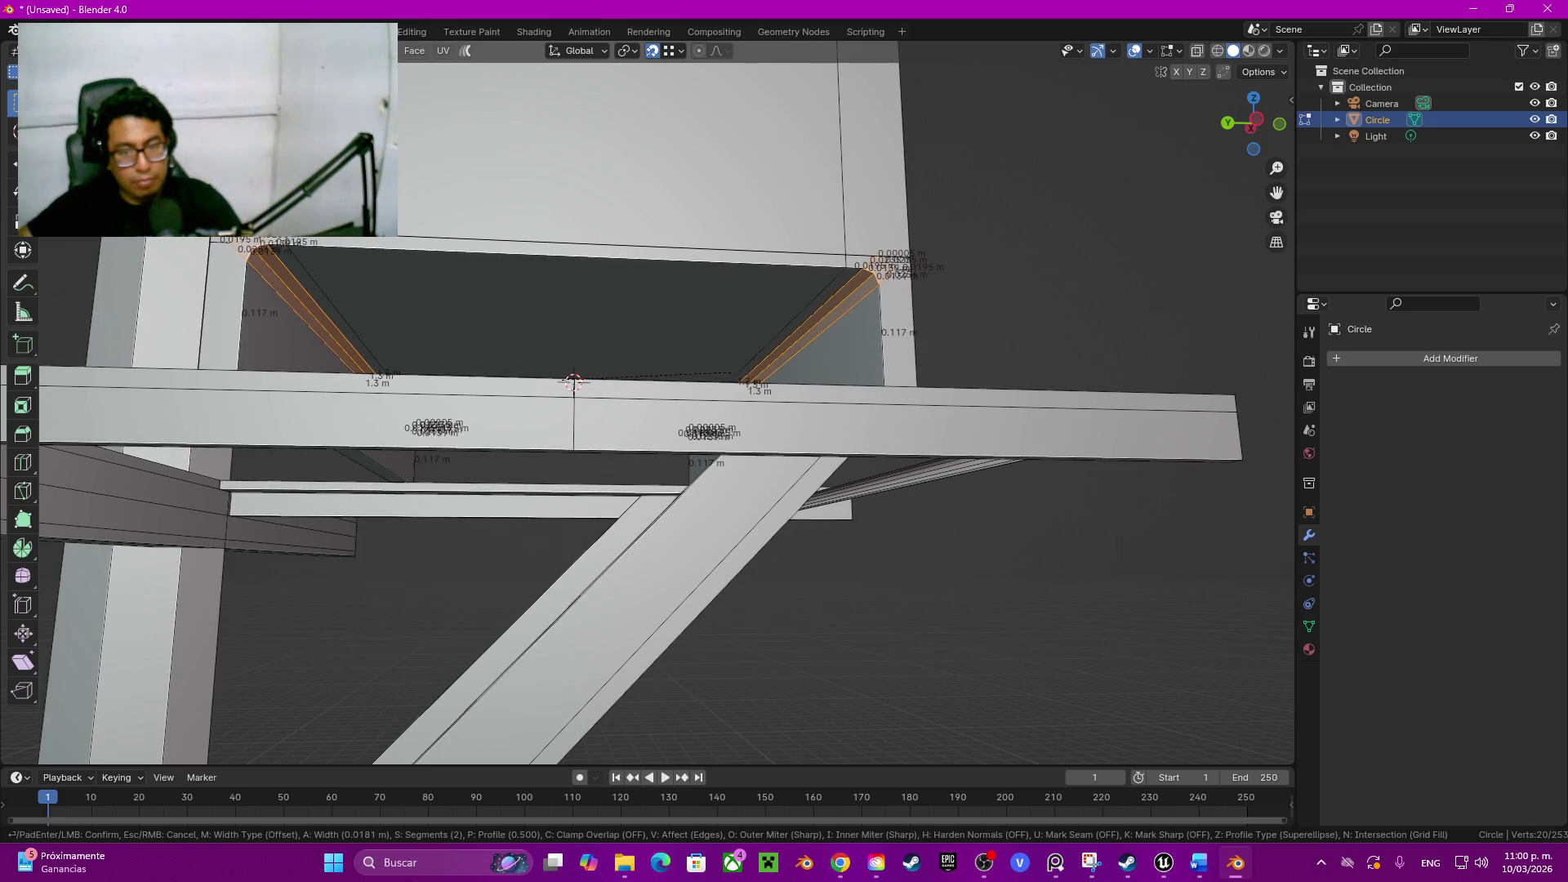
pyautogui.click(573, 380)
pyautogui.scroll(1, 371, 409)
pyautogui.scroll(1, 371, 408)
pyautogui.scroll(1, 371, 408)
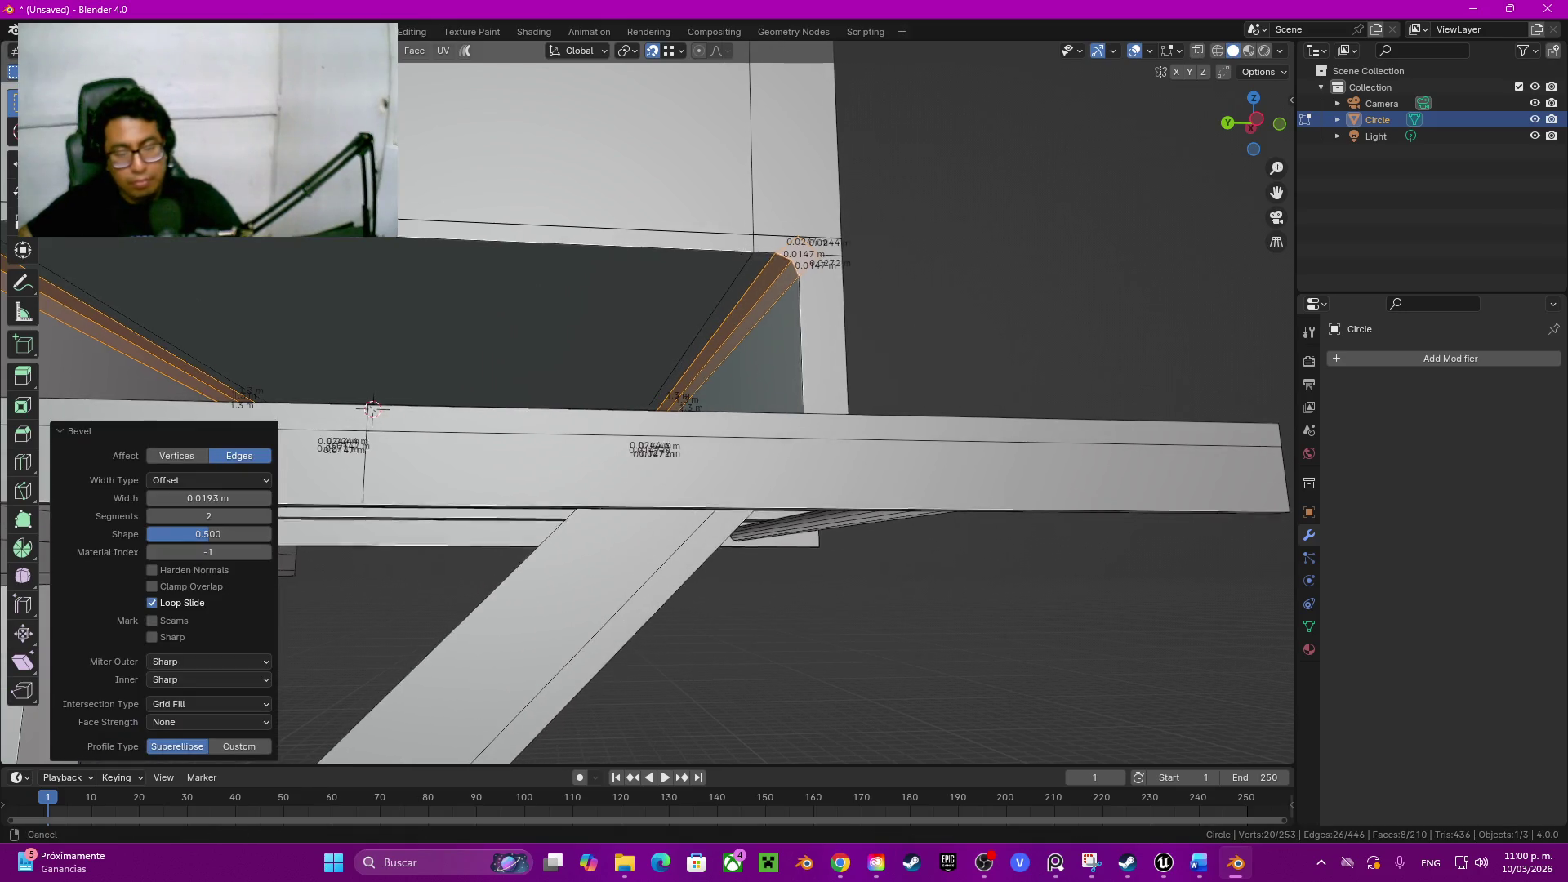
pyautogui.scroll(1, 303, 410)
# Step: Remove the unneeded edge loop and delete the leftover faces above the opening
pyautogui.keyDown('alt'); pyautogui.click(303, 411); pyautogui.keyUp('alt')
pyautogui.moveTo(303, 410)
pyautogui.mouseDown(button='middle')
pyautogui.moveTo(764, 437)
pyautogui.moveTo(858, 402)
pyautogui.mouseUp(button='middle')
pyautogui.hotkey('ctrl', 'z')
pyautogui.hotkey('ctrl', 'z')
pyautogui.hotkey('ctrl', 'z')
pyautogui.hotkey('ctrl', 'z')
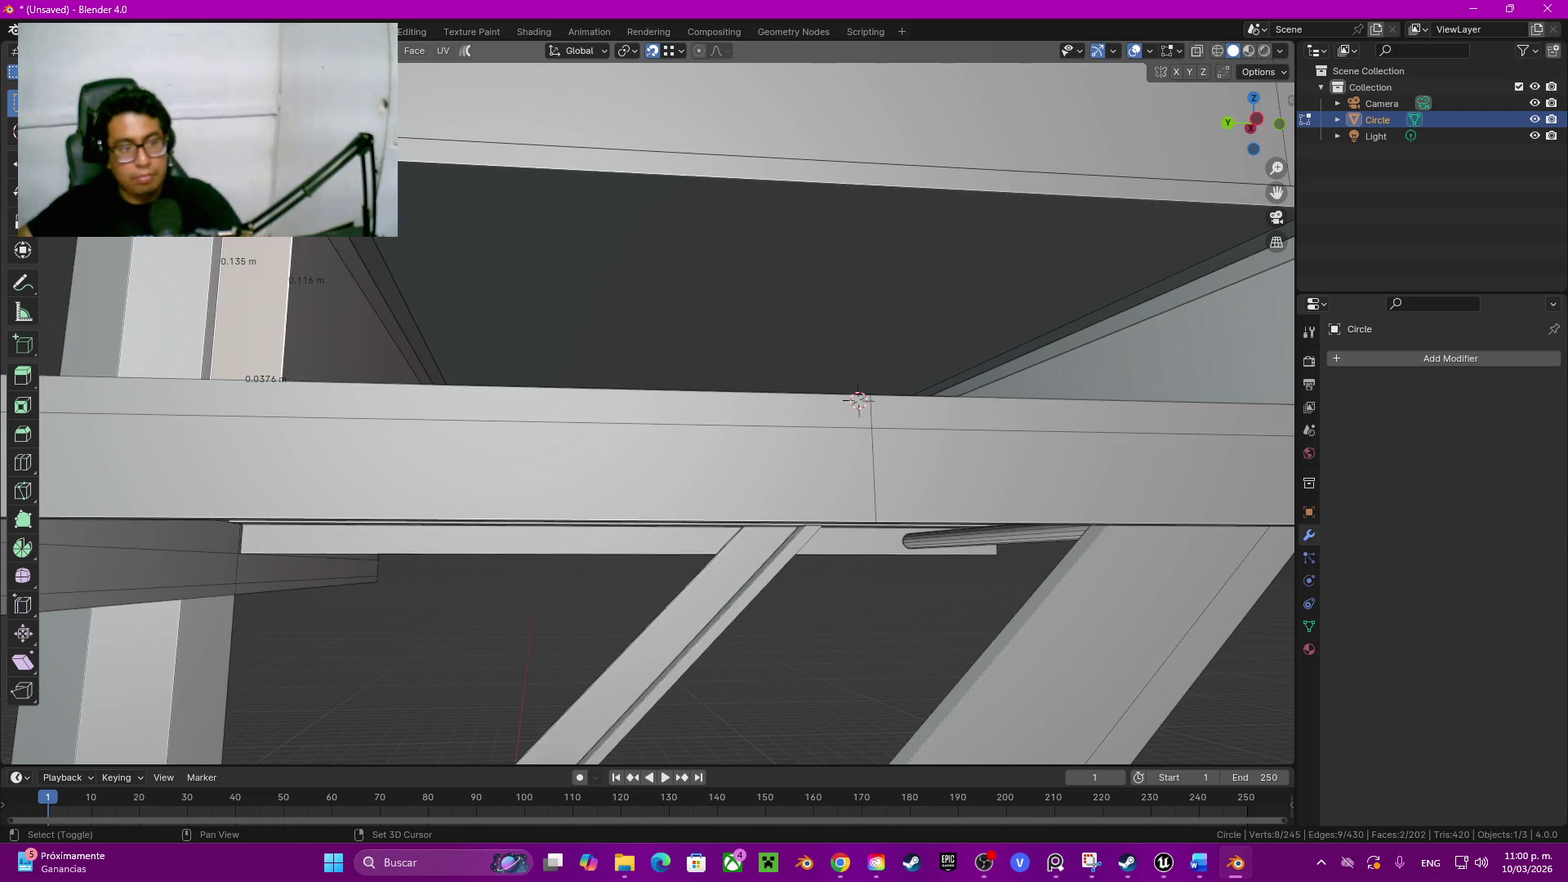
pyautogui.moveTo(858, 401); pyautogui.dragTo(118, 463, button='middle')
pyautogui.hotkey('ctrl', 'z')
pyautogui.press('x')
pyautogui.click(631, 255)
pyautogui.moveTo(663, 404); pyautogui.dragTo(760, 441, button='middle')
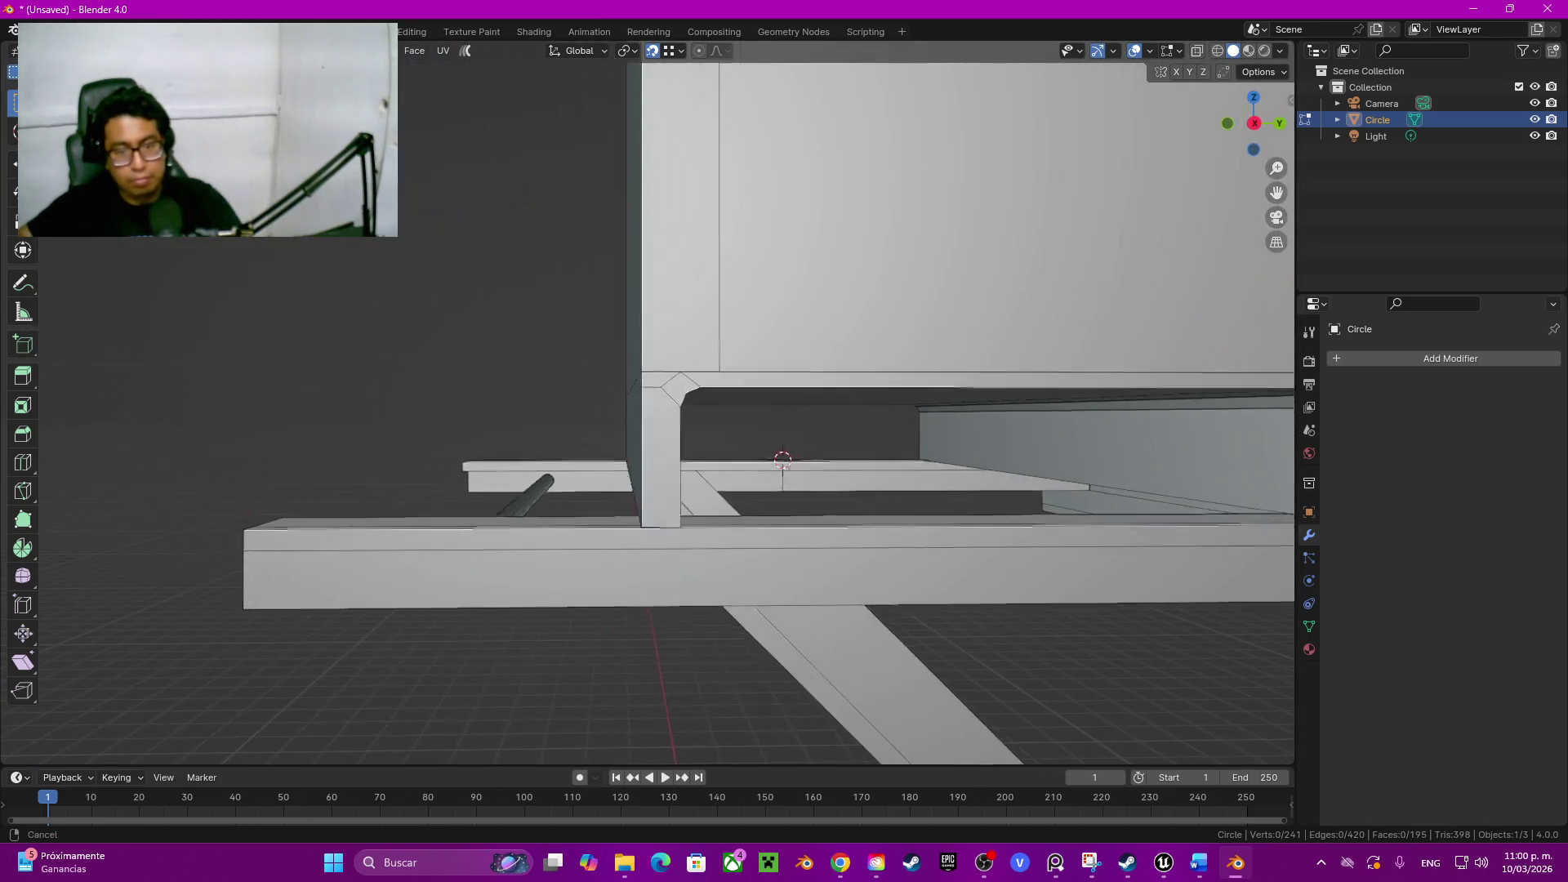
# Step: Delete the old vertical post faces
pyautogui.click(576, 454)
pyautogui.keyDown('shift'); pyautogui.click(590, 380); pyautogui.keyUp('shift')
pyautogui.moveTo(748, 459)
pyautogui.mouseDown(button='middle')
pyautogui.moveTo(731, 459)
pyautogui.moveTo(883, 458)
pyautogui.mouseUp(button='middle')
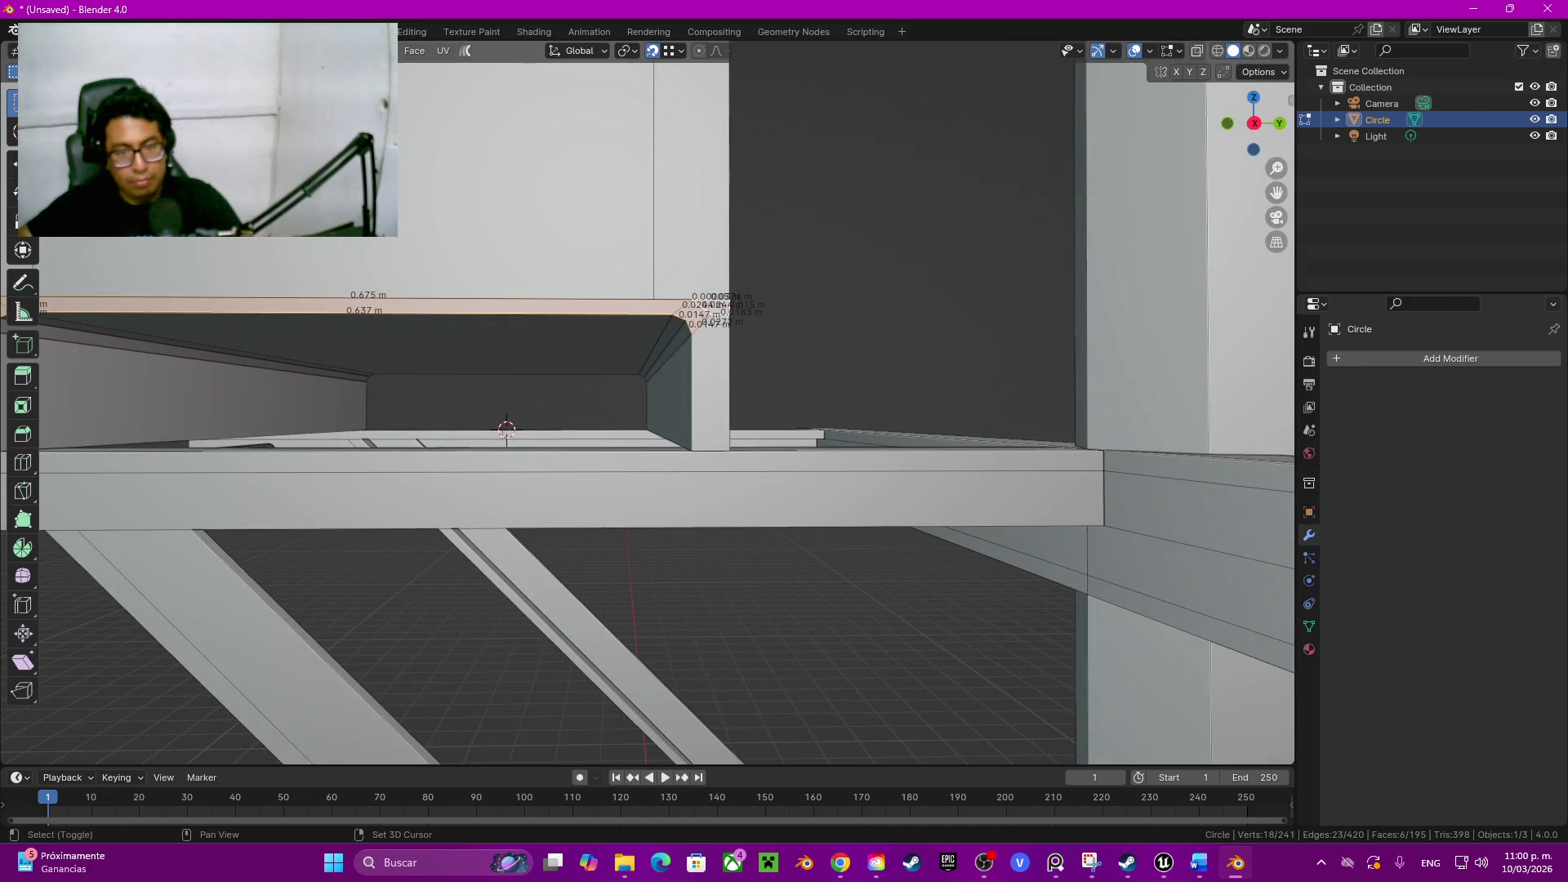
pyautogui.press('x')
pyautogui.click(649, 347)
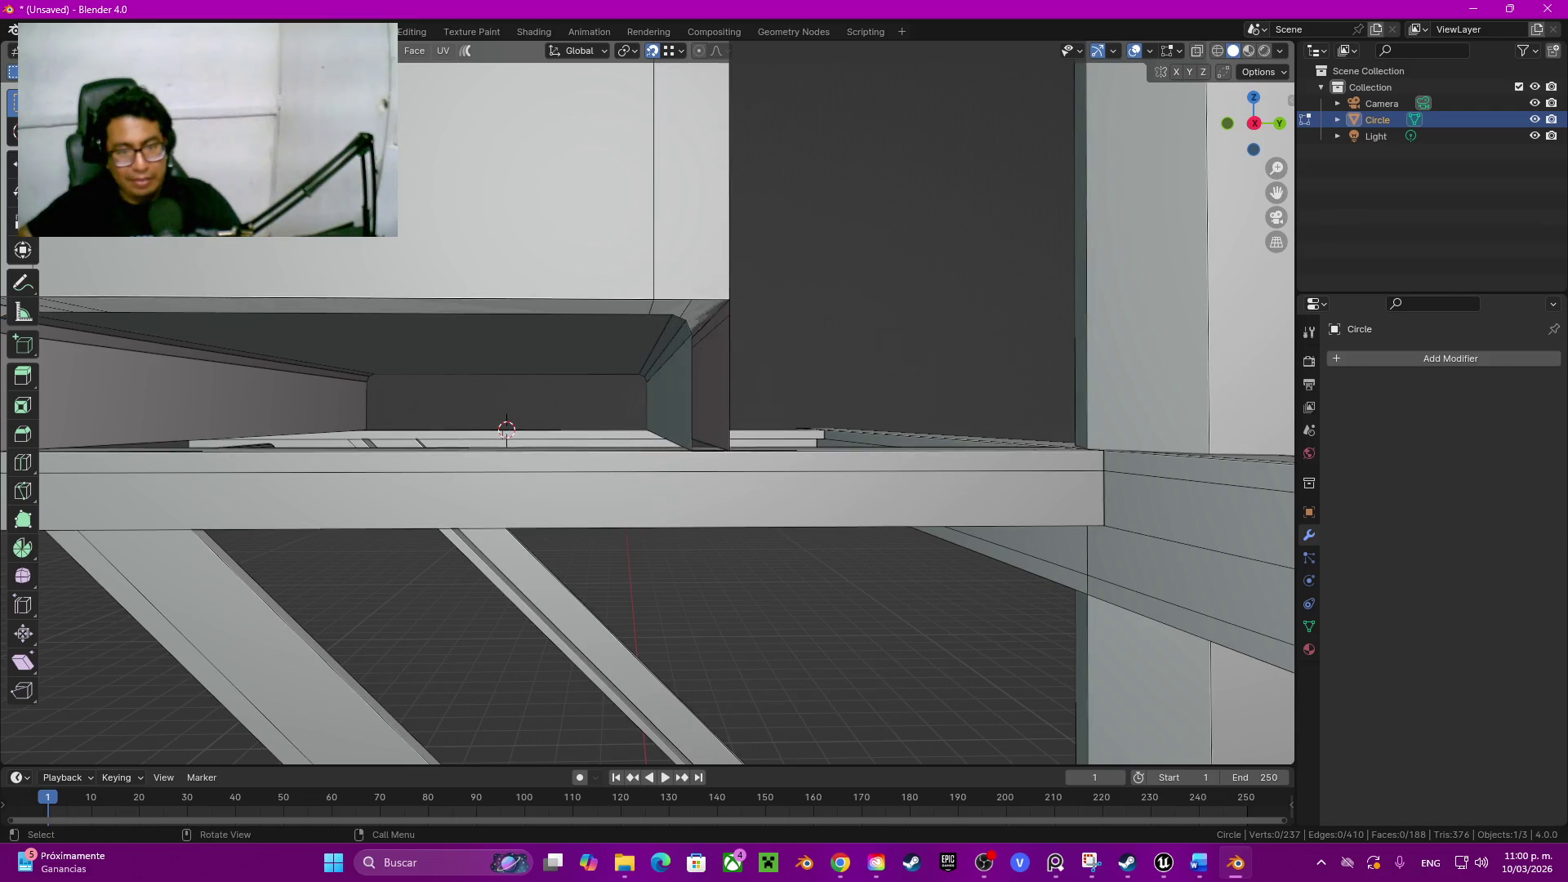
# Step: Fill the opening's boundary edge loop with a new face and inspect its top corner in orthographic side view
pyautogui.keyDown('alt'); pyautogui.click(731, 368); pyautogui.keyUp('alt')
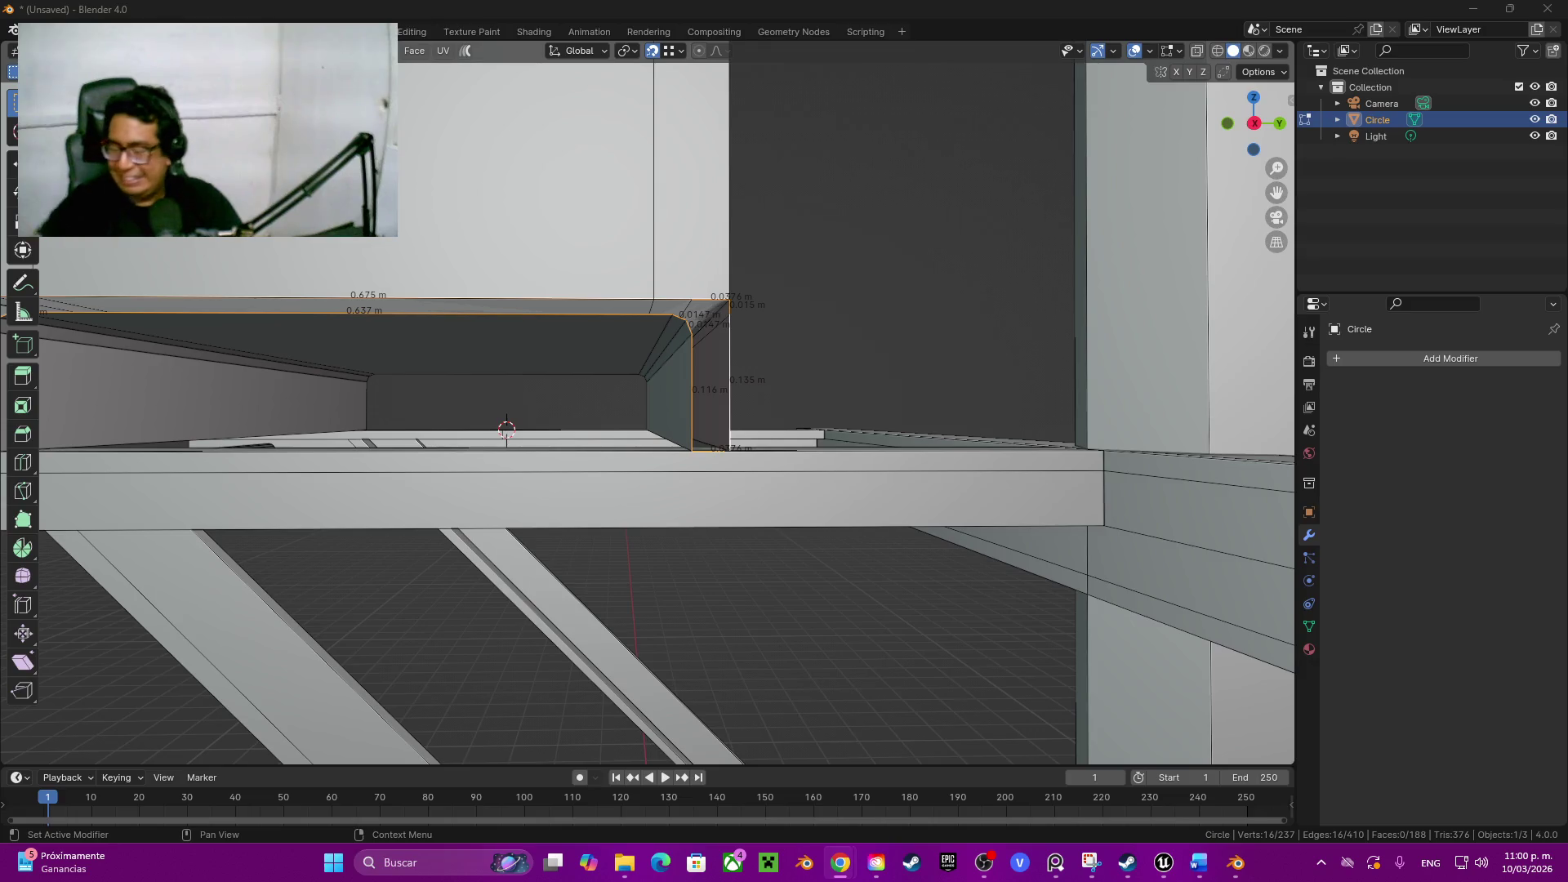
pyautogui.moveTo(661, 404); pyautogui.dragTo(589, 417, button='middle')
pyautogui.press('f')
pyautogui.scroll(2, 650, 405)
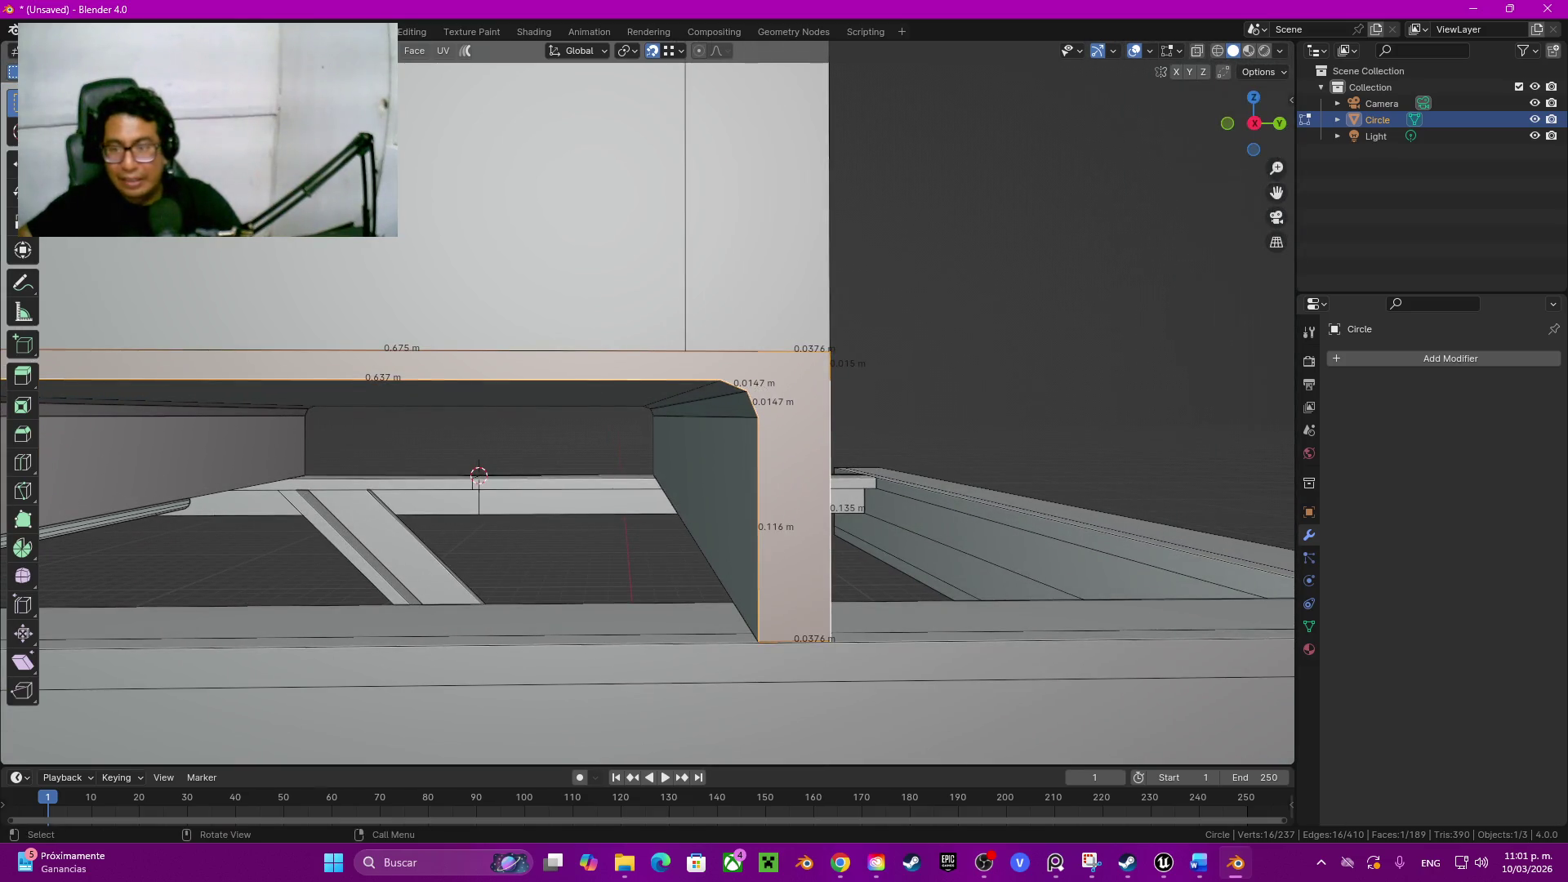
pyautogui.click(1253, 123)
pyautogui.scroll(4, 647, 405)
pyautogui.moveTo(647, 404)
pyautogui.keyDown('shift'); pyautogui.mouseDown(button='middle')
pyautogui.moveTo(754, 592)
pyautogui.moveTo(686, 575)
pyautogui.moveTo(760, 576)
pyautogui.mouseUp(button='middle'); pyautogui.keyUp('shift')
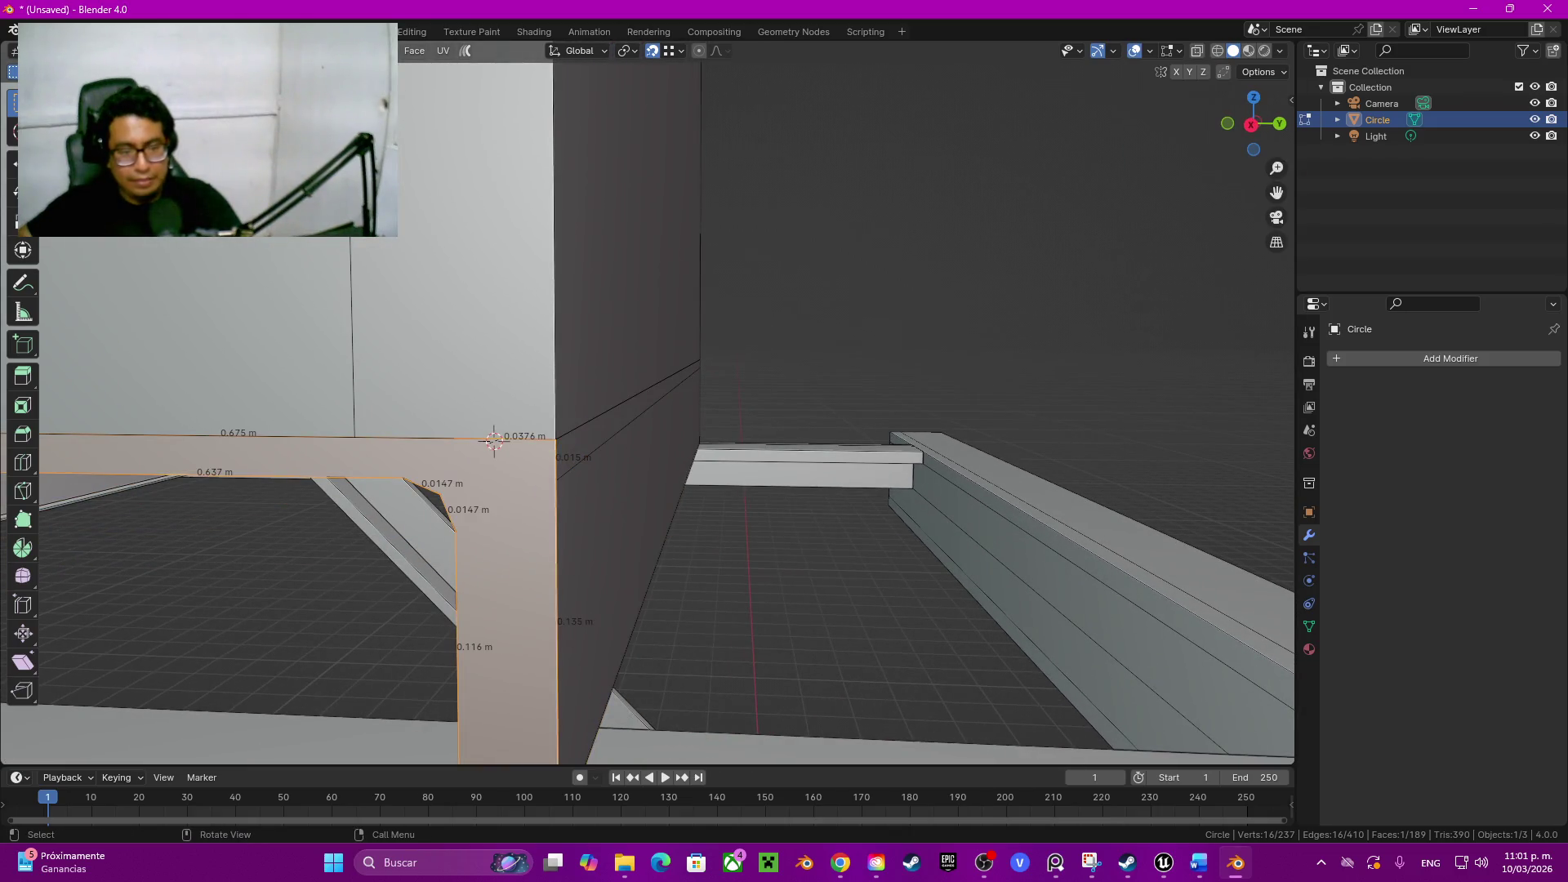
# Step: Connect the frame's corner vertices with a new edge (J), cancelling a stray knife cut
pyautogui.click(493, 441)
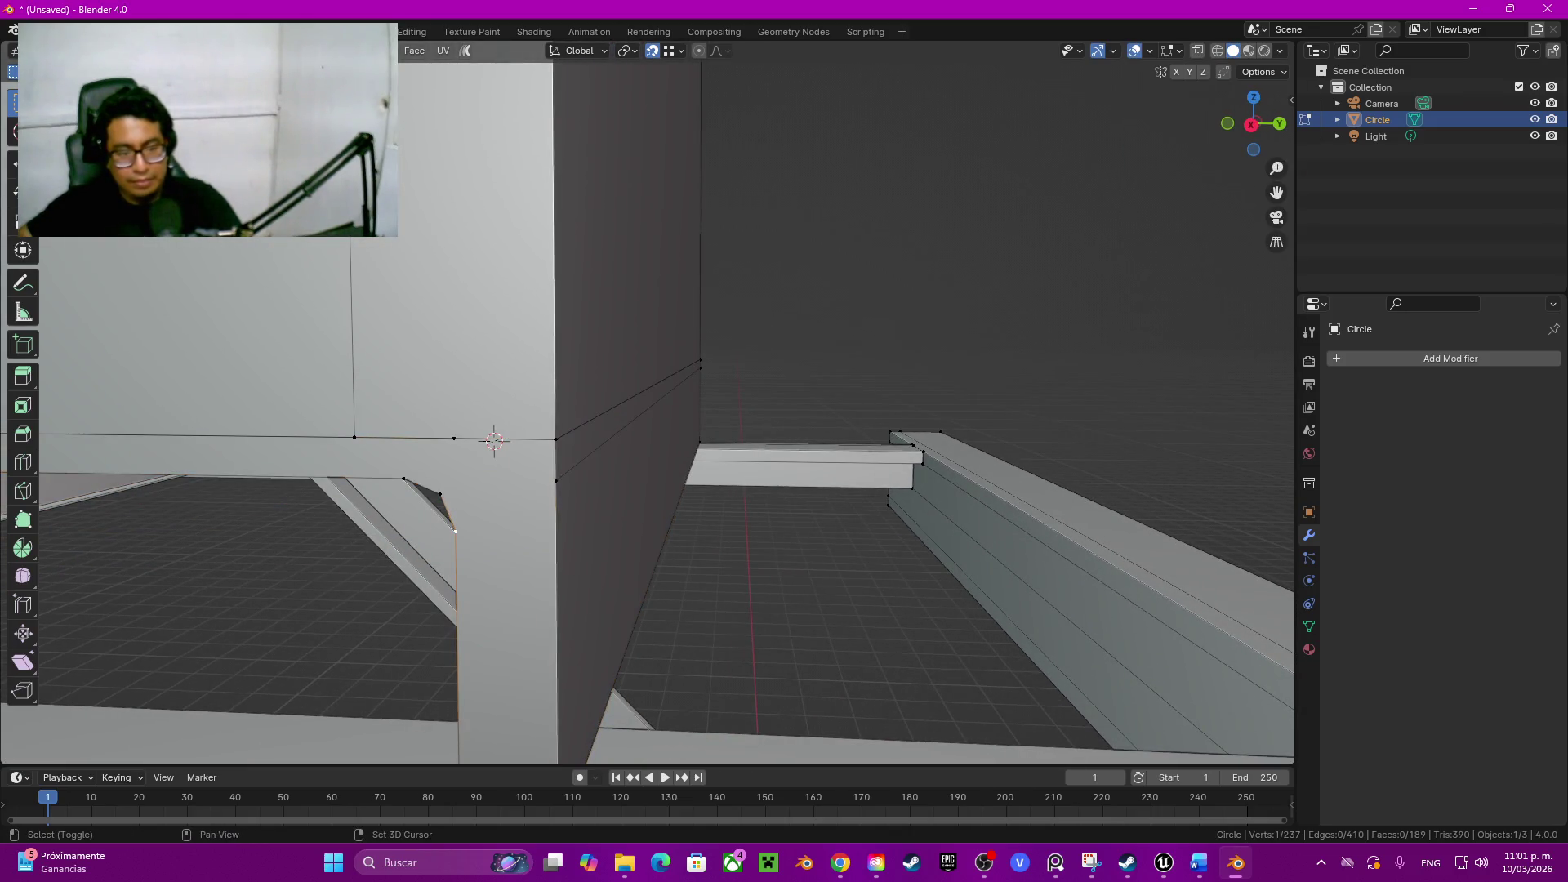
pyautogui.keyDown('shift'); pyautogui.click(555, 478); pyautogui.keyUp('shift')
pyautogui.press('k')
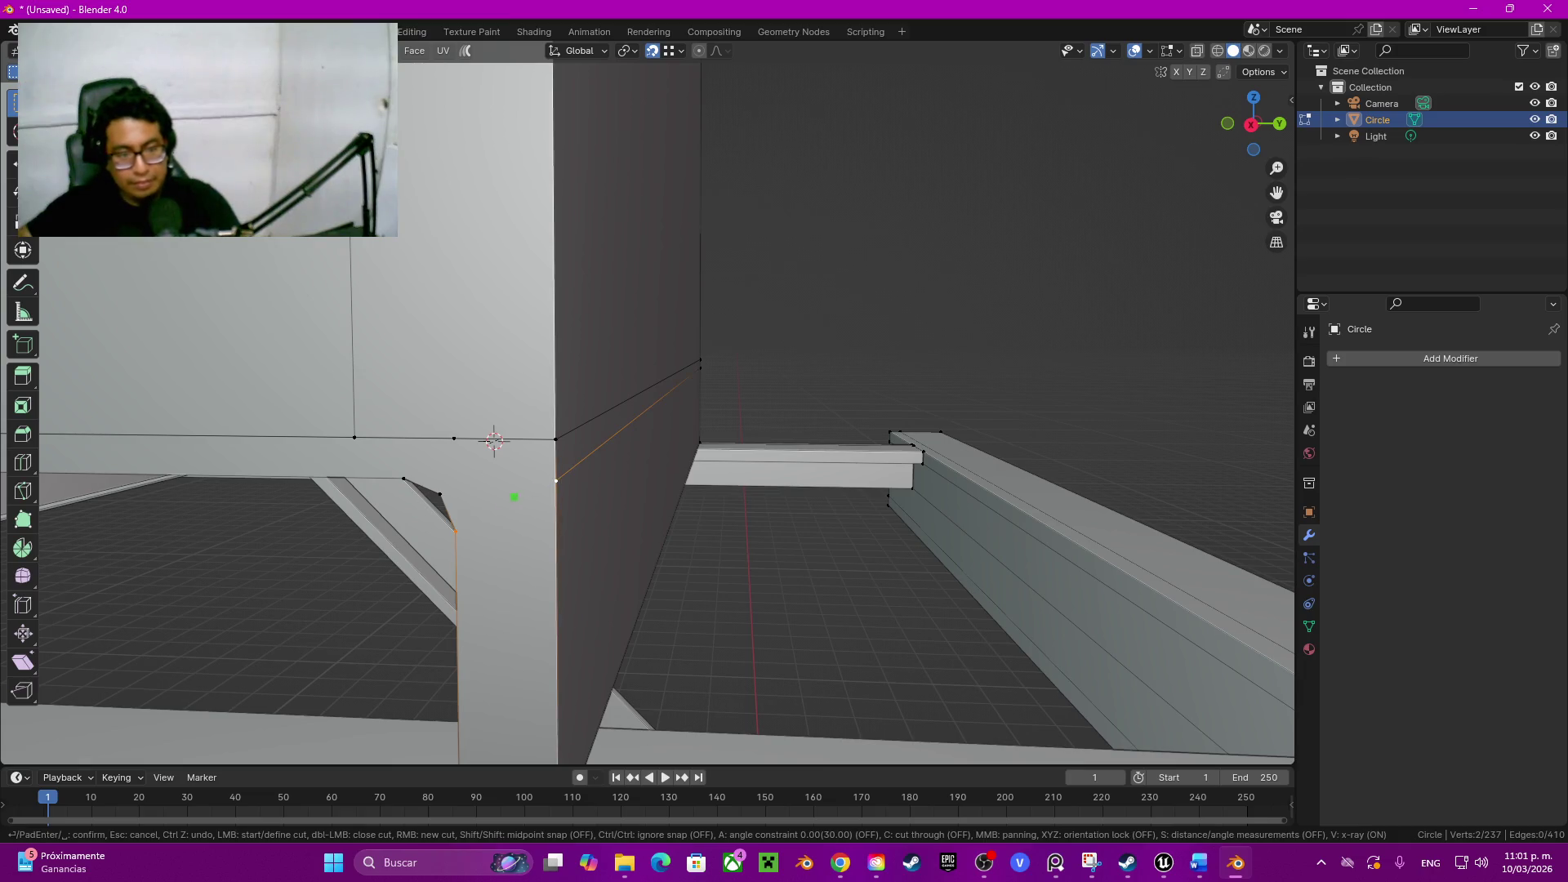
pyautogui.press('Escape')
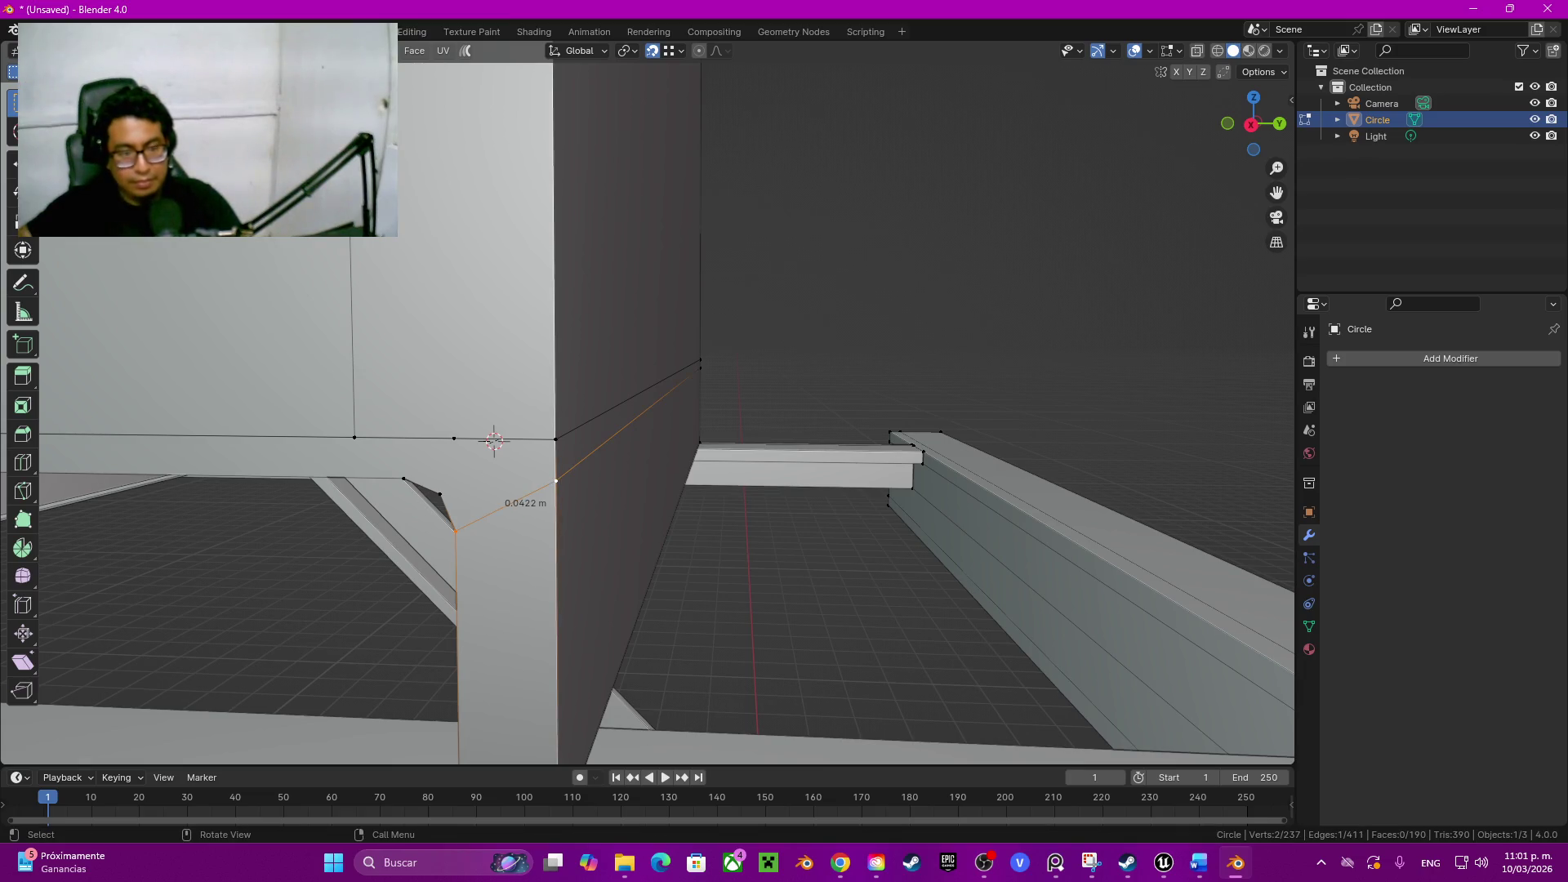
pyautogui.click(494, 441)
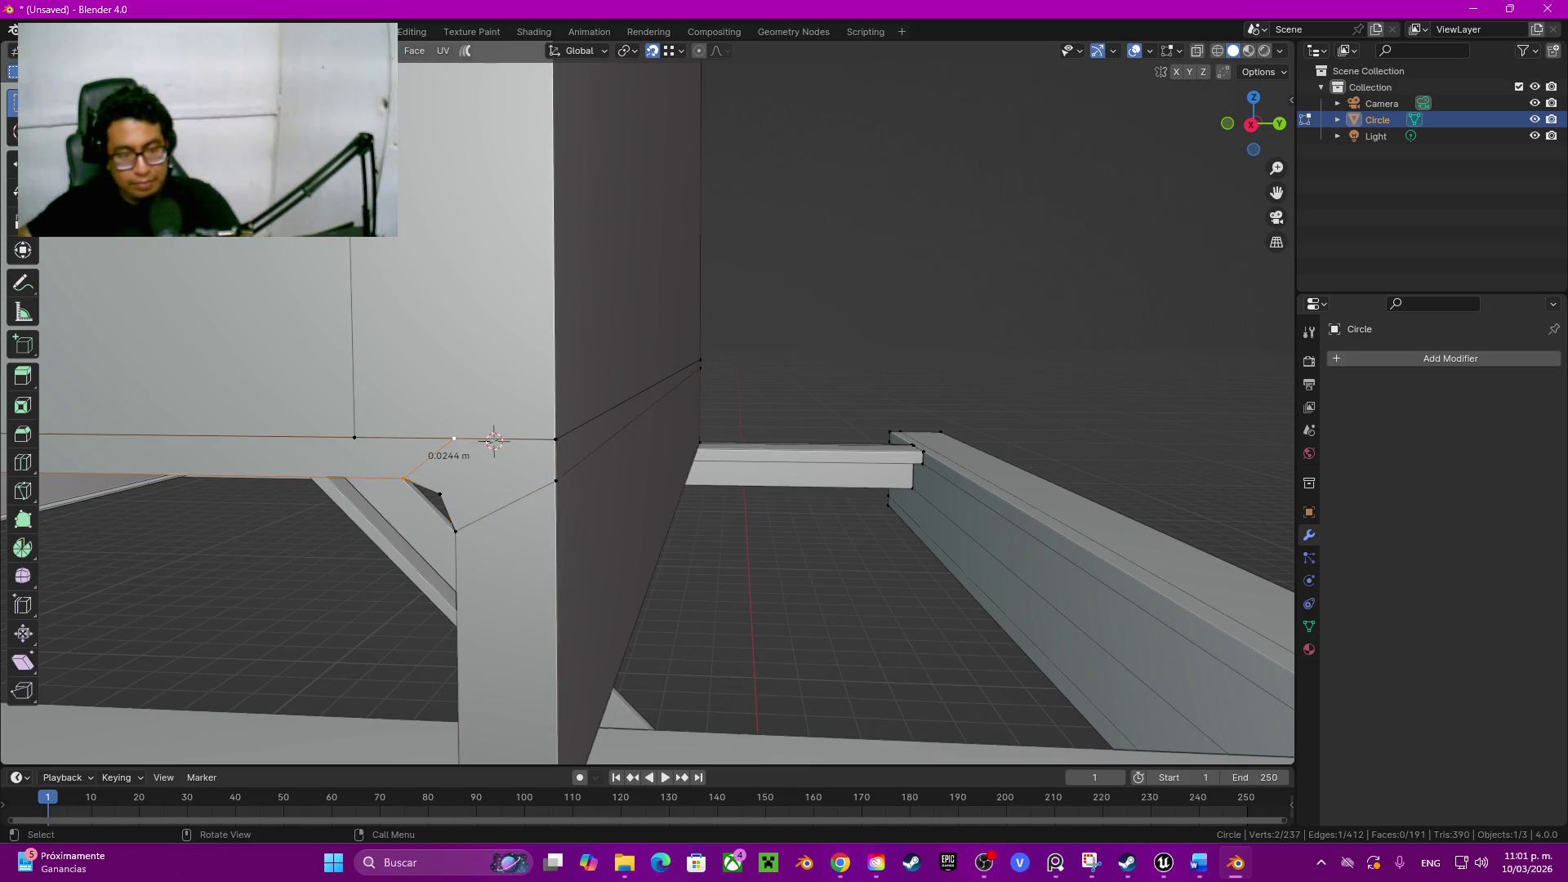
pyautogui.press('j')
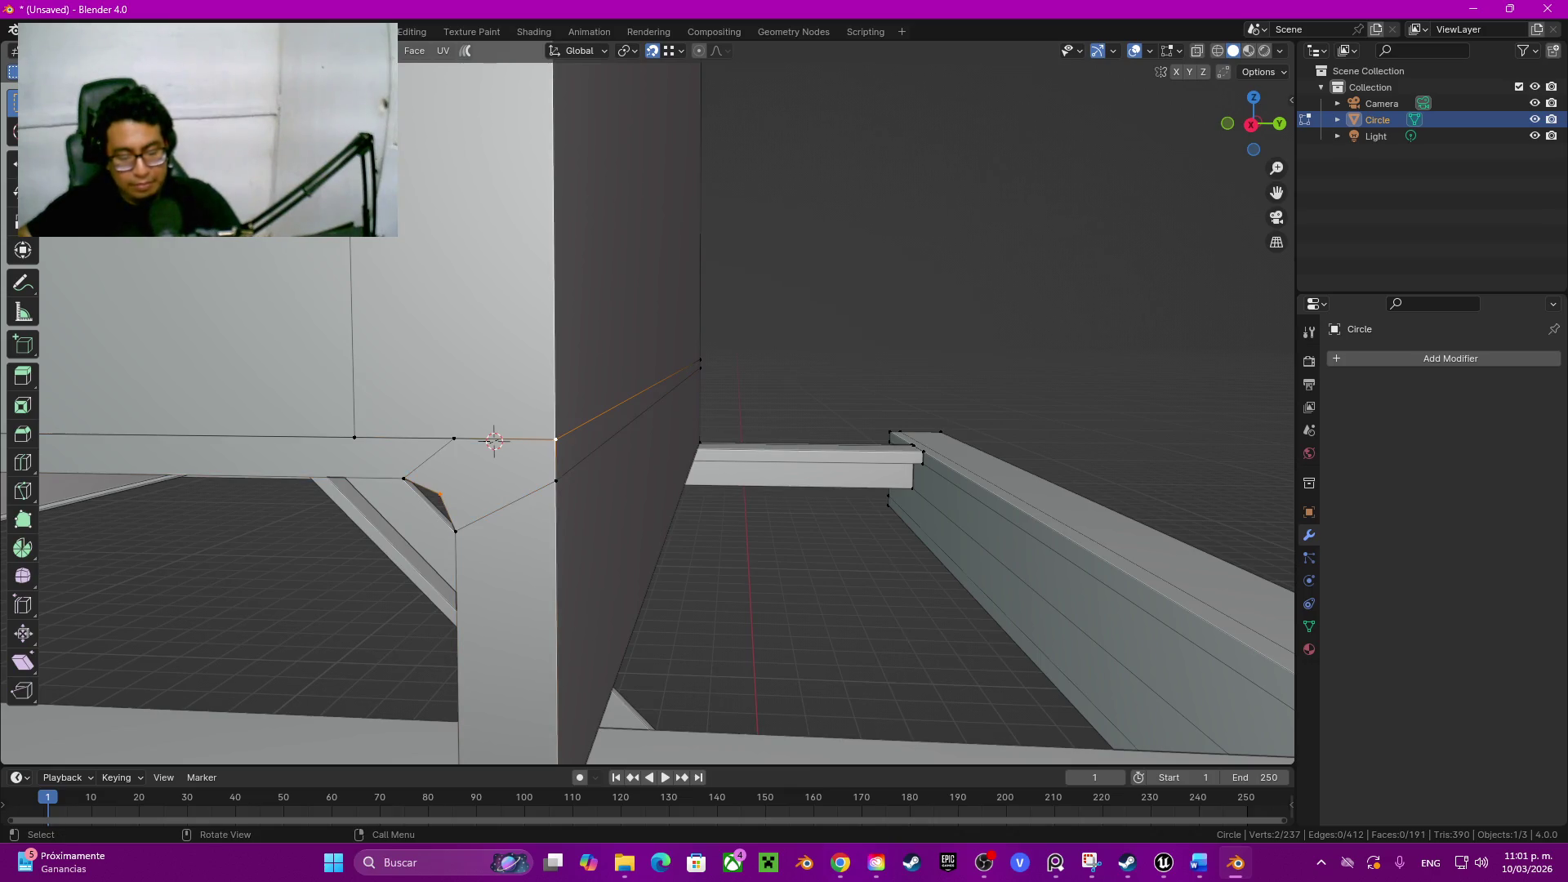
pyautogui.scroll(-3, 494, 442)
pyautogui.scroll(-2, 515, 436)
# Step: Hide the frame piece and dissolve the table top's diagonal corner edge and long bottom edge
pyautogui.keyDown('shift'); pyautogui.click(542, 428); pyautogui.keyUp('shift')
pyautogui.press('l')
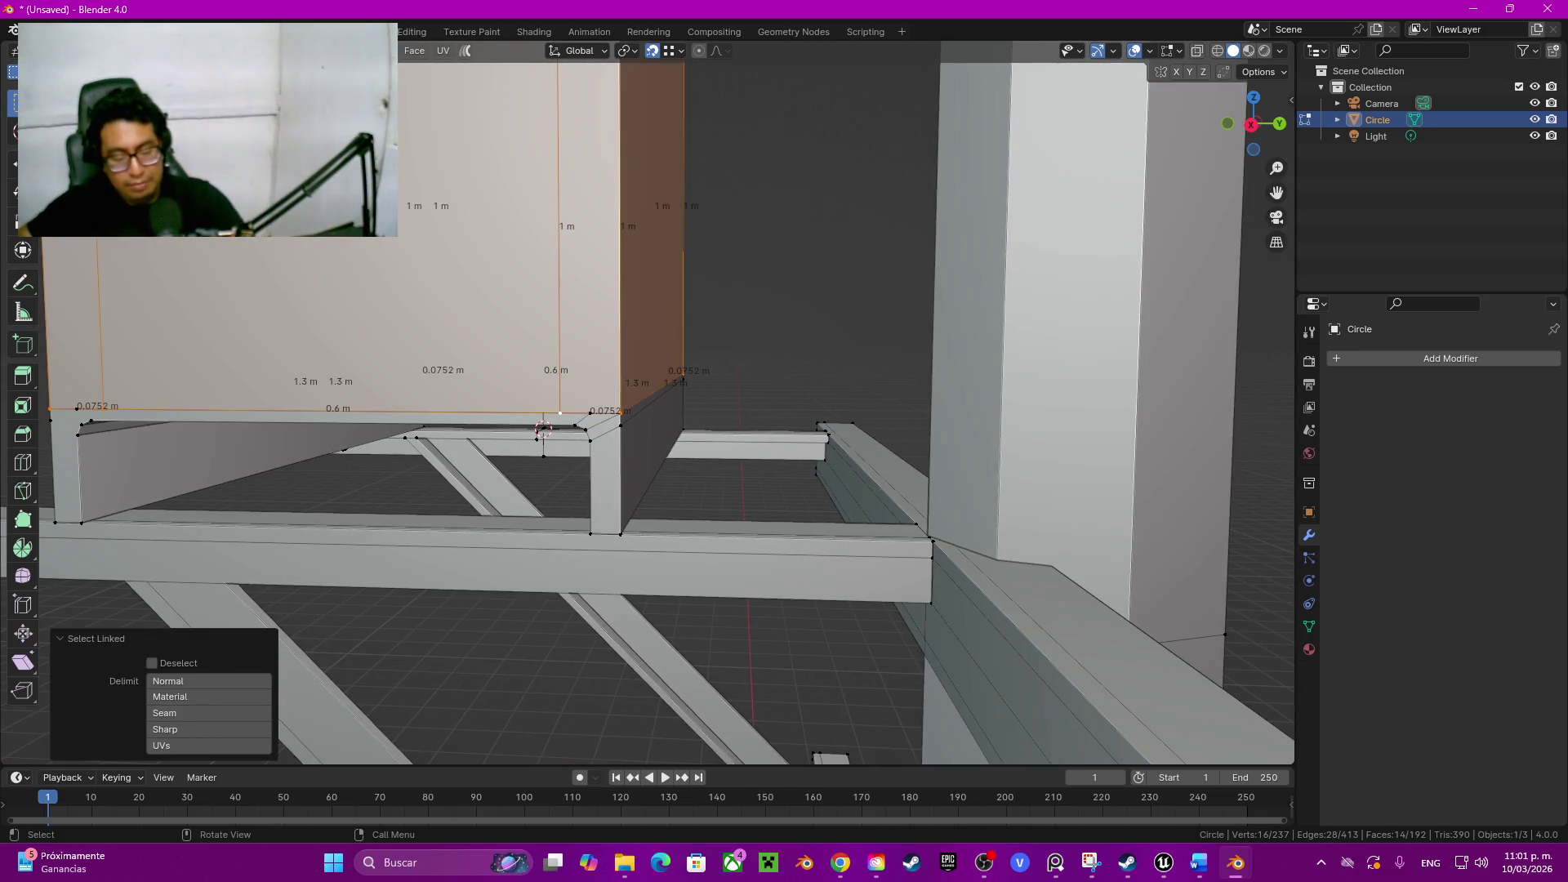
pyautogui.press('h')
pyautogui.moveTo(543, 428); pyautogui.dragTo(543, 403, button='middle')
pyautogui.scroll(3, 518, 403)
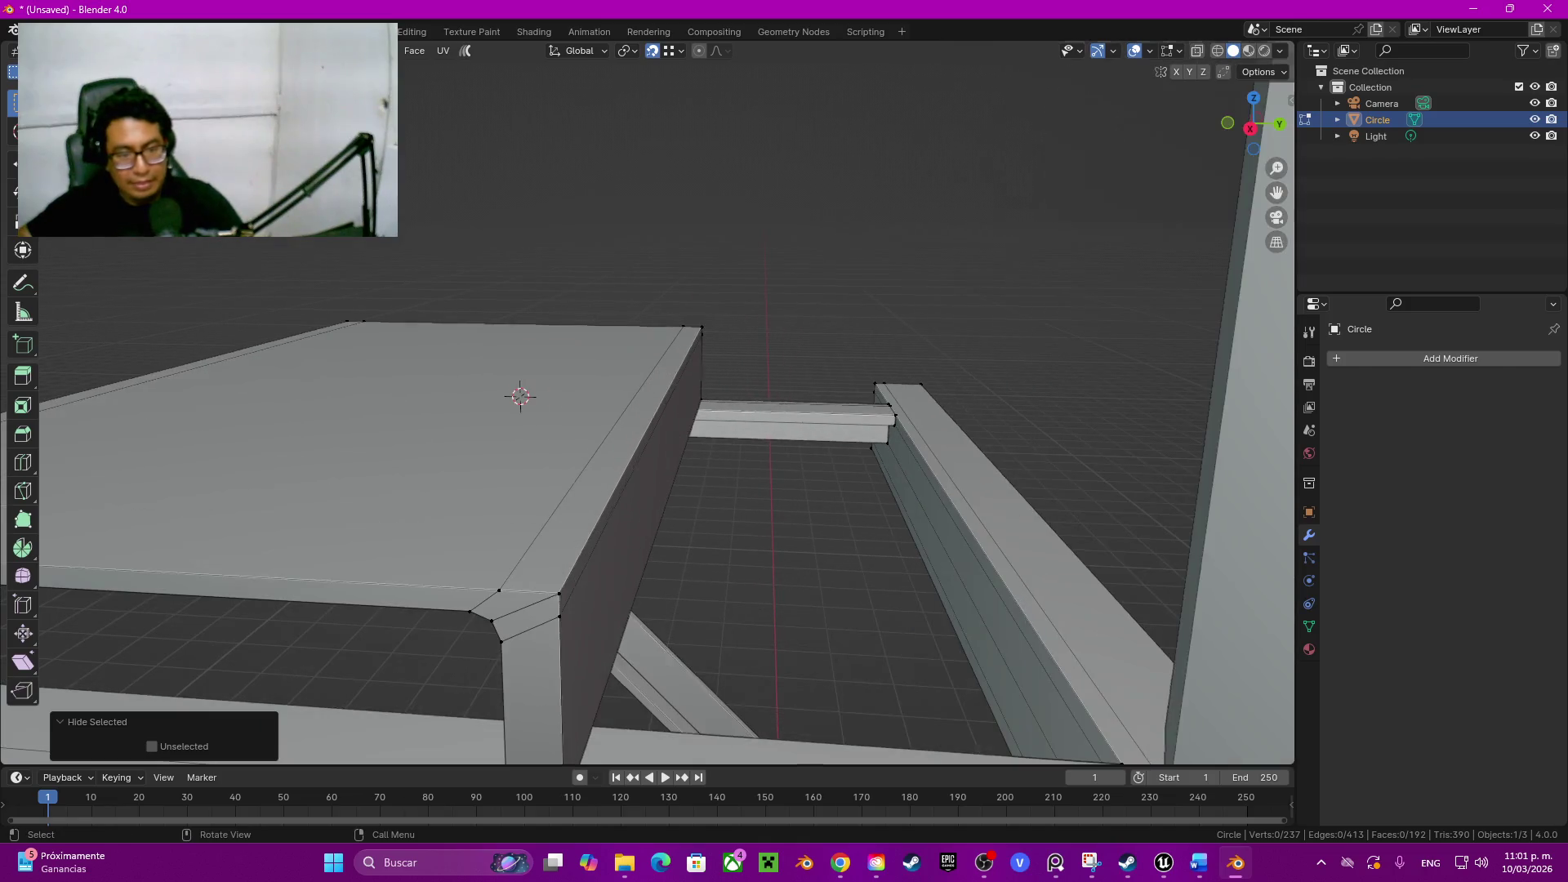
pyautogui.scroll(2, 539, 368)
pyautogui.scroll(3, 540, 368)
pyautogui.click(606, 501)
pyautogui.hotkey('ctrl', 'x')
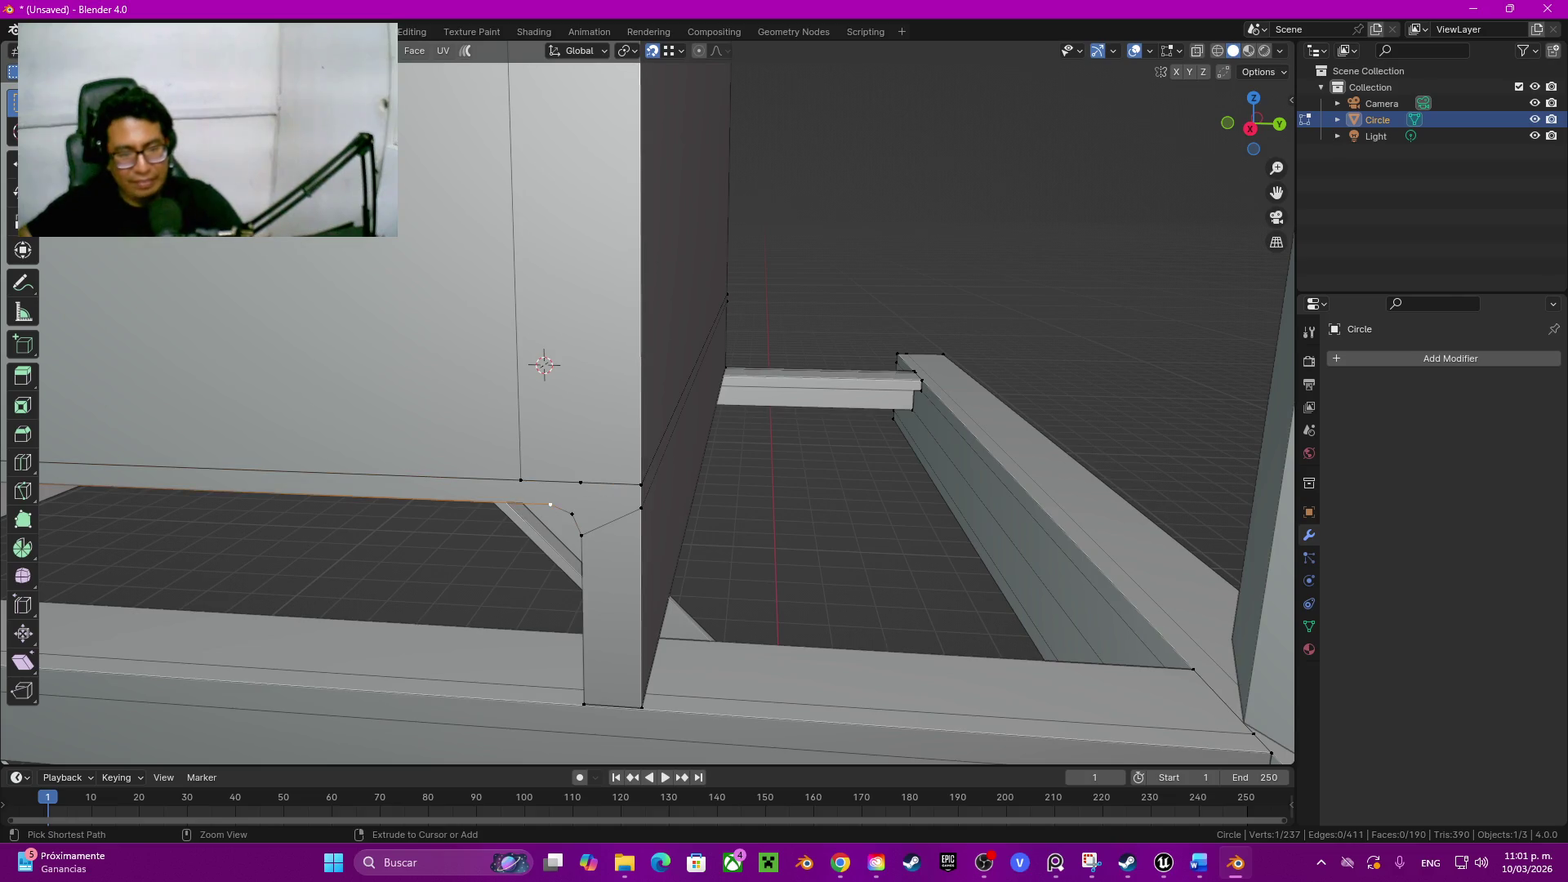
pyautogui.hotkey('ctrl', 'x')
pyautogui.press('l')
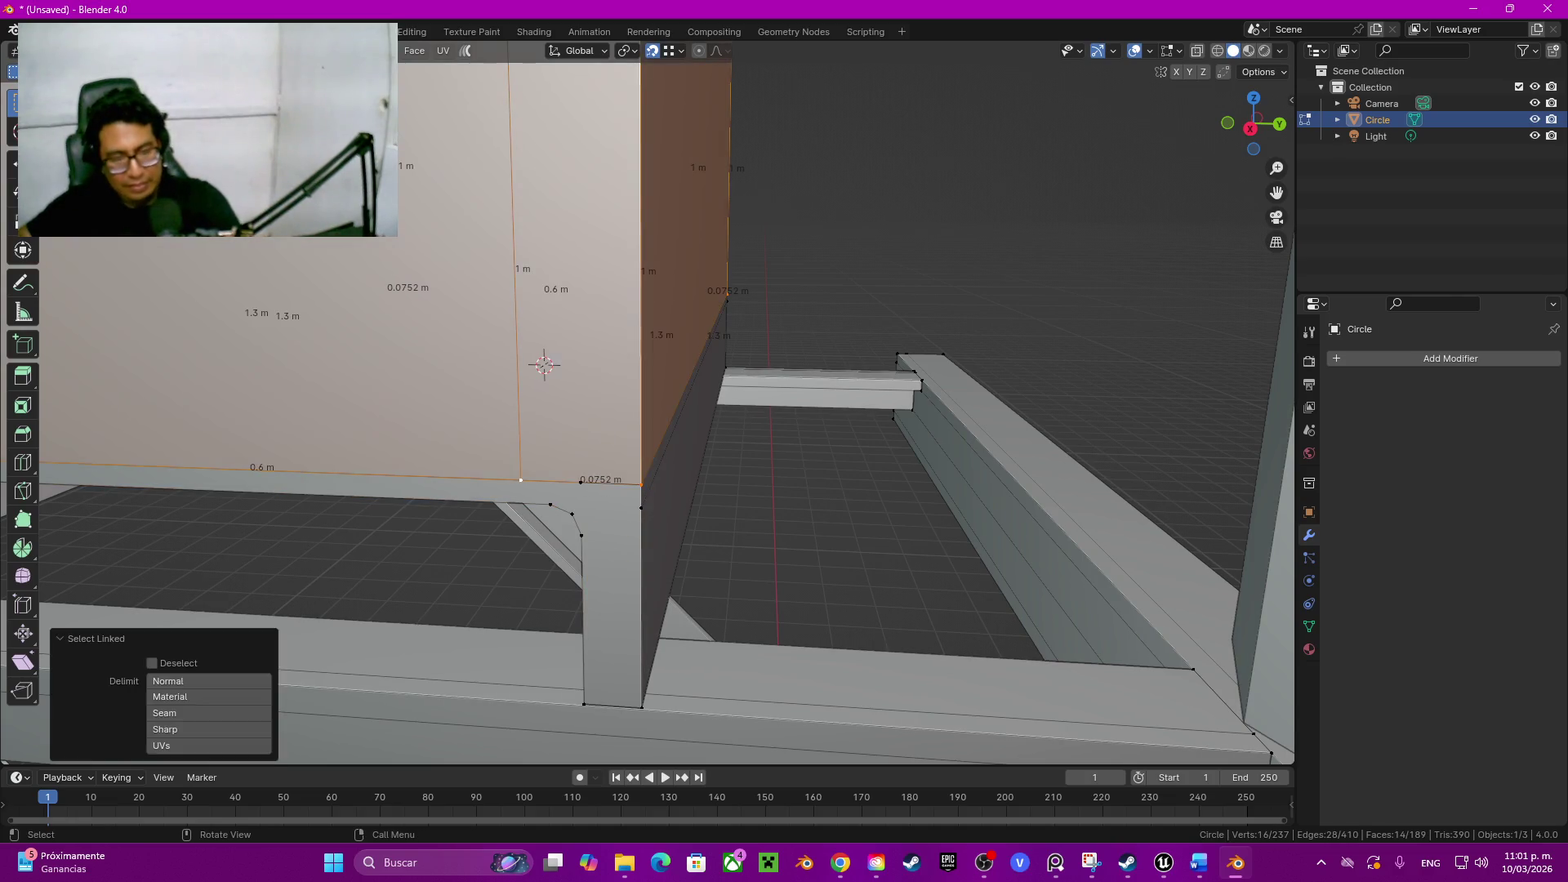
pyautogui.hotkey('alt', 'a')
# Step: Dissolve the three stray top-corner edges of the table top
pyautogui.click(646, 387)
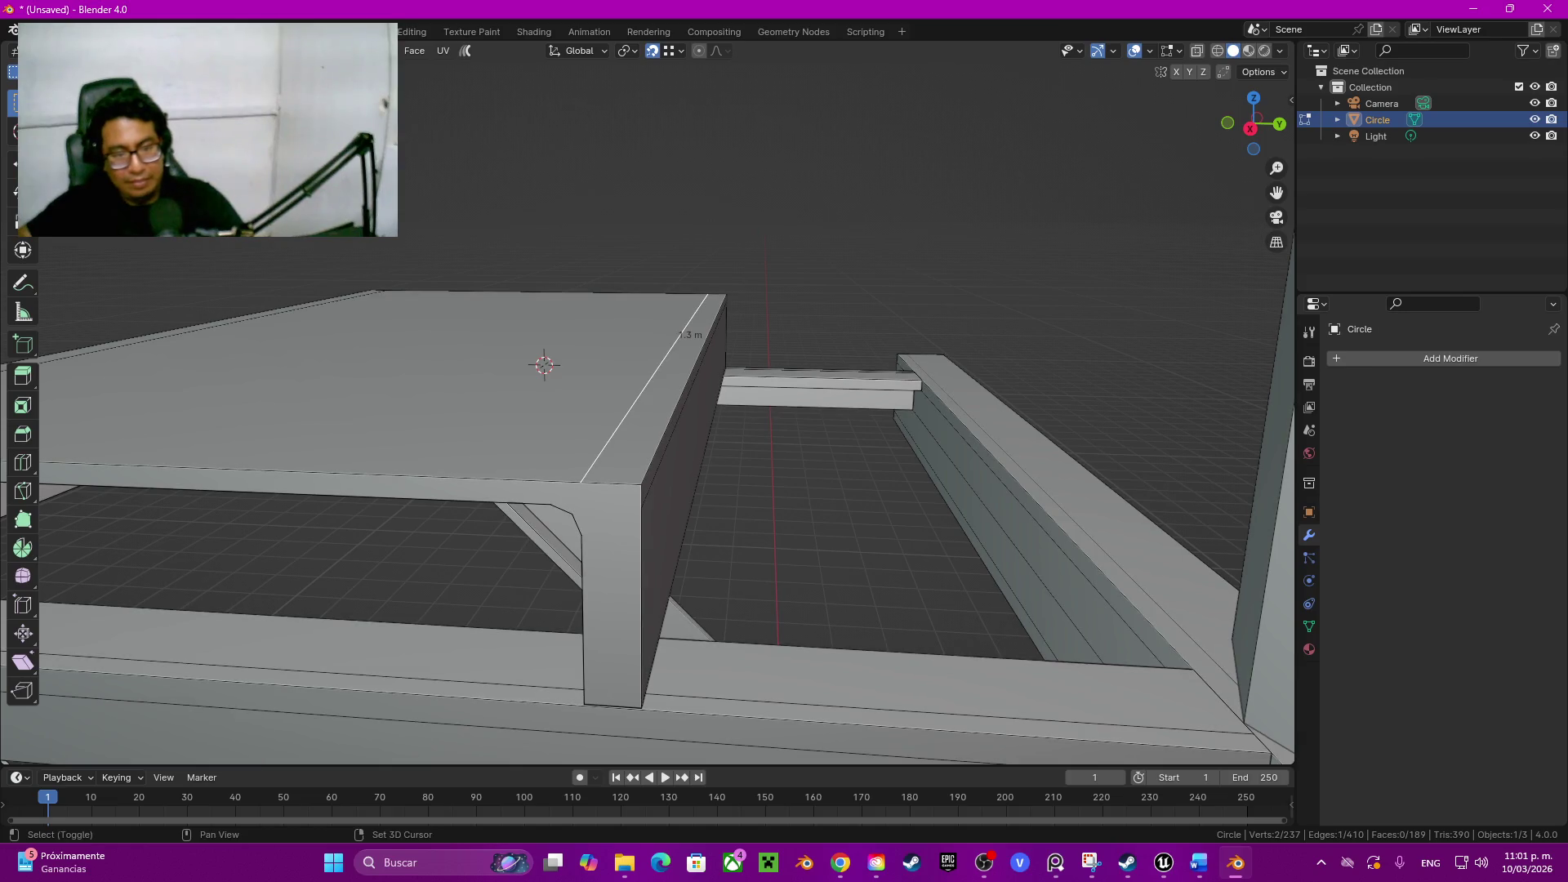
pyautogui.moveTo(649, 405); pyautogui.dragTo(735, 369, button='middle')
pyautogui.keyDown('shift'); pyautogui.click(404, 368); pyautogui.keyUp('shift')
pyautogui.moveTo(649, 404); pyautogui.dragTo(514, 386, button='middle')
pyautogui.hotkey('ctrl', 'x')
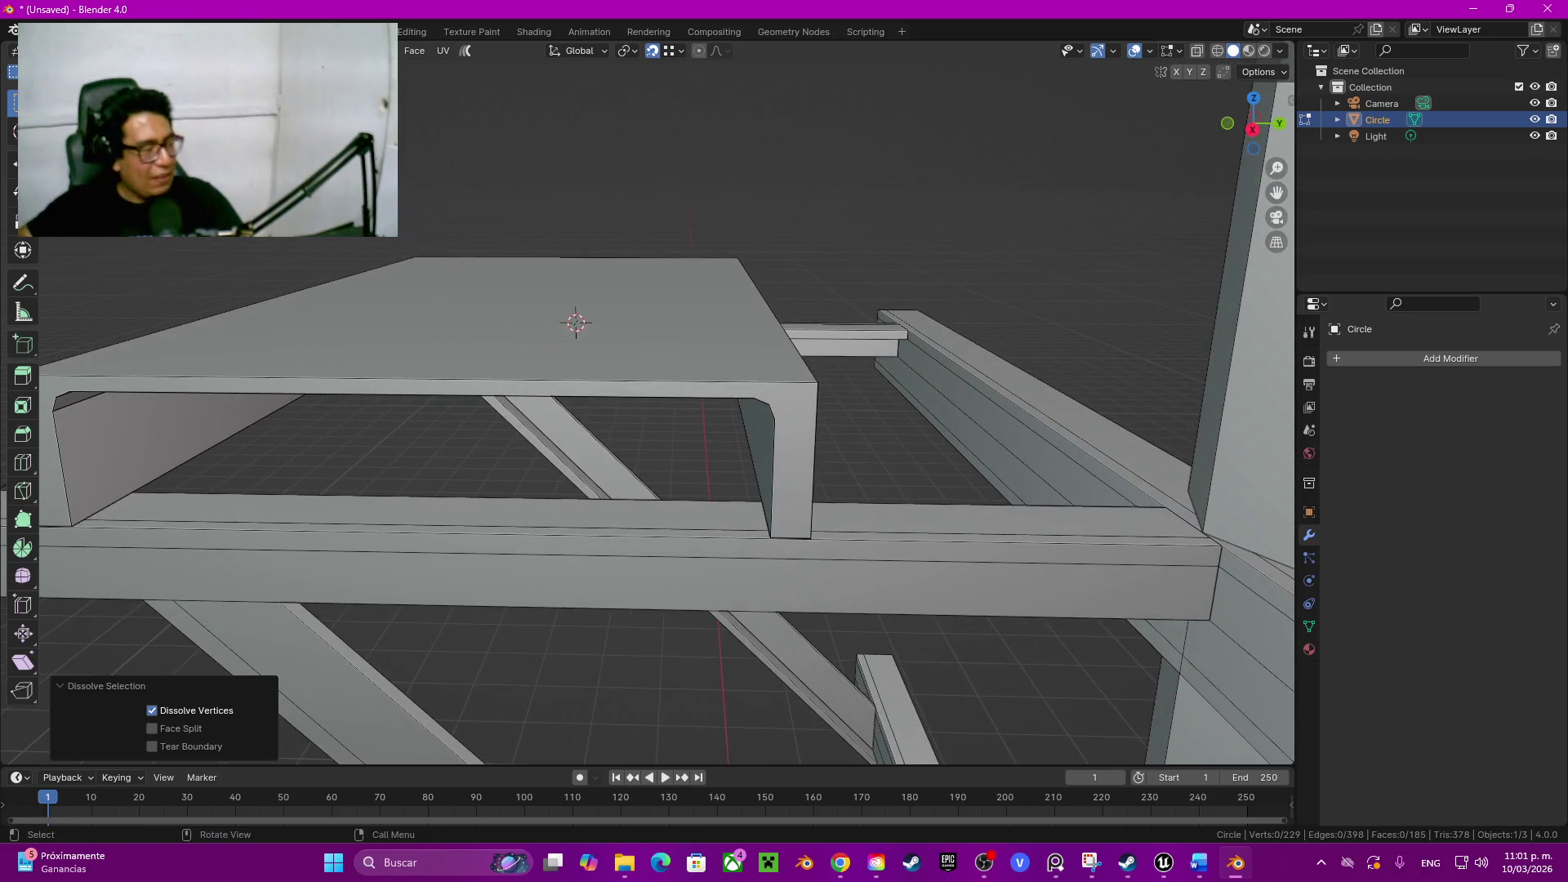
# Step: Give the table top's long edges a two-segment bevel about 0.013 m wide and switch to side view
pyautogui.moveTo(649, 406)
pyautogui.mouseDown(button='middle')
pyautogui.moveTo(736, 368)
pyautogui.moveTo(657, 308)
pyautogui.mouseUp(button='middle')
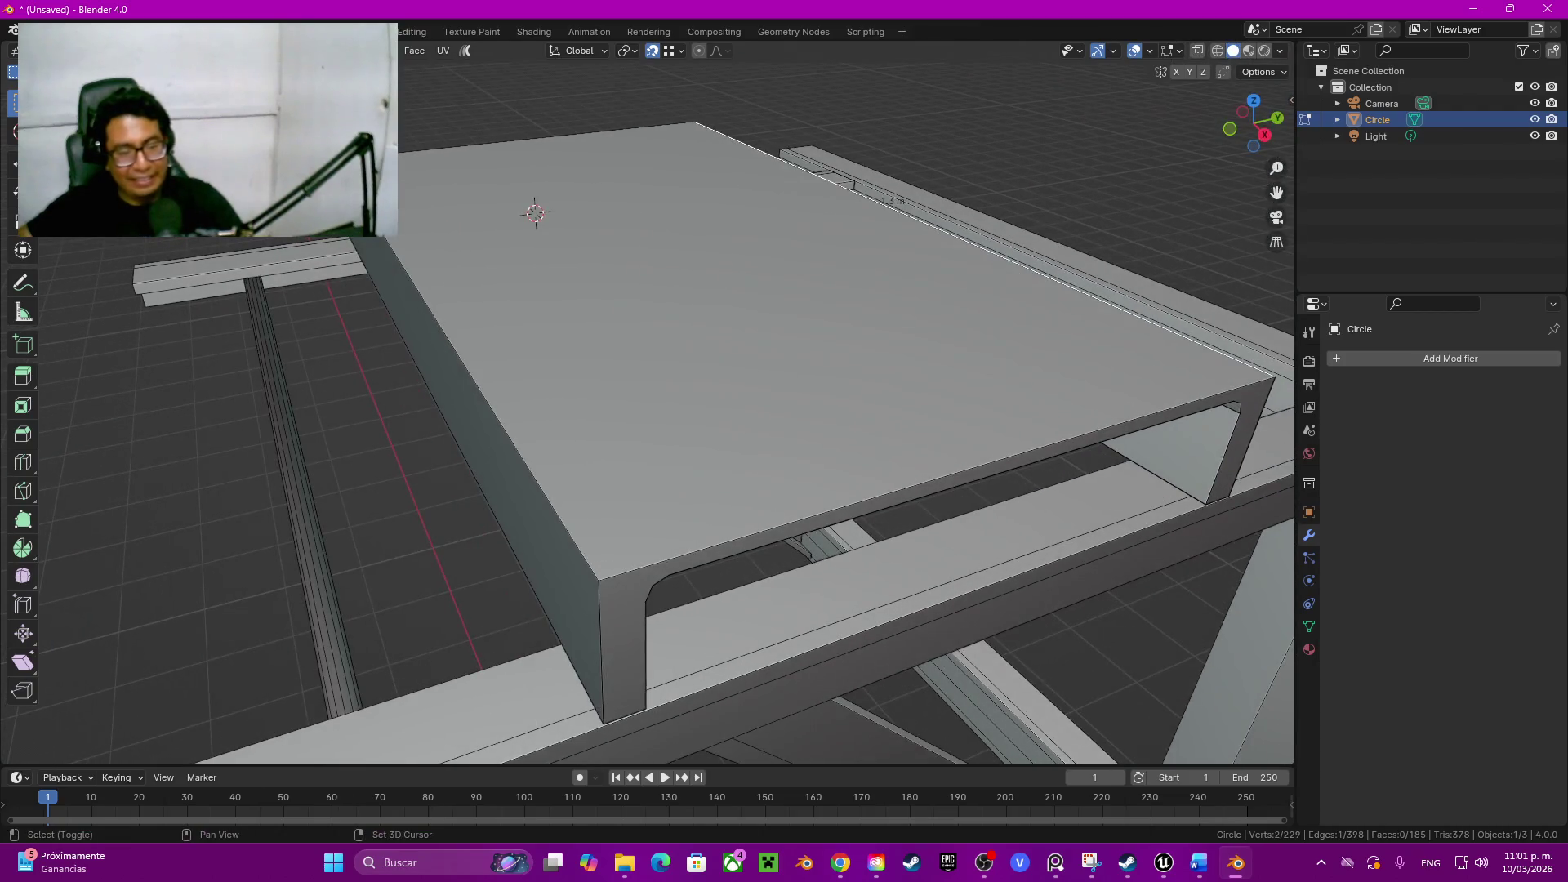
pyautogui.scroll(1, 657, 306)
pyautogui.hotkey('ctrl', 'b')
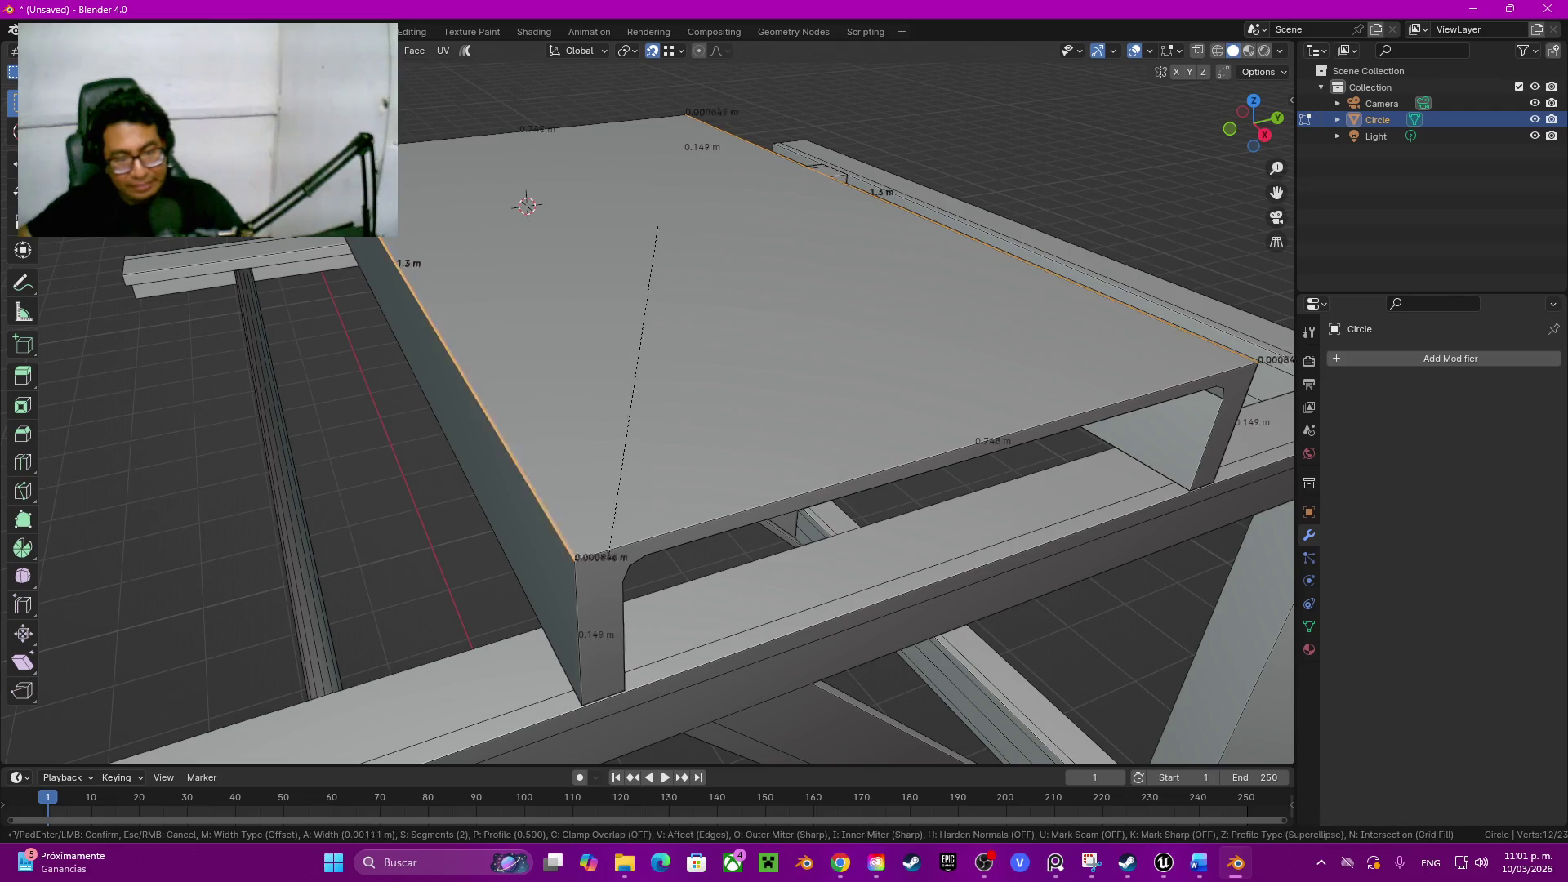
pyautogui.click(659, 228)
pyautogui.hotkey('ctrl', 'z')
pyautogui.keyDown('alt'); pyautogui.moveTo(649, 369); pyautogui.dragTo(401, 515, button='middle'); pyautogui.keyUp('alt')
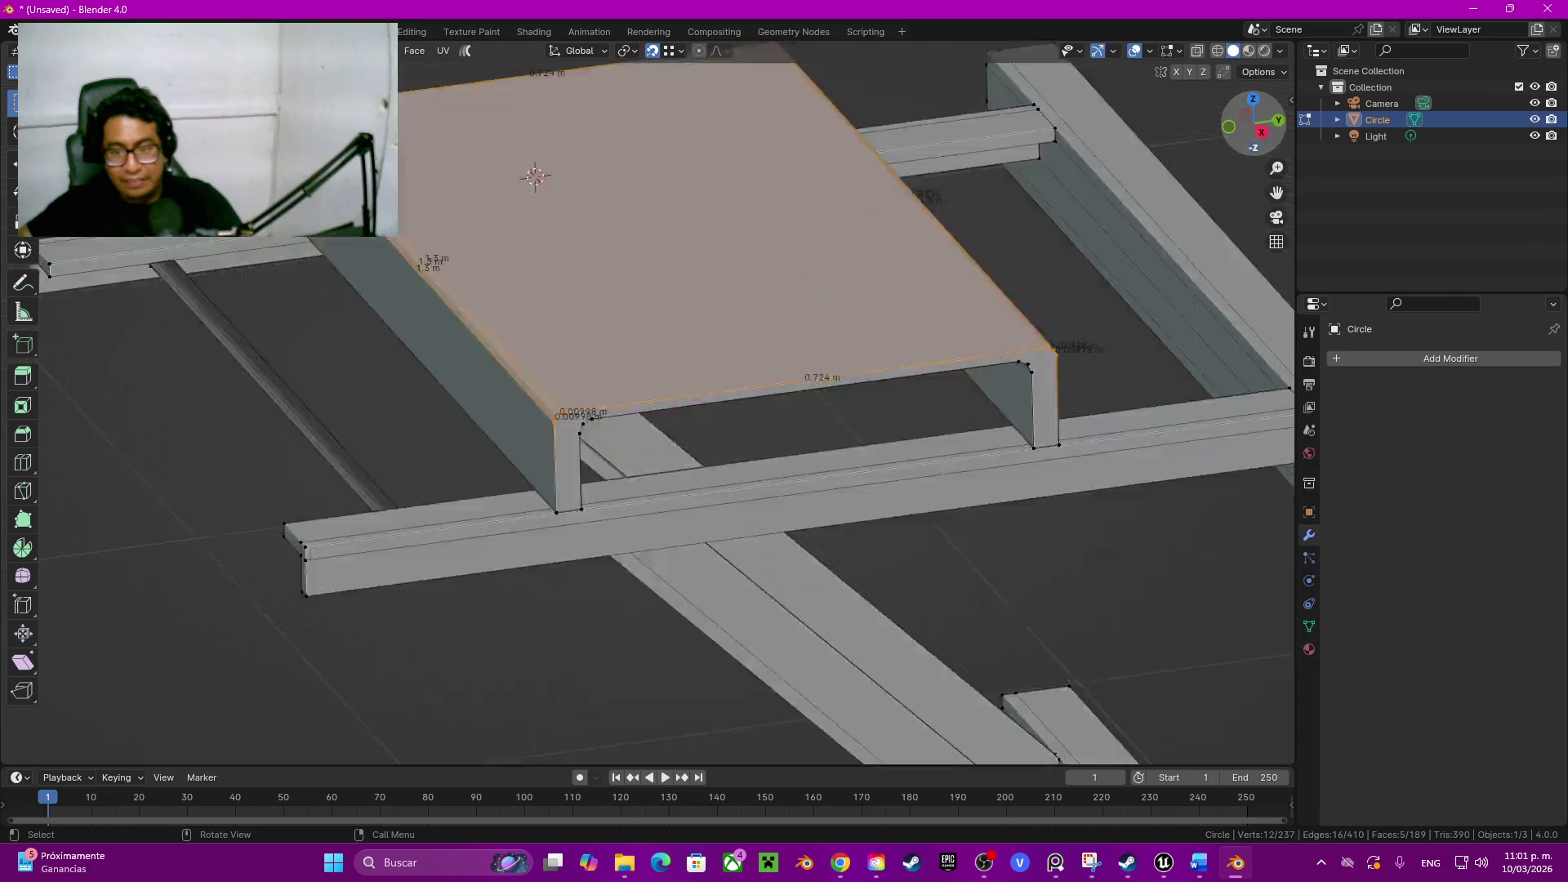
pyautogui.scroll(8, 400, 516)
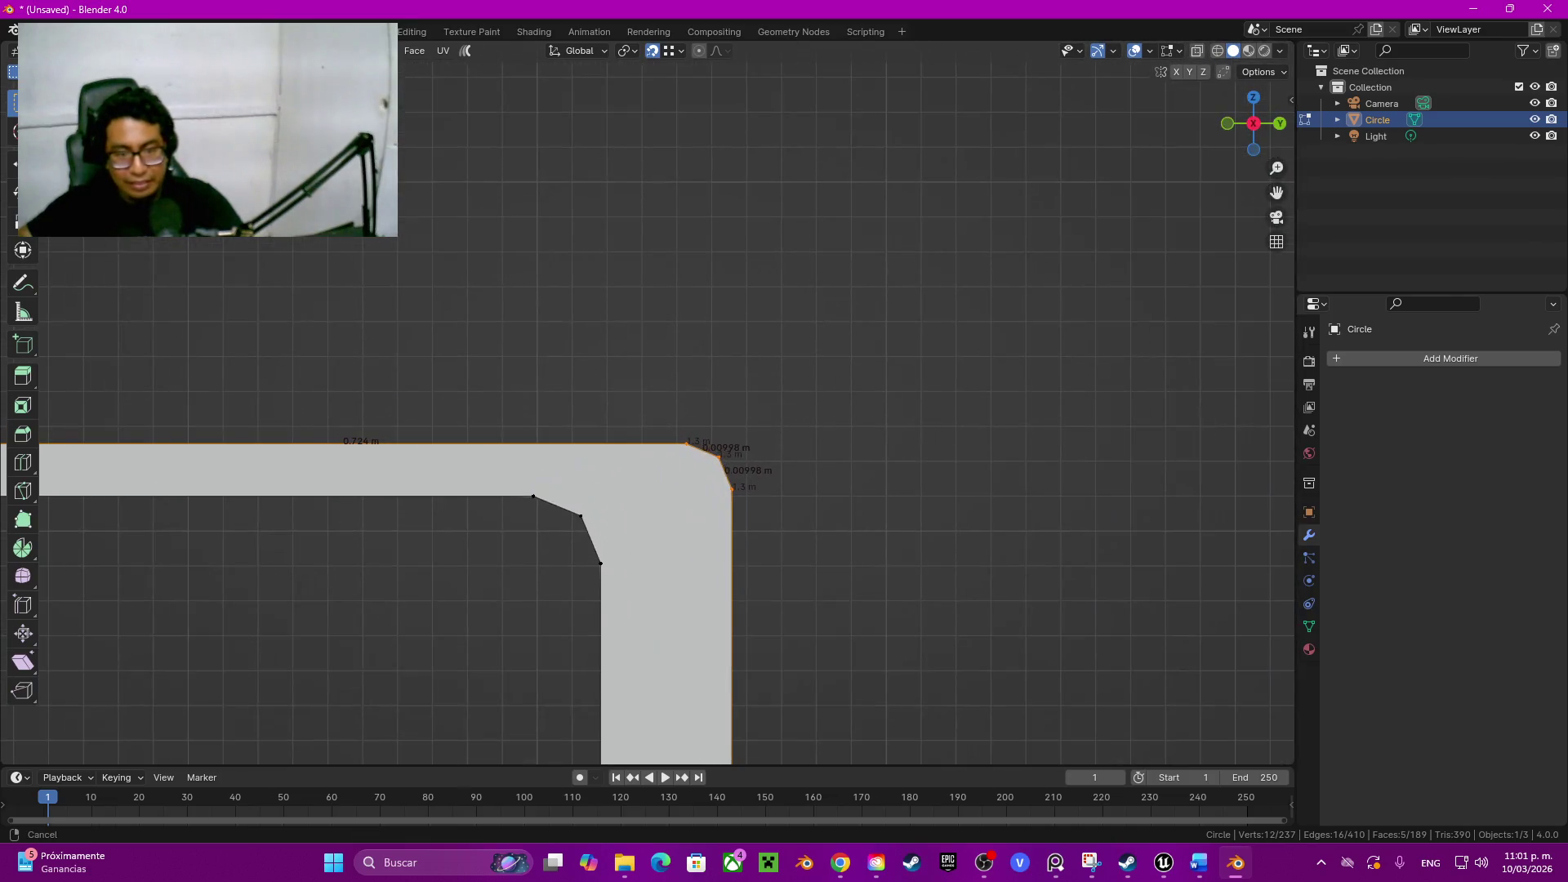
# Step: Join two inner/outer corner vertex pairs of the bevelled corner with new edges (J)
pyautogui.click(601, 564)
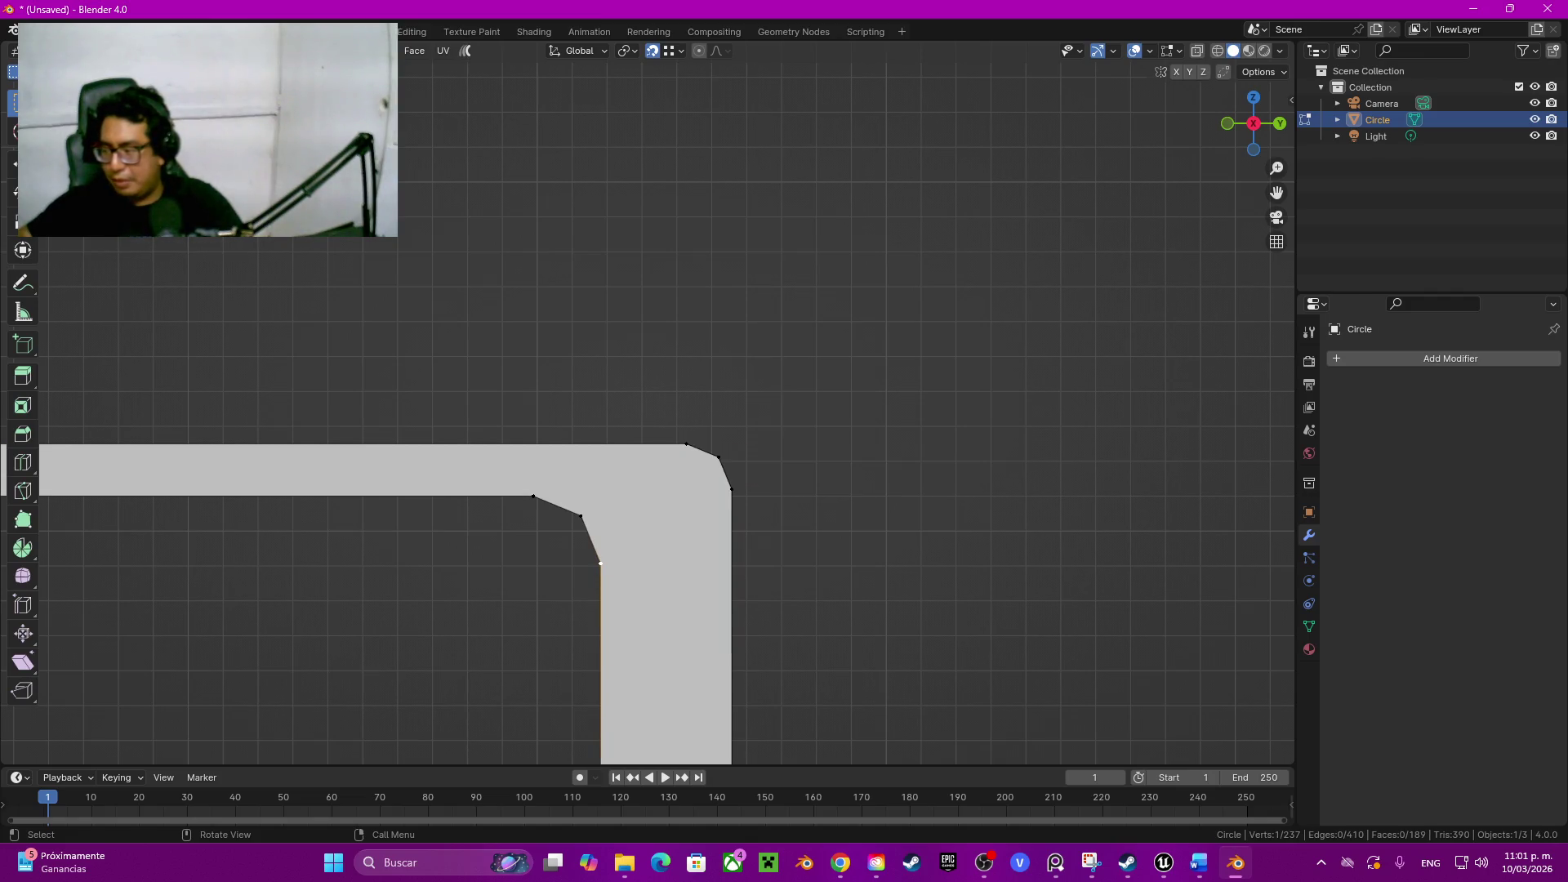
pyautogui.keyDown('shift'); pyautogui.click(731, 490); pyautogui.keyUp('shift')
pyautogui.keyDown('shift'); pyautogui.moveTo(732, 491); pyautogui.dragTo(731, 471, button='middle'); pyautogui.keyUp('shift')
pyautogui.click(536, 477)
pyautogui.keyDown('shift'); pyautogui.click(688, 426); pyautogui.keyUp('shift')
pyautogui.press('j')
pyautogui.click(581, 497)
pyautogui.keyDown('shift'); pyautogui.click(720, 440); pyautogui.keyUp('shift')
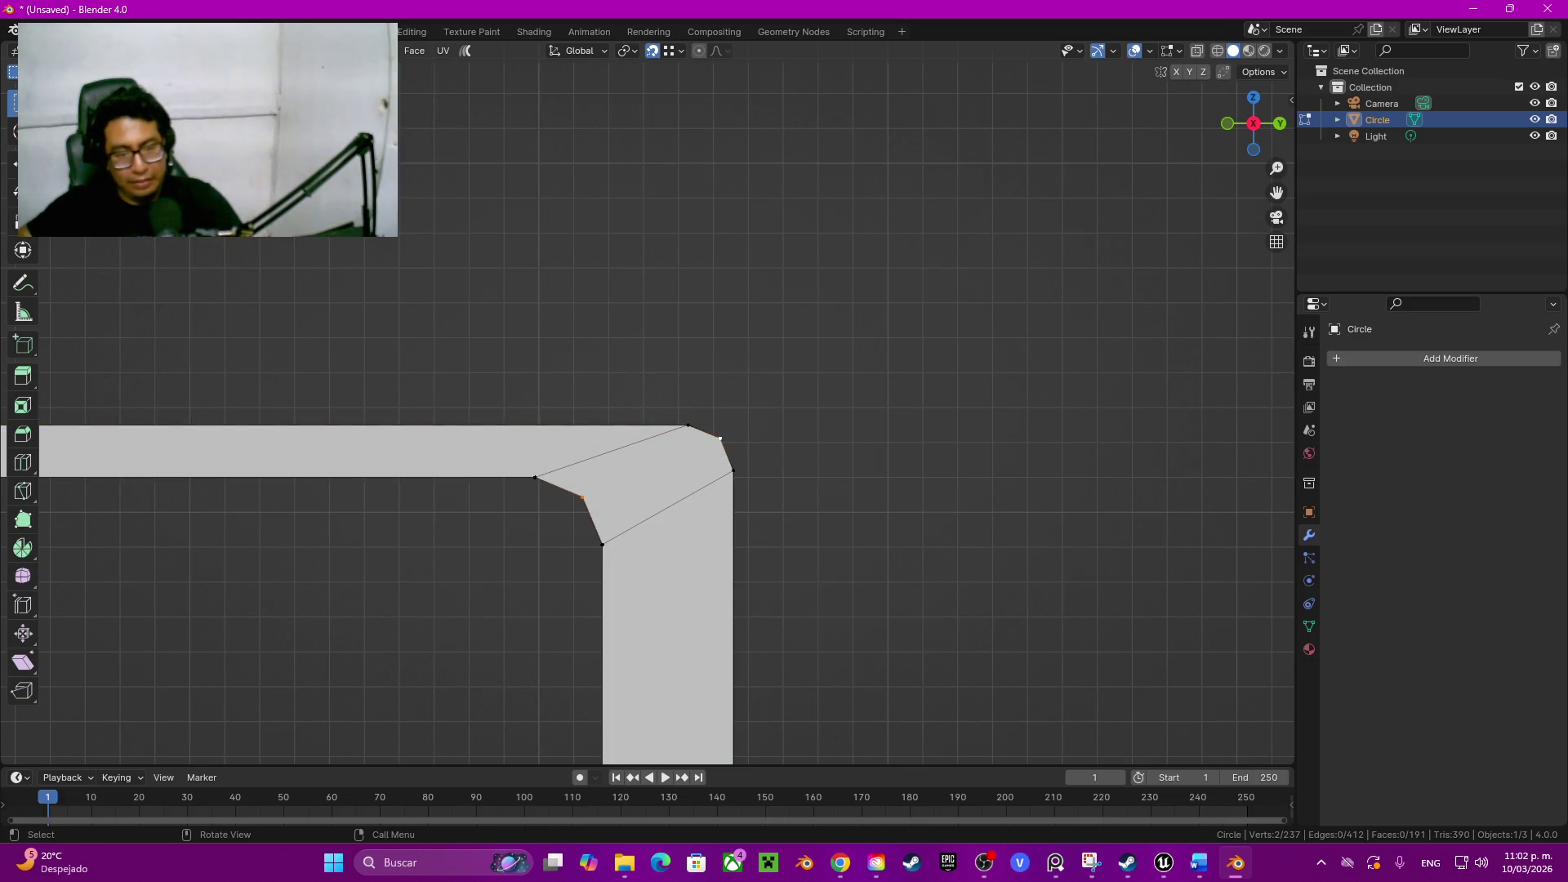
pyautogui.press('j')
pyautogui.scroll(-2, 786, 429)
pyautogui.scroll(-5, 785, 429)
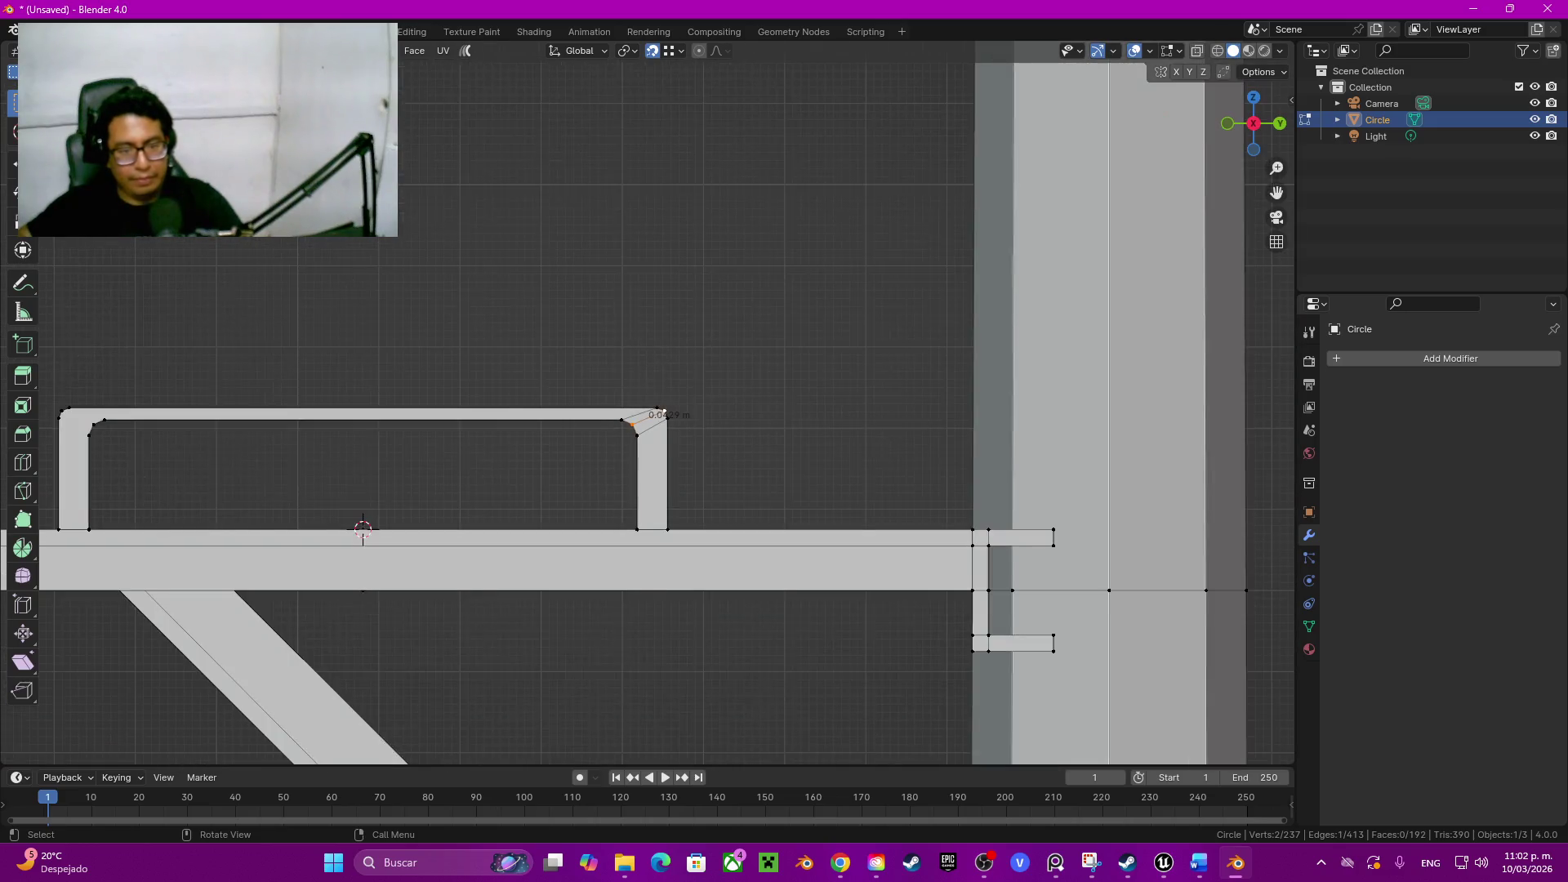
pyautogui.scroll(-1, 668, 491)
pyautogui.scroll(3, 668, 490)
pyautogui.scroll(1, 669, 491)
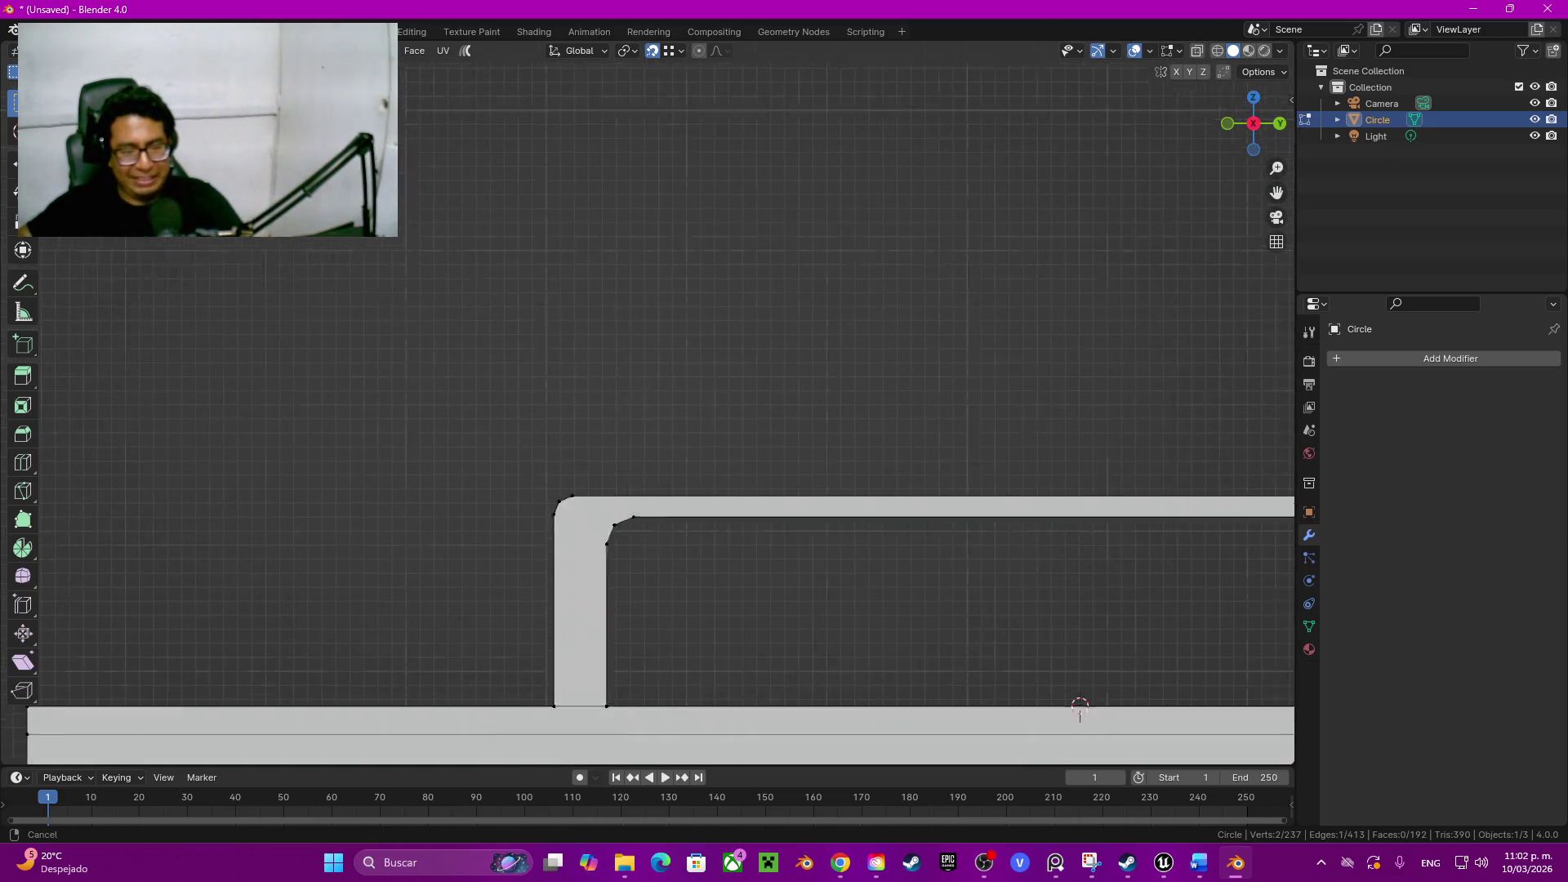
pyautogui.scroll(2, 668, 490)
# Step: Close the corner gap with three more connecting edges, the last 0.0432 m long, and review in perspective
pyautogui.click(784, 511)
pyautogui.keyDown('shift'); pyautogui.click(680, 475); pyautogui.keyUp('shift')
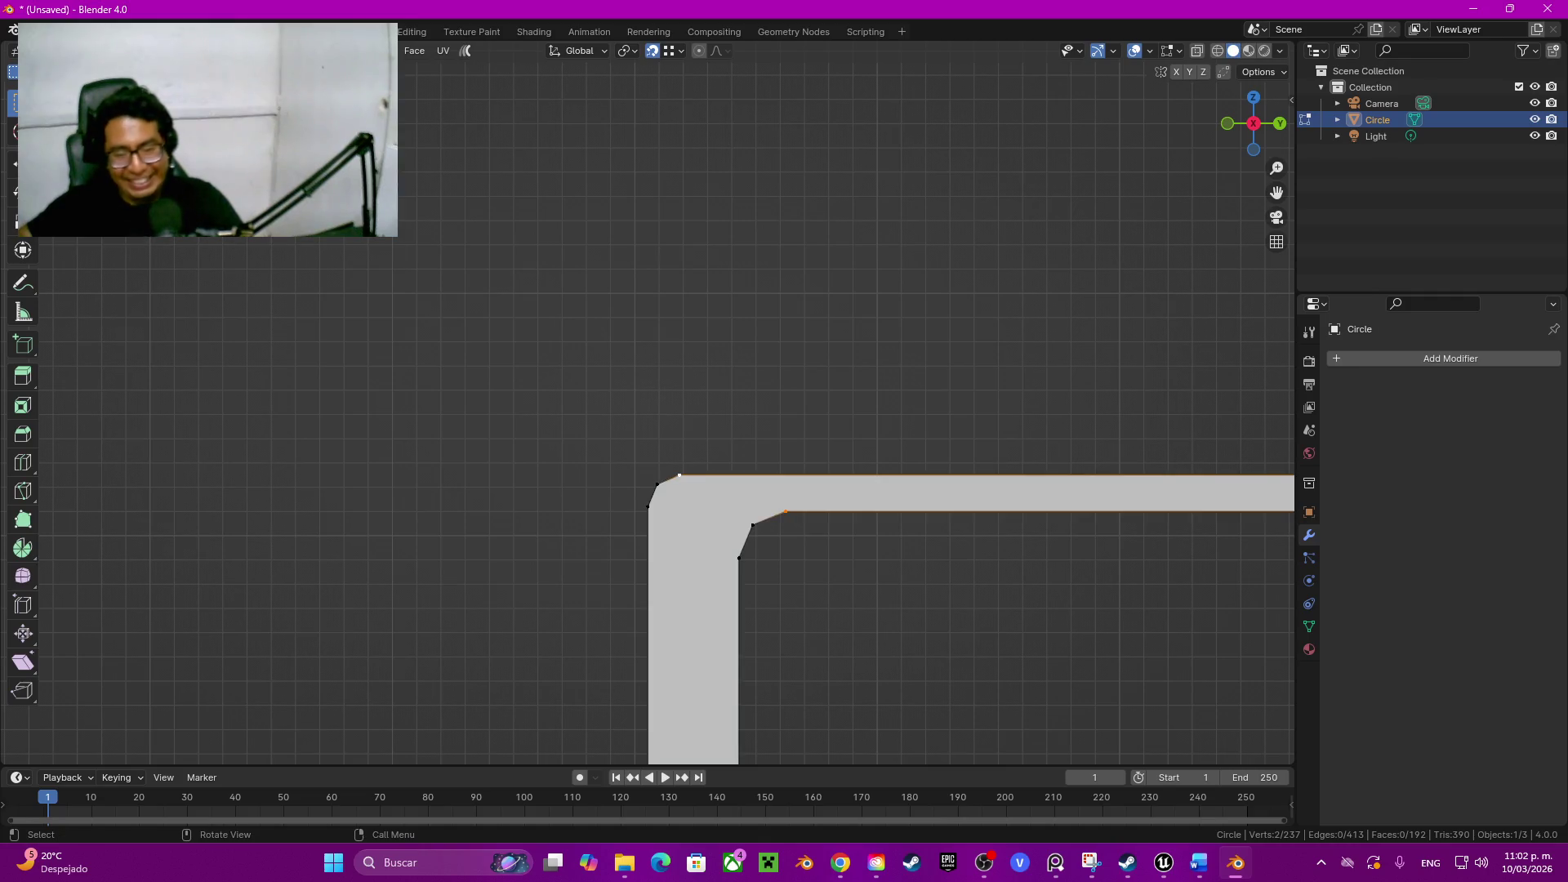
pyautogui.press('j')
pyautogui.click(658, 486)
pyautogui.keyDown('shift'); pyautogui.click(752, 526); pyautogui.keyUp('shift')
pyautogui.press('j')
pyautogui.click(738, 558)
pyautogui.keyDown('shift'); pyautogui.click(648, 505); pyautogui.keyUp('shift')
pyautogui.press('j')
pyautogui.scroll(-2, 687, 515)
pyautogui.scroll(-2, 686, 515)
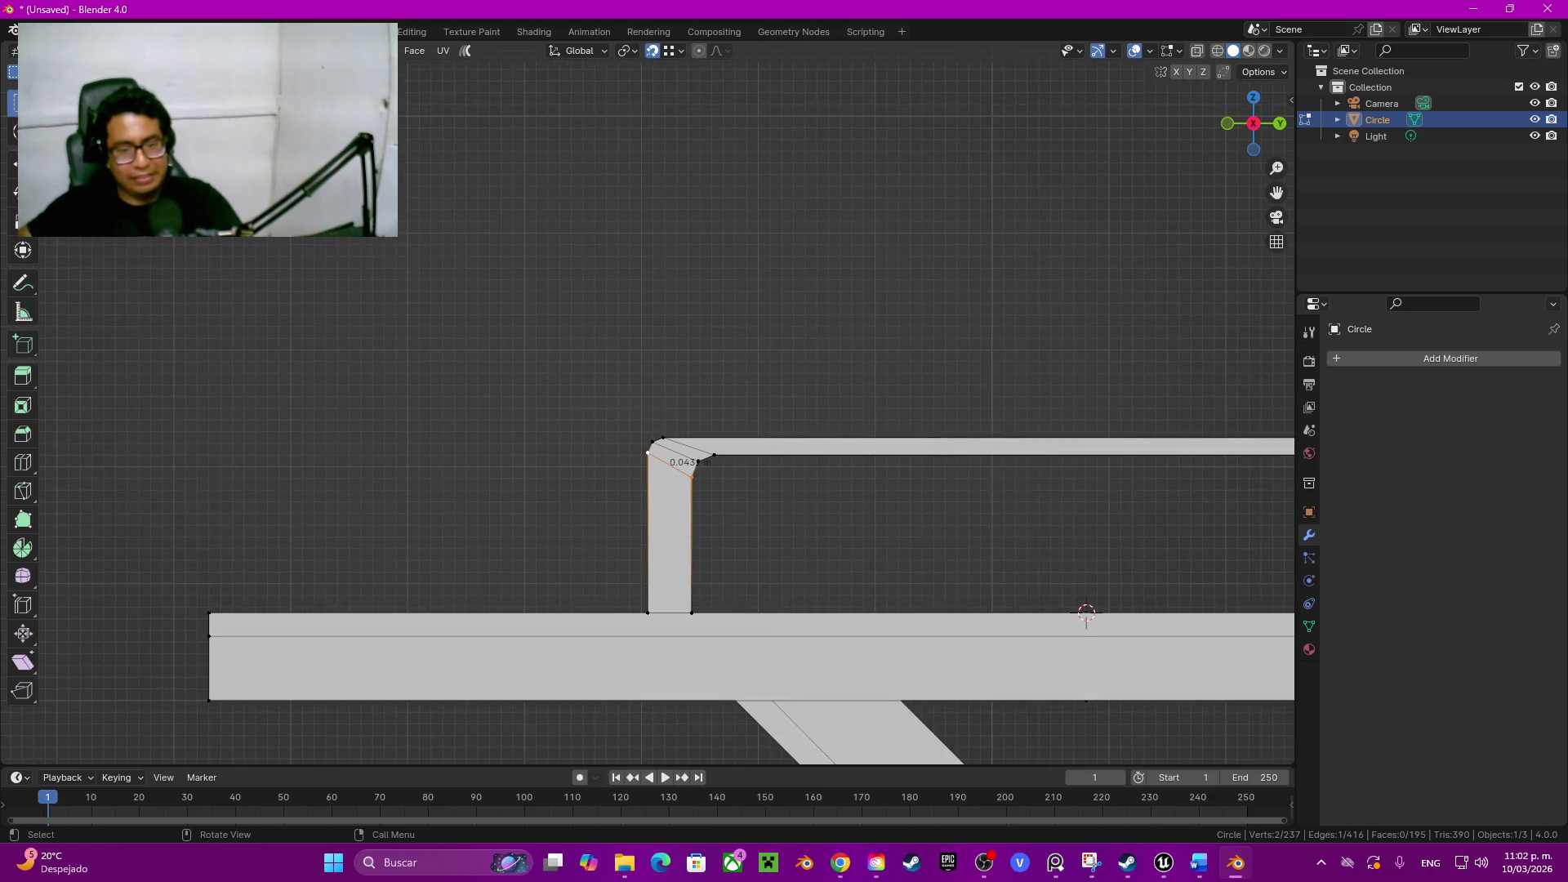
pyautogui.moveTo(687, 514)
pyautogui.mouseDown(button='middle')
pyautogui.moveTo(772, 460)
pyautogui.moveTo(662, 491)
pyautogui.mouseUp(button='middle')
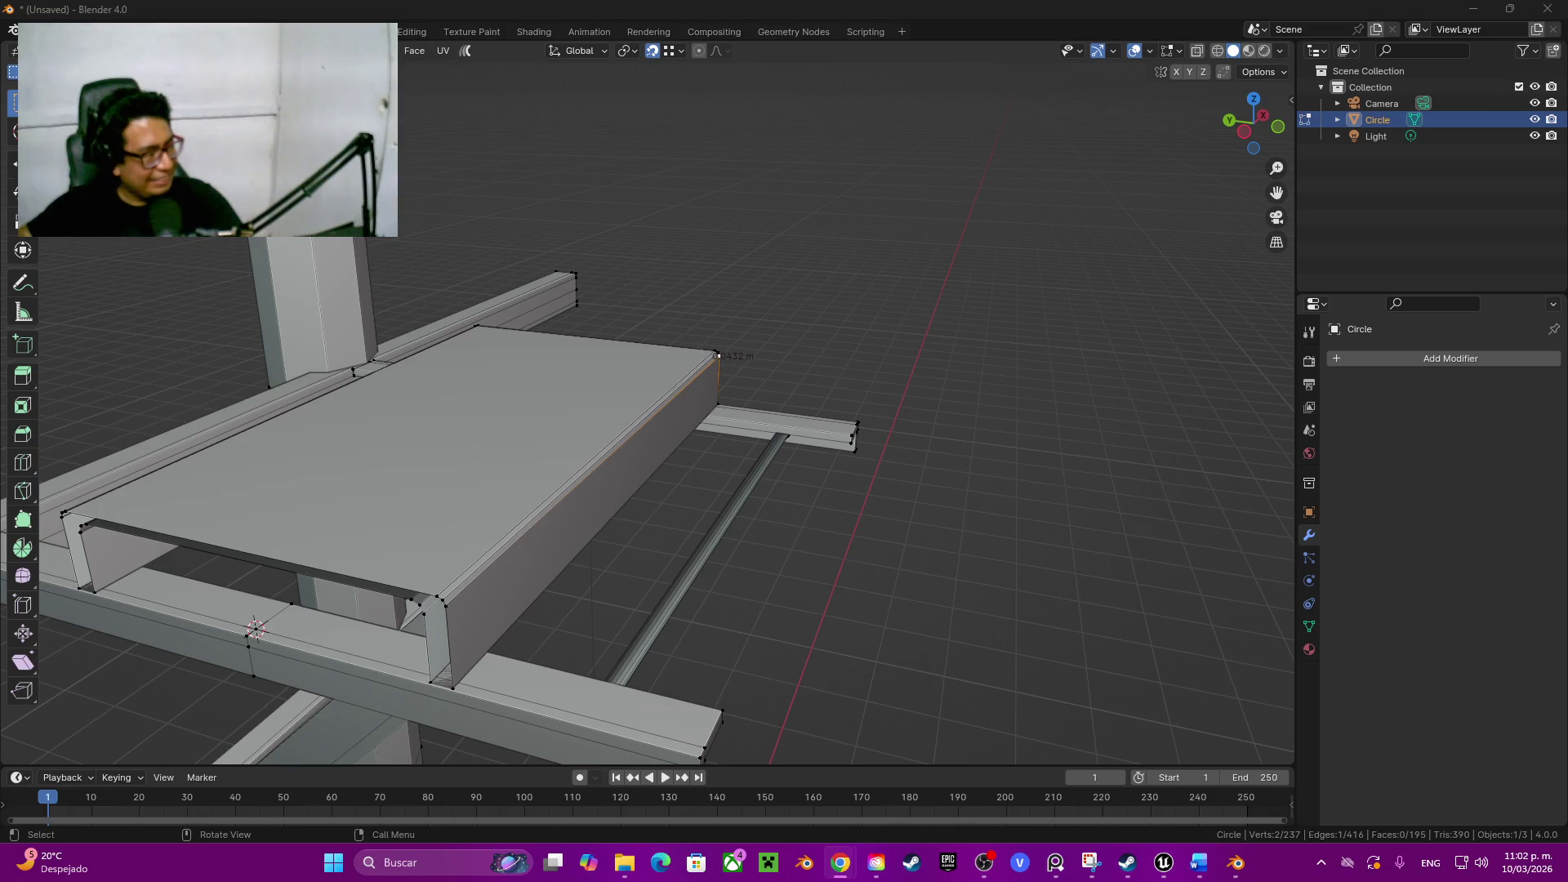
pyautogui.moveTo(661, 491); pyautogui.dragTo(686, 405, button='middle')
# Step: Fill a face across the upper frame's open top-right chamfered corner
pyautogui.press('l')
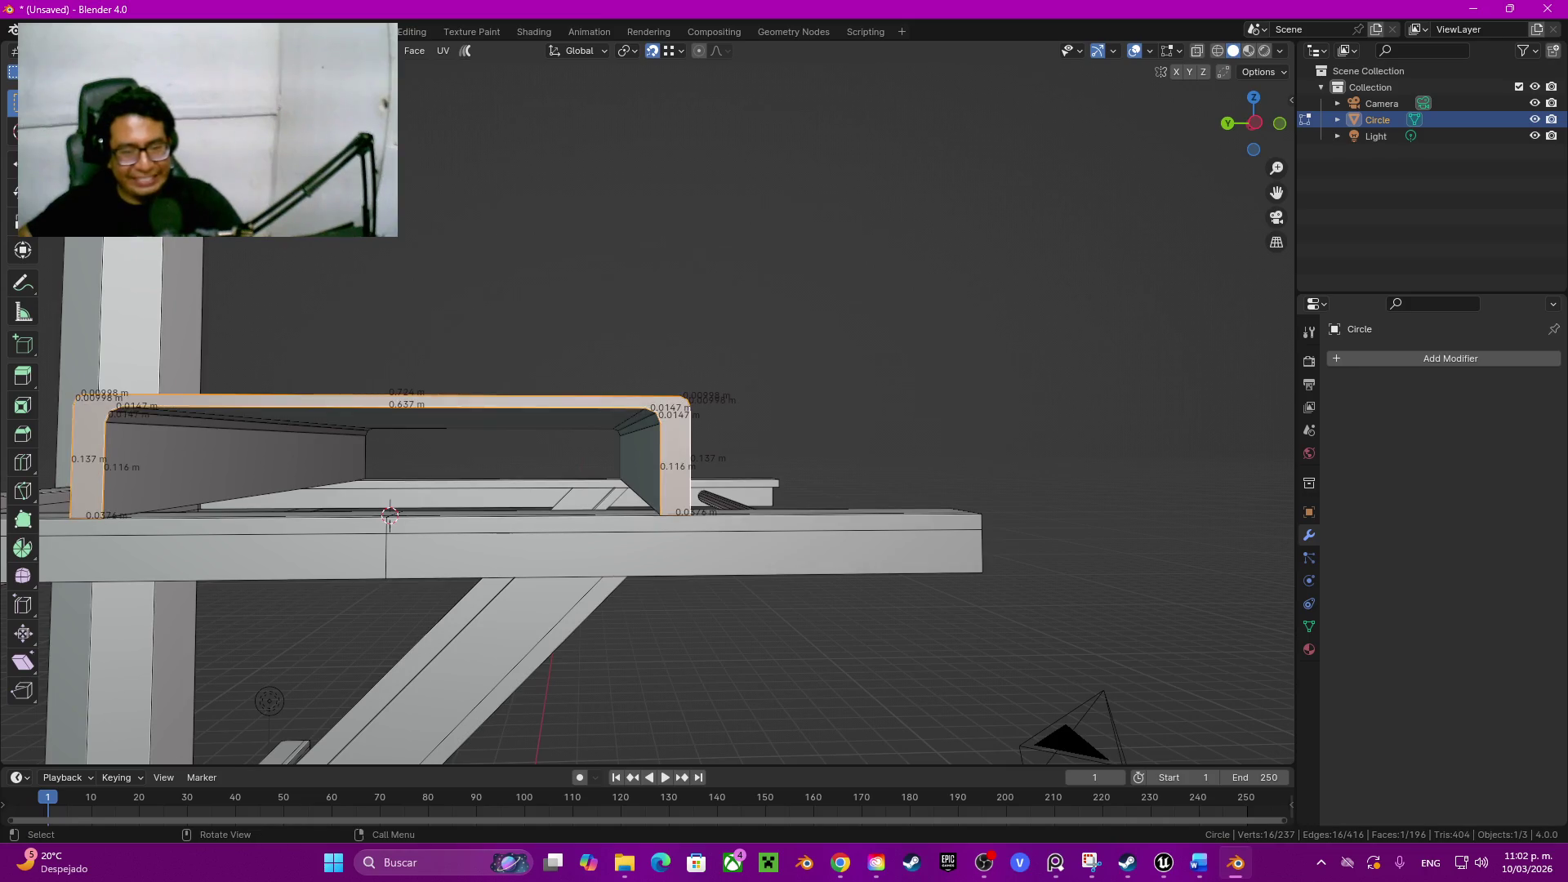
pyautogui.hotkey('shift', 'l')
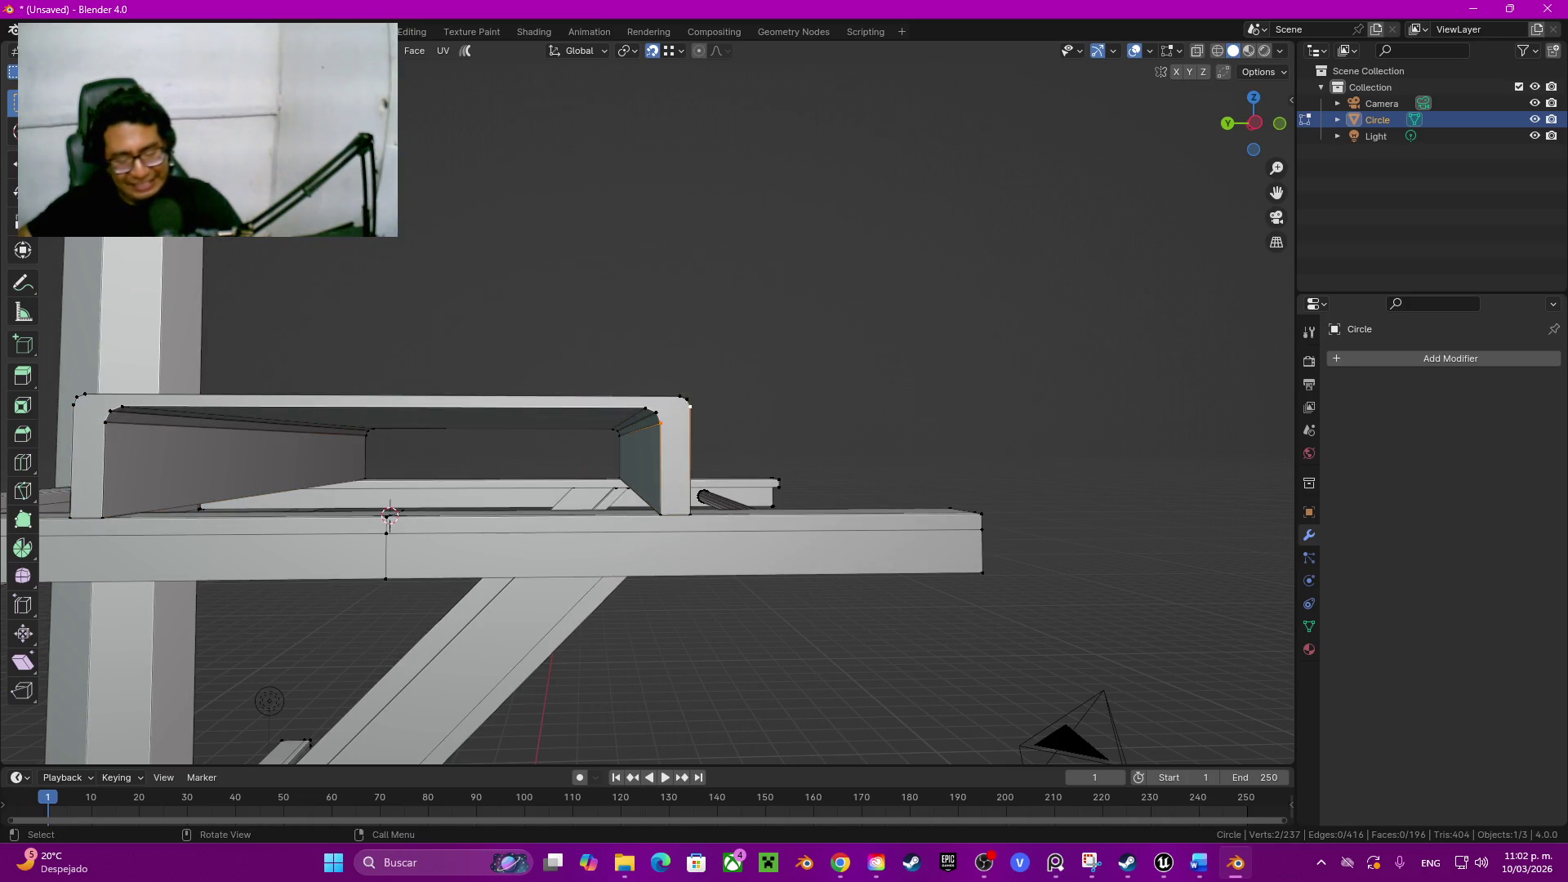
pyautogui.press('f')
pyautogui.press('f')
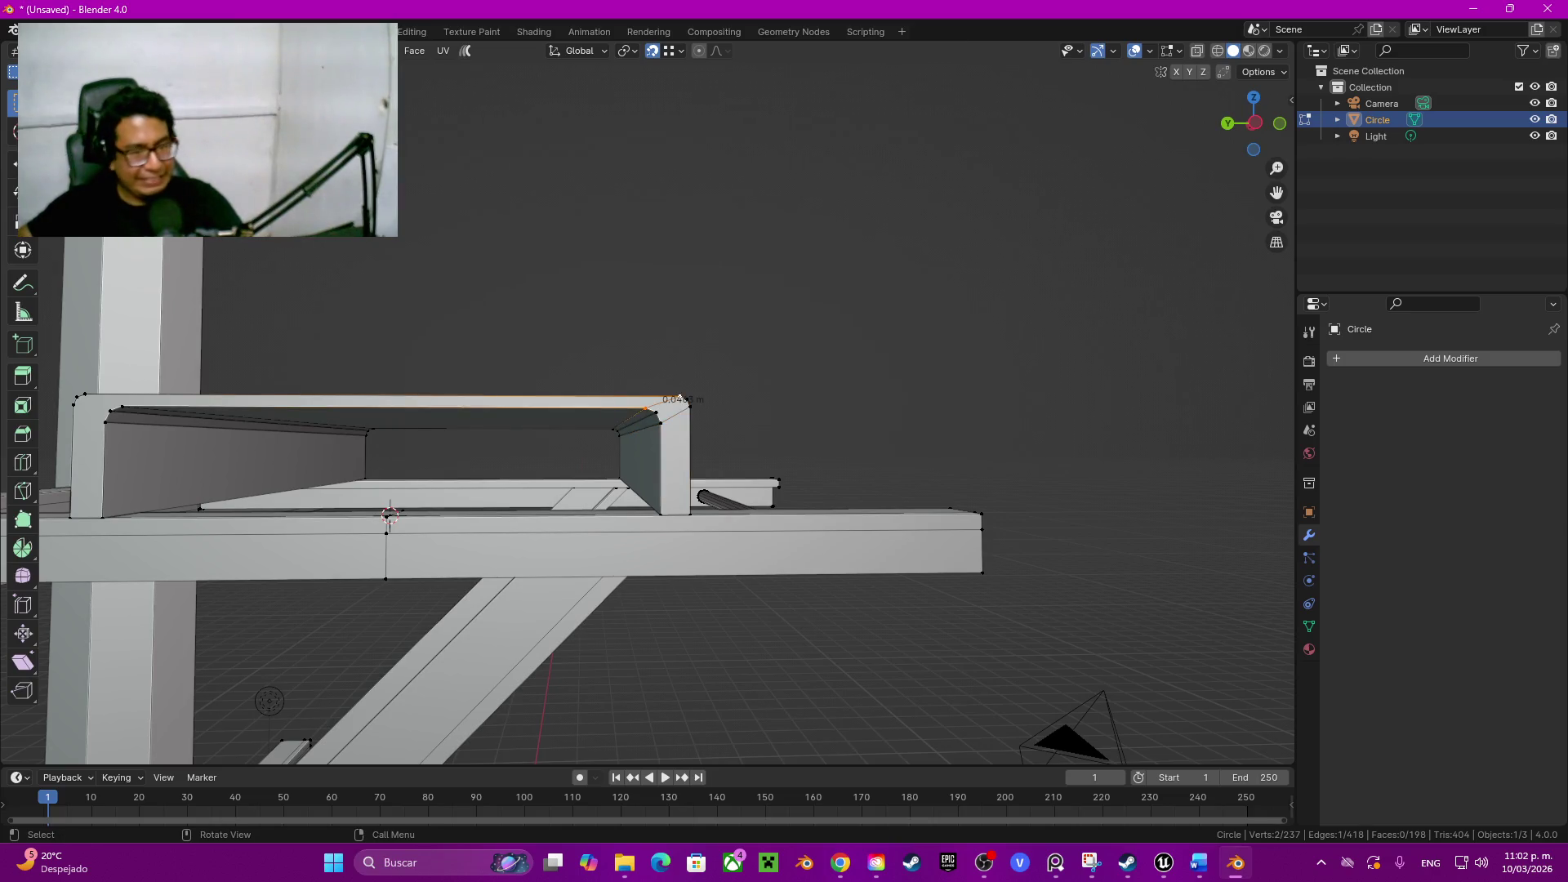
pyautogui.click(657, 415)
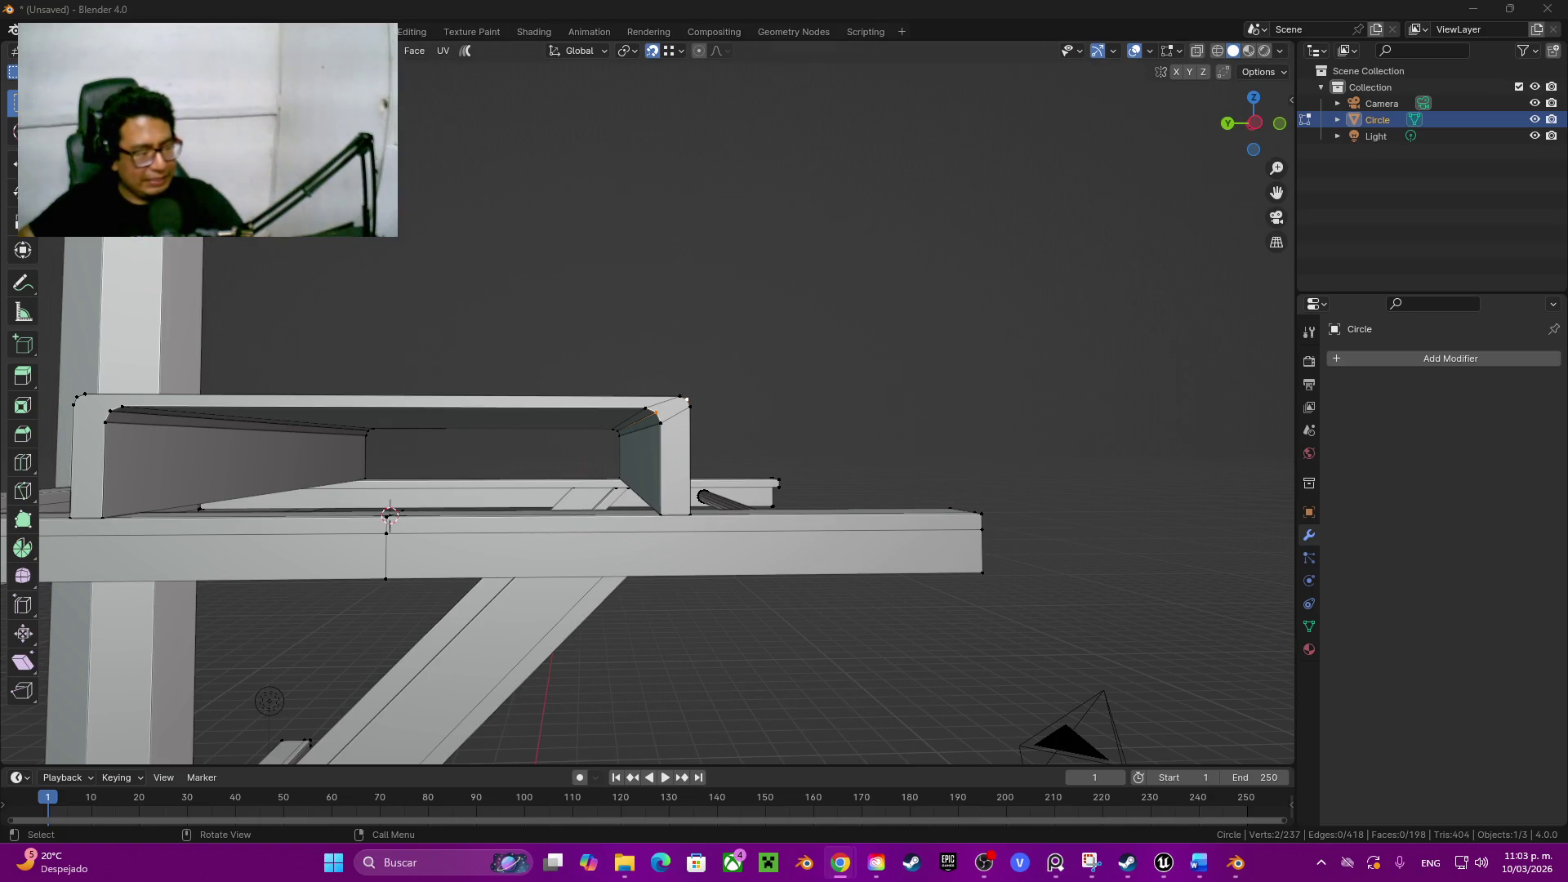
# Step: Join the remaining corner vertices with new edges (0.0463 m) and return to object mode
pyautogui.moveTo(388, 513); pyautogui.dragTo(421, 456, button='middle')
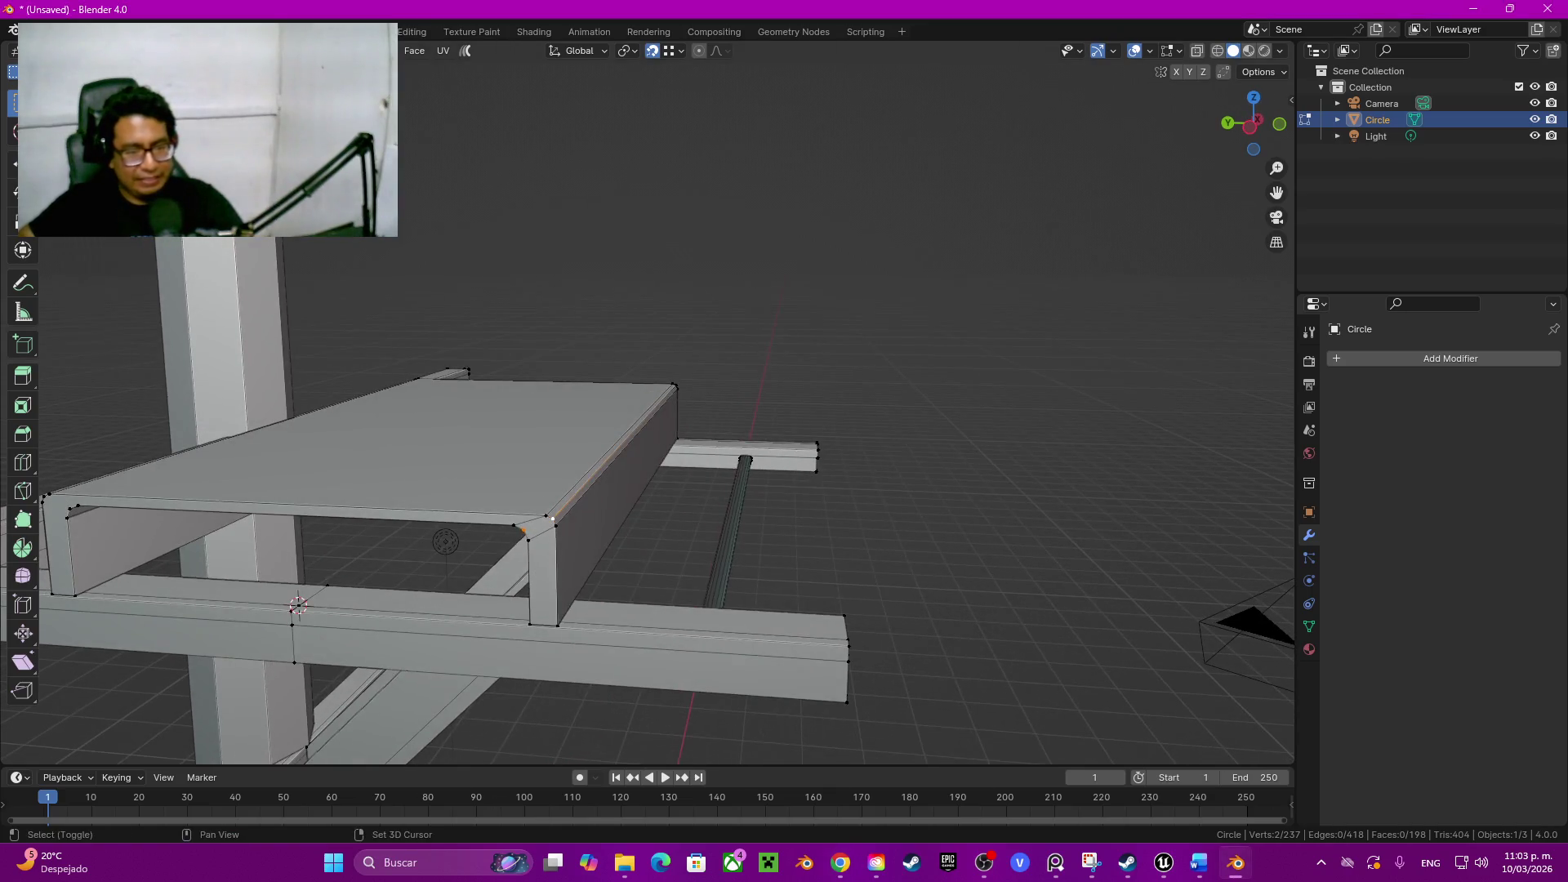
pyautogui.moveTo(647, 405); pyautogui.dragTo(686, 368, button='middle')
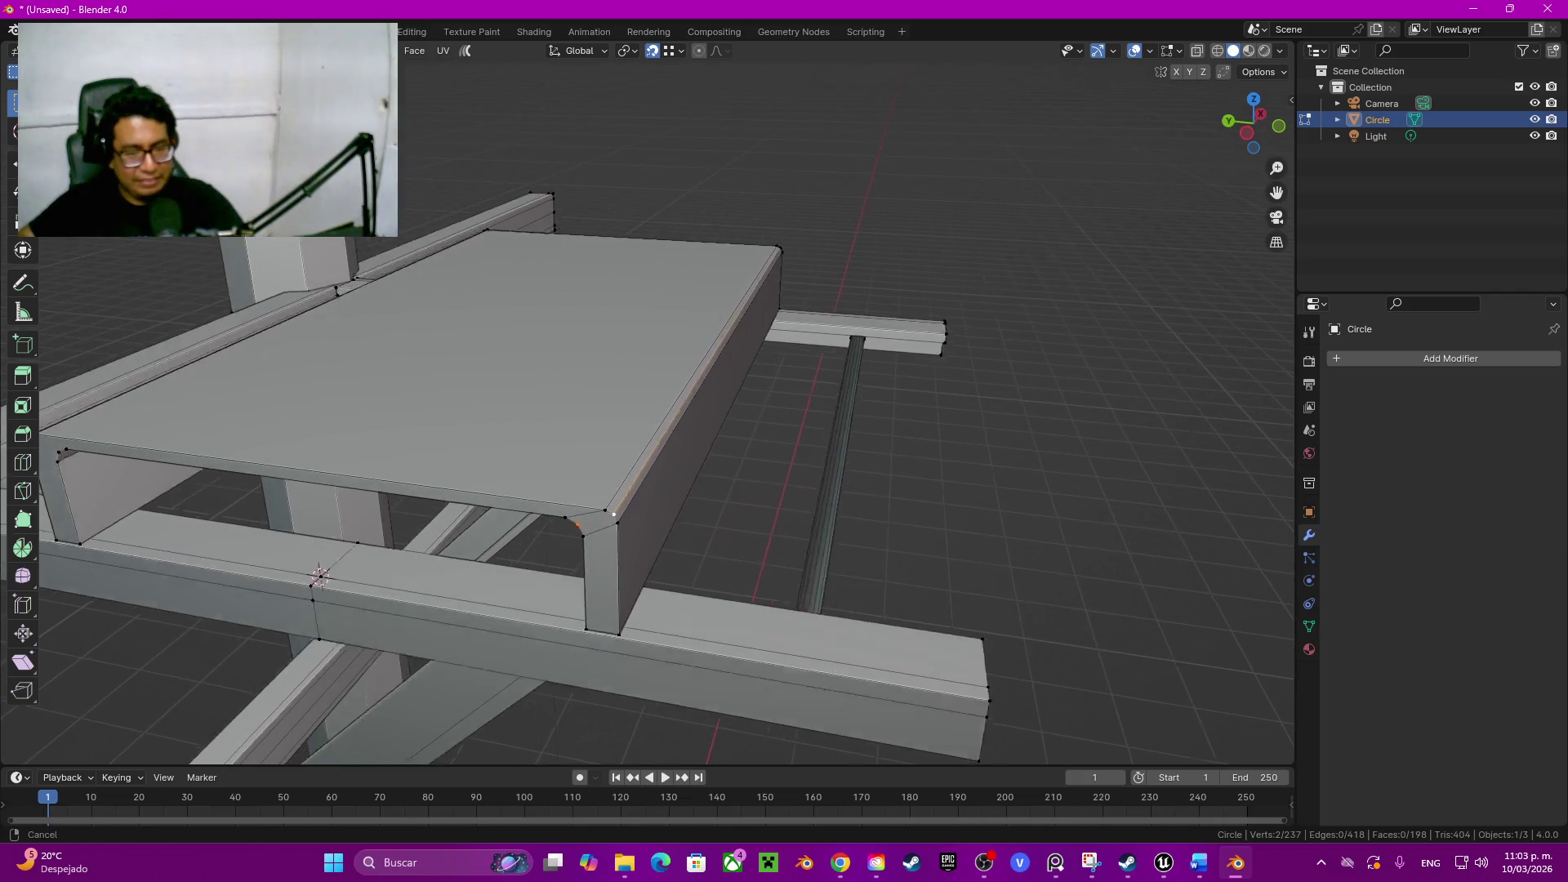
pyautogui.press('j')
pyautogui.moveTo(257, 560)
pyautogui.mouseDown(button='middle')
pyautogui.moveTo(899, 594)
pyautogui.moveTo(1052, 498)
pyautogui.mouseUp(button='middle')
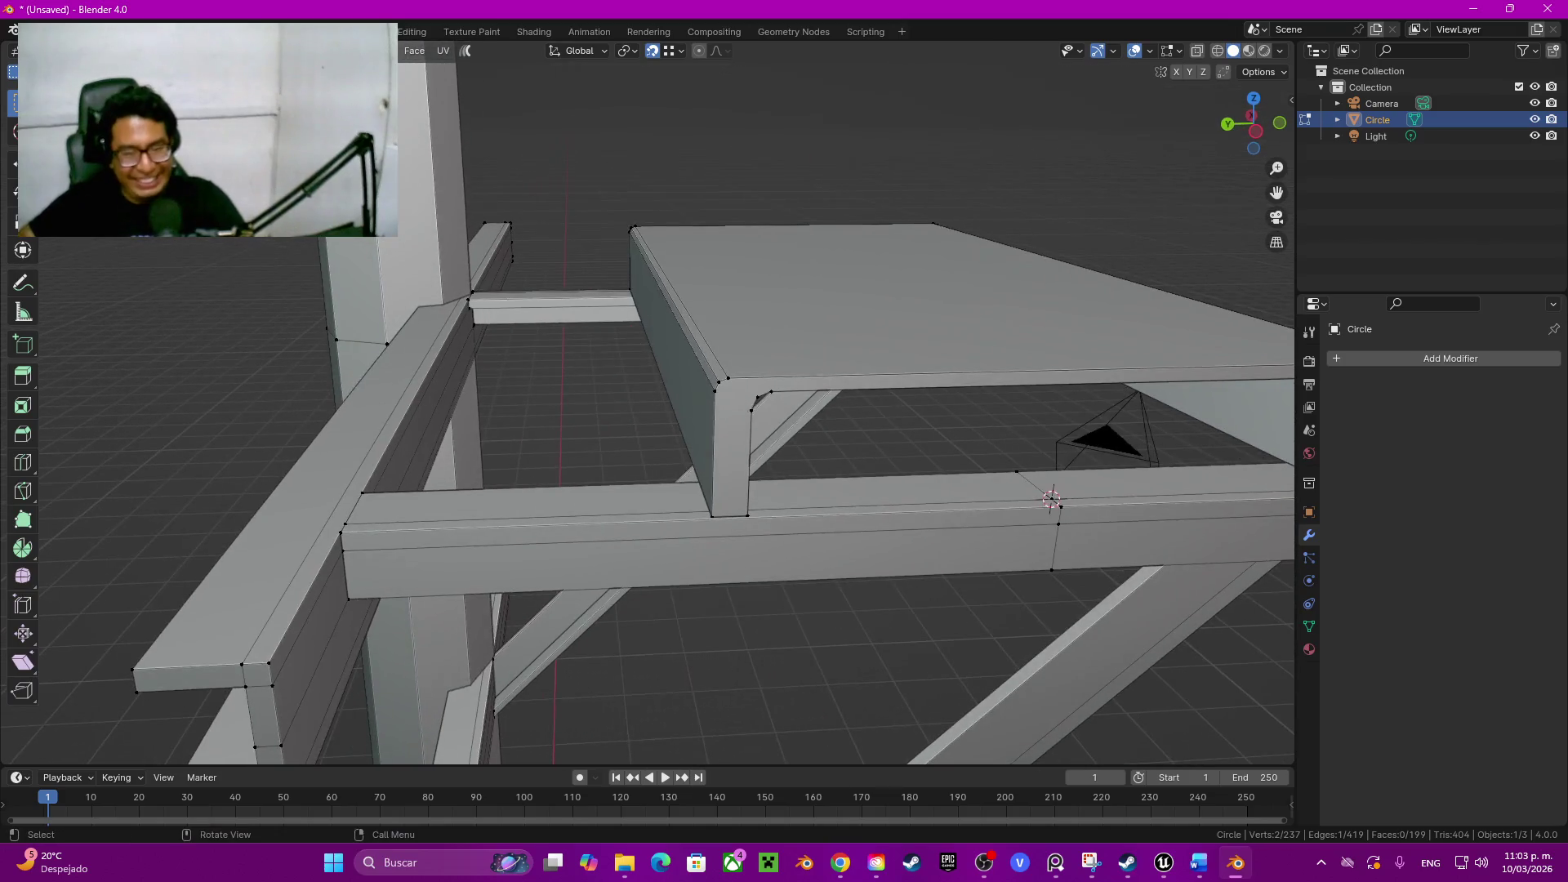
pyautogui.press('j')
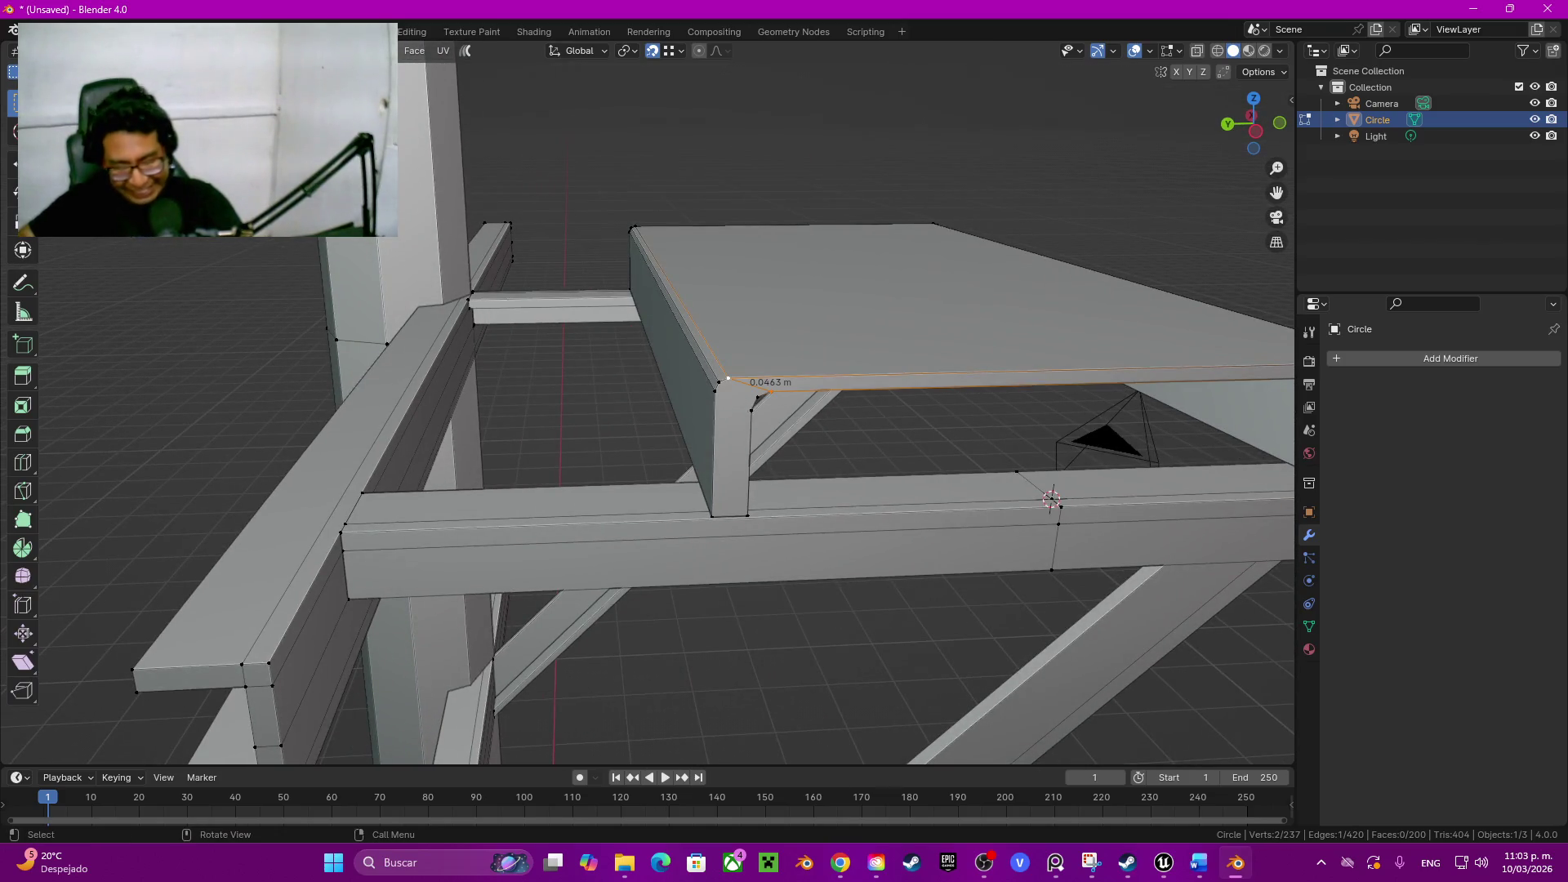
pyautogui.hotkey('ctrl', 'z')
pyautogui.hotkey('ctrl', 'z')
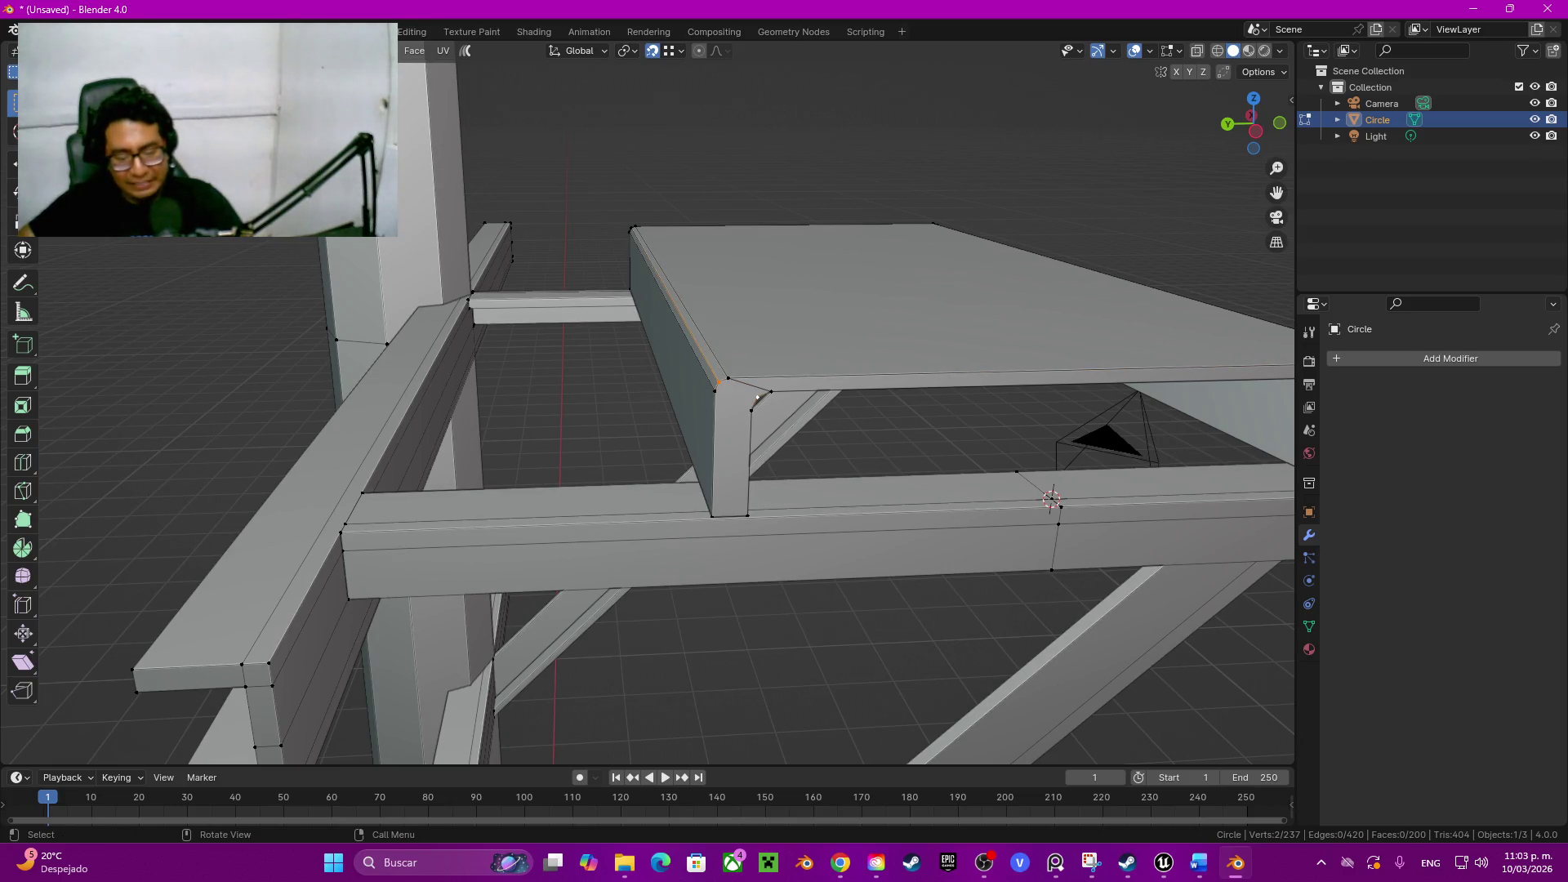
pyautogui.press('j')
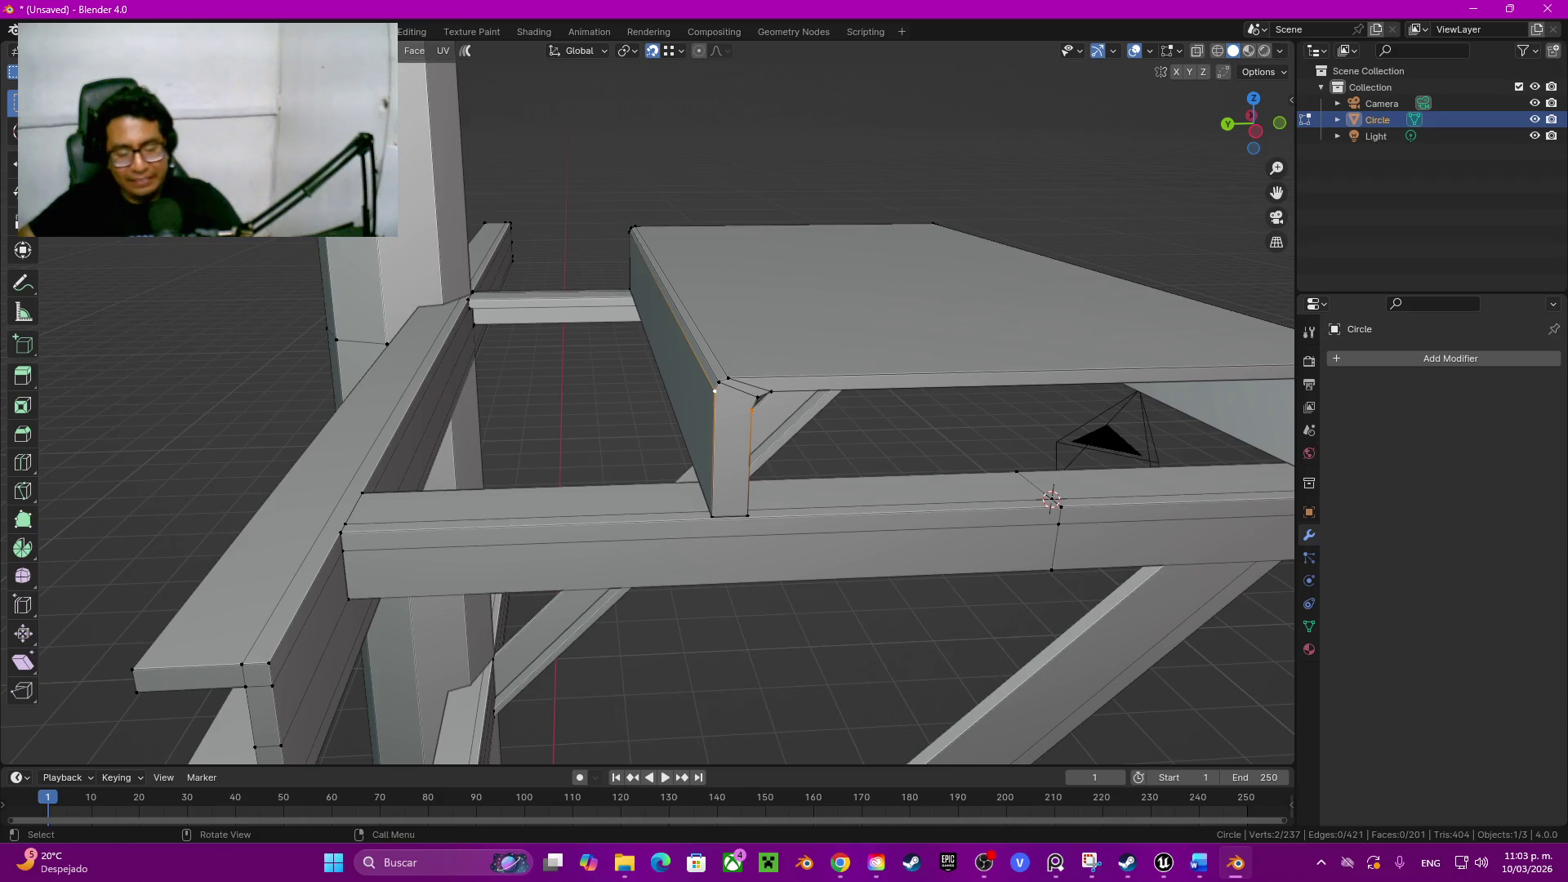
pyautogui.hotkey('ctrl', 'z')
pyautogui.rightClick(748, 442)
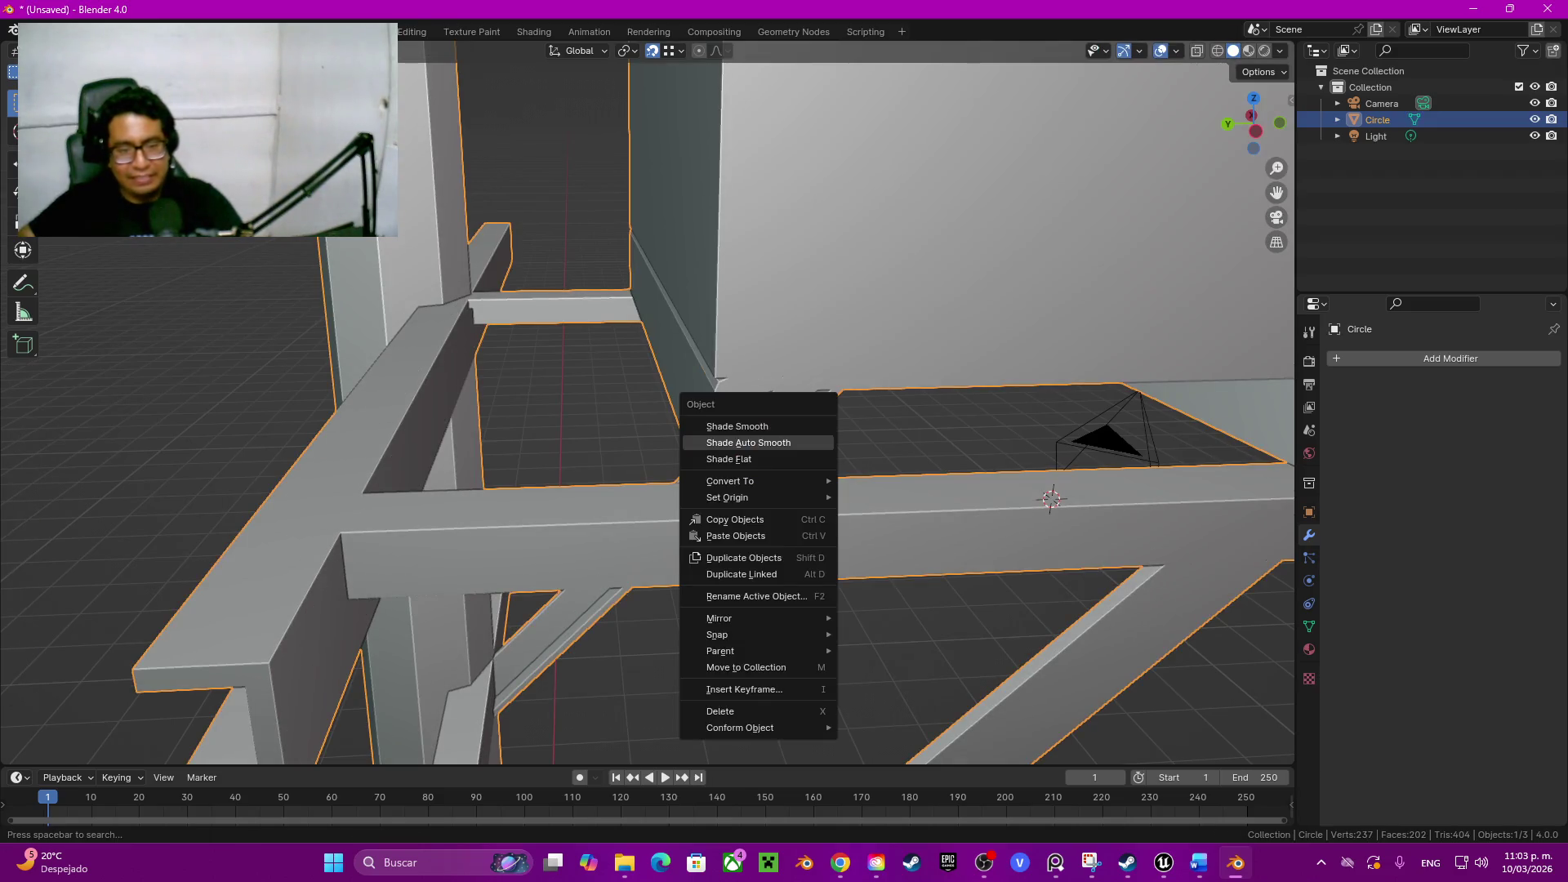
# Step: Apply Shade Auto Smooth, then re-enter mesh editing in a side orthographic X-ray view
pyautogui.click(748, 443)
pyautogui.moveTo(748, 443)
pyautogui.mouseDown(button='middle')
pyautogui.moveTo(236, 529)
pyautogui.moveTo(1130, 596)
pyautogui.moveTo(980, 686)
pyautogui.mouseUp(button='middle')
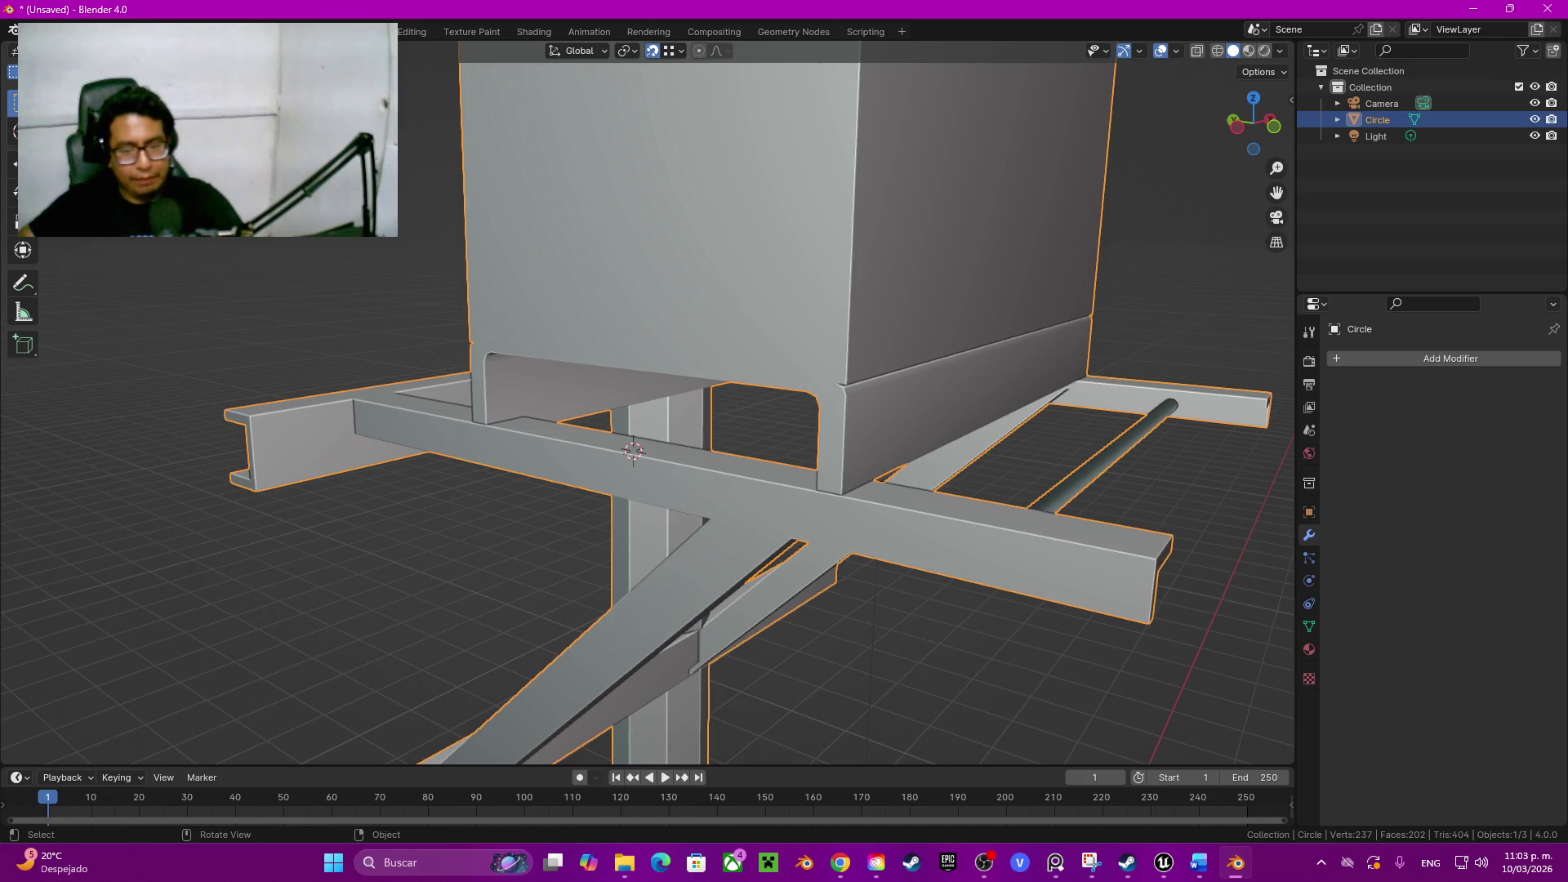
pyautogui.press('Tab')
pyautogui.click(1237, 126)
pyautogui.hotkey('alt', 'z')
# Step: Move the frame's left upright 0.015 m along Y
pyautogui.moveTo(602, 267); pyautogui.dragTo(684, 409)
pyautogui.press('g')
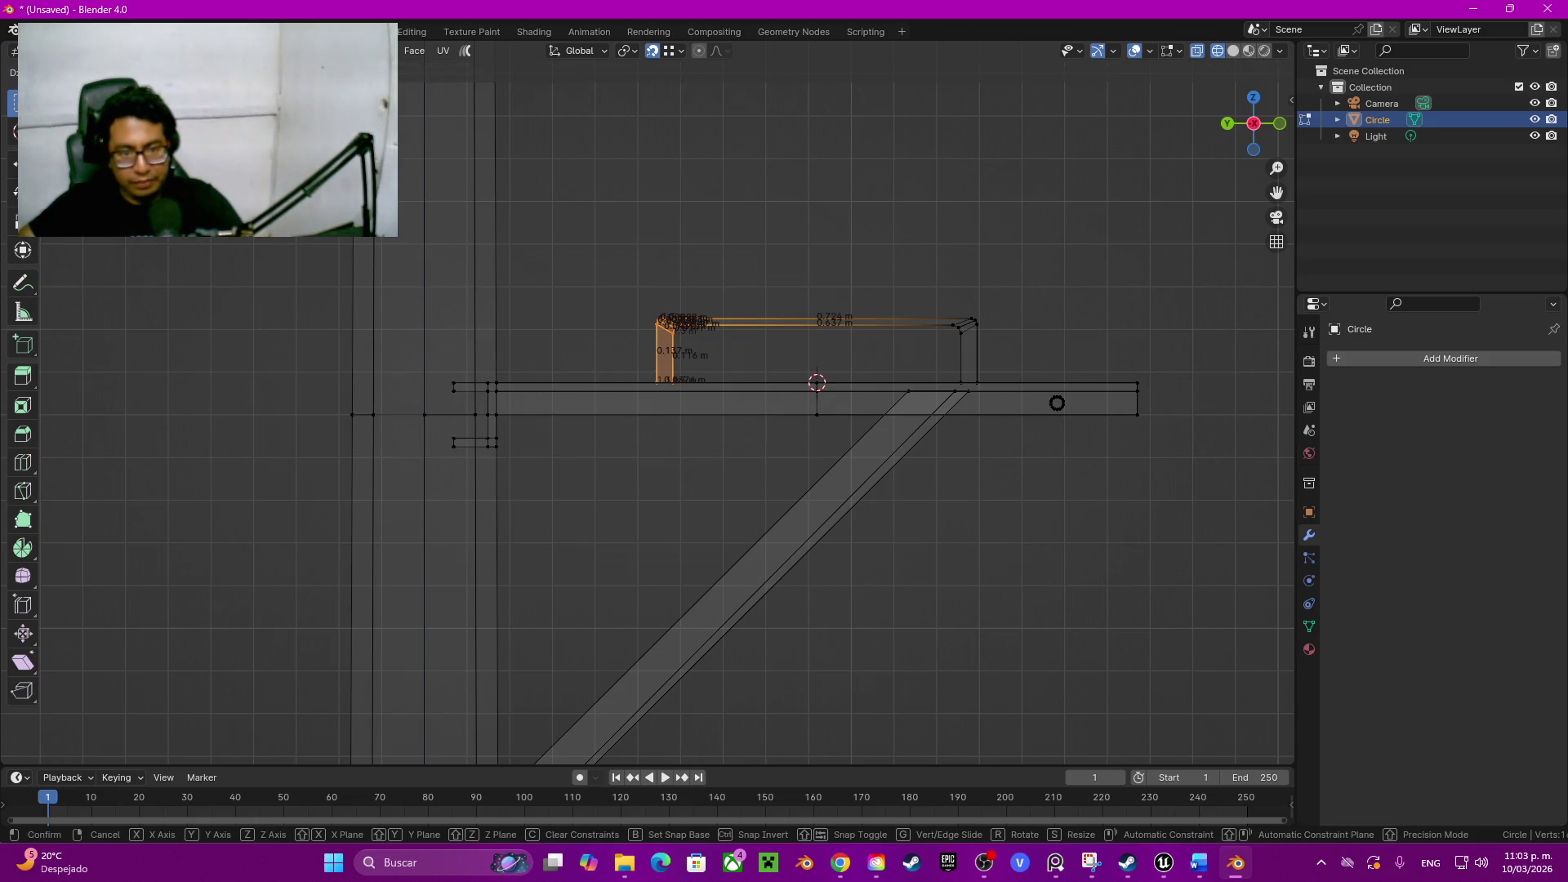
pyautogui.press('y')
pyautogui.press('Return')
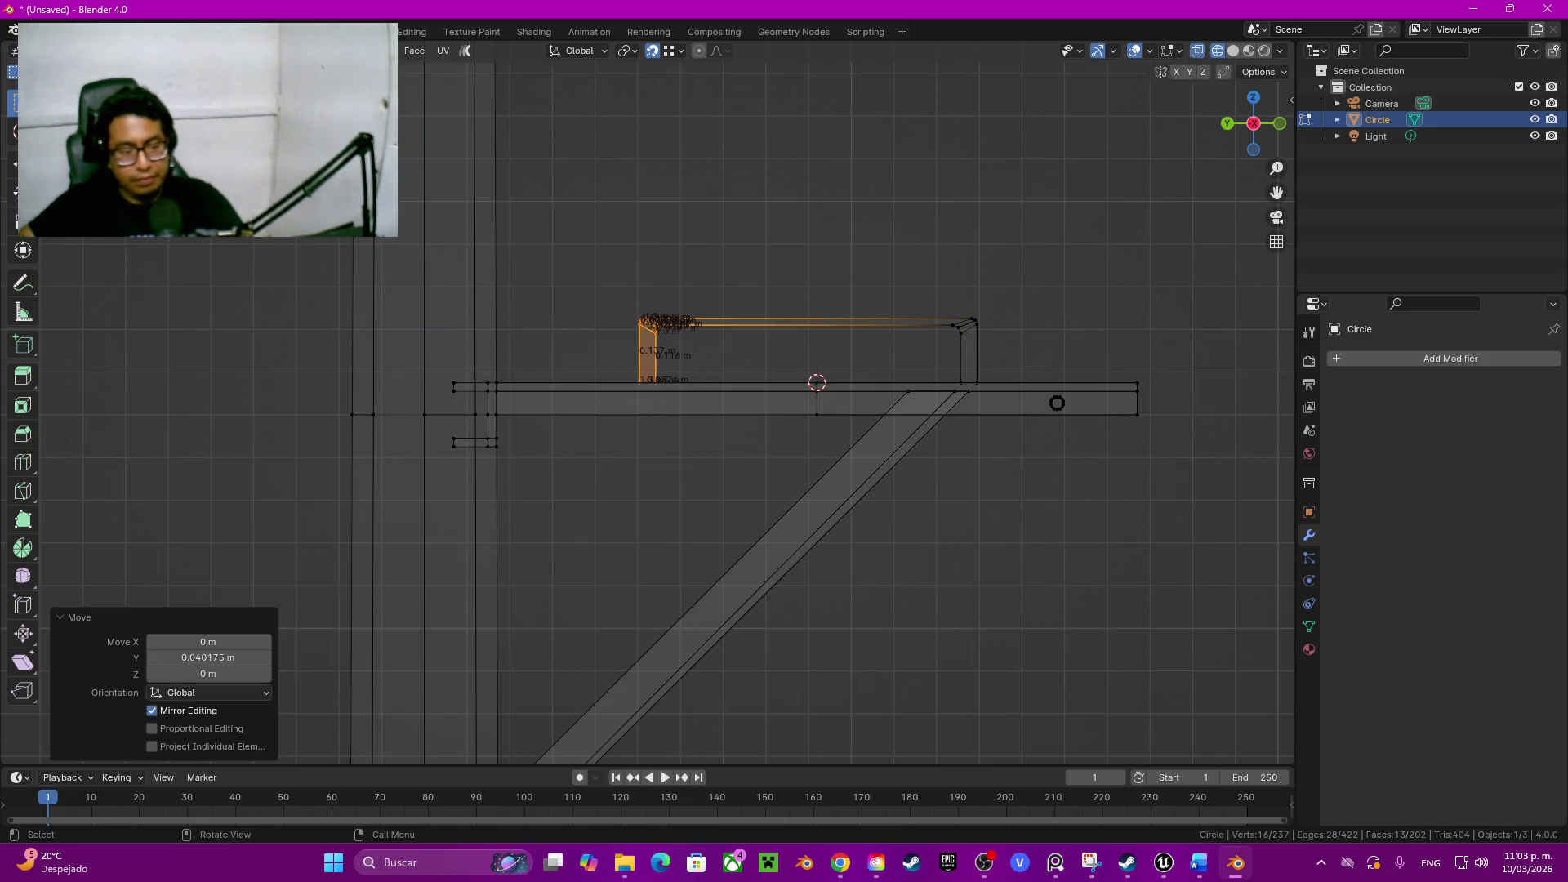
pyautogui.doubleClick(179, 657)
pyautogui.write('0.')
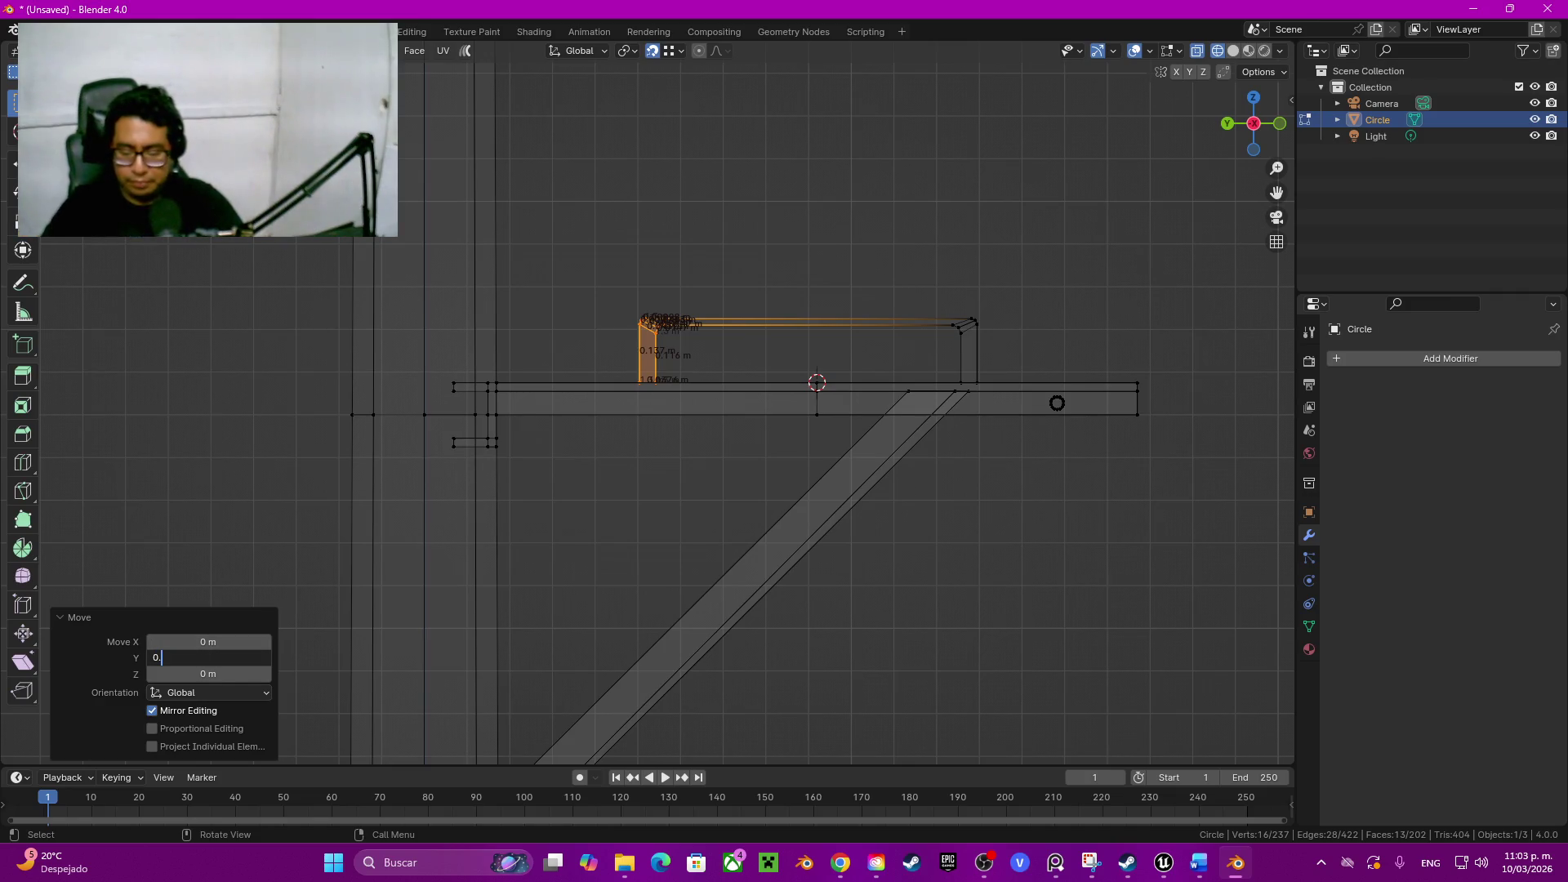
pyautogui.write('015')
pyautogui.press('Return')
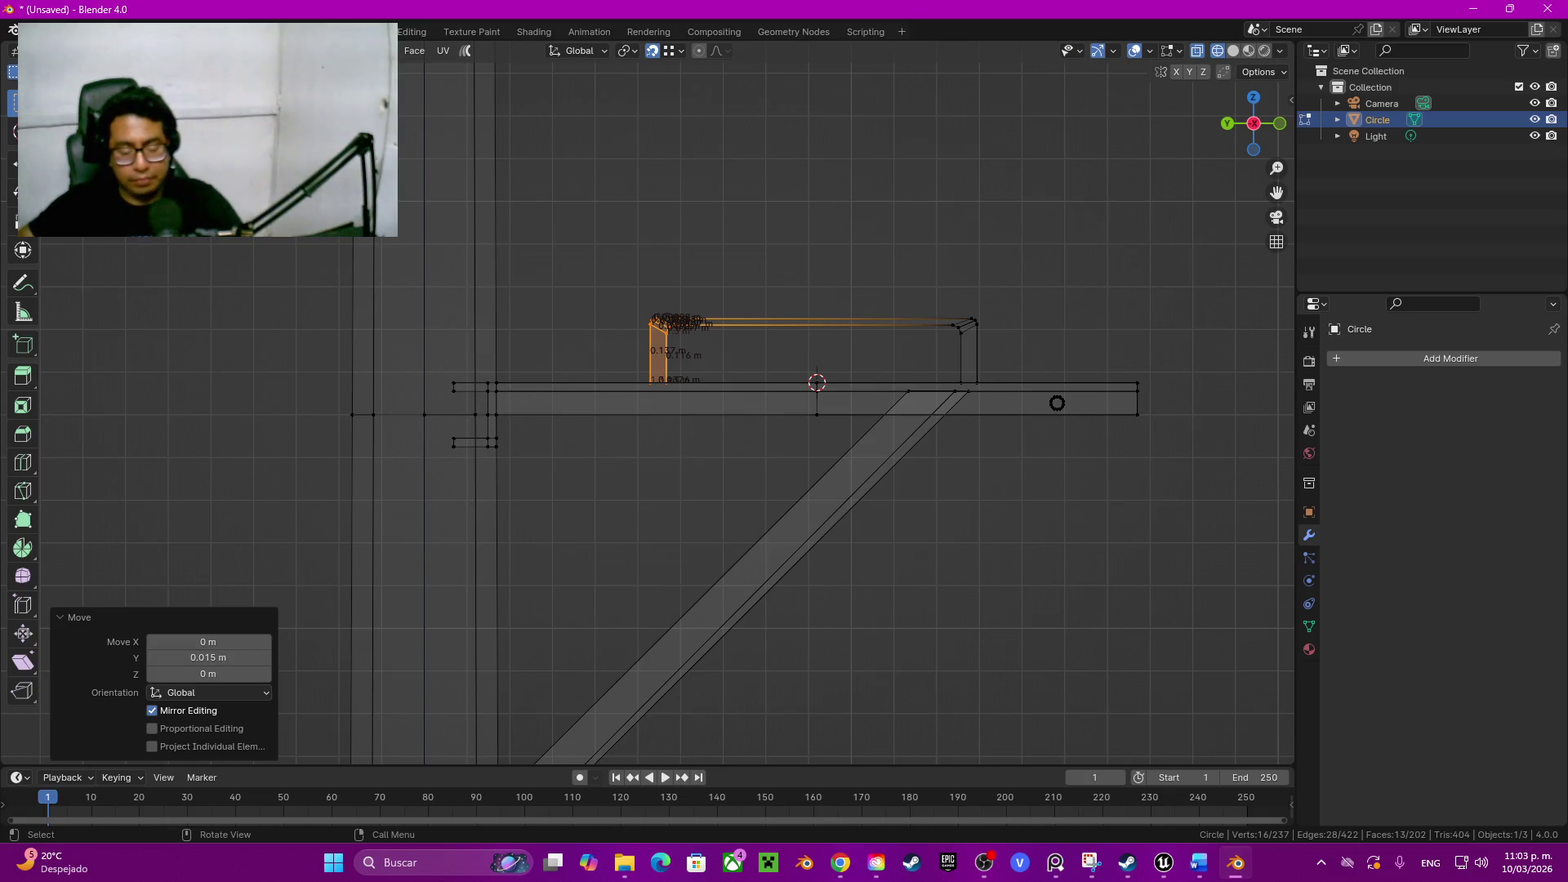
pyautogui.hotkey('alt', 'h')
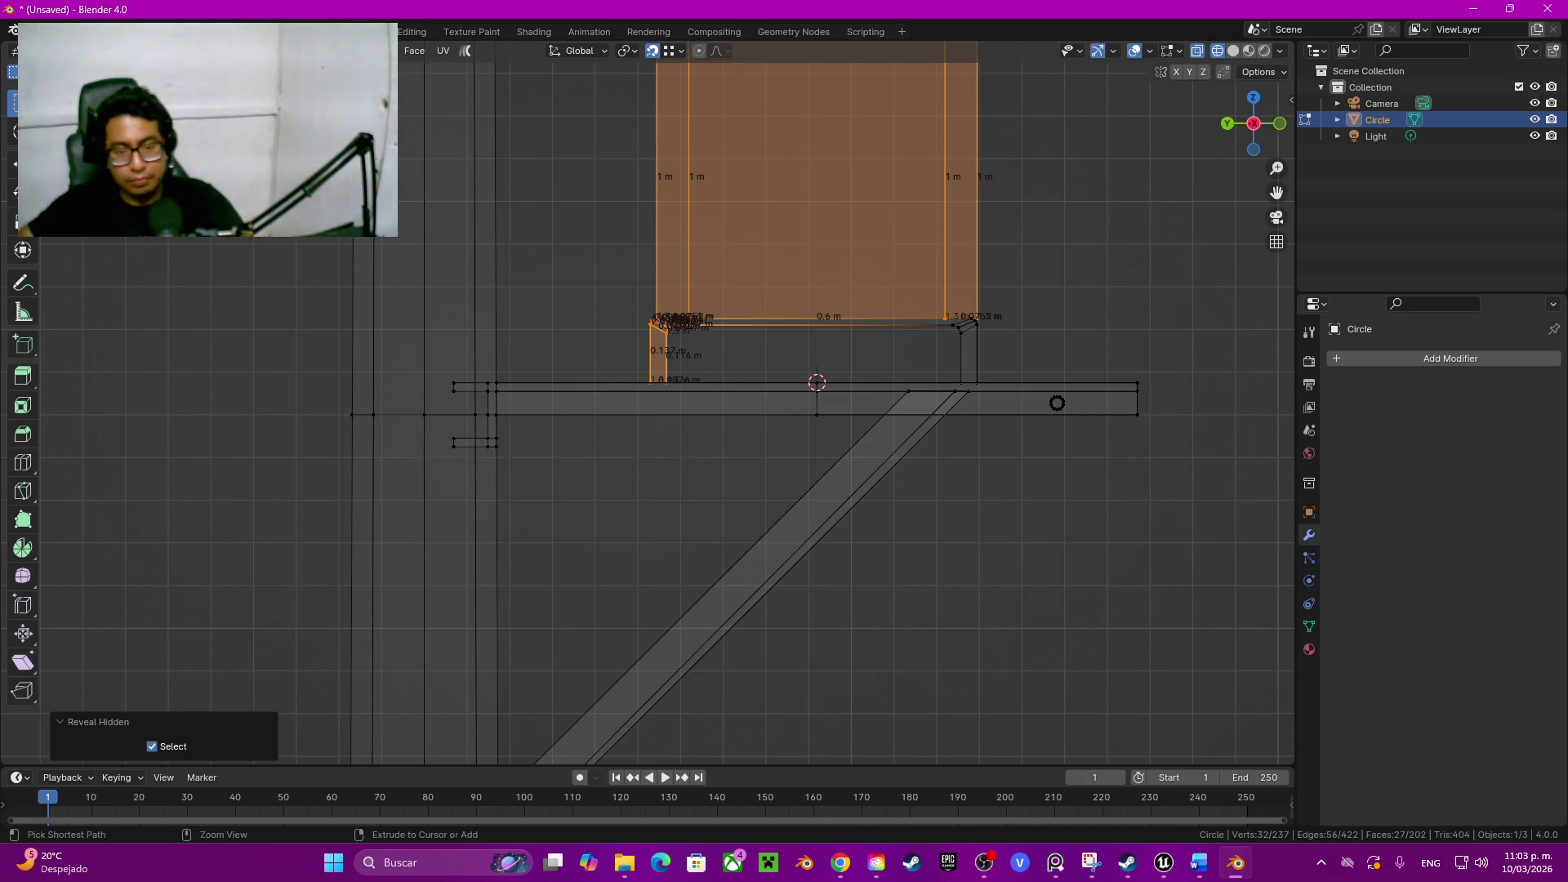
pyautogui.hotkey('ctrl', 'z')
# Step: Move the frame's right upright -0.015 m along Y toward the other
pyautogui.moveTo(939, 294); pyautogui.dragTo(991, 387)
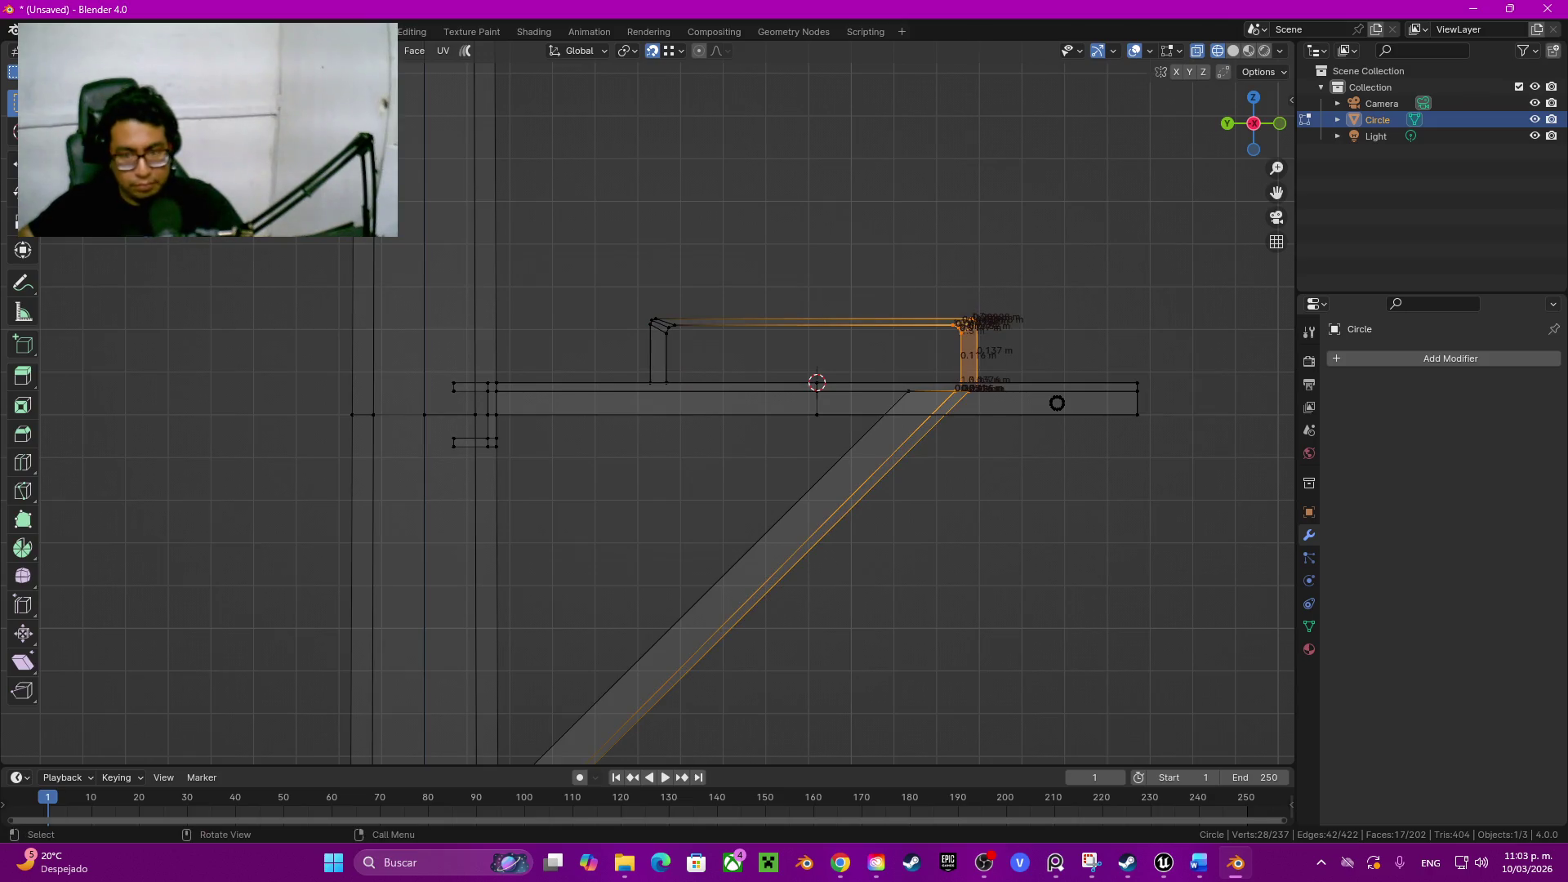
pyautogui.click(978, 385)
pyautogui.keyDown('shift'); pyautogui.moveTo(978, 385); pyautogui.dragTo(862, 417, button='middle'); pyautogui.keyUp('shift')
pyautogui.moveTo(820, 330)
pyautogui.mouseDown()
pyautogui.moveTo(861, 383)
pyautogui.moveTo(919, 421)
pyautogui.mouseUp()
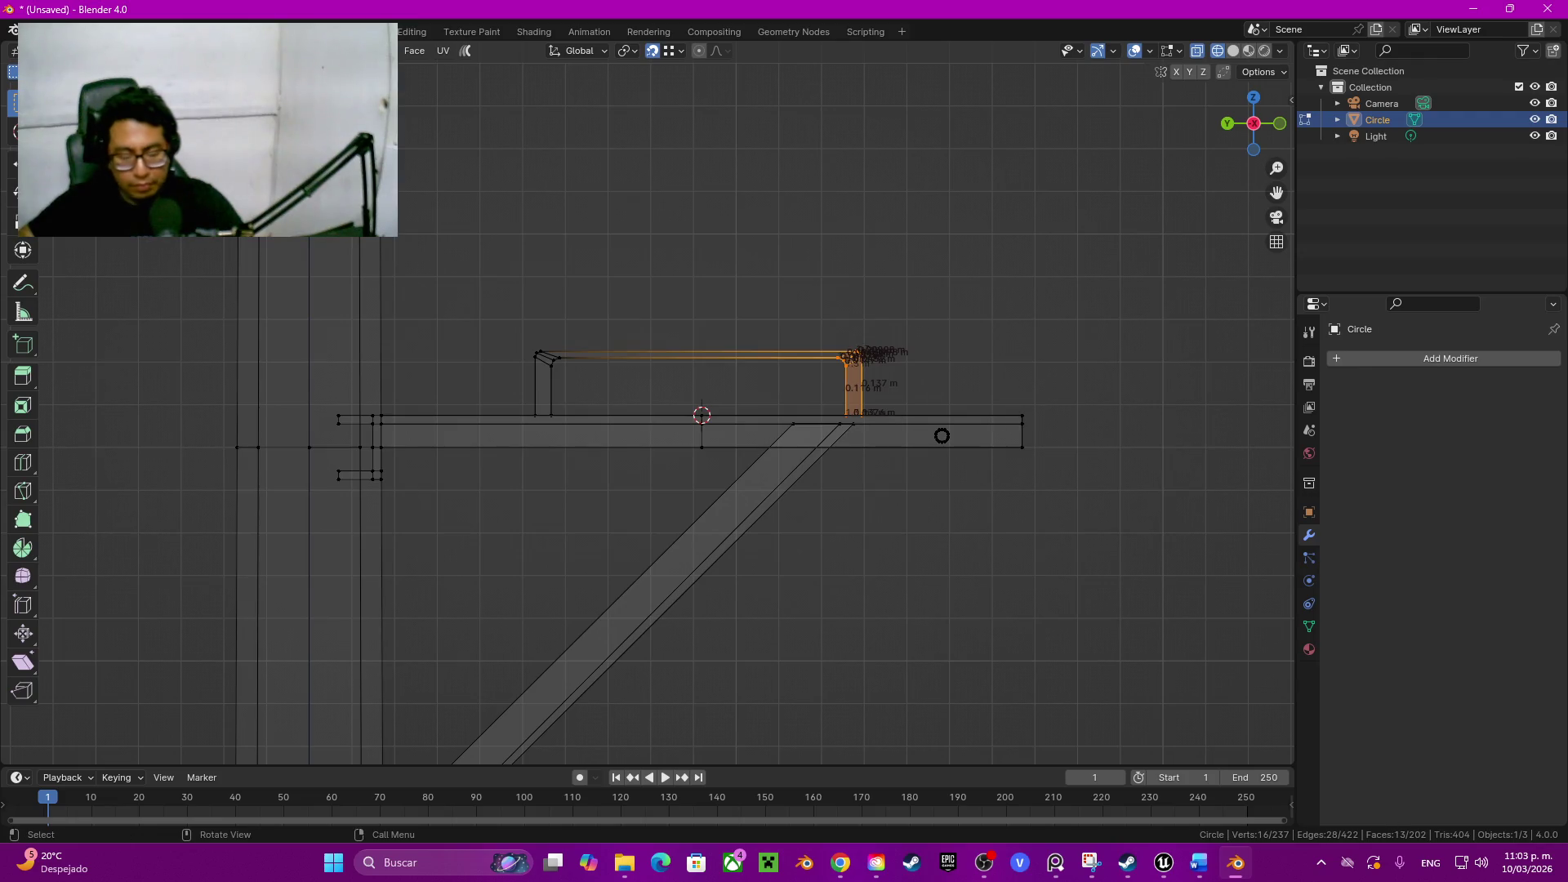
pyautogui.press('g')
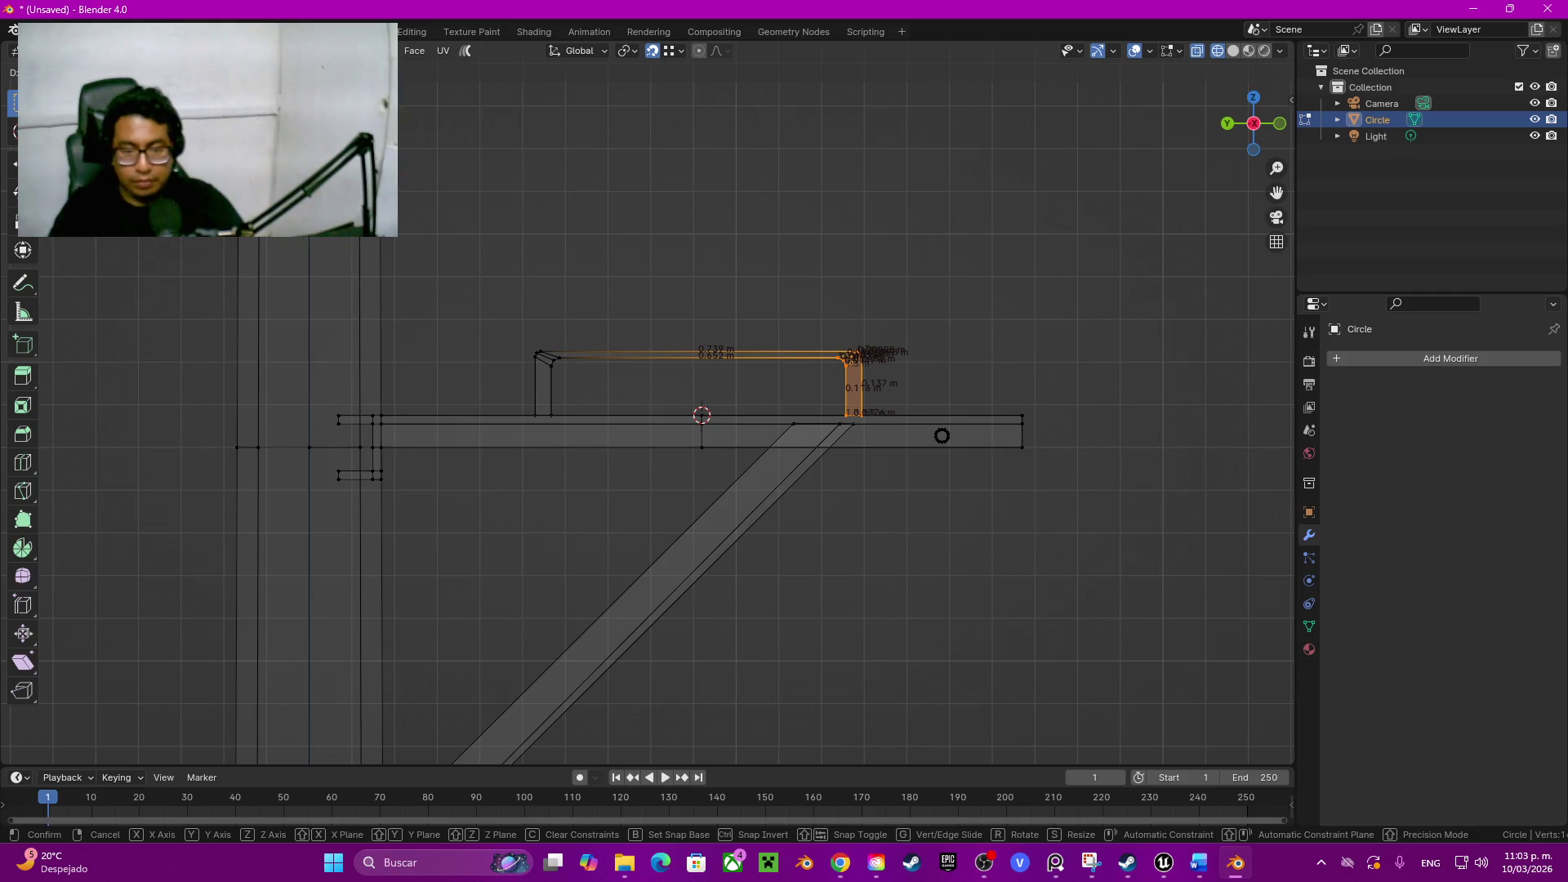
pyautogui.press('y')
pyautogui.click(941, 436)
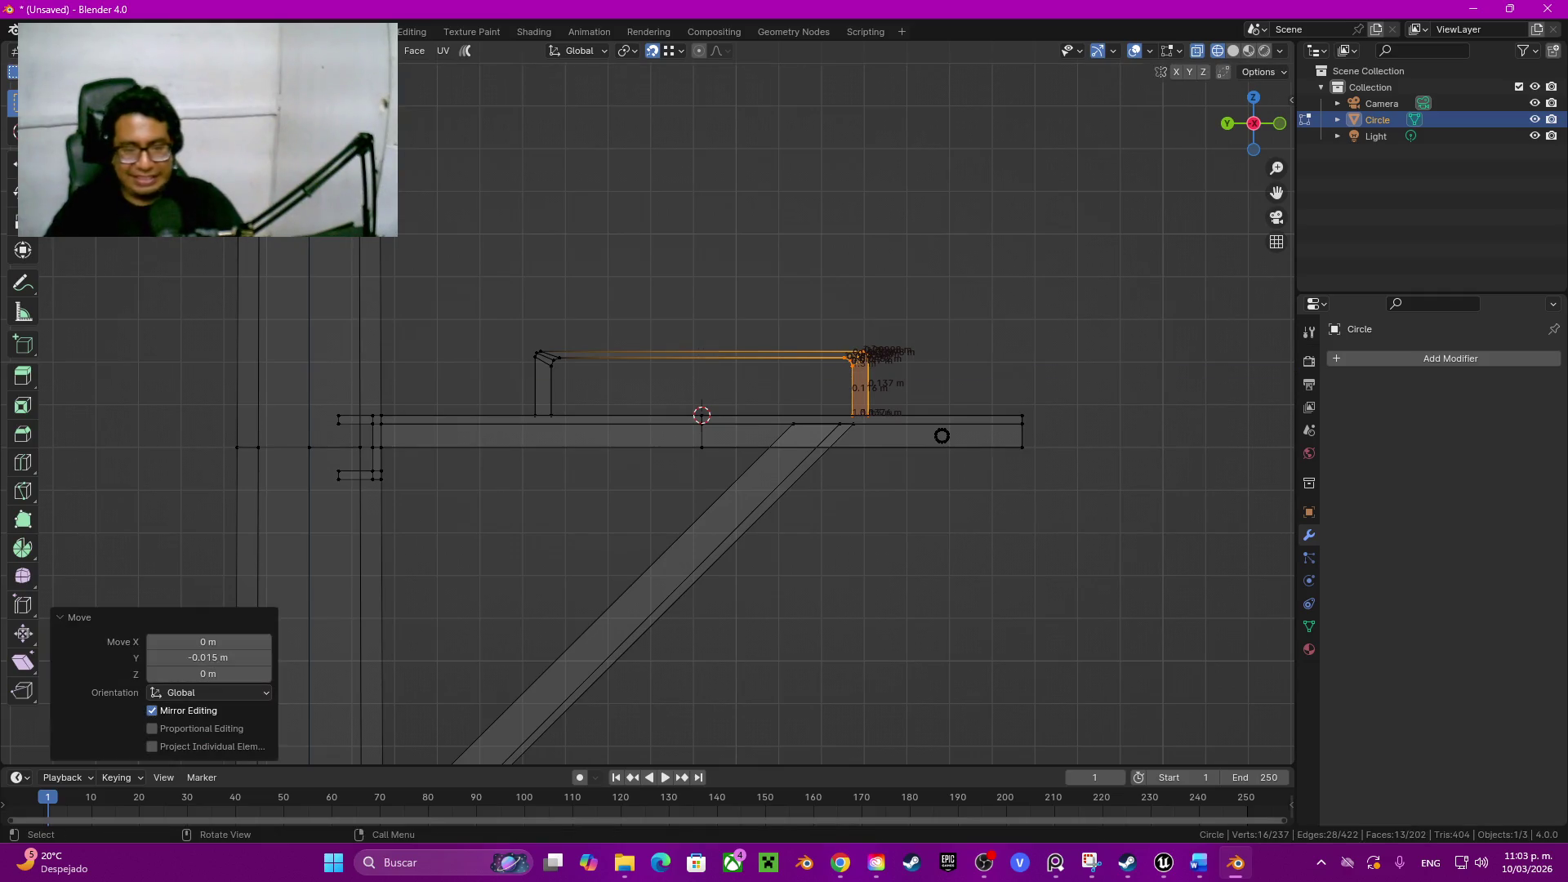
# Step: Reveal the hidden box, switch to solid shading and clear the selection
pyautogui.hotkey('alt', 'h')
pyautogui.press('z')
pyautogui.click(1129, 395)
pyautogui.hotkey('alt', 'a')
pyautogui.scroll(-3, 650, 405)
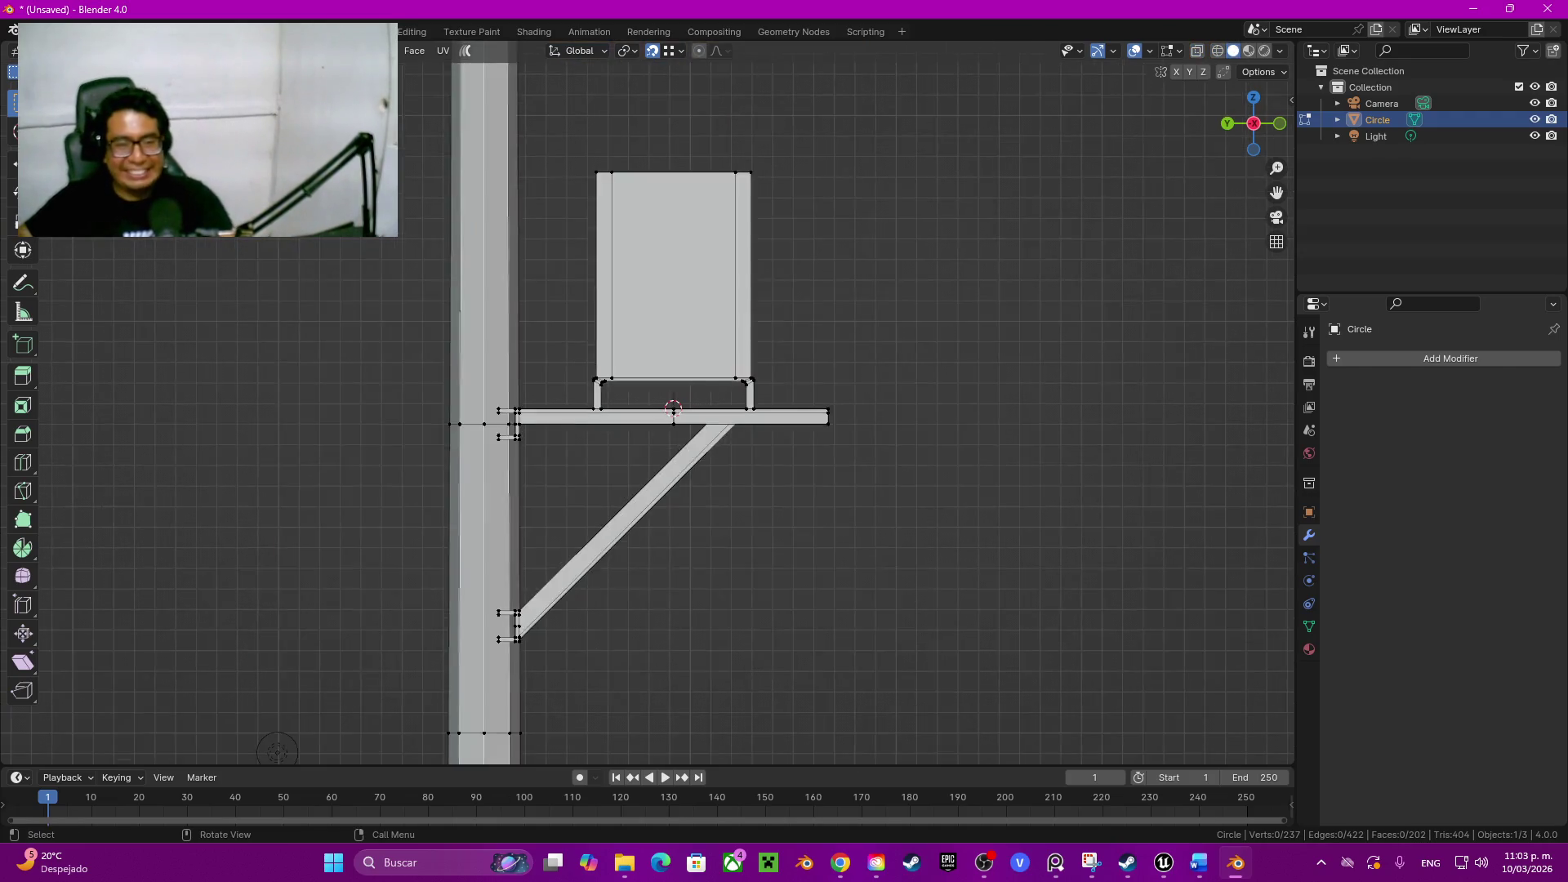
# Step: Dissolve two edge loops around the box base and check the result
pyautogui.moveTo(650, 404); pyautogui.dragTo(736, 306, button='middle')
pyautogui.scroll(4, 649, 404)
pyautogui.moveTo(650, 404); pyautogui.dragTo(796, 343, button='middle')
pyautogui.keyDown('alt'); pyautogui.click(664, 368); pyautogui.keyUp('alt')
pyautogui.keyDown('alt'); pyautogui.keyDown('shift'); pyautogui.click(394, 405); pyautogui.keyUp('shift'); pyautogui.keyUp('alt')
pyautogui.hotkey('ctrl', 'x')
pyautogui.moveTo(735, 367)
pyautogui.mouseDown(button='middle')
pyautogui.moveTo(909, 446)
pyautogui.moveTo(857, 465)
pyautogui.mouseUp(button='middle')
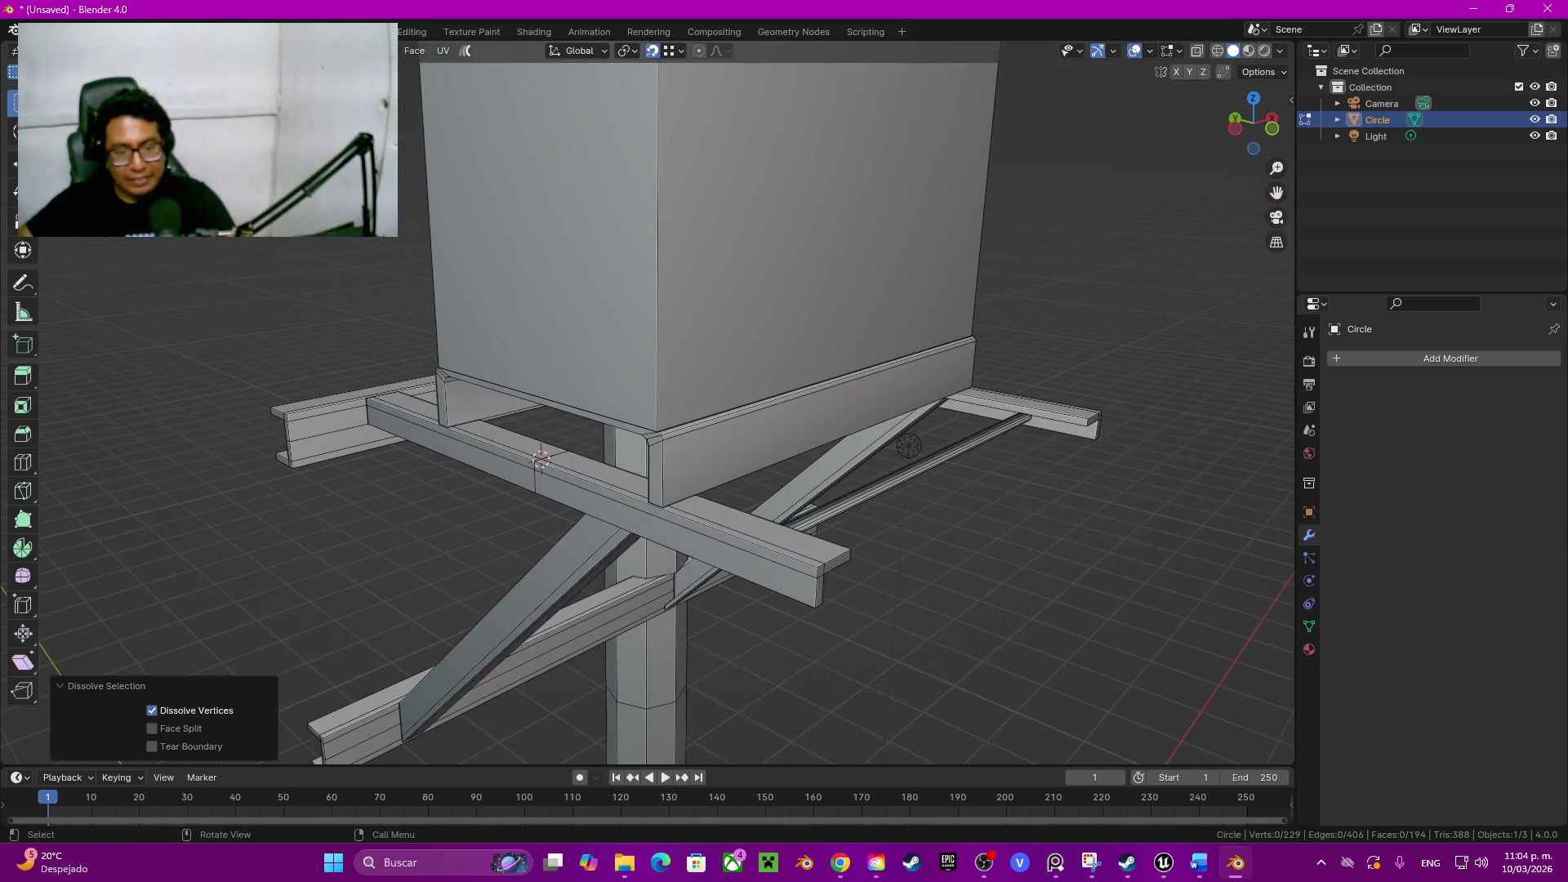
pyautogui.scroll(5, 907, 446)
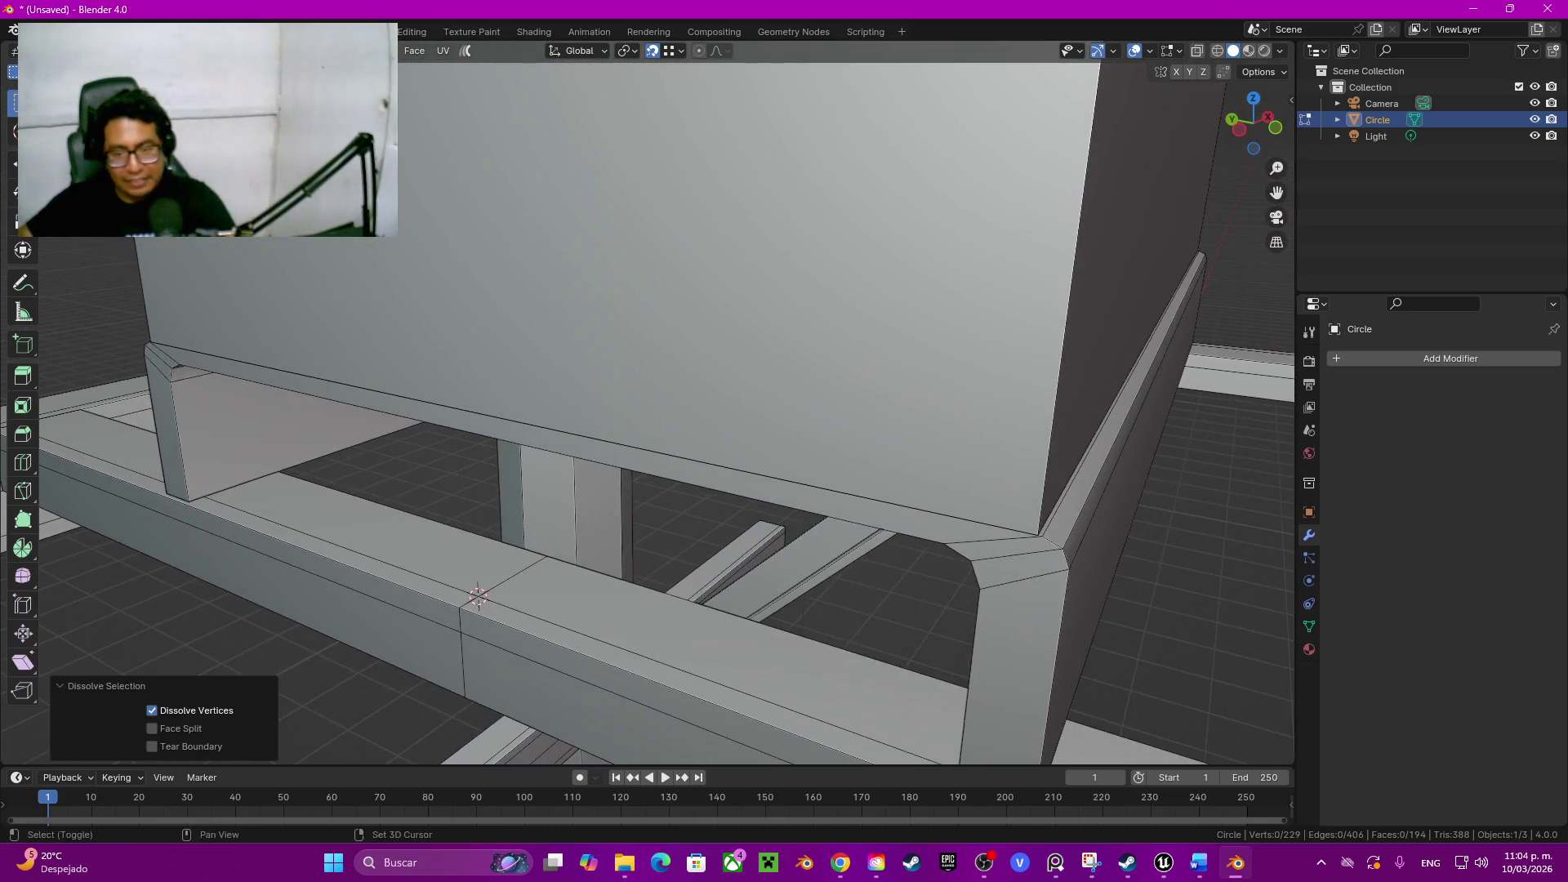
pyautogui.press('Tab')
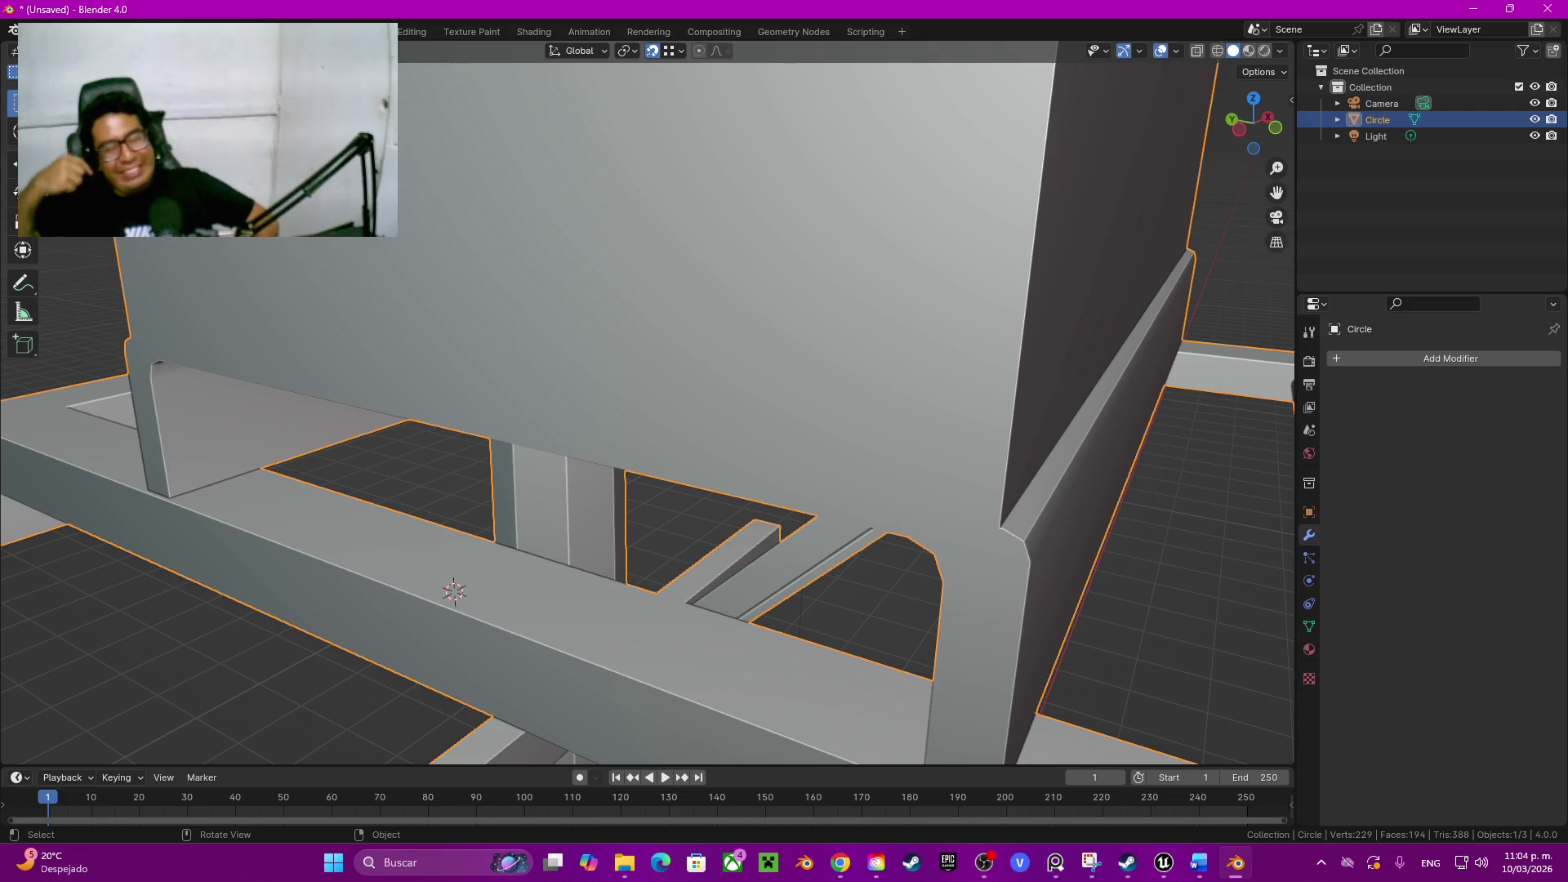
# Step: Scale the bevelled base-rim corner slightly, abandoning trial X and Y scales
pyautogui.press('Tab')
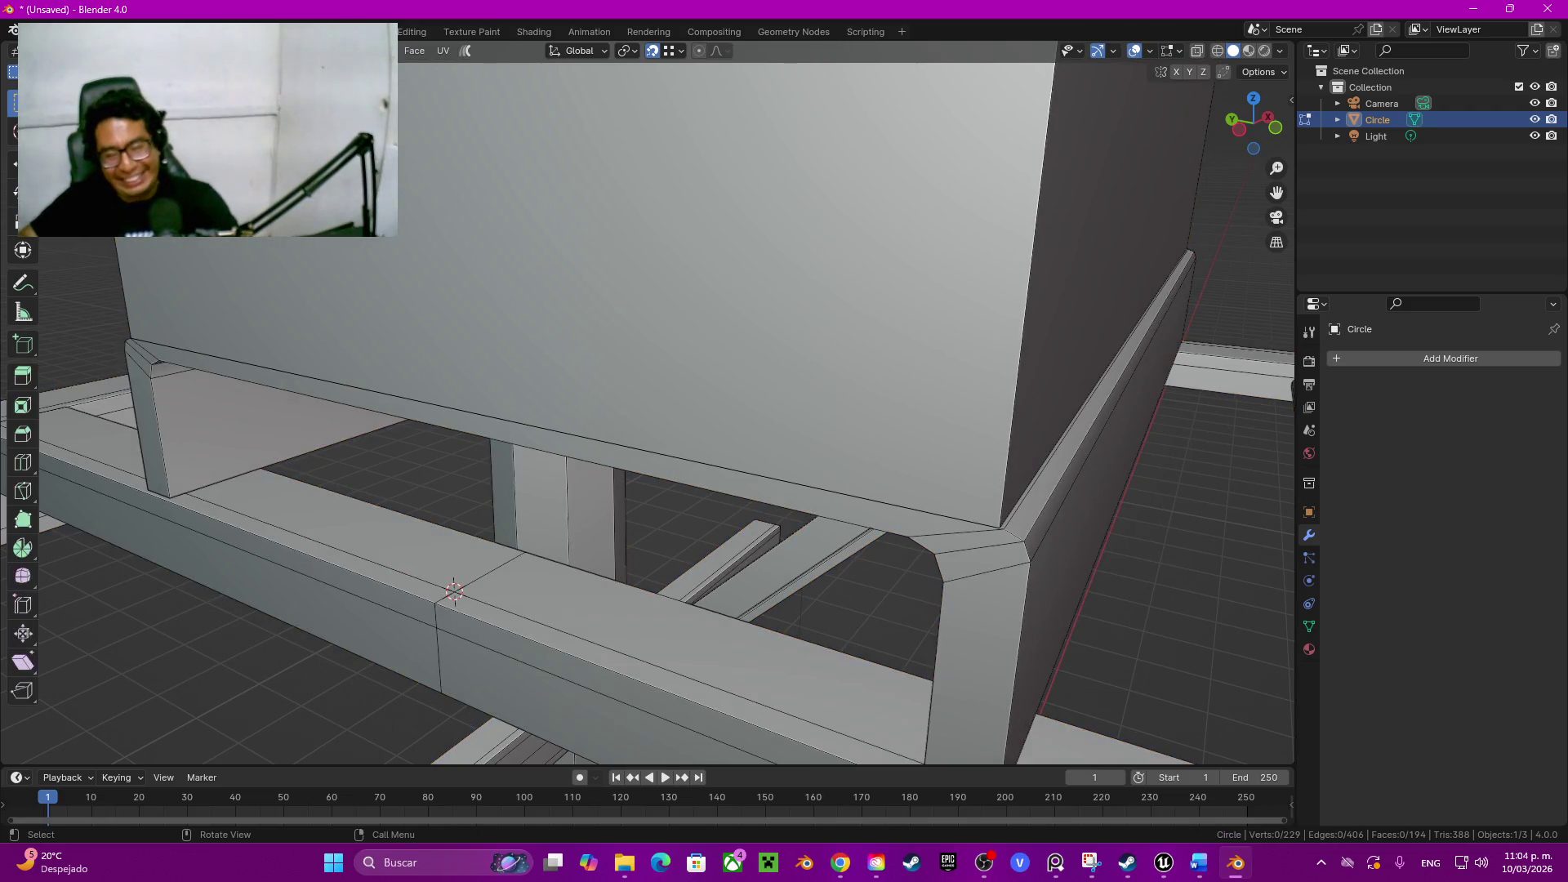
pyautogui.scroll(3, 647, 412)
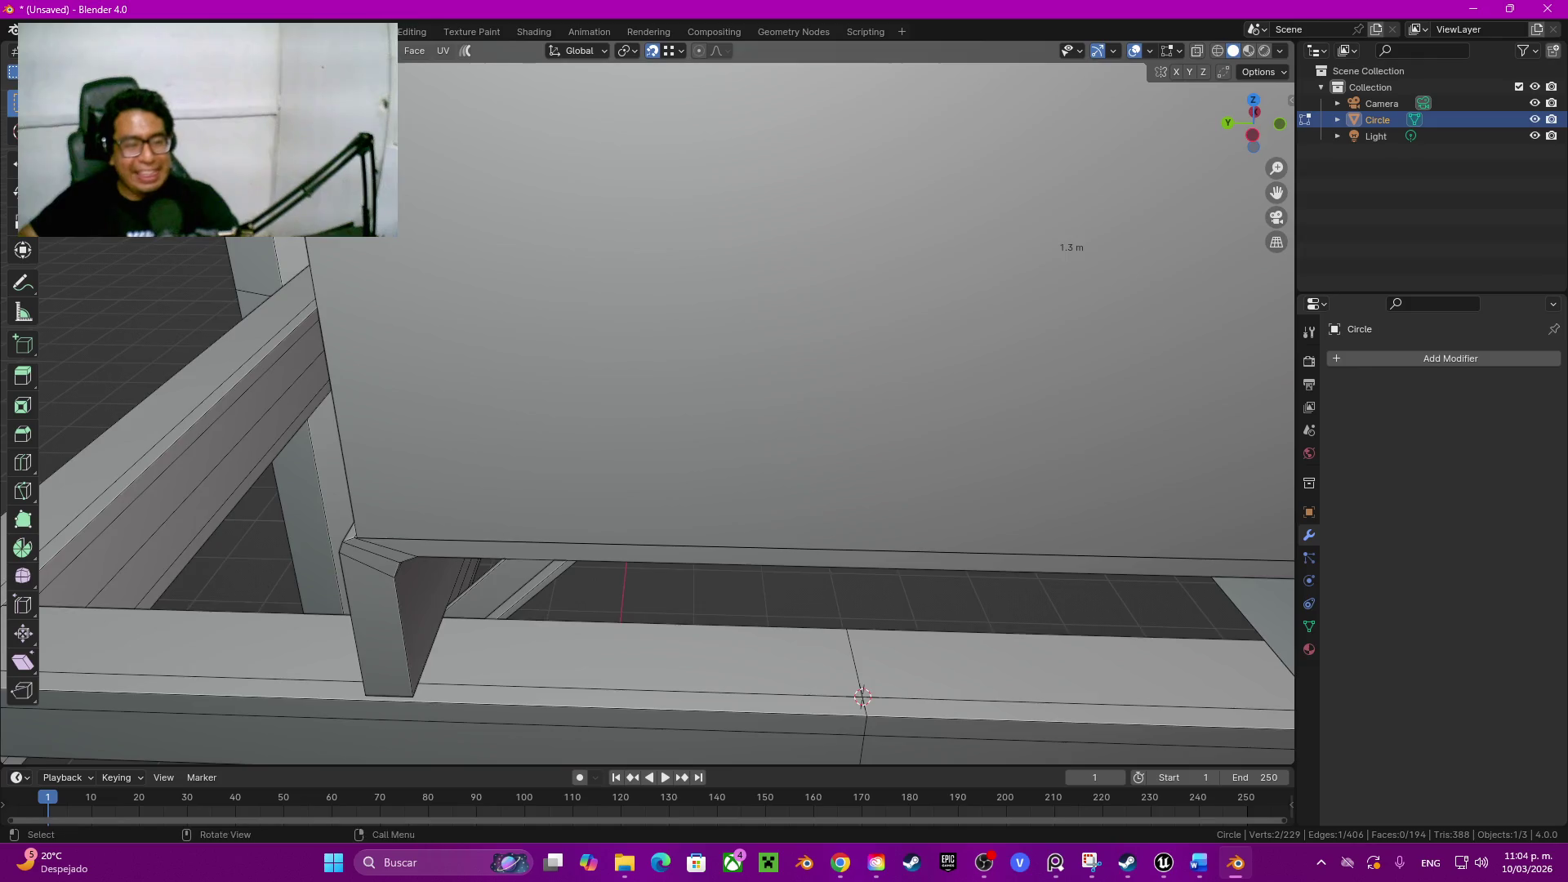
pyautogui.moveTo(650, 404); pyautogui.dragTo(736, 441, button='middle')
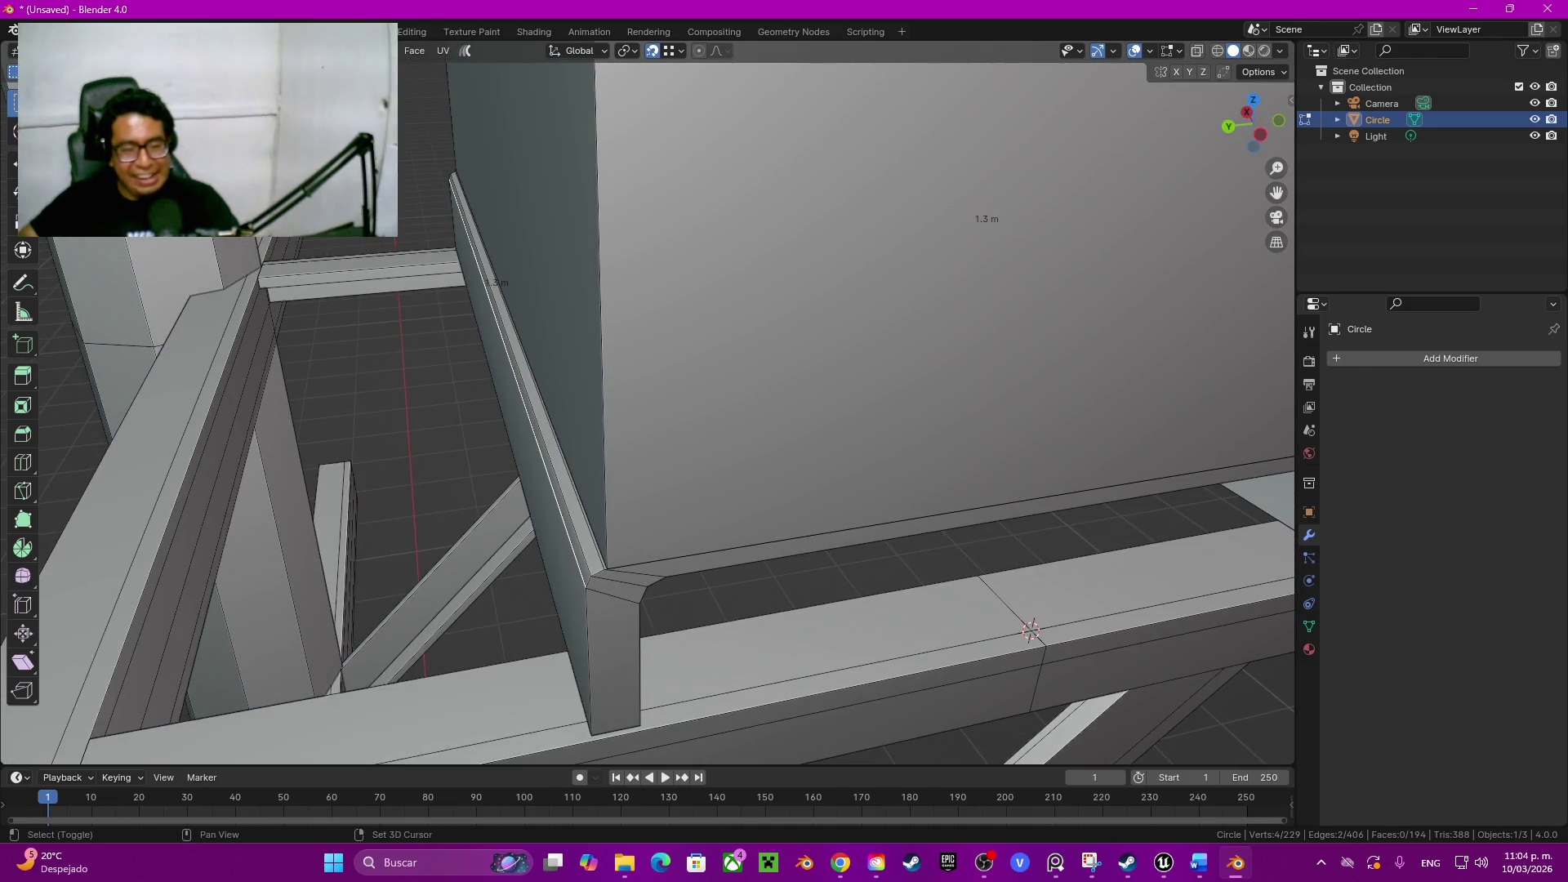
pyautogui.moveTo(650, 418); pyautogui.dragTo(699, 356, button='middle')
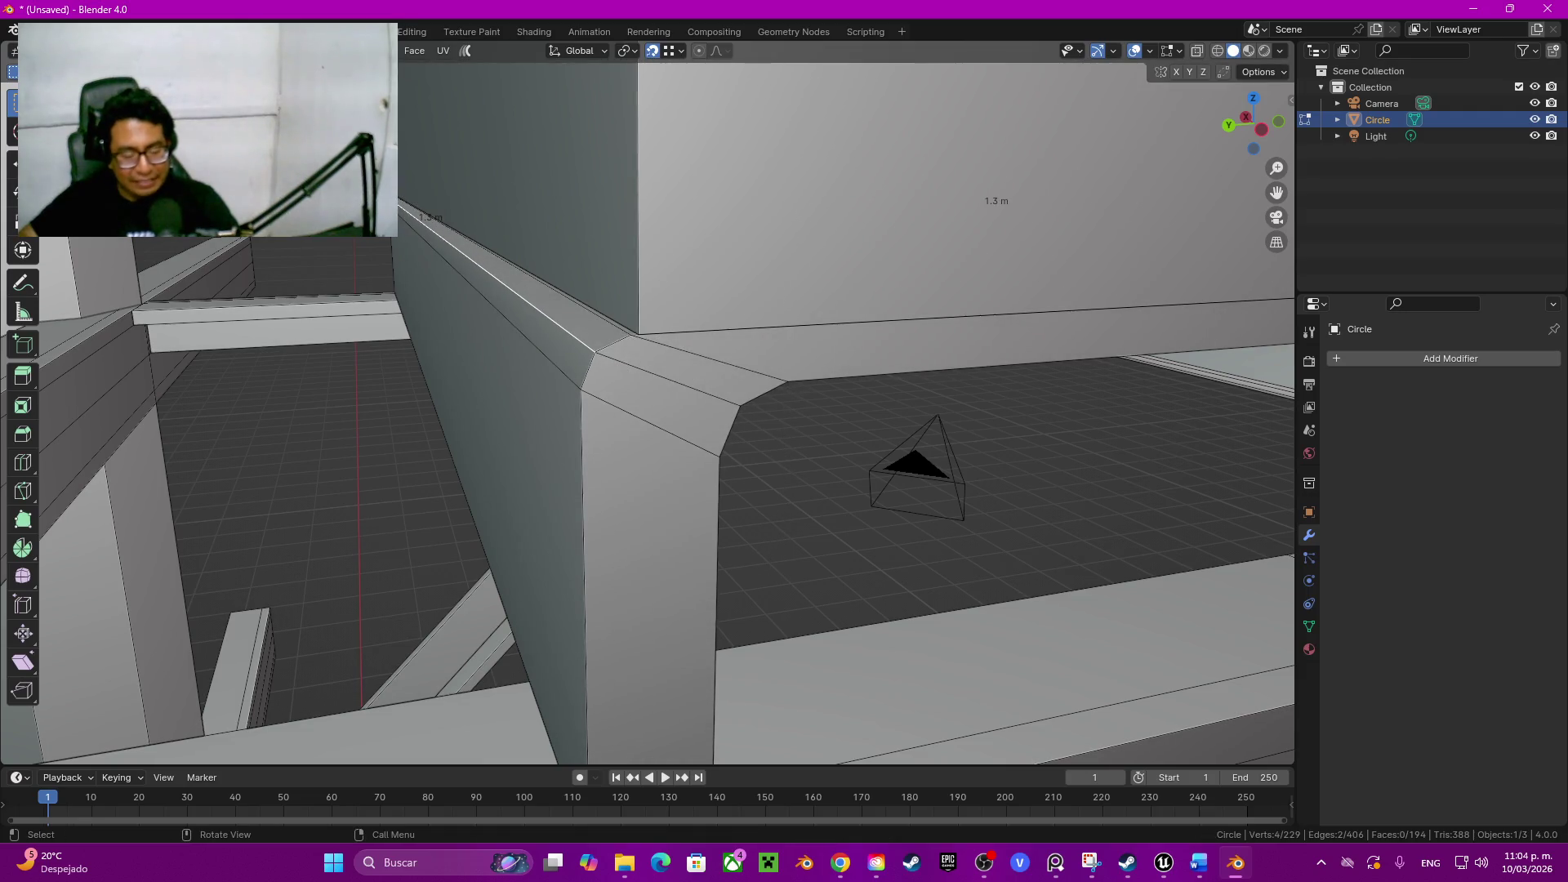
pyautogui.press('s')
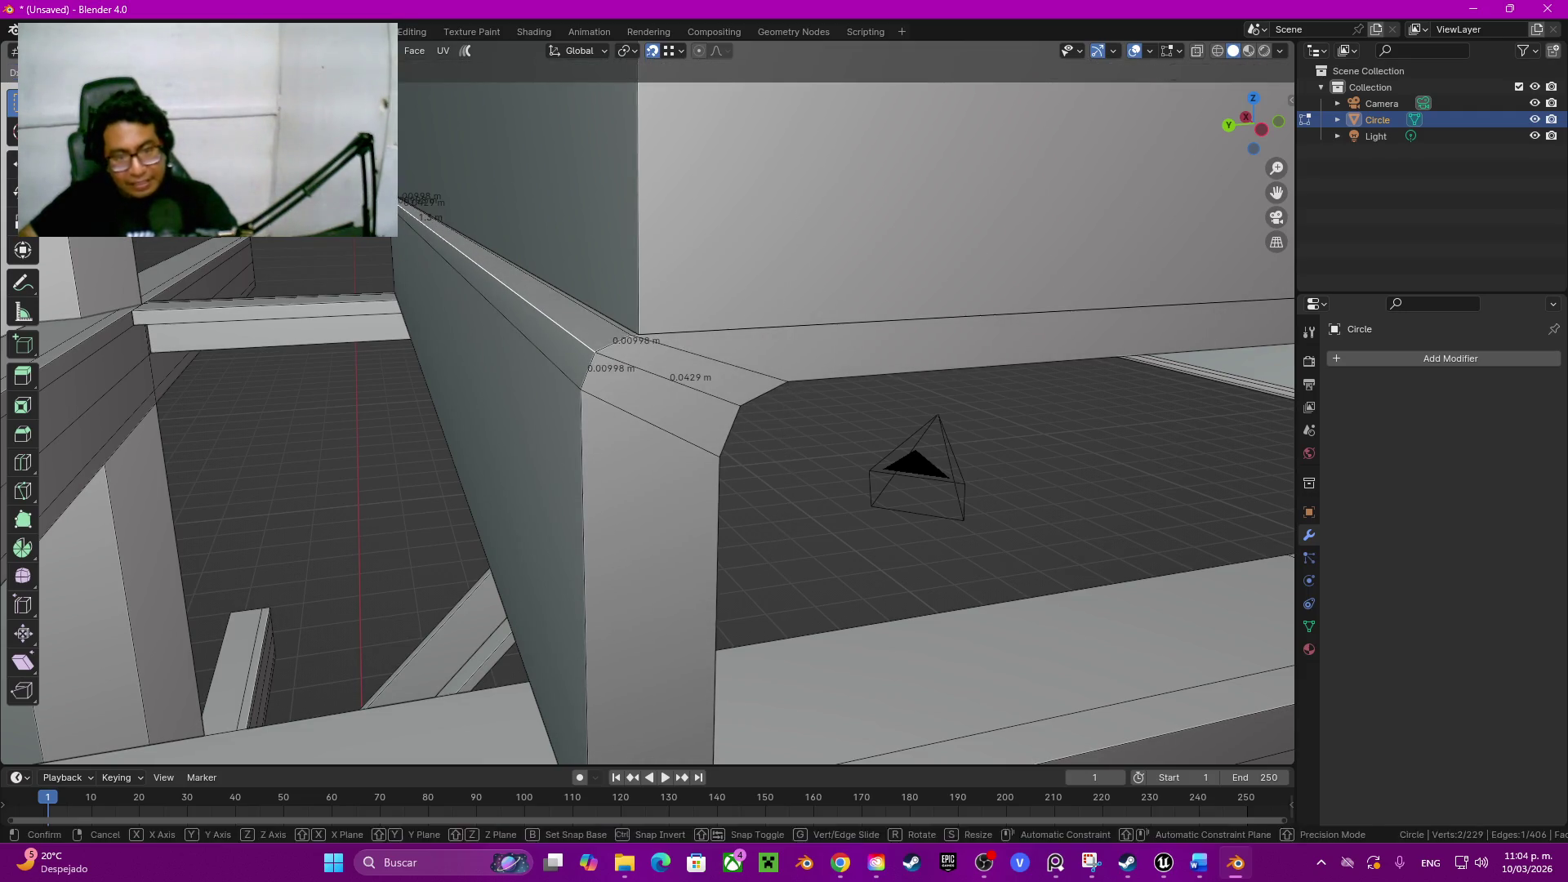
pyautogui.click(813, 551)
pyautogui.press('s')
pyautogui.press('x')
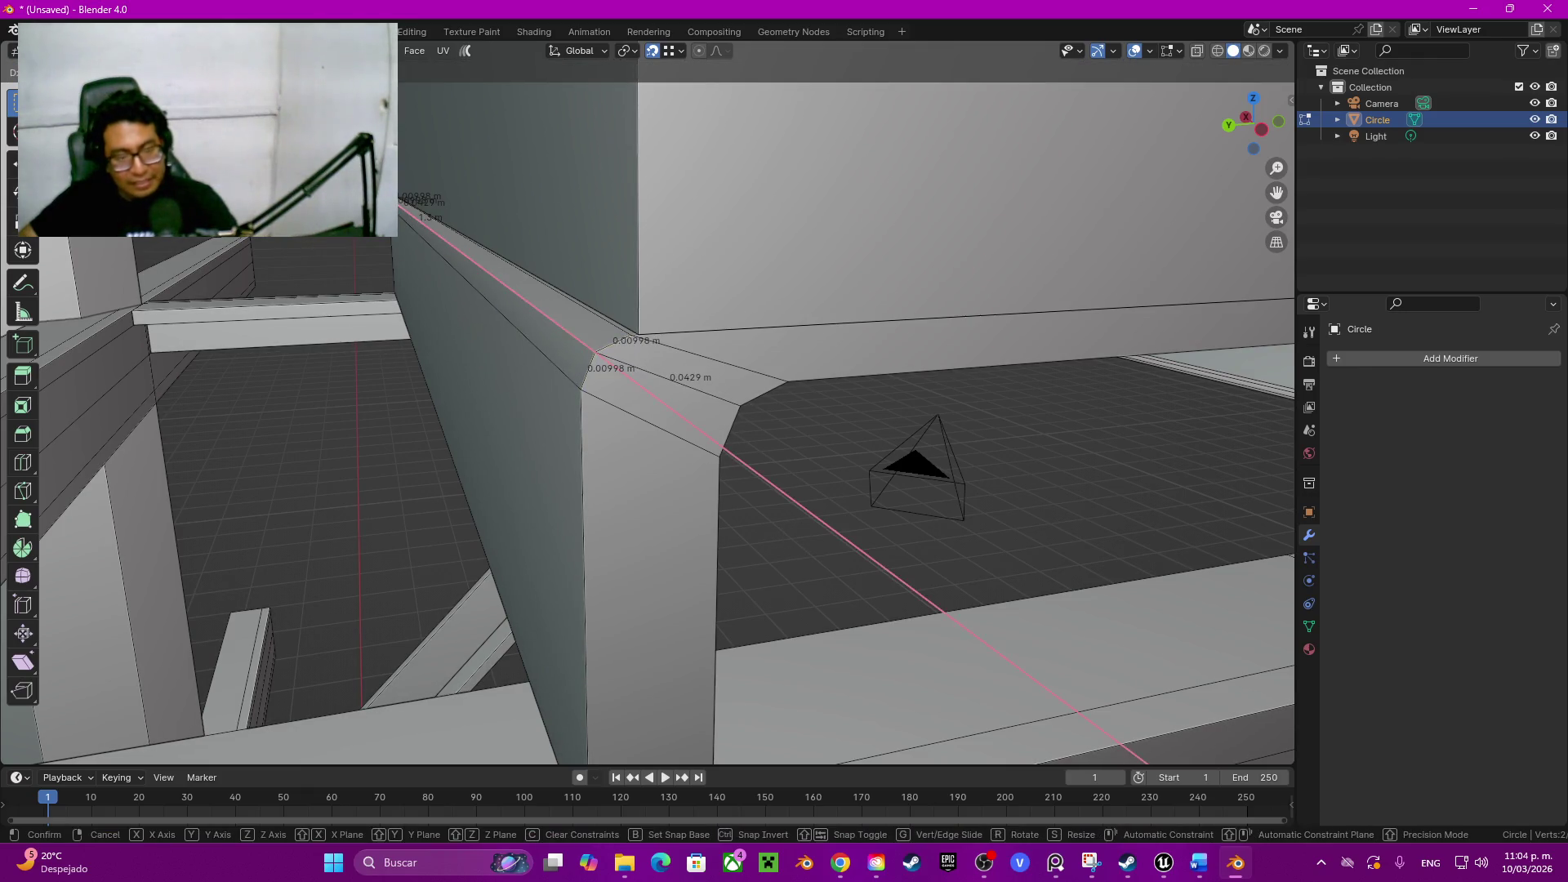
pyautogui.press('Escape')
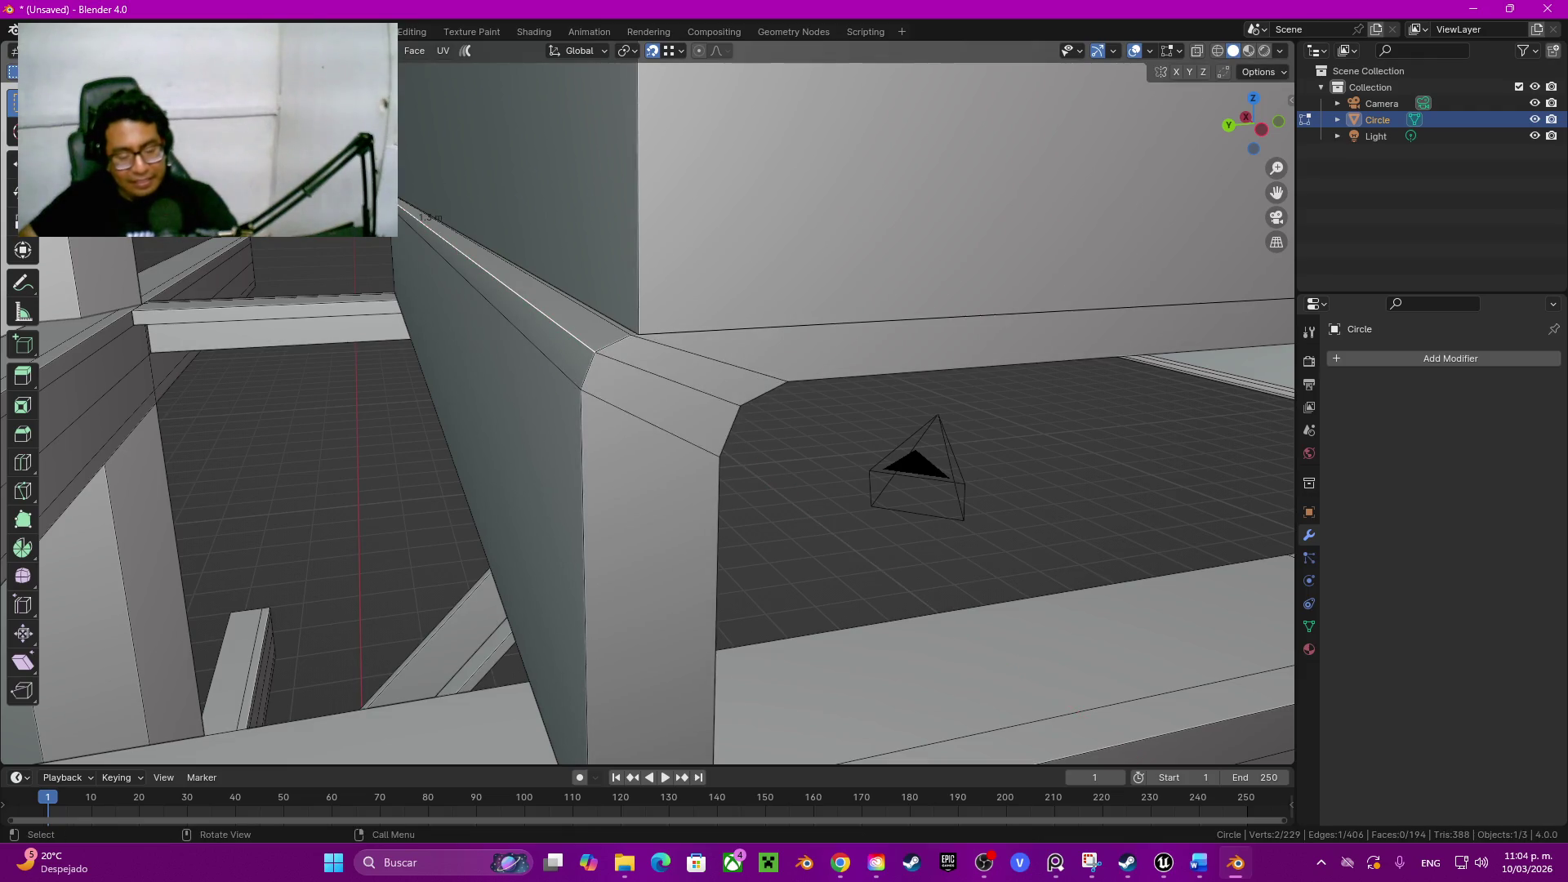
pyautogui.press('s')
pyautogui.press('y')
pyautogui.press('Escape')
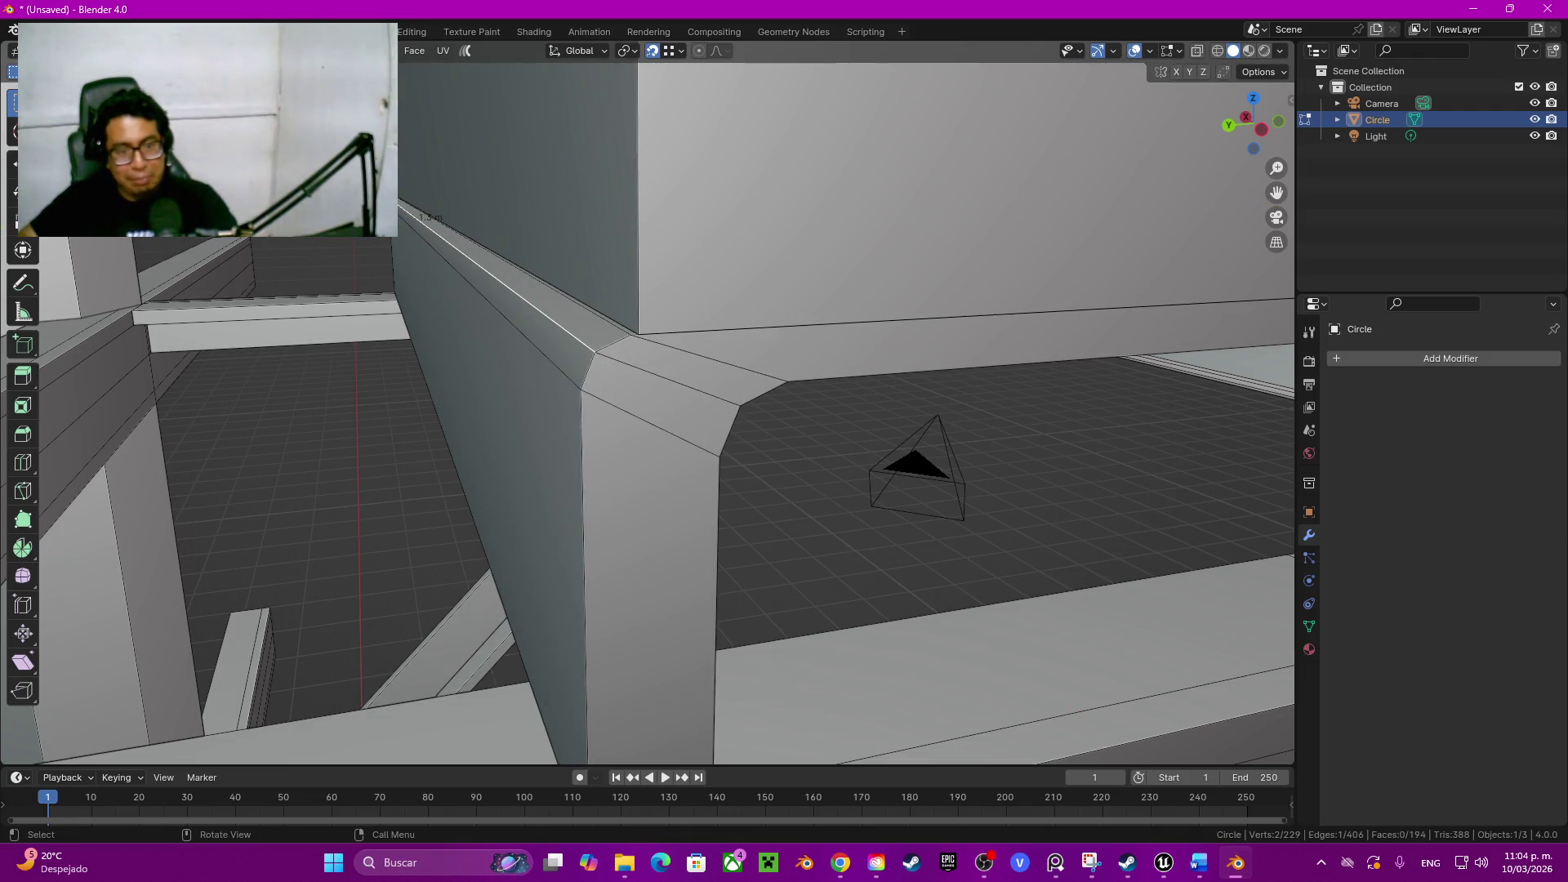
# Step: Review the whole box on its frame against the street reference image, then resume editing
pyautogui.press('Tab')
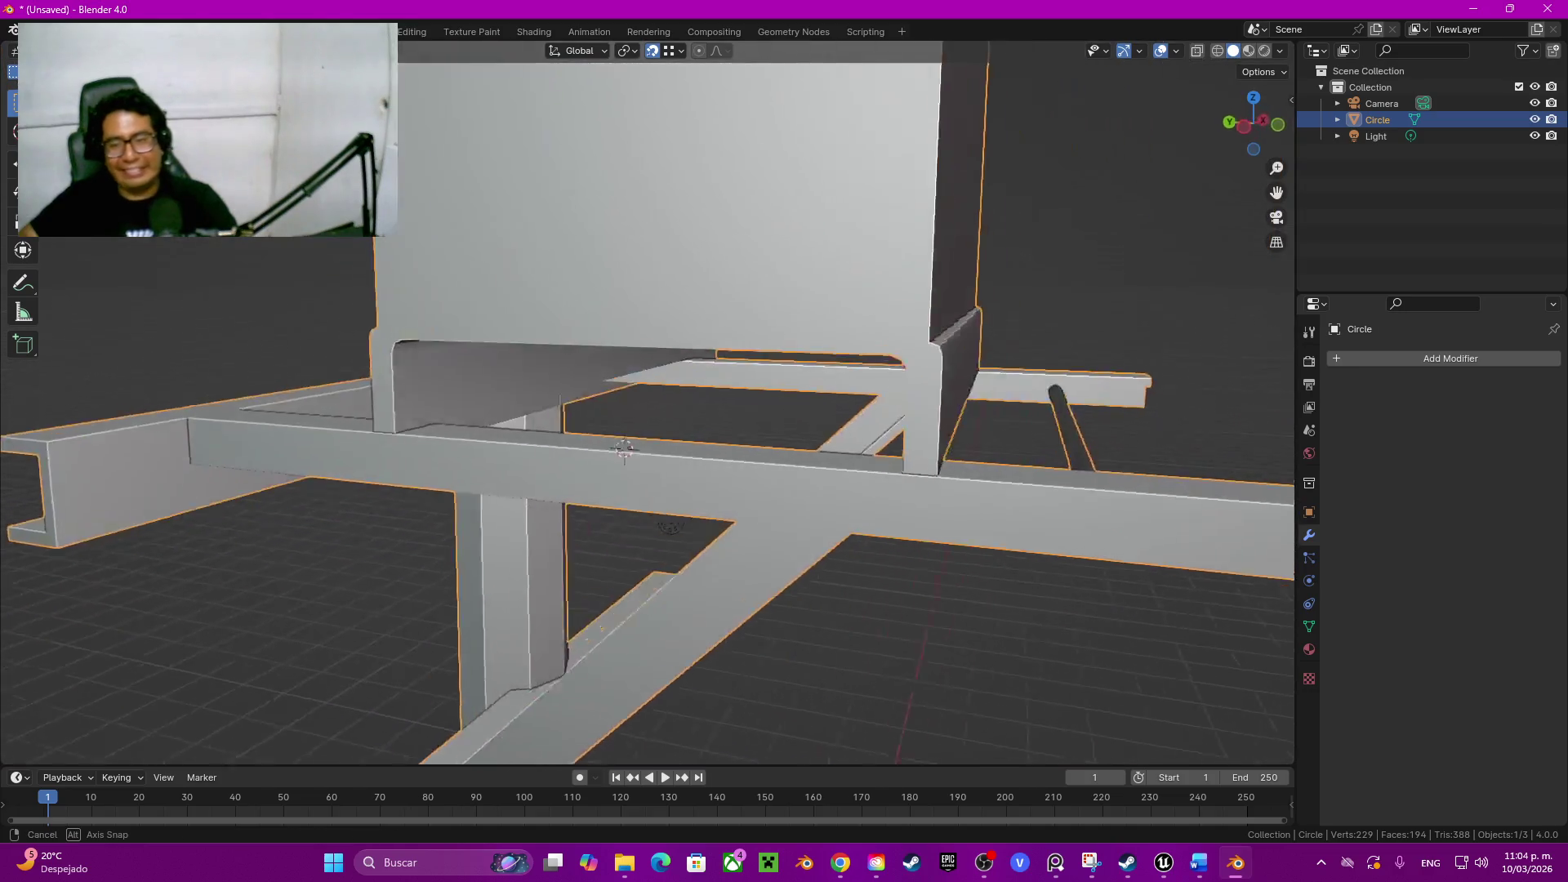
pyautogui.moveTo(904, 431)
pyautogui.mouseDown(button='middle')
pyautogui.moveTo(494, 357)
pyautogui.moveTo(735, 367)
pyautogui.mouseUp(button='middle')
pyautogui.scroll(-5, 647, 405)
pyautogui.moveTo(647, 406); pyautogui.dragTo(724, 404, button='middle')
pyautogui.scroll(2, 654, 412)
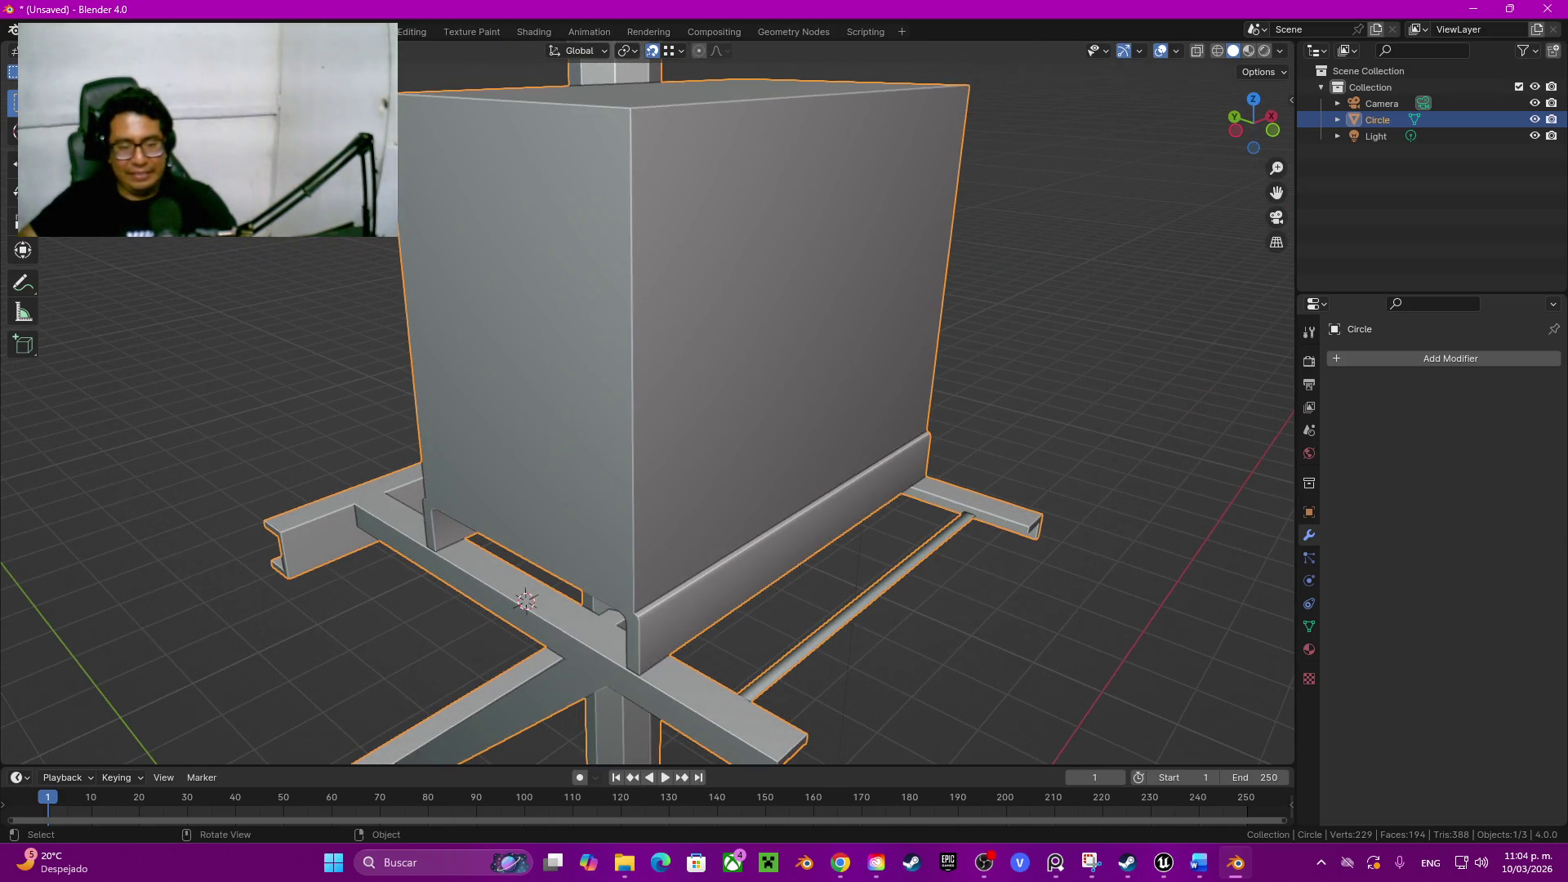
pyautogui.press('Tab')
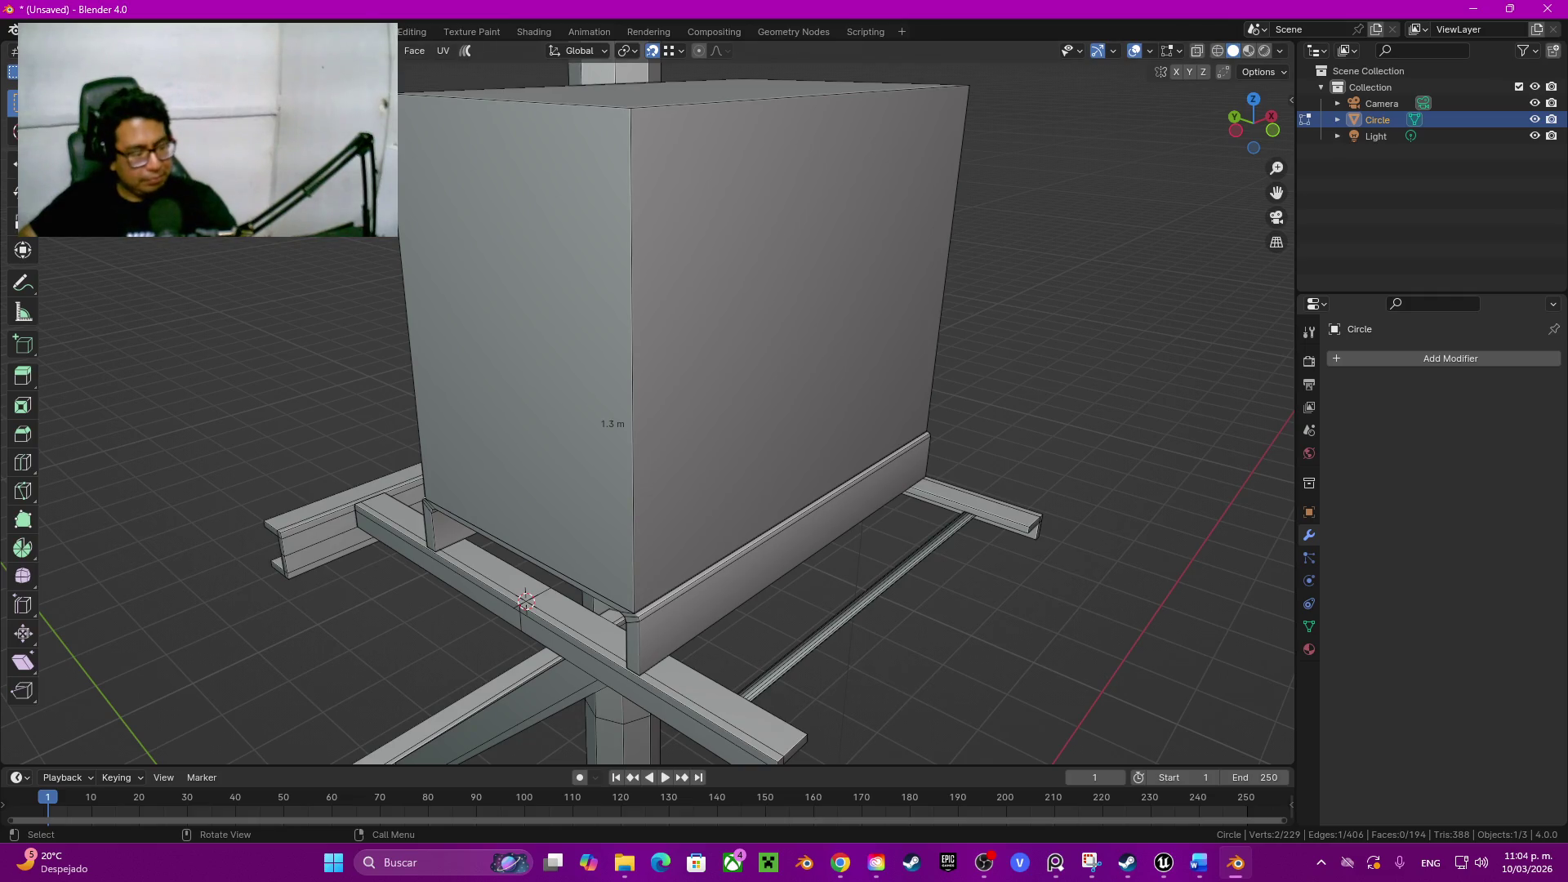
pyautogui.click(1089, 861)
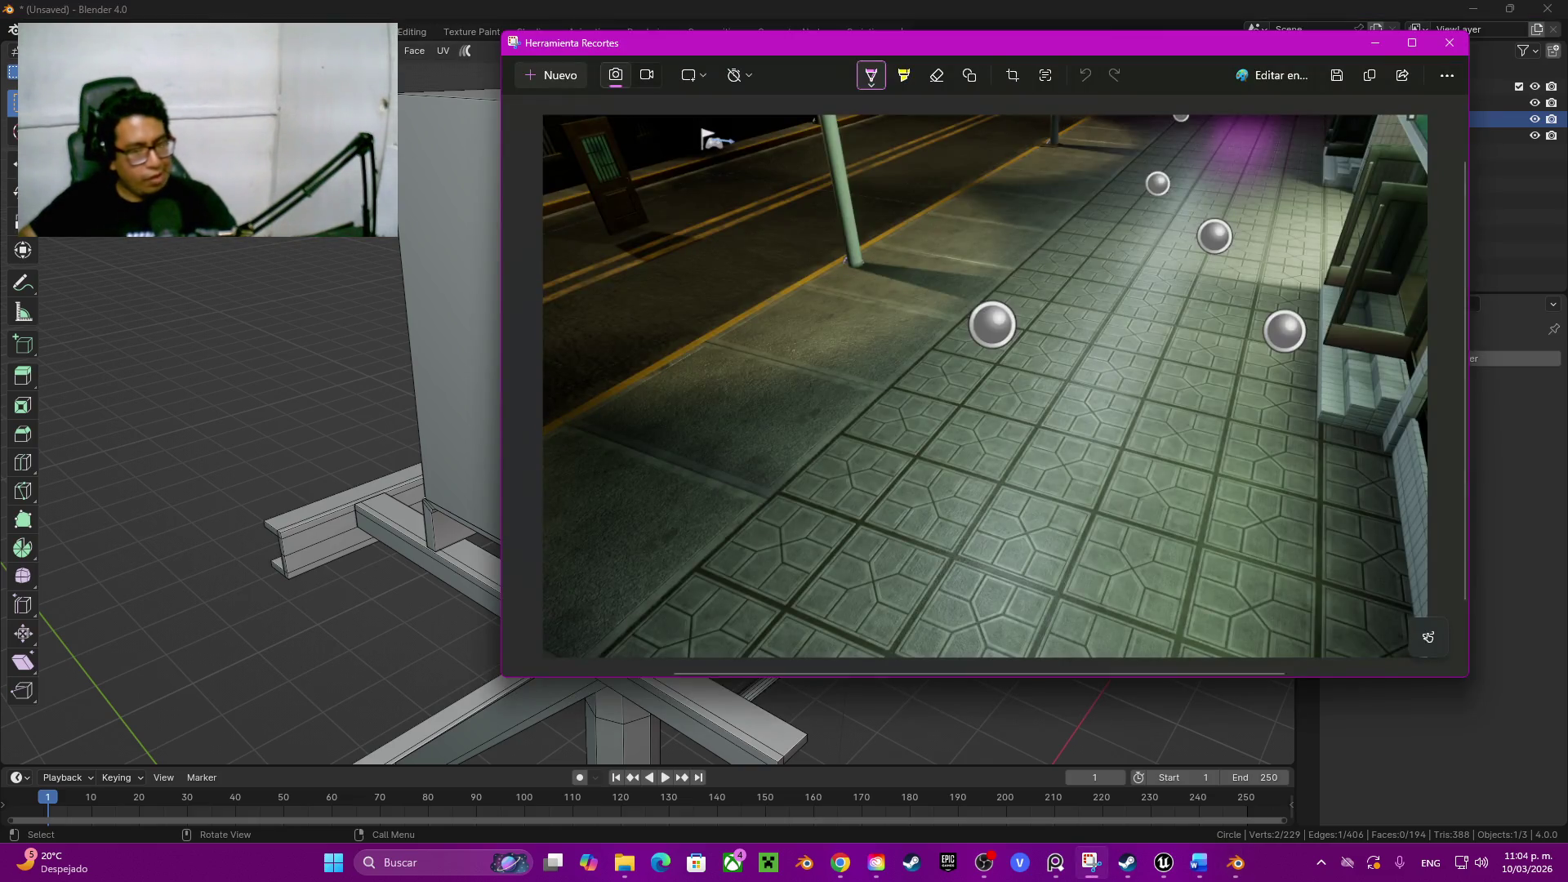
pyautogui.click(1450, 43)
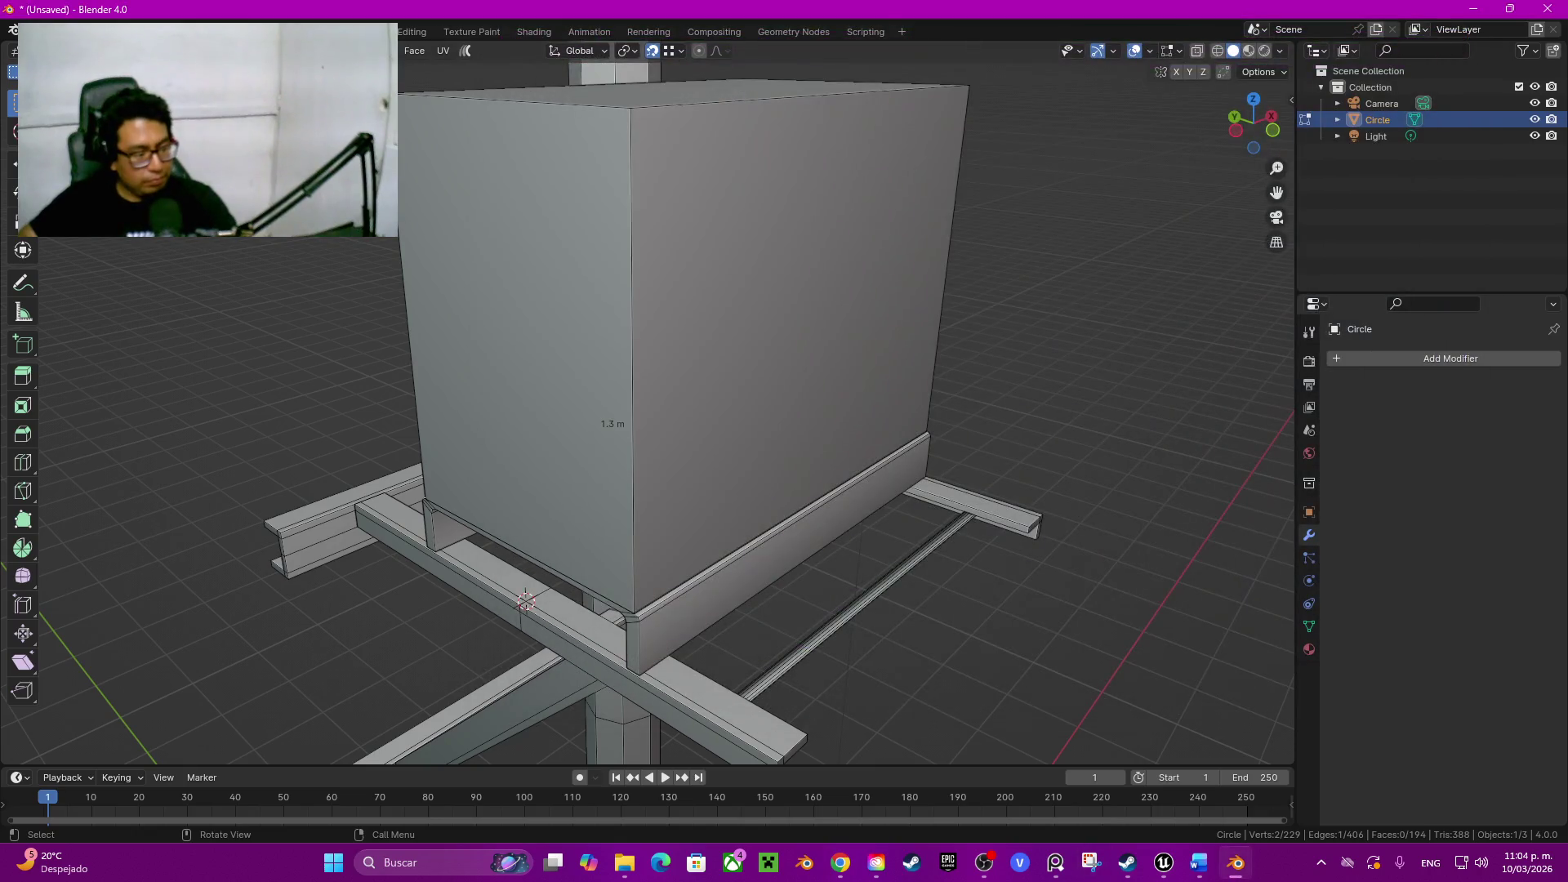
pyautogui.press('super+shift+s')
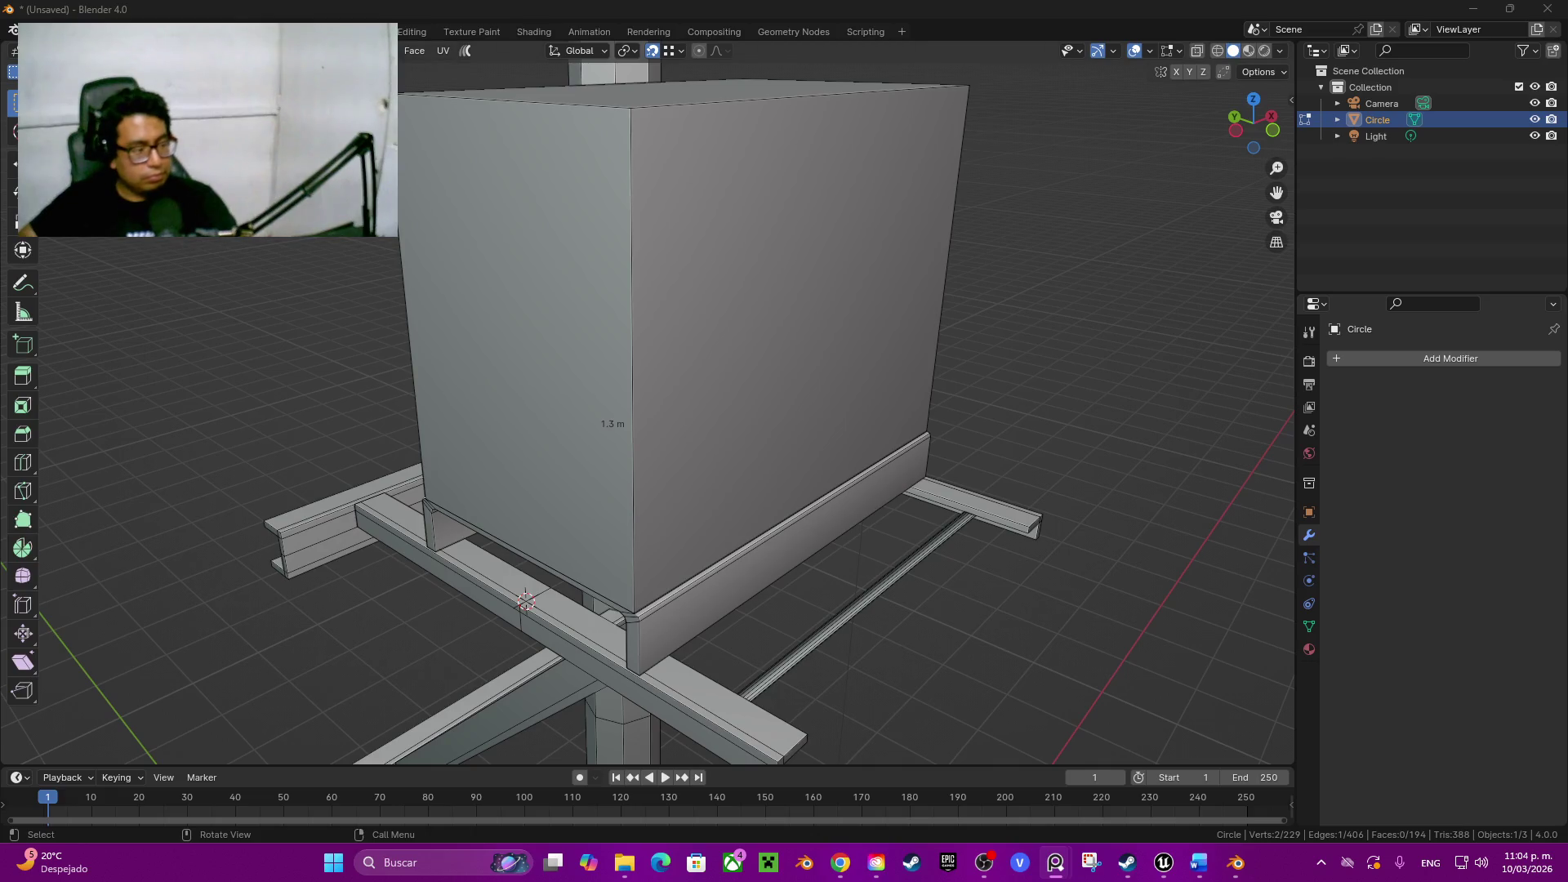
pyautogui.moveTo(631, 422); pyautogui.dragTo(648, 464, button='middle')
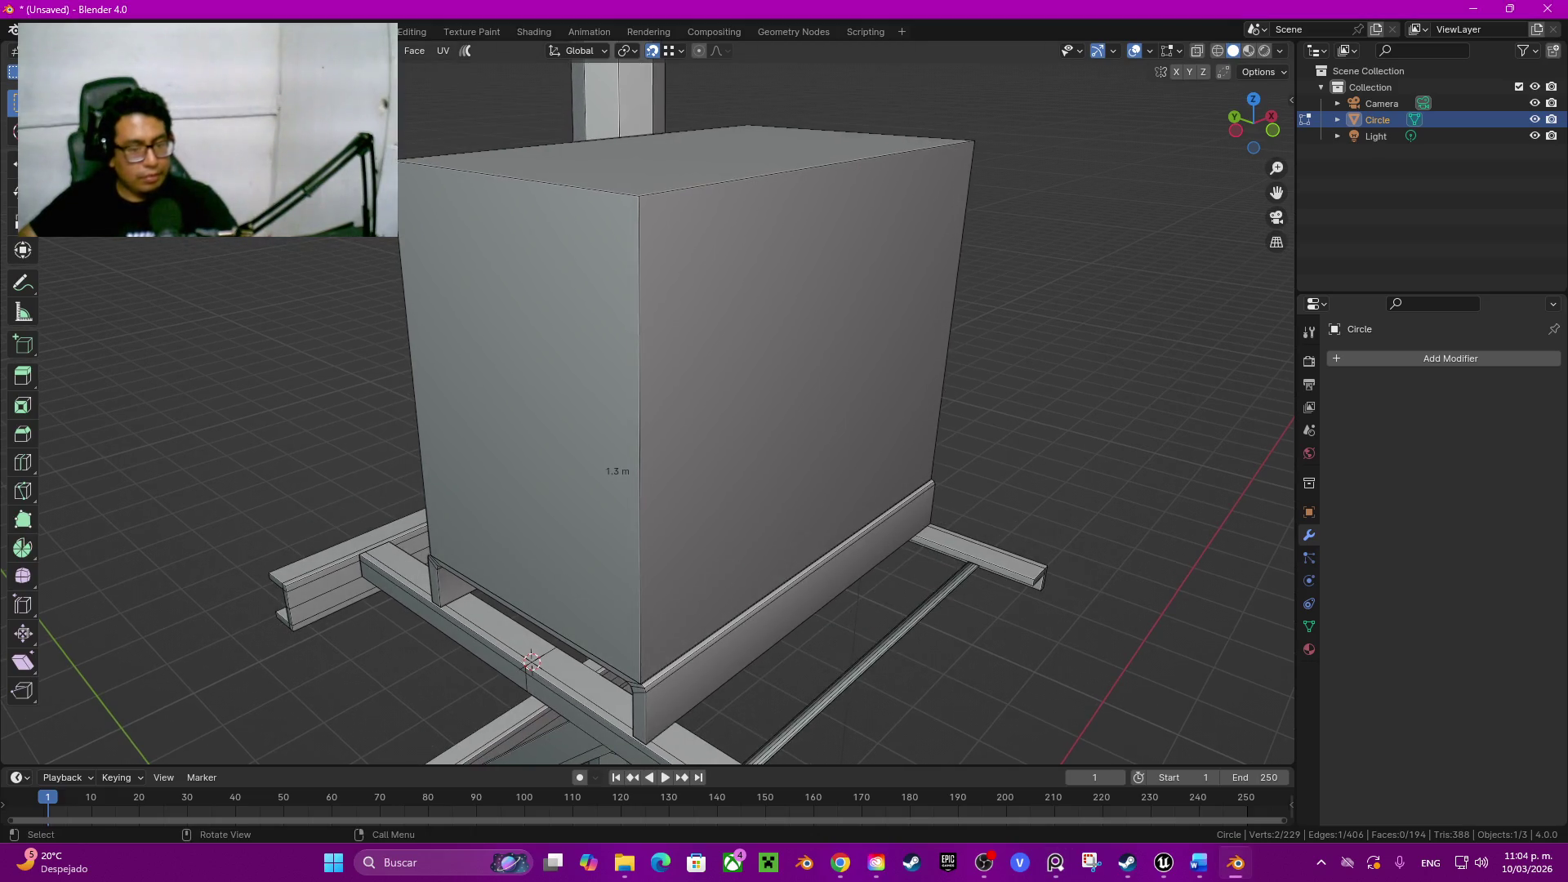
# Step: Cut a centred loop around the box middle and bevel it to 0.01 m width
pyautogui.hotkey('ctrl', 'r')
pyautogui.click(647, 464)
pyautogui.rightClick(647, 463)
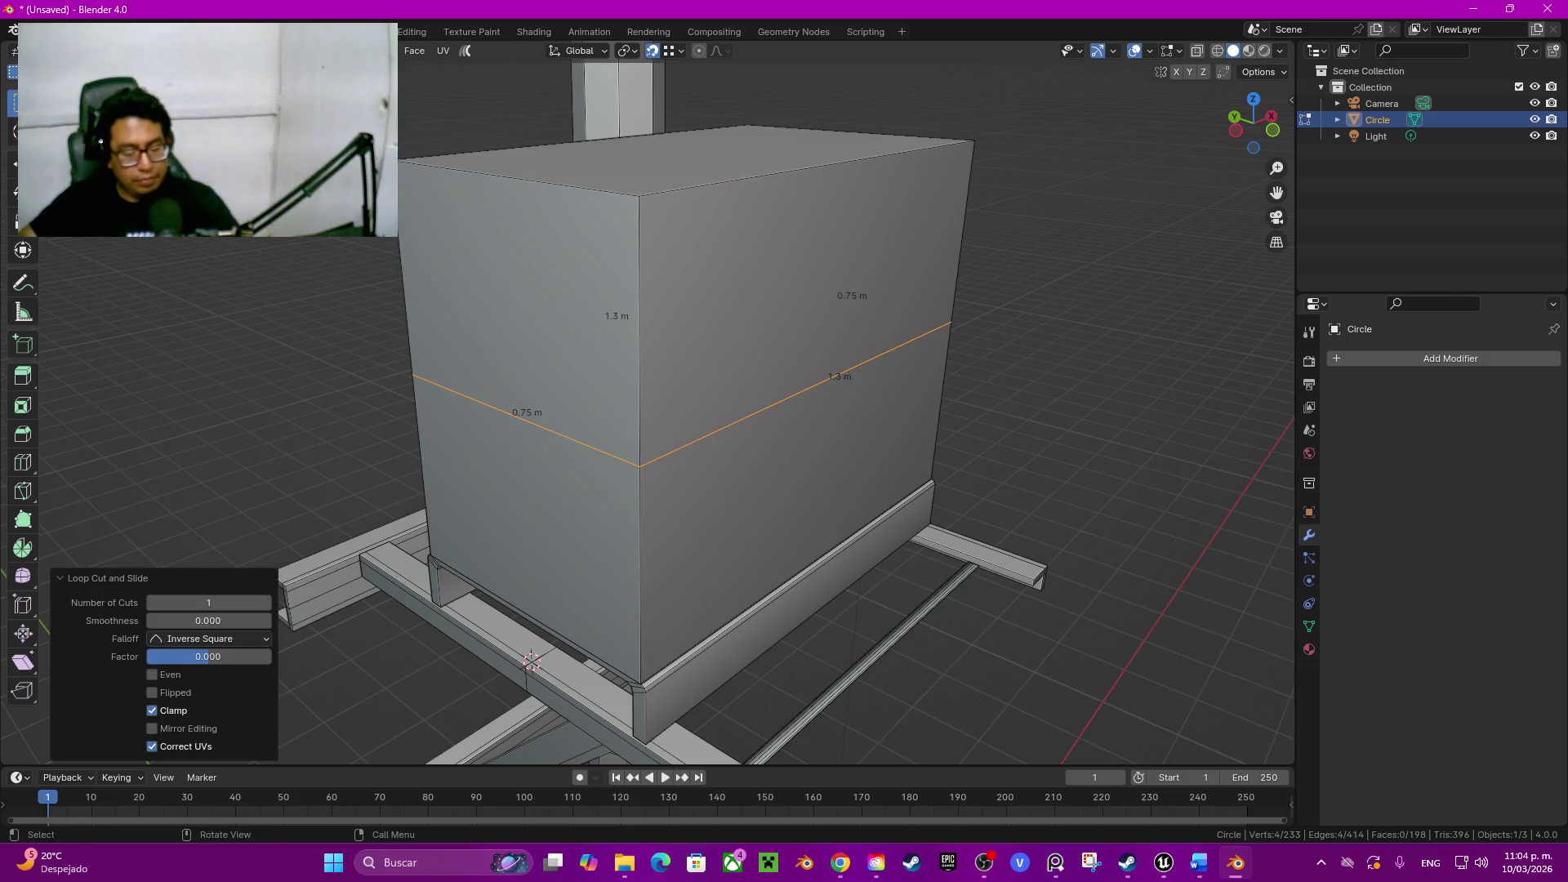
pyautogui.hotkey('ctrl', 'b')
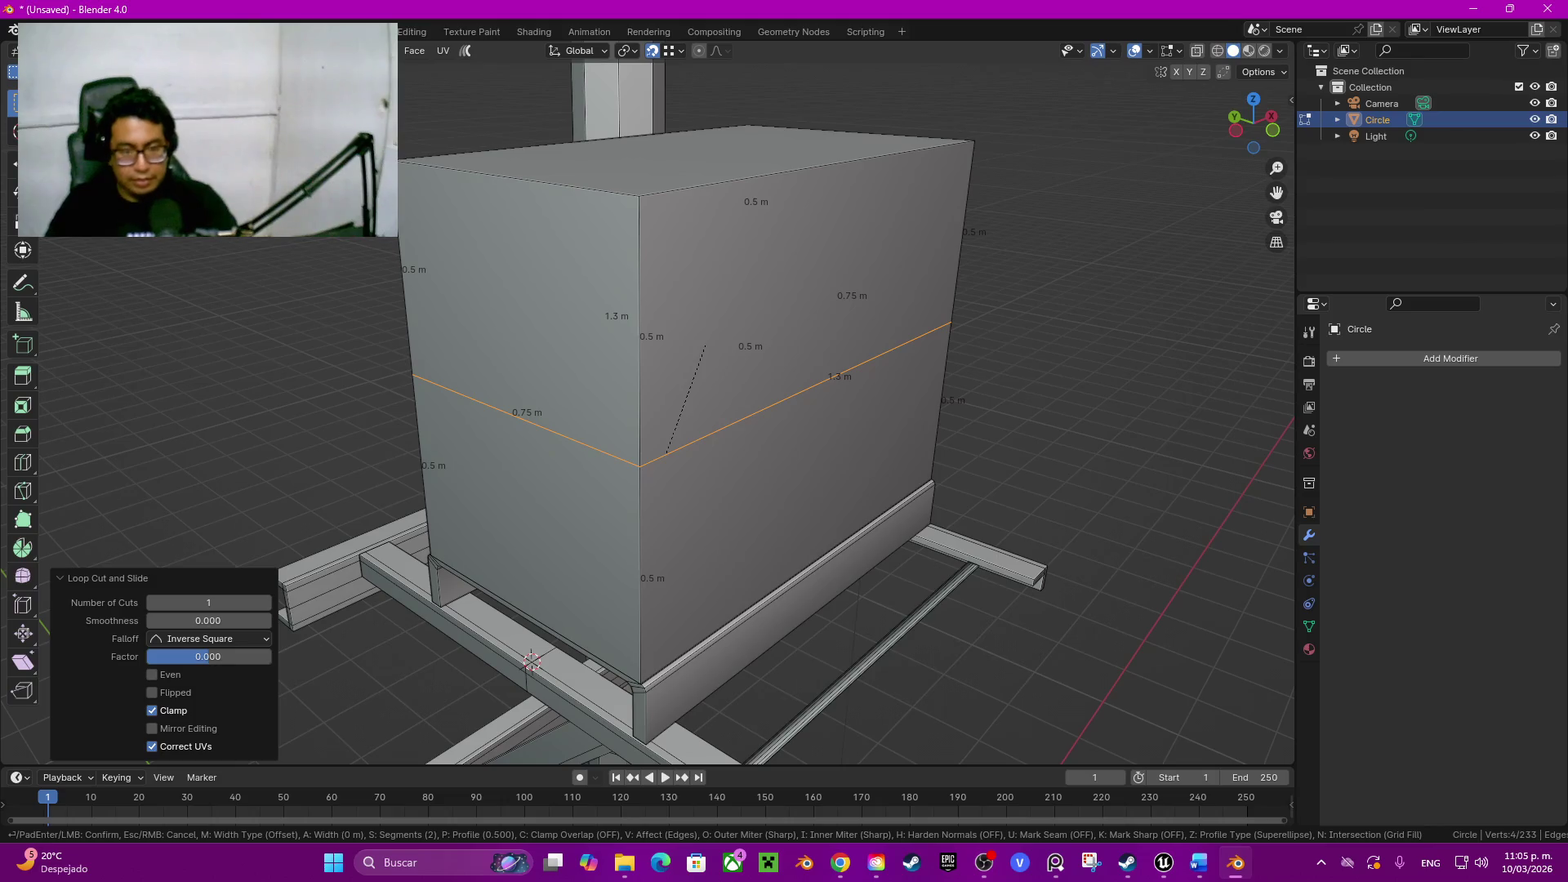
pyautogui.click(666, 454)
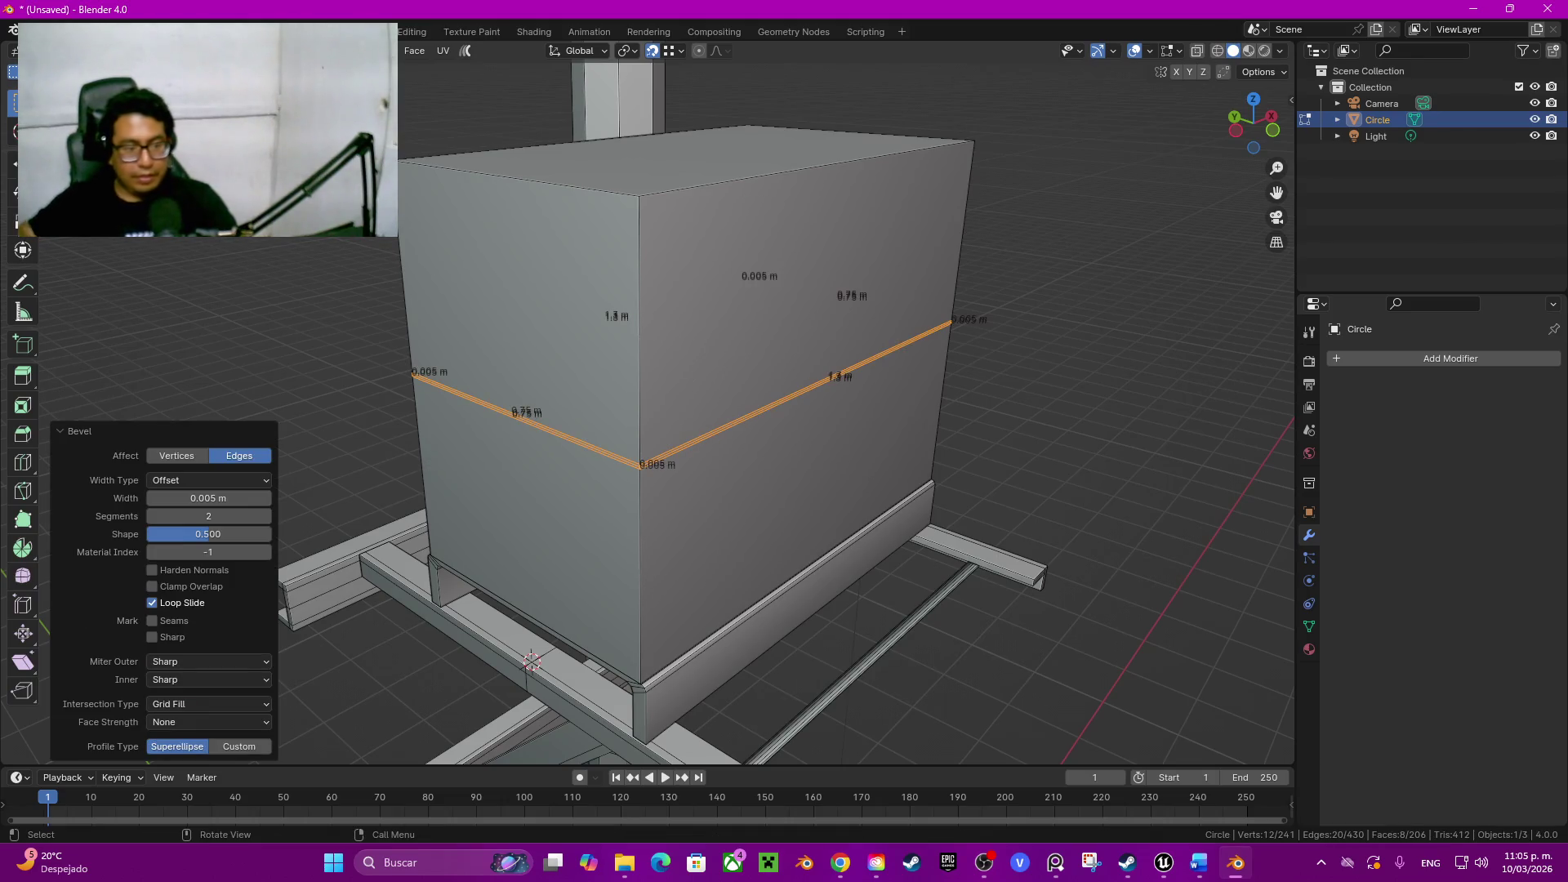
pyautogui.moveTo(666, 454); pyautogui.dragTo(735, 466, button='middle')
pyautogui.scroll(3, 736, 404)
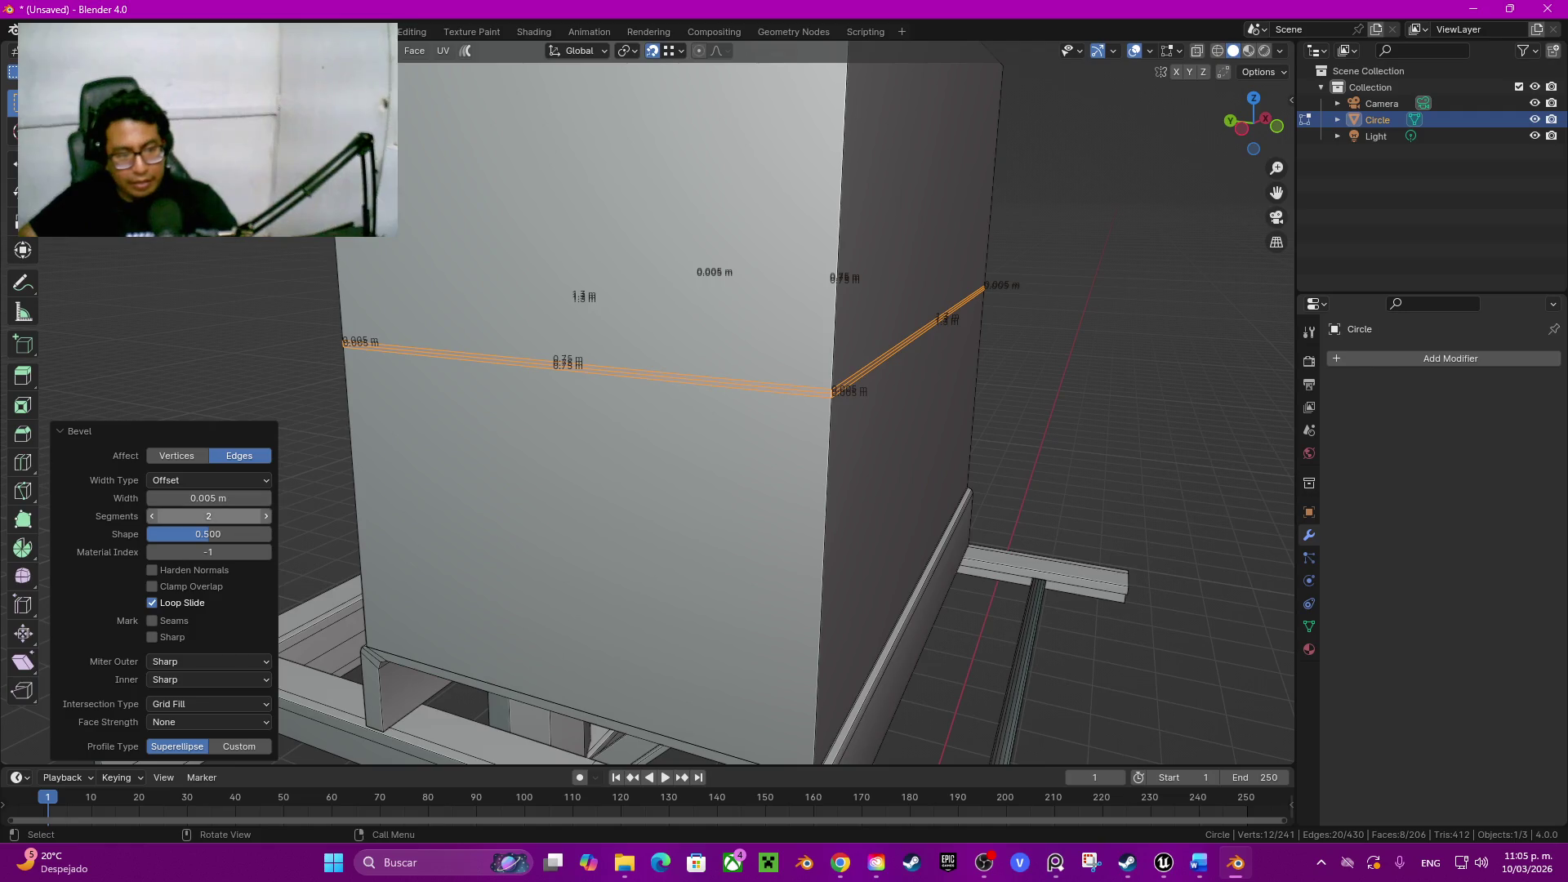
pyautogui.doubleClick(208, 497)
pyautogui.write('0.')
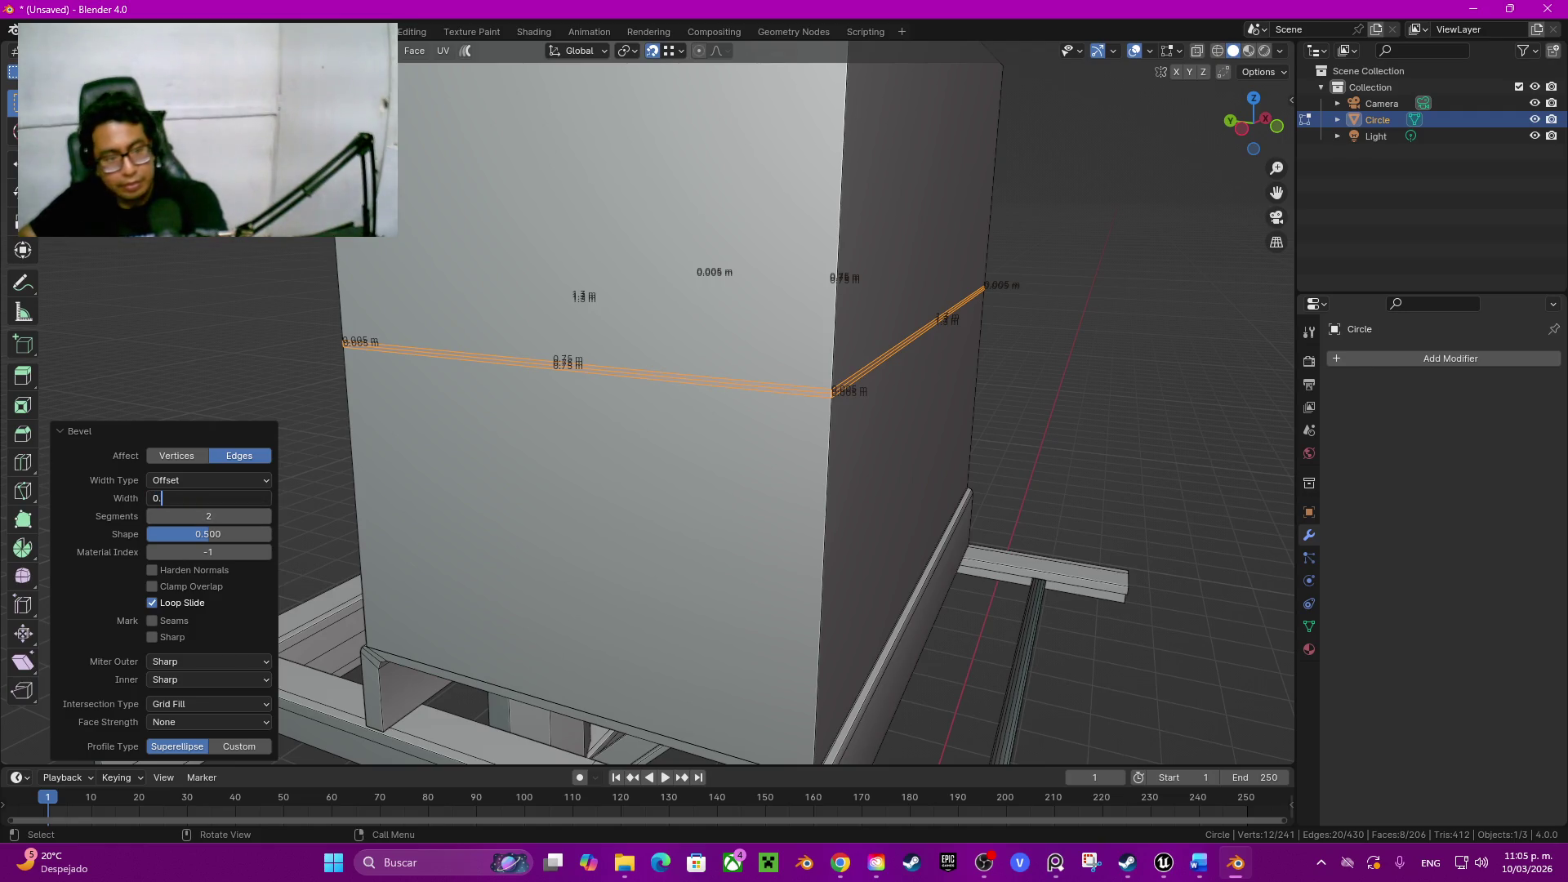
pyautogui.press('Return')
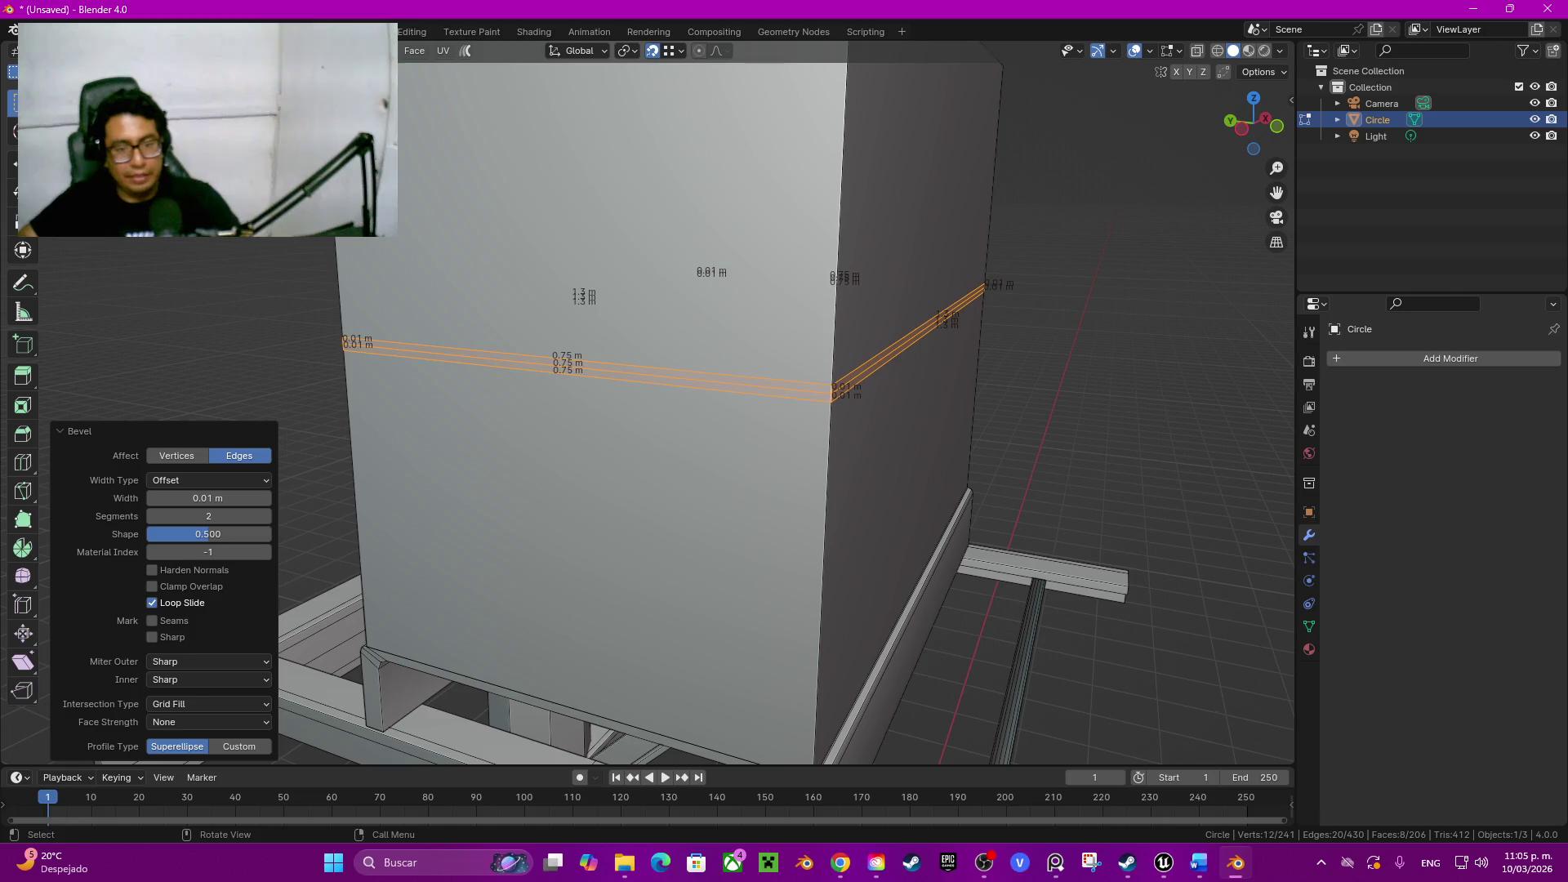
# Step: Dissolve the bevel's centre loop (dismissing a save prompt) and select the thin face band
pyautogui.keyDown('alt'); pyautogui.click(589, 369); pyautogui.keyUp('alt')
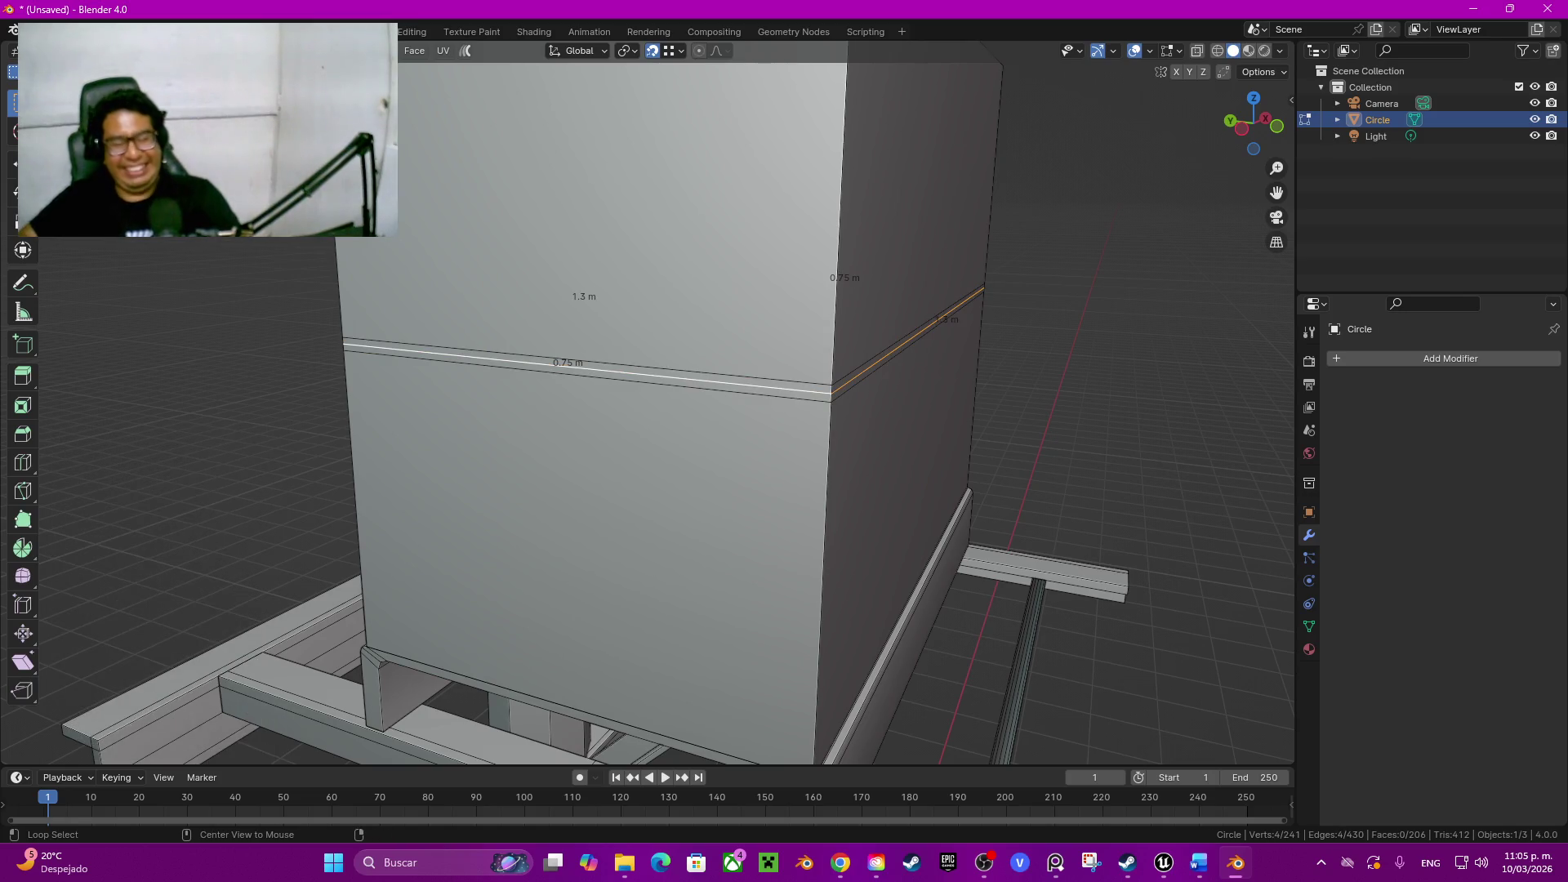
pyautogui.hotkey('ctrl', 's')
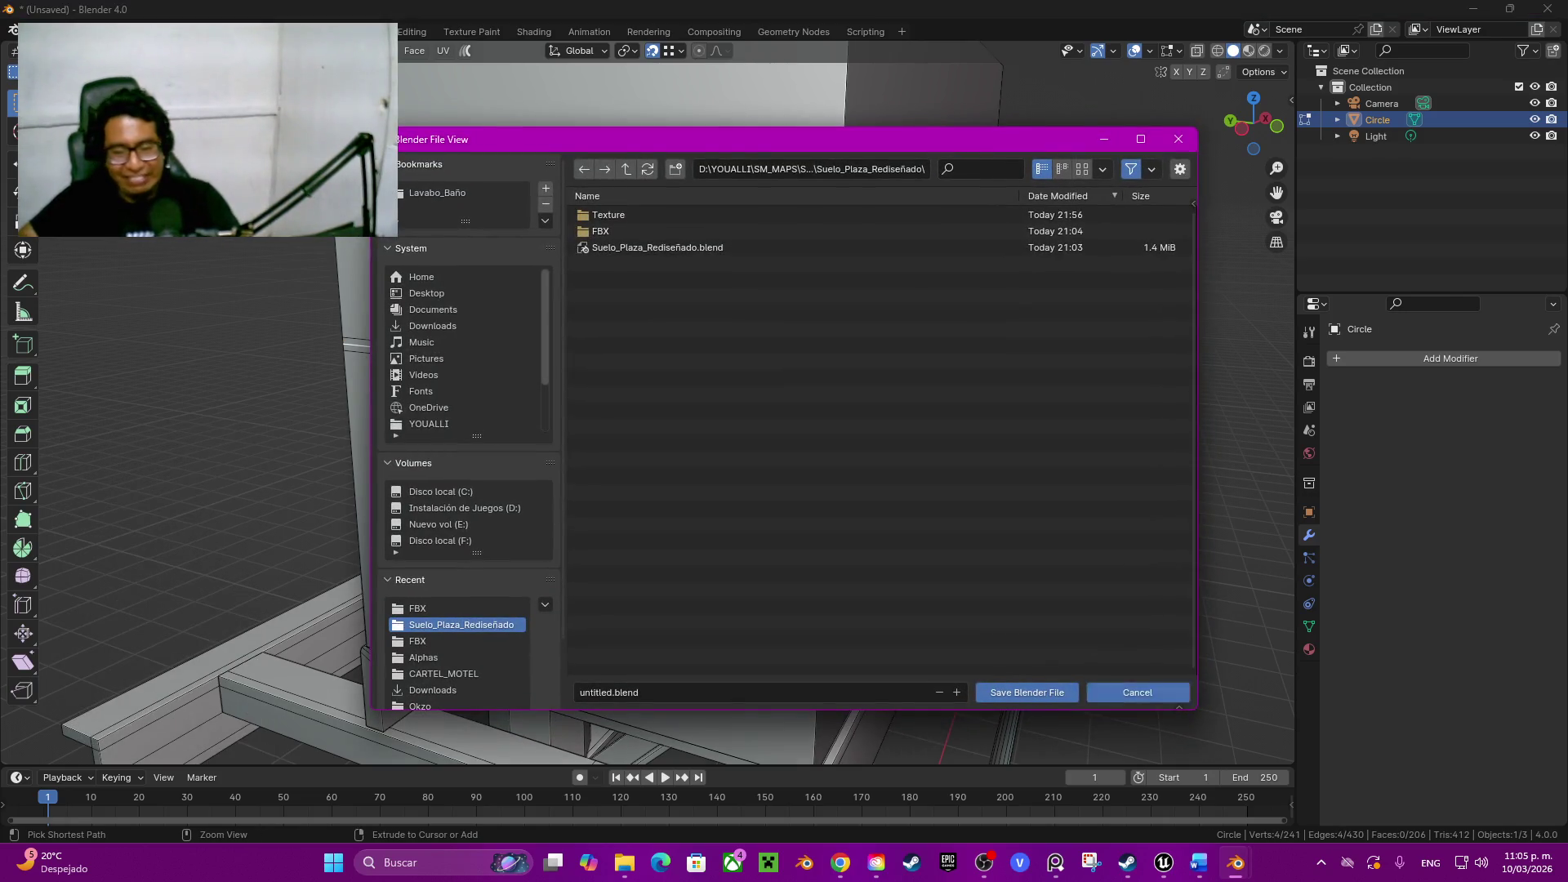
pyautogui.click(1128, 686)
pyautogui.hotkey('ctrl', 'x')
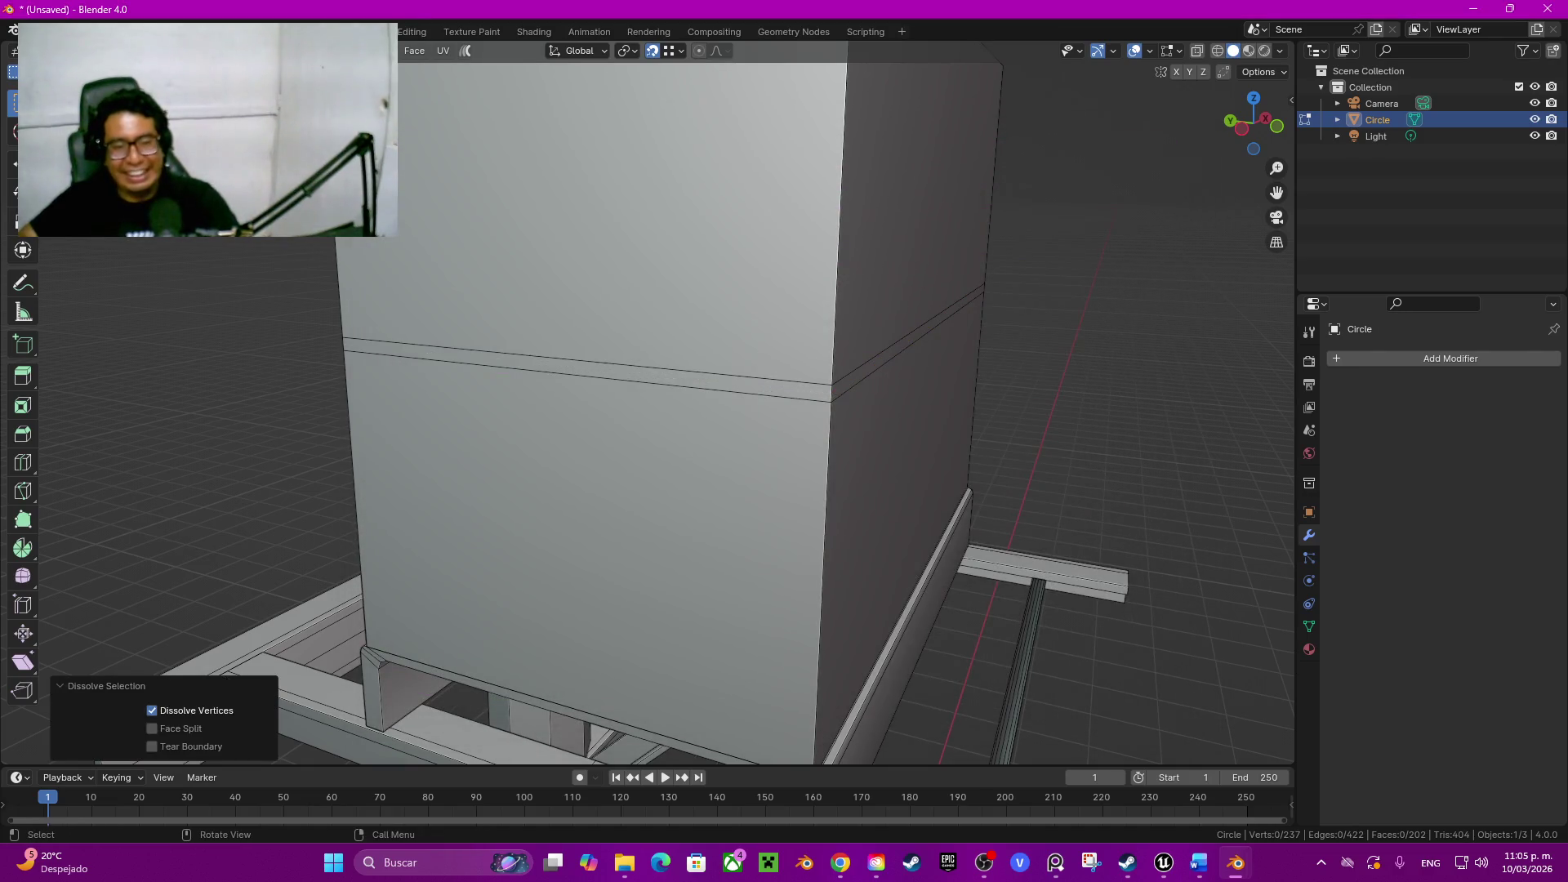
pyautogui.moveTo(784, 491); pyautogui.dragTo(809, 478, button='middle')
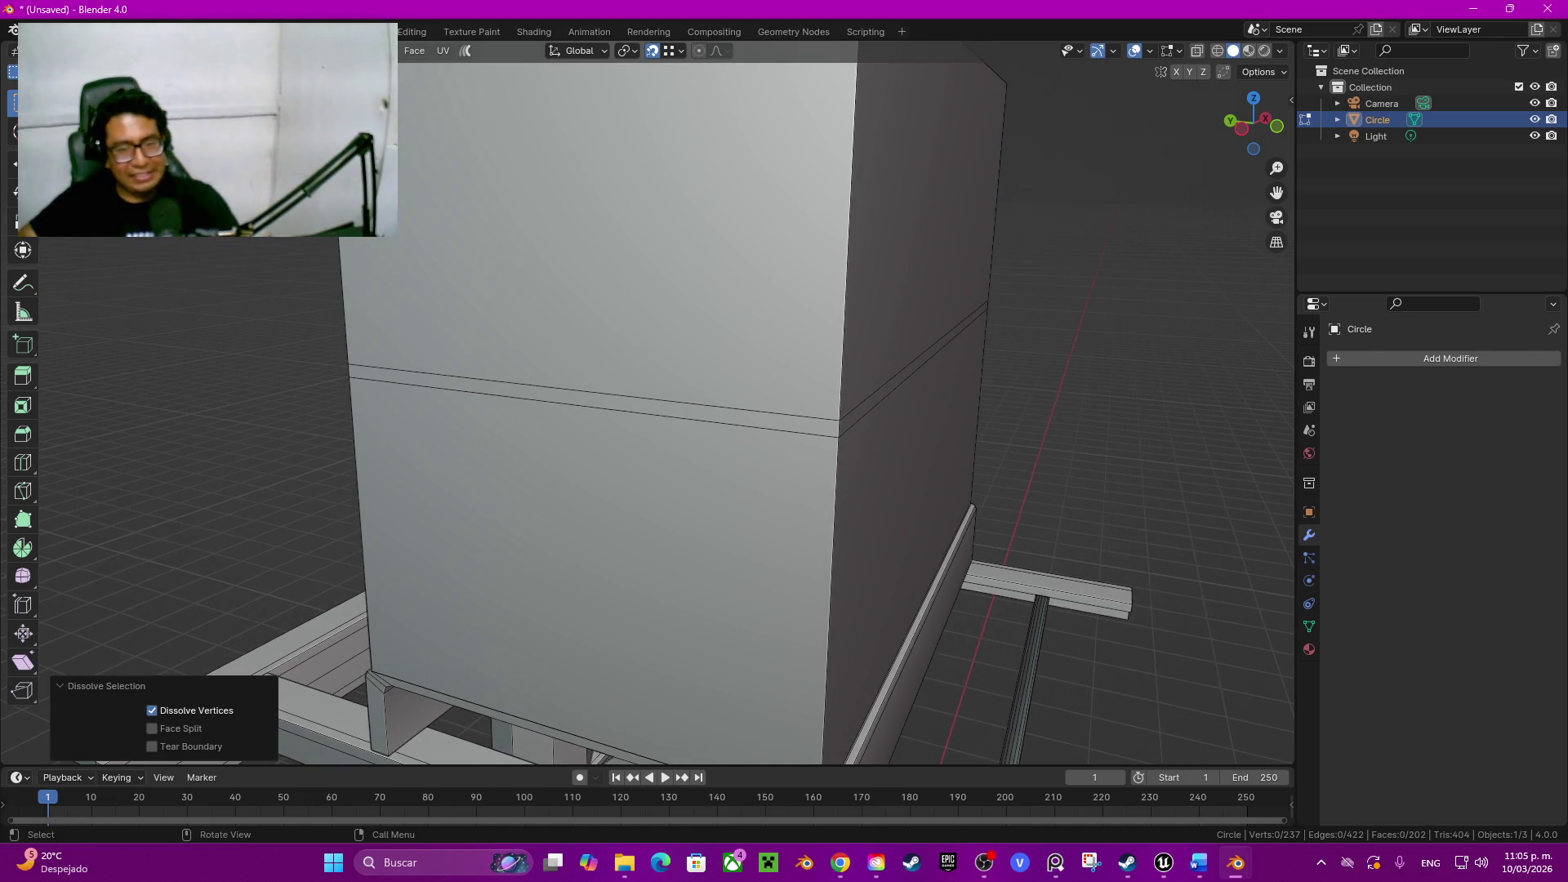
pyautogui.keyDown('alt'); pyautogui.click(840, 428); pyautogui.keyUp('alt')
pyautogui.keyDown('alt'); pyautogui.click(840, 428); pyautogui.keyUp('alt')
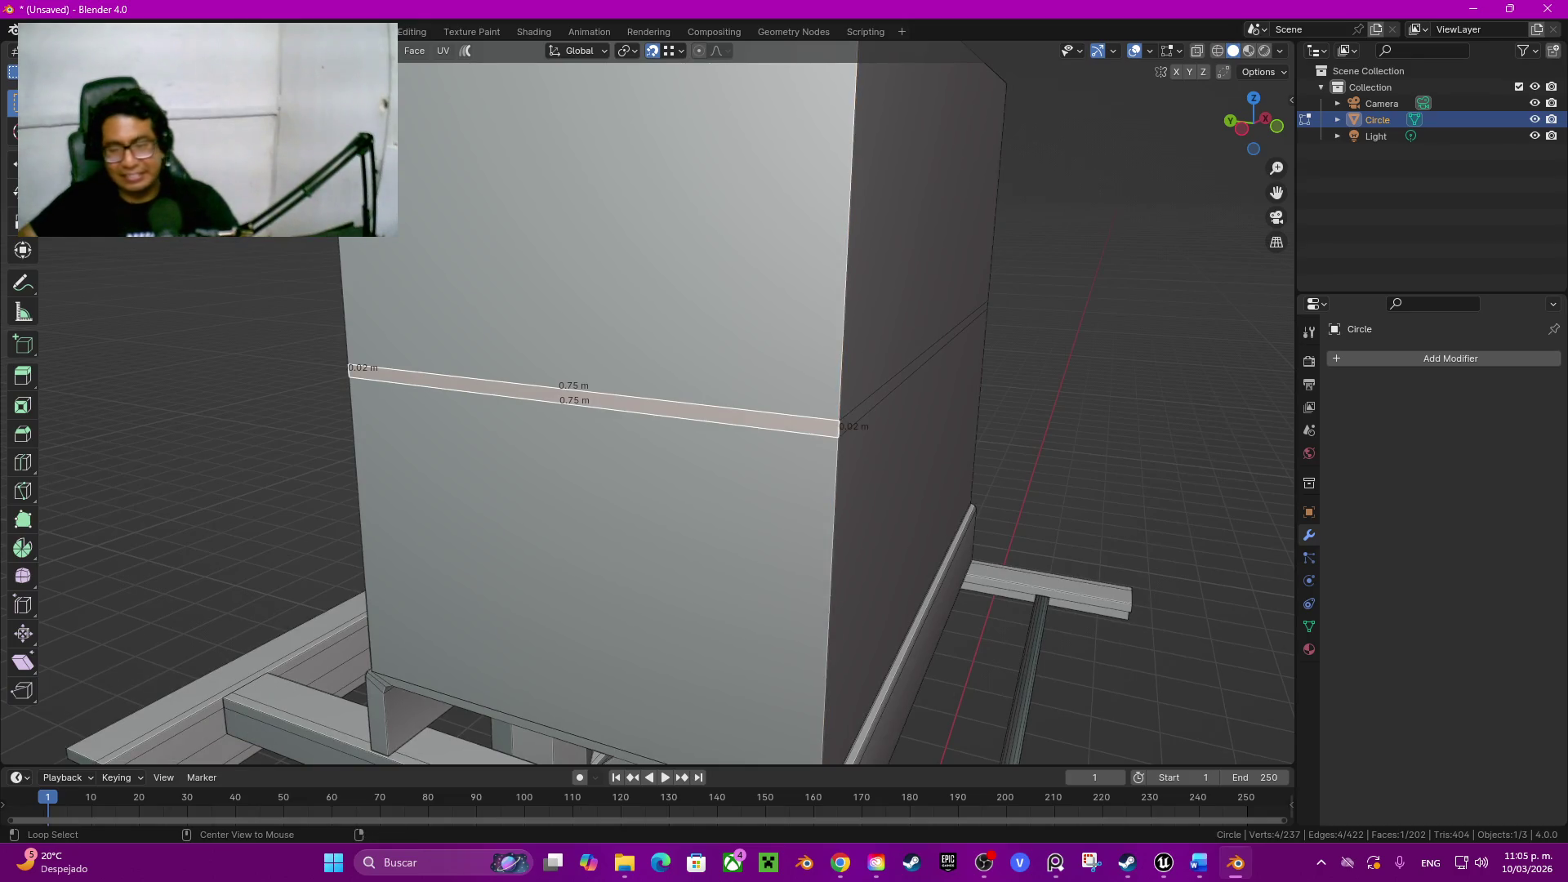
# Step: Extrude the middle band along its normals by 0.03 m into a raised ledge
pyautogui.hotkey('alt', 'e')
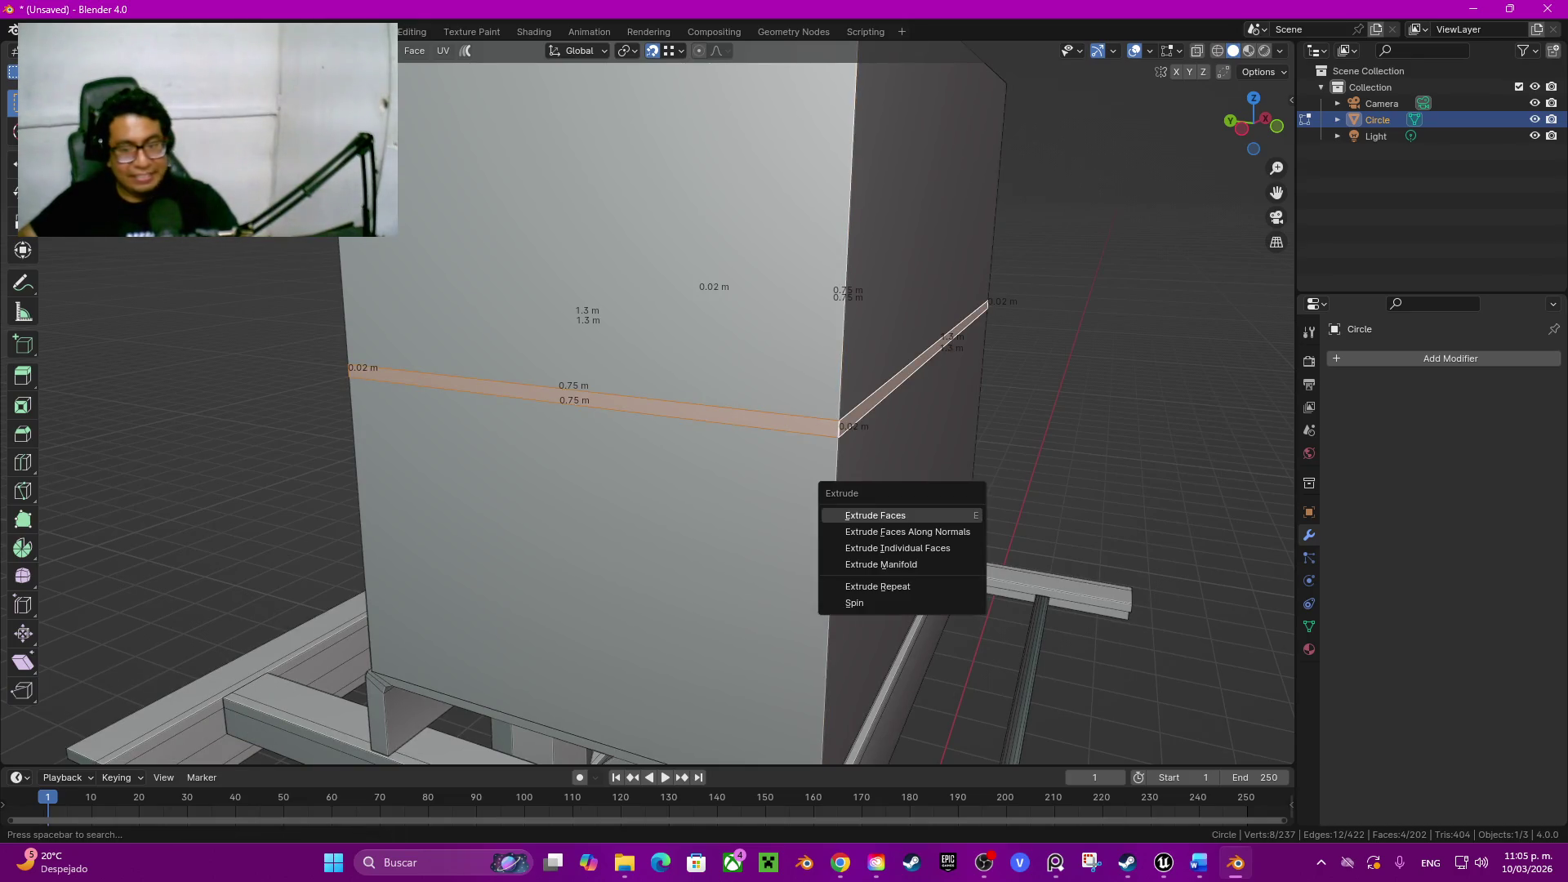
pyautogui.click(907, 533)
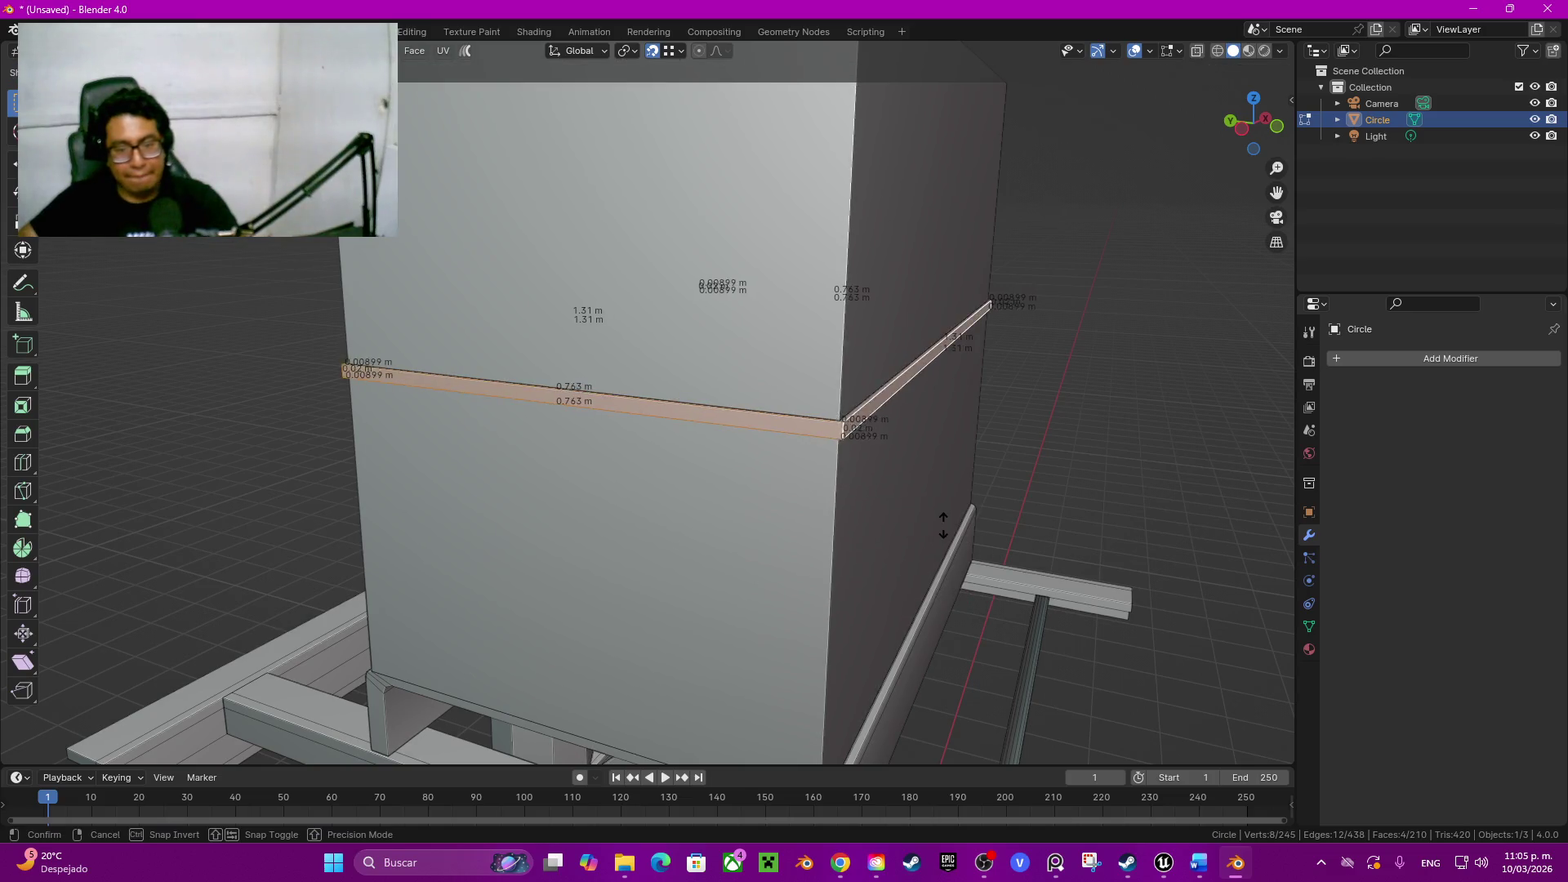
pyautogui.click(948, 520)
pyautogui.click(208, 693)
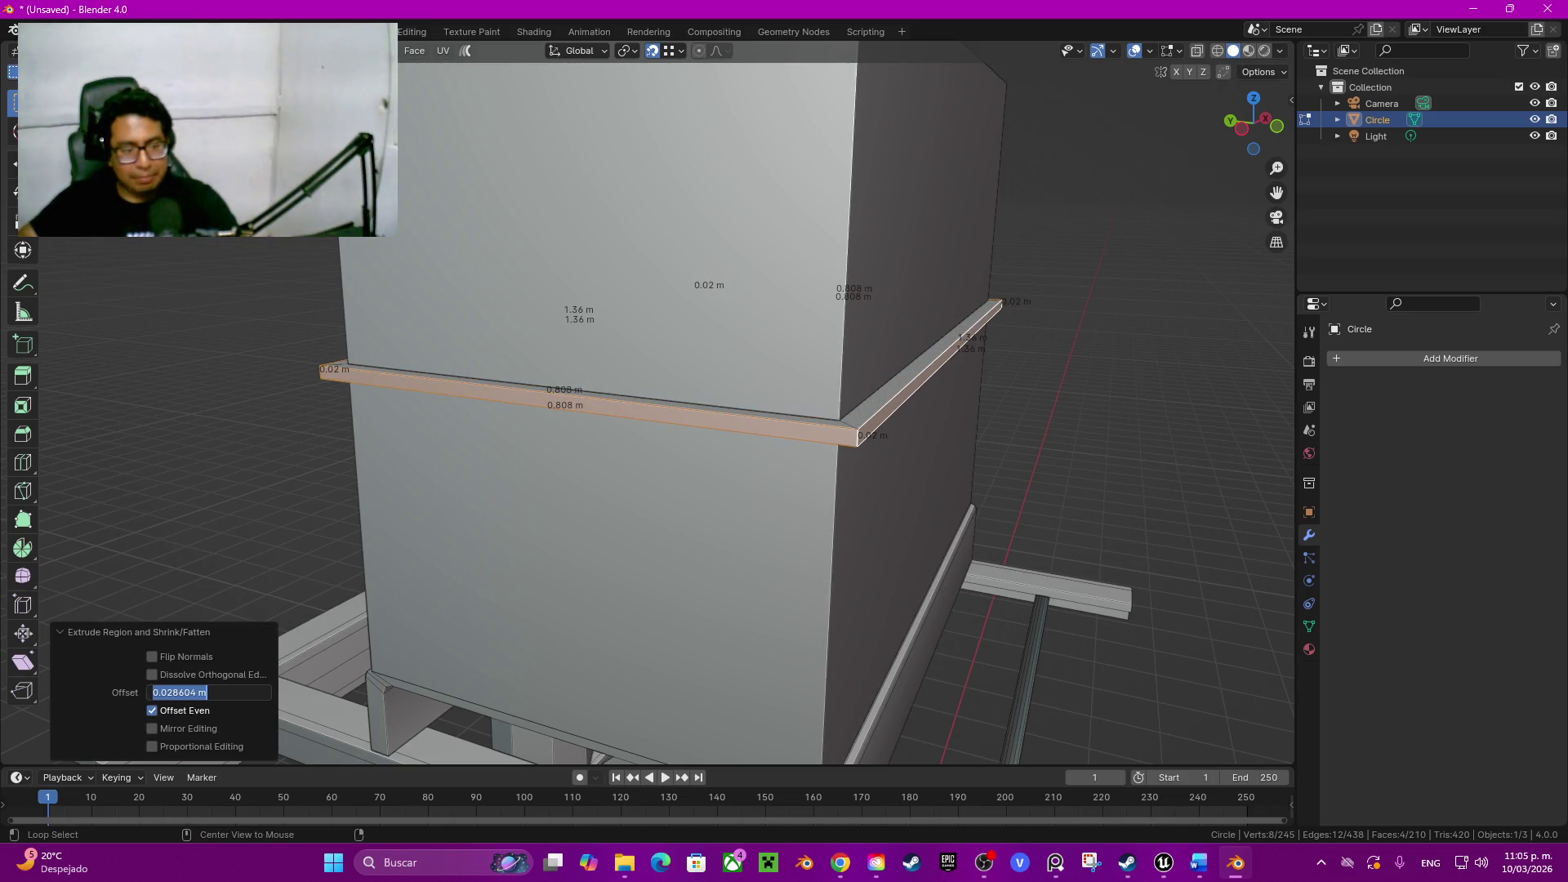
pyautogui.write('0.03')
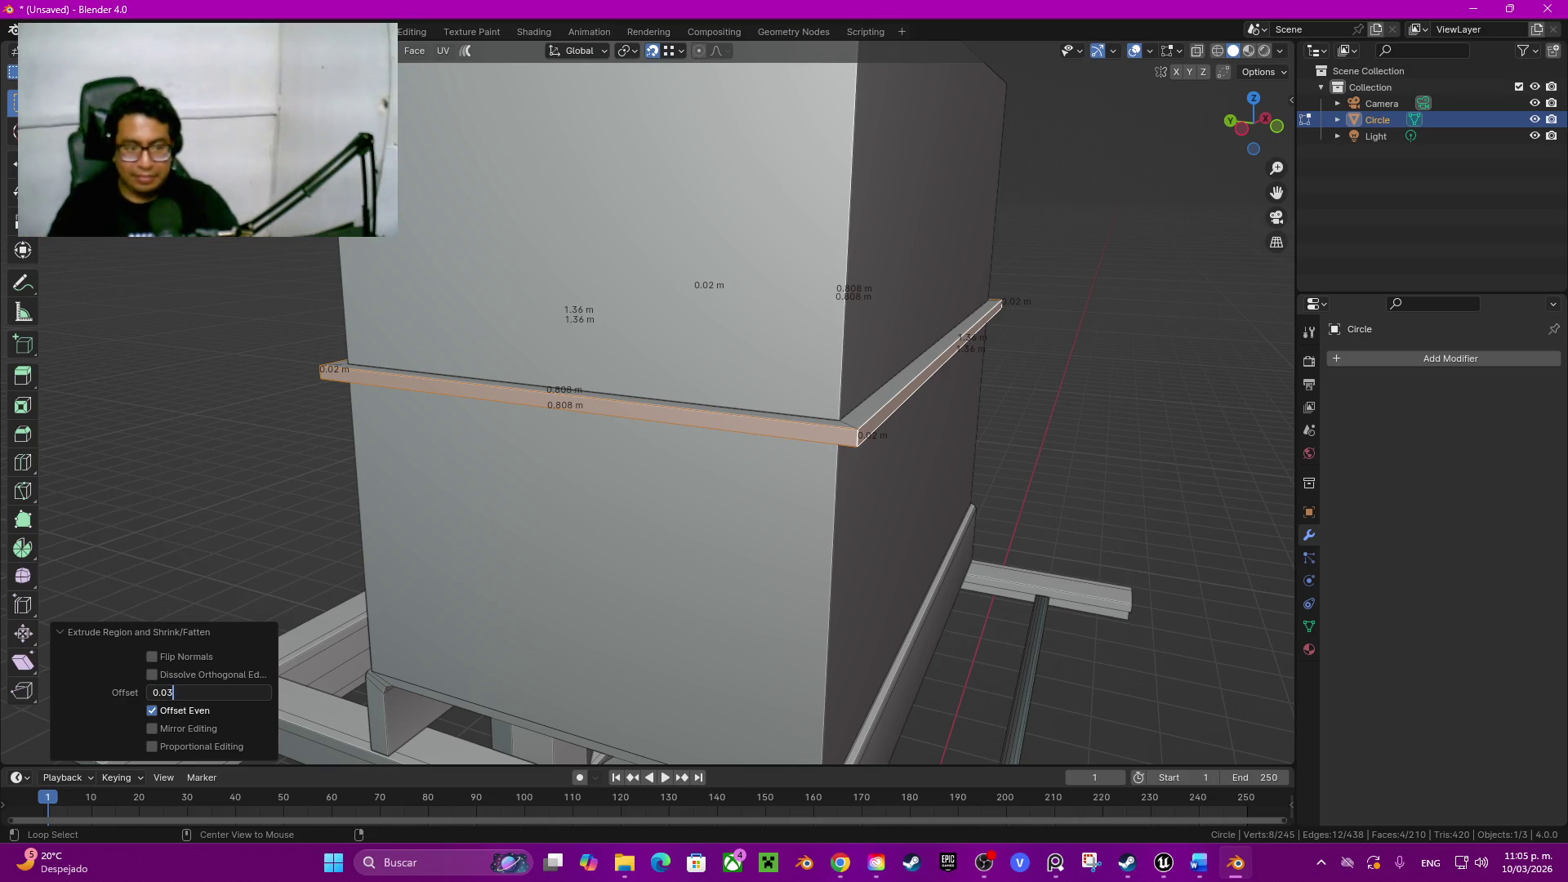
pyautogui.press('Return')
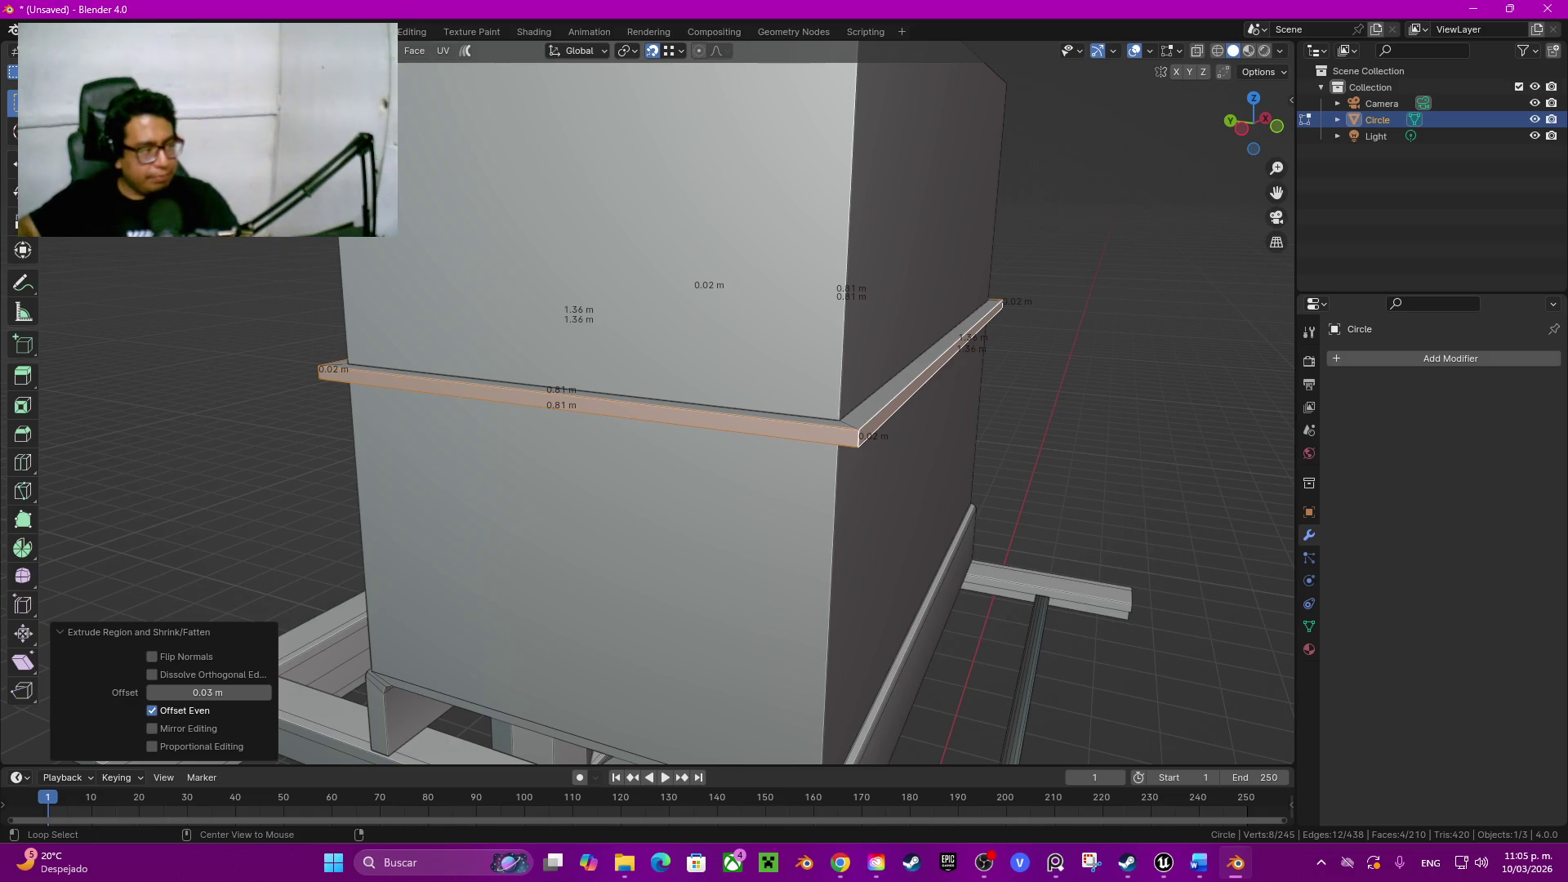
pyautogui.moveTo(785, 491); pyautogui.dragTo(735, 381, button='middle')
pyautogui.hotkey('ctrl', 'r')
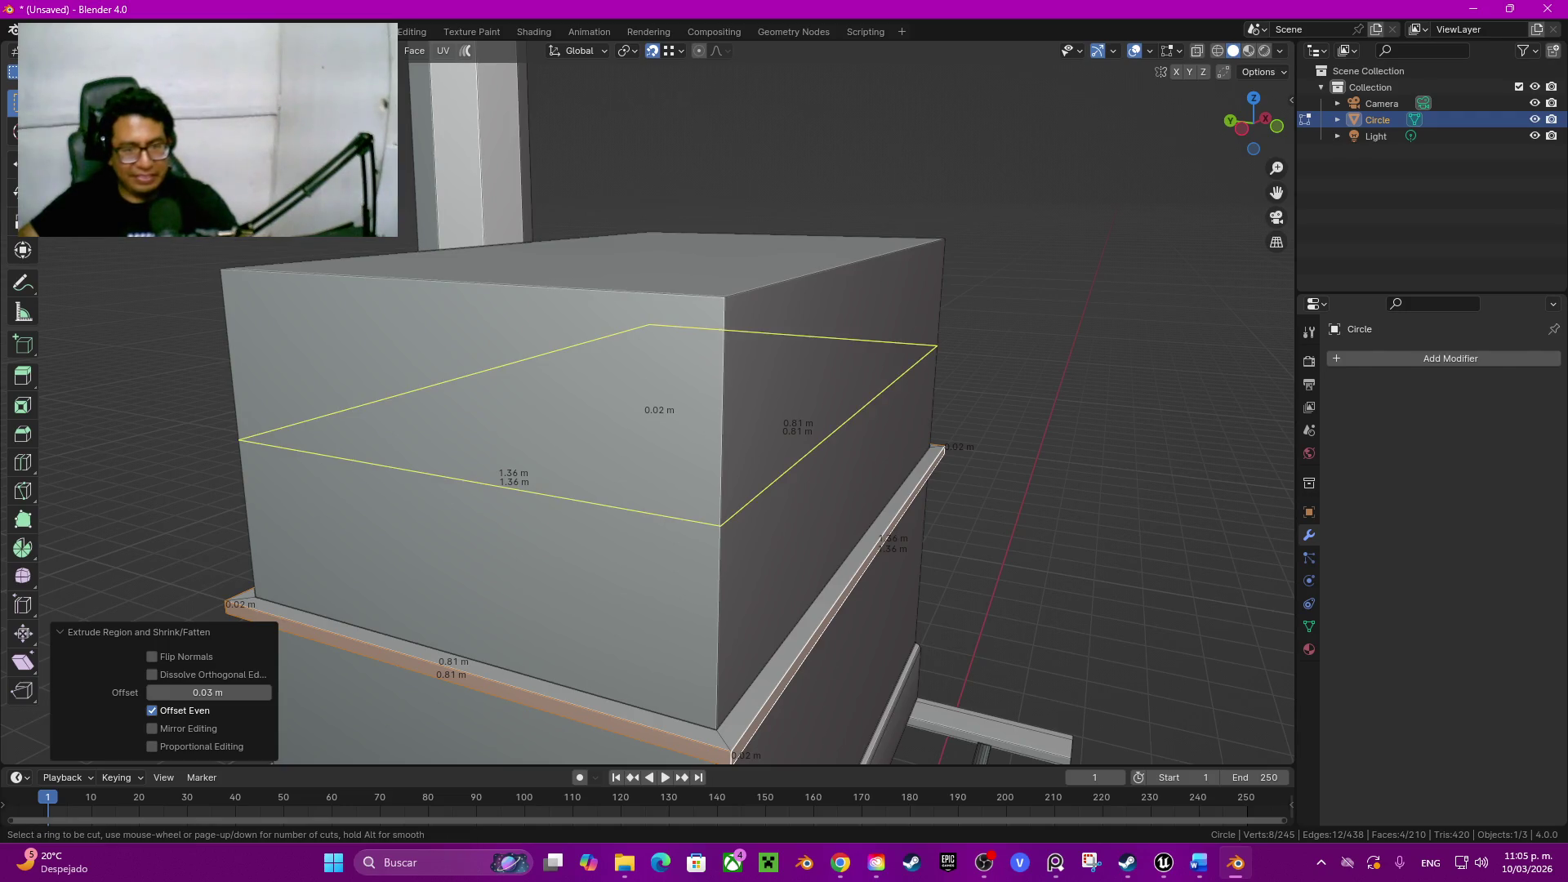
# Step: Place a loop 0.03 m below the upper box's top and select the resulting rim band
pyautogui.click(857, 411)
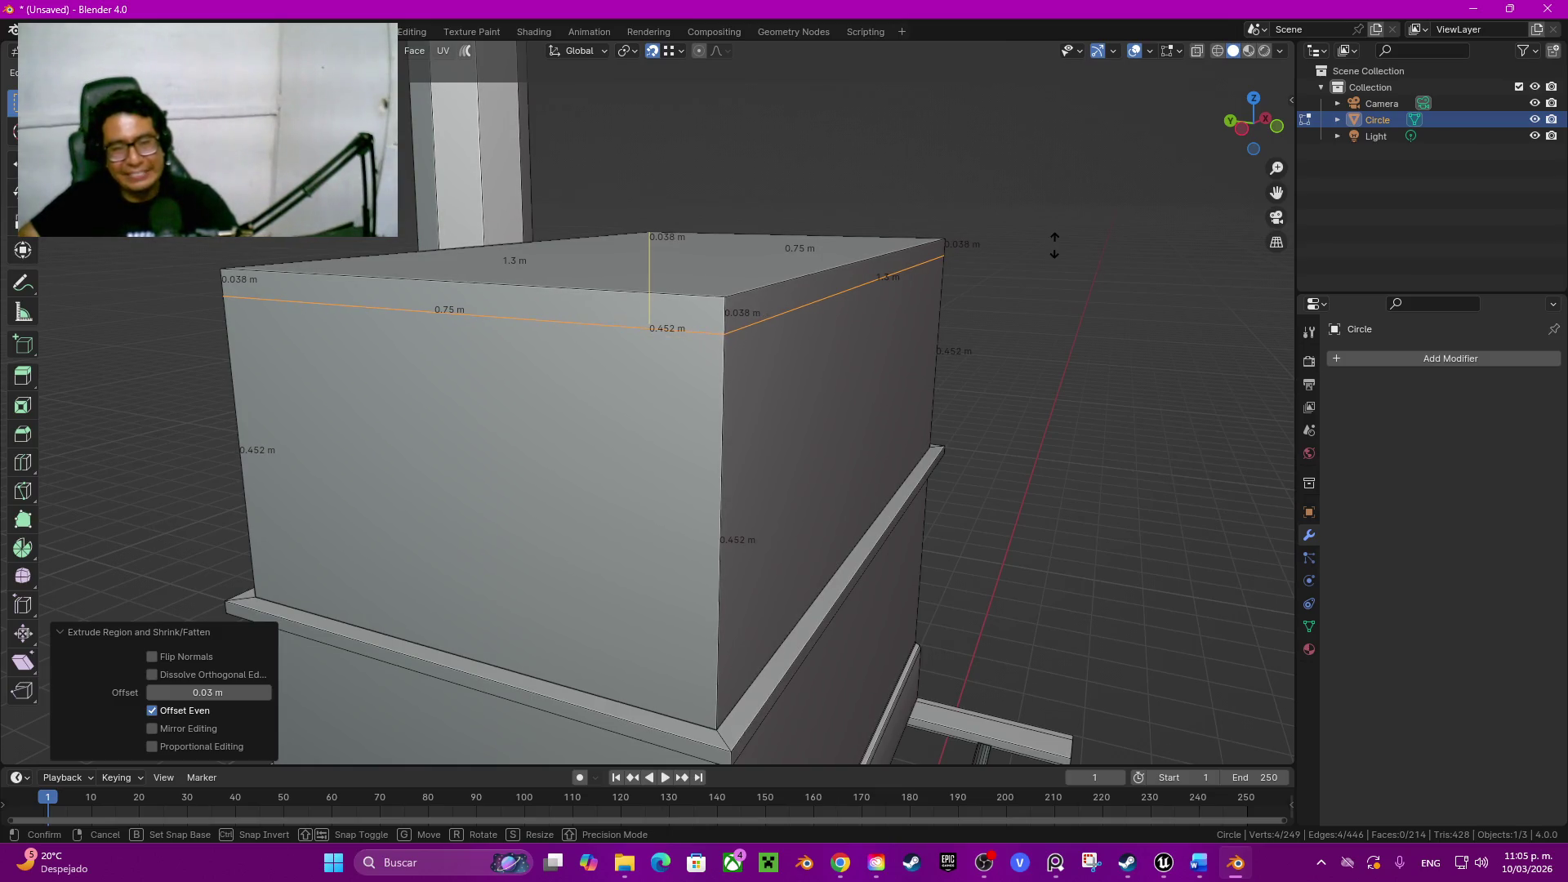
pyautogui.click(1049, 187)
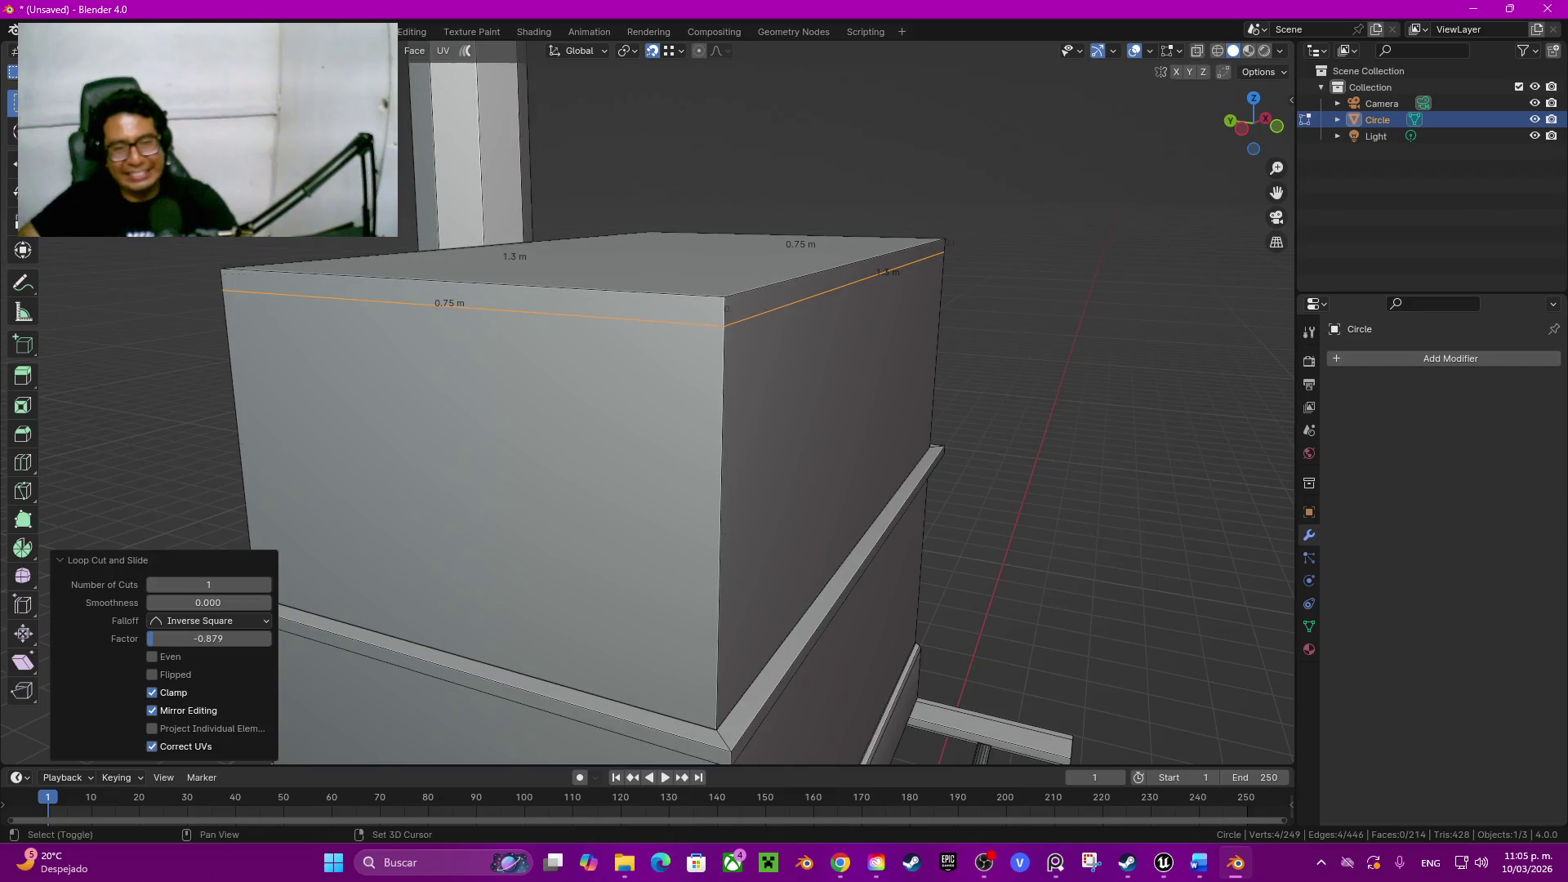
pyautogui.scroll(3, 1052, 184)
pyautogui.scroll(-2, 1052, 183)
pyautogui.press('g')
pyautogui.press('z')
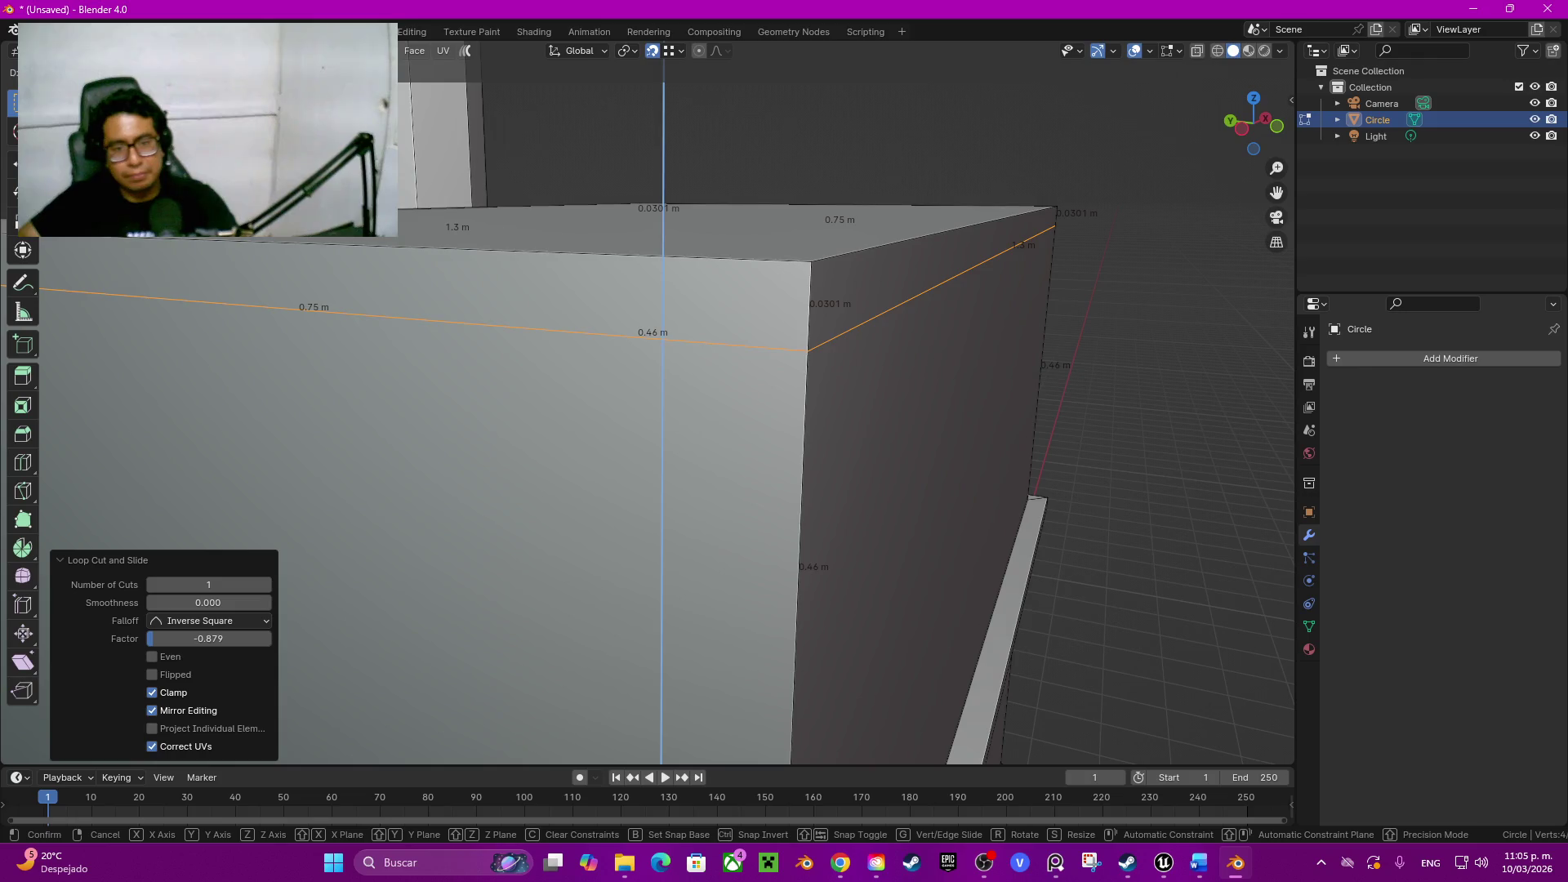
pyautogui.press('Return')
pyautogui.keyDown('alt'); pyautogui.click(552, 295); pyautogui.keyUp('alt')
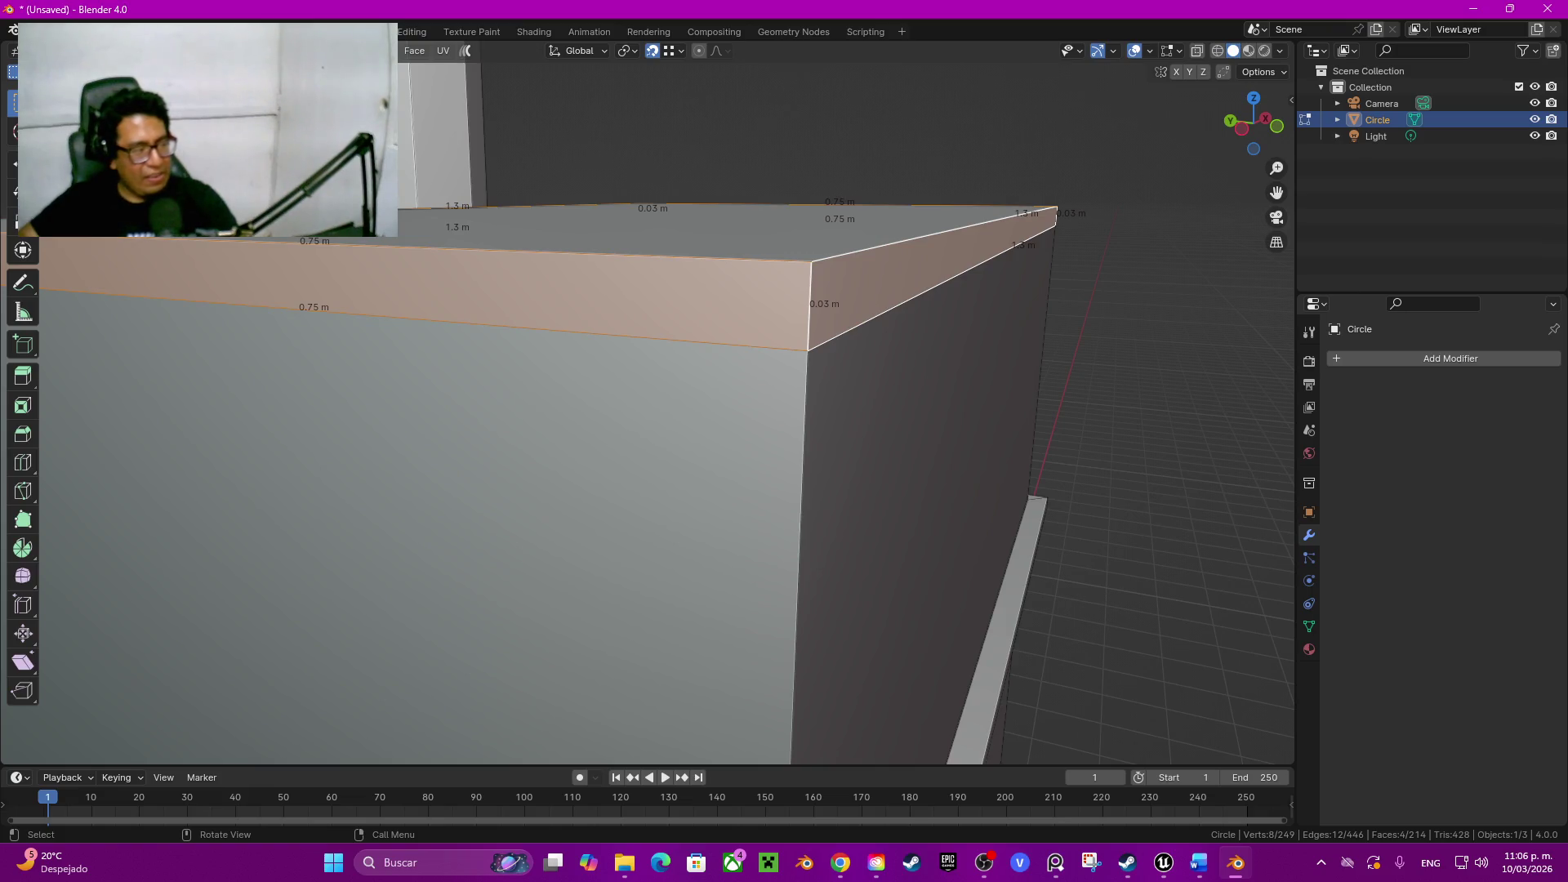
# Step: Extrude the top rim band along its normals by 0.05 m into an overhanging lip
pyautogui.click(1055, 861)
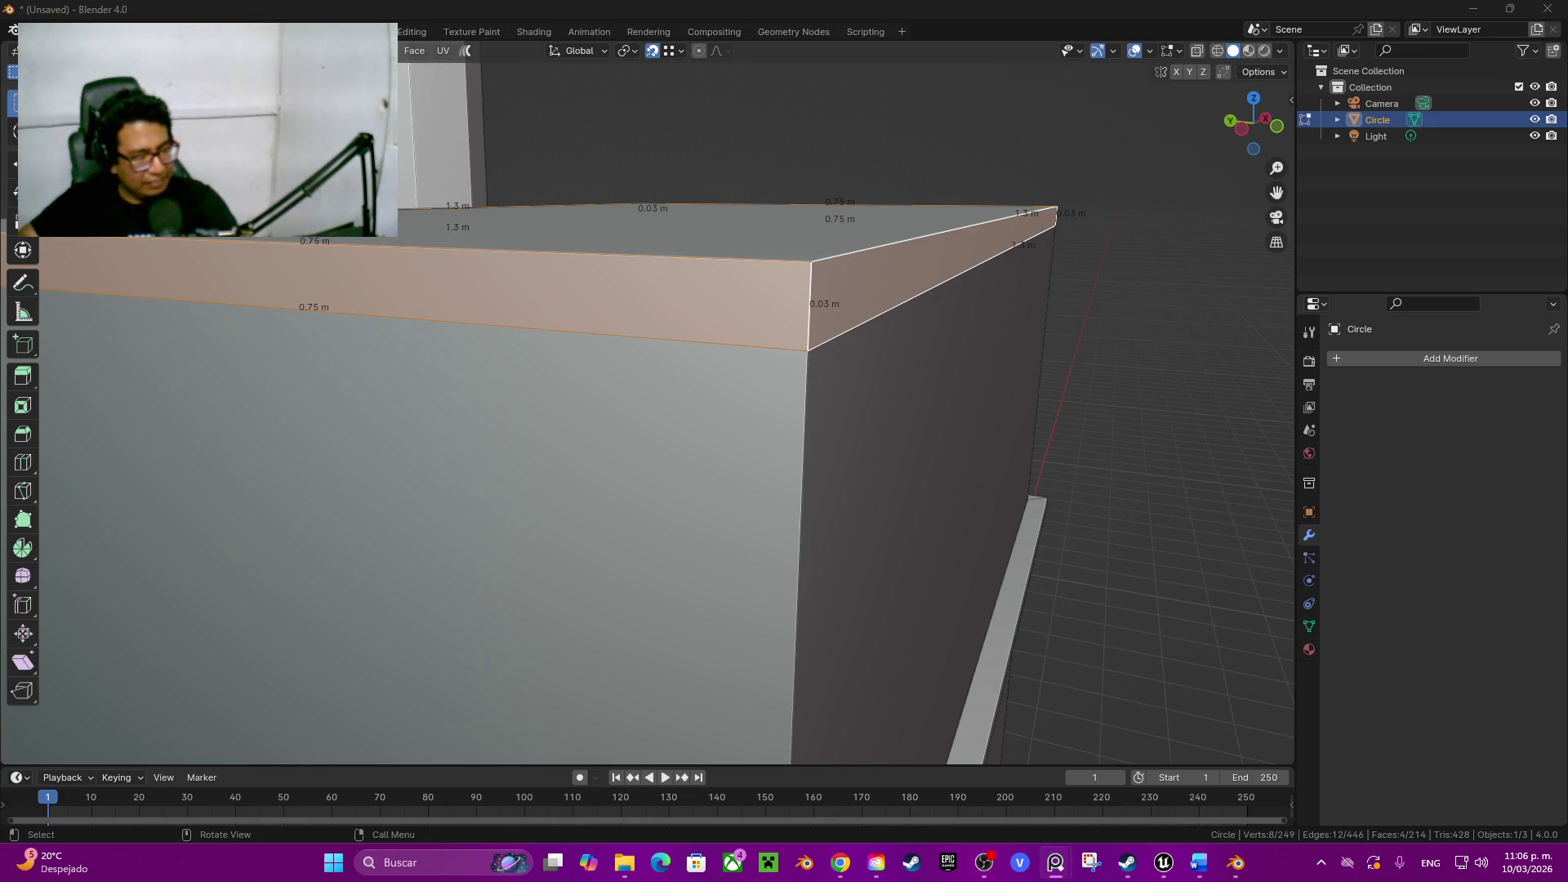
pyautogui.moveTo(1000, 699); pyautogui.dragTo(1000, 760, button='middle')
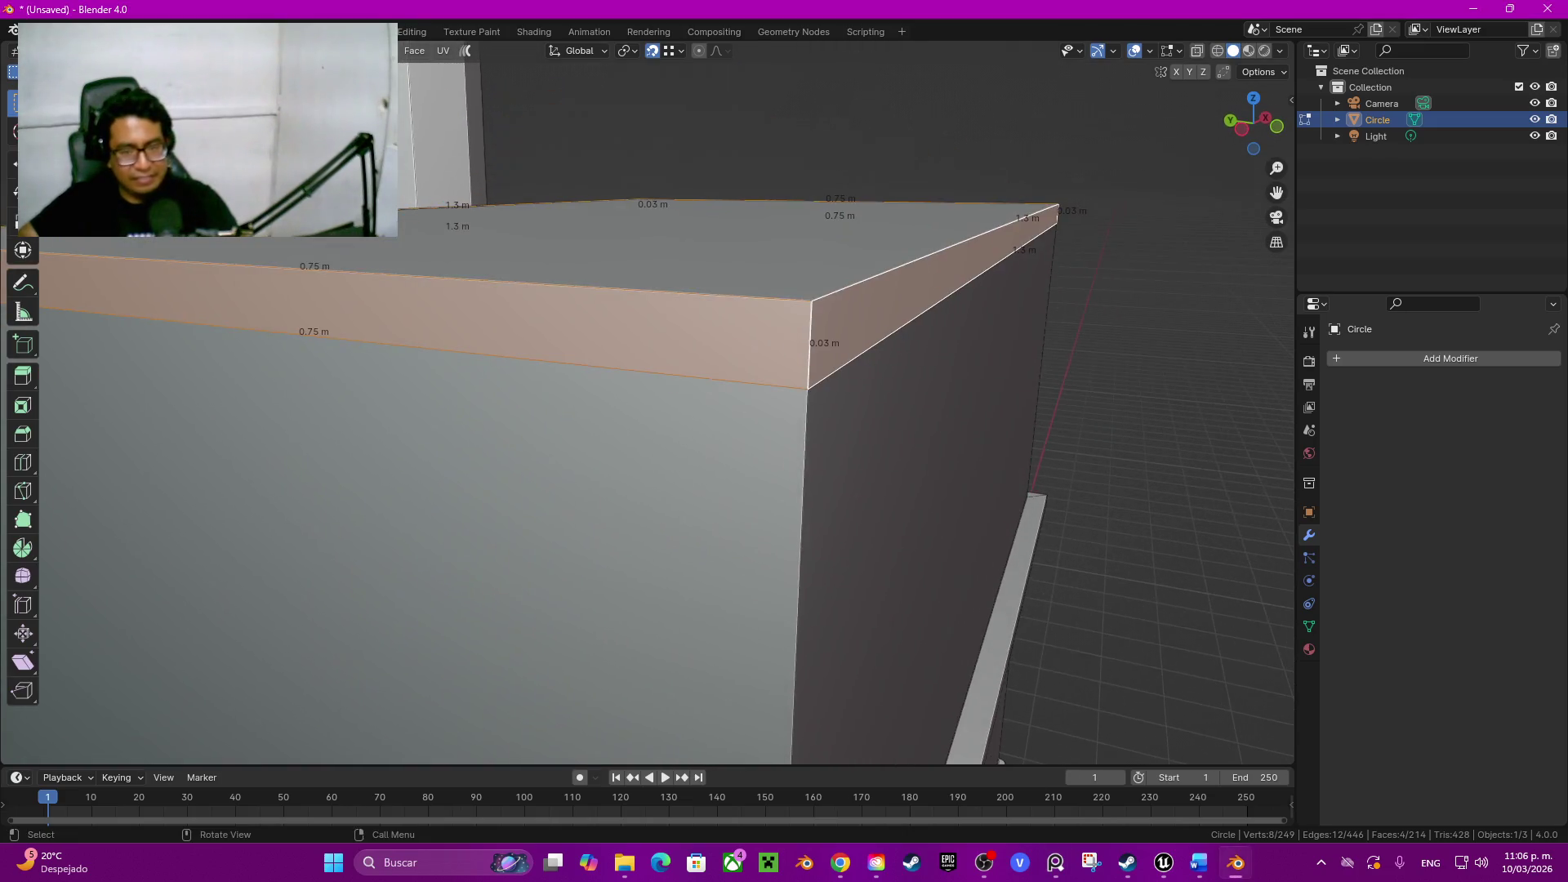
pyautogui.hotkey('alt', 'e')
pyautogui.click(887, 500)
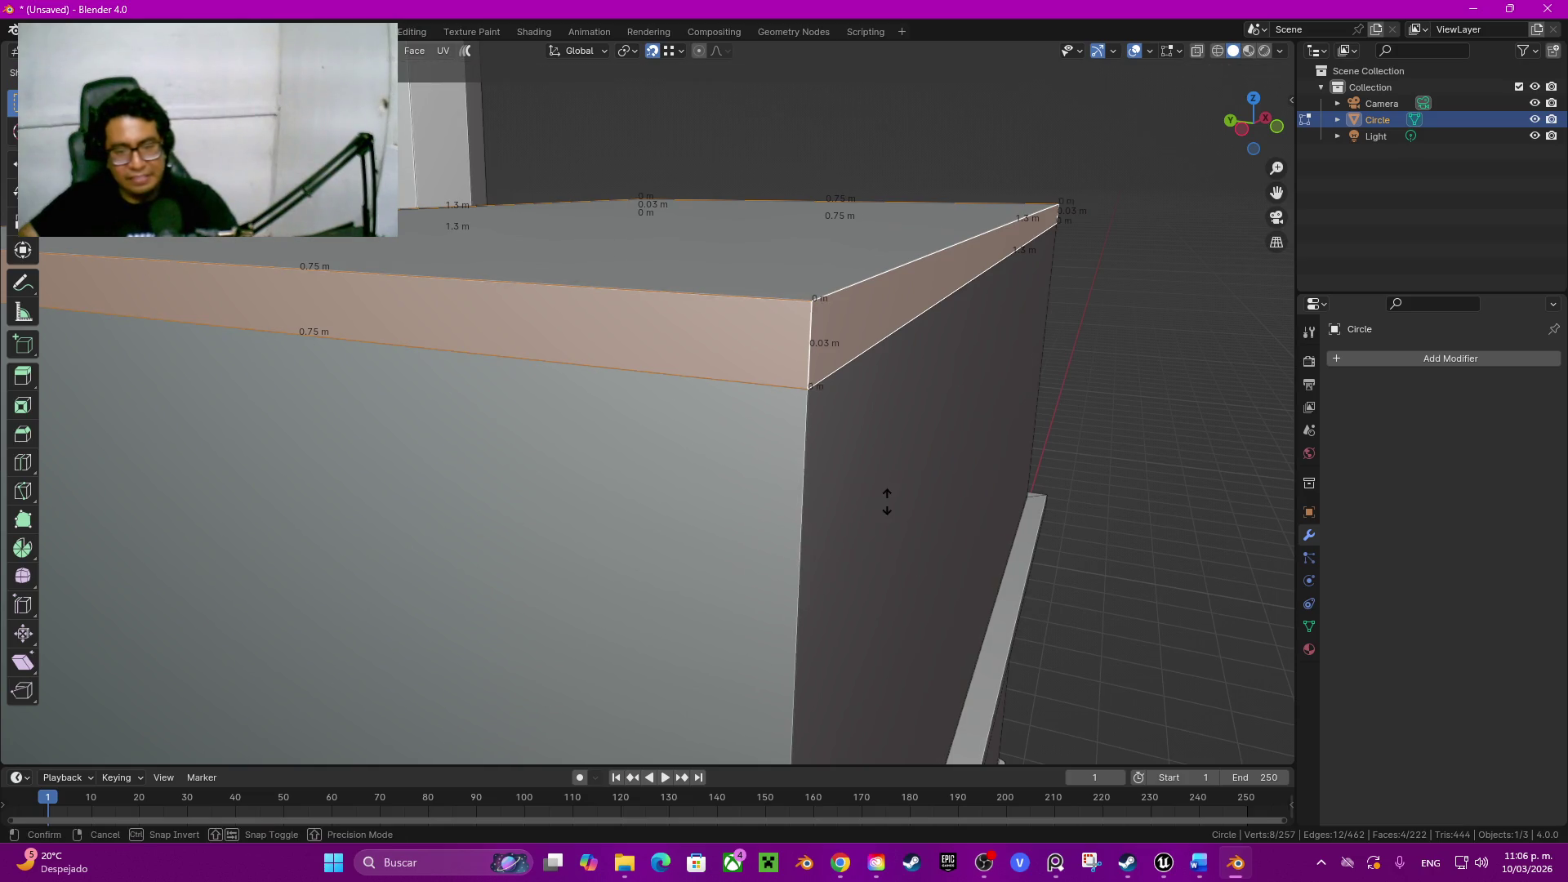
pyautogui.click(870, 482)
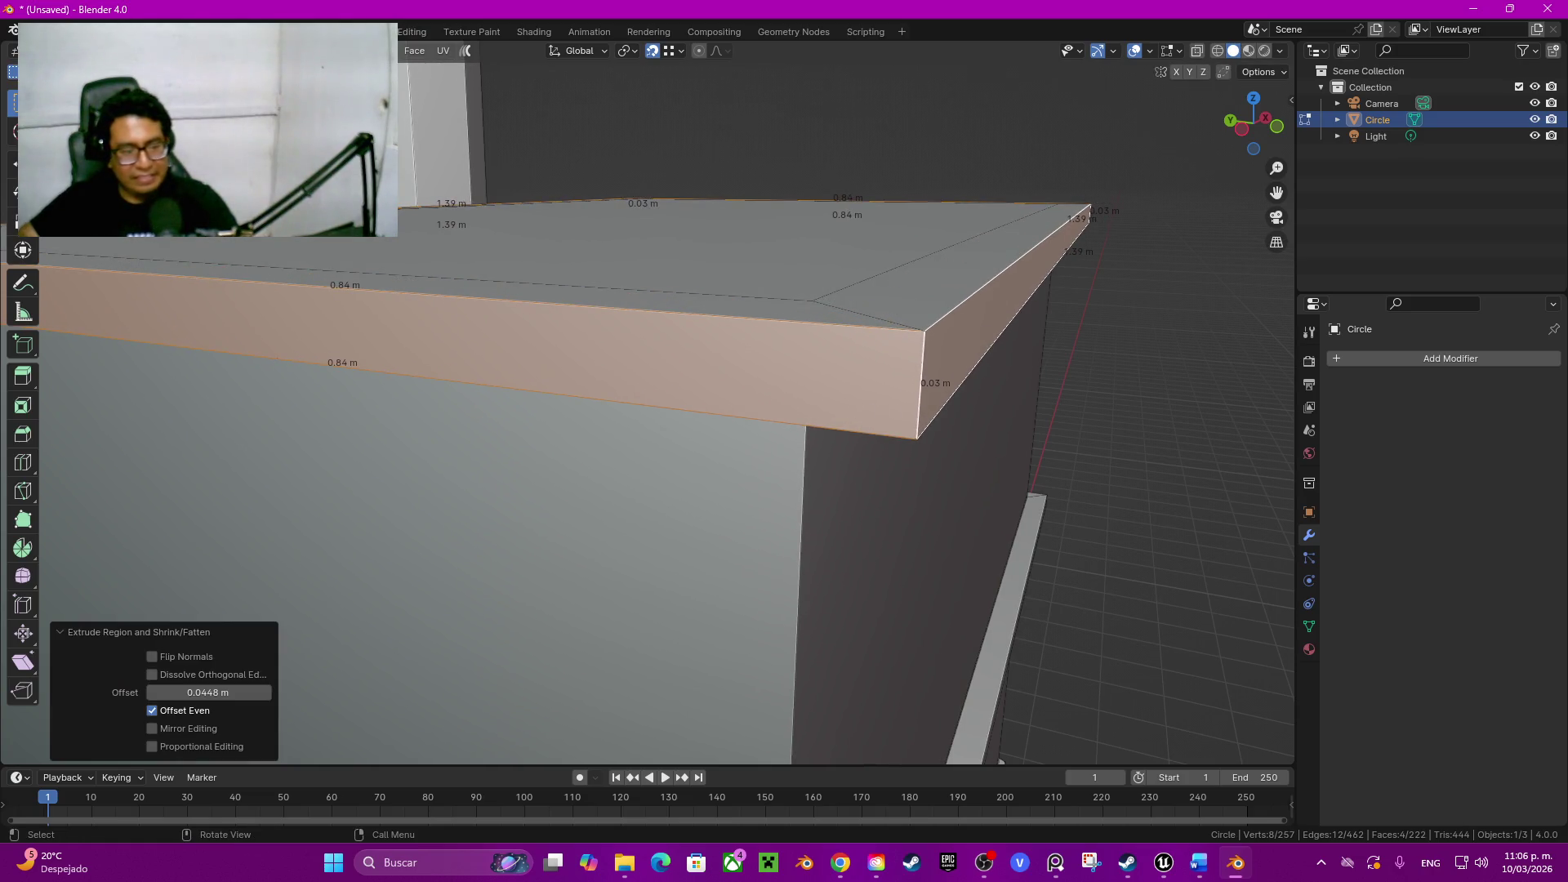
pyautogui.click(208, 692)
pyautogui.write('0.05')
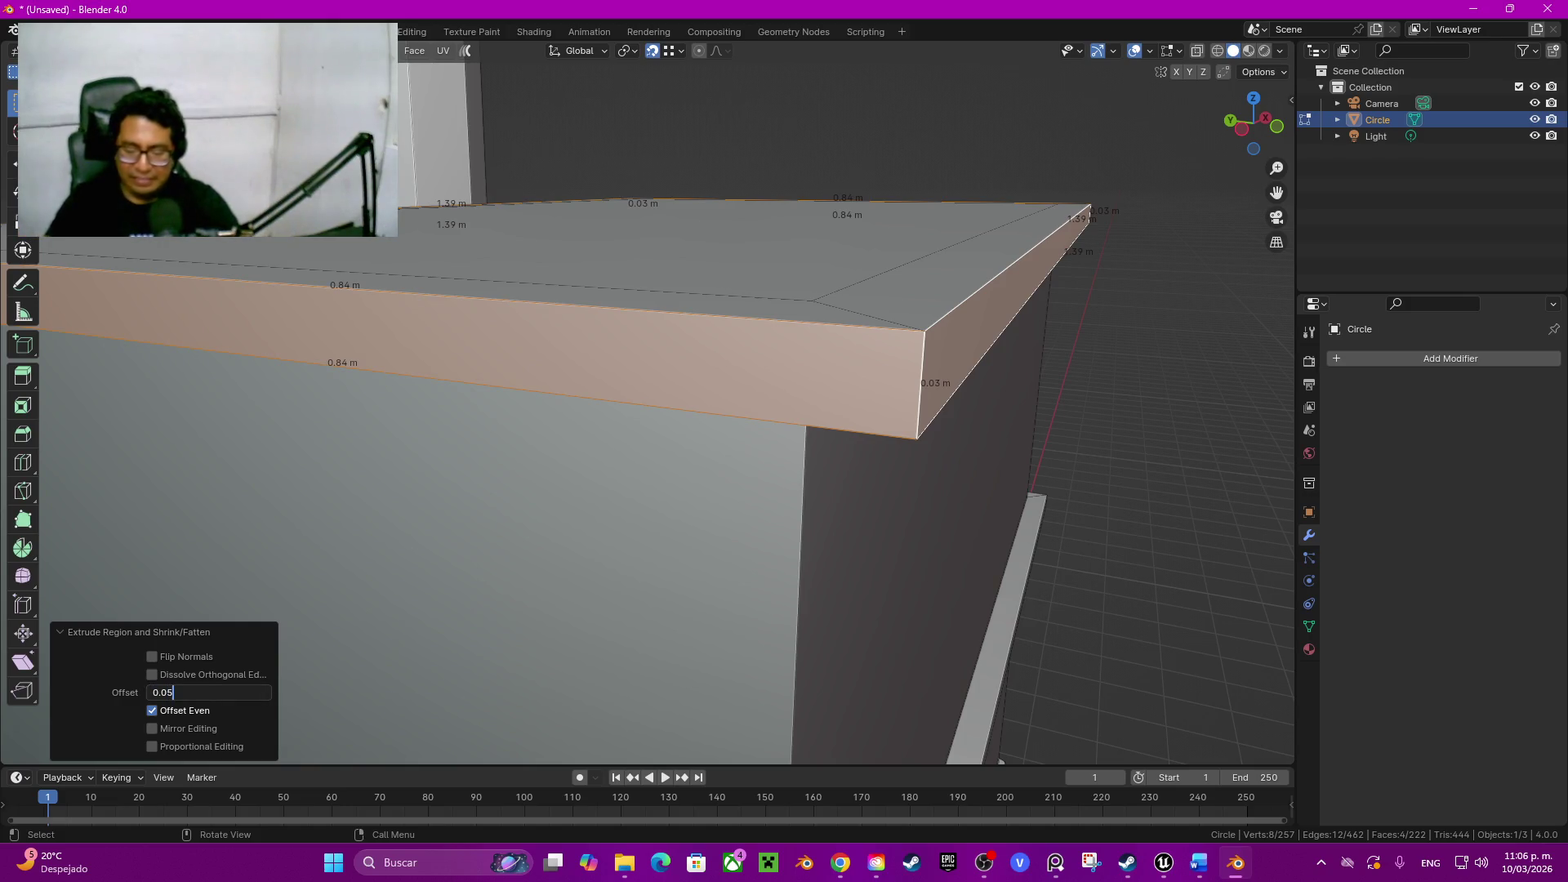
pyautogui.press('Return')
pyautogui.scroll(-5, 650, 490)
# Step: Inspect the lid rim from above and select the middle ledge's outer face
pyautogui.moveTo(613, 368)
pyautogui.mouseDown(button='middle')
pyautogui.moveTo(630, 218)
pyautogui.moveTo(472, 175)
pyautogui.moveTo(855, 550)
pyautogui.mouseUp(button='middle')
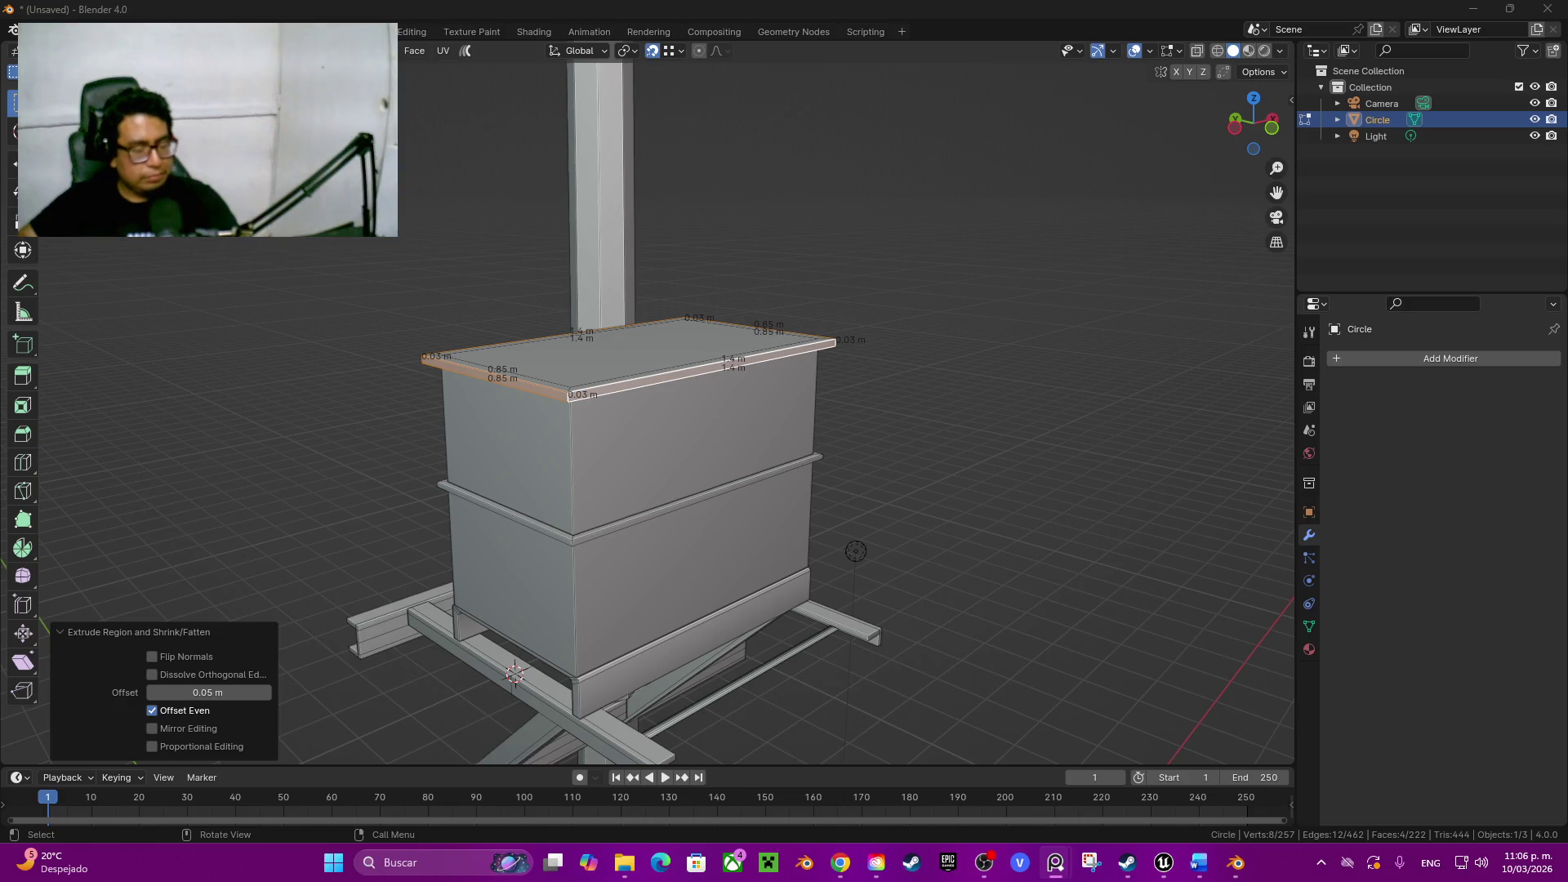
pyautogui.moveTo(855, 550); pyautogui.dragTo(441, 539, button='middle')
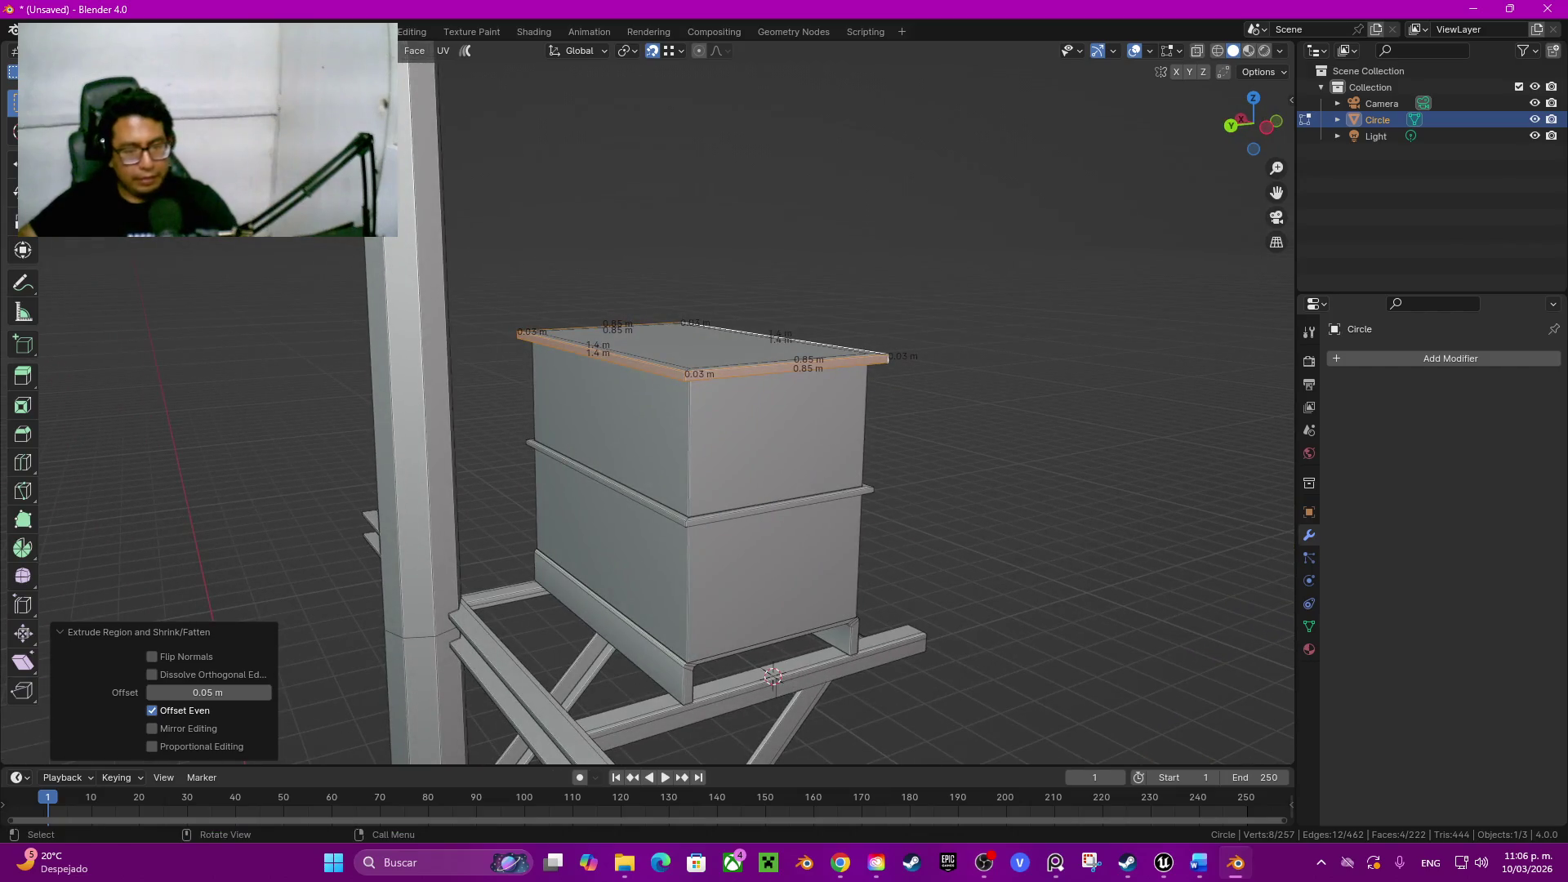
pyautogui.scroll(2, 773, 677)
pyautogui.scroll(2, 766, 678)
pyautogui.scroll(1, 754, 680)
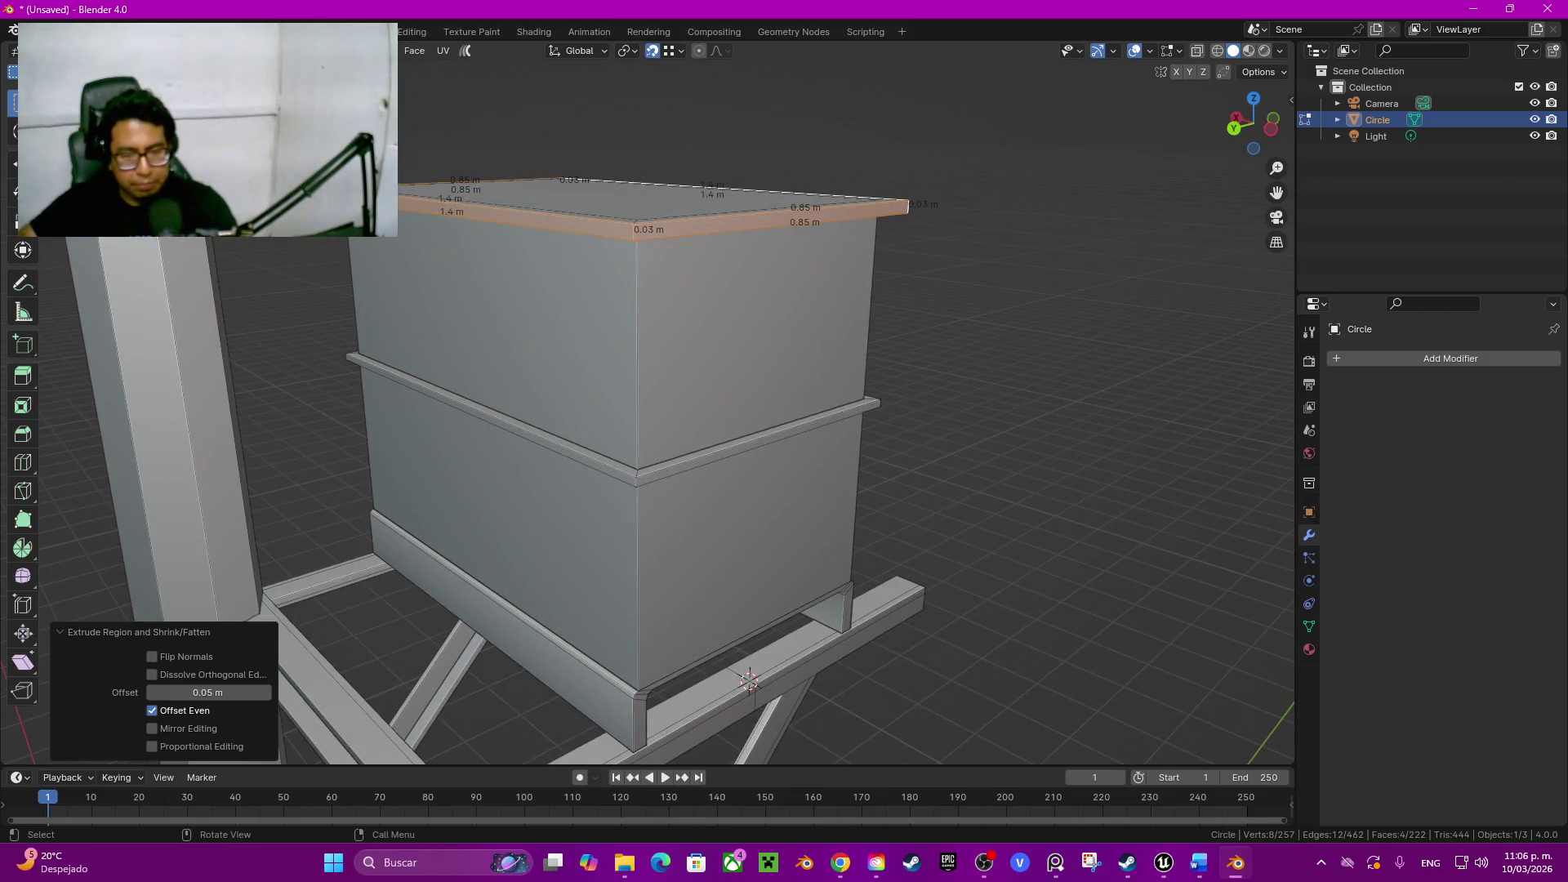
pyautogui.scroll(1, 750, 681)
pyautogui.click(785, 451)
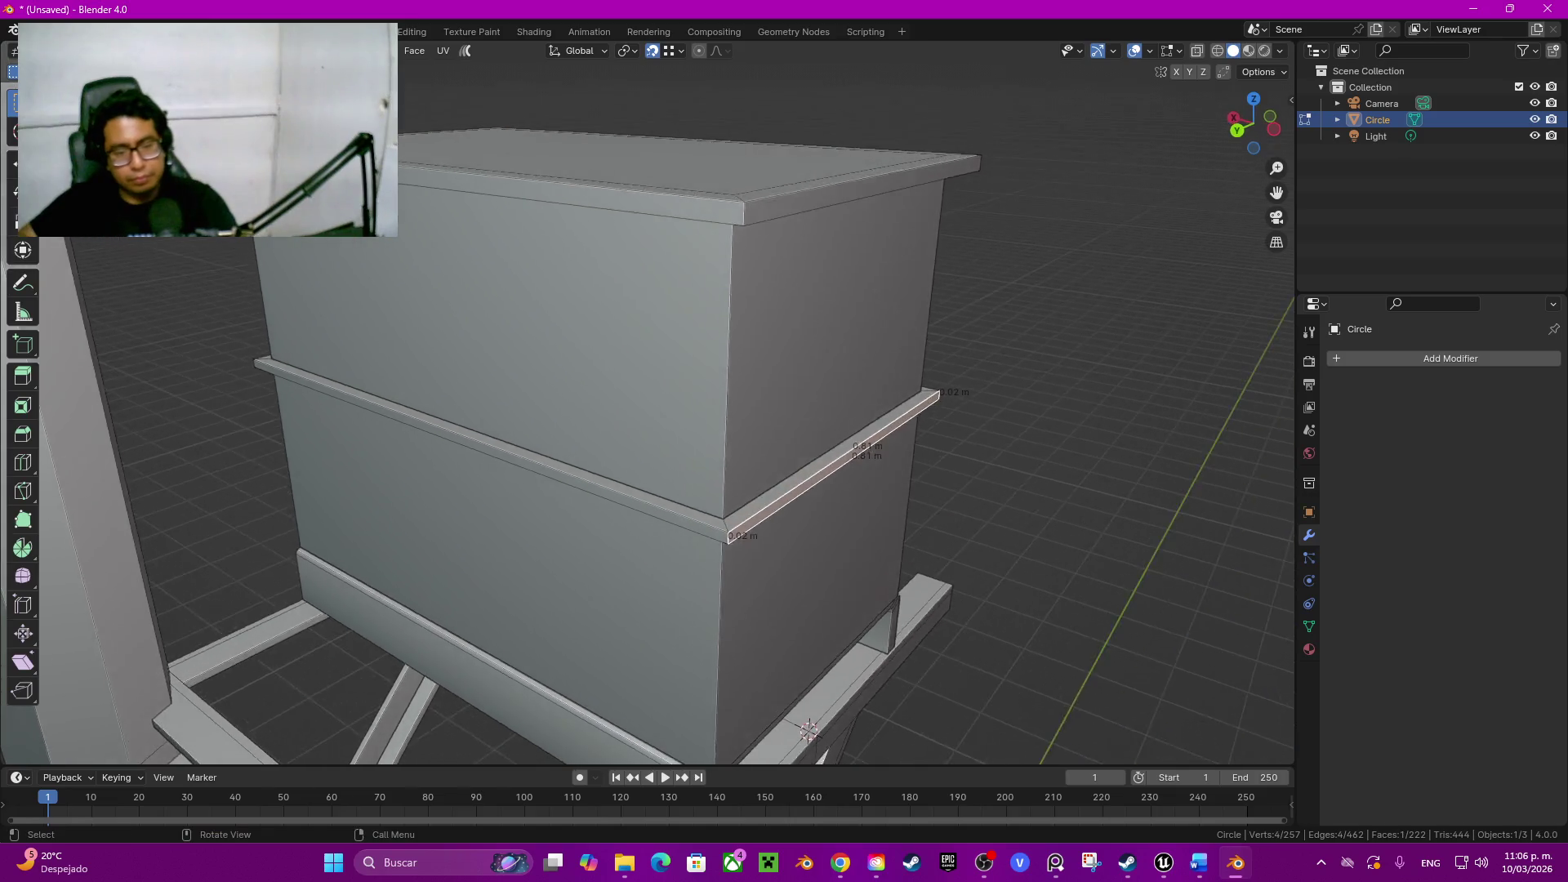
pyautogui.scroll(3, 784, 452)
# Step: Slide the middle ledge's outer face along X to meet the box corner
pyautogui.moveTo(785, 452)
pyautogui.mouseDown(button='middle')
pyautogui.moveTo(735, 490)
pyautogui.moveTo(698, 478)
pyautogui.mouseUp(button='middle')
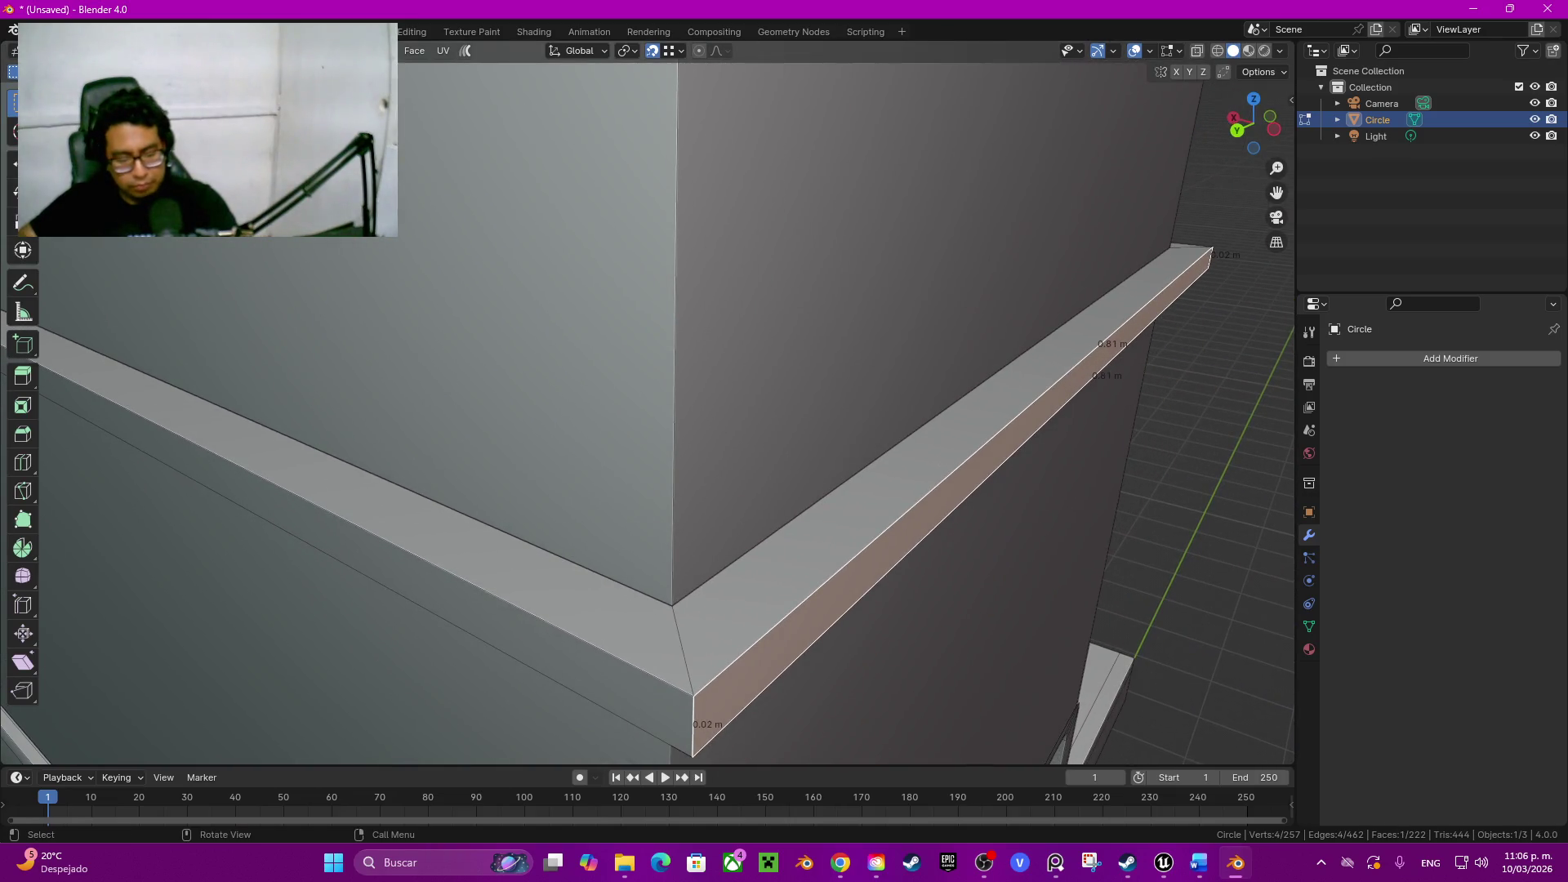
pyautogui.press('g')
pyautogui.press('x')
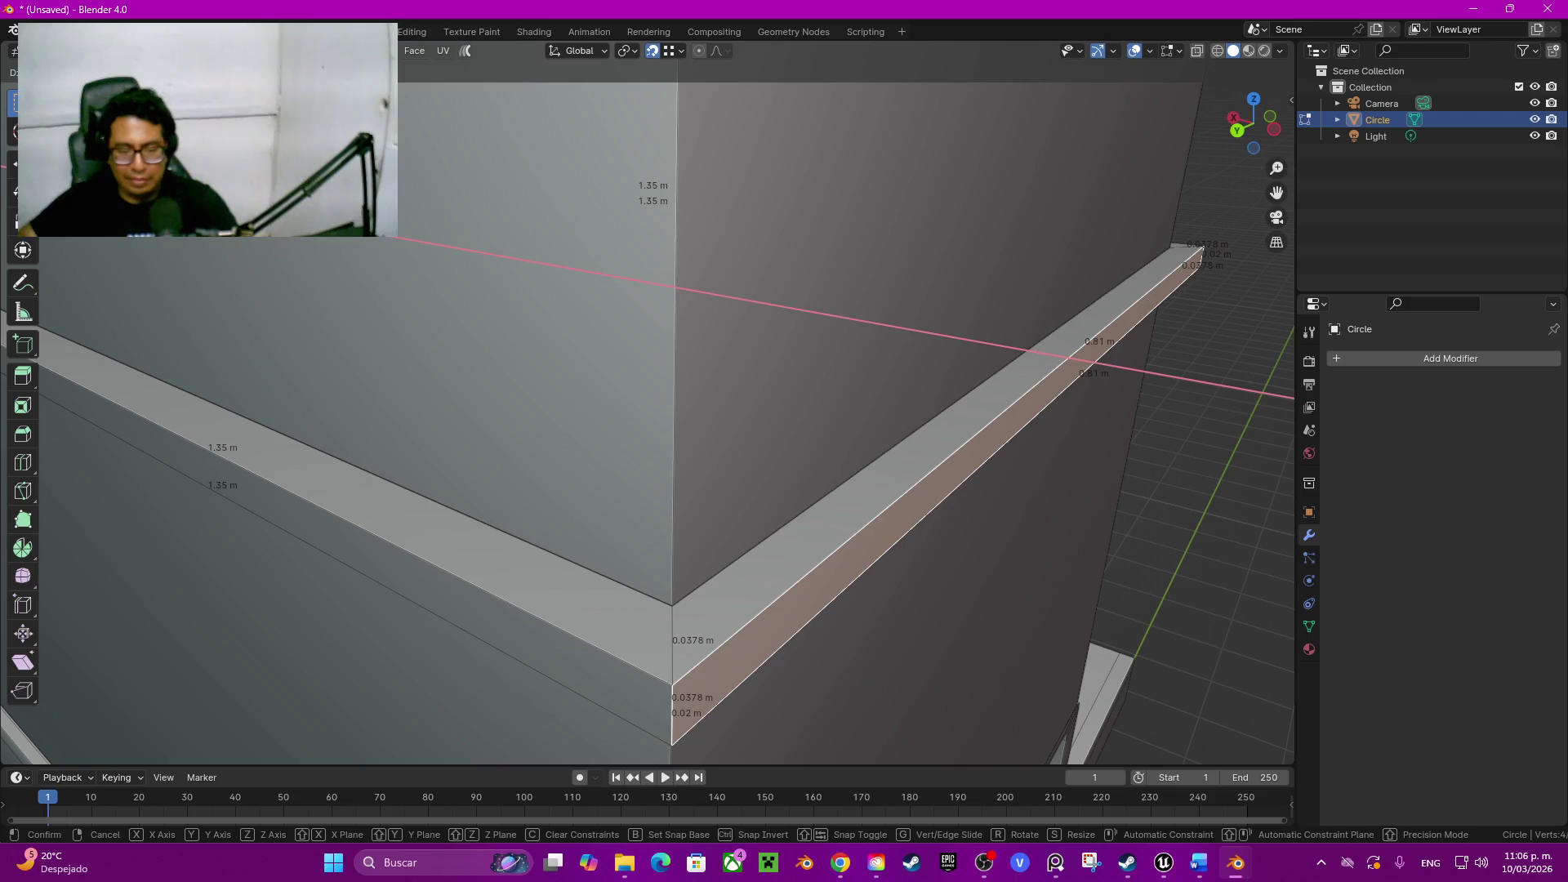
pyautogui.press('Escape')
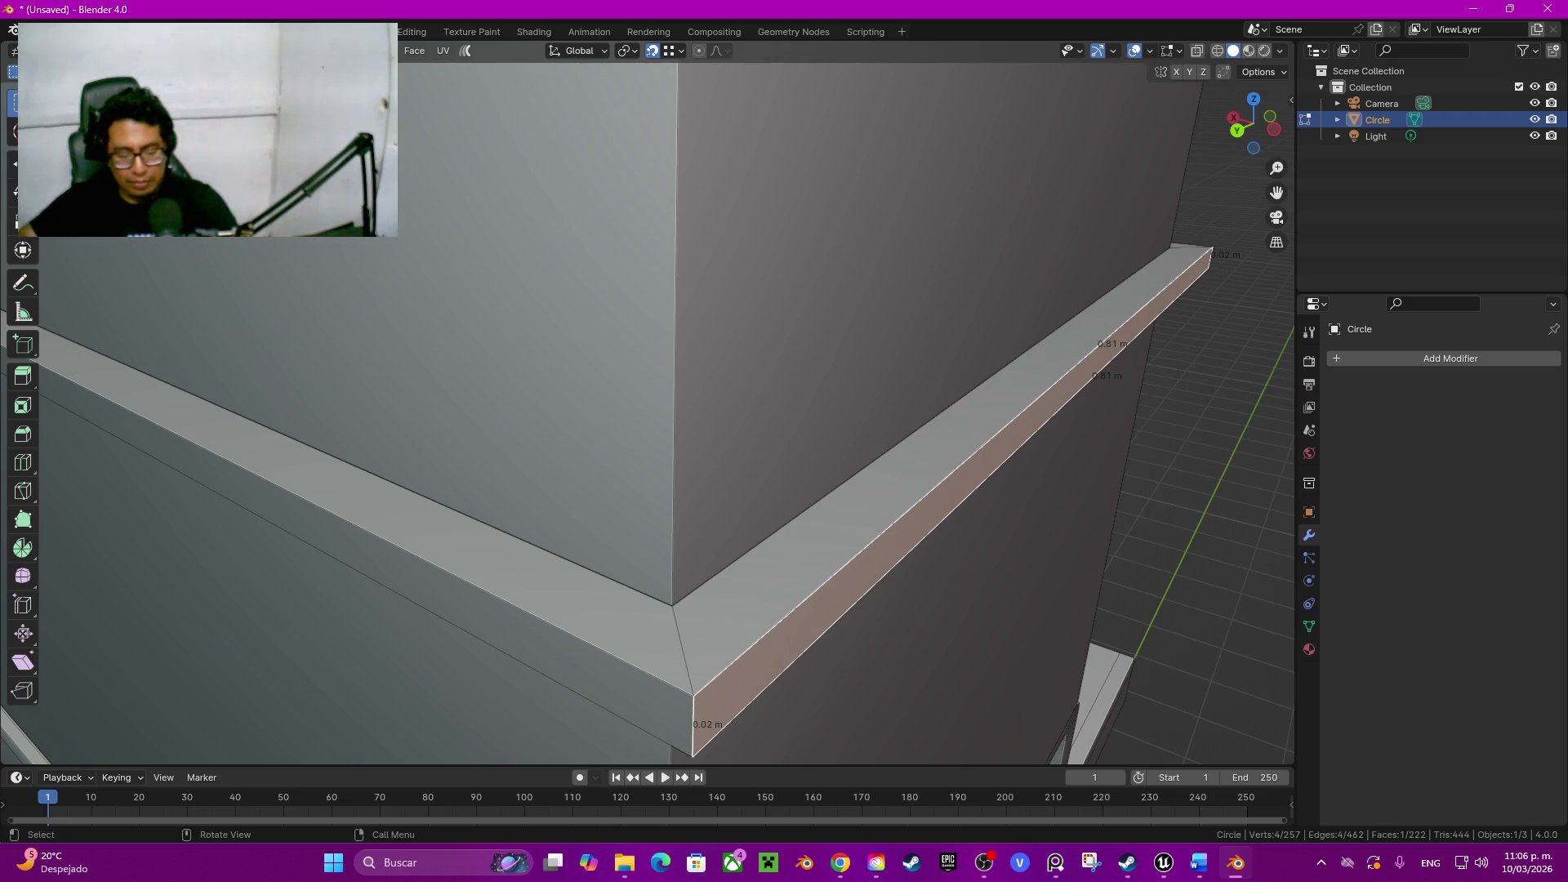
pyautogui.press('g')
pyautogui.press('x')
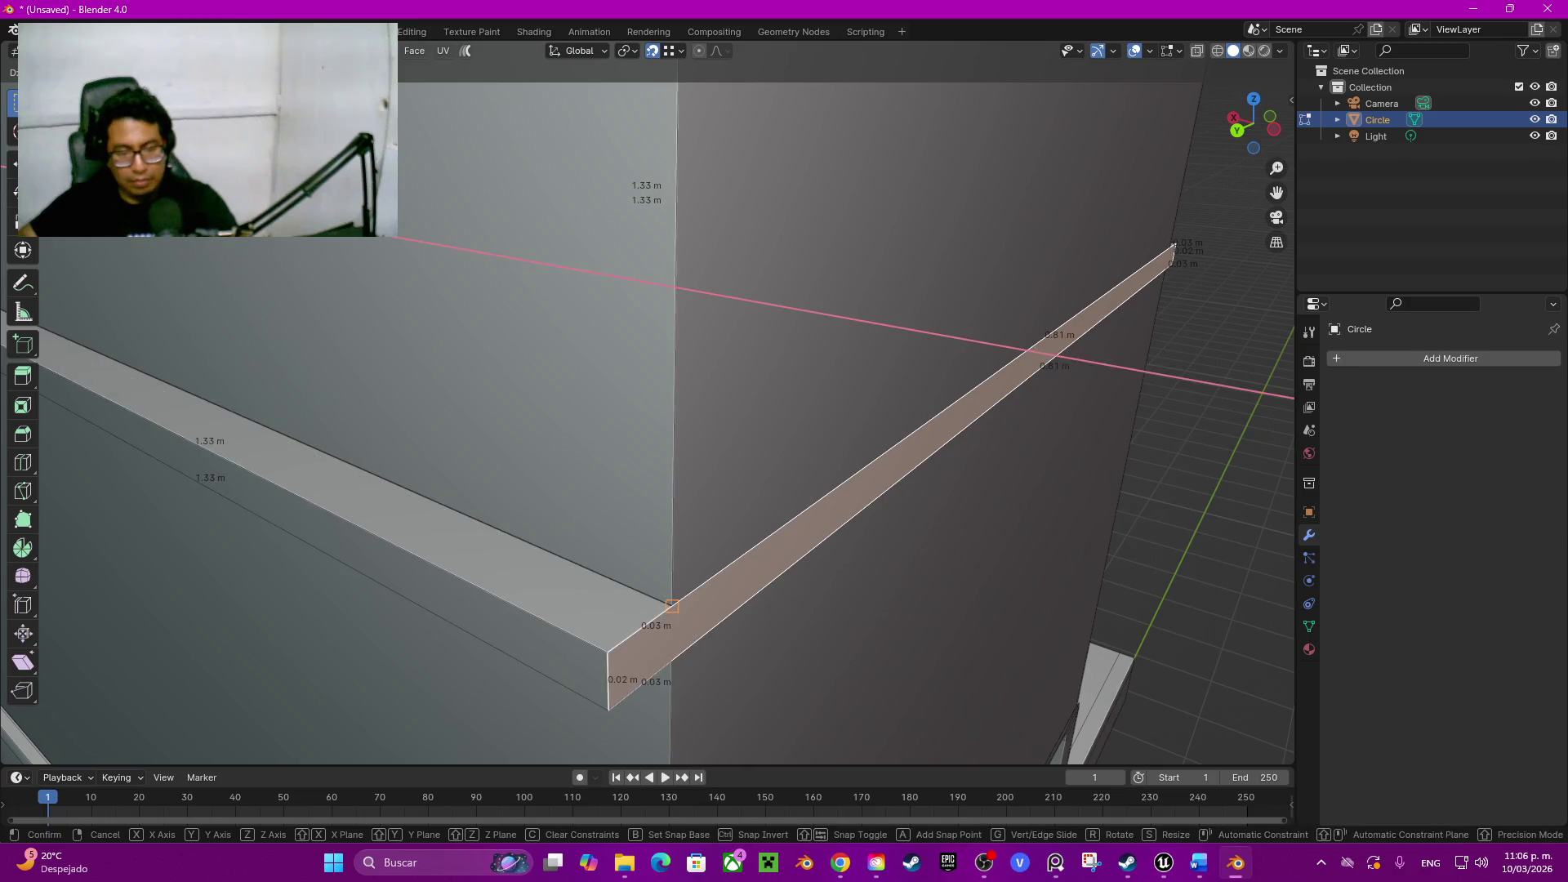
pyautogui.click(672, 605)
# Step: Delete the small stray ledge face at the corner
pyautogui.moveTo(672, 606)
pyautogui.mouseDown(button='middle')
pyautogui.moveTo(704, 576)
pyautogui.moveTo(662, 574)
pyautogui.mouseUp(button='middle')
pyautogui.click(488, 488)
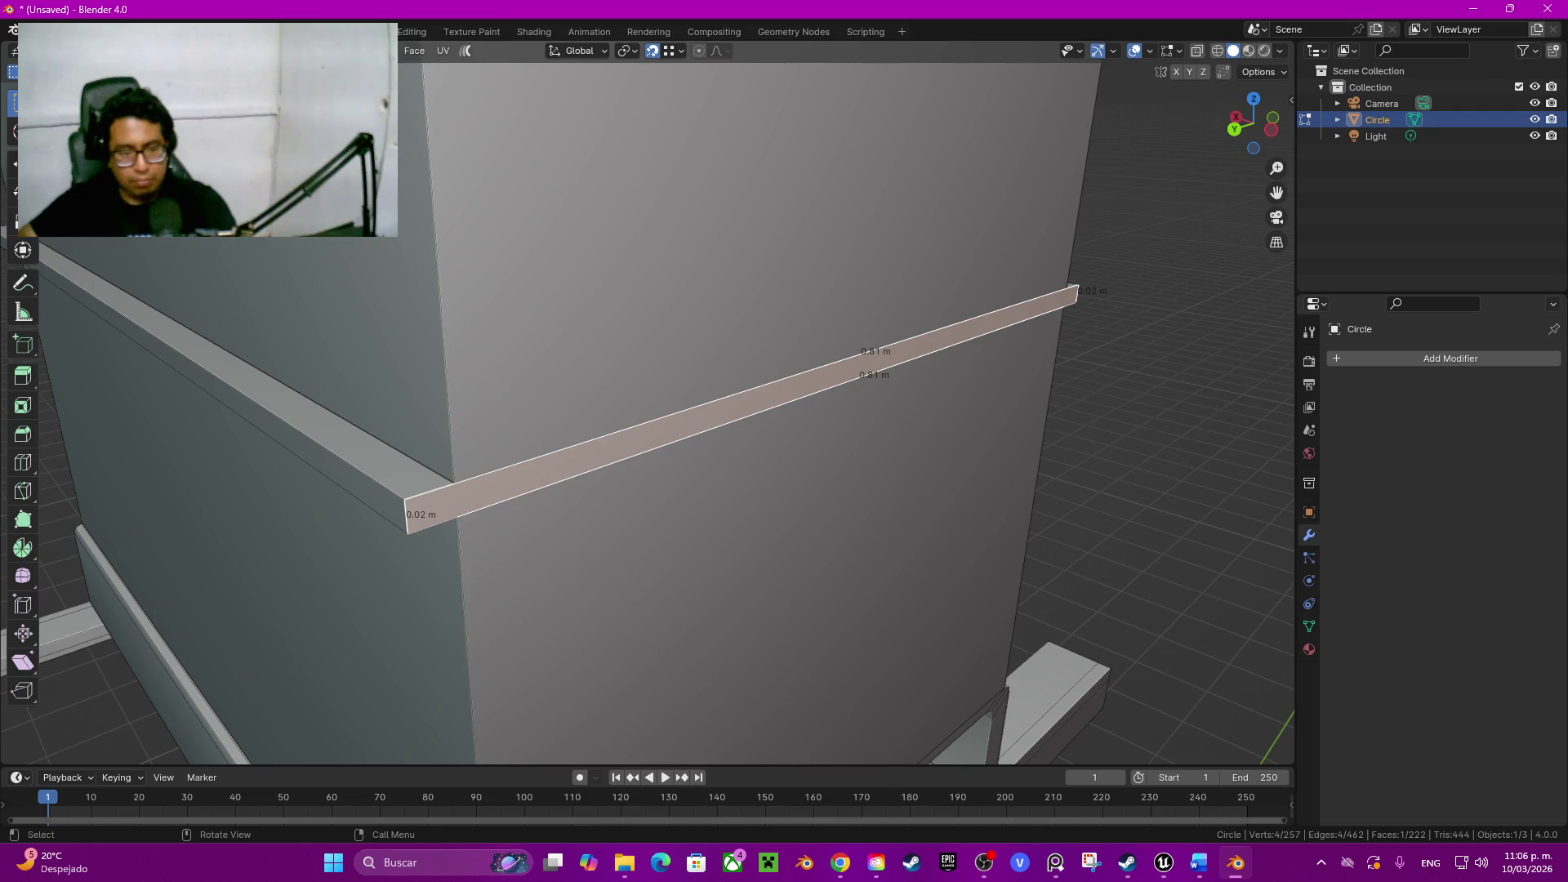
pyautogui.press('x')
pyautogui.click(442, 486)
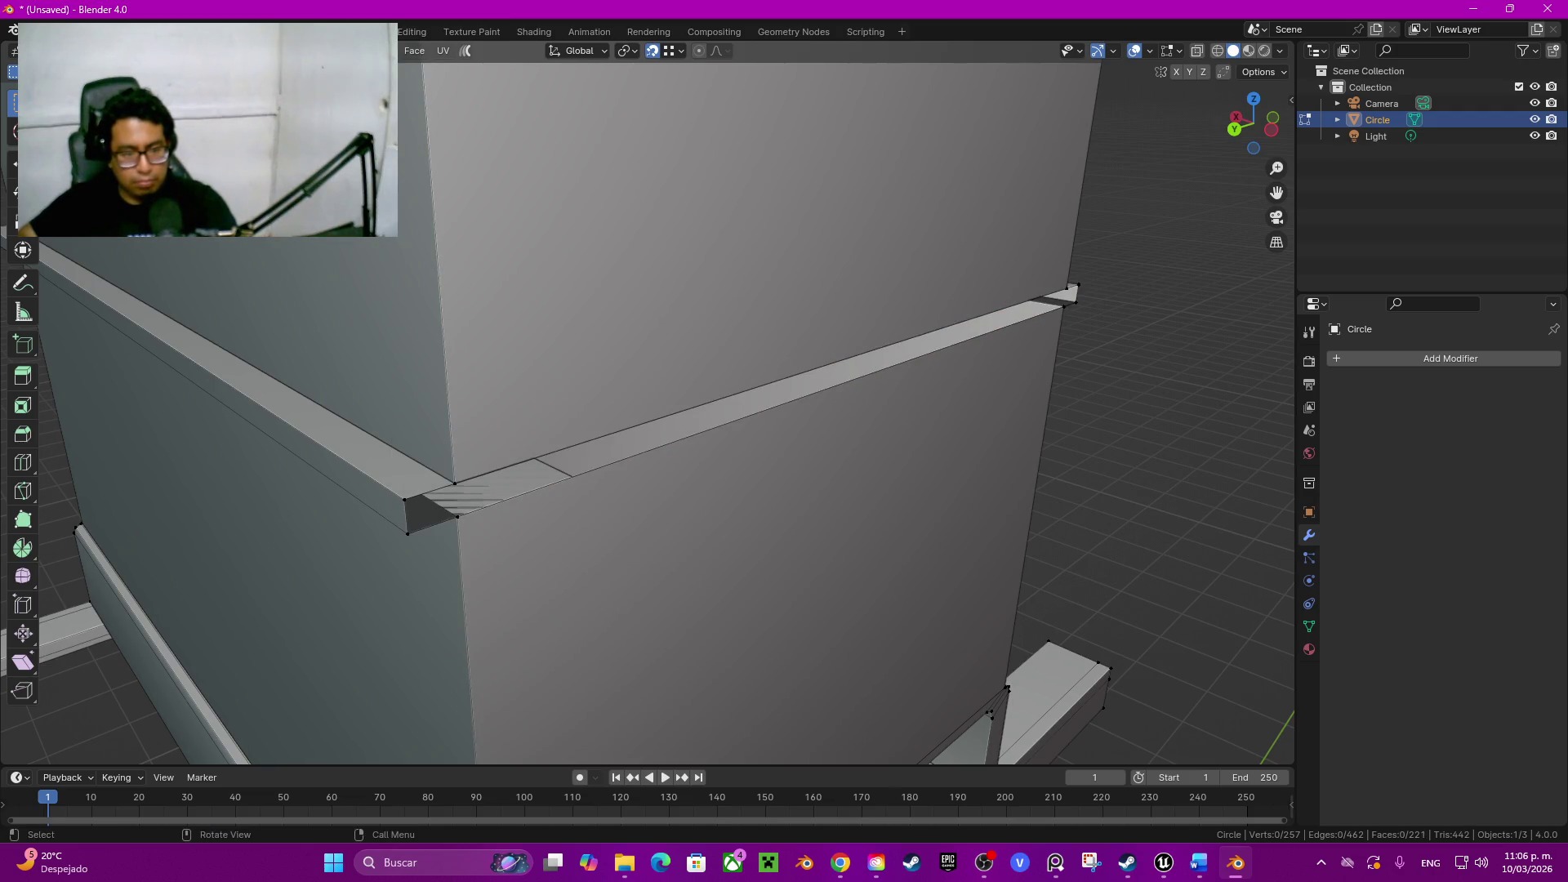
pyautogui.moveTo(442, 487); pyautogui.dragTo(479, 485, button='middle')
# Step: Fill the ledge end from its corner vertices, then undo back to the filled end
pyautogui.click(686, 410)
pyautogui.click(374, 495)
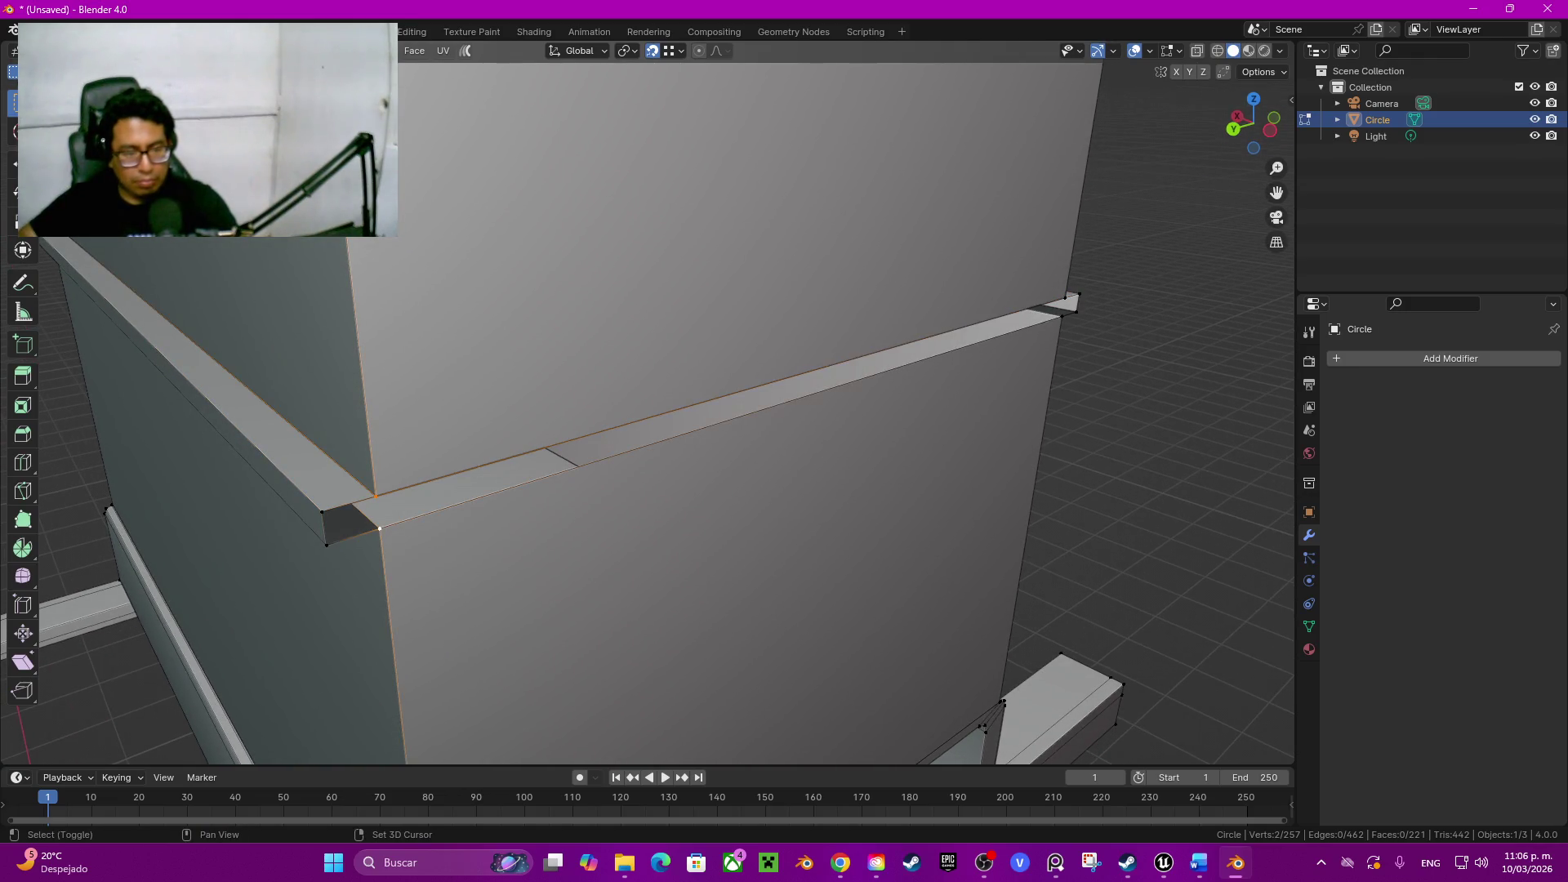
pyautogui.keyDown('shift'); pyautogui.click(326, 546); pyautogui.keyUp('shift')
pyautogui.keyDown('shift'); pyautogui.click(321, 511); pyautogui.keyUp('shift')
pyautogui.press('f')
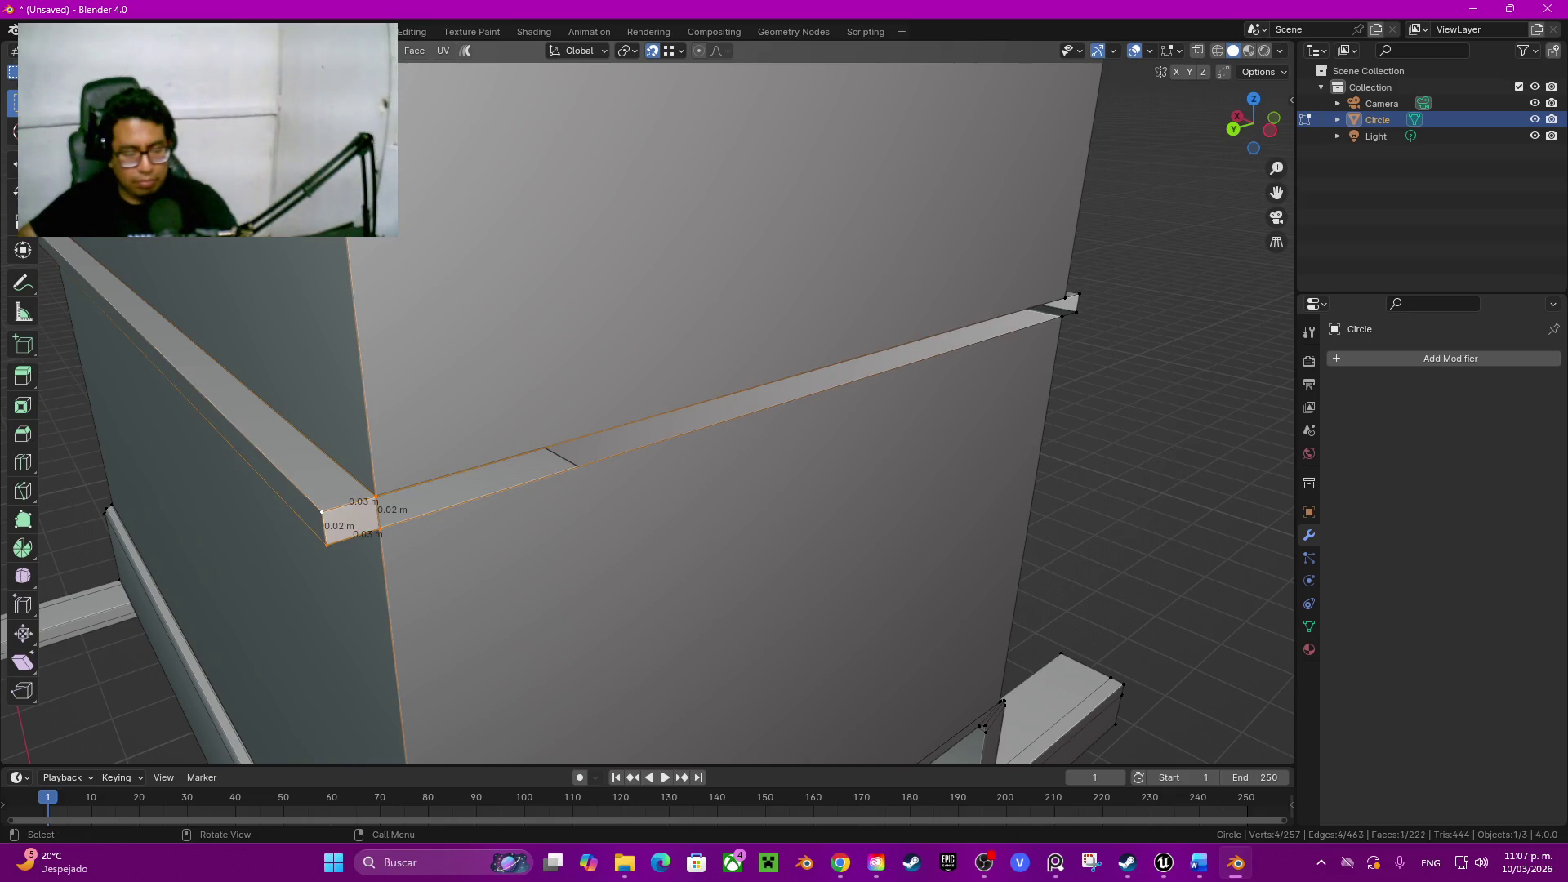
pyautogui.hotkey('alt', 'a')
pyautogui.click(834, 373)
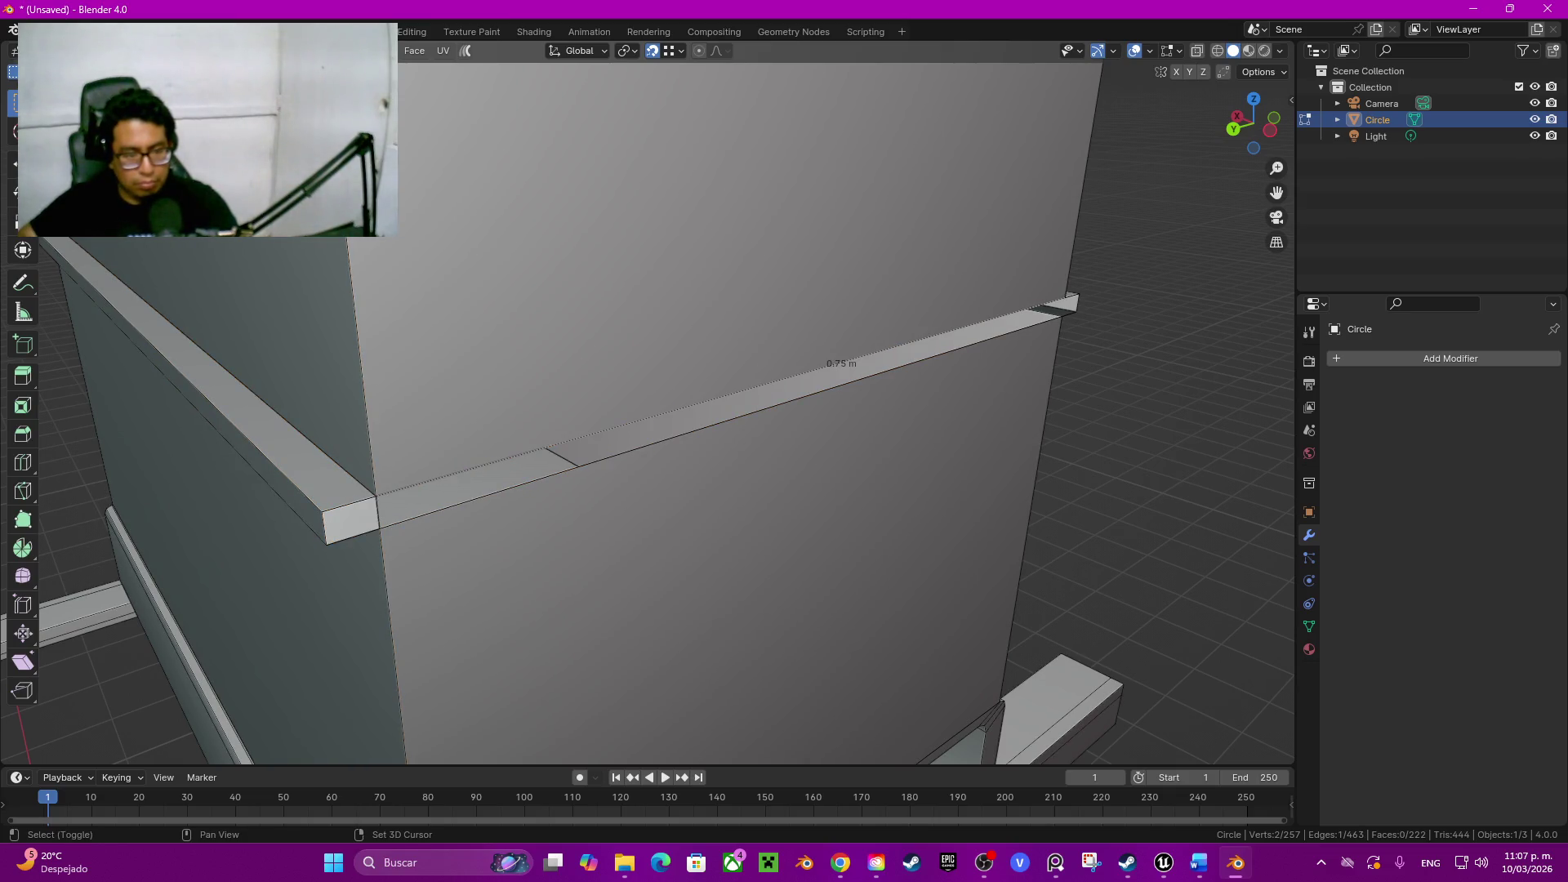
pyautogui.hotkey('ctrl', 'z')
pyautogui.hotkey('ctrl', 'z')
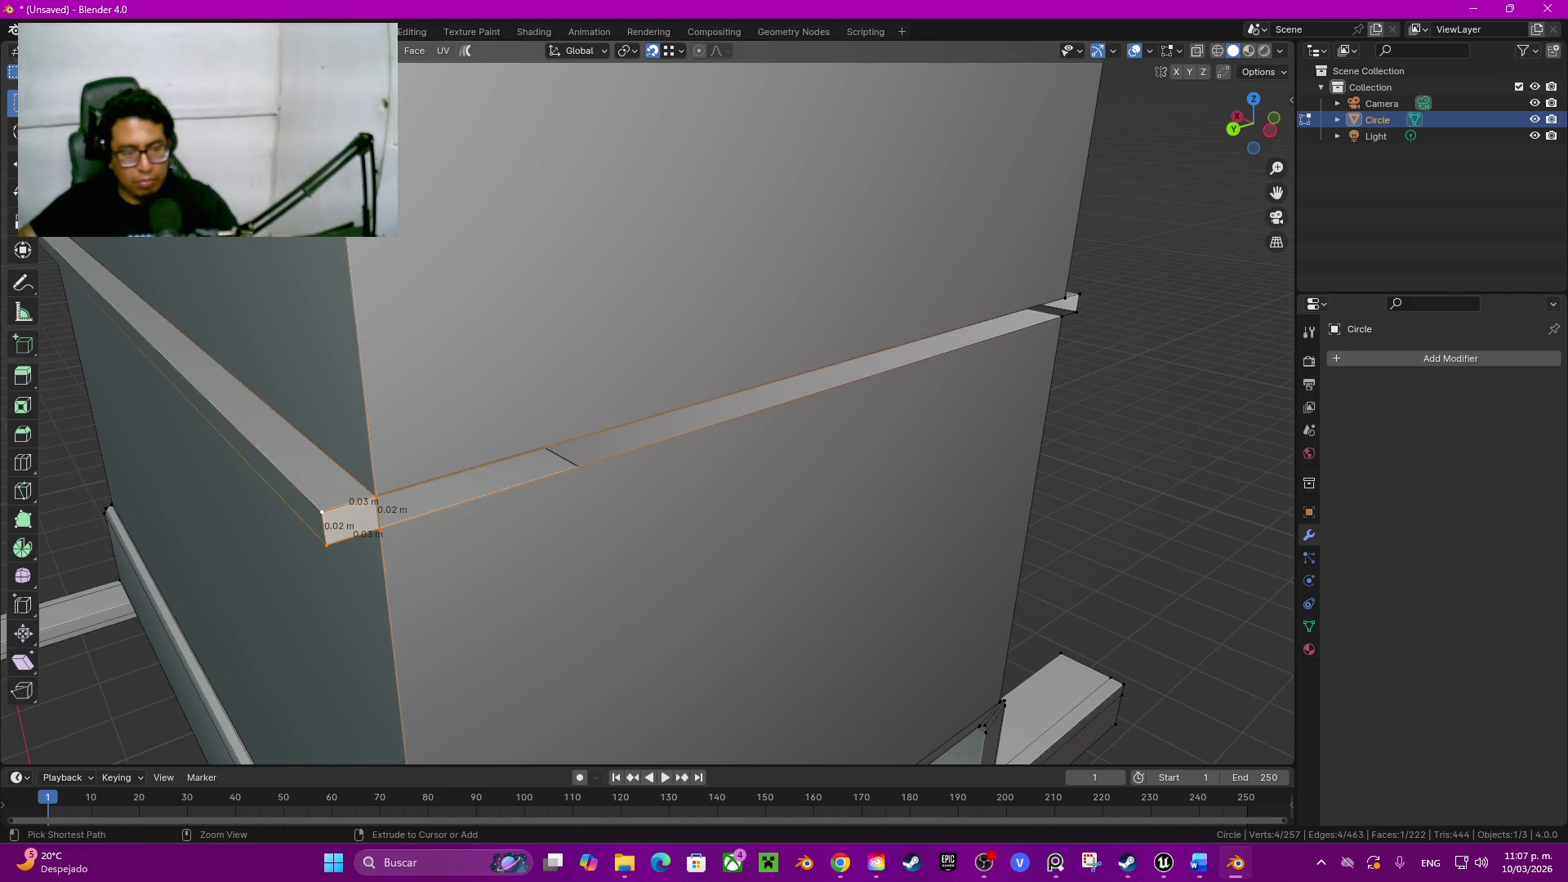
pyautogui.hotkey('ctrl', 'z')
pyautogui.hotkey('ctrl', 'z')
pyautogui.hotkey('ctrl', 'z')
pyautogui.hotkey('ctrl', 'z')
pyautogui.hotkey('ctrl', 'z')
pyautogui.hotkey('ctrl', 'z')
pyautogui.hotkey('ctrl', 'z')
pyautogui.hotkey('ctrl', 'z')
pyautogui.hotkey('ctrl', 'z')
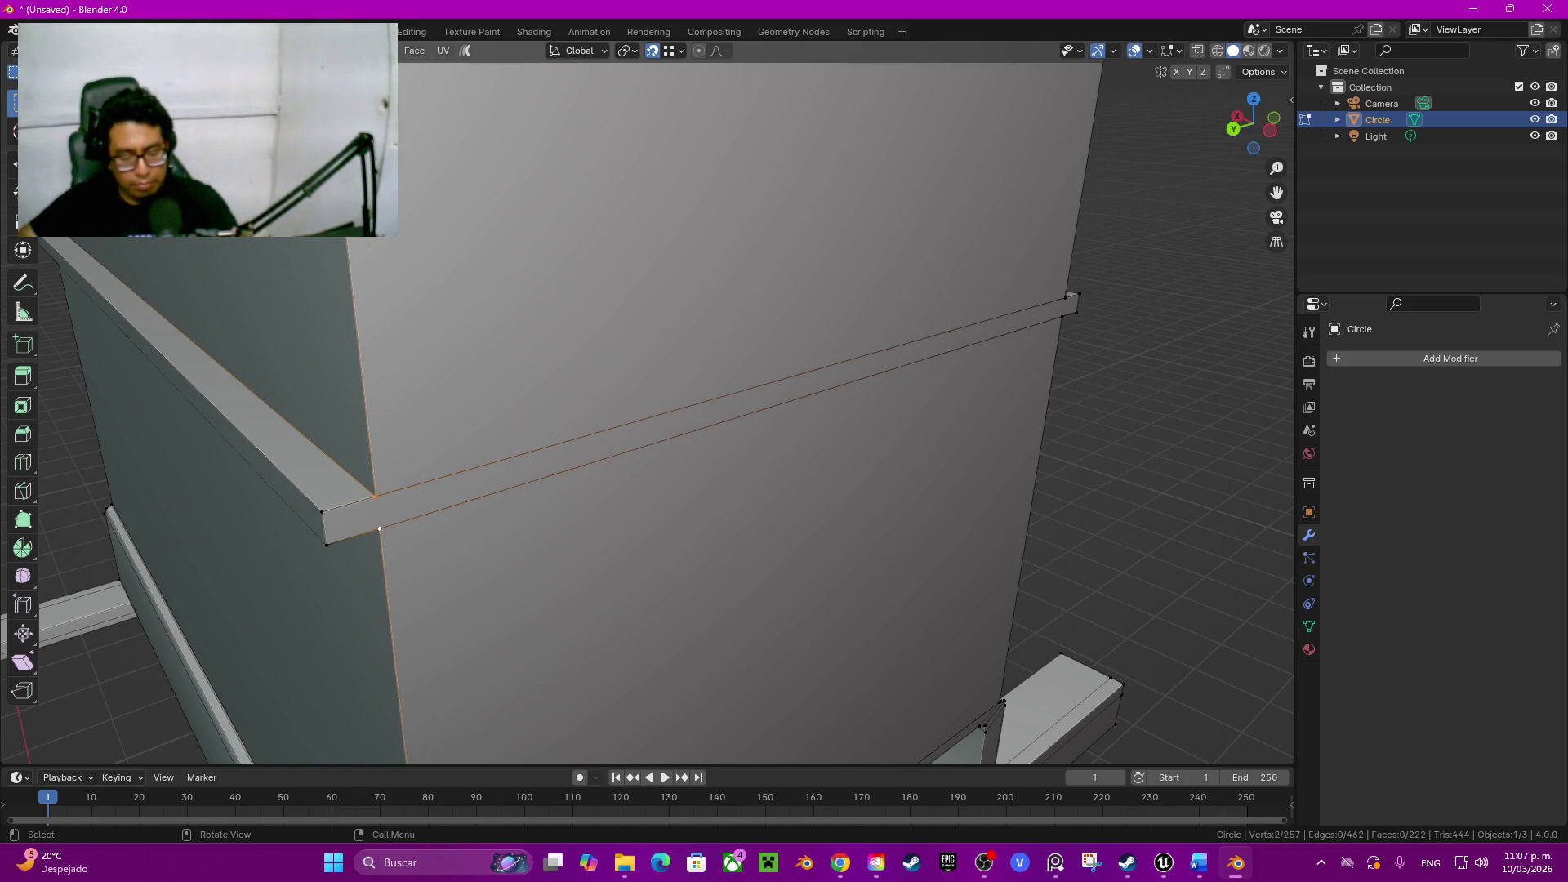
# Step: Bevel the ledge edge into a thin strip, cancelling a trial extrusion of it
pyautogui.hotkey('ctrl', 'b')
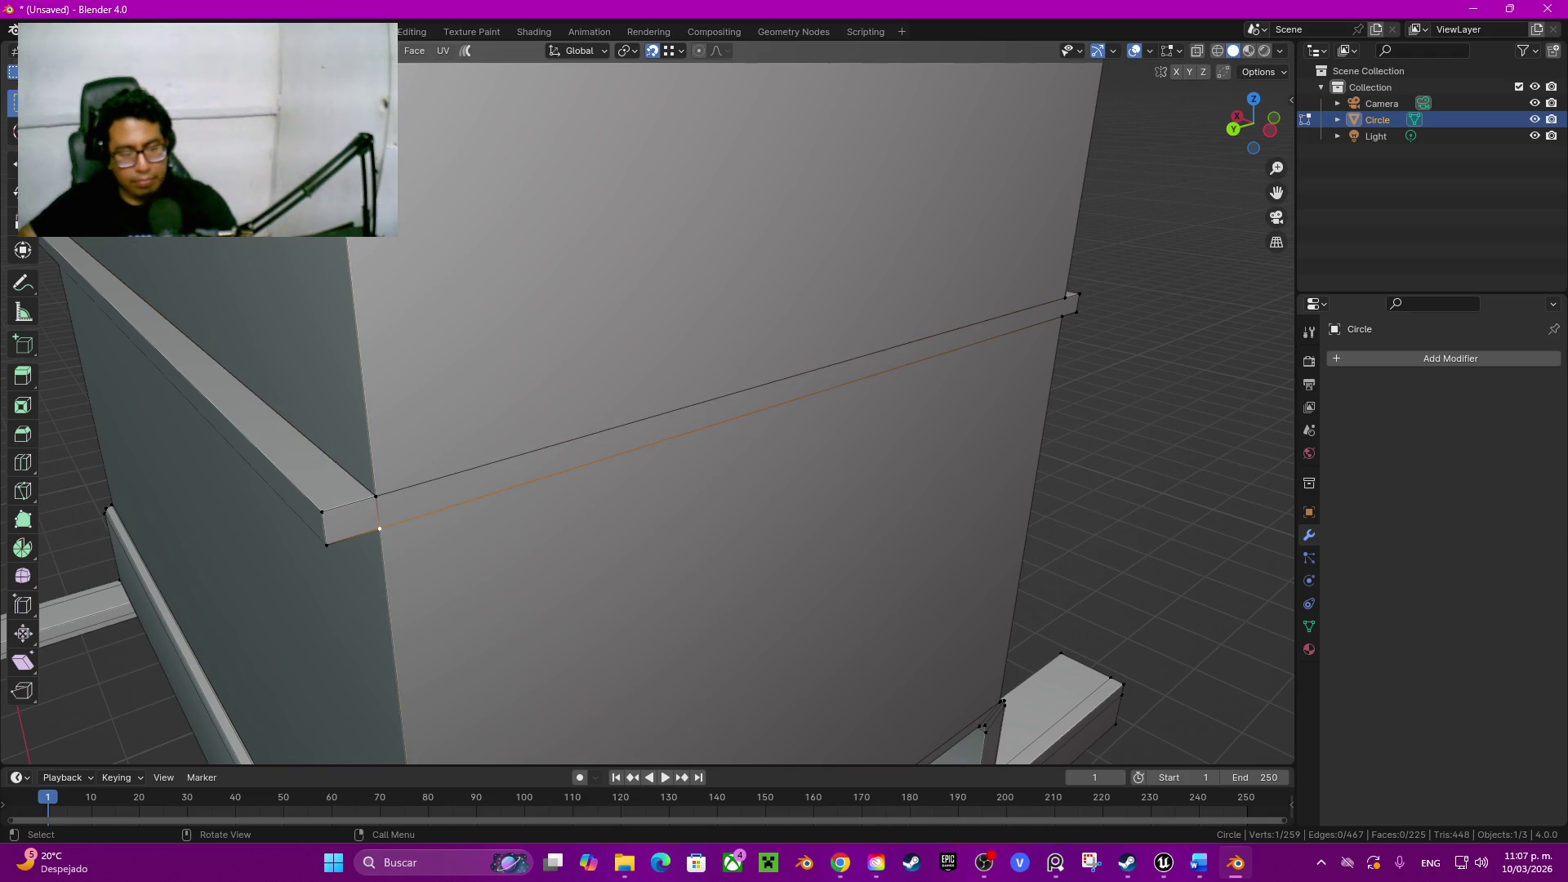
pyautogui.click(797, 387)
pyautogui.press('e')
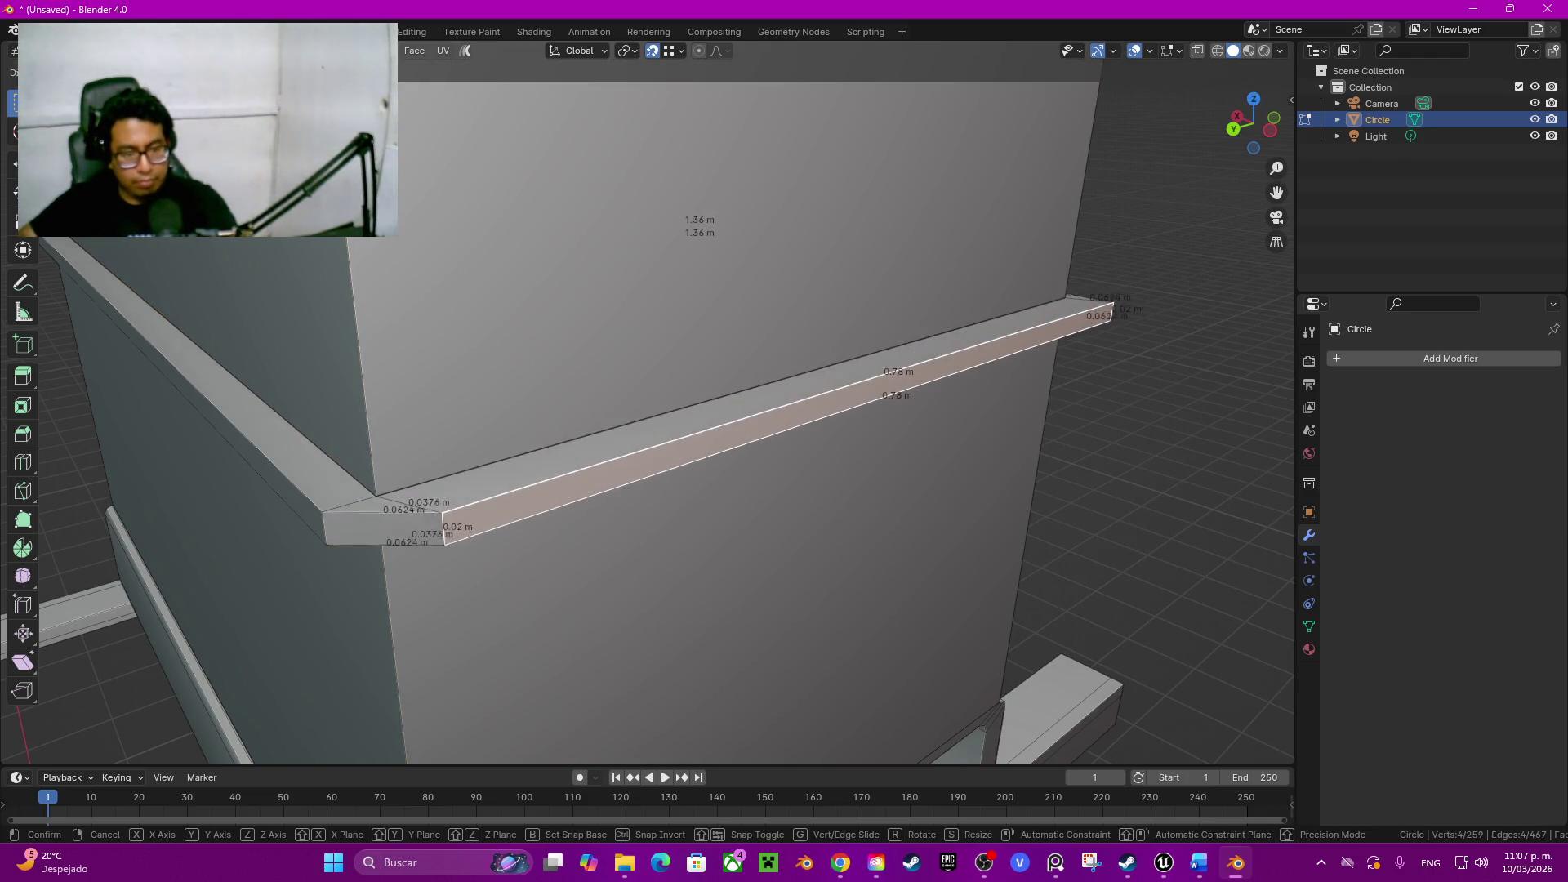
pyautogui.press('Escape')
pyautogui.moveTo(735, 429); pyautogui.dragTo(588, 368, button='middle')
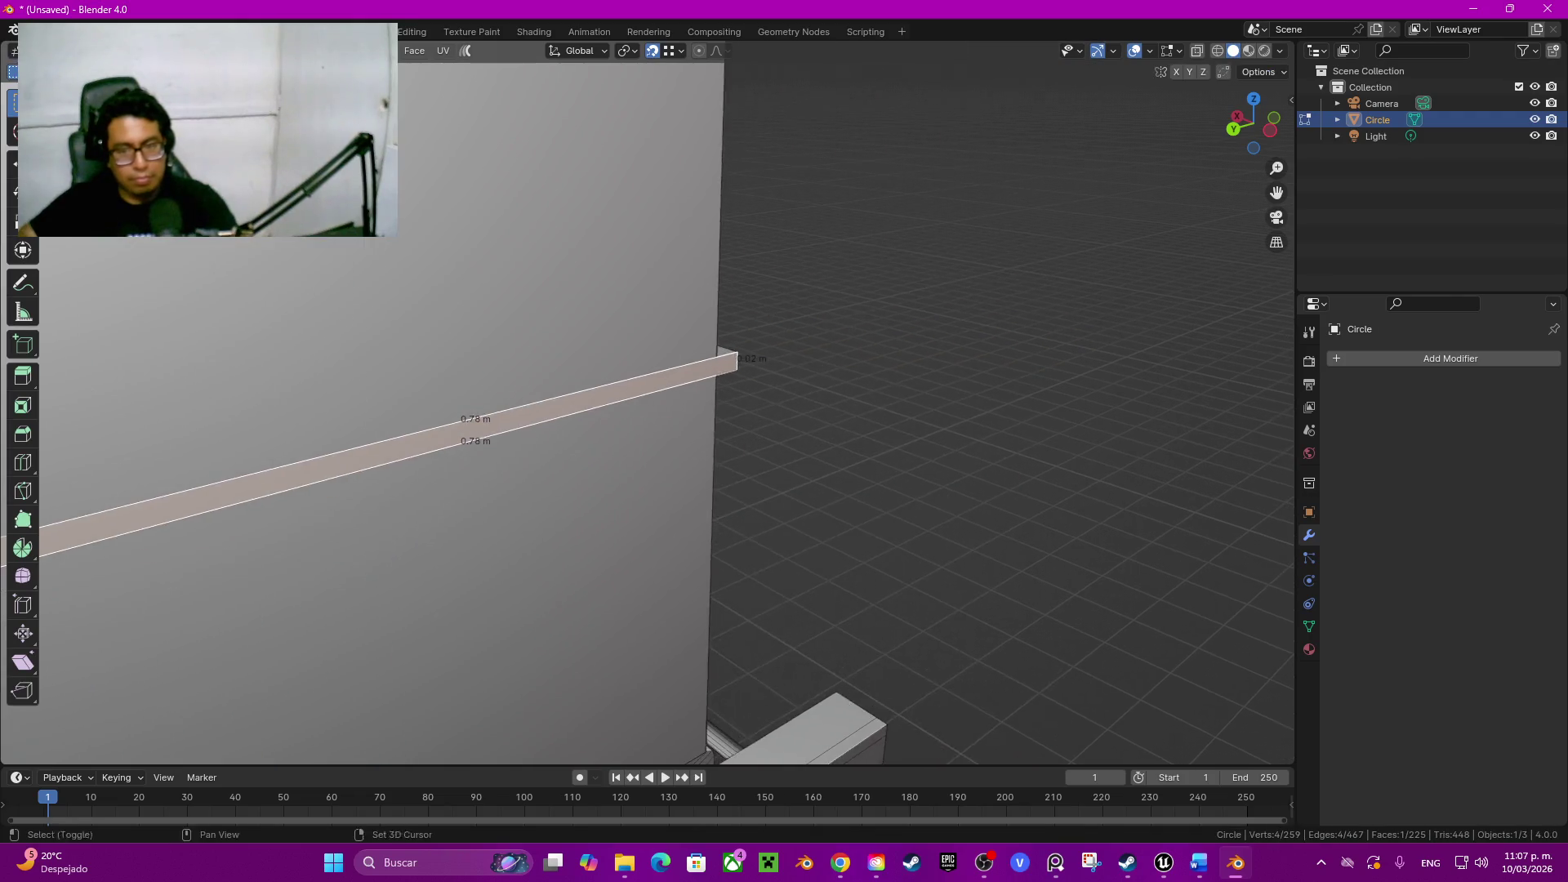
pyautogui.click(577, 358)
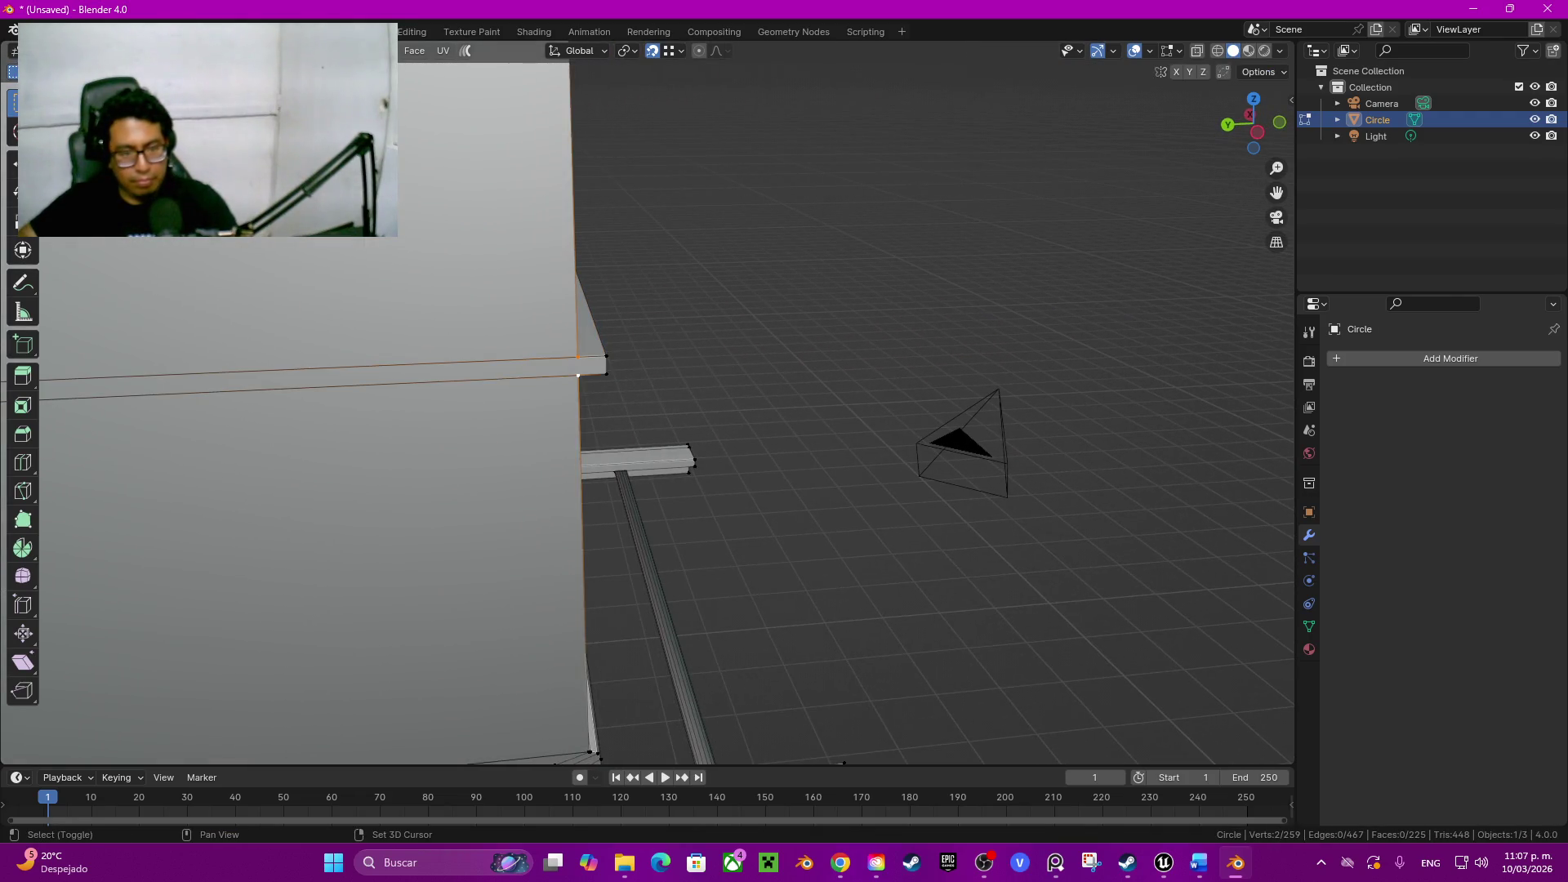
pyautogui.hotkey('ctrl', 'z')
pyautogui.scroll(-3, 650, 405)
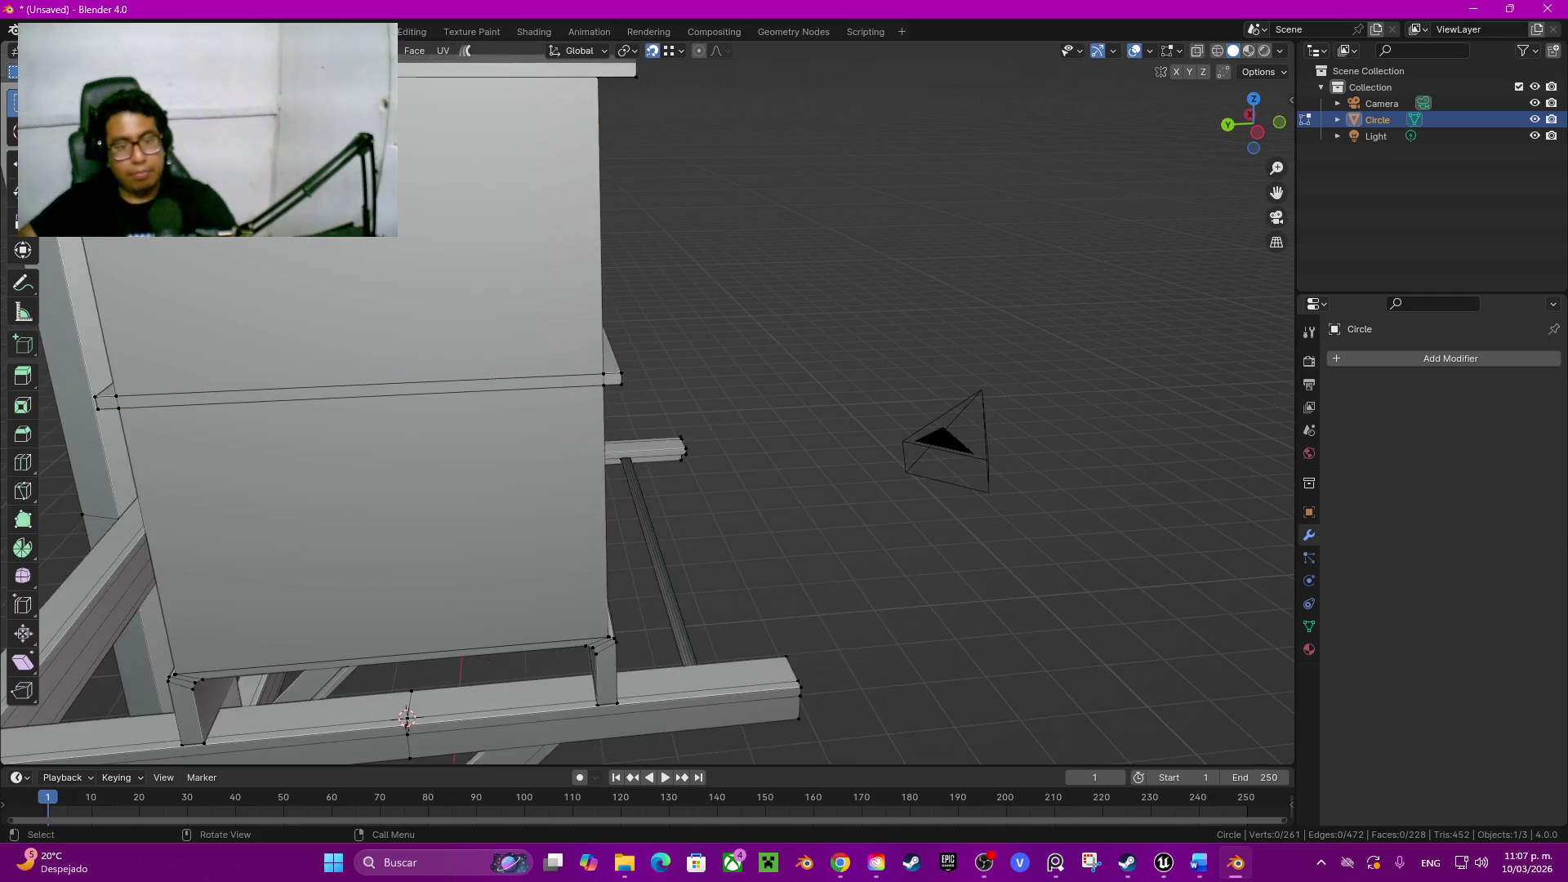
pyautogui.scroll(-2, 649, 405)
# Step: Cut four vertical edge loops splitting the box's sides into panels
pyautogui.moveTo(1177, 479)
pyautogui.mouseDown(button='middle')
pyautogui.moveTo(1106, 527)
pyautogui.moveTo(869, 474)
pyautogui.mouseUp(button='middle')
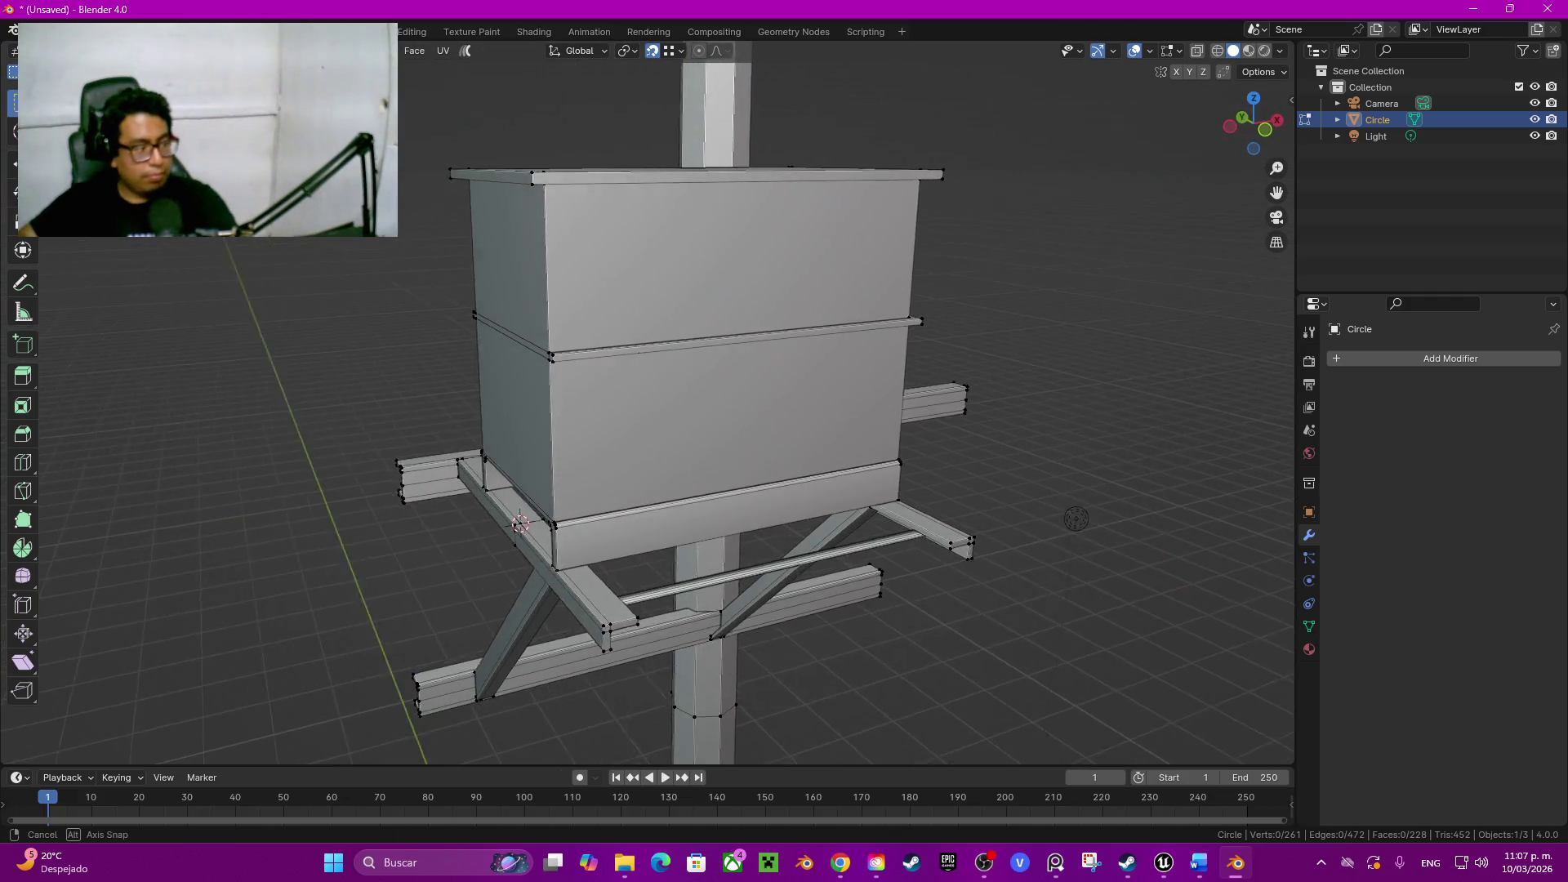
pyautogui.moveTo(567, 656); pyautogui.dragTo(586, 662, button='middle')
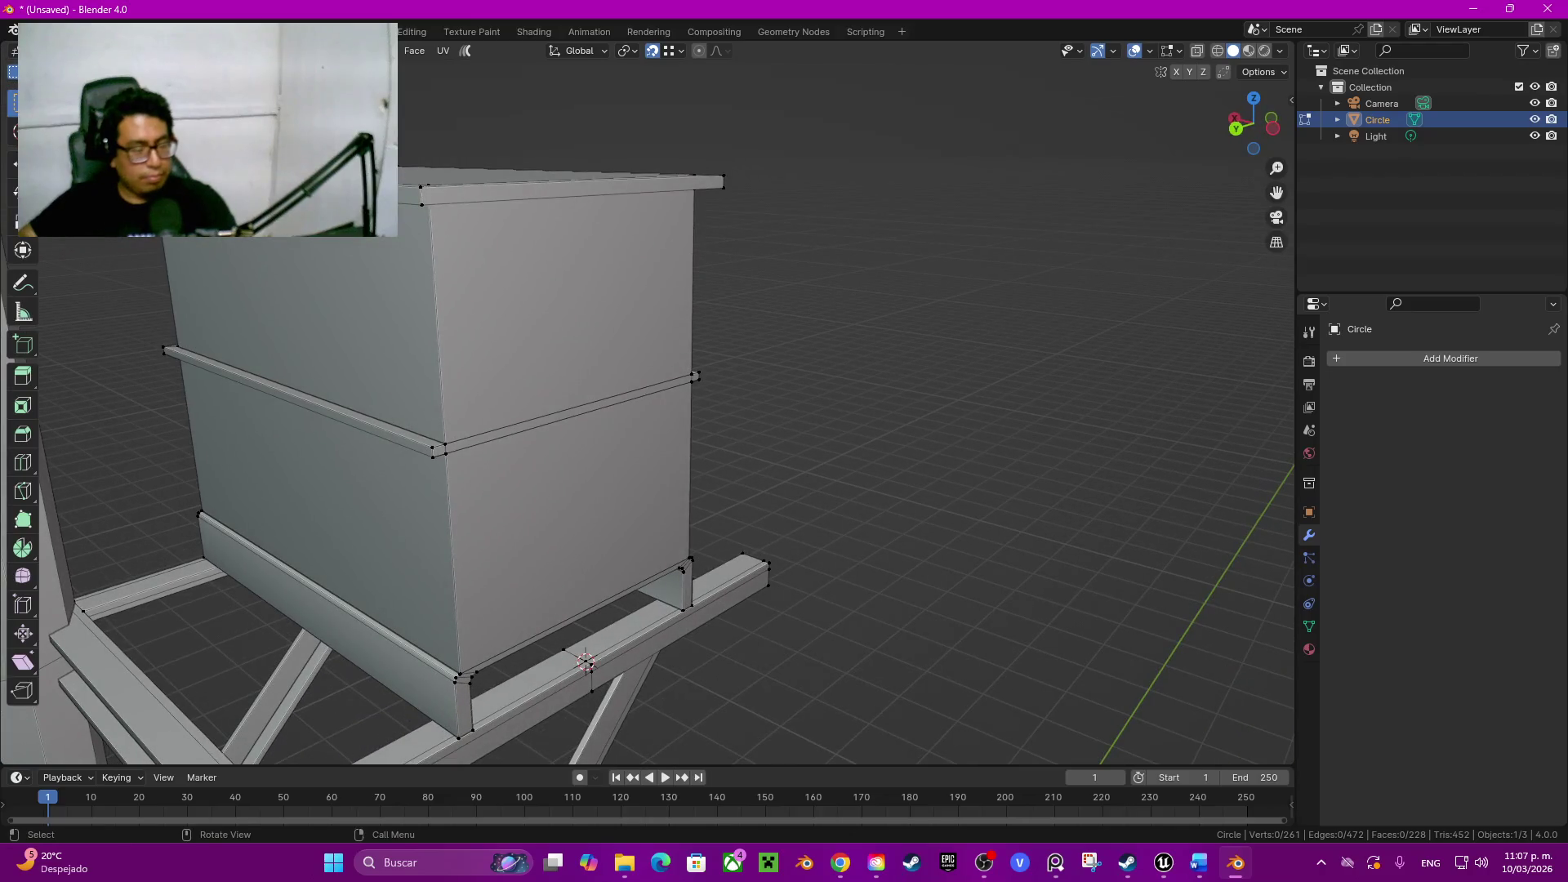
pyautogui.hotkey('ctrl', 'r')
pyautogui.scroll(3, 585, 663)
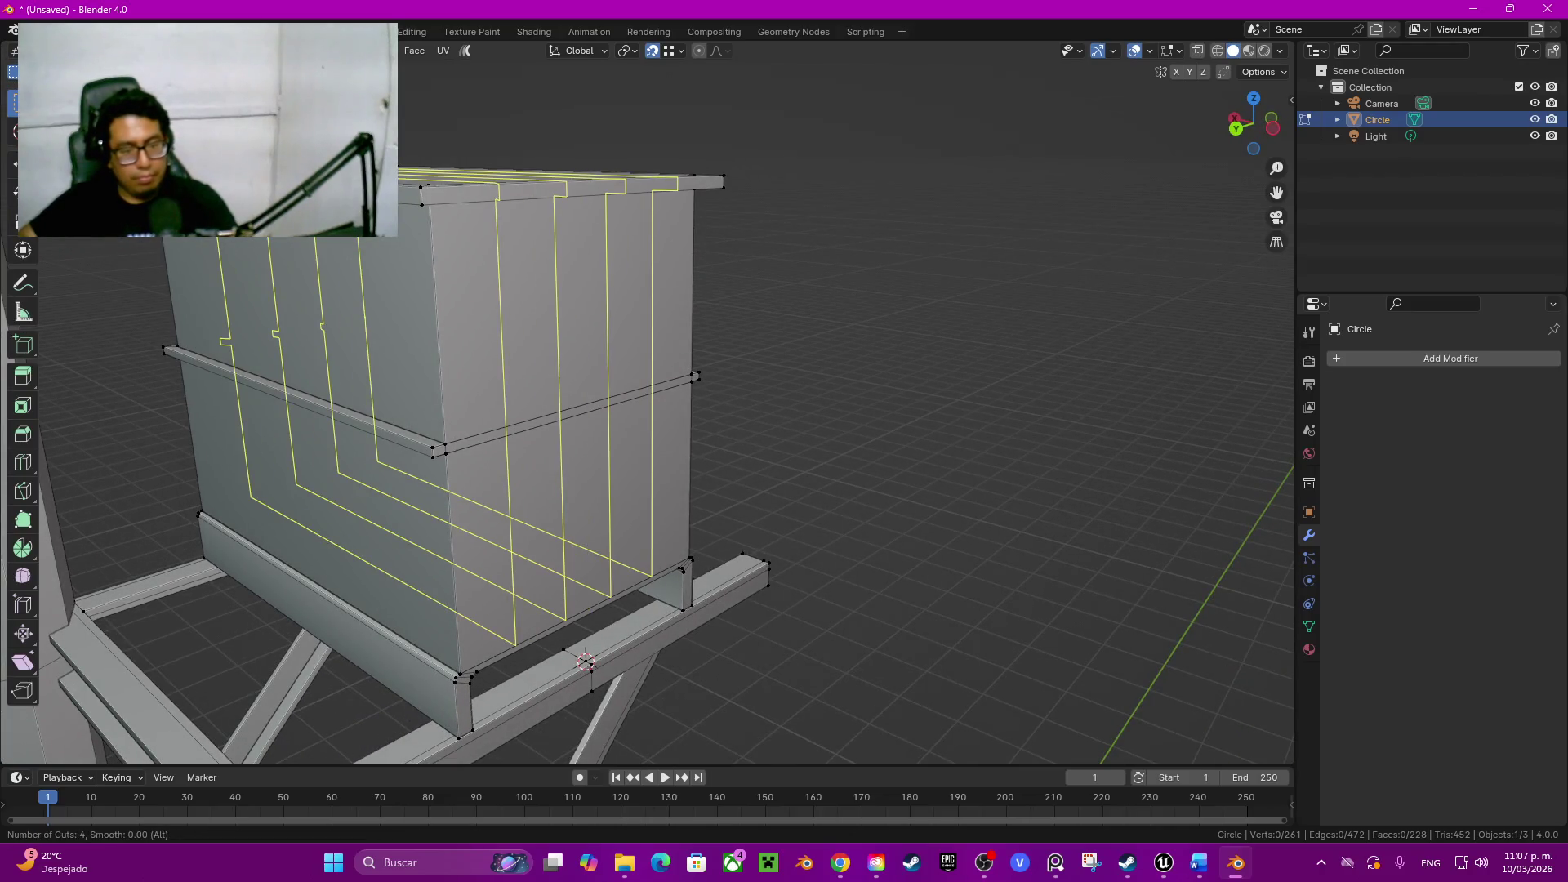
pyautogui.click(586, 661)
pyautogui.rightClick(586, 662)
# Step: Dissolve two of the new vertical loops on the front
pyautogui.click(587, 662)
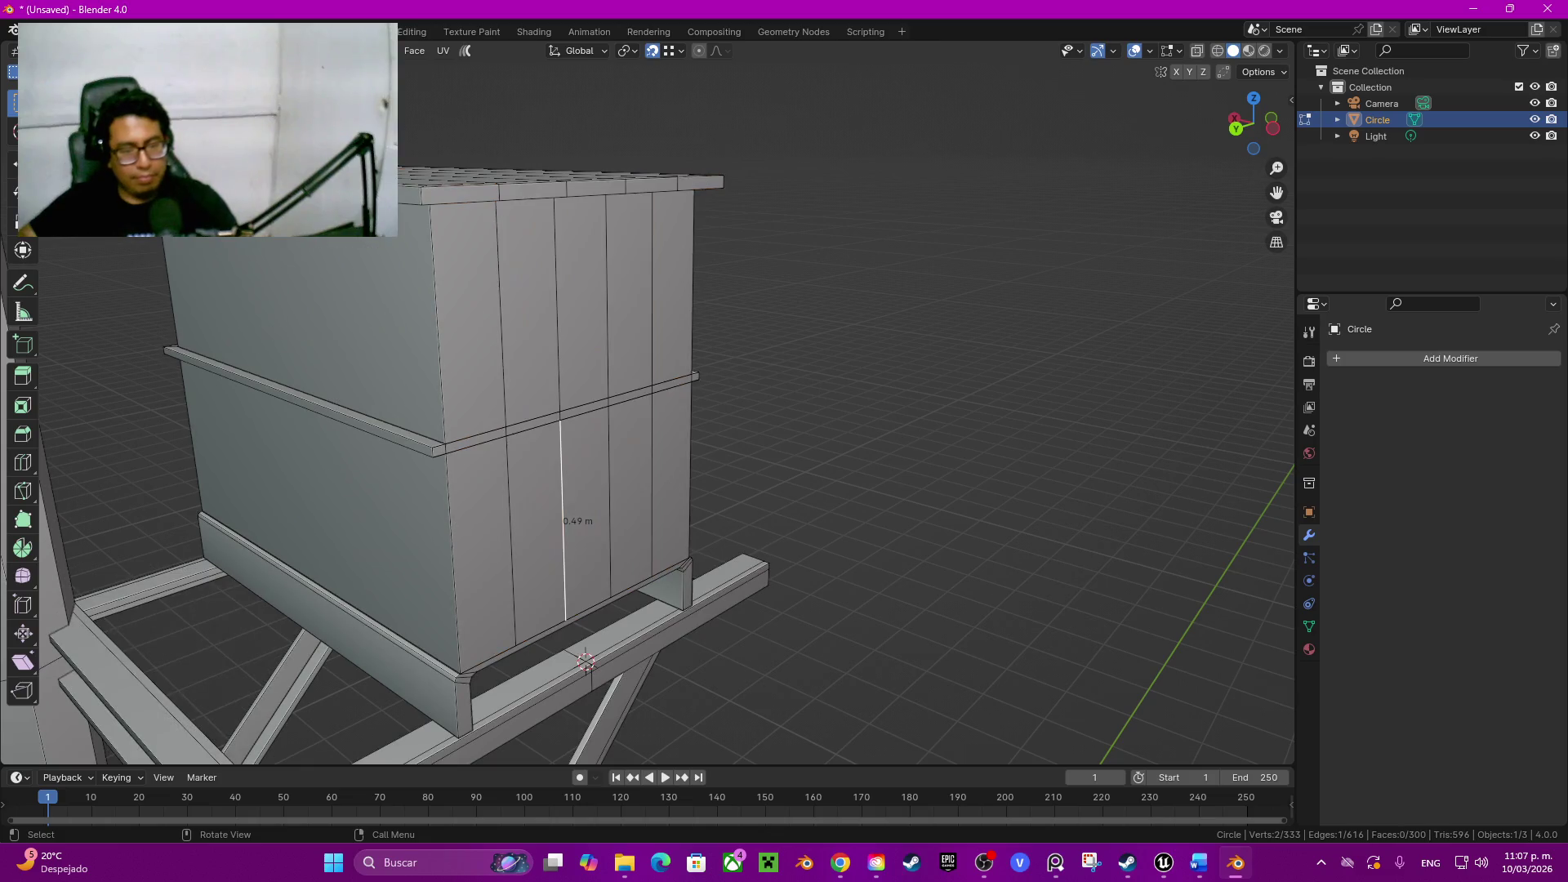
pyautogui.keyDown('alt'); pyautogui.click(586, 661); pyautogui.keyUp('alt')
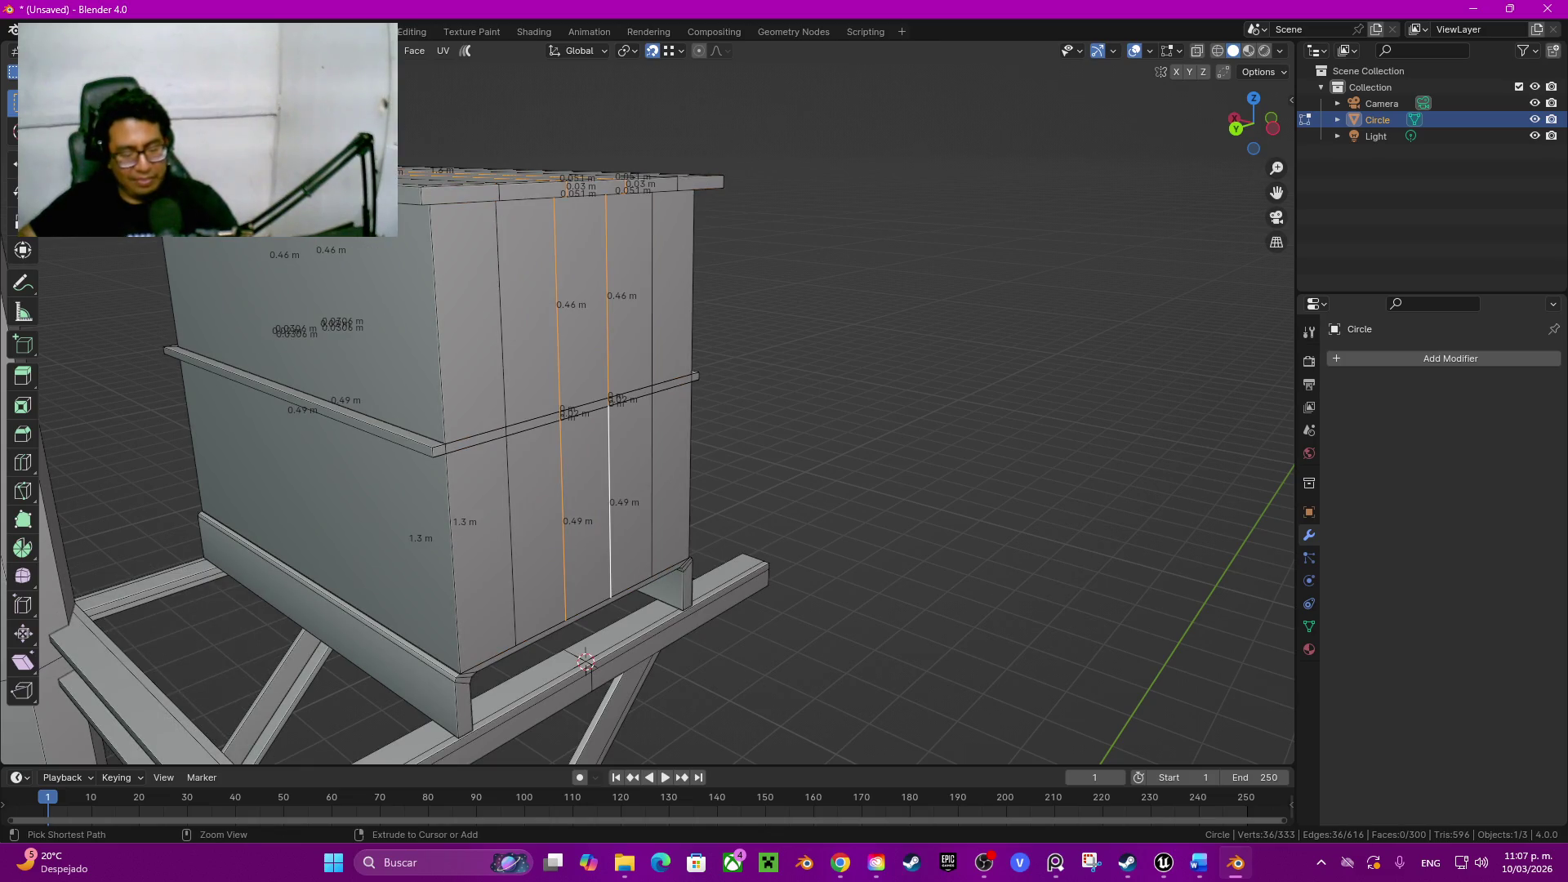
pyautogui.hotkey('ctrl', 'x')
pyautogui.click(585, 662)
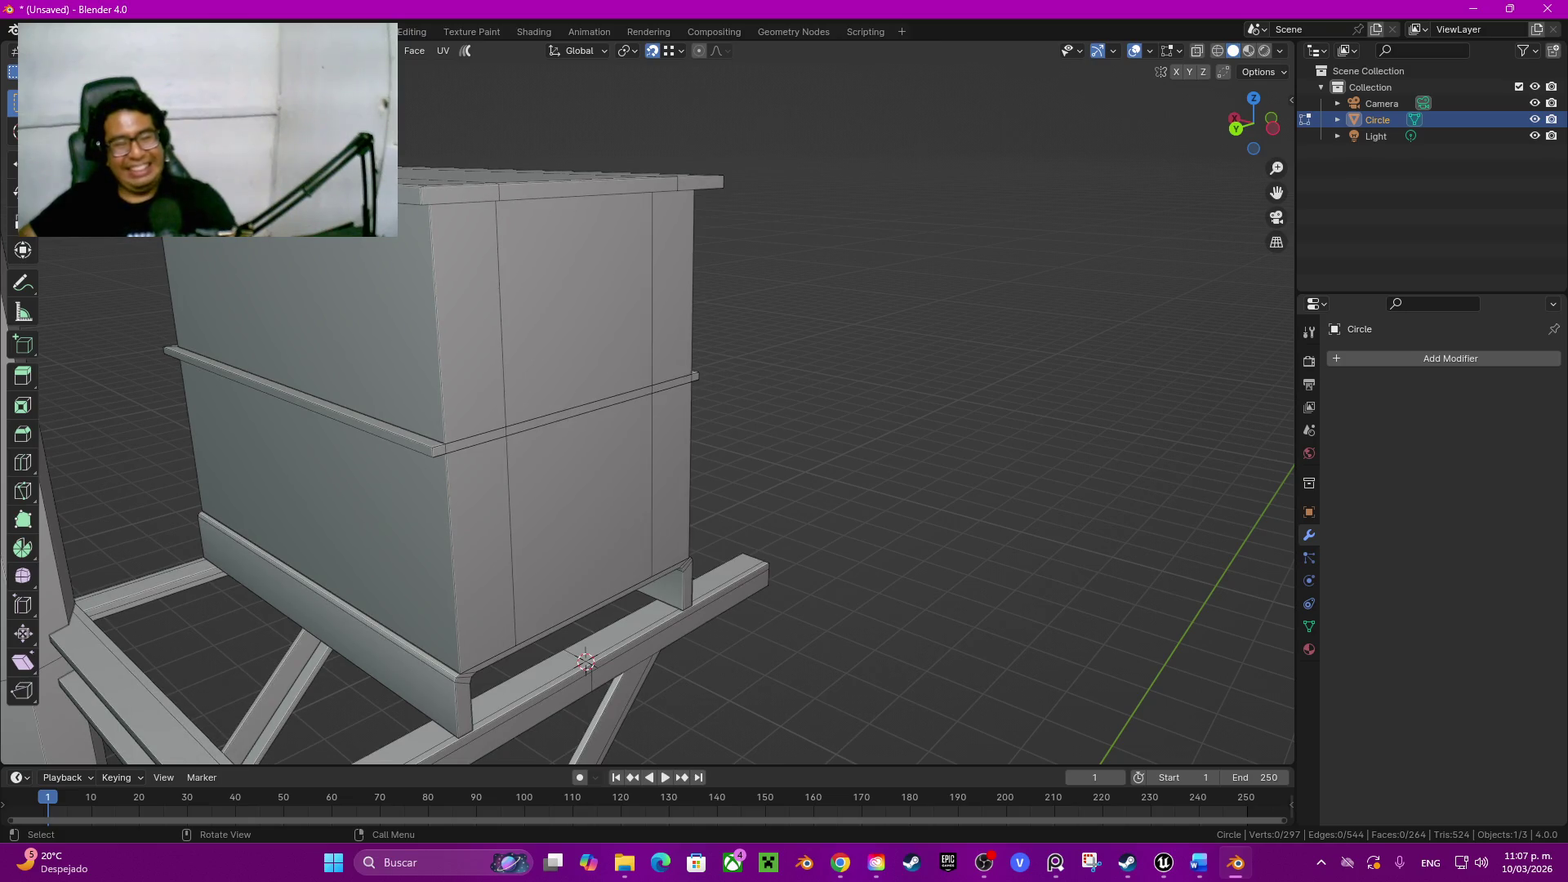
pyautogui.hotkey('ctrl', 'r')
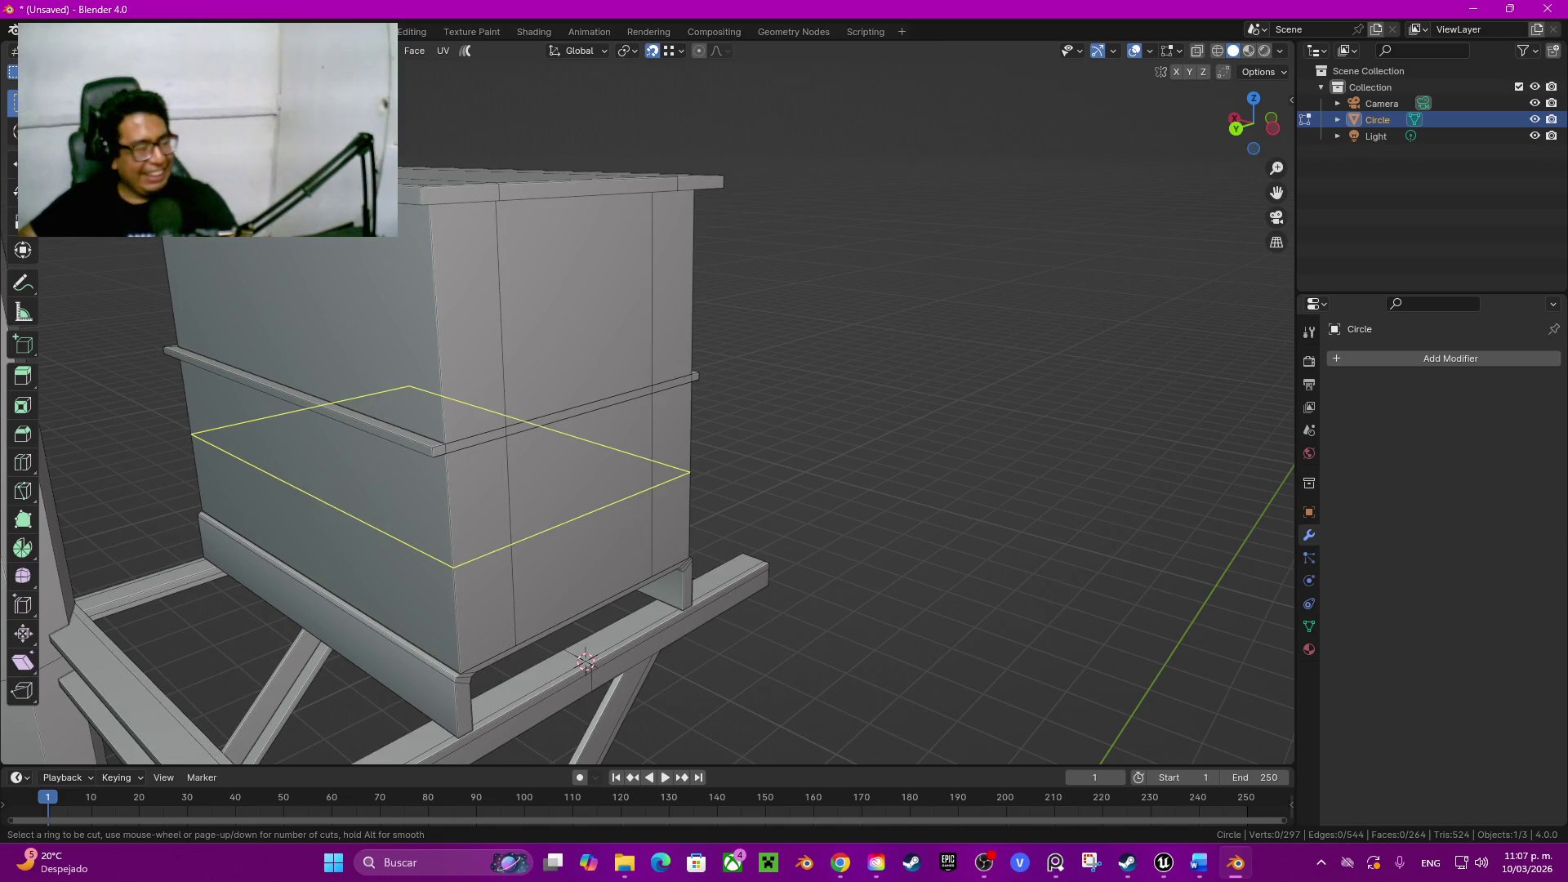
# Step: Place a centred horizontal loop cut on the box and try sliding it along Z, then cancel the move
pyautogui.click(686, 539)
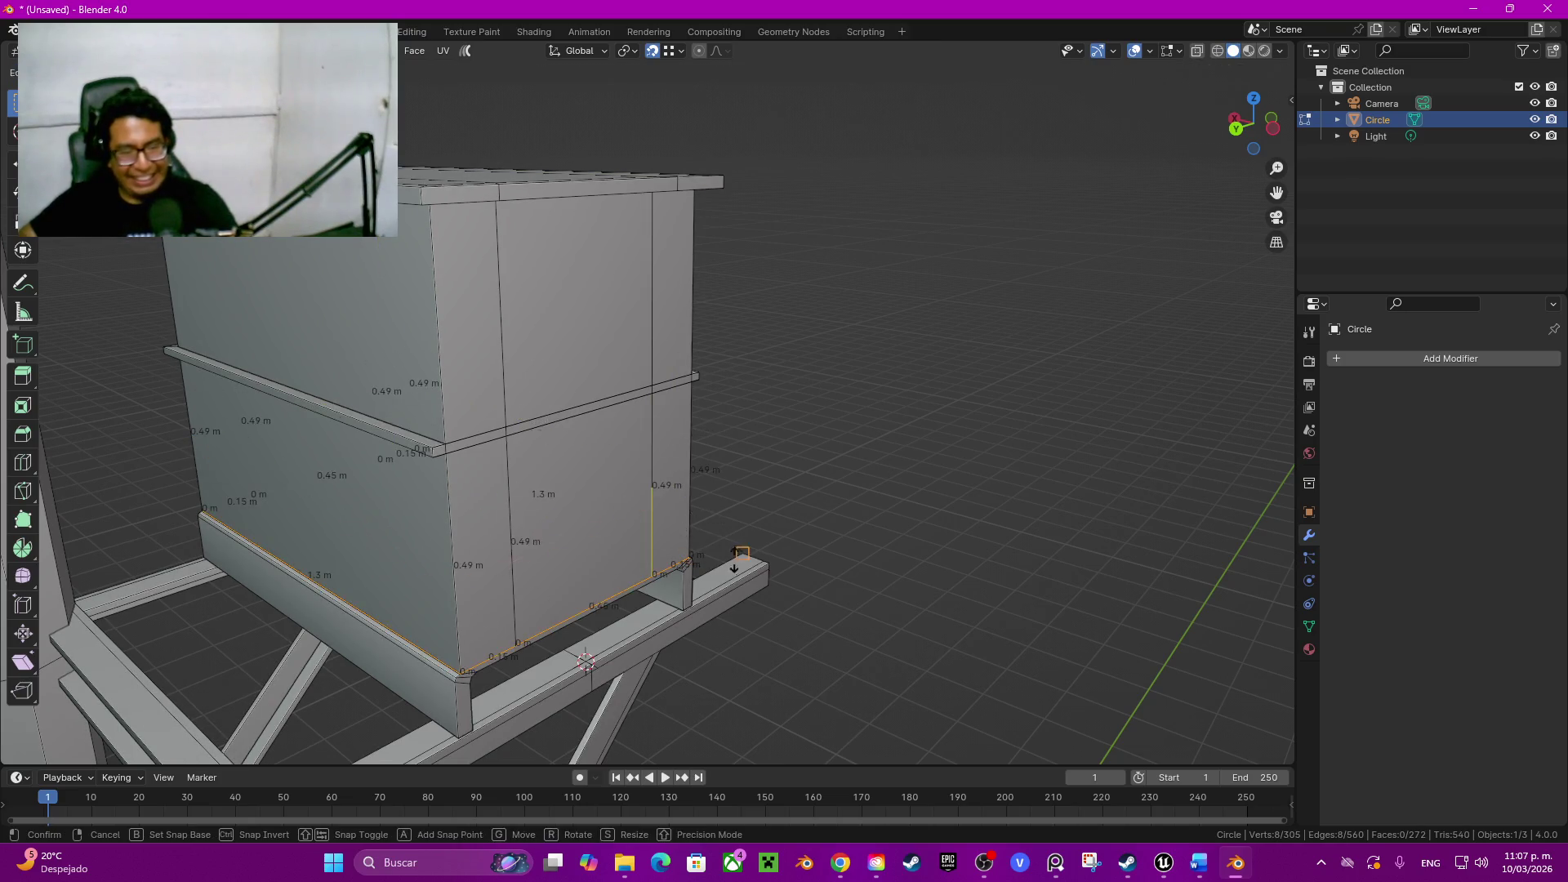
pyautogui.rightClick(858, 528)
pyautogui.press('g')
pyautogui.press('z')
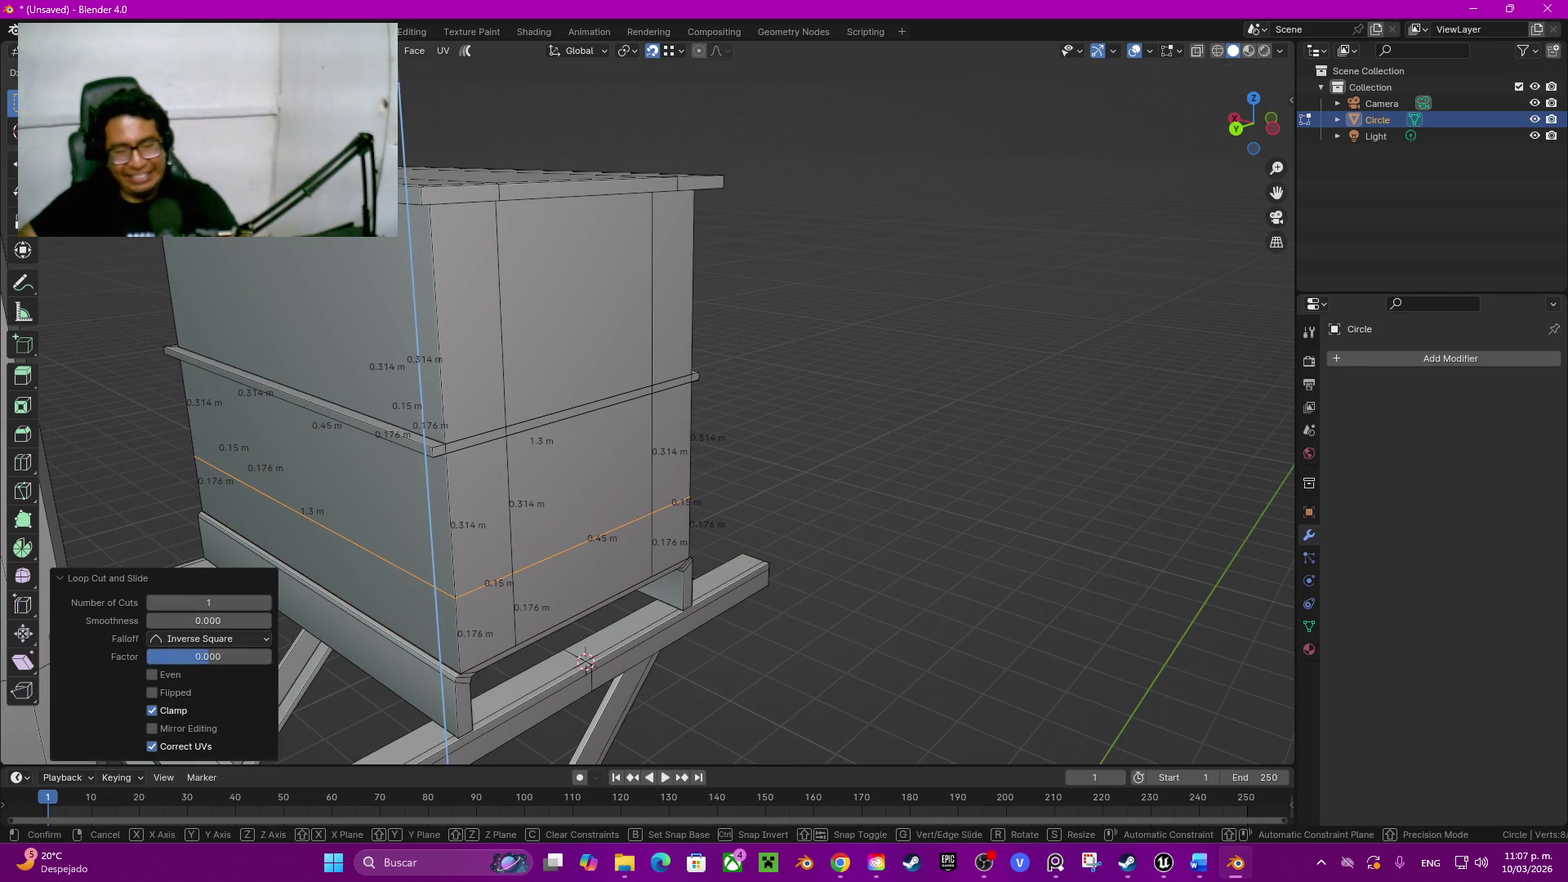
pyautogui.rightClick(586, 663)
# Step: Make trial loop cuts near the bottom and dissolve or undo the unwanted edge loops
pyautogui.hotkey('ctrl', 'r')
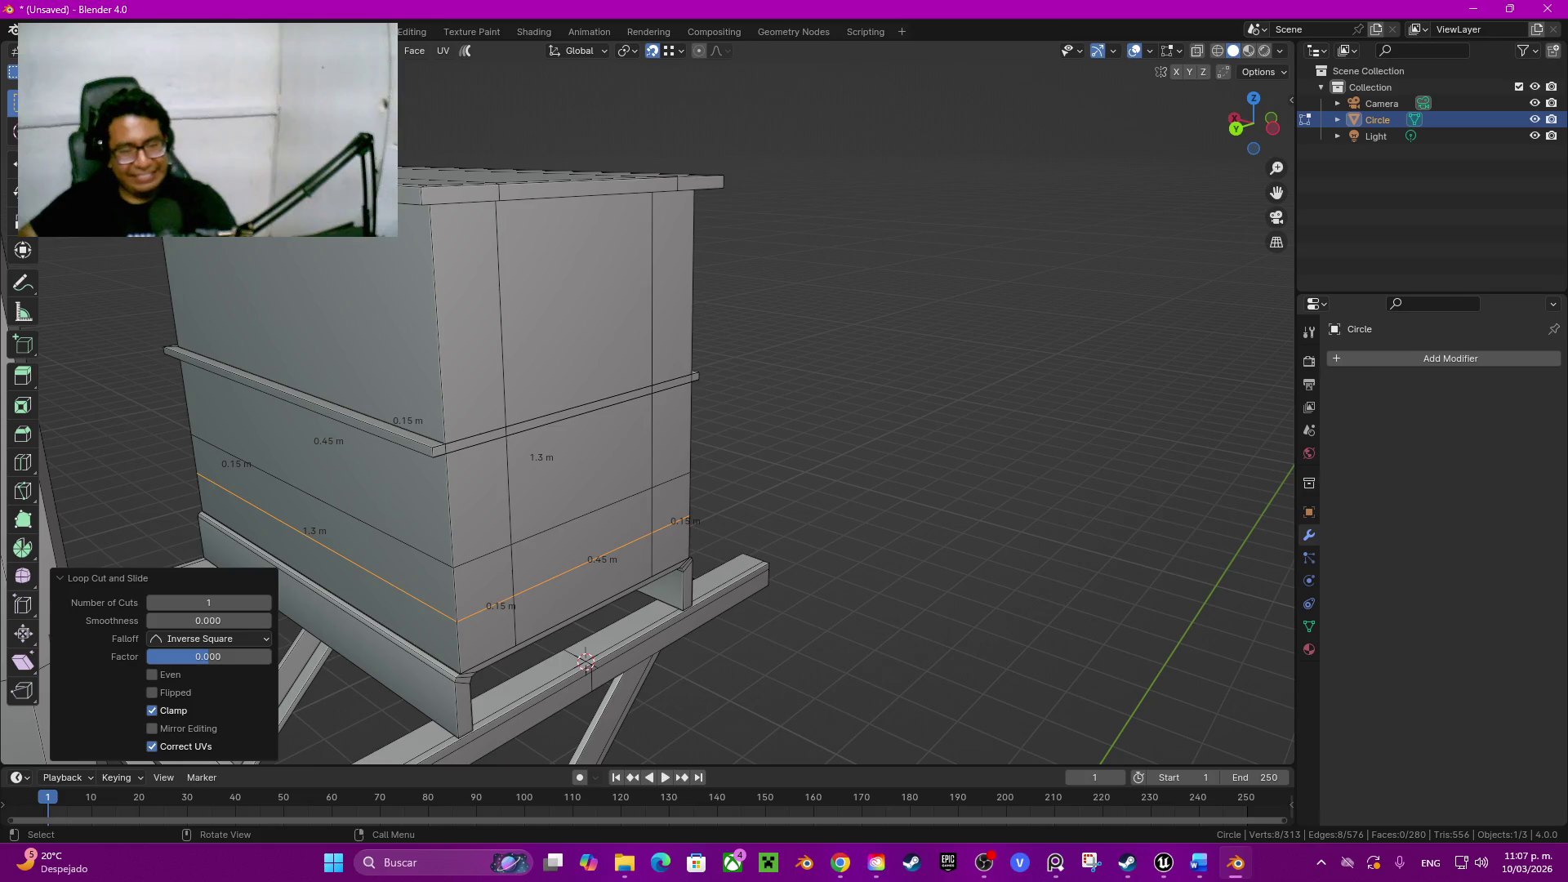
pyautogui.rightClick(586, 662)
pyautogui.keyDown('alt'); pyautogui.click(601, 513); pyautogui.keyUp('alt')
pyautogui.hotkey('ctrl', 'x')
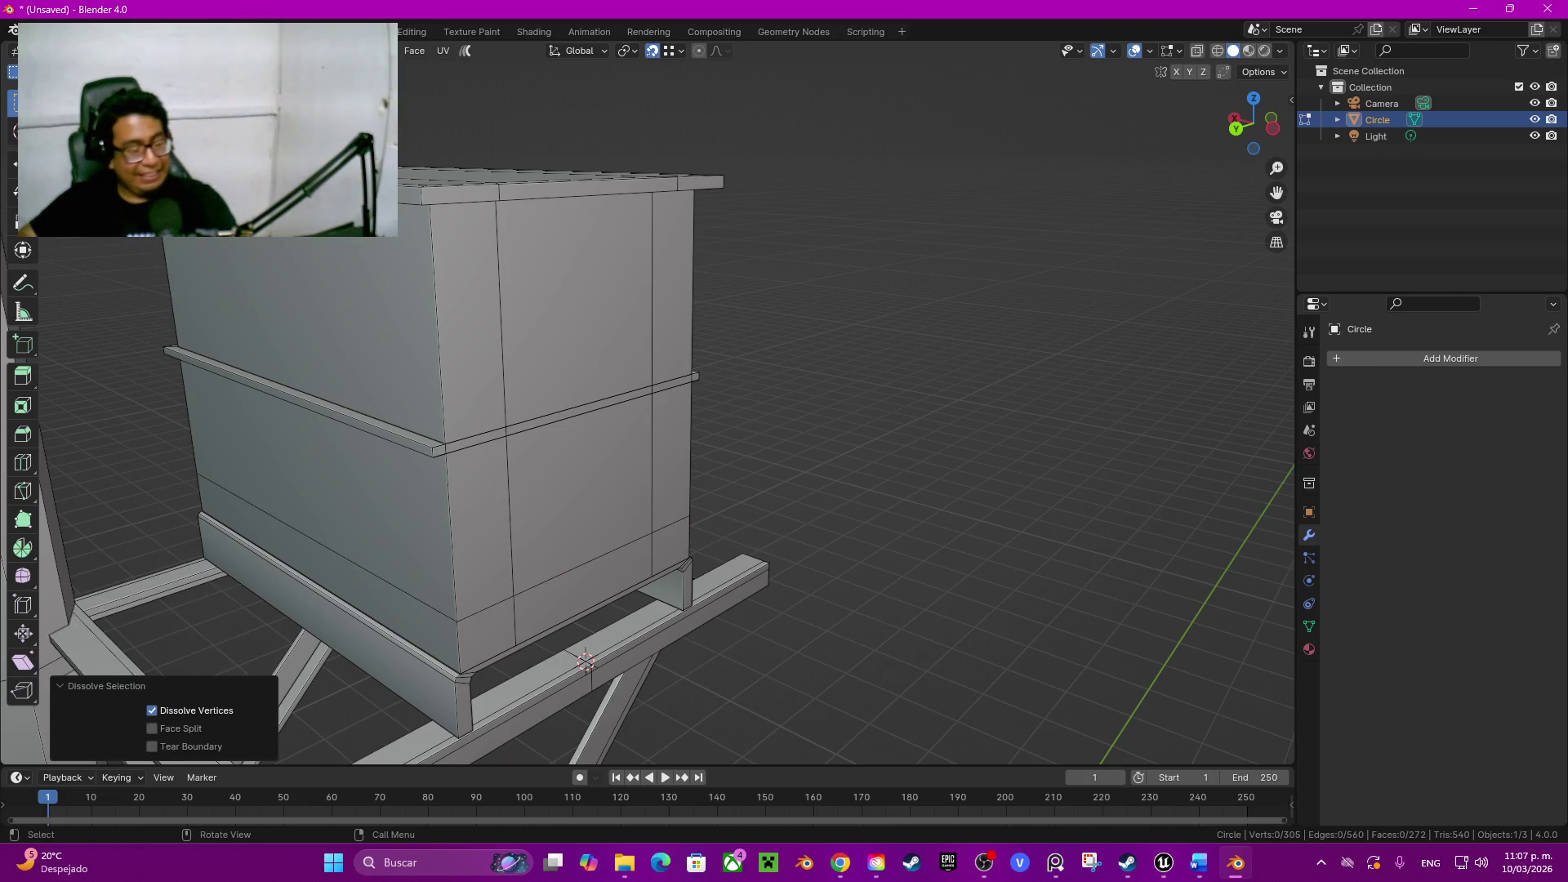
pyautogui.hotkey('ctrl', 'r')
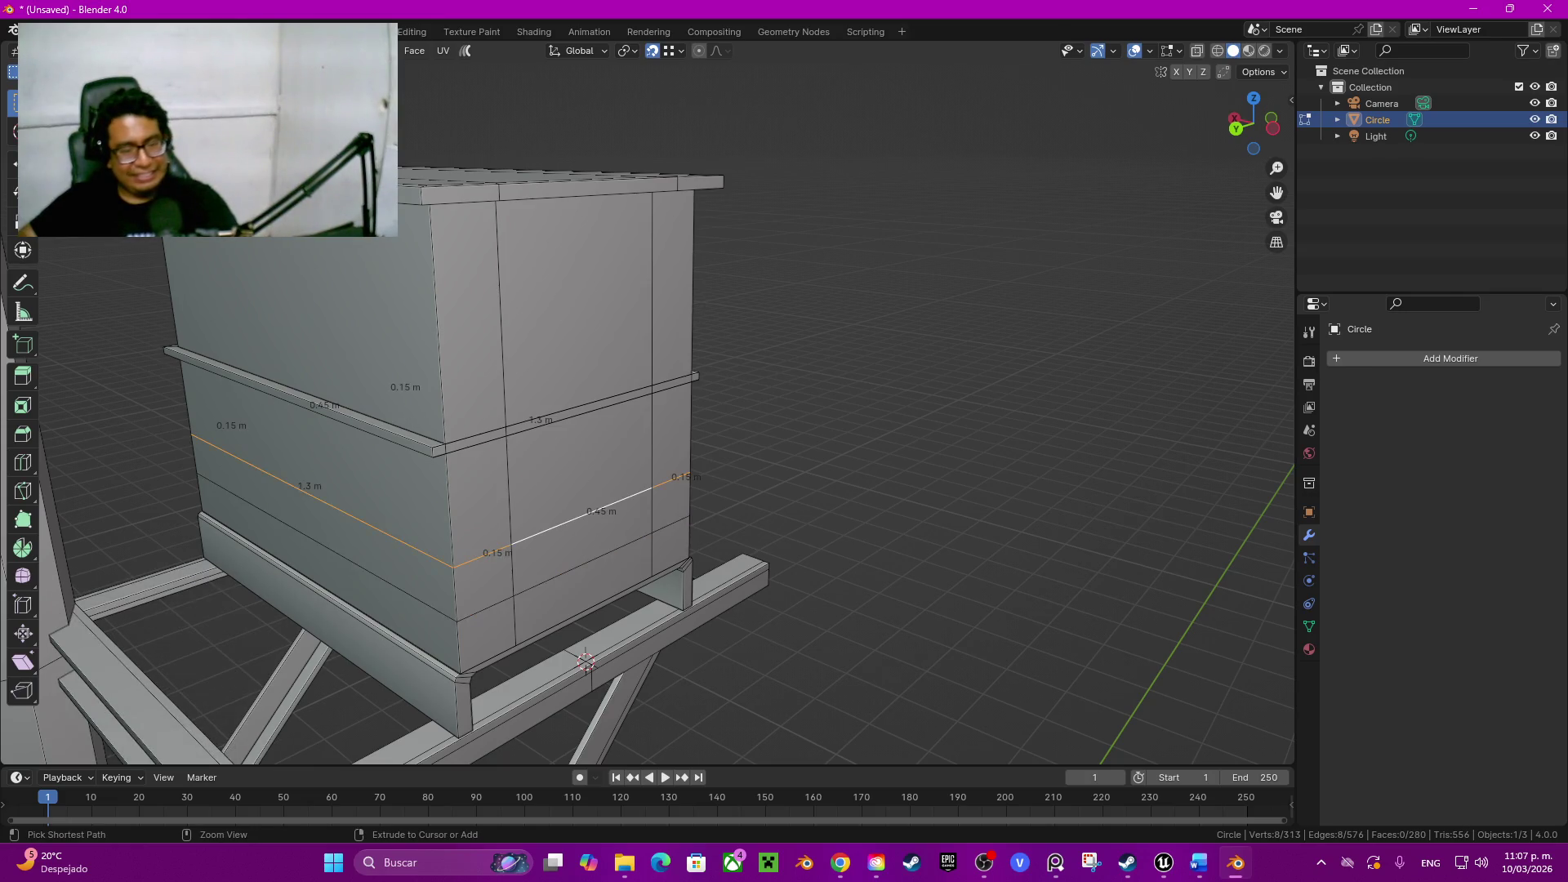
pyautogui.click(586, 661)
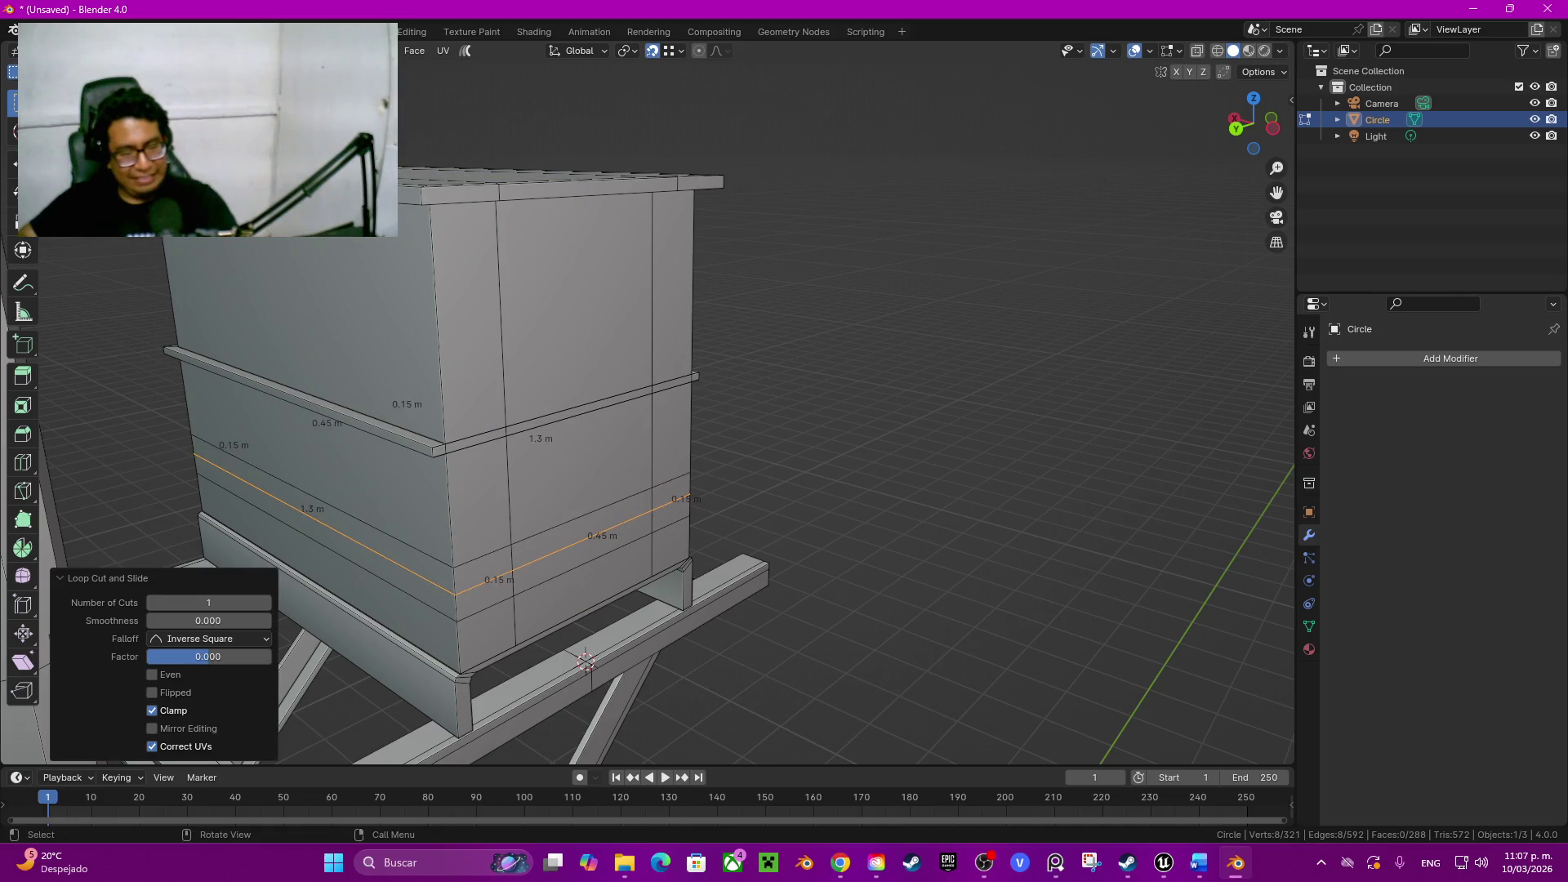
pyautogui.hotkey('ctrl', 'z')
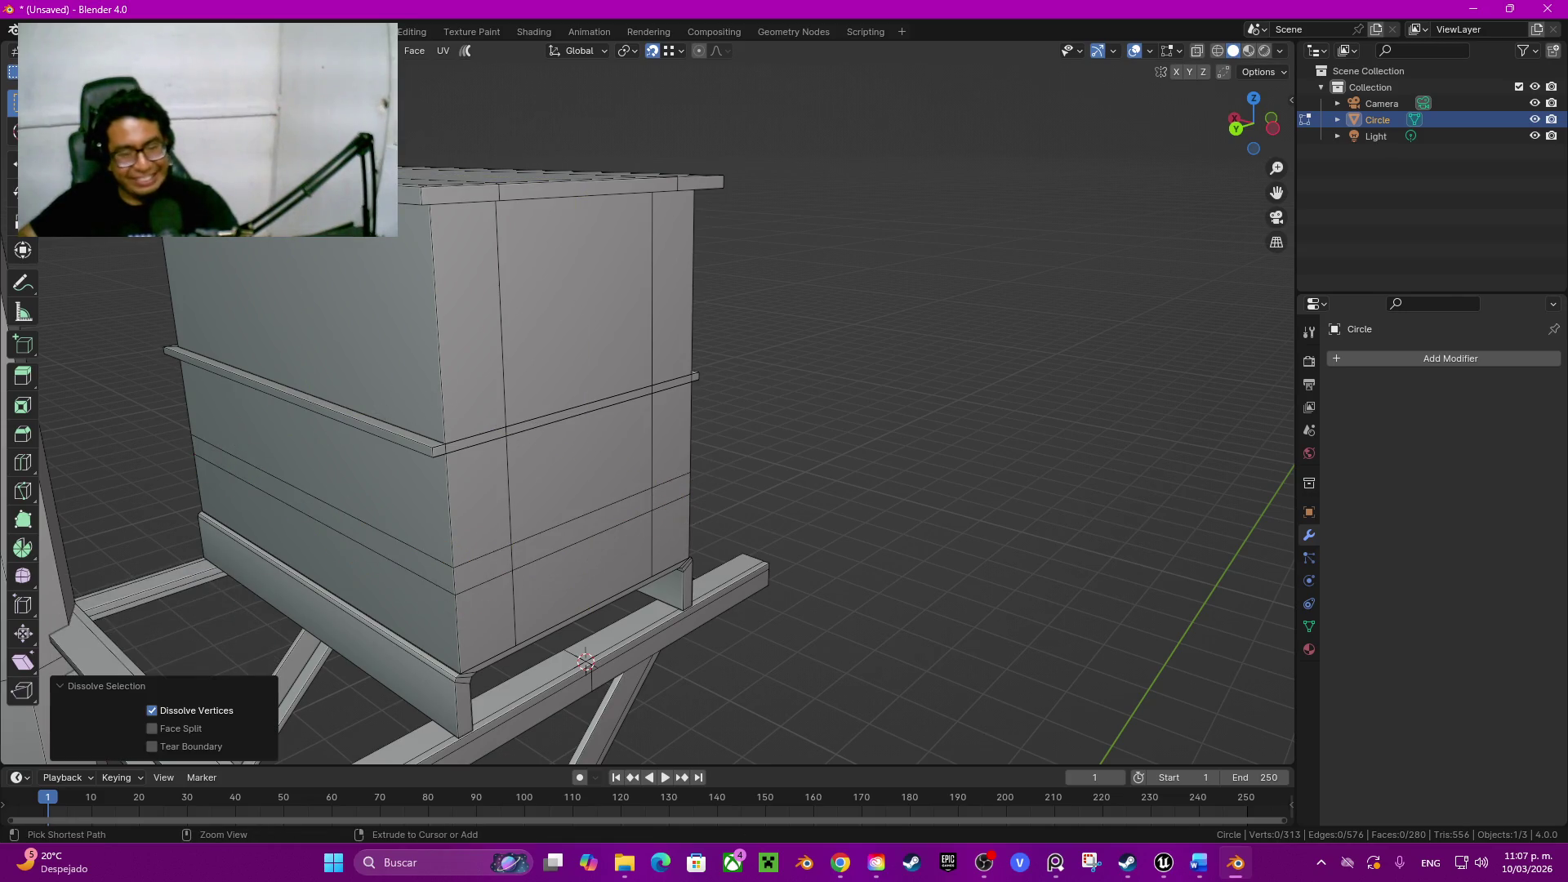
pyautogui.hotkey('ctrl', 'x')
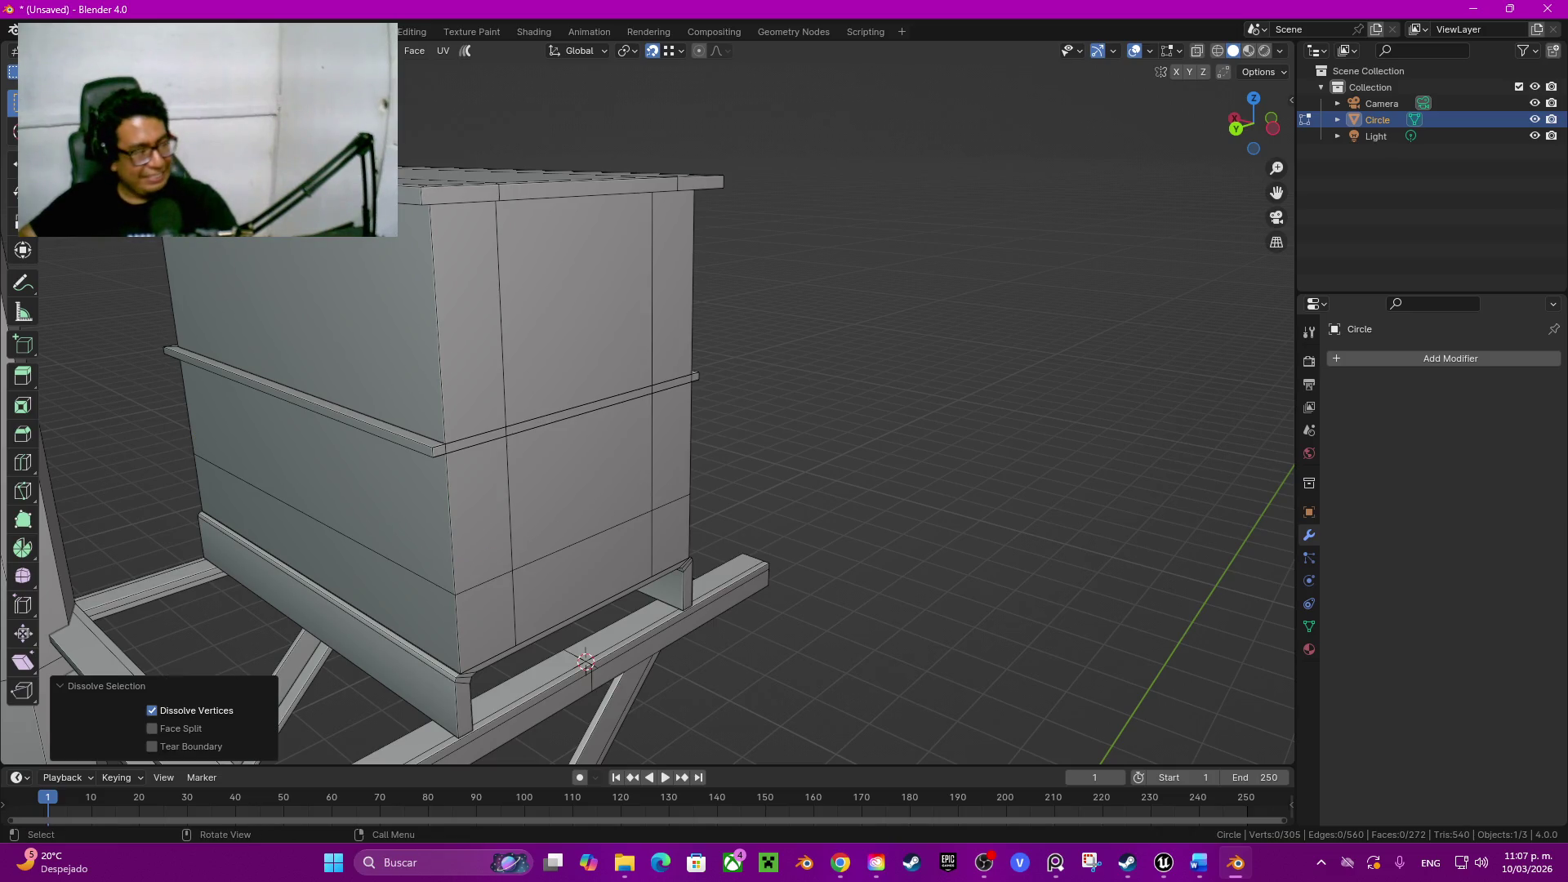
# Step: Add two centred horizontal loops on the lower box, then dissolve both selected loops
pyautogui.press('shift')
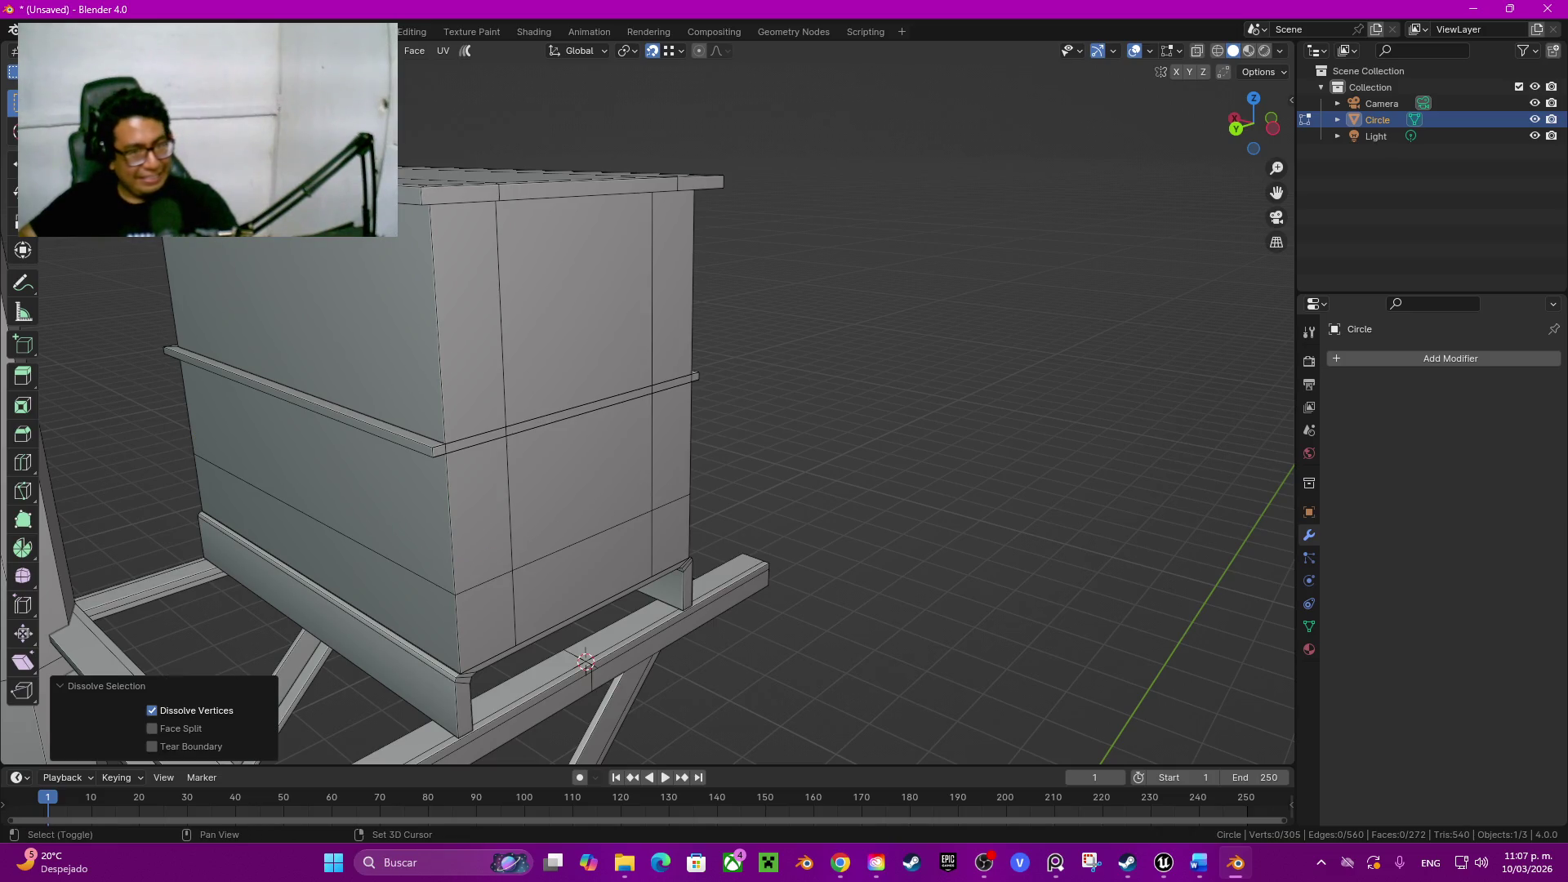
pyautogui.keyDown('shift'); pyautogui.moveTo(735, 367); pyautogui.dragTo(743, 436, button='middle'); pyautogui.keyUp('shift')
pyautogui.hotkey('ctrl', 'r')
pyautogui.click(588, 321)
pyautogui.rightClick(589, 322)
pyautogui.hotkey('ctrl', 'r')
pyautogui.click(589, 321)
pyautogui.rightClick(589, 322)
pyautogui.keyDown('shift'); pyautogui.click(601, 326); pyautogui.keyUp('shift')
pyautogui.keyDown('alt'); pyautogui.keyDown('shift'); pyautogui.click(600, 375); pyautogui.keyUp('shift'); pyautogui.keyUp('alt')
pyautogui.hotkey('ctrl', 'x')
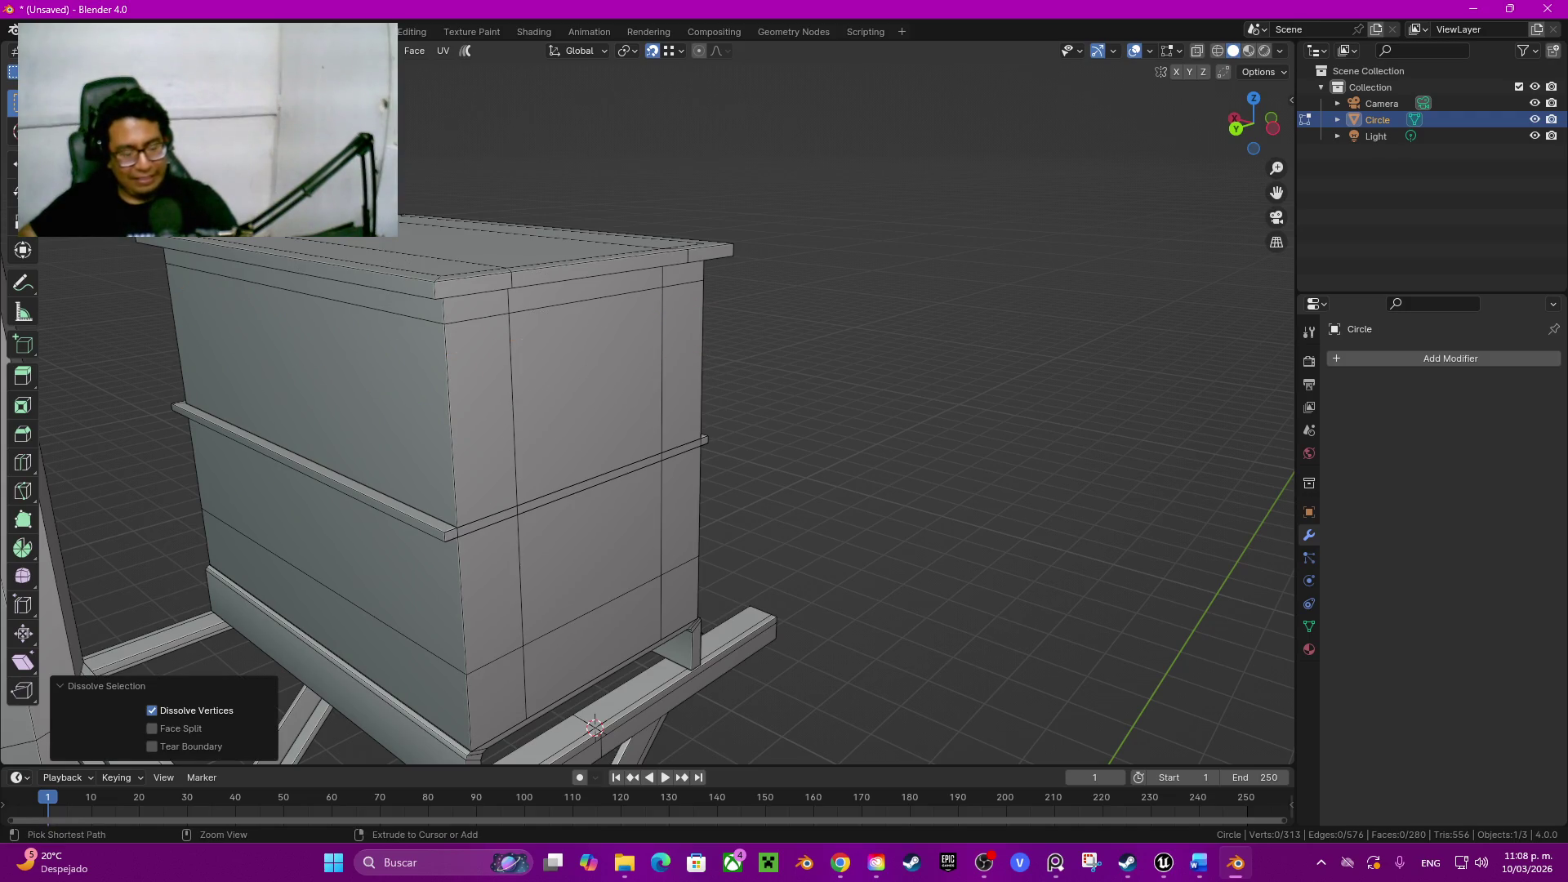
pyautogui.hotkey('ctrl', 's')
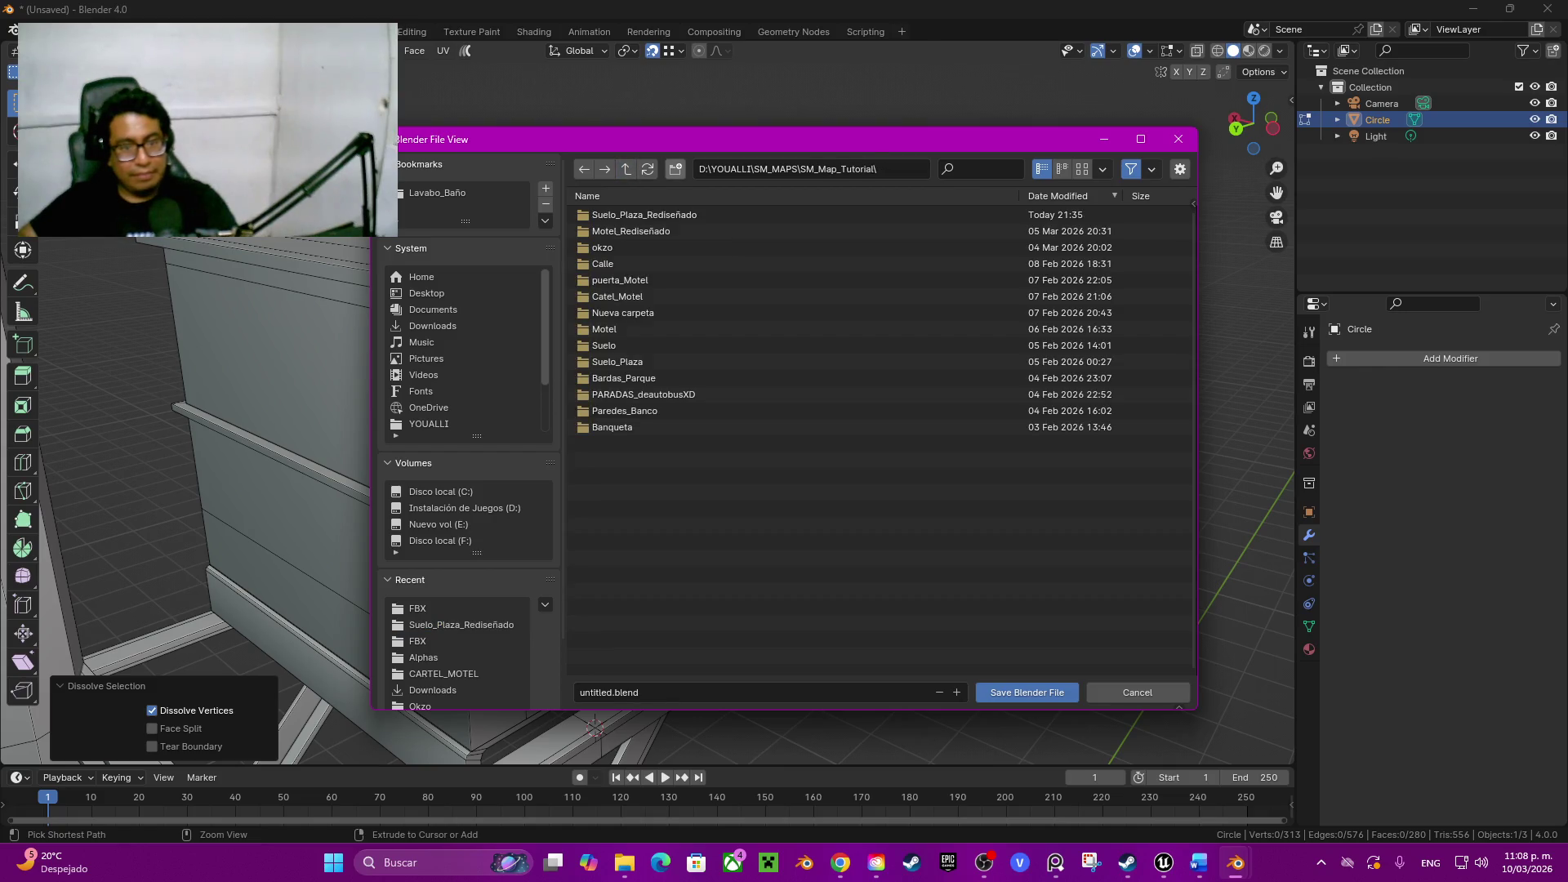
# Step: Create the Postes_Luz folder and save the scene inside it as Poste_Luz.blend
pyautogui.click(674, 170)
pyautogui.write('Postes_')
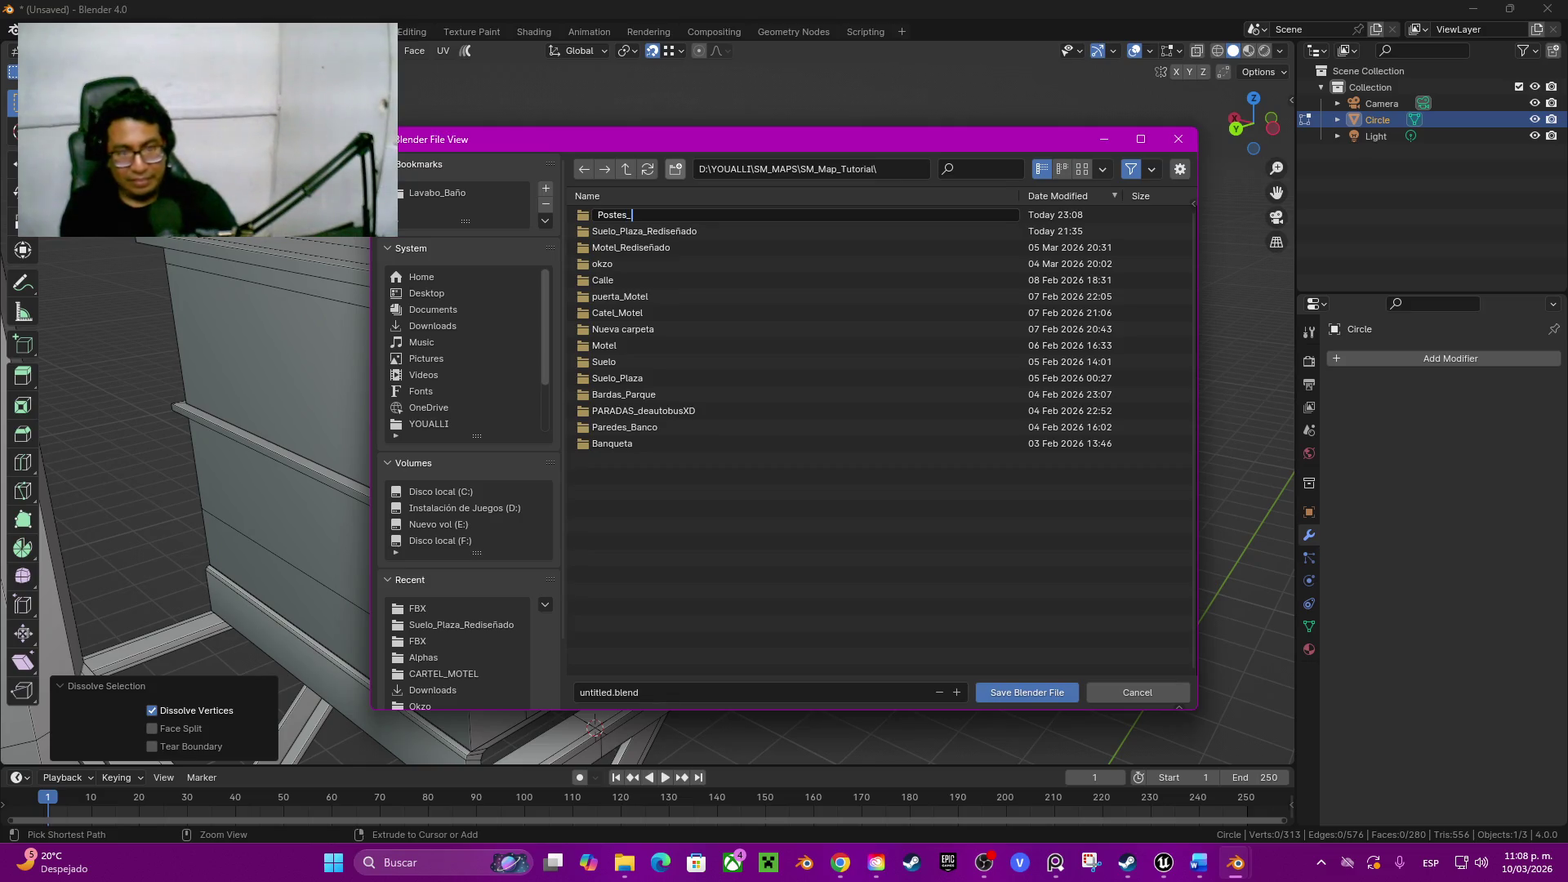
pyautogui.write('Luz')
pyautogui.press('Return')
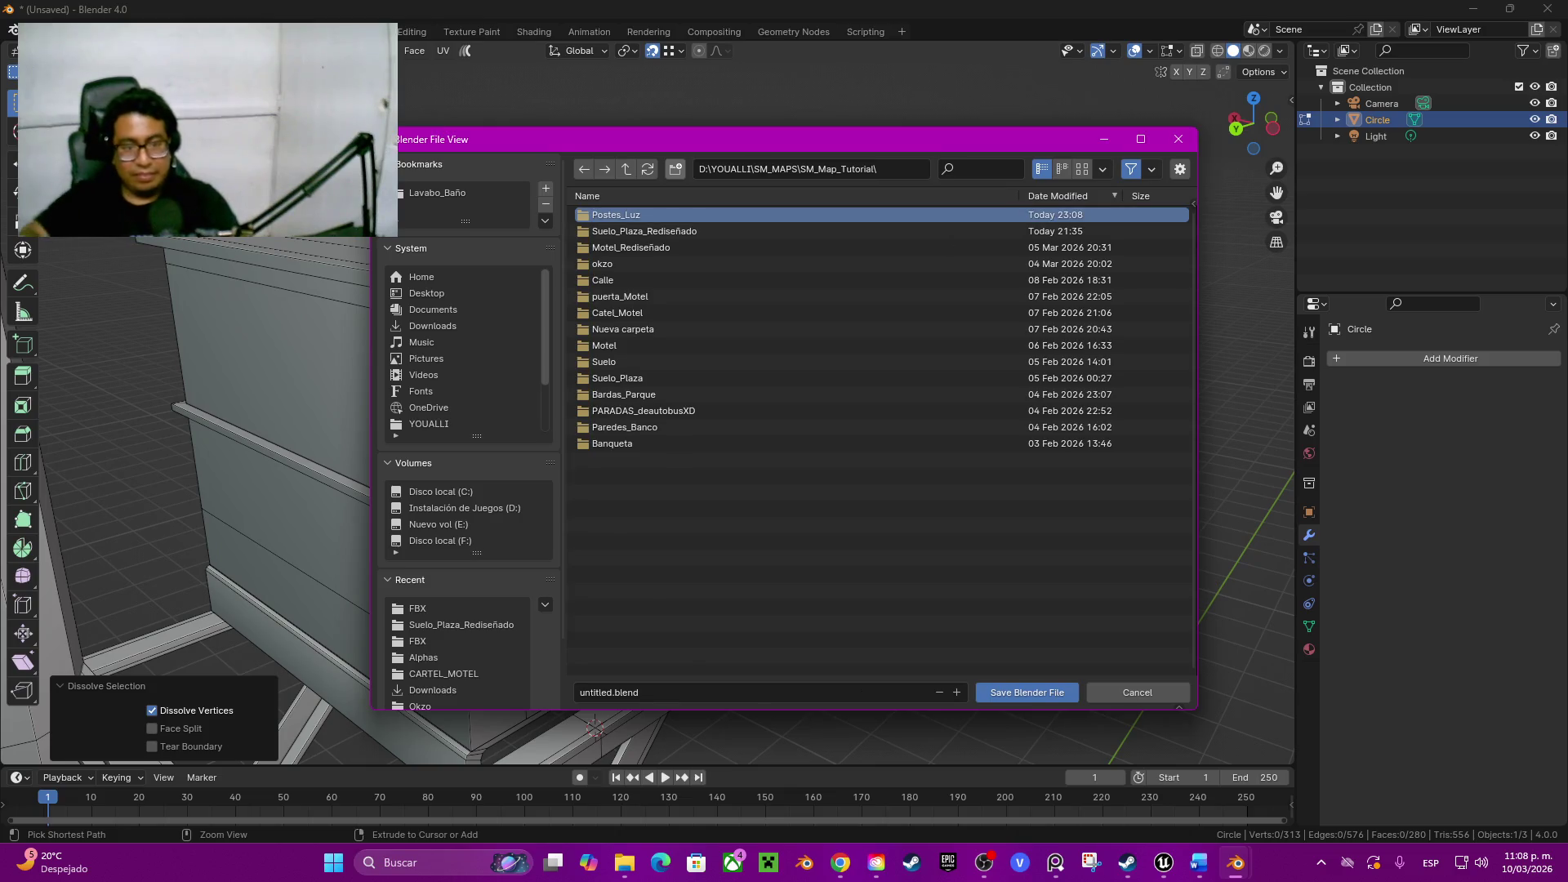
pyautogui.press('Return')
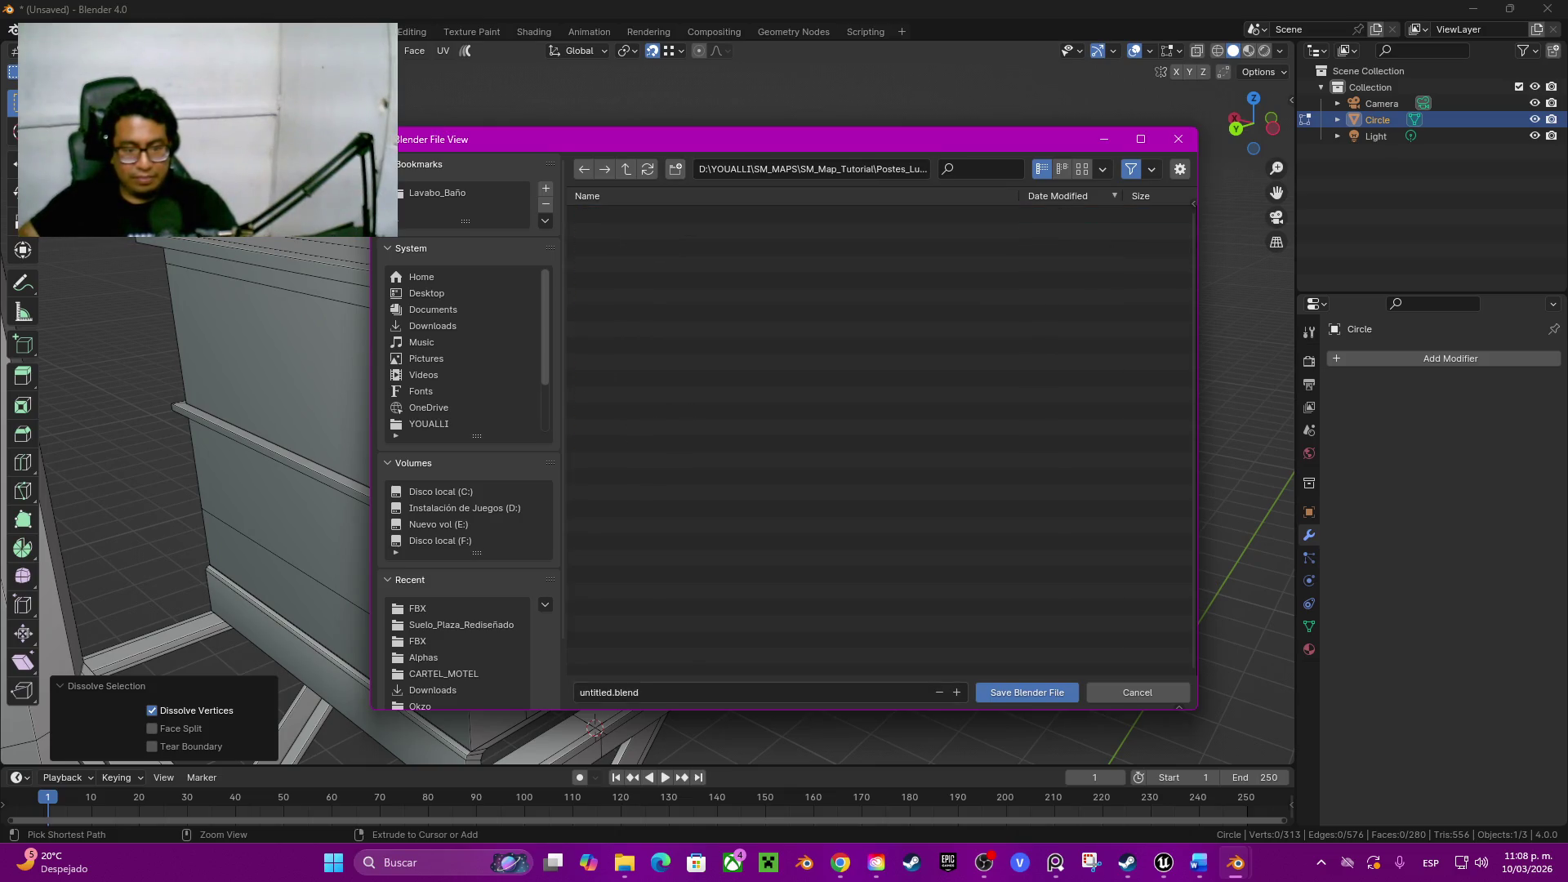
pyautogui.write('Poste_Luz')
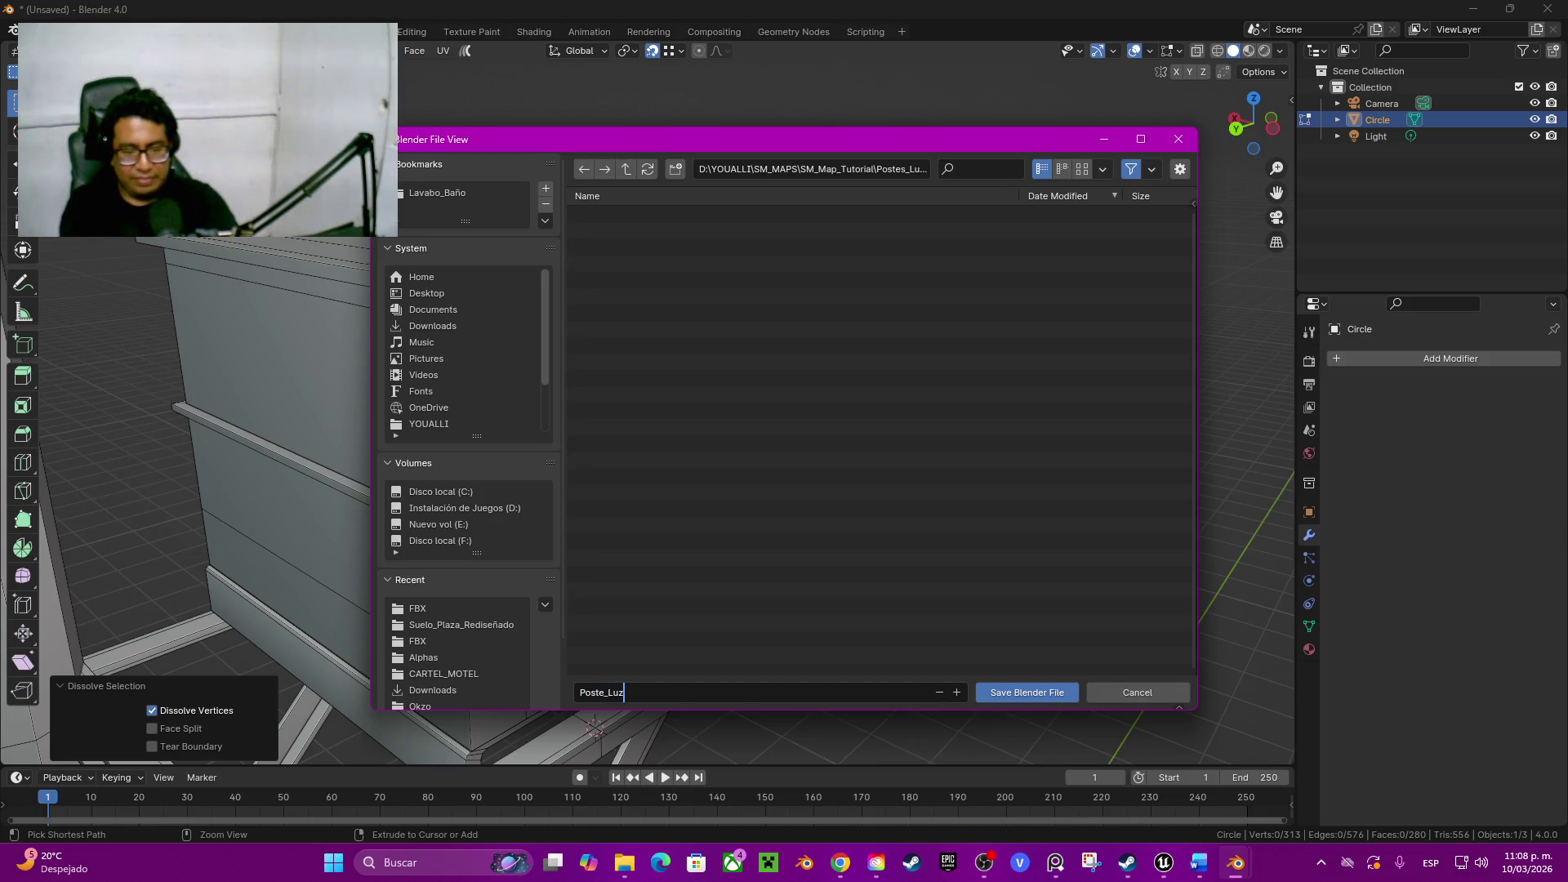
pyautogui.press('Return')
pyautogui.press('Return')
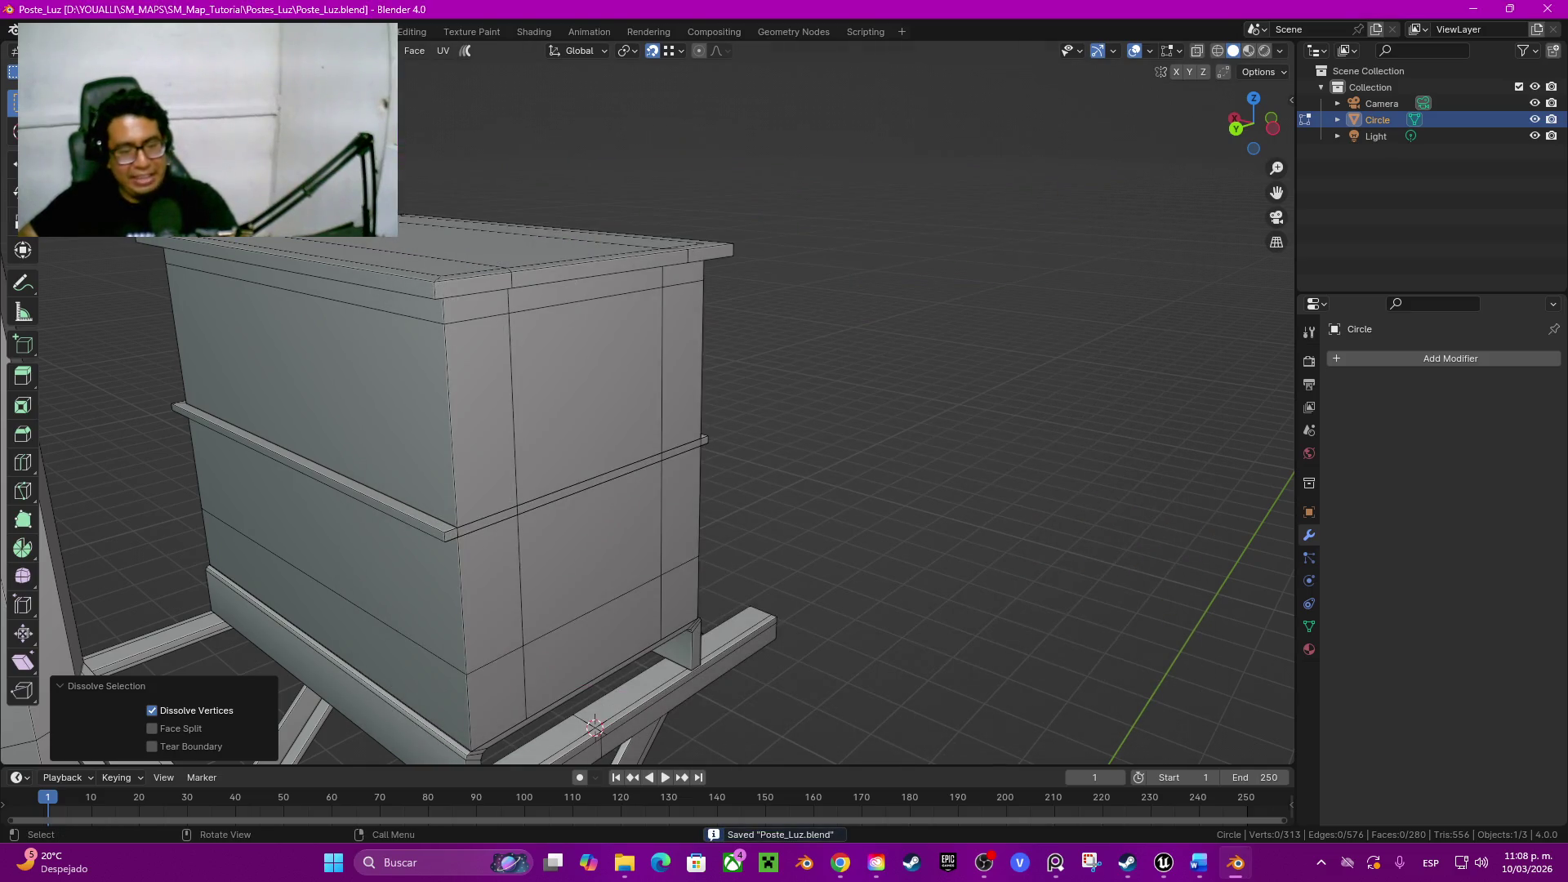
# Step: Duplicate the box's upper face, lower face and thin strip and move the copy away along X
pyautogui.click(586, 392)
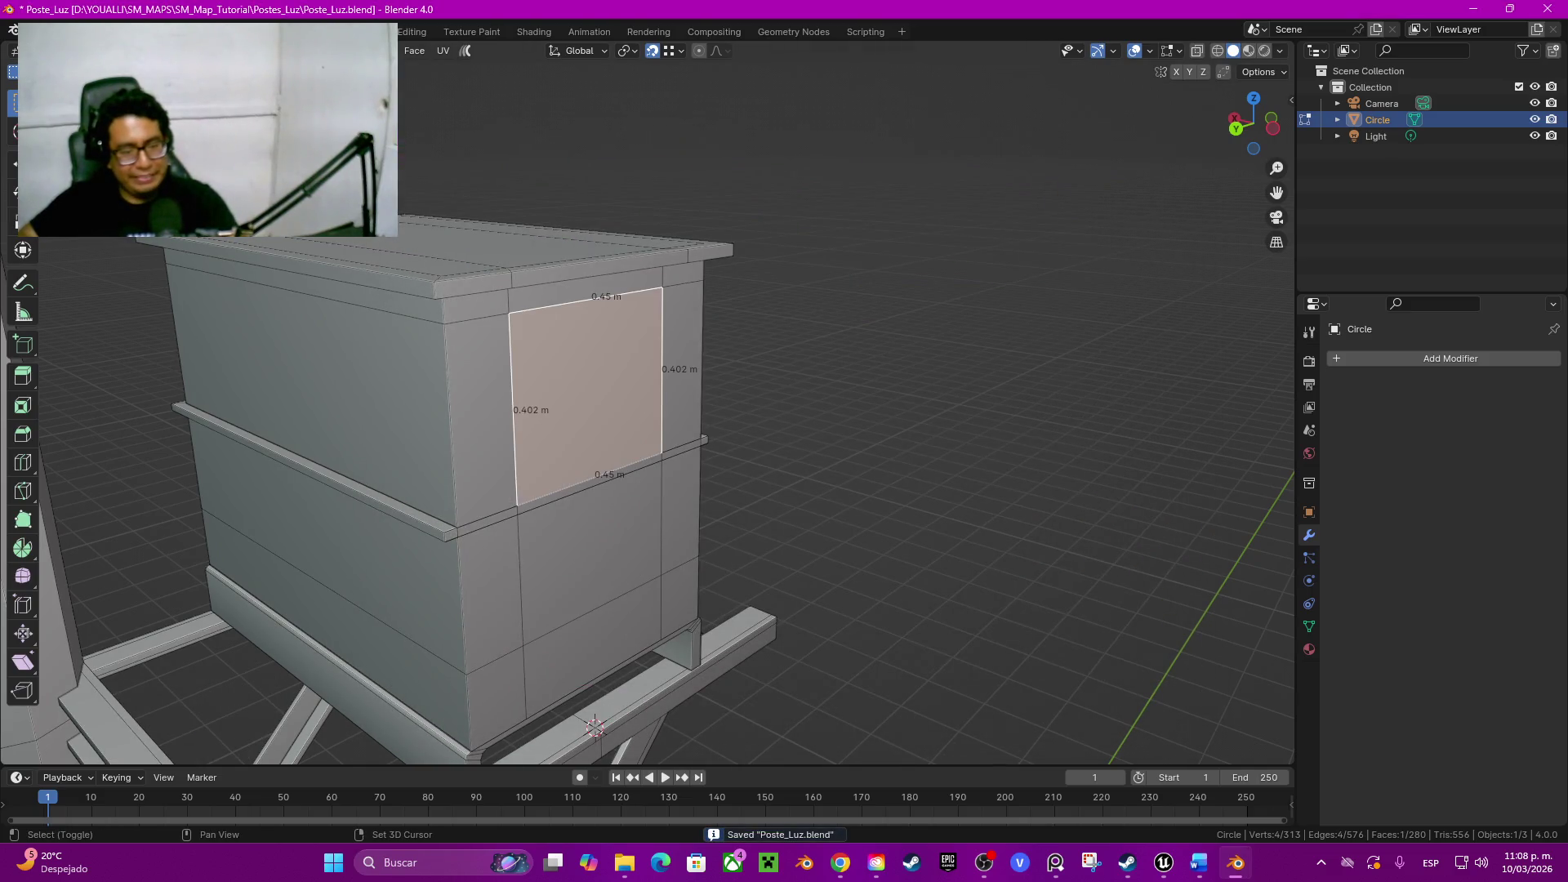
pyautogui.keyDown('shift'); pyautogui.click(589, 564); pyautogui.keyUp('shift')
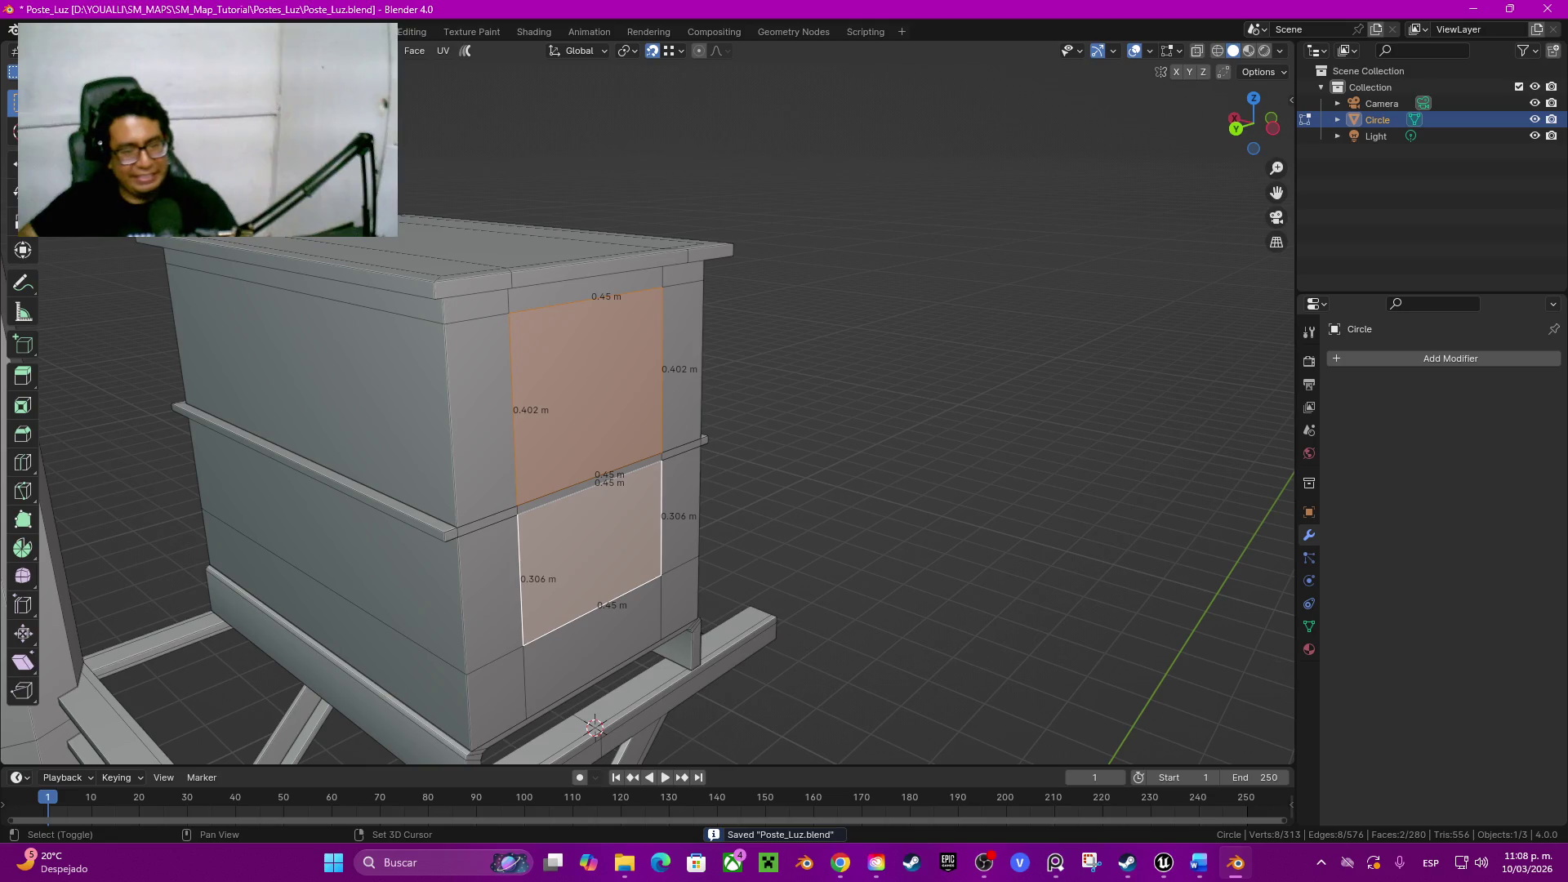
pyautogui.moveTo(735, 491); pyautogui.dragTo(686, 491, button='middle')
pyautogui.keyDown('shift'); pyautogui.click(552, 471); pyautogui.keyUp('shift')
pyautogui.moveTo(784, 491); pyautogui.dragTo(736, 491, button='middle')
pyautogui.hotkey('shift', 'd')
pyautogui.press('Escape')
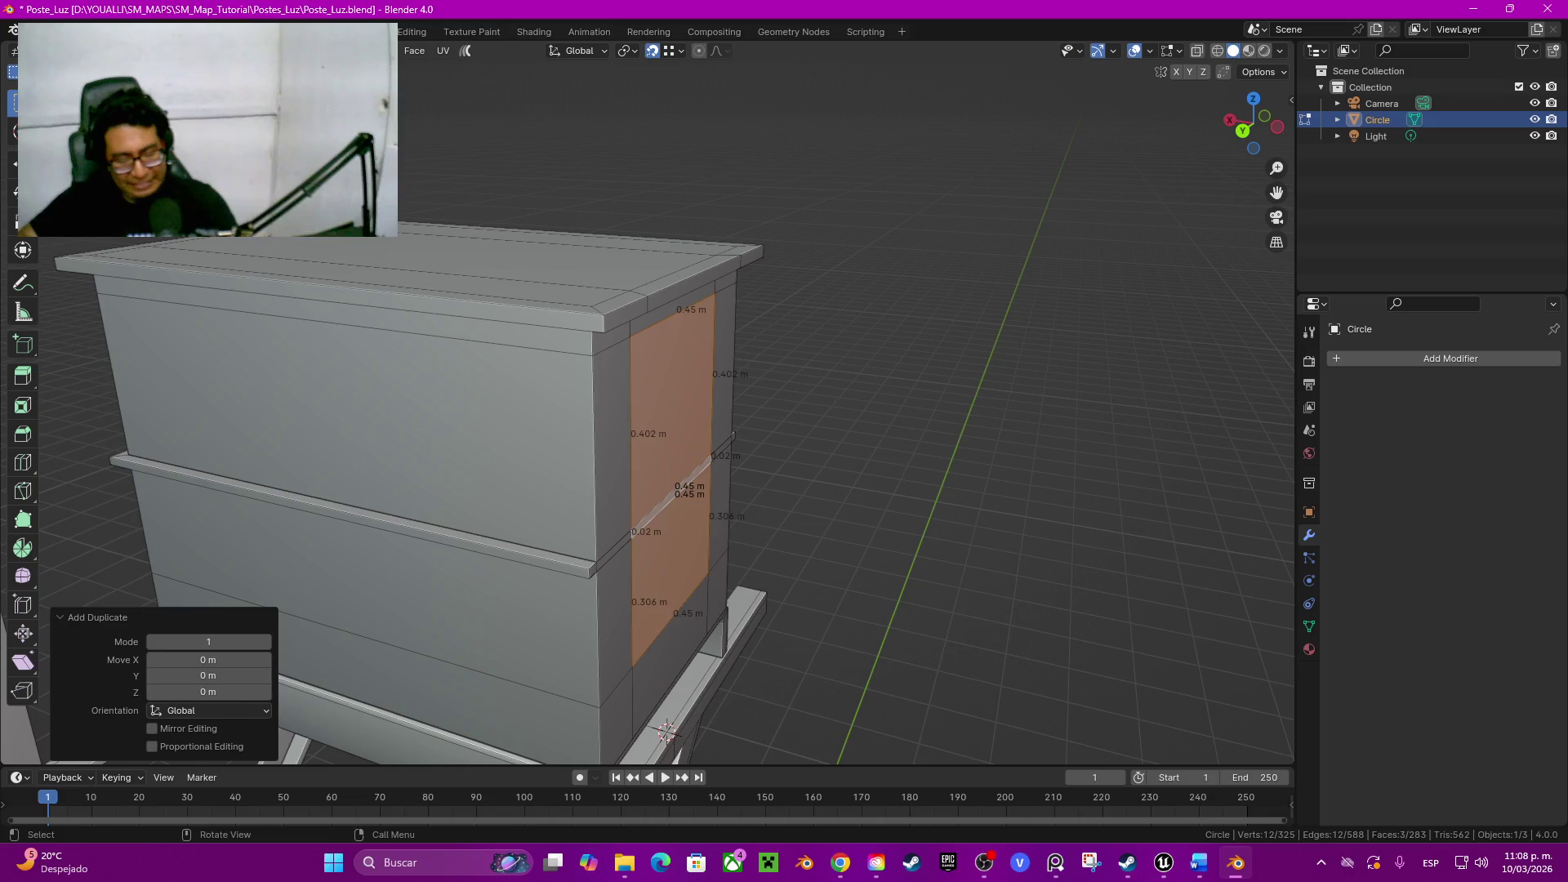
pyautogui.press('g')
pyautogui.press('x')
pyautogui.press('Return')
# Step: Dissolve the lower edge of the thin strip on the copied panel
pyautogui.click(785, 509)
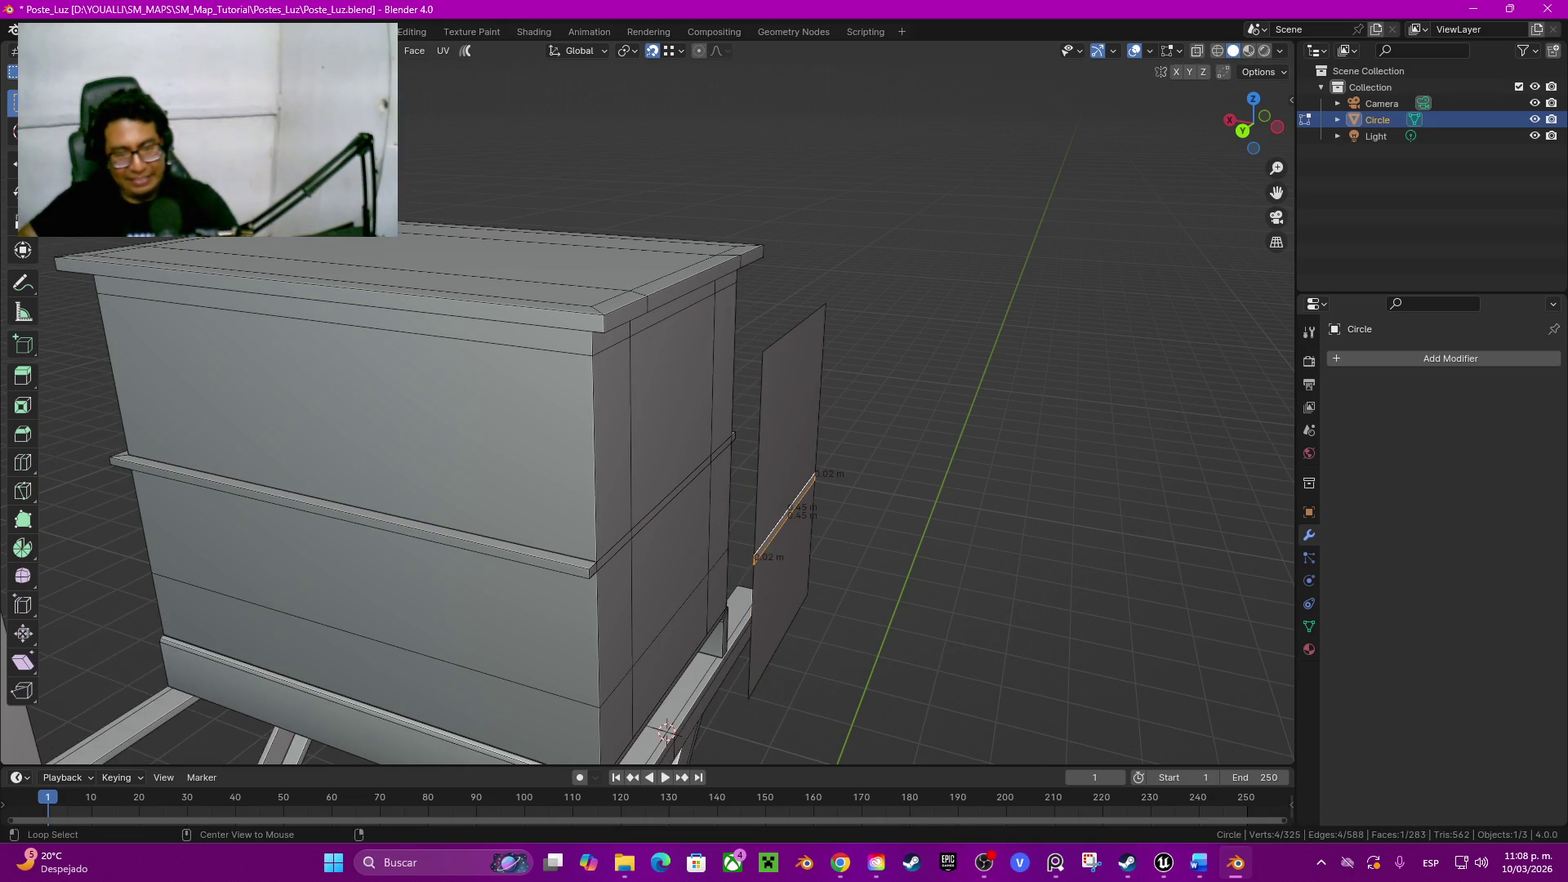
pyautogui.moveTo(784, 509); pyautogui.dragTo(686, 509, button='middle')
pyautogui.keyDown('alt'); pyautogui.click(654, 501); pyautogui.keyUp('alt')
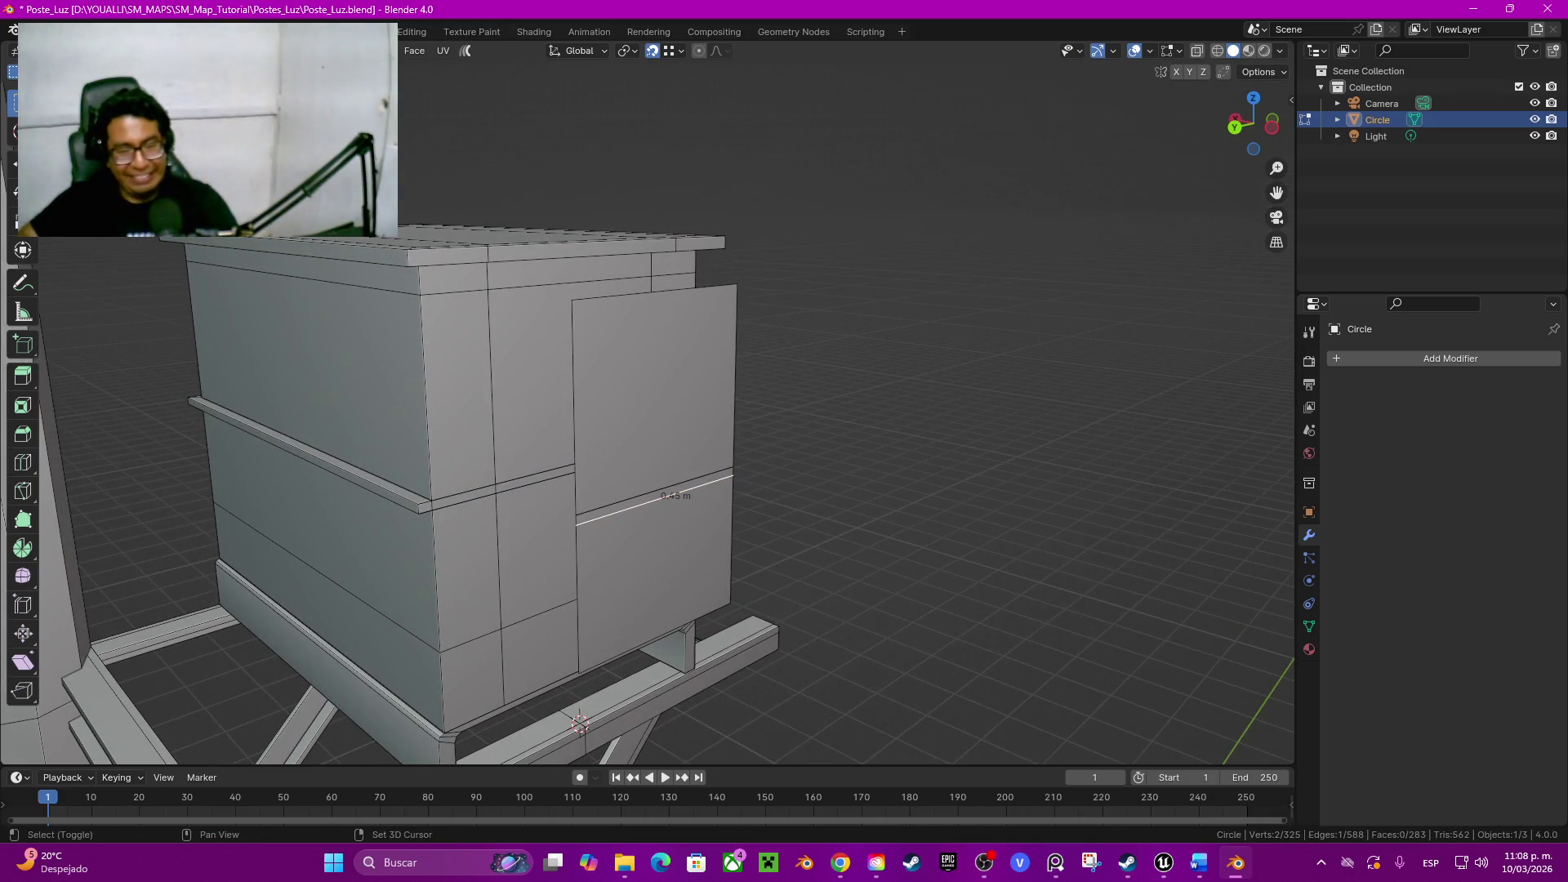
pyautogui.hotkey('ctrl', 'x')
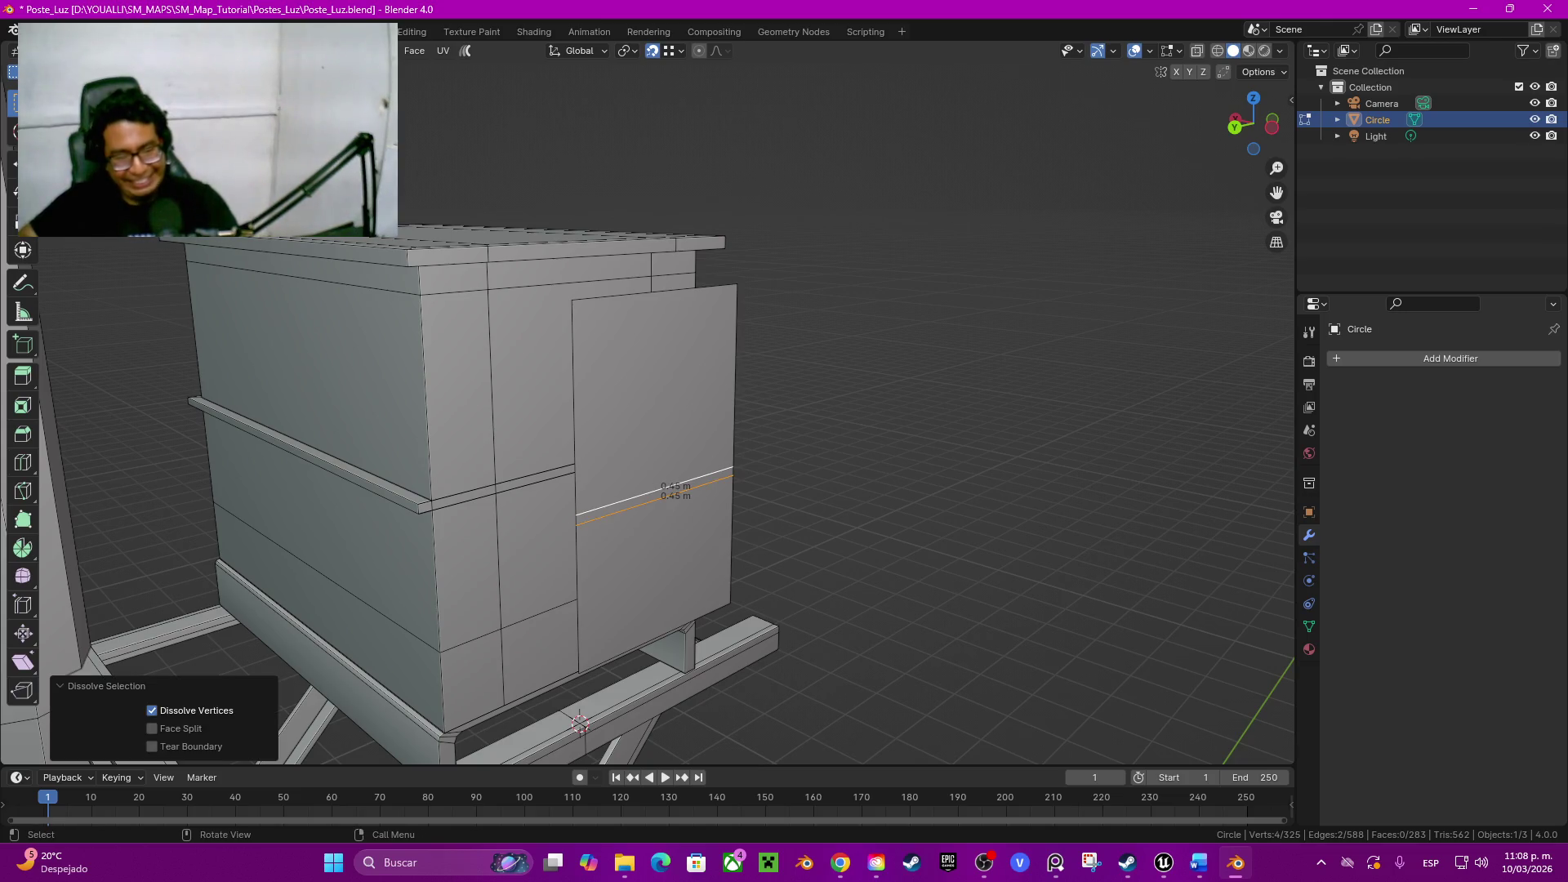
# Step: Select the linked door panel, merge its vertices By Distance, and dissolve its middle edge
pyautogui.click(656, 494)
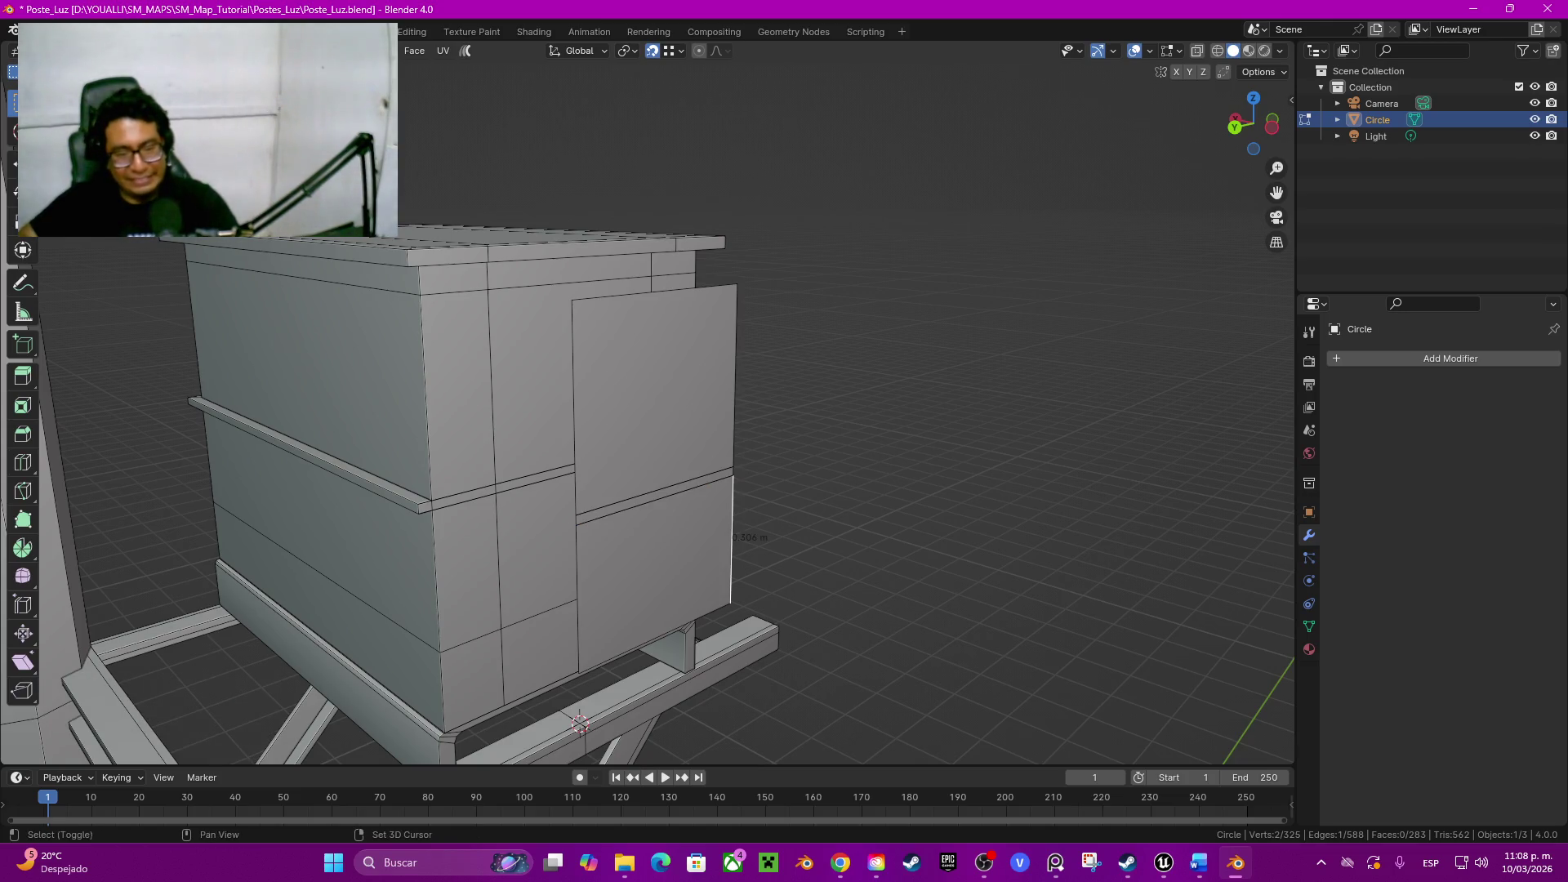
pyautogui.moveTo(656, 493); pyautogui.dragTo(687, 467, button='middle')
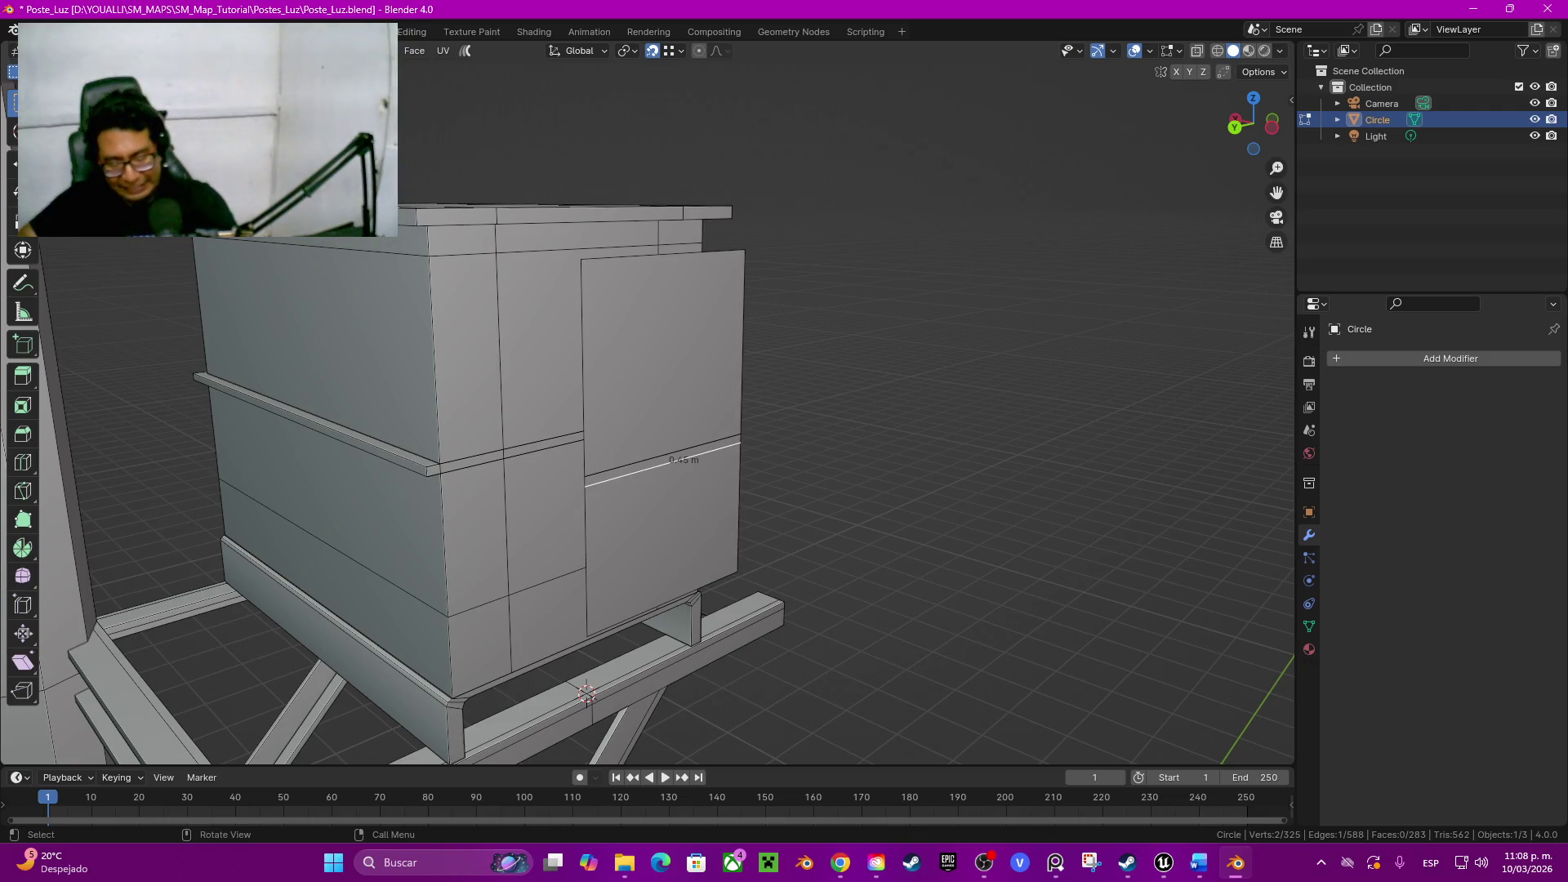
pyautogui.hotkey('ctrl', 'l')
pyautogui.press('k')
pyautogui.press('Escape')
pyautogui.hotkey('ctrl', 'l')
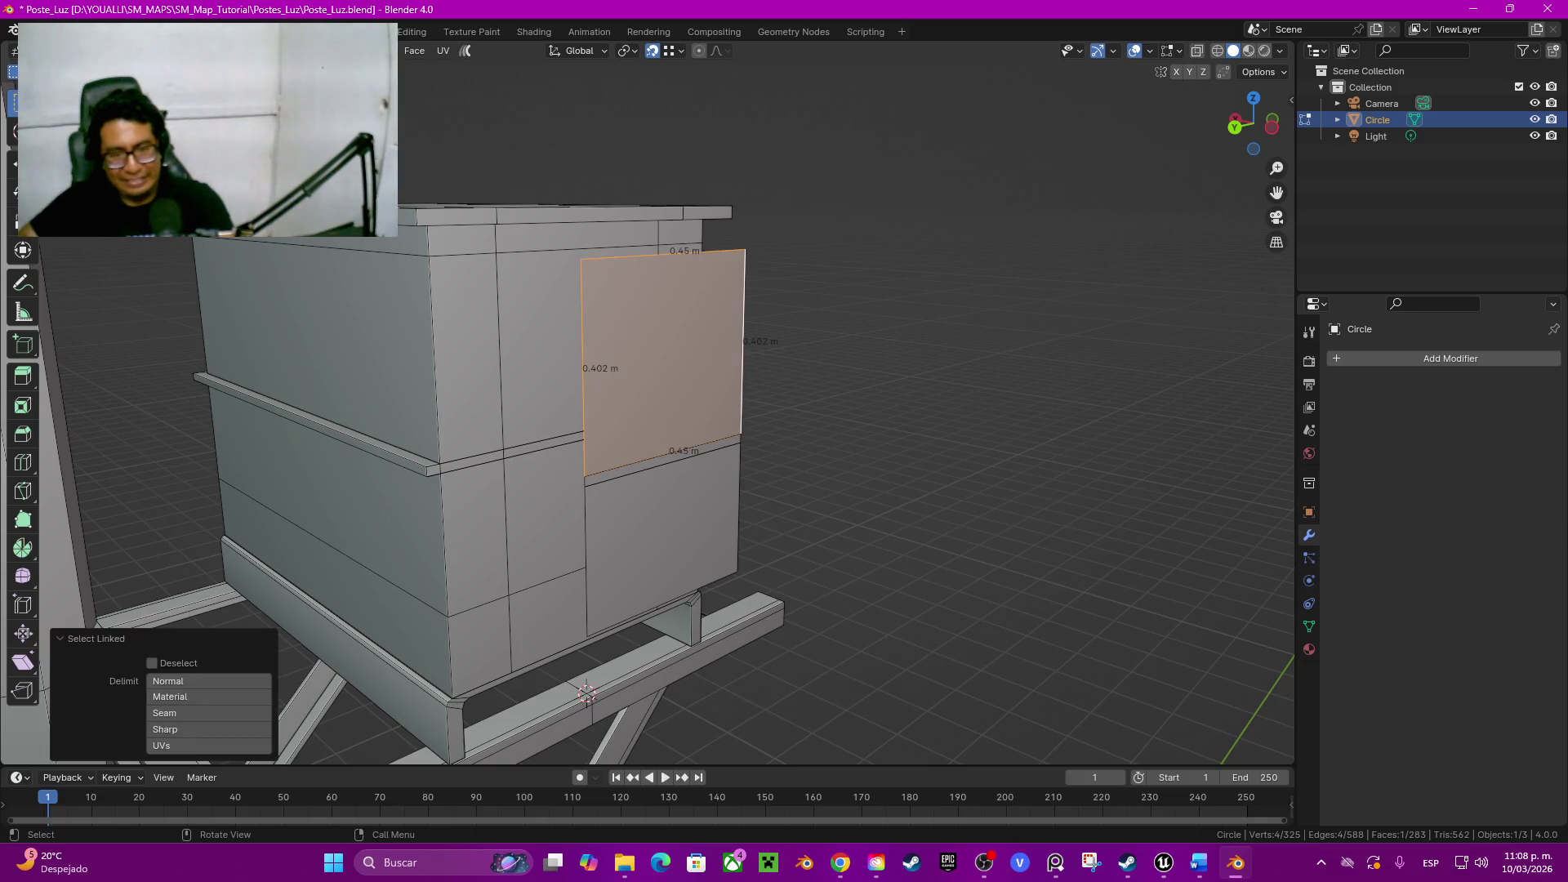
pyautogui.press('m')
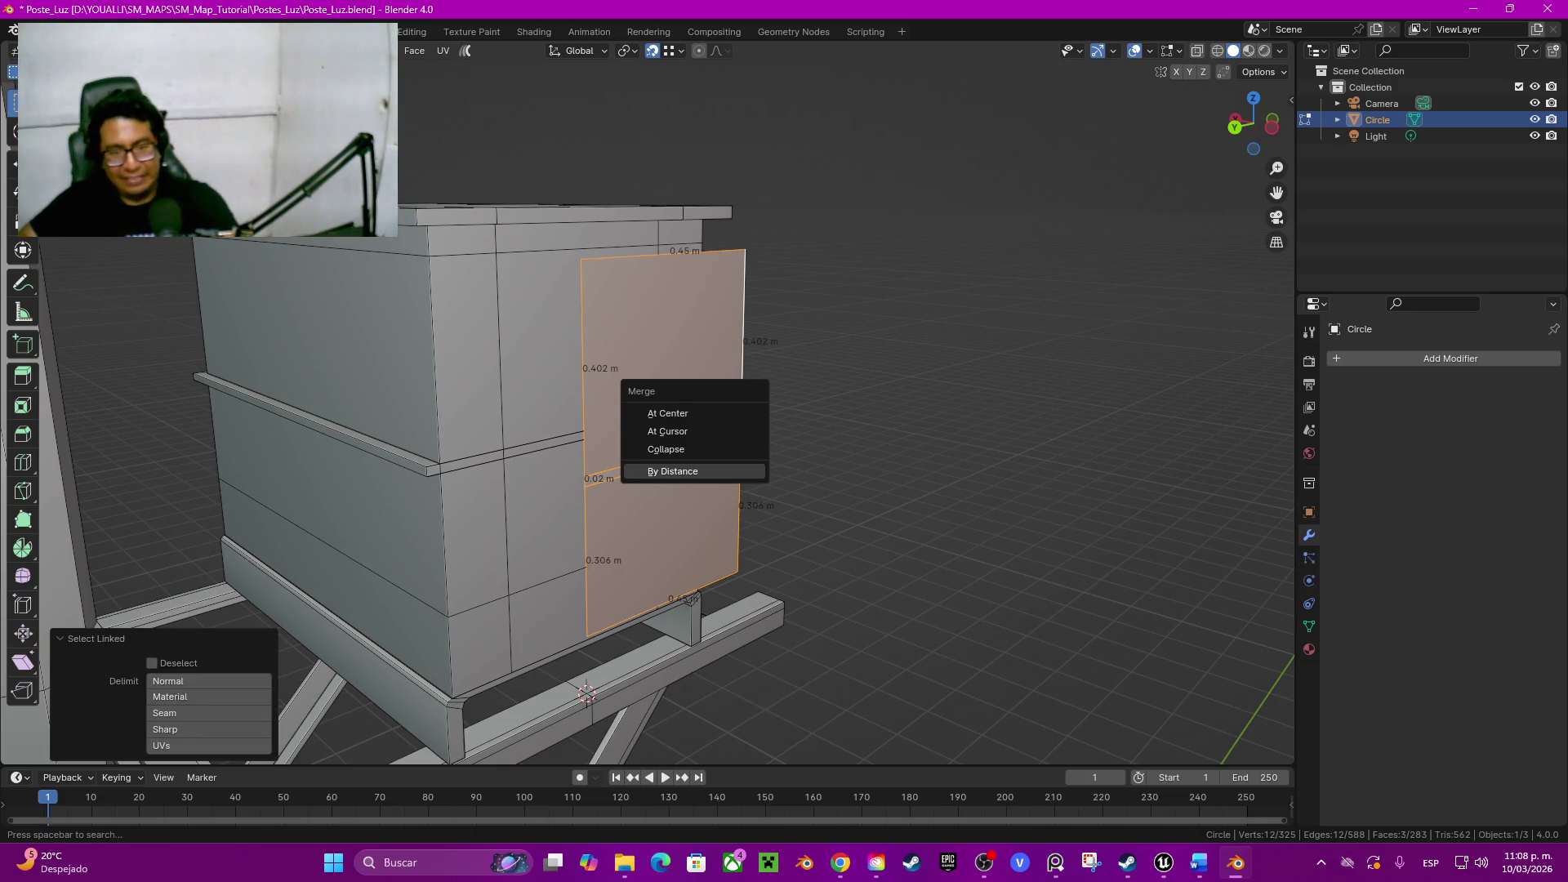
pyautogui.click(665, 469)
pyautogui.click(682, 454)
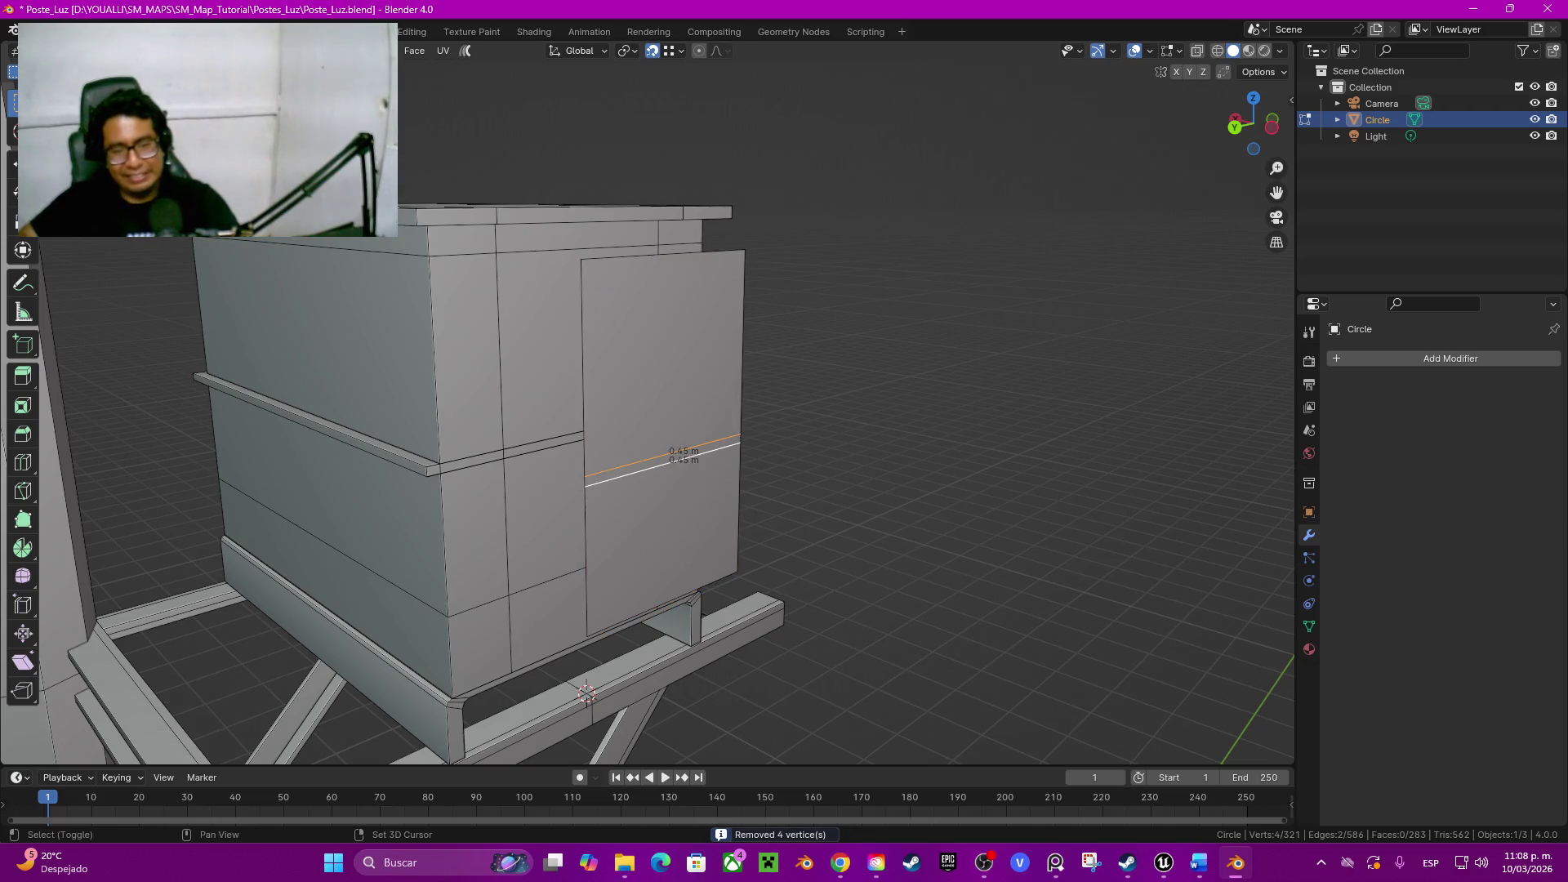
pyautogui.hotkey('ctrl', 'x')
# Step: Select the whole linked box body, merge its vertices By Distance, and deselect everything
pyautogui.click(486, 455)
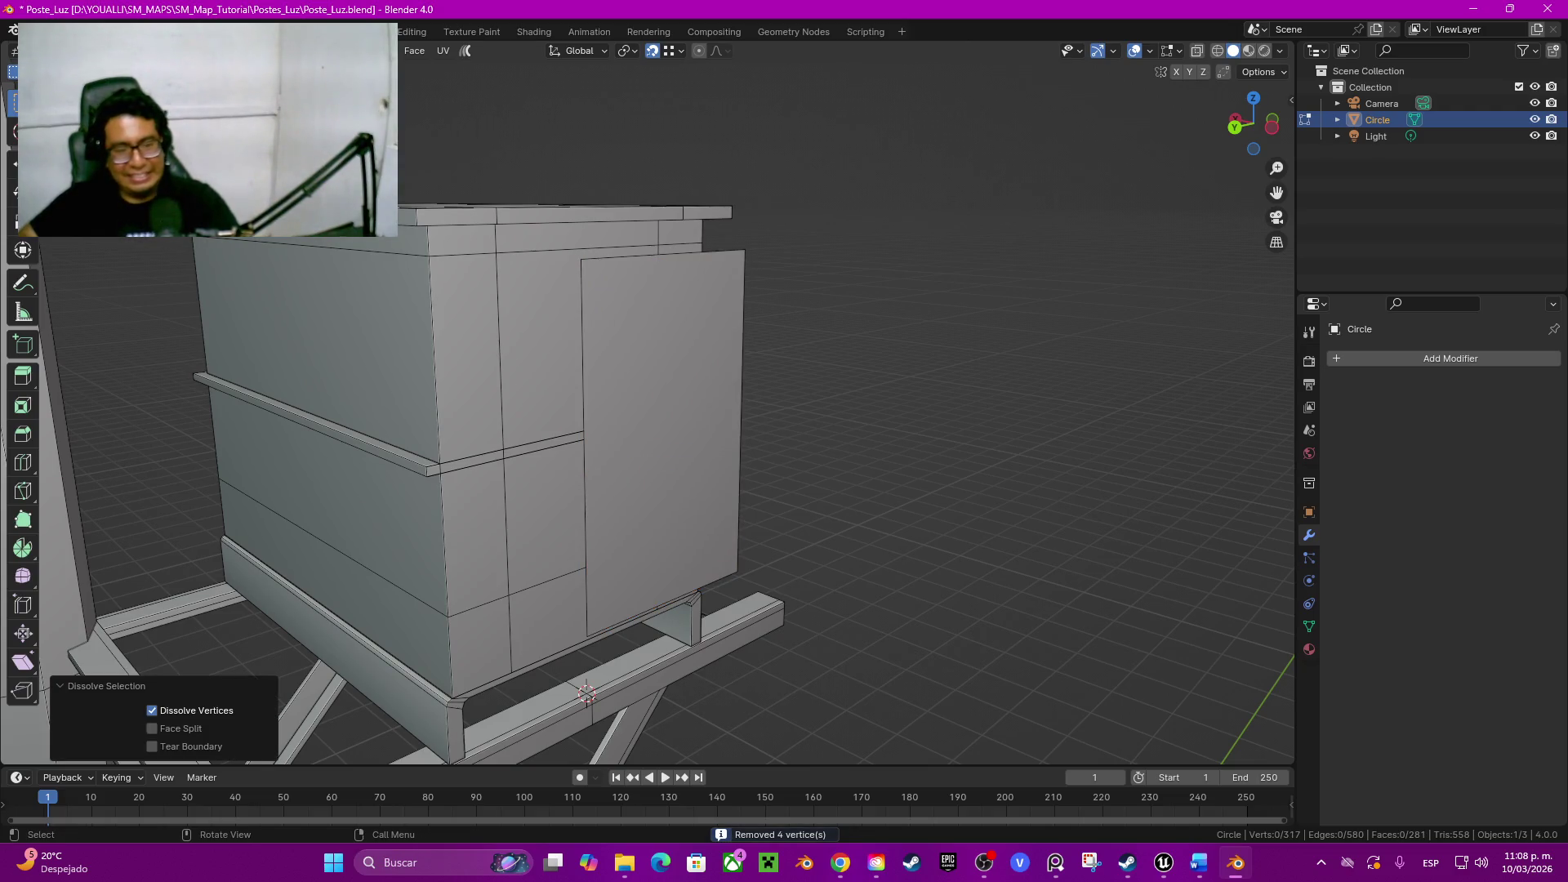
pyautogui.hotkey('ctrl', 'l')
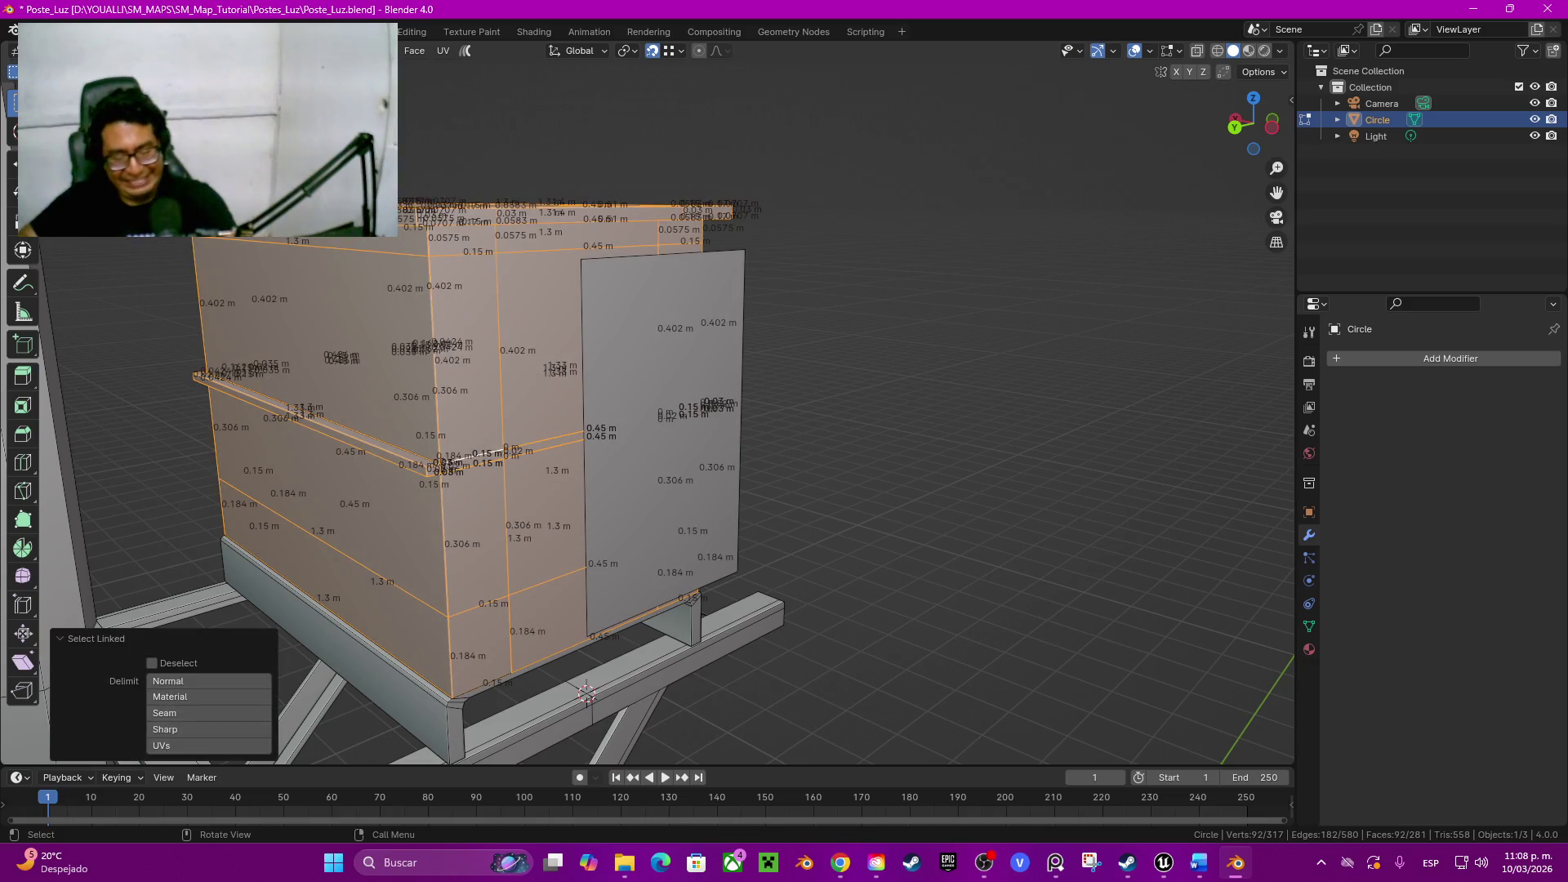
pyautogui.press('m')
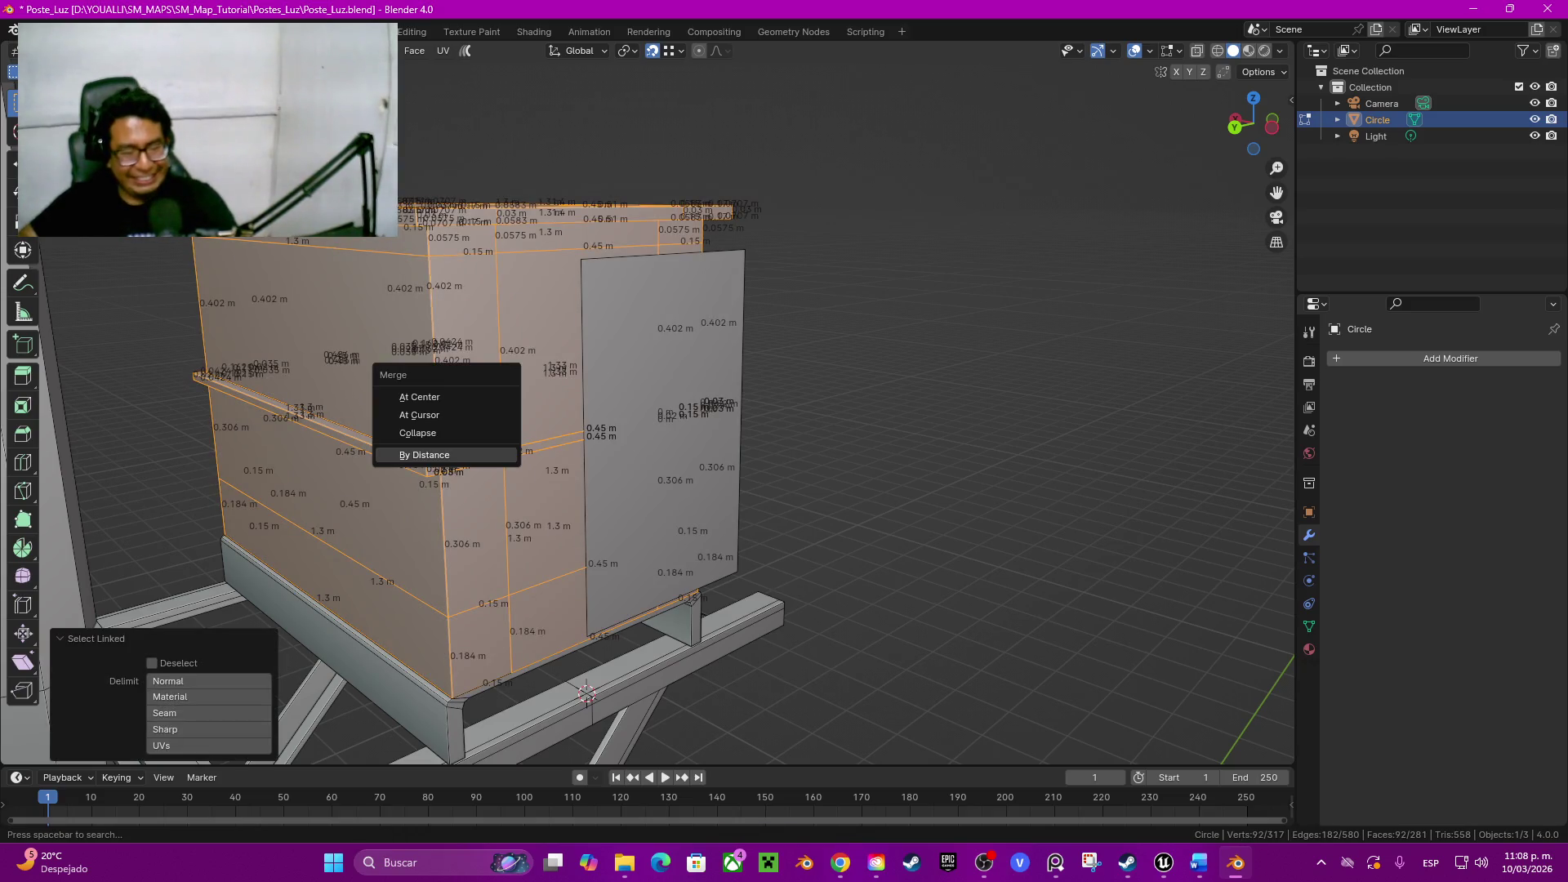
pyautogui.click(487, 454)
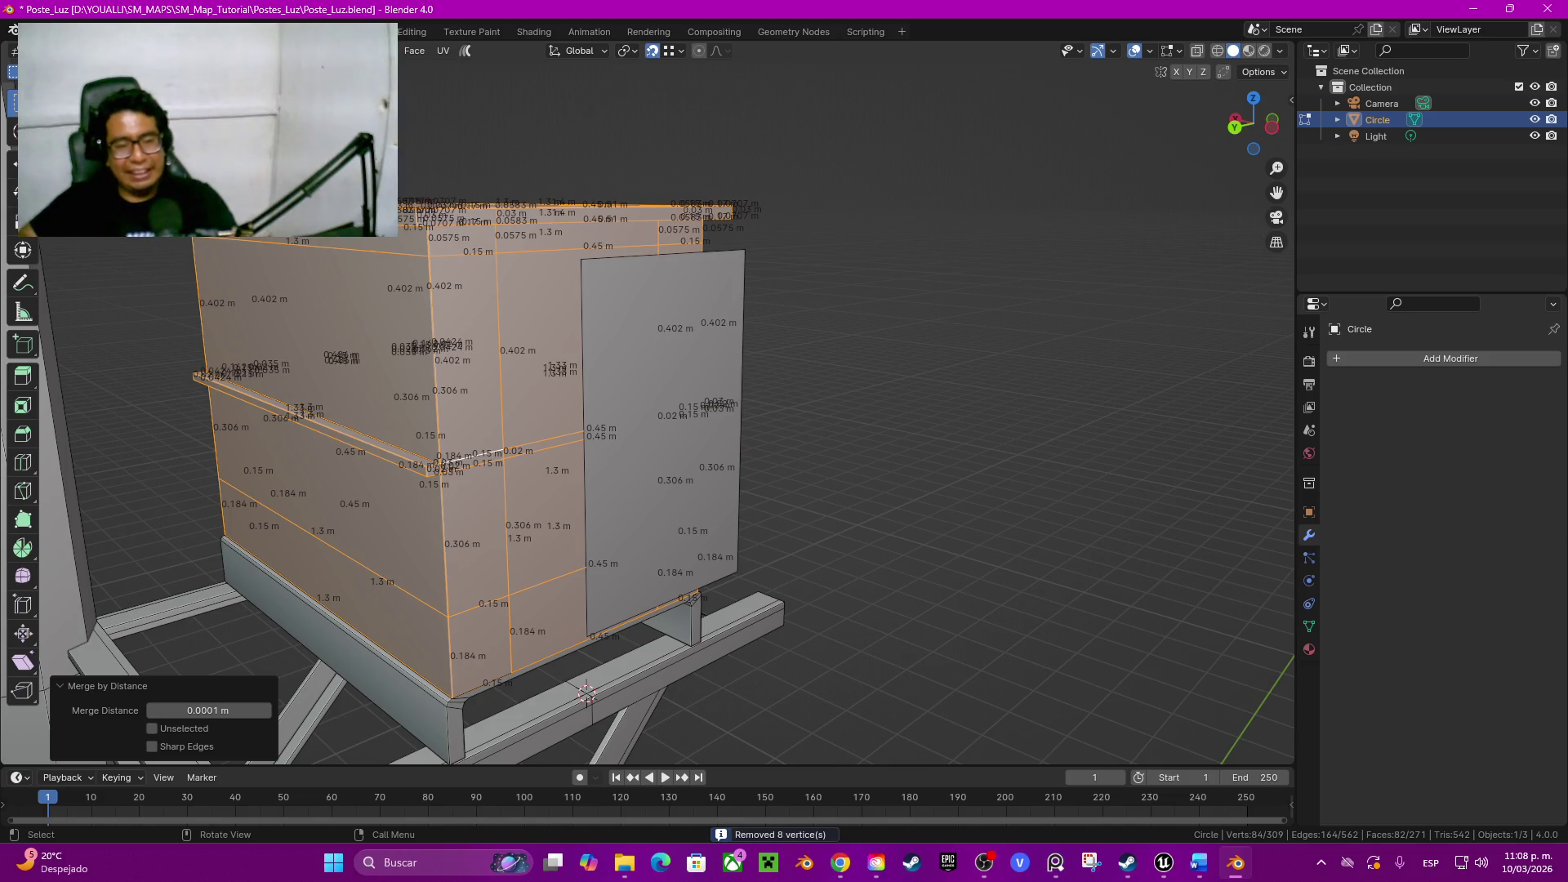
pyautogui.hotkey('alt', 'a')
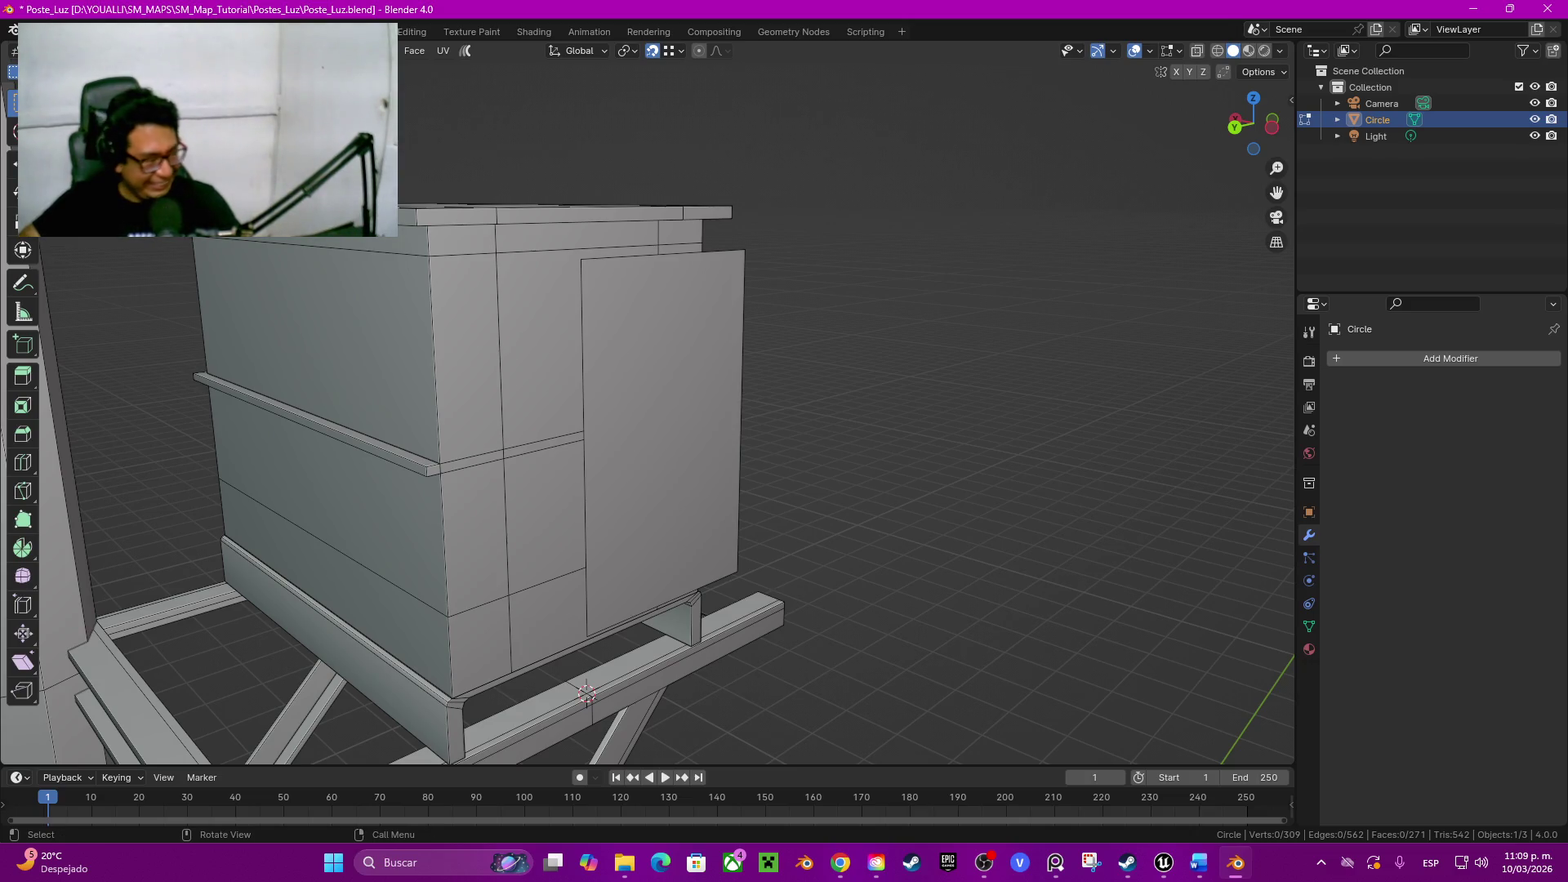
pyautogui.moveTo(857, 429); pyautogui.dragTo(834, 429, button='middle')
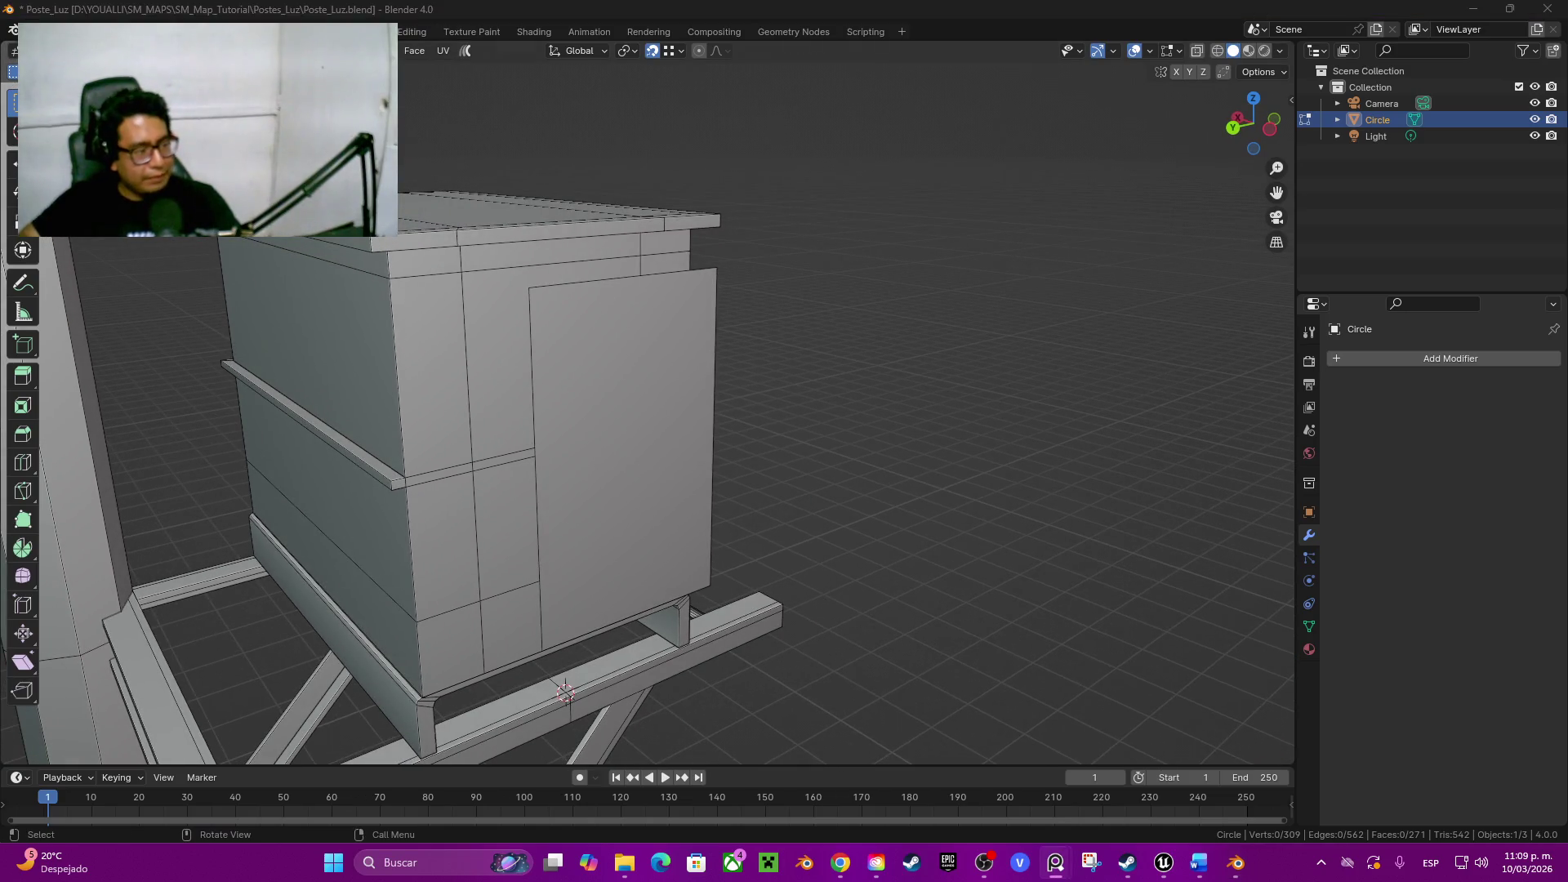
pyautogui.moveTo(650, 429); pyautogui.dragTo(642, 429, button='middle')
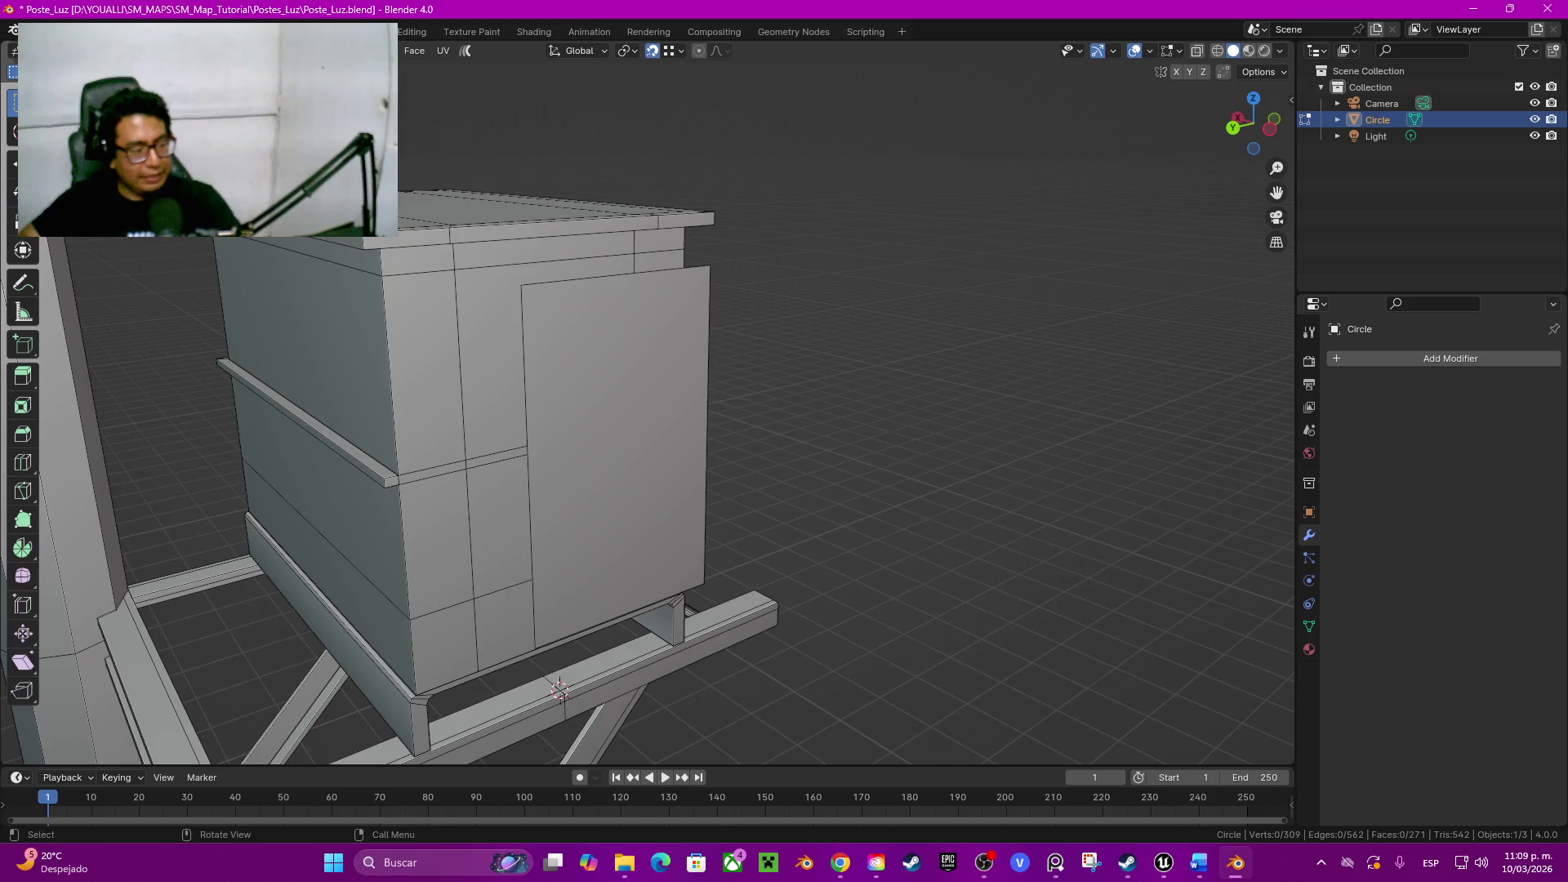
# Step: Cut five vertical edge loops down the door panel
pyautogui.hotkey('ctrl', 'r')
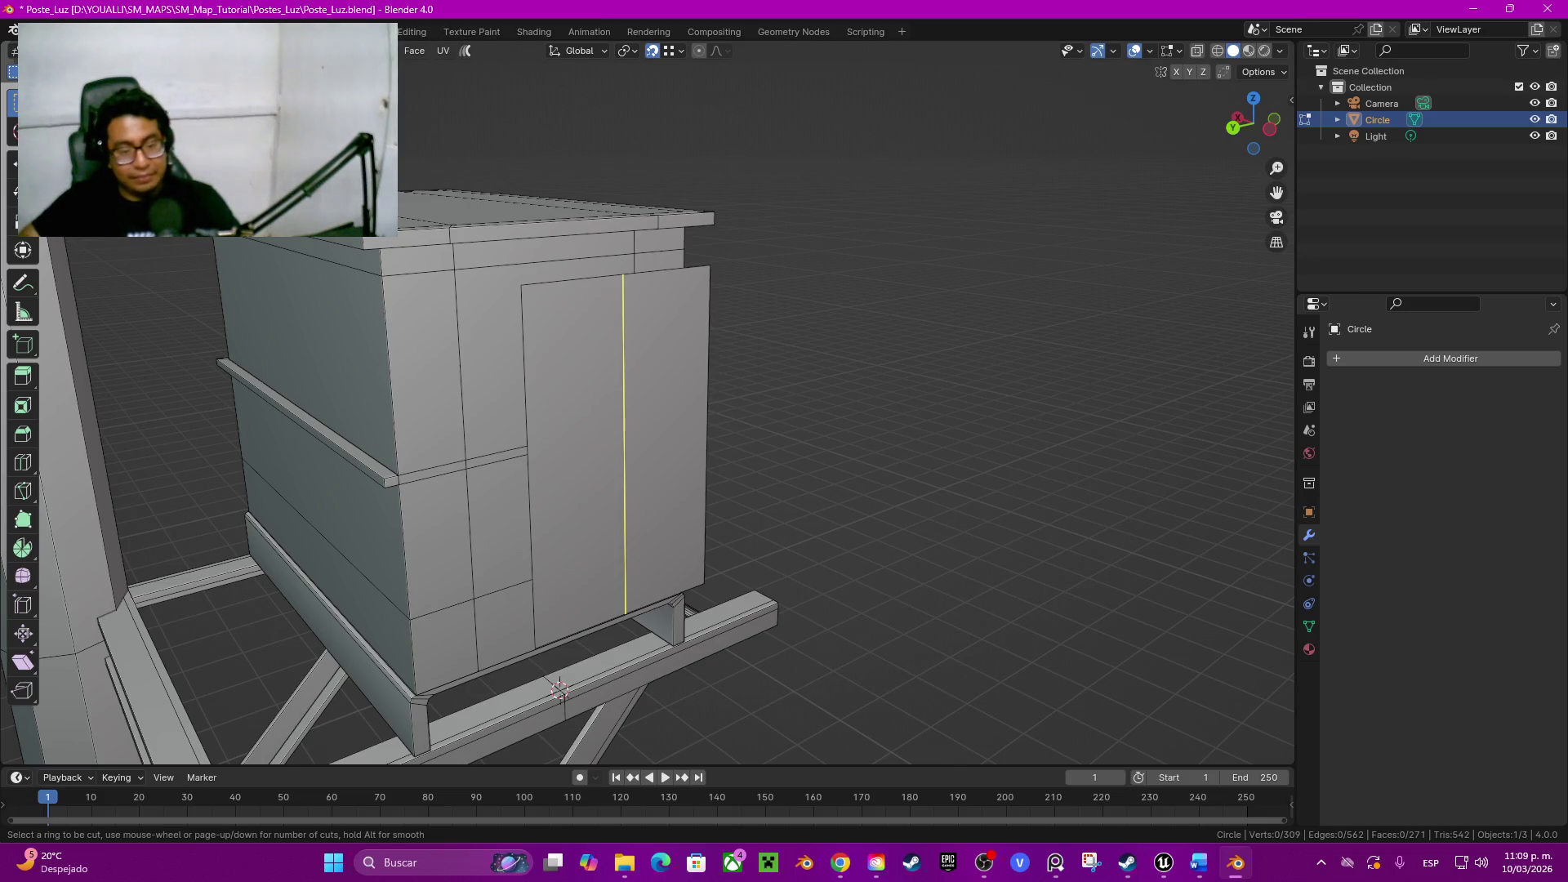
pyautogui.scroll(1, 613, 455)
pyautogui.scroll(1, 612, 453)
pyautogui.scroll(2, 614, 454)
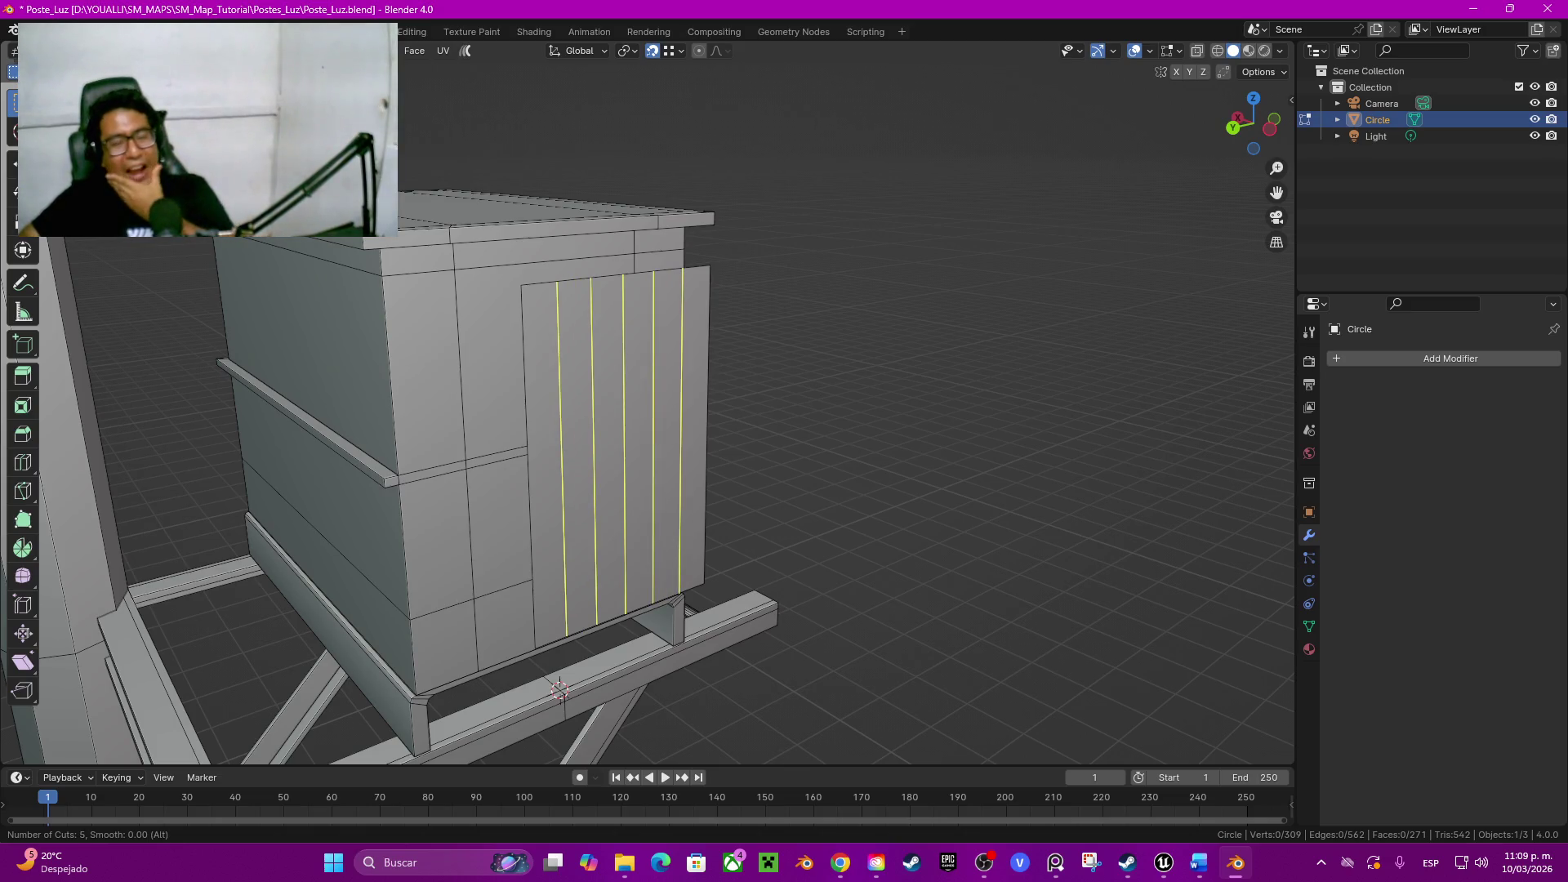
pyautogui.click(558, 690)
pyautogui.moveTo(558, 690)
pyautogui.mouseDown(button='middle')
pyautogui.moveTo(525, 681)
pyautogui.moveTo(590, 613)
pyautogui.moveTo(534, 732)
pyautogui.mouseUp(button='middle')
pyautogui.scroll(3, 533, 732)
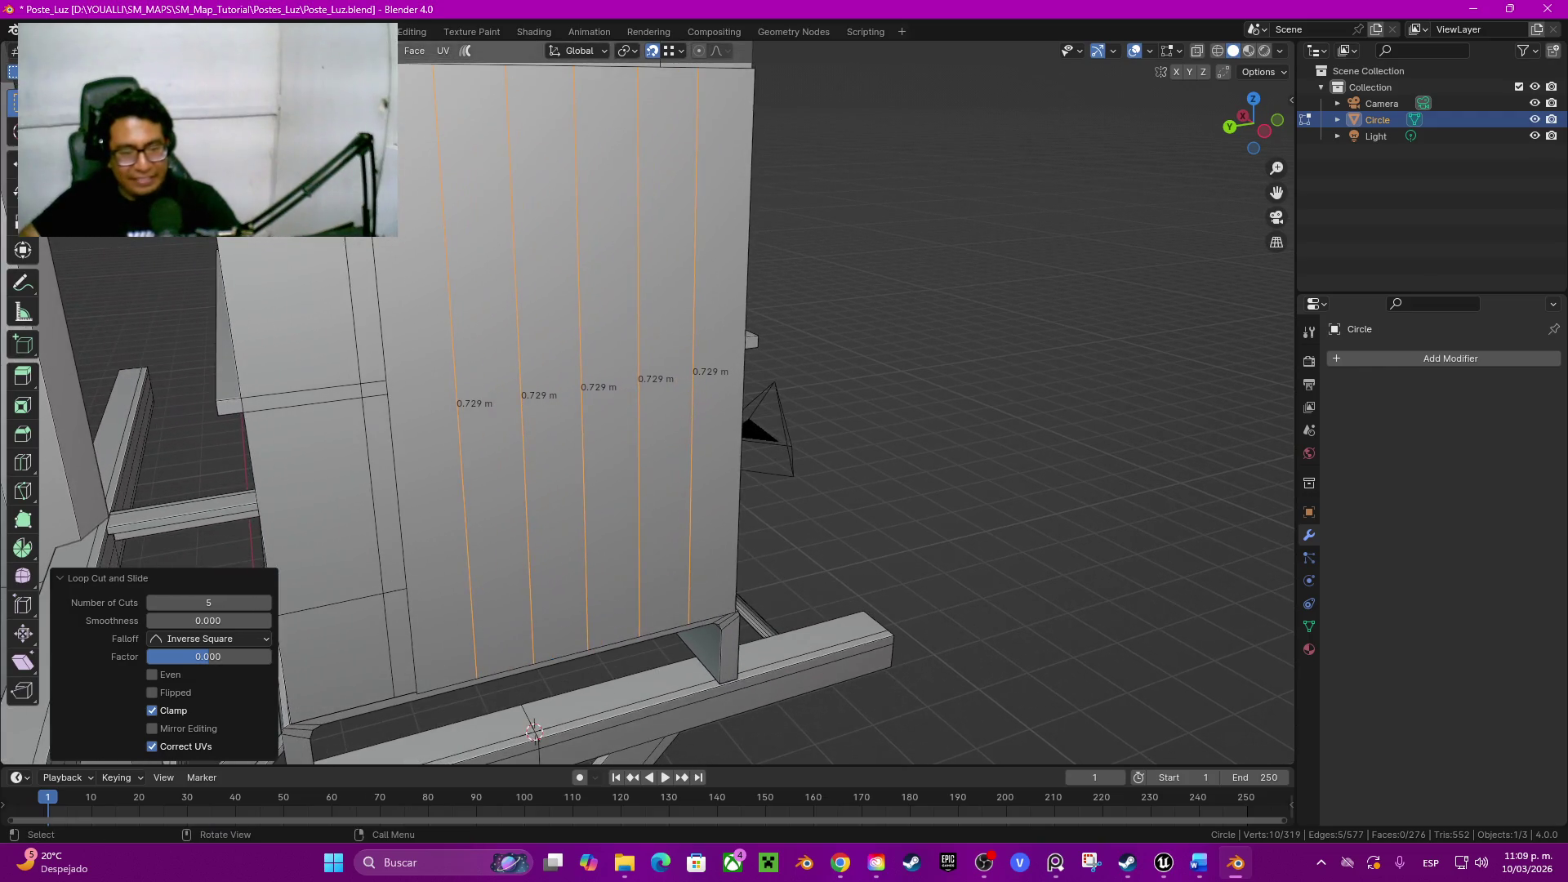
# Step: Bevel the five cuts to 0.01 m width with a single segment
pyautogui.hotkey('ctrl', 'b')
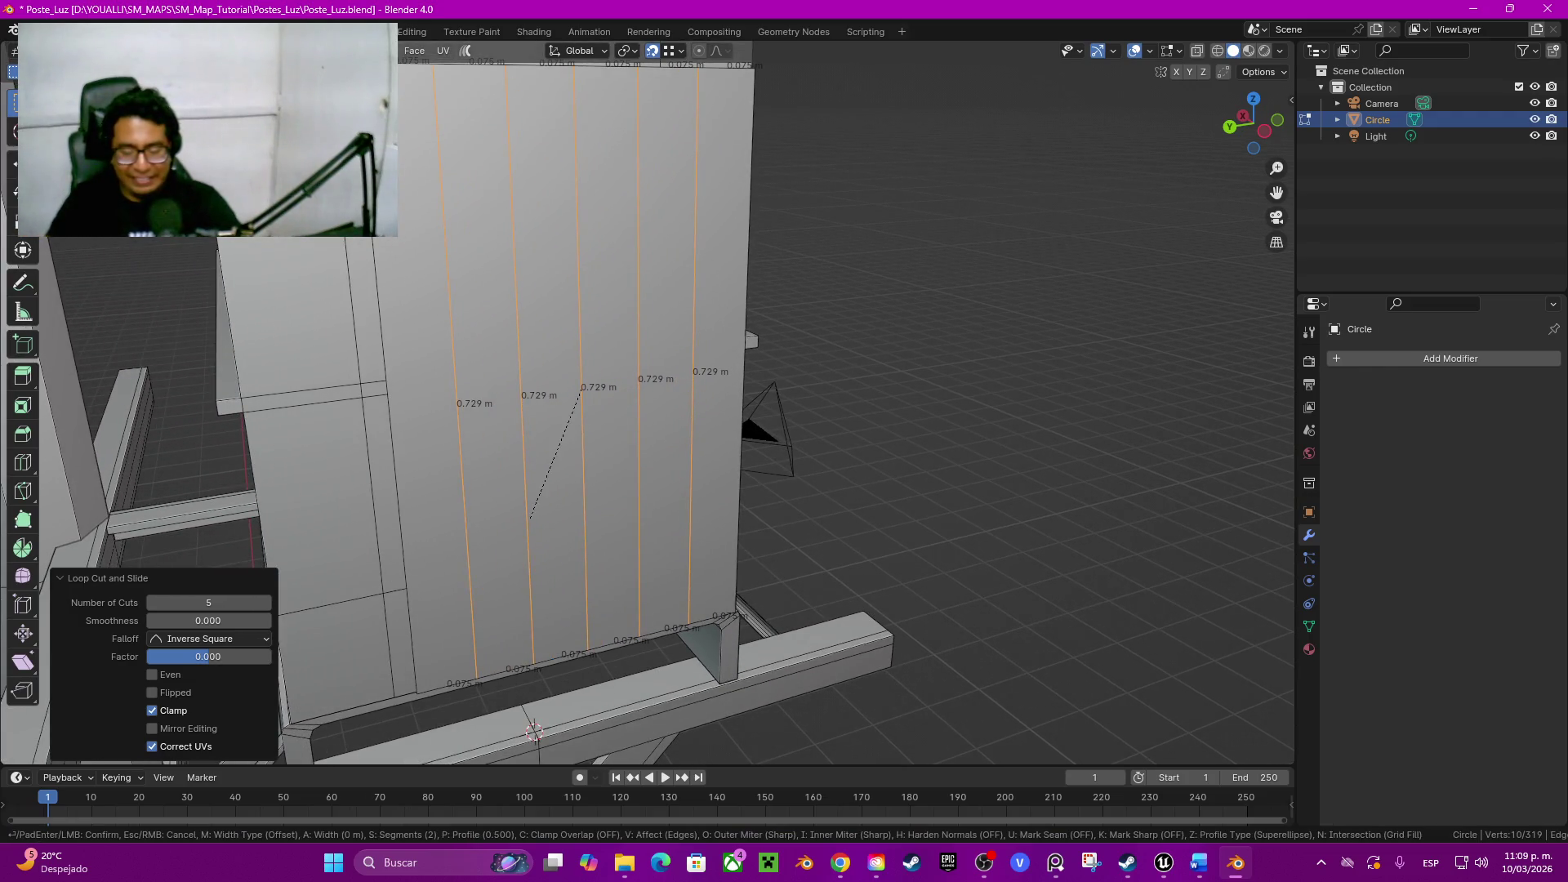
pyautogui.write('0.01')
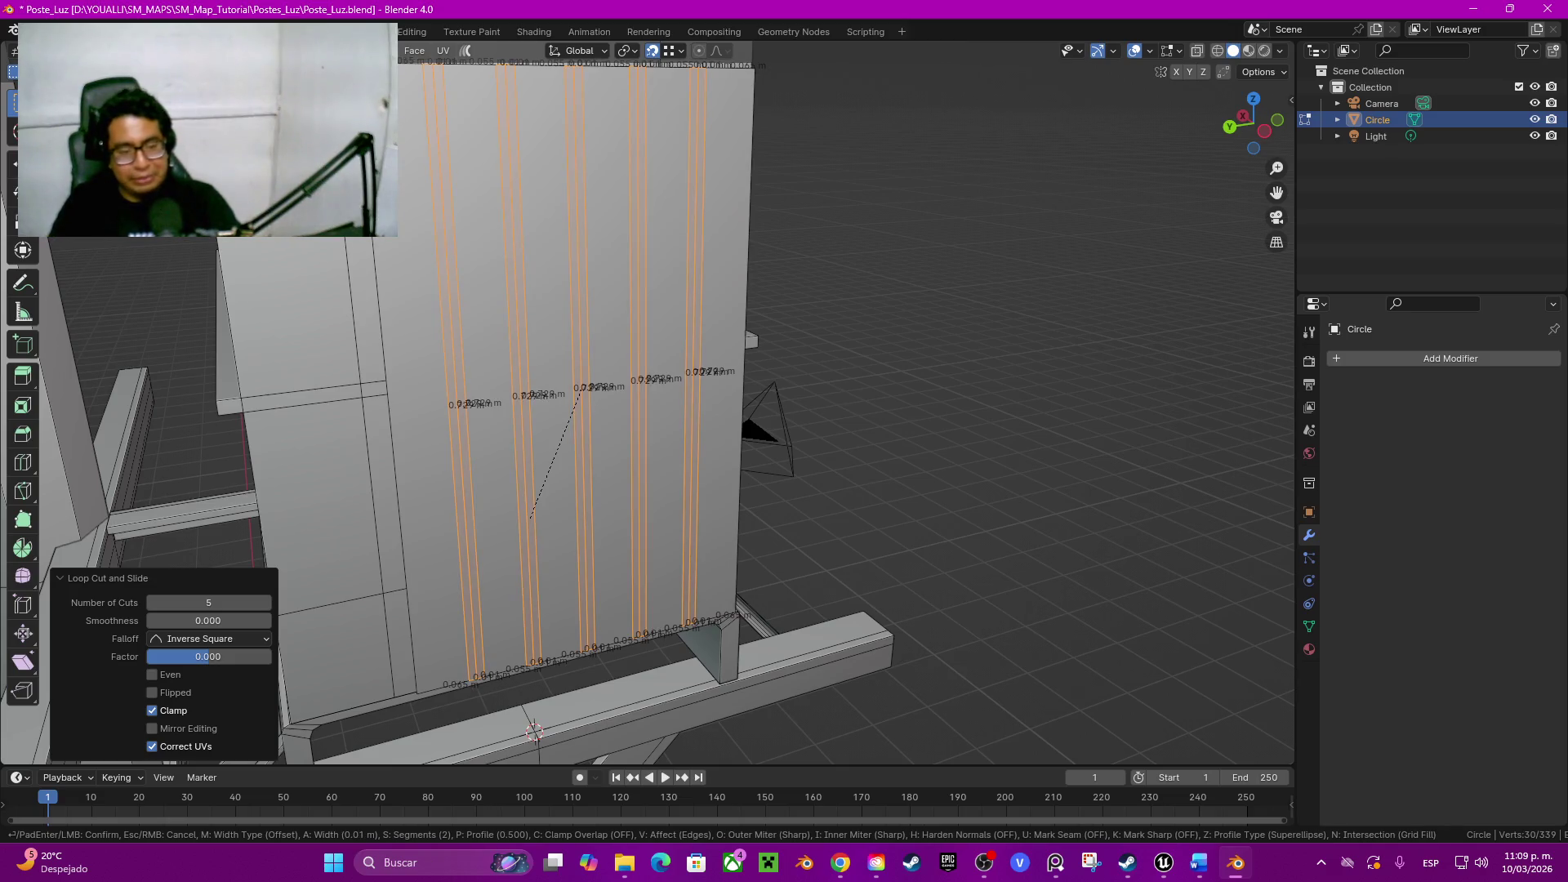
pyautogui.press('Return')
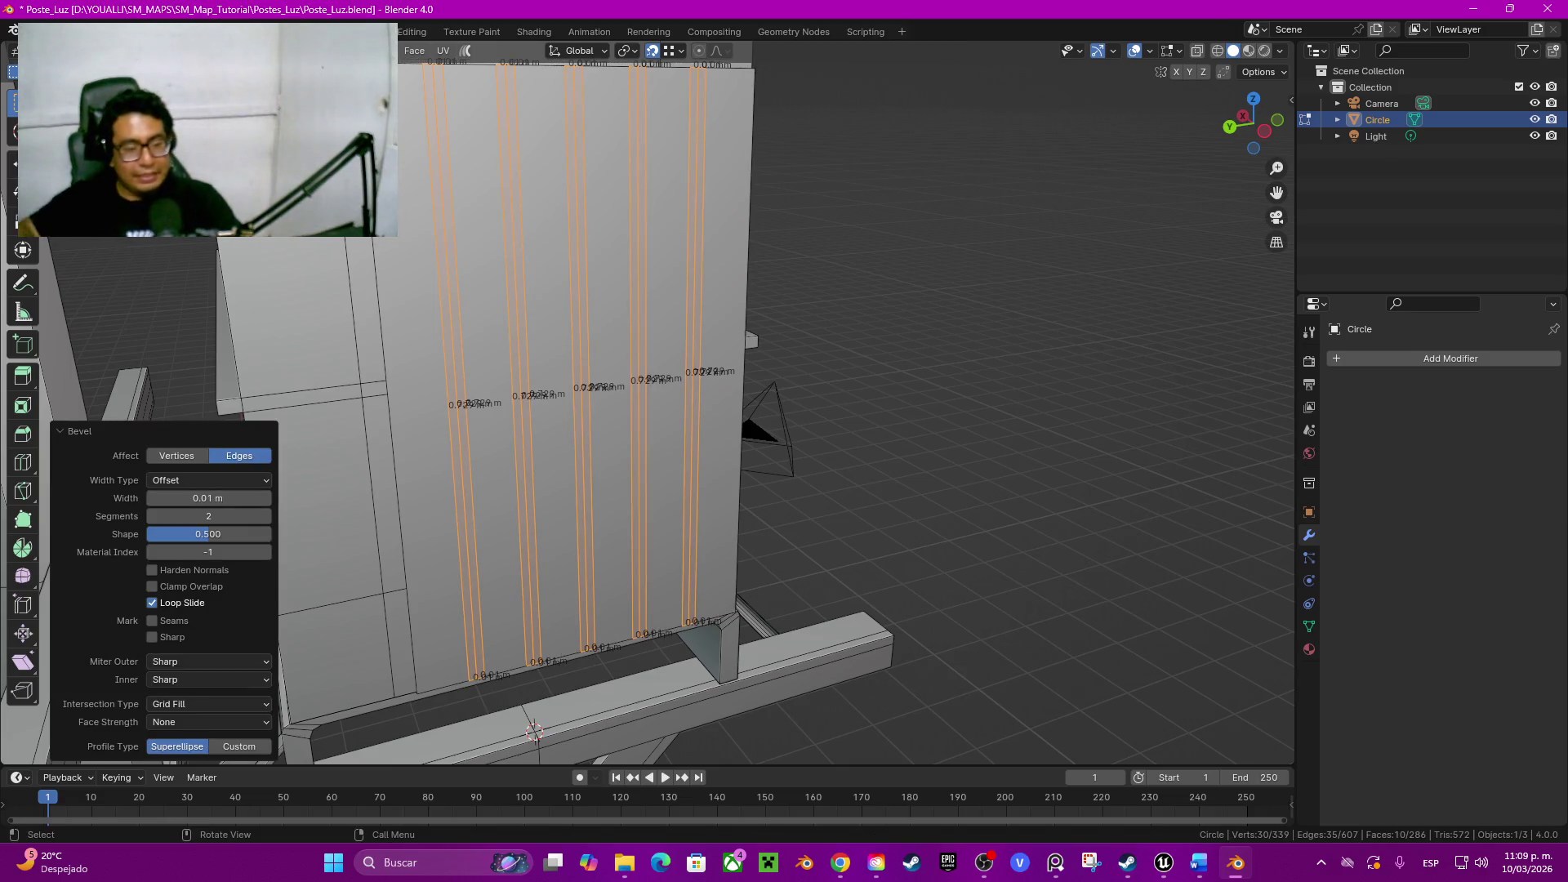
pyautogui.click(533, 731)
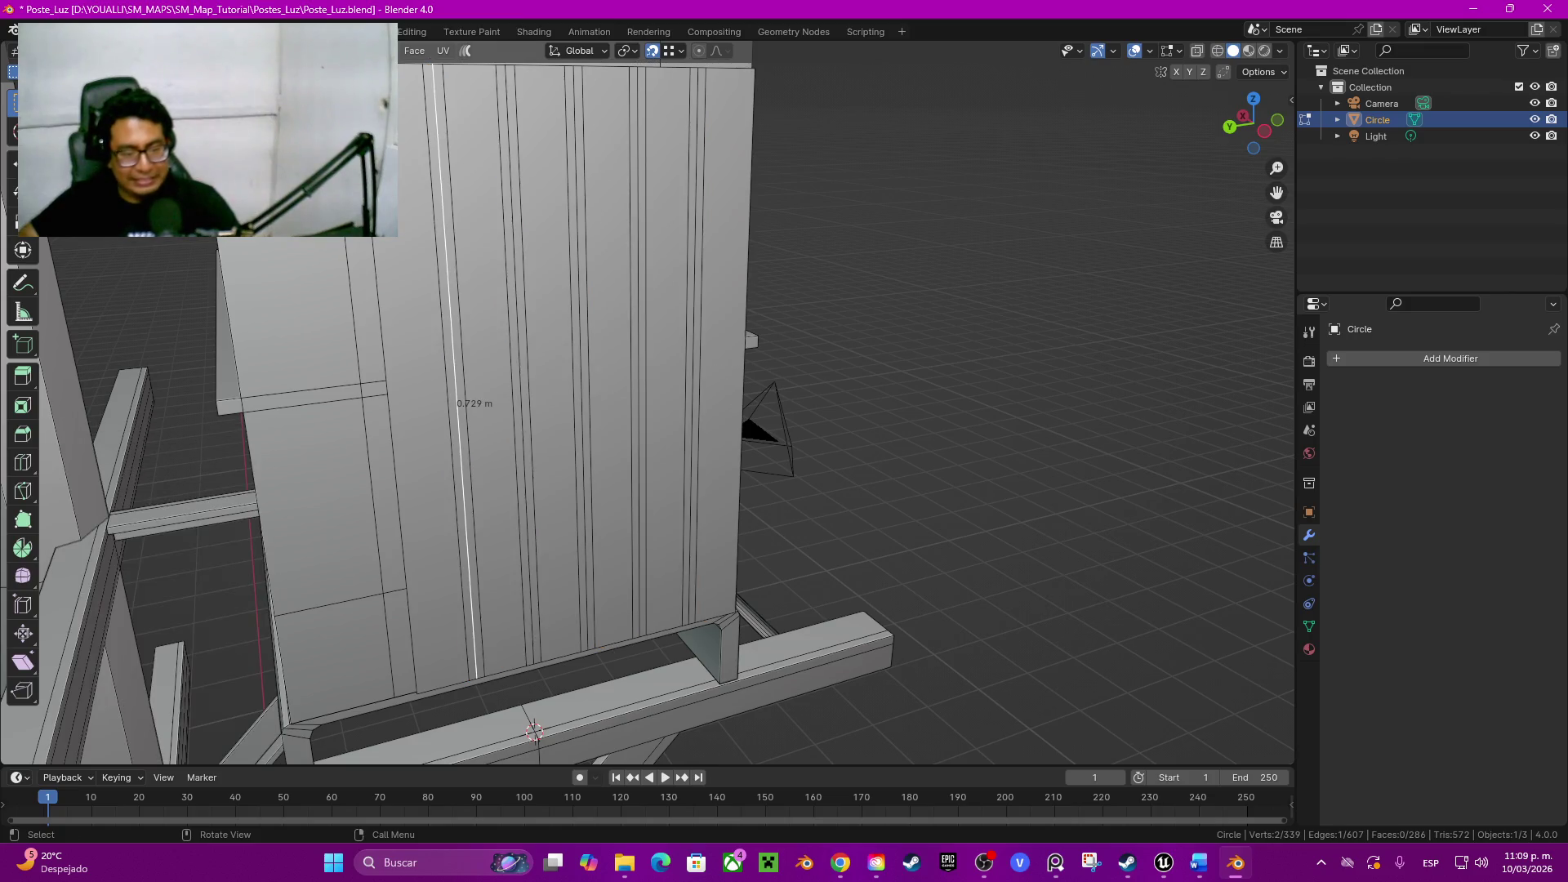
pyautogui.hotkey('ctrl', 'z')
pyautogui.hotkey('ctrl', 'z')
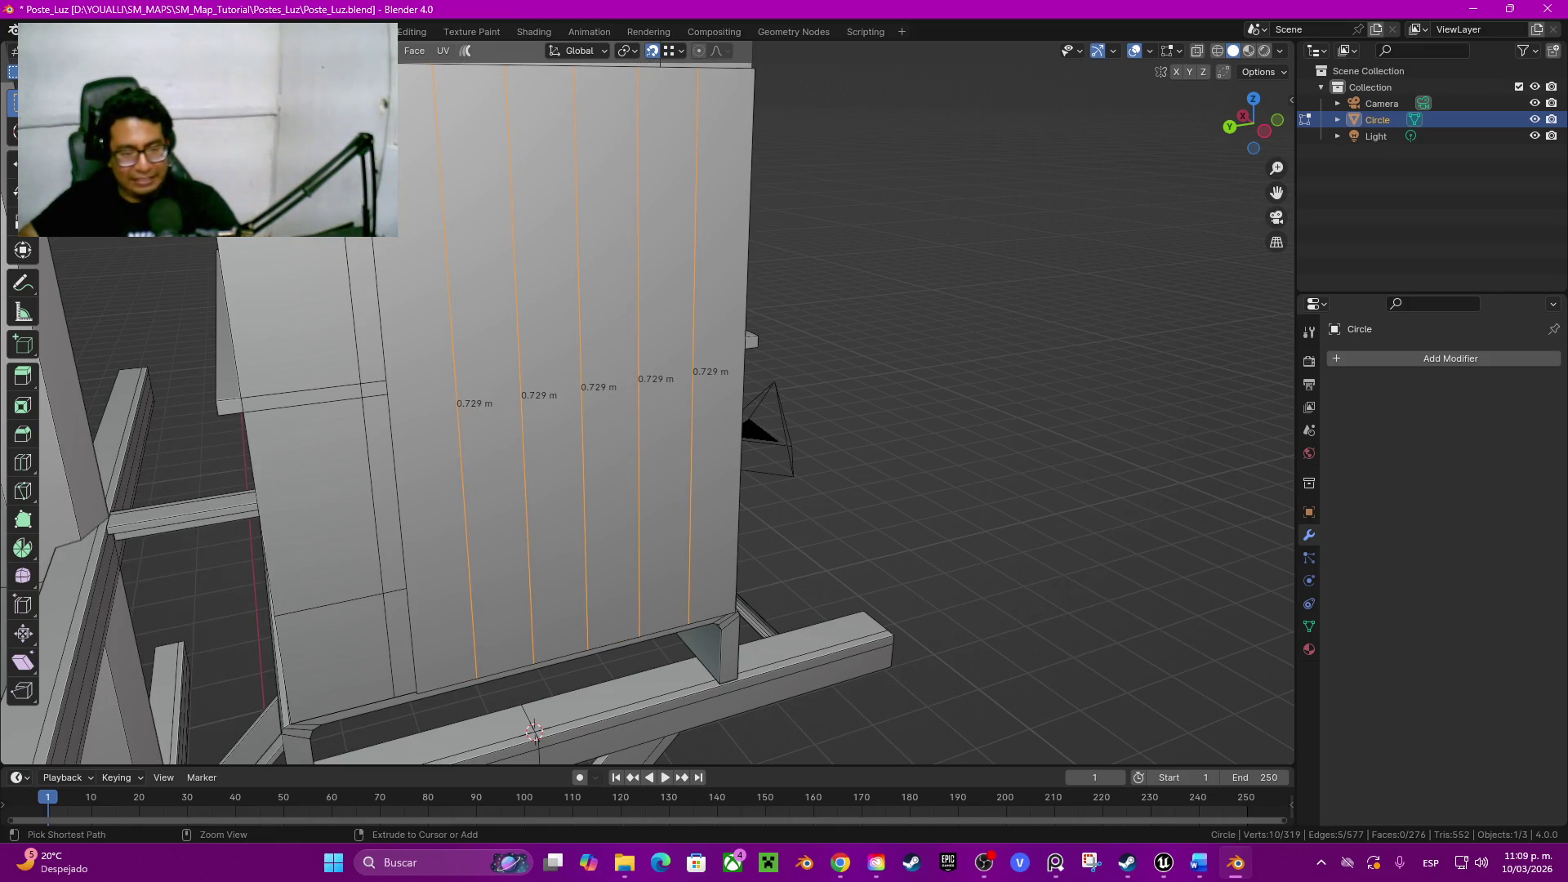
pyautogui.hotkey('ctrl', 'shift', 'z')
pyautogui.click(208, 516)
pyautogui.write('1')
pyautogui.press('Return')
pyautogui.moveTo(535, 731); pyautogui.dragTo(625, 649, button='middle')
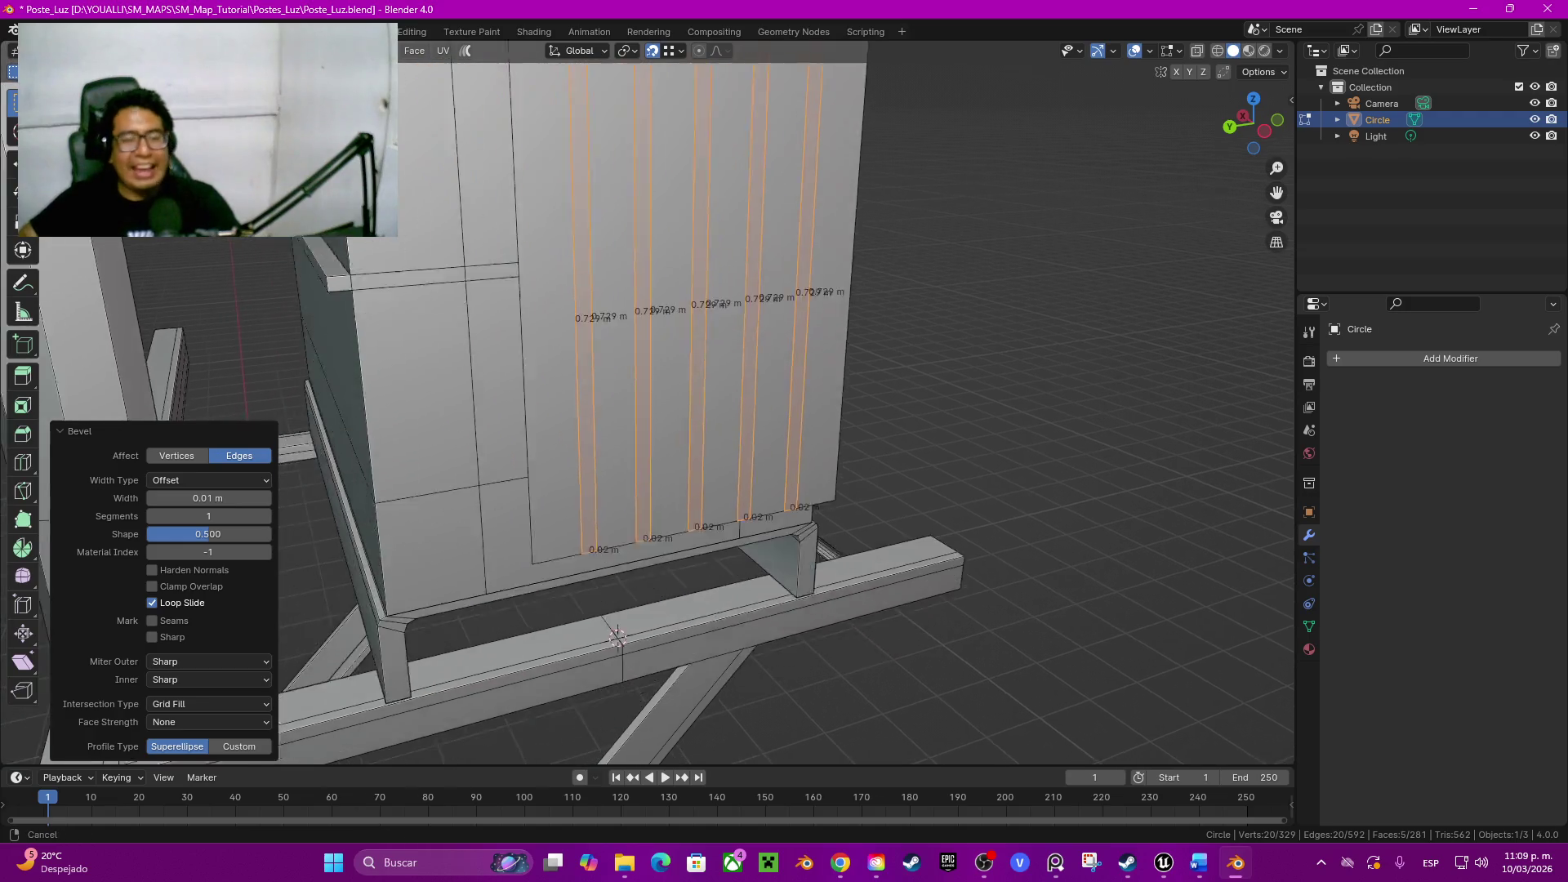
pyautogui.click(496, 368)
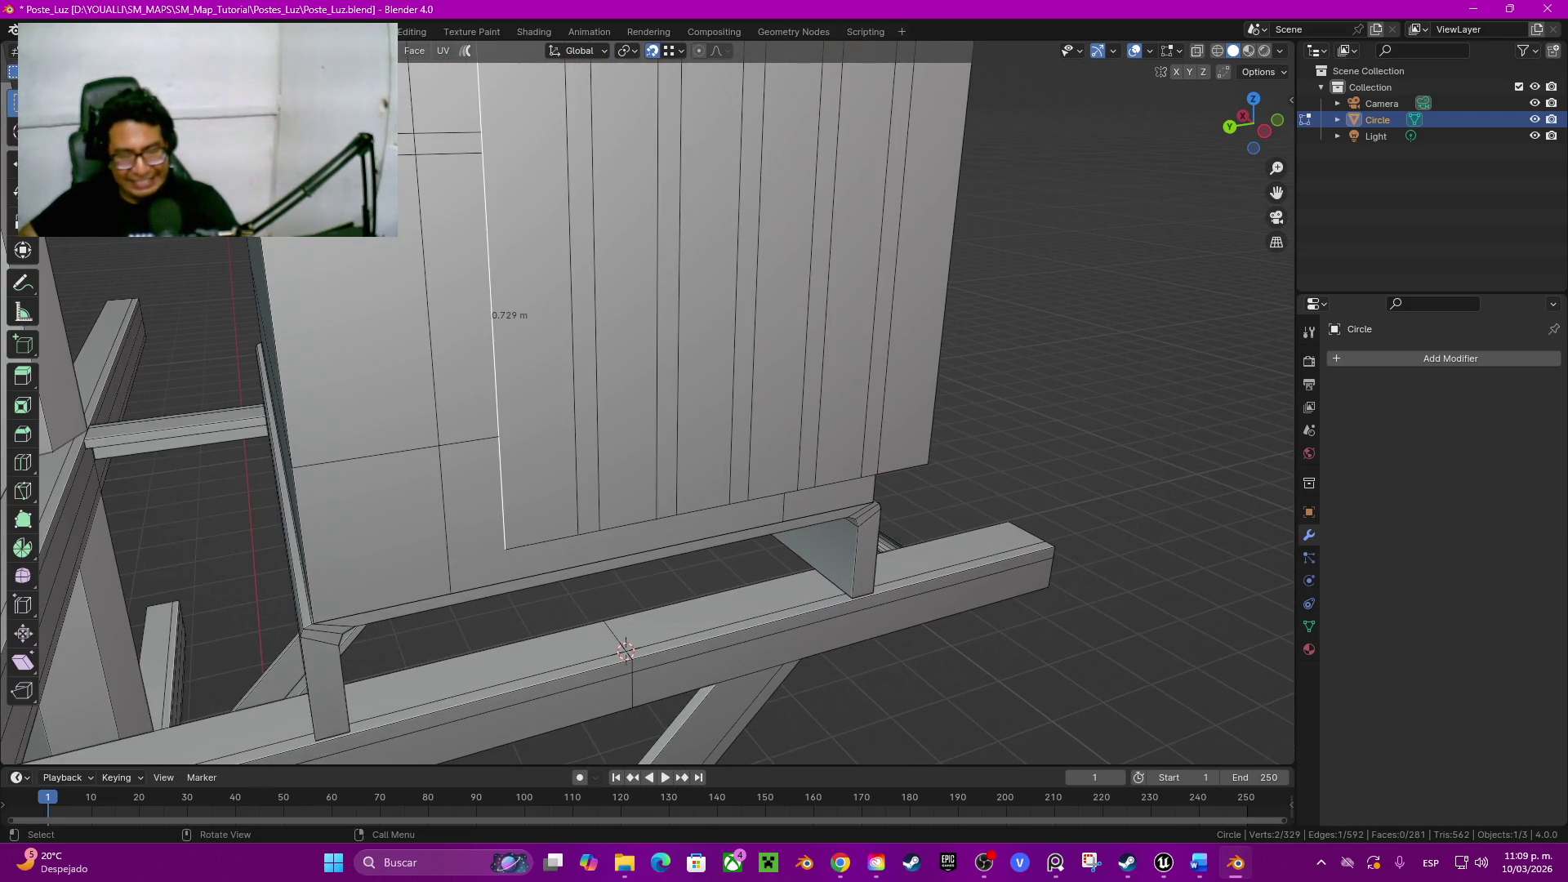
# Step: Duplicate a vertical door edge and offset the copy 0.02 m along Y to form a thin strip
pyautogui.hotkey('shift', 'd')
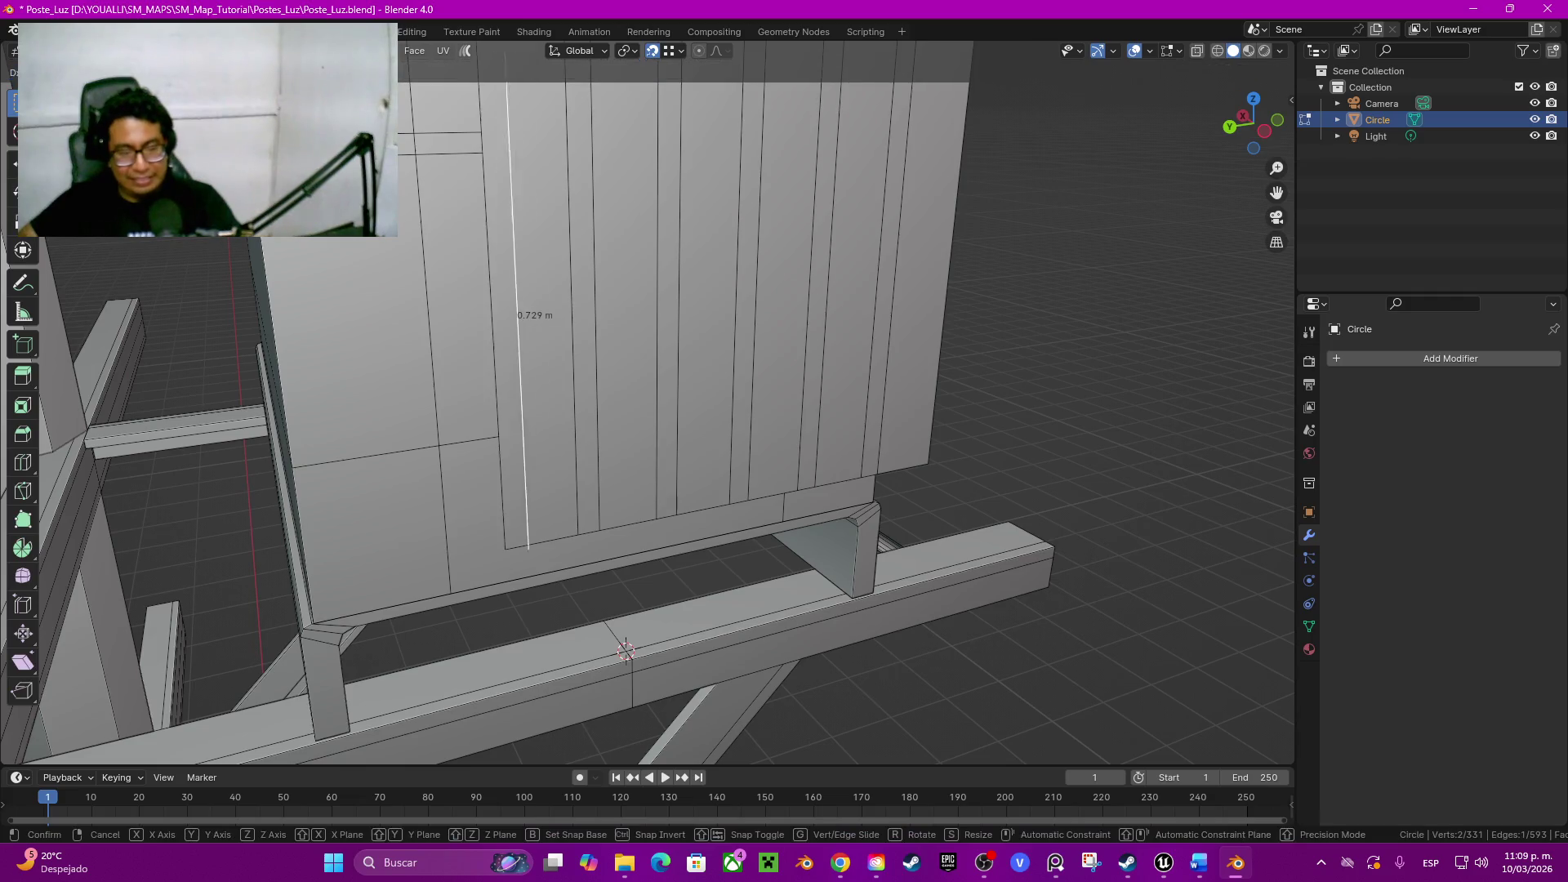
pyautogui.press('Escape')
pyautogui.hotkey('shift', 'd')
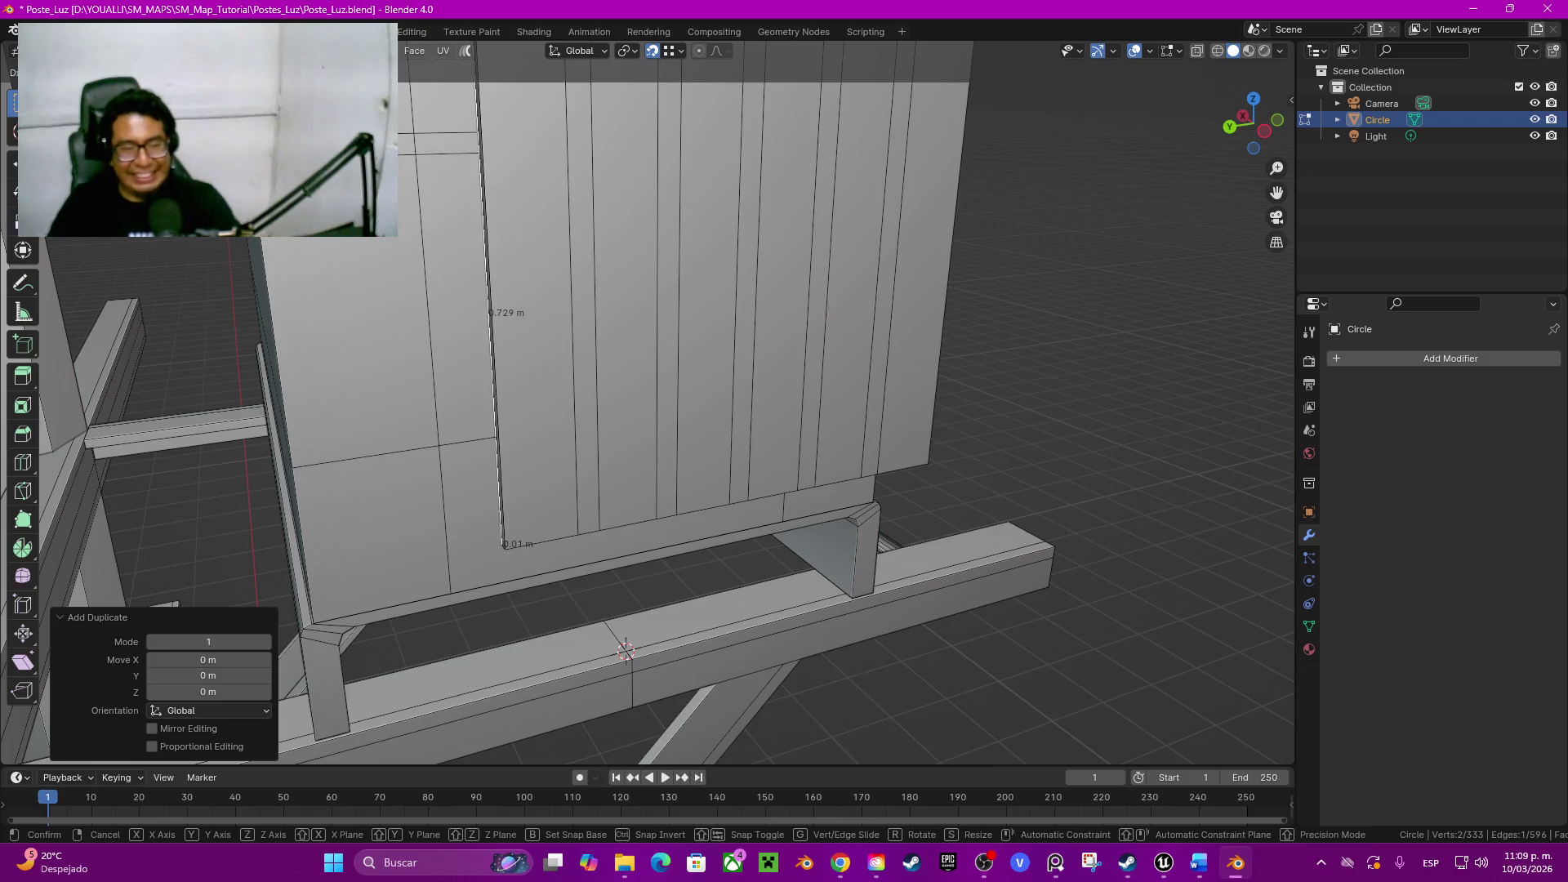
pyautogui.press('y')
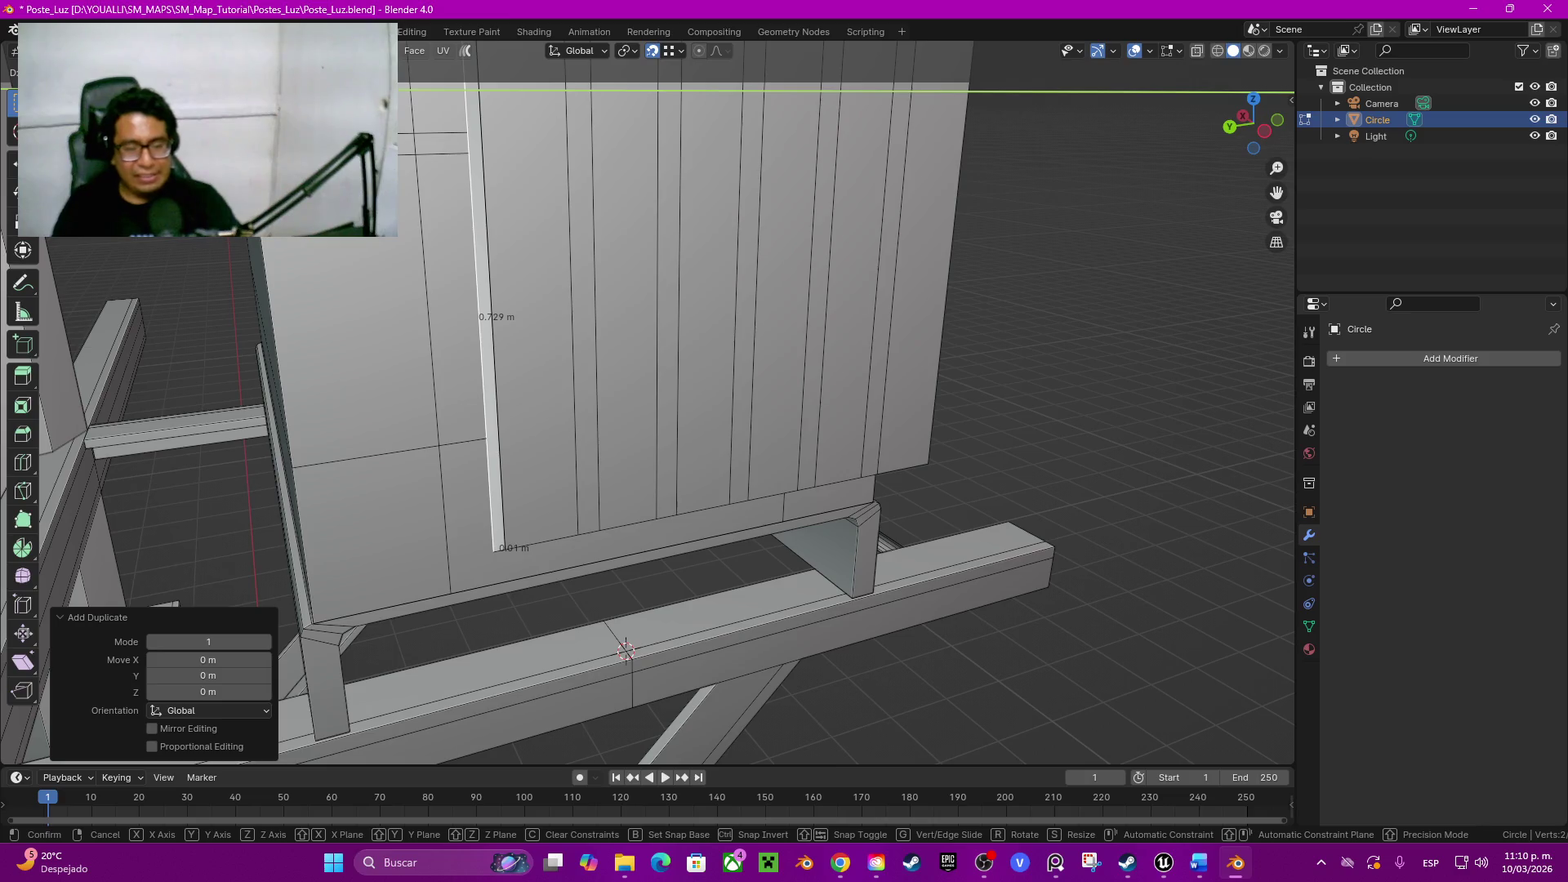
pyautogui.press('Return')
pyautogui.doubleClick(208, 656)
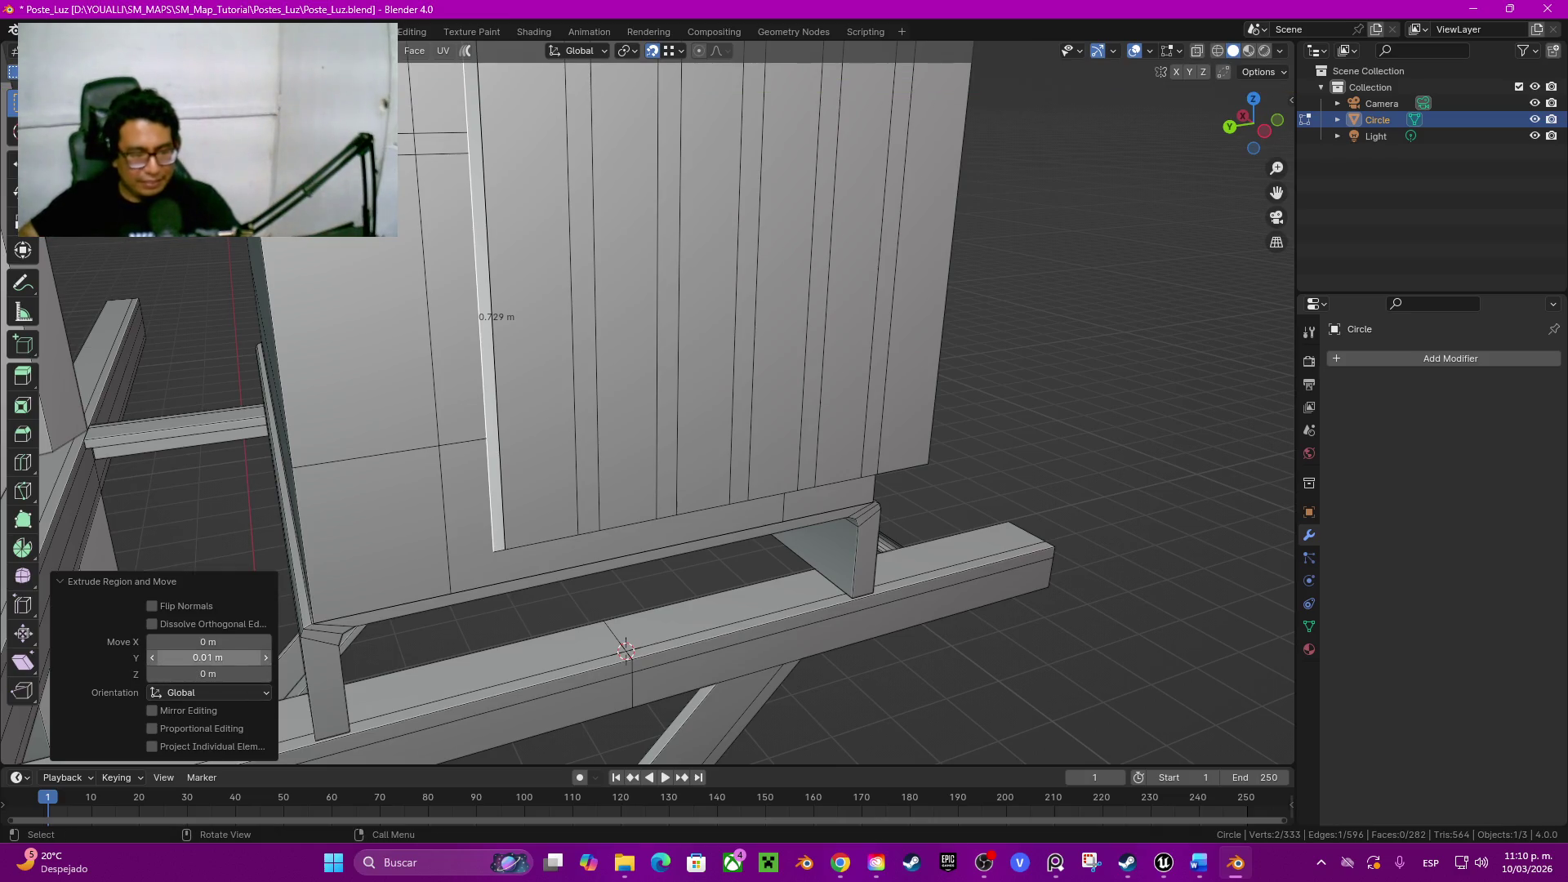
pyautogui.write('0.02')
pyautogui.press('Return')
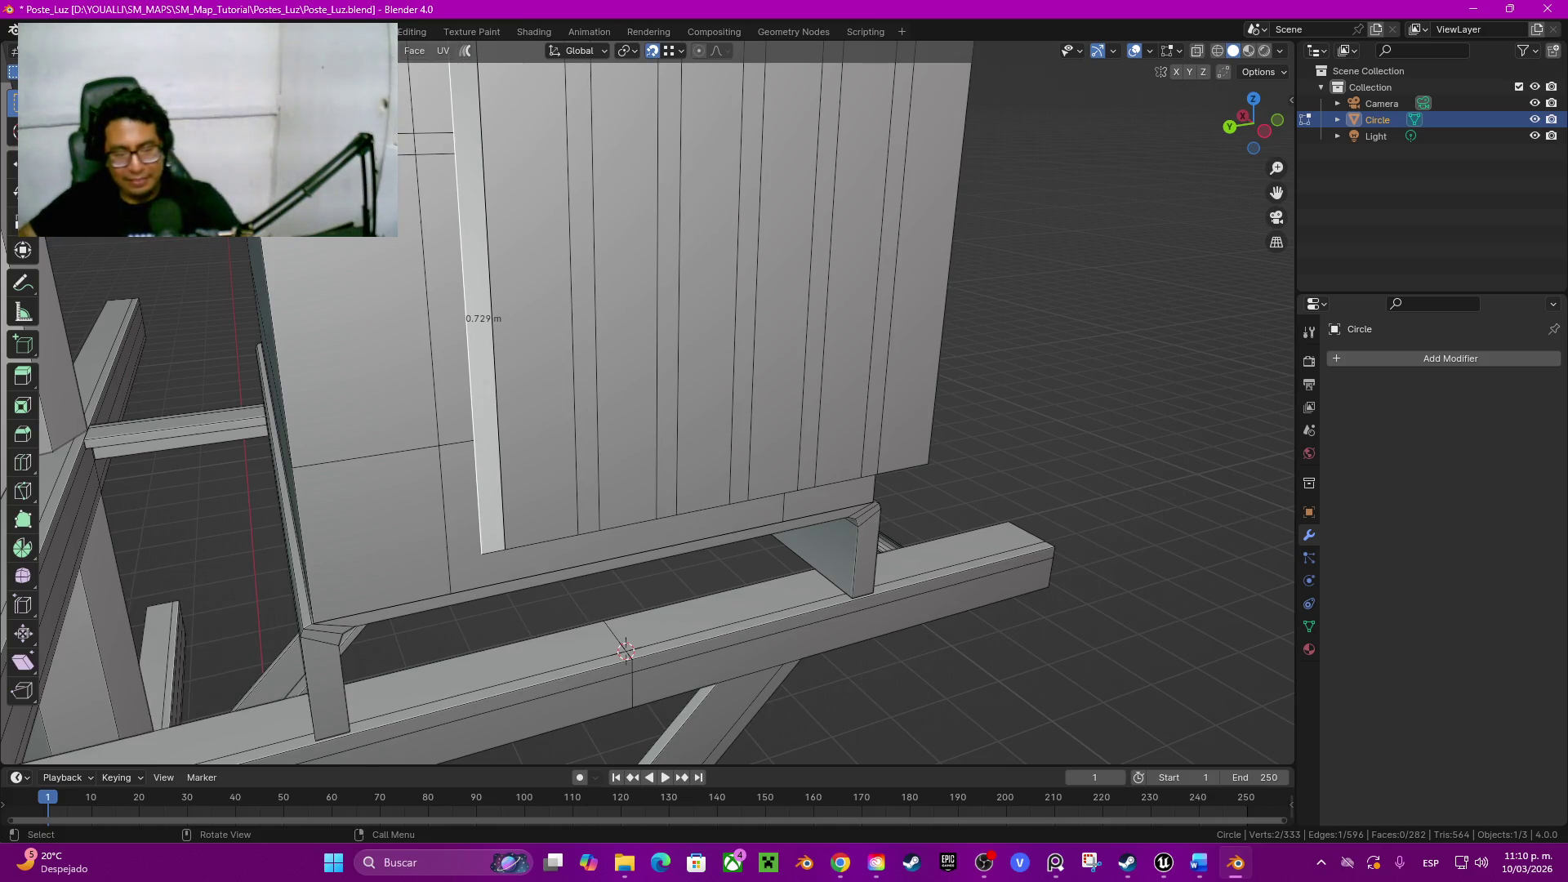
# Step: Select the new strip face and flip its normals via Quick Favourites, then deselect
pyautogui.press('l')
pyautogui.press('q')
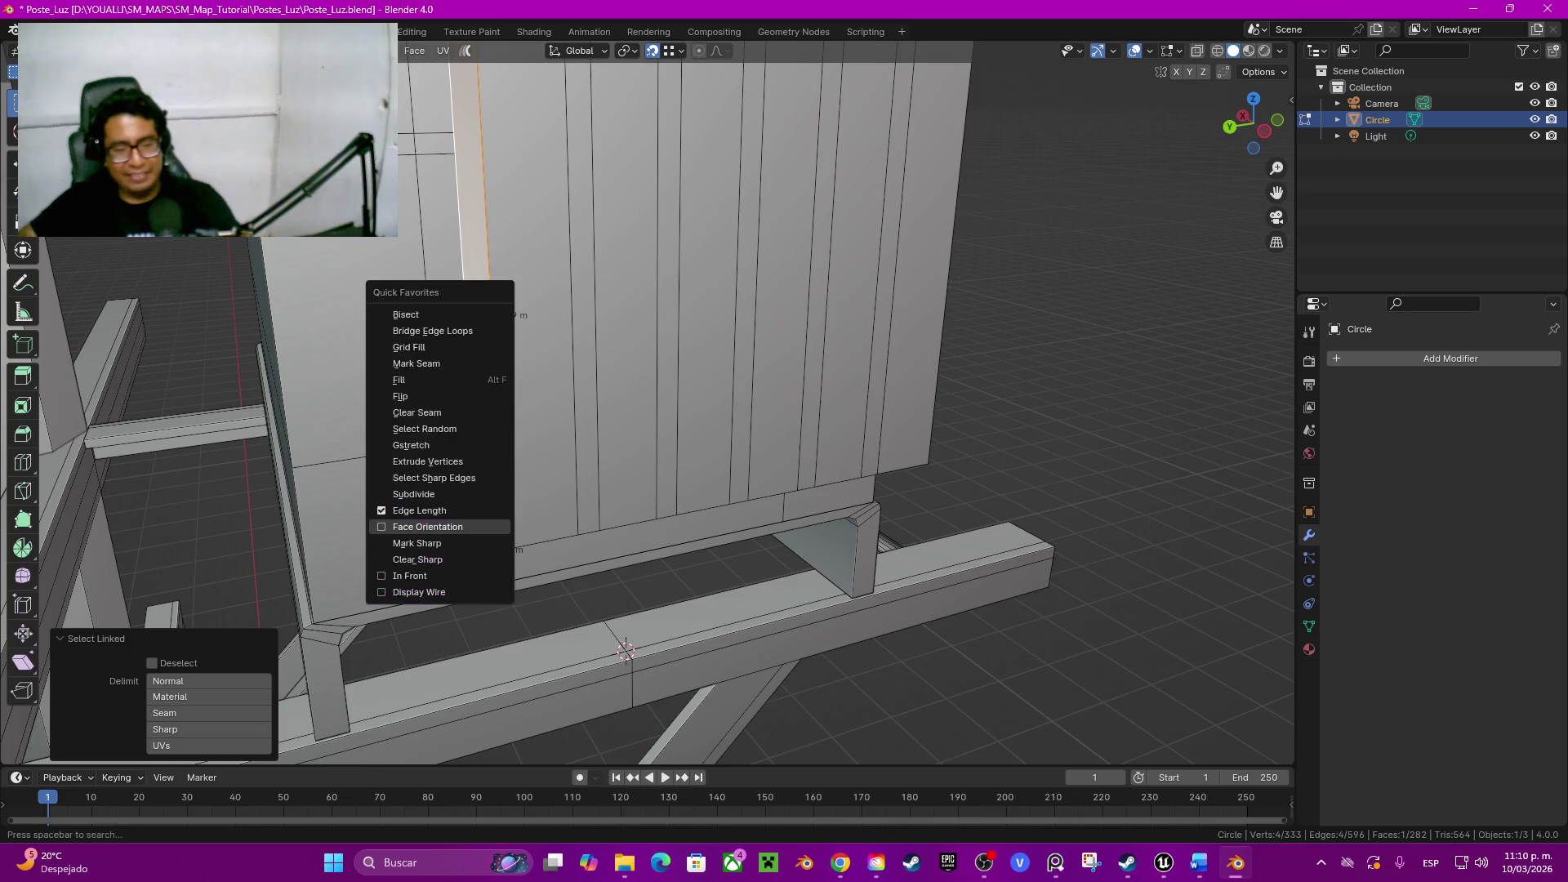
pyautogui.press('Up')
pyautogui.press('Up')
pyautogui.press('Up')
pyautogui.press('Up')
pyautogui.press('Up')
pyautogui.press('Up')
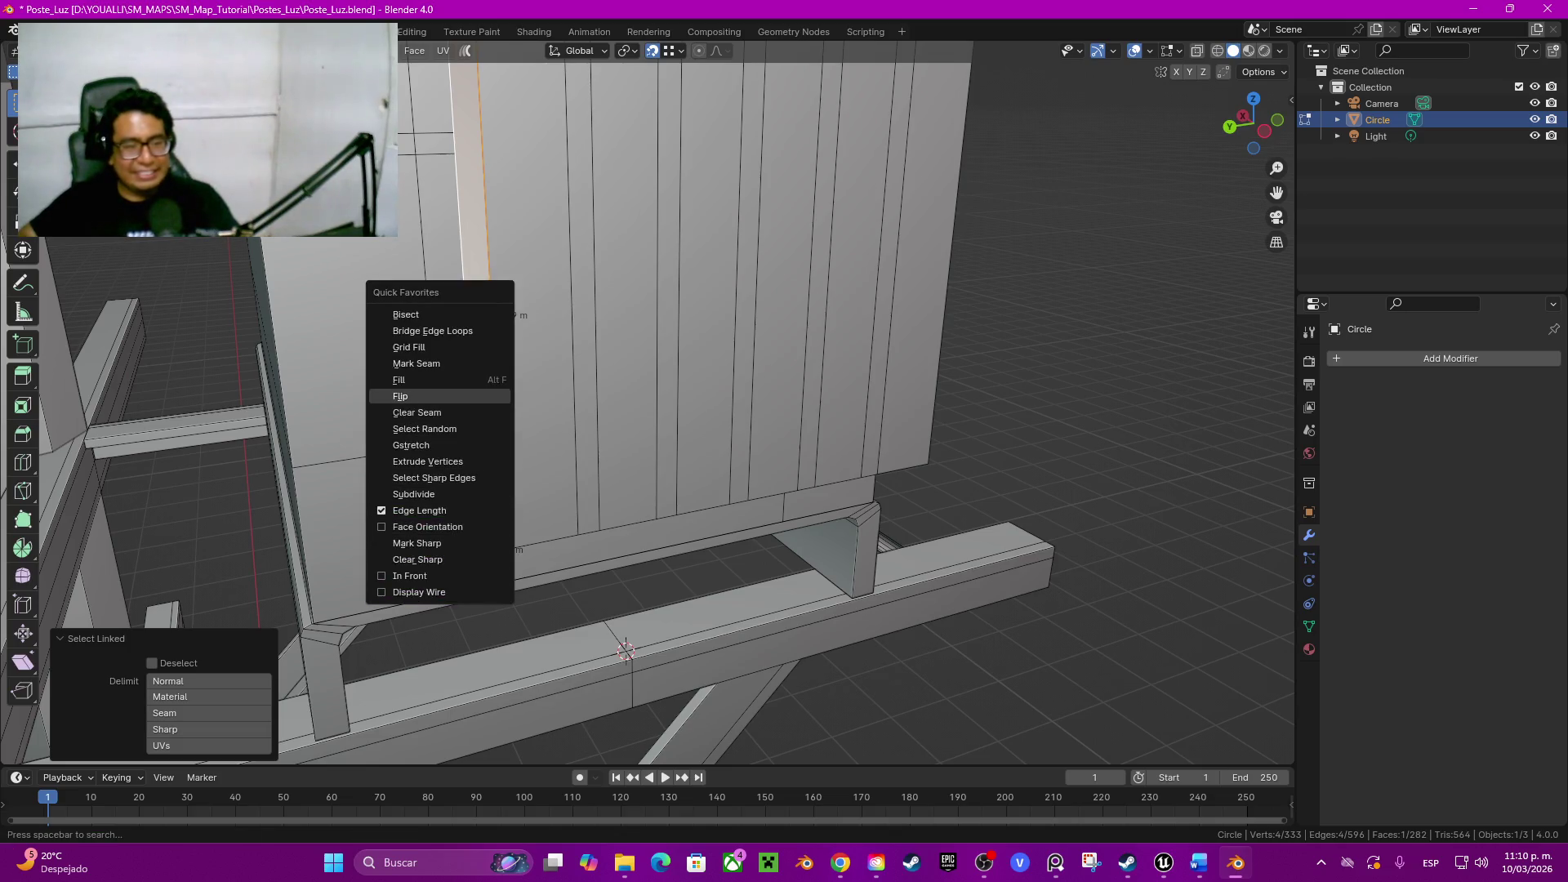
pyautogui.press('Return')
pyautogui.moveTo(626, 491)
pyautogui.mouseDown(button='middle')
pyautogui.moveTo(576, 514)
pyautogui.moveTo(601, 491)
pyautogui.moveTo(564, 490)
pyautogui.mouseUp(button='middle')
pyautogui.hotkey('alt', 'a')
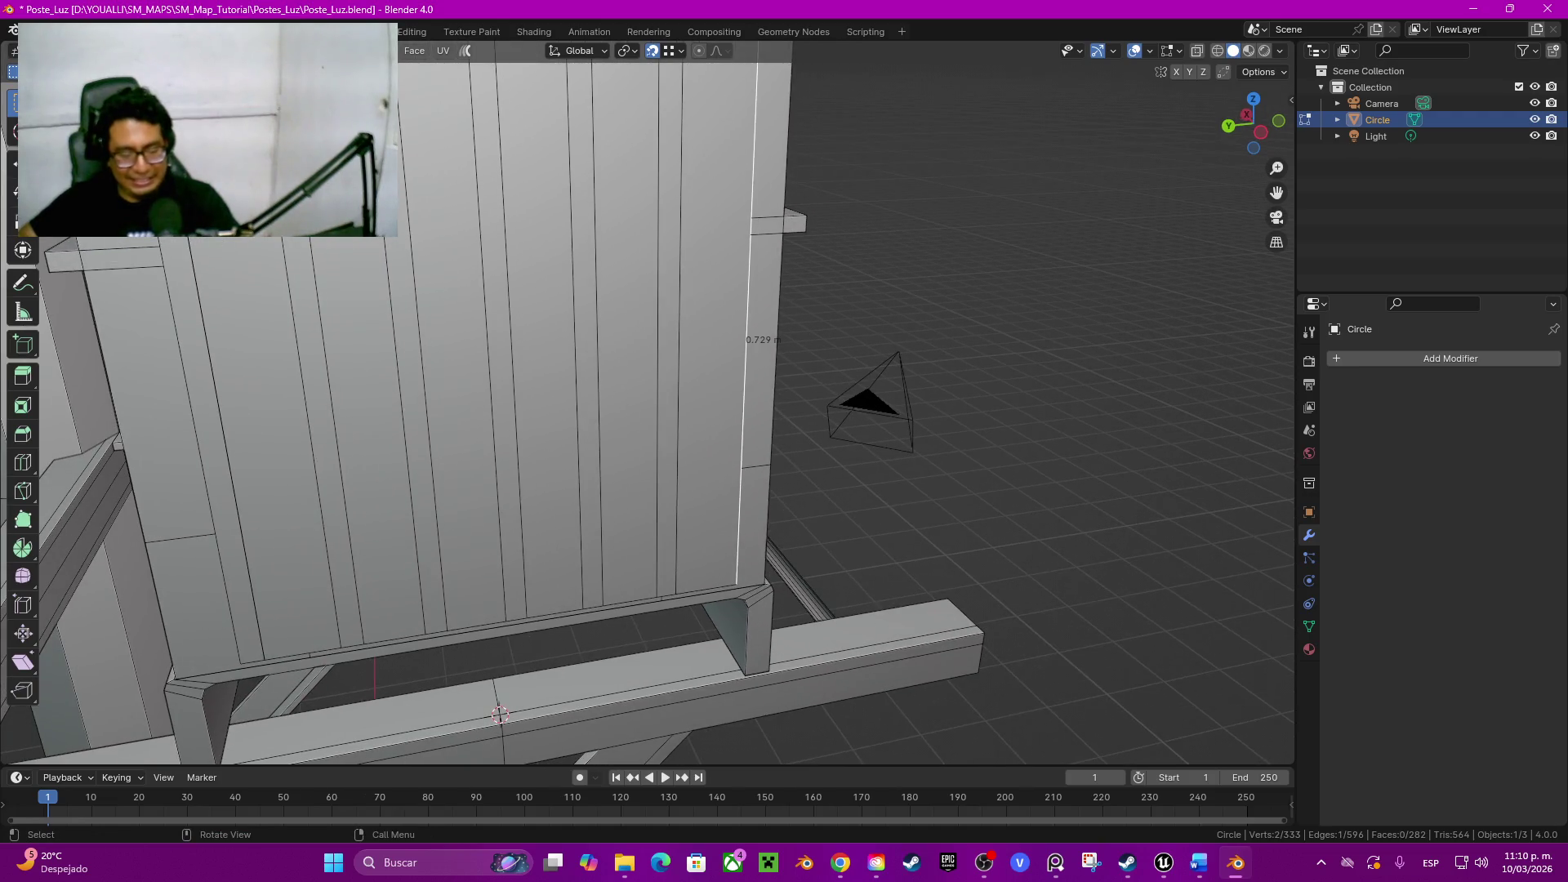
# Step: Duplicate another door edge, grow the selection to the strip face and flip its normals
pyautogui.hotkey('shift', 'd')
pyautogui.press('Escape')
pyautogui.hotkey('shift', 'd')
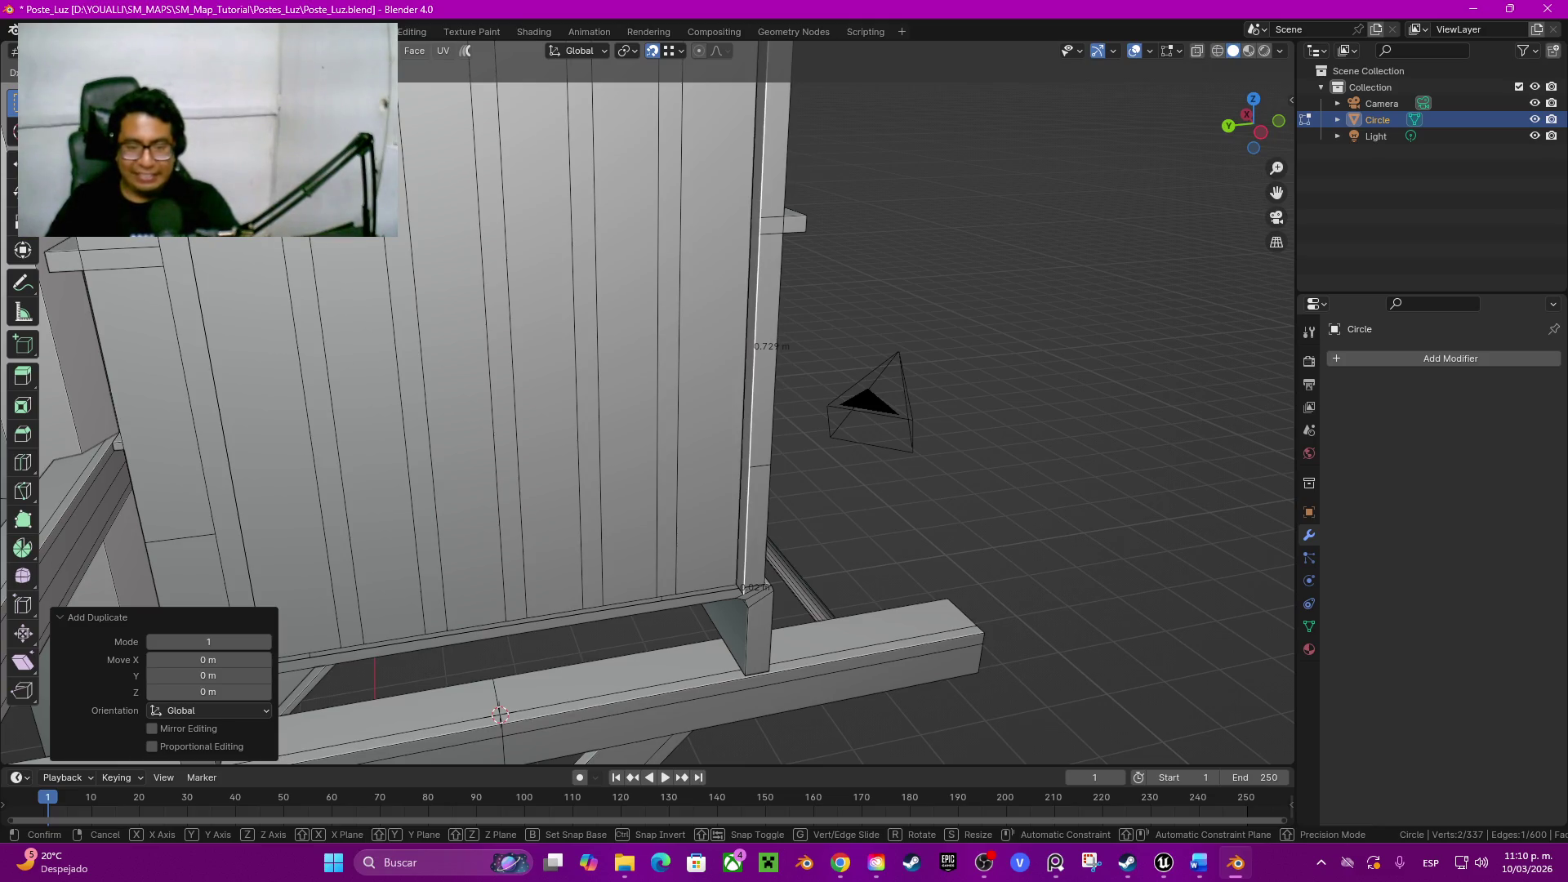
pyautogui.press('y')
pyautogui.press('Escape')
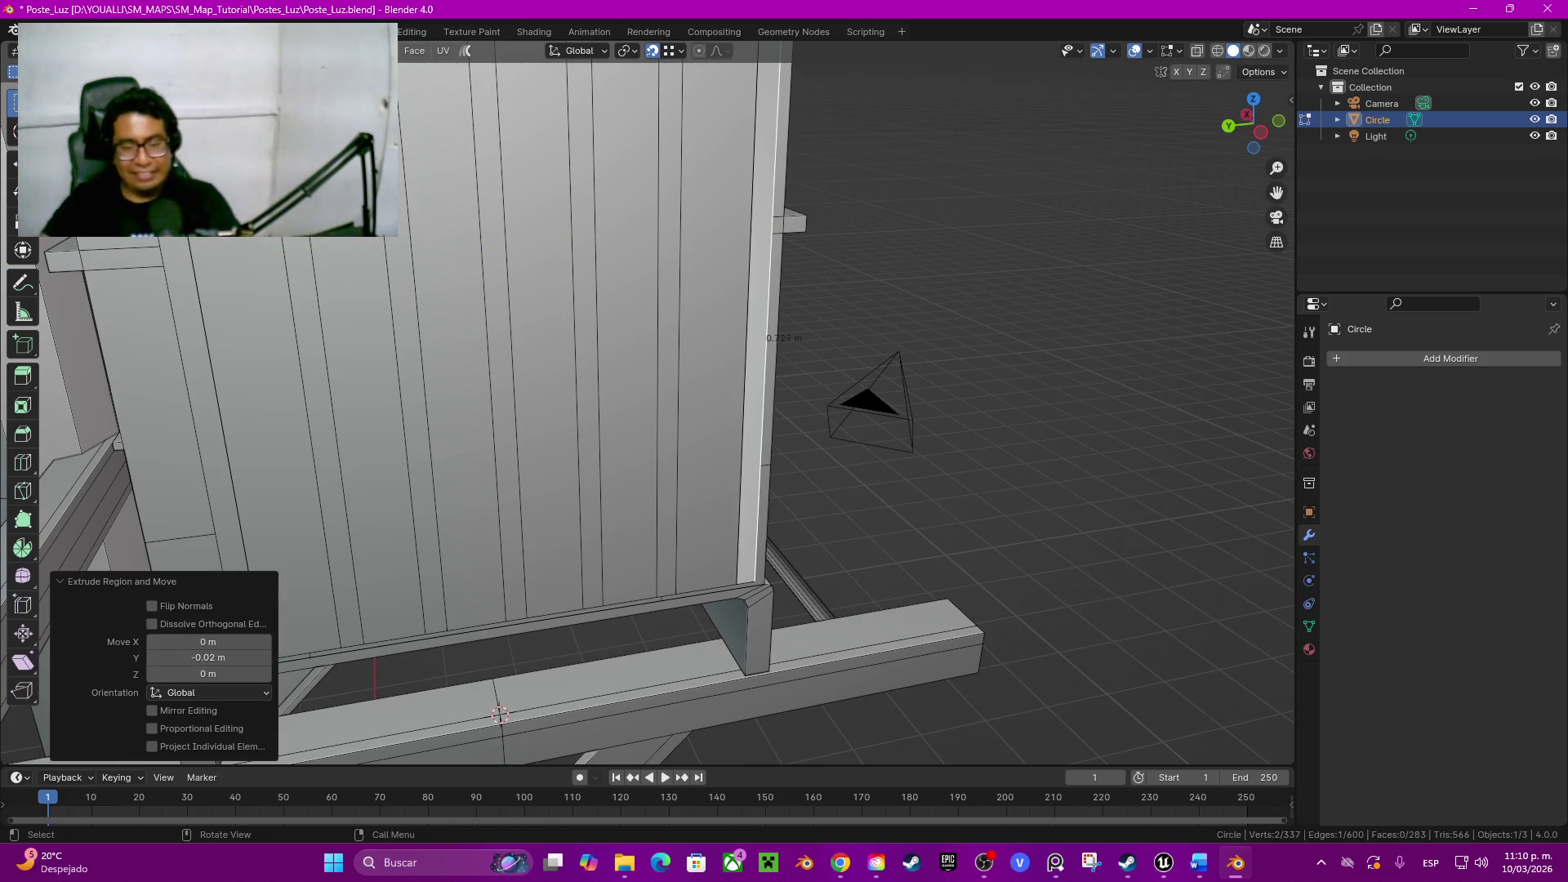
pyautogui.press('ctrl+KP_Add')
pyautogui.hotkey('ctrl', 'f')
pyautogui.click(808, 478)
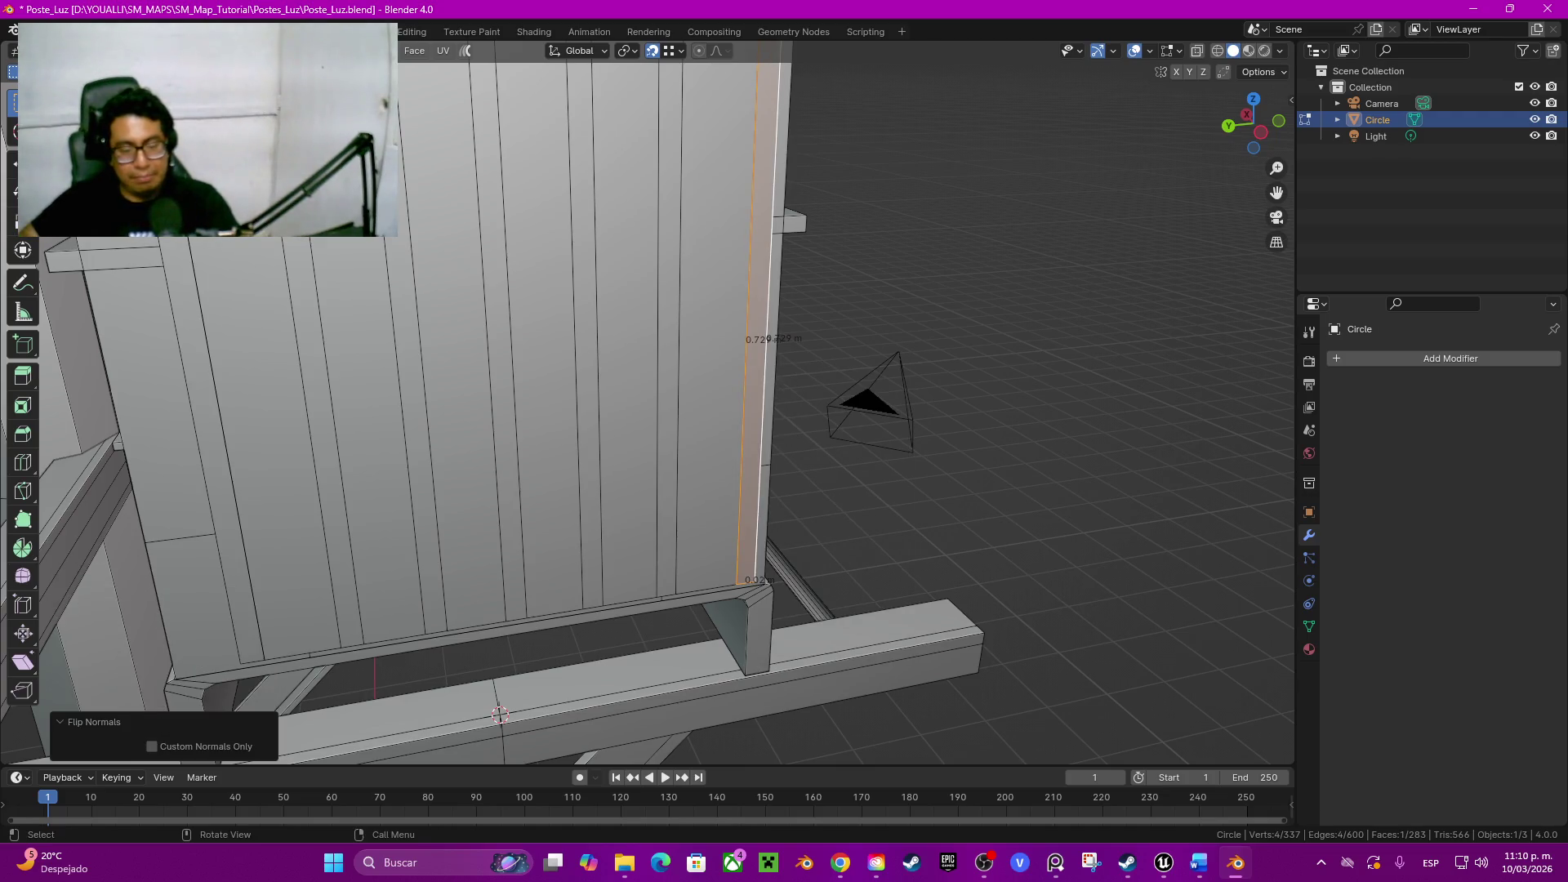
# Step: In face select, add the other six thin vertical strips to the selection
pyautogui.press('3')
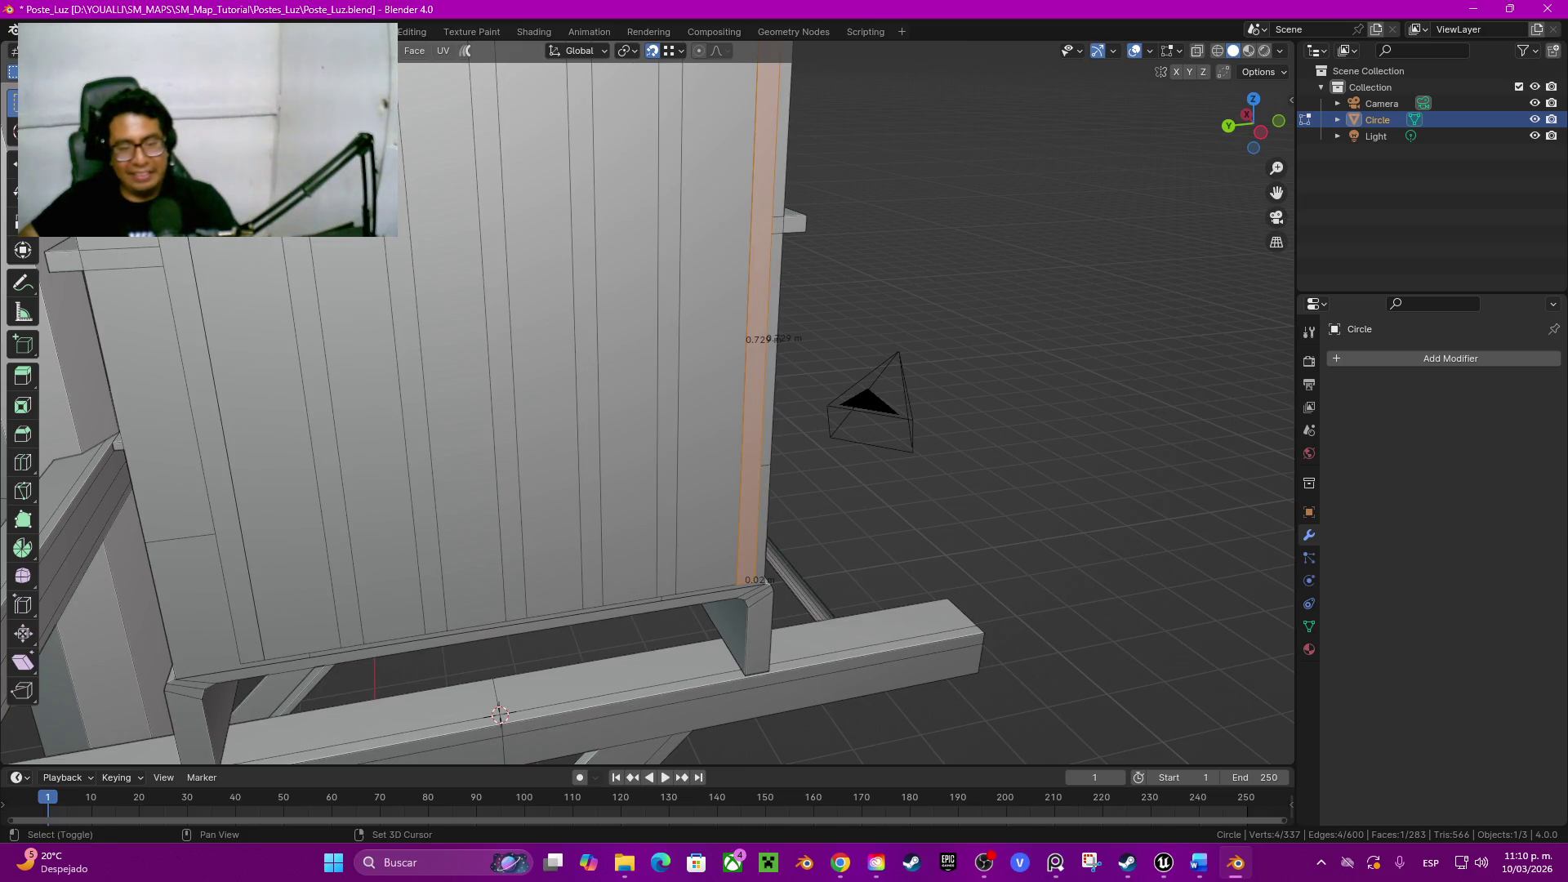
pyautogui.keyDown('shift'); pyautogui.click(669, 369); pyautogui.keyUp('shift')
pyautogui.keyDown('shift'); pyautogui.click(589, 393); pyautogui.keyUp('shift')
pyautogui.keyDown('shift'); pyautogui.click(505, 392); pyautogui.keyUp('shift')
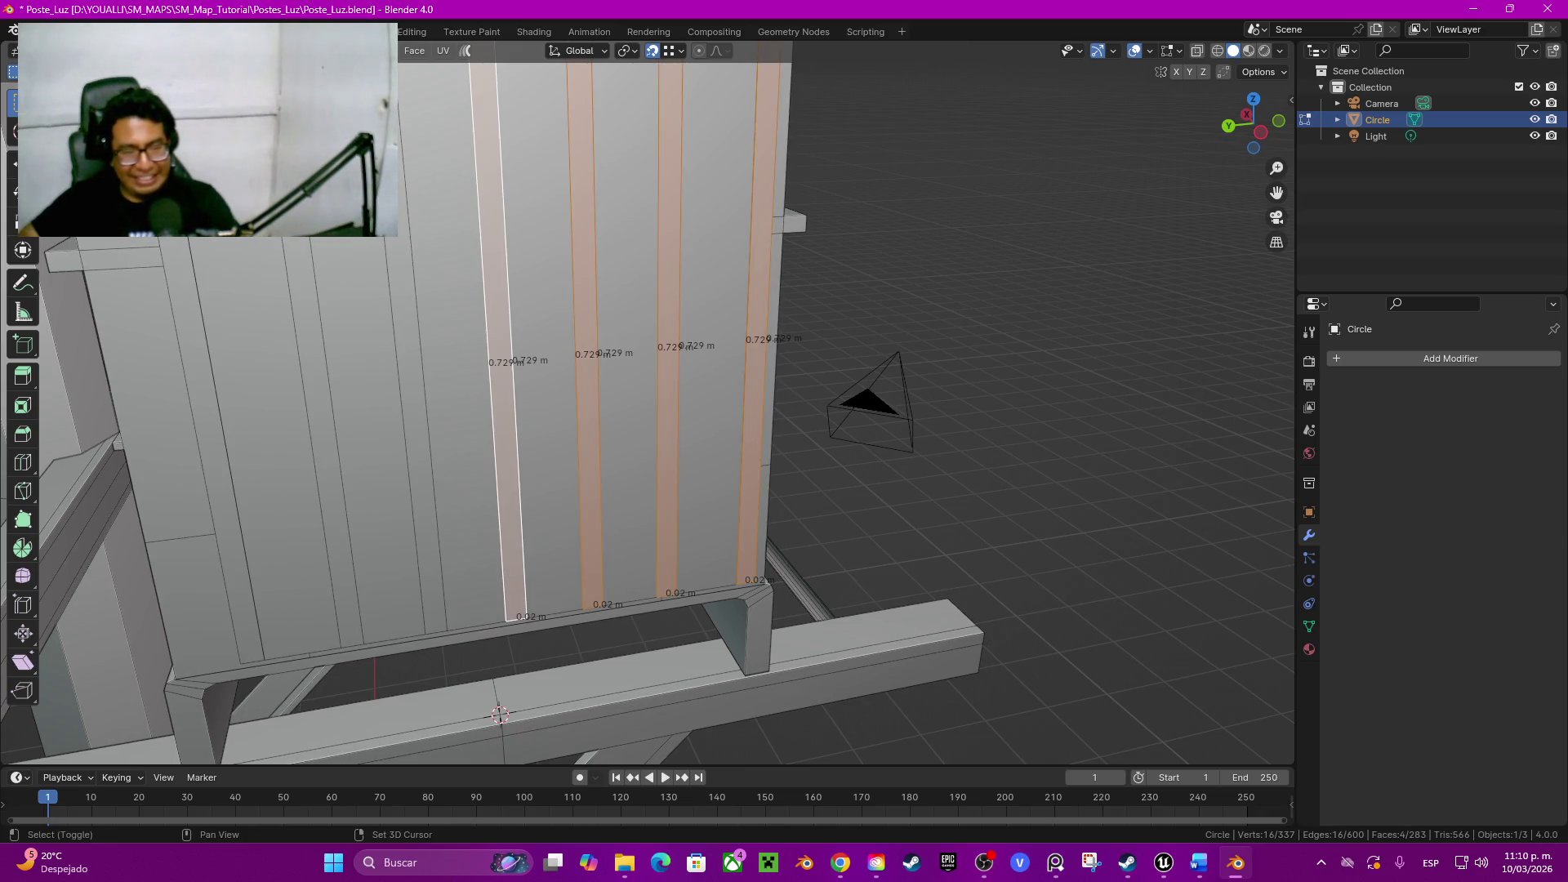
pyautogui.keyDown('shift'); pyautogui.click(420, 392); pyautogui.keyUp('shift')
pyautogui.keyDown('shift'); pyautogui.click(325, 416); pyautogui.keyUp('shift')
pyautogui.keyDown('shift'); pyautogui.click(214, 465); pyautogui.keyUp('shift')
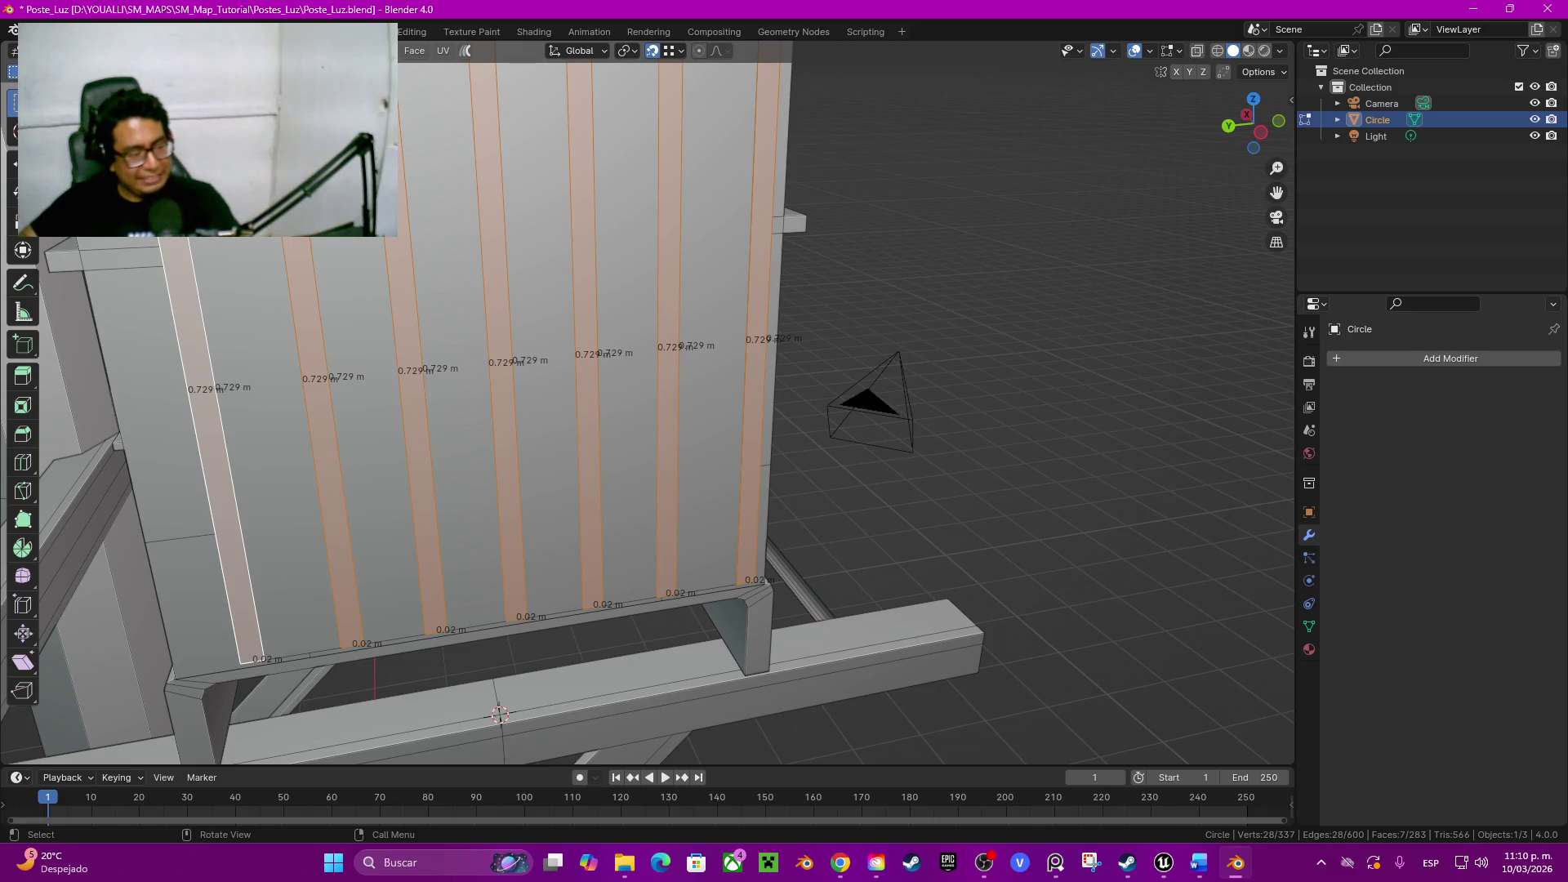
pyautogui.moveTo(649, 405); pyautogui.dragTo(895, 404, button='middle')
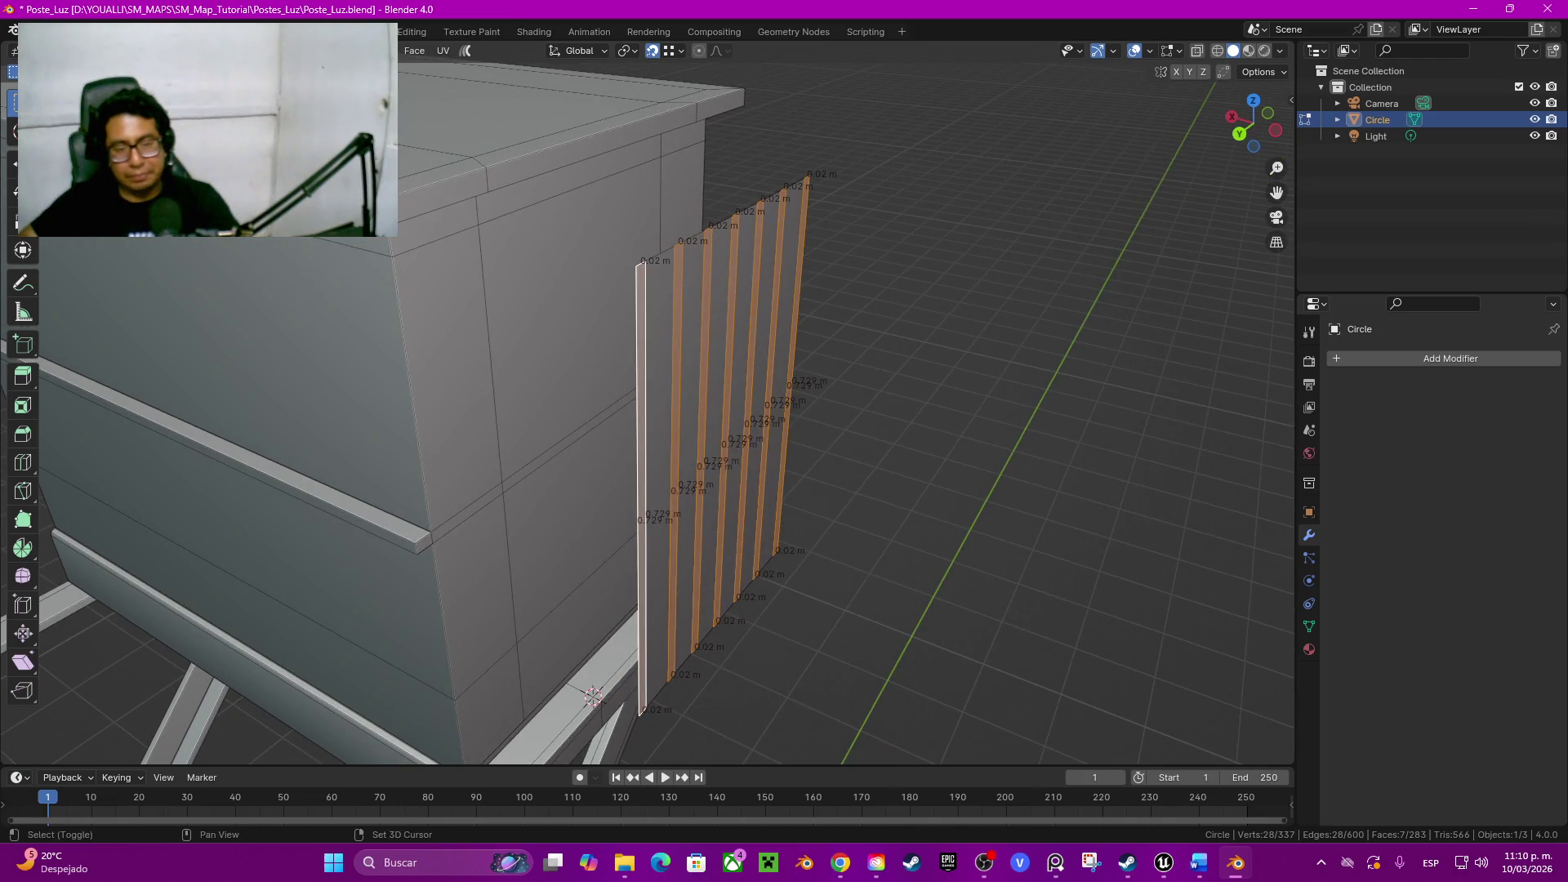
# Step: Duplicate the seven strips in place and extrude them outward, first at 0.045 m depth
pyautogui.hotkey('shift', 'd')
pyautogui.press('Escape')
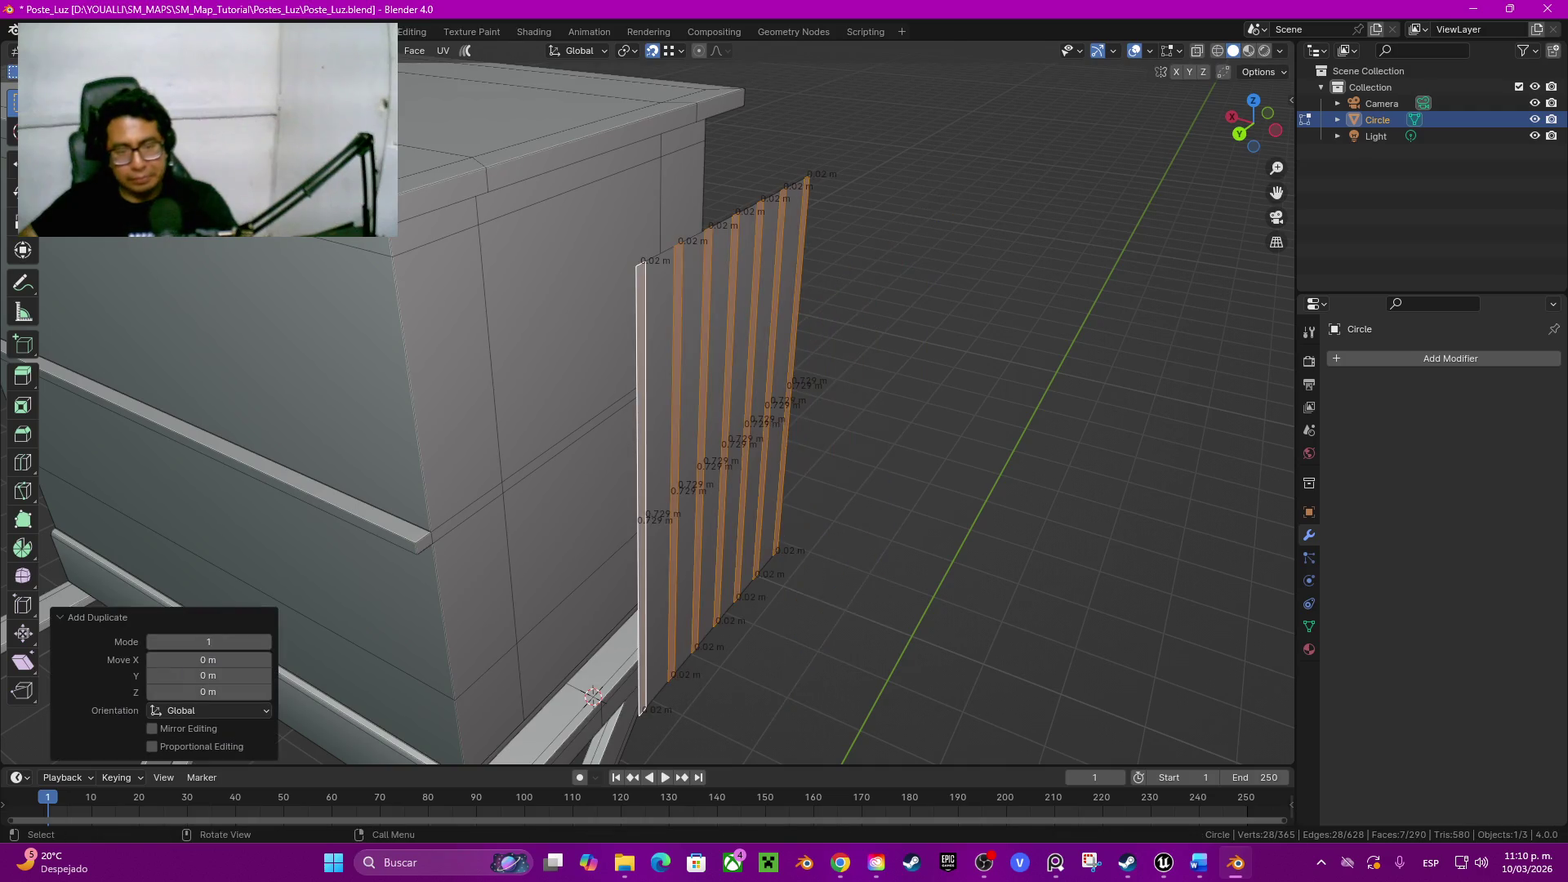
pyautogui.press('e')
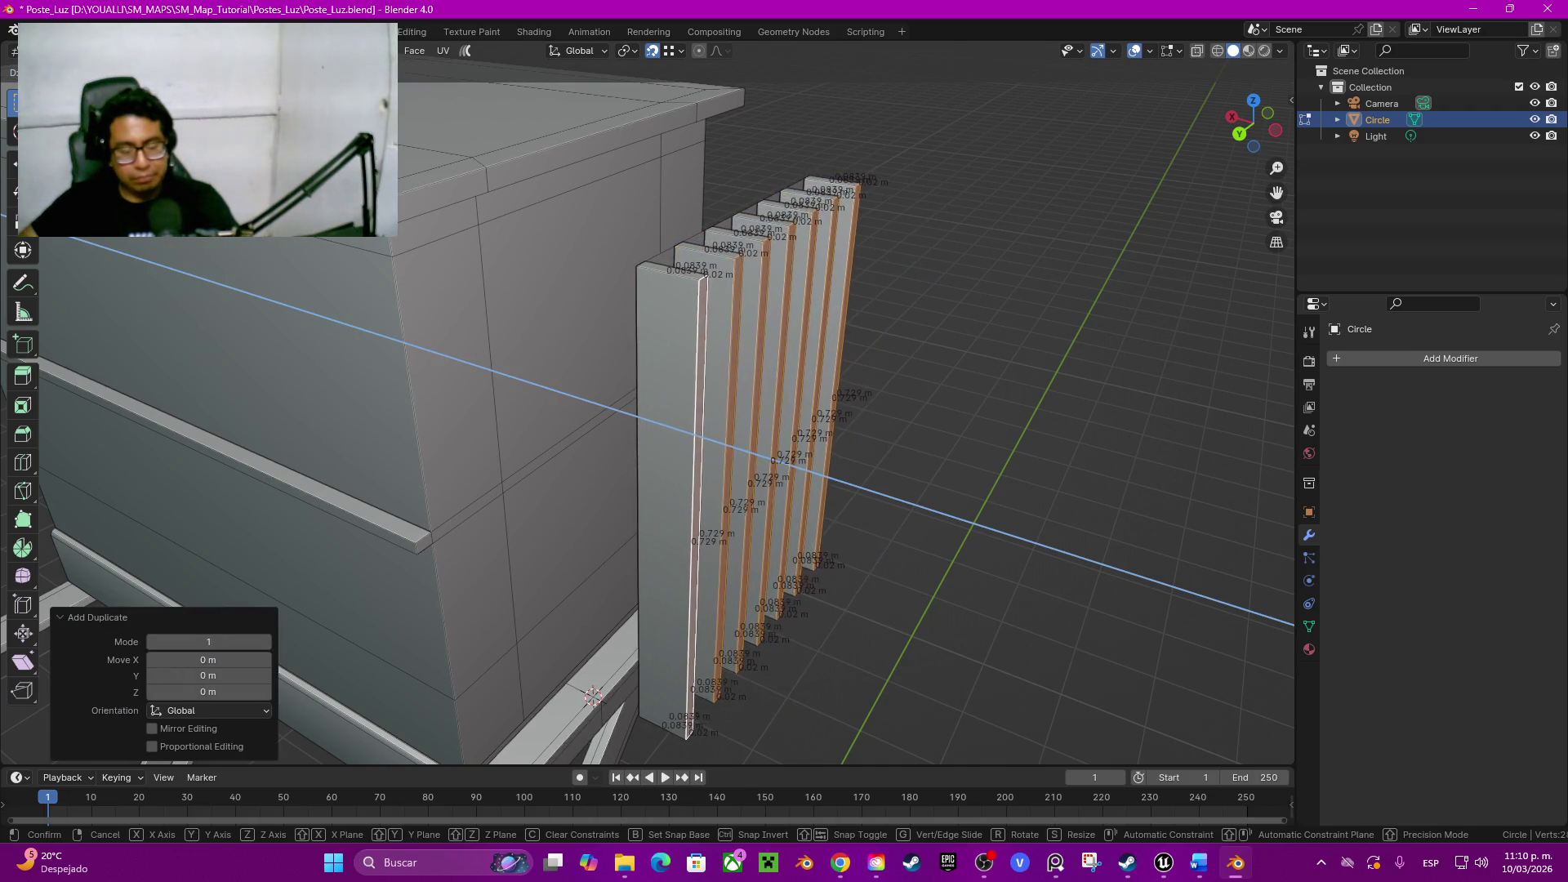
pyautogui.press('Return')
pyautogui.click(209, 674)
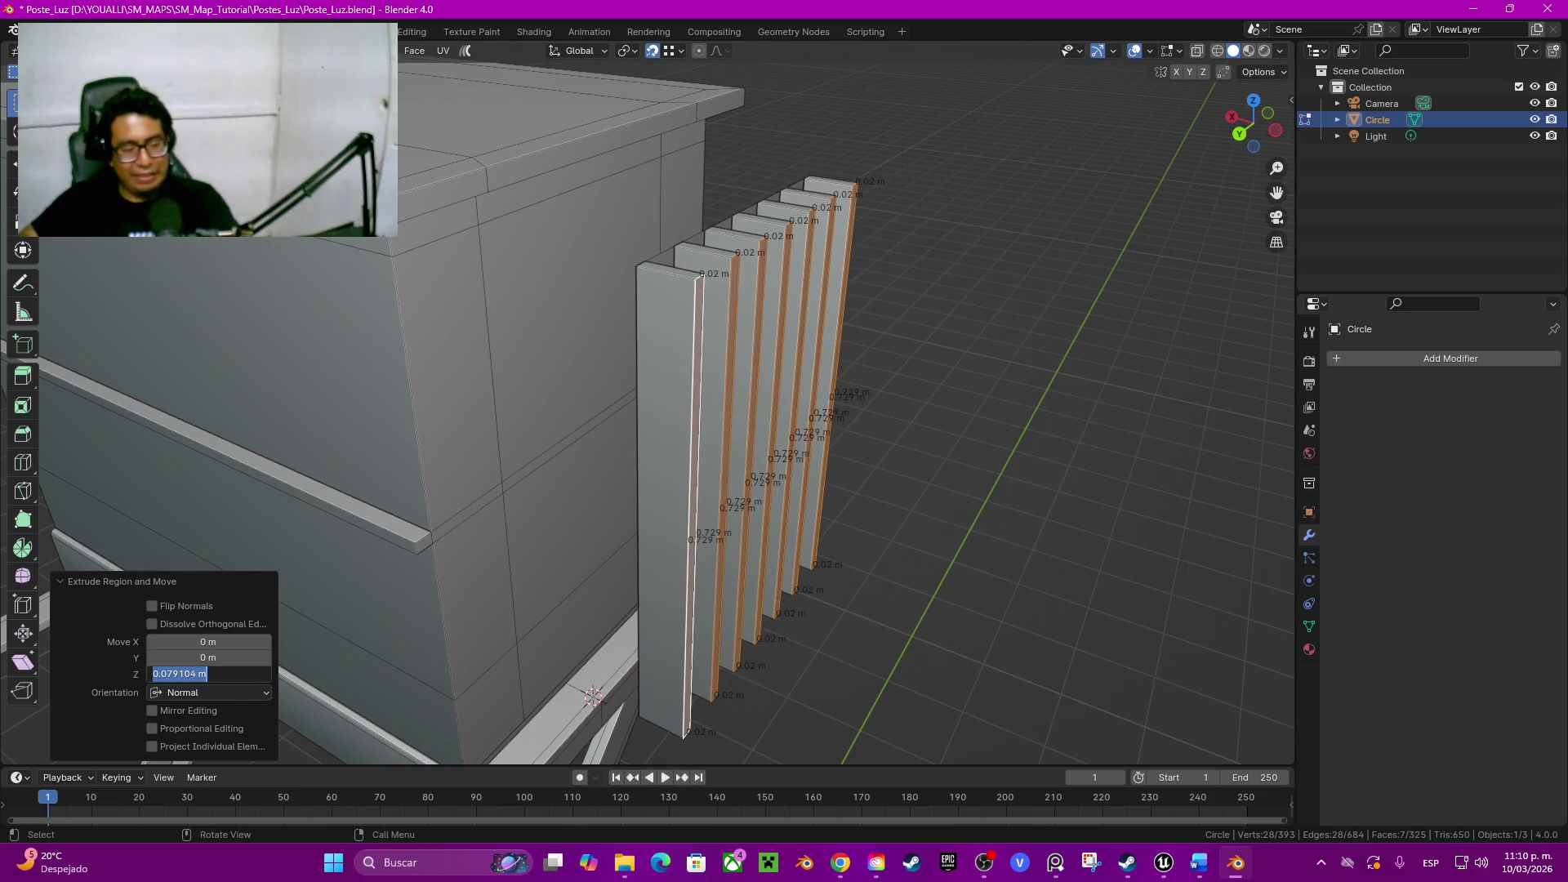
pyautogui.write('0.045')
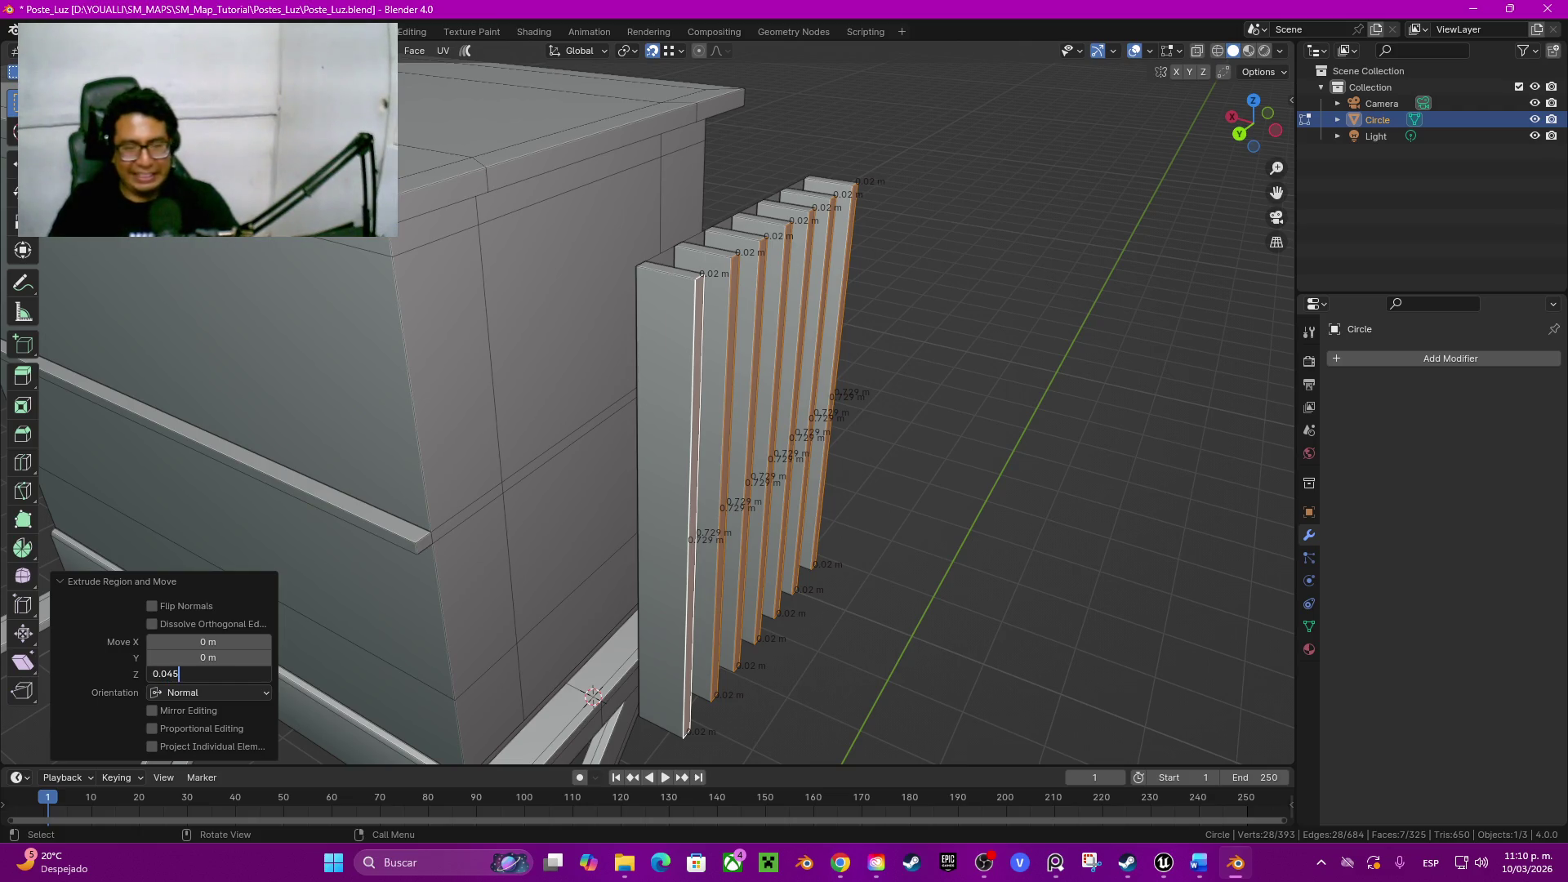
pyautogui.press('Return')
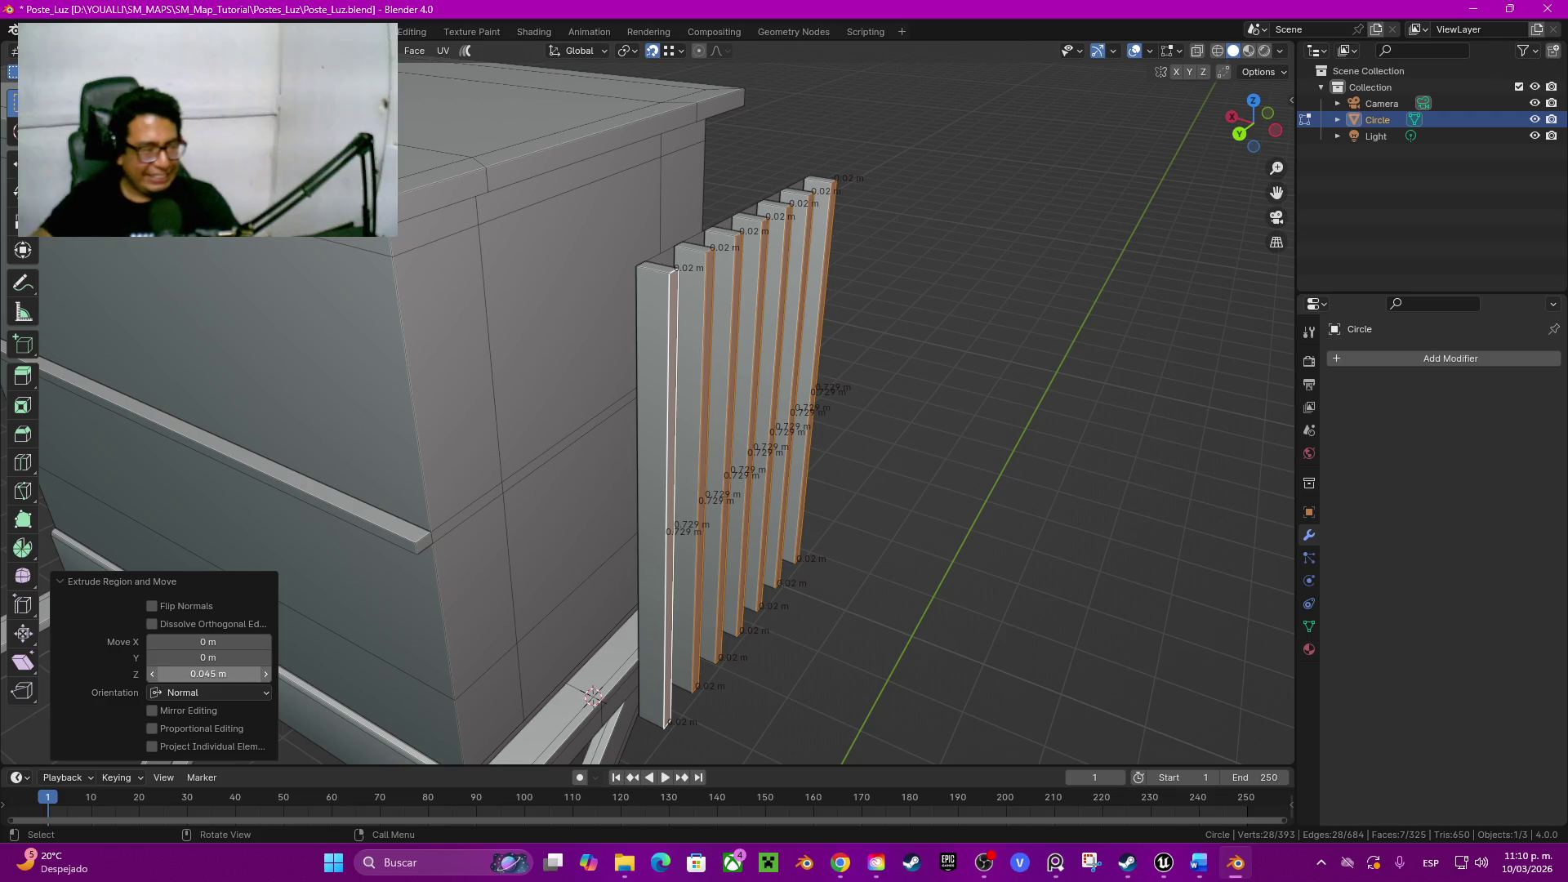
# Step: Correct the slat depth to 0.06 m and scale the slats slightly shorter along Z
pyautogui.click(208, 674)
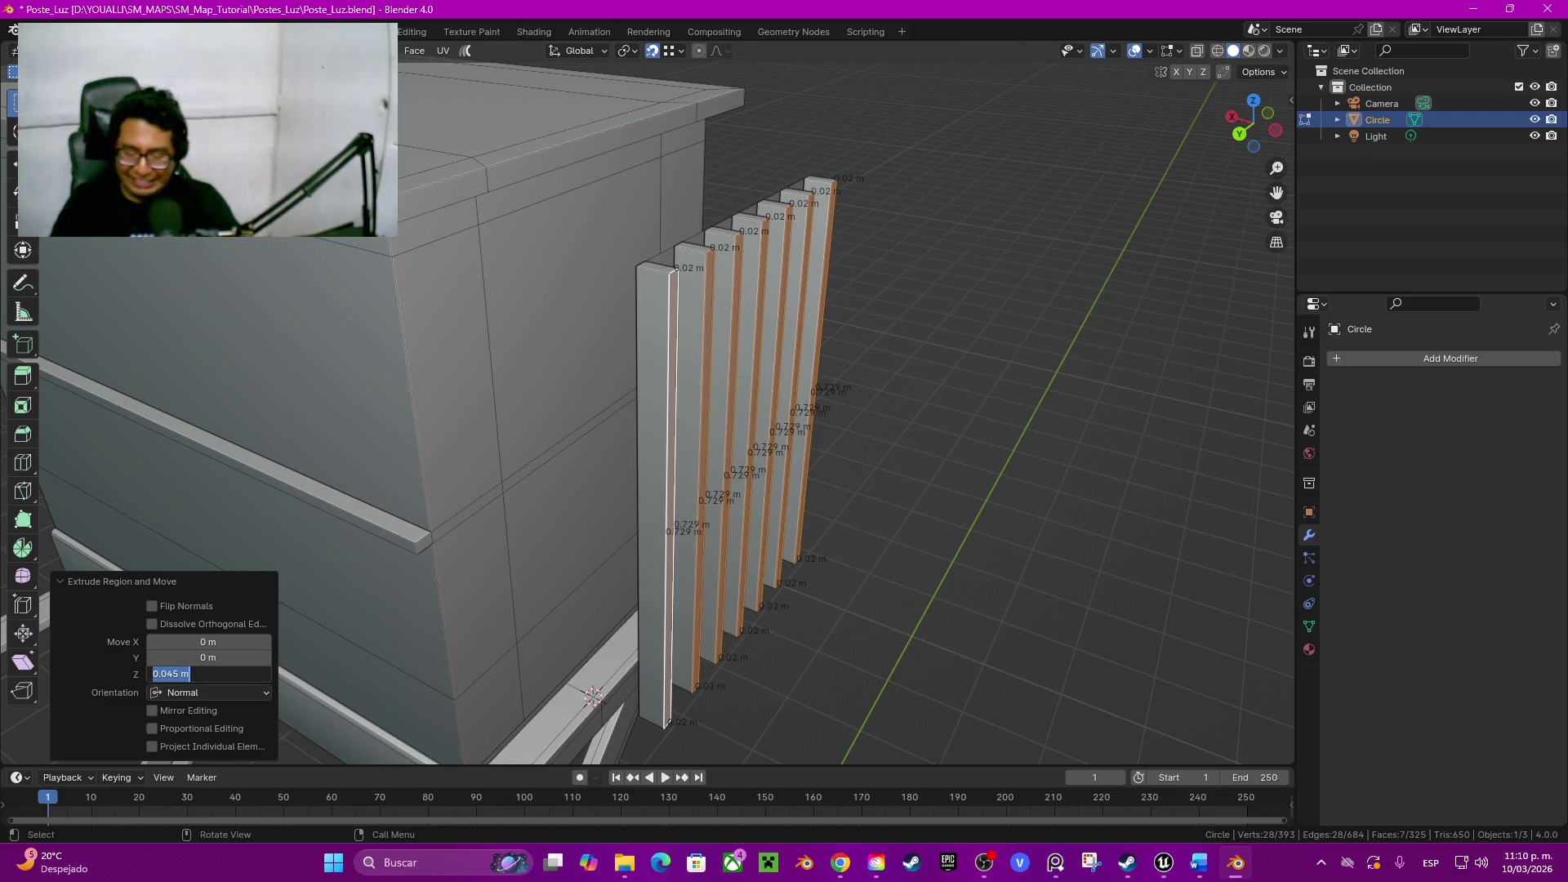
pyautogui.write('6')
pyautogui.press('Return')
pyautogui.click(209, 674)
pyautogui.write('0.0')
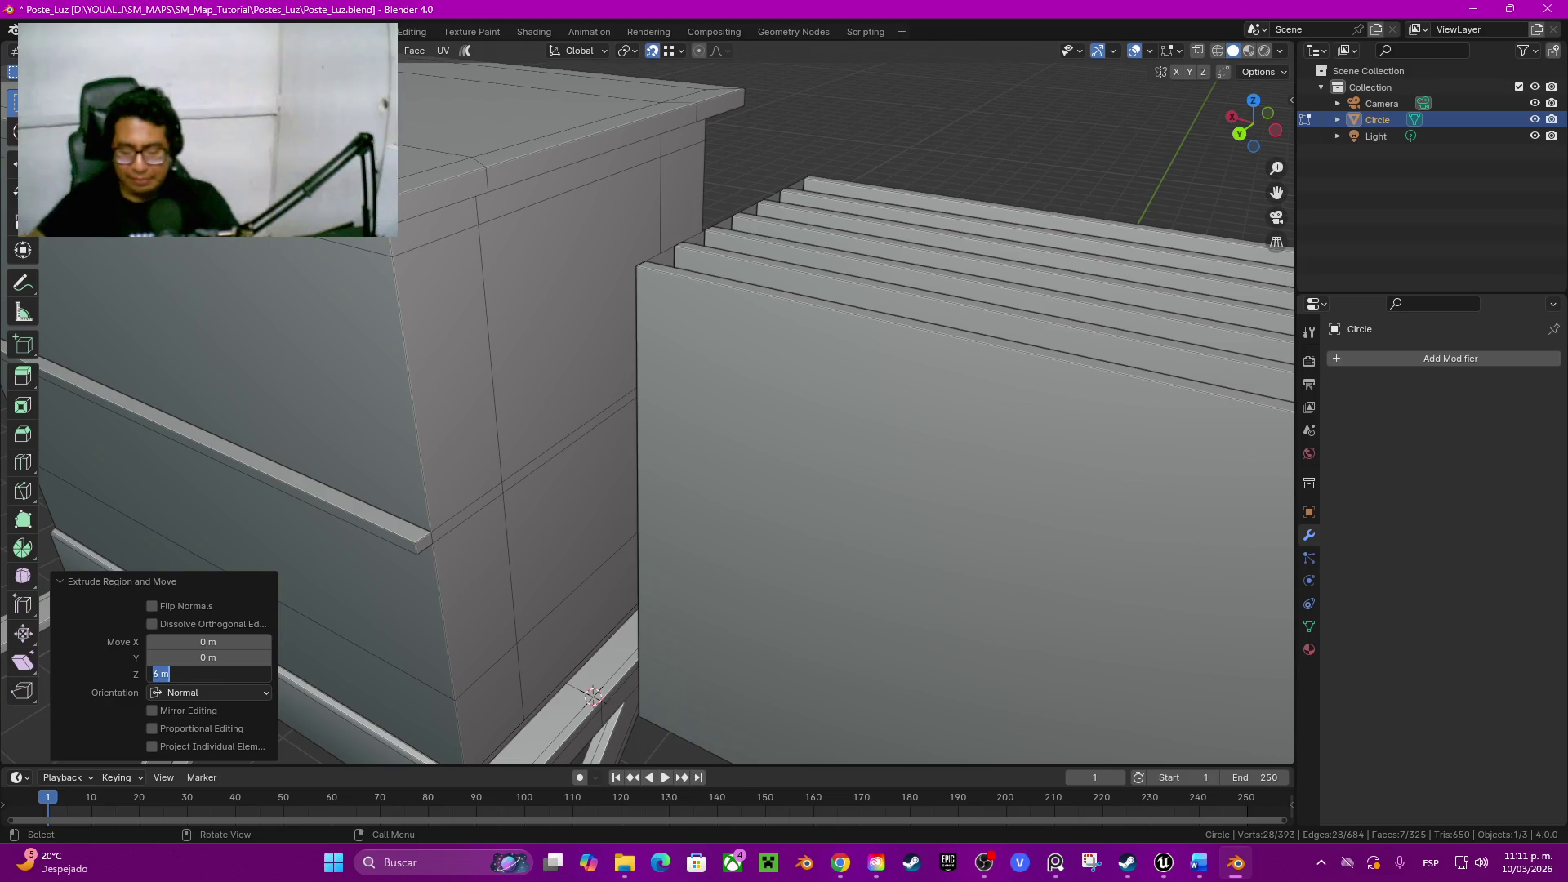
pyautogui.write('6')
pyautogui.press('Return')
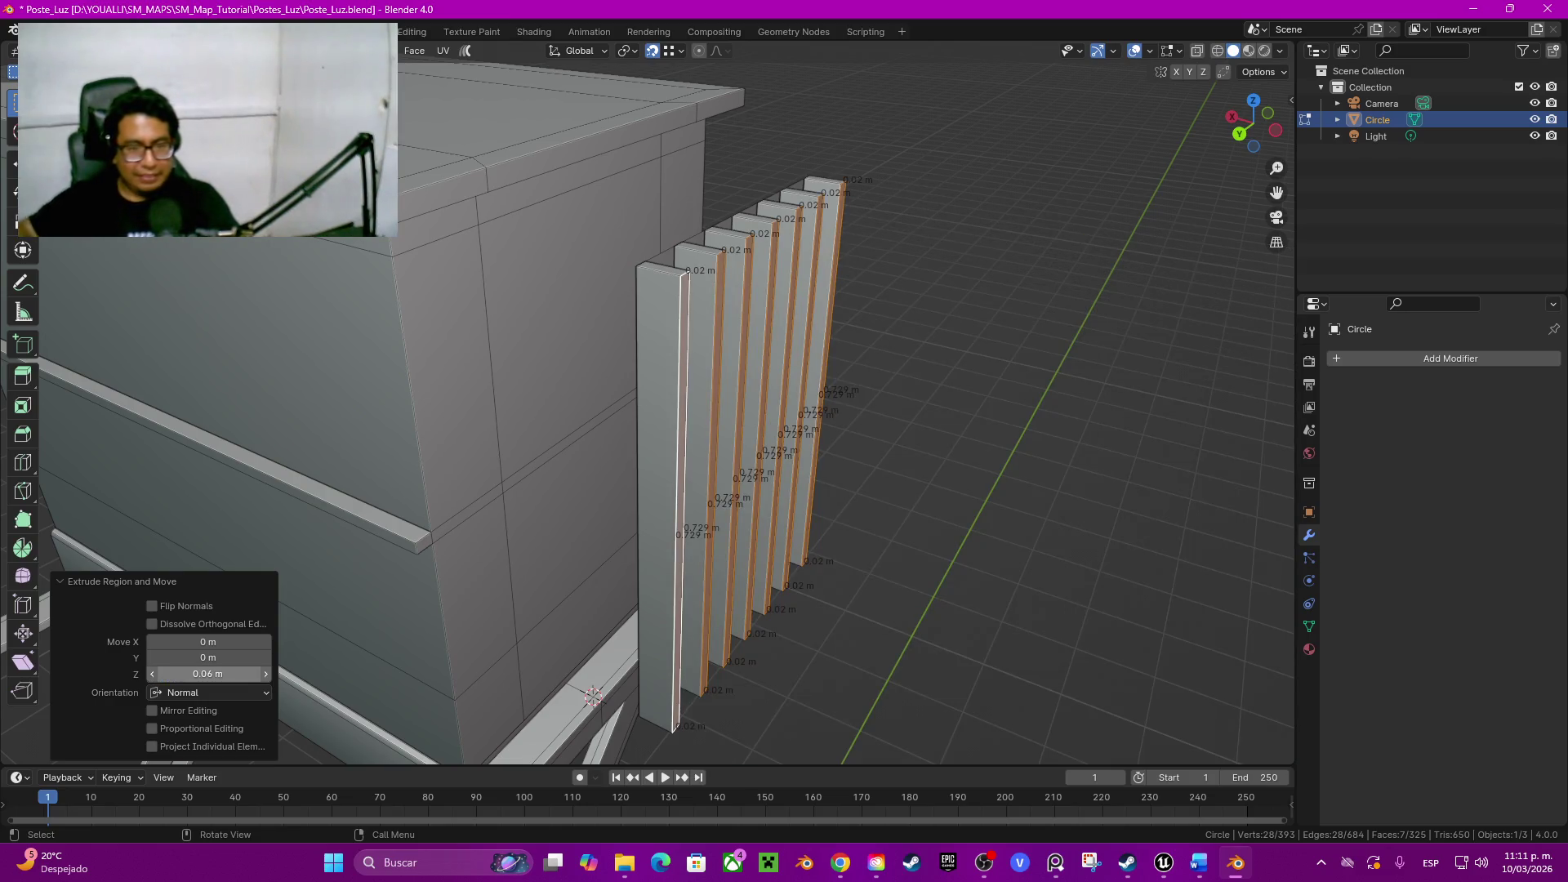
pyautogui.press('s')
pyautogui.press('z')
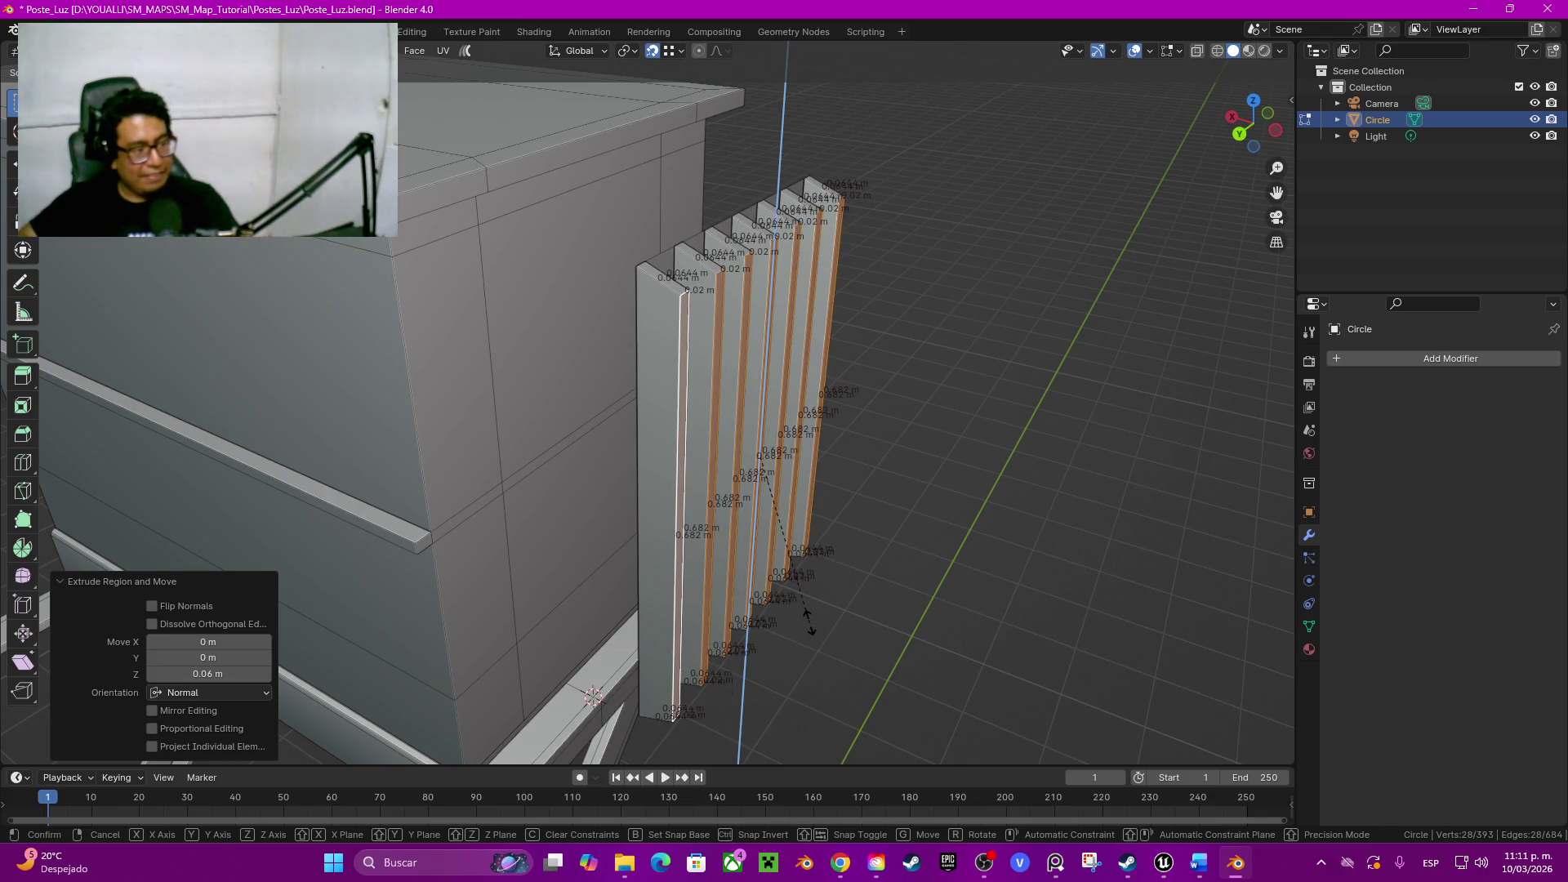
pyautogui.click(808, 620)
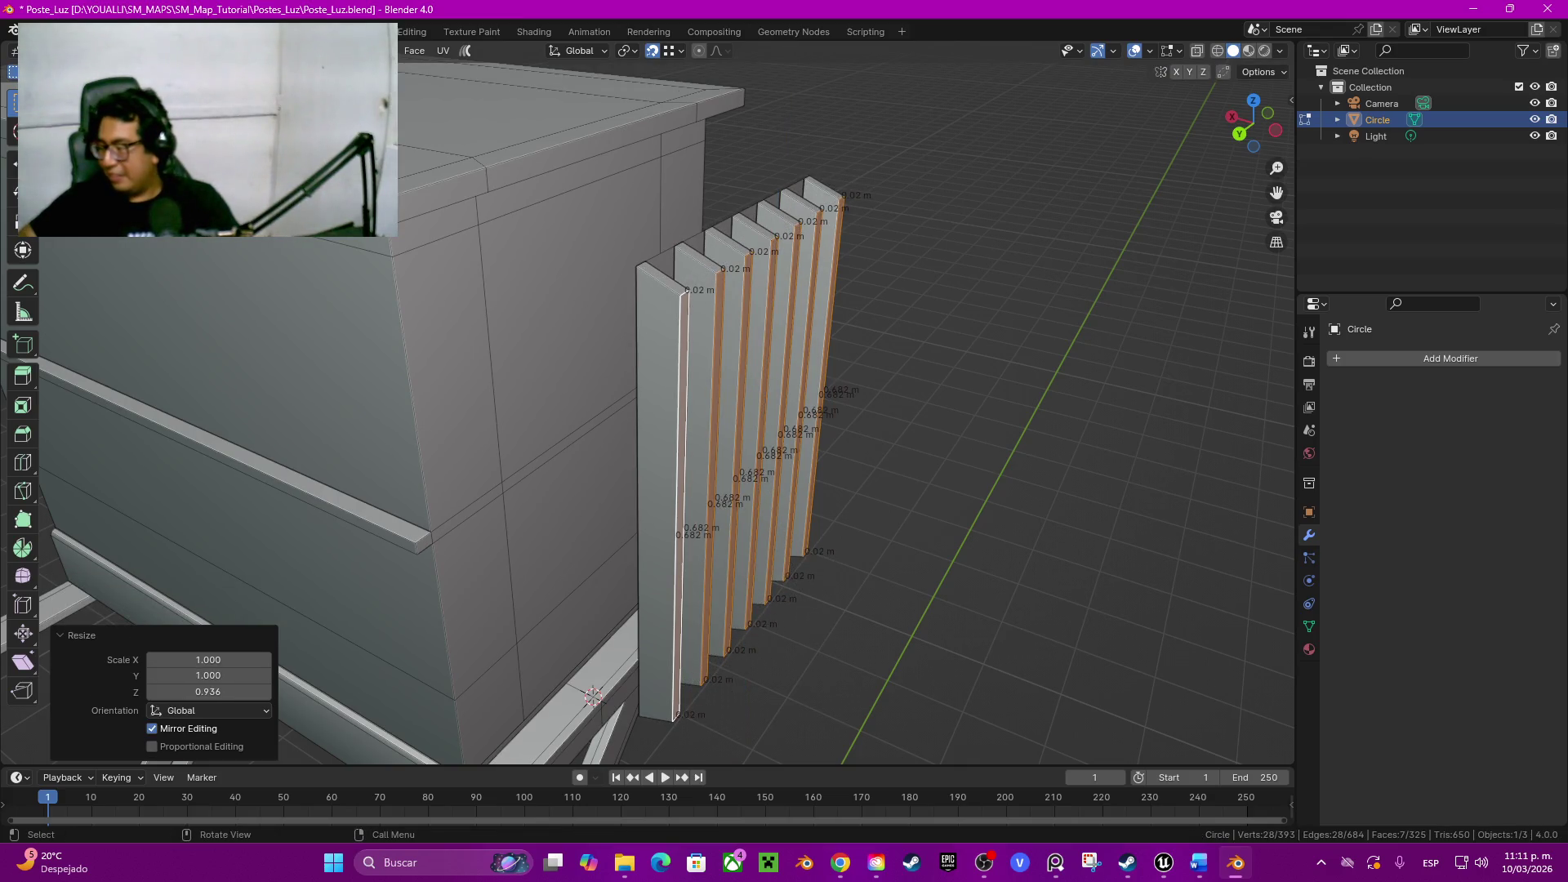
pyautogui.scroll(-3, 624, 404)
pyautogui.scroll(-2, 624, 404)
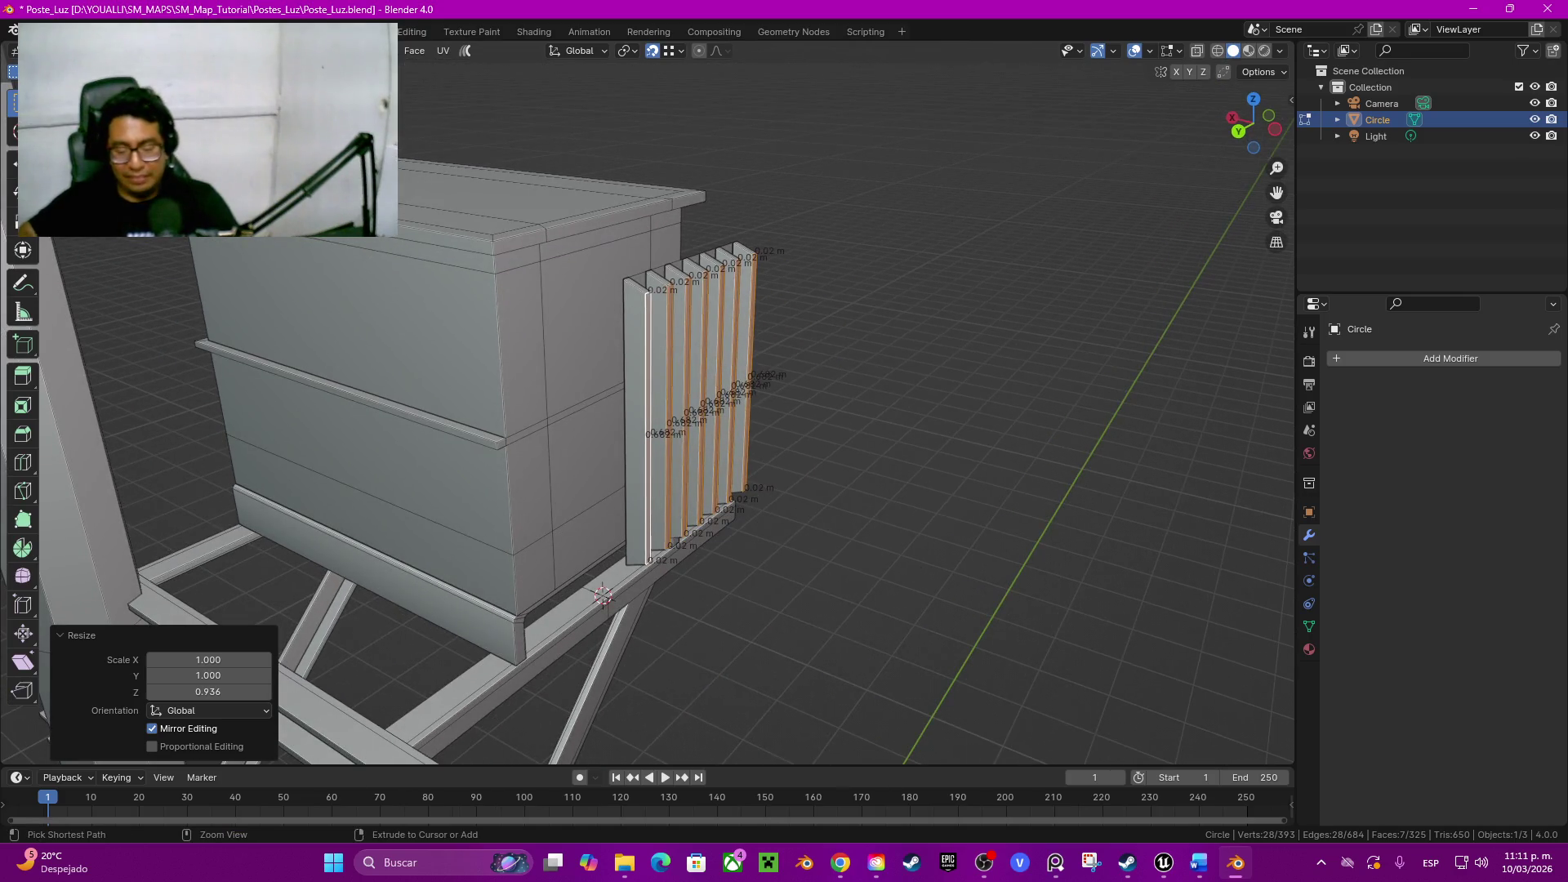
# Step: Grow the selection to whole slats and move them along X onto the door front
pyautogui.press('ctrl+KP_Add')
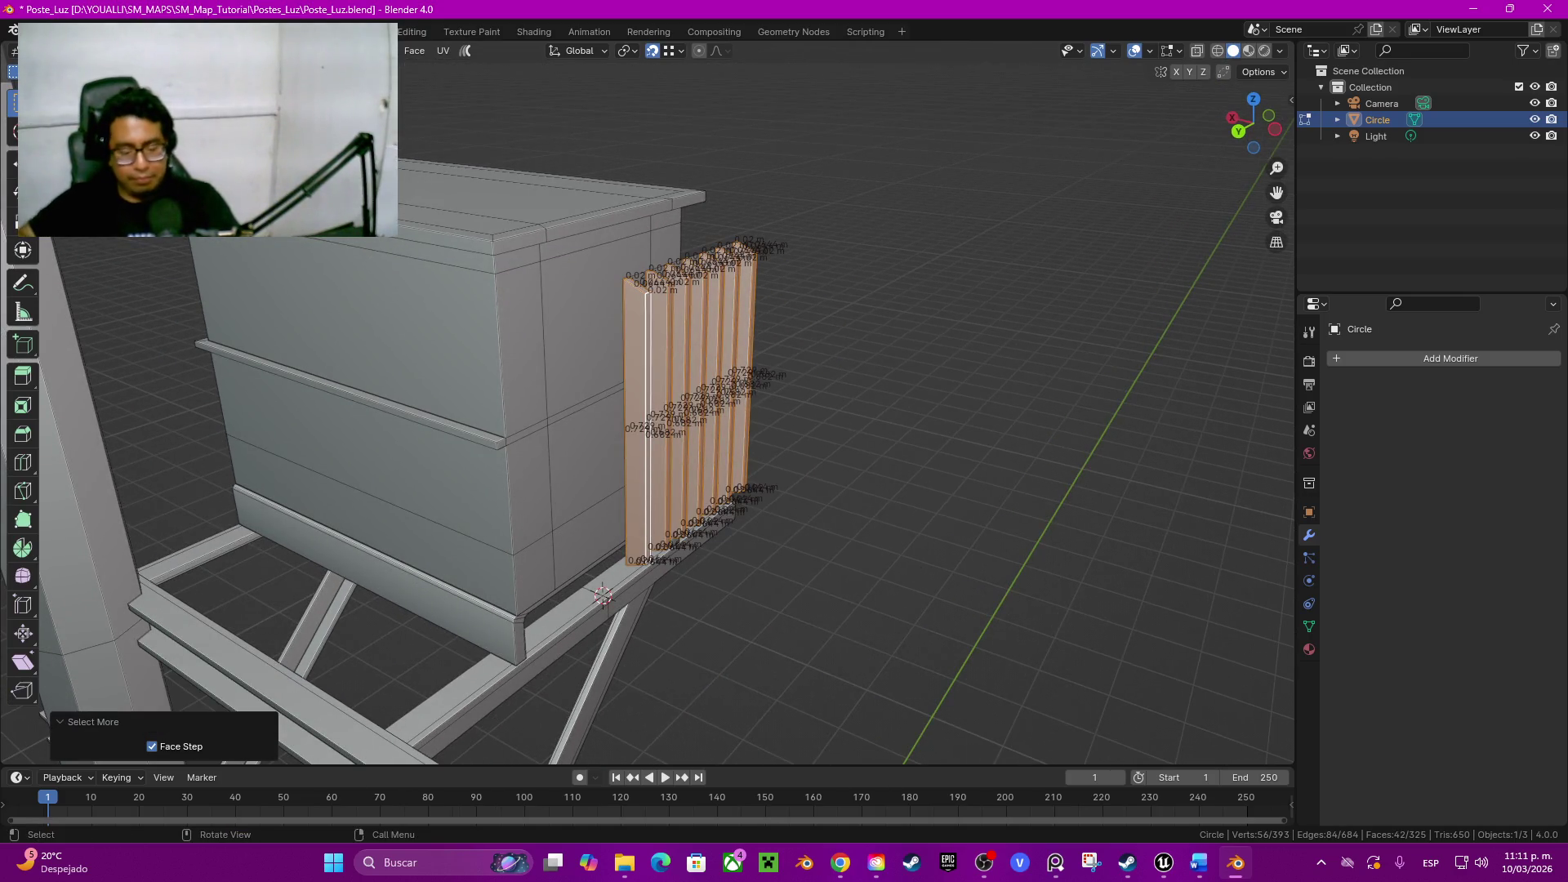
pyautogui.moveTo(650, 405); pyautogui.dragTo(723, 405, button='middle')
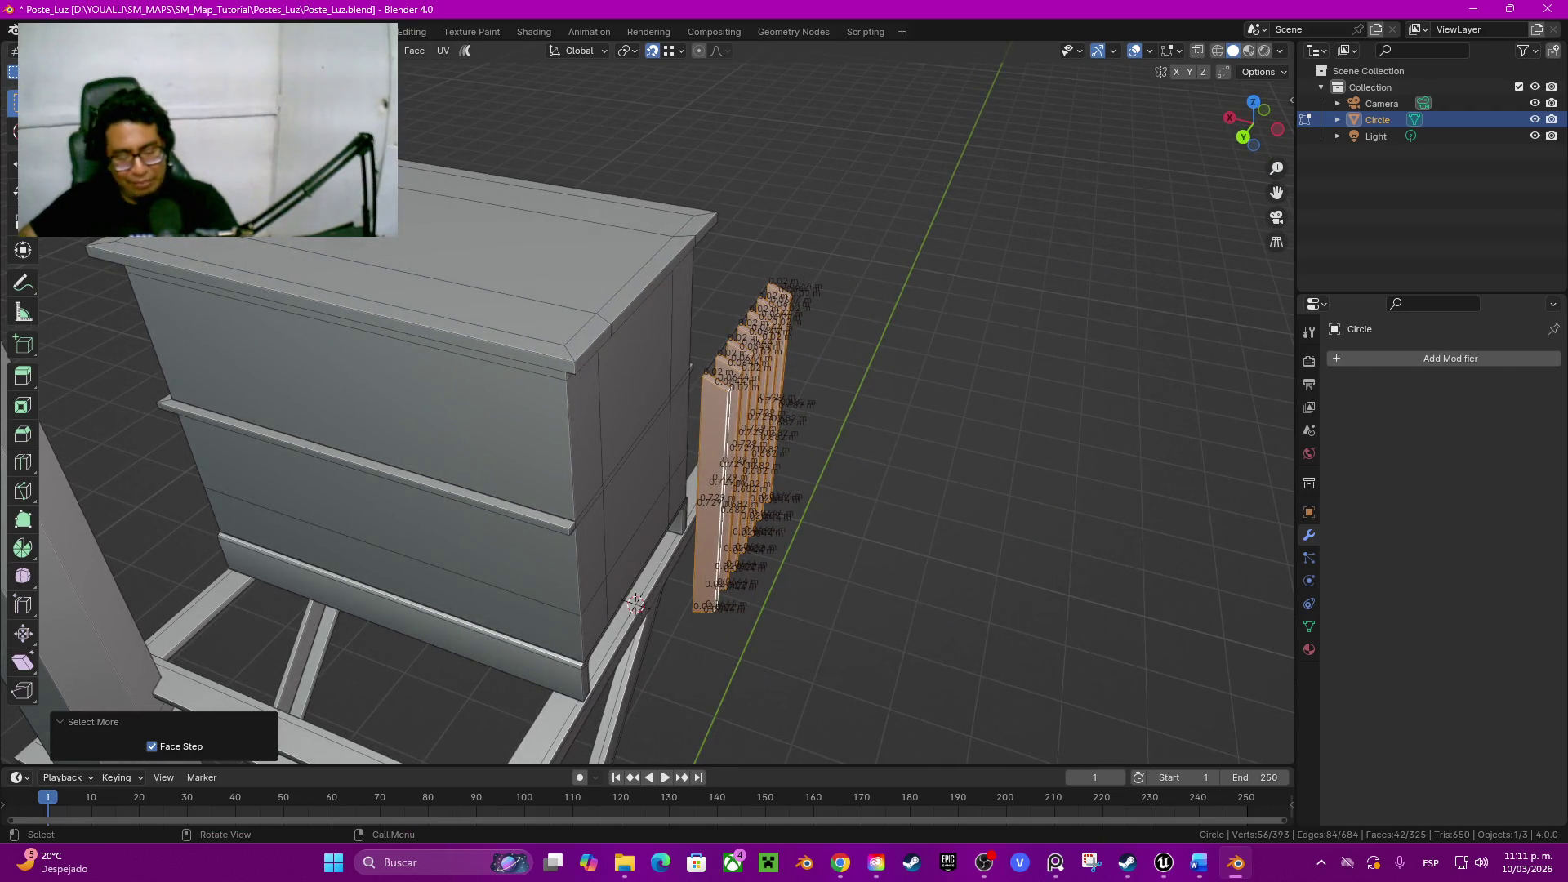
pyautogui.press('g')
pyautogui.press('y')
pyautogui.press('x')
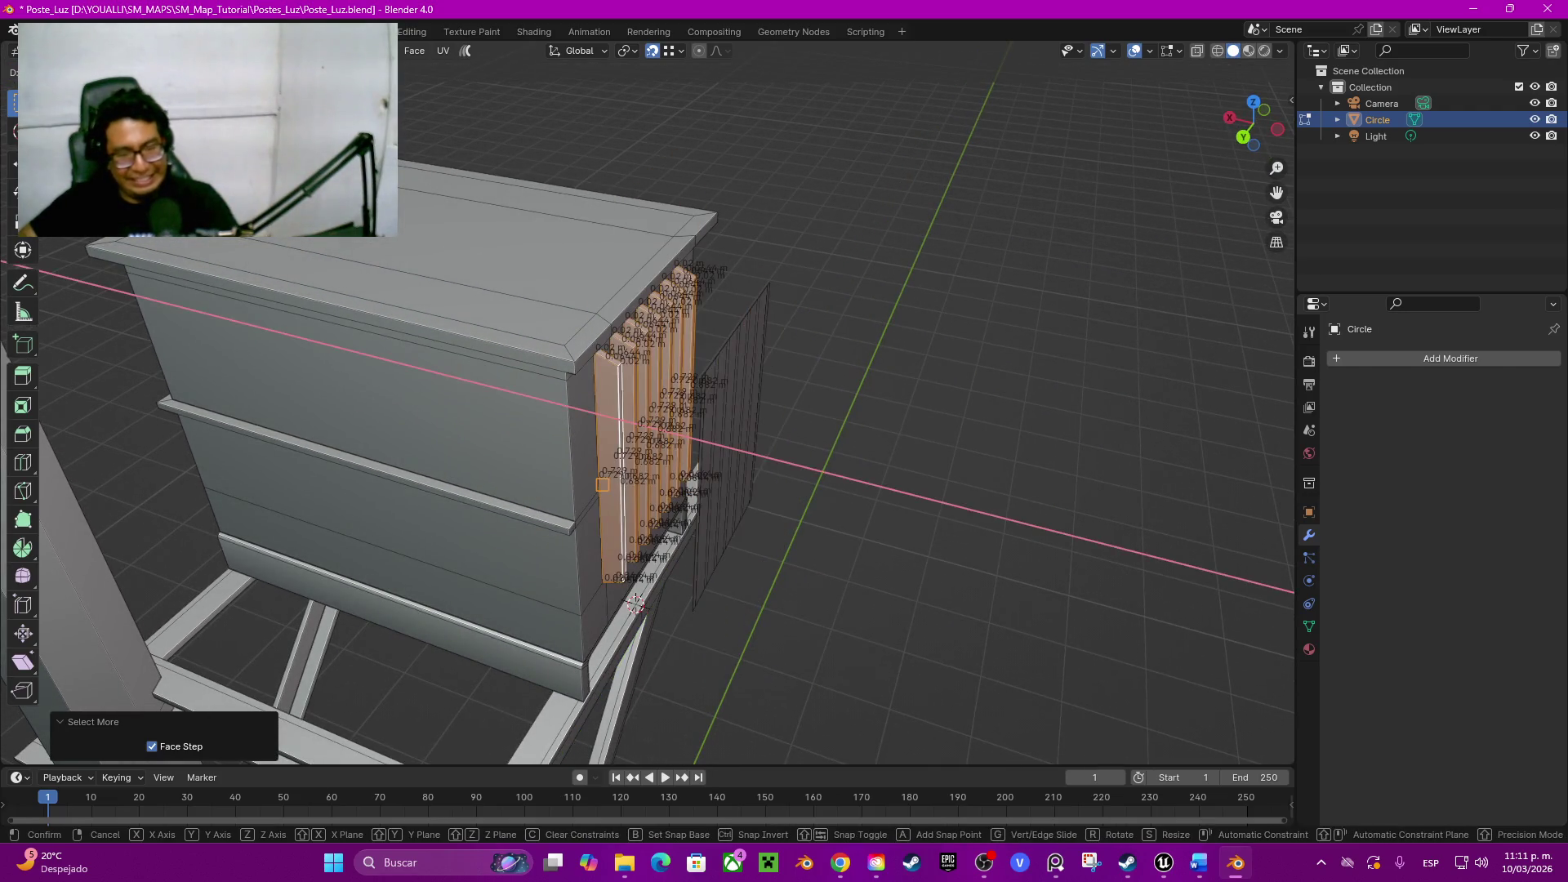
pyautogui.click(636, 606)
pyautogui.moveTo(637, 605); pyautogui.dragTo(581, 593, button='middle')
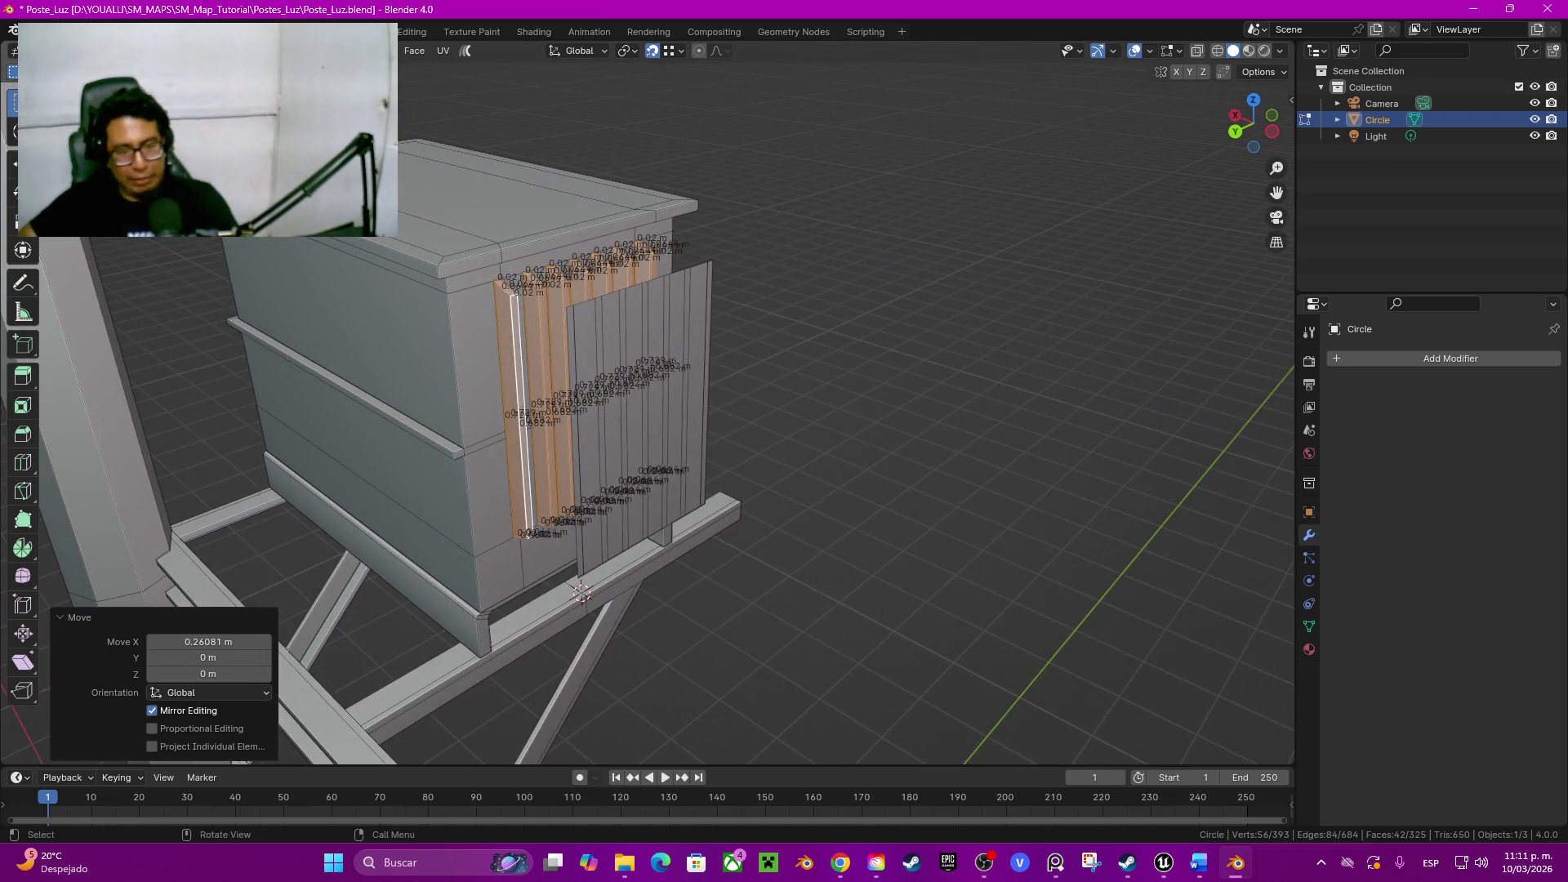
pyautogui.hotkey('alt', 'a')
# Step: Select the leftover strip faces and delete them as Faces
pyautogui.press('l')
pyautogui.press('l')
pyautogui.press('l')
pyautogui.press('x')
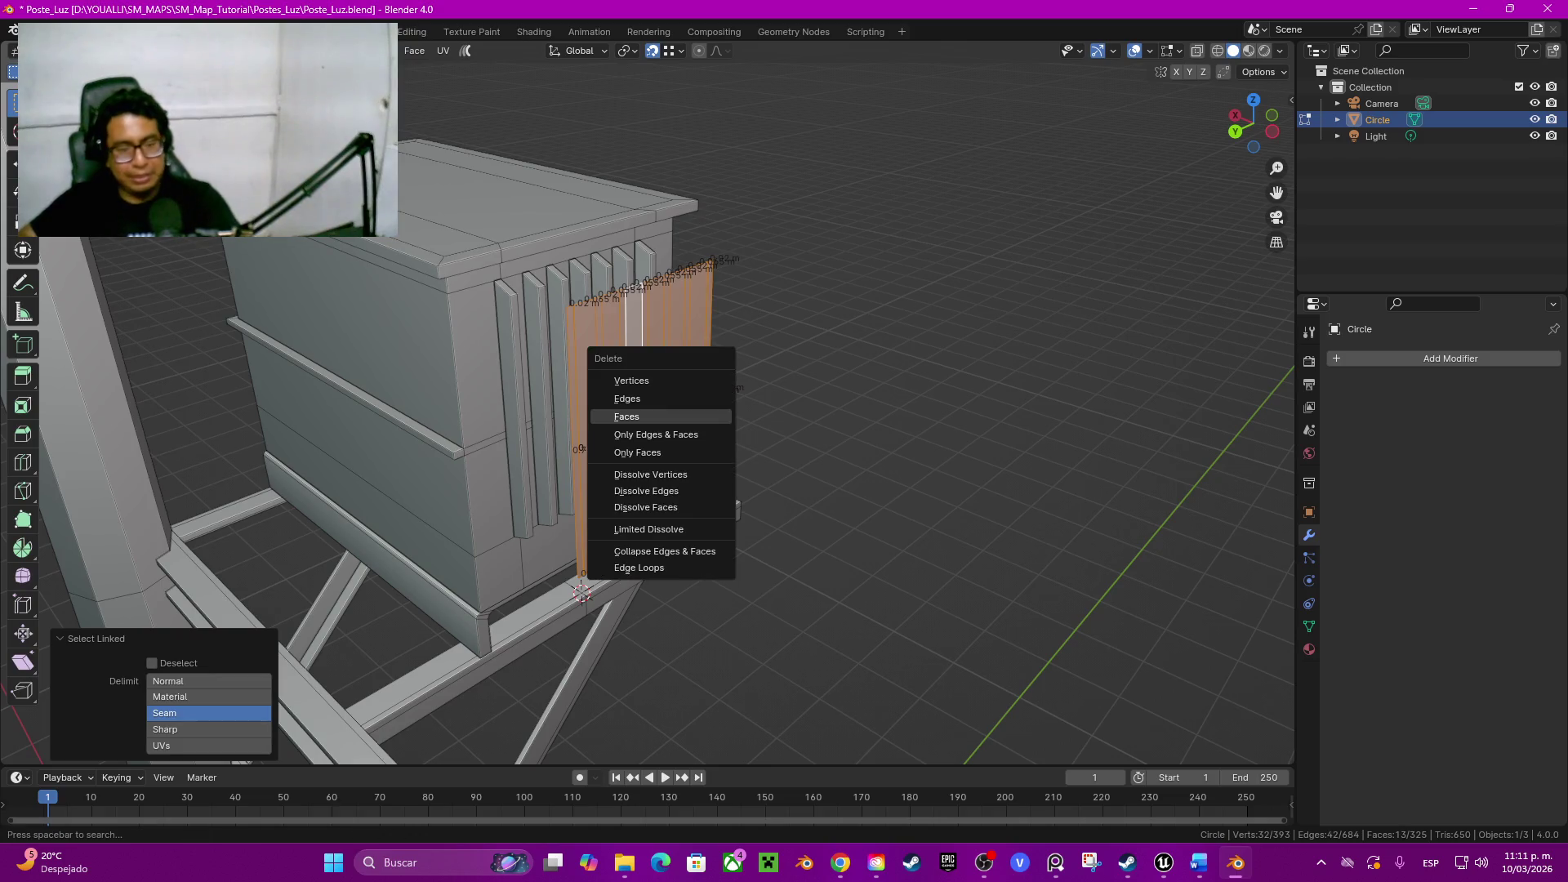
pyautogui.press('f')
pyautogui.moveTo(368, 405); pyautogui.dragTo(138, 405, button='middle')
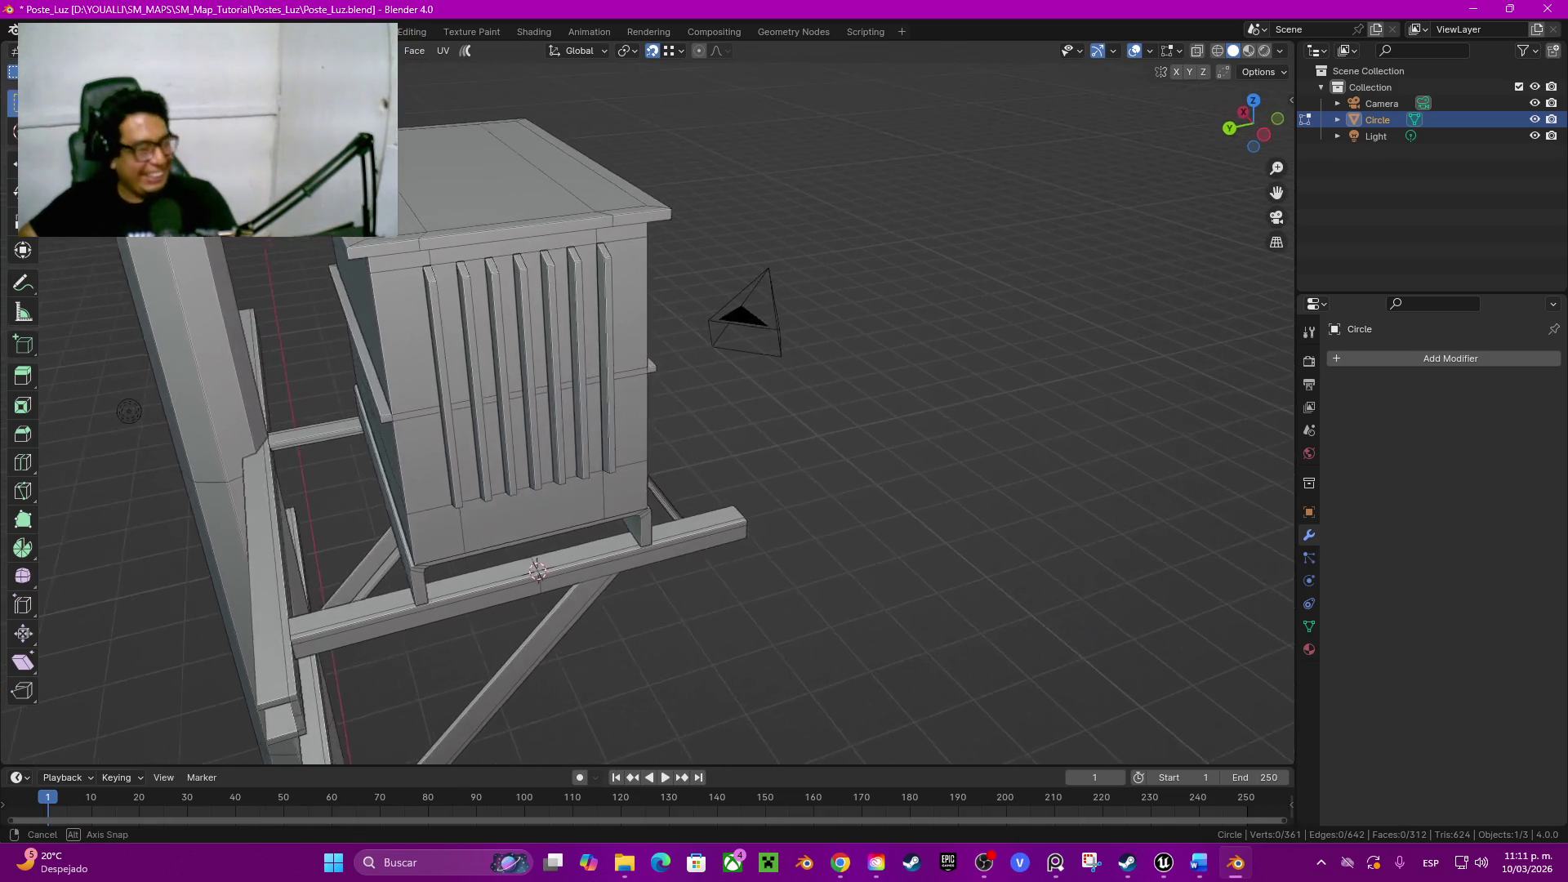
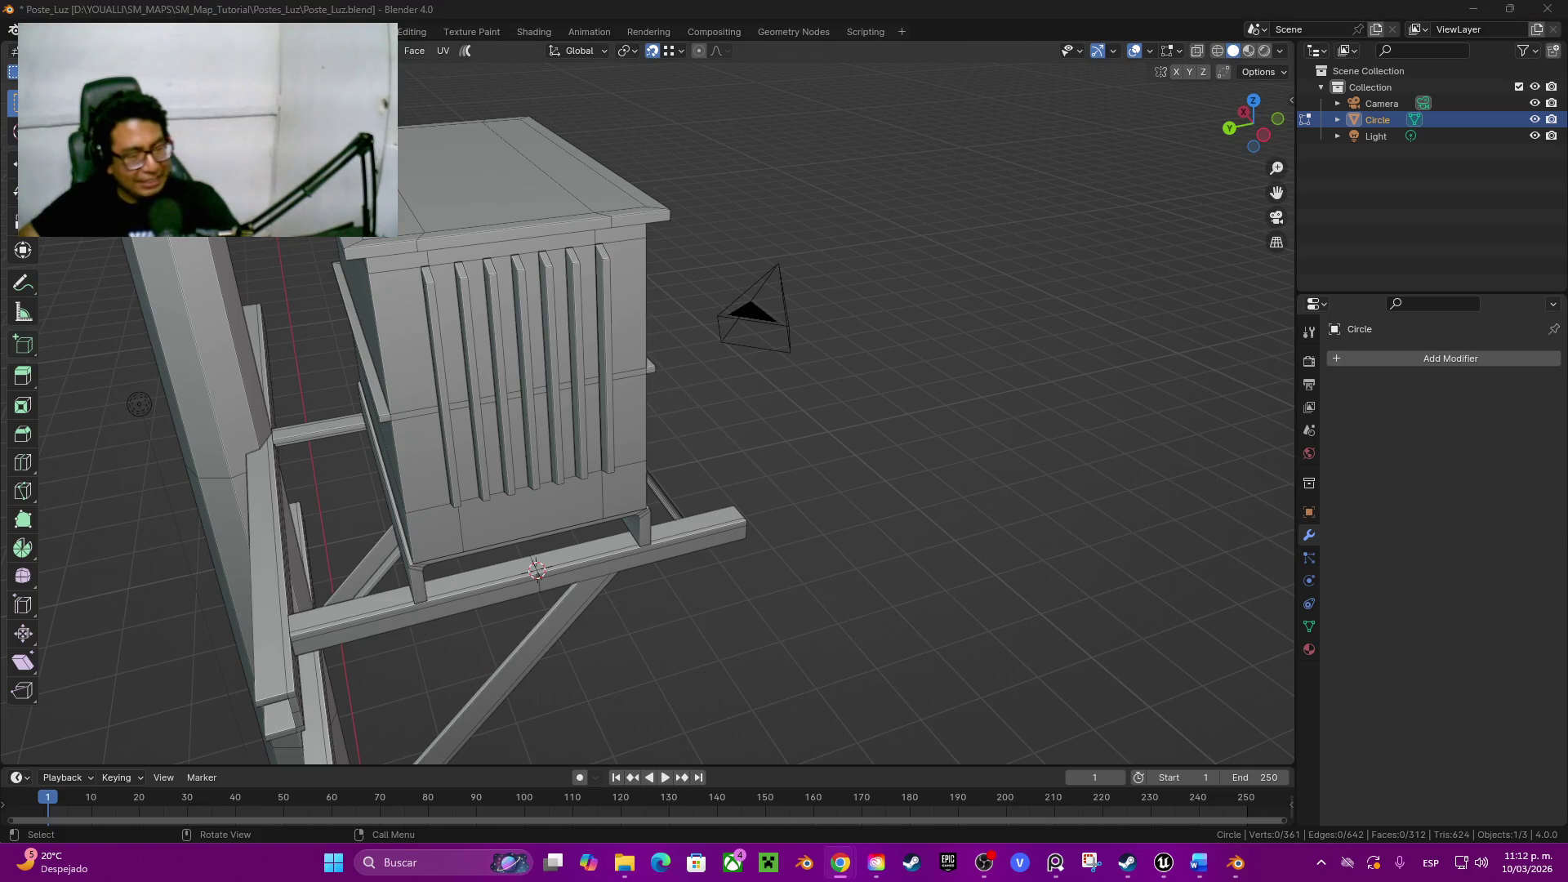
# Step: Select all the vertical ribs on the transformer box as linked geometry
pyautogui.moveTo(139, 404); pyautogui.dragTo(83, 584, button='middle')
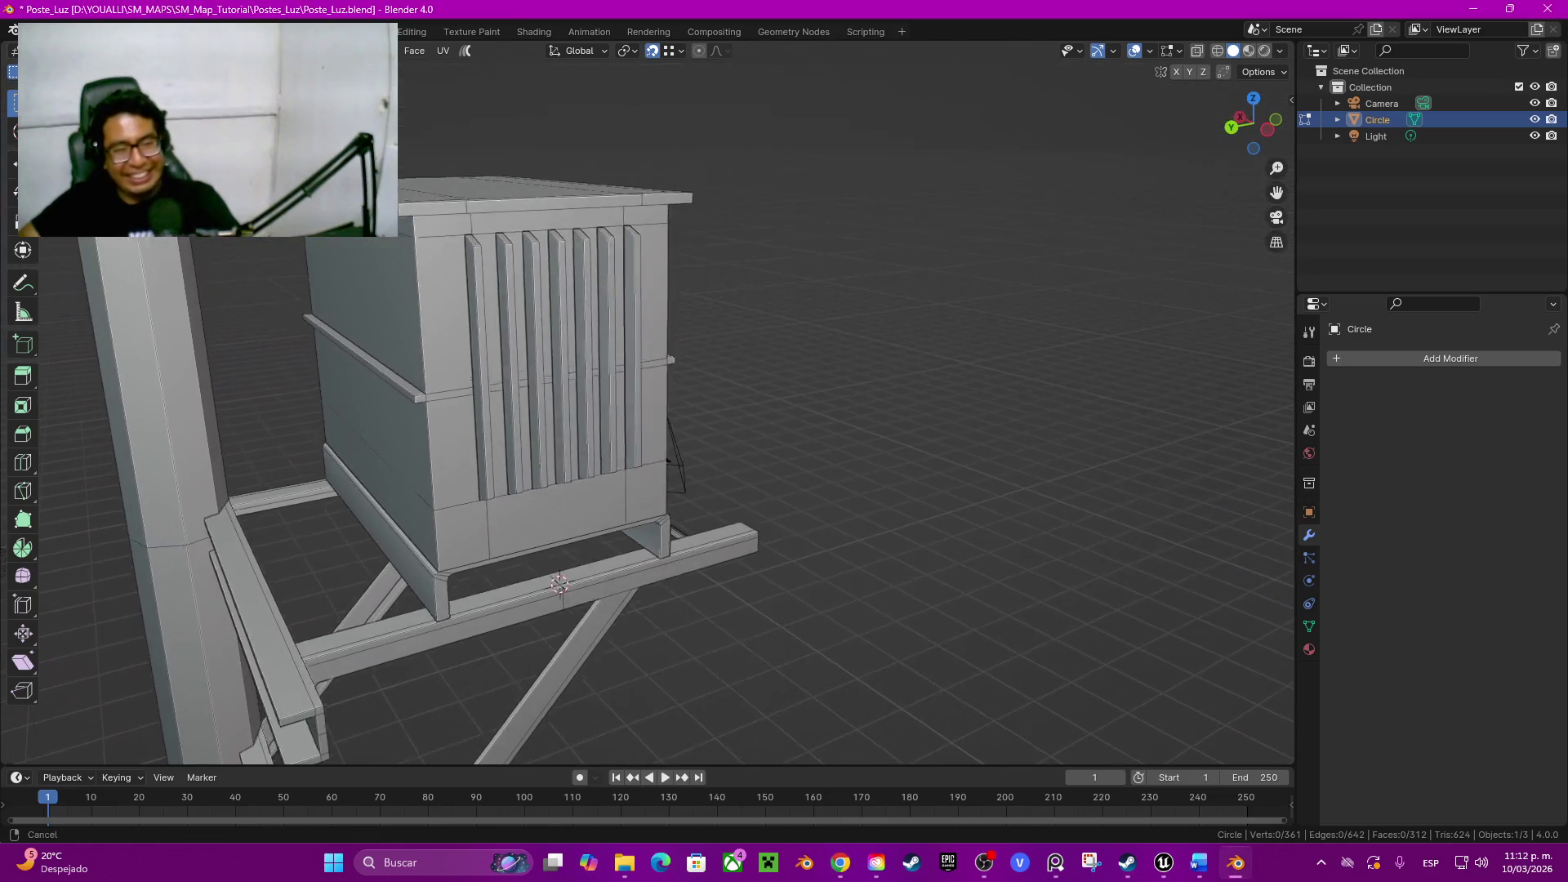
pyautogui.scroll(4, 83, 583)
pyautogui.moveTo(84, 585)
pyautogui.mouseDown(button='middle')
pyautogui.moveTo(49, 577)
pyautogui.moveTo(645, 502)
pyautogui.mouseUp(button='middle')
pyautogui.click(646, 502)
pyautogui.hotkey('ctrl', 'l')
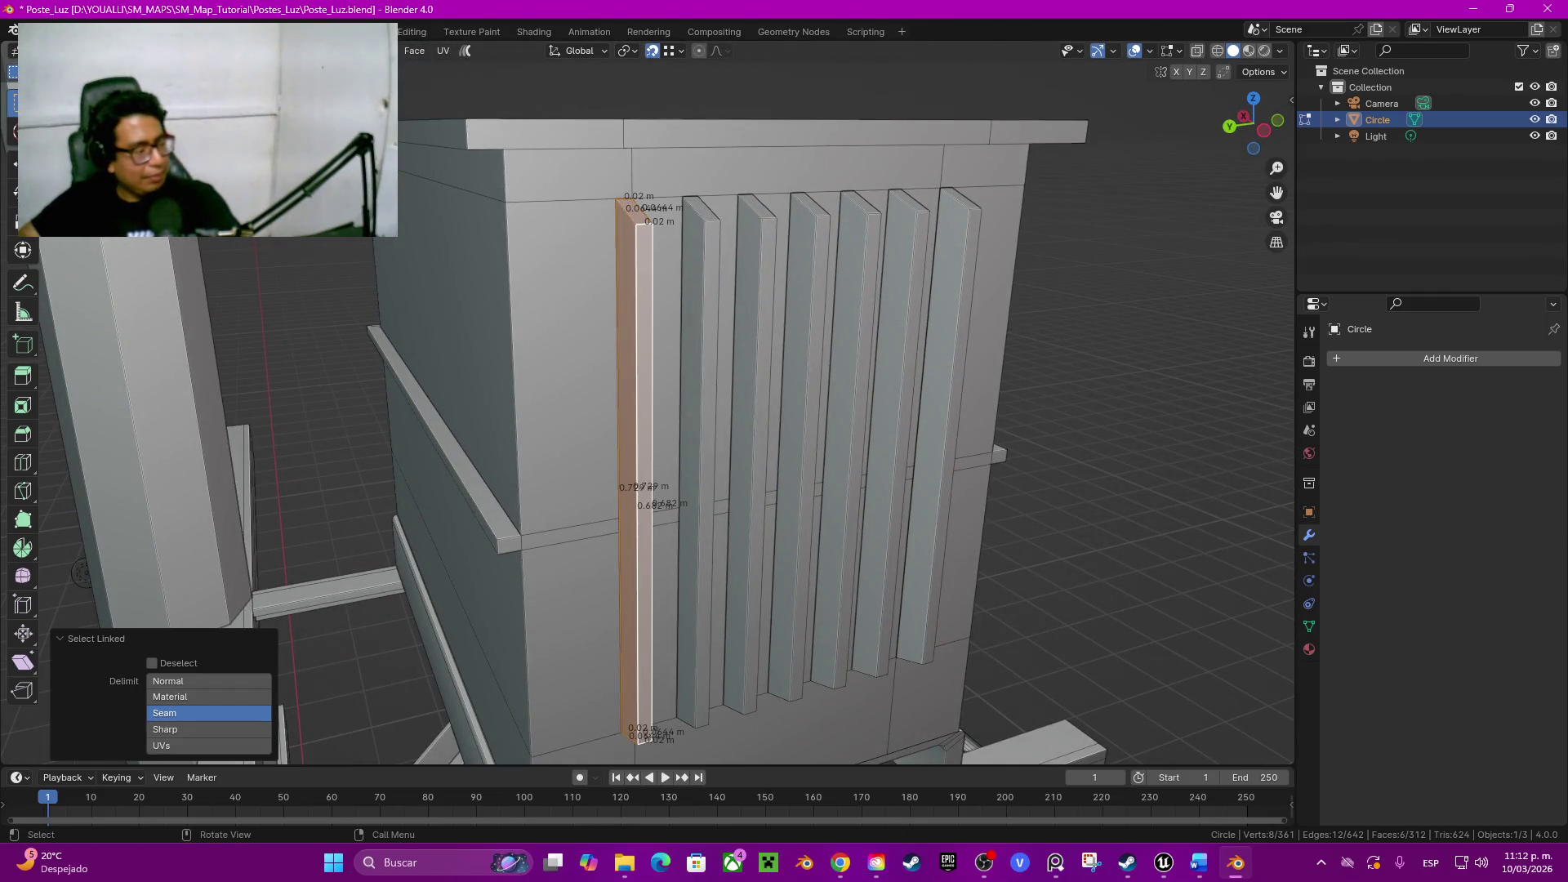
pyautogui.hotkey('alt', 'Tab')
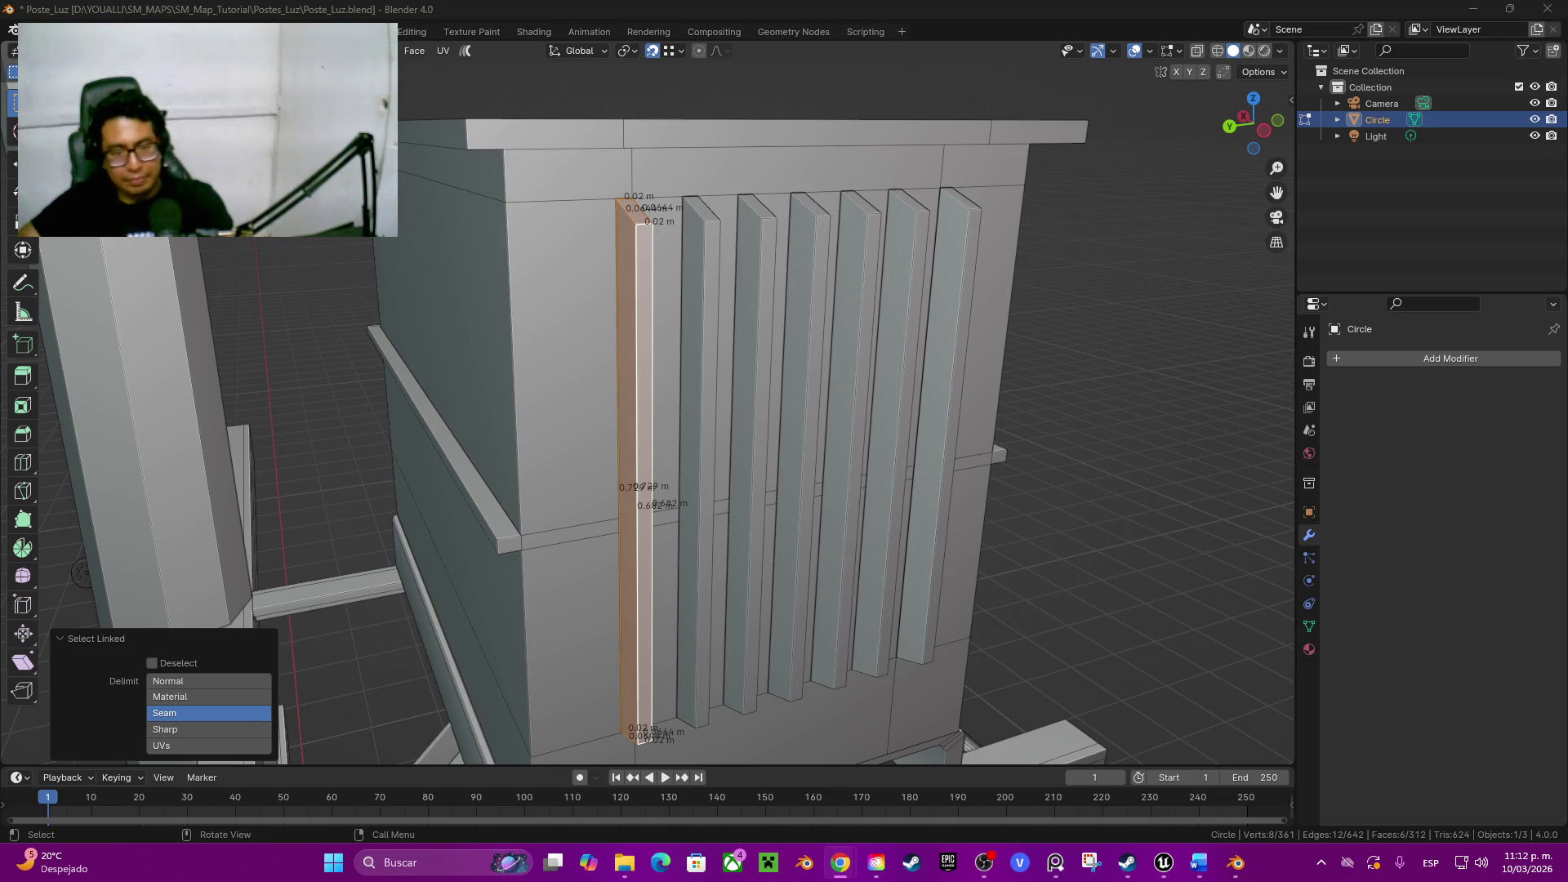
pyautogui.hotkey('alt', 'Tab')
pyautogui.press('l')
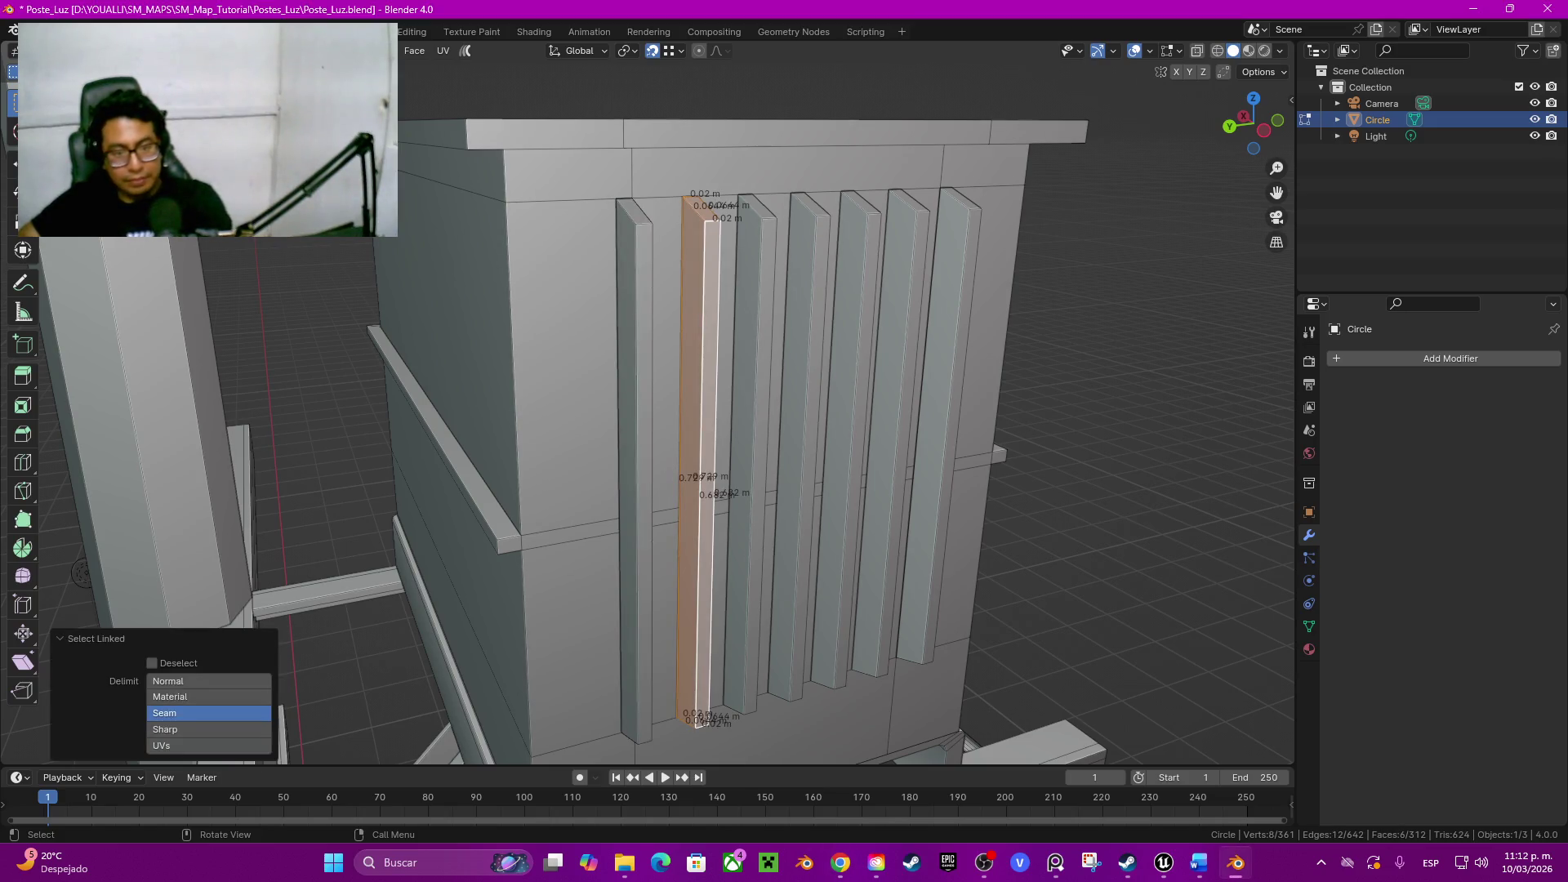
pyautogui.press('l')
pyautogui.press('l')
pyautogui.press('l')
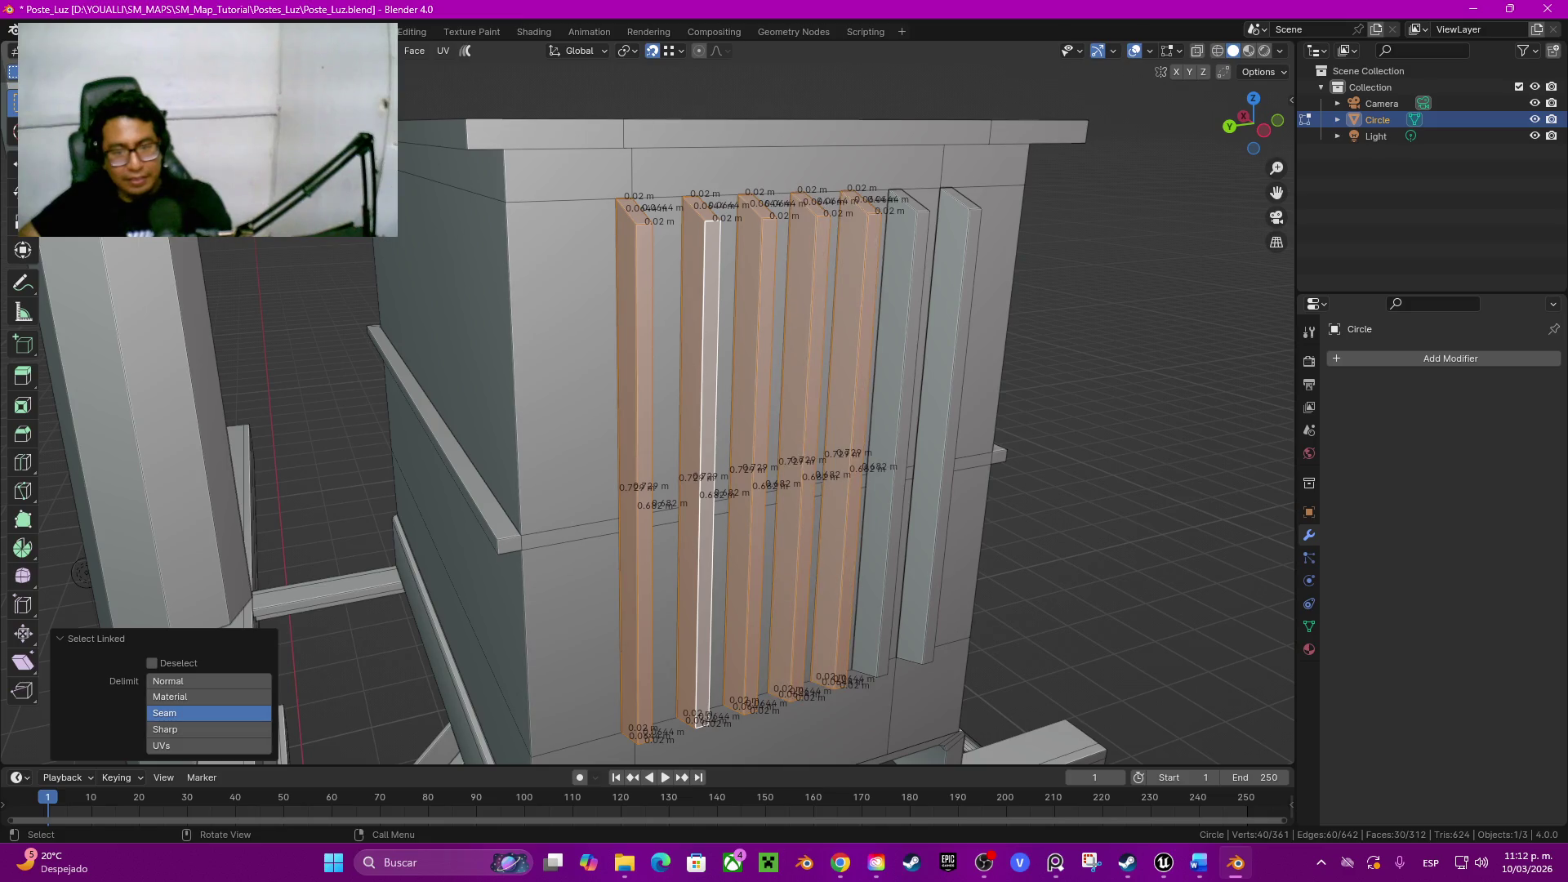
pyautogui.press('l')
pyautogui.press('l')
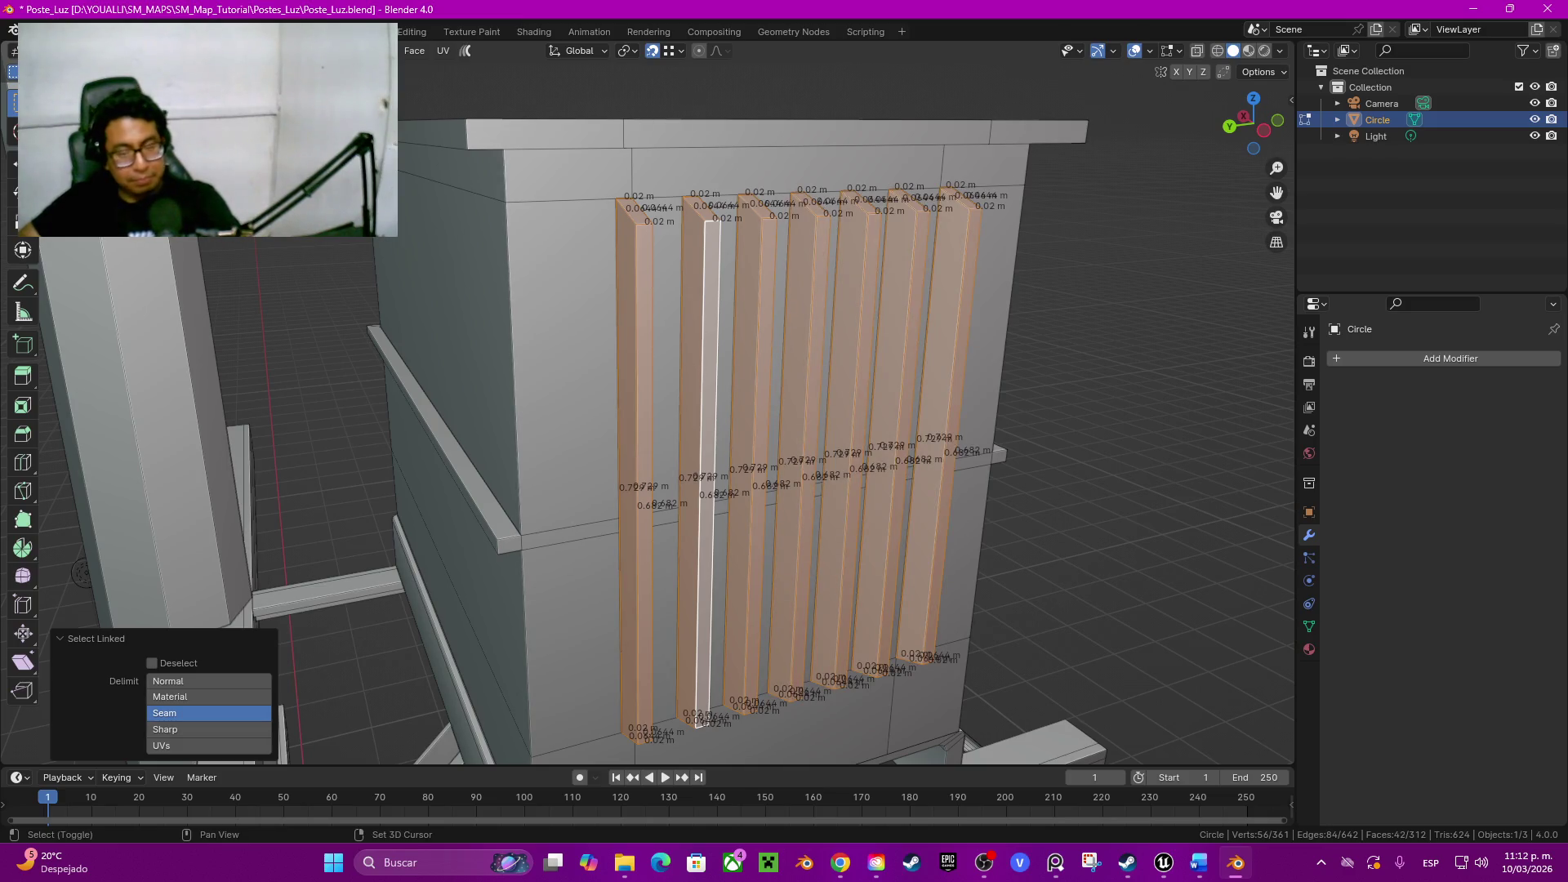
# Step: Isolate the ribs, pick their seven unwanted inner faces and delete them
pyautogui.hotkey('shift', 'h')
pyautogui.moveTo(943, 466); pyautogui.dragTo(883, 466, button='middle')
pyautogui.moveTo(669, 421); pyautogui.dragTo(606, 724, button='middle')
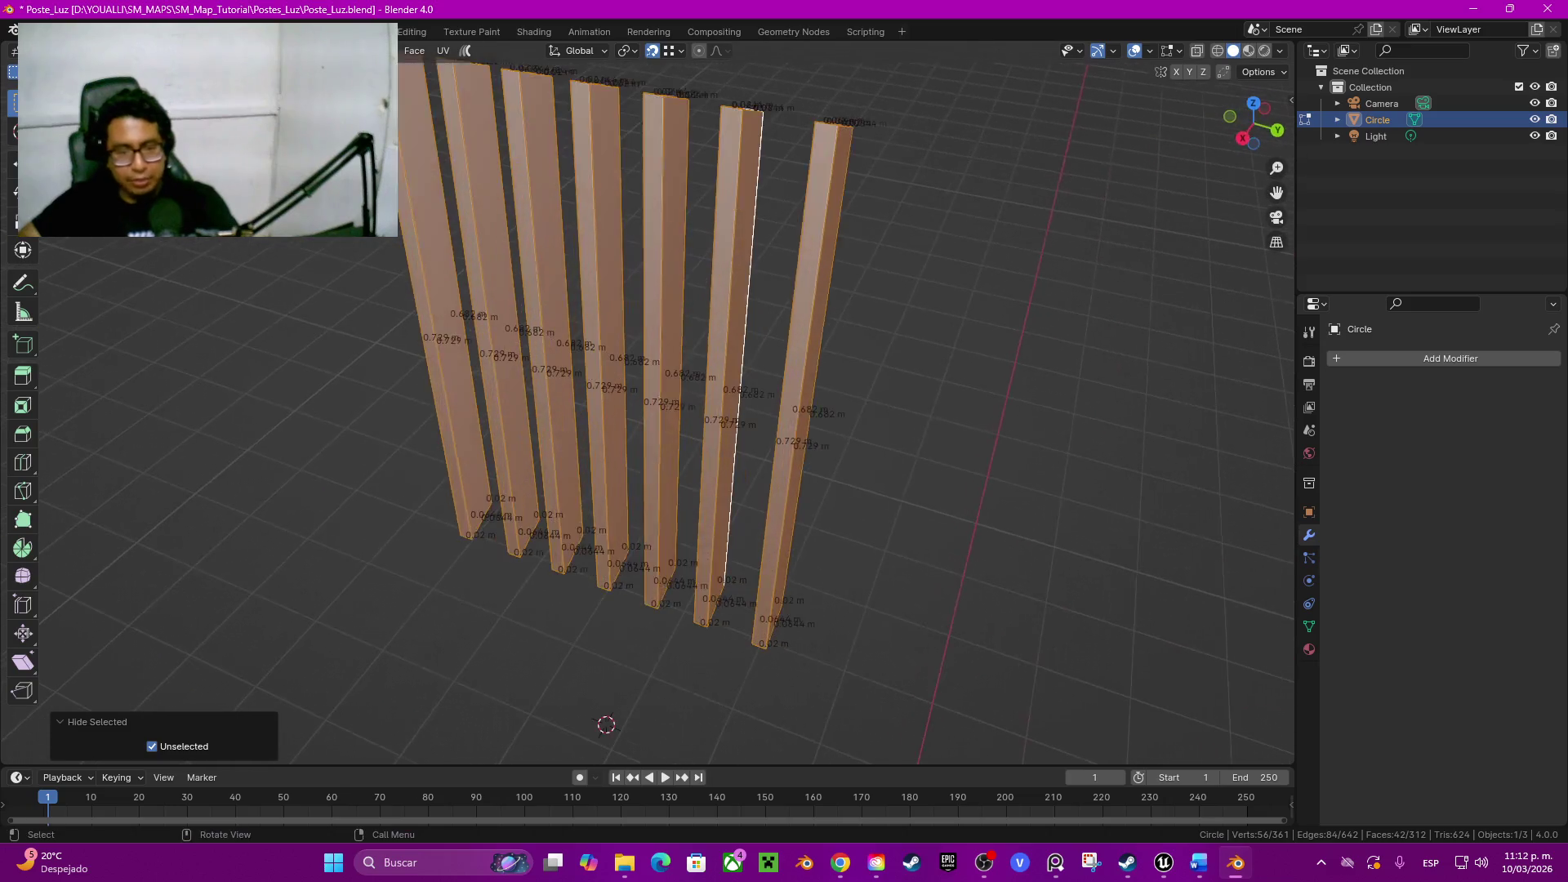
pyautogui.hotkey('ctrl', 'z')
pyautogui.hotkey('ctrl', 'z')
pyautogui.hotkey('ctrl', 'z')
pyautogui.hotkey('ctrl', 'shift', 'z')
pyautogui.hotkey('ctrl', 'shift', 'z')
pyautogui.hotkey('ctrl', 'shift', 'z')
pyautogui.hotkey('ctrl', 'shift', 'z')
pyautogui.hotkey('ctrl', 'shift', 'z')
pyautogui.hotkey('ctrl', 'shift', 'z')
pyautogui.press('x')
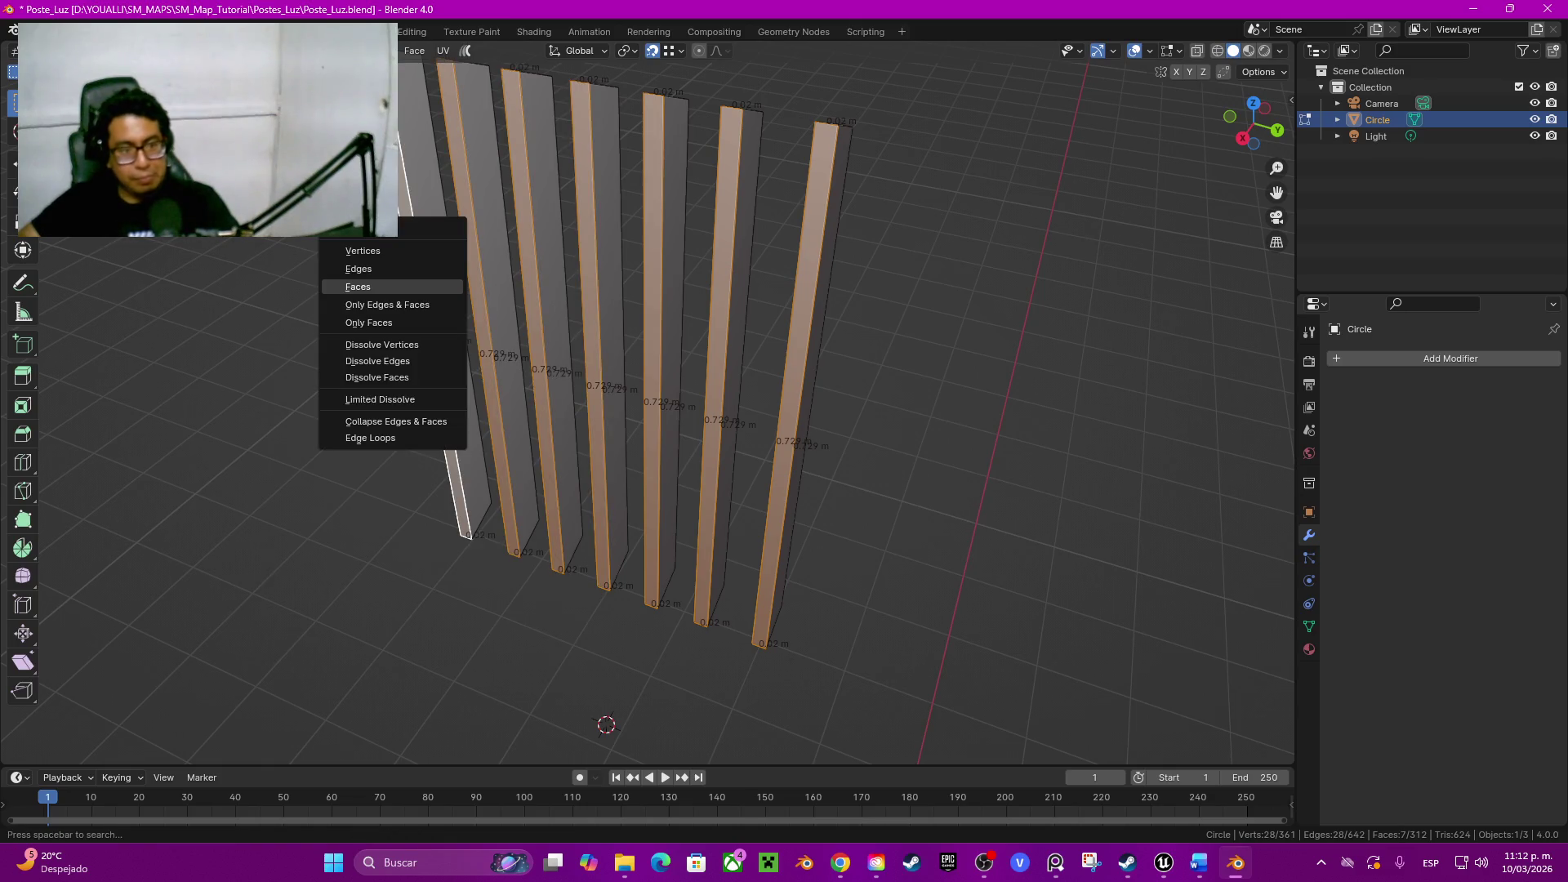
pyautogui.press('Return')
# Step: Unhide the rest of the model and clear the selection
pyautogui.hotkey('alt', 'h')
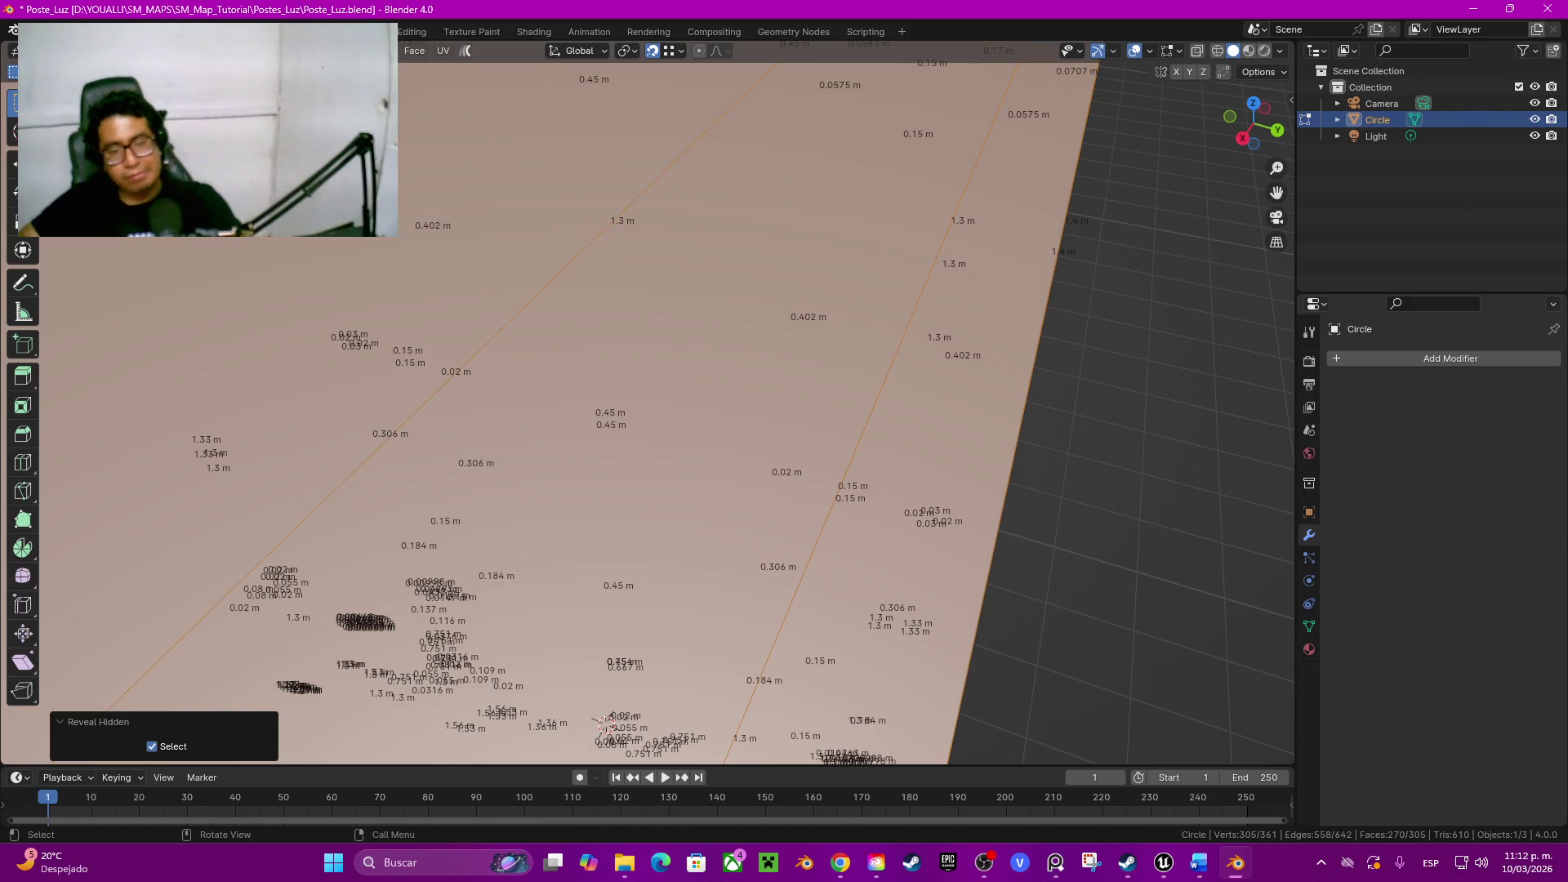
pyautogui.moveTo(648, 404)
pyautogui.mouseDown(button='middle')
pyautogui.moveTo(735, 368)
pyautogui.moveTo(920, 605)
pyautogui.moveTo(613, 456)
pyautogui.moveTo(687, 405)
pyautogui.mouseUp(button='middle')
pyautogui.scroll(-3, 921, 606)
pyautogui.hotkey('alt', 'a')
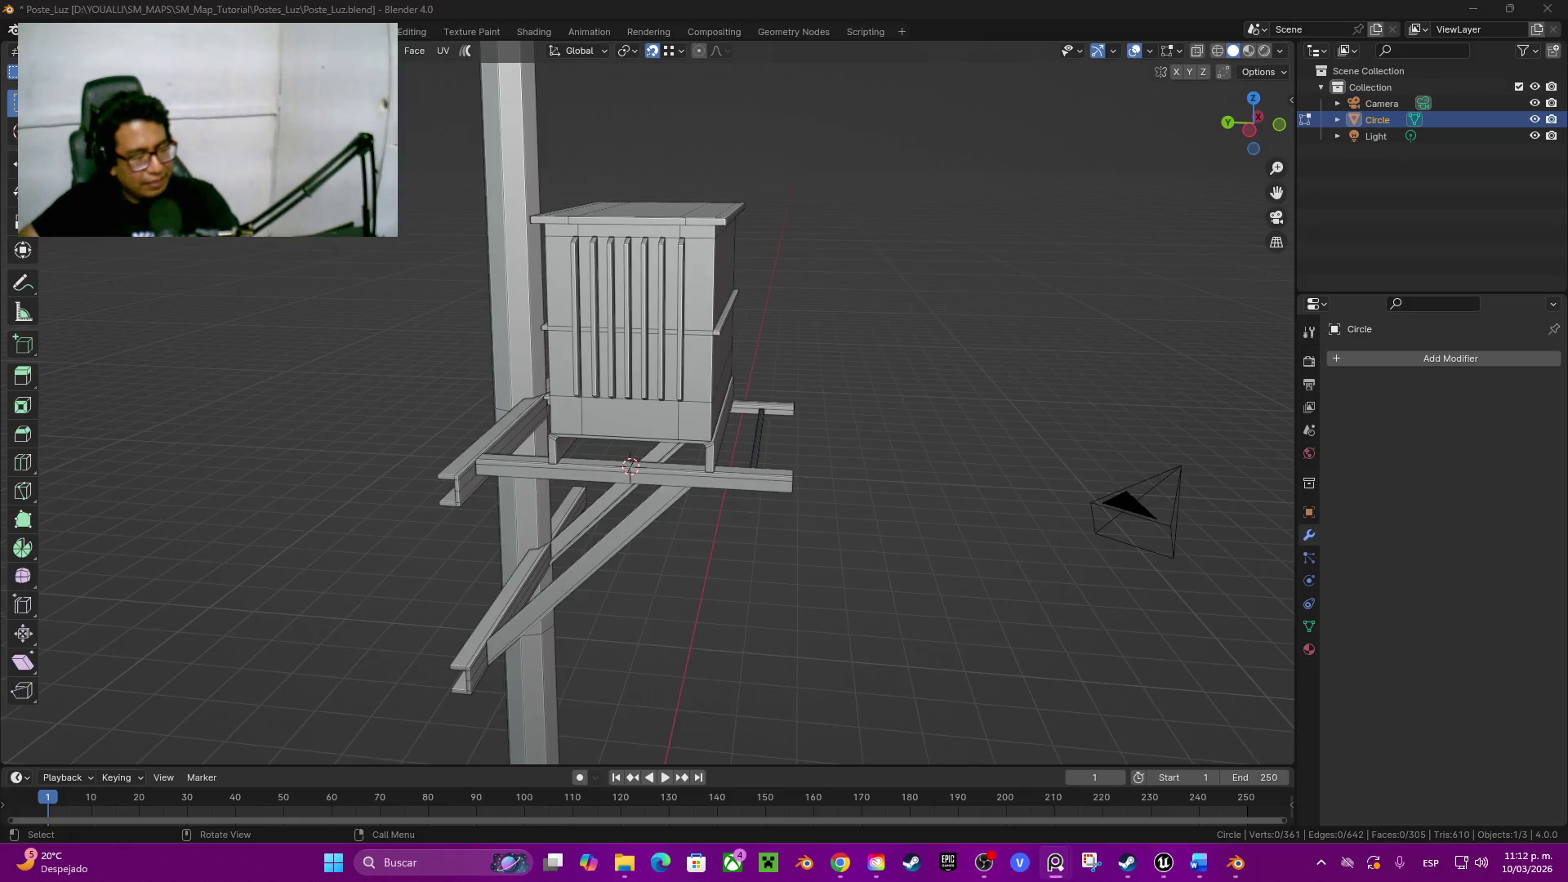
# Step: Select the thin rod on the platform beam, duplicate it and start moving the copy along Z
pyautogui.moveTo(931, 613); pyautogui.dragTo(1015, 614, button='middle')
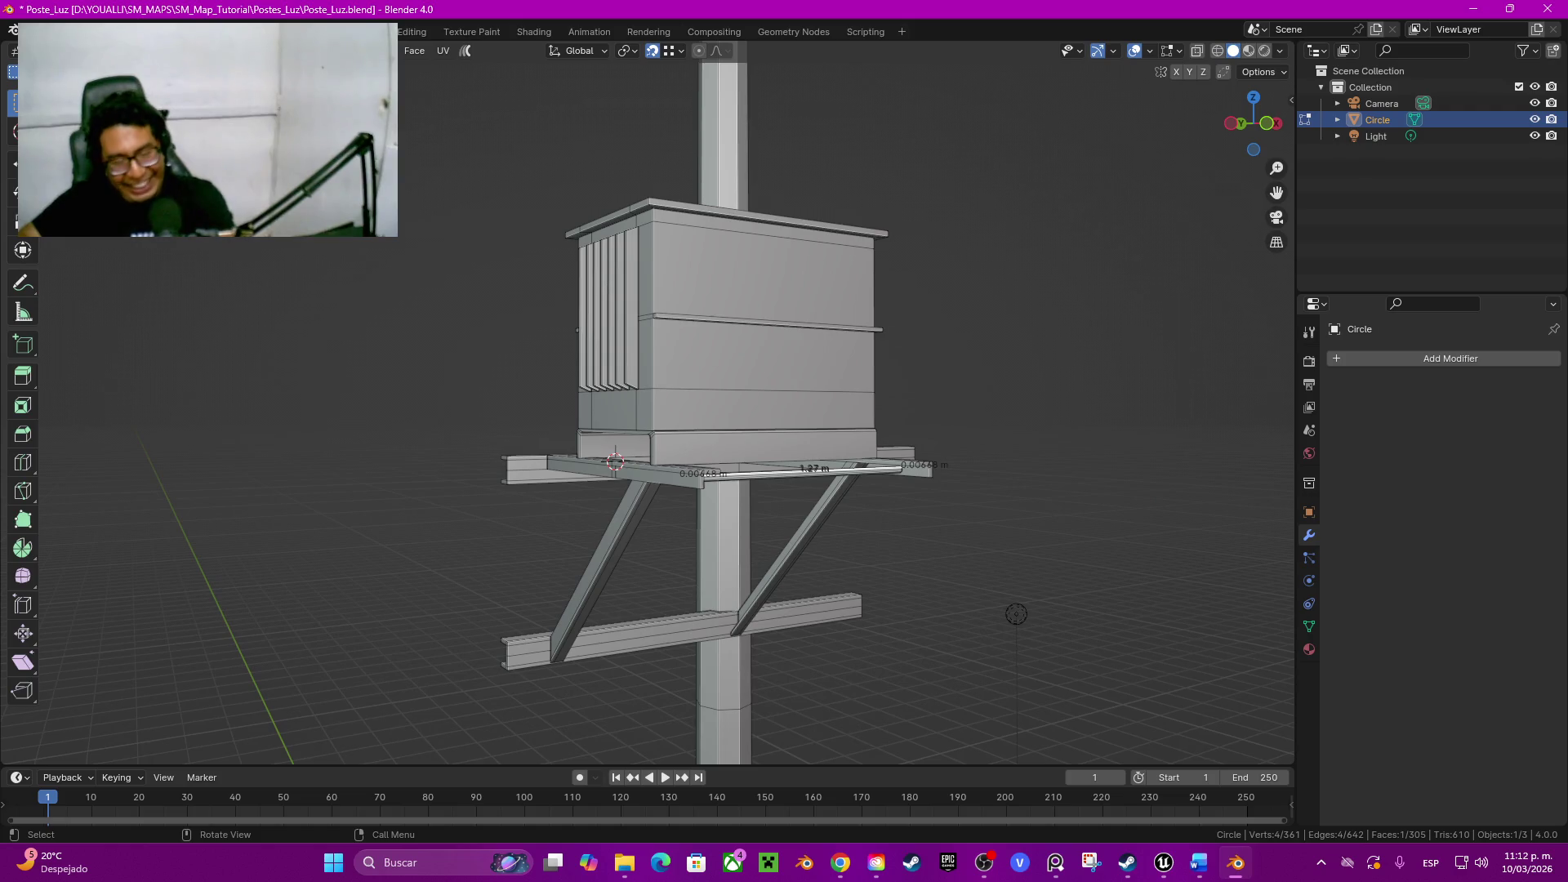
pyautogui.press('l')
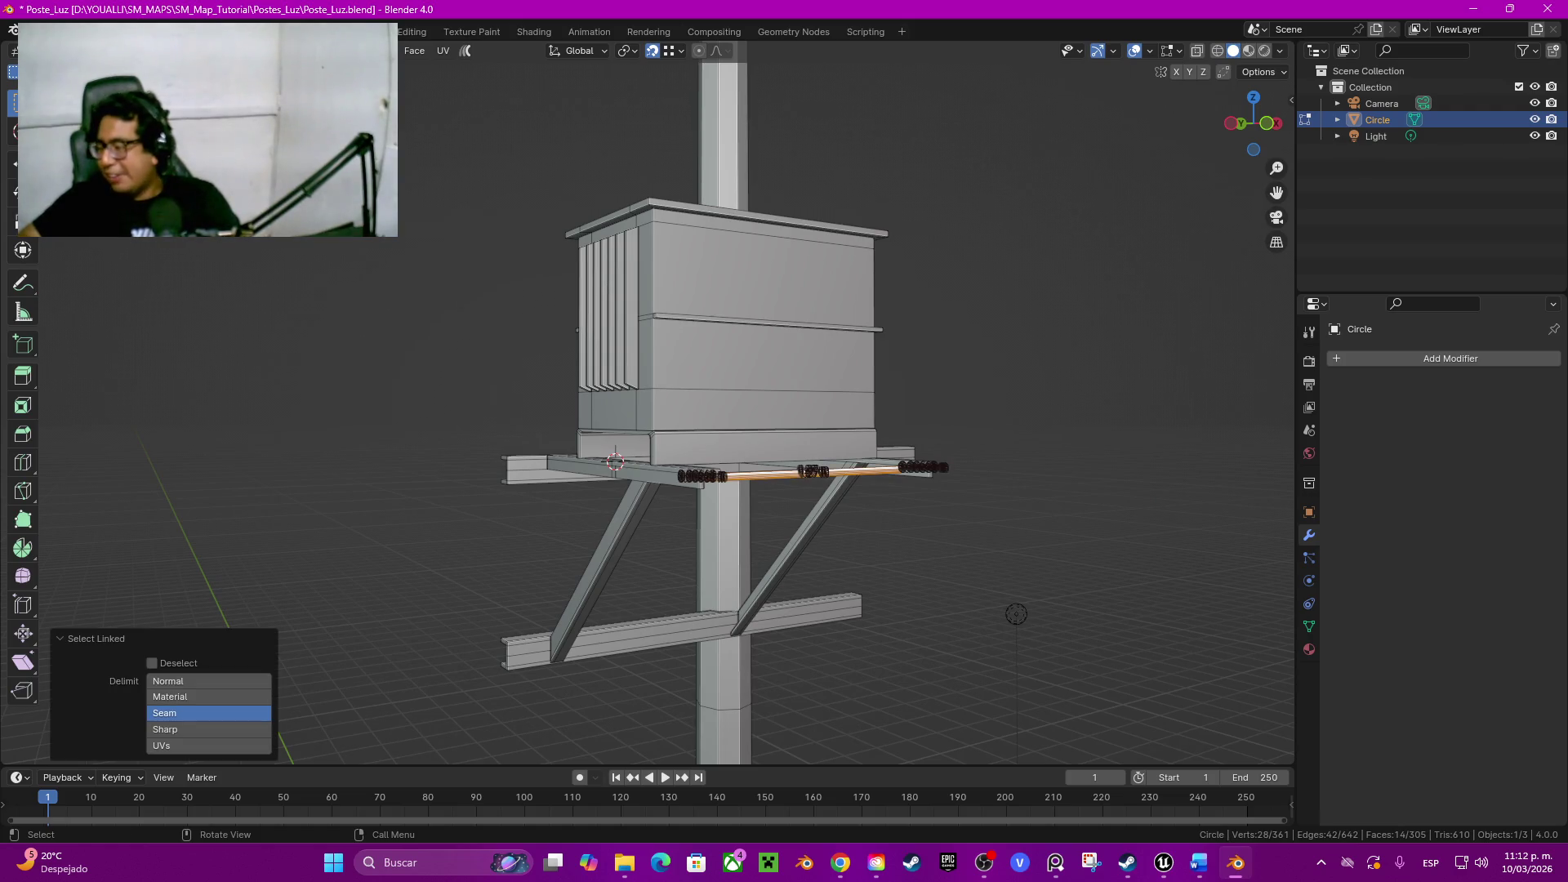
pyautogui.moveTo(1016, 614); pyautogui.dragTo(921, 474, button='middle')
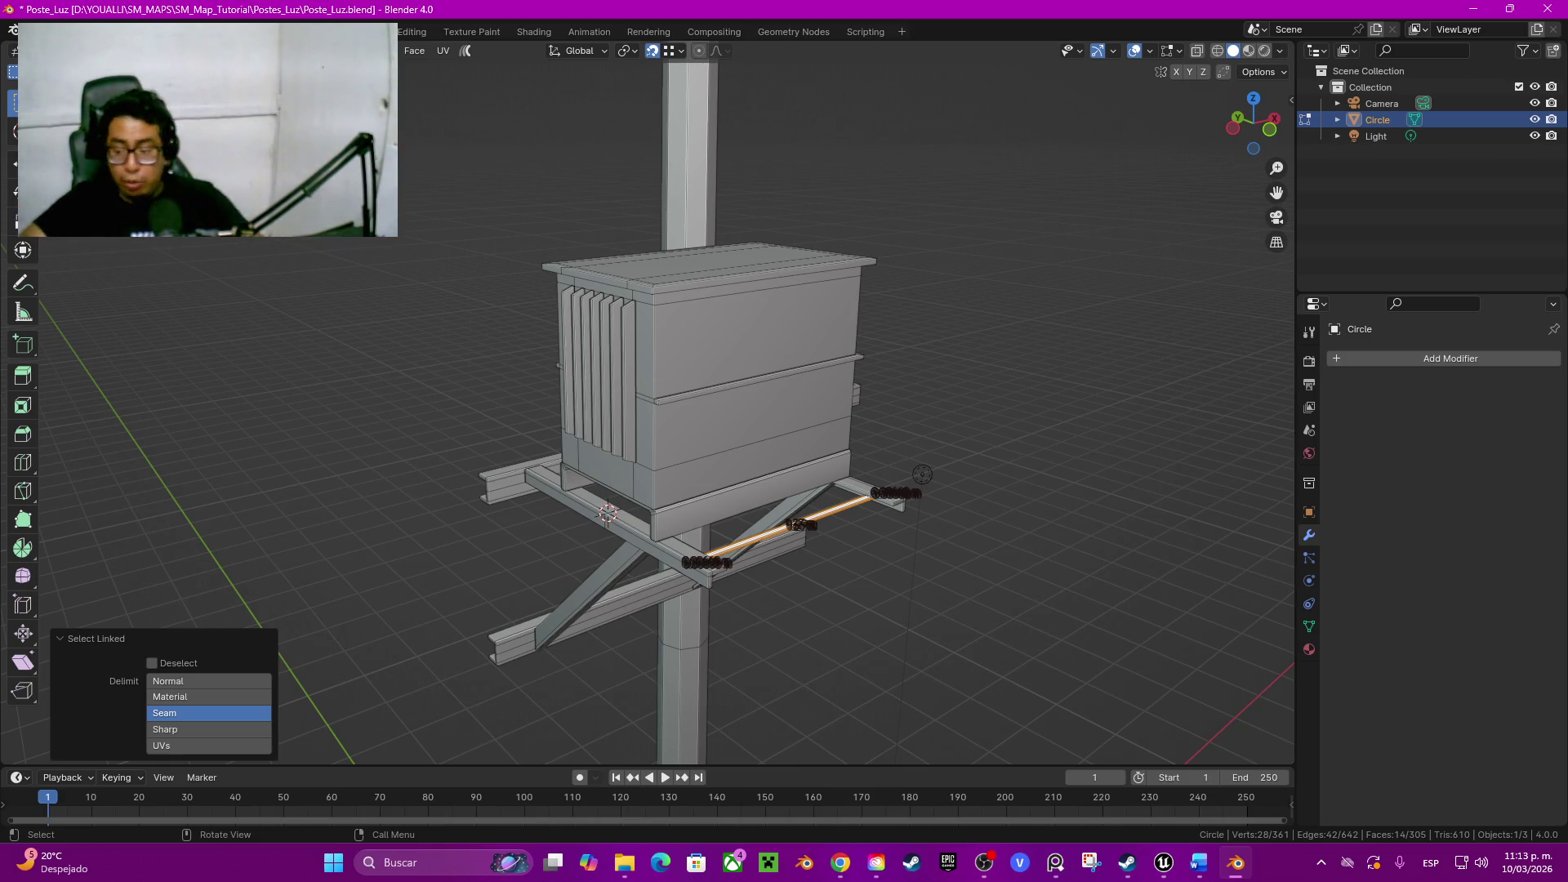
pyautogui.keyDown('shift'); pyautogui.moveTo(735, 491); pyautogui.dragTo(736, 434, button='middle'); pyautogui.keyUp('shift')
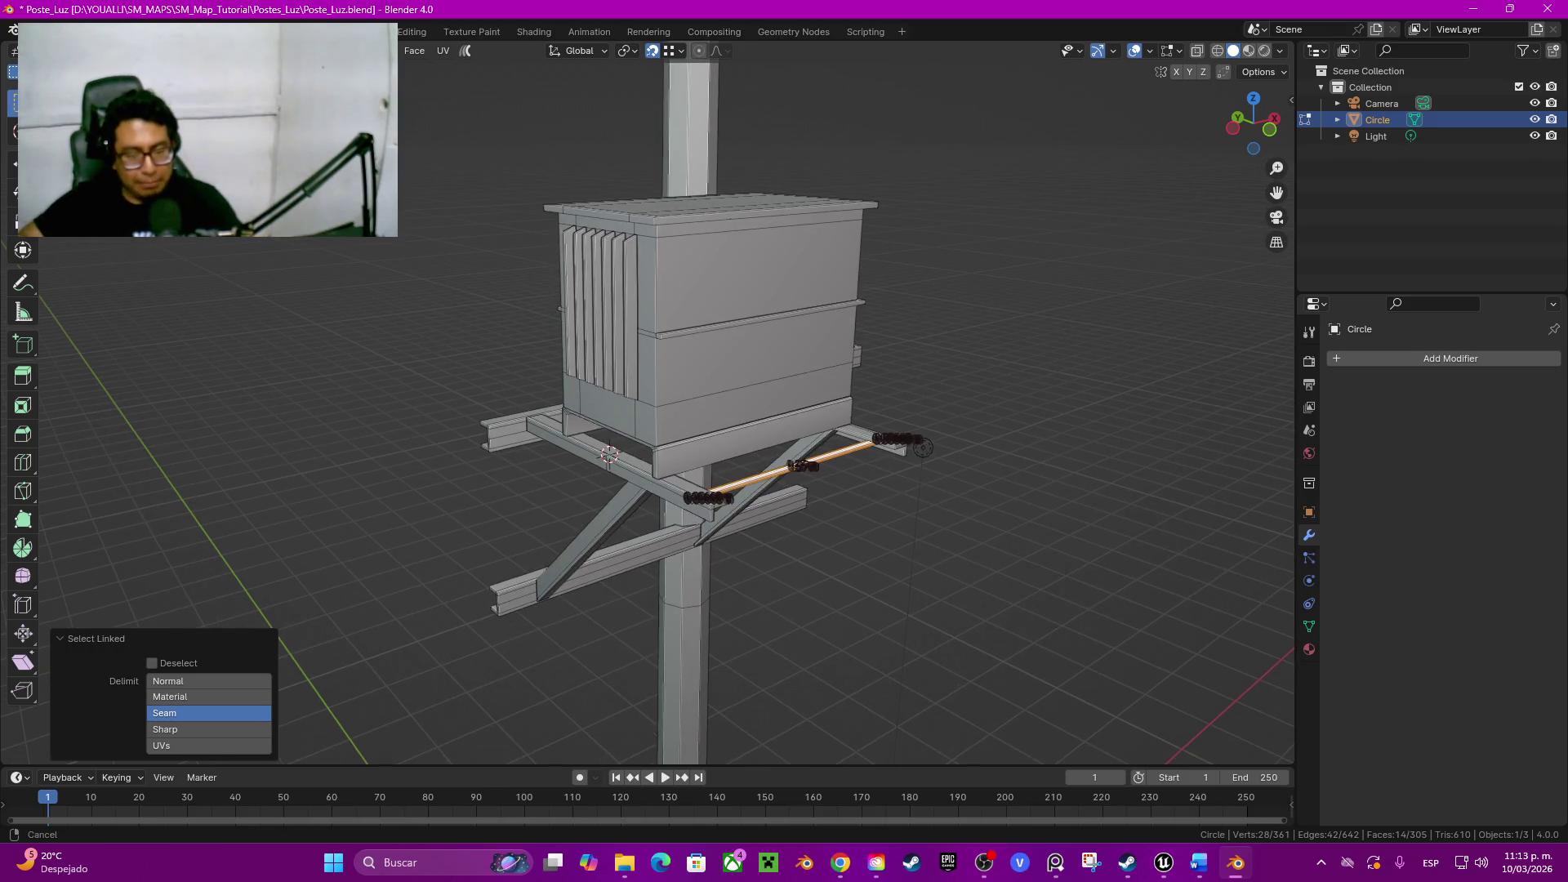
pyautogui.hotkey('shift', 'd')
pyautogui.press('Escape')
pyautogui.press('g')
pyautogui.press('z')
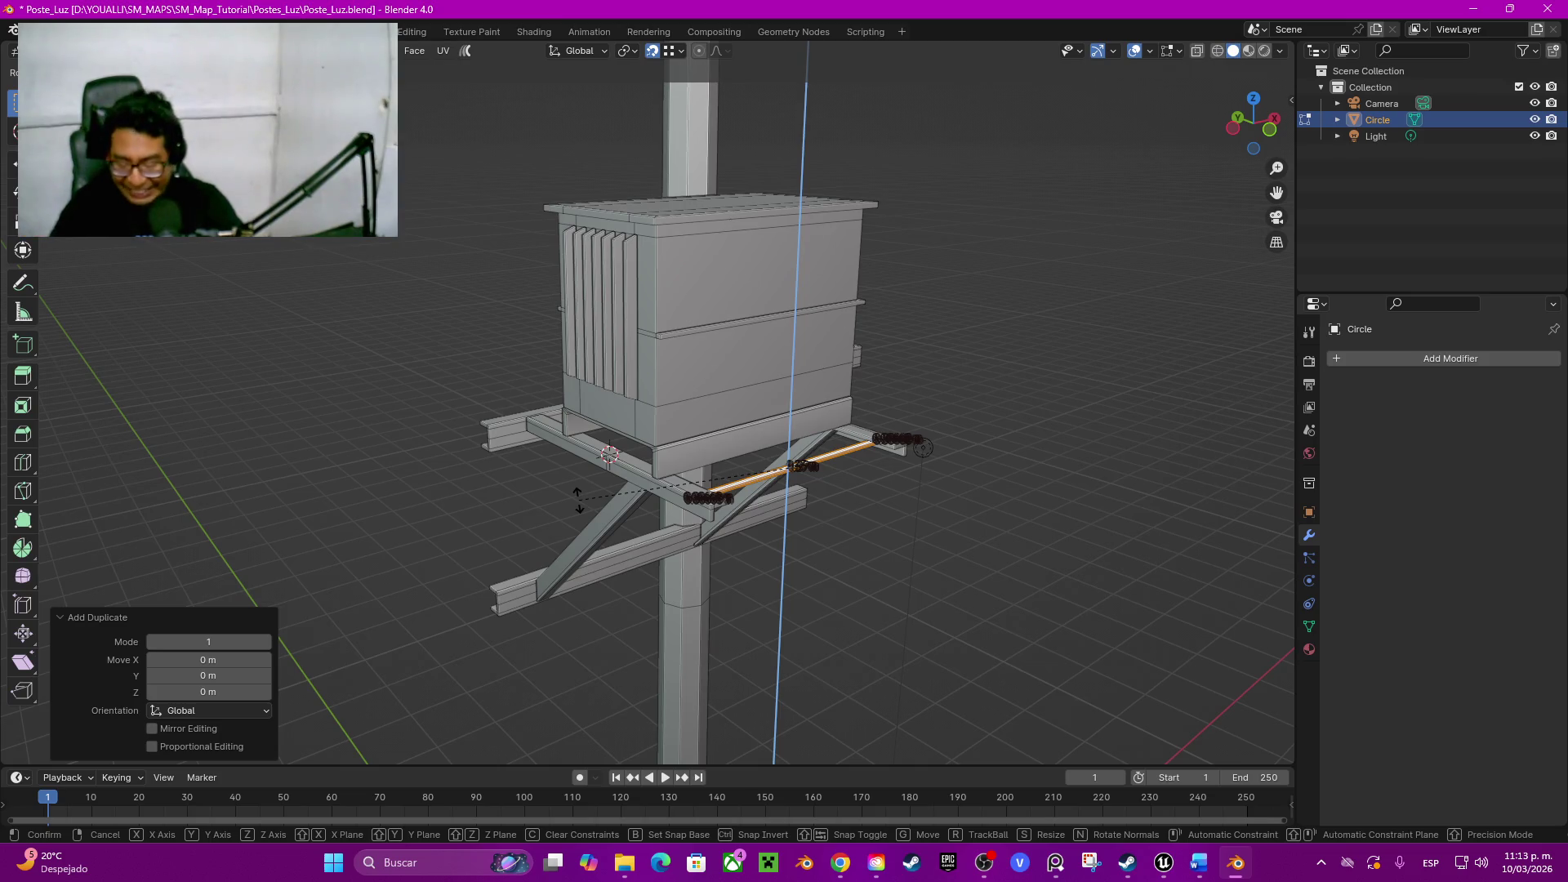
# Step: Rotate the copied rod 90 degrees about Z and move it over to the box
pyautogui.press('r')
pyautogui.press('z')
pyautogui.press('9')
pyautogui.press('0')
pyautogui.press('Return')
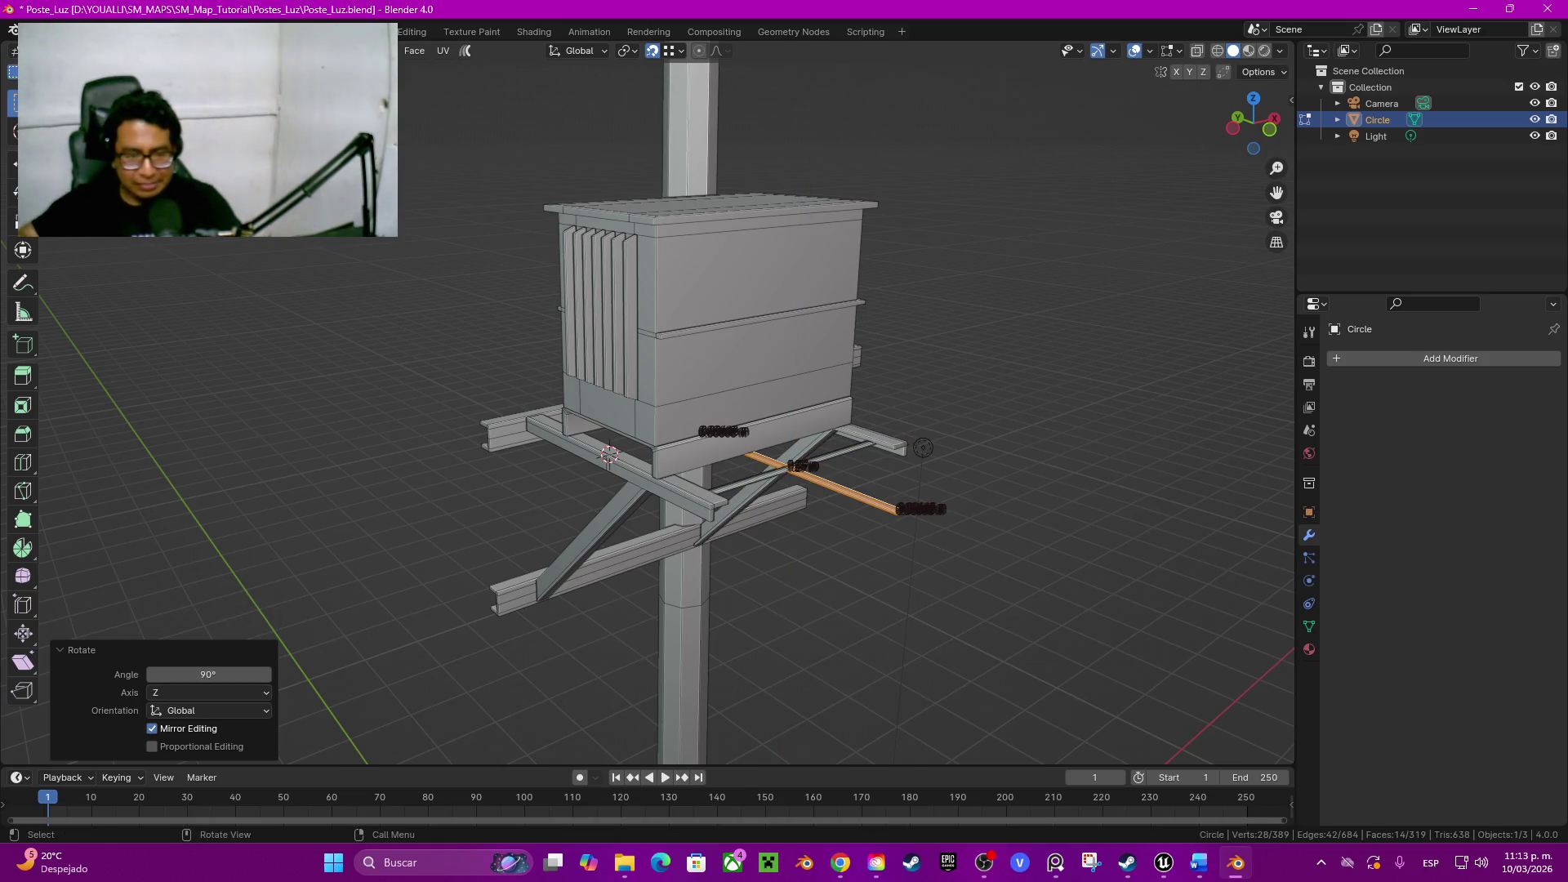
pyautogui.press('g')
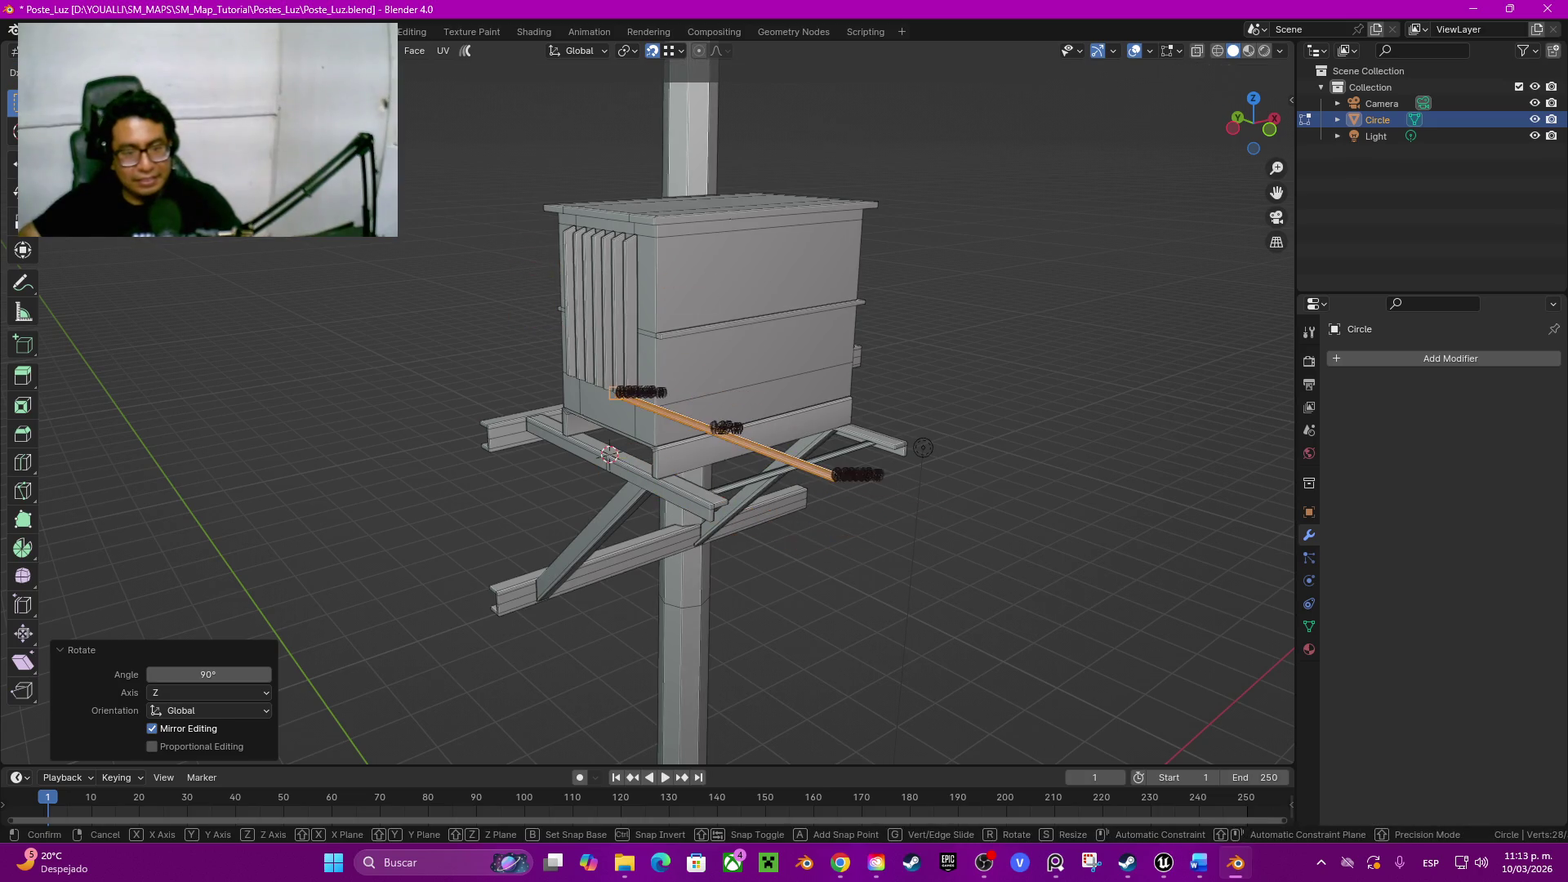
pyautogui.click(923, 448)
pyautogui.moveTo(923, 447)
pyautogui.mouseDown(button='middle')
pyautogui.moveTo(735, 466)
pyautogui.moveTo(813, 532)
pyautogui.mouseUp(button='middle')
pyautogui.scroll(5, 735, 466)
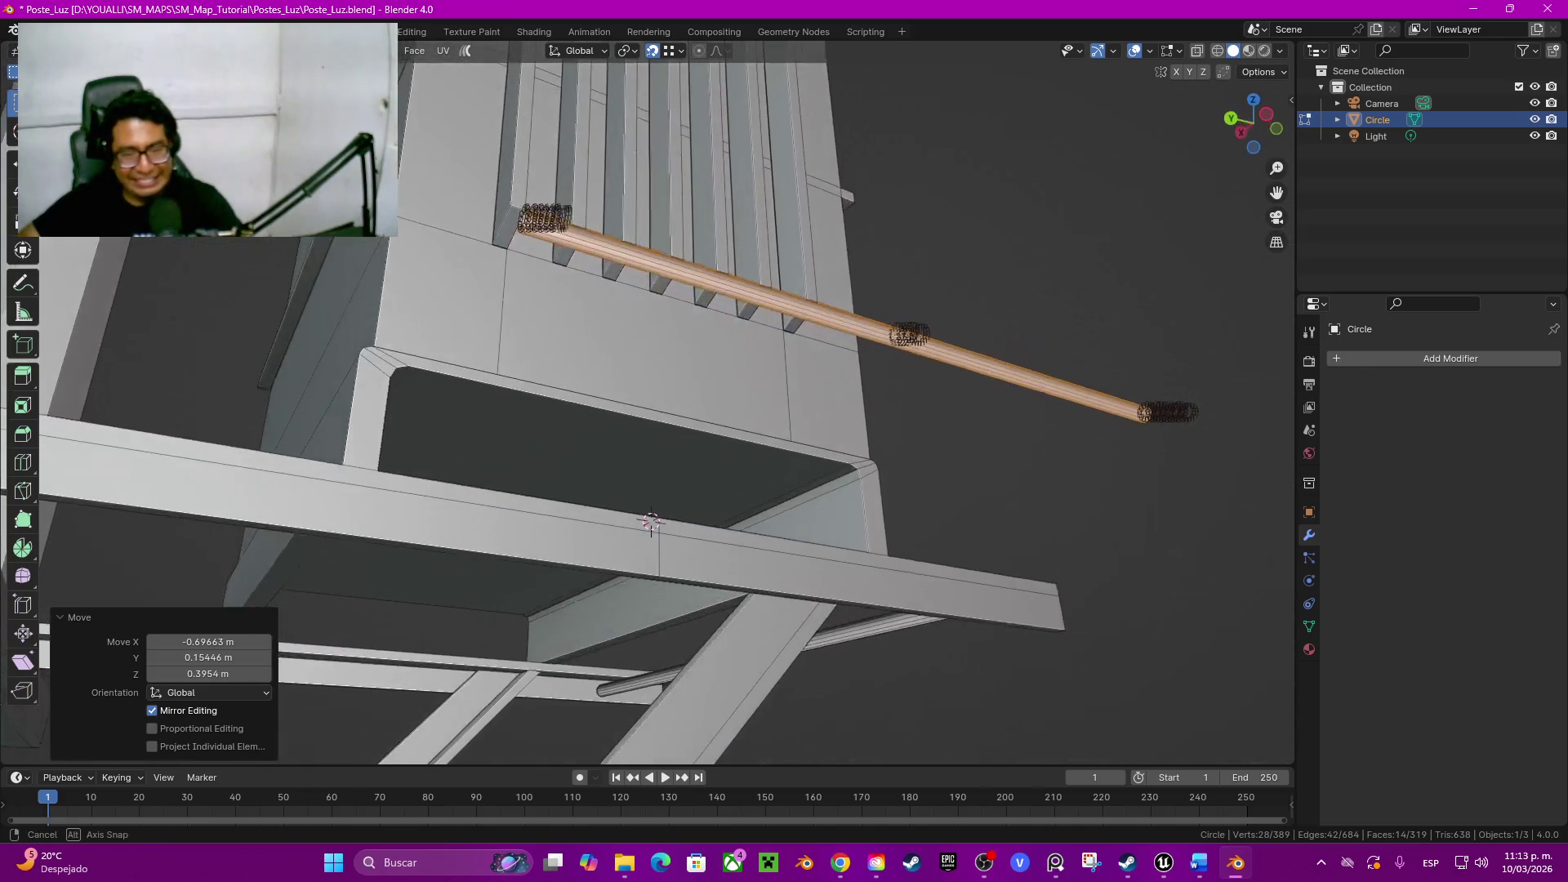
# Step: Shrink the rod to under half size and place it against the box, raised slightly along Z
pyautogui.press('s')
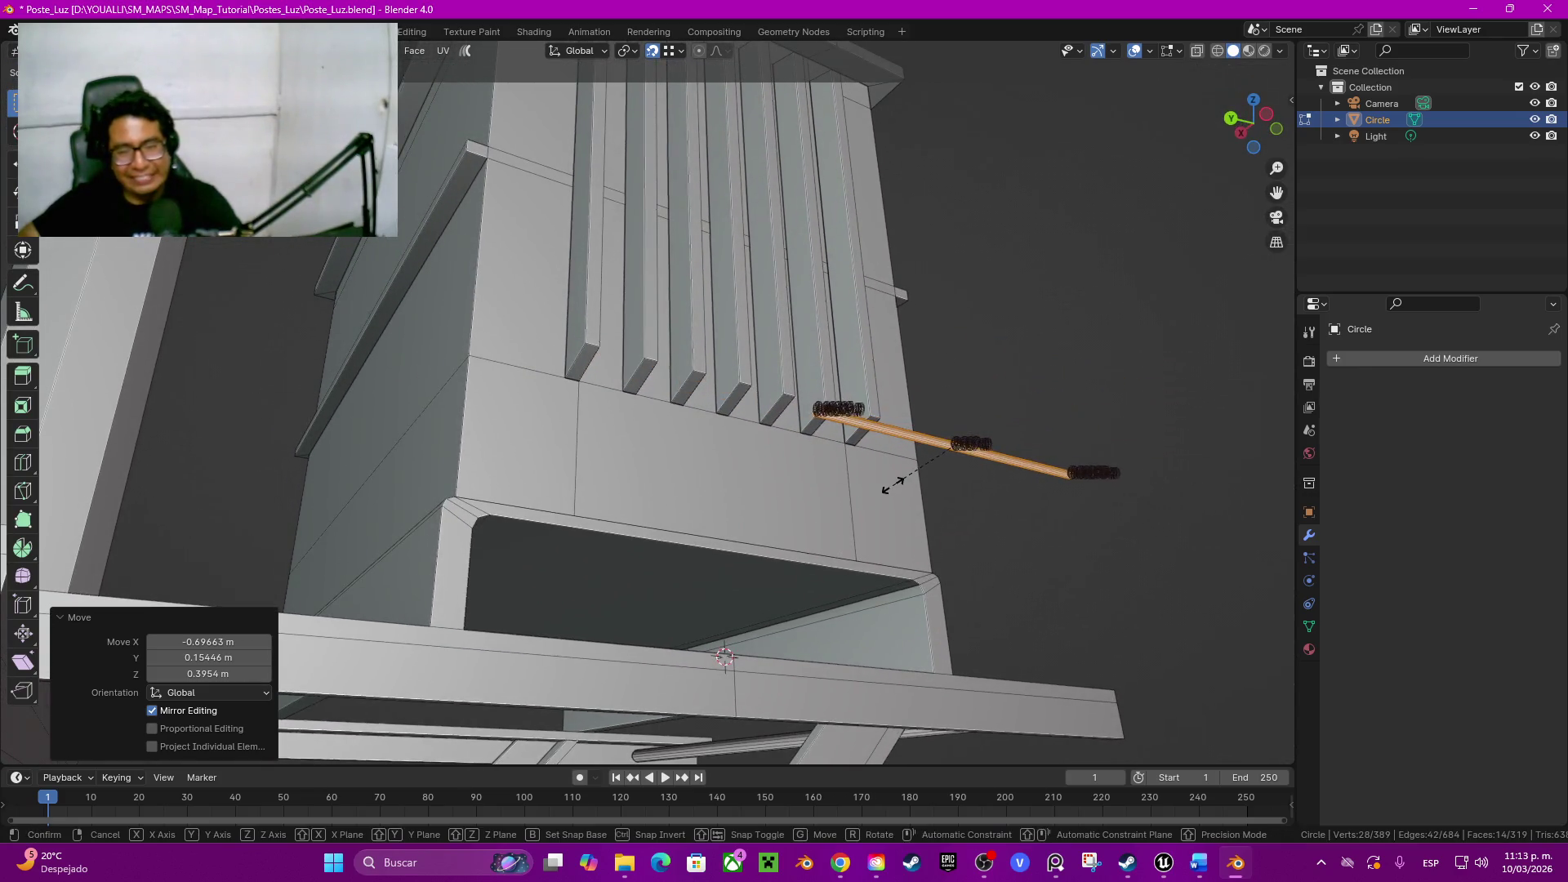
pyautogui.click(875, 480)
pyautogui.moveTo(875, 480)
pyautogui.mouseDown(button='middle')
pyautogui.moveTo(735, 516)
pyautogui.moveTo(785, 478)
pyautogui.moveTo(735, 441)
pyautogui.mouseUp(button='middle')
pyautogui.press('g')
pyautogui.click(735, 515)
pyautogui.scroll(5, 761, 490)
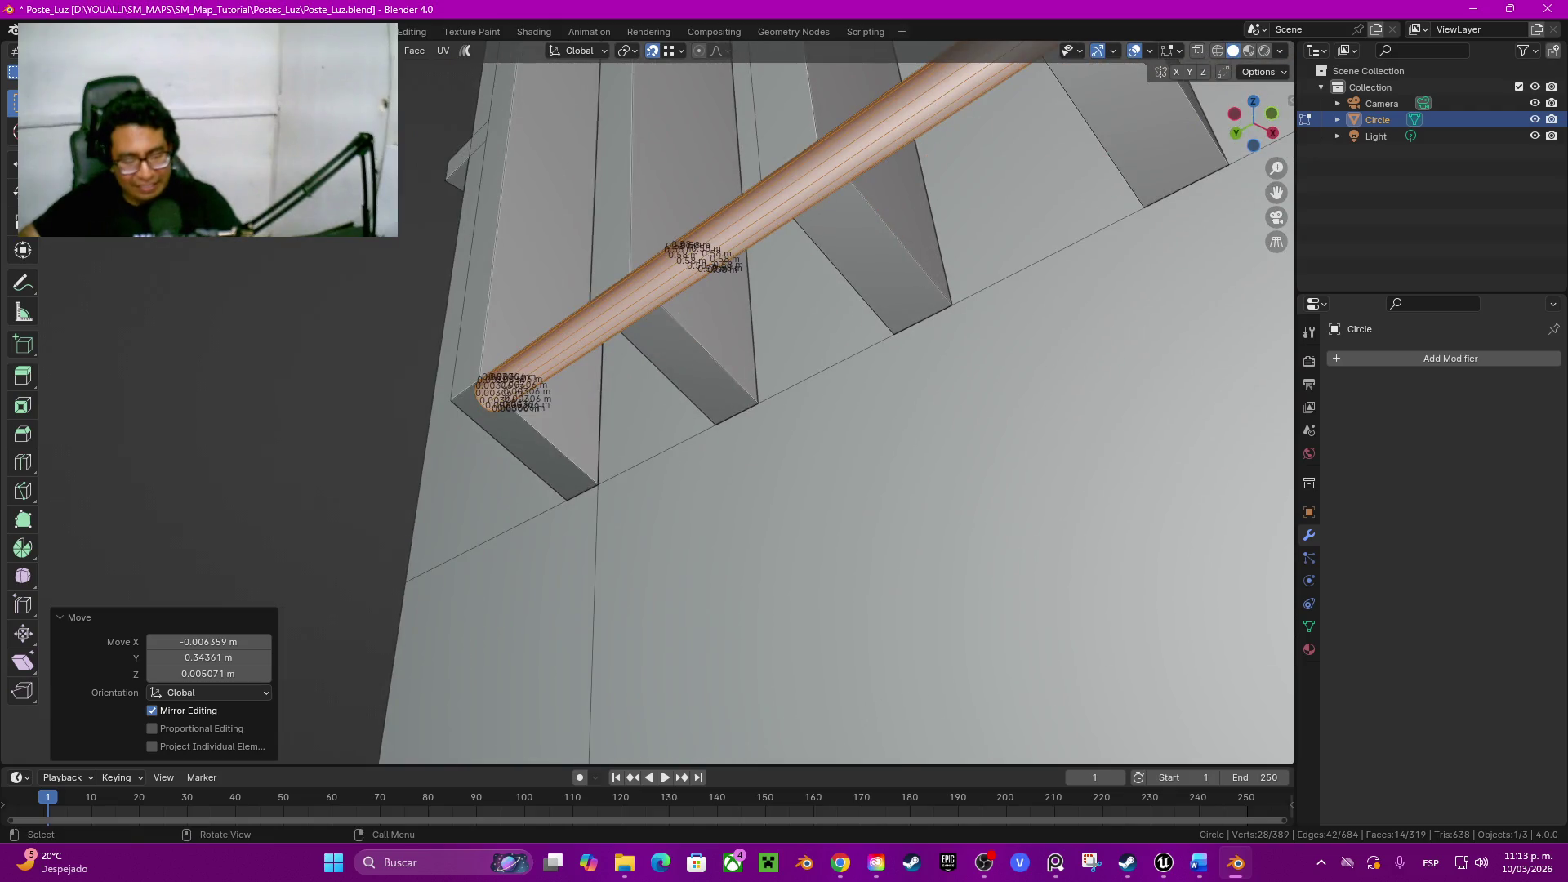
pyautogui.press('g')
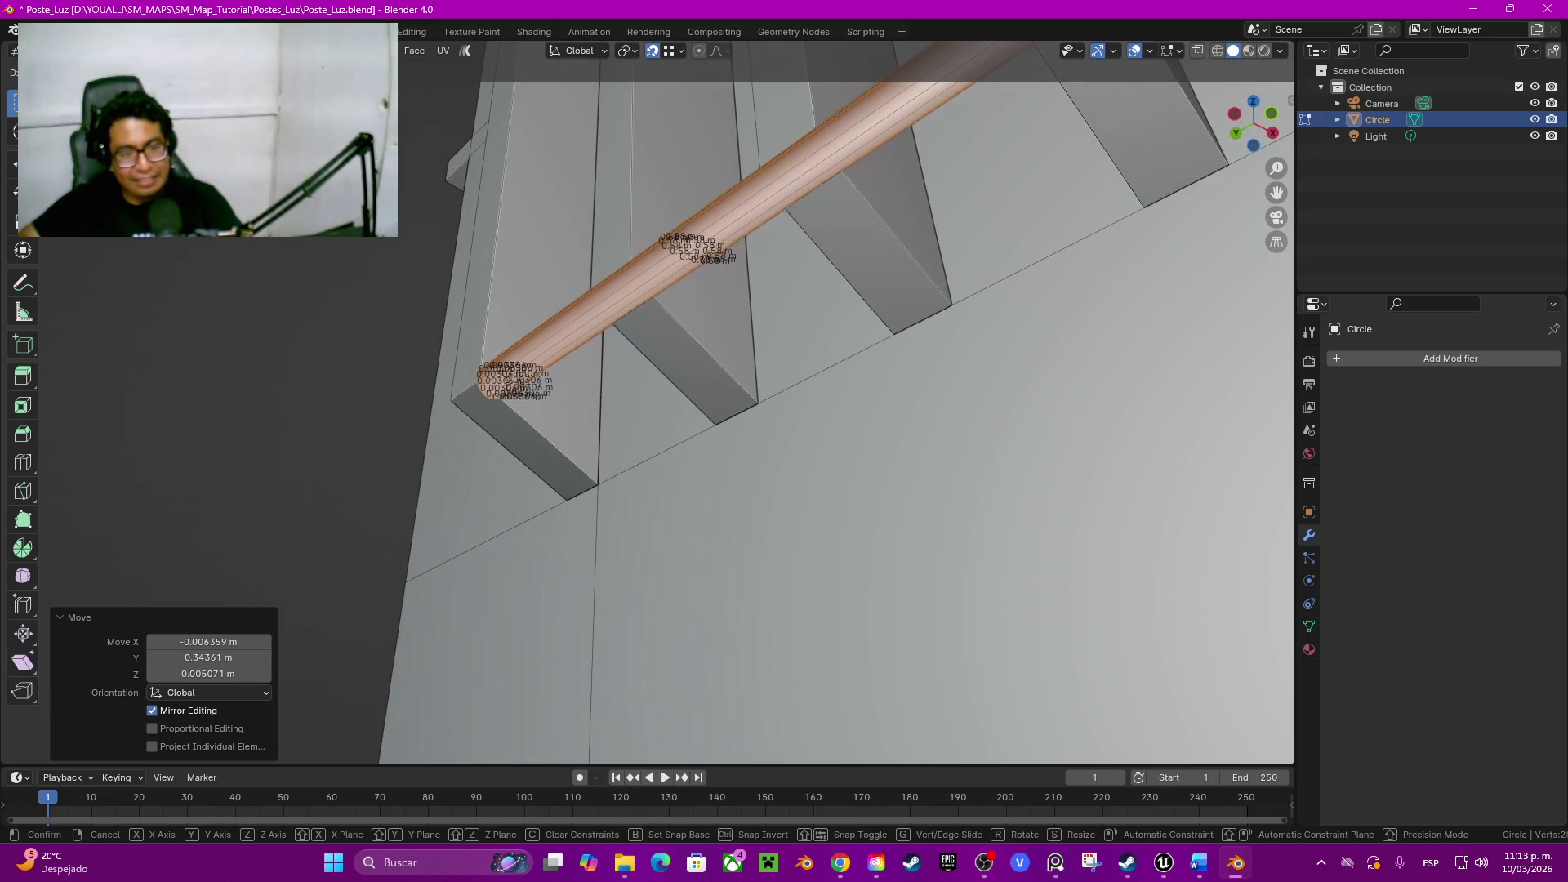
pyautogui.press('z')
pyautogui.press('Return')
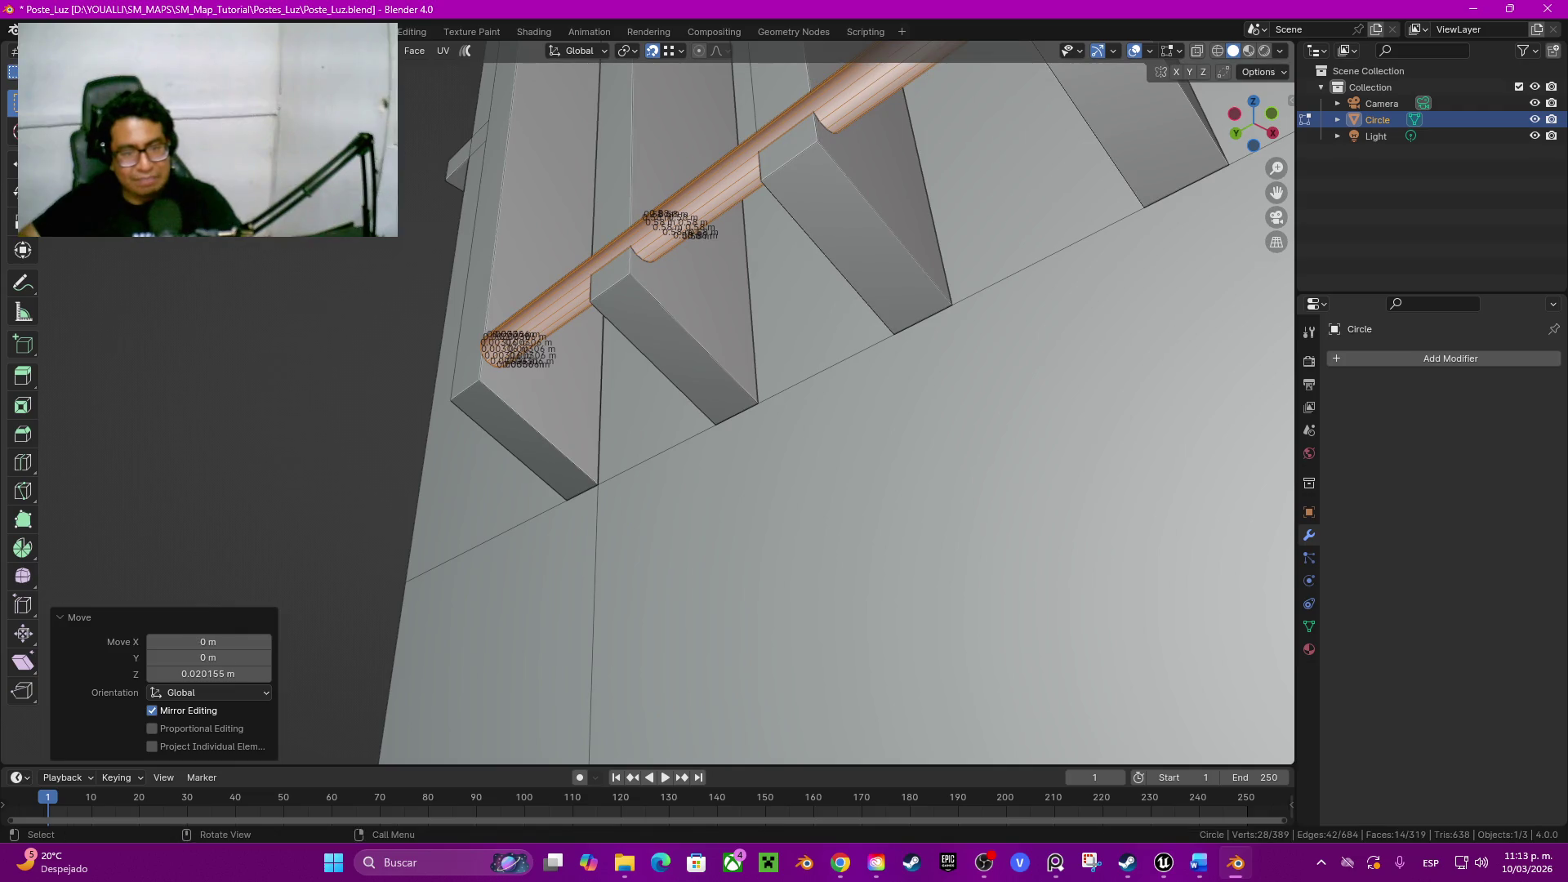
# Step: Slide the rod along X so it runs through the bottoms of the ribs
pyautogui.moveTo(834, 405); pyautogui.dragTo(785, 368, button='middle')
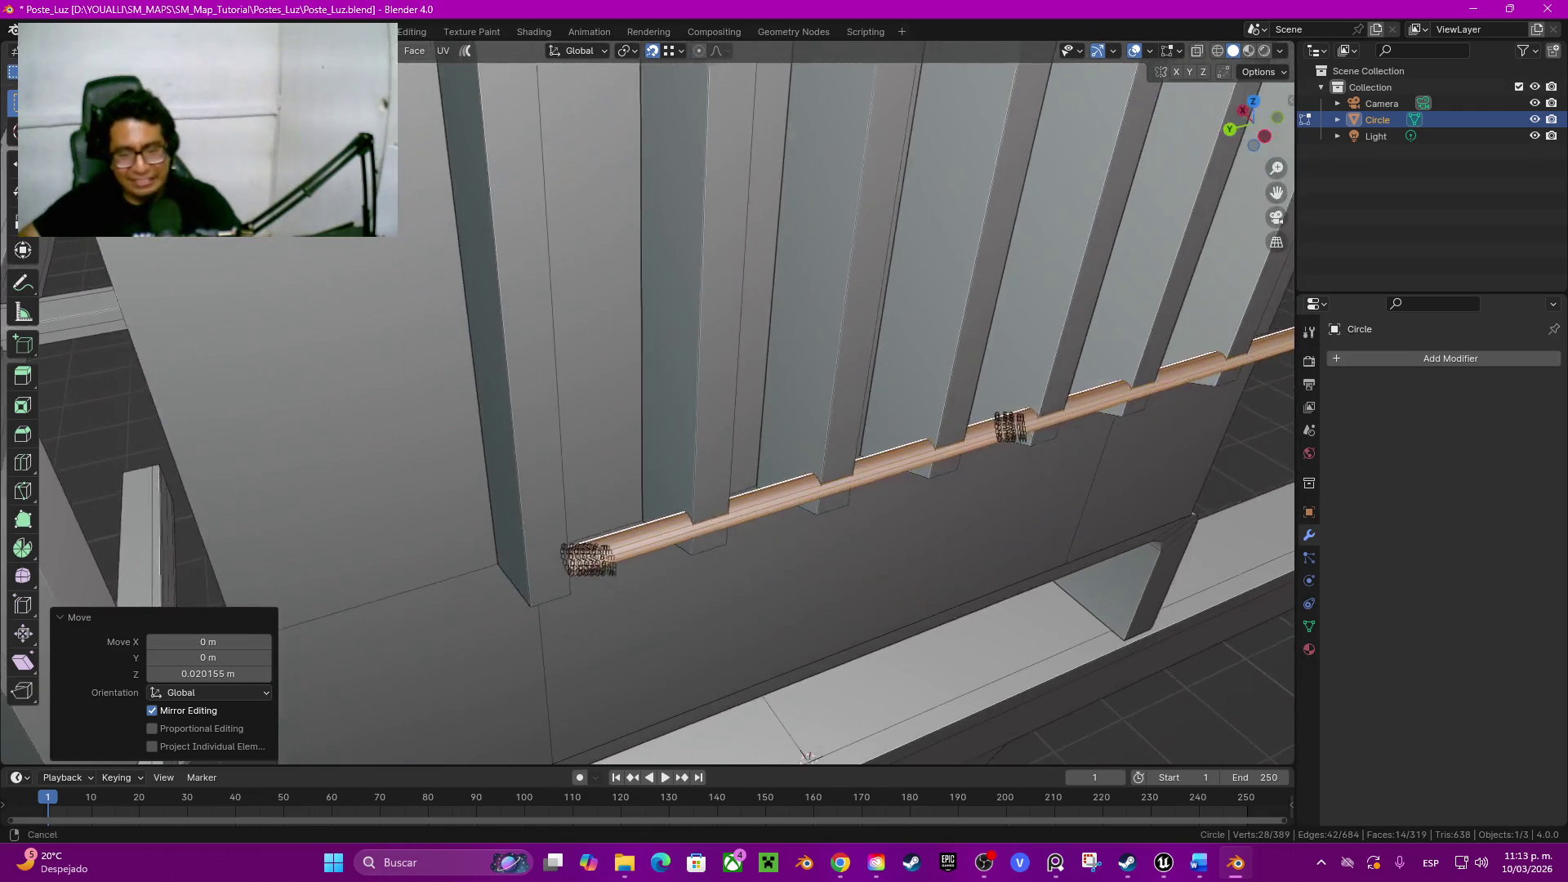
pyautogui.moveTo(735, 429); pyautogui.dragTo(791, 680, button='middle')
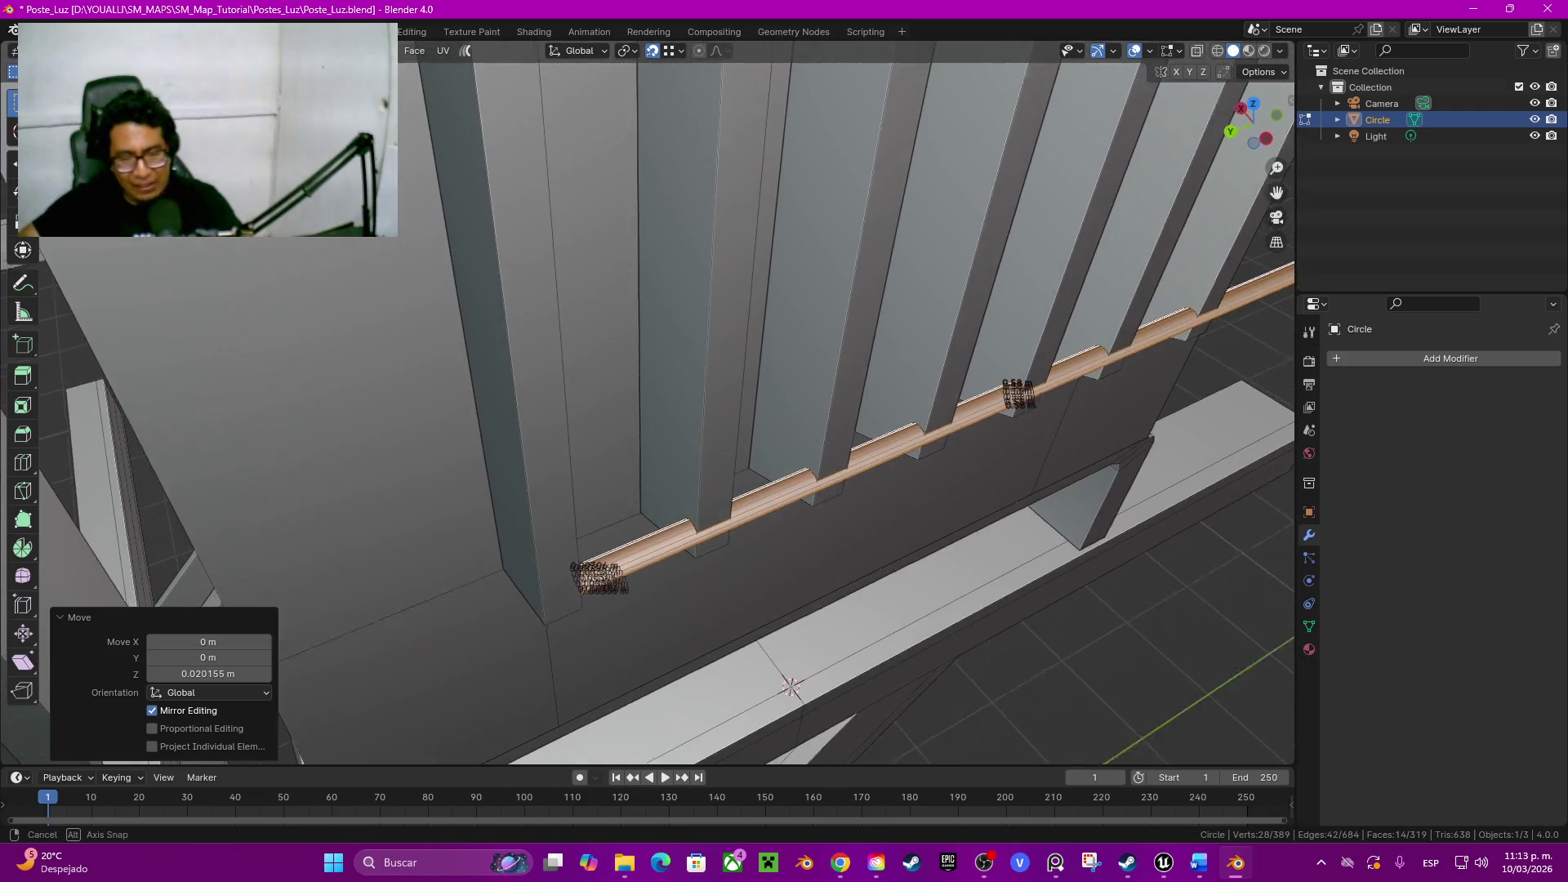
pyautogui.press('g')
pyautogui.press('y')
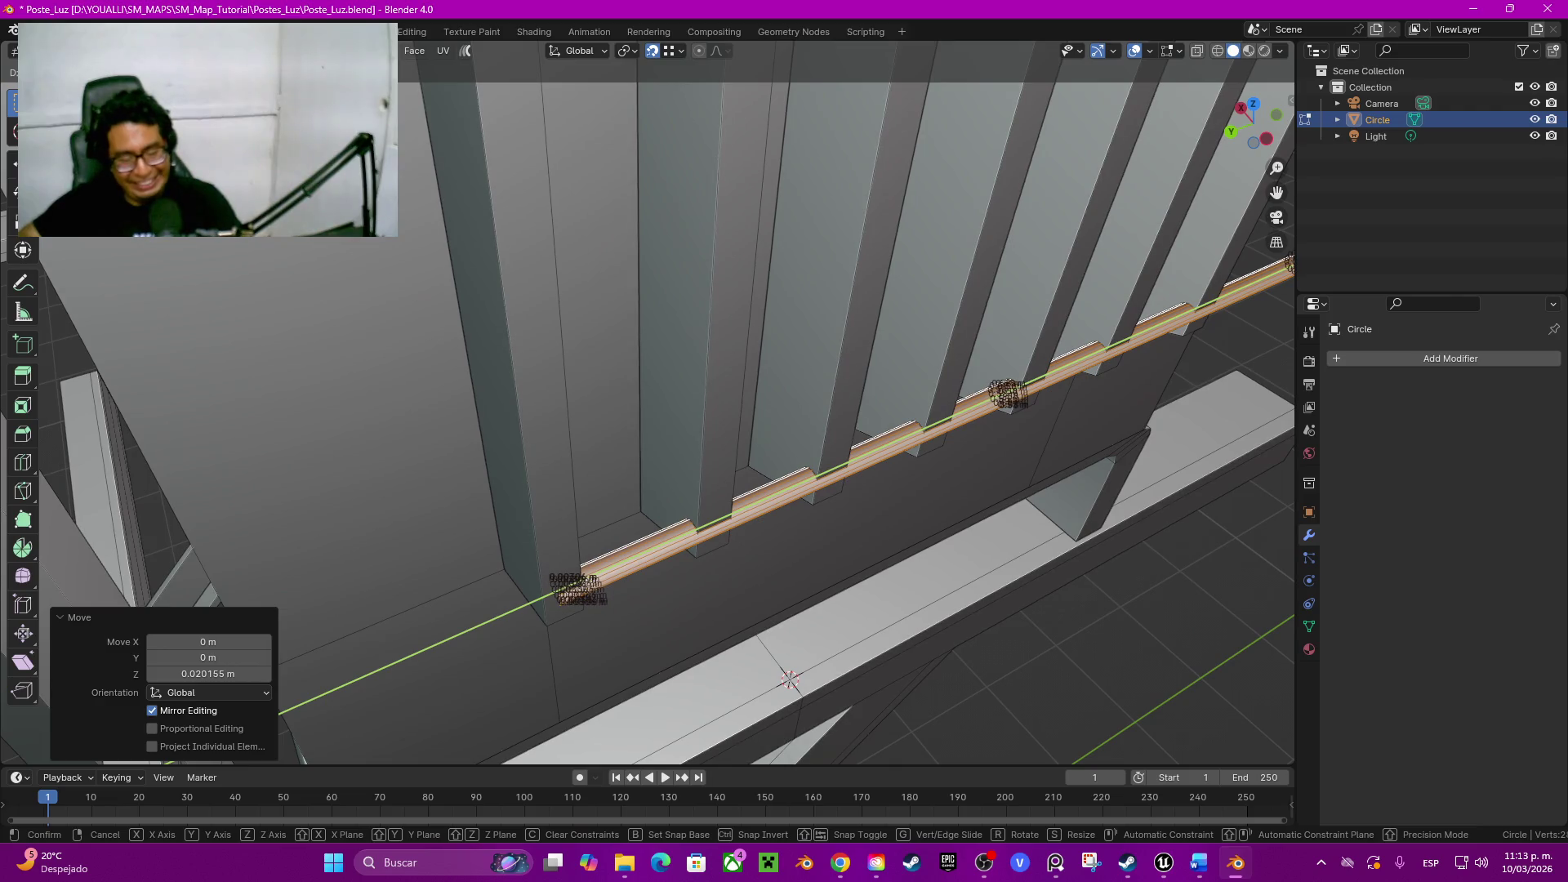
pyautogui.press('x')
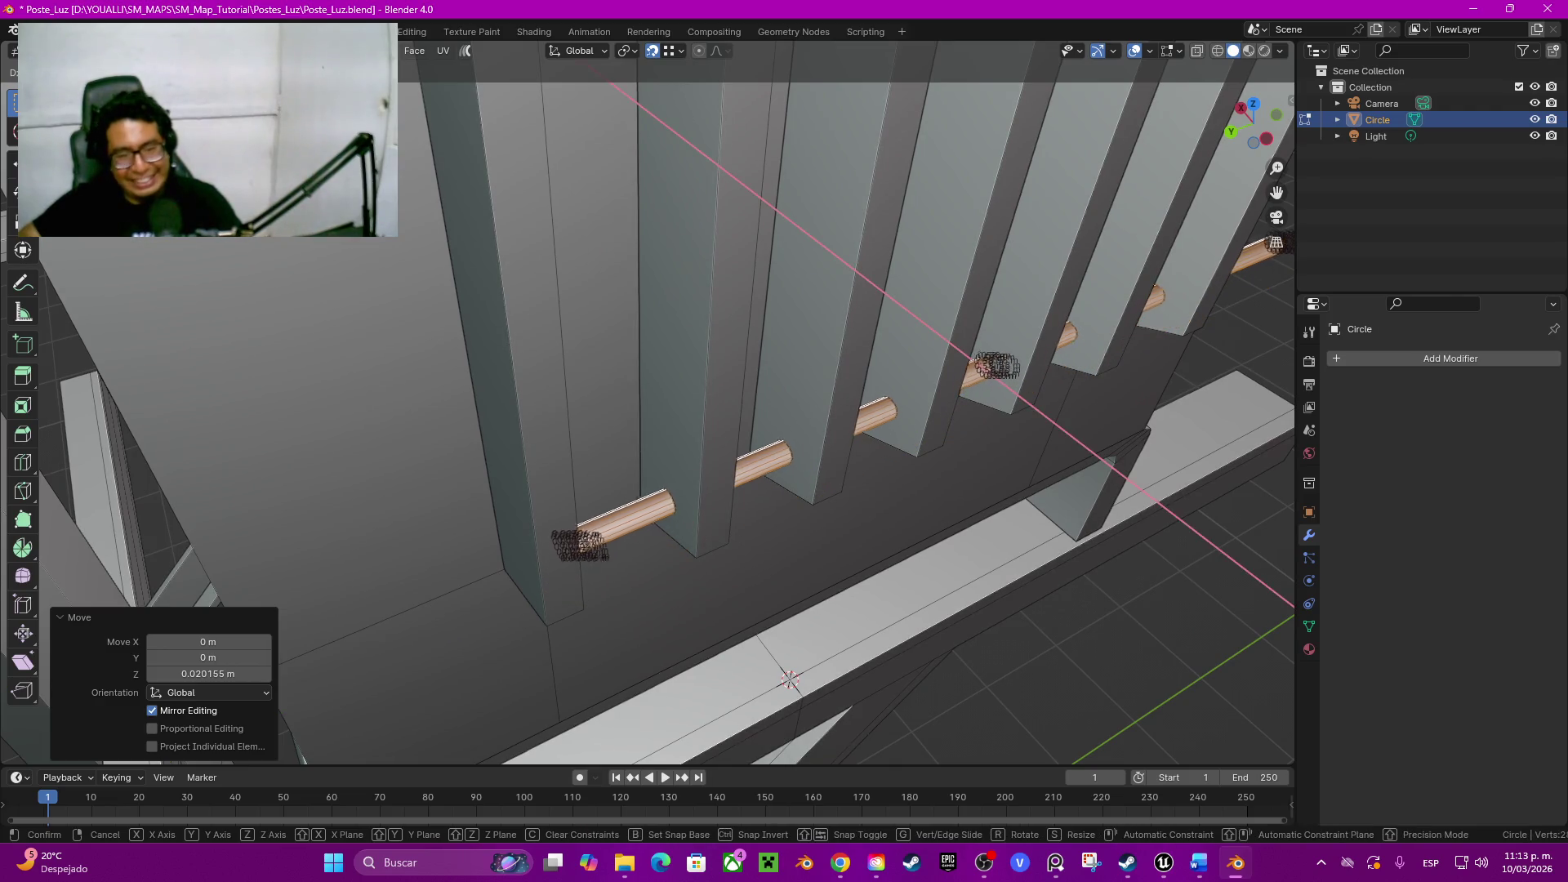
pyautogui.press('Return')
pyautogui.moveTo(790, 680); pyautogui.dragTo(699, 726, button='middle')
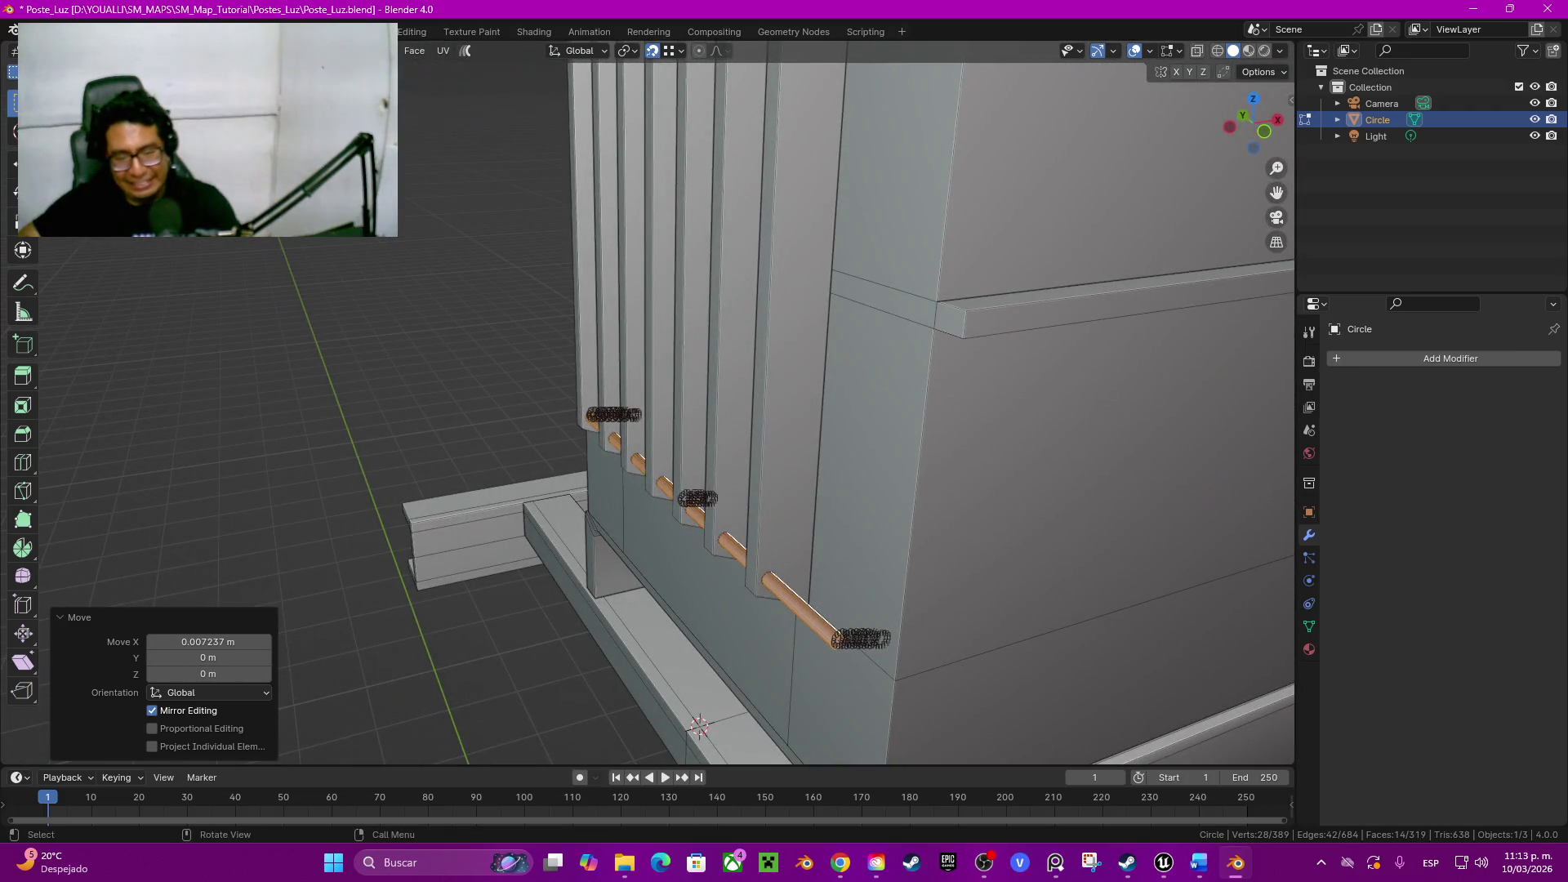
# Step: Extend the rod's end loop 0.02 m along Y and check it in wireframe view
pyautogui.click(861, 637)
pyautogui.scroll(6, 810, 564)
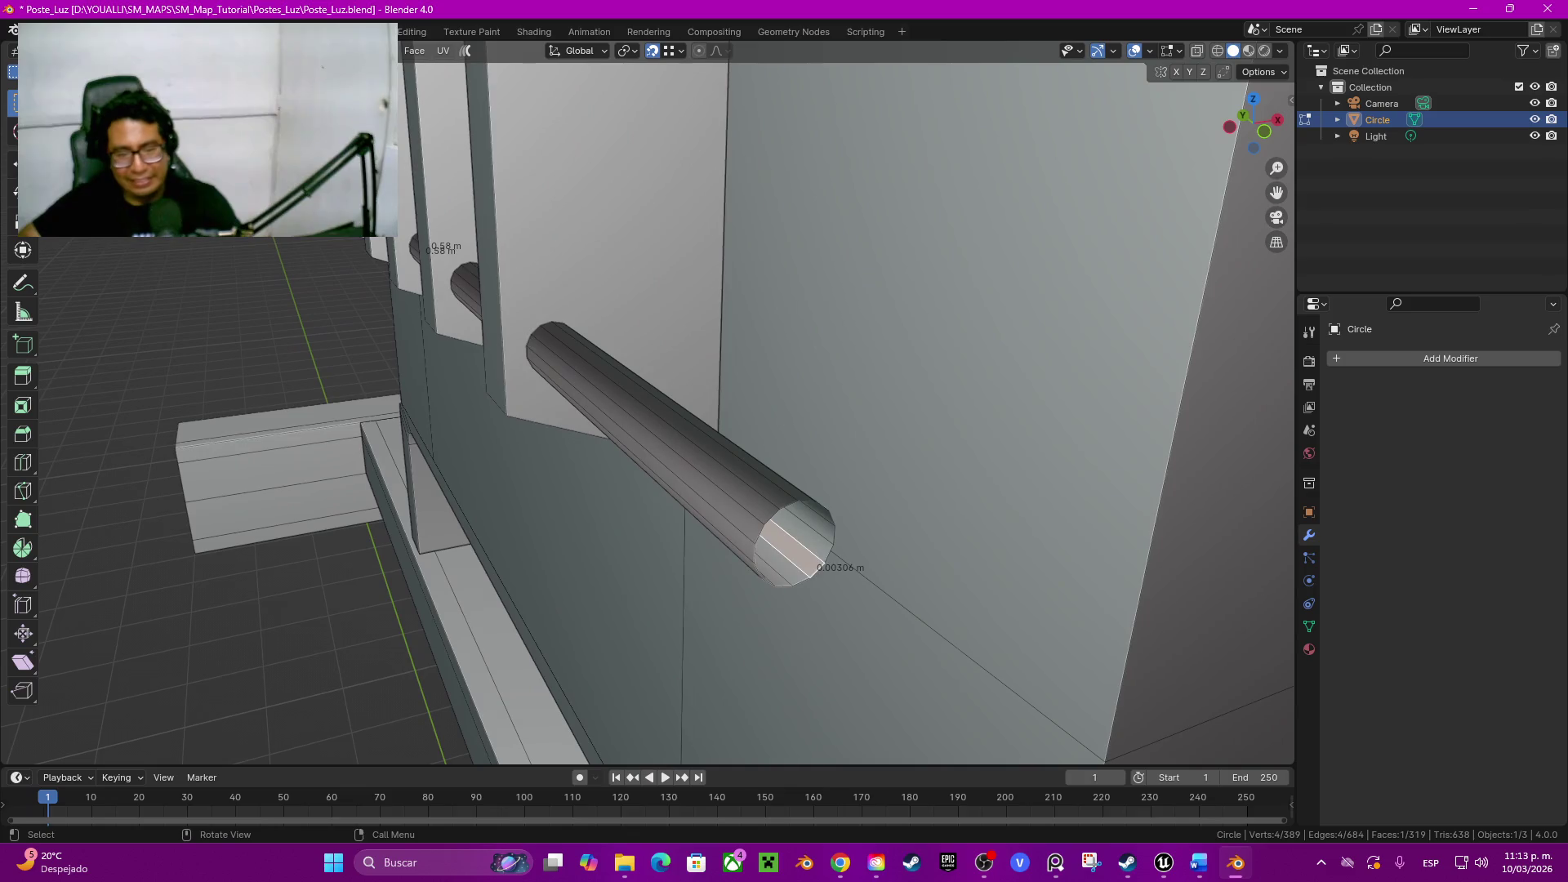
pyautogui.keyDown('alt'); pyautogui.click(831, 539); pyautogui.keyUp('alt')
pyautogui.press('g')
pyautogui.press('y')
pyautogui.click(507, 416)
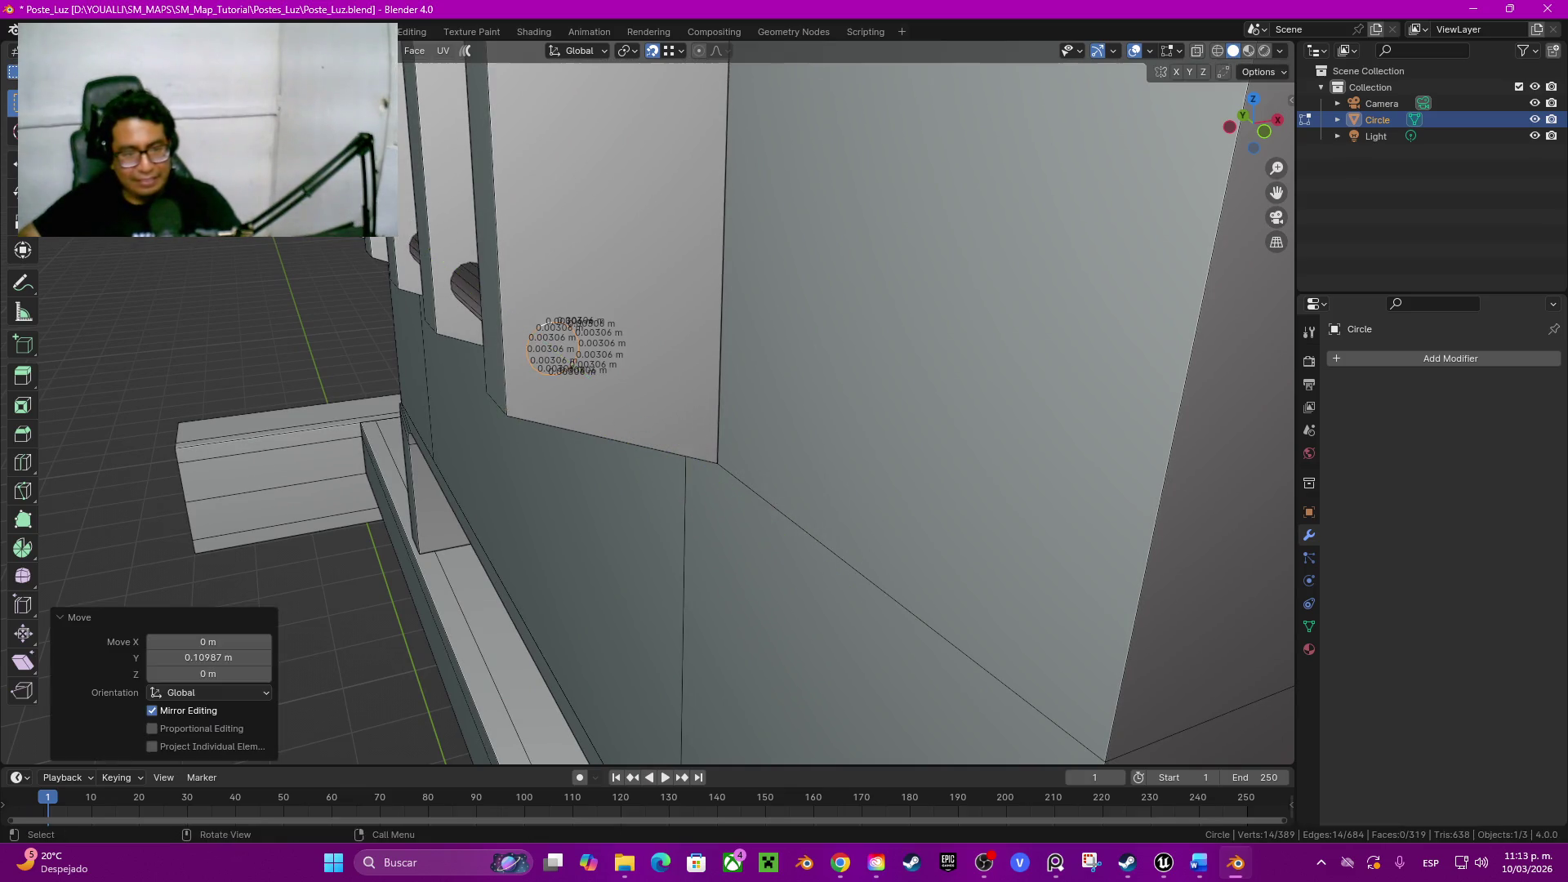
pyautogui.moveTo(506, 415); pyautogui.dragTo(597, 732, button='middle')
pyautogui.write('g')
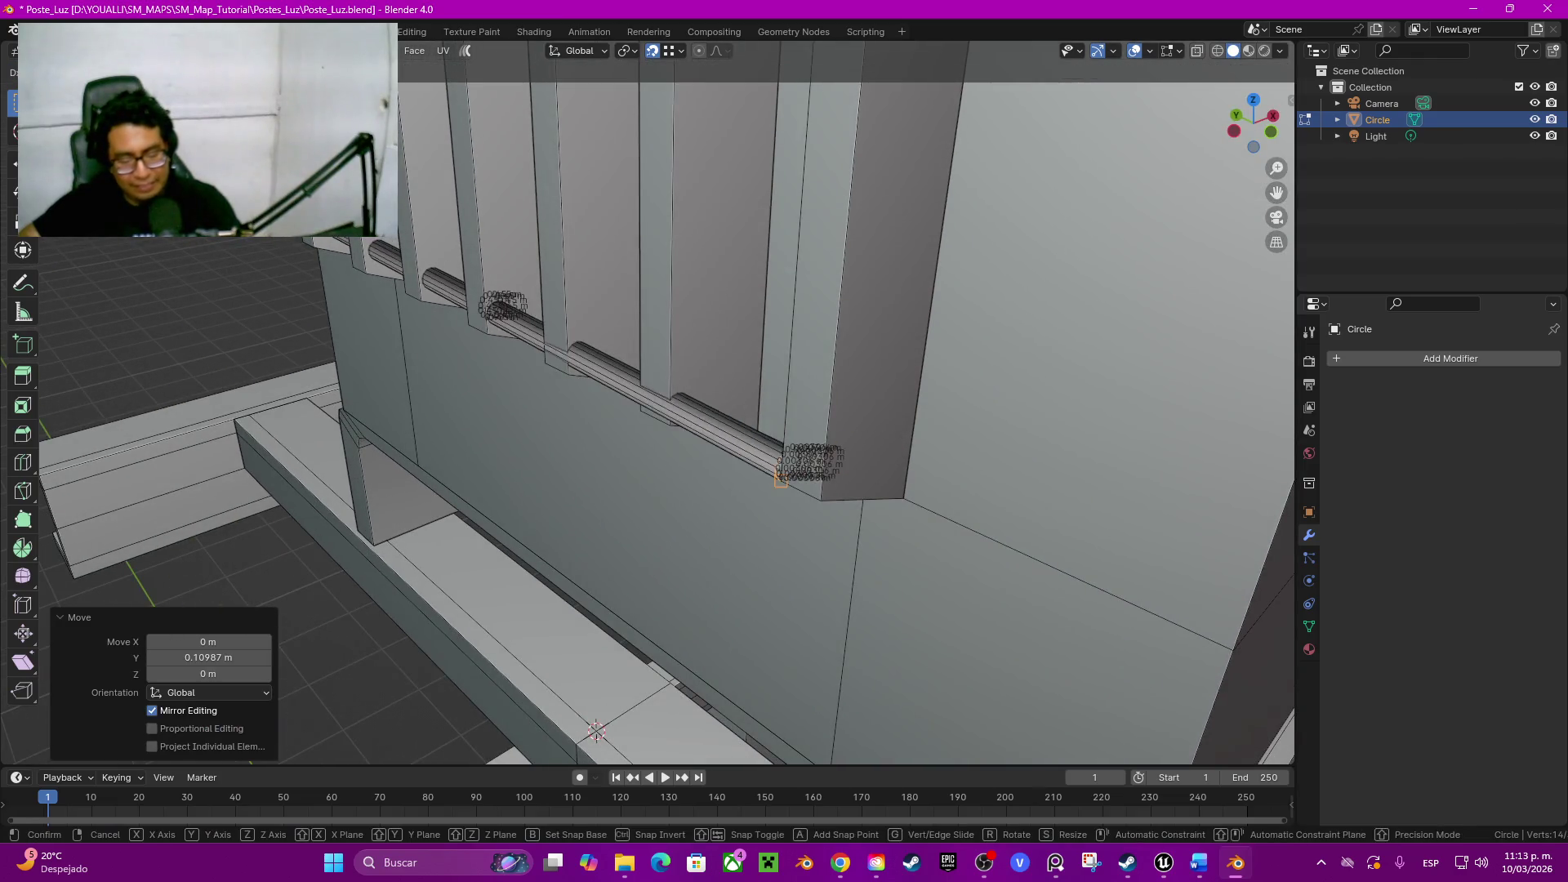
pyautogui.write('y')
pyautogui.write('0.02')
pyautogui.press('Return')
pyautogui.moveTo(595, 732); pyautogui.dragTo(819, 724, button='middle')
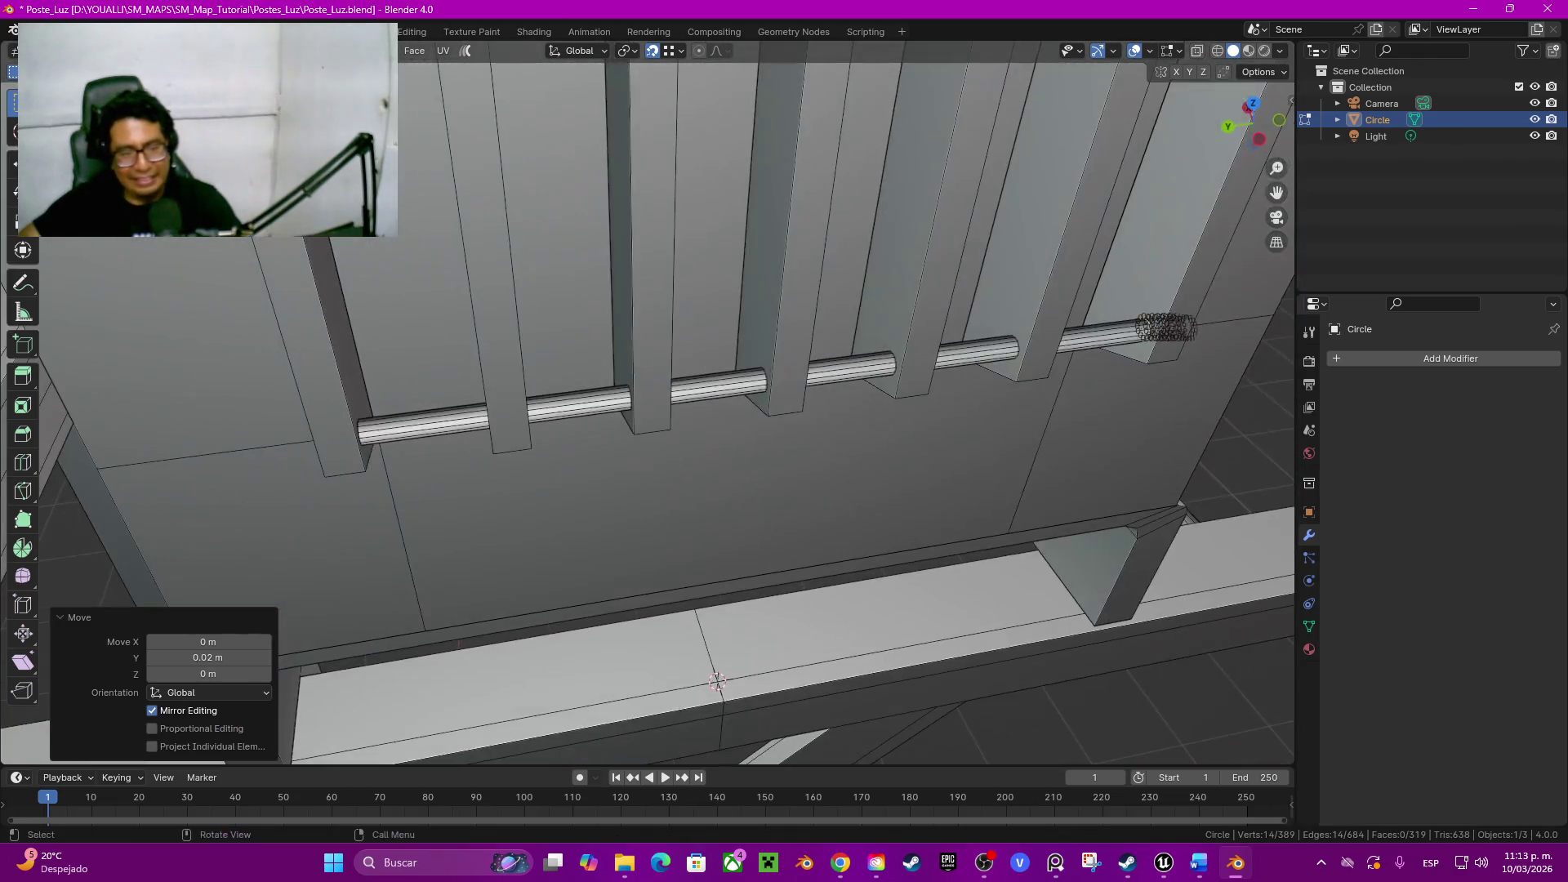
pyautogui.hotkey('shift', 'z')
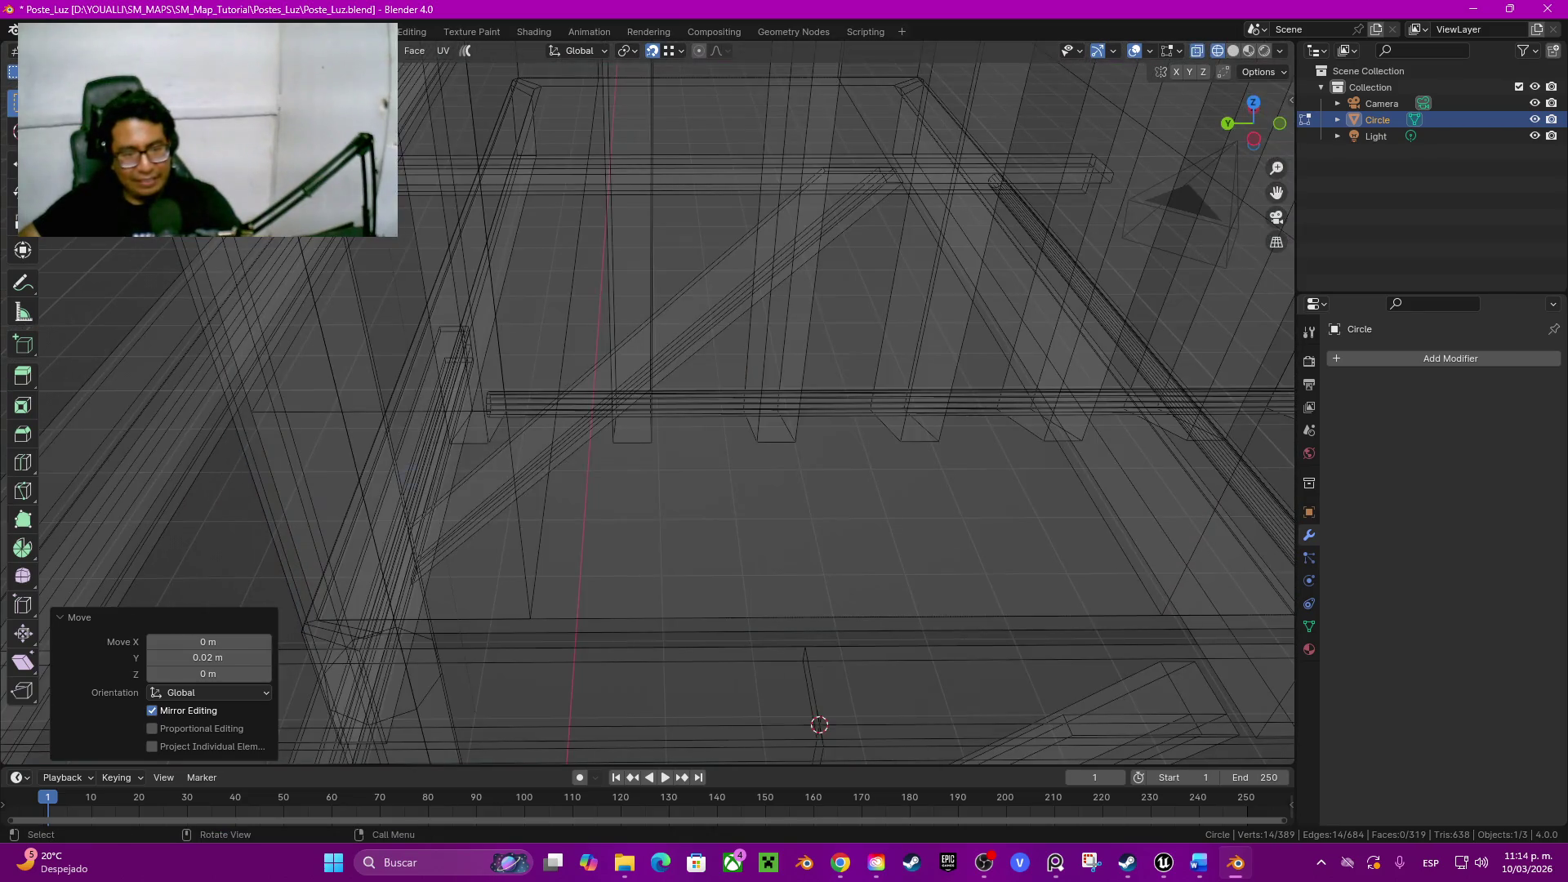
# Step: Return to solid shading and object mode, then inspect the box from below
pyautogui.hotkey('shift', 'z')
pyautogui.scroll(-3, 649, 405)
pyautogui.moveTo(649, 404); pyautogui.dragTo(735, 405, button='middle')
pyautogui.hotkey('alt', 'a')
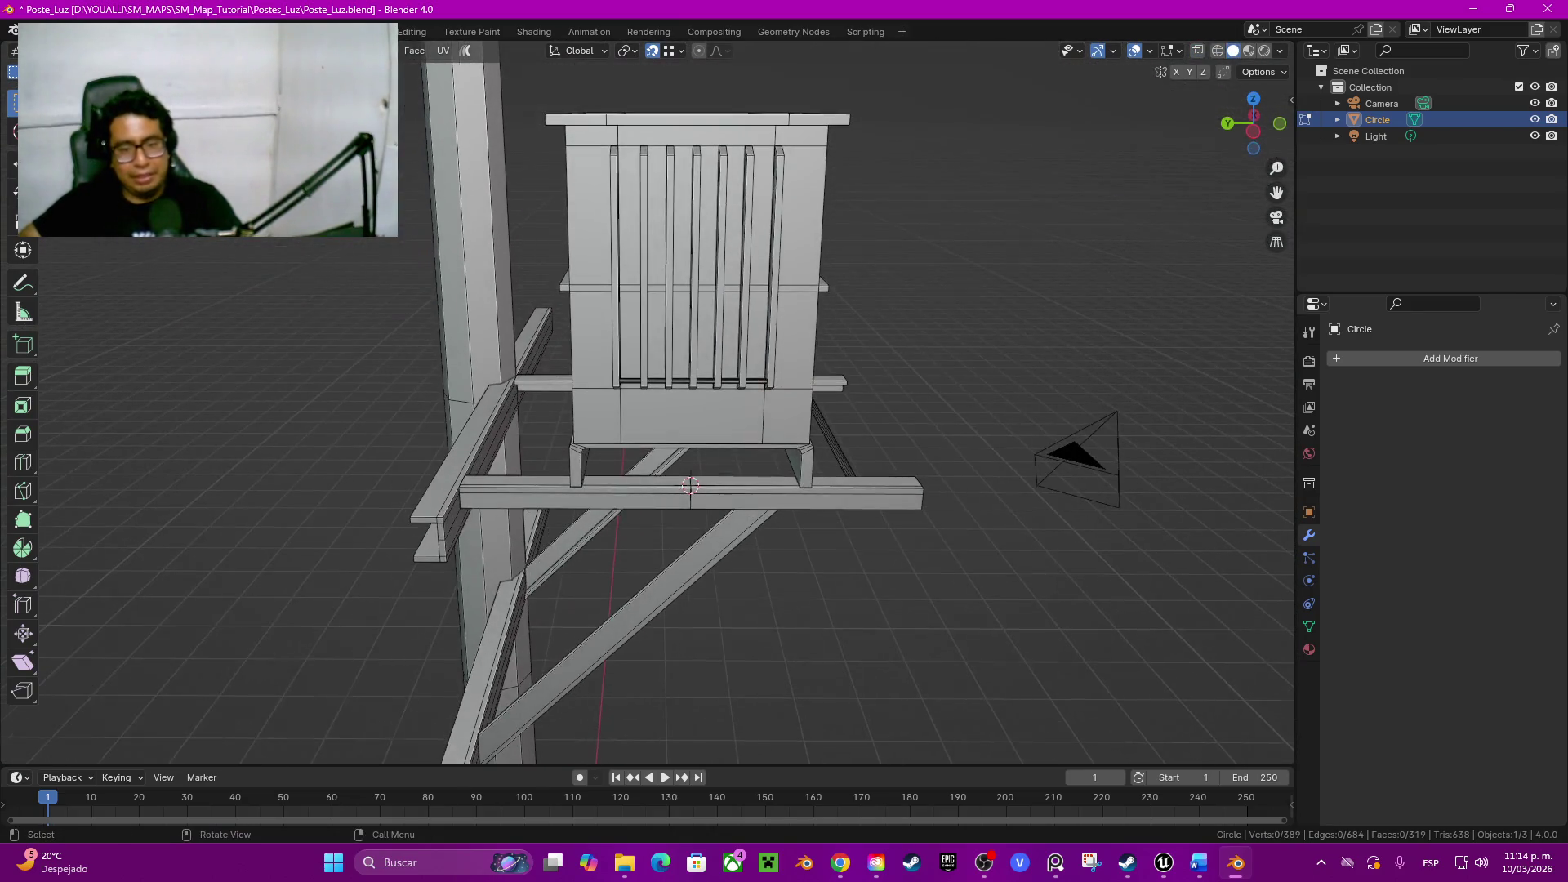
pyautogui.moveTo(736, 491); pyautogui.dragTo(932, 487, button='middle')
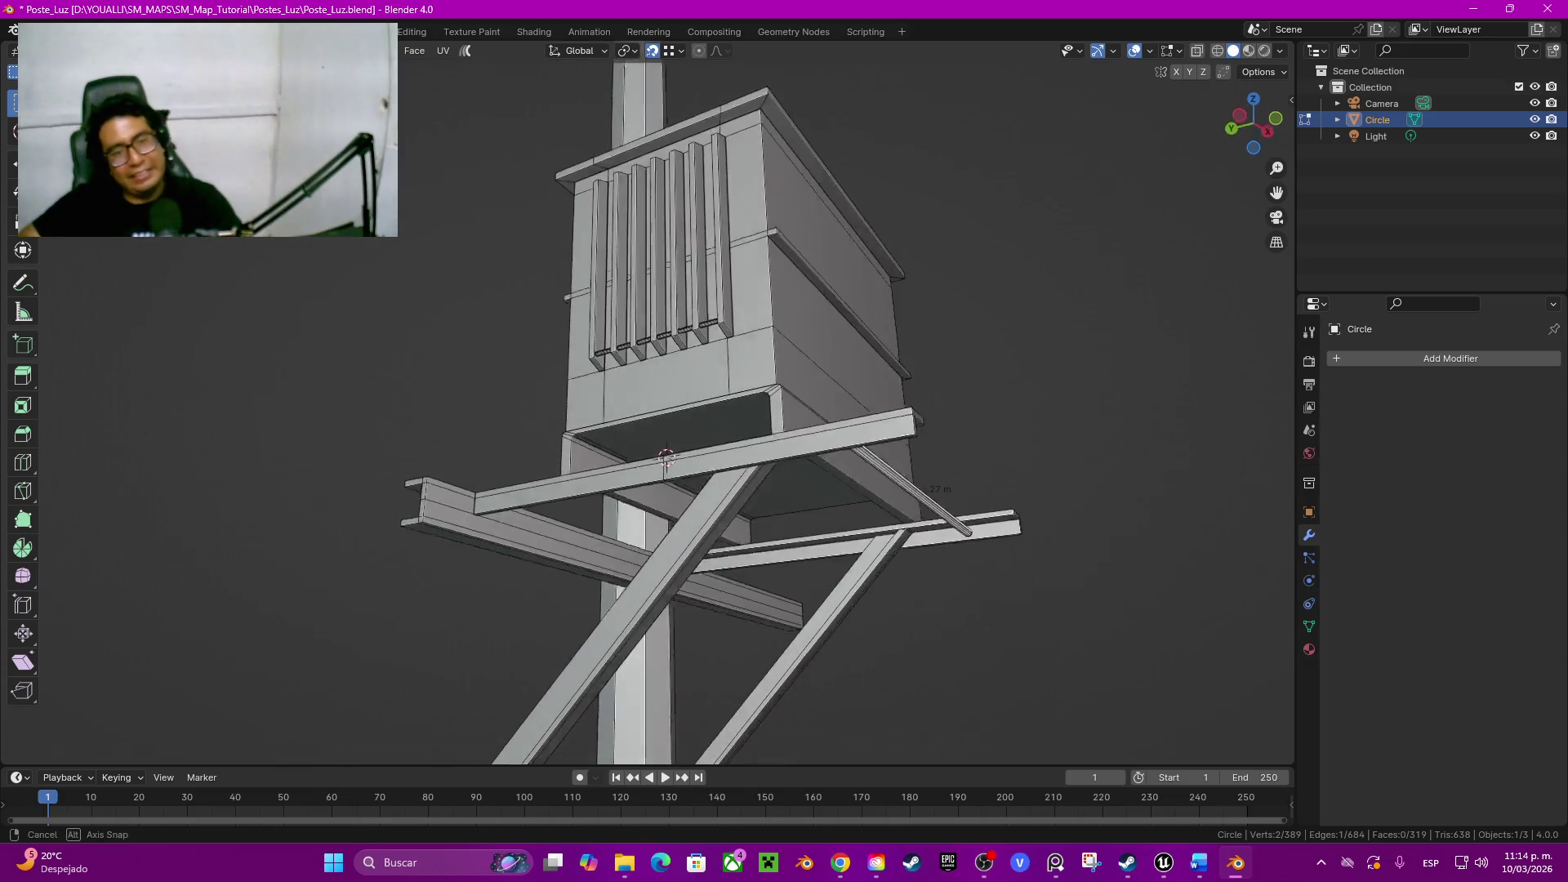
pyautogui.moveTo(735, 490); pyautogui.dragTo(784, 368, button='middle')
pyautogui.press('Tab')
pyautogui.moveTo(692, 456); pyautogui.dragTo(686, 306, button='middle')
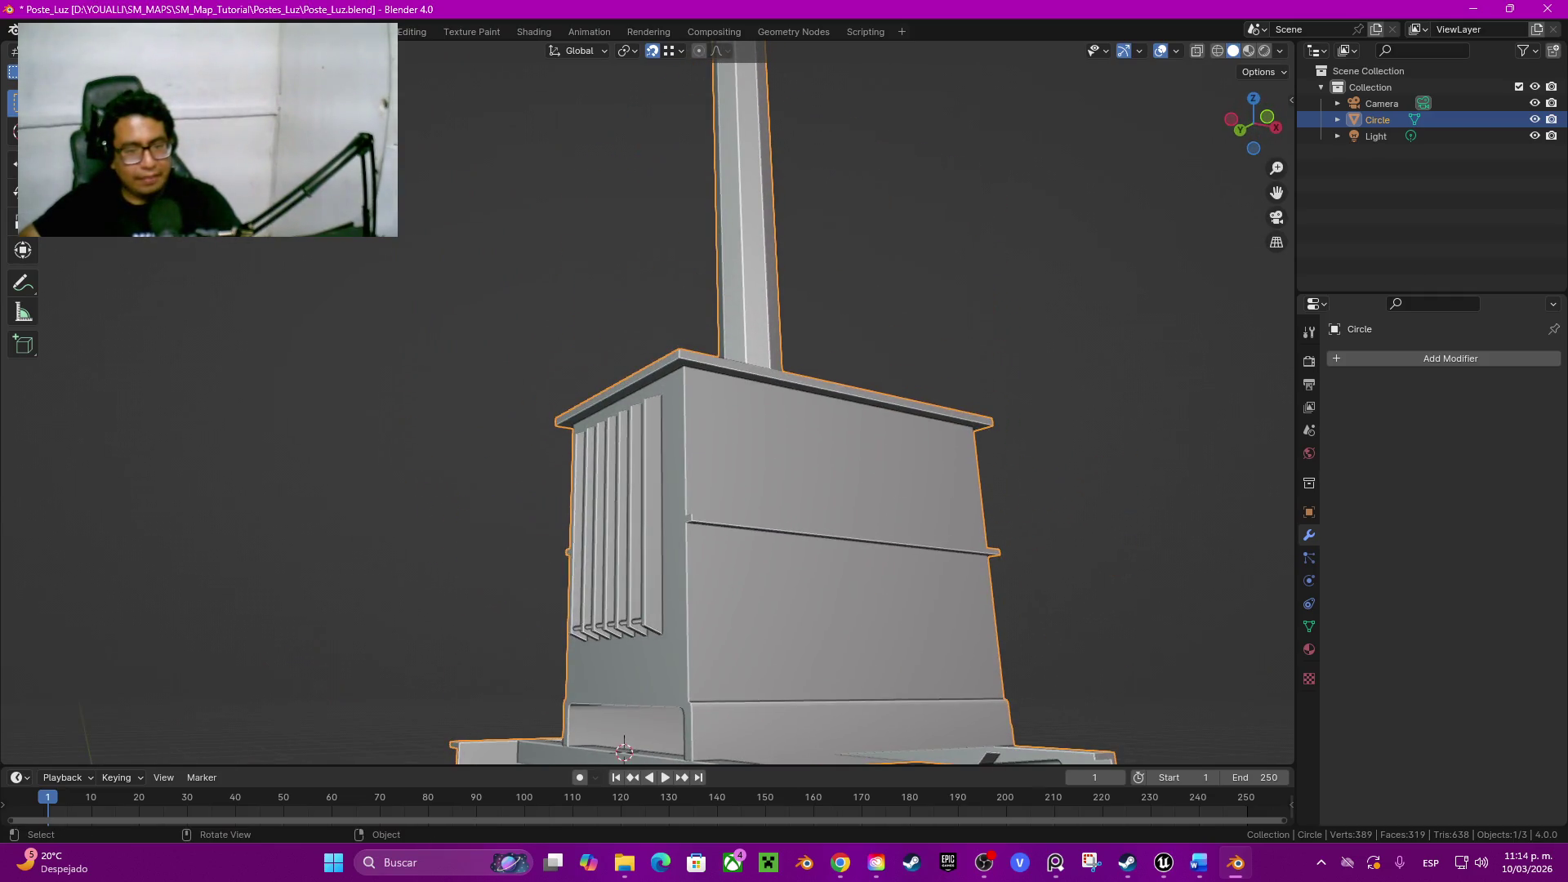
pyautogui.scroll(2, 735, 490)
pyautogui.scroll(2, 736, 490)
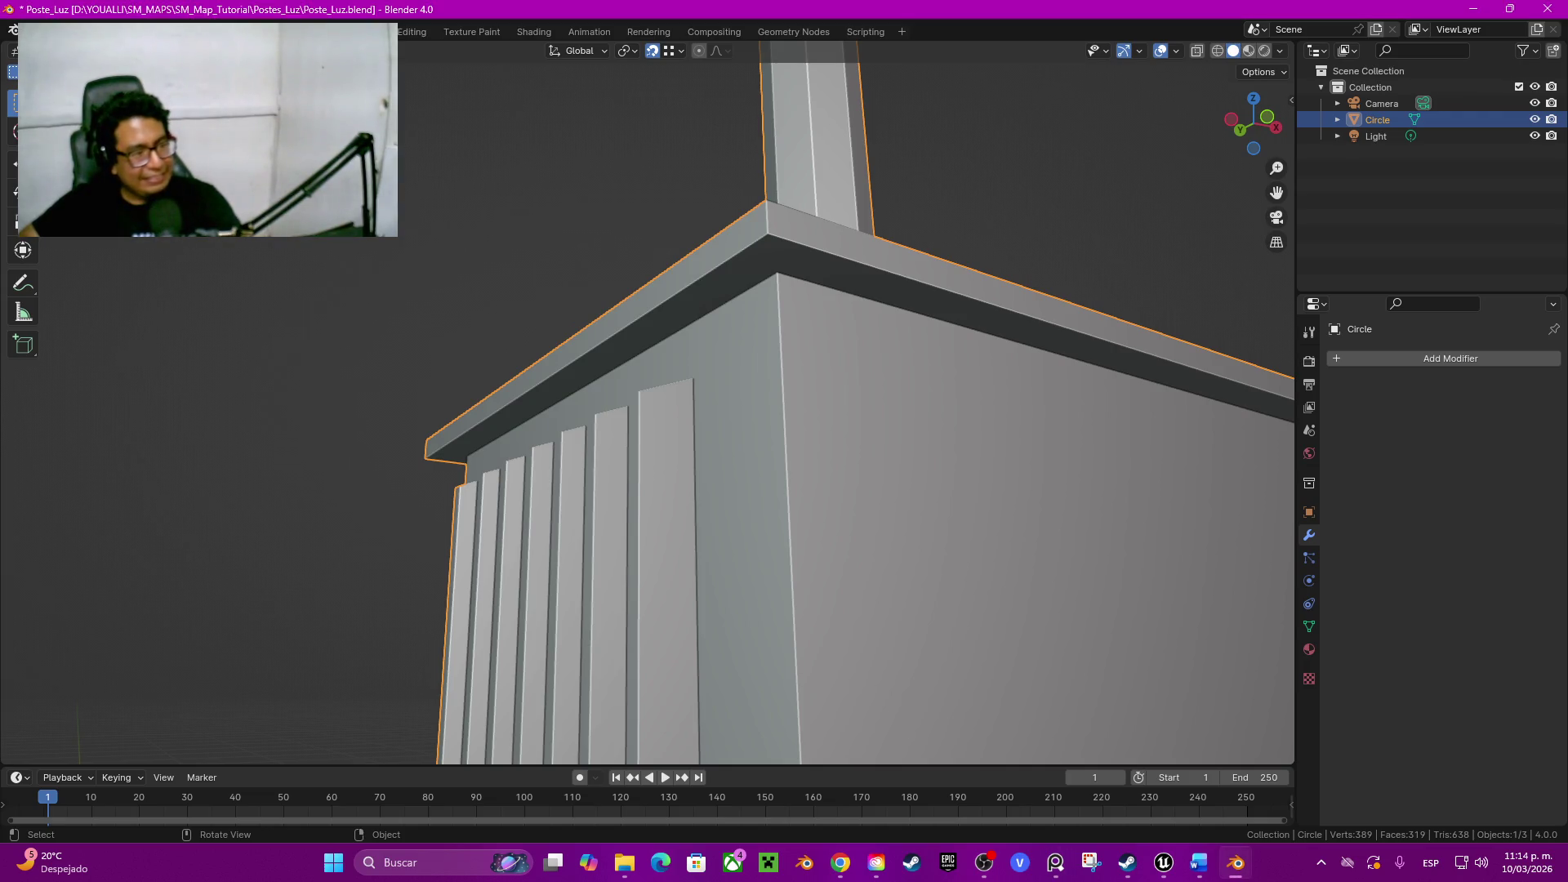
pyautogui.hotkey('alt', 'Tab')
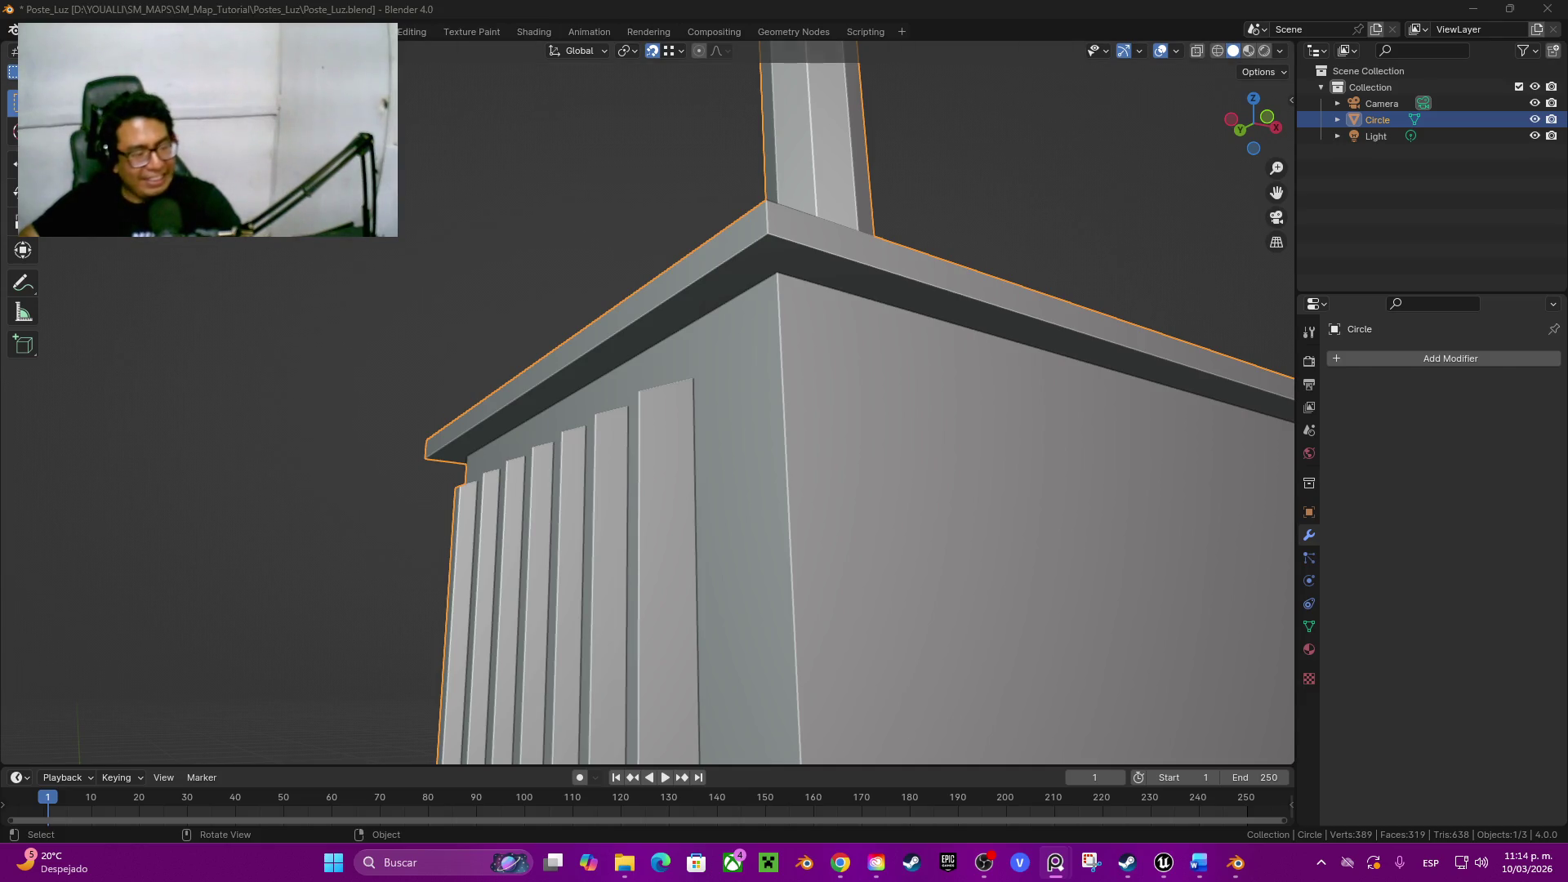
# Step: Orbit to look down on the lid, re-enter edit mode and start a loop cut
pyautogui.moveTo(735, 367); pyautogui.dragTo(735, 553, button='middle')
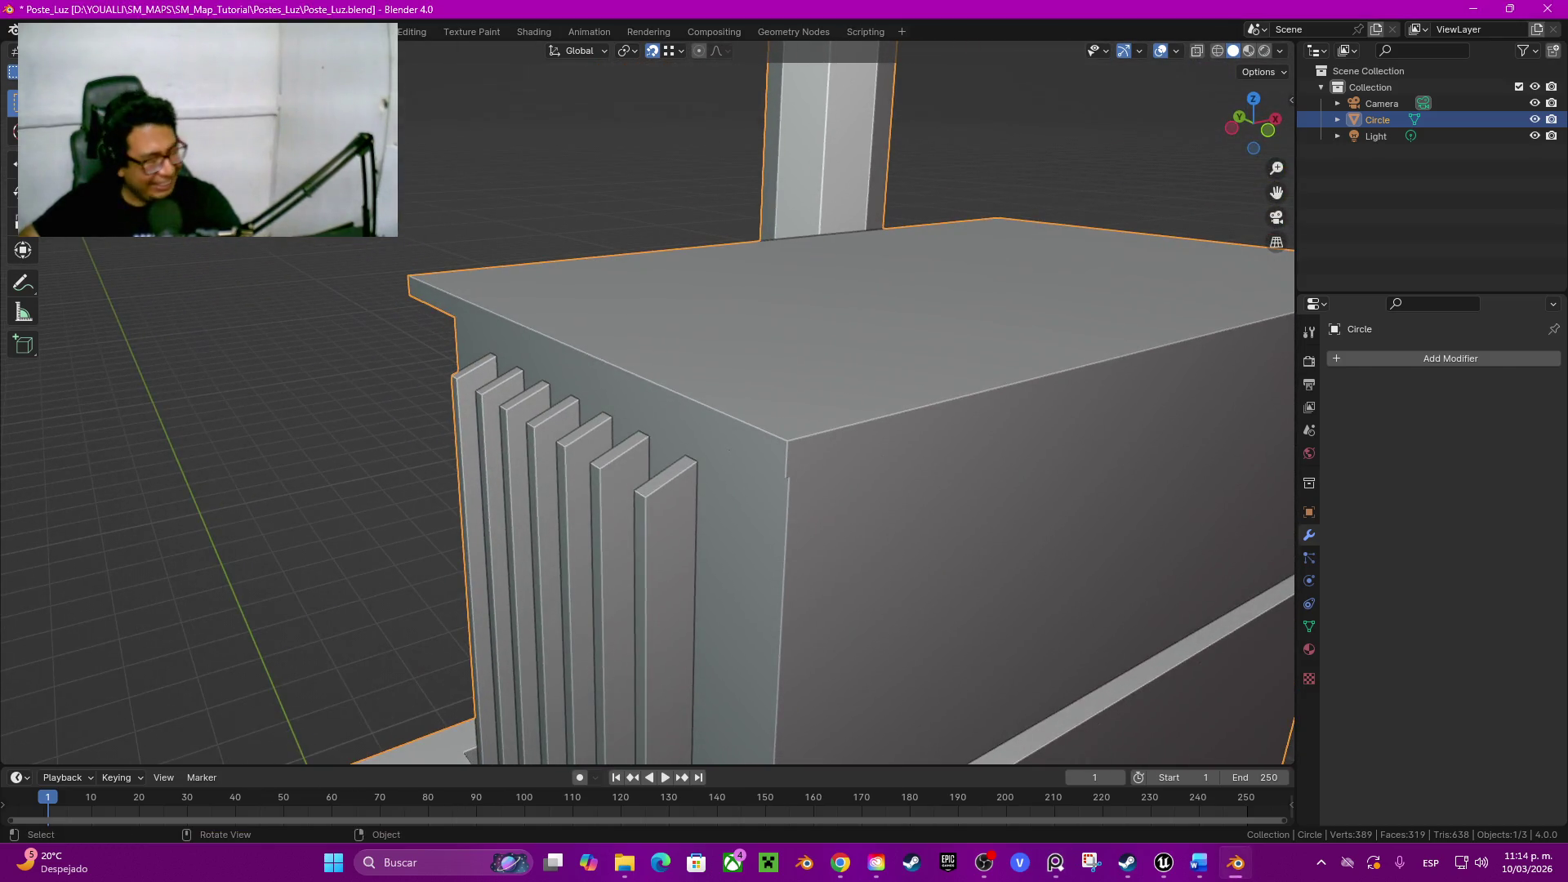
pyautogui.moveTo(736, 552)
pyautogui.mouseDown(button='middle')
pyautogui.moveTo(736, 368)
pyautogui.moveTo(736, 552)
pyautogui.mouseUp(button='middle')
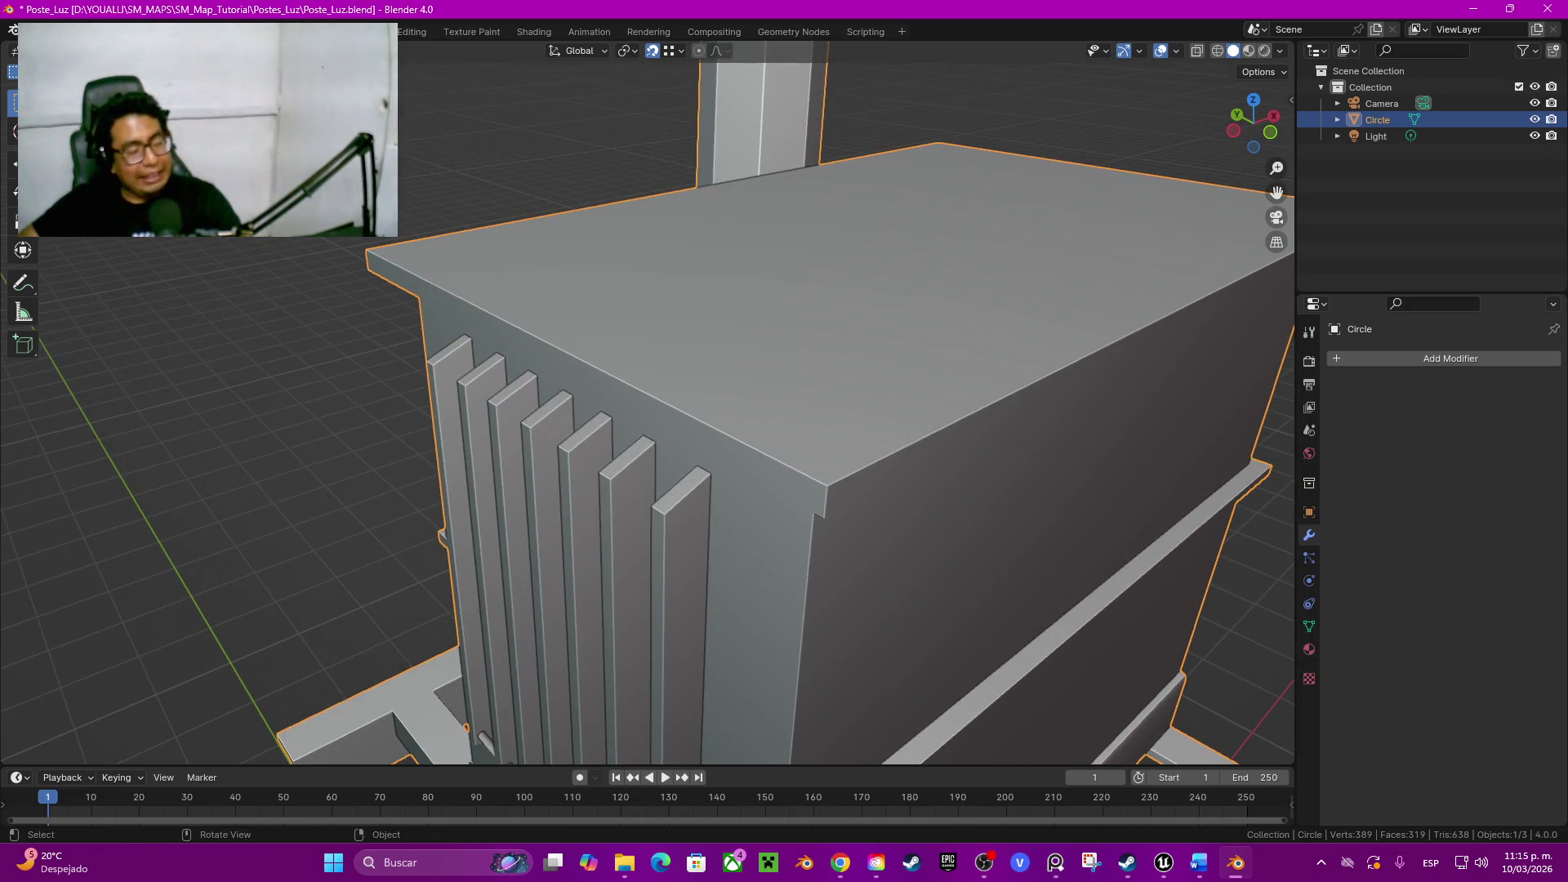
pyautogui.press('c')
pyautogui.moveTo(483, 741); pyautogui.dragTo(715, 427, button='middle')
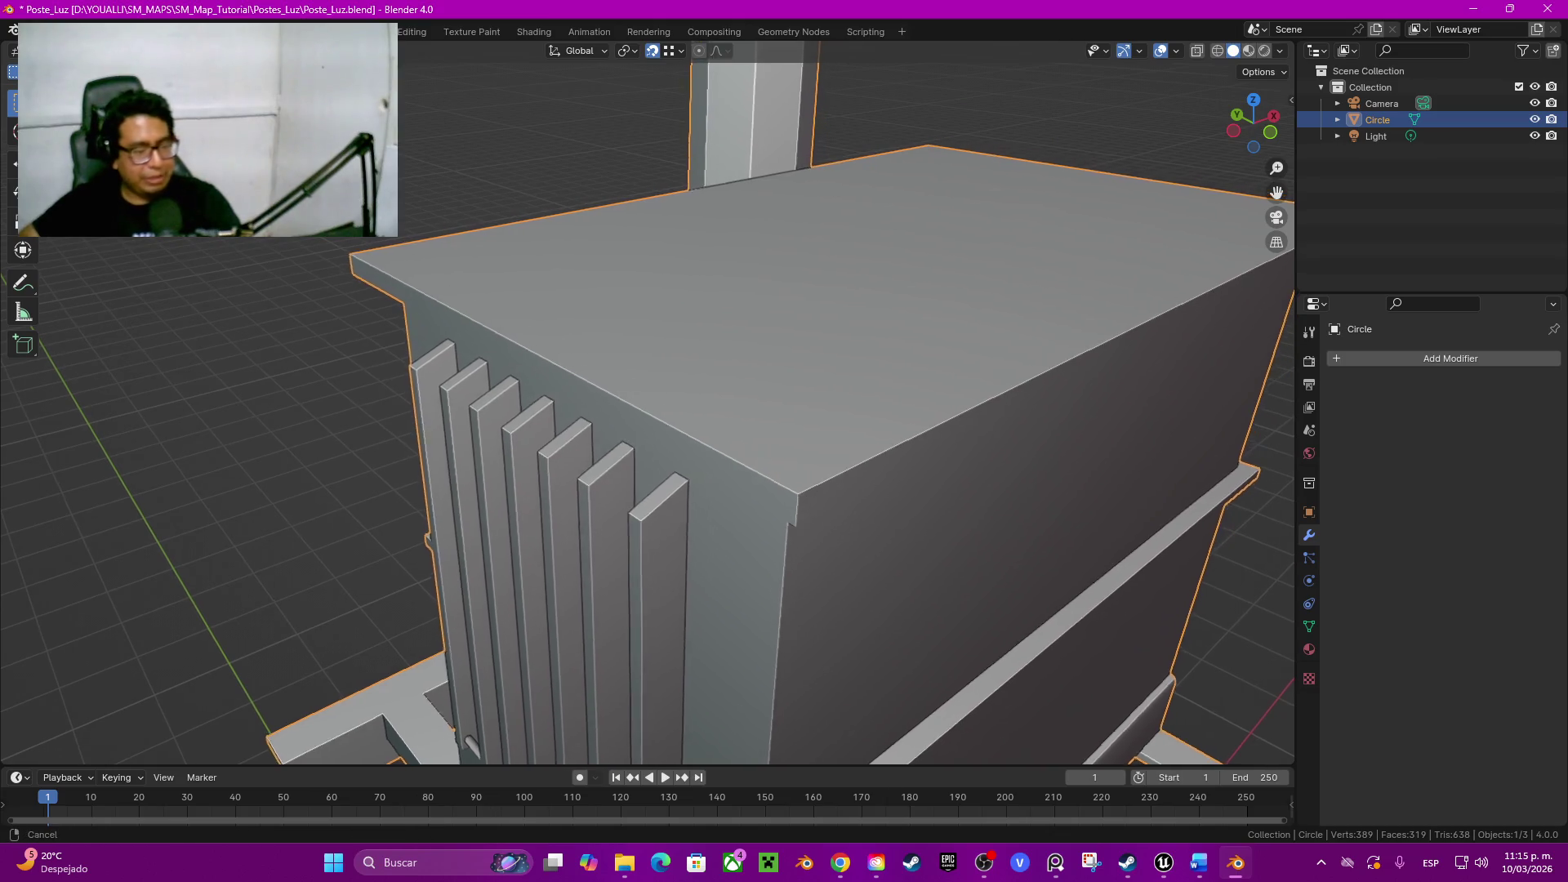
pyautogui.press('Tab')
pyautogui.hotkey('ctrl', 'r')
# Step: Cut an unslid edge loop around the lid's top rim, undoing a stray move
pyautogui.click(723, 435)
pyautogui.rightClick(724, 435)
pyautogui.press('g')
pyautogui.press('z')
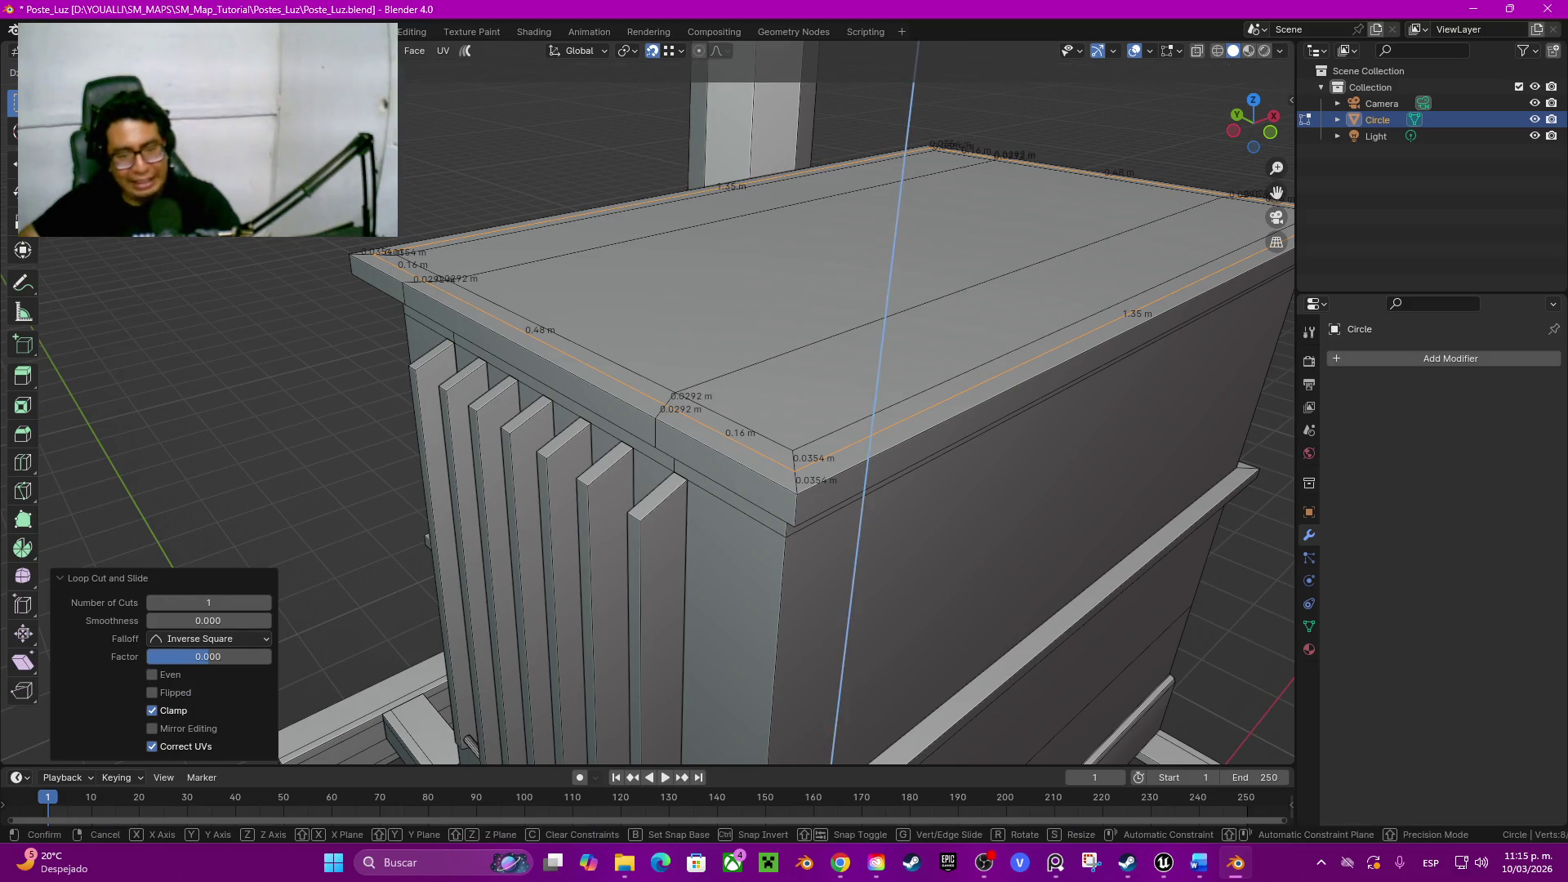
pyautogui.press('Escape')
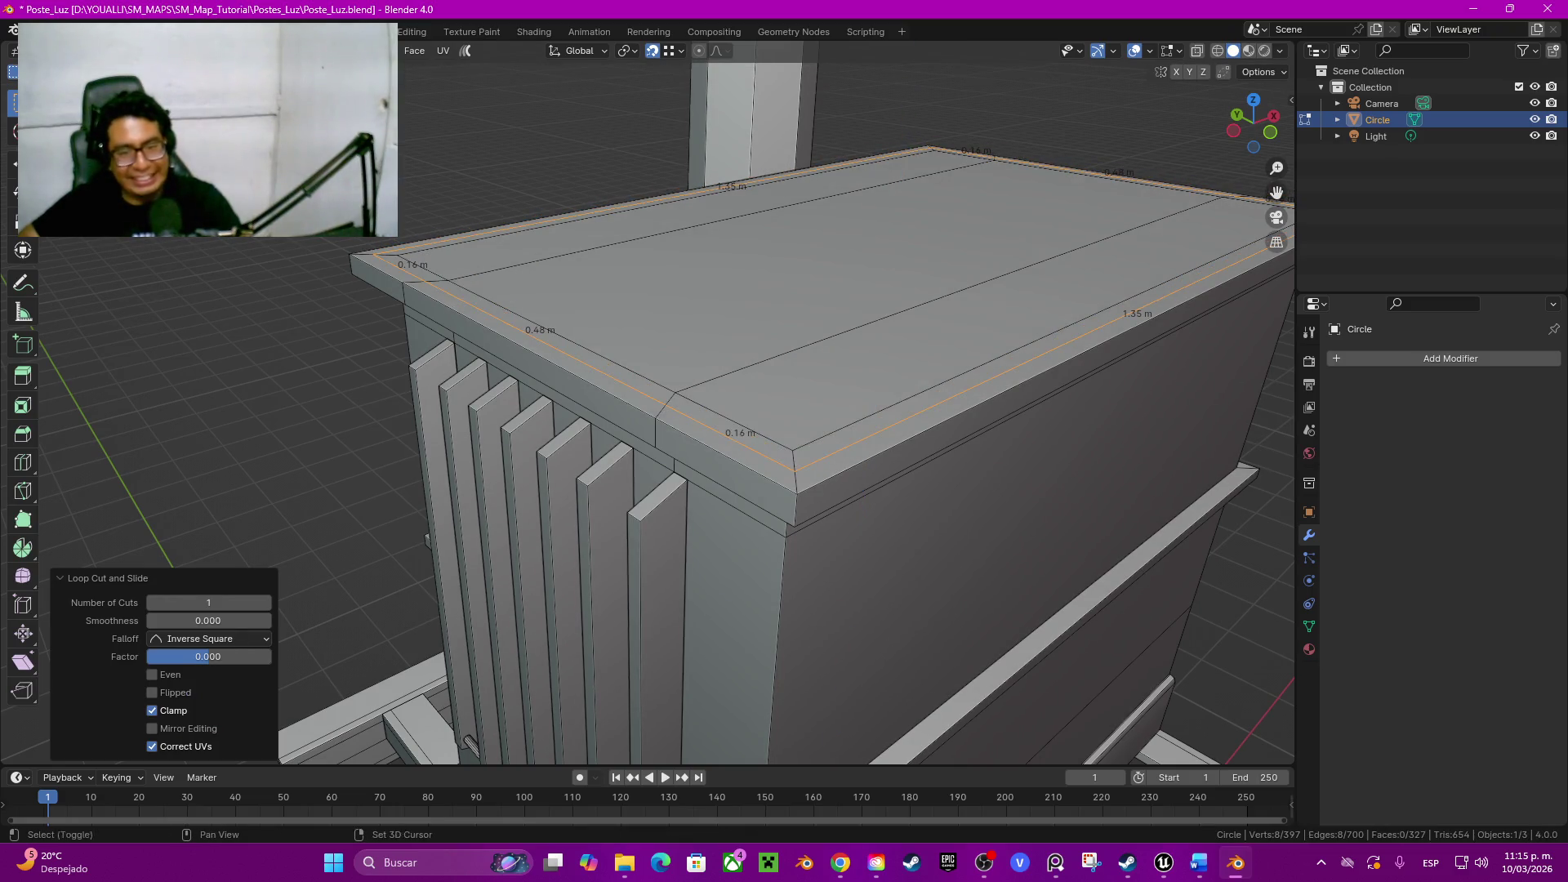
pyautogui.hotkey('alt', 'a')
pyautogui.hotkey('ctrl', 'z')
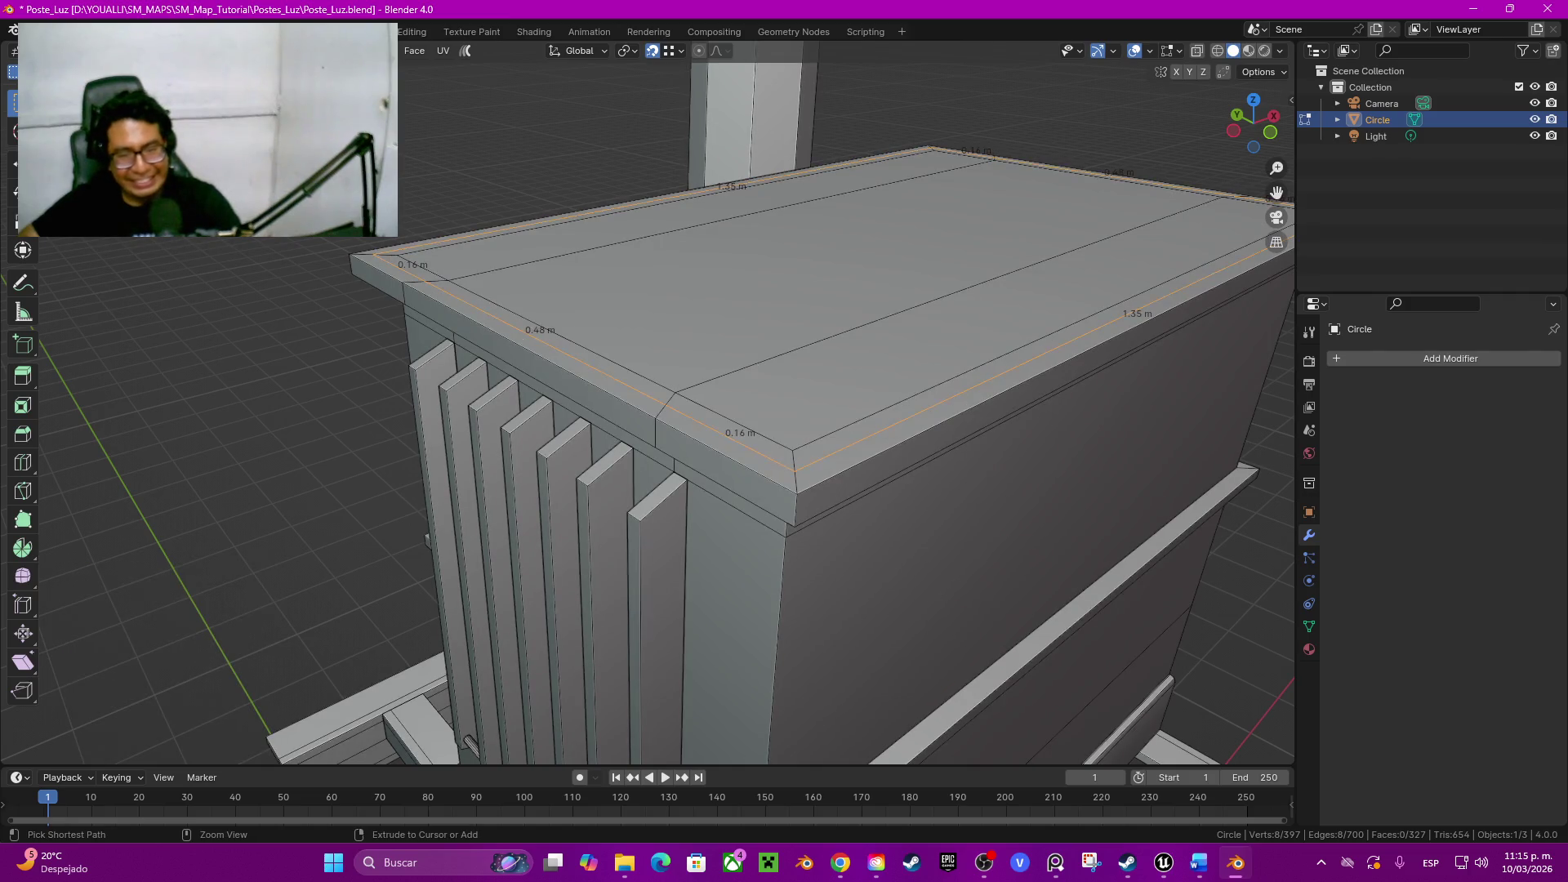
# Step: Extrude the lid's top faces and rim strips slightly upward
pyautogui.click(981, 356)
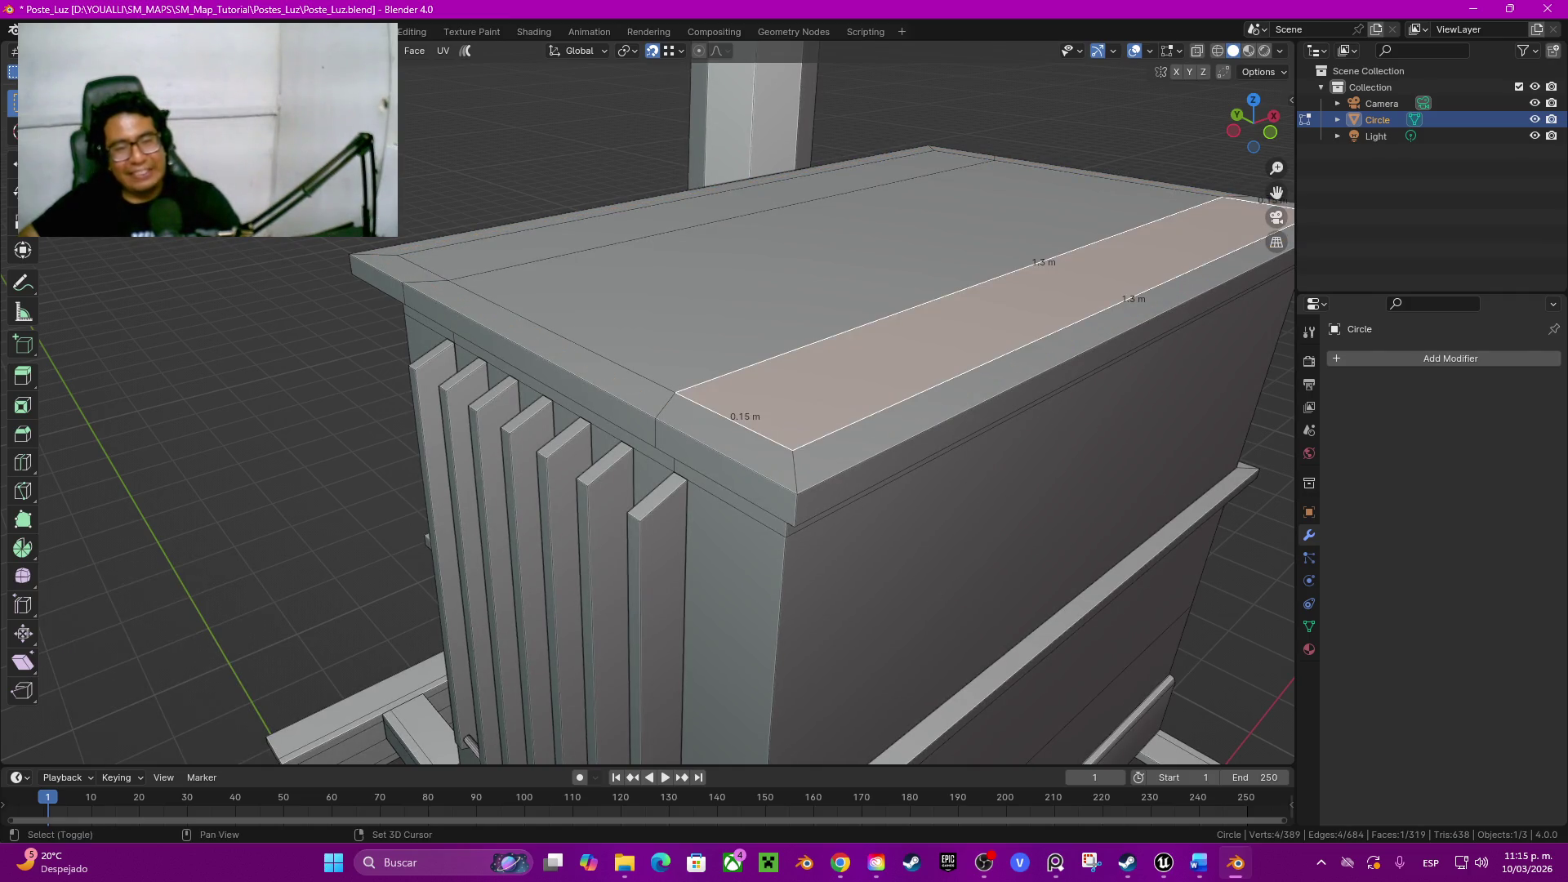
pyautogui.keyDown('shift'); pyautogui.click(796, 282); pyautogui.keyUp('shift')
pyautogui.keyDown('shift'); pyautogui.click(735, 203); pyautogui.keyUp('shift')
pyautogui.press('e')
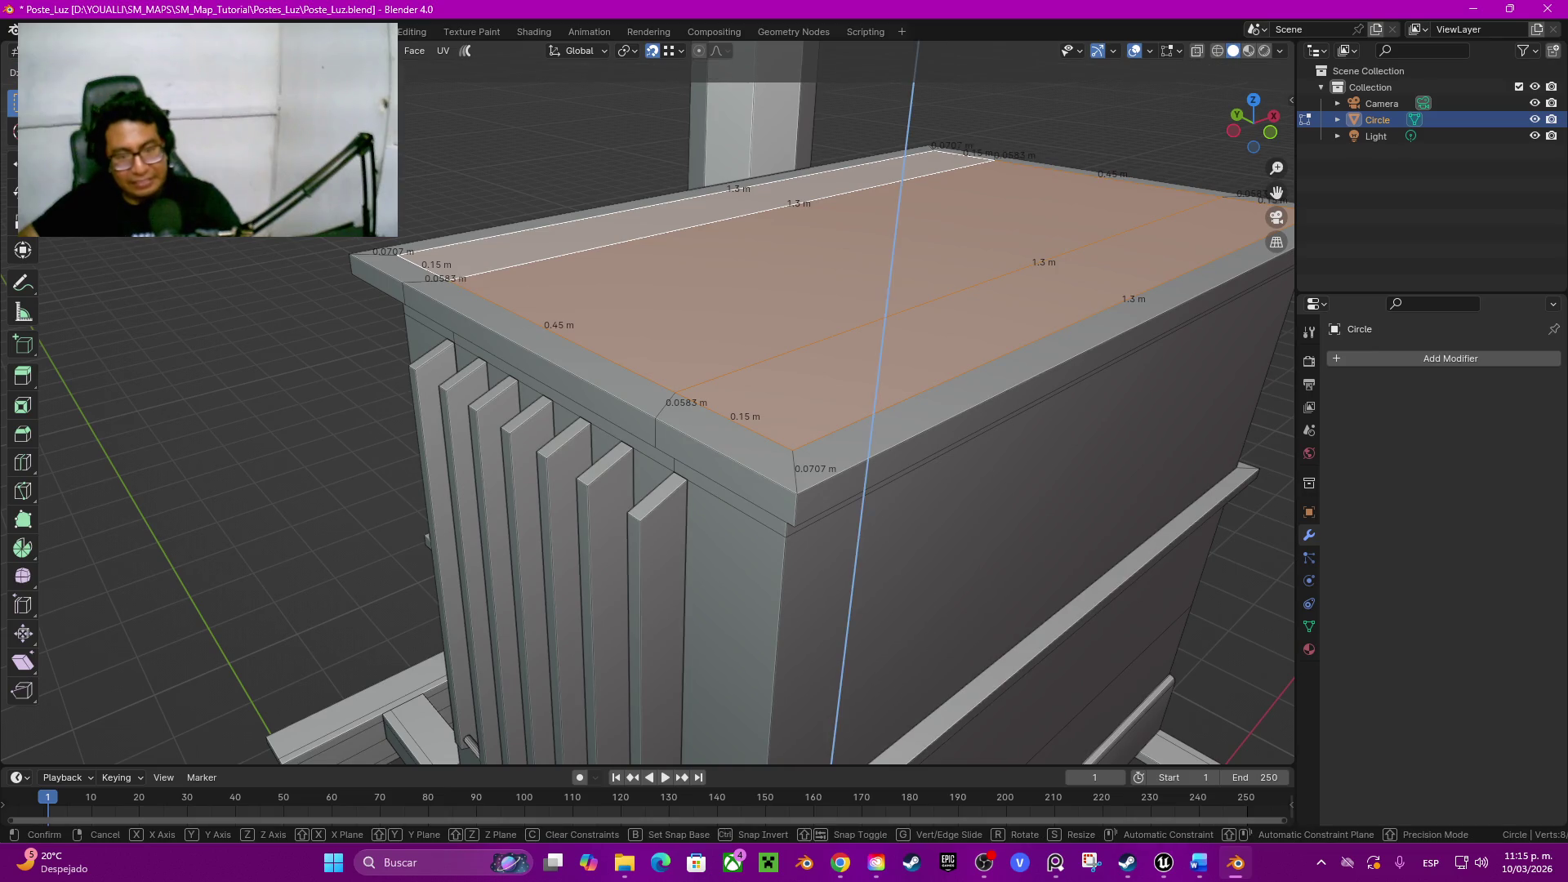
pyautogui.press('Return')
pyautogui.moveTo(859, 491)
pyautogui.mouseDown(button='middle')
pyautogui.moveTo(1226, 589)
pyautogui.moveTo(1176, 577)
pyautogui.mouseUp(button='middle')
# Step: Add a second loop cut around the rim and extrude the rim faces up into a border
pyautogui.hotkey('ctrl', 'r')
pyautogui.click(1226, 588)
pyautogui.rightClick(1226, 588)
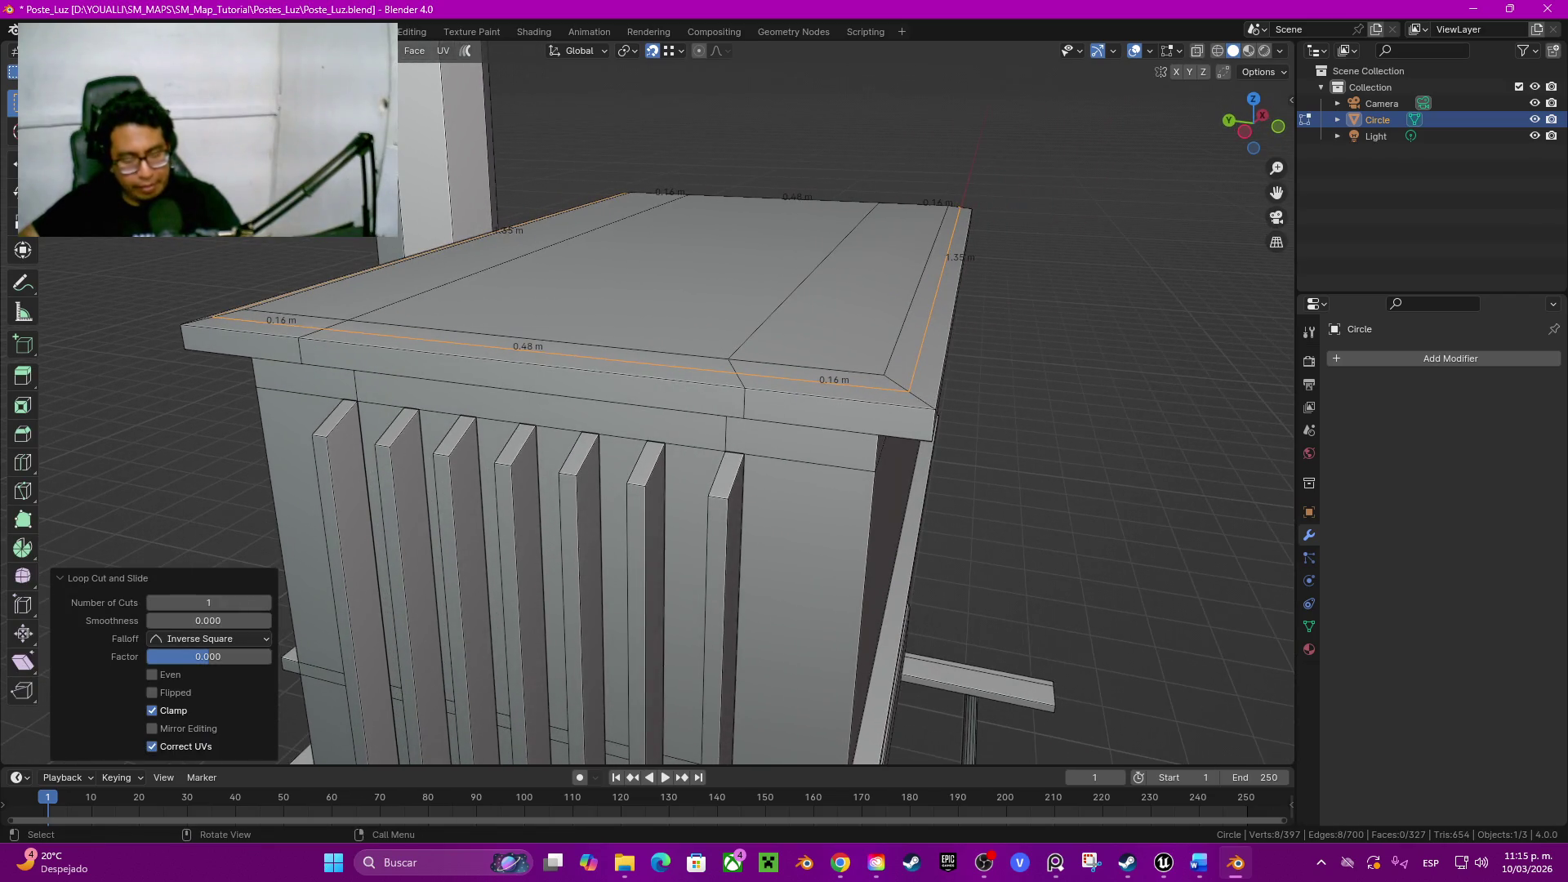
pyautogui.press('e')
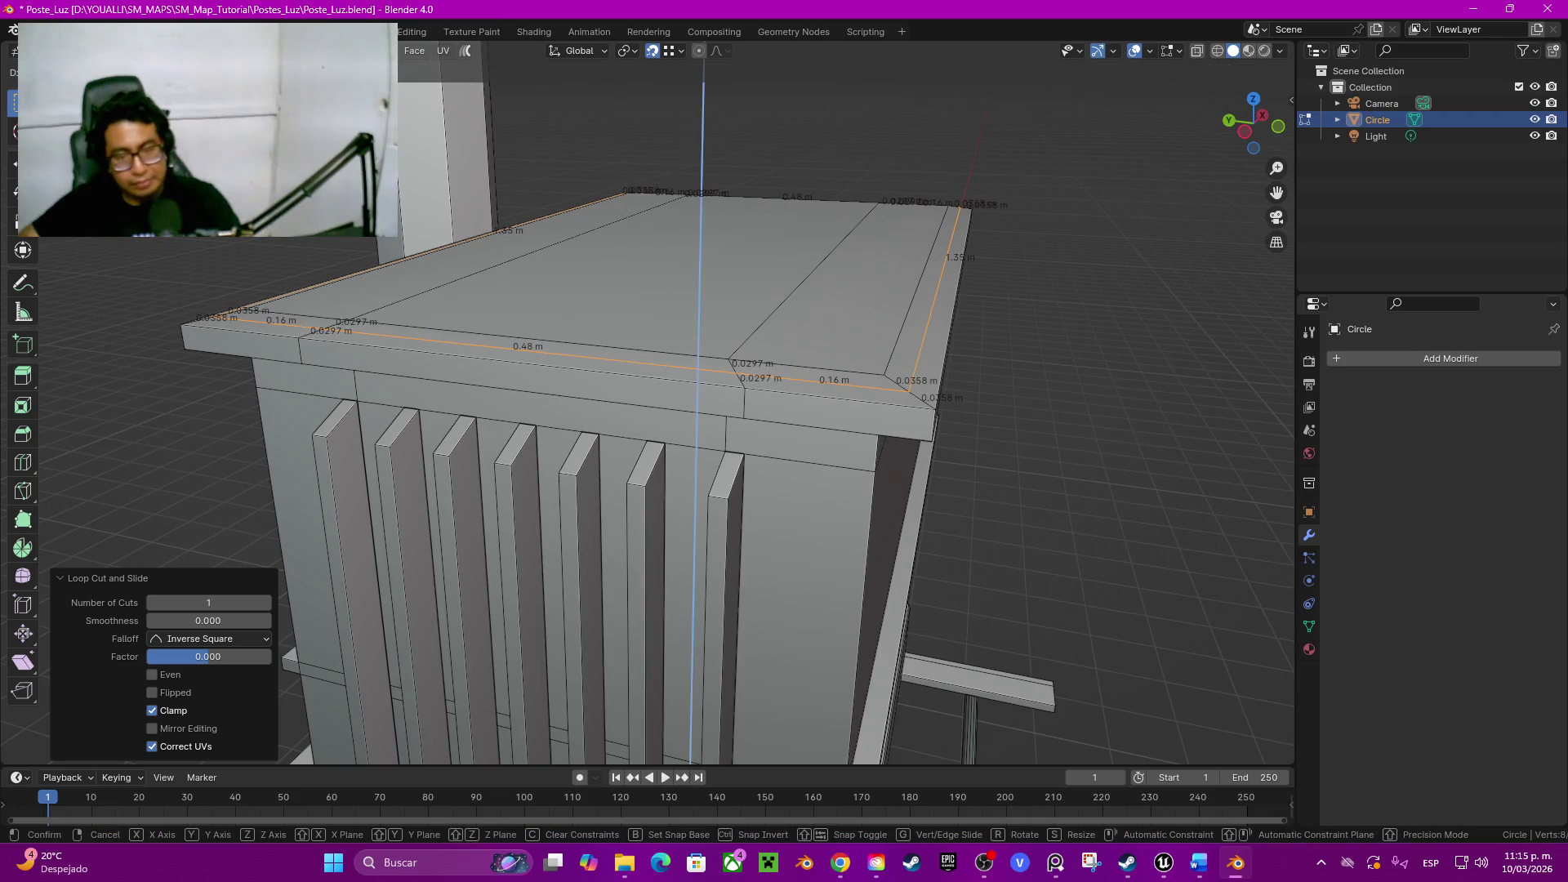
pyautogui.press('Escape')
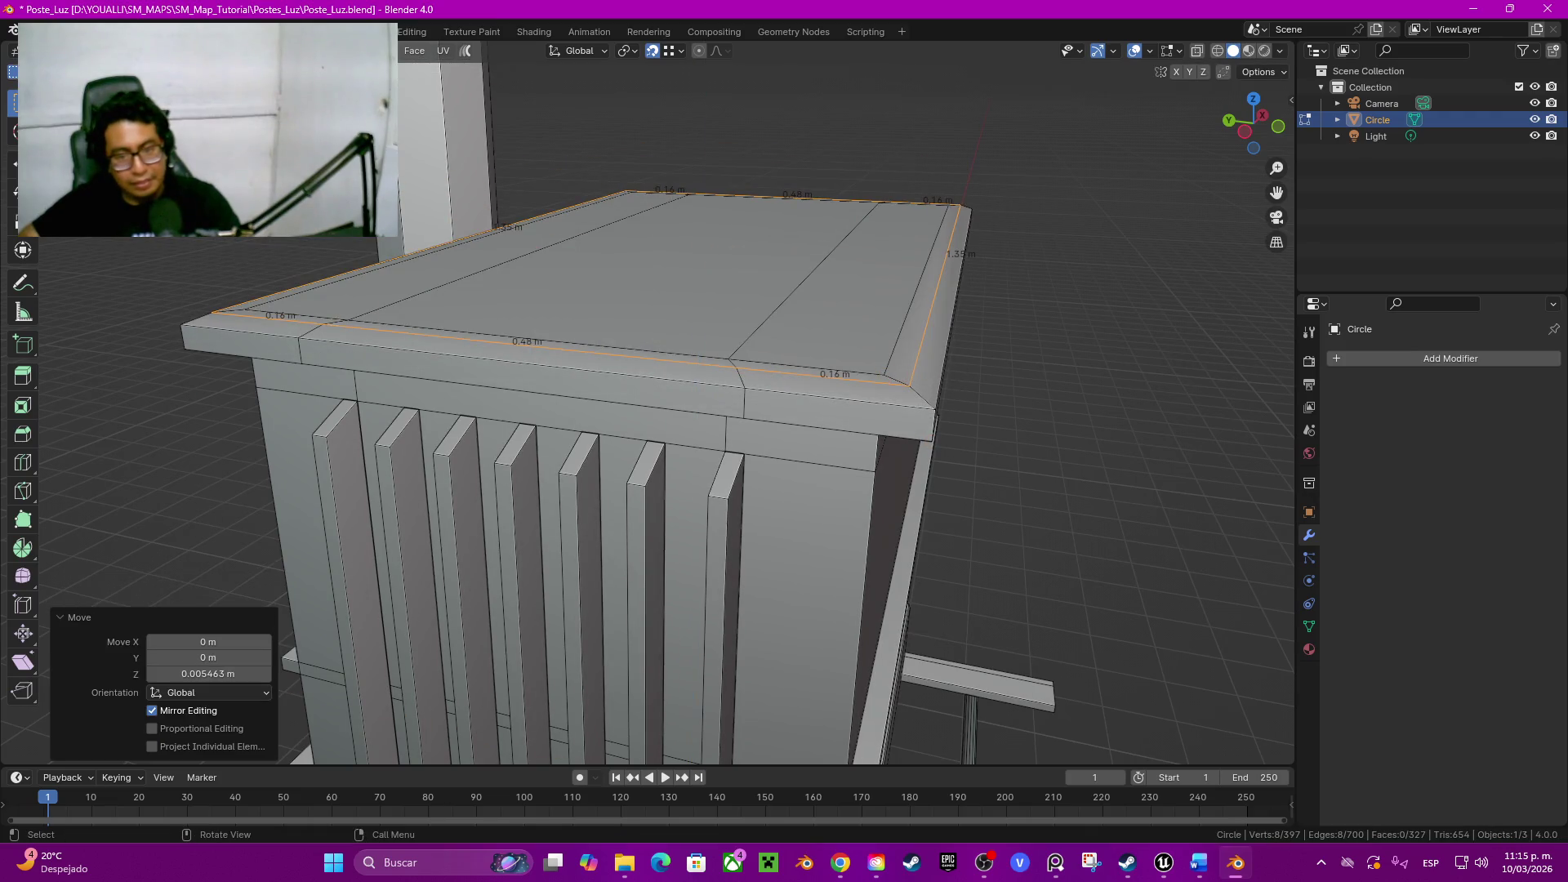
pyautogui.press('Tab')
pyautogui.moveTo(703, 368)
pyautogui.mouseDown(button='middle')
pyautogui.moveTo(765, 392)
pyautogui.moveTo(760, 368)
pyautogui.mouseUp(button='middle')
# Step: Raise the lid's inner top strips along Z to sit a few millimetres higher
pyautogui.press('Tab')
pyautogui.click(956, 318)
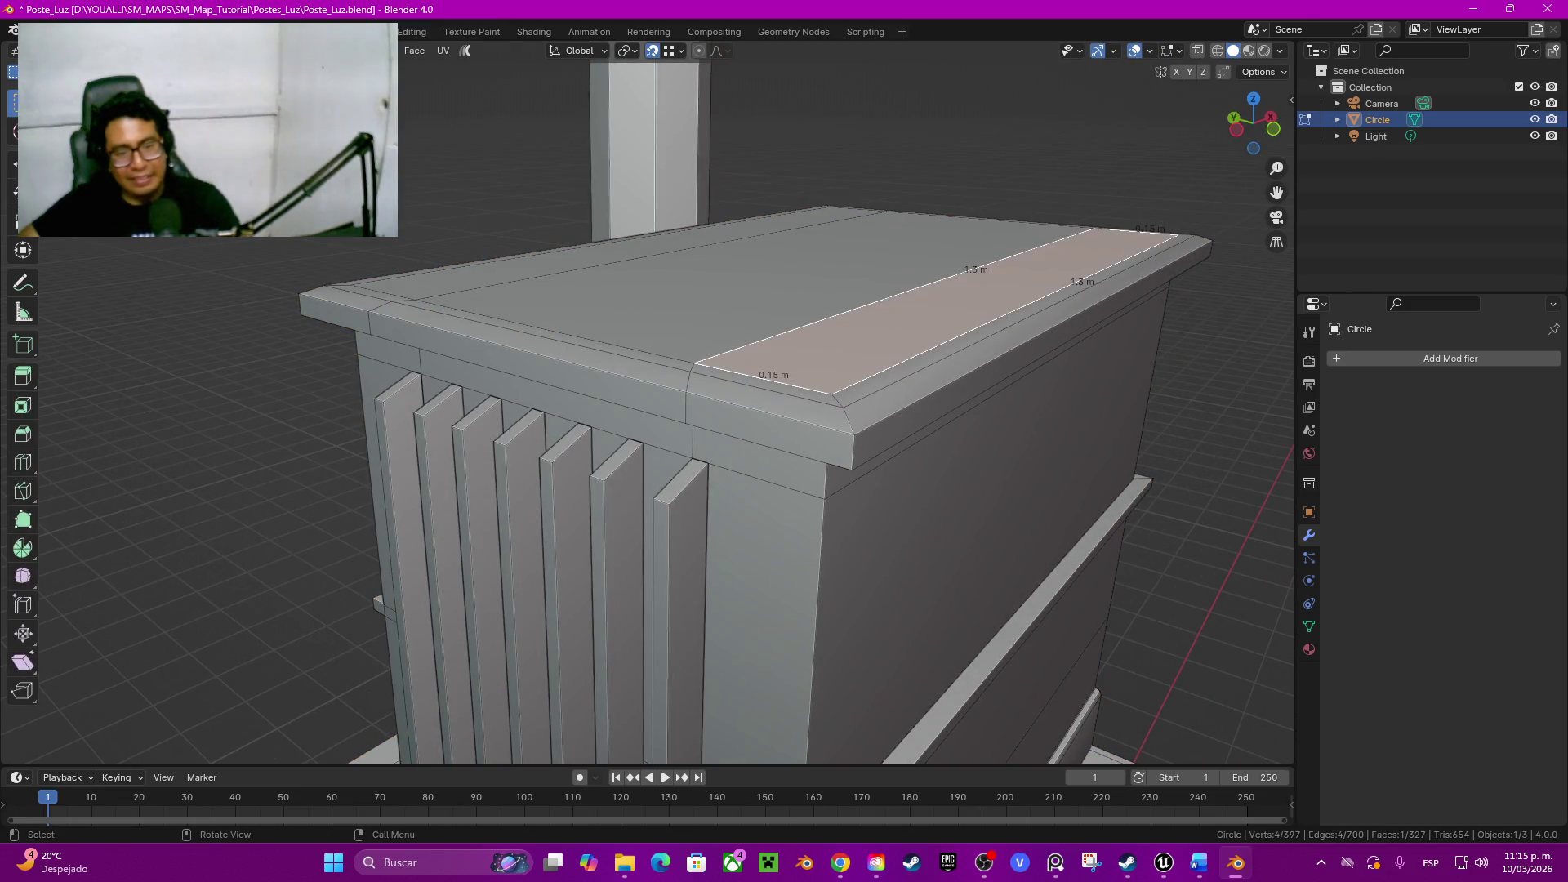
pyautogui.keyDown('shift'); pyautogui.click(687, 281); pyautogui.keyUp('shift')
pyautogui.keyDown('shift'); pyautogui.click(389, 302); pyautogui.keyUp('shift')
pyautogui.moveTo(735, 393)
pyautogui.mouseDown(button='middle')
pyautogui.moveTo(686, 442)
pyautogui.moveTo(760, 392)
pyautogui.mouseUp(button='middle')
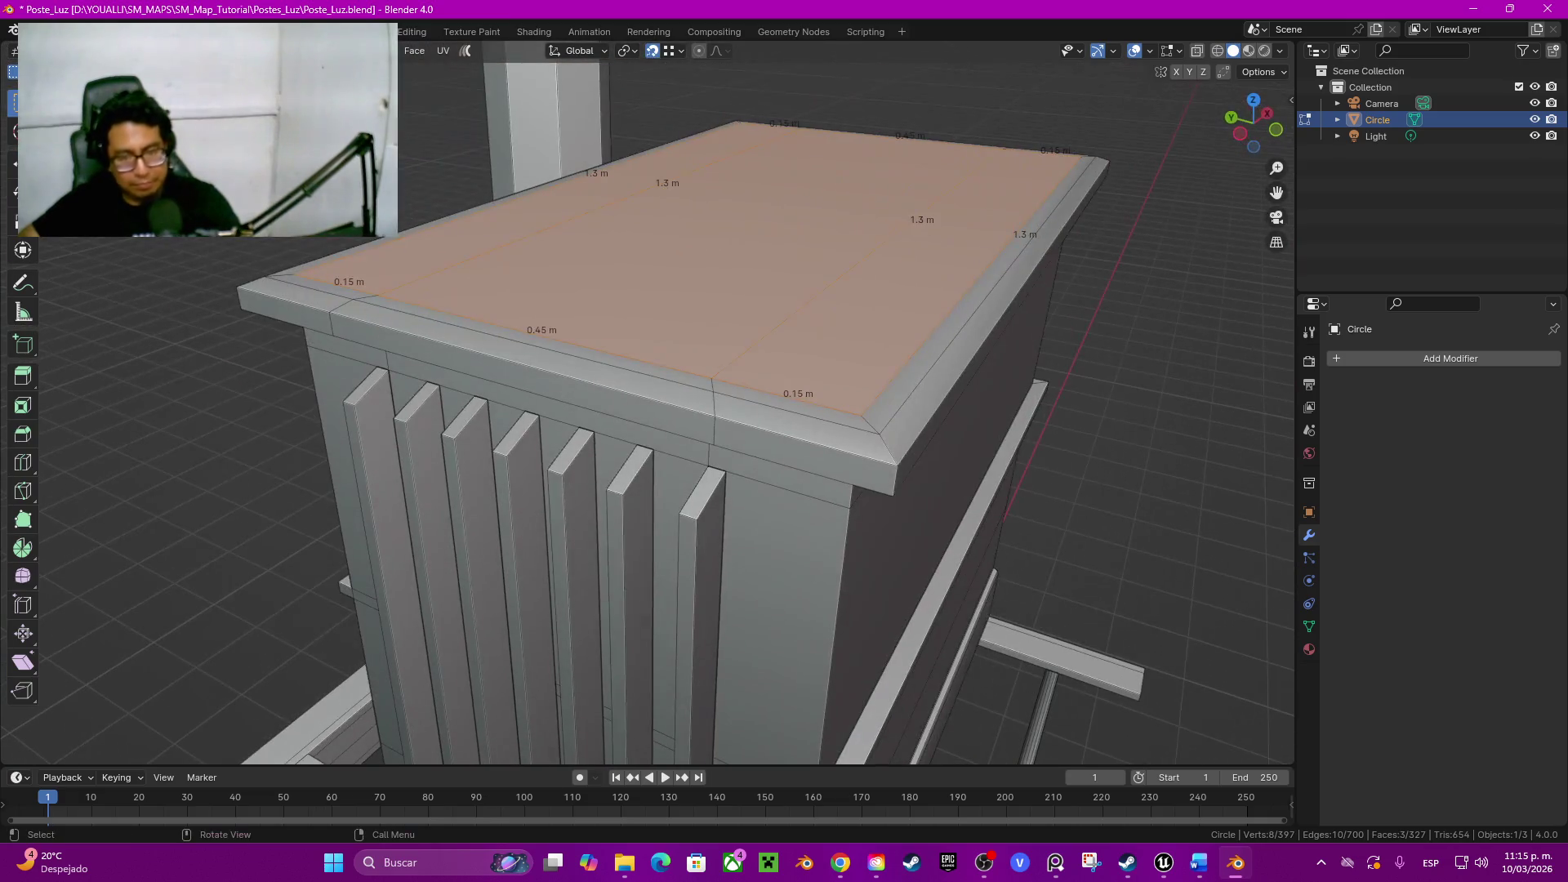
pyautogui.press('g')
pyautogui.press('z')
pyautogui.press('Return')
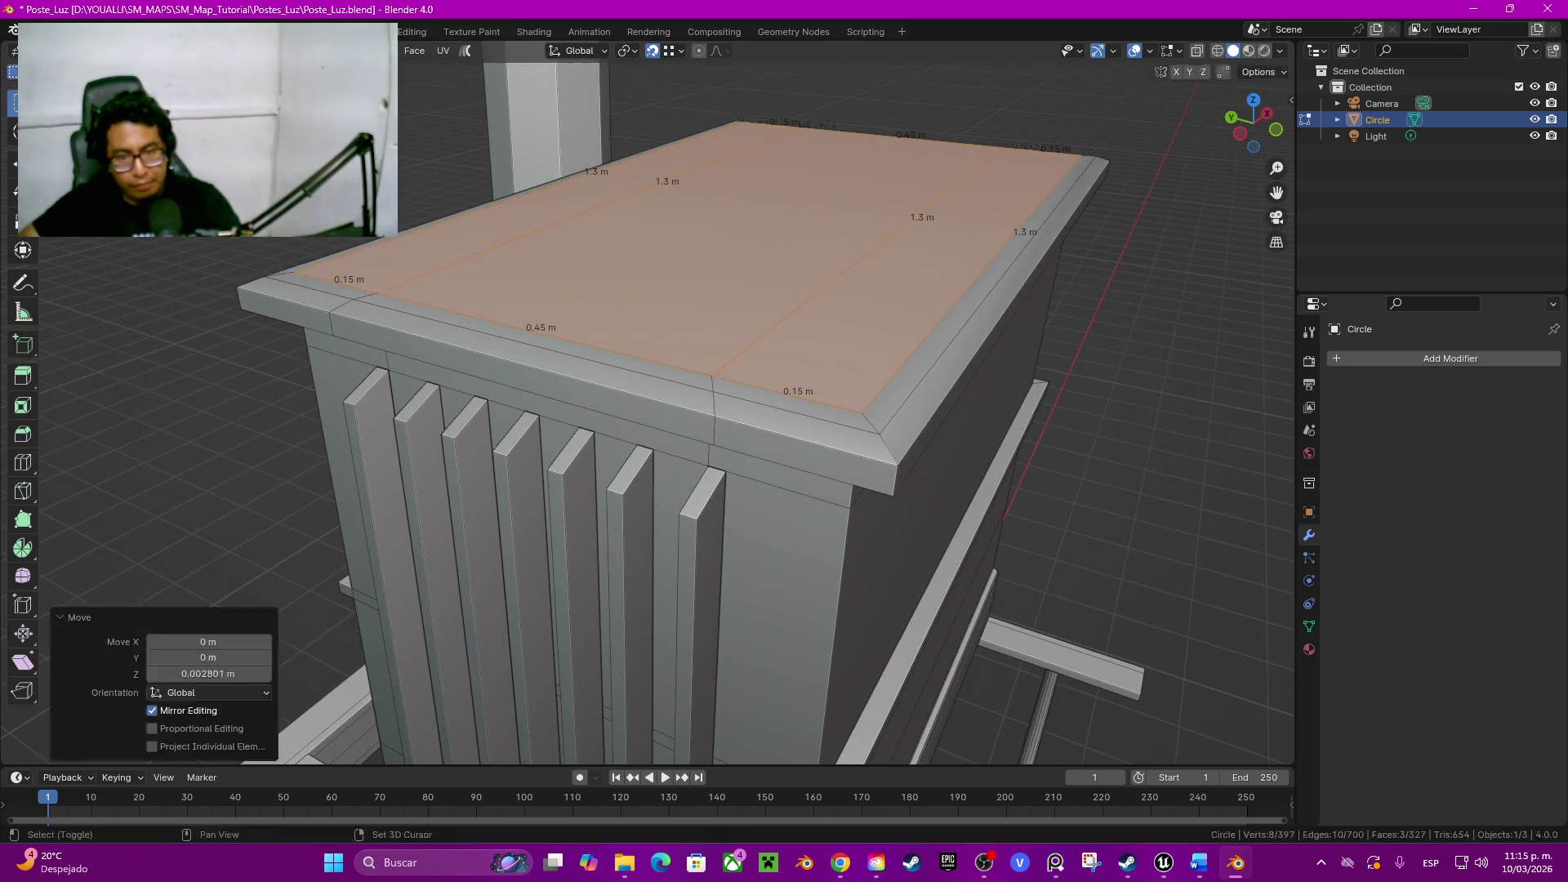
pyautogui.press('Tab')
pyautogui.moveTo(650, 405)
pyautogui.mouseDown(button='middle')
pyautogui.moveTo(736, 490)
pyautogui.moveTo(761, 405)
pyautogui.mouseUp(button='middle')
# Step: Dissolve the two extra edge loops crossing the lid top
pyautogui.press('Tab')
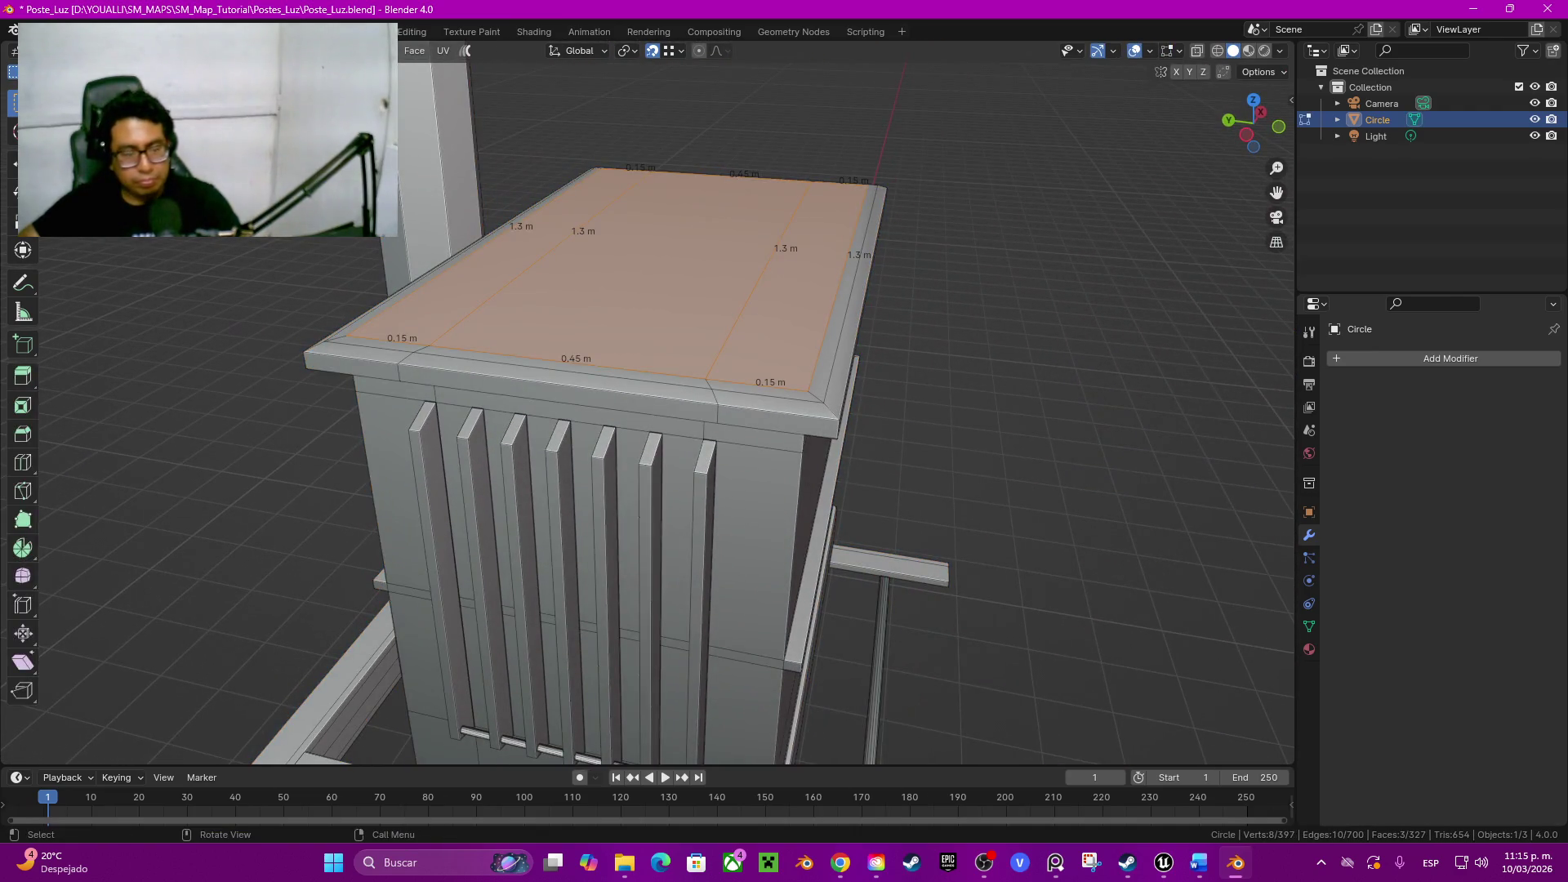
pyautogui.scroll(1, 650, 405)
pyautogui.scroll(1, 649, 404)
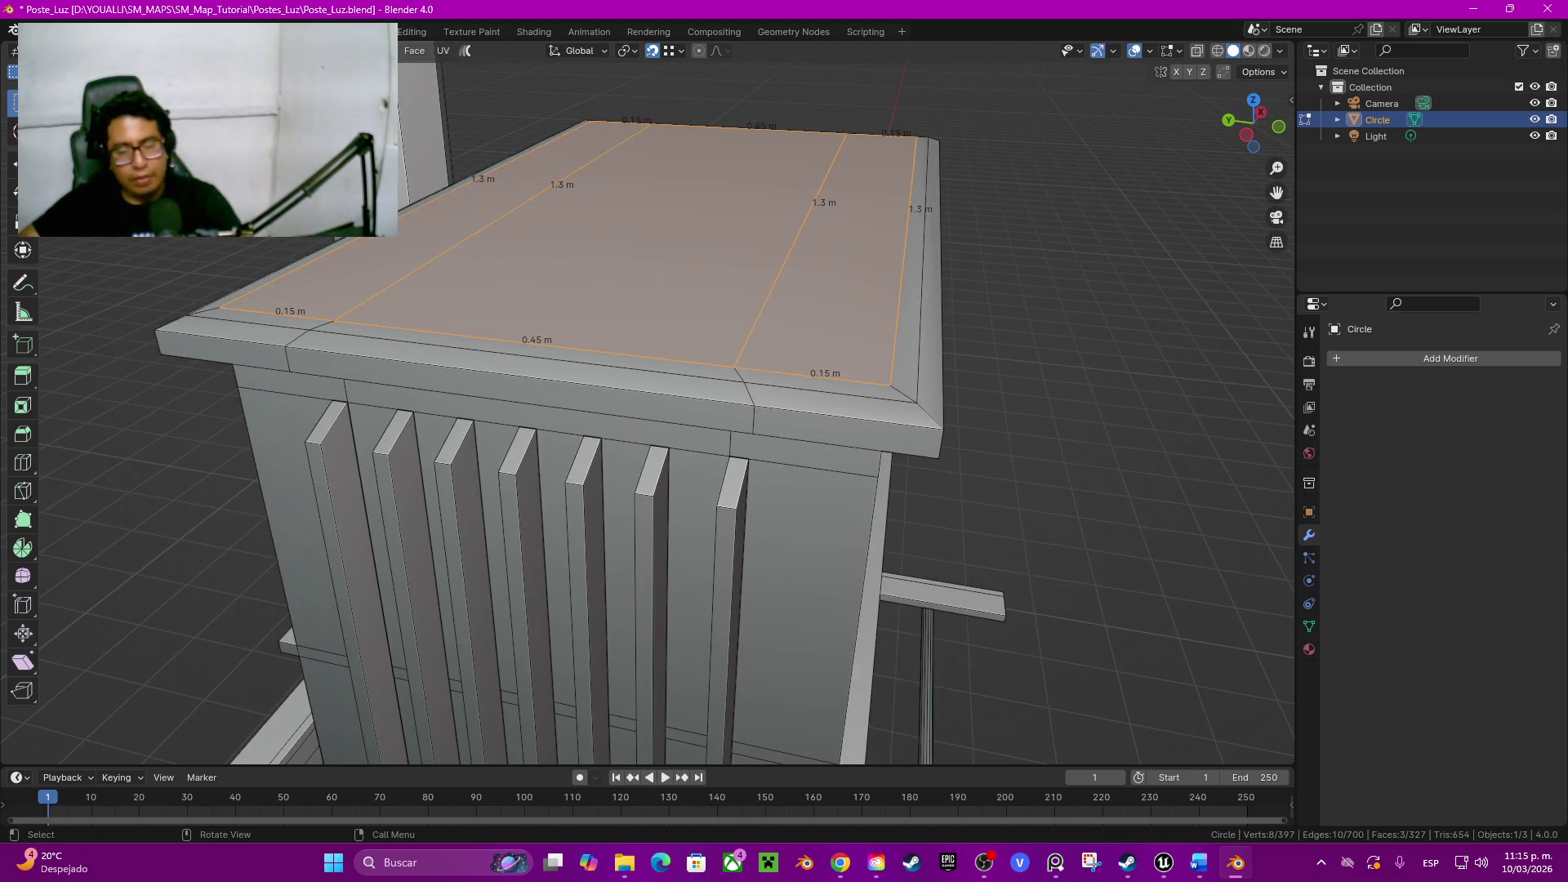
pyautogui.moveTo(650, 406); pyautogui.dragTo(700, 379, button='middle')
pyautogui.keyDown('alt'); pyautogui.click(834, 245); pyautogui.keyUp('alt')
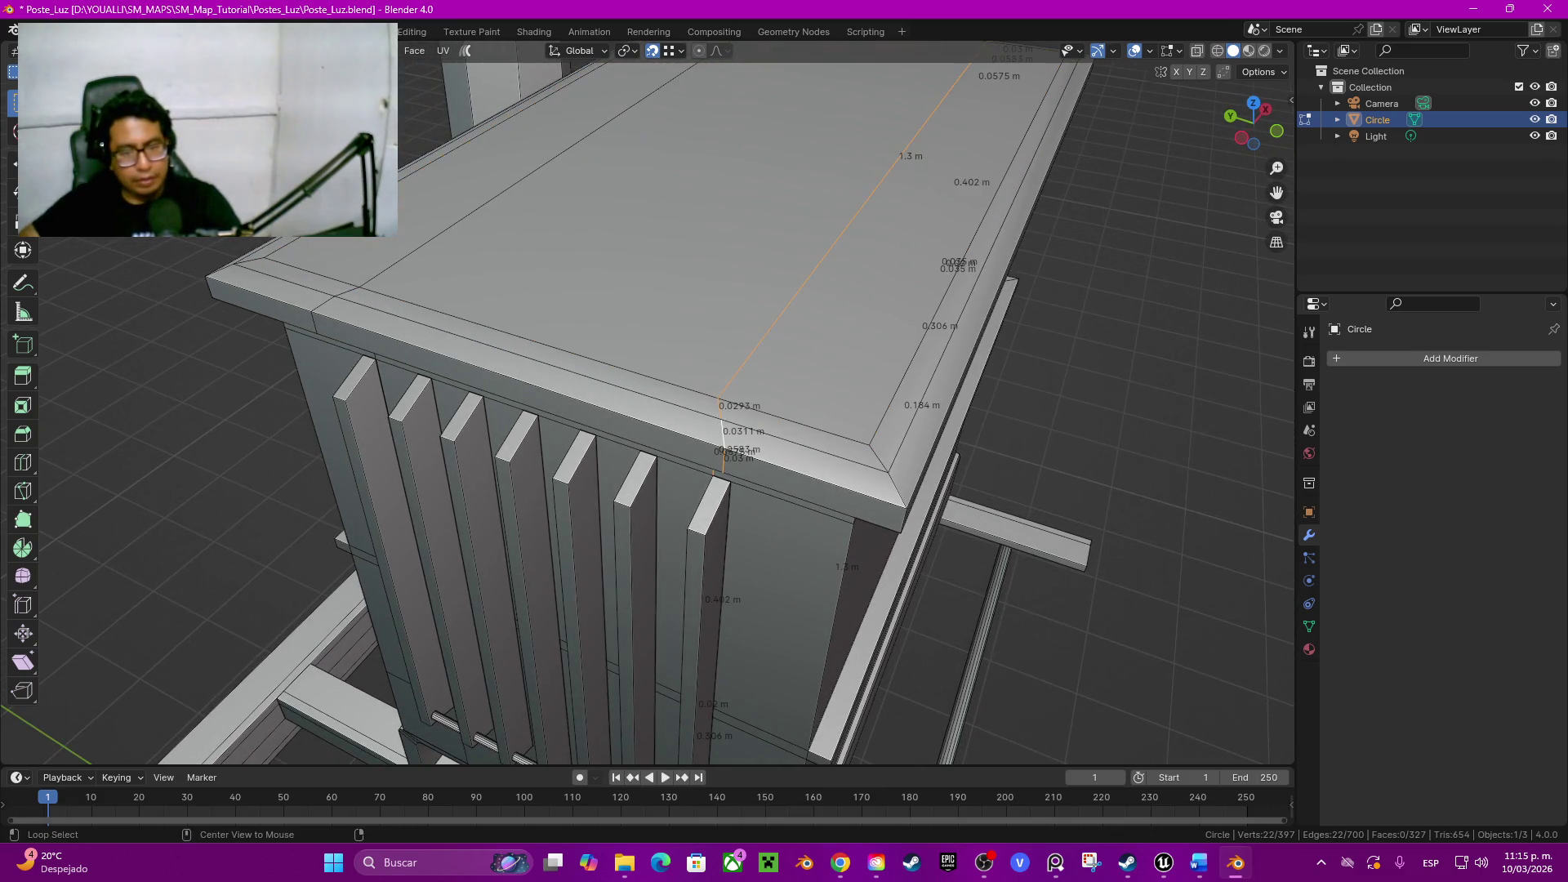
pyautogui.keyDown('alt'); pyautogui.keyDown('shift'); pyautogui.click(515, 184); pyautogui.keyUp('shift'); pyautogui.keyUp('alt')
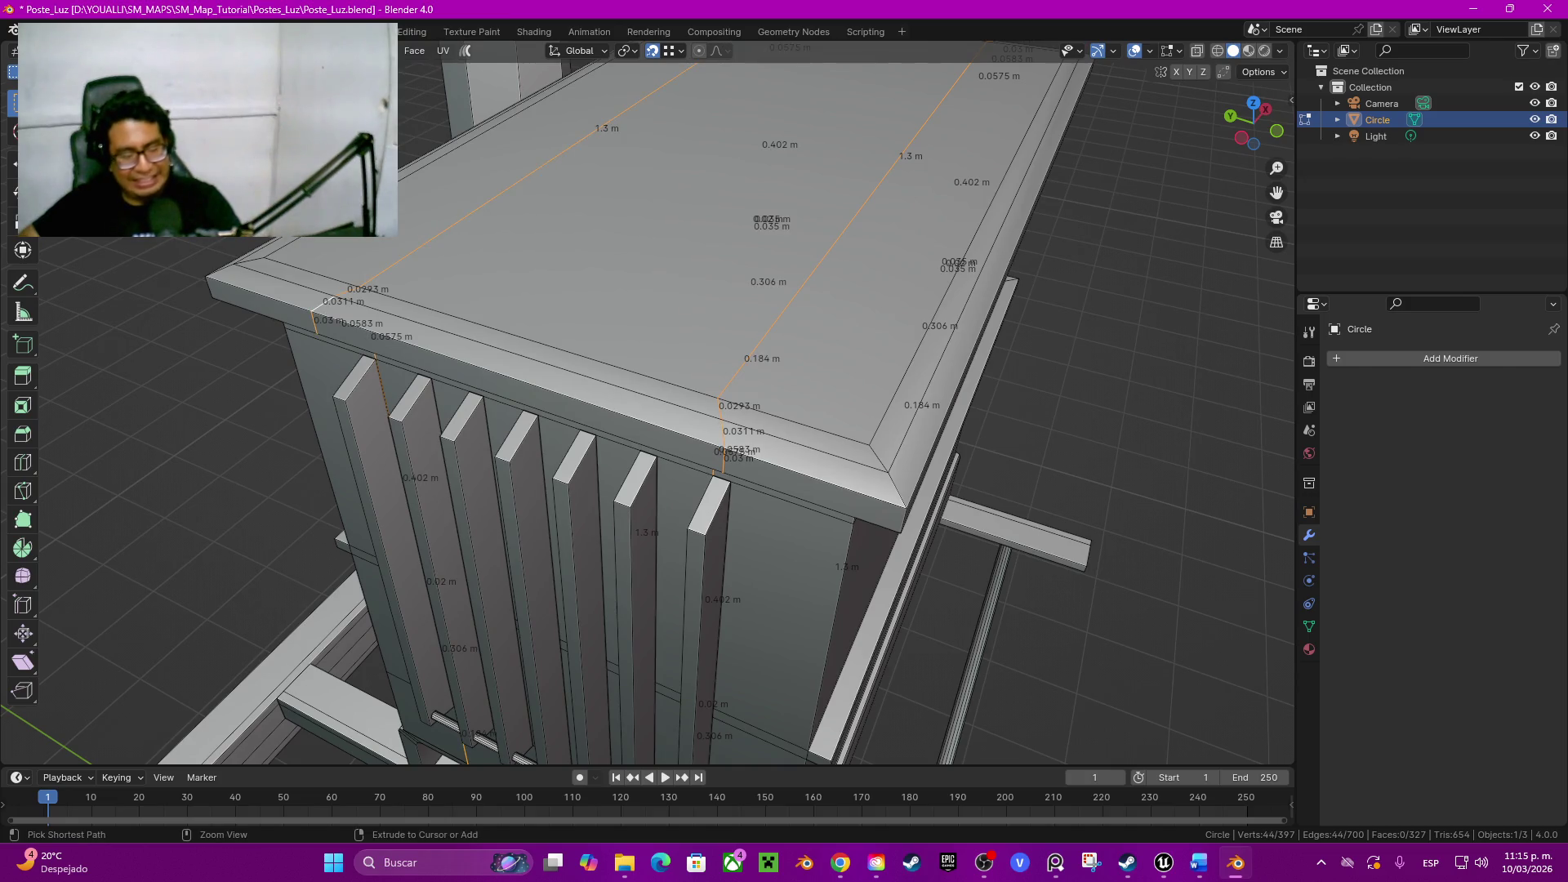
pyautogui.hotkey('ctrl', 'x')
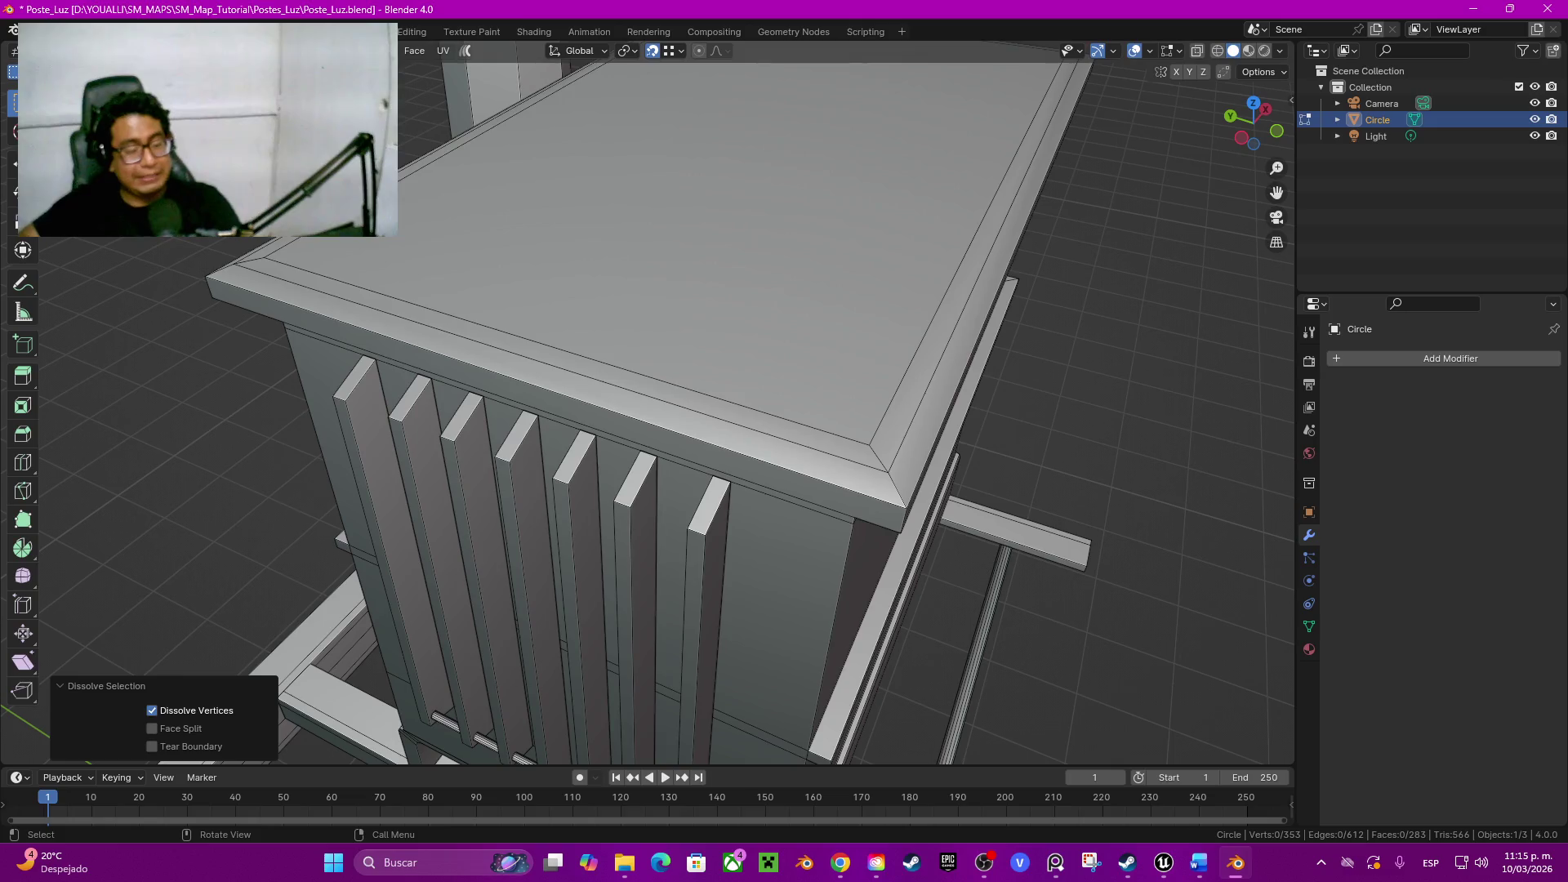
pyautogui.scroll(-2, 650, 405)
pyautogui.moveTo(650, 404); pyautogui.dragTo(735, 367, button='middle')
pyautogui.scroll(5, 736, 368)
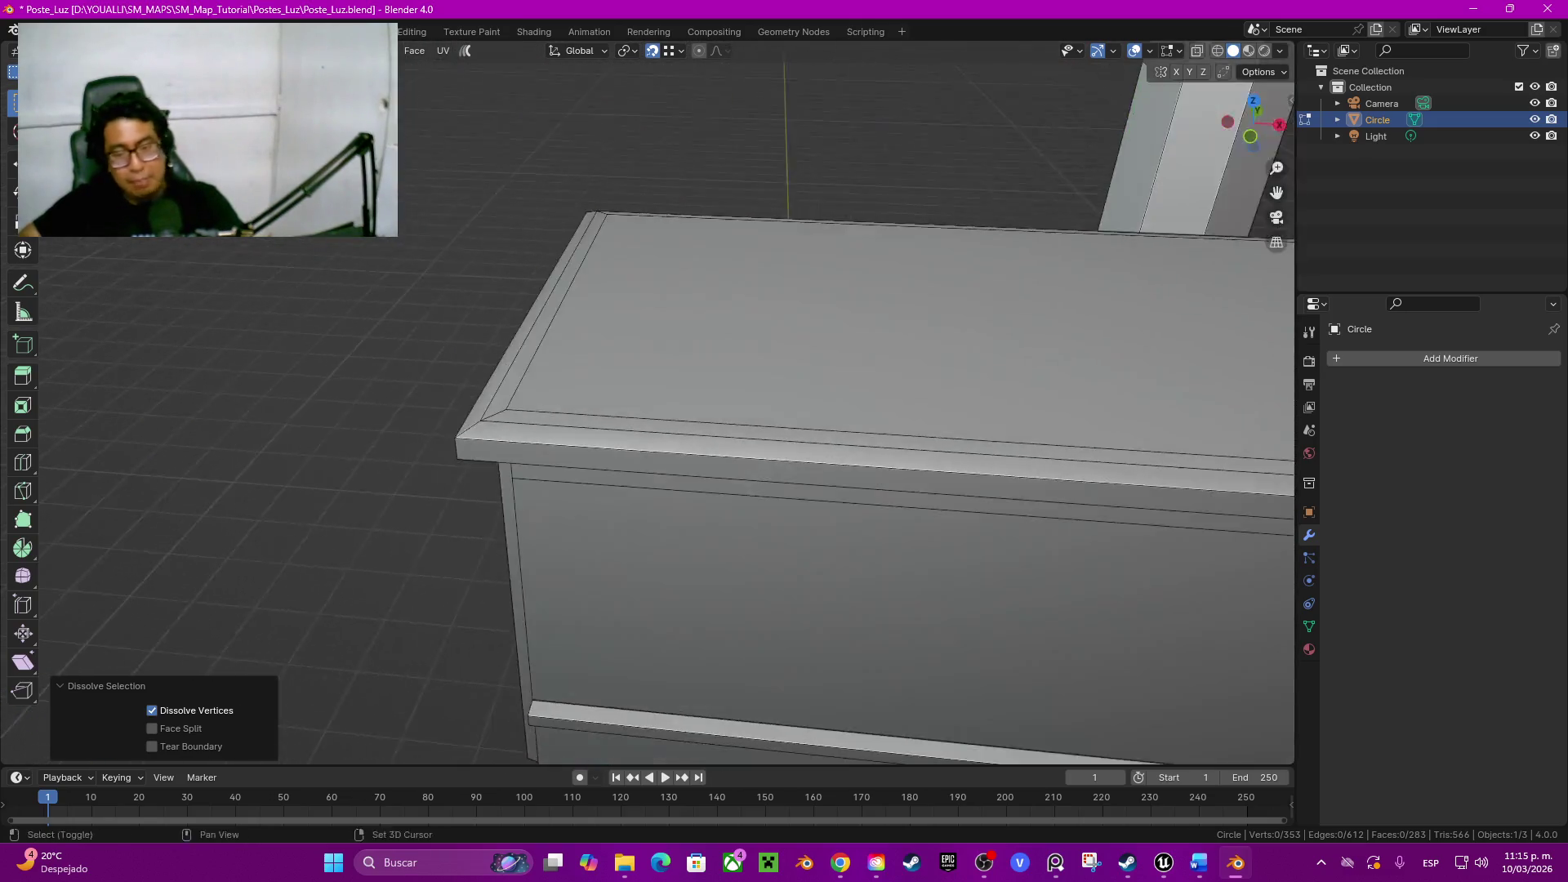
pyautogui.moveTo(649, 491); pyautogui.dragTo(784, 478, button='middle')
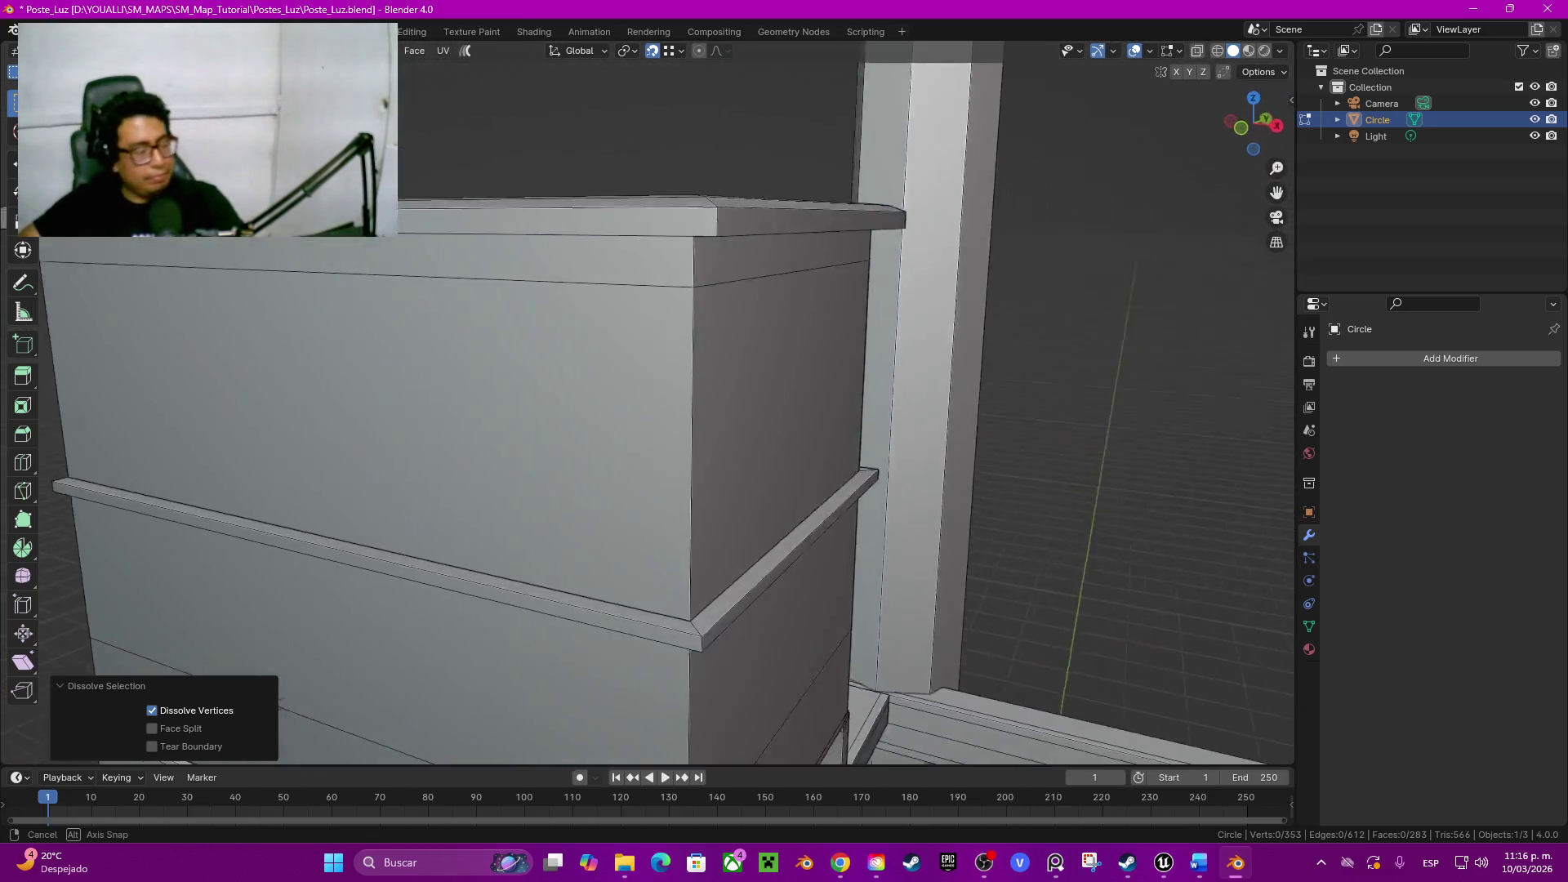
pyautogui.moveTo(785, 479); pyautogui.dragTo(477, 650, button='middle')
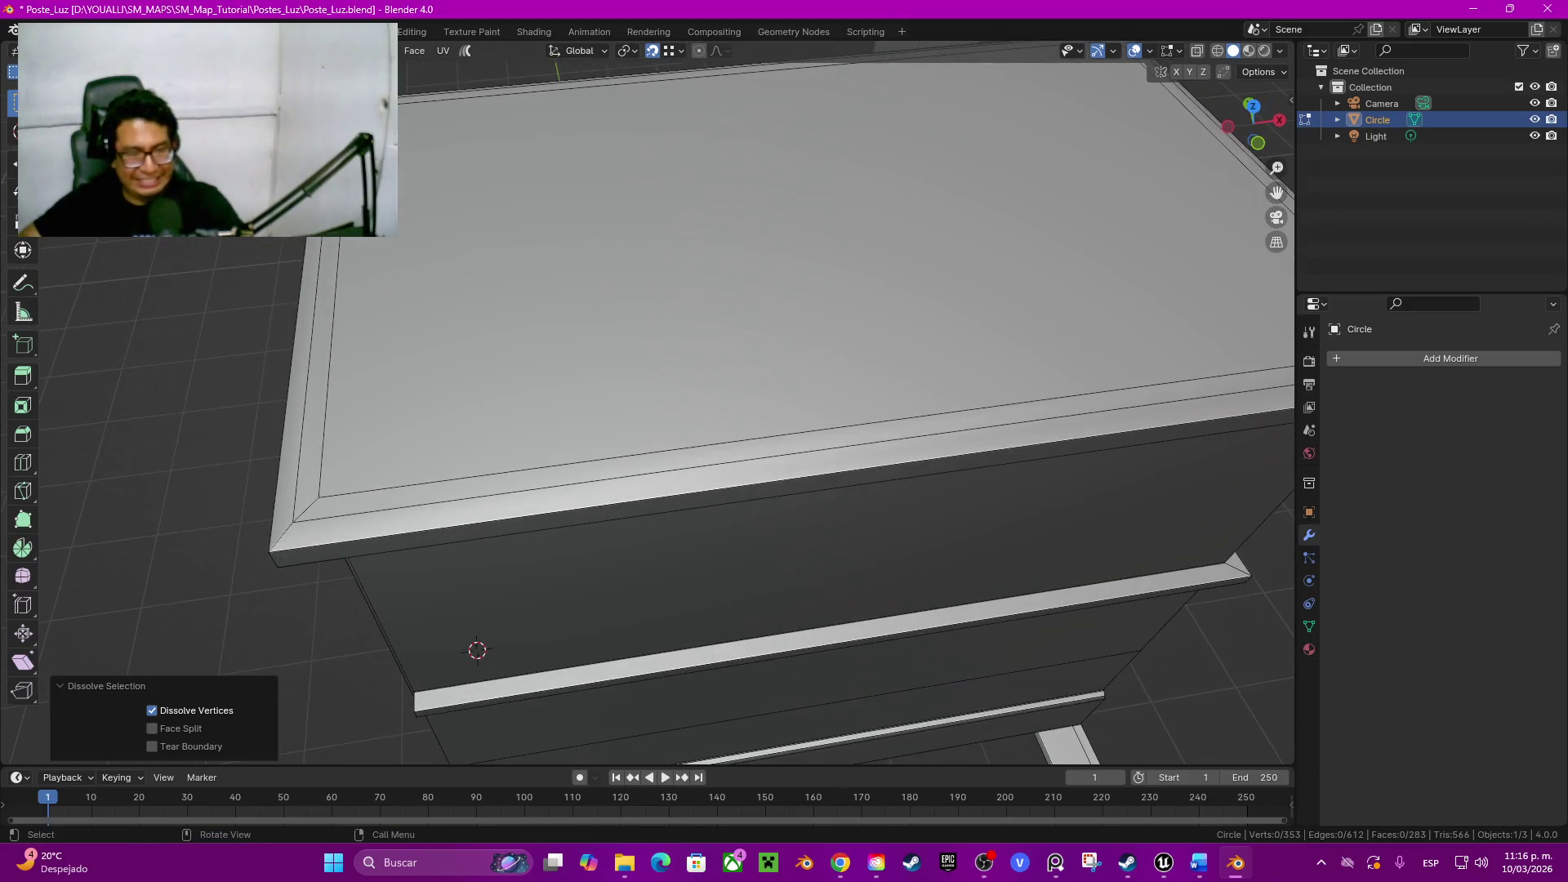
# Step: Snap the 3D cursor to the lid's corner vertex and add a mesh circle there
pyautogui.press('1')
pyautogui.click(319, 496)
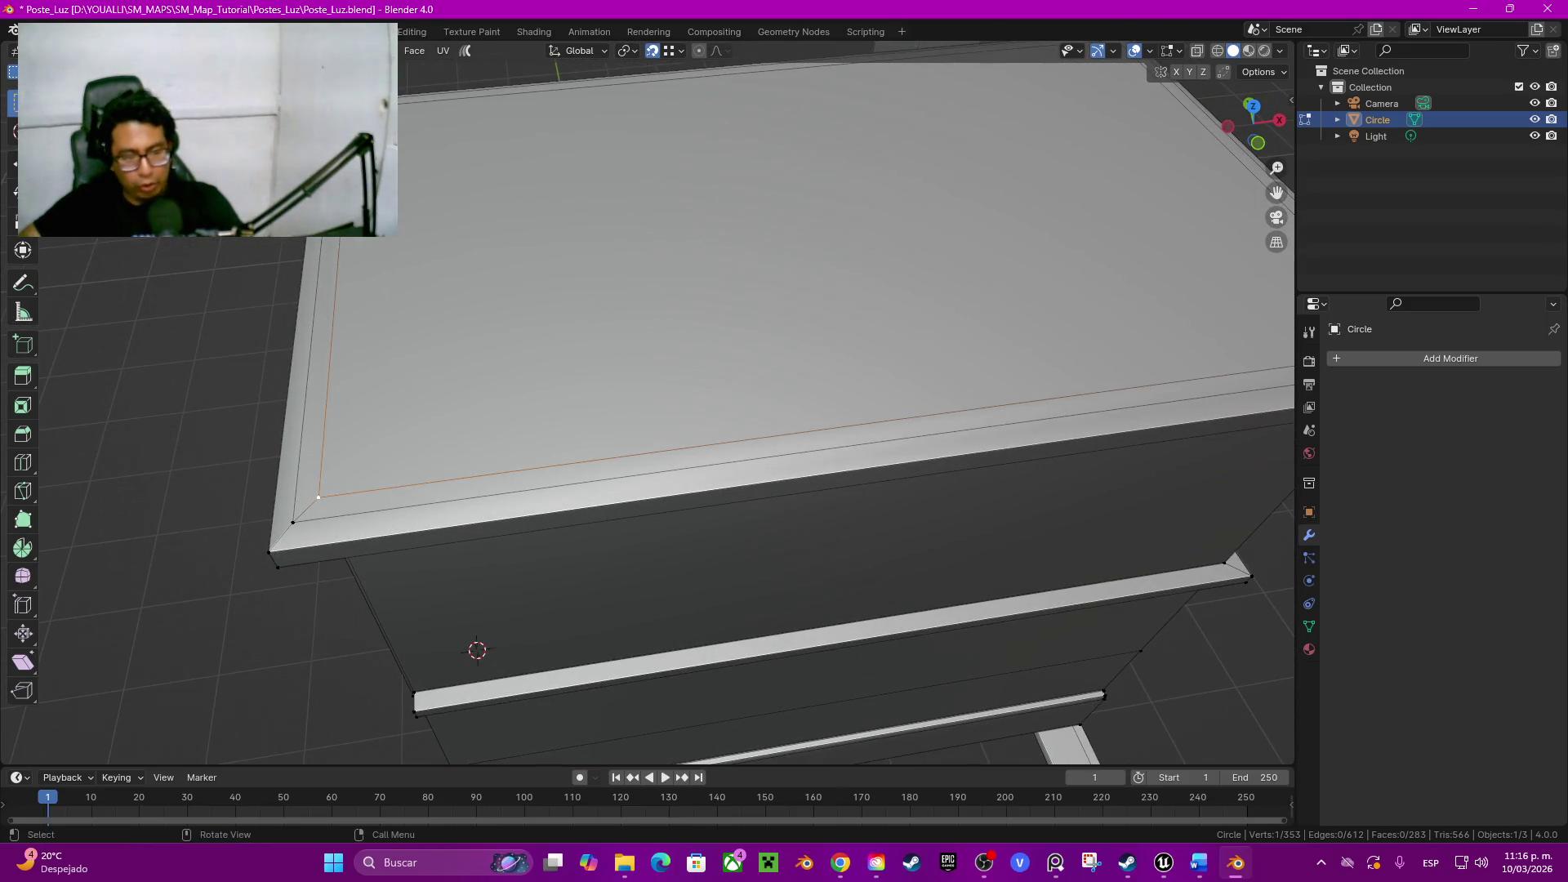
pyautogui.hotkey('shift', 's')
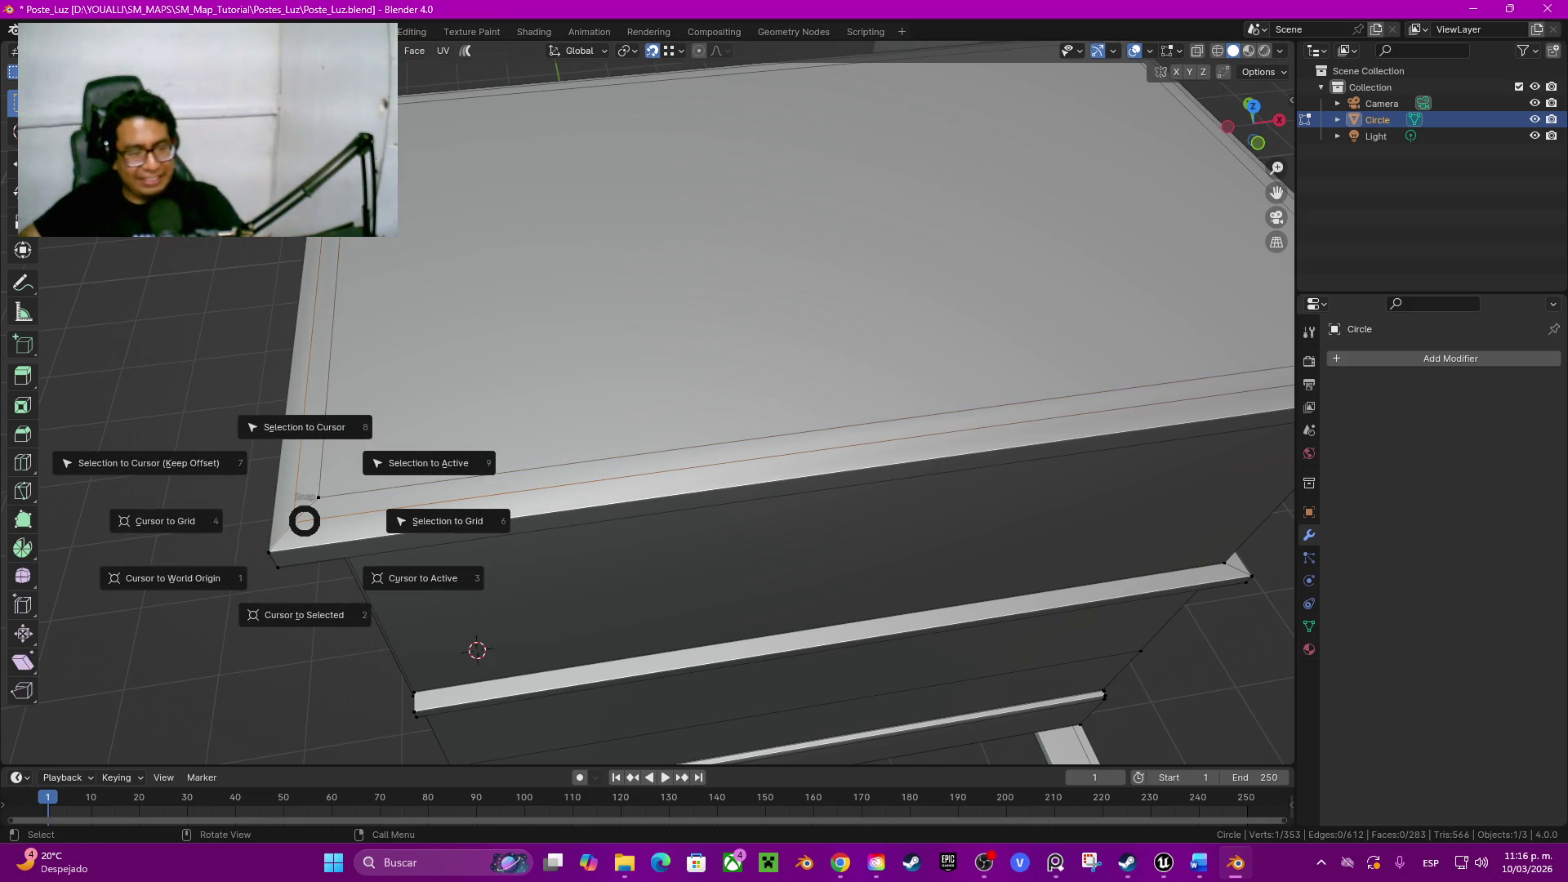
pyautogui.press('2')
pyautogui.hotkey('shift', 'a')
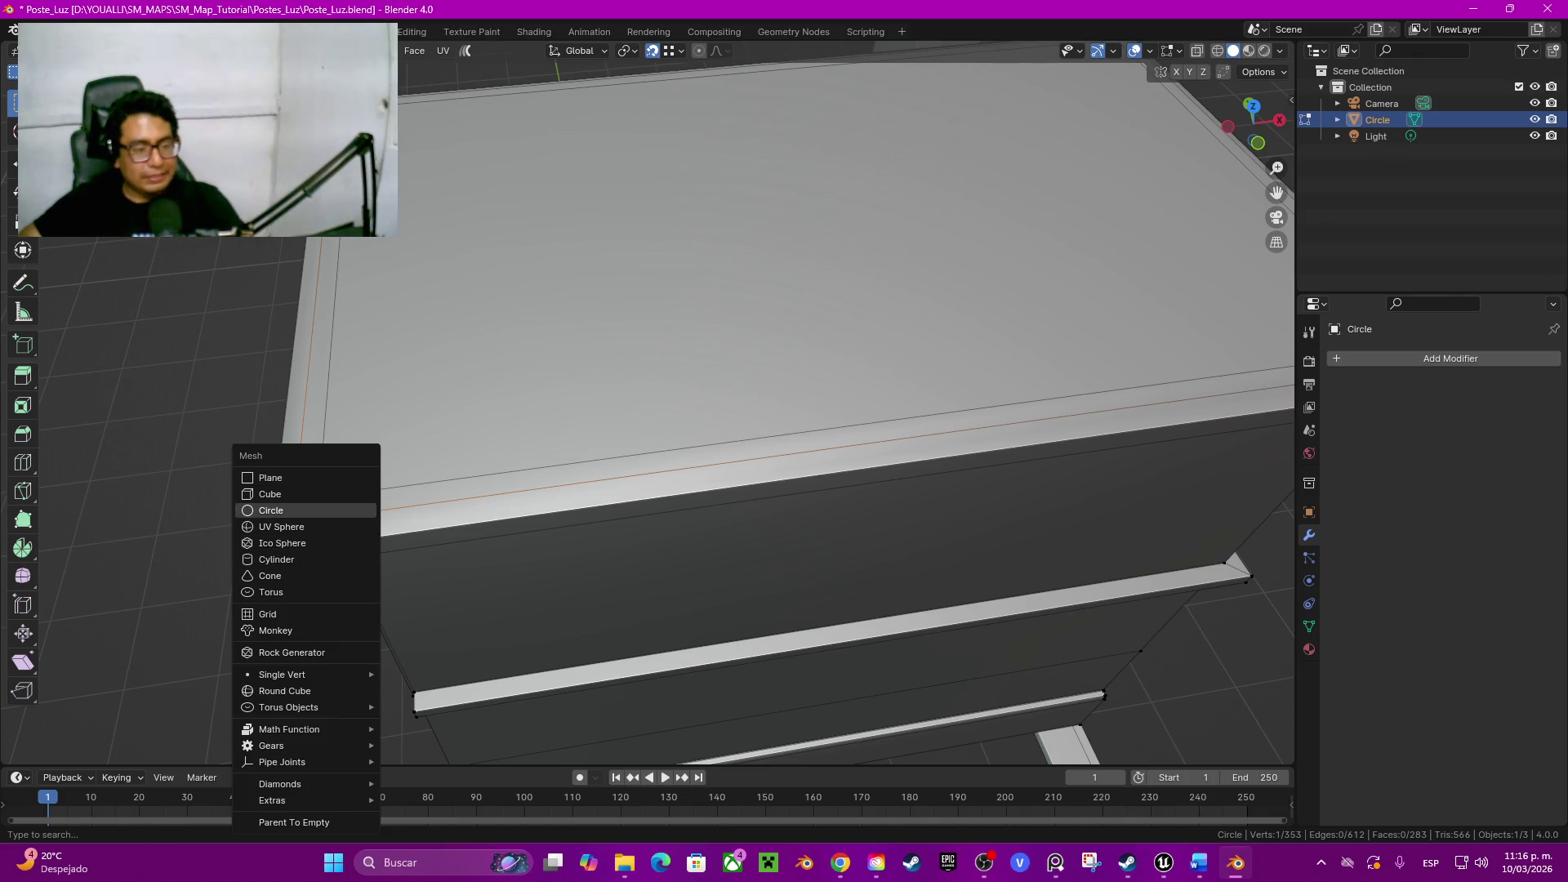
pyautogui.click(271, 510)
pyautogui.scroll(3, 317, 520)
pyautogui.moveTo(317, 520); pyautogui.dragTo(561, 357, button='middle')
# Step: Set the circle to 8 vertices at radius 0.015 m and start moving it along Z
pyautogui.doubleClick(210, 573)
pyautogui.write('6')
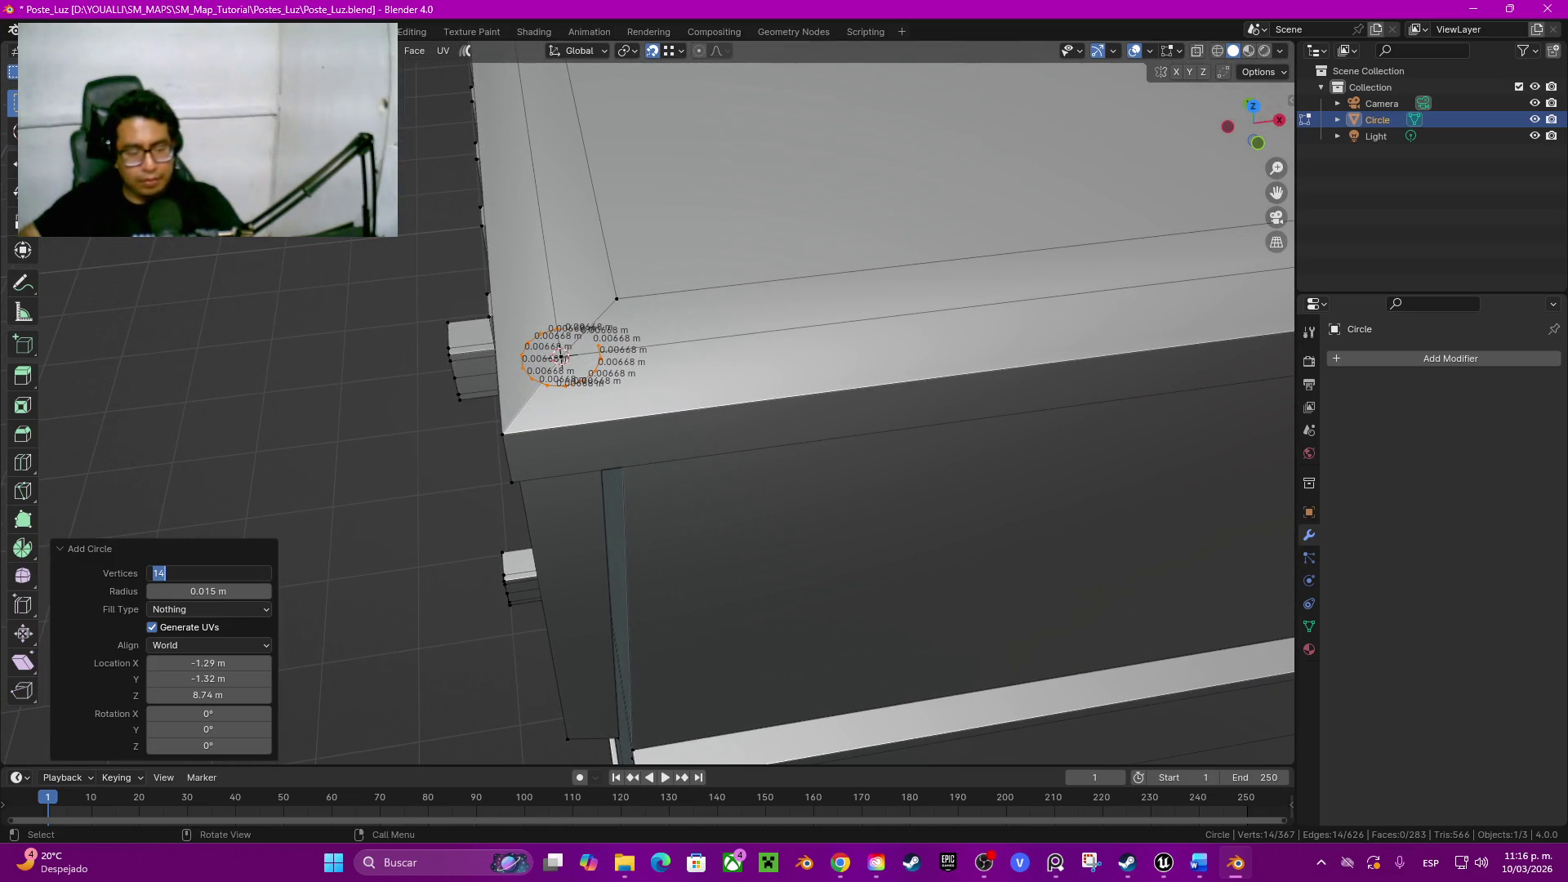
pyautogui.press('Return')
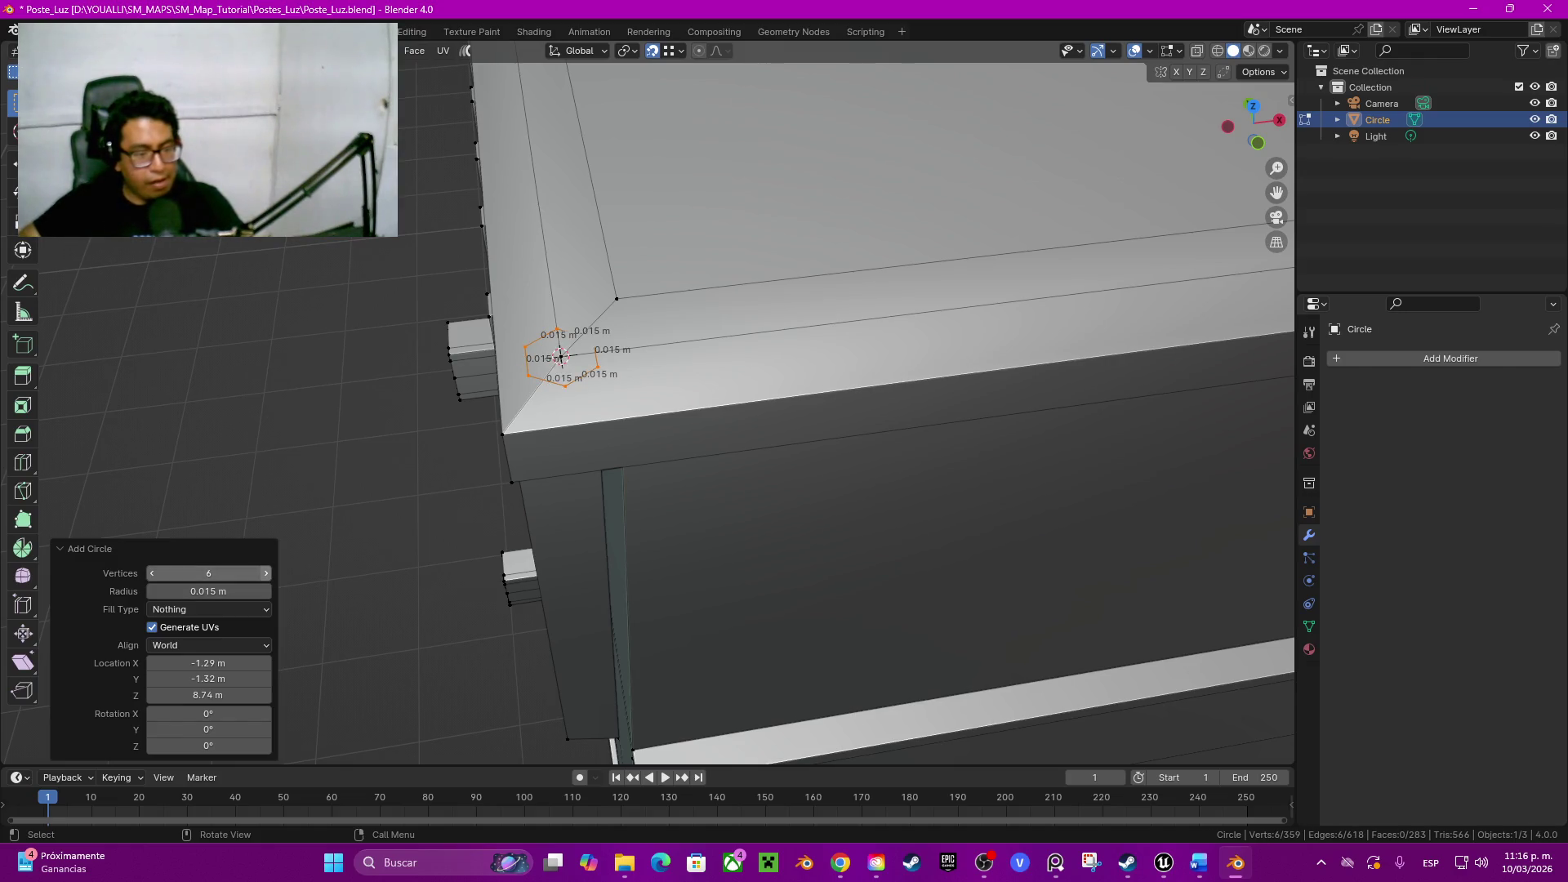
pyautogui.click(266, 574)
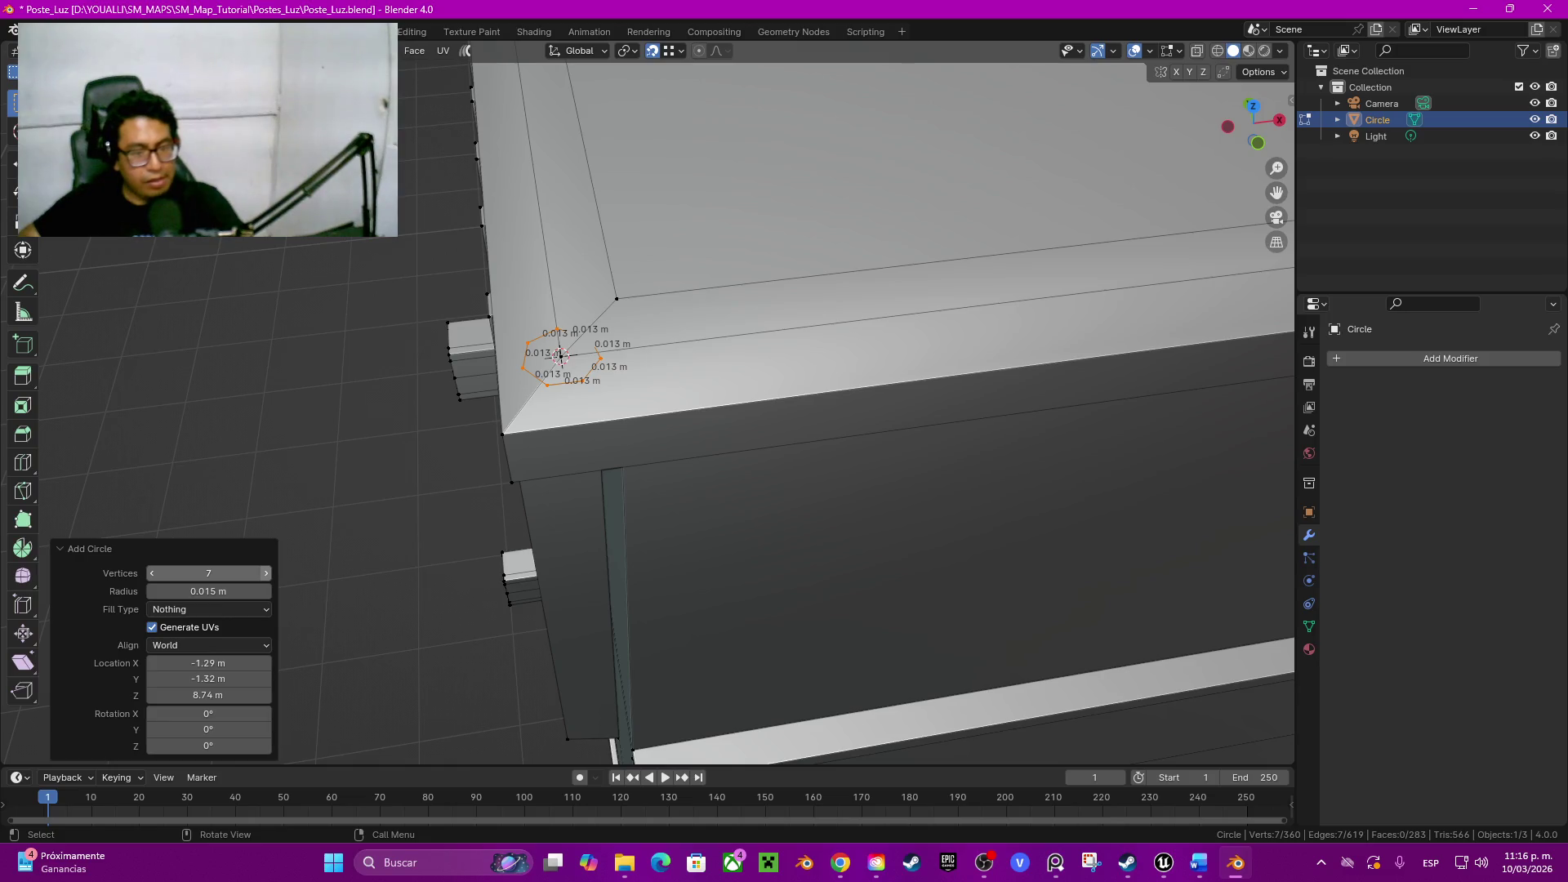
pyautogui.click(266, 574)
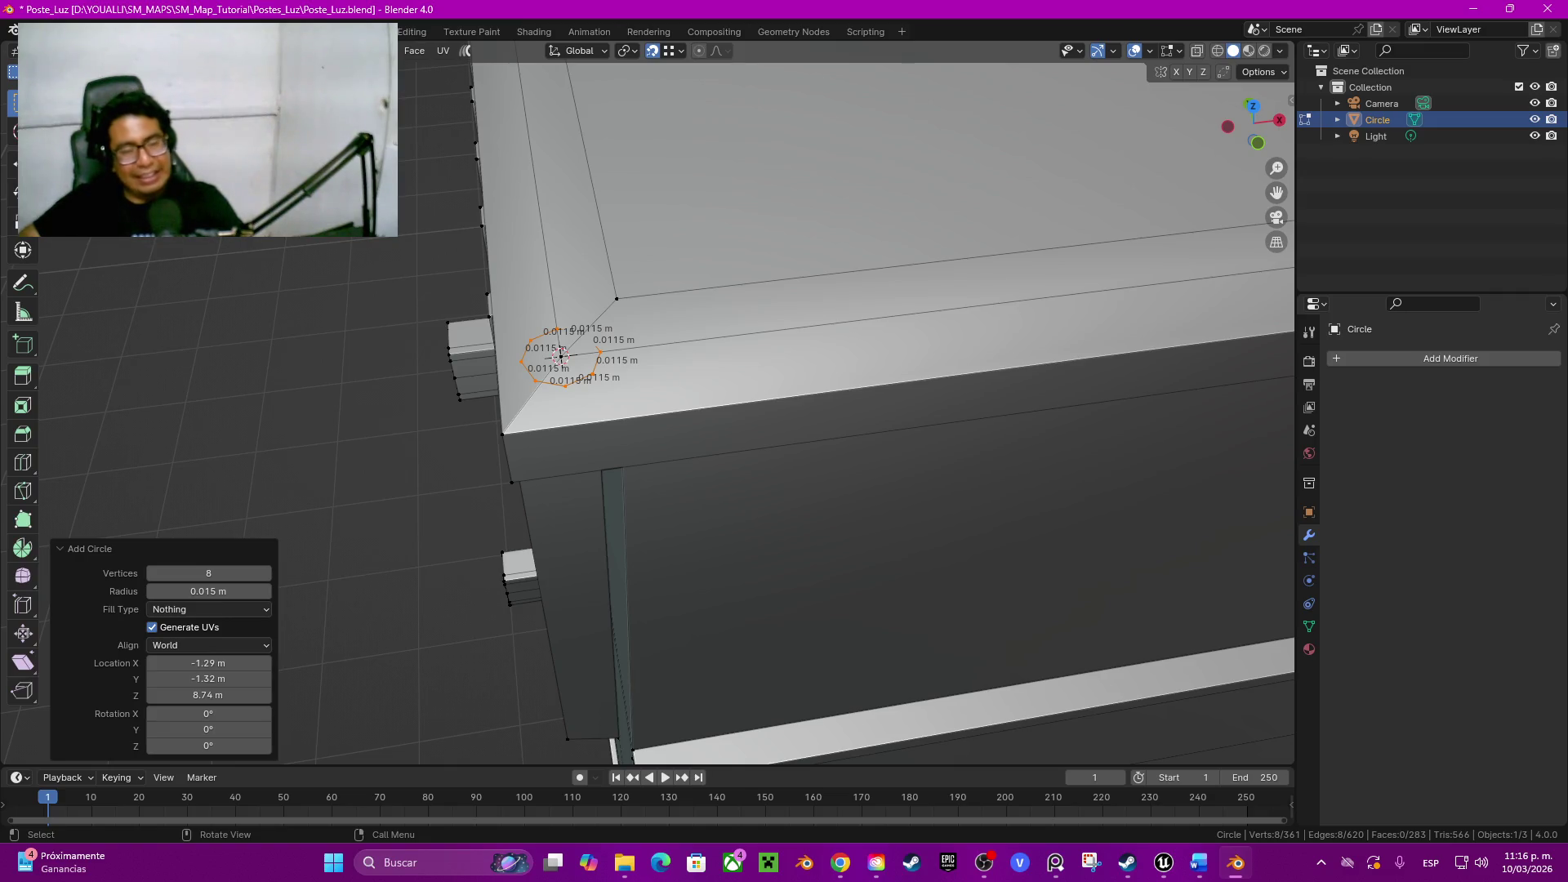
pyautogui.press('g')
pyautogui.press('z')
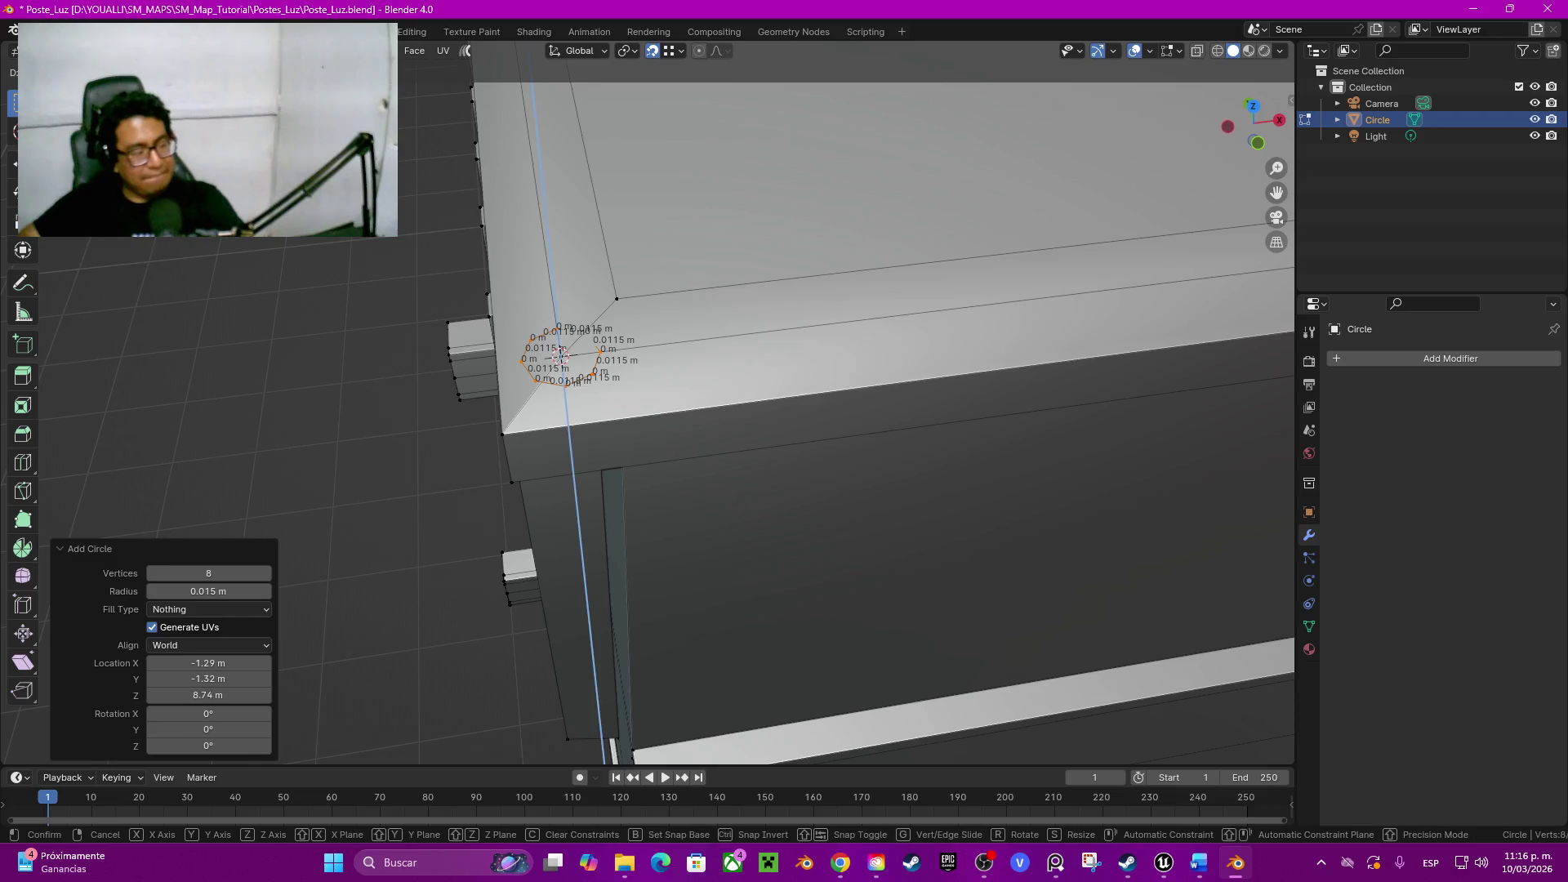
# Step: Set the ring's upward extrusion height to 0.005 m
pyautogui.click(562, 355)
pyautogui.moveTo(561, 356)
pyautogui.mouseDown(button='middle')
pyautogui.moveTo(646, 315)
pyautogui.moveTo(744, 298)
pyautogui.mouseUp(button='middle')
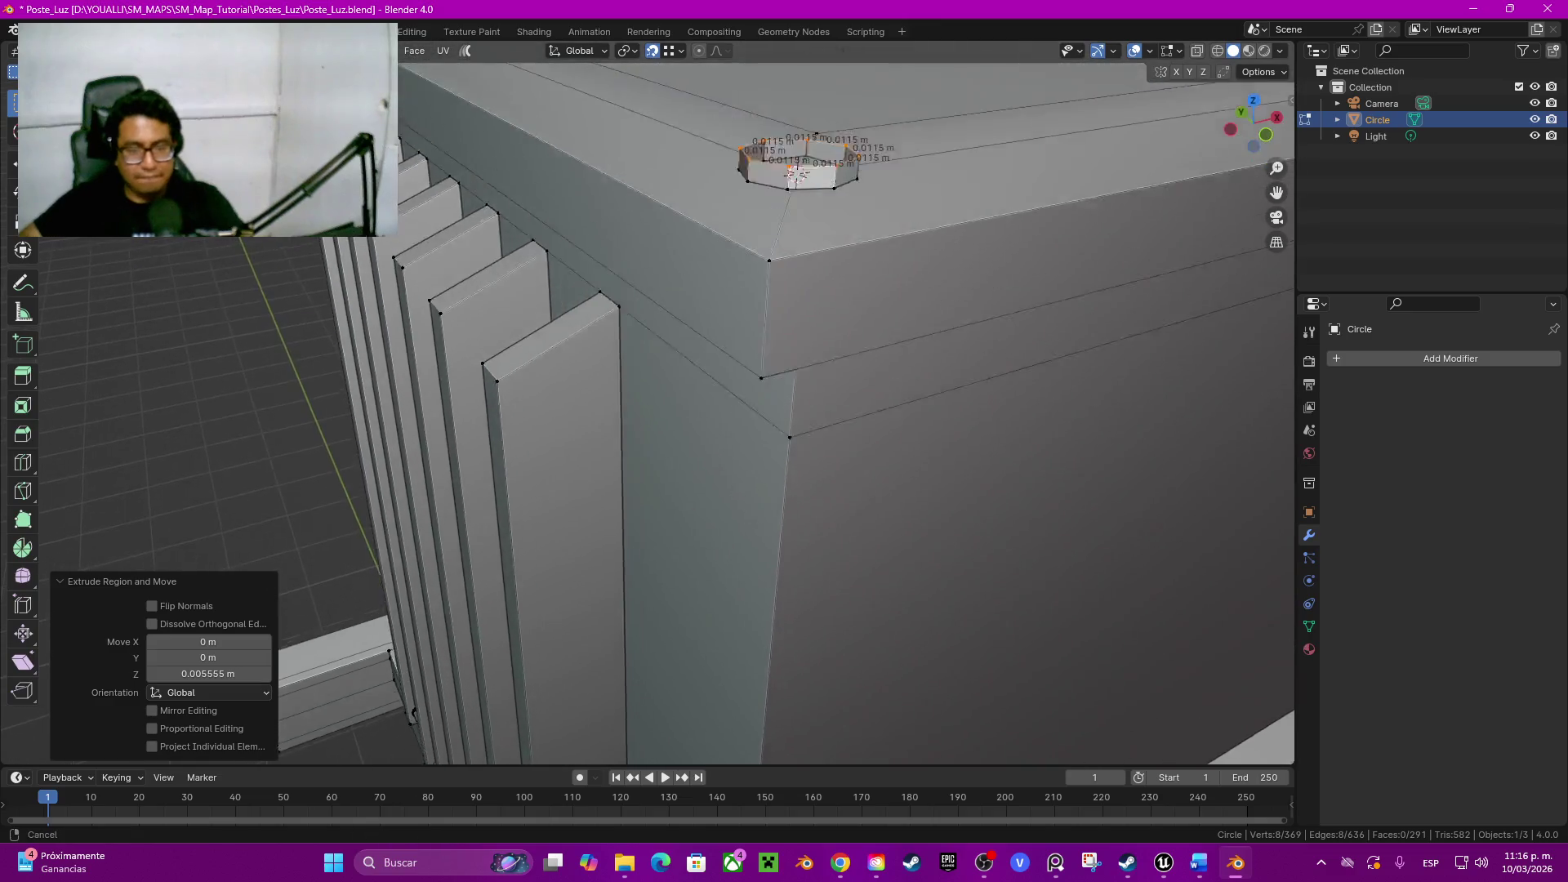
pyautogui.doubleClick(210, 674)
pyautogui.write('0.')
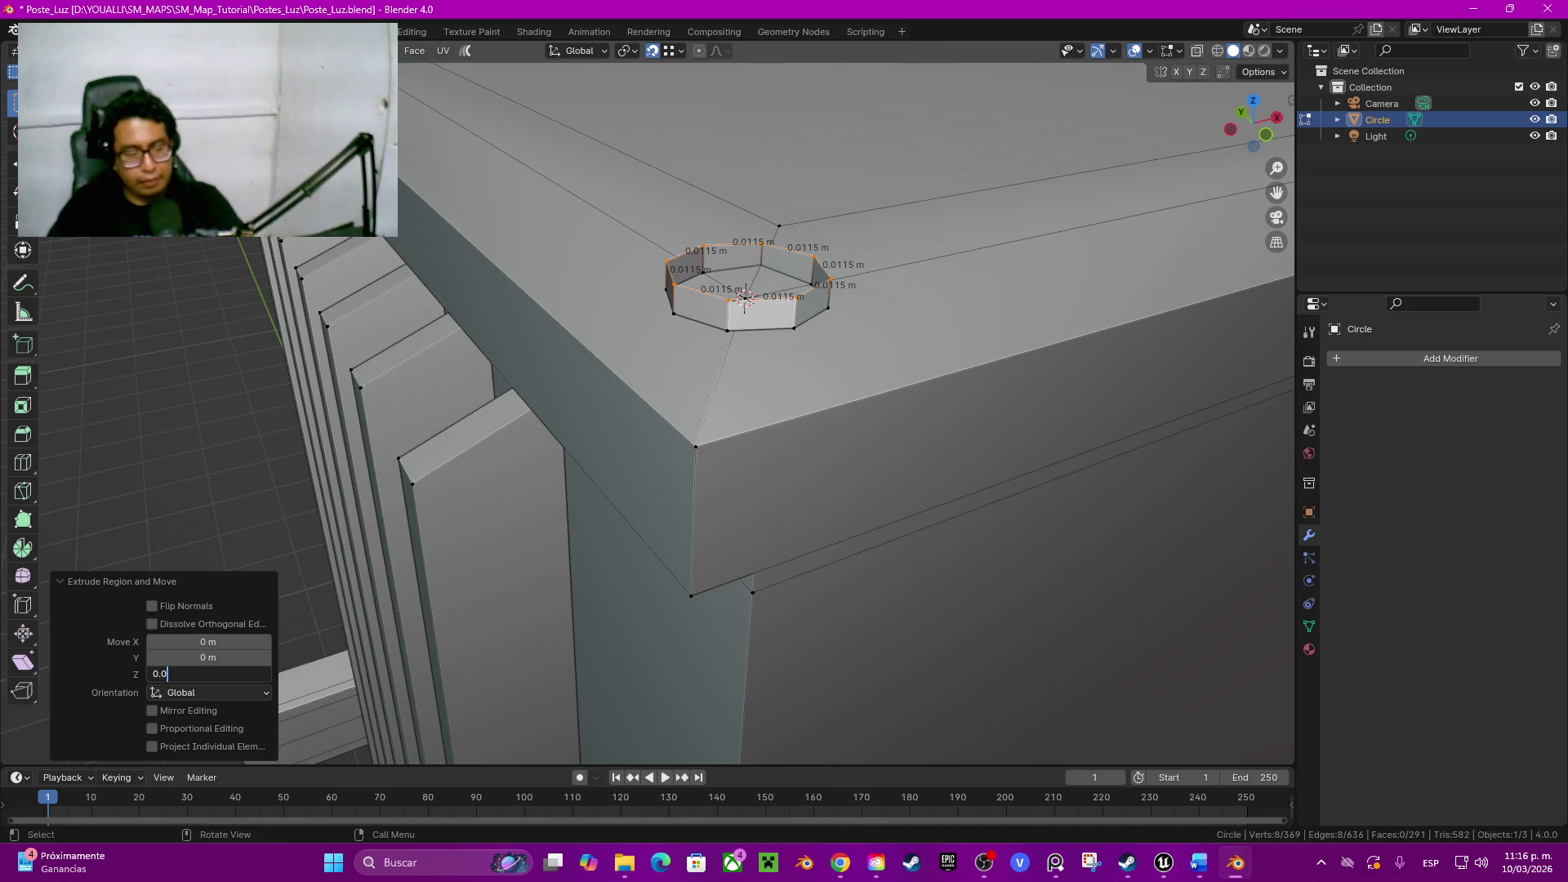
pyautogui.press('BackSpace')
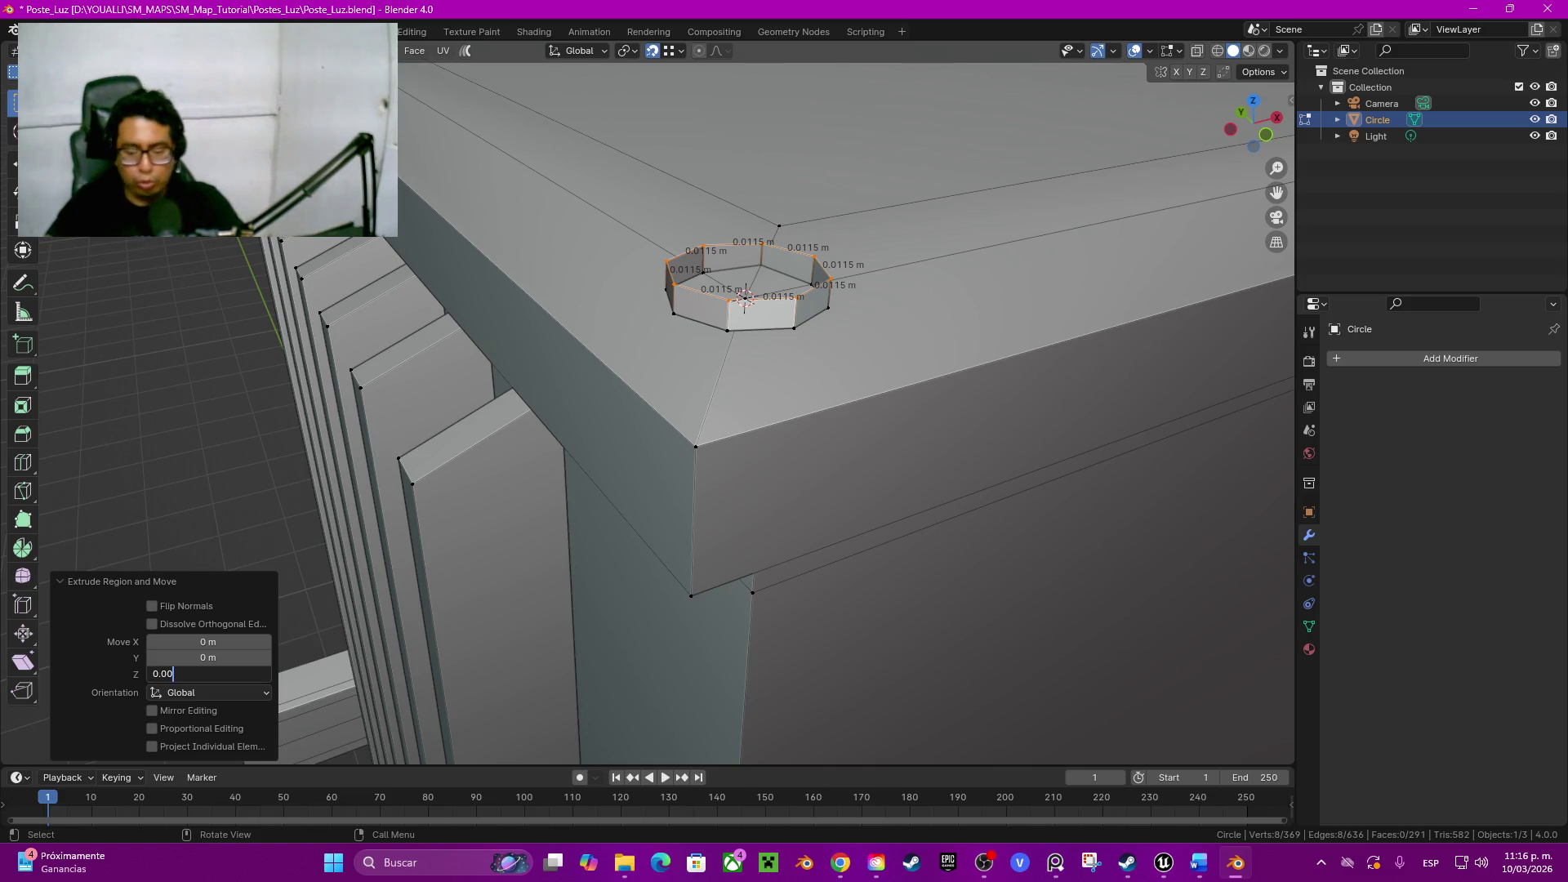
pyautogui.press('Return')
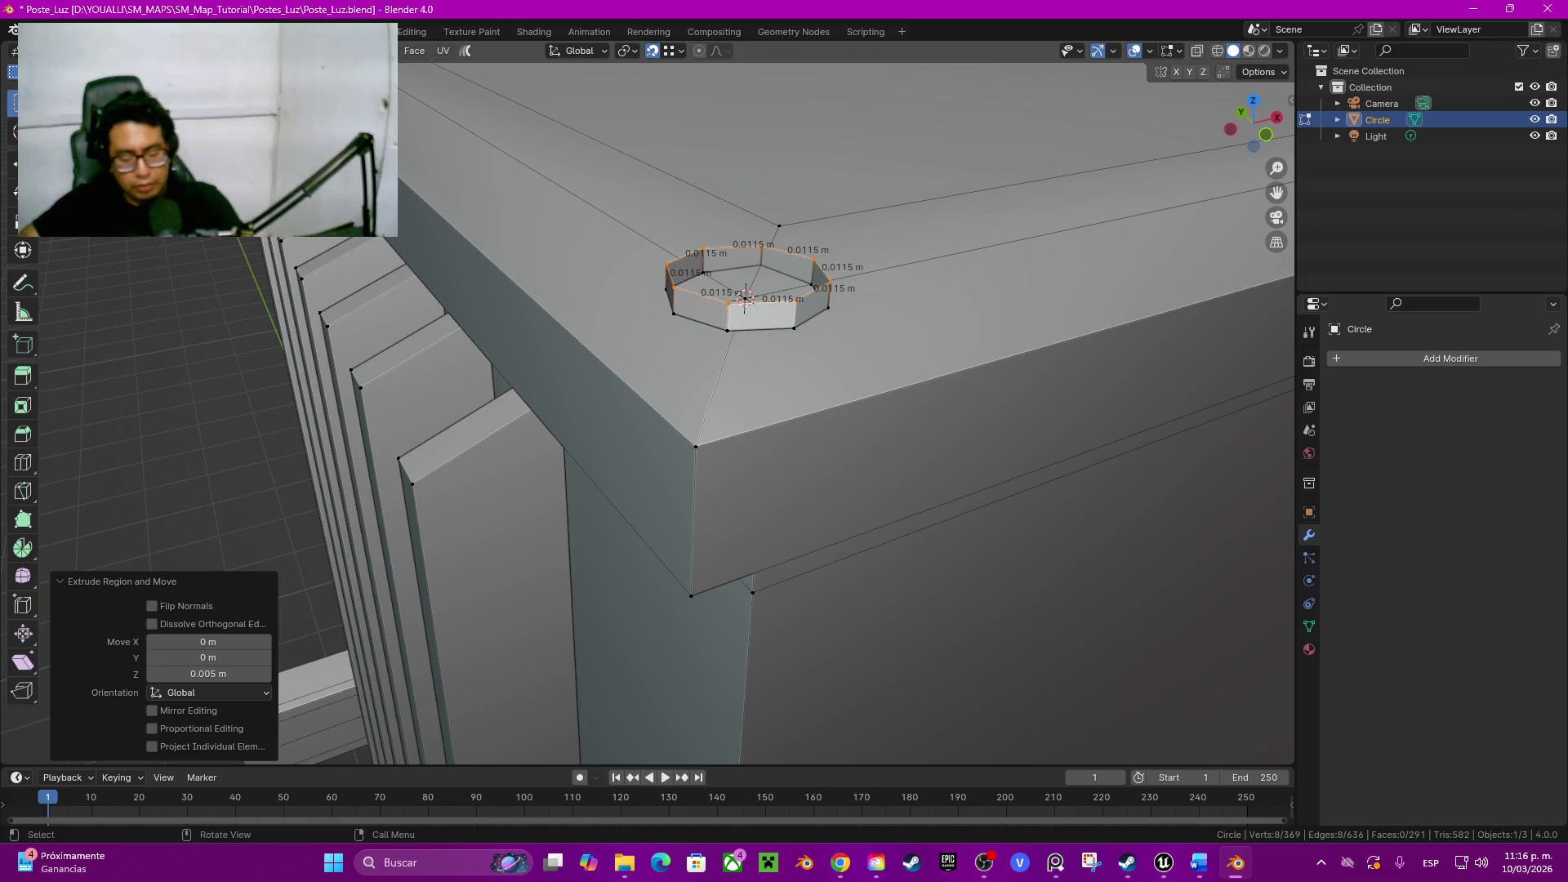
# Step: Fill the top of the ring with a face and inset it into a thin rim
pyautogui.rightClick(736, 612)
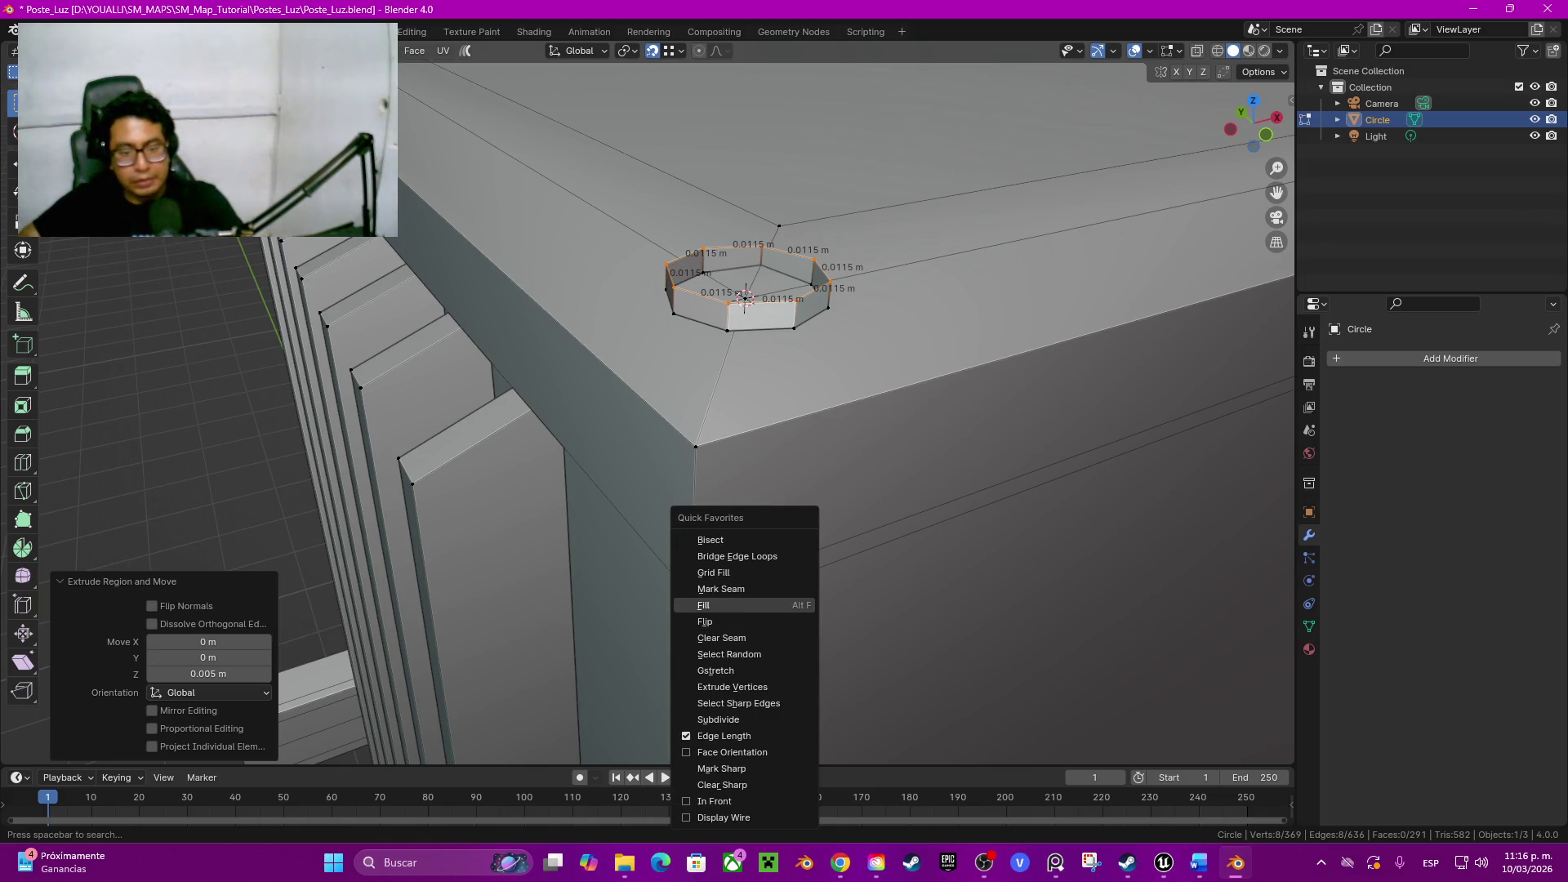
pyautogui.press('Escape')
pyautogui.press('f')
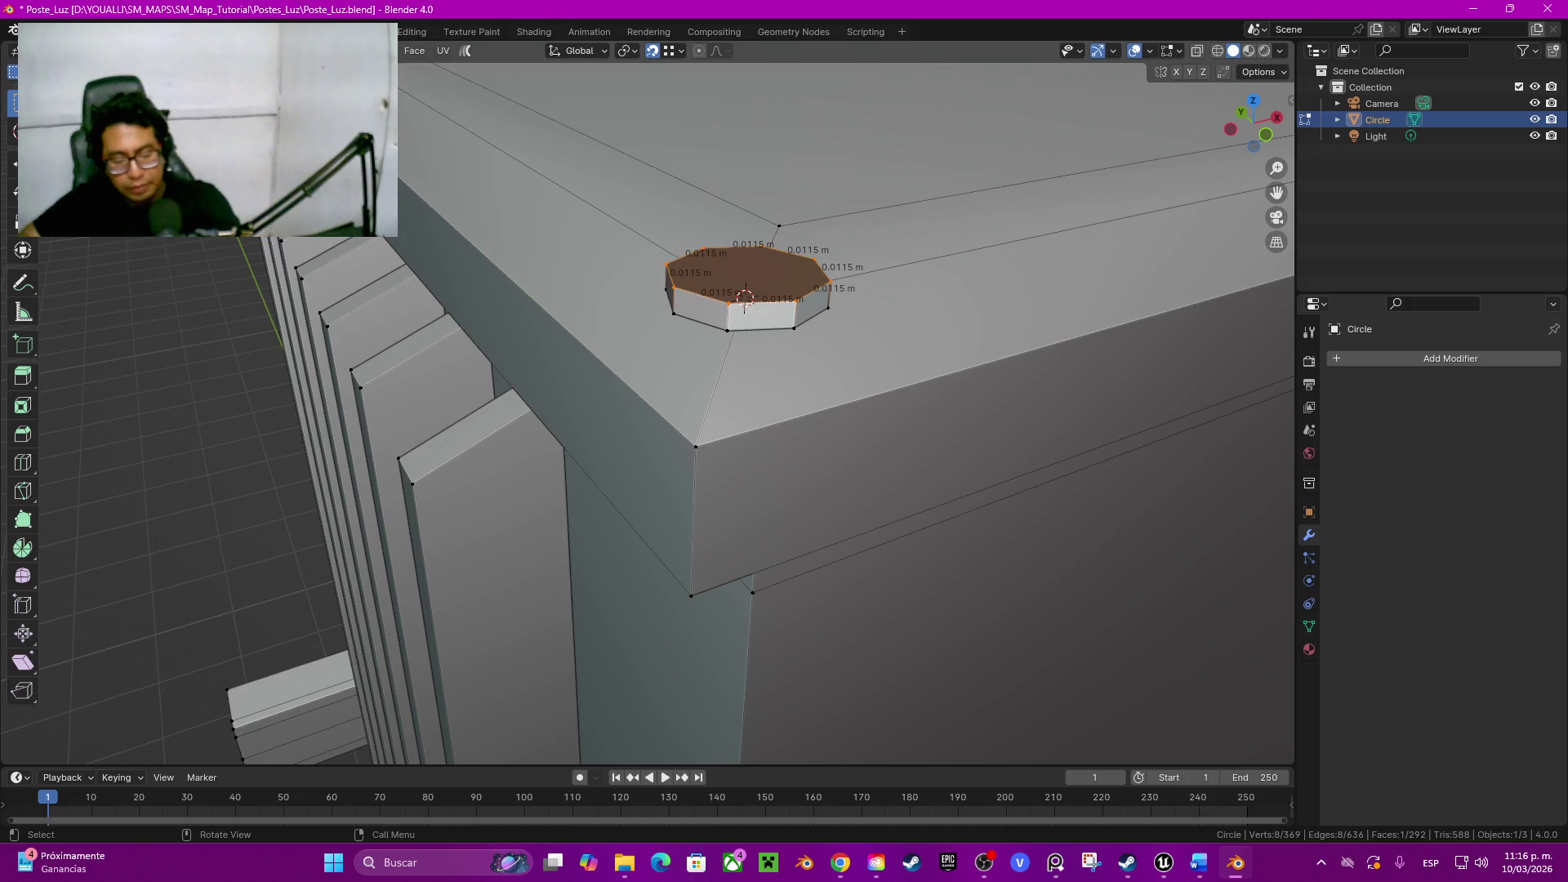
pyautogui.press('i')
pyautogui.press('Return')
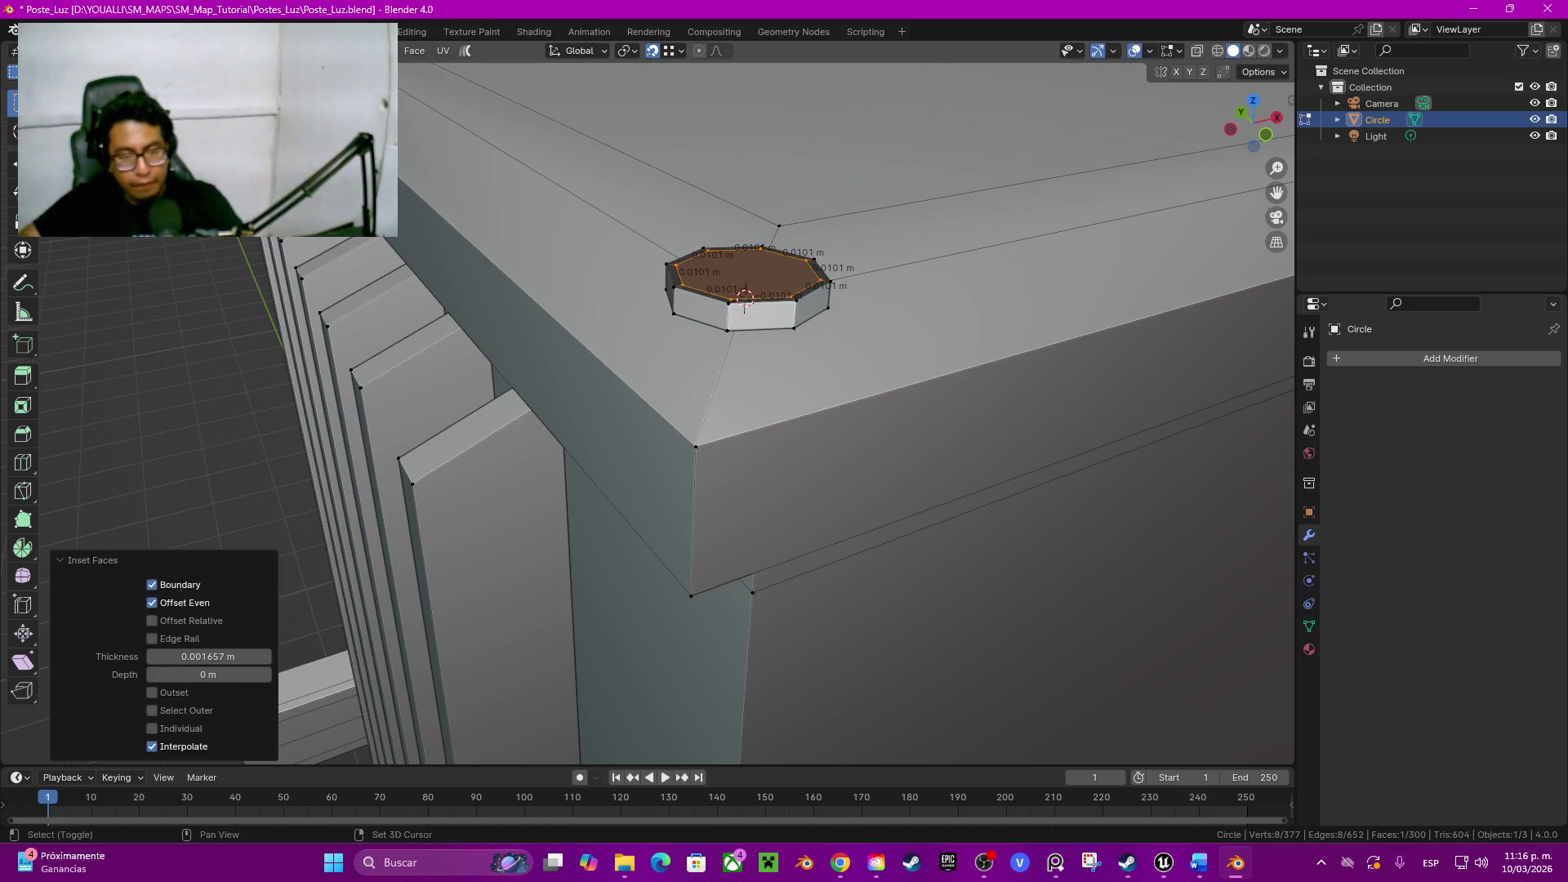
pyautogui.moveTo(745, 367); pyautogui.dragTo(699, 589, button='middle')
# Step: Raise the inset face along Z, inset it again and lift the inner face into a stepped head
pyautogui.press('g')
pyautogui.press('z')
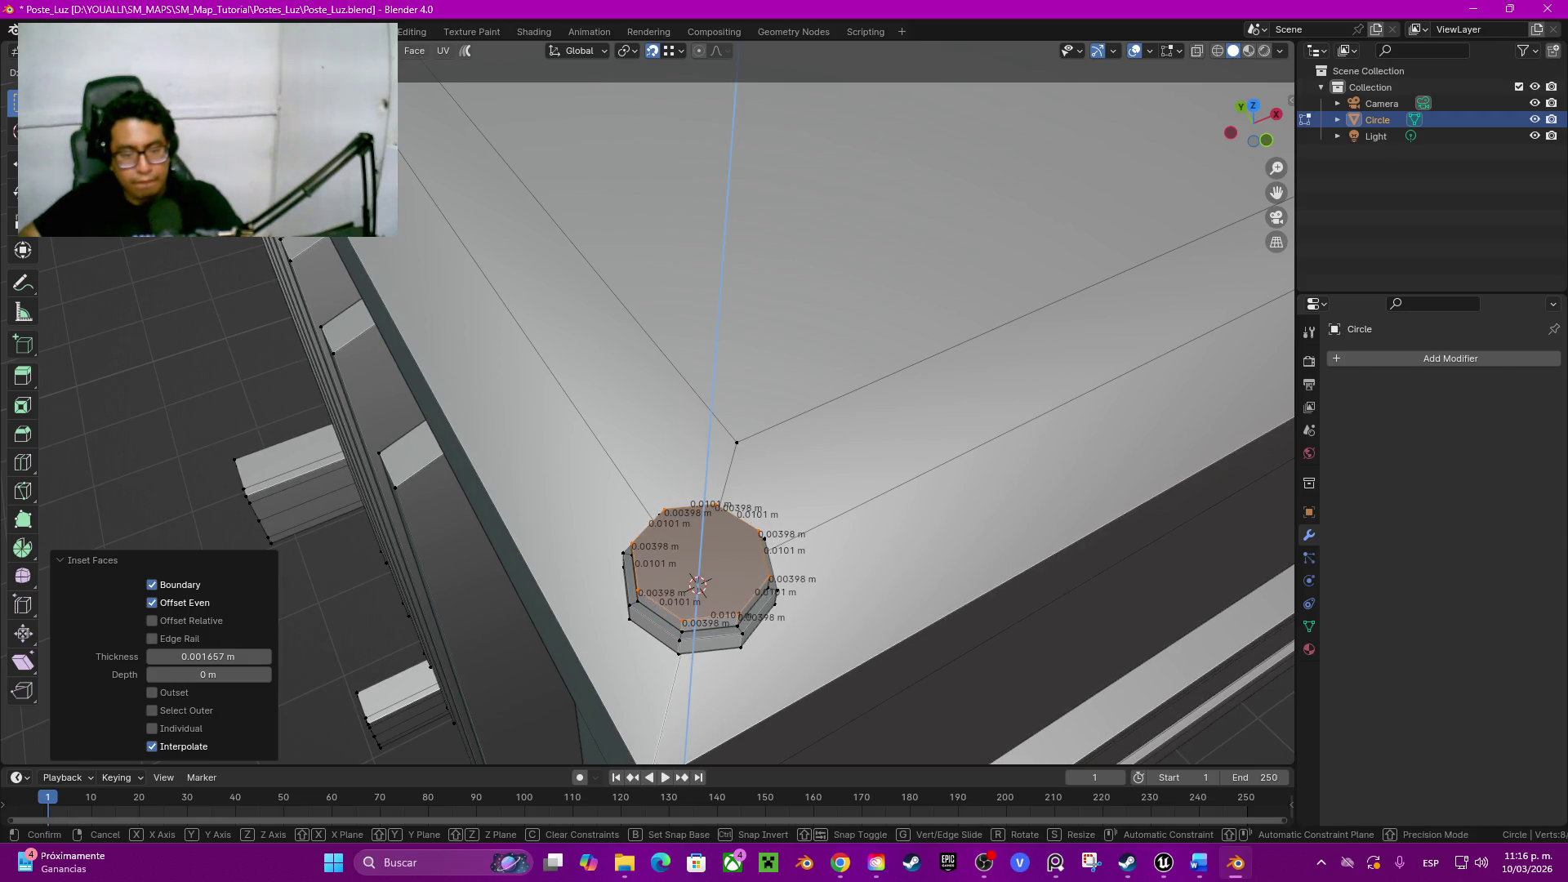
pyautogui.click(697, 585)
pyautogui.moveTo(697, 585); pyautogui.dragTo(729, 347, button='middle')
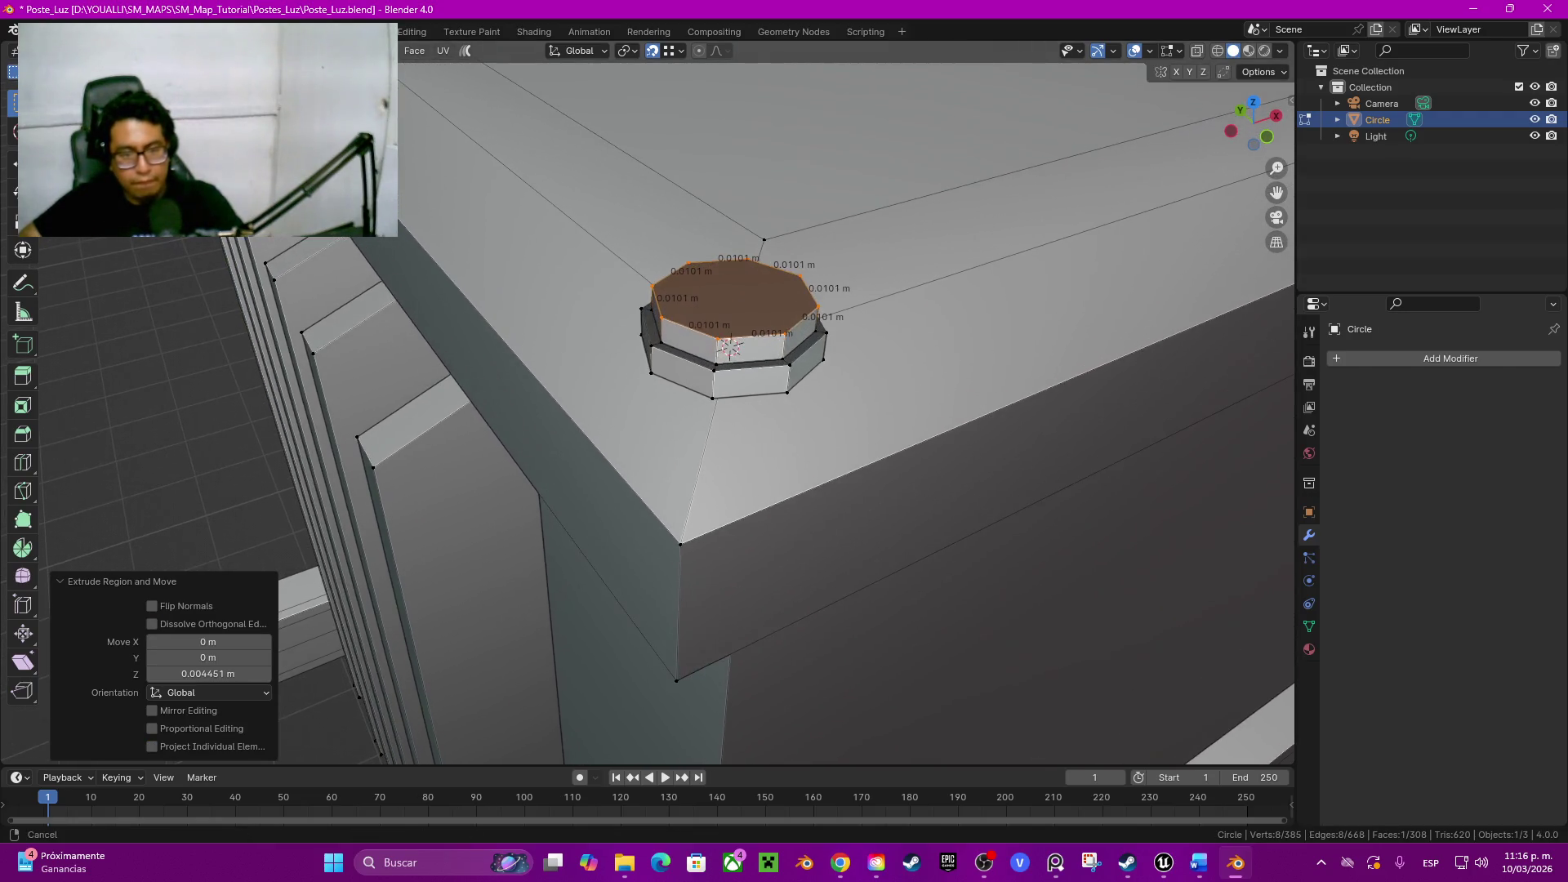
pyautogui.press('i')
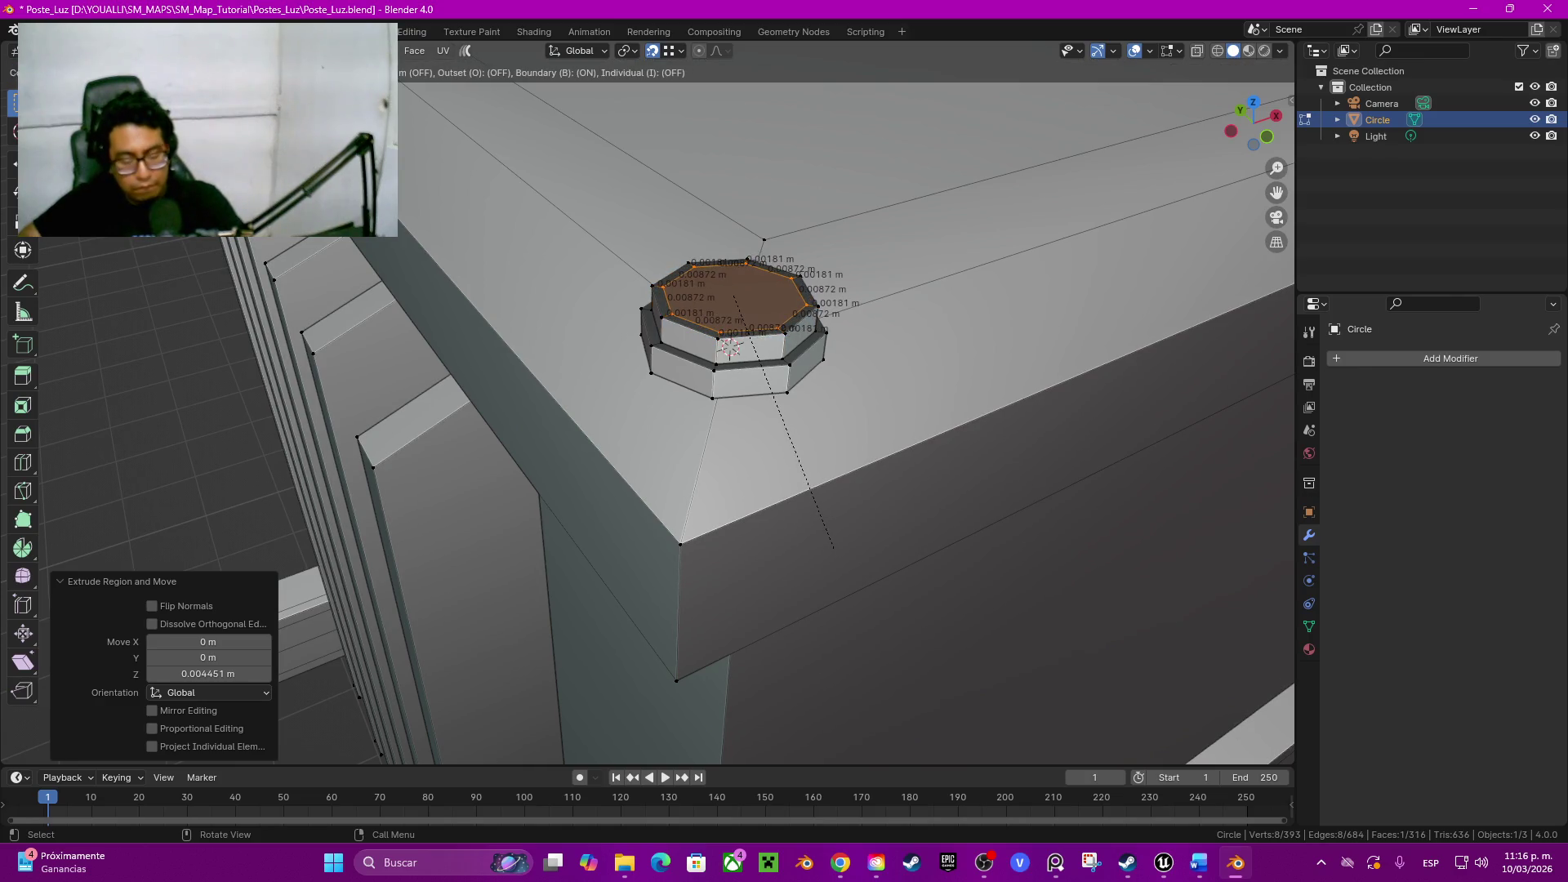
pyautogui.click(834, 549)
pyautogui.press('g')
pyautogui.press('z')
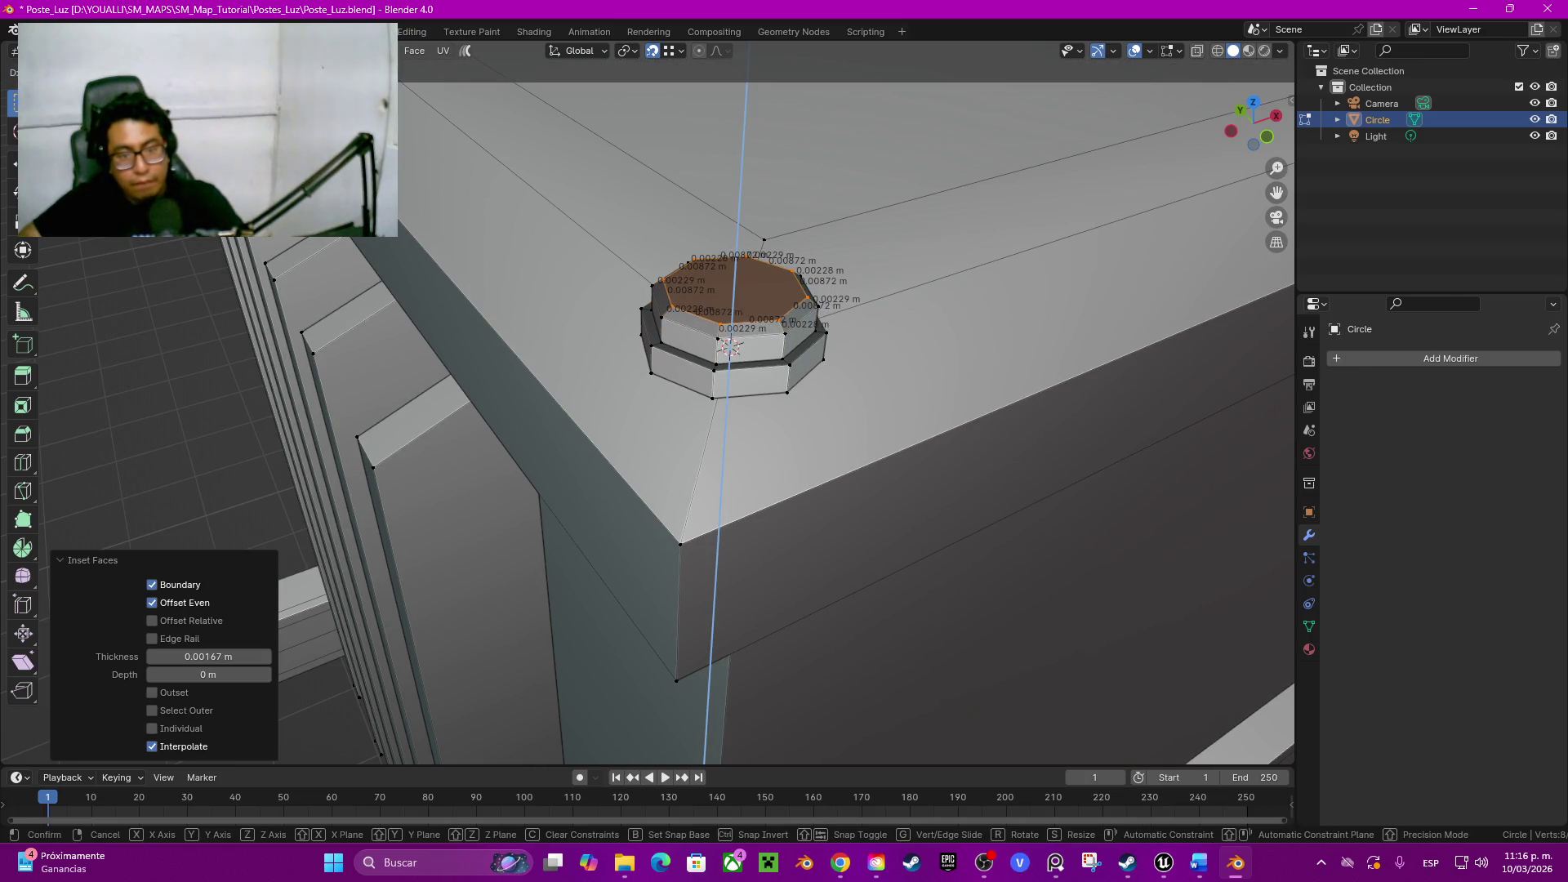
pyautogui.click(790, 551)
# Step: Delete the bolt head's top face and close it with a Grid Fill cap
pyautogui.press('x')
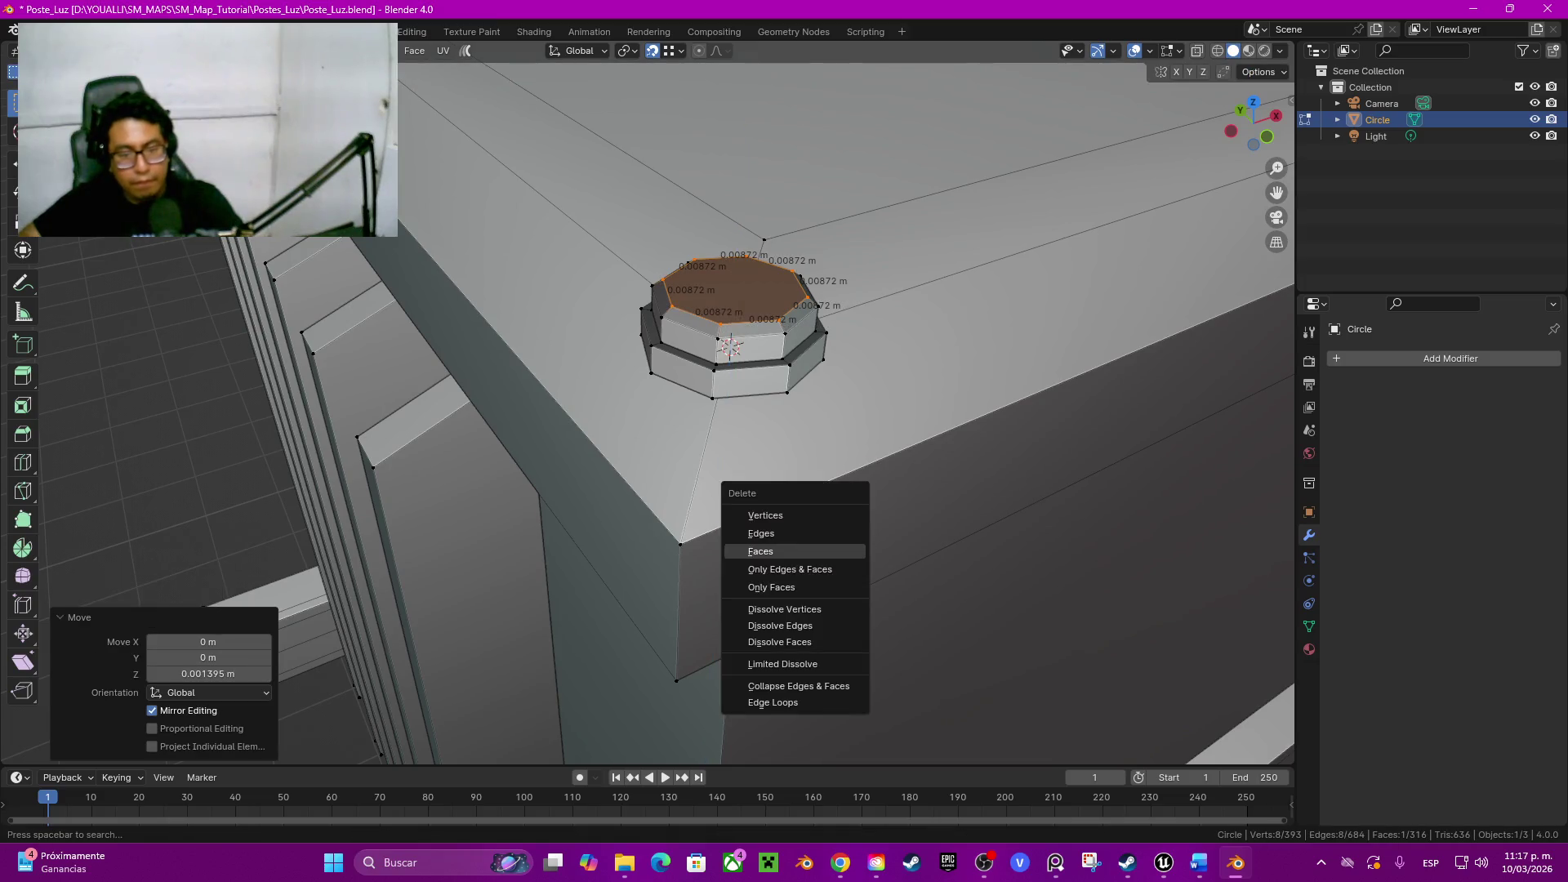
pyautogui.click(760, 552)
pyautogui.press('q')
pyautogui.press('Up')
pyautogui.press('Up')
pyautogui.press('Up')
pyautogui.press('Return')
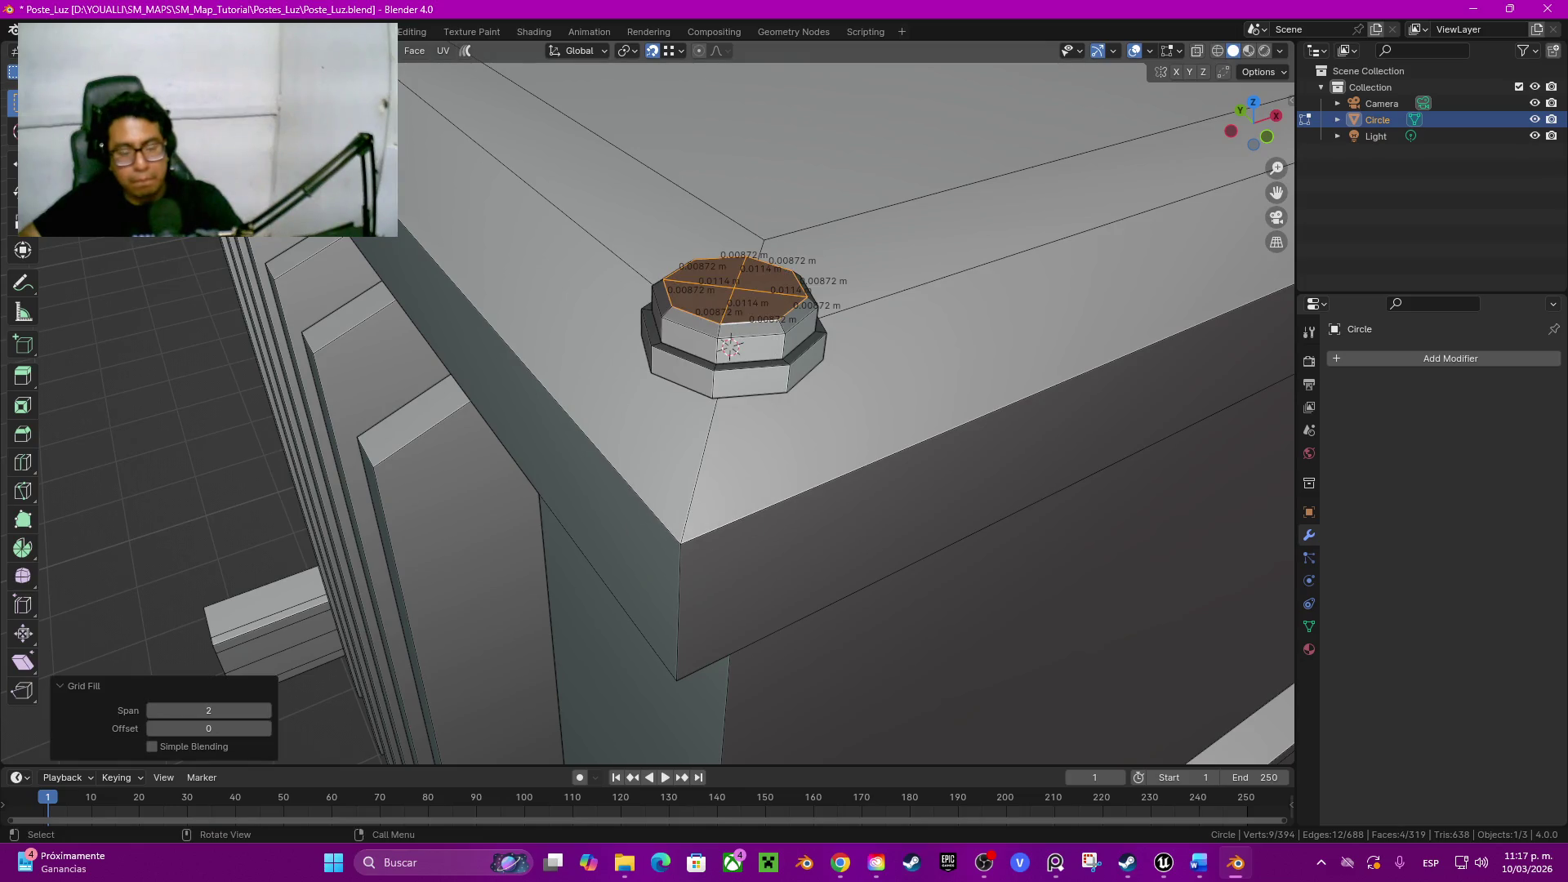
pyautogui.moveTo(735, 491); pyautogui.dragTo(687, 406, button='middle')
pyautogui.click(686, 306)
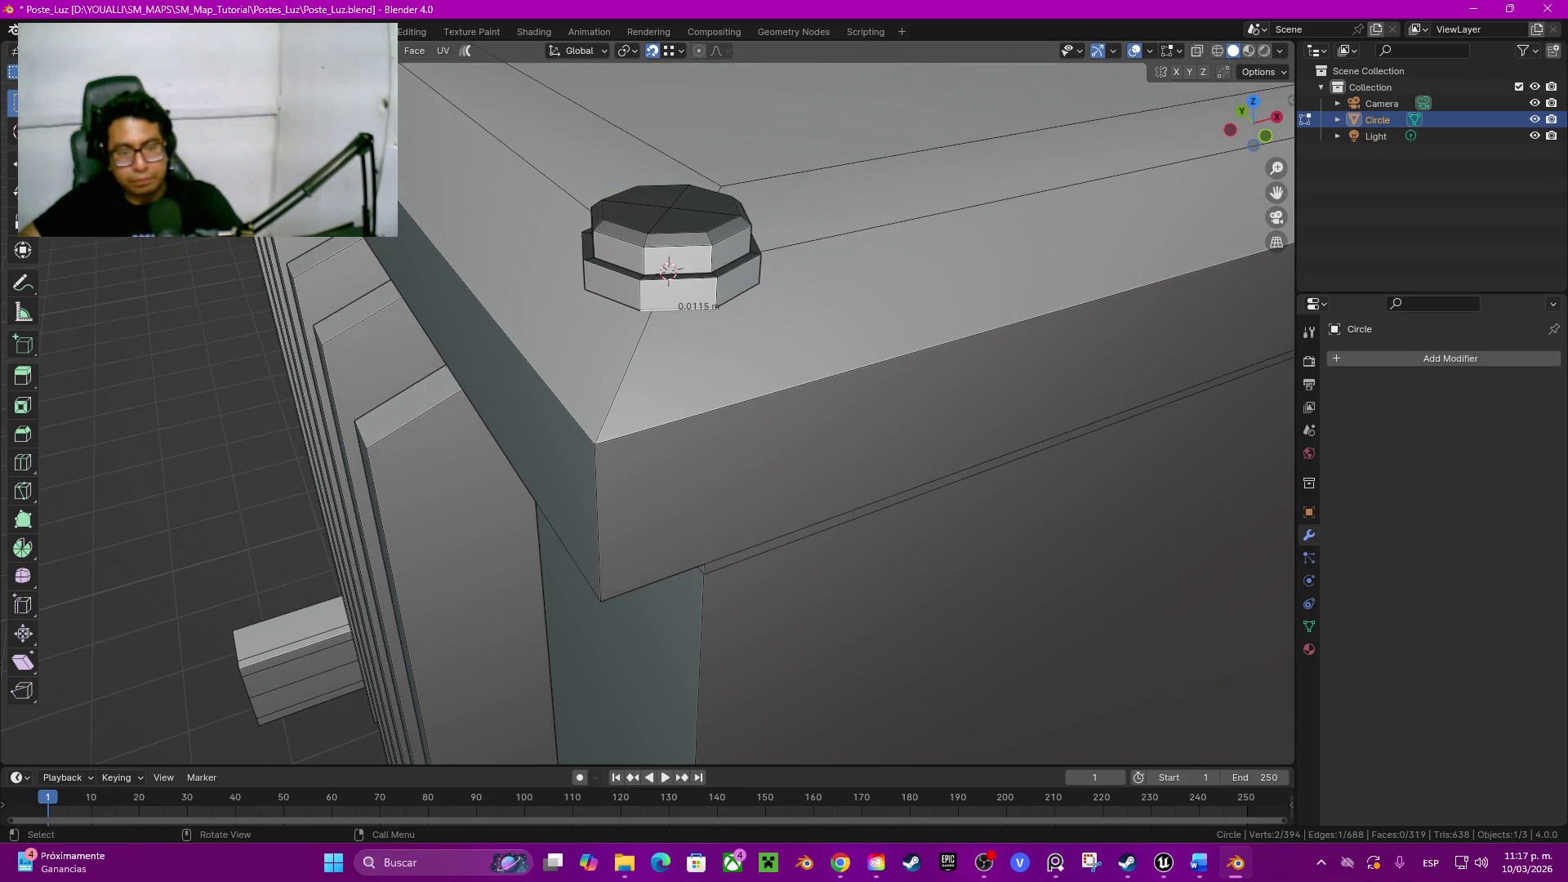
# Step: Isolate the bolt mesh and cap its underside by filling the bottom rim loop
pyautogui.press('l')
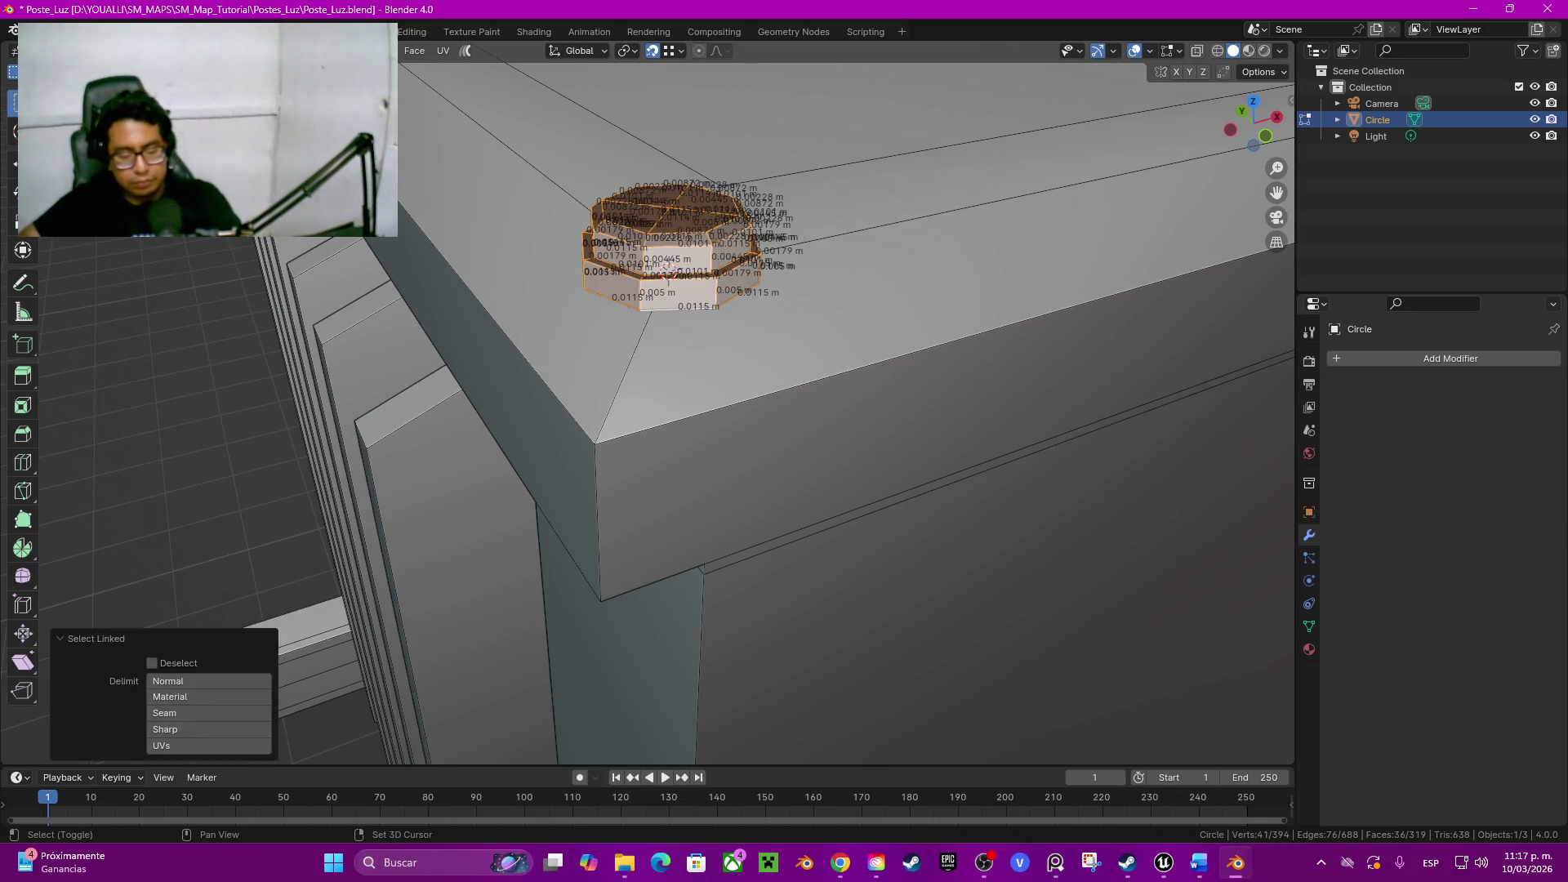
pyautogui.hotkey('shift', 'h')
pyautogui.moveTo(674, 430); pyautogui.dragTo(576, 368, button='middle')
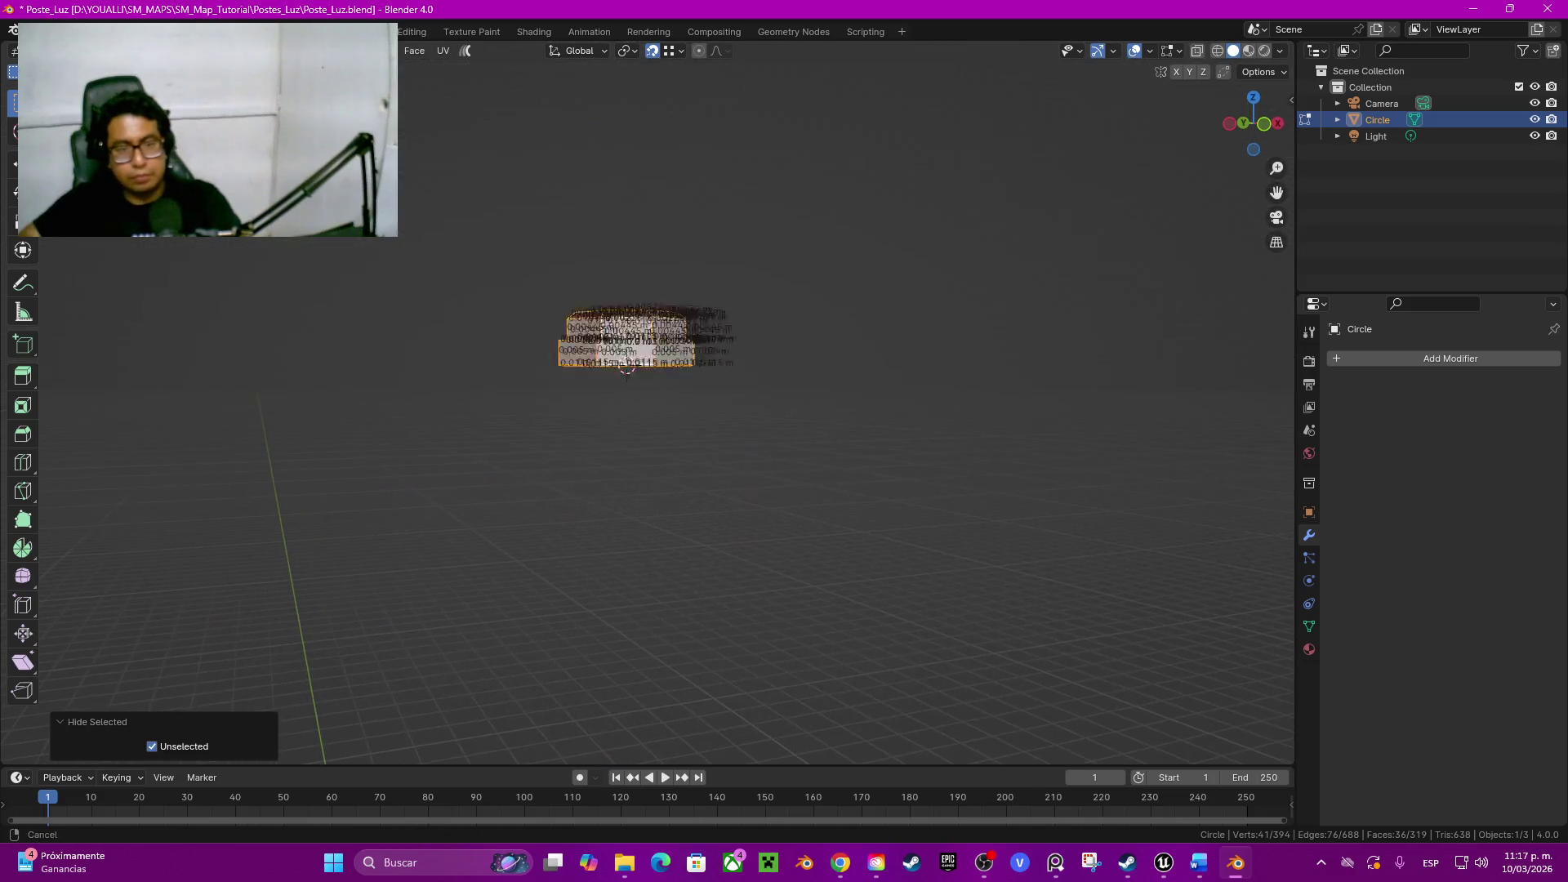
pyautogui.scroll(1, 589, 245)
pyautogui.scroll(3, 588, 246)
pyautogui.scroll(2, 588, 246)
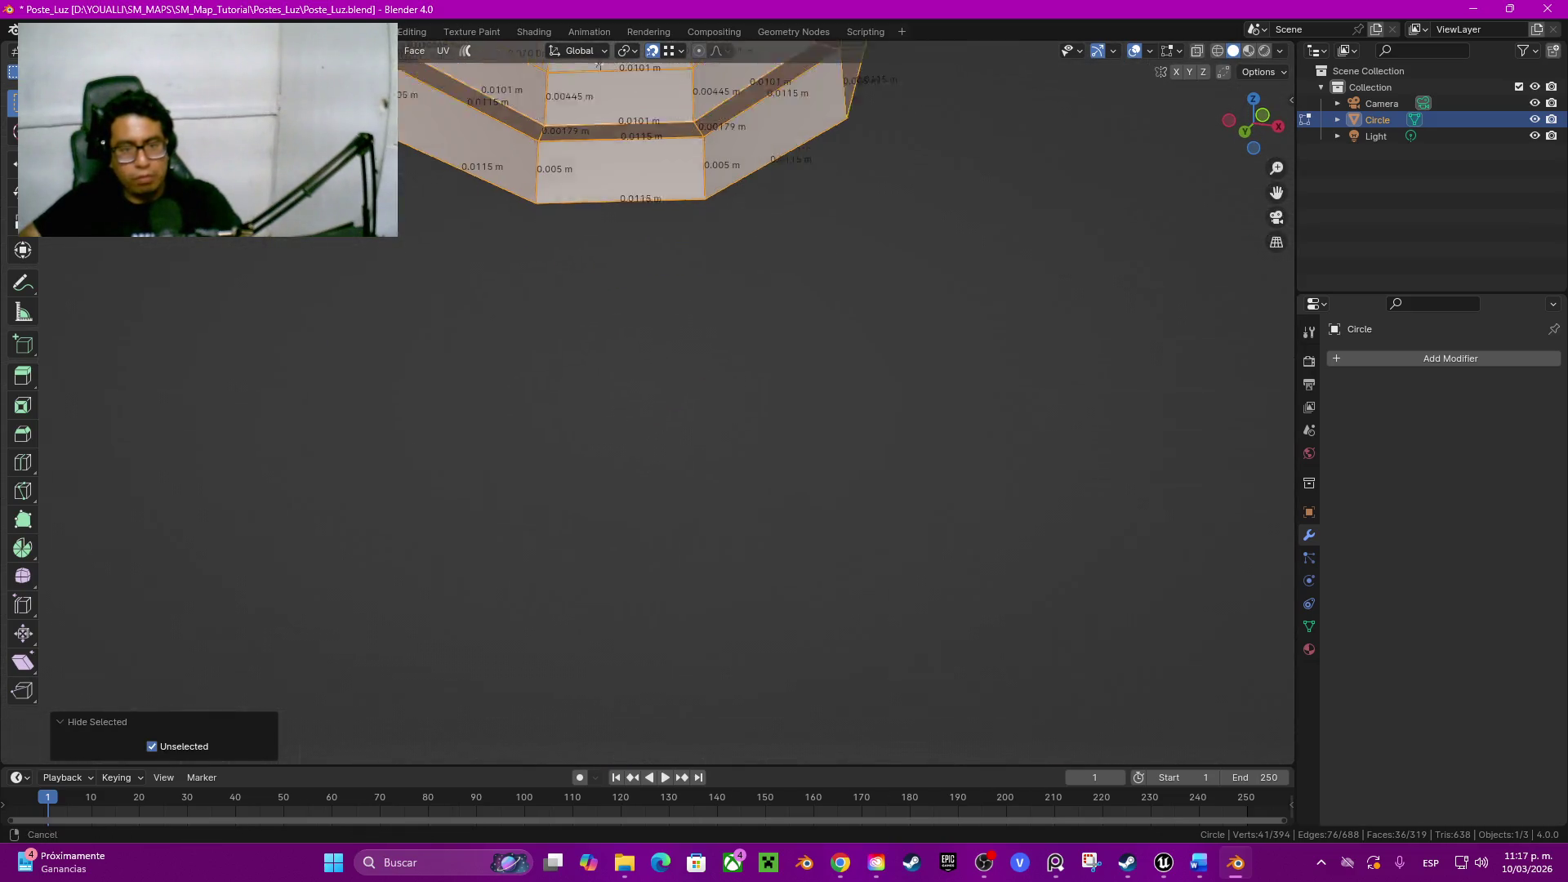
pyautogui.scroll(2, 588, 245)
pyautogui.hotkey('alt', 'a')
pyautogui.keyDown('alt'); pyautogui.click(596, 350); pyautogui.keyUp('alt')
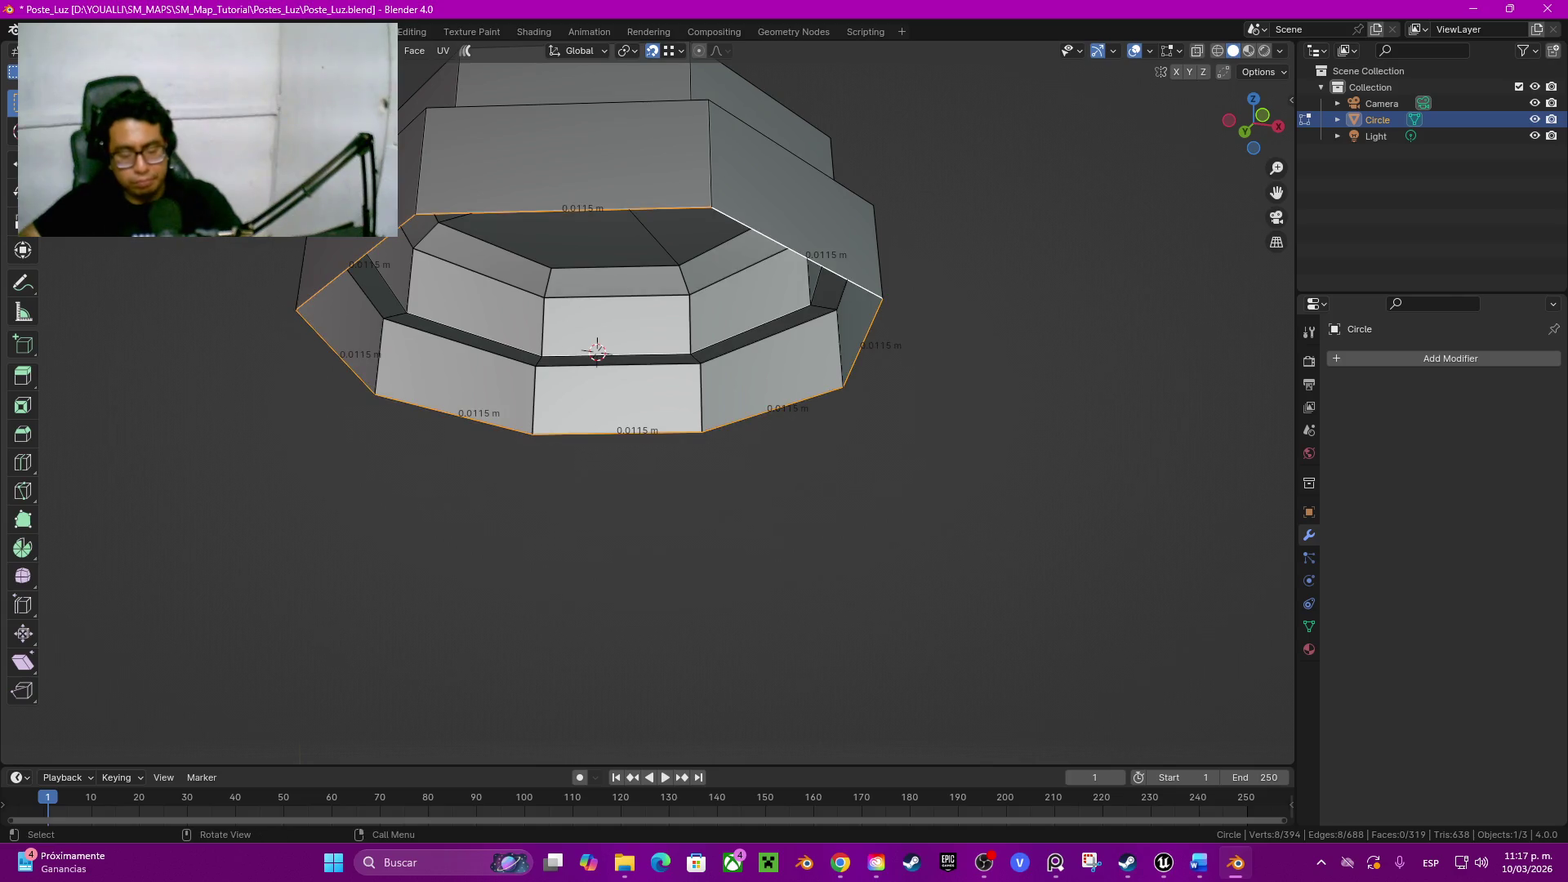
pyautogui.press('f')
# Step: Inset the underside face and extrude it down into a long eight-sided shank
pyautogui.press('i')
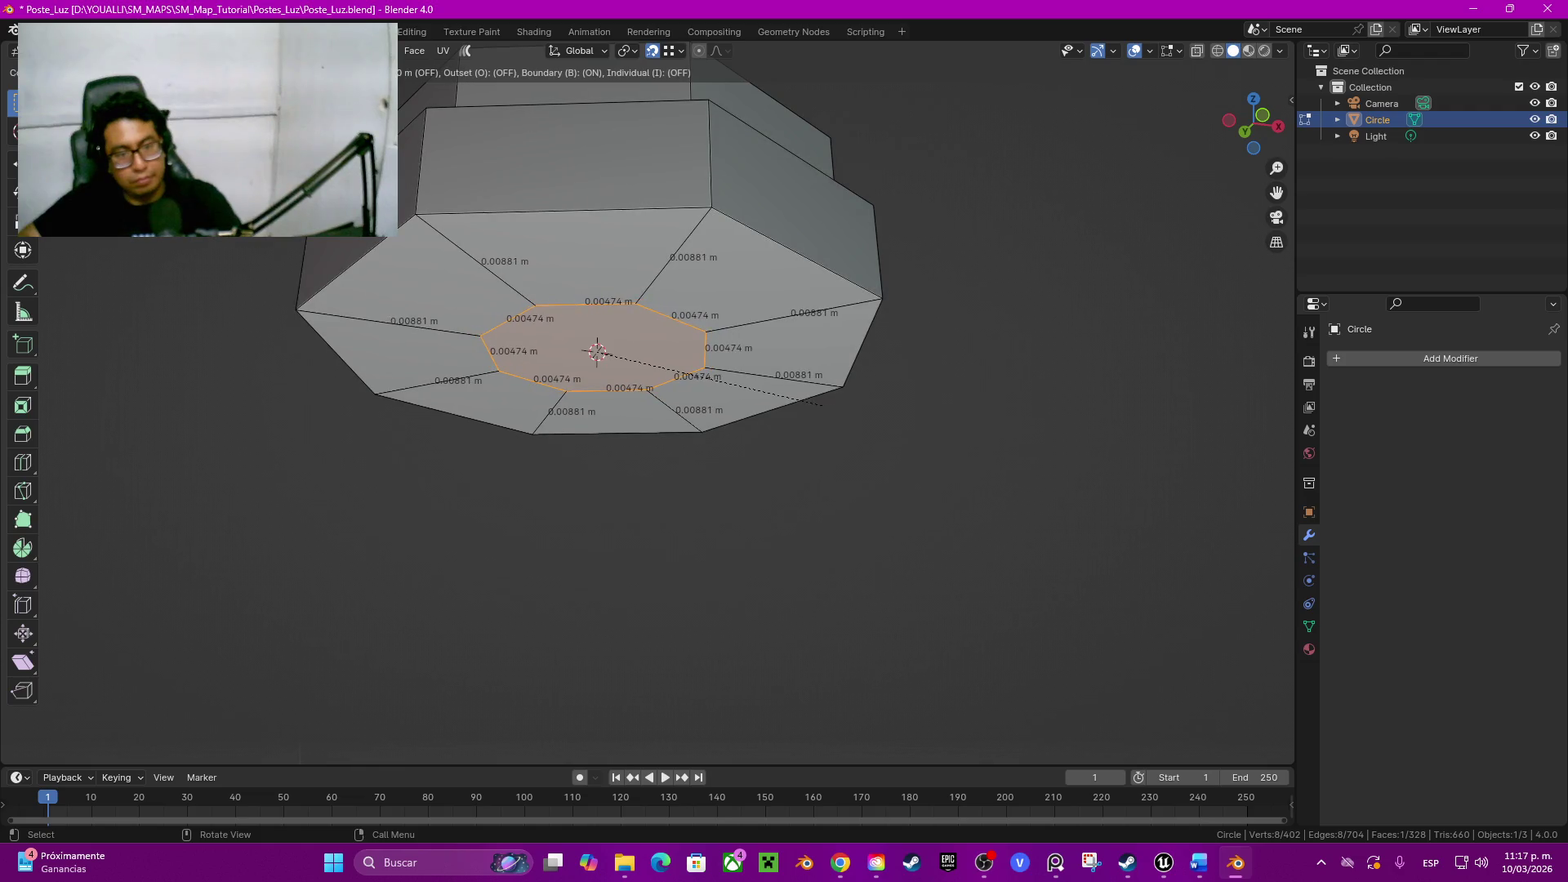
pyautogui.click(596, 352)
pyautogui.scroll(-5, 596, 351)
pyautogui.press('e')
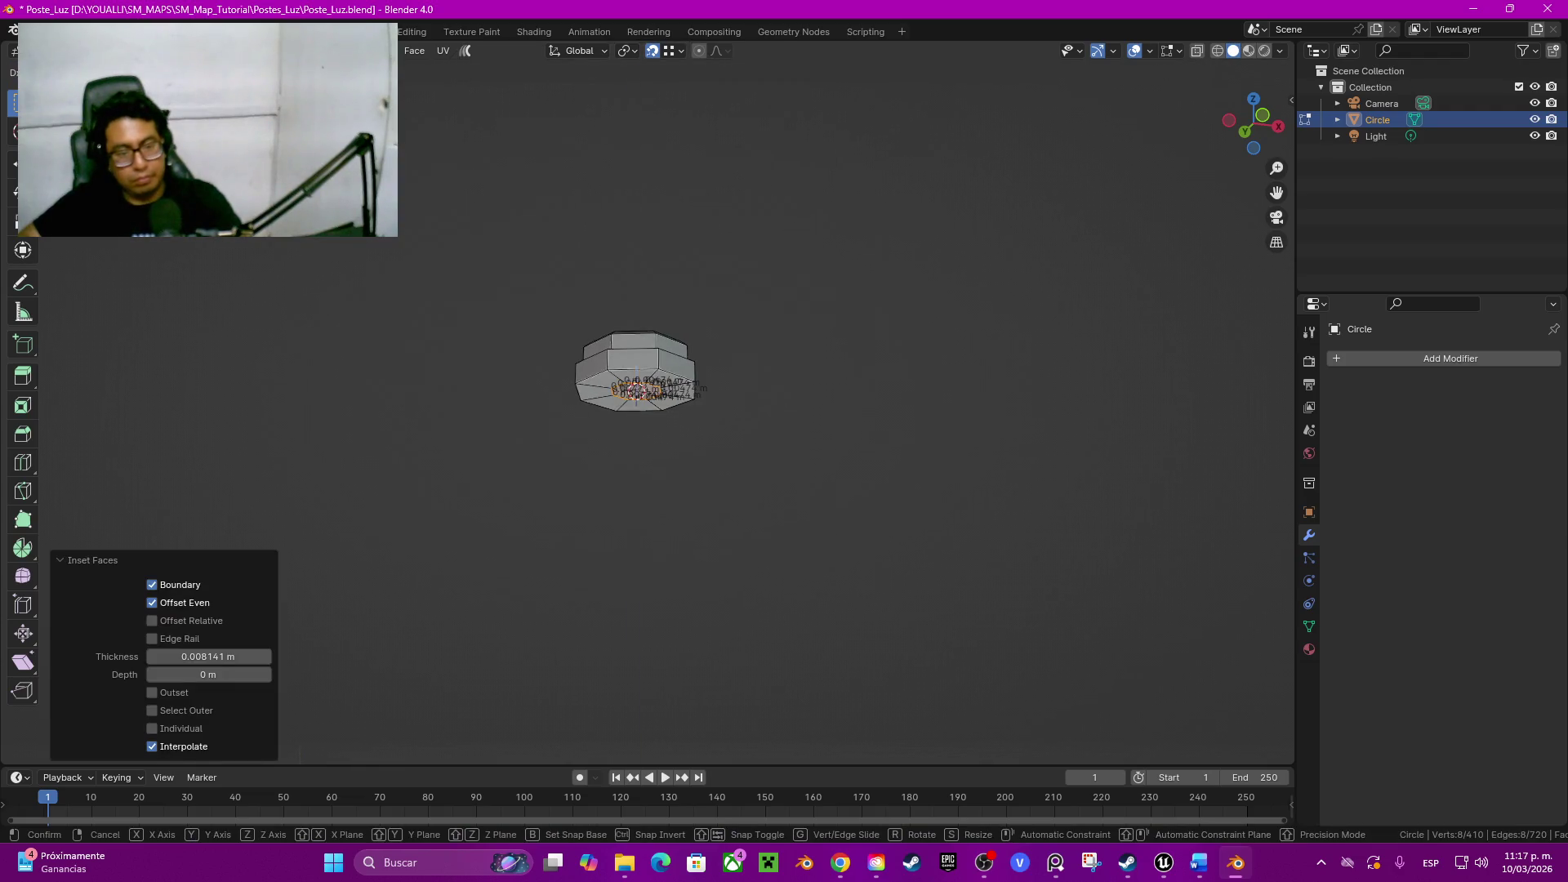
pyautogui.press('Return')
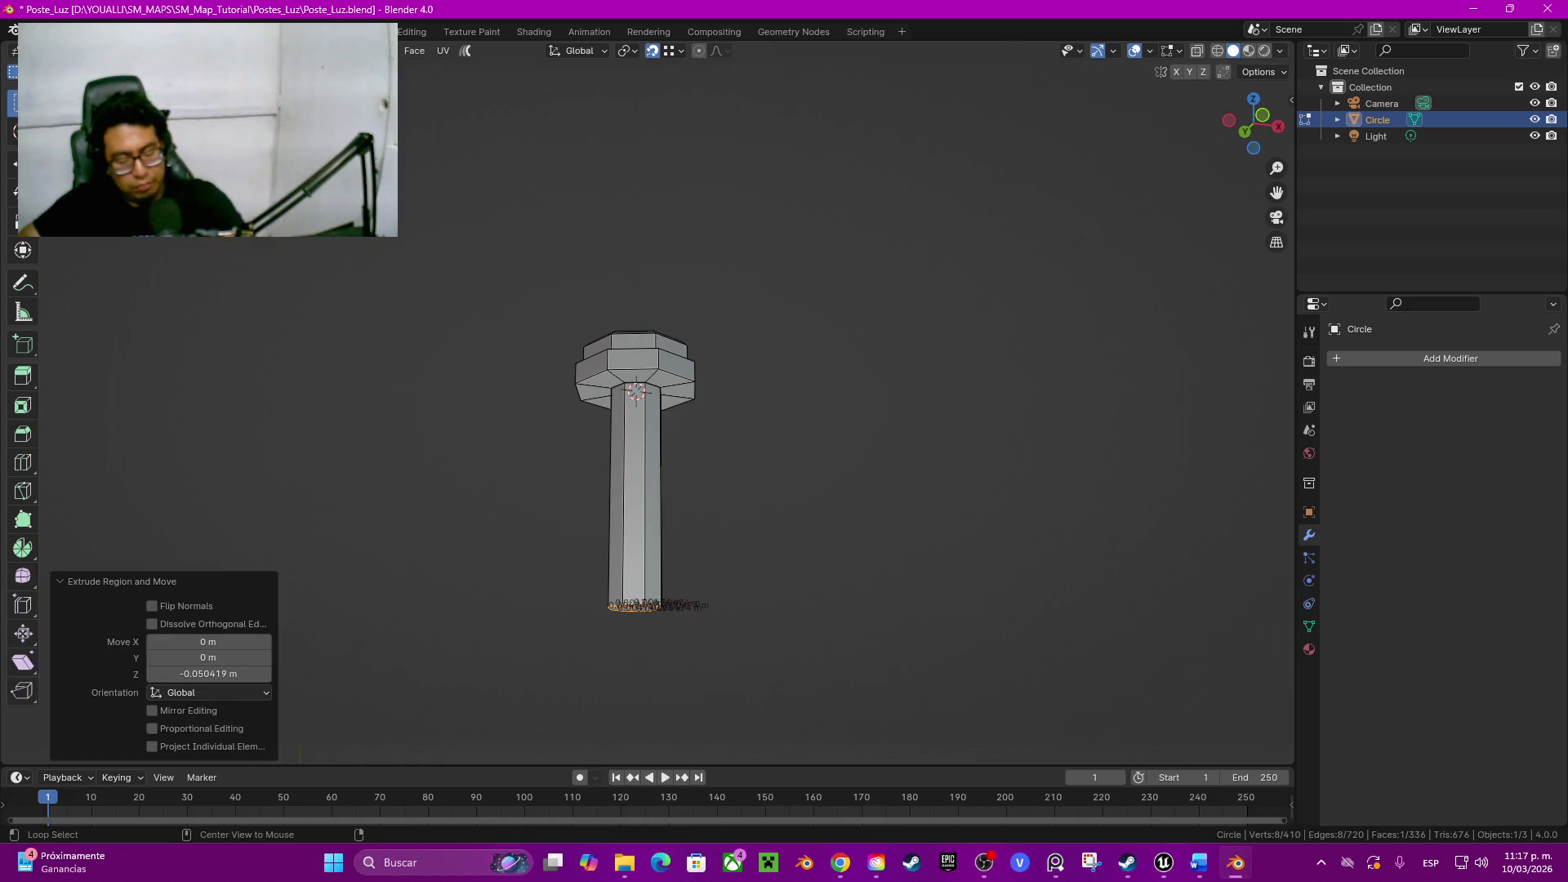
# Step: Unhide the transformer and lower the whole bolt along Z onto the lid
pyautogui.hotkey('alt', 'h')
pyautogui.moveTo(784, 490); pyautogui.dragTo(735, 441, button='middle')
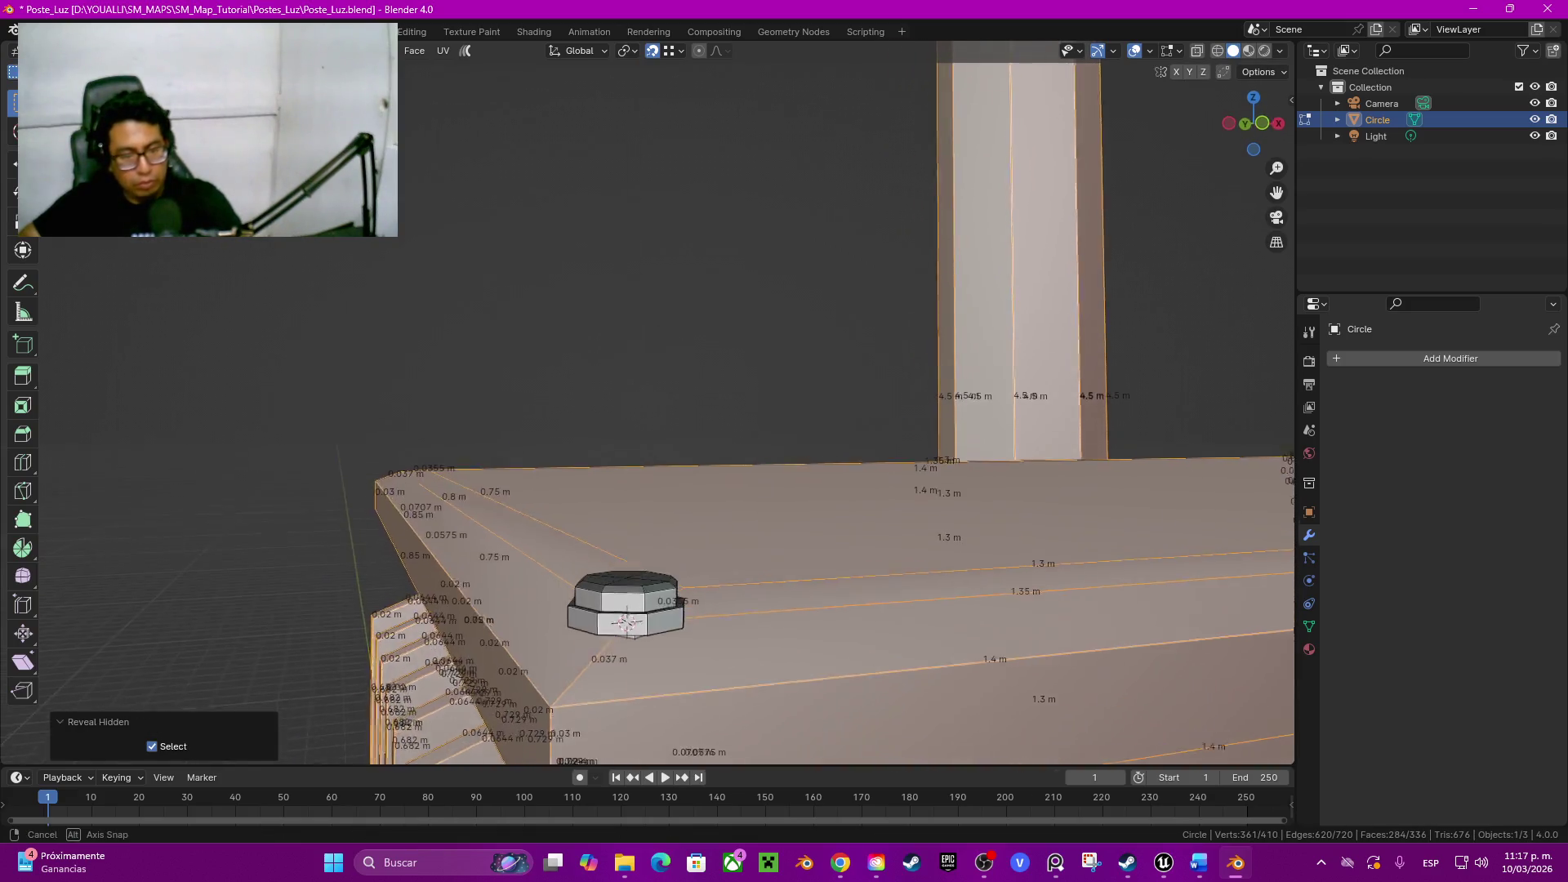
pyautogui.click(631, 438)
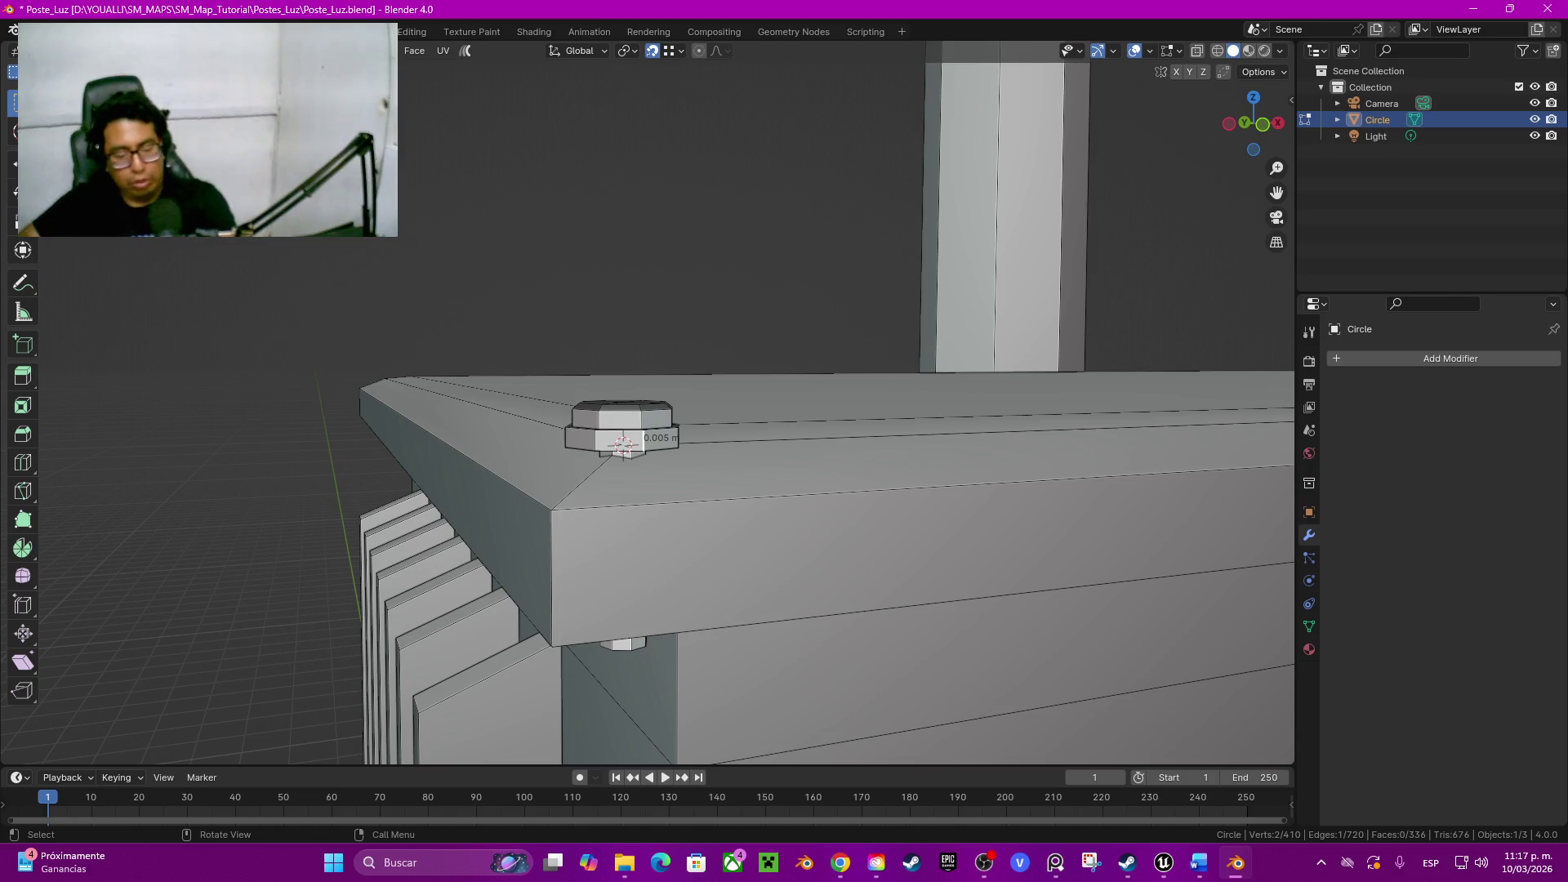
pyautogui.press('l')
pyautogui.moveTo(626, 447); pyautogui.dragTo(600, 405, button='middle')
pyautogui.press('g')
pyautogui.press('z')
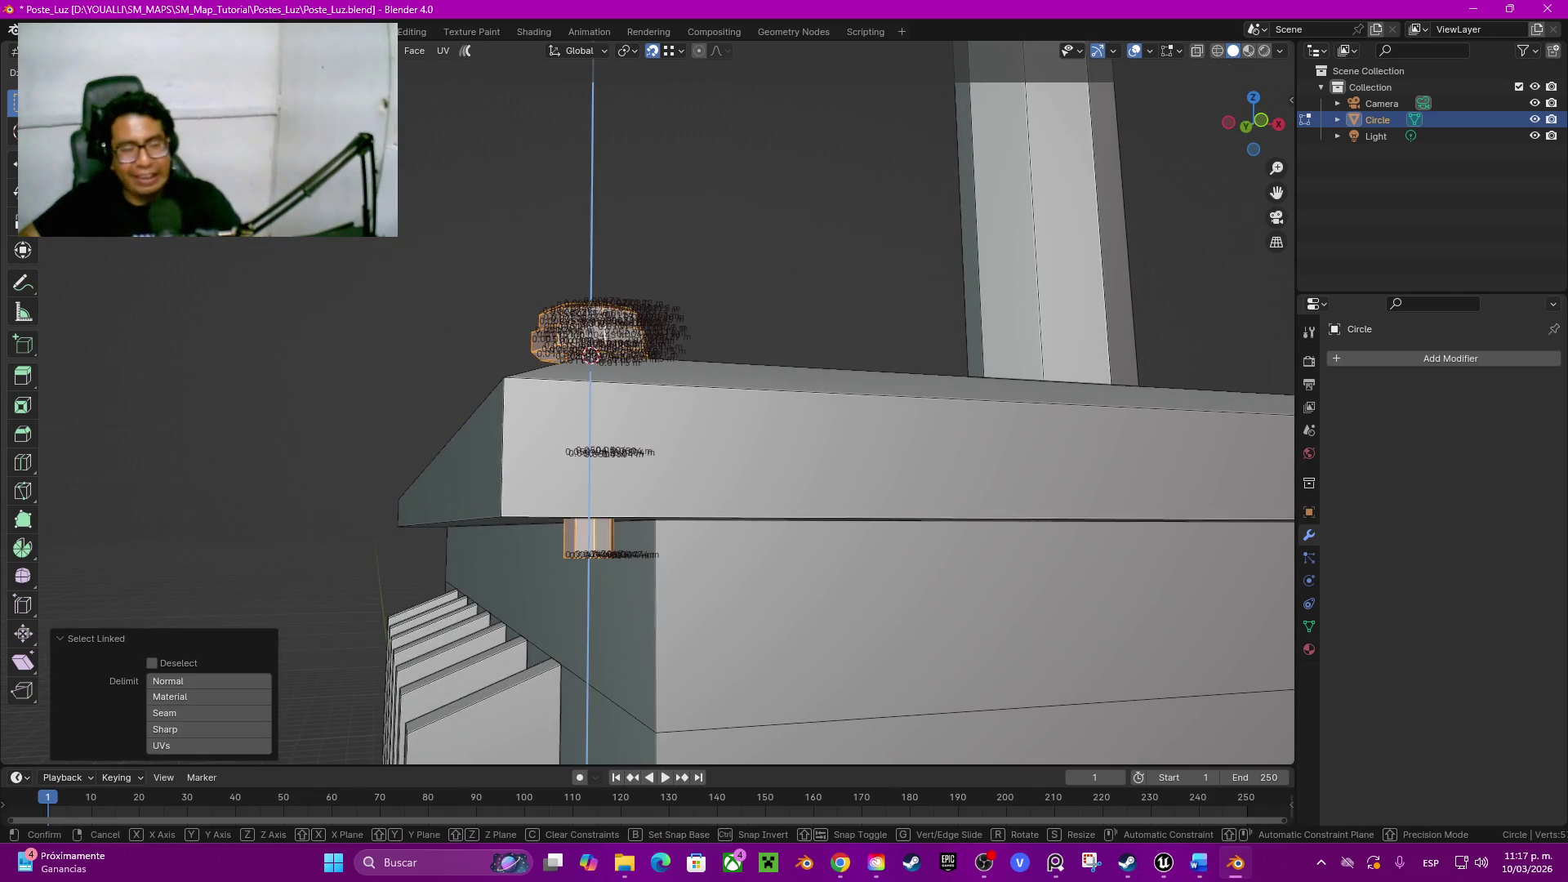
pyautogui.press('Return')
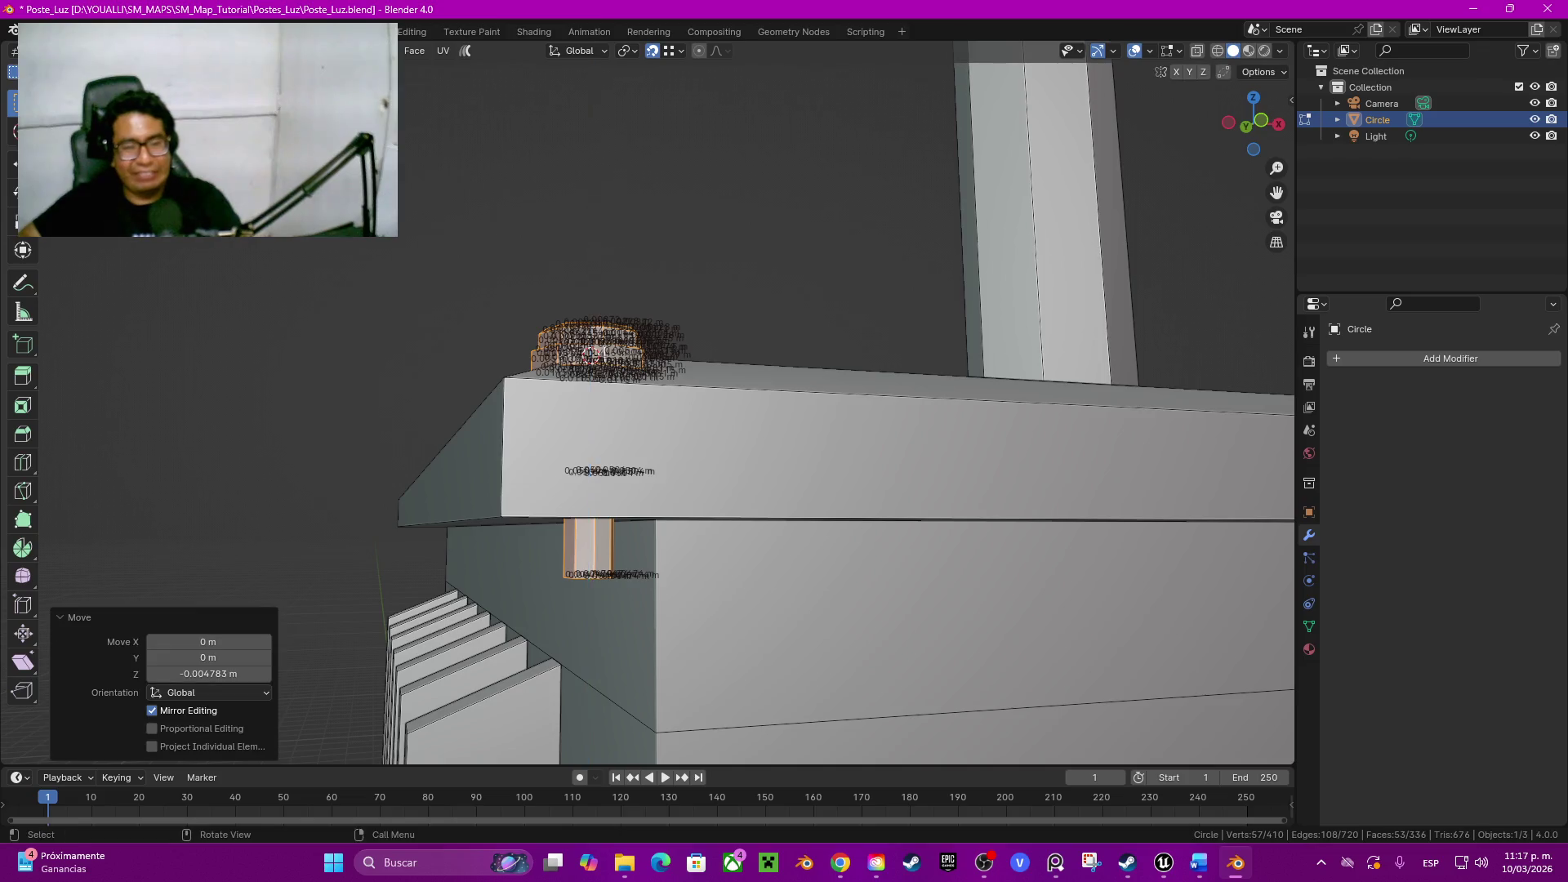
# Step: Inset the shaft's bottom face and shift it vertically to finish the shank end
pyautogui.moveTo(601, 355)
pyautogui.mouseDown(button='middle')
pyautogui.moveTo(583, 147)
pyautogui.moveTo(613, 184)
pyautogui.mouseUp(button='middle')
pyautogui.click(583, 124)
pyautogui.press('g')
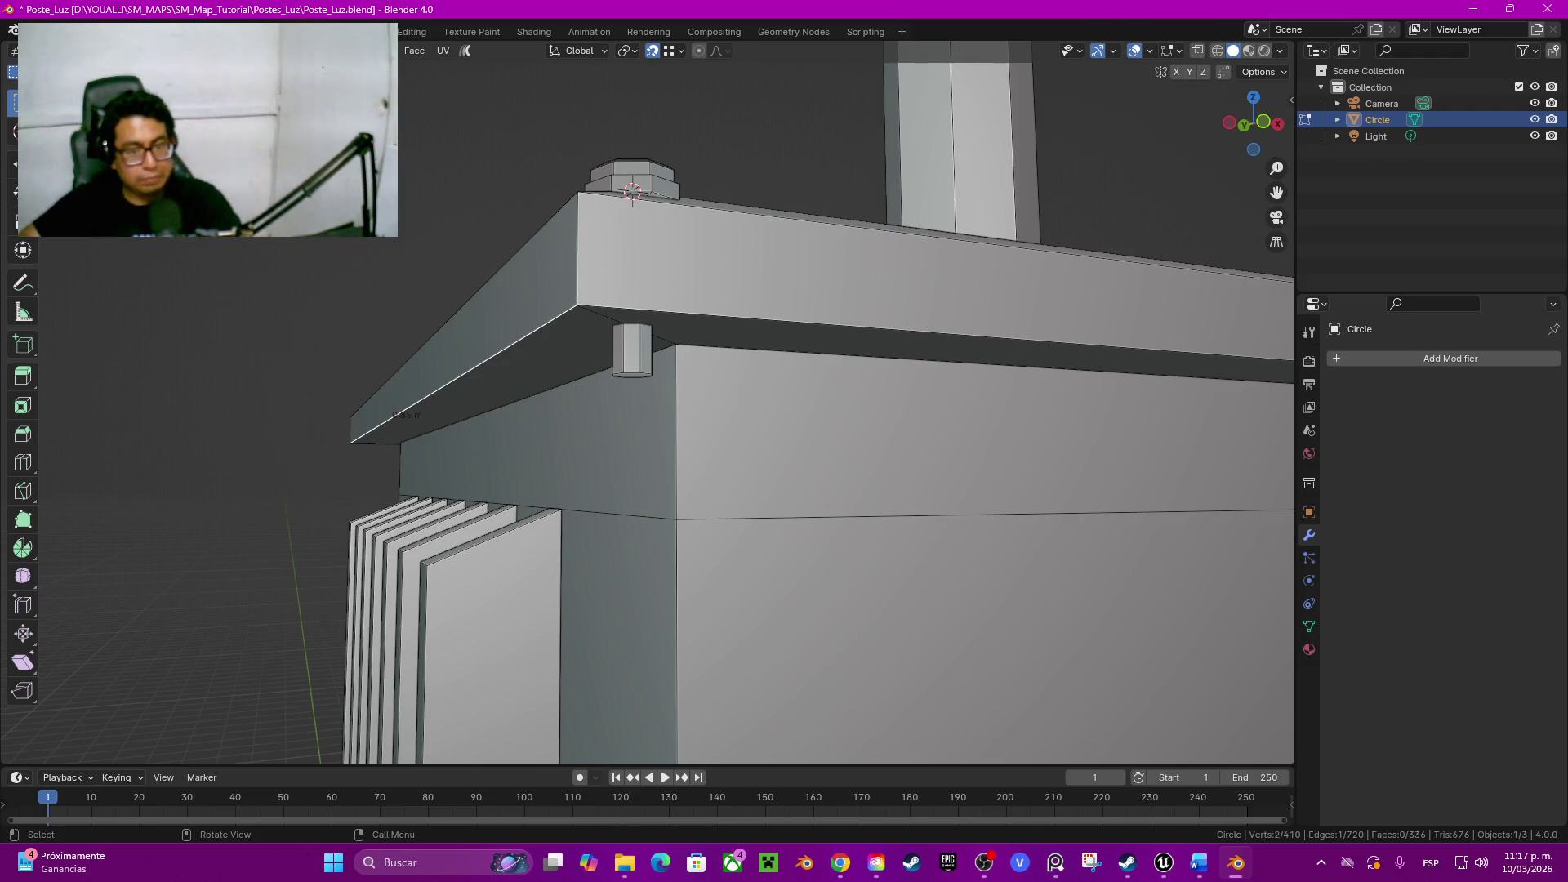
pyautogui.moveTo(633, 191)
pyautogui.mouseDown(button='middle')
pyautogui.moveTo(621, 166)
pyautogui.moveTo(574, 245)
pyautogui.mouseUp(button='middle')
pyautogui.click(574, 250)
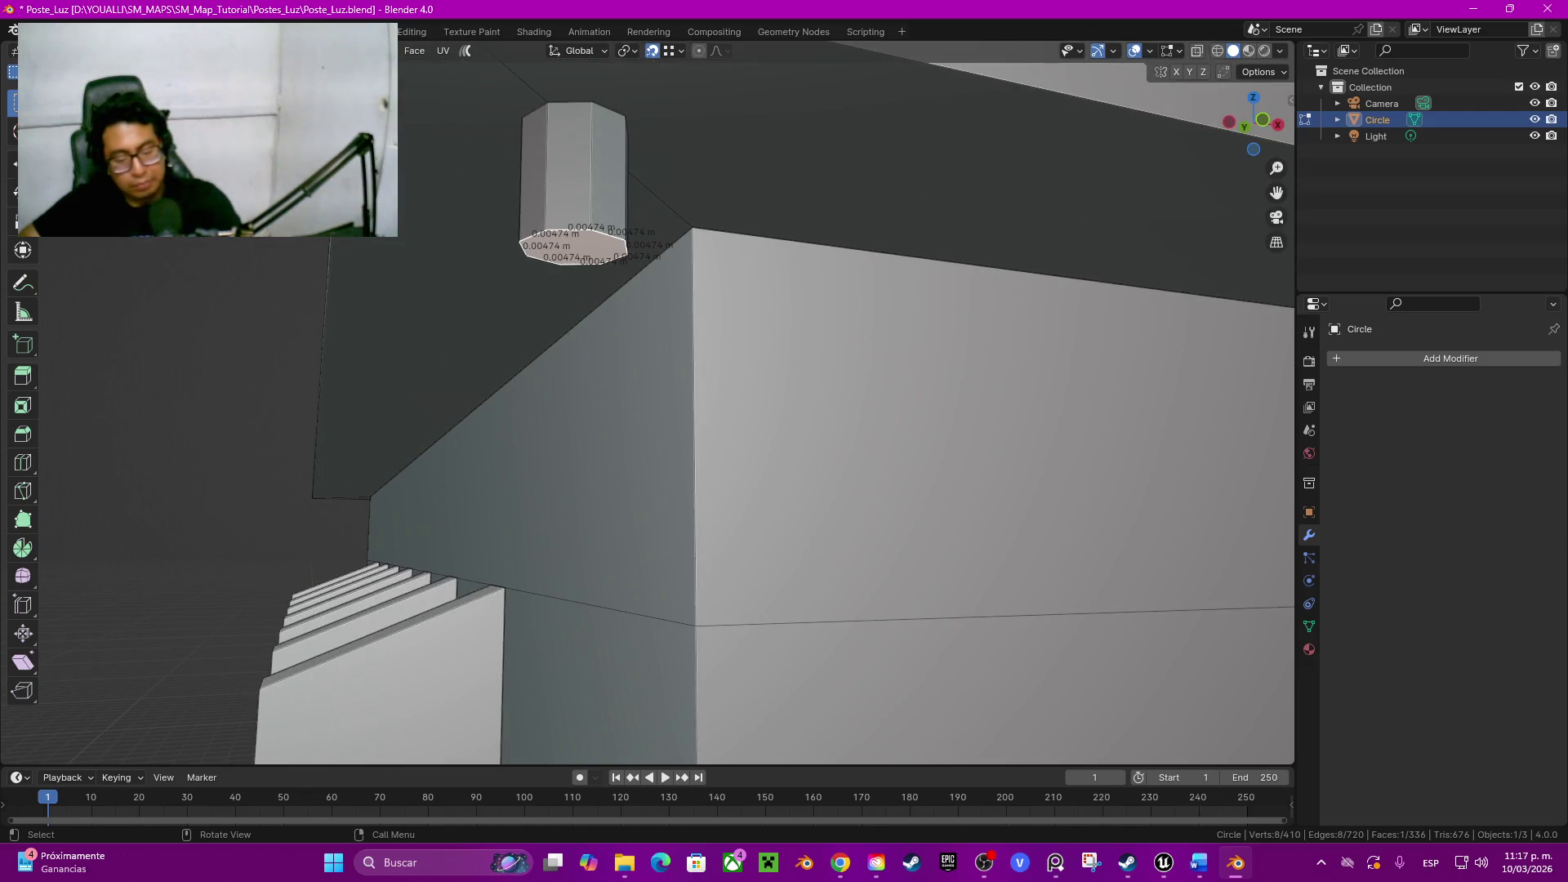
pyautogui.press('i')
pyautogui.press('Return')
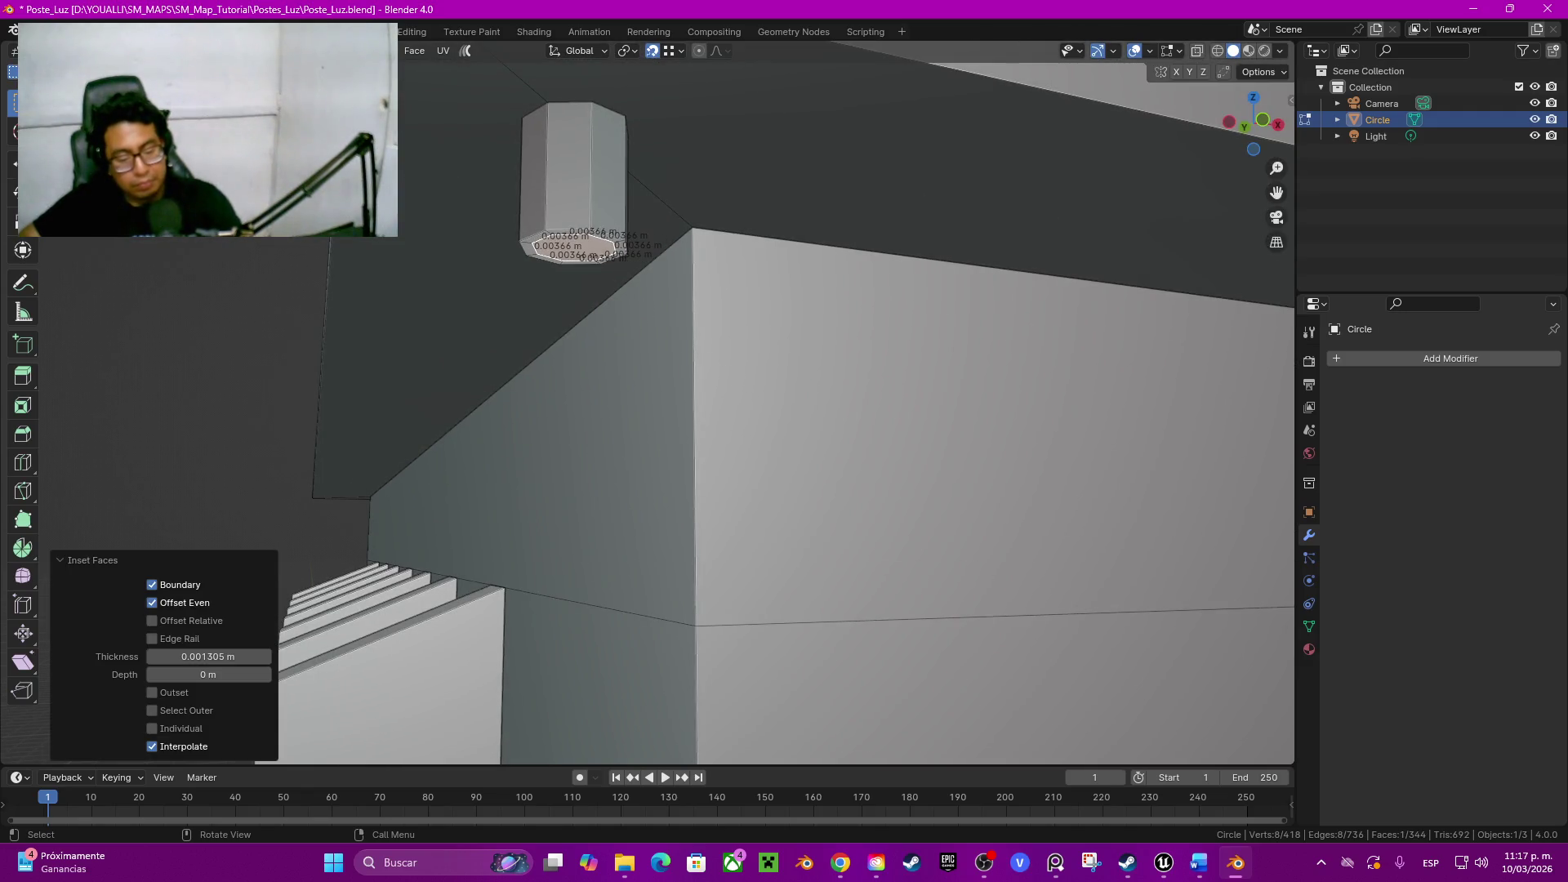
pyautogui.press('g')
pyautogui.press('z')
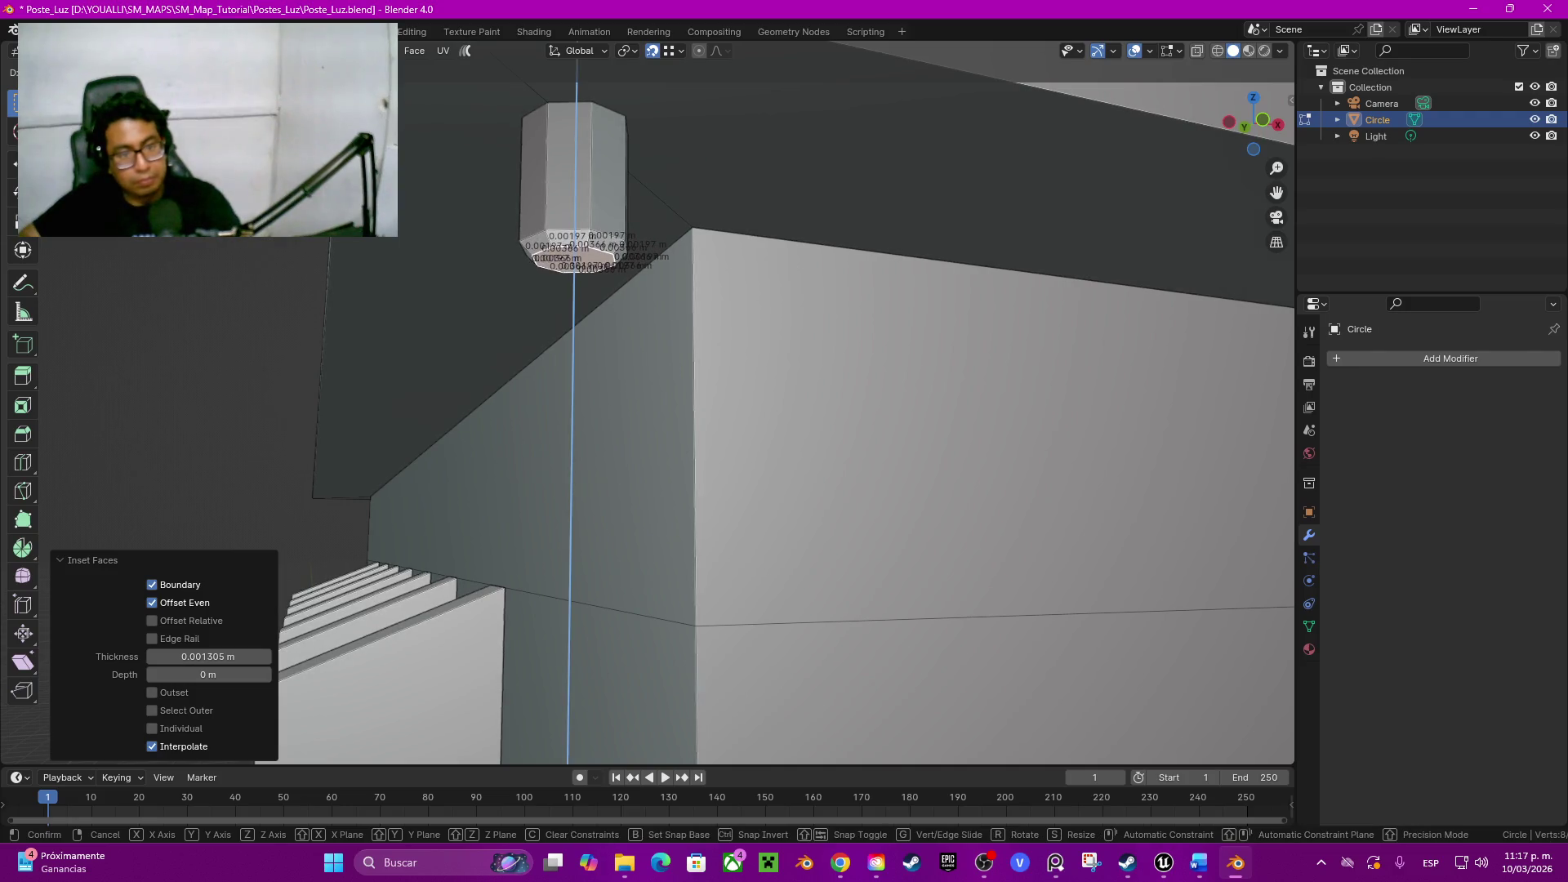
pyautogui.press('Return')
pyautogui.hotkey('alt', 'a')
pyautogui.scroll(-3, 650, 405)
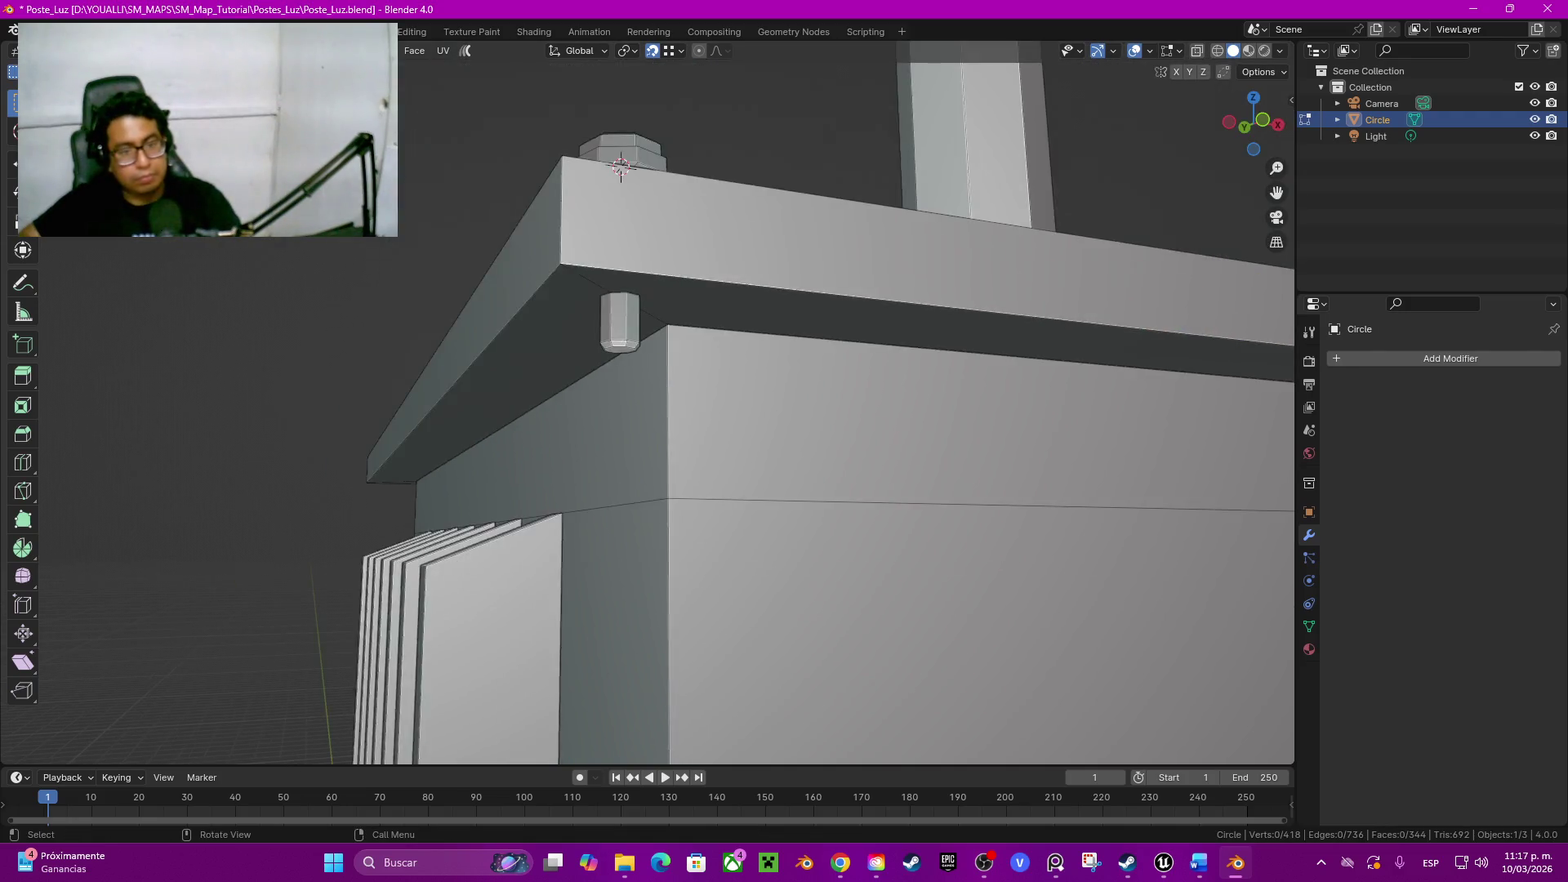
pyautogui.scroll(-3, 650, 405)
# Step: Duplicate the lid's top perimeter edge loop in place and separate it into its own object
pyautogui.moveTo(649, 404); pyautogui.dragTo(687, 307, button='middle')
pyautogui.scroll(-2, 649, 404)
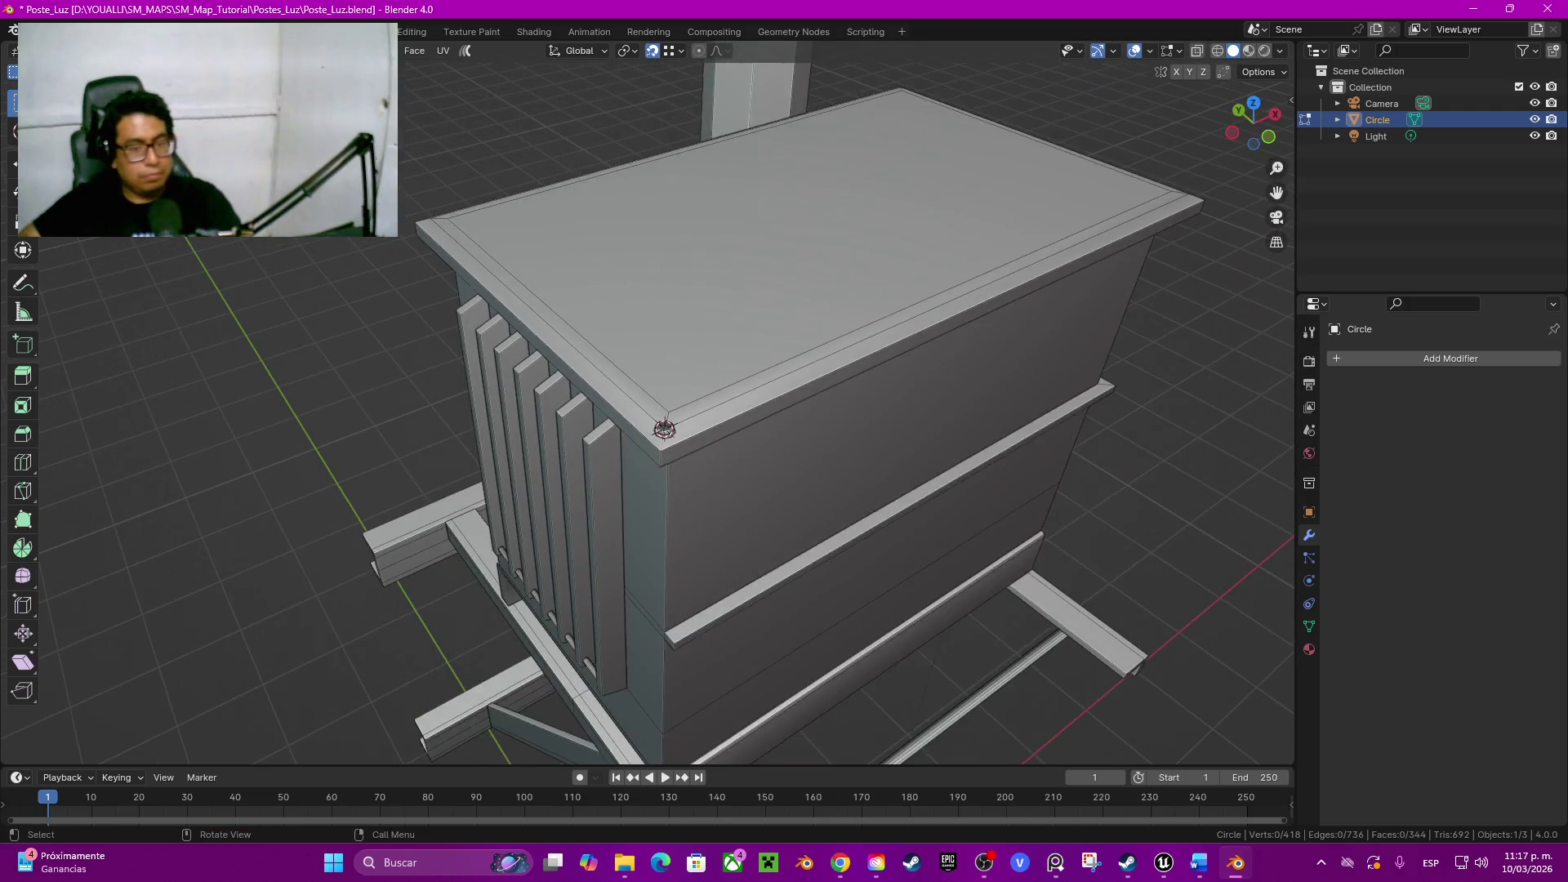
pyautogui.moveTo(649, 404); pyautogui.dragTo(686, 307, button='middle')
pyautogui.moveTo(650, 404); pyautogui.dragTo(613, 516, button='middle')
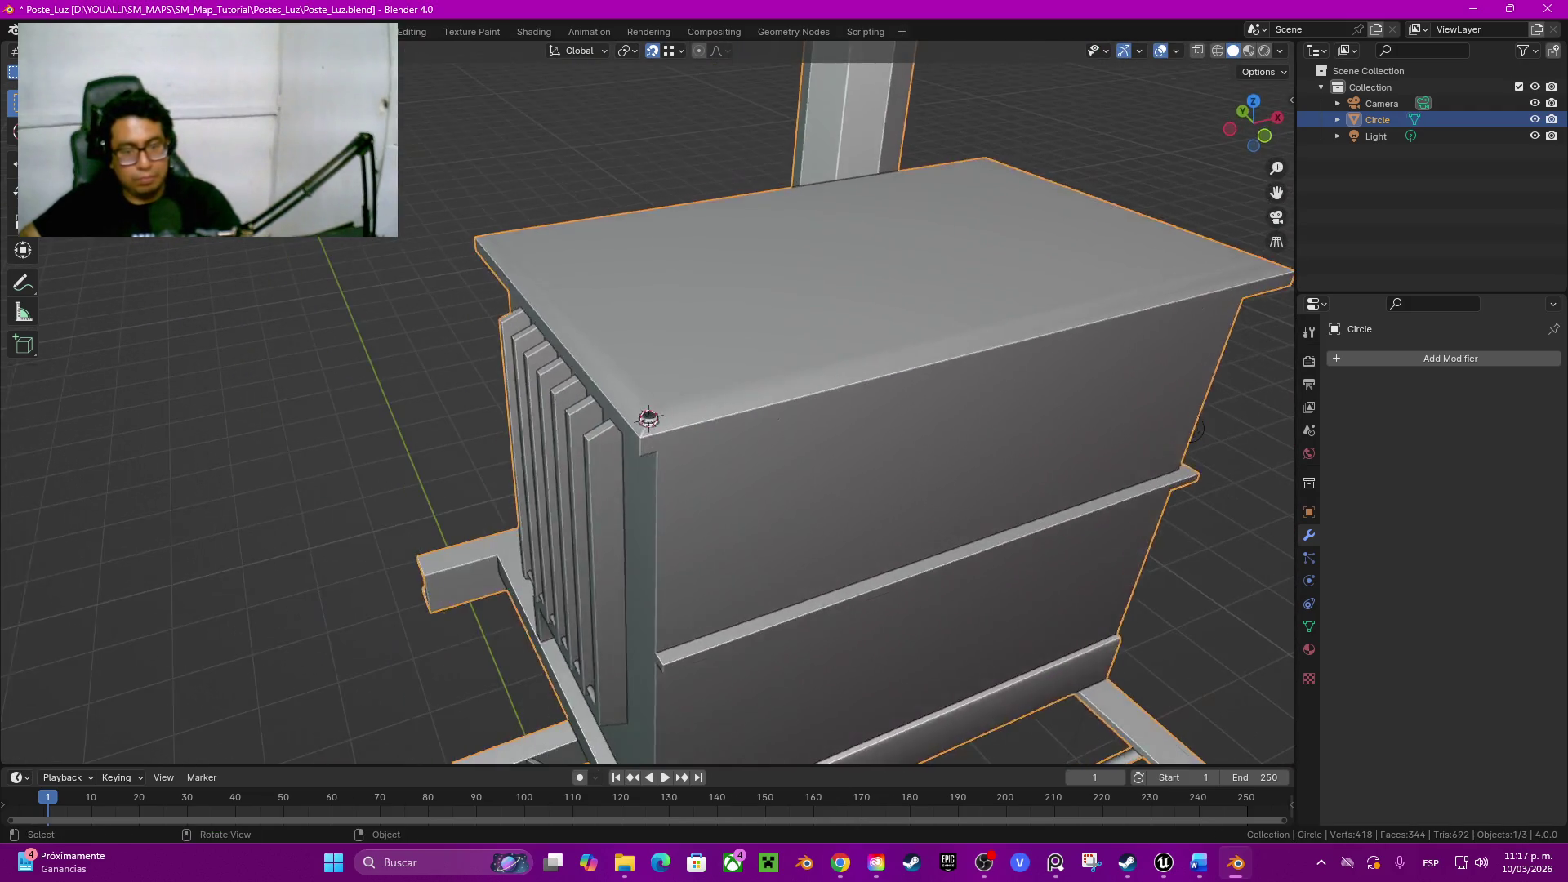
pyautogui.scroll(3, 648, 418)
pyautogui.scroll(2, 631, 450)
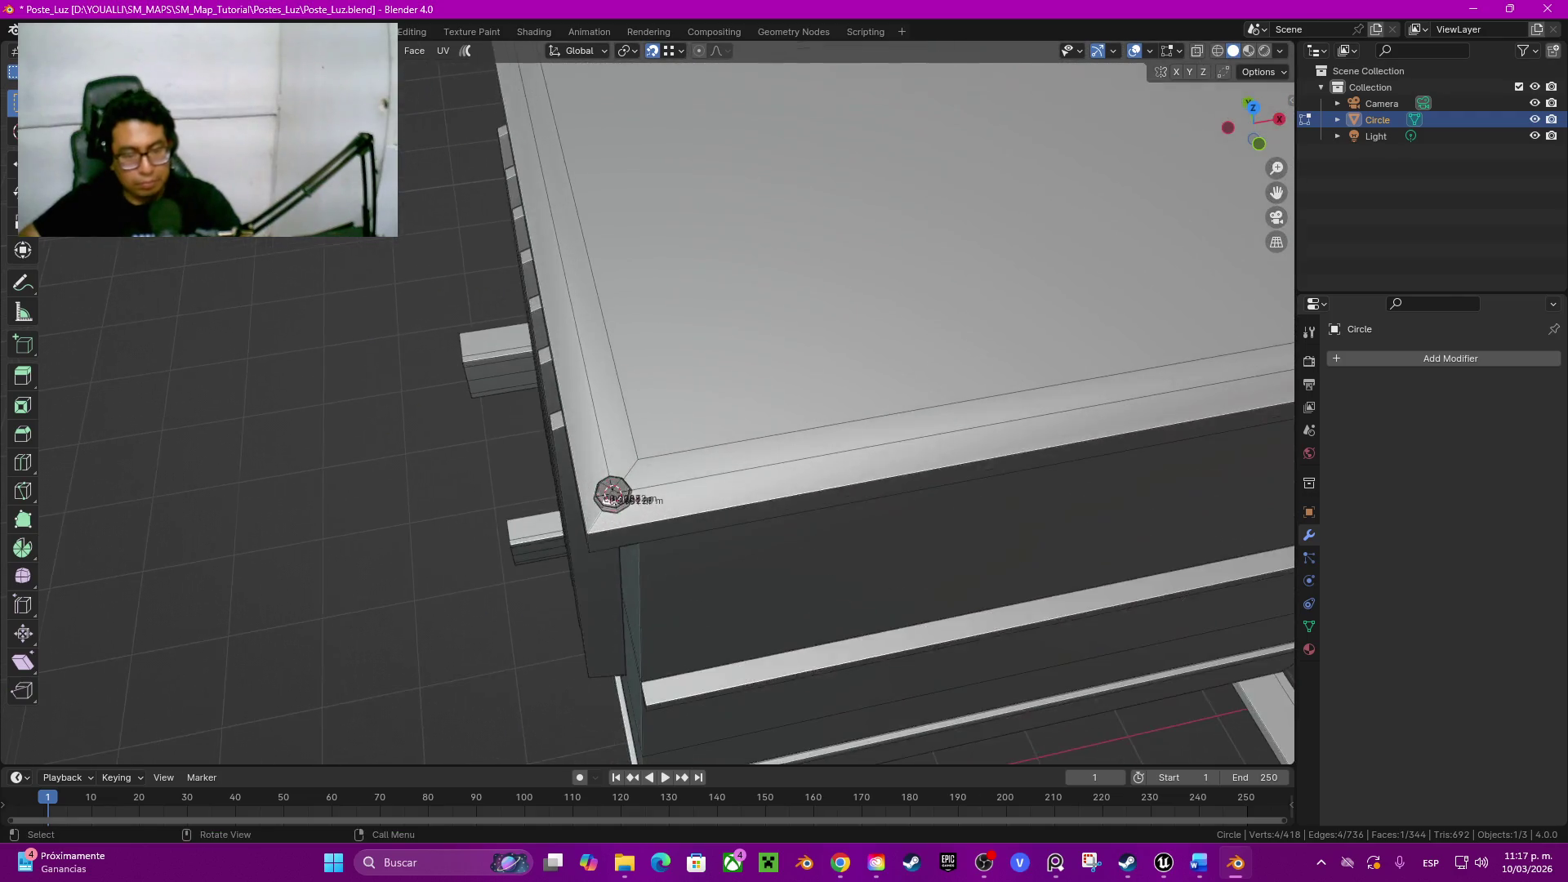
pyautogui.scroll(2, 606, 494)
pyautogui.keyDown('alt'); pyautogui.click(963, 477); pyautogui.keyUp('alt')
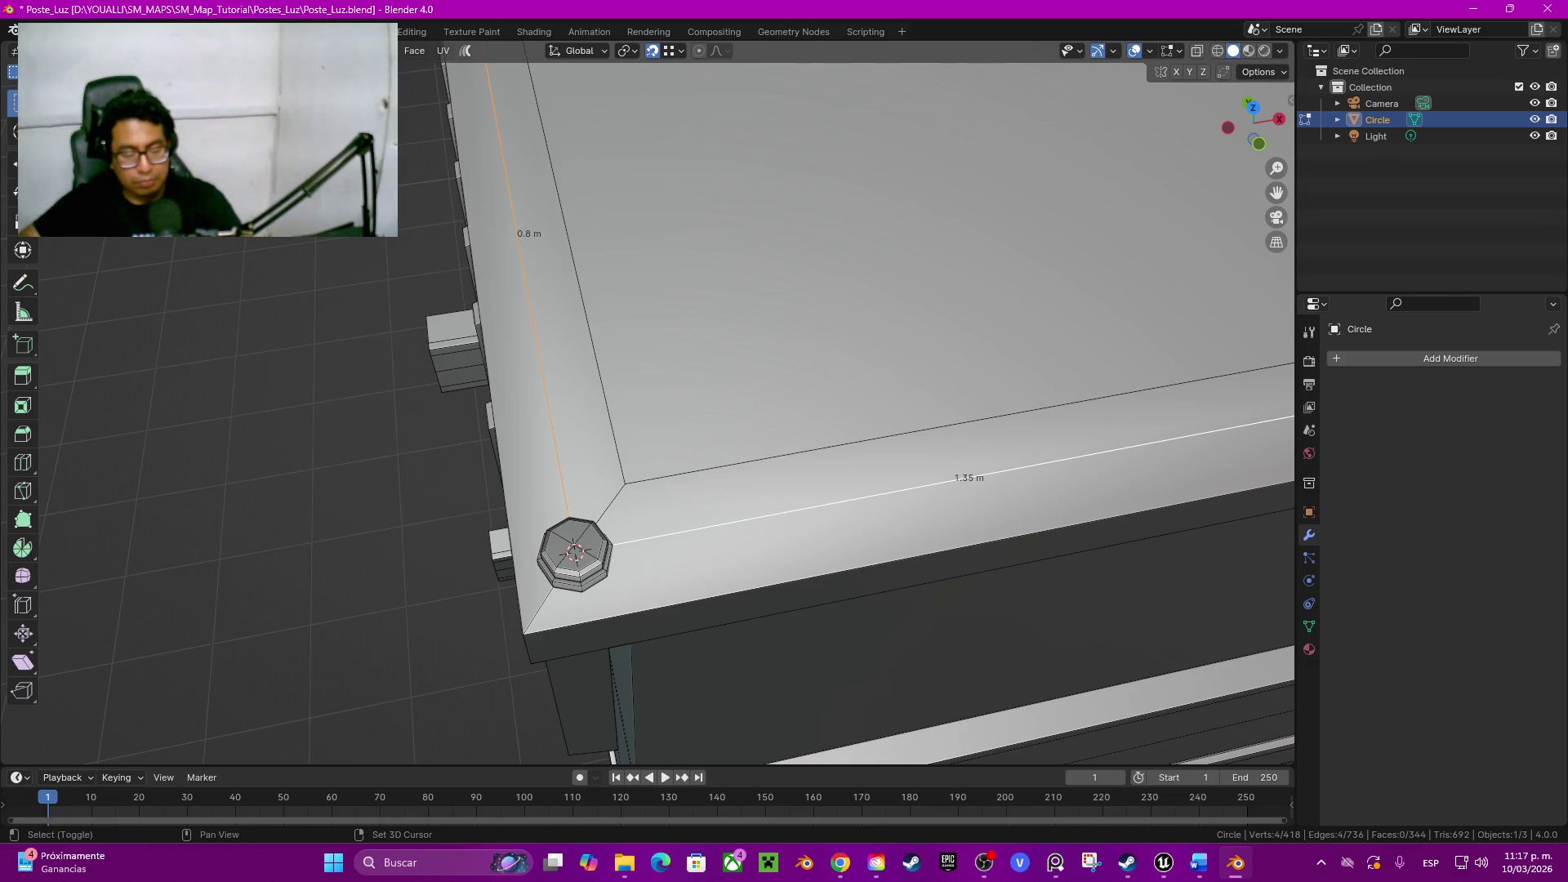
pyautogui.hotkey('shift', 'd')
pyautogui.press('Escape')
pyautogui.press('p')
pyautogui.click(710, 441)
pyautogui.press('Tab')
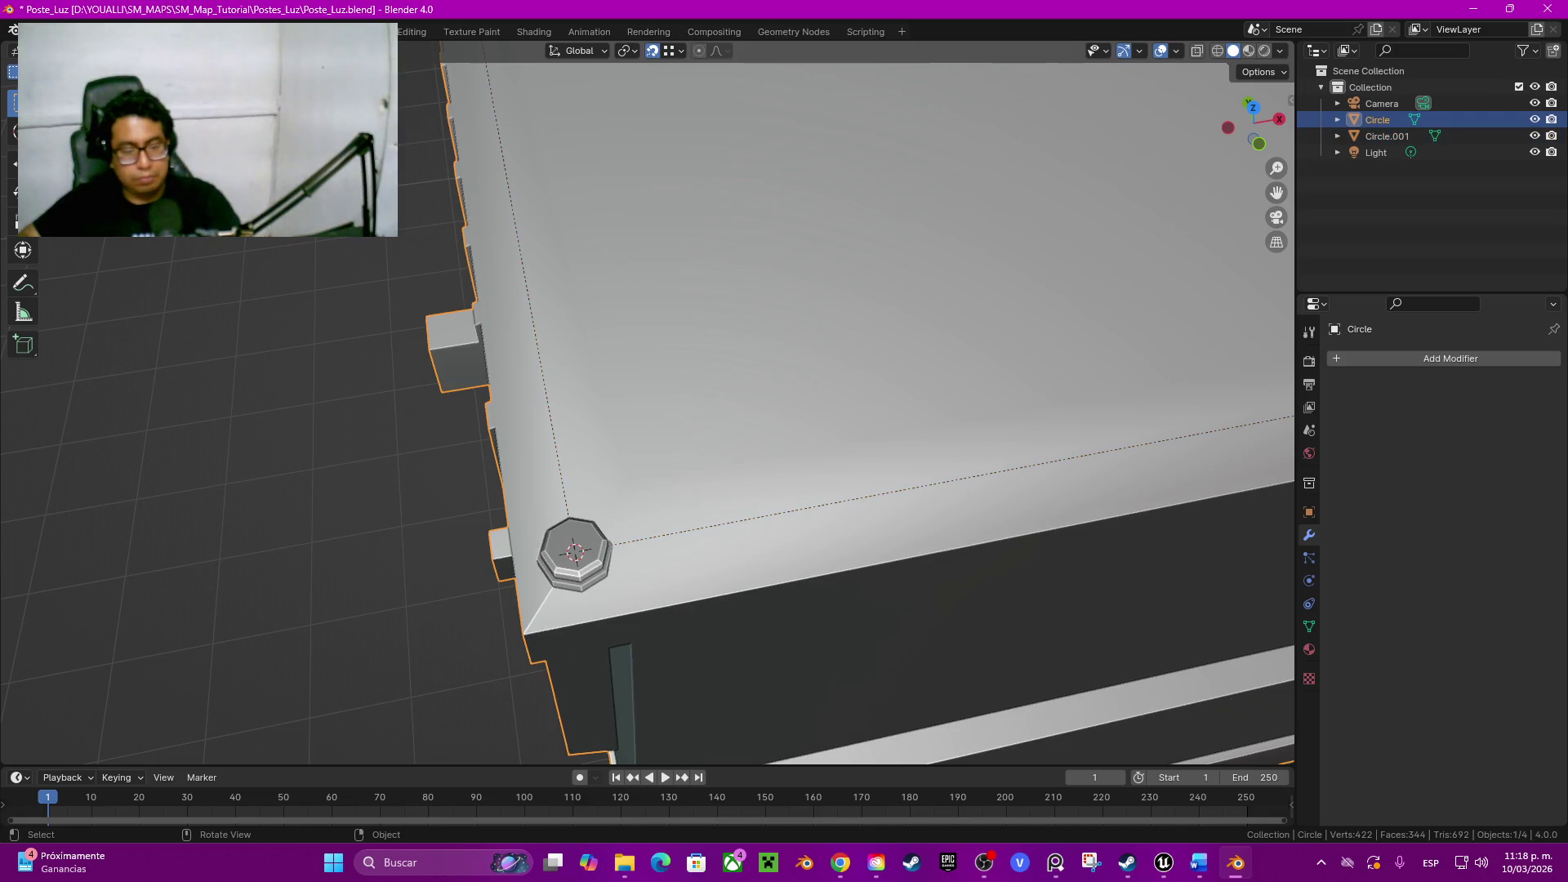
# Step: Separate the bolt into its own object Circle.002, then select the edge-loop object Circle.001
pyautogui.press('Tab')
pyautogui.press('l')
pyautogui.press('p')
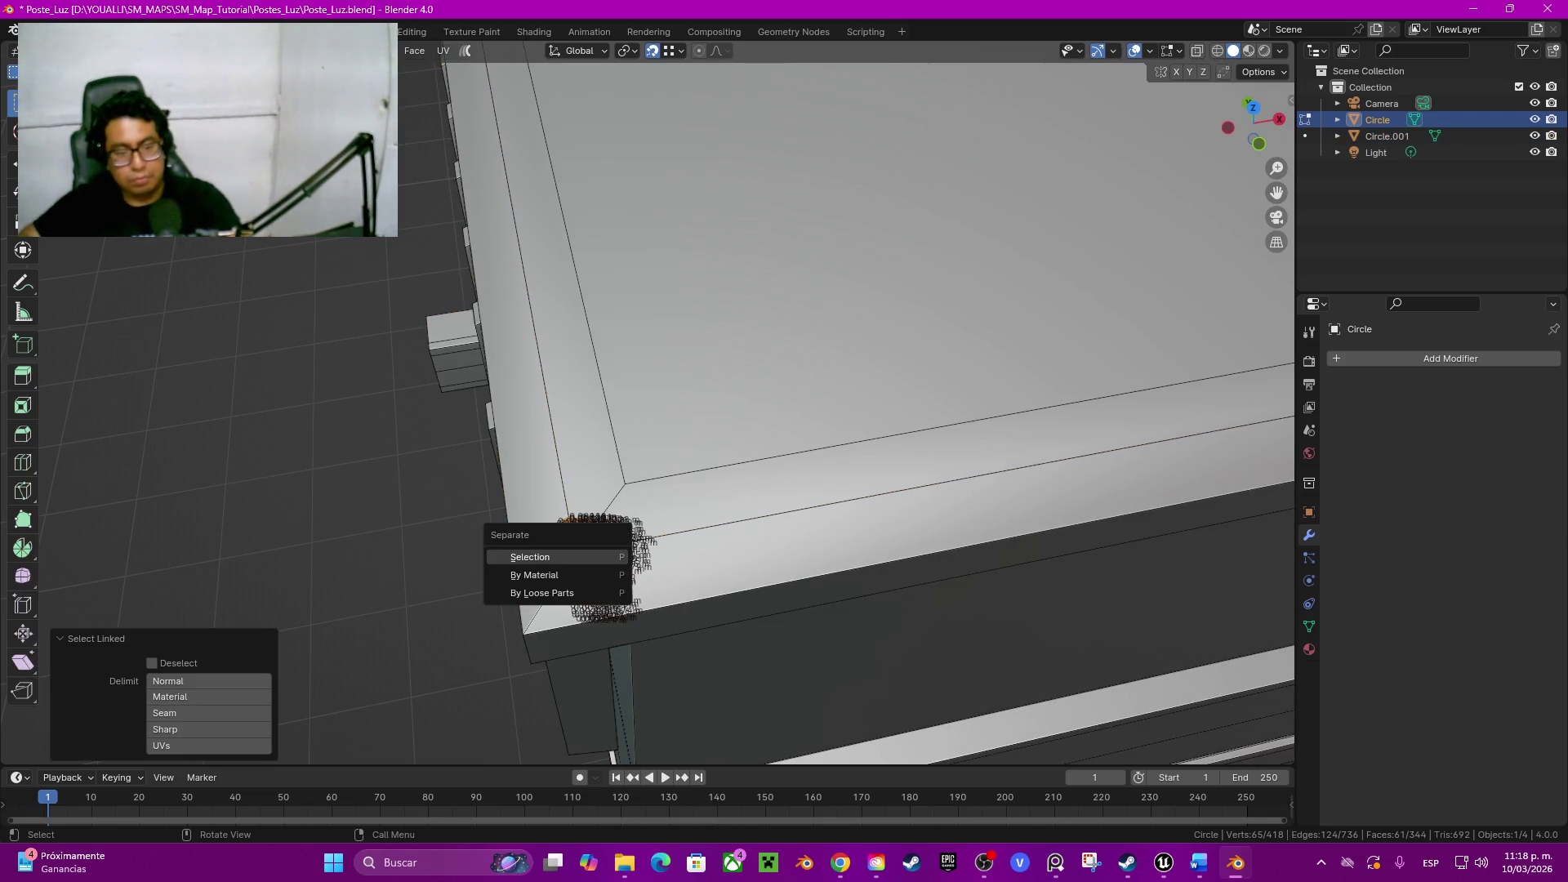
pyautogui.click(529, 557)
pyautogui.press('Tab')
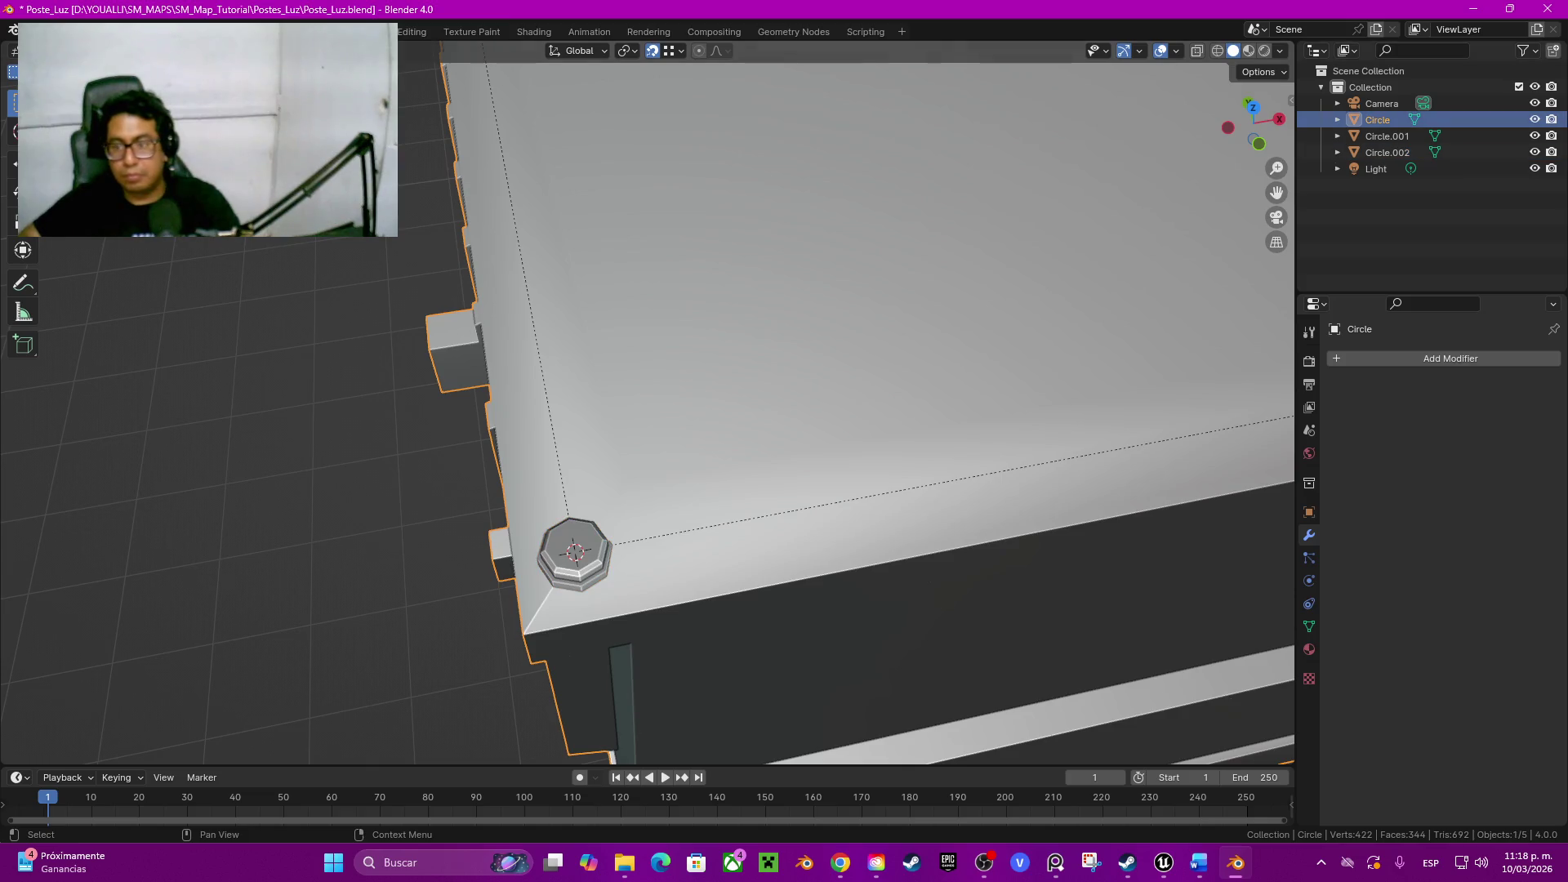
pyautogui.click(1388, 153)
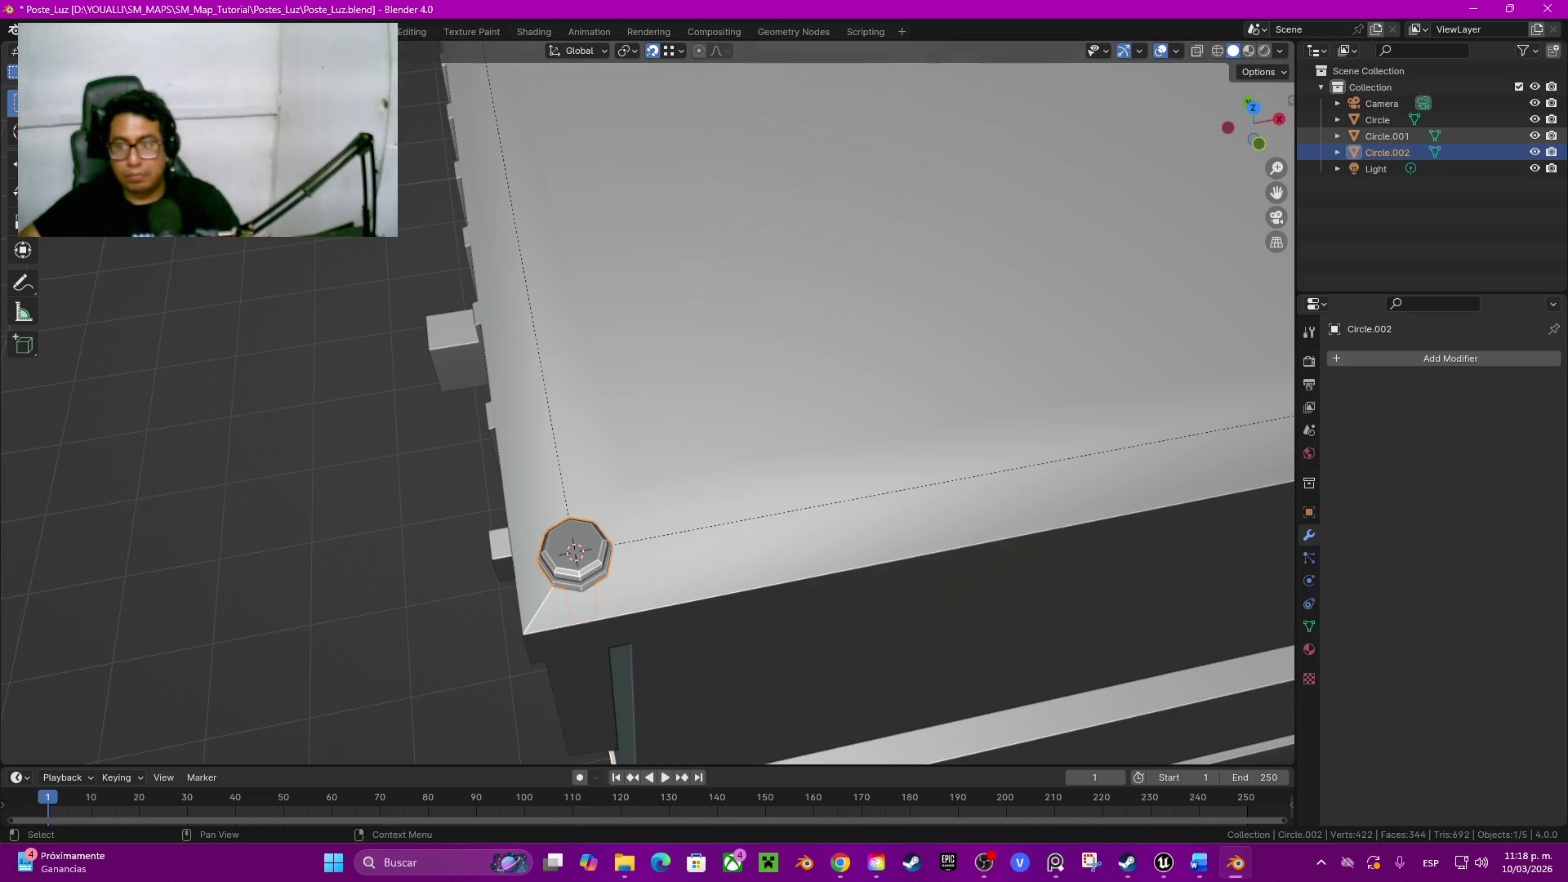
pyautogui.click(1387, 135)
pyautogui.press('Tab')
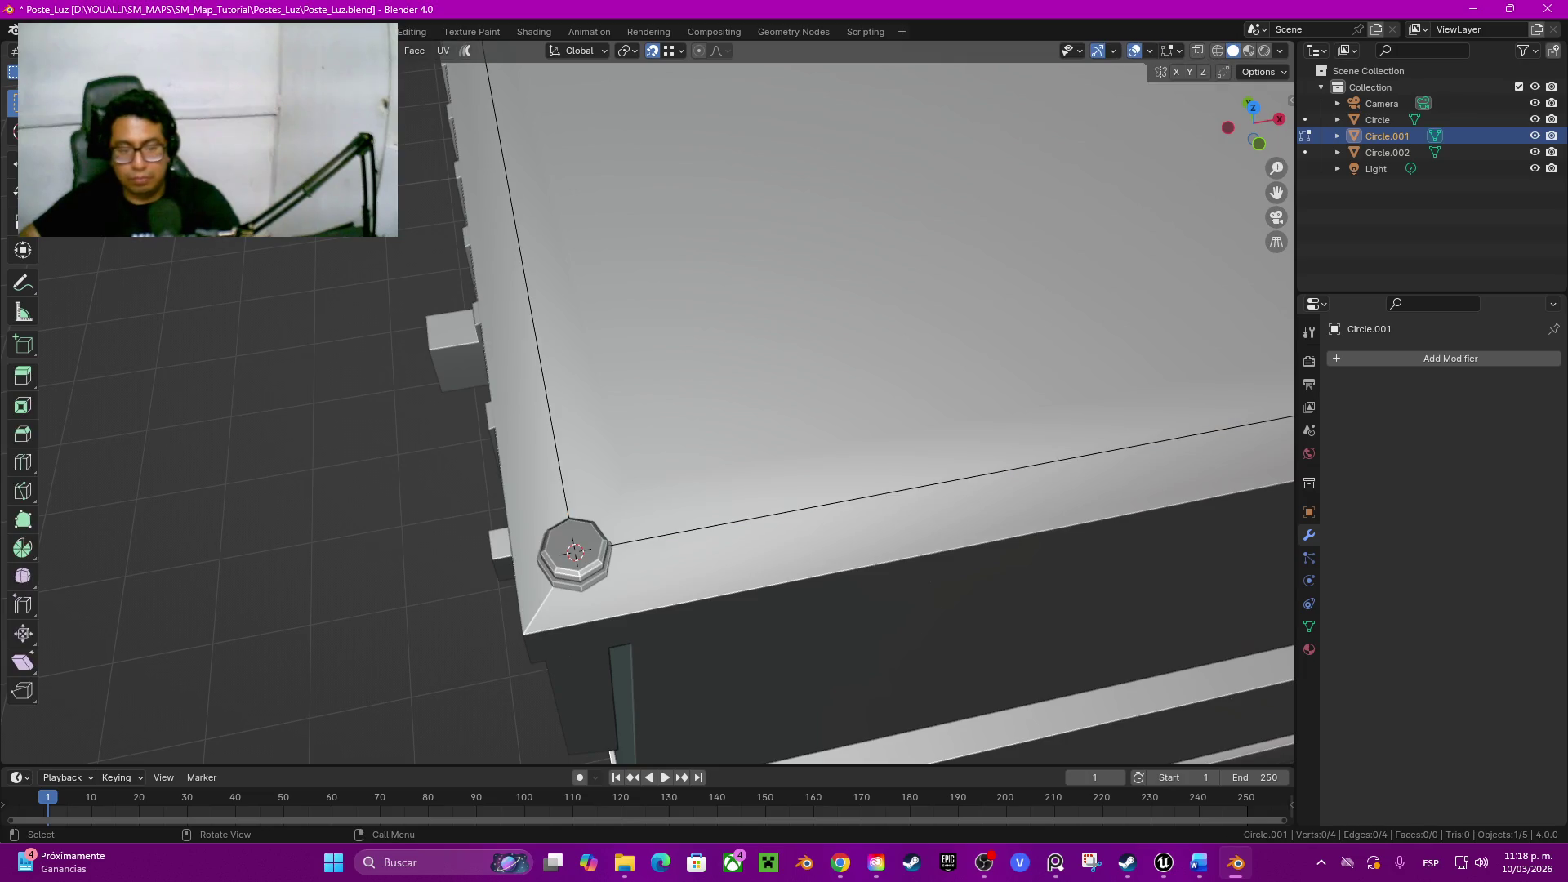
# Step: Convert Circle.001 into a curve via Quick Favorites
pyautogui.press('Tab')
pyautogui.press('q')
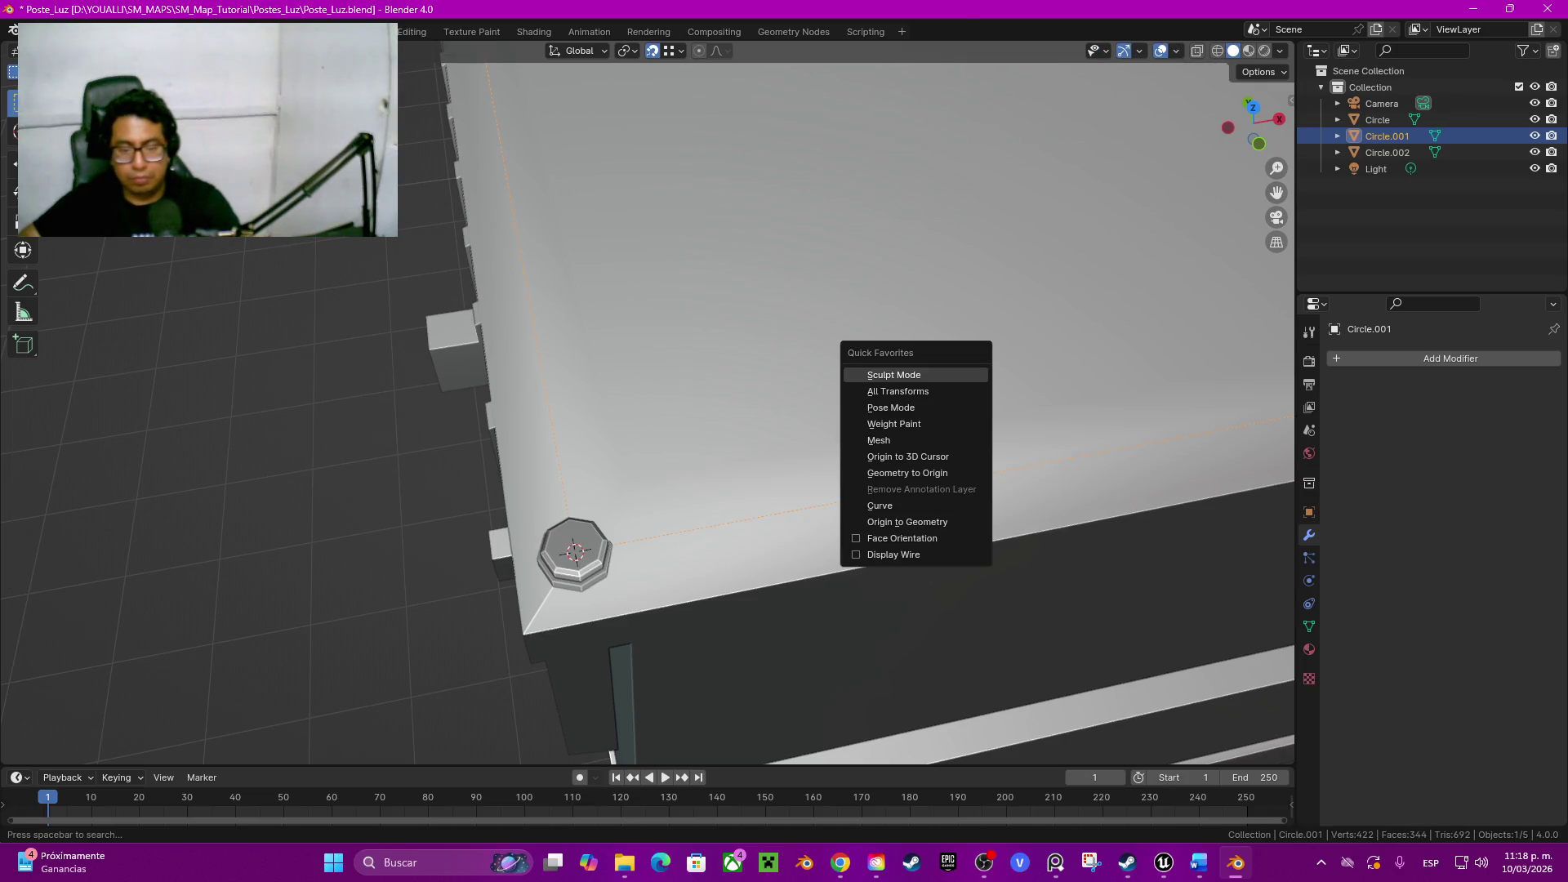
pyautogui.press('Down')
pyautogui.press('Down')
pyautogui.press('Down')
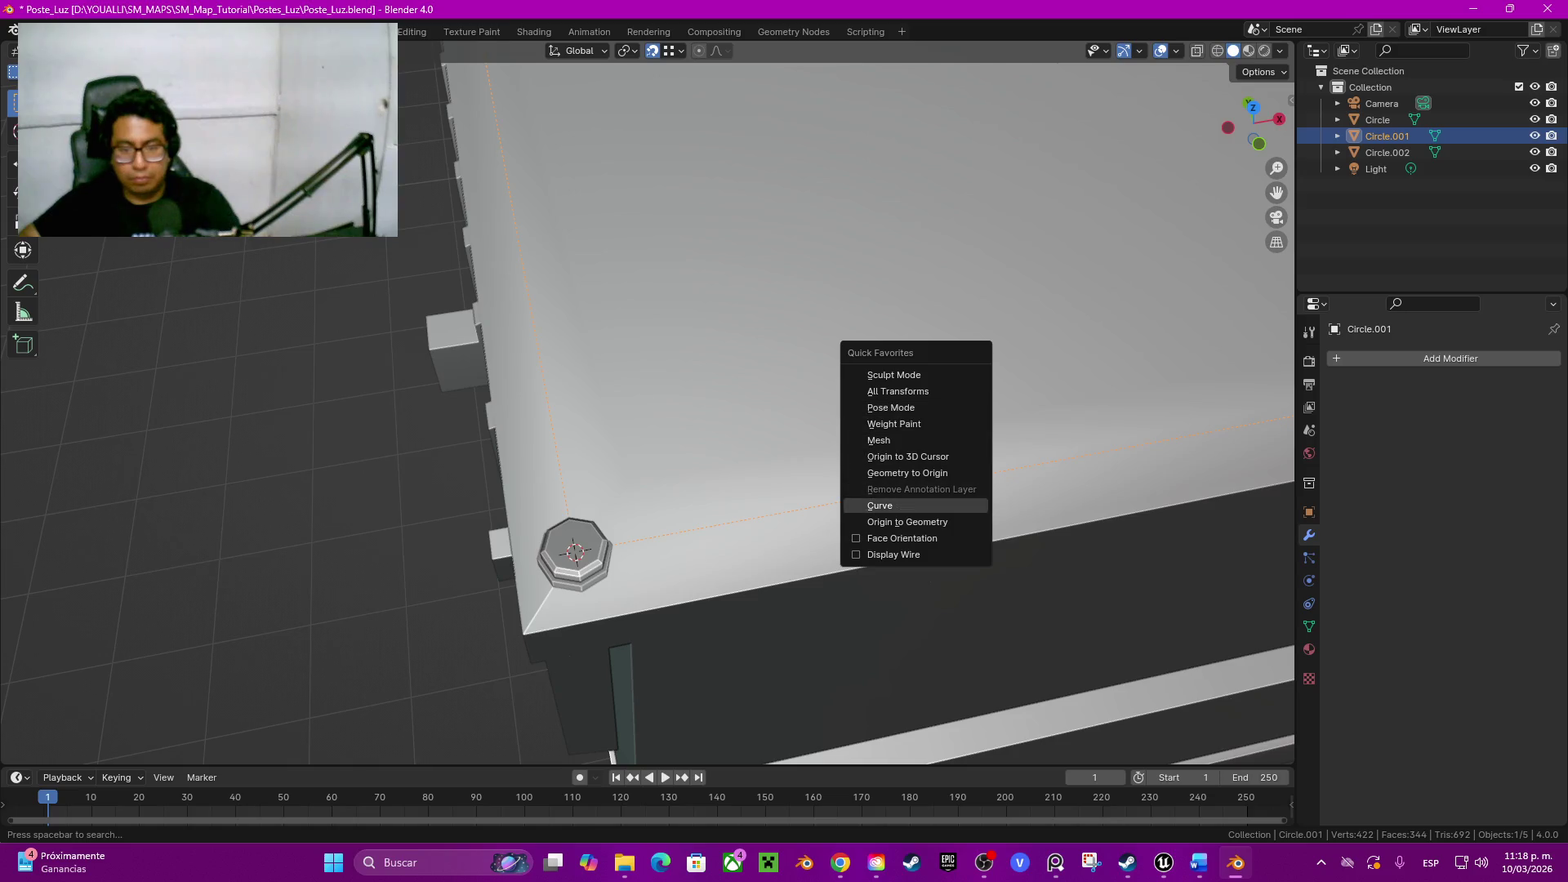
pyautogui.press('Return')
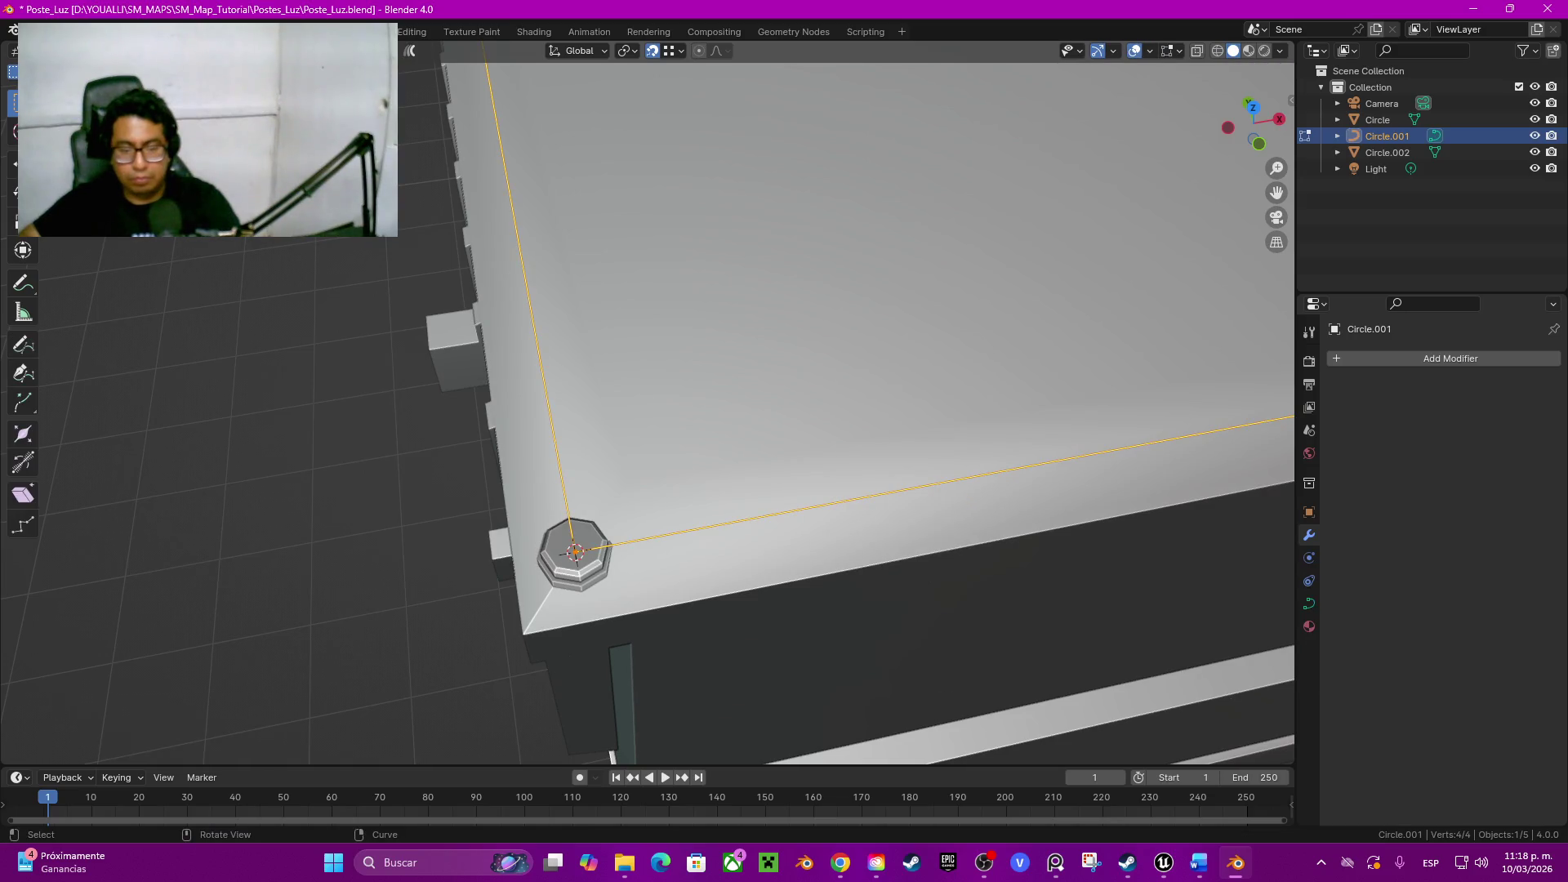
# Step: Subdivide the curve with Number of Cuts 6, then select the bolt object Circle.002
pyautogui.rightClick(913, 474)
pyautogui.click(879, 402)
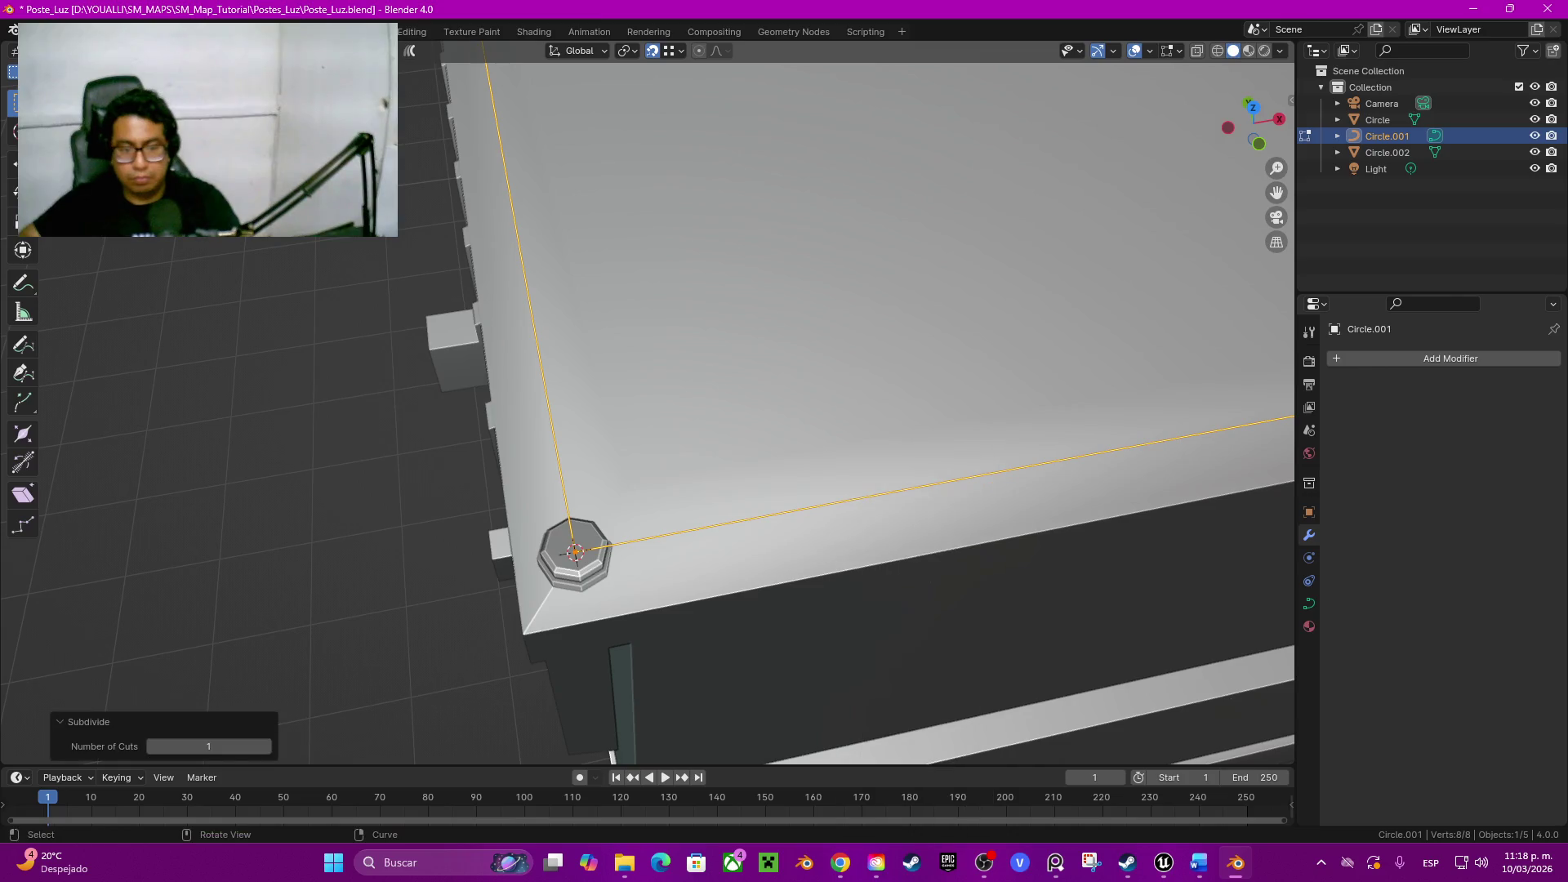
pyautogui.scroll(-5, 880, 403)
pyautogui.moveTo(784, 405); pyautogui.dragTo(754, 431, button='middle')
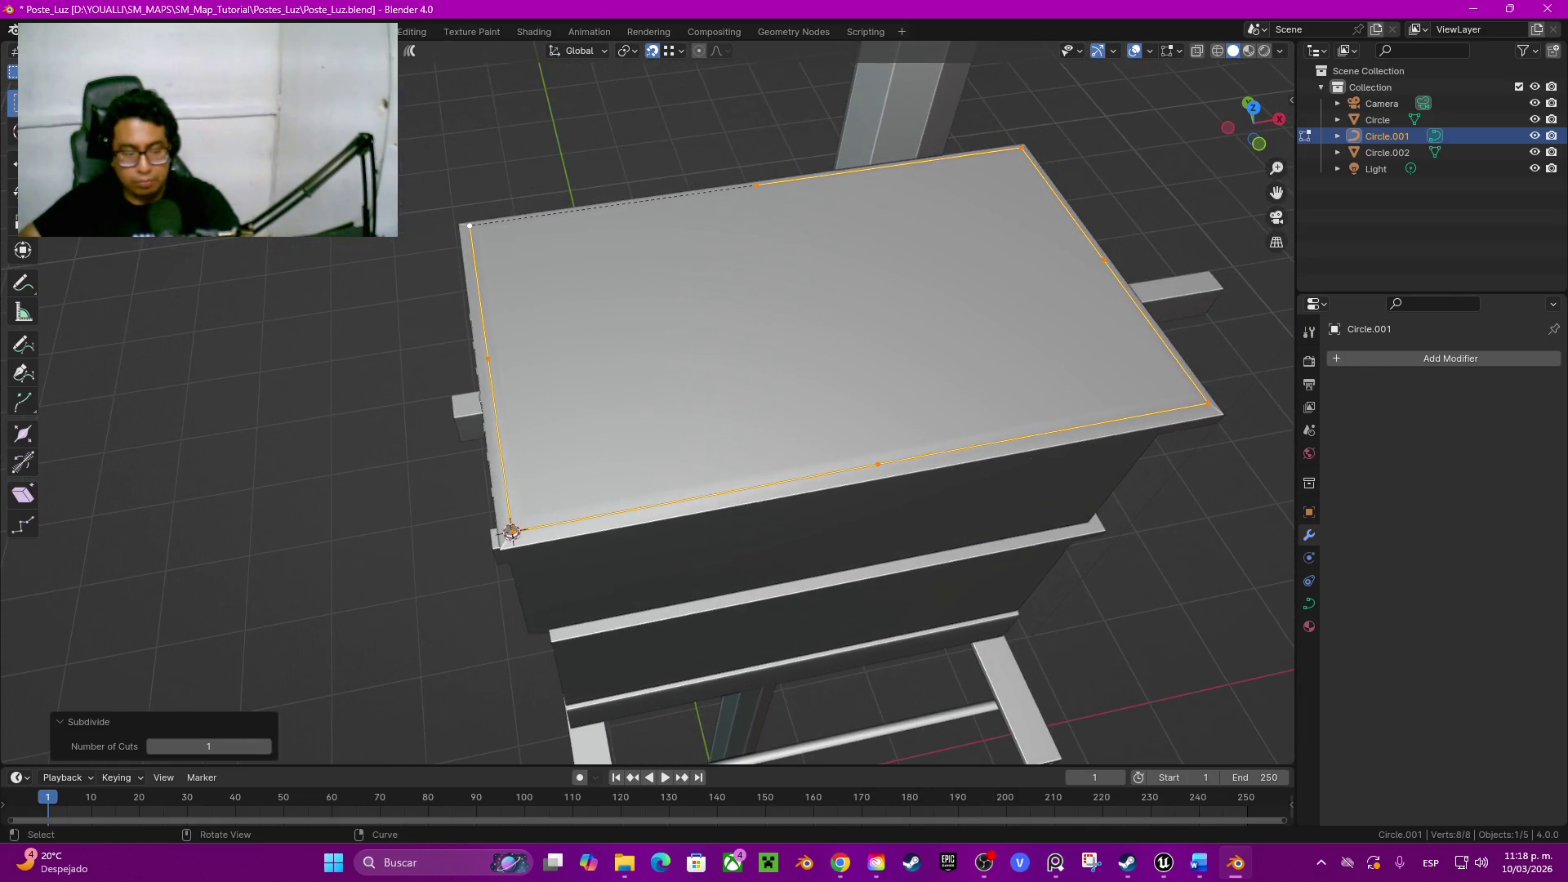
pyautogui.click(266, 746)
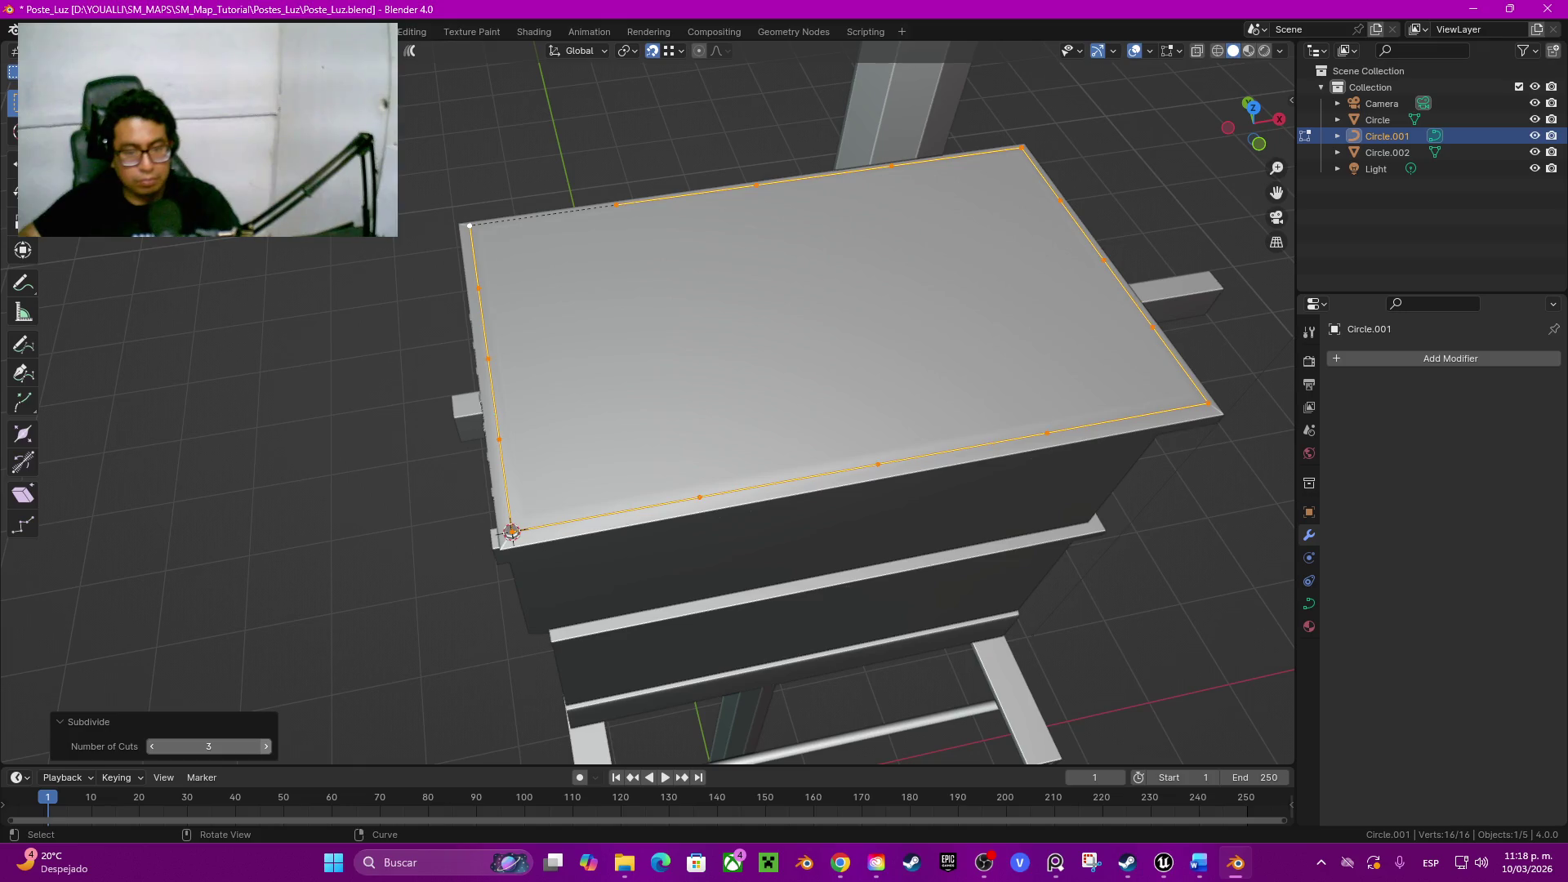
pyautogui.click(266, 746)
pyautogui.click(266, 746)
pyautogui.click(266, 746)
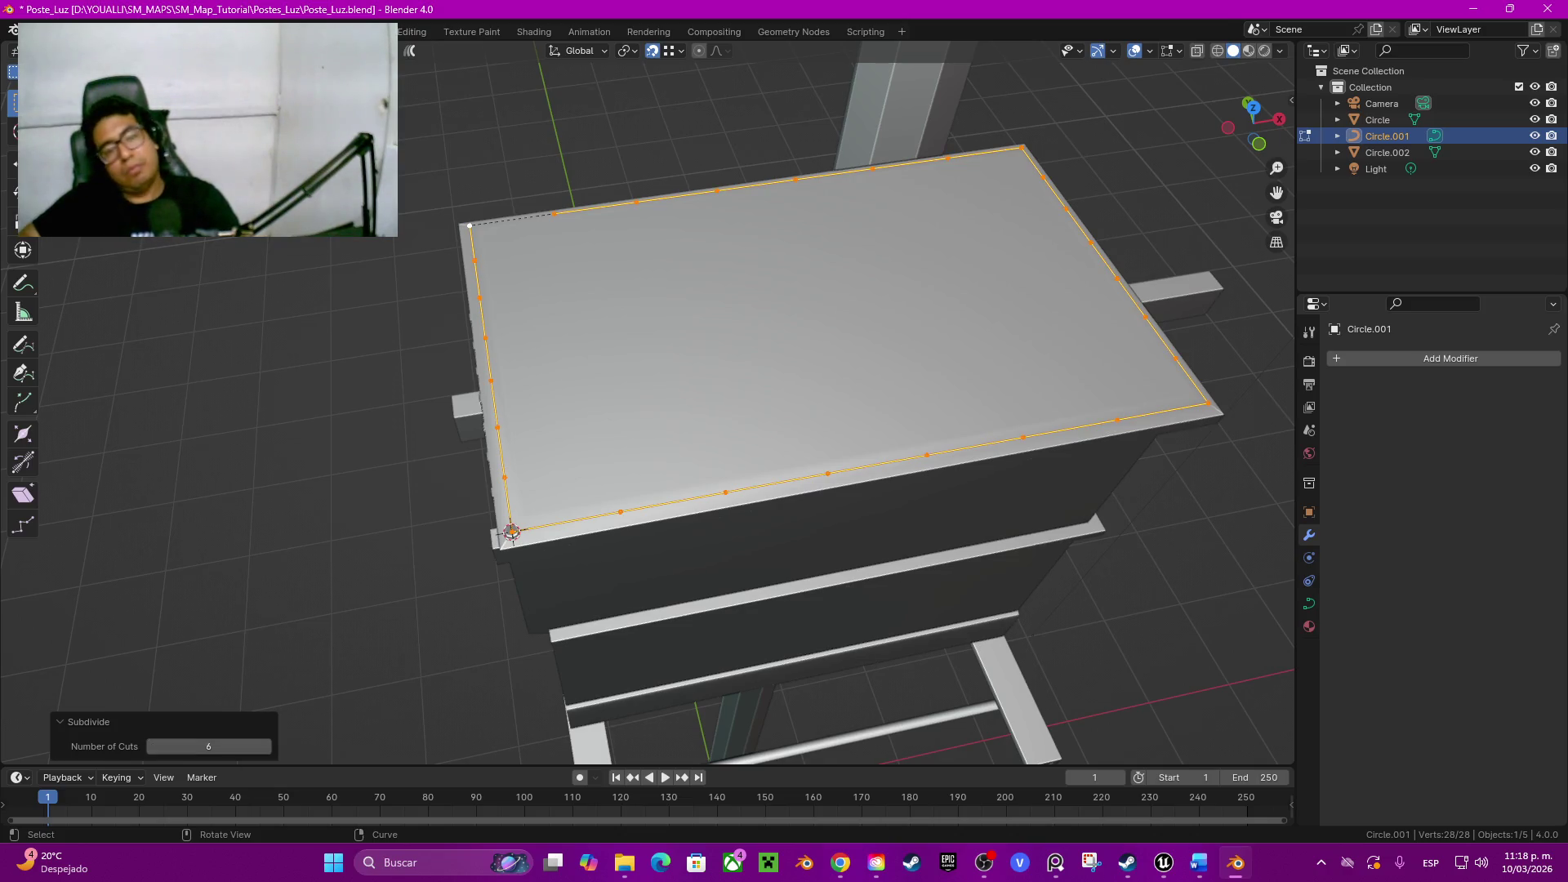
pyautogui.scroll(6, 651, 405)
pyautogui.scroll(-1, 650, 405)
pyautogui.scroll(-1, 649, 404)
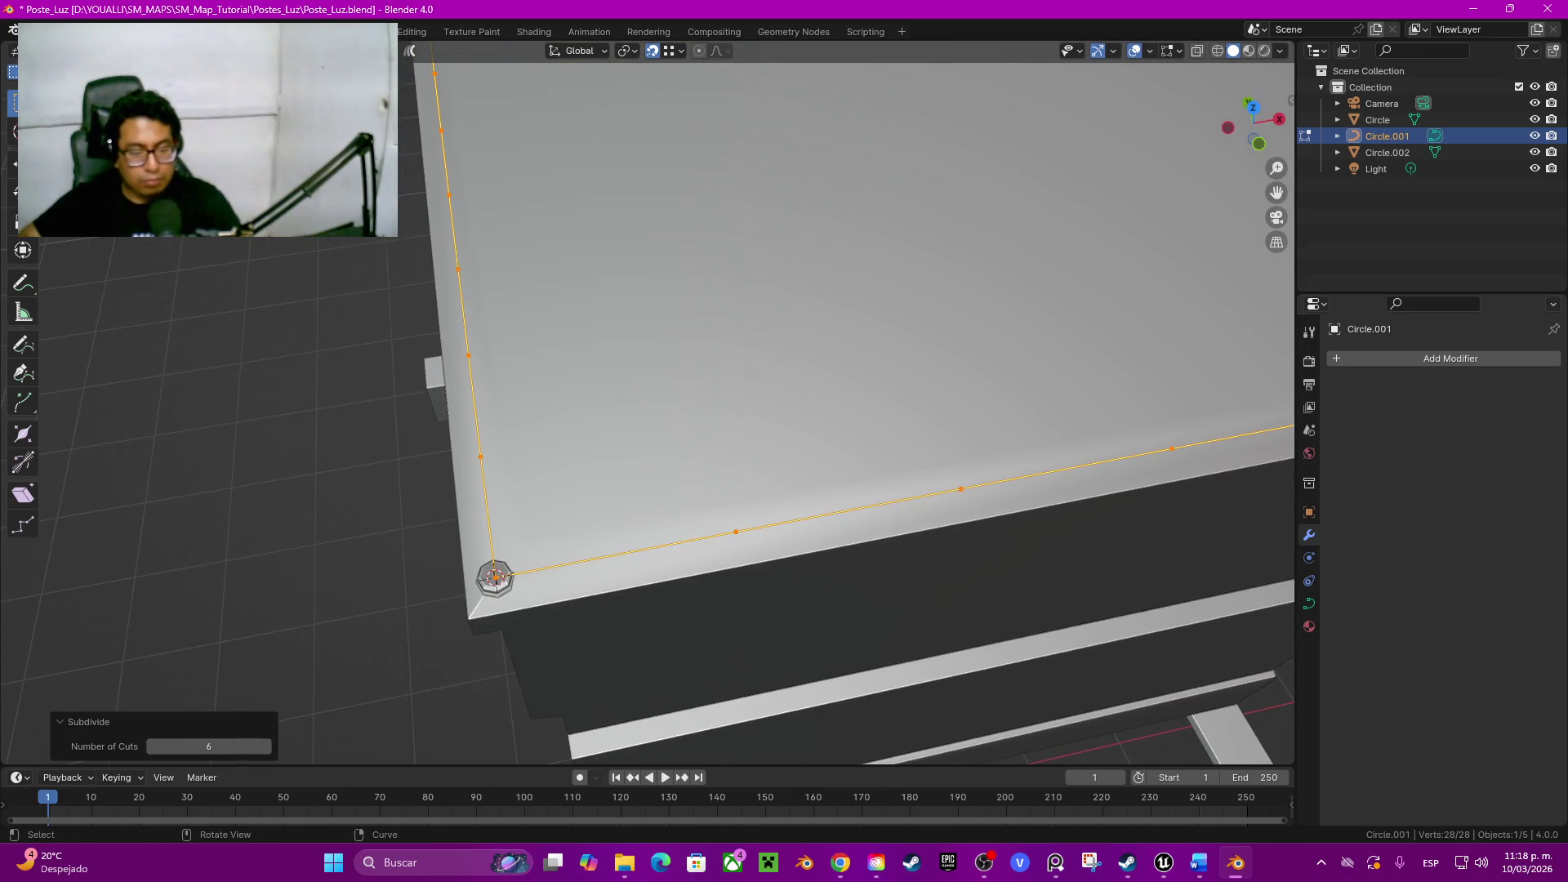
pyautogui.press('Tab')
pyautogui.click(494, 578)
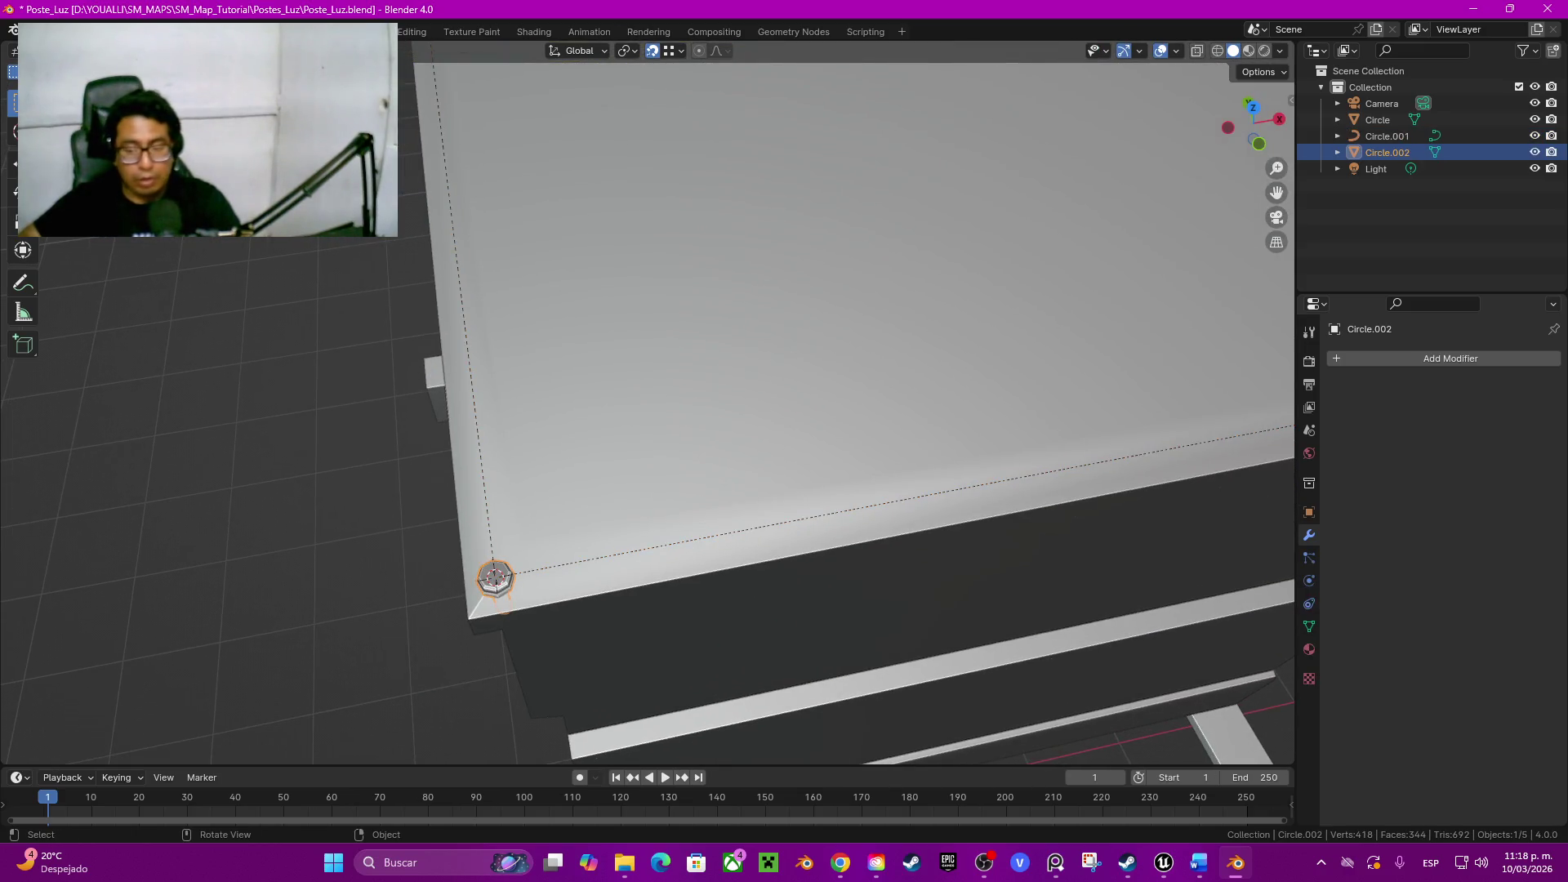
# Step: Add an Array modifier to the bolt with Count 5
pyautogui.click(1452, 359)
pyautogui.moveTo(1323, 364)
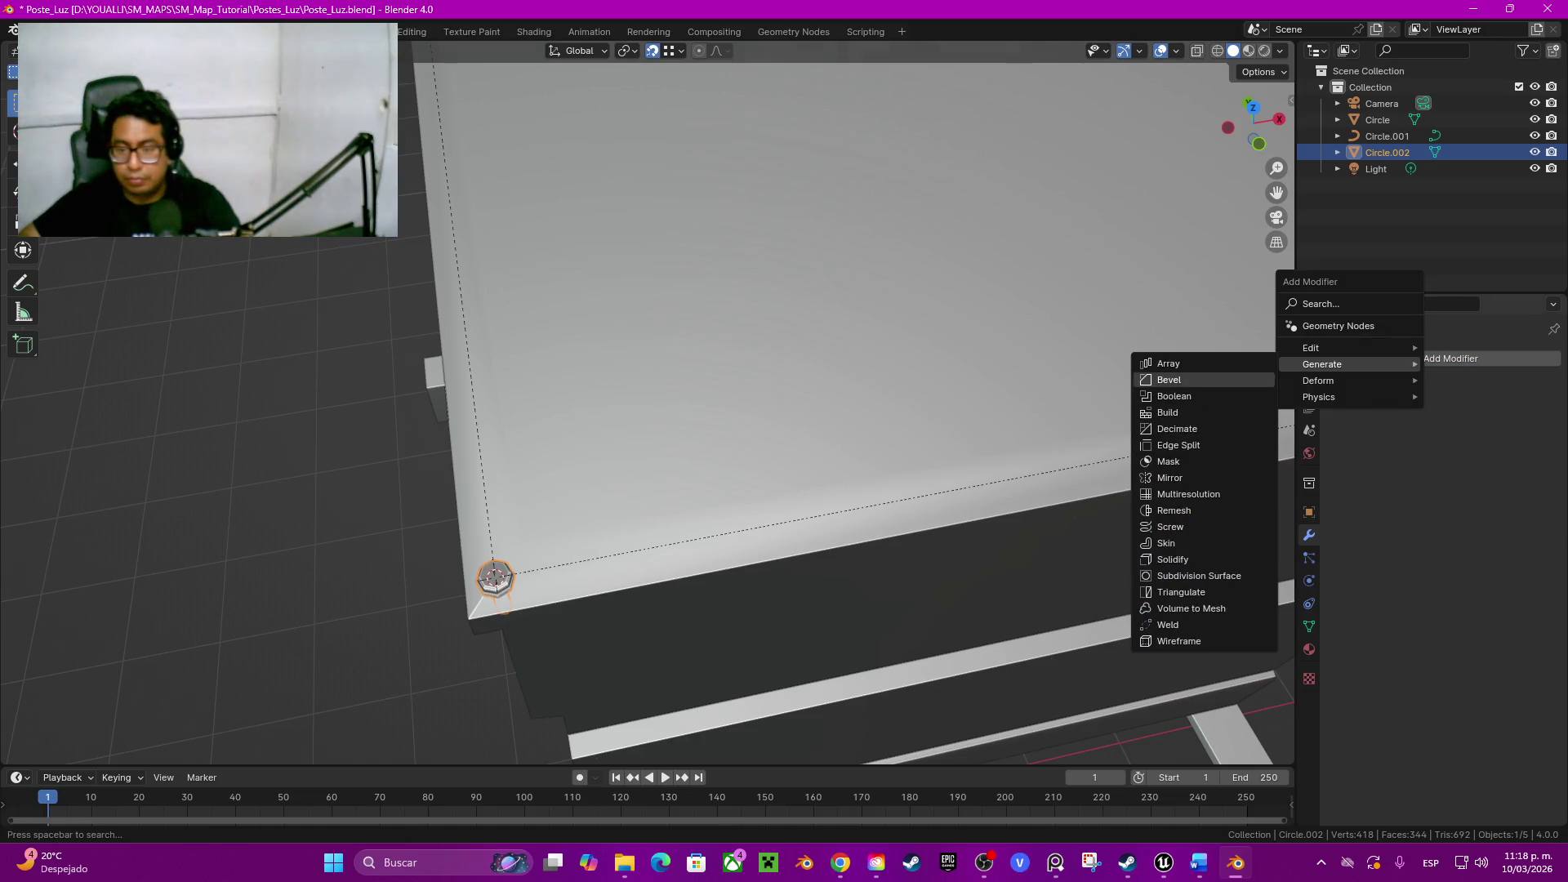
pyautogui.click(1167, 363)
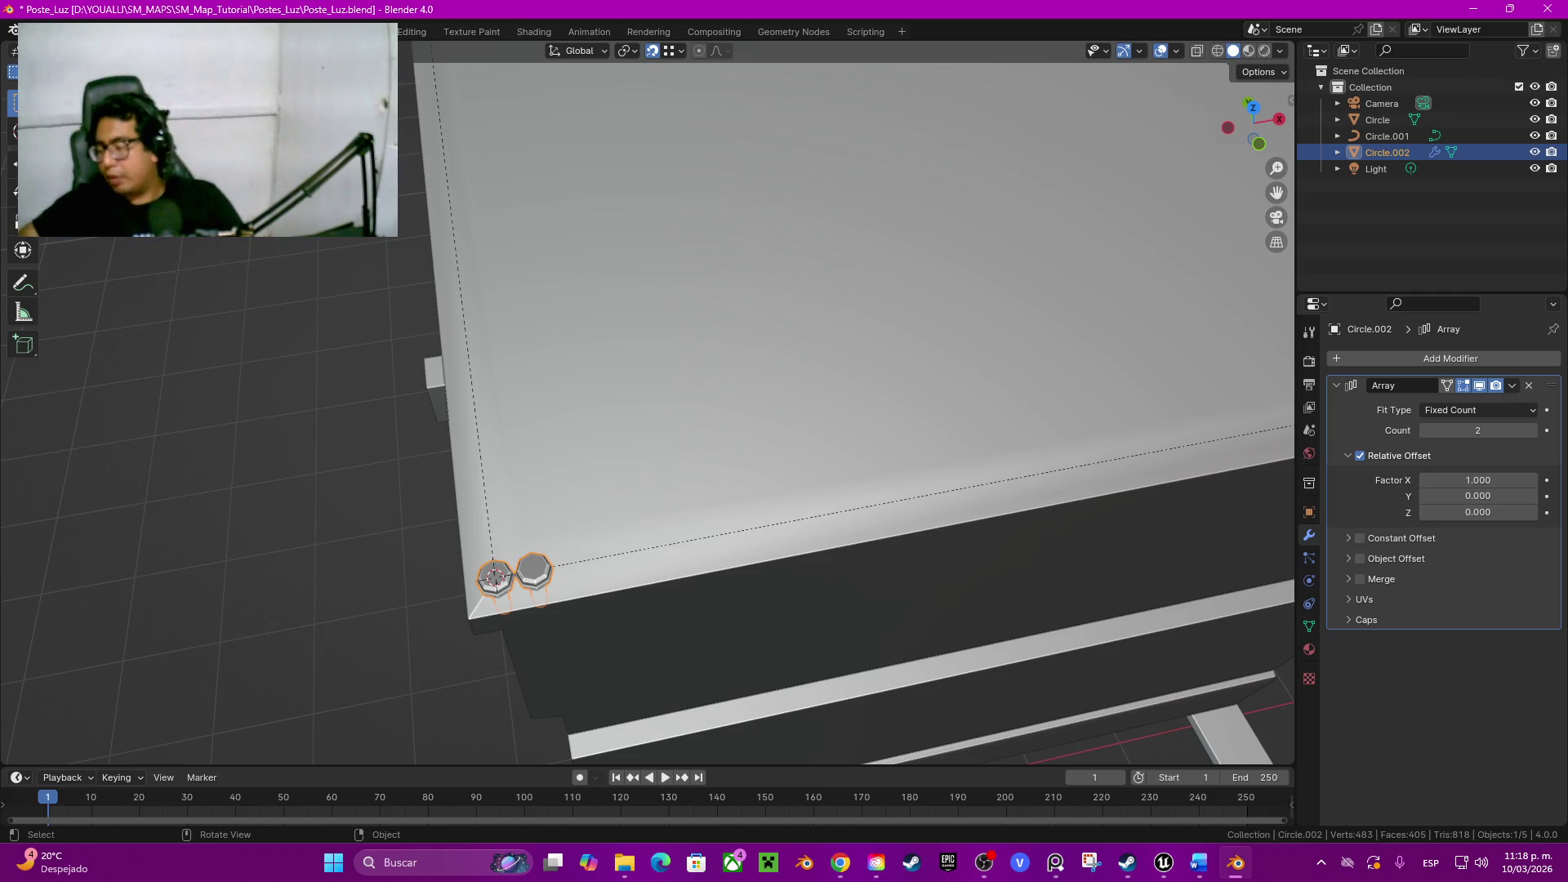
pyautogui.moveTo(735, 429); pyautogui.dragTo(810, 405, button='middle')
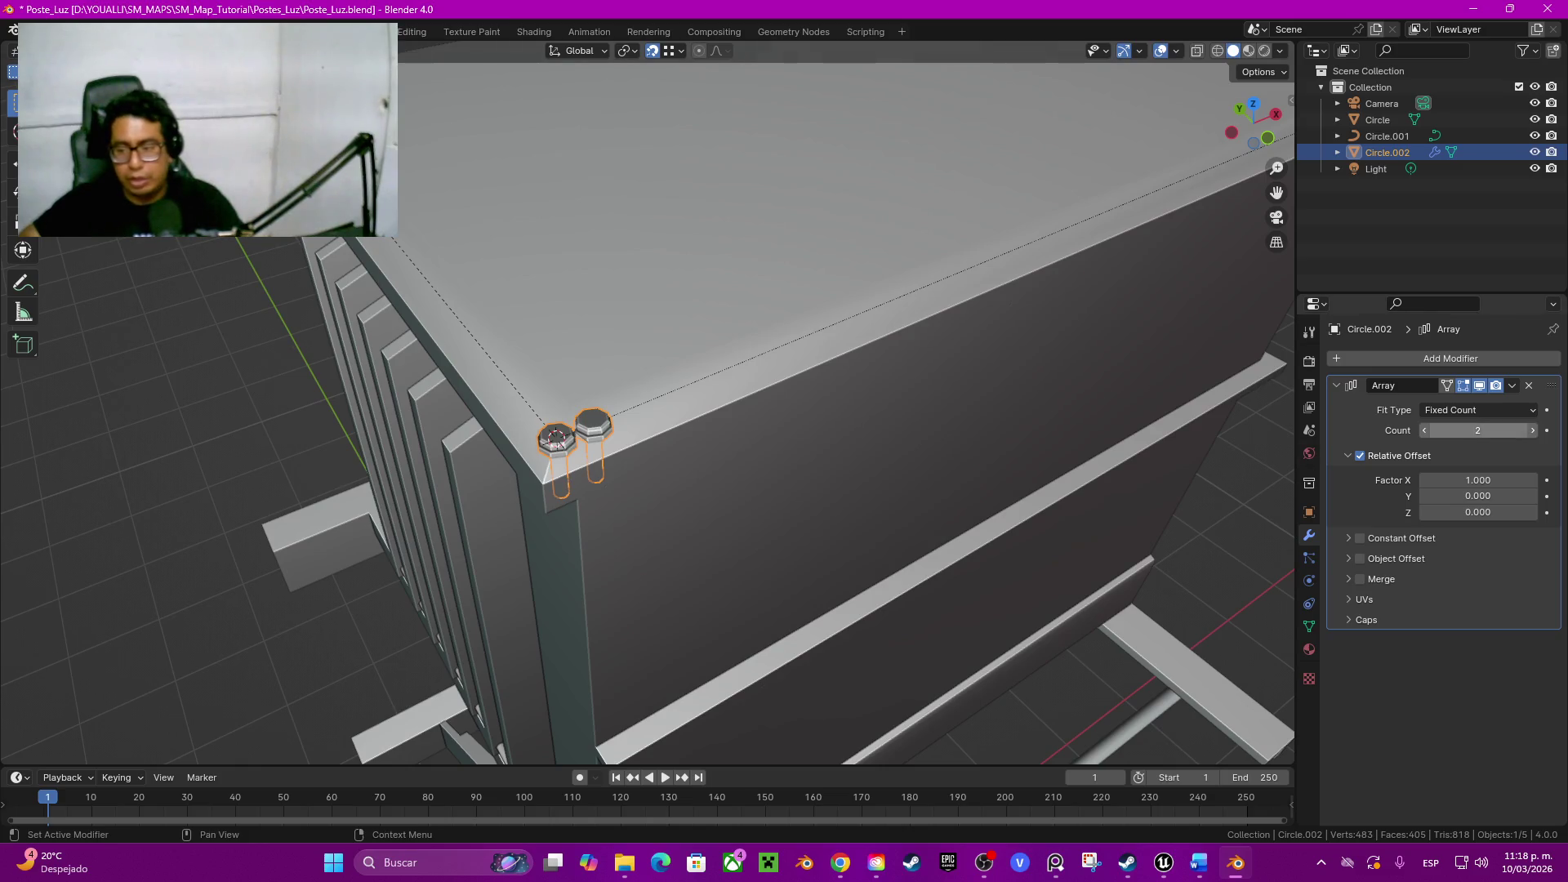
pyautogui.click(1532, 430)
pyautogui.click(1531, 430)
pyautogui.click(1451, 359)
pyautogui.moveTo(1380, 382)
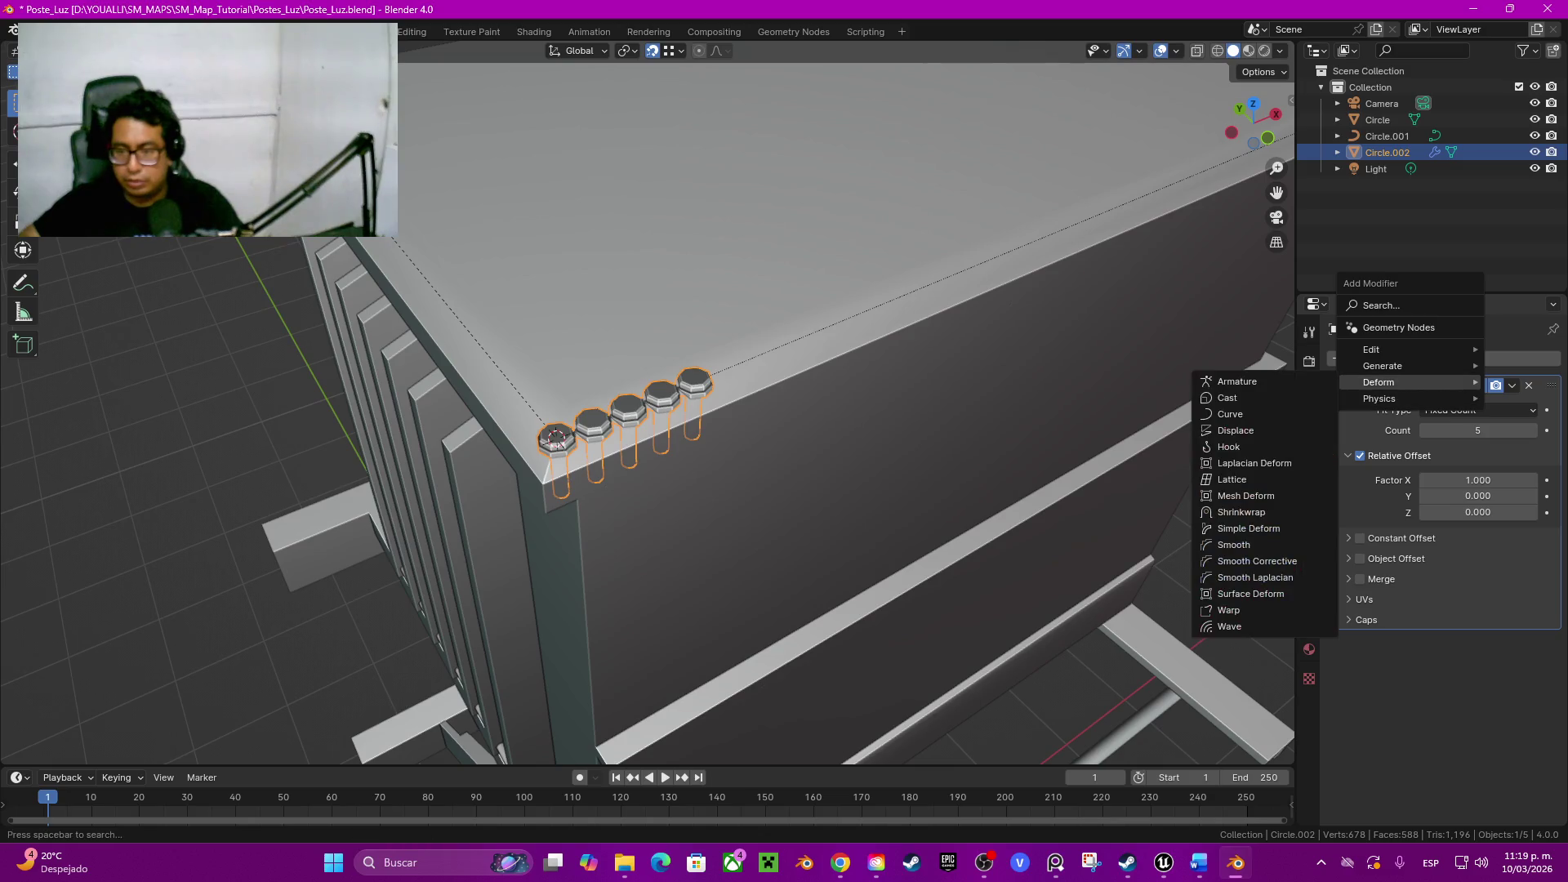
# Step: Add a Curve modifier with Circle.001 as the deforming curve object
pyautogui.click(1229, 414)
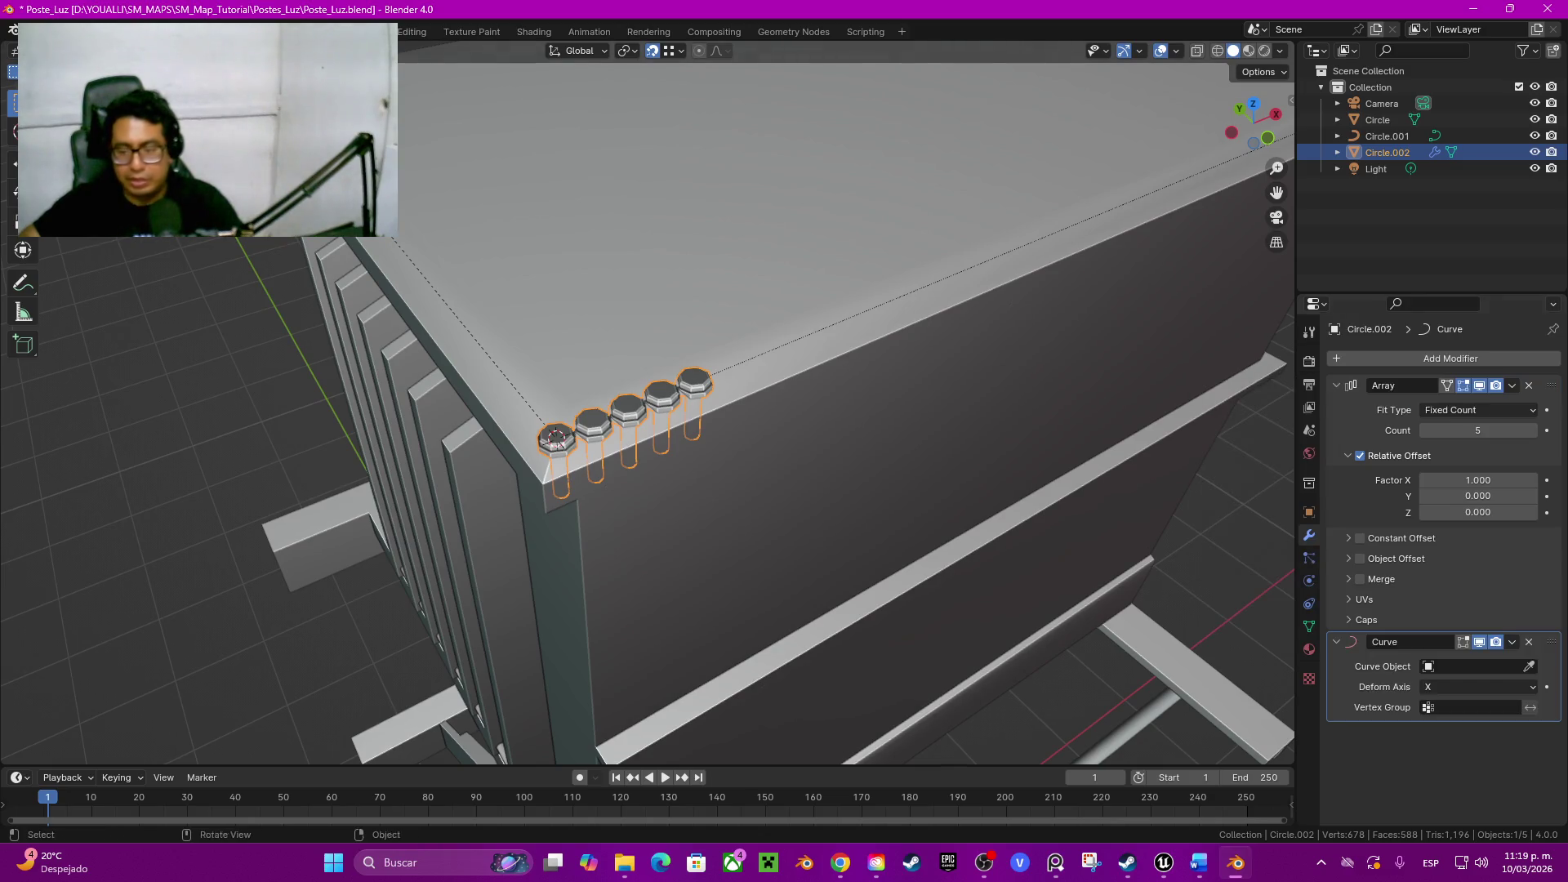
pyautogui.click(1528, 666)
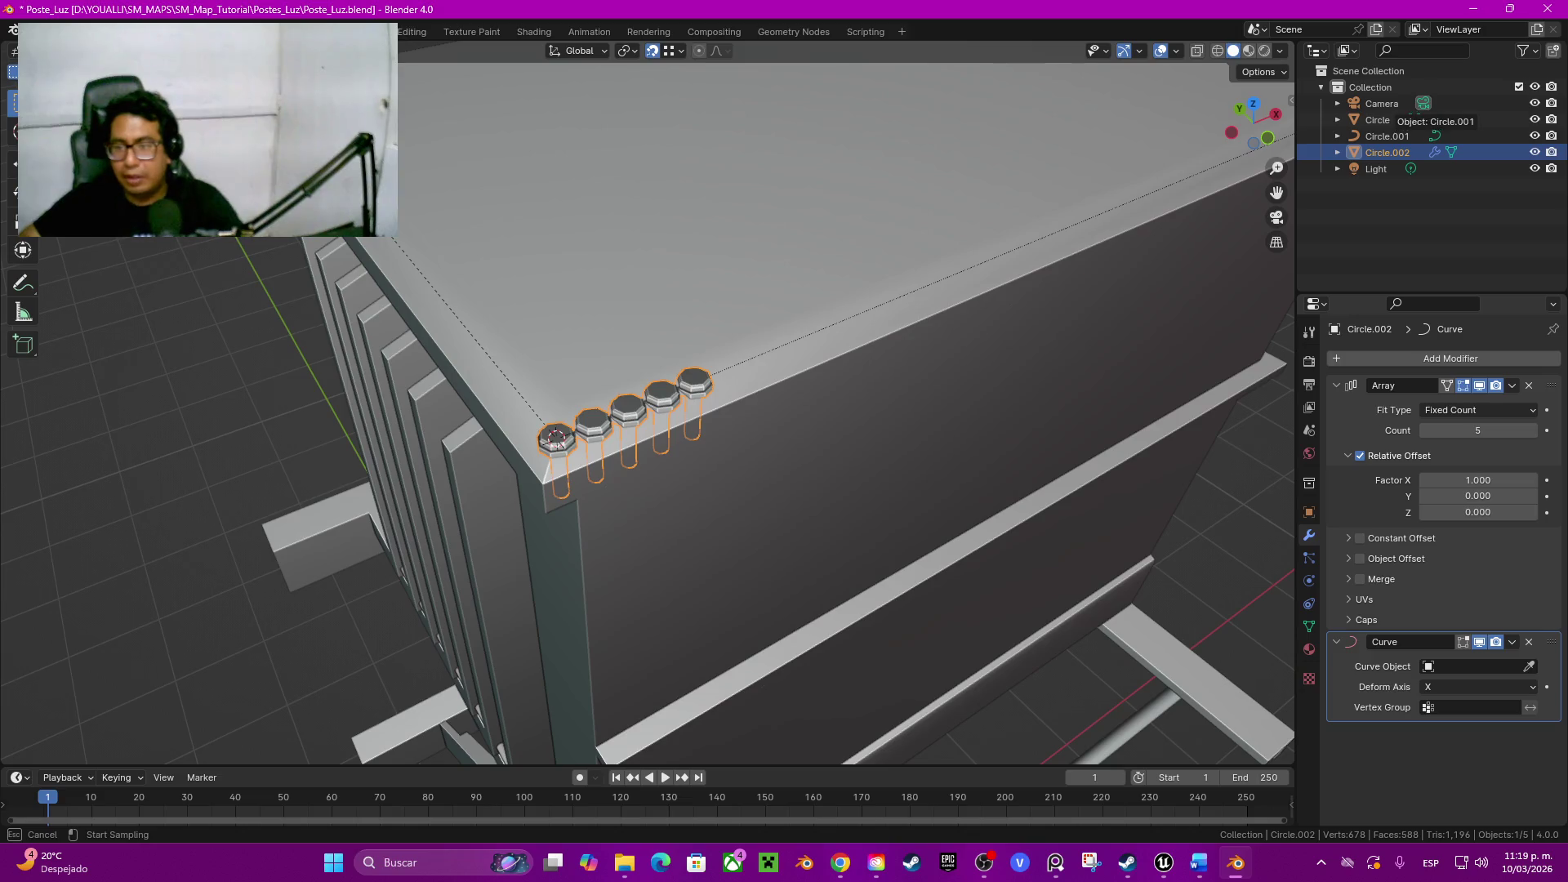
pyautogui.click(1410, 134)
pyautogui.scroll(-4, 650, 404)
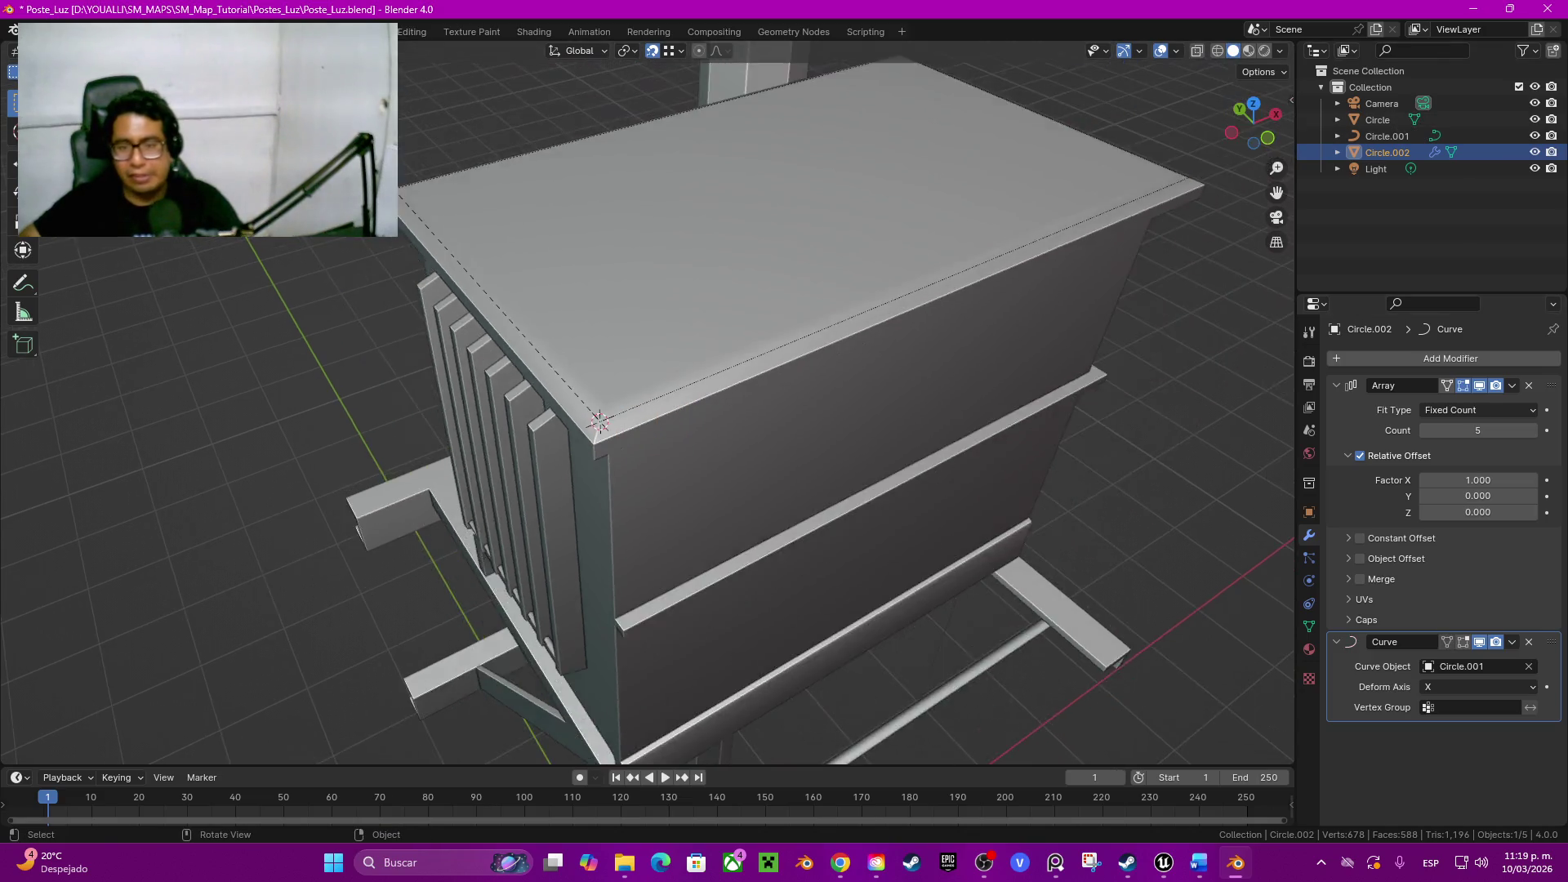
pyautogui.scroll(-4, 650, 404)
pyautogui.scroll(-1, 651, 404)
pyautogui.scroll(-3, 650, 404)
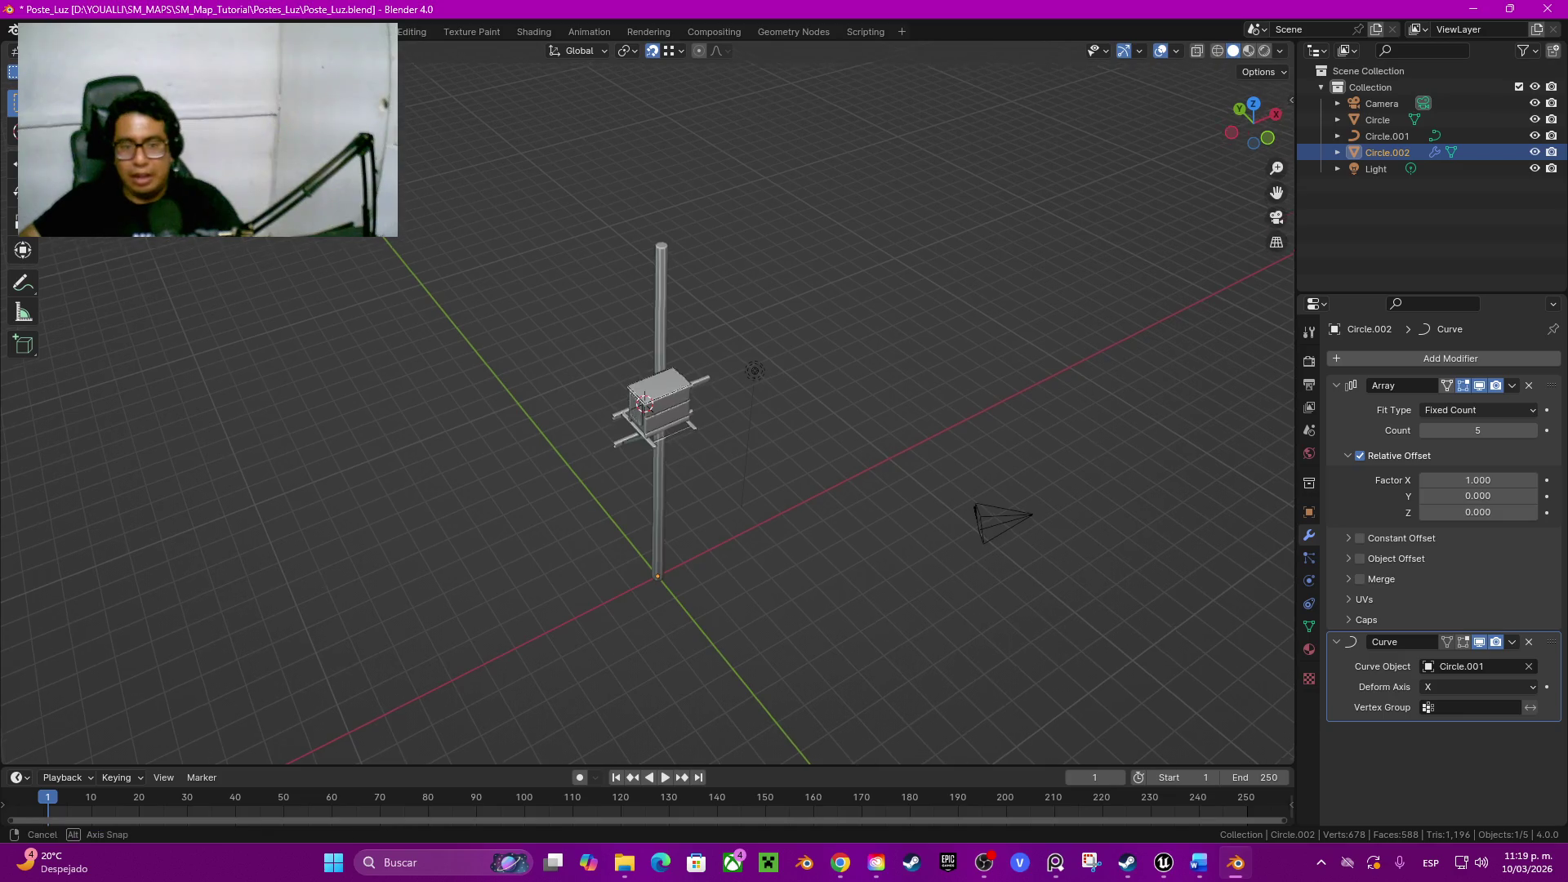
pyautogui.moveTo(650, 404); pyautogui.dragTo(650, 490, button='middle')
pyautogui.moveTo(649, 405); pyautogui.dragTo(649, 282, button='middle')
pyautogui.scroll(3, 649, 369)
pyautogui.scroll(2, 649, 369)
pyautogui.scroll(3, 649, 369)
pyautogui.click(1388, 136)
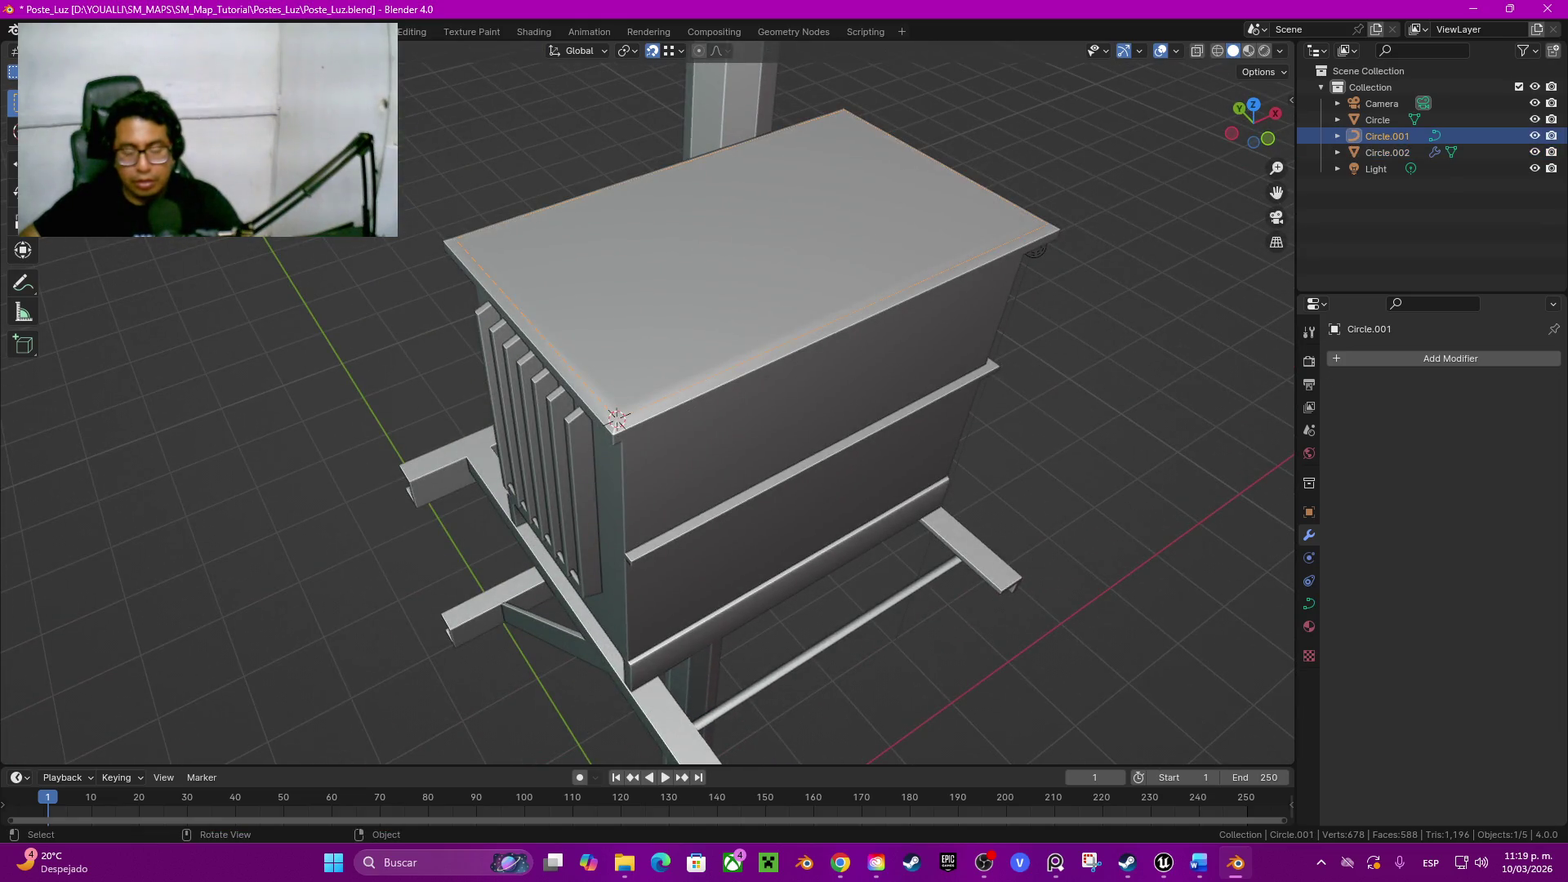
# Step: Set Circle.001's origin to its geometry centre via Quick Favorites, then select Circle.002
pyautogui.press('Tab')
pyautogui.moveTo(760, 221); pyautogui.dragTo(803, 138, button='middle')
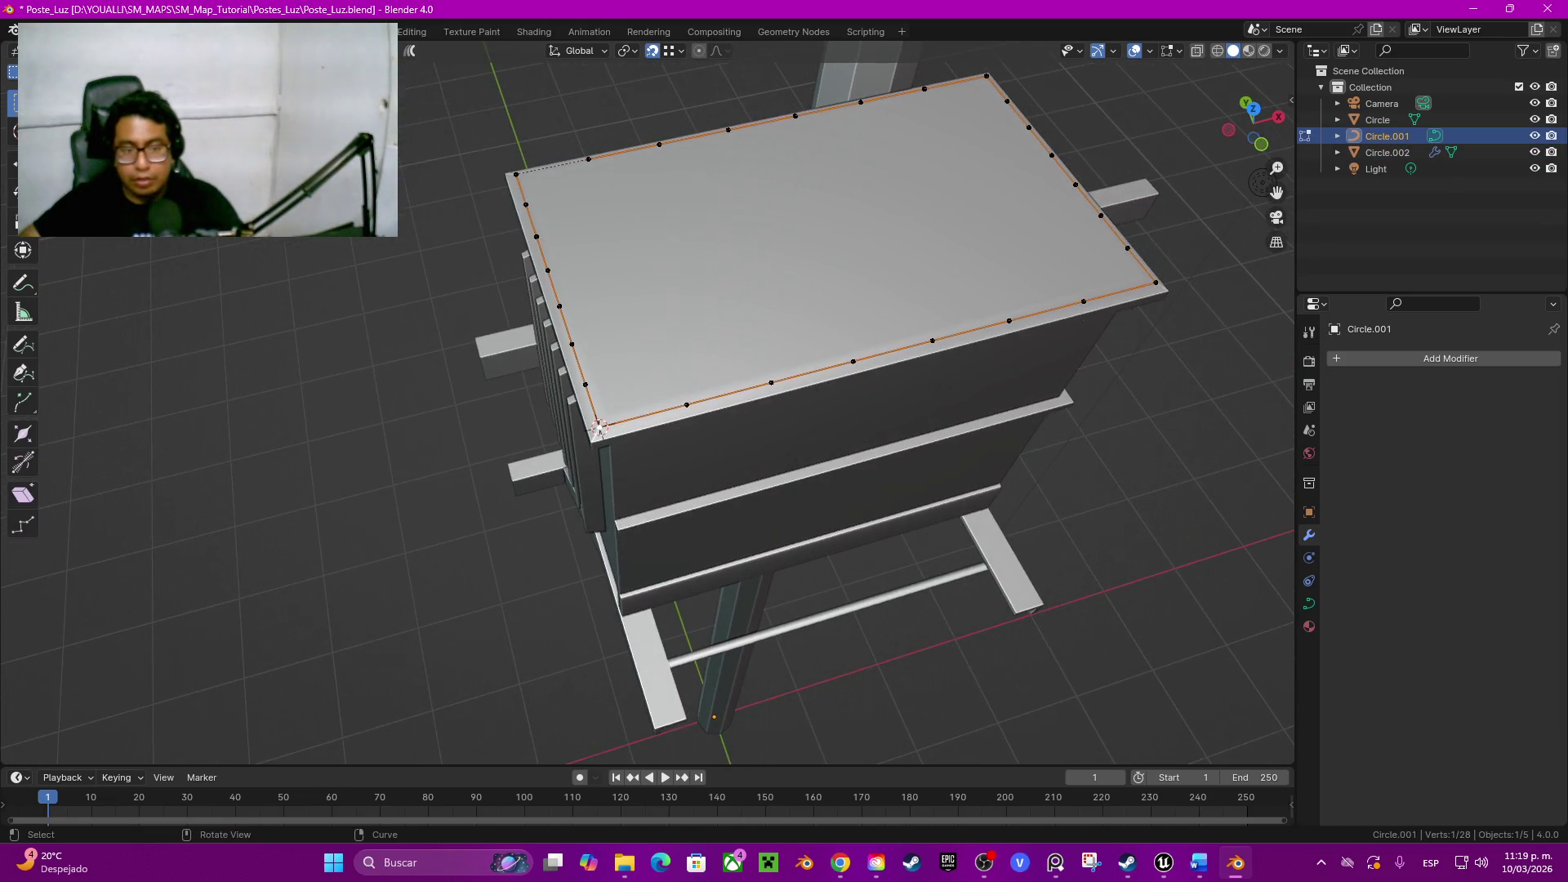
pyautogui.moveTo(735, 368); pyautogui.dragTo(760, 356, button='middle')
pyautogui.press('q')
pyautogui.click(858, 335)
pyautogui.press('q')
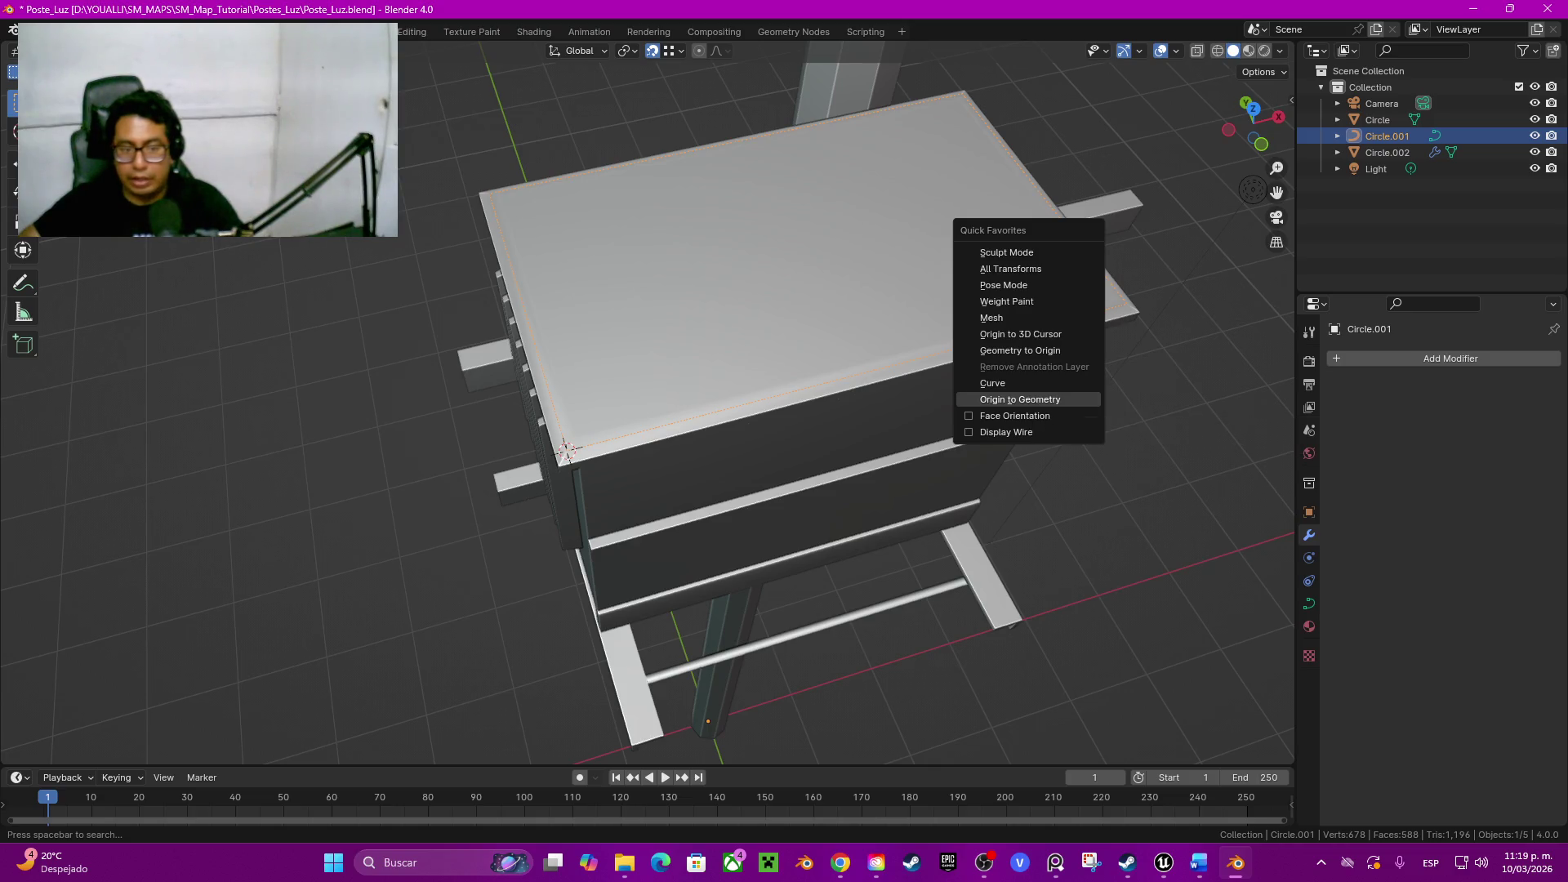
pyautogui.click(1019, 400)
pyautogui.scroll(-8, 647, 405)
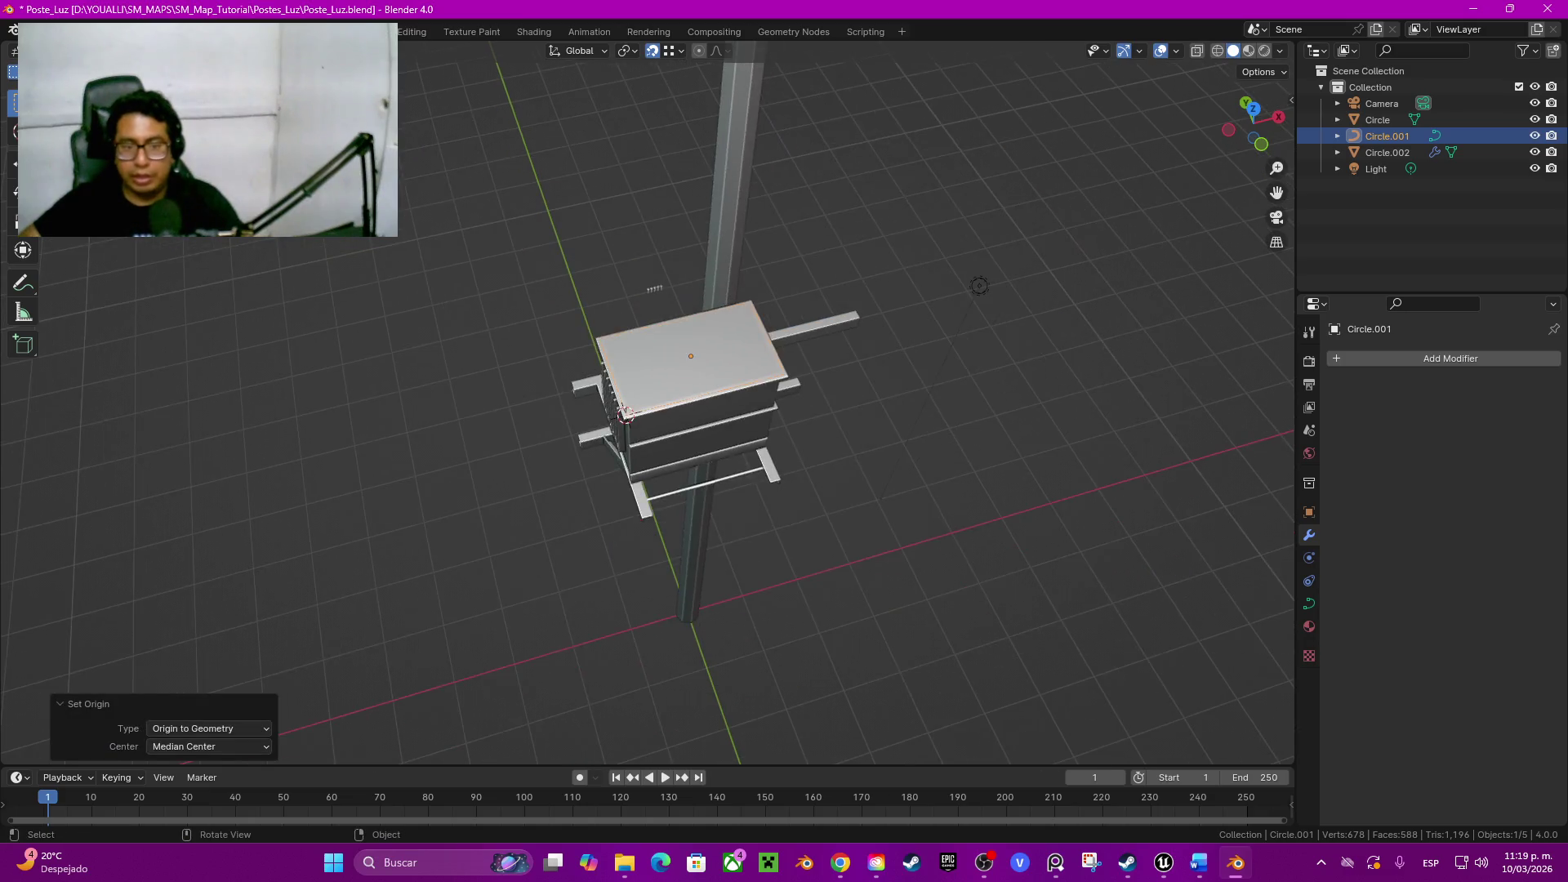
pyautogui.moveTo(647, 405); pyautogui.dragTo(735, 369, button='middle')
pyautogui.scroll(4, 647, 405)
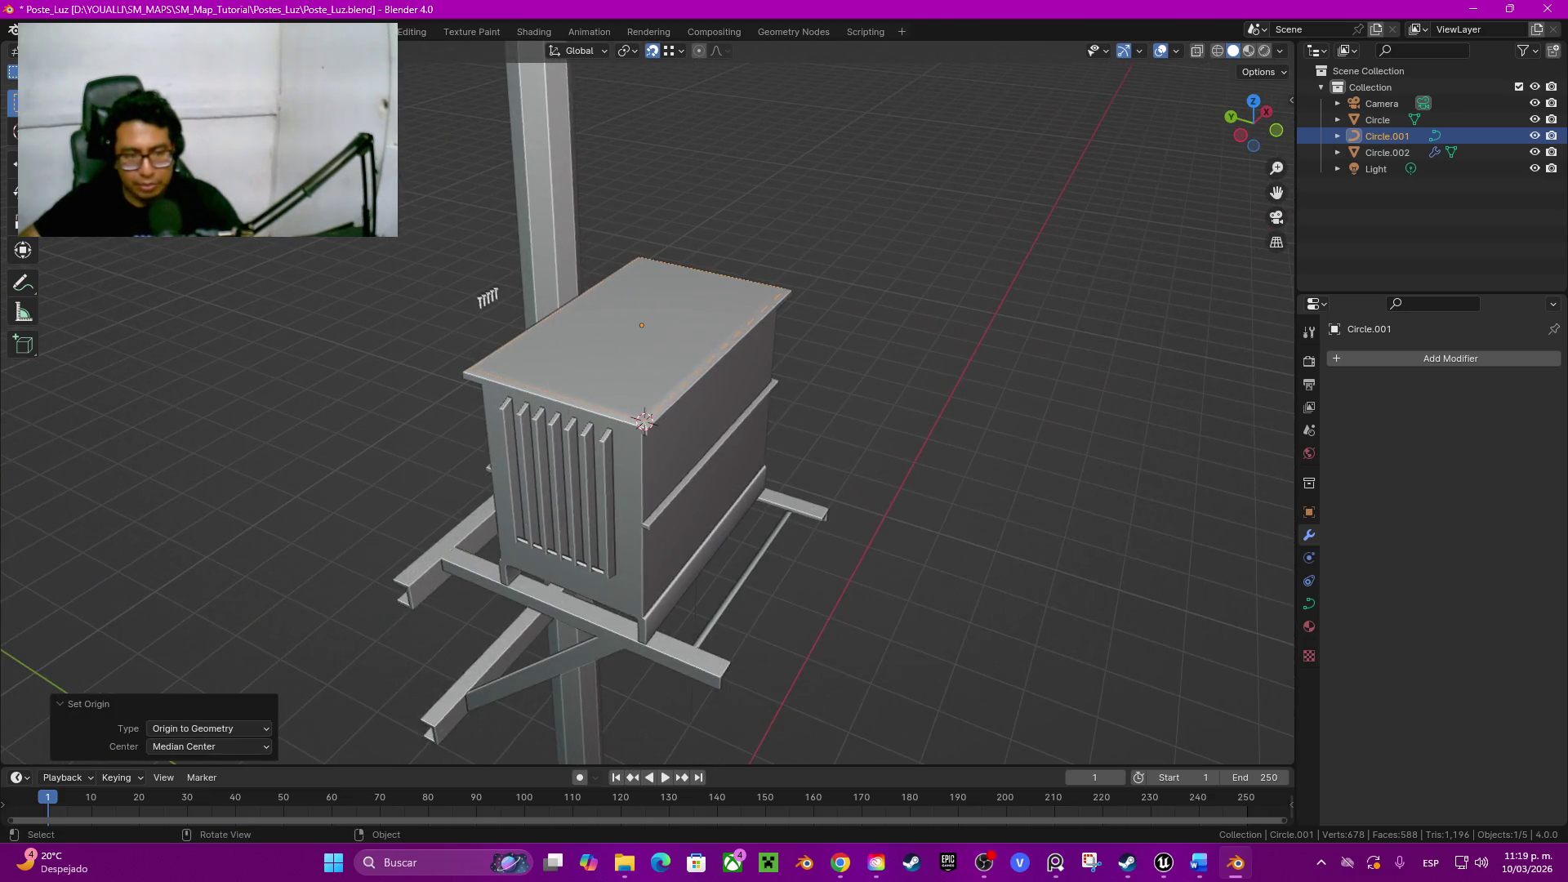
pyautogui.scroll(5, 648, 405)
pyautogui.click(1388, 153)
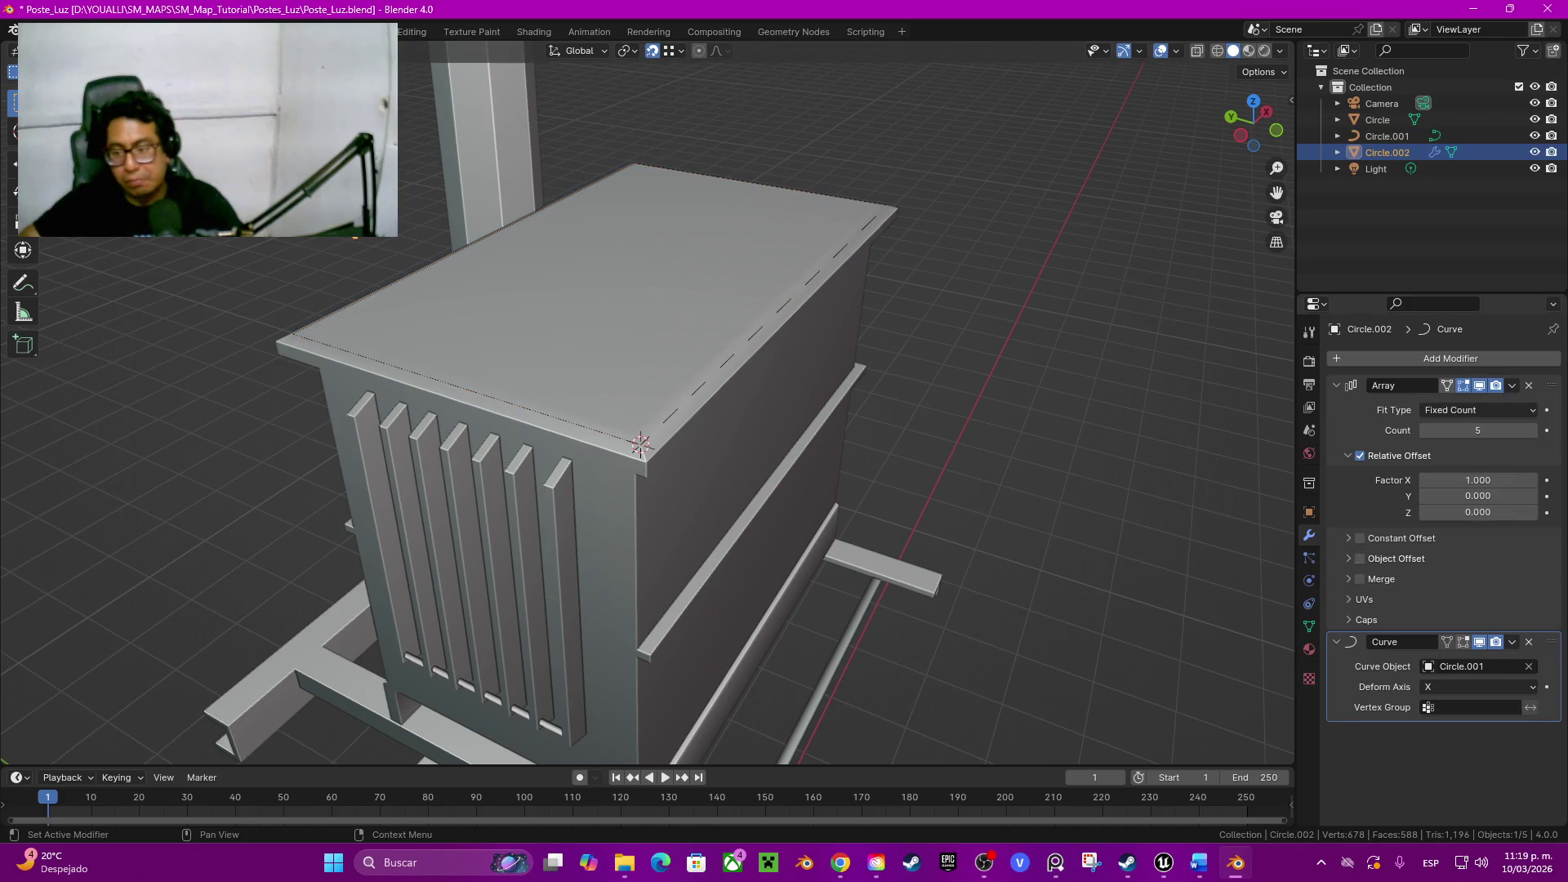
# Step: Raise the Array Factor X to 31.8 to spread the bolt copies far apart
pyautogui.moveTo(1480, 480); pyautogui.dragTo(1567, 480)
pyautogui.moveTo(638, 441); pyautogui.dragTo(784, 344, button='middle')
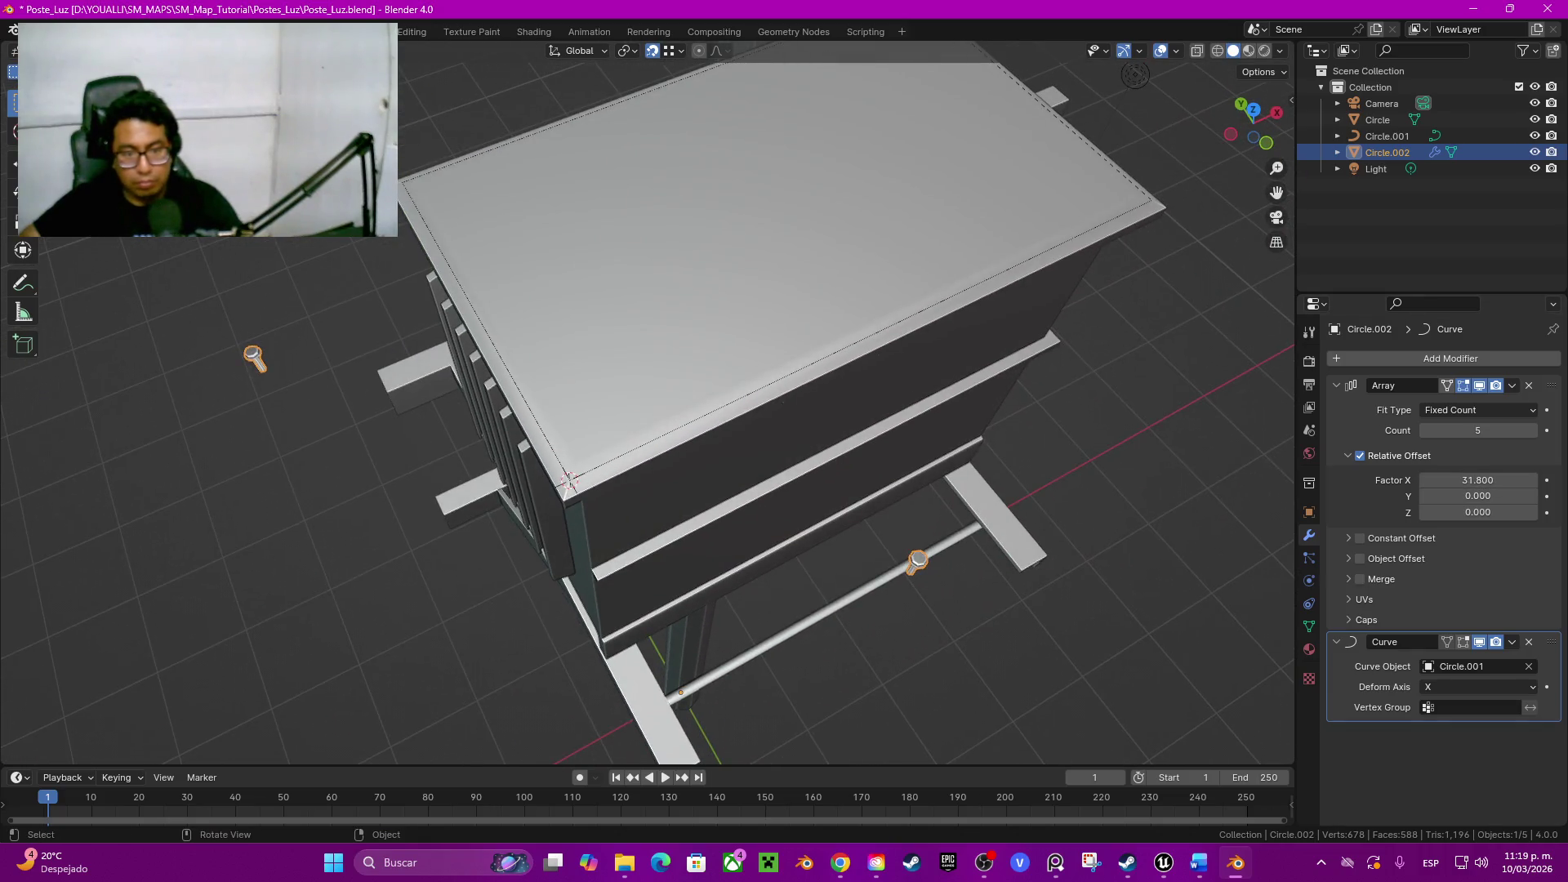
pyautogui.click(784, 343)
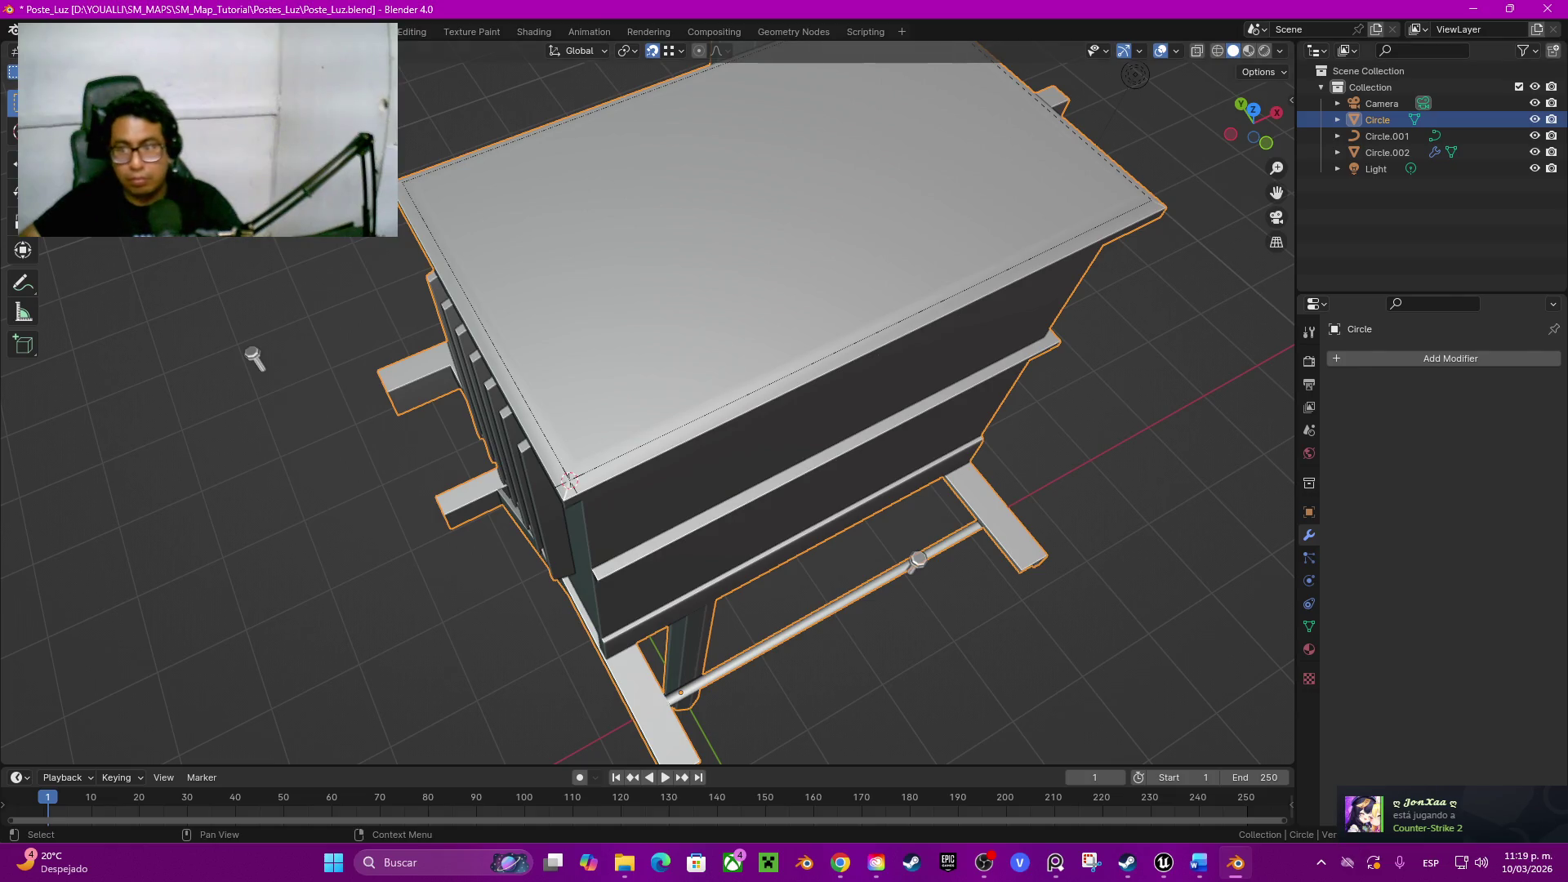
pyautogui.click(784, 343)
pyautogui.moveTo(785, 343); pyautogui.dragTo(735, 393, button='middle')
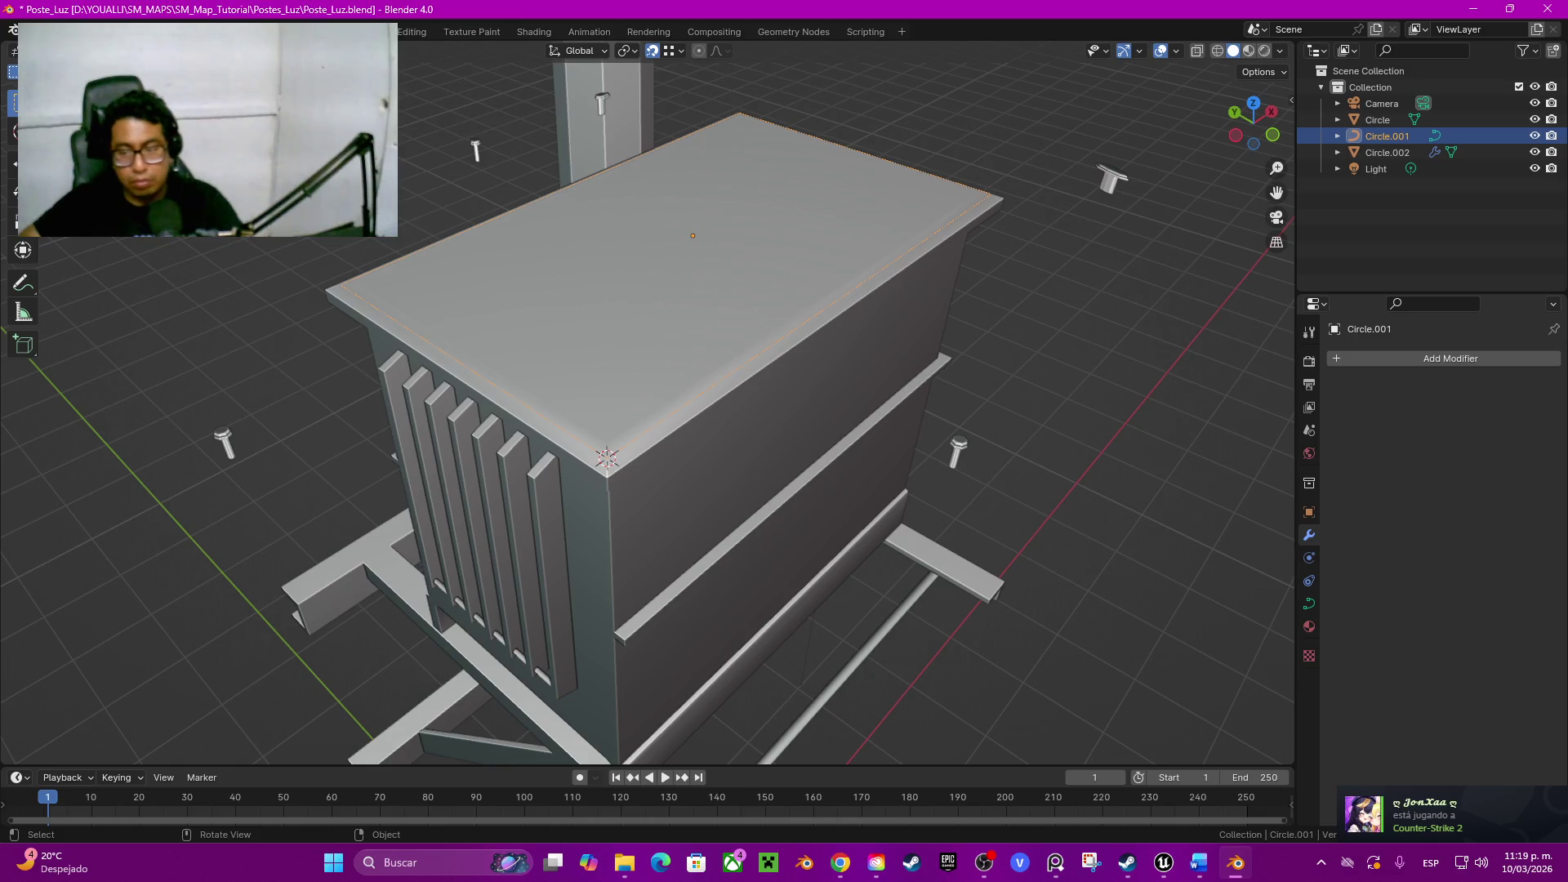
pyautogui.moveTo(649, 405); pyautogui.dragTo(649, 404, button='middle')
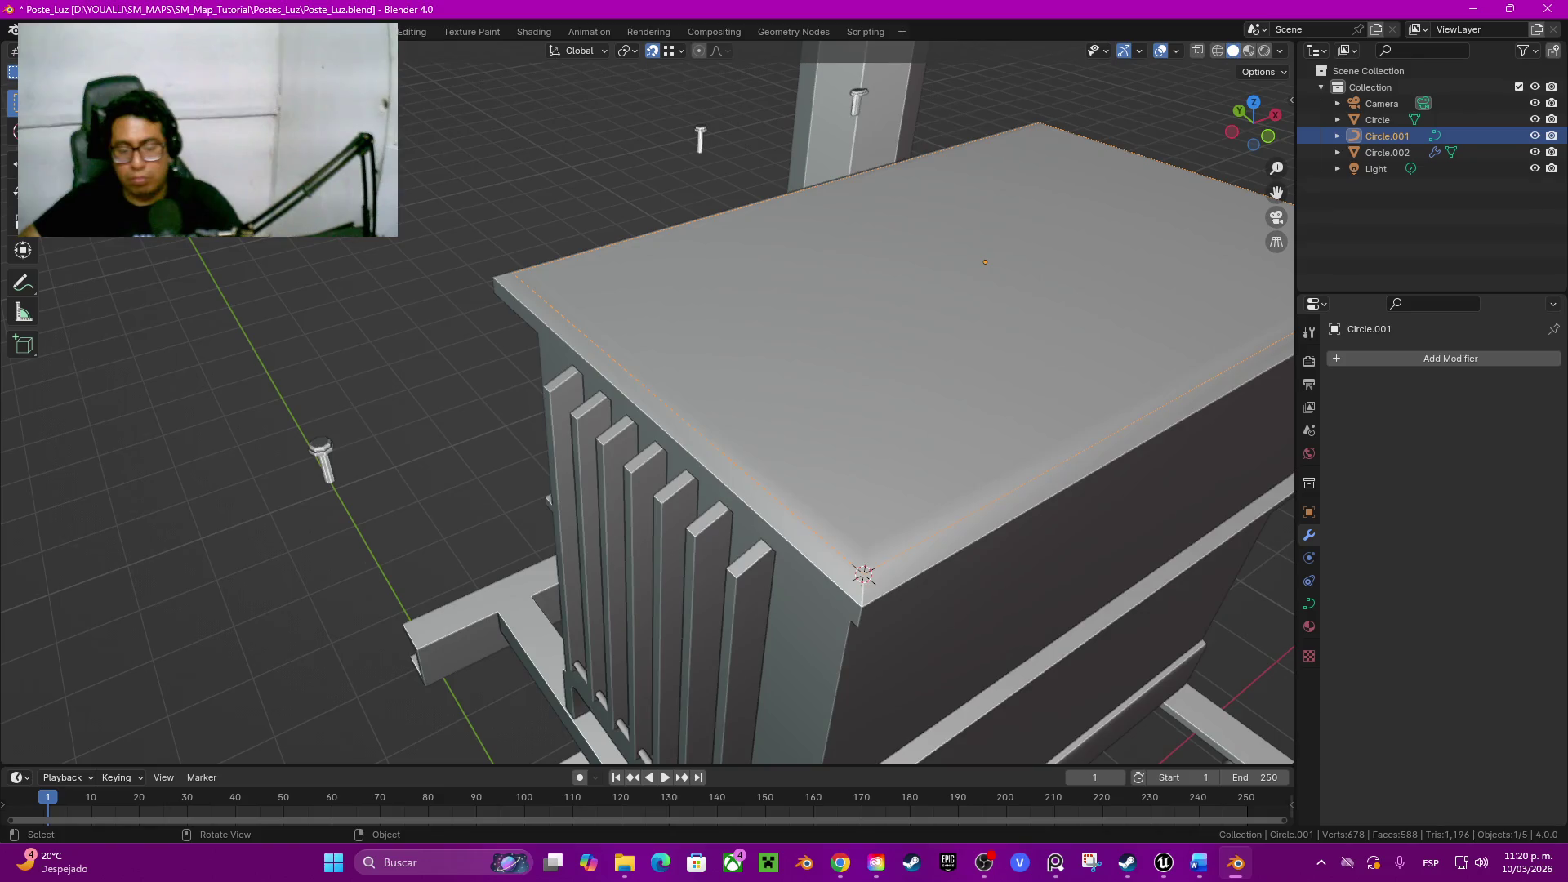
pyautogui.scroll(-5, 358, 531)
pyautogui.moveTo(359, 531); pyautogui.dragTo(359, 531, button='middle')
pyautogui.scroll(4, 360, 530)
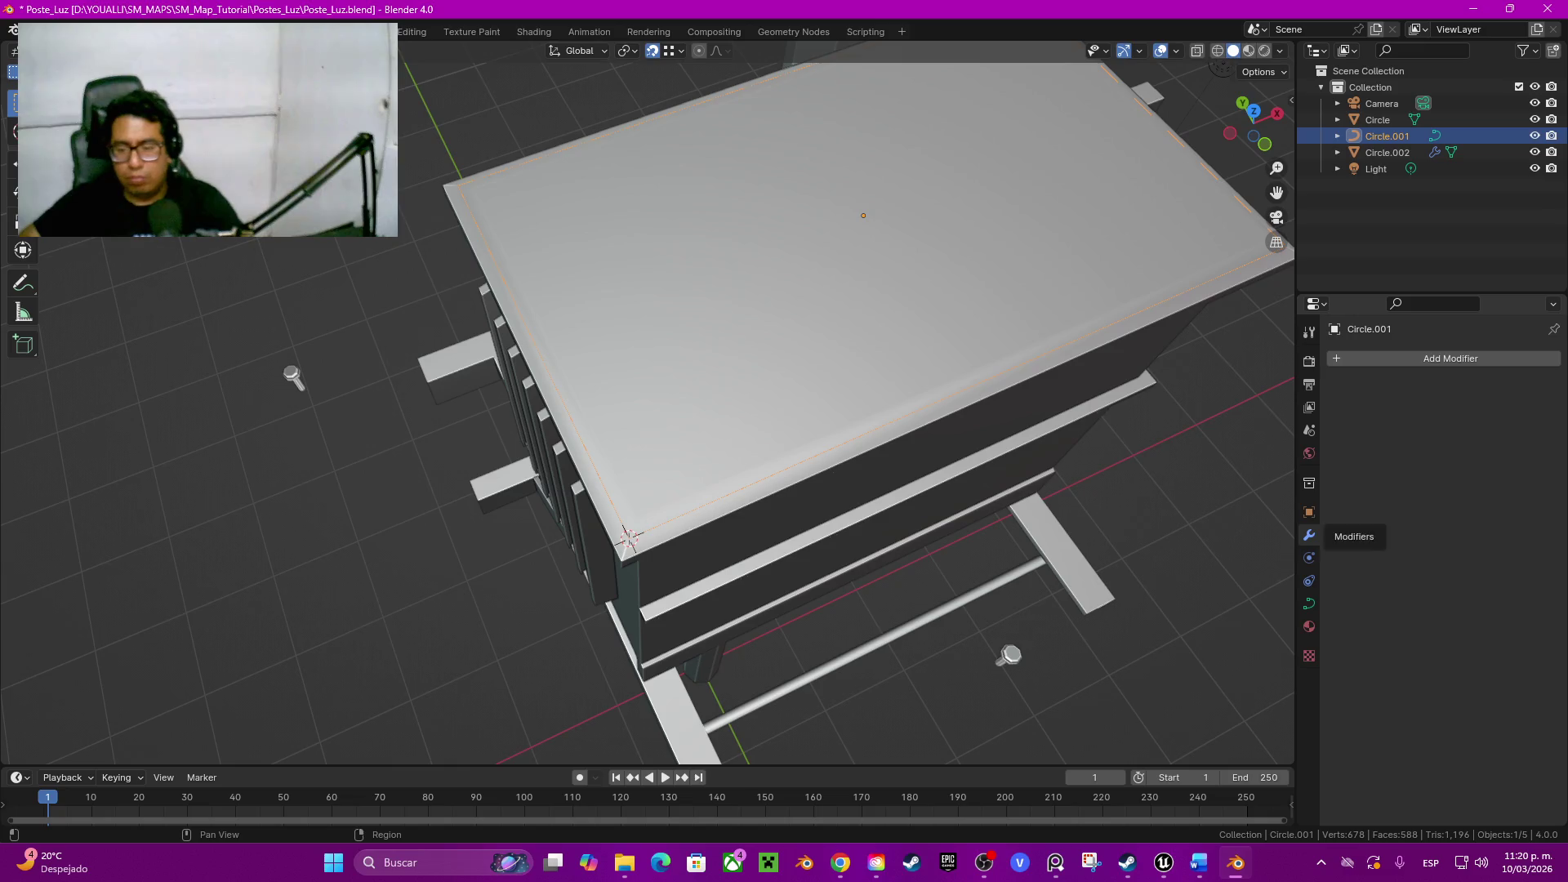
# Step: Try each Curve Deform Axis (Y, -X, Z, -Y, X), then remove the Curve modifier
pyautogui.click(1388, 152)
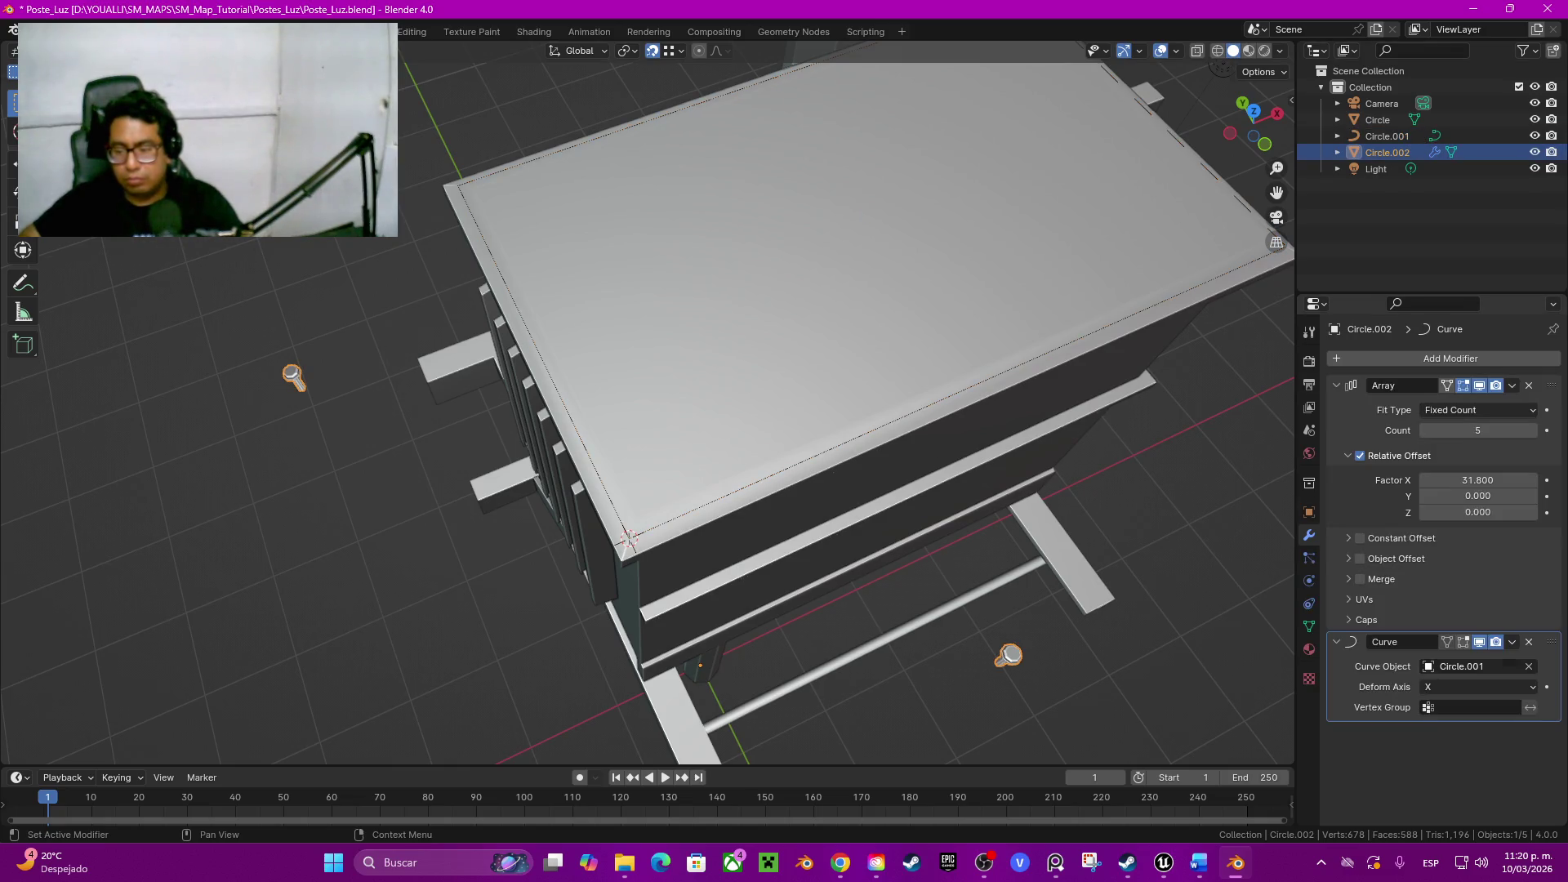
pyautogui.click(1477, 687)
pyautogui.click(1471, 724)
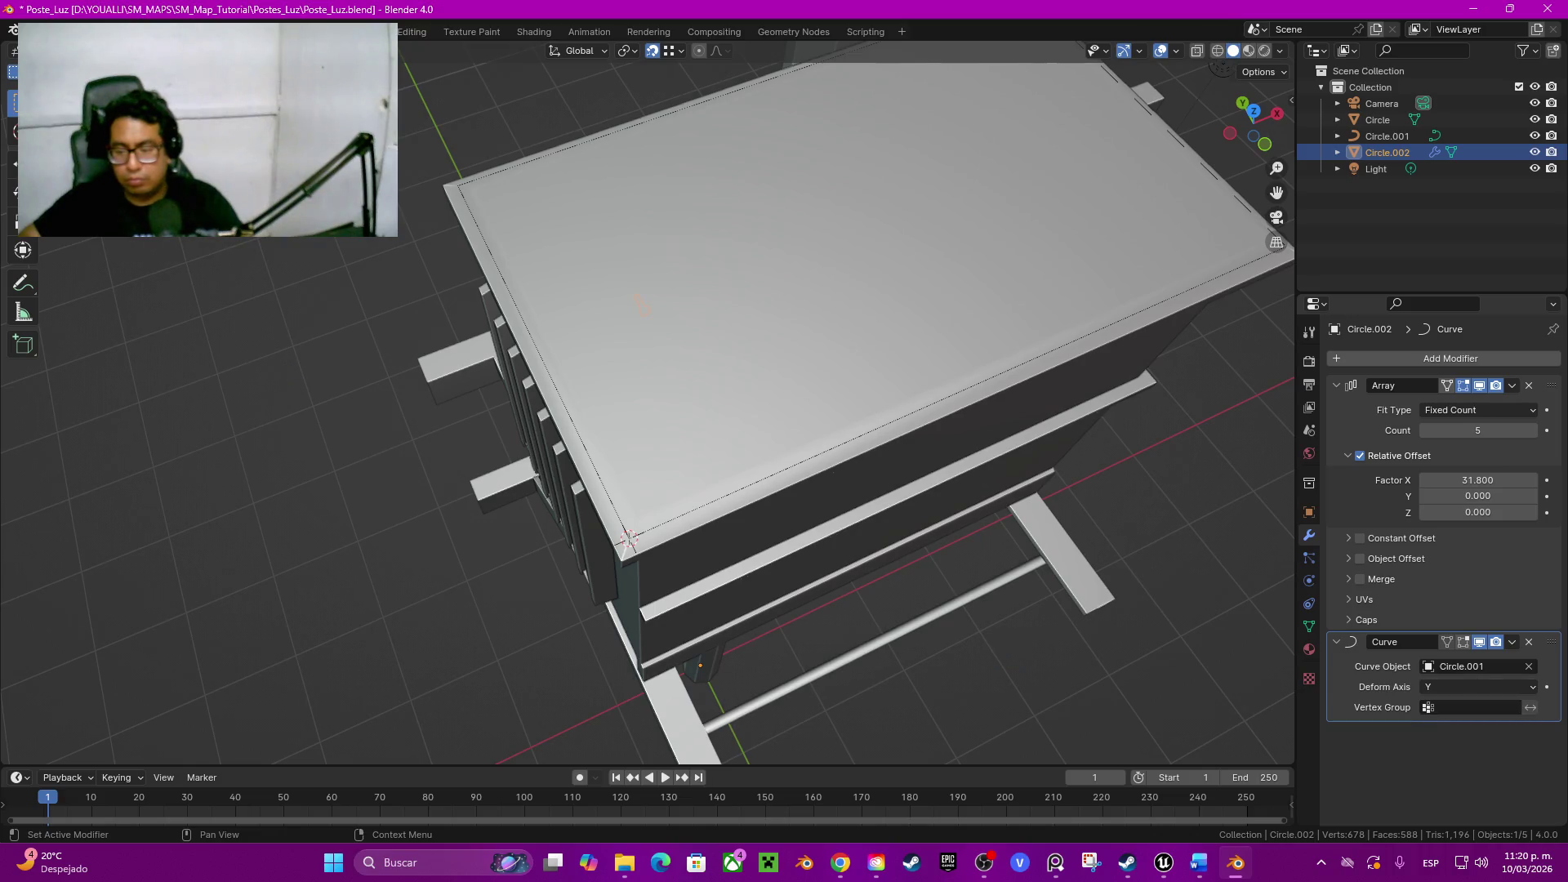
pyautogui.click(1477, 686)
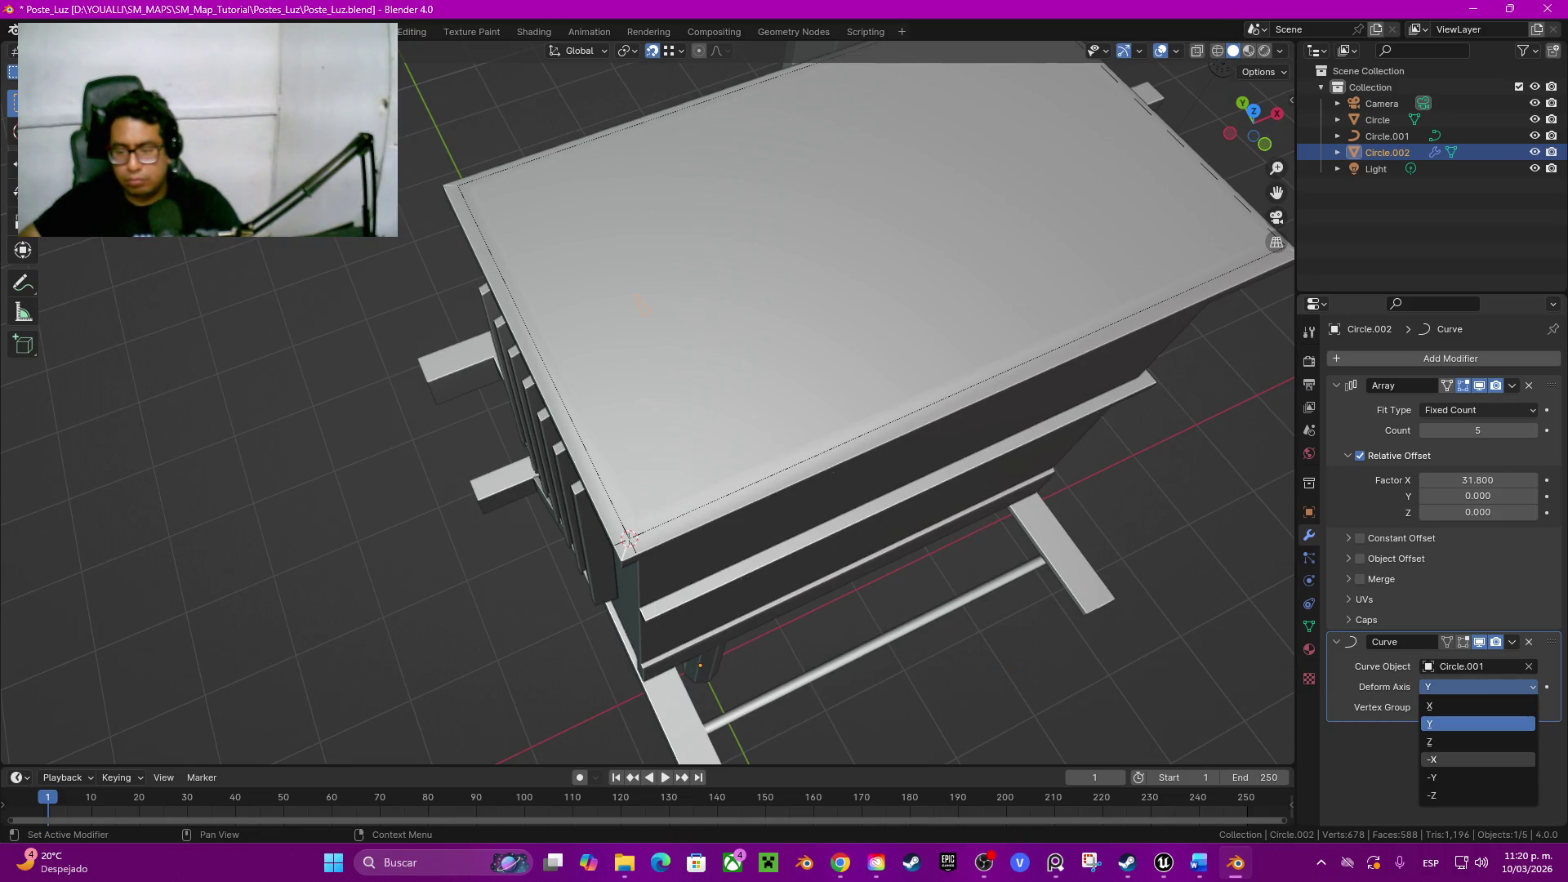
pyautogui.click(1472, 759)
pyautogui.click(1477, 687)
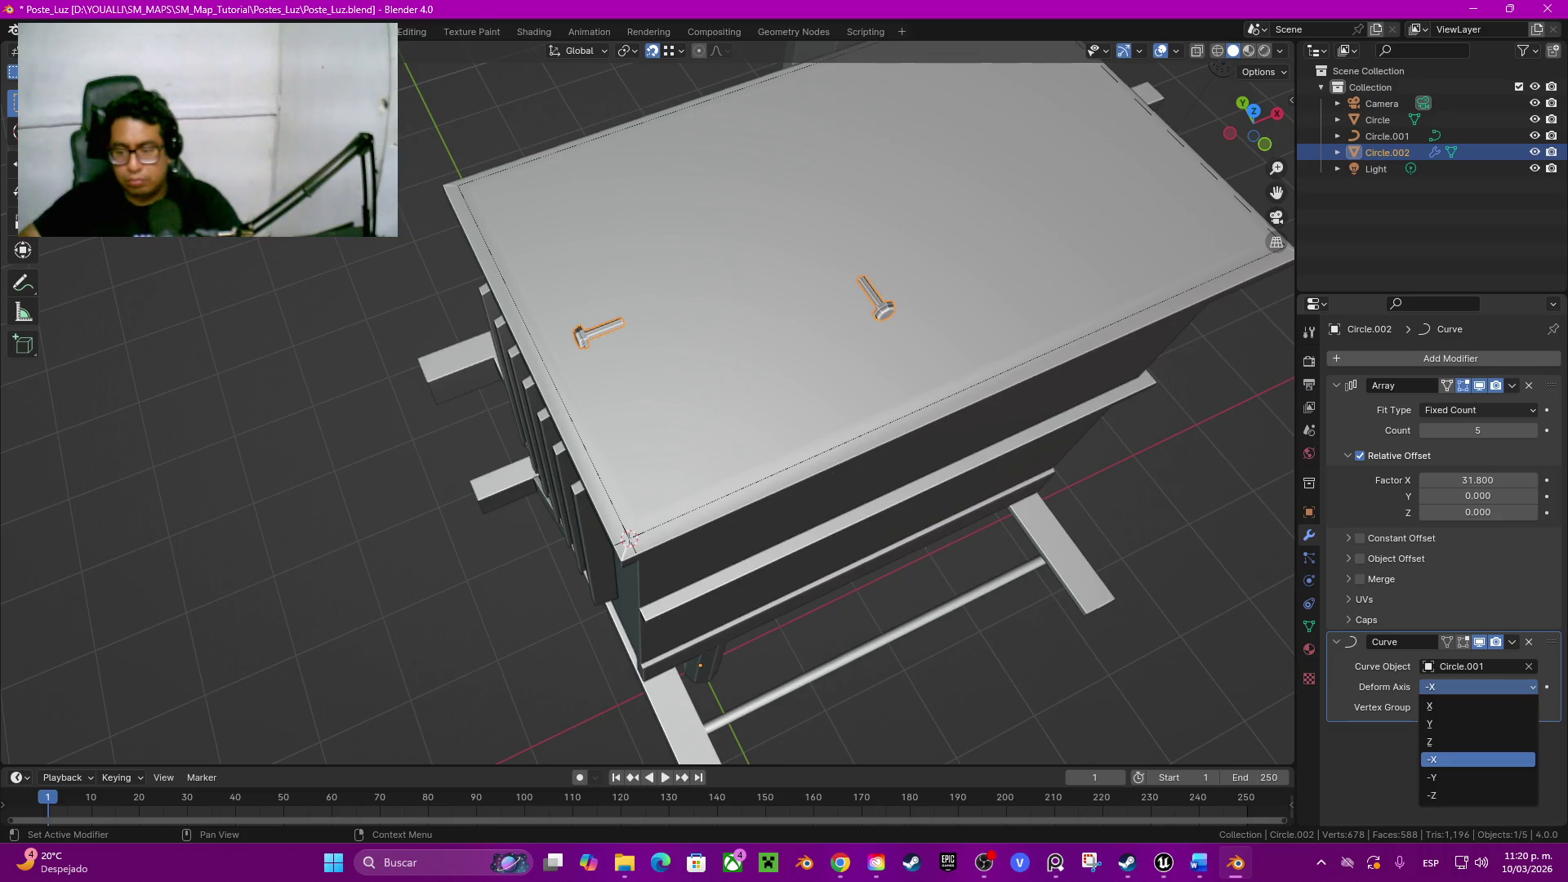
pyautogui.click(1470, 742)
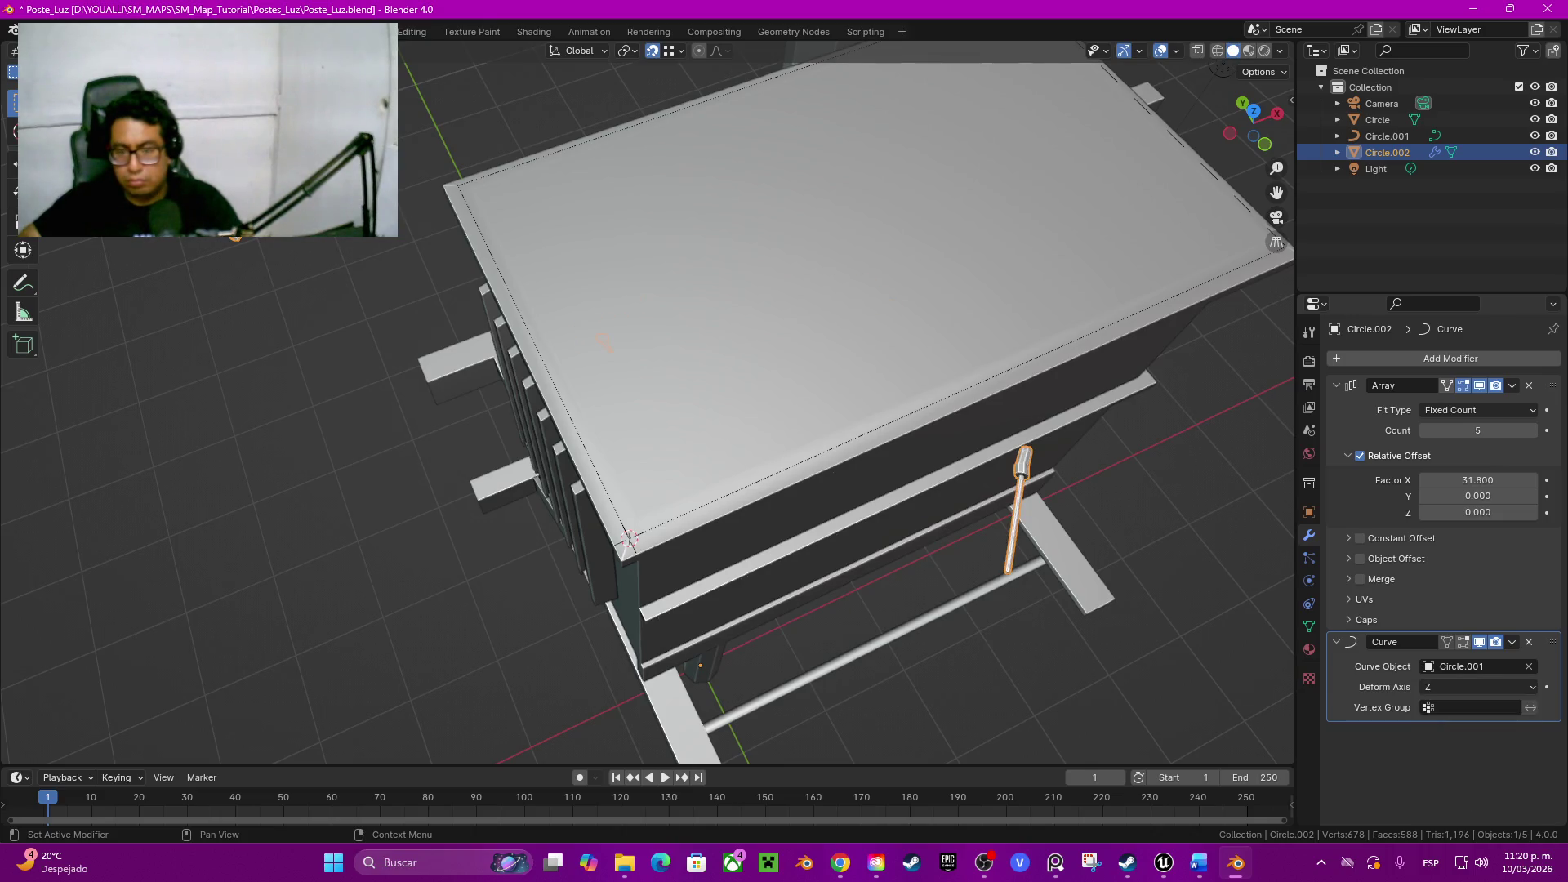
pyautogui.click(1477, 687)
pyautogui.click(1471, 779)
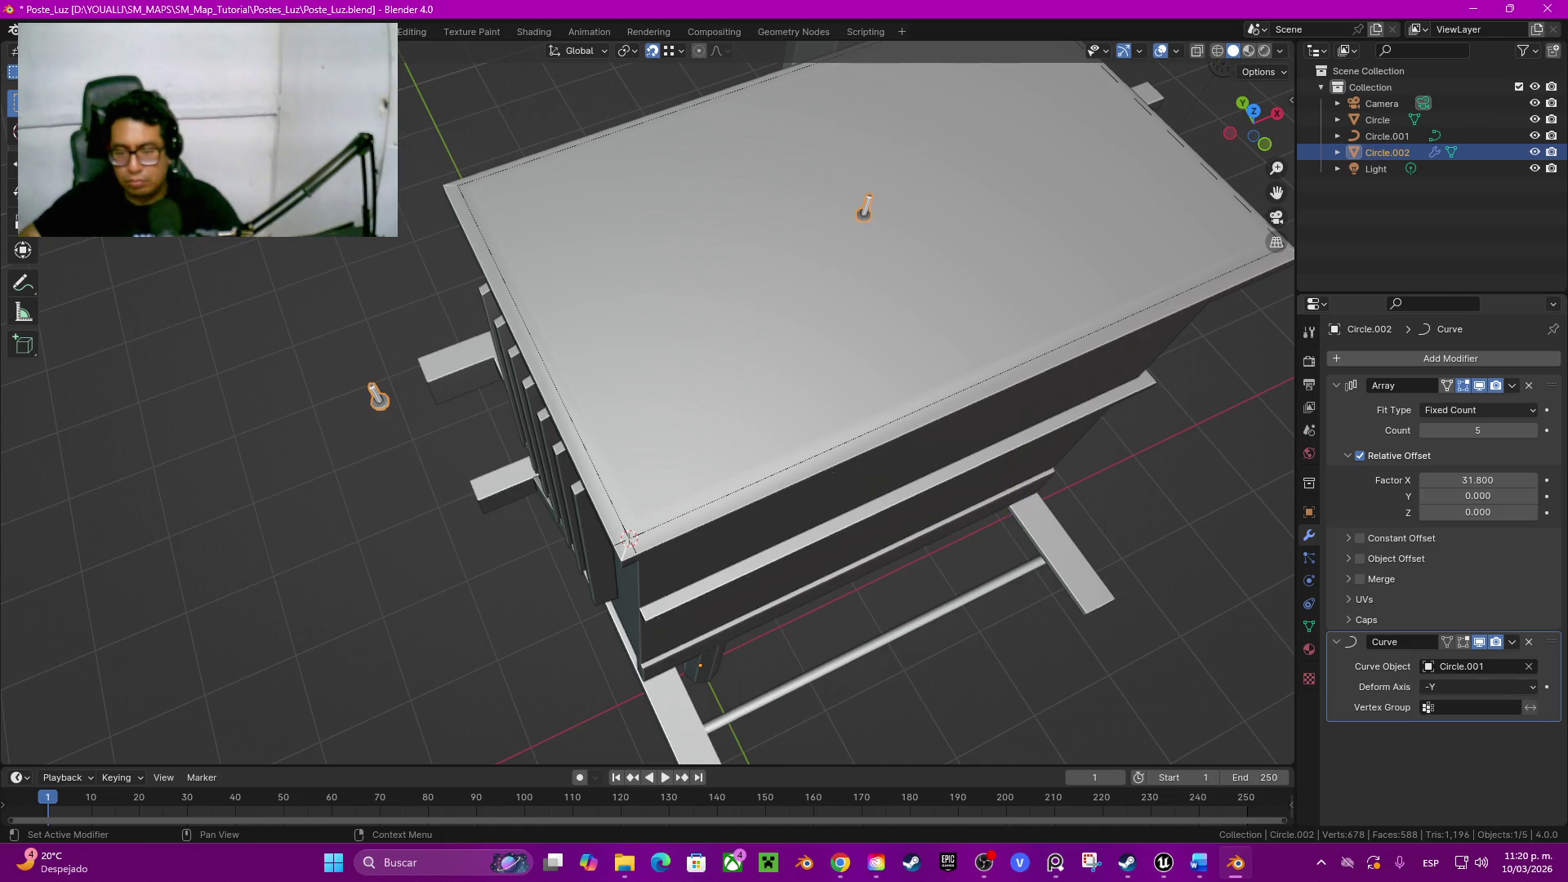
pyautogui.click(1477, 687)
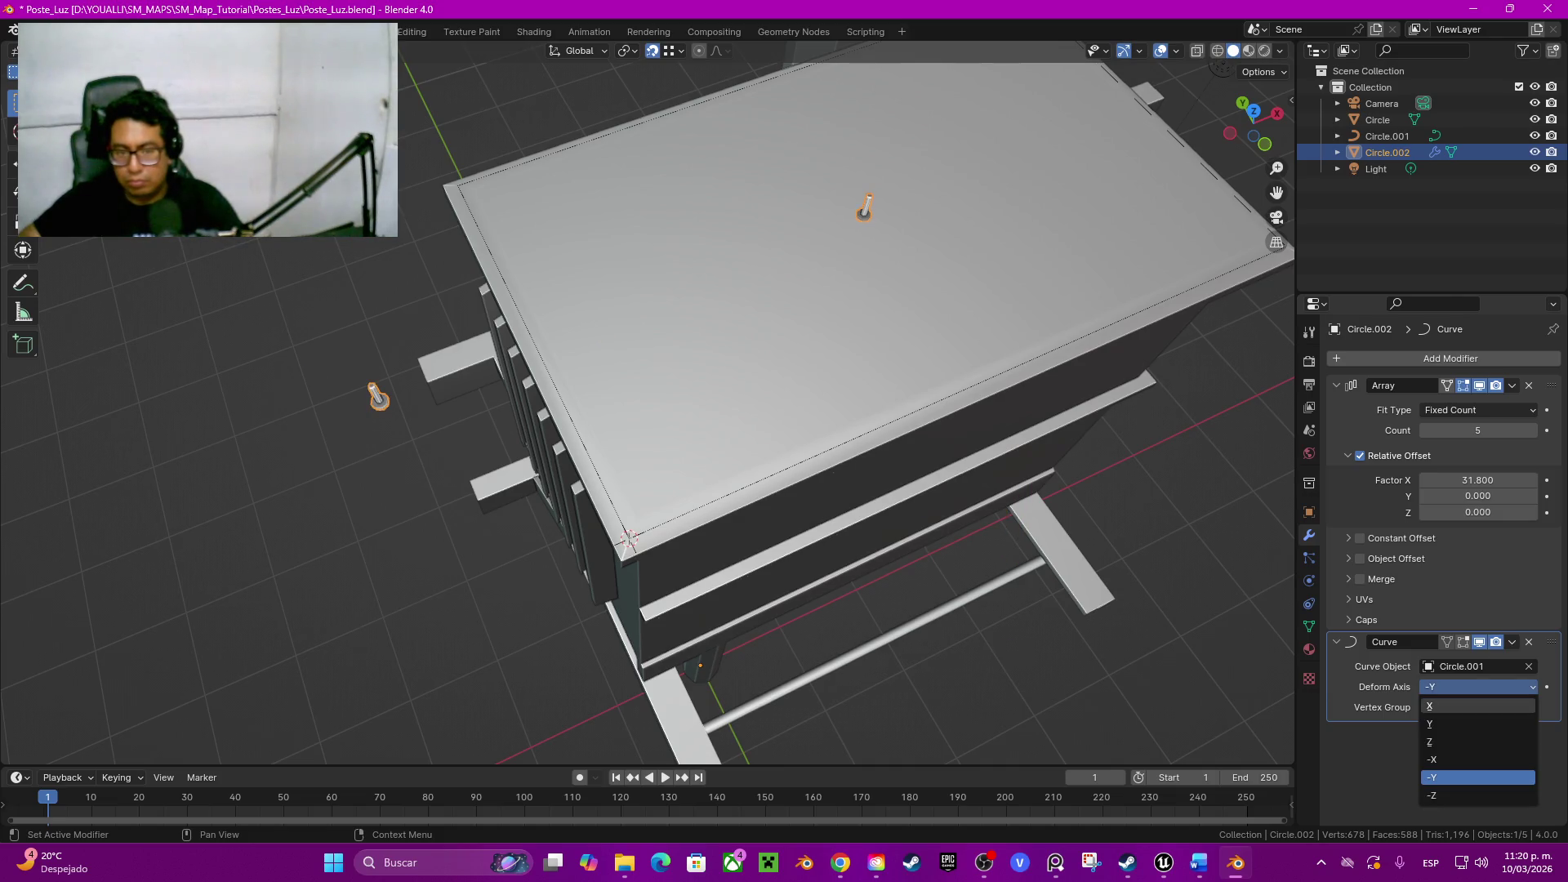
pyautogui.click(1471, 707)
pyautogui.hotkey('ctrl', 'a')
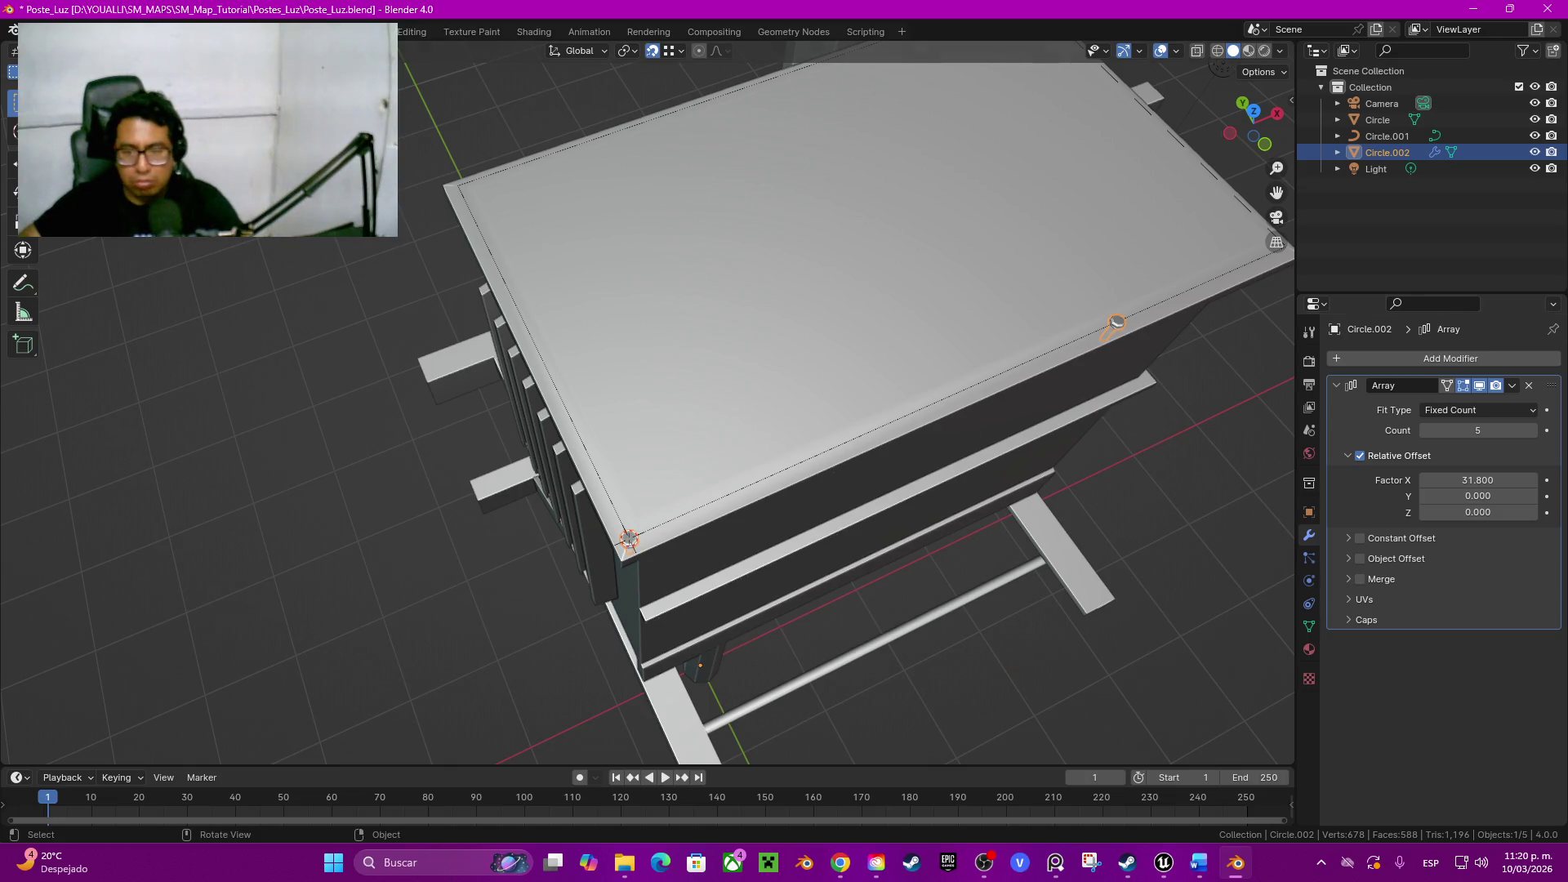
# Step: Adjust the Array Factor X down to 9 for the bolt spacing
pyautogui.moveTo(1478, 479)
pyautogui.mouseDown()
pyautogui.moveTo(1435, 479)
pyautogui.moveTo(1459, 479)
pyautogui.mouseUp()
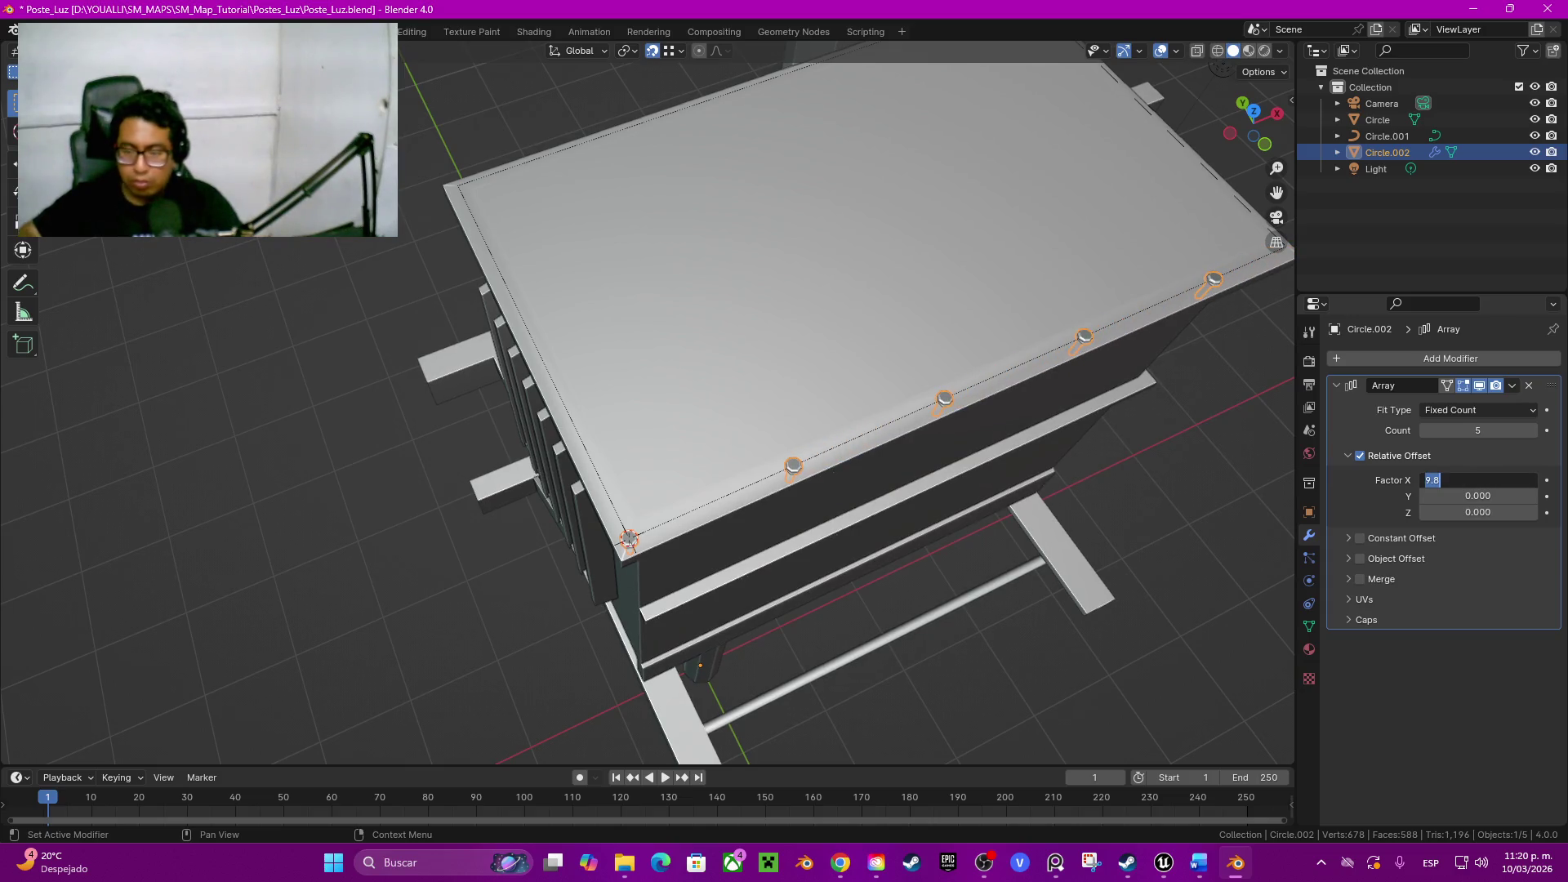
pyautogui.moveTo(1479, 480); pyautogui.dragTo(1485, 480)
pyautogui.write('10.000')
pyautogui.moveTo(931, 515)
pyautogui.mouseDown(button='middle')
pyautogui.moveTo(858, 404)
pyautogui.moveTo(810, 404)
pyautogui.mouseUp(button='middle')
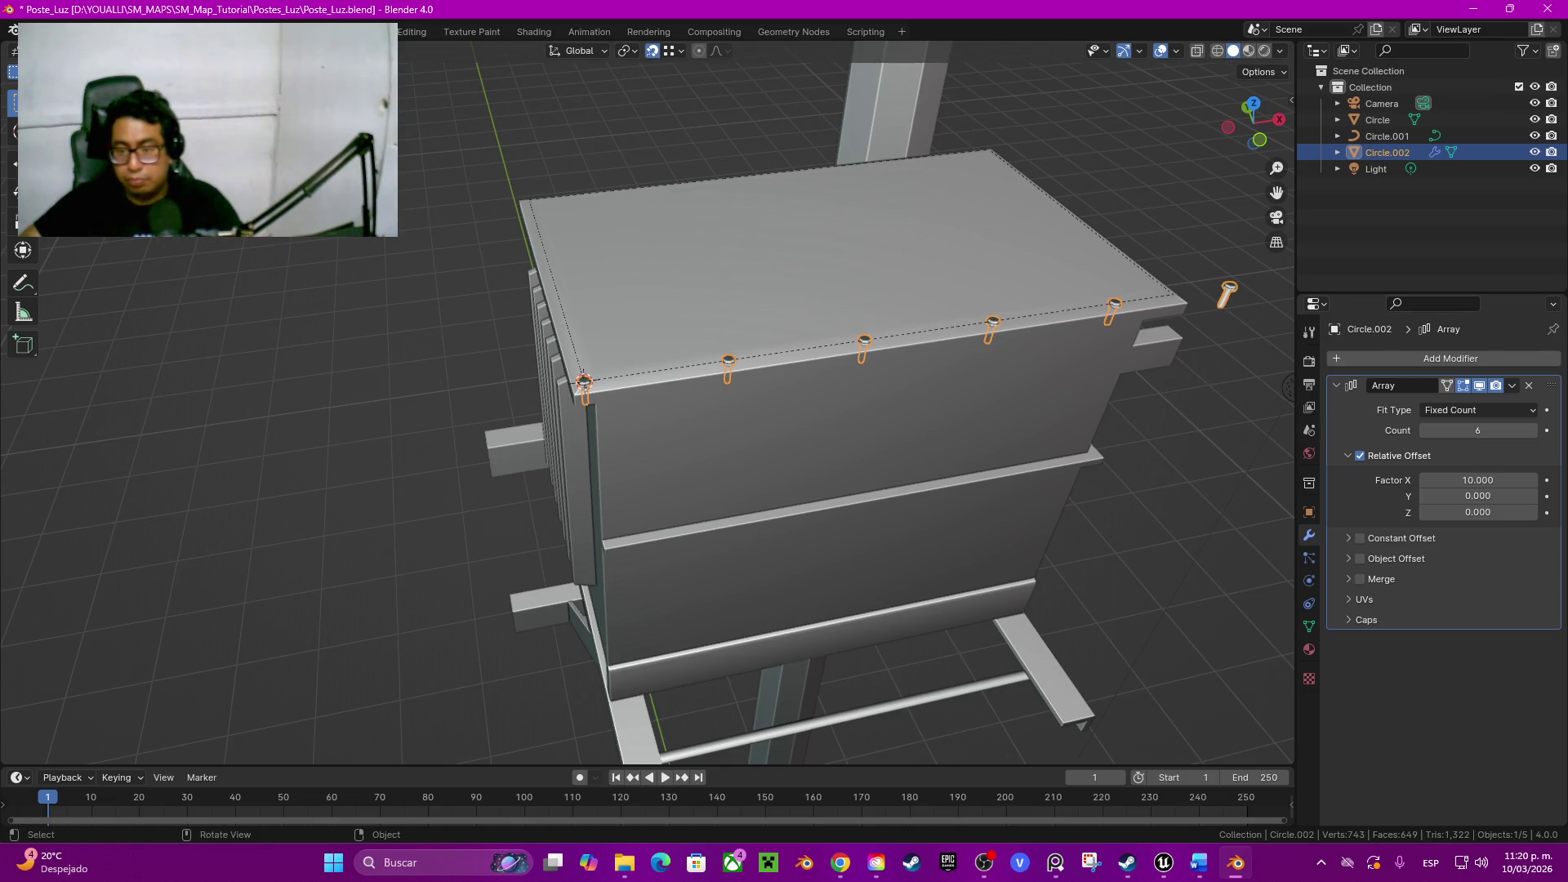
pyautogui.moveTo(1477, 479); pyautogui.dragTo(1459, 479)
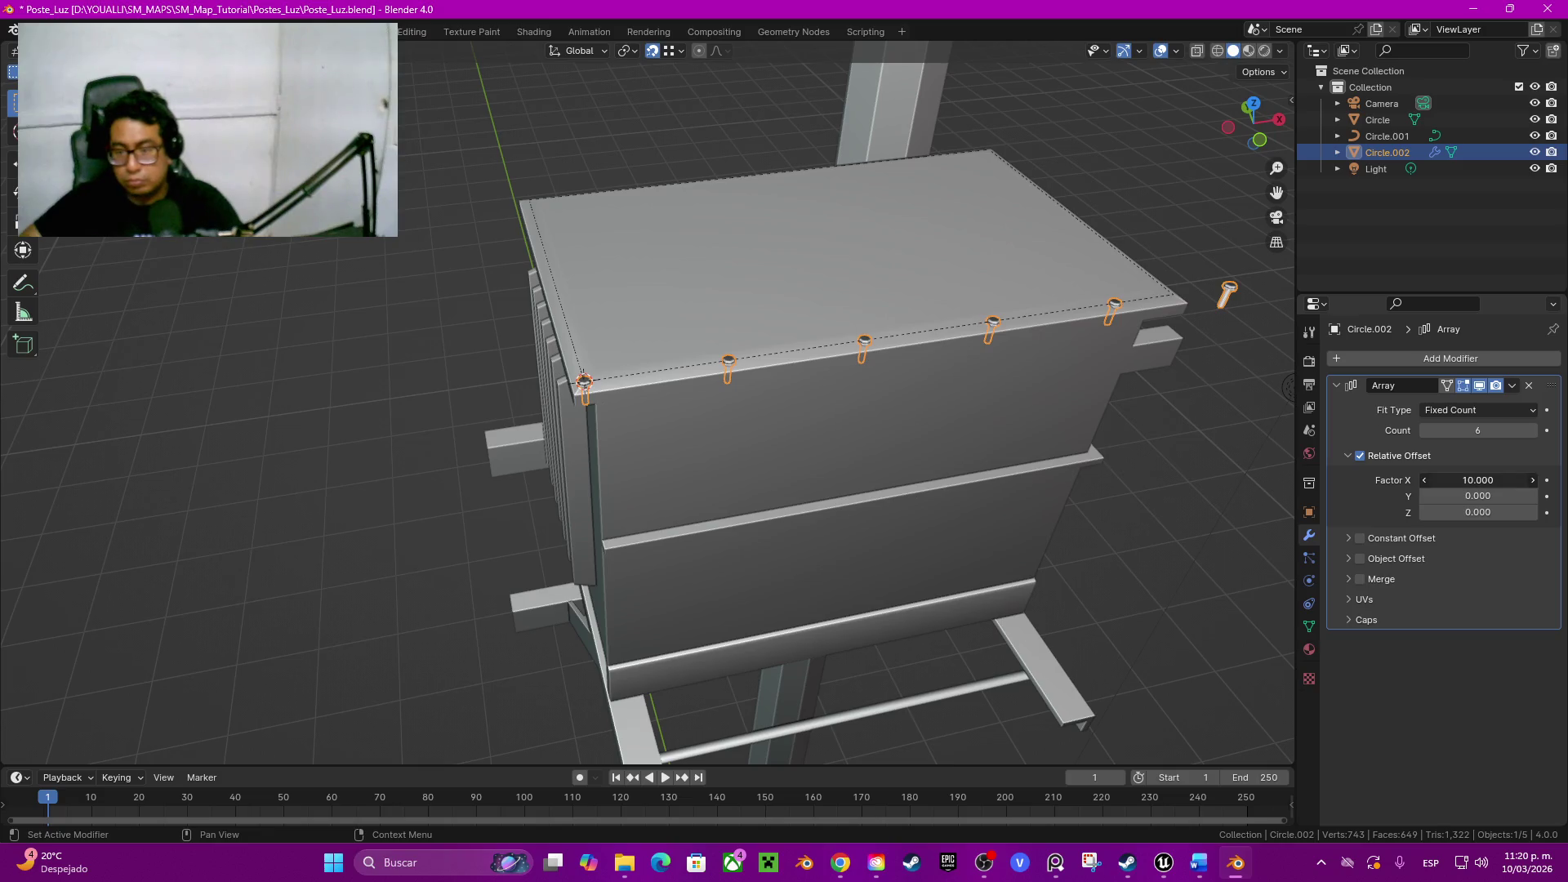
# Step: Check the bolt spacing in a top orthographic wireframe view along the lid edge
pyautogui.moveTo(858, 490)
pyautogui.mouseDown(button='middle')
pyautogui.moveTo(736, 656)
pyautogui.moveTo(735, 699)
pyautogui.mouseUp(button='middle')
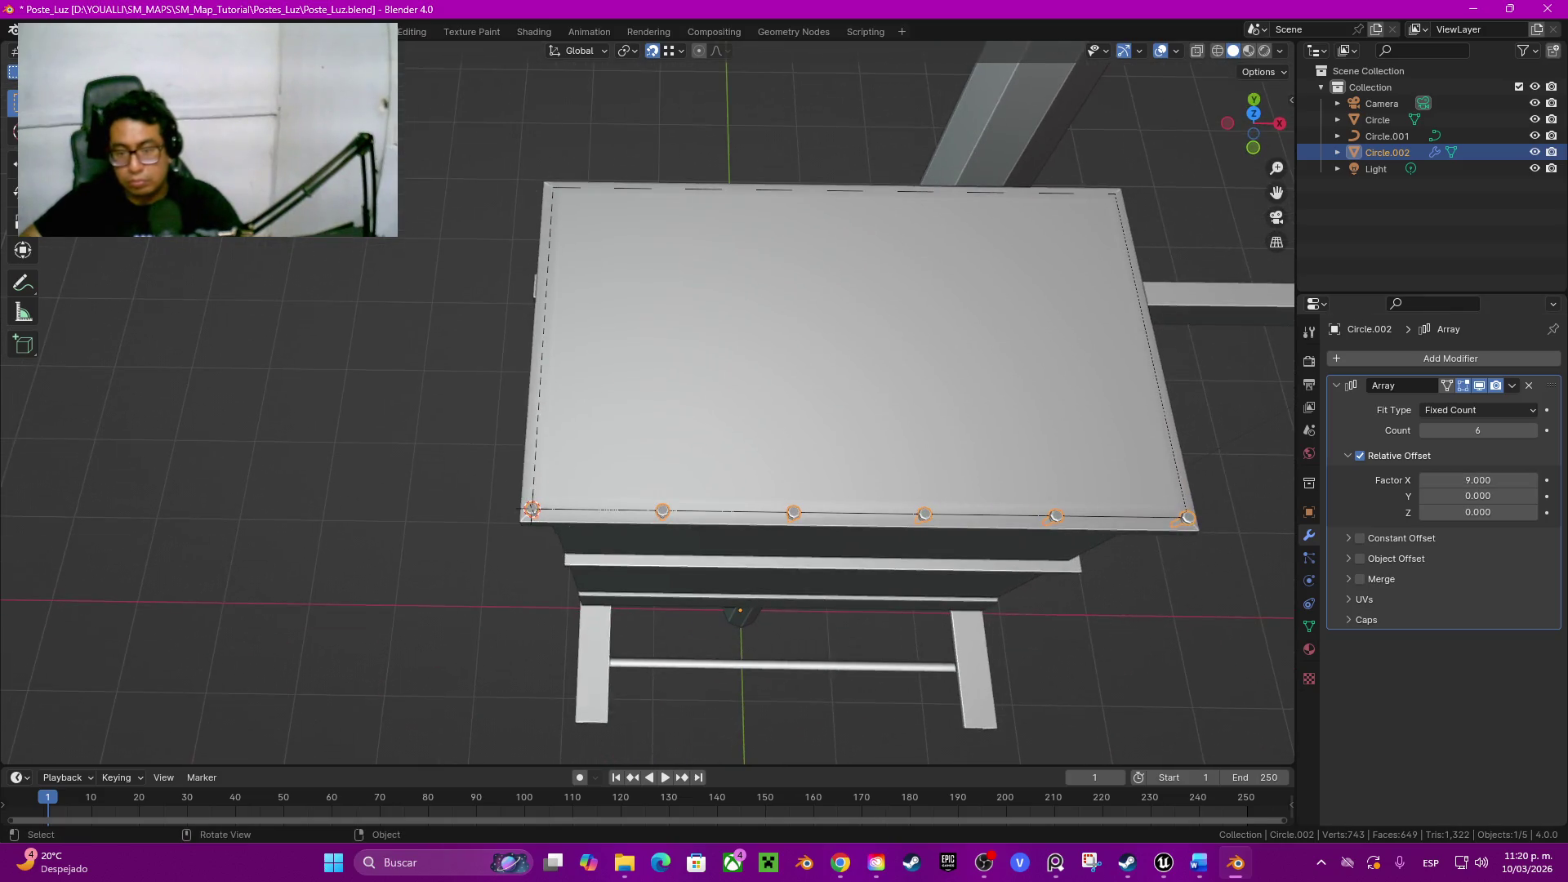
pyautogui.click(1254, 113)
pyautogui.keyDown('shift'); pyautogui.moveTo(980, 490); pyautogui.dragTo(662, 245, button='middle'); pyautogui.keyUp('shift')
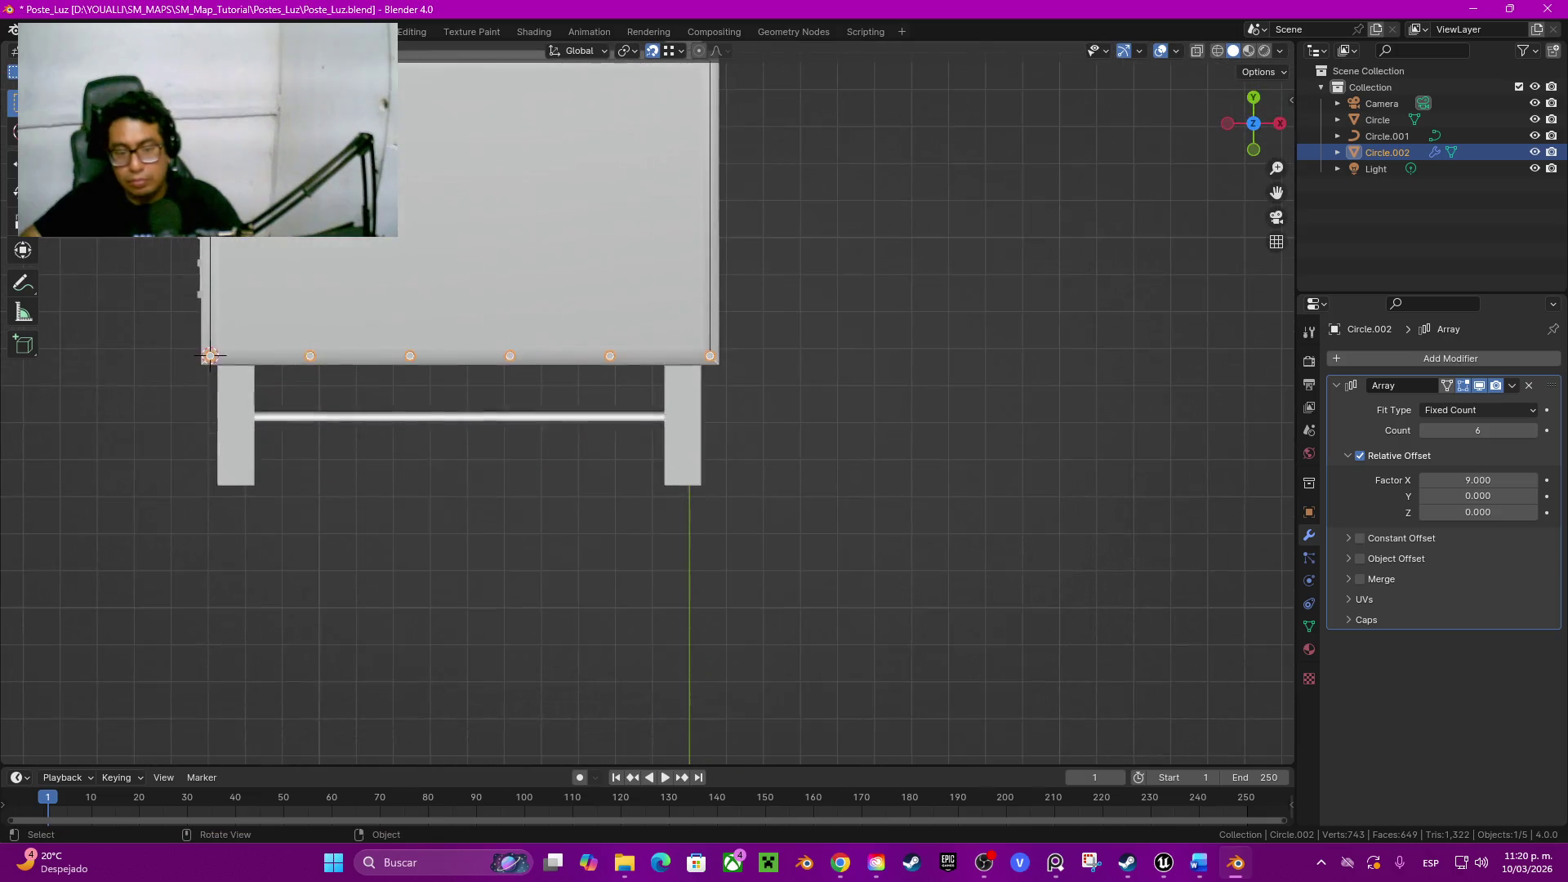
pyautogui.scroll(5, 649, 405)
pyautogui.scroll(3, 647, 402)
pyautogui.scroll(-3, 1030, 521)
pyautogui.moveTo(858, 521)
pyautogui.keyDown('shift'); pyautogui.mouseDown(button='middle')
pyautogui.moveTo(1176, 536)
pyautogui.moveTo(894, 533)
pyautogui.mouseUp(button='middle'); pyautogui.keyUp('shift')
pyautogui.scroll(3, 648, 402)
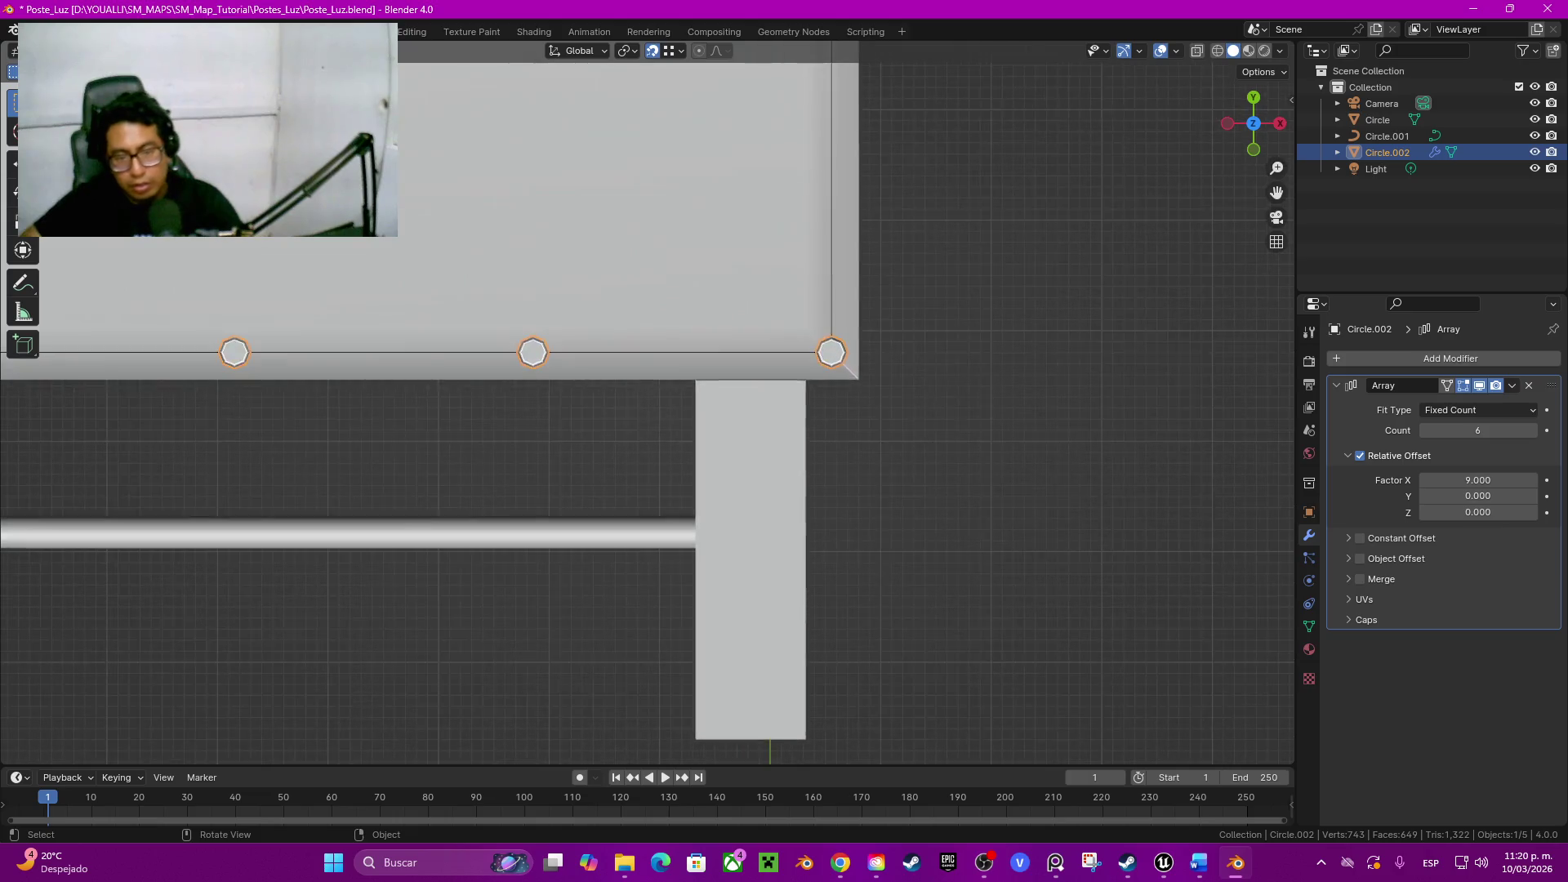
pyautogui.scroll(3, 647, 402)
pyautogui.hotkey('shift', 'z')
pyautogui.keyDown('shift'); pyautogui.moveTo(647, 402); pyautogui.dragTo(439, 474, button='middle'); pyautogui.keyUp('shift')
pyautogui.scroll(2, 647, 403)
pyautogui.scroll(3, 858, 367)
pyautogui.keyDown('shift'); pyautogui.moveTo(991, 351); pyautogui.dragTo(748, 395, button='middle'); pyautogui.keyUp('shift')
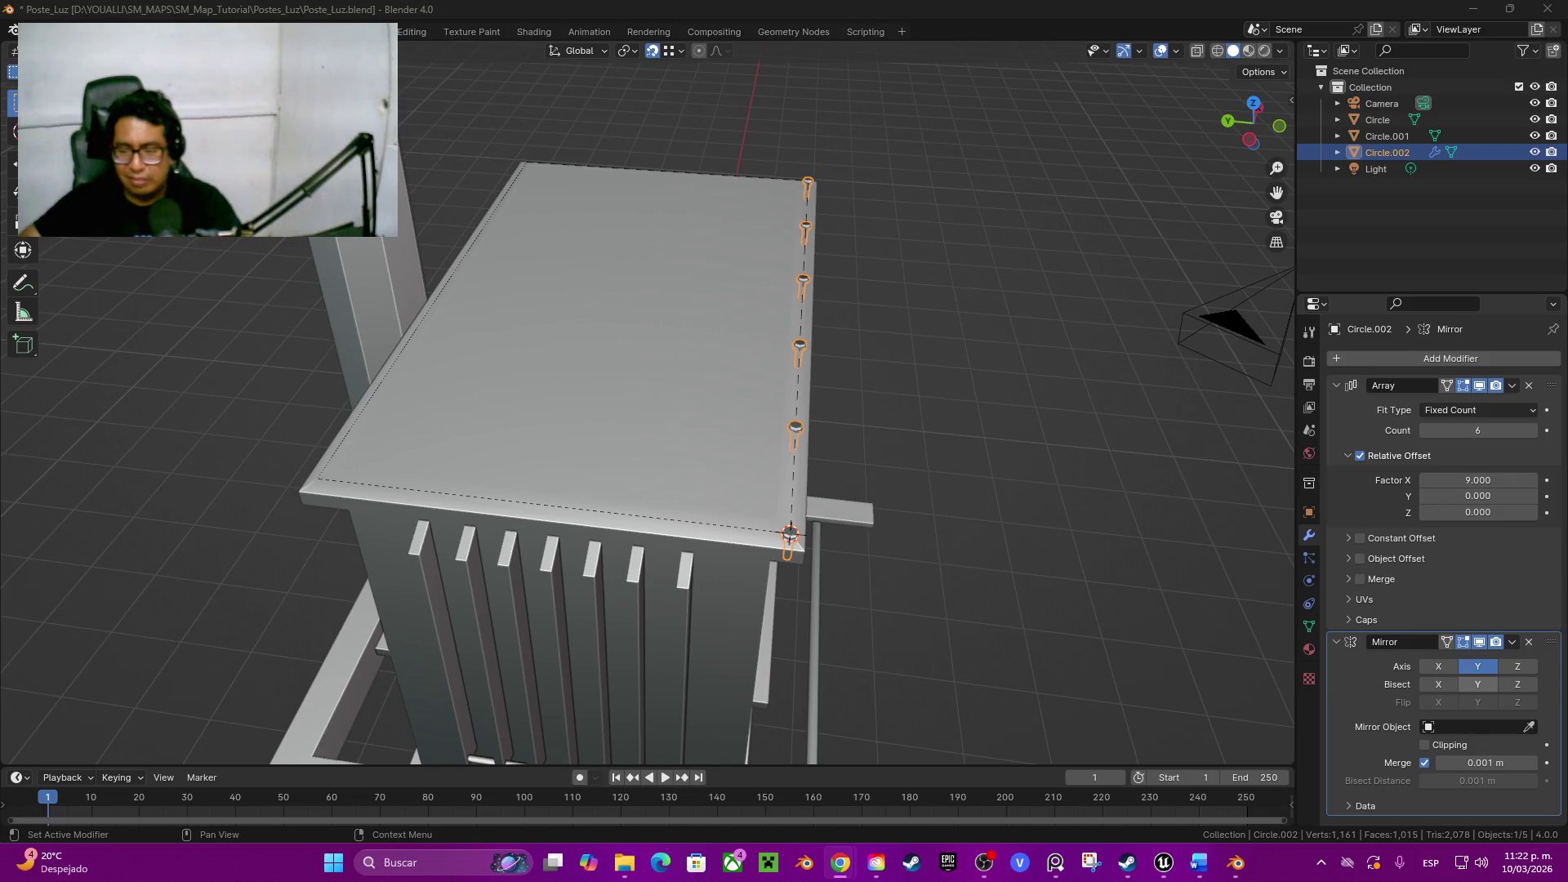
# Step: Loop cut the transformer body through its centre and snap the 3D cursor to the lid centre vertex
pyautogui.moveTo(735, 490); pyautogui.dragTo(809, 417, button='middle')
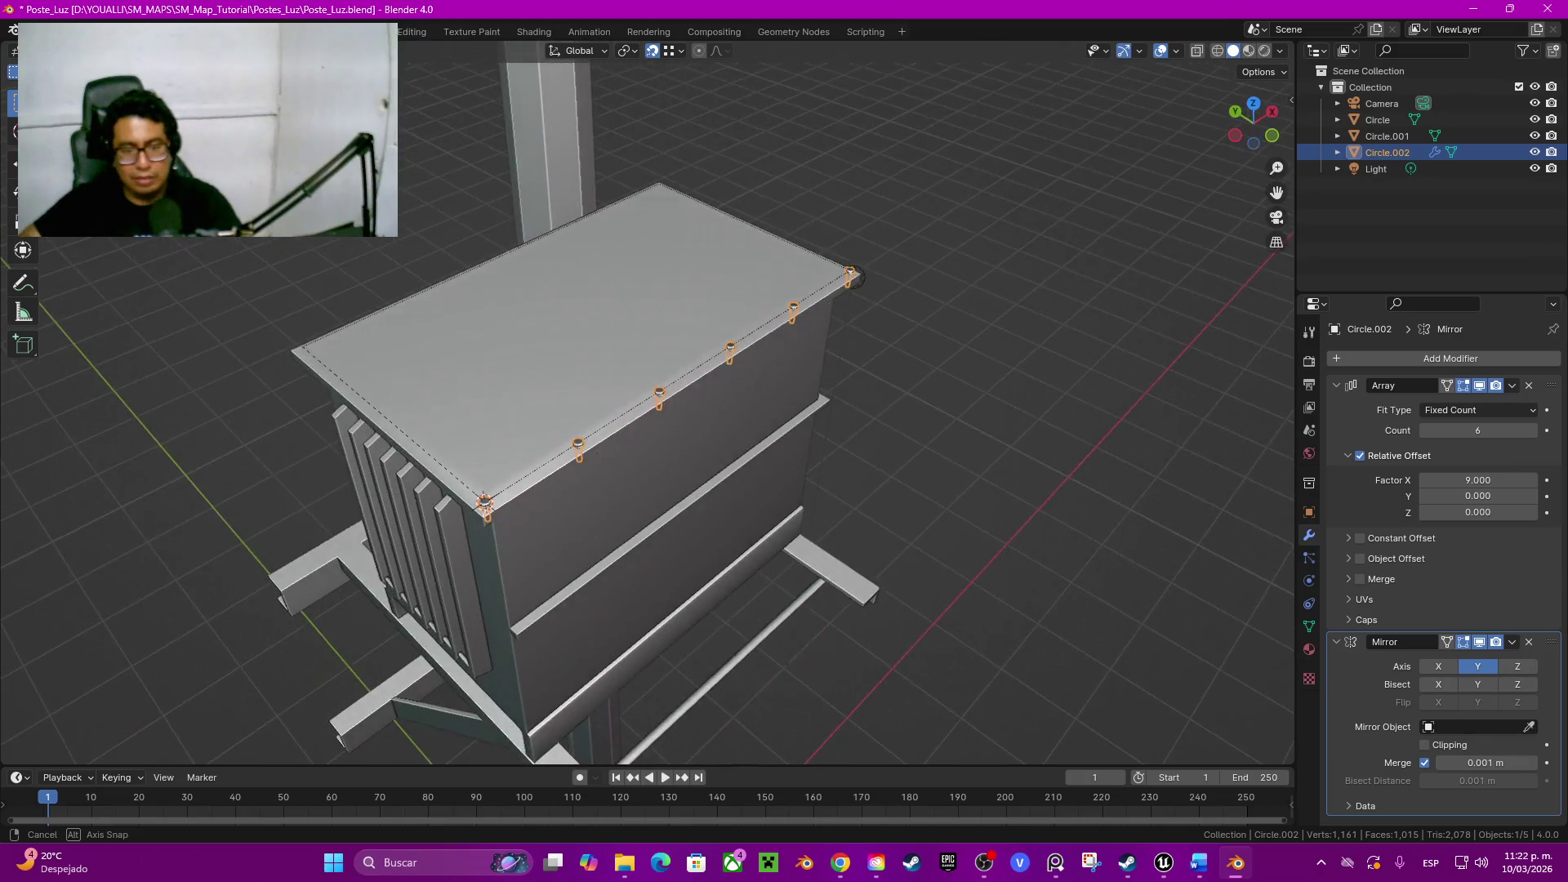
pyautogui.moveTo(809, 416); pyautogui.dragTo(784, 306, button='middle')
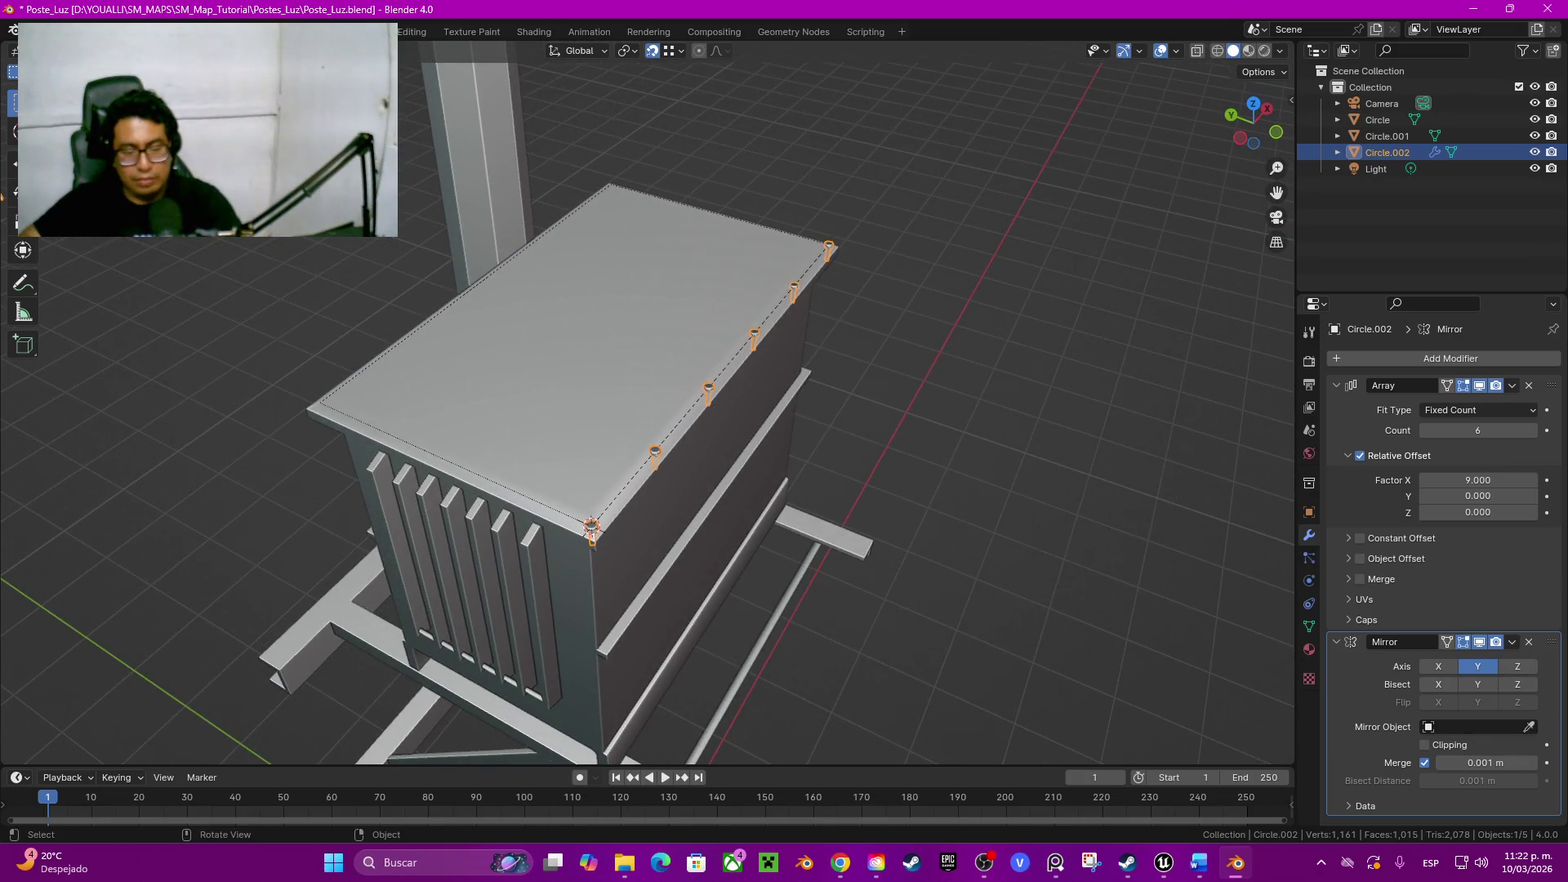
pyautogui.click(614, 368)
pyautogui.press('Tab')
pyautogui.hotkey('ctrl', 'r')
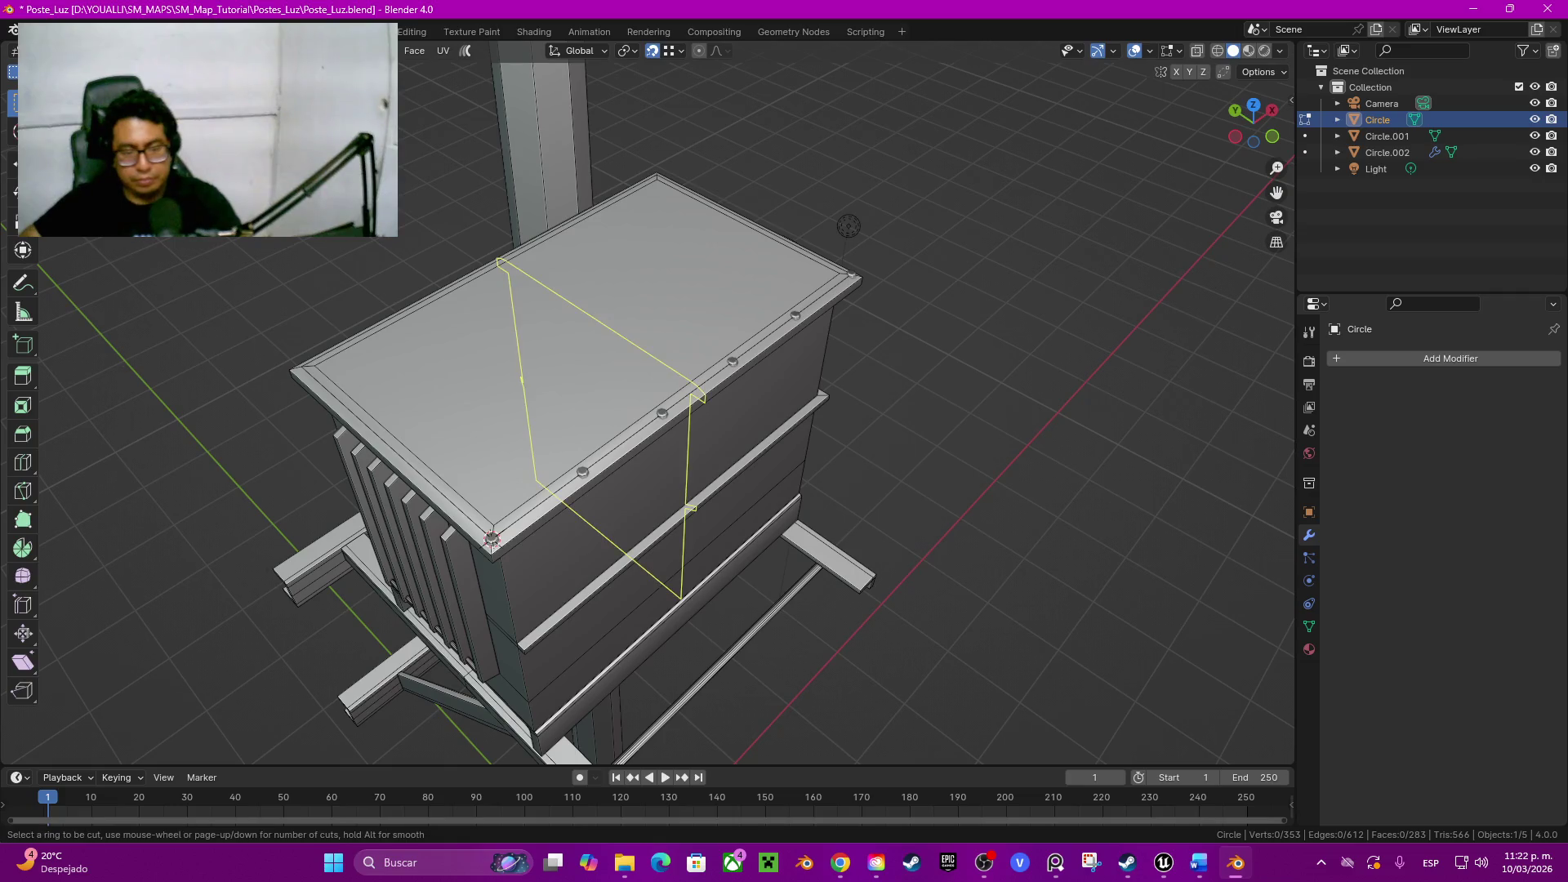
pyautogui.click(699, 396)
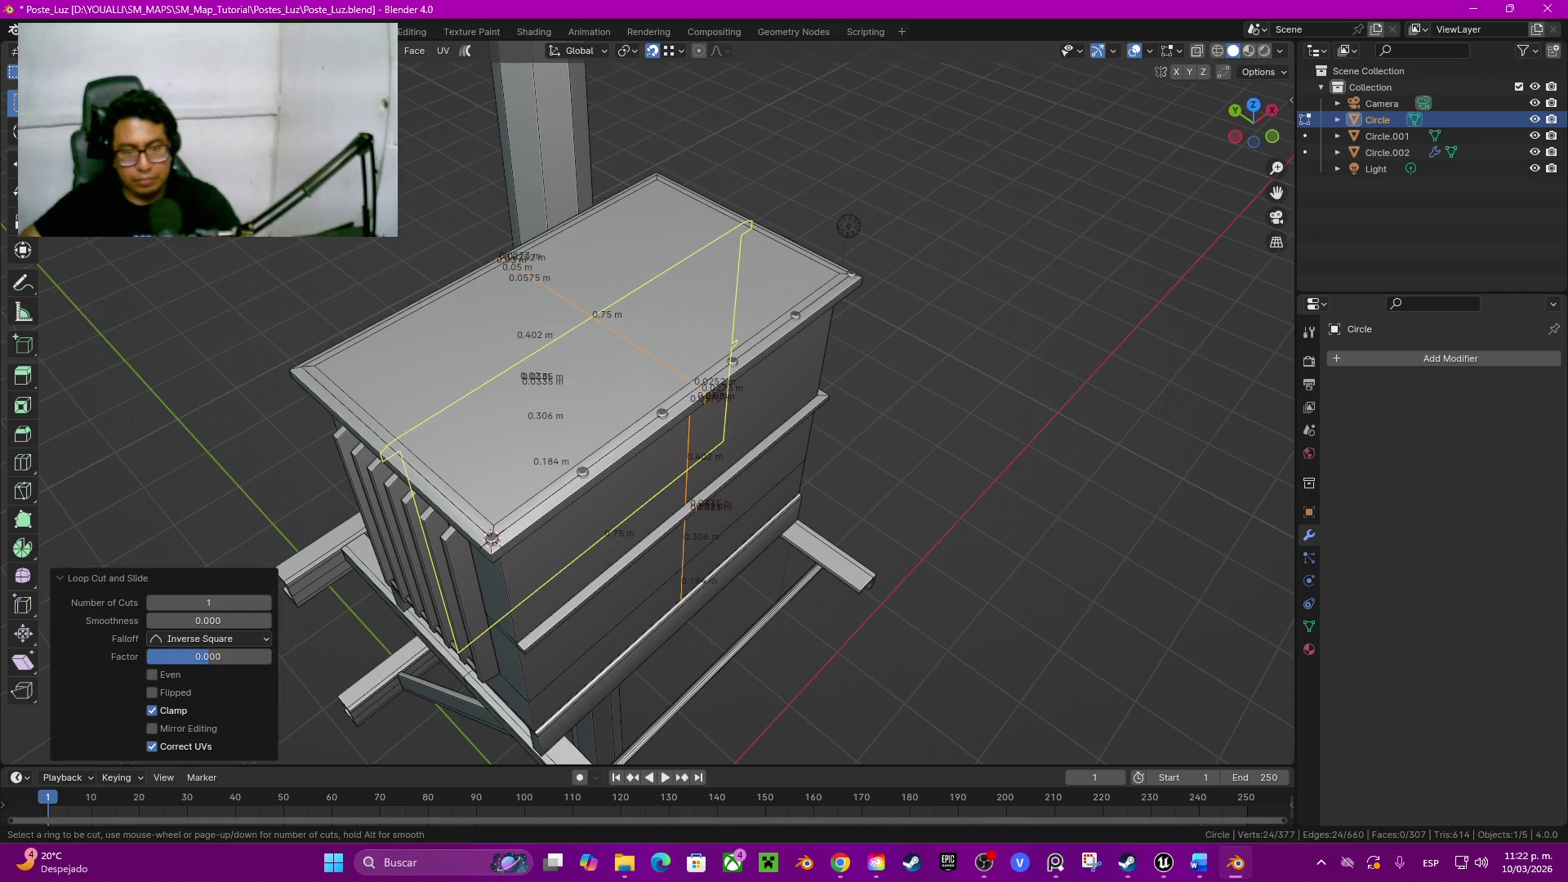
pyautogui.click(490, 540)
pyautogui.rightClick(491, 540)
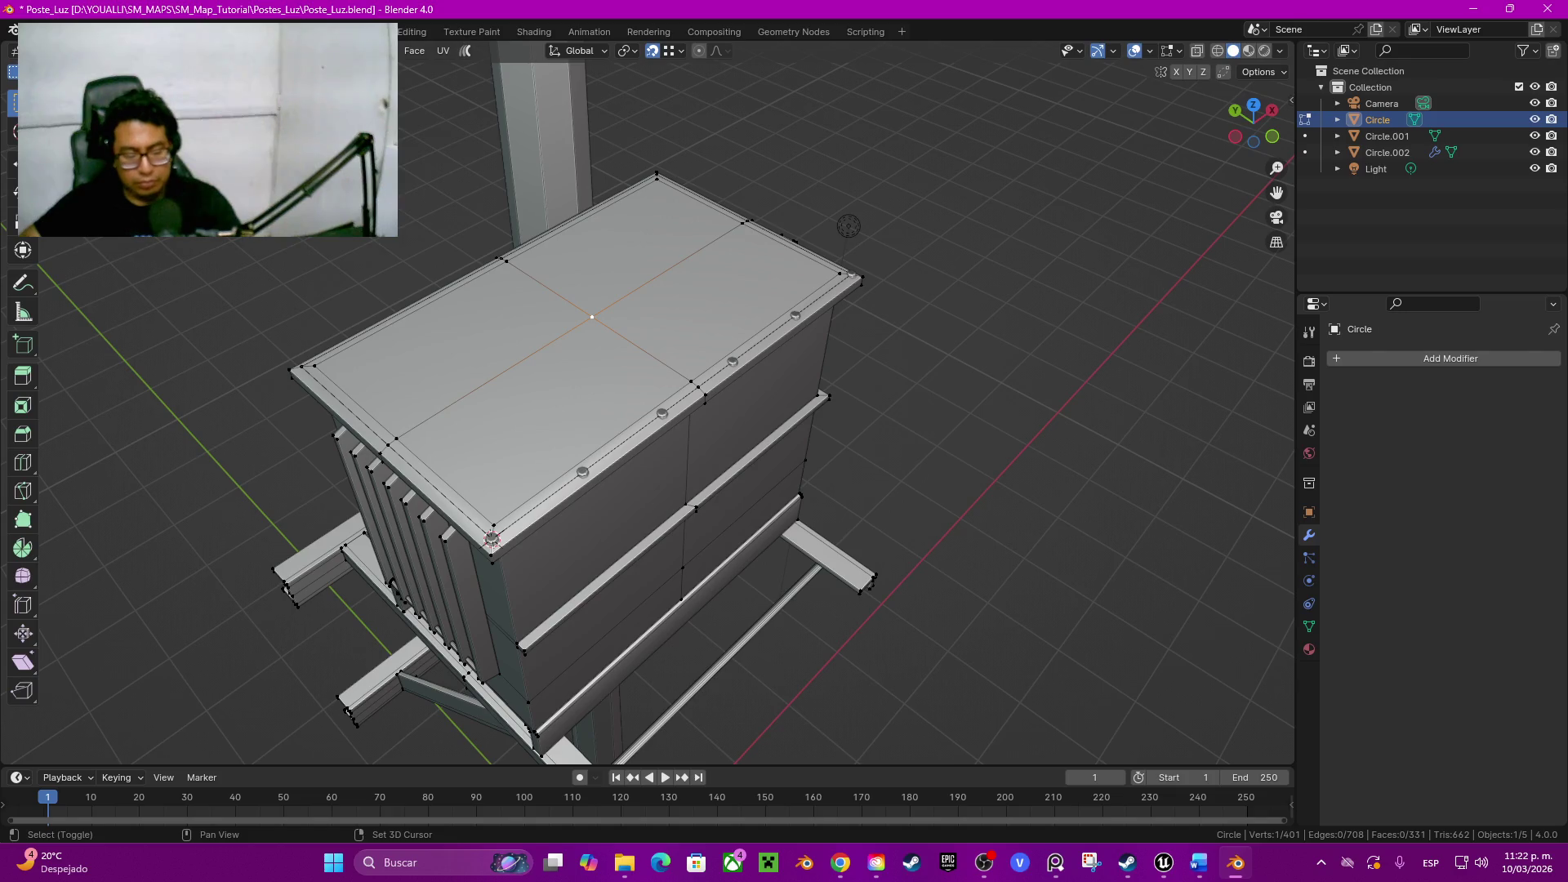
pyautogui.hotkey('shift', 's')
pyautogui.click(602, 424)
pyautogui.press('Tab')
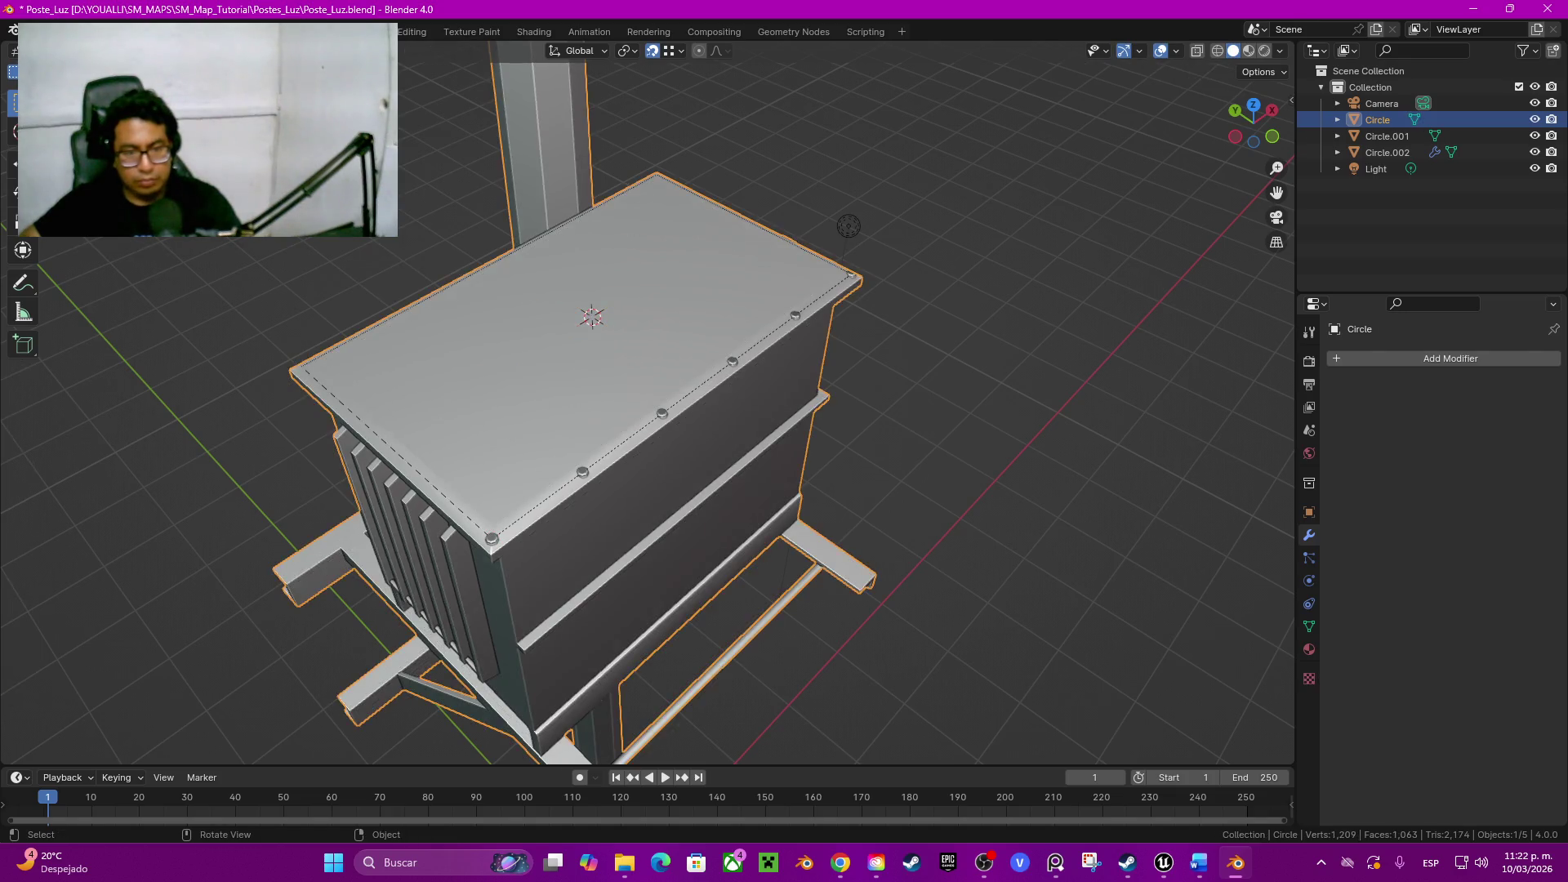
# Step: Set Circle.002's origin to the 3D cursor so the mirrored bolts line both lid edges
pyautogui.click(589, 315)
pyautogui.press('q')
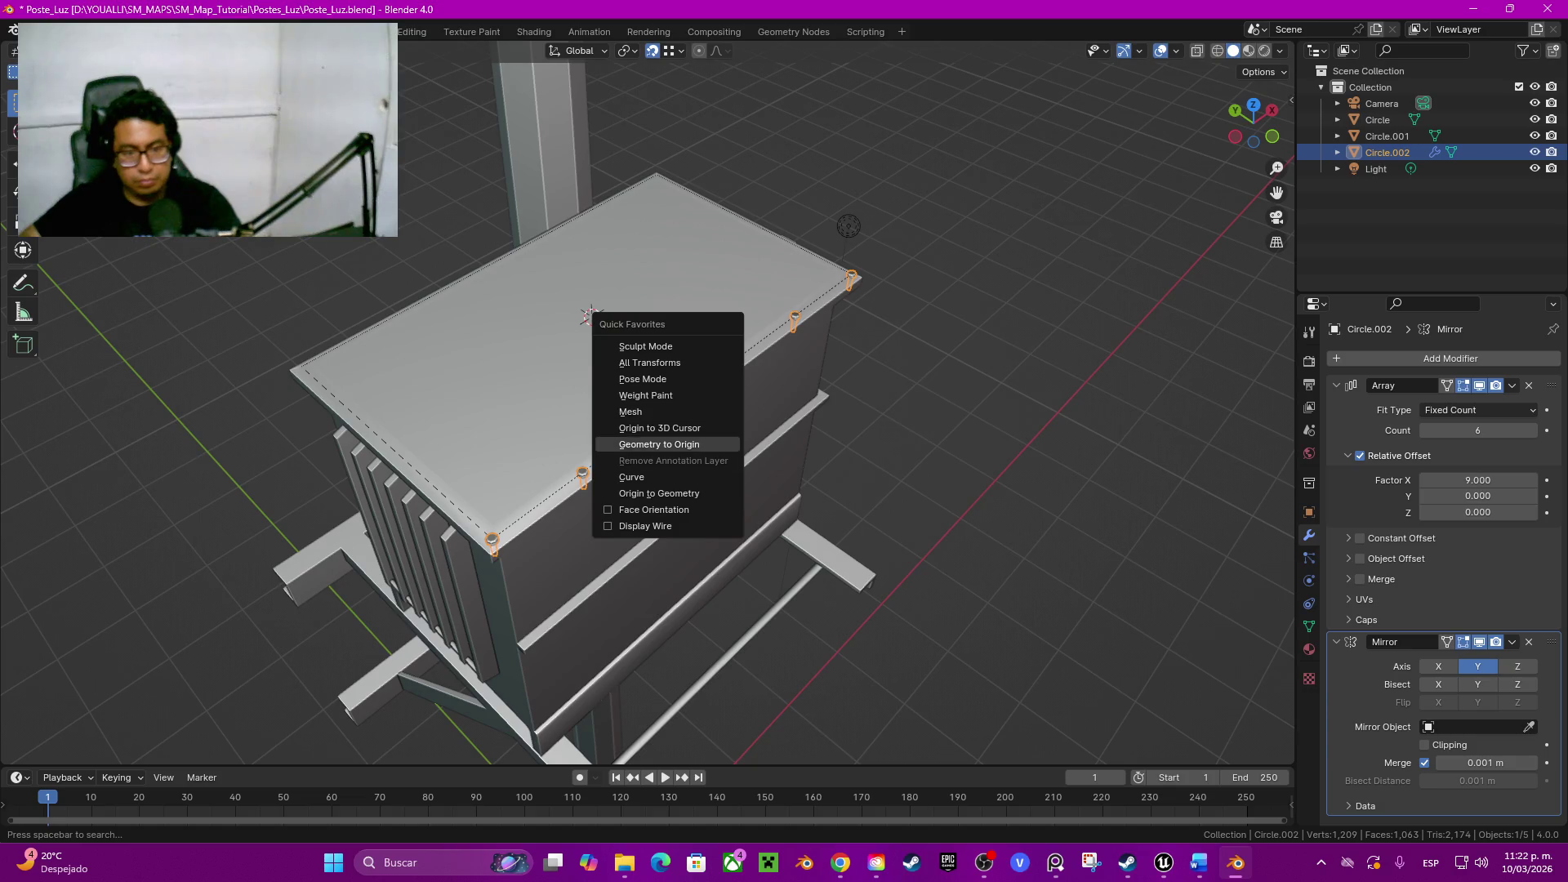
pyautogui.press('Up')
pyautogui.press('Up')
pyautogui.press('Up')
pyautogui.press('Up')
pyautogui.press('Up')
pyautogui.press('Down')
pyautogui.press('Down')
pyautogui.press('Down')
pyautogui.press('Down')
pyautogui.press('Up')
pyautogui.press('Up')
pyautogui.press('Down')
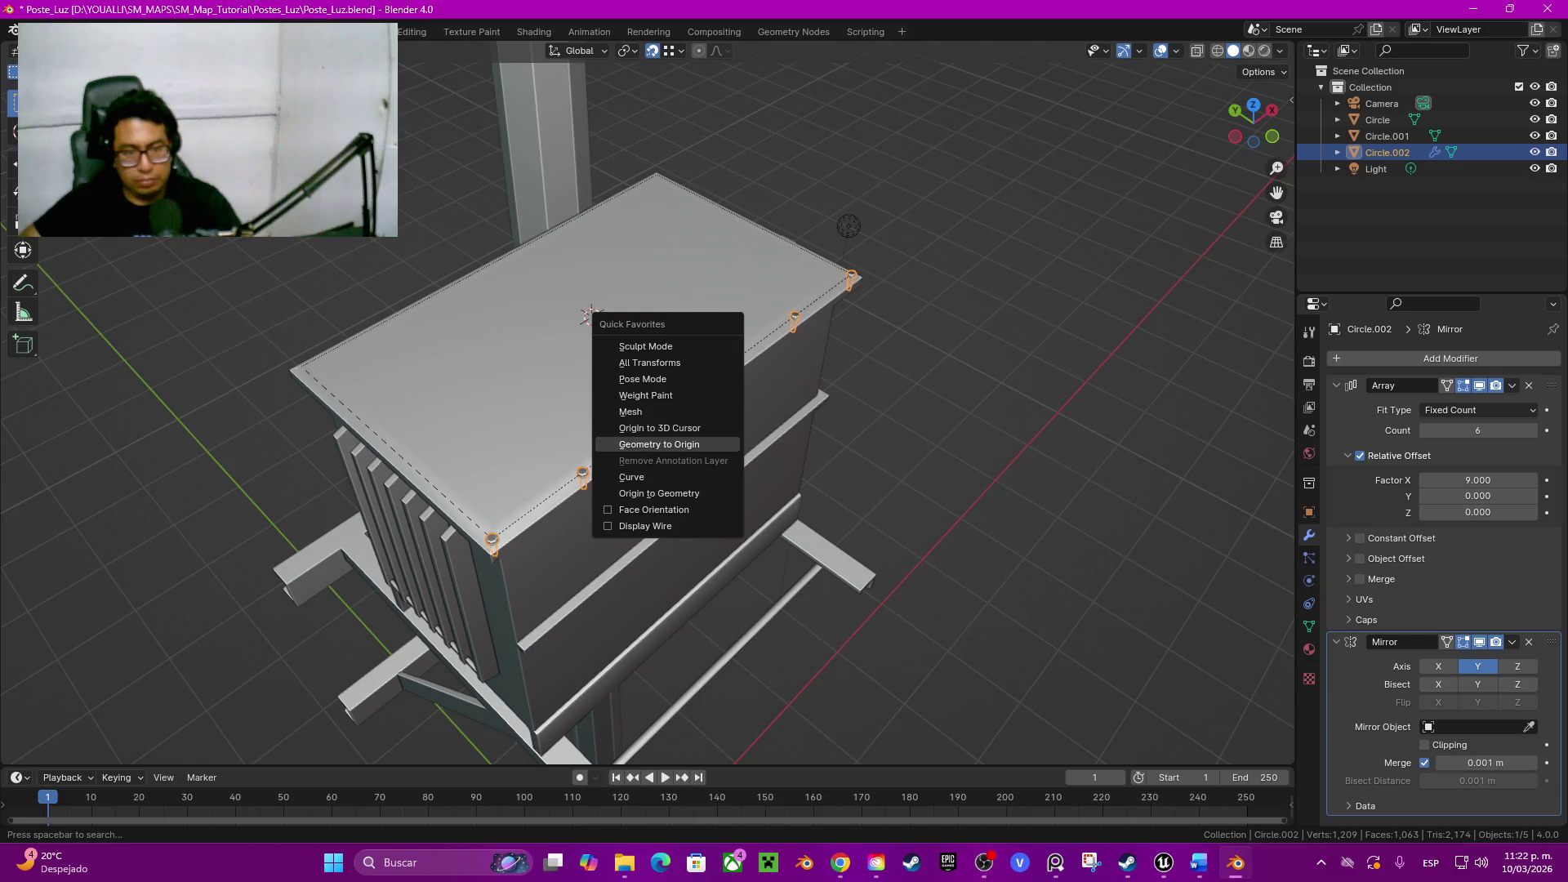
pyautogui.press('Up')
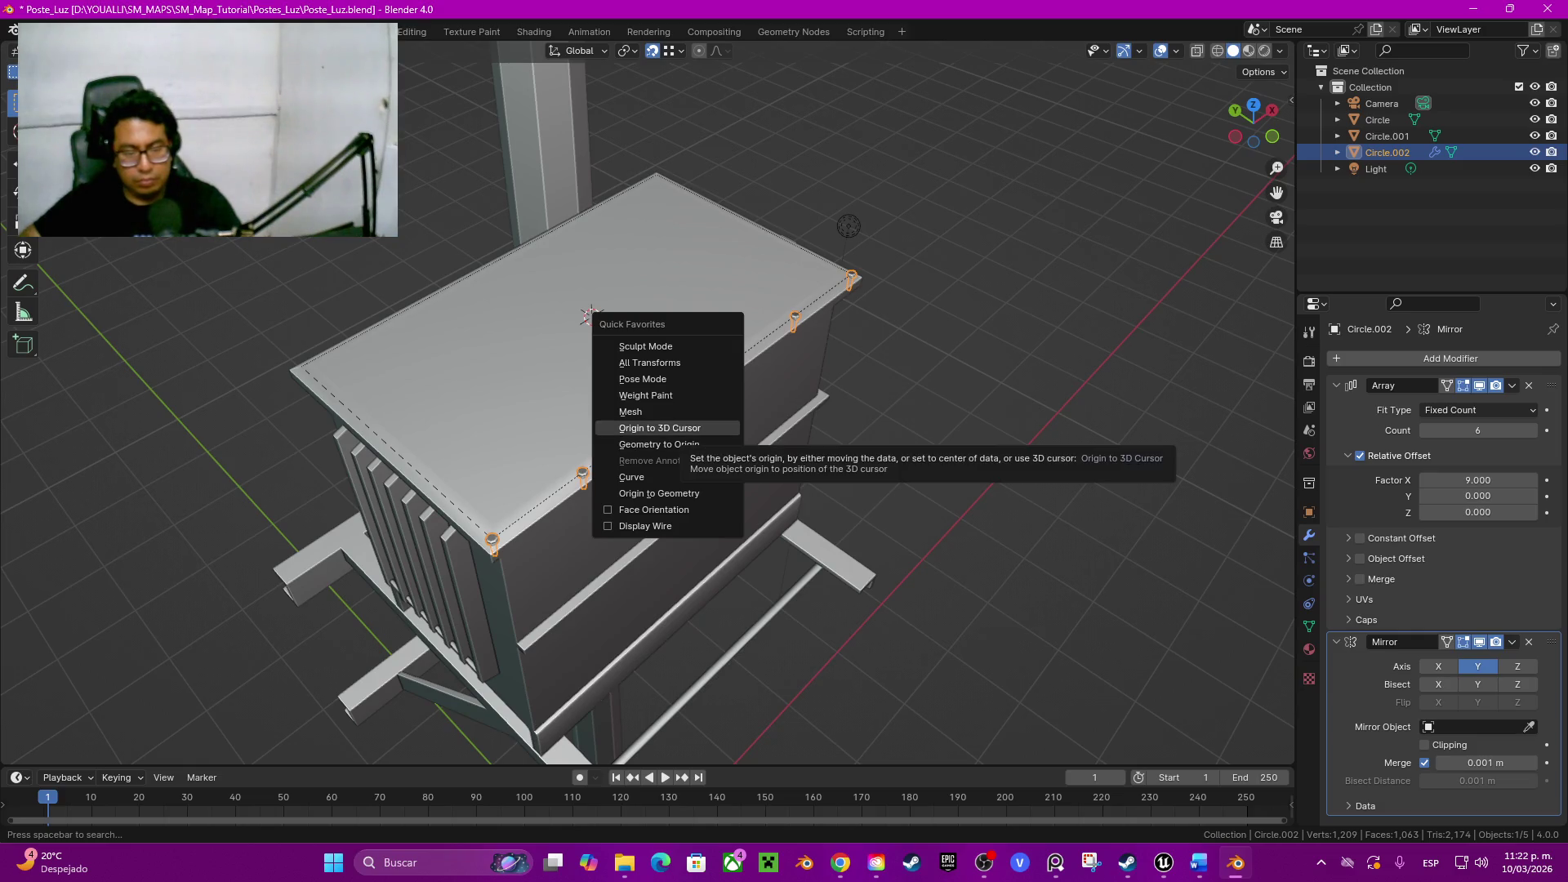
pyautogui.press('Return')
pyautogui.moveTo(651, 404); pyautogui.dragTo(809, 393, button='middle')
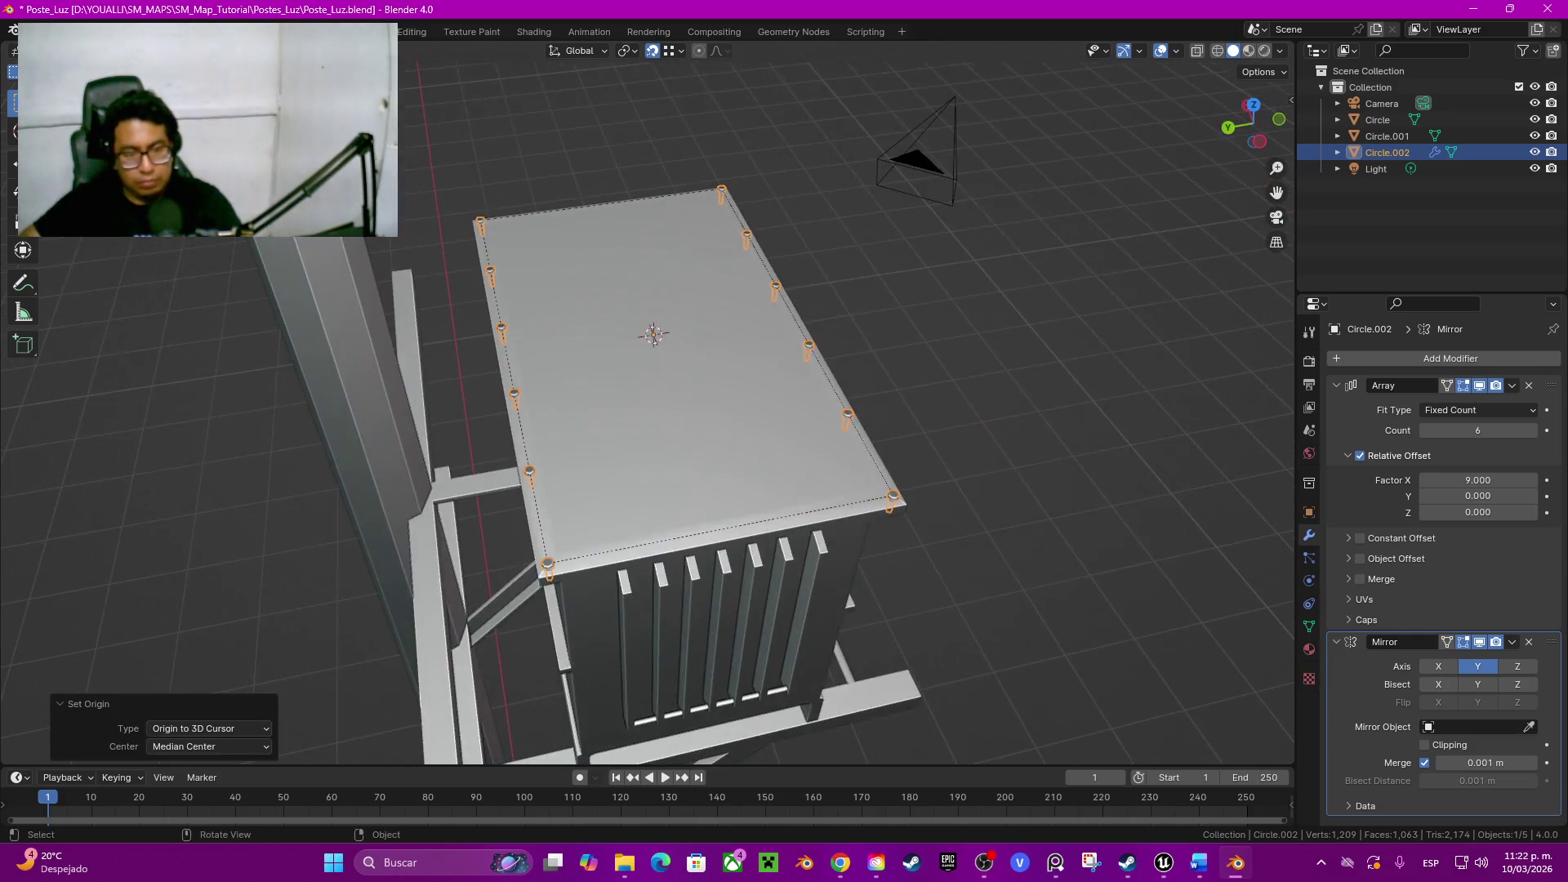
pyautogui.hotkey('alt', 'a')
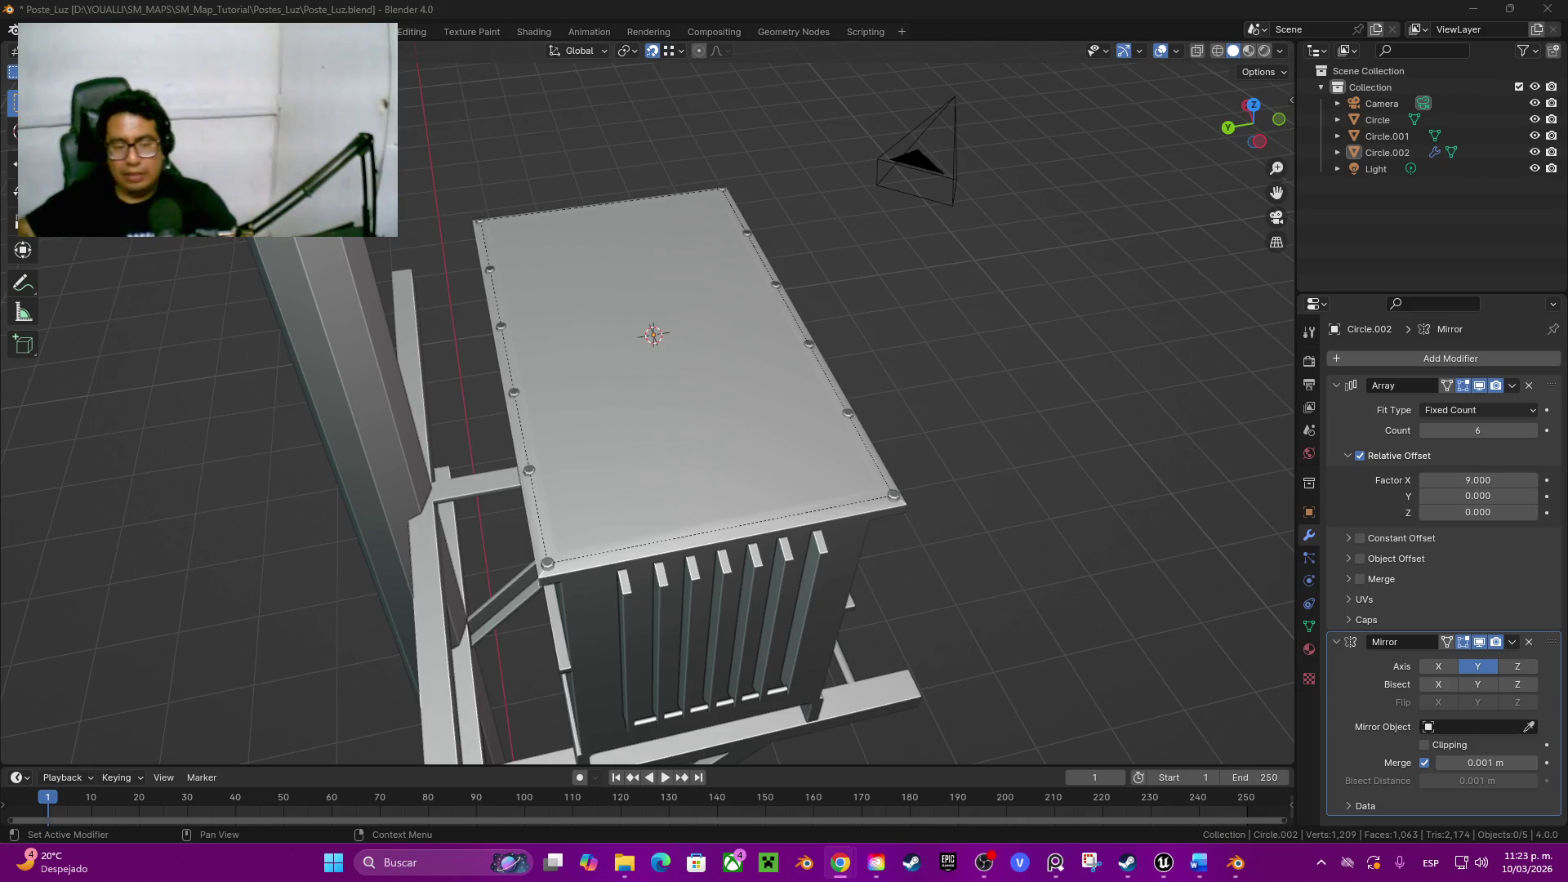
# Step: Duplicate Circle.002's Array modifier and give Array.001 a zero X offset with copies spread along Y
pyautogui.moveTo(650, 405)
pyautogui.mouseDown(button='middle')
pyautogui.moveTo(698, 367)
pyautogui.moveTo(661, 393)
pyautogui.mouseUp(button='middle')
pyautogui.scroll(3, 650, 404)
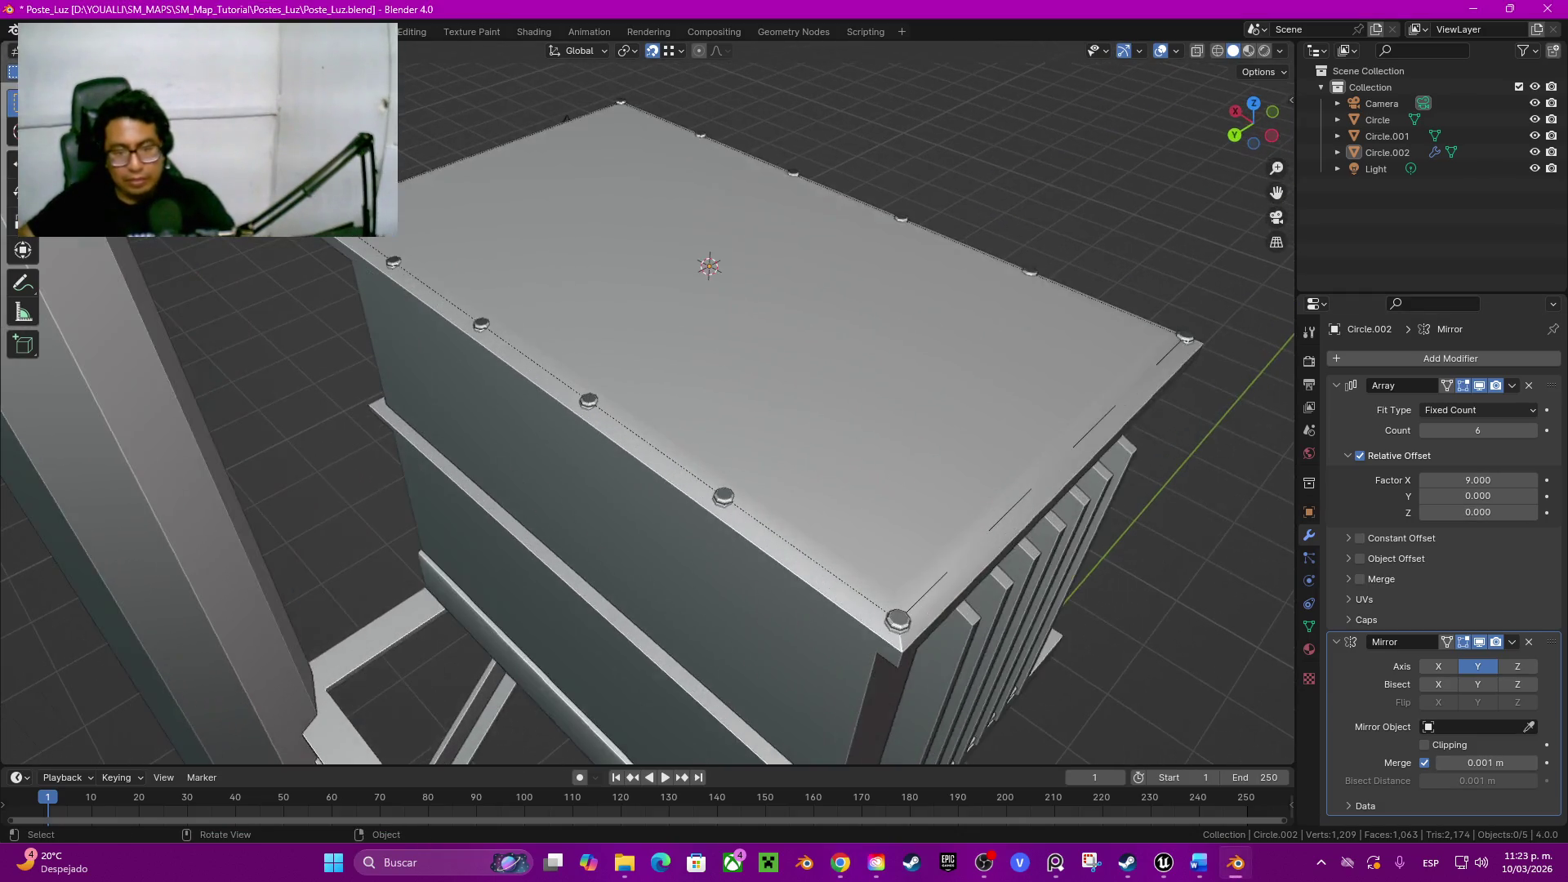
pyautogui.click(1064, 309)
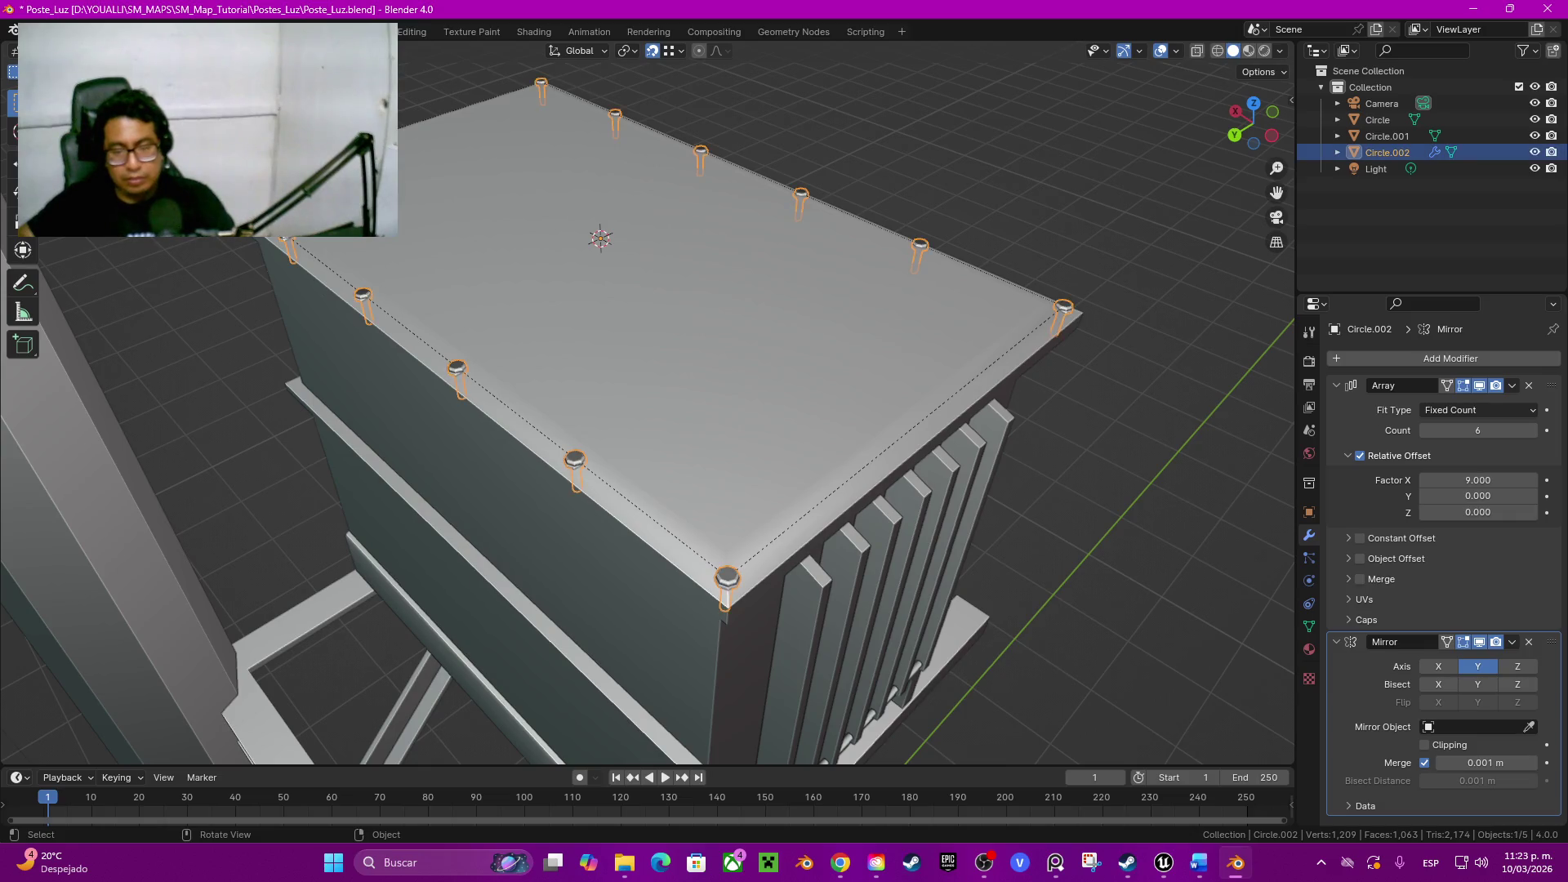
pyautogui.moveTo(1064, 310); pyautogui.dragTo(1030, 368, button='middle')
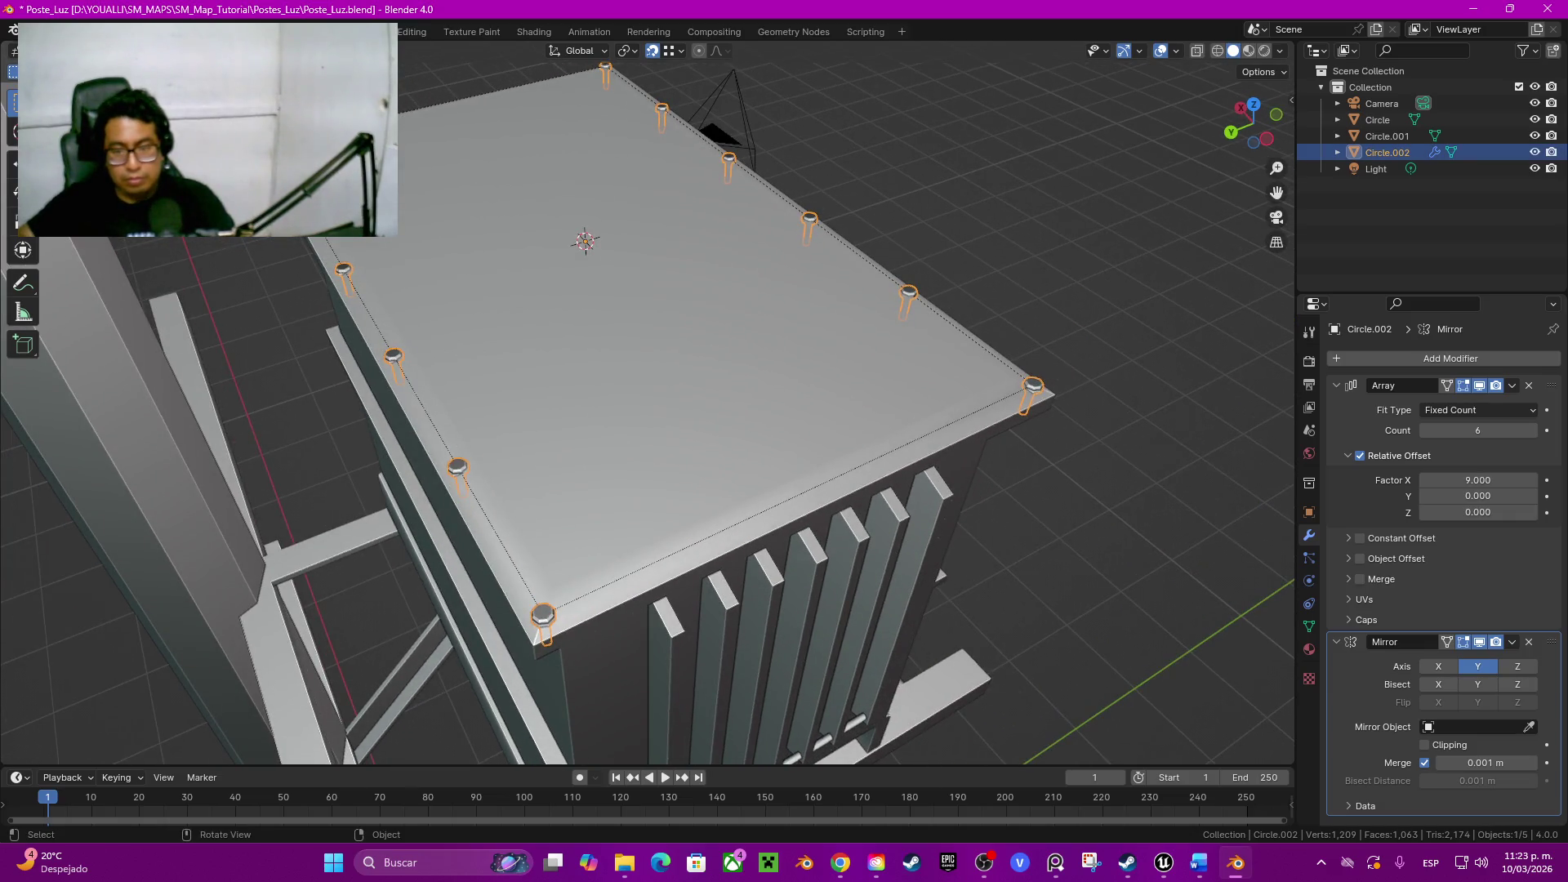
pyautogui.press('Tab')
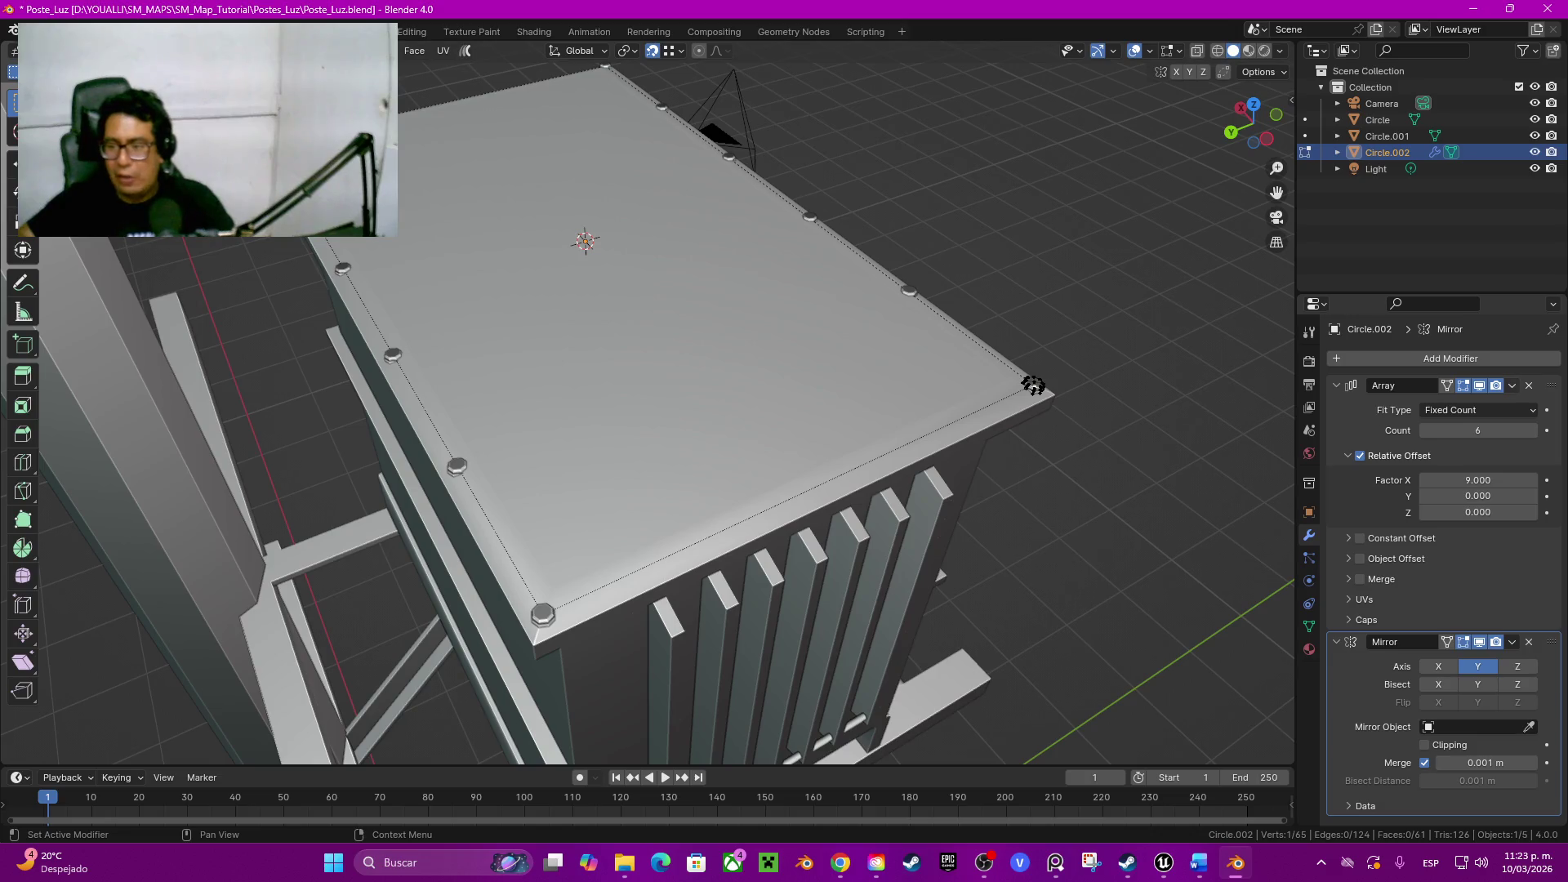
pyautogui.click(1513, 385)
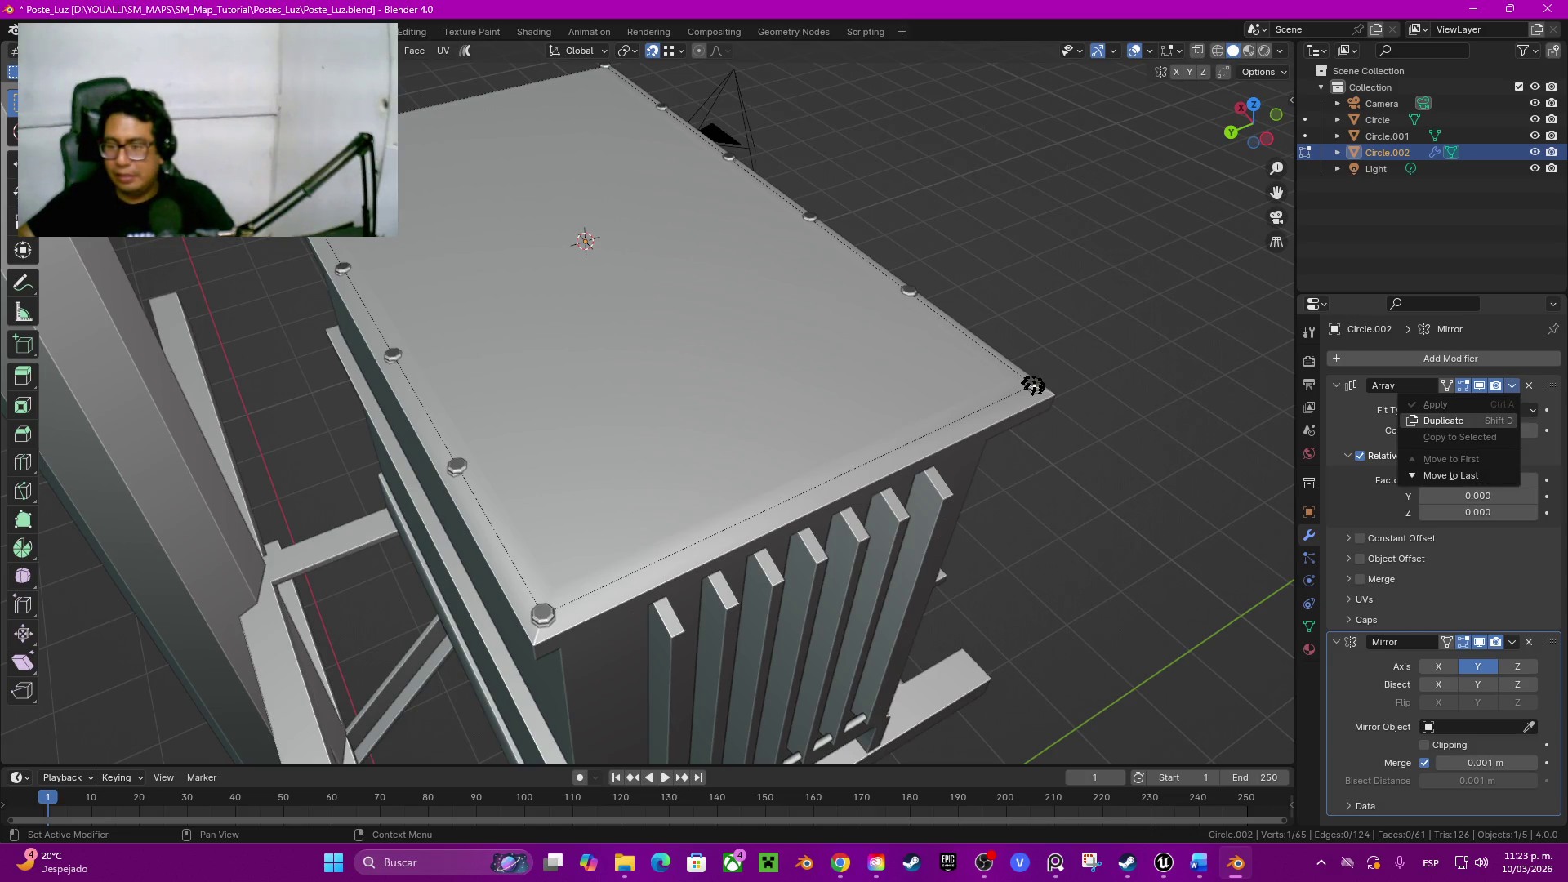
pyautogui.click(1443, 420)
pyautogui.scroll(-3, 1445, 573)
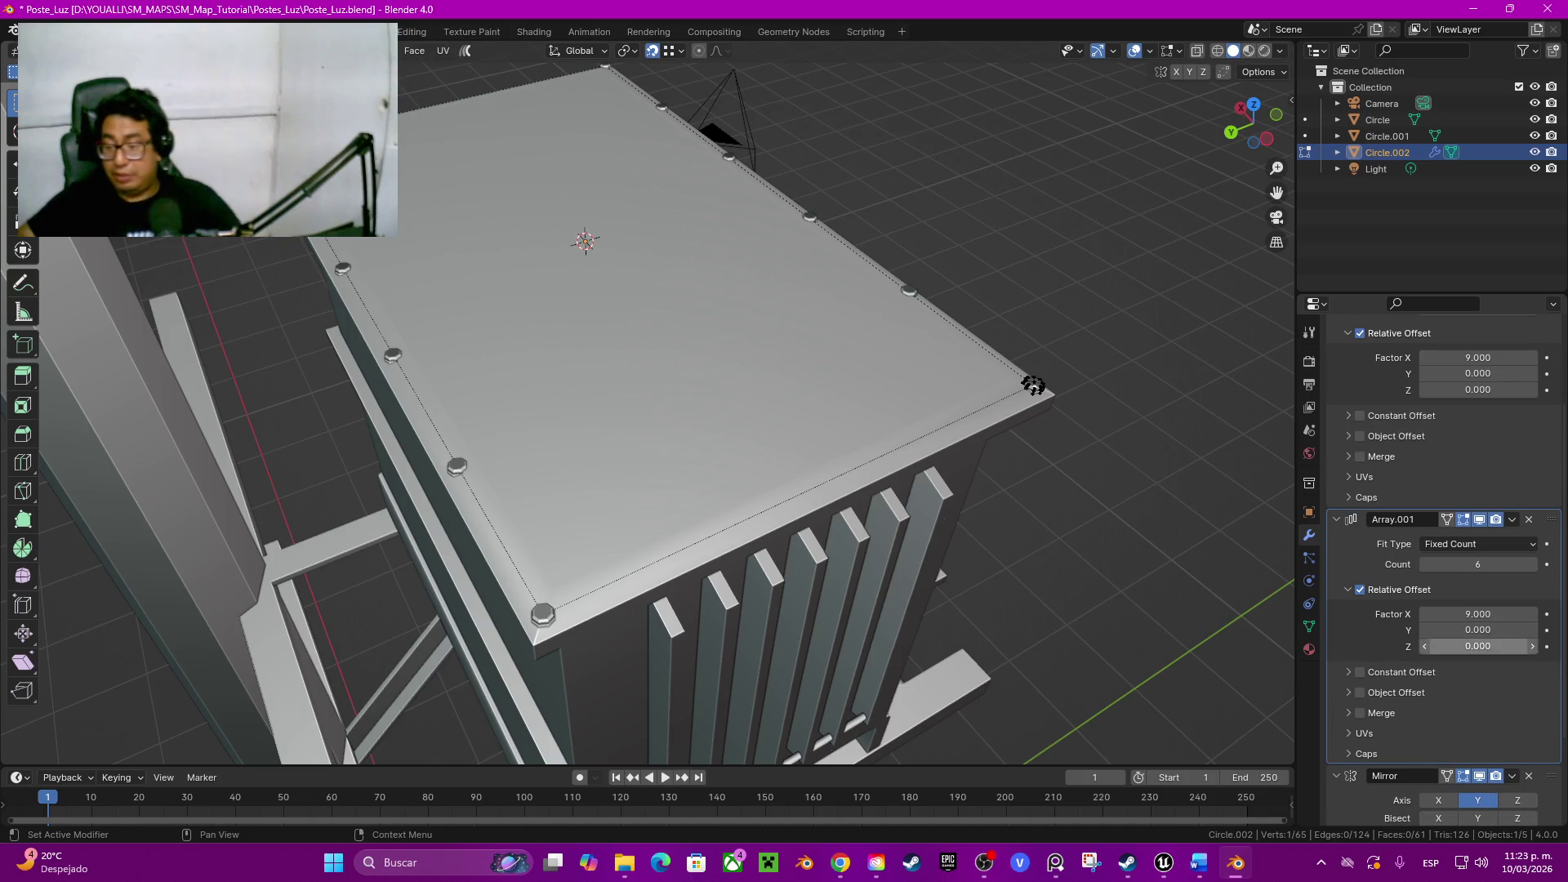
pyautogui.click(1478, 614)
pyautogui.write('0')
pyautogui.press('Return')
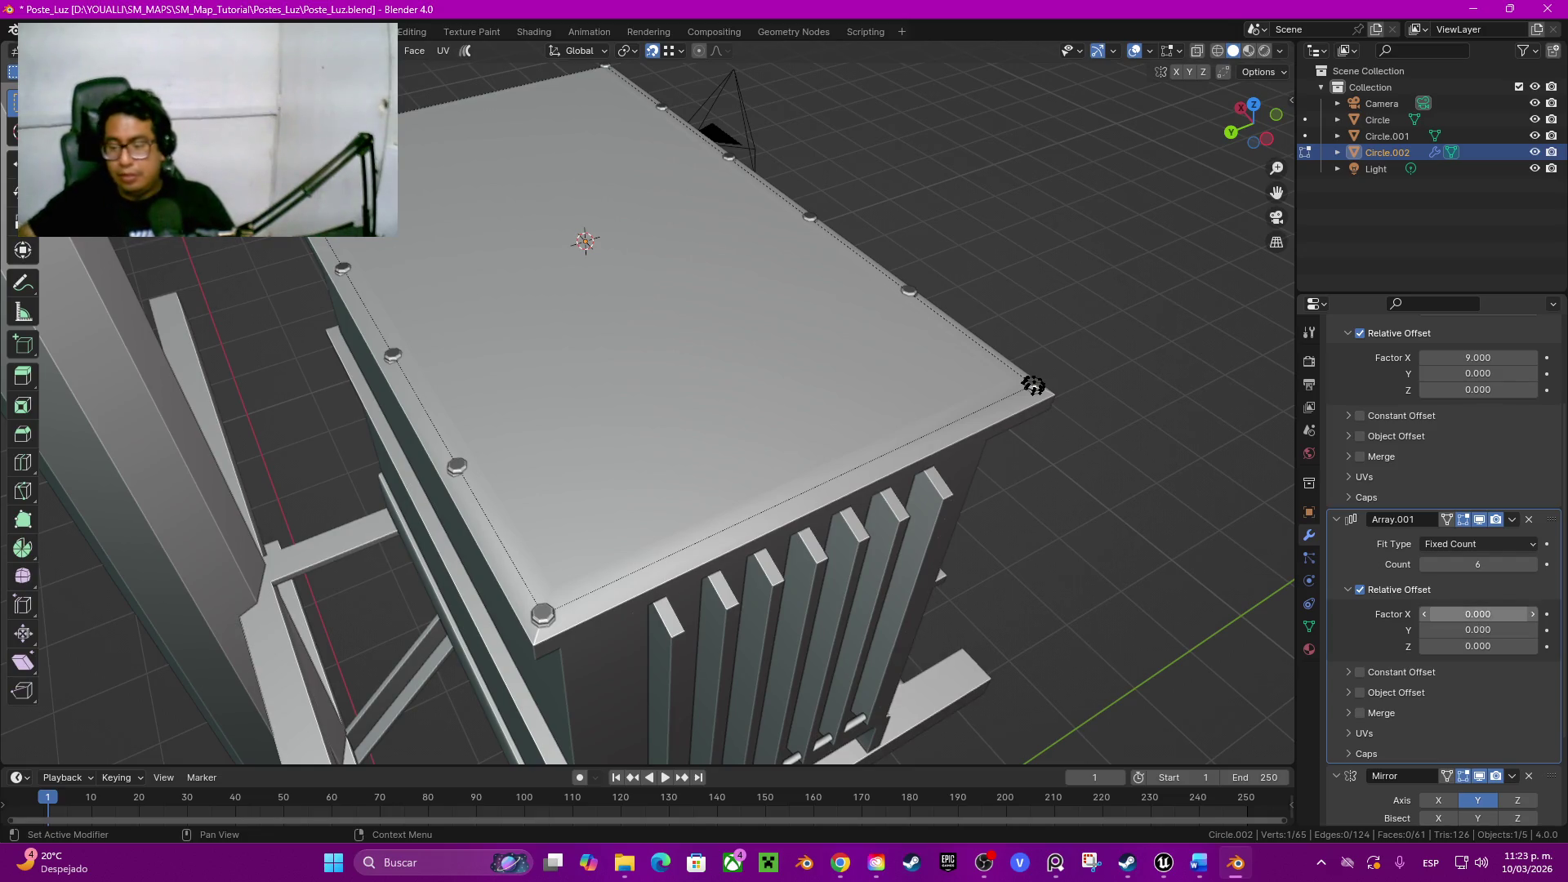
pyautogui.moveTo(1477, 630); pyautogui.dragTo(1532, 630)
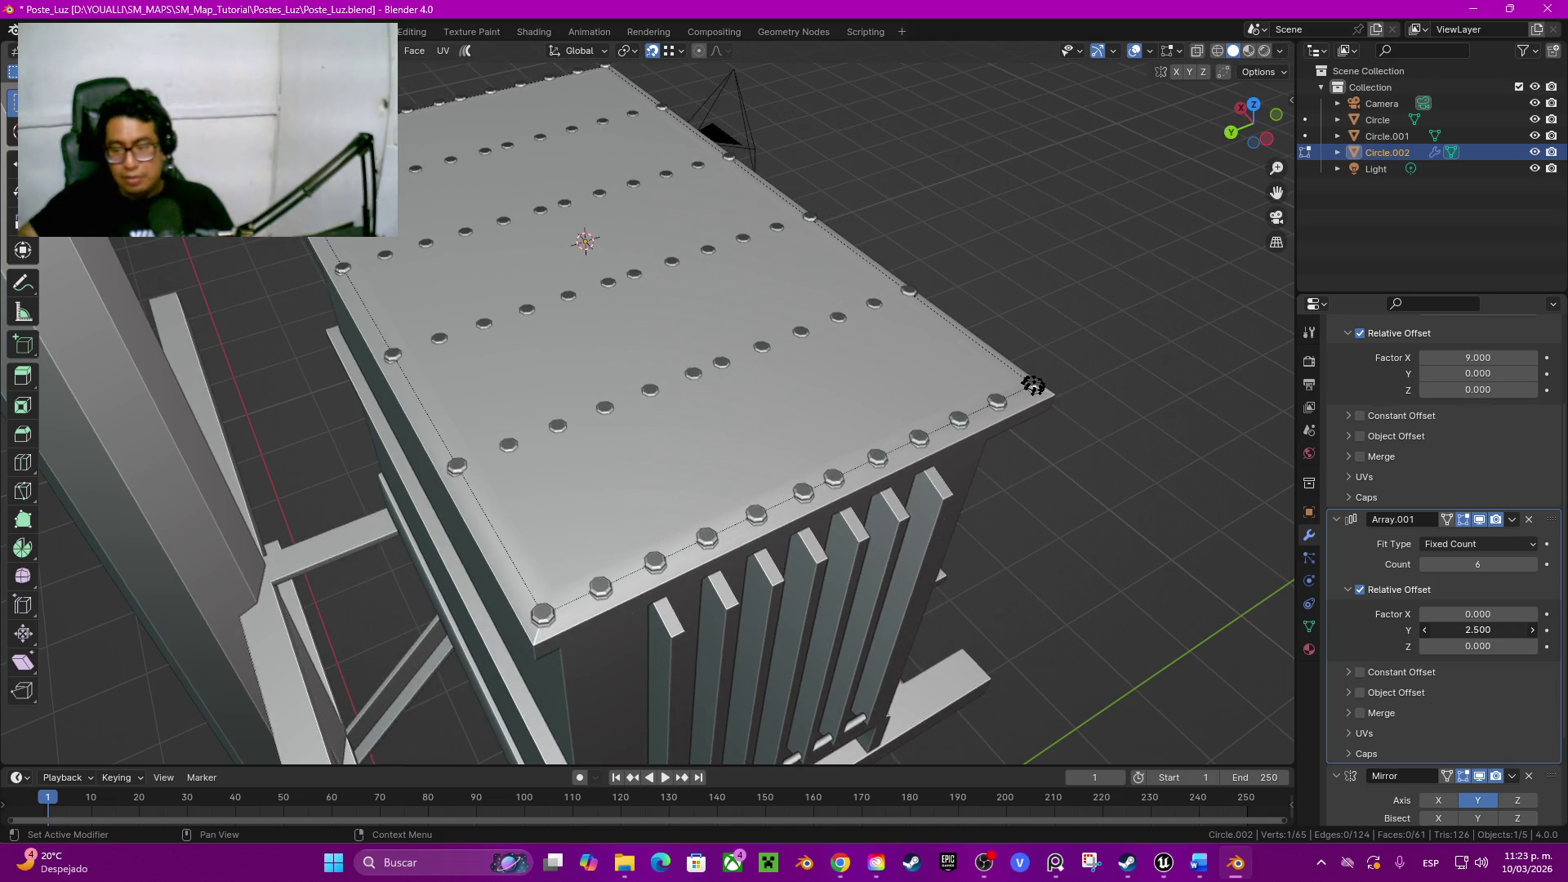
# Step: Tune Array.001 to 3 rows with a relative Y offset around 4.2-4.5 across the lid
pyautogui.click(1425, 564)
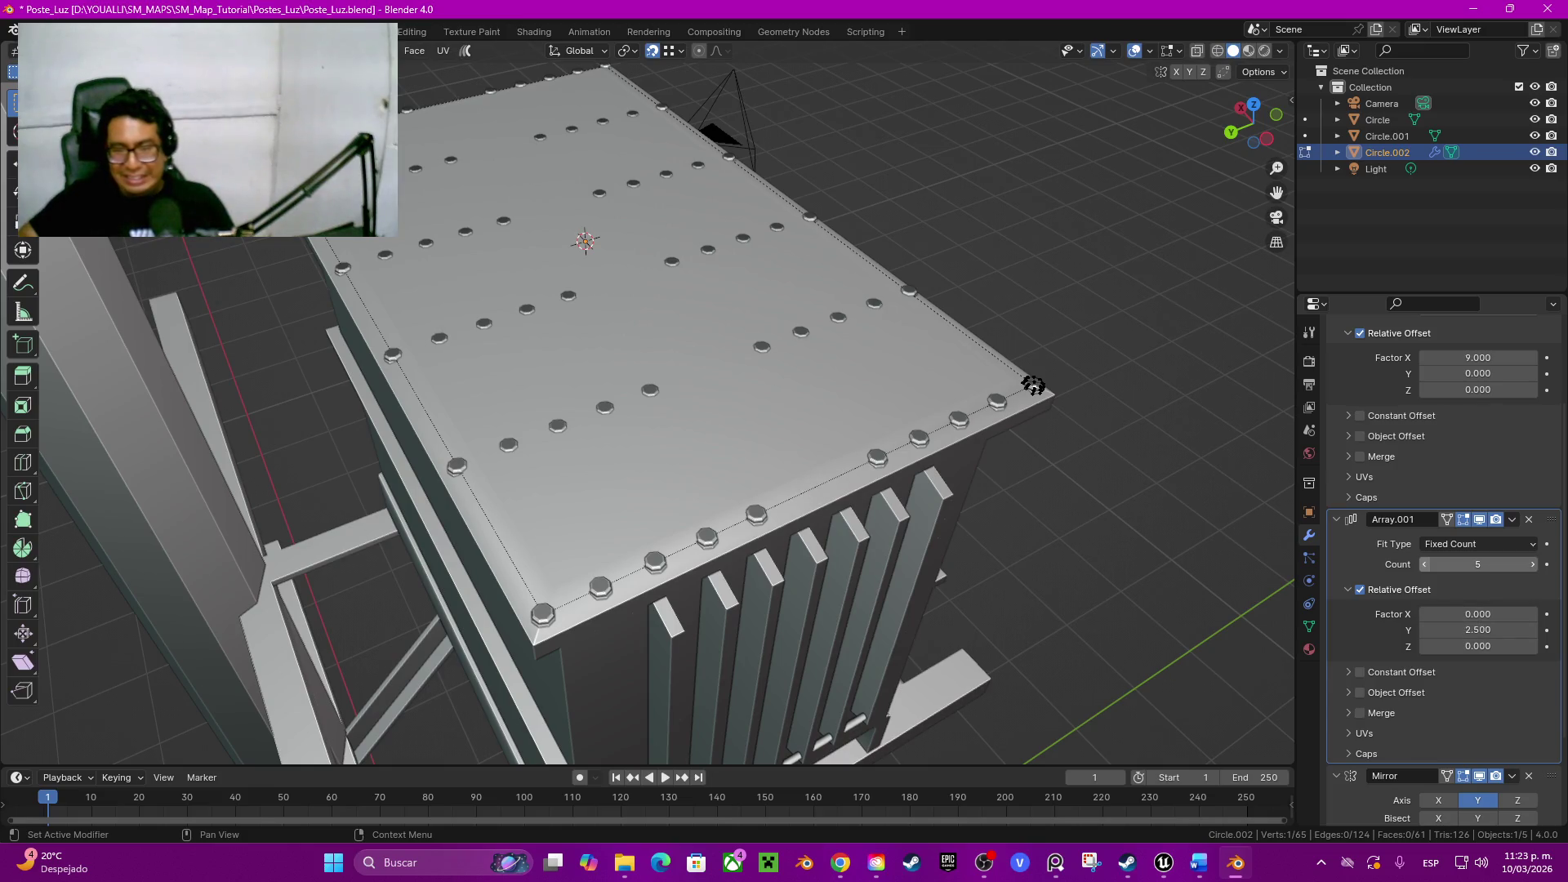
pyautogui.click(1425, 565)
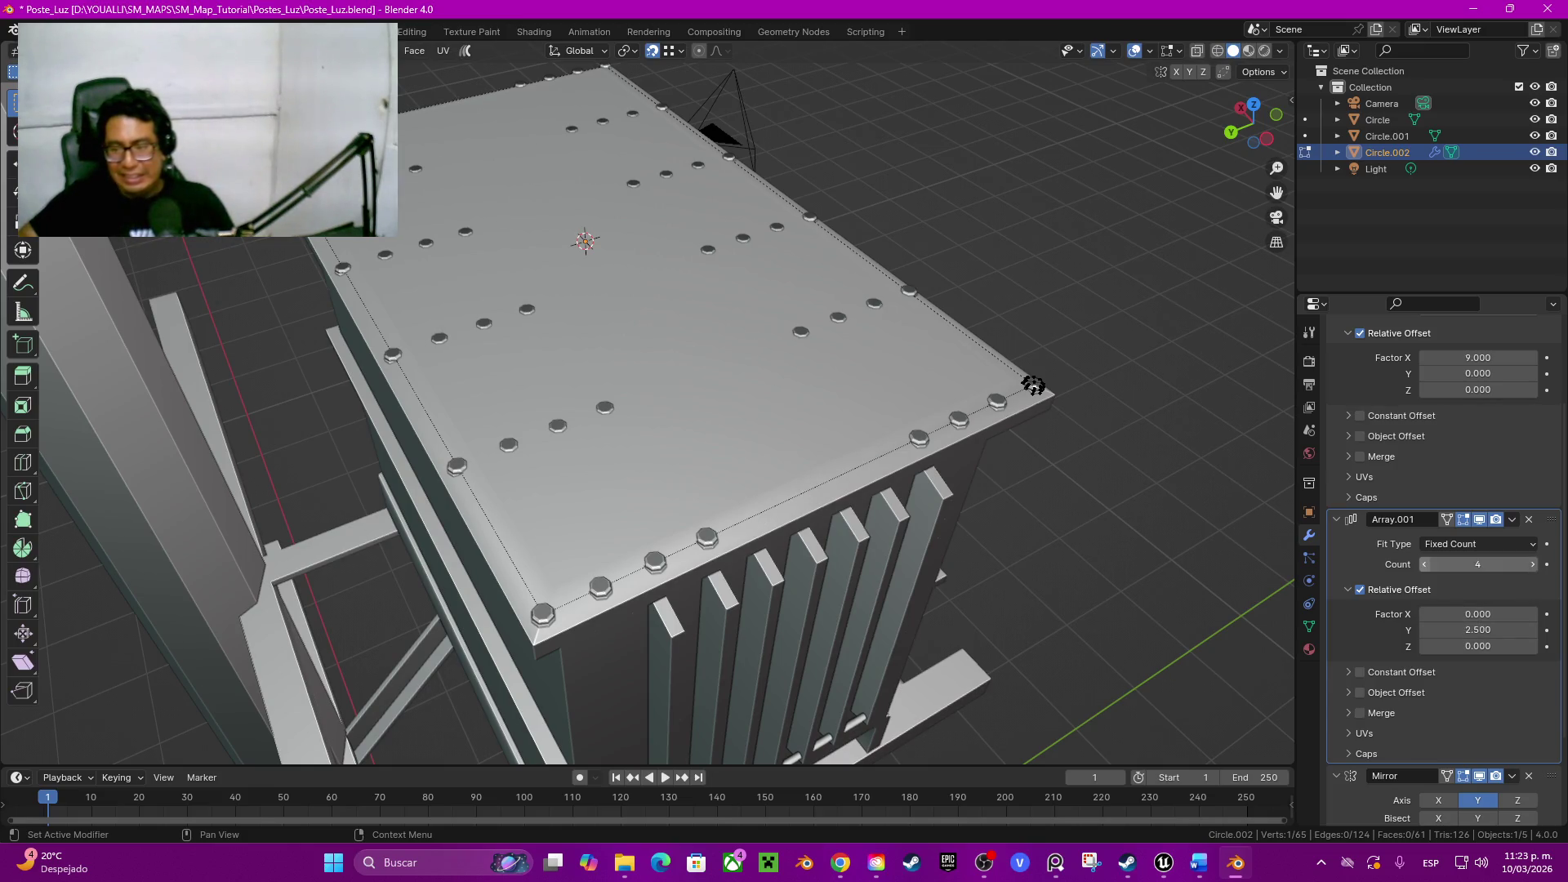
pyautogui.click(1476, 630)
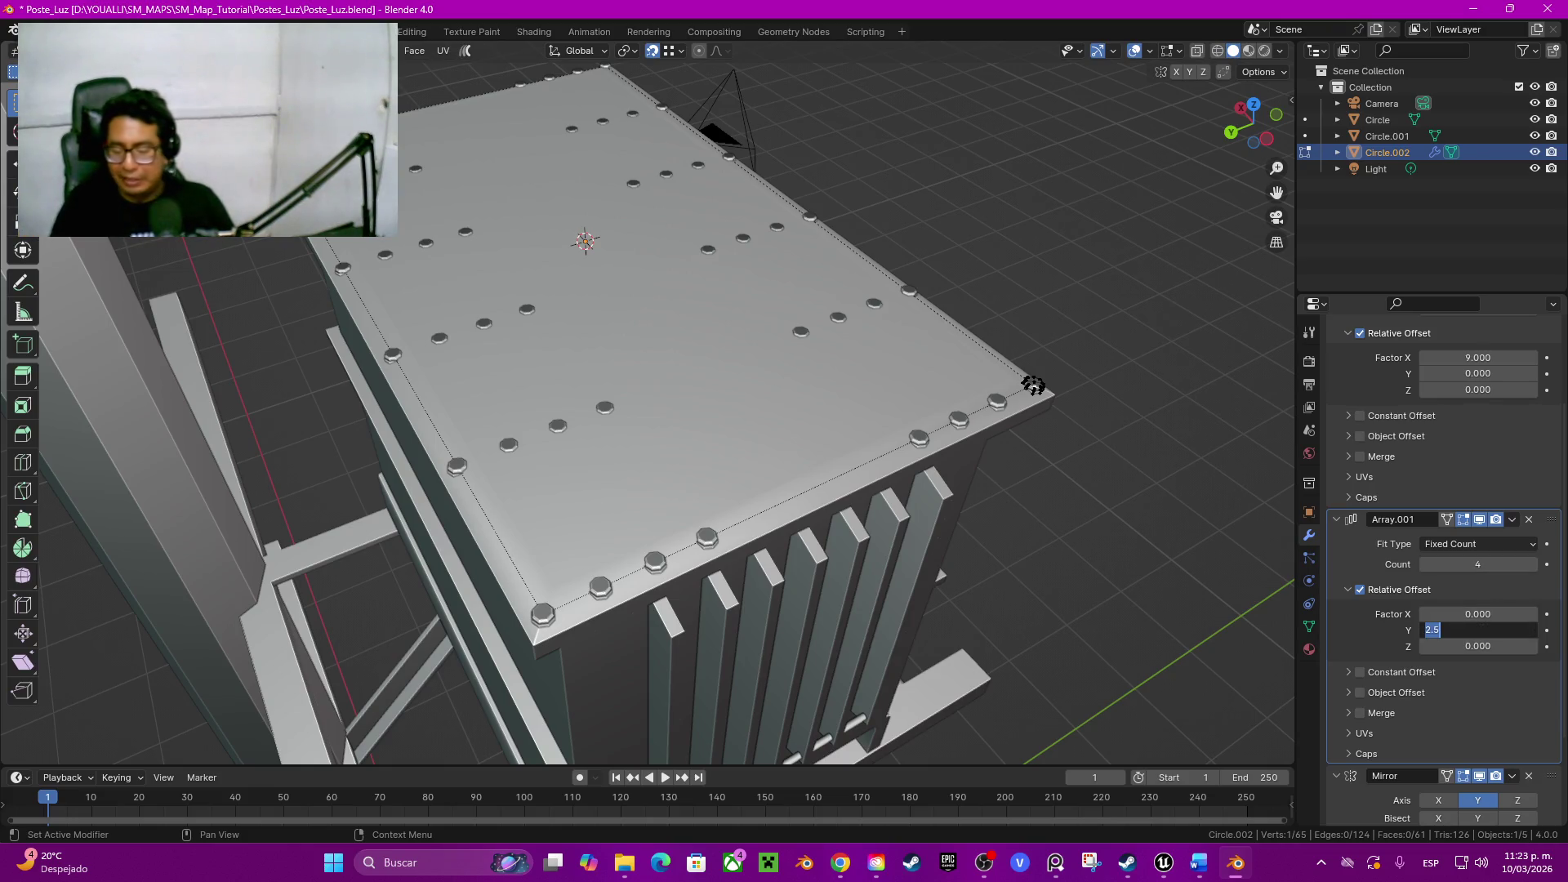
pyautogui.write('4.5')
pyautogui.press('Return')
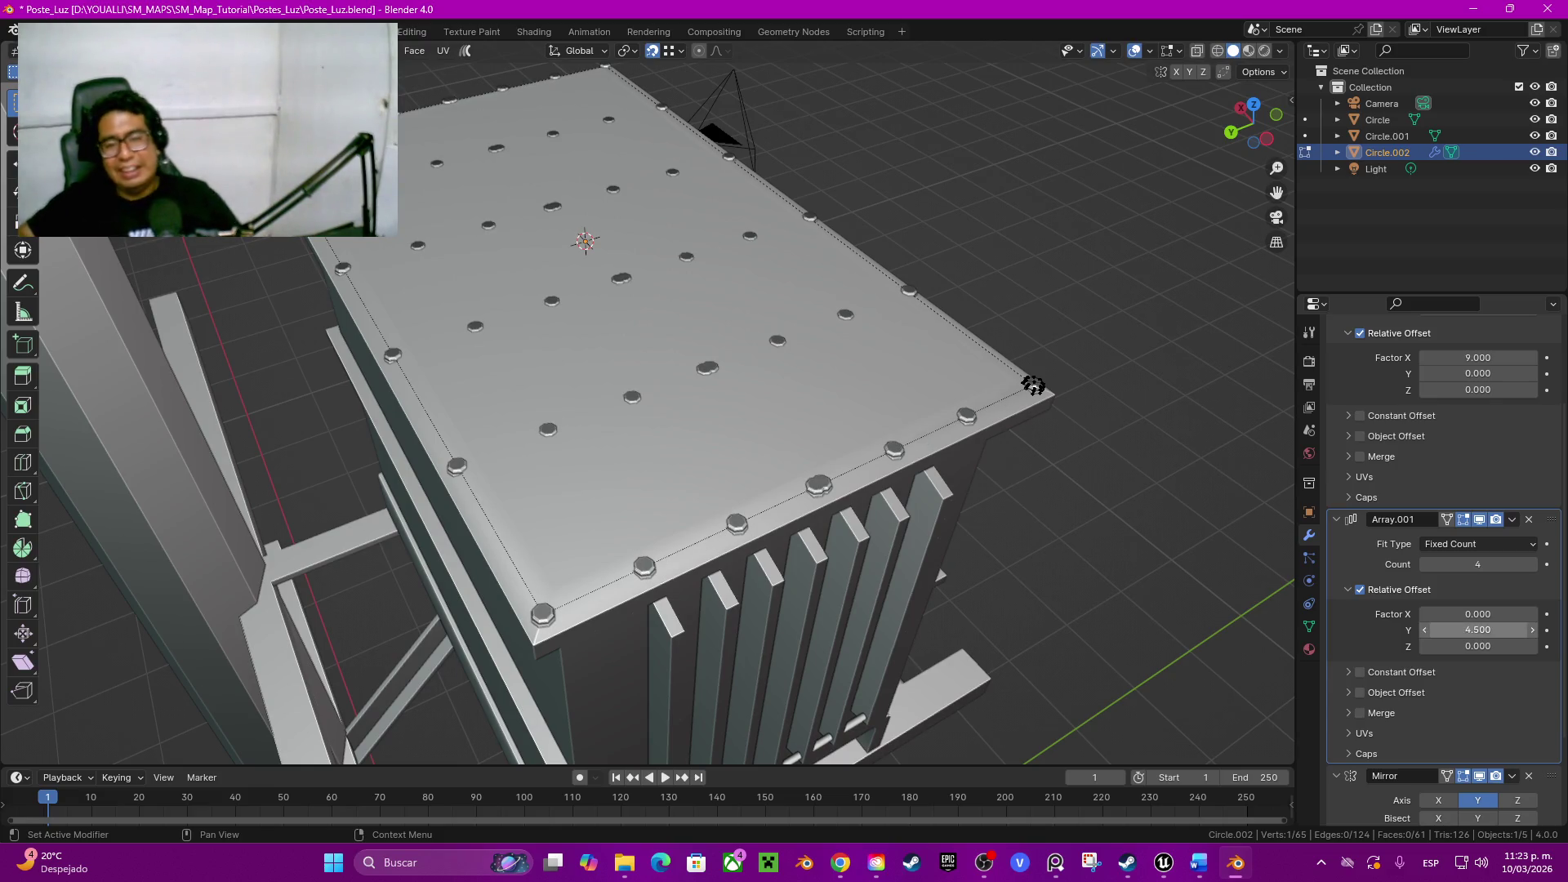
pyautogui.click(1479, 630)
pyautogui.write('5')
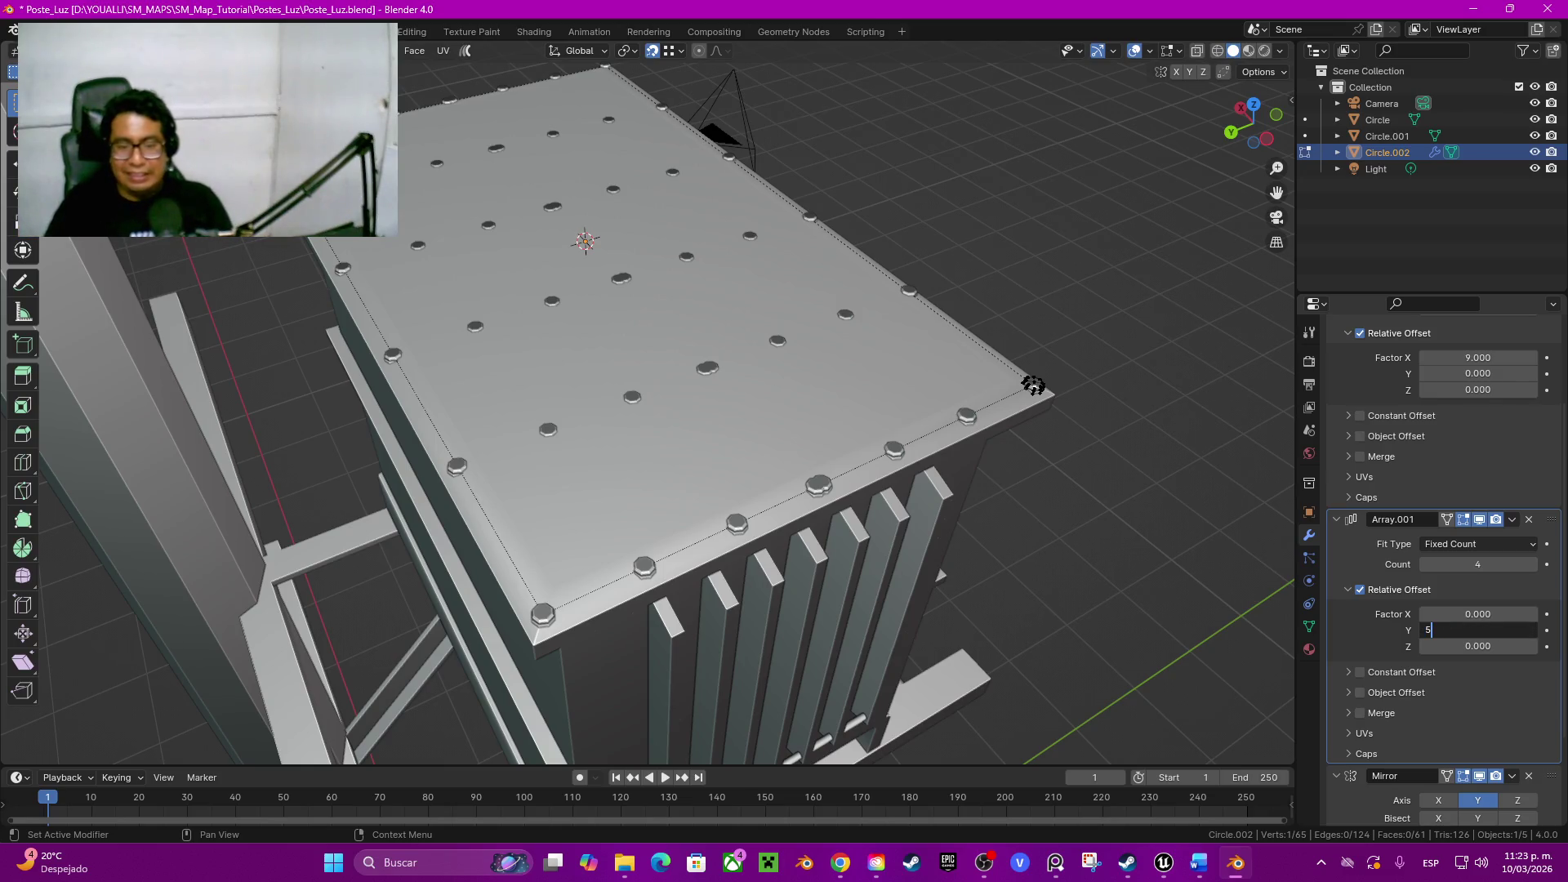
pyautogui.press('Return')
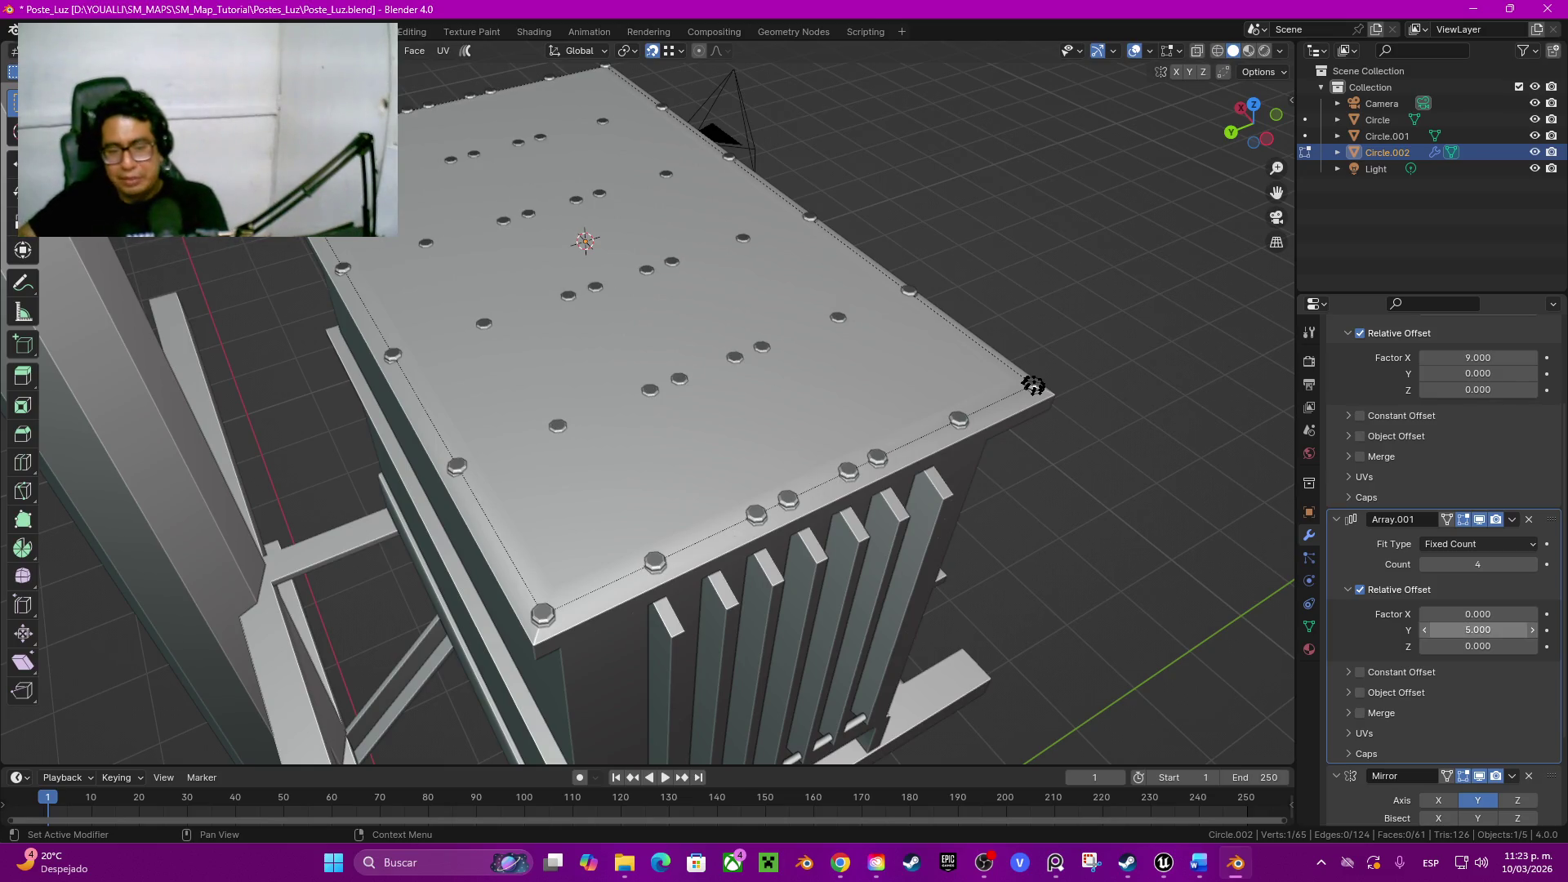
pyautogui.click(1426, 630)
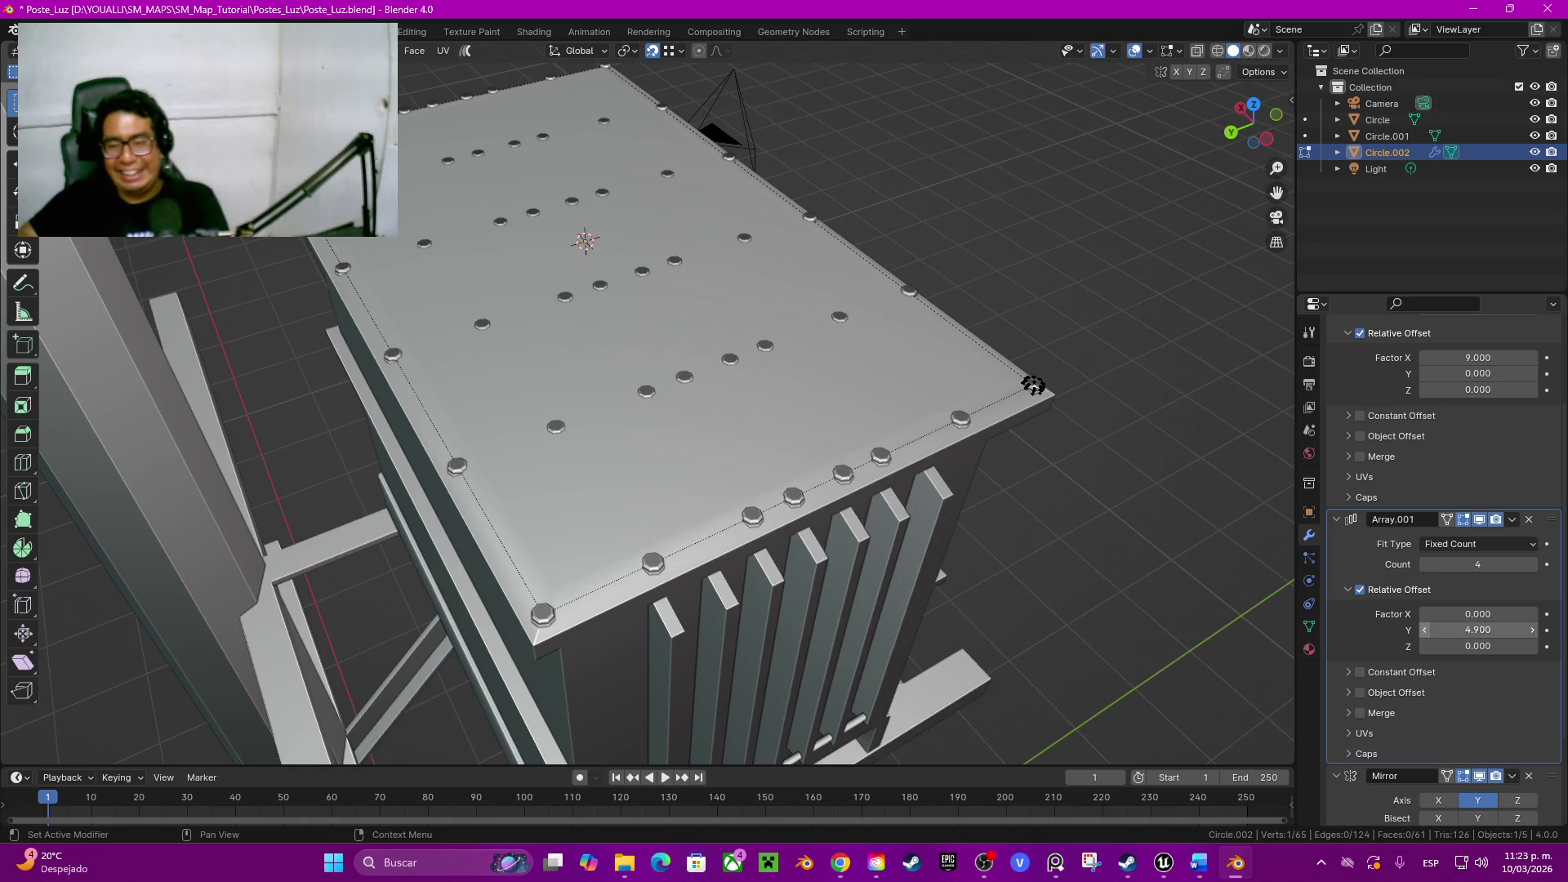
pyautogui.click(1425, 630)
pyautogui.click(1426, 631)
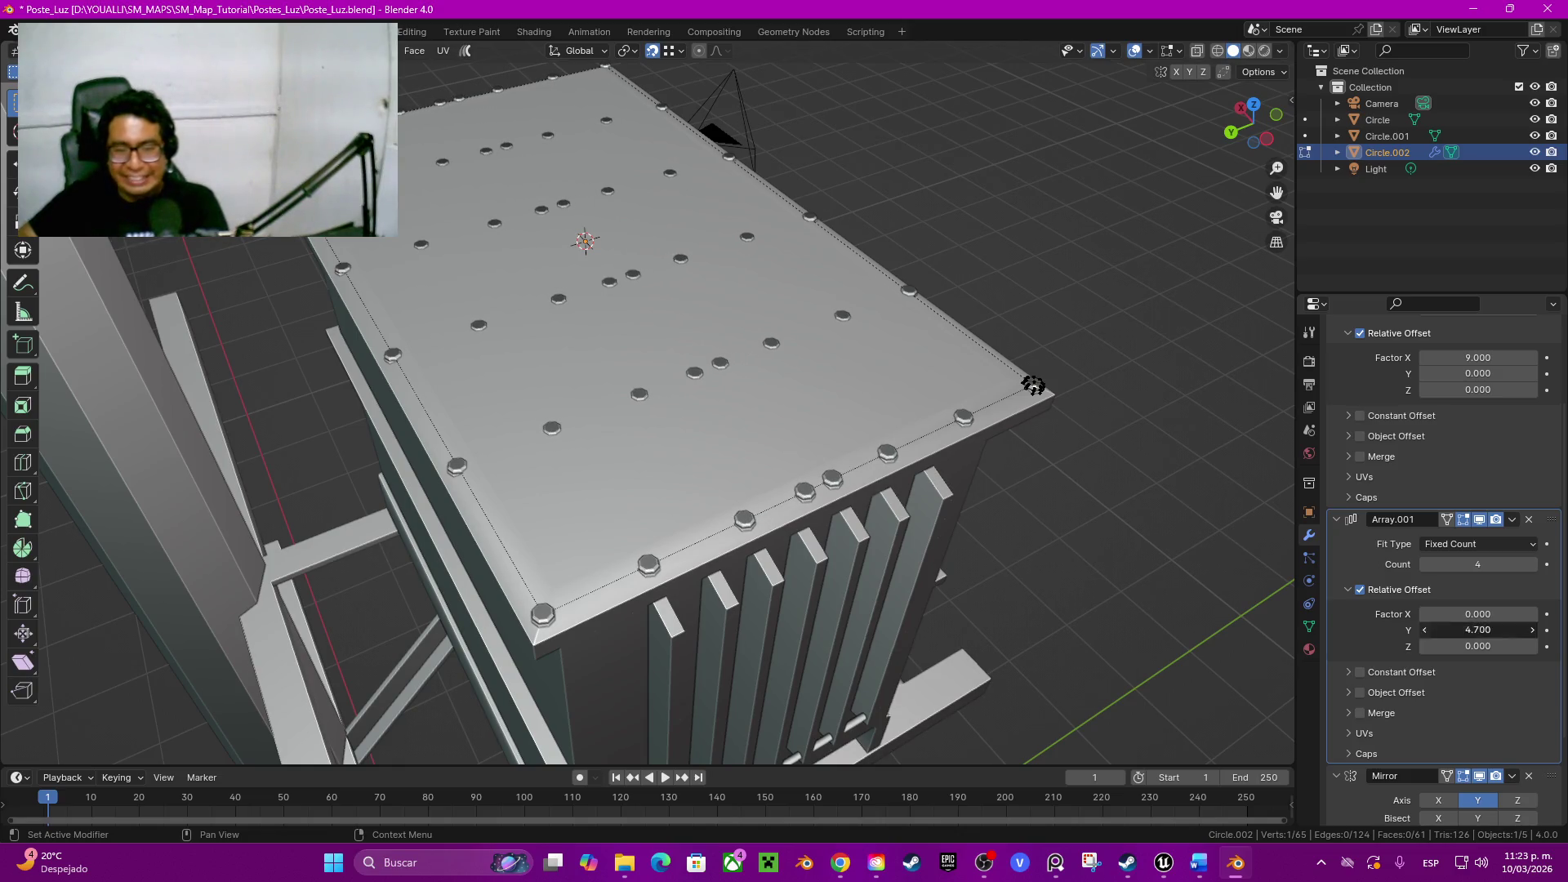
pyautogui.click(1425, 630)
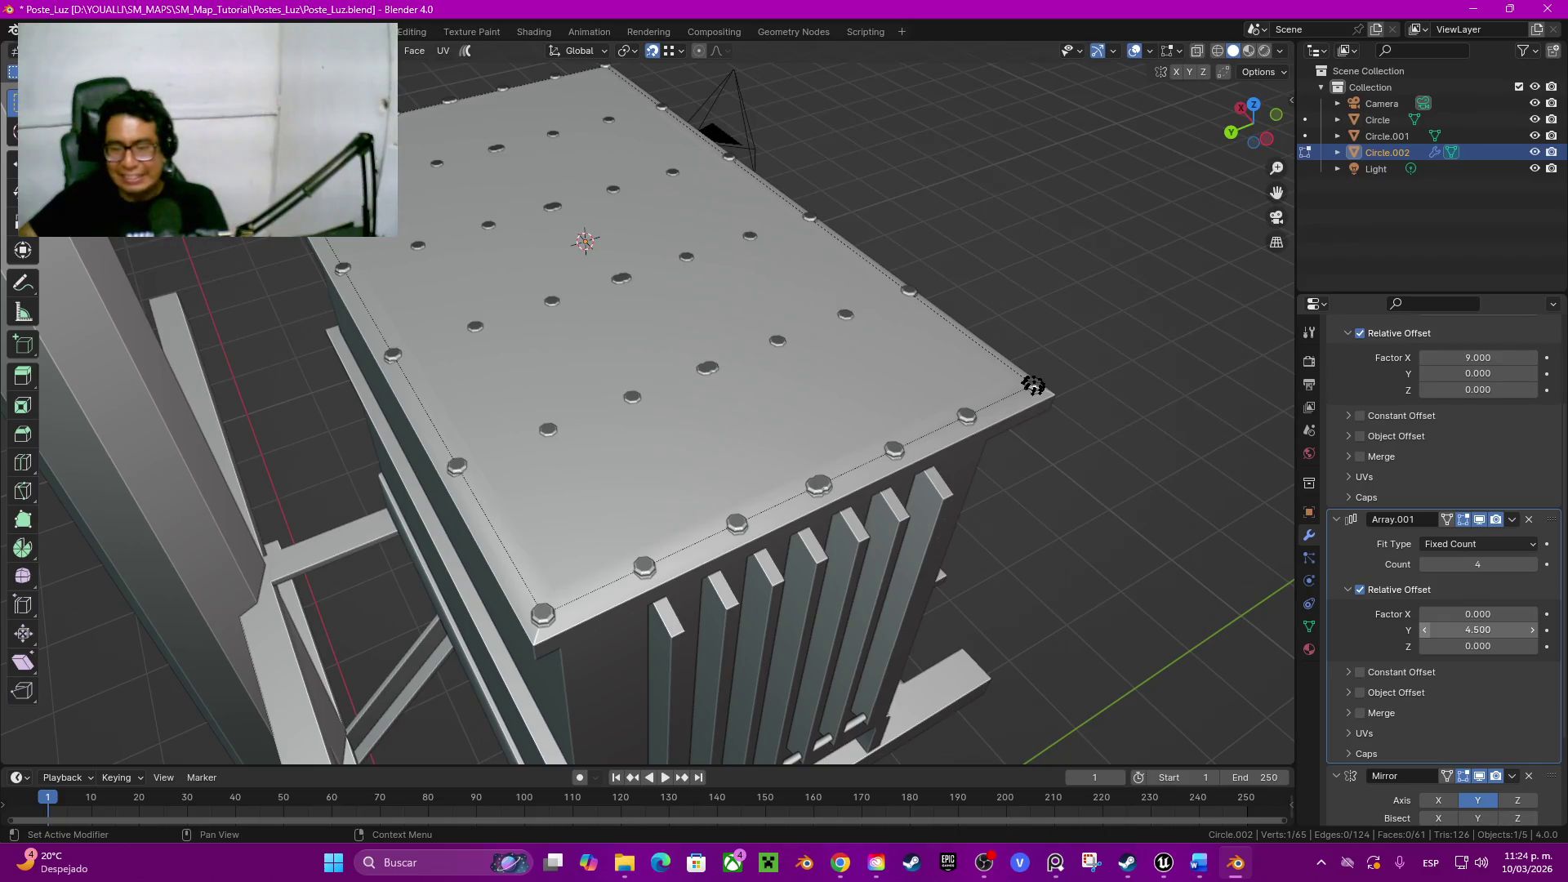
pyautogui.click(1425, 630)
pyautogui.click(1426, 630)
pyautogui.click(1426, 629)
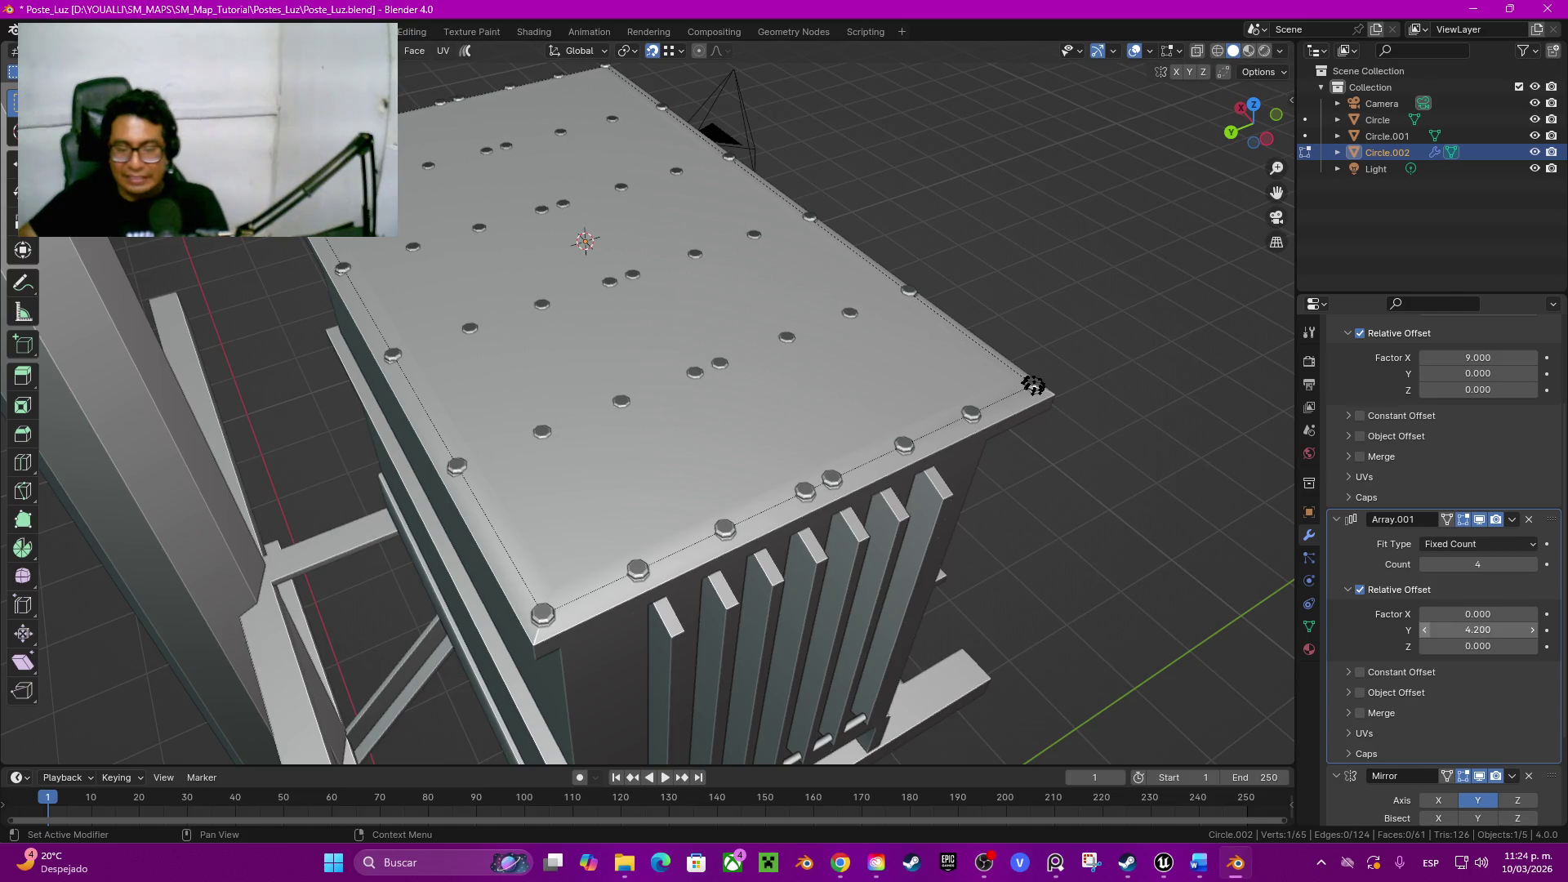
pyautogui.doubleClick(1478, 564)
pyautogui.write('3')
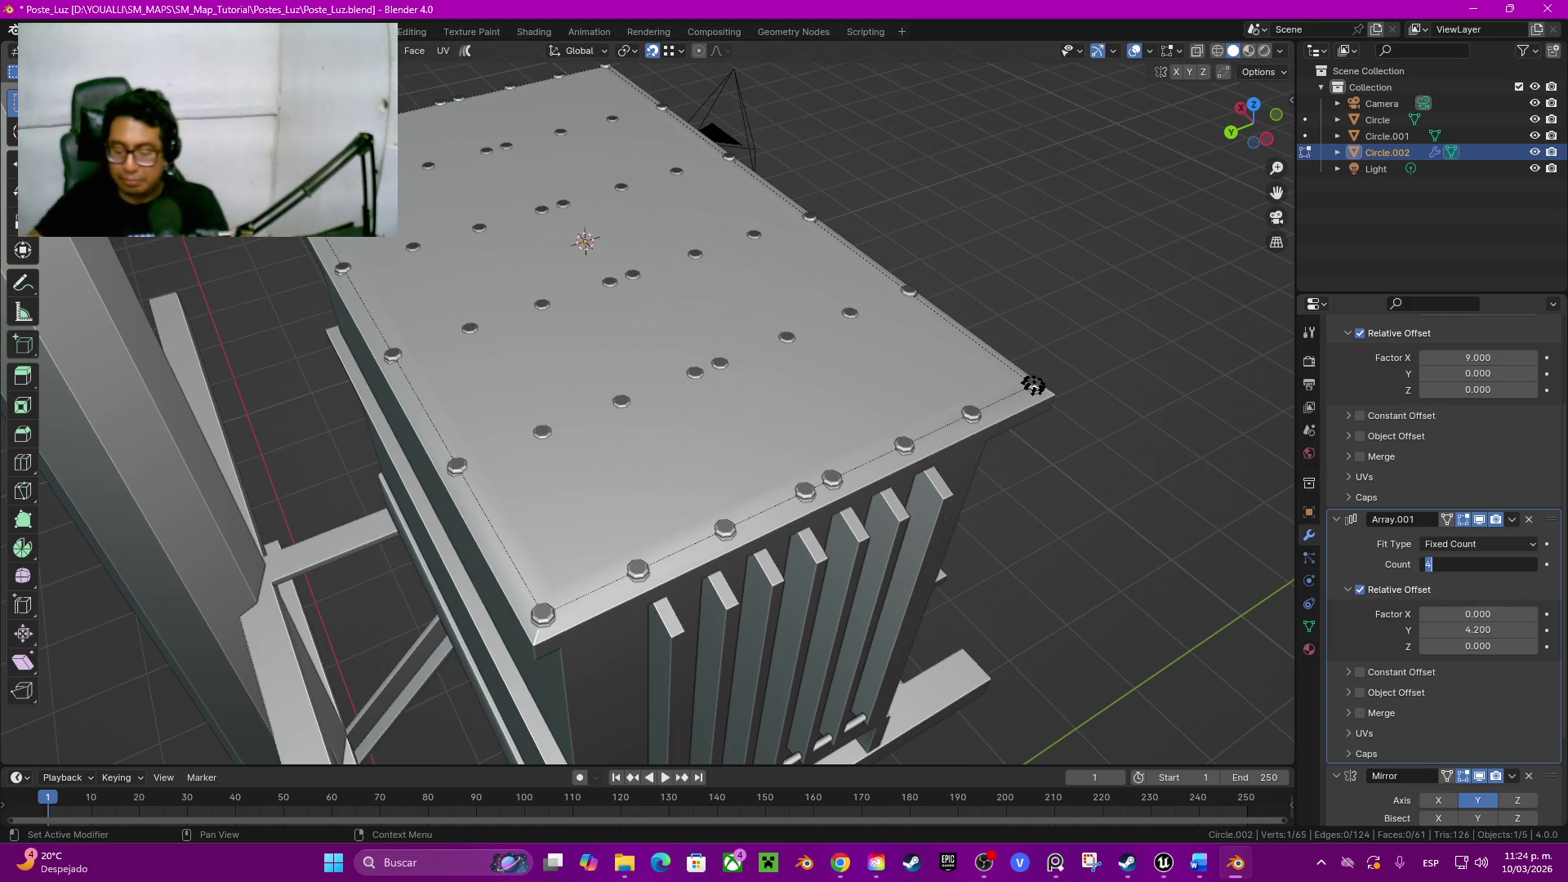
pyautogui.press('Return')
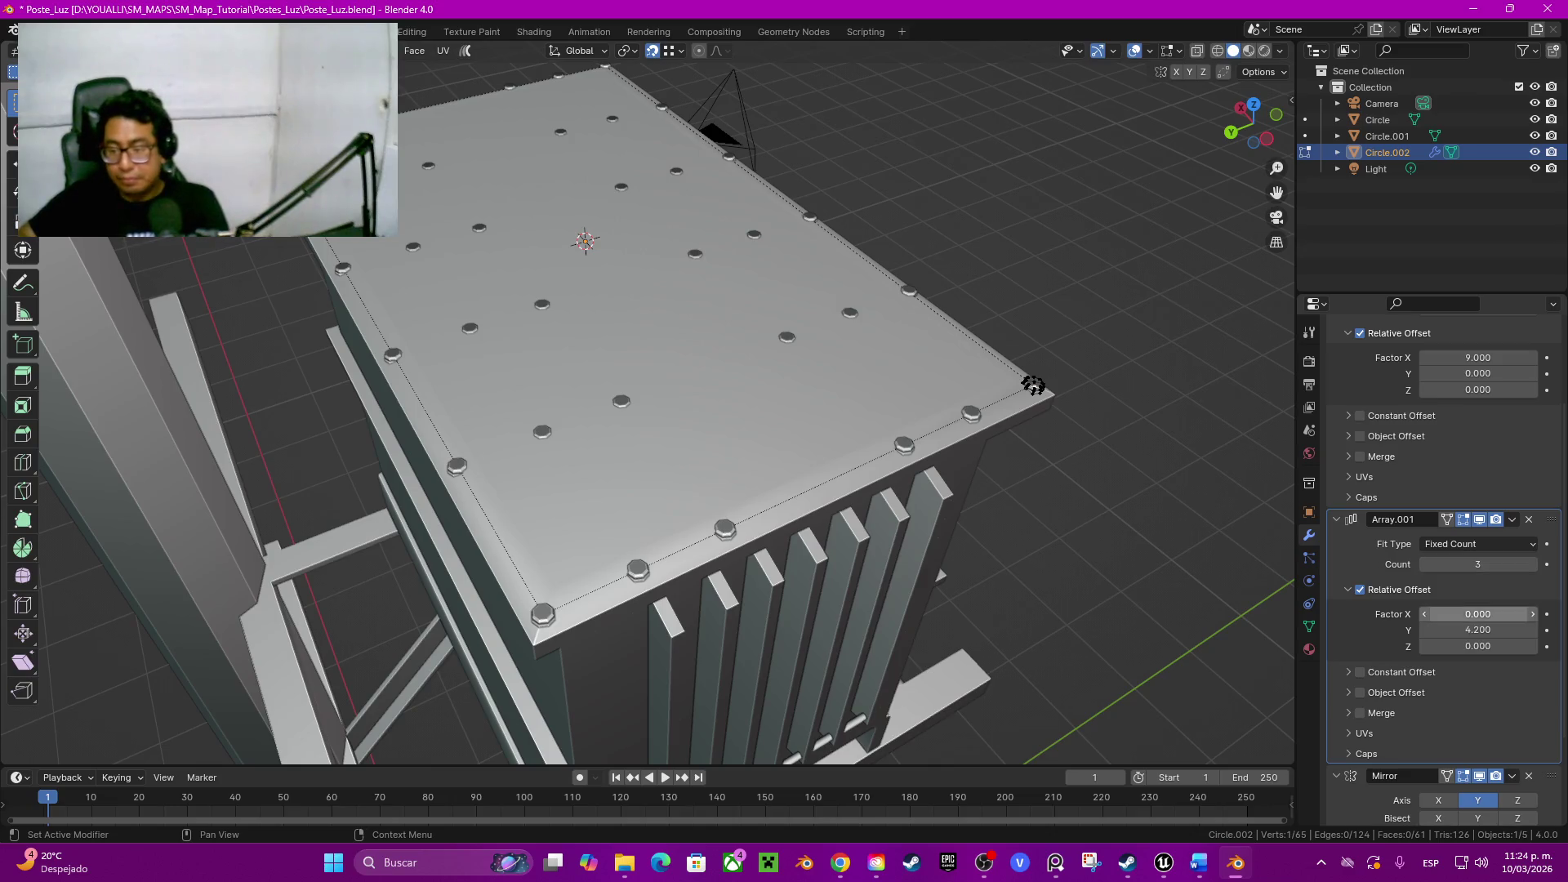
pyautogui.moveTo(1478, 630); pyautogui.dragTo(1532, 630)
# Step: Orbit around the lid to check the bolt row spacing, then reselect Circle.002 in Edit Mode
pyautogui.moveTo(1033, 384); pyautogui.dragTo(951, 426, button='middle')
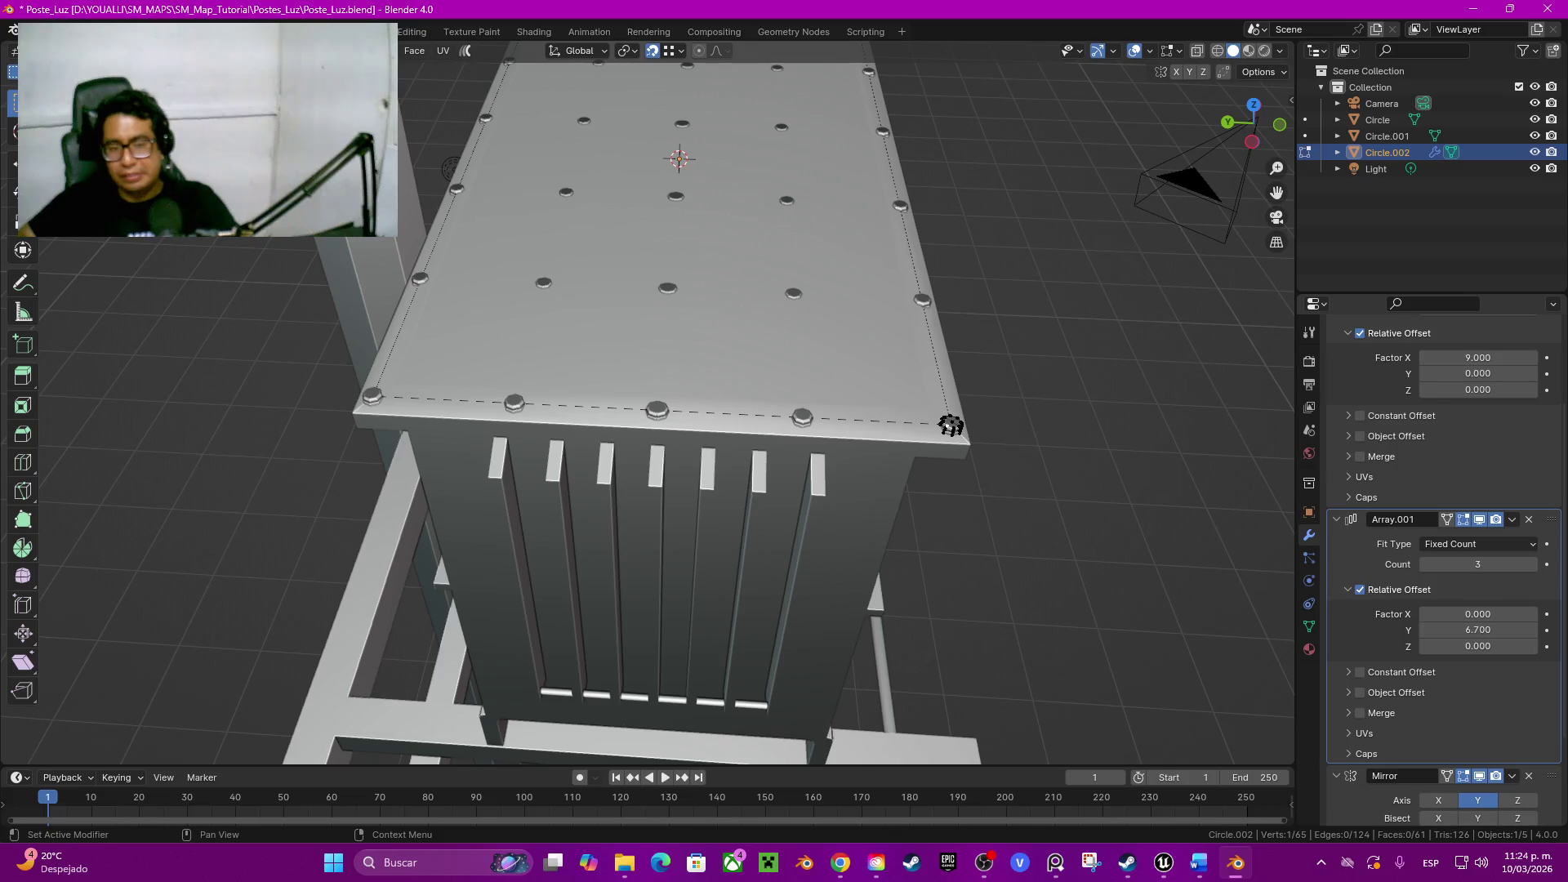
pyautogui.scroll(-1, 1434, 551)
pyautogui.scroll(-3, 1434, 552)
pyautogui.scroll(-1, 1434, 553)
pyautogui.scroll(1, 1434, 552)
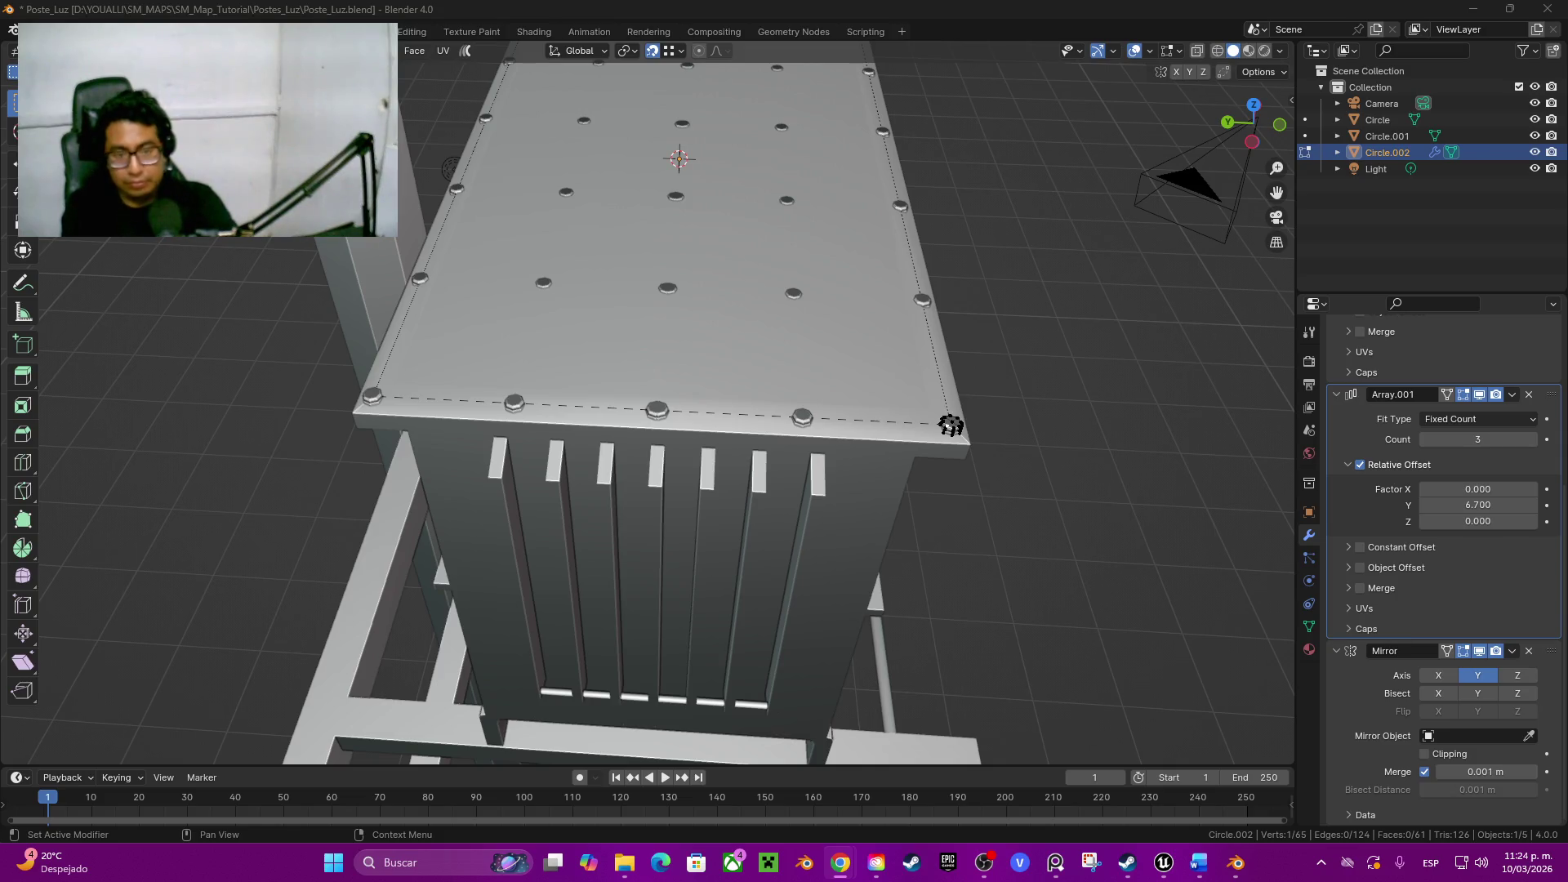
pyautogui.moveTo(952, 425)
pyautogui.mouseDown(button='middle')
pyautogui.moveTo(705, 430)
pyautogui.moveTo(524, 504)
pyautogui.mouseUp(button='middle')
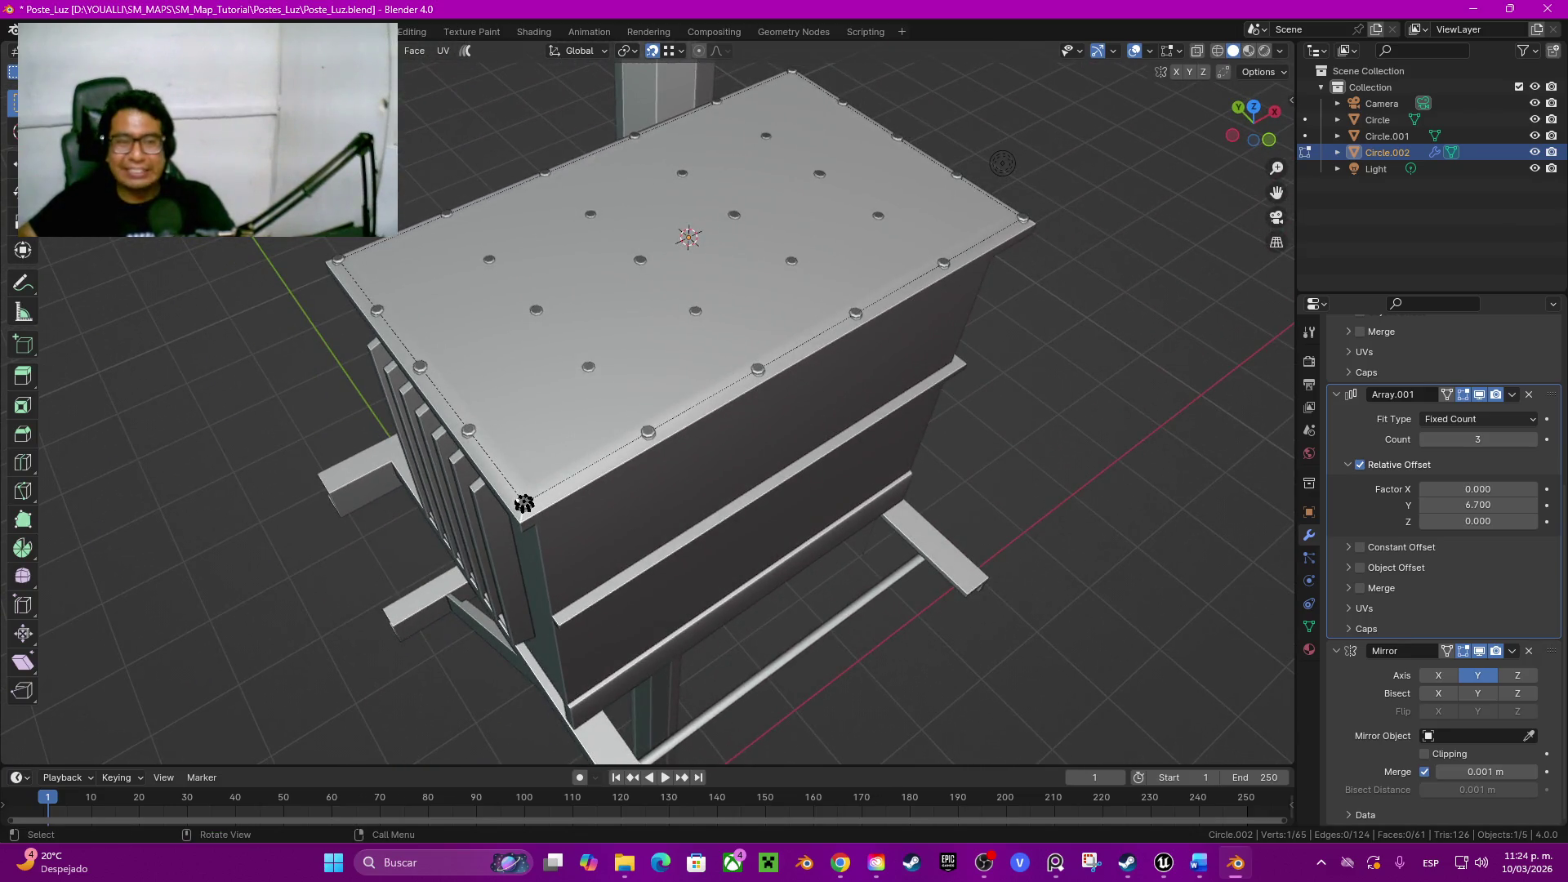
pyautogui.press('Tab')
pyautogui.click(524, 504)
pyautogui.press('Tab')
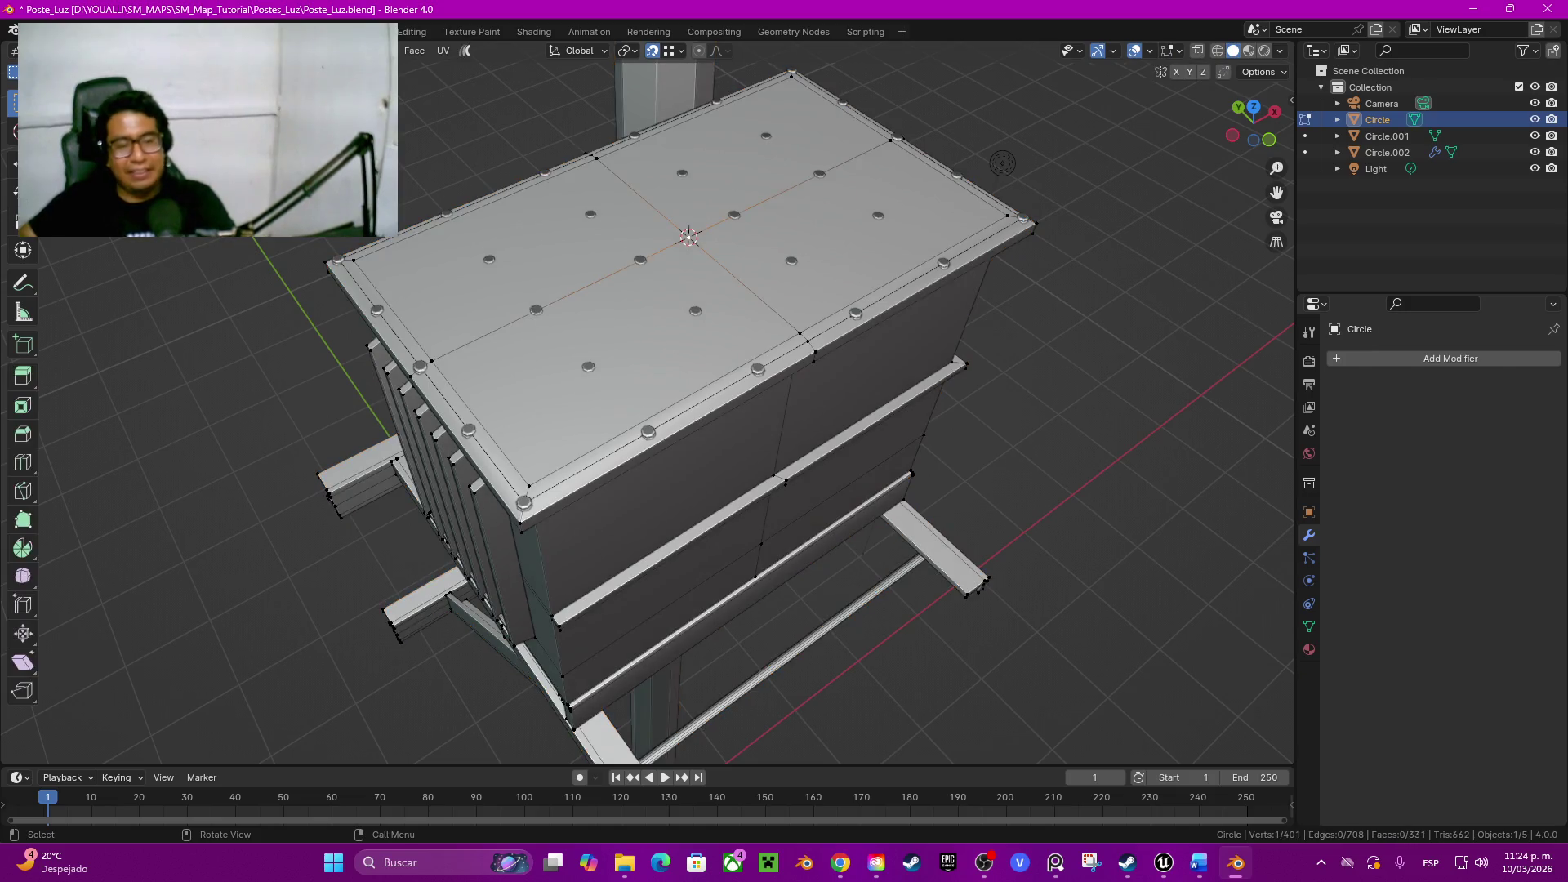
pyautogui.moveTo(1003, 163); pyautogui.dragTo(755, 453, button='middle')
pyautogui.press('Tab')
pyautogui.click(754, 454)
pyautogui.press('Tab')
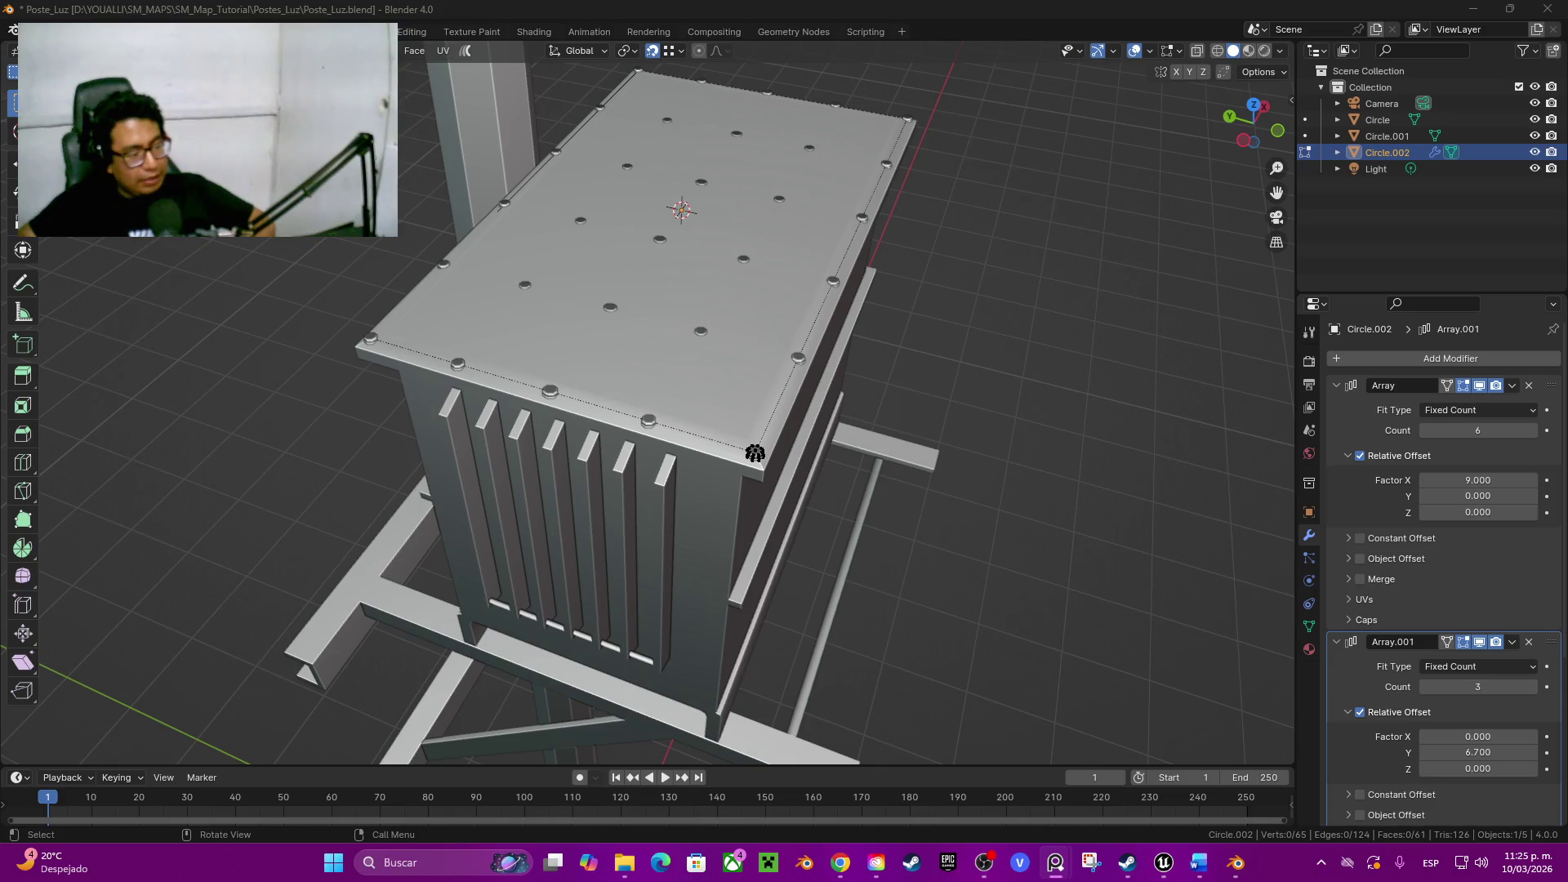
pyautogui.moveTo(755, 453)
pyautogui.mouseDown(button='middle')
pyautogui.moveTo(779, 309)
pyautogui.moveTo(620, 370)
pyautogui.moveTo(666, 493)
pyautogui.moveTo(544, 669)
pyautogui.moveTo(465, 654)
pyautogui.mouseUp(button='middle')
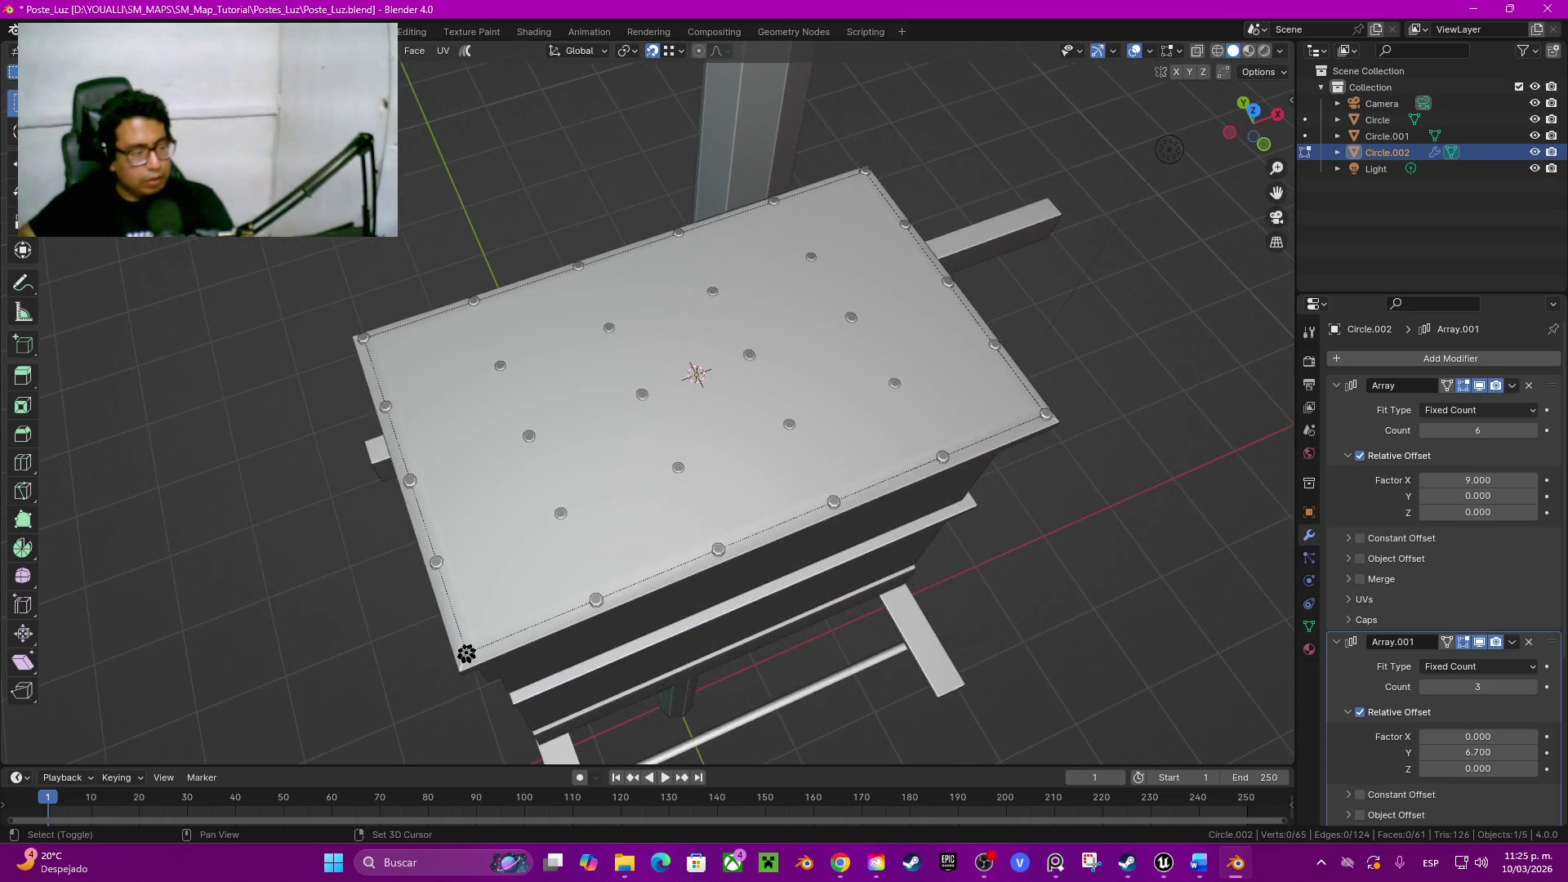
# Step: Place the 3D cursor at the bolts' centre and add a circle there on the lid plate object
pyautogui.hotkey('shift', 's')
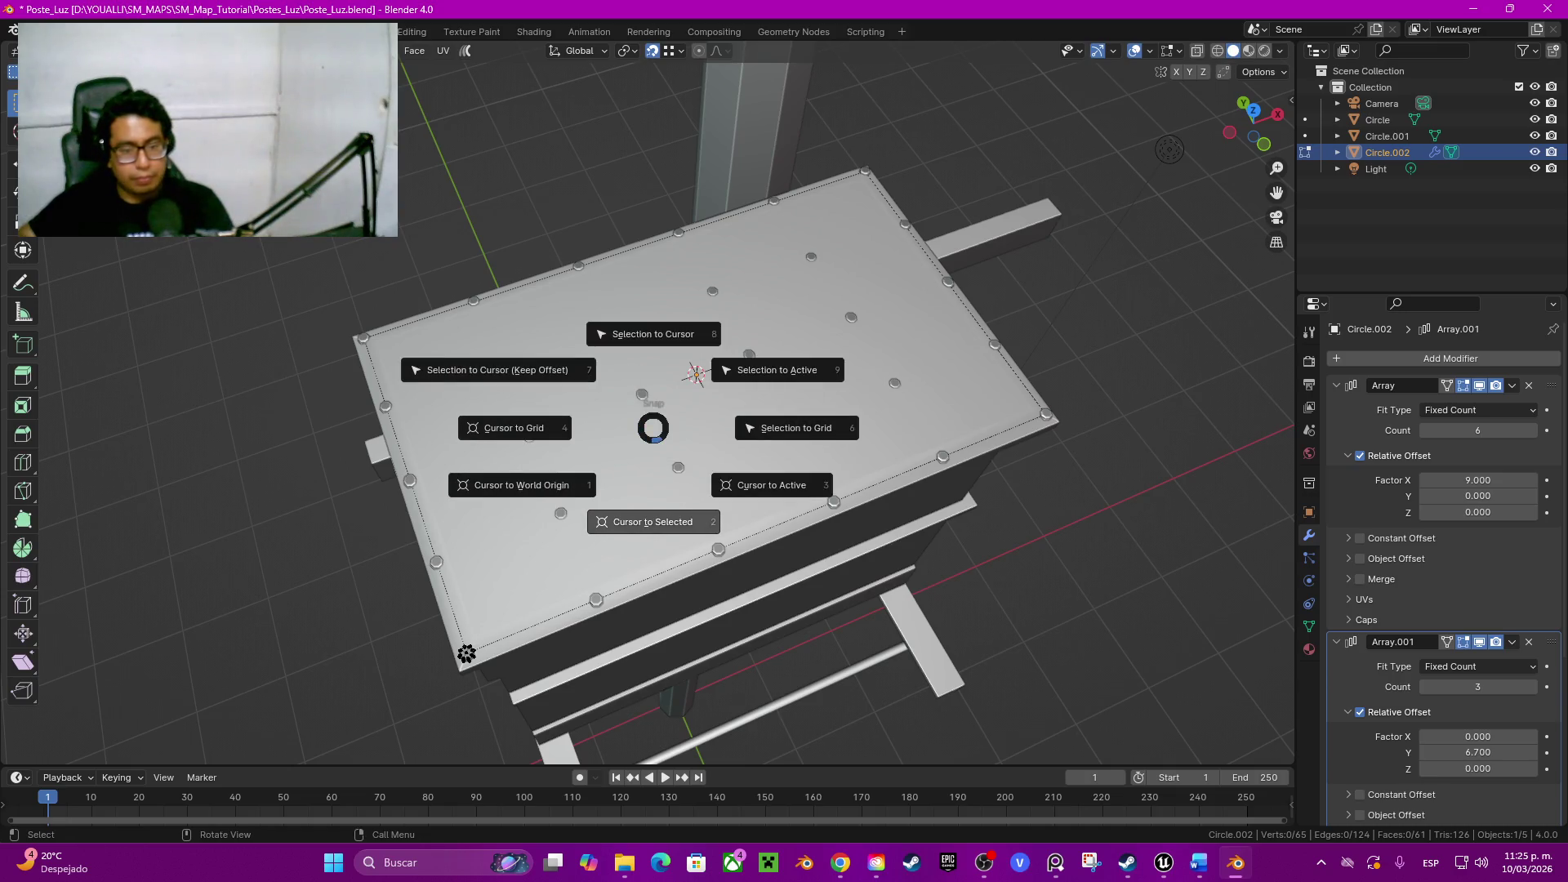
pyautogui.press('Escape')
pyautogui.press('Tab')
pyautogui.press('Tab')
pyautogui.press('Tab')
pyautogui.click(748, 384)
pyautogui.press('Tab')
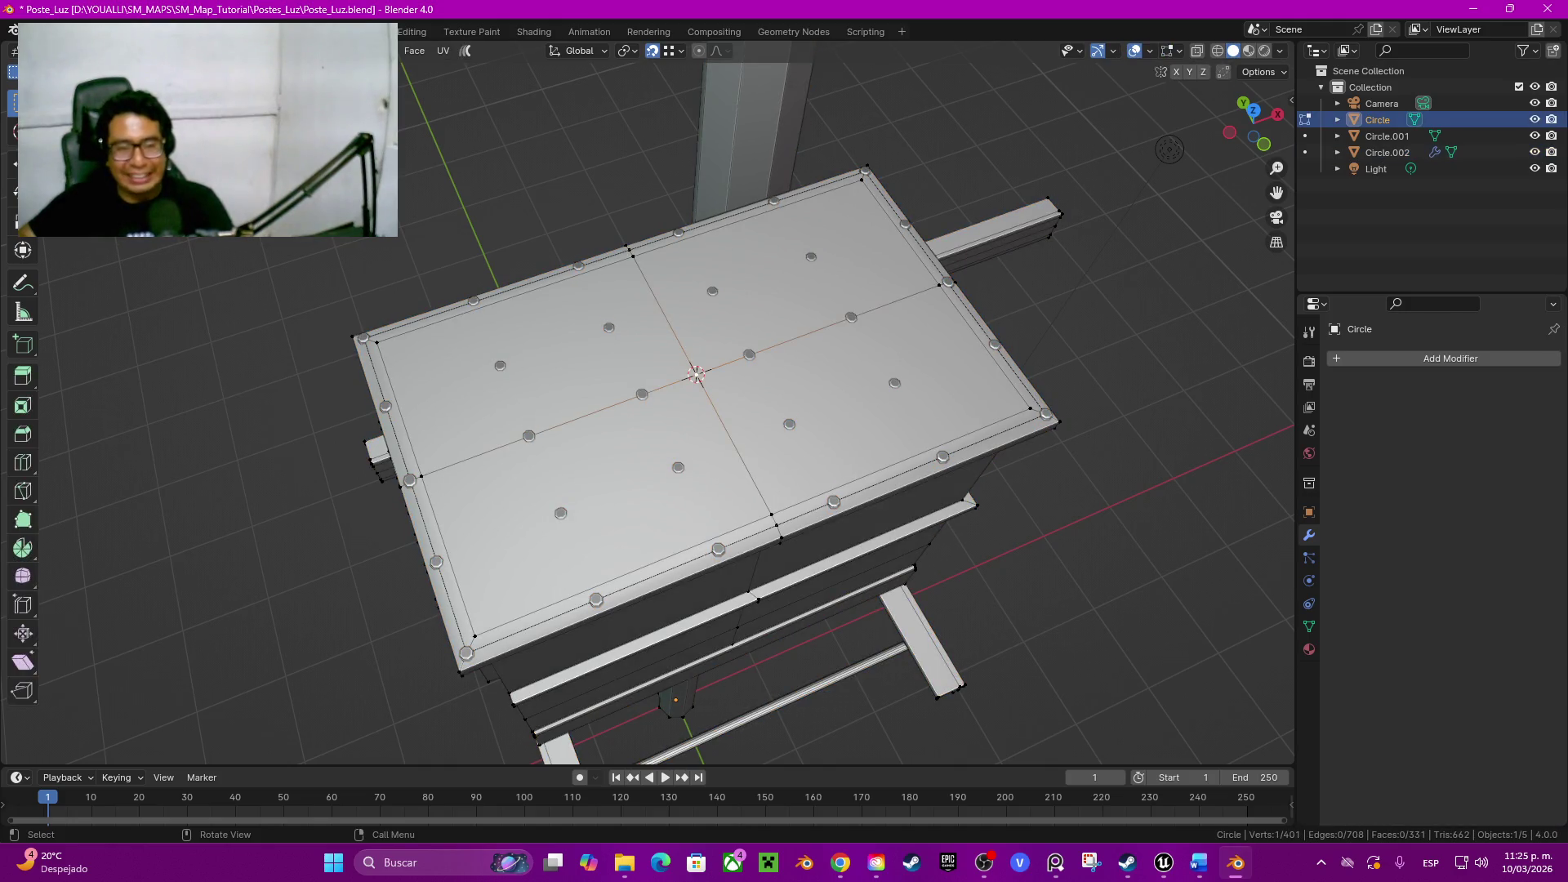
pyautogui.hotkey('shift', 'a')
pyautogui.click(758, 384)
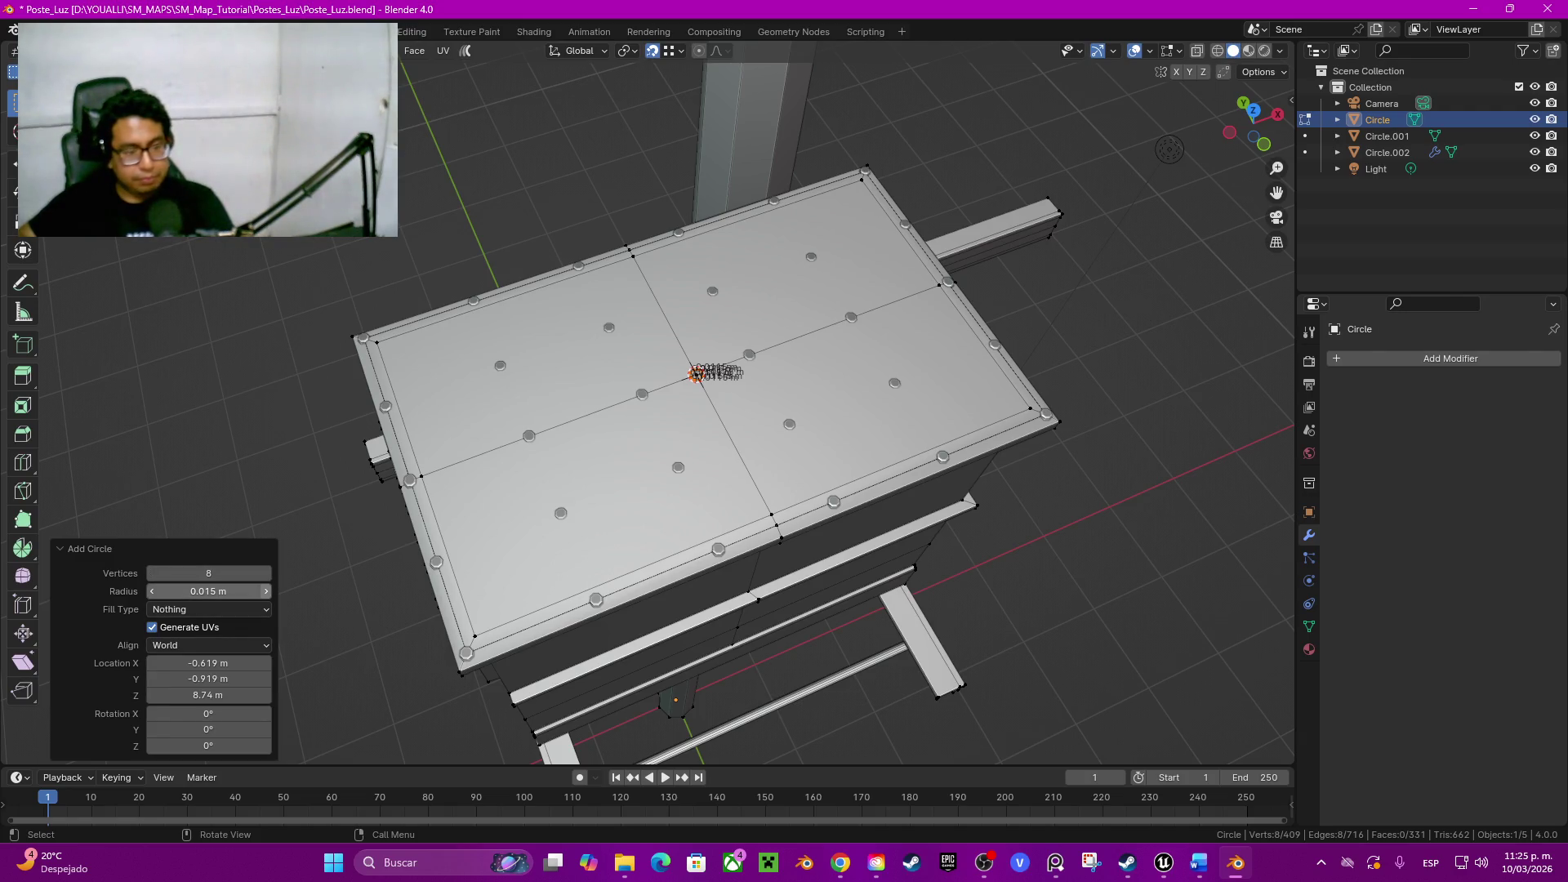
# Step: Set the new circle to 0.075 m radius and 16 vertices
pyautogui.moveTo(240, 592); pyautogui.dragTo(282, 592)
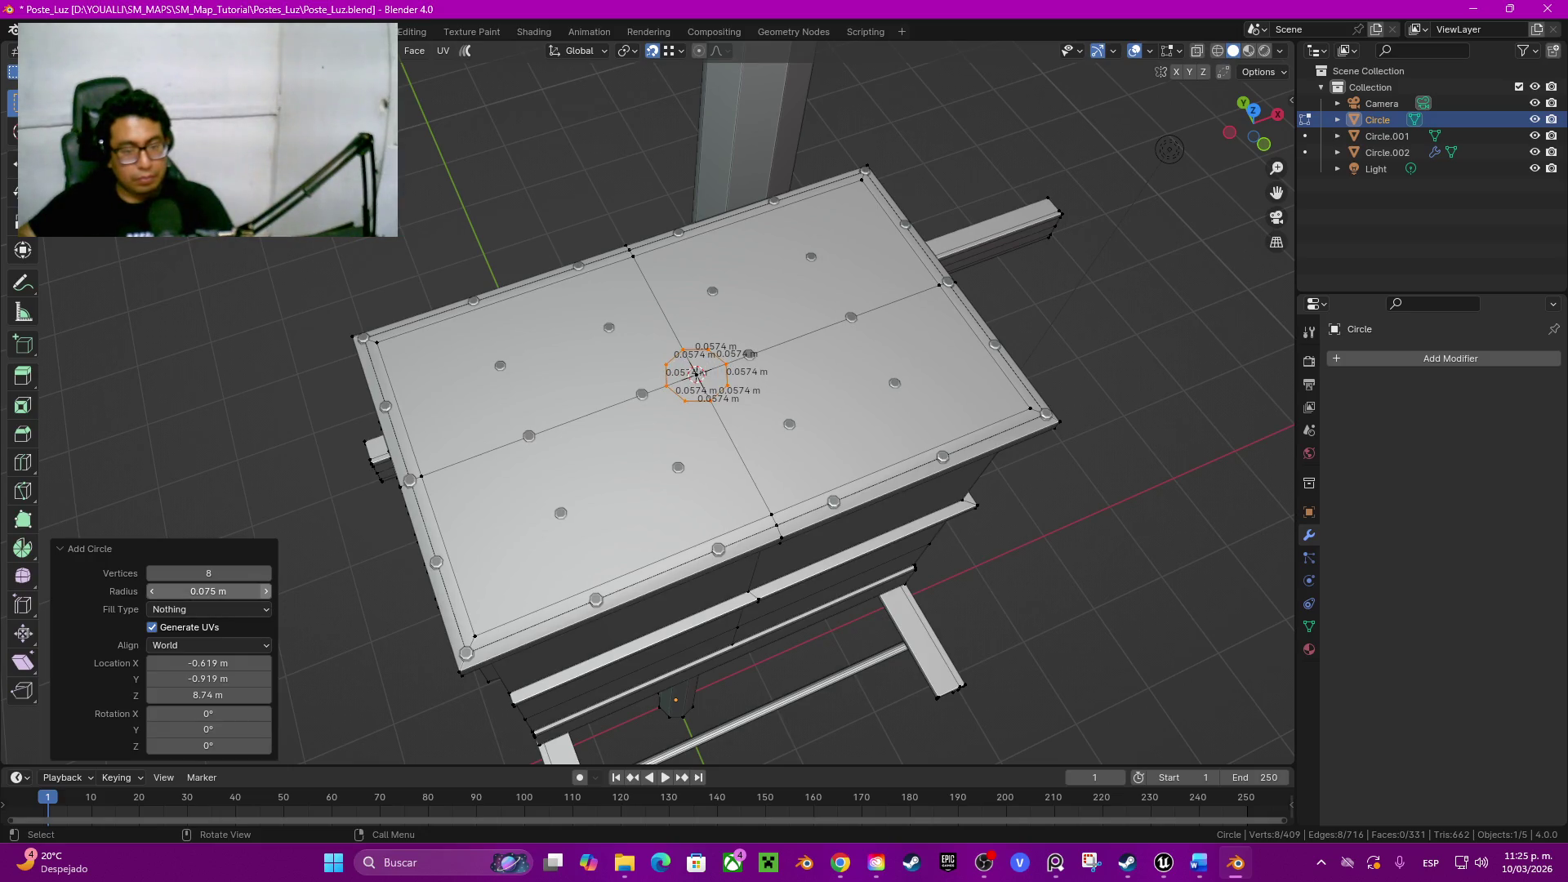
pyautogui.moveTo(209, 572); pyautogui.dragTo(270, 573)
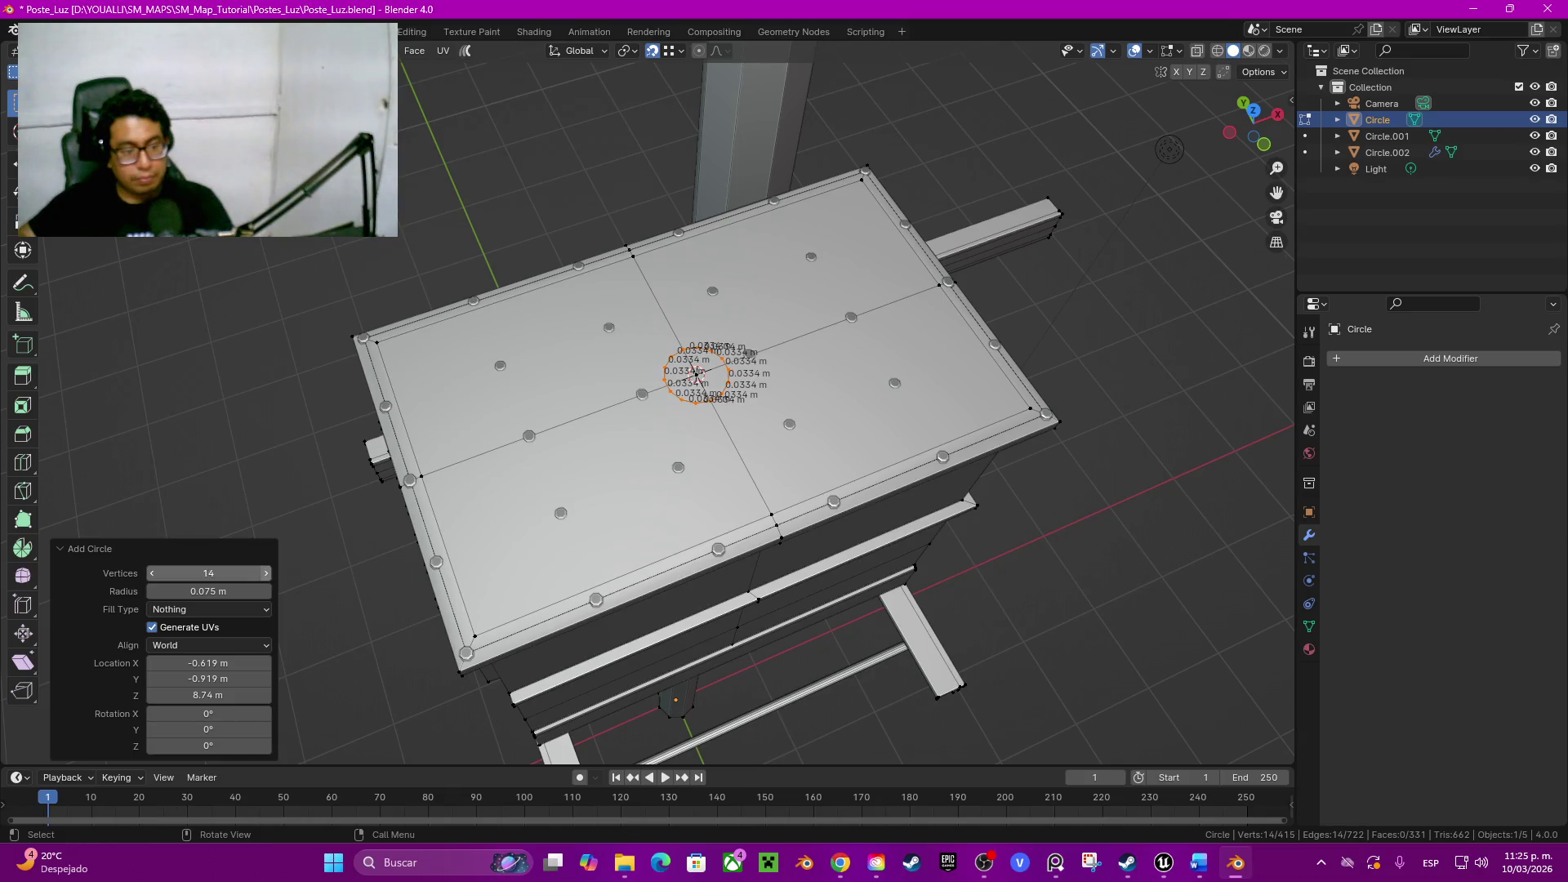
pyautogui.scroll(5, 780, 329)
pyautogui.moveTo(779, 329)
pyautogui.mouseDown(button='middle')
pyautogui.moveTo(687, 367)
pyautogui.moveTo(735, 379)
pyautogui.mouseUp(button='middle')
pyautogui.click(266, 572)
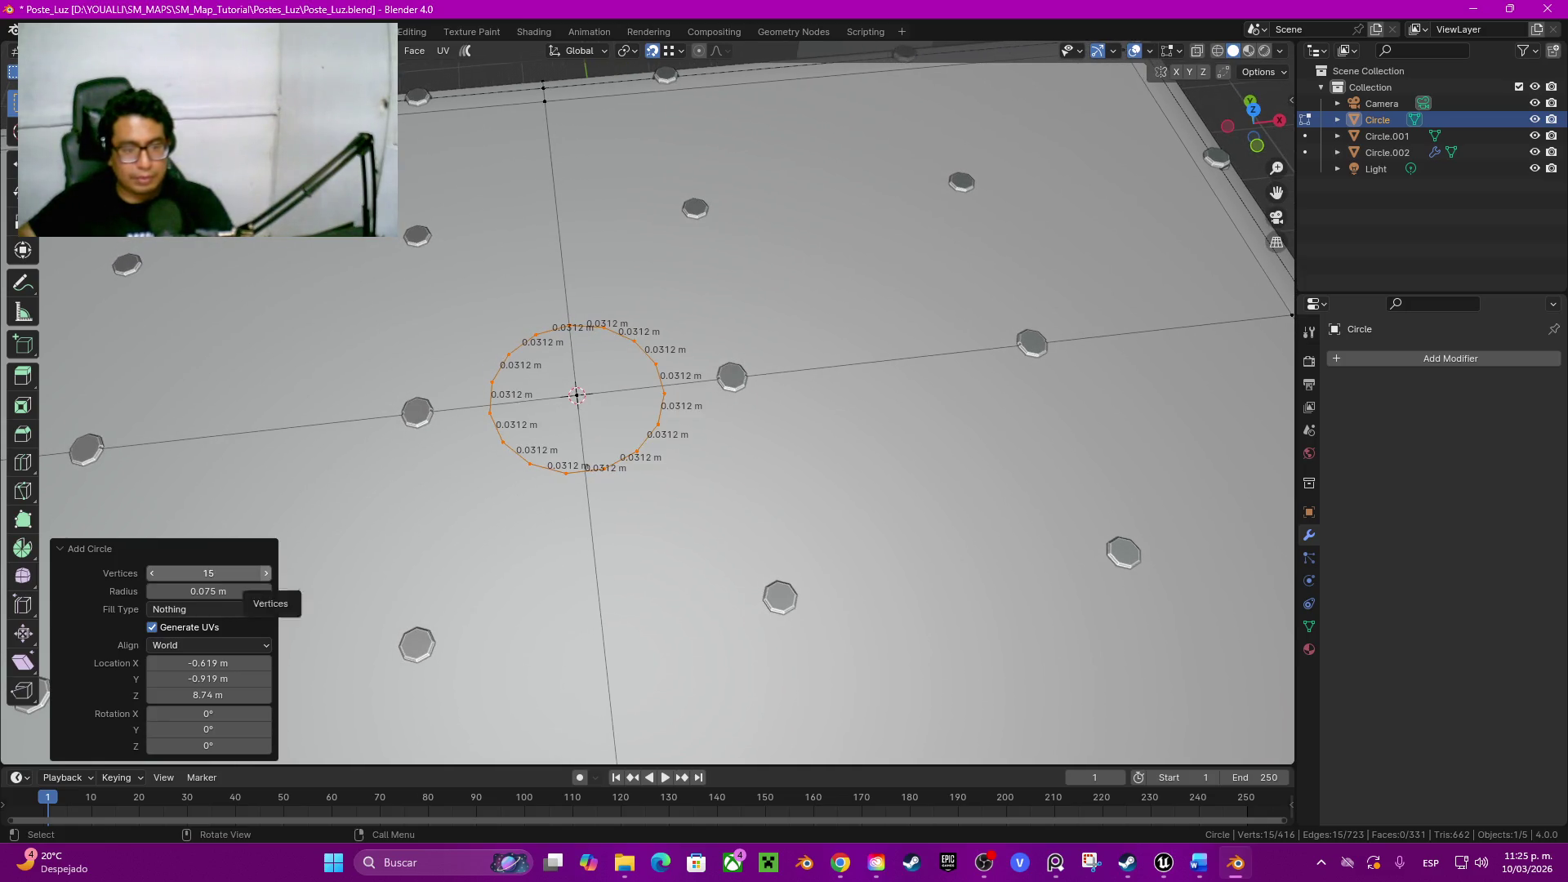
pyautogui.click(266, 573)
pyautogui.scroll(-2, 668, 404)
pyautogui.moveTo(668, 405); pyautogui.dragTo(687, 380, button='middle')
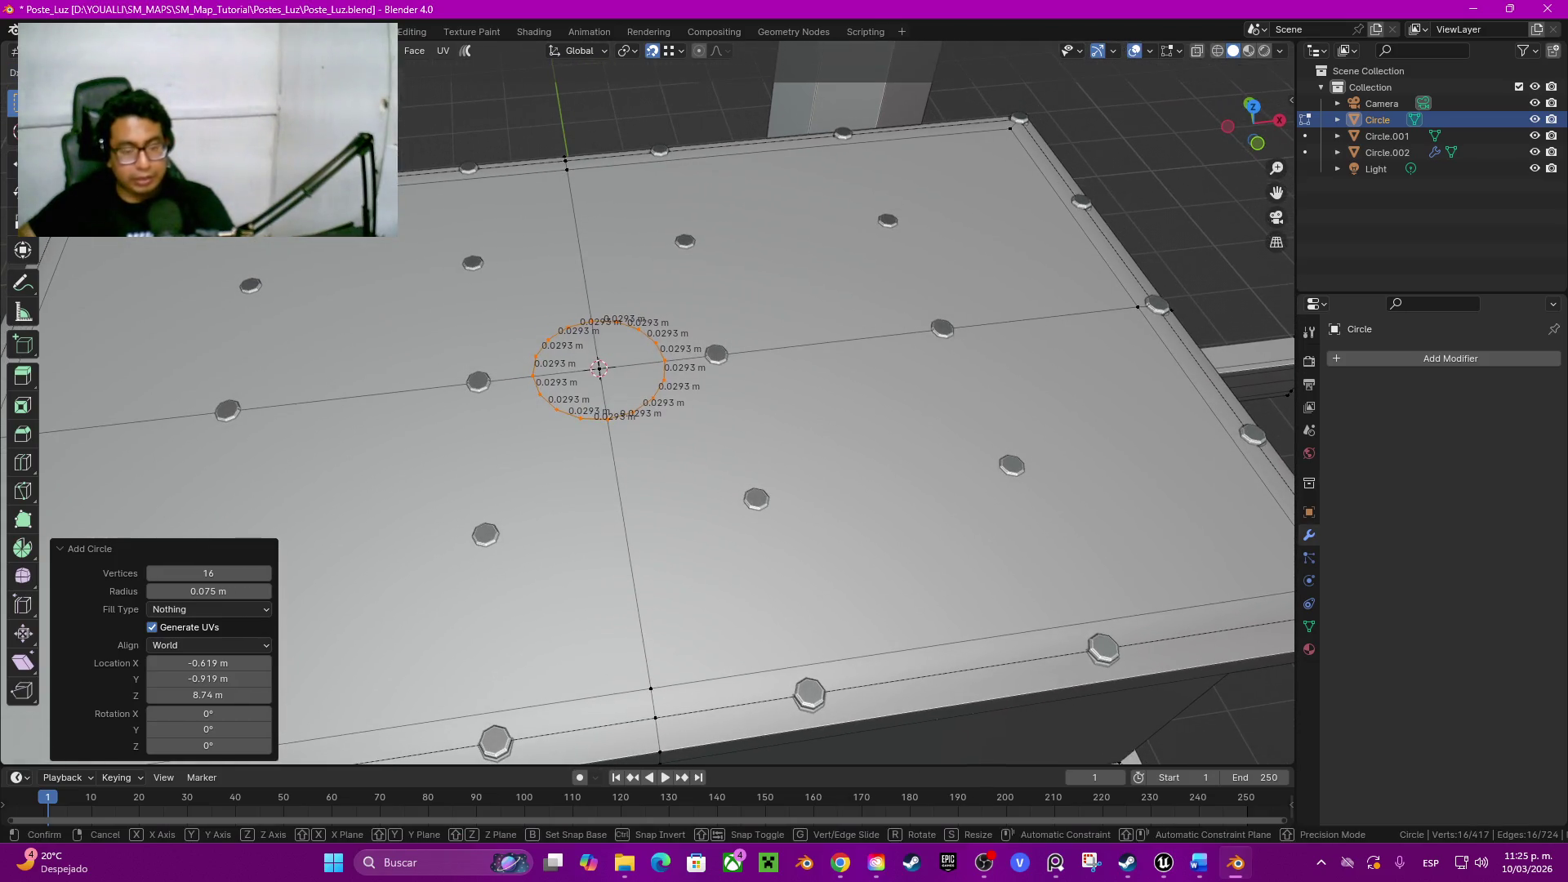
# Step: Extrude the circle 0.03 m upward into a ring wall and fill its top opening with a face
pyautogui.press('e')
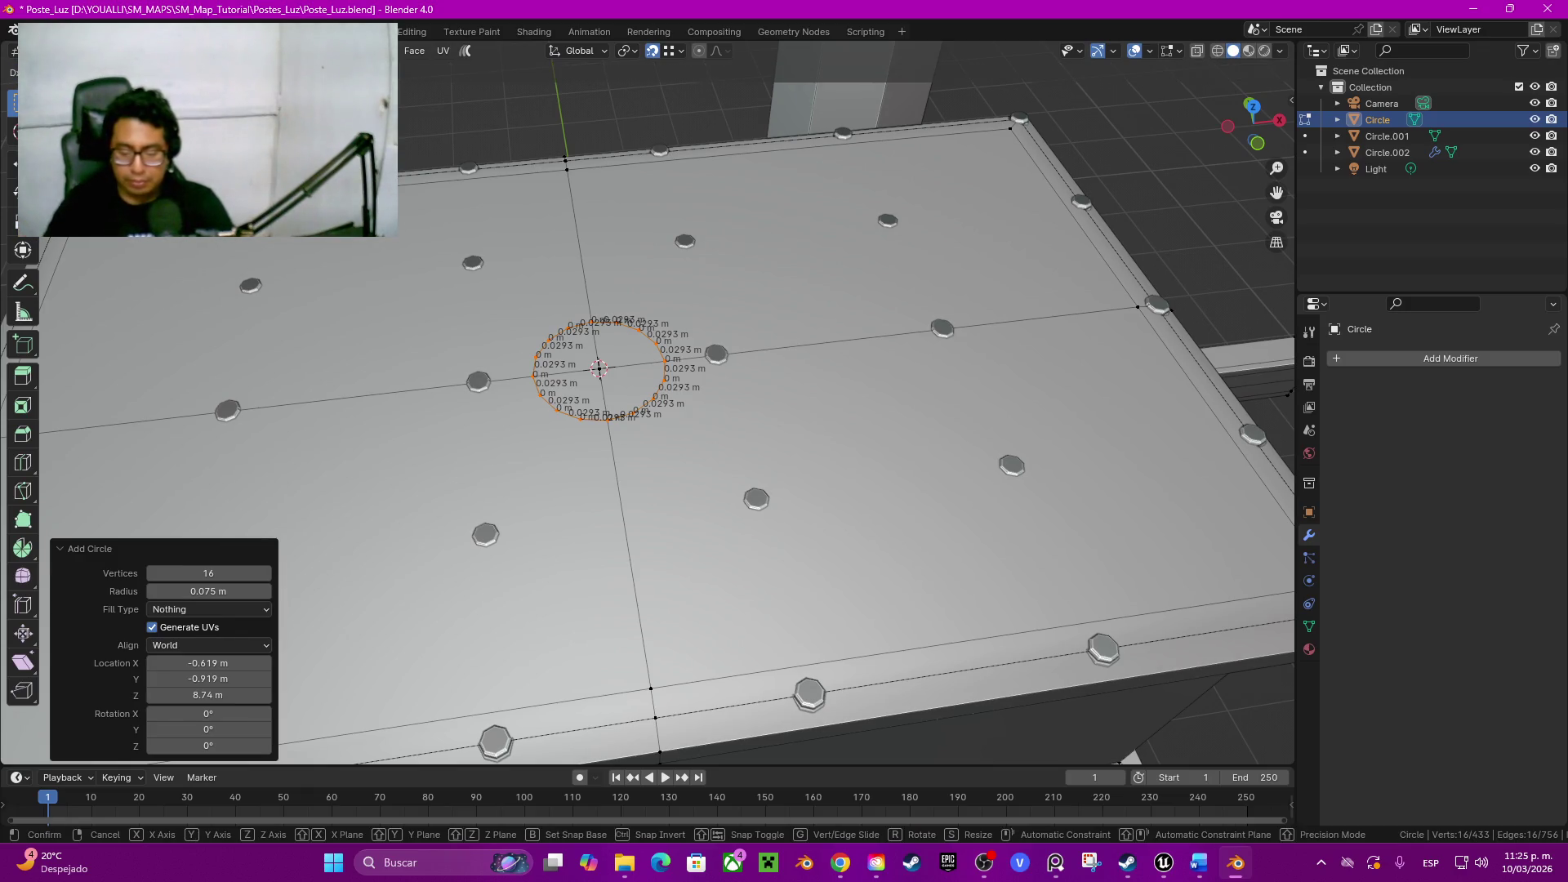
pyautogui.write('0.02')
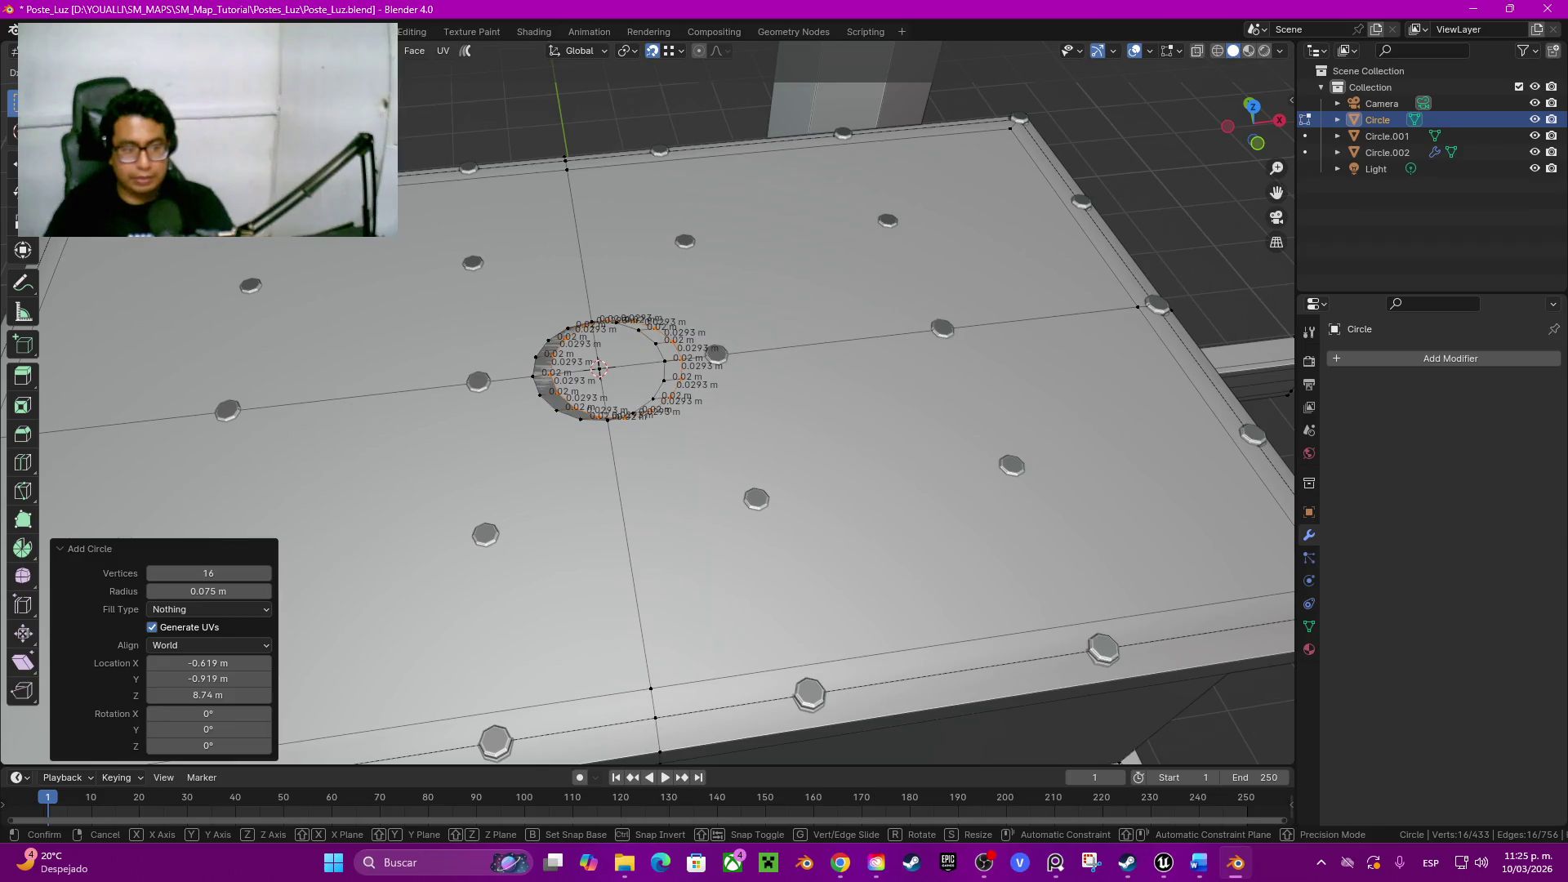
pyautogui.press('Return')
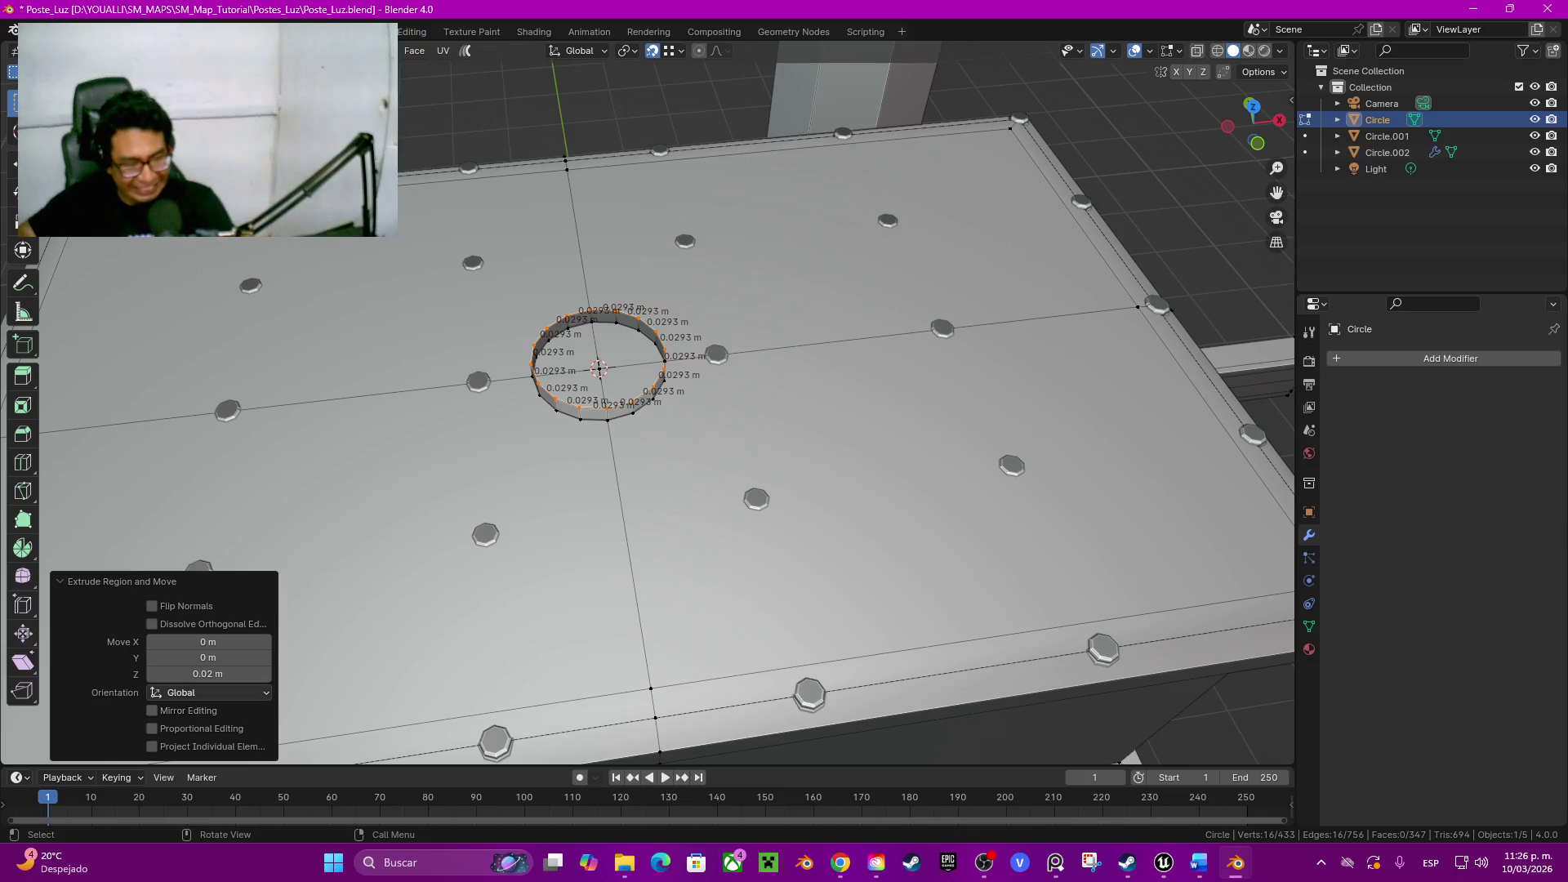
pyautogui.click(209, 674)
pyautogui.write('0')
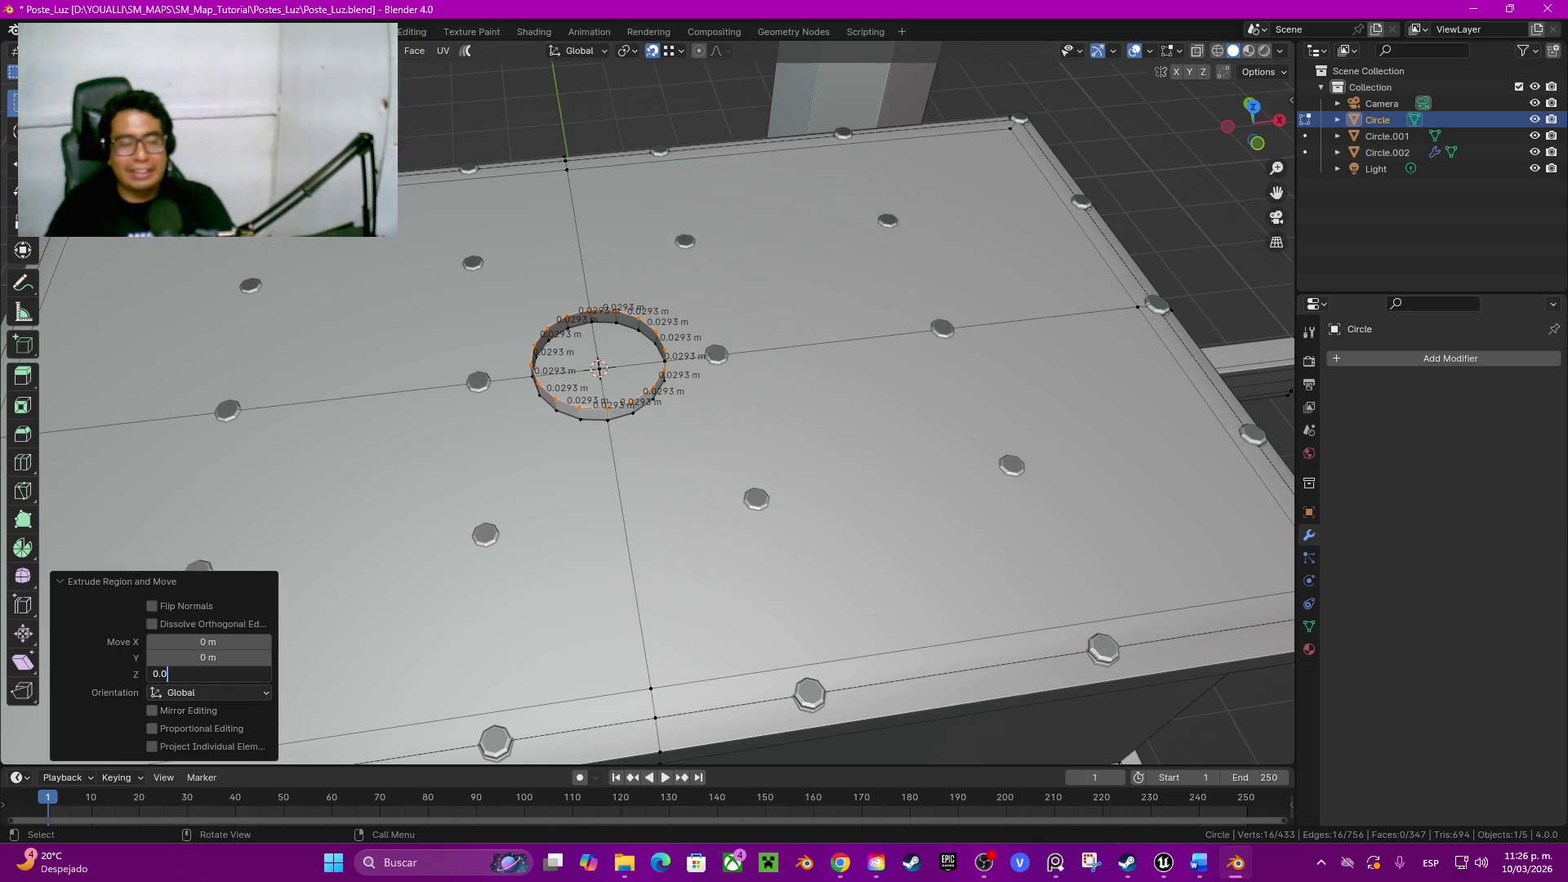
pyautogui.press('Return')
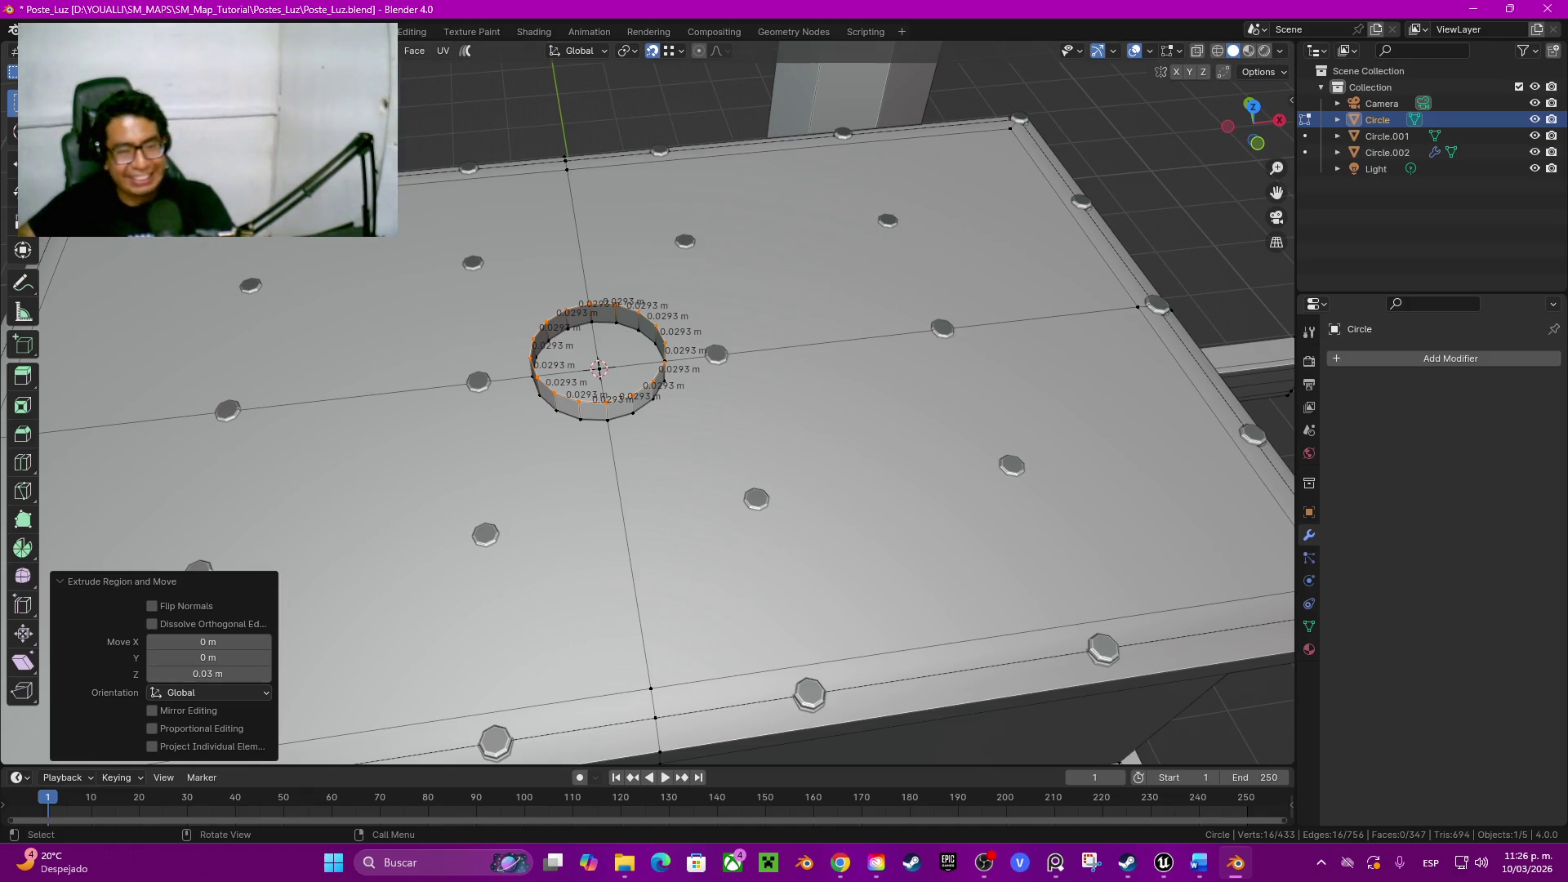
pyautogui.moveTo(687, 514); pyautogui.dragTo(687, 404, button='middle')
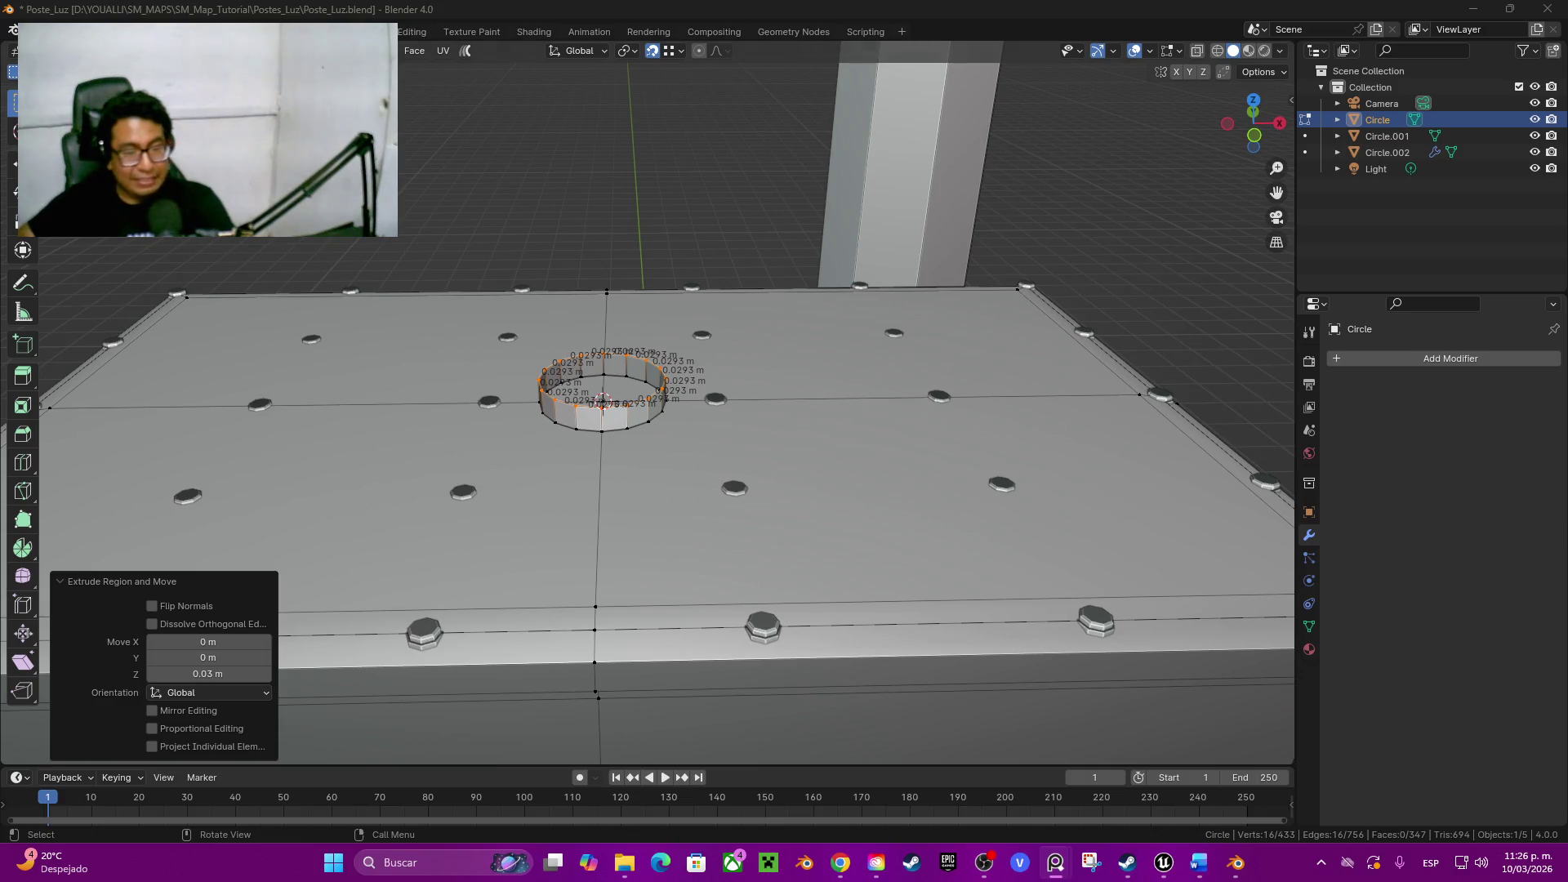
pyautogui.scroll(5, 646, 401)
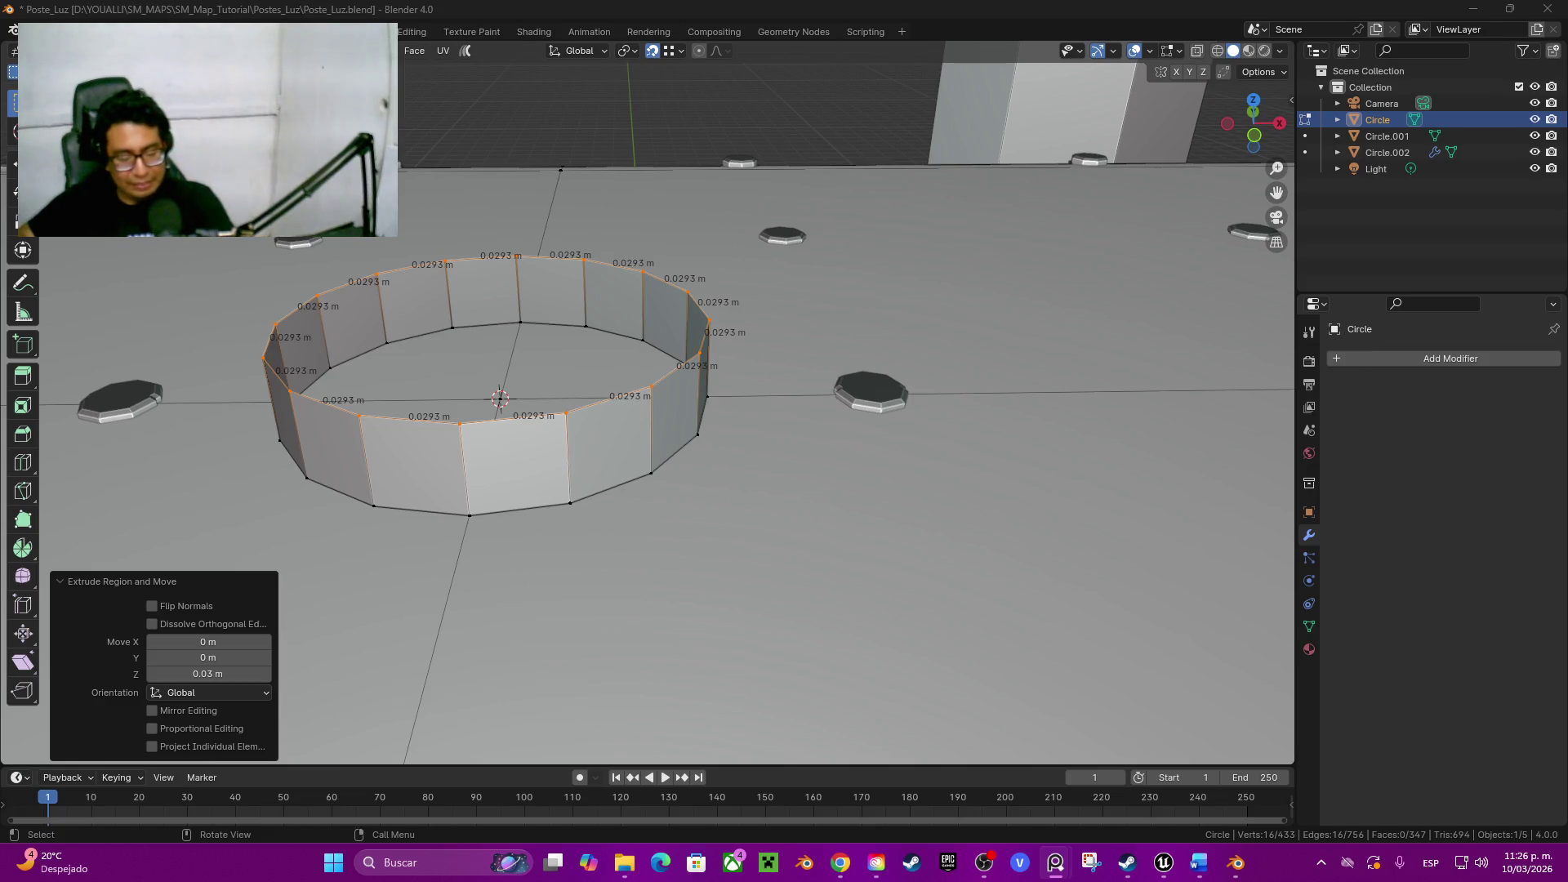
pyautogui.keyDown('shift'); pyautogui.moveTo(500, 398); pyautogui.dragTo(566, 401, button='middle'); pyautogui.keyUp('shift')
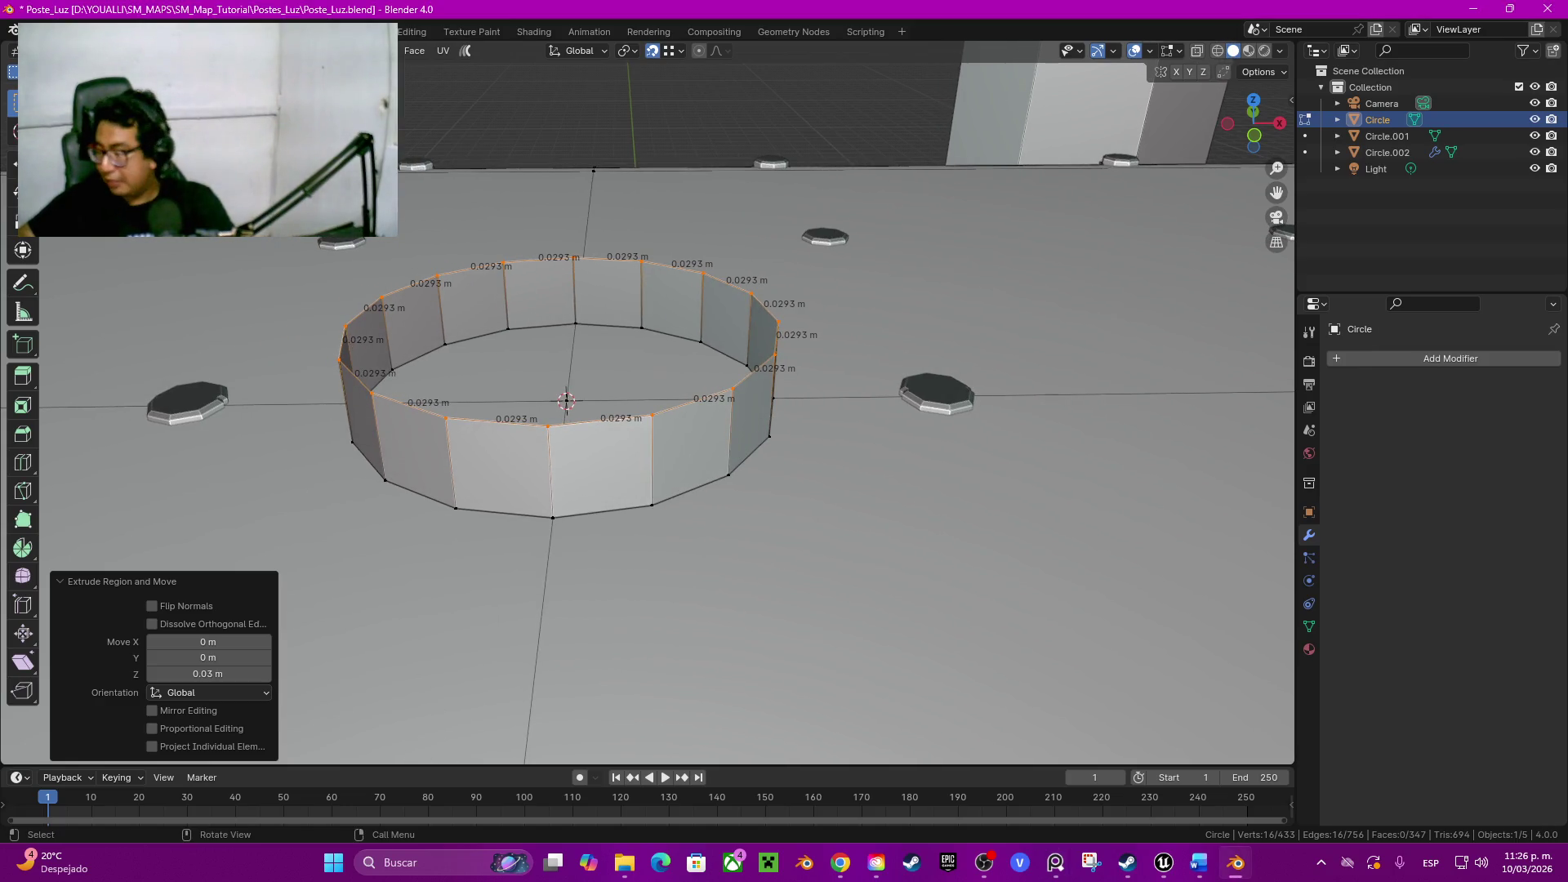
pyautogui.press('f')
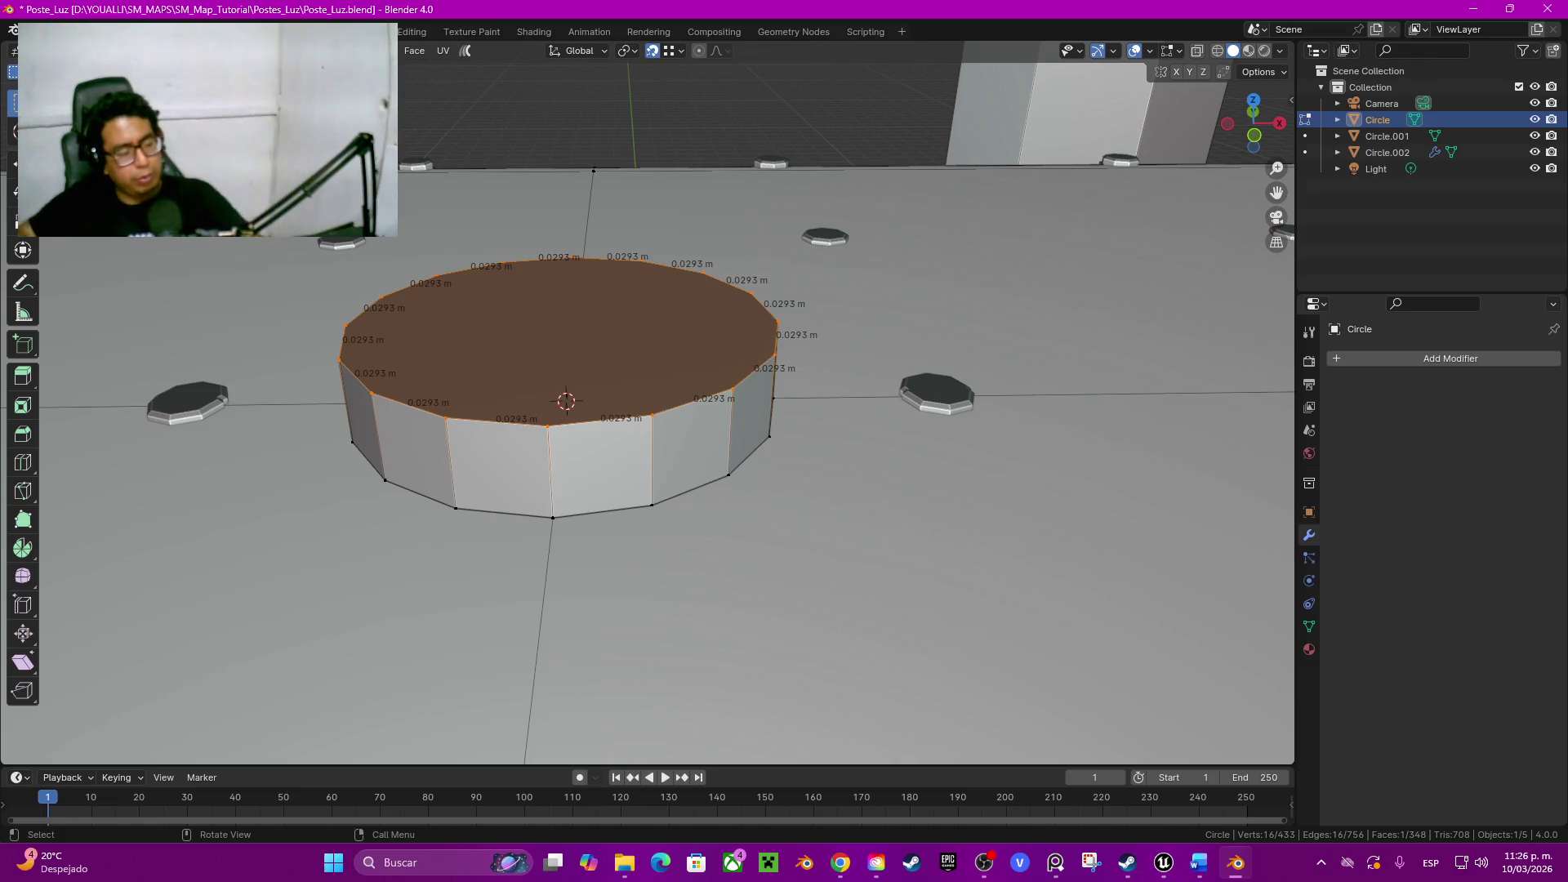
# Step: Try insetting and raising the top face, then undo back to the plain capped ring
pyautogui.press('i')
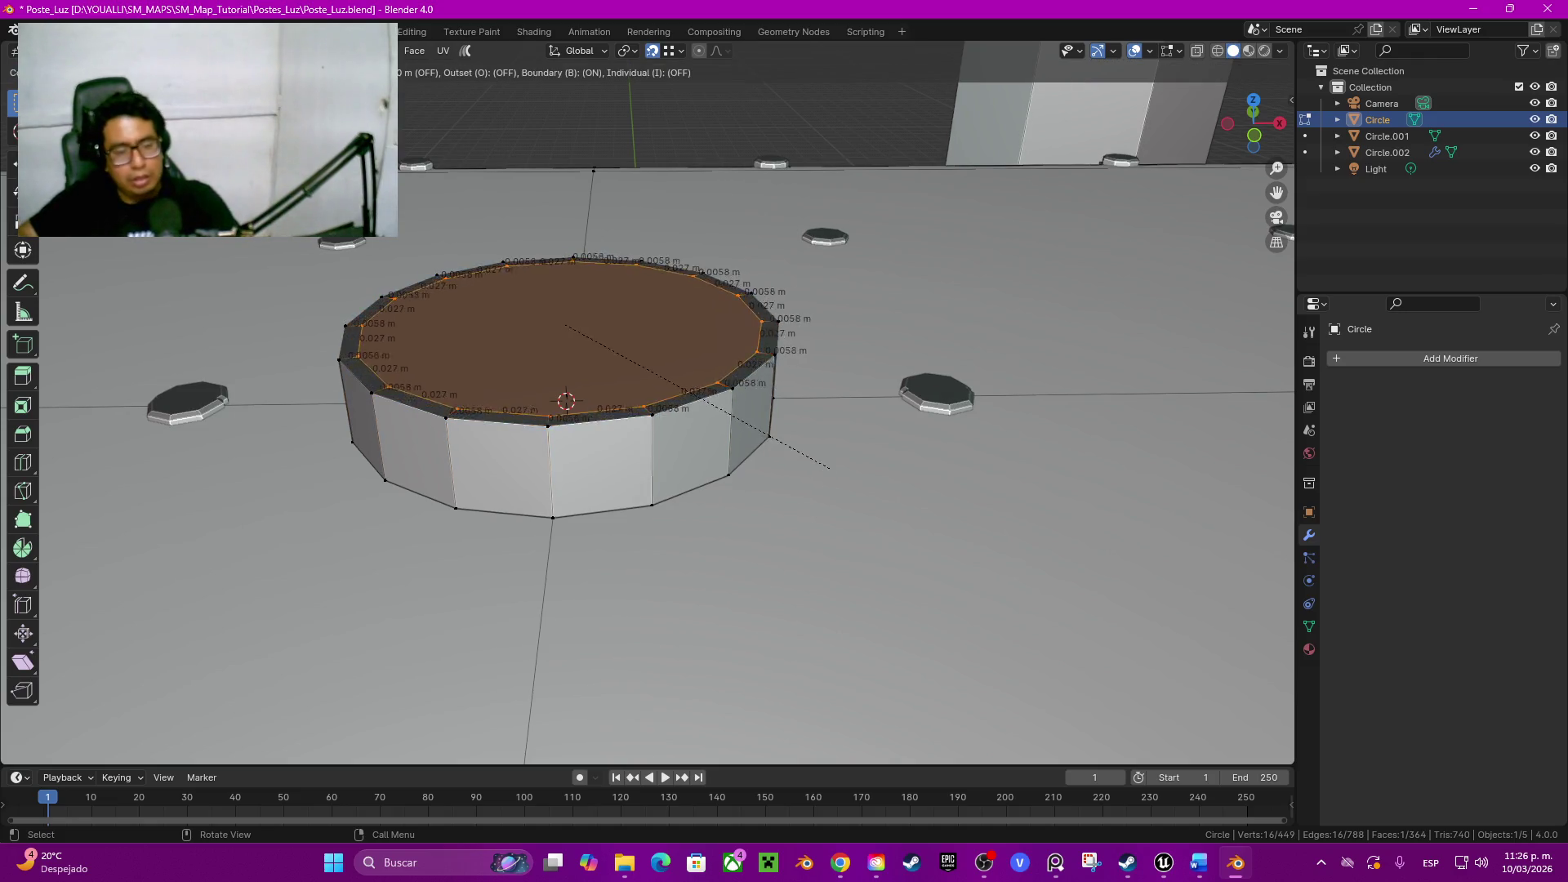
pyautogui.press('Return')
pyautogui.press('z')
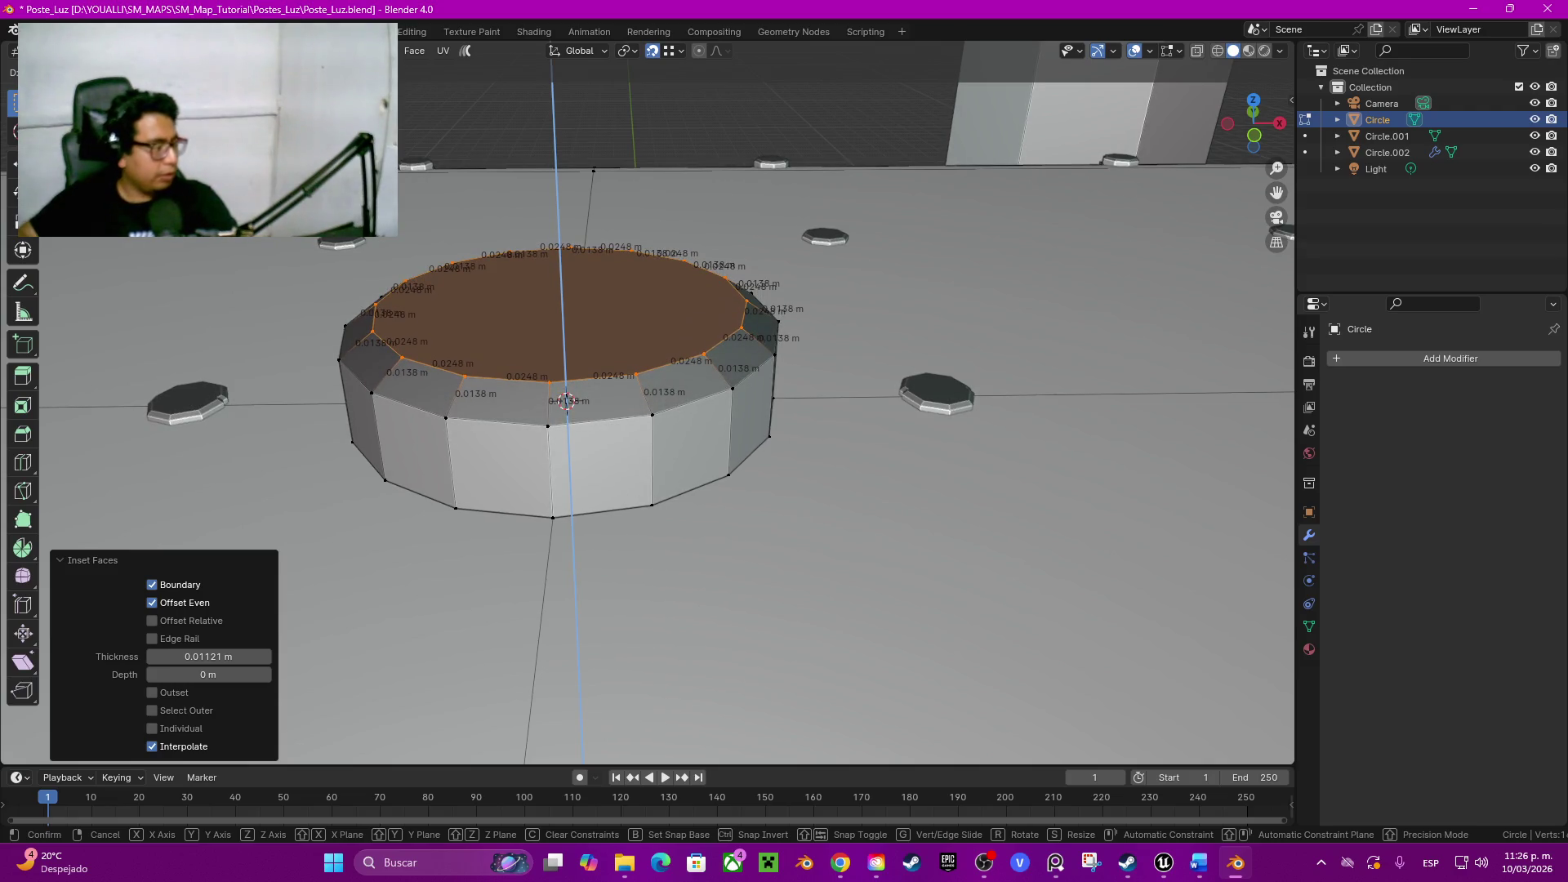
pyautogui.press('Return')
pyautogui.moveTo(565, 400); pyautogui.dragTo(730, 483, button='middle')
pyautogui.hotkey('alt', 'a')
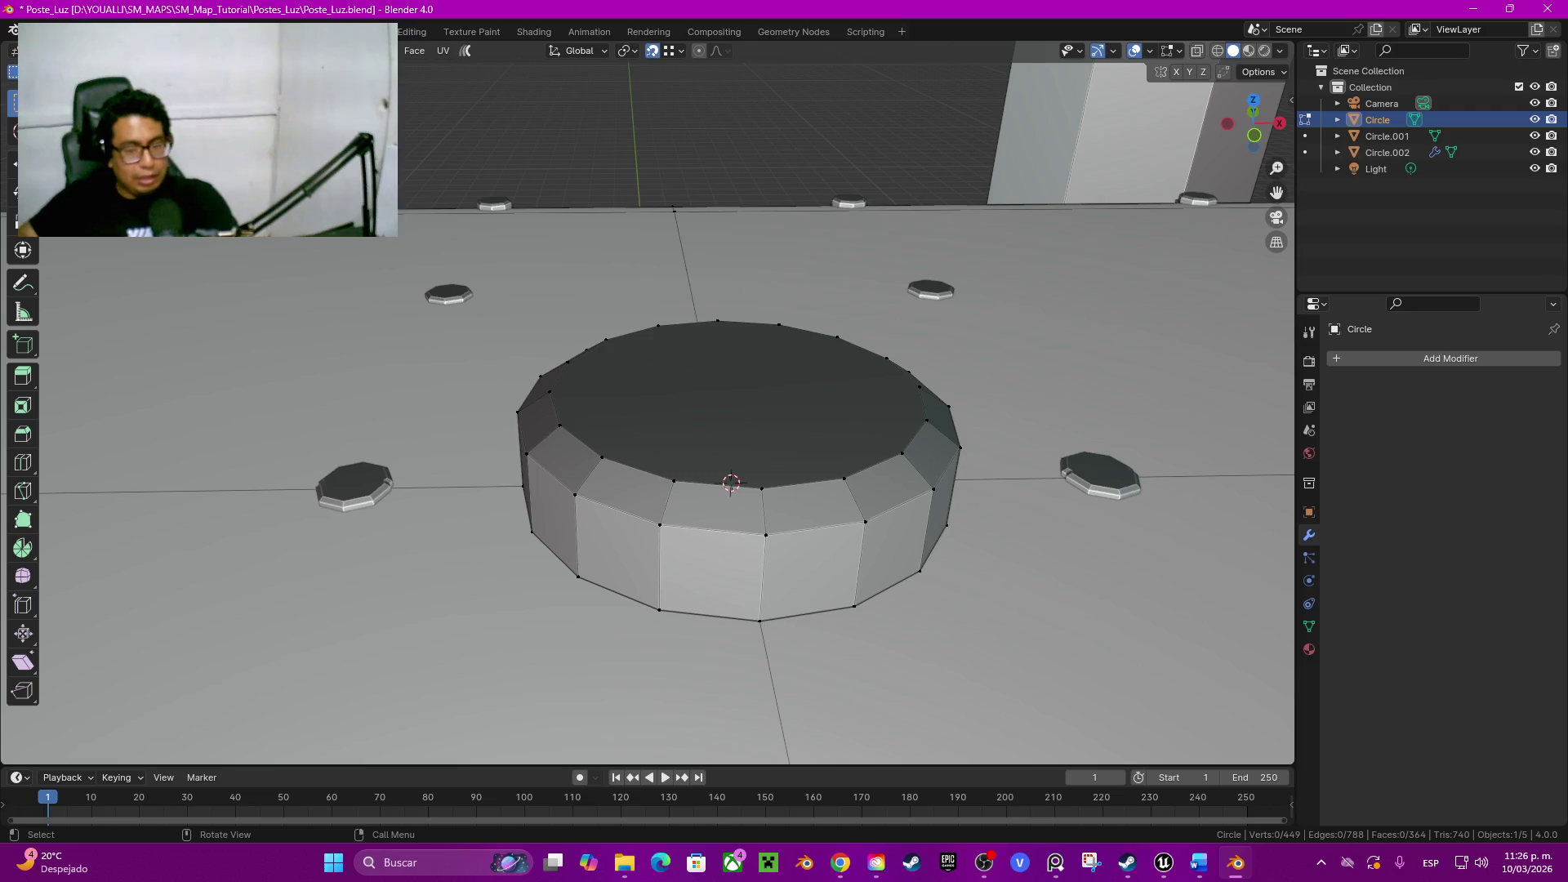
pyautogui.click(731, 483)
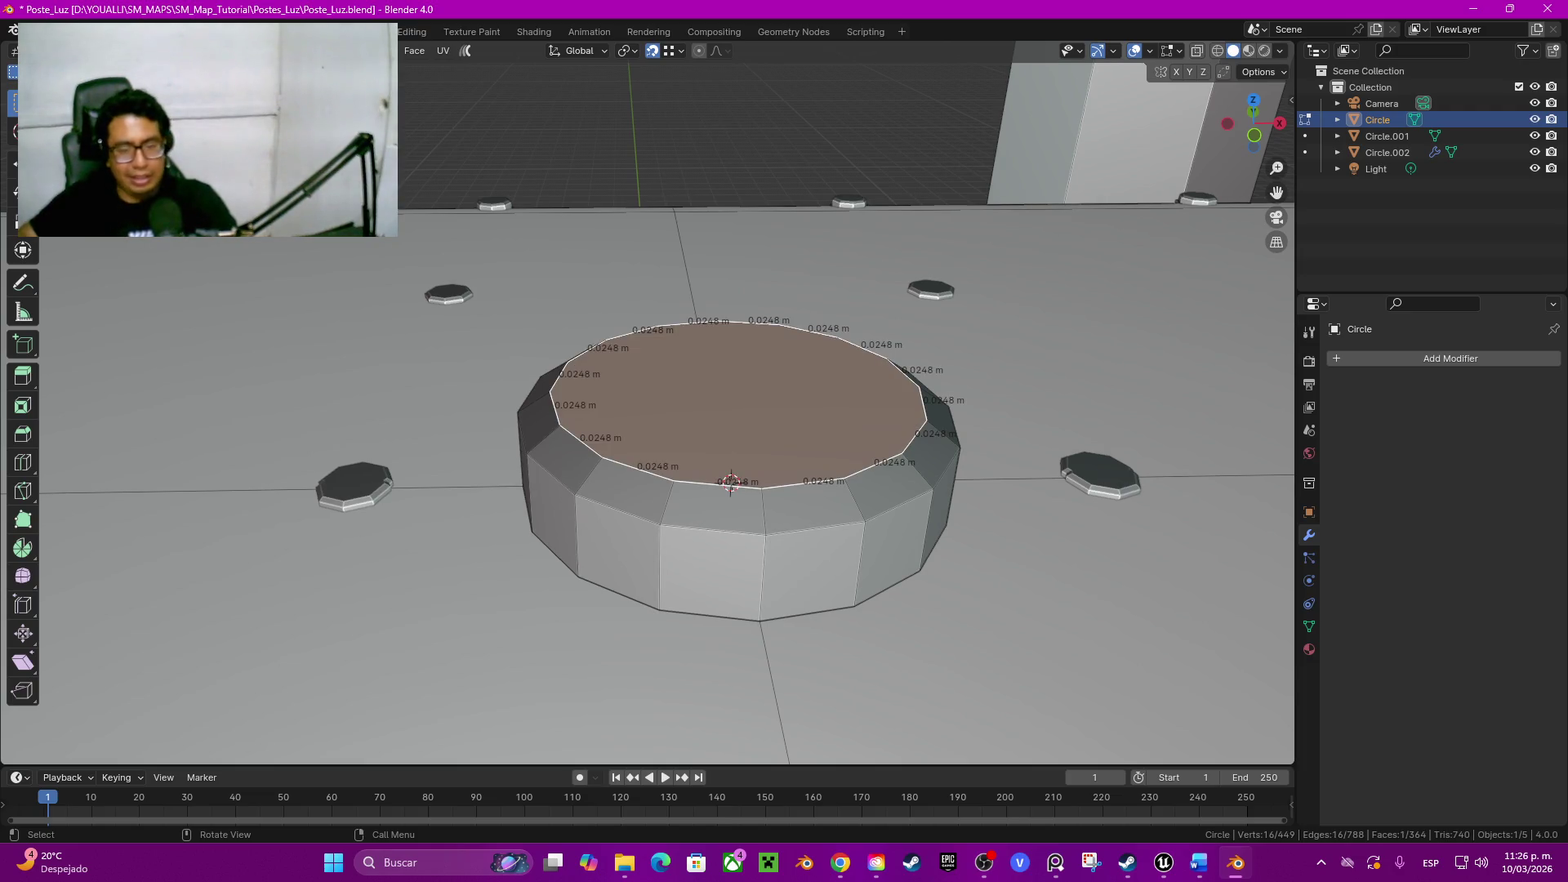
pyautogui.hotkey('ctrl', 'z')
pyautogui.hotkey('ctrl', 'z')
pyautogui.hotkey('ctrl', 'z')
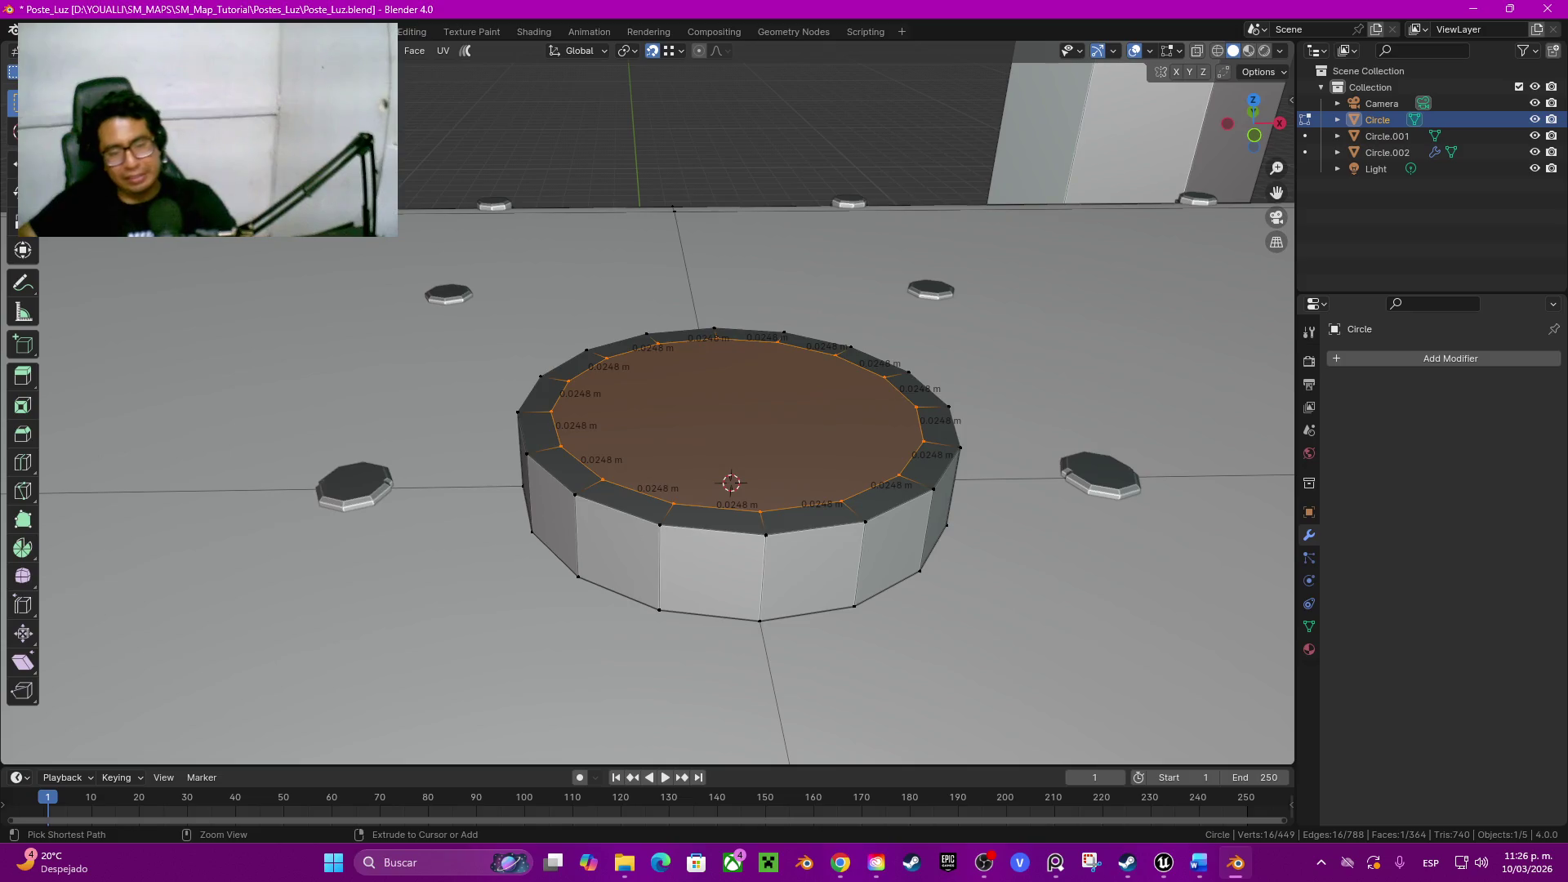
pyautogui.hotkey('ctrl', 'z')
# Step: Inset the ring's top face by 0.02 m and begin moving it along Z
pyautogui.press('i')
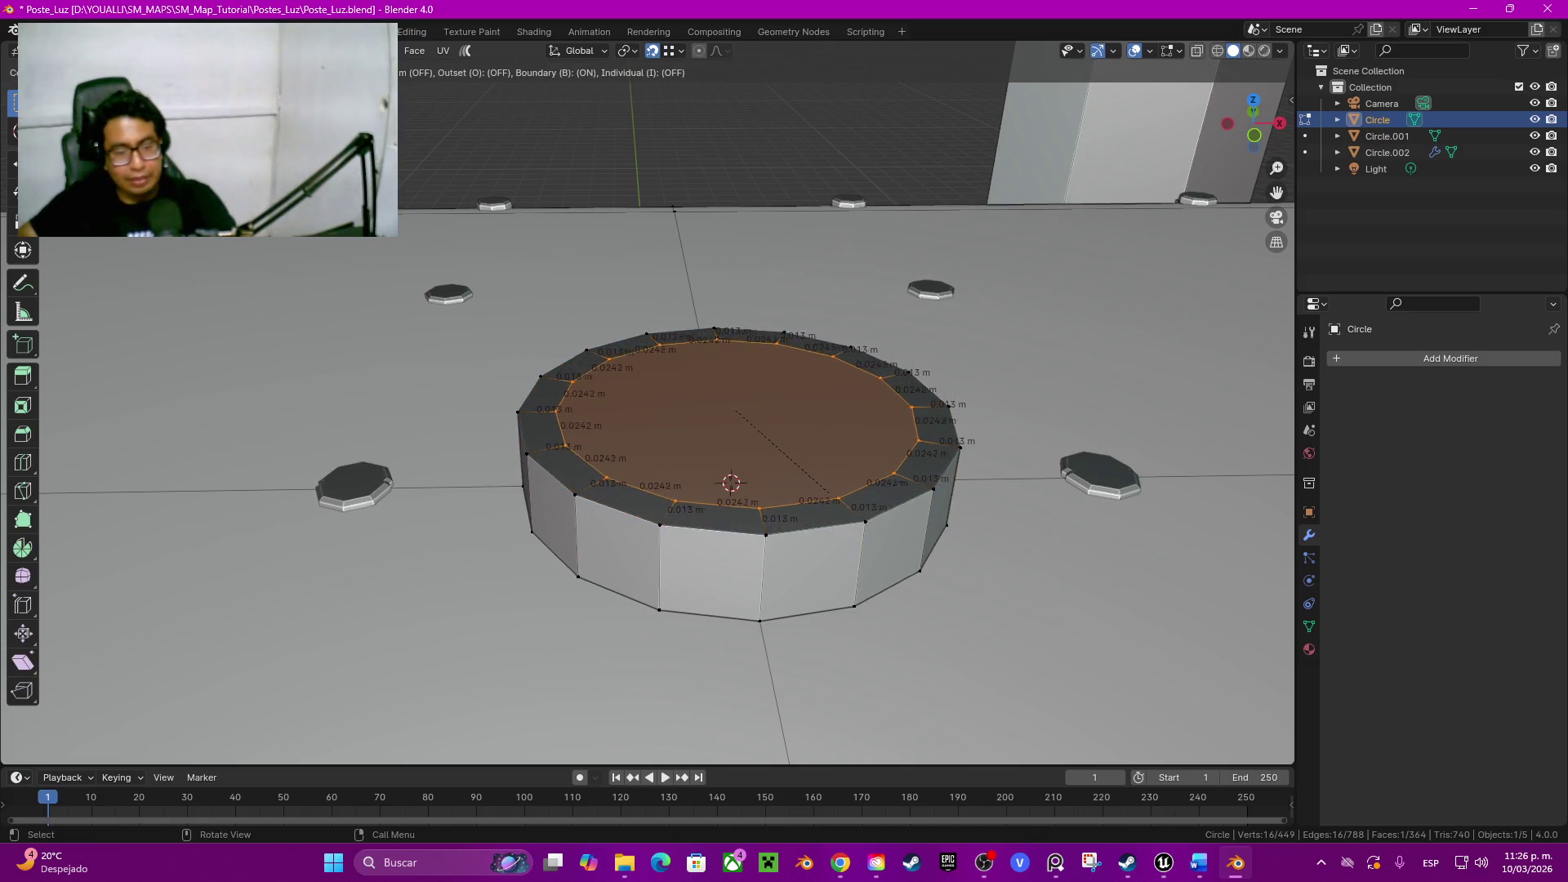
pyautogui.press('Return')
pyautogui.doubleClick(179, 658)
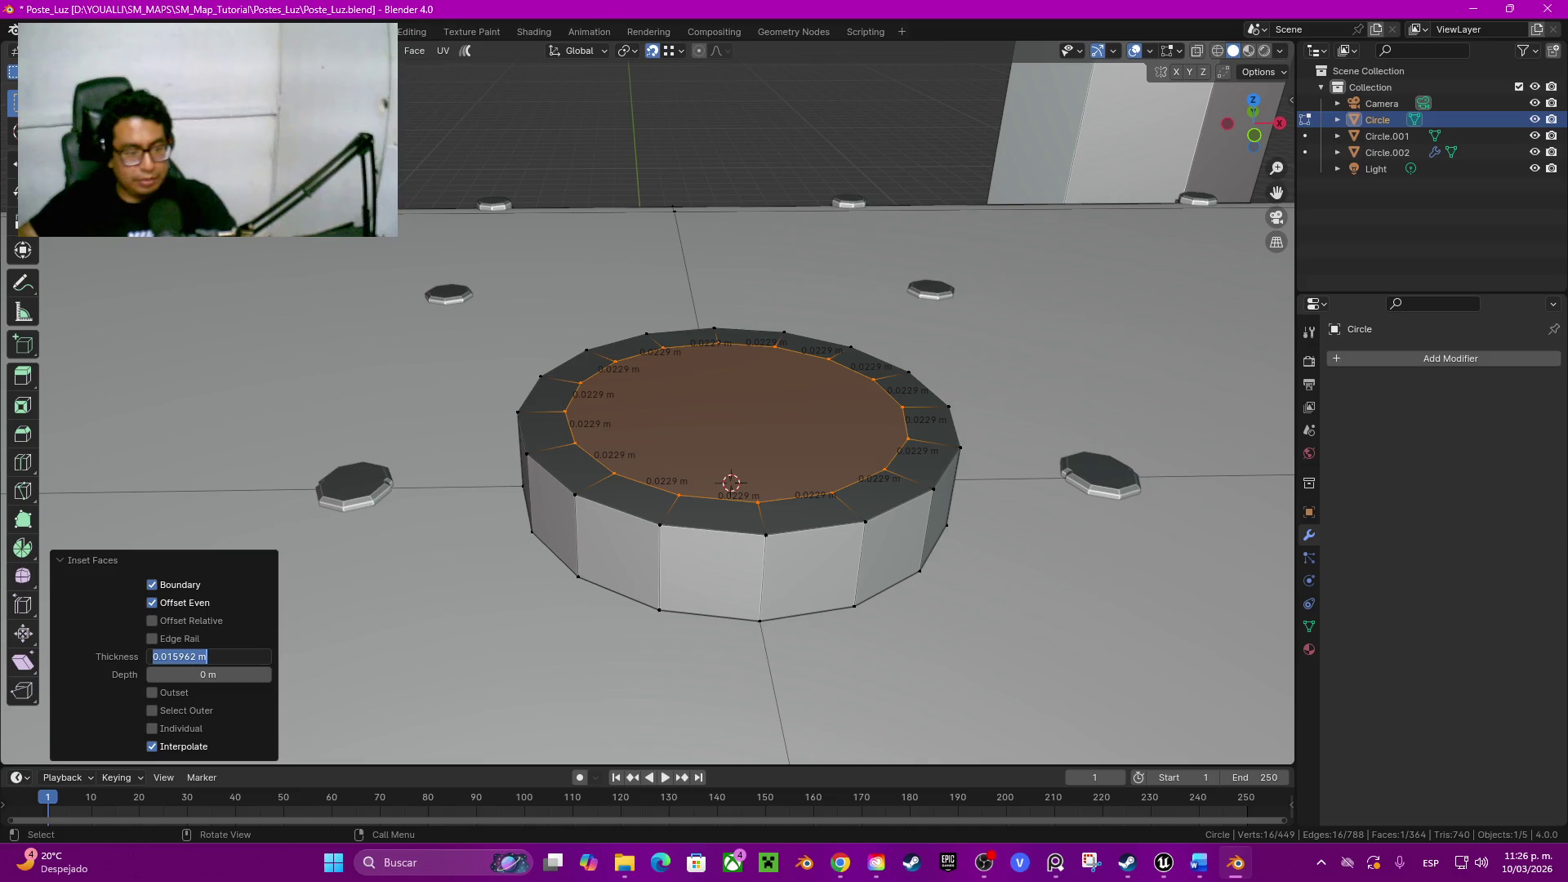
pyautogui.write('0.02')
pyautogui.press('Return')
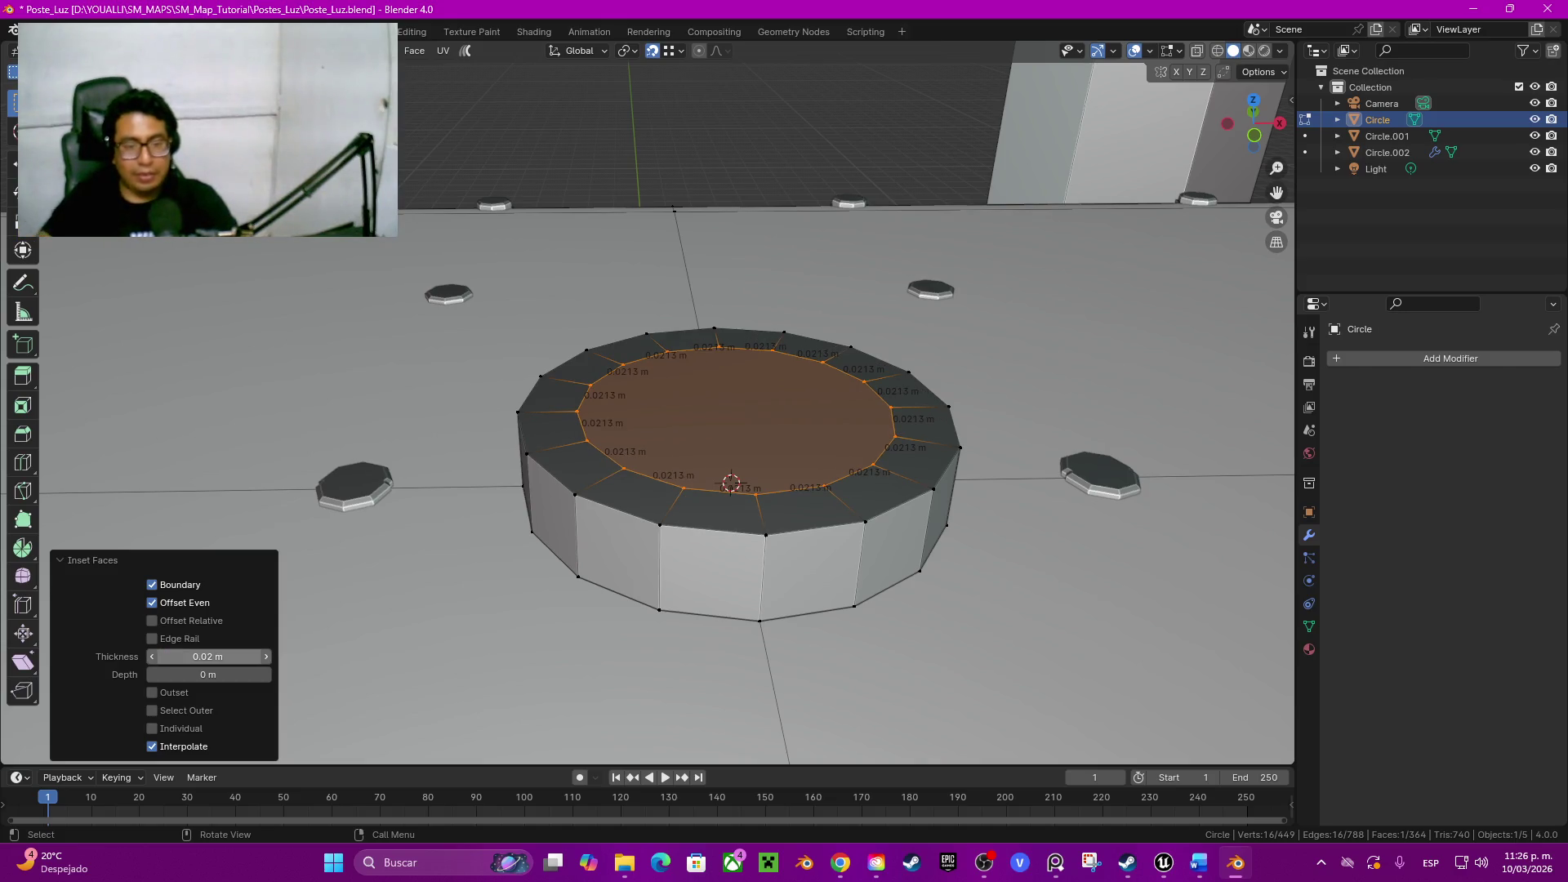
pyautogui.press('g')
pyautogui.press('z')
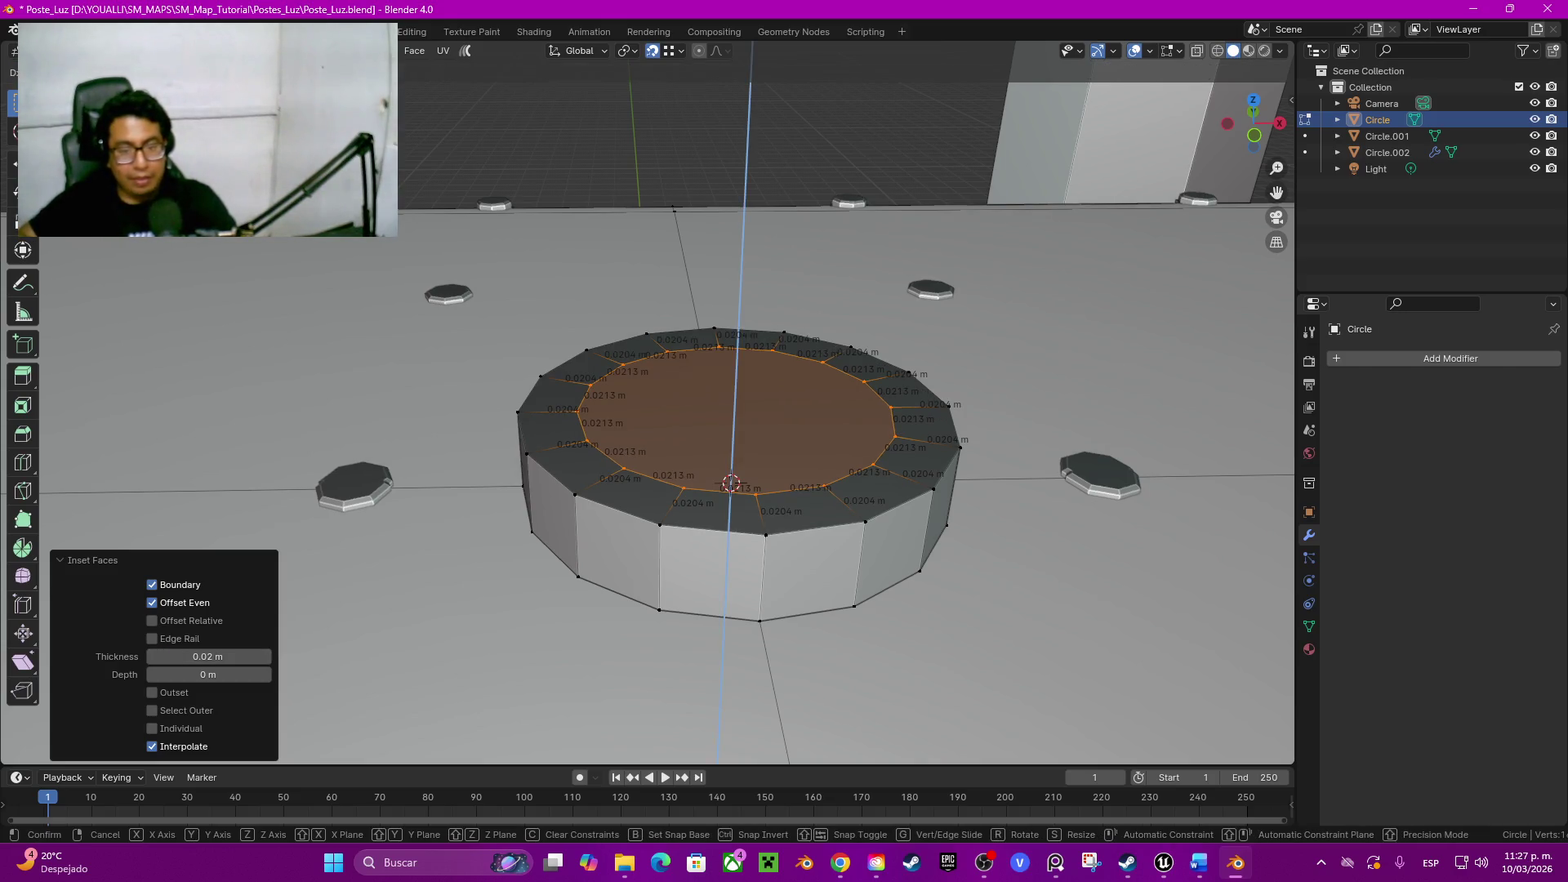
pyautogui.press('Escape')
pyautogui.press('g')
pyautogui.press('z')
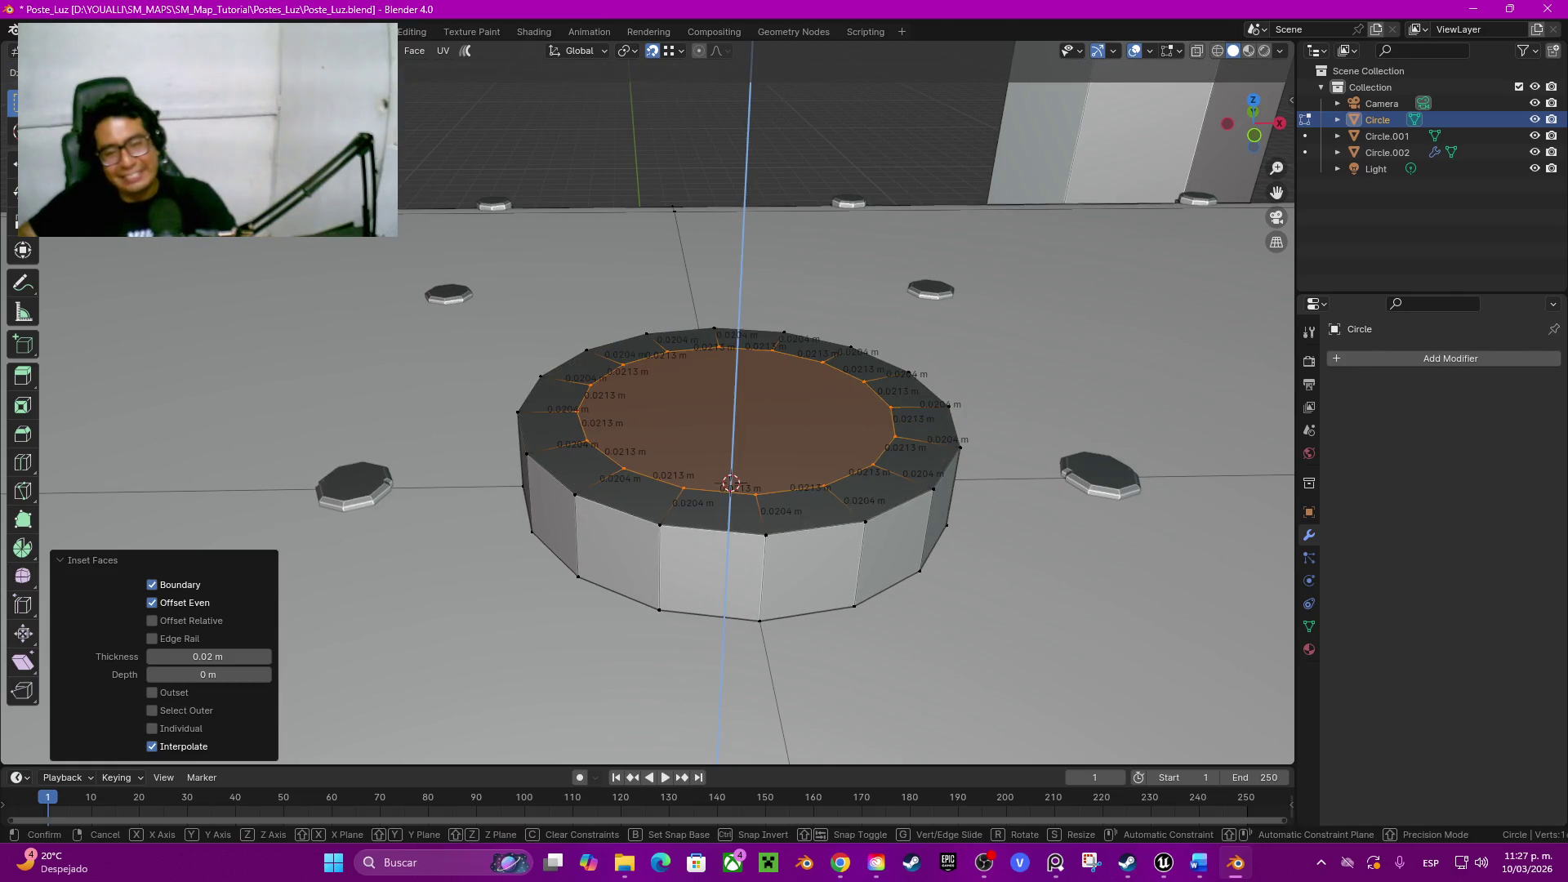
# Step: Raise the inset top face by 0.01 m and start extruding it upward into a narrower column
pyautogui.click(732, 483)
pyautogui.moveTo(732, 483)
pyautogui.mouseDown(button='middle')
pyautogui.moveTo(1123, 698)
pyautogui.moveTo(719, 472)
pyautogui.mouseUp(button='middle')
pyautogui.scroll(-4, 718, 472)
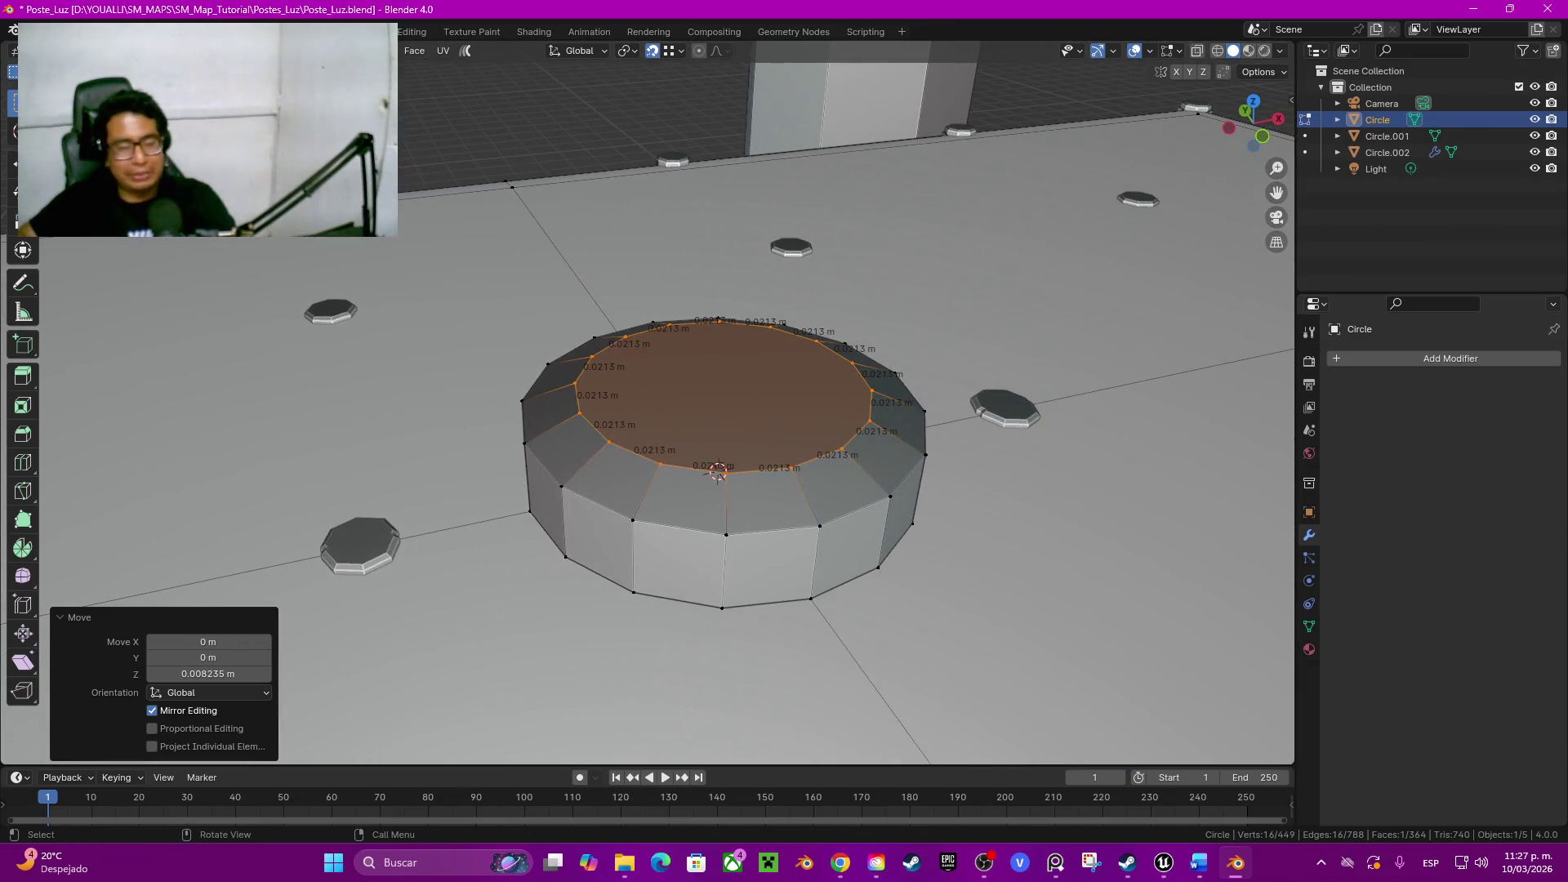
pyautogui.click(209, 674)
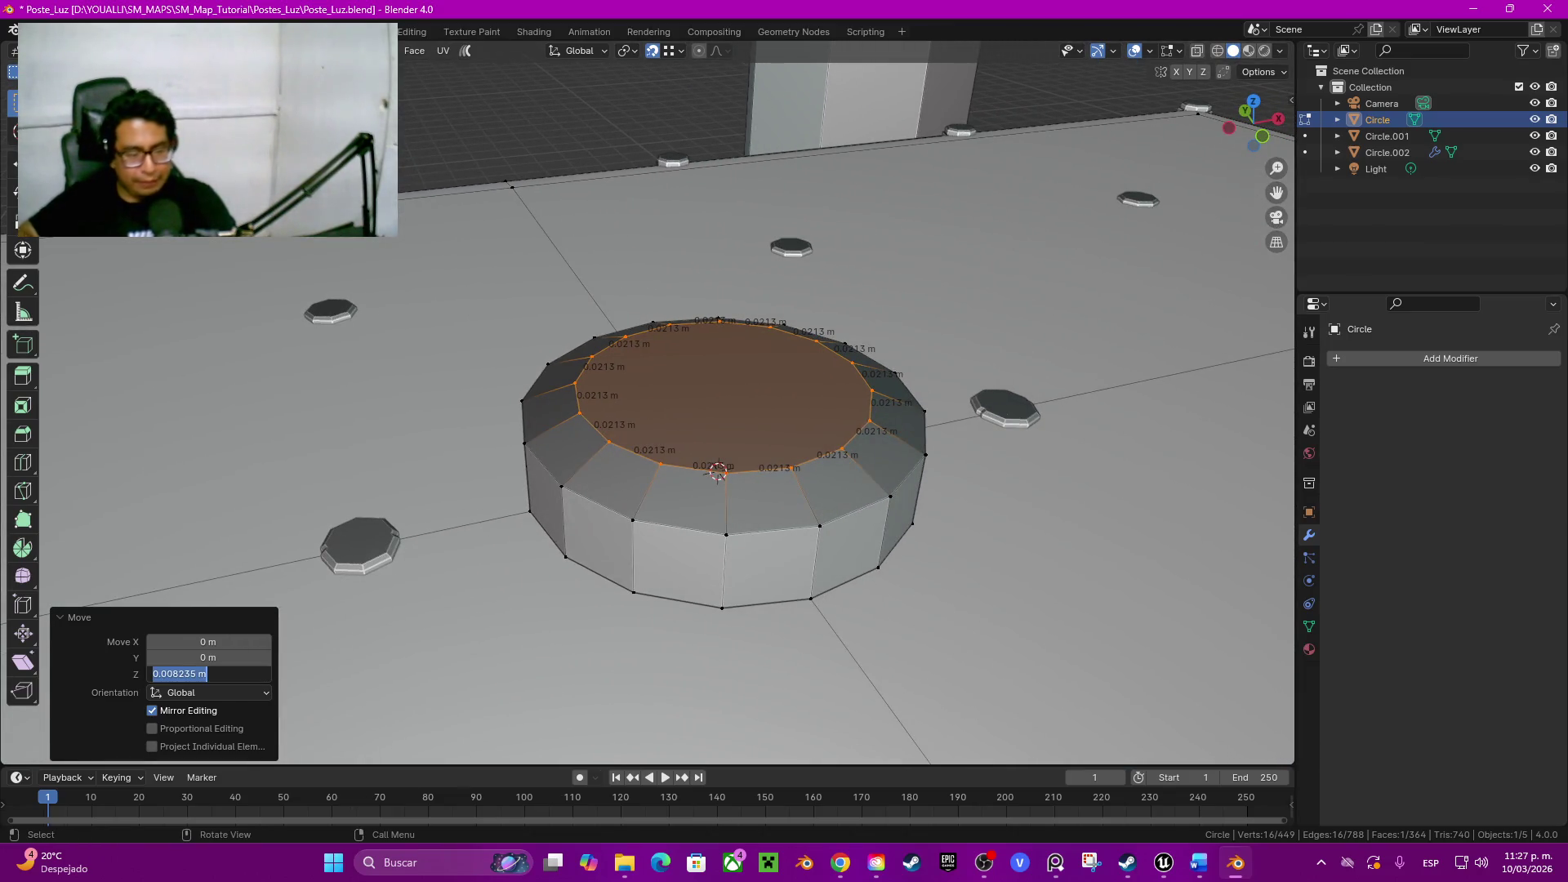
pyautogui.write('0.01')
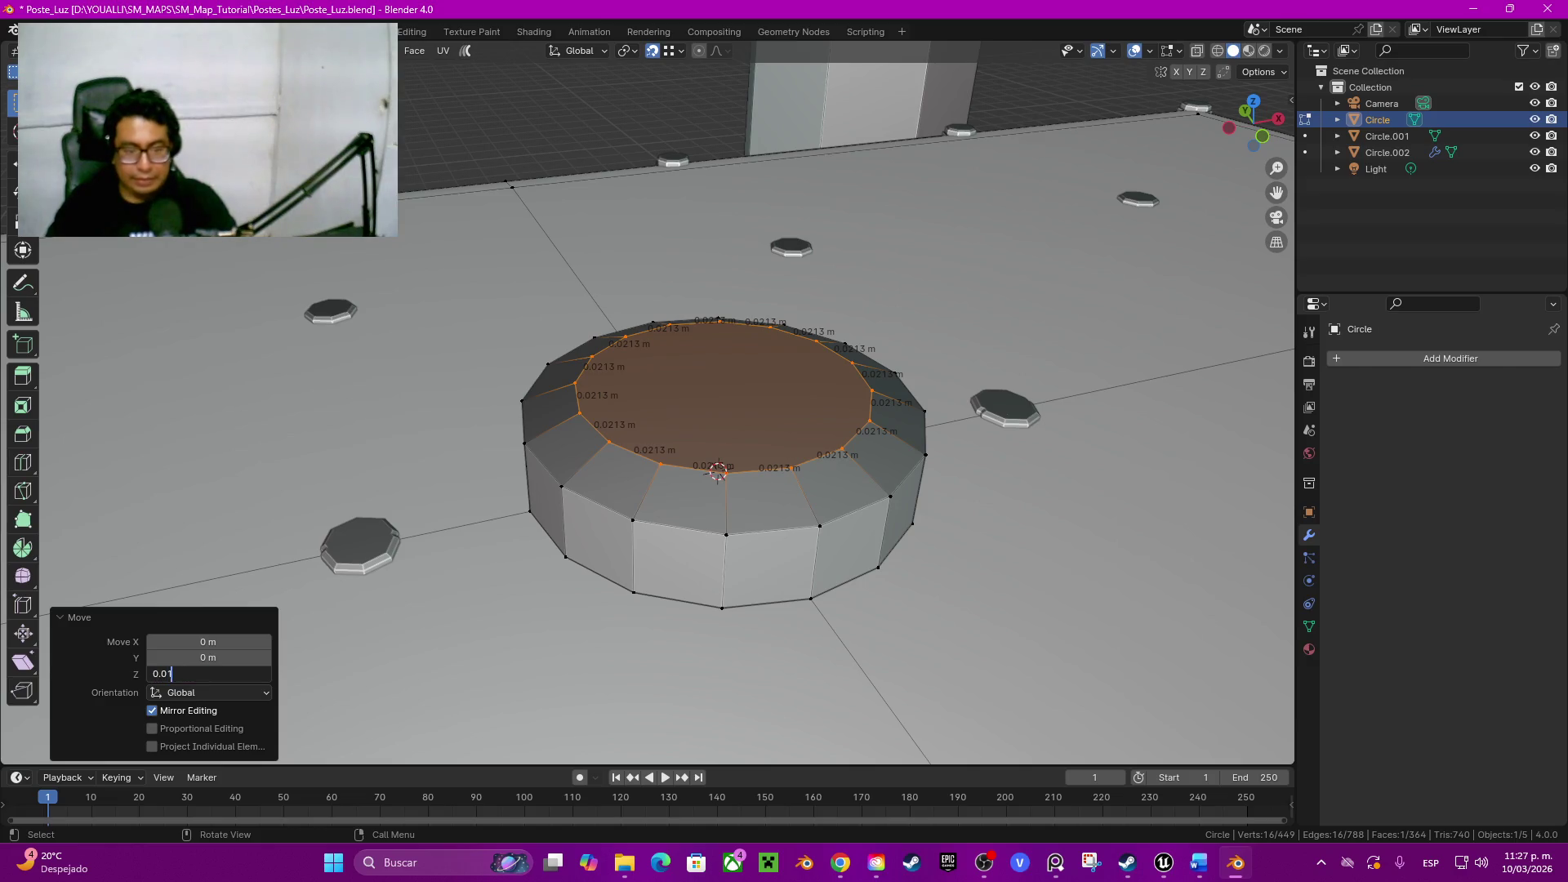
pyautogui.press('Return')
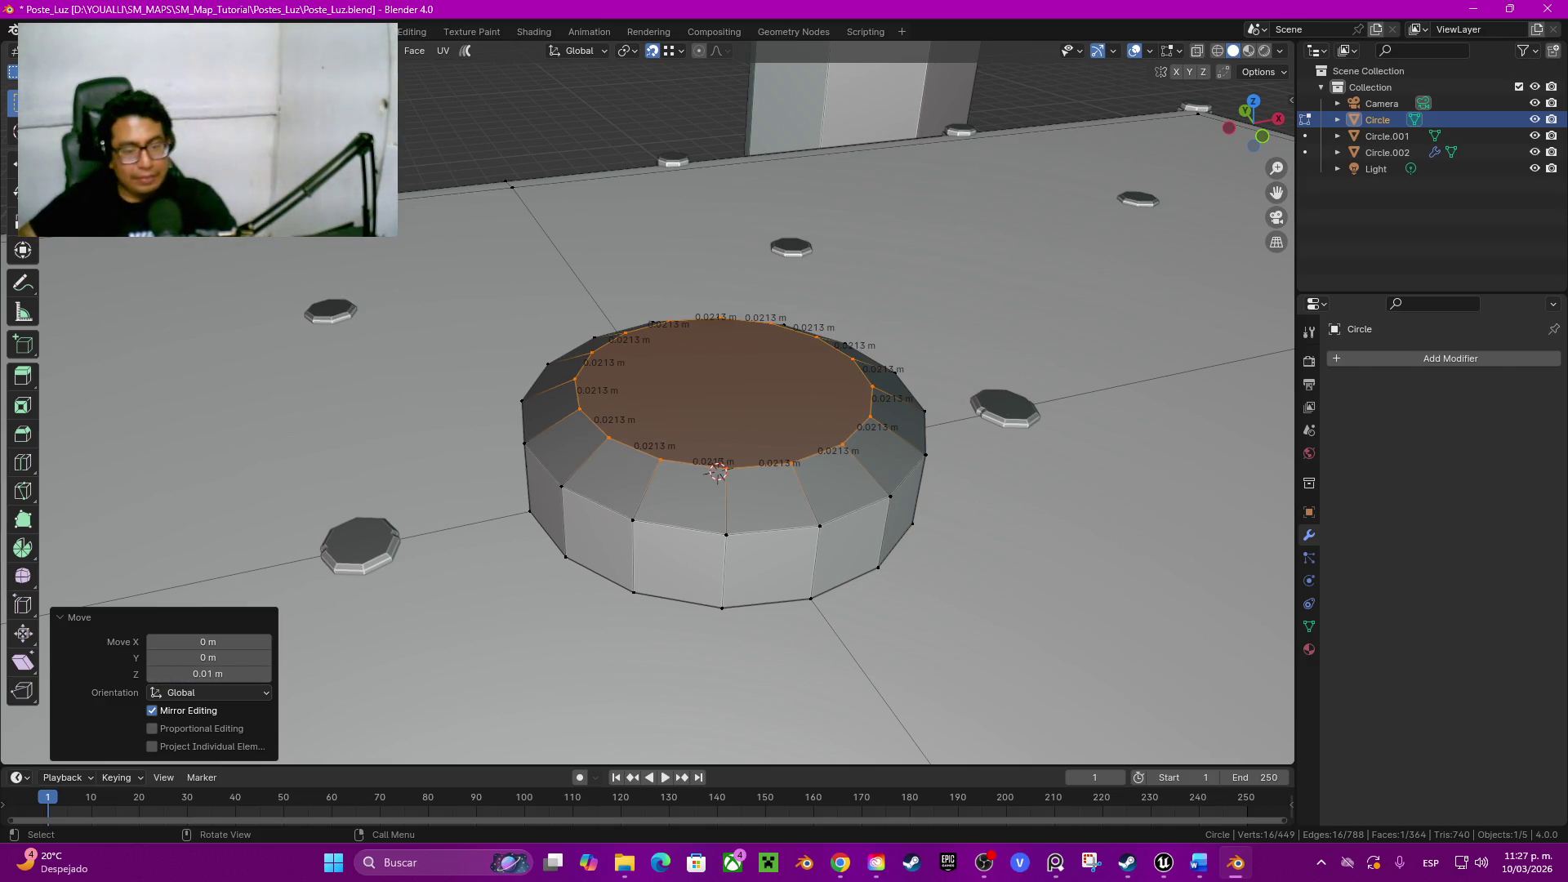
pyautogui.press('e')
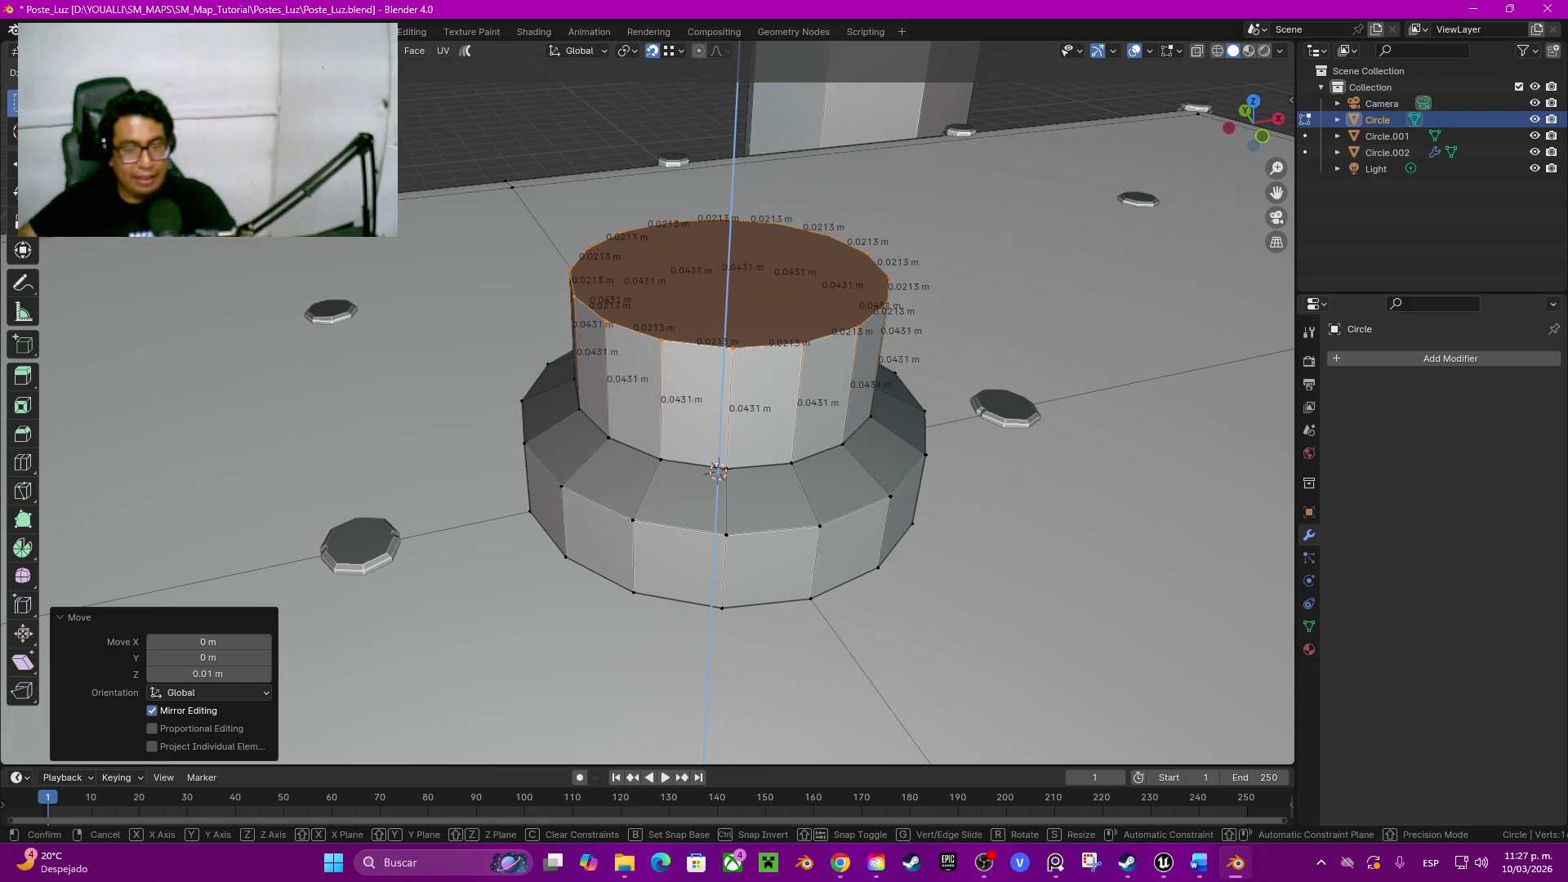
# Step: Make the inner column 0.05 m tall and extrude another 0.02 m section on top
pyautogui.press('Return')
pyautogui.doubleClick(185, 675)
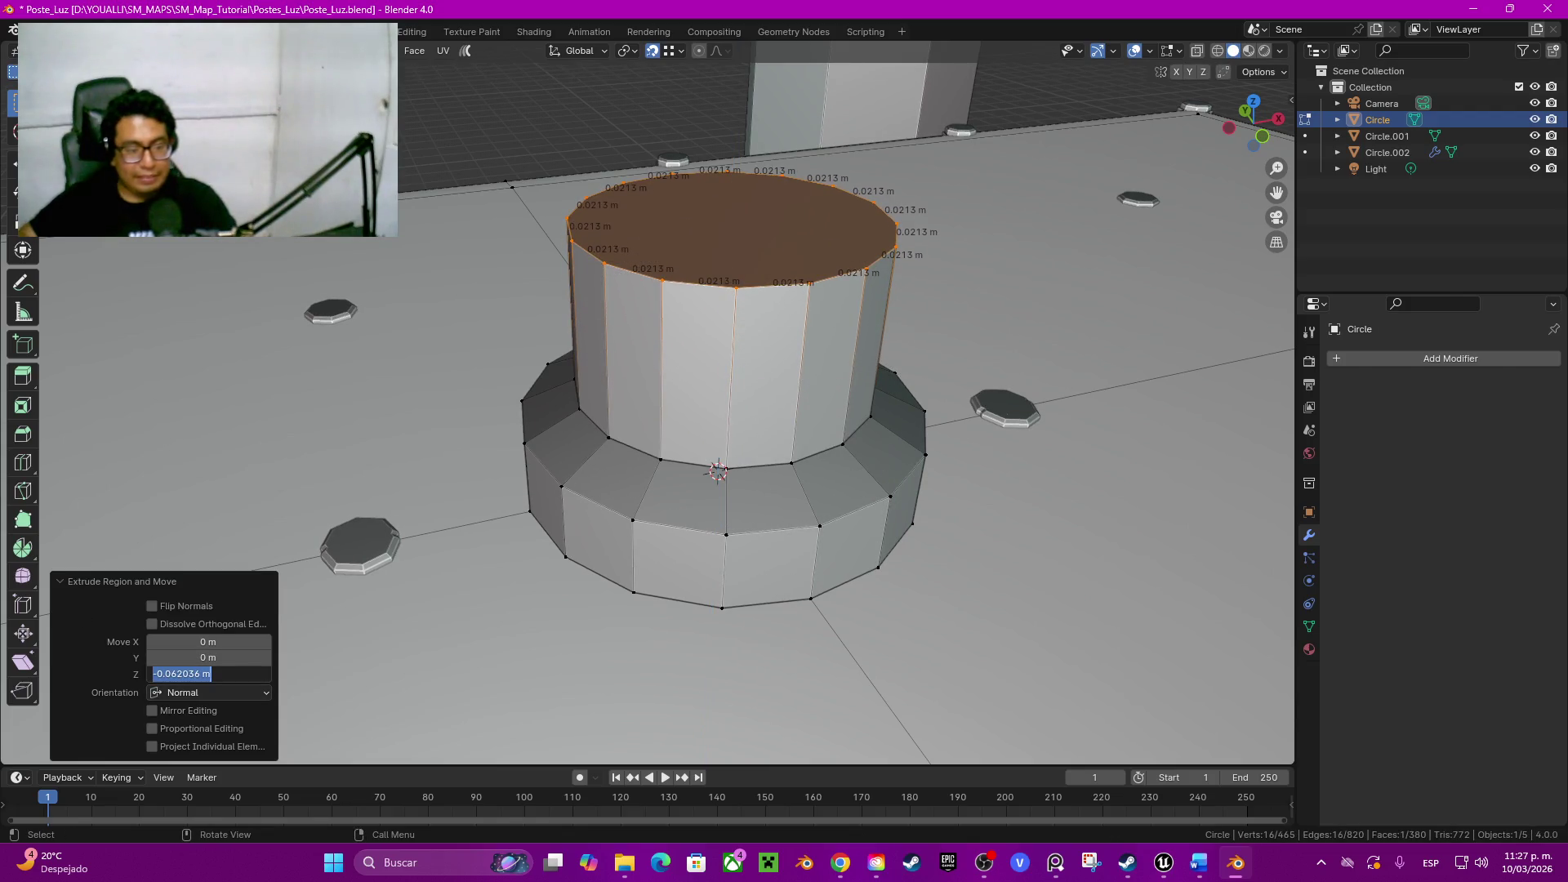
pyautogui.write('-0.05')
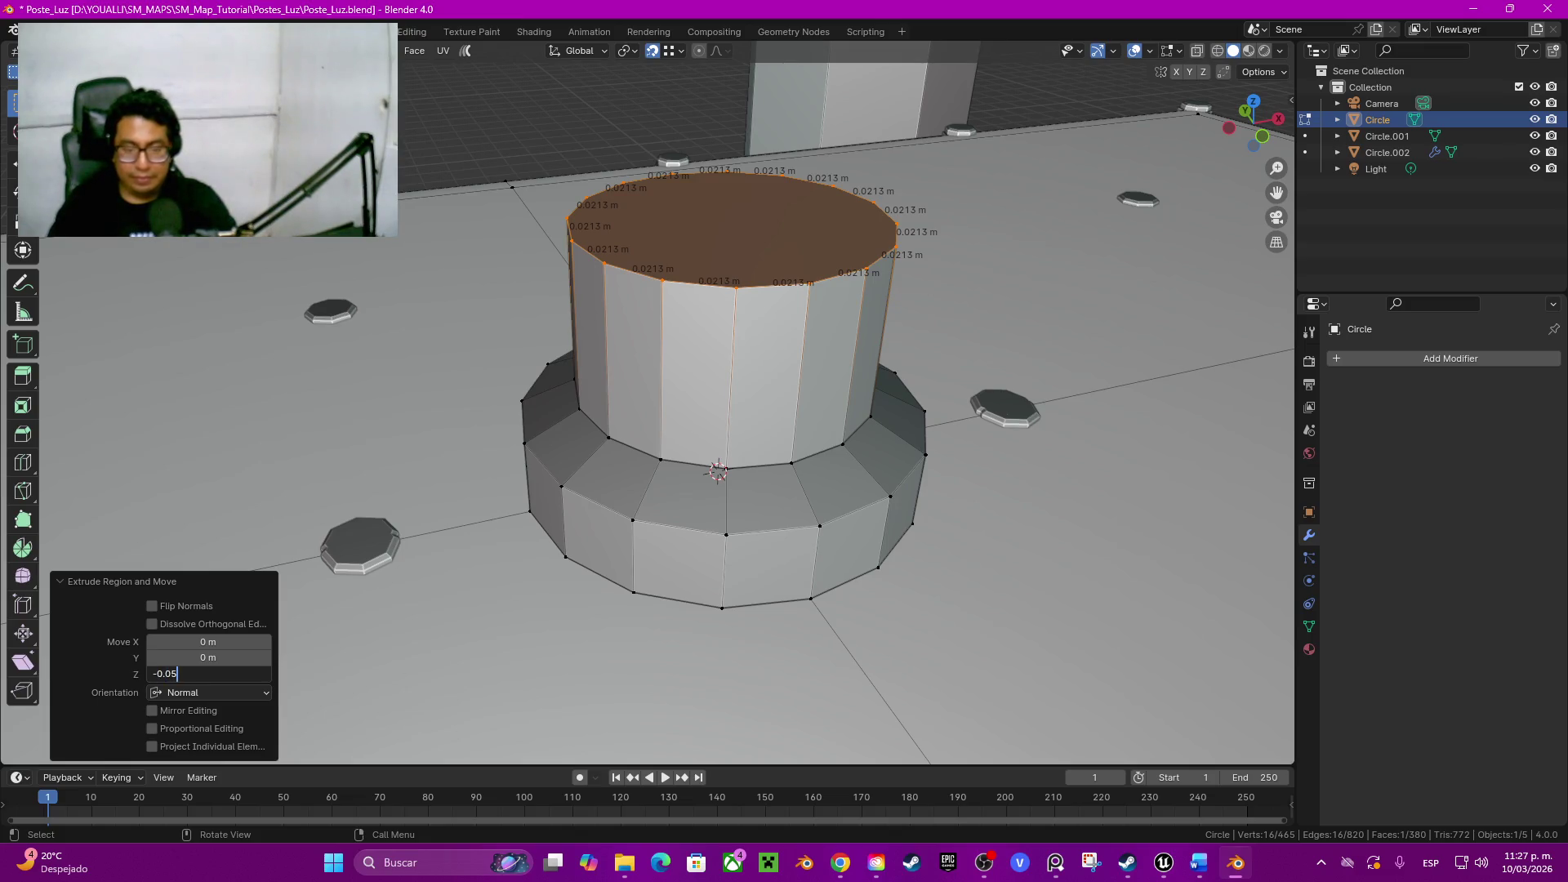
pyautogui.press('Return')
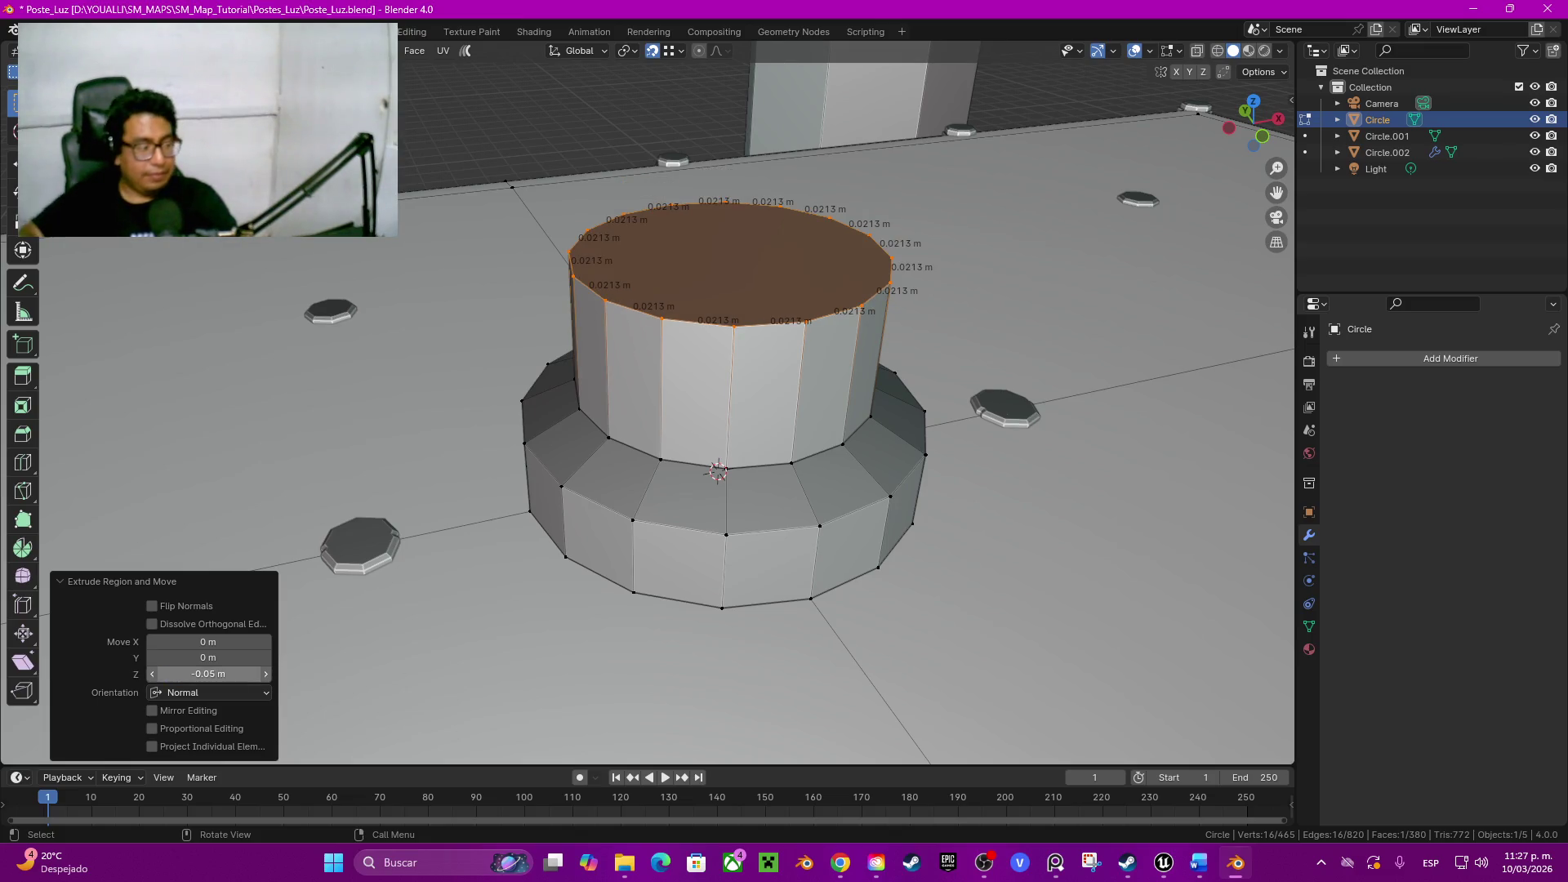
pyautogui.press('e')
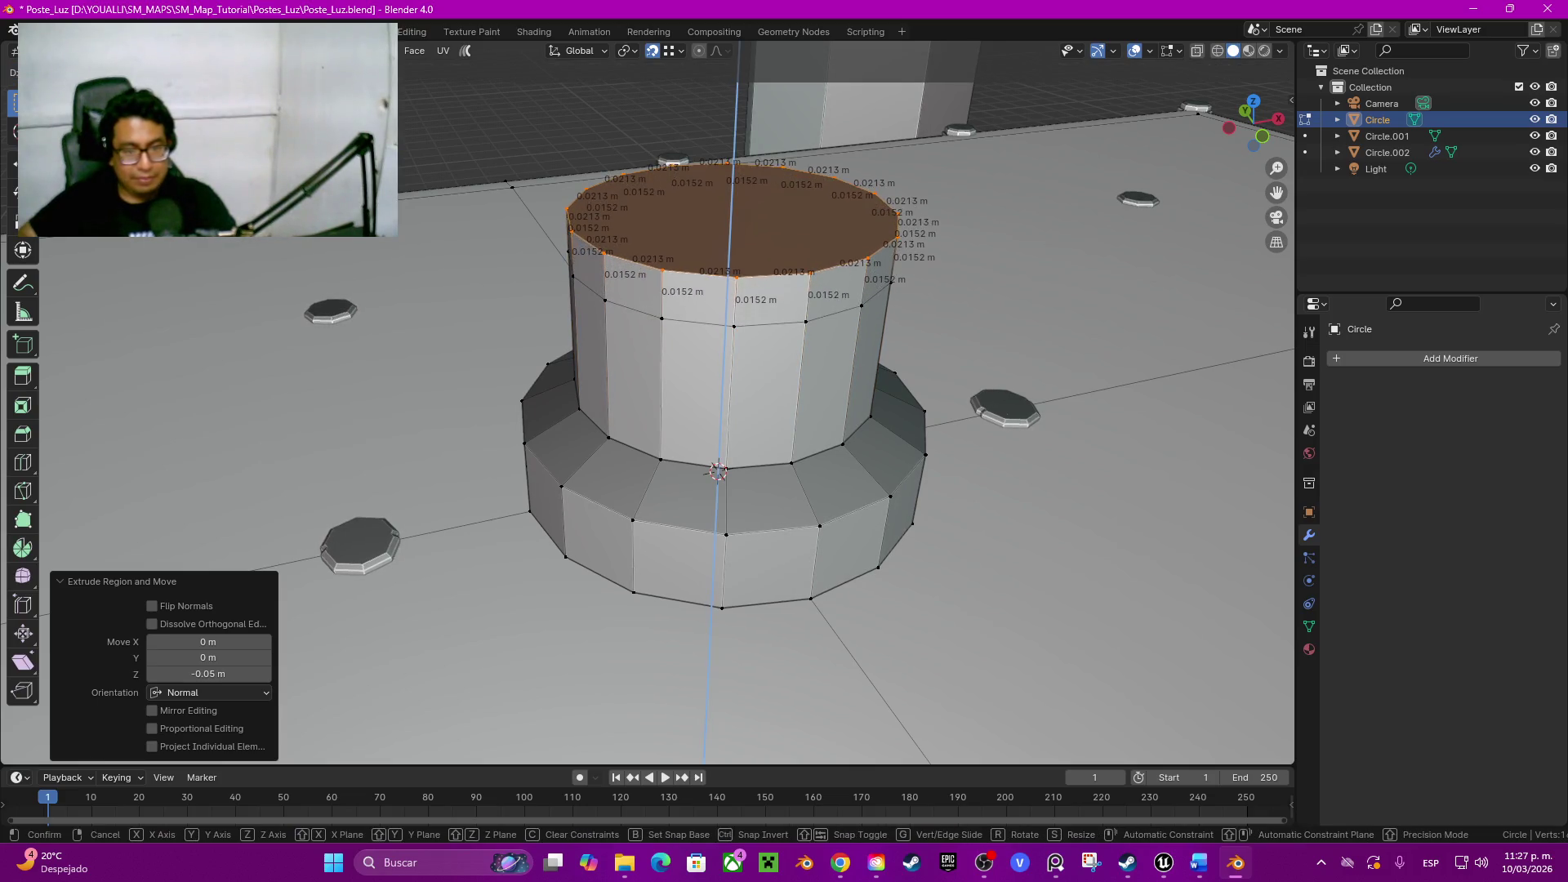
pyautogui.press('Return')
pyautogui.click(208, 675)
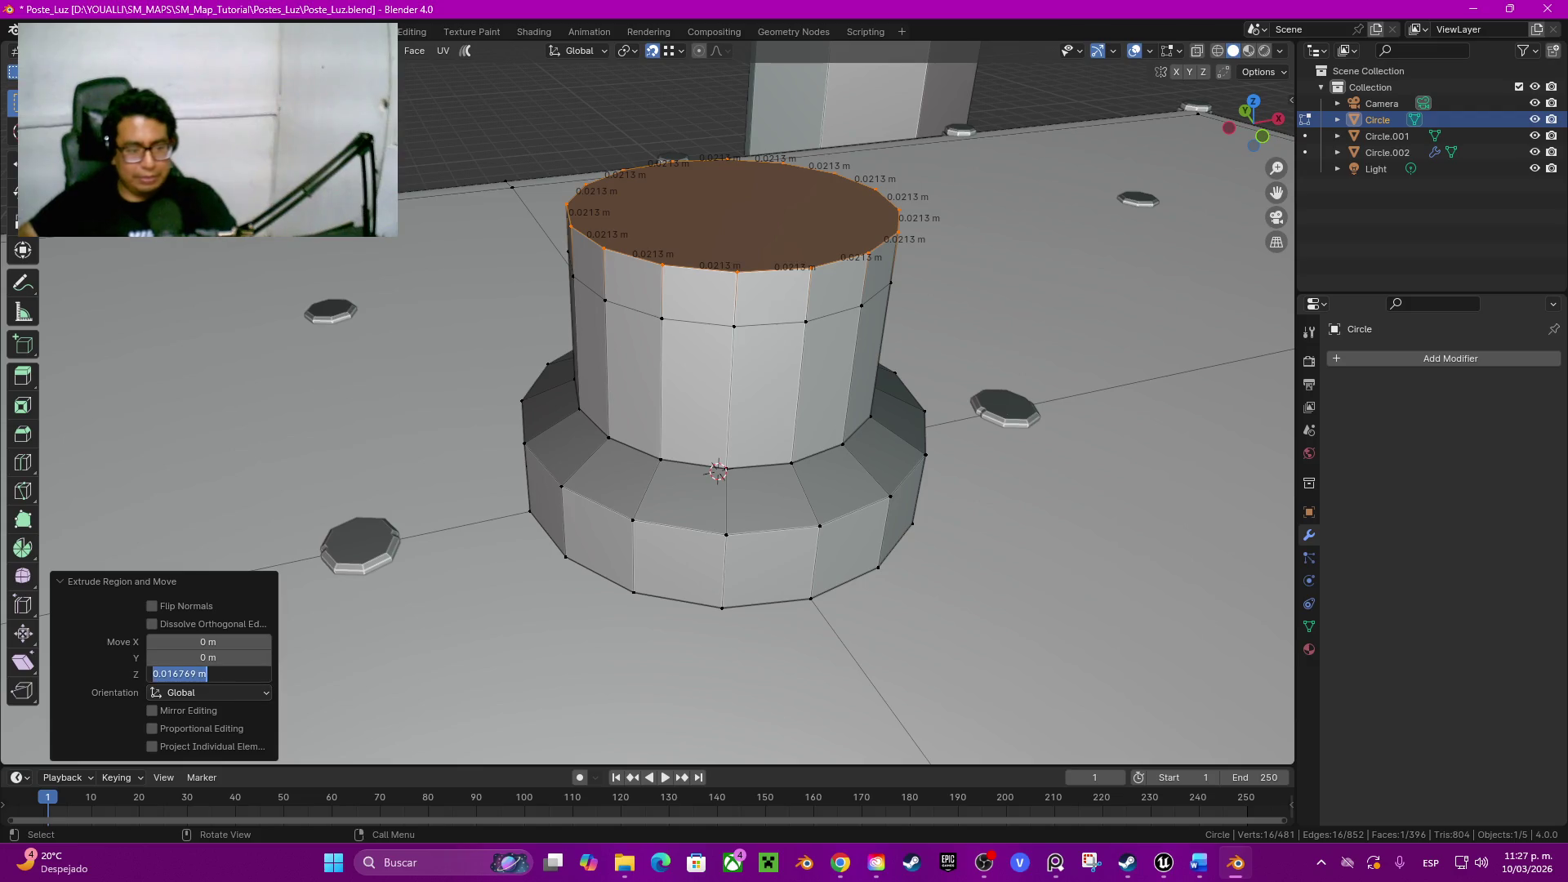
pyautogui.write('0.0')
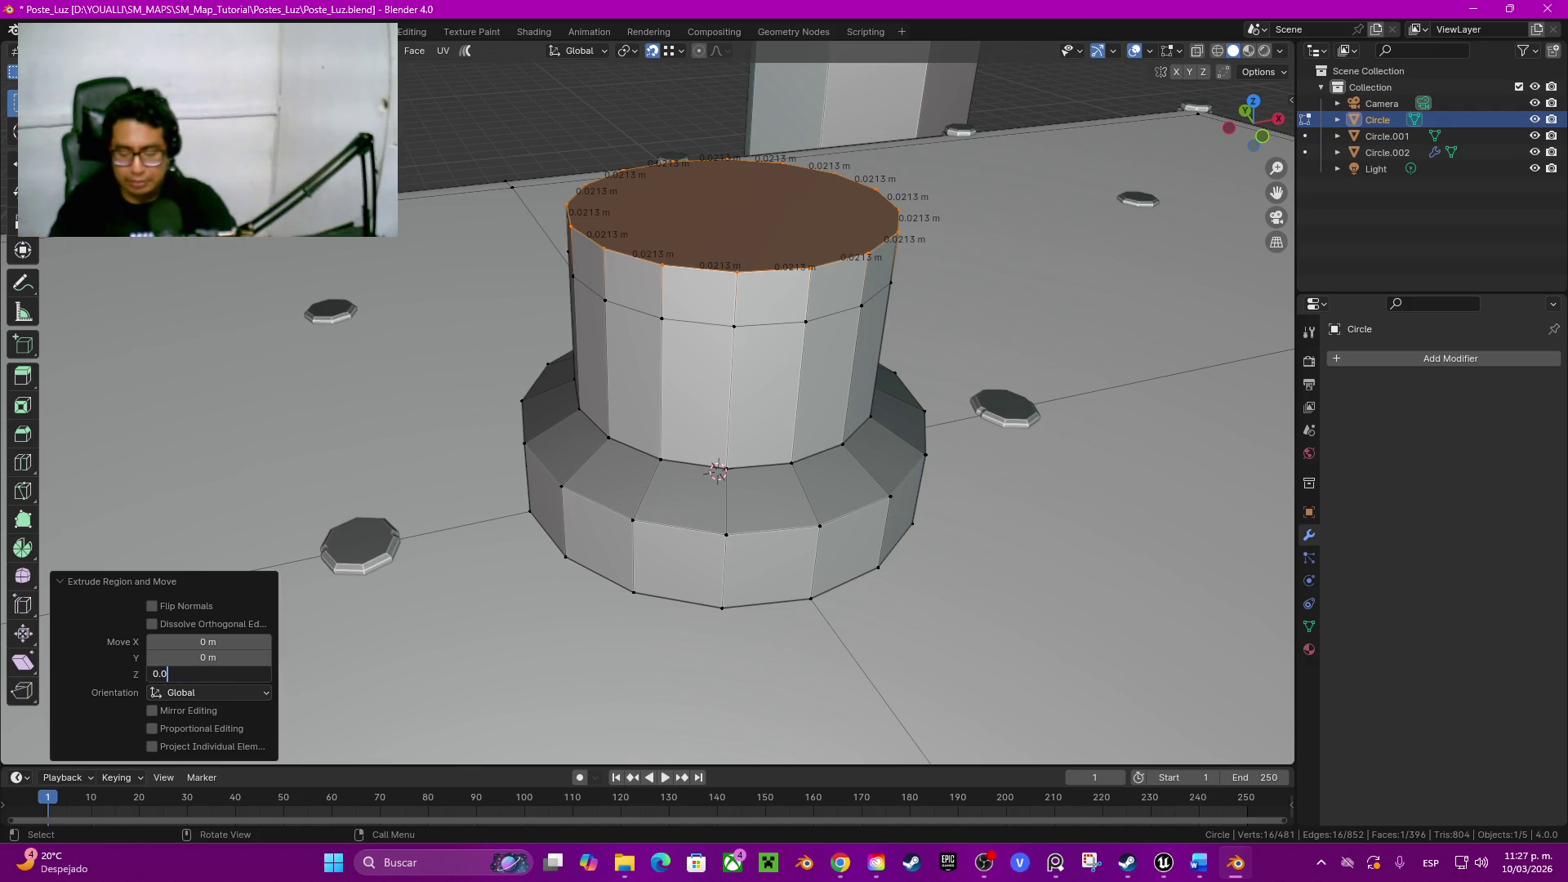
pyautogui.press('Return')
pyautogui.moveTo(718, 471); pyautogui.dragTo(696, 673, button='middle')
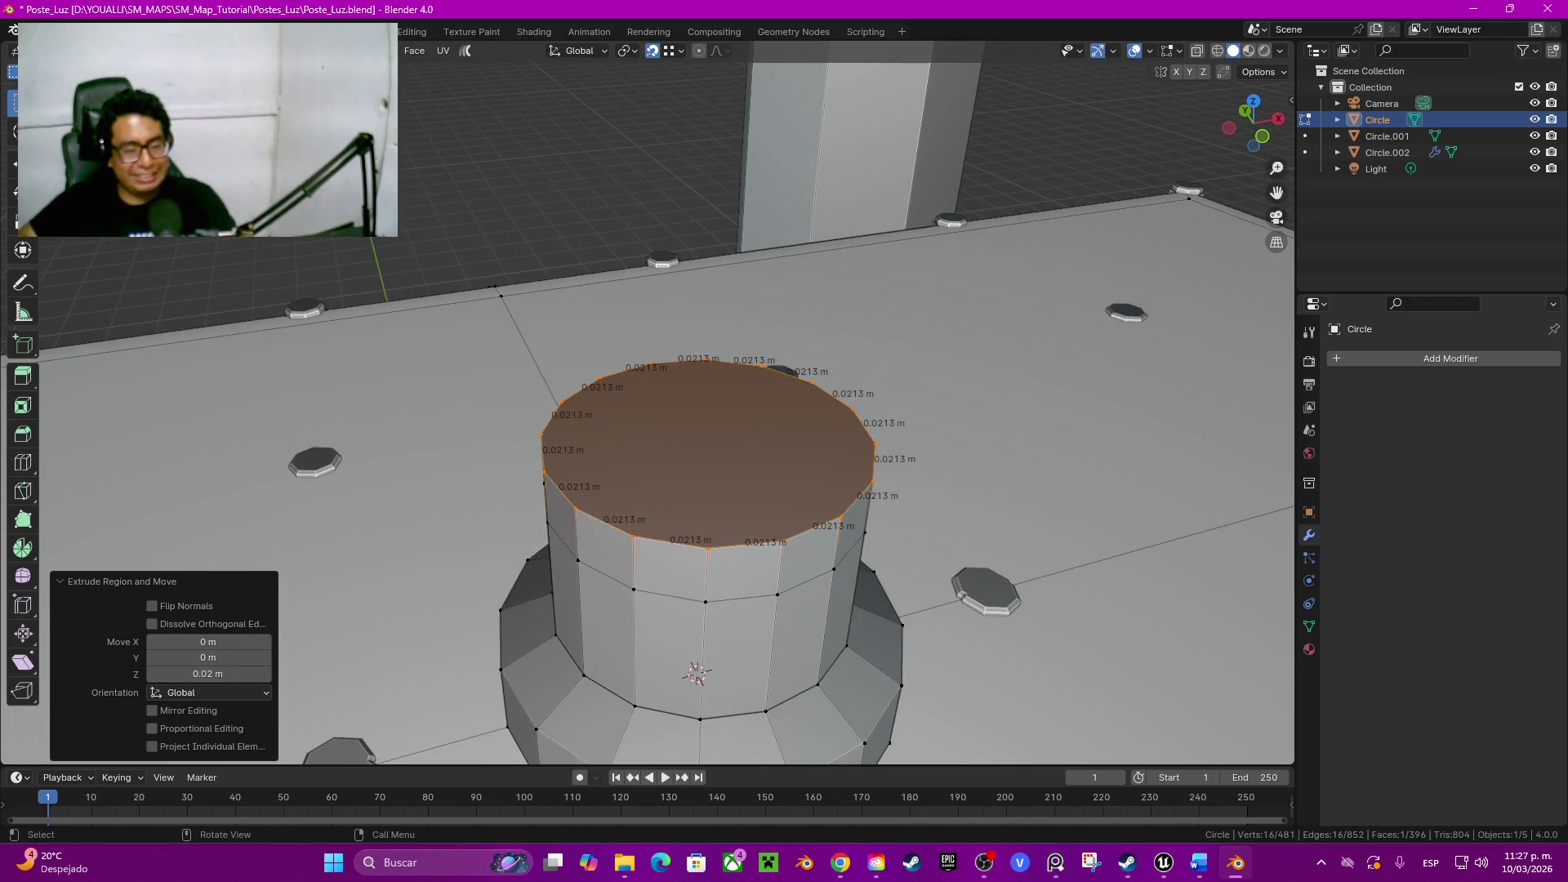
# Step: Stack a further 0.05 m section and a 0.02 m section on the column top, undoing a stray attempt
pyautogui.press('e')
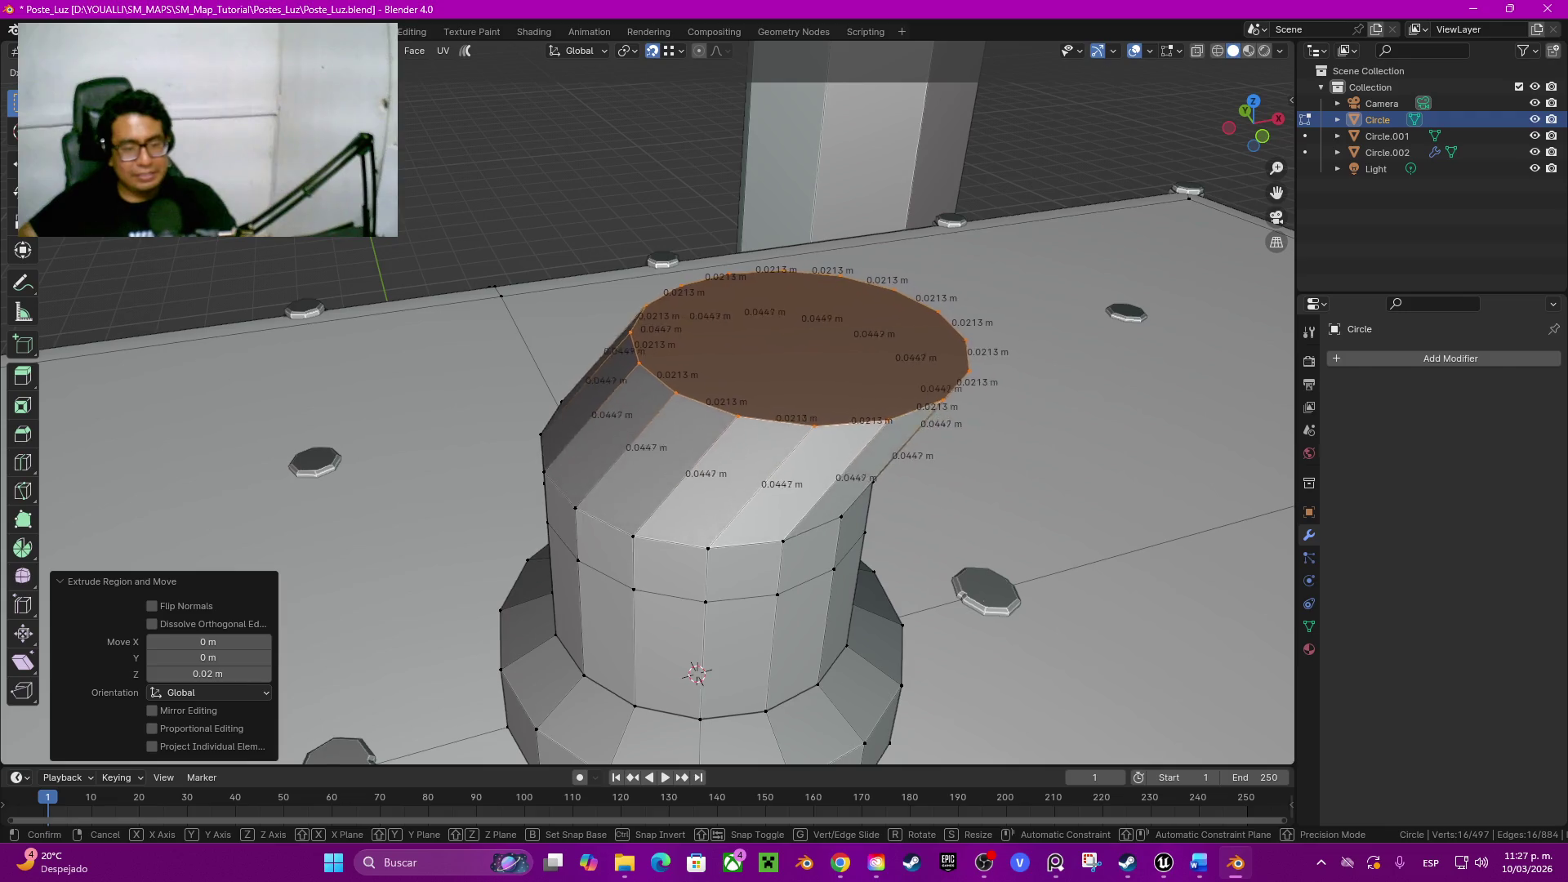
pyautogui.press('z')
pyautogui.press('Escape')
pyautogui.doubleClick(208, 674)
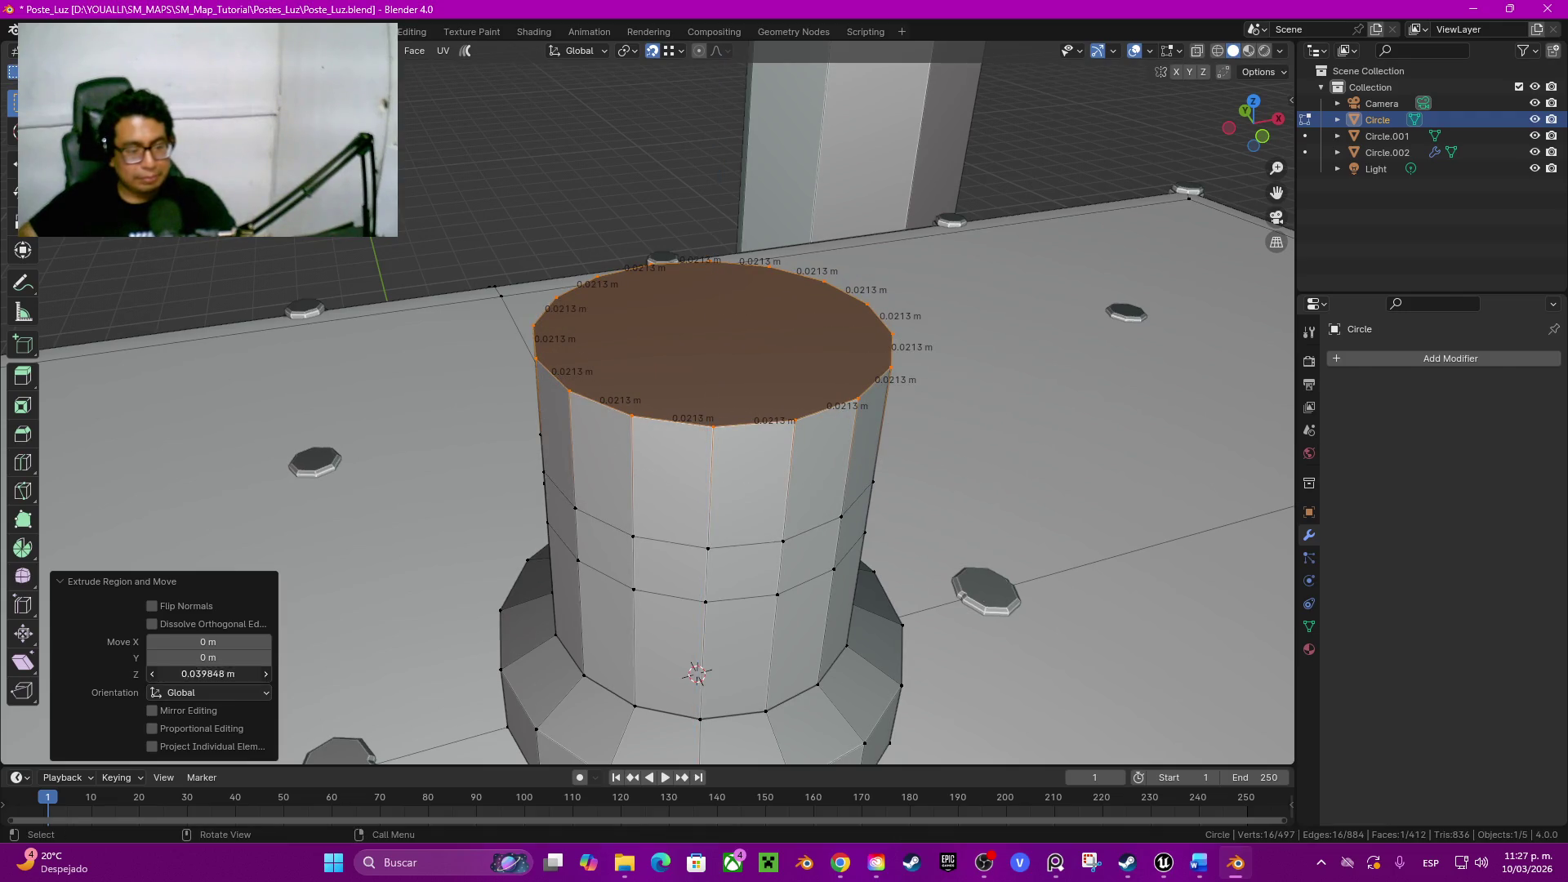
pyautogui.write('0.05')
pyautogui.press('Return')
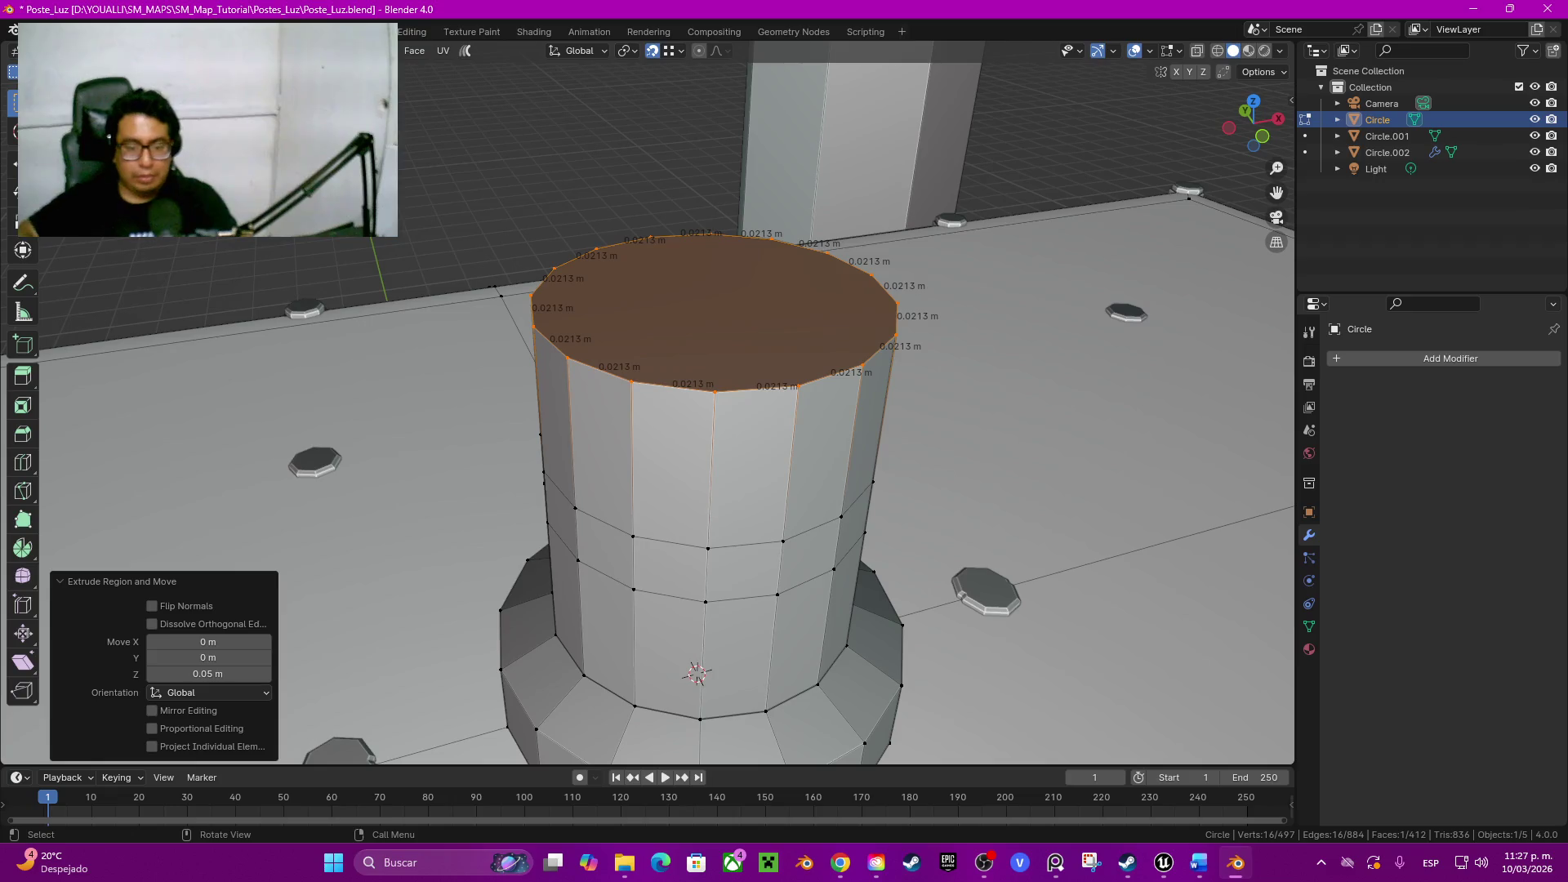
pyautogui.press('2')
pyautogui.click(702, 674)
pyautogui.hotkey('ctrl', 'z')
pyautogui.hotkey('ctrl', 'z')
pyautogui.write('e')
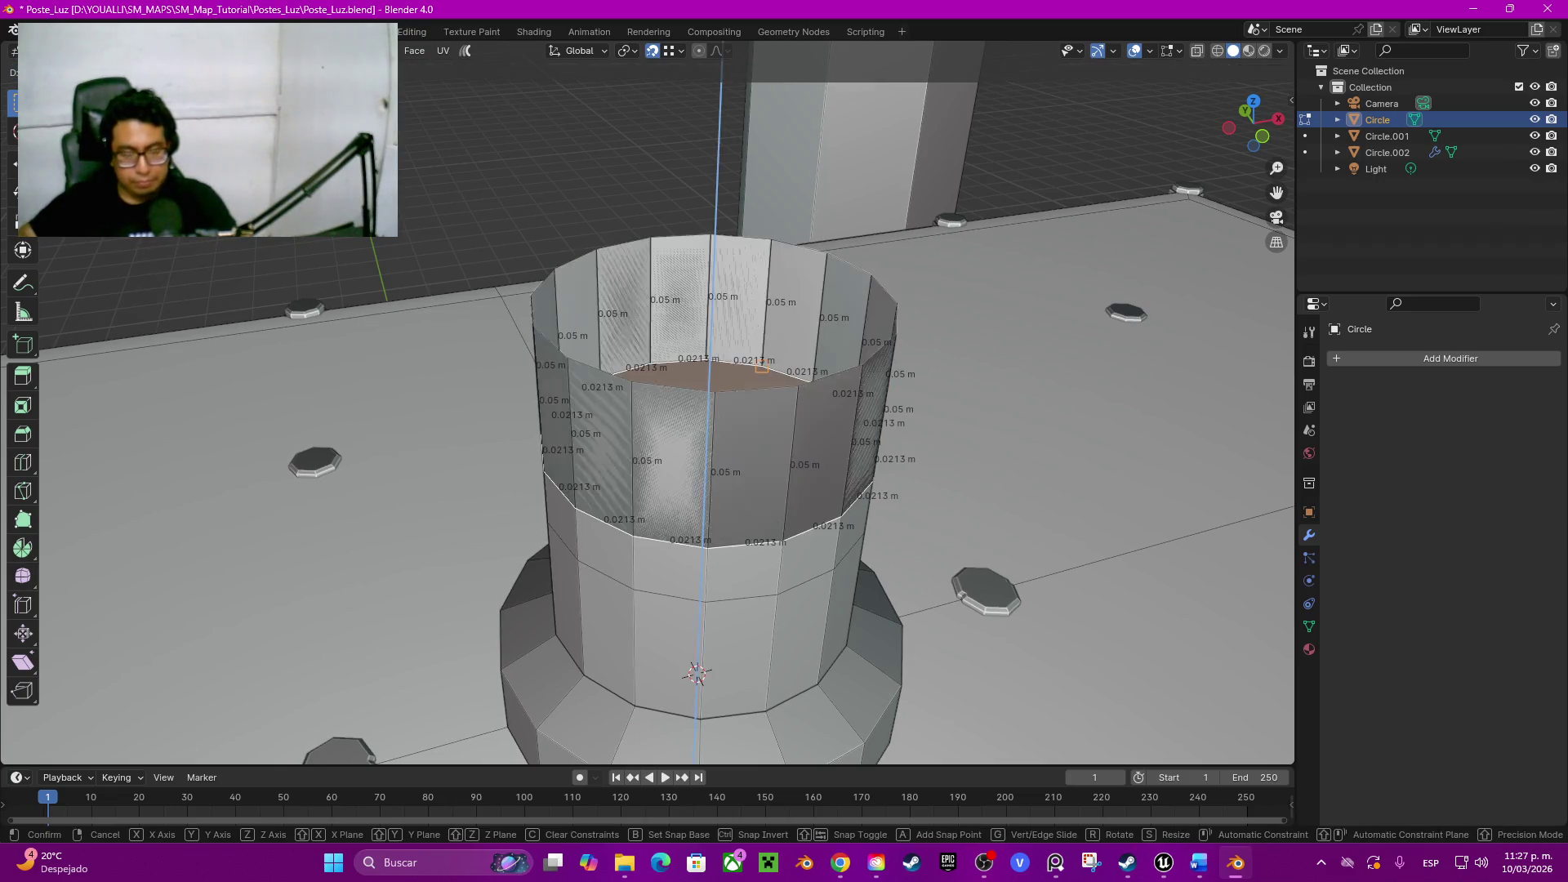
pyautogui.write('0.02')
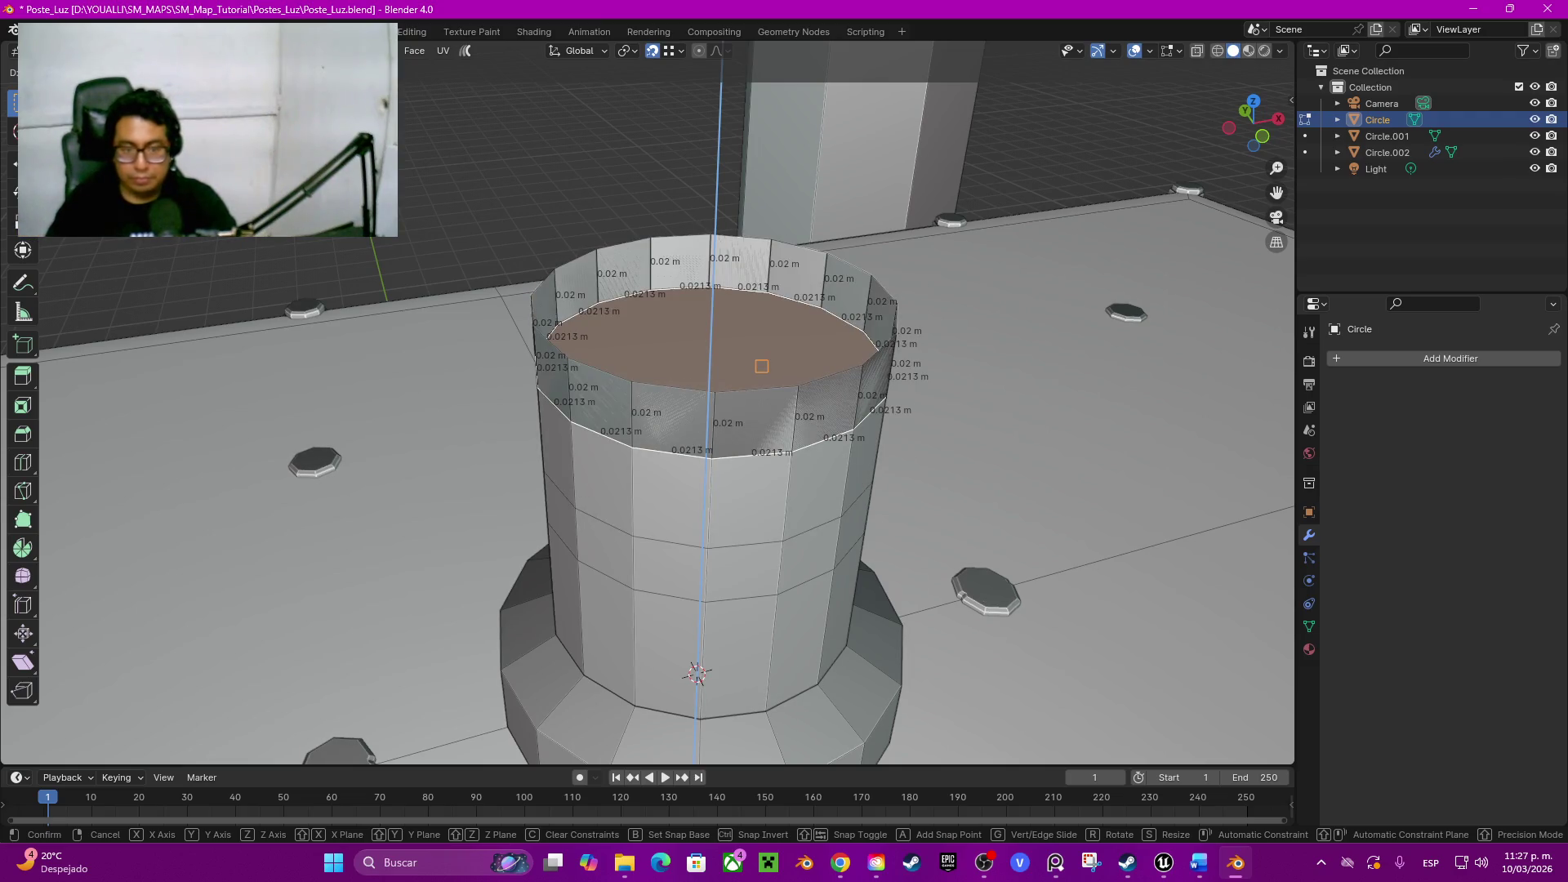
pyautogui.press('Return')
pyautogui.press('s')
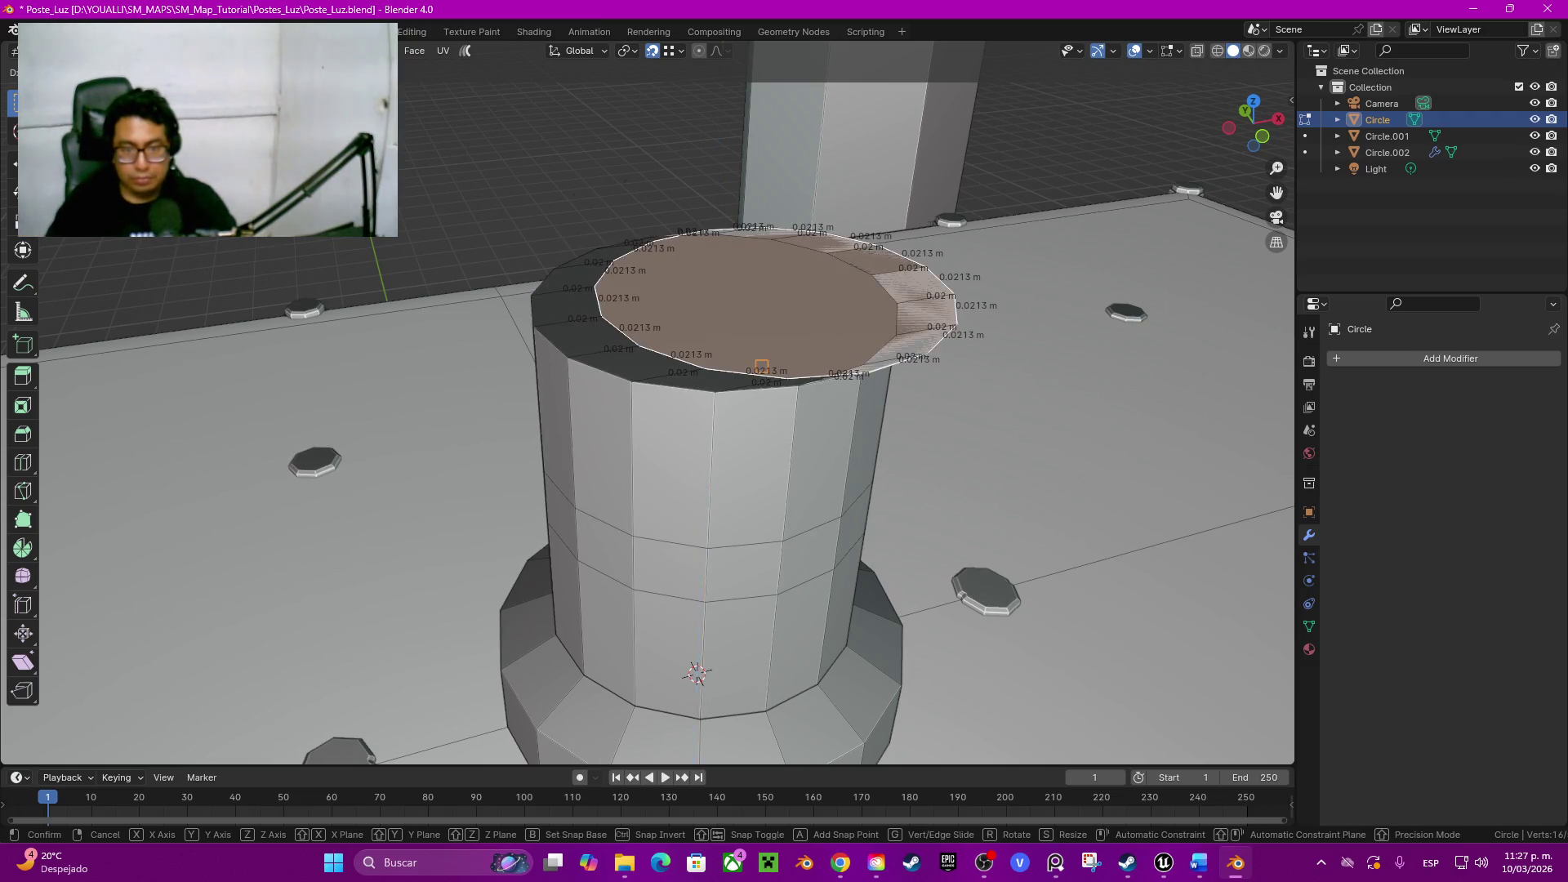
pyautogui.press('g')
pyautogui.press('Return')
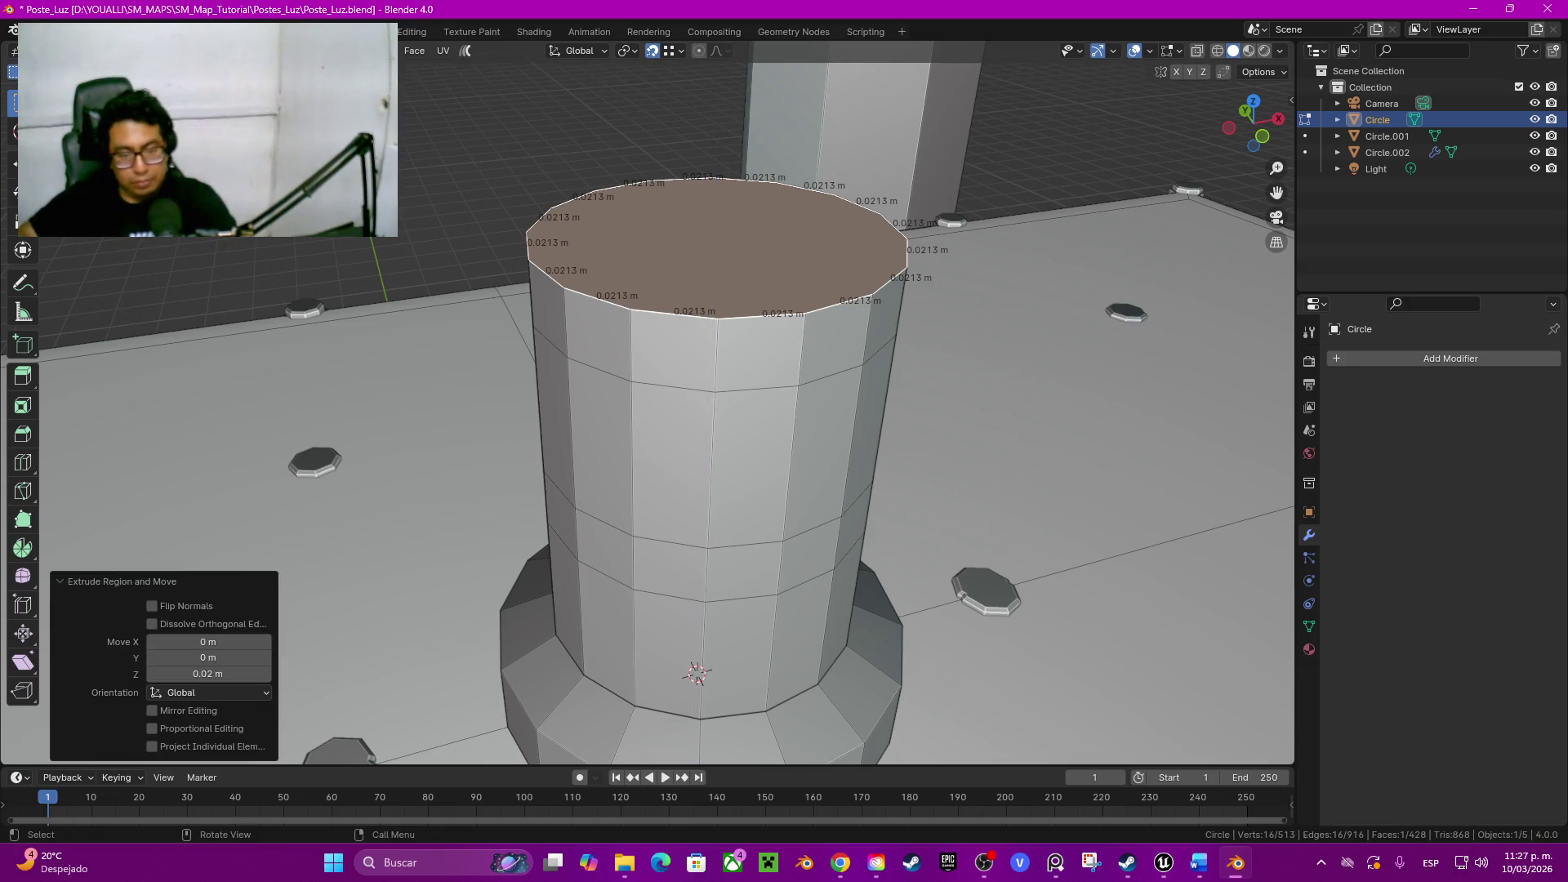
pyautogui.click(742, 572)
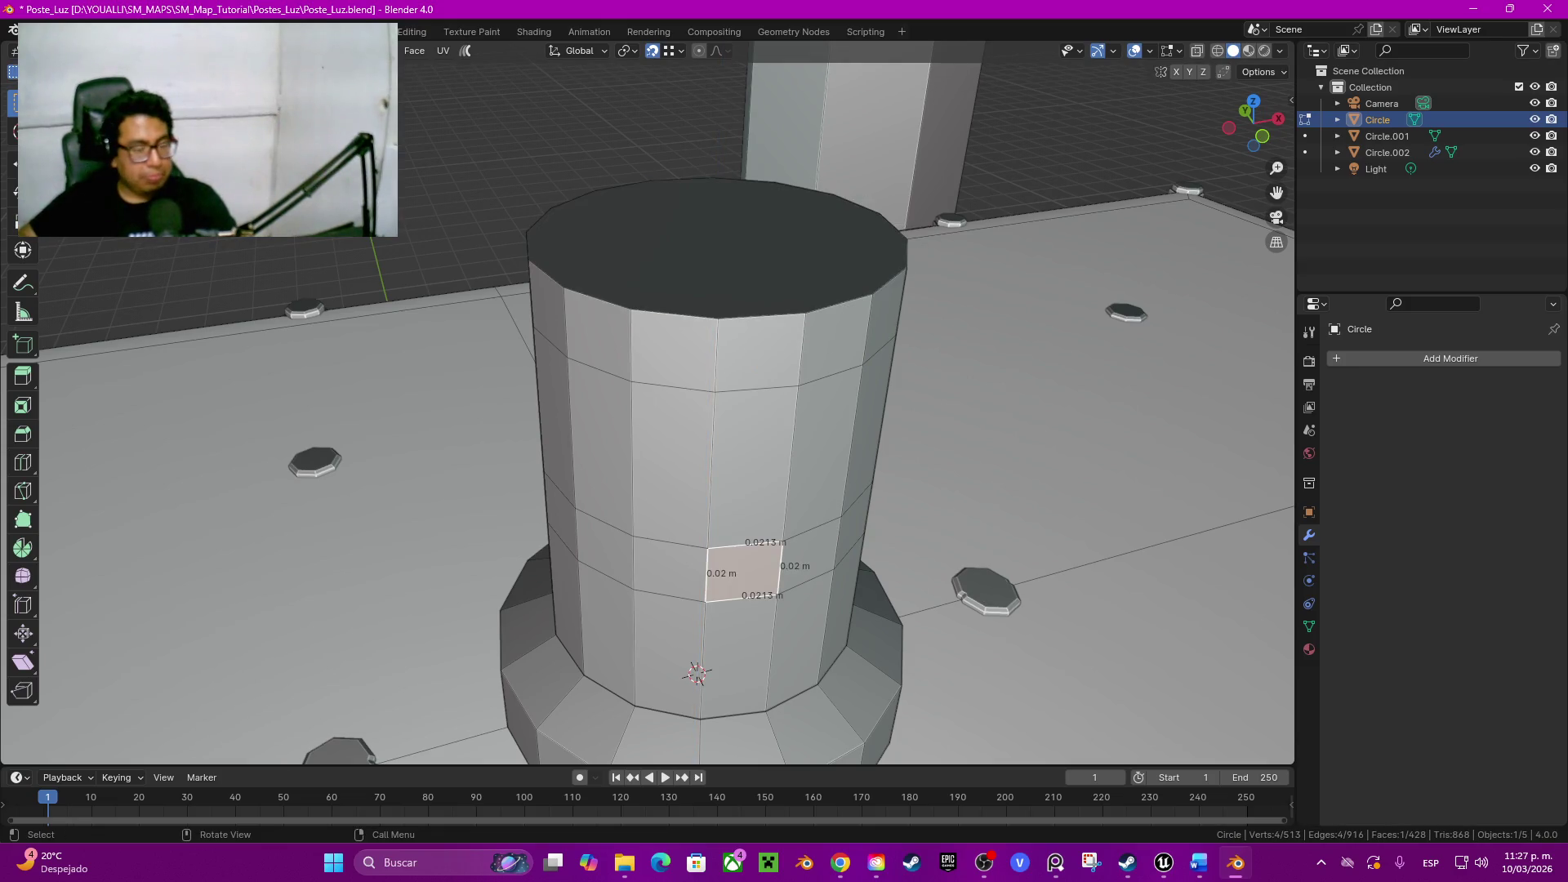
# Step: Extrude four more alternating sections (0.05, 0.02, 0.05, 0.02 m) straight up on the column
pyautogui.hotkey('ctrl', 'z')
pyautogui.press('e')
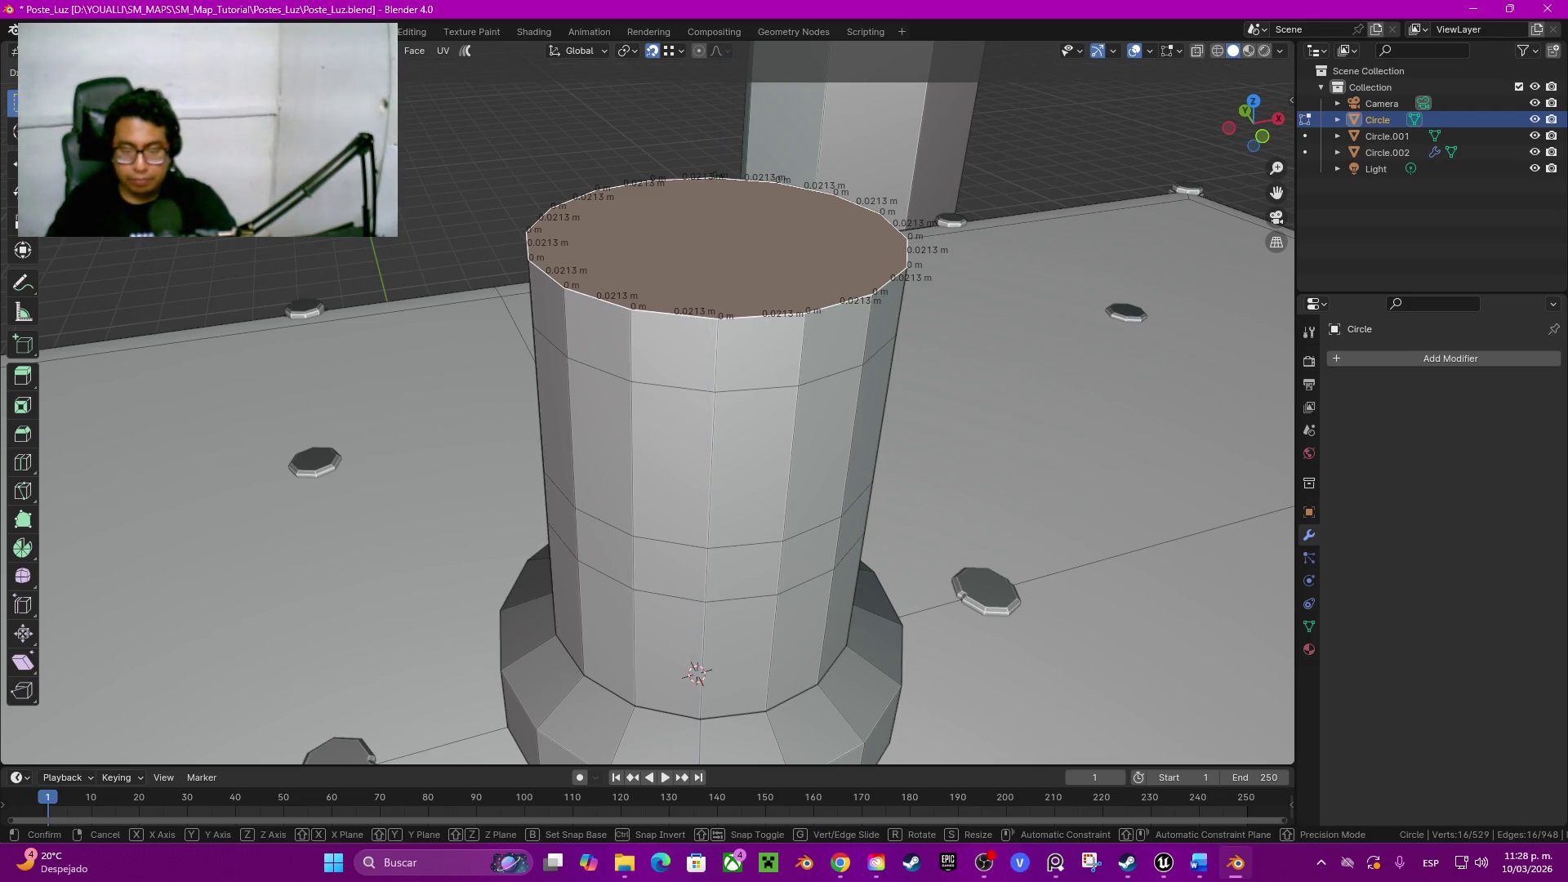
pyautogui.press('z')
pyautogui.click(695, 673)
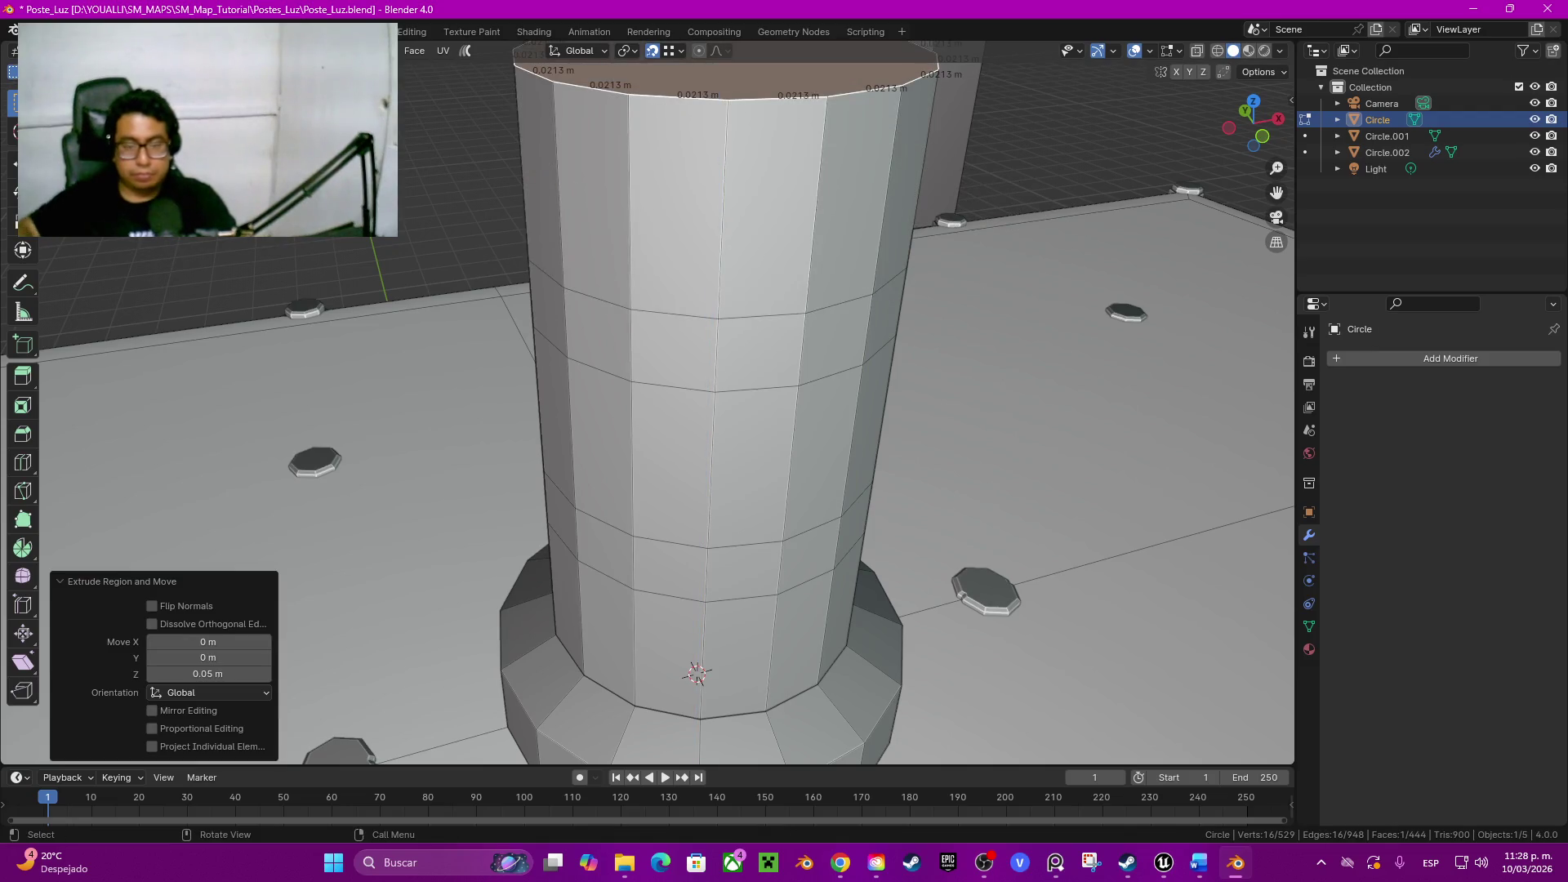
pyautogui.scroll(-10, 1170, 521)
pyautogui.press('e')
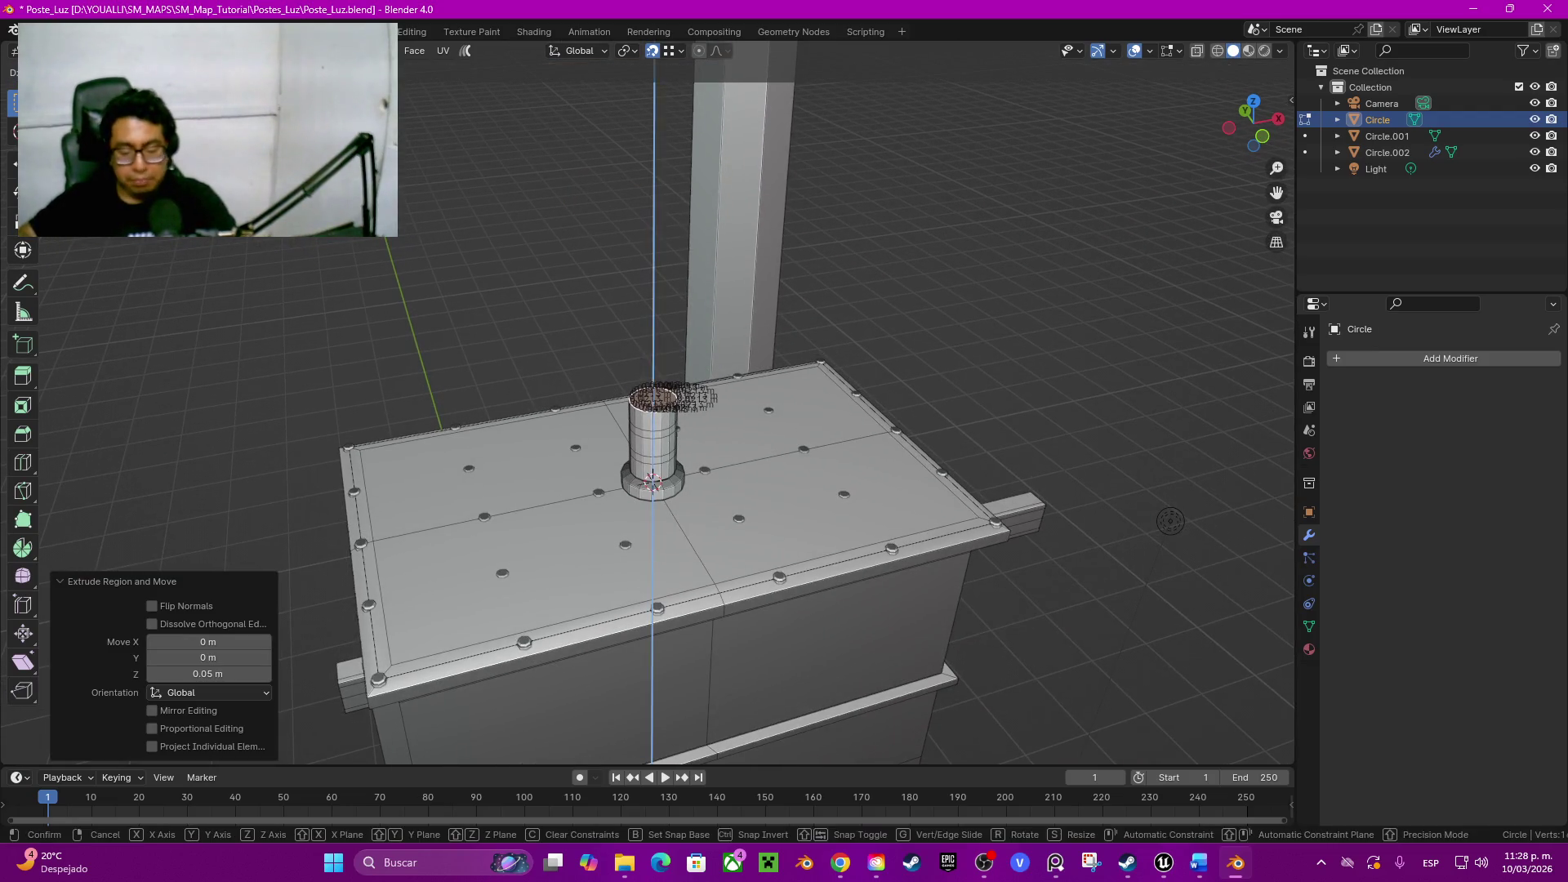
pyautogui.press('z')
pyautogui.press('z')
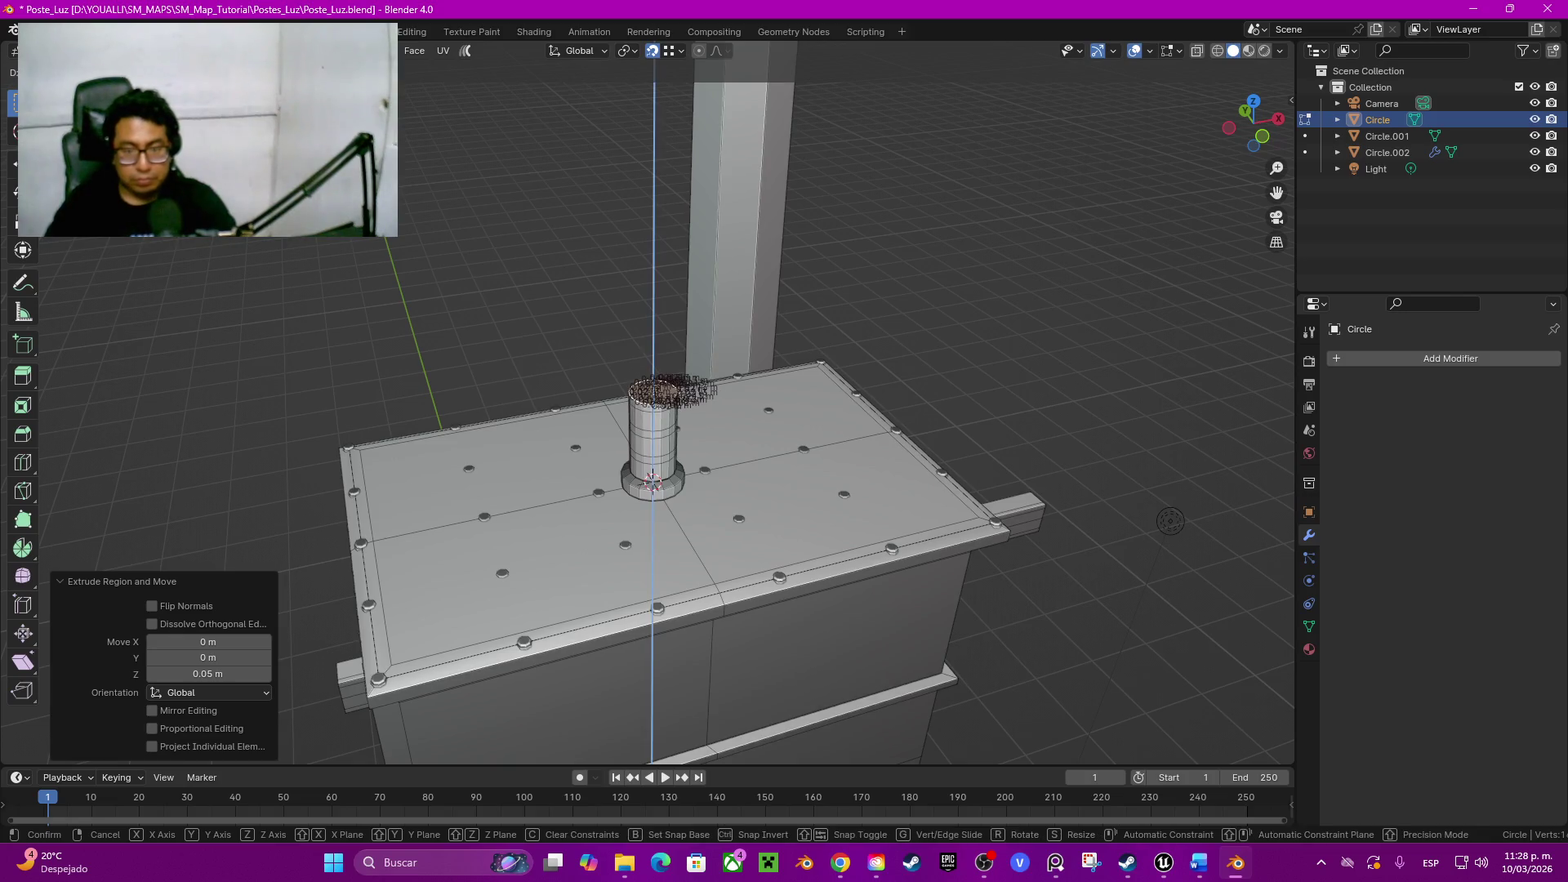
pyautogui.click(1171, 522)
pyautogui.press('e')
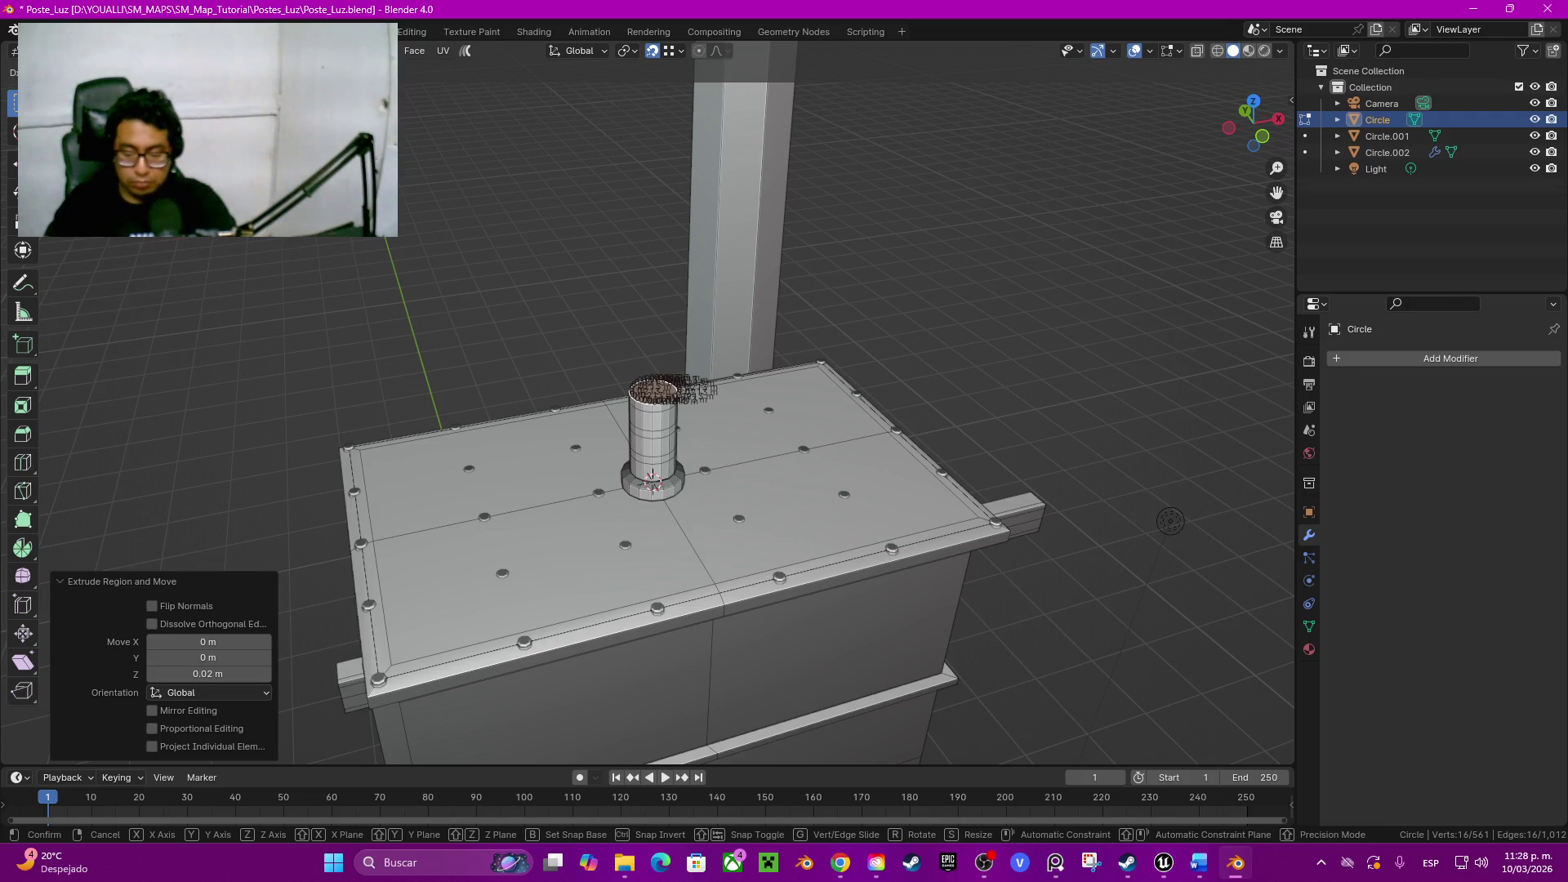
pyautogui.press('z')
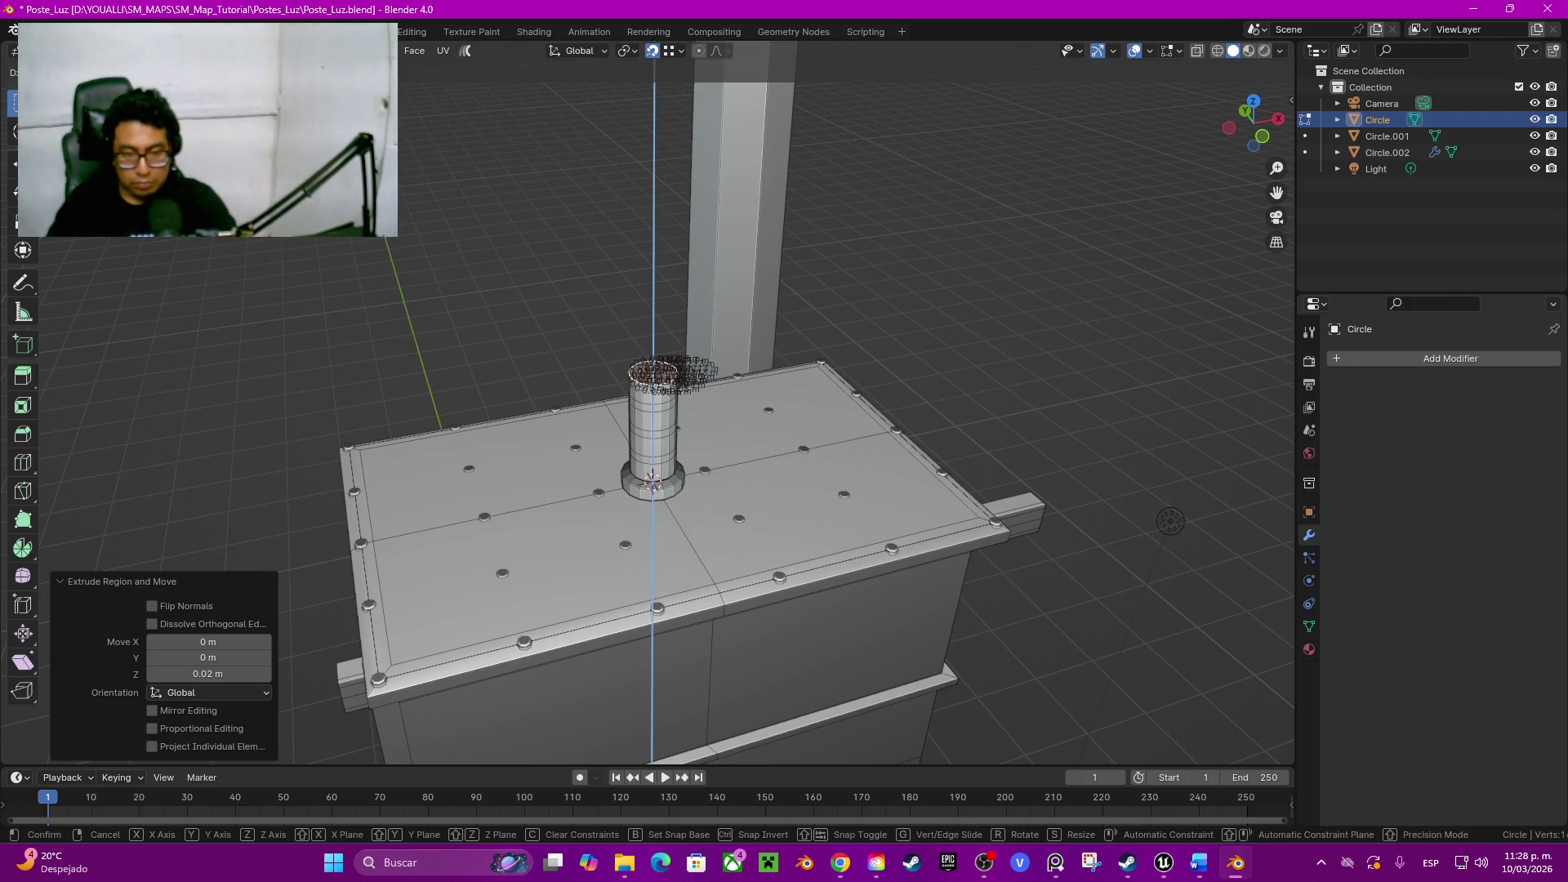
pyautogui.click(1169, 521)
pyautogui.press('e')
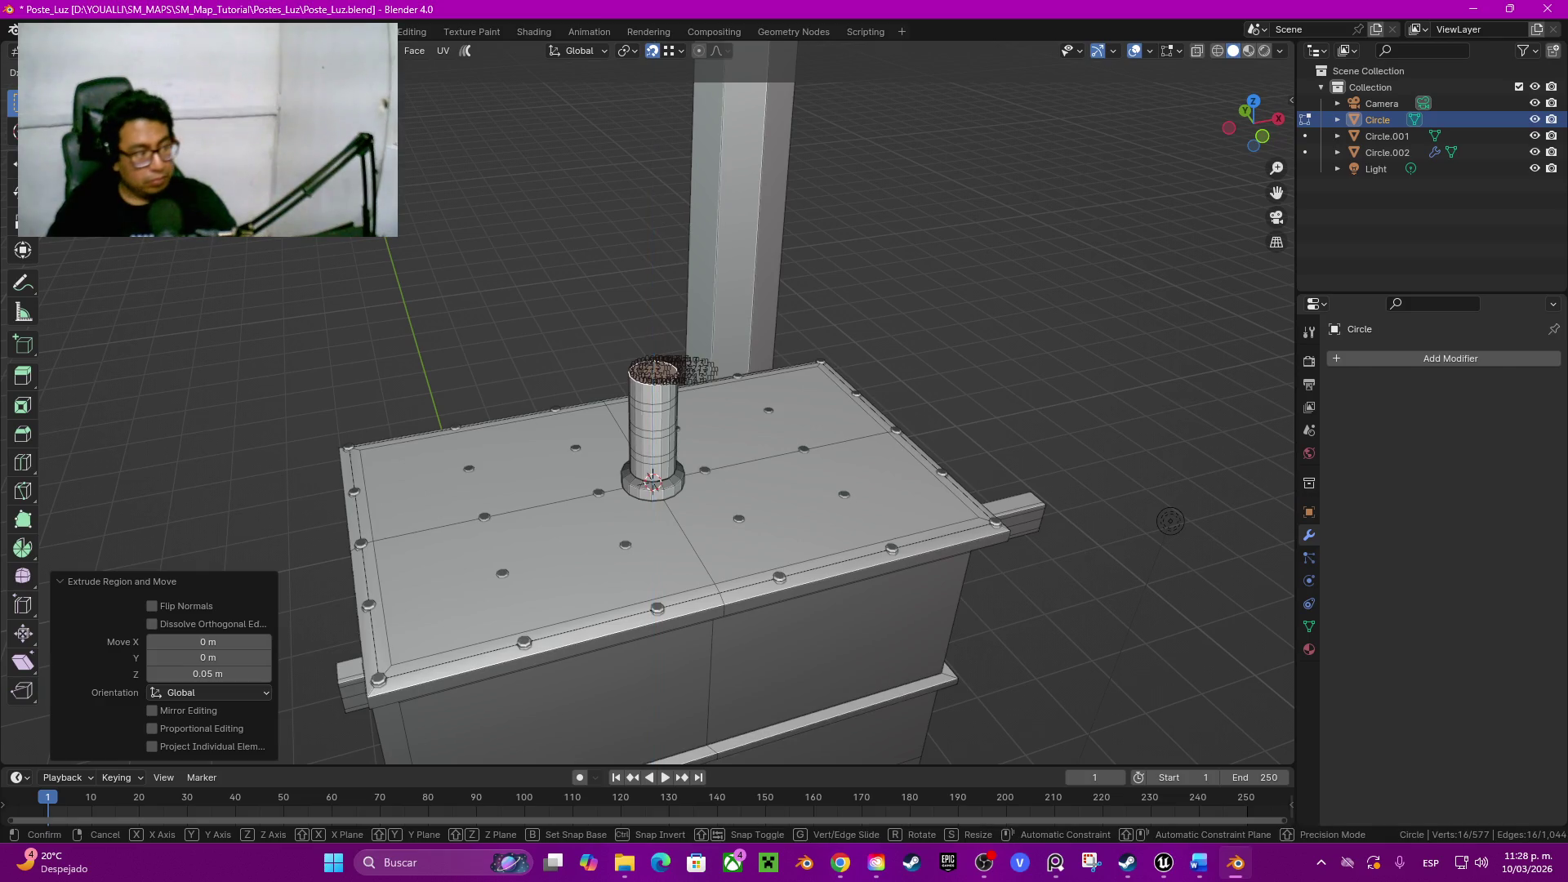
pyautogui.press('z')
pyautogui.click(1170, 520)
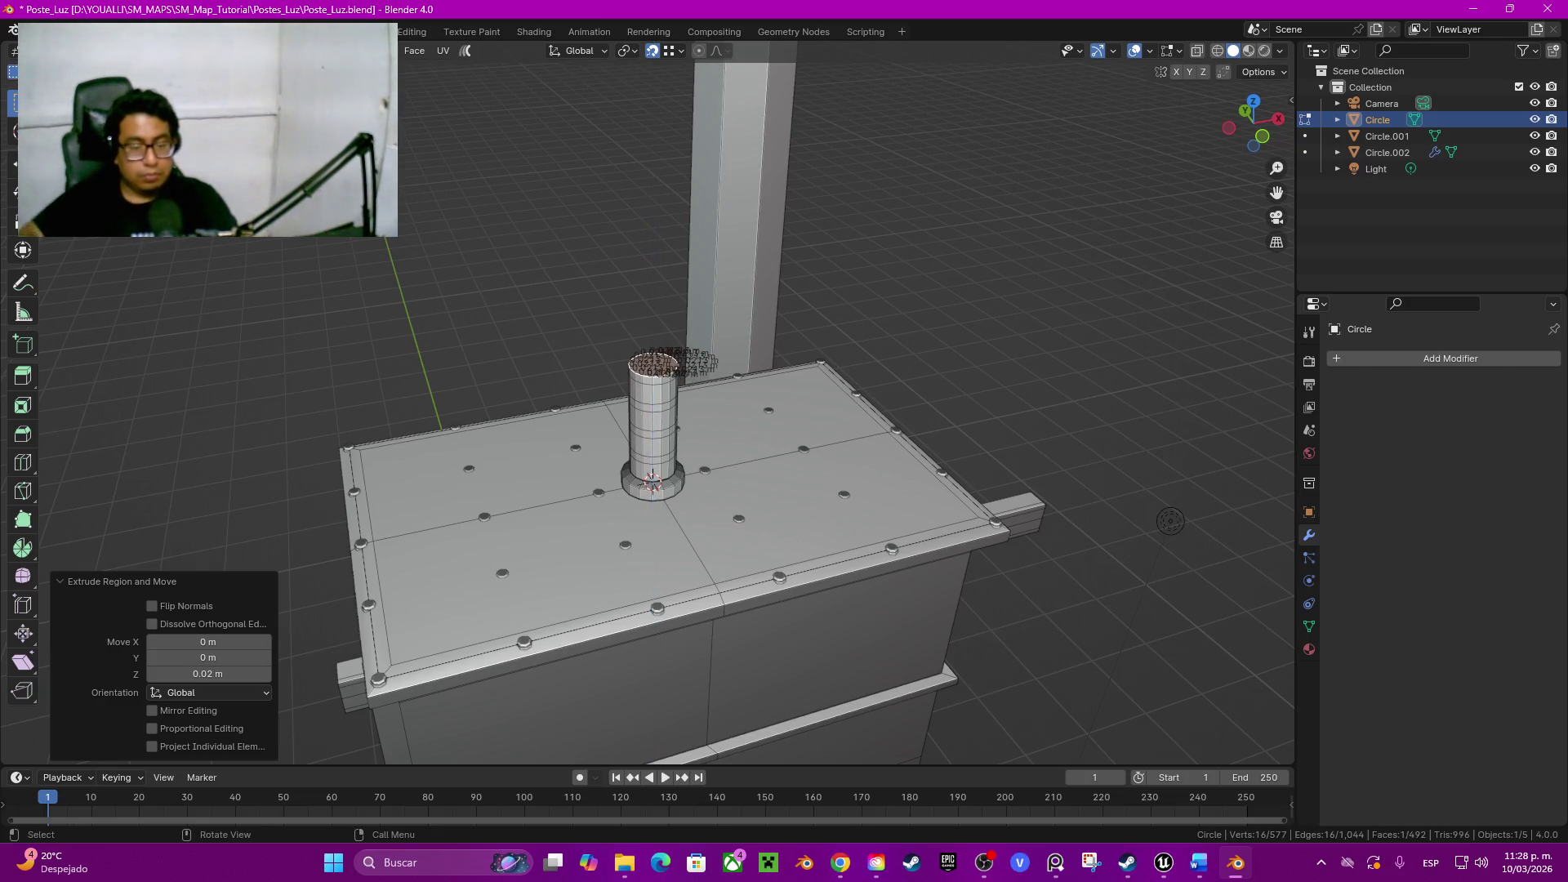
pyautogui.scroll(2, 1170, 520)
pyautogui.scroll(4, 1171, 520)
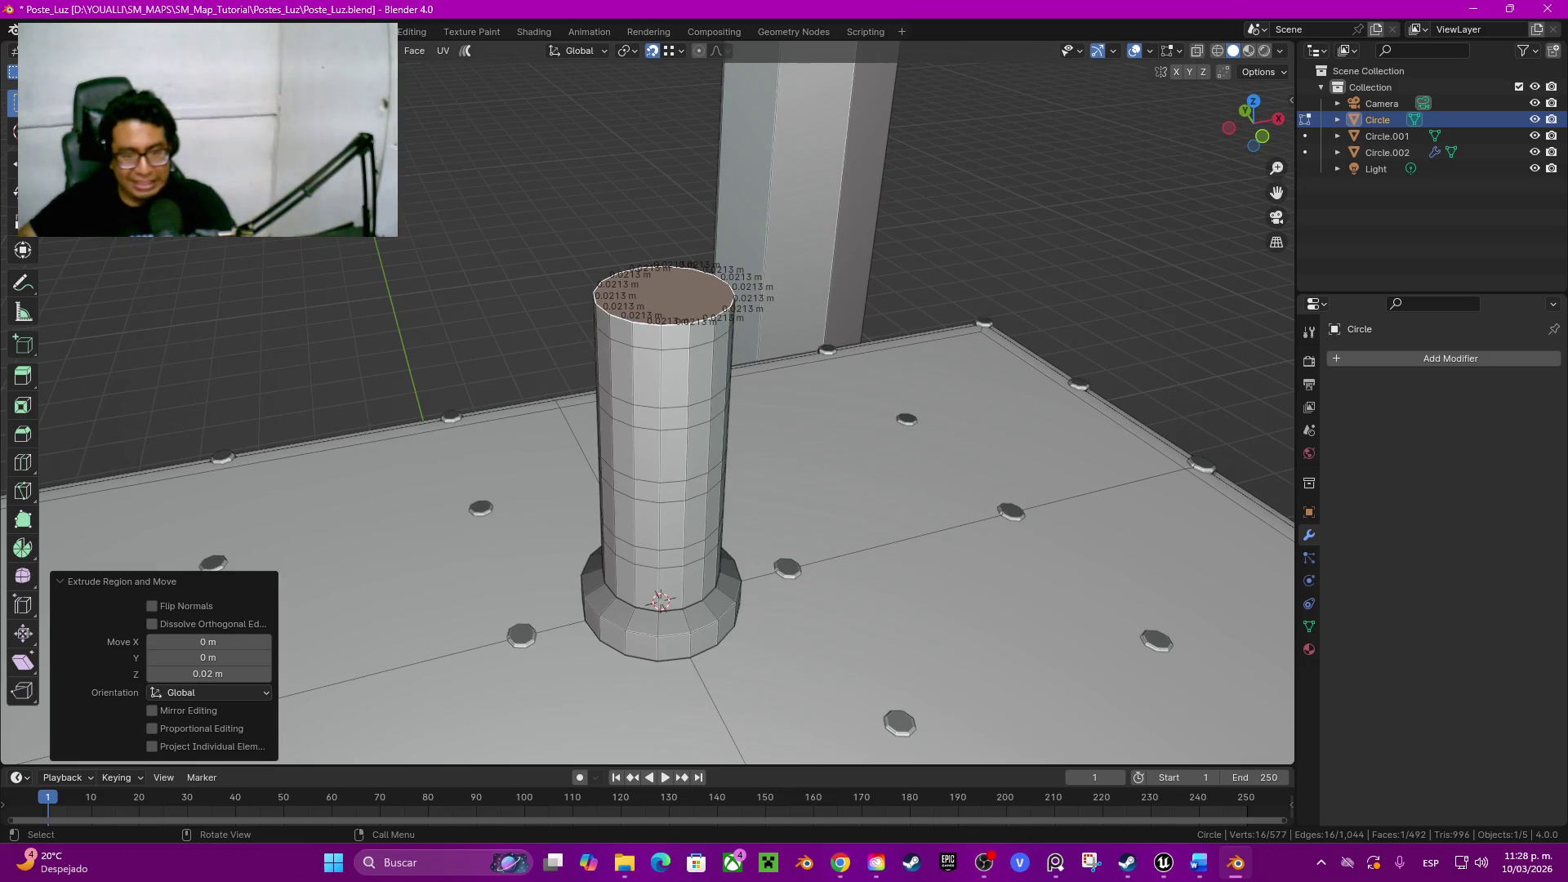
# Step: Select the three short face bands and extrude them outward along normals into ribs
pyautogui.keyDown('alt'); pyautogui.click(692, 539); pyautogui.keyUp('alt')
pyautogui.keyDown('alt'); pyautogui.keyDown('shift'); pyautogui.click(693, 483); pyautogui.keyUp('shift'); pyautogui.keyUp('alt')
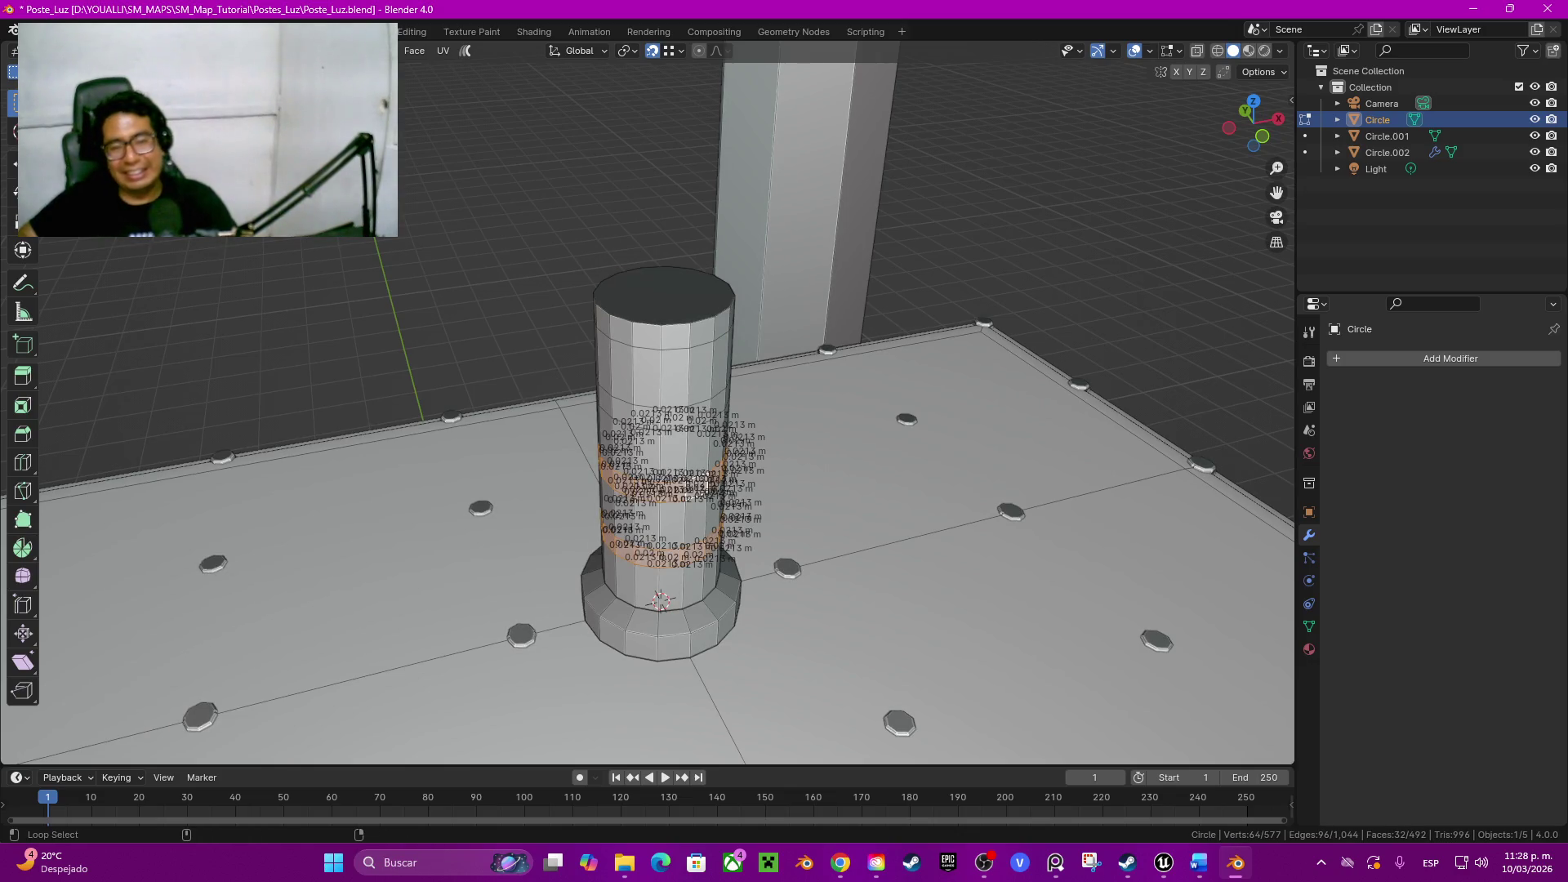
pyautogui.keyDown('alt'); pyautogui.keyDown('shift'); pyautogui.click(693, 399); pyautogui.keyUp('shift'); pyautogui.keyUp('alt')
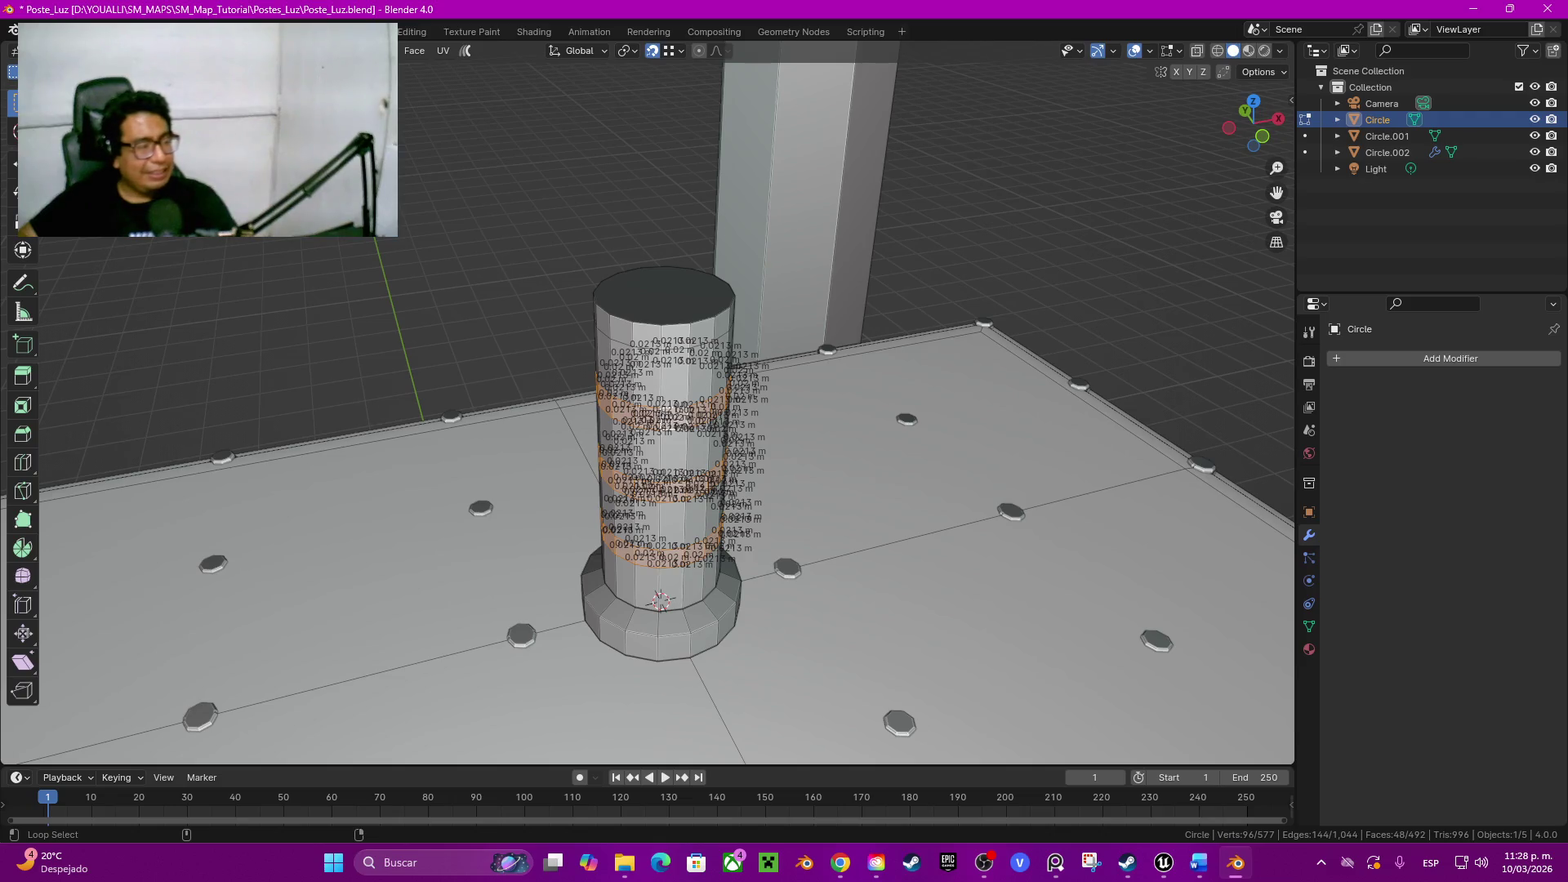
pyautogui.keyDown('alt'); pyautogui.keyDown('shift'); pyautogui.click(668, 300); pyautogui.keyUp('shift'); pyautogui.keyUp('alt')
pyautogui.hotkey('alt', 'e')
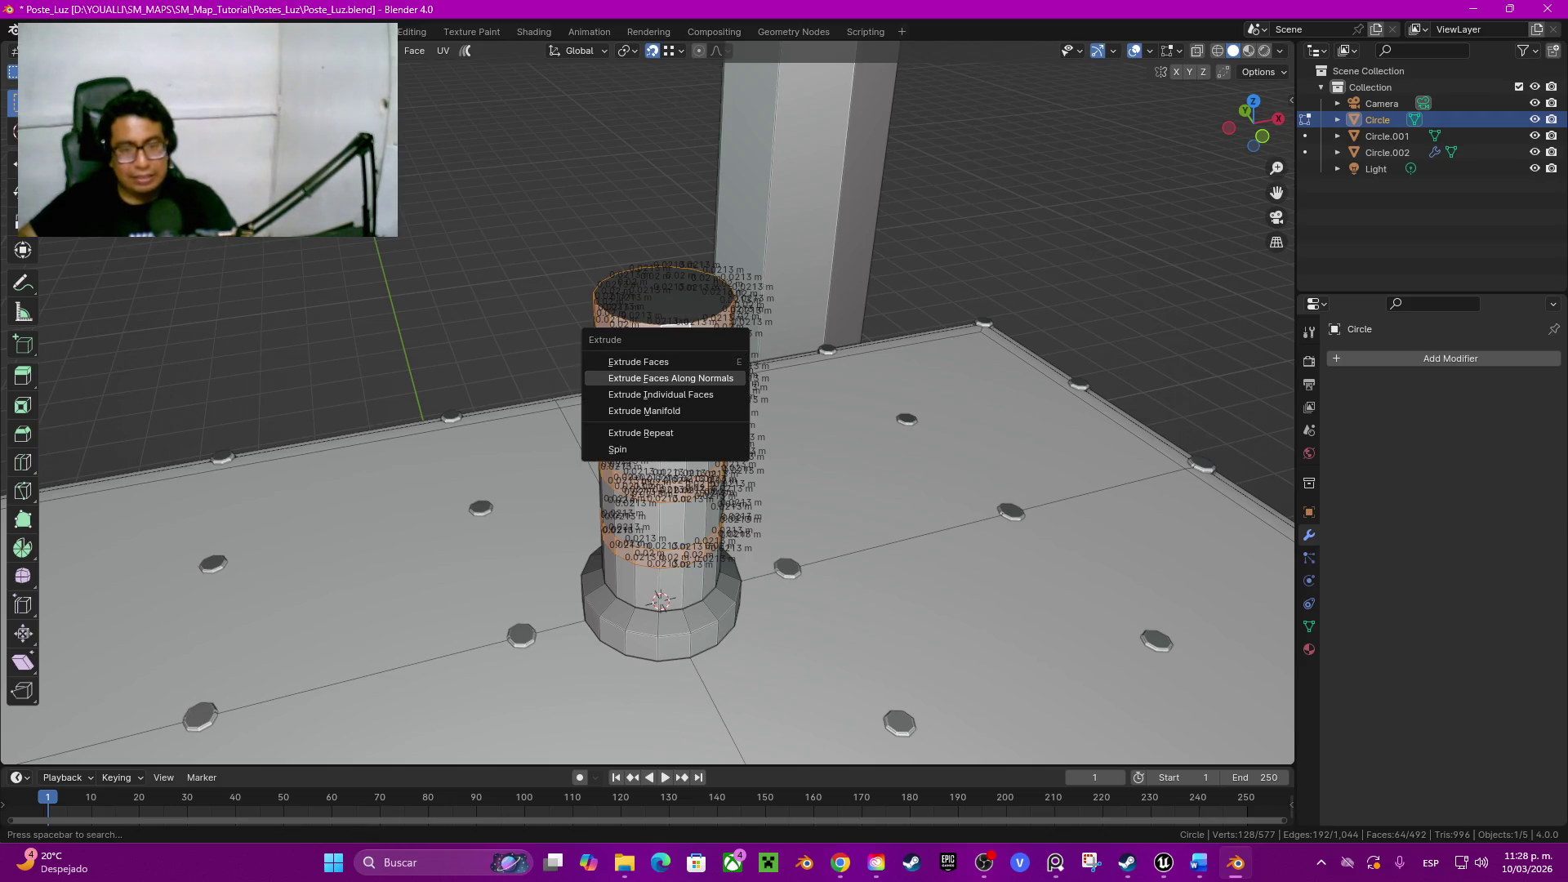
pyautogui.click(670, 378)
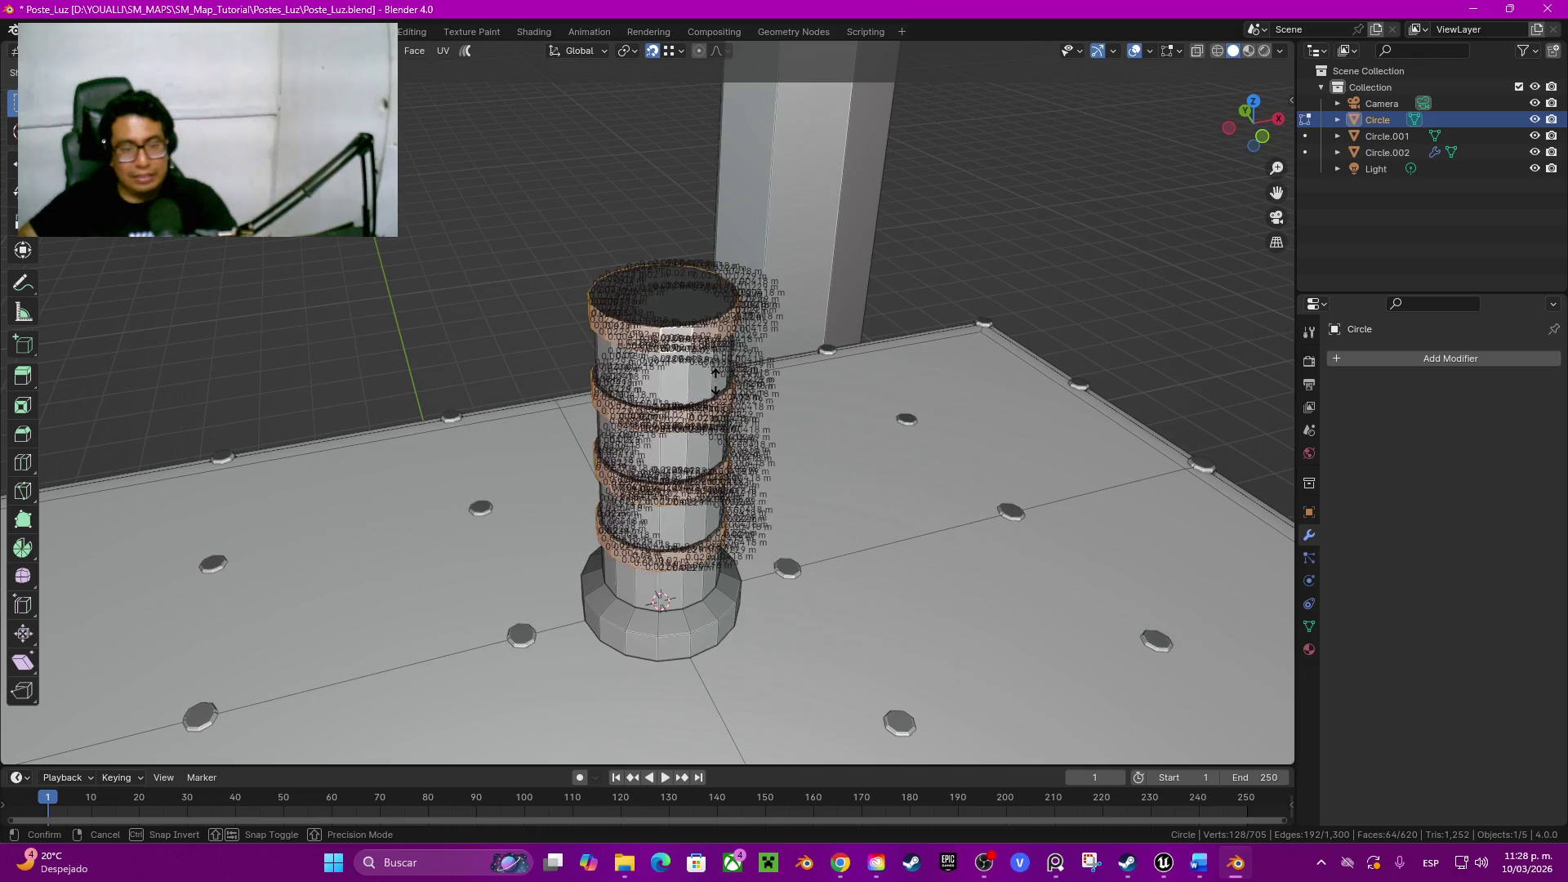
pyautogui.click(723, 391)
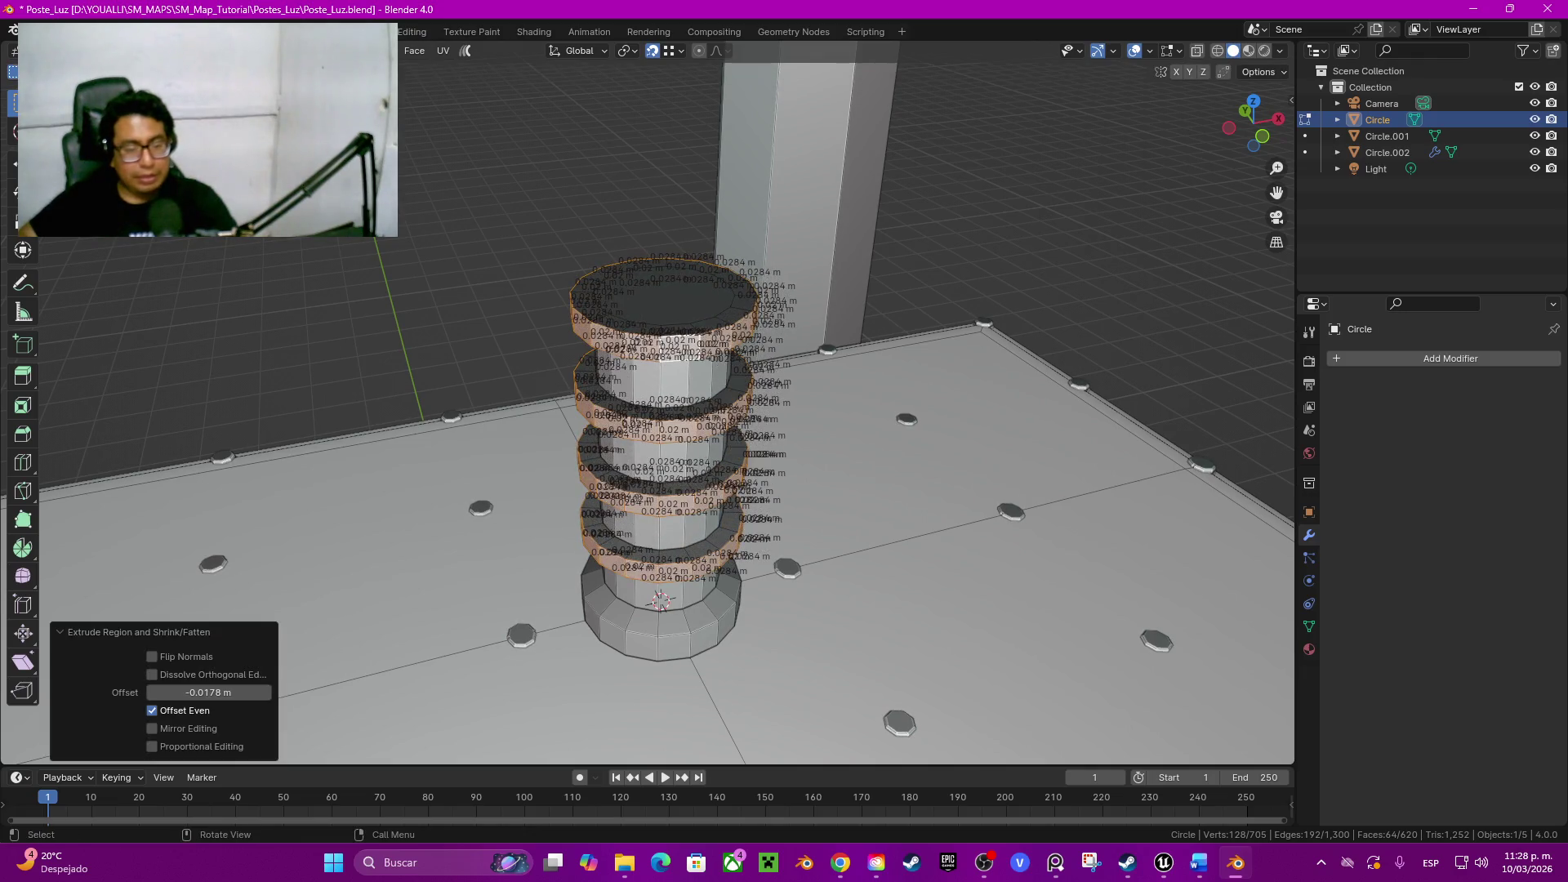
pyautogui.moveTo(723, 390); pyautogui.dragTo(730, 447, button='middle')
pyautogui.scroll(3, 731, 447)
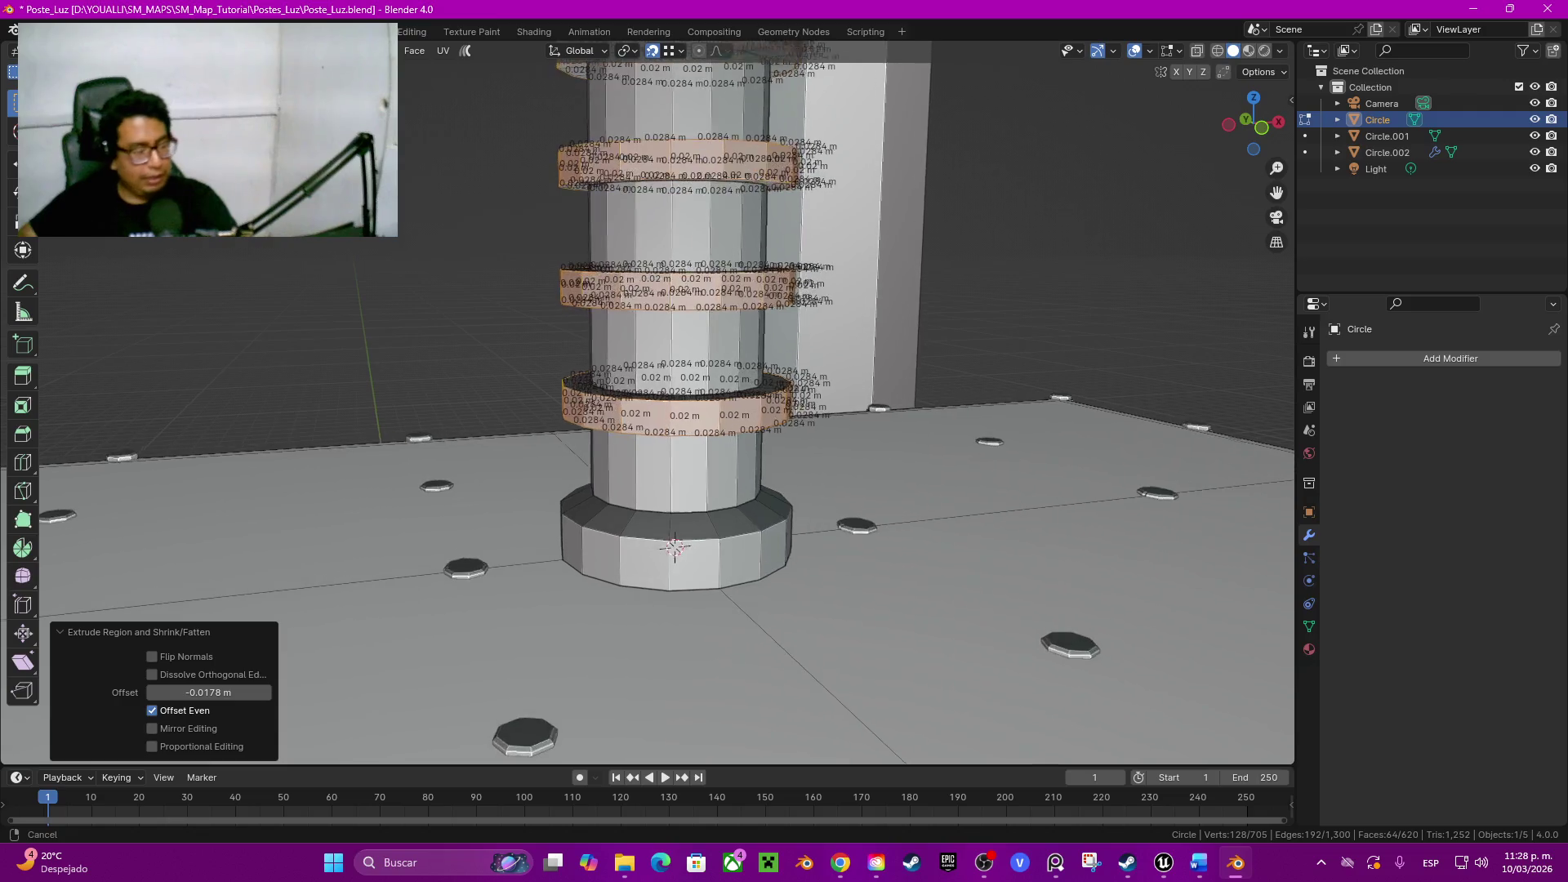
# Step: Add centred loop cuts to the ribs and scale their middle loops to shape the rib edges
pyautogui.hotkey('ctrl', 'r')
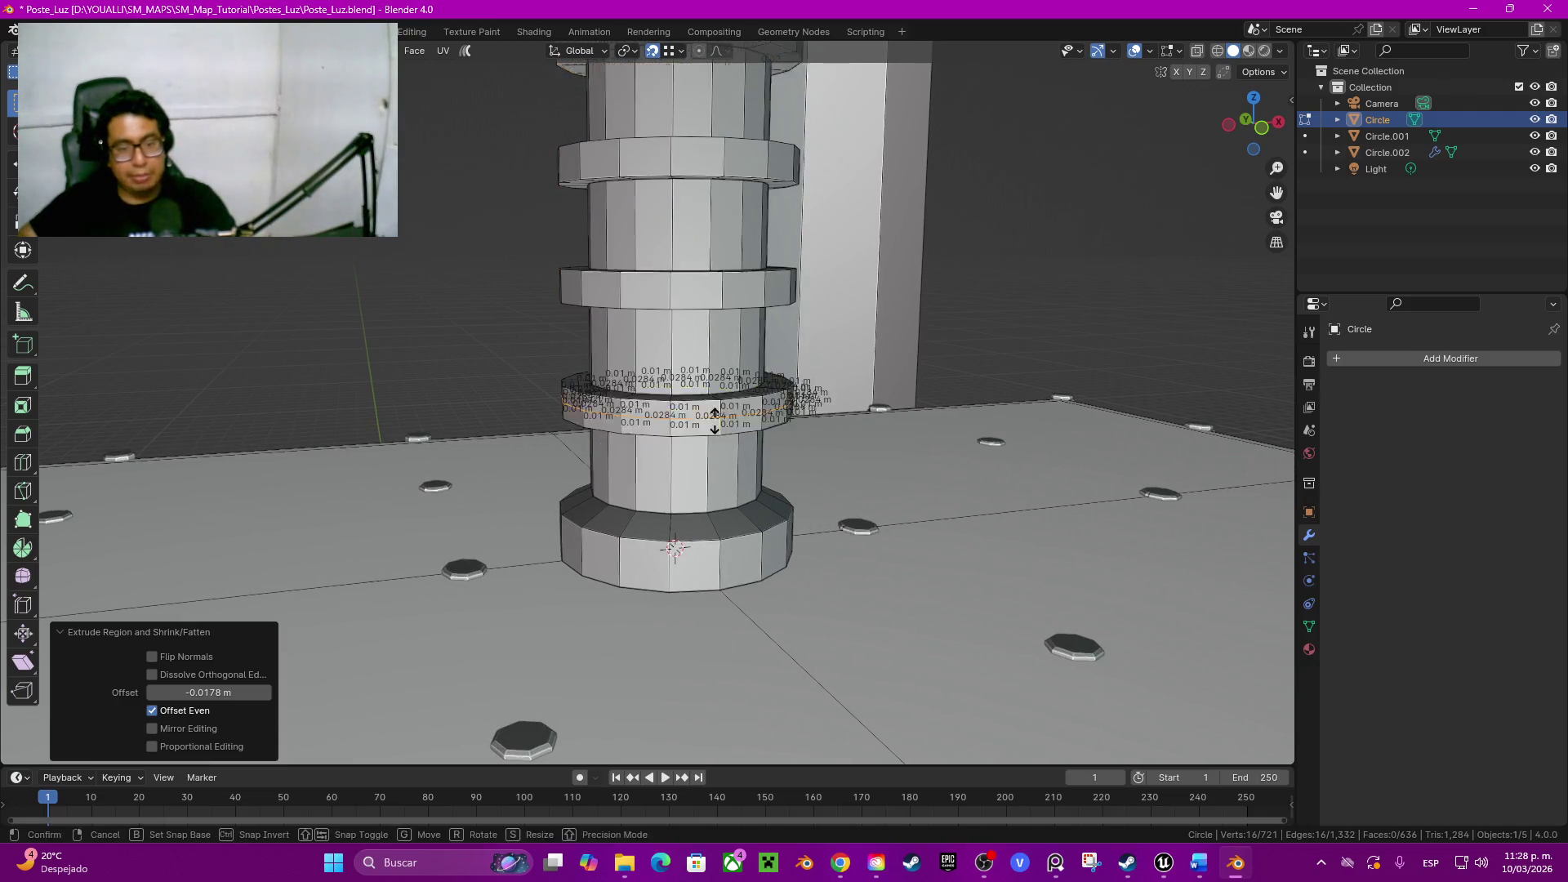
pyautogui.click(725, 412)
pyautogui.rightClick(727, 412)
pyautogui.moveTo(687, 539); pyautogui.dragTo(722, 551, button='middle')
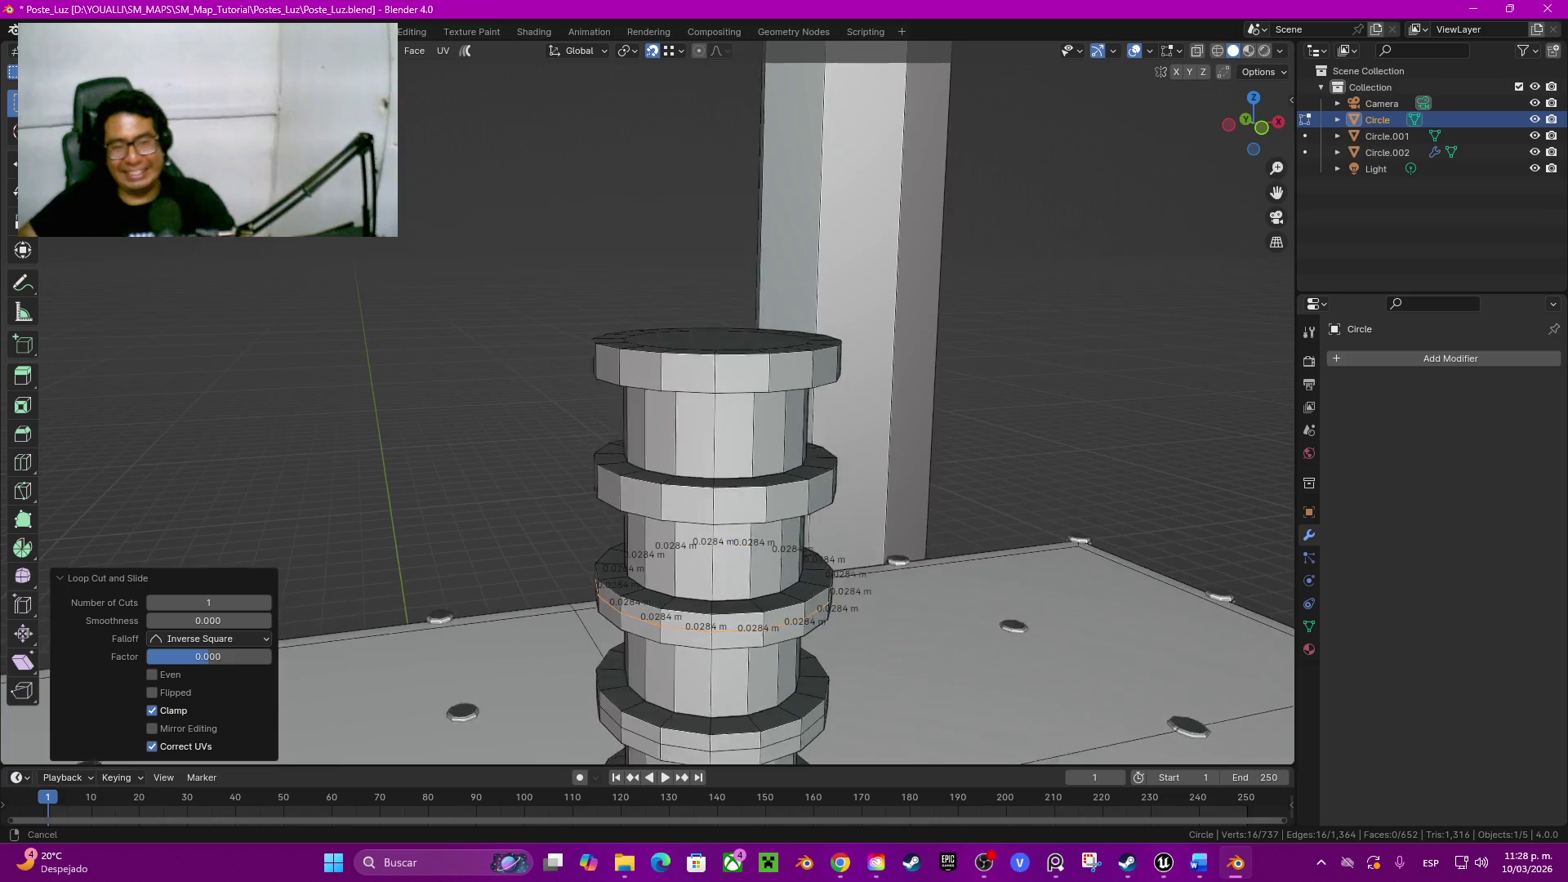
pyautogui.hotkey('ctrl', 'r')
pyautogui.click(724, 329)
pyautogui.rightClick(723, 328)
pyautogui.keyDown('shift'); pyautogui.moveTo(686, 576); pyautogui.dragTo(686, 393, button='middle'); pyautogui.keyUp('shift')
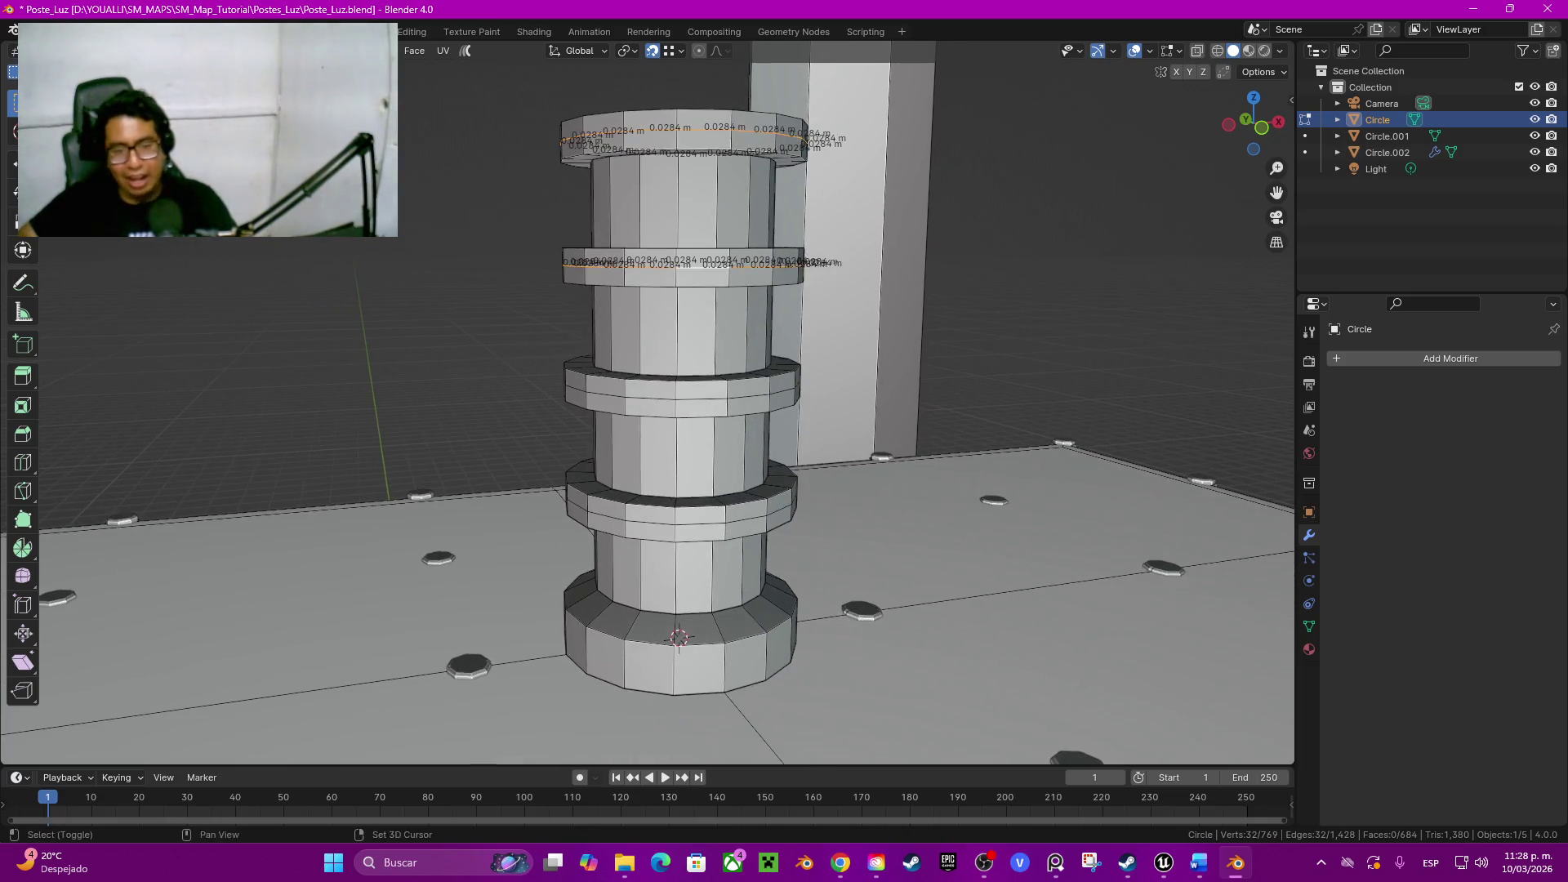
pyautogui.keyDown('alt'); pyautogui.keyDown('shift'); pyautogui.click(687, 393); pyautogui.keyUp('shift'); pyautogui.keyUp('alt')
pyautogui.keyDown('alt'); pyautogui.keyDown('shift'); pyautogui.click(686, 496); pyautogui.keyUp('shift'); pyautogui.keyUp('alt')
pyautogui.press('s')
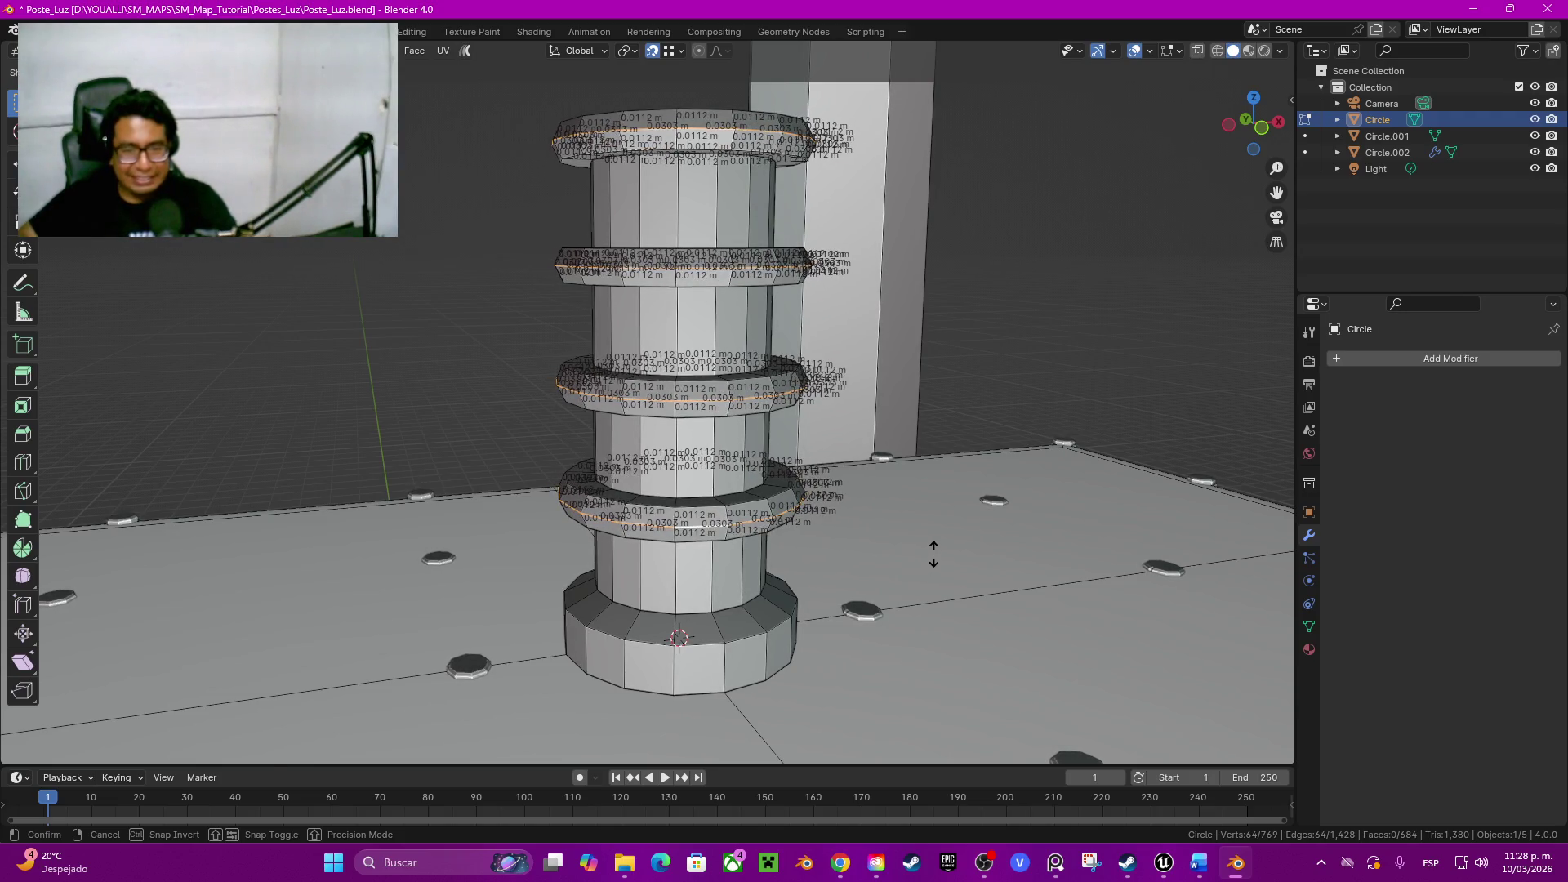
pyautogui.click(933, 556)
# Step: Shade the whole column smooth from object mode and return to mesh editing
pyautogui.moveTo(932, 556); pyautogui.dragTo(858, 490, button='middle')
pyautogui.press('Tab')
pyautogui.scroll(2, 857, 491)
pyautogui.rightClick(859, 432)
pyautogui.click(858, 432)
pyautogui.moveTo(650, 490)
pyautogui.mouseDown(button='middle')
pyautogui.moveTo(650, 369)
pyautogui.moveTo(613, 466)
pyautogui.moveTo(613, 416)
pyautogui.mouseUp(button='middle')
pyautogui.press('Tab')
# Step: Extrude the column's top face upward, inset it and raise the inset into a short section
pyautogui.hotkey('alt', 'a')
pyautogui.click(613, 404)
pyautogui.scroll(6, 647, 404)
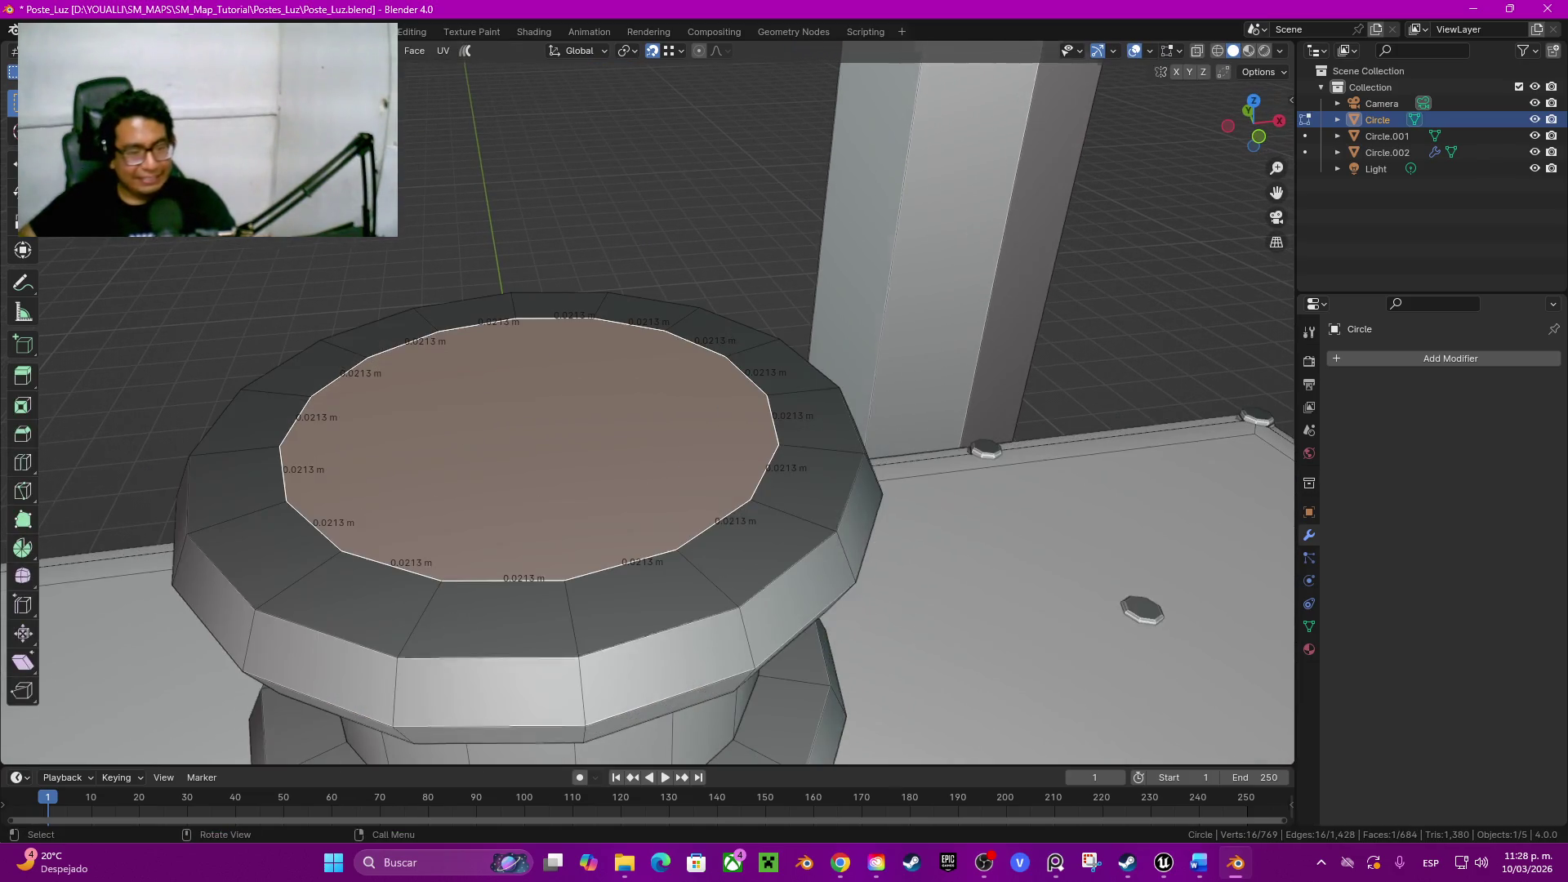
pyautogui.press('e')
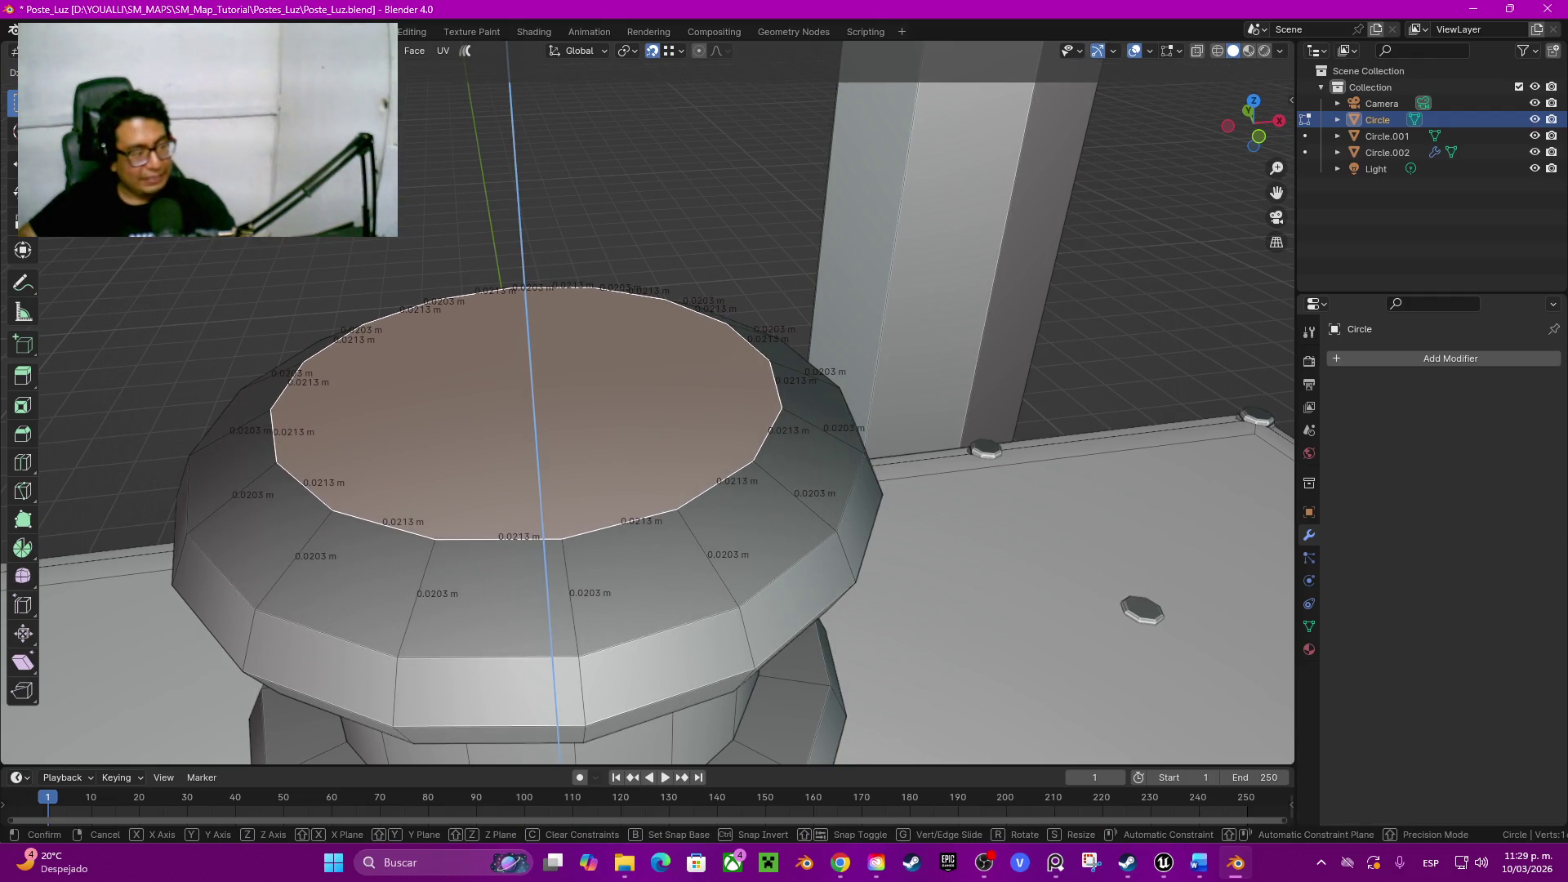
pyautogui.press('Return')
pyautogui.press('i')
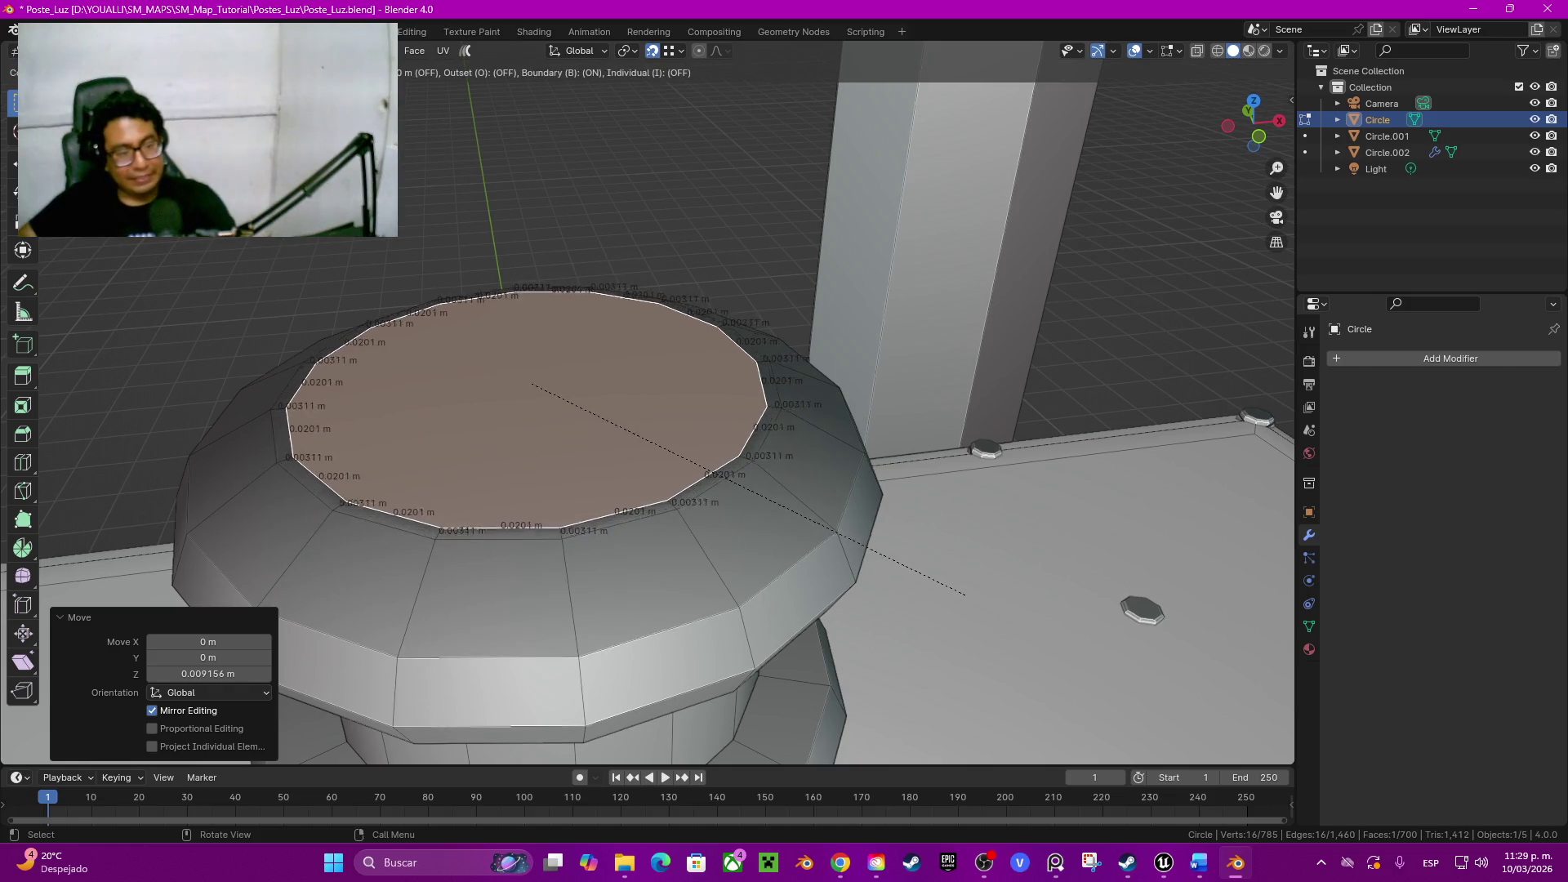
pyautogui.press('Return')
pyautogui.press('g')
pyautogui.press('z')
pyautogui.press('Return')
pyautogui.press('e')
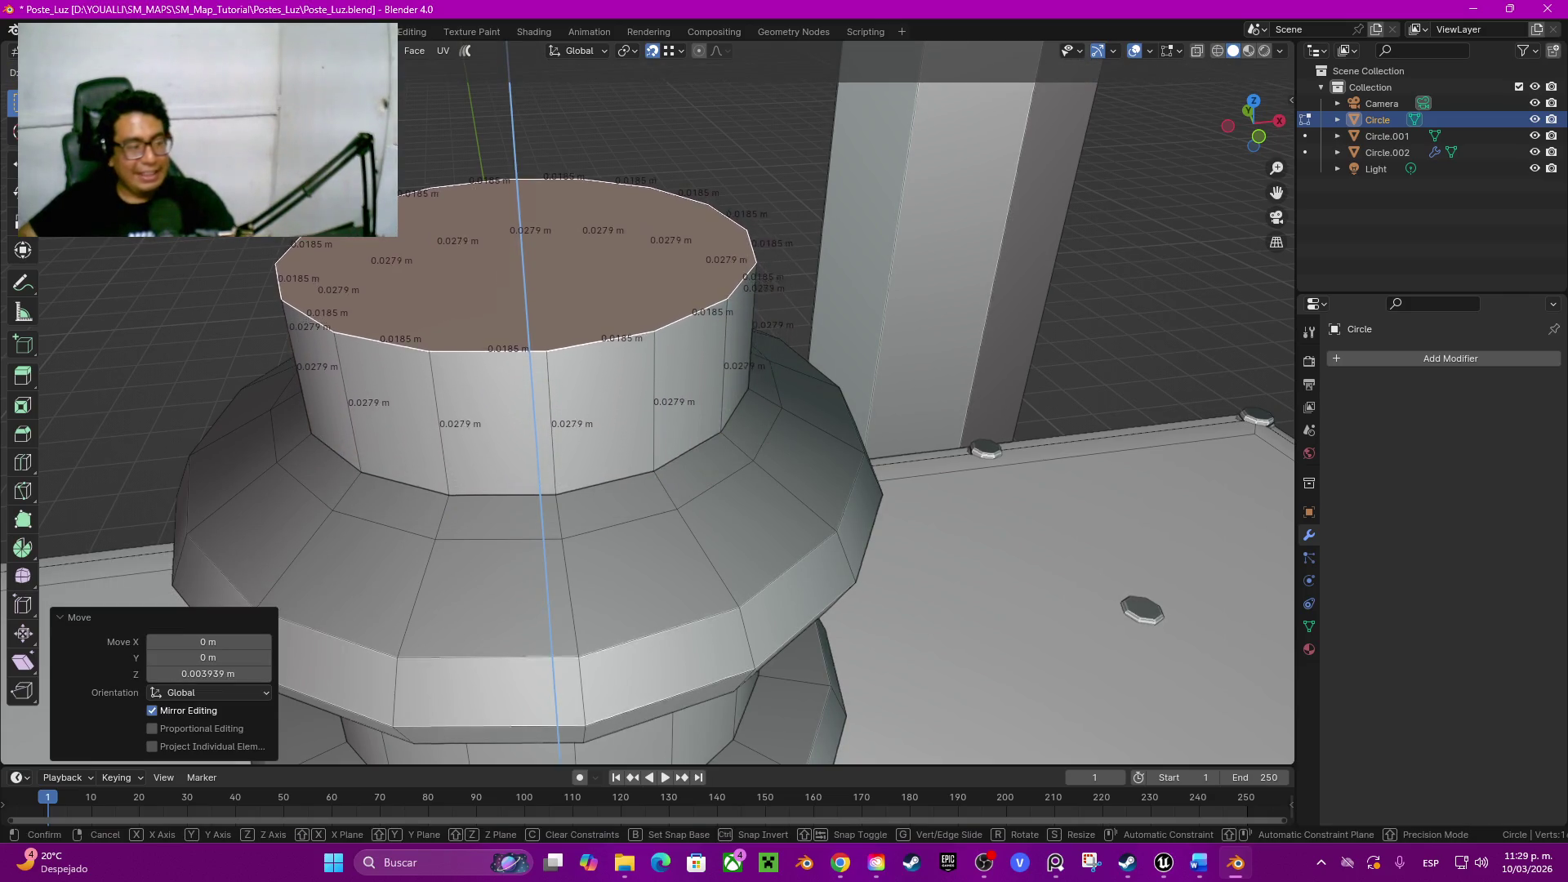
pyautogui.press('Return')
# Step: Shrink the new top ring and raise it slightly along Z
pyautogui.press('s')
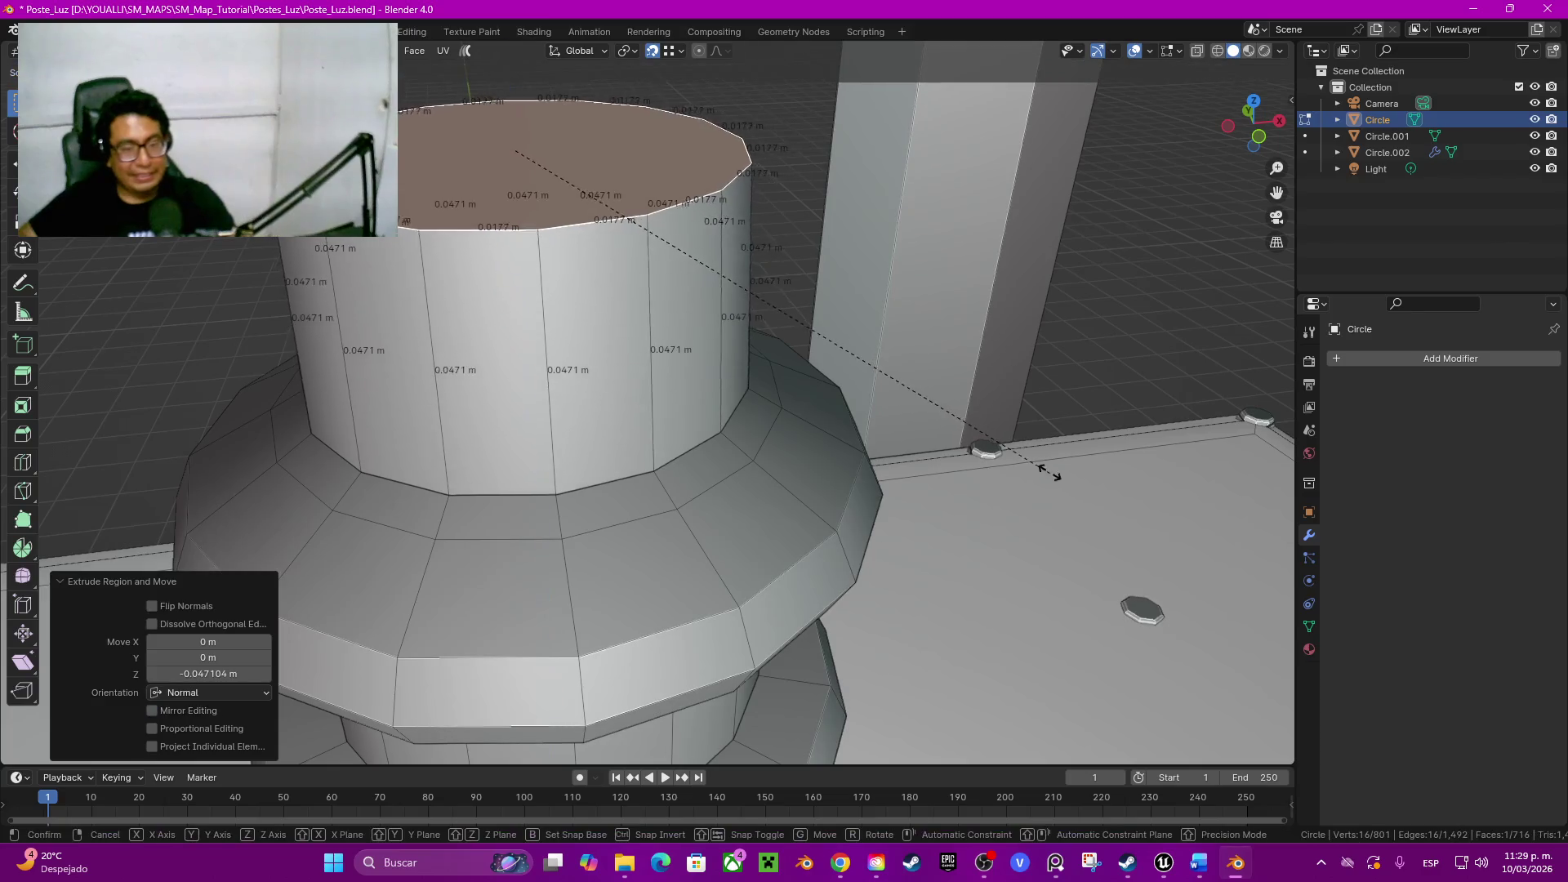
pyautogui.press('Return')
pyautogui.press('g')
pyautogui.press('z')
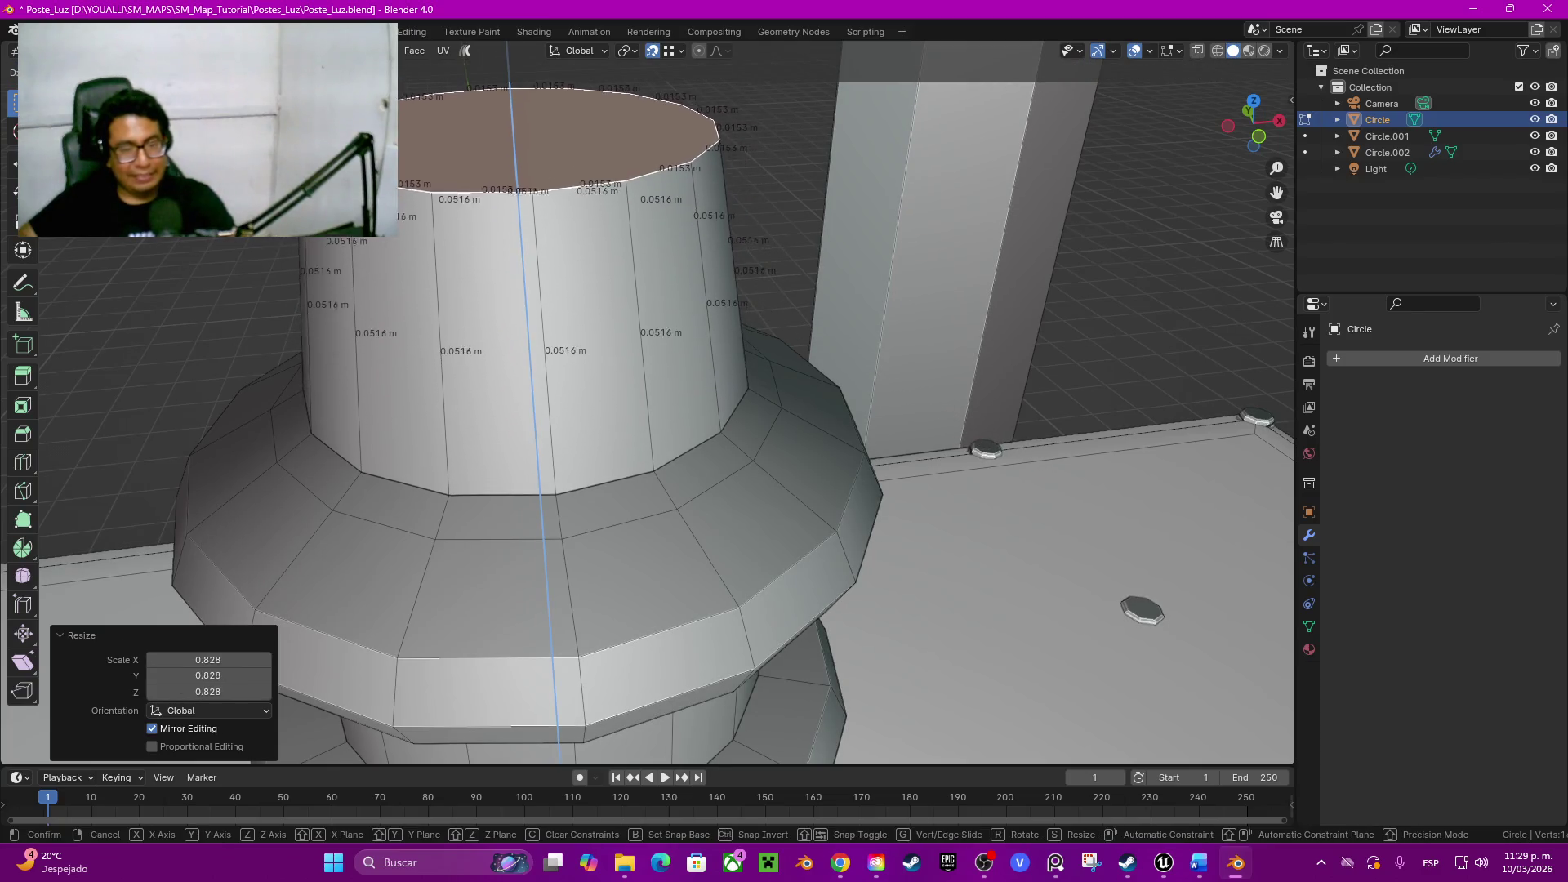
pyautogui.press('Return')
# Step: Cut two edge loops around the upper cylinder and dissolve the extra higher loop
pyautogui.hotkey('ctrl', 'r')
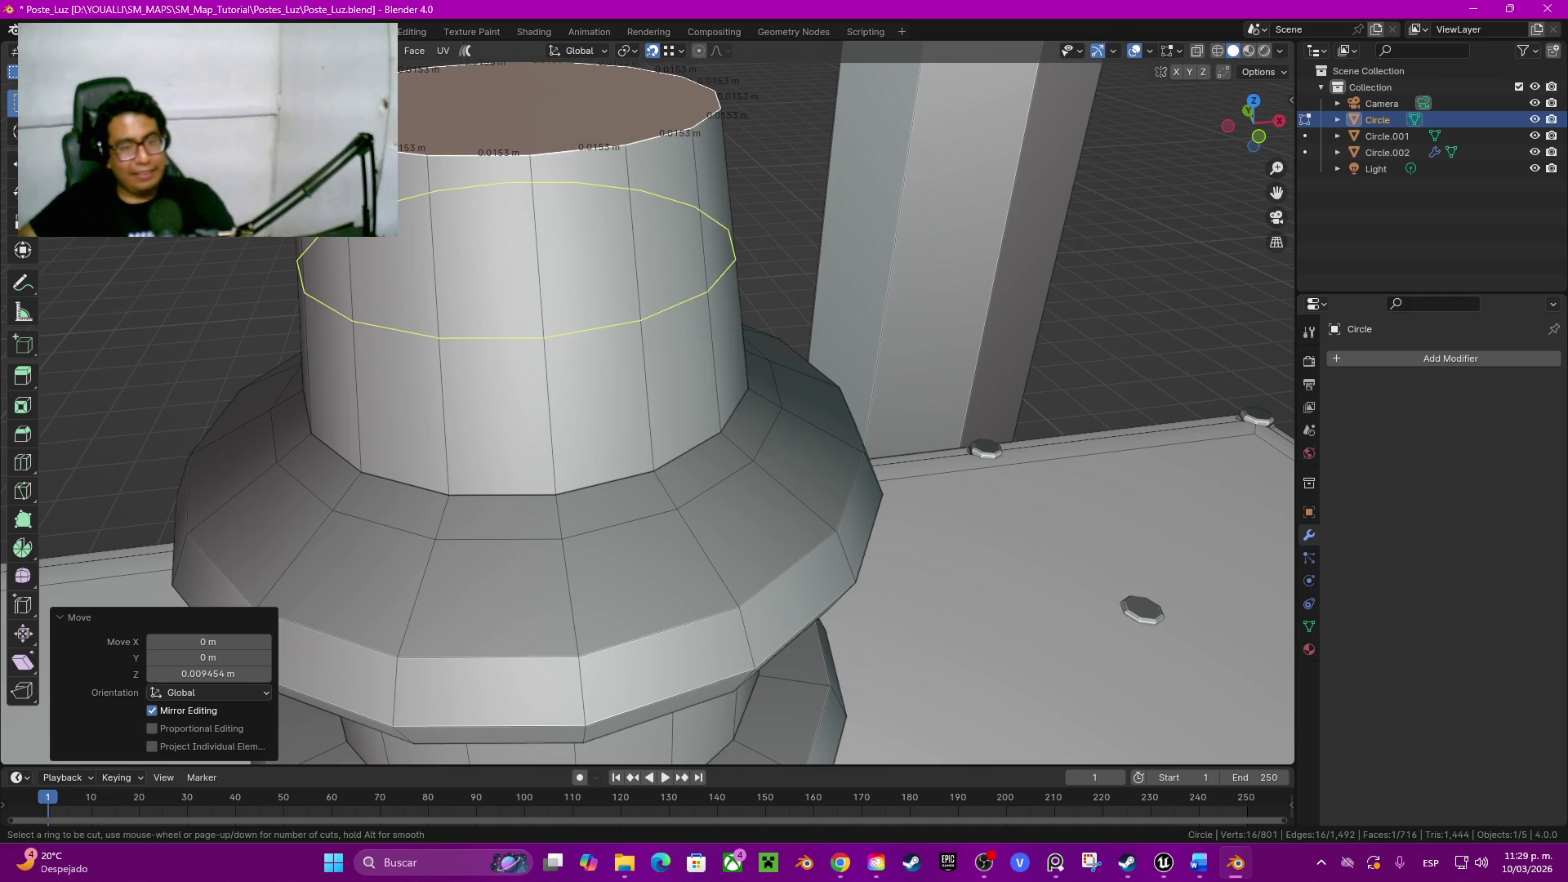
pyautogui.click(515, 281)
pyautogui.rightClick(515, 282)
pyautogui.hotkey('ctrl', 'r')
pyautogui.click(647, 245)
pyautogui.rightClick(648, 245)
pyautogui.hotkey('ctrl', 'r')
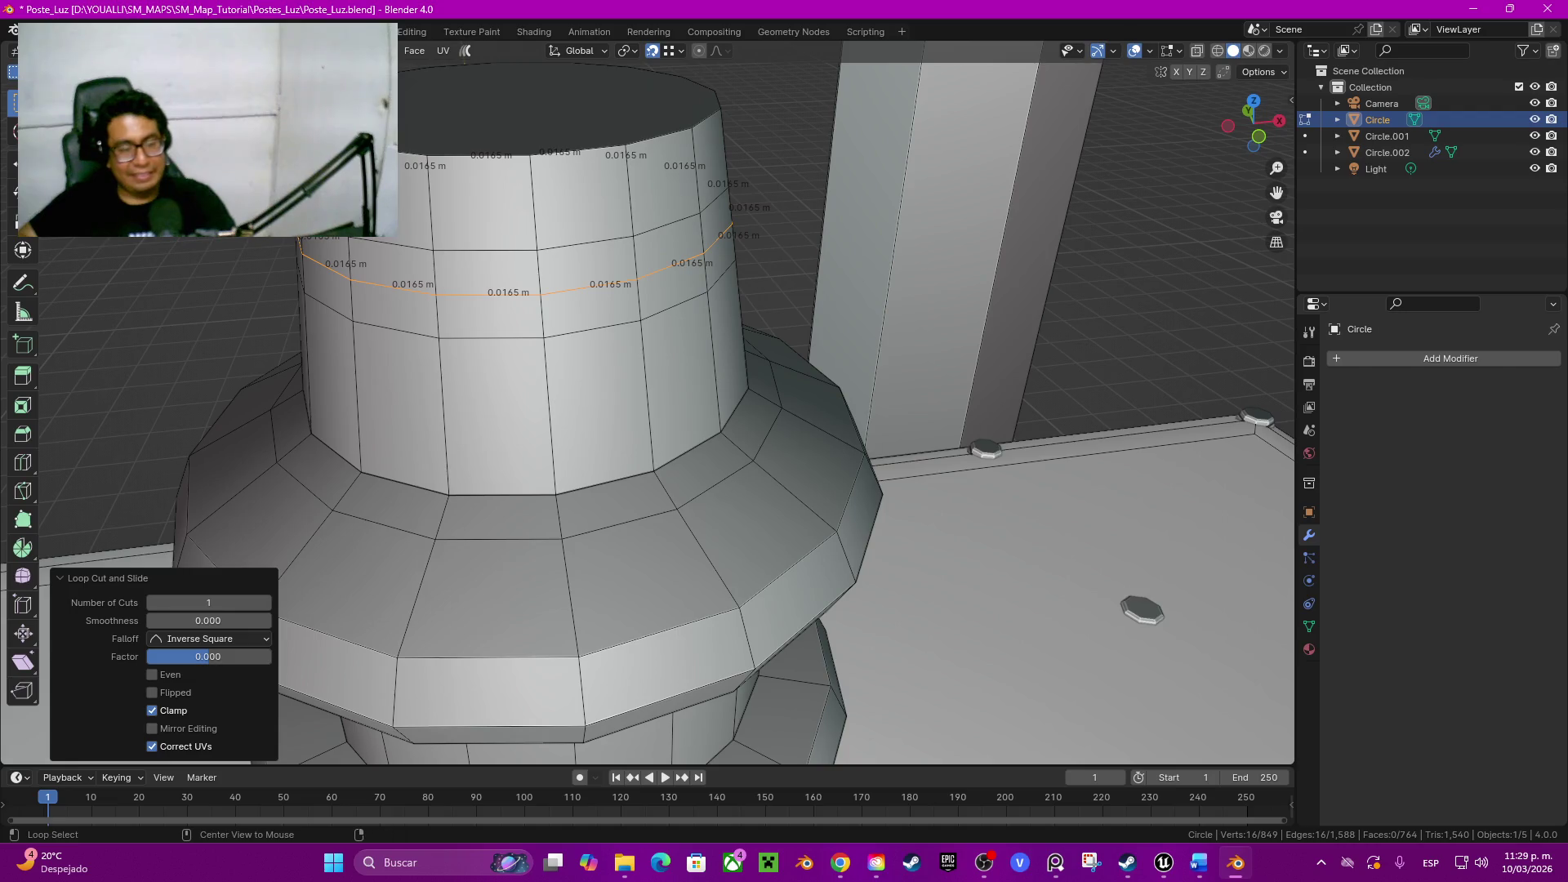
pyautogui.keyDown('alt'); pyautogui.click(587, 243); pyautogui.keyUp('alt')
pyautogui.hotkey('ctrl', 'x')
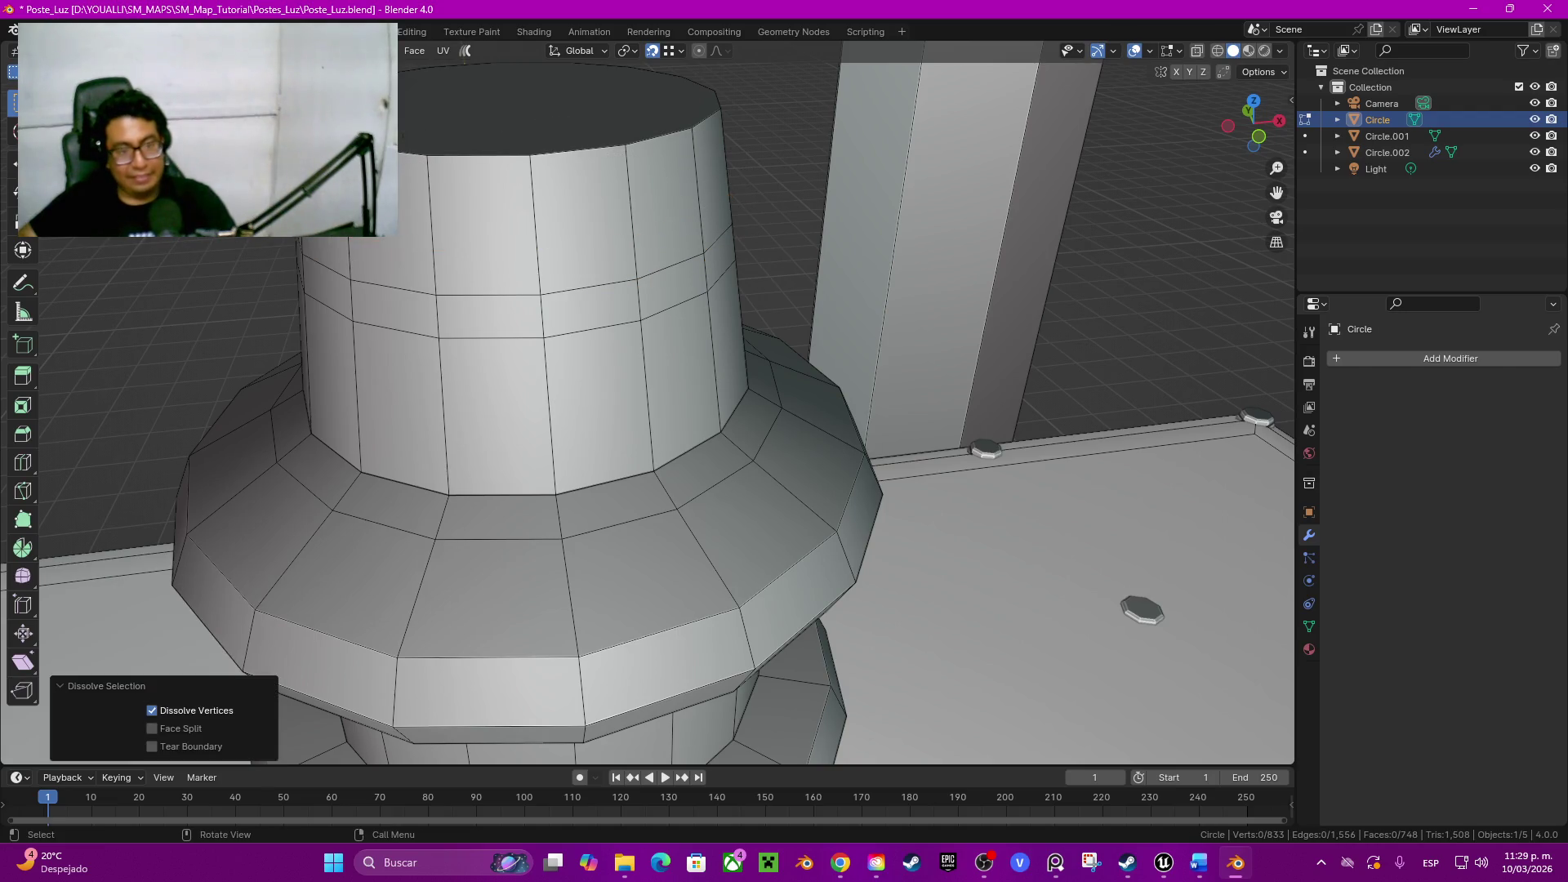
# Step: Extrude the ring of faces near the cylinder top outward along normals into a rib
pyautogui.click(664, 209)
pyautogui.keyDown('alt'); pyautogui.click(696, 209); pyautogui.keyUp('alt')
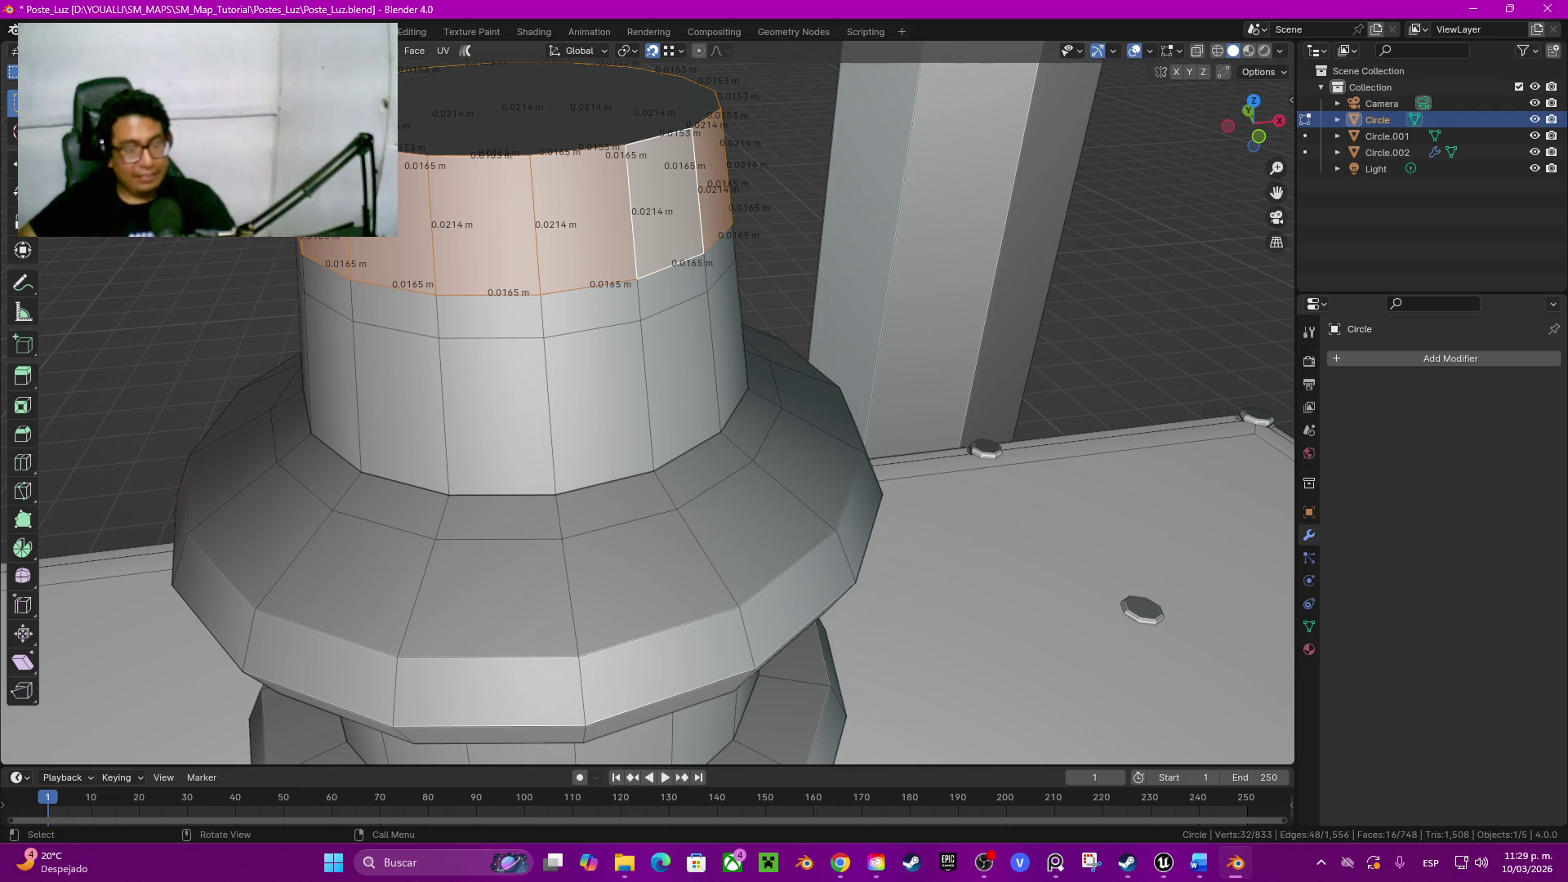
pyautogui.hotkey('alt', 'e')
pyautogui.click(986, 370)
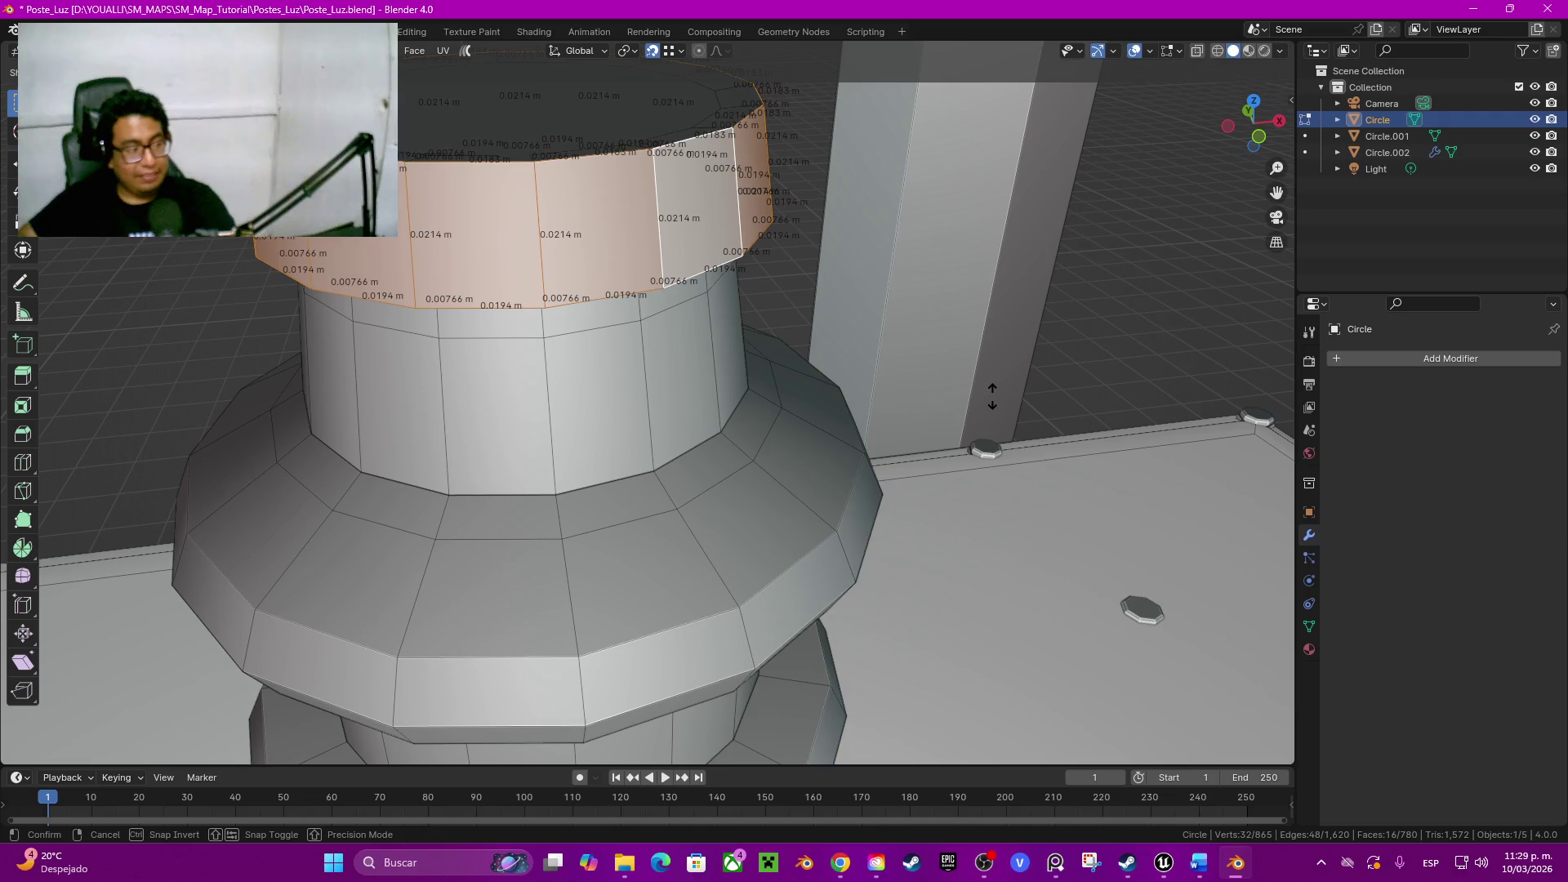
pyautogui.click(994, 396)
pyautogui.scroll(-5, 668, 405)
pyautogui.moveTo(668, 405); pyautogui.dragTo(668, 343, button='middle')
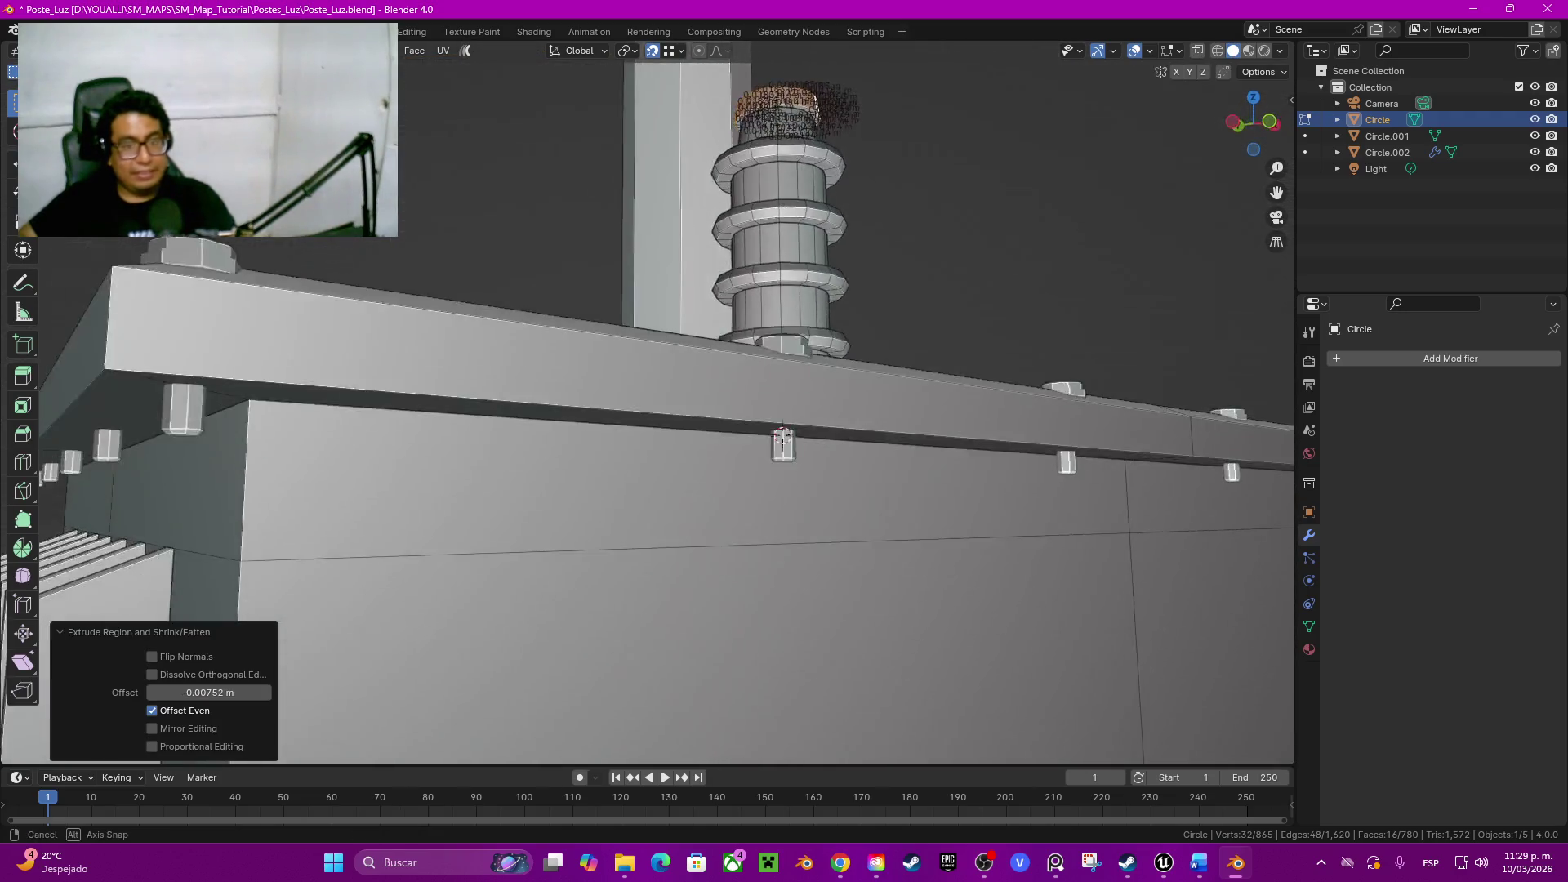
pyautogui.scroll(-3, 669, 405)
# Step: Scale the column's top face down to narrow it
pyautogui.moveTo(668, 405); pyautogui.dragTo(760, 392, button='middle')
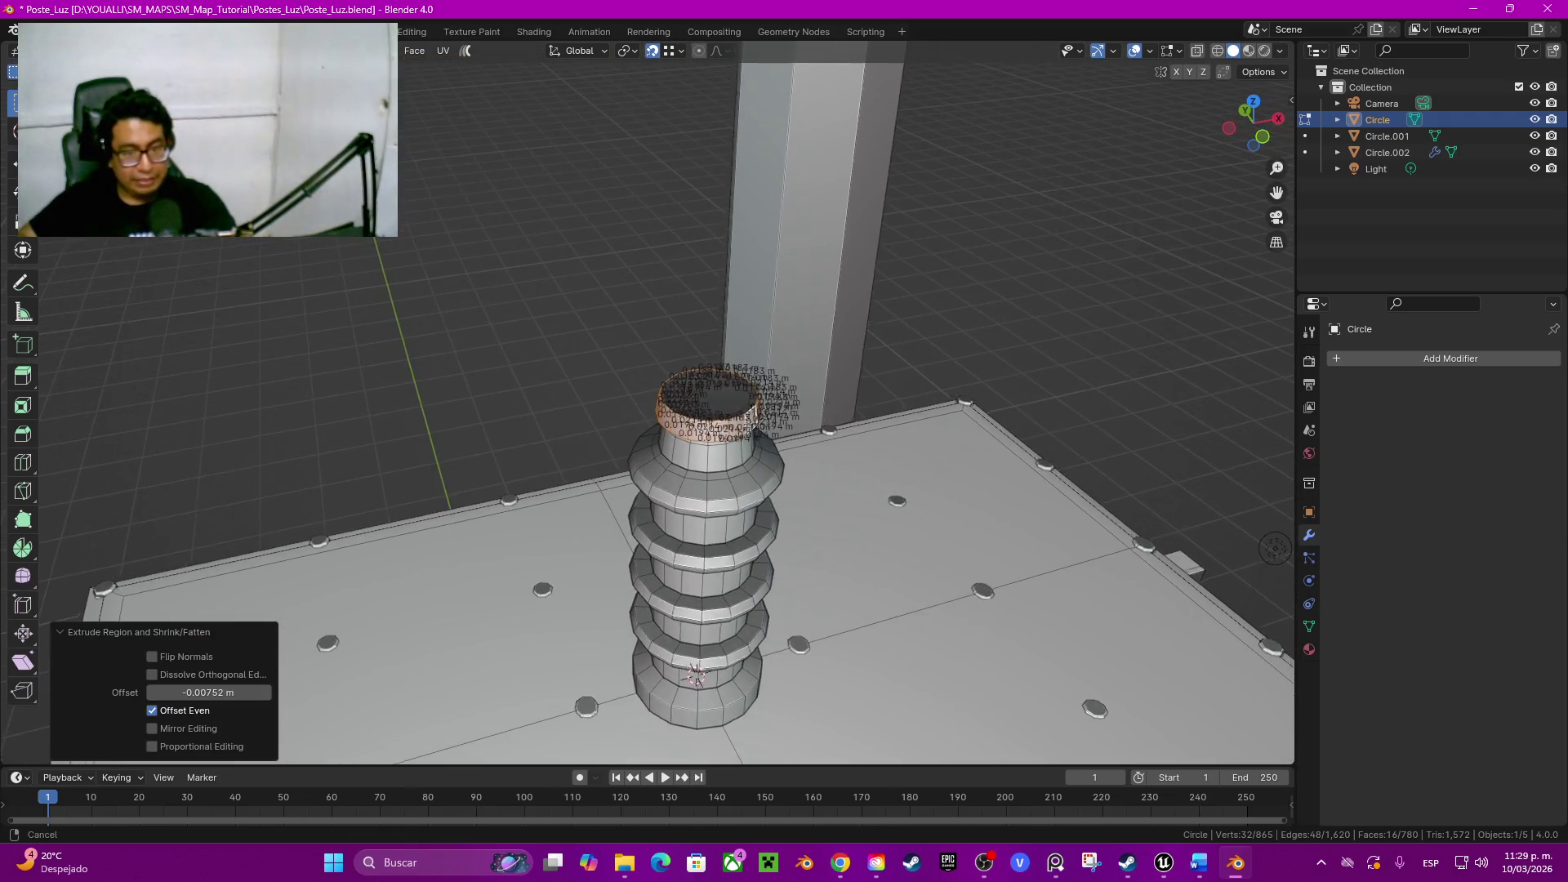
pyautogui.scroll(4, 785, 393)
pyautogui.click(797, 386)
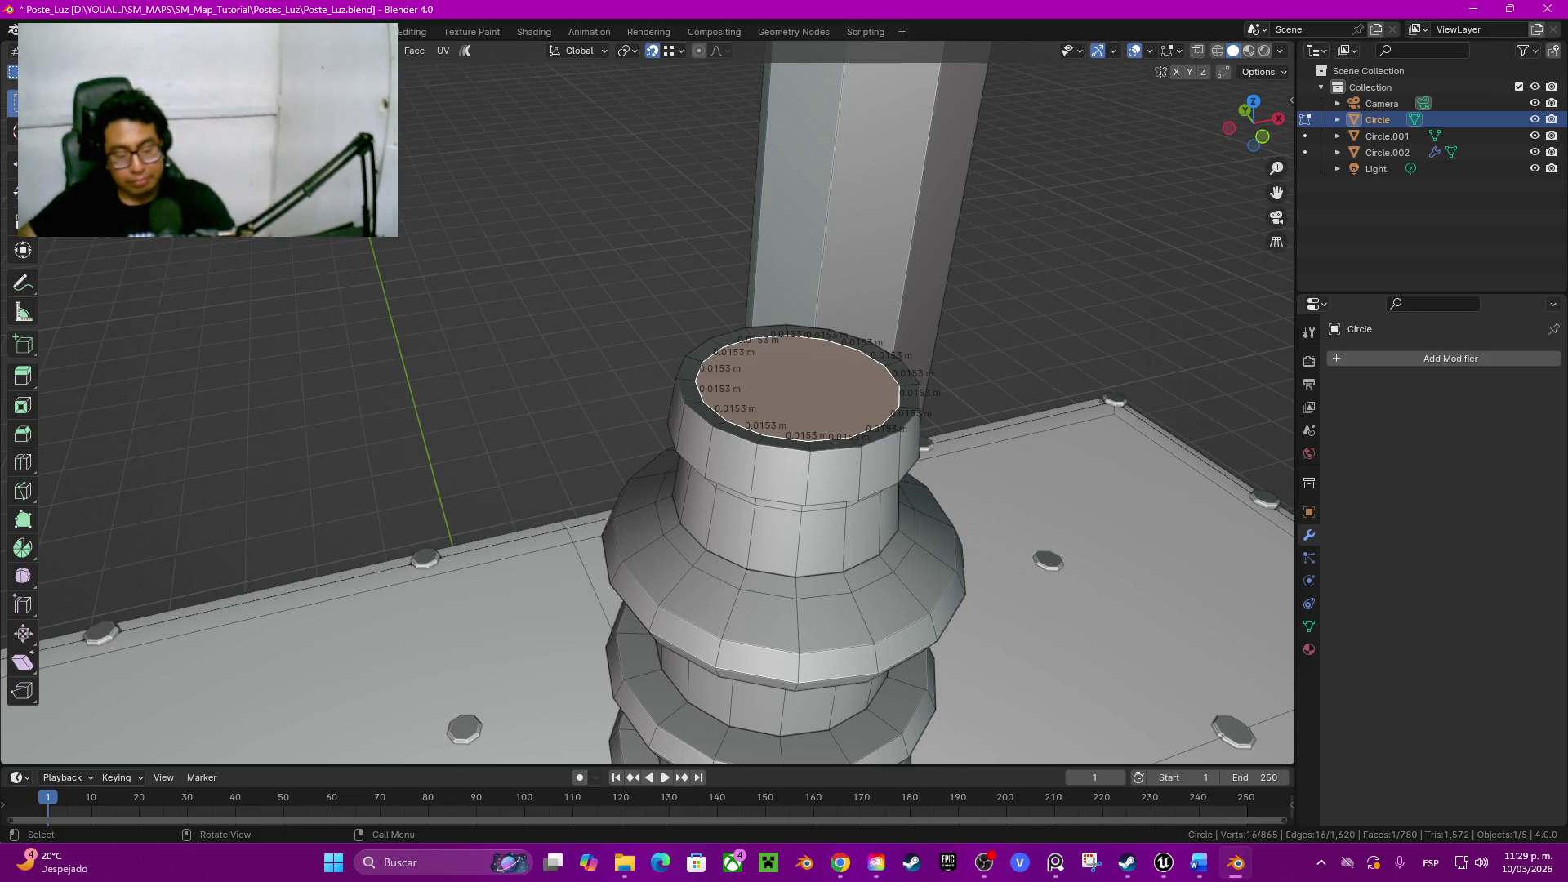
pyautogui.press('s')
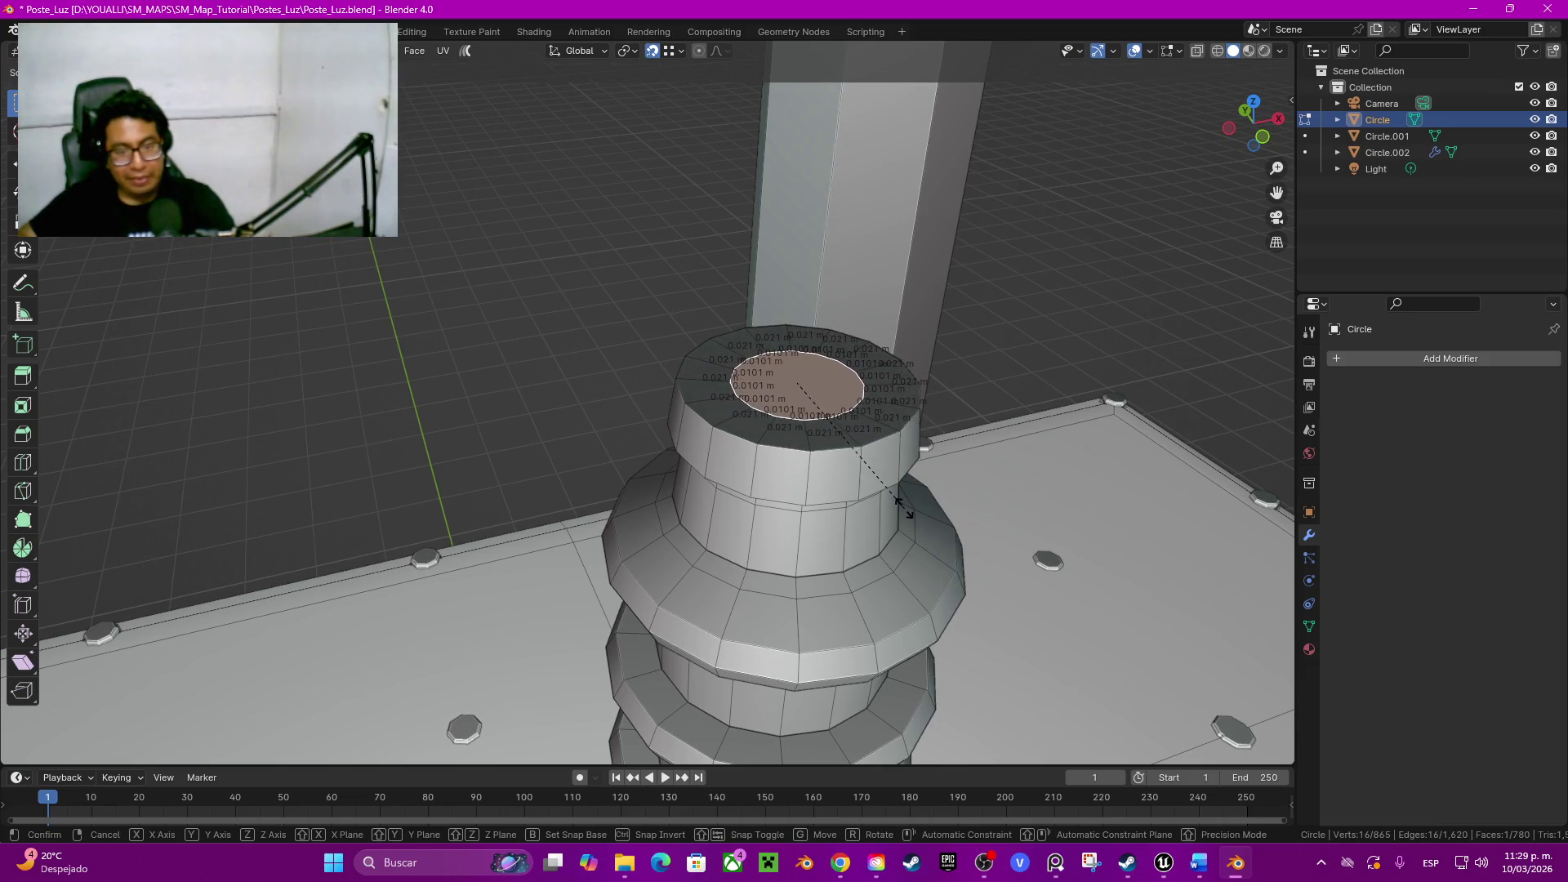
pyautogui.click(900, 506)
pyautogui.scroll(1, 901, 506)
pyautogui.scroll(1, 900, 505)
pyautogui.scroll(2, 900, 505)
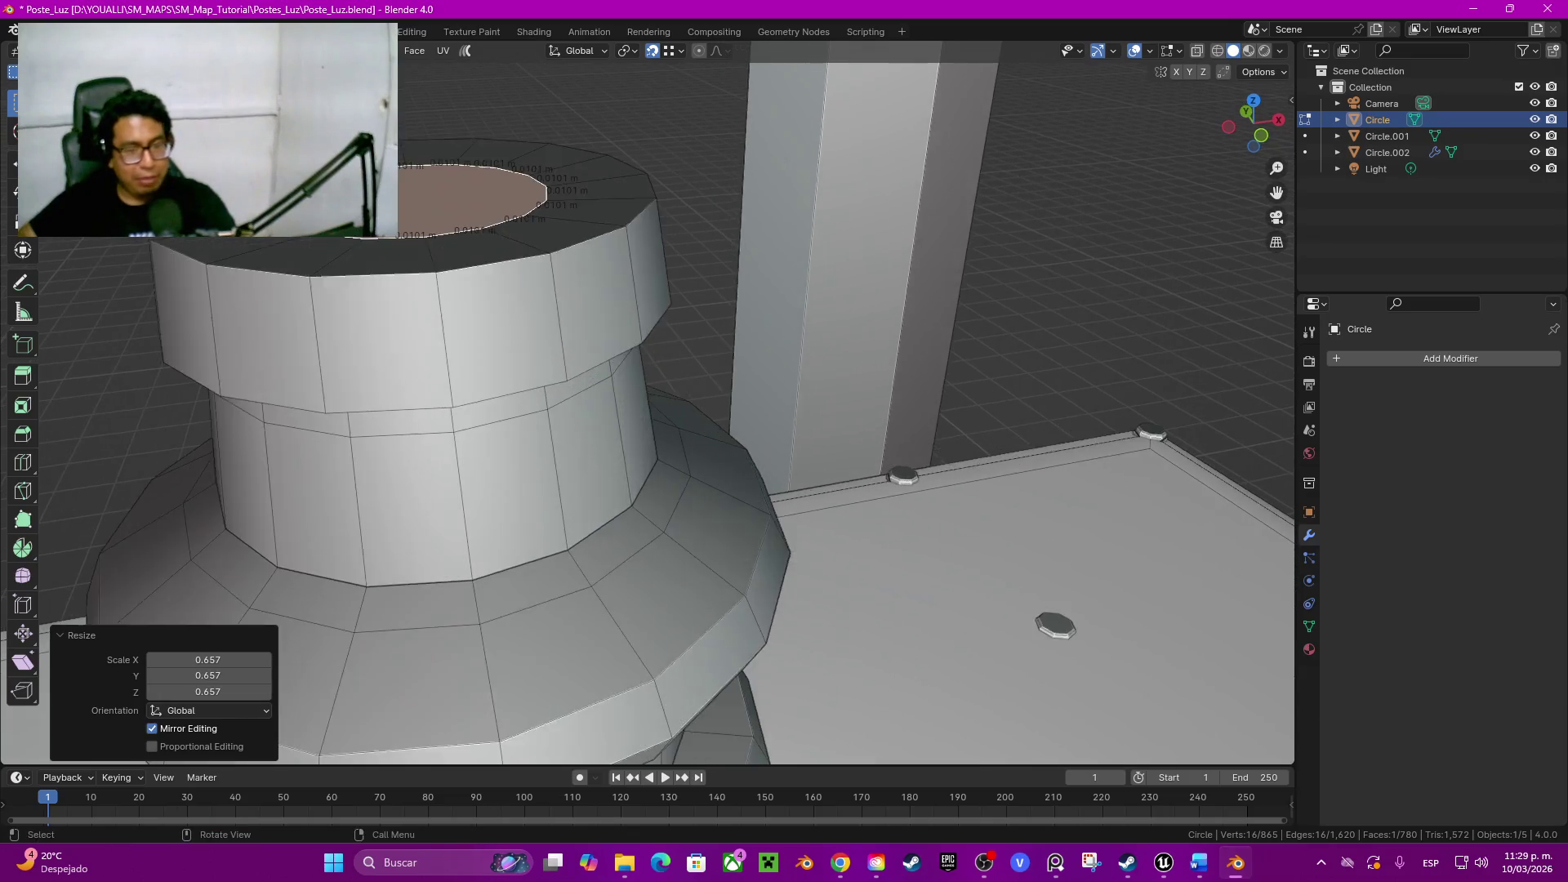
pyautogui.scroll(-2, 648, 405)
# Step: Extrude the narrowed top face upward twice to form a tall slim neck
pyautogui.moveTo(648, 405); pyautogui.dragTo(662, 369, button='middle')
pyautogui.press('e')
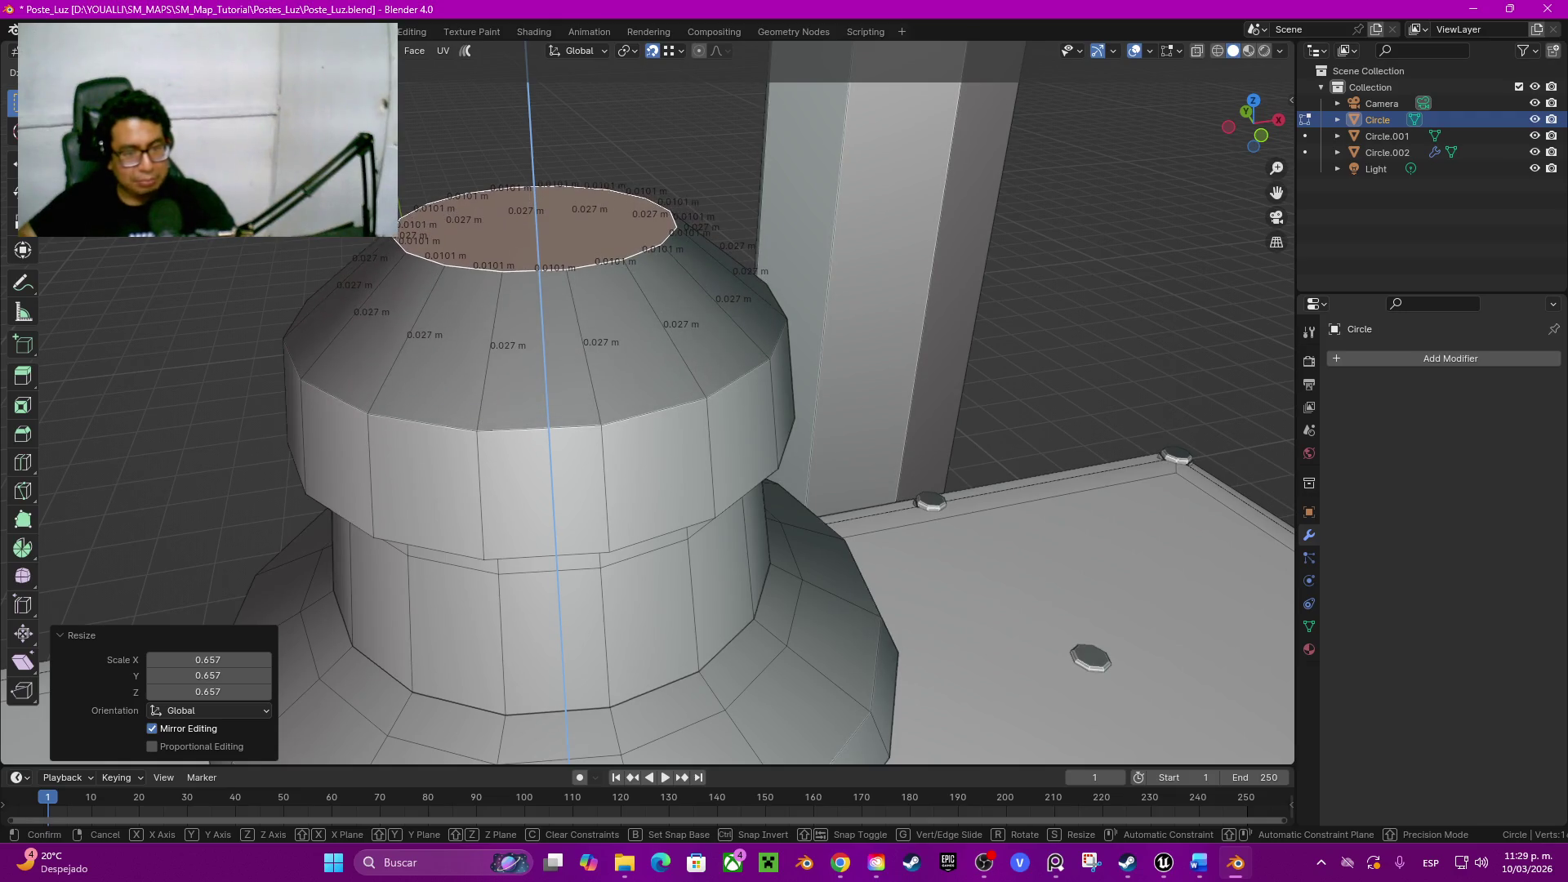
pyautogui.press('Return')
pyautogui.press('e')
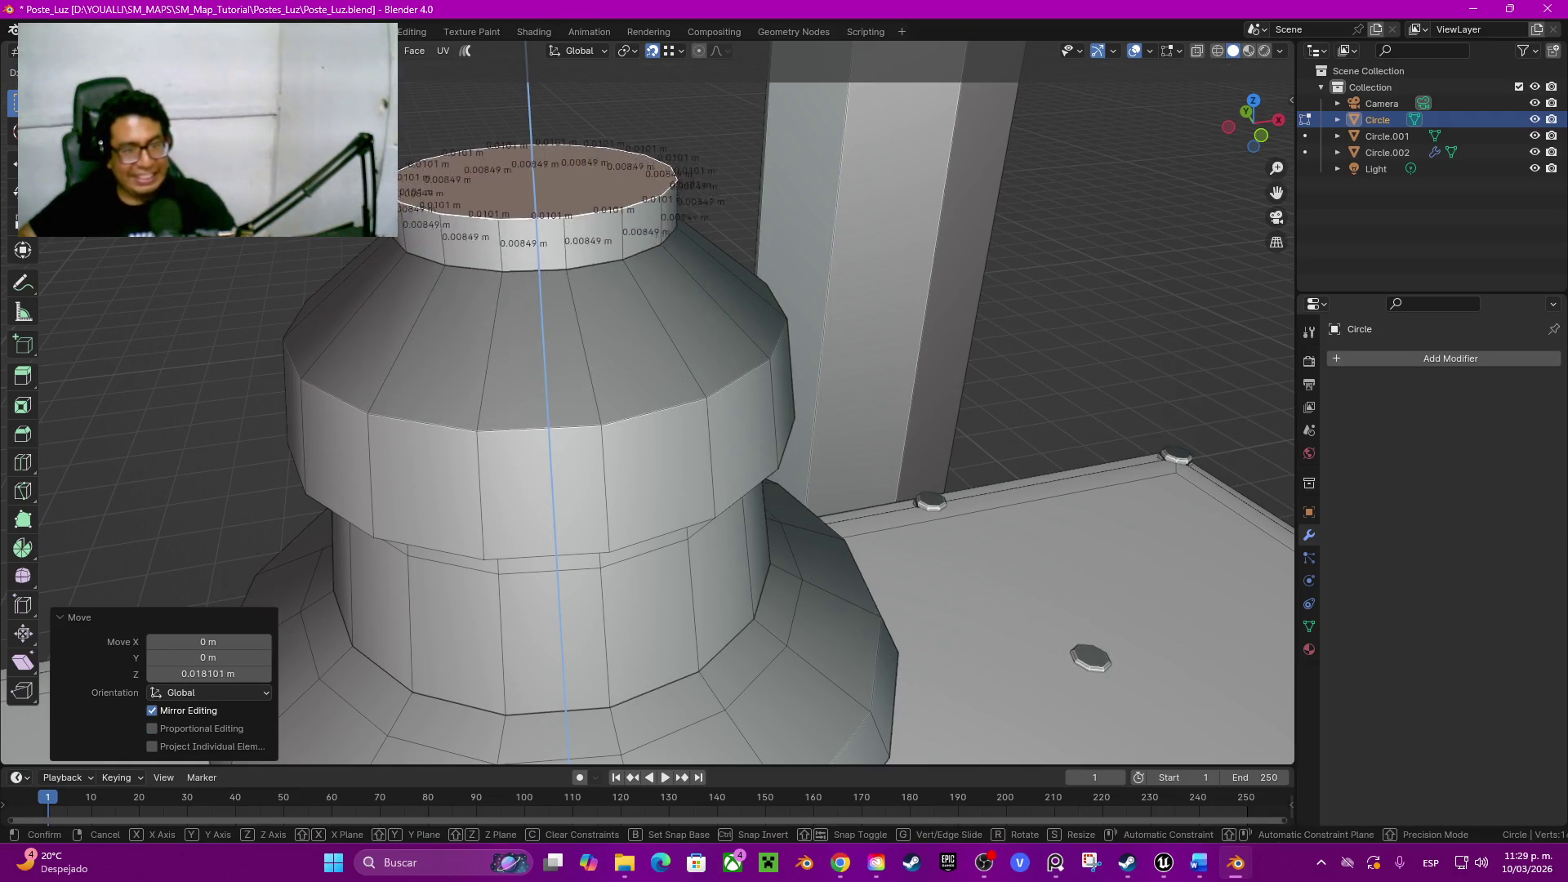
pyautogui.press('Return')
pyautogui.scroll(-3, 784, 405)
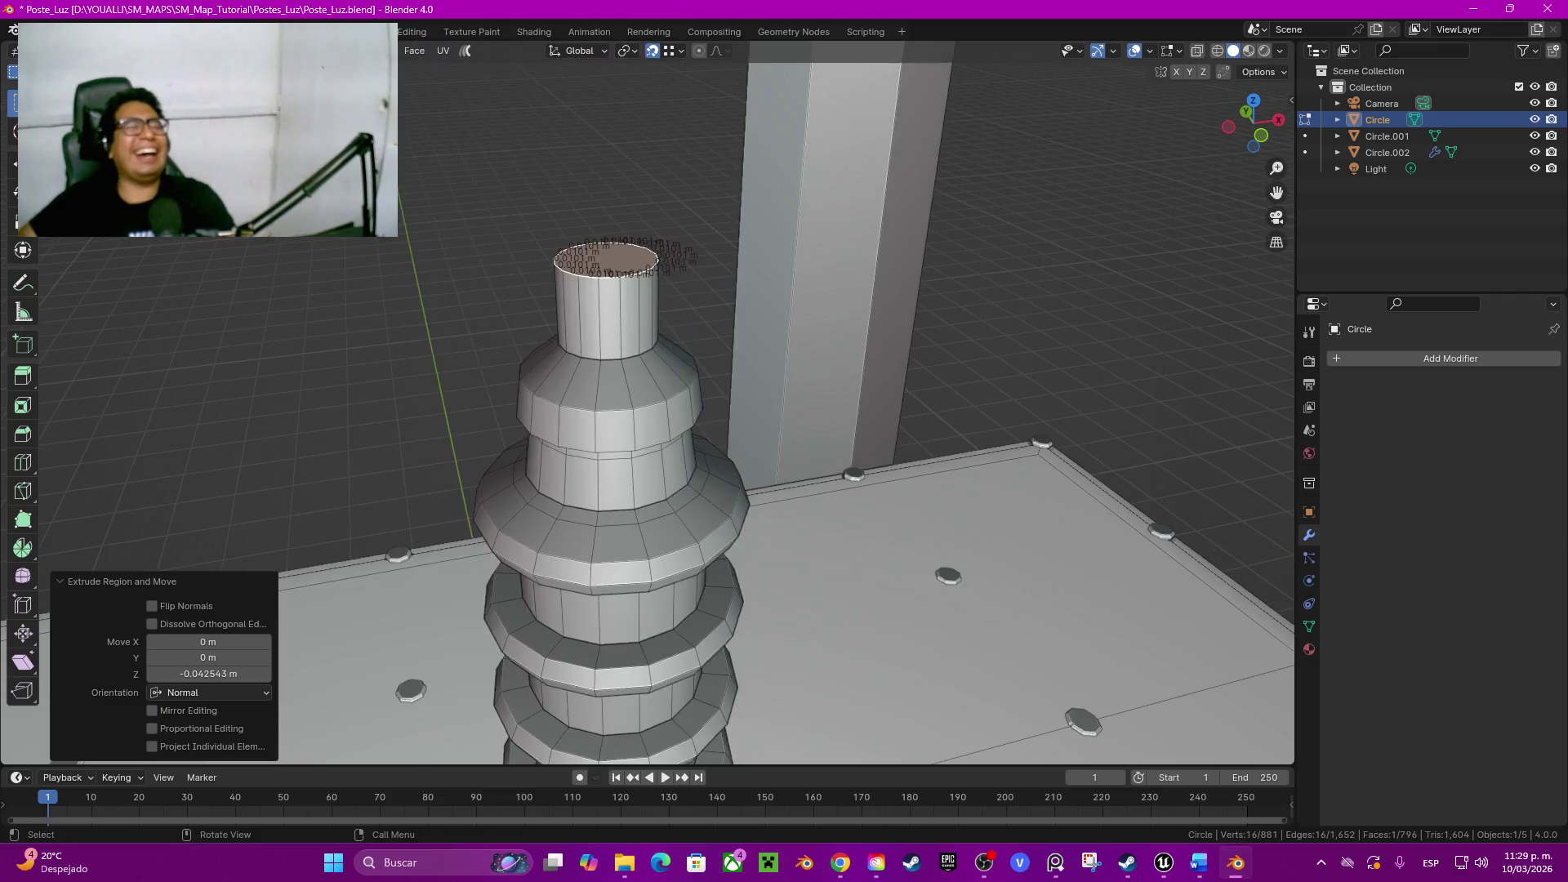
pyautogui.scroll(-3, 784, 404)
pyautogui.moveTo(736, 405); pyautogui.dragTo(883, 417, button='middle')
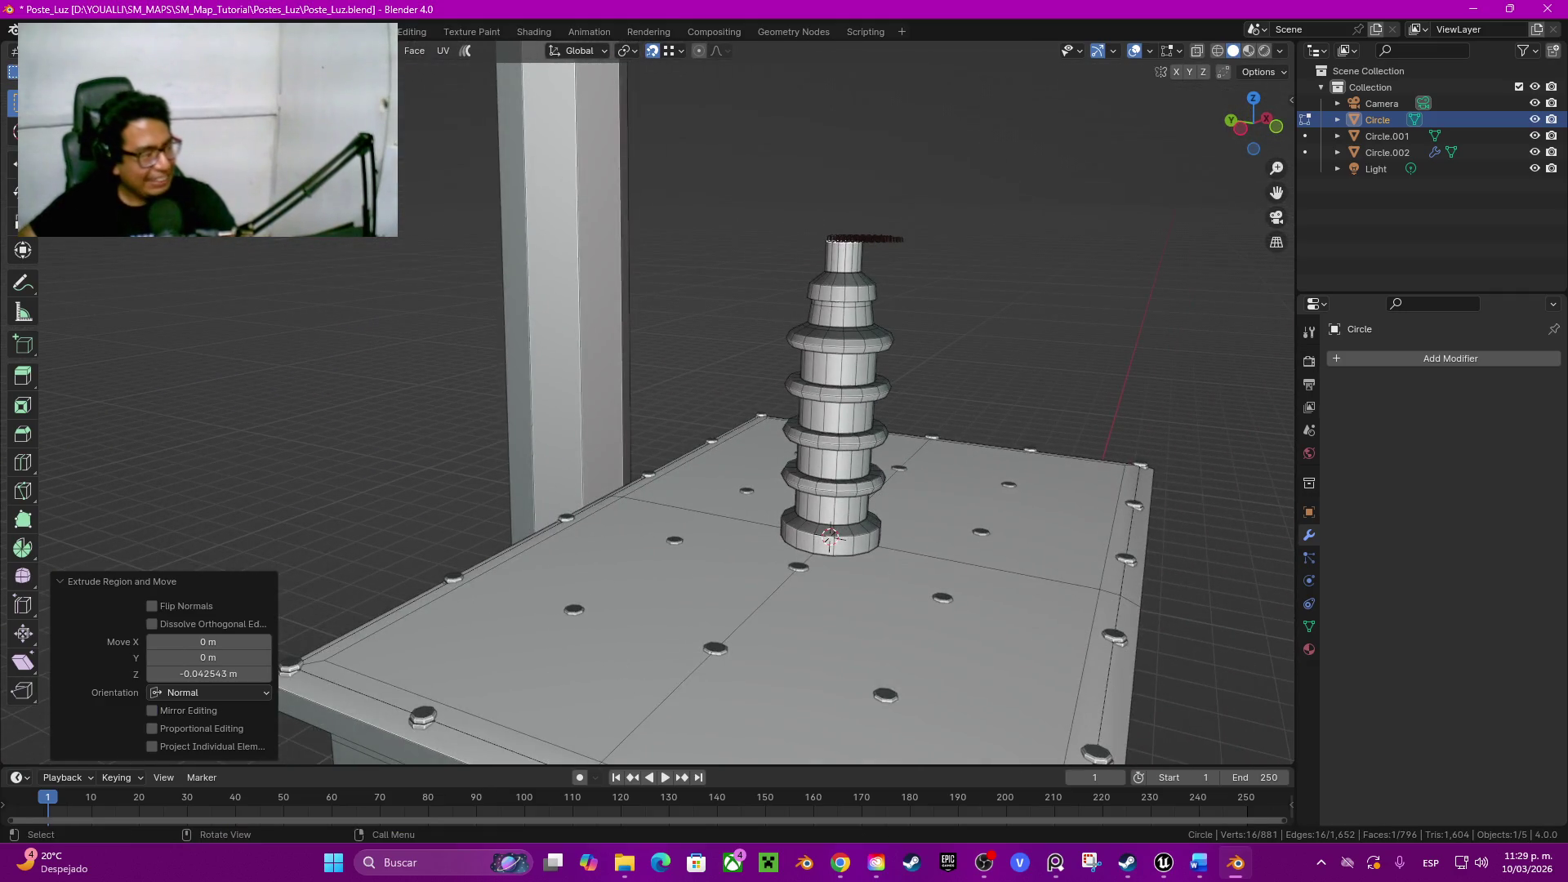
pyautogui.keyDown('shift'); pyautogui.moveTo(784, 490); pyautogui.dragTo(754, 491, button='middle'); pyautogui.keyUp('shift')
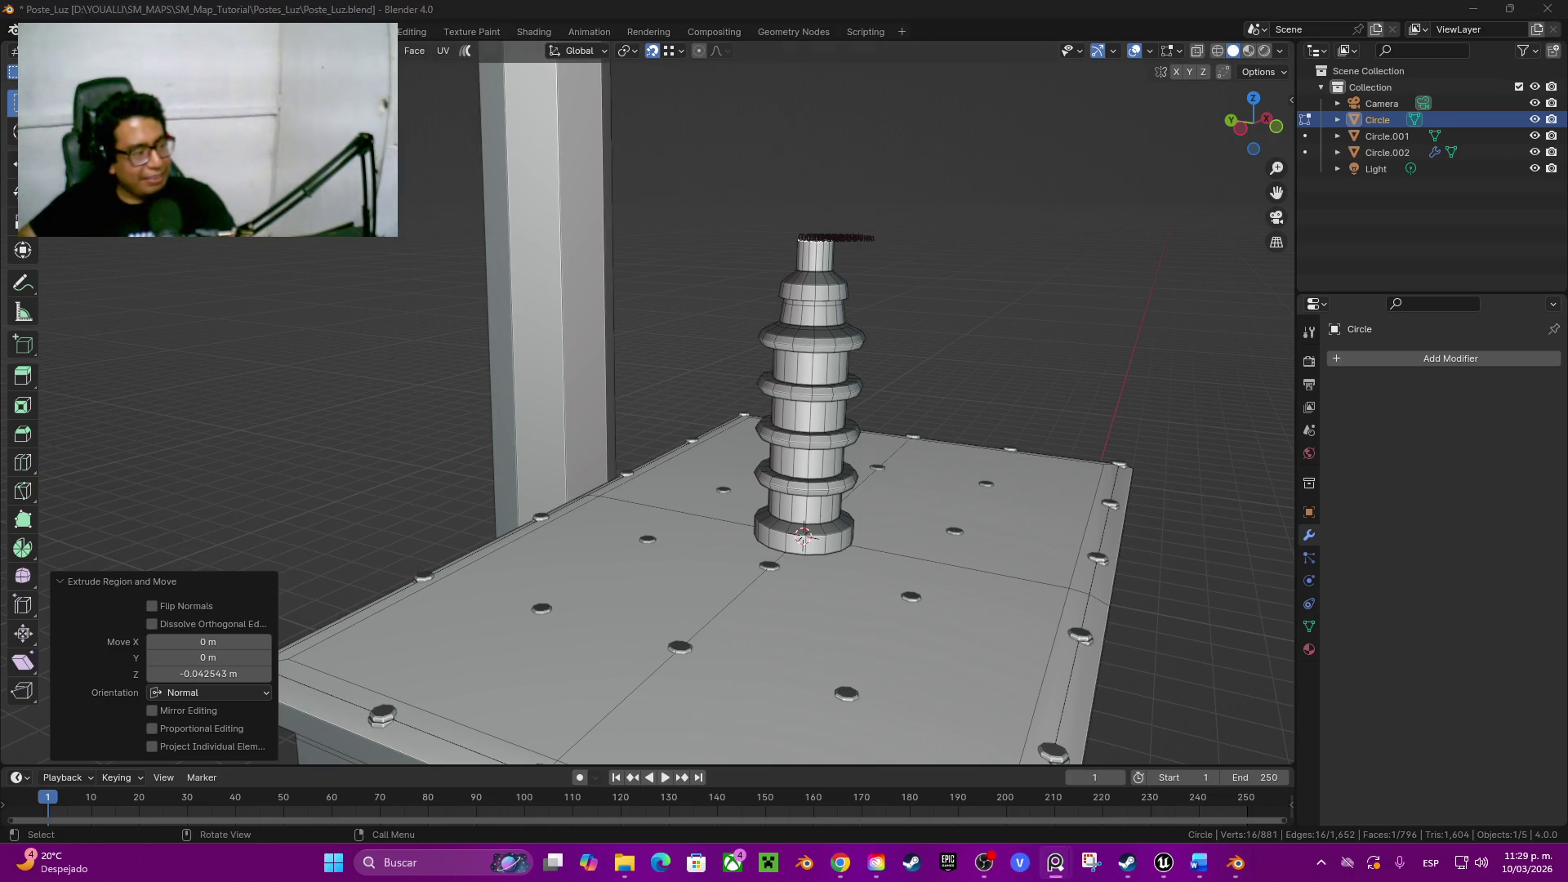
pyautogui.moveTo(784, 406)
pyautogui.mouseDown(button='middle')
pyautogui.moveTo(760, 418)
pyautogui.moveTo(760, 368)
pyautogui.moveTo(760, 418)
pyautogui.moveTo(687, 367)
pyautogui.mouseUp(button='middle')
pyautogui.scroll(4, 736, 404)
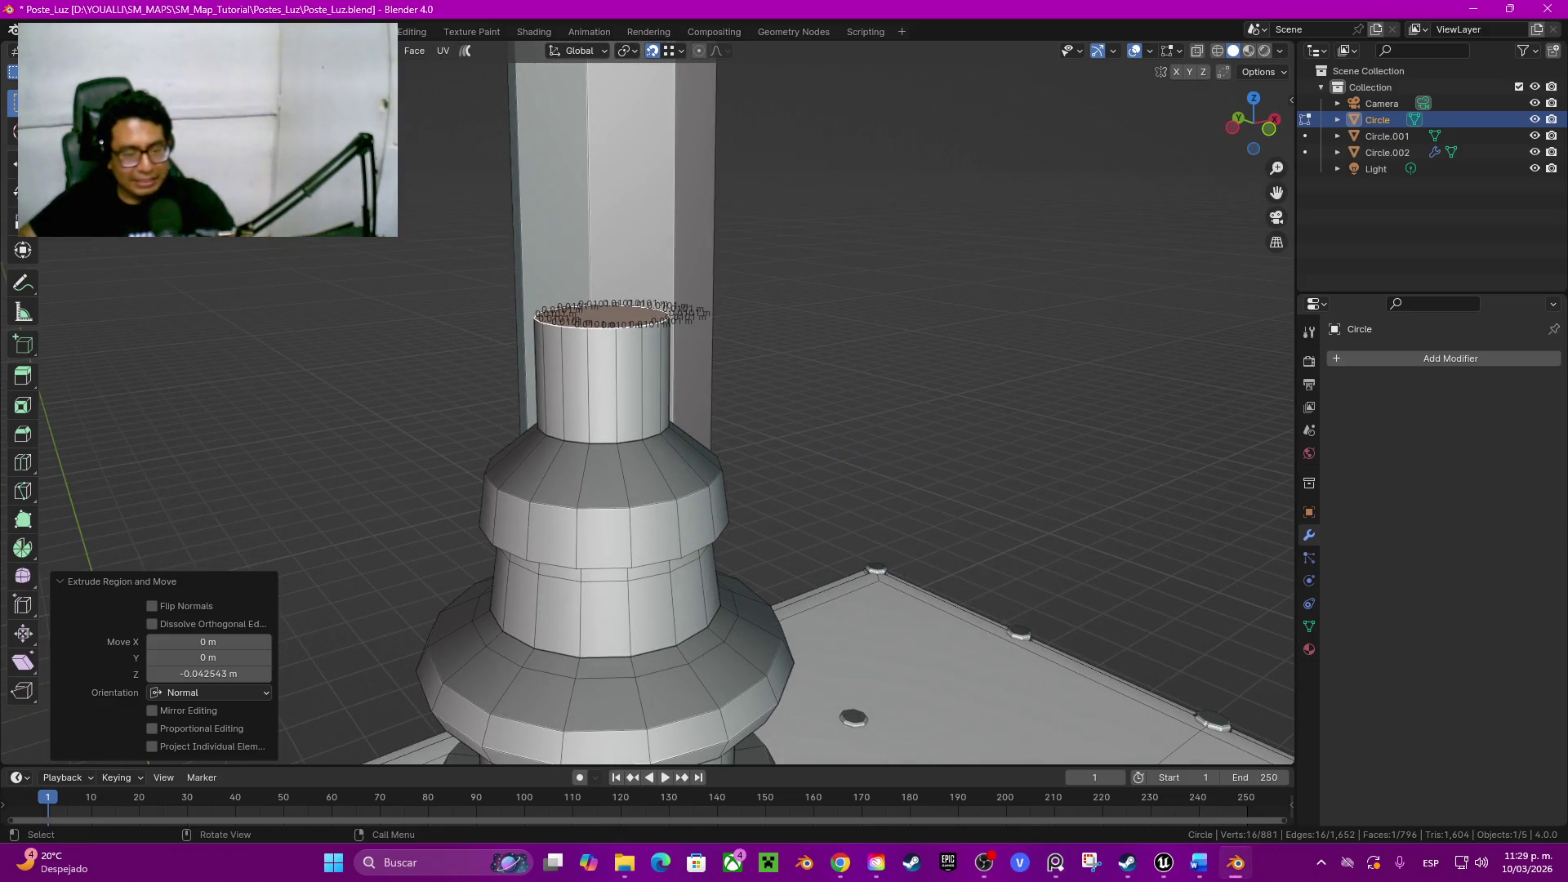
pyautogui.press('e')
# Step: Inset the neck's top face and extrude it up into a narrowed, tapered tip
pyautogui.press('i')
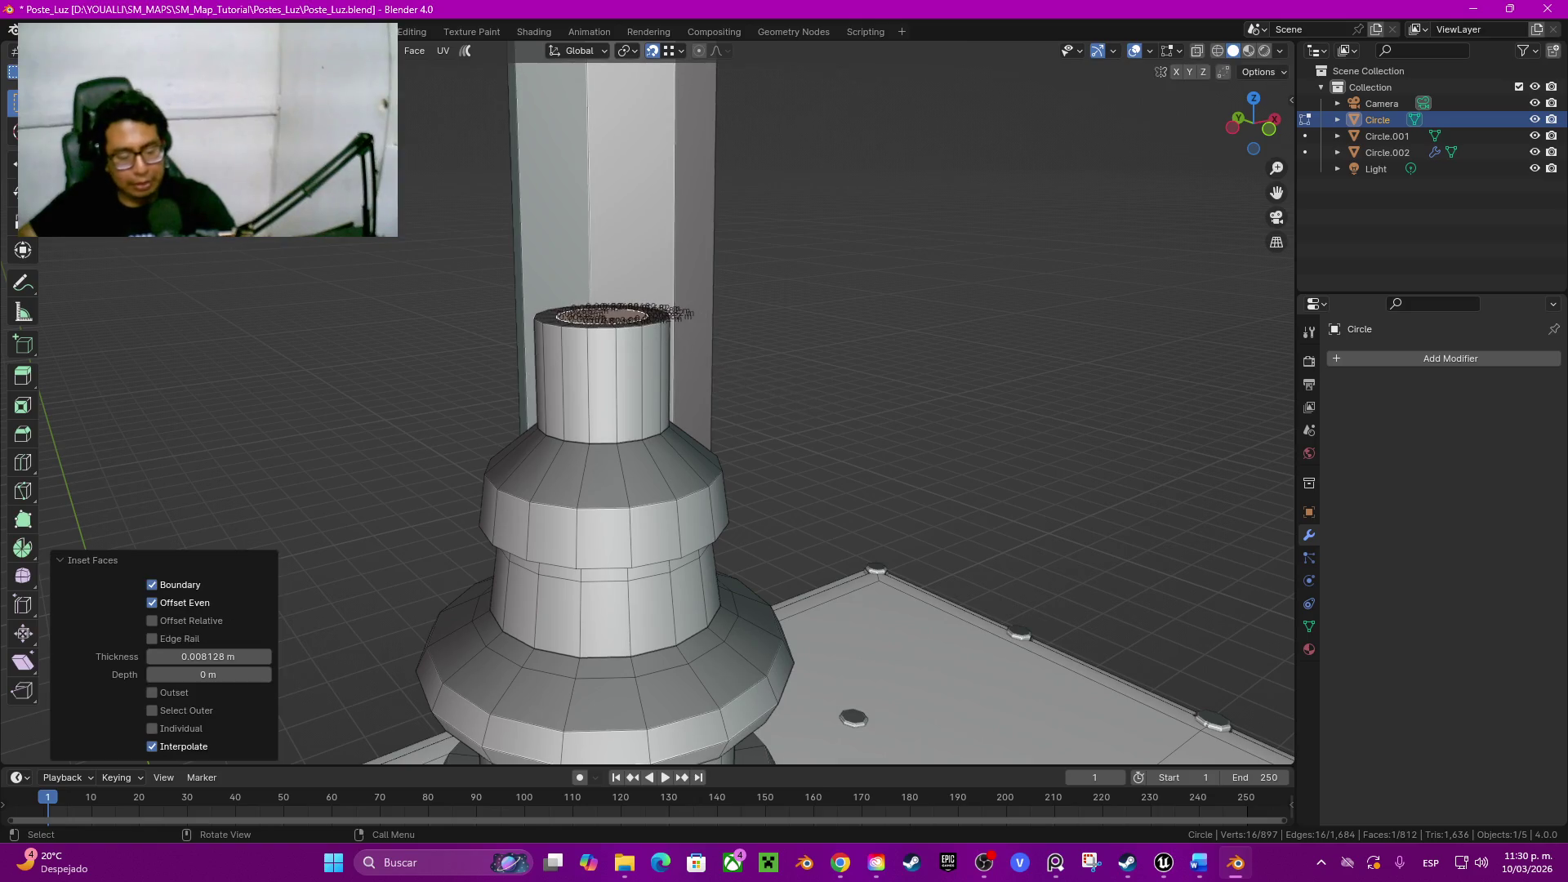
pyautogui.click(902, 323)
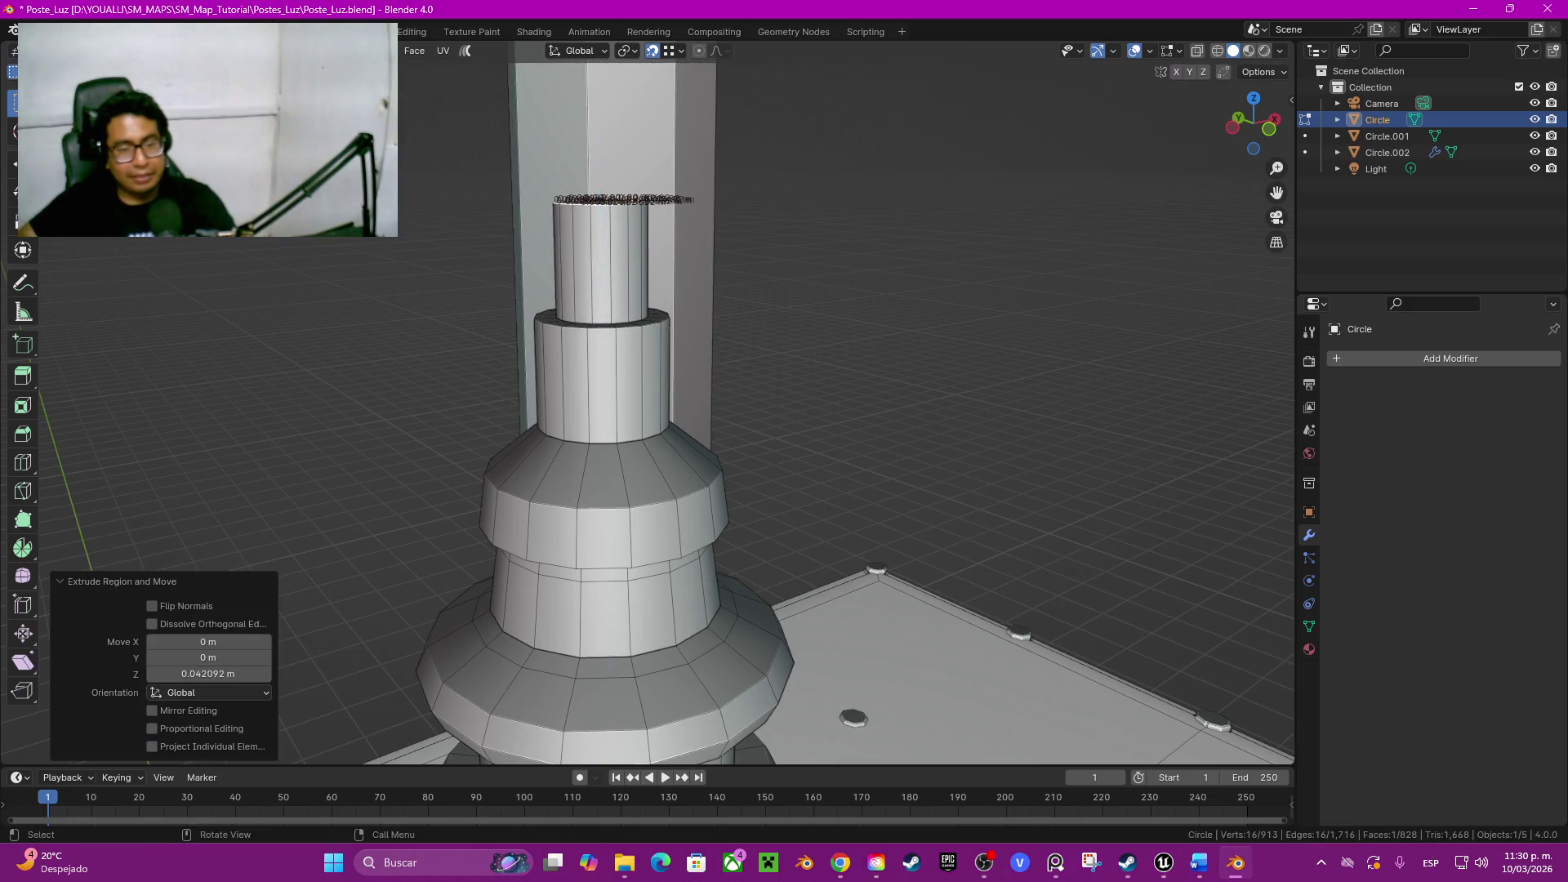
pyautogui.press('e')
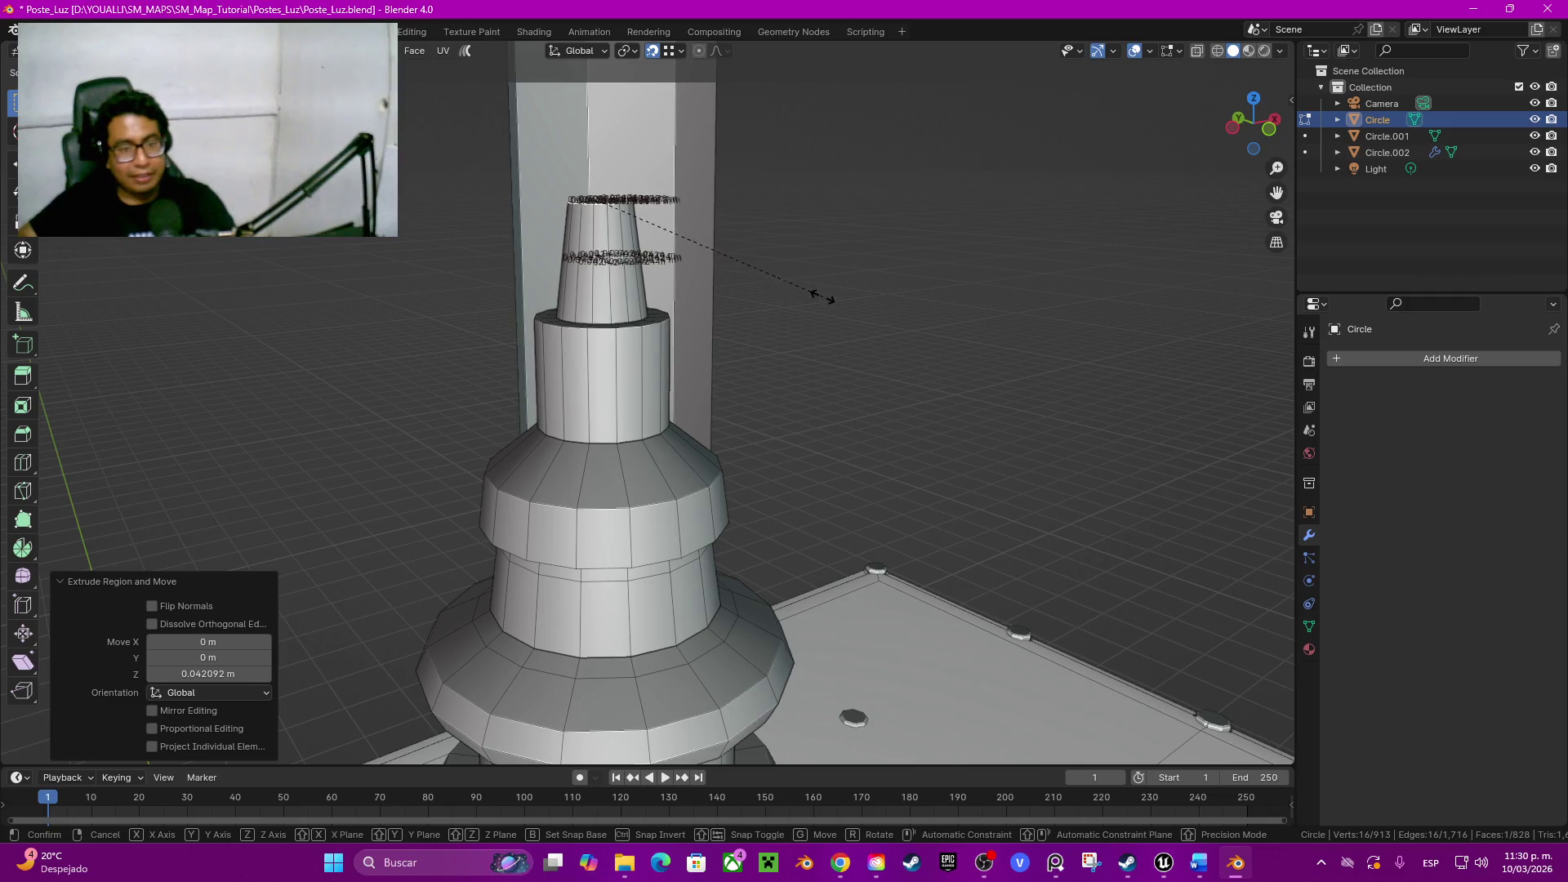
pyautogui.click(812, 289)
pyautogui.scroll(-4, 811, 290)
pyautogui.moveTo(811, 289)
pyautogui.mouseDown(button='middle')
pyautogui.moveTo(1126, 646)
pyautogui.moveTo(858, 514)
pyautogui.mouseUp(button='middle')
pyautogui.scroll(5, 858, 516)
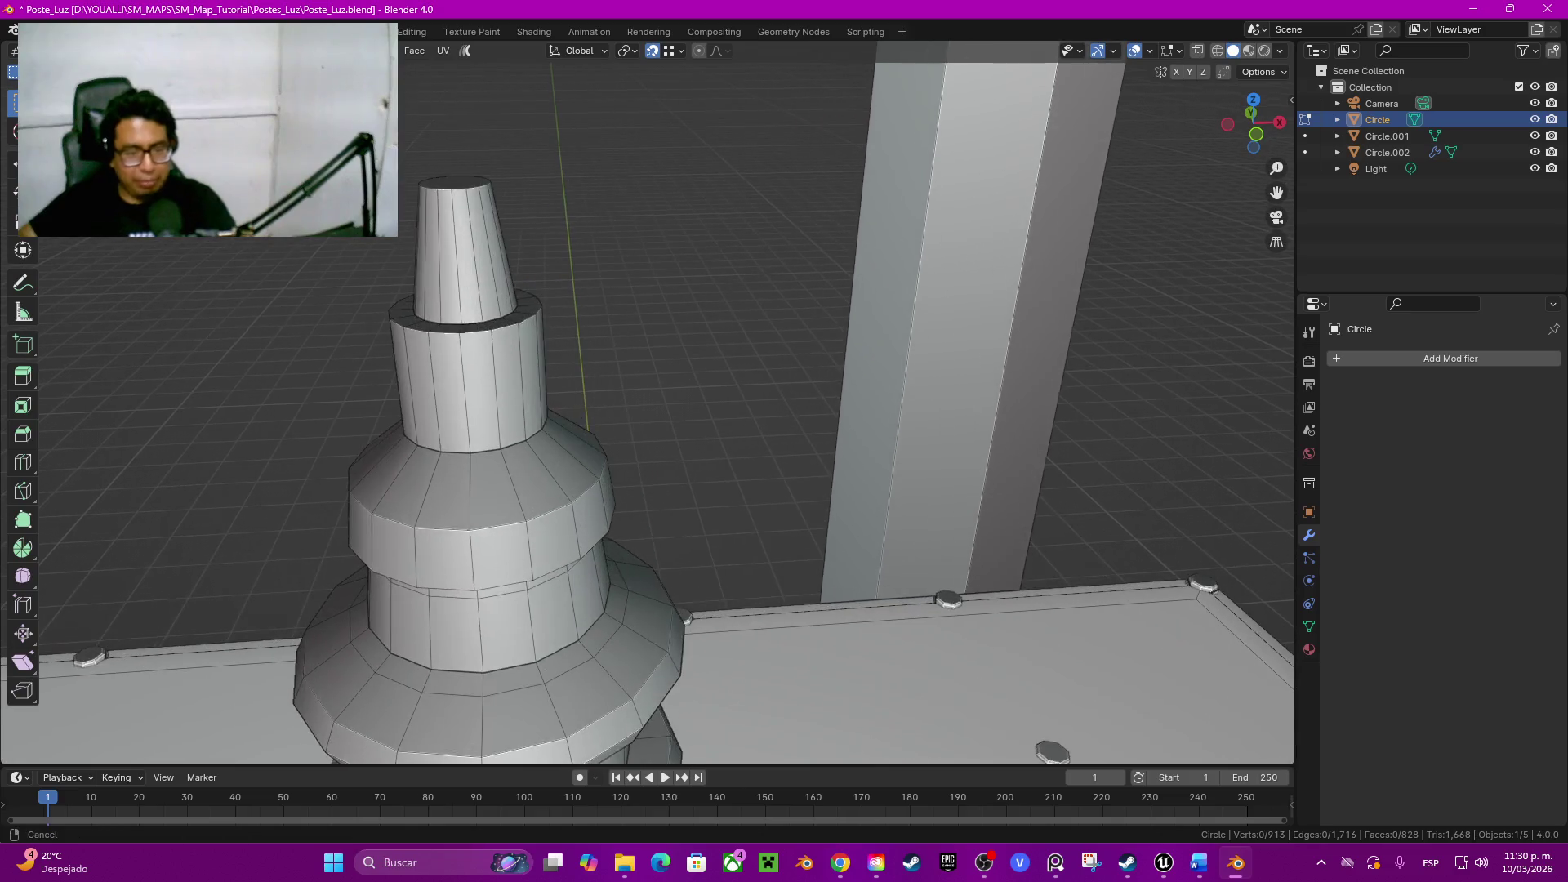
pyautogui.keyDown('alt'); pyautogui.click(515, 326); pyautogui.keyUp('alt')
# Step: Bevel the rim edge loop below the tip, inspect it and undo back to one loop
pyautogui.hotkey('ctrl', 'b')
pyautogui.scroll(1, 554, 379)
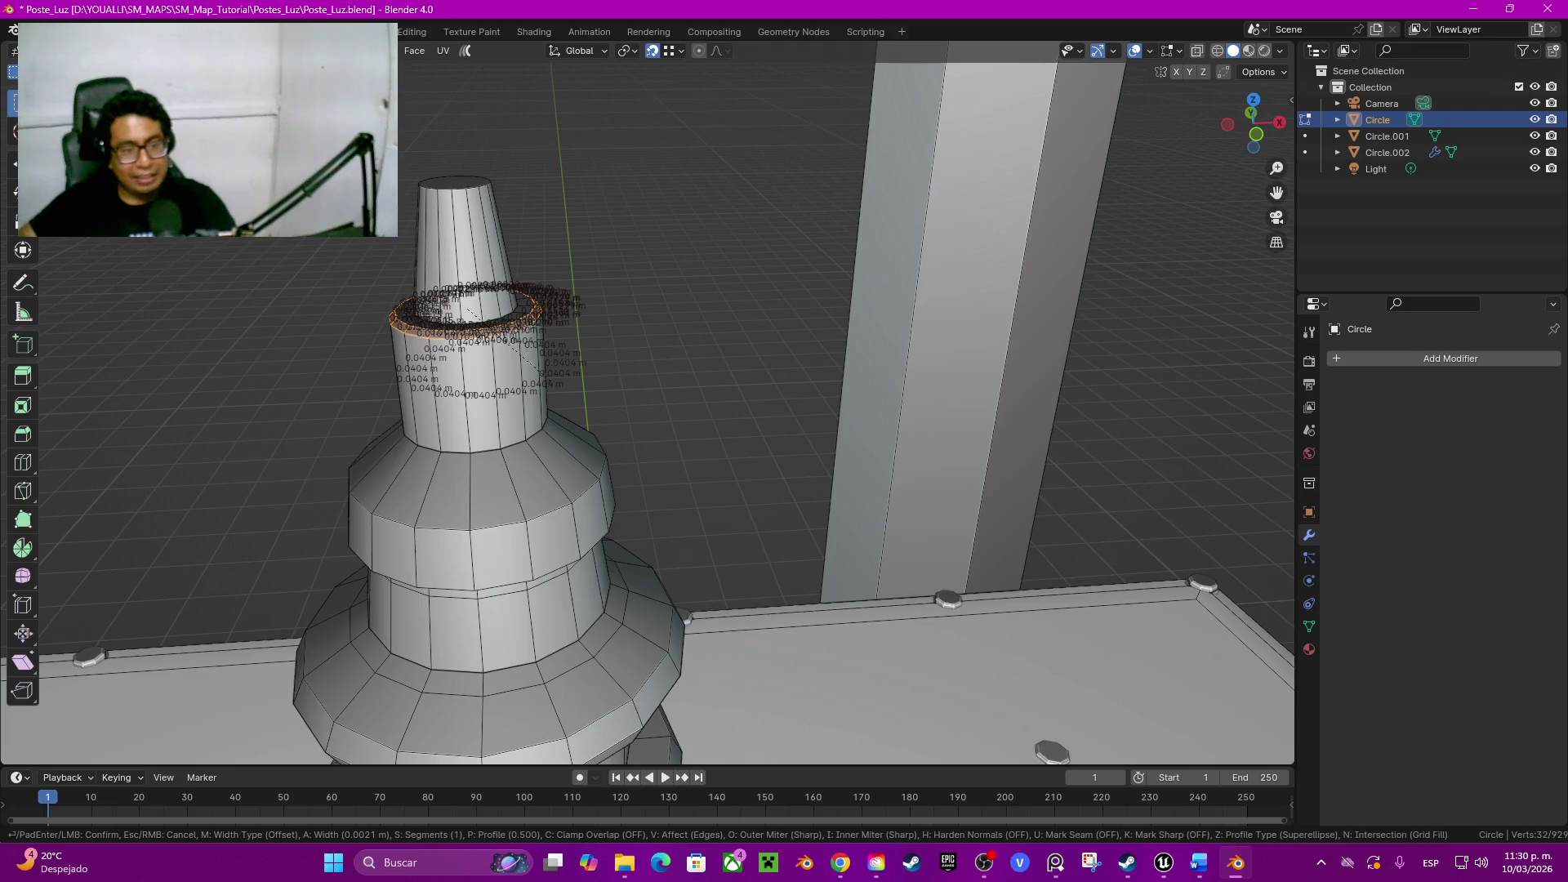
pyautogui.click(586, 429)
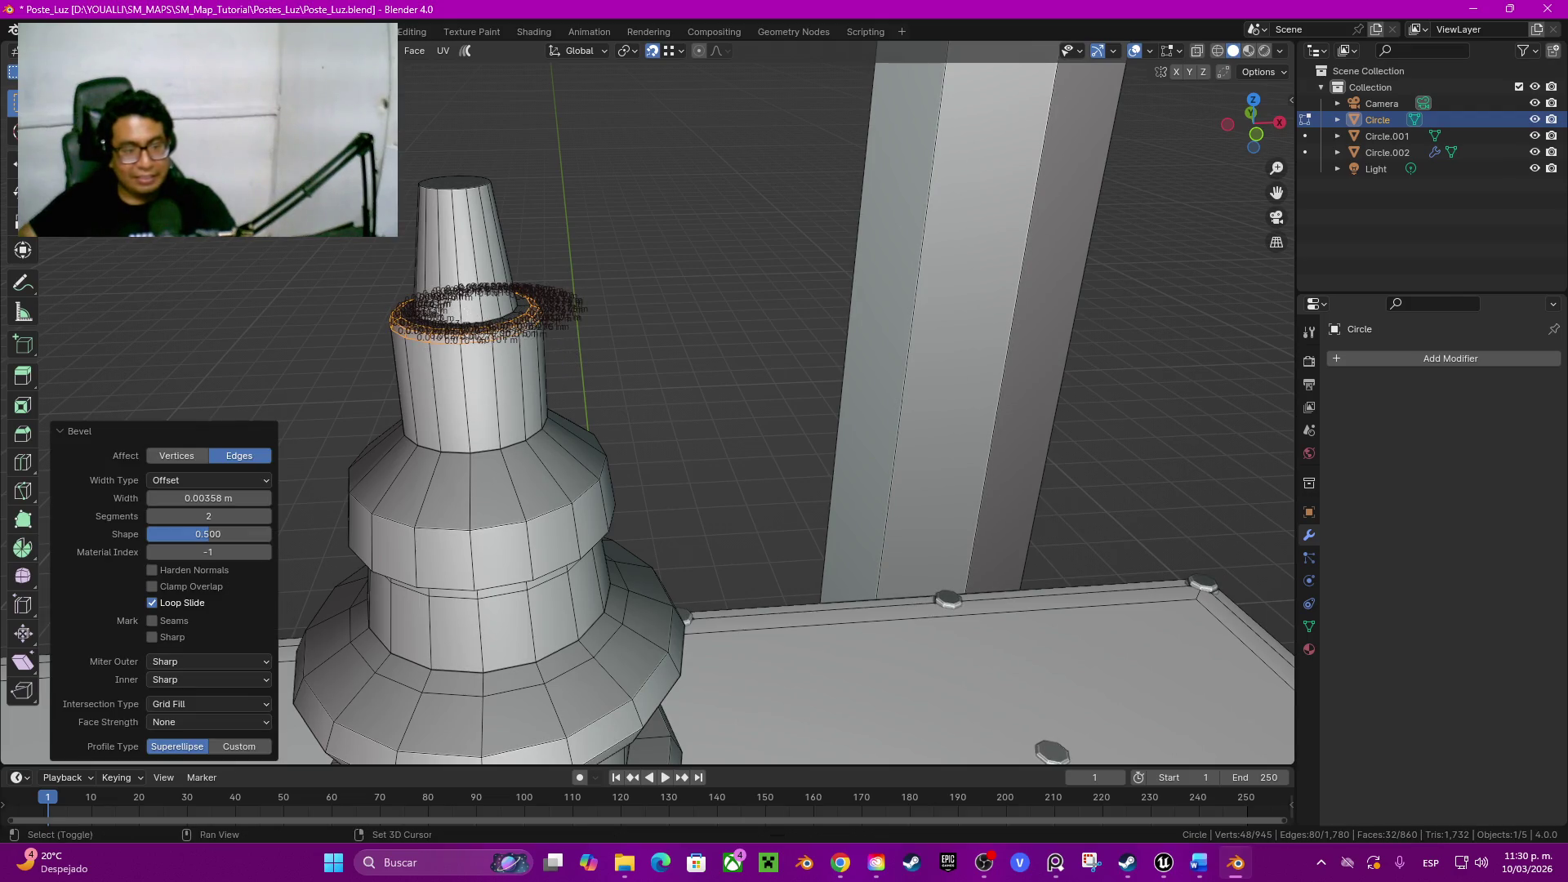
pyautogui.scroll(-3, 601, 429)
pyautogui.keyDown('ctrl'); pyautogui.moveTo(612, 428); pyautogui.dragTo(858, 669, button='middle'); pyautogui.keyUp('ctrl')
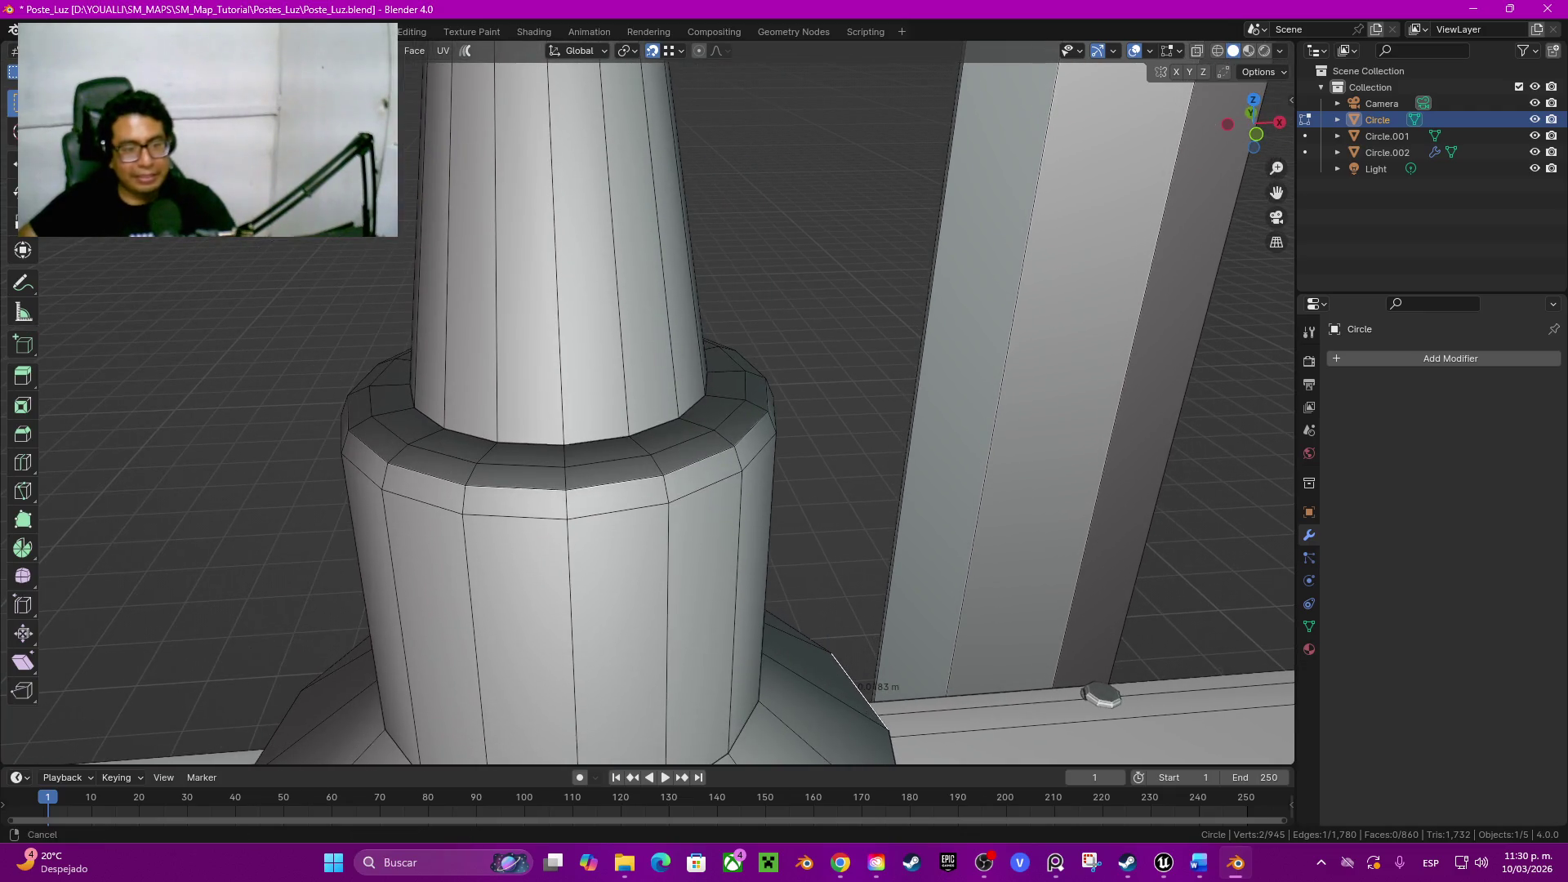
pyautogui.press('Tab')
pyautogui.press('Tab')
pyautogui.keyDown('alt'); pyautogui.click(564, 484); pyautogui.keyUp('alt')
pyautogui.hotkey('ctrl', 'z')
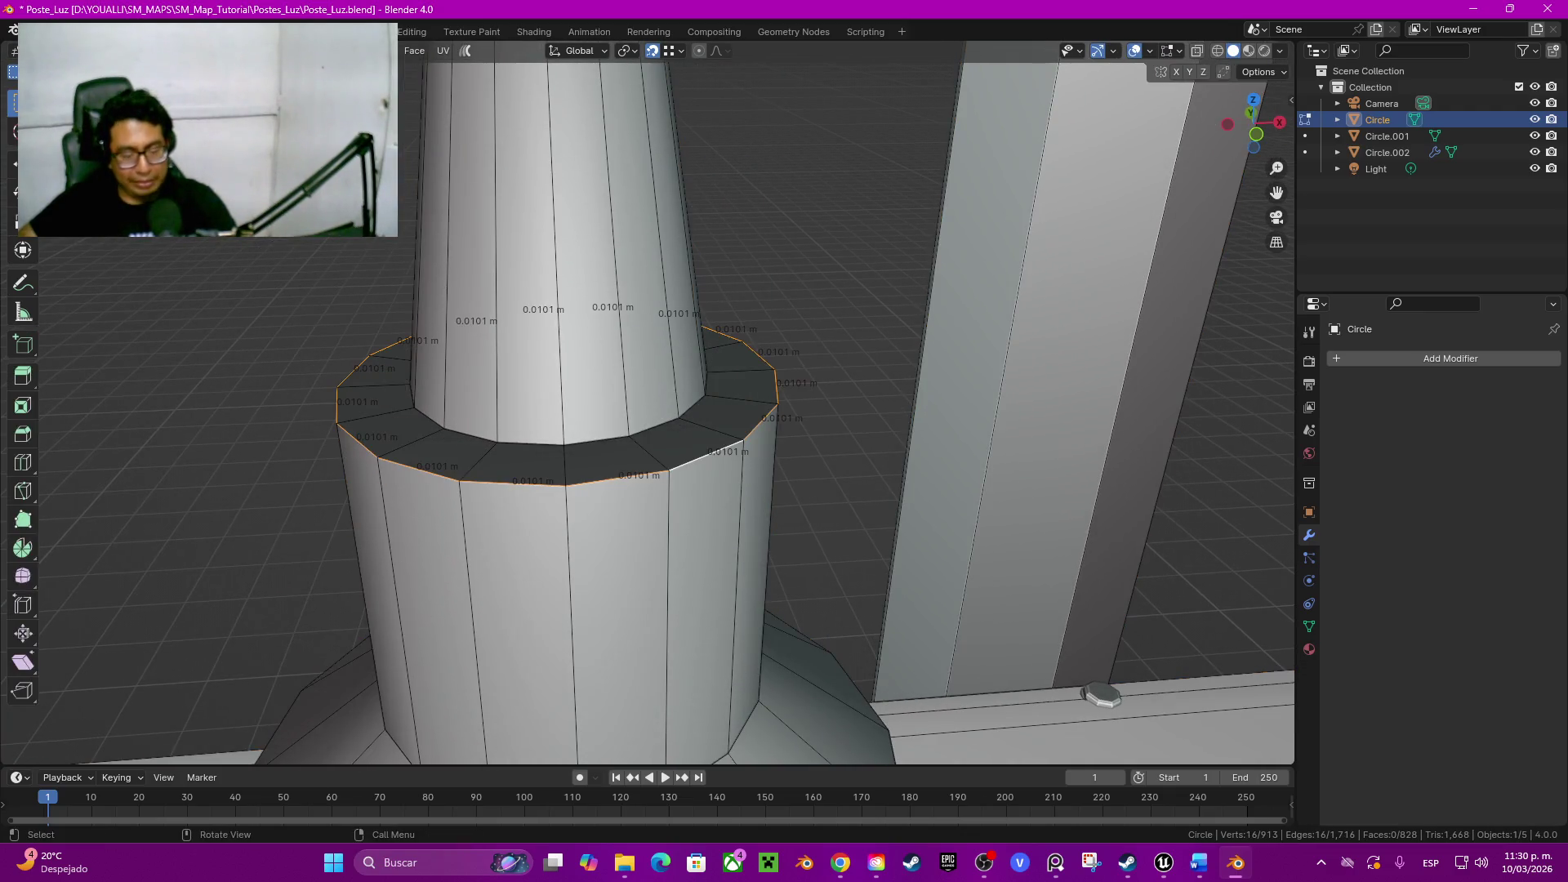
# Step: Redo the rim bevel with three segments and leave edit mode
pyautogui.hotkey('ctrl', 'b')
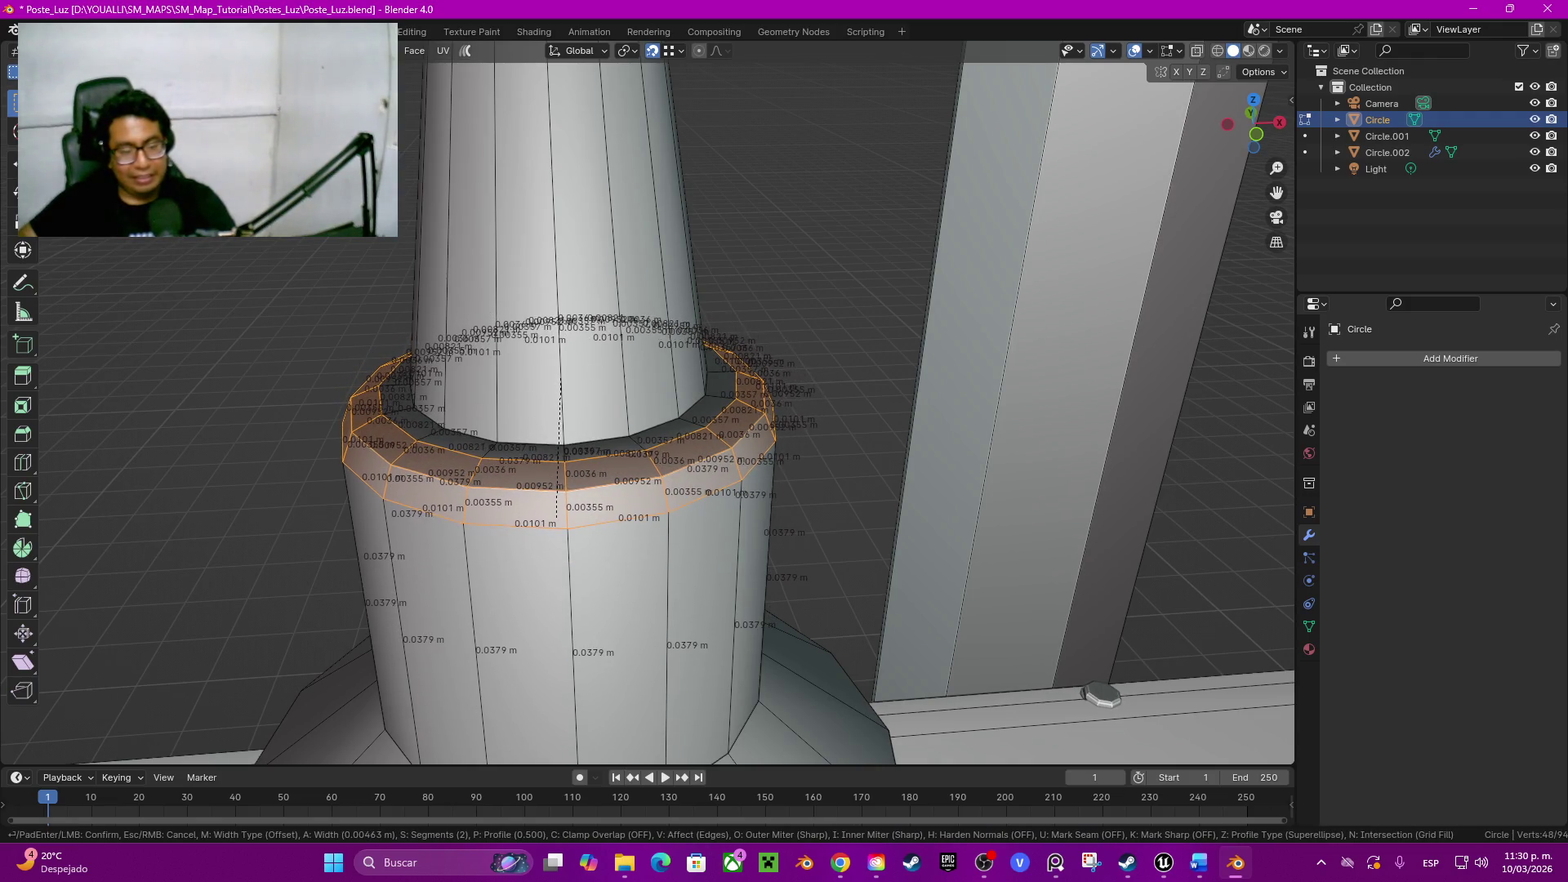
pyautogui.scroll(1, 557, 517)
pyautogui.scroll(1, 558, 517)
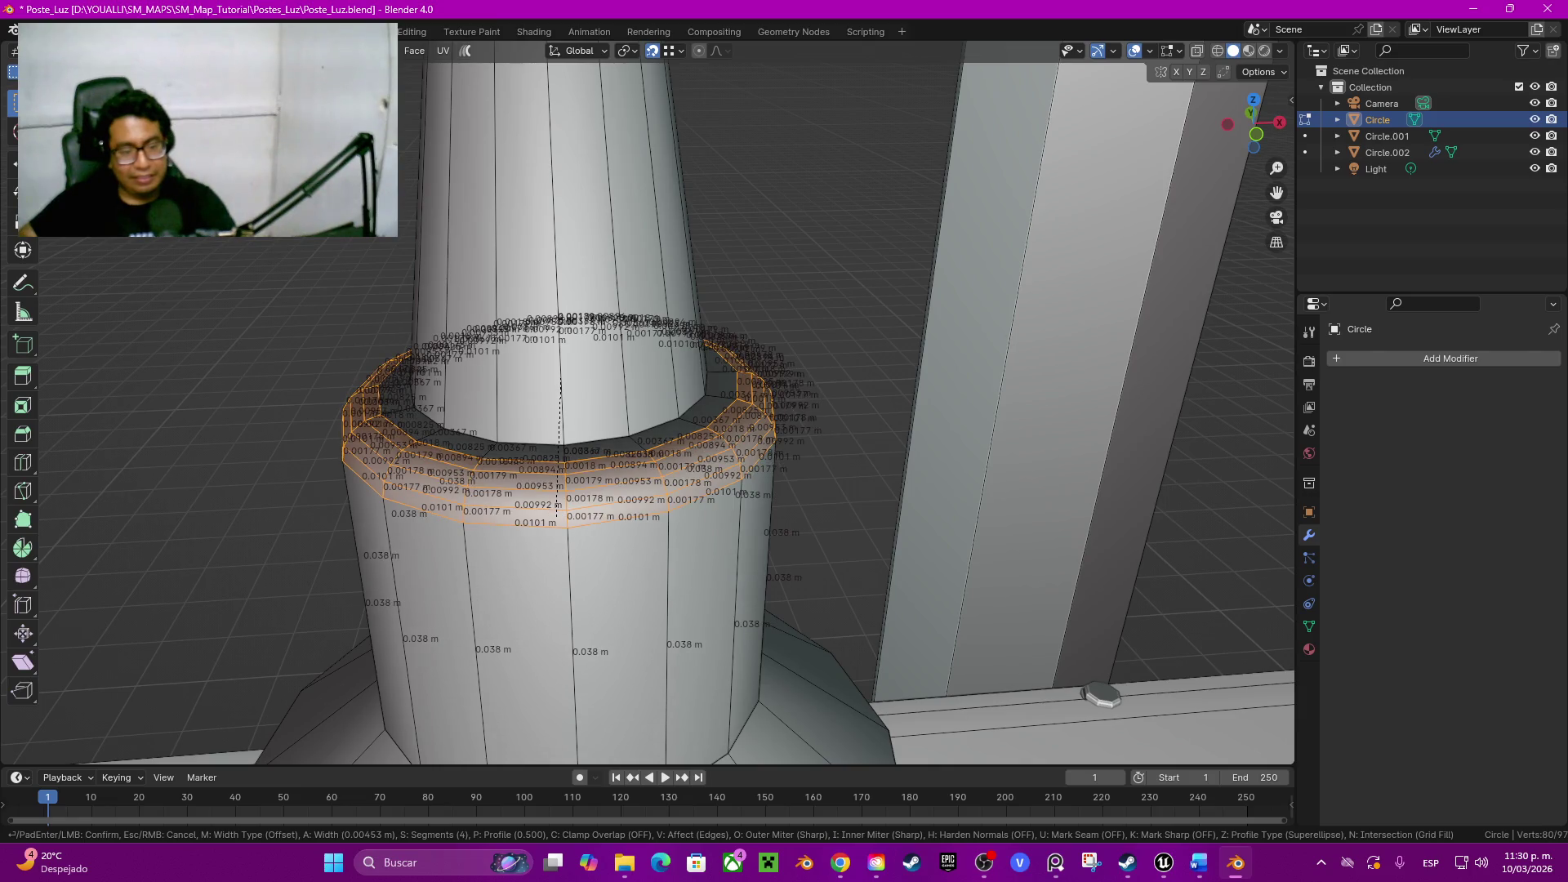
pyautogui.scroll(-1, 560, 526)
pyautogui.click(560, 502)
pyautogui.press('Tab')
pyautogui.rightClick(675, 501)
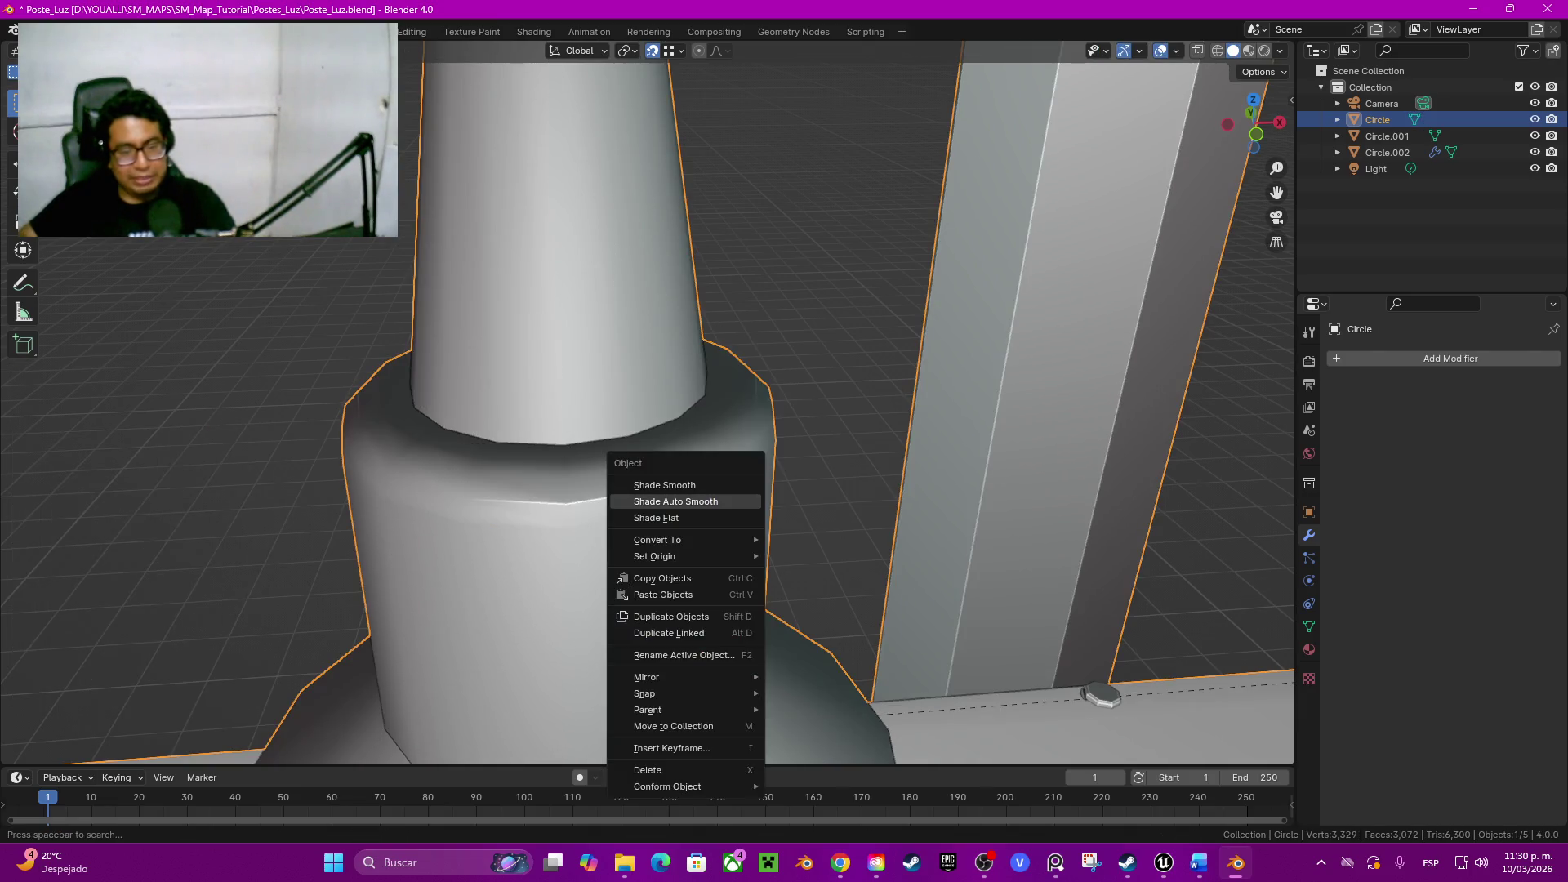
# Step: Apply Shade Auto Smooth, then redo the rim bevel with four segments and exit to object mode
pyautogui.click(675, 501)
pyautogui.moveTo(675, 500); pyautogui.dragTo(735, 491, button='middle')
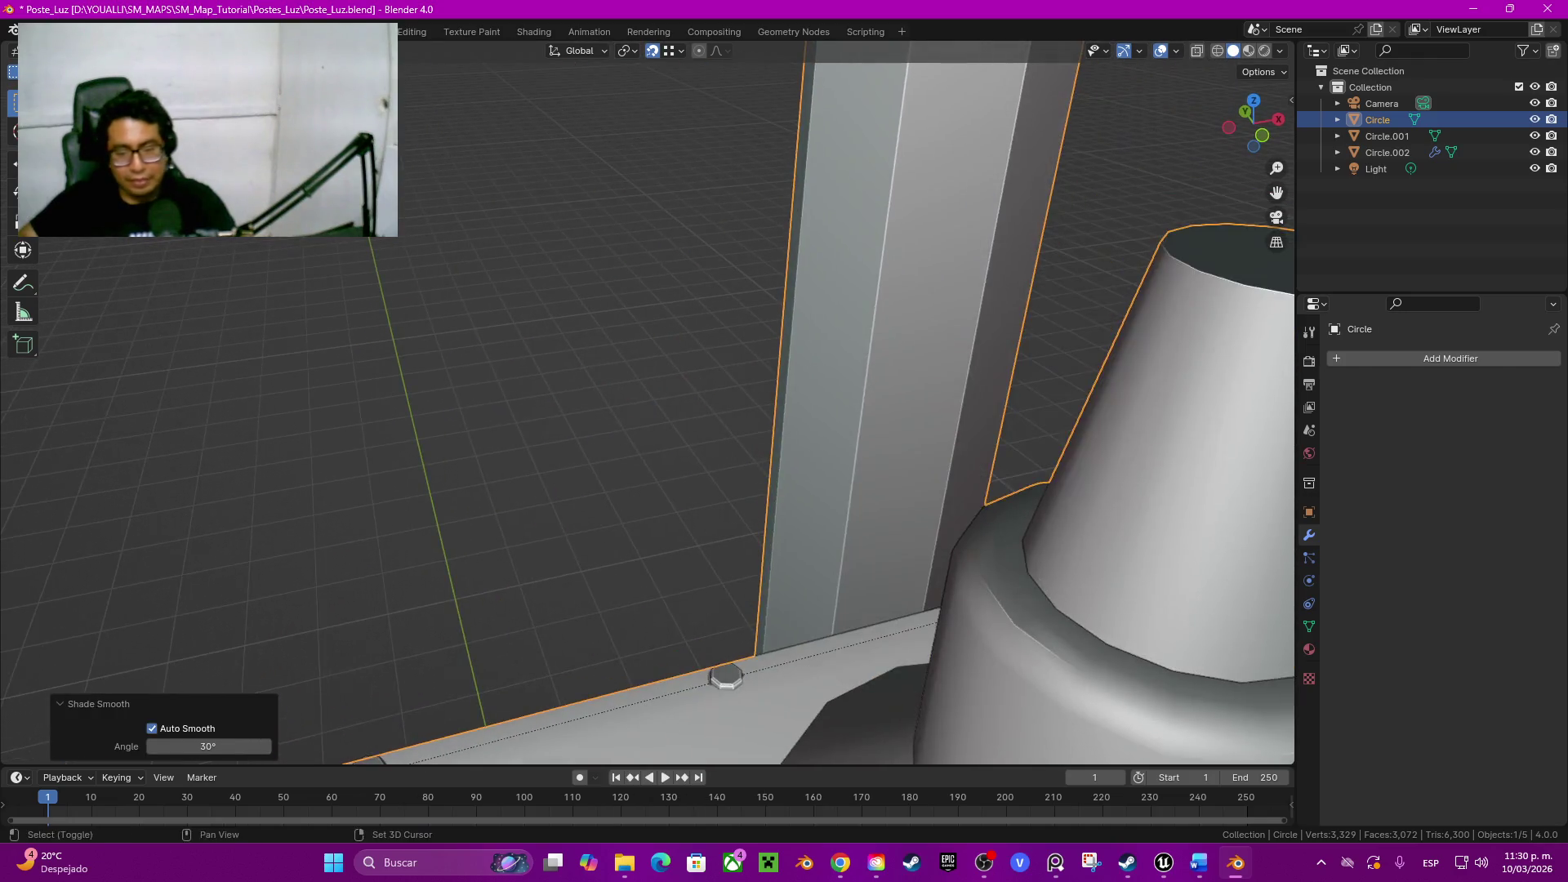
pyautogui.hotkey('ctrl', 'z')
pyautogui.hotkey('ctrl', 'z')
pyautogui.hotkey('ctrl', 'z')
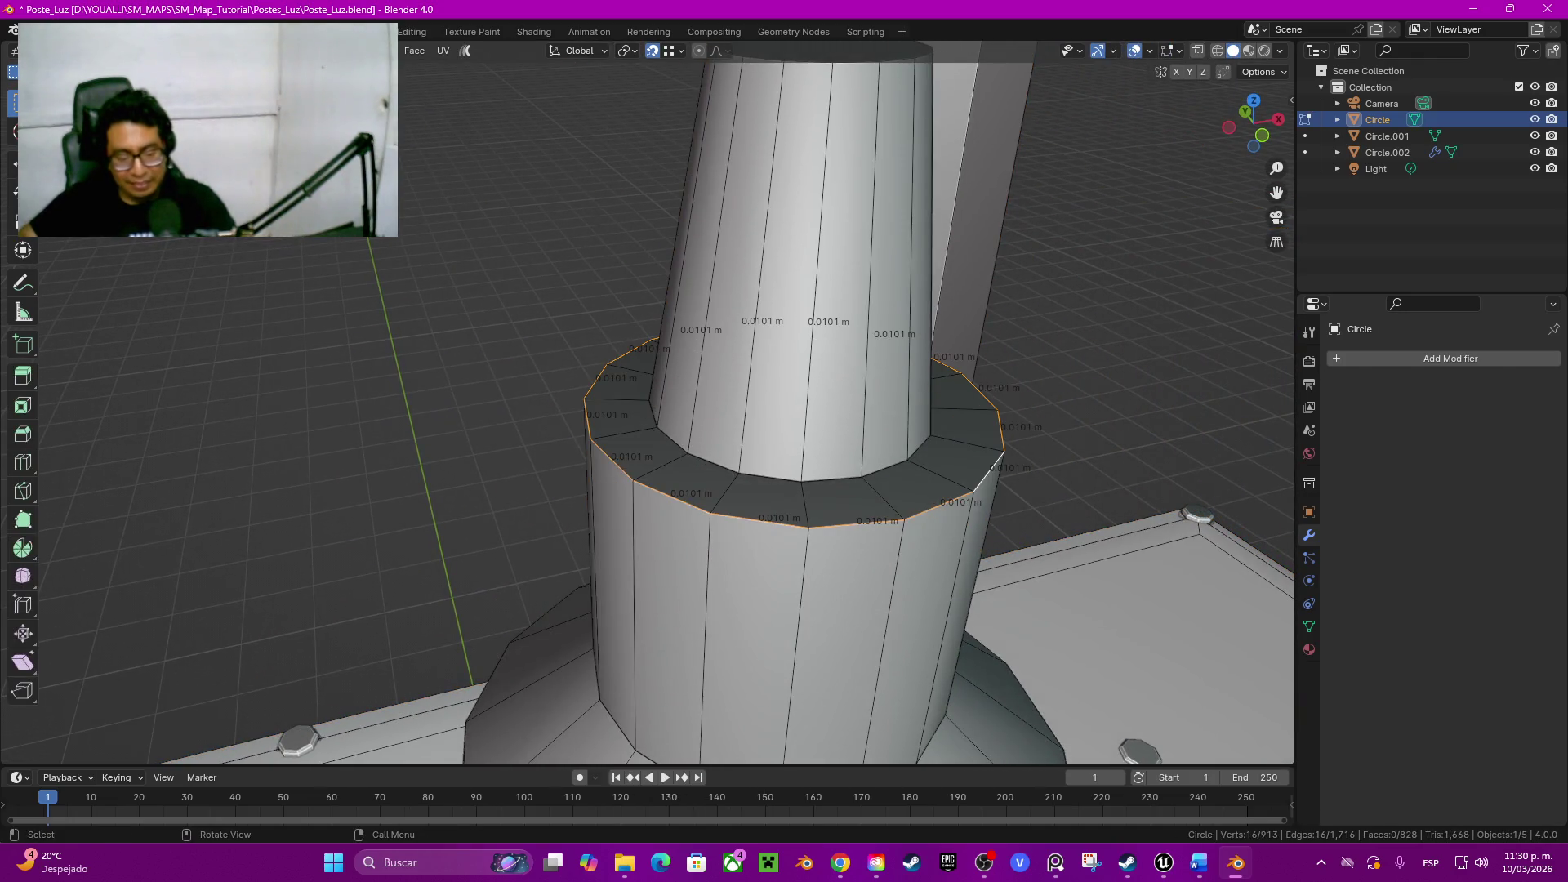
pyautogui.hotkey('ctrl', 'b')
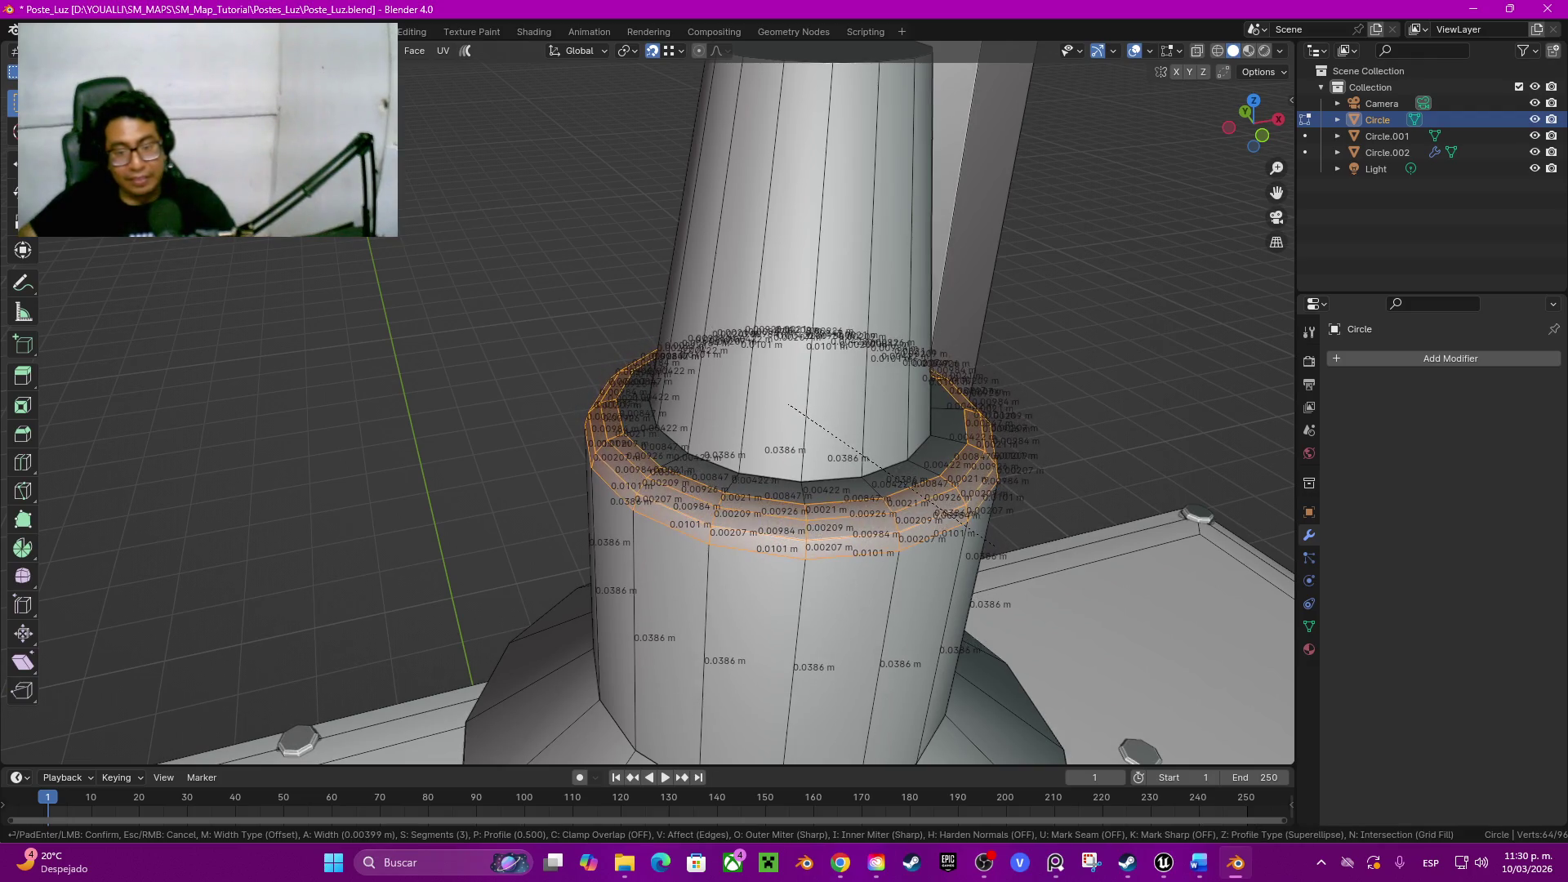
pyautogui.scroll(1, 866, 470)
pyautogui.click(866, 470)
pyautogui.press('Tab')
pyautogui.scroll(-3, 648, 401)
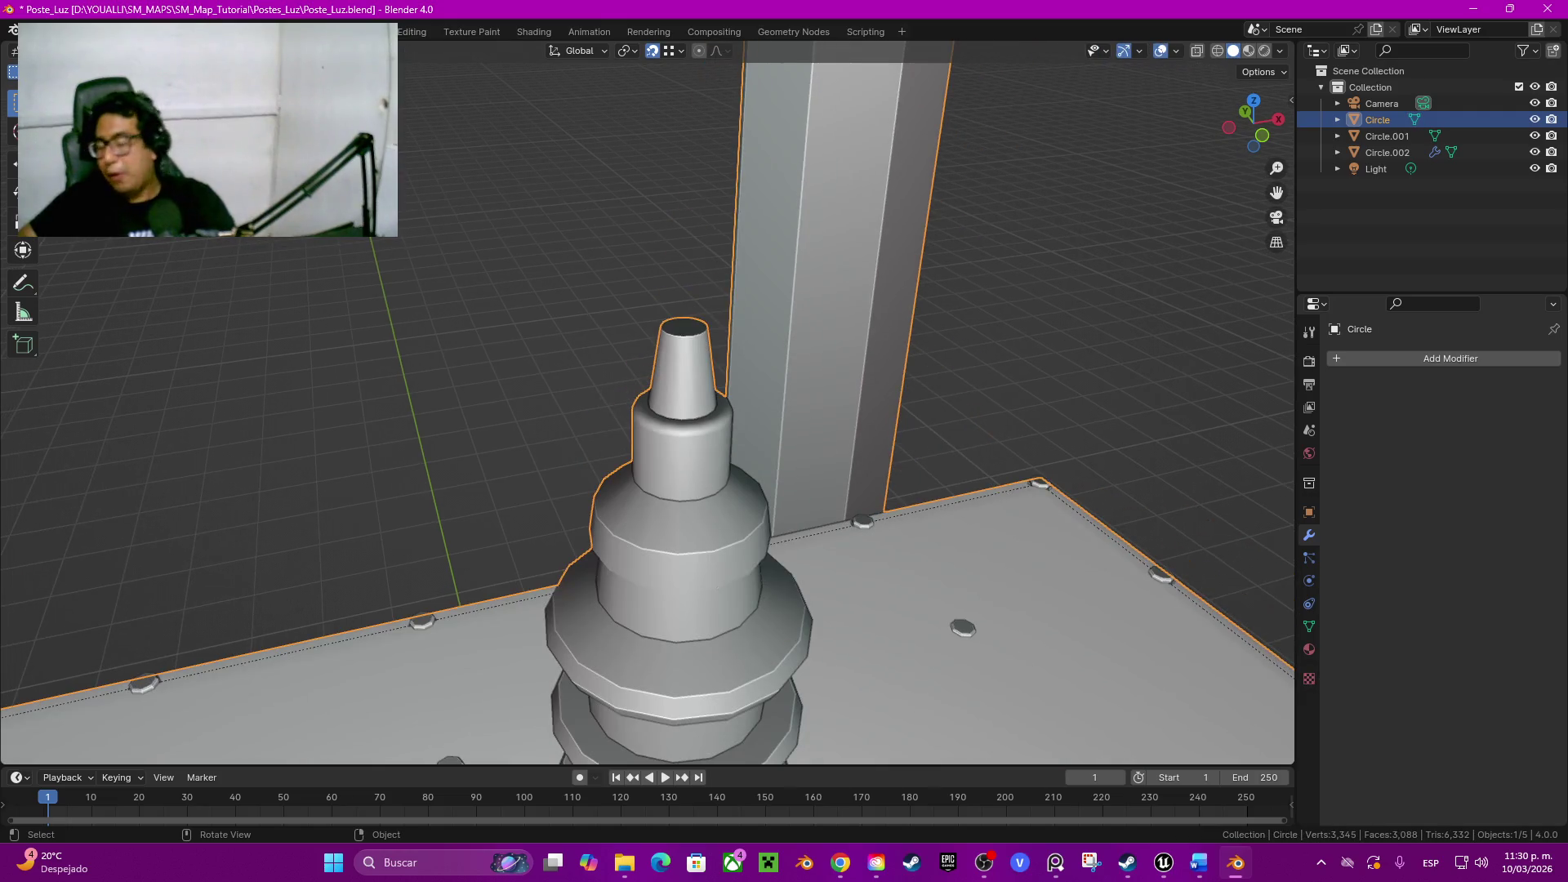
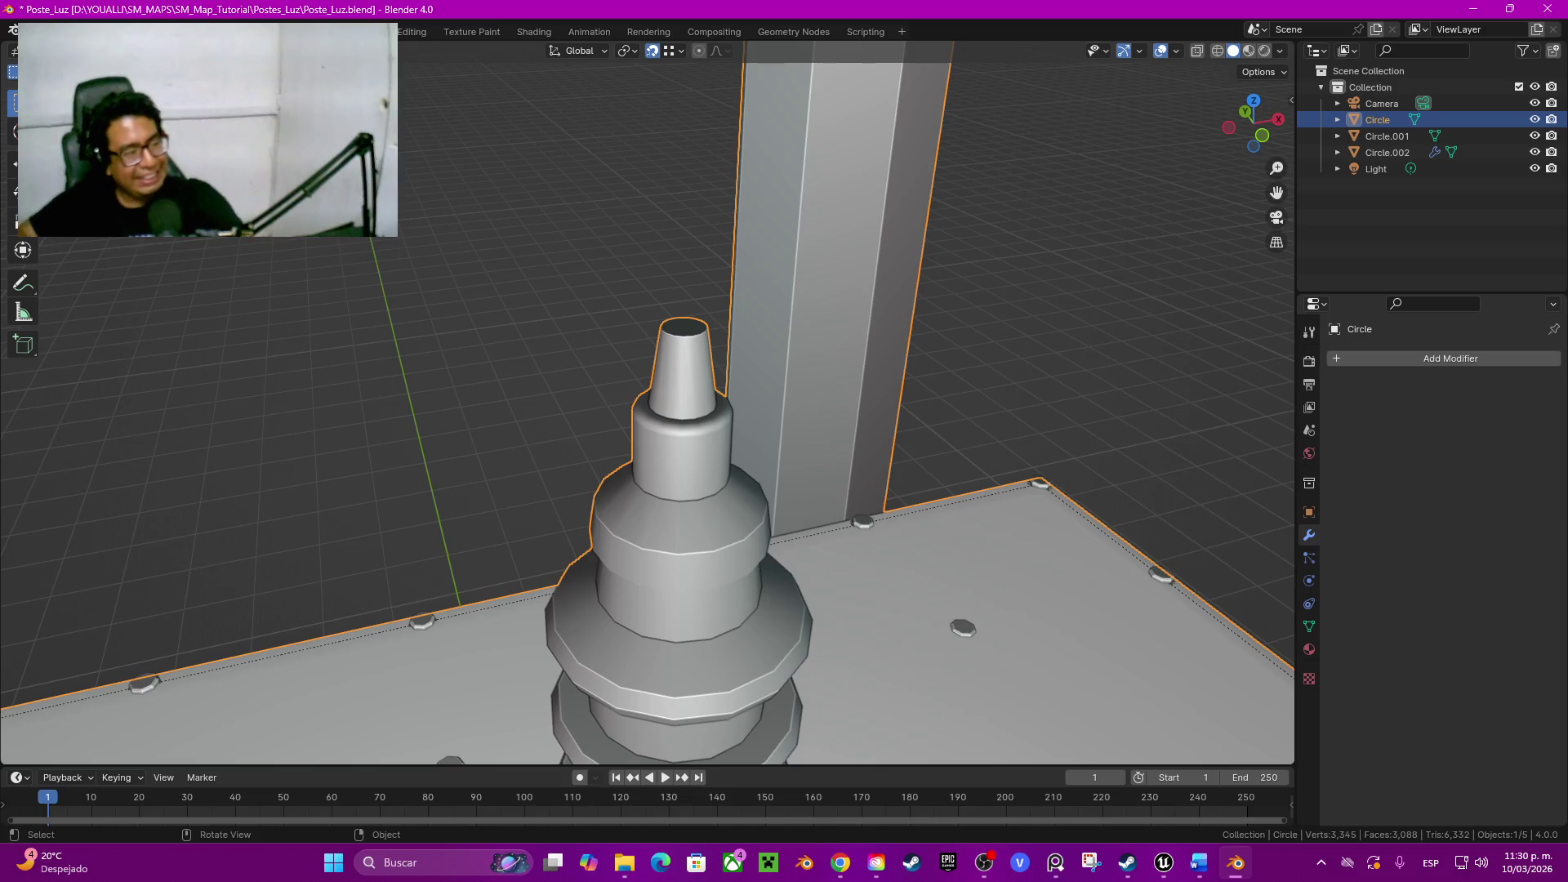
# Step: Select the edge loops of the four raised rings on the insulator tower in Edit Mode
pyautogui.keyDown('shift'); pyautogui.moveTo(673, 858); pyautogui.dragTo(674, 751, button='middle'); pyautogui.keyUp('shift')
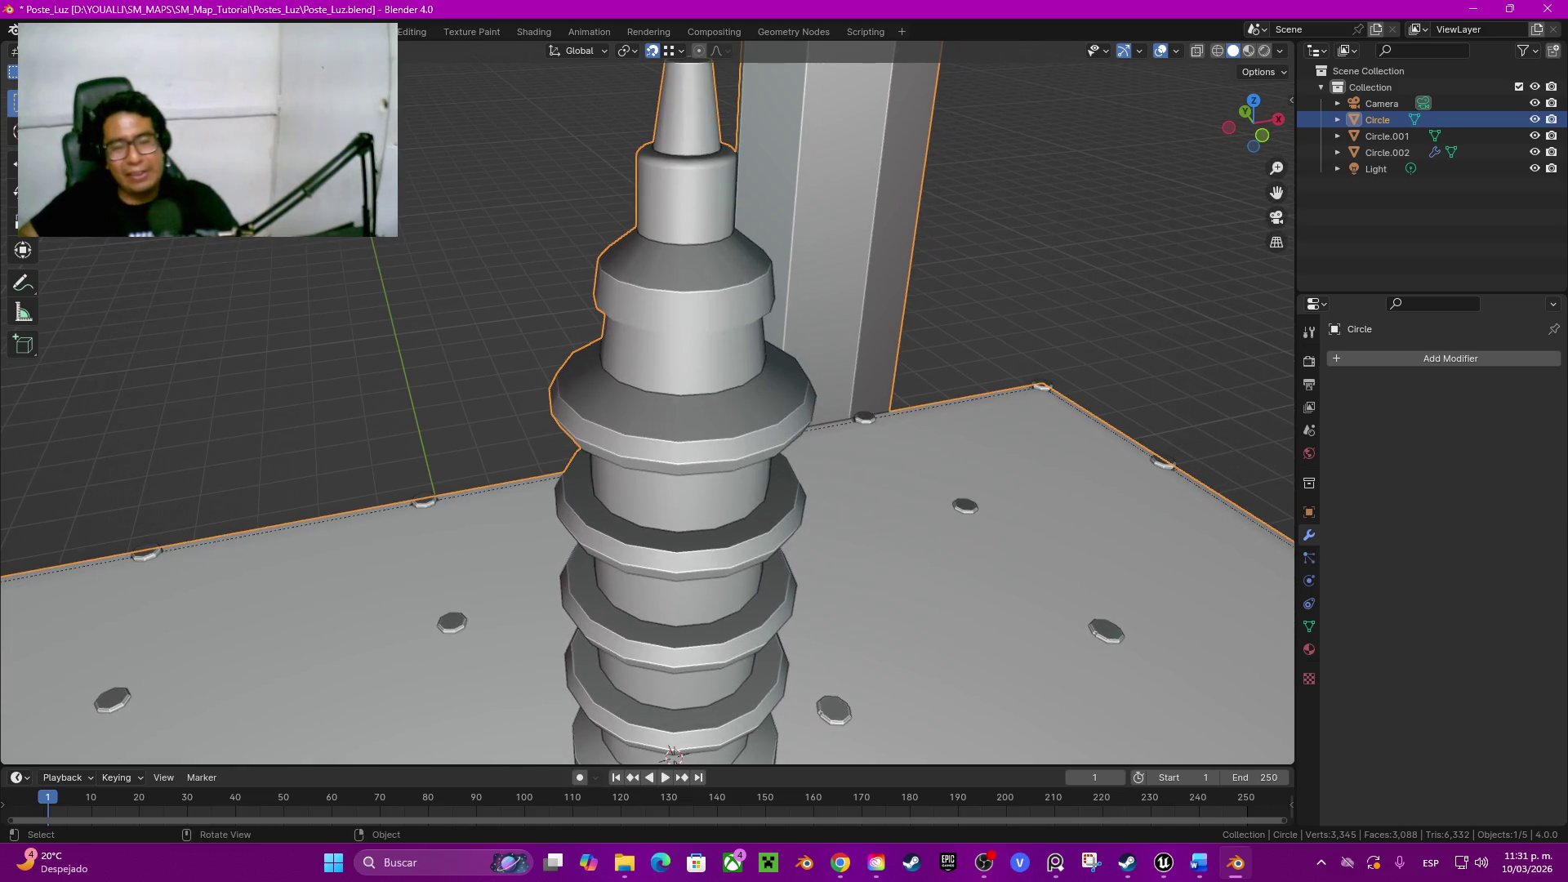
pyautogui.press('Tab')
pyautogui.hotkey('alt', 'a')
pyautogui.keyDown('alt'); pyautogui.click(681, 457); pyautogui.keyUp('alt')
pyautogui.moveTo(687, 516); pyautogui.dragTo(686, 404, button='middle')
pyautogui.keyDown('alt'); pyautogui.keyDown('shift'); pyautogui.click(683, 460); pyautogui.keyUp('shift'); pyautogui.keyUp('alt')
pyautogui.keyDown('alt'); pyautogui.keyDown('shift'); pyautogui.click(699, 452); pyautogui.keyUp('shift'); pyautogui.keyUp('alt')
pyautogui.keyDown('alt'); pyautogui.keyDown('shift'); pyautogui.click(700, 528); pyautogui.keyUp('shift'); pyautogui.keyUp('alt')
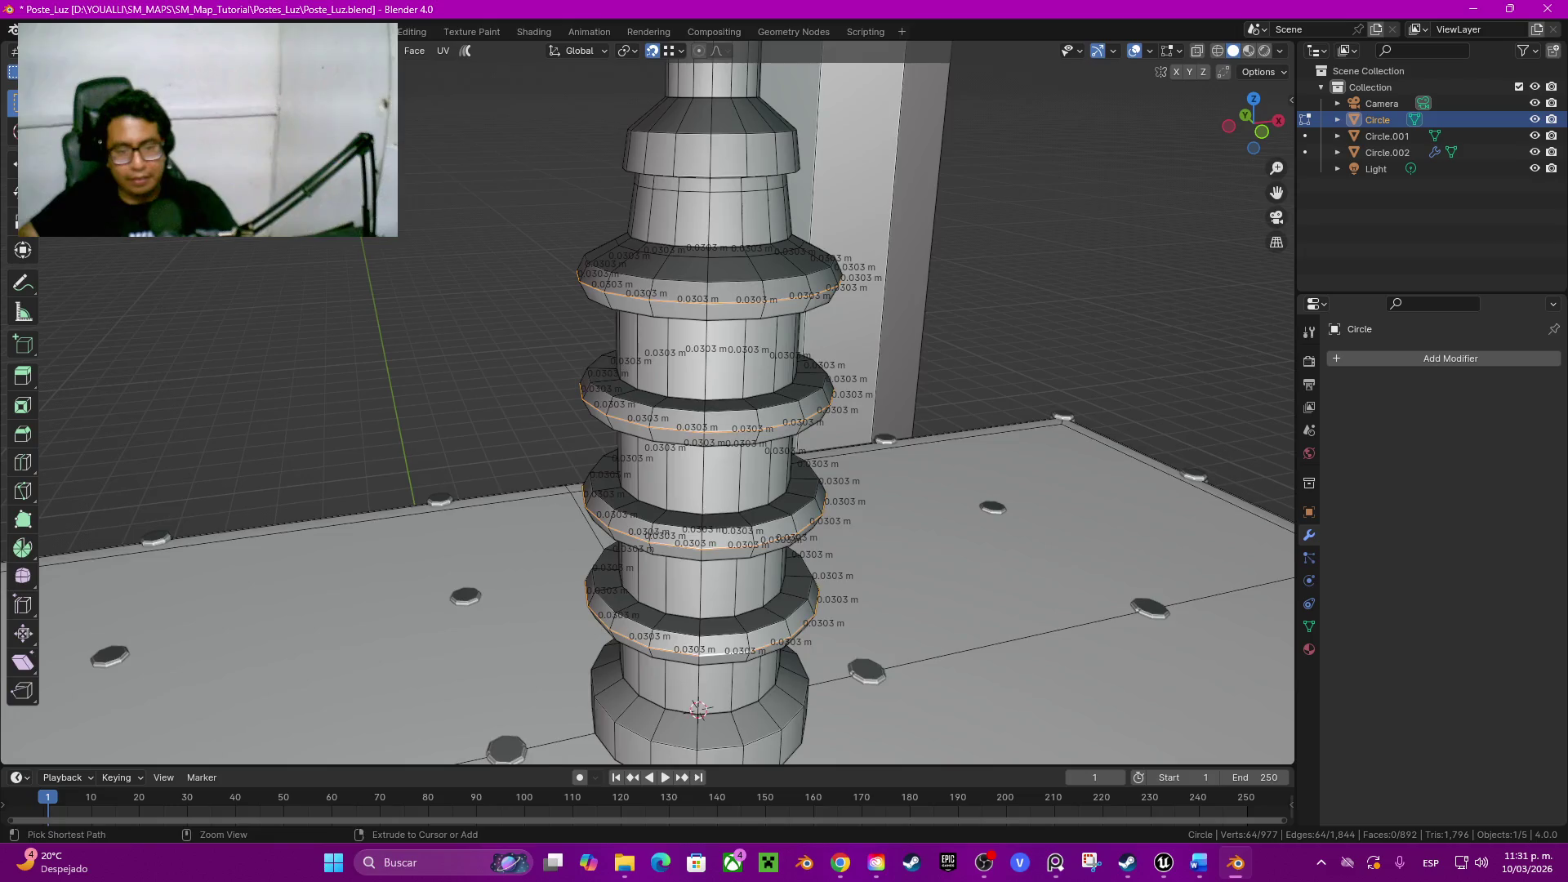
pyautogui.scroll(5, 700, 527)
# Step: Bevel the four ring edge loops with two segments and inspect the chamfered tiers
pyautogui.hotkey('ctrl', 'b')
pyautogui.scroll(-2, 794, 496)
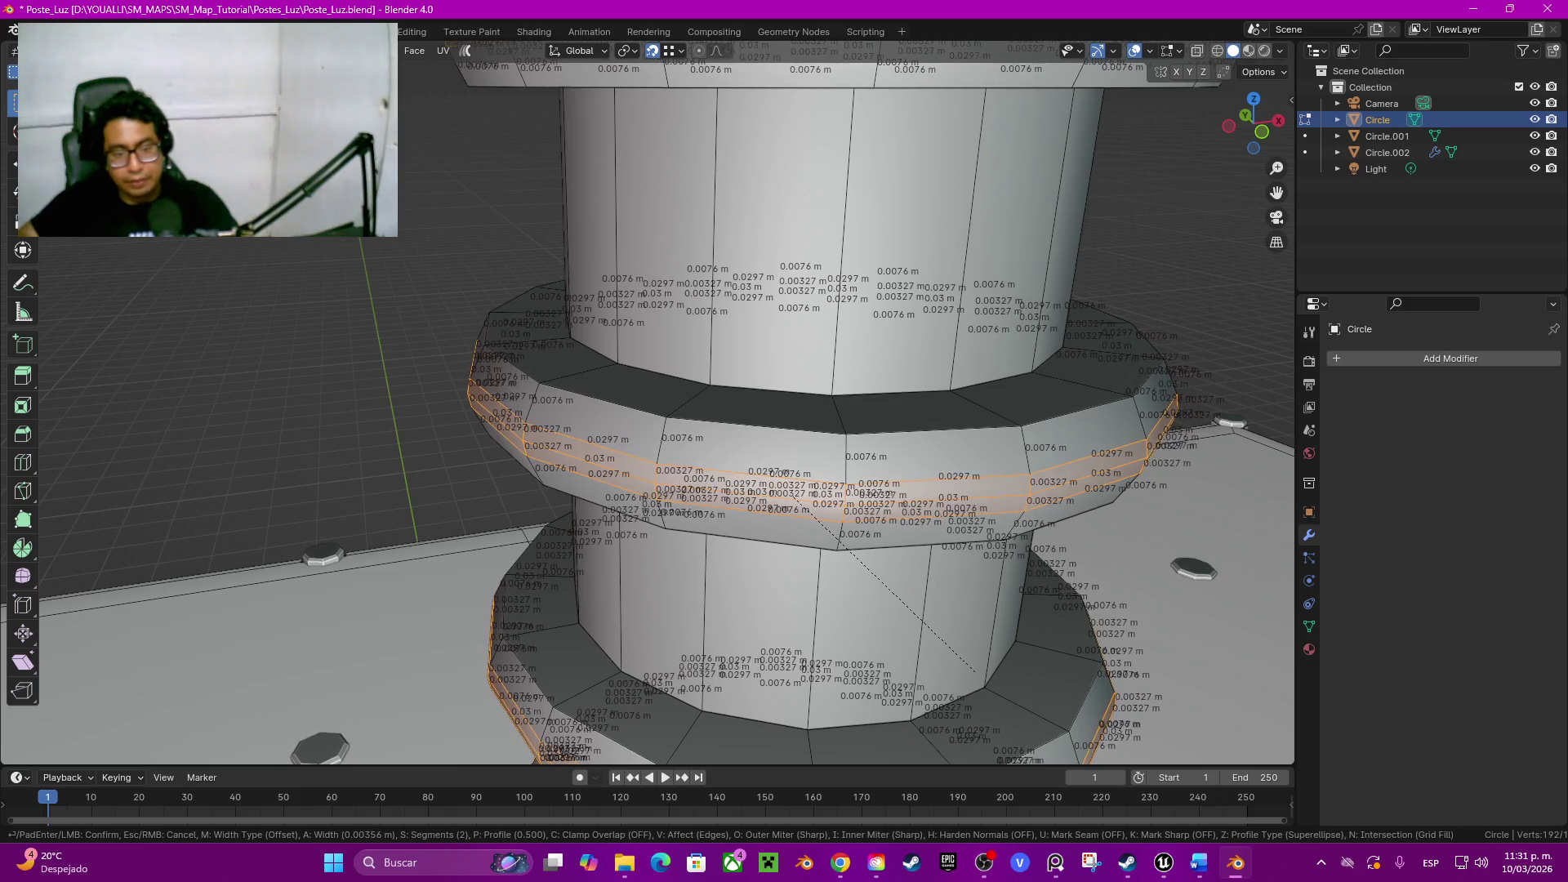
pyautogui.click(981, 672)
pyautogui.press('Tab')
pyautogui.moveTo(980, 671); pyautogui.dragTo(785, 491, button='middle')
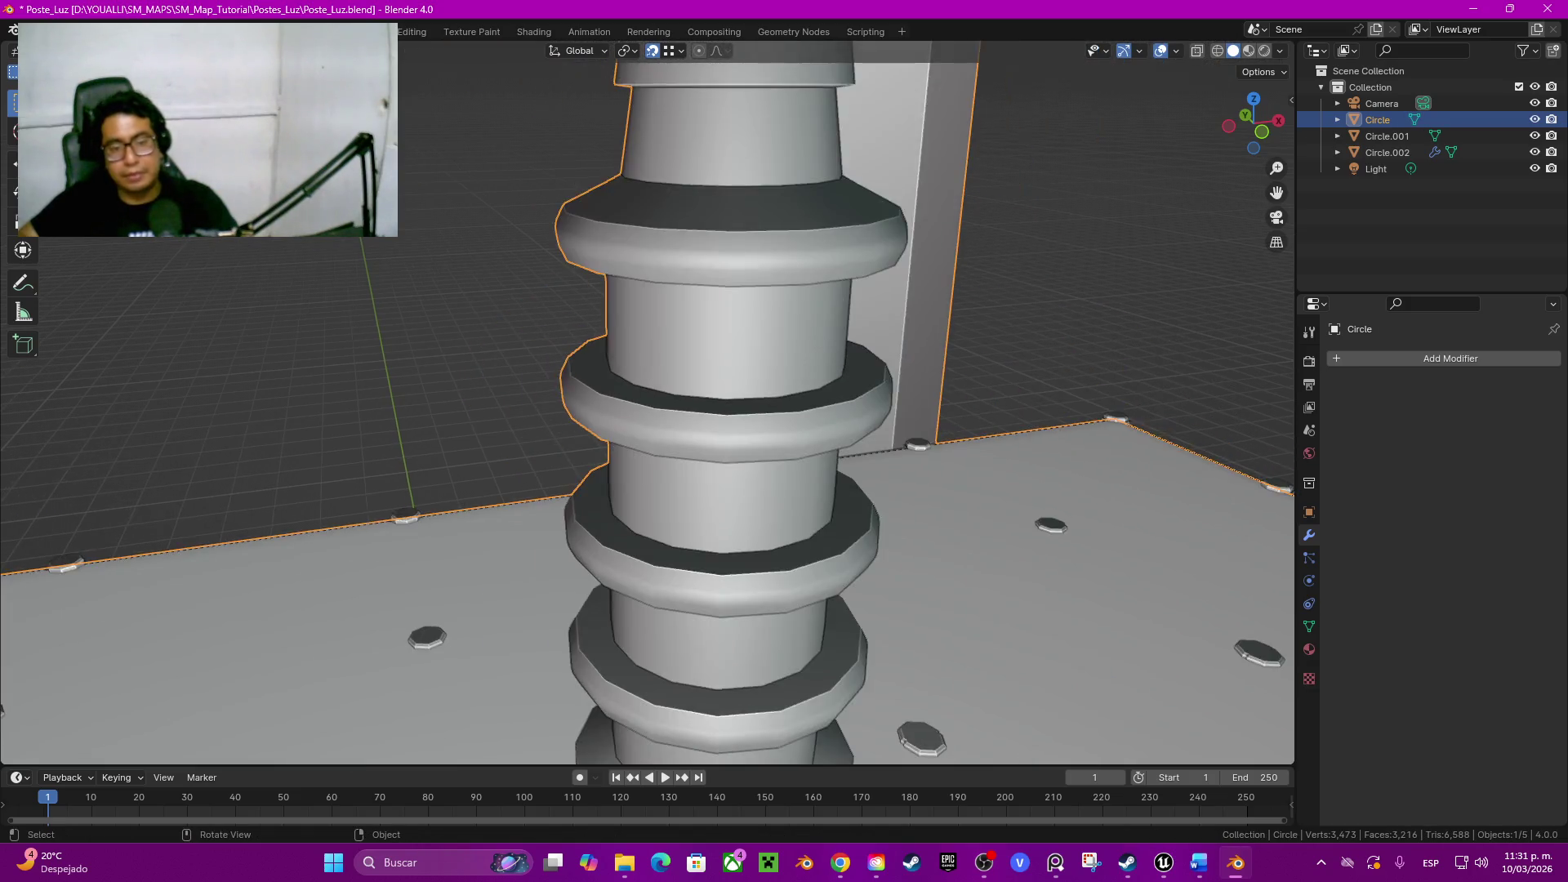
pyautogui.scroll(-5, 647, 402)
pyautogui.moveTo(647, 403); pyautogui.dragTo(594, 487, button='middle')
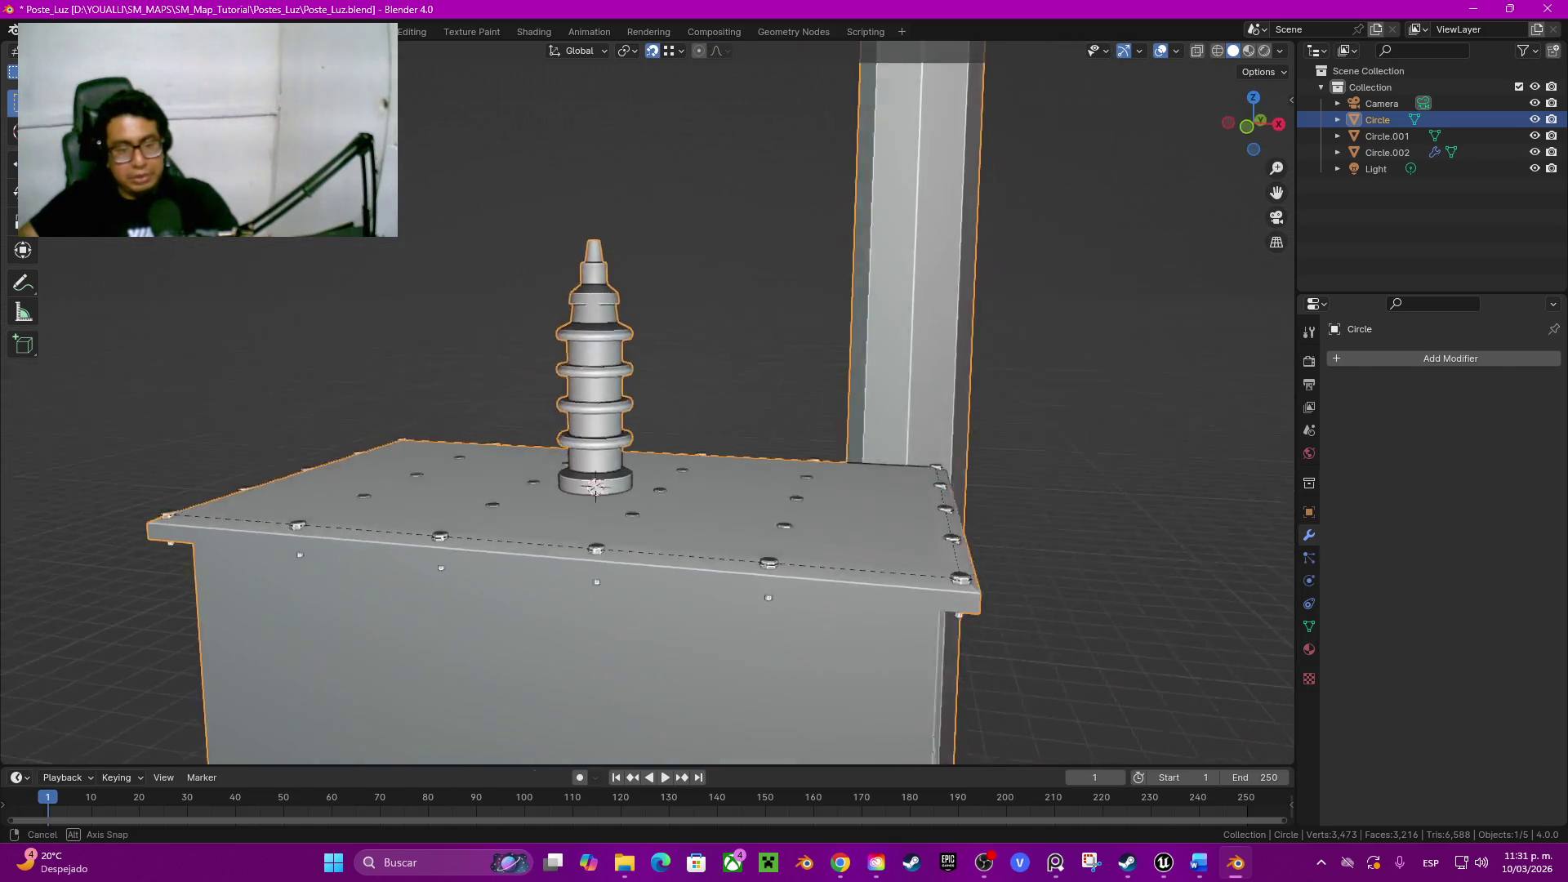
pyautogui.press('Tab')
pyautogui.moveTo(595, 487)
pyautogui.mouseDown(button='middle')
pyautogui.moveTo(629, 486)
pyautogui.moveTo(649, 565)
pyautogui.mouseUp(button='middle')
pyautogui.scroll(5, 629, 486)
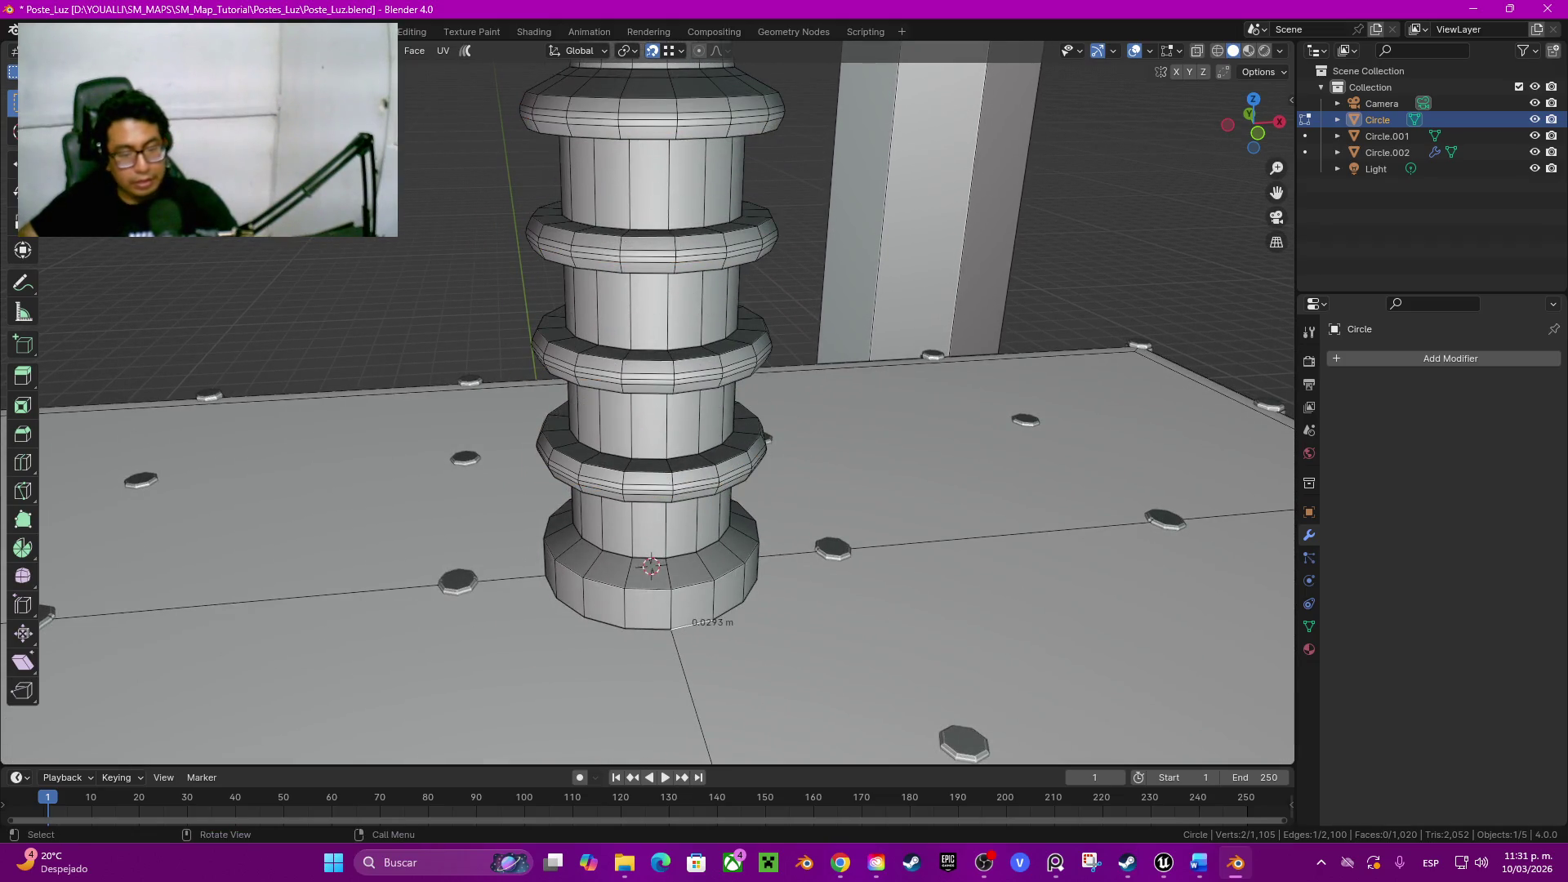
# Step: Raise the whole insulator mesh slightly along Z so it sits on the box lid
pyautogui.press('l')
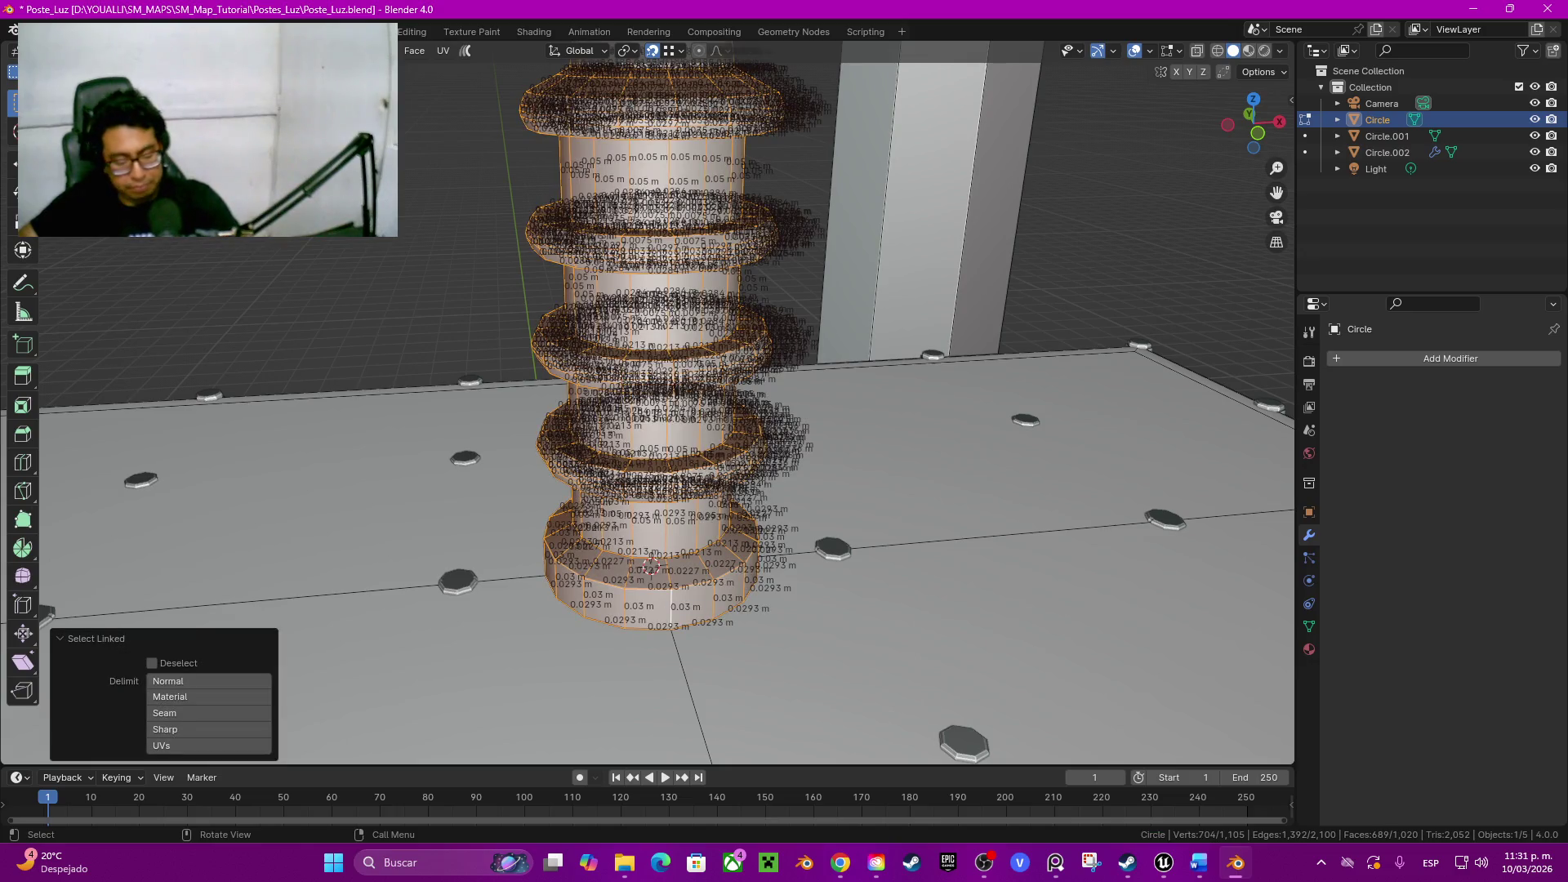
pyautogui.press('g')
pyautogui.press('z')
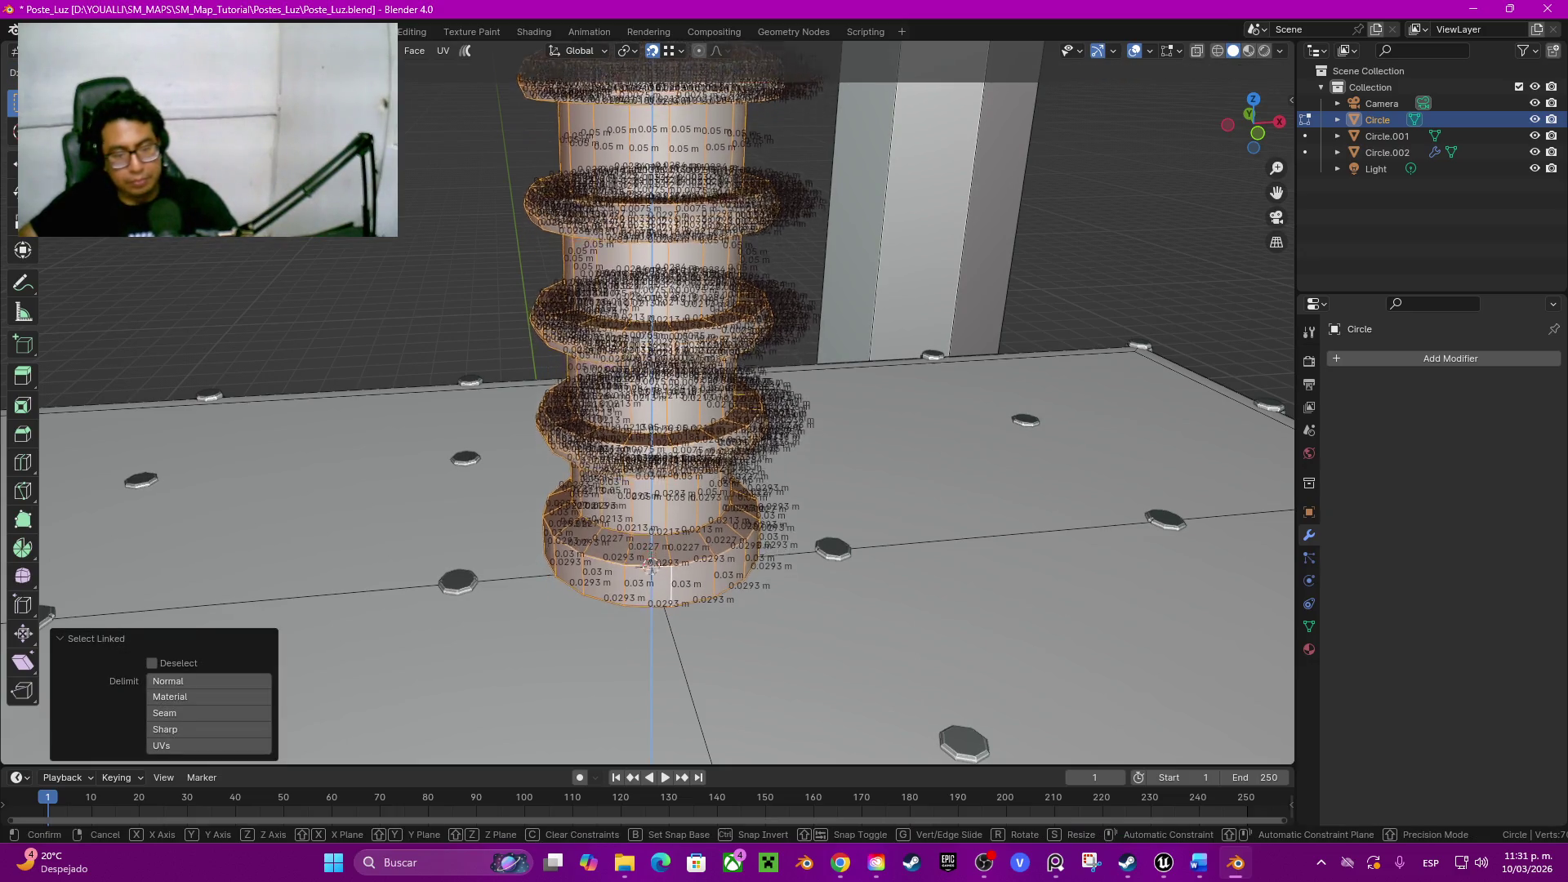
pyautogui.press('Return')
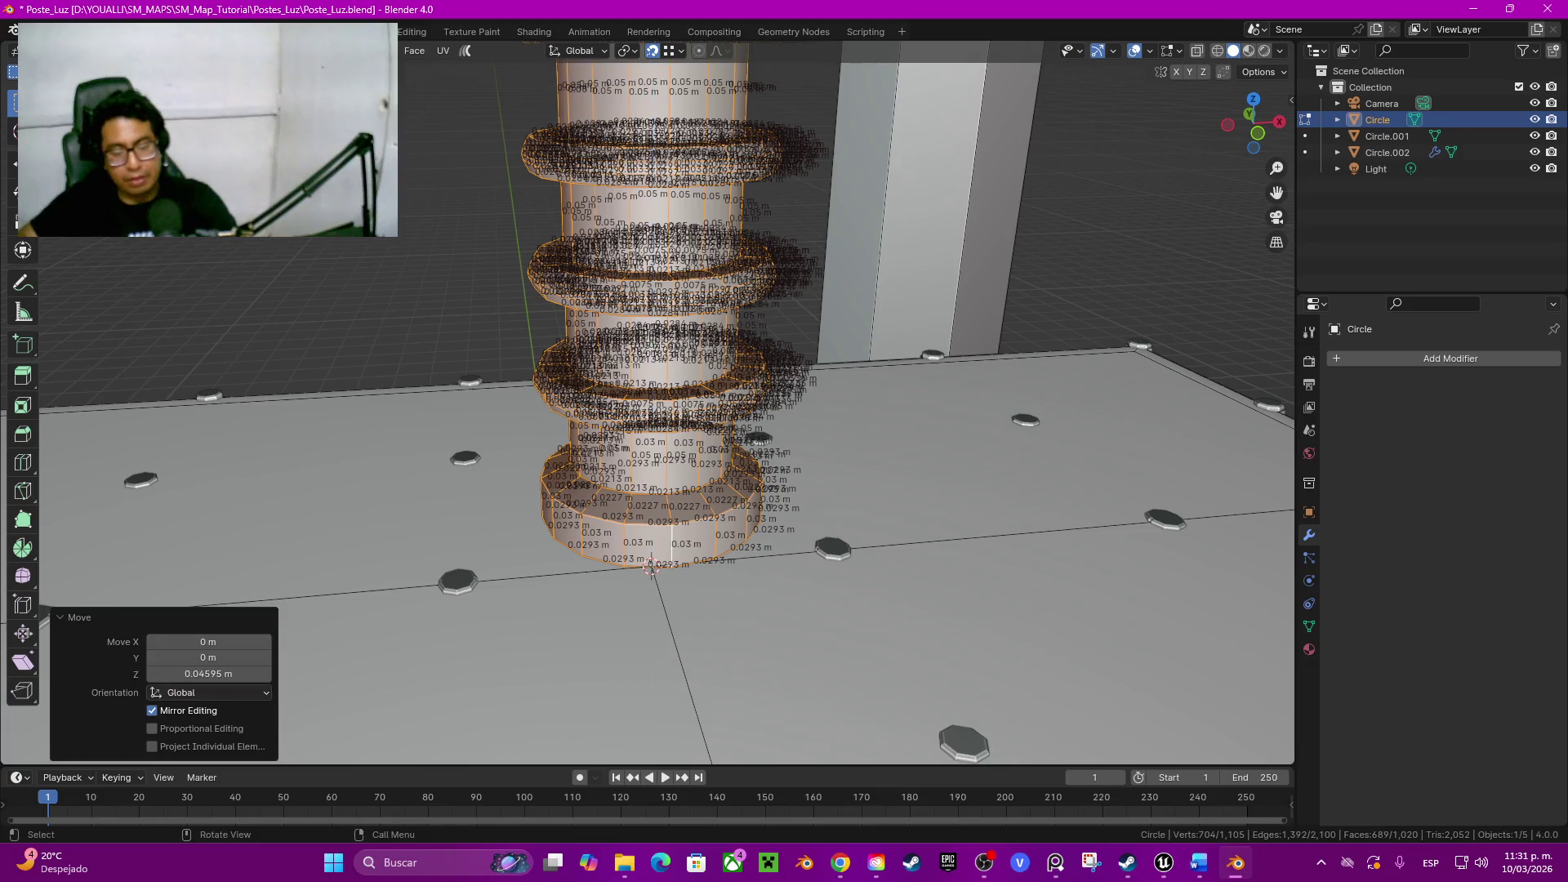
pyautogui.click(981, 539)
pyautogui.scroll(5, 626, 433)
pyautogui.moveTo(626, 434); pyautogui.dragTo(605, 564, button='middle')
pyautogui.scroll(-5, 605, 565)
pyautogui.scroll(-2, 619, 491)
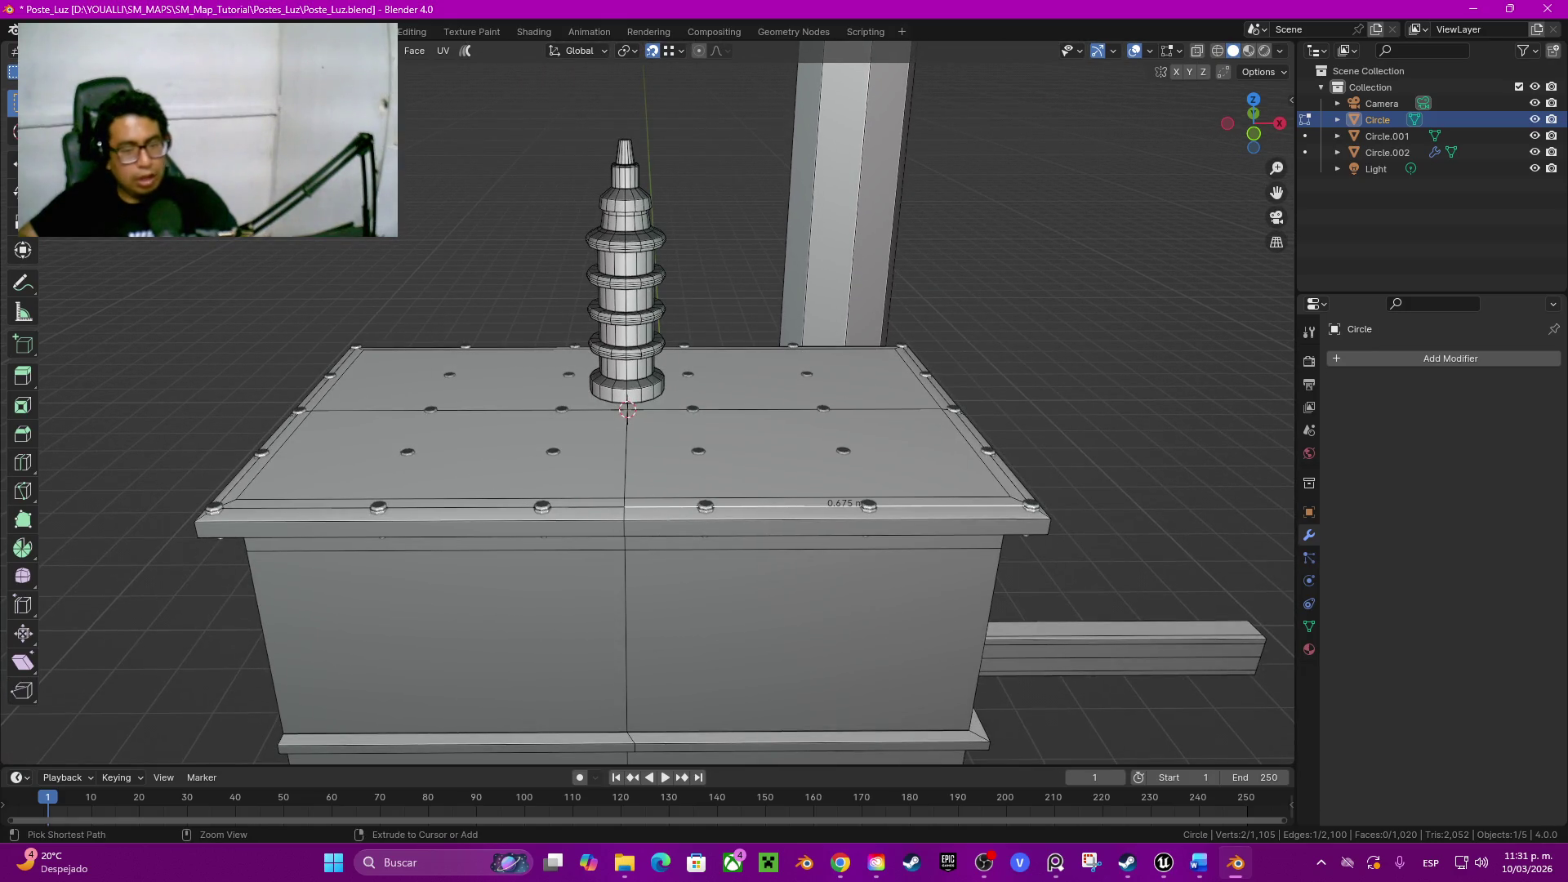
pyautogui.hotkey('ctrl', 'l')
pyautogui.scroll(2, 647, 404)
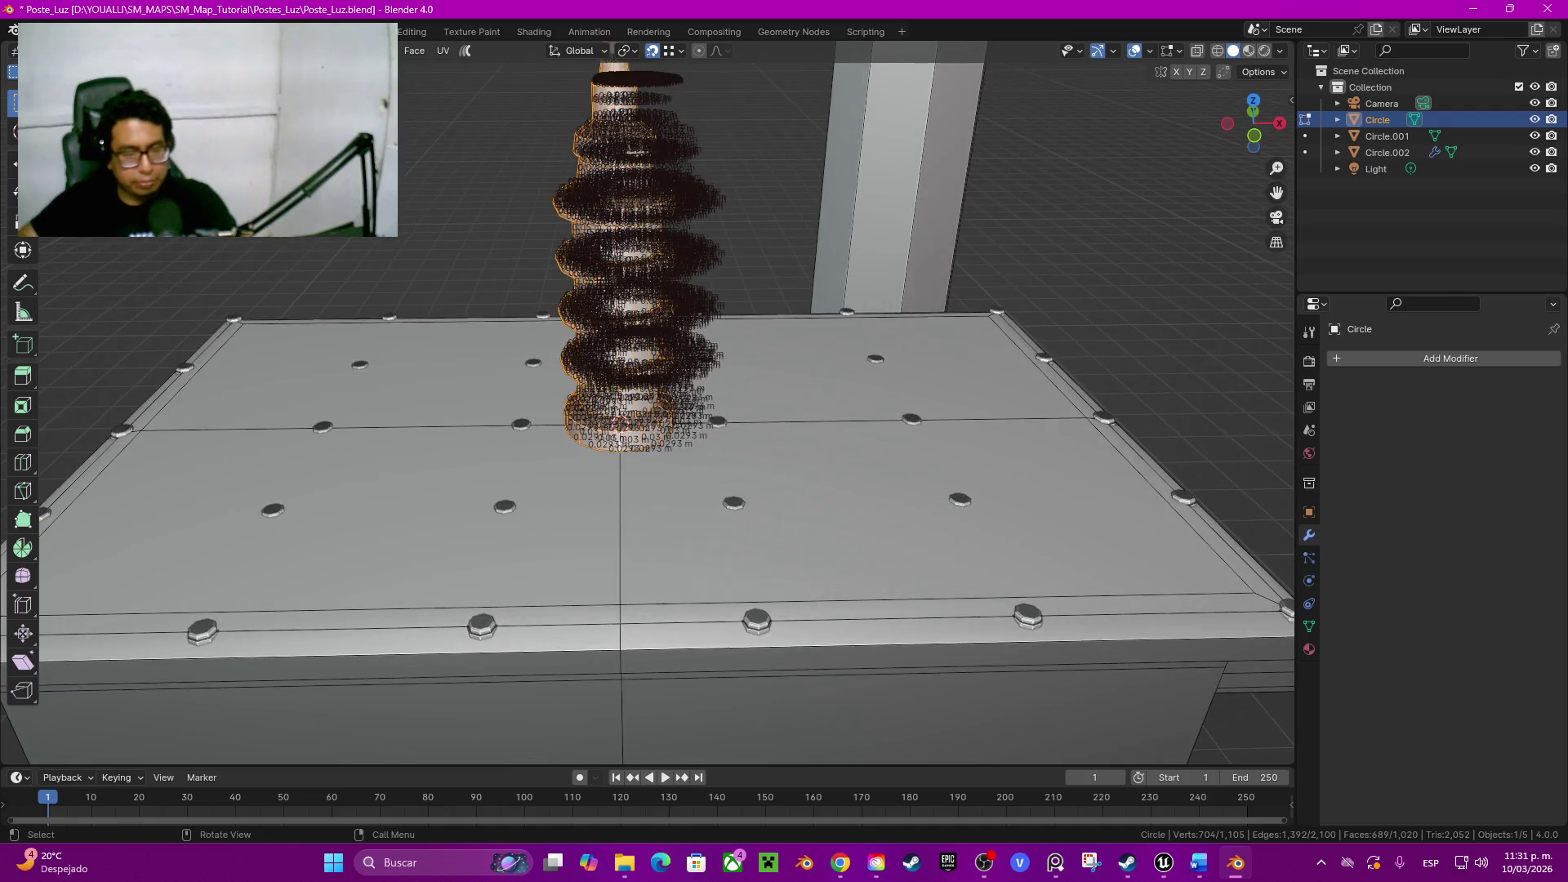
pyautogui.moveTo(647, 404); pyautogui.dragTo(833, 409, button='middle')
# Step: Duplicate the bolt array object in Object Mode
pyautogui.press('Tab')
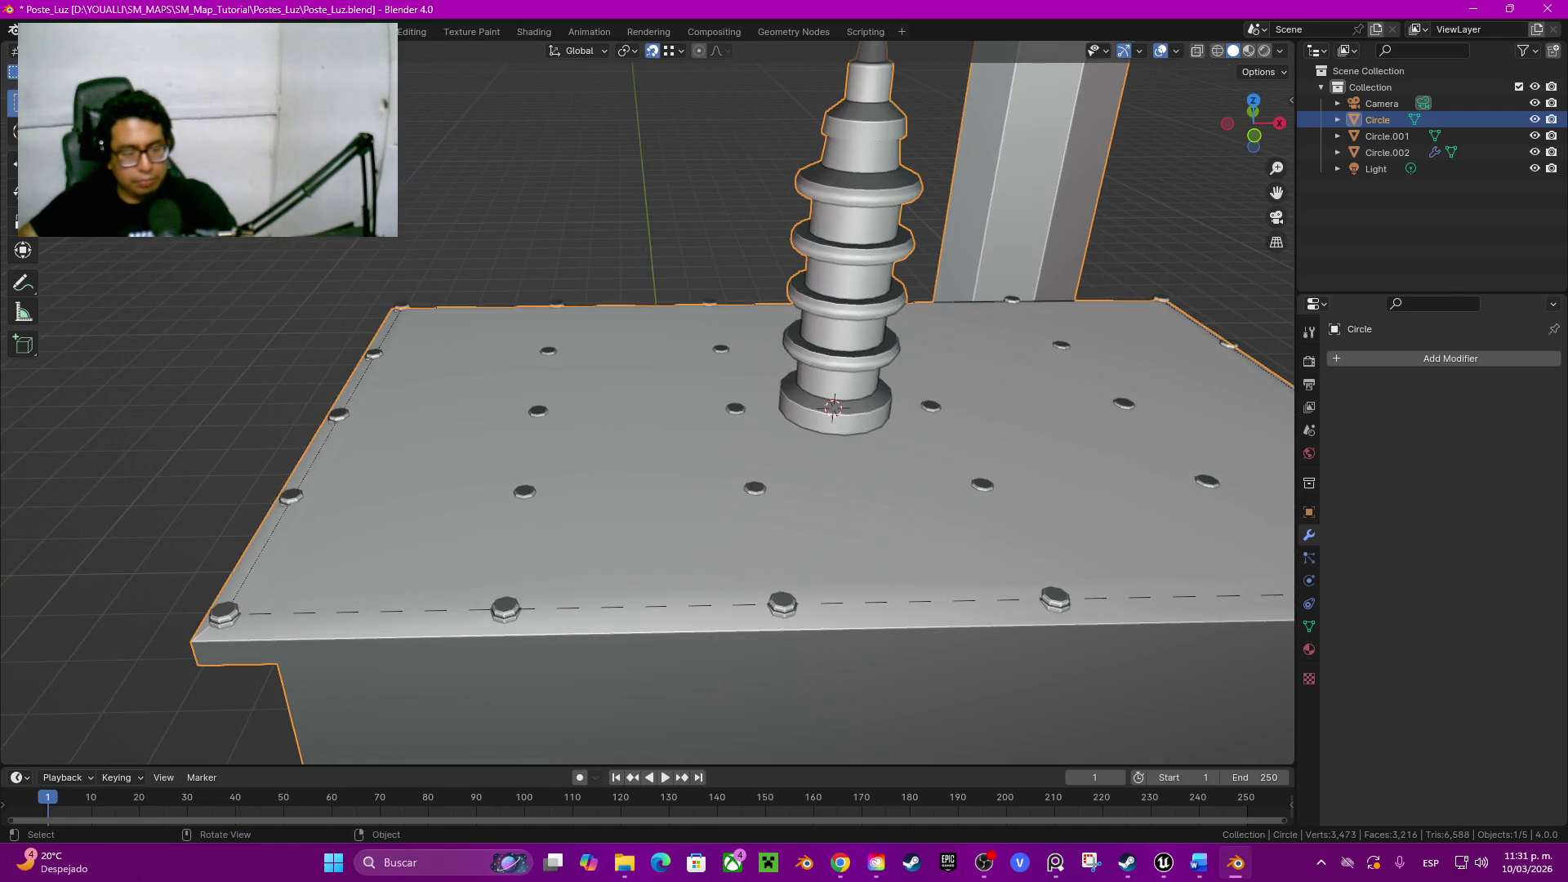
pyautogui.click(735, 417)
pyautogui.hotkey('shift', 'd')
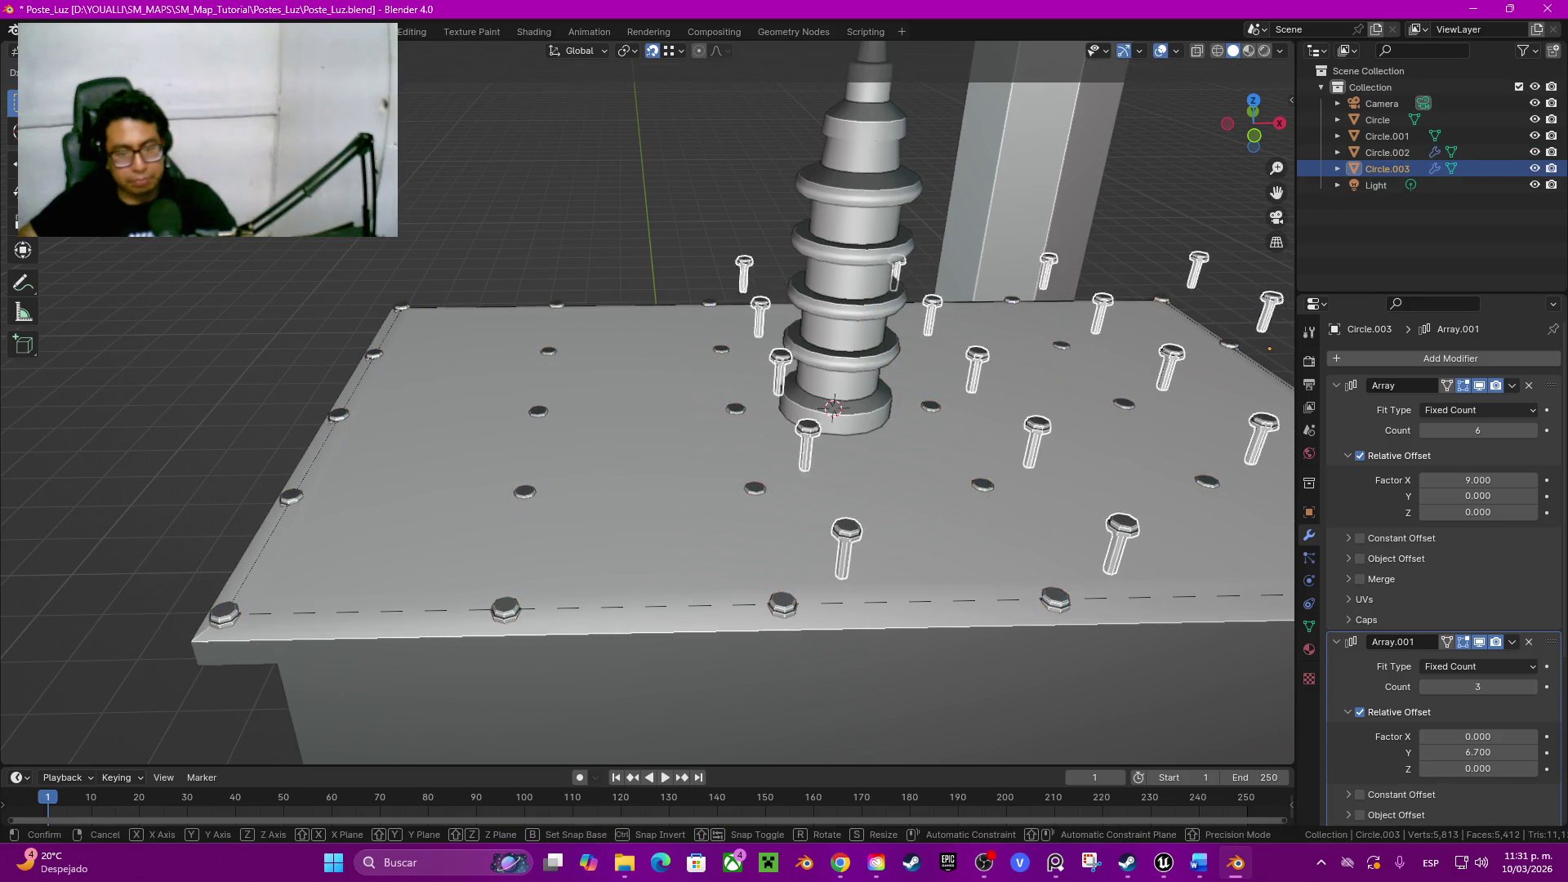
# Step: Strip the array repetitions from the bolt copy and place the single bolt beside the insulator base
pyautogui.press('Escape')
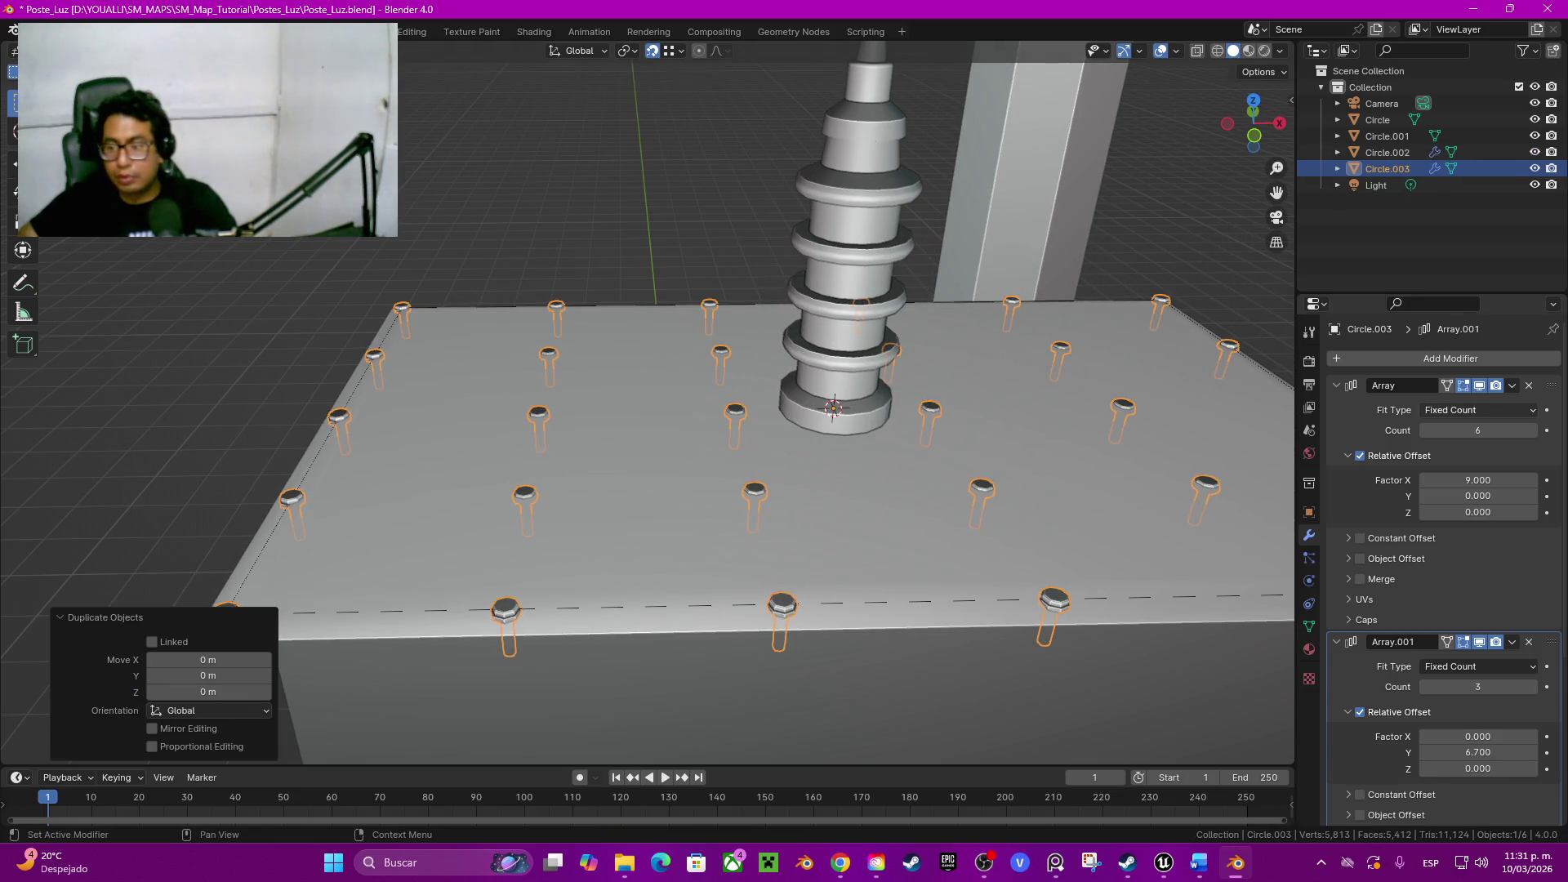
pyautogui.hotkey('ctrl', 'x')
pyautogui.hotkey('ctrl', 'x')
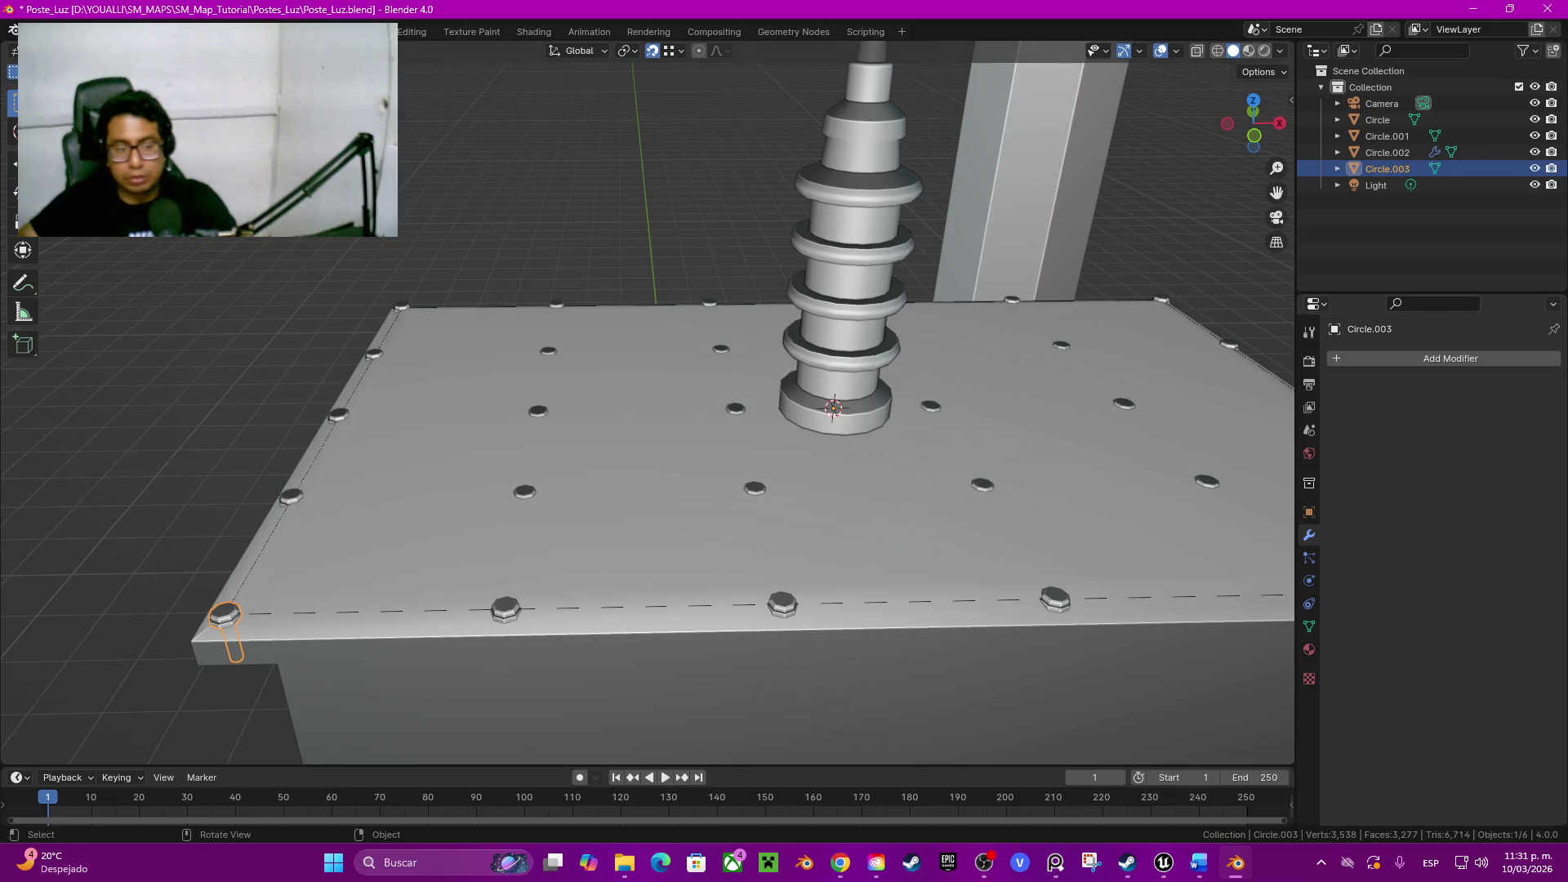
pyautogui.press('g')
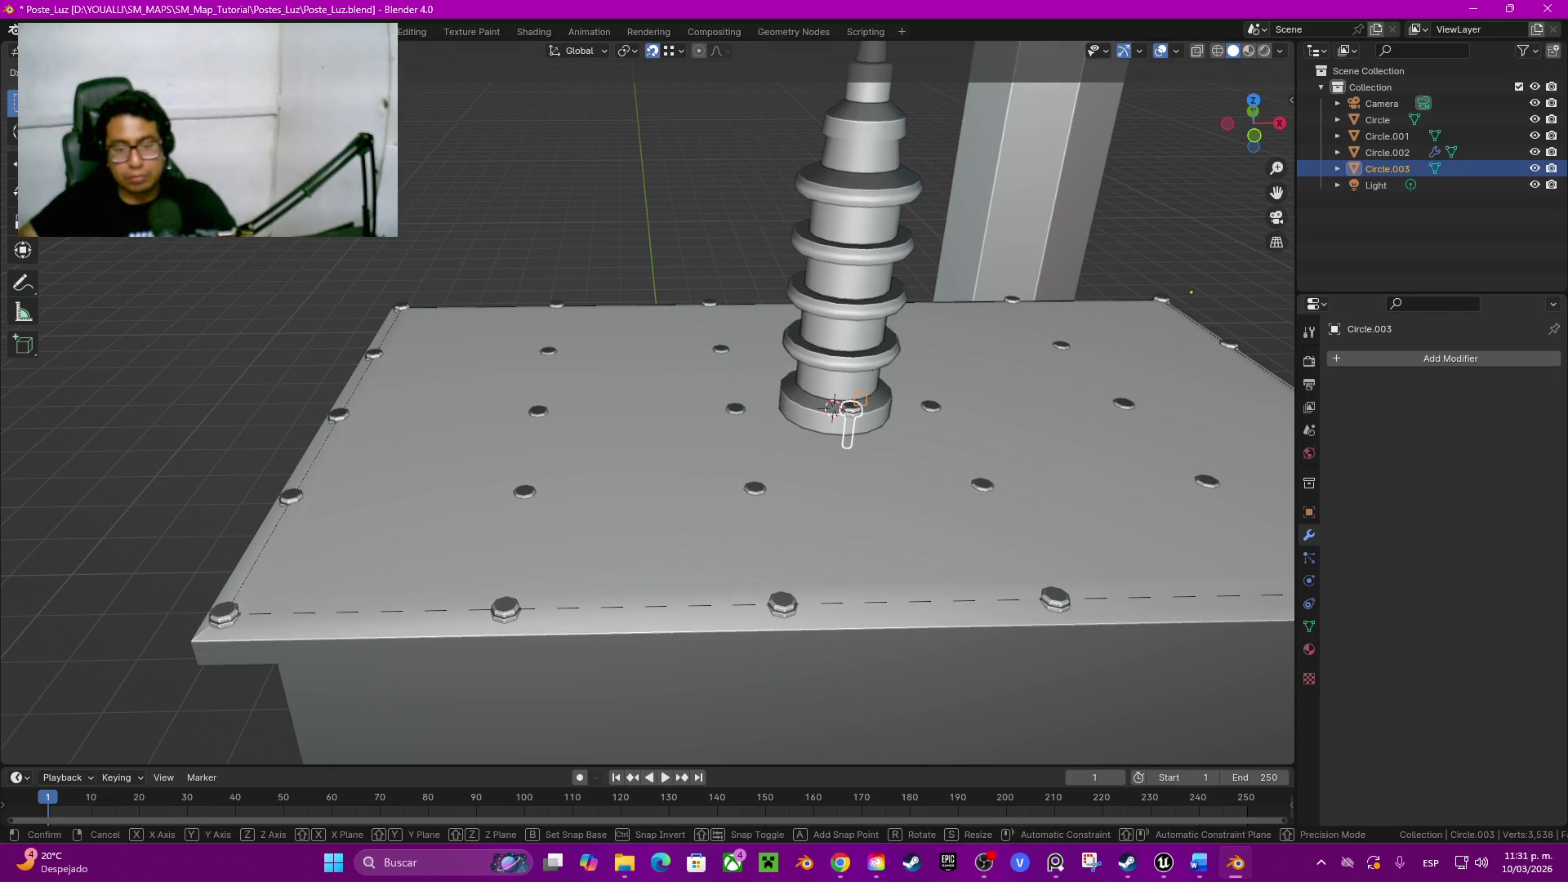
pyautogui.press('Return')
pyautogui.scroll(5, 649, 402)
pyautogui.scroll(3, 647, 401)
pyautogui.moveTo(649, 402)
pyautogui.mouseDown(button='middle')
pyautogui.moveTo(687, 367)
pyautogui.moveTo(661, 344)
pyautogui.moveTo(784, 514)
pyautogui.mouseUp(button='middle')
pyautogui.scroll(3, 625, 318)
pyautogui.scroll(4, 626, 318)
pyautogui.press('g')
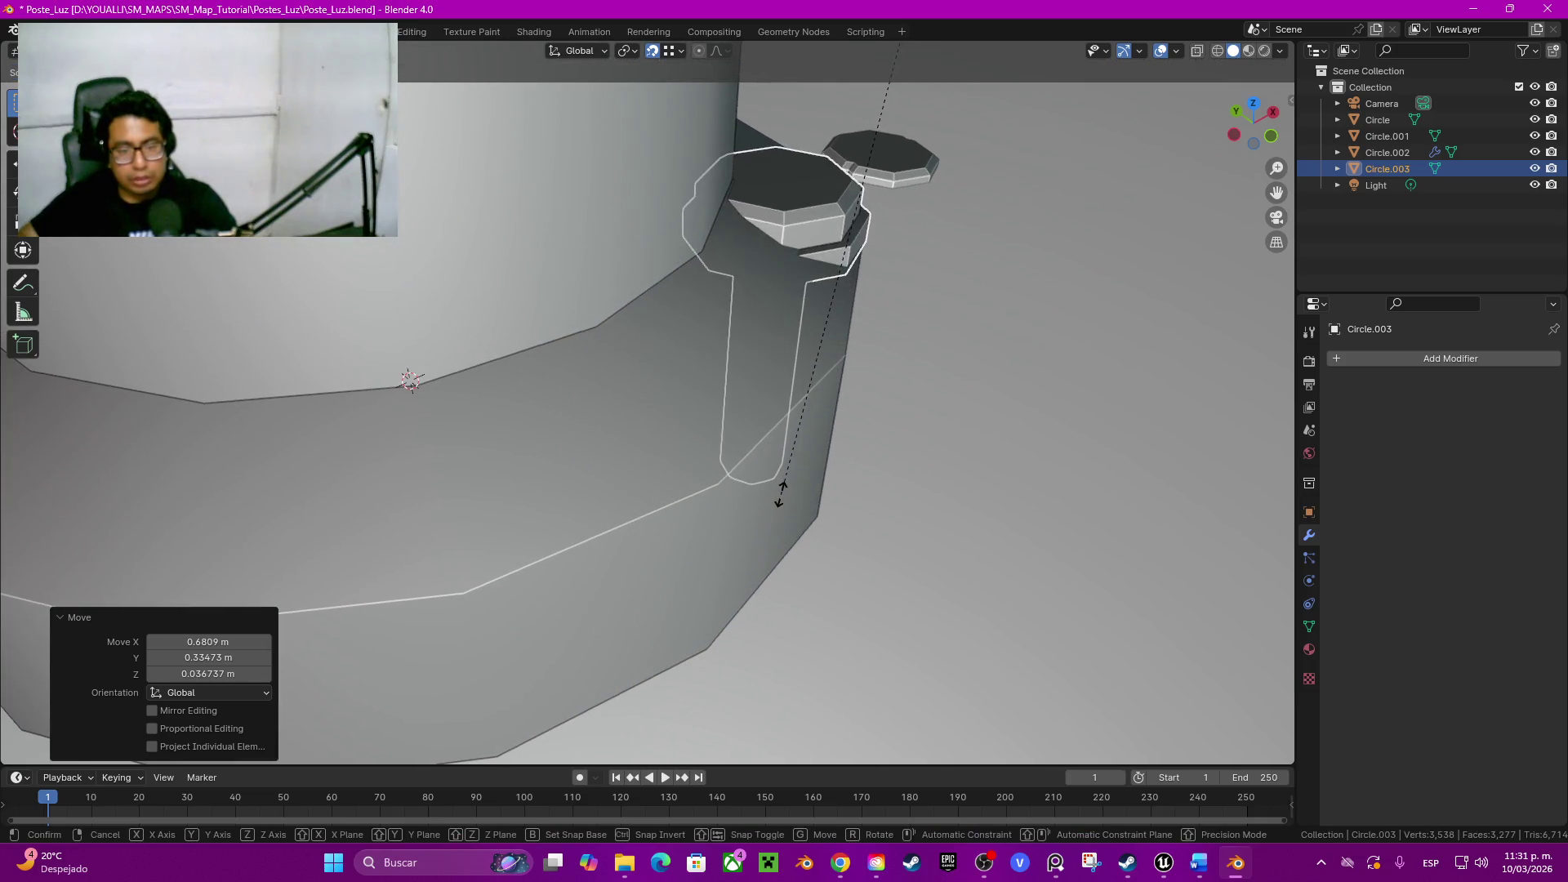
pyautogui.click(779, 493)
# Step: Shrink and lift the bolt's geometry, then delete it entirely
pyautogui.press('Tab')
pyautogui.press('a')
pyautogui.press('s')
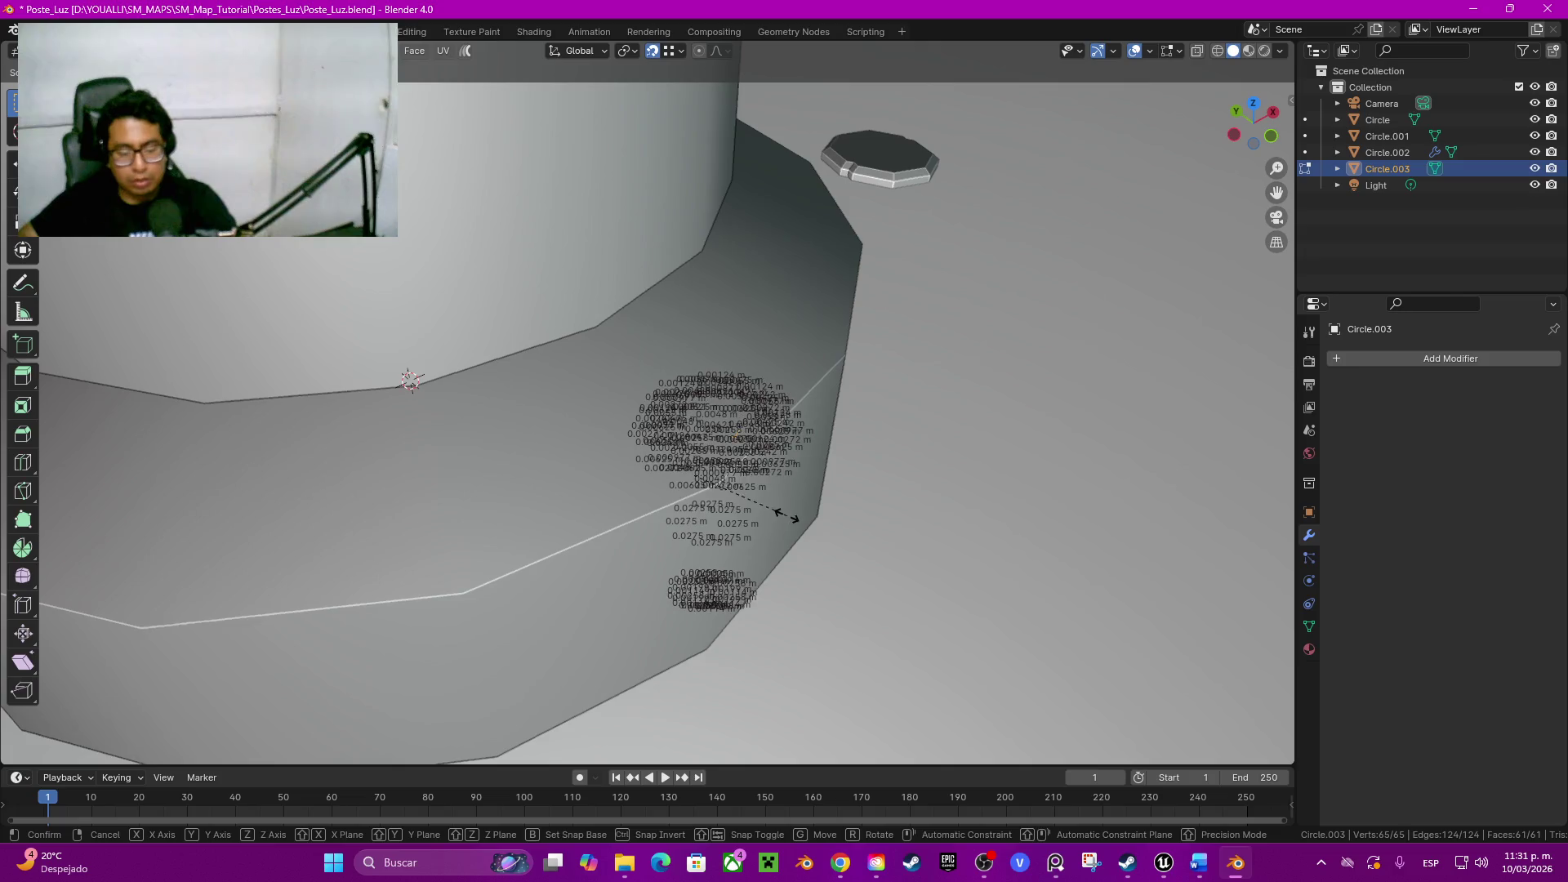
pyautogui.click(794, 518)
pyautogui.press('g')
pyautogui.press('z')
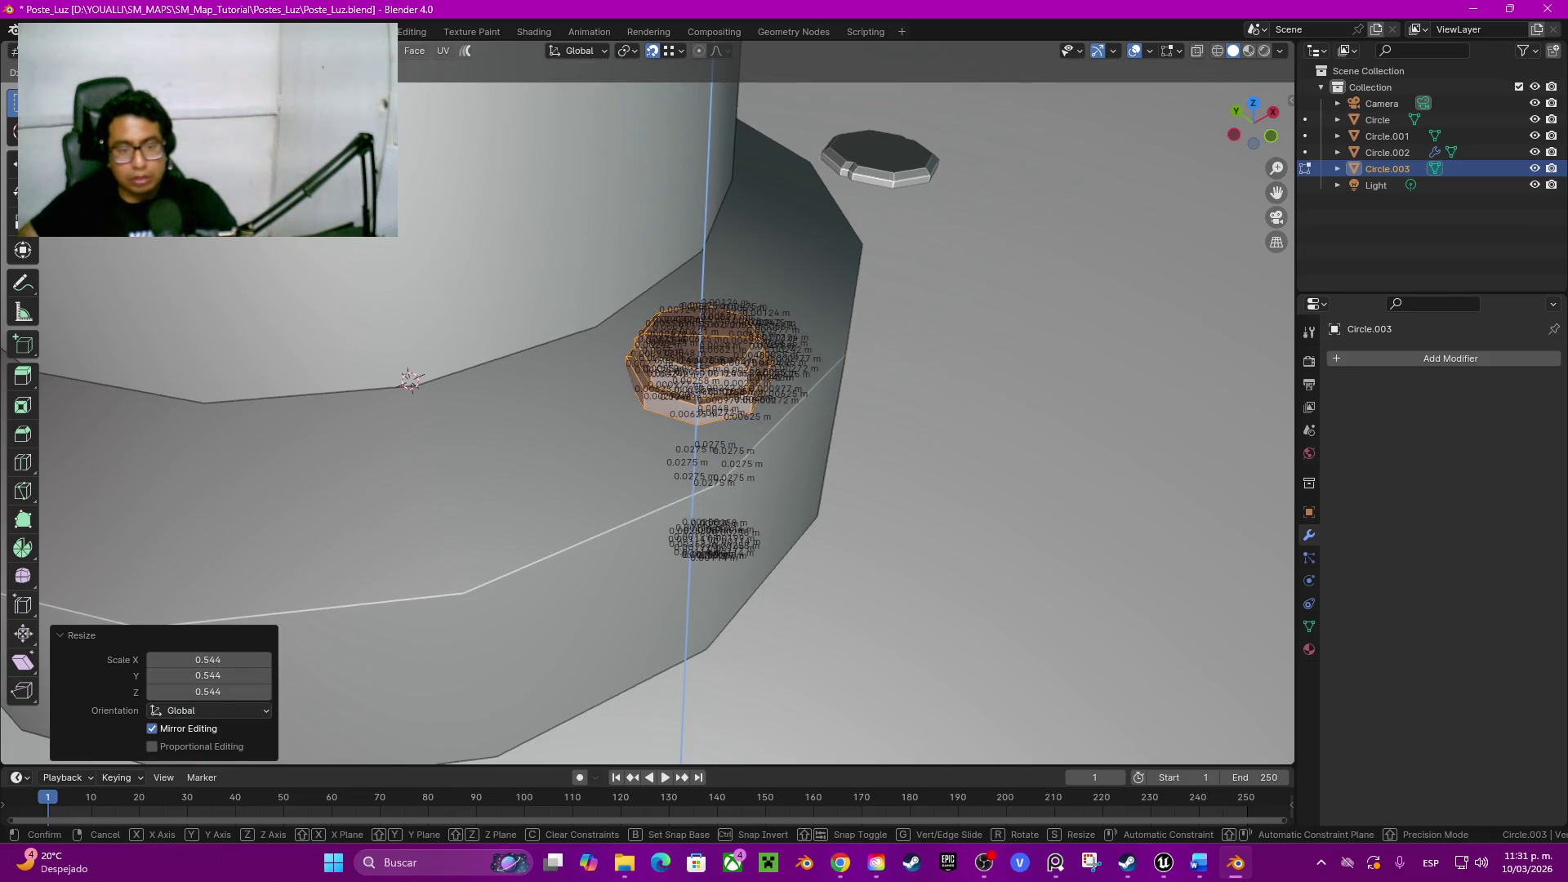
pyautogui.press('Return')
pyautogui.moveTo(650, 429); pyautogui.dragTo(527, 367, button='middle')
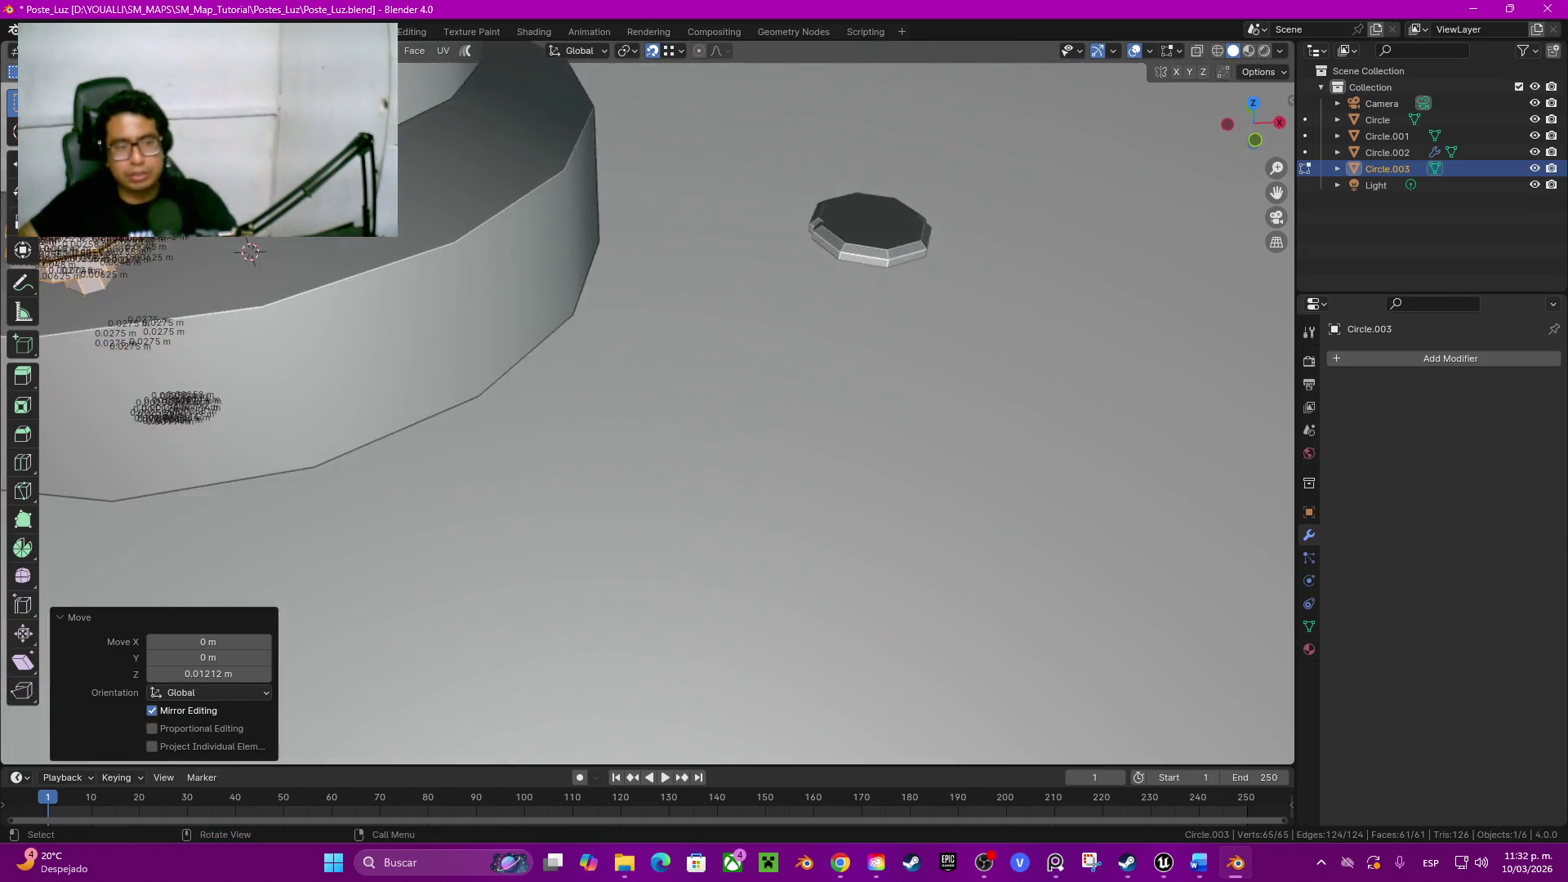
pyautogui.scroll(-5, 651, 429)
pyautogui.moveTo(651, 430); pyautogui.dragTo(613, 405, button='middle')
pyautogui.press('x')
pyautogui.click(417, 322)
pyautogui.scroll(-3, 417, 323)
# Step: Return to the insulator object Circle and enter its mesh for editing
pyautogui.moveTo(417, 322); pyautogui.dragTo(491, 369, button='middle')
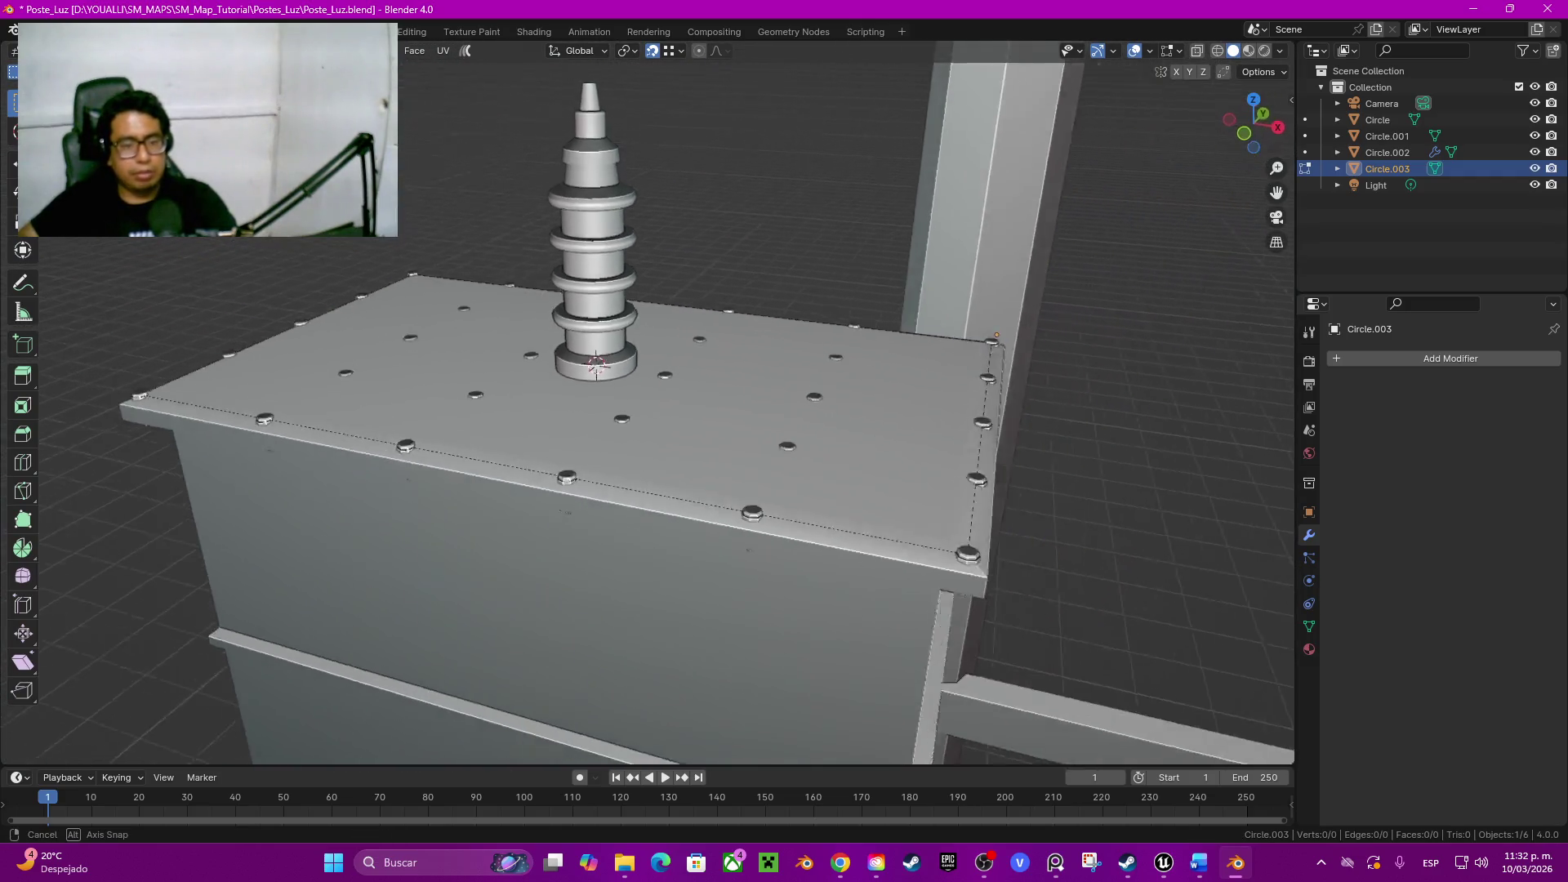
pyautogui.moveTo(649, 404); pyautogui.dragTo(736, 405, button='middle')
pyautogui.scroll(2, 650, 406)
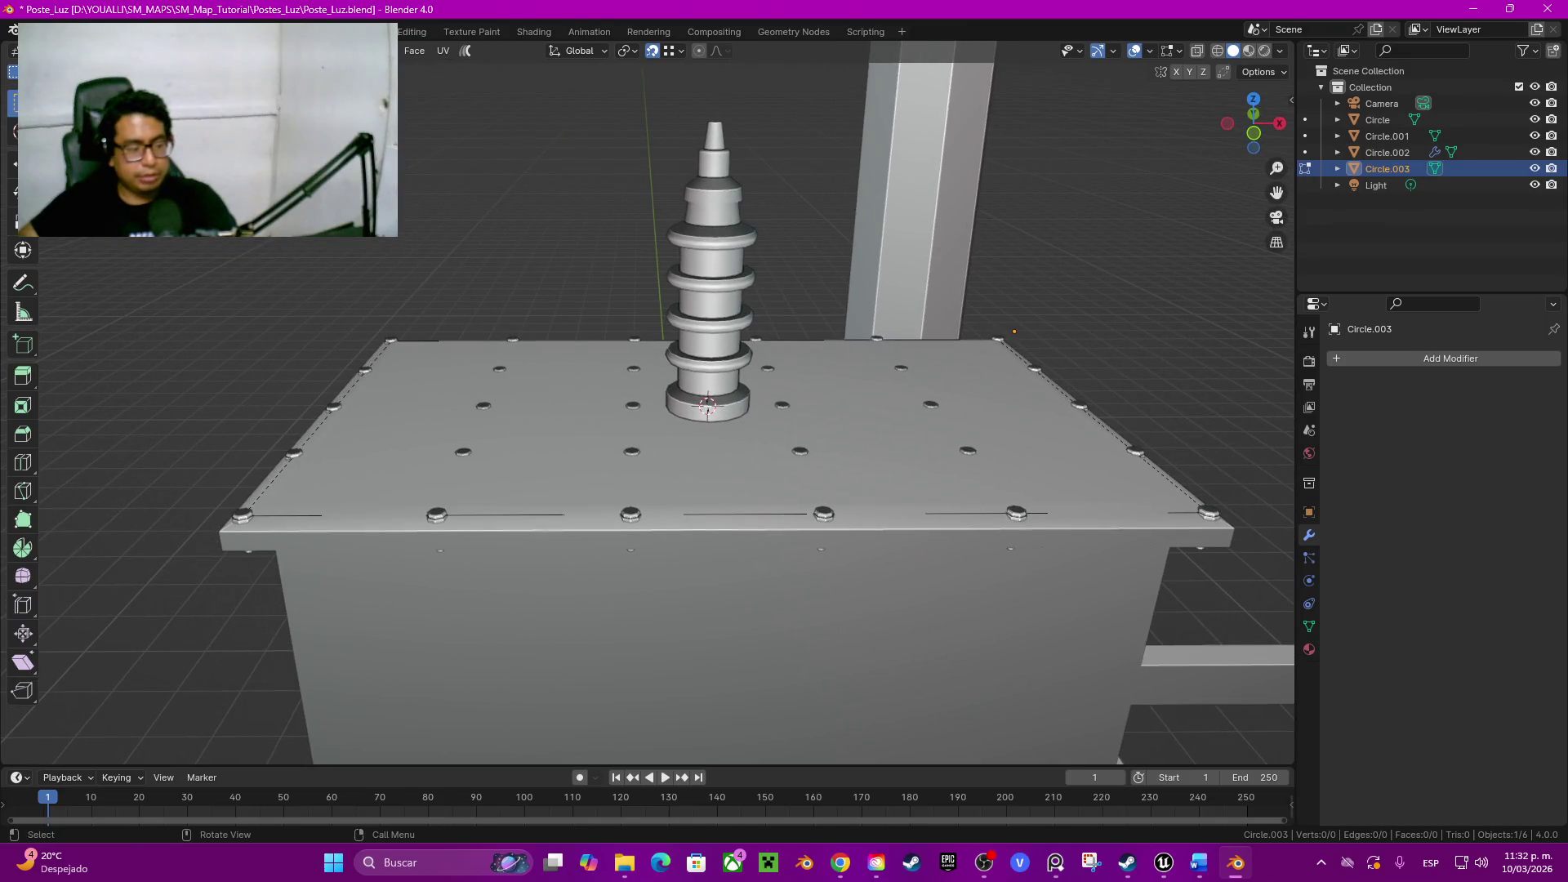
pyautogui.scroll(-3, 649, 404)
pyautogui.moveTo(651, 405)
pyautogui.mouseDown(button='middle')
pyautogui.moveTo(650, 380)
pyautogui.moveTo(662, 465)
pyautogui.mouseUp(button='middle')
pyautogui.scroll(3, 650, 405)
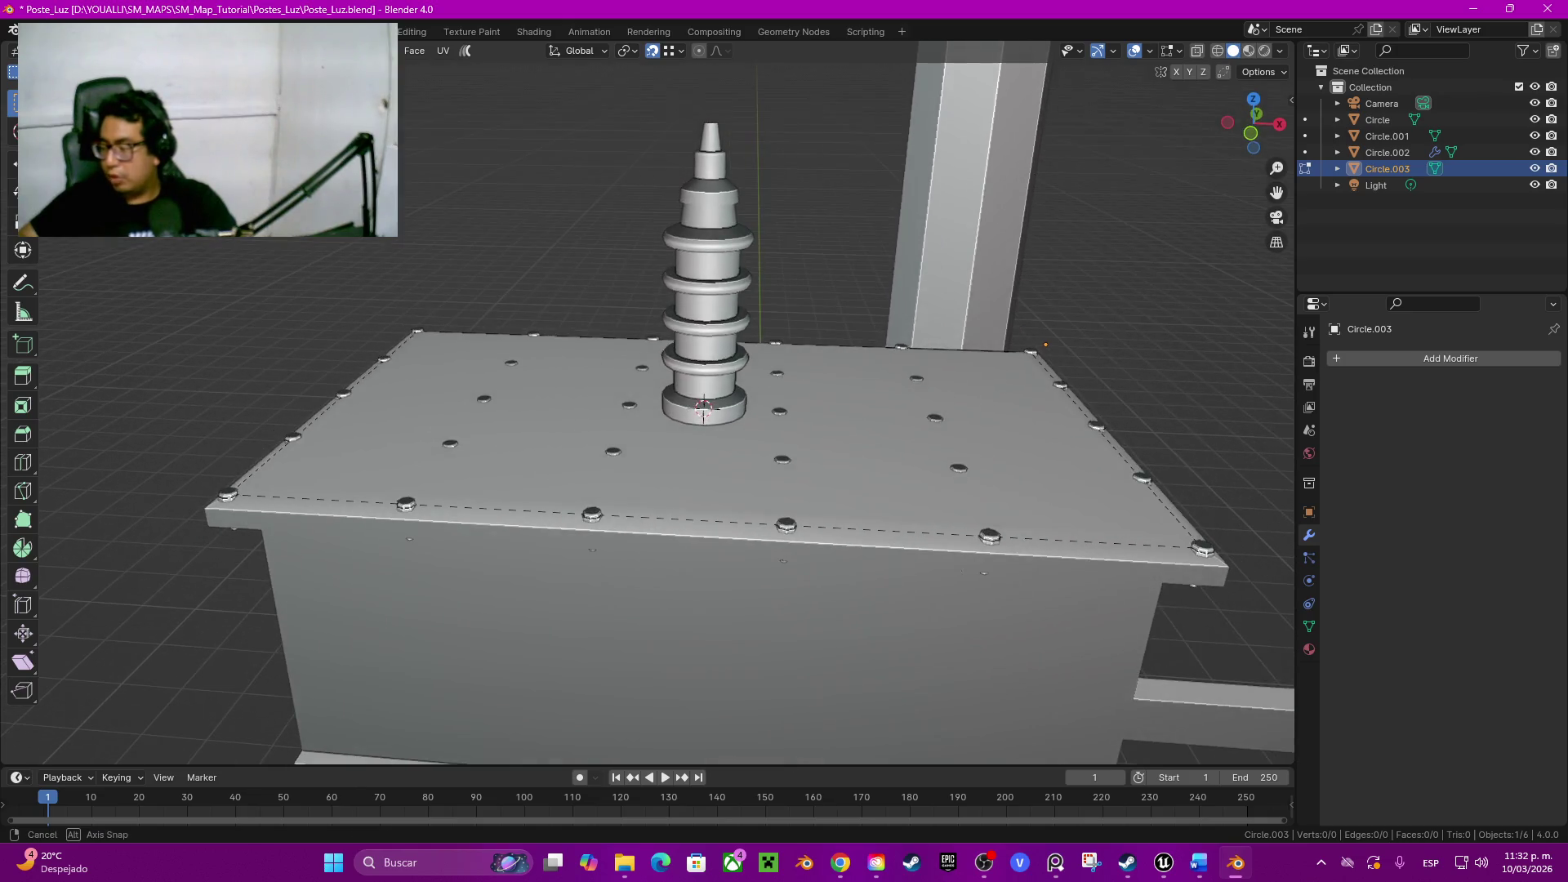
pyautogui.moveTo(649, 404); pyautogui.dragTo(663, 453, button='middle')
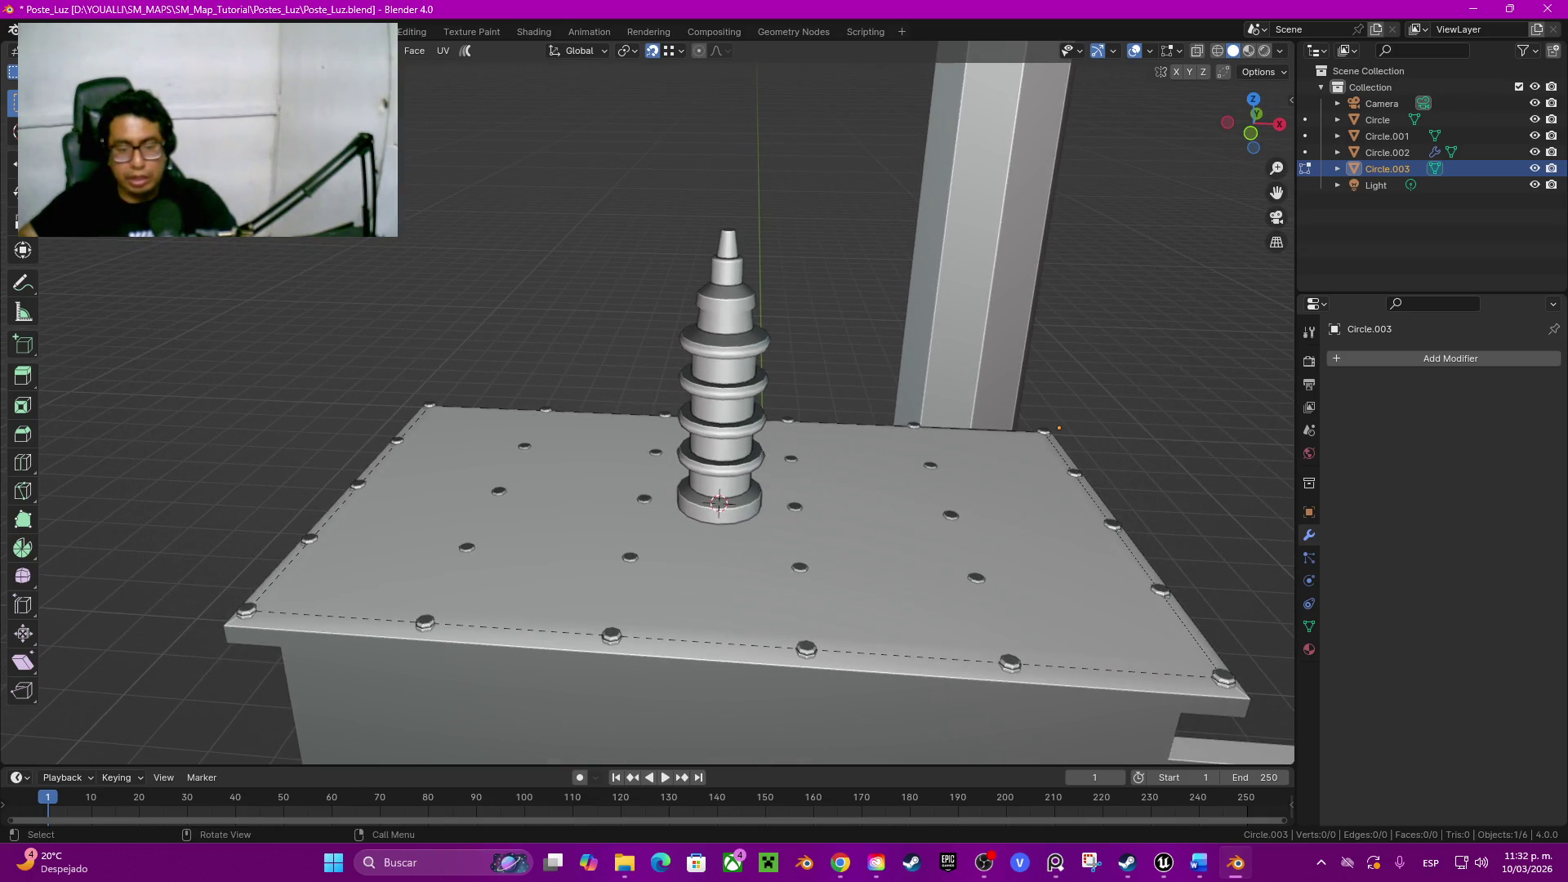
pyautogui.press('Tab')
pyautogui.click(723, 490)
pyautogui.press('Tab')
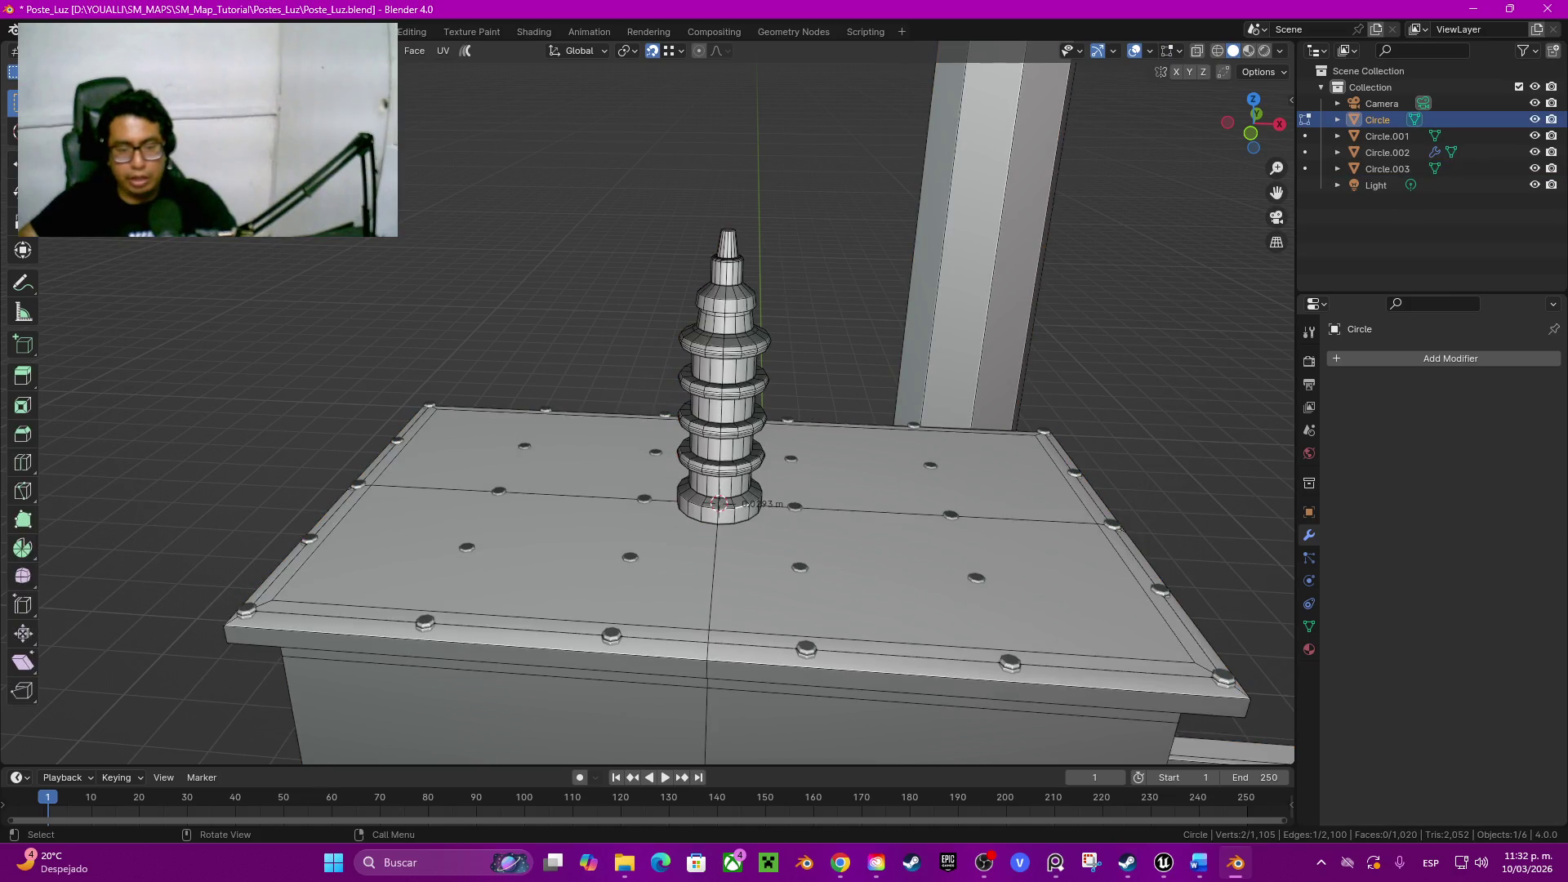
# Step: Nudge the whole insulator mesh vertically along Z and check its base
pyautogui.hotkey('ctrl', 'l')
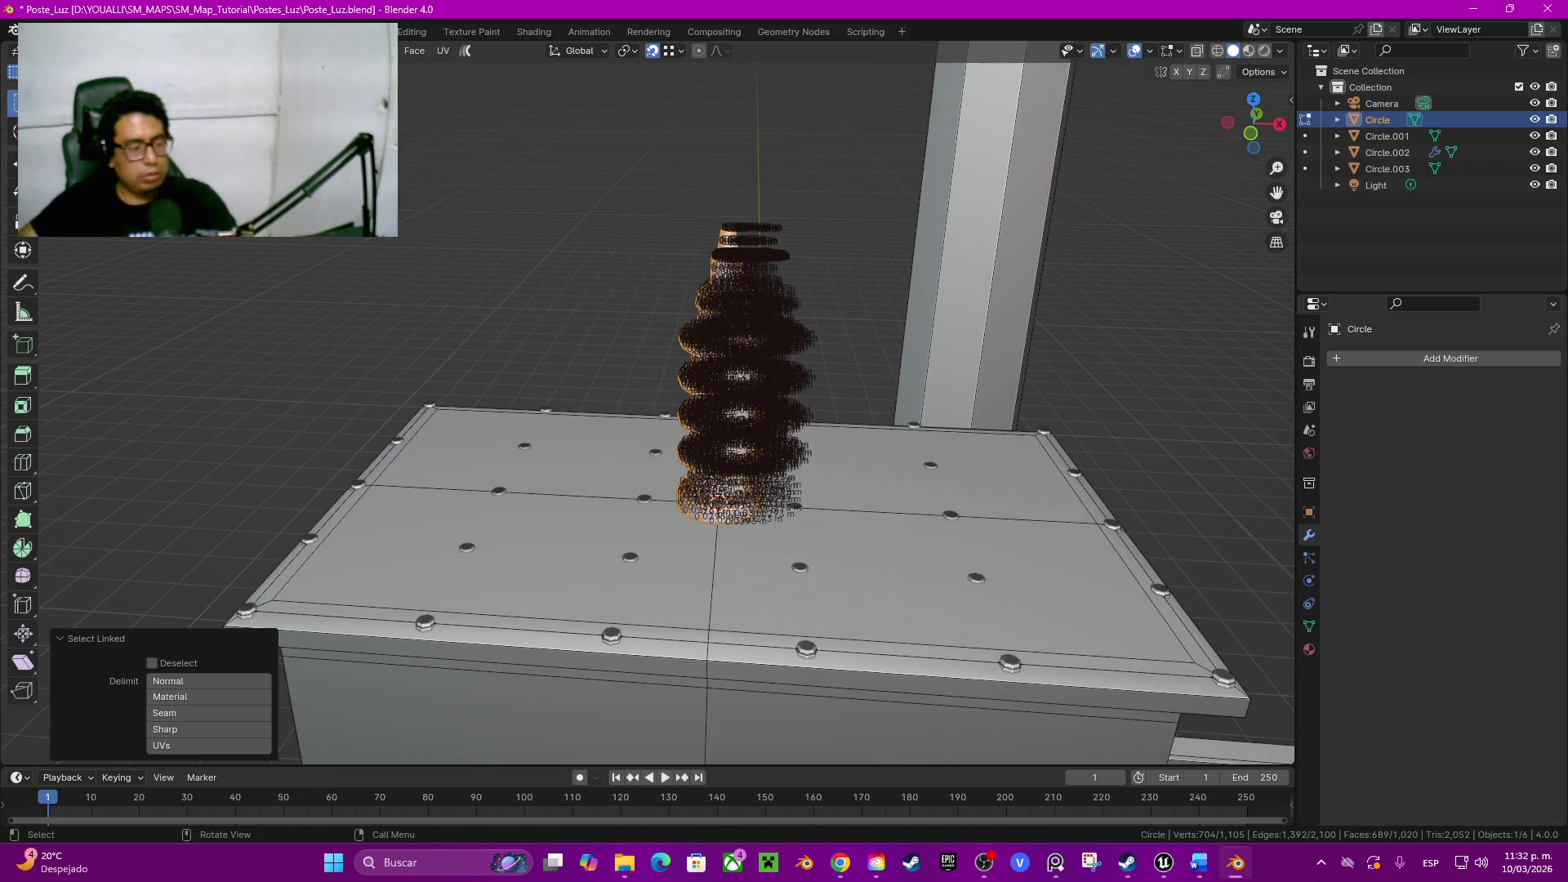
pyautogui.moveTo(736, 429); pyautogui.dragTo(748, 478, button='middle')
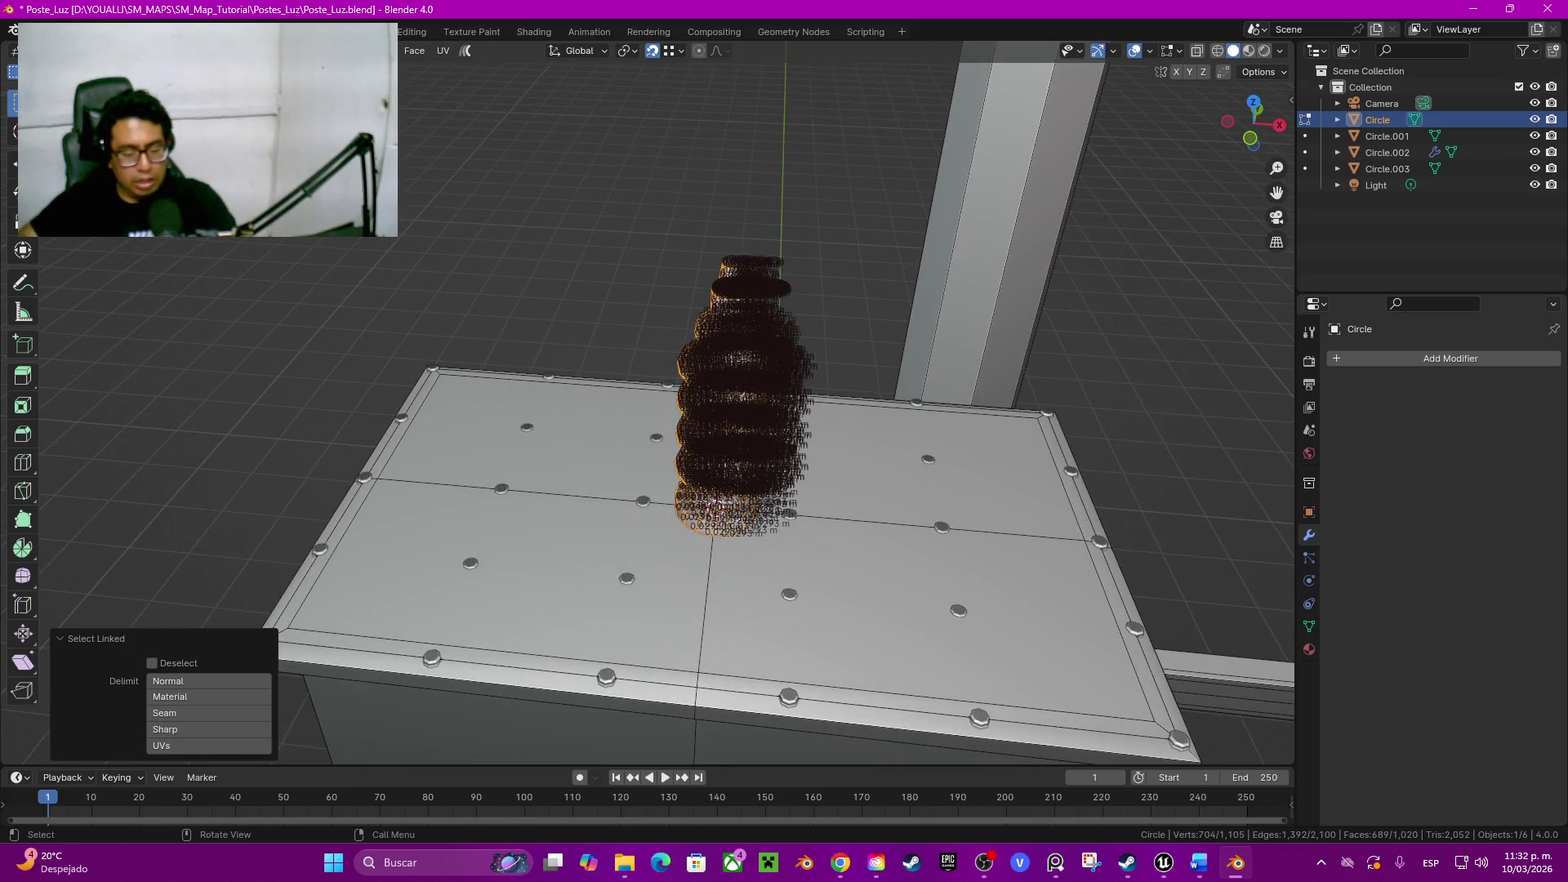
pyautogui.press('g')
pyautogui.press('z')
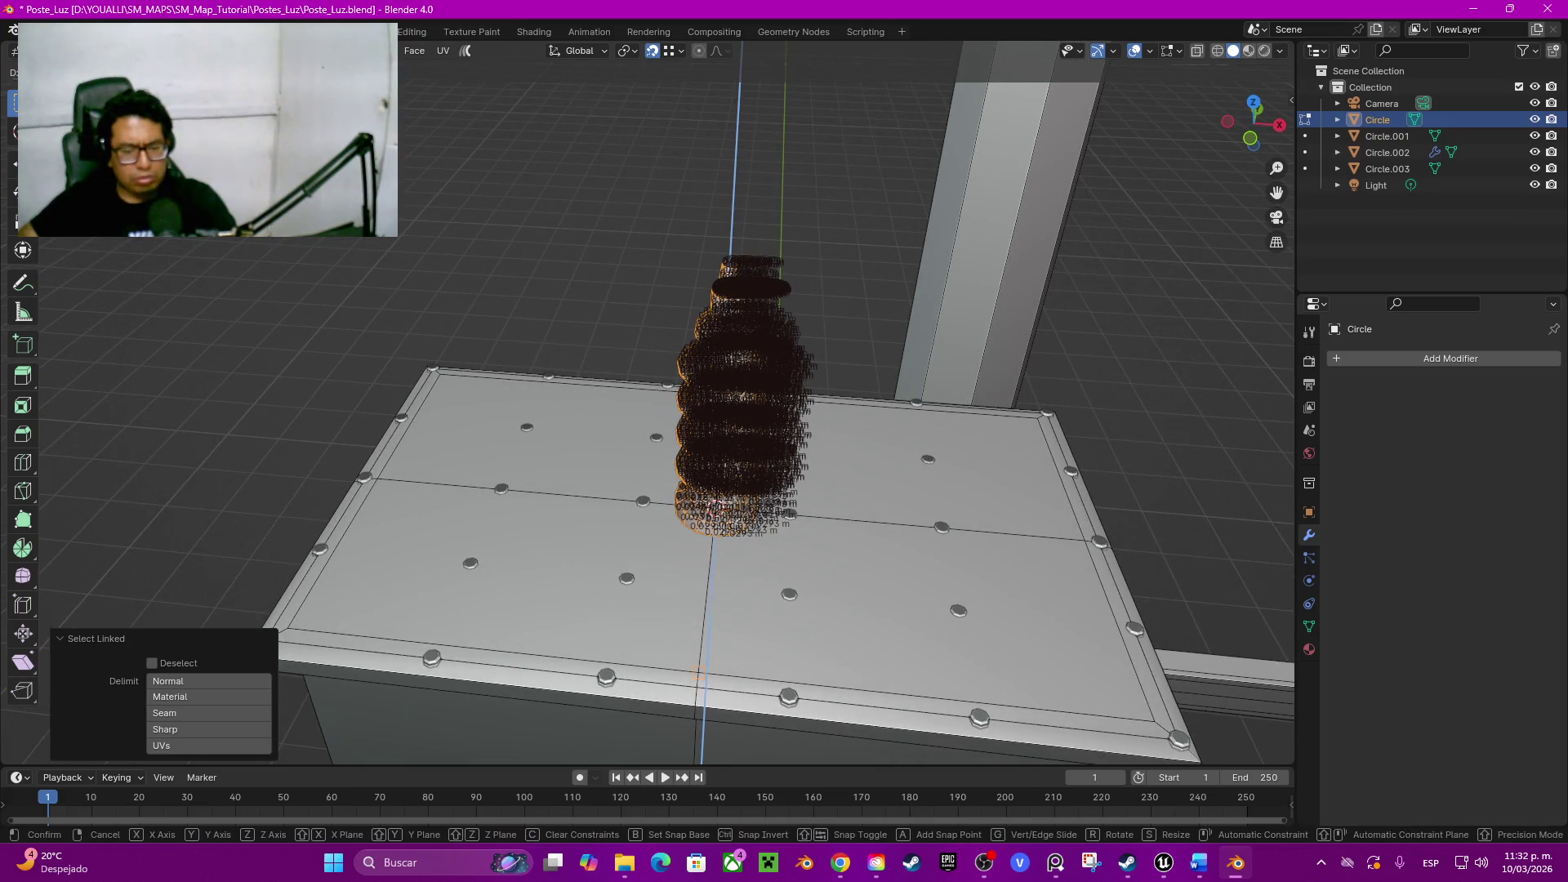
pyautogui.press('Return')
pyautogui.hotkey('alt', 'a')
pyautogui.moveTo(736, 429); pyautogui.dragTo(735, 491, button='middle')
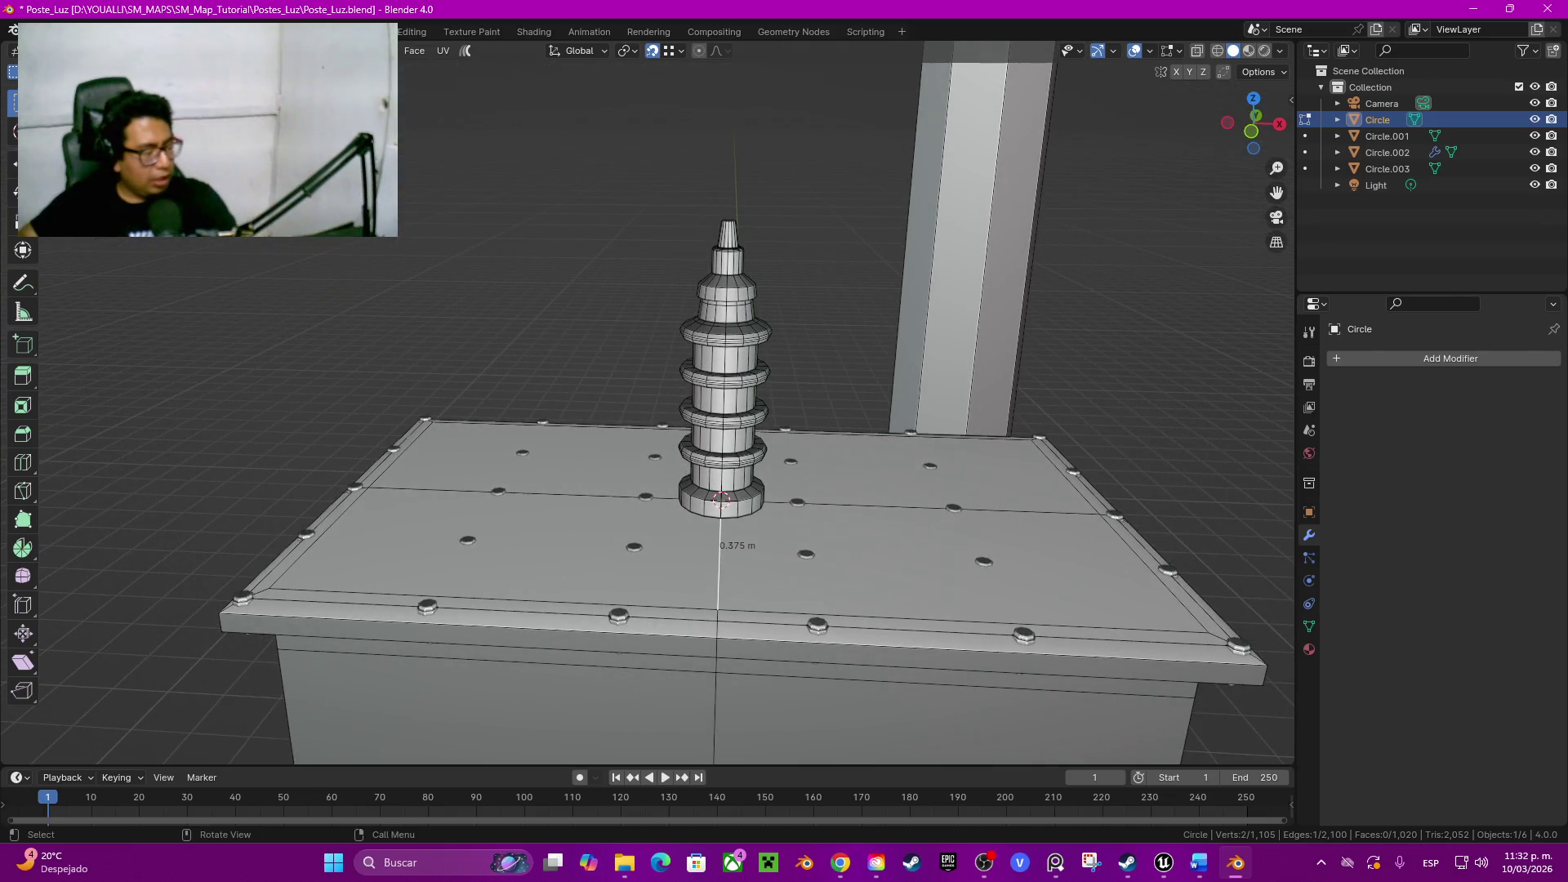
pyautogui.scroll(2, 647, 405)
pyautogui.scroll(1, 648, 405)
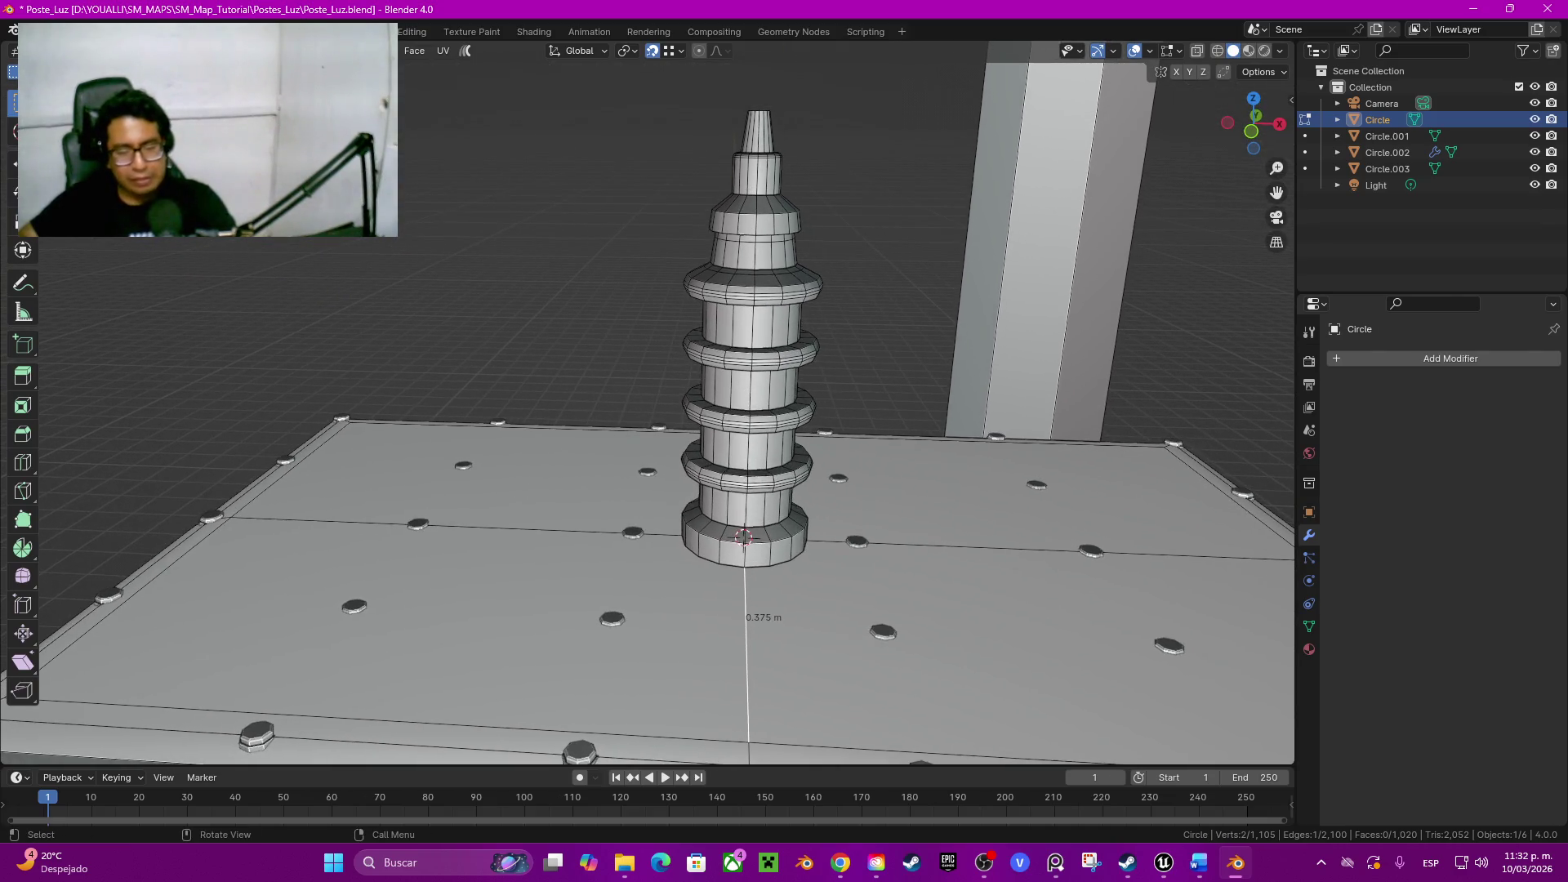
# Step: Raise the insulator about 0.2 m straight up above the transformer lid
pyautogui.press('l')
pyautogui.press('g')
pyautogui.press('z')
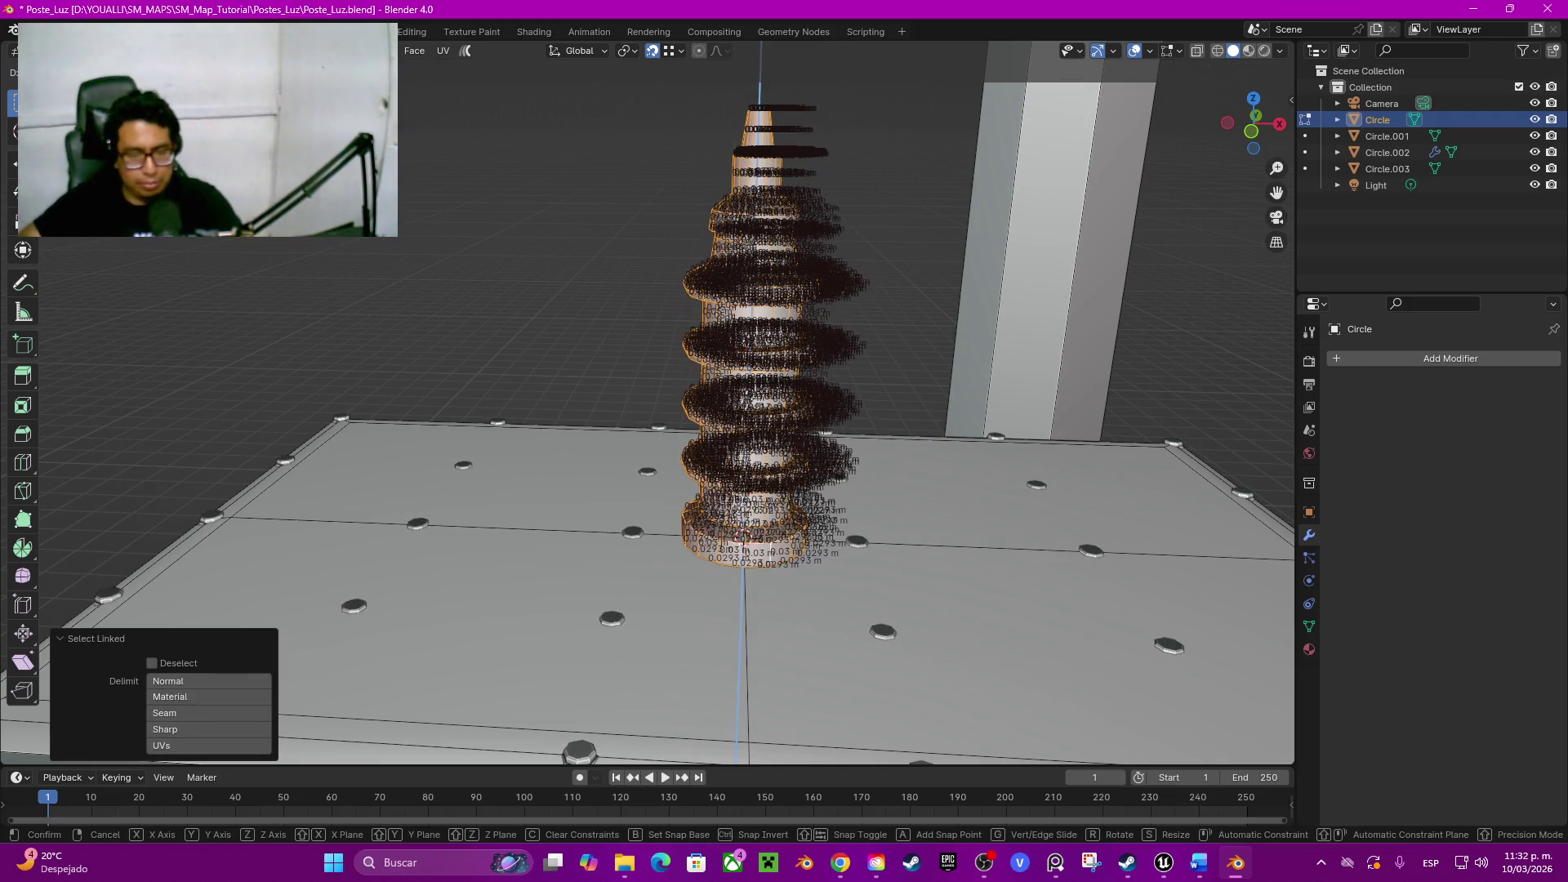
pyautogui.press('Return')
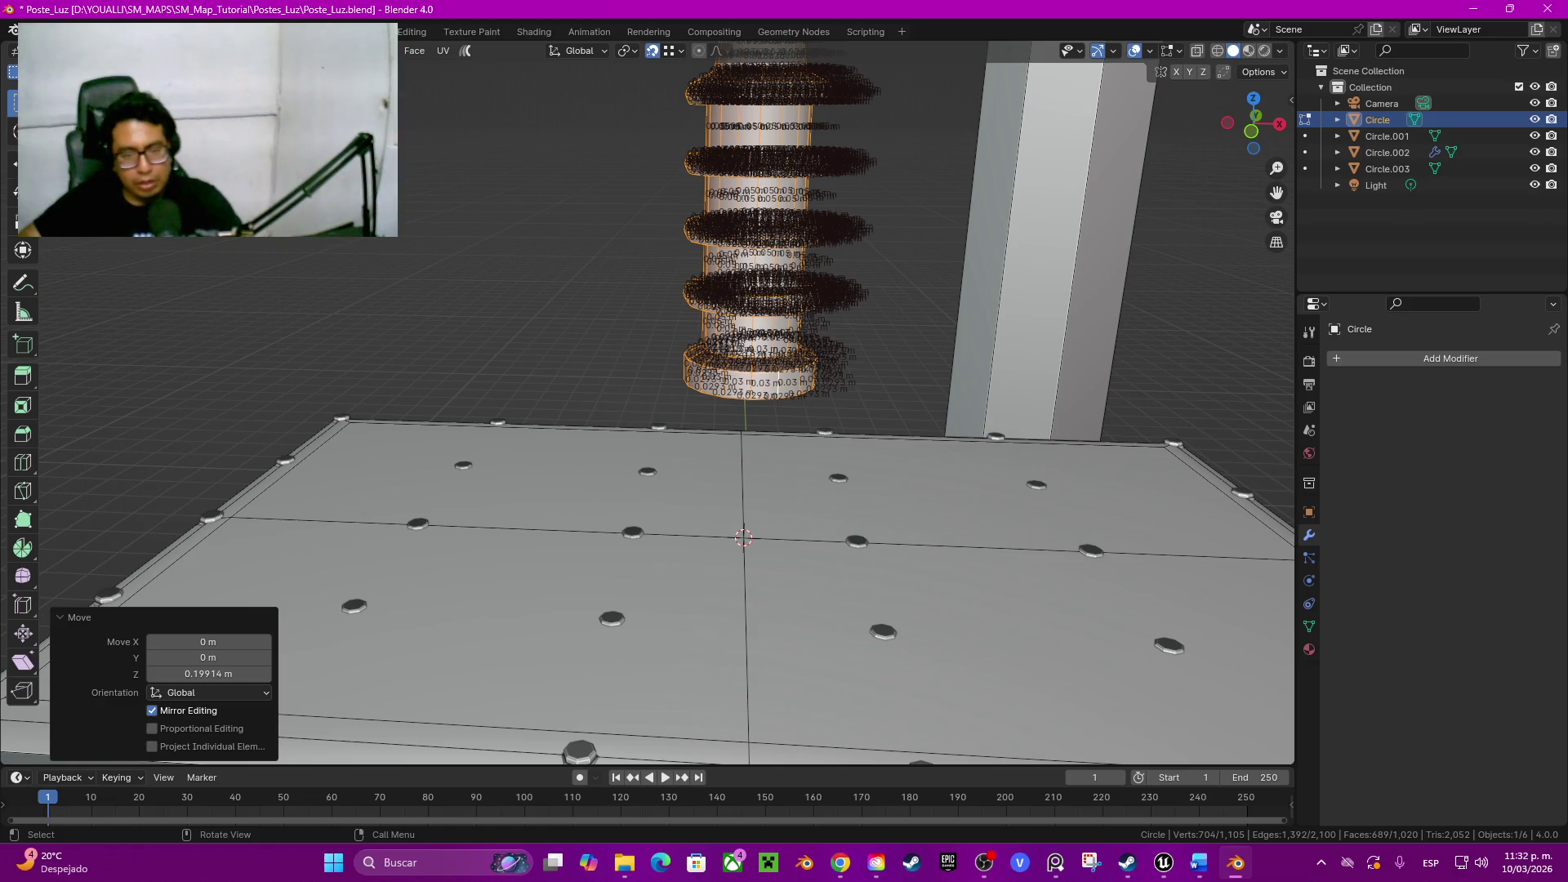
# Step: Select the open edge loop at the insulator's bottom rim and view it from below
pyautogui.click(784, 395)
pyautogui.keyDown('alt'); pyautogui.click(785, 394); pyautogui.keyUp('alt')
pyautogui.moveTo(785, 395)
pyautogui.mouseDown(button='middle')
pyautogui.moveTo(736, 490)
pyautogui.moveTo(728, 560)
pyautogui.moveTo(728, 527)
pyautogui.mouseUp(button='middle')
pyautogui.scroll(4, 736, 490)
pyautogui.scroll(2, 728, 560)
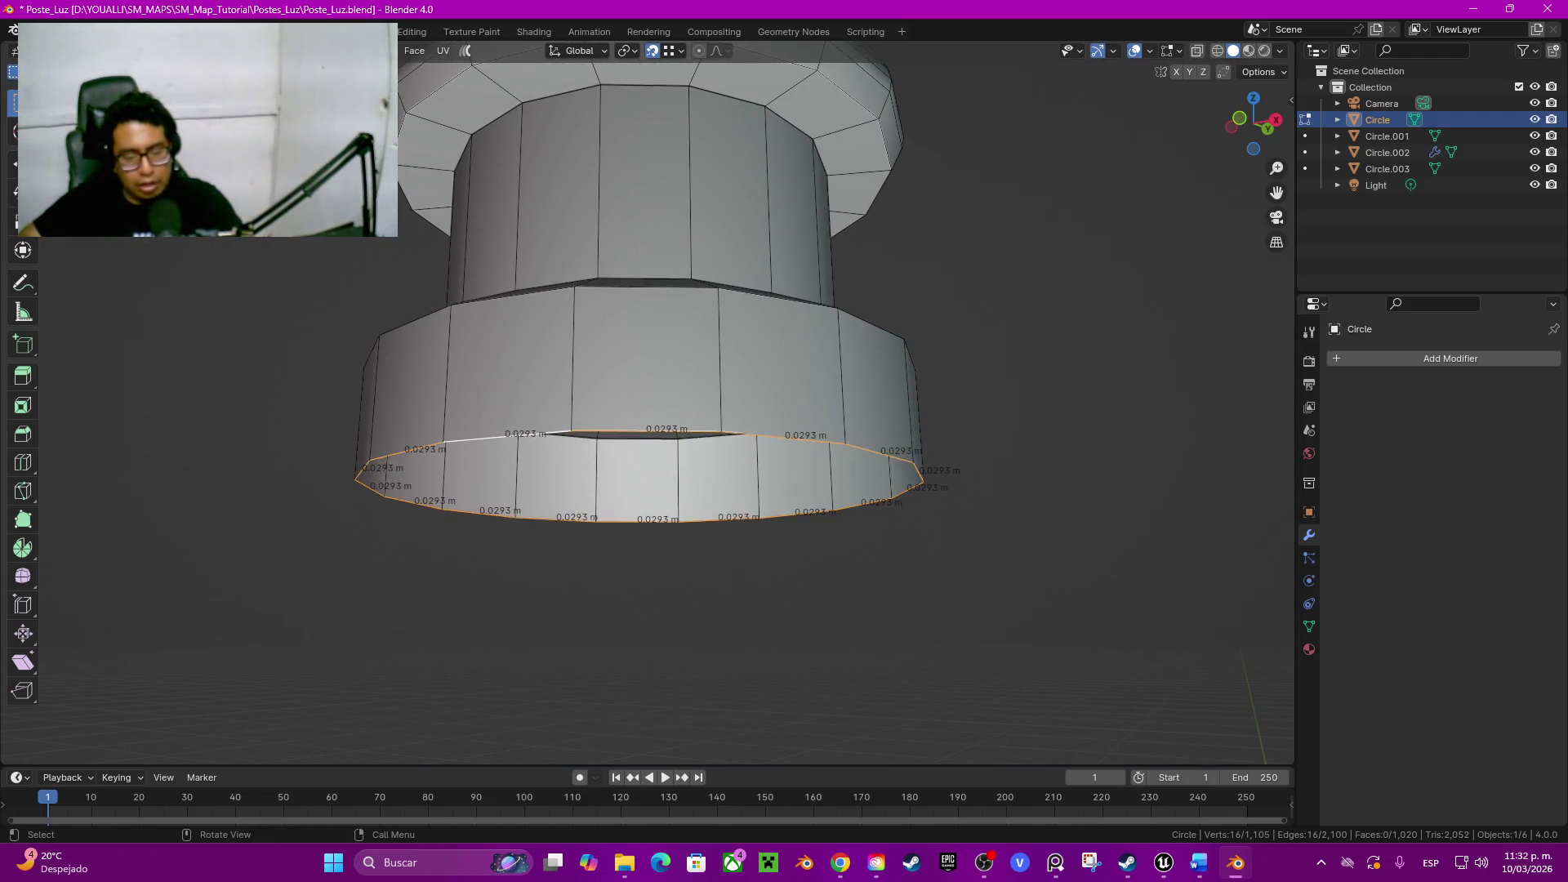
# Step: Fill and inset the bottom rim, extrude it down into a collar lip, and delete the end face
pyautogui.press('f')
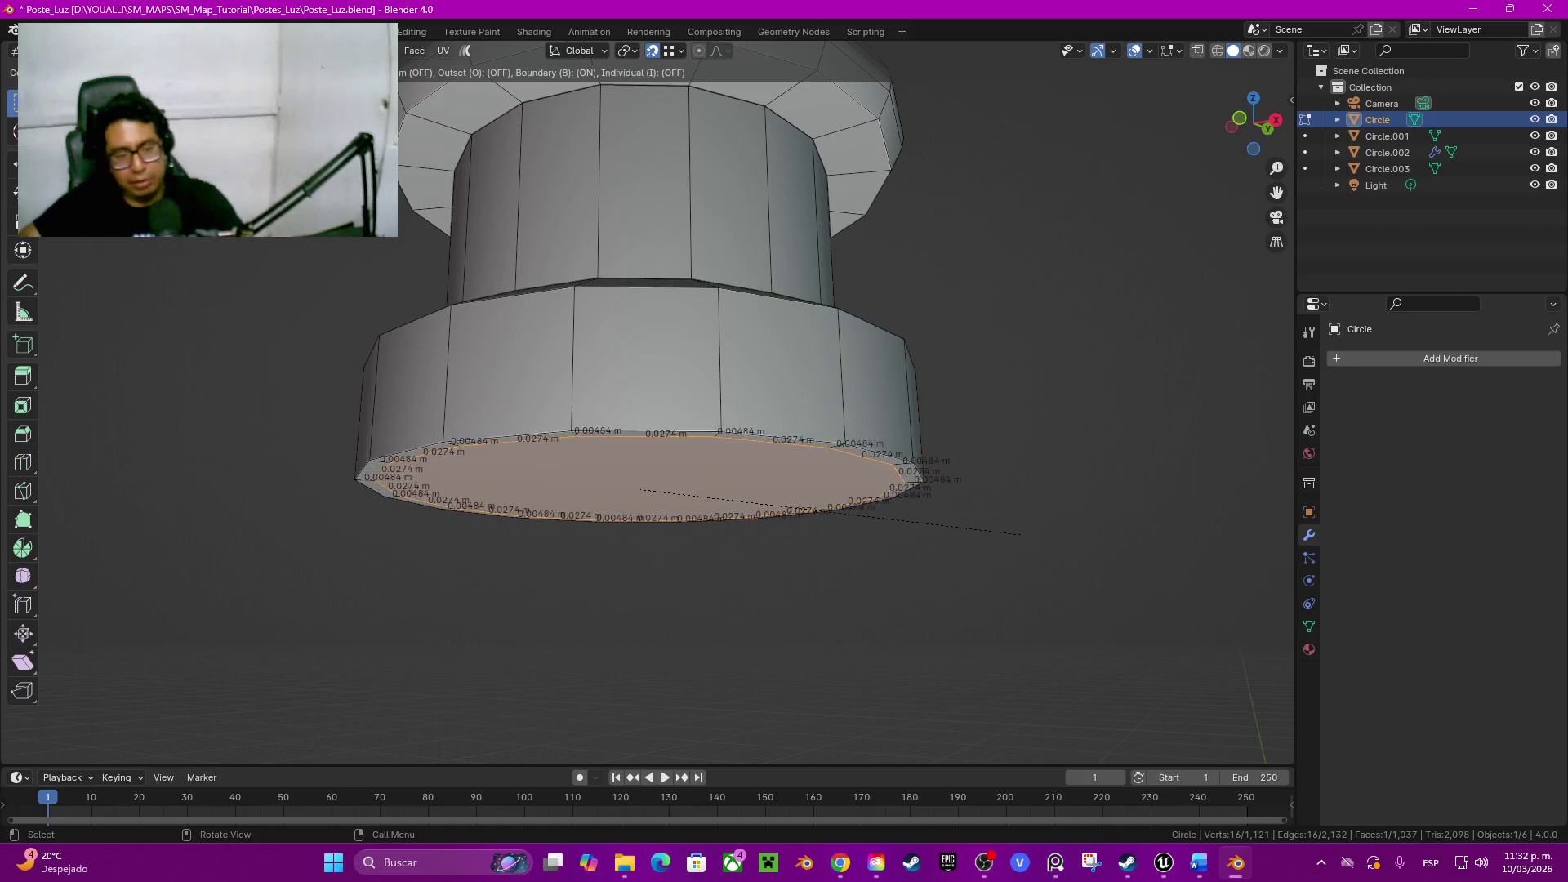
pyautogui.click(1008, 535)
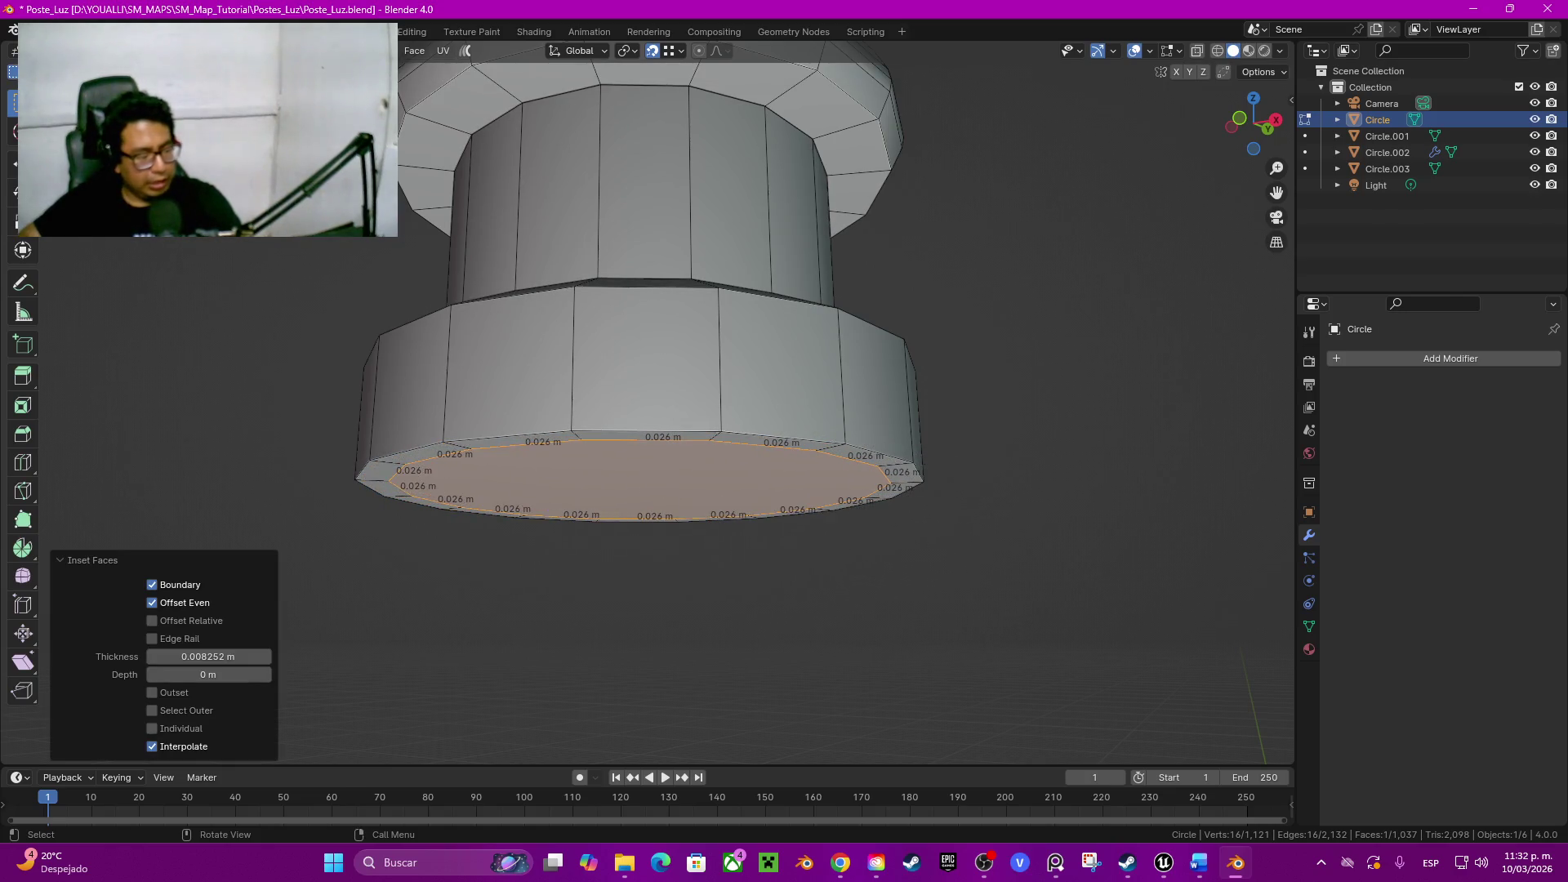
pyautogui.moveTo(1005, 539); pyautogui.dragTo(957, 540, button='middle')
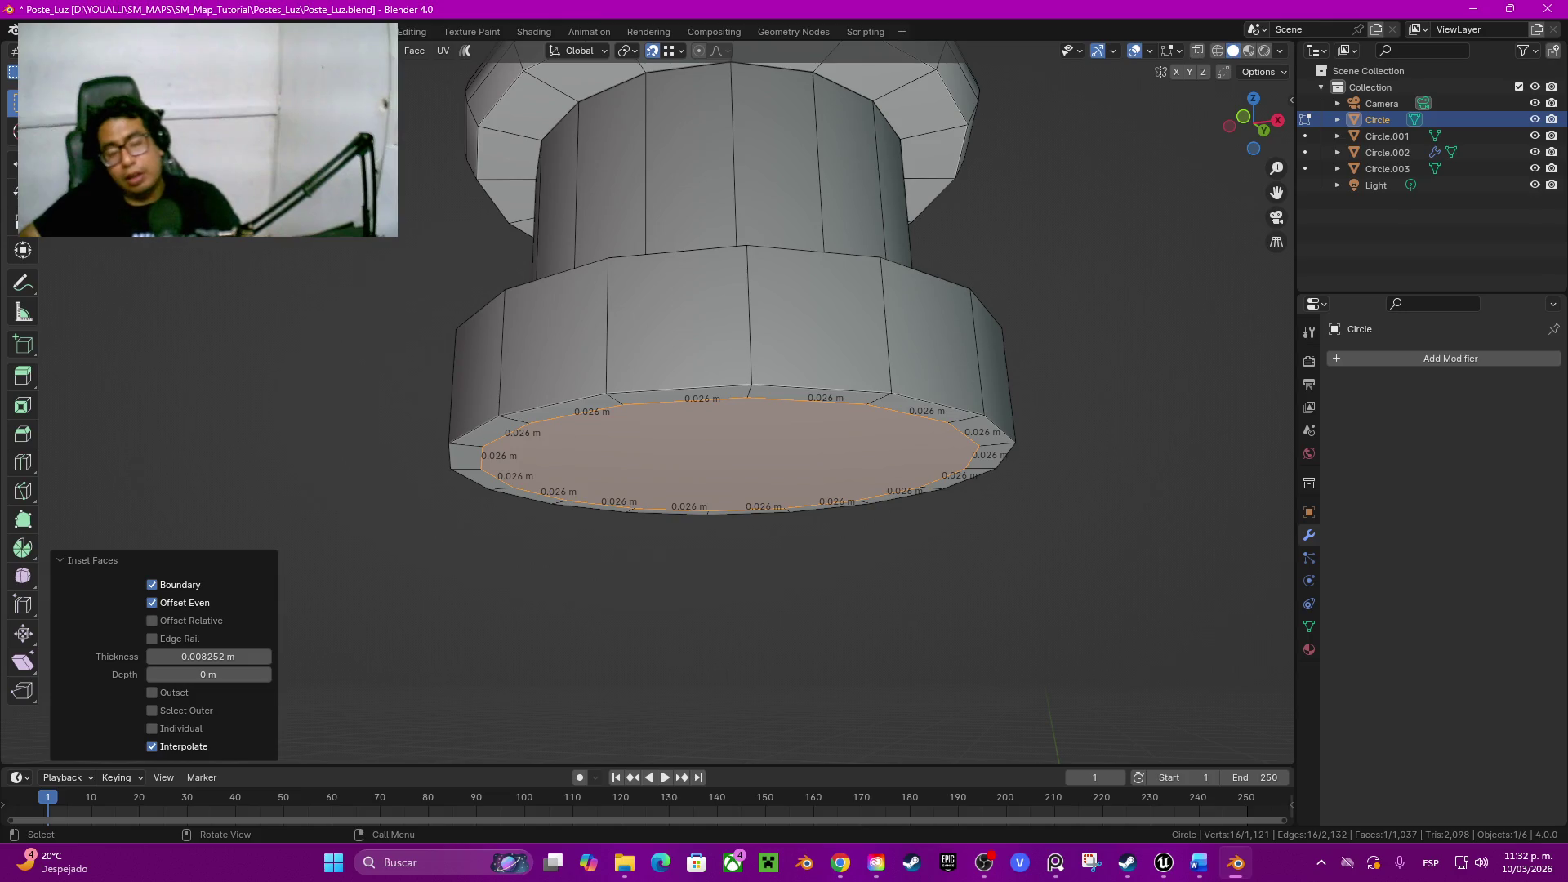
pyautogui.press('e')
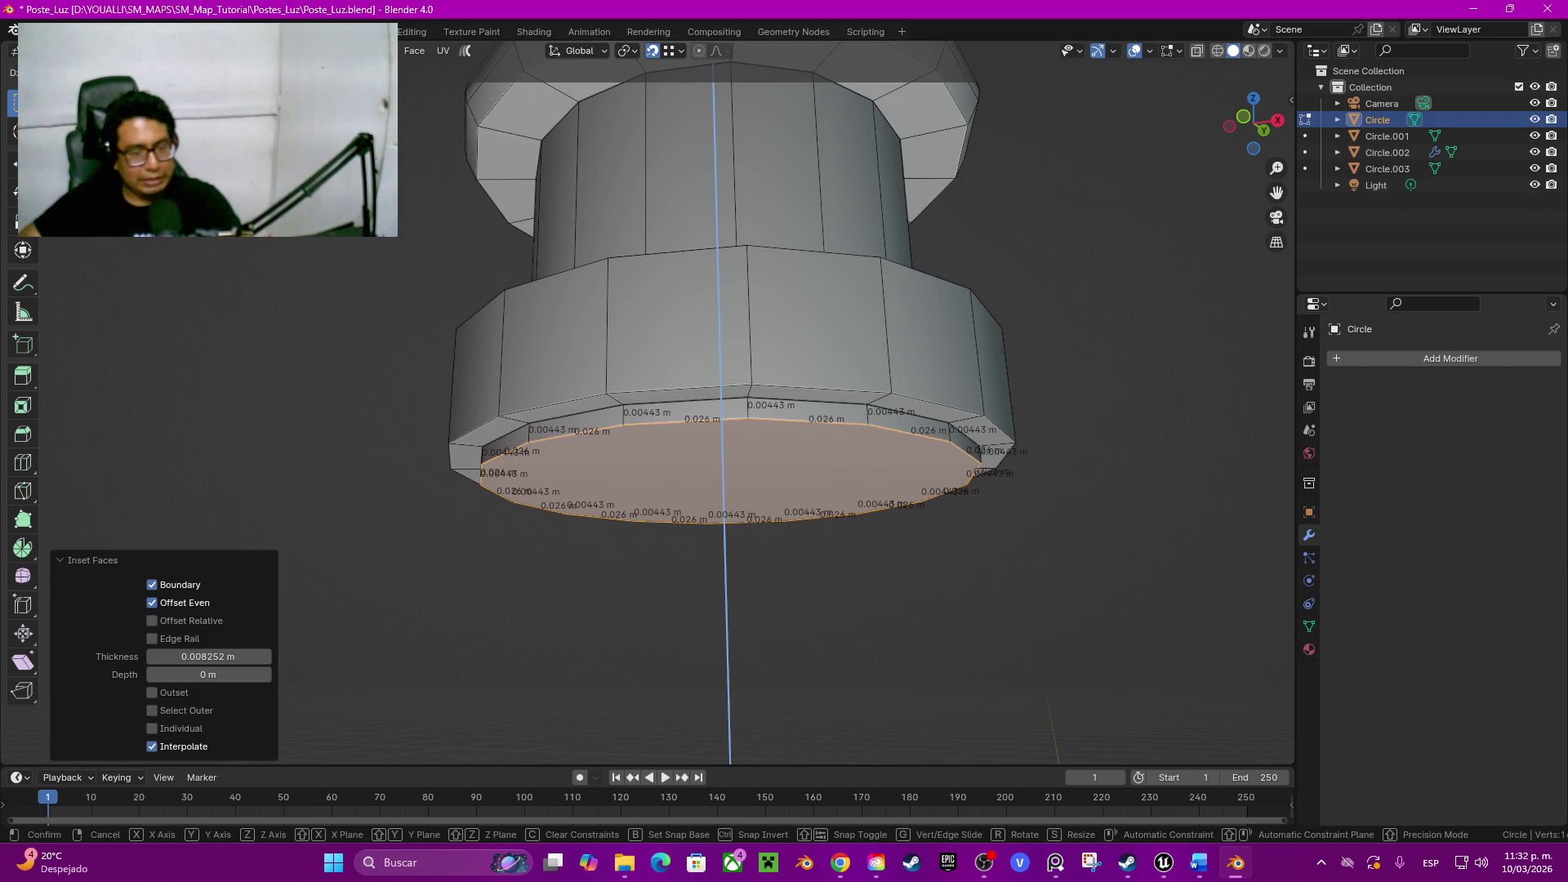
pyautogui.click(841, 554)
pyautogui.press('x')
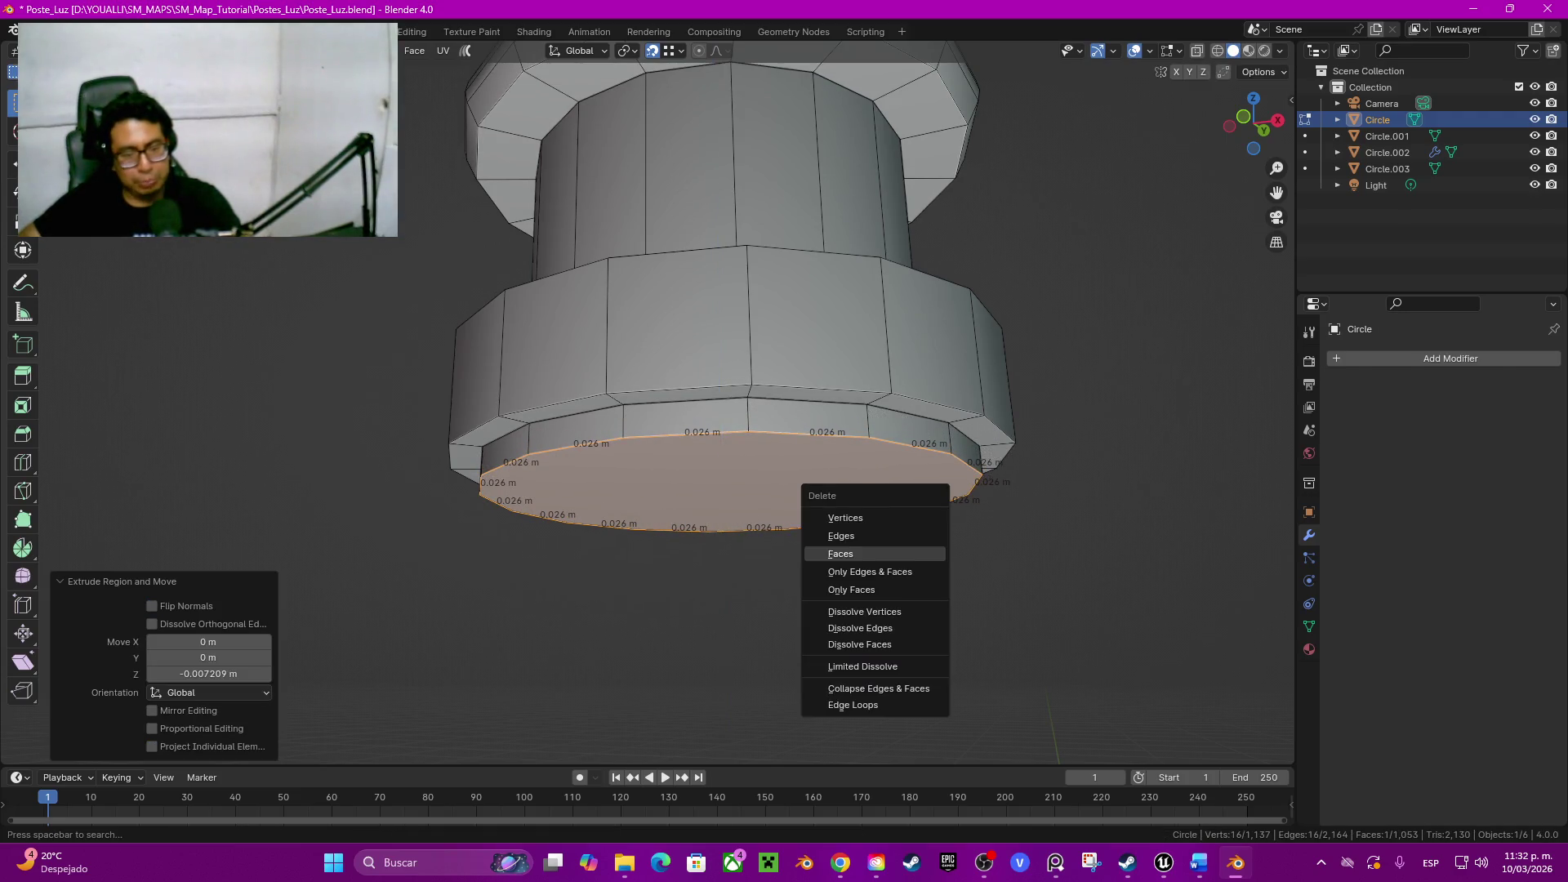
pyautogui.click(840, 554)
# Step: Lower the whole insulator about 0.19 m back down onto the transformer lid
pyautogui.press('l')
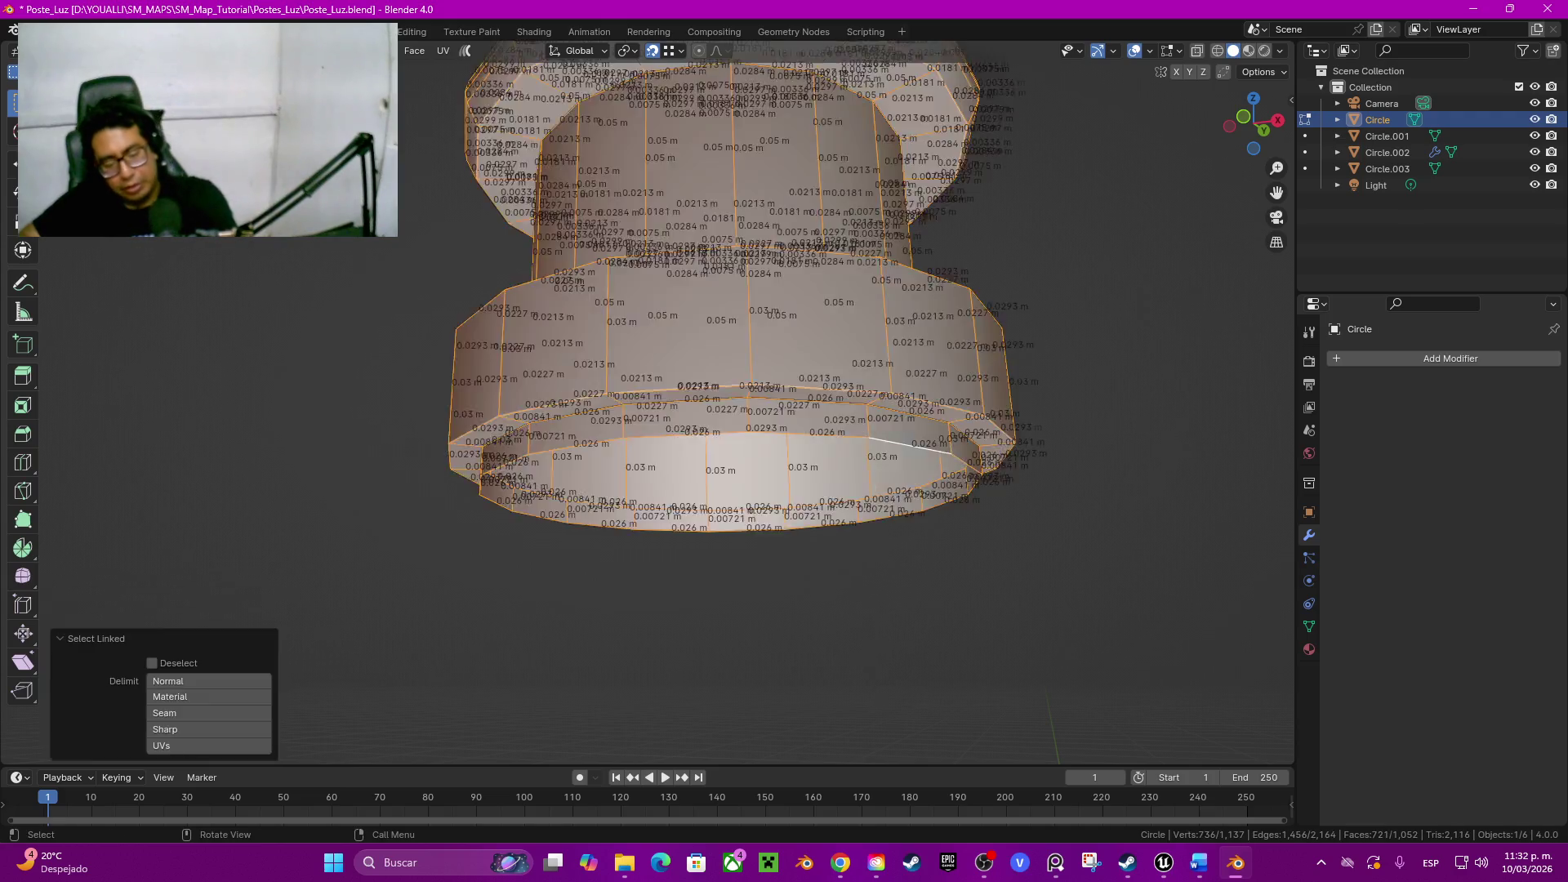
pyautogui.scroll(-2, 735, 430)
pyautogui.moveTo(699, 367); pyautogui.dragTo(735, 417, button='middle')
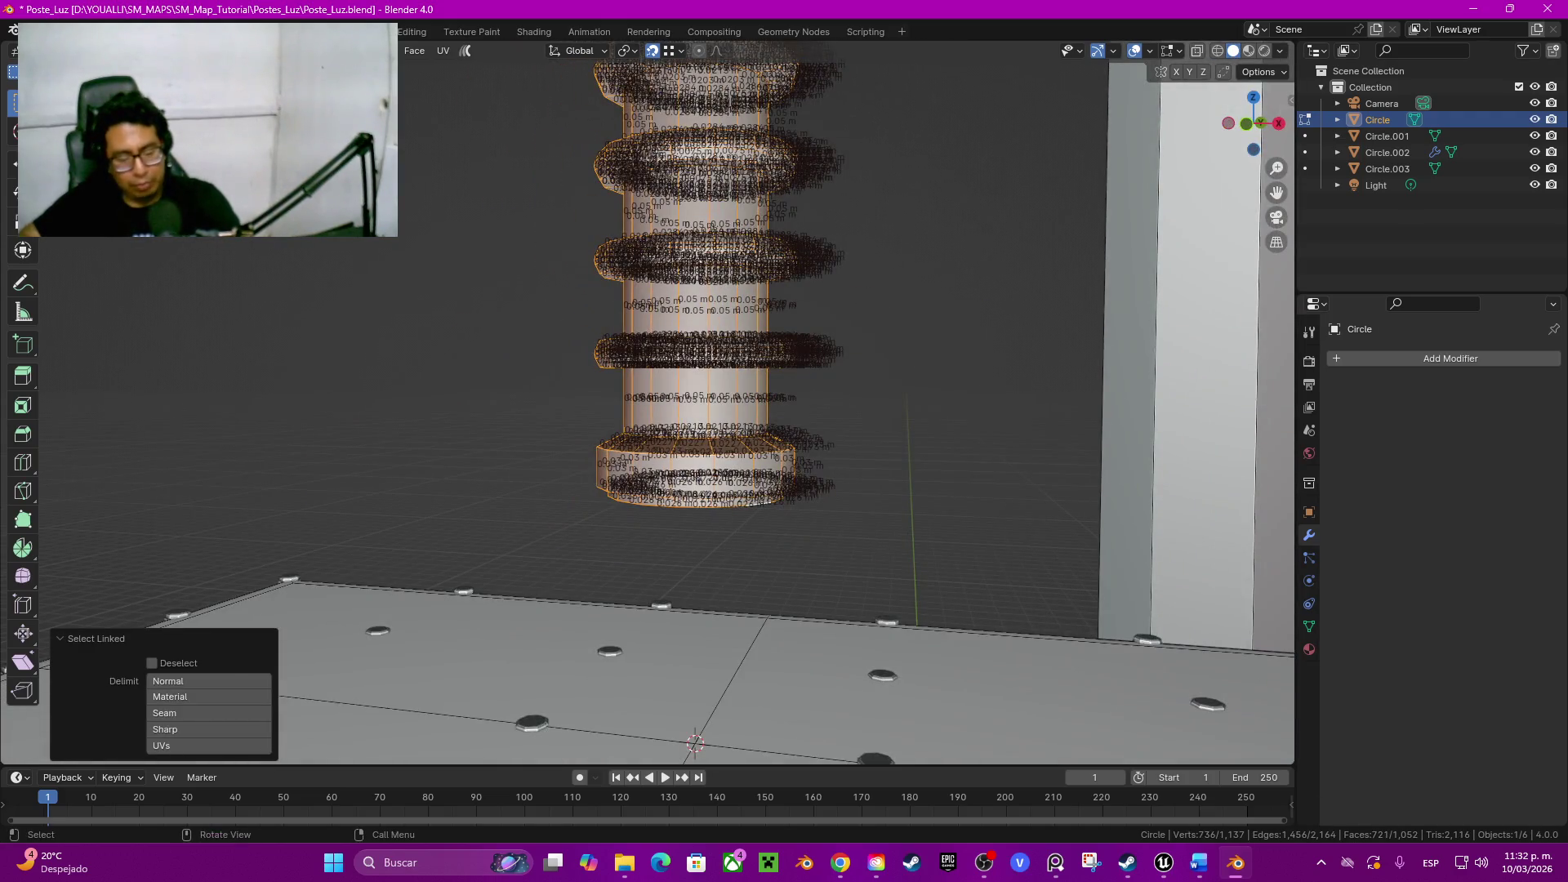
pyautogui.press('g')
pyautogui.press('z')
pyautogui.press('Return')
pyautogui.scroll(-2, 700, 404)
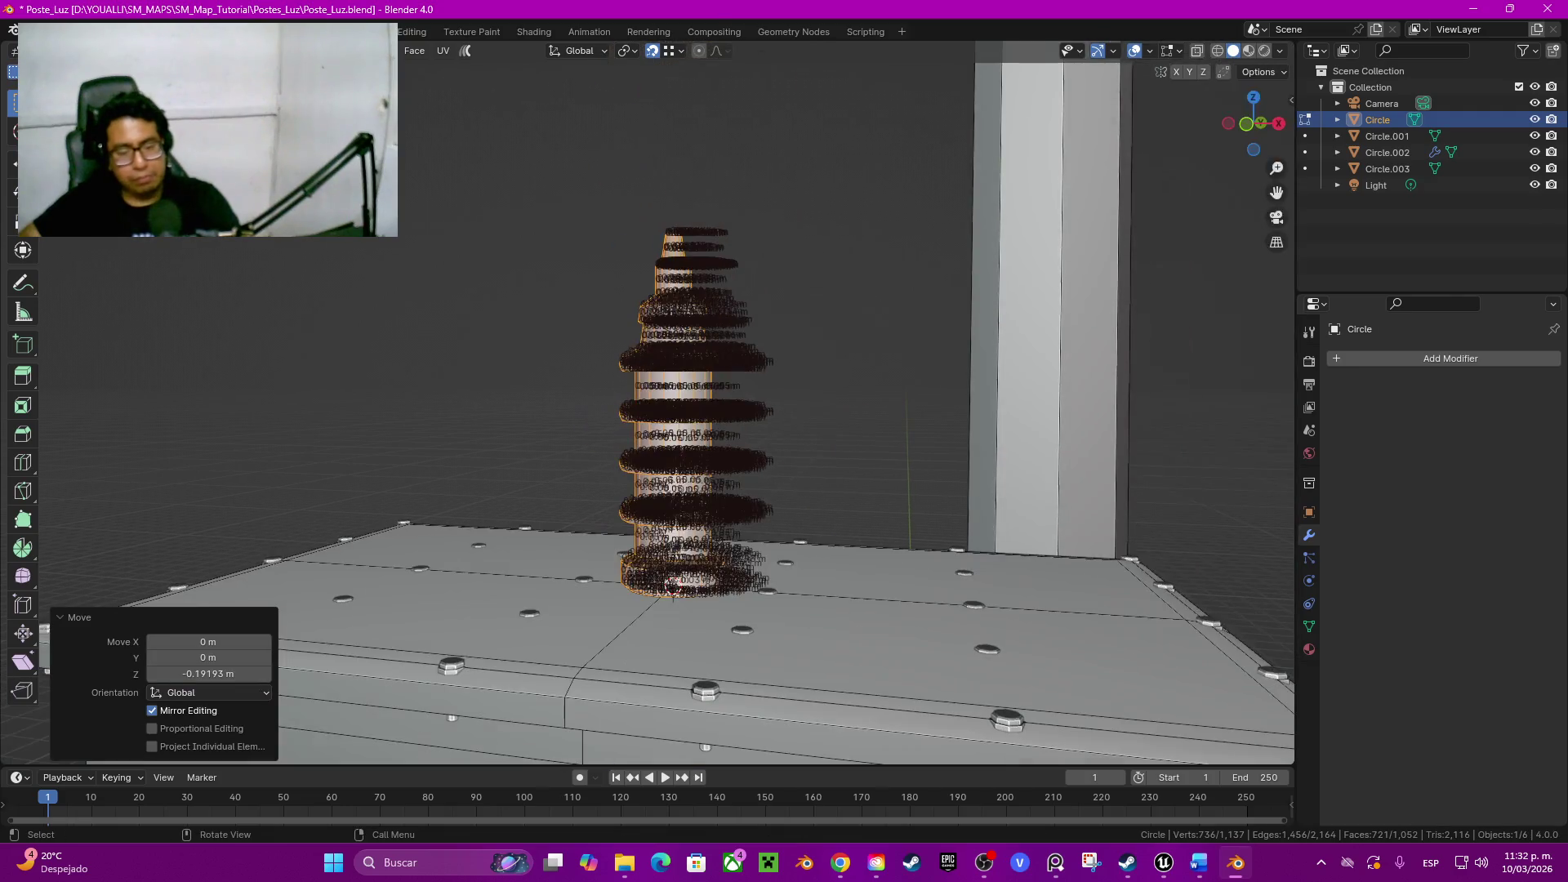
pyautogui.click(706, 745)
# Step: Select the entire insulator mesh again from a base edge
pyautogui.moveTo(707, 745); pyautogui.dragTo(735, 687, button='middle')
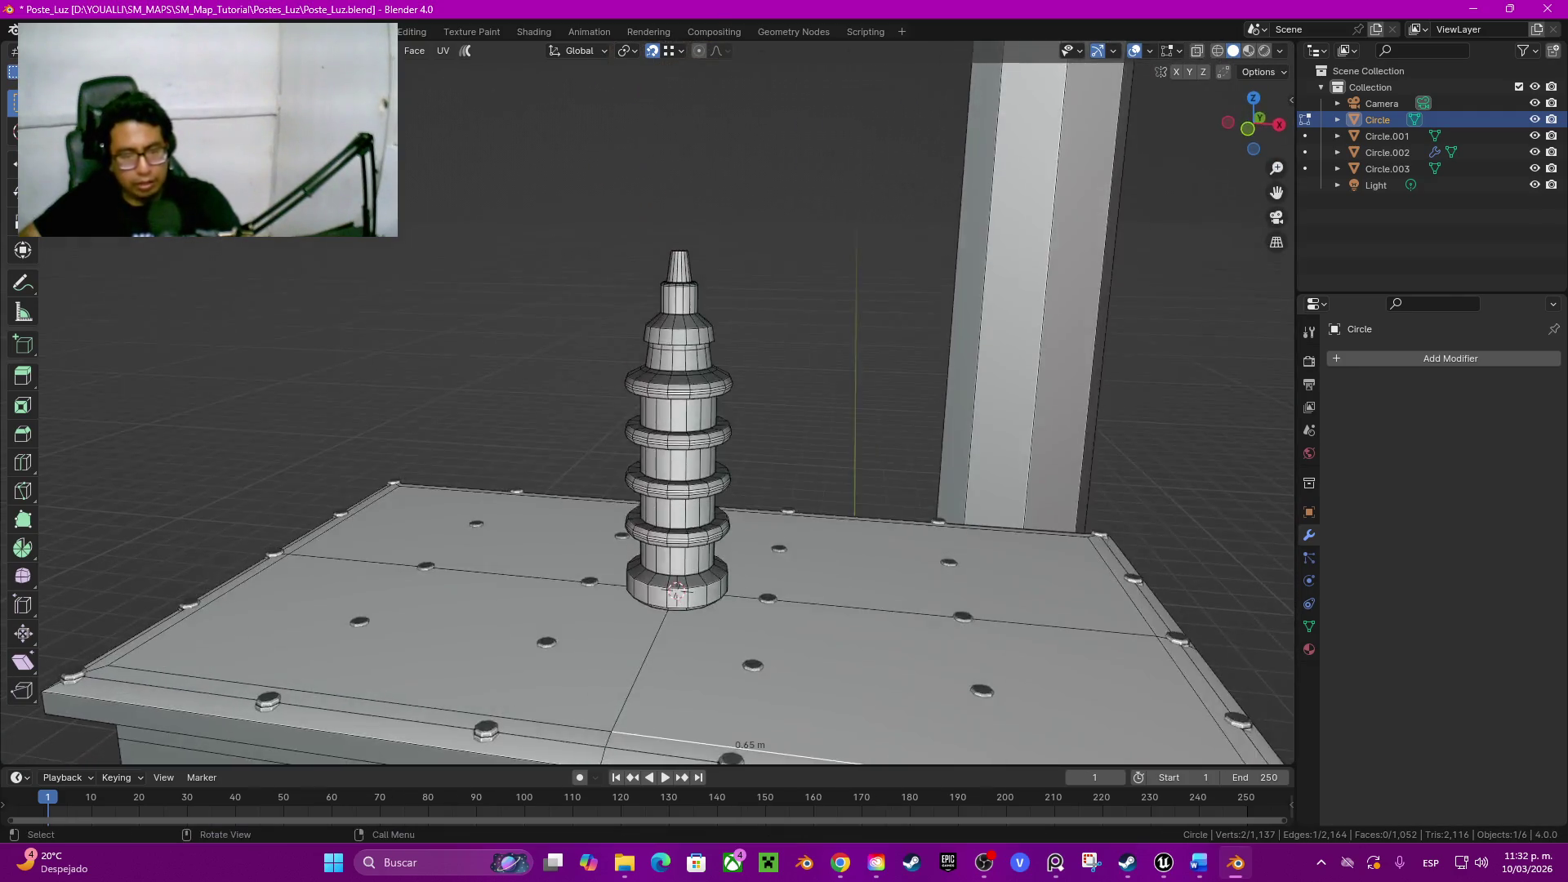
pyautogui.scroll(-4, 663, 404)
pyautogui.scroll(1, 663, 405)
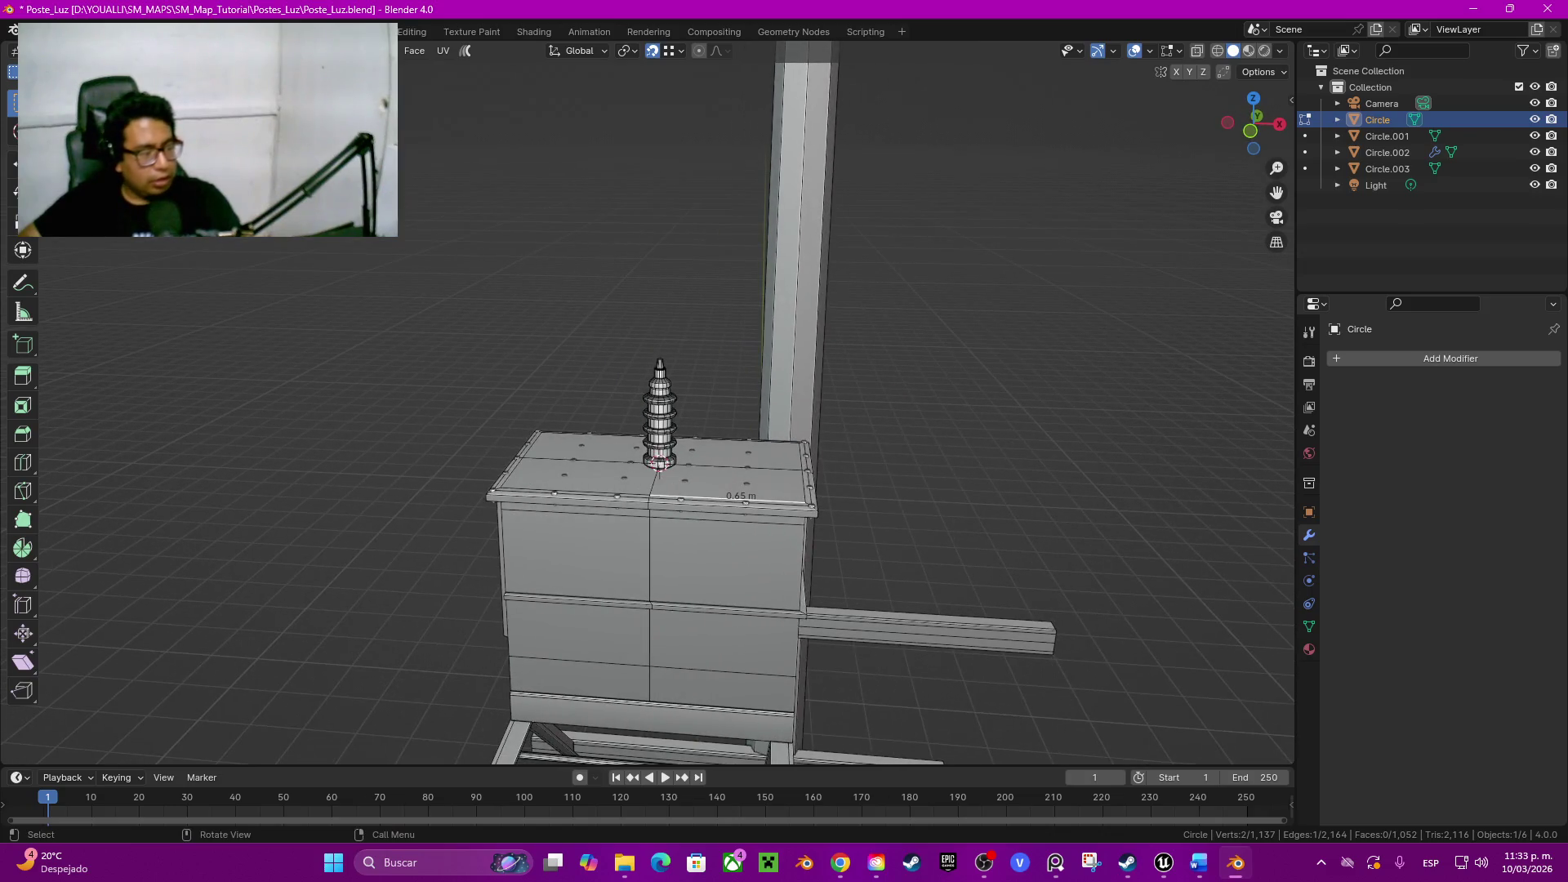
pyautogui.scroll(3, 663, 404)
pyautogui.click(714, 539)
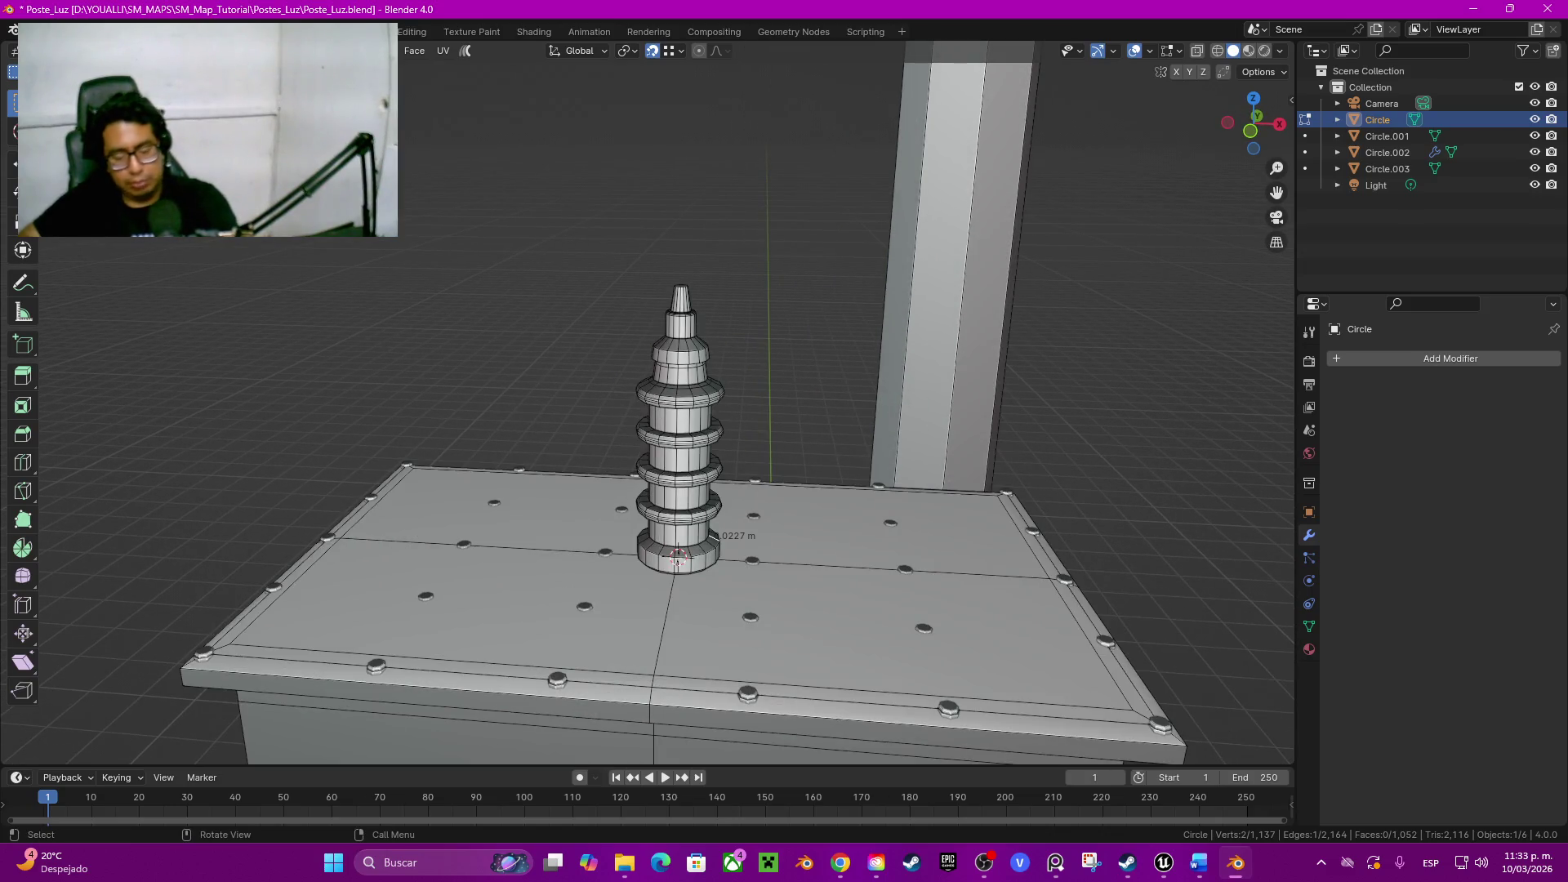
pyautogui.press('l')
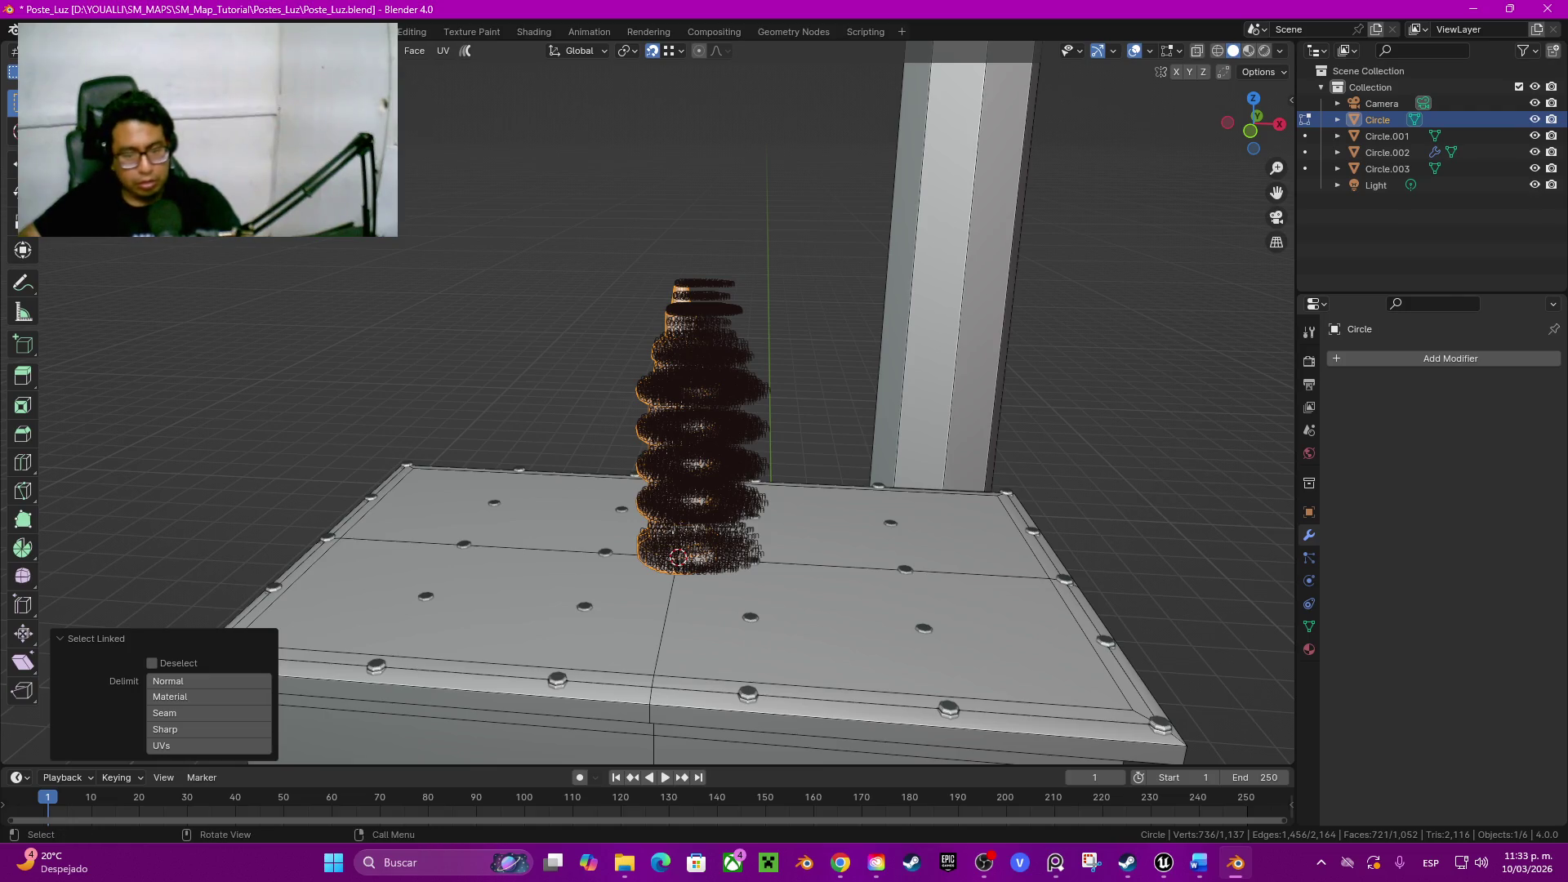
# Step: Duplicate the insulator along X and set the copy's offset to 0.4 m
pyautogui.press('g')
pyautogui.press('x')
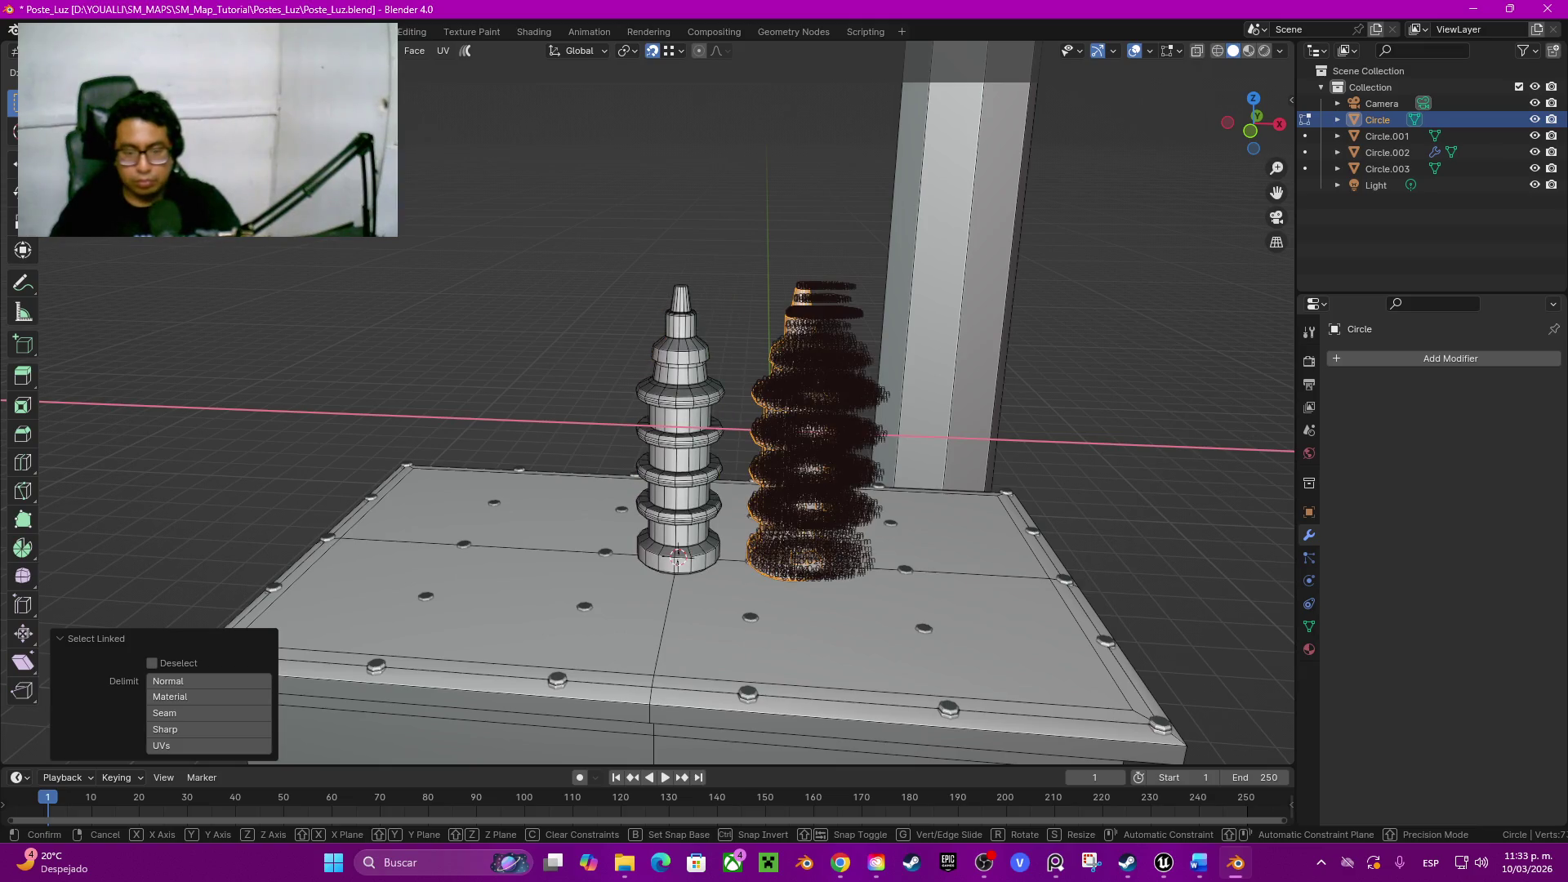
pyautogui.press('Return')
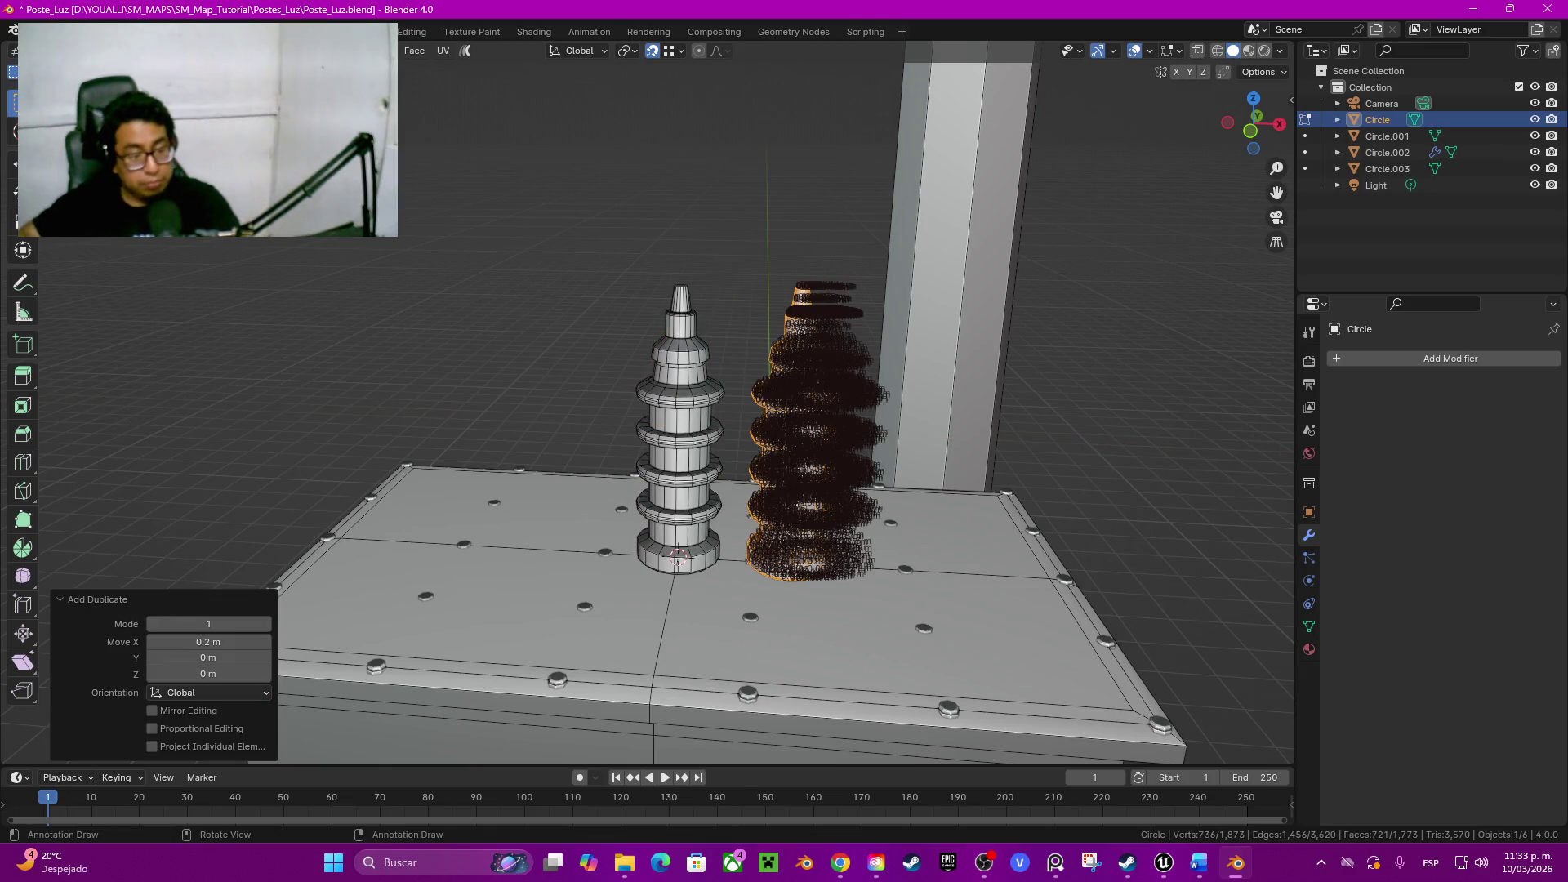
pyautogui.click(208, 642)
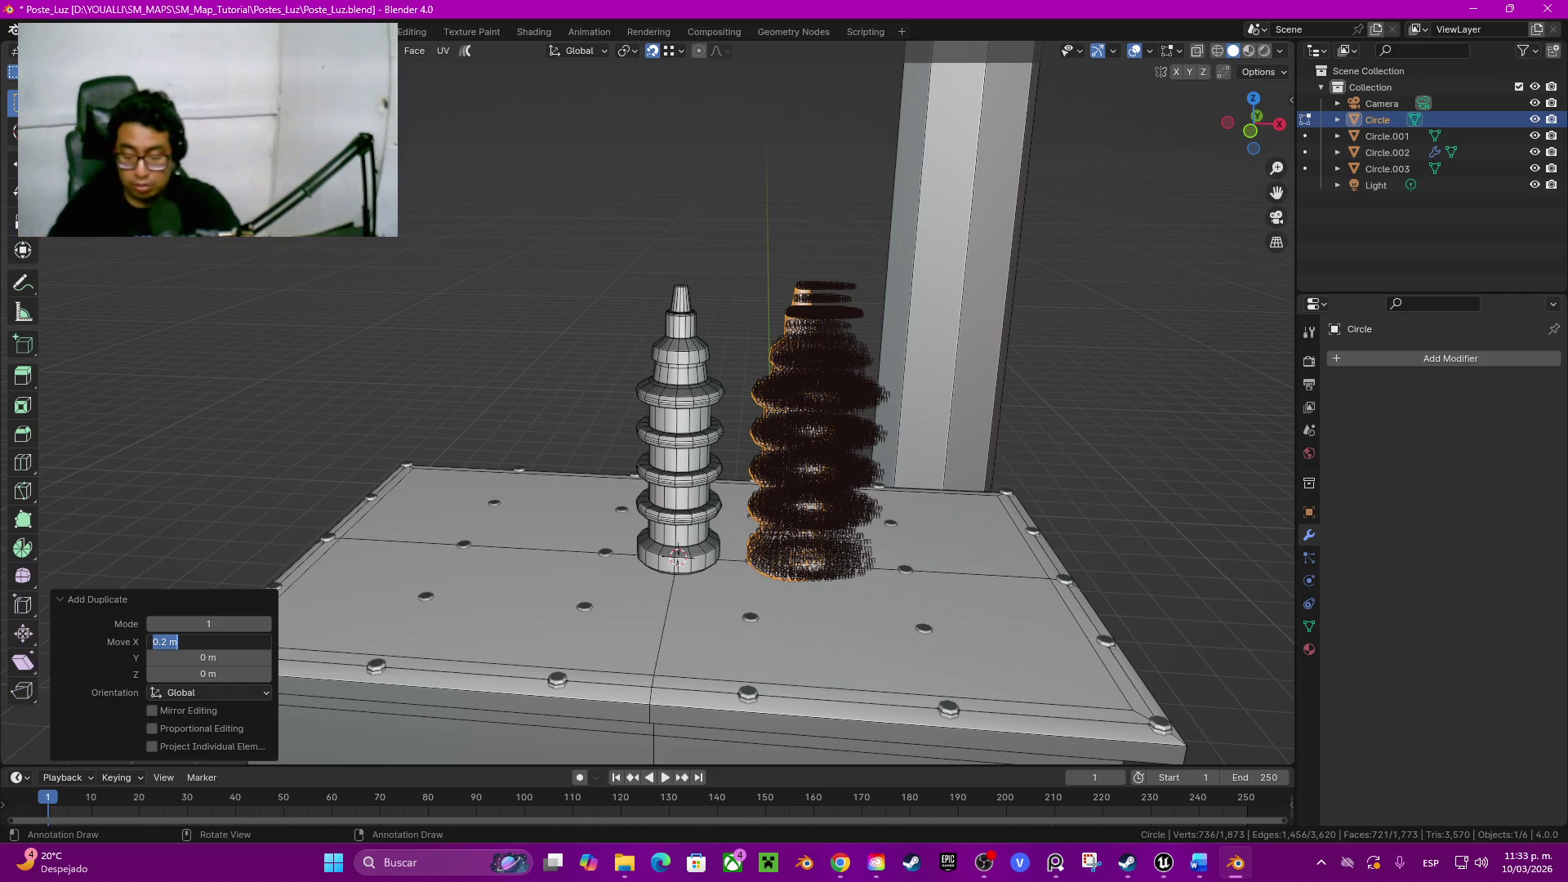
pyautogui.write('0.4')
pyautogui.press('Return')
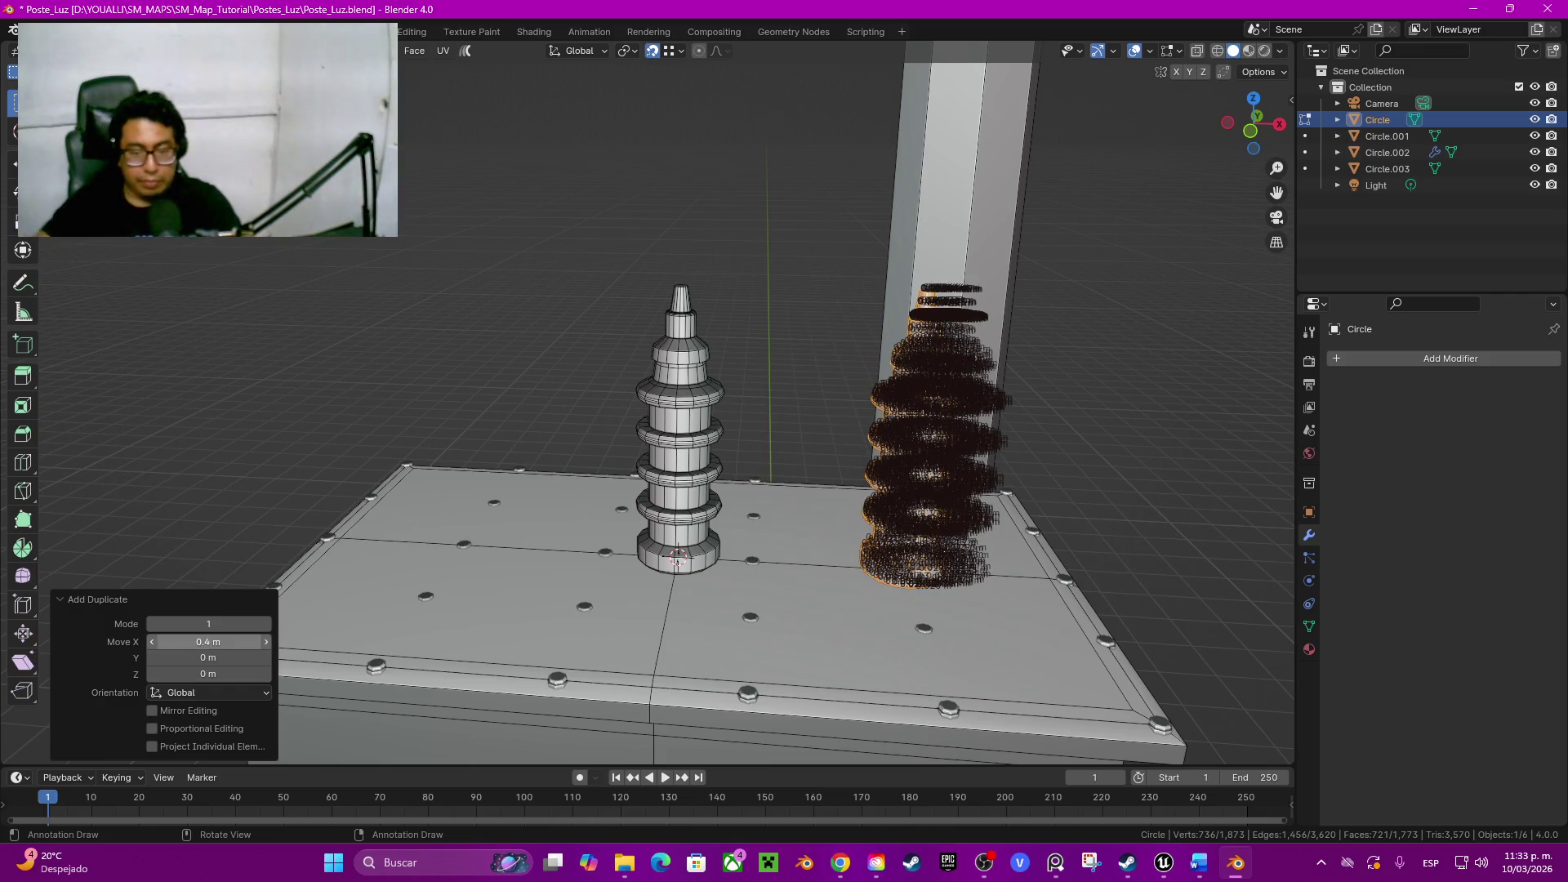
pyautogui.hotkey('alt', 'a')
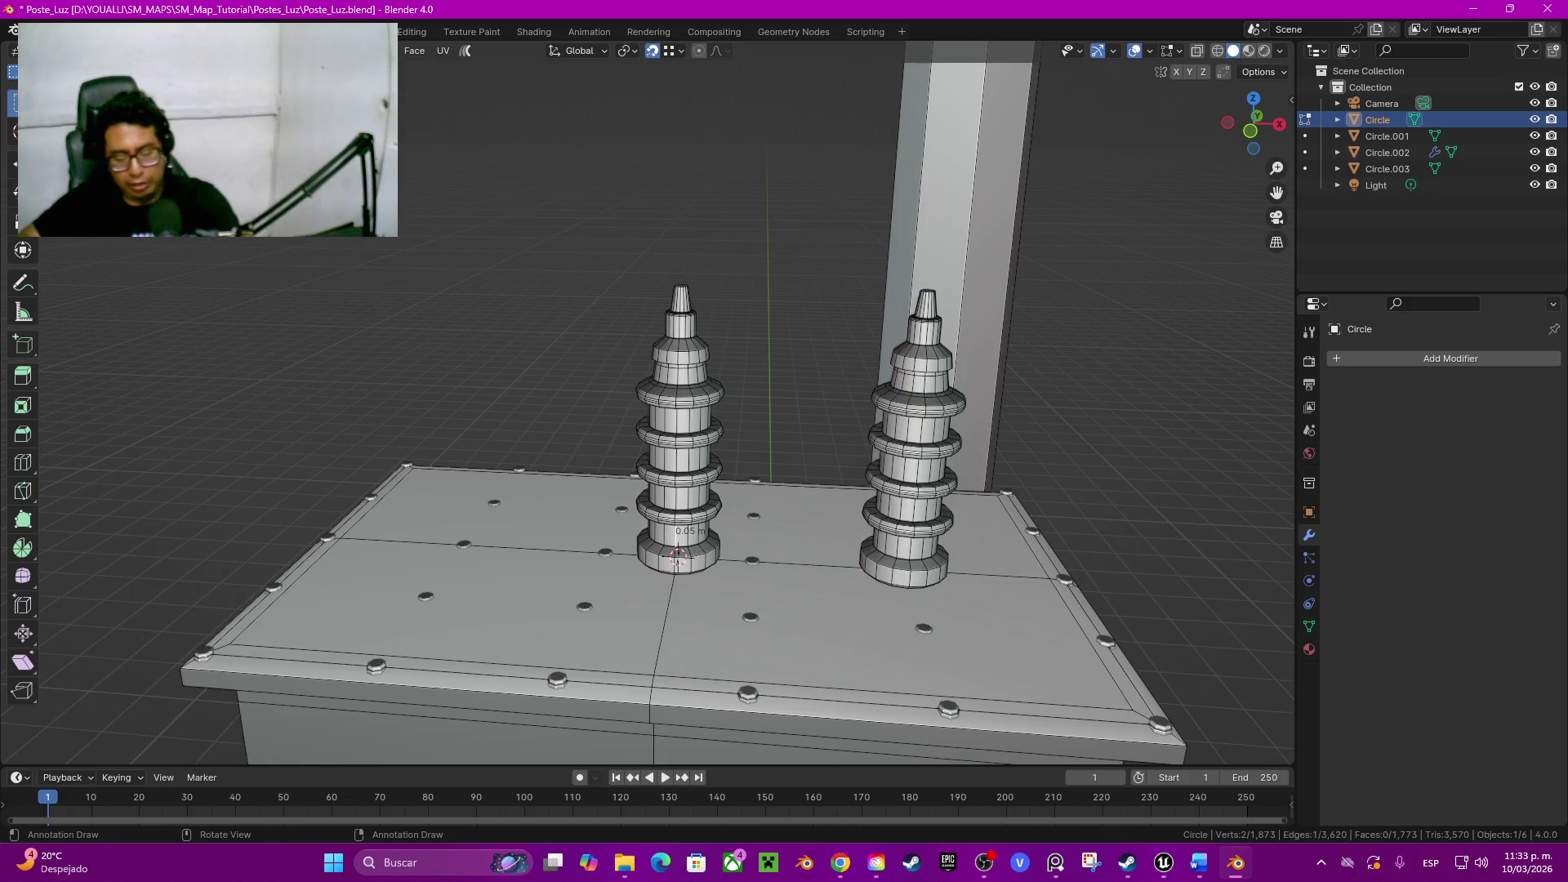
# Step: Duplicate the original insulator again 0.4 m to the other side, making a row of three
pyautogui.press('l')
pyautogui.press('g')
pyautogui.press('x')
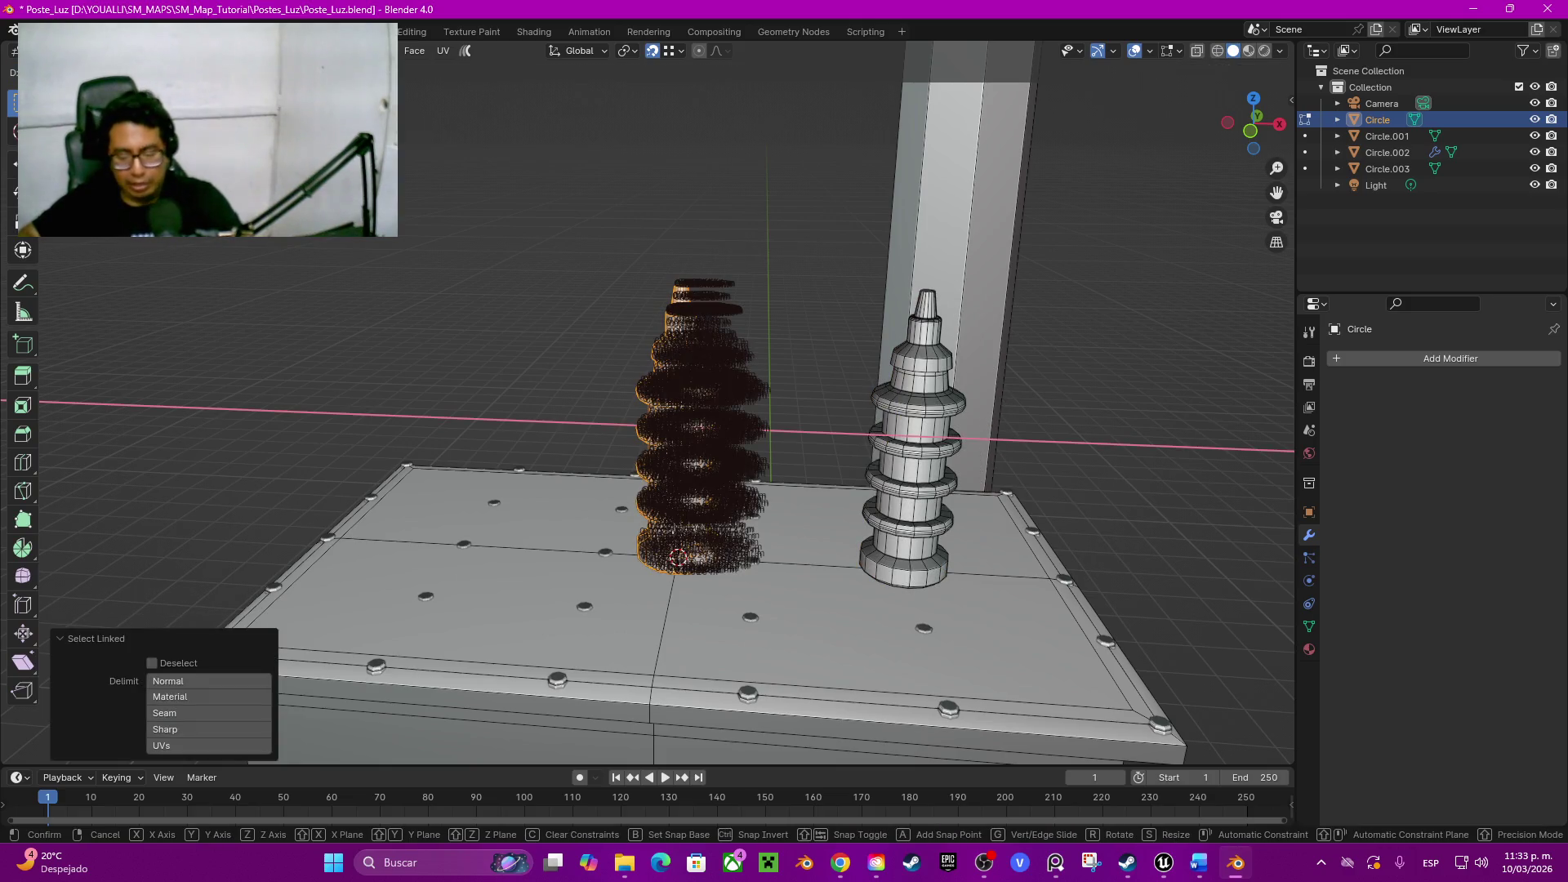
pyautogui.write('-0.4')
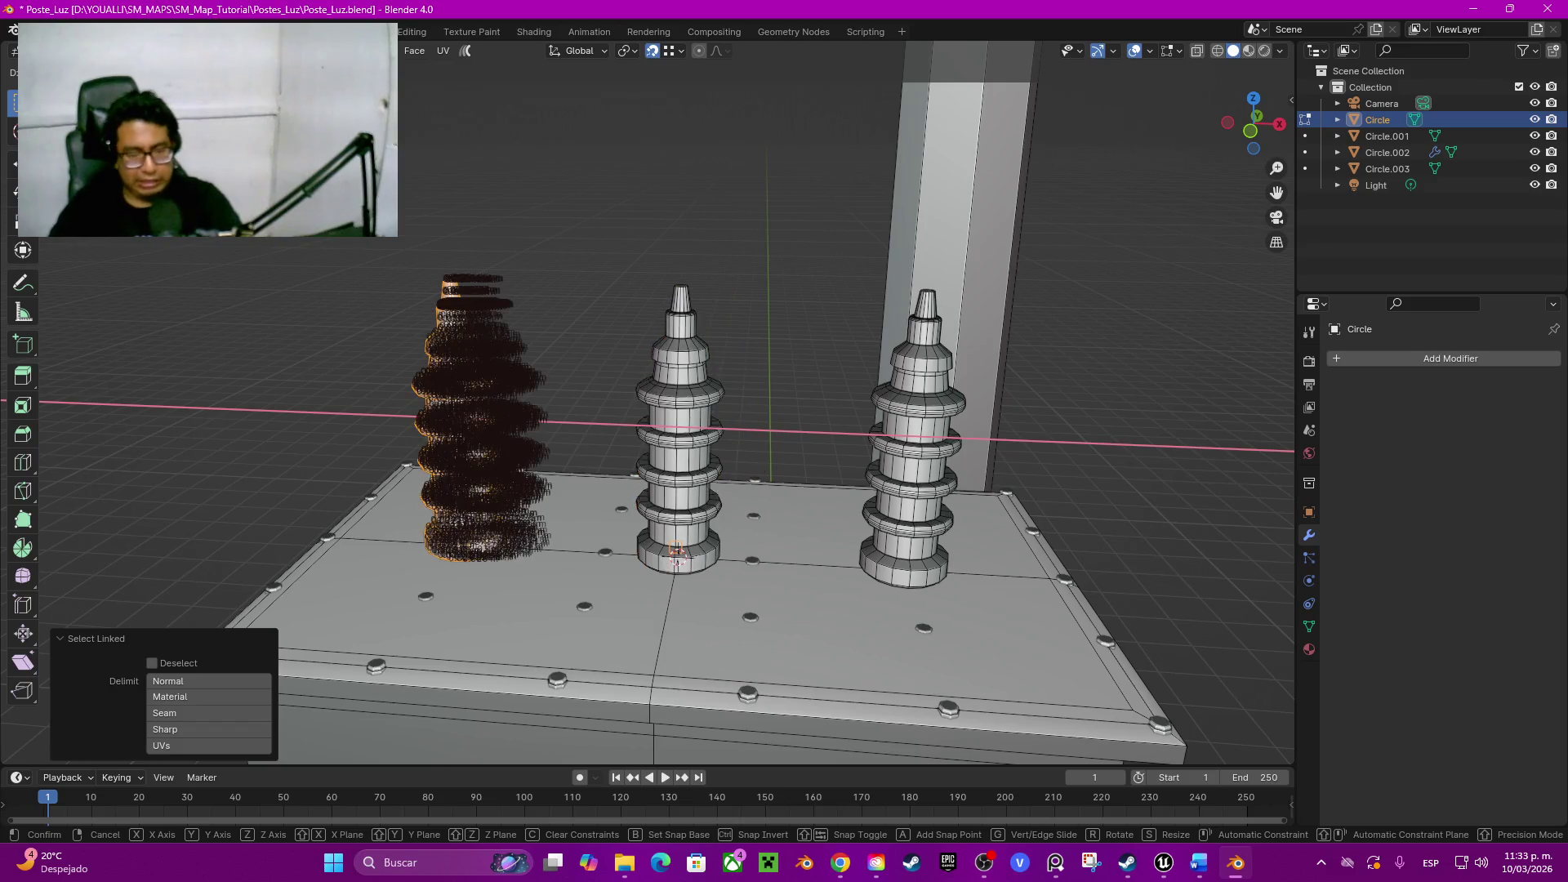
pyautogui.press('Return')
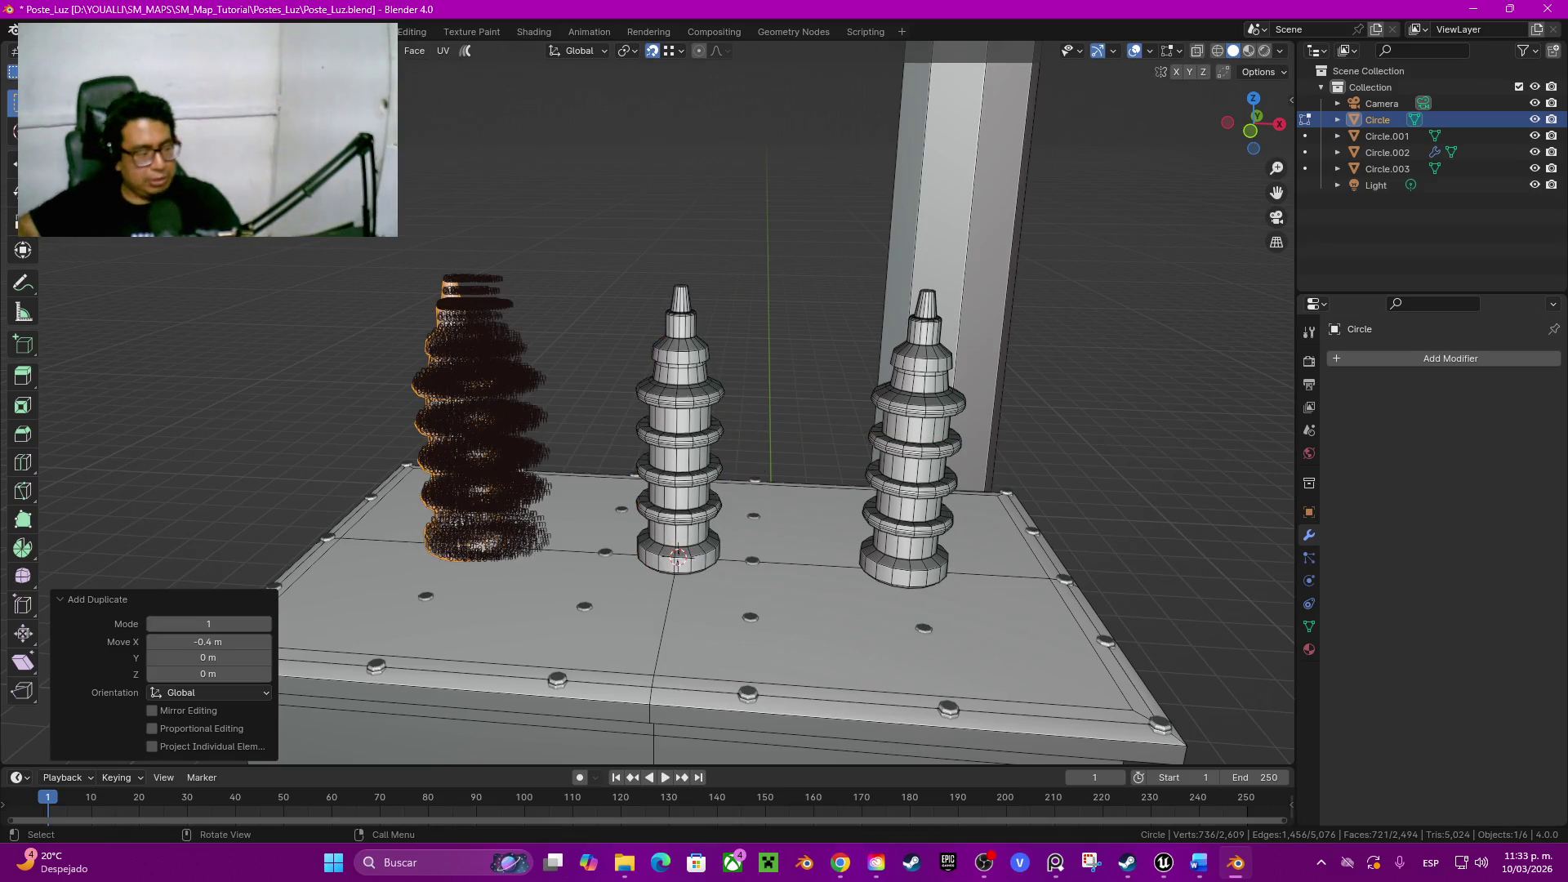
pyautogui.scroll(-2, 662, 404)
pyautogui.scroll(-3, 662, 405)
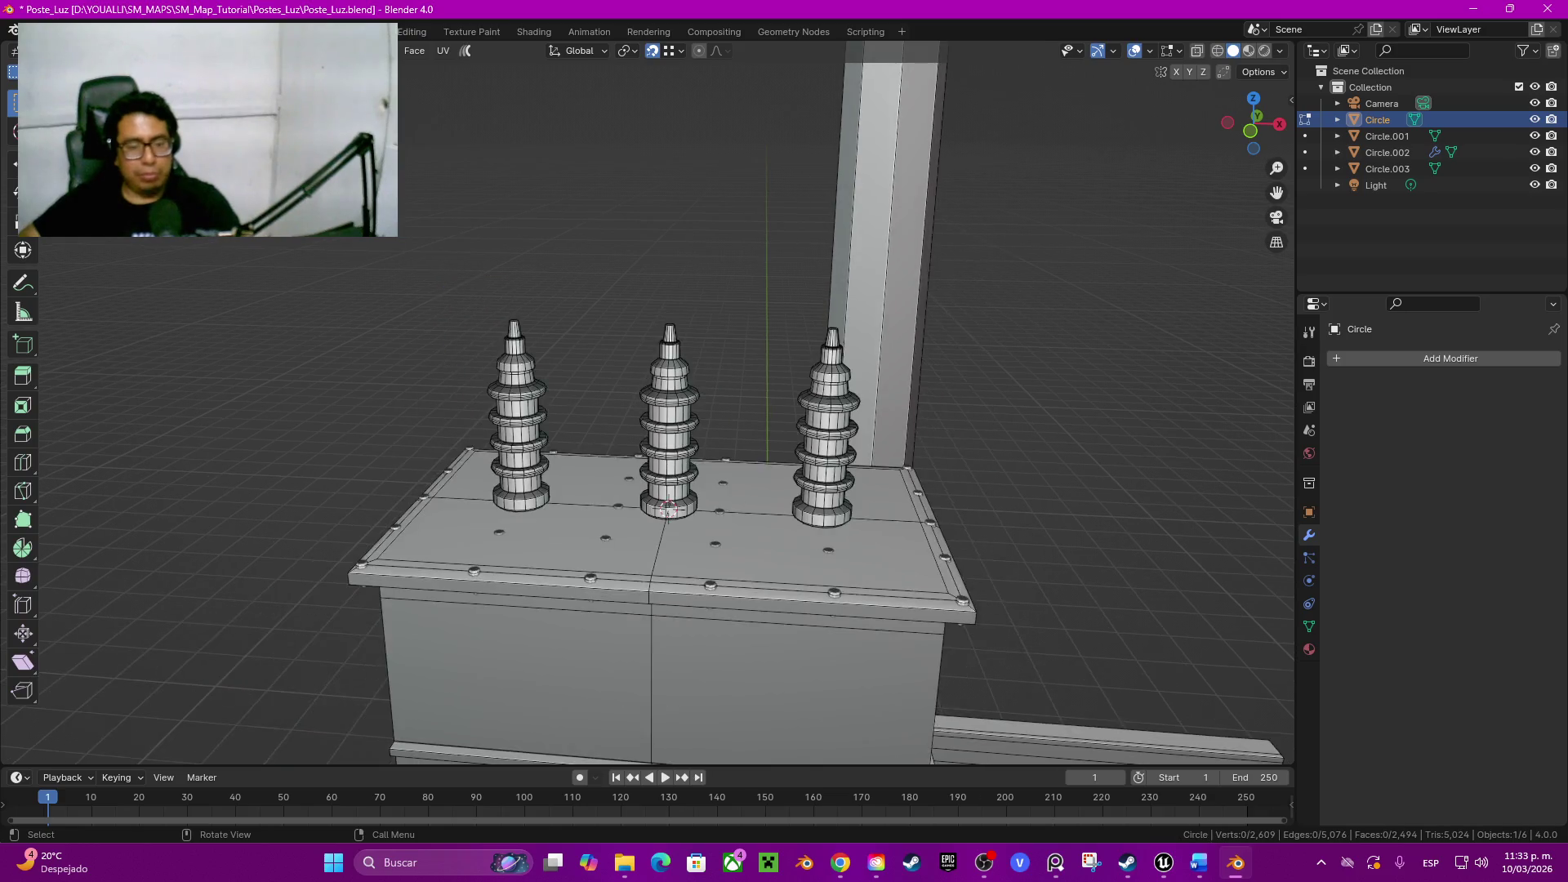
pyautogui.scroll(-3, 661, 405)
pyautogui.moveTo(661, 405); pyautogui.dragTo(736, 405, button='middle')
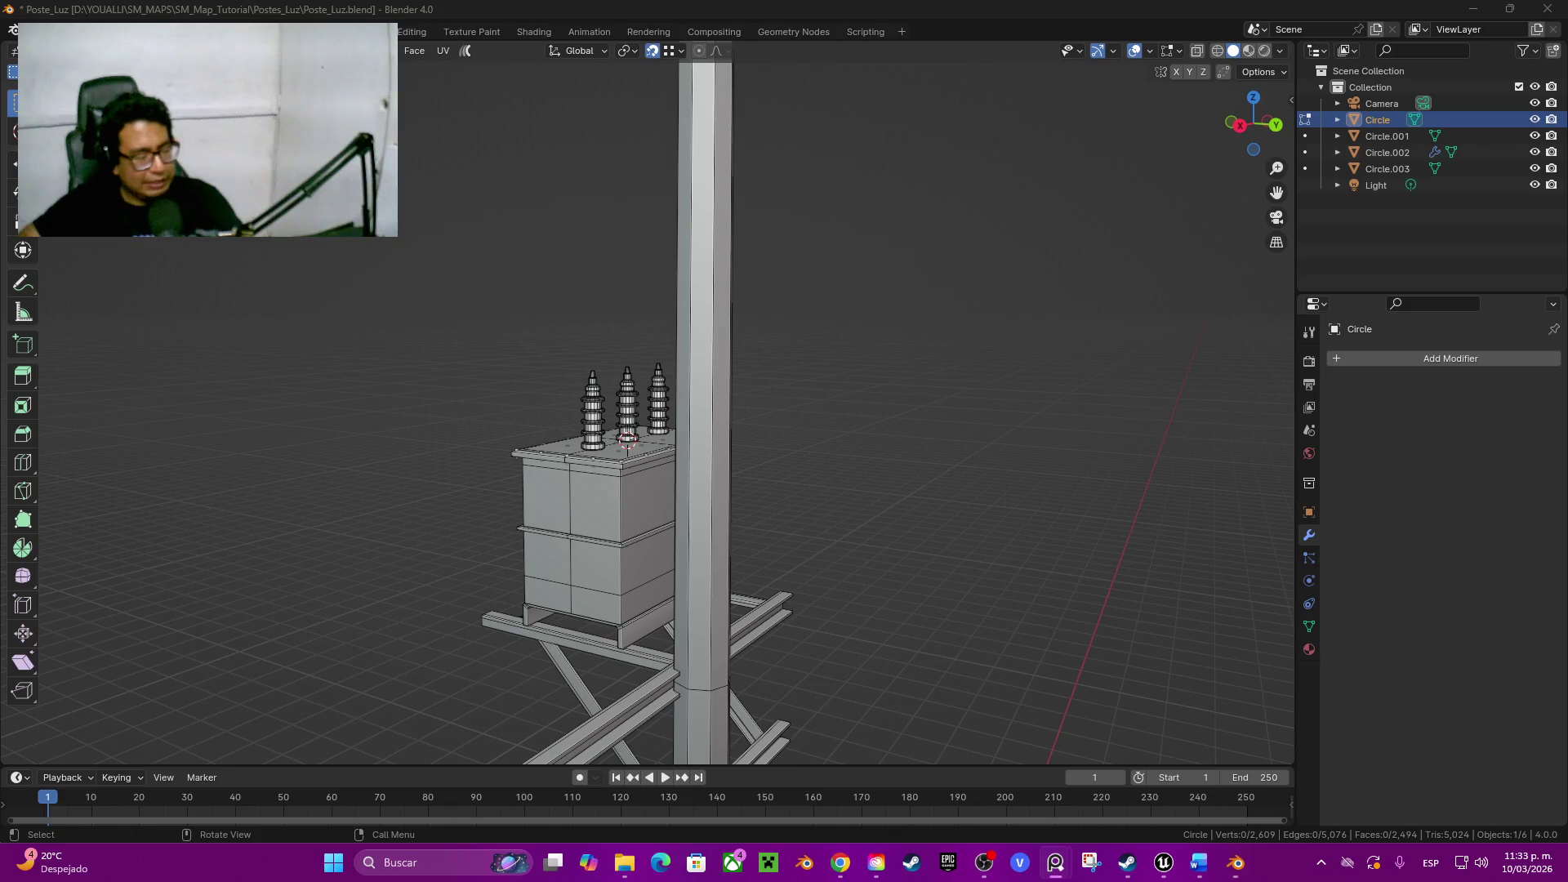
pyautogui.moveTo(650, 490); pyautogui.dragTo(692, 355, button='middle')
pyautogui.scroll(5, 683, 245)
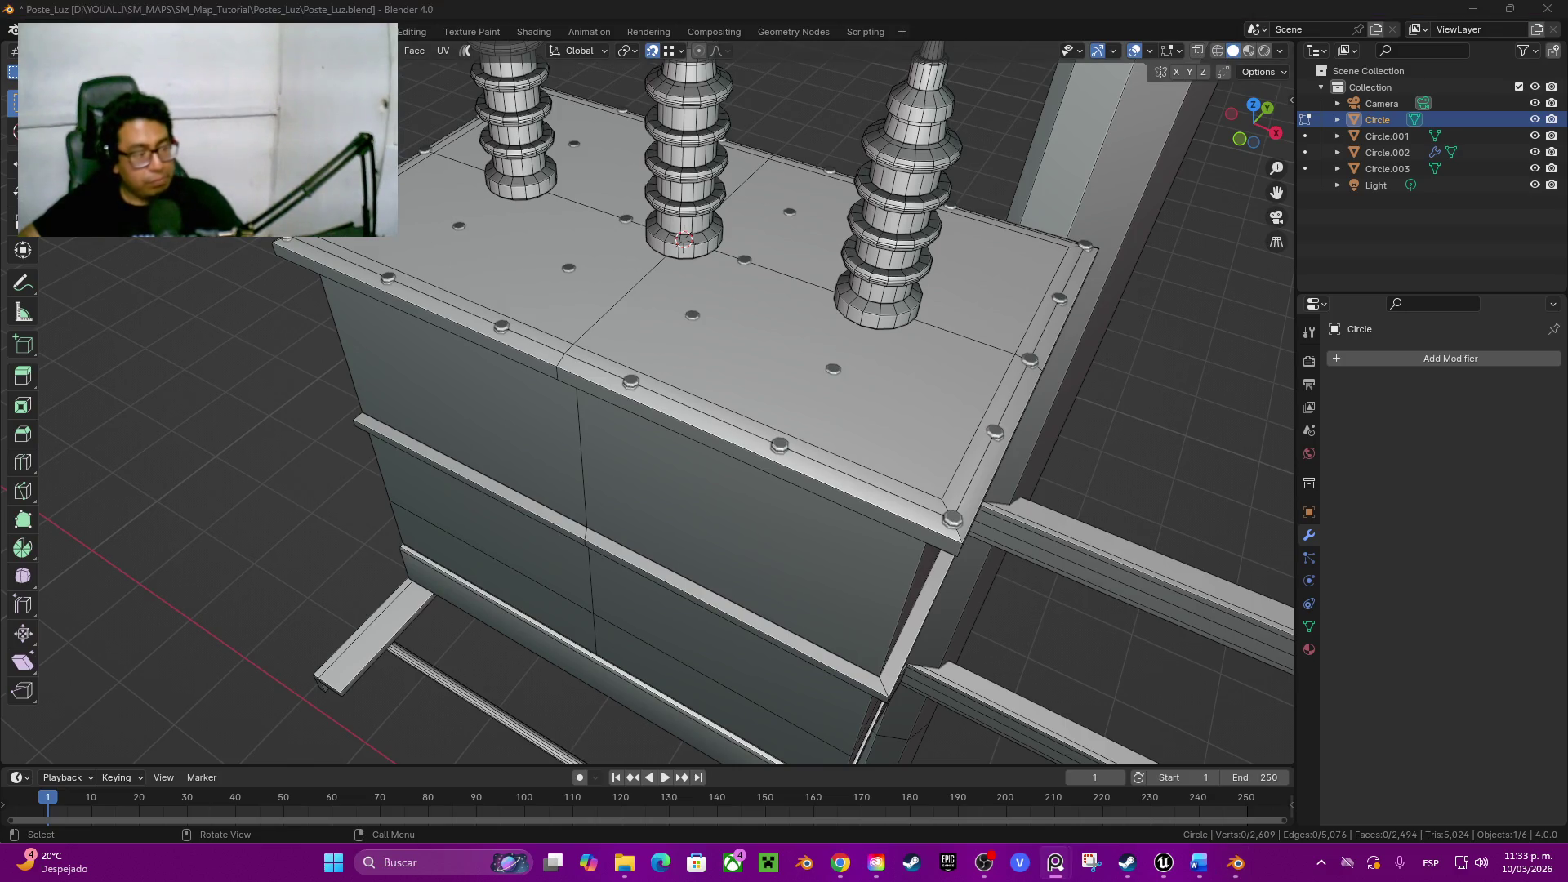
pyautogui.scroll(-3, 650, 404)
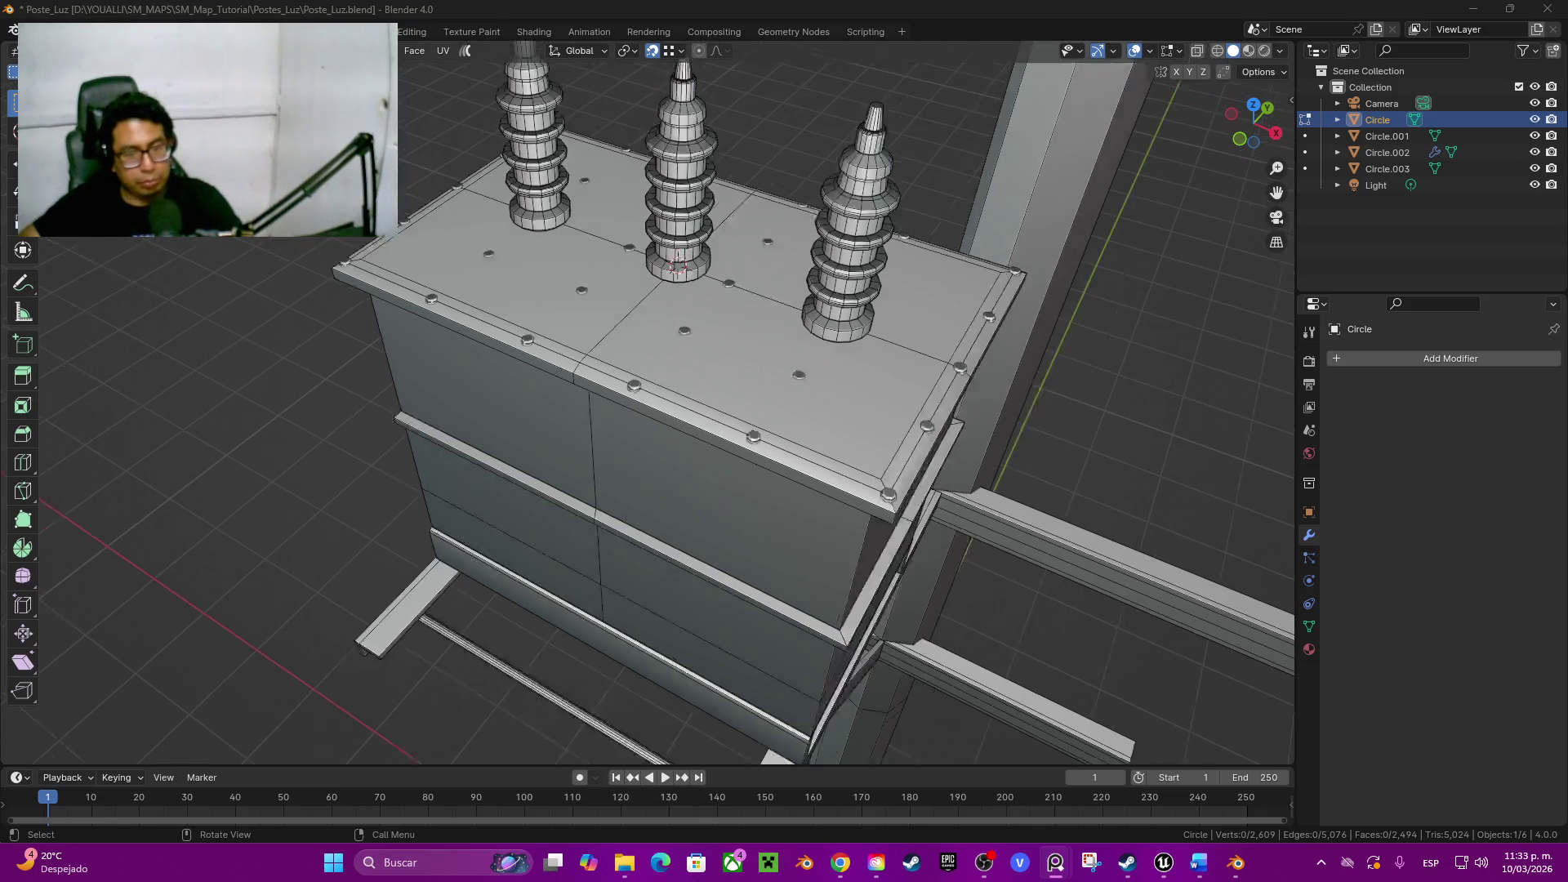
pyautogui.scroll(-3, 650, 405)
pyautogui.scroll(-2, 649, 405)
pyautogui.moveTo(651, 405)
pyautogui.mouseDown(button='middle')
pyautogui.moveTo(650, 306)
pyautogui.moveTo(735, 367)
pyautogui.mouseUp(button='middle')
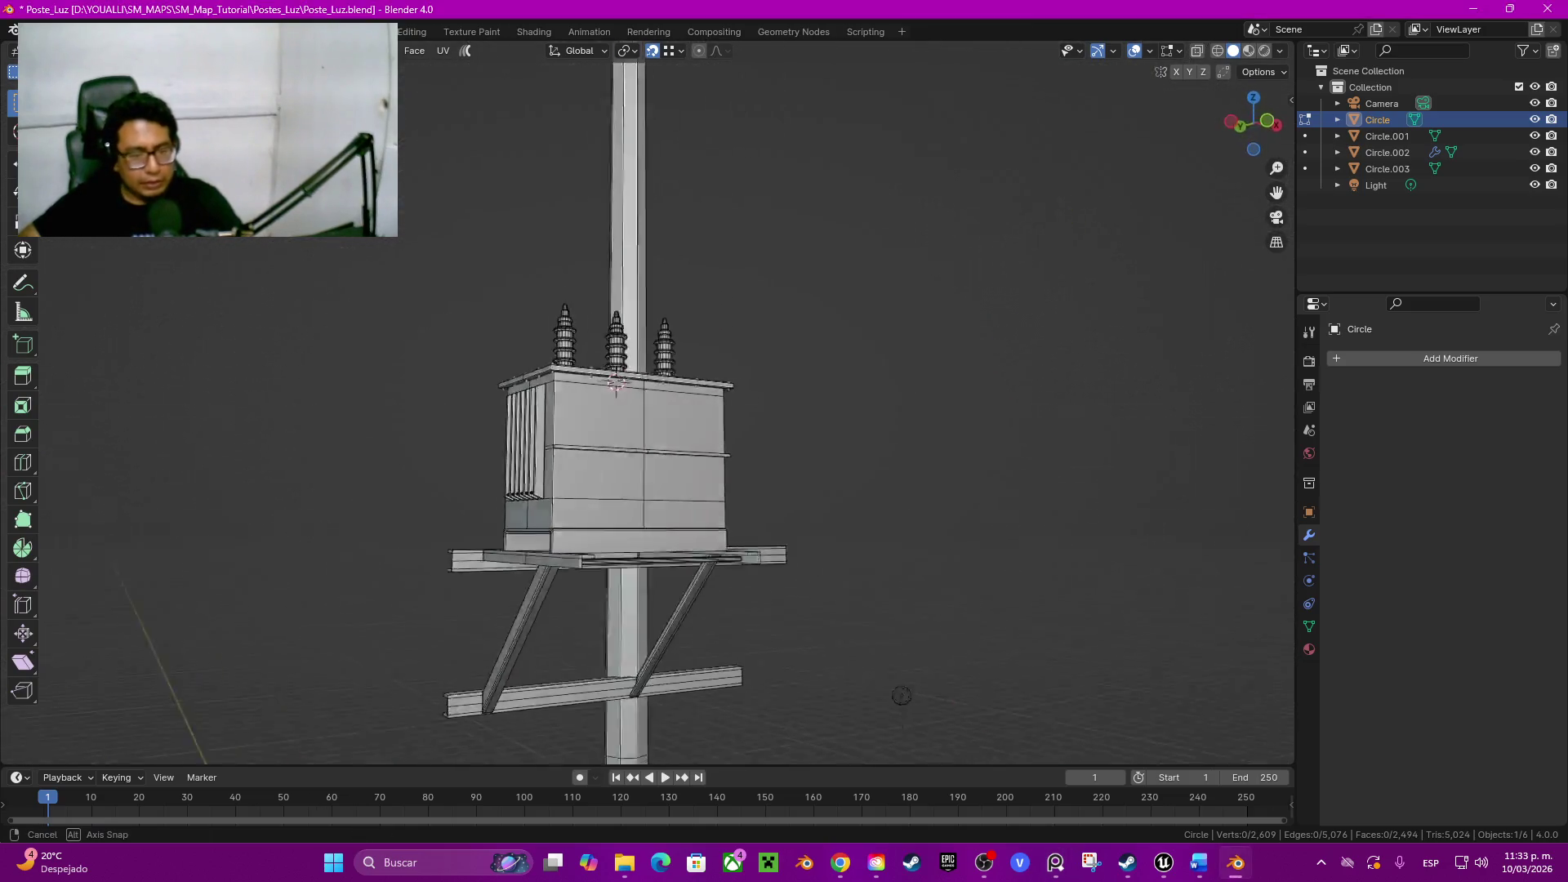
pyautogui.moveTo(365, 521)
pyautogui.mouseDown(button='middle')
pyautogui.moveTo(988, 487)
pyautogui.moveTo(736, 491)
pyautogui.moveTo(981, 491)
pyautogui.moveTo(858, 307)
pyautogui.mouseUp(button='middle')
pyautogui.click(639, 441)
pyautogui.press('Tab')
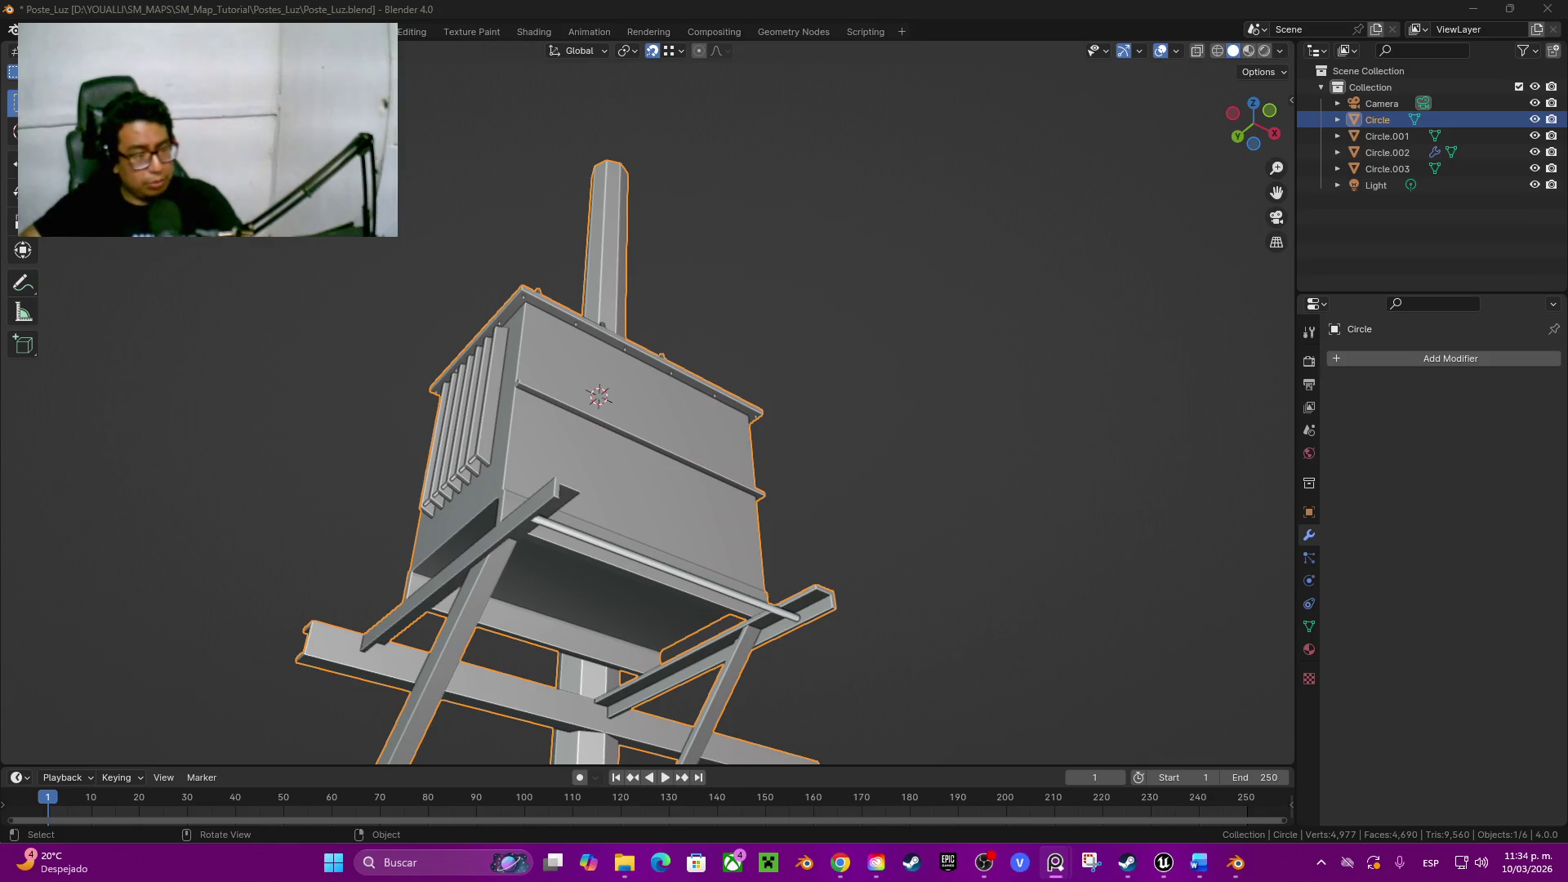
pyautogui.moveTo(932, 515); pyautogui.dragTo(946, 627, button='middle')
pyautogui.press('Tab')
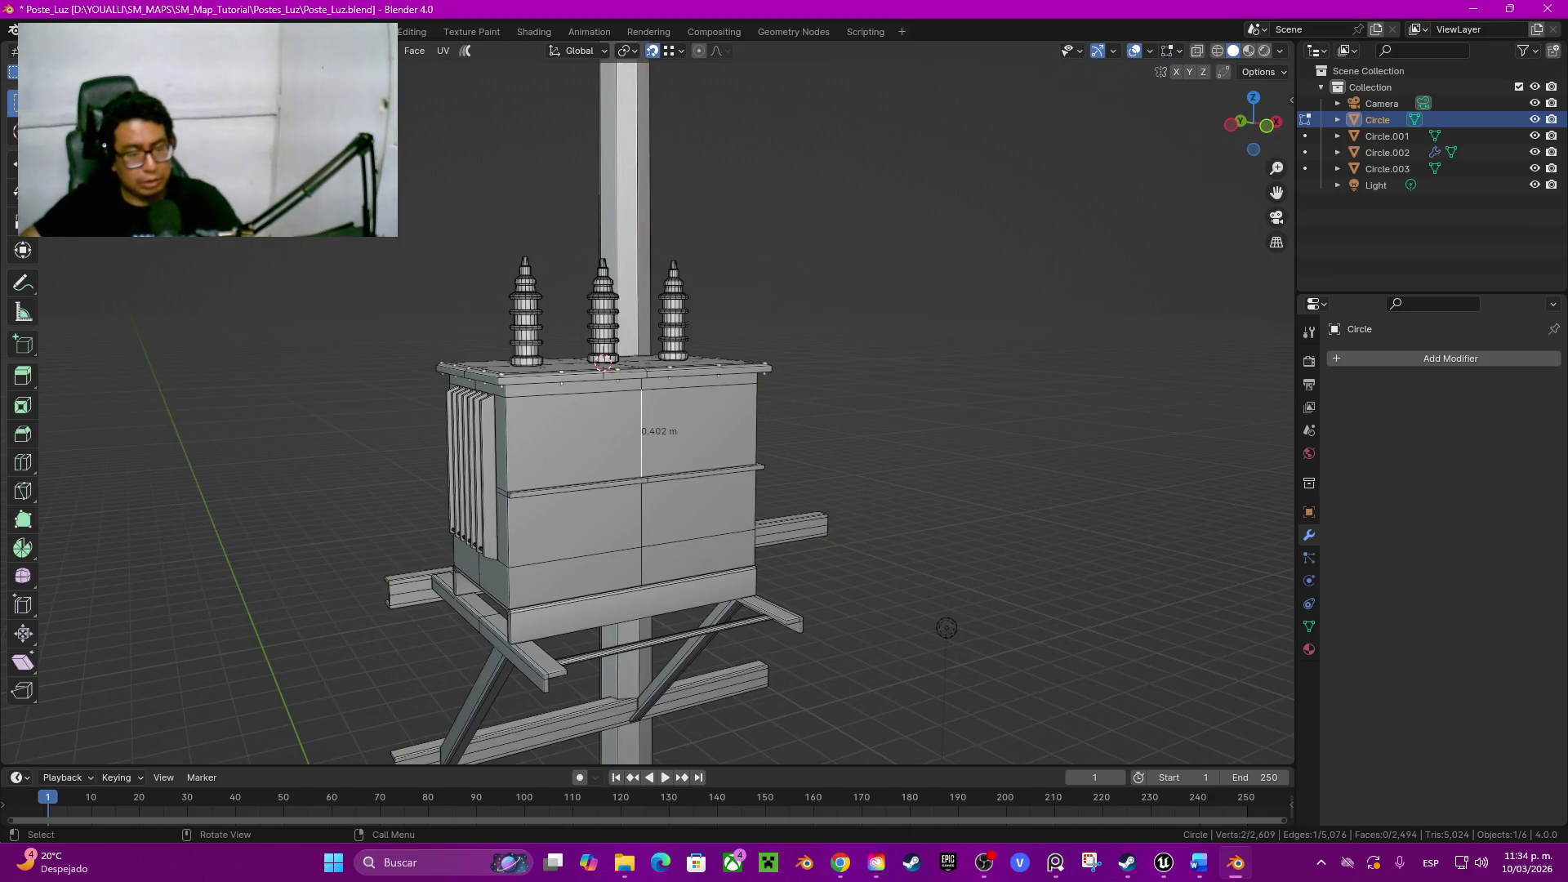
pyautogui.scroll(1, 1041, 600)
pyautogui.scroll(1, 1088, 573)
# Step: Add a centred loop cut on the transformer side and repeat it further right
pyautogui.hotkey('ctrl', 'r')
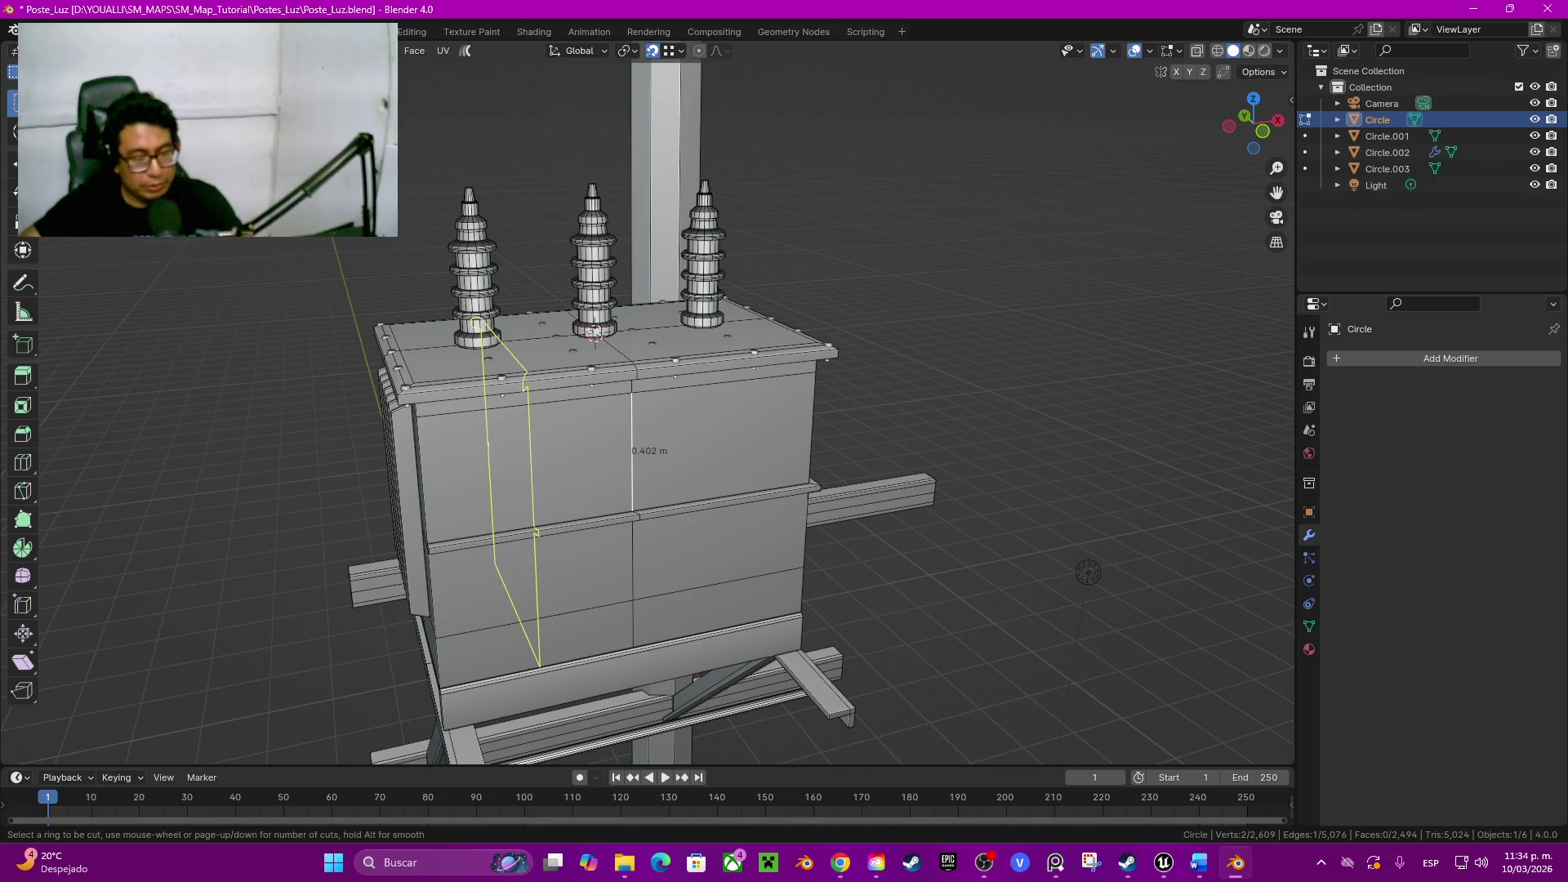
pyautogui.click(1089, 572)
pyautogui.rightClick(1089, 572)
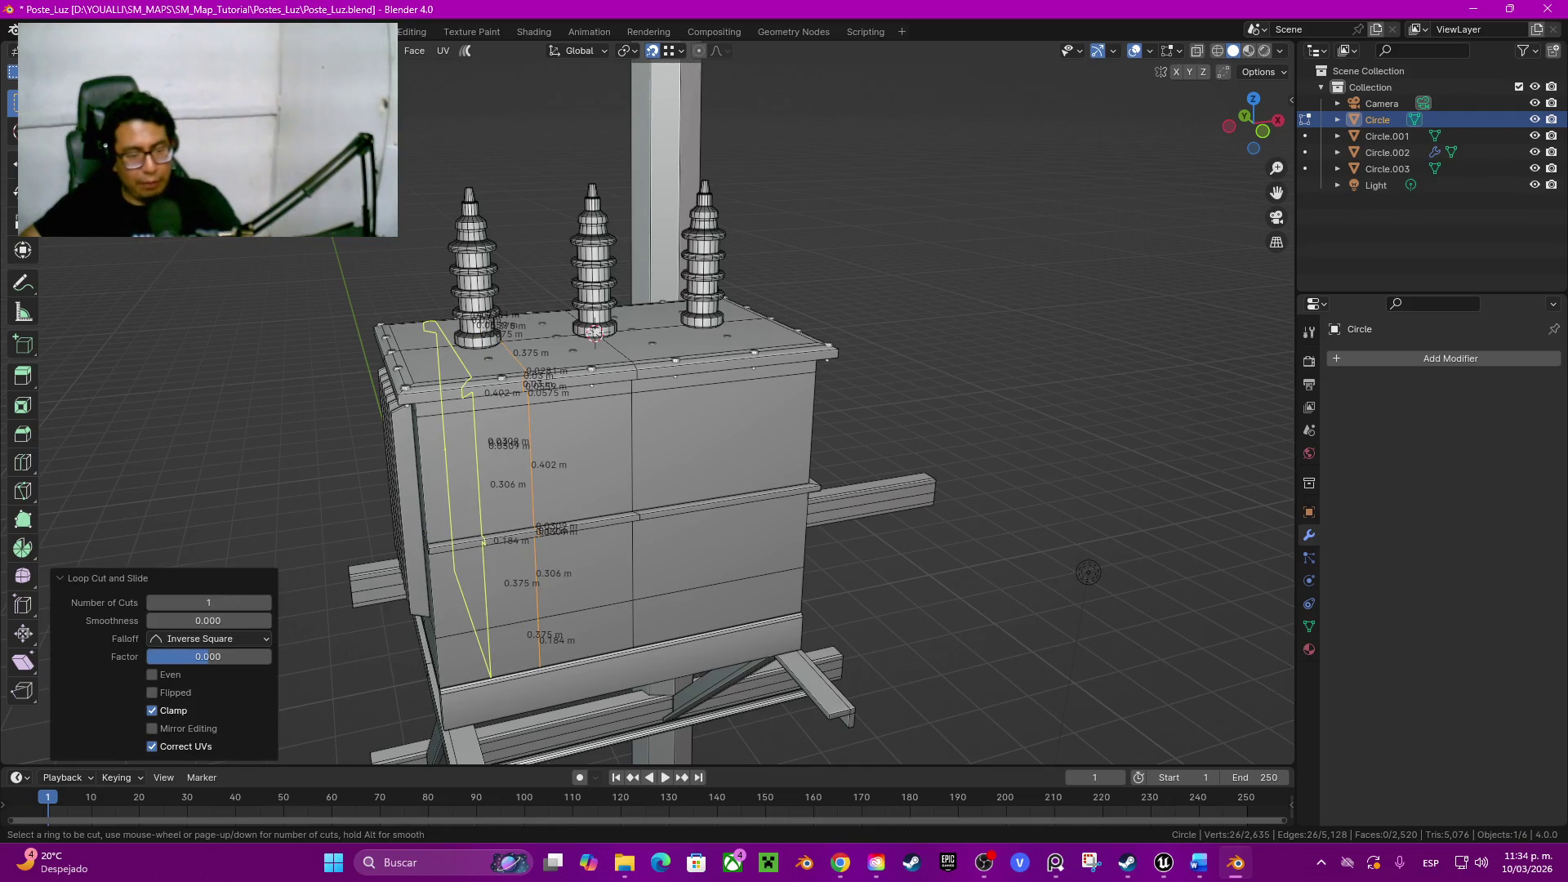
pyautogui.hotkey('shift', 'r')
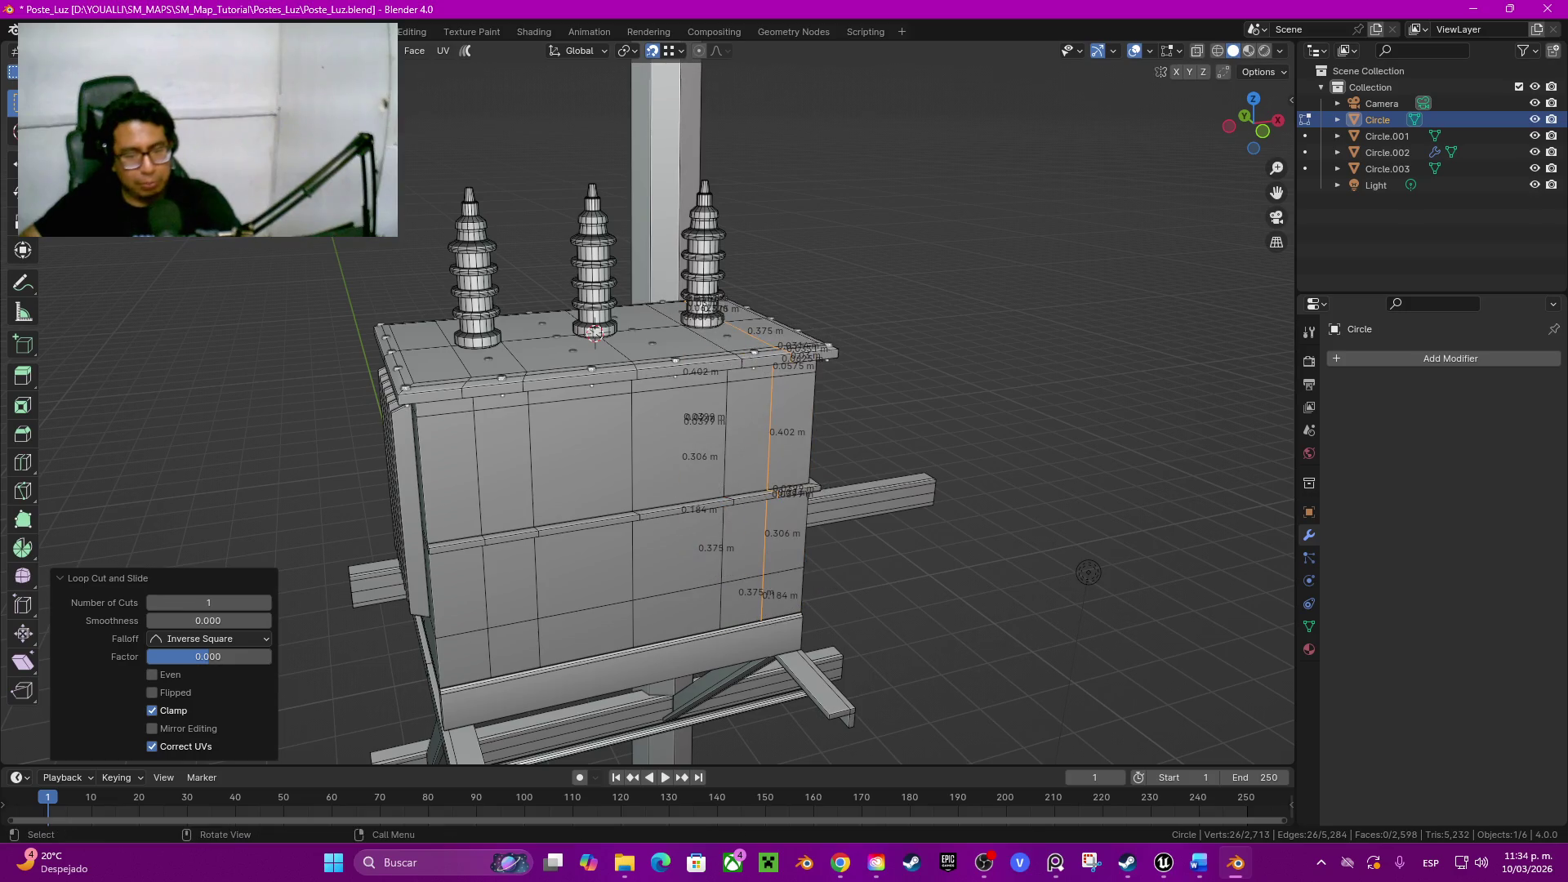
# Step: Add three more centred edge loops on the tank, then dissolve the selected loops
pyautogui.hotkey('ctrl', 'r')
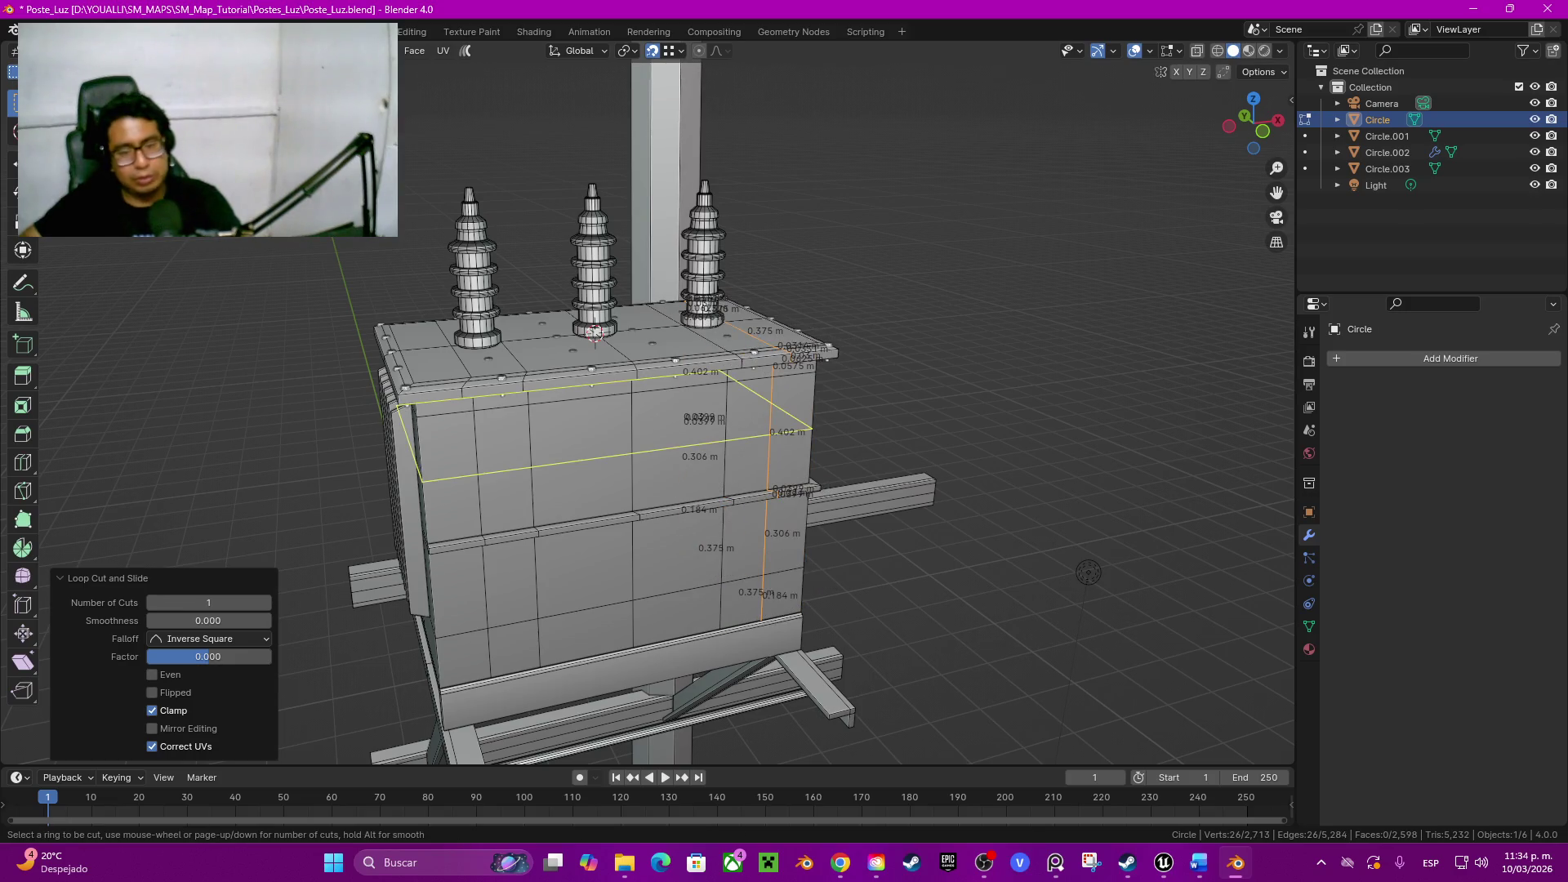
pyautogui.scroll(1, 1088, 573)
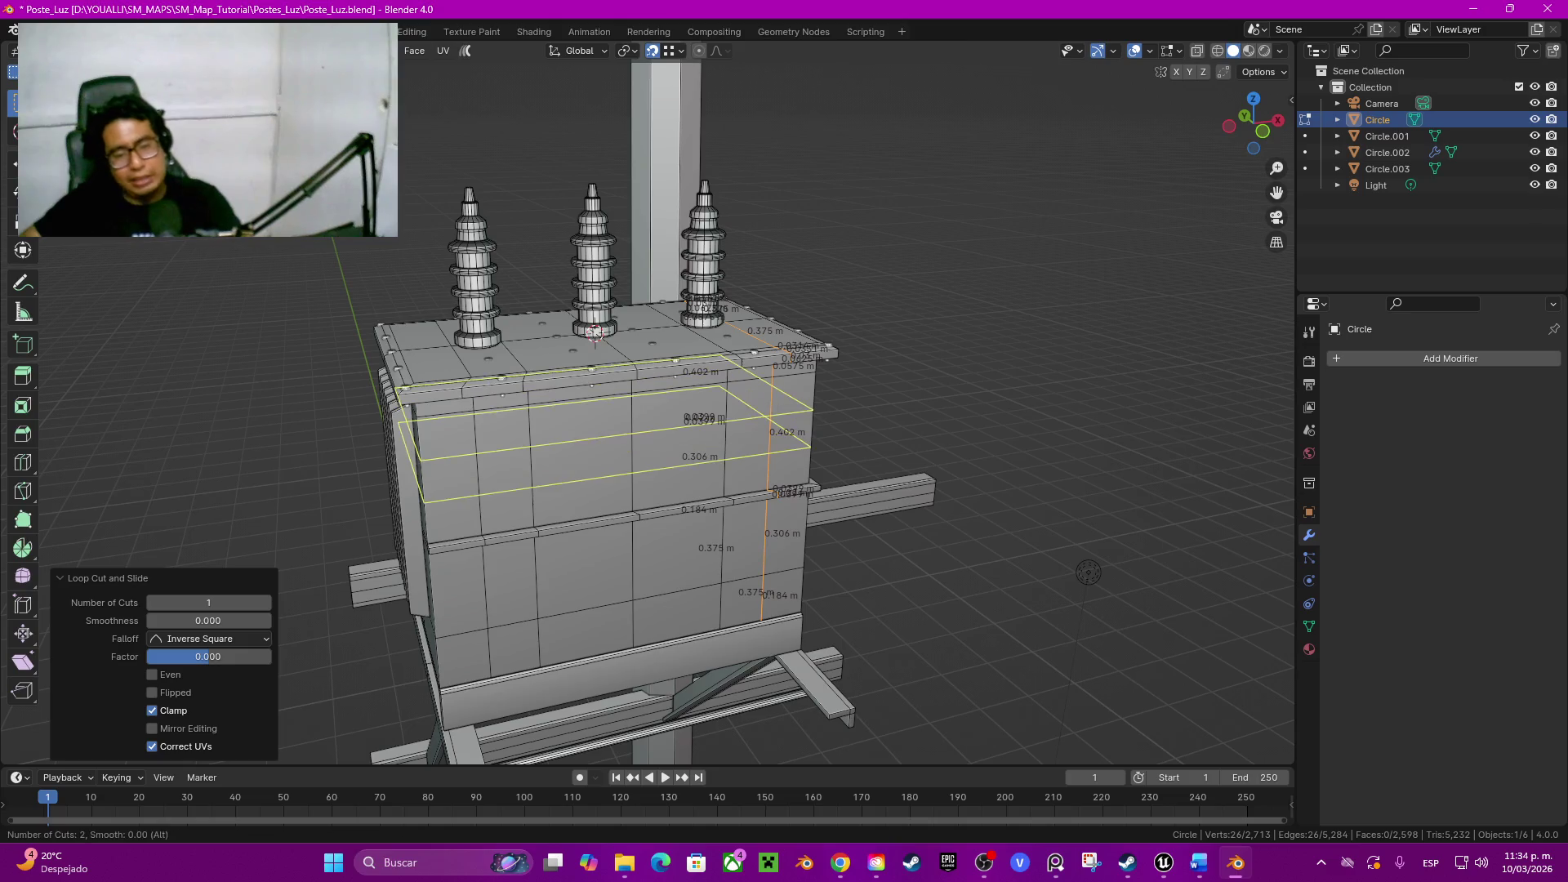
pyautogui.scroll(1, 1088, 571)
pyautogui.click(1088, 573)
pyautogui.rightClick(1089, 573)
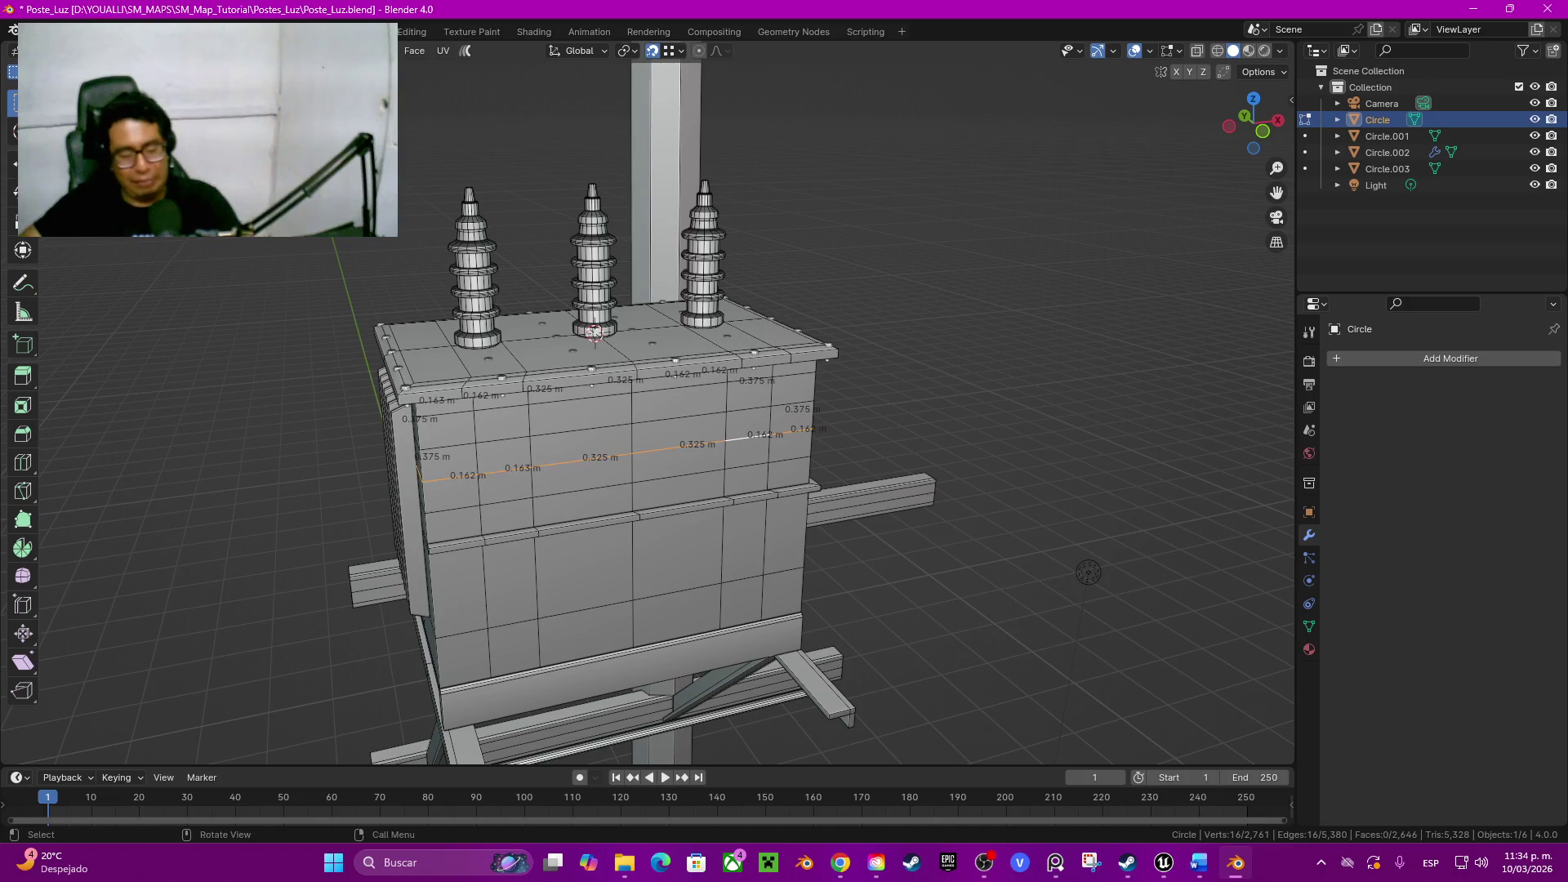
pyautogui.hotkey('ctrl', 'x')
# Step: Select two short edges on the side of the tank
pyautogui.click(781, 435)
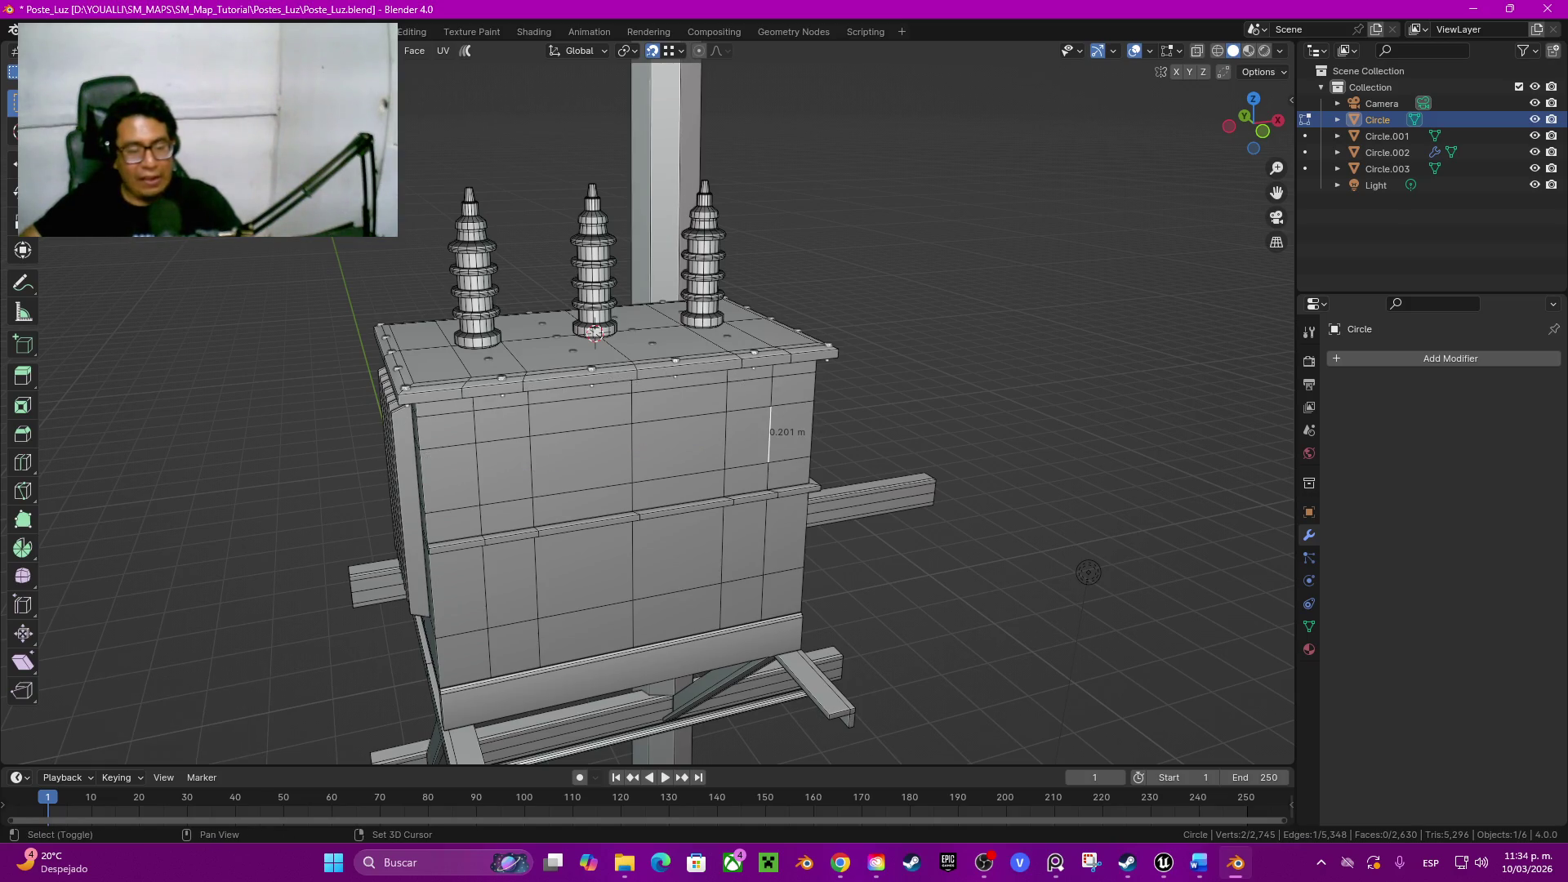
pyautogui.keyDown('shift'); pyautogui.click(489, 475); pyautogui.keyUp('shift')
pyautogui.moveTo(489, 476)
pyautogui.mouseDown(button='middle')
pyautogui.moveTo(898, 352)
pyautogui.moveTo(785, 367)
pyautogui.mouseUp(button='middle')
# Step: Duplicate the two selected edges and shift the copies along Y on the tank side
pyautogui.press('g')
pyautogui.press('Escape')
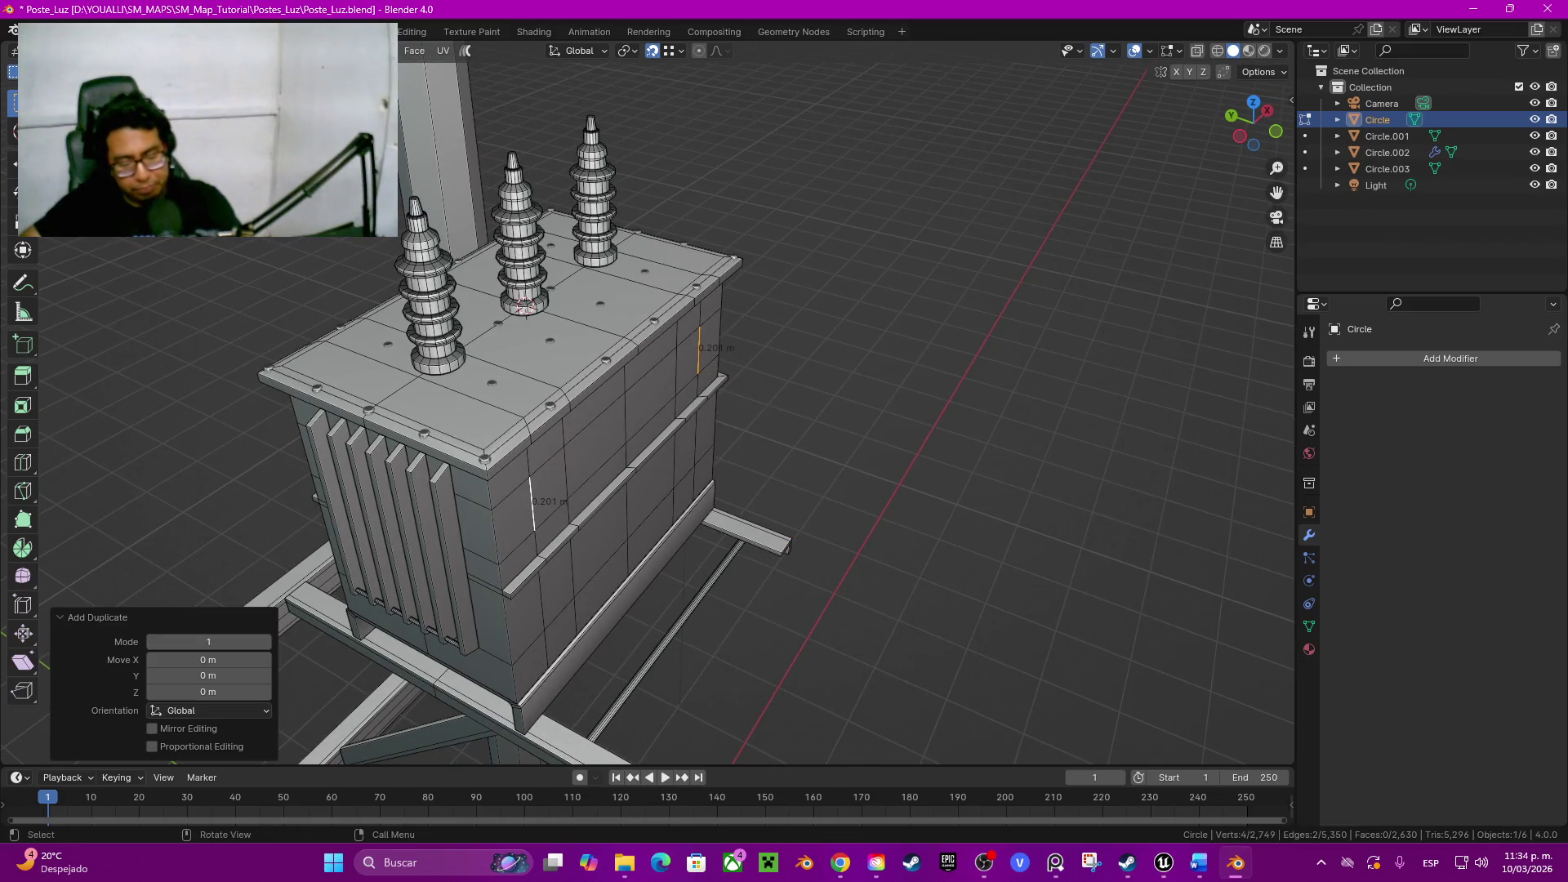
pyautogui.press('g')
pyautogui.press('y')
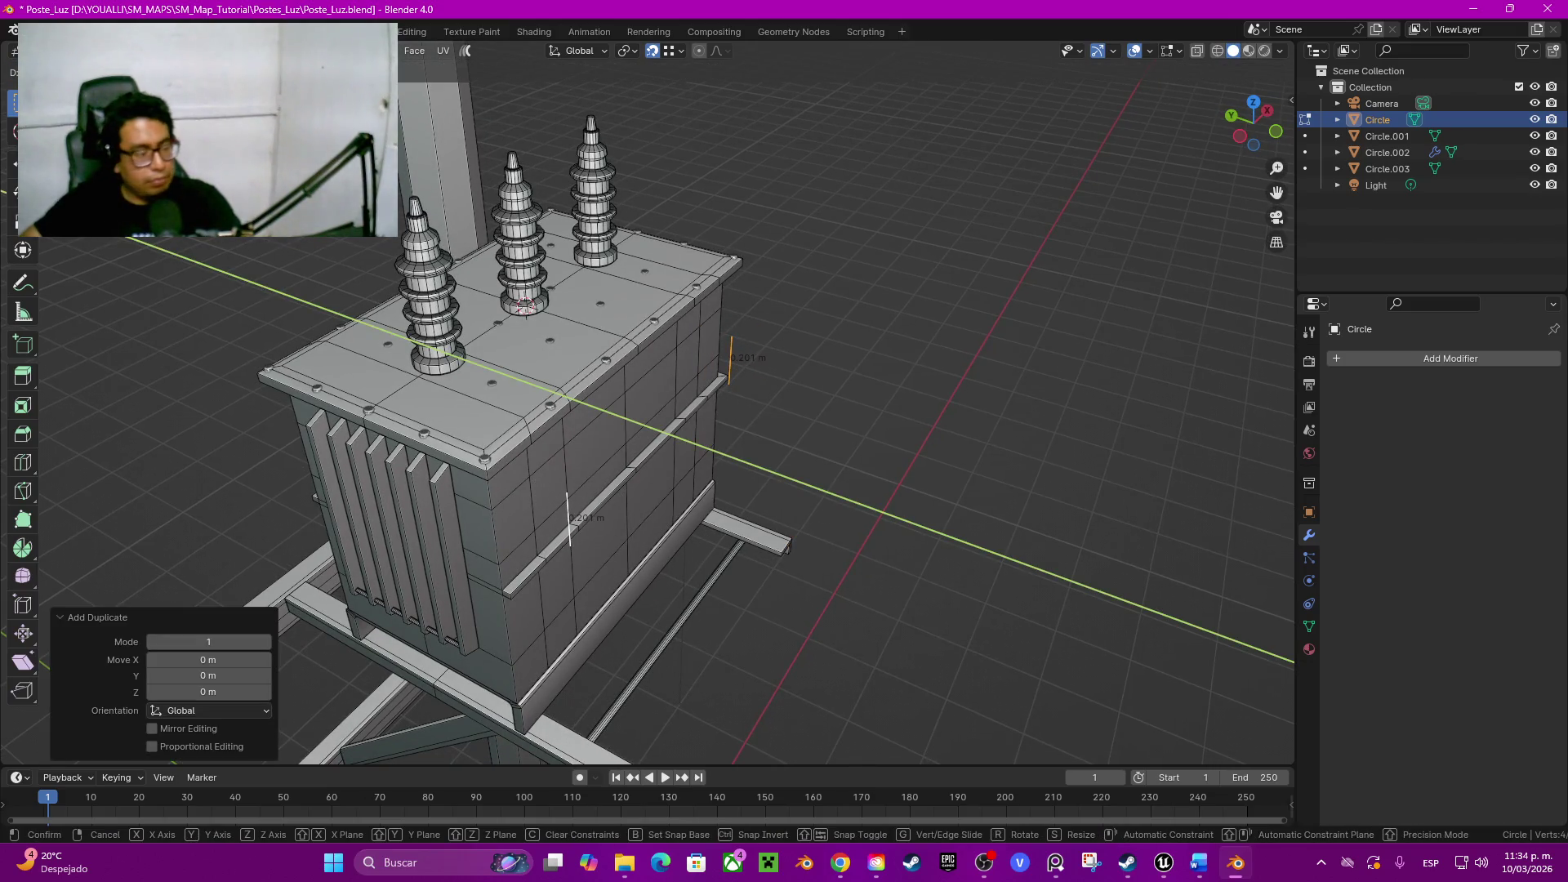
pyautogui.press('Return')
pyautogui.moveTo(650, 404); pyautogui.dragTo(613, 405, button='middle')
# Step: Extrude the edges 0.15 m outward along Y into two flat plates and select them
pyautogui.hotkey('shift', 'd')
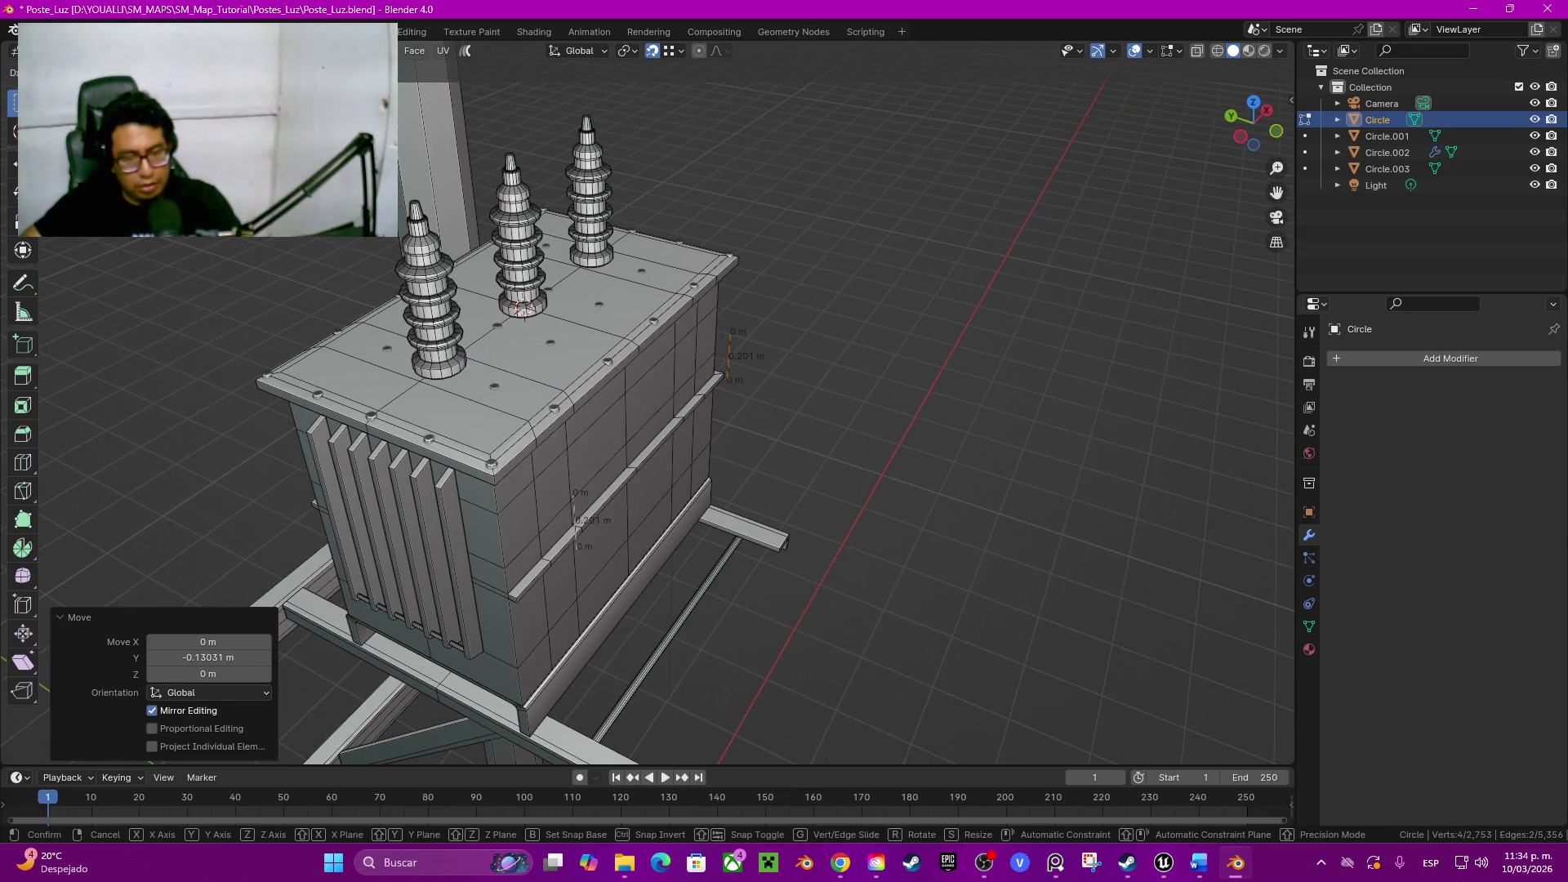
pyautogui.press('y')
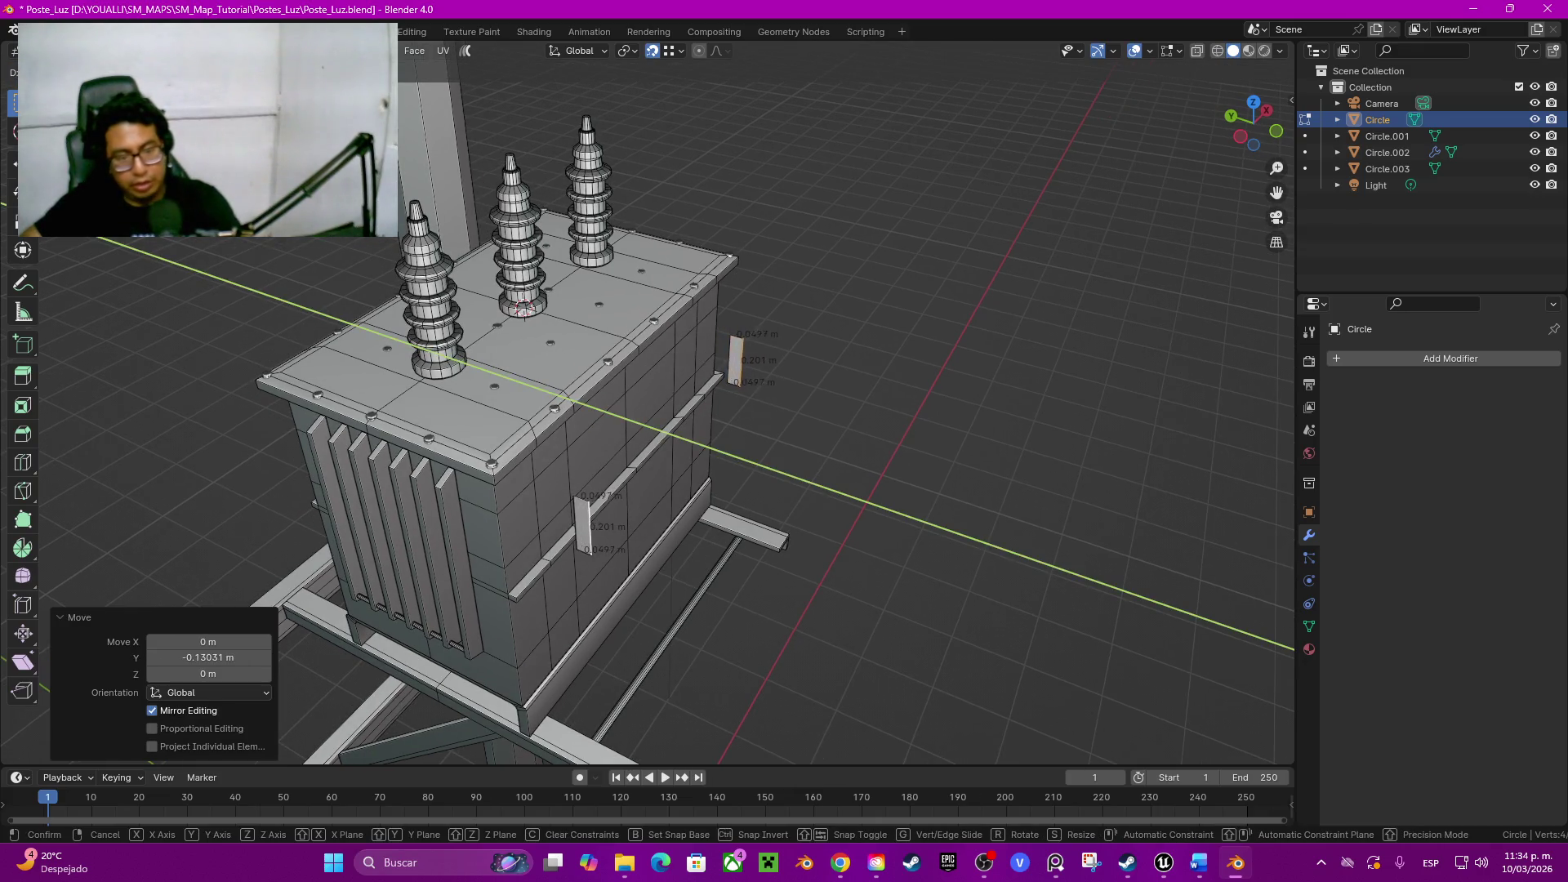
pyautogui.press('Return')
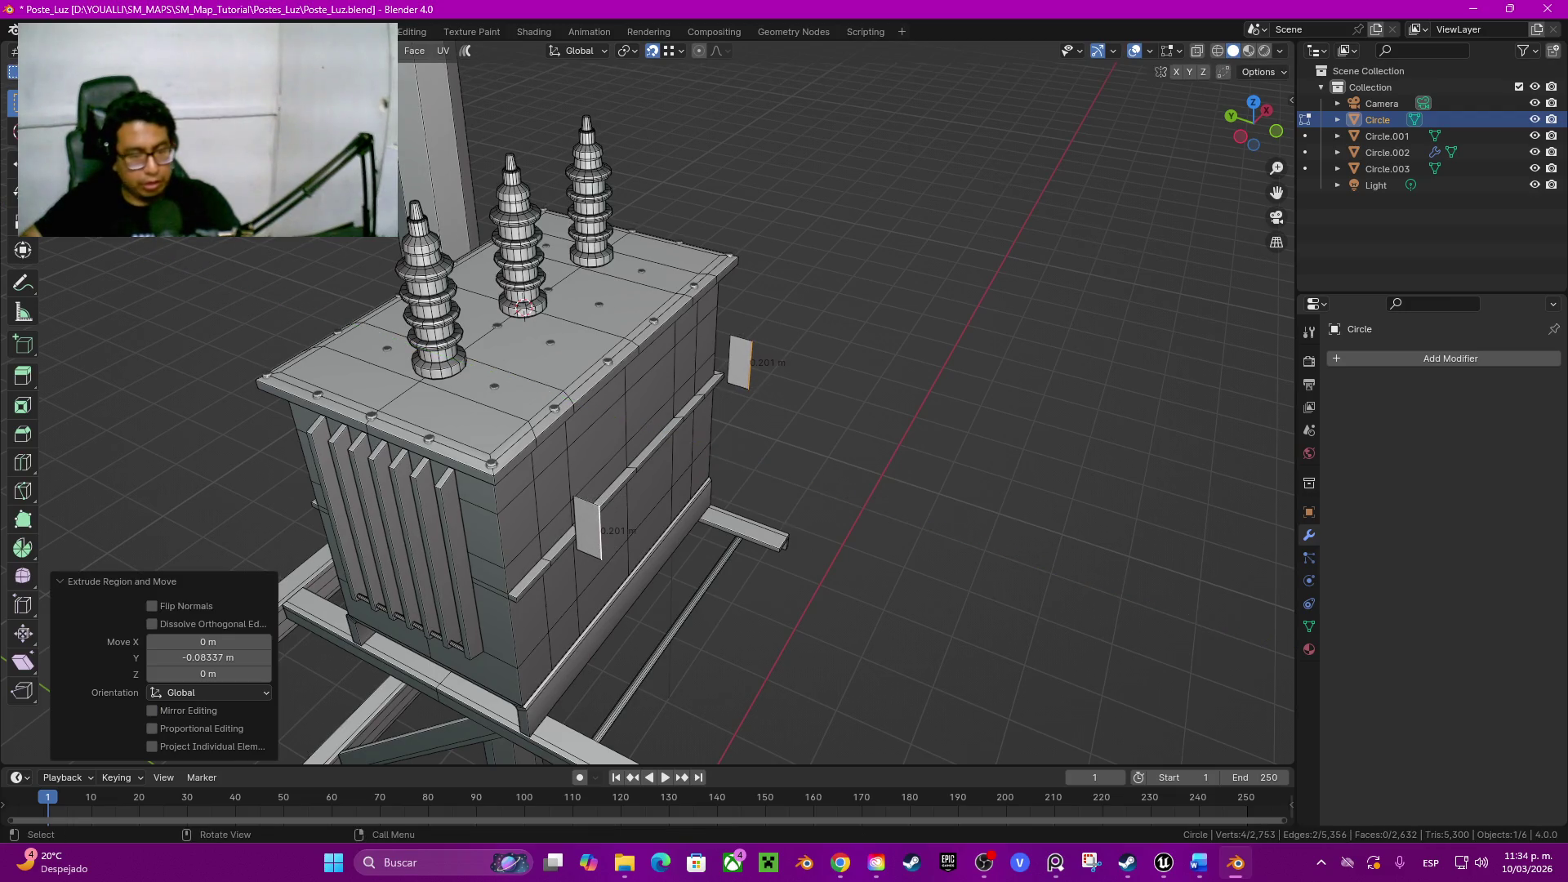
pyautogui.click(208, 657)
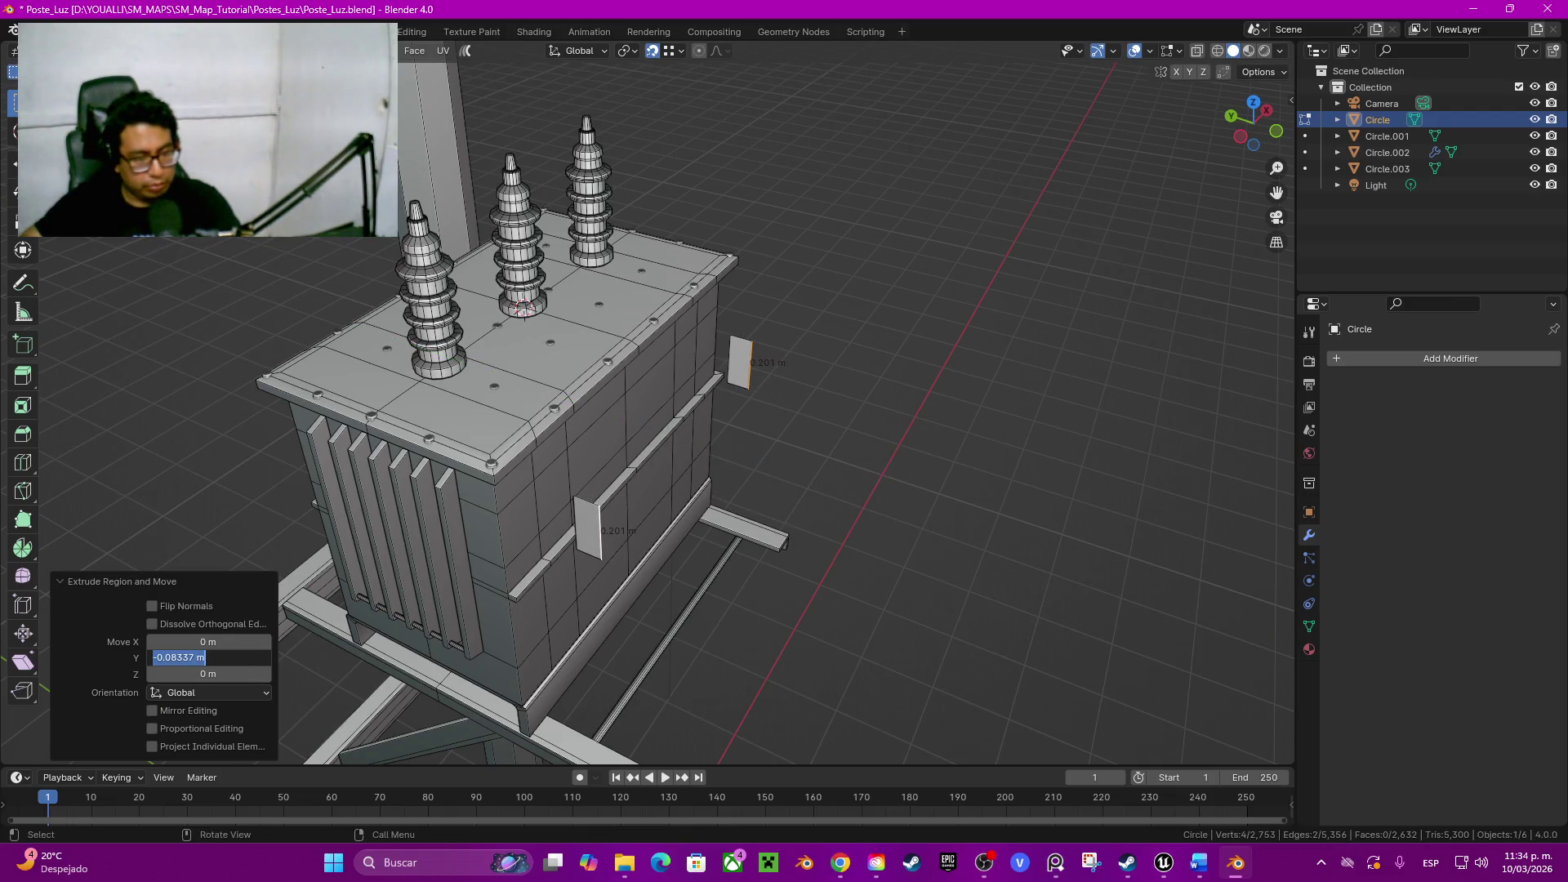
pyautogui.write('-0.15')
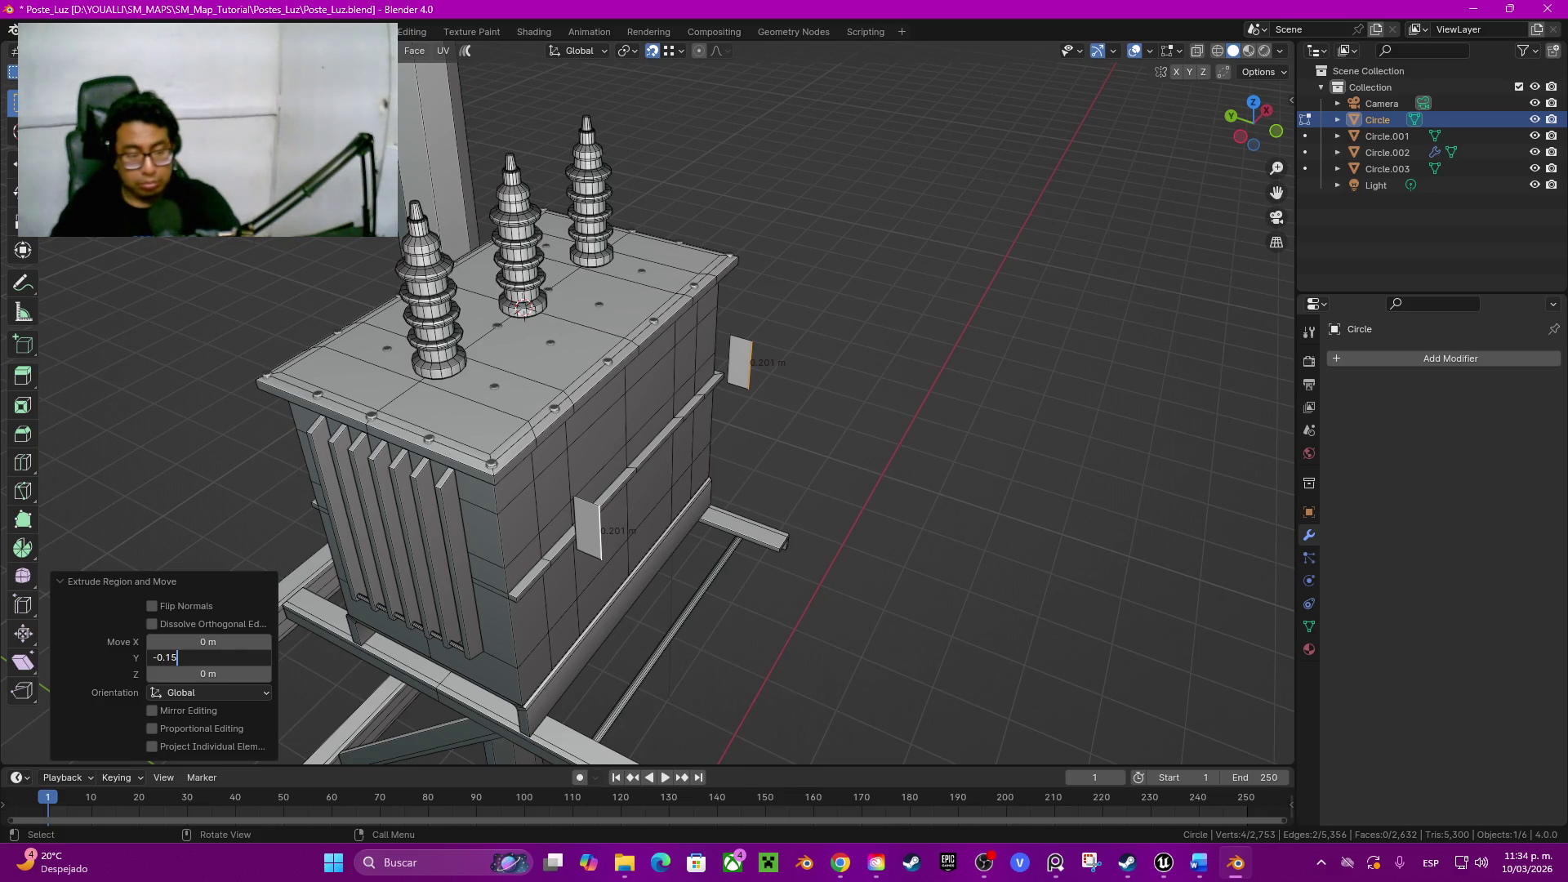
pyautogui.press('Return')
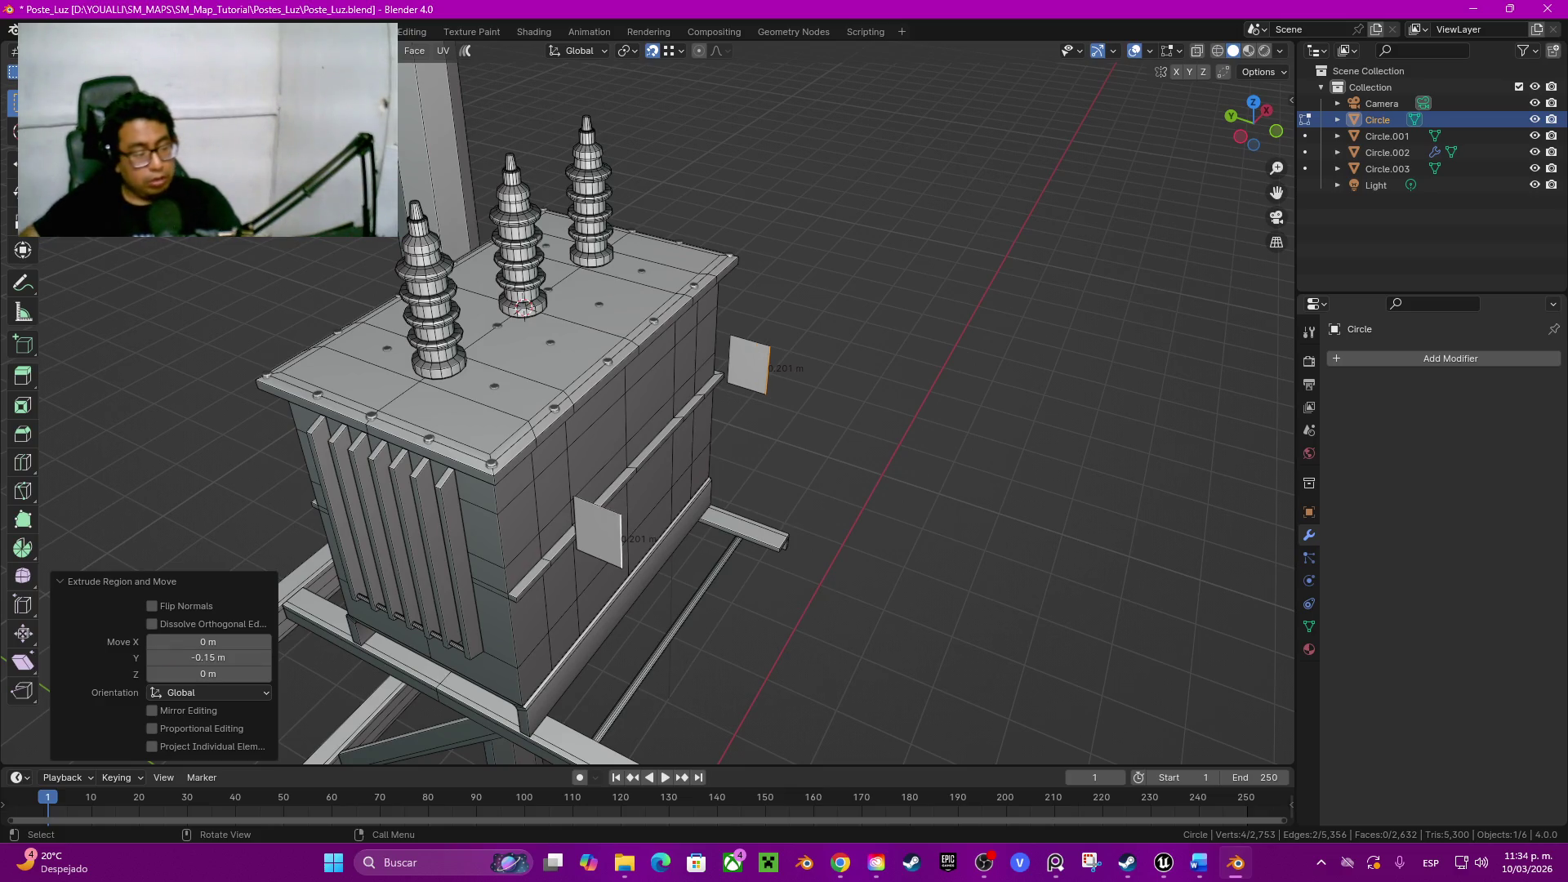
pyautogui.press('l')
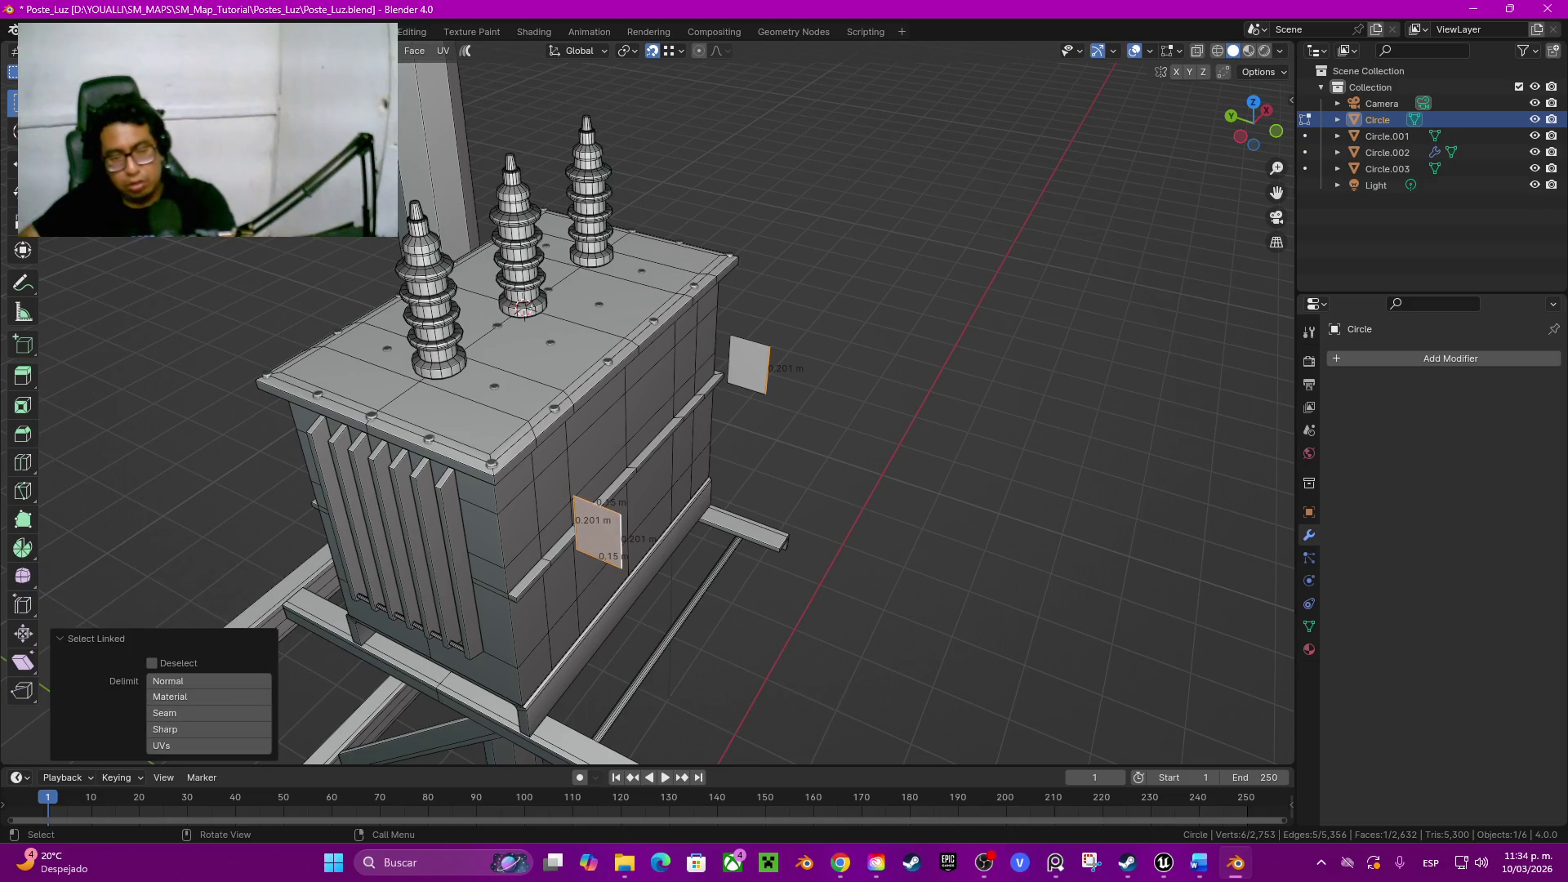
pyautogui.moveTo(413, 254); pyautogui.dragTo(928, 542, button='middle')
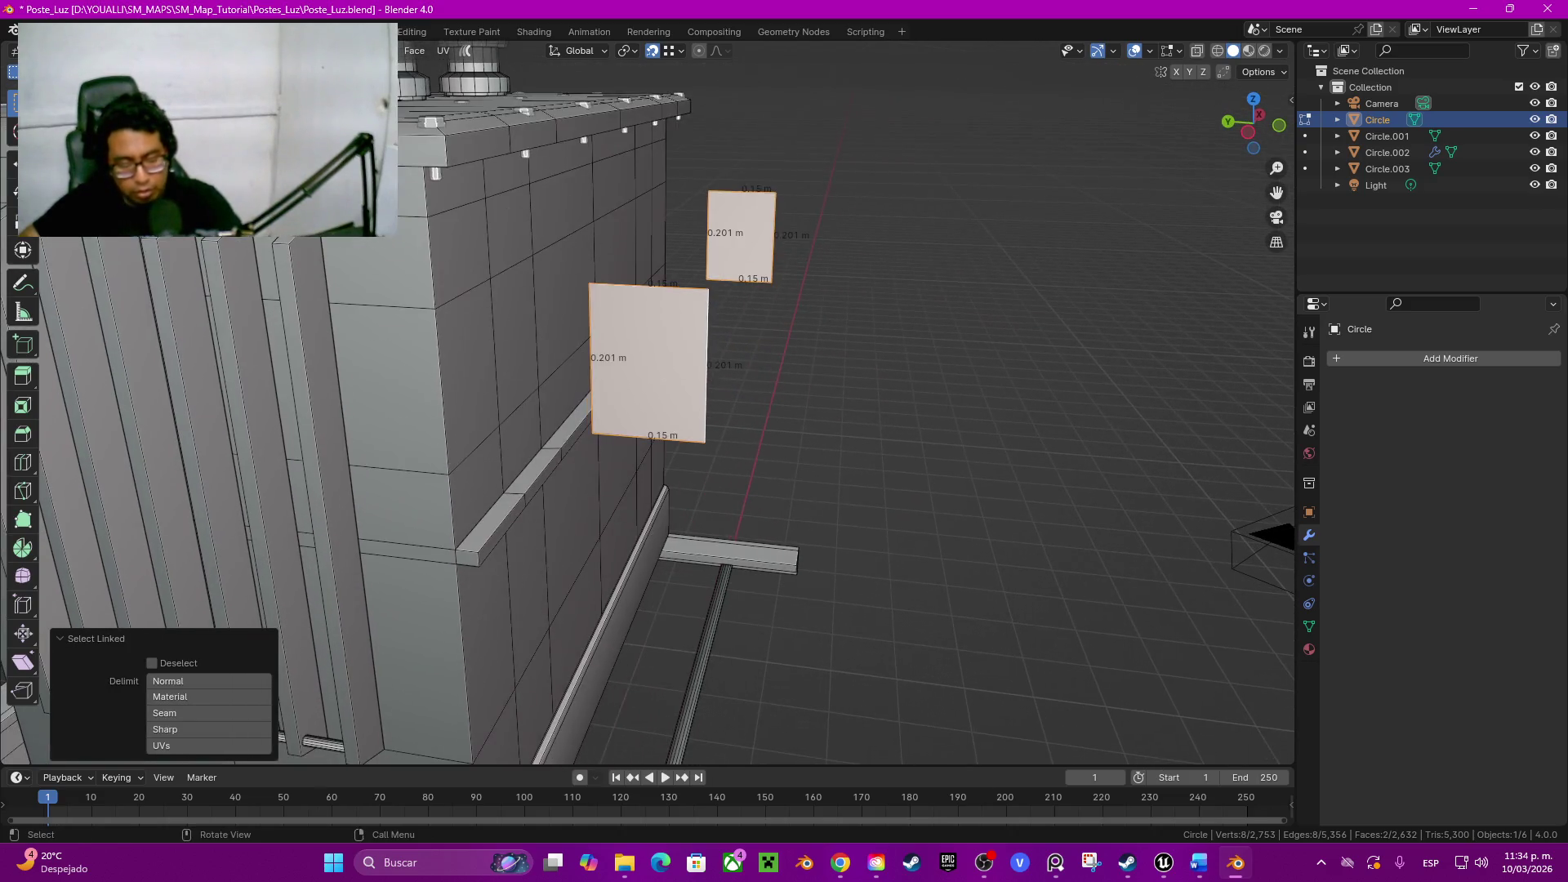
# Step: Scale the two plates in Z down to about 0.1 m tall
pyautogui.press('s')
pyautogui.press('z')
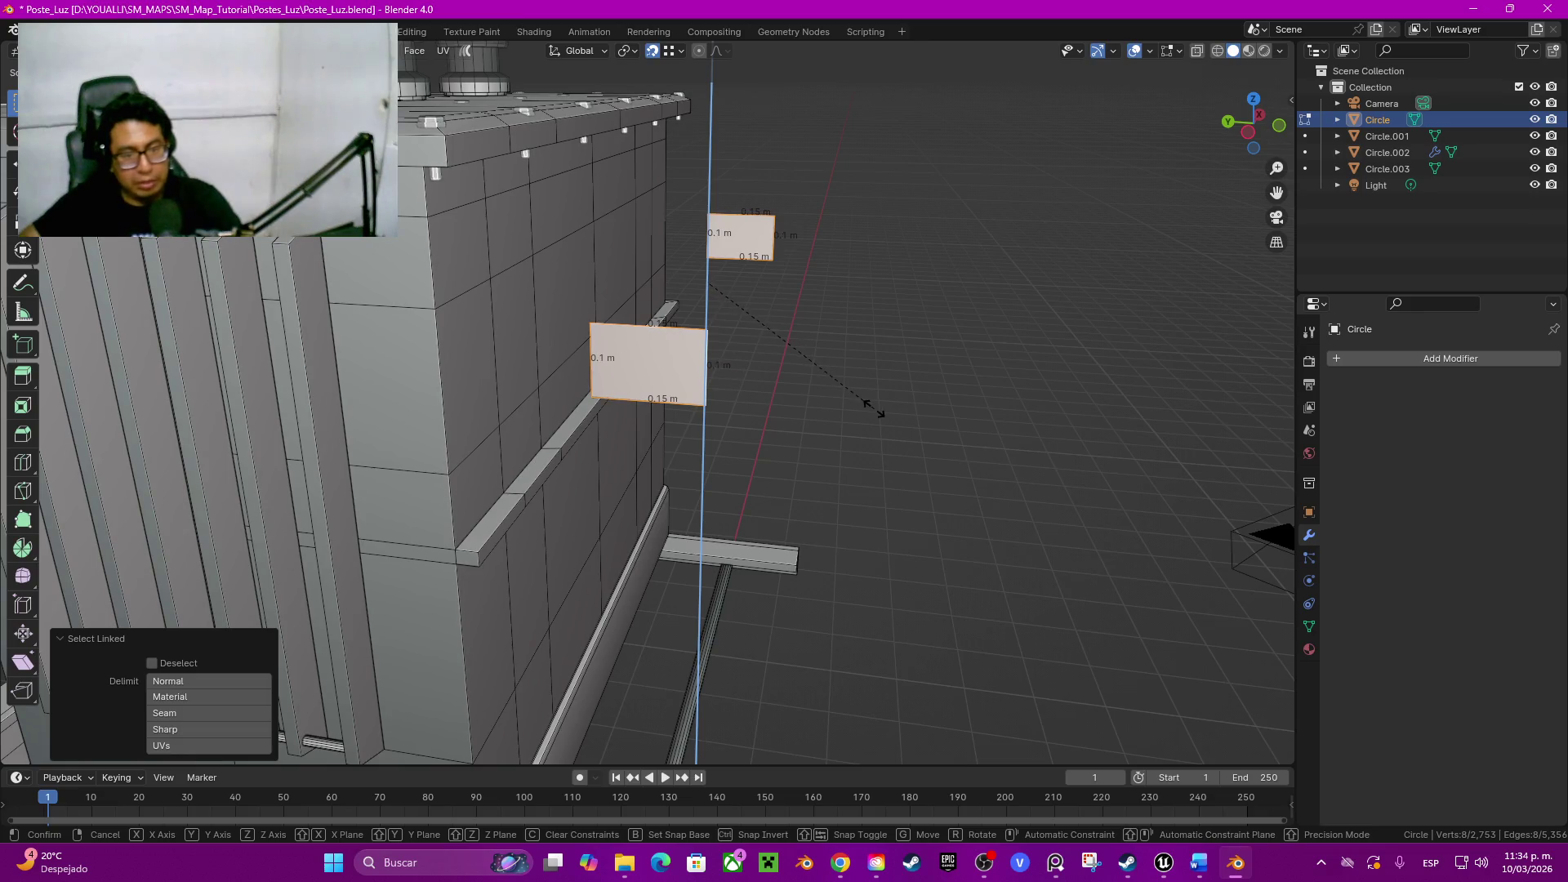
pyautogui.click(872, 411)
# Step: Bridge the plates' facing edges with a long connecting strip, abandoning a bevel on it
pyautogui.keyDown('ctrl'); pyautogui.keyDown('alt'); pyautogui.click(591, 363); pyautogui.keyUp('alt'); pyautogui.keyUp('ctrl')
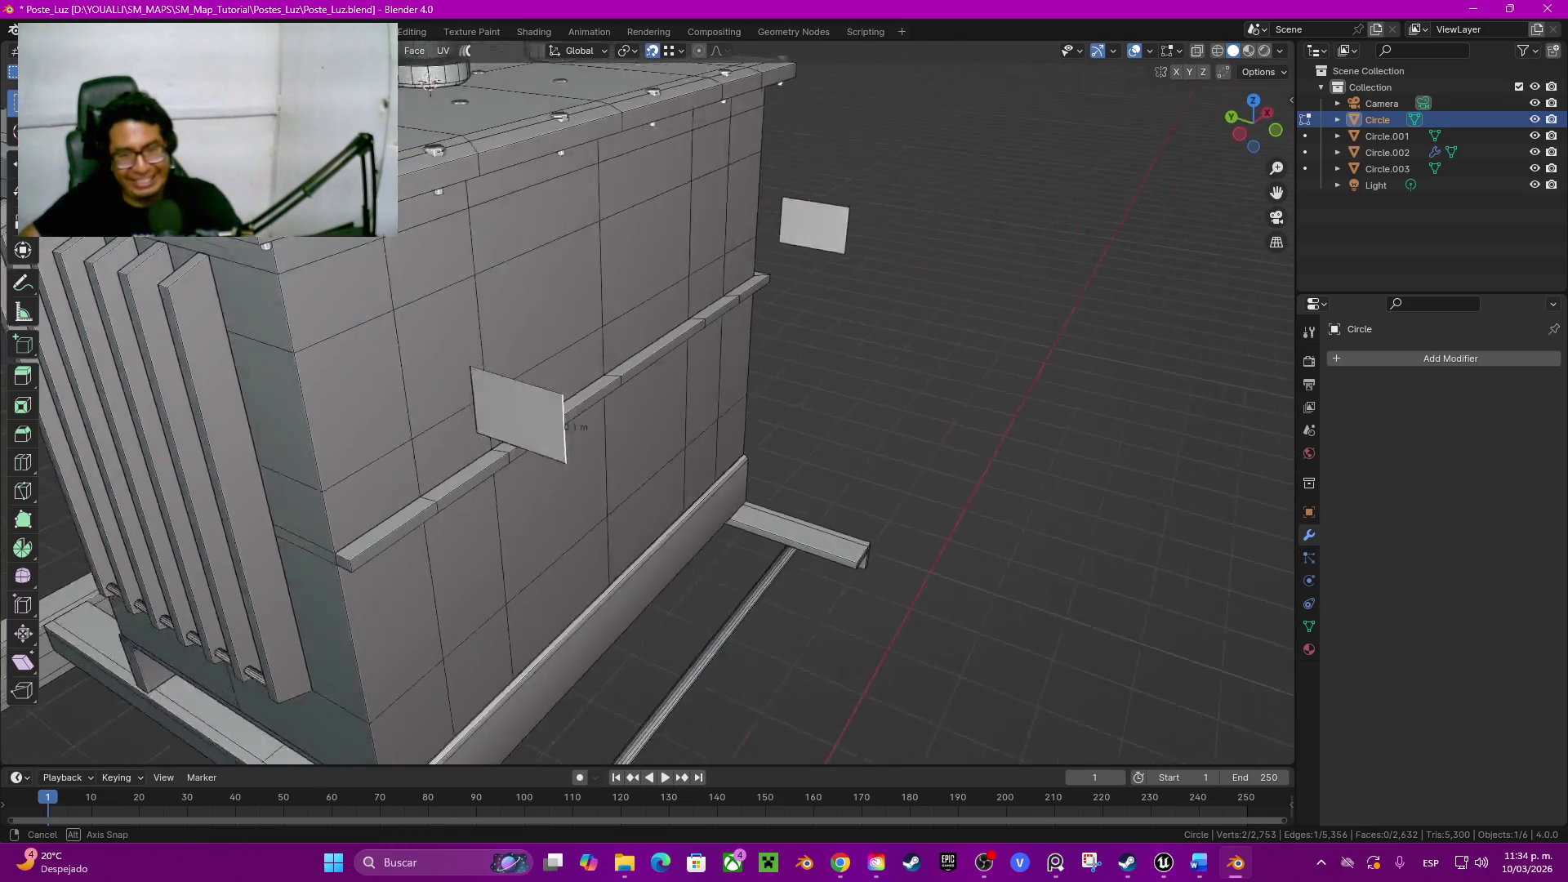
pyautogui.moveTo(736, 429); pyautogui.dragTo(845, 369, button='middle')
pyautogui.press('f')
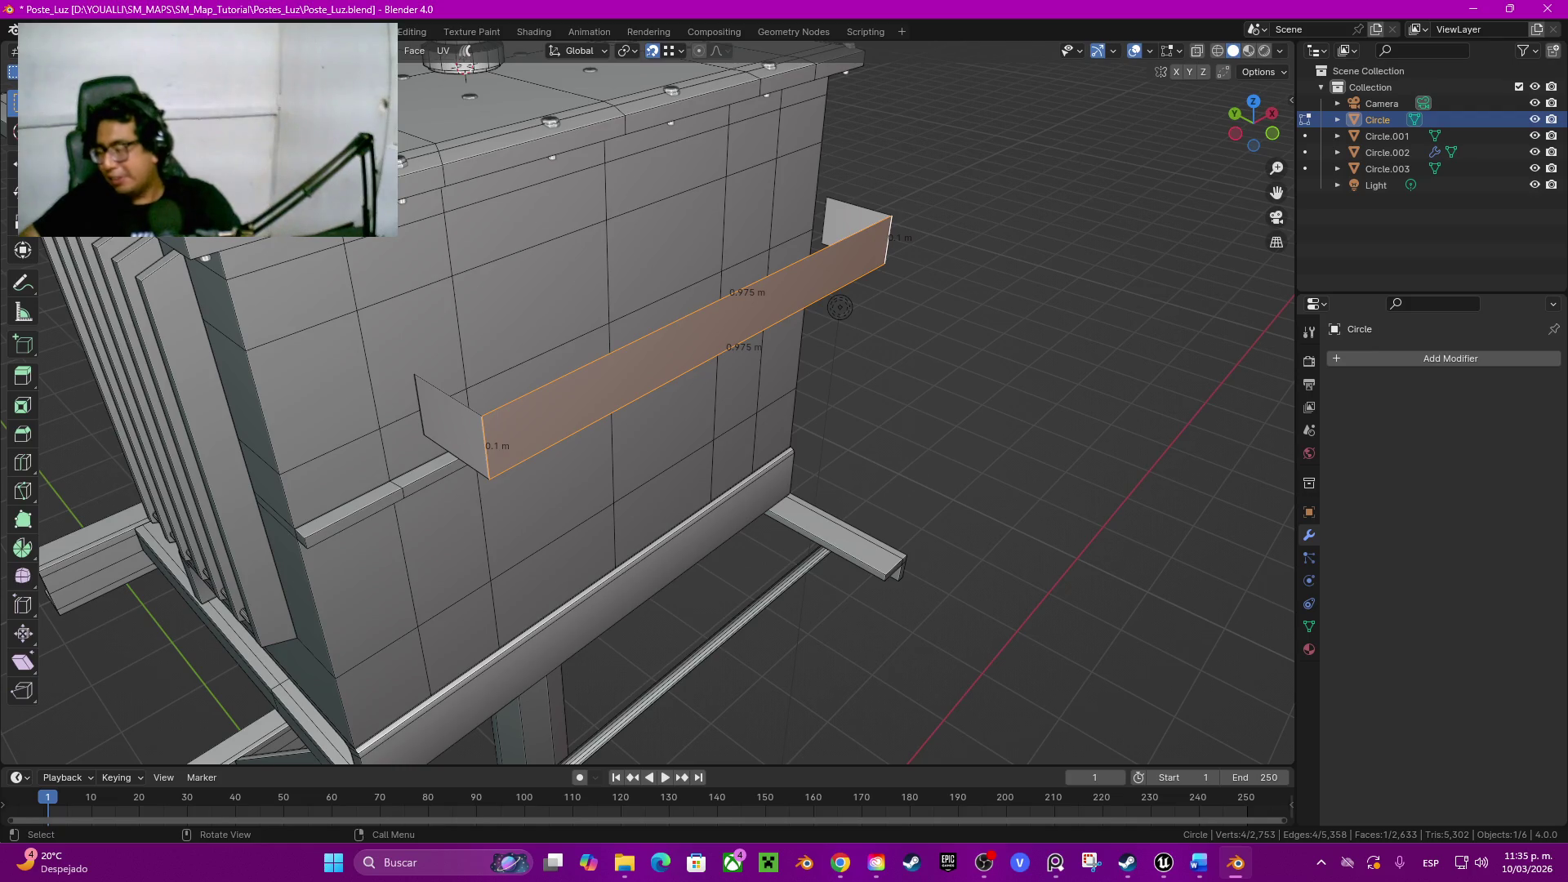
pyautogui.hotkey('ctrl', 'b')
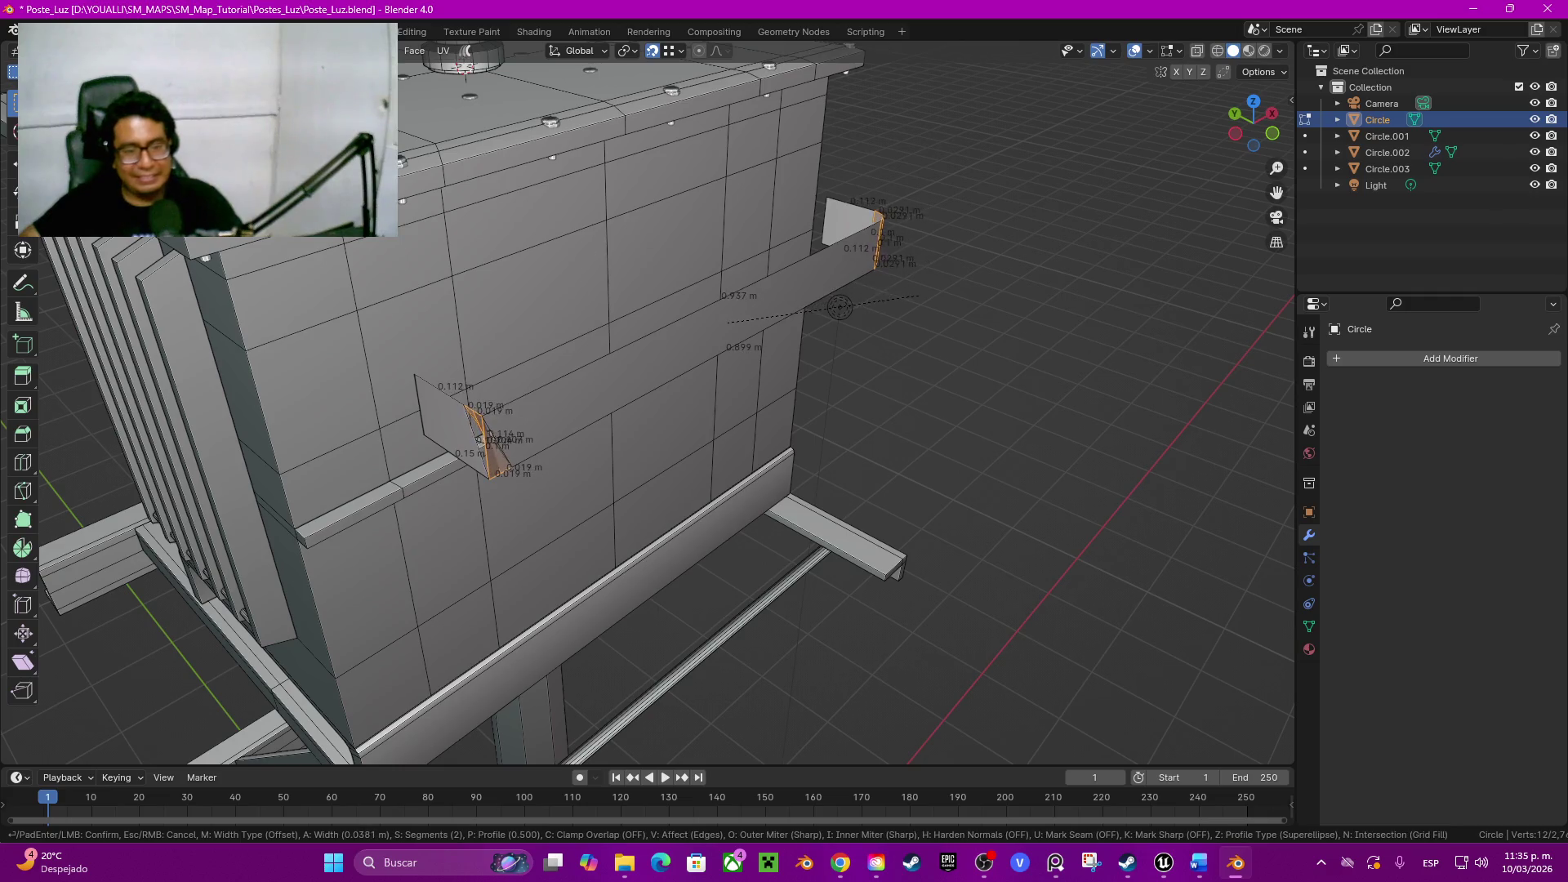
pyautogui.rightClick(838, 307)
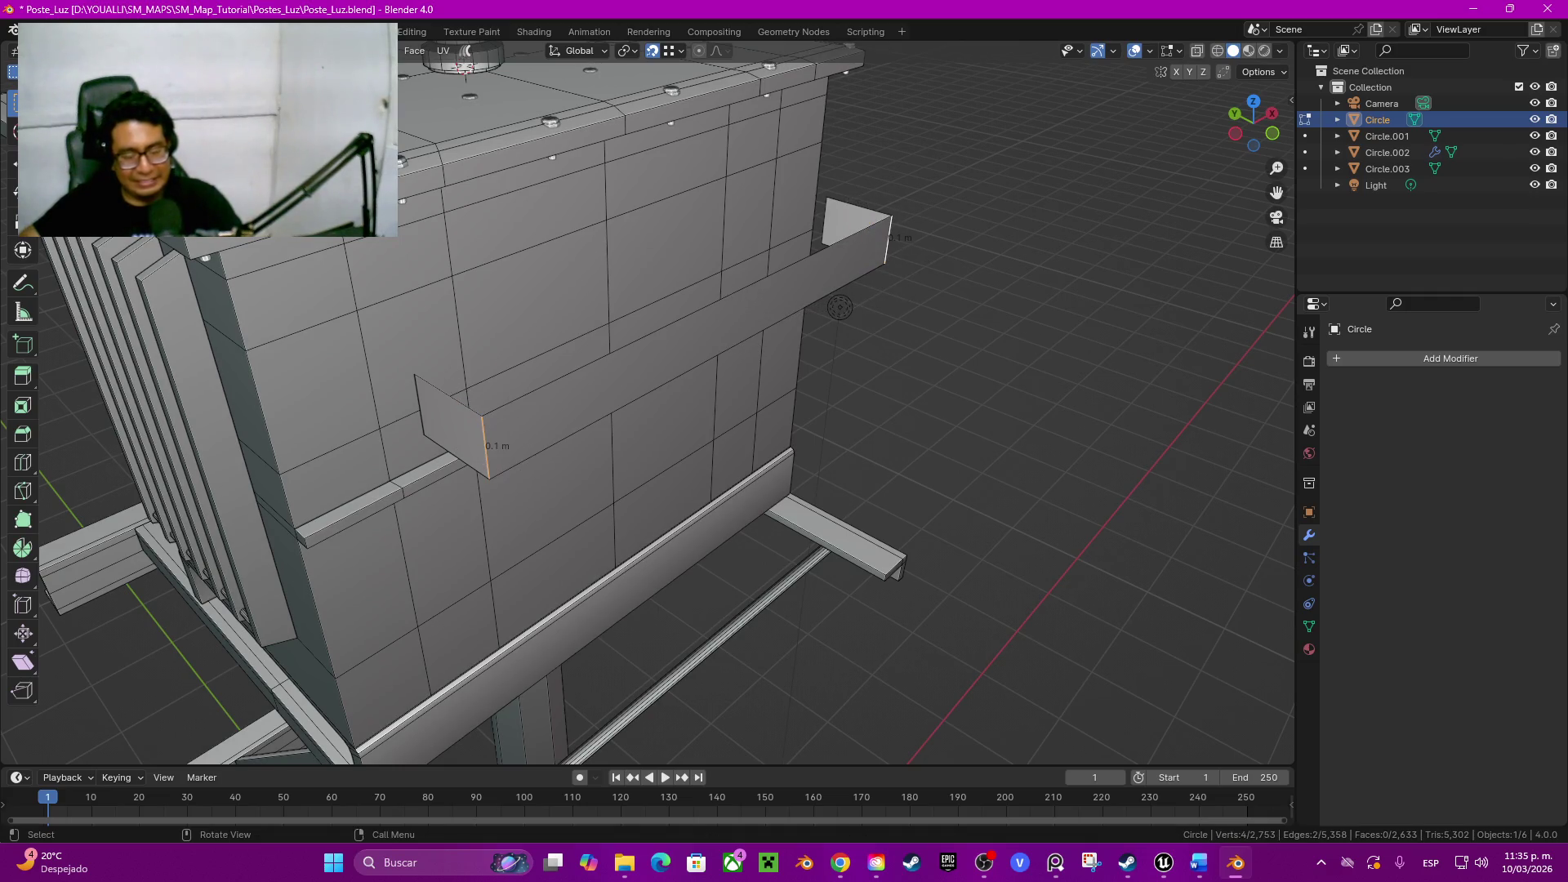
pyautogui.press('q')
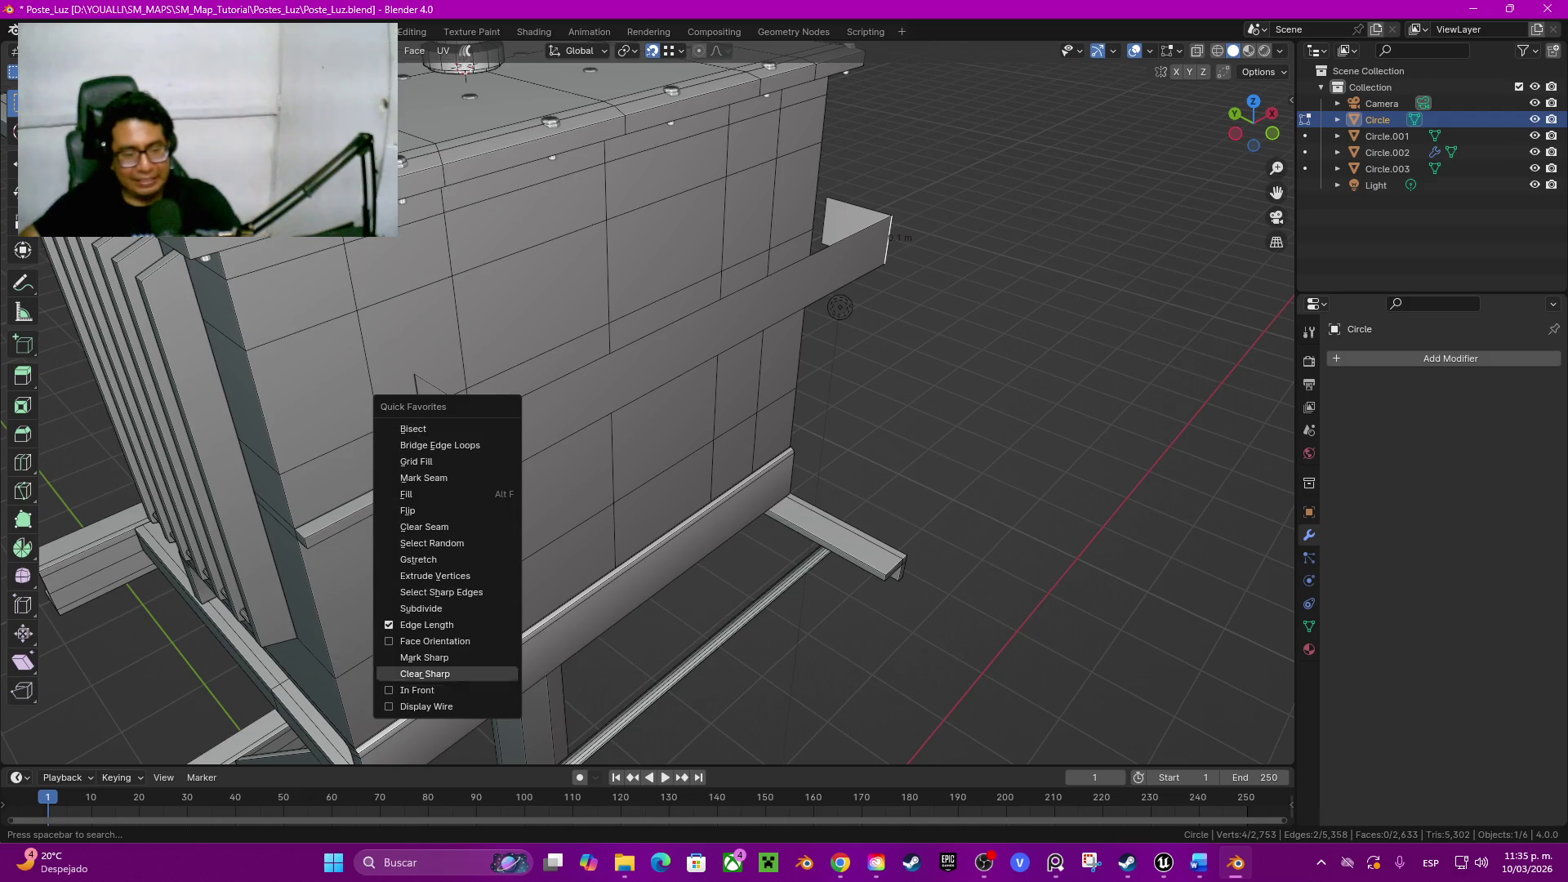
# Step: Show Face Orientation and flip the normals of the bracket's two red plates
pyautogui.click(435, 641)
pyautogui.click(451, 423)
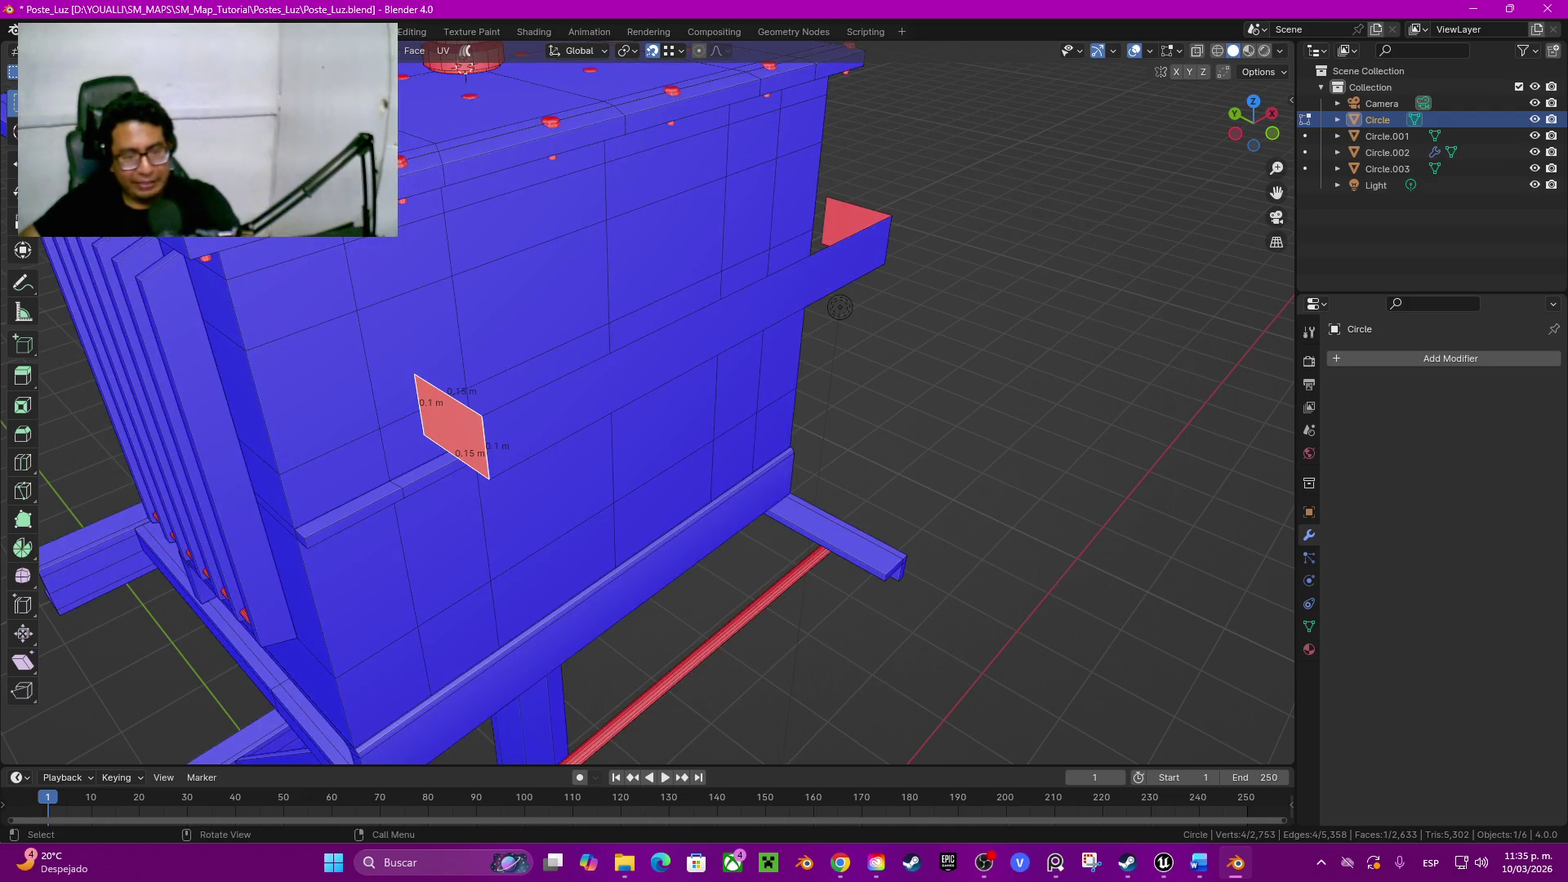
pyautogui.keyDown('shift'); pyautogui.click(856, 226); pyautogui.keyUp('shift')
pyautogui.press('q')
pyautogui.press('Up')
pyautogui.press('Up')
pyautogui.press('Up')
pyautogui.press('Up')
pyautogui.press('Return')
# Step: Bevel the bracket's two corner edges into rounded corners with 3 segments
pyautogui.press('2')
pyautogui.click(487, 447)
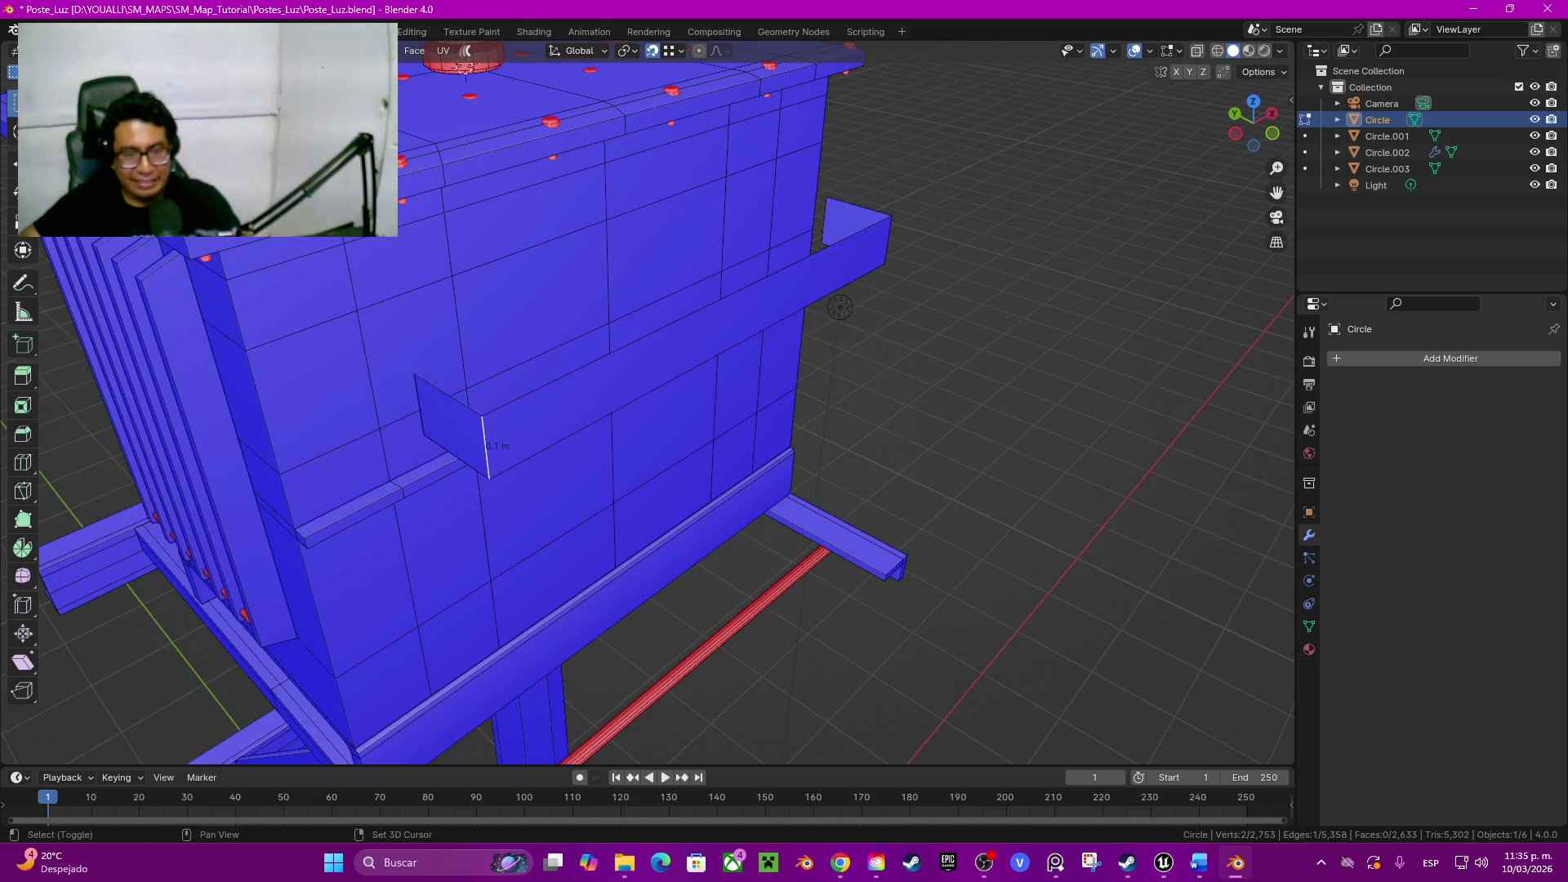
pyautogui.keyDown('shift'); pyautogui.click(888, 233); pyautogui.keyUp('shift')
pyautogui.hotkey('ctrl', 'b')
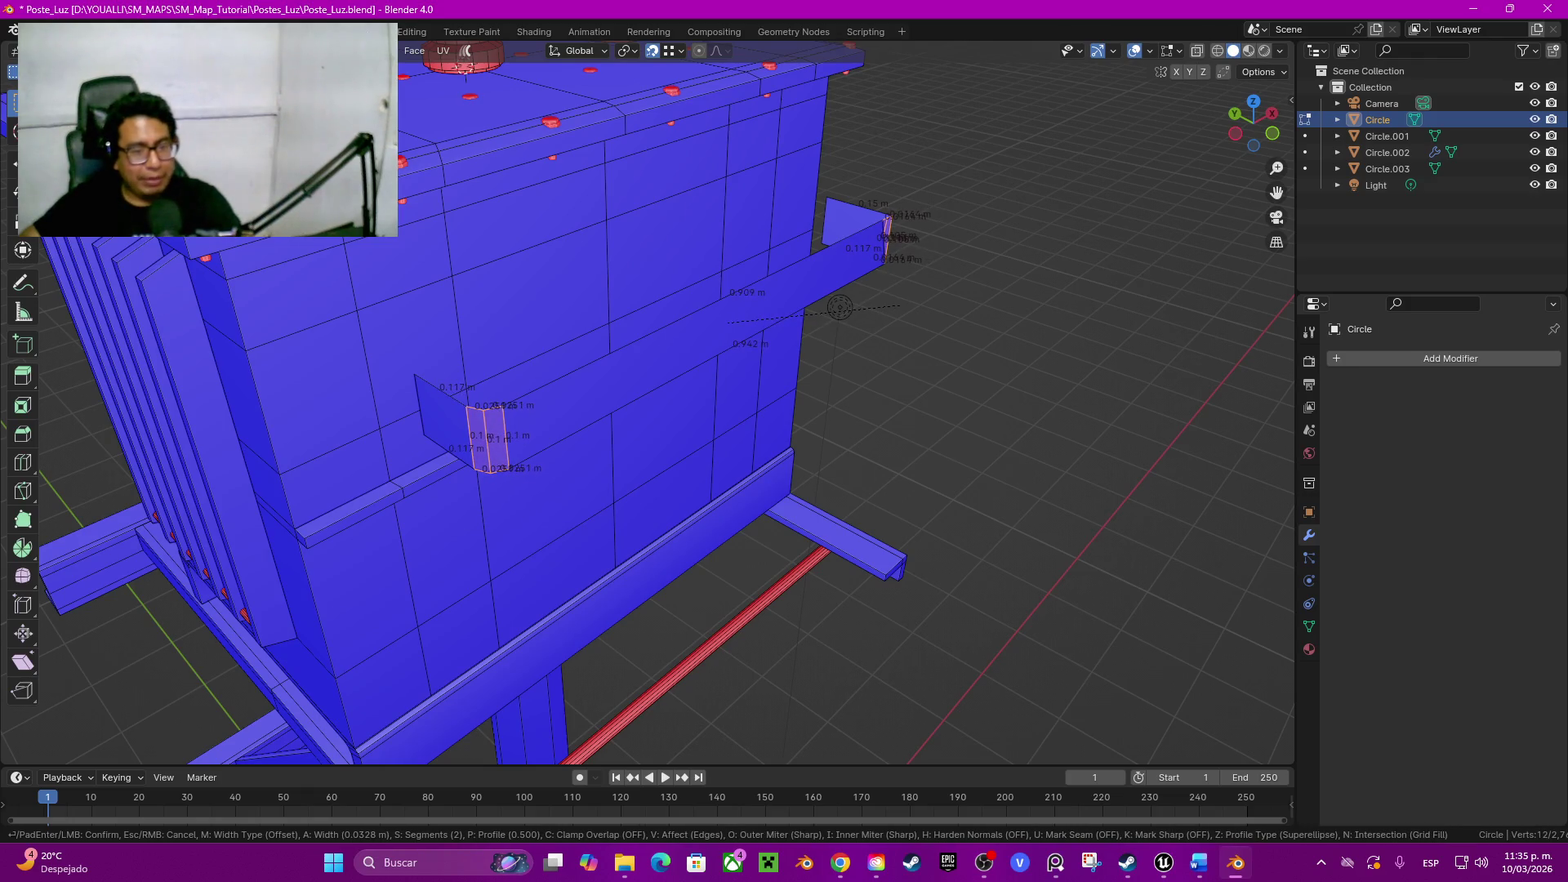
pyautogui.scroll(1, 901, 307)
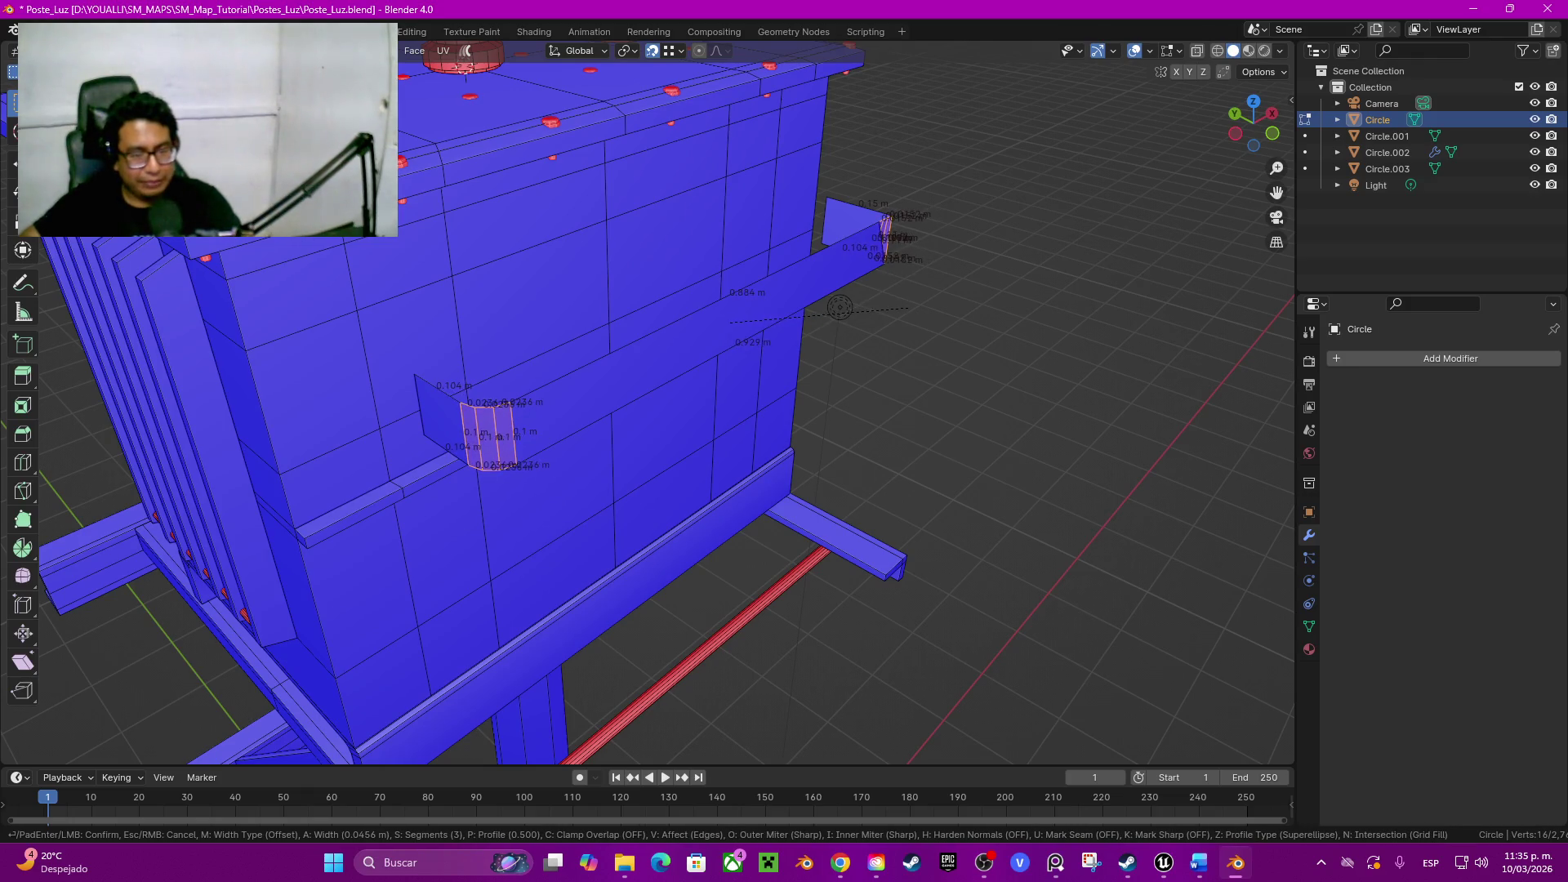
pyautogui.click(839, 306)
pyautogui.press('z')
pyautogui.press('q')
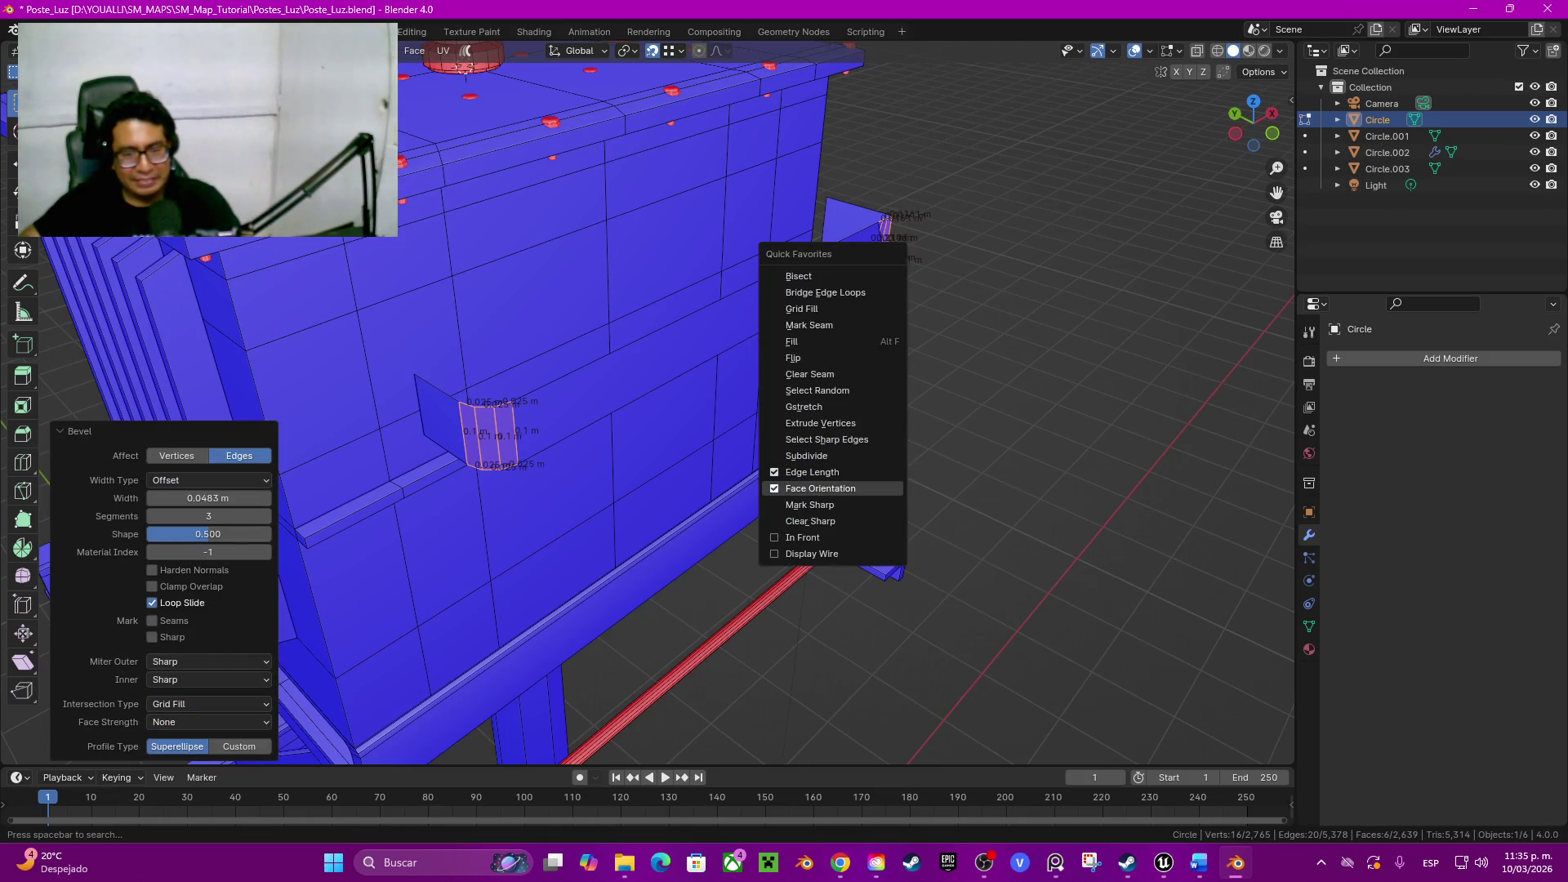
pyautogui.click(820, 489)
pyautogui.moveTo(820, 487)
pyautogui.mouseDown(button='middle')
pyautogui.moveTo(931, 466)
pyautogui.moveTo(896, 400)
pyautogui.moveTo(914, 387)
pyautogui.moveTo(858, 356)
pyautogui.moveTo(767, 591)
pyautogui.mouseUp(button='middle')
# Step: Apply Shade Auto Smooth to the bracket and select the whole linked piece for extrusion
pyautogui.press('Tab')
pyautogui.rightClick(895, 400)
pyautogui.click(893, 400)
pyautogui.press('Tab')
pyautogui.hotkey('ctrl', 'l')
pyautogui.hotkey('alt', 'e')
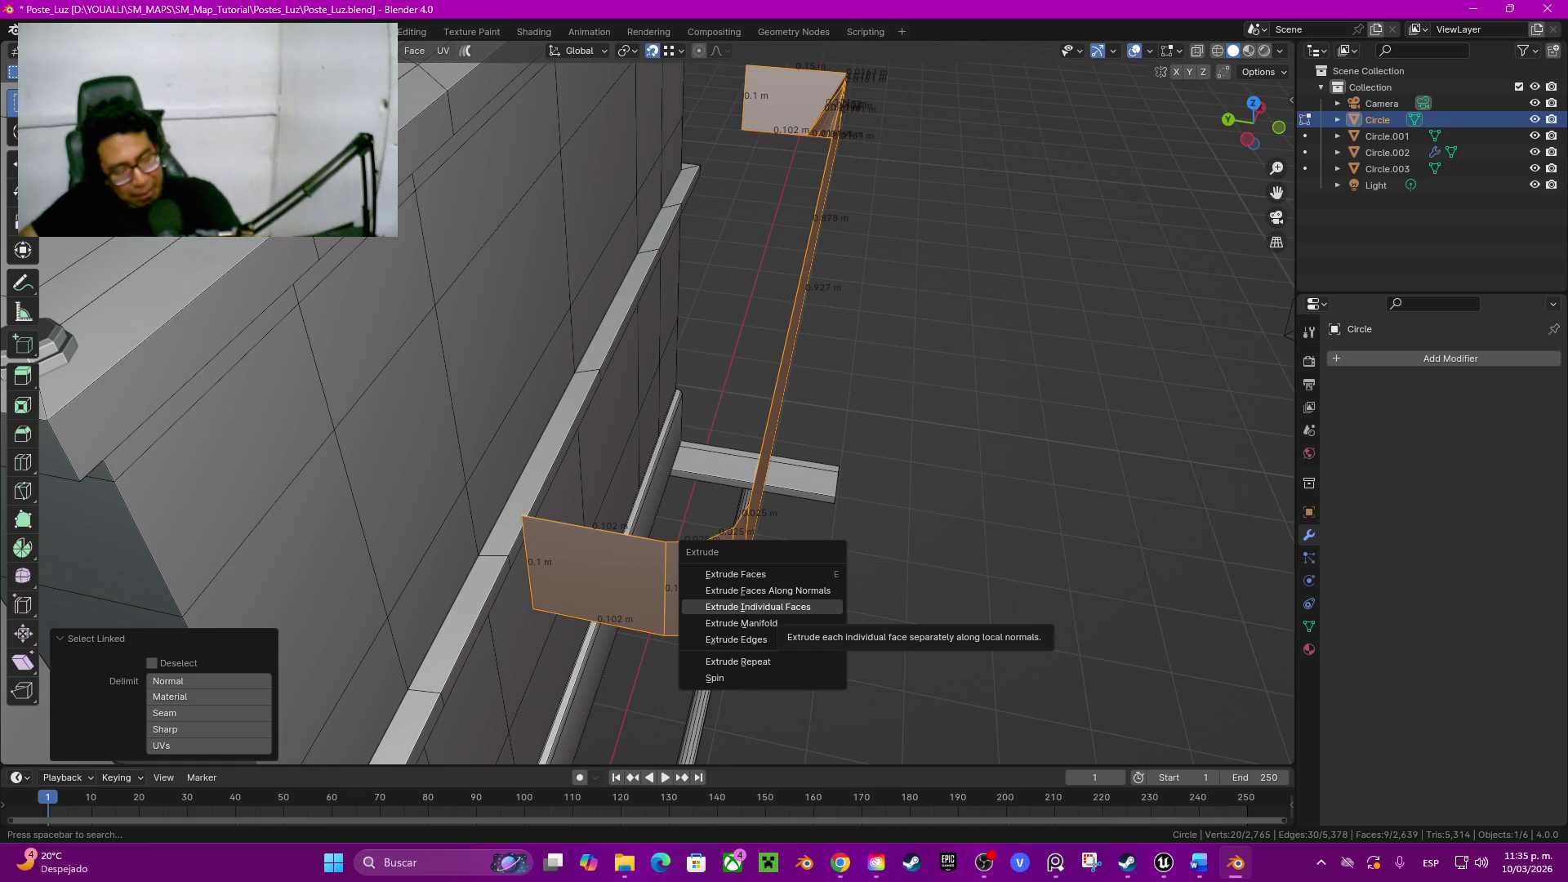
# Step: Extrude the bracket faces along normals by -0.005 m and show Face Orientation to check it
pyautogui.click(735, 574)
pyautogui.hotkey('alt', 'e')
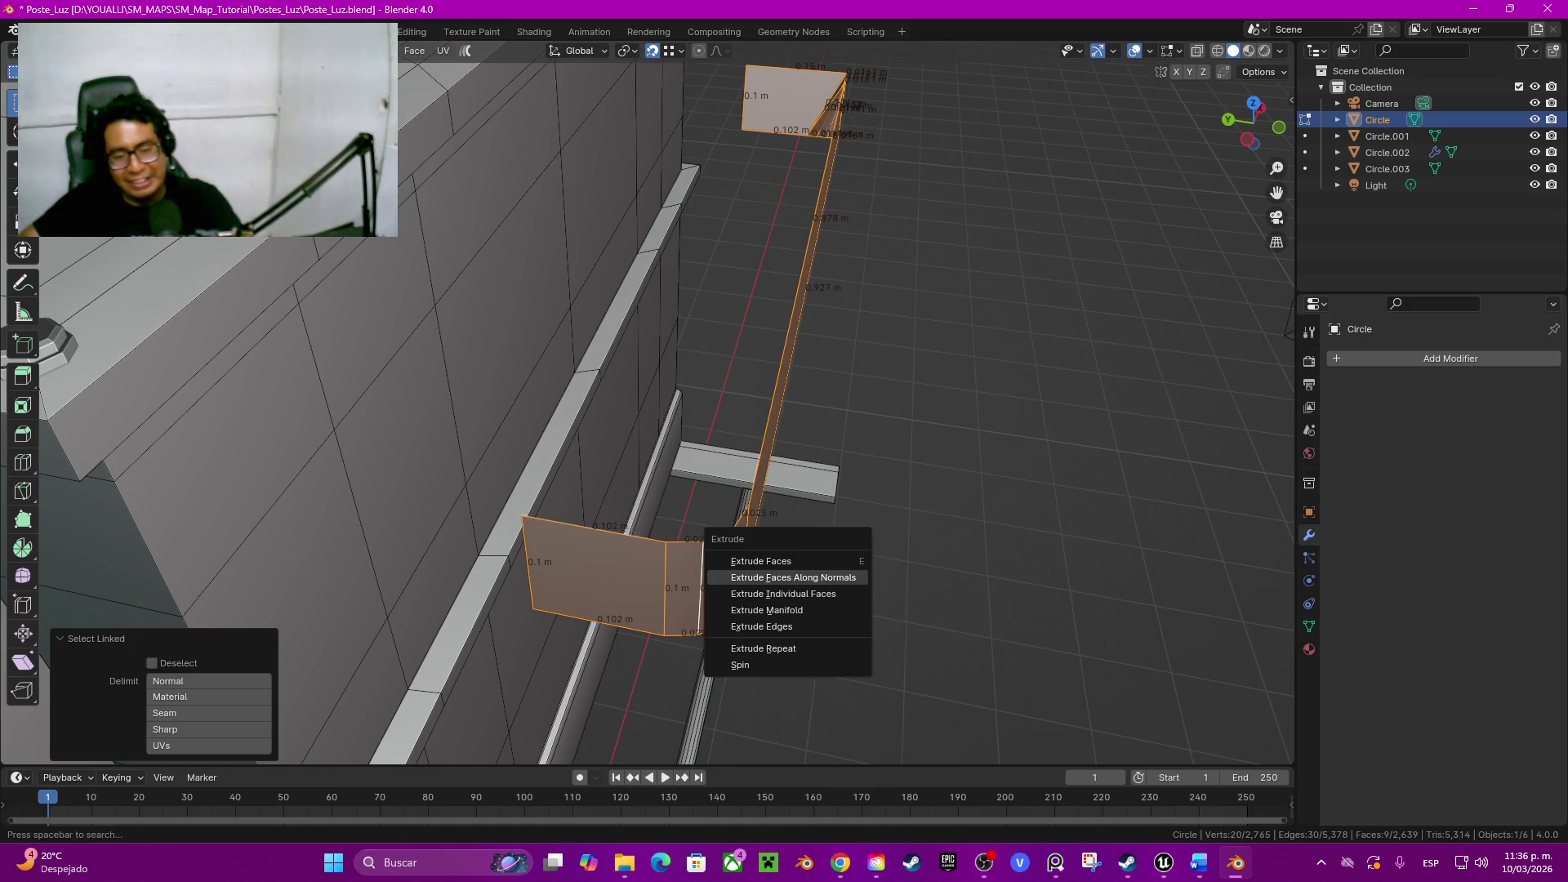
pyautogui.click(838, 575)
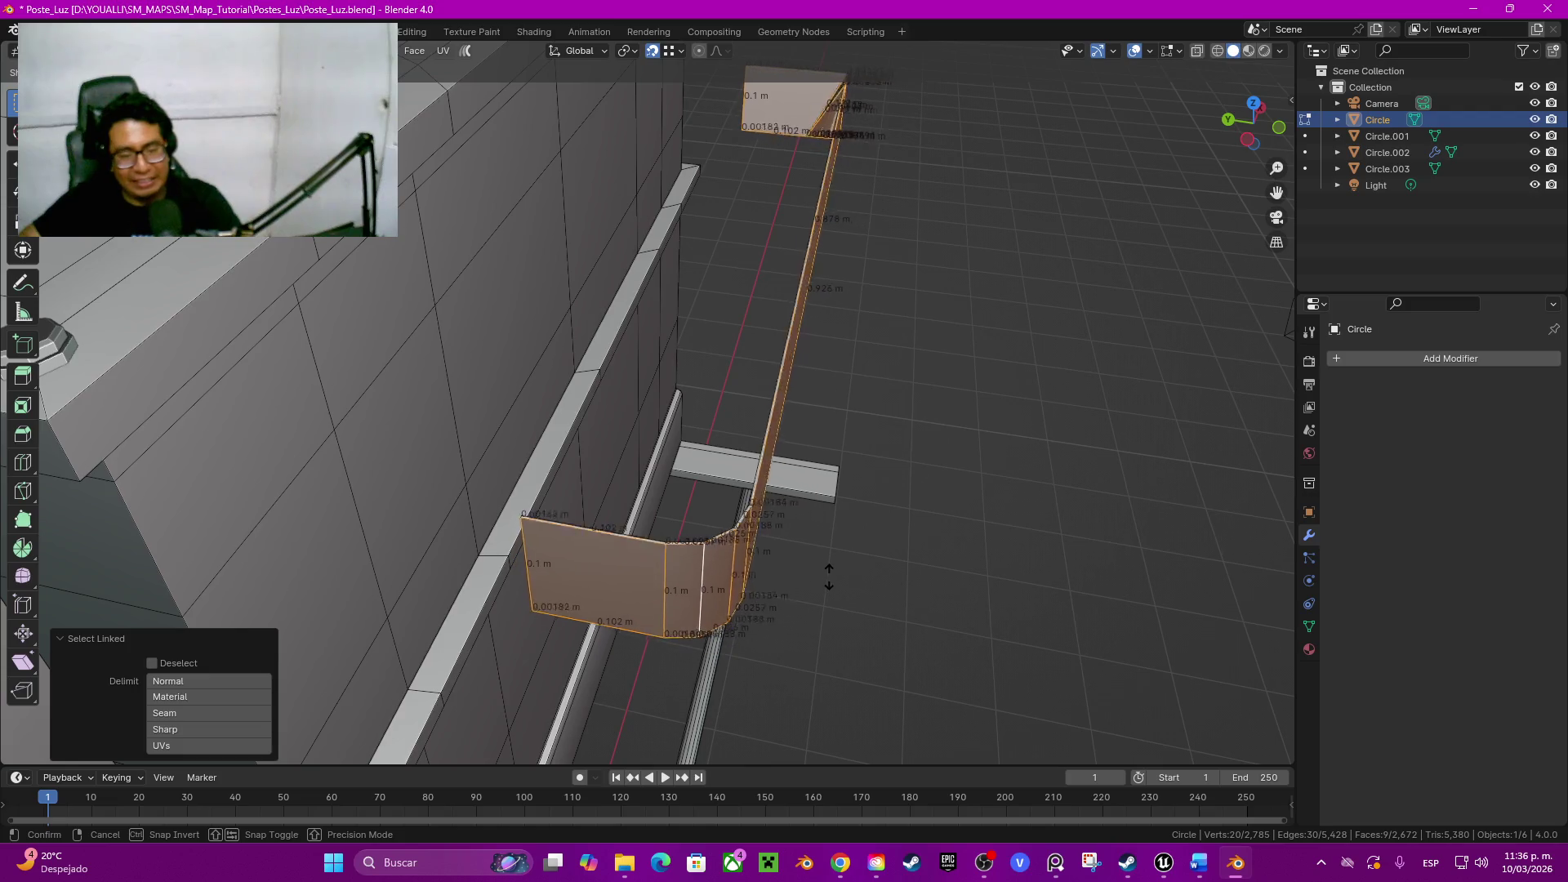
pyautogui.click(831, 586)
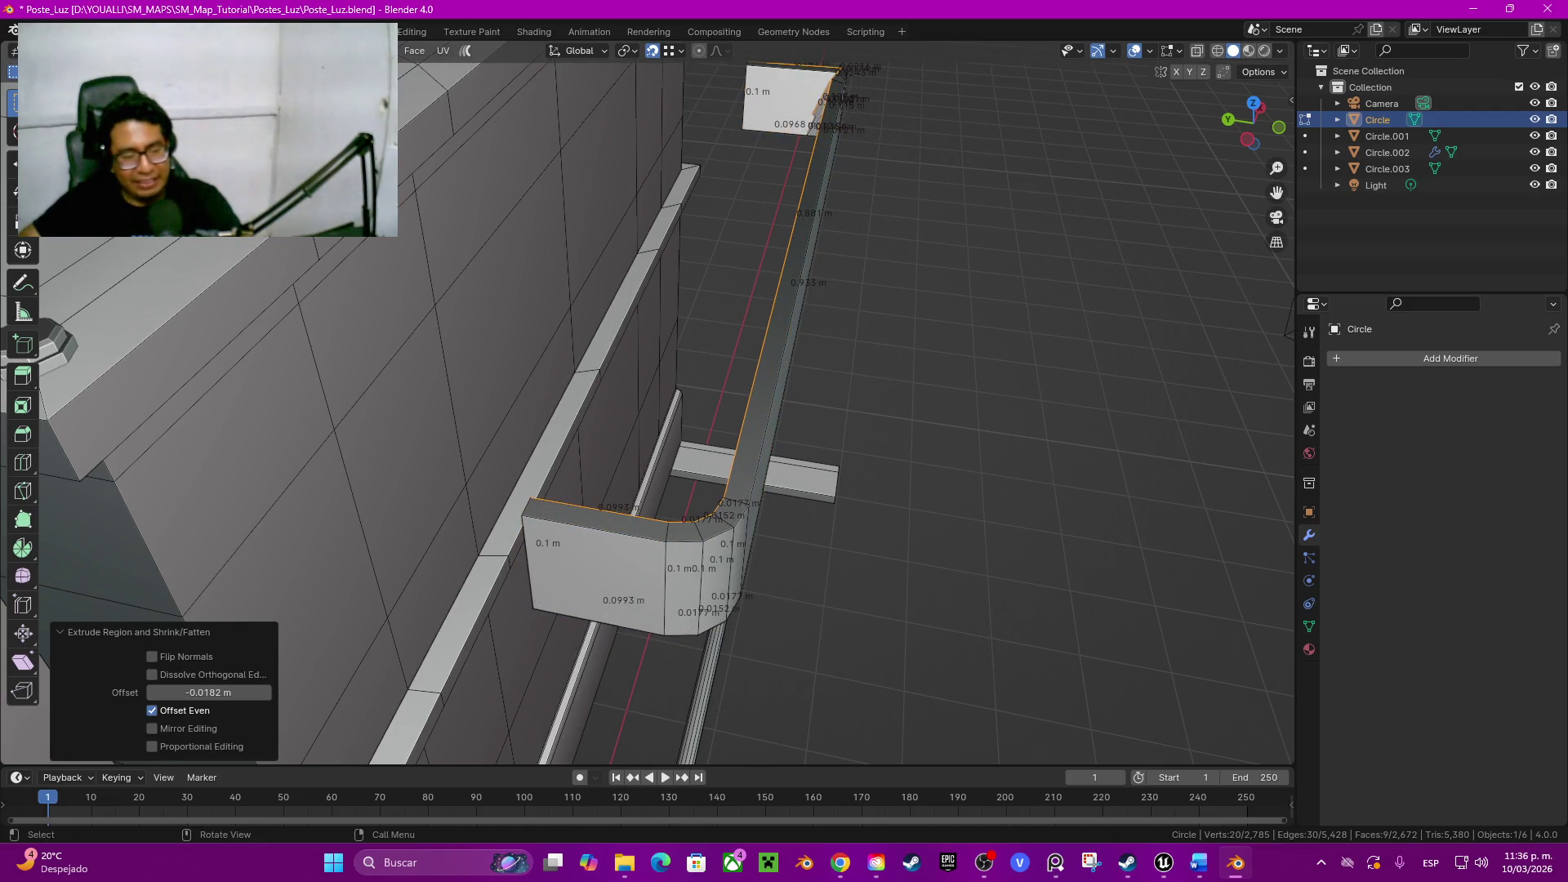
pyautogui.click(208, 692)
pyautogui.write('-0.005')
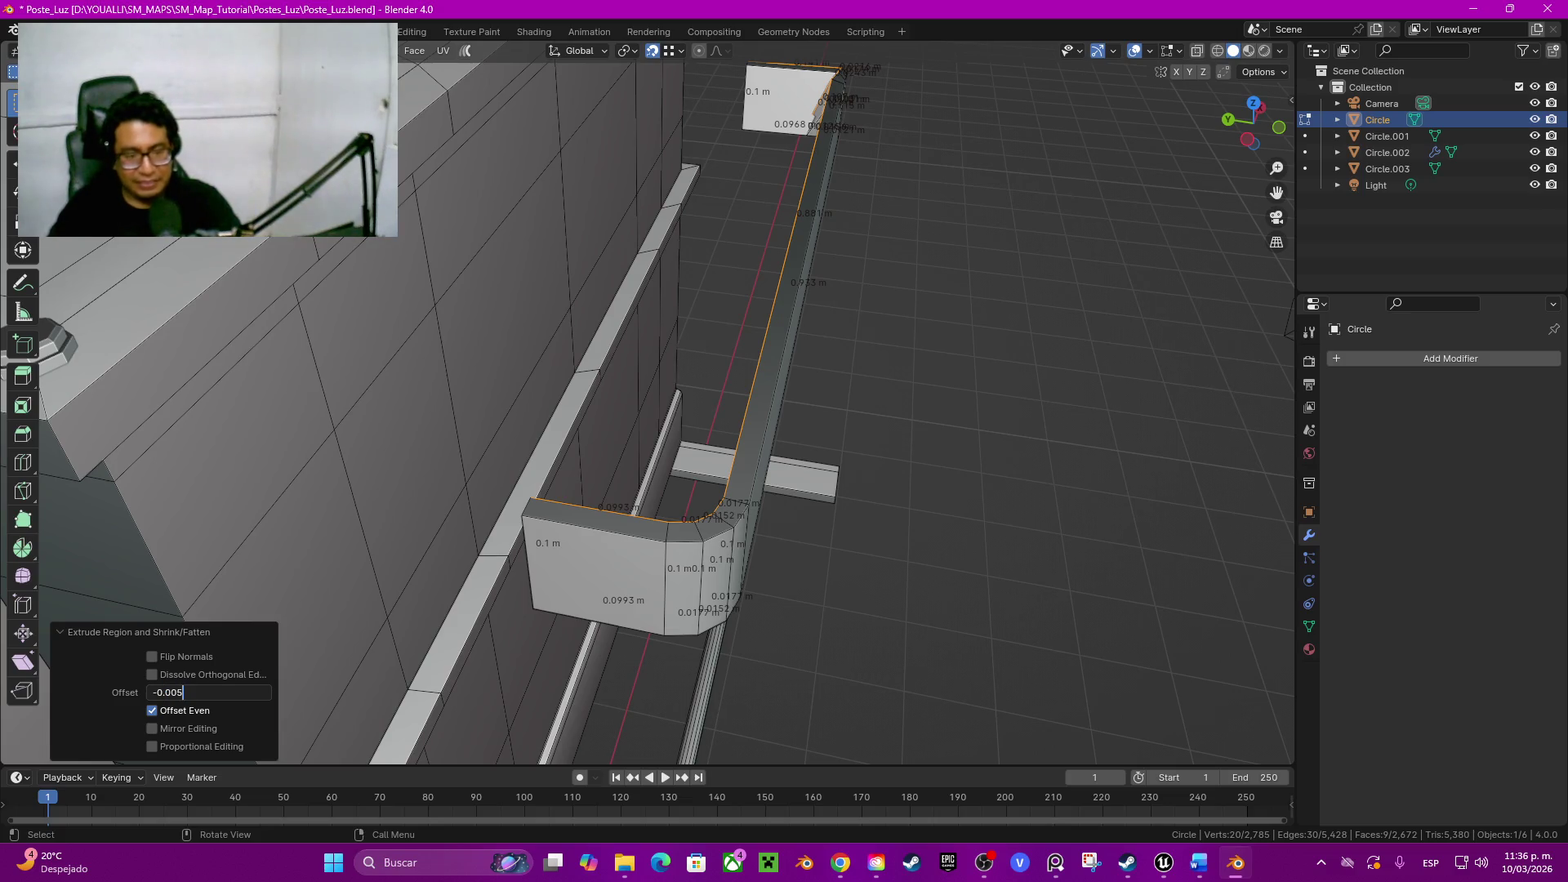
pyautogui.press('Return')
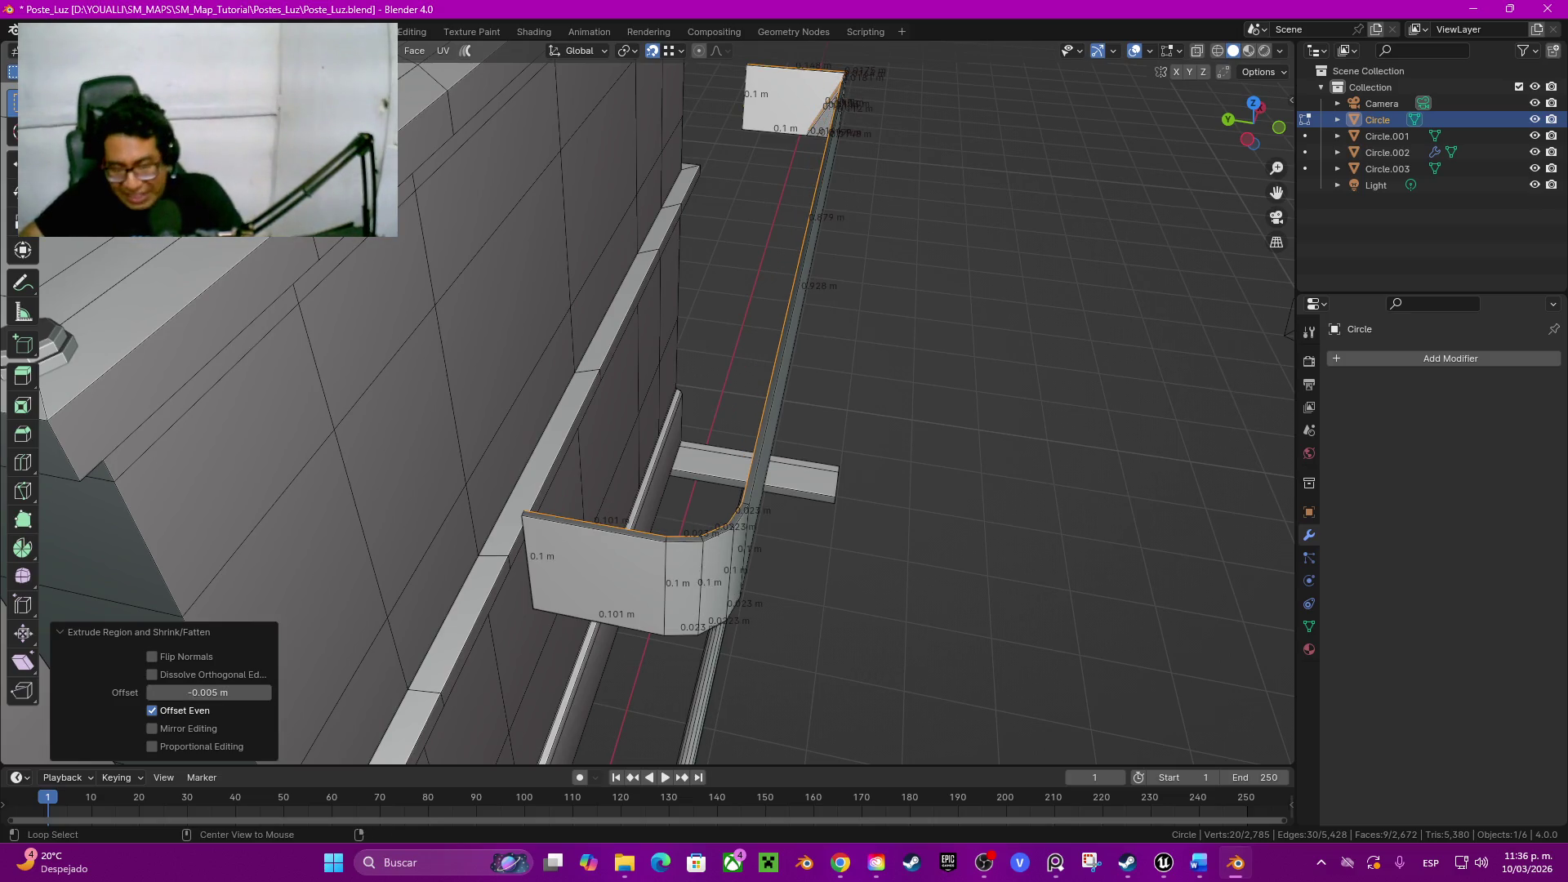
pyautogui.press('q')
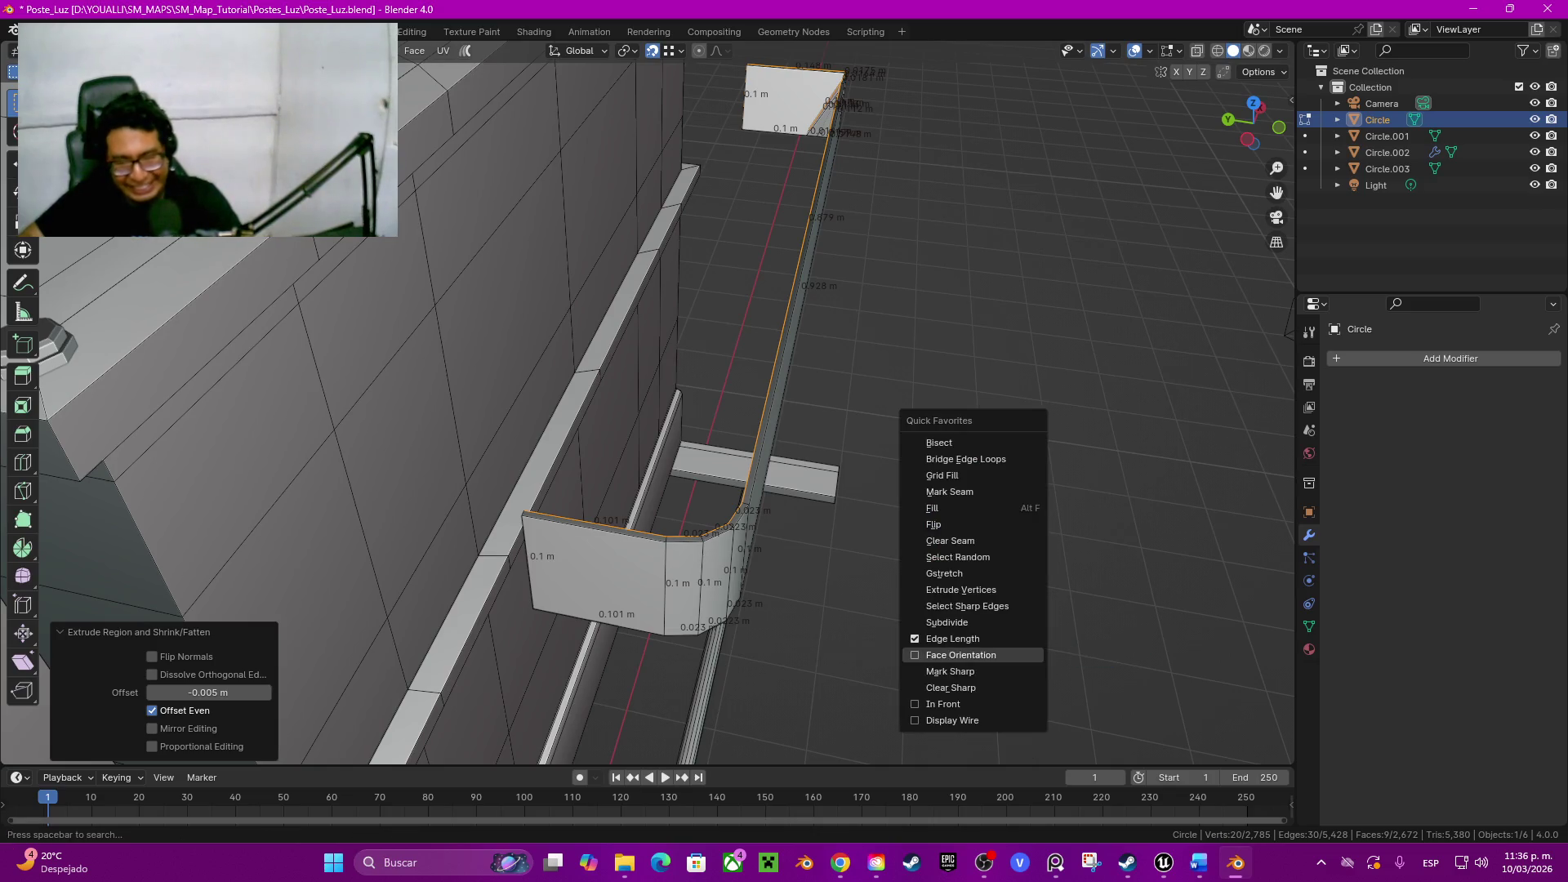
pyautogui.click(961, 654)
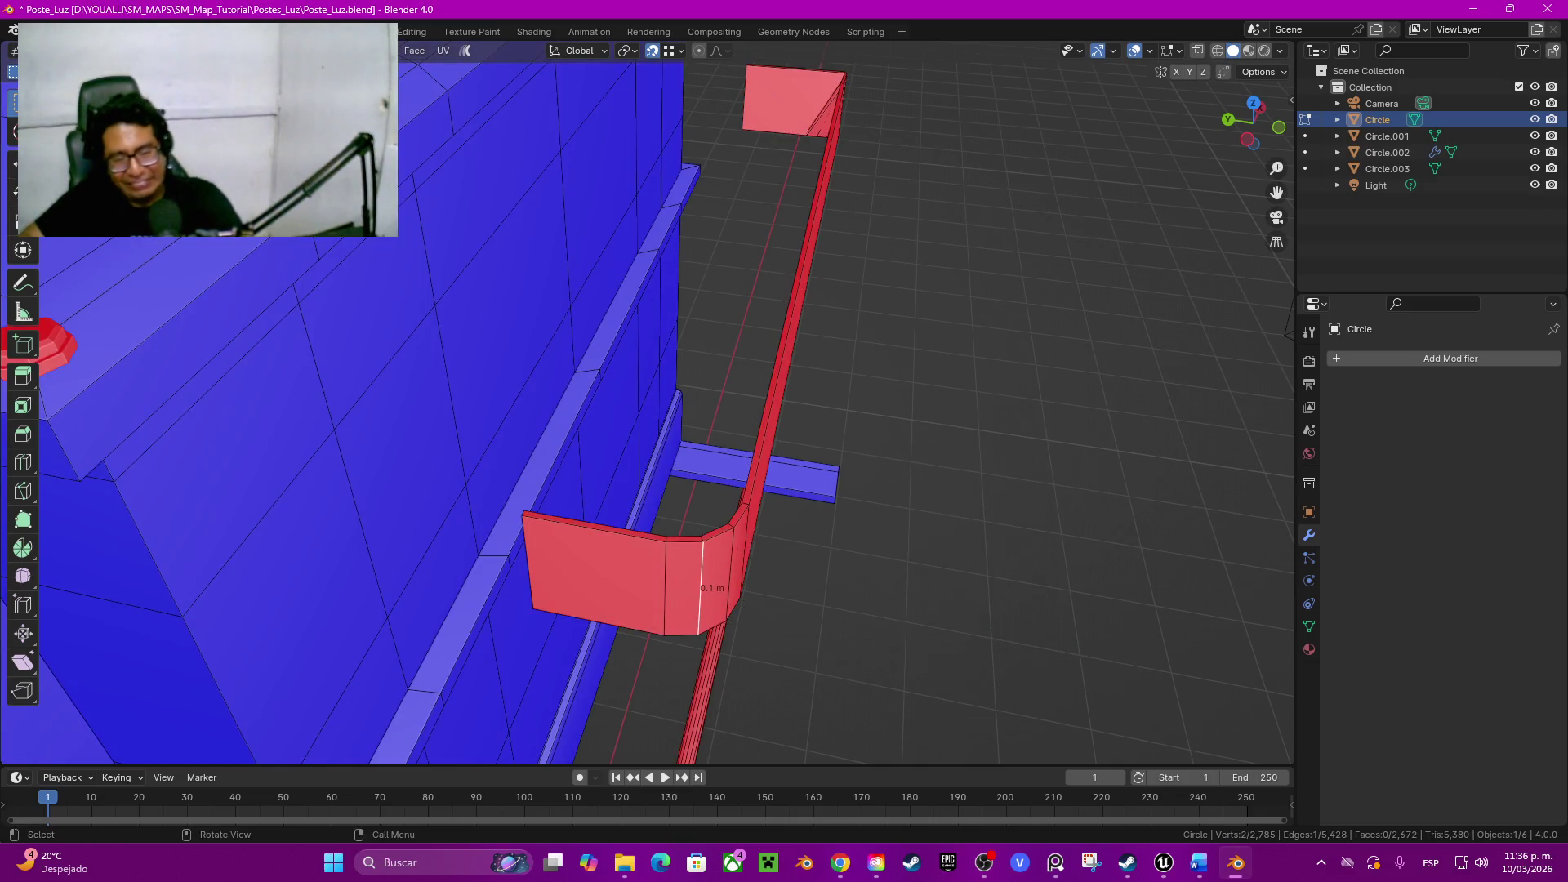
# Step: Flip the linked bracket mesh's normals outward via Quick Favorites
pyautogui.press('l')
pyautogui.press('q')
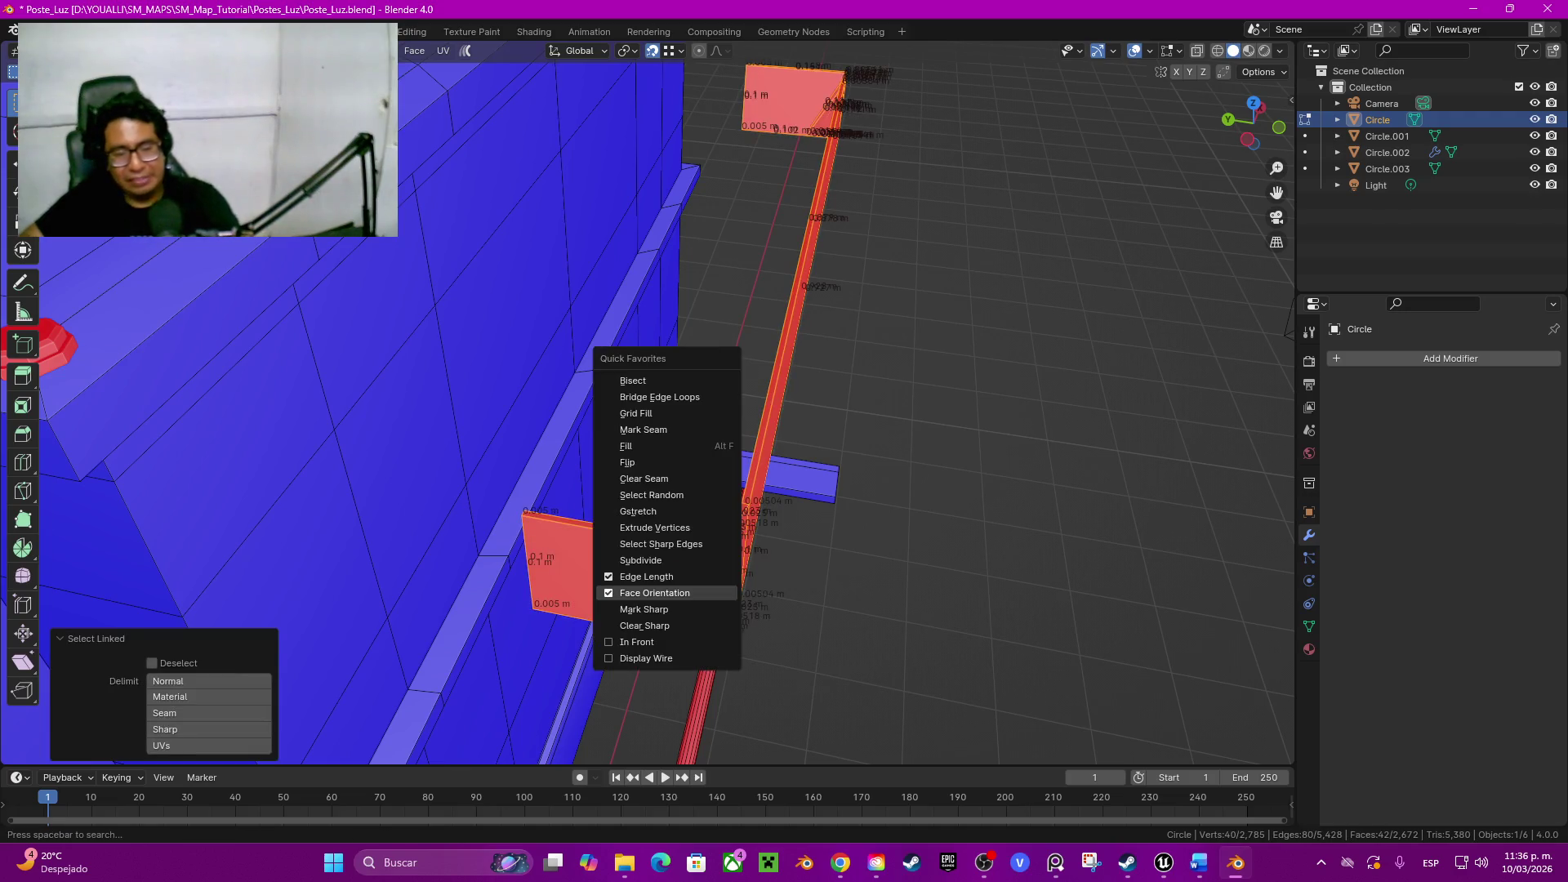
pyautogui.click(651, 462)
pyautogui.press('Tab')
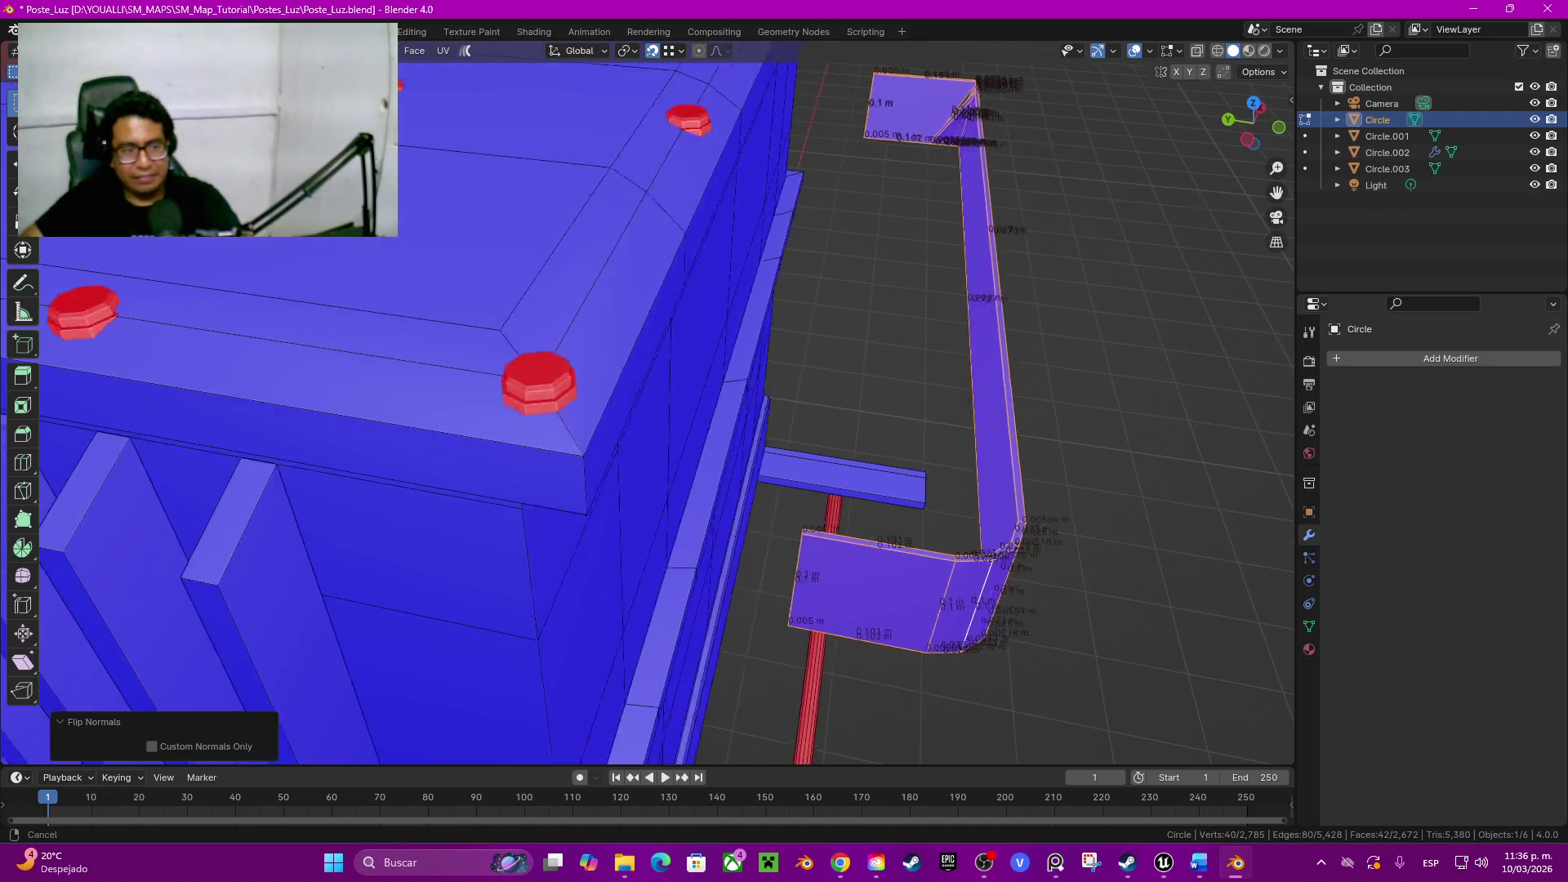
pyautogui.scroll(4, 647, 404)
# Step: Flip the normals of the whole transformer cylinder mesh outward
pyautogui.click(1387, 153)
pyautogui.press('Tab')
pyautogui.press('a')
pyautogui.press('q')
pyautogui.click(662, 411)
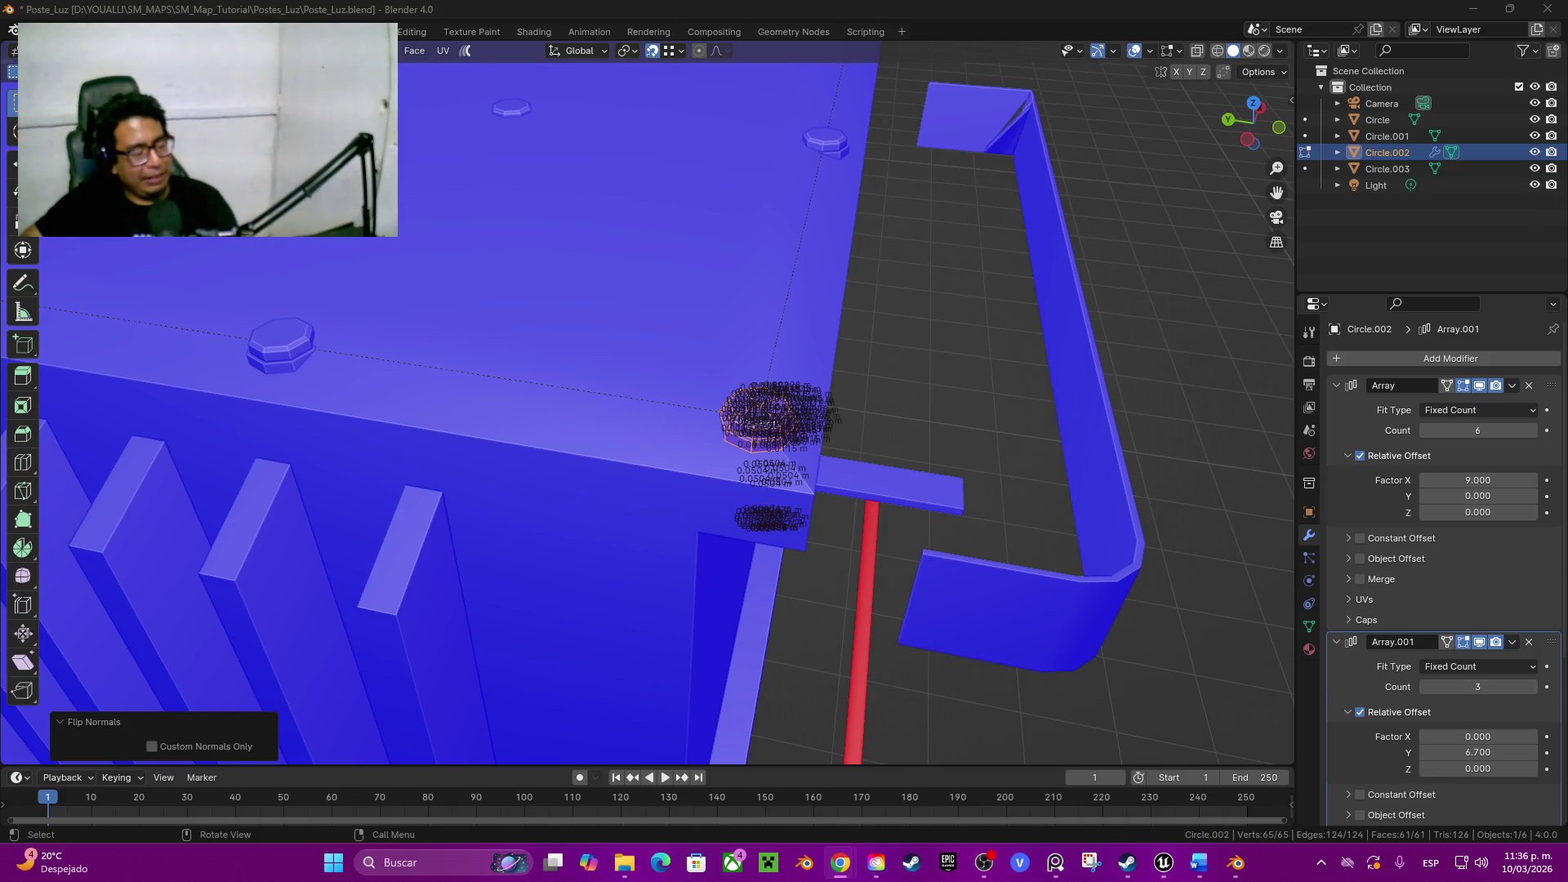
pyautogui.scroll(-3, 648, 405)
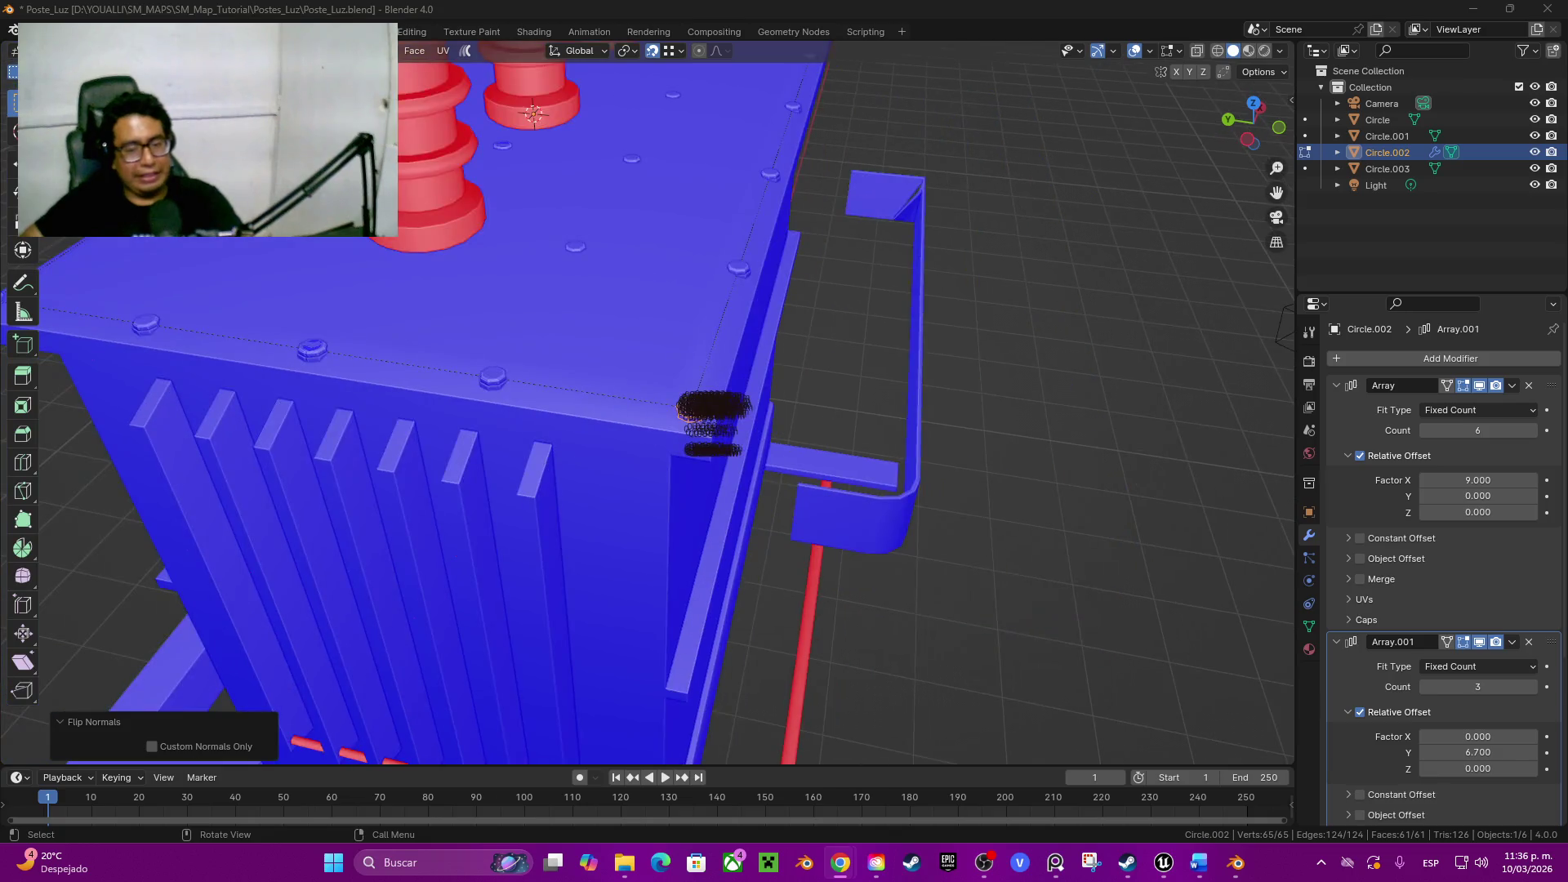
pyautogui.moveTo(648, 405); pyautogui.dragTo(668, 490, button='middle')
# Step: Flip the insulator meshes' normals outward
pyautogui.click(1306, 118)
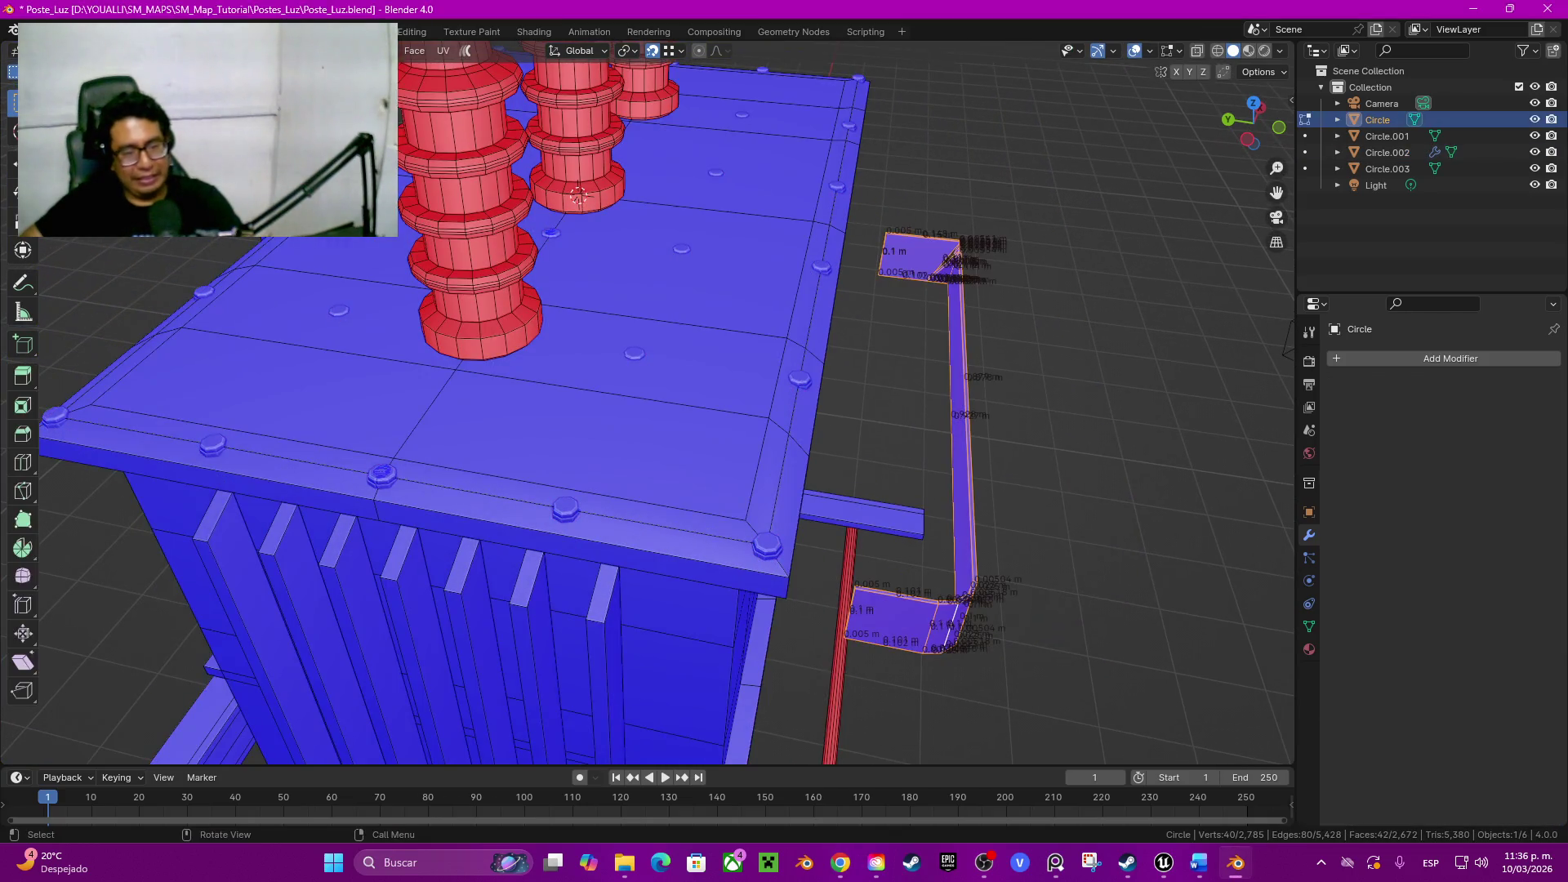
pyautogui.click(577, 196)
pyautogui.press('l')
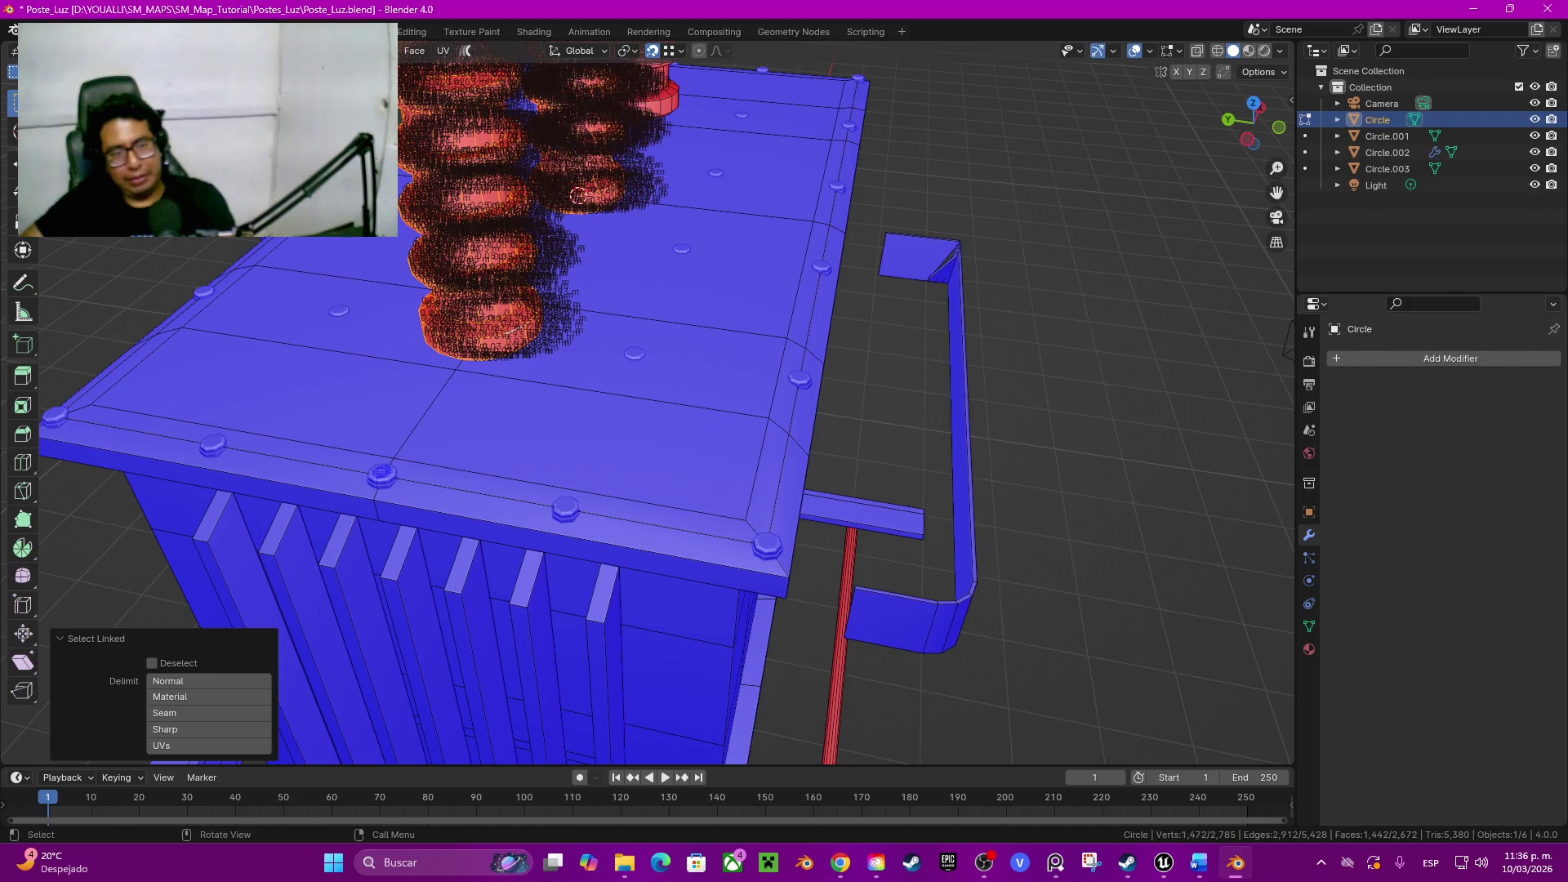
pyautogui.press('q')
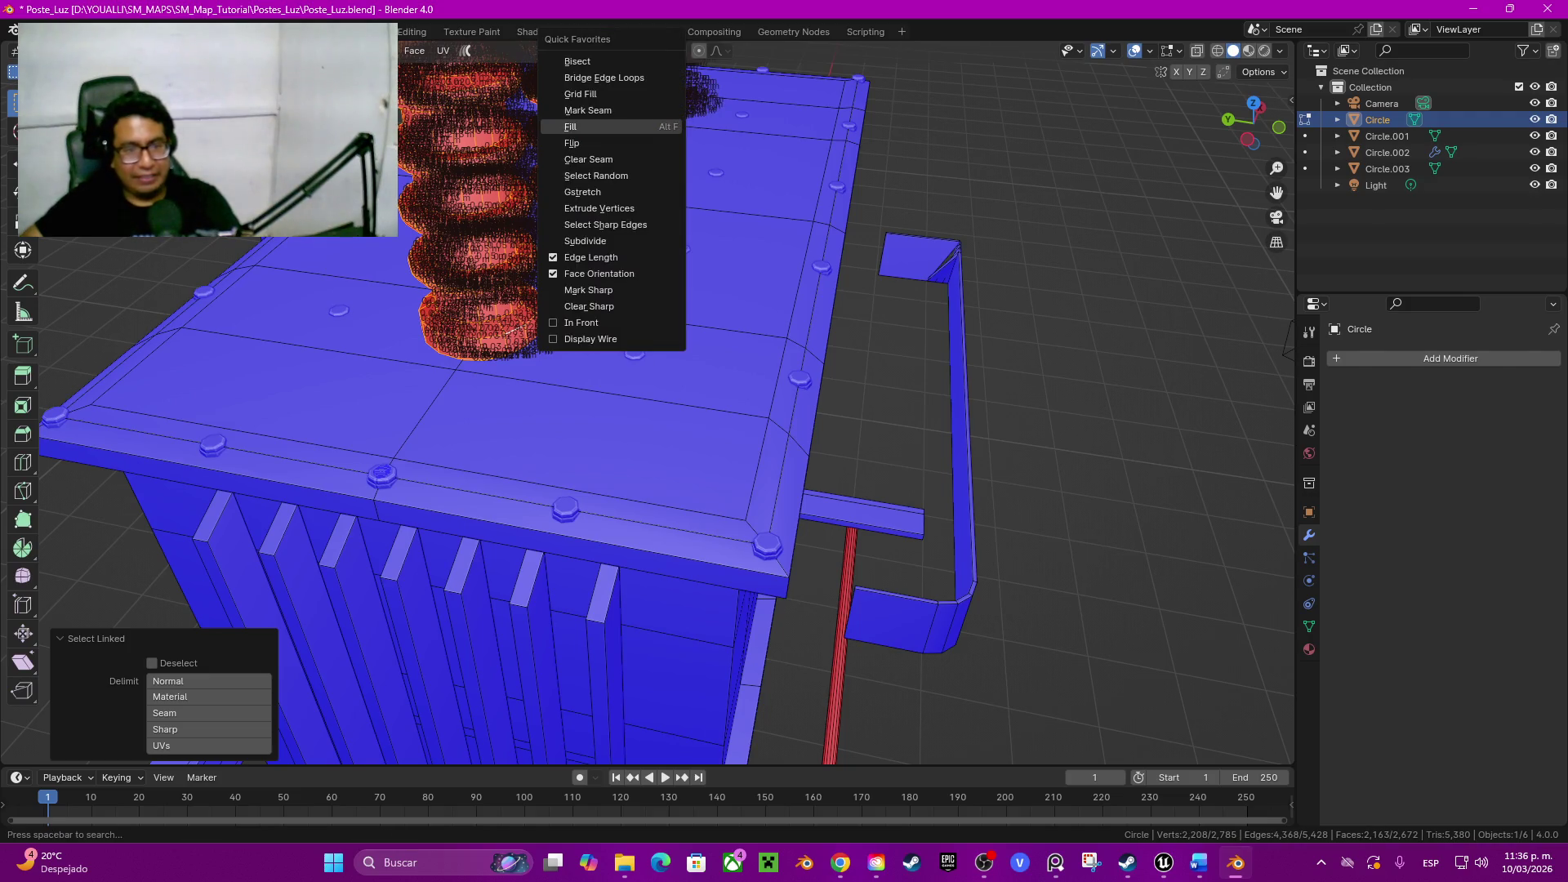
pyautogui.click(572, 143)
pyautogui.moveTo(571, 143); pyautogui.dragTo(905, 489, button='middle')
pyautogui.press('Tab')
pyautogui.press('Tab')
pyautogui.press('Tab')
pyautogui.press('Tab')
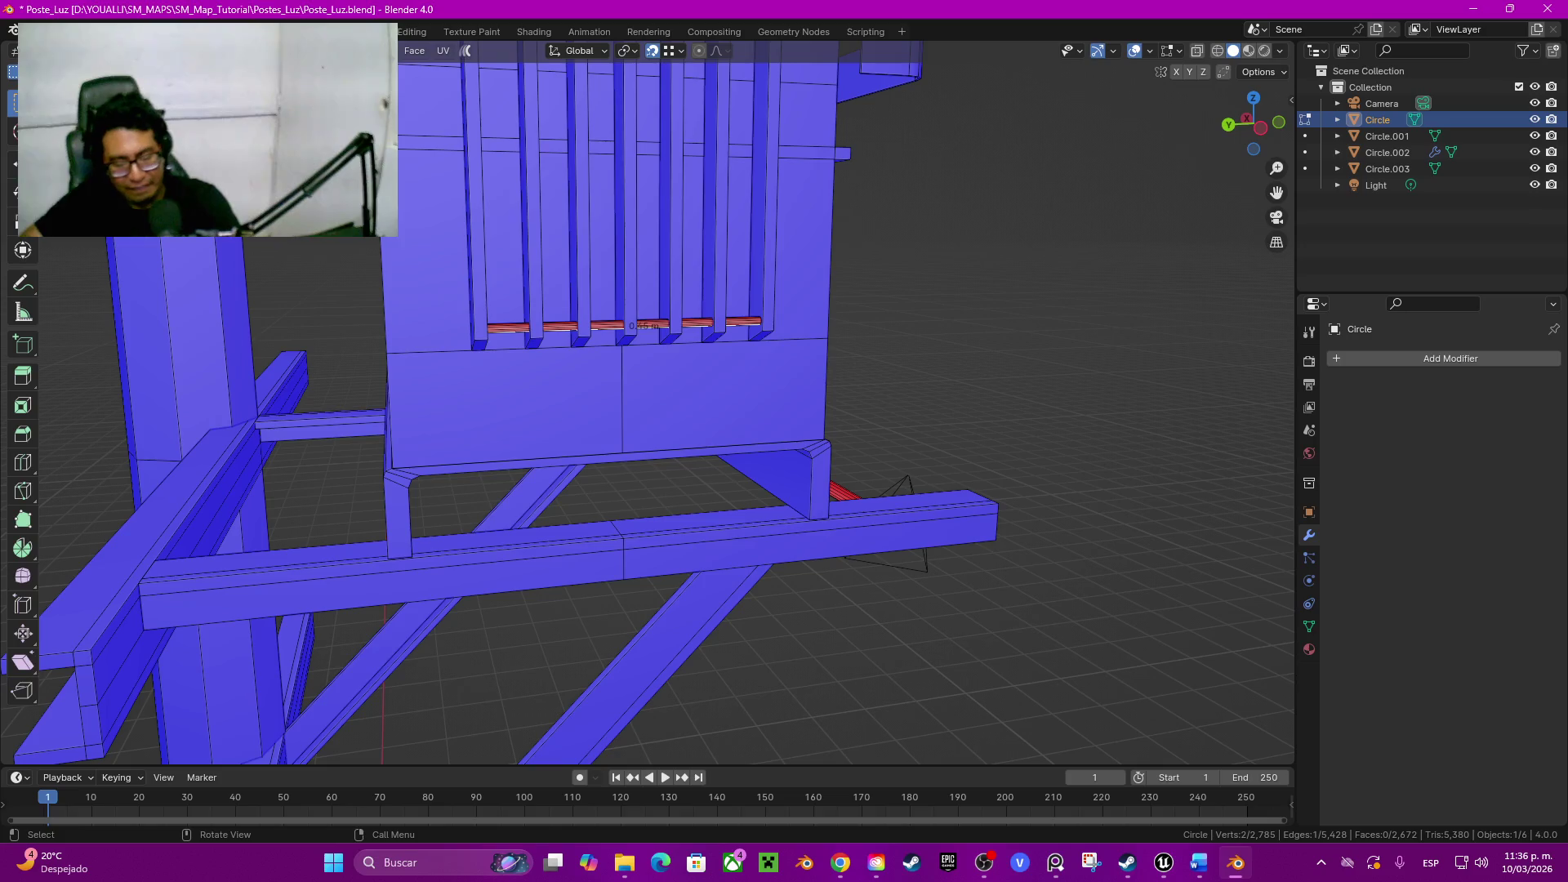
# Step: Flip the normals of the strips under the ribs so they face outward
pyautogui.press('l')
pyautogui.press('l')
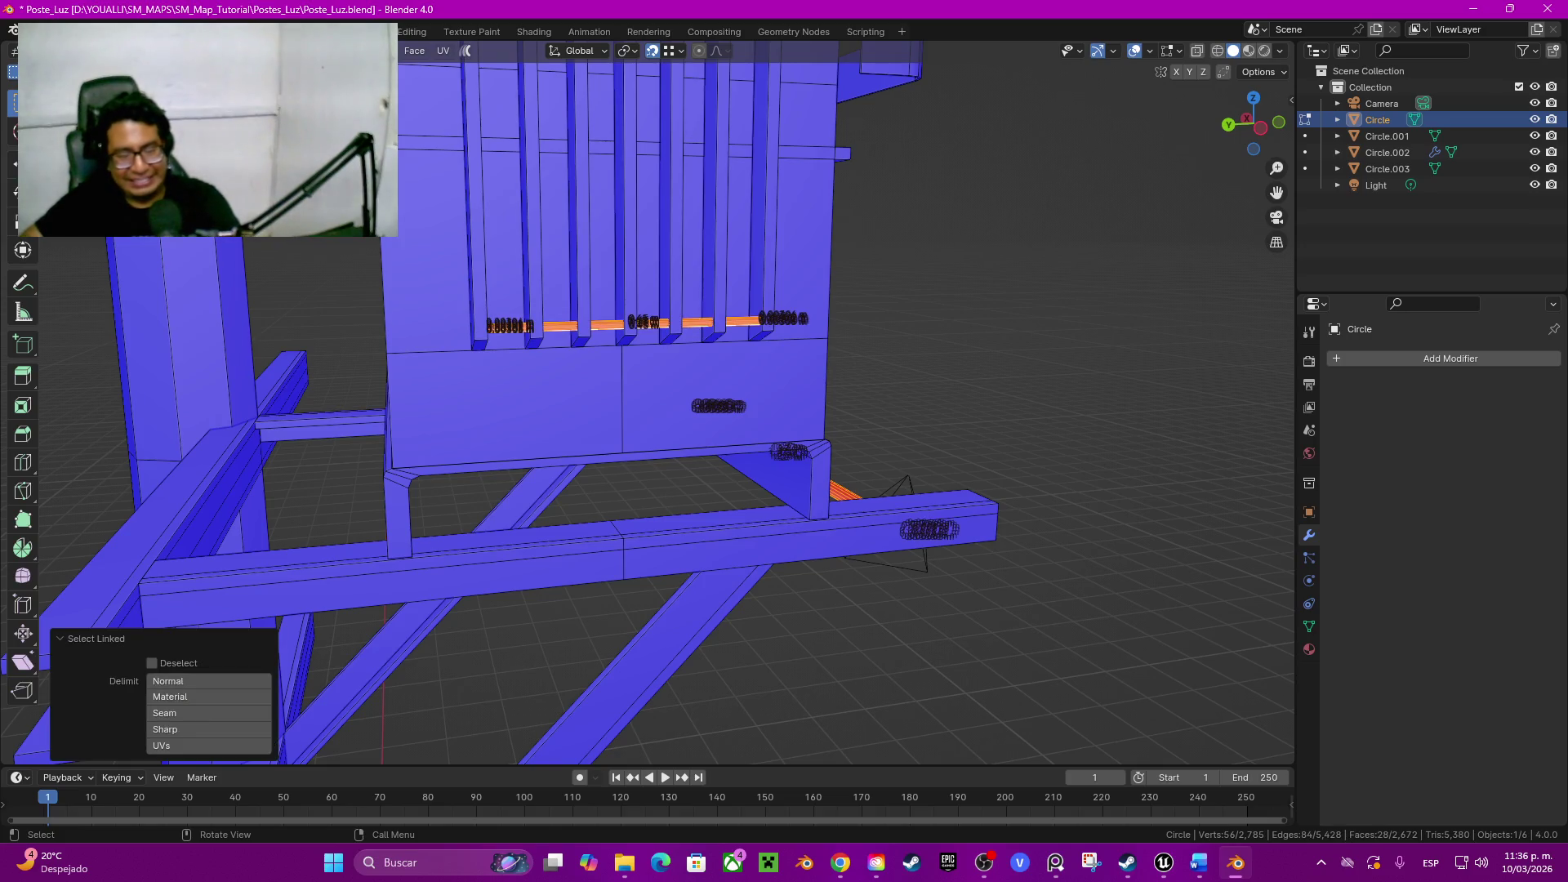
pyautogui.rightClick(785, 483)
pyautogui.click(784, 483)
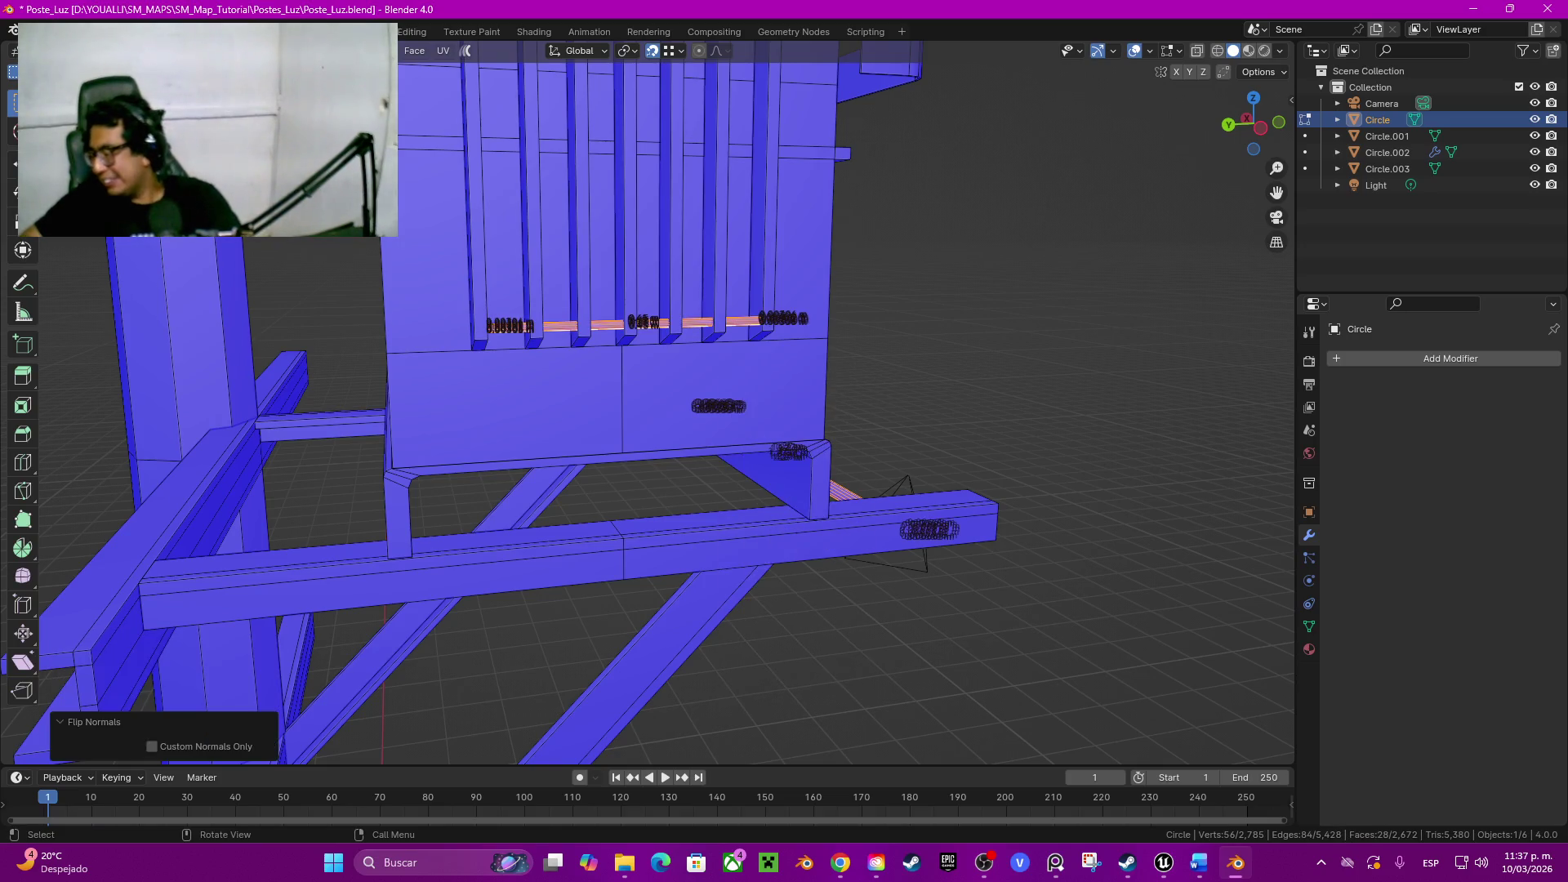
pyautogui.moveTo(784, 484)
pyautogui.mouseDown(button='middle')
pyautogui.moveTo(773, 385)
pyautogui.moveTo(786, 430)
pyautogui.moveTo(965, 381)
pyautogui.mouseUp(button='middle')
pyautogui.click(770, 383)
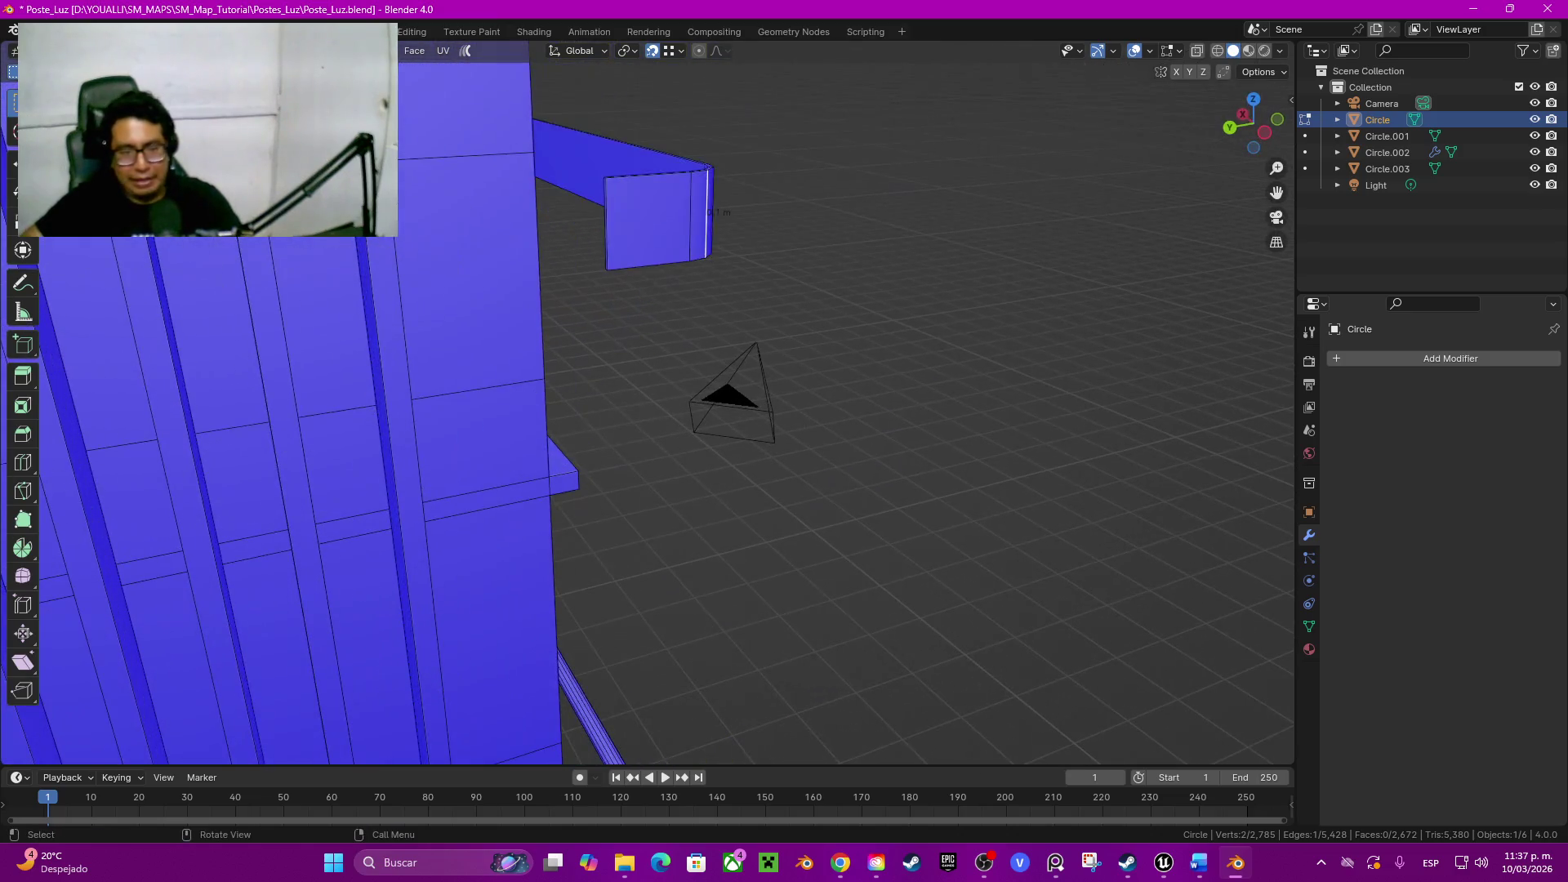
pyautogui.hotkey('alt', 'a')
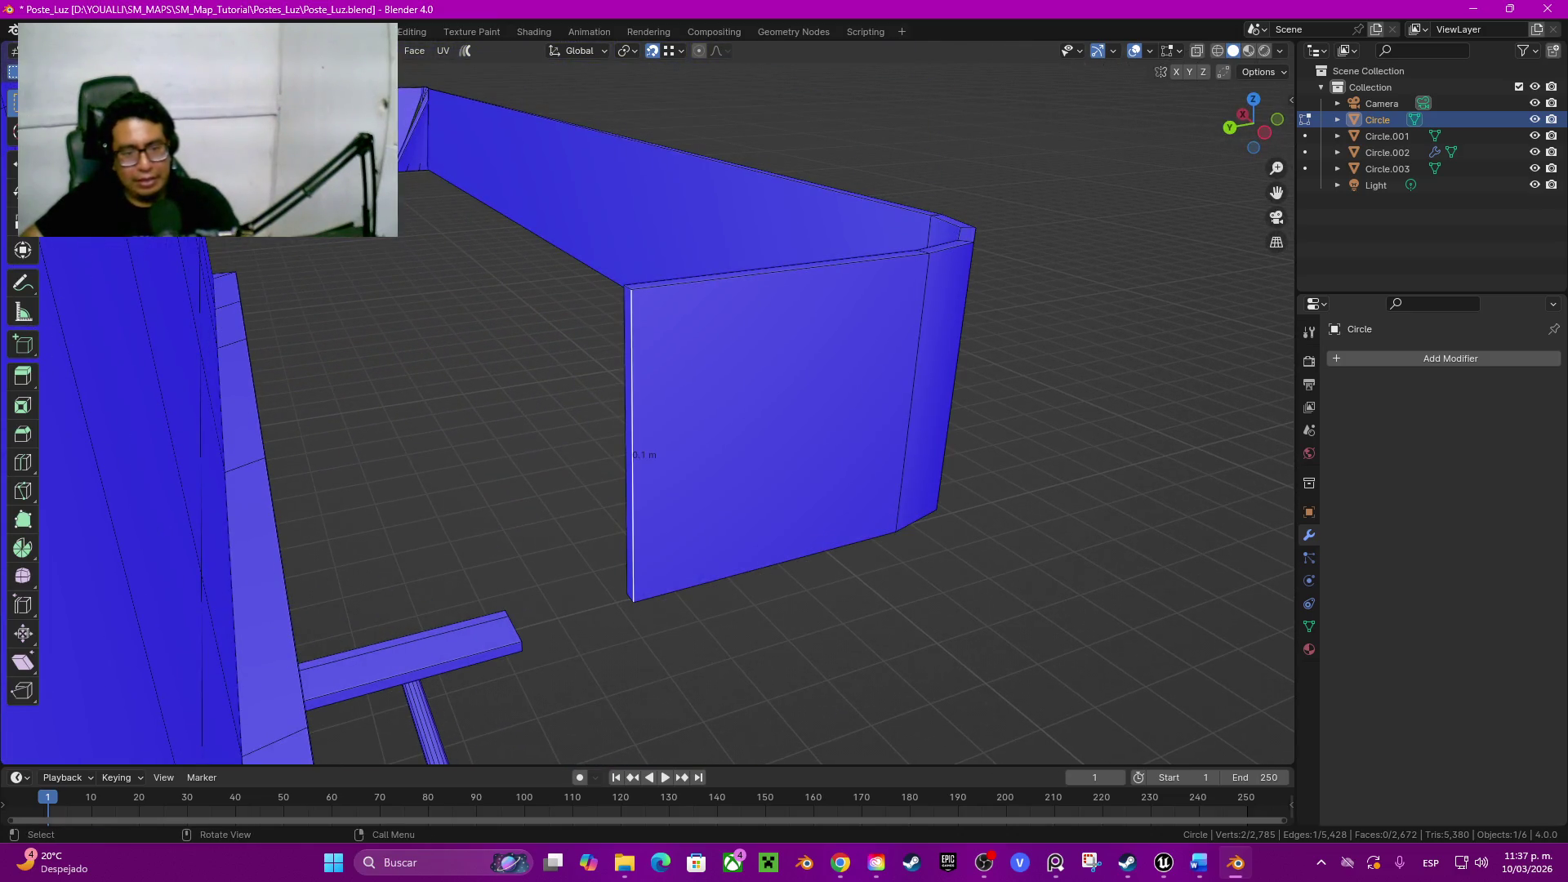
# Step: Delete the stray thin end face of the bent panel
pyautogui.click(638, 430)
pyautogui.moveTo(638, 430); pyautogui.dragTo(858, 405, button='middle')
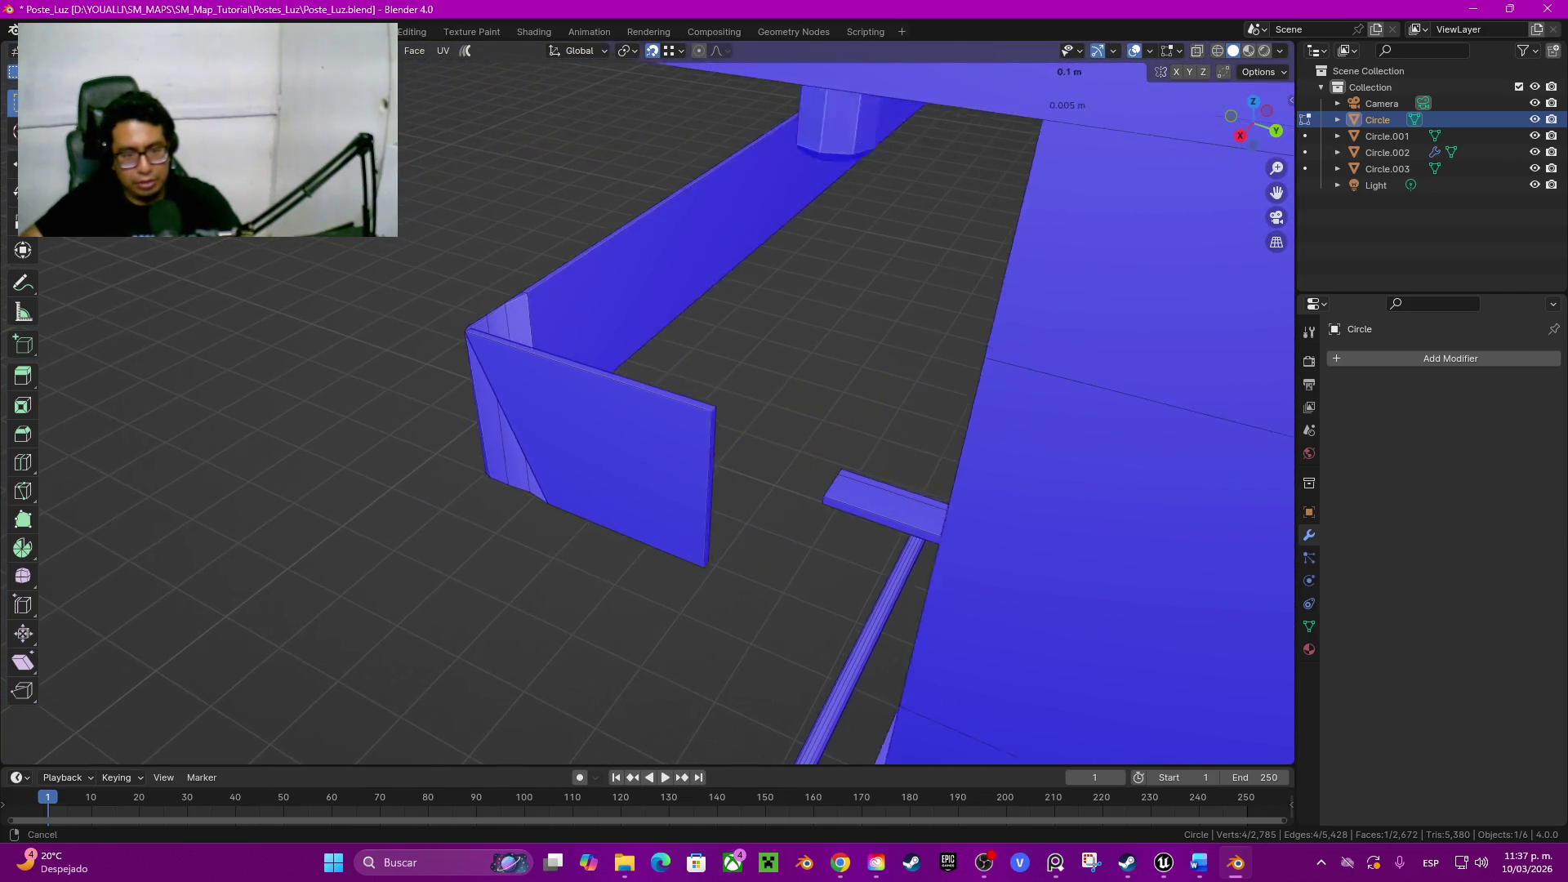
pyautogui.keyDown('shift'); pyautogui.click(634, 463); pyautogui.keyUp('shift')
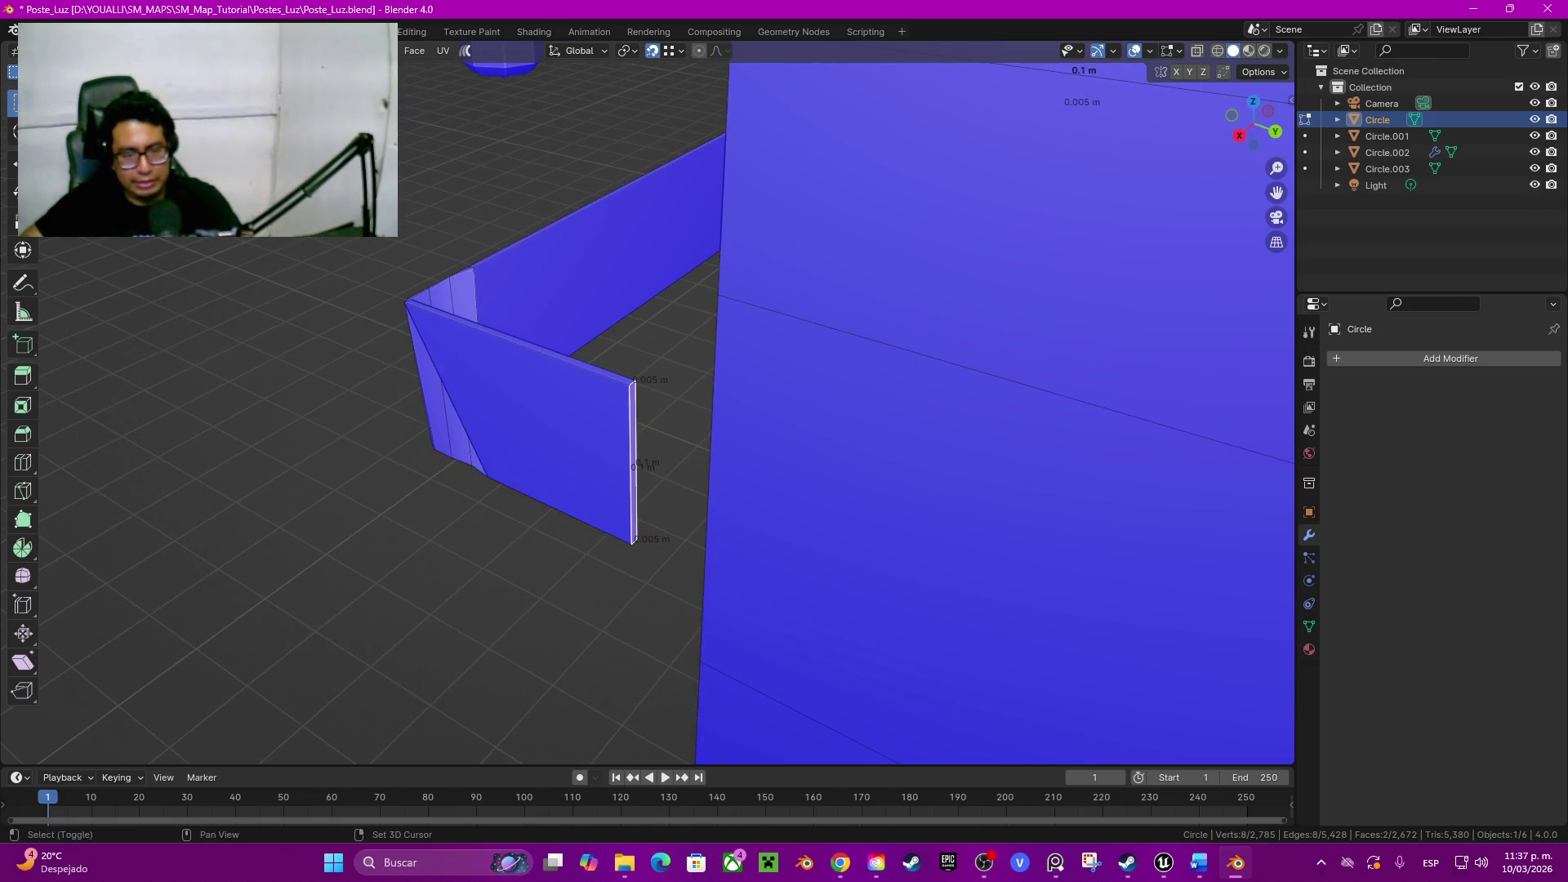
pyautogui.scroll(-5, 634, 463)
pyautogui.moveTo(634, 464)
pyautogui.mouseDown(button='middle')
pyautogui.moveTo(834, 441)
pyautogui.moveTo(736, 367)
pyautogui.mouseUp(button='middle')
pyautogui.scroll(3, 736, 369)
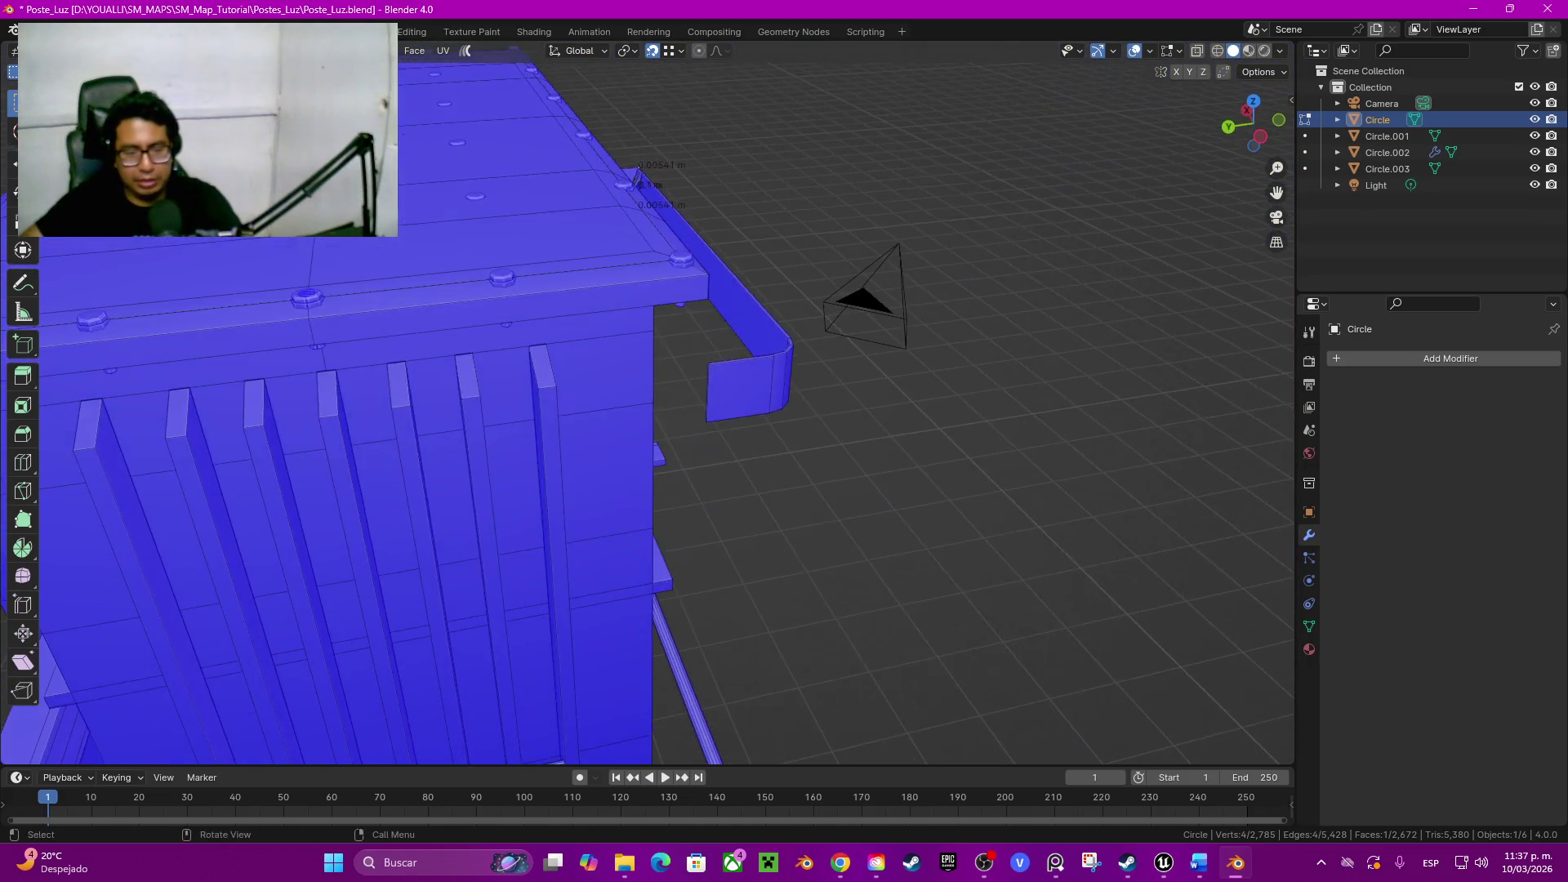
pyautogui.moveTo(735, 368); pyautogui.dragTo(784, 393, button='middle')
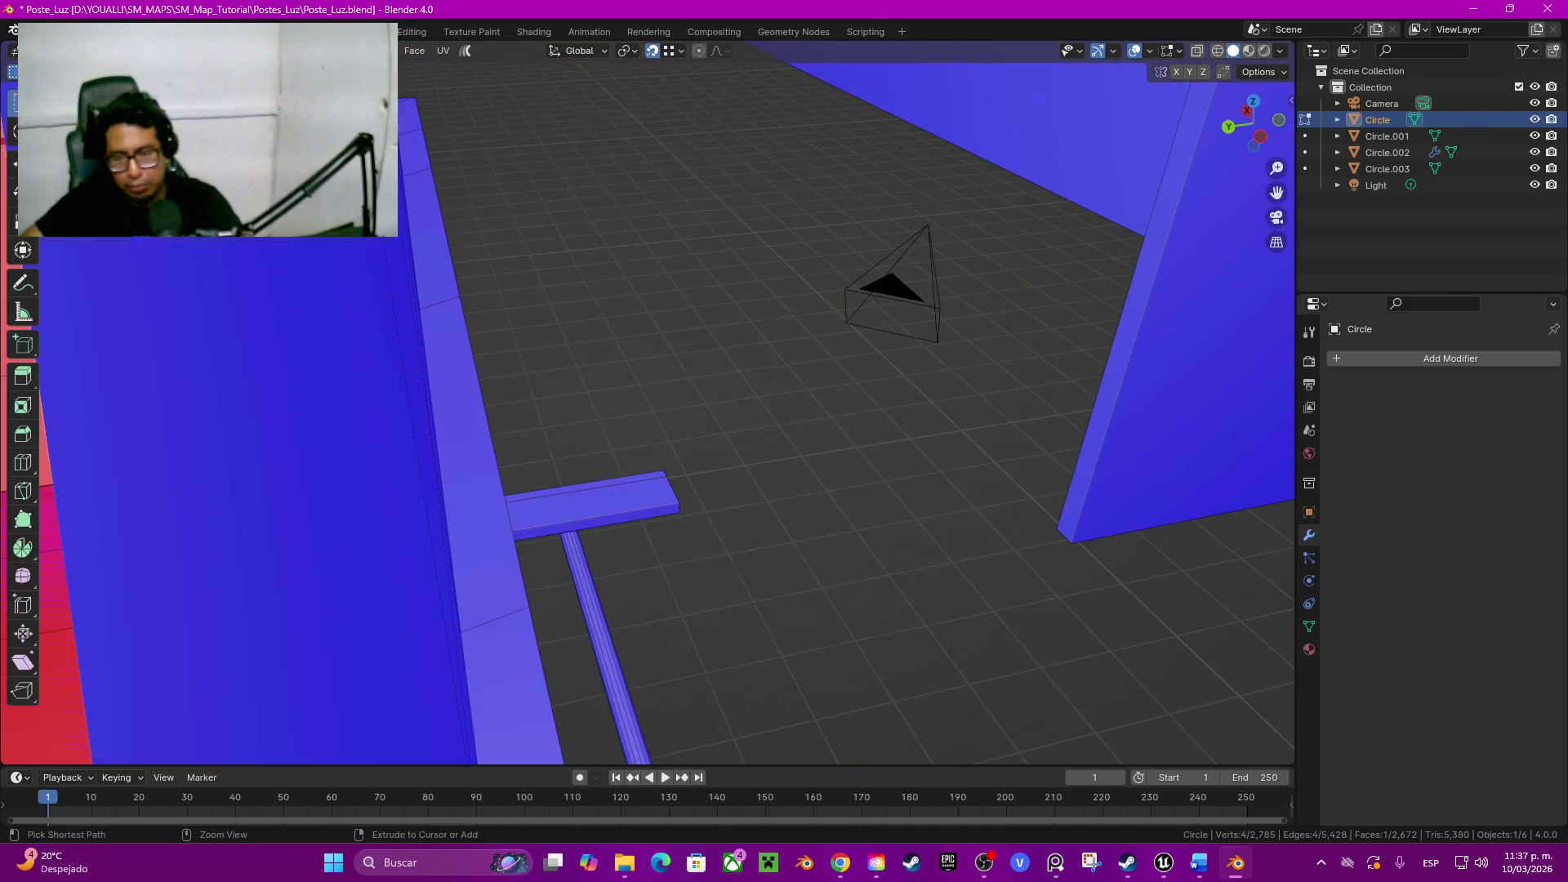
pyautogui.press('x')
pyautogui.click(1029, 378)
# Step: Loop cut the panel at its centre and scale the loop to 0 on X from front view so it runs straight
pyautogui.moveTo(1029, 378)
pyautogui.mouseDown(button='middle')
pyautogui.moveTo(859, 368)
pyautogui.moveTo(613, 239)
pyautogui.mouseUp(button='middle')
pyautogui.hotkey('ctrl', 'r')
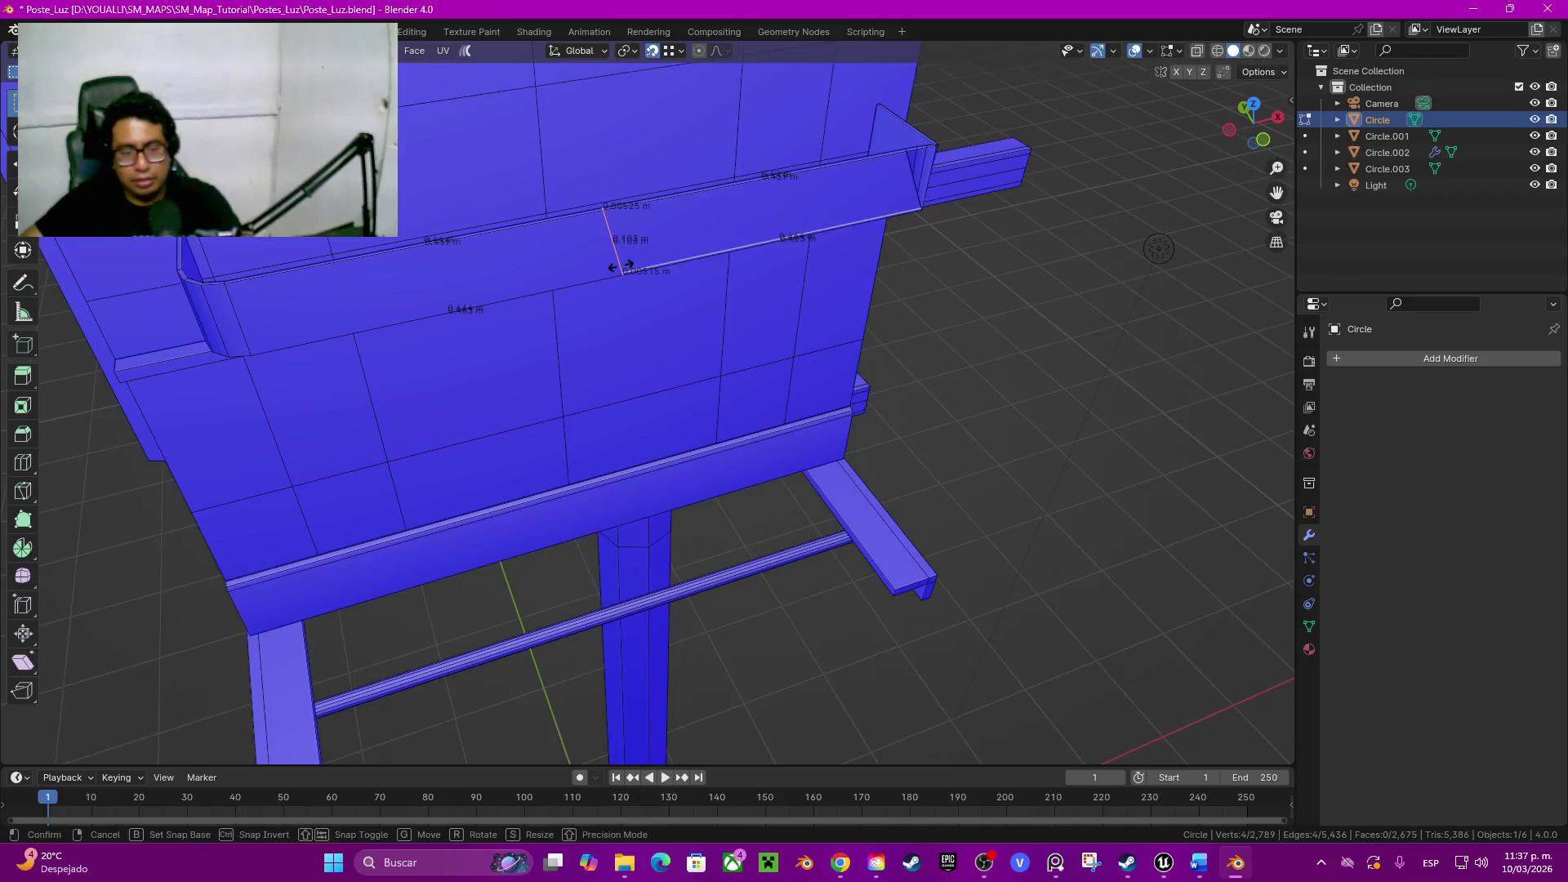
pyautogui.click(619, 239)
pyautogui.rightClick(619, 239)
pyautogui.moveTo(735, 369); pyautogui.dragTo(1226, 135, button='middle')
pyautogui.click(1252, 107)
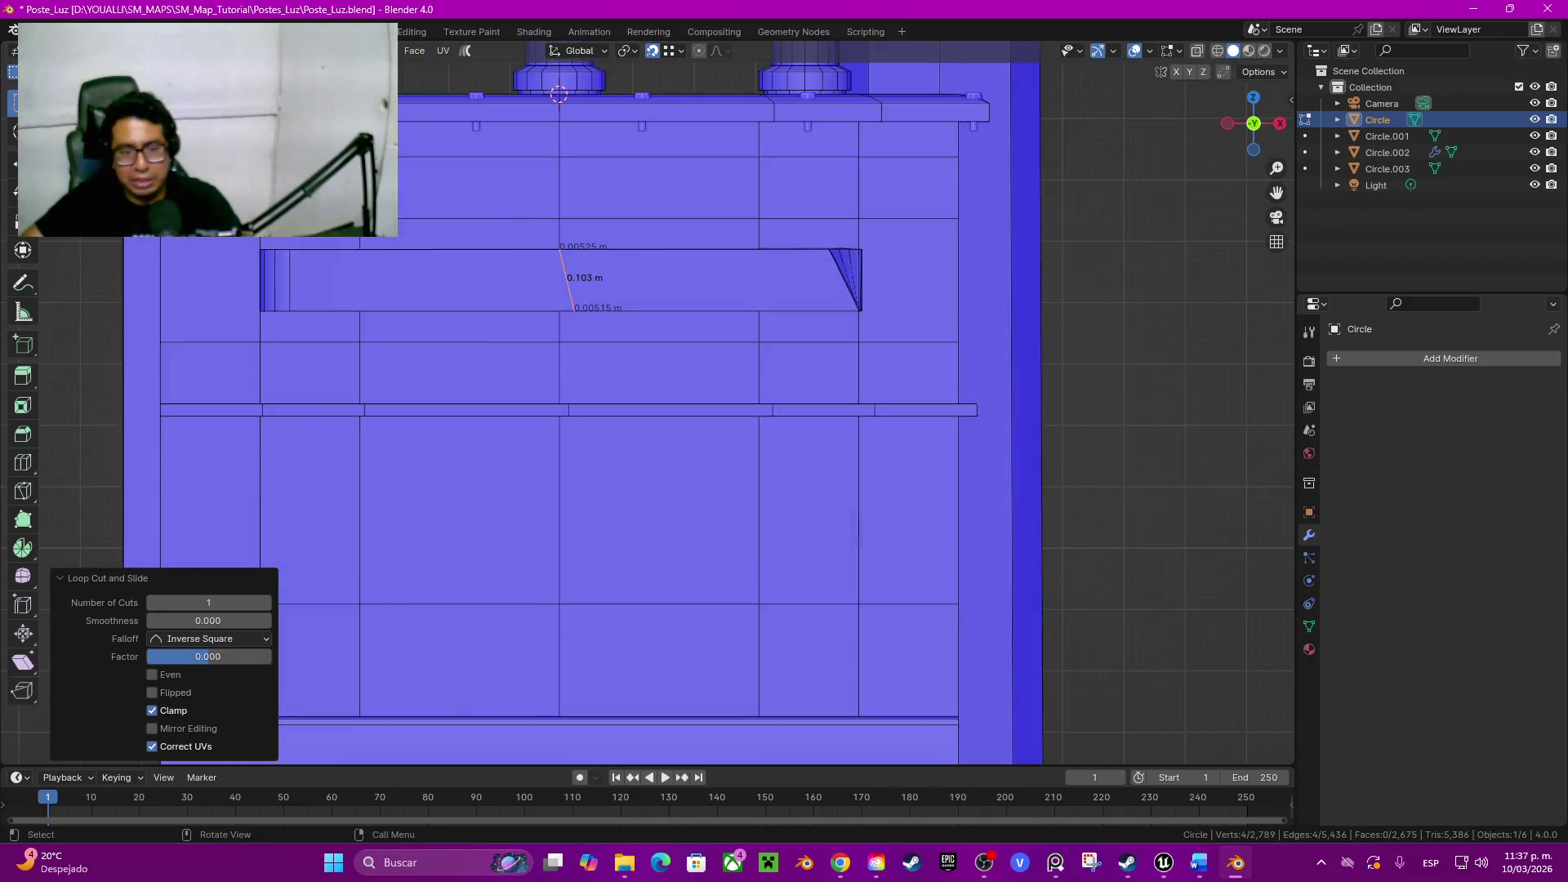
pyautogui.write('sx0')
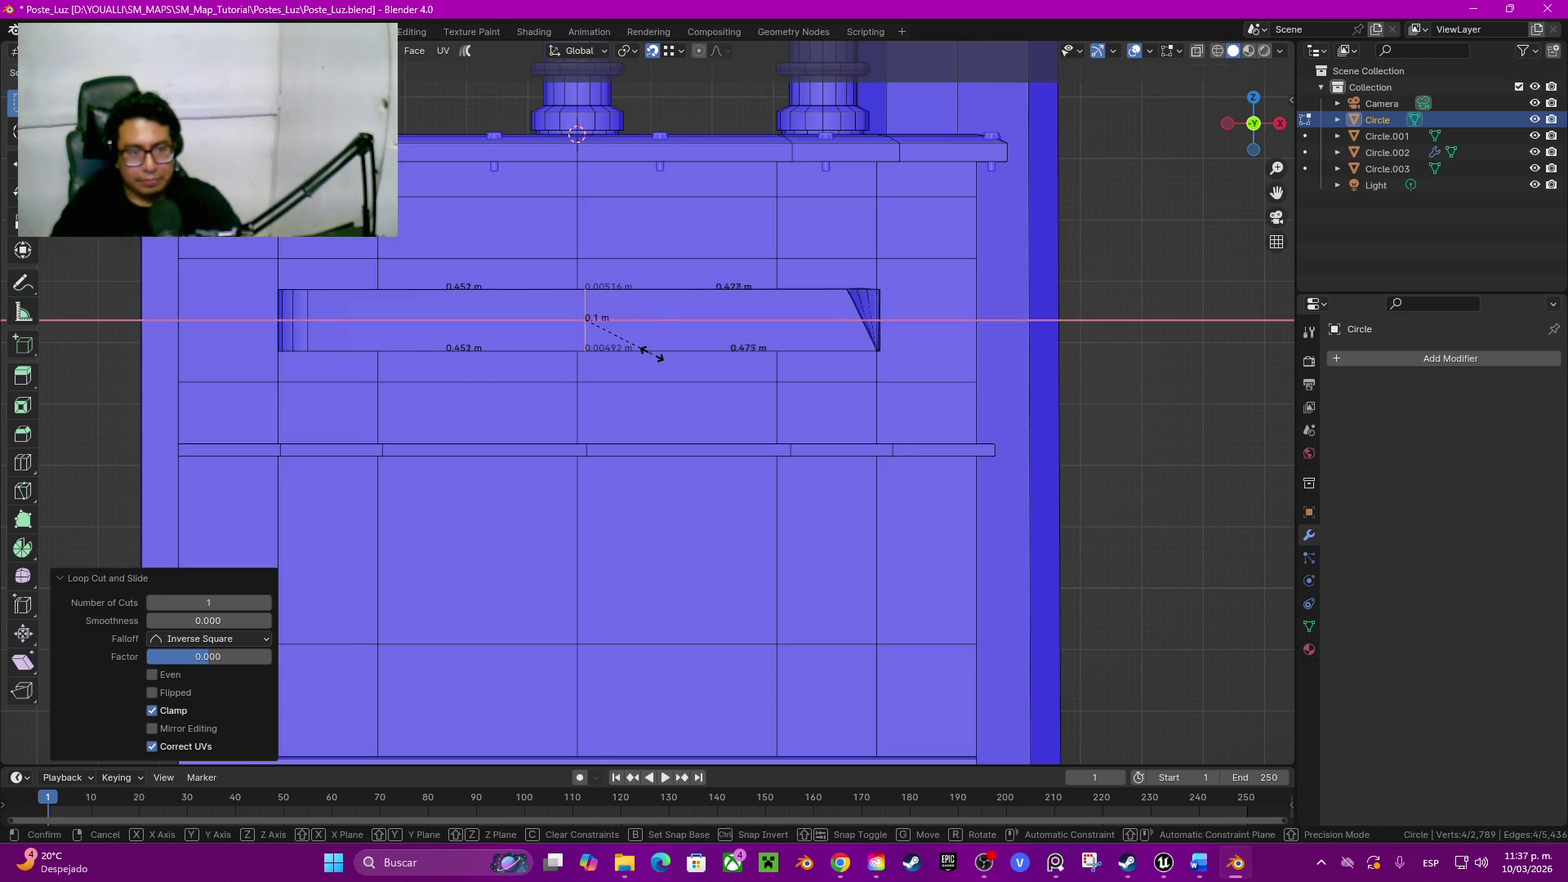
pyautogui.press('Return')
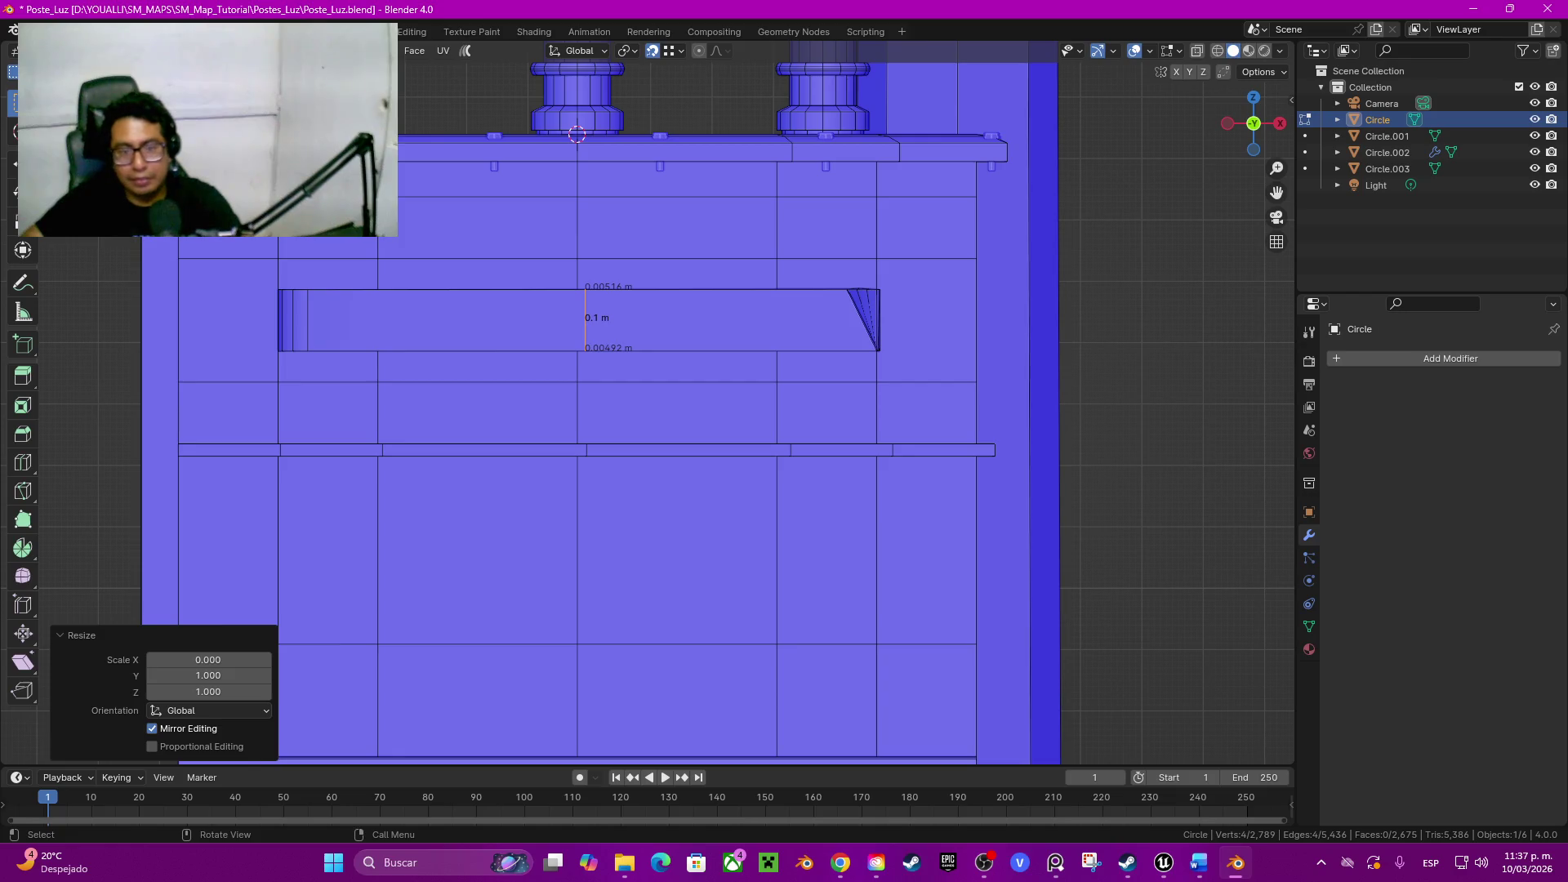
pyautogui.scroll(-3, 735, 429)
pyautogui.moveTo(736, 430)
pyautogui.mouseDown(button='middle')
pyautogui.moveTo(798, 307)
pyautogui.moveTo(834, 282)
pyautogui.mouseUp(button='middle')
pyautogui.scroll(3, 796, 307)
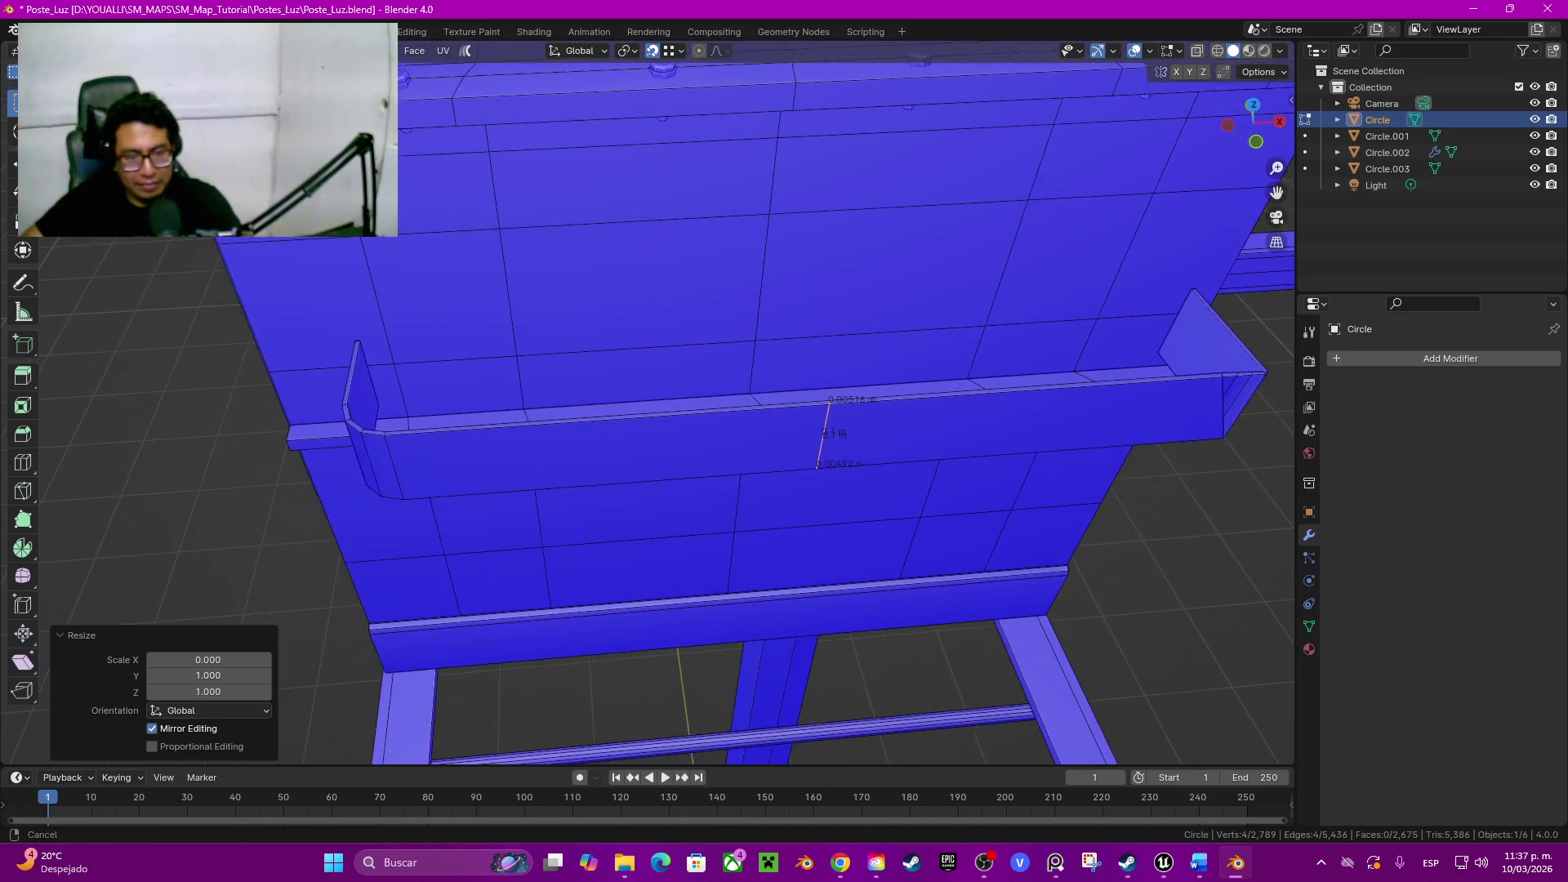
pyautogui.hotkey('alt', 'a')
pyautogui.moveTo(736, 429); pyautogui.dragTo(834, 343, button='middle')
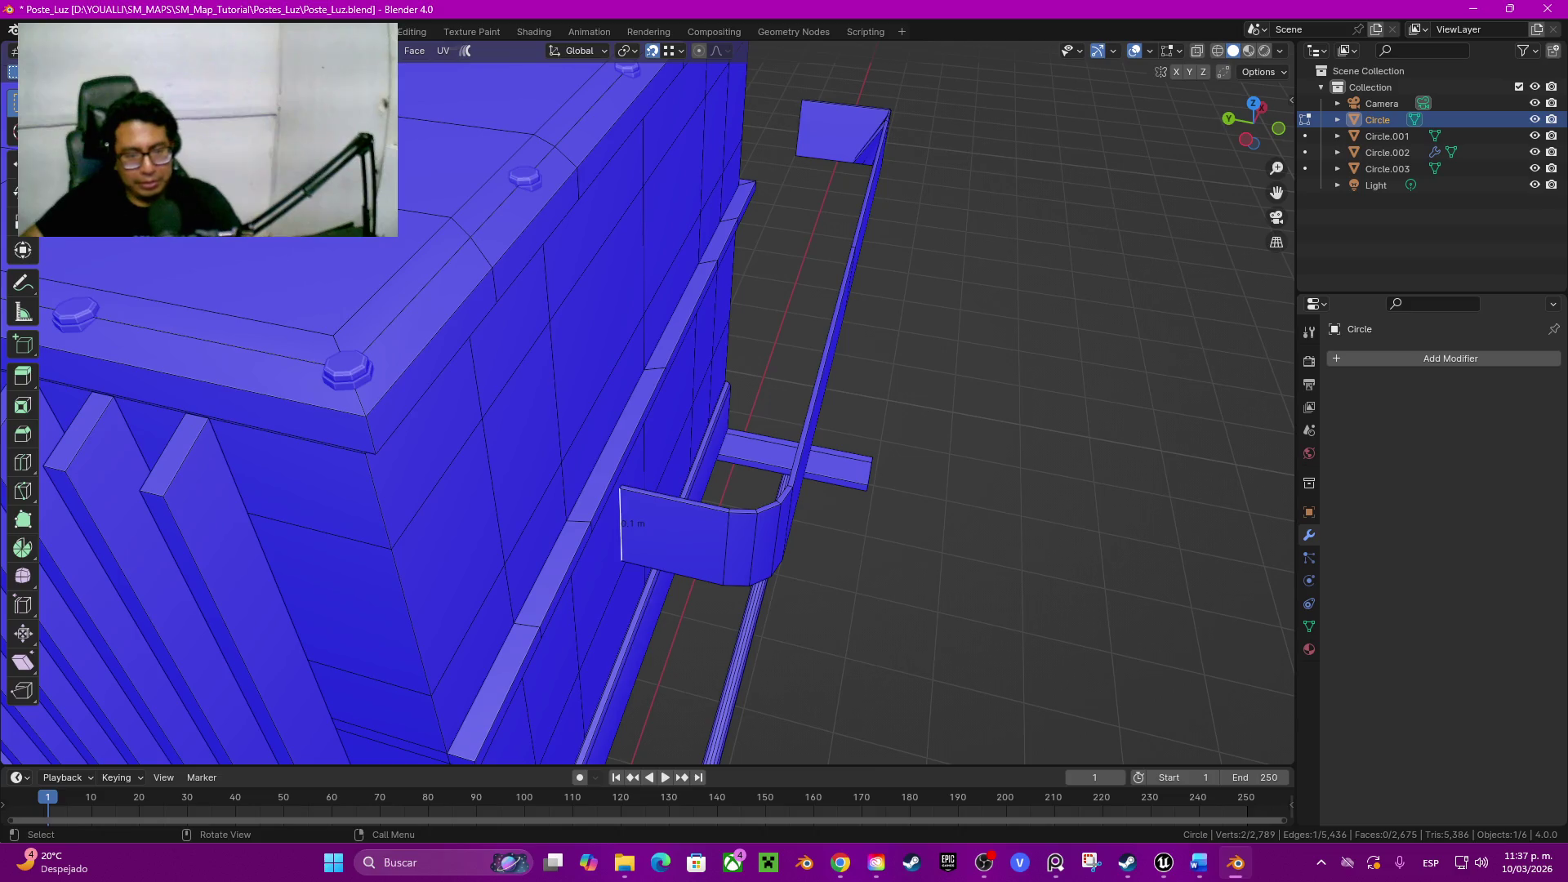
# Step: Grow the strip selection, duplicate it in place and rotate the copy a half-turn about Y
pyautogui.press('ctrl+KP_Add')
pyautogui.press('ctrl+KP_Add')
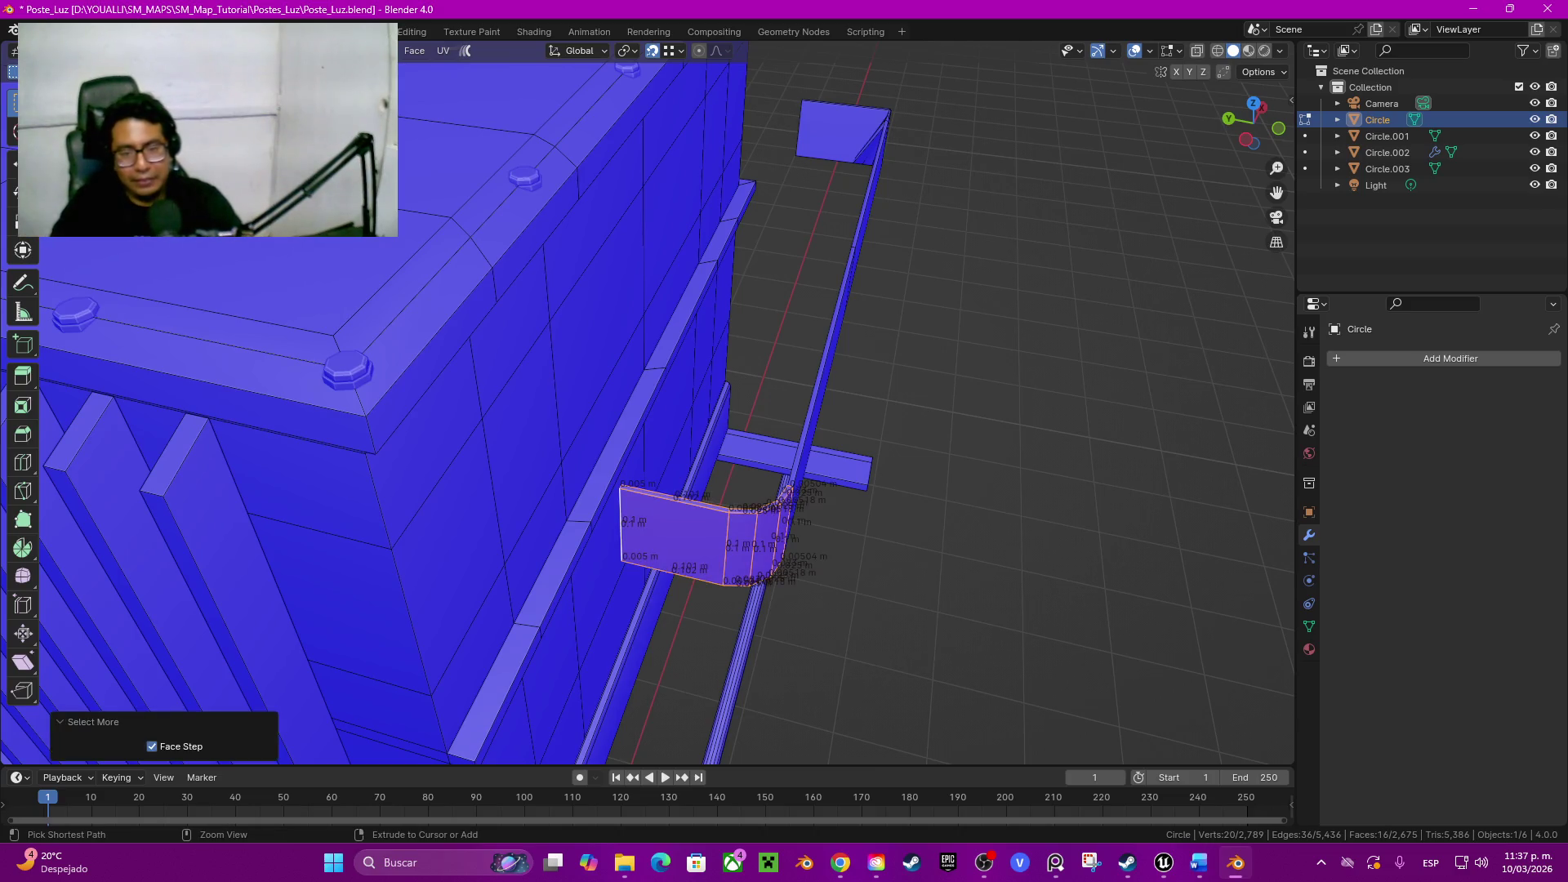
pyautogui.press('ctrl+KP_Add')
pyautogui.moveTo(1041, 369); pyautogui.dragTo(1116, 254, button='middle')
pyautogui.hotkey('shift', 'd')
pyautogui.rightClick(1117, 254)
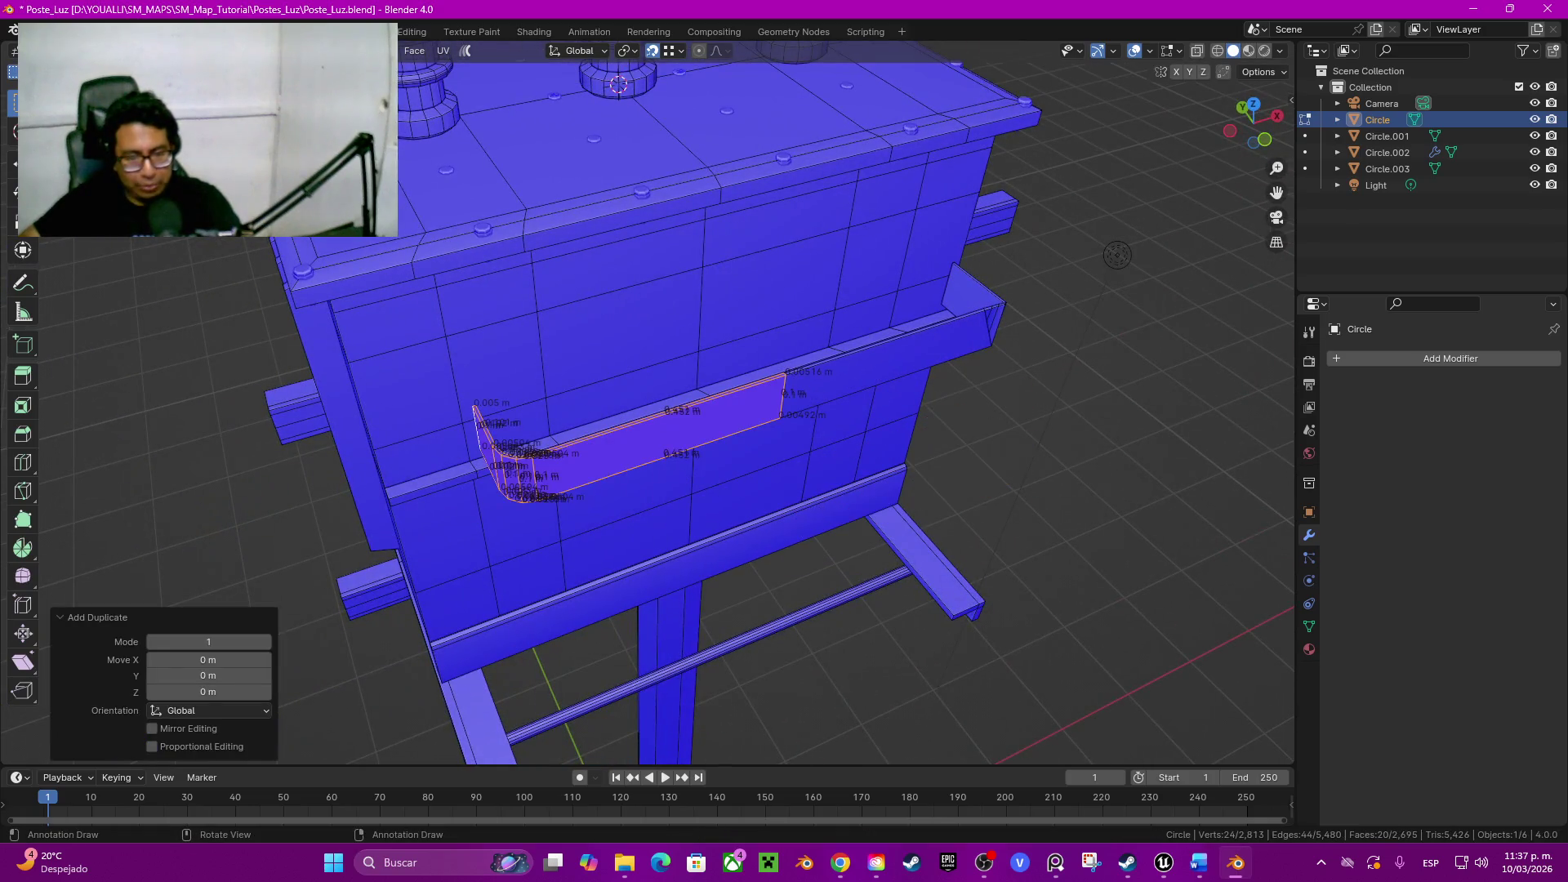
pyautogui.press('r')
pyautogui.press('x')
pyautogui.press('y')
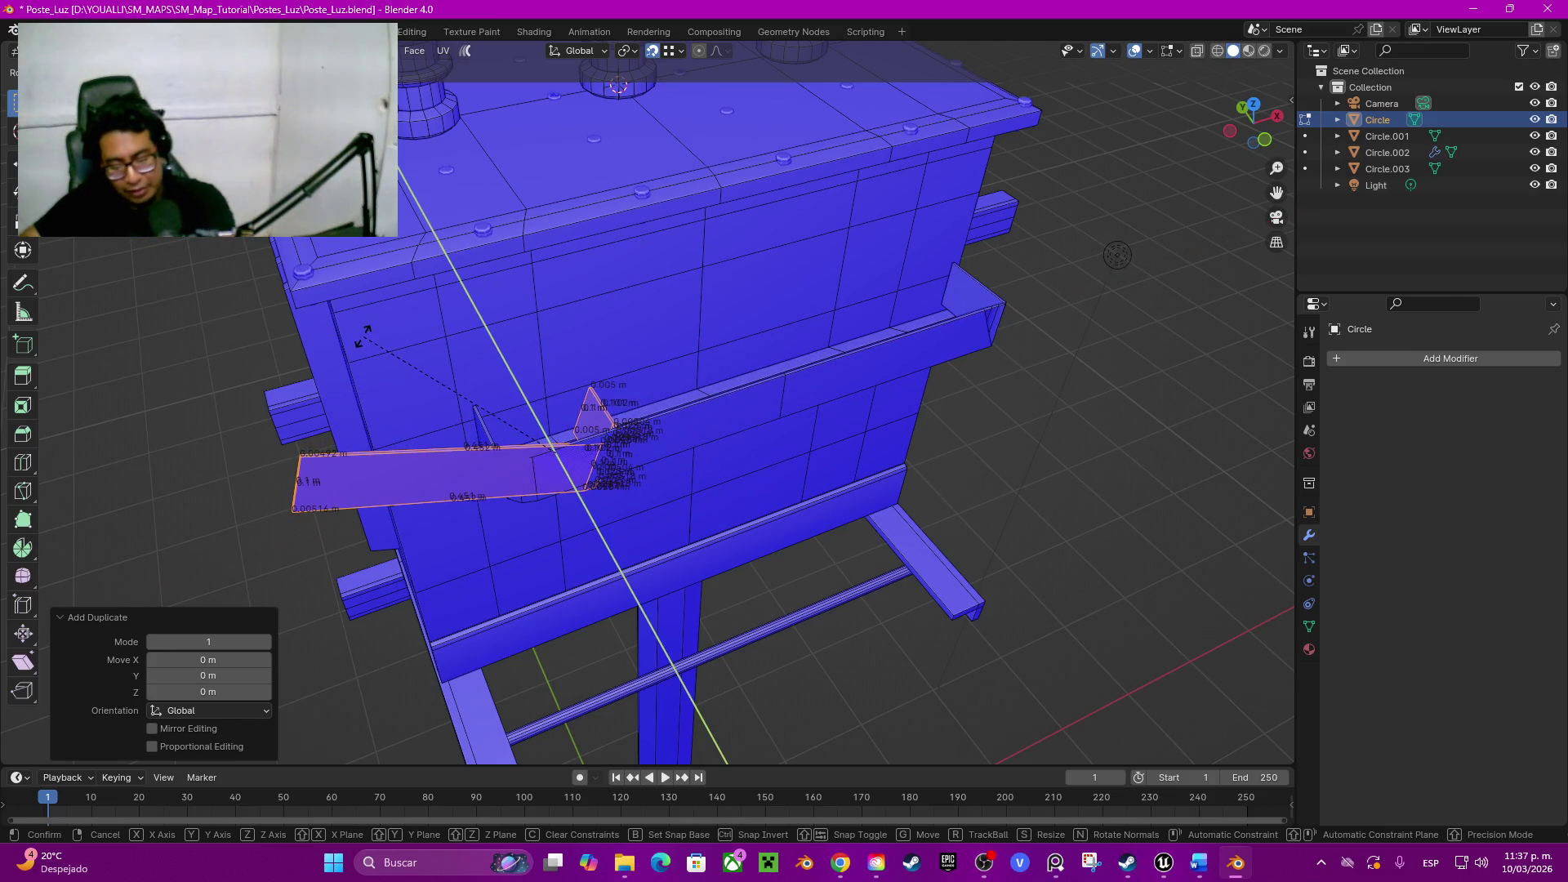
pyautogui.write('180')
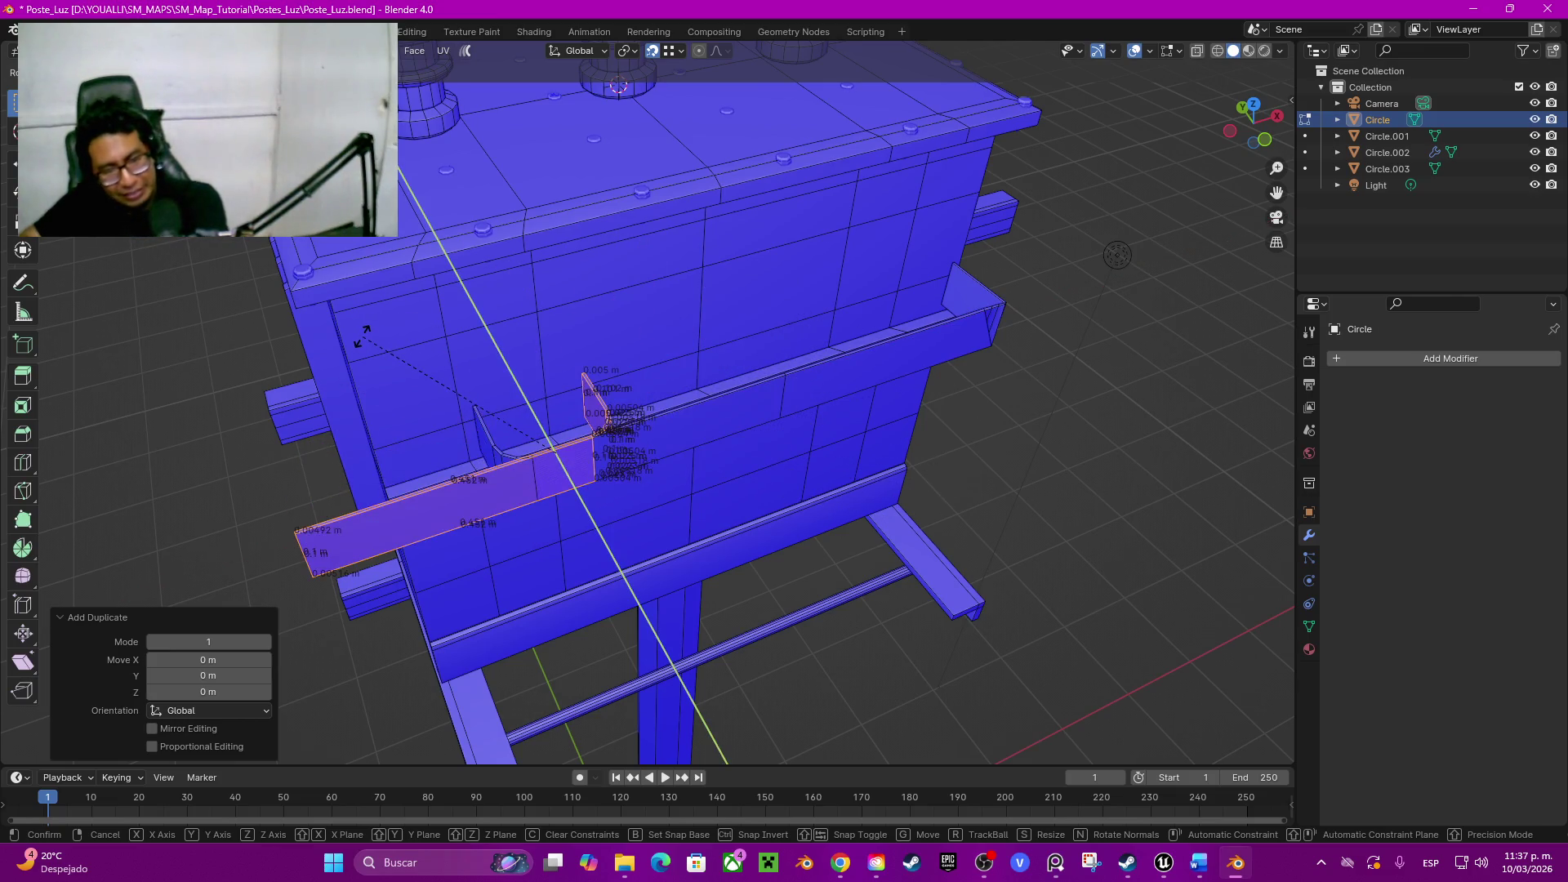
pyautogui.press('Return')
# Step: Move the rotated strip copy along X to the other side of the box
pyautogui.moveTo(367, 183); pyautogui.dragTo(392, 160, button='middle')
pyautogui.press('g')
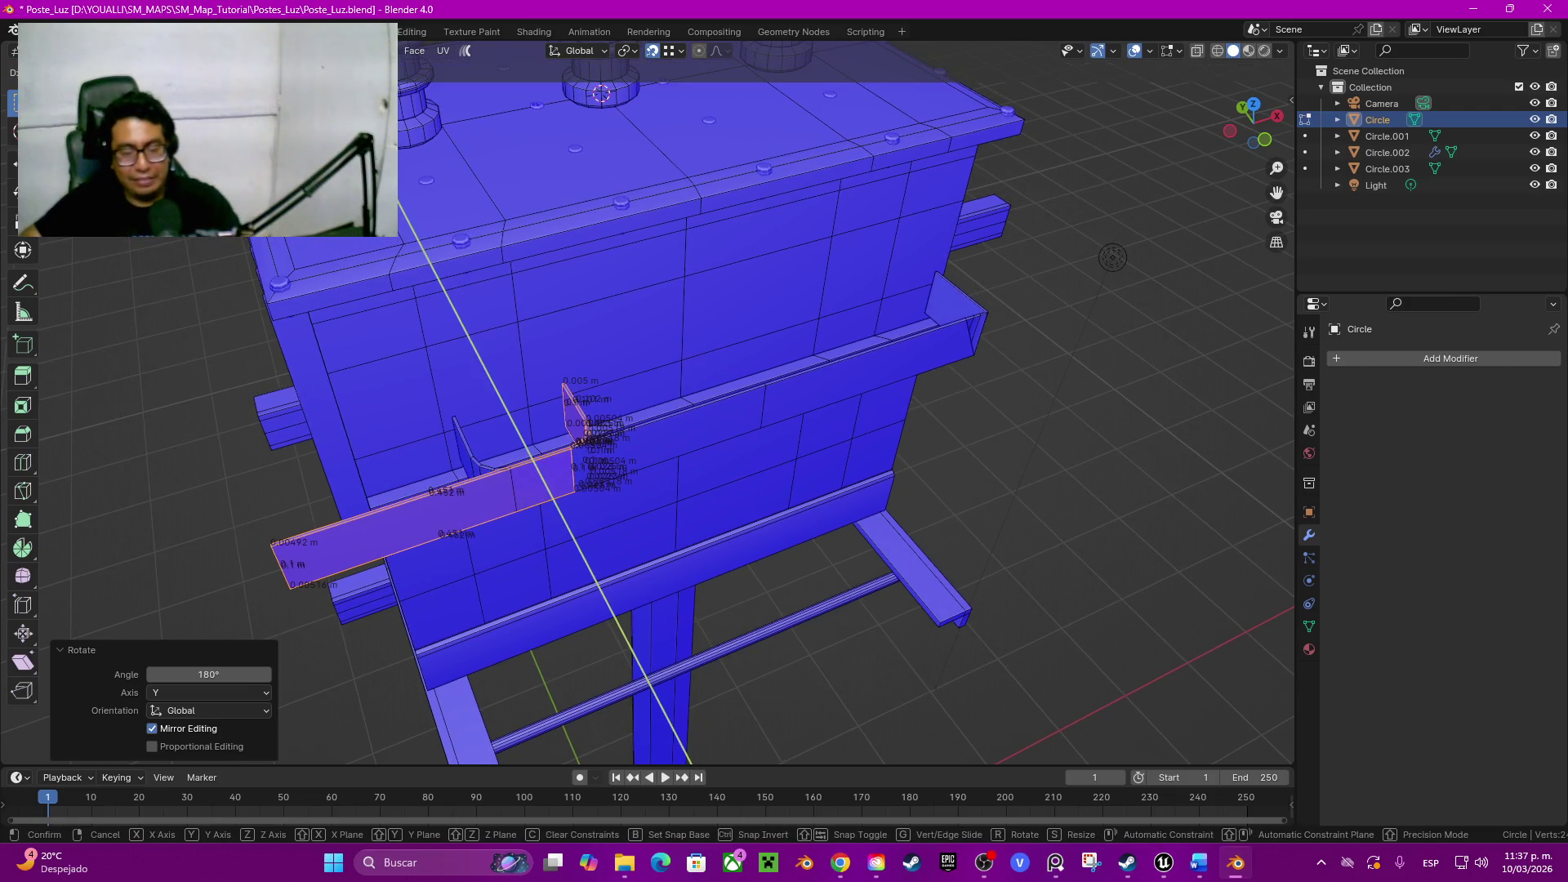
pyautogui.press('x')
pyautogui.click(1111, 257)
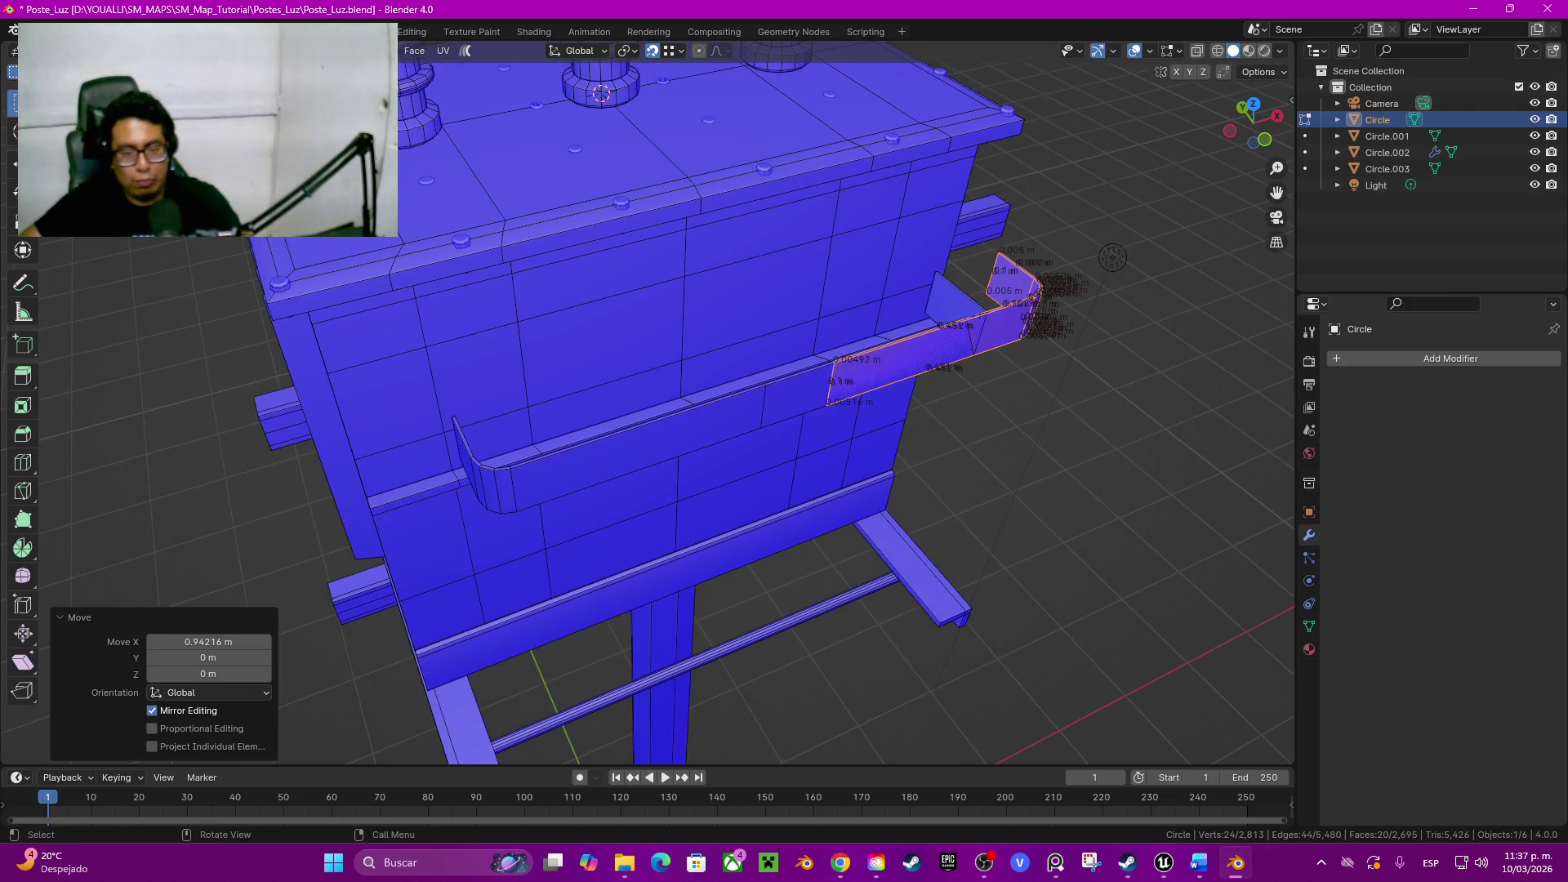
pyautogui.press('g')
pyautogui.press('x')
pyautogui.press('Return')
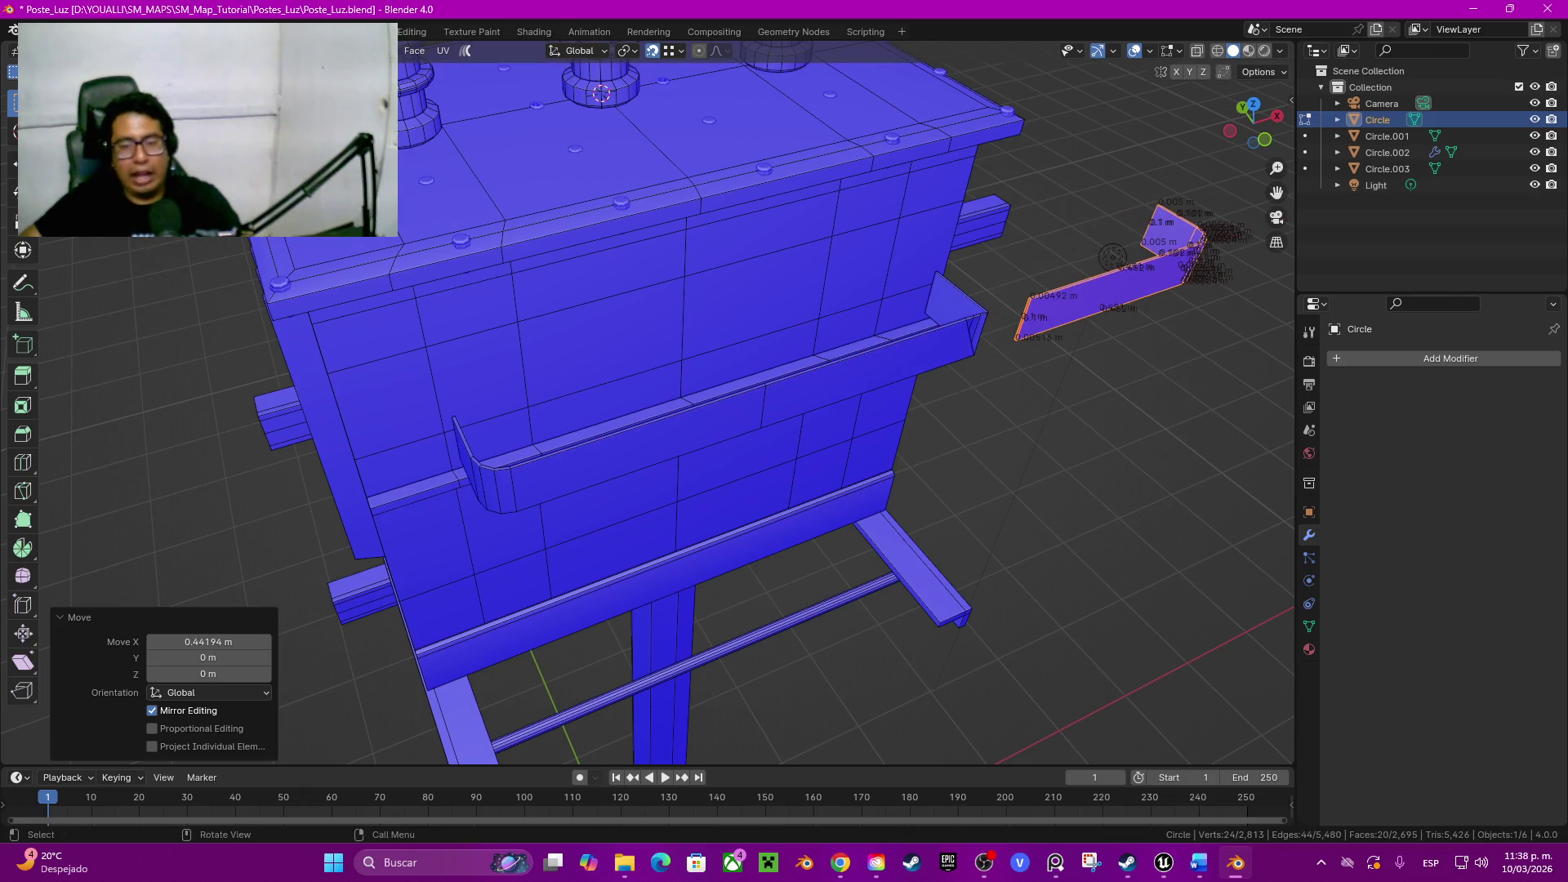
# Step: Delete the extra face loop and the unwanted linked faces on the box front
pyautogui.keyDown('alt'); pyautogui.click(864, 368); pyautogui.keyUp('alt')
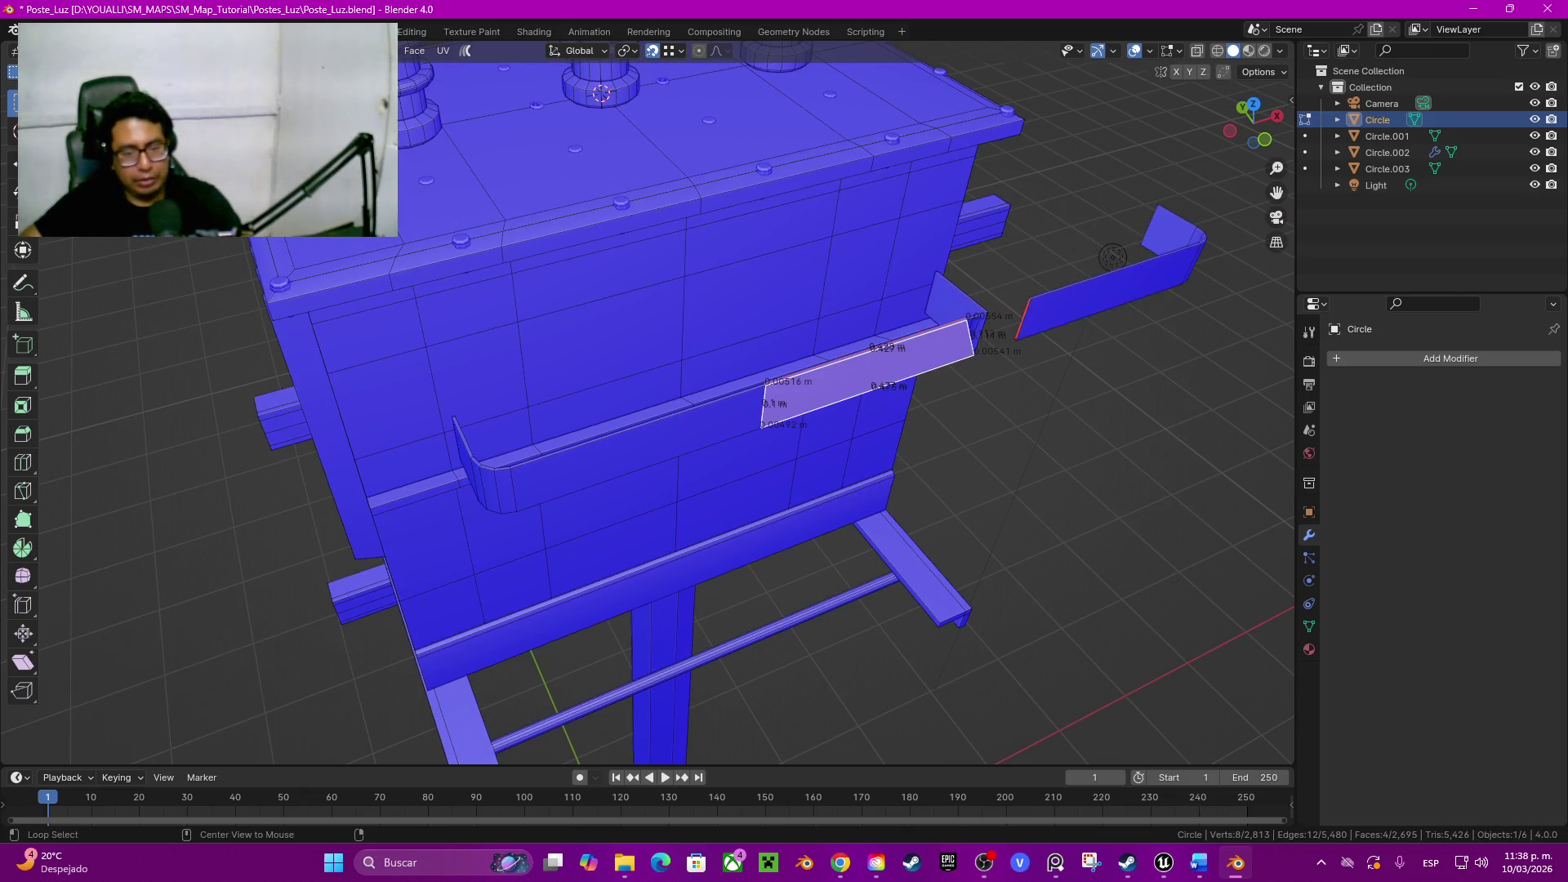
pyautogui.press('x')
pyautogui.click(772, 365)
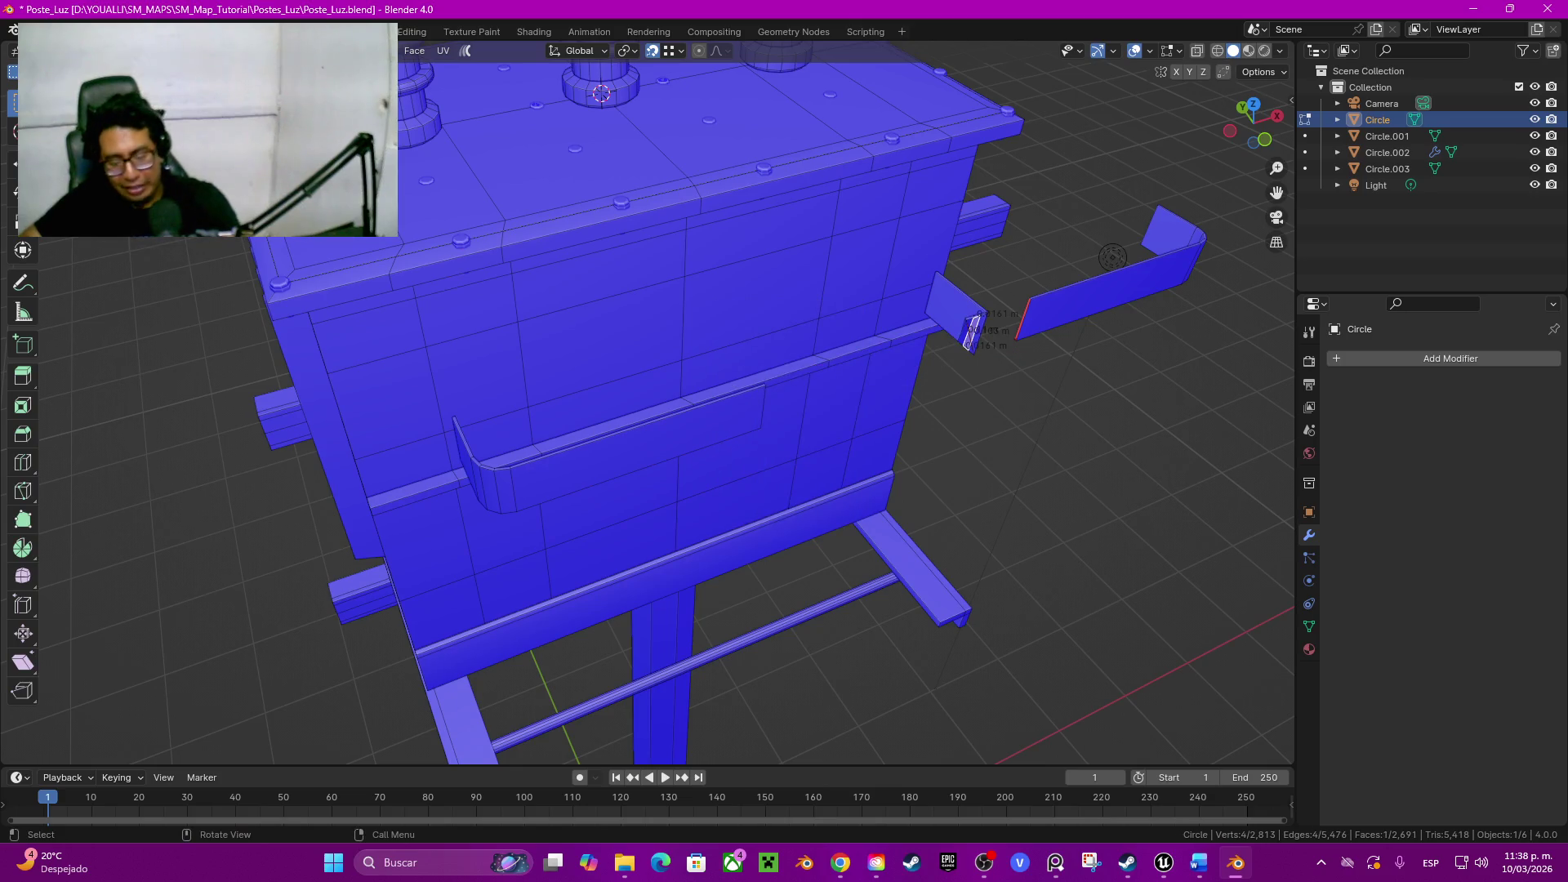
pyautogui.hotkey('ctrl', 'l')
pyautogui.press('x')
pyautogui.click(932, 335)
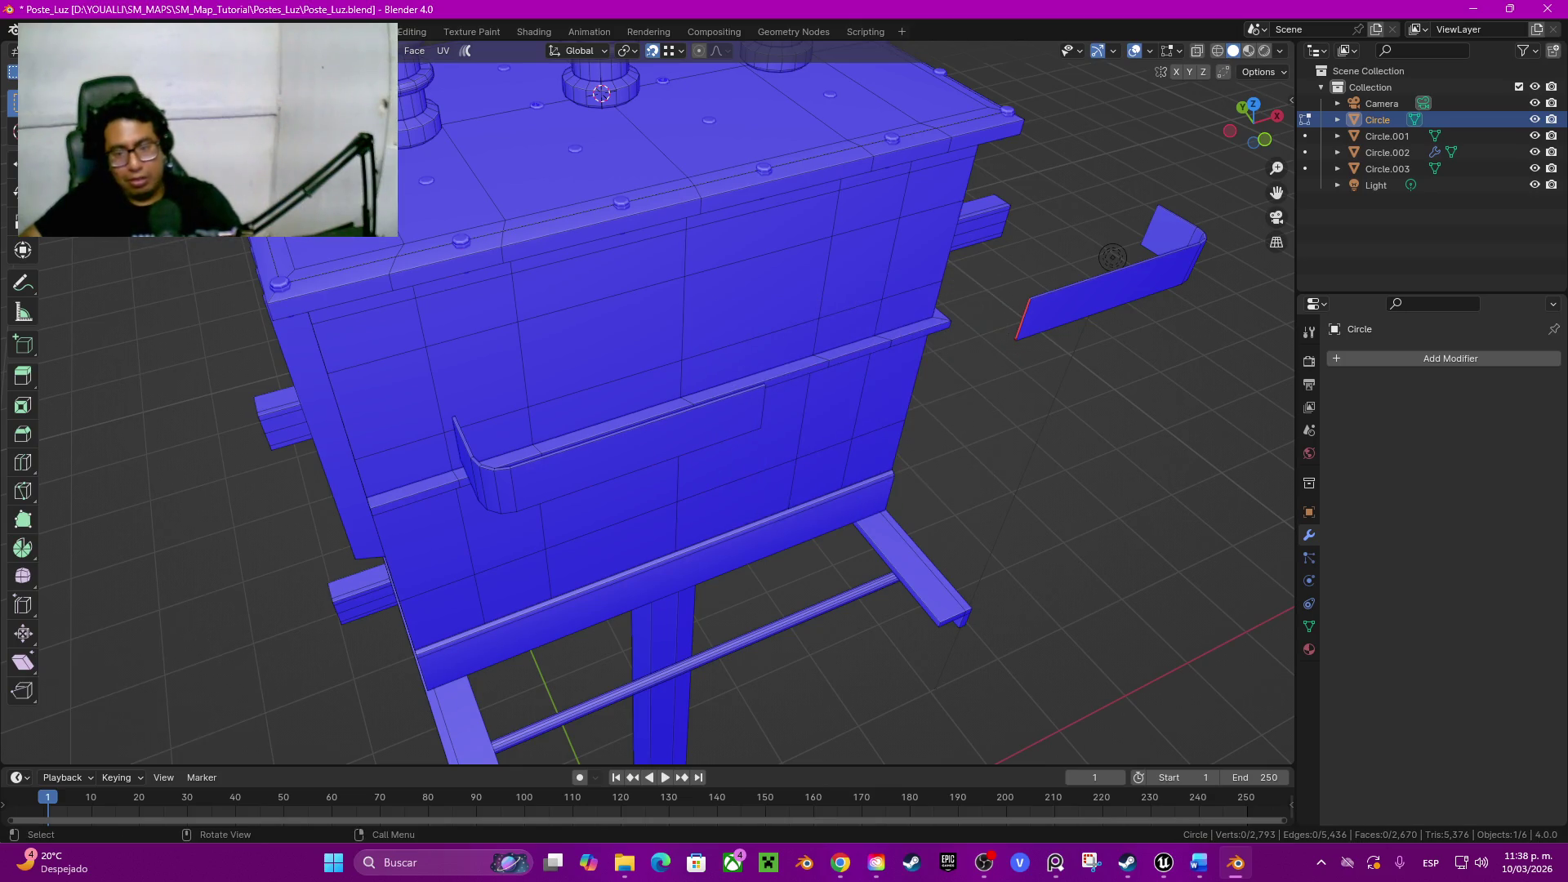
# Step: Move the right strip piece about 0.58 m along X back against the box wall
pyautogui.click(1103, 291)
pyautogui.hotkey('ctrl', 'l')
pyautogui.press('1')
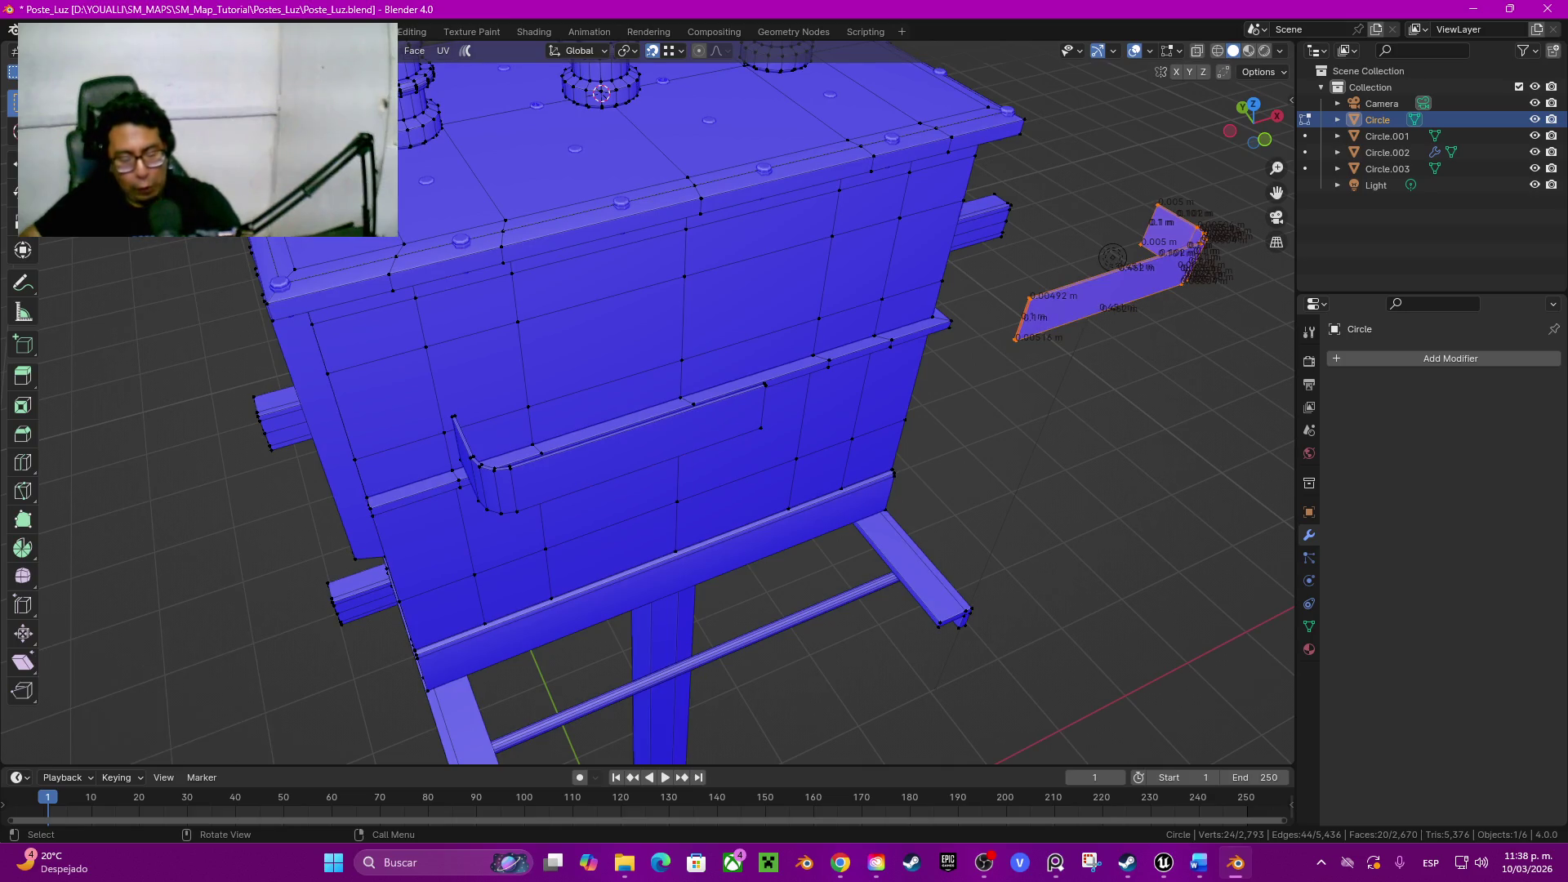
pyautogui.press('g')
pyautogui.press('x')
pyautogui.press('Return')
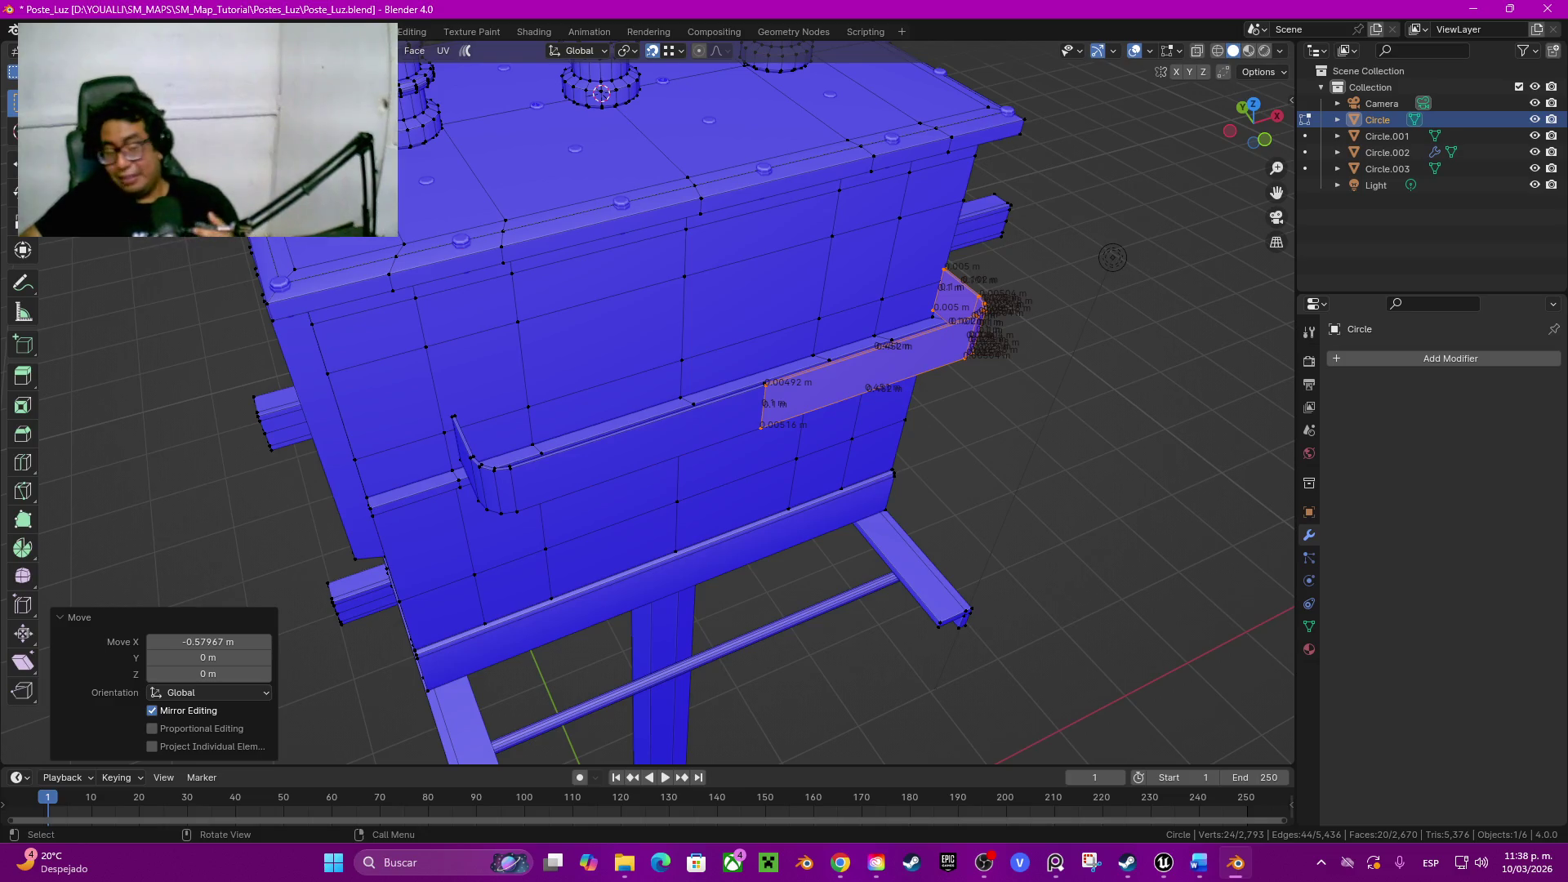
# Step: Merge the strip pieces into one by distance
pyautogui.press('l')
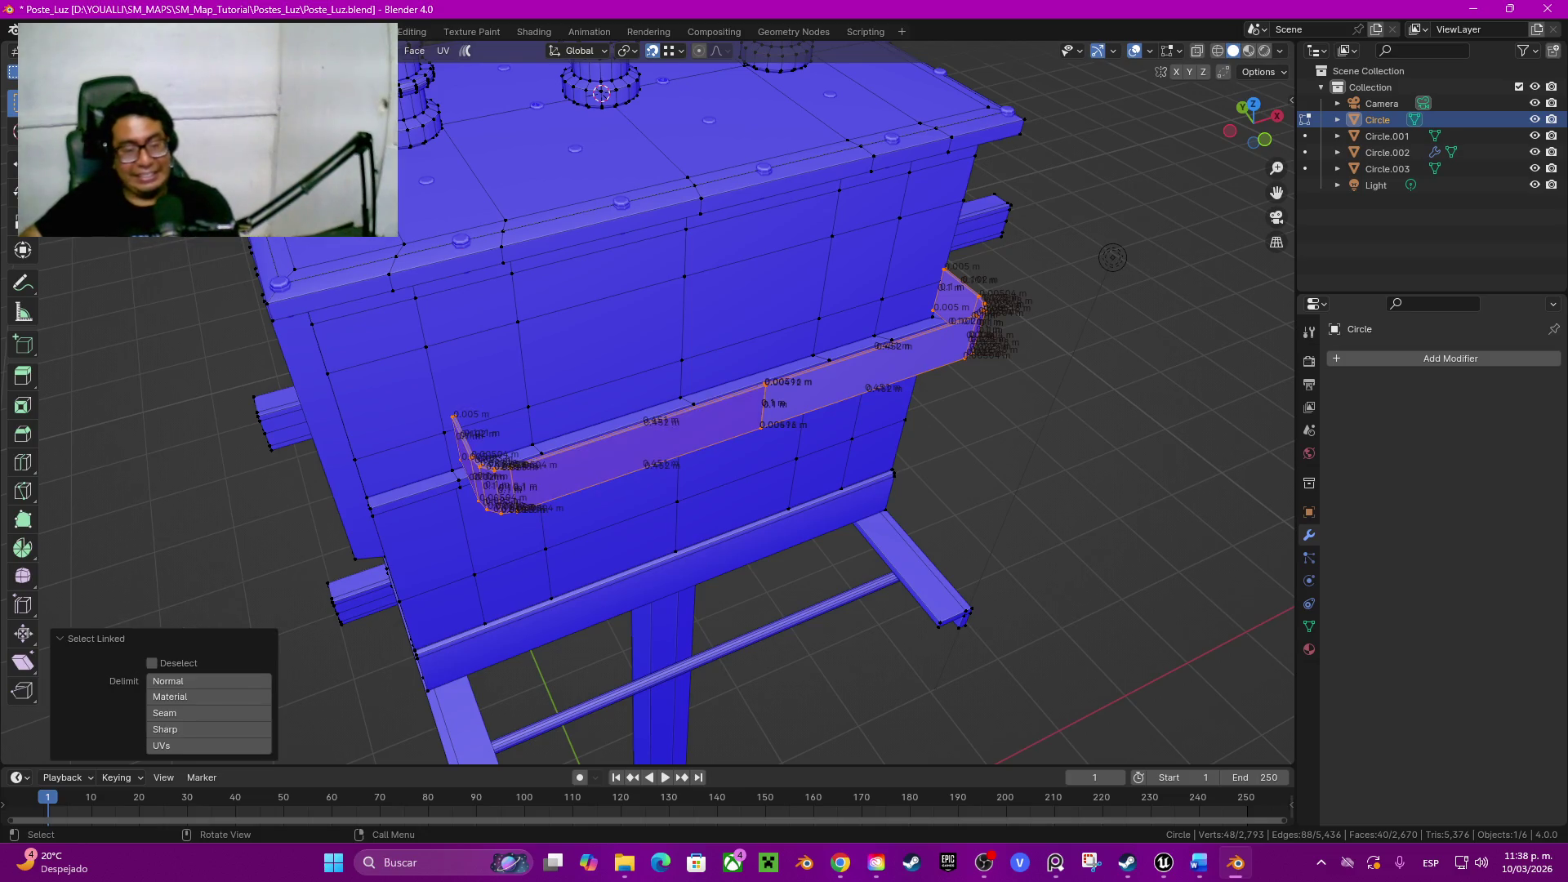
pyautogui.press('m')
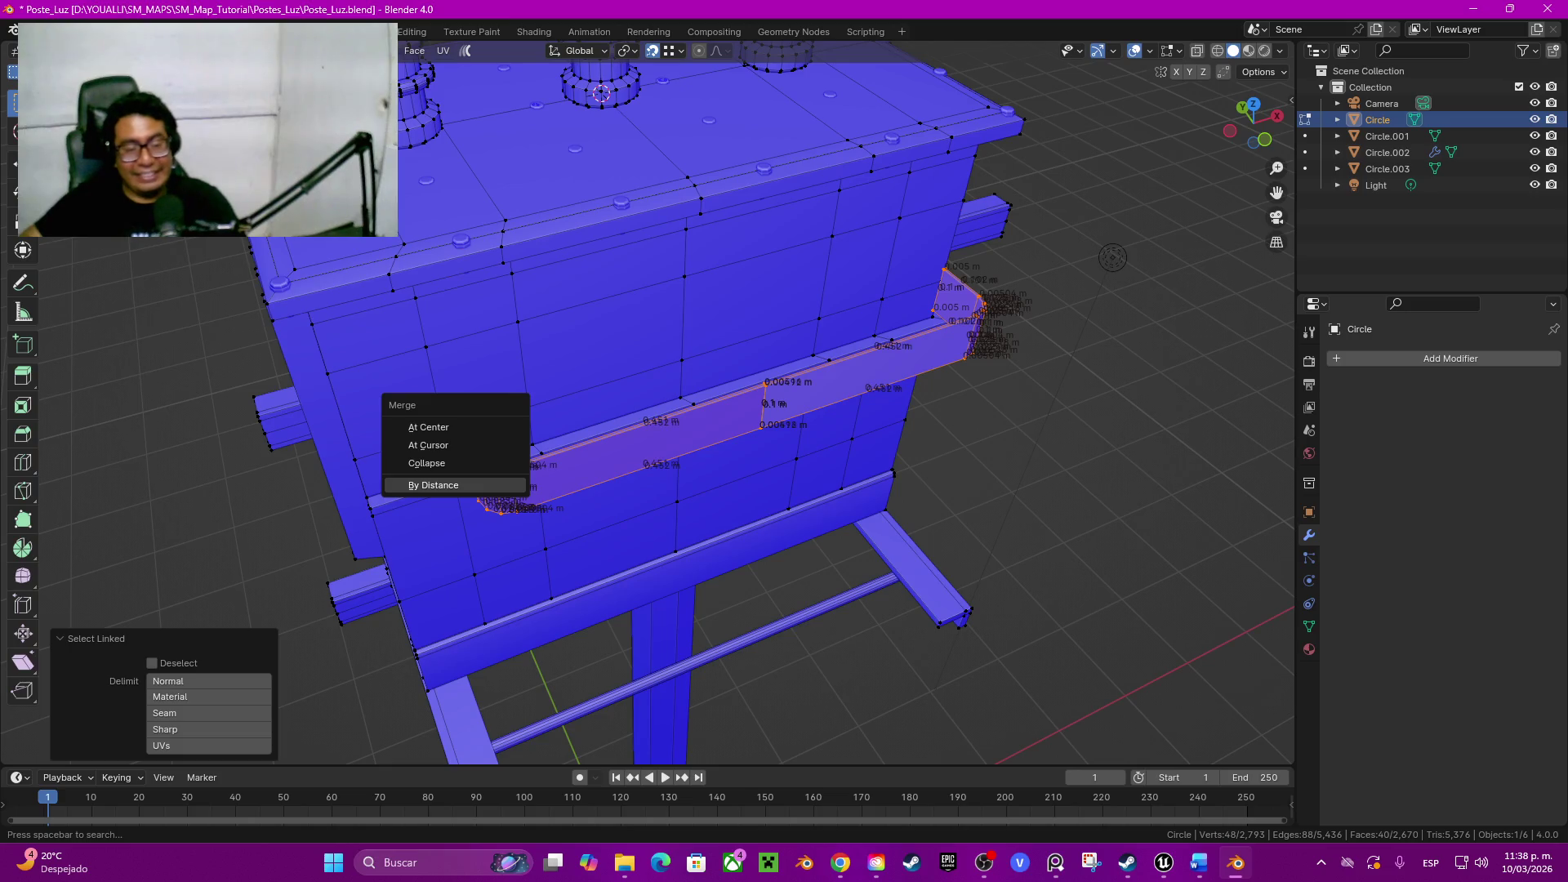
pyautogui.click(434, 486)
pyautogui.moveTo(1113, 256)
pyautogui.mouseDown(button='middle')
pyautogui.moveTo(951, 112)
pyautogui.moveTo(941, 123)
pyautogui.mouseUp(button='middle')
# Step: Slide the merged strip 0.28 m along Y with vertex snapping, then ease it back 0.1 m
pyautogui.press('g')
pyautogui.press('y')
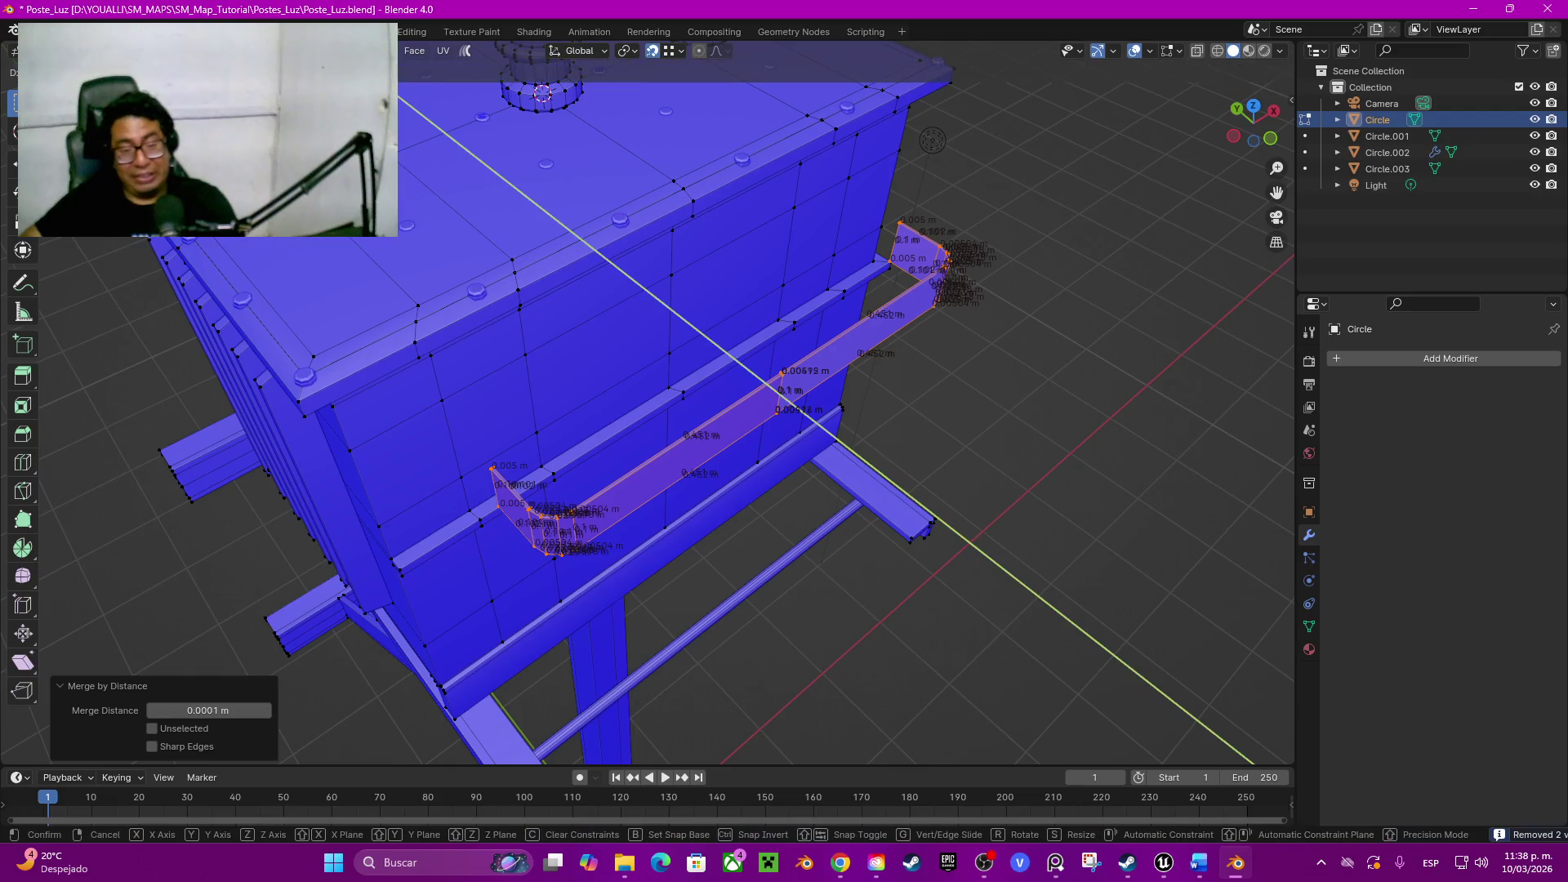
pyautogui.press('ctrl')
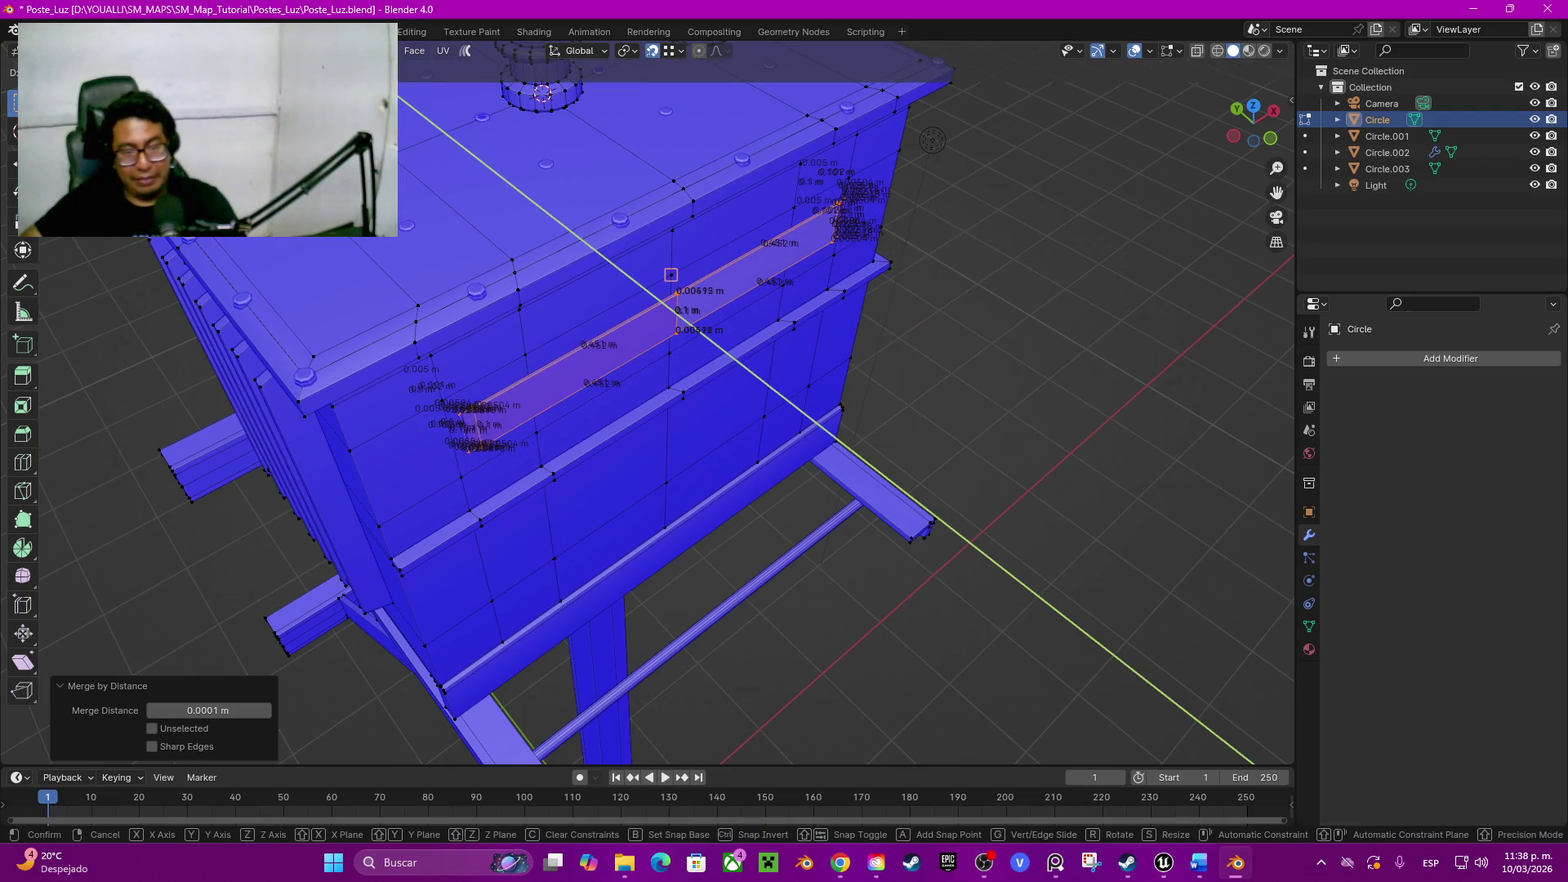
pyautogui.click(671, 274)
pyautogui.moveTo(671, 274); pyautogui.dragTo(638, 246, button='middle')
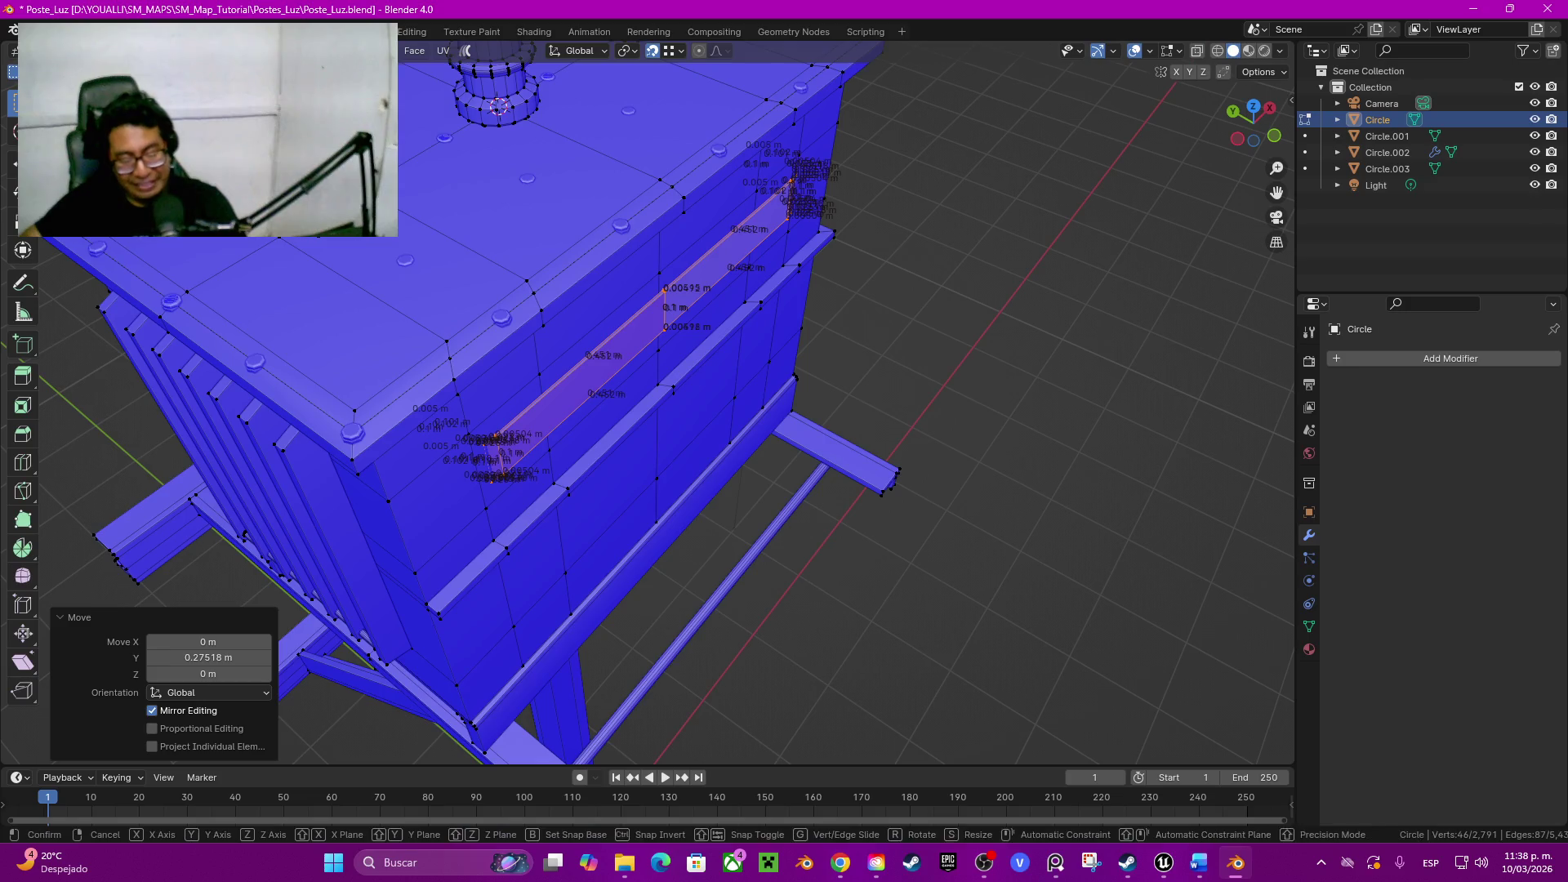
pyautogui.press('y')
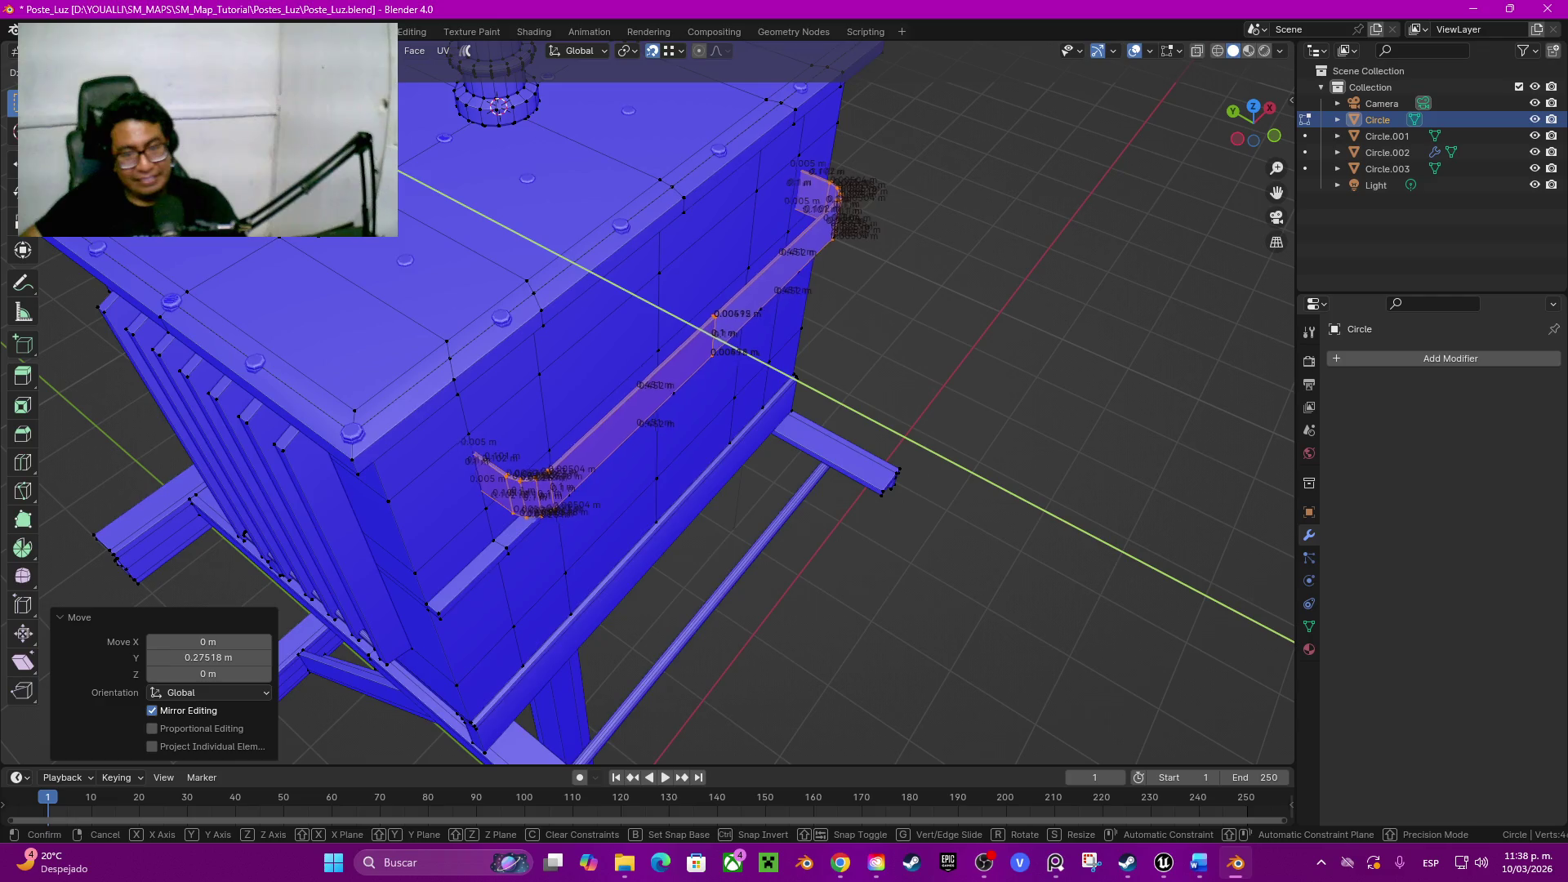
pyautogui.moveTo(843, 196)
pyautogui.mouseDown(button='middle')
pyautogui.moveTo(842, 214)
pyautogui.moveTo(892, 173)
pyautogui.mouseUp(button='middle')
pyautogui.hotkey('shift', 'z')
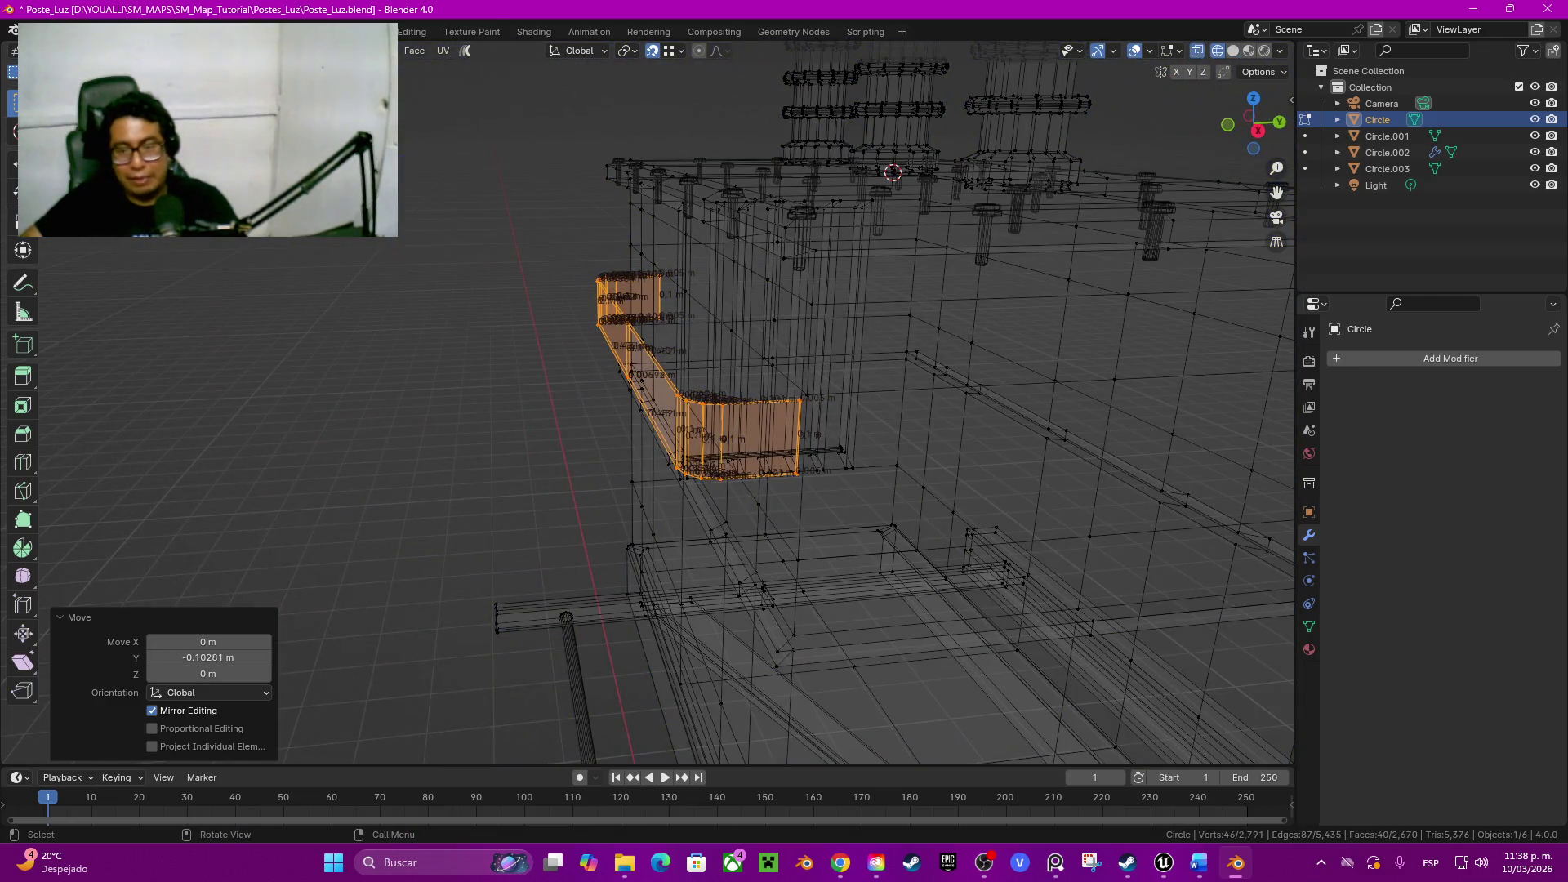
# Step: In side ortho view, move the strip's end loop along Y to straighten it
pyautogui.click(1259, 131)
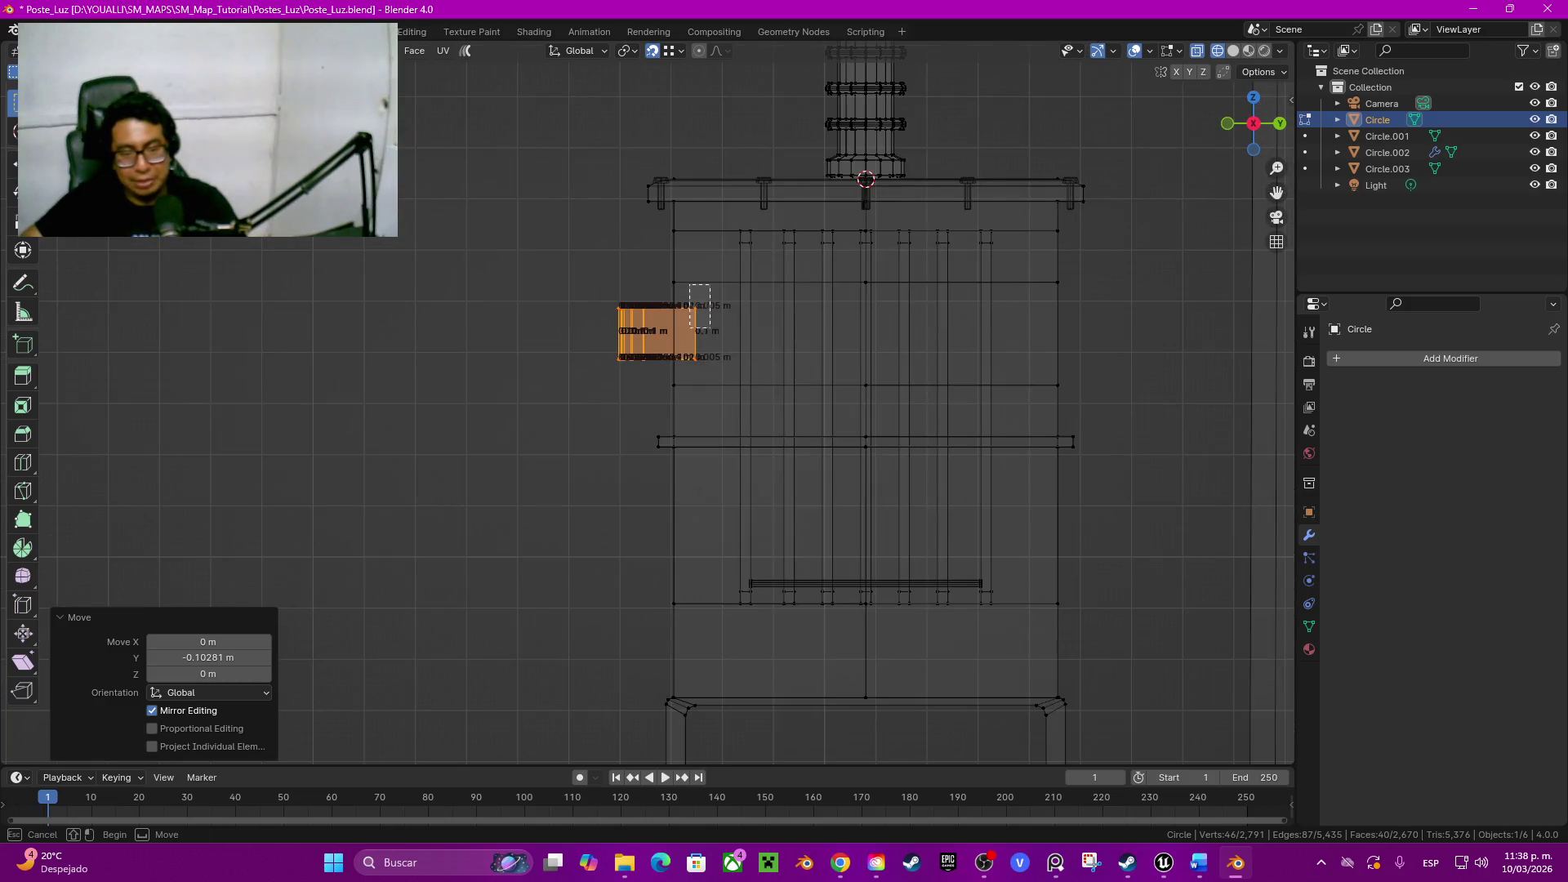
pyautogui.keyDown('alt'); pyautogui.click(697, 331); pyautogui.keyUp('alt')
pyautogui.scroll(3, 682, 290)
pyautogui.press('g')
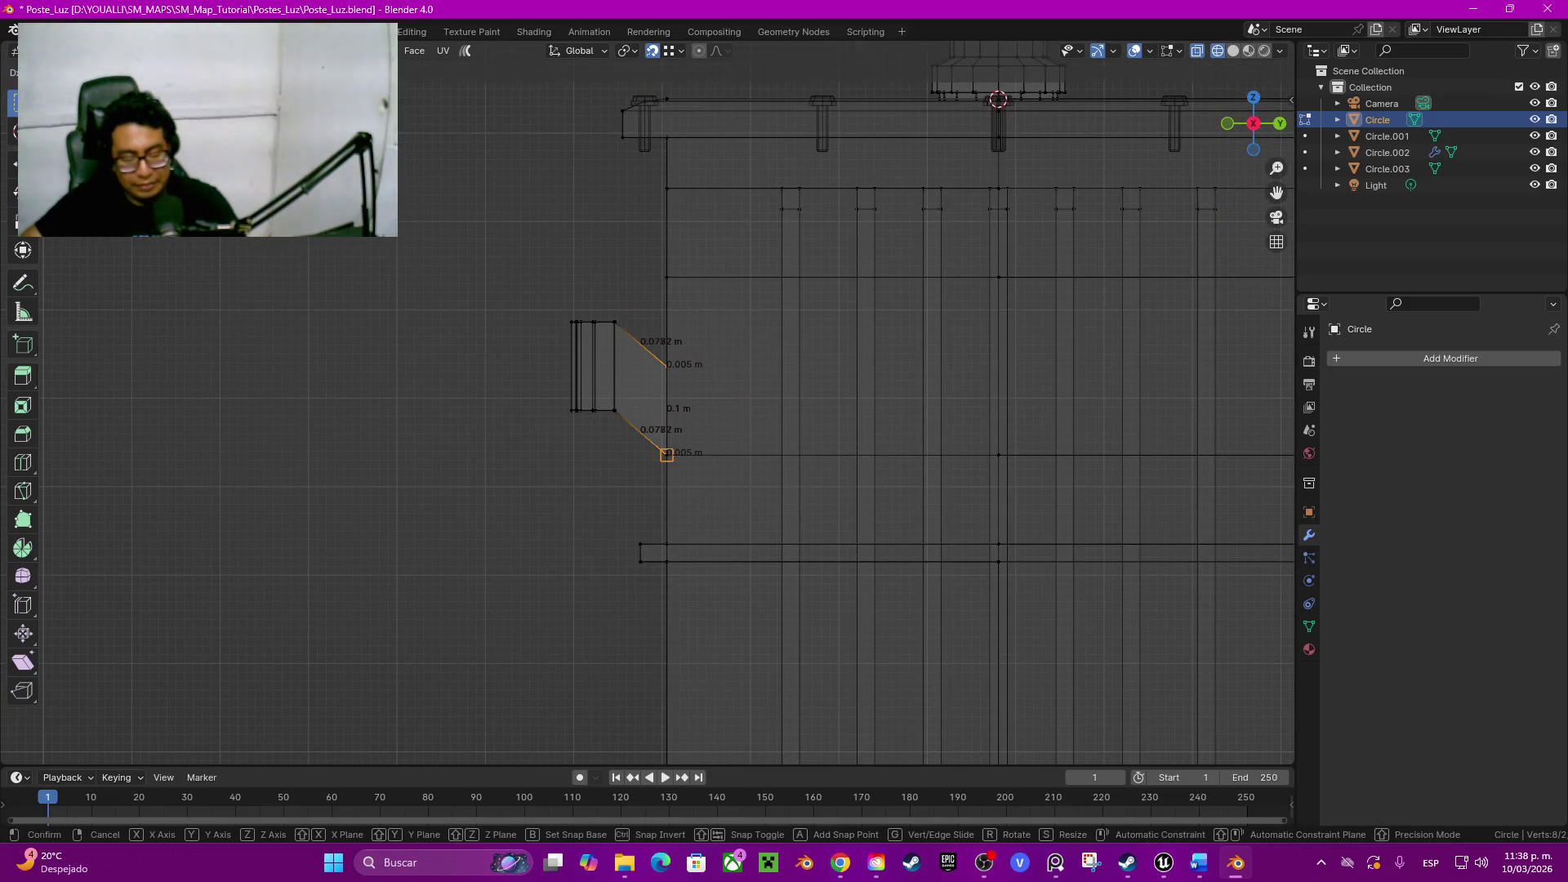
pyautogui.press('y')
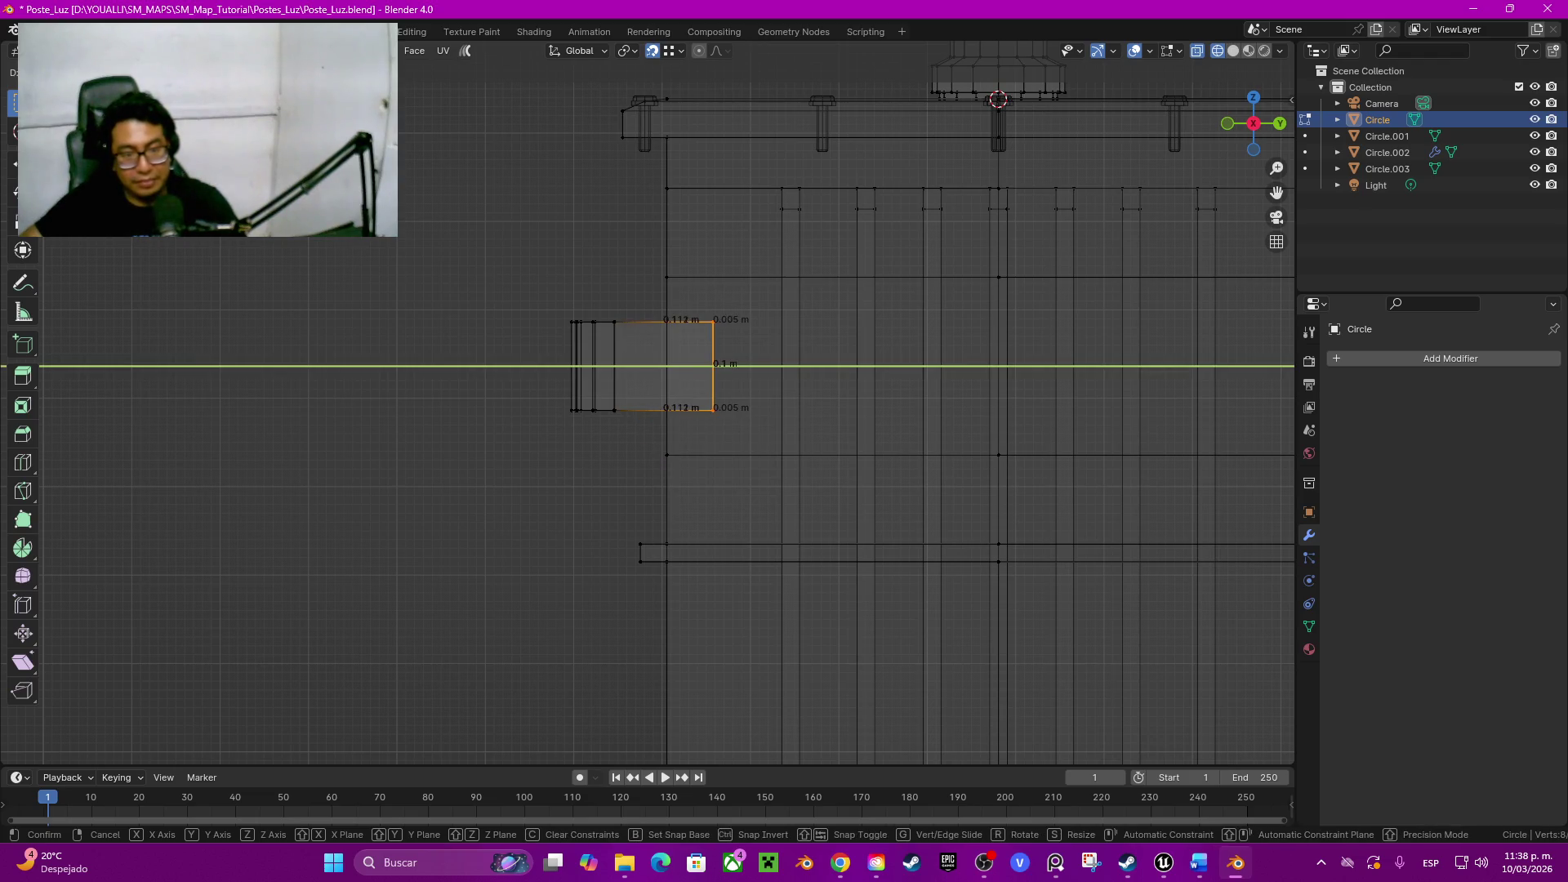
pyautogui.click(666, 454)
pyautogui.hotkey('shift', 'z')
pyautogui.moveTo(846, 404)
pyautogui.mouseDown(button='middle')
pyautogui.moveTo(785, 368)
pyautogui.moveTo(809, 367)
pyautogui.moveTo(687, 367)
pyautogui.moveTo(809, 367)
pyautogui.mouseUp(button='middle')
pyautogui.scroll(3, 809, 368)
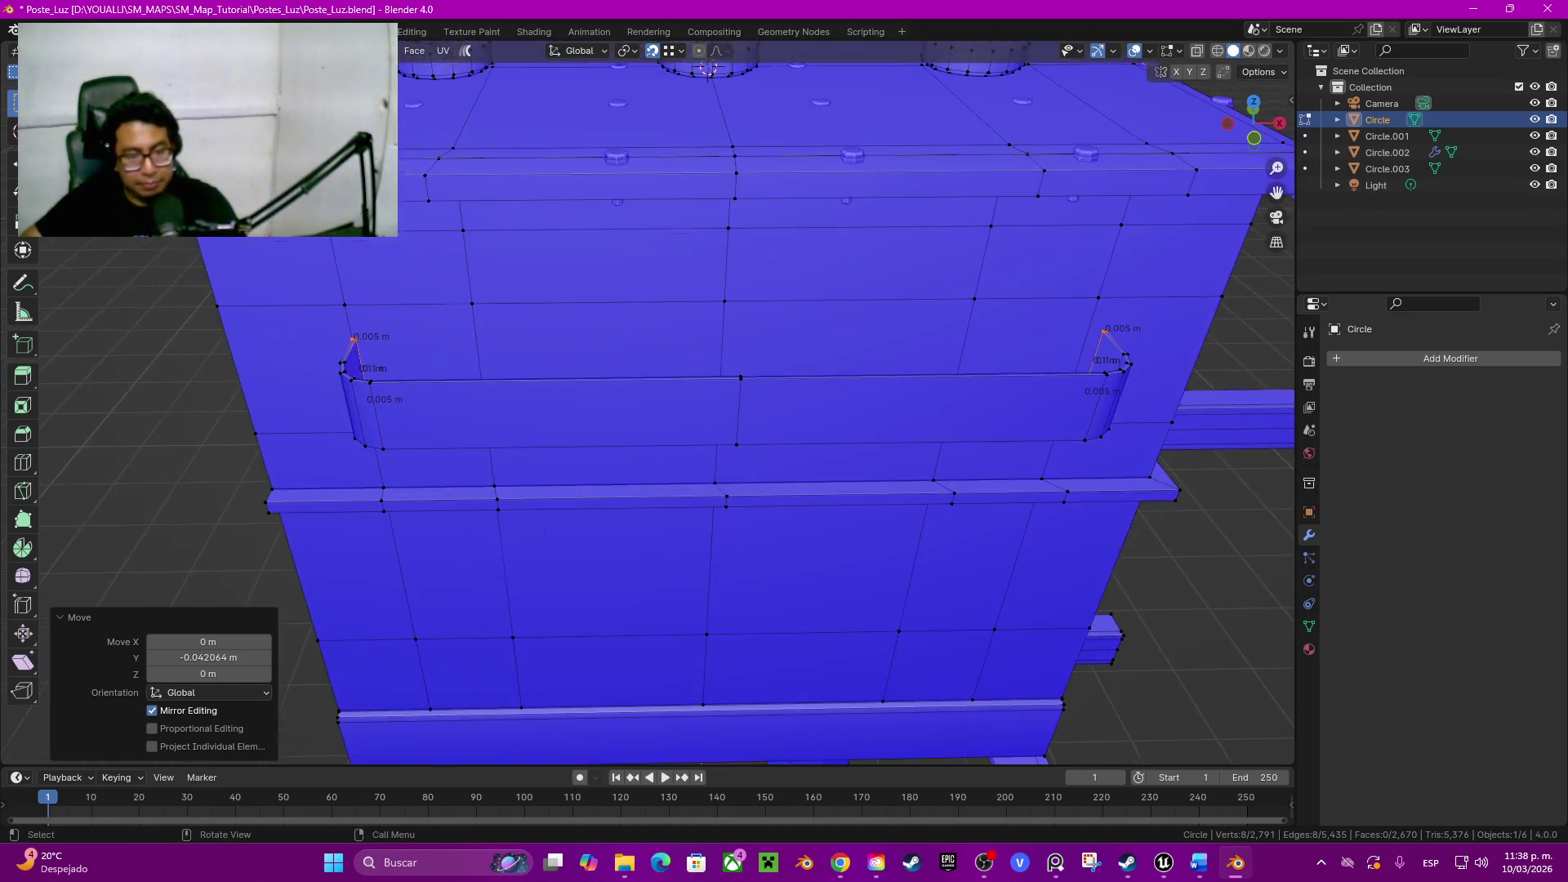
# Step: In front ortho wireframe, move the band's right end along X to shorten it
pyautogui.moveTo(650, 405); pyautogui.dragTo(686, 405, button='middle')
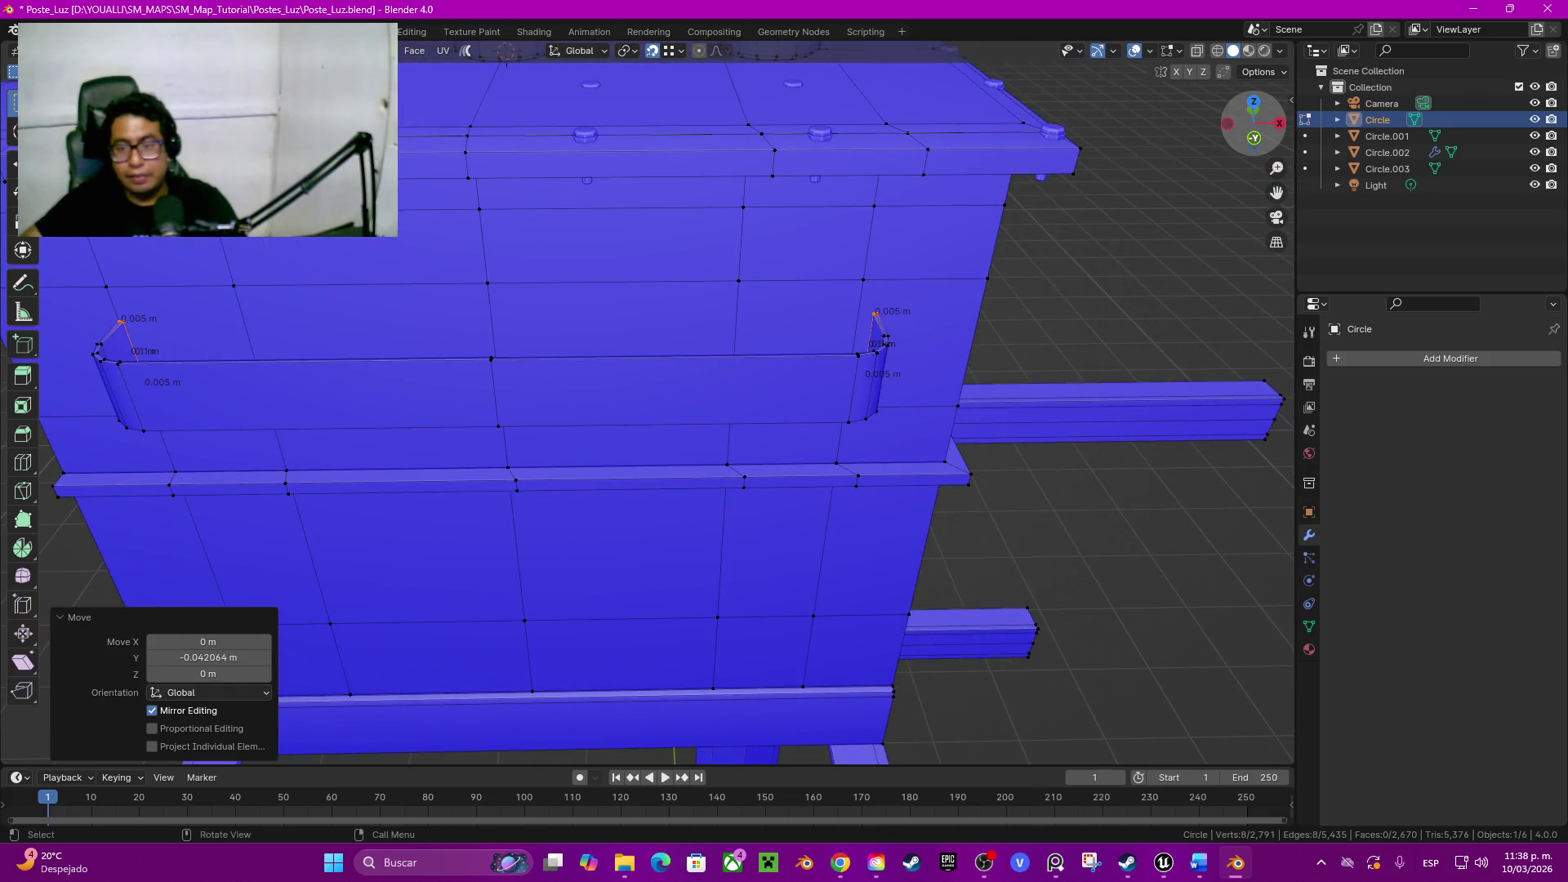
pyautogui.press('KP_1')
pyautogui.hotkey('shift', 'z')
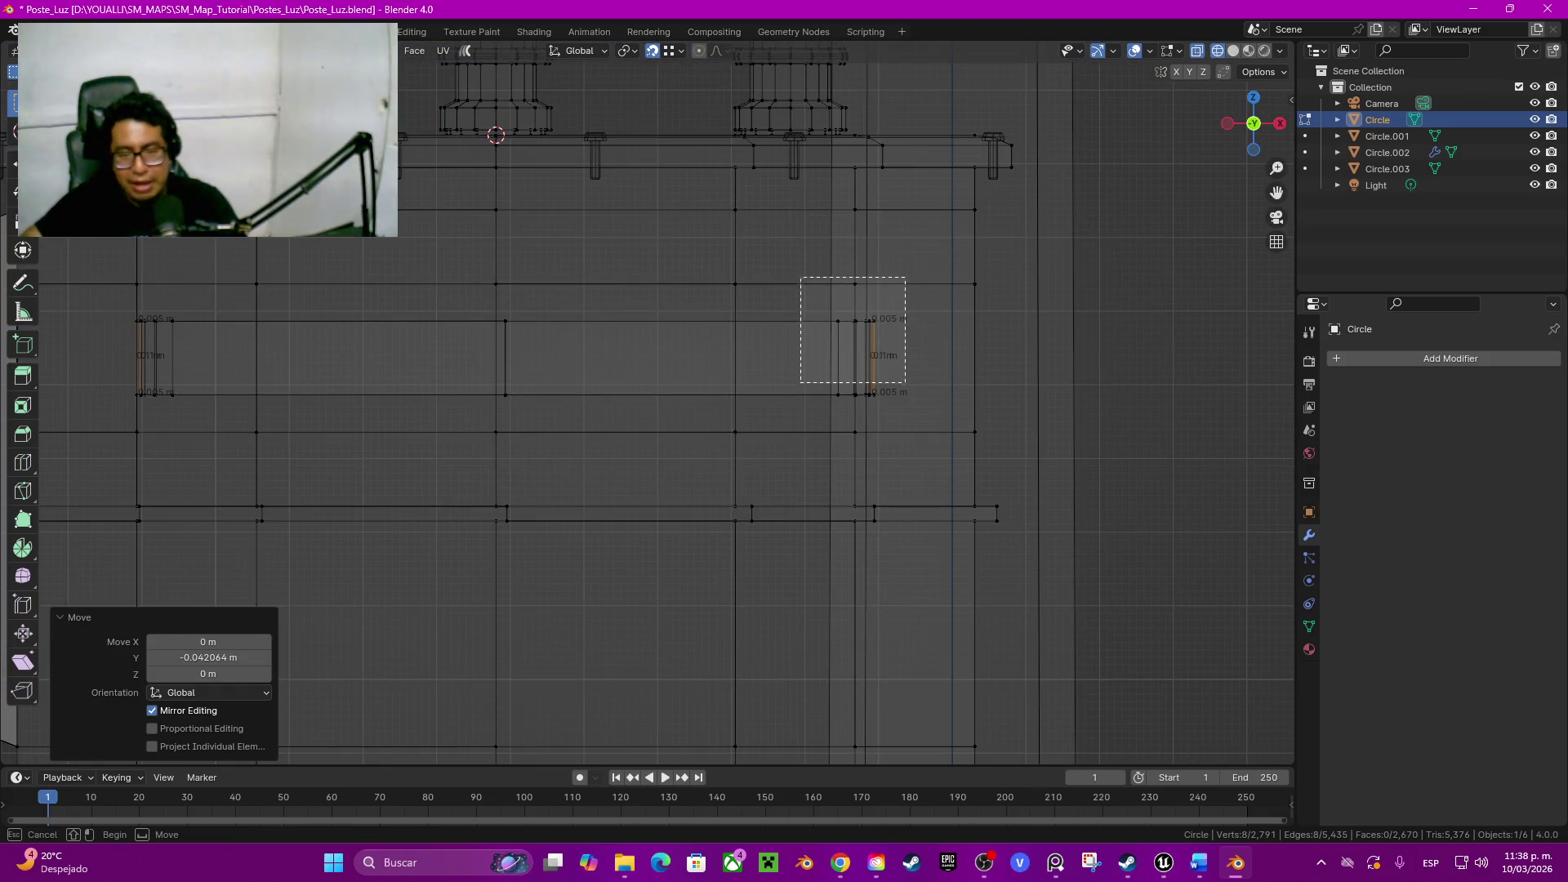
pyautogui.moveTo(799, 278)
pyautogui.mouseDown()
pyautogui.moveTo(765, 364)
pyautogui.moveTo(928, 404)
pyautogui.mouseUp()
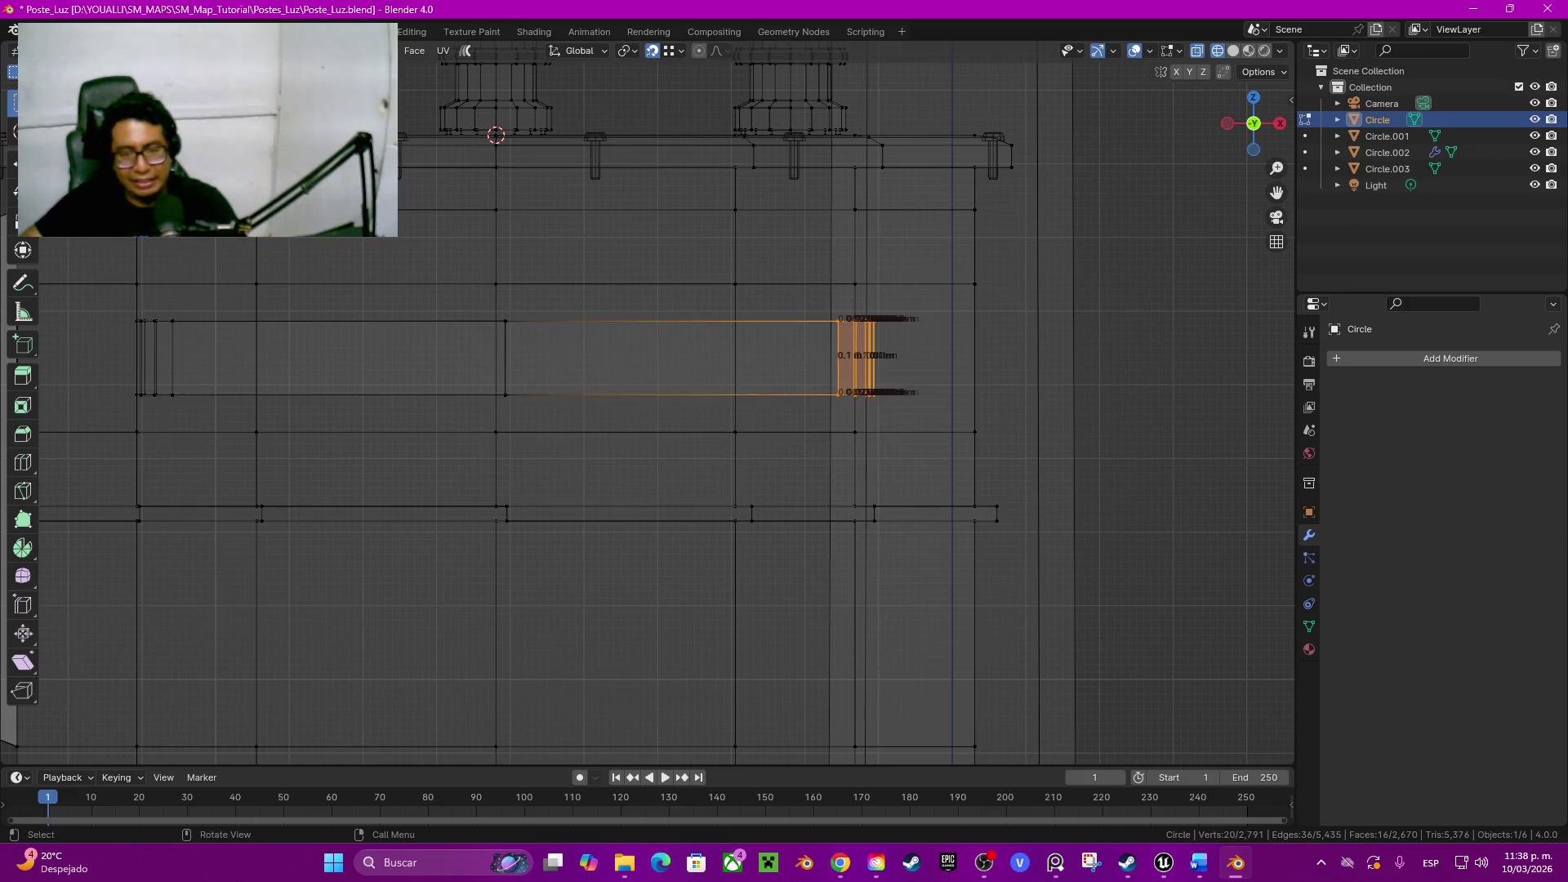
pyautogui.scroll(5, 928, 405)
pyautogui.keyDown('shift'); pyautogui.moveTo(928, 404); pyautogui.dragTo(437, 547, button='middle'); pyautogui.keyUp('shift')
pyautogui.press('g')
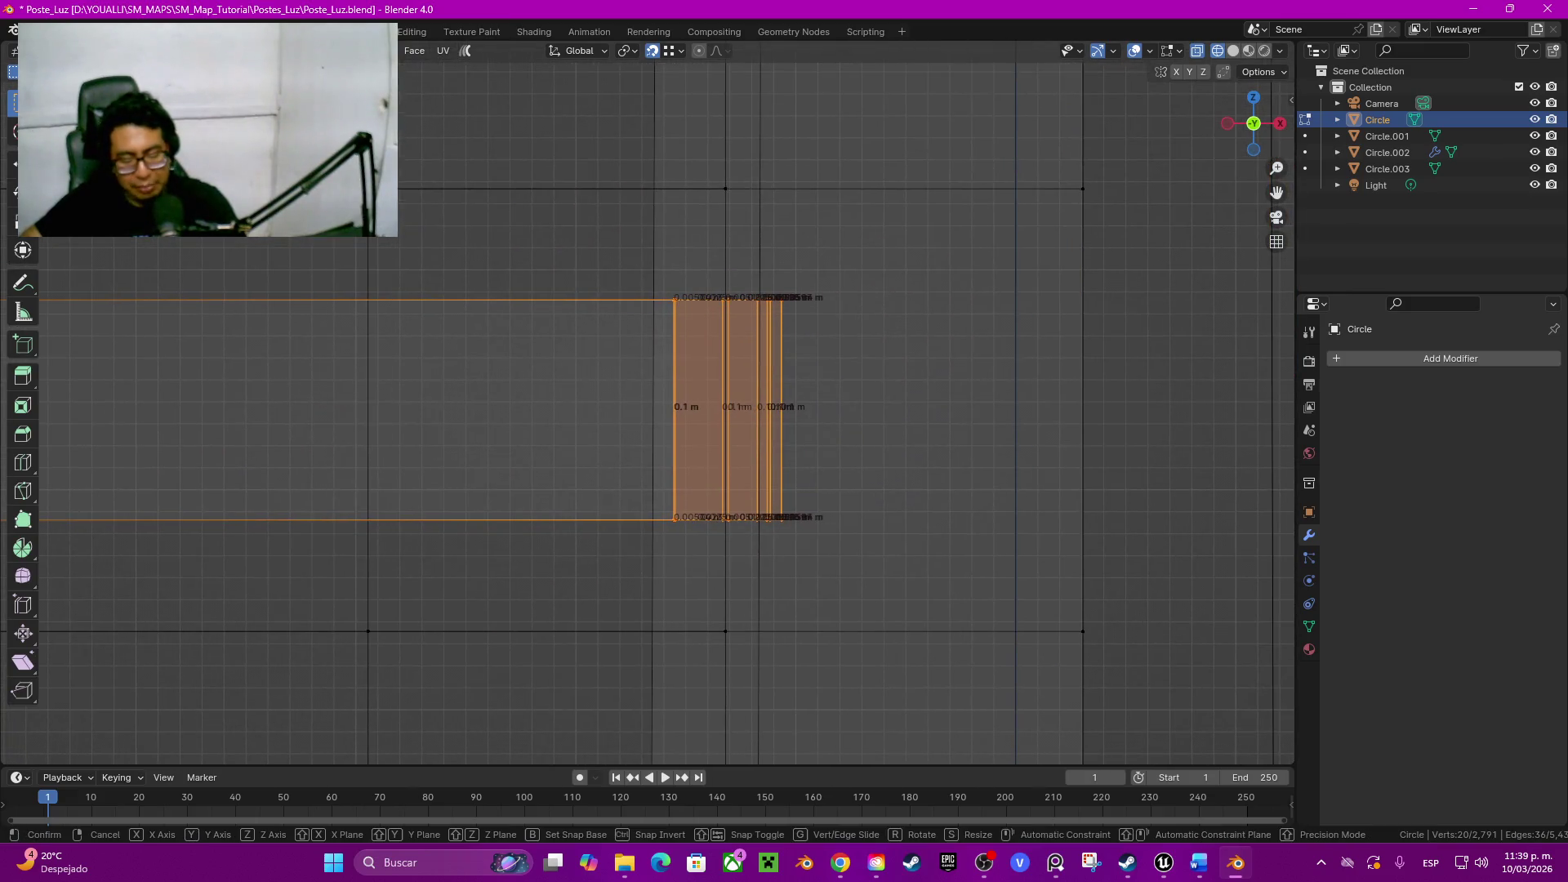
pyautogui.press('x')
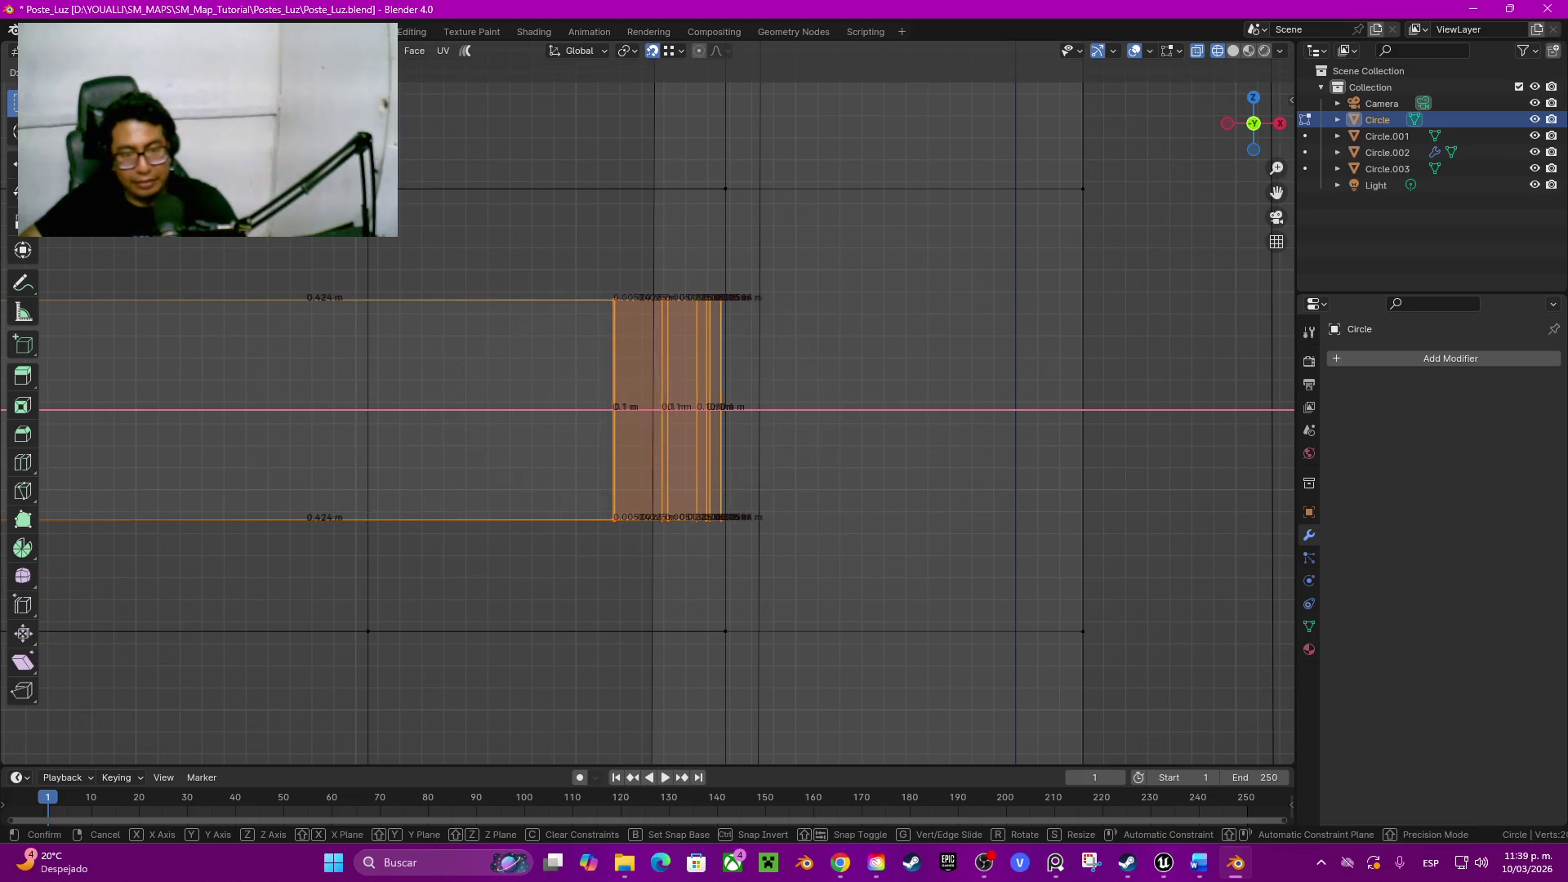
pyautogui.press('Return')
# Step: Snap the band end along X flush to the box corner vertex
pyautogui.moveTo(725, 188); pyautogui.dragTo(748, 405, button='middle')
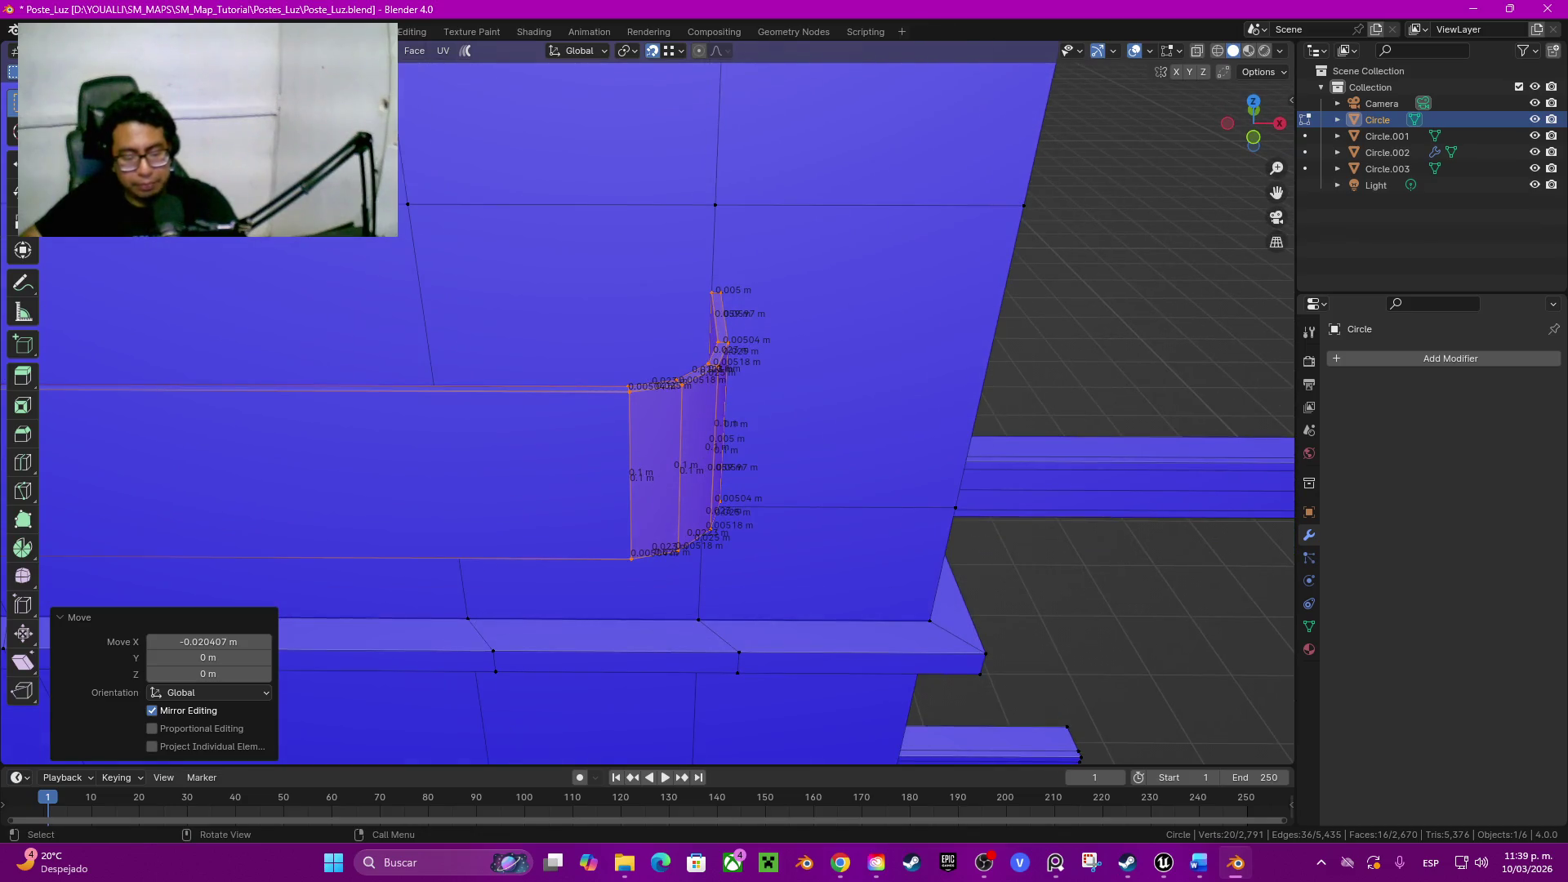
pyautogui.press('g')
pyautogui.press('x')
pyautogui.press('ctrl')
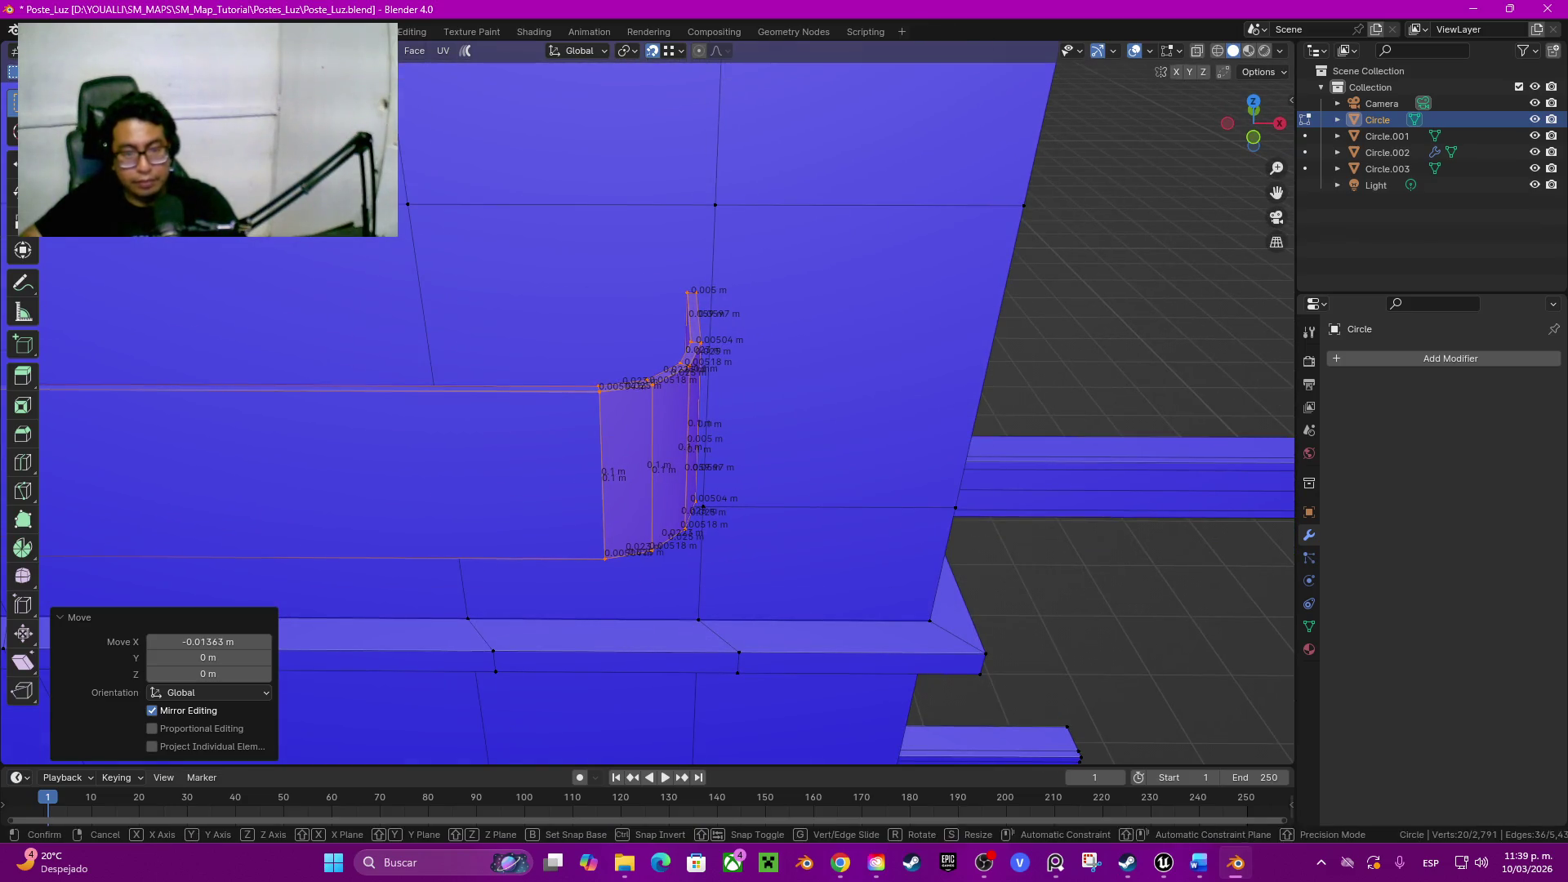
pyautogui.click(714, 205)
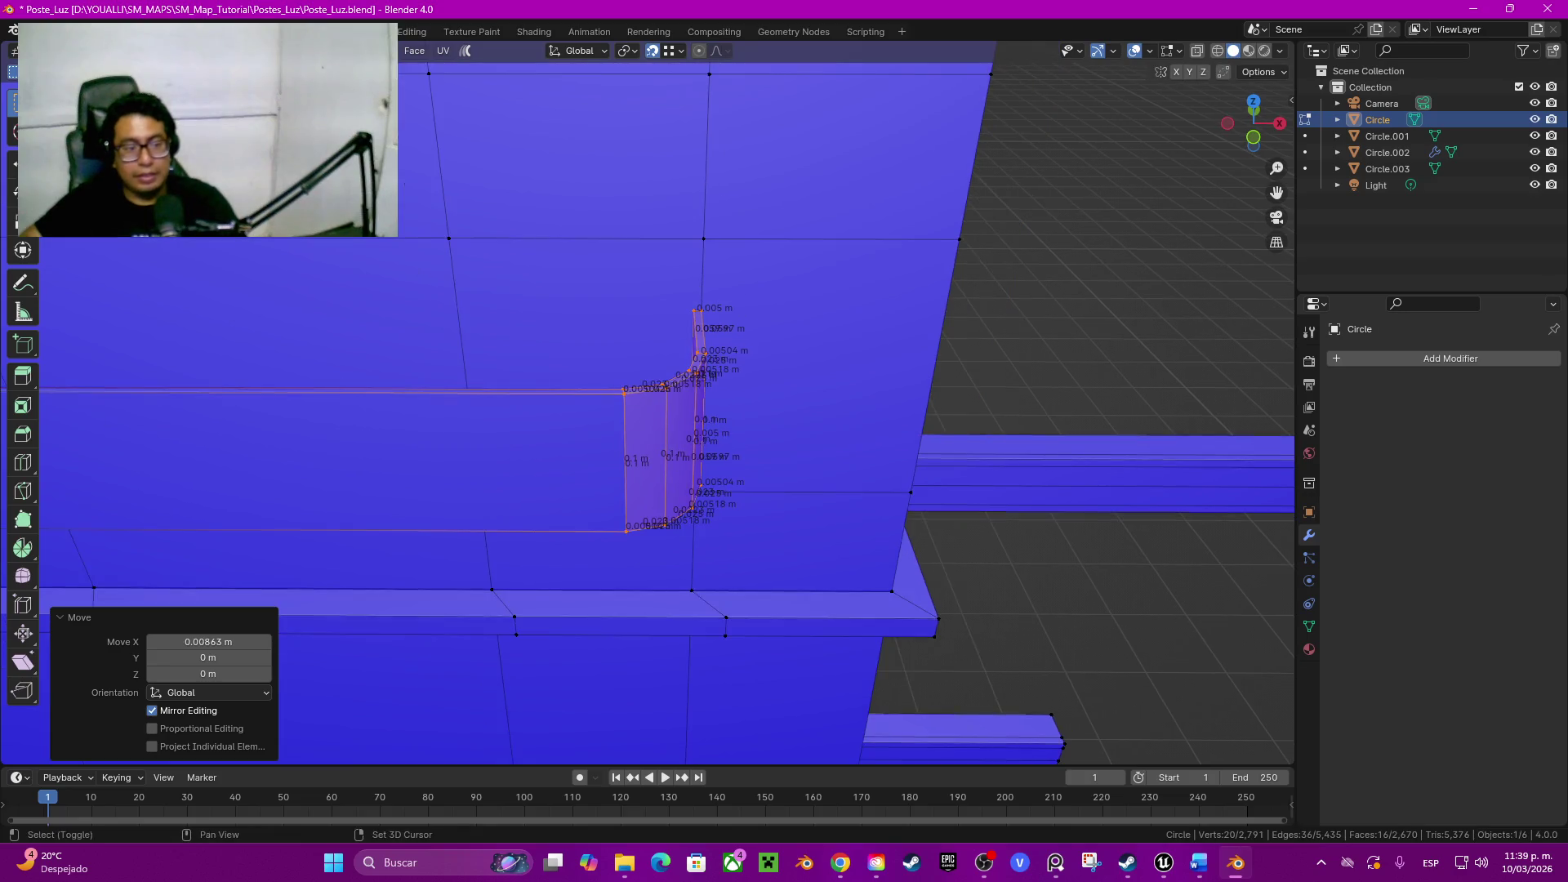
pyautogui.moveTo(715, 205); pyautogui.dragTo(736, 306, button='middle')
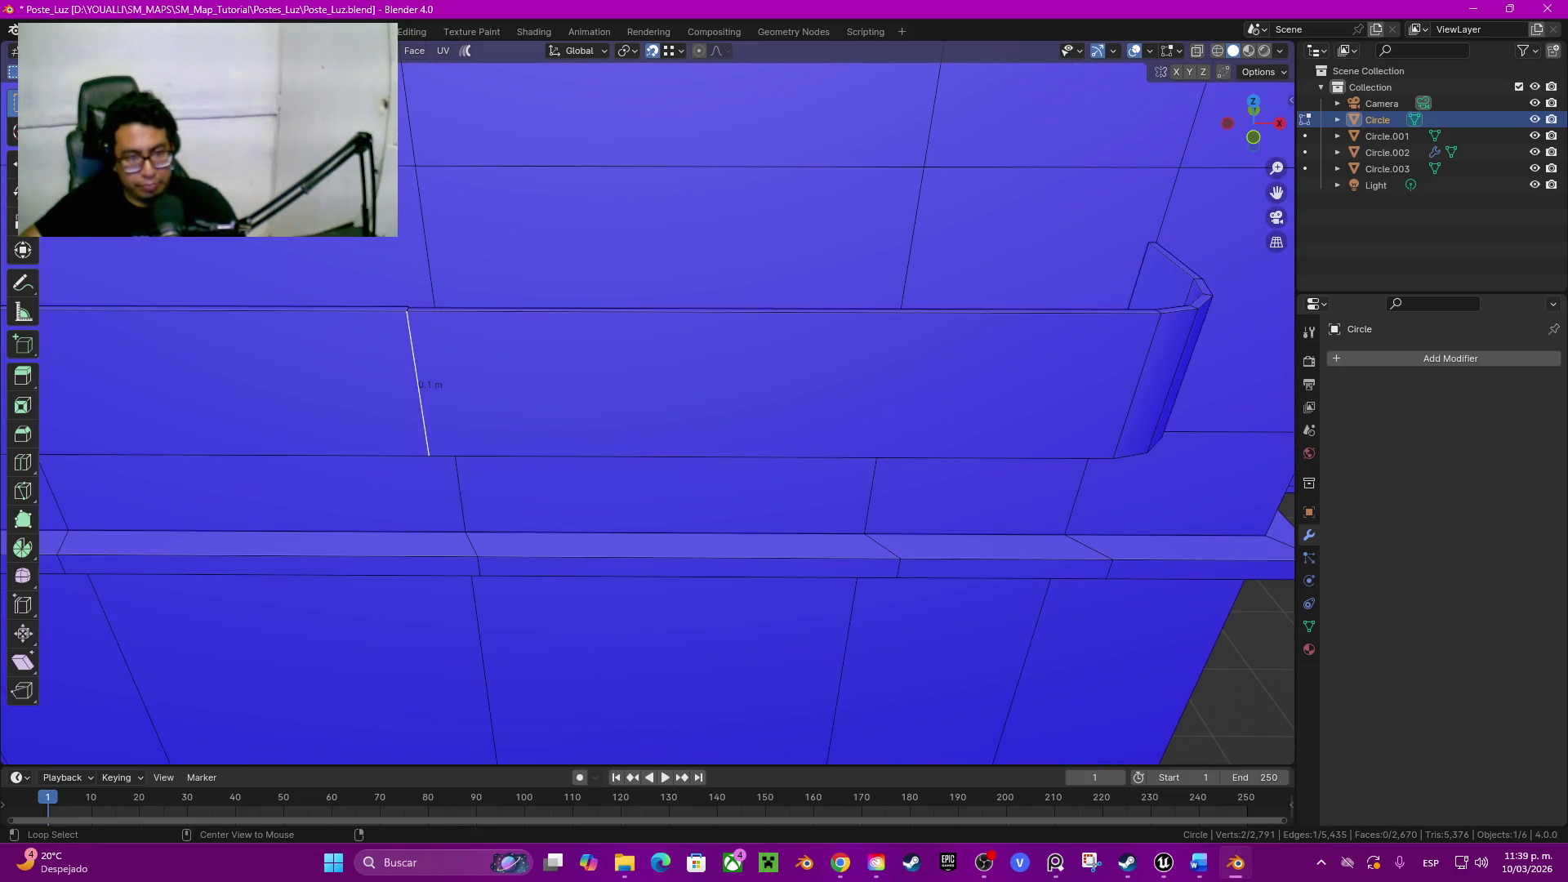
# Step: Inspect the band, select its connected geometry and nudge the beam's top corner vertex into place
pyautogui.moveTo(650, 417); pyautogui.dragTo(859, 442, button='middle')
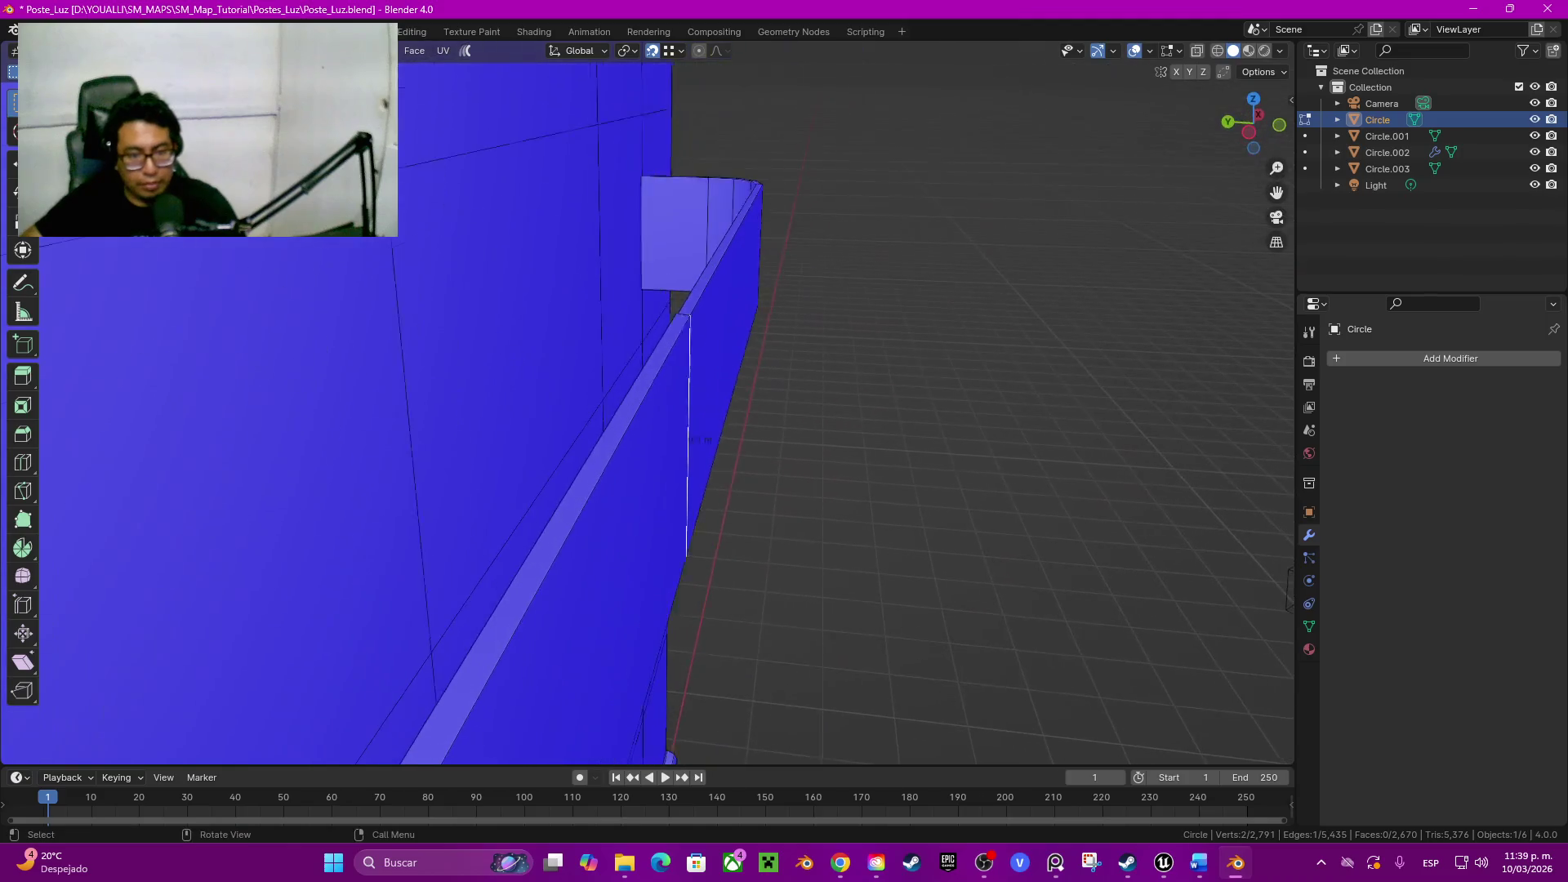
pyautogui.moveTo(735, 465); pyautogui.dragTo(865, 443, button='middle')
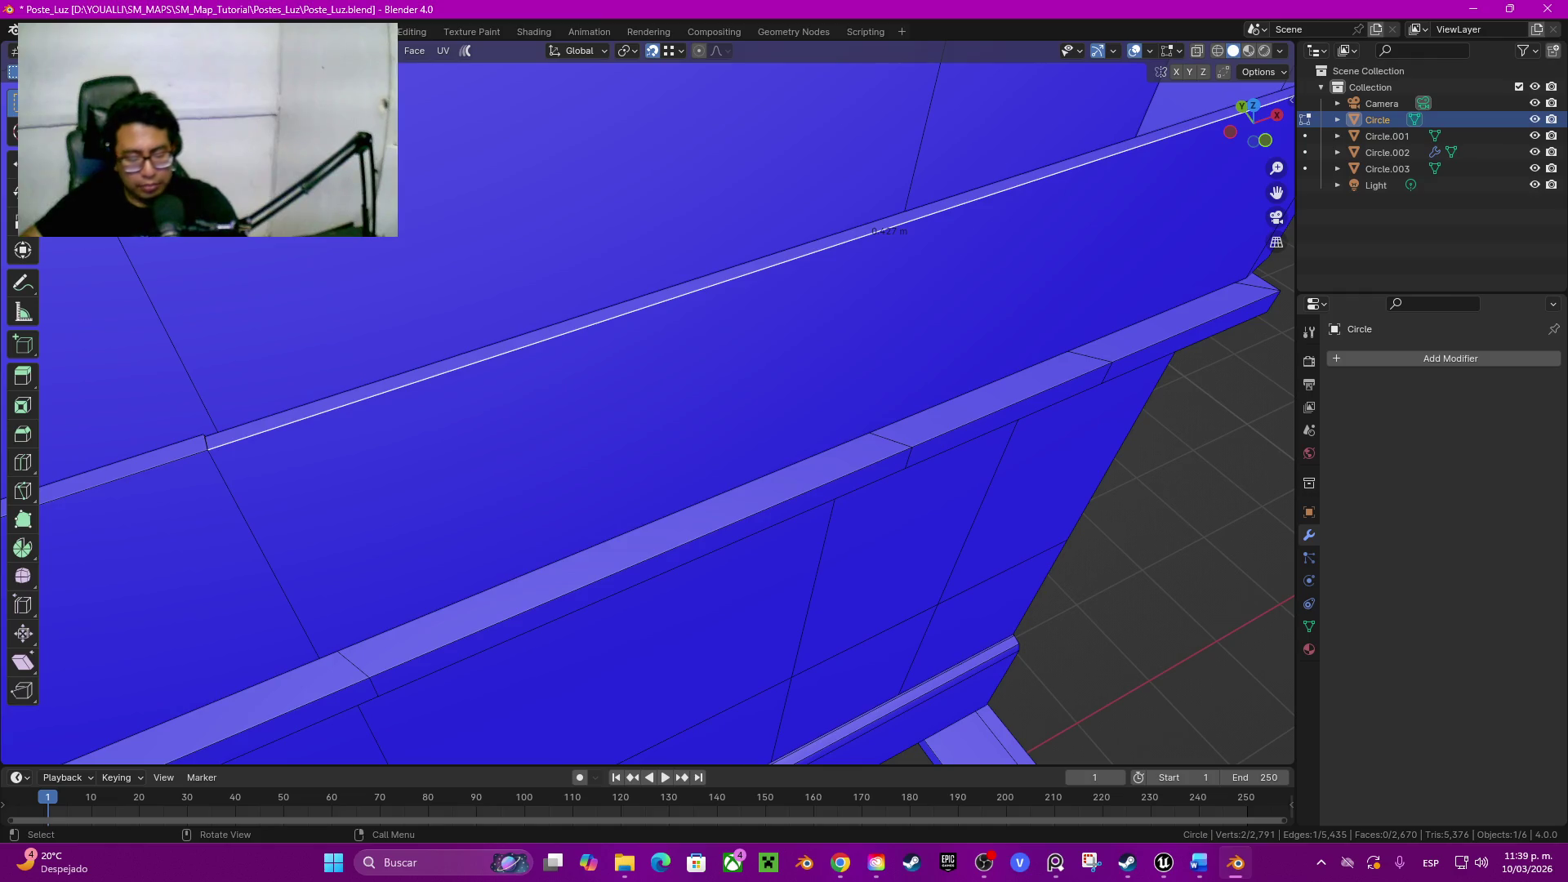
pyautogui.hotkey('ctrl', 'l')
pyautogui.moveTo(649, 404)
pyautogui.mouseDown(button='middle')
pyautogui.moveTo(785, 405)
pyautogui.moveTo(882, 343)
pyautogui.mouseUp(button='middle')
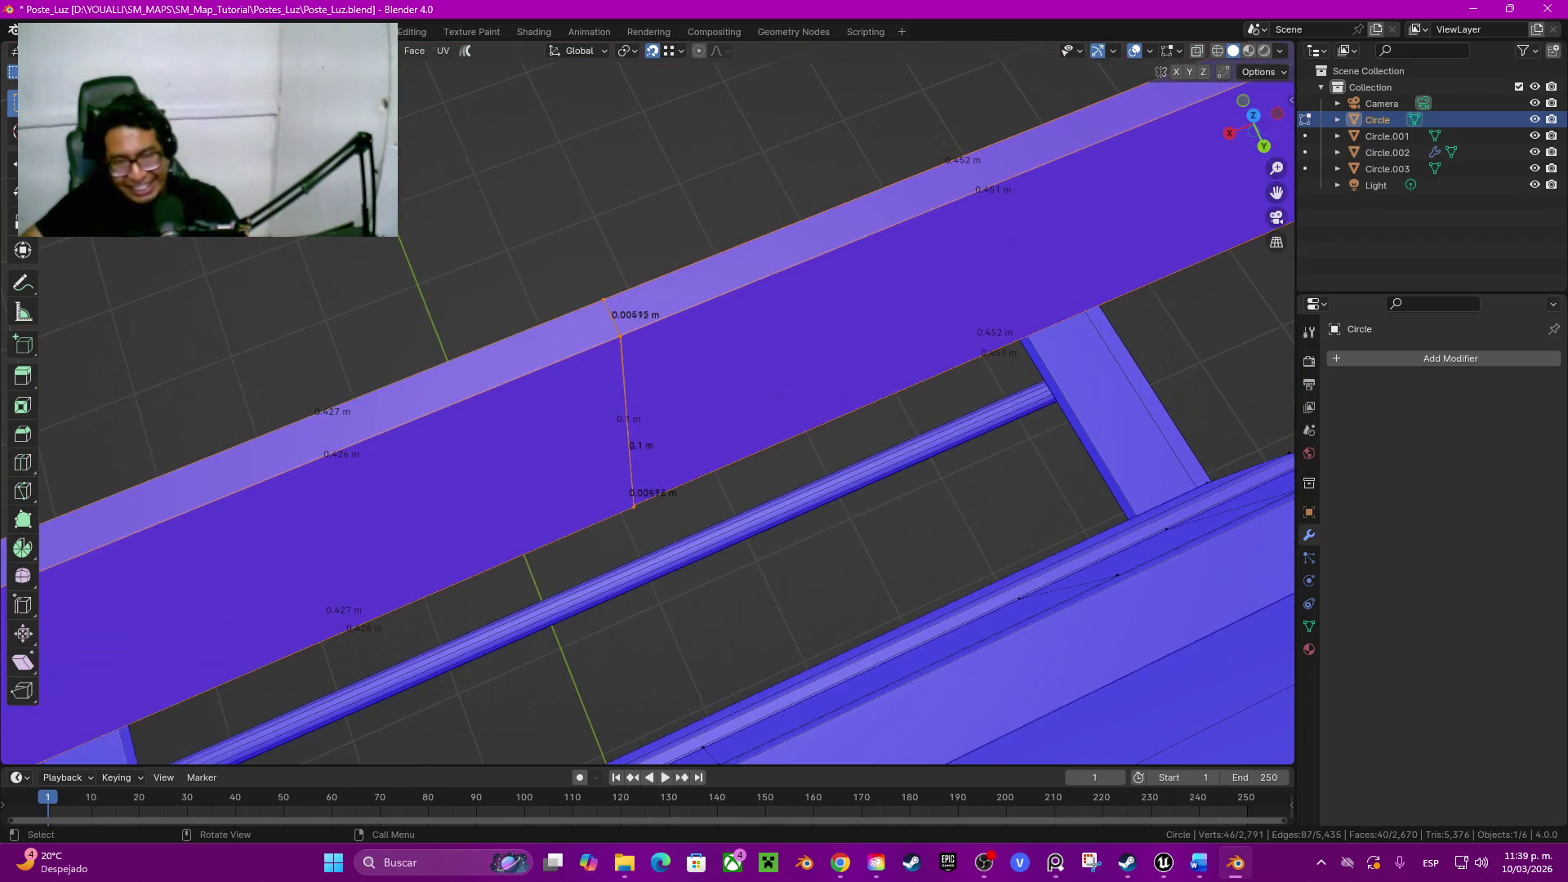
pyautogui.keyDown('alt'); pyautogui.click(641, 404); pyautogui.keyUp('alt')
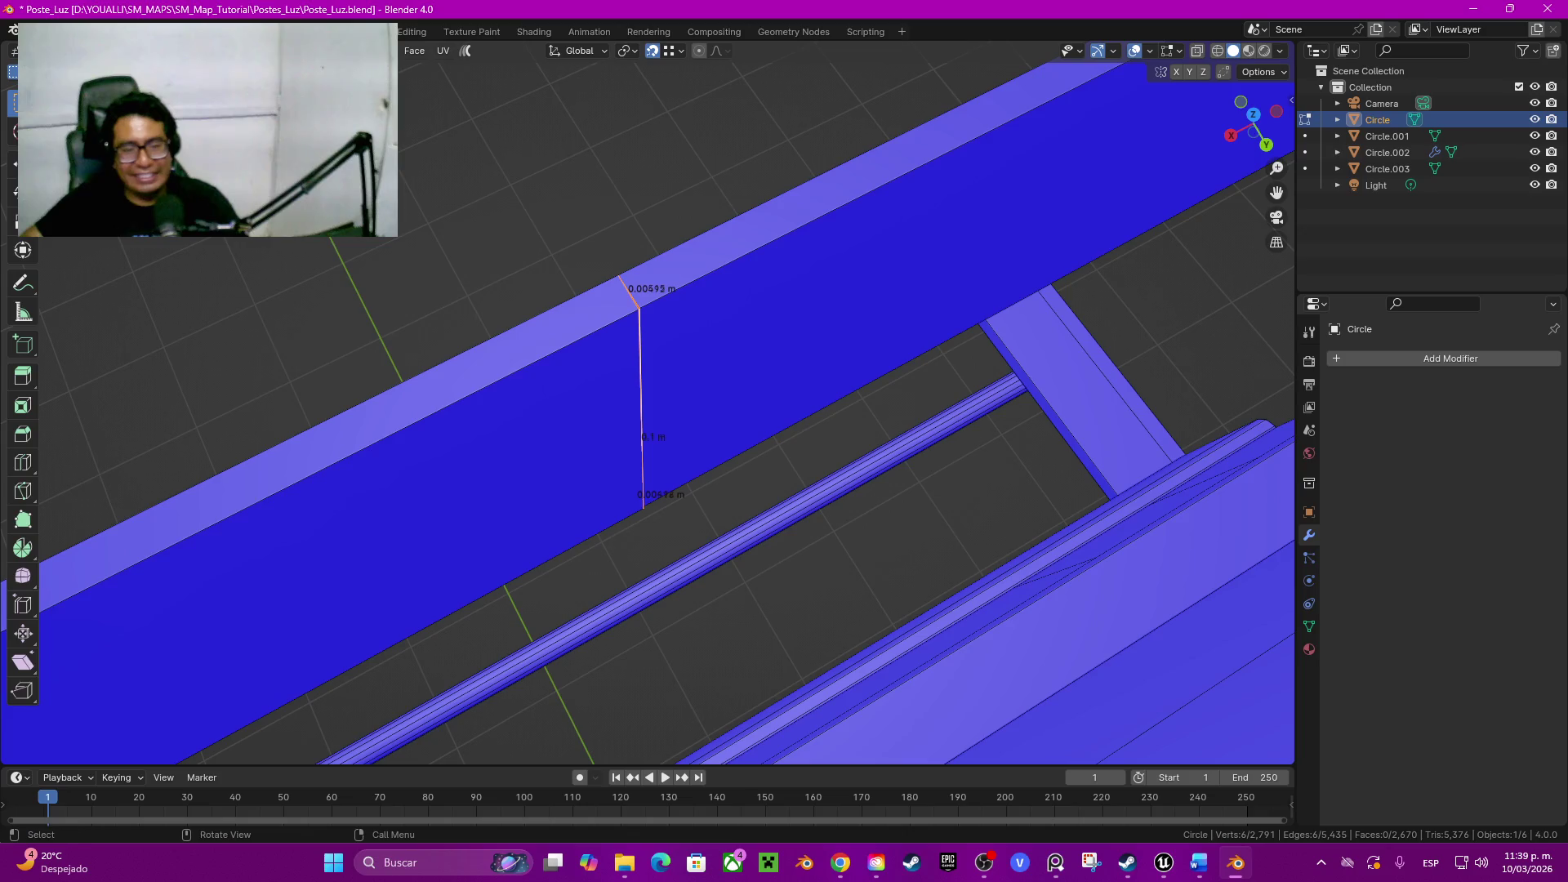
pyautogui.click(859, 189)
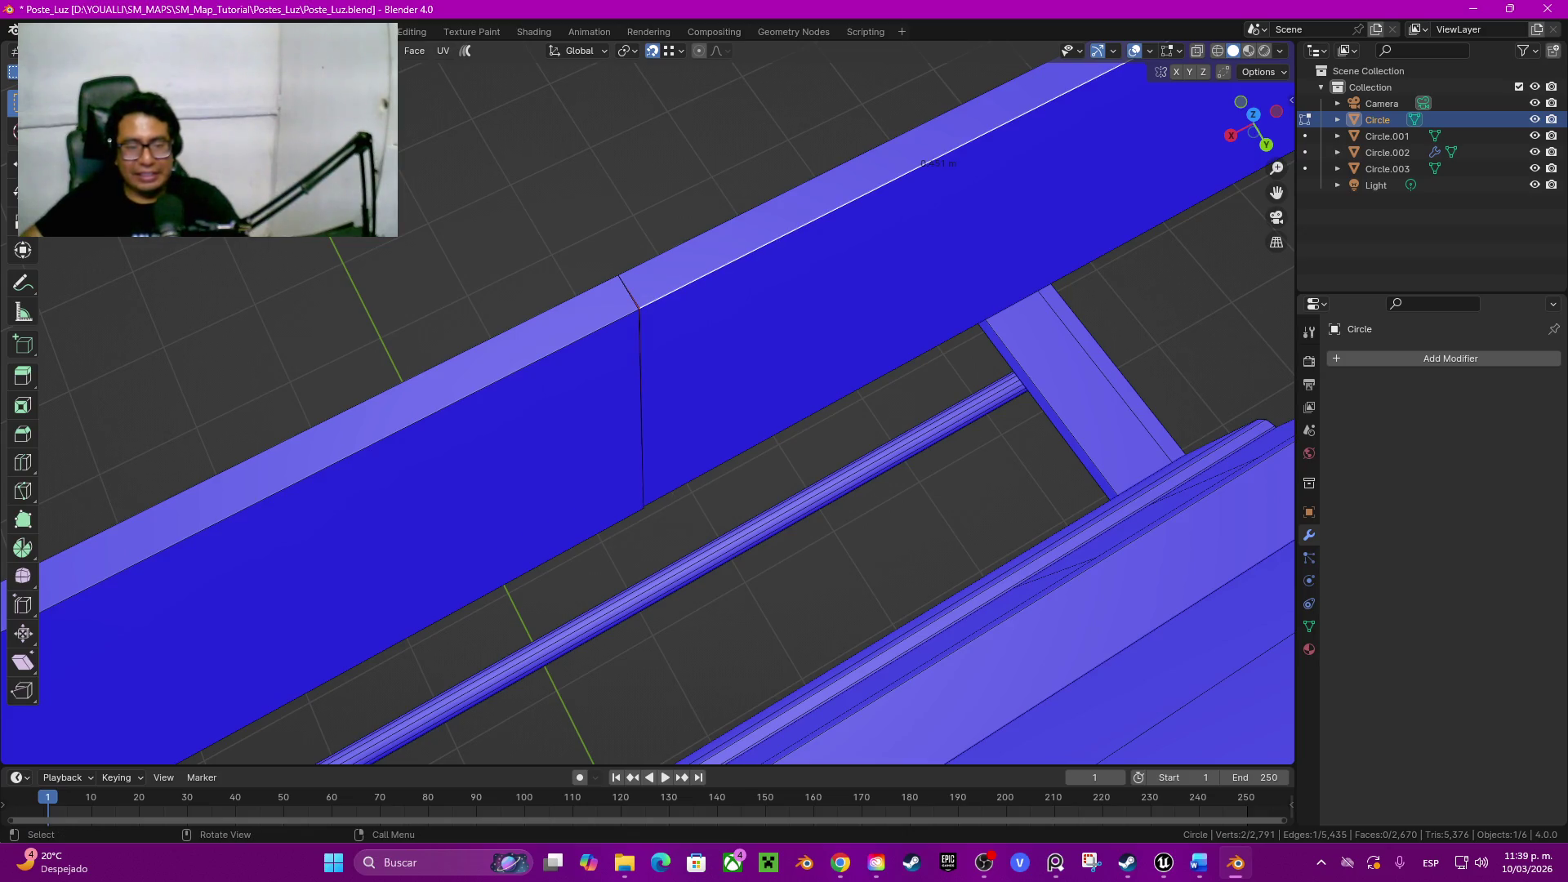
pyautogui.keyDown('alt'); pyautogui.click(858, 307); pyautogui.keyUp('alt')
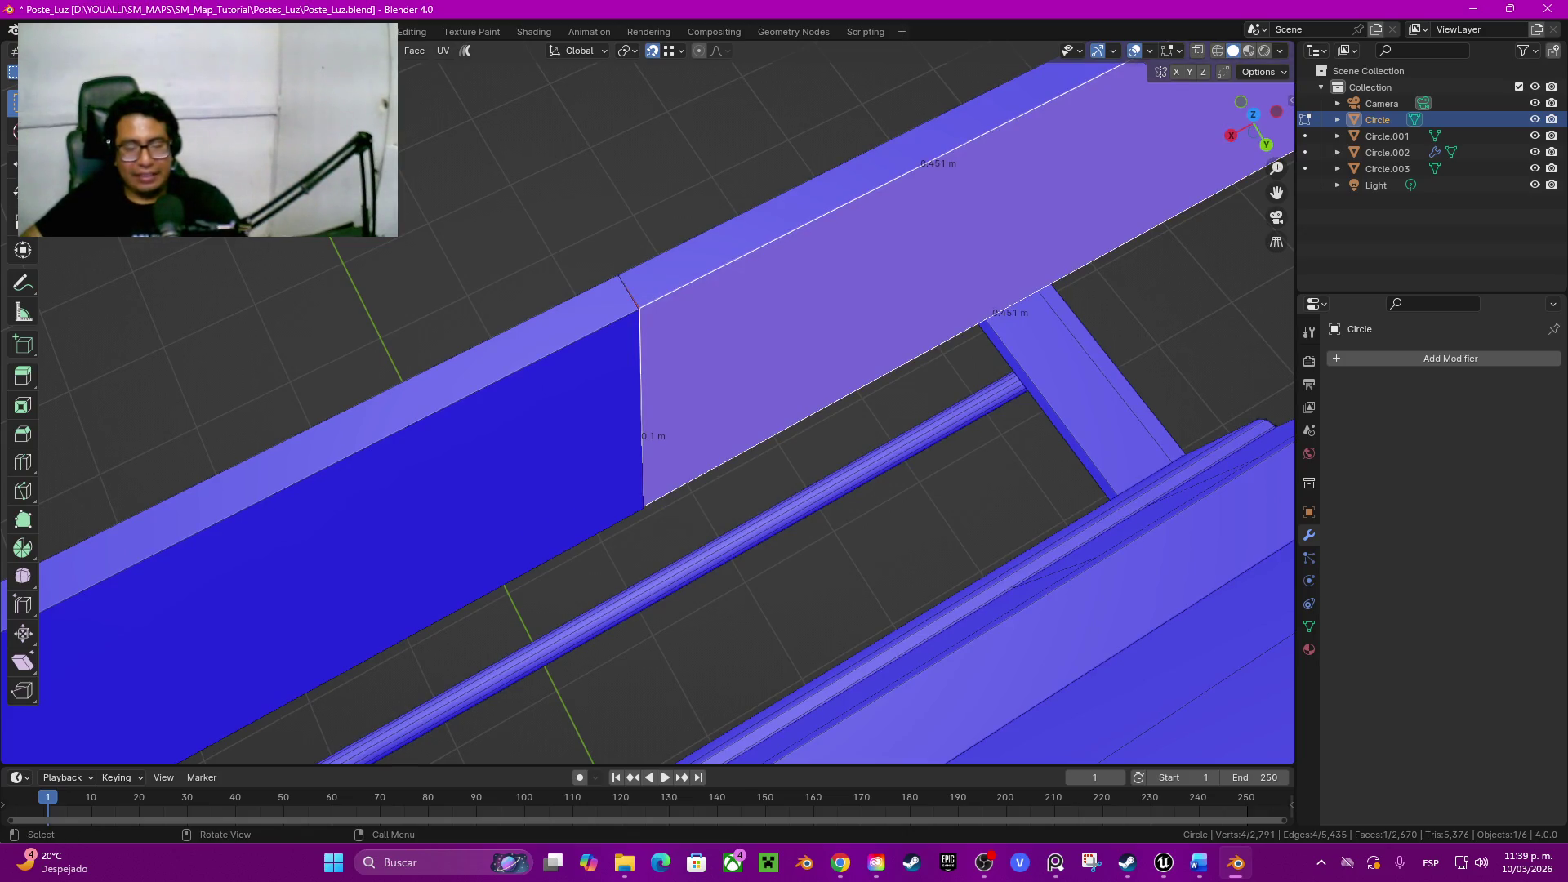
pyautogui.press('1')
pyautogui.click(638, 309)
pyautogui.moveTo(639, 309); pyautogui.dragTo(641, 301)
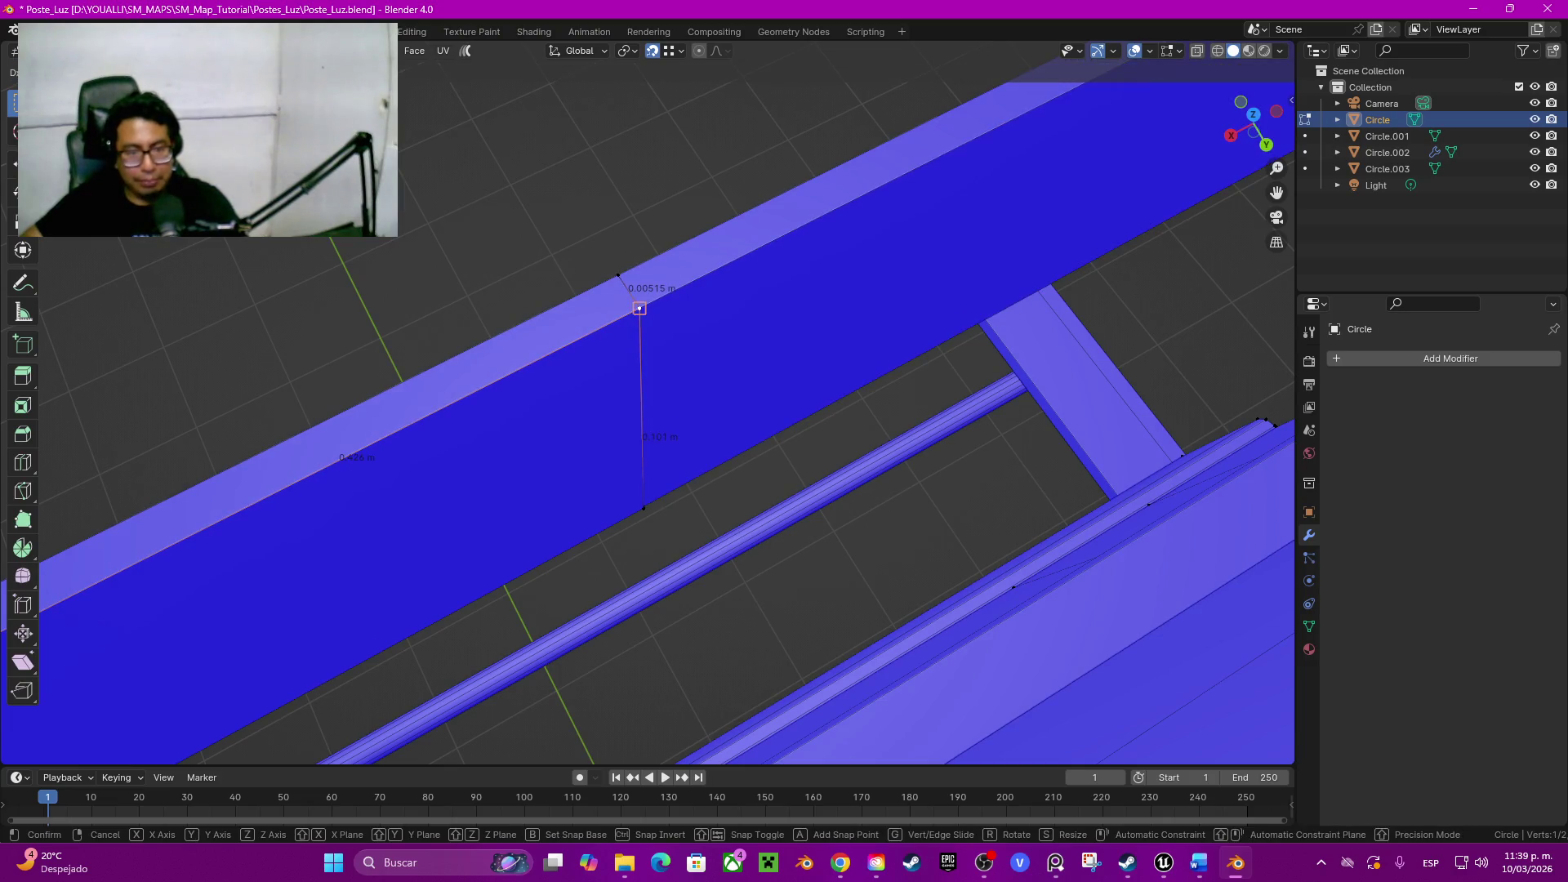
pyautogui.moveTo(640, 300)
pyautogui.mouseDown(button='middle')
pyautogui.moveTo(797, 405)
pyautogui.moveTo(859, 367)
pyautogui.moveTo(785, 319)
pyautogui.mouseUp(button='middle')
# Step: Nudge the stray vertex on the beam edge so it meets the tank wall
pyautogui.click(722, 257)
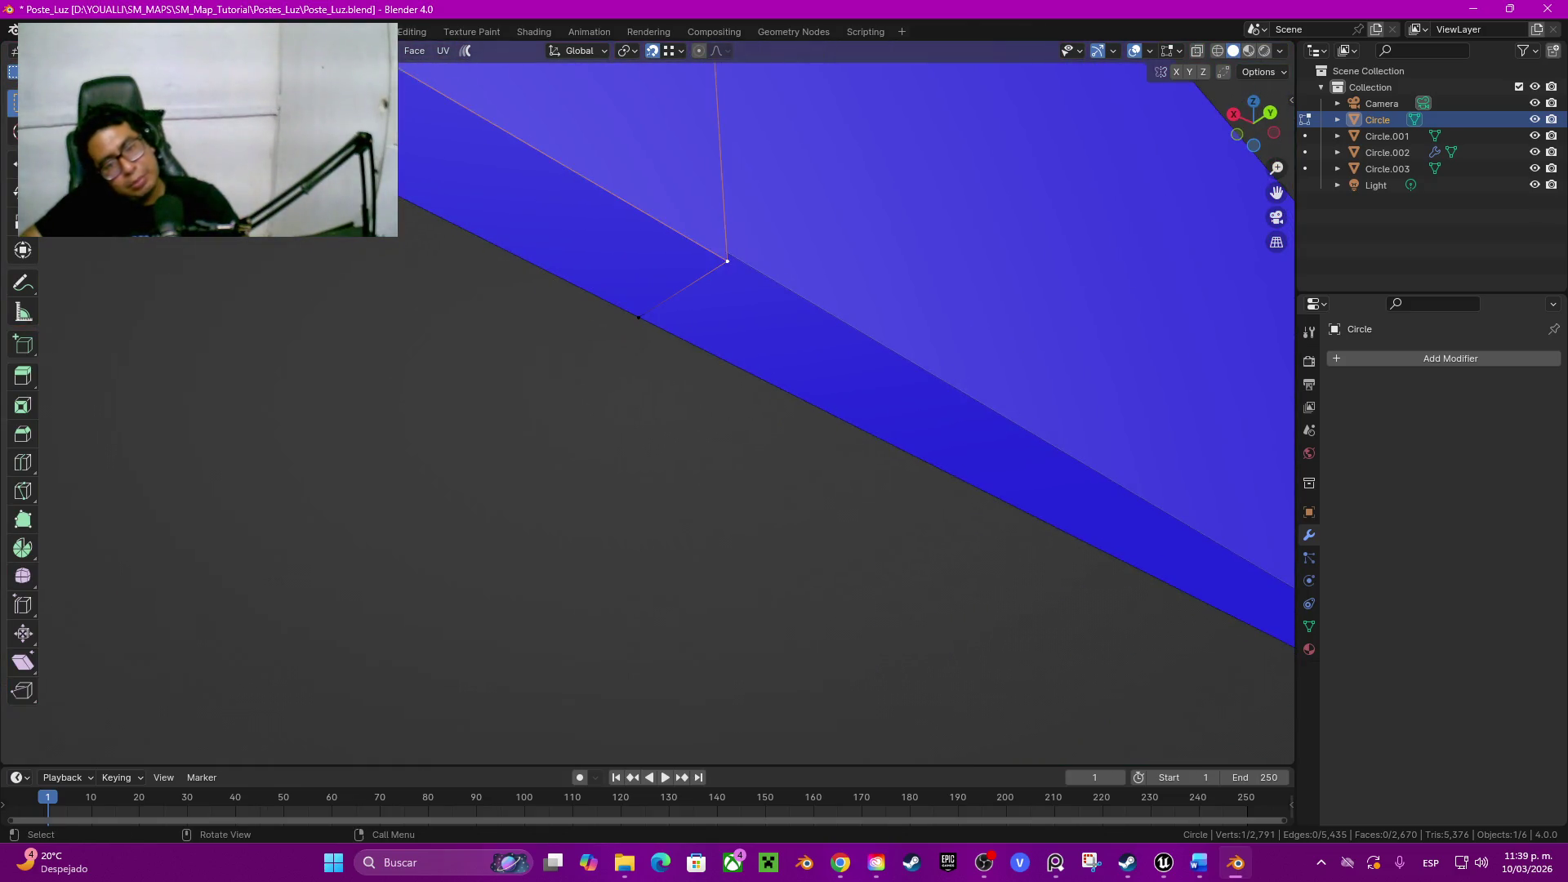
pyautogui.moveTo(722, 256); pyautogui.dragTo(490, 337, button='middle')
pyautogui.press('h')
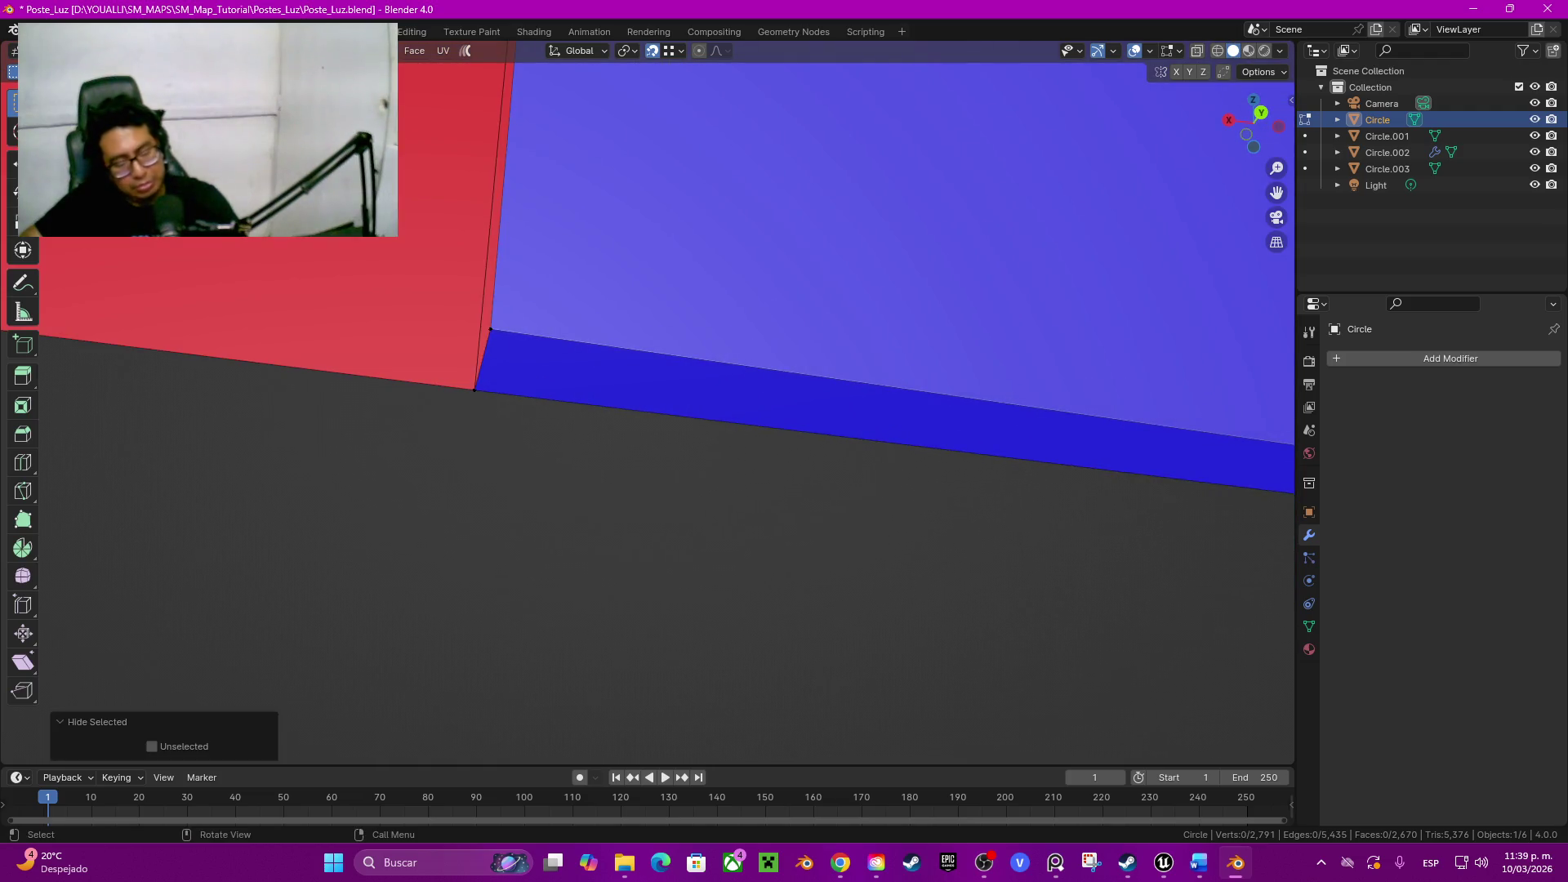
pyautogui.hotkey('ctrl', 'z')
pyautogui.press('g')
pyautogui.click(491, 337)
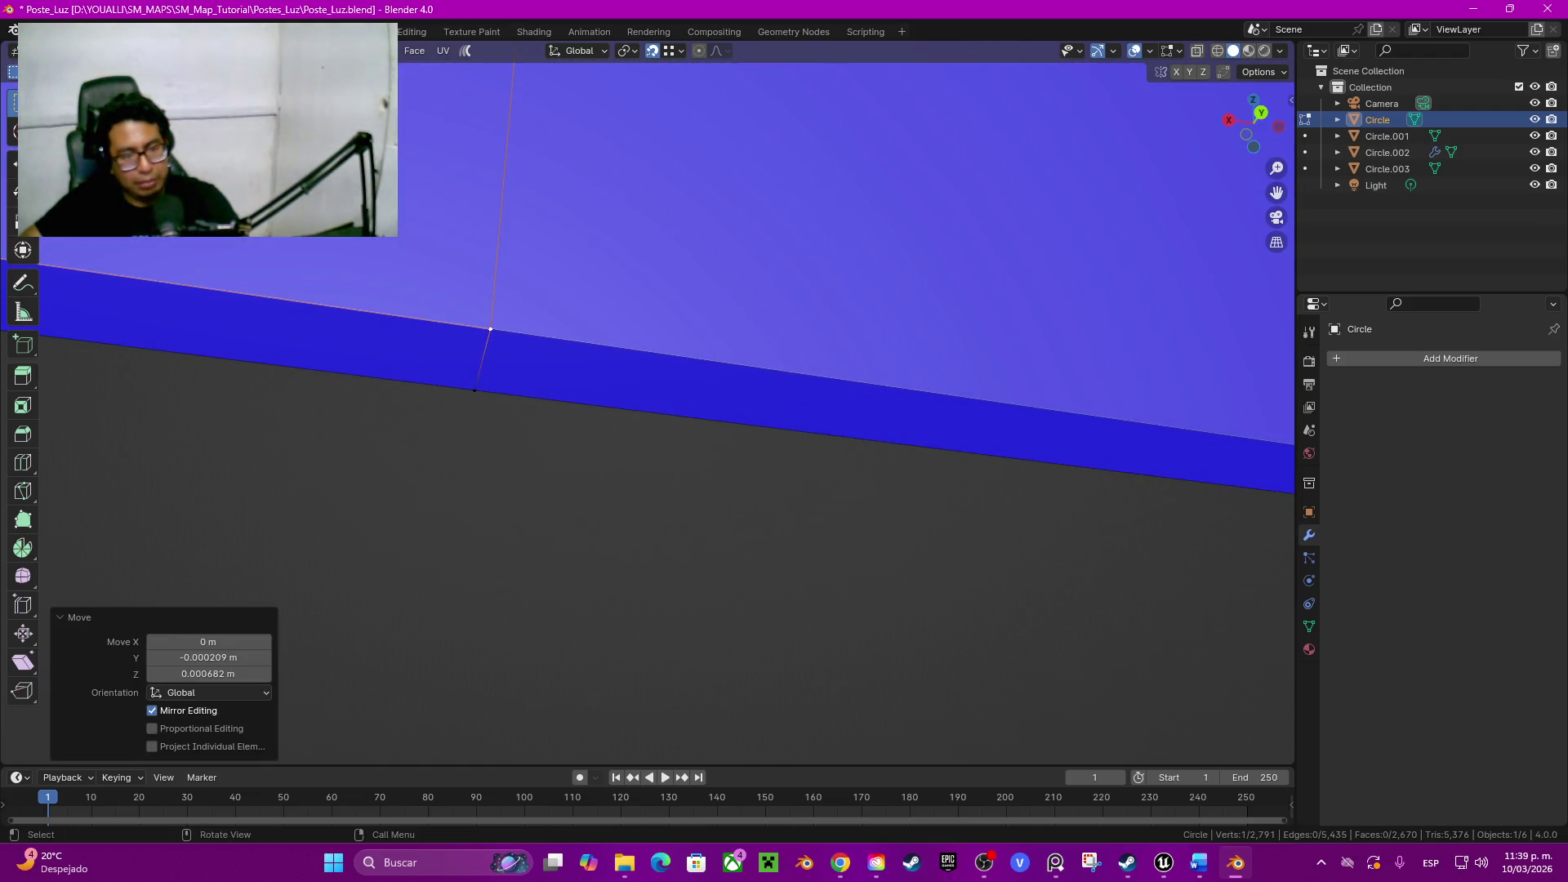
pyautogui.moveTo(490, 336); pyautogui.dragTo(735, 491, button='middle')
# Step: Select a neighbouring vertex's linked mesh and bring up the Merge options
pyautogui.click(961, 486)
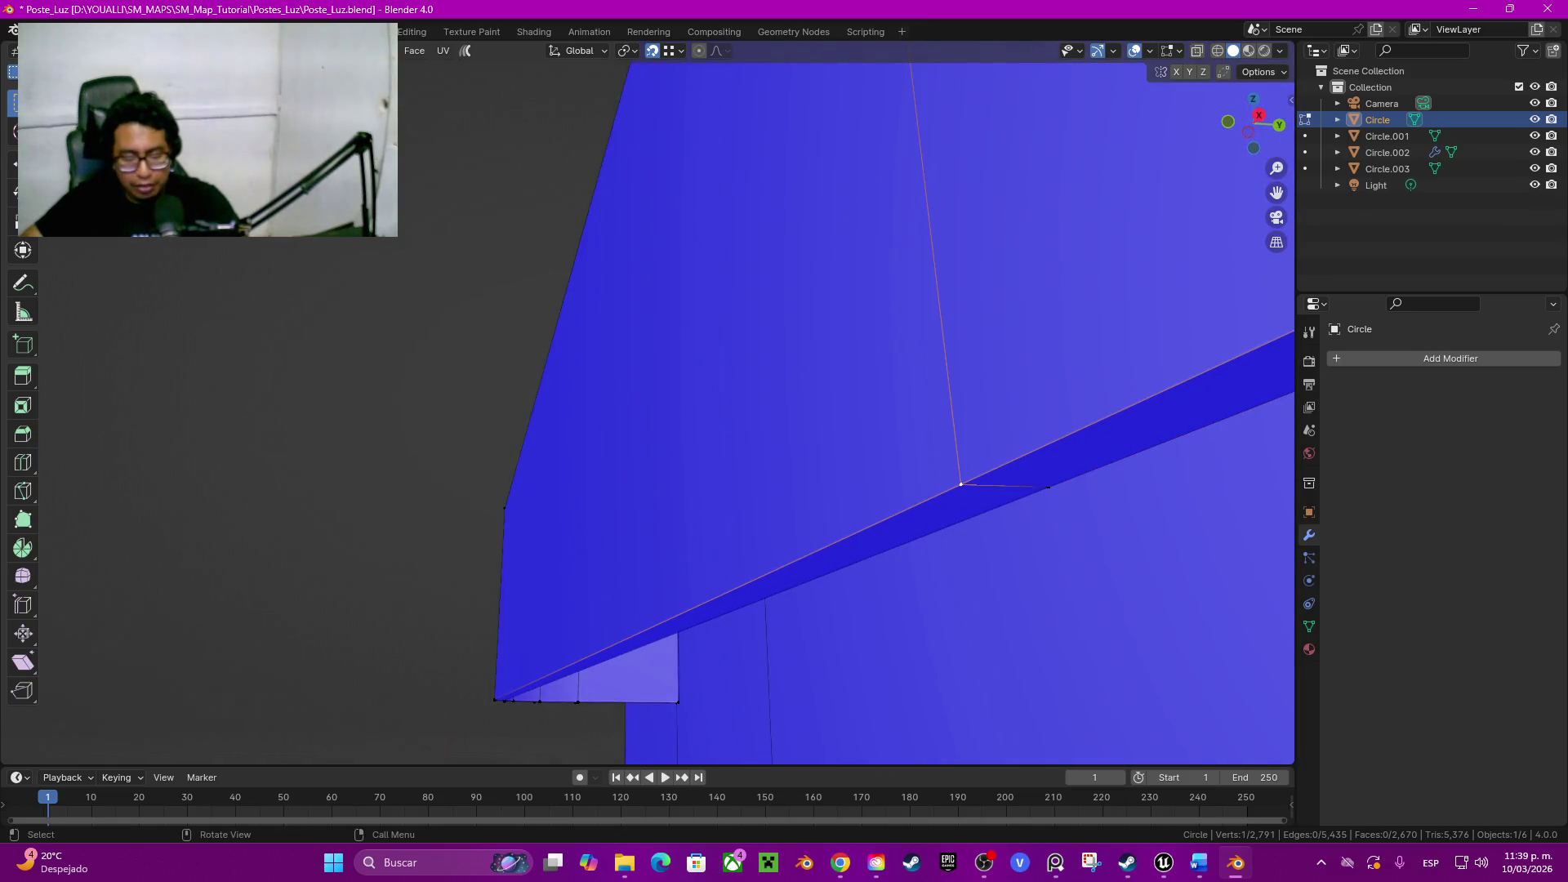
pyautogui.press('g')
pyautogui.press('Escape')
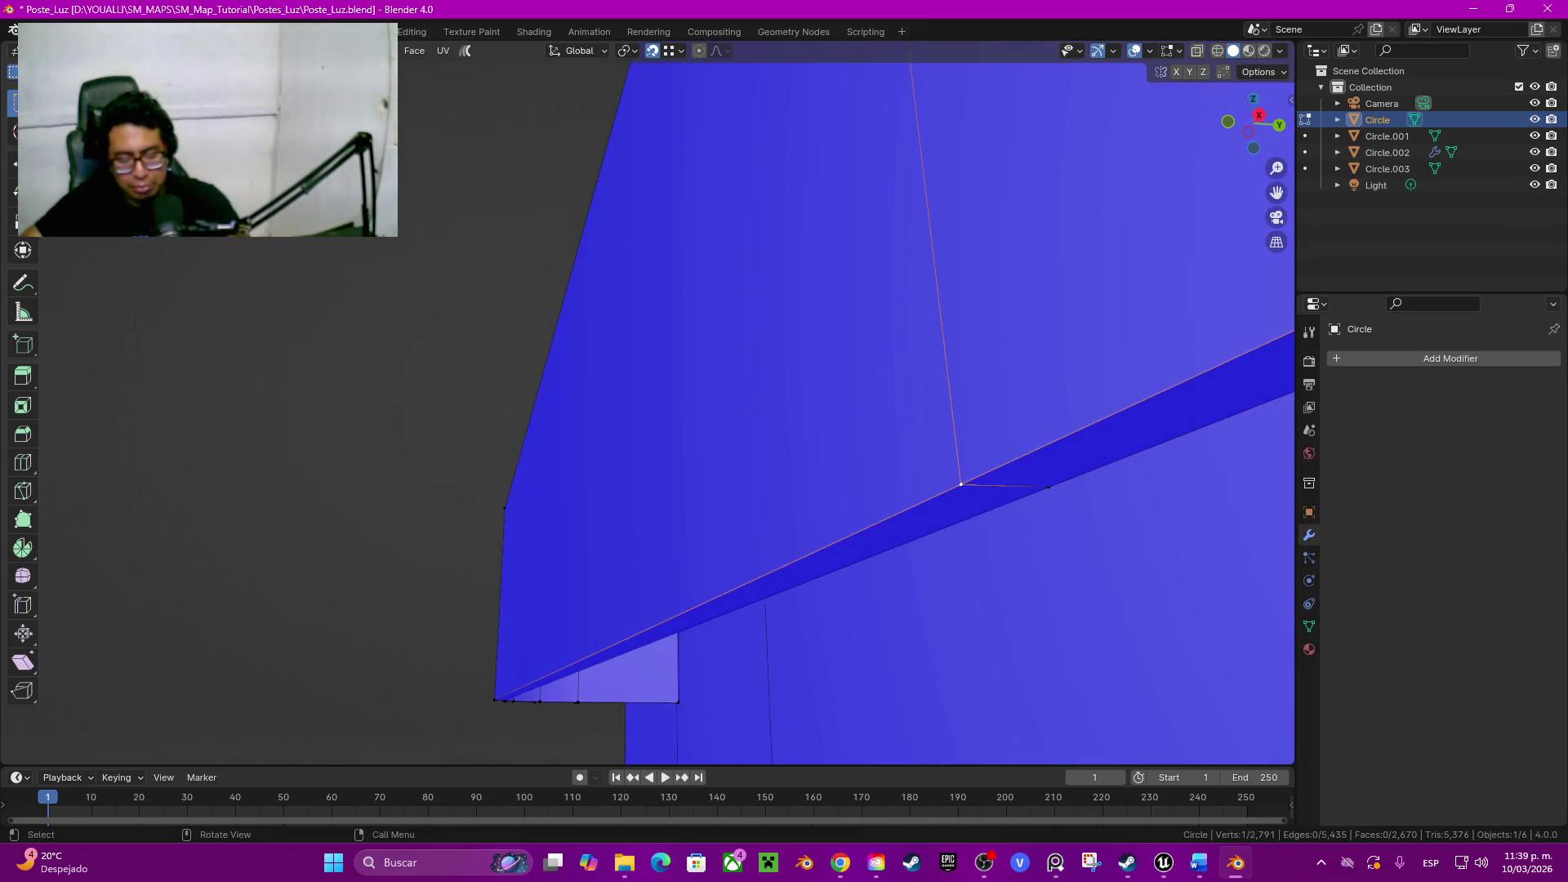
pyautogui.press('l')
pyautogui.press('m')
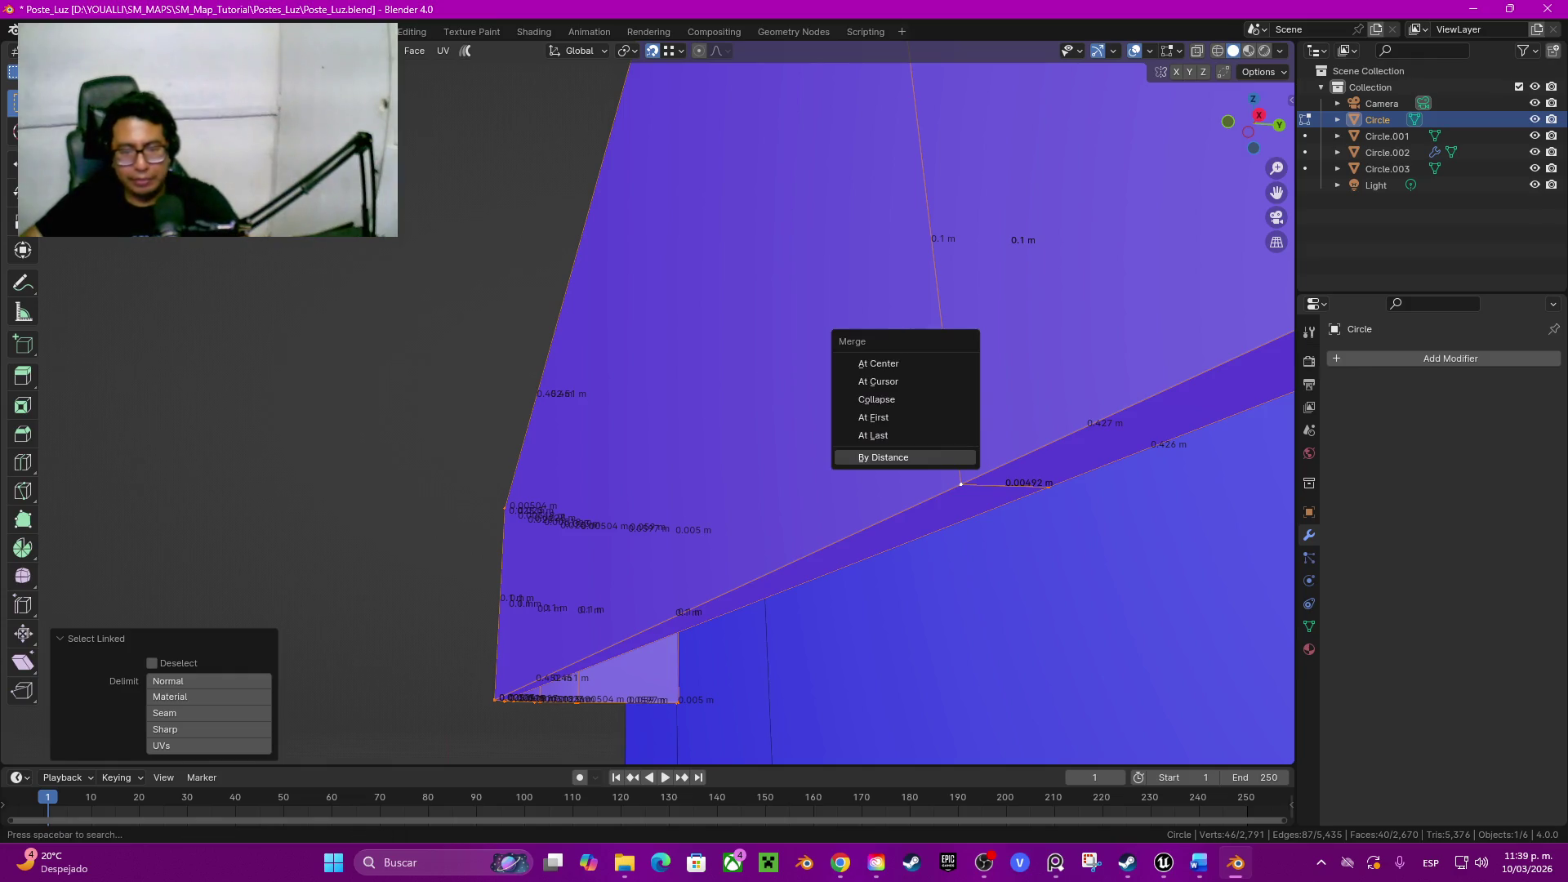
# Step: Merge the bracket vertices by distance, removing two duplicates, then deselect and return to Object Mode
pyautogui.click(884, 457)
pyautogui.moveTo(883, 457); pyautogui.dragTo(784, 367, button='middle')
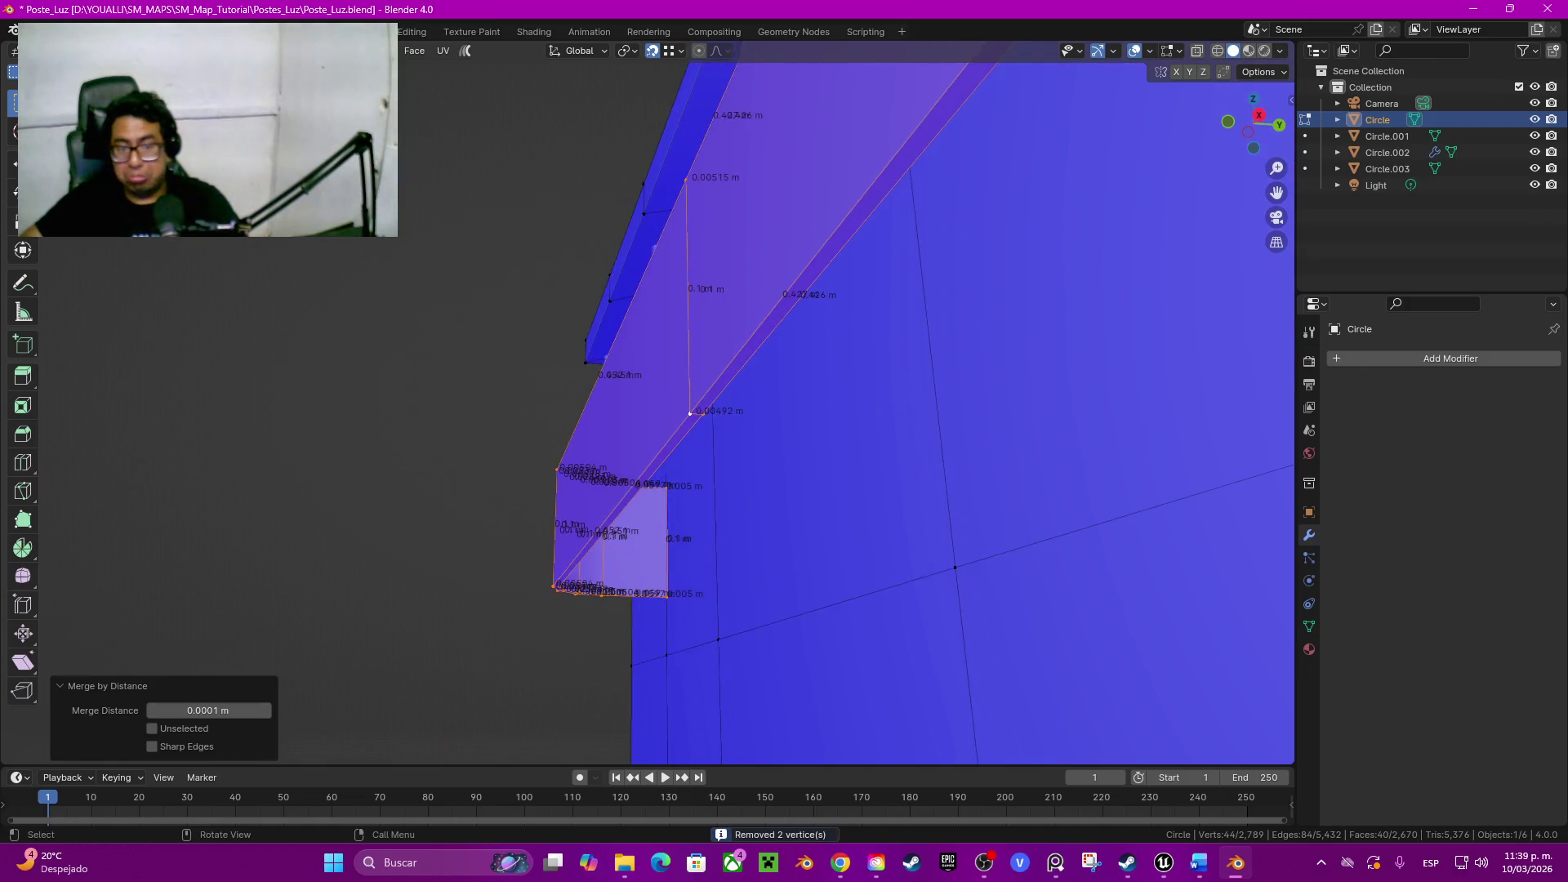
pyautogui.moveTo(1058, 154)
pyautogui.mouseDown(button='middle')
pyautogui.moveTo(785, 368)
pyautogui.moveTo(785, 428)
pyautogui.mouseUp(button='middle')
pyautogui.hotkey('alt', 'a')
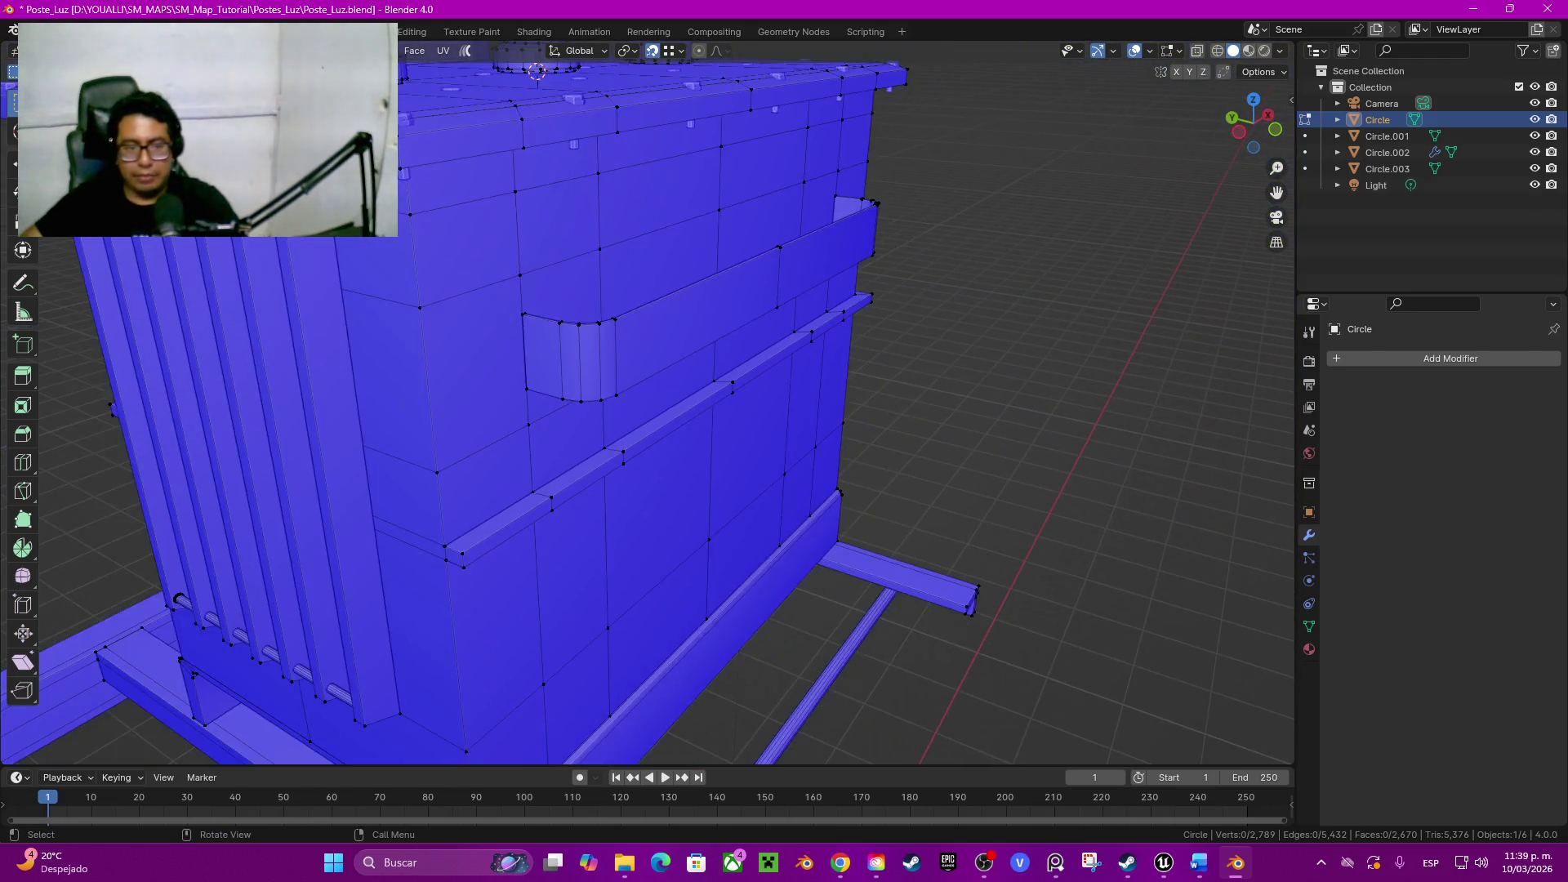
pyautogui.press('Tab')
pyautogui.moveTo(1149, 700)
pyautogui.mouseDown(button='middle')
pyautogui.moveTo(1200, 448)
pyautogui.moveTo(1172, 457)
pyautogui.mouseUp(button='middle')
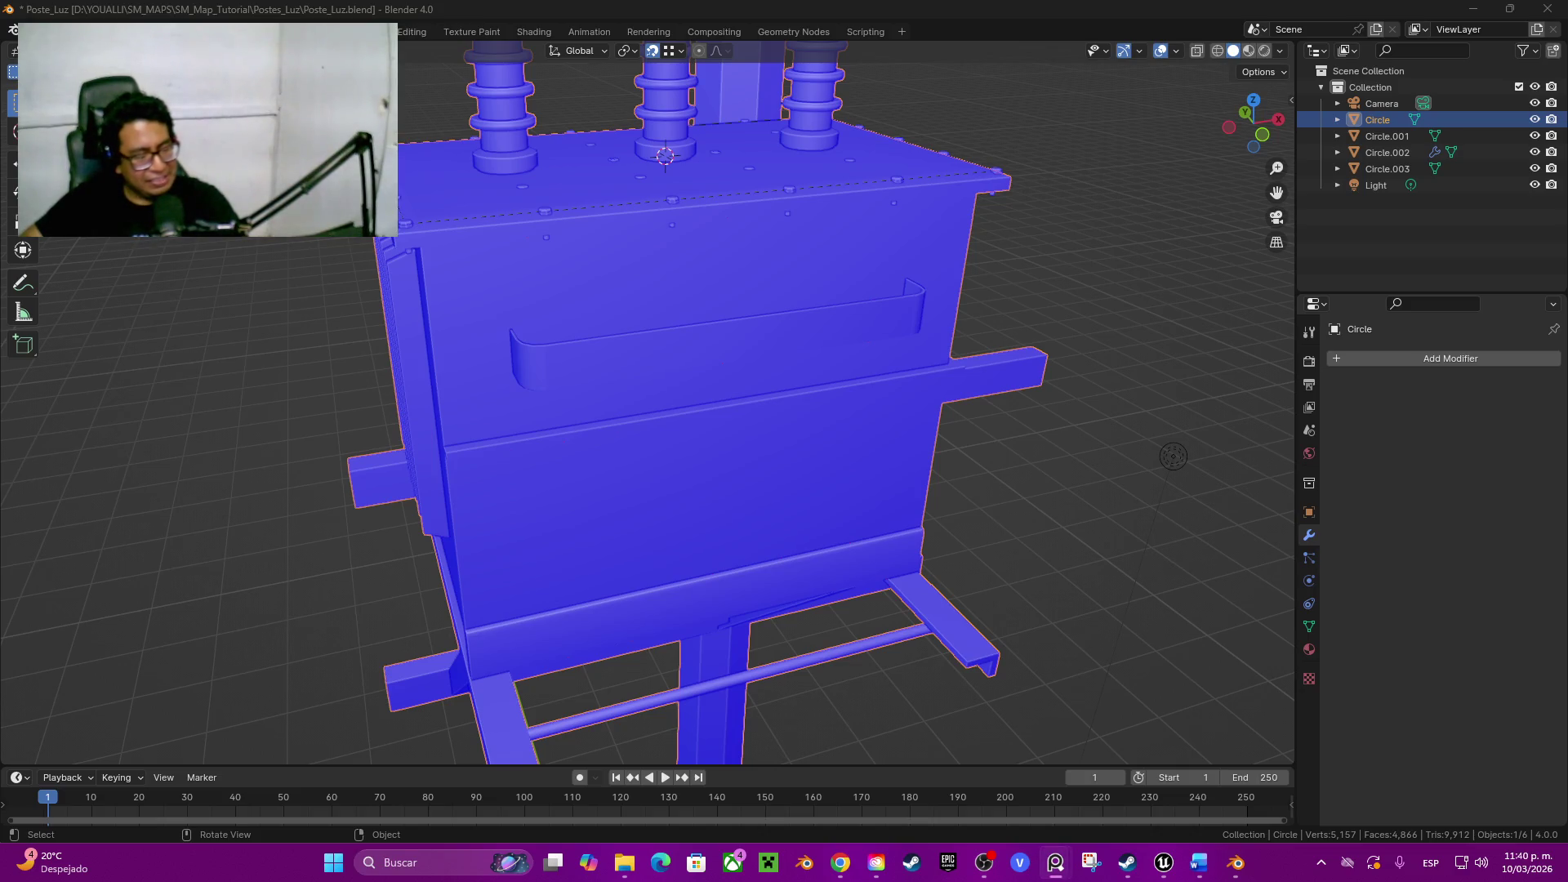
pyautogui.click(1173, 457)
pyautogui.moveTo(1173, 457); pyautogui.dragTo(1138, 403, button='middle')
pyautogui.scroll(-3, 1139, 404)
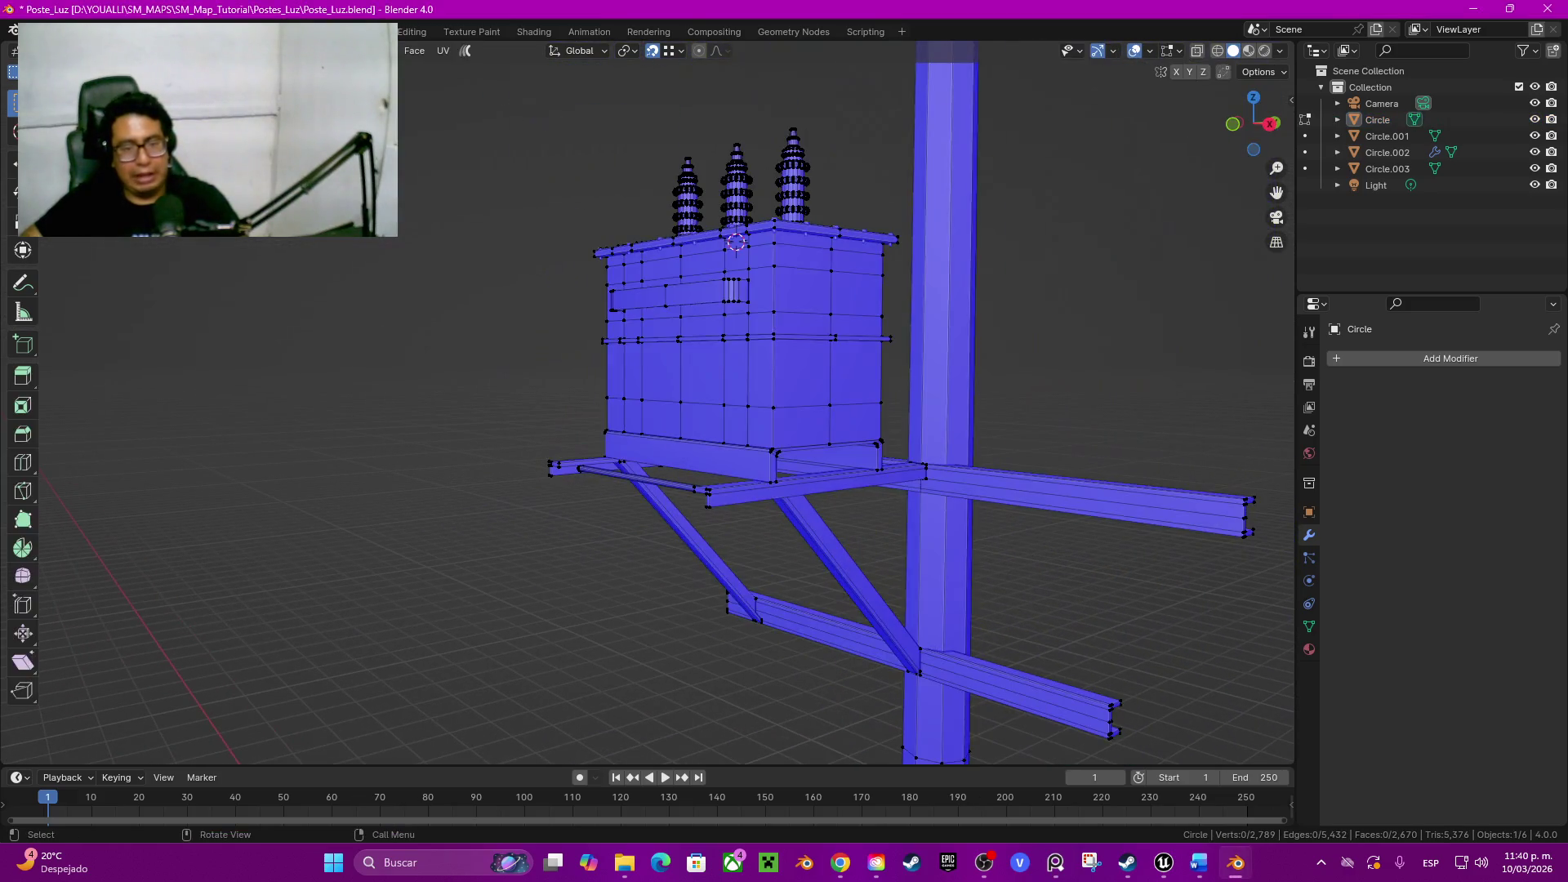
# Step: Untick Face Orientation in Quick Favorites and orbit around the plain-grey transformer
pyautogui.keyDown('shift'); pyautogui.moveTo(719, 310); pyautogui.dragTo(711, 50, button='middle'); pyautogui.keyUp('shift')
pyautogui.press('q')
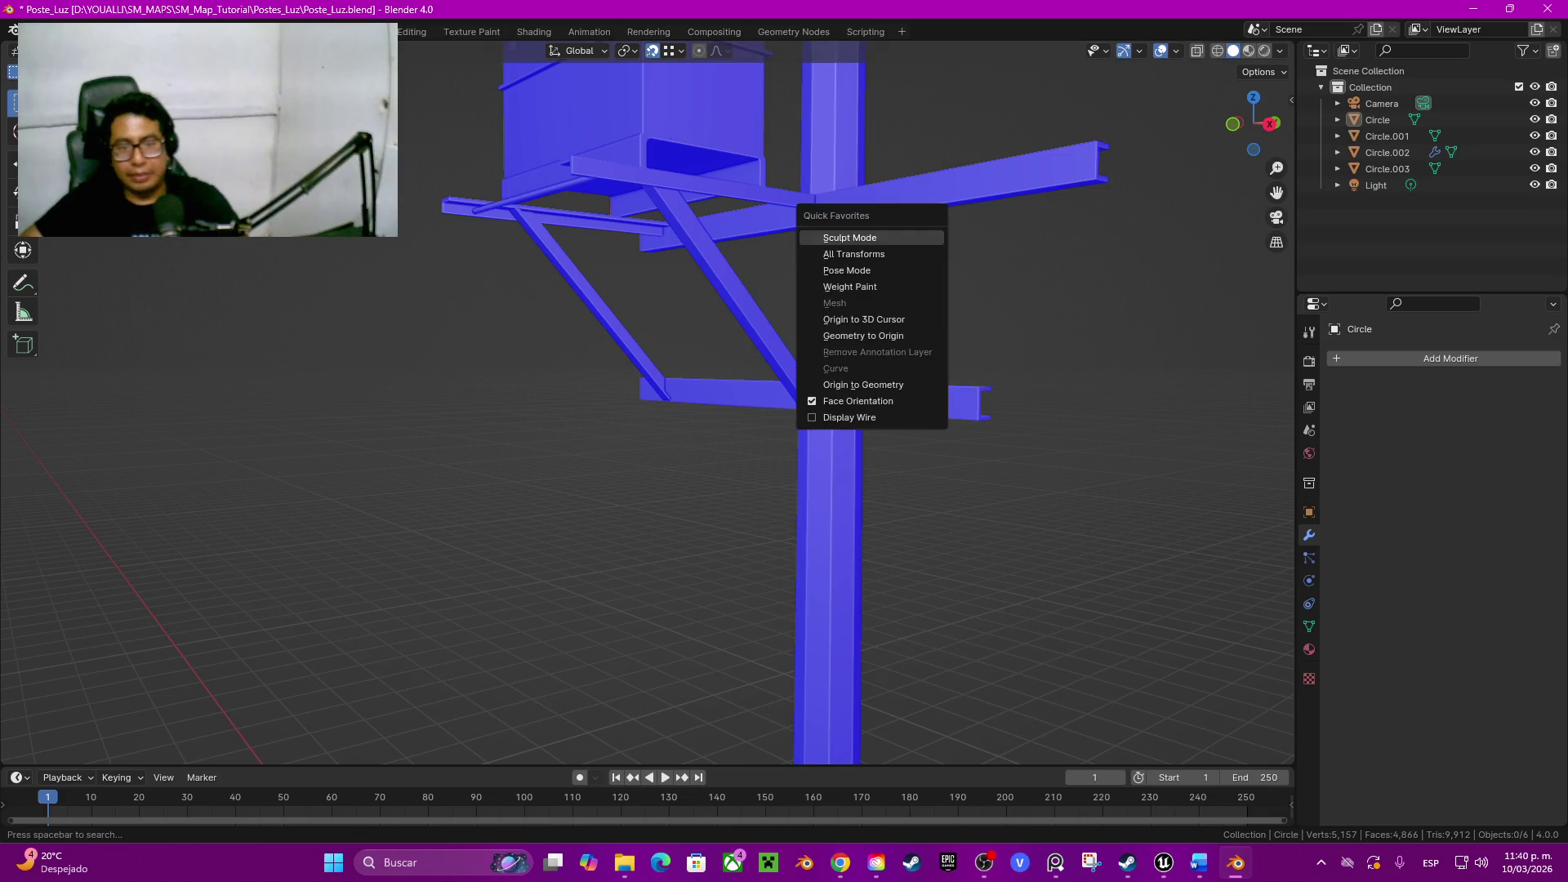
pyautogui.click(857, 399)
pyautogui.moveTo(785, 490)
pyautogui.mouseDown(button='middle')
pyautogui.moveTo(718, 497)
pyautogui.moveTo(745, 610)
pyautogui.moveTo(784, 637)
pyautogui.moveTo(724, 619)
pyautogui.mouseUp(button='middle')
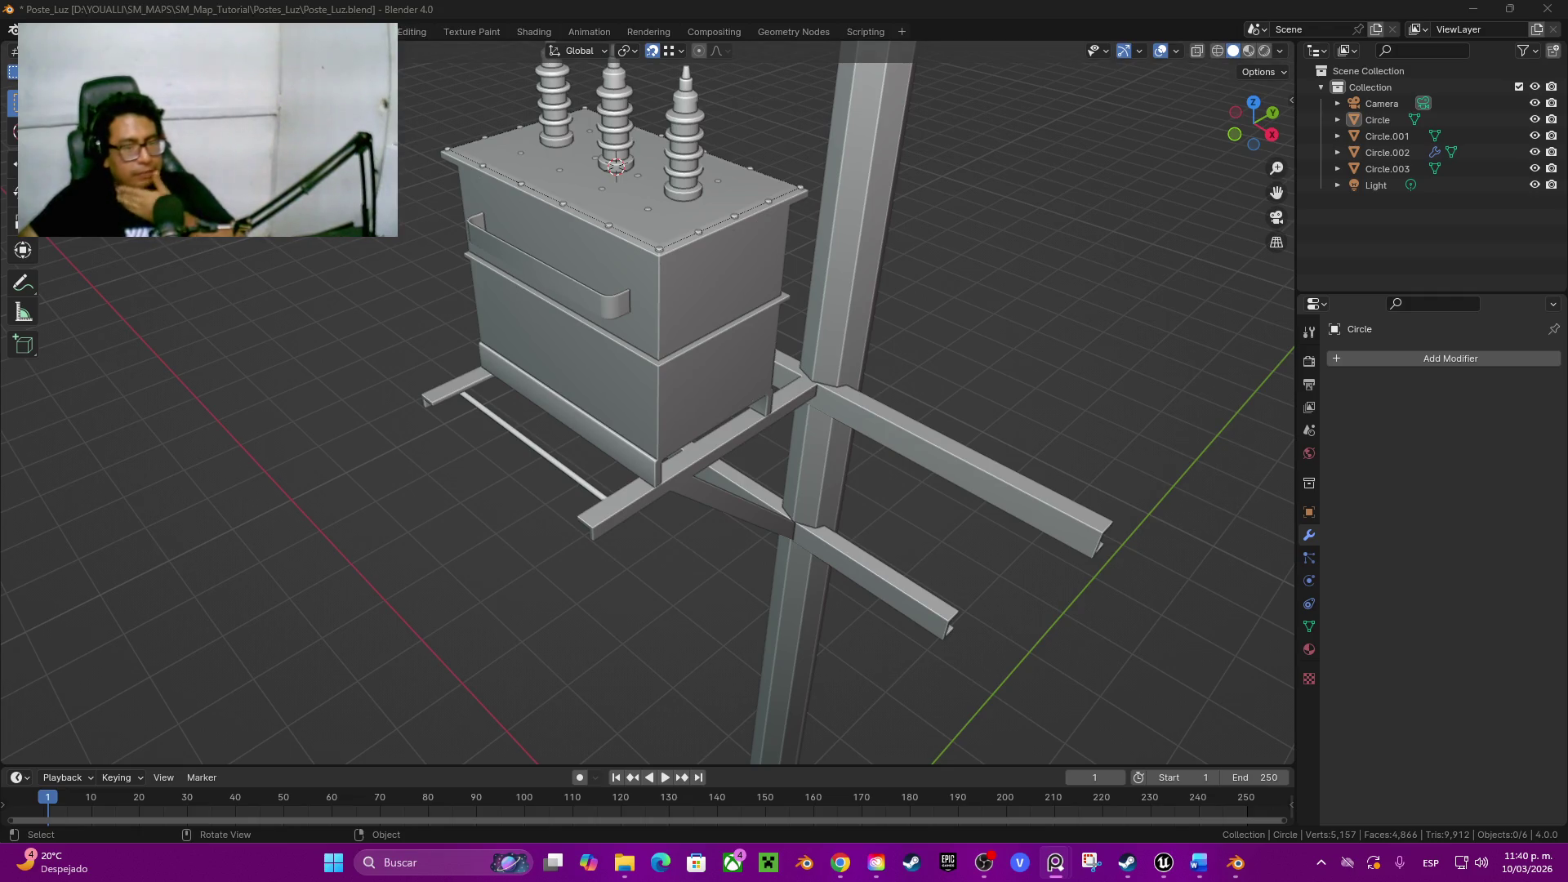
pyautogui.moveTo(785, 367); pyautogui.dragTo(943, 290, button='middle')
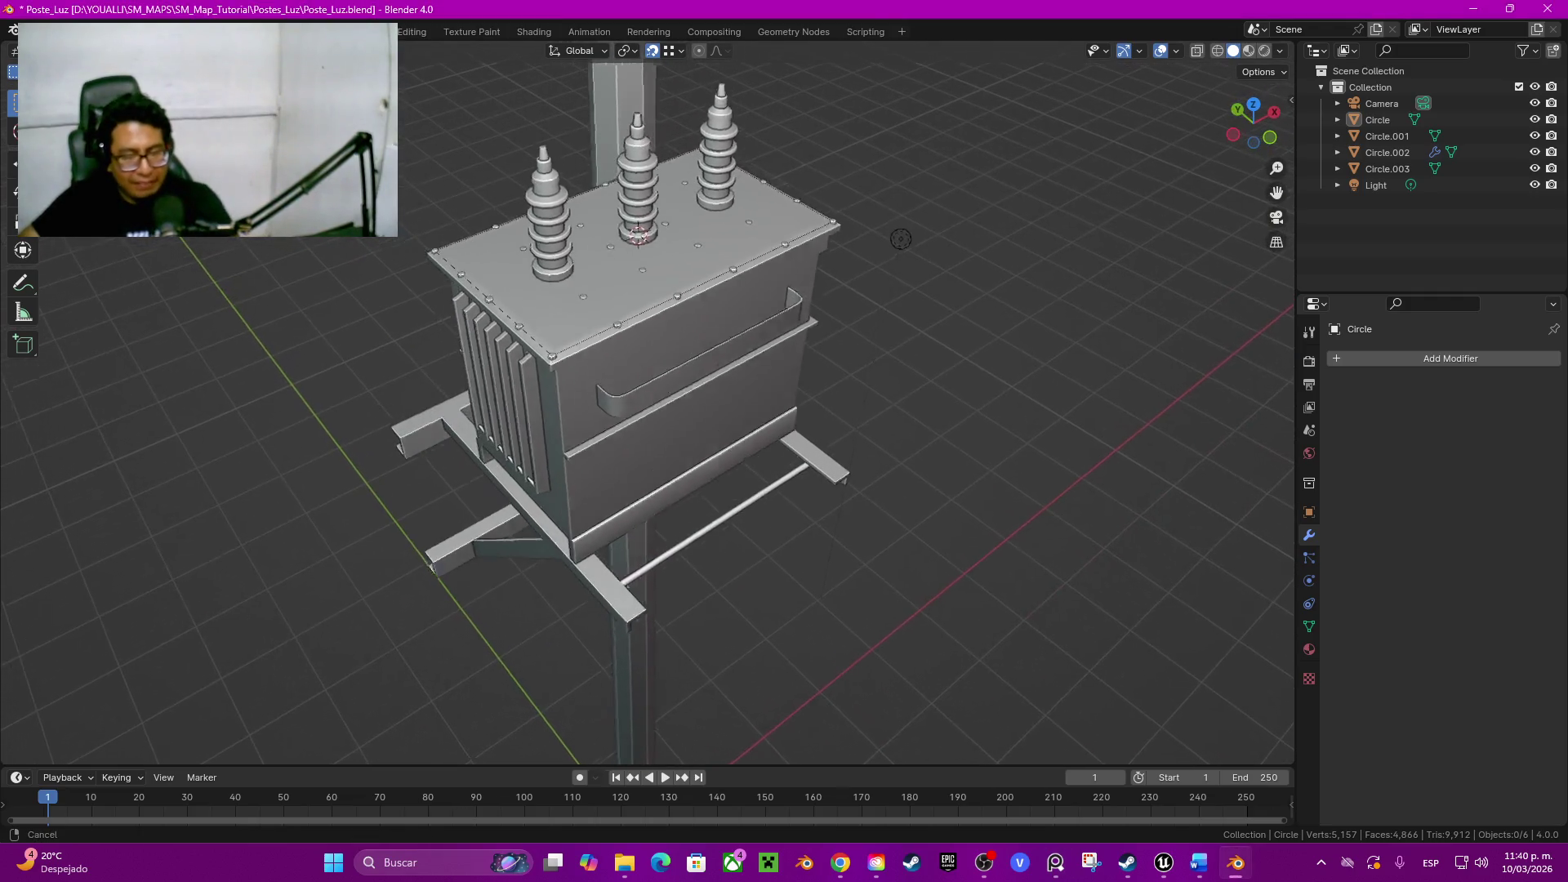
pyautogui.scroll(3, 945, 289)
pyautogui.scroll(4, 944, 289)
pyautogui.moveTo(943, 290); pyautogui.dragTo(956, 221, button='middle')
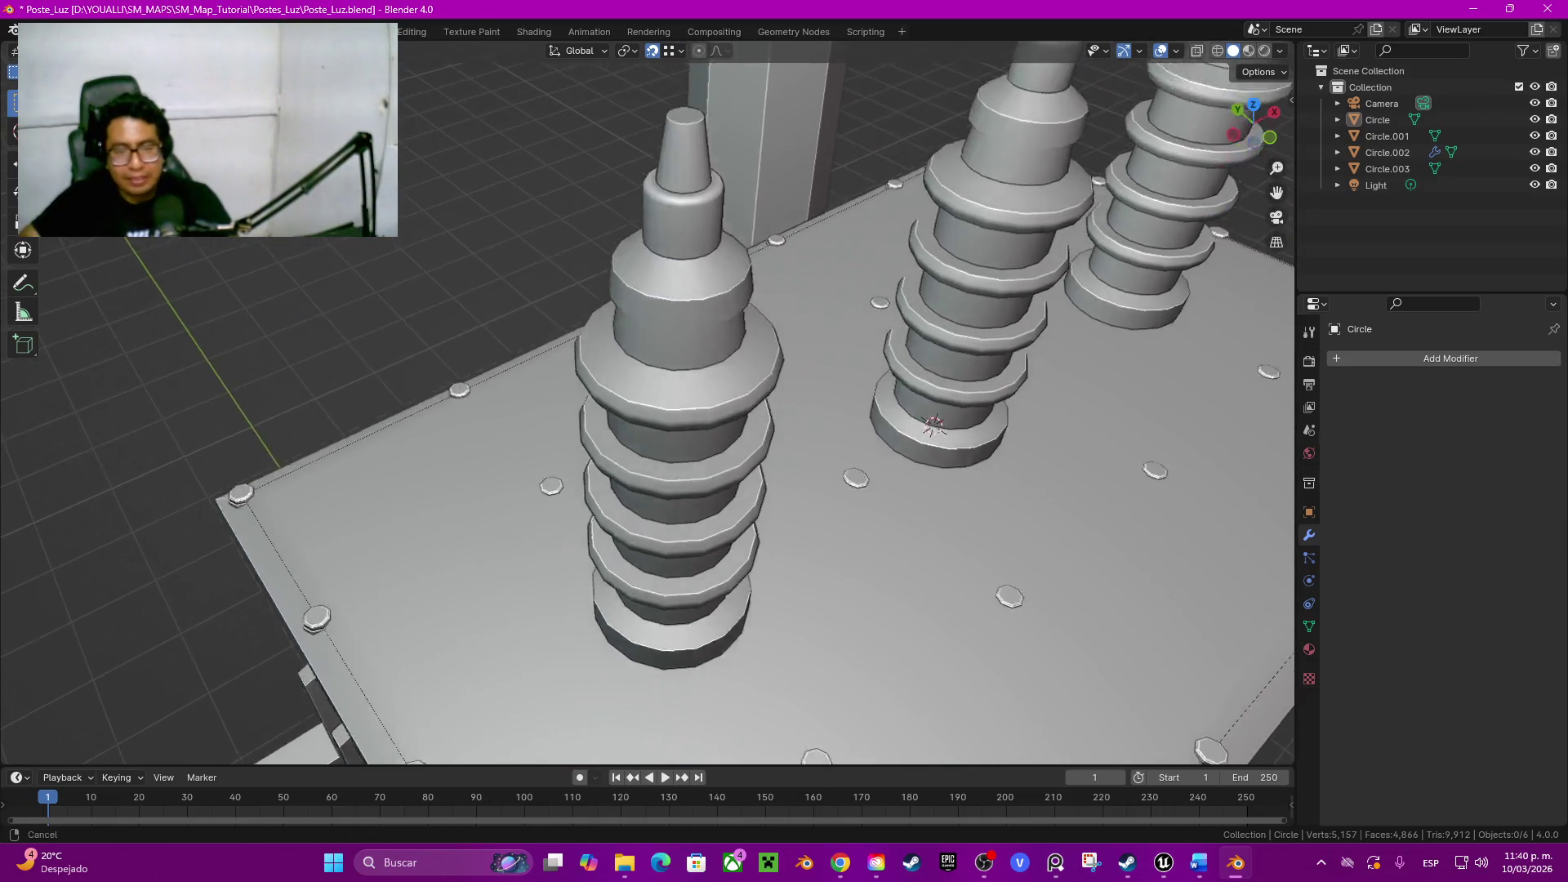
# Step: In face select, extrude and delete the cap faces on an insulator's top
pyautogui.press('Tab')
pyautogui.press('3')
pyautogui.click(637, 380)
pyautogui.moveTo(638, 381); pyautogui.dragTo(736, 344, button='middle')
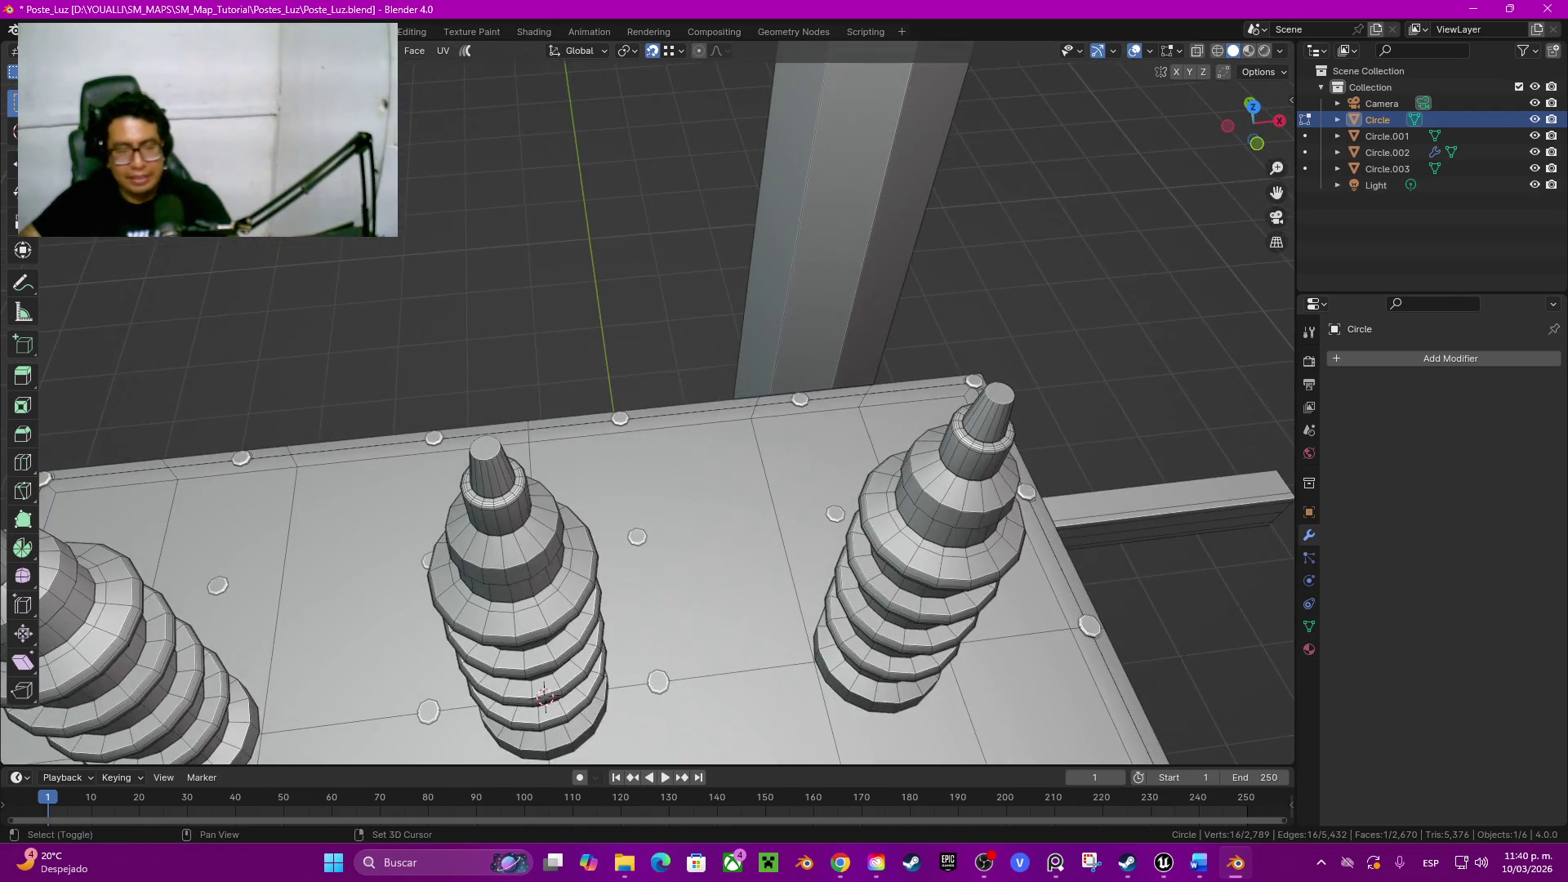
pyautogui.press('e')
pyautogui.press('x')
pyautogui.click(980, 399)
# Step: Select the right cone's tip rings, box-selecting the upper faces in wireframe front view
pyautogui.keyDown('alt'); pyautogui.click(1006, 394); pyautogui.keyUp('alt')
pyautogui.keyDown('alt'); pyautogui.click(1003, 394); pyautogui.keyUp('alt')
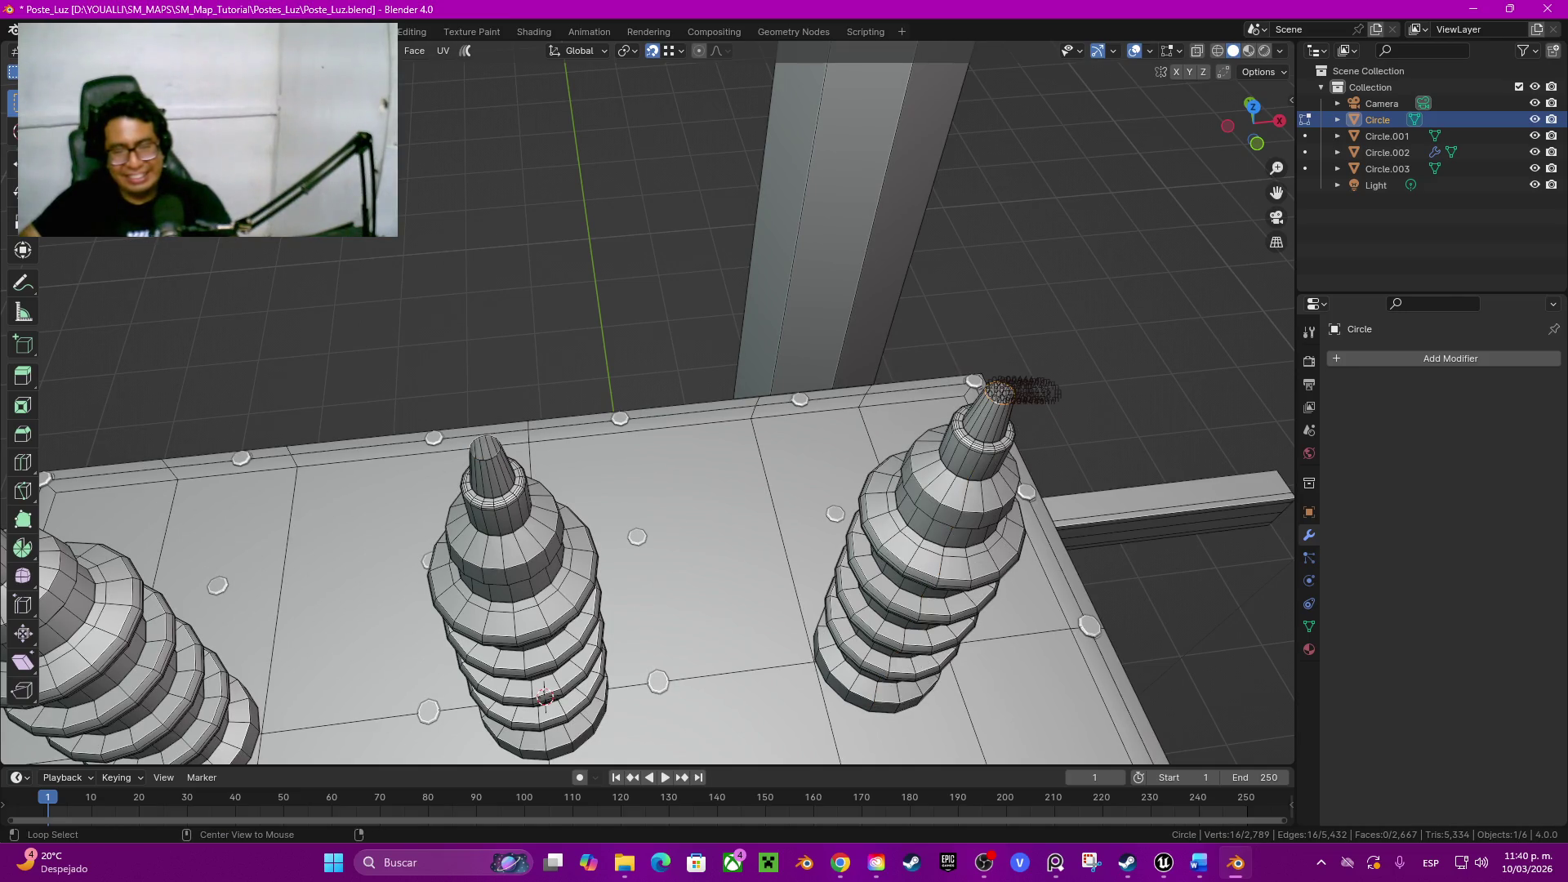
pyautogui.keyDown('alt'); pyautogui.click(995, 412); pyautogui.keyUp('alt')
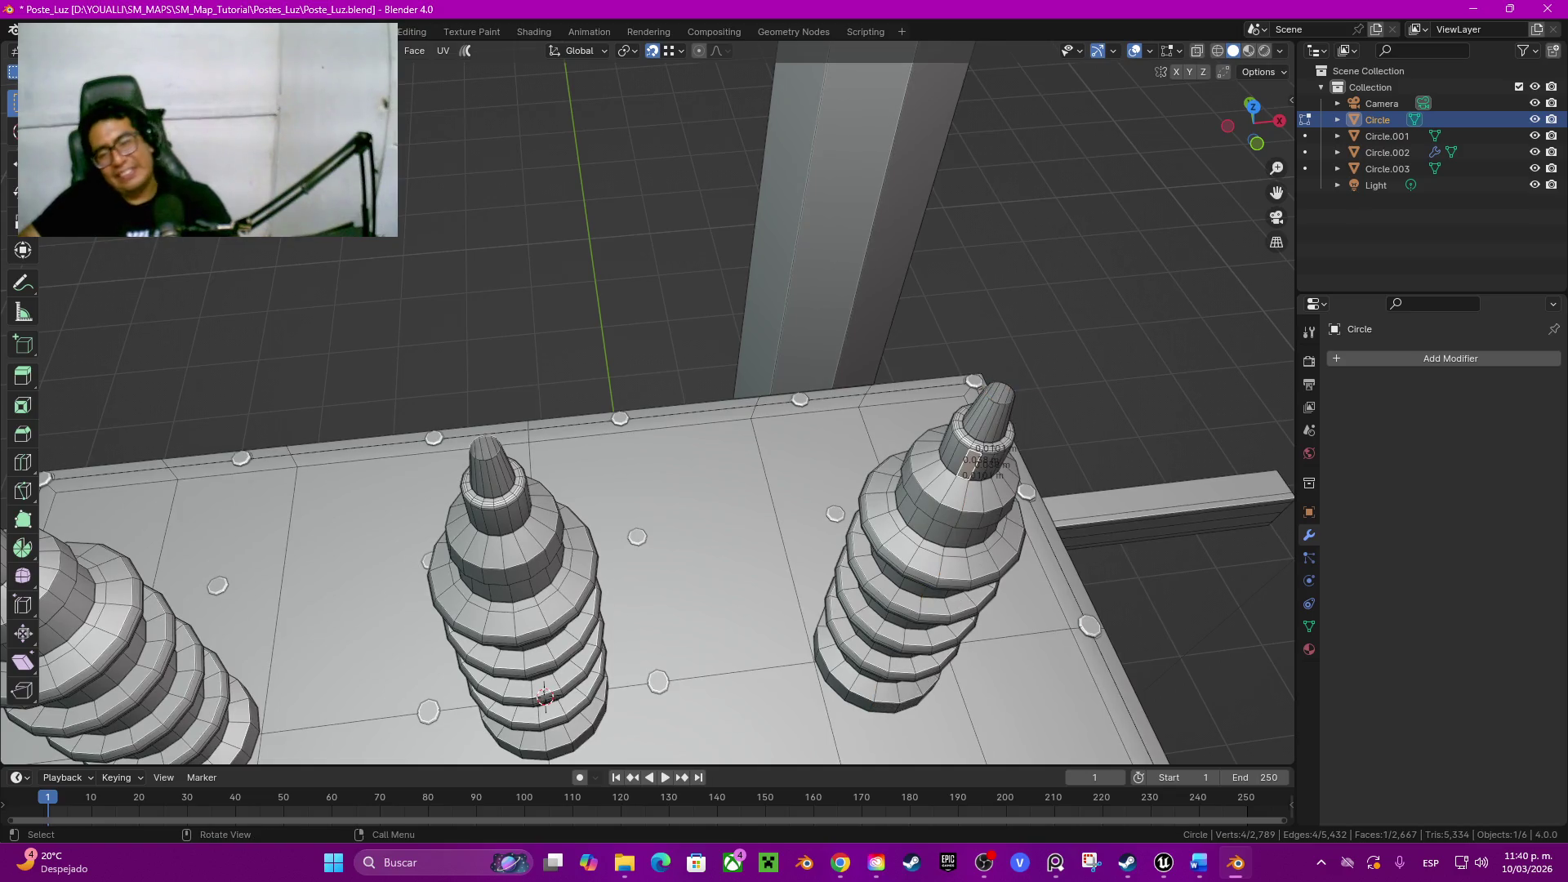
pyautogui.keyDown('alt'); pyautogui.click(987, 429); pyautogui.keyUp('alt')
pyautogui.moveTo(736, 515); pyautogui.dragTo(735, 368, button='middle')
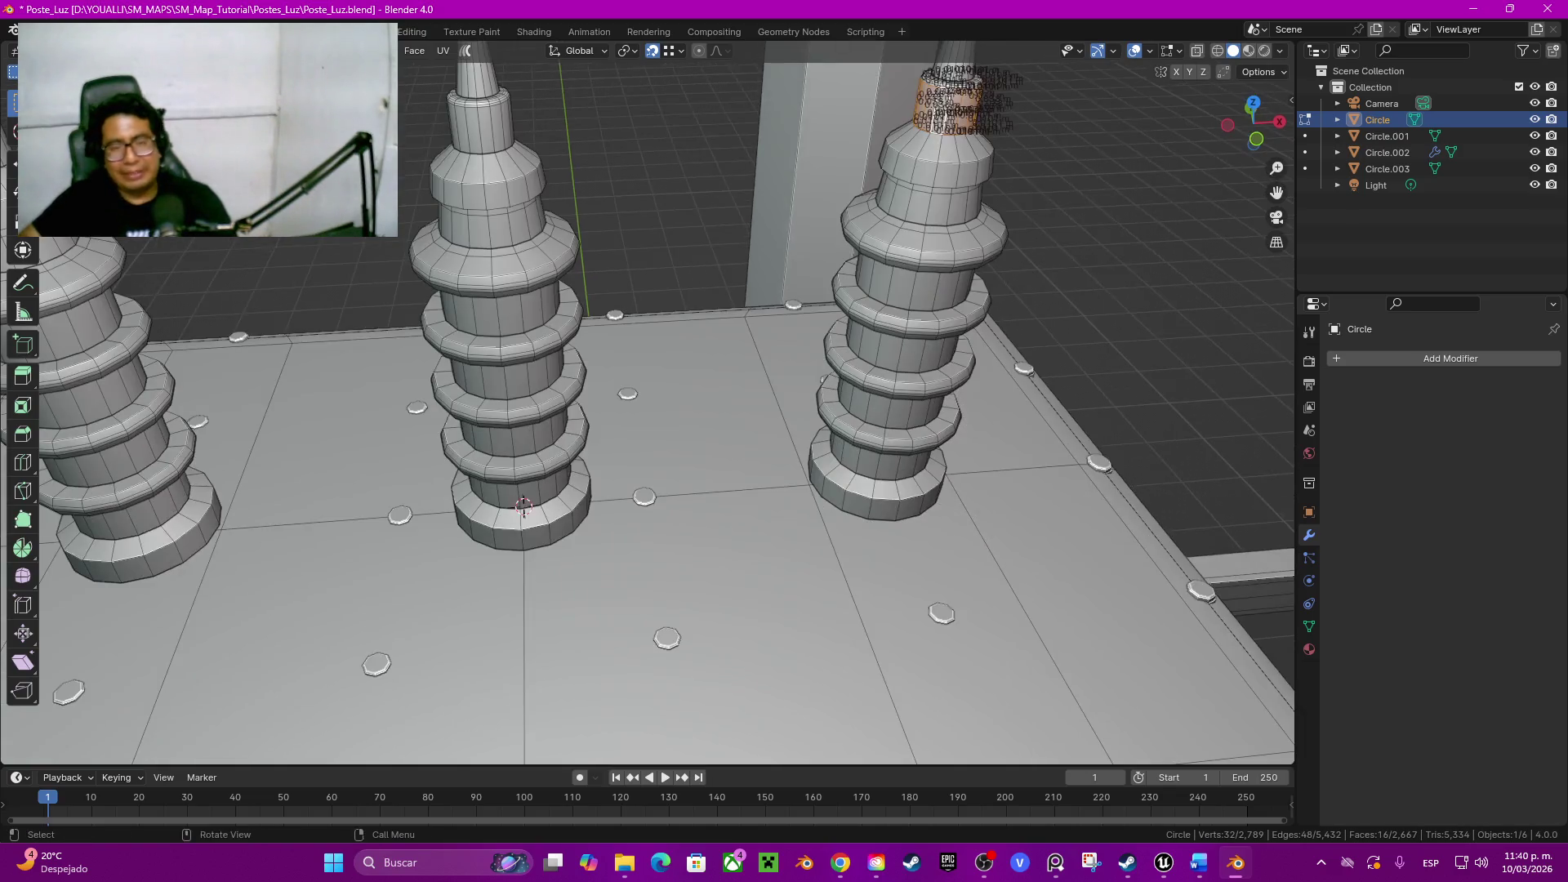
pyautogui.click(1254, 124)
pyautogui.scroll(-3, 850, 332)
pyautogui.press('z')
pyautogui.click(785, 332)
pyautogui.scroll(3, 785, 333)
pyautogui.scroll(7, 649, 414)
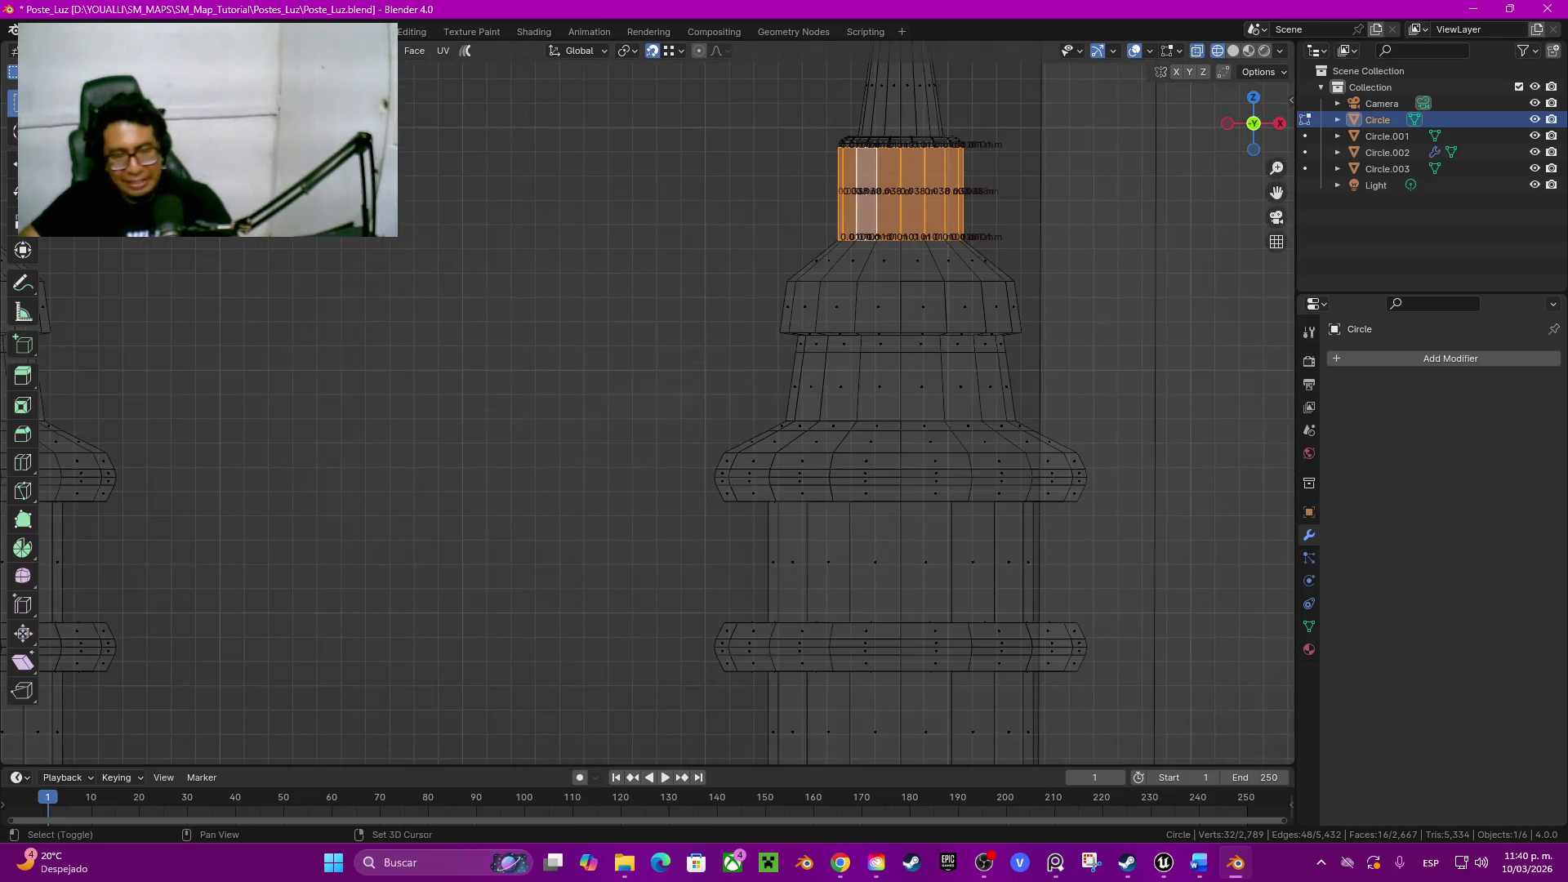
pyautogui.keyDown('shift'); pyautogui.moveTo(786, 246); pyautogui.dragTo(681, 473, button='middle'); pyautogui.keyUp('shift')
pyautogui.keyDown('shift'); pyautogui.moveTo(679, 204); pyautogui.dragTo(917, 376); pyautogui.keyUp('shift')
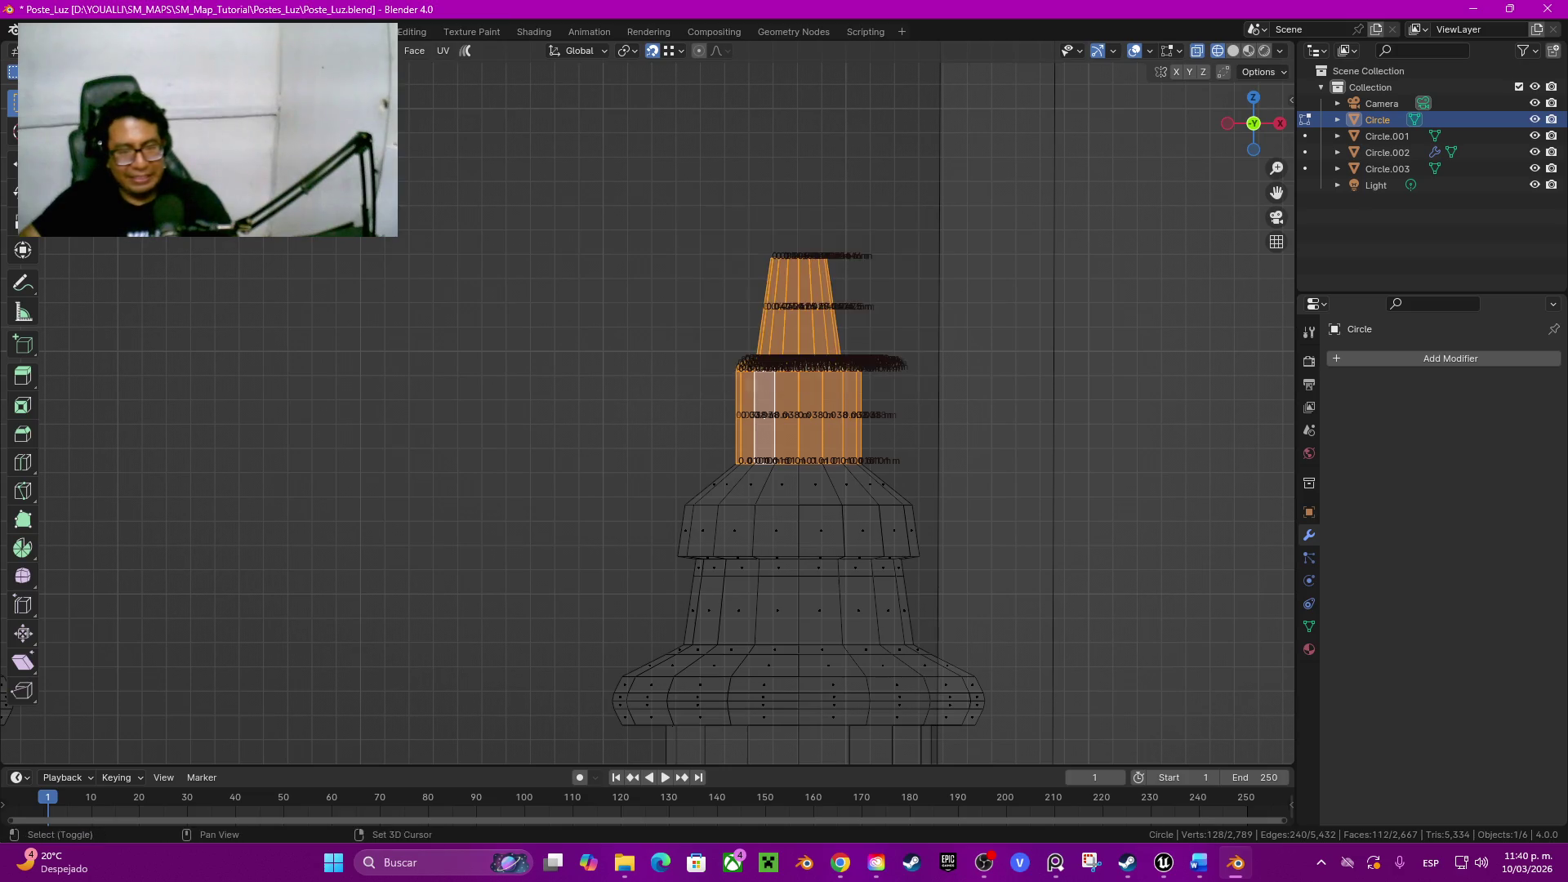
# Step: Return to solid shading, fly to a new angle and duplicate the selected insulator tip
pyautogui.hotkey('shift', 'z')
pyautogui.hotkey('shift', '`')
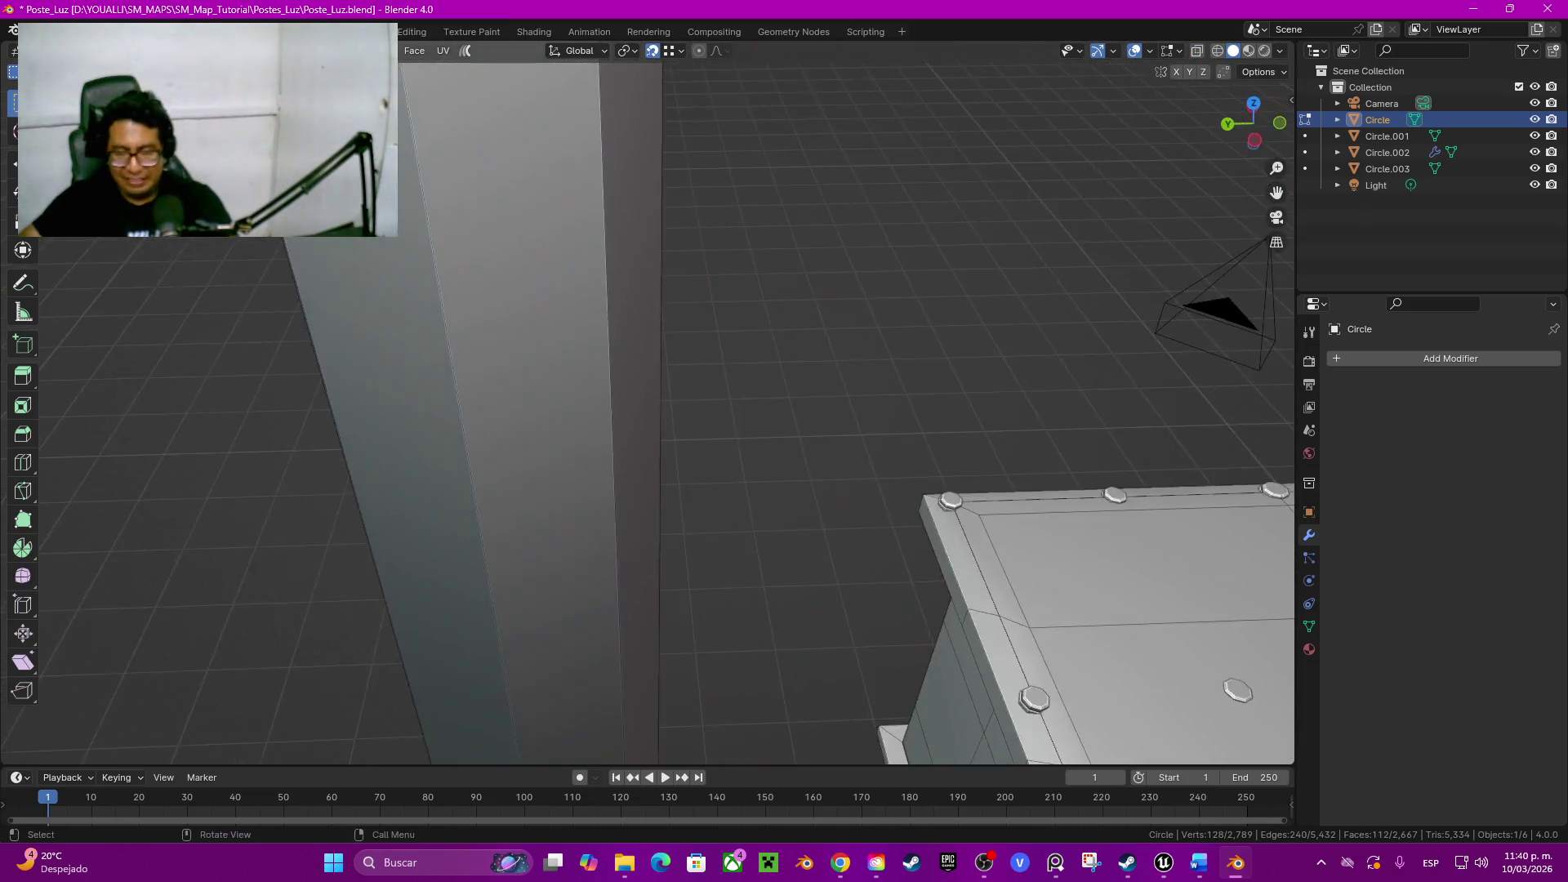
pyautogui.press('Return')
pyautogui.press('g')
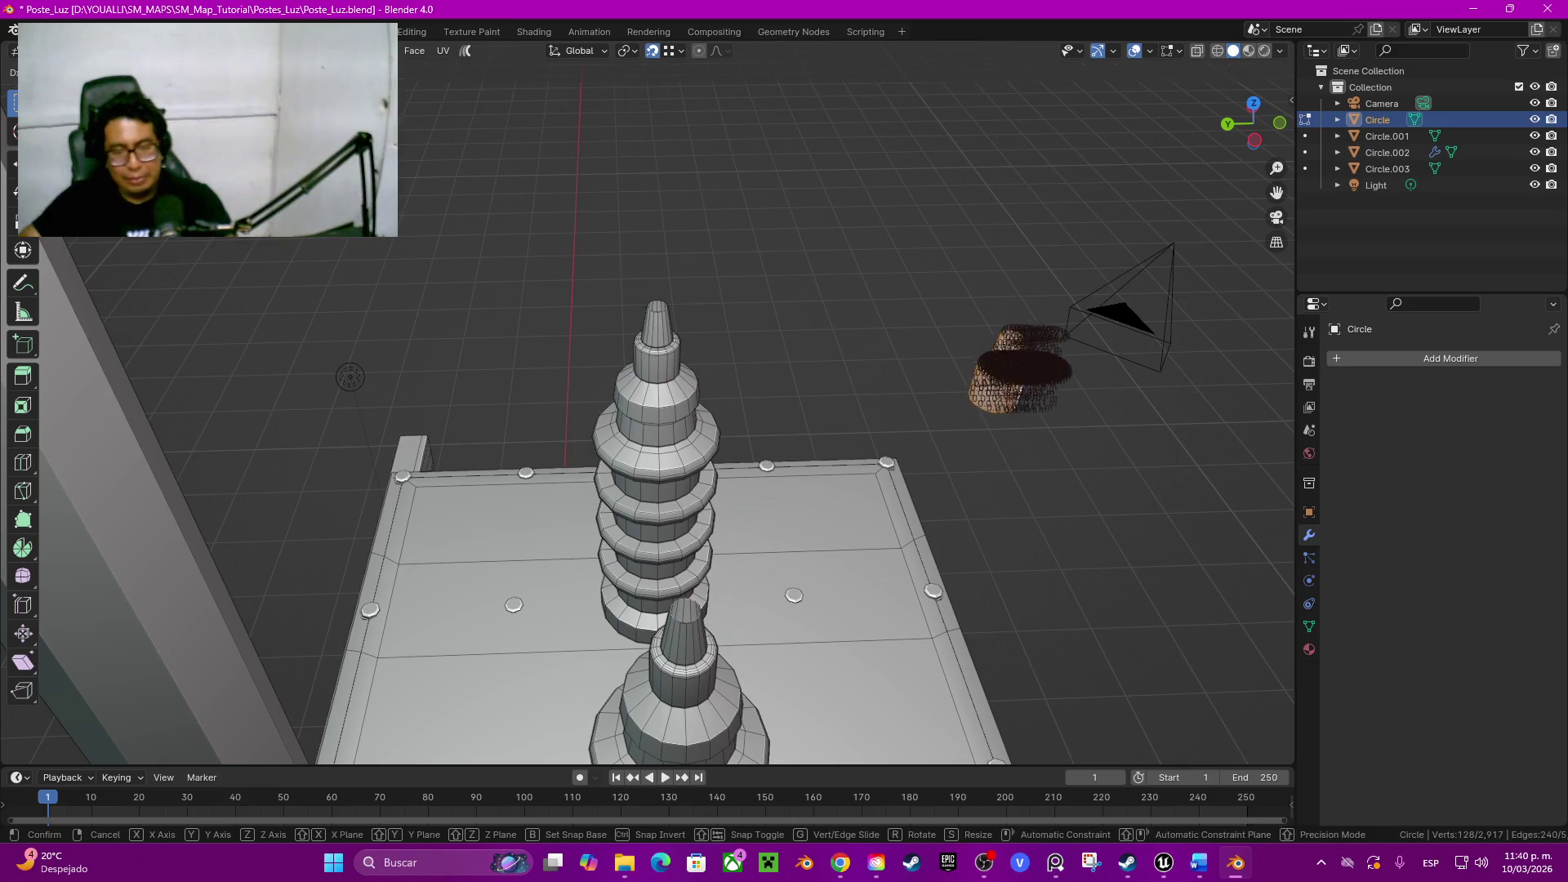
# Step: Place the duplicated tip, slide it along X and lower it along Z onto the transformer side
pyautogui.press('Return')
pyautogui.hotkey('shift', '`')
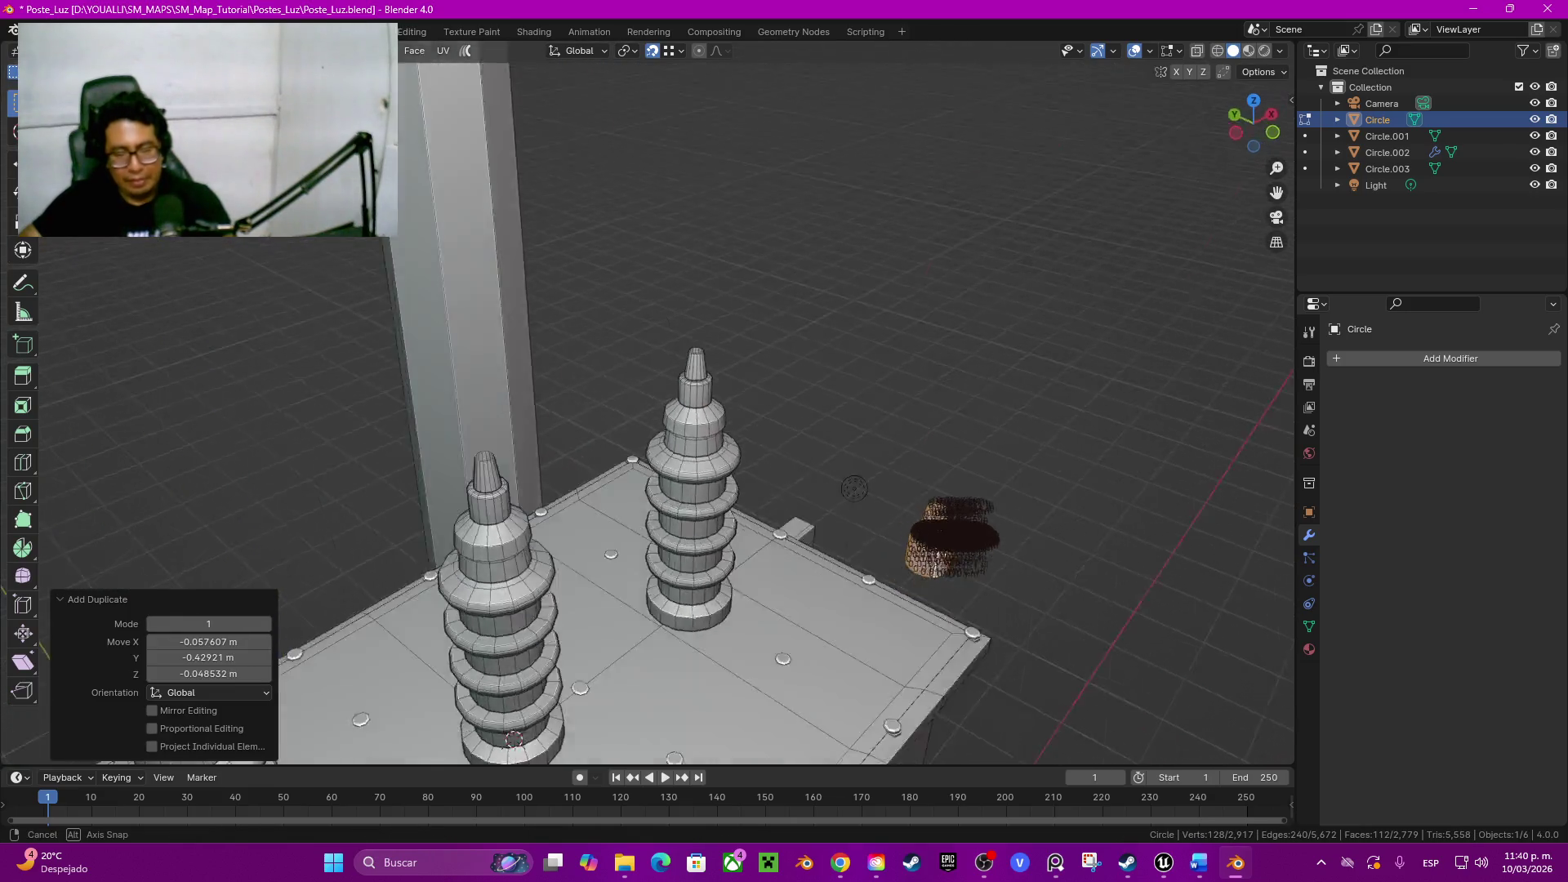
pyautogui.press('Return')
pyautogui.press('g')
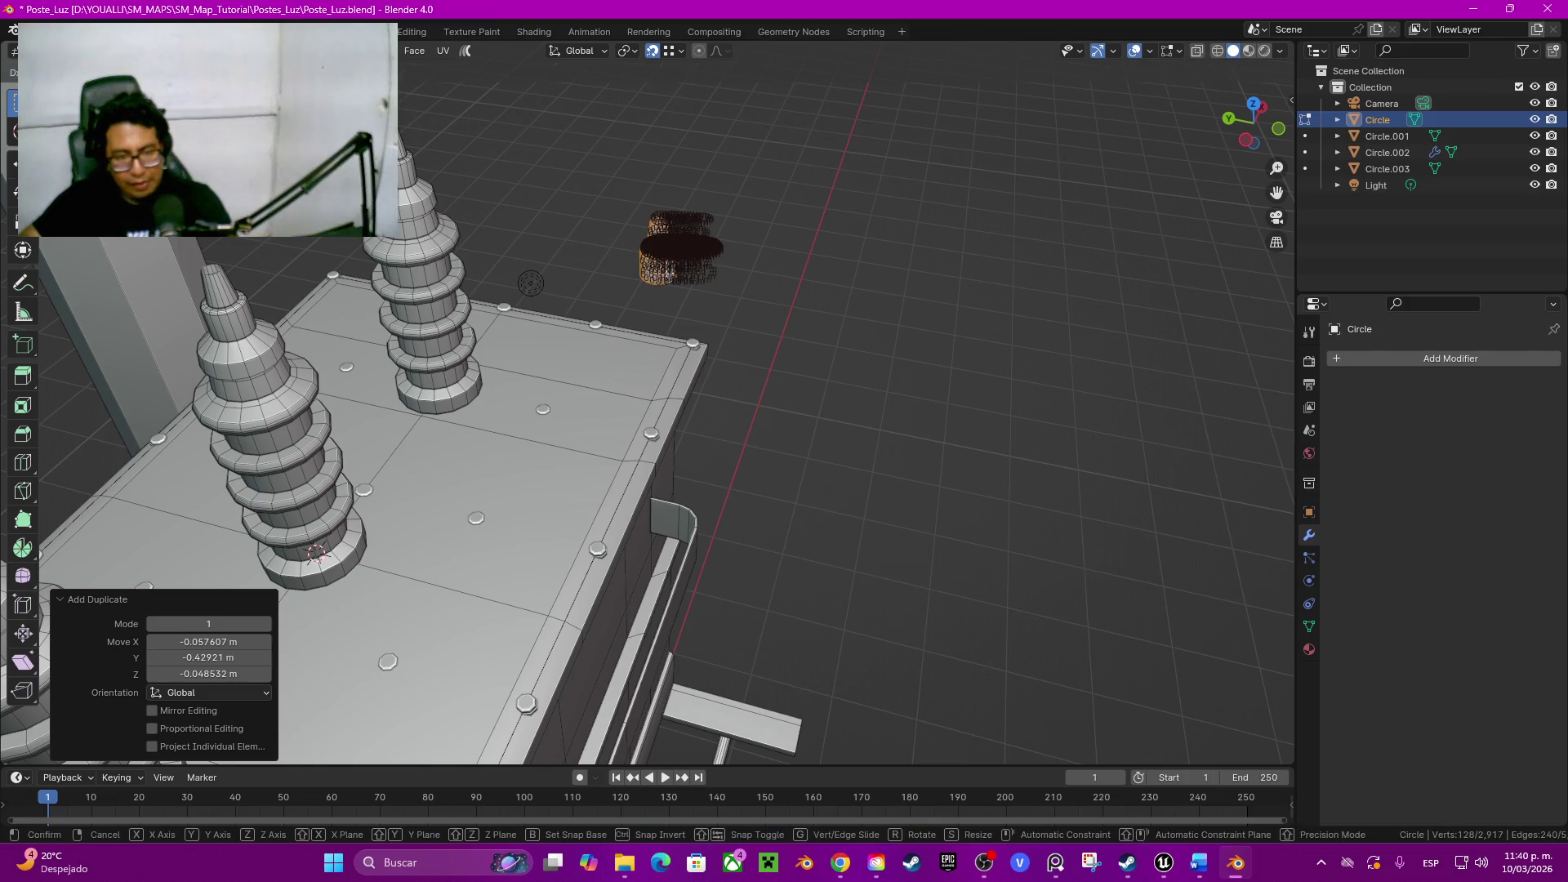
pyautogui.press('Escape')
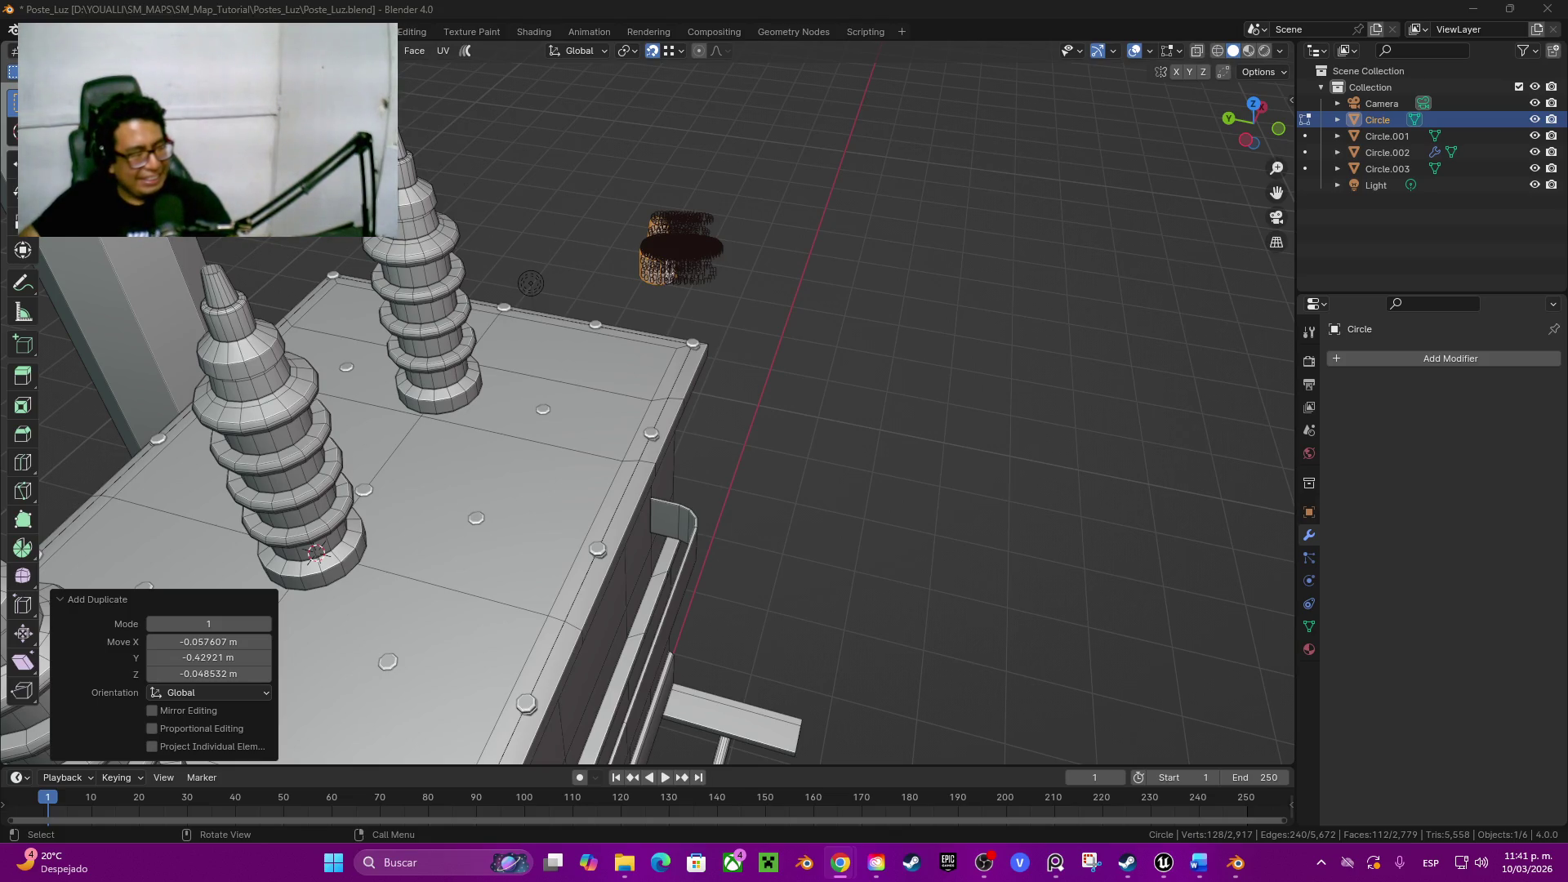
pyautogui.moveTo(613, 491); pyautogui.dragTo(552, 490, button='middle')
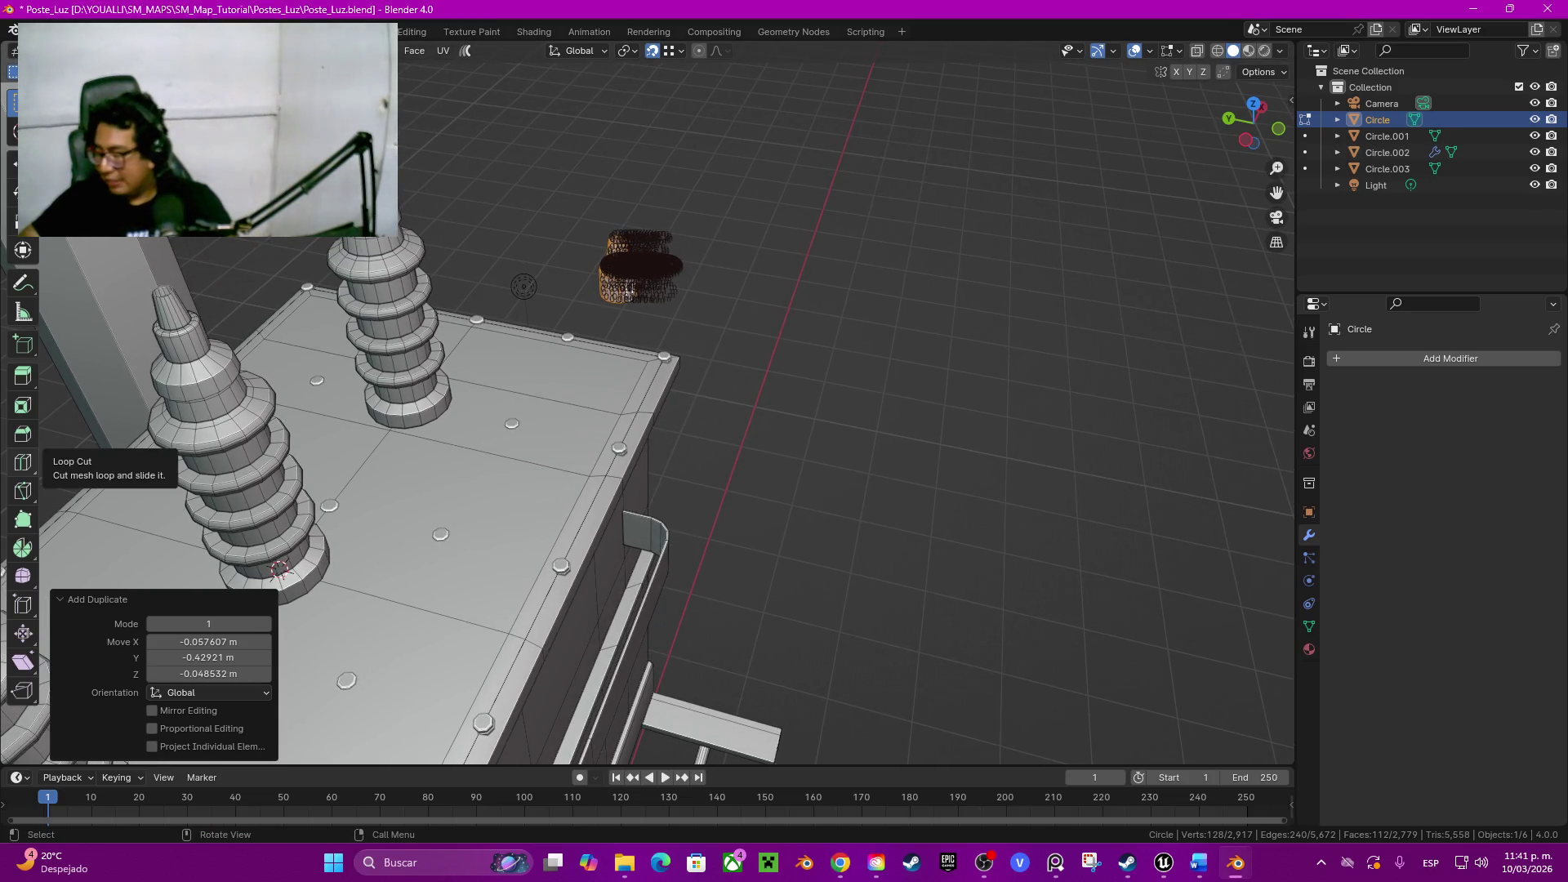
pyautogui.moveTo(687, 490); pyautogui.dragTo(603, 424, button='middle')
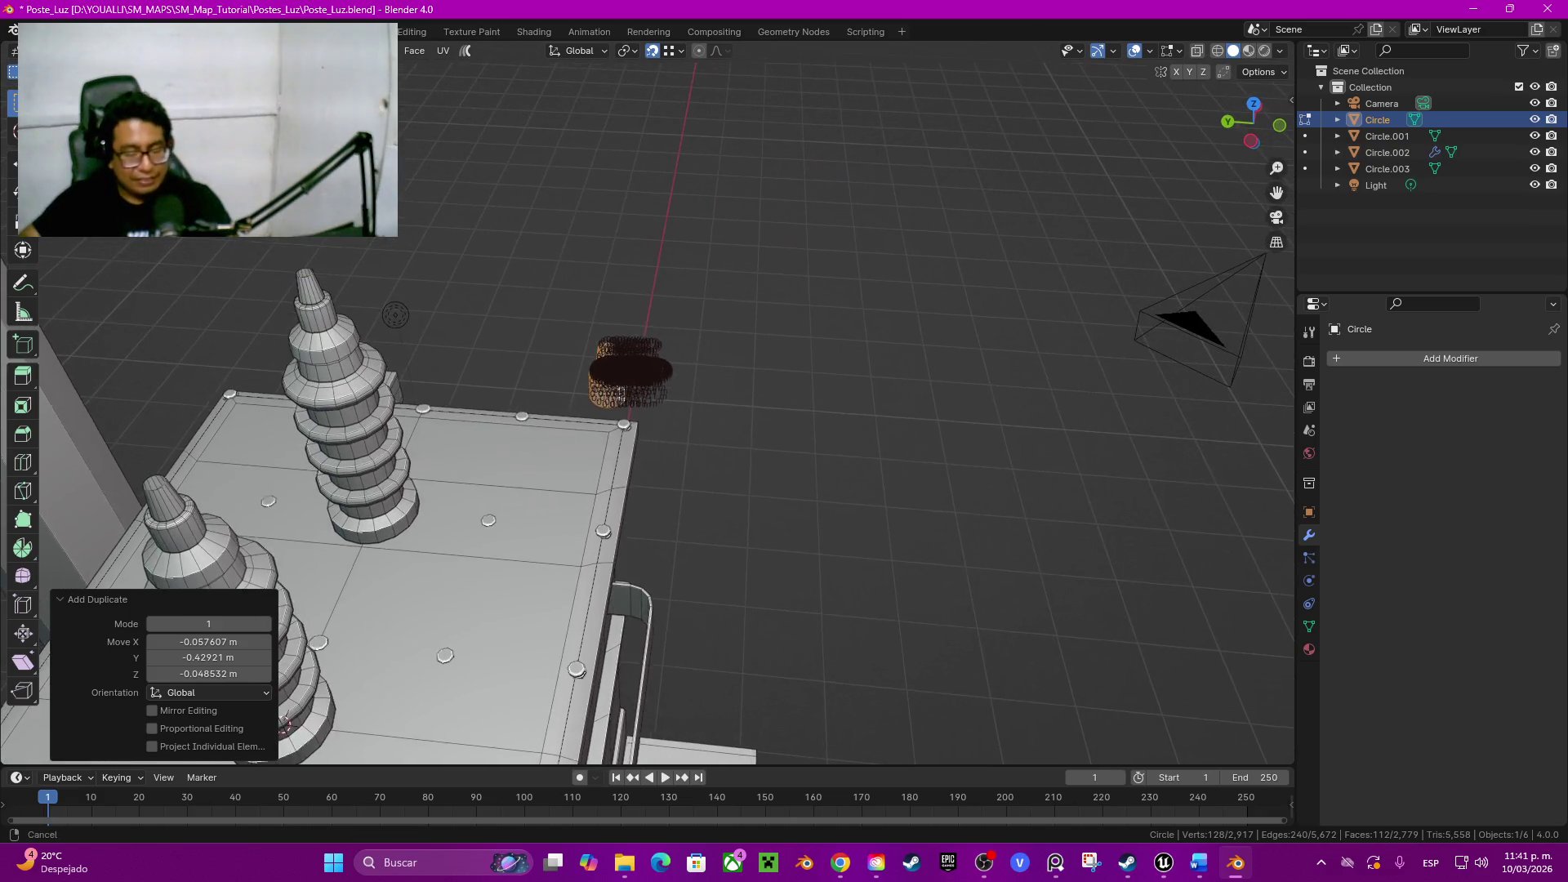
pyautogui.press('g')
pyautogui.press('x')
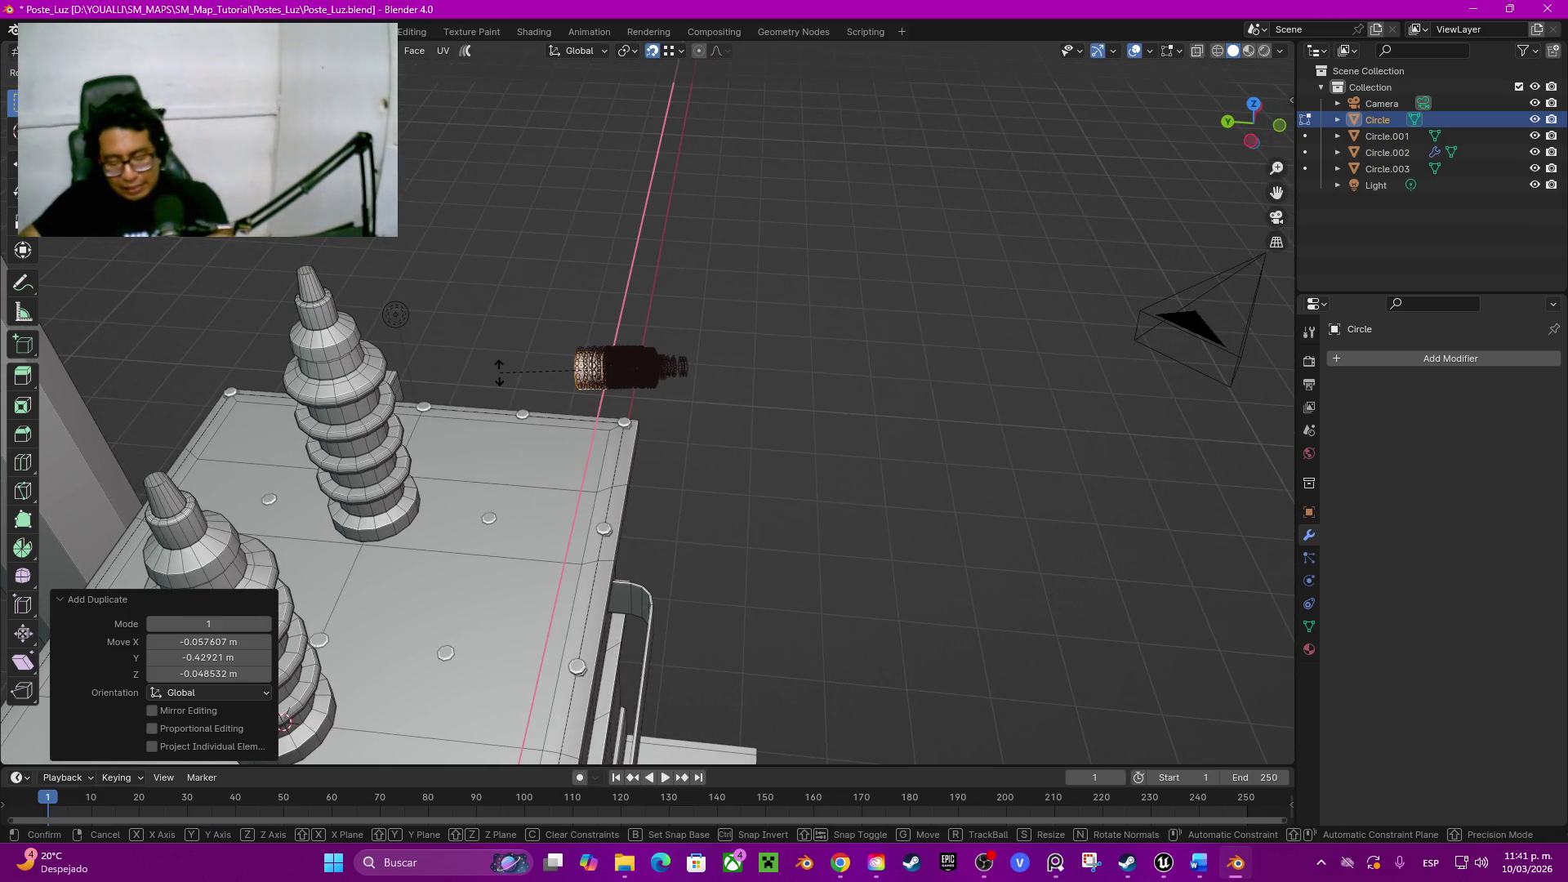
pyautogui.click(515, 371)
pyautogui.write('rx90')
pyautogui.press('Return')
pyautogui.moveTo(515, 372)
pyautogui.keyDown('alt'); pyautogui.mouseDown(button='middle')
pyautogui.moveTo(612, 367)
pyautogui.moveTo(530, 404)
pyautogui.mouseUp(button='middle'); pyautogui.keyUp('alt')
pyautogui.press('g')
pyautogui.press('z')
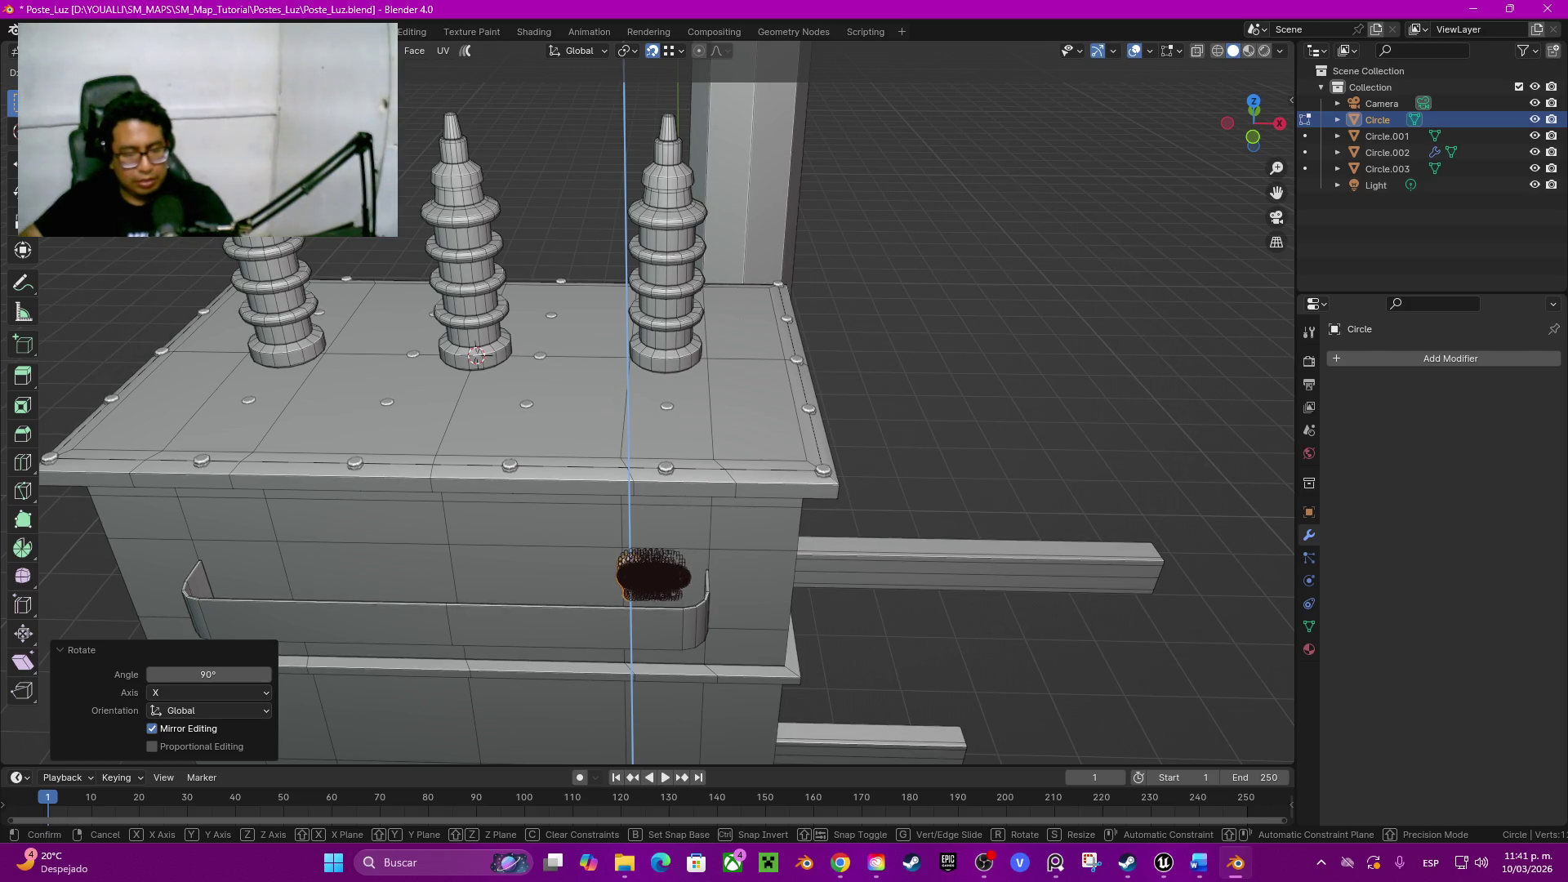
pyautogui.press('Return')
# Step: Hide edge lengths, switch to wireframe front view and cut a centred loop across the middle panel
pyautogui.rightClick(650, 502)
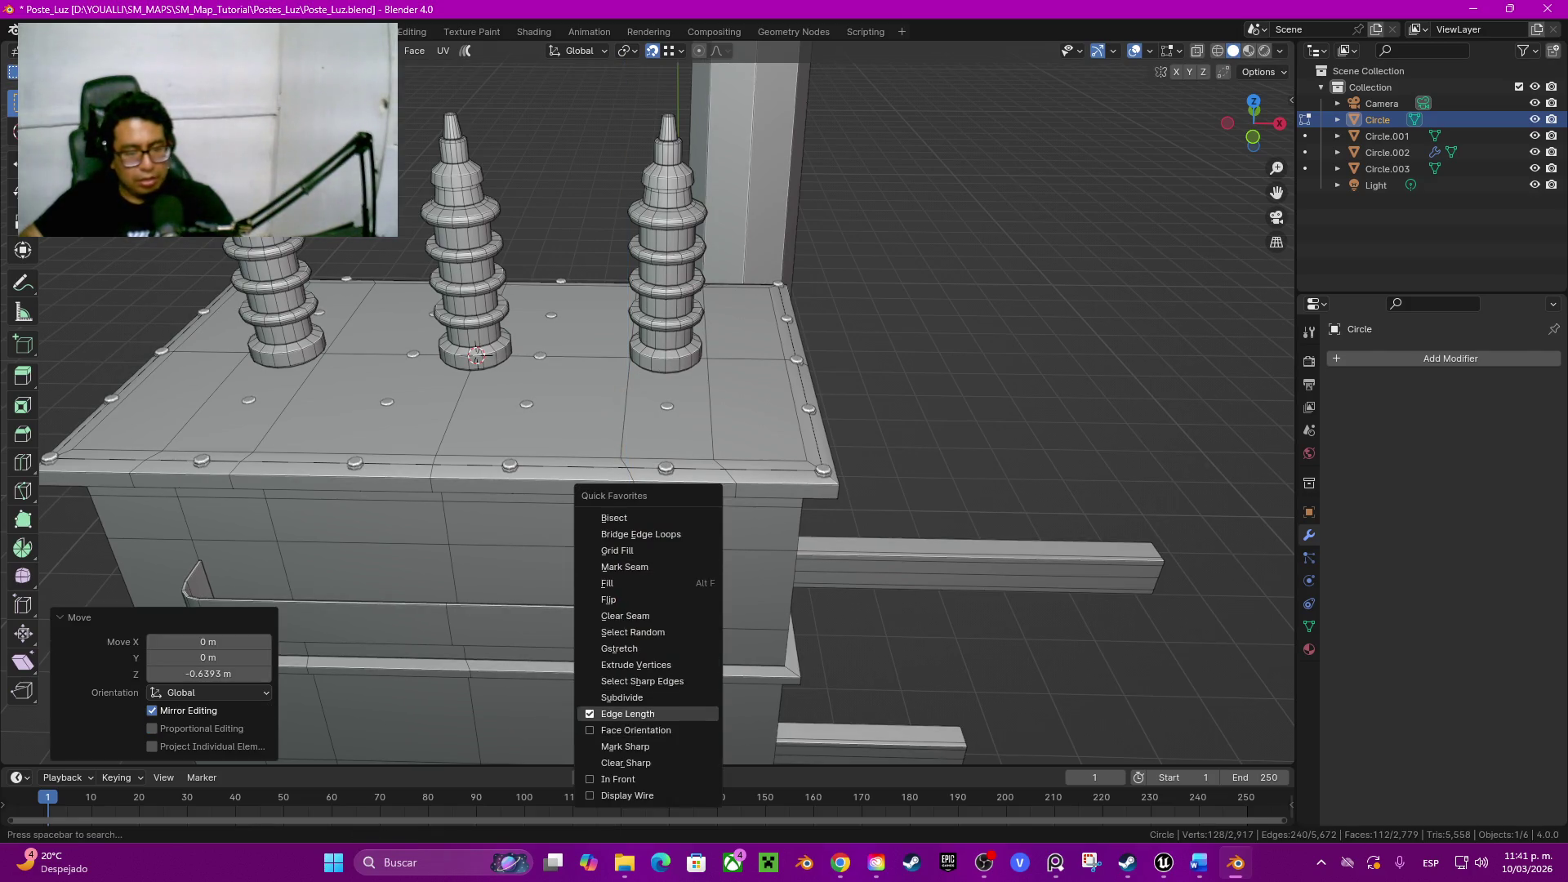
pyautogui.click(649, 715)
pyautogui.moveTo(650, 714)
pyautogui.mouseDown(button='middle')
pyautogui.moveTo(1066, 684)
pyautogui.moveTo(1213, 159)
pyautogui.mouseUp(button='middle')
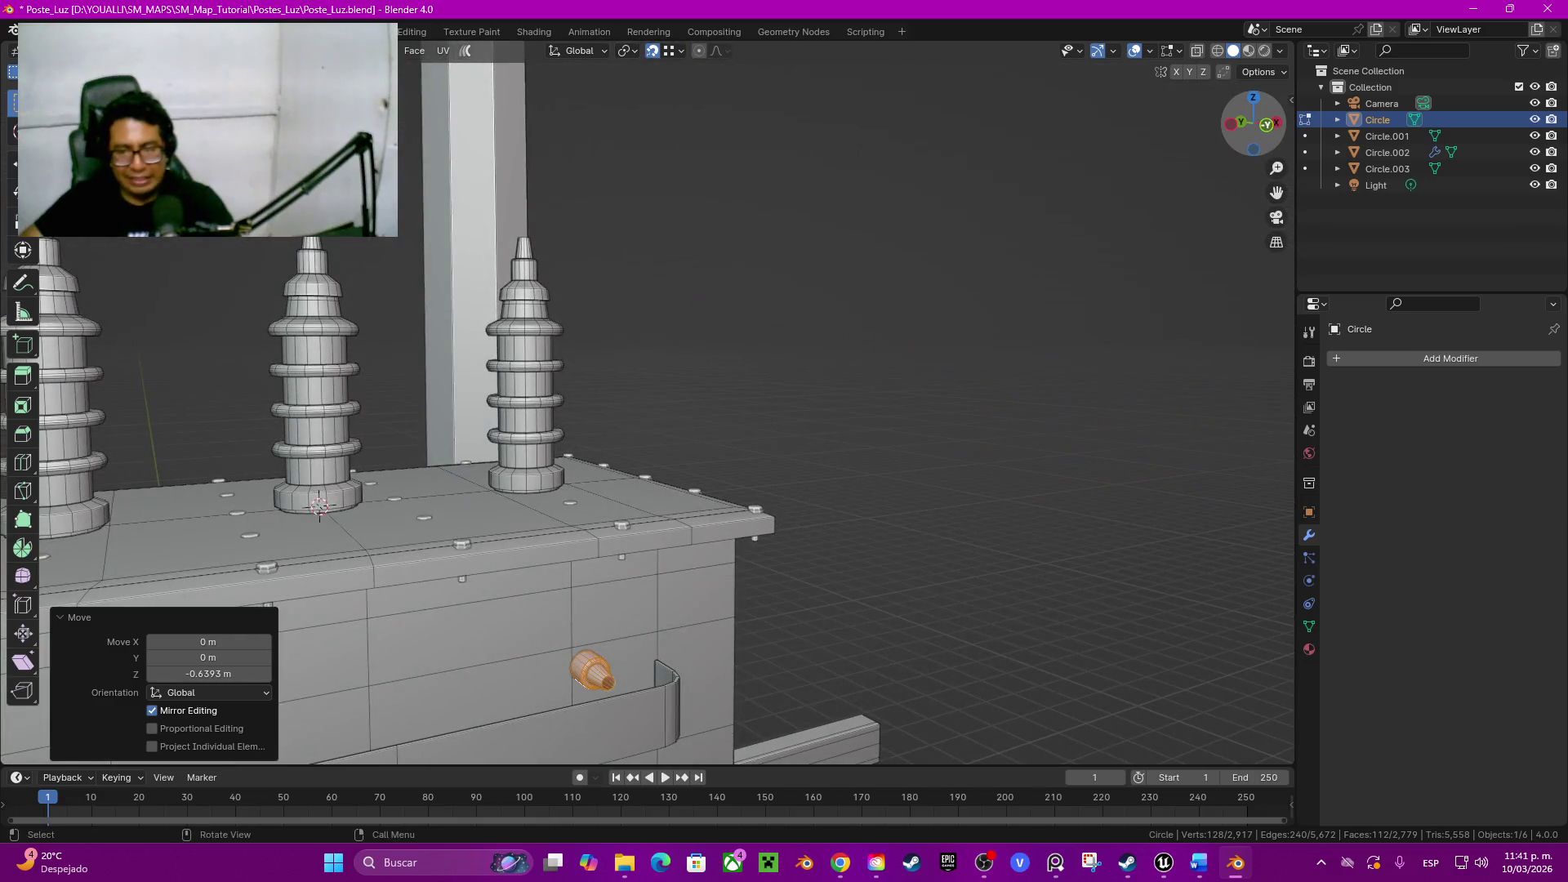
pyautogui.click(1254, 124)
pyautogui.press('z')
pyautogui.click(687, 309)
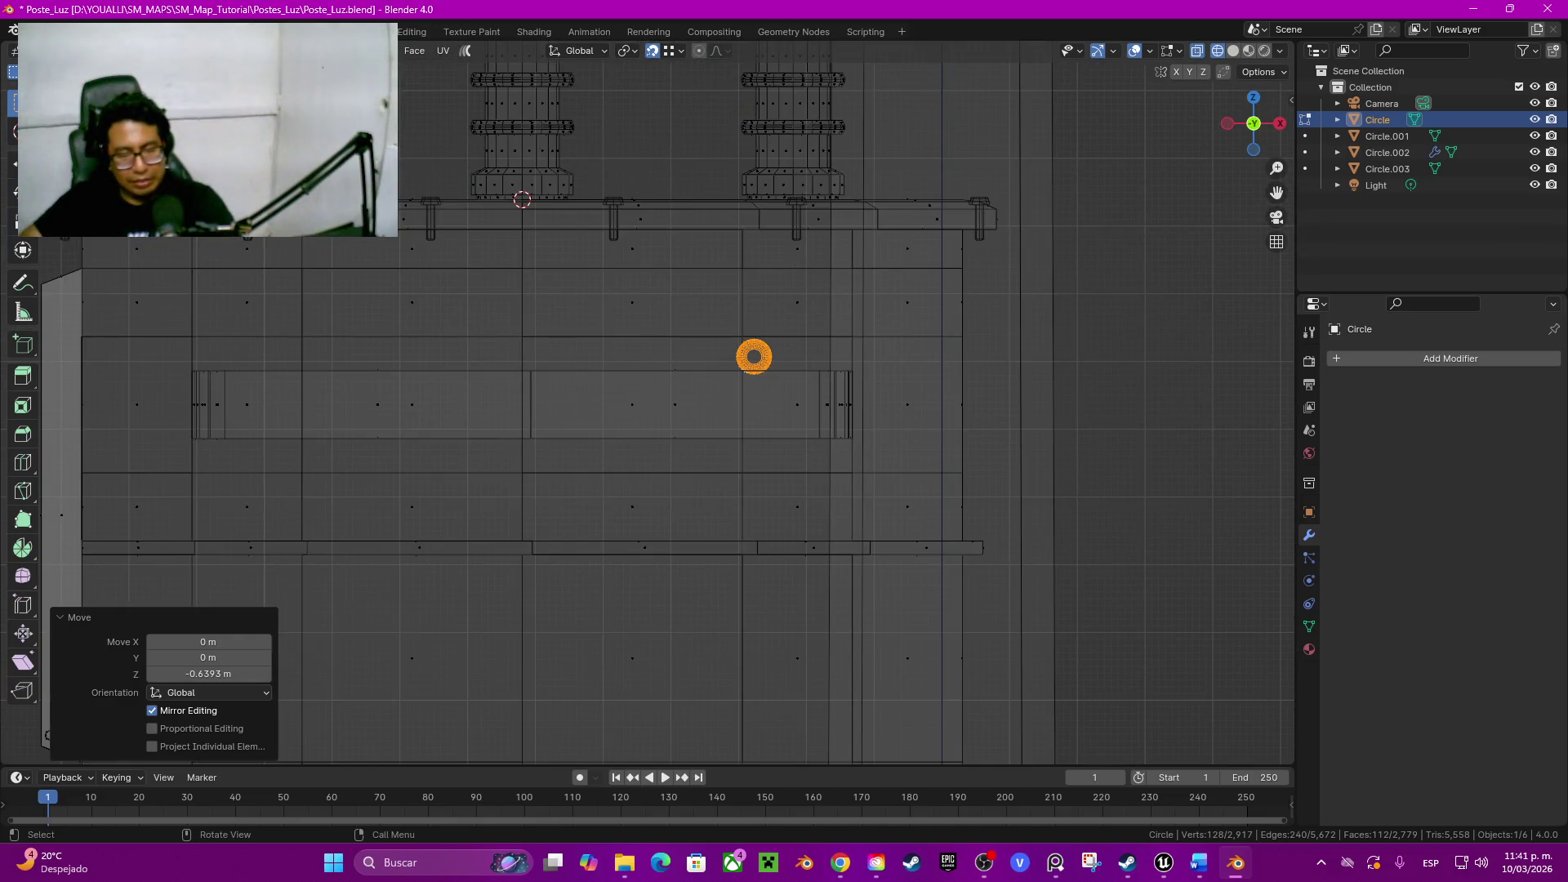
pyautogui.hotkey('ctrl', 'r')
pyautogui.click(809, 415)
pyautogui.rightClick(809, 415)
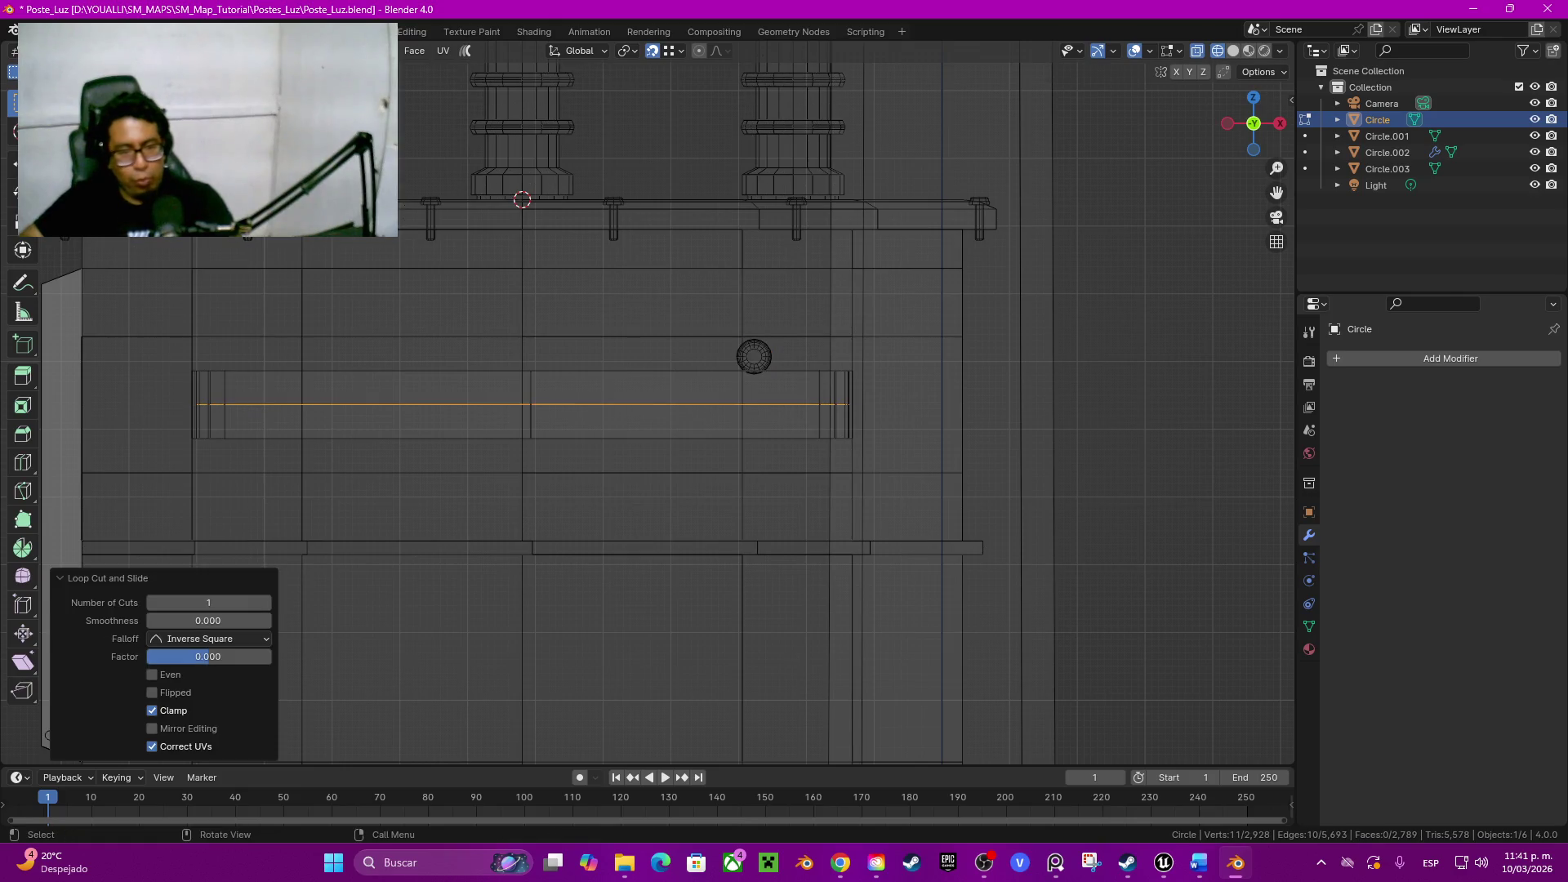
pyautogui.press('l')
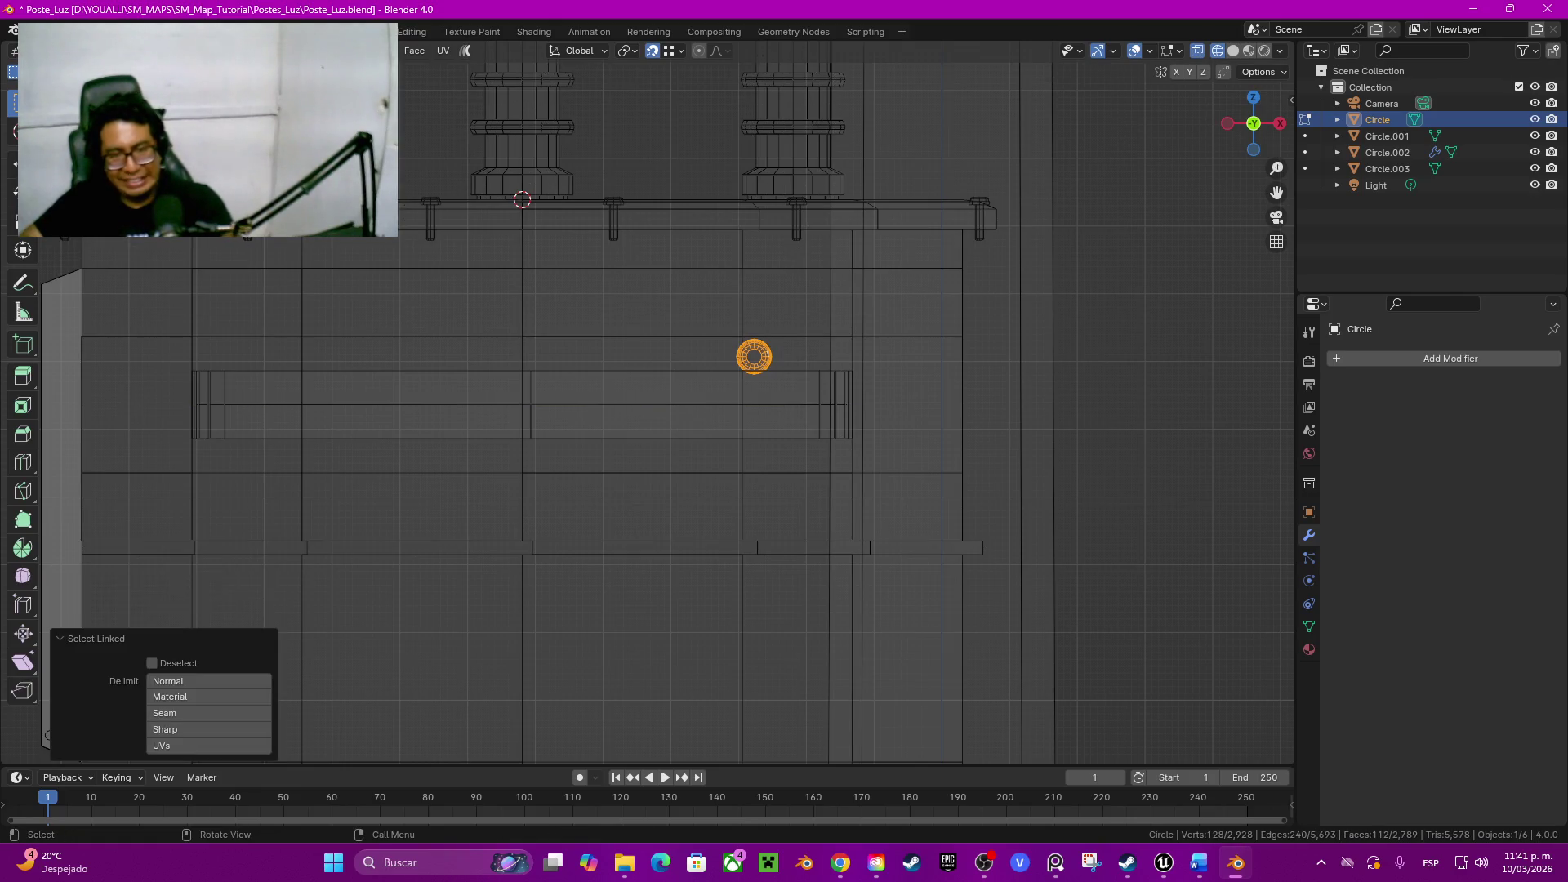
pyautogui.scroll(2, 754, 357)
# Step: Dissolve the stray vertical wall edge and add three evenly spaced edge loops across the wall
pyautogui.keyDown('shift'); pyautogui.moveTo(662, 416); pyautogui.dragTo(743, 447, button='middle'); pyautogui.keyUp('shift')
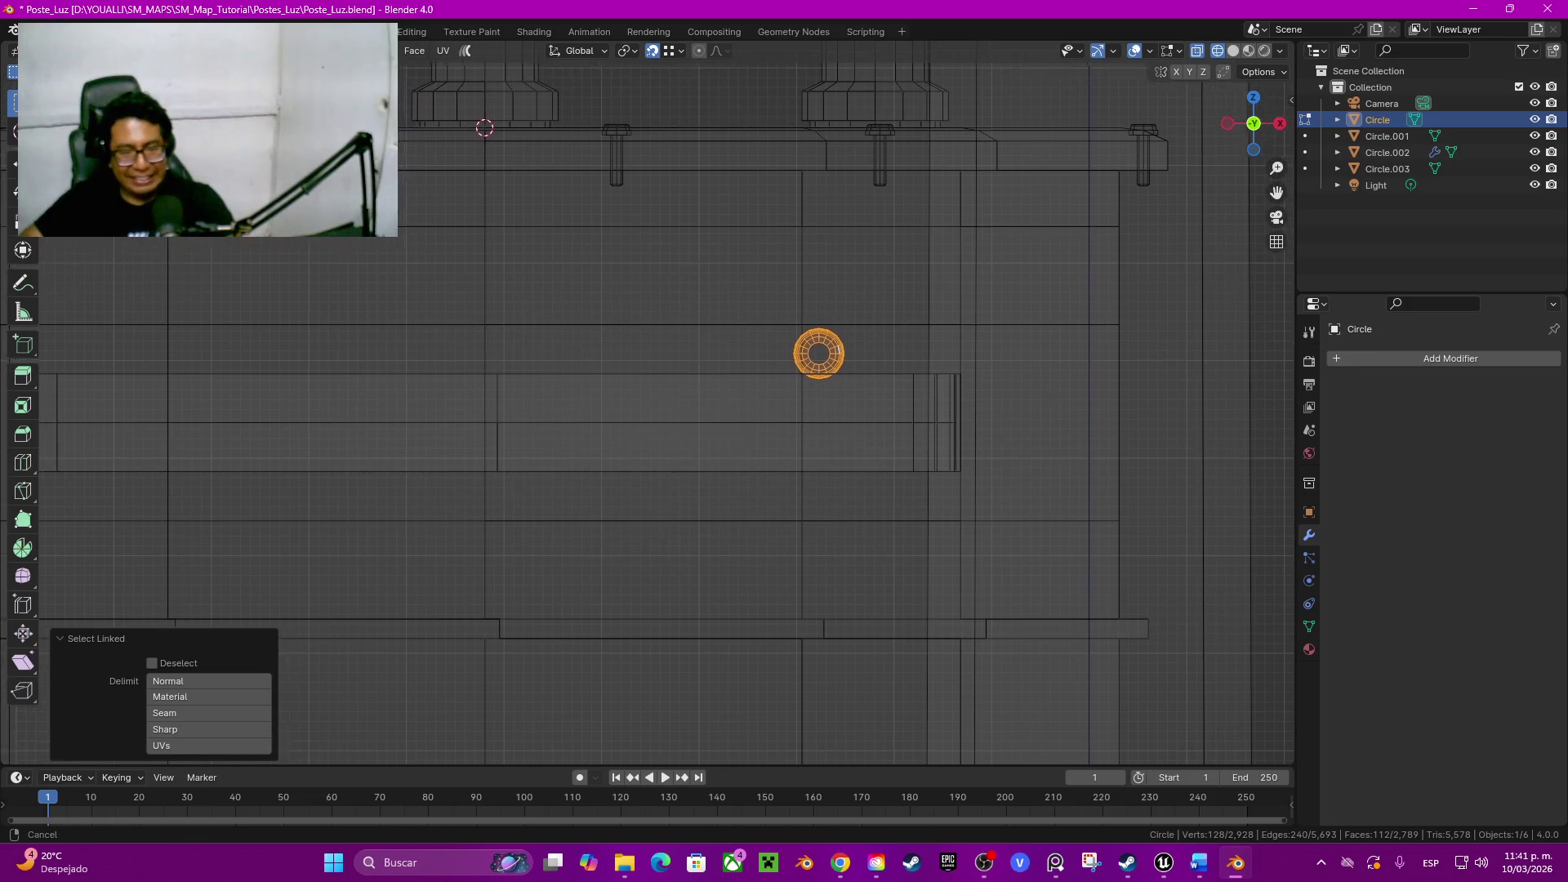
pyautogui.click(560, 435)
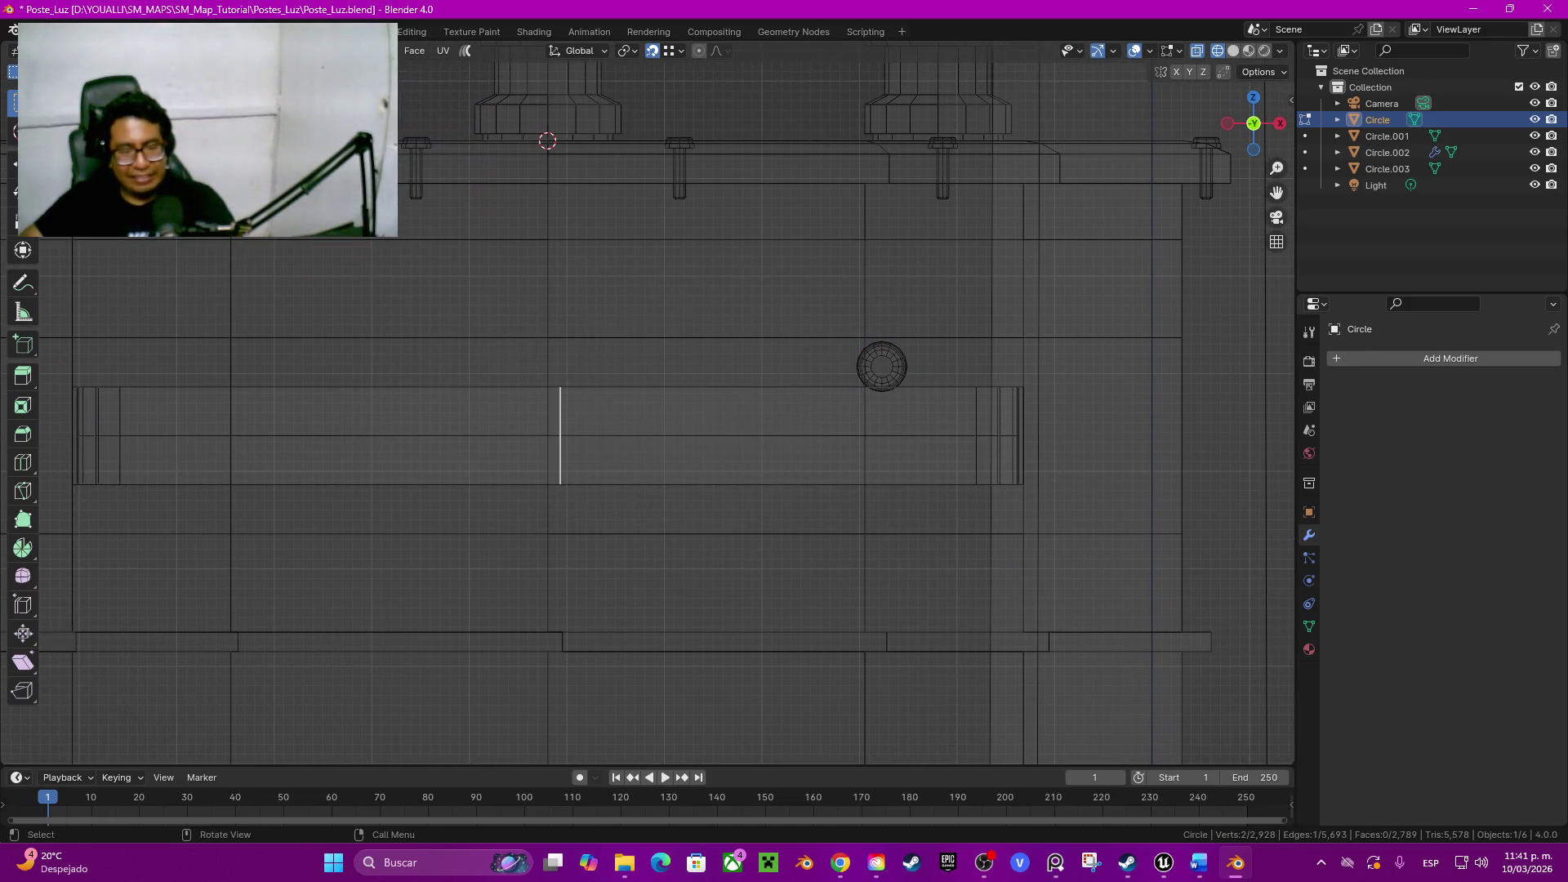
pyautogui.hotkey('ctrl', 'x')
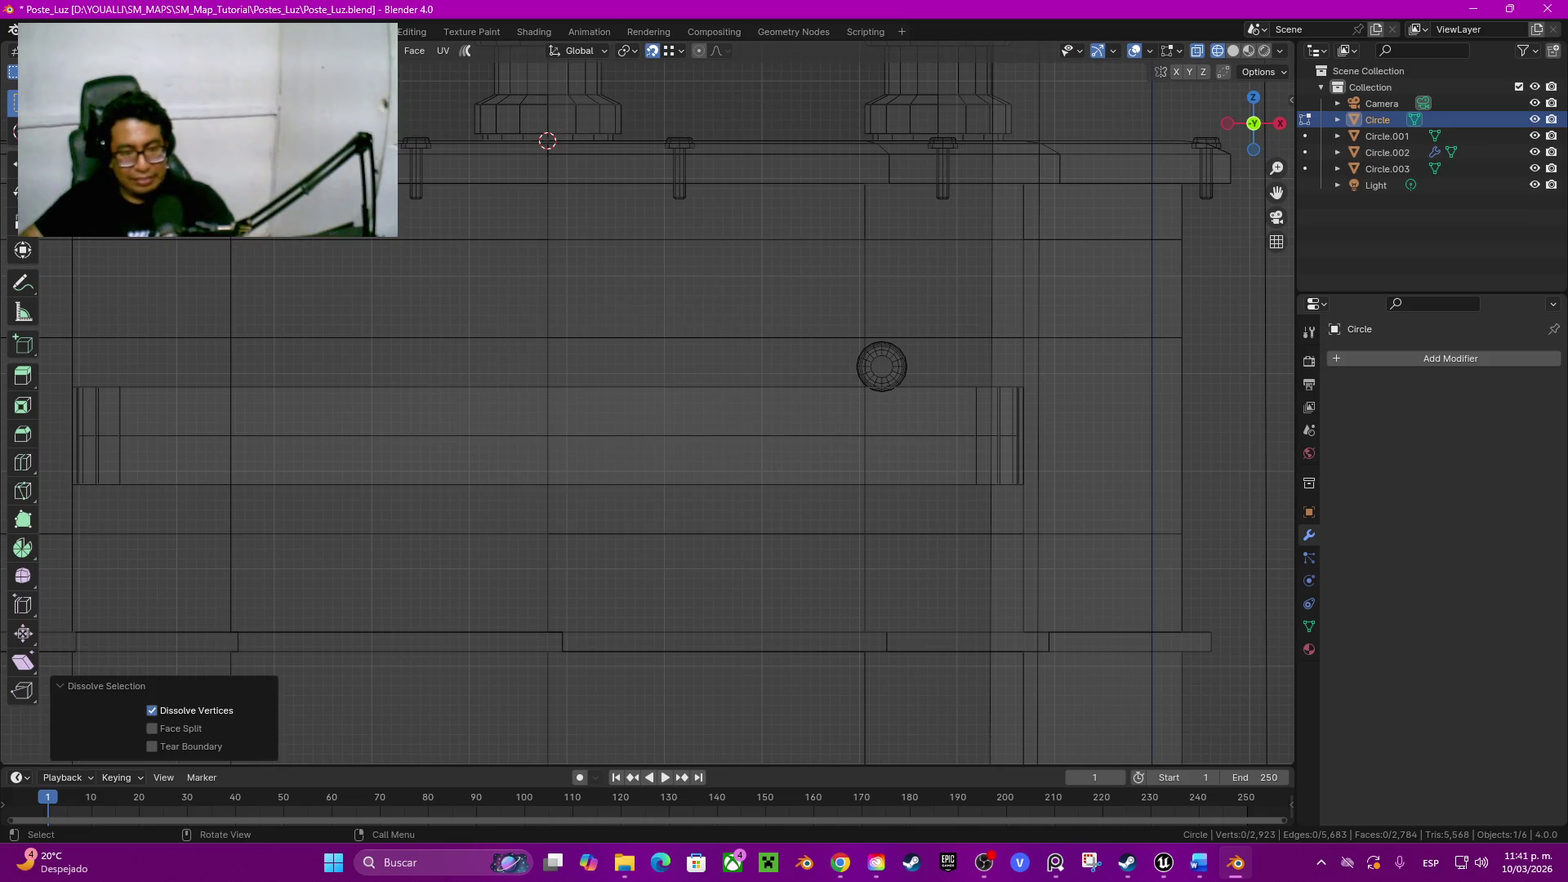
pyautogui.hotkey('ctrl', 'r')
pyautogui.scroll(1, 548, 436)
pyautogui.scroll(1, 547, 435)
pyautogui.click(548, 435)
pyautogui.rightClick(548, 435)
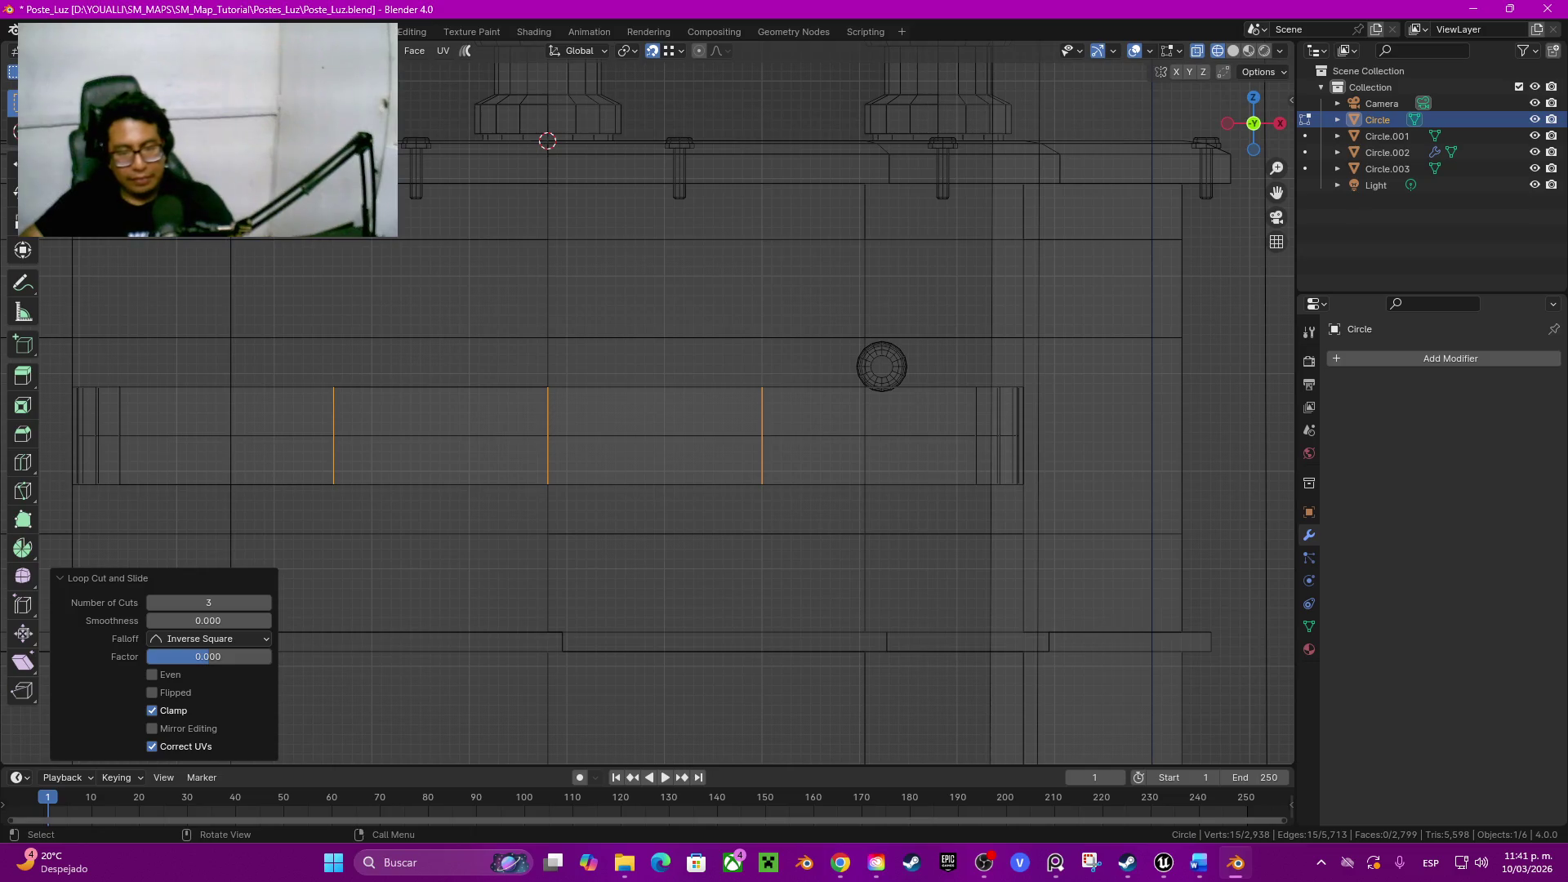
pyautogui.click(548, 435)
# Step: Move the small knob onto the wall and centre it on the new loops
pyautogui.press('l')
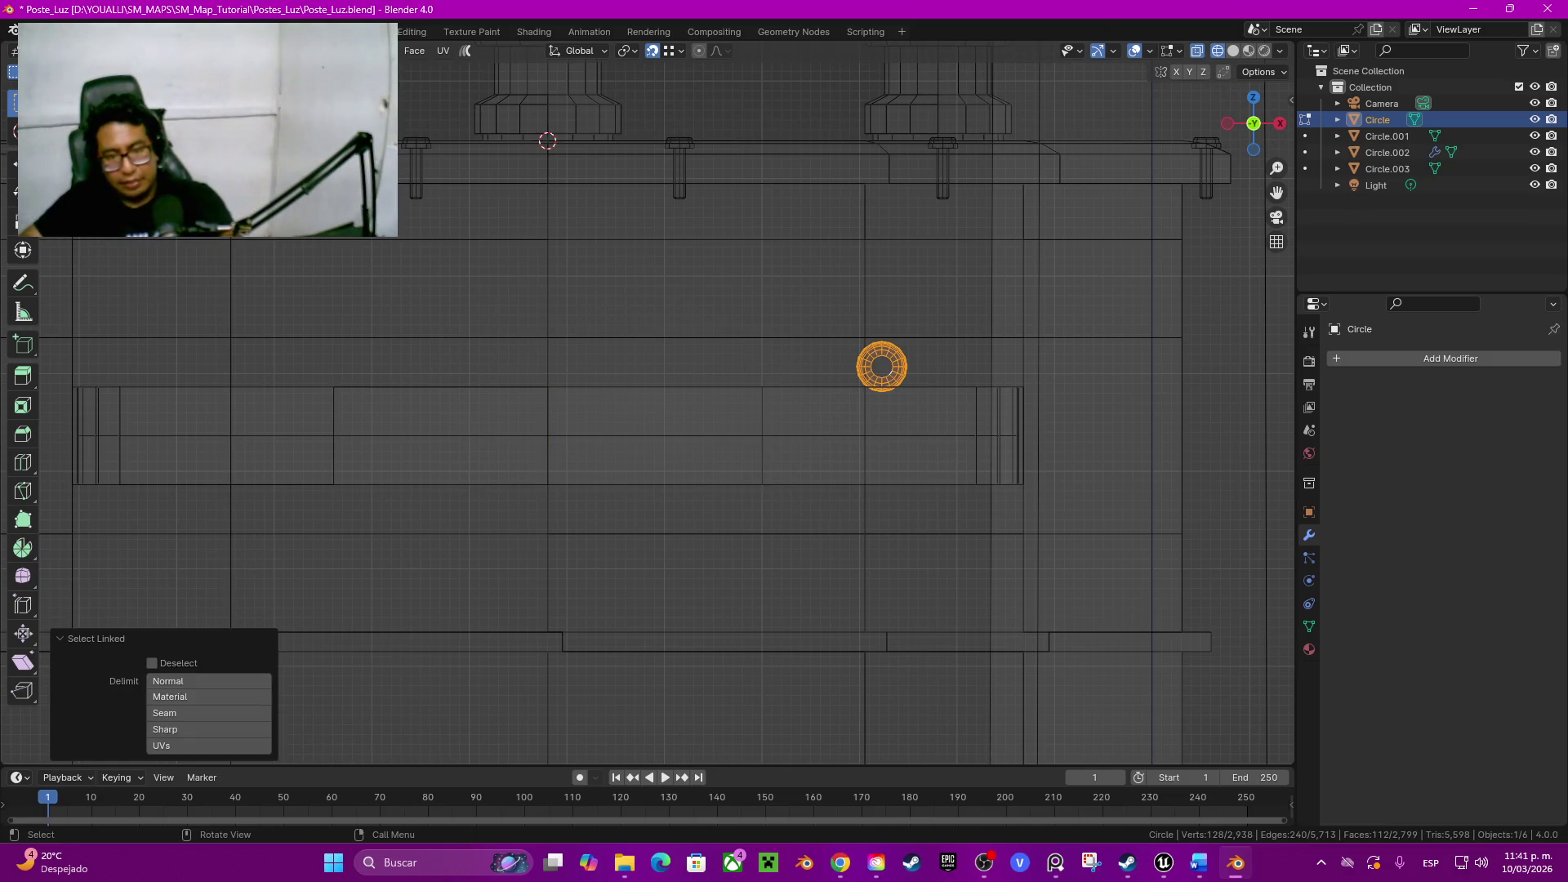
pyautogui.press('g')
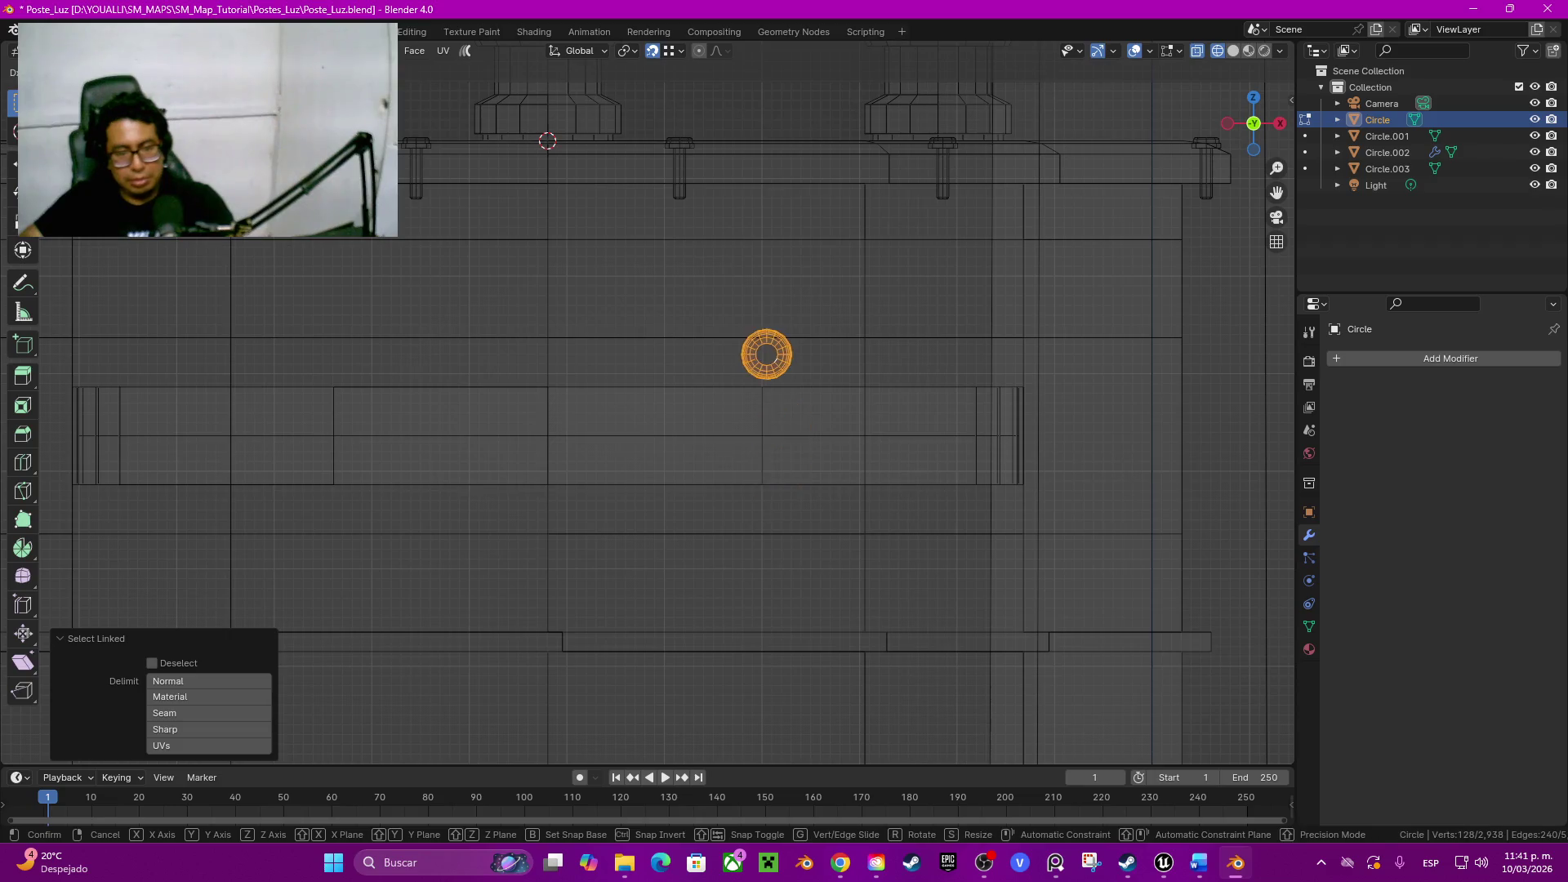
pyautogui.press('Return')
pyautogui.scroll(3, 650, 405)
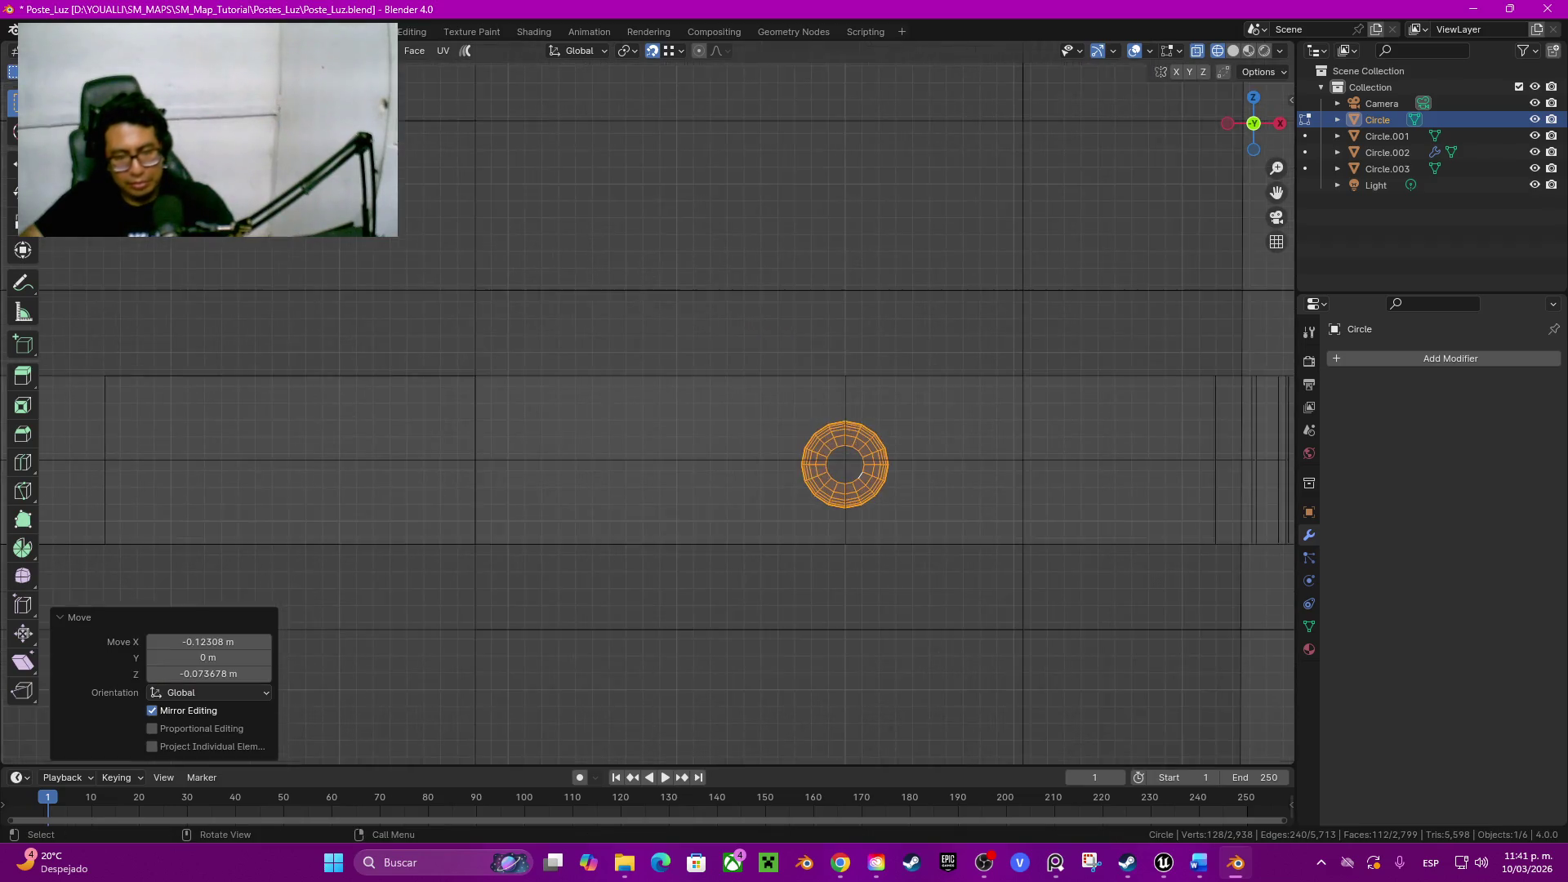
pyautogui.scroll(5, 650, 406)
pyautogui.keyDown('shift'); pyautogui.moveTo(1139, 558); pyautogui.dragTo(803, 491, button='middle'); pyautogui.keyUp('shift')
pyautogui.press('g')
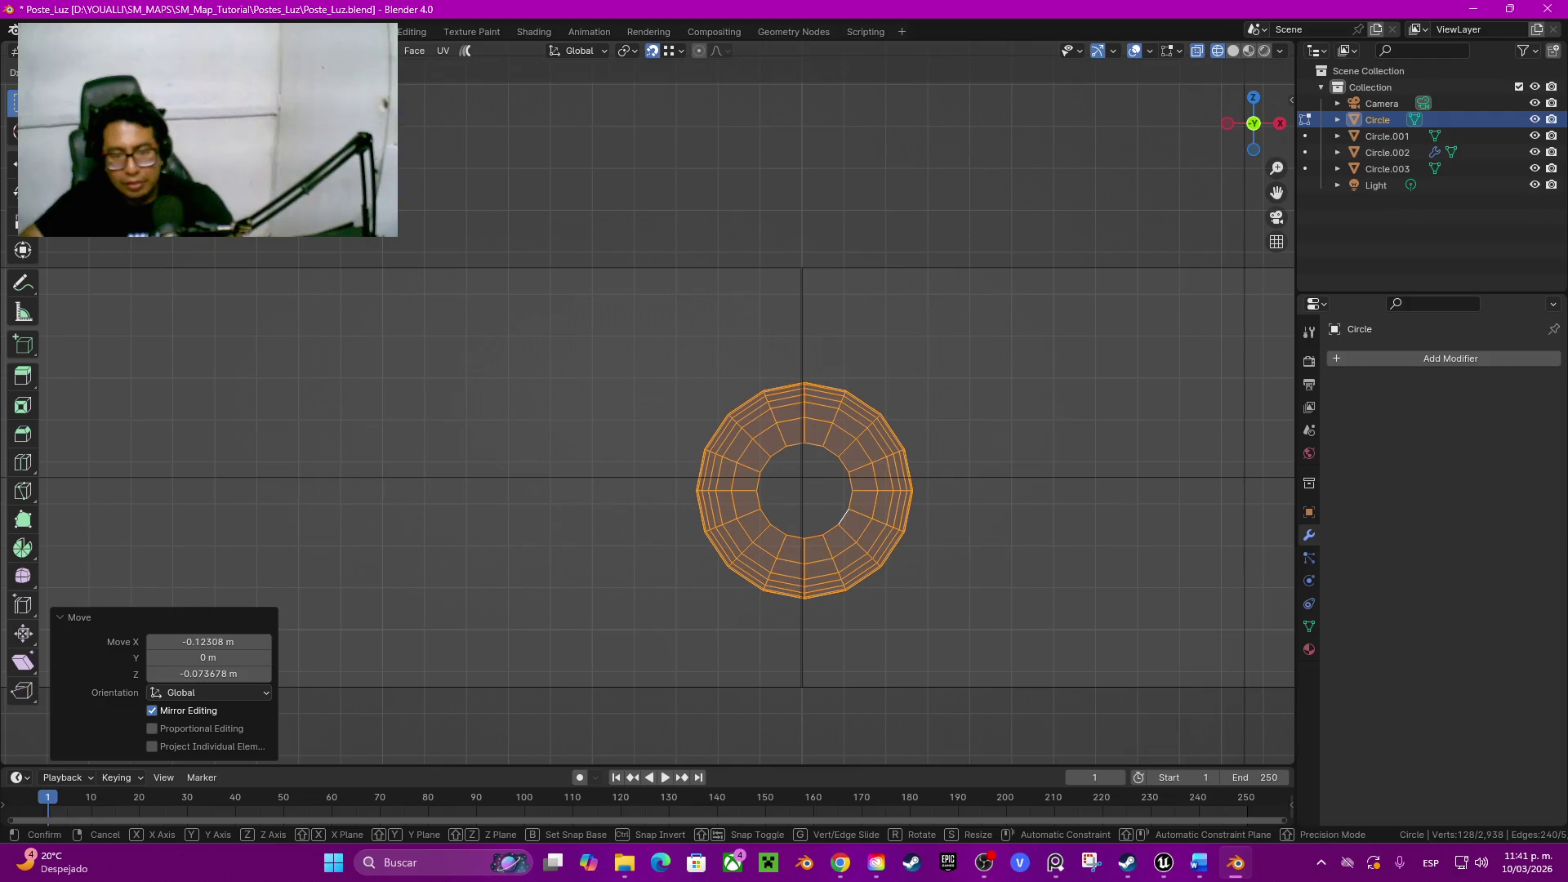
pyautogui.press('Return')
pyautogui.scroll(-3, 646, 405)
pyautogui.scroll(-2, 645, 405)
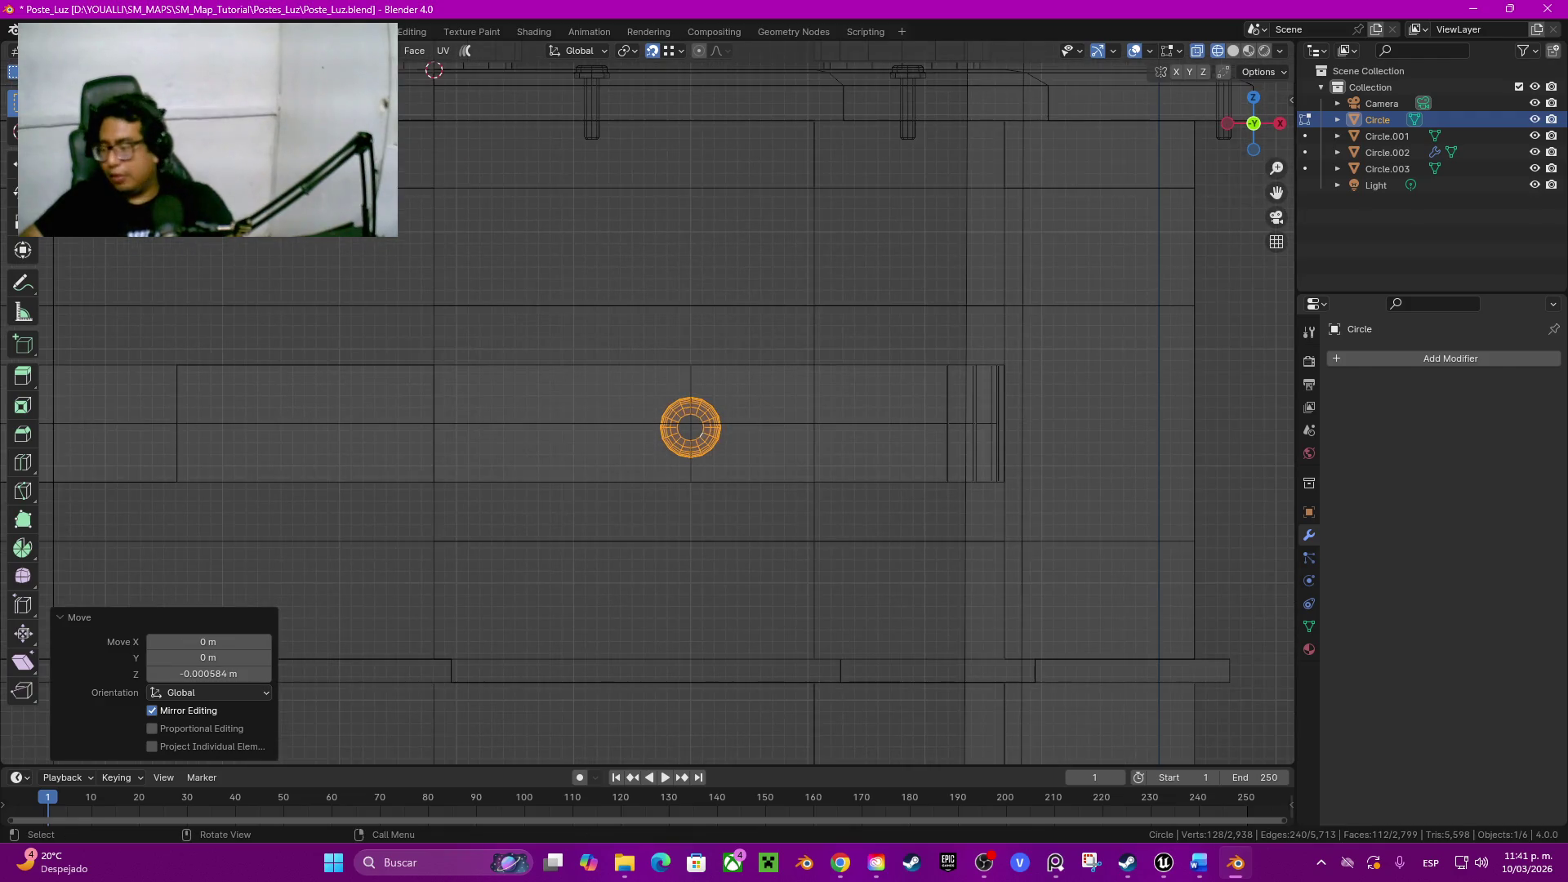
pyautogui.keyDown('shift'); pyautogui.moveTo(650, 405); pyautogui.dragTo(753, 414, button='middle'); pyautogui.keyUp('shift')
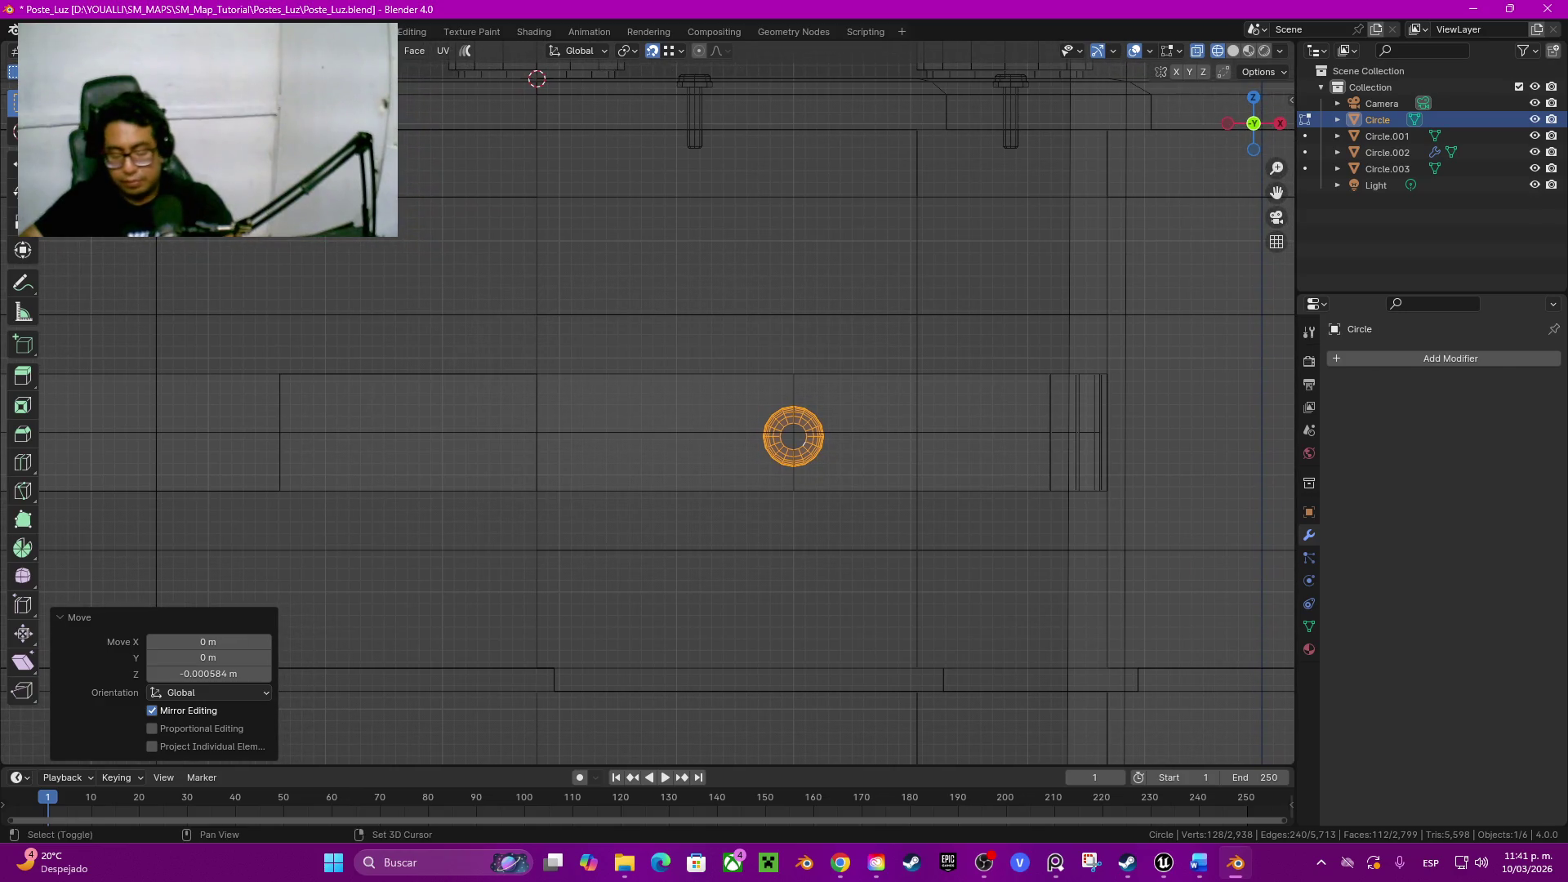
# Step: Duplicate the knob twice along X to line up three knobs, then view them from below
pyautogui.press('g')
pyautogui.press('x')
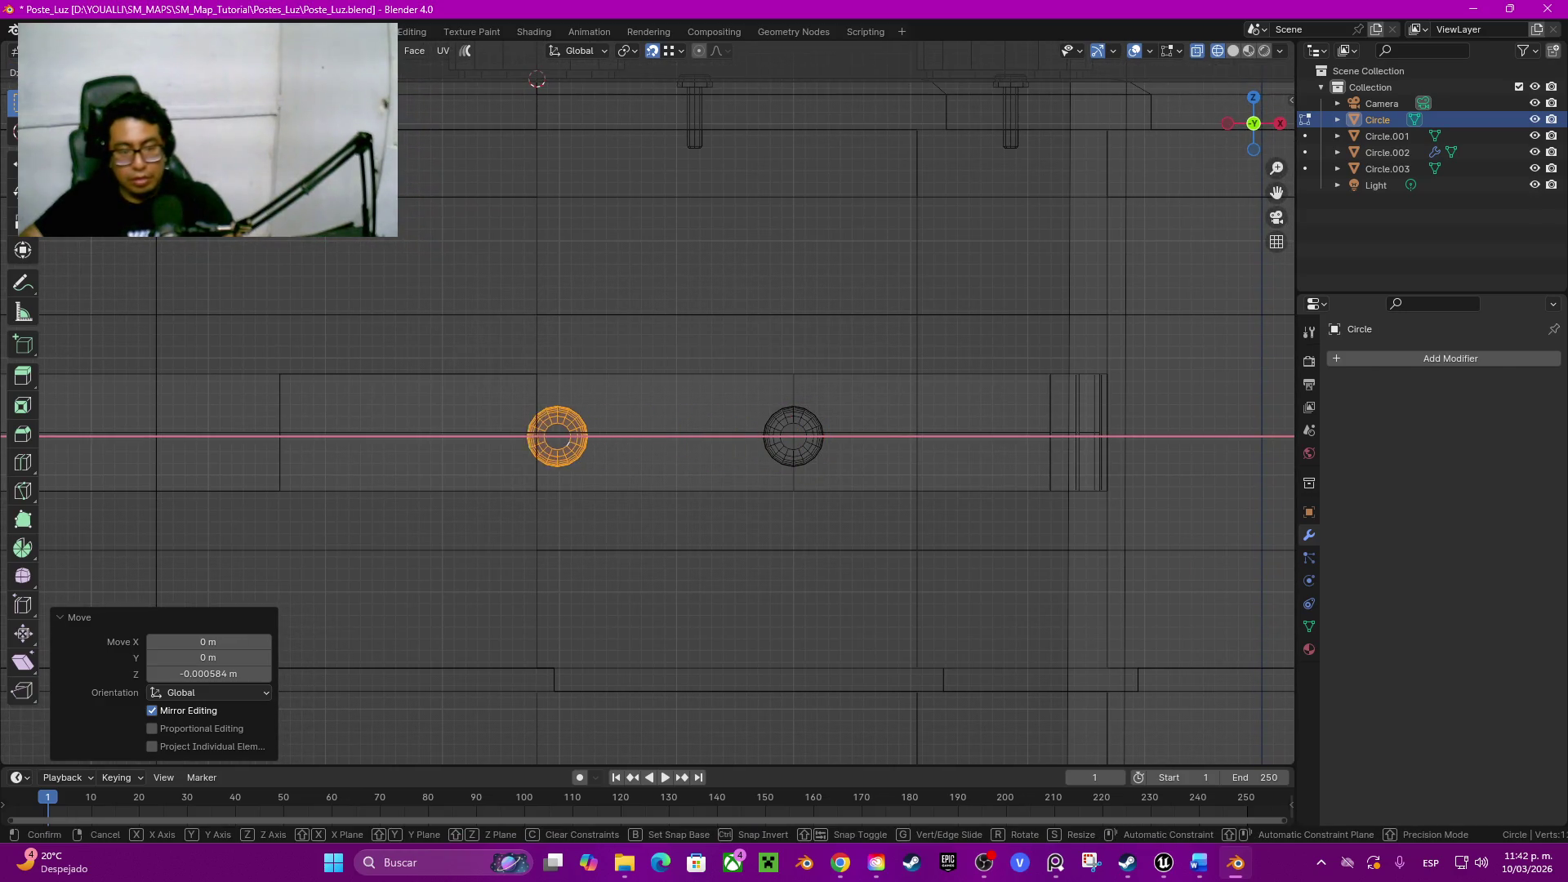
pyautogui.press('Return')
pyautogui.keyDown('shift'); pyautogui.moveTo(540, 436); pyautogui.dragTo(735, 396, button='middle'); pyautogui.keyUp('shift')
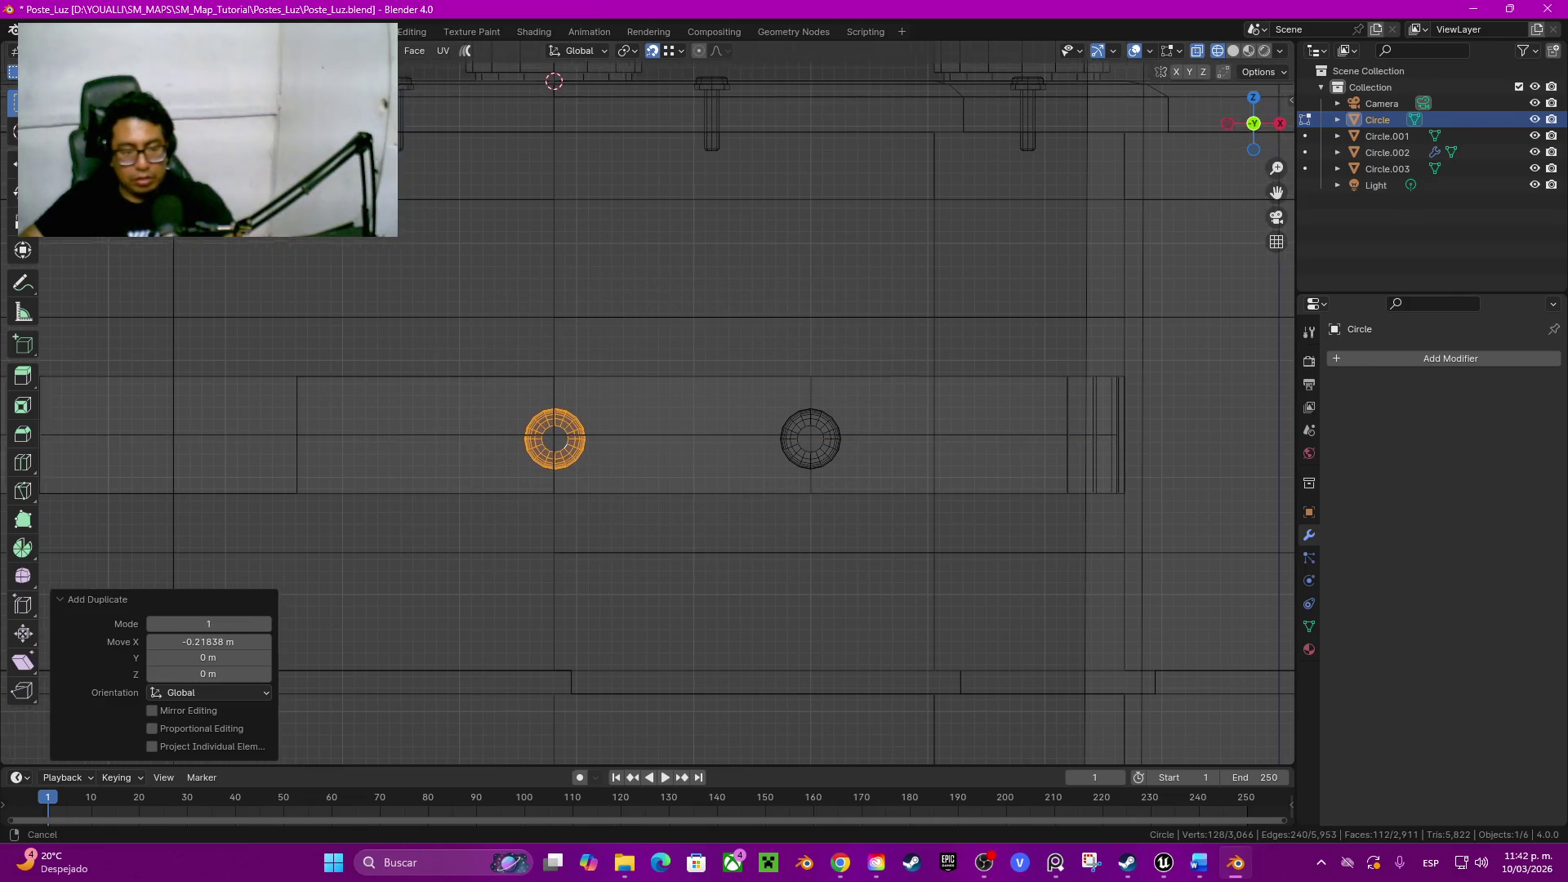
pyautogui.scroll(3, 816, 395)
pyautogui.scroll(1, 817, 396)
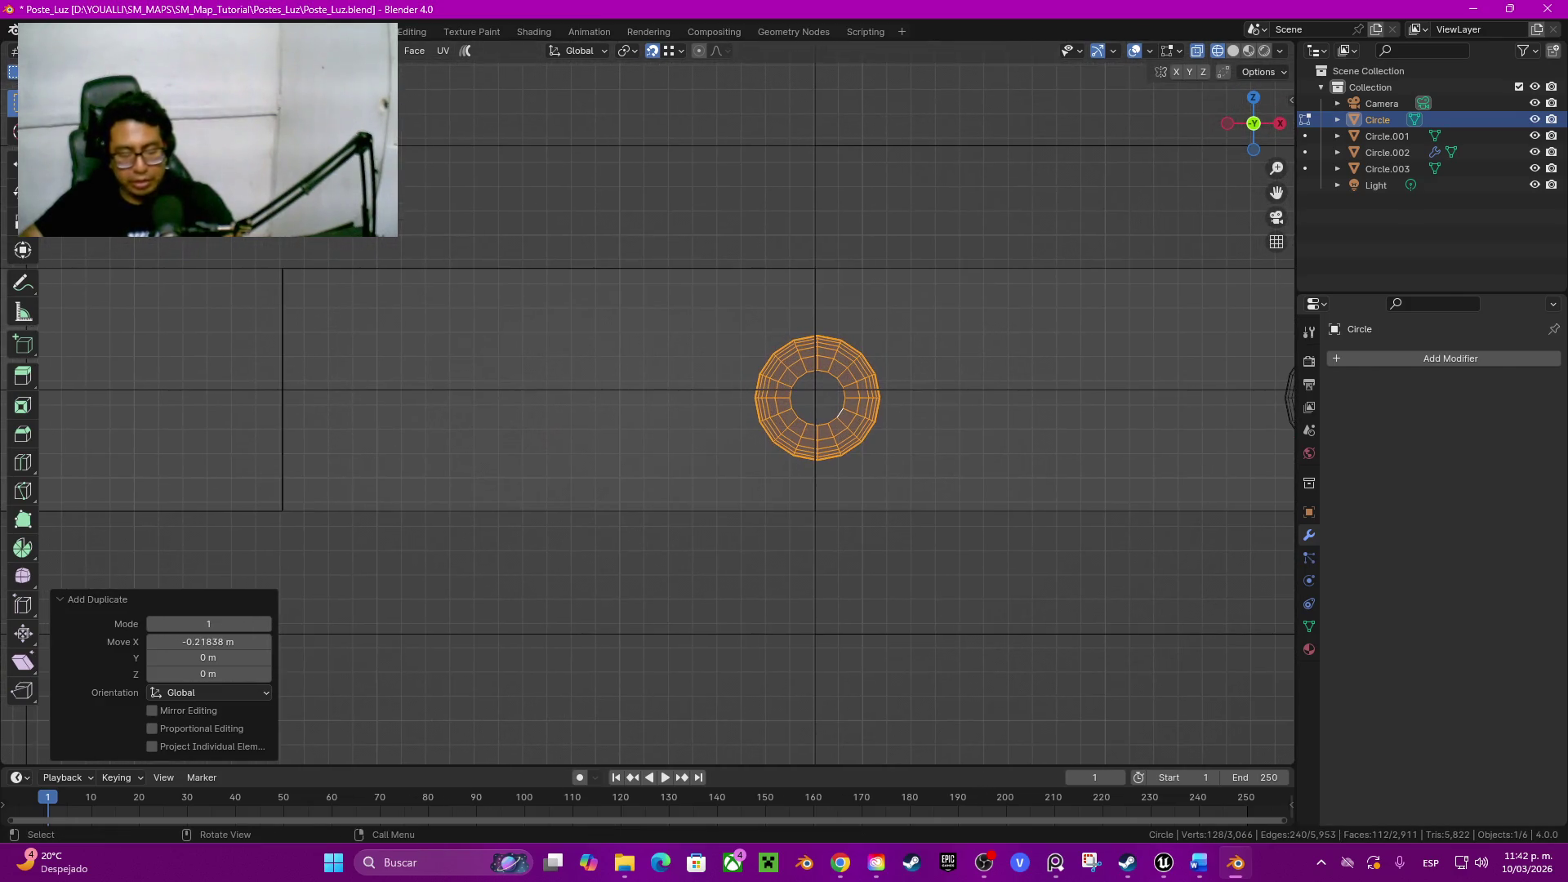
pyautogui.press('g')
pyautogui.press('x')
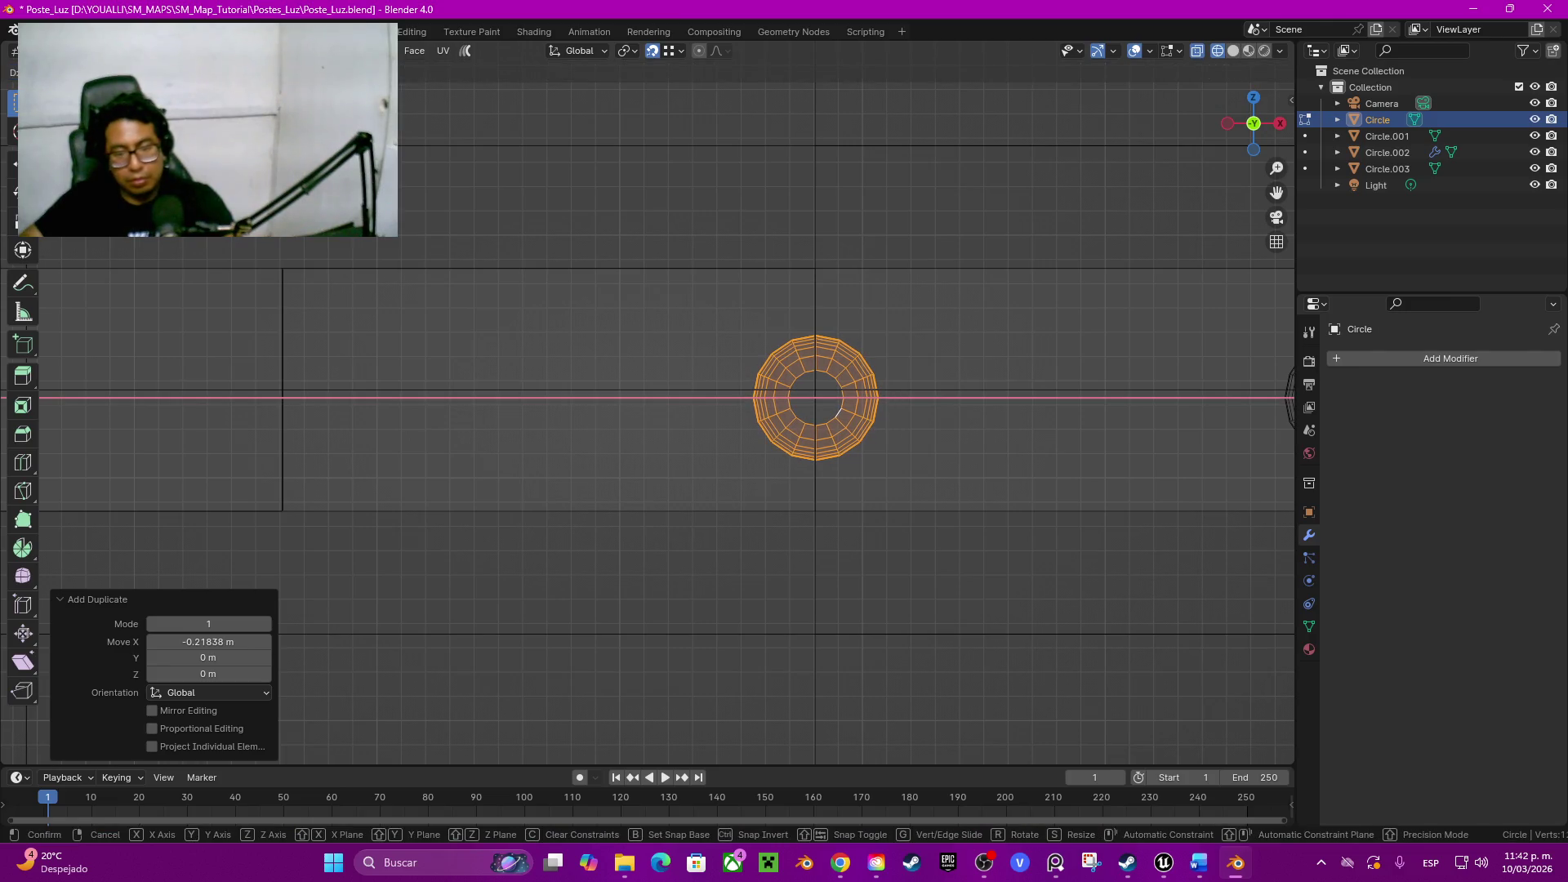
pyautogui.press('Return')
pyautogui.press('g')
pyautogui.press('x')
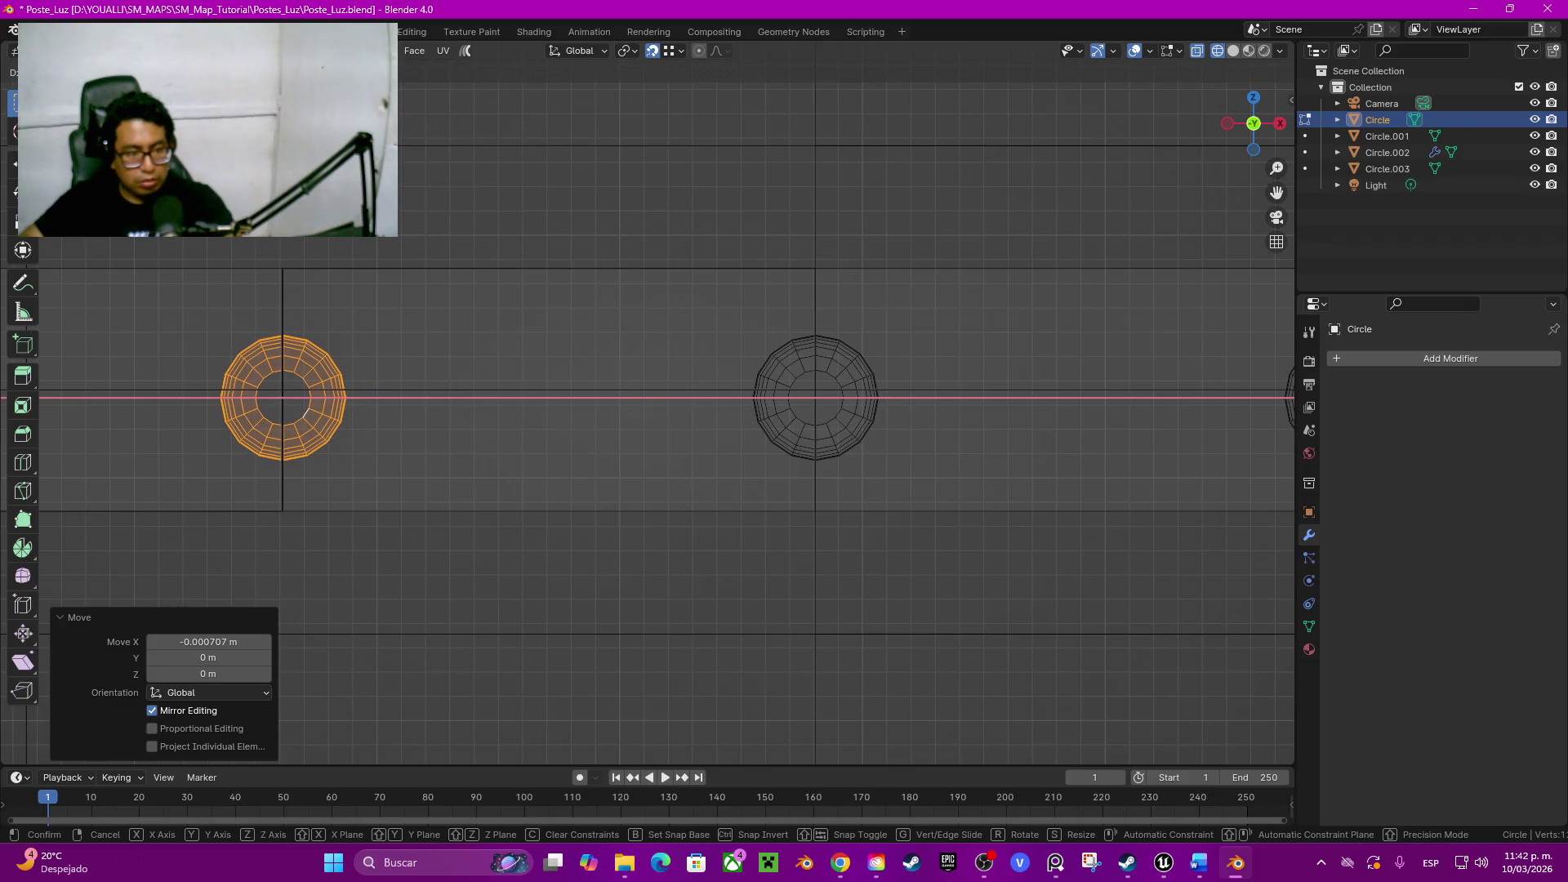
pyautogui.press('Return')
pyautogui.press('`')
pyautogui.click(324, 491)
pyautogui.moveTo(675, 405); pyautogui.dragTo(736, 307, button='middle')
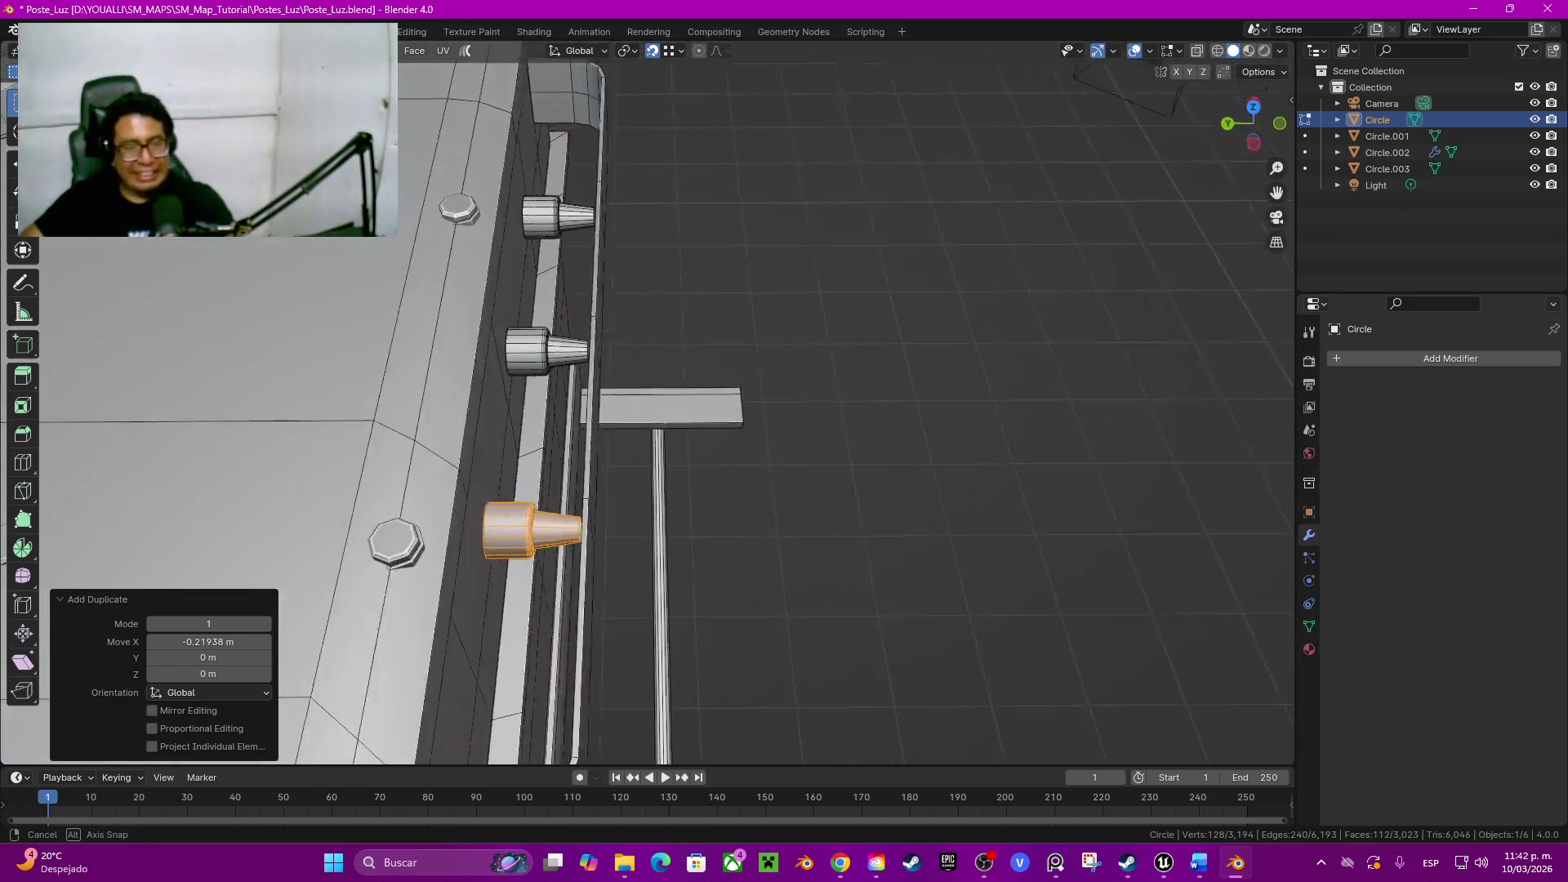
# Step: Dissolve the two leftover vertical edge loops on the transformer wall
pyautogui.moveTo(736, 306); pyautogui.dragTo(833, 369, button='middle')
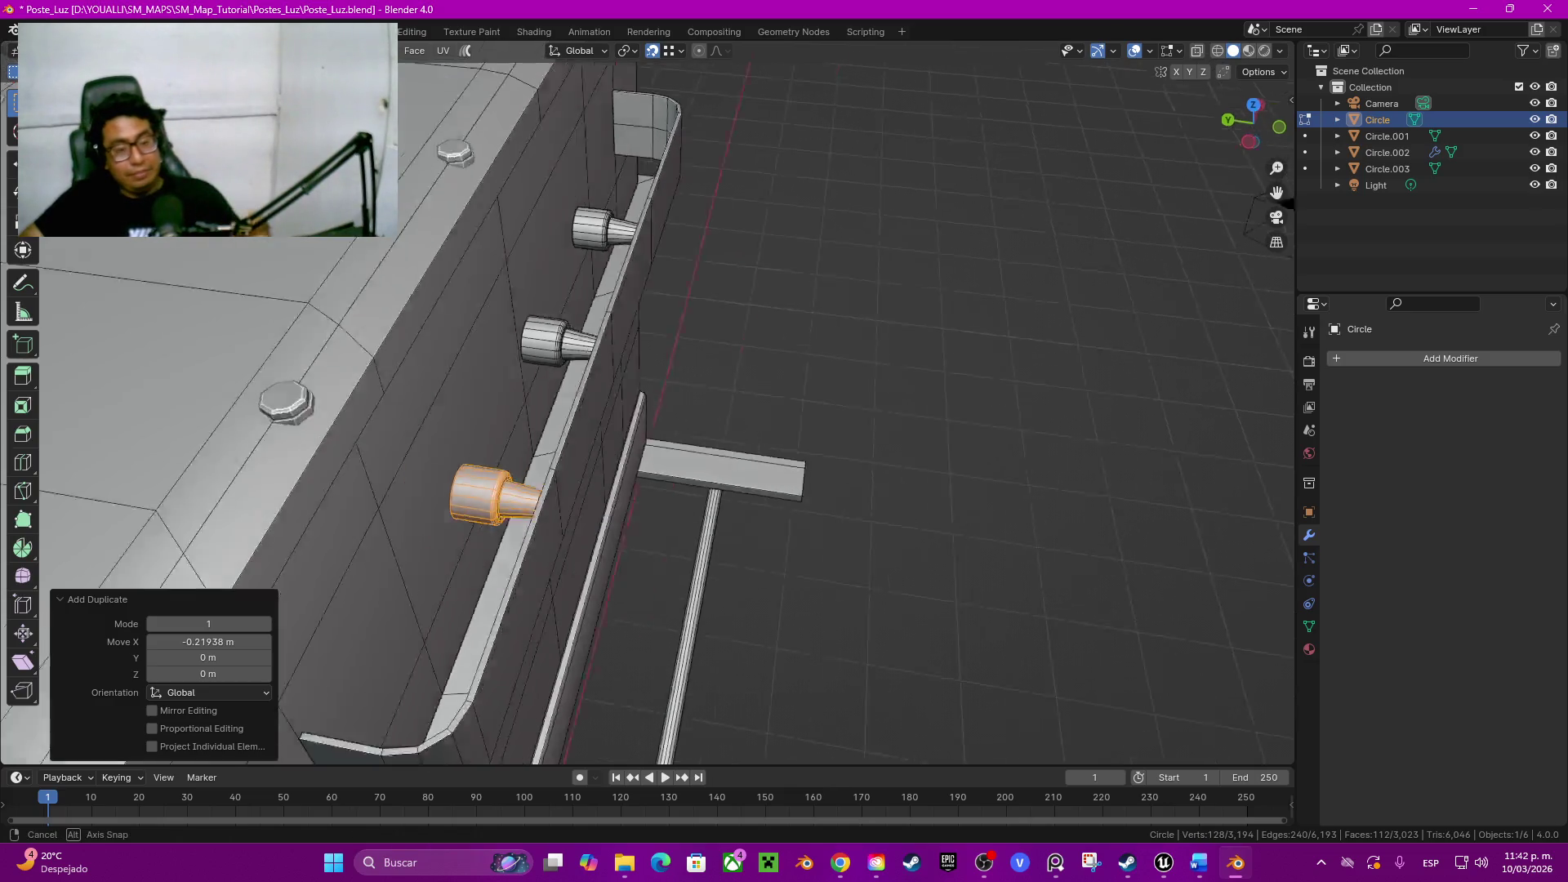
pyautogui.moveTo(736, 367); pyautogui.dragTo(833, 404, button='middle')
pyautogui.click(491, 422)
pyautogui.keyDown('alt'); pyautogui.keyDown('shift'); pyautogui.click(672, 350); pyautogui.keyUp('shift'); pyautogui.keyUp('alt')
pyautogui.hotkey('ctrl', 'x')
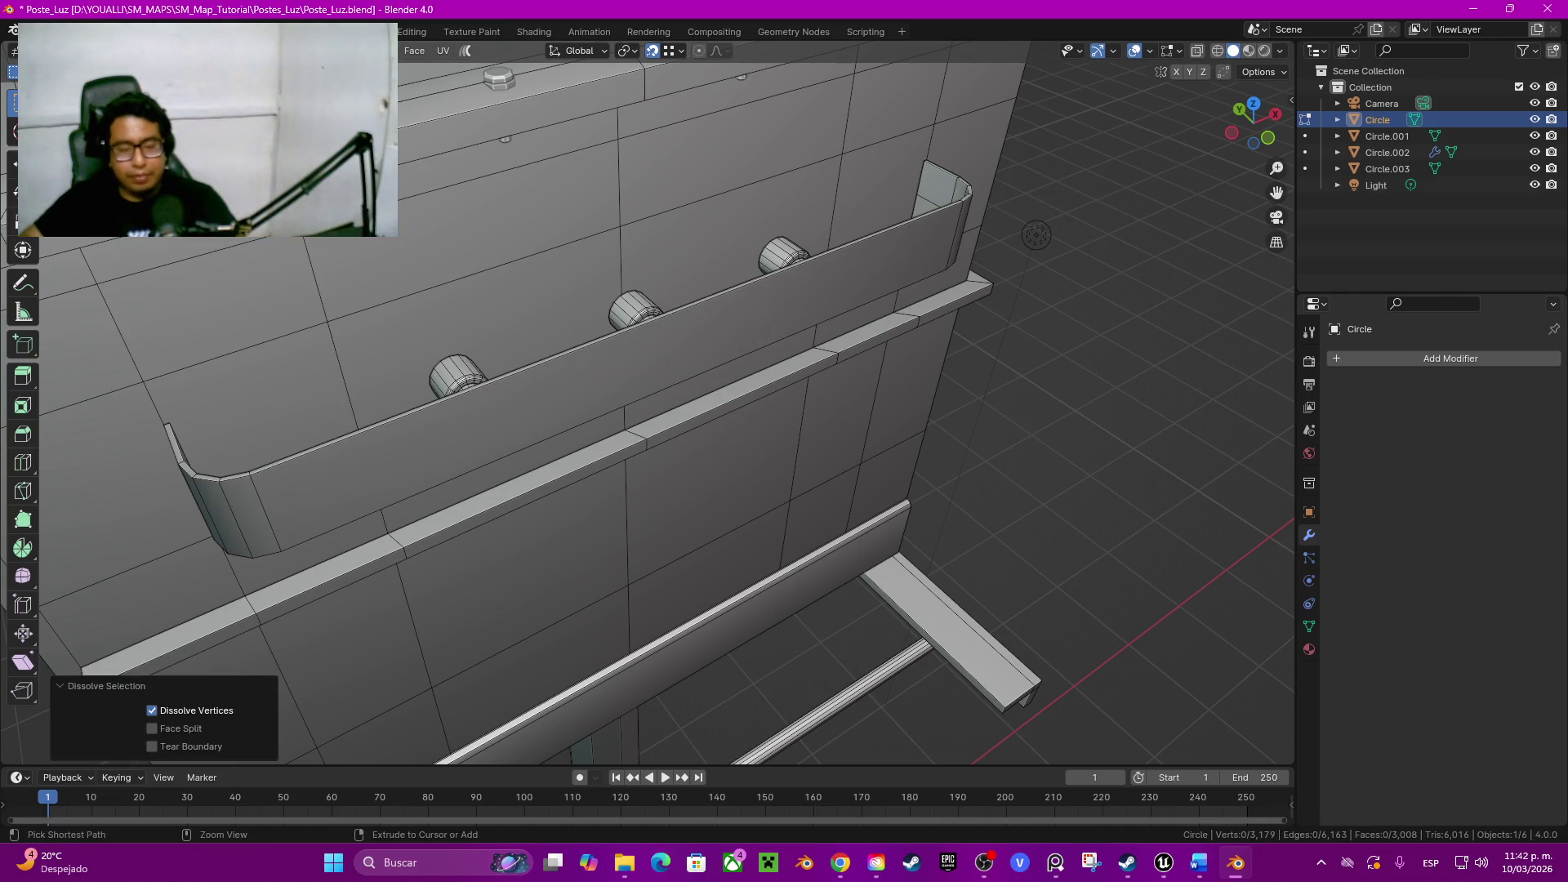
pyautogui.moveTo(735, 429); pyautogui.dragTo(858, 367, button='middle')
# Step: Select all three knobs and move them along Y to the right depth on the wall
pyautogui.click(686, 405)
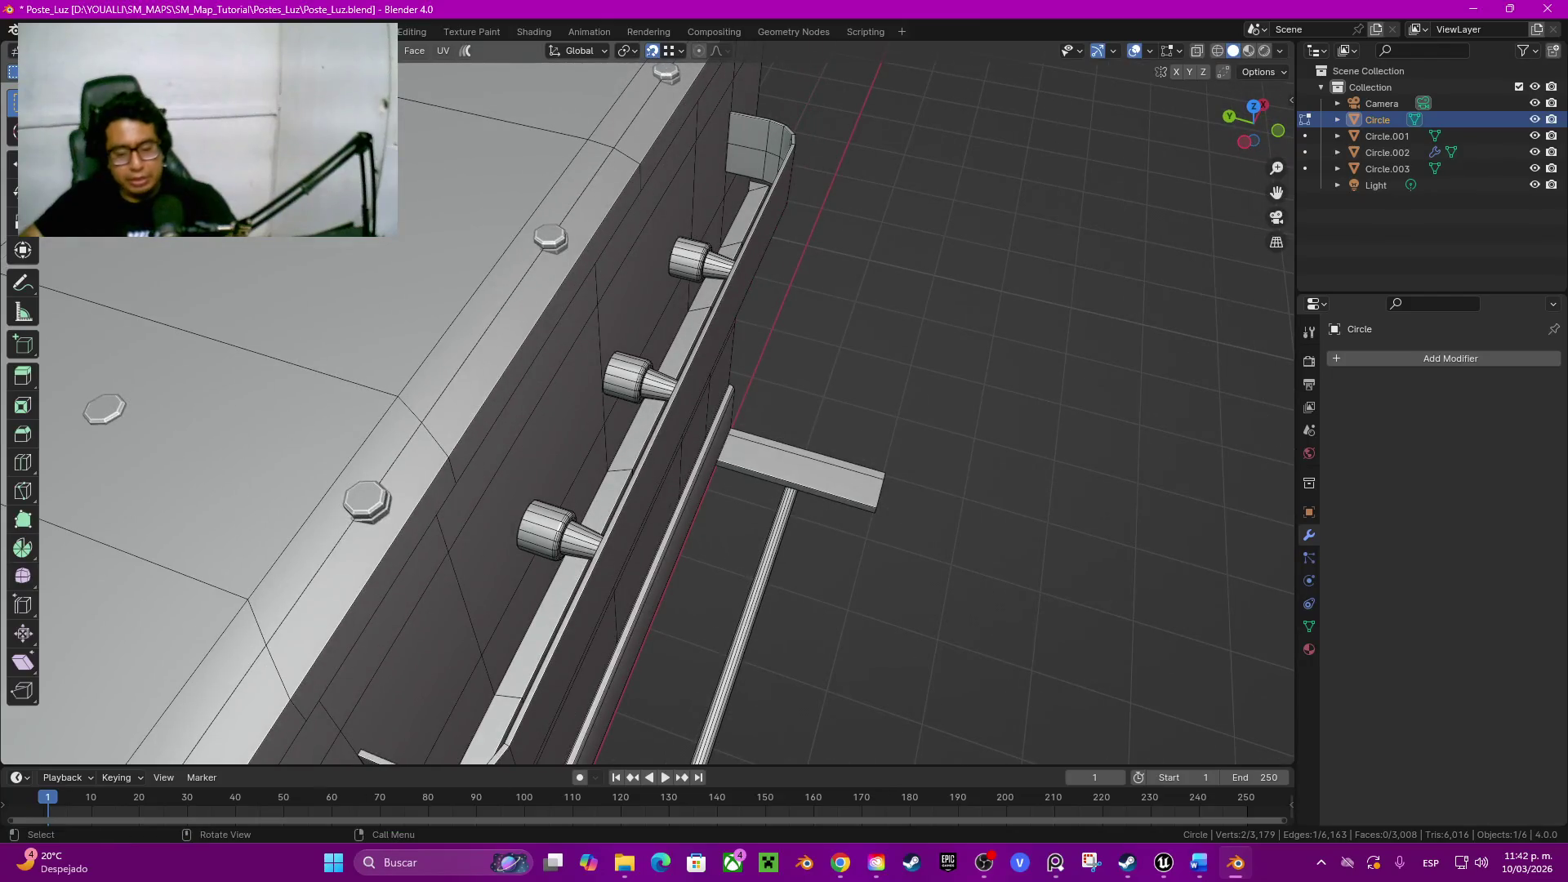
pyautogui.press('l')
pyautogui.press('l')
pyautogui.press('l')
pyautogui.moveTo(700, 258); pyautogui.dragTo(748, 245, button='middle')
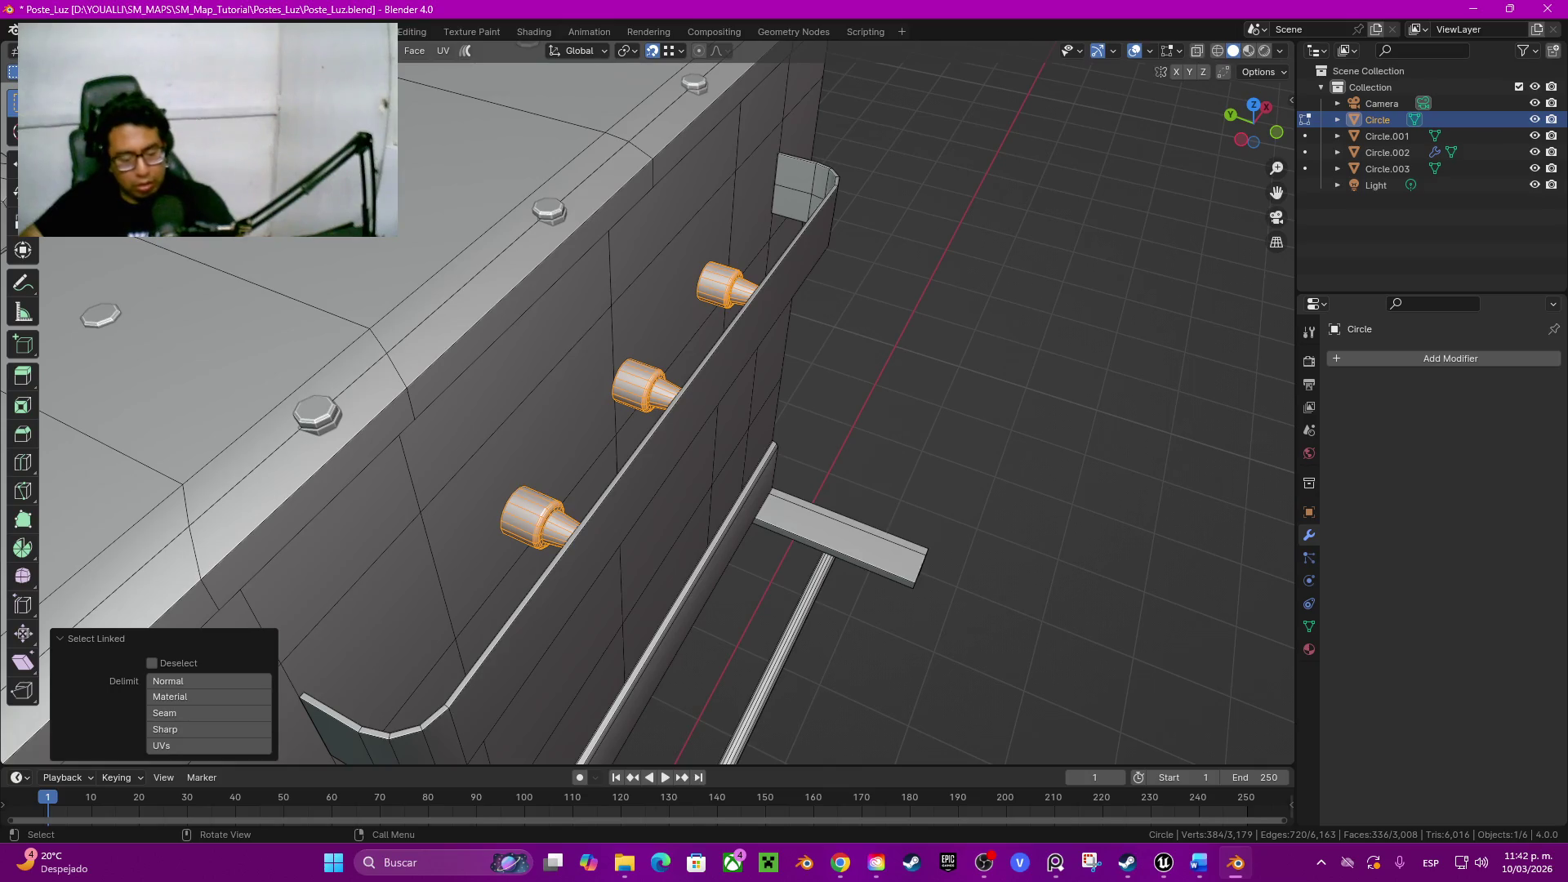
pyautogui.press('g')
pyautogui.press('y')
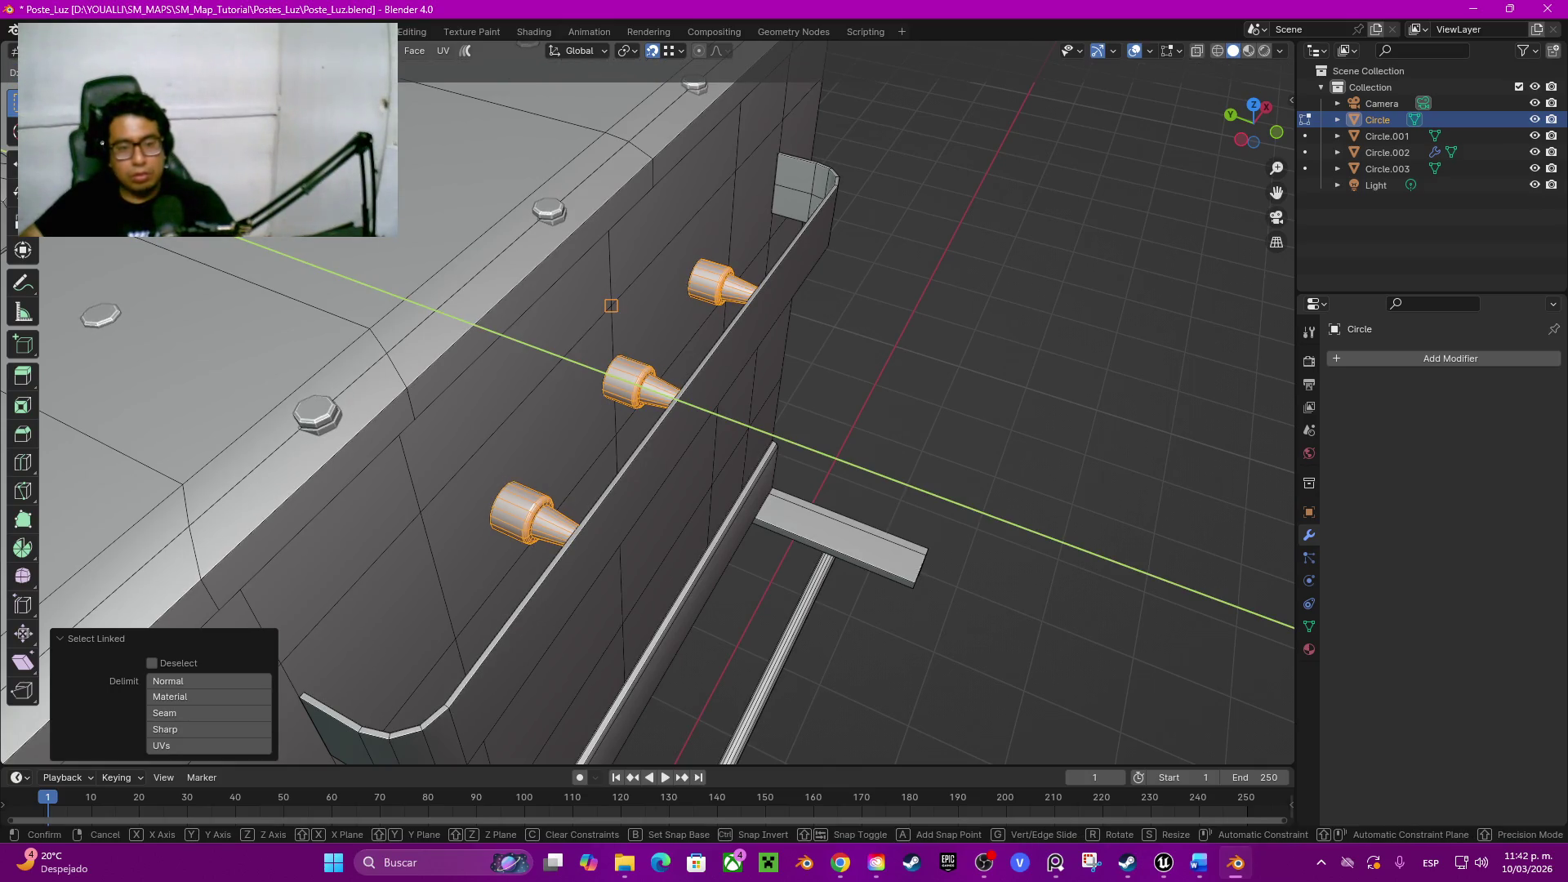
pyautogui.click(612, 305)
# Step: Orbit around the whole transformer to inspect the bushings from the front, top and underside
pyautogui.click(411, 471)
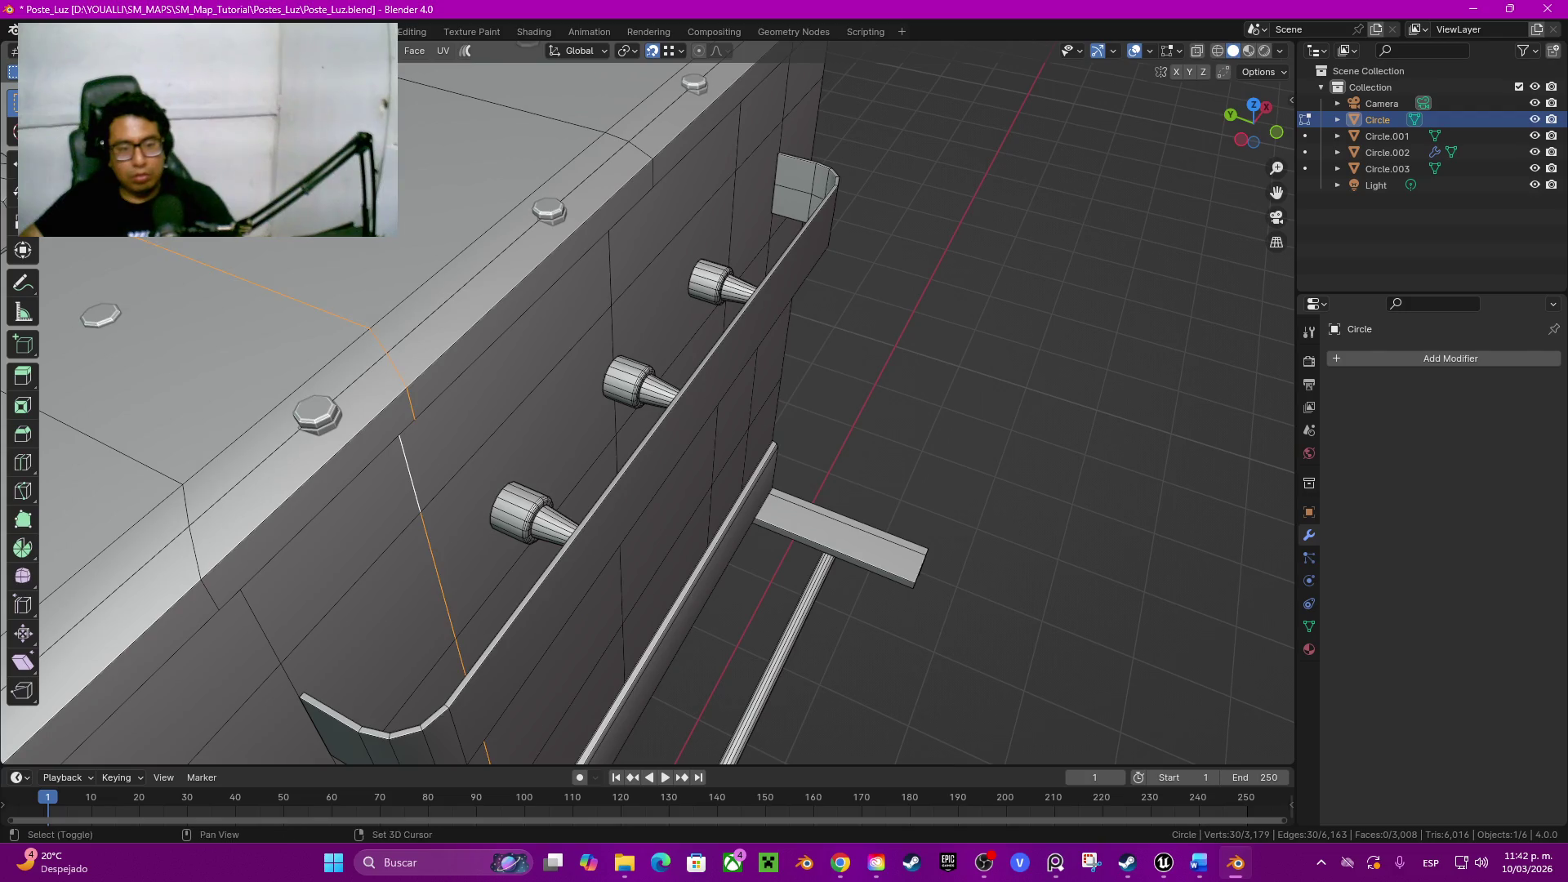
pyautogui.moveTo(411, 473); pyautogui.dragTo(612, 404, button='middle')
pyautogui.moveTo(554, 193); pyautogui.dragTo(673, 175, button='middle')
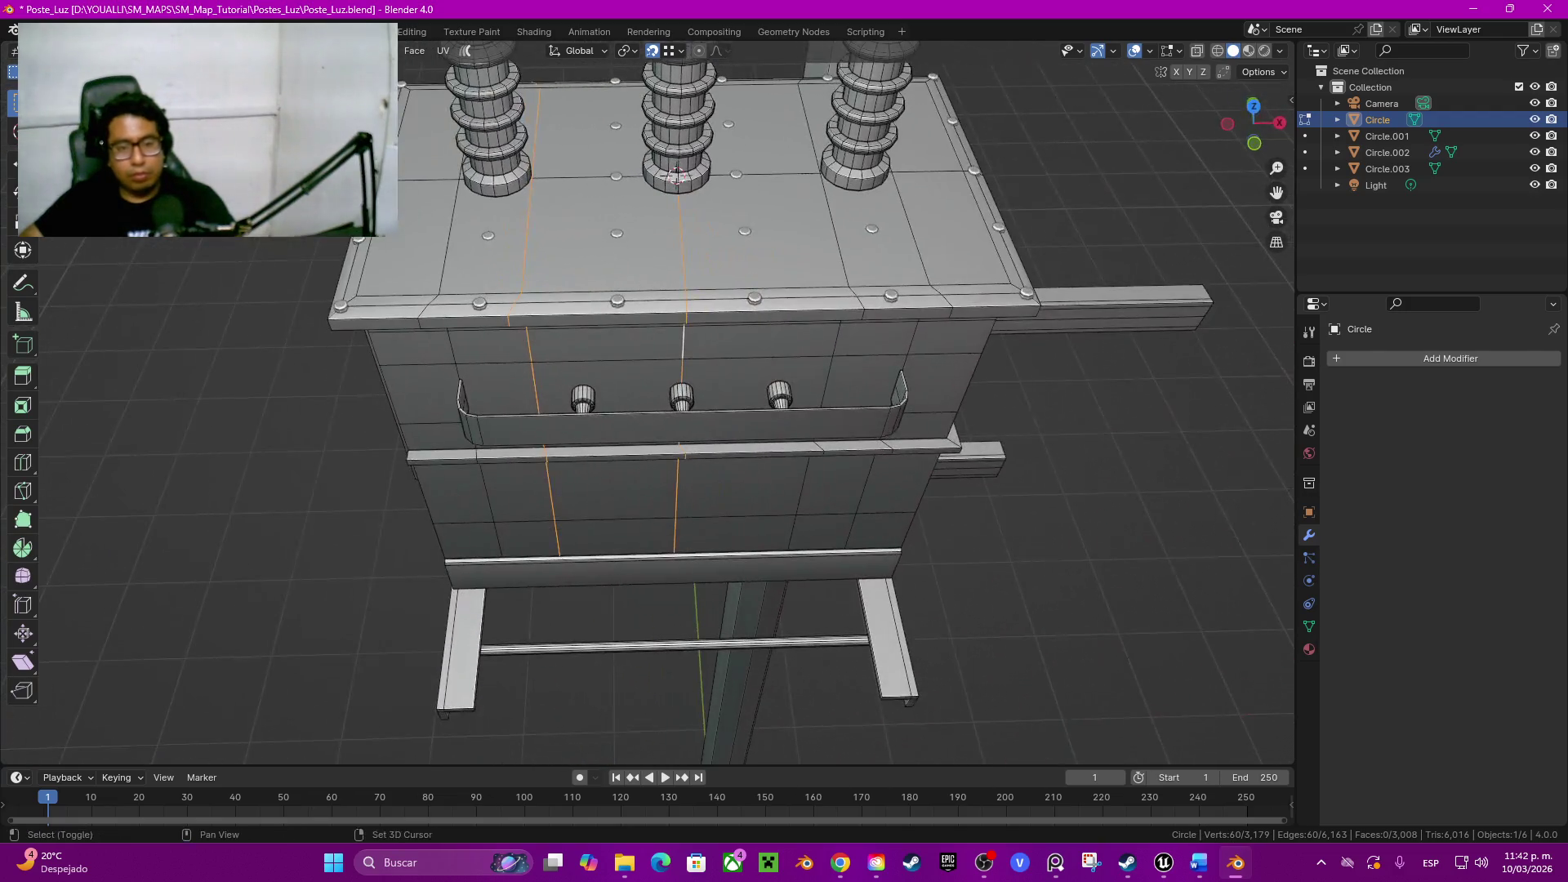
pyautogui.moveTo(650, 405); pyautogui.dragTo(650, 478, button='middle')
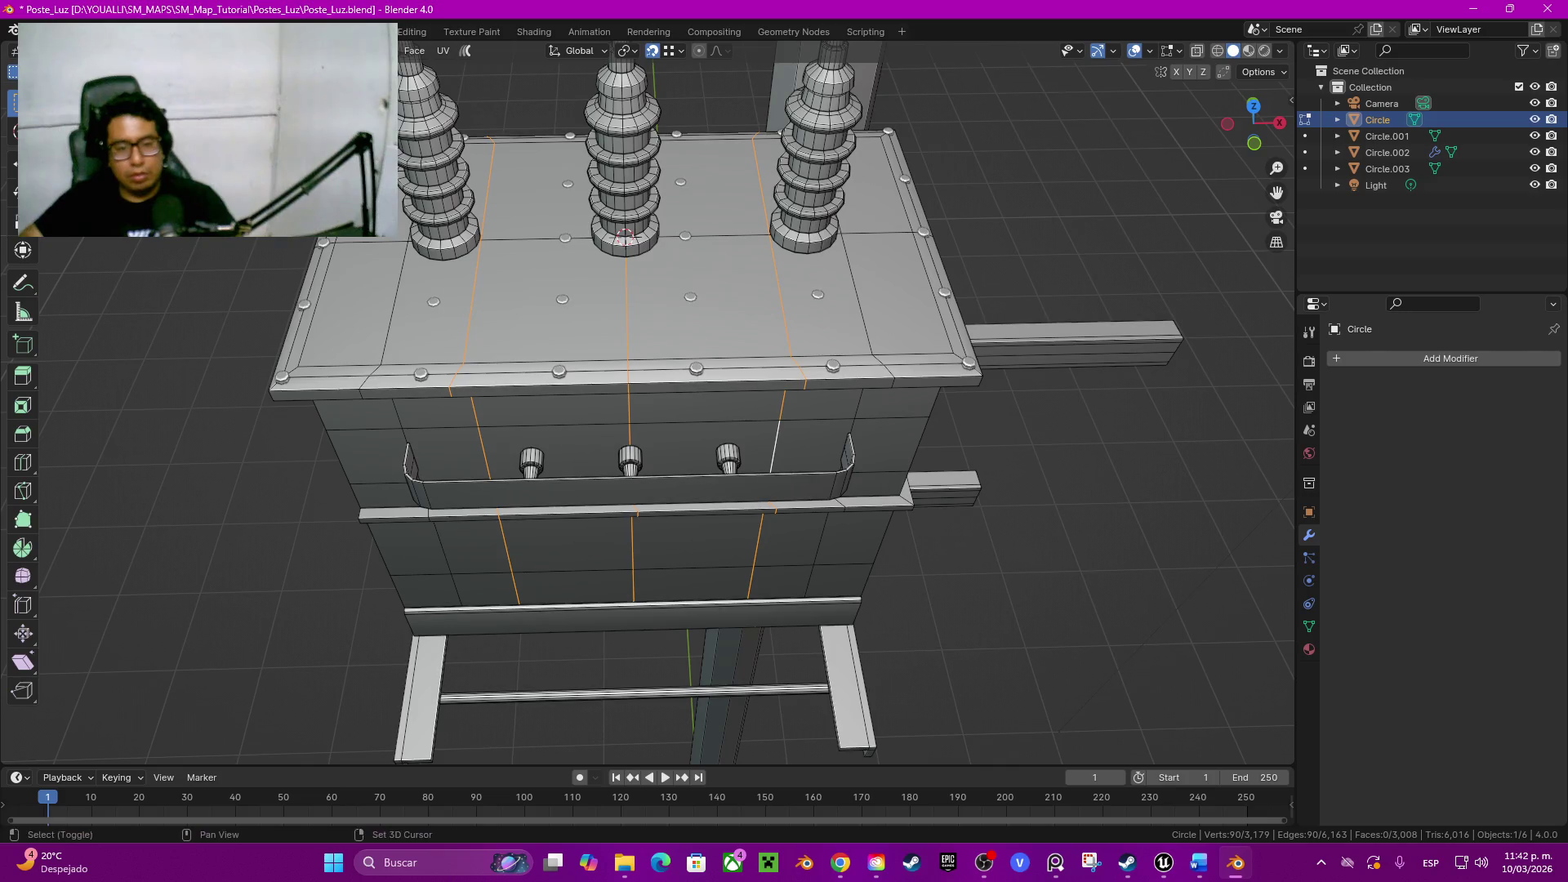
pyautogui.click(629, 408)
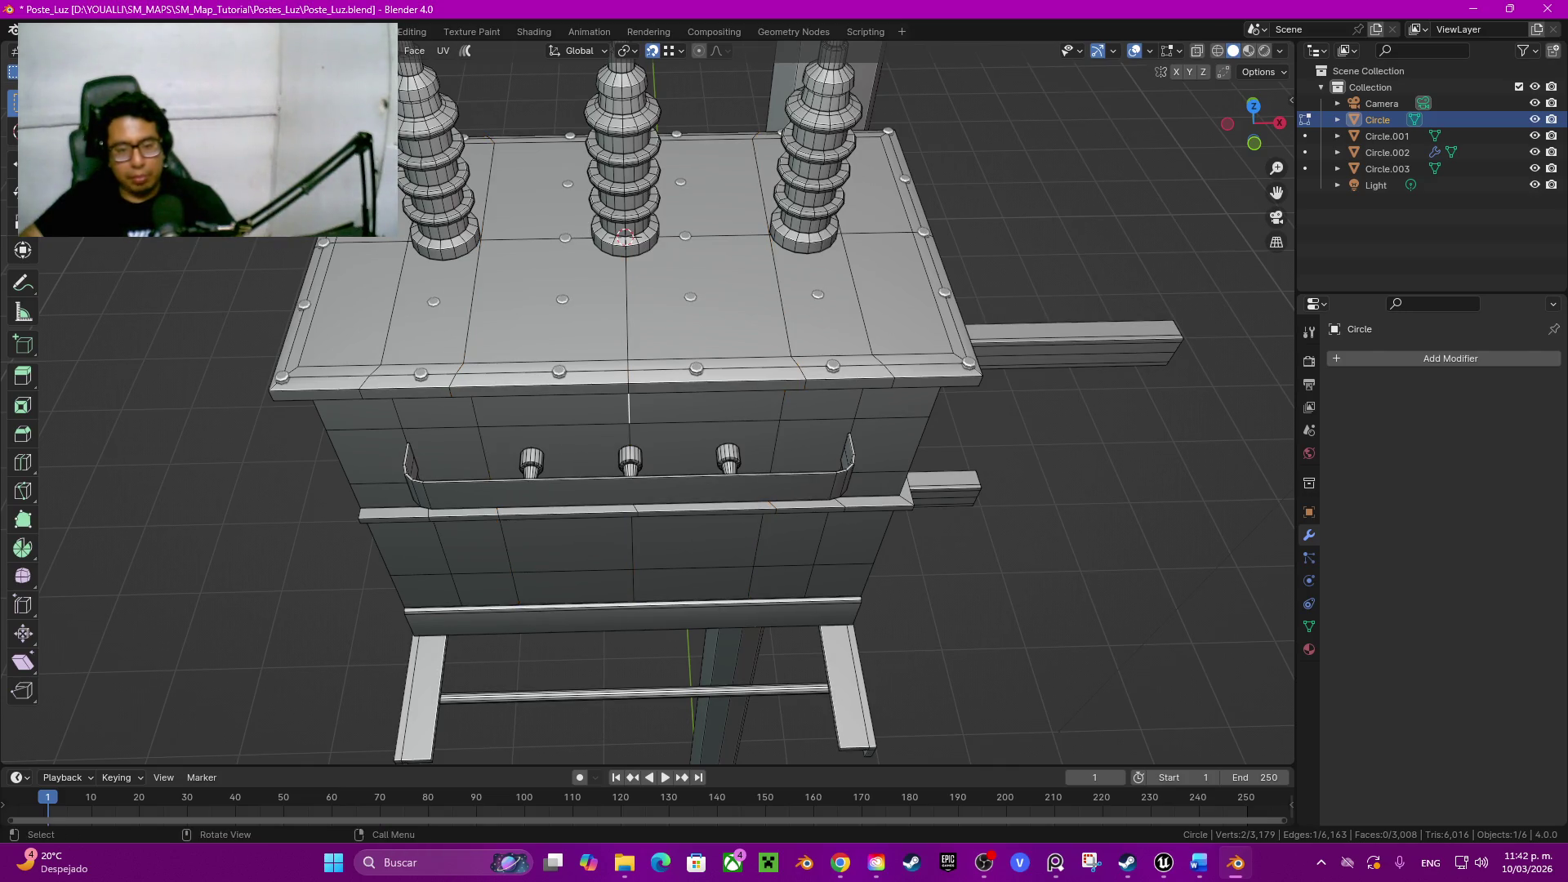
pyautogui.moveTo(650, 404); pyautogui.dragTo(698, 246, button='middle')
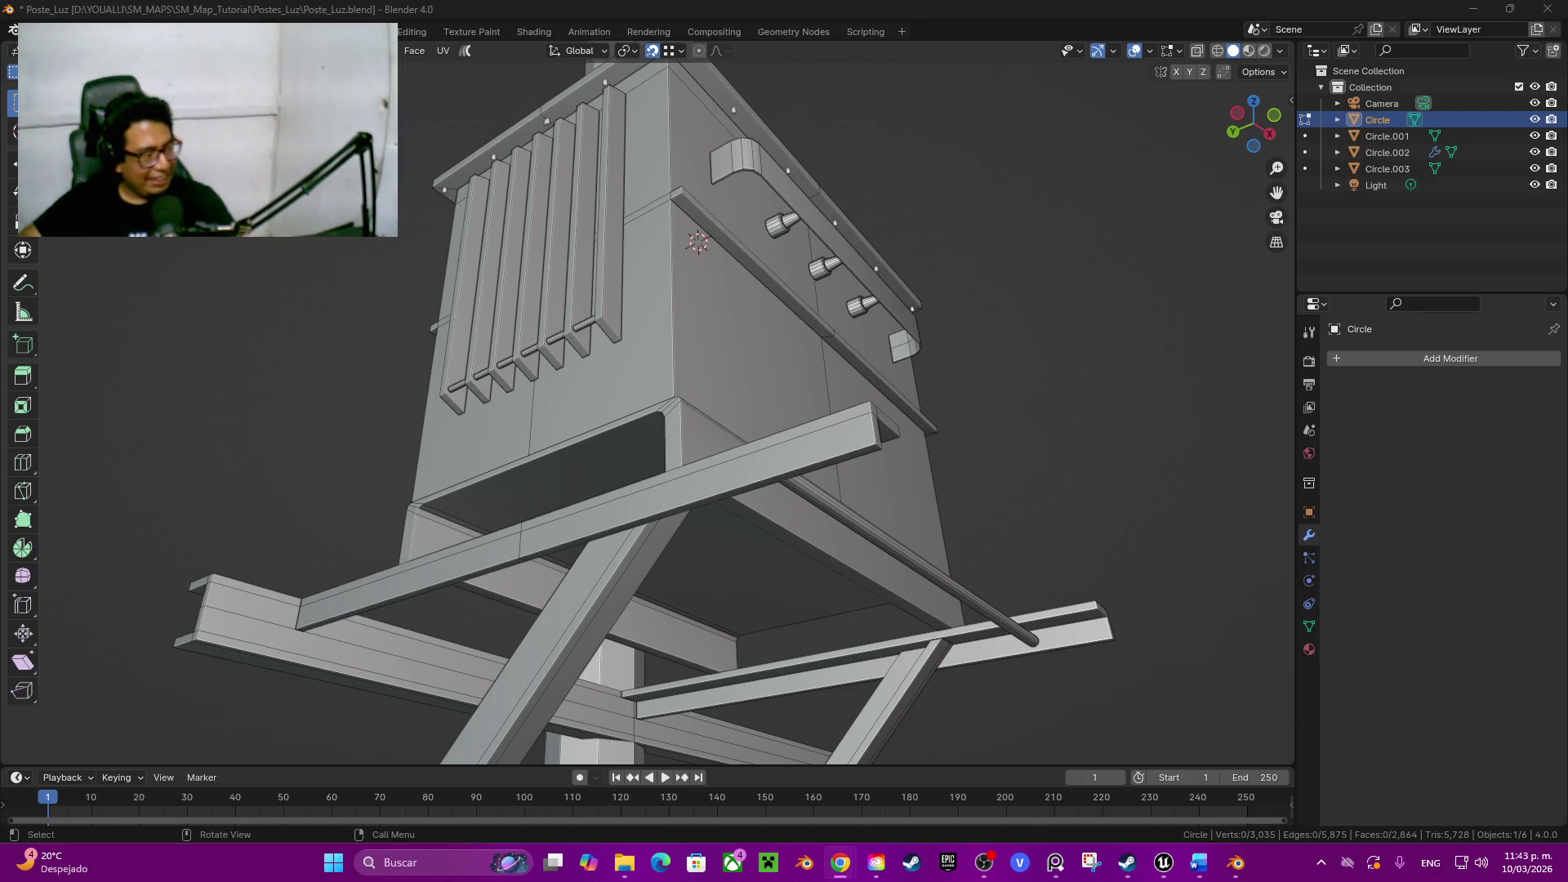
# Step: Inspect the pole and transformer from several angles, then return to editing the mesh
pyautogui.moveTo(649, 306); pyautogui.dragTo(663, 515, button='middle')
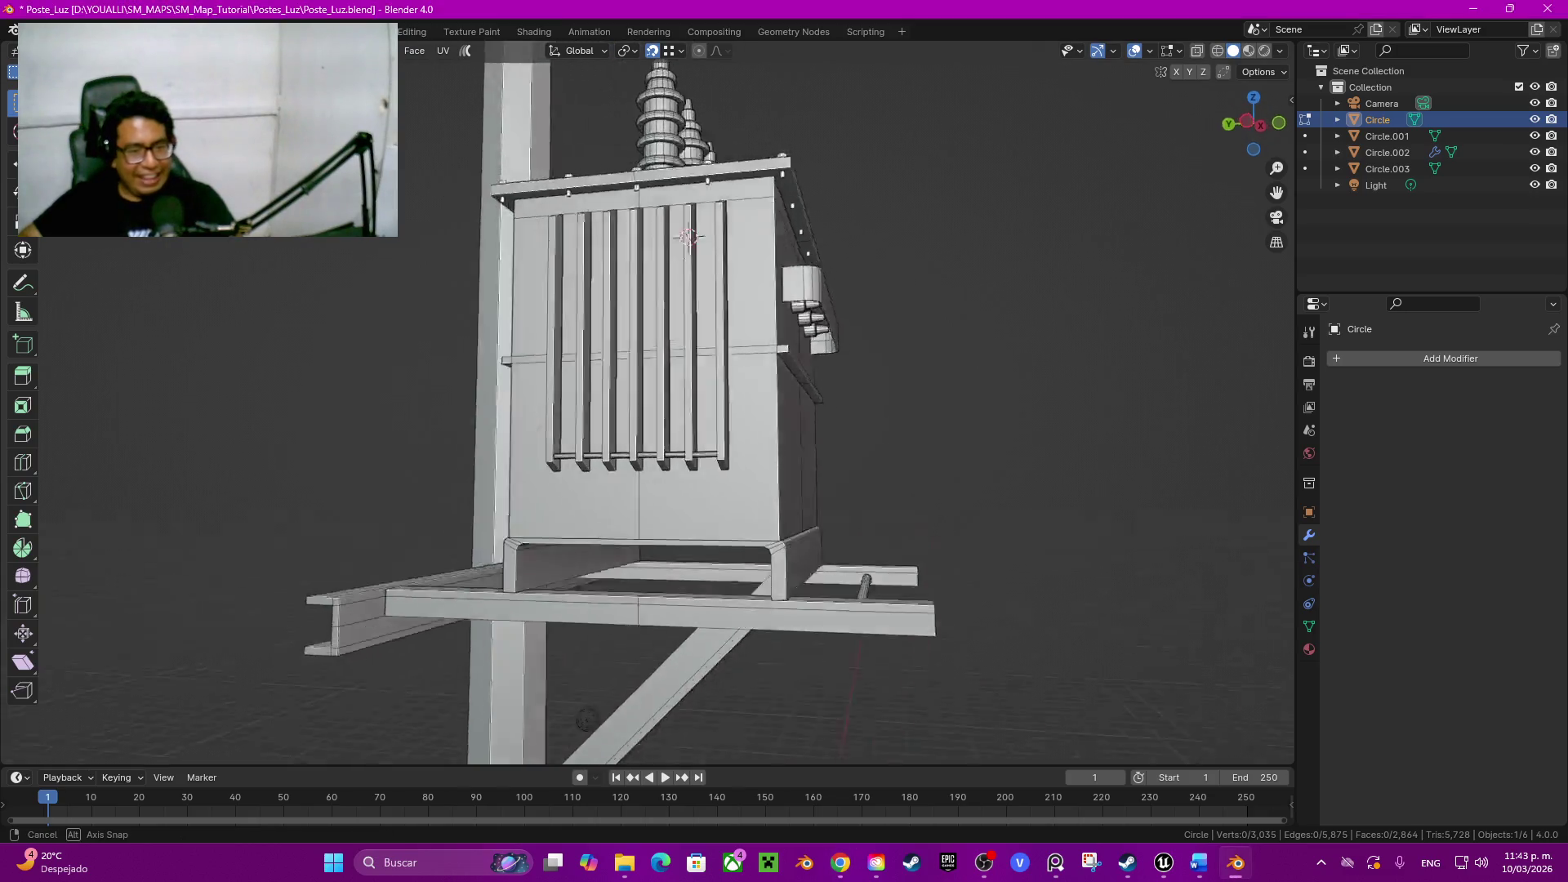
pyautogui.moveTo(1009, 252)
pyautogui.mouseDown(button='middle')
pyautogui.moveTo(1162, 517)
pyautogui.moveTo(1128, 431)
pyautogui.moveTo(858, 515)
pyautogui.moveTo(686, 490)
pyautogui.mouseUp(button='middle')
pyautogui.press('Tab')
pyautogui.scroll(-3, 647, 405)
pyautogui.scroll(-2, 968, 602)
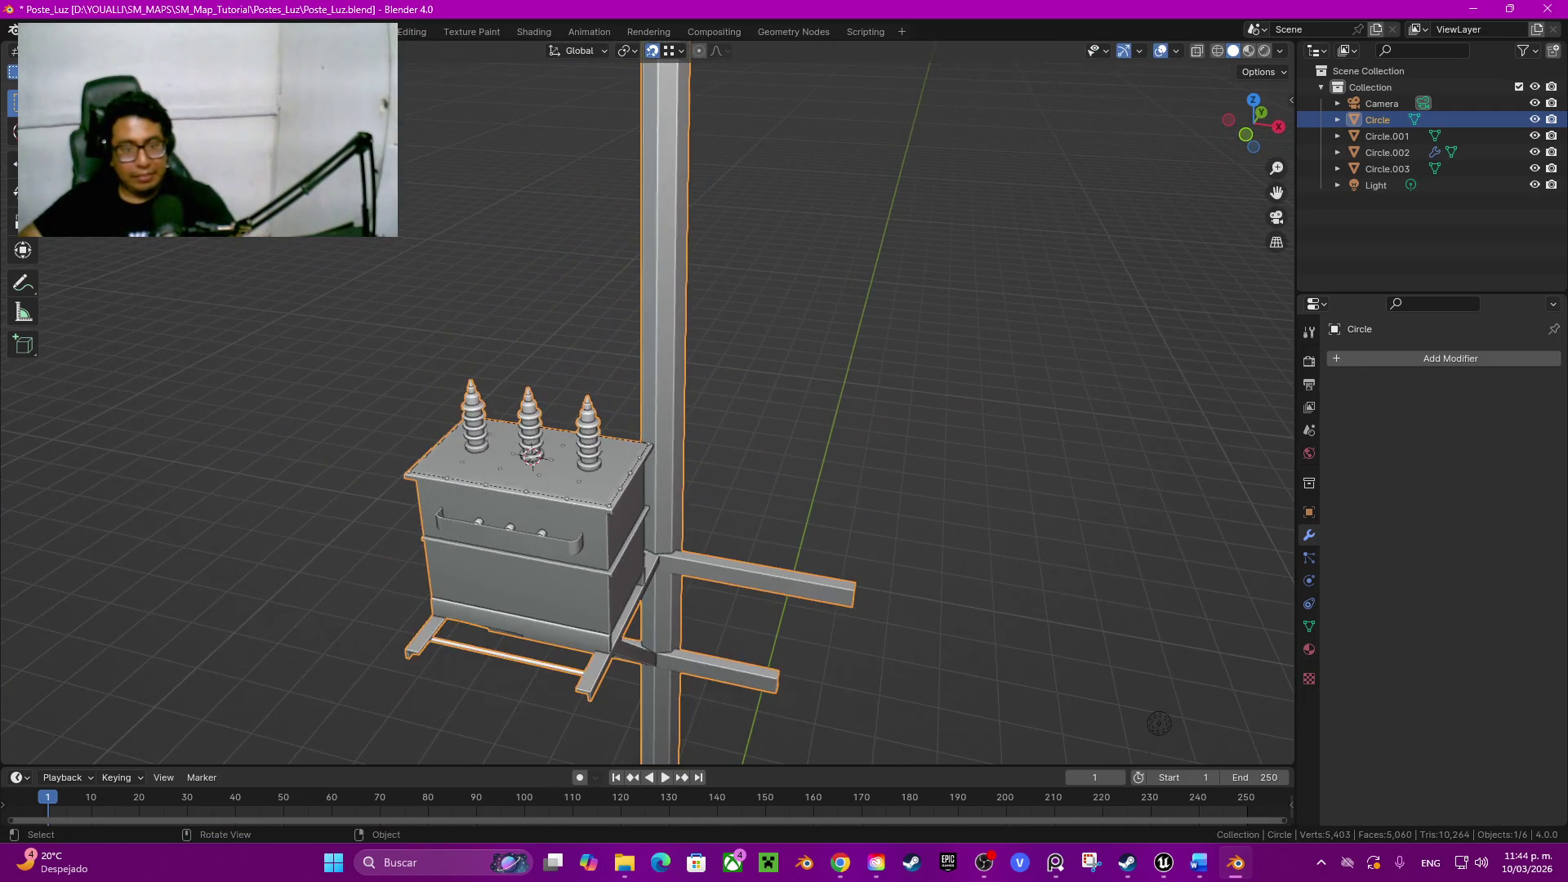
pyautogui.scroll(-2, 967, 602)
pyautogui.moveTo(968, 602)
pyautogui.mouseDown(button='middle')
pyautogui.moveTo(995, 658)
pyautogui.moveTo(1219, 735)
pyautogui.moveTo(917, 532)
pyautogui.moveTo(444, 524)
pyautogui.moveTo(490, 687)
pyautogui.mouseUp(button='middle')
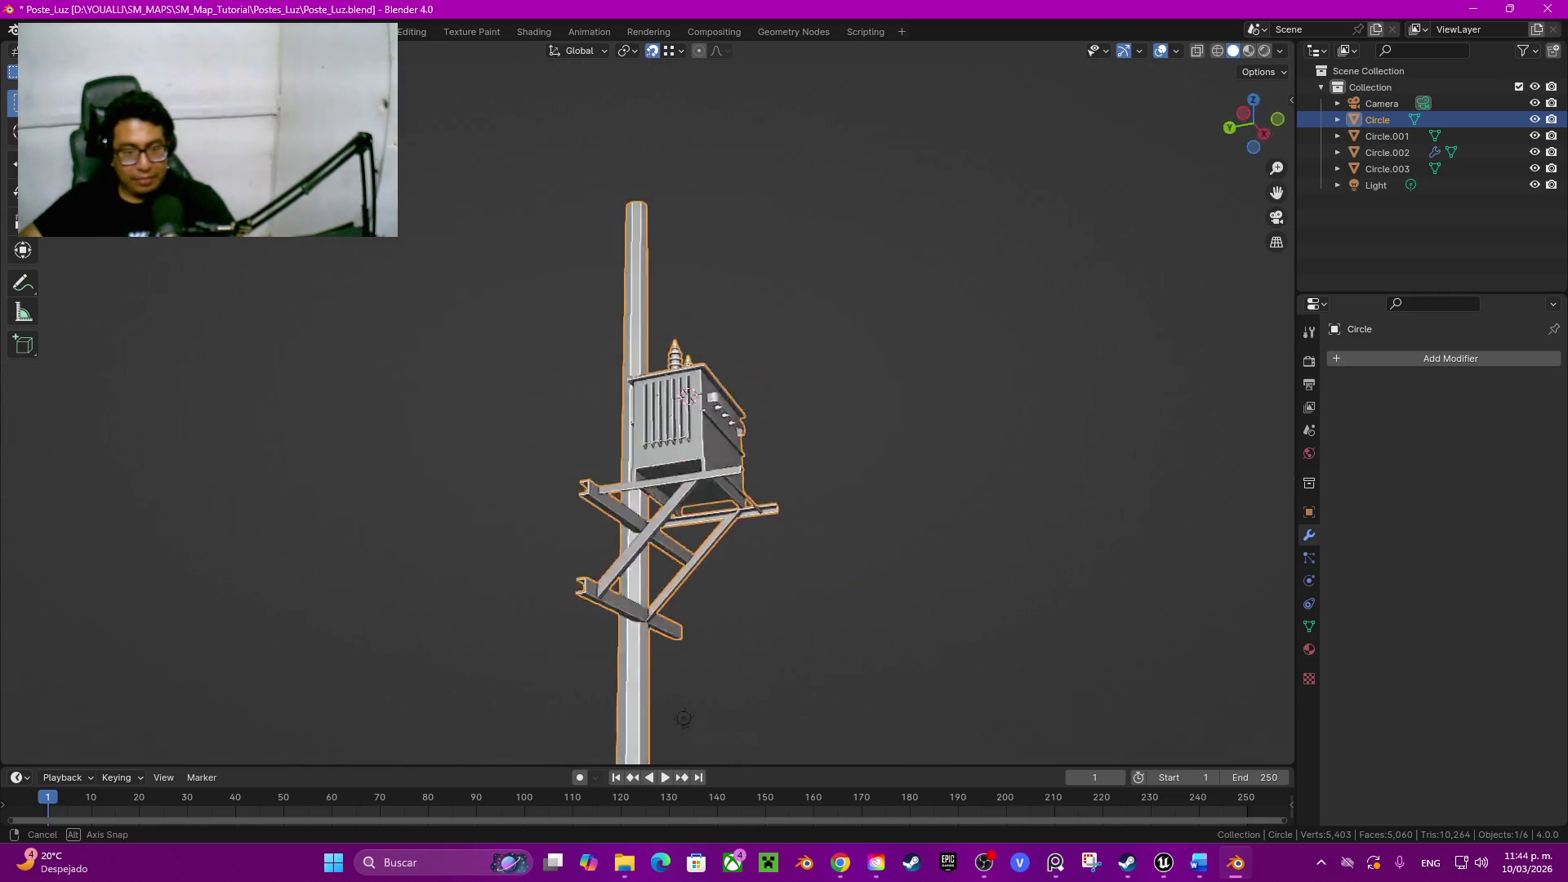
pyautogui.moveTo(490, 686); pyautogui.dragTo(516, 552, button='middle')
pyautogui.press('Tab')
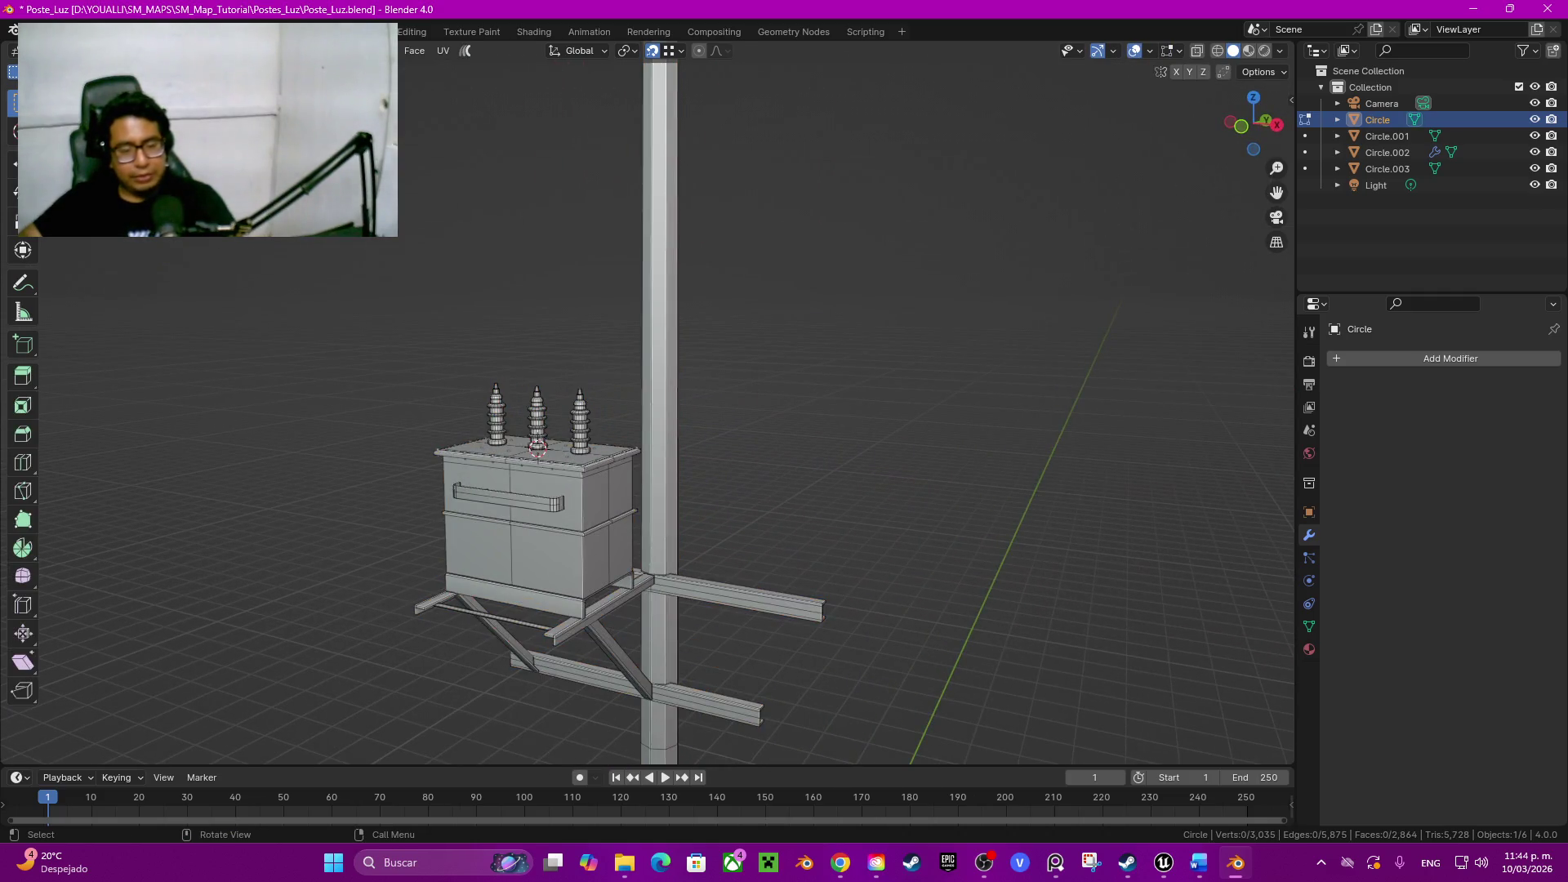
pyautogui.press('Tab')
pyautogui.scroll(4, 647, 404)
pyautogui.moveTo(648, 405); pyautogui.dragTo(662, 306, button='middle')
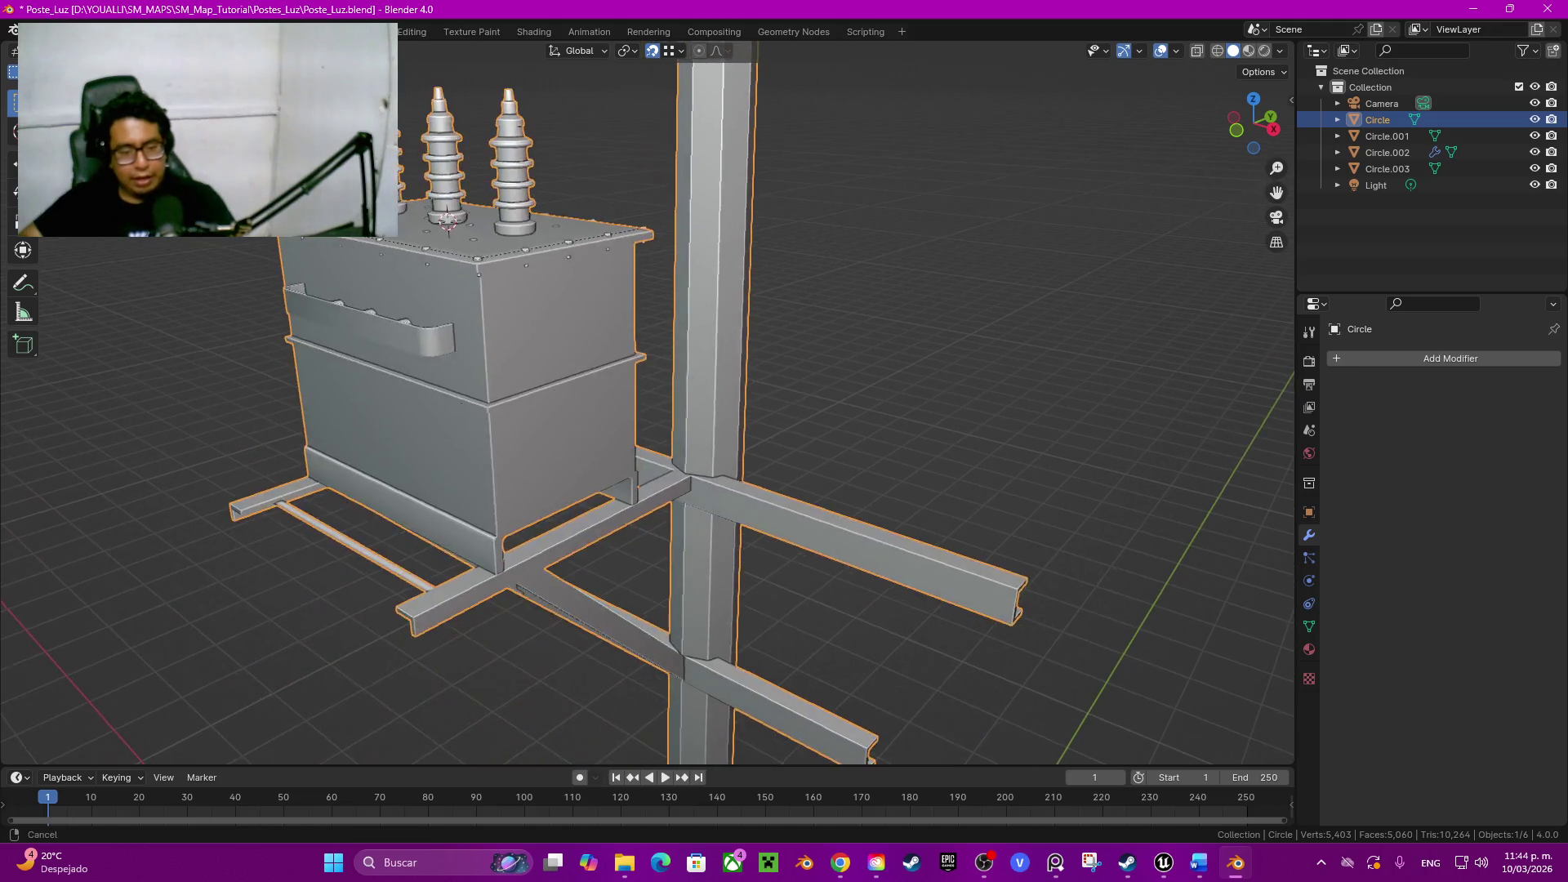
pyautogui.press('Tab')
# Step: Select the linked crossbeam, support and bracket beams, and the transformer base frame and rods
pyautogui.press('l')
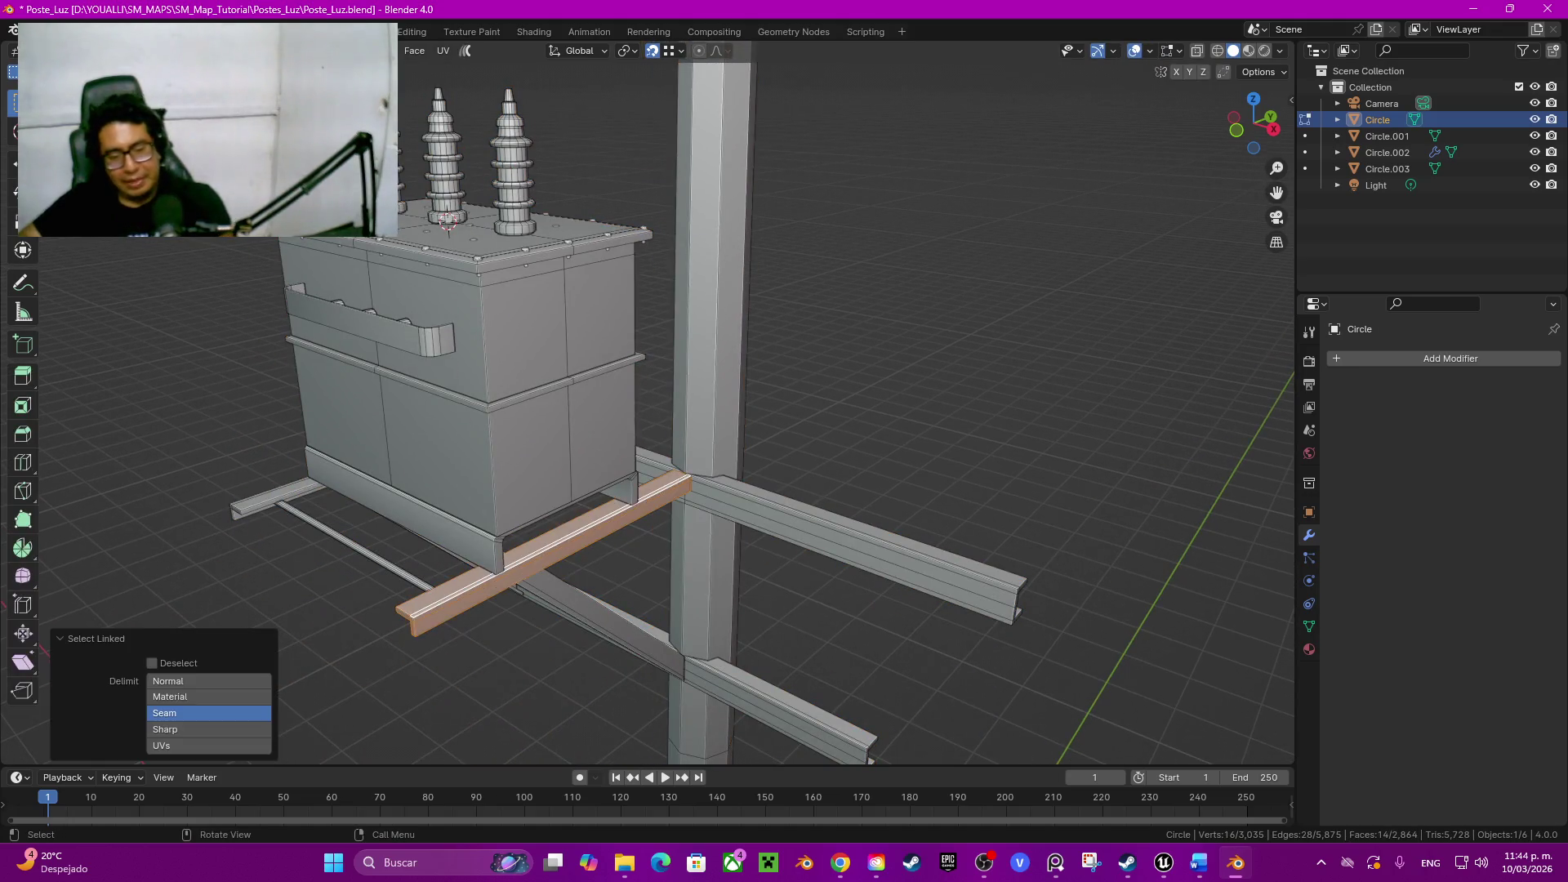
pyautogui.press('l')
pyautogui.press('l')
pyautogui.press('l')
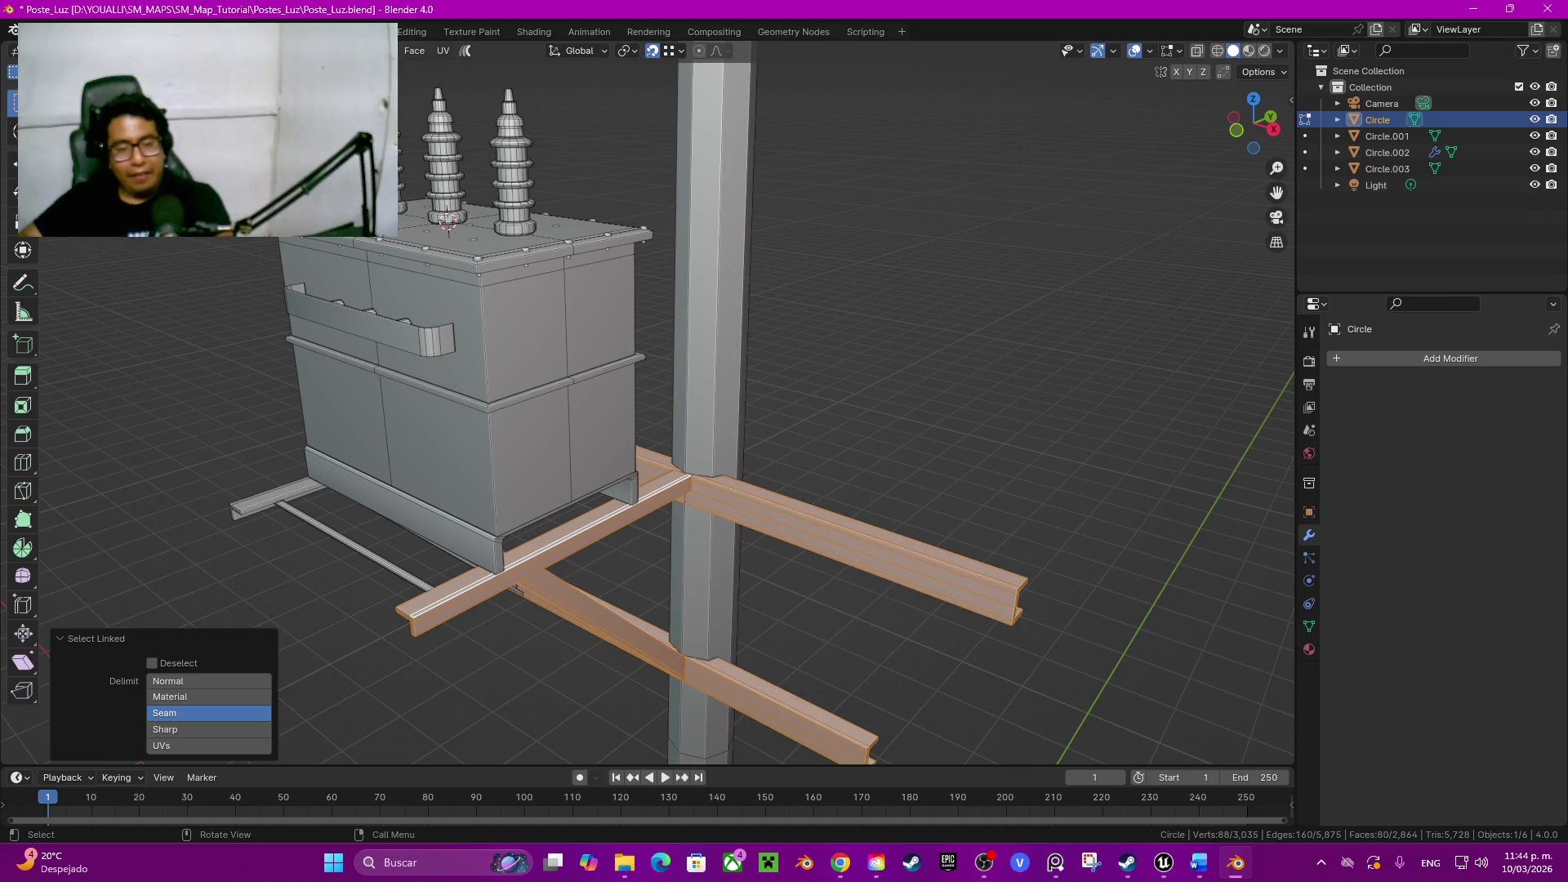
pyautogui.press('l')
pyautogui.press('l')
pyautogui.press('l')
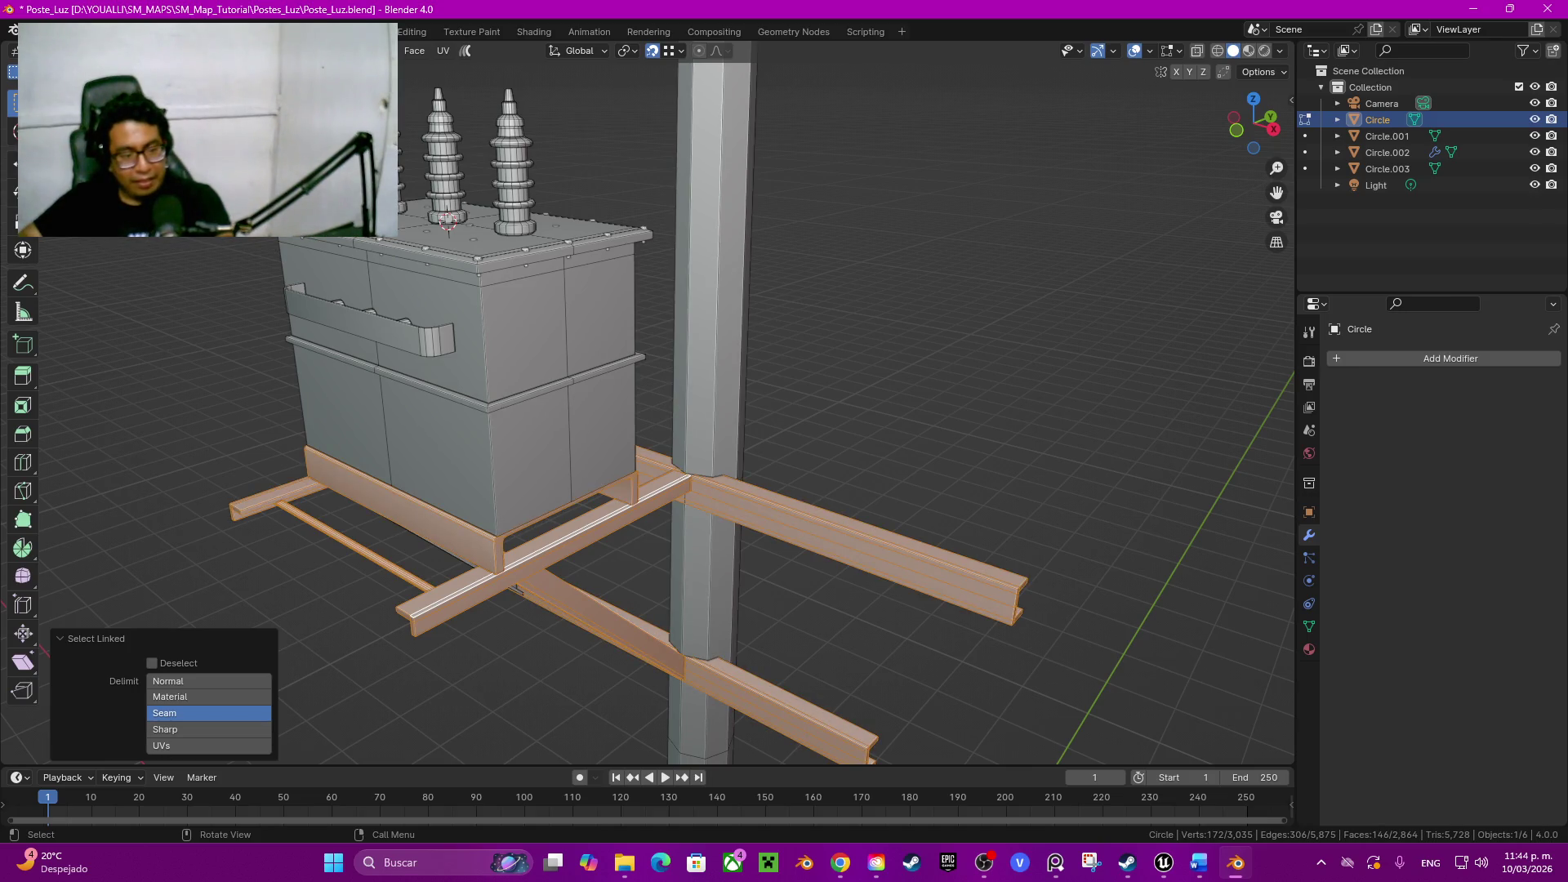
pyautogui.press('l')
pyautogui.press('l')
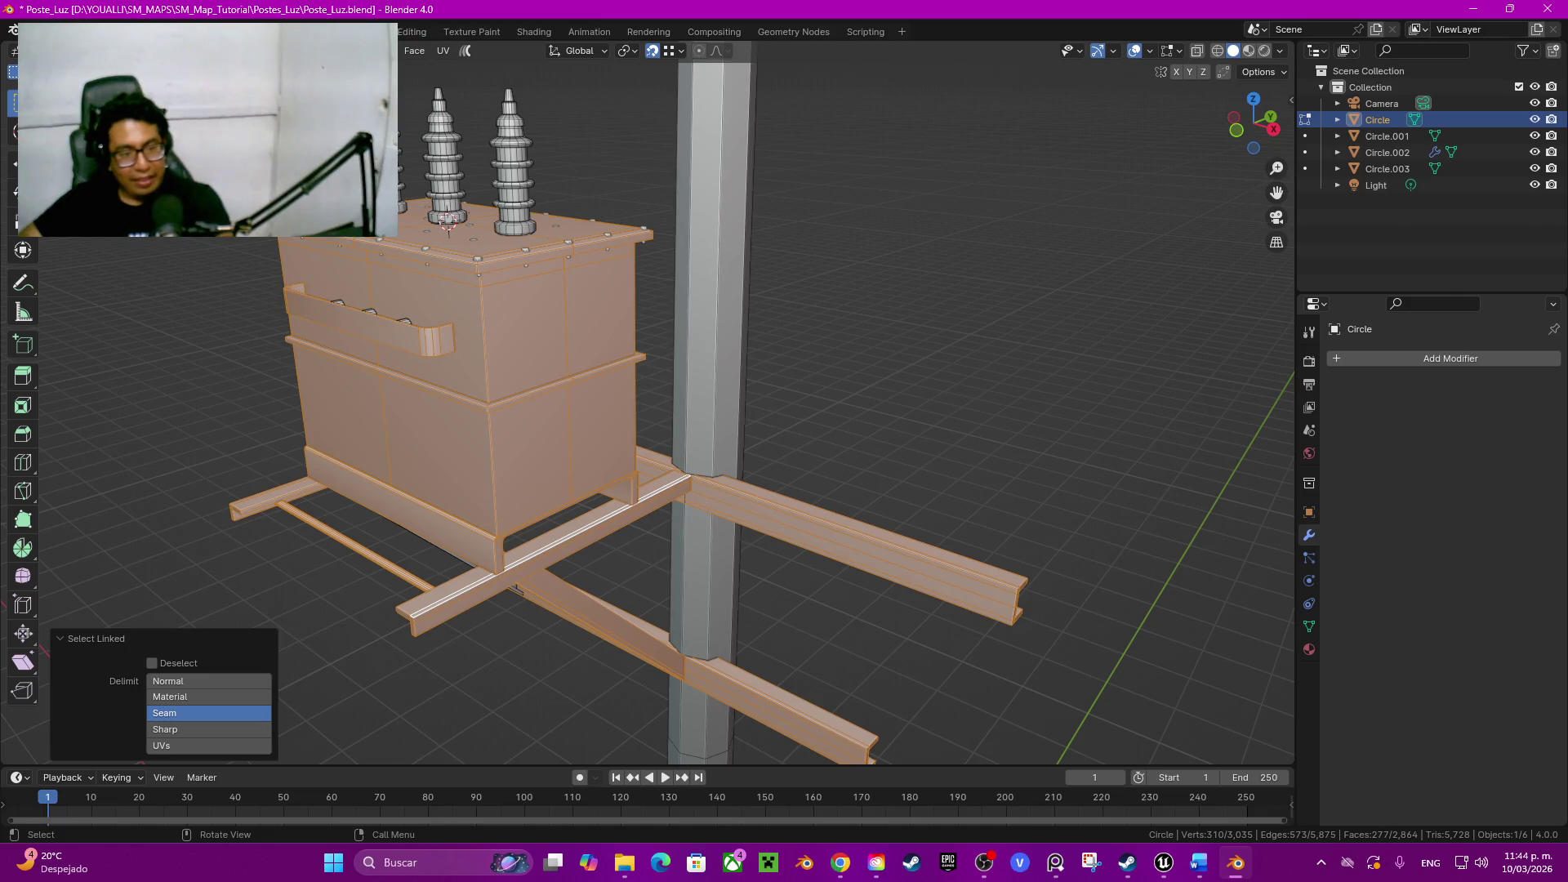
# Step: Switch to wireframe shading and box-select the whole transformer and bracket
pyautogui.press('z')
pyautogui.moveTo(514, 588)
pyautogui.mouseDown(button='middle')
pyautogui.moveTo(473, 404)
pyautogui.moveTo(545, 417)
pyautogui.mouseUp(button='middle')
pyautogui.click(356, 398)
pyautogui.moveTo(365, 103); pyautogui.dragTo(709, 647)
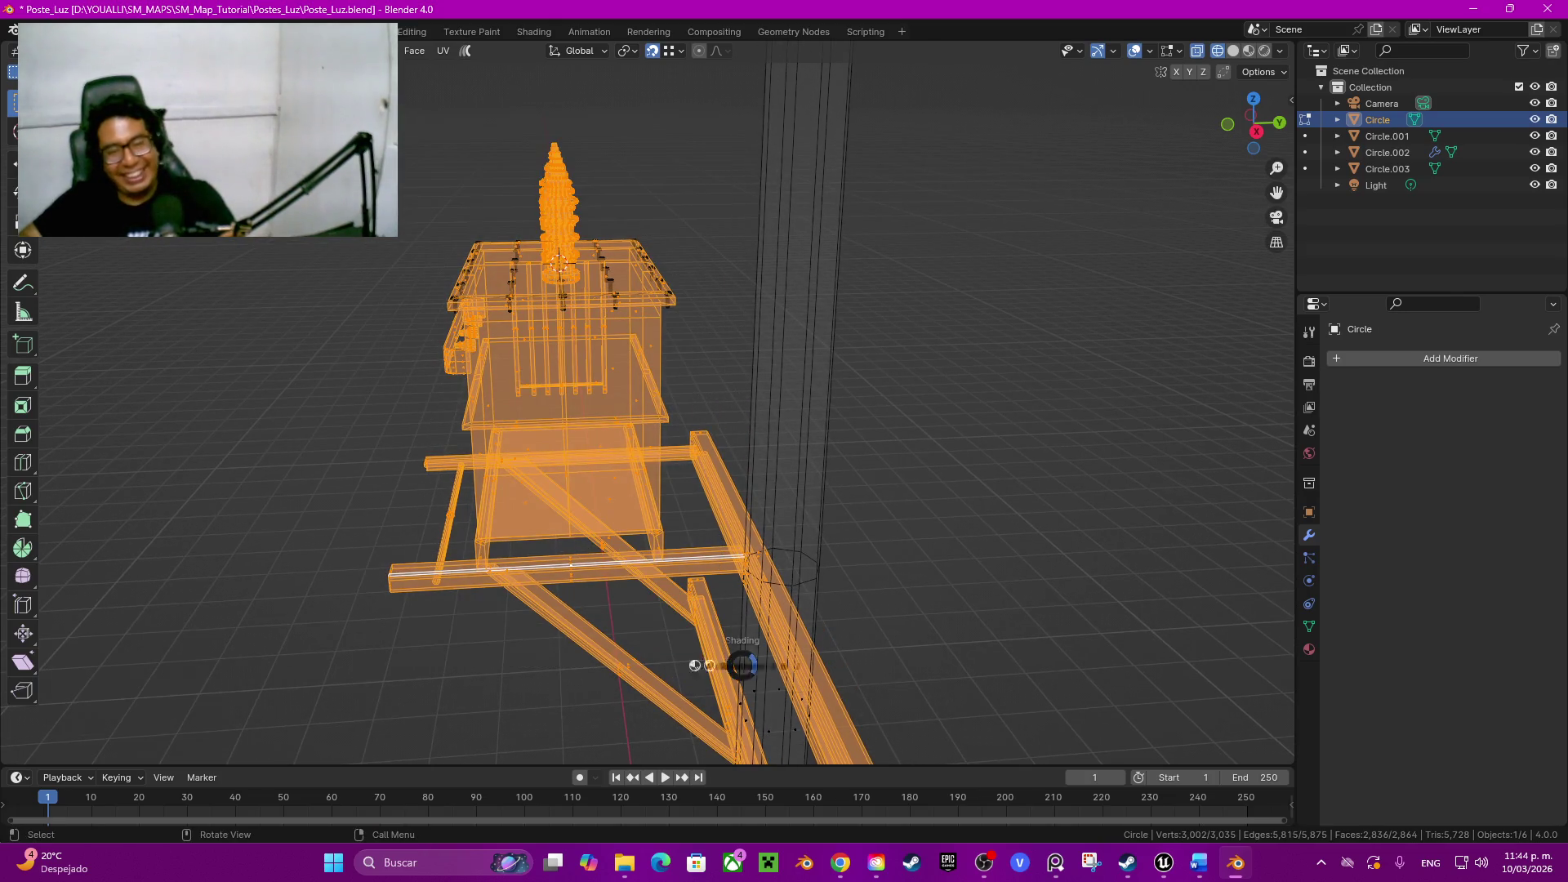
# Step: Return to solid shading and separate the selected transformer and bracket into a new object
pyautogui.hotkey('shift', 'z')
pyautogui.scroll(-5, 735, 658)
pyautogui.moveTo(736, 658); pyautogui.dragTo(643, 576, button='middle')
pyautogui.press('p')
pyautogui.click(643, 573)
pyautogui.press('Tab')
# Step: Select the bolts and the separated transformer and raise them 1 m along Z
pyautogui.moveTo(1041, 708)
pyautogui.mouseDown(button='middle')
pyautogui.moveTo(853, 183)
pyautogui.moveTo(760, 338)
pyautogui.moveTo(723, 332)
pyautogui.mouseUp(button='middle')
pyautogui.scroll(5, 854, 182)
pyautogui.click(693, 259)
pyautogui.moveTo(692, 257)
pyautogui.mouseDown(button='middle')
pyautogui.moveTo(638, 369)
pyautogui.moveTo(687, 343)
pyautogui.moveTo(637, 369)
pyautogui.mouseUp(button='middle')
pyautogui.keyDown('shift'); pyautogui.click(638, 368); pyautogui.keyUp('shift')
pyautogui.scroll(-5, 686, 343)
pyautogui.press('g')
pyautogui.press('z')
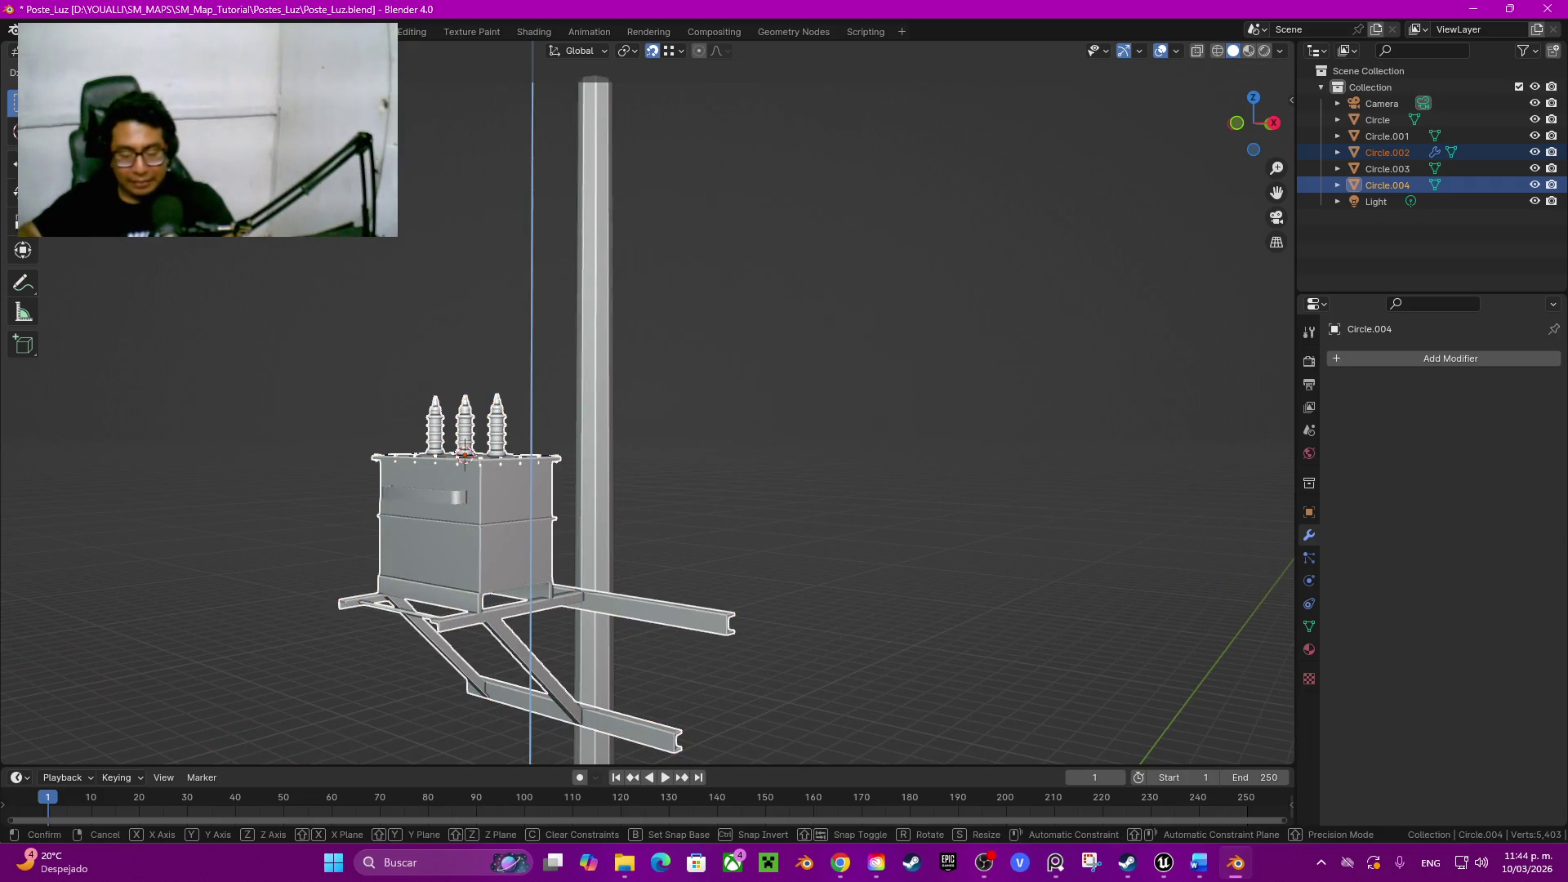
pyautogui.press('Return')
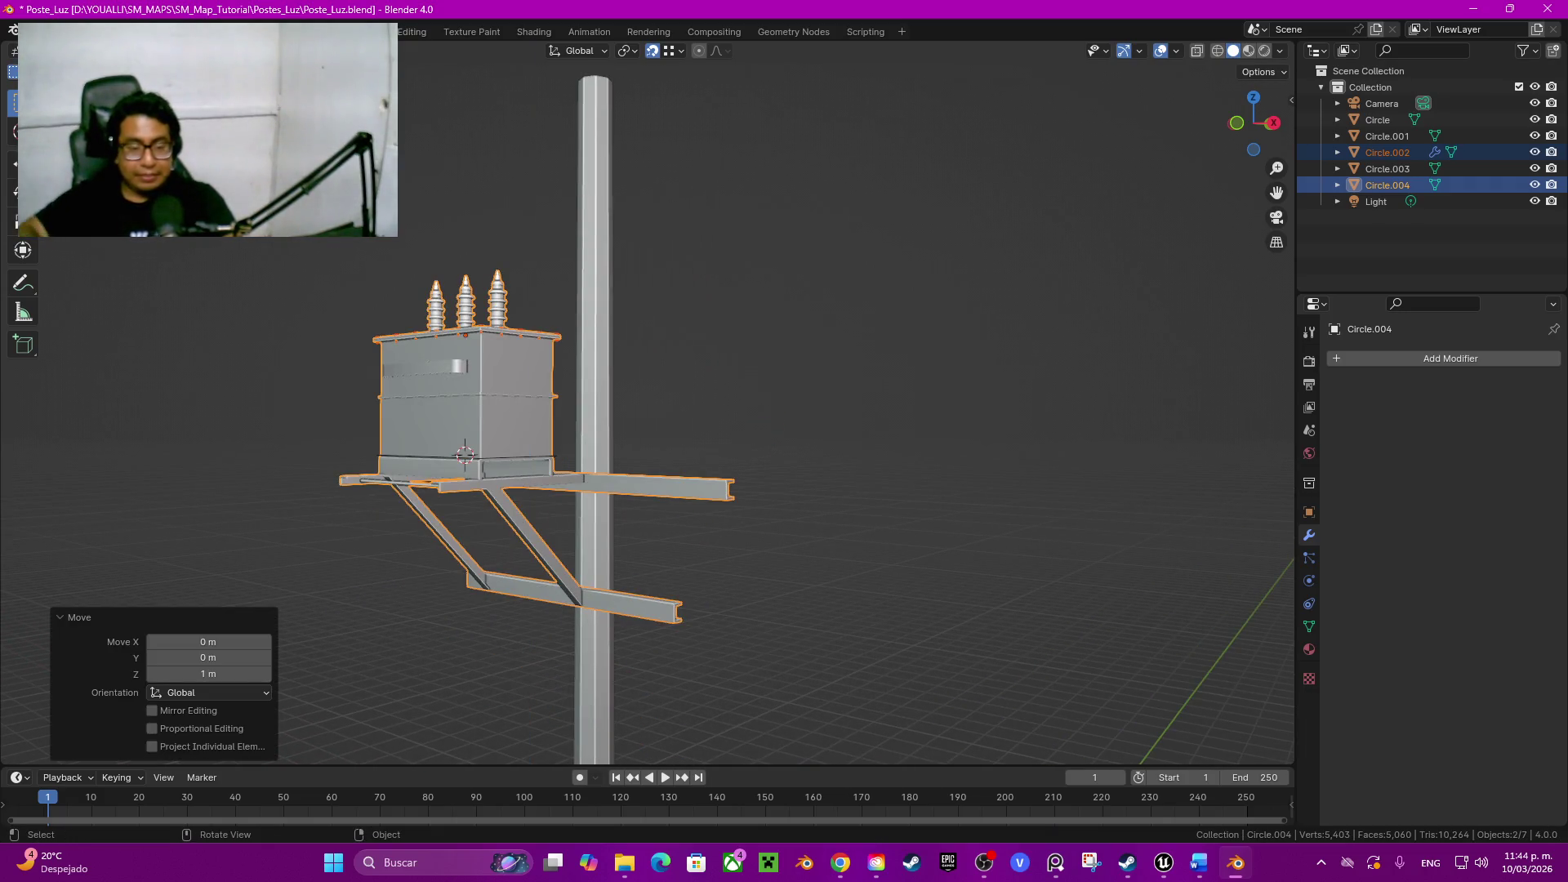
# Step: Nudge the assembly about 2.7 cm along Y, then clear the selection
pyautogui.moveTo(651, 405); pyautogui.dragTo(749, 380, button='middle')
pyautogui.scroll(2, 647, 405)
pyautogui.scroll(1, 647, 405)
pyautogui.scroll(2, 648, 404)
pyautogui.scroll(2, 647, 404)
pyautogui.press('g')
pyautogui.press('y')
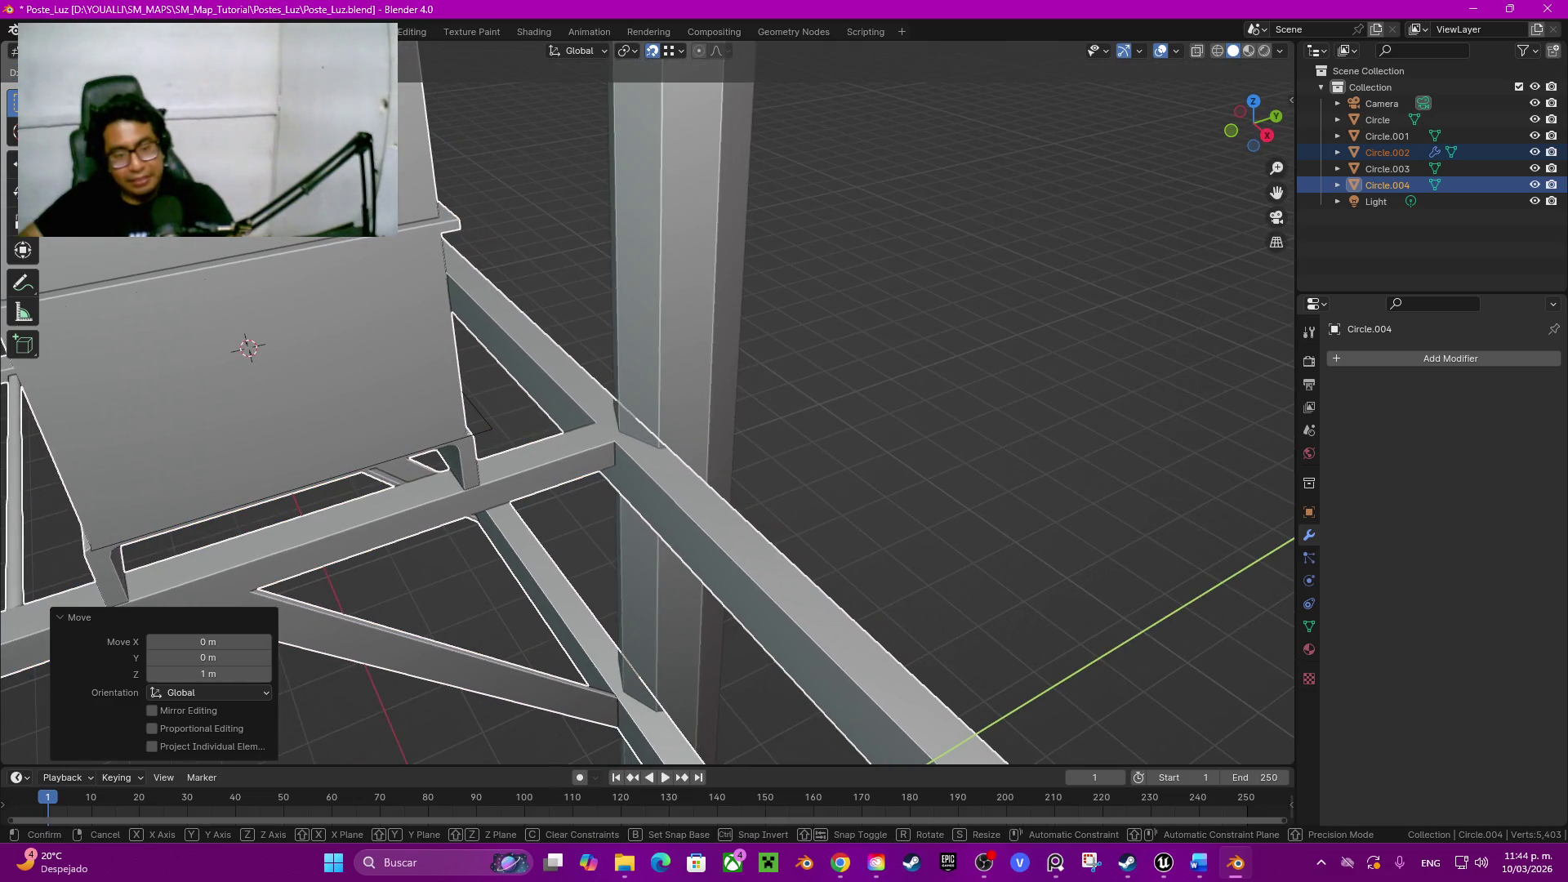
pyautogui.moveTo(650, 405)
pyautogui.mouseDown(button='middle')
pyautogui.moveTo(771, 320)
pyautogui.moveTo(686, 392)
pyautogui.moveTo(784, 361)
pyautogui.mouseUp(button='middle')
pyautogui.scroll(-5, 649, 404)
pyautogui.moveTo(649, 406)
pyautogui.mouseDown(button='middle')
pyautogui.moveTo(857, 516)
pyautogui.moveTo(1007, 629)
pyautogui.moveTo(858, 563)
pyautogui.moveTo(959, 430)
pyautogui.mouseUp(button='middle')
pyautogui.scroll(5, 1007, 629)
pyautogui.hotkey('alt', 'a')
pyautogui.press('Tab')
pyautogui.press('Tab')
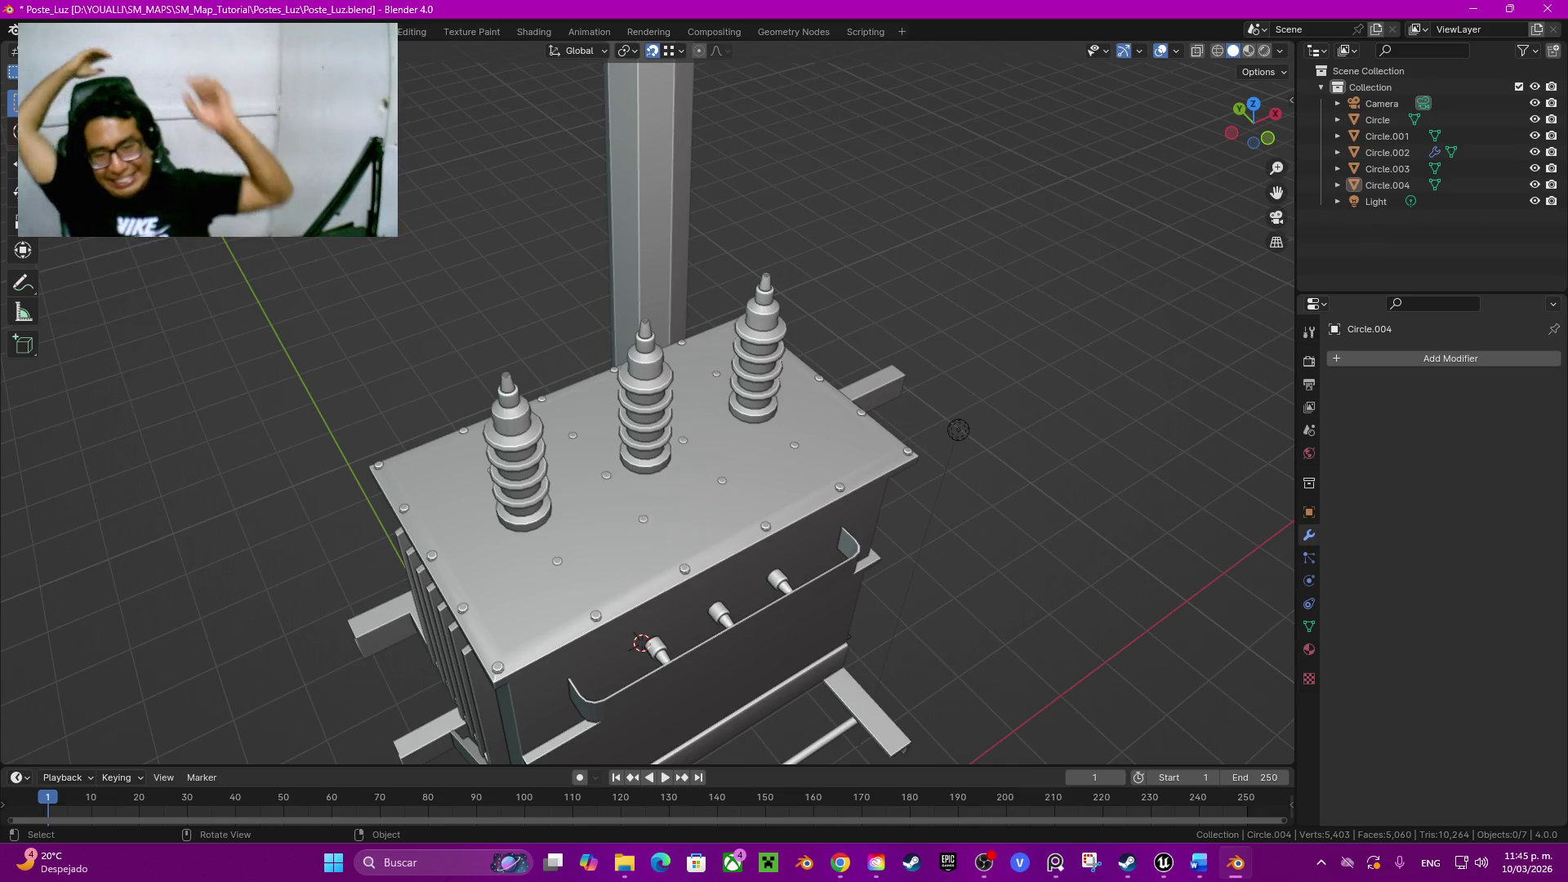
pyautogui.scroll(-4, 647, 404)
pyautogui.scroll(-3, 883, 423)
# Step: Review the whole pole from the side and front, then select the pole and edit its mesh
pyautogui.moveTo(774, 413)
pyautogui.mouseDown(button='middle')
pyautogui.moveTo(841, 559)
pyautogui.moveTo(833, 326)
pyautogui.moveTo(907, 350)
pyautogui.moveTo(834, 404)
pyautogui.moveTo(916, 421)
pyautogui.mouseUp(button='middle')
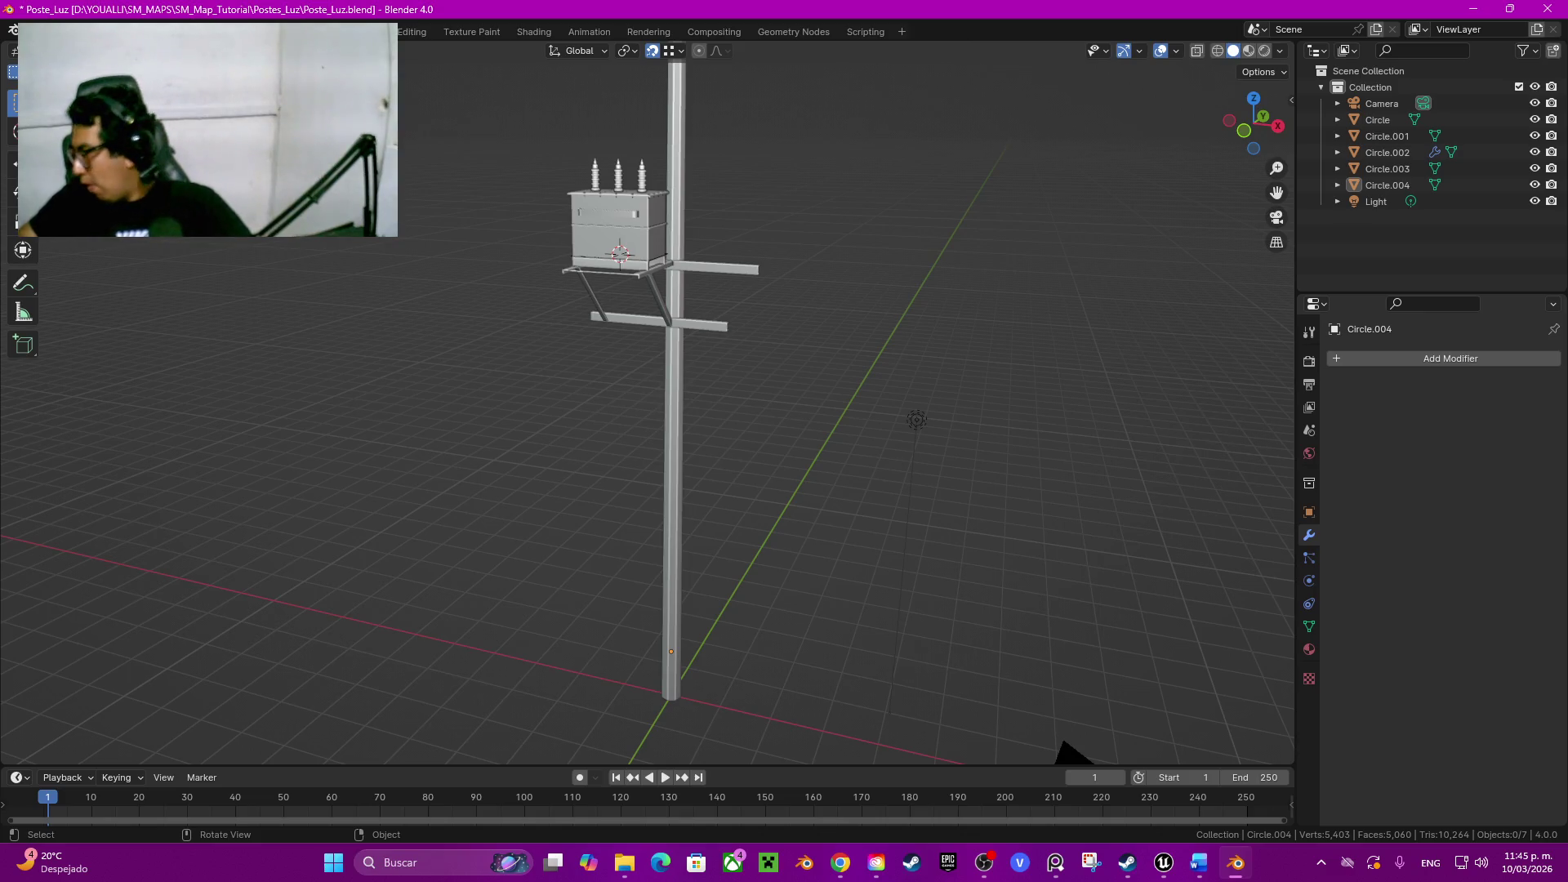
pyautogui.moveTo(915, 420)
pyautogui.mouseDown(button='middle')
pyautogui.moveTo(866, 568)
pyautogui.moveTo(763, 631)
pyautogui.moveTo(911, 486)
pyautogui.mouseUp(button='middle')
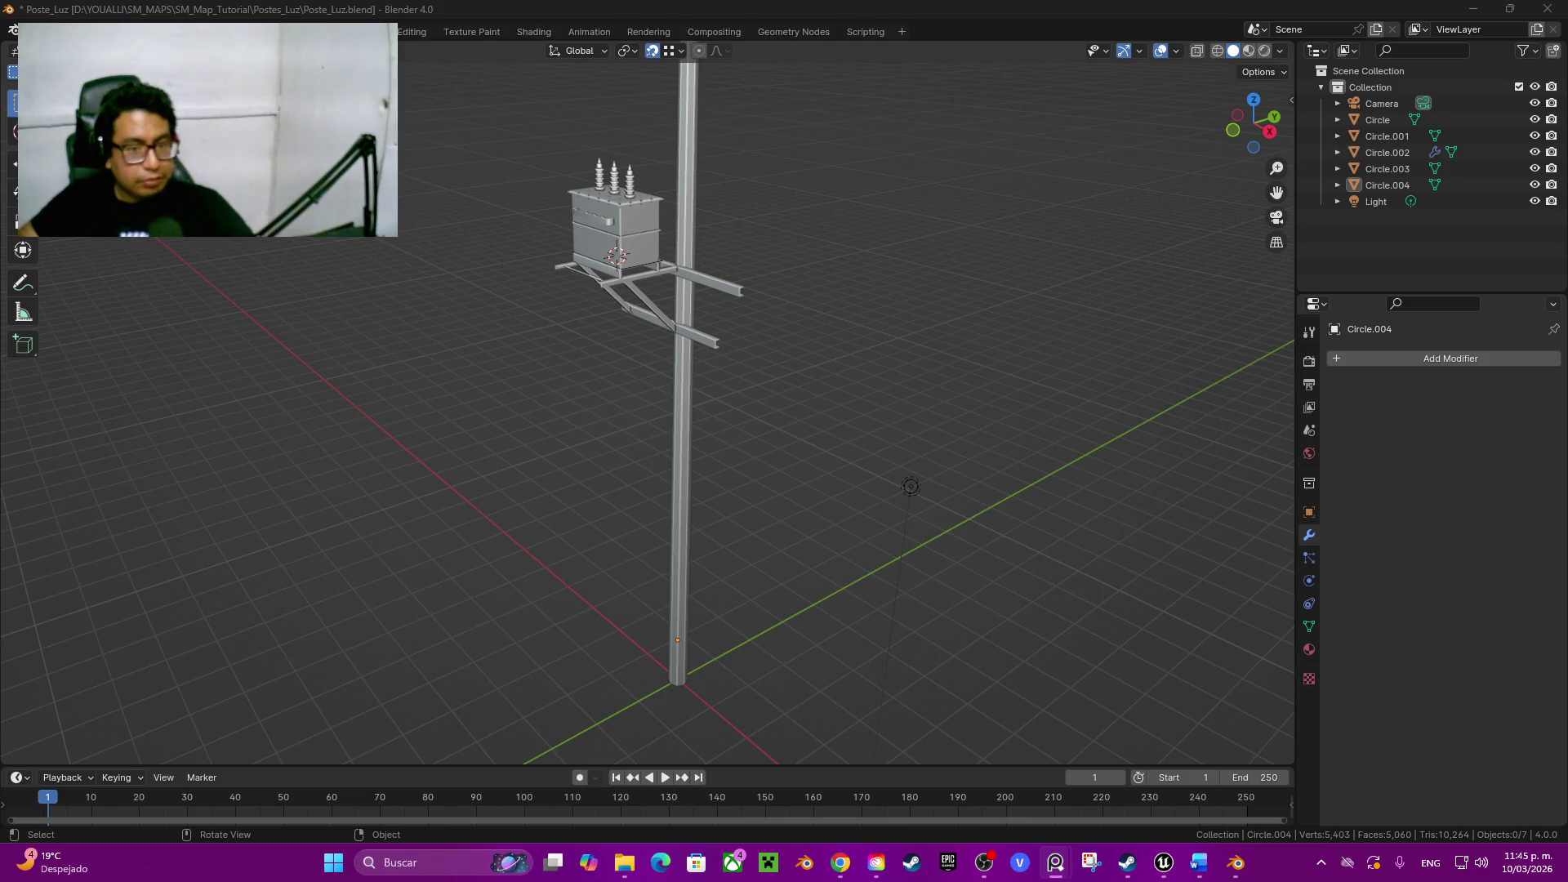
pyautogui.moveTo(735, 429); pyautogui.dragTo(858, 405, button='middle')
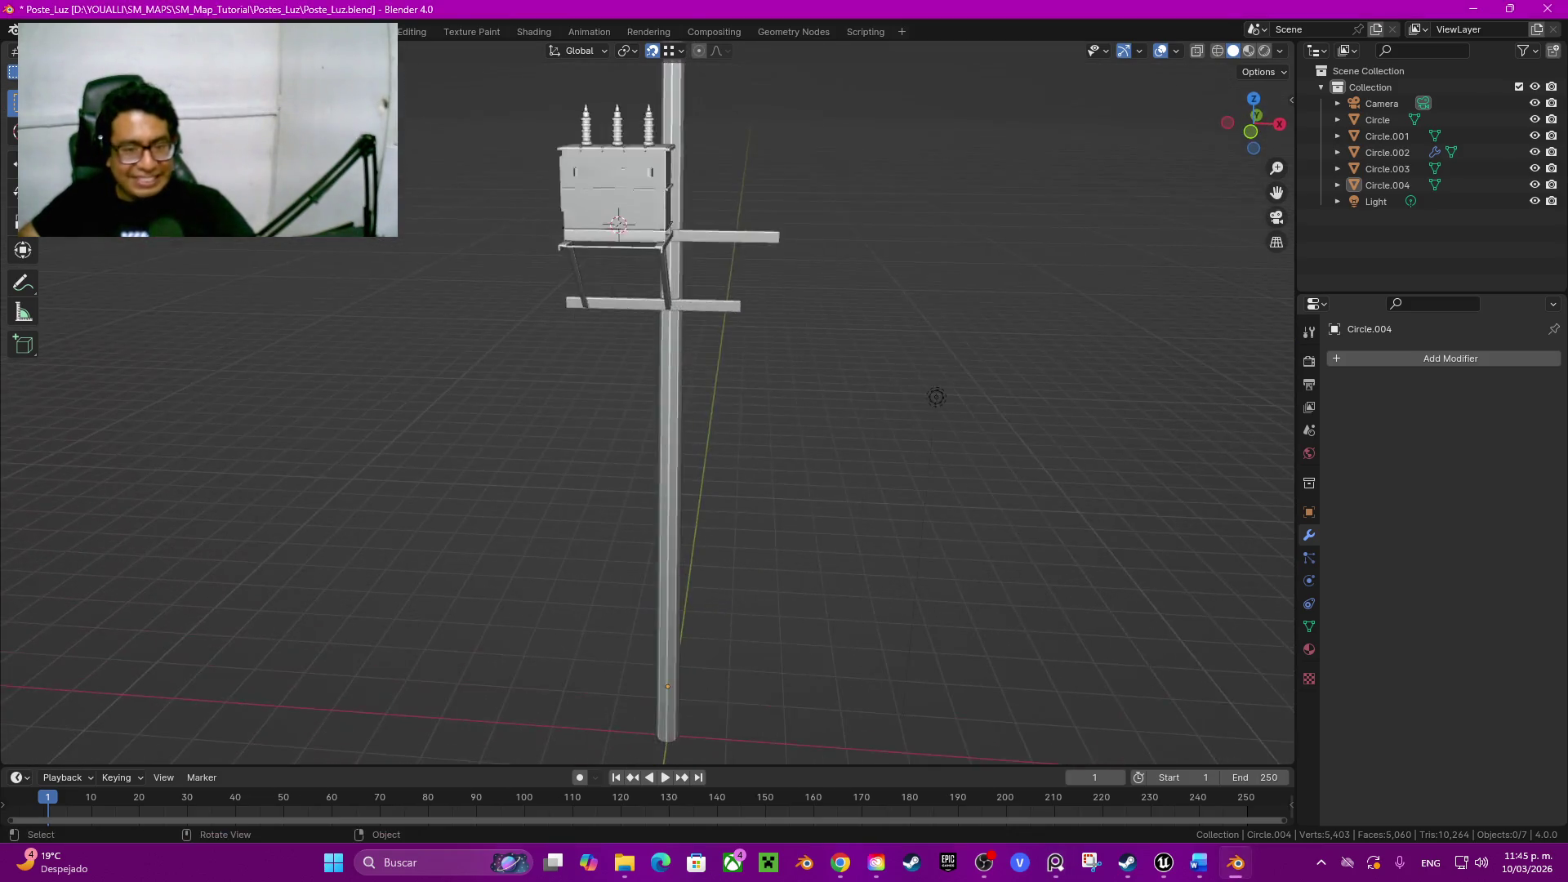
pyautogui.scroll(3, 1119, 392)
pyautogui.click(684, 490)
pyautogui.press('Tab')
# Step: Select an edge loop around the pole and check it from above and level
pyautogui.press('ctrl')
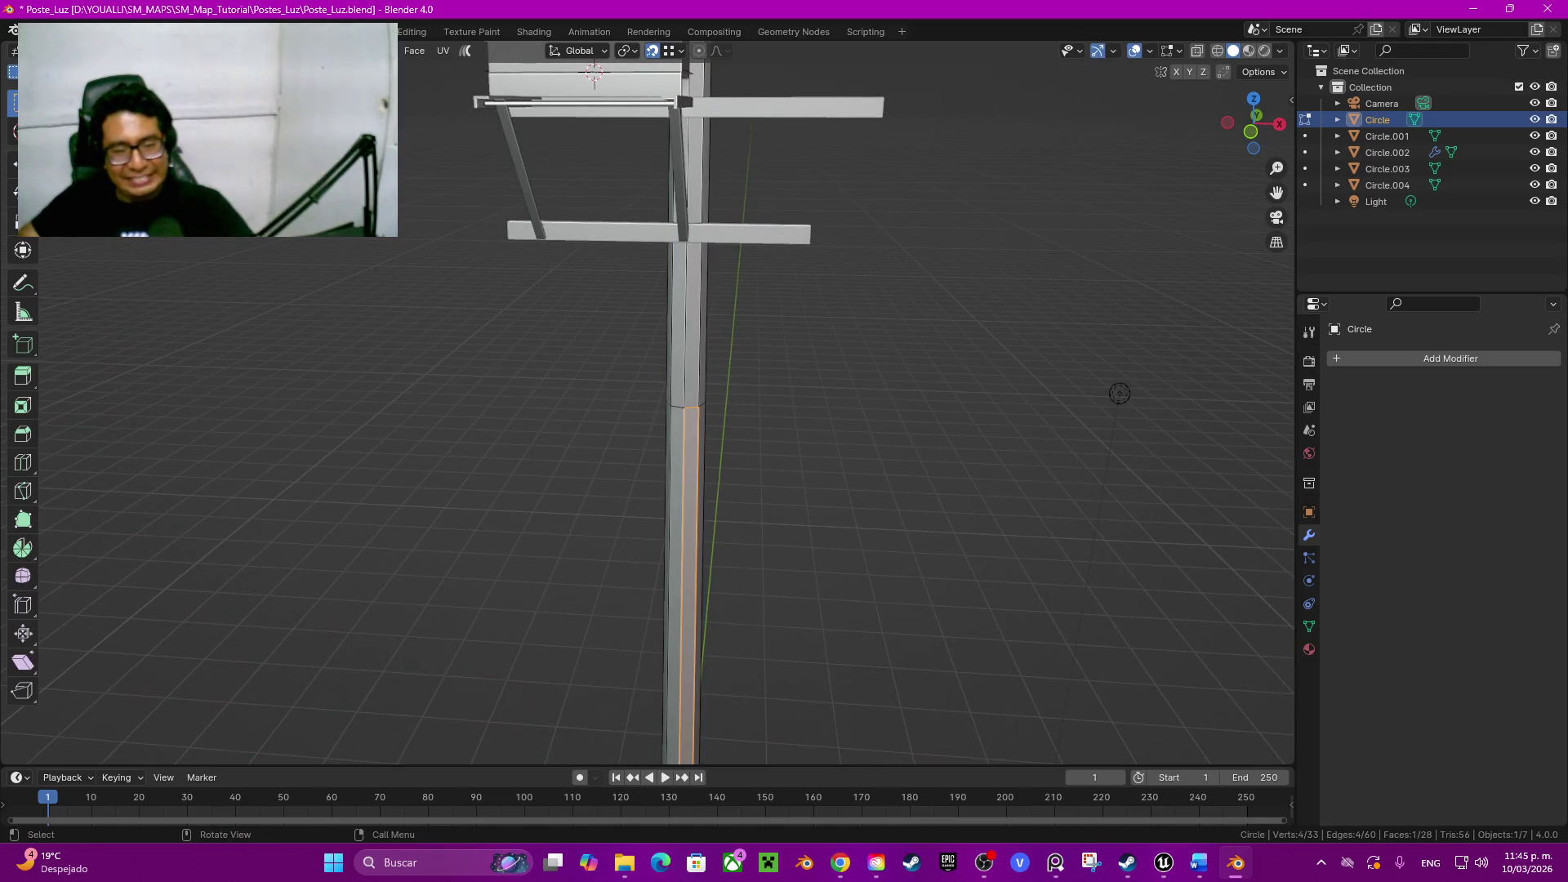
pyautogui.keyDown('alt'); pyautogui.click(688, 406); pyautogui.keyUp('alt')
pyautogui.moveTo(1119, 392); pyautogui.dragTo(1160, 228, button='middle')
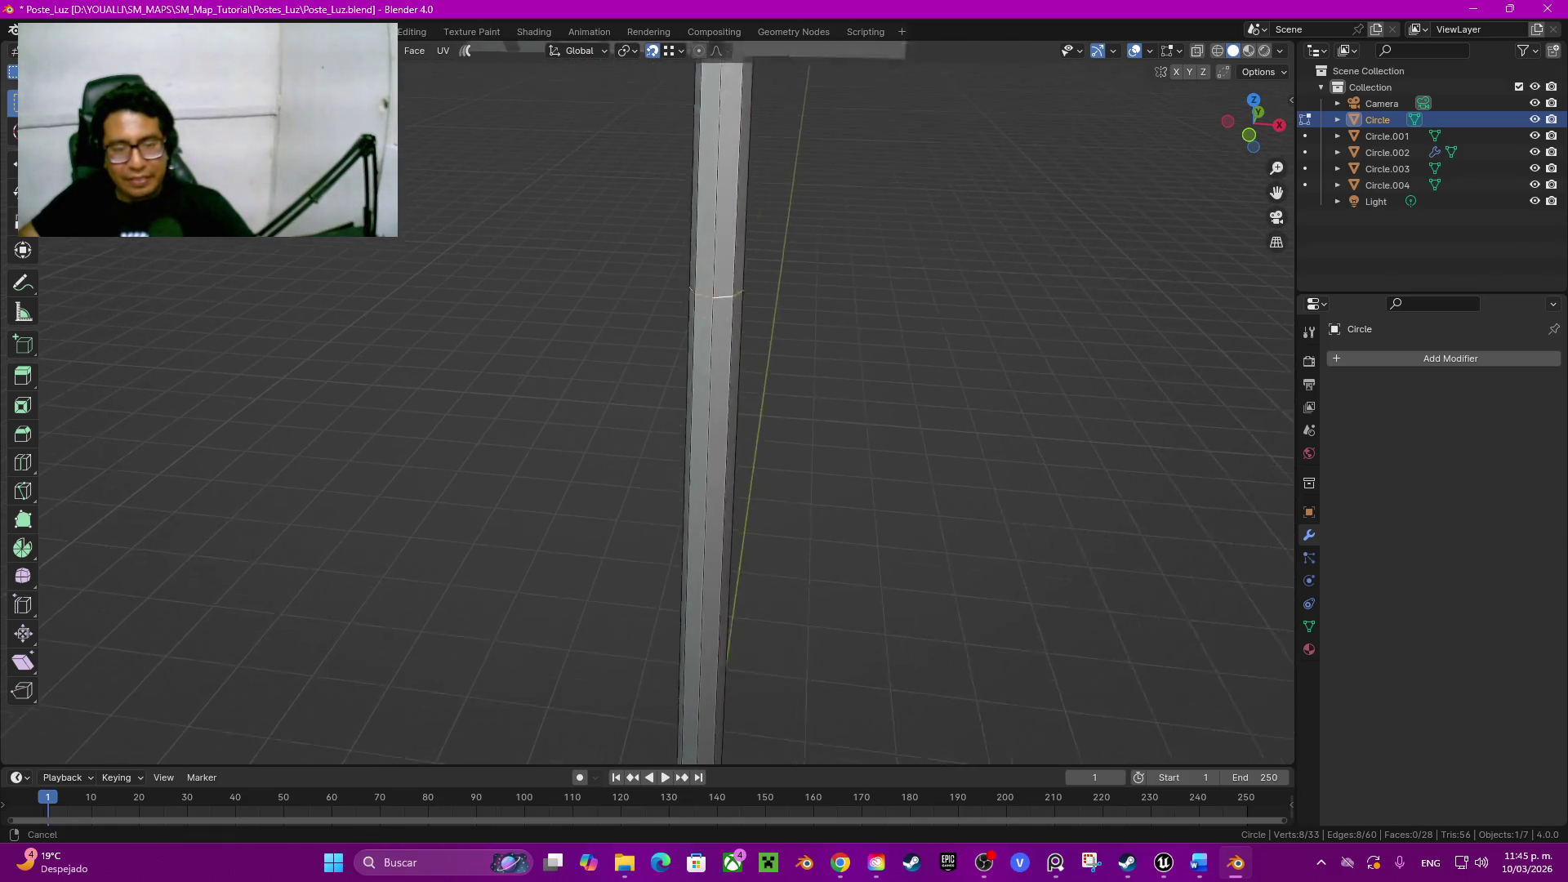
pyautogui.moveTo(1160, 230); pyautogui.dragTo(1152, 369, button='middle')
# Step: Add three centred loop cuts on the upper shaft, select all three and start bevelling them
pyautogui.hotkey('ctrl', 'r')
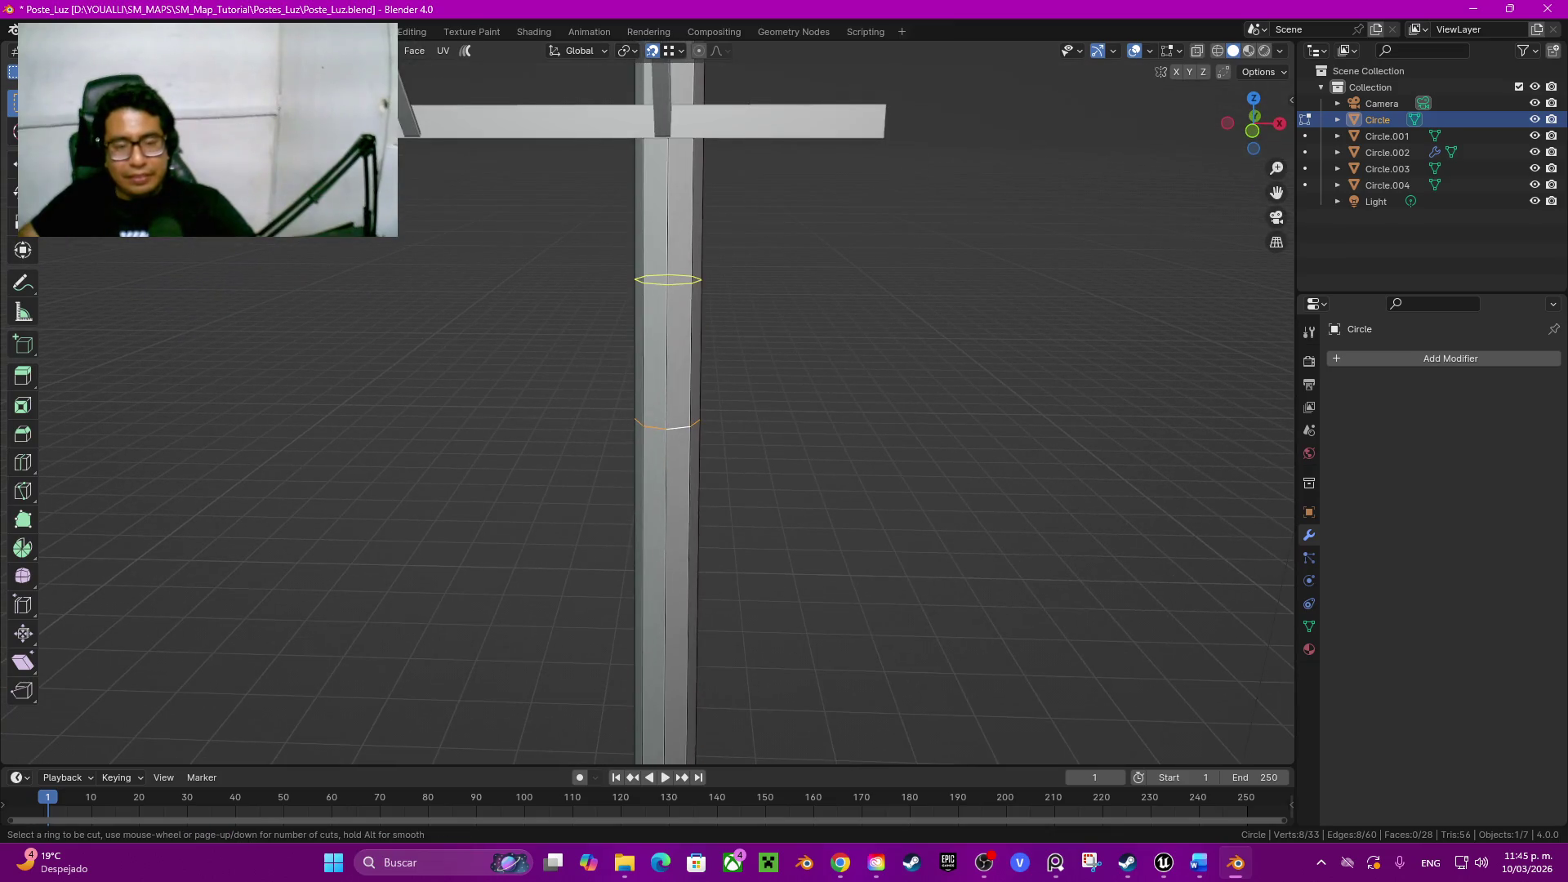
pyautogui.click(668, 280)
pyautogui.rightClick(668, 280)
pyautogui.click(669, 204)
pyautogui.rightClick(668, 205)
pyautogui.hotkey('ctrl', 'r')
pyautogui.click(667, 355)
pyautogui.rightClick(668, 357)
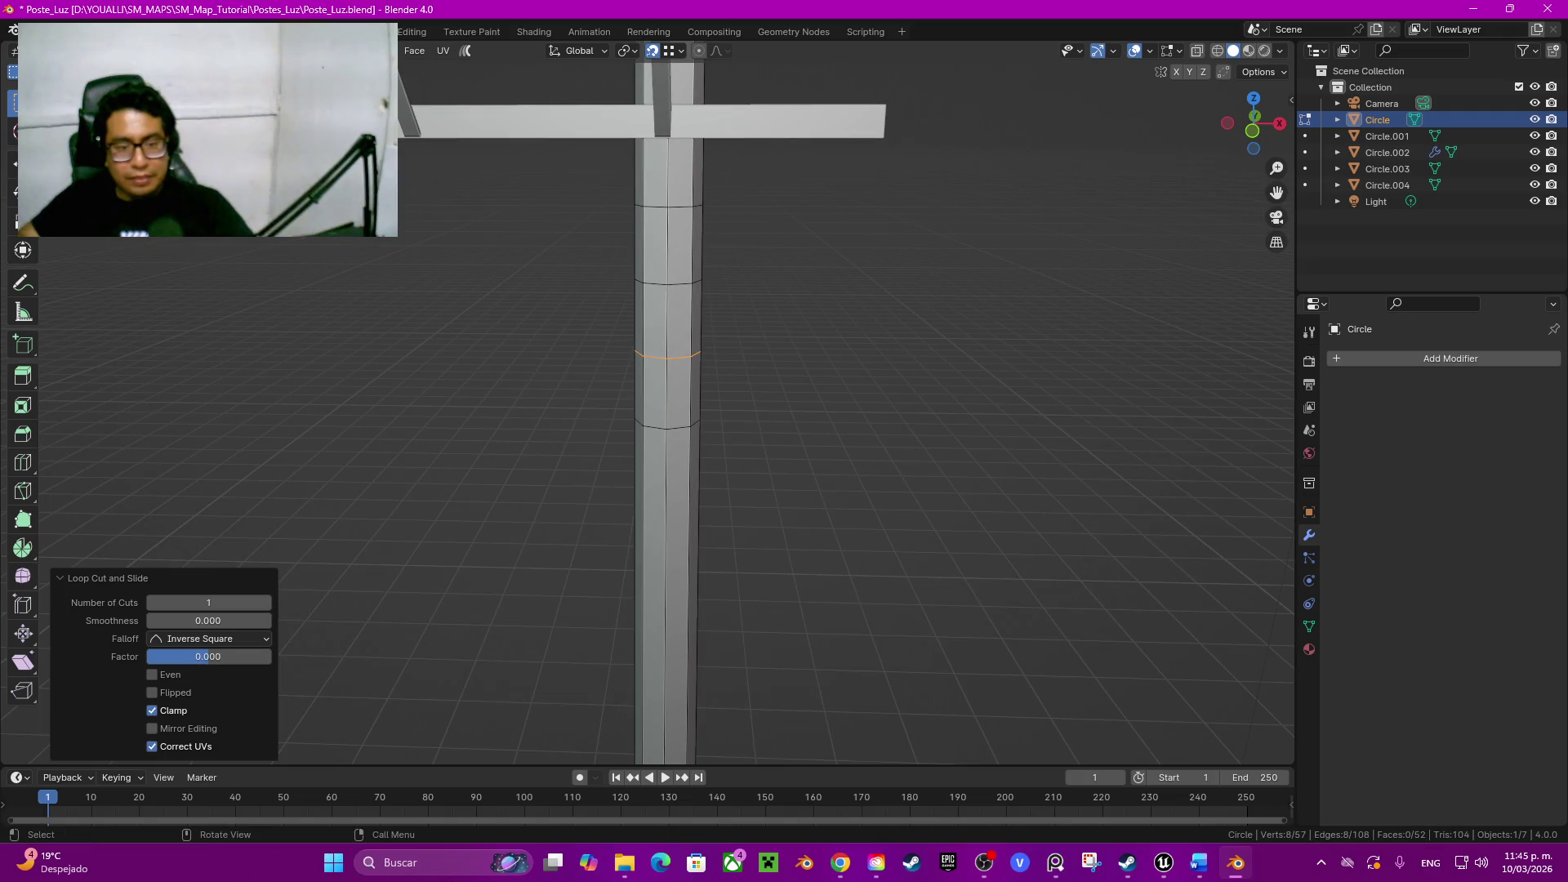
pyautogui.keyDown('alt'); pyautogui.keyDown('shift'); pyautogui.click(668, 282); pyautogui.keyUp('shift'); pyautogui.keyUp('alt')
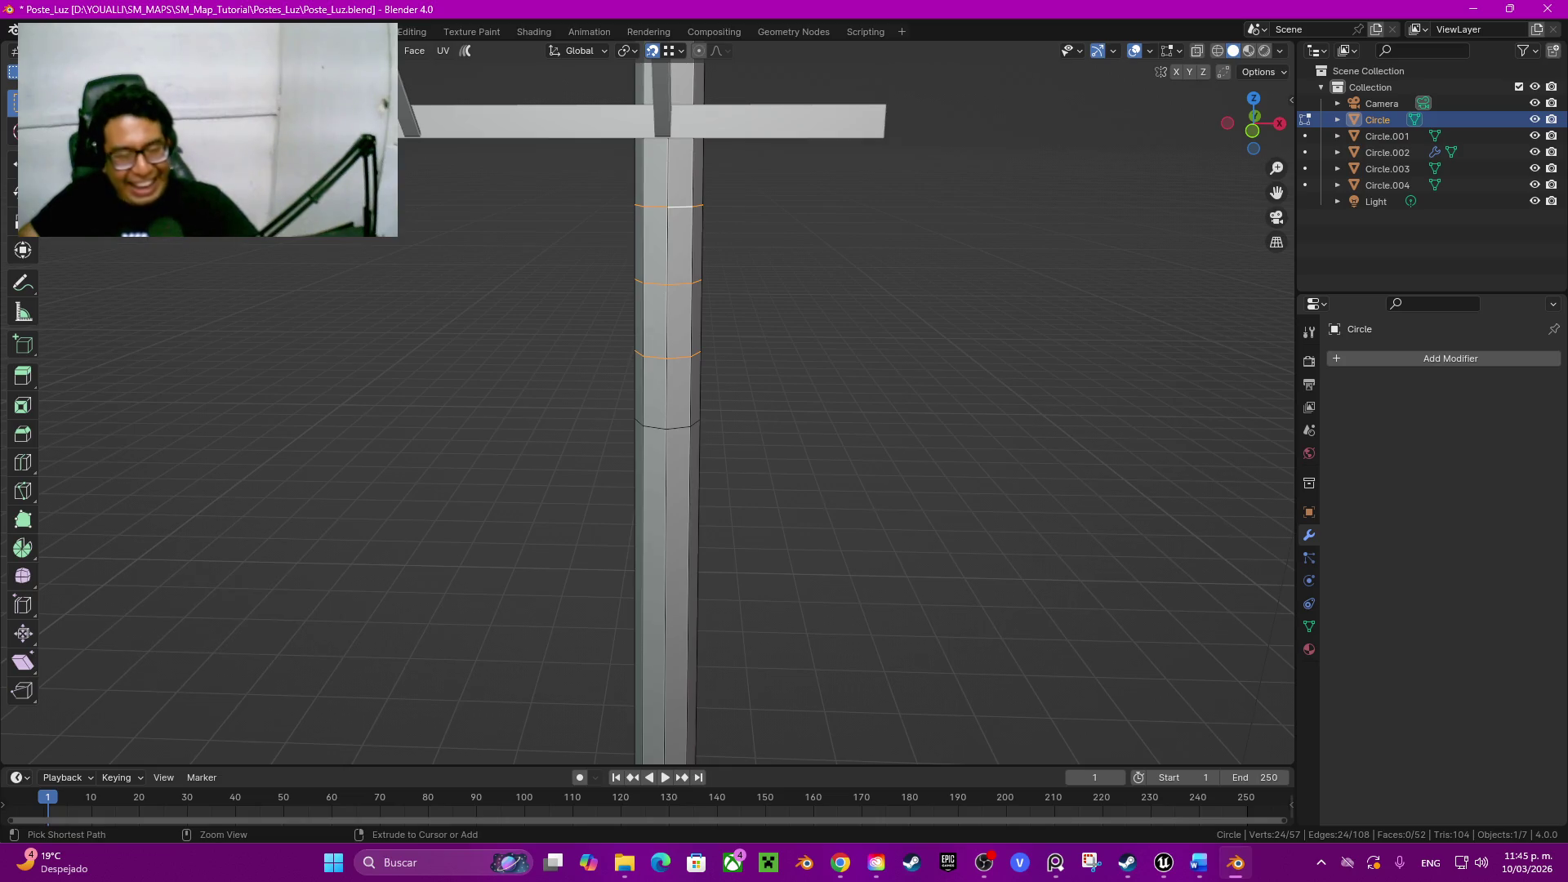
pyautogui.hotkey('ctrl', 'b')
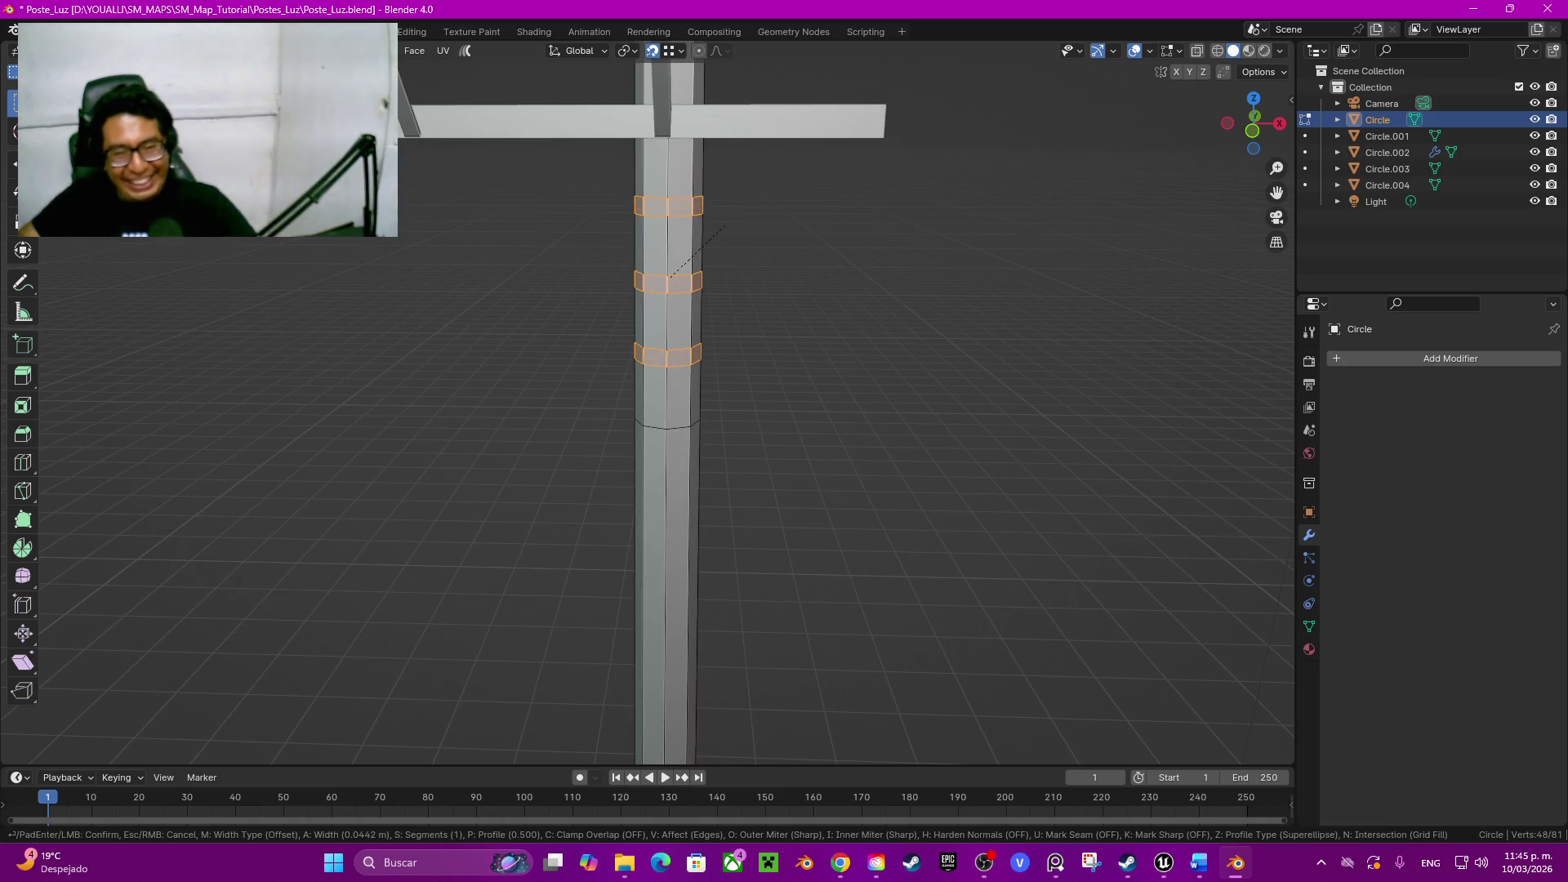
# Step: Confirm the bevel with a width of 0.02 m to form three bands
pyautogui.click(714, 239)
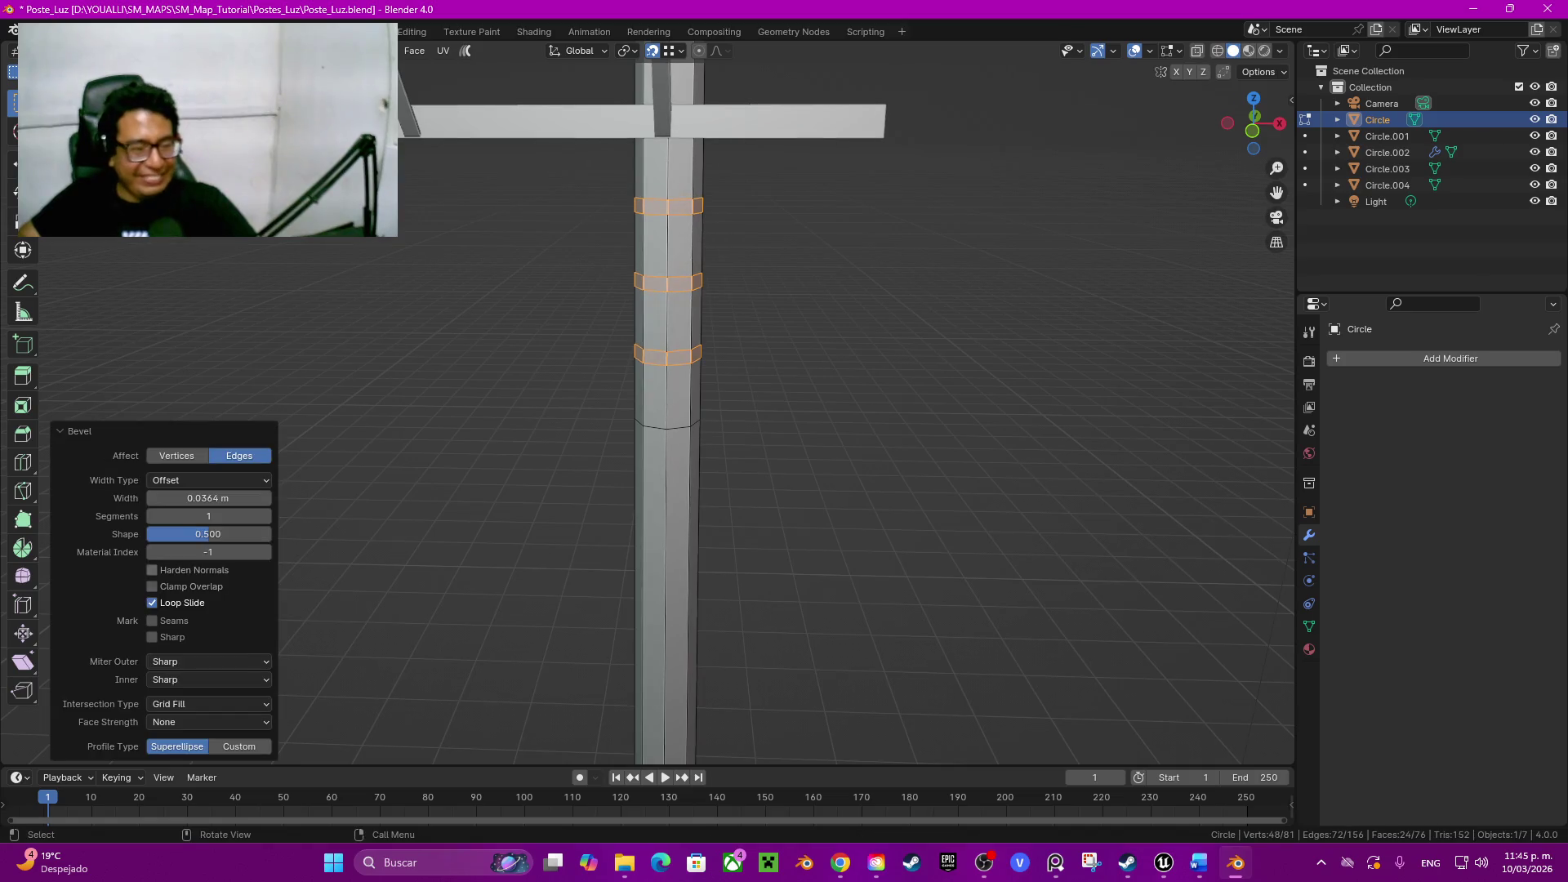
pyautogui.click(209, 498)
pyautogui.write('0.02')
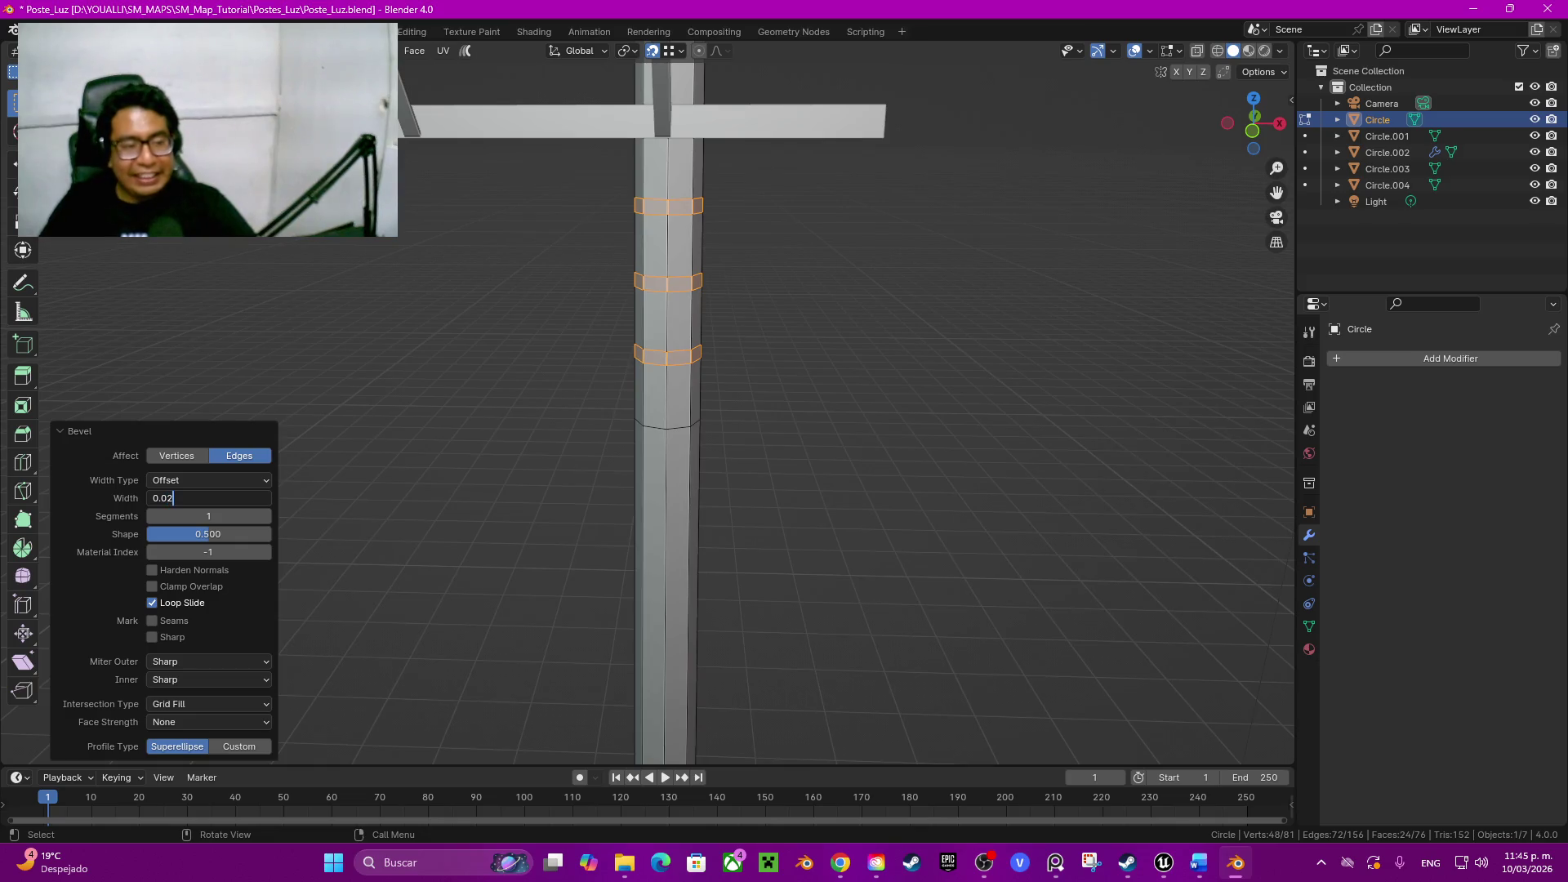
pyautogui.press('Return')
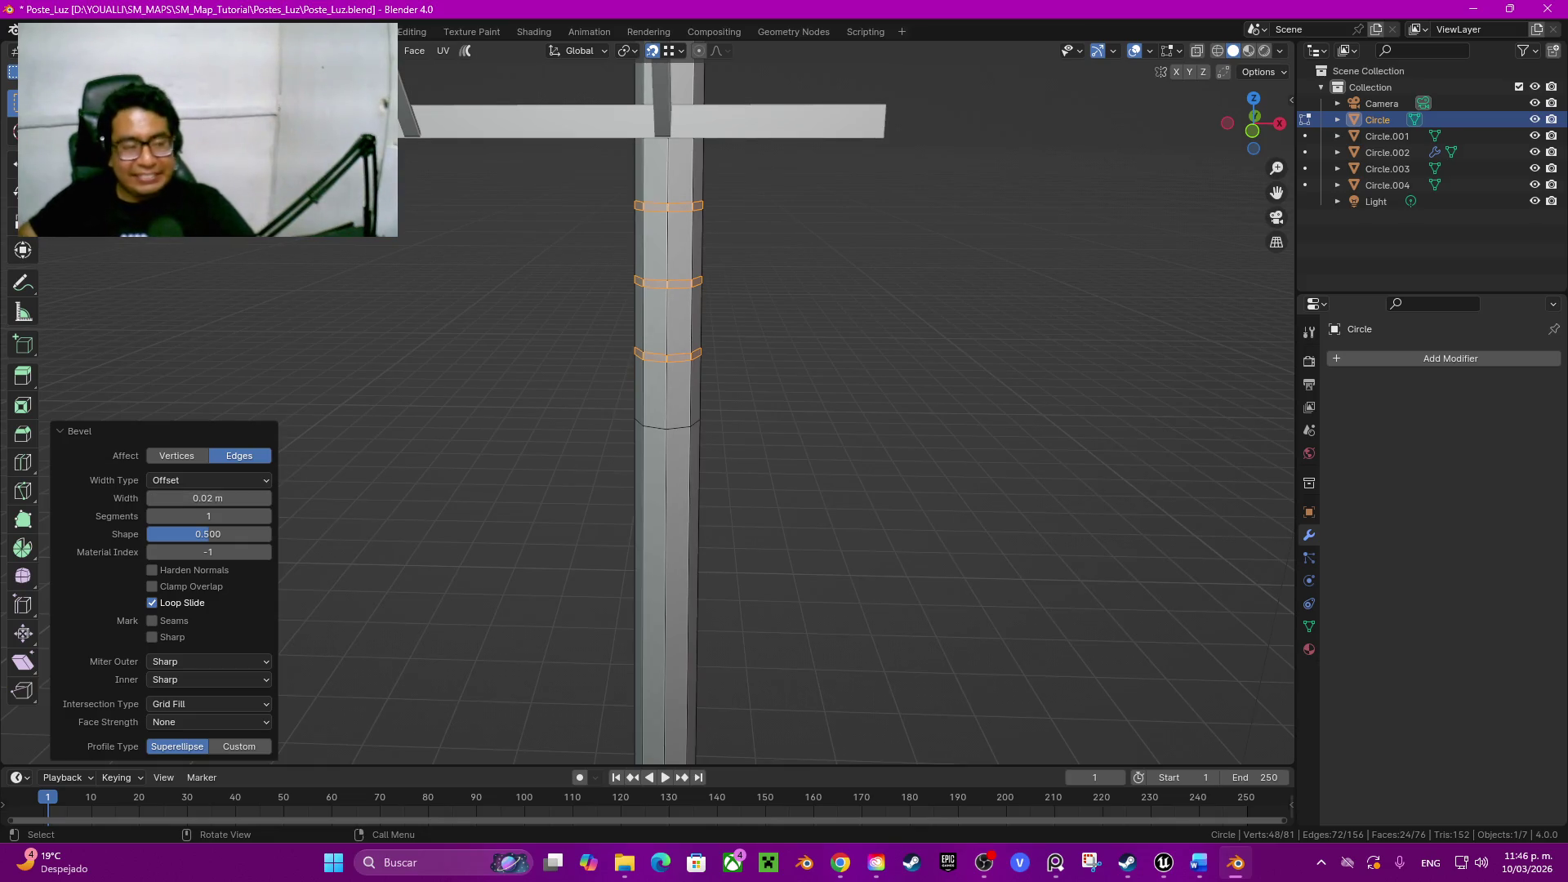
pyautogui.moveTo(667, 404)
pyautogui.mouseDown(button='middle')
pyautogui.moveTo(735, 405)
pyautogui.moveTo(705, 441)
pyautogui.mouseUp(button='middle')
pyautogui.scroll(2, 667, 406)
# Step: Duplicate the band faces in place and extrude them along normals by 0.01 m
pyautogui.hotkey('shift', 'd')
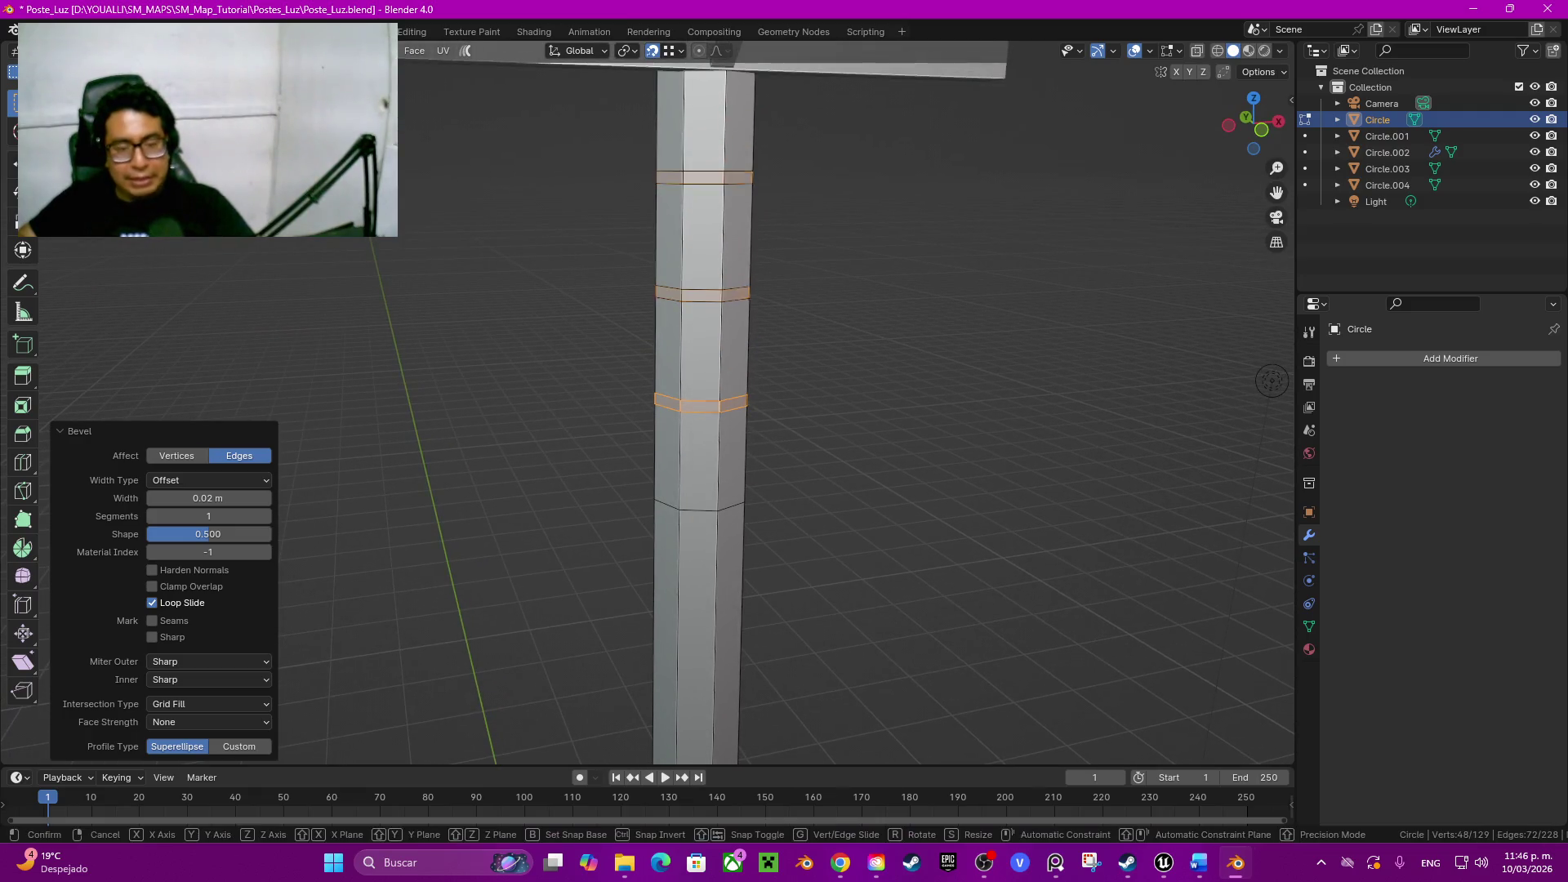
pyautogui.press('Escape')
pyautogui.hotkey('alt', 'e')
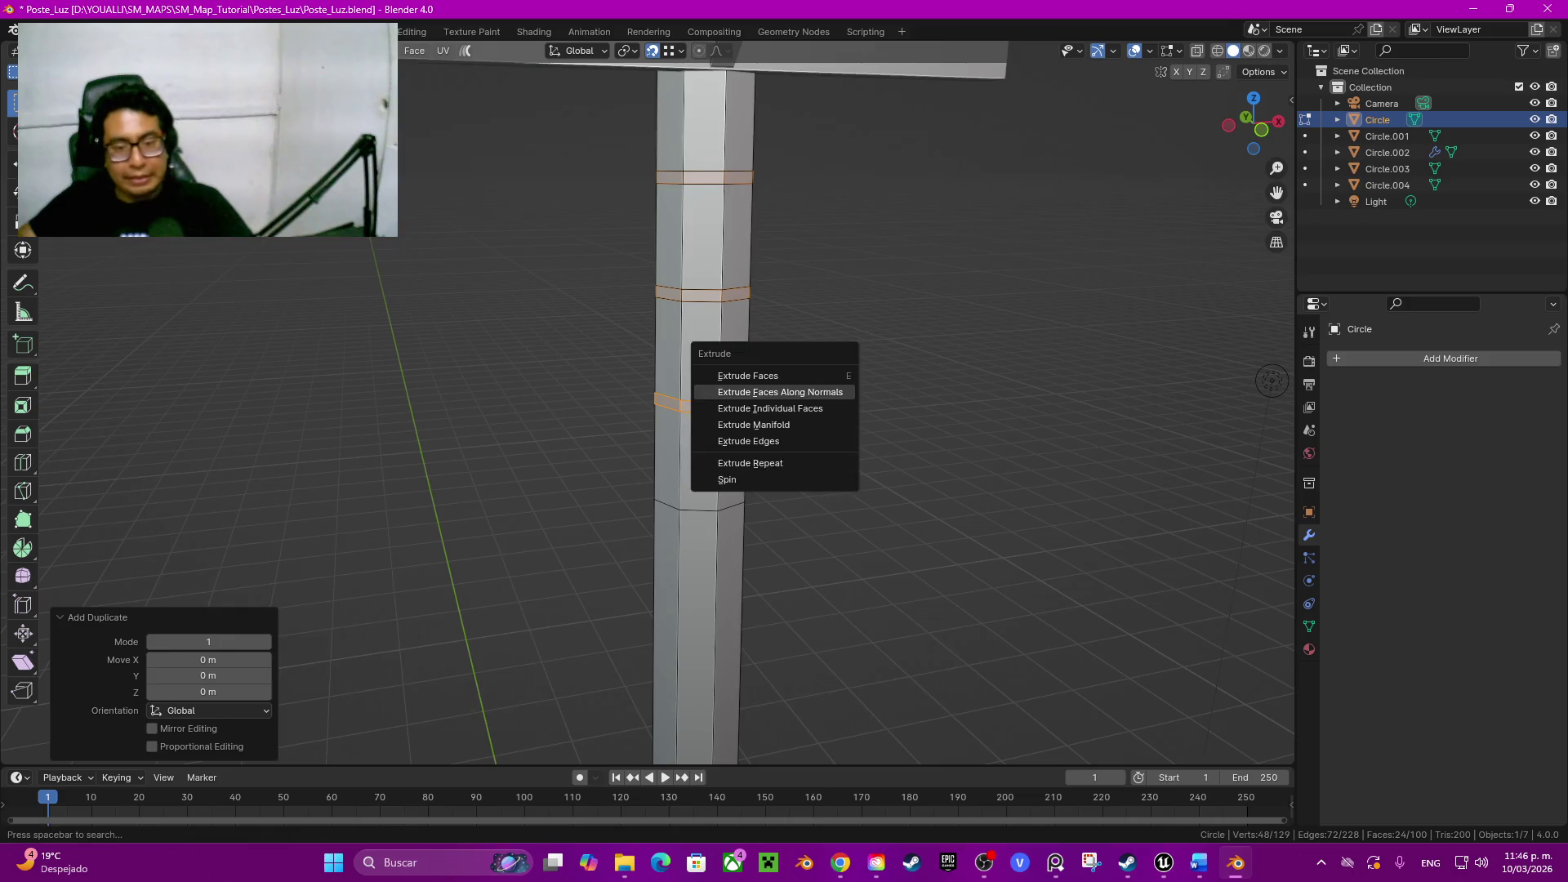
pyautogui.click(825, 390)
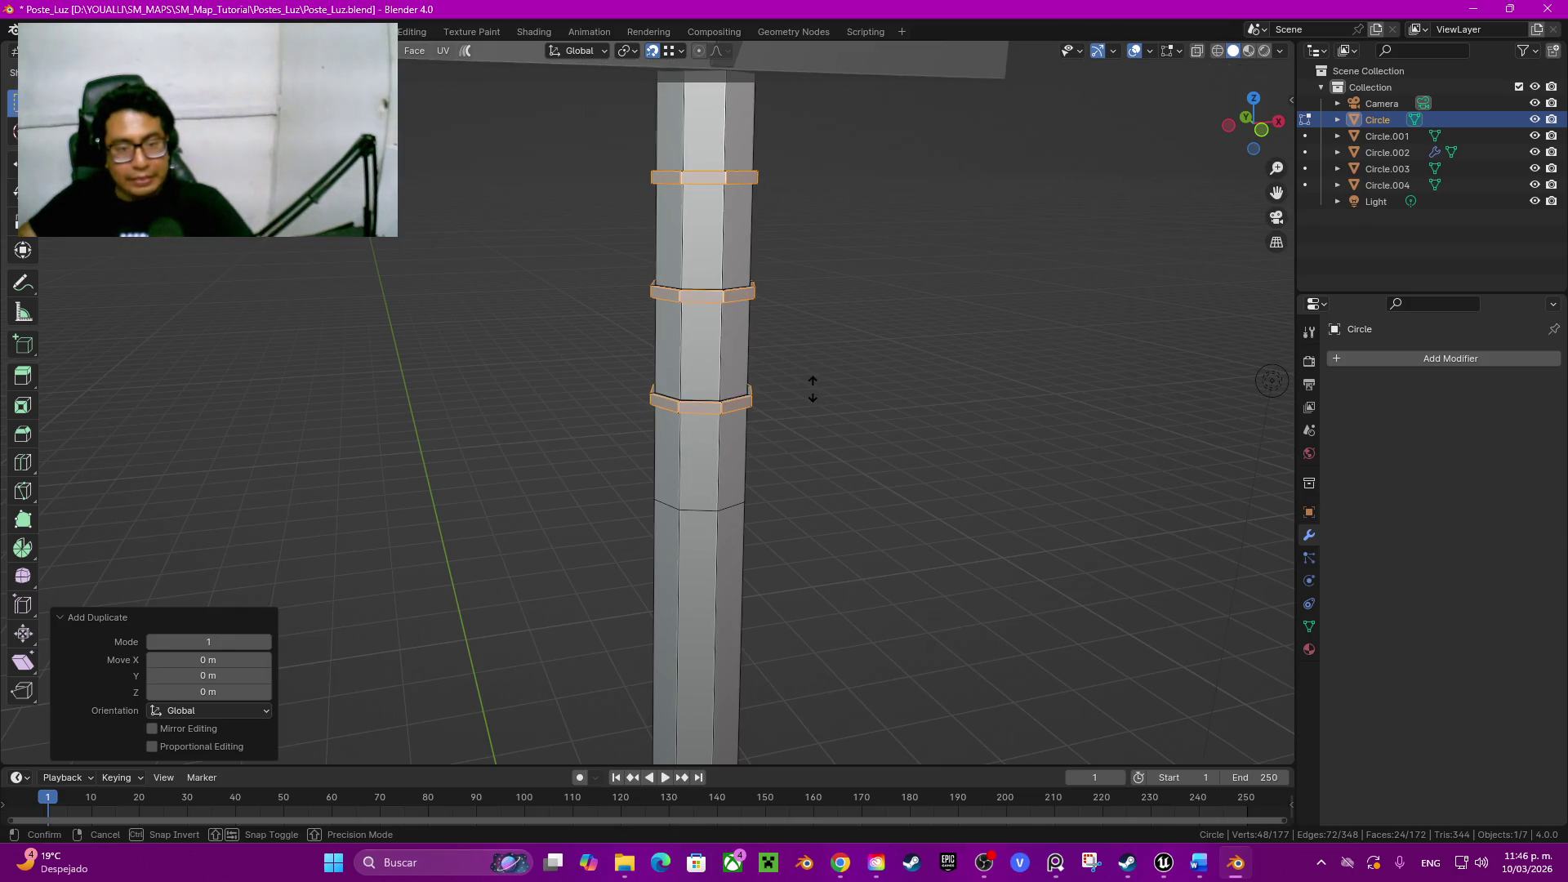
pyautogui.click(813, 389)
pyautogui.click(202, 693)
pyautogui.write('0.01')
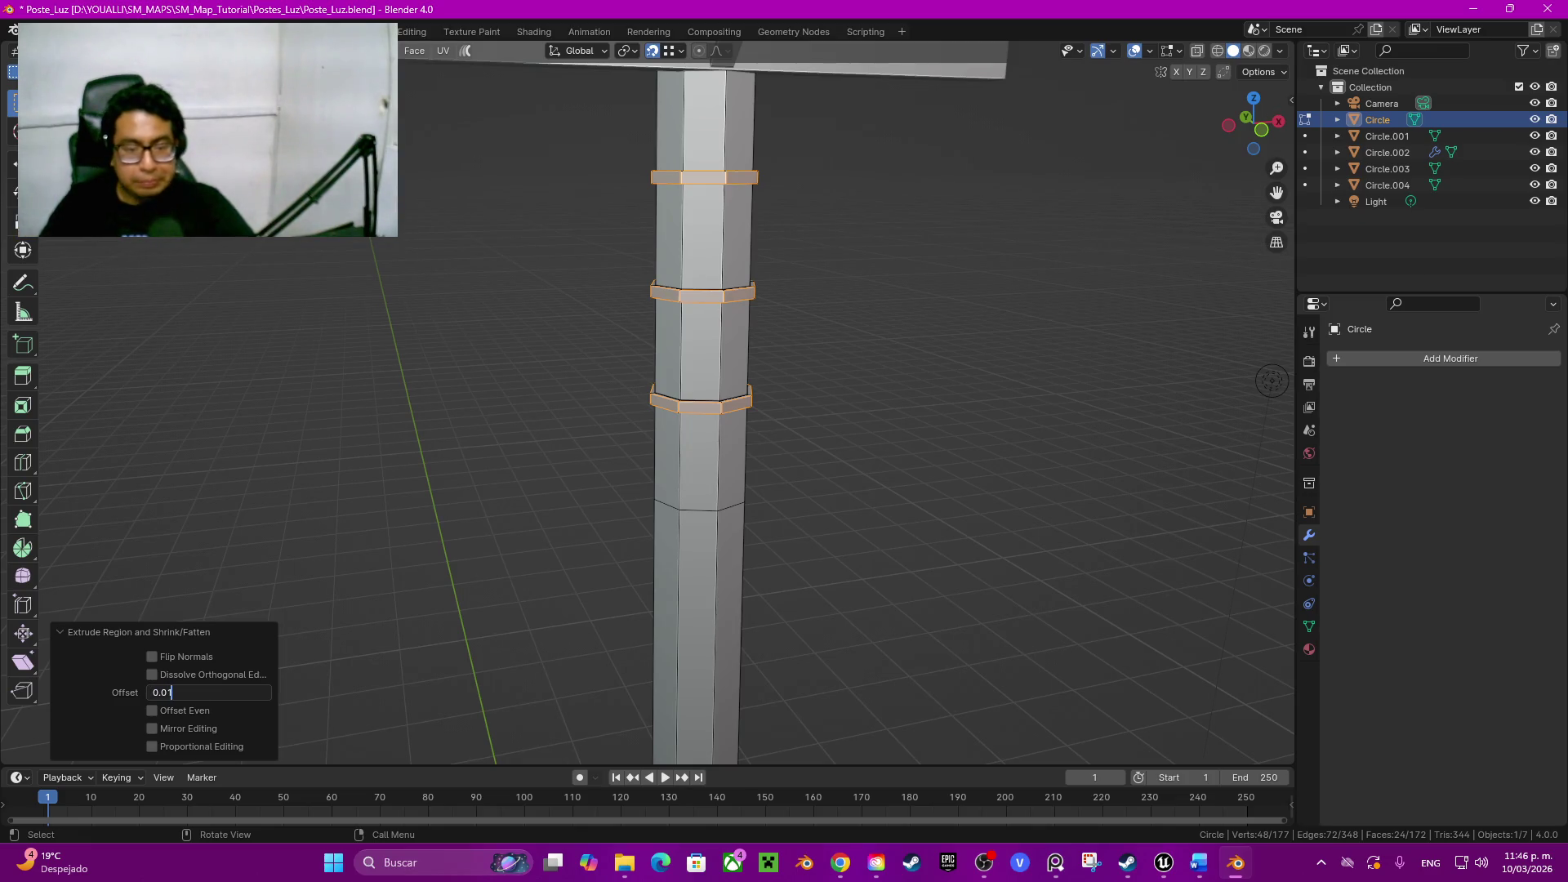
pyautogui.press('Return')
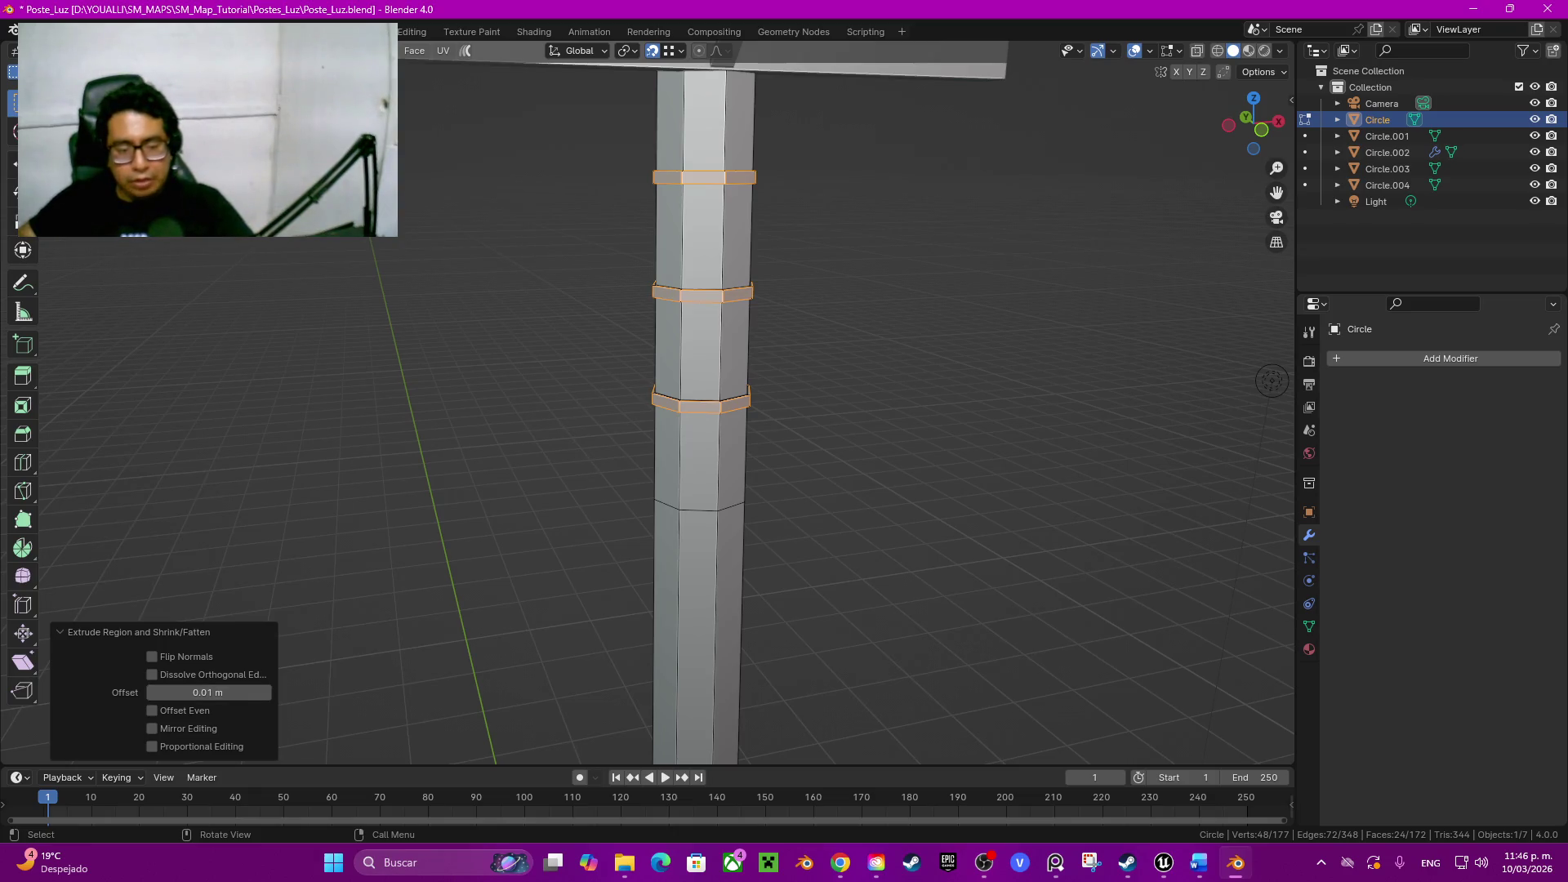
# Step: Hide the raised rings and dissolve the leftover edge loops on the shaft
pyautogui.press('h')
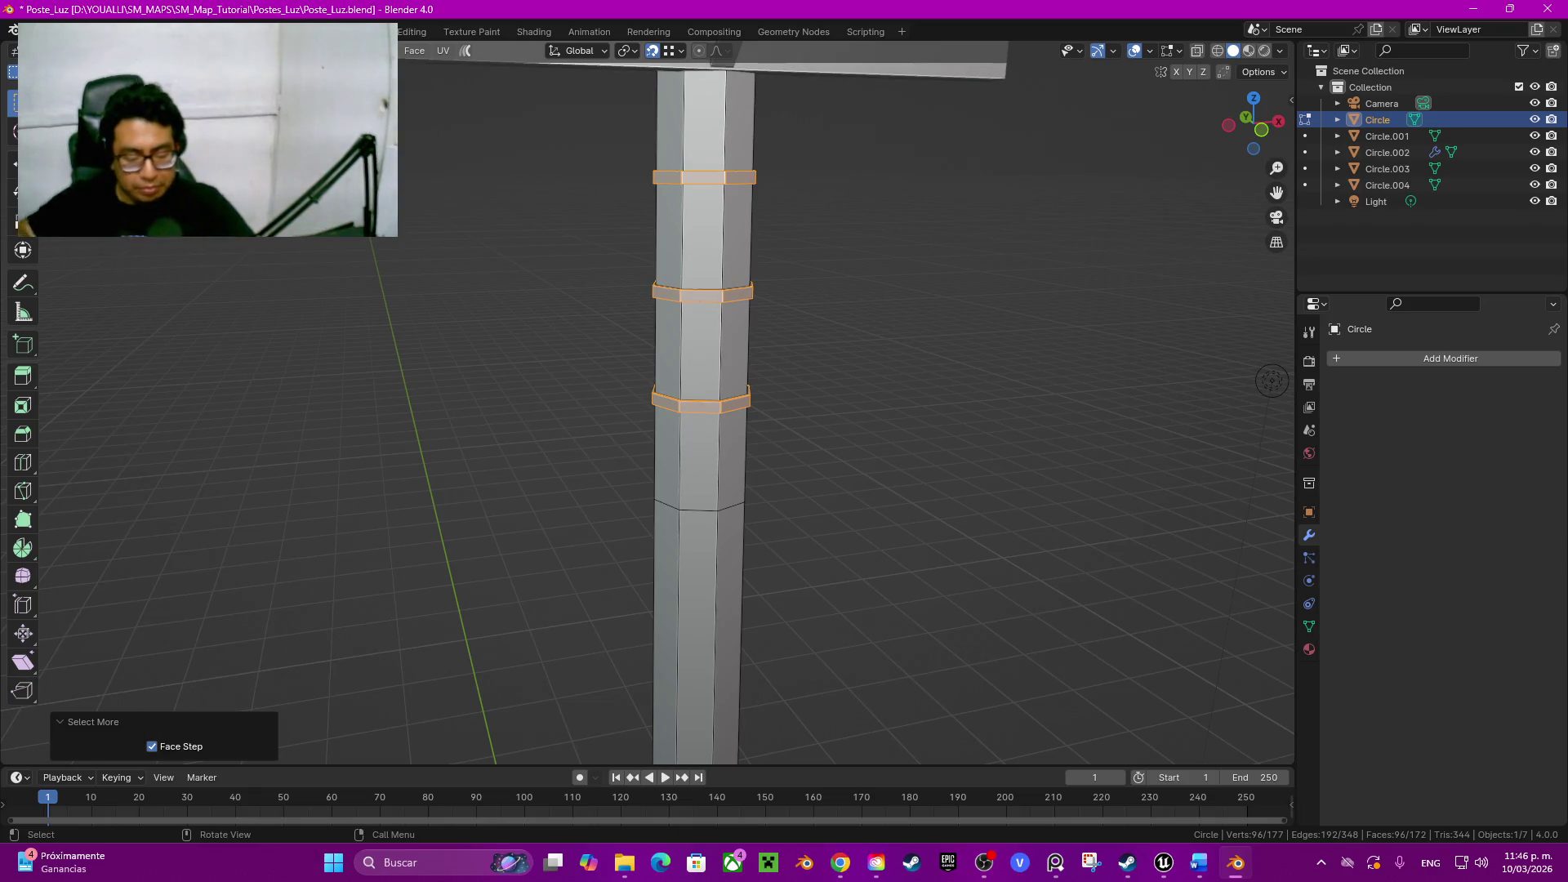
pyautogui.keyDown('alt'); pyautogui.click(733, 400); pyautogui.keyUp('alt')
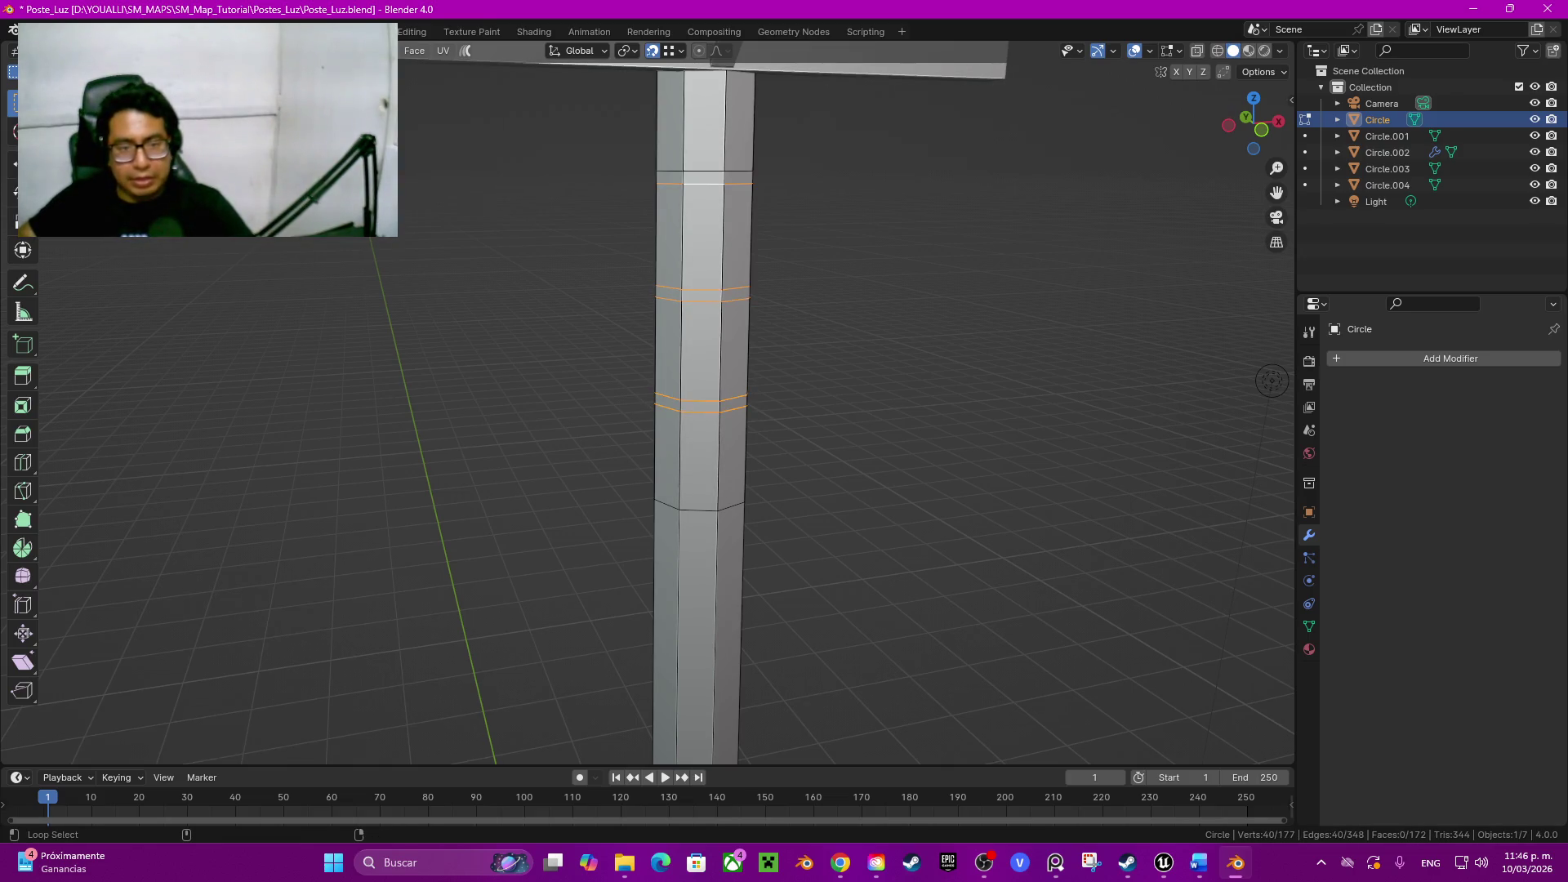
pyautogui.hotkey('ctrl', 'x')
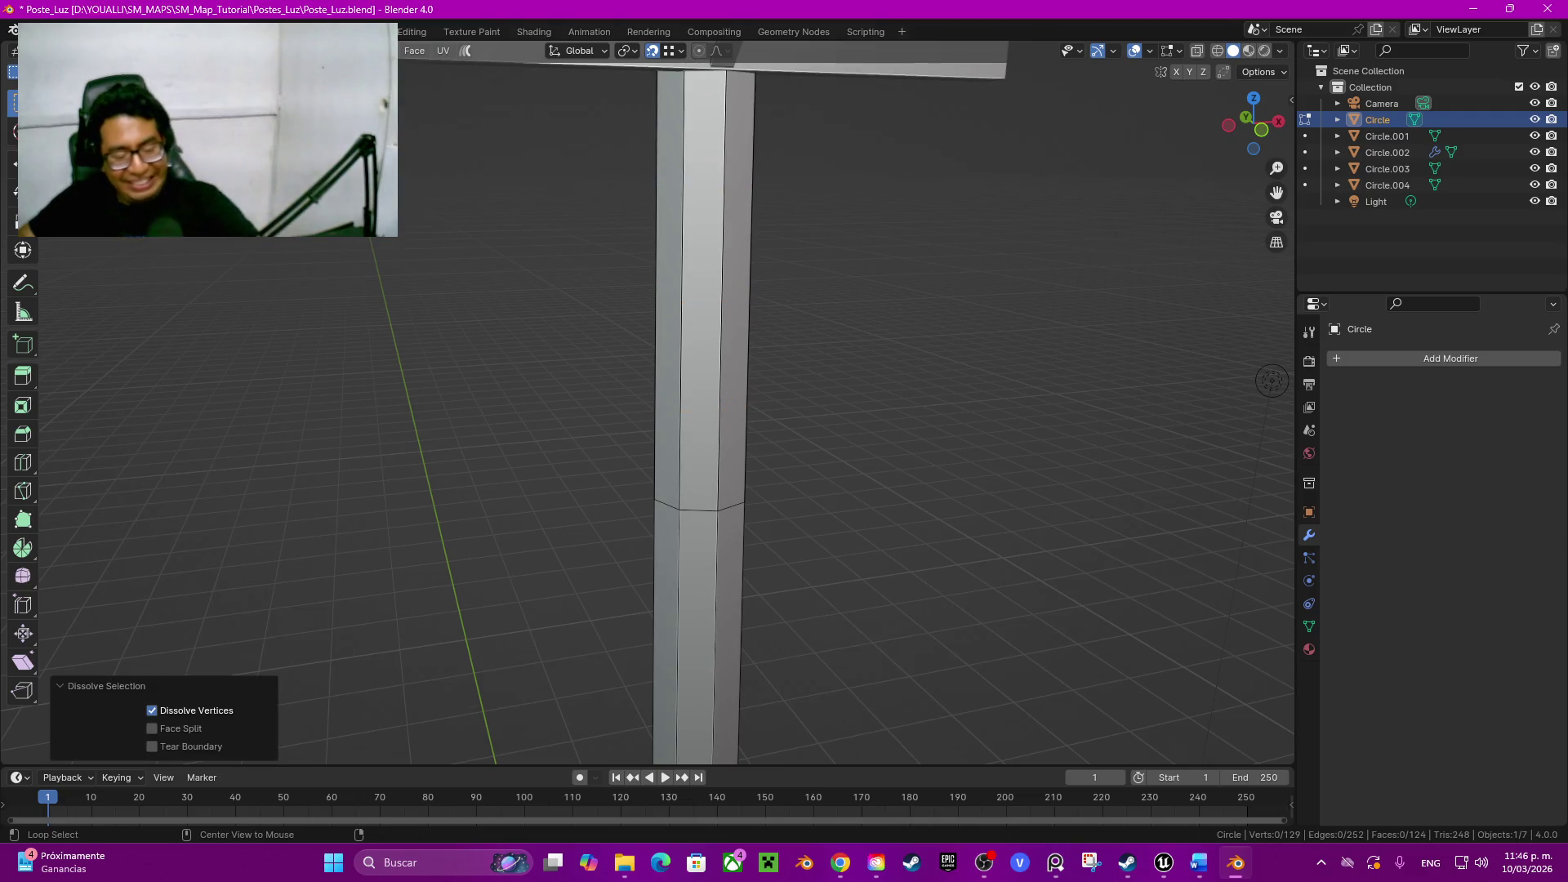
# Step: Reveal and isolate the rings to inspect them, then unhide the pole and clear the selection
pyautogui.hotkey('alt', 'h')
pyautogui.hotkey('shift', 'h')
pyautogui.moveTo(735, 430); pyautogui.dragTo(796, 368, button='middle')
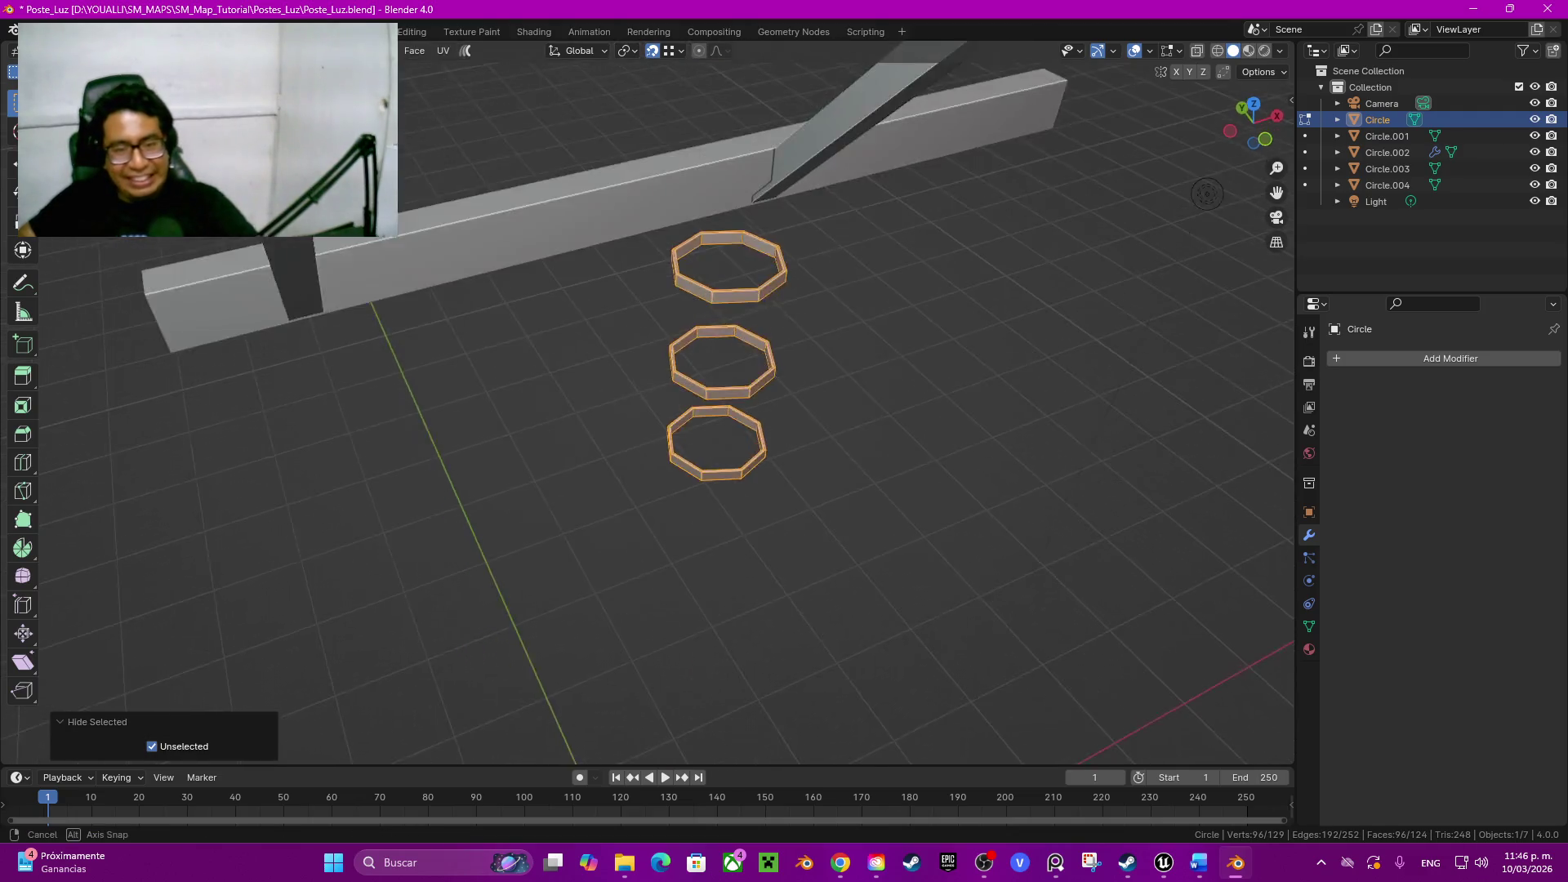
pyautogui.hotkey('alt', 'h')
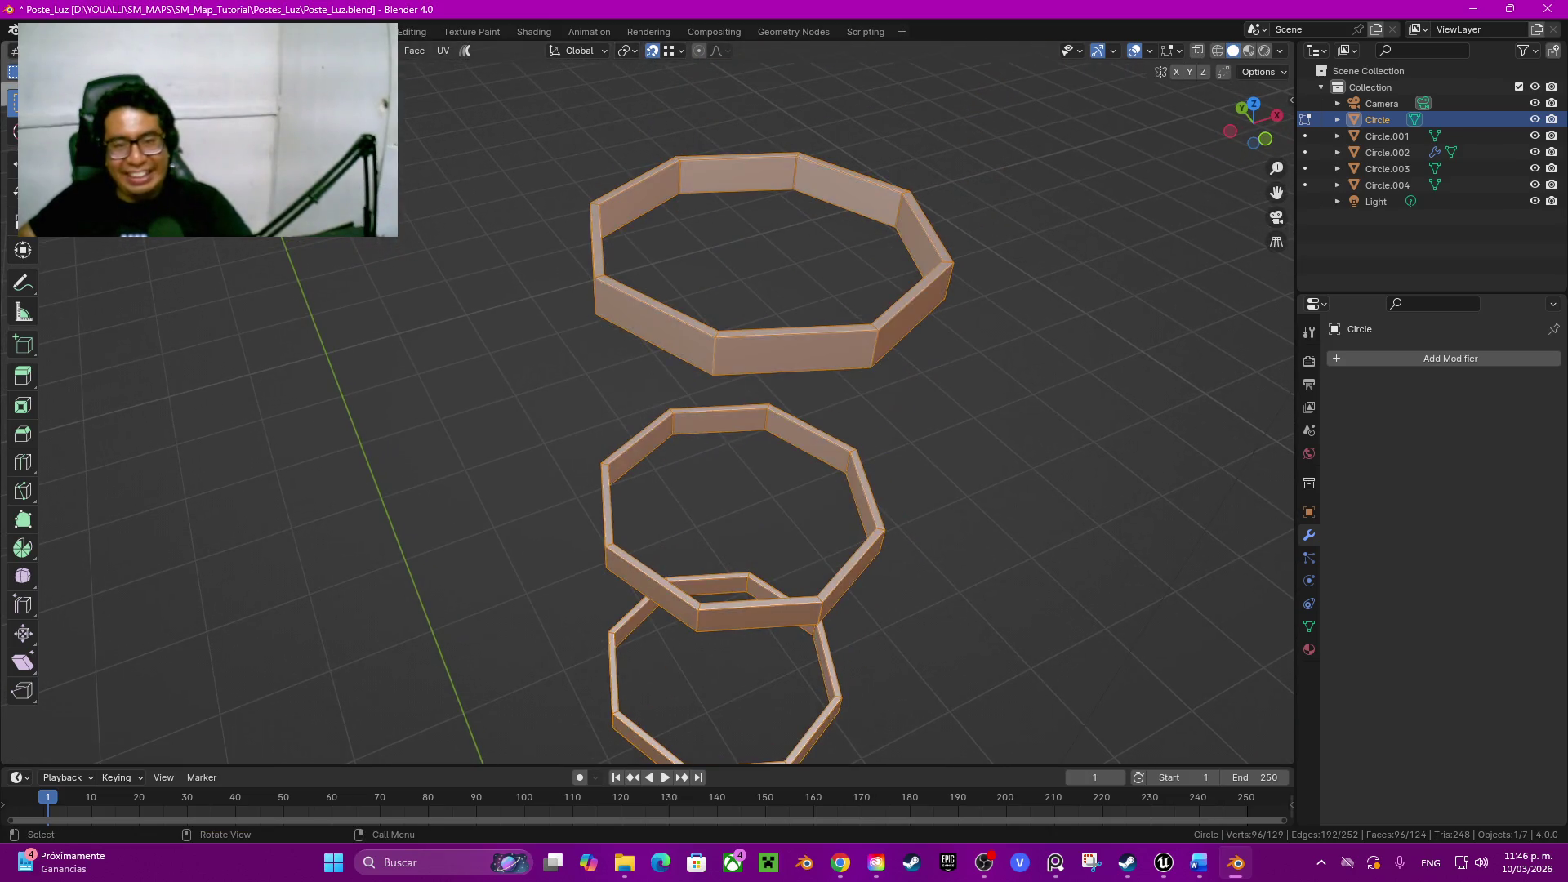
pyautogui.hotkey('alt', 'a')
# Step: Select the inner faces of the three band rings and delete them
pyautogui.keyDown('alt'); pyautogui.click(845, 196); pyautogui.keyUp('alt')
pyautogui.keyDown('alt'); pyautogui.keyDown('shift'); pyautogui.click(723, 430); pyautogui.keyUp('shift'); pyautogui.keyUp('alt')
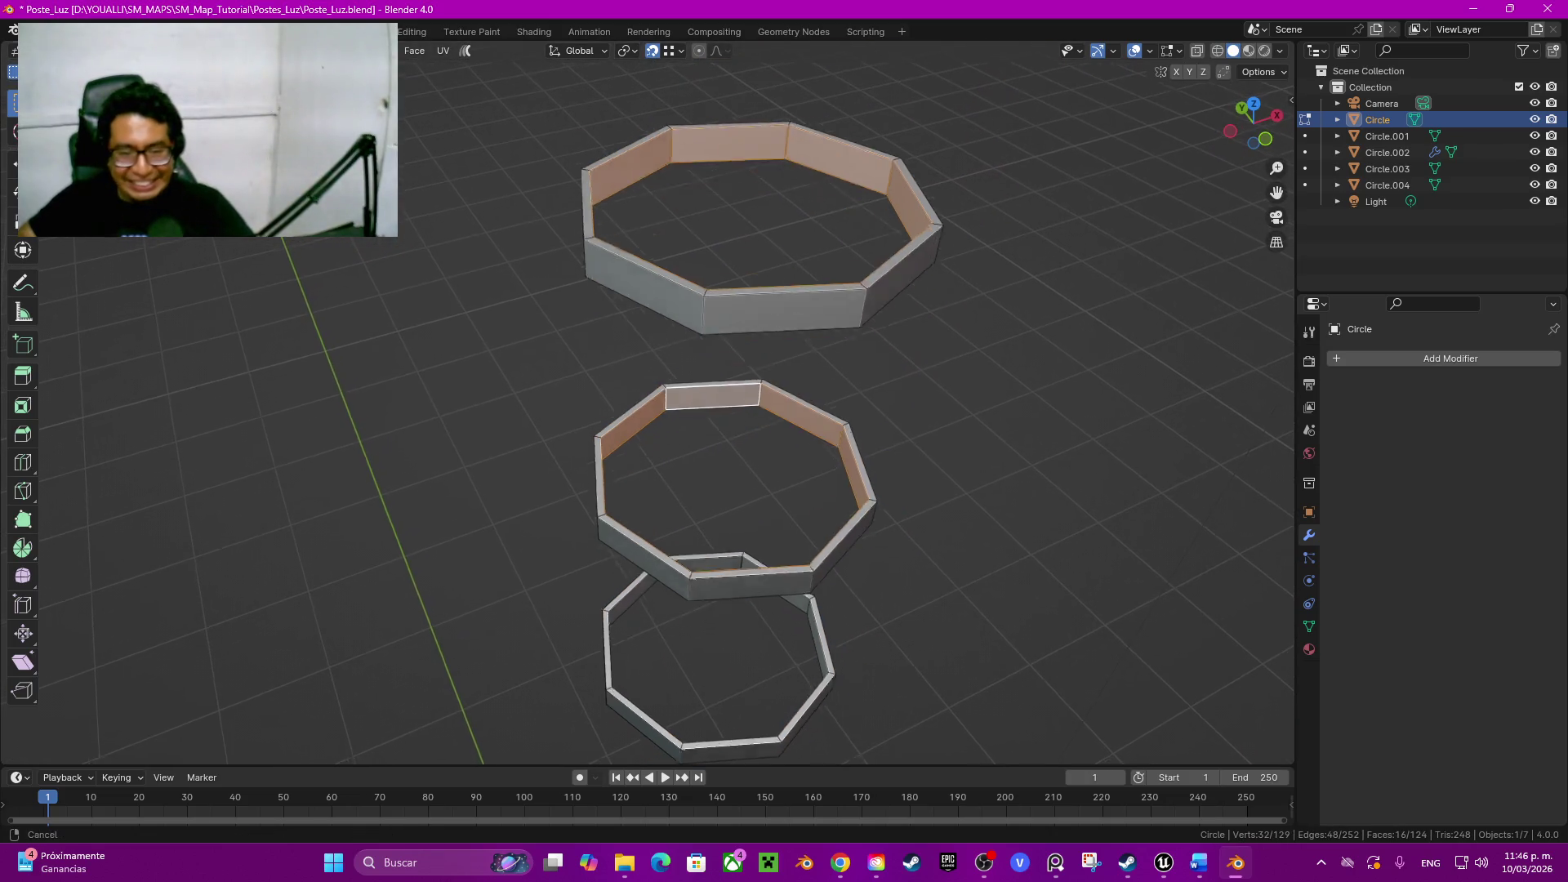
pyautogui.keyDown('shift'); pyautogui.moveTo(735, 490); pyautogui.dragTo(736, 332, button='middle'); pyautogui.keyUp('shift')
pyautogui.keyDown('shift'); pyautogui.click(690, 449); pyautogui.keyUp('shift')
pyautogui.keyDown('ctrl'); pyautogui.click(699, 255); pyautogui.keyUp('ctrl')
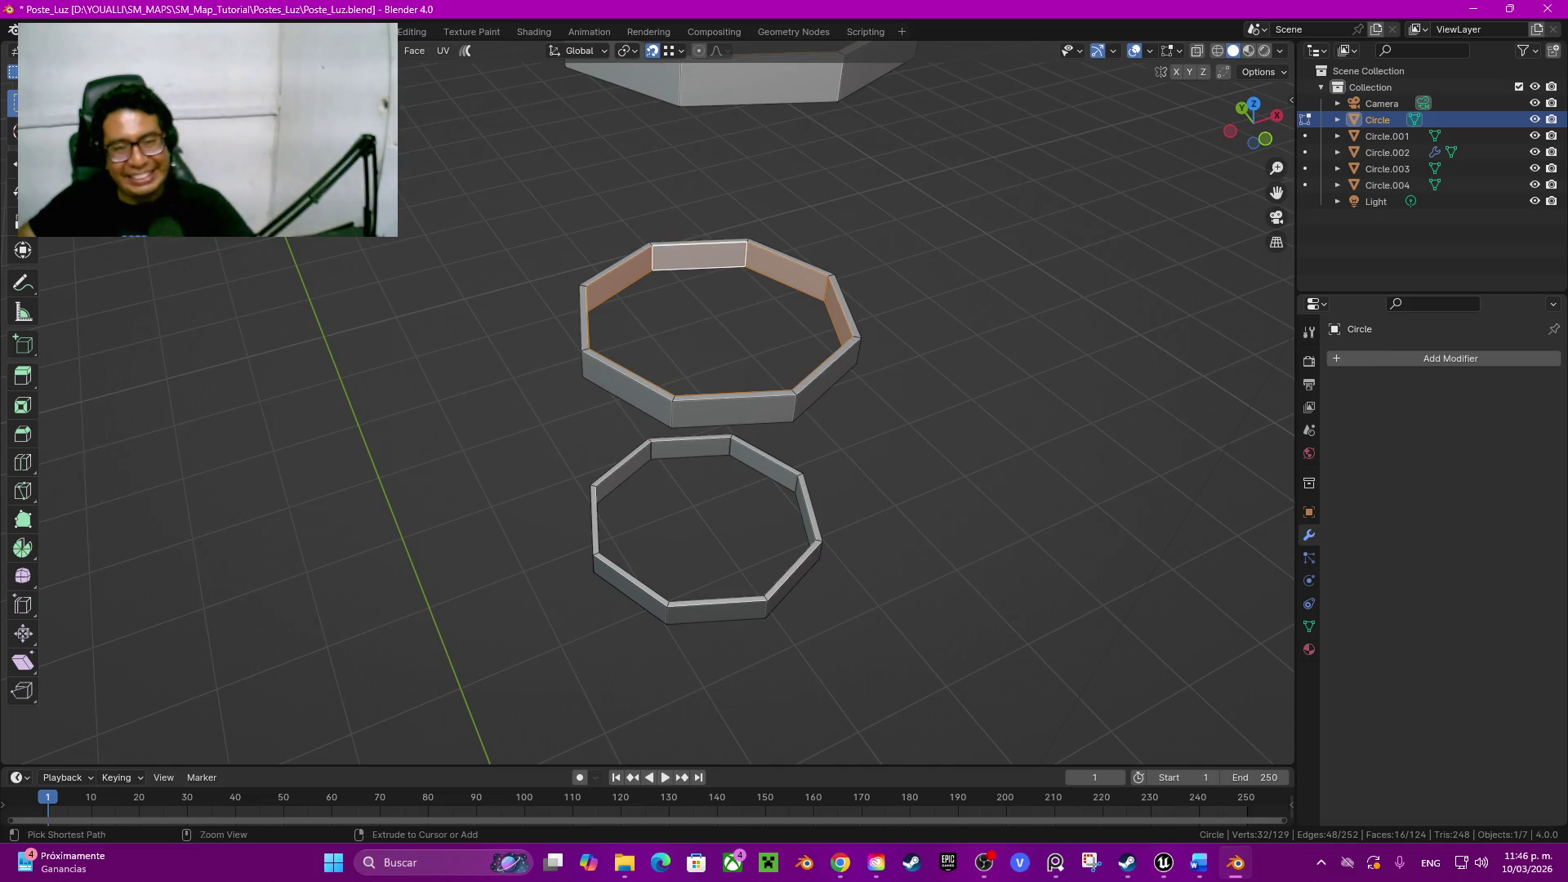
pyautogui.keyDown('alt'); pyautogui.keyDown('shift'); pyautogui.click(766, 465); pyautogui.keyUp('shift'); pyautogui.keyUp('alt')
pyautogui.keyDown('ctrl'); pyautogui.click(699, 255); pyautogui.keyUp('ctrl')
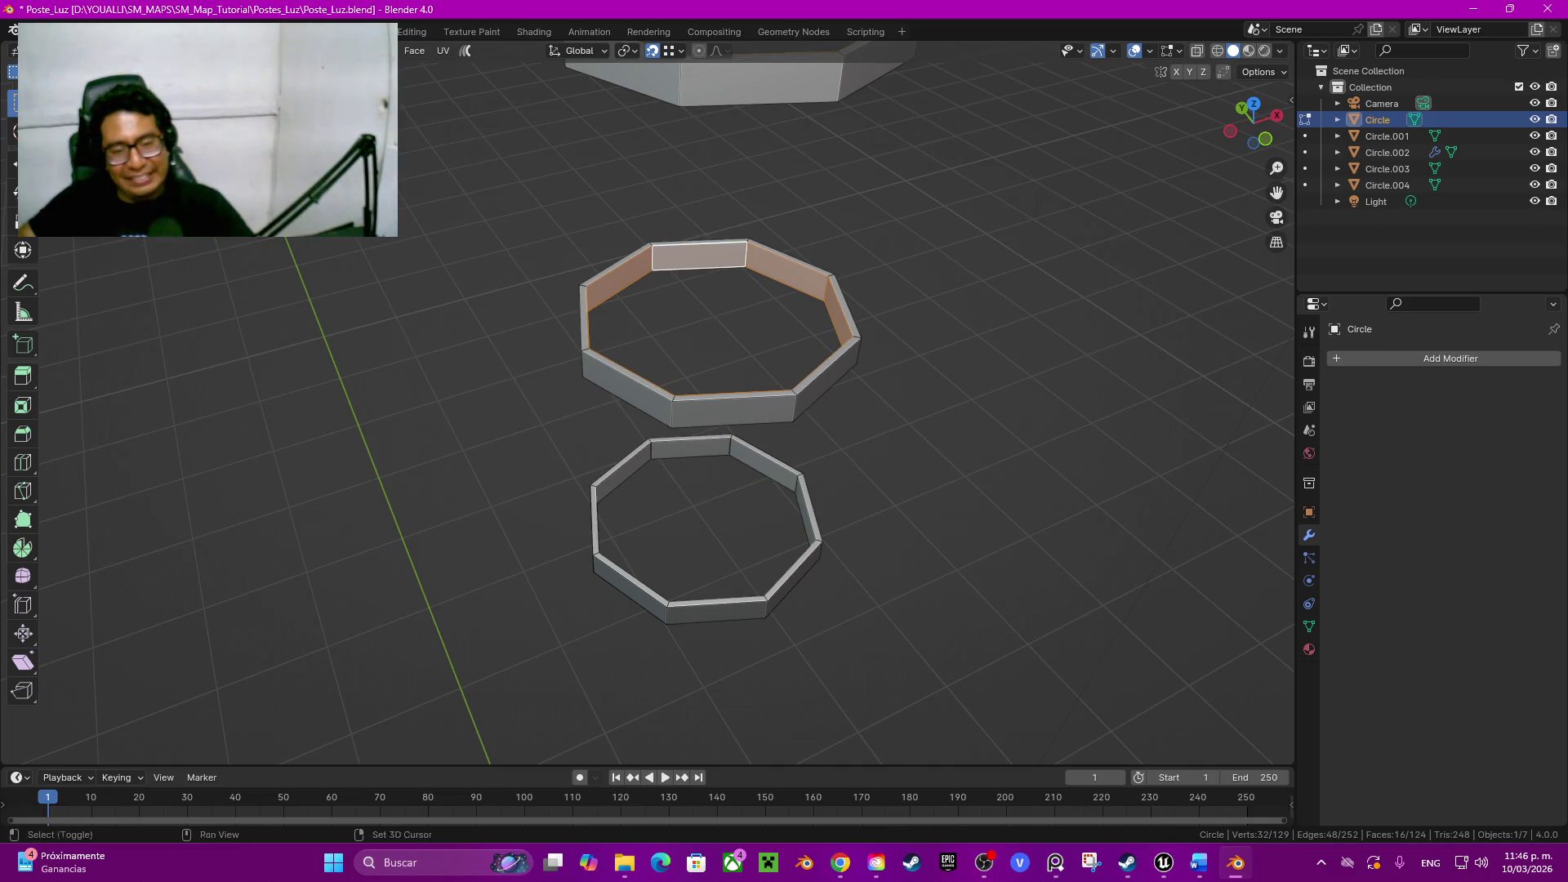
pyautogui.keyDown('alt'); pyautogui.keyDown('shift'); pyautogui.click(650, 448); pyautogui.keyUp('shift'); pyautogui.keyUp('alt')
pyautogui.press('x')
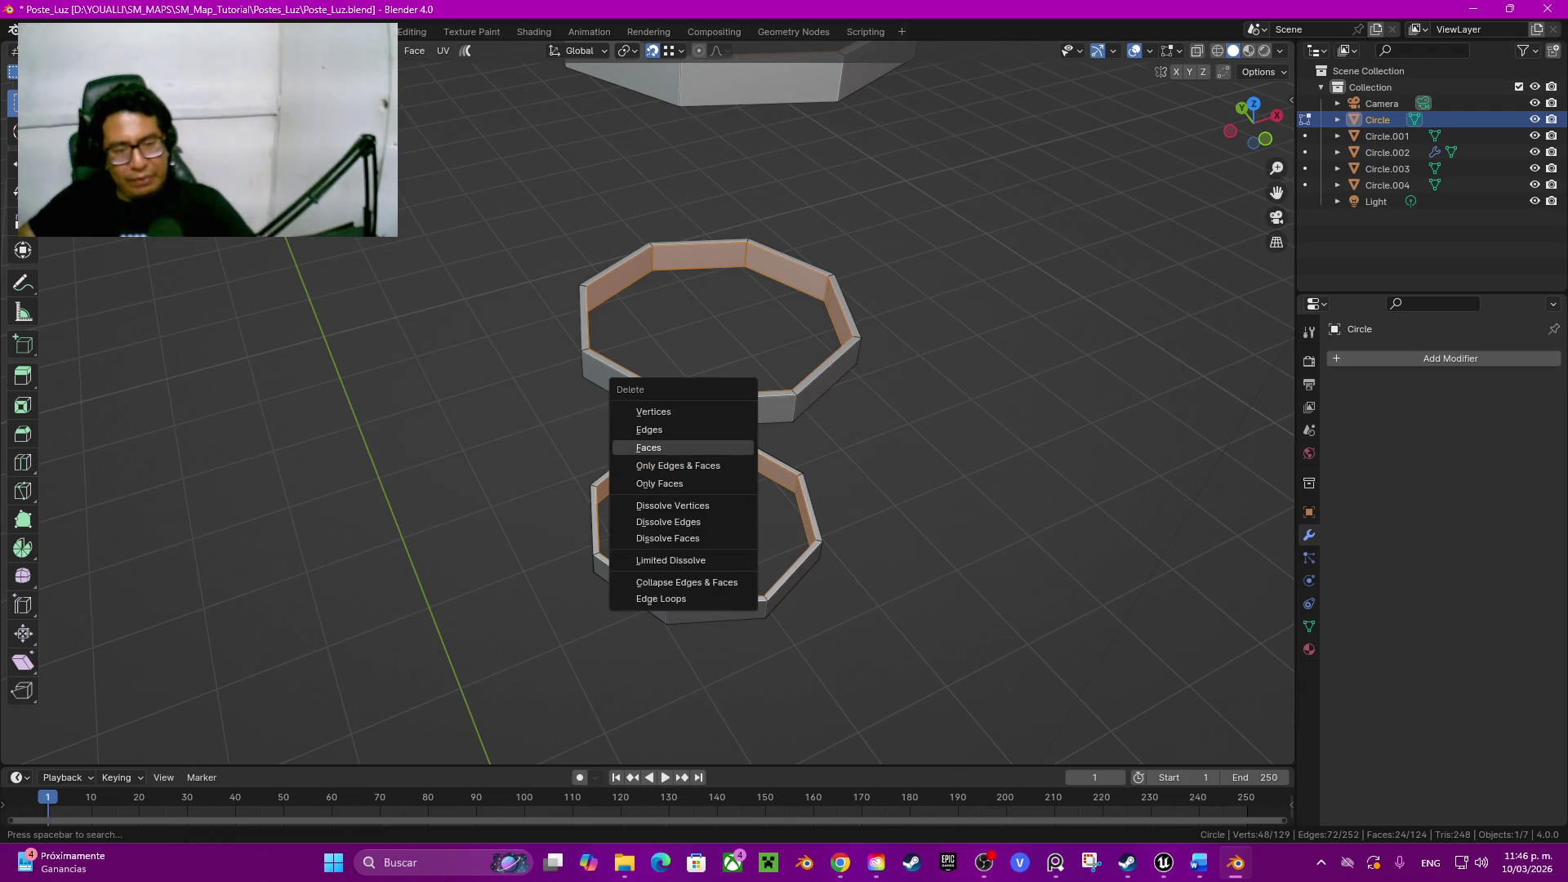
pyautogui.click(650, 447)
# Step: Return to the whole scene and dissolve the stray edge ring on the pole shaft
pyautogui.press('KP_Divide')
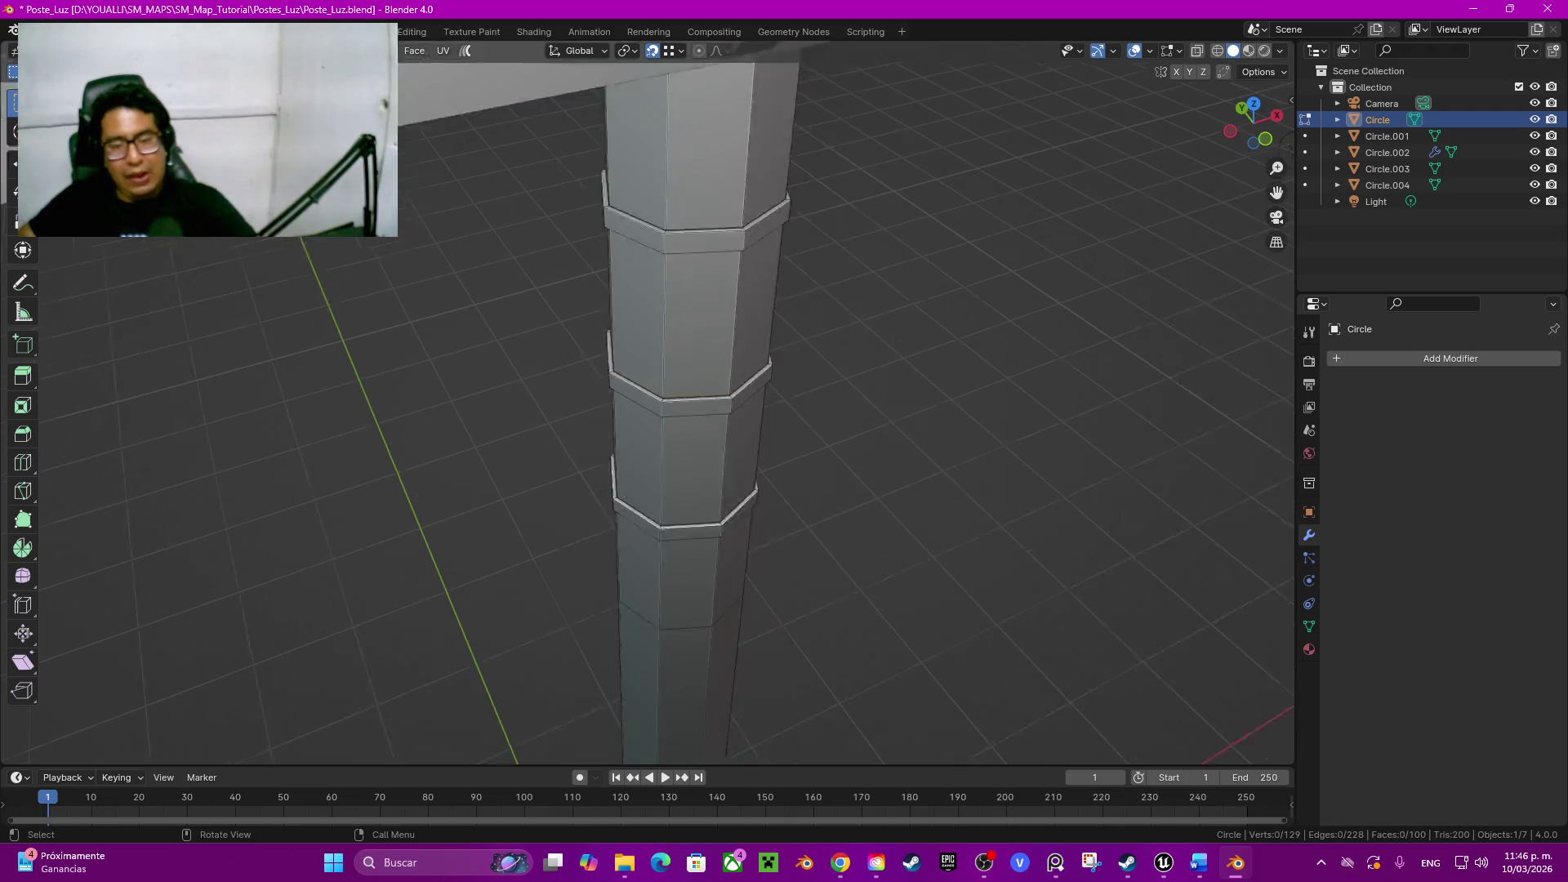
pyautogui.moveTo(1165, 714)
pyautogui.mouseDown(button='middle')
pyautogui.moveTo(1216, 408)
pyautogui.moveTo(1176, 416)
pyautogui.mouseUp(button='middle')
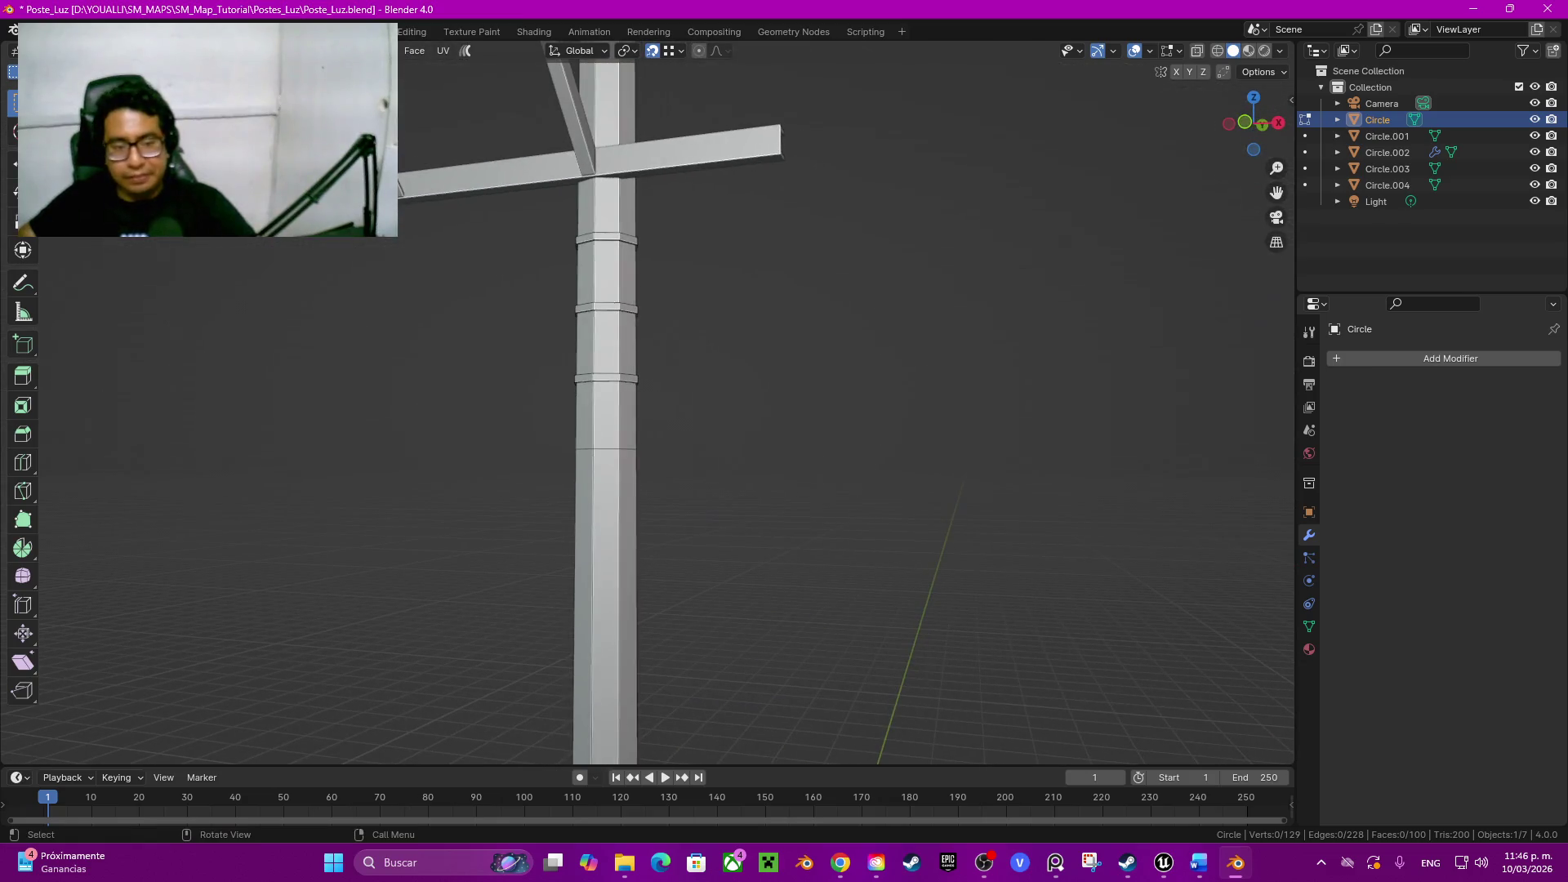
pyautogui.hotkey('ctrl', 'x')
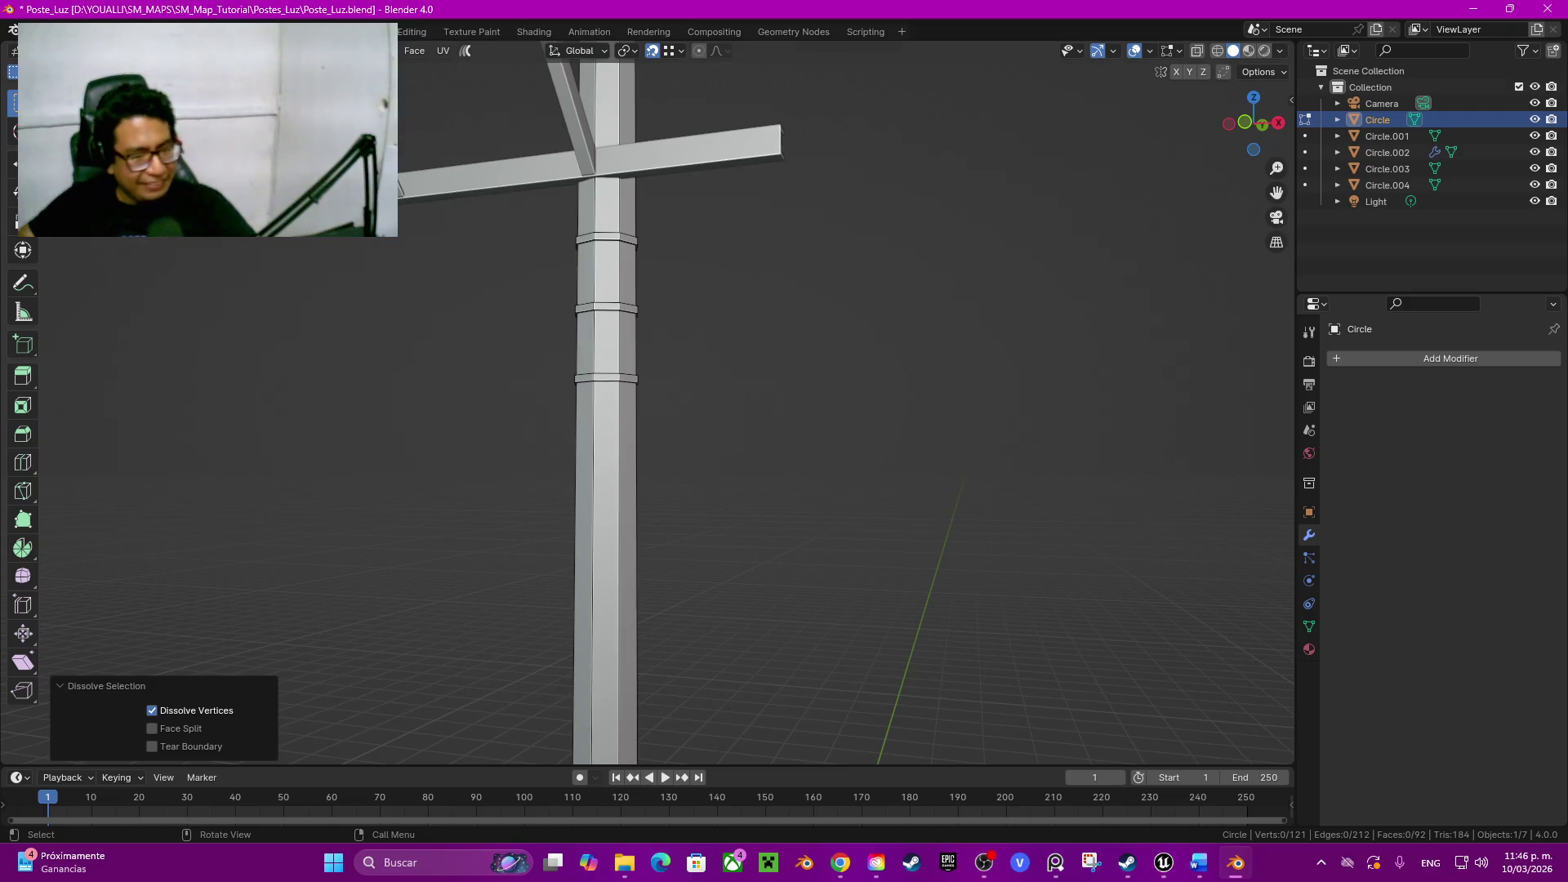
pyautogui.scroll(-2, 648, 404)
pyautogui.scroll(-2, 648, 404)
pyautogui.scroll(-5, 647, 404)
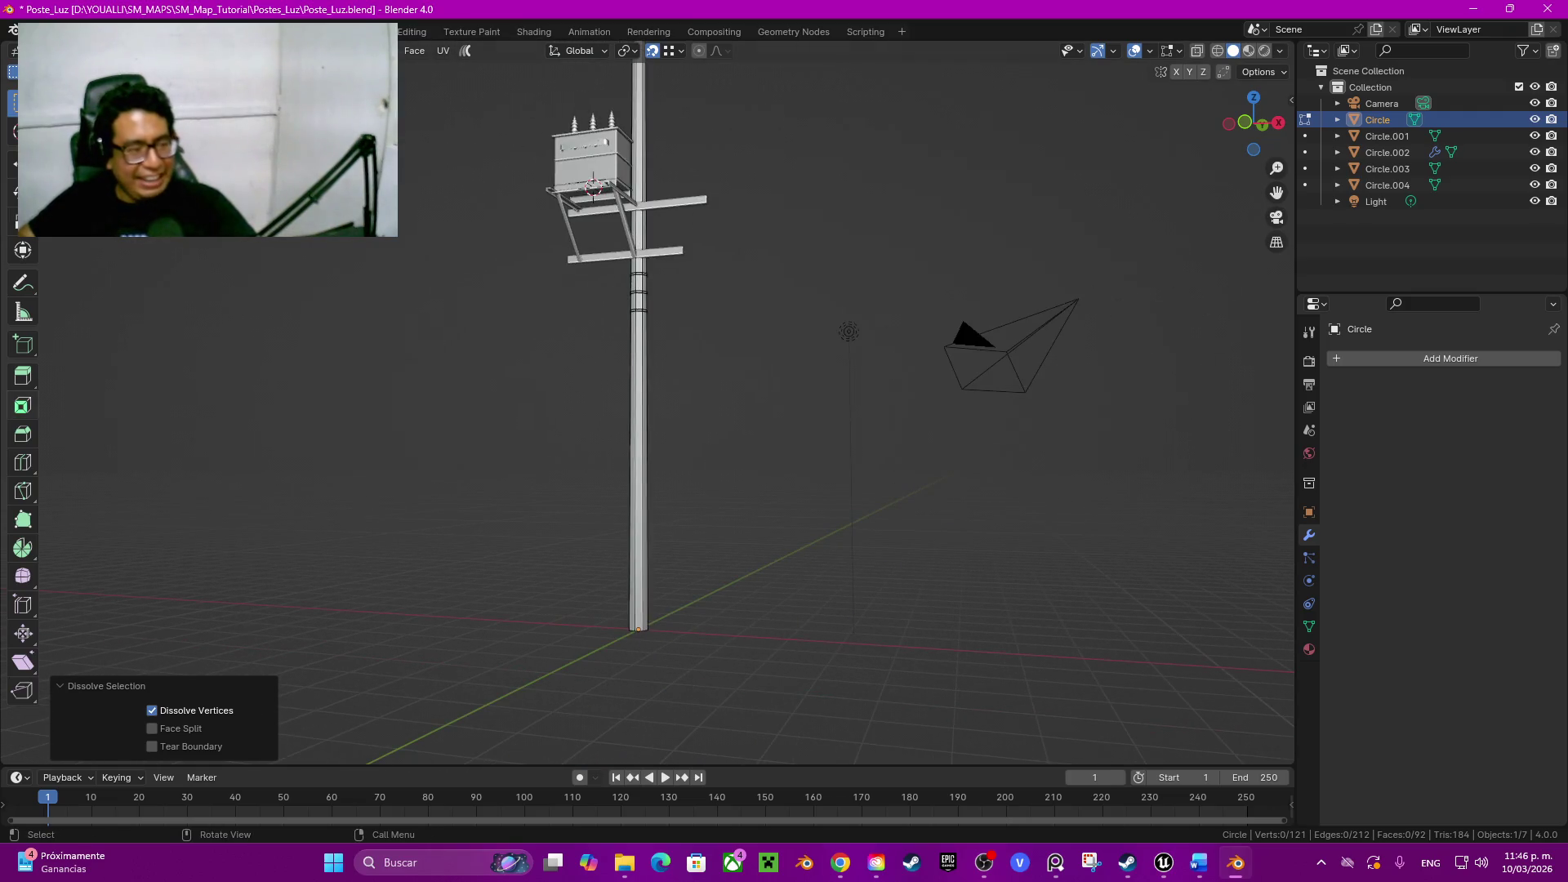
# Step: Briefly switch applications and come back to view the pole from a lower angle
pyautogui.click(1056, 862)
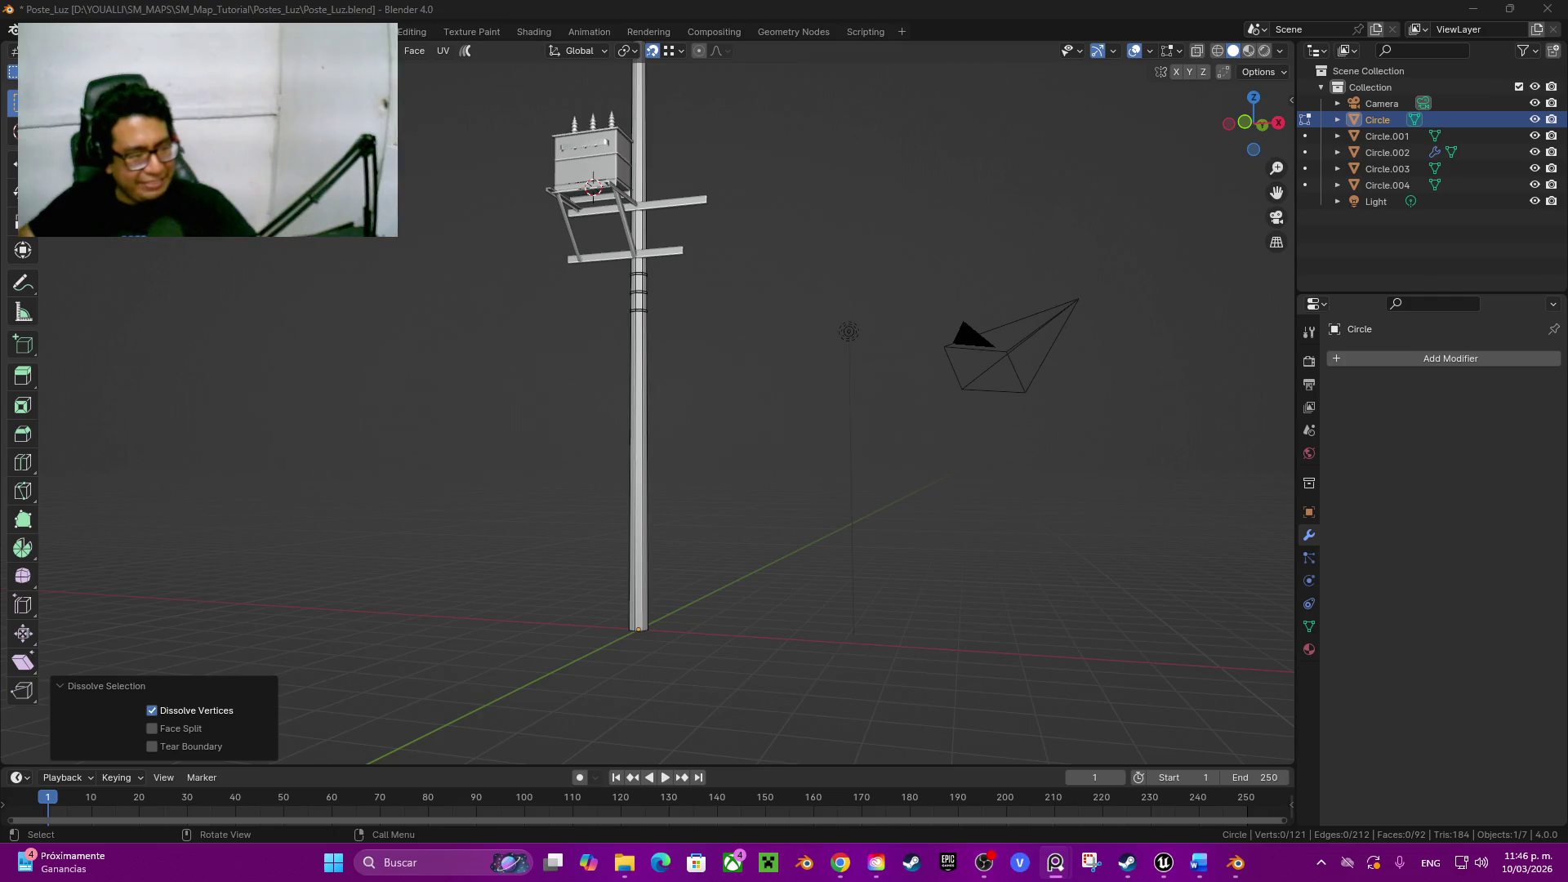
pyautogui.moveTo(736, 430); pyautogui.dragTo(760, 368, button='middle')
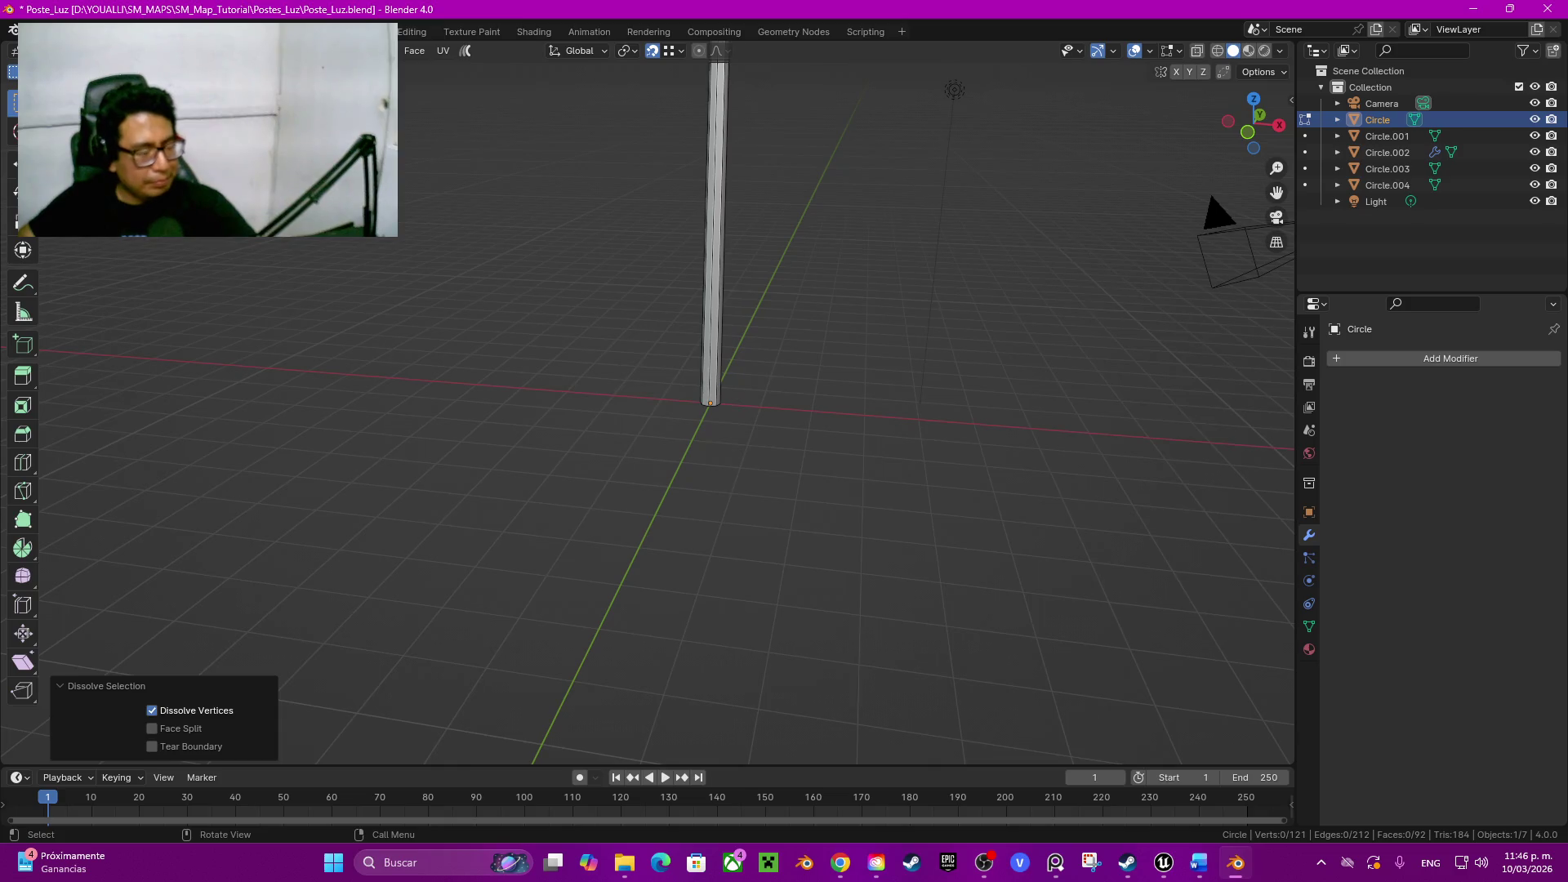
pyautogui.hotkey('alt', 'Tab')
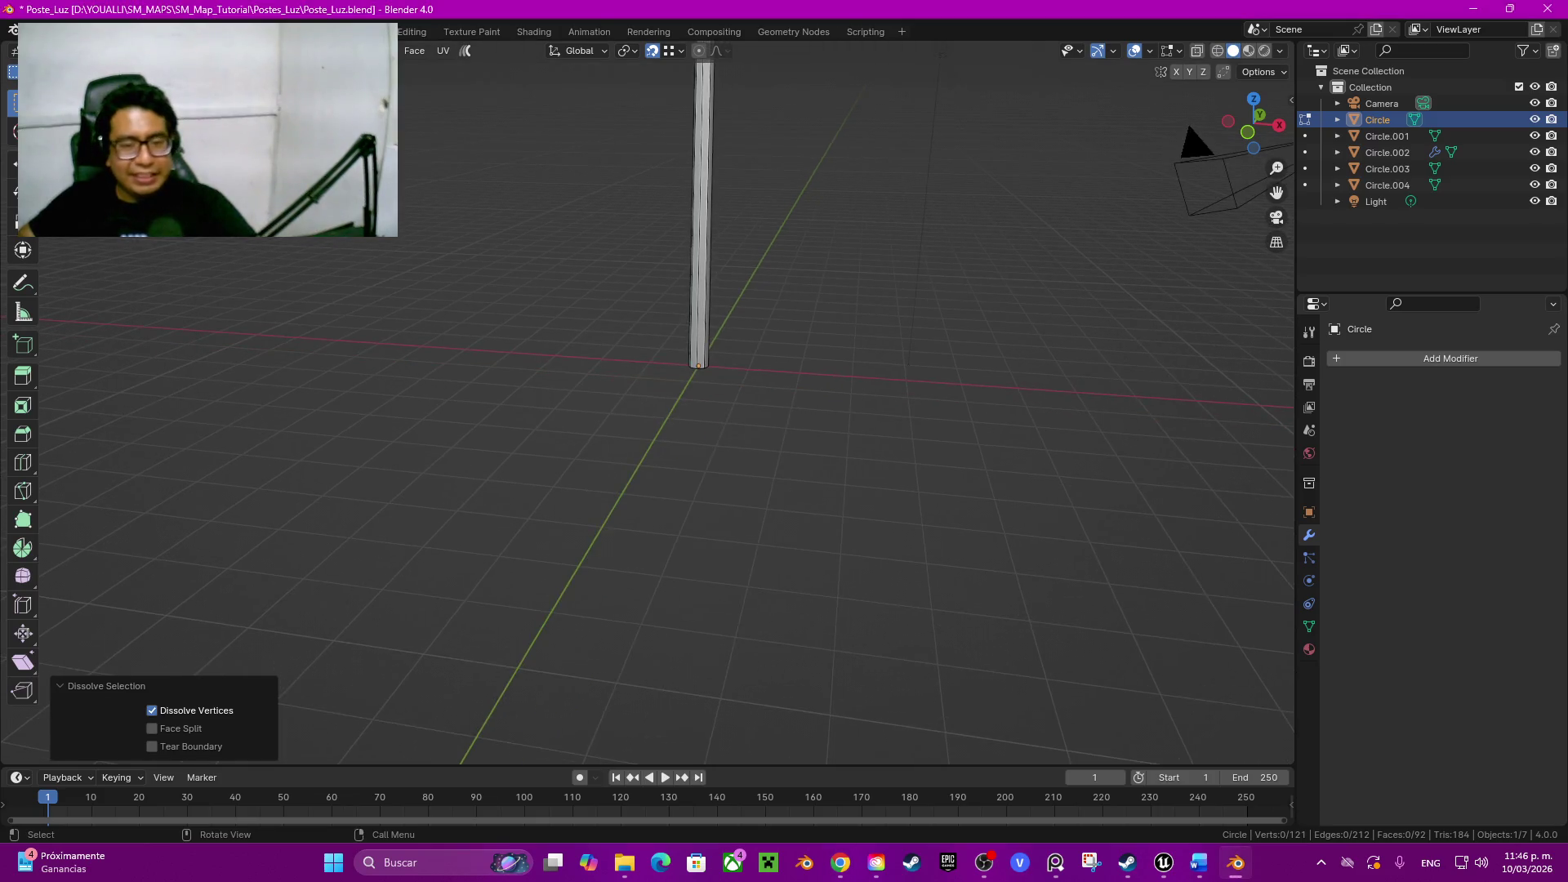
pyautogui.scroll(3, 663, 404)
pyautogui.moveTo(662, 404); pyautogui.dragTo(707, 307, button='middle')
# Step: Add two centred loop cuts across the lower shaft, then clear the selection
pyautogui.hotkey('ctrl', 'r')
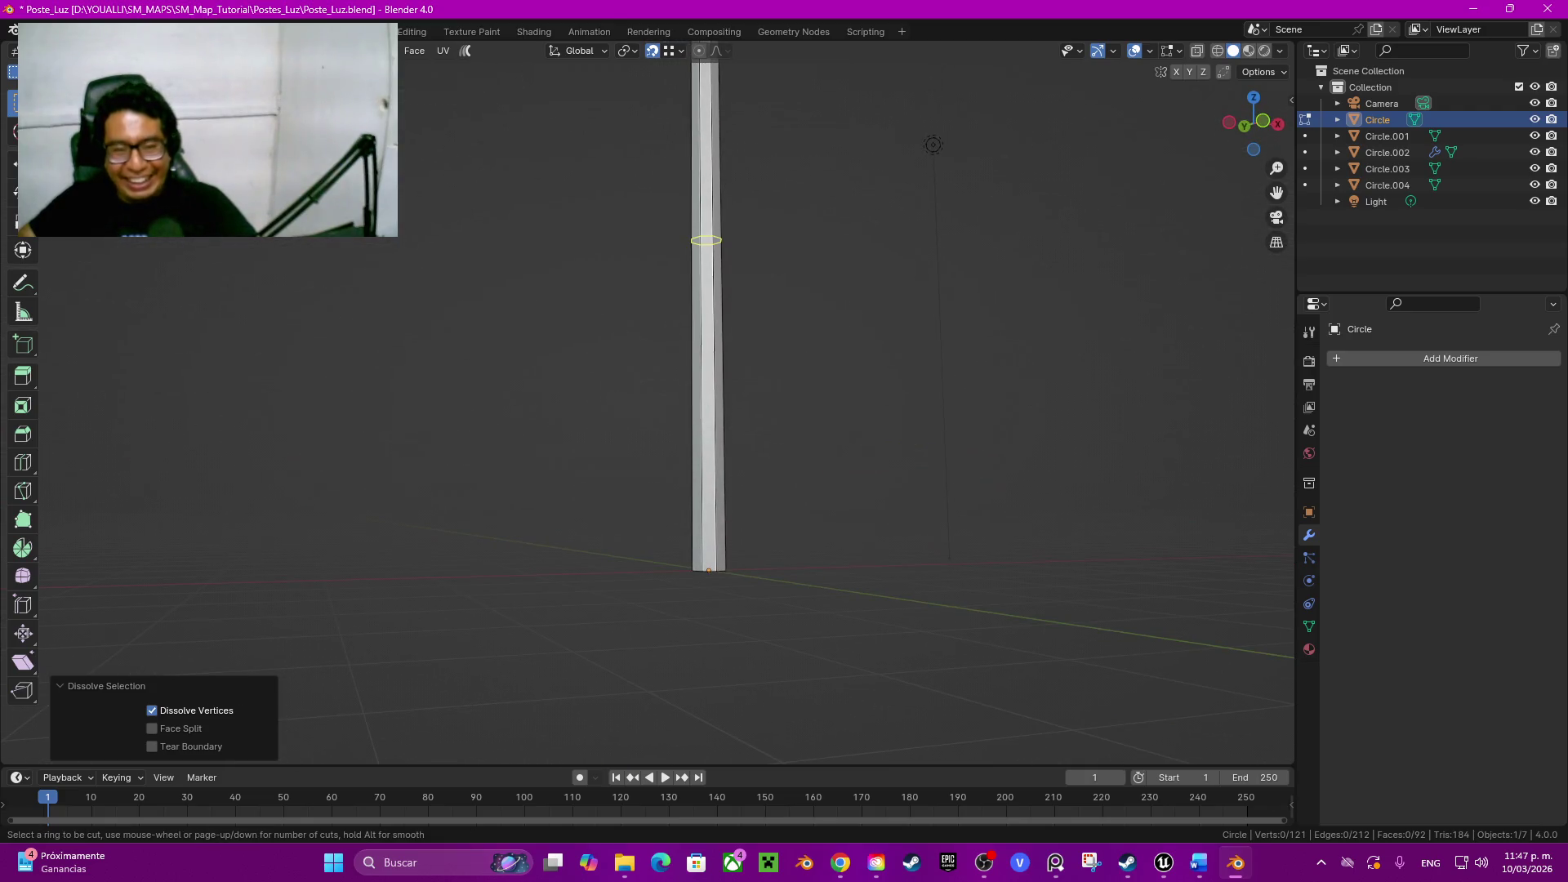
pyautogui.click(706, 240)
pyautogui.rightClick(707, 241)
pyautogui.hotkey('ctrl', 'r')
pyautogui.click(709, 485)
pyautogui.rightClick(709, 486)
pyautogui.hotkey('alt', 'a')
pyautogui.rightClick(692, 524)
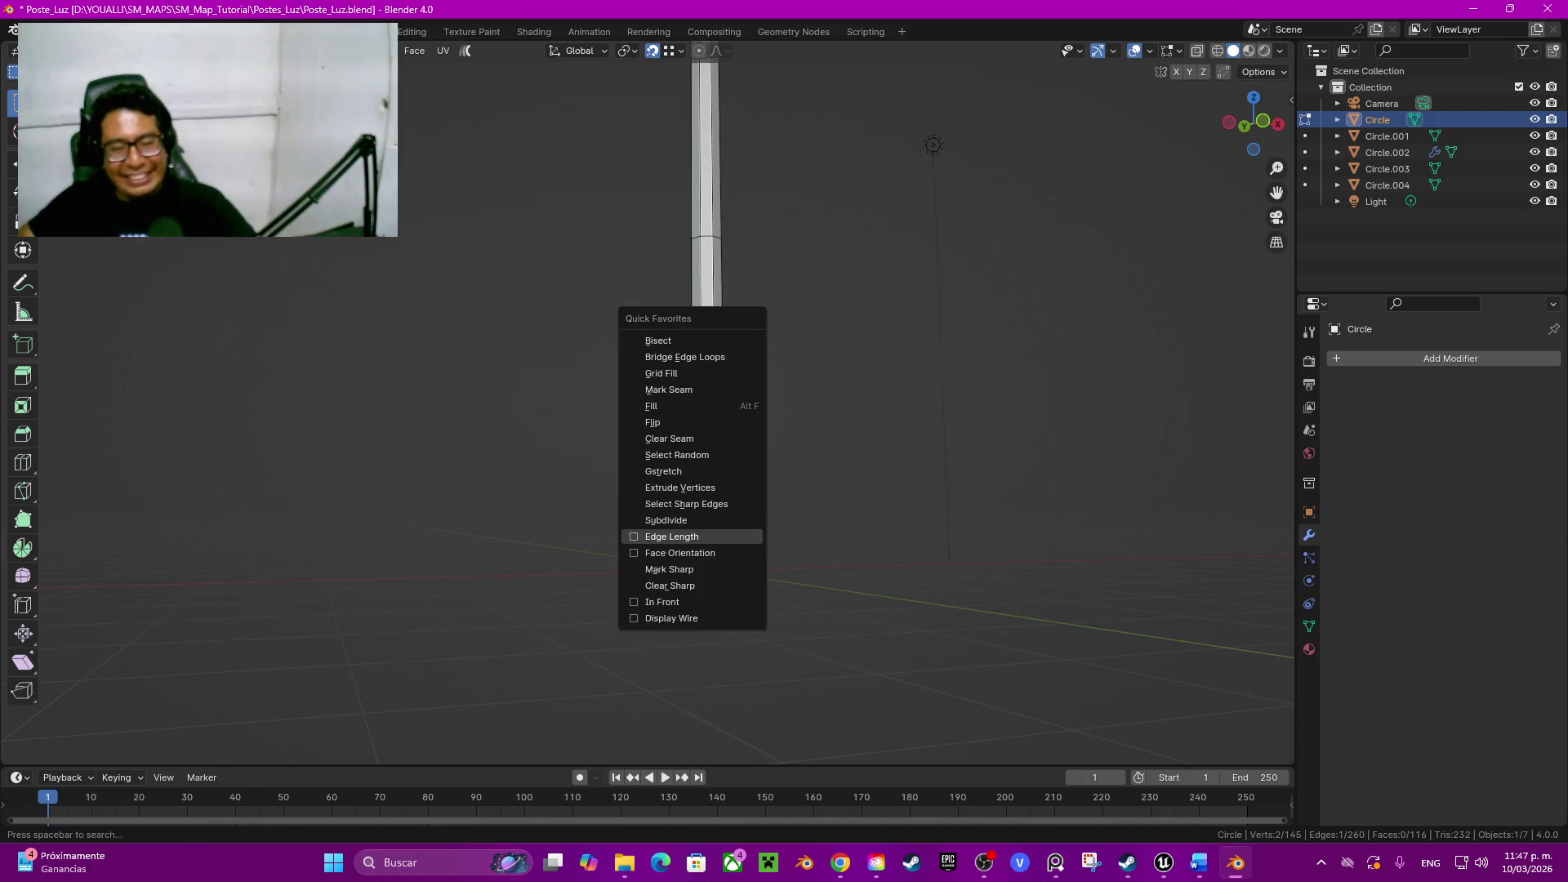
pyautogui.press('Escape')
pyautogui.moveTo(692, 526)
pyautogui.mouseDown(button='middle')
pyautogui.moveTo(735, 490)
pyautogui.moveTo(687, 540)
pyautogui.mouseUp(button='middle')
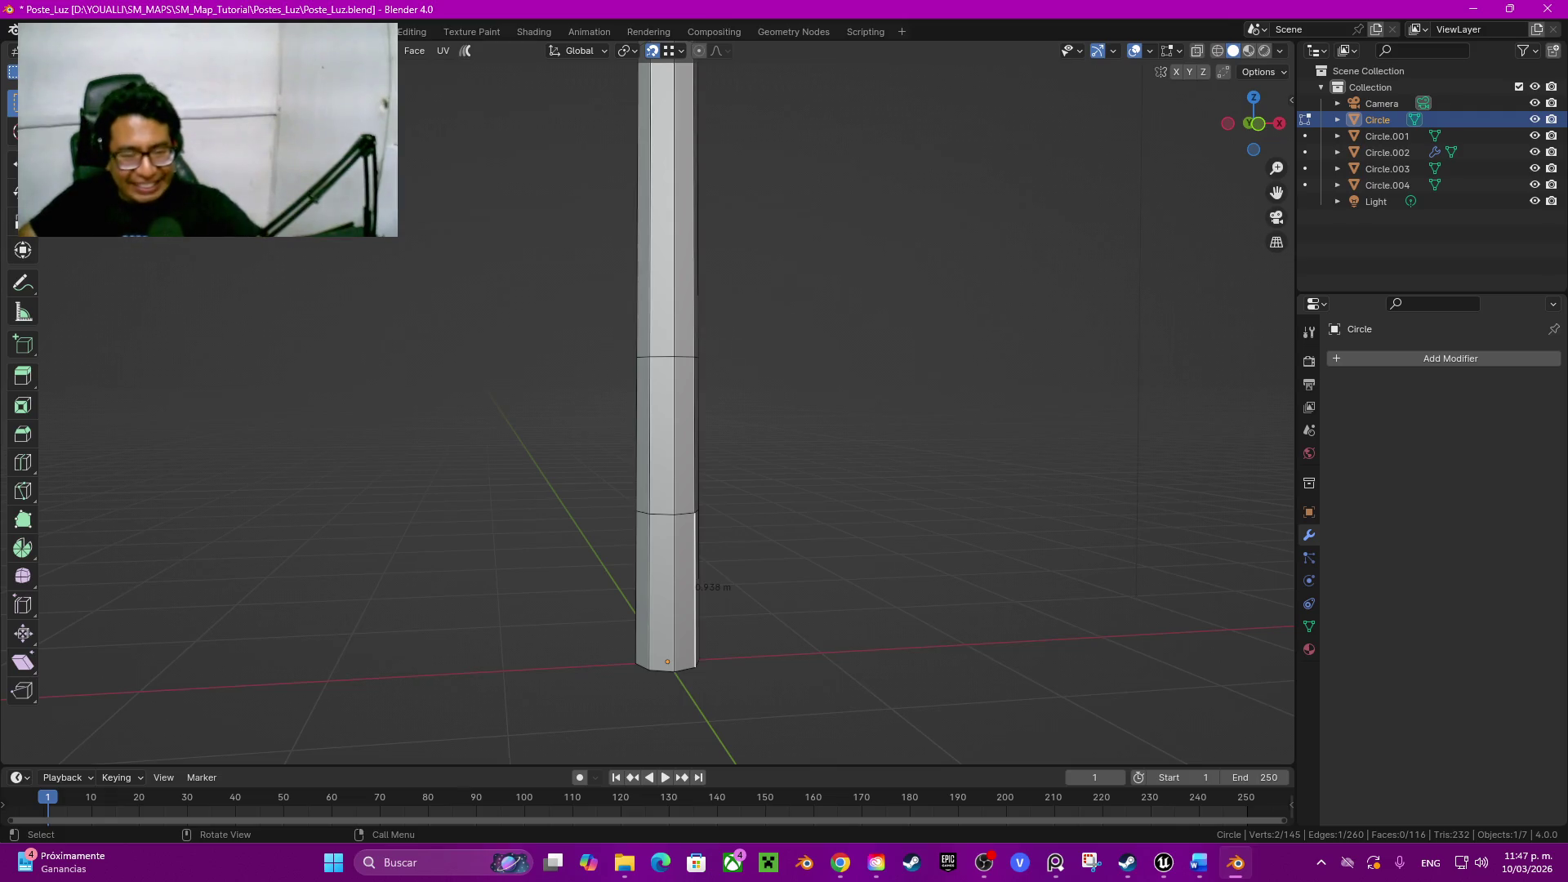
# Step: Raise a lower edge loop slightly along Z and dissolve the section's top edge loop
pyautogui.keyDown('alt'); pyautogui.click(666, 510); pyautogui.keyUp('alt')
pyautogui.scroll(3, 736, 405)
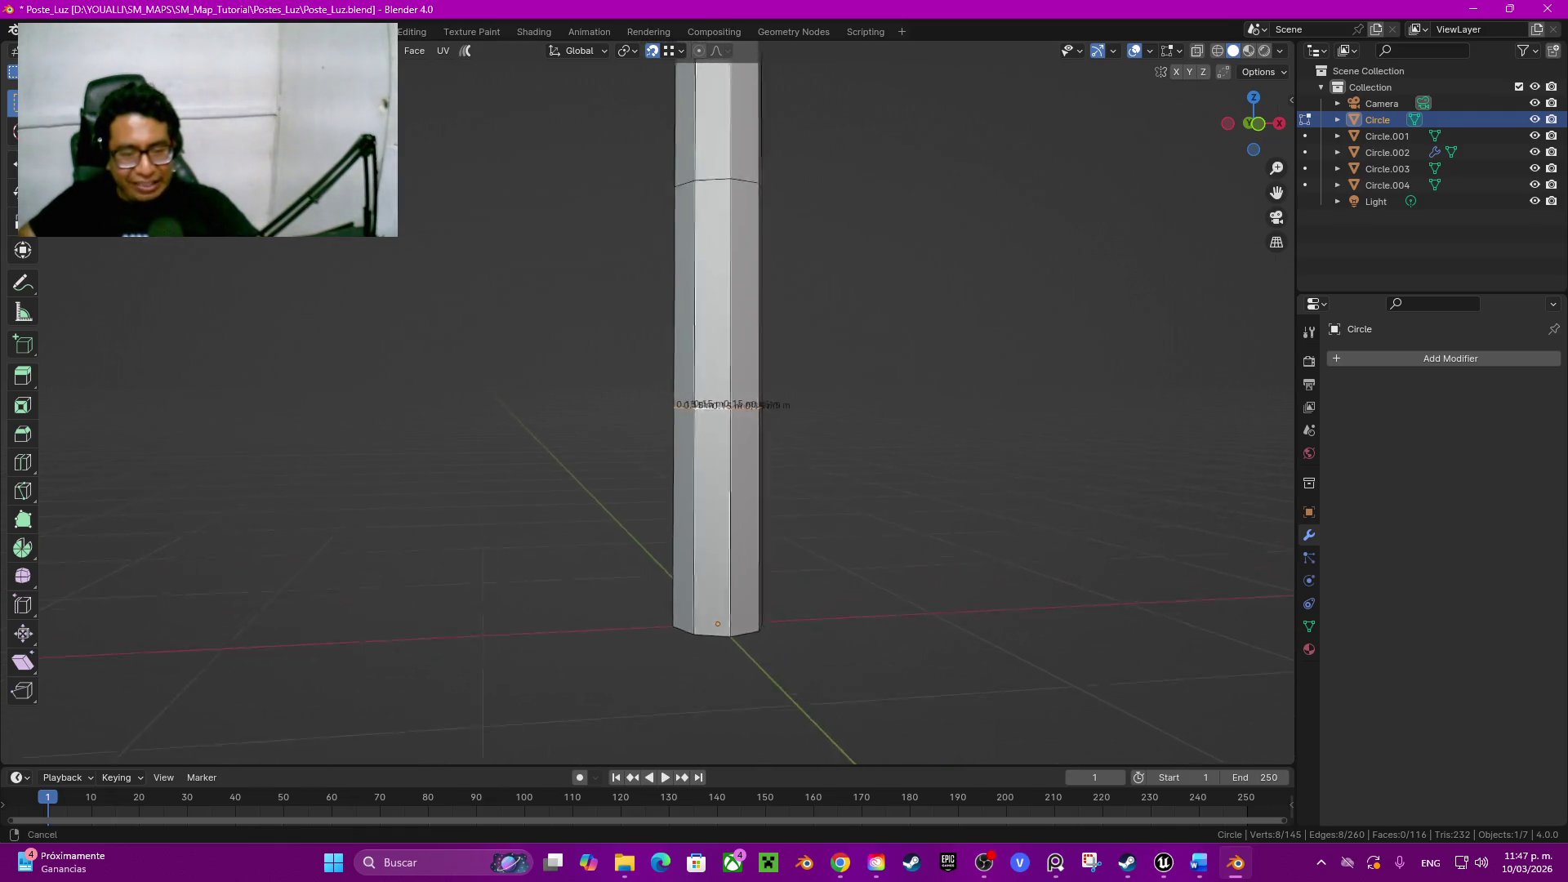
pyautogui.press('g')
pyautogui.press('z')
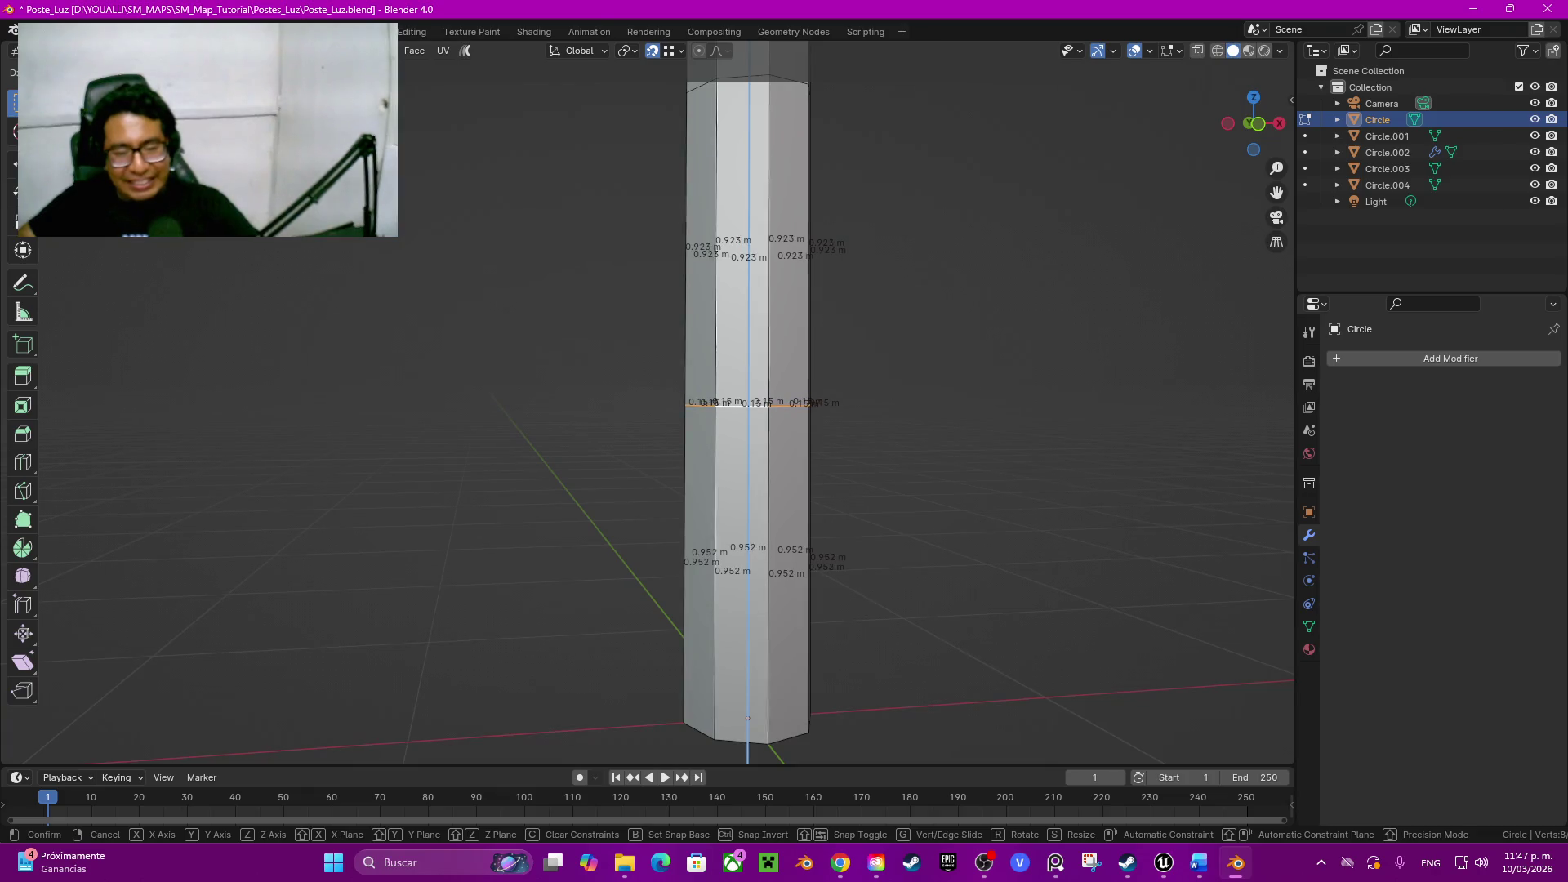
pyautogui.press('Return')
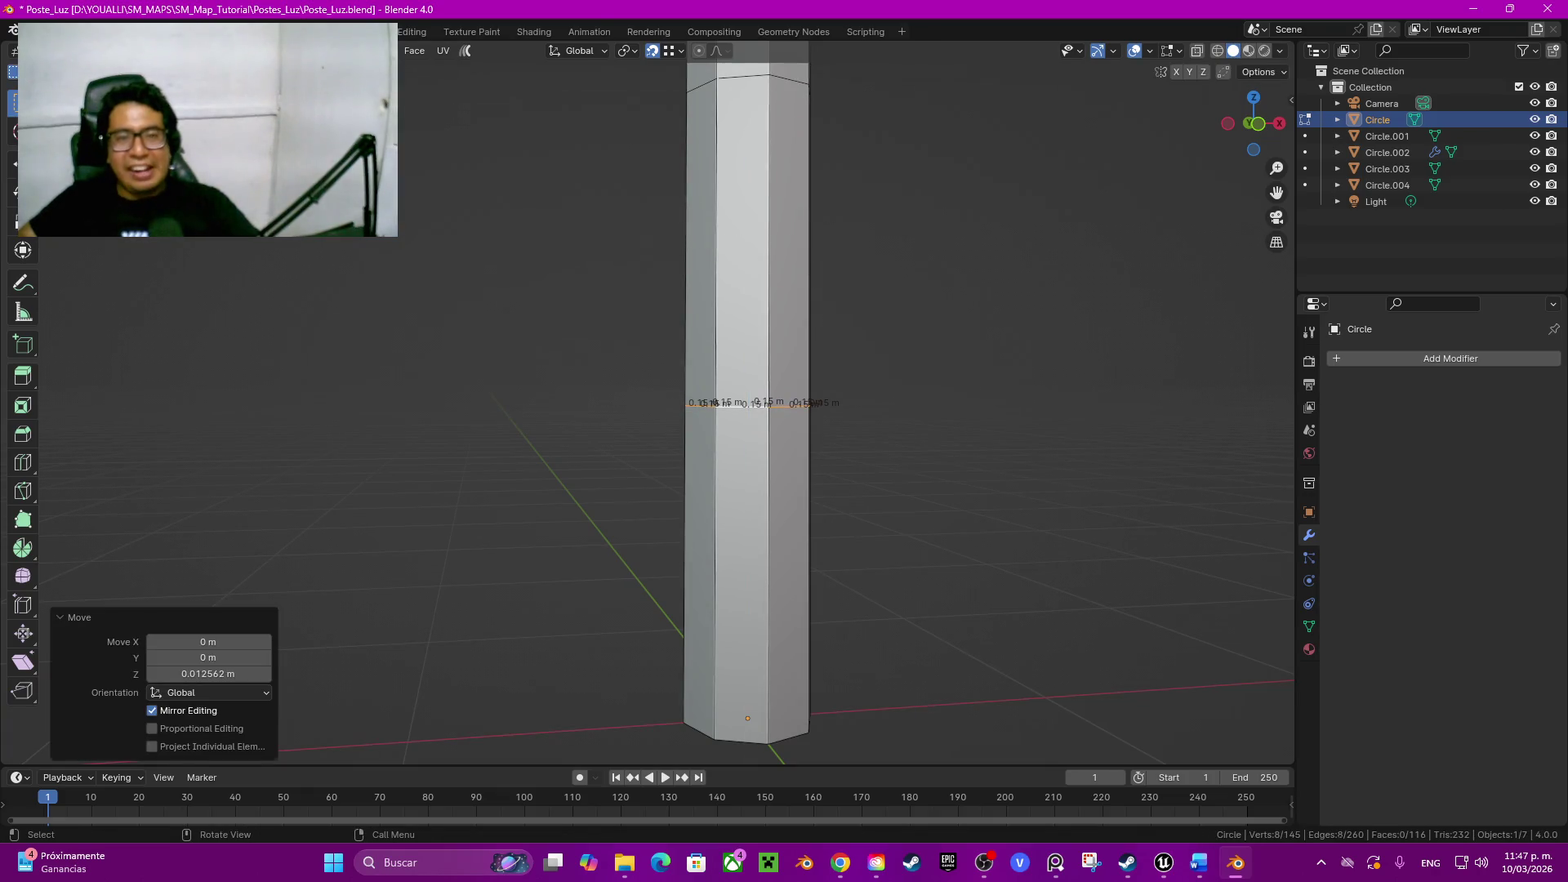
pyautogui.keyDown('alt'); pyautogui.click(748, 67); pyautogui.keyUp('alt')
pyautogui.hotkey('ctrl', 'x')
pyautogui.press('3')
# Step: Select the lower ring of faces and duplicate it in place
pyautogui.click(789, 564)
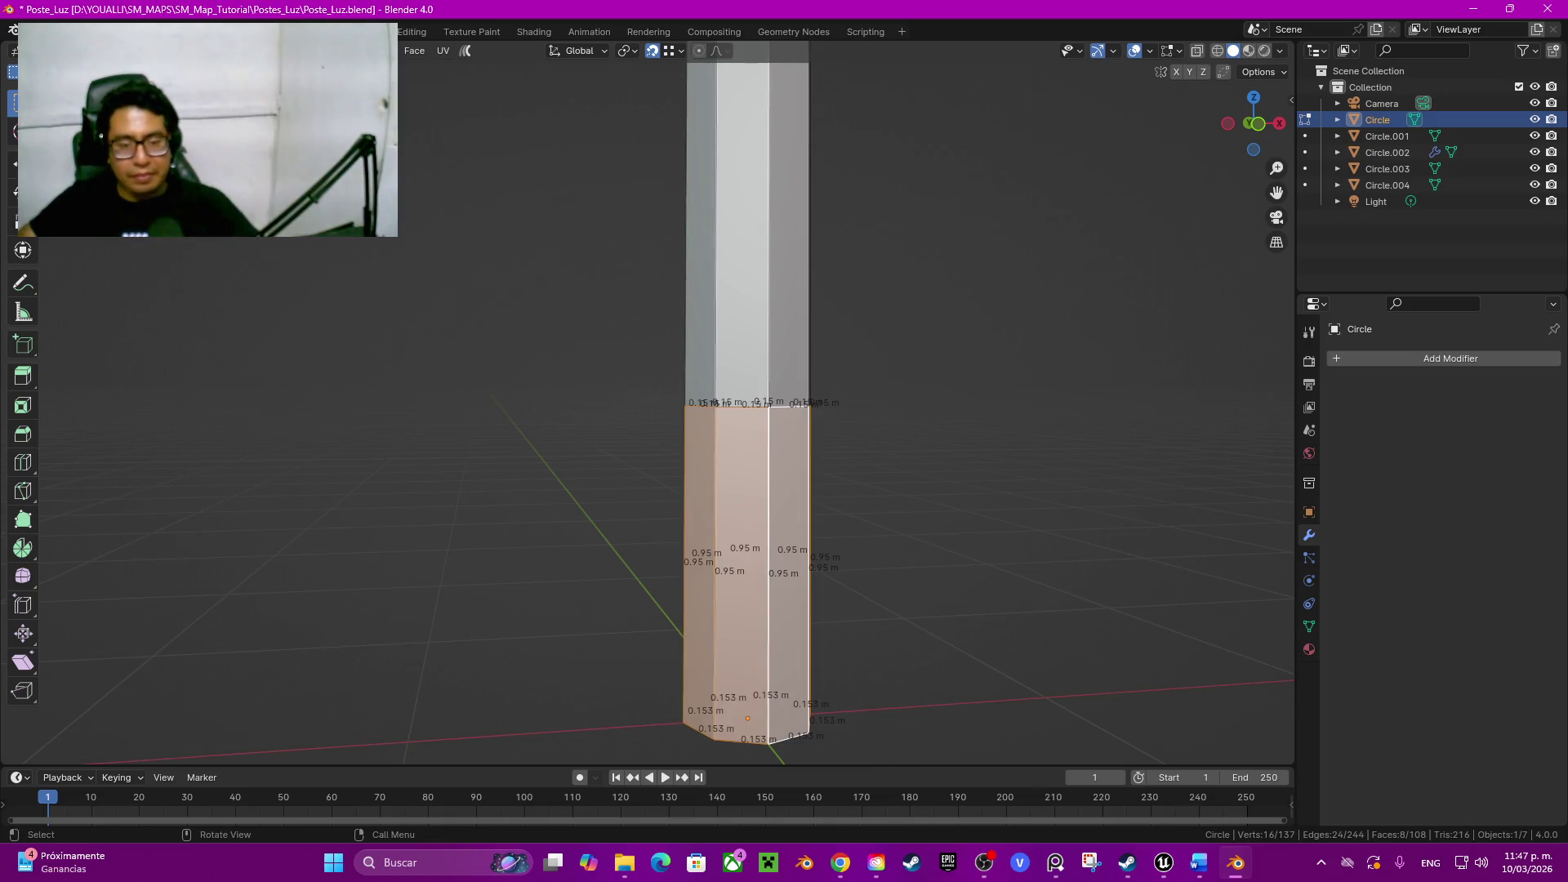
pyautogui.scroll(-8, 802, 564)
pyautogui.moveTo(735, 417); pyautogui.dragTo(739, 473, button='middle')
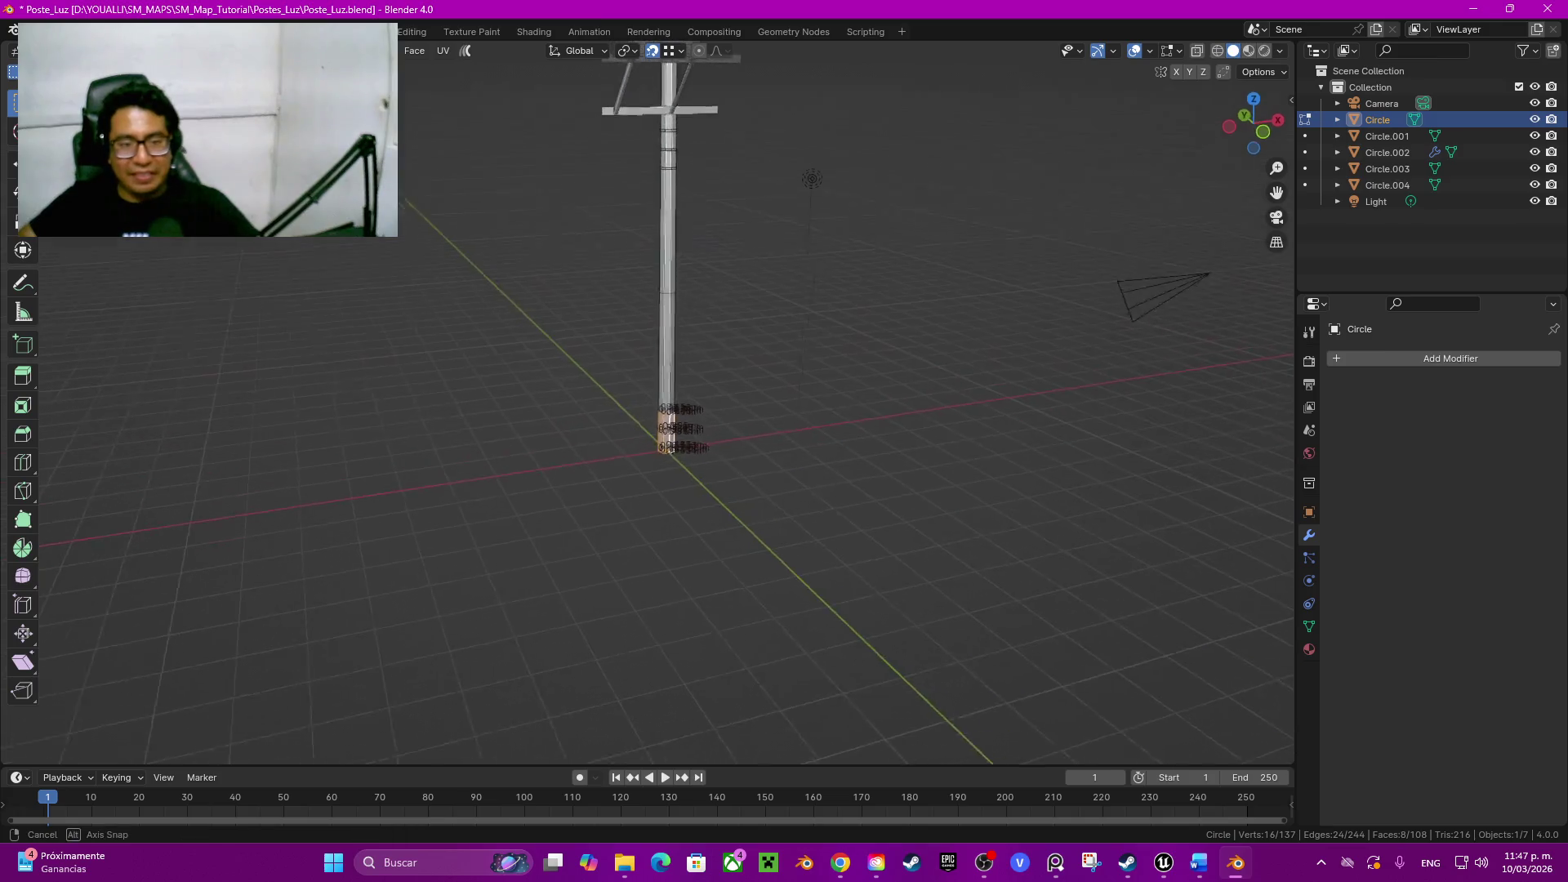
pyautogui.scroll(5, 739, 473)
pyautogui.scroll(3, 738, 474)
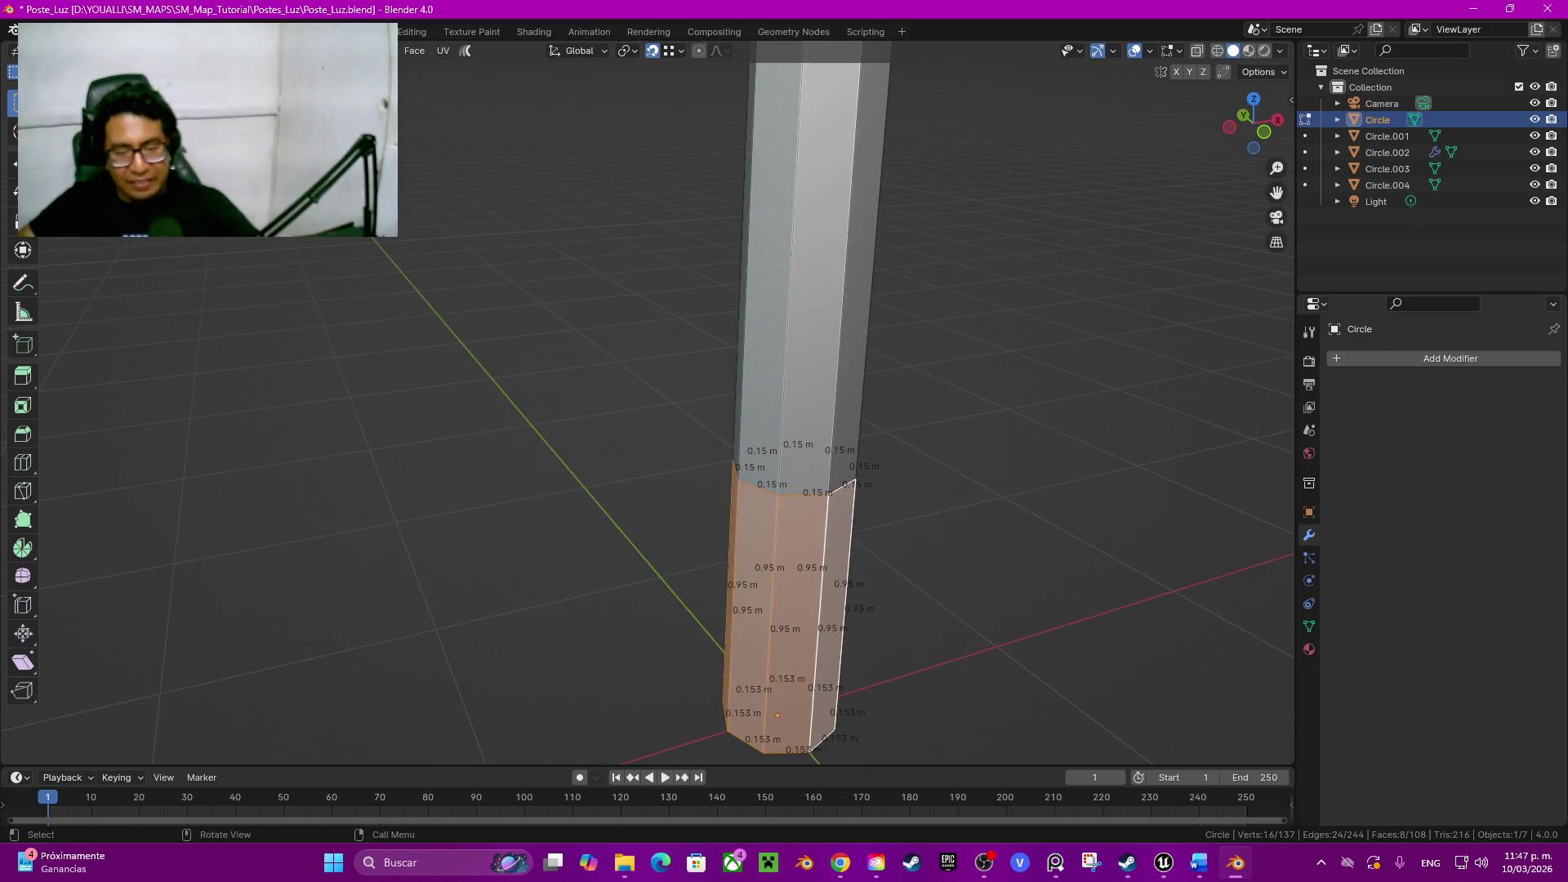
pyautogui.scroll(-6, 777, 491)
pyautogui.moveTo(851, 193)
pyautogui.mouseDown(button='middle')
pyautogui.moveTo(843, 283)
pyautogui.moveTo(784, 369)
pyautogui.mouseUp(button='middle')
pyautogui.scroll(3, 785, 367)
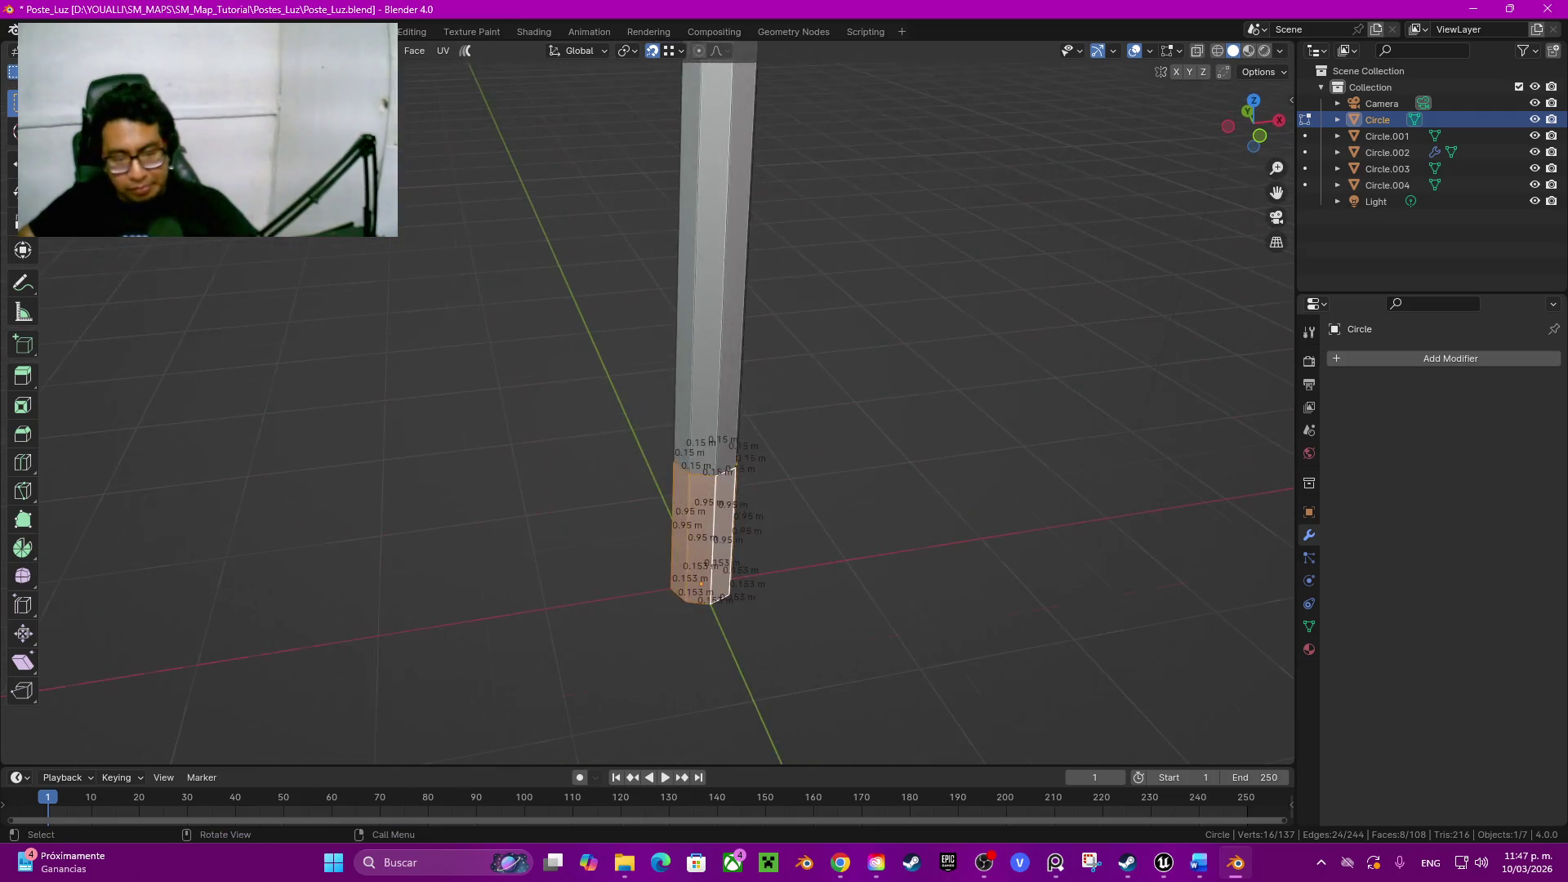
pyautogui.scroll(3, 785, 368)
pyautogui.press('g')
pyautogui.press('Escape')
# Step: Extrude the lower faces along normals by 0.05 m into a collar, then deselect
pyautogui.hotkey('alt', 'e')
pyautogui.click(865, 602)
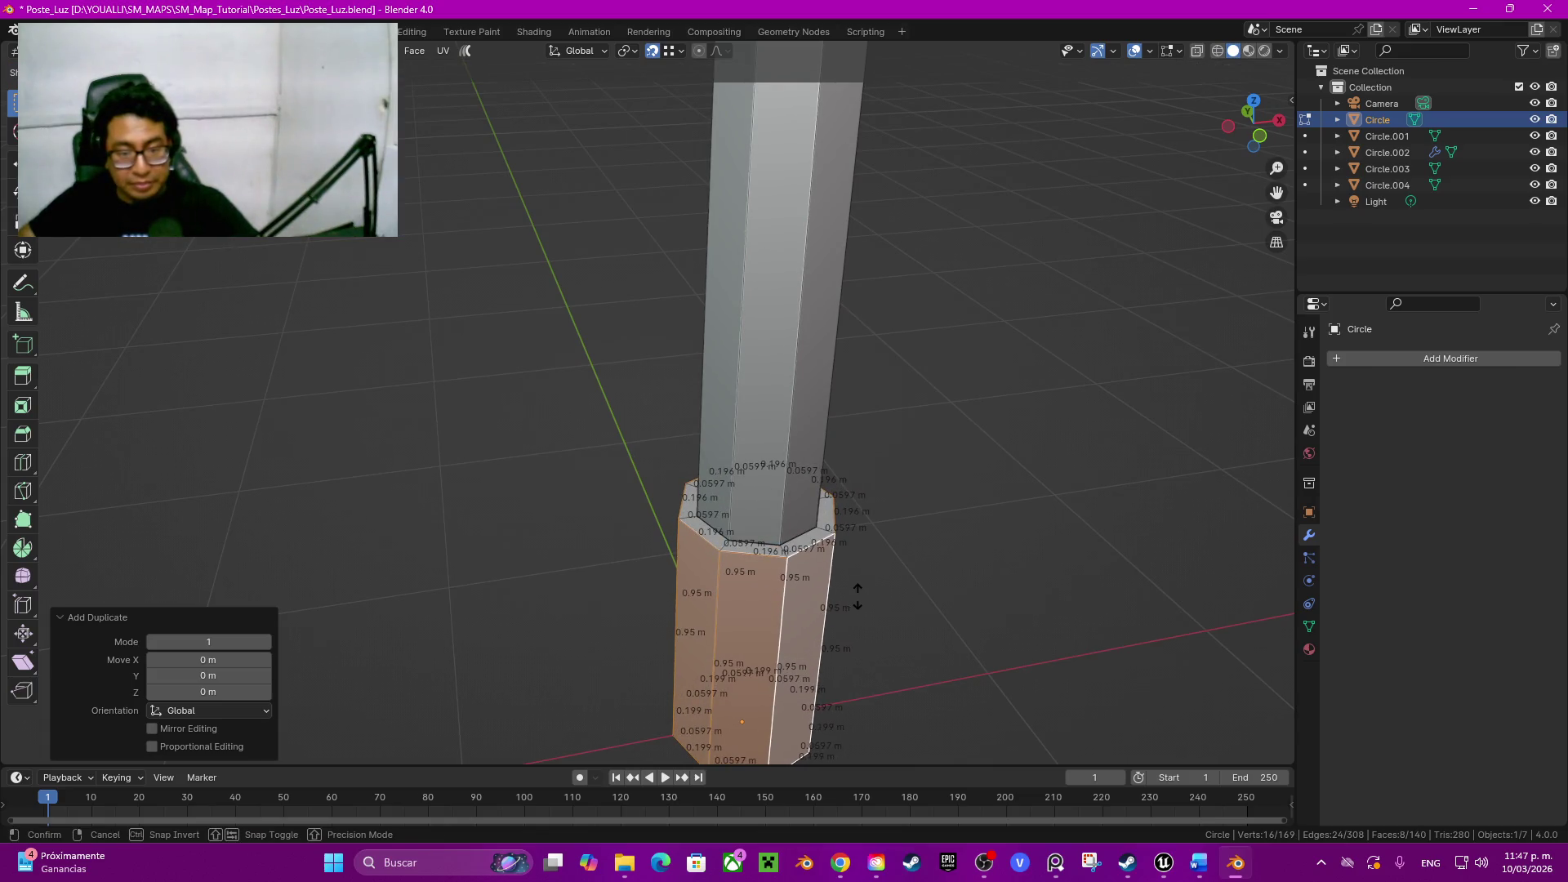
pyautogui.click(860, 598)
pyautogui.doubleClick(209, 693)
pyautogui.write('0.05')
pyautogui.press('Return')
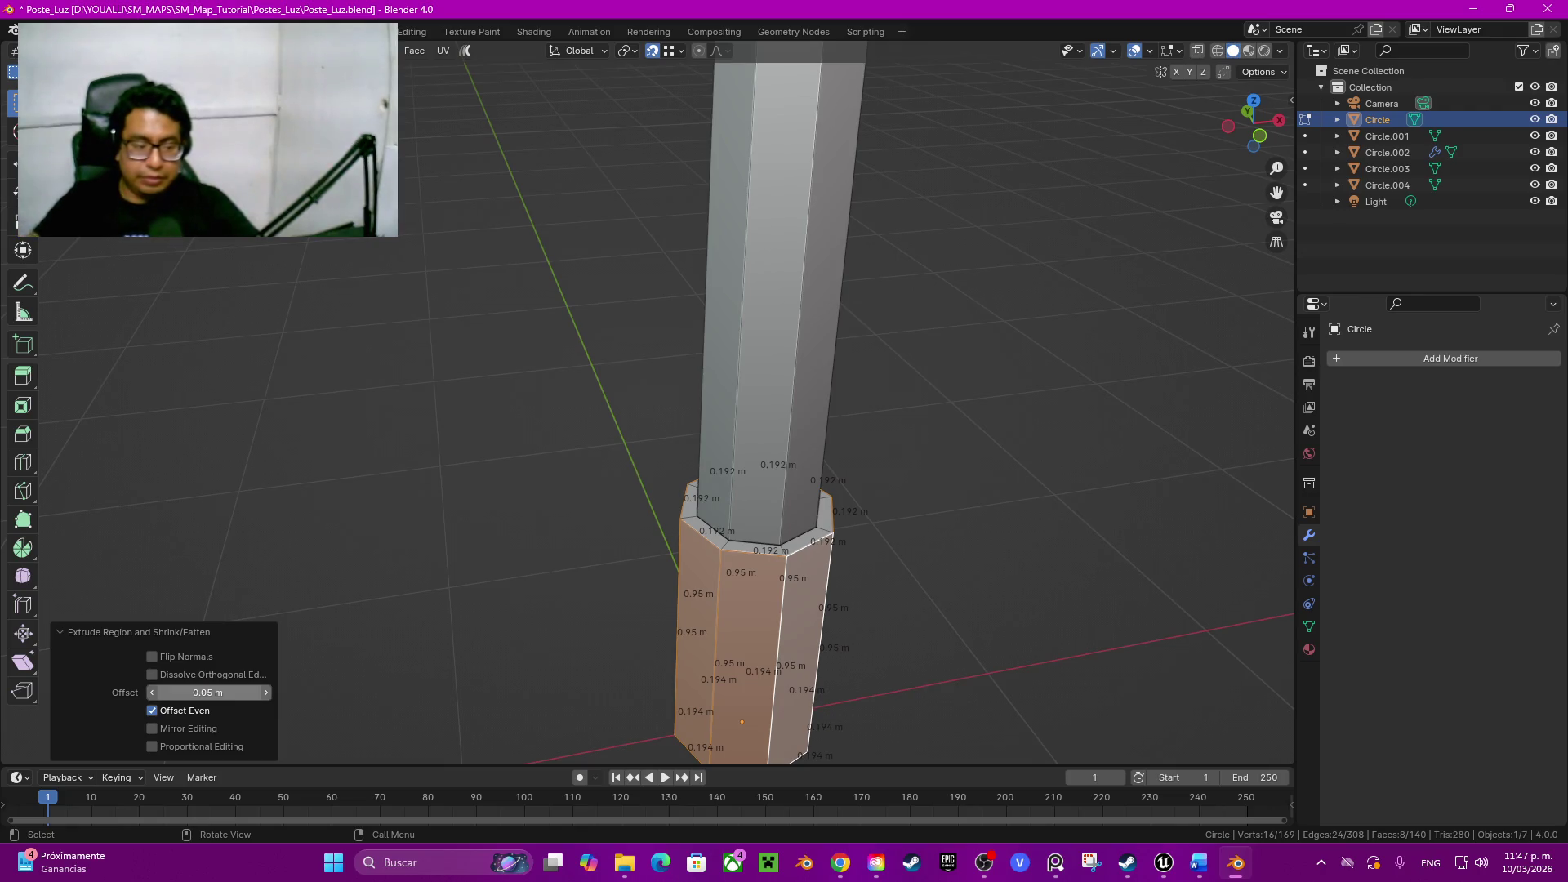
pyautogui.hotkey('alt', 'a')
pyautogui.scroll(-5, 921, 72)
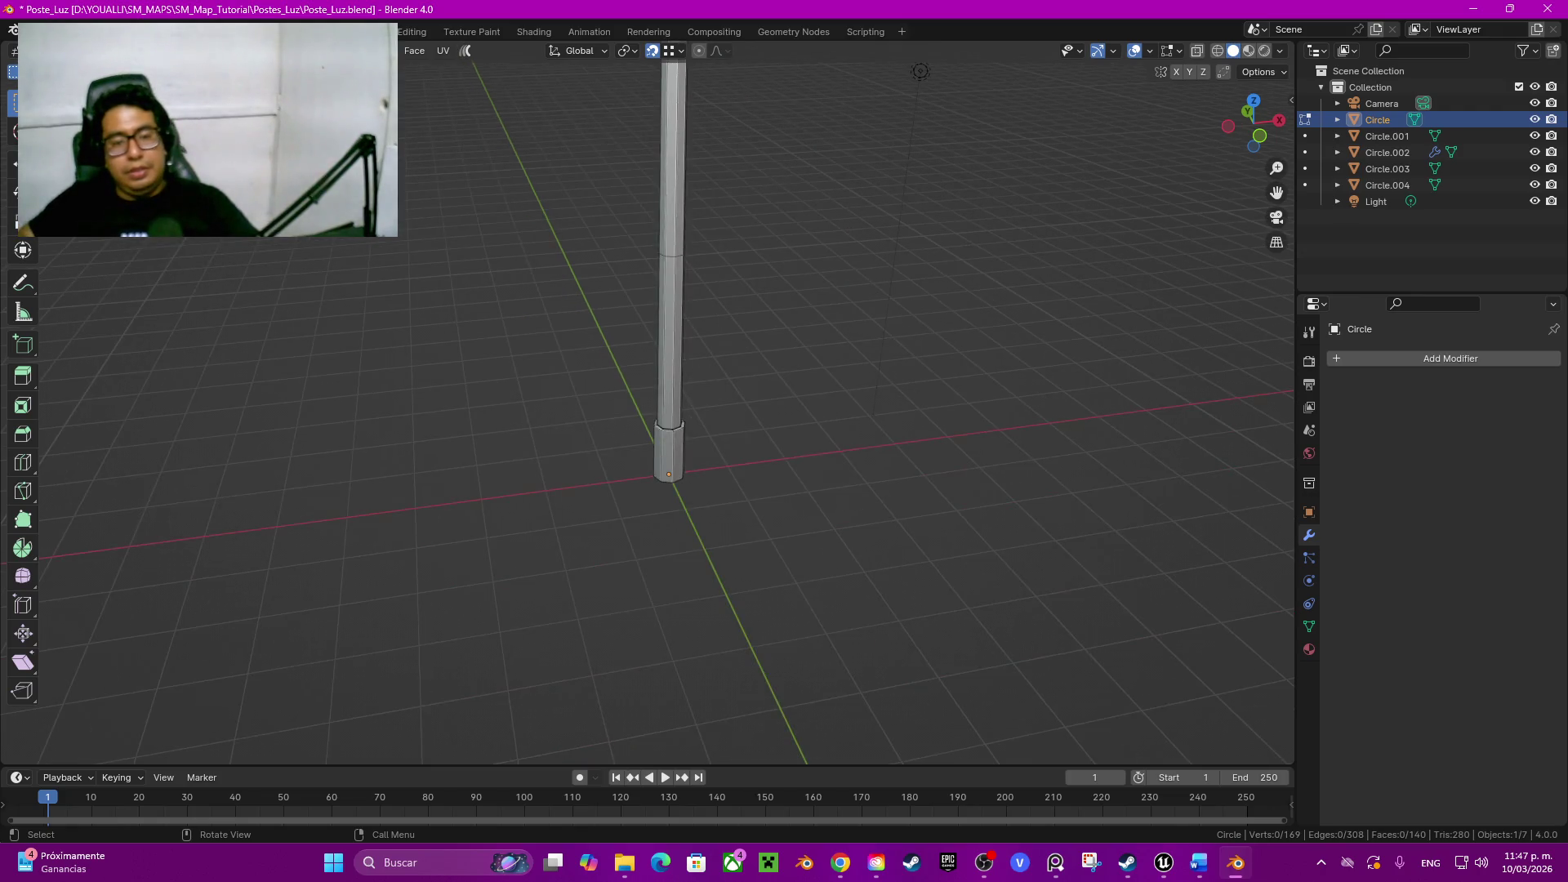
# Step: Inspect the pole, then dissolve the leftover edge loop partway up the shaft above the collar
pyautogui.moveTo(921, 71); pyautogui.dragTo(880, 103, button='middle')
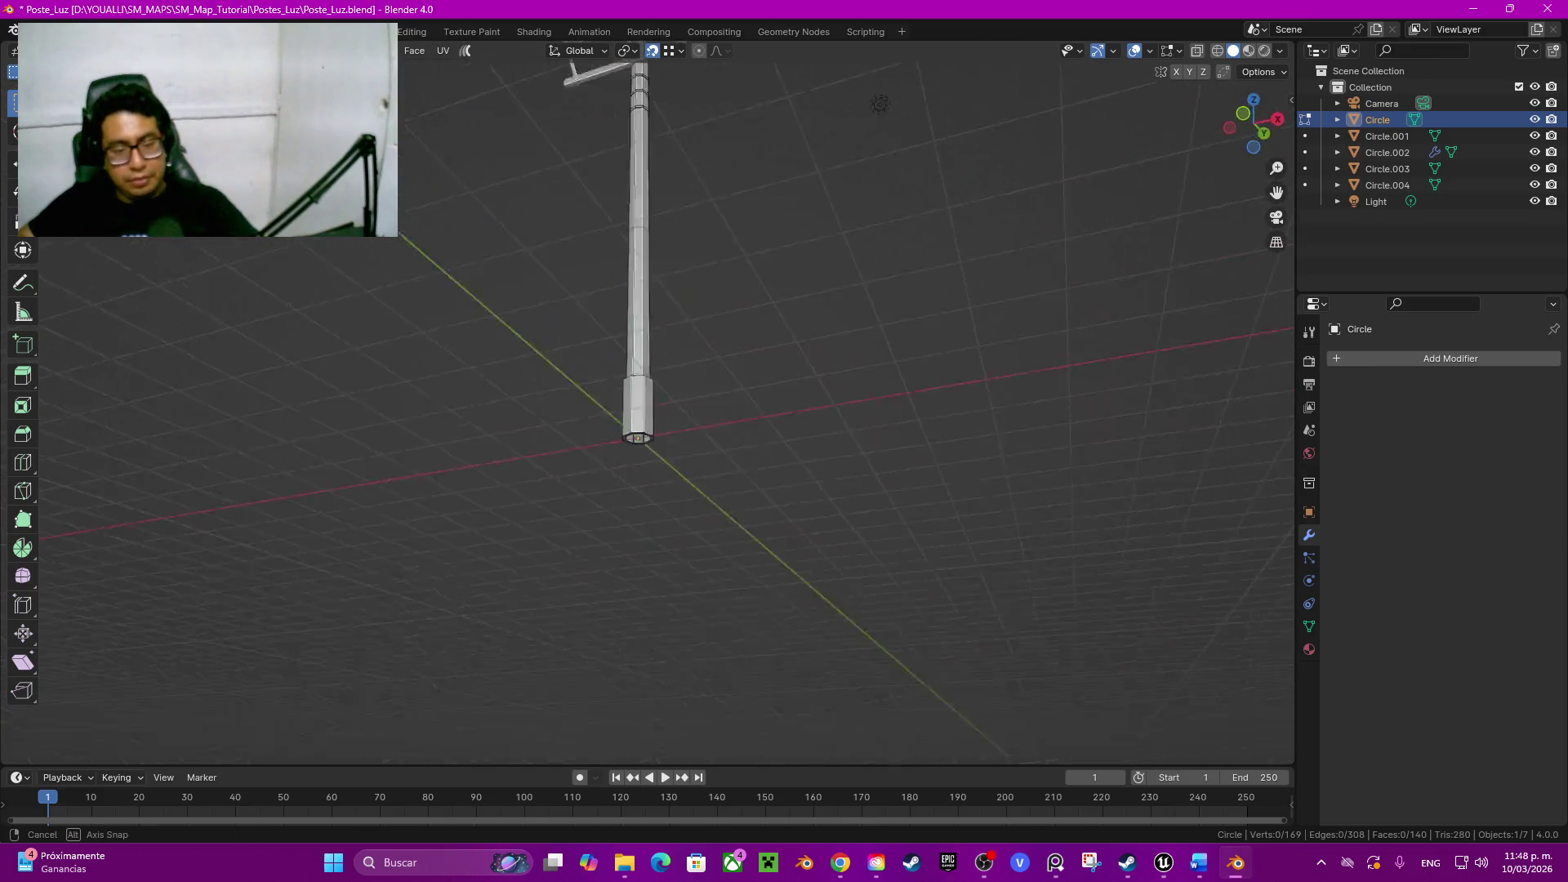
pyautogui.moveTo(880, 104)
pyautogui.mouseDown(button='middle')
pyautogui.moveTo(984, 123)
pyautogui.moveTo(917, 231)
pyautogui.moveTo(907, 318)
pyautogui.mouseUp(button='middle')
pyautogui.scroll(3, 646, 403)
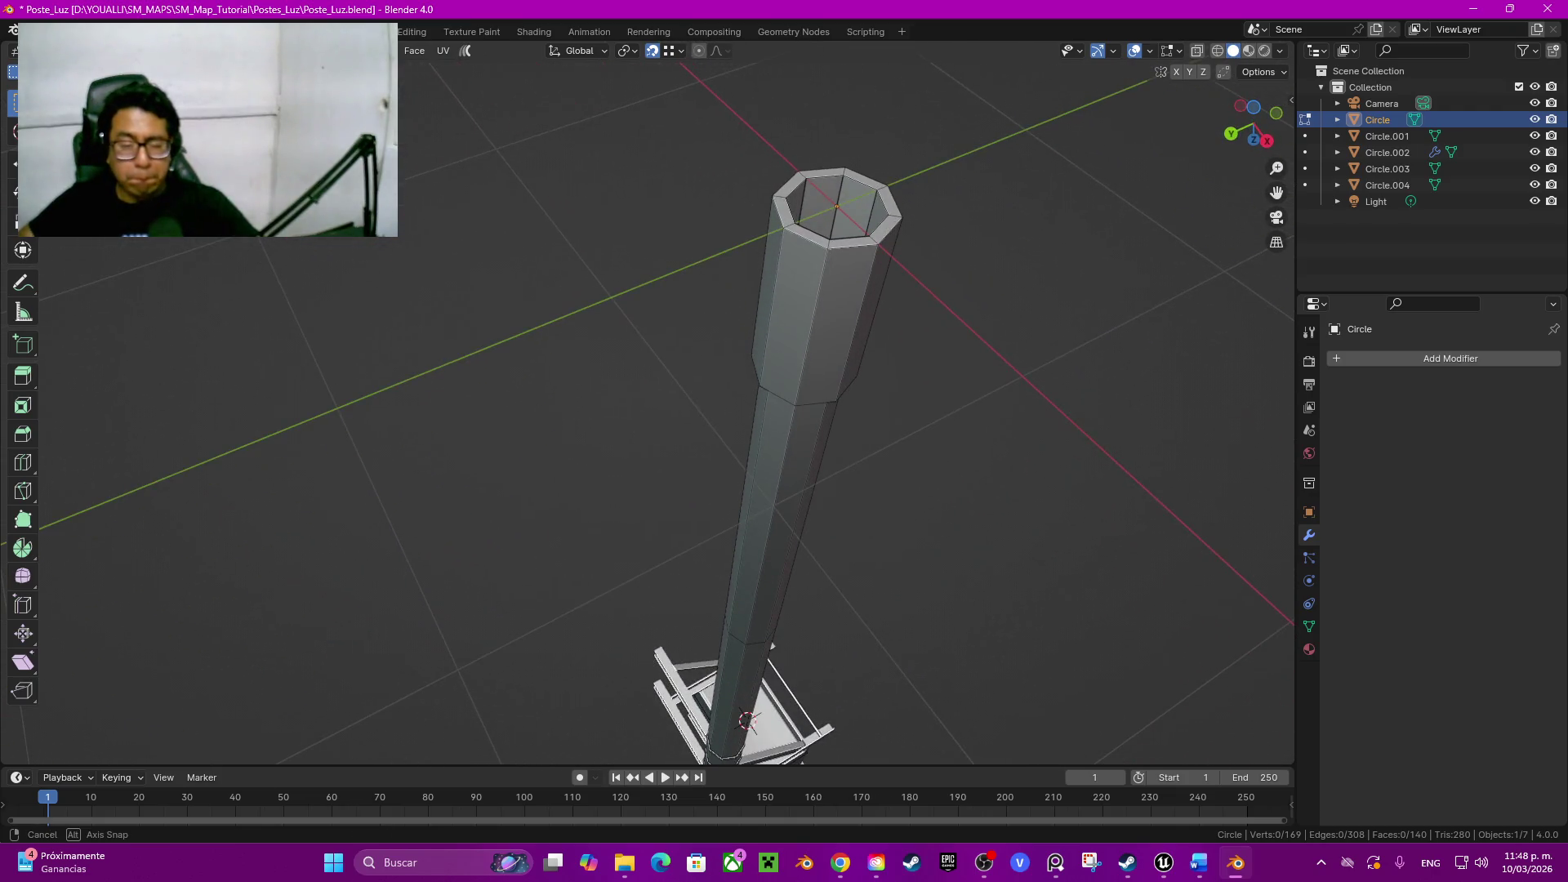
pyautogui.moveTo(908, 319); pyautogui.dragTo(883, 405, button='middle')
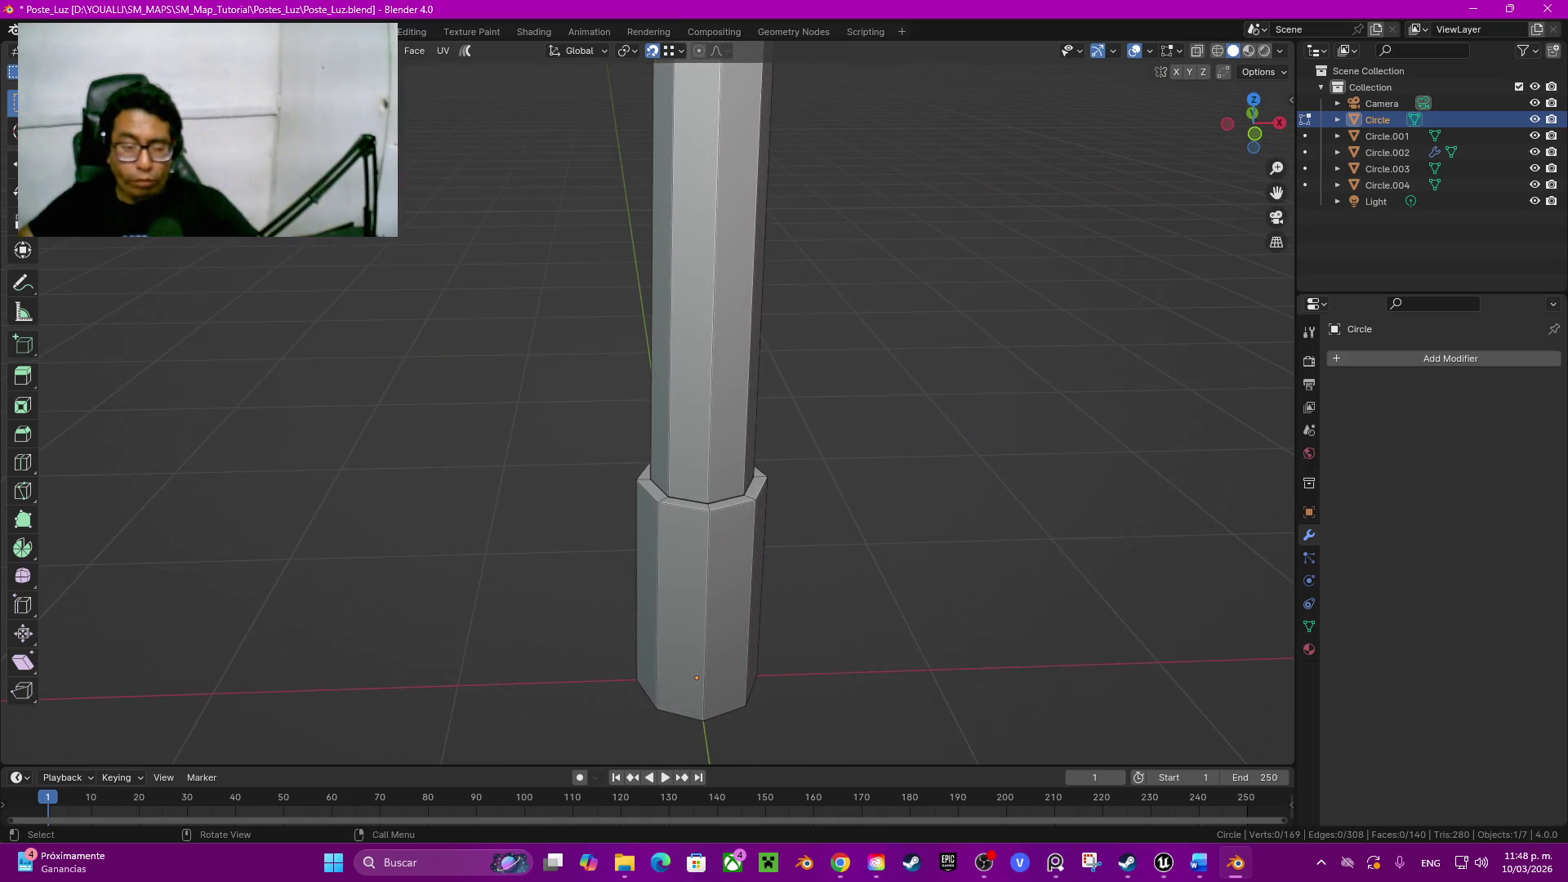
pyautogui.scroll(-3, 647, 403)
pyautogui.moveTo(647, 403)
pyautogui.mouseDown(button='middle')
pyautogui.moveTo(736, 306)
pyautogui.moveTo(662, 369)
pyautogui.mouseUp(button='middle')
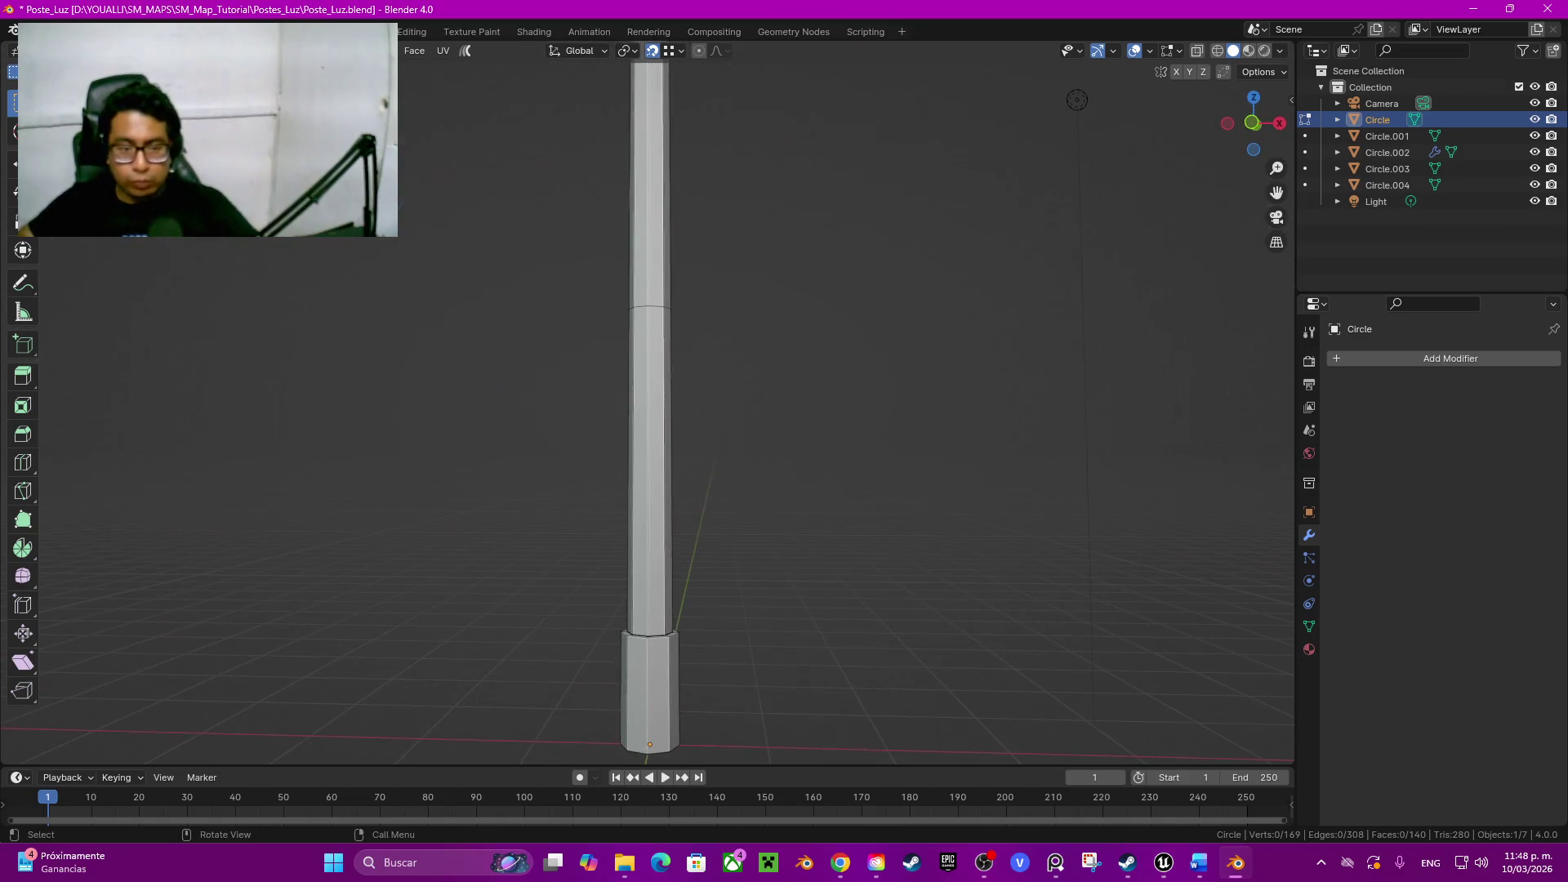
pyautogui.keyDown('alt'); pyautogui.click(650, 304); pyautogui.keyUp('alt')
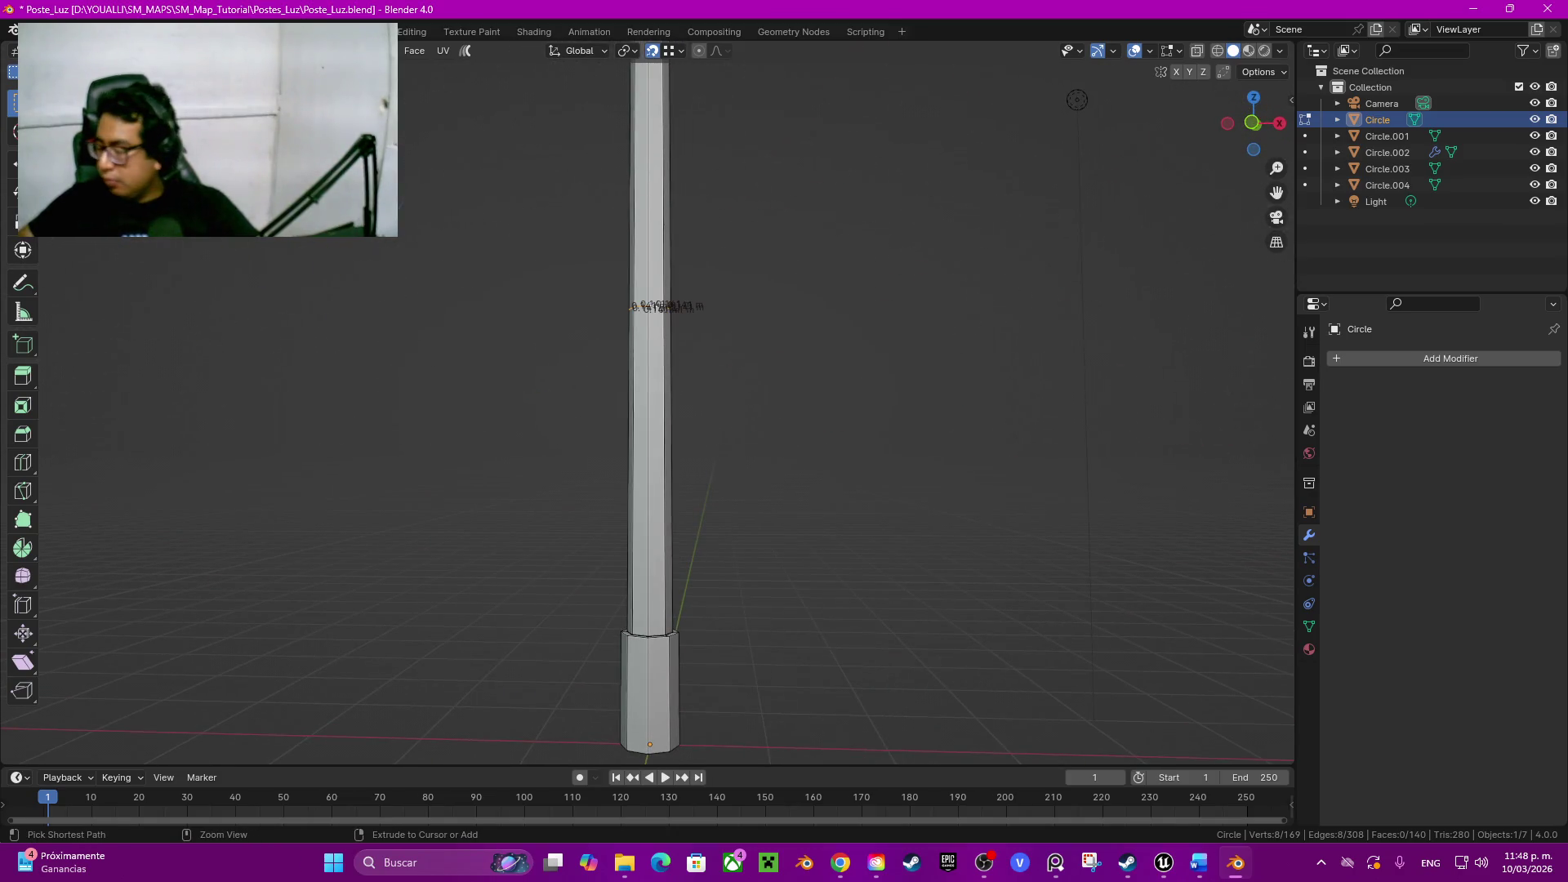
pyautogui.hotkey('ctrl', 'x')
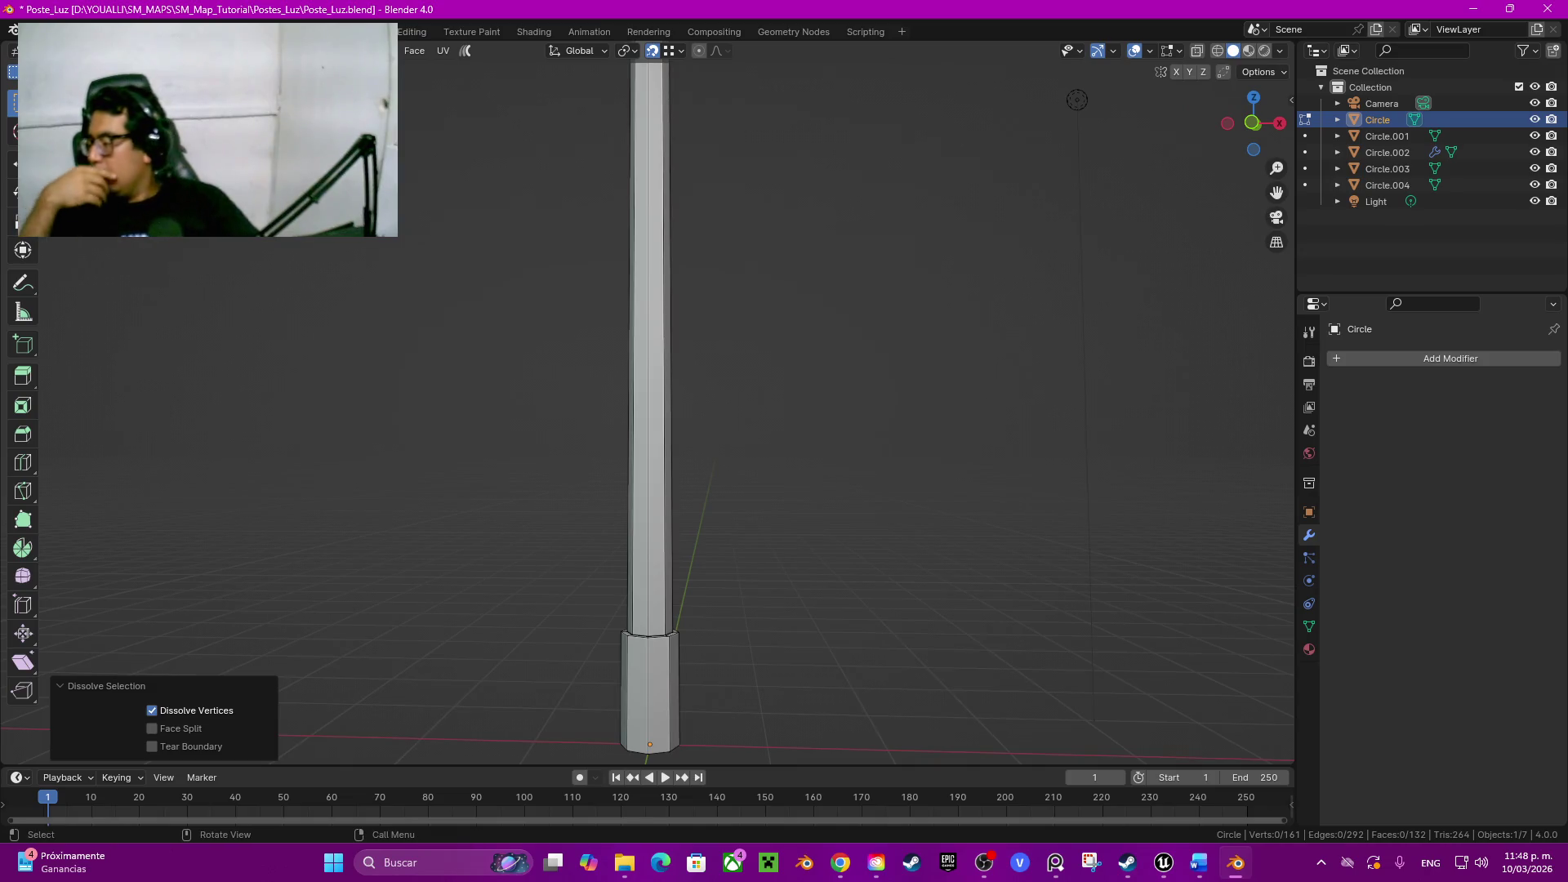
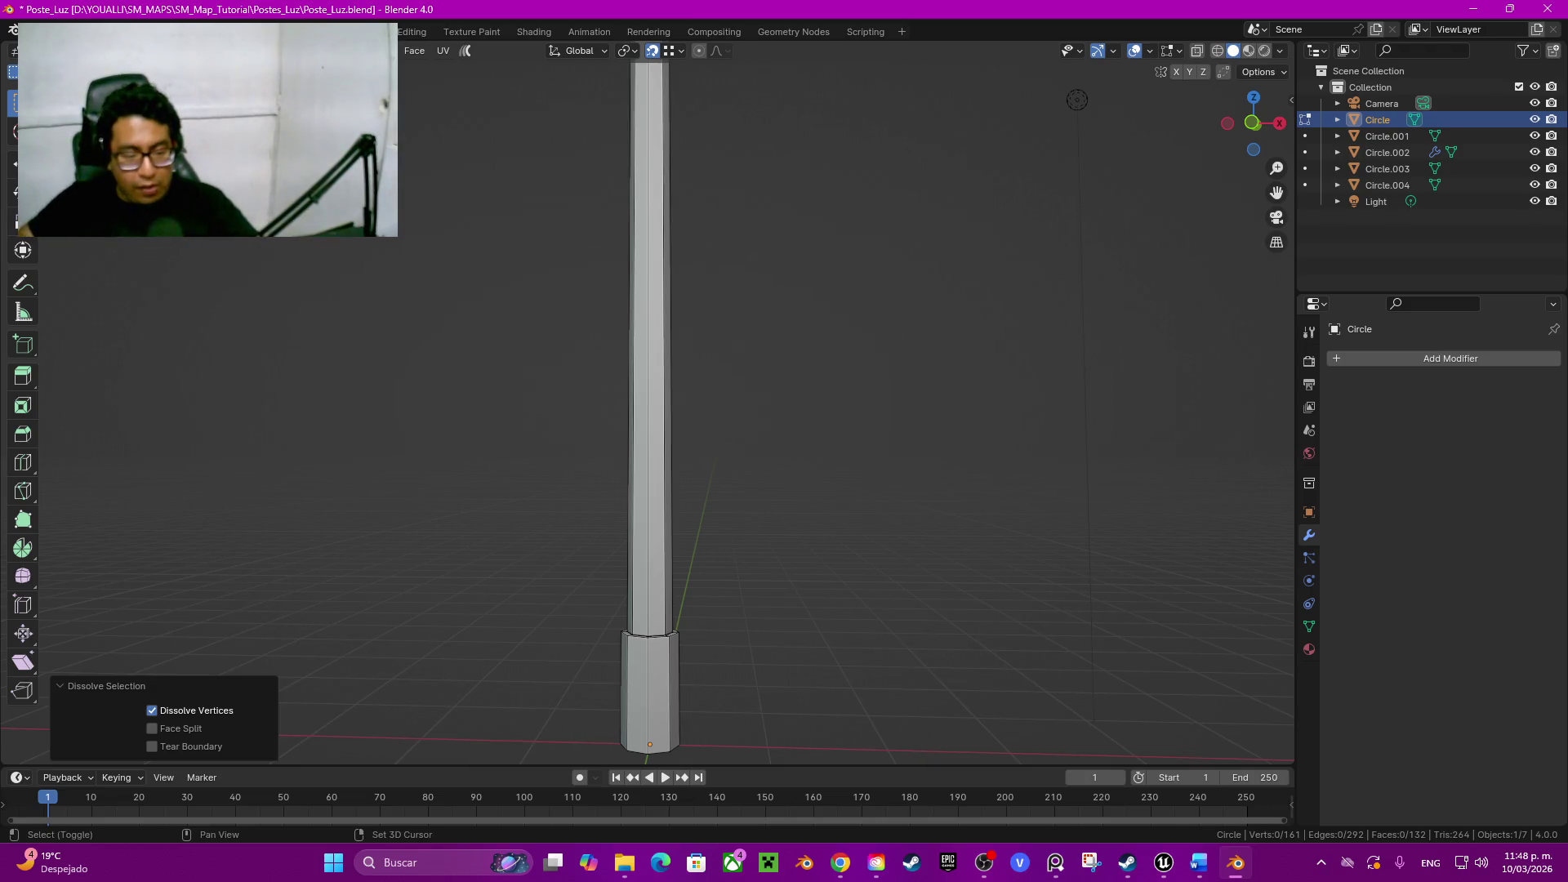
# Step: Clear the pole's selection and pick one long side face of its lower section
pyautogui.keyDown('shift'); pyautogui.moveTo(650, 491); pyautogui.dragTo(687, 245, button='middle'); pyautogui.keyUp('shift')
pyautogui.moveTo(686, 368); pyautogui.dragTo(785, 246, button='middle')
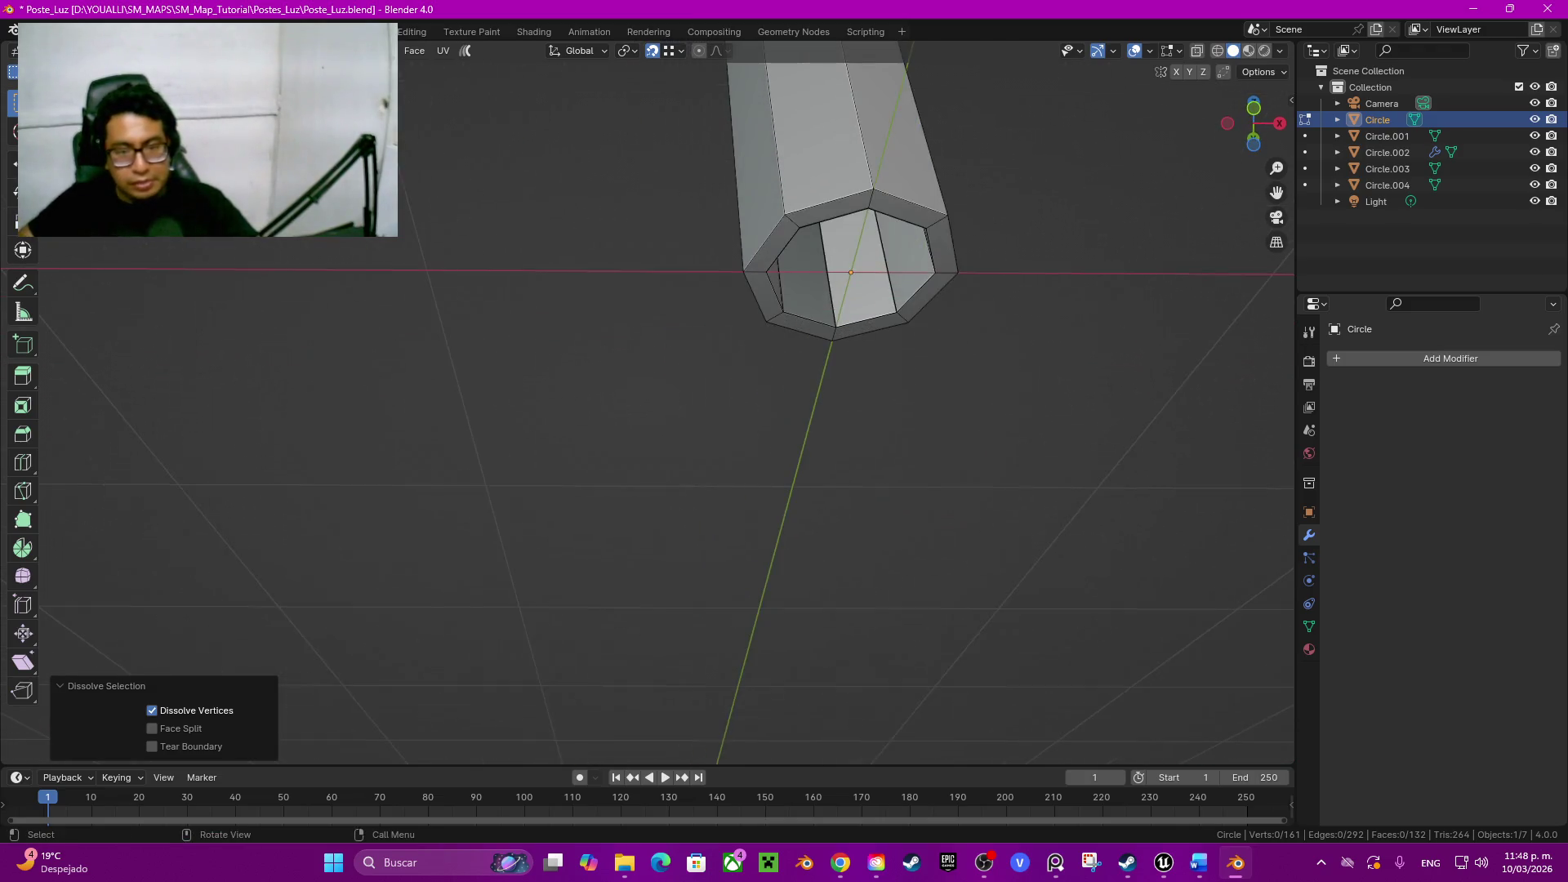
pyautogui.moveTo(784, 428); pyautogui.dragTo(785, 367, button='middle')
pyautogui.press('l')
pyautogui.rightClick(662, 313)
pyautogui.hotkey('alt', 'a')
pyautogui.click(732, 307)
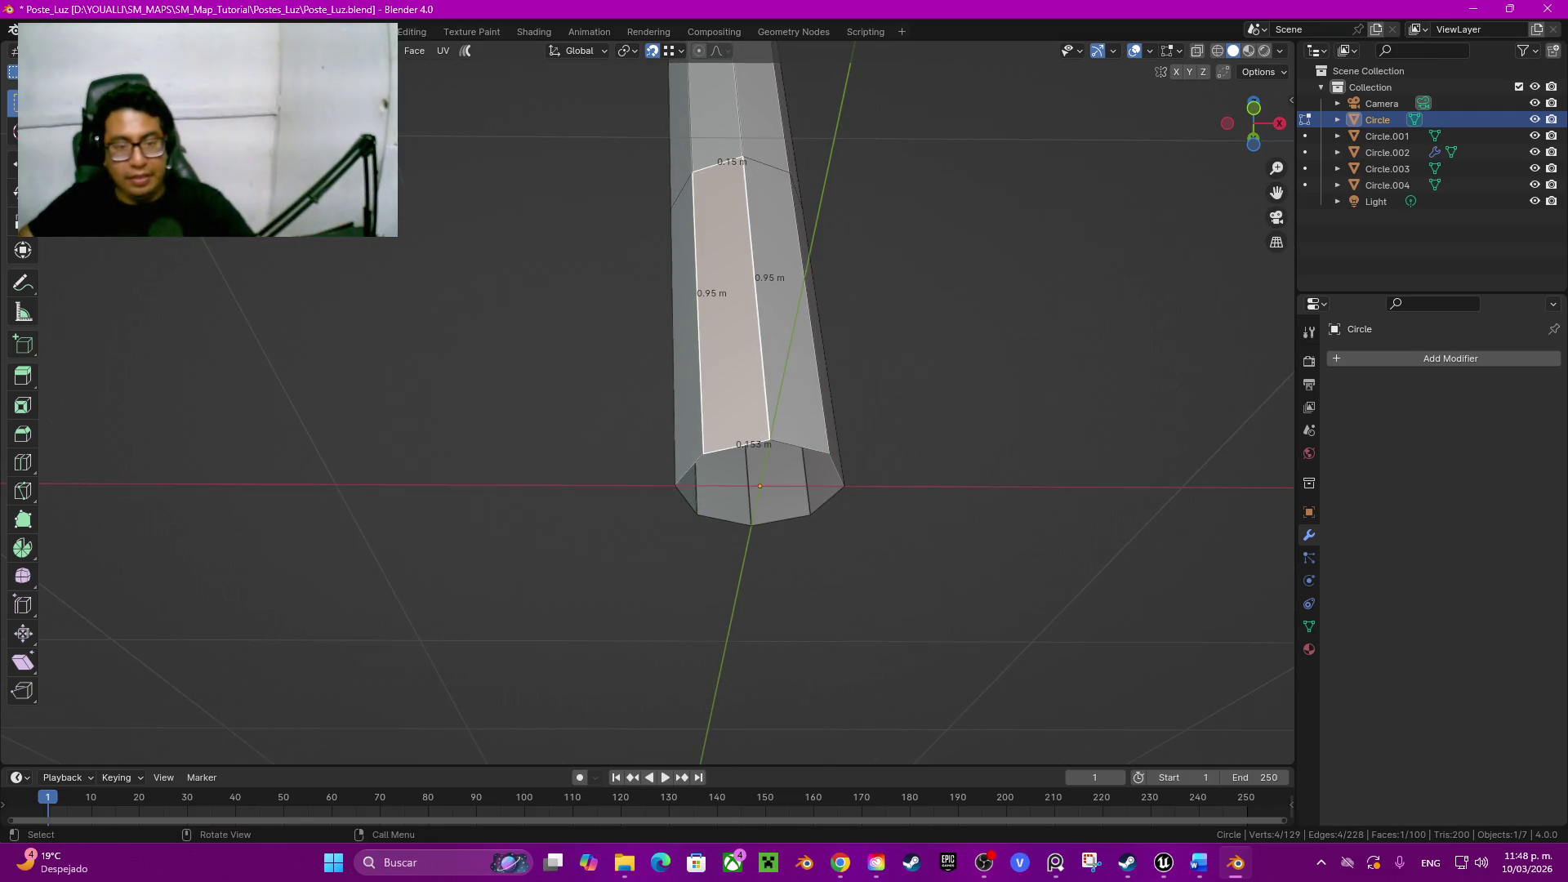
pyautogui.scroll(-3, 760, 404)
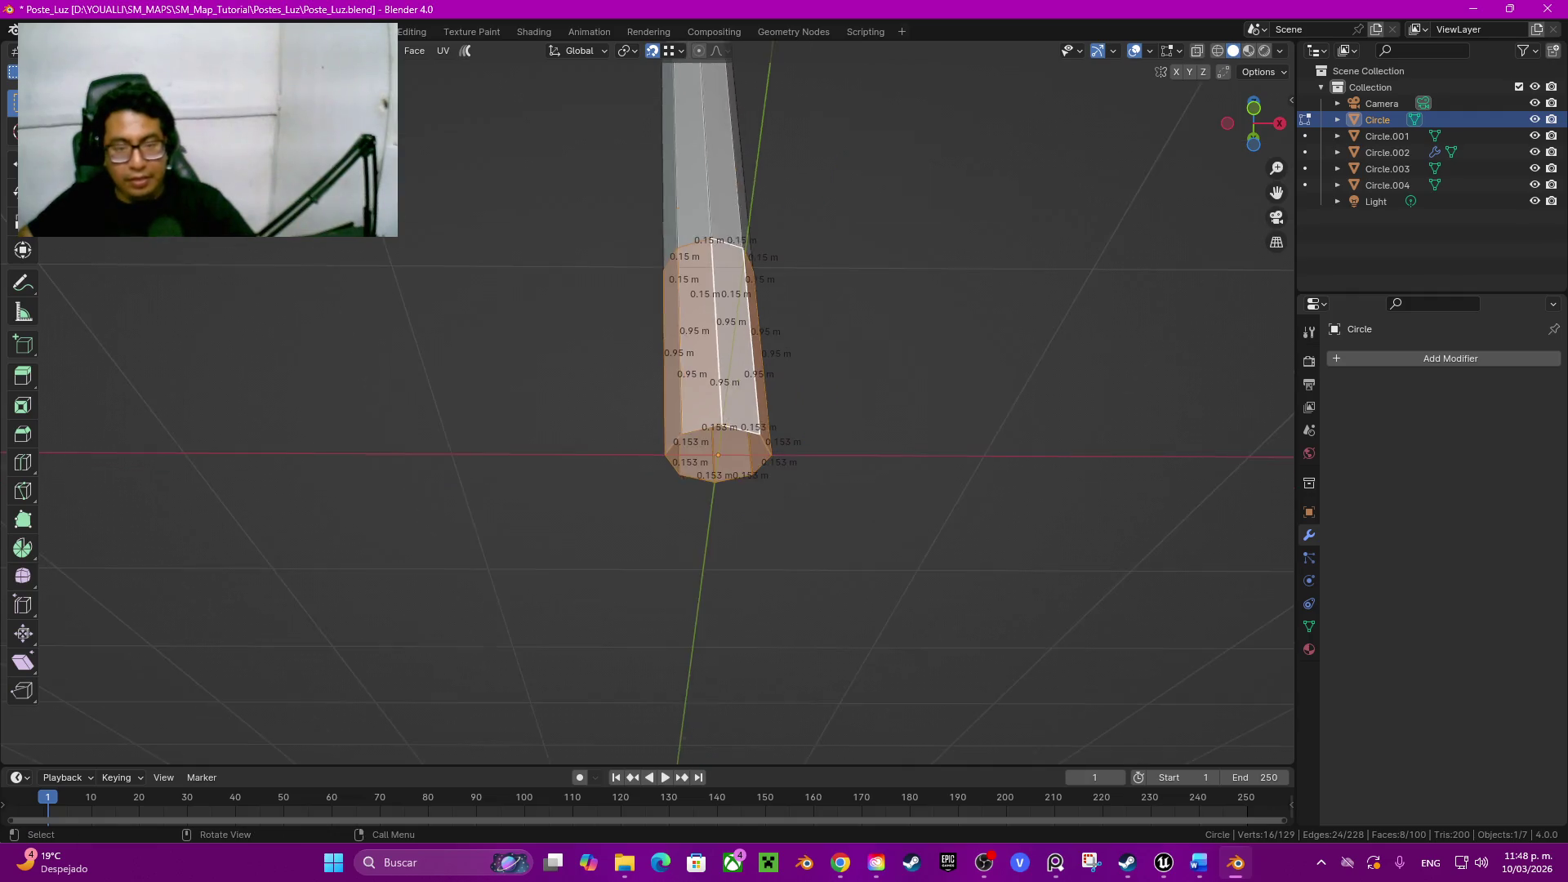
pyautogui.scroll(-3, 761, 405)
# Step: Keep a hidden backup copy of the pole (Circle.005) and frame its lower faces for editing
pyautogui.press('Tab')
pyautogui.moveTo(760, 404); pyautogui.dragTo(760, 343, button='middle')
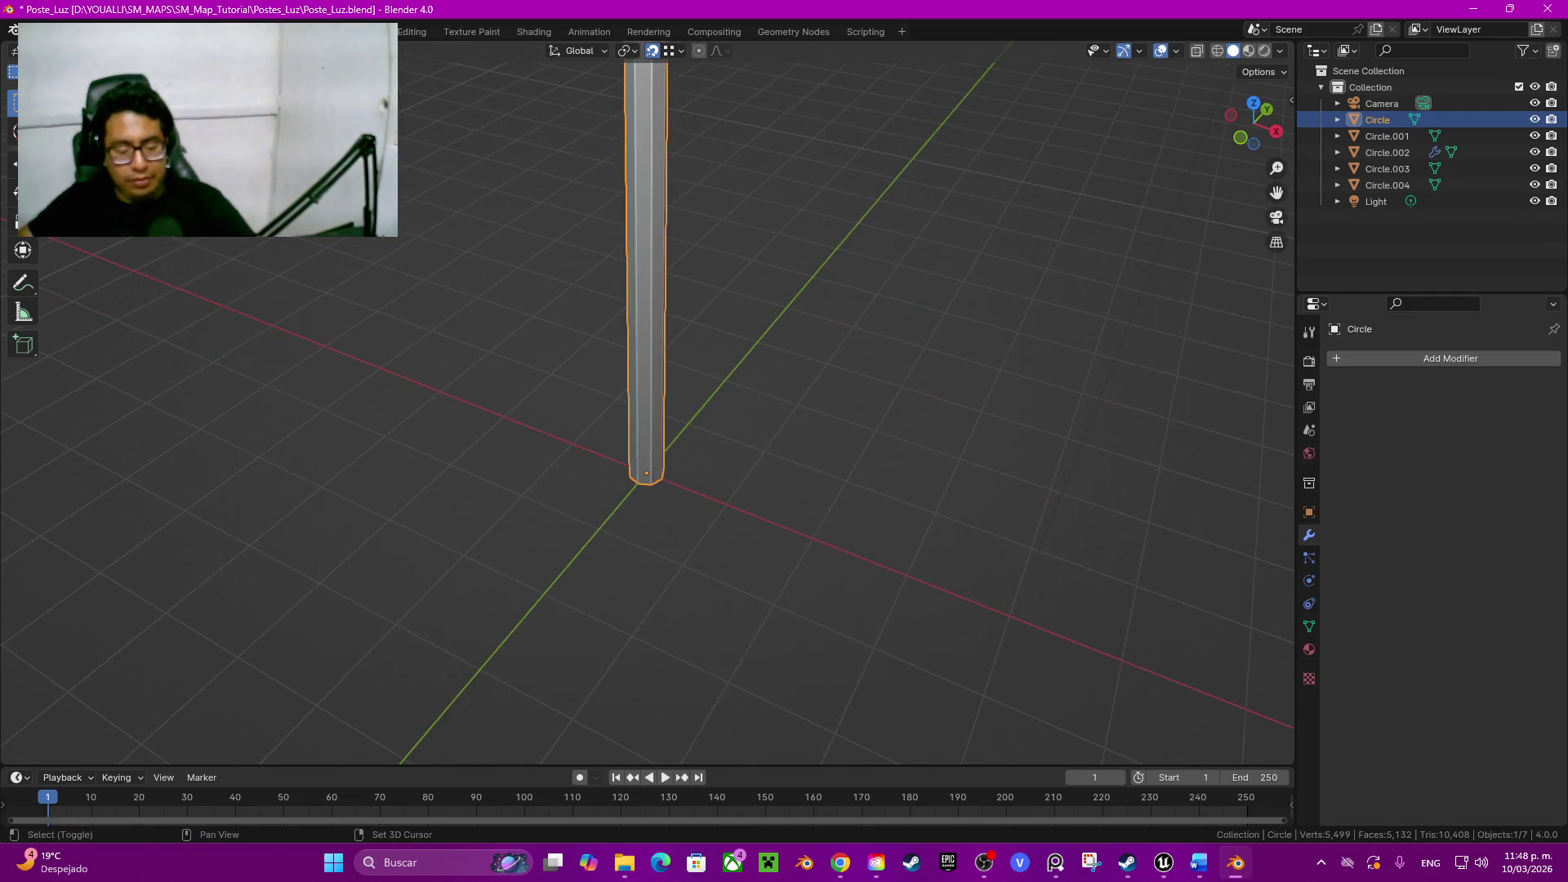
pyautogui.hotkey('shift', 'd')
pyautogui.press('Escape')
pyautogui.press('h')
pyautogui.press('Tab')
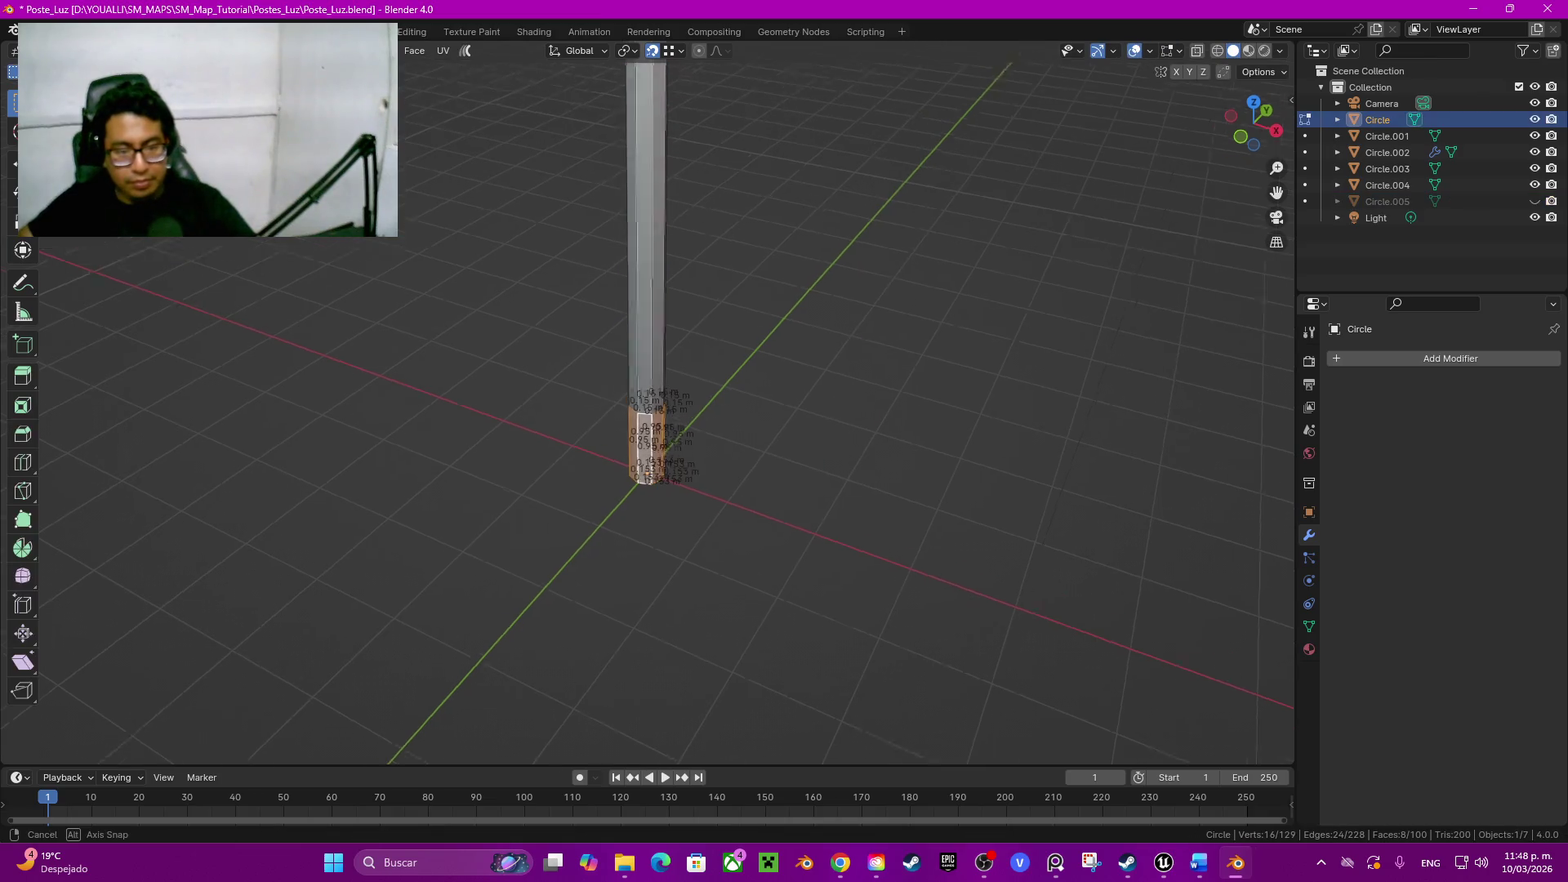
pyautogui.moveTo(647, 404); pyautogui.dragTo(647, 367, button='middle')
pyautogui.press('KP_Decimal')
# Step: Extrude the lower faces along normals with Offset 0.05 and Offset Even for a base sleeve
pyautogui.hotkey('alt', 'e')
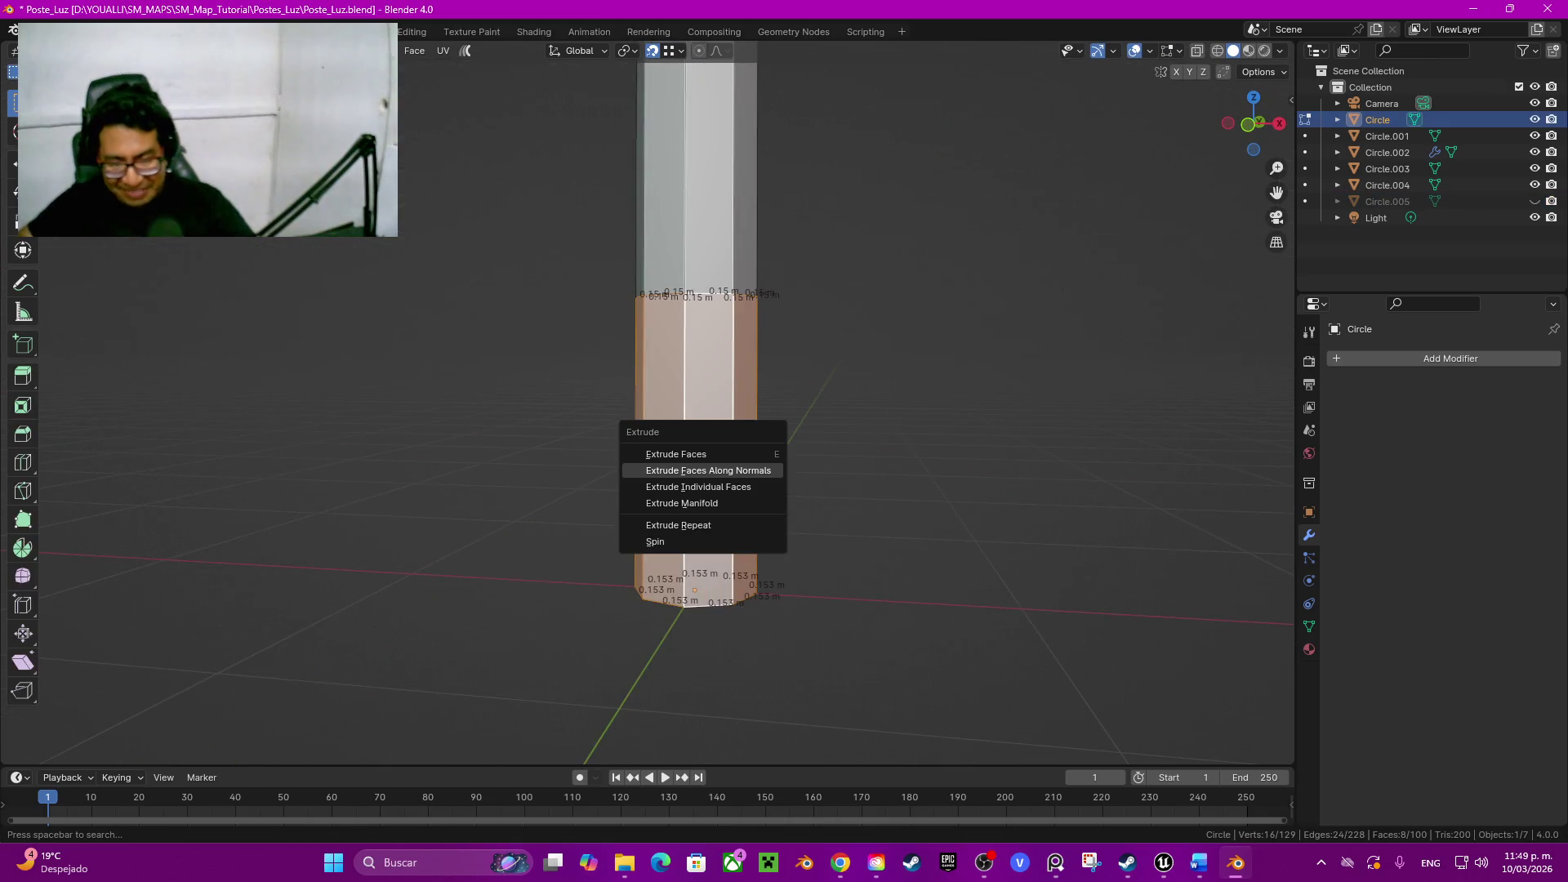
pyautogui.click(753, 471)
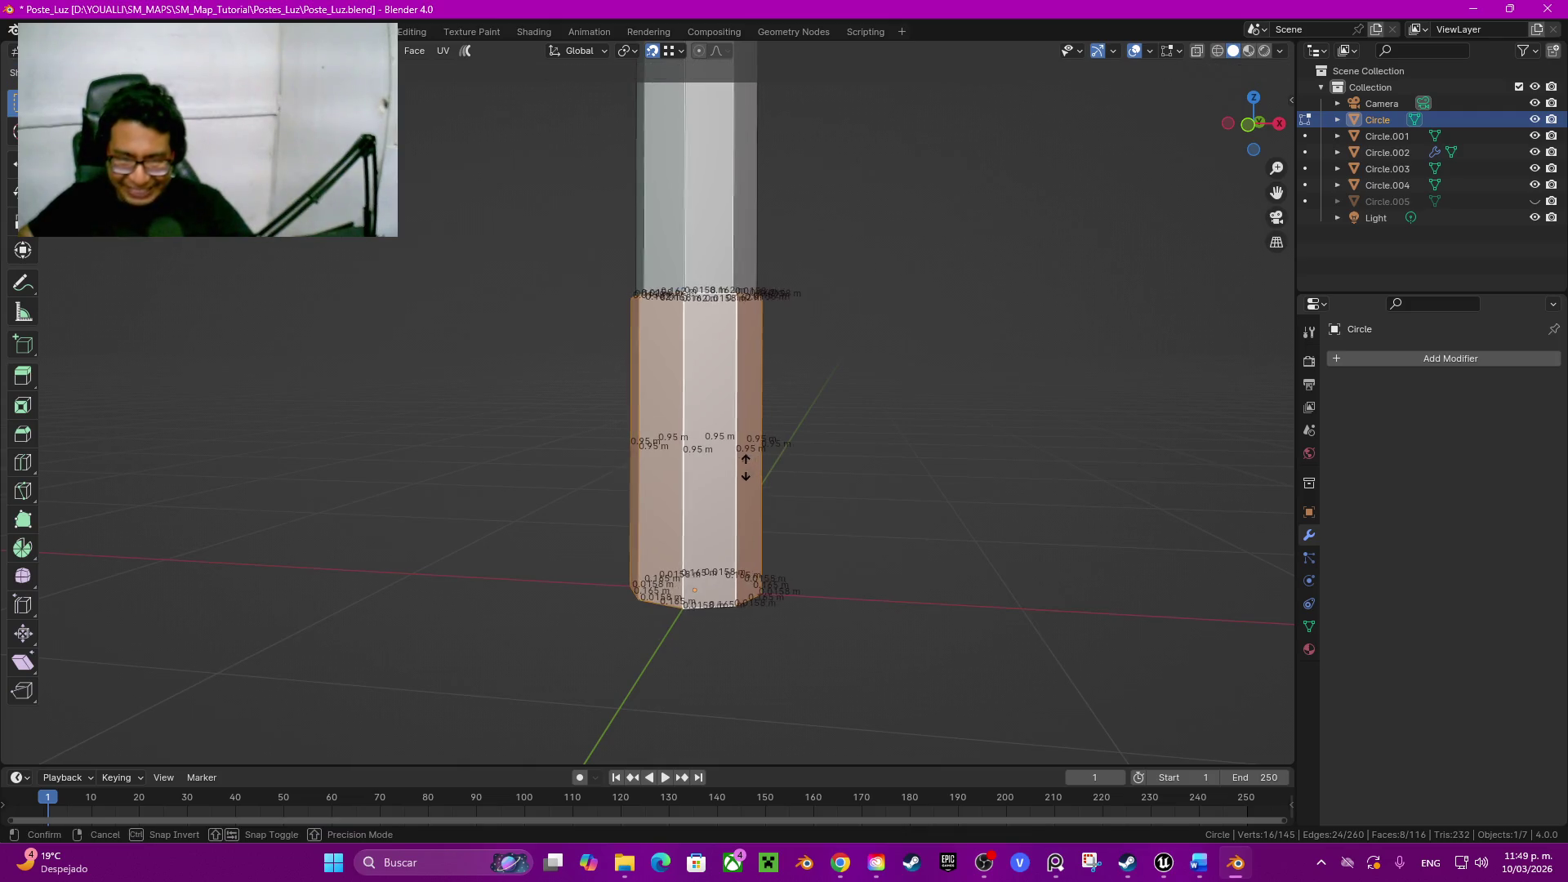
pyautogui.click(744, 457)
pyautogui.doubleClick(208, 692)
pyautogui.write('0.03')
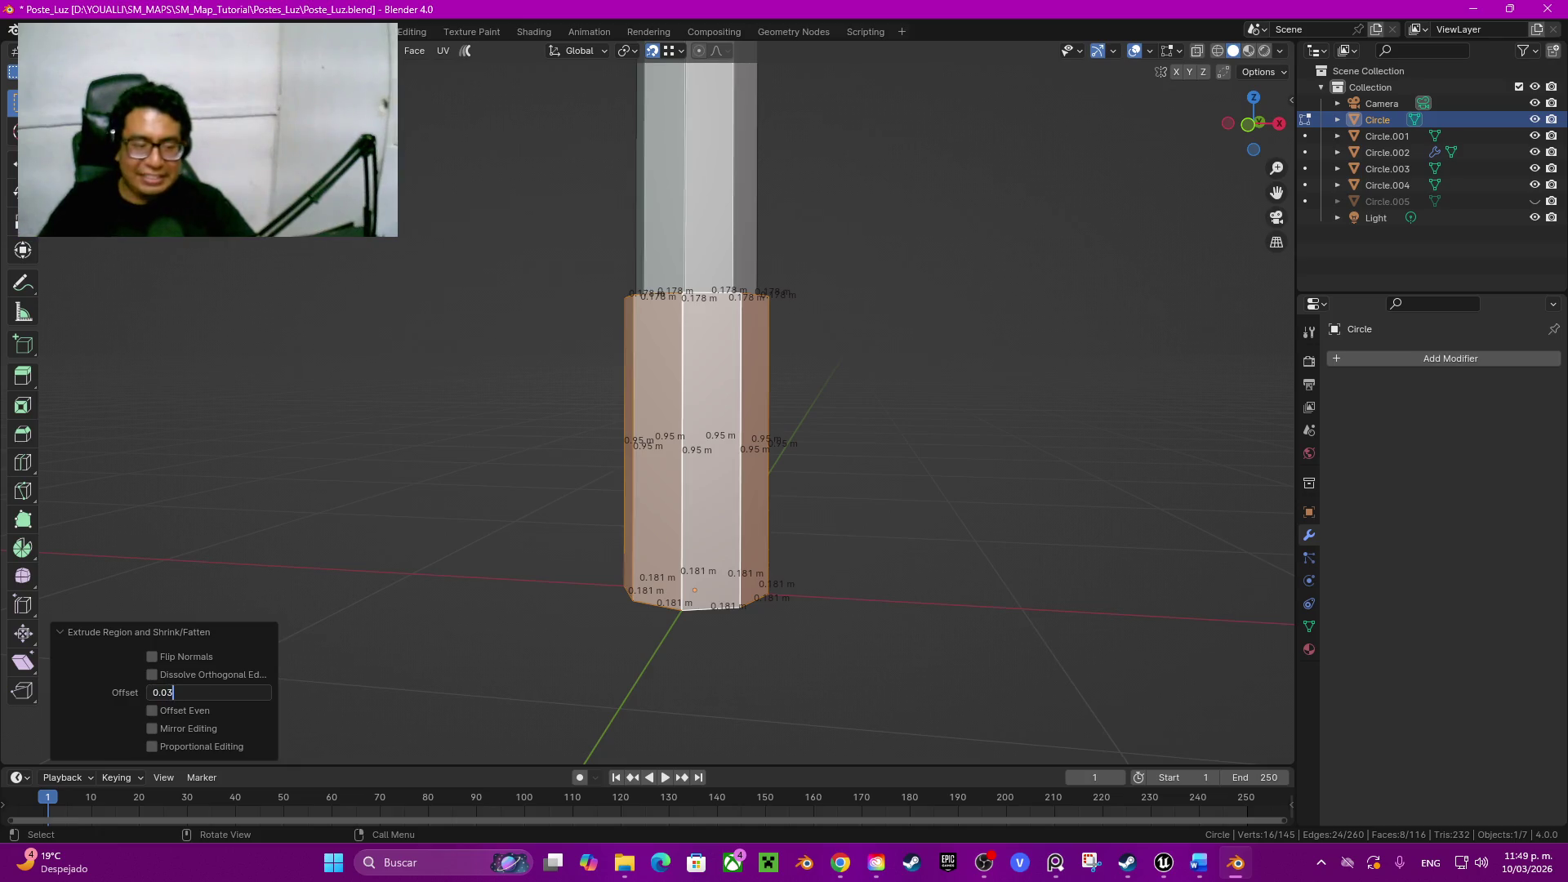
pyautogui.press('Return')
pyautogui.moveTo(784, 491); pyautogui.dragTo(809, 442, button='middle')
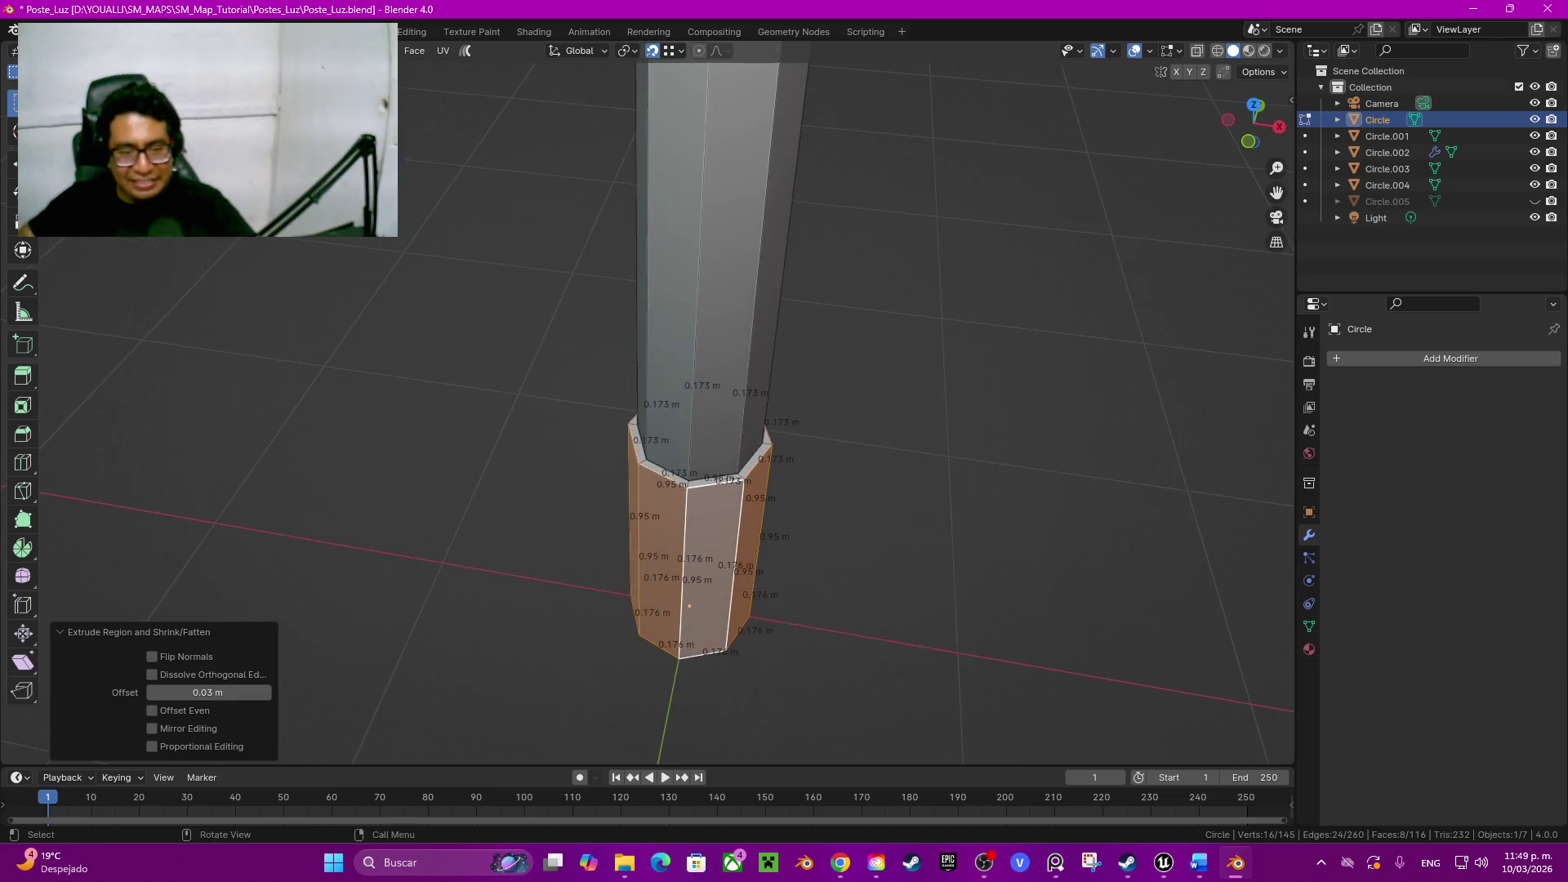
pyautogui.scroll(3, 736, 491)
pyautogui.scroll(2, 735, 491)
pyautogui.click(153, 710)
pyautogui.doubleClick(208, 692)
pyautogui.press('BackSpace')
pyautogui.press('BackSpace')
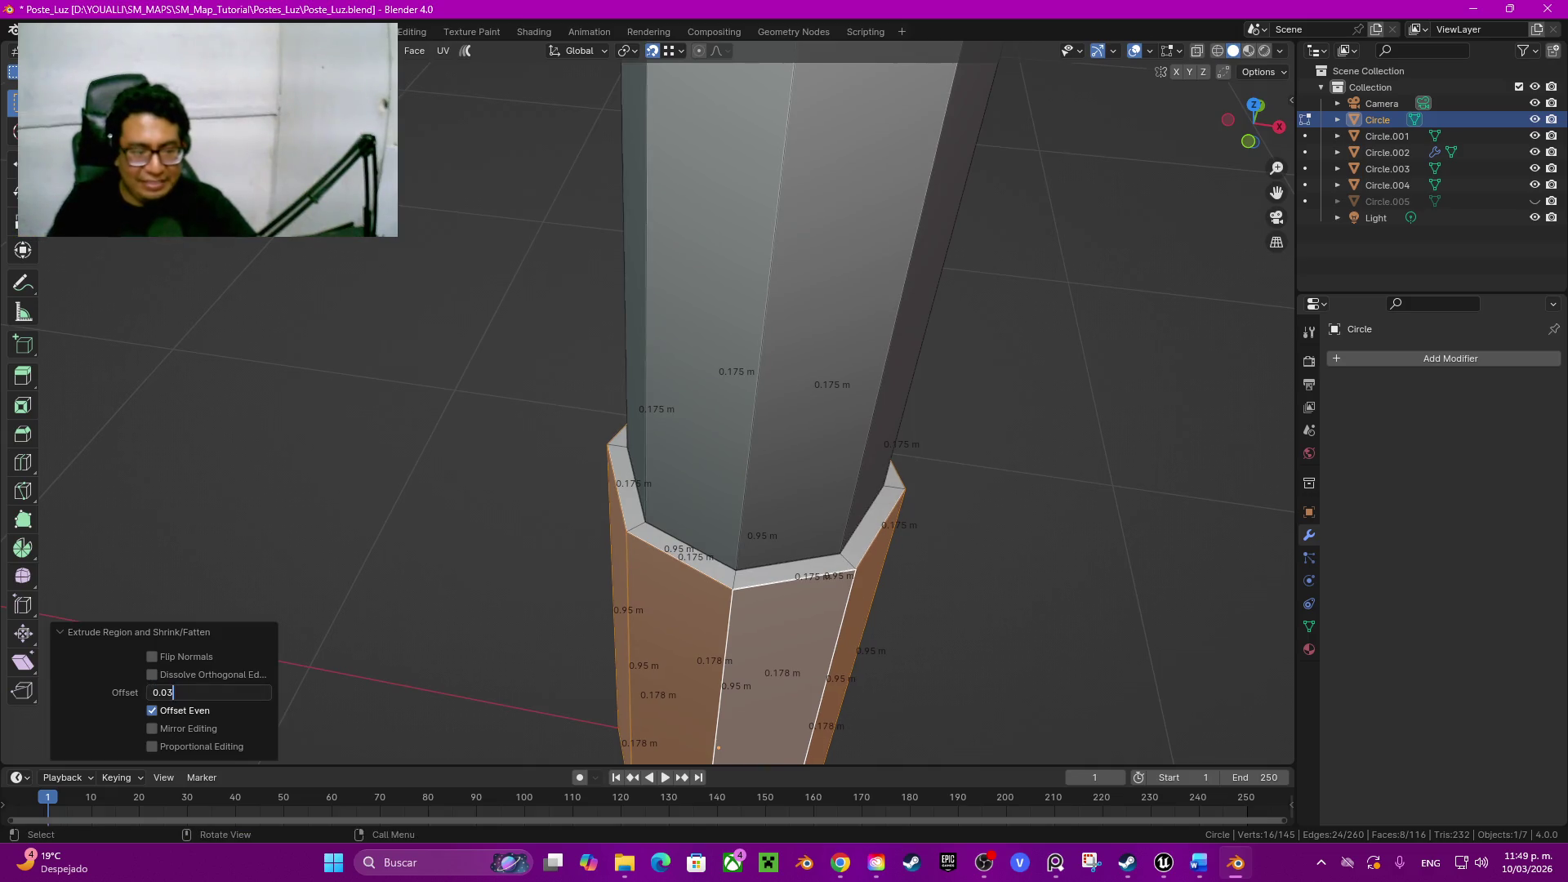
pyautogui.write('5')
pyautogui.press('Return')
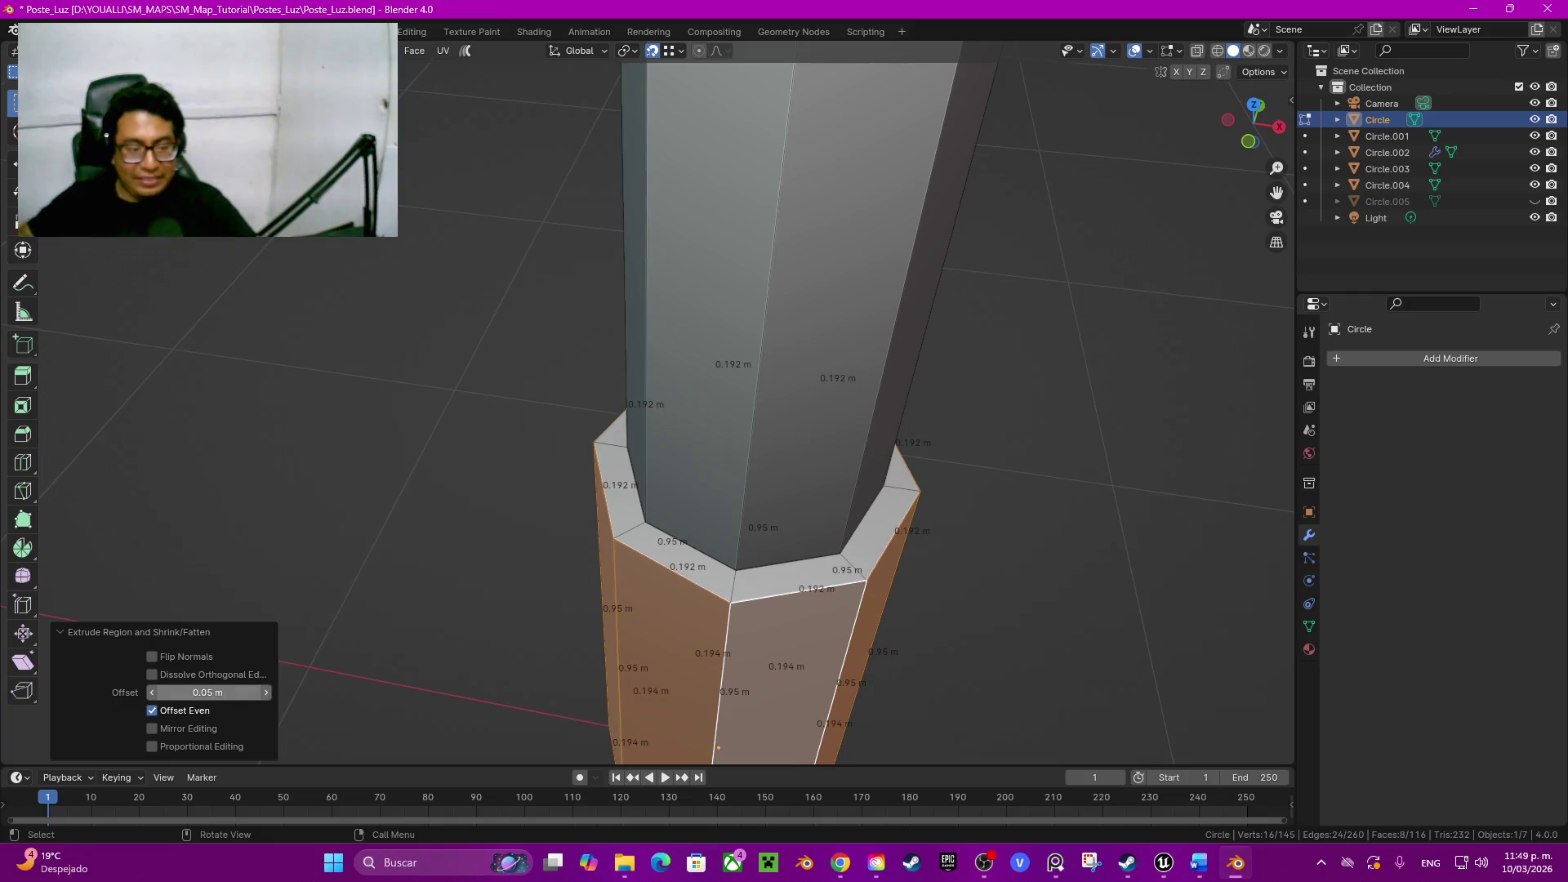
pyautogui.scroll(-2, 736, 491)
# Step: Delete the ring of faces closing the pole's bottom
pyautogui.hotkey('alt', 'a')
pyautogui.moveTo(736, 490); pyautogui.dragTo(736, 320, button='middle')
pyautogui.keyDown('alt'); pyautogui.click(723, 348); pyautogui.keyUp('alt')
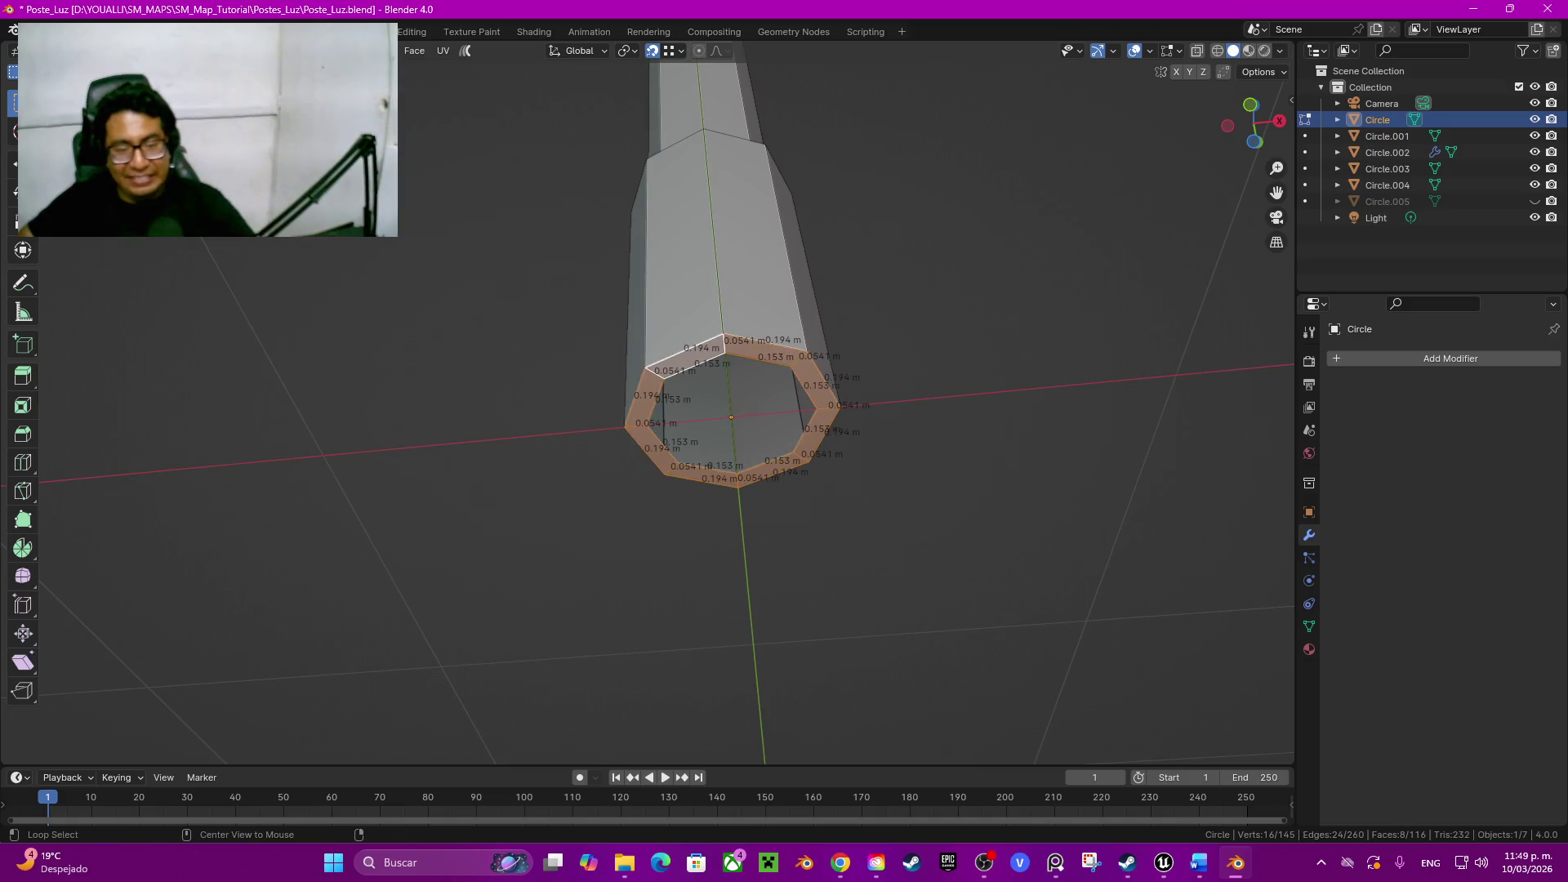
pyautogui.press('x')
pyautogui.click(648, 344)
pyautogui.moveTo(648, 343)
pyautogui.mouseDown(button='middle')
pyautogui.moveTo(1127, 400)
pyautogui.moveTo(998, 403)
pyautogui.moveTo(986, 144)
pyautogui.moveTo(772, 215)
pyautogui.mouseUp(button='middle')
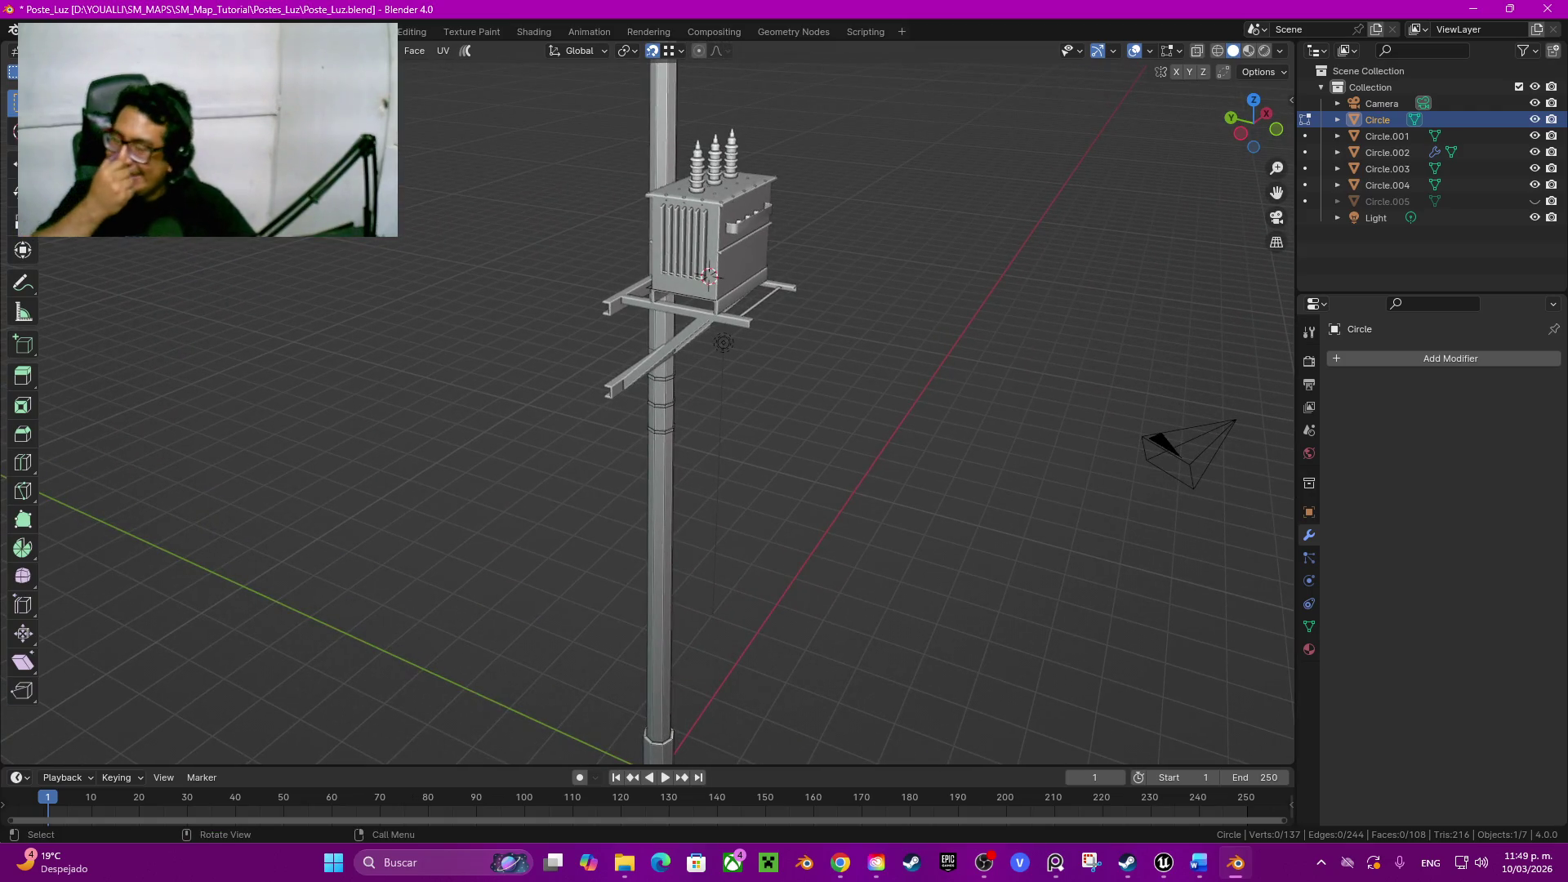
pyautogui.moveTo(772, 215); pyautogui.dragTo(858, 221, button='middle')
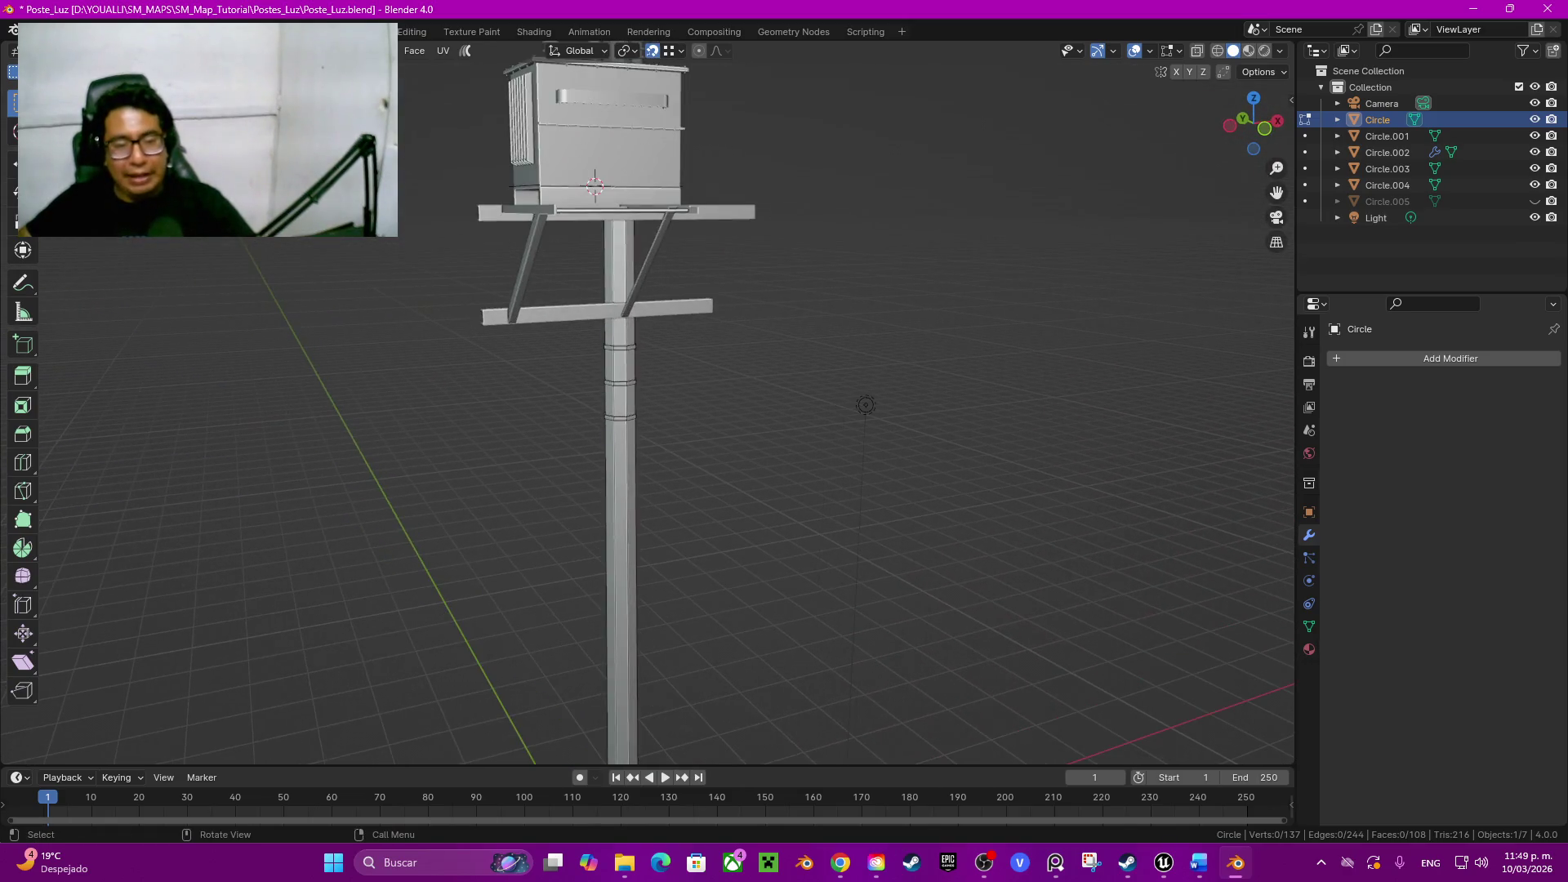
pyautogui.moveTo(804, 396)
pyautogui.mouseDown(button='middle')
pyautogui.moveTo(830, 455)
pyautogui.moveTo(846, 442)
pyautogui.mouseUp(button='middle')
pyautogui.scroll(5, 648, 405)
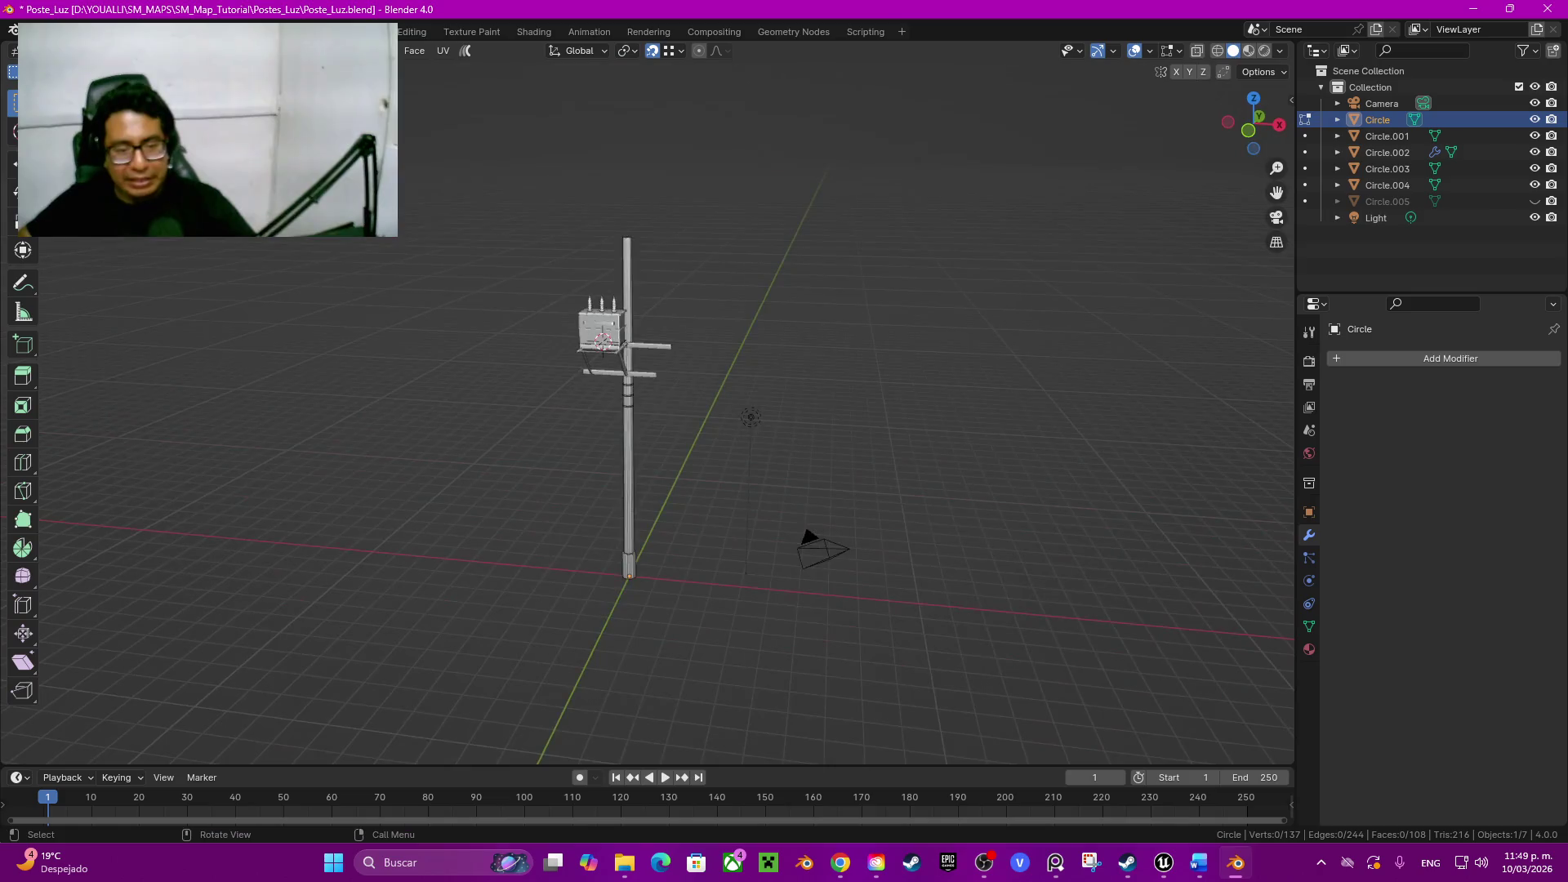
pyautogui.scroll(4, 798, 424)
pyautogui.scroll(2, 956, 444)
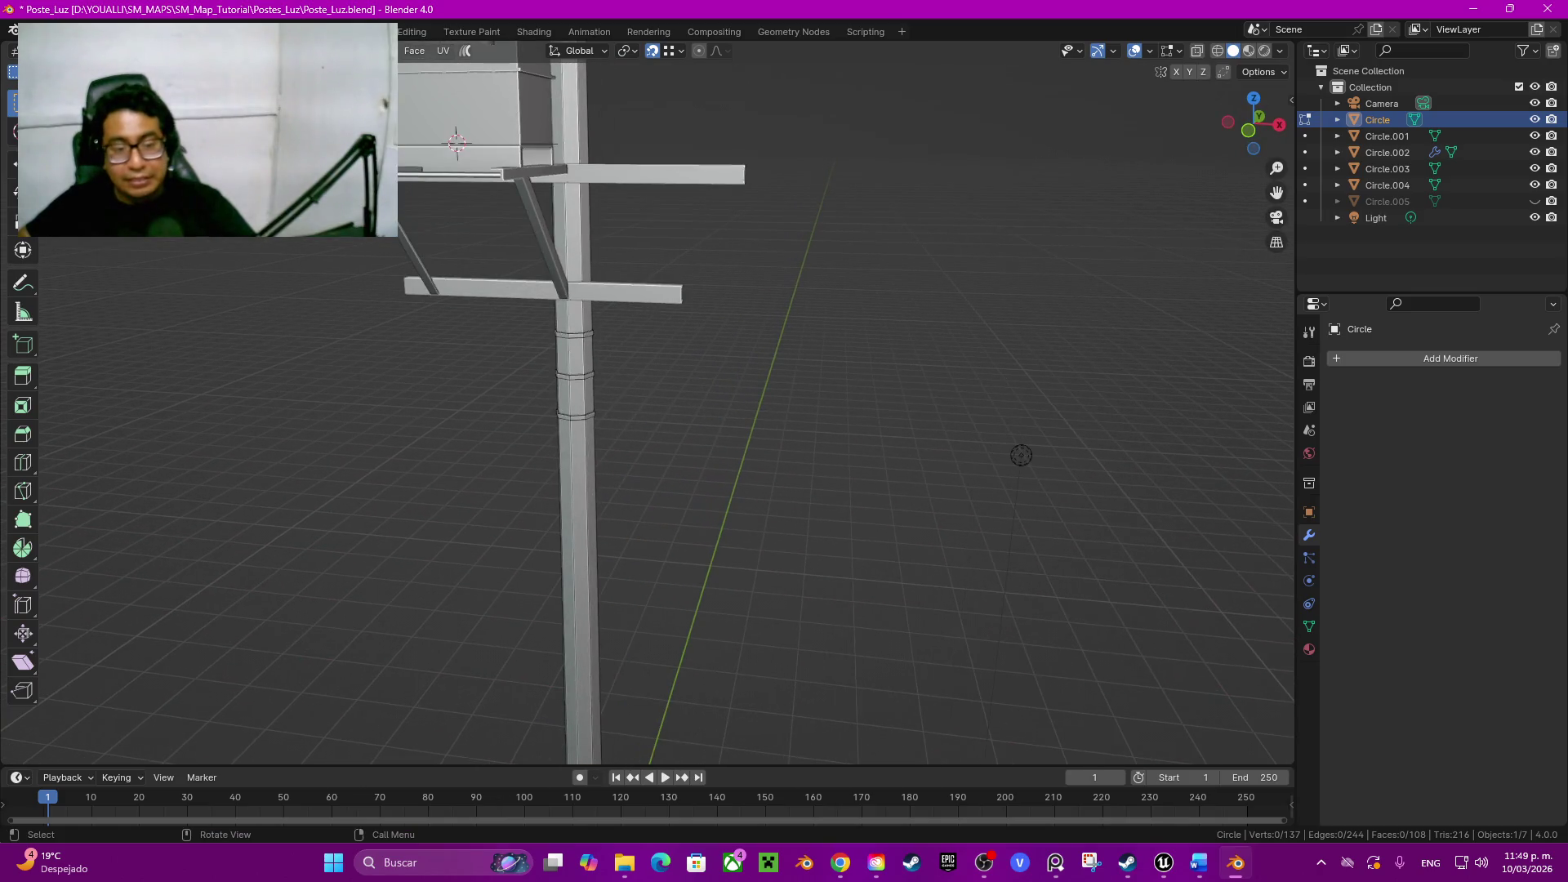
pyautogui.scroll(-3, 647, 404)
pyautogui.moveTo(648, 405)
pyautogui.keyDown('shift'); pyautogui.mouseDown(button='middle')
pyautogui.moveTo(698, 417)
pyautogui.moveTo(368, 418)
pyautogui.mouseUp(button='middle'); pyautogui.keyUp('shift')
pyautogui.scroll(-2, 648, 404)
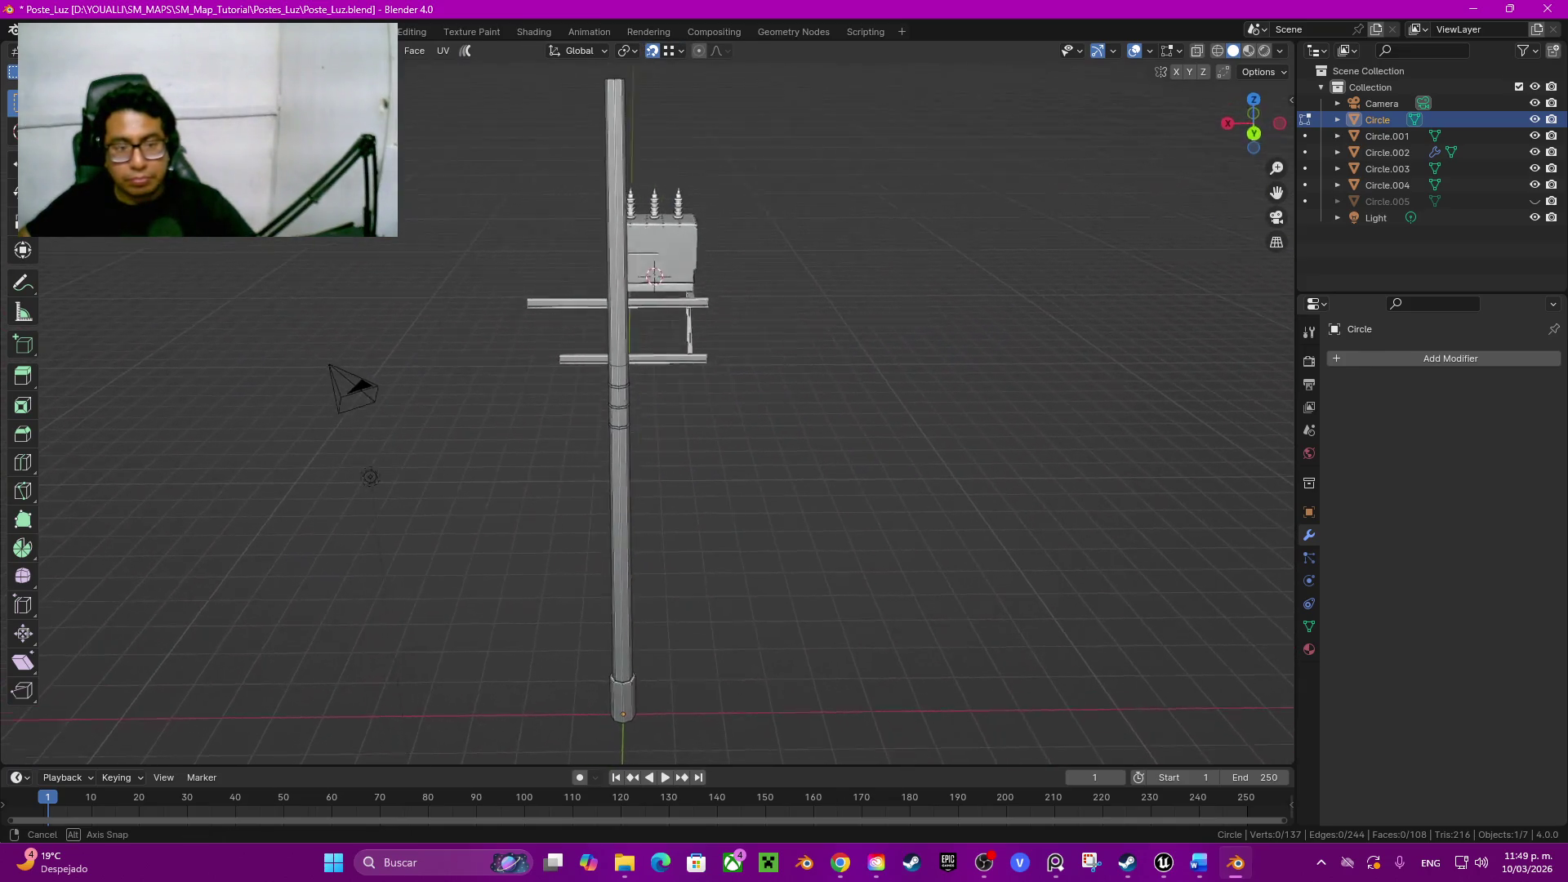
pyautogui.moveTo(368, 417)
pyautogui.mouseDown(button='middle')
pyautogui.moveTo(246, 417)
pyautogui.moveTo(270, 416)
pyautogui.mouseUp(button='middle')
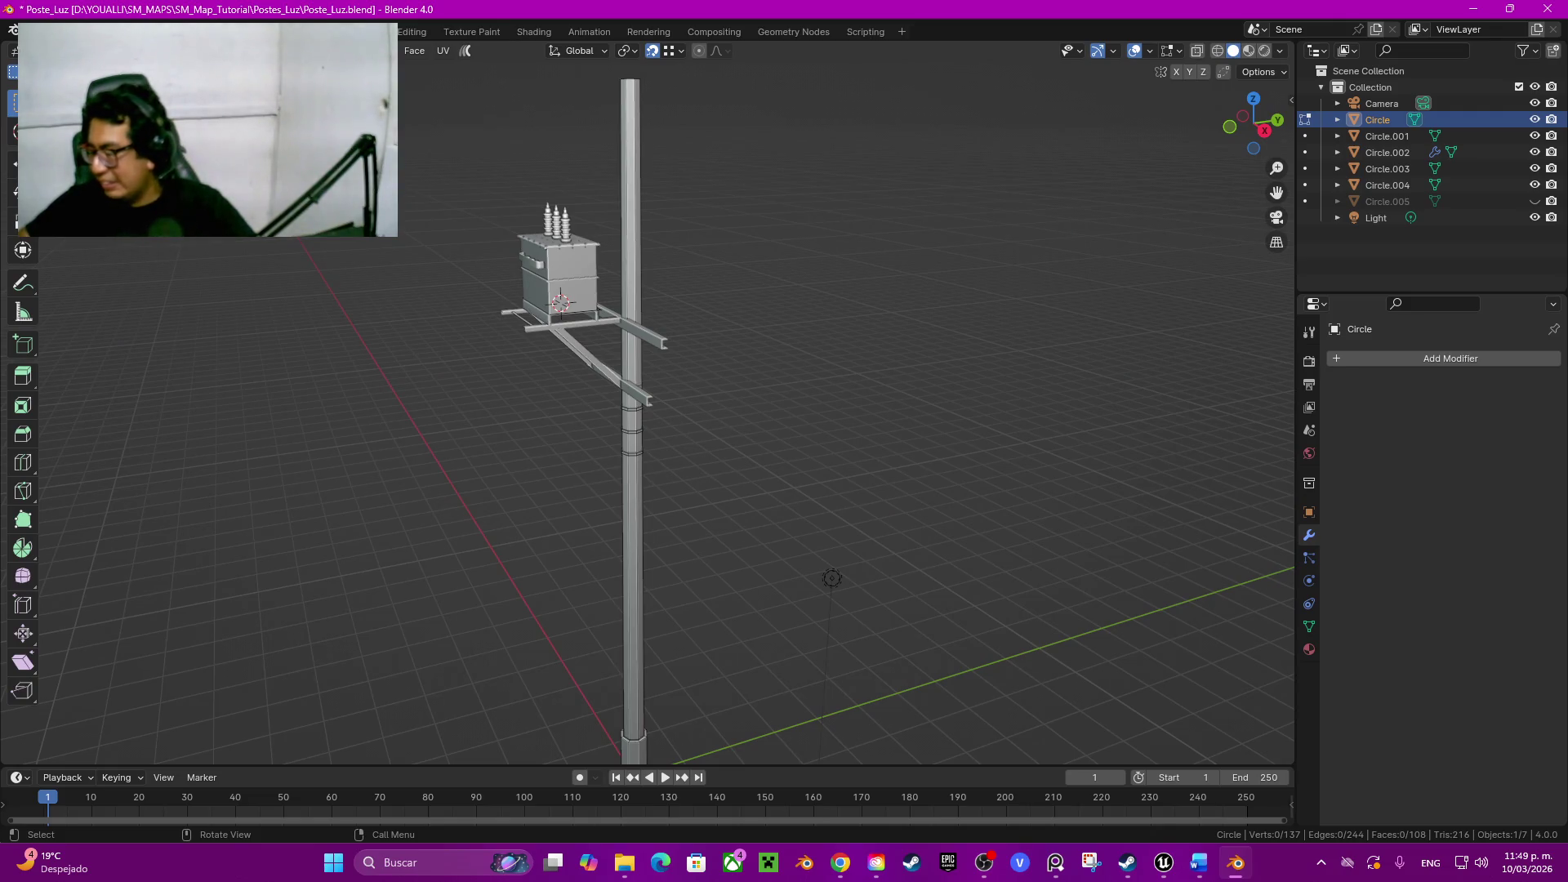
pyautogui.scroll(6, 647, 405)
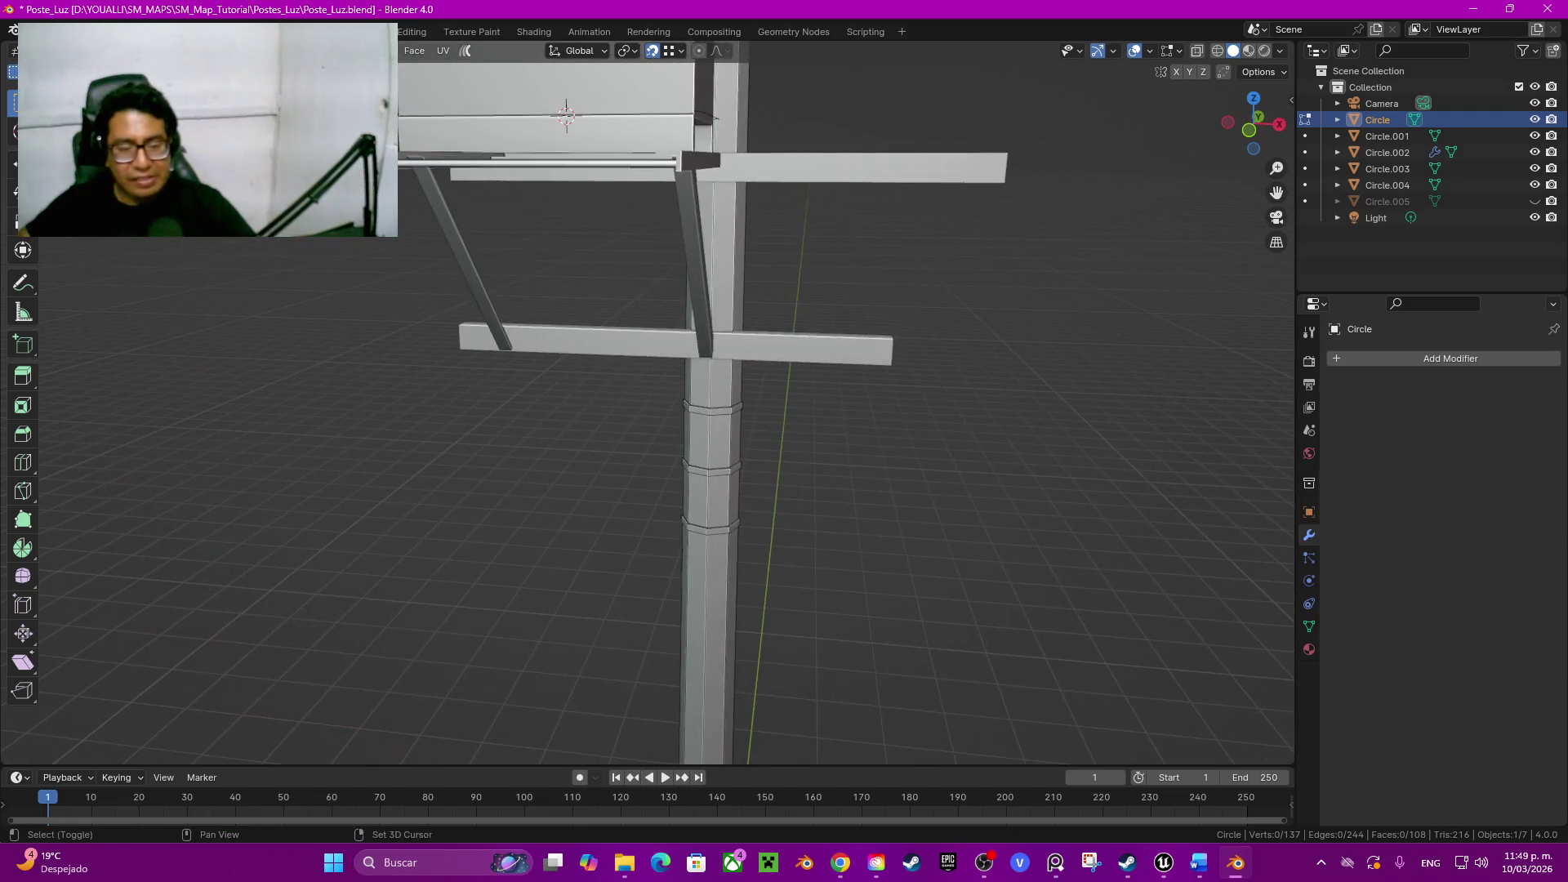
pyautogui.keyDown('shift'); pyautogui.moveTo(648, 404); pyautogui.dragTo(580, 148, button='middle'); pyautogui.keyUp('shift')
pyautogui.click(658, 460)
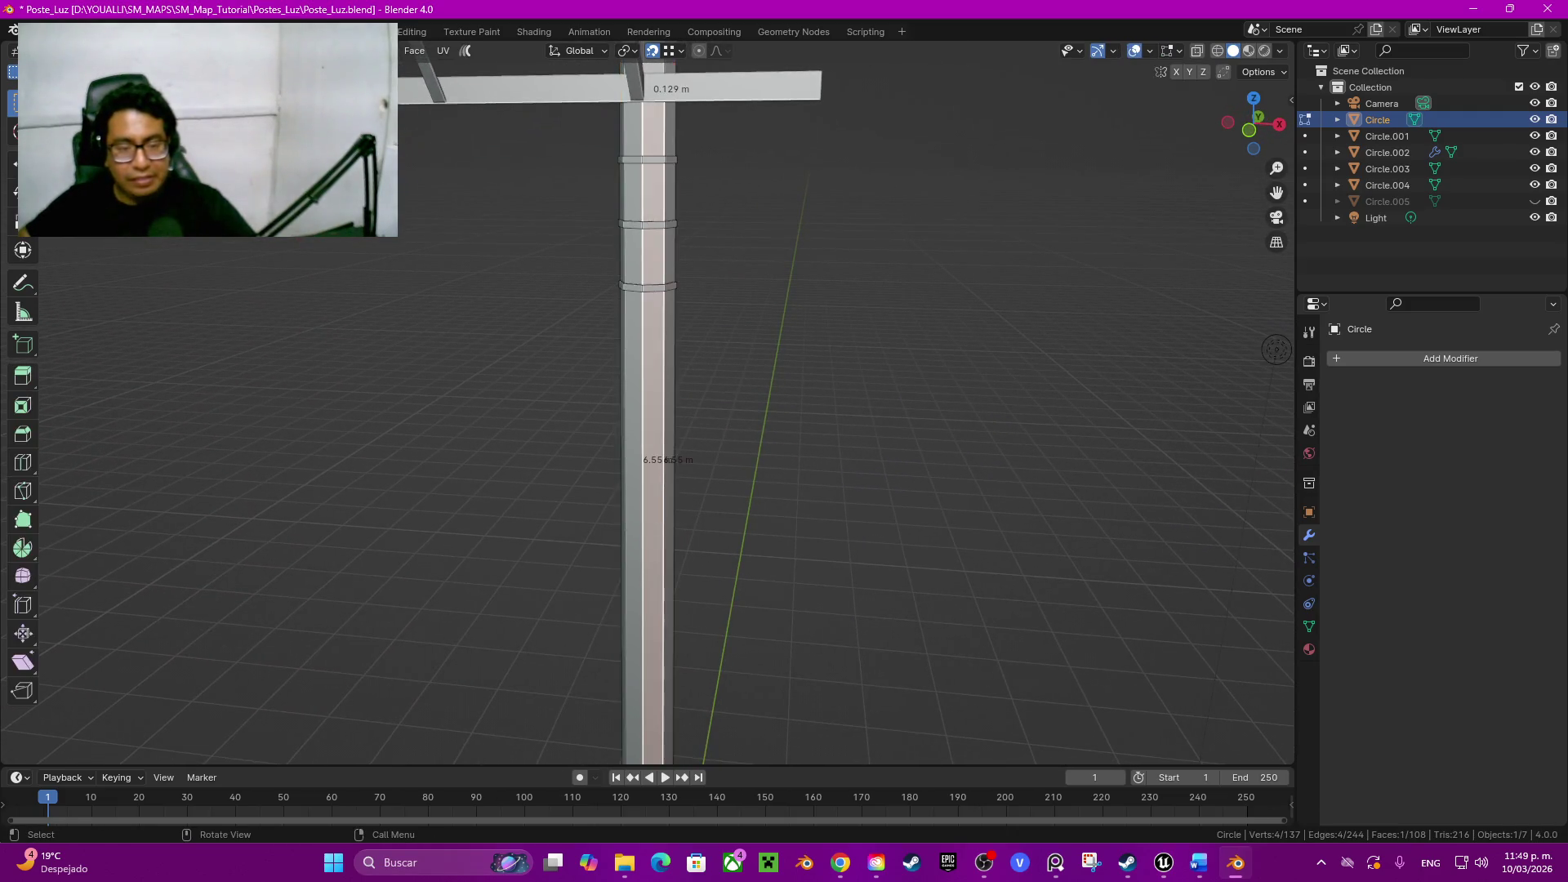
pyautogui.hotkey('ctrl', 'r')
pyautogui.click(647, 595)
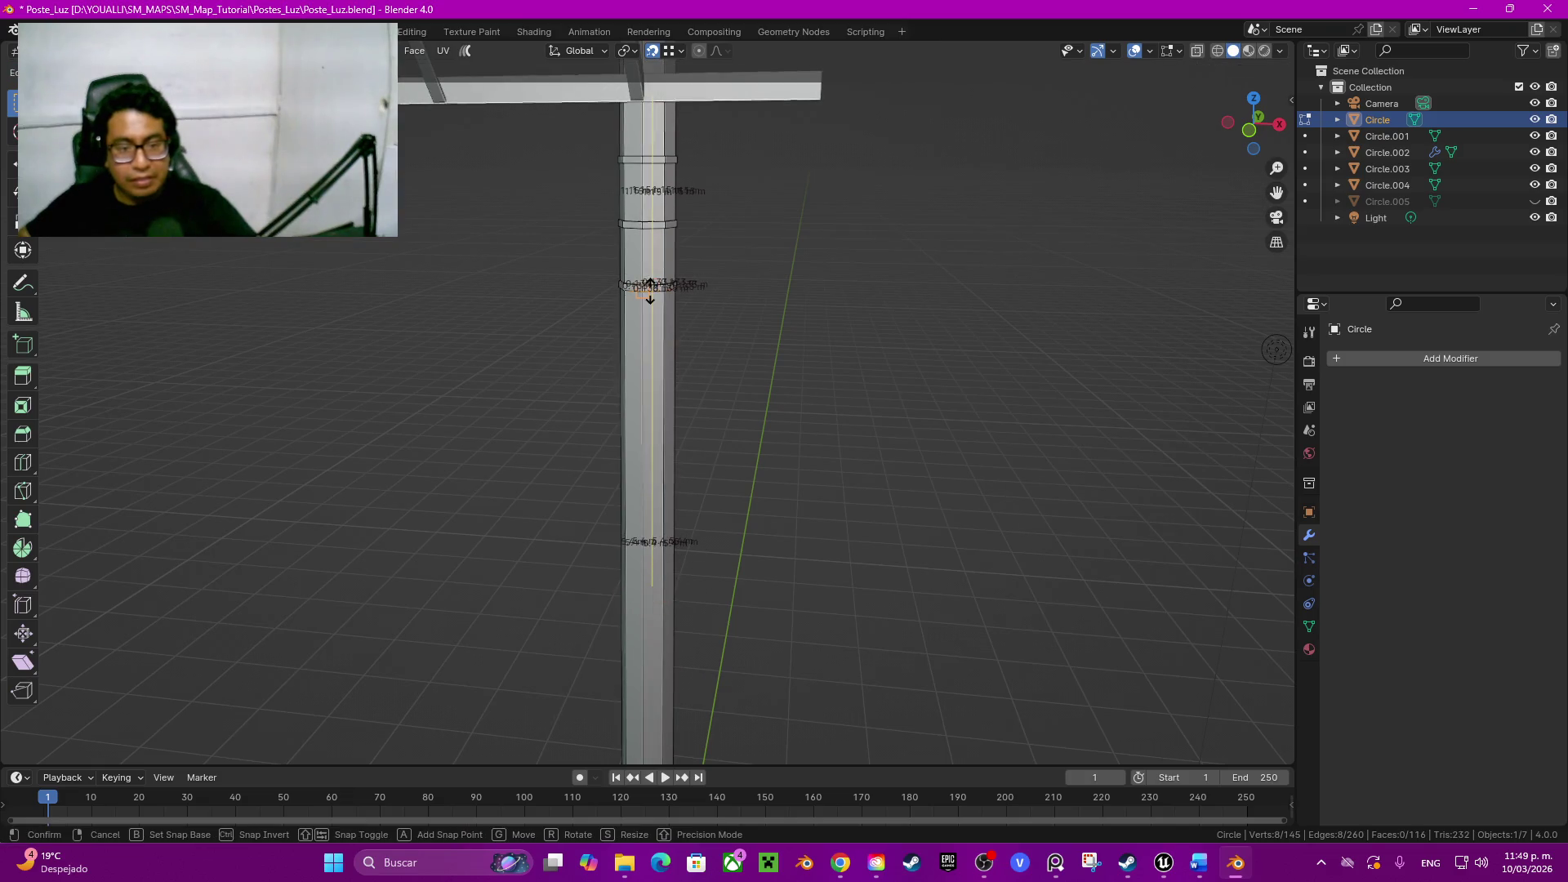
pyautogui.click(650, 291)
pyautogui.keyDown('shift'); pyautogui.moveTo(650, 290); pyautogui.dragTo(659, 224, button='middle'); pyautogui.keyUp('shift')
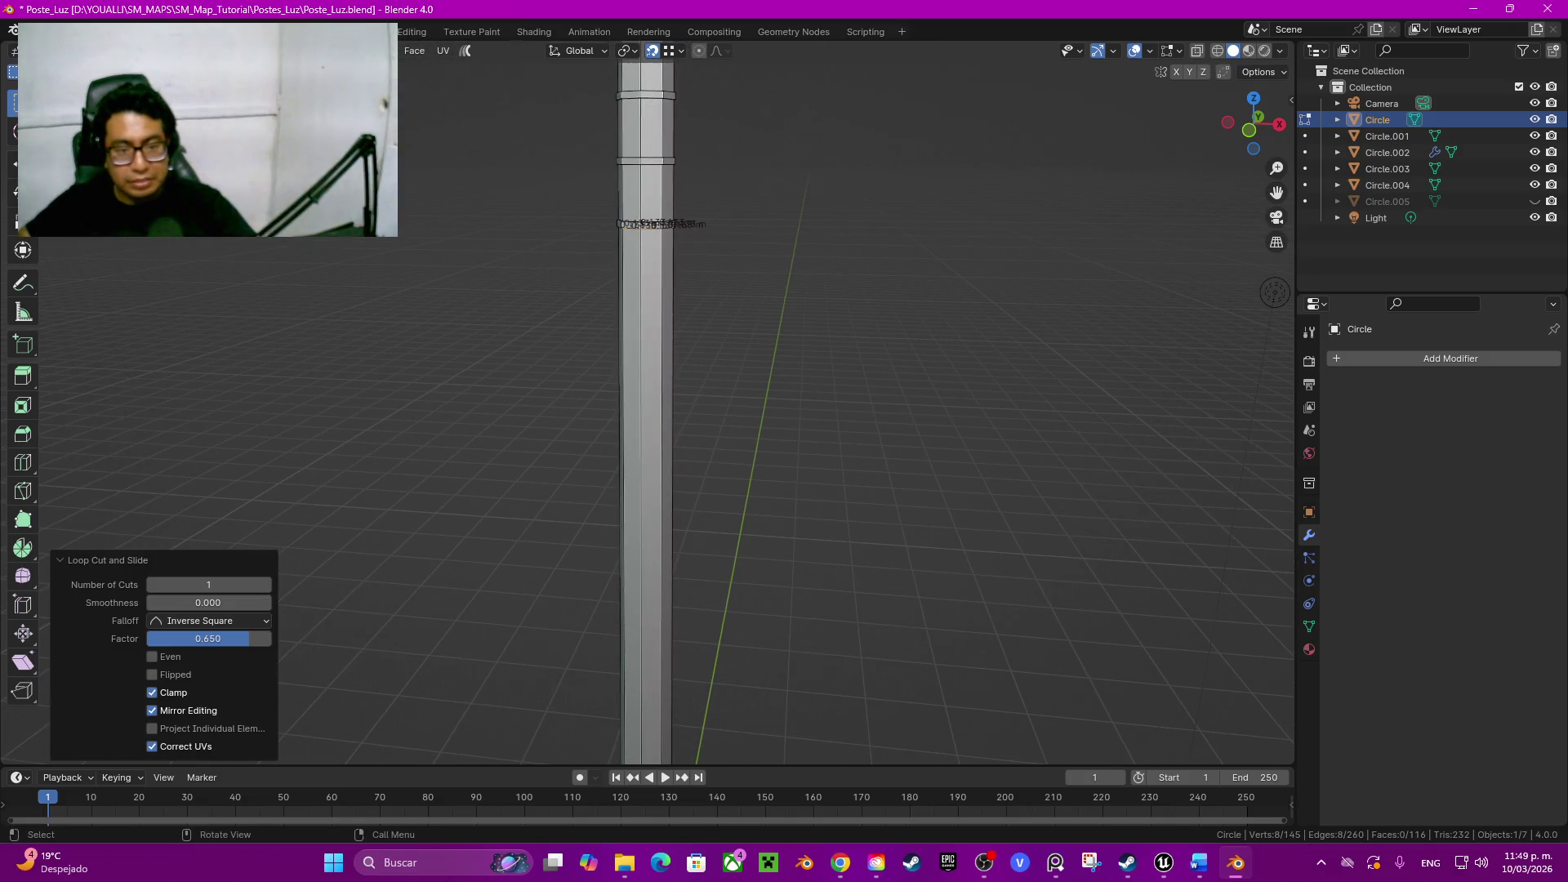
pyautogui.click(642, 367)
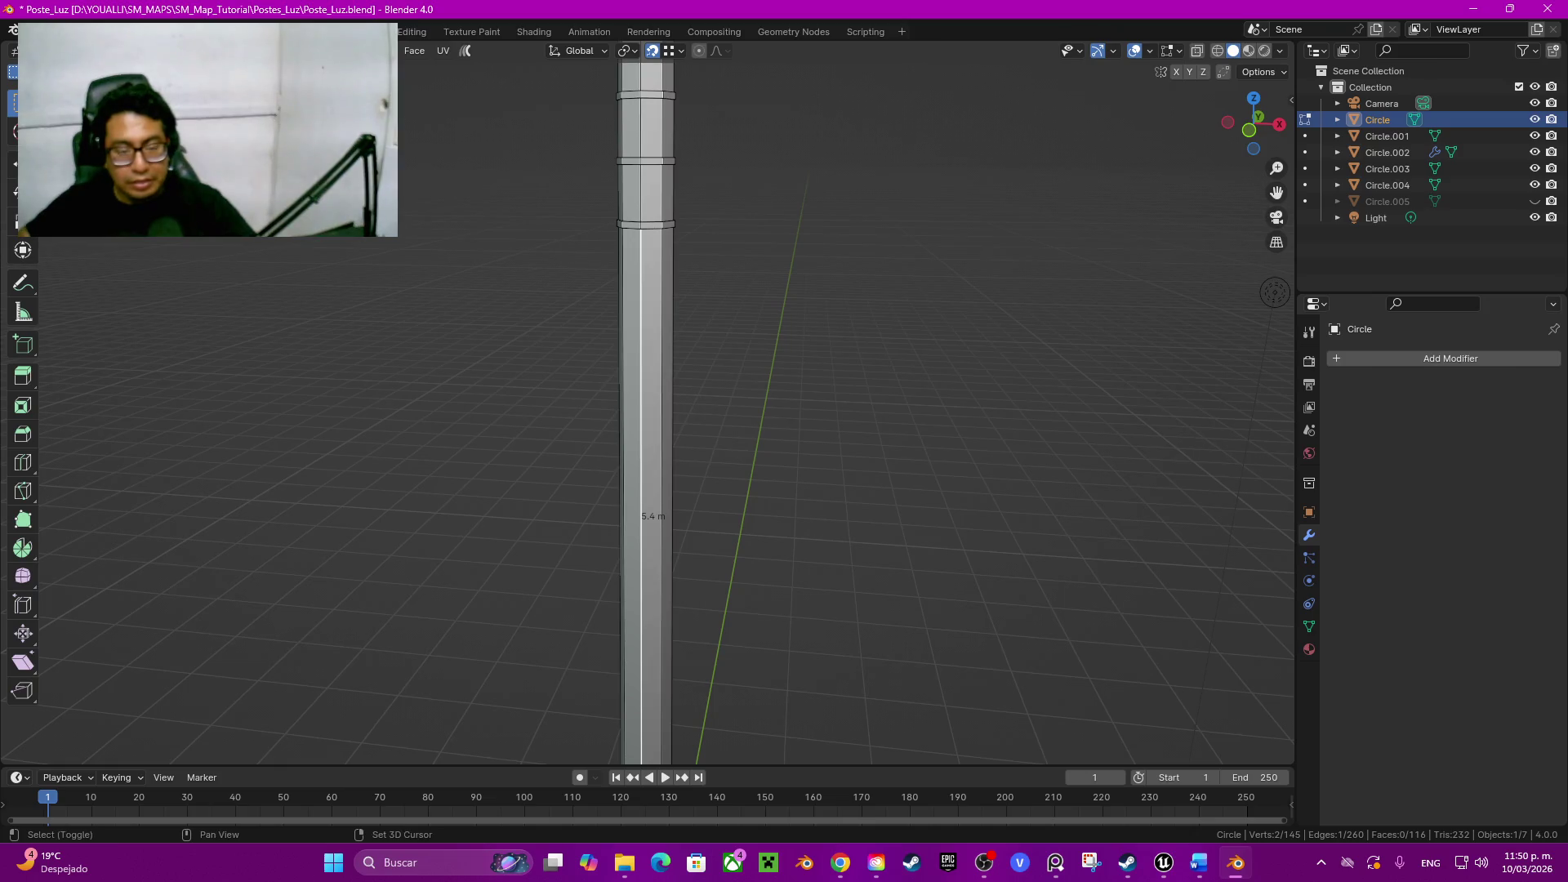
pyautogui.moveTo(649, 404); pyautogui.dragTo(735, 367, button='middle')
pyautogui.moveTo(649, 405); pyautogui.dragTo(692, 405, button='middle')
pyautogui.hotkey('ctrl', 'z')
pyautogui.moveTo(693, 473)
pyautogui.mouseDown(button='middle')
pyautogui.moveTo(988, 498)
pyautogui.moveTo(921, 333)
pyautogui.moveTo(927, 428)
pyautogui.moveTo(925, 406)
pyautogui.mouseUp(button='middle')
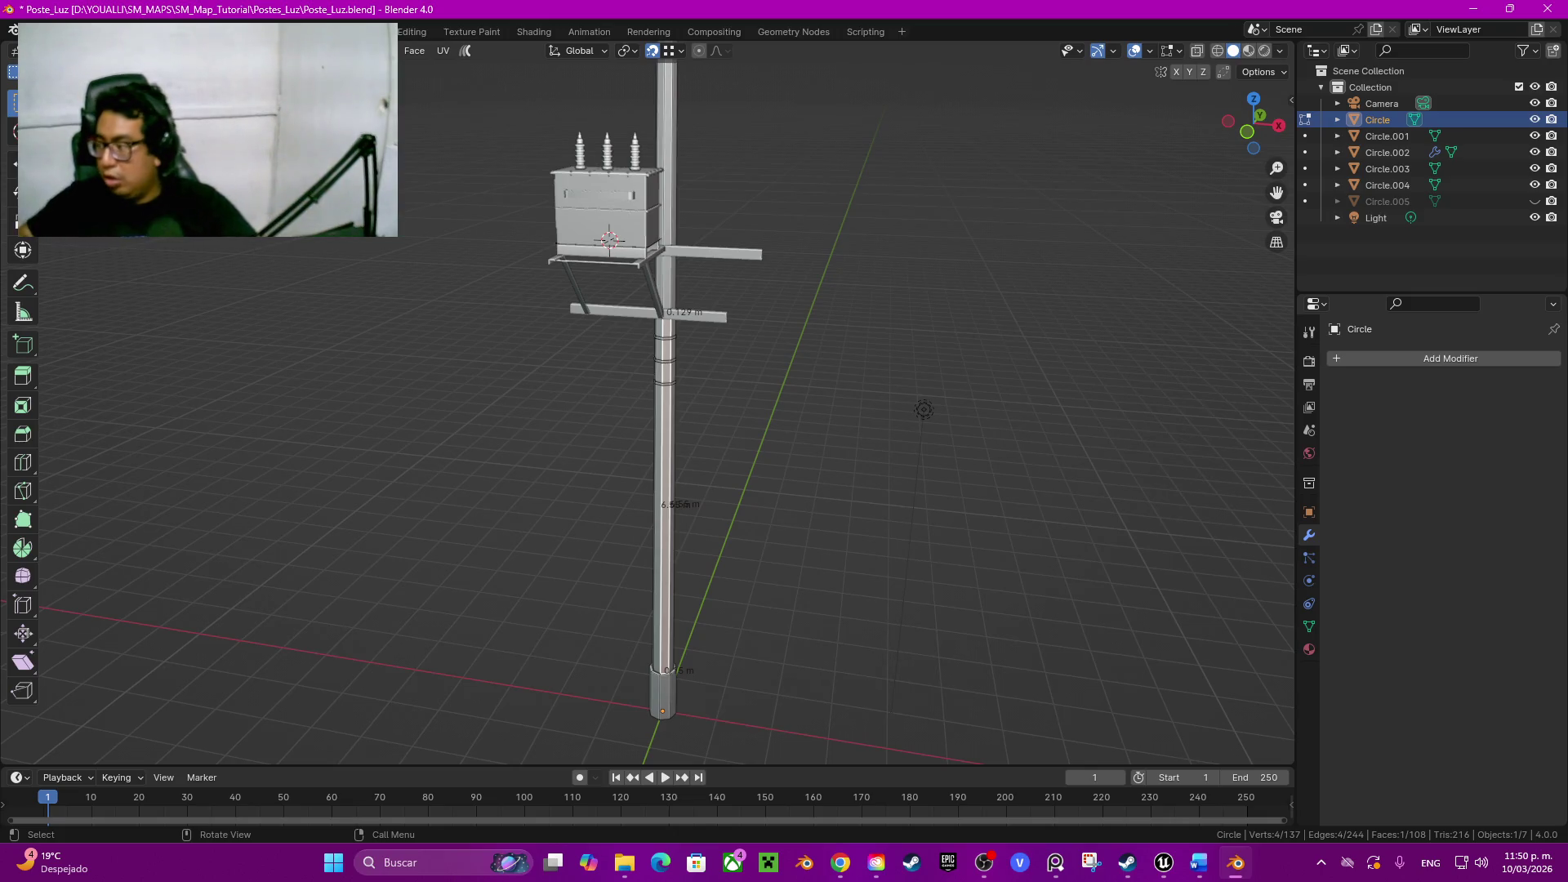
pyautogui.press('shift')
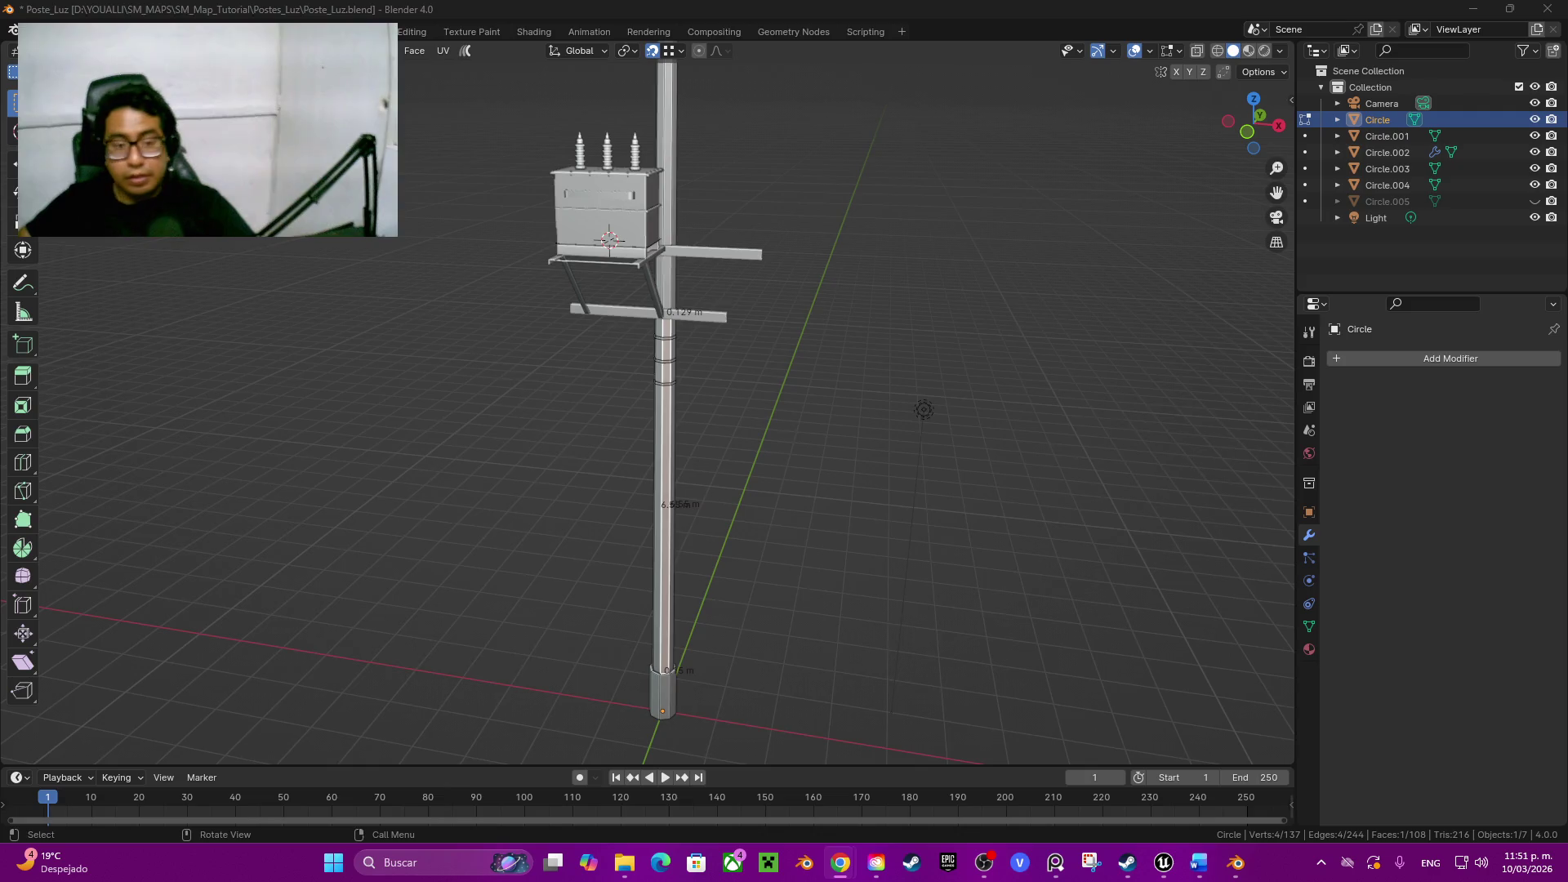
# Step: Loop-cut an edge ring around the pole shaft and slide it below the collar rings
pyautogui.keyDown('shift'); pyautogui.moveTo(924, 410); pyautogui.dragTo(1008, 421, button='middle'); pyautogui.keyUp('shift')
pyautogui.scroll(5, 1023, 431)
pyautogui.keyDown('shift'); pyautogui.moveTo(932, 491); pyautogui.dragTo(843, 467, button='middle'); pyautogui.keyUp('shift')
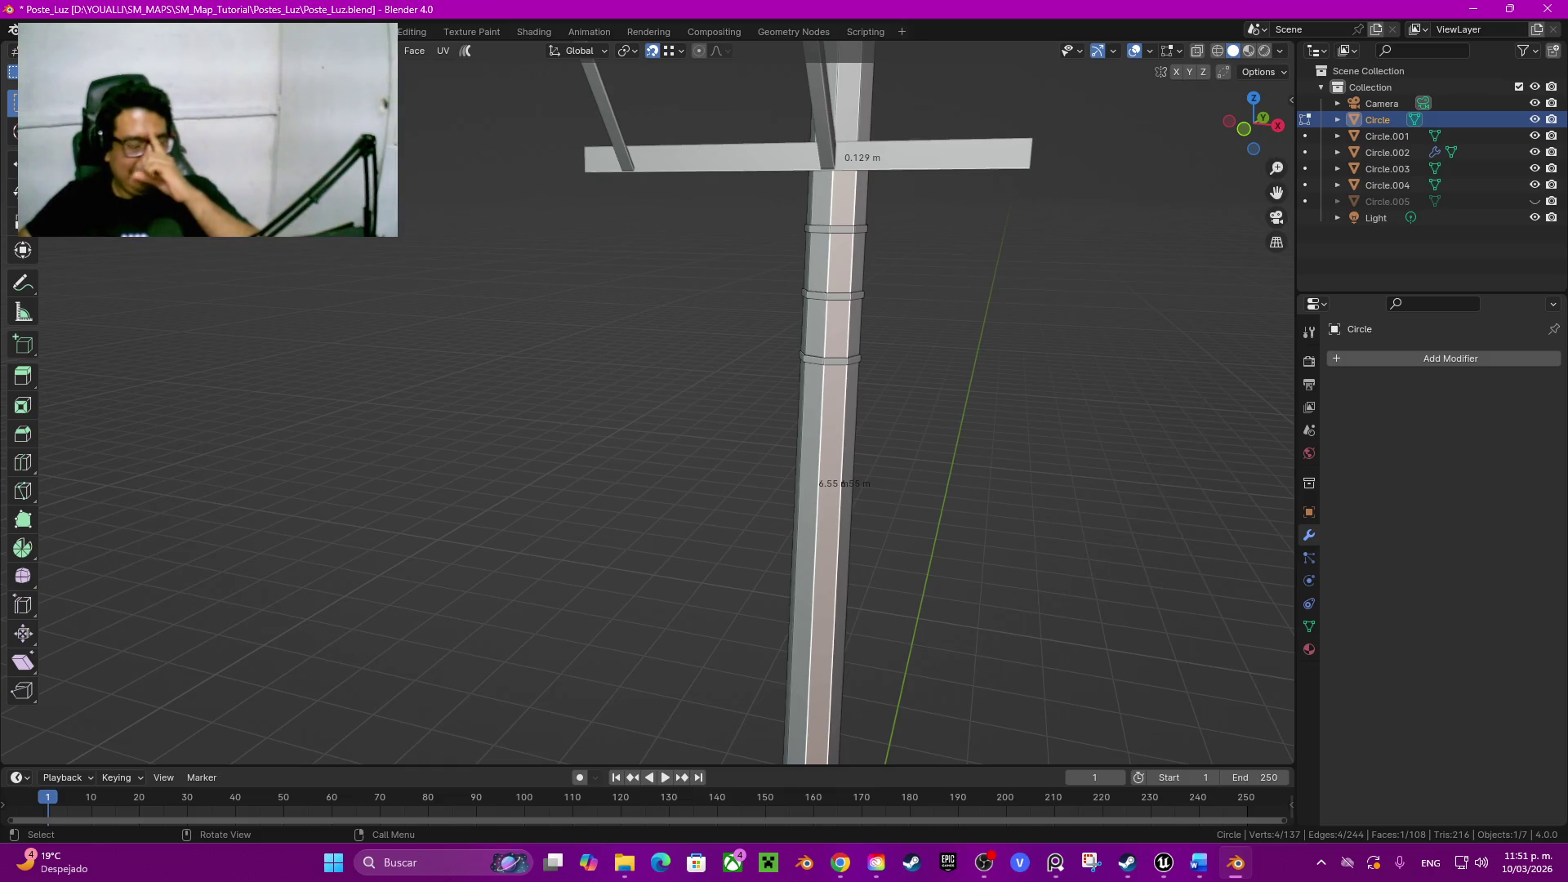
pyautogui.press('ctrl')
pyautogui.hotkey('ctrl', 'r')
pyautogui.click(819, 682)
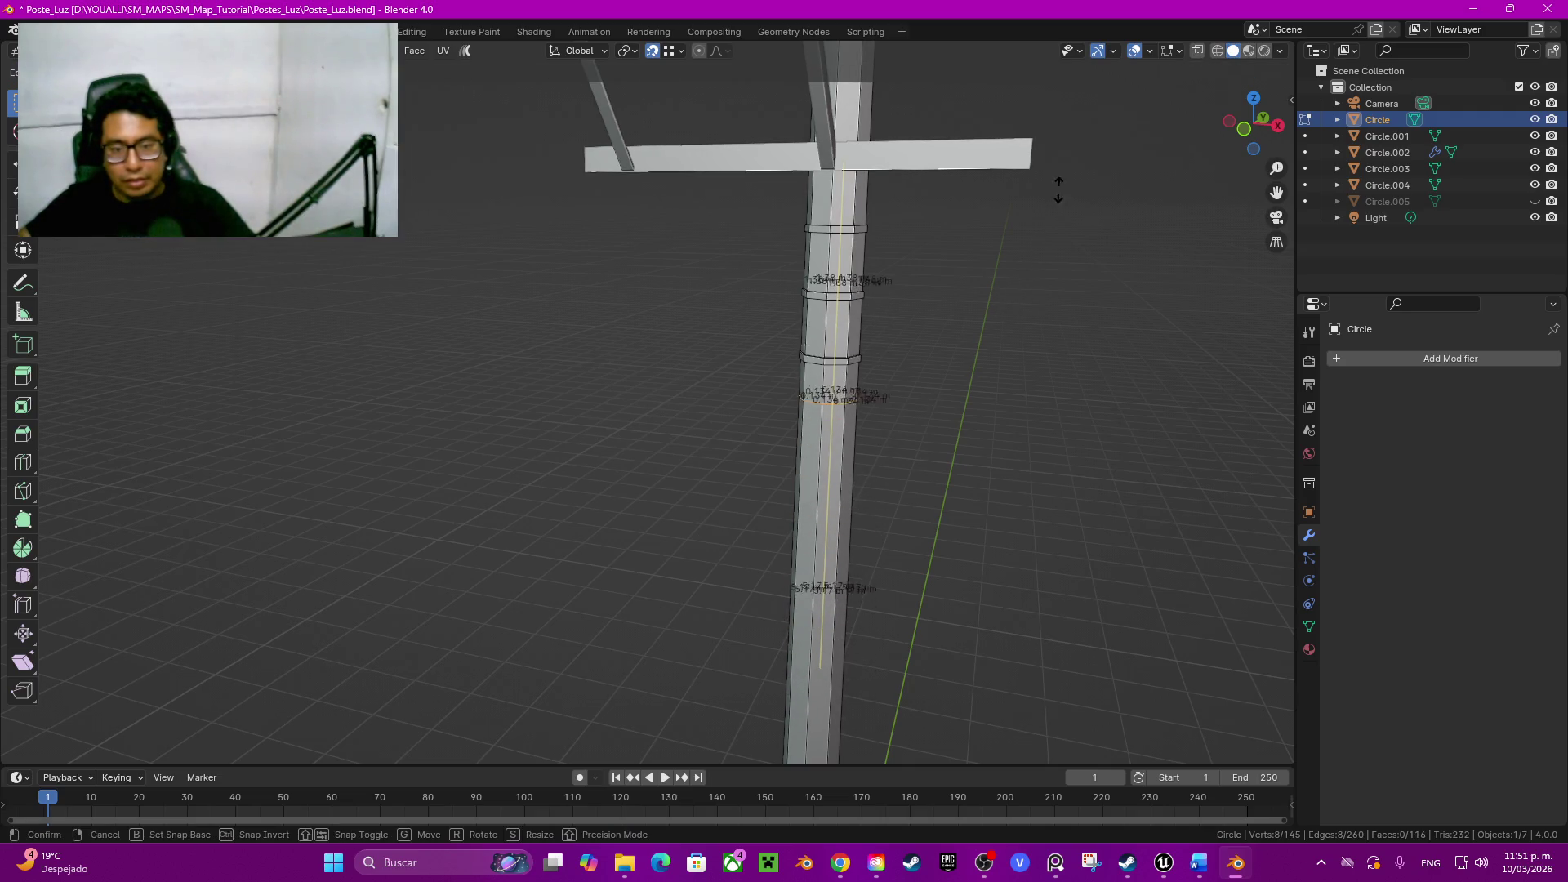
pyautogui.click(838, 358)
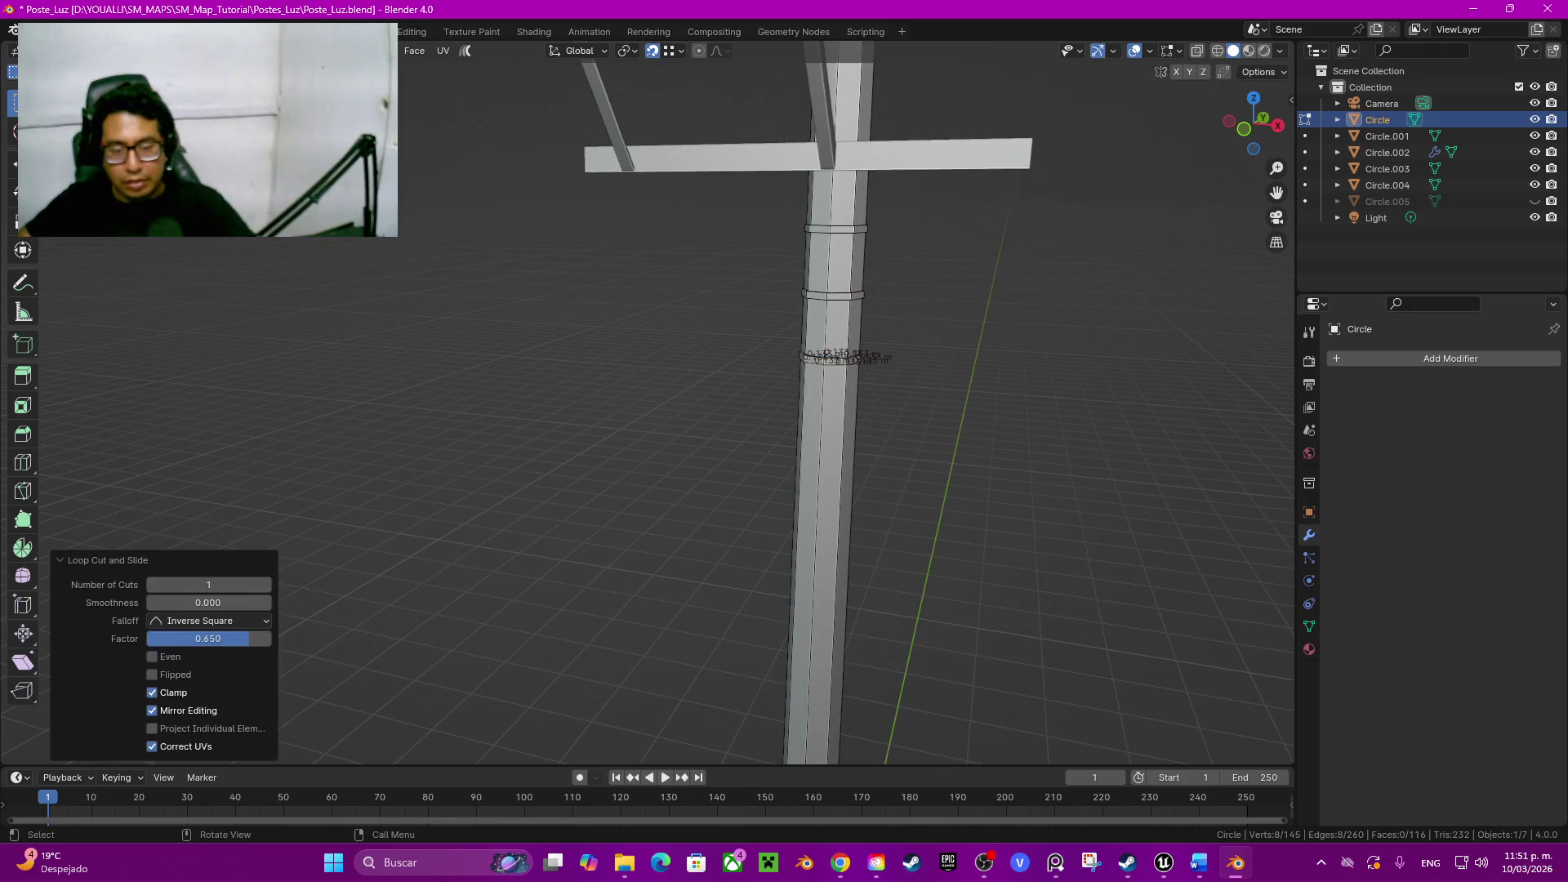
pyautogui.moveTo(784, 405); pyautogui.dragTo(906, 404, button='middle')
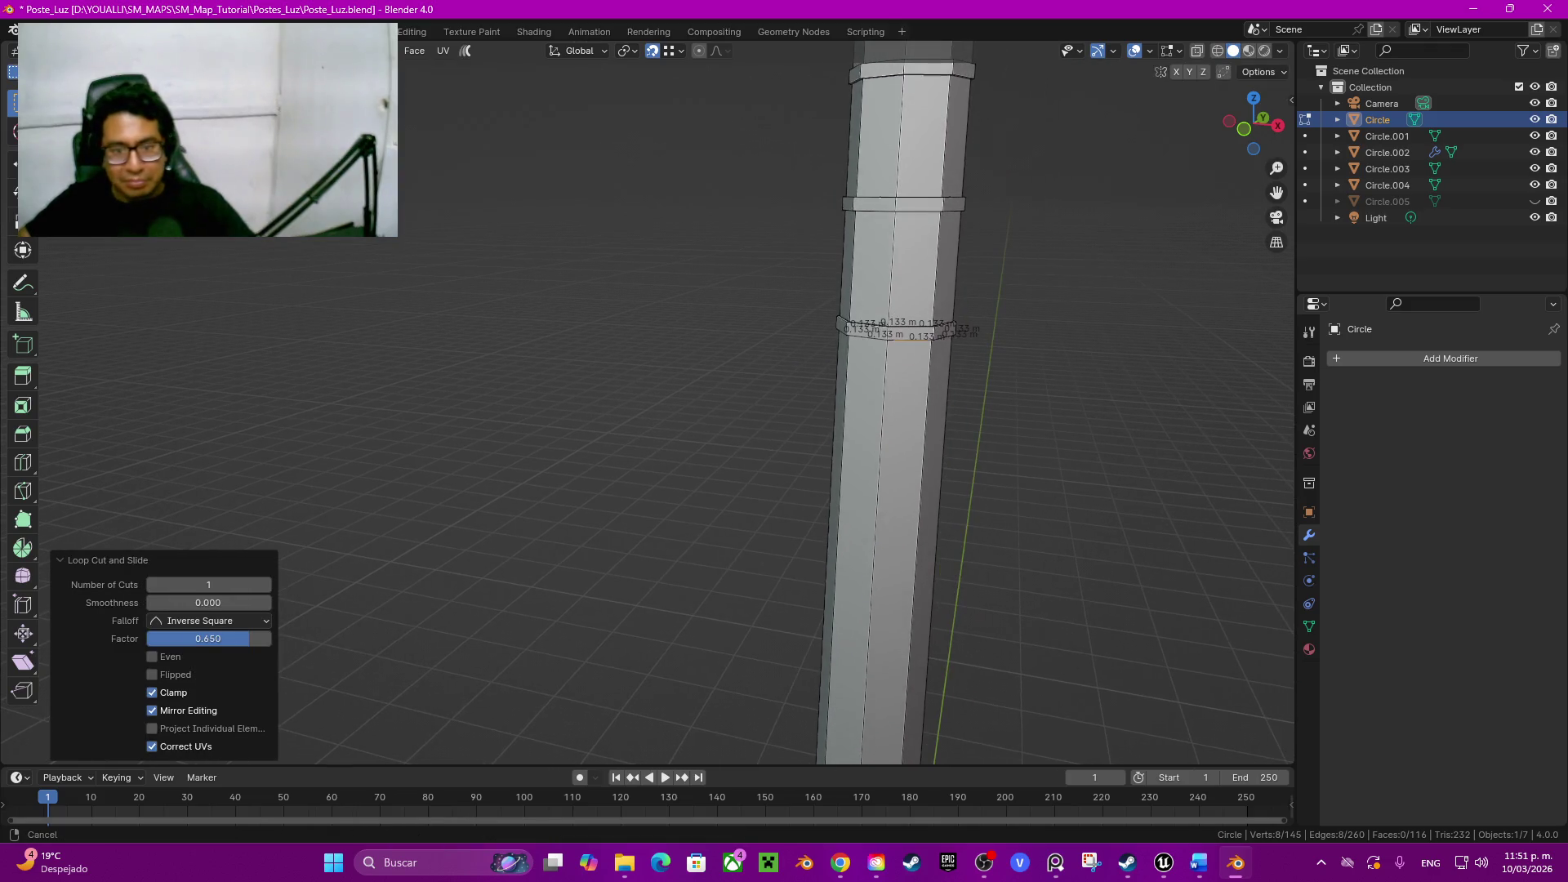
pyautogui.click(877, 490)
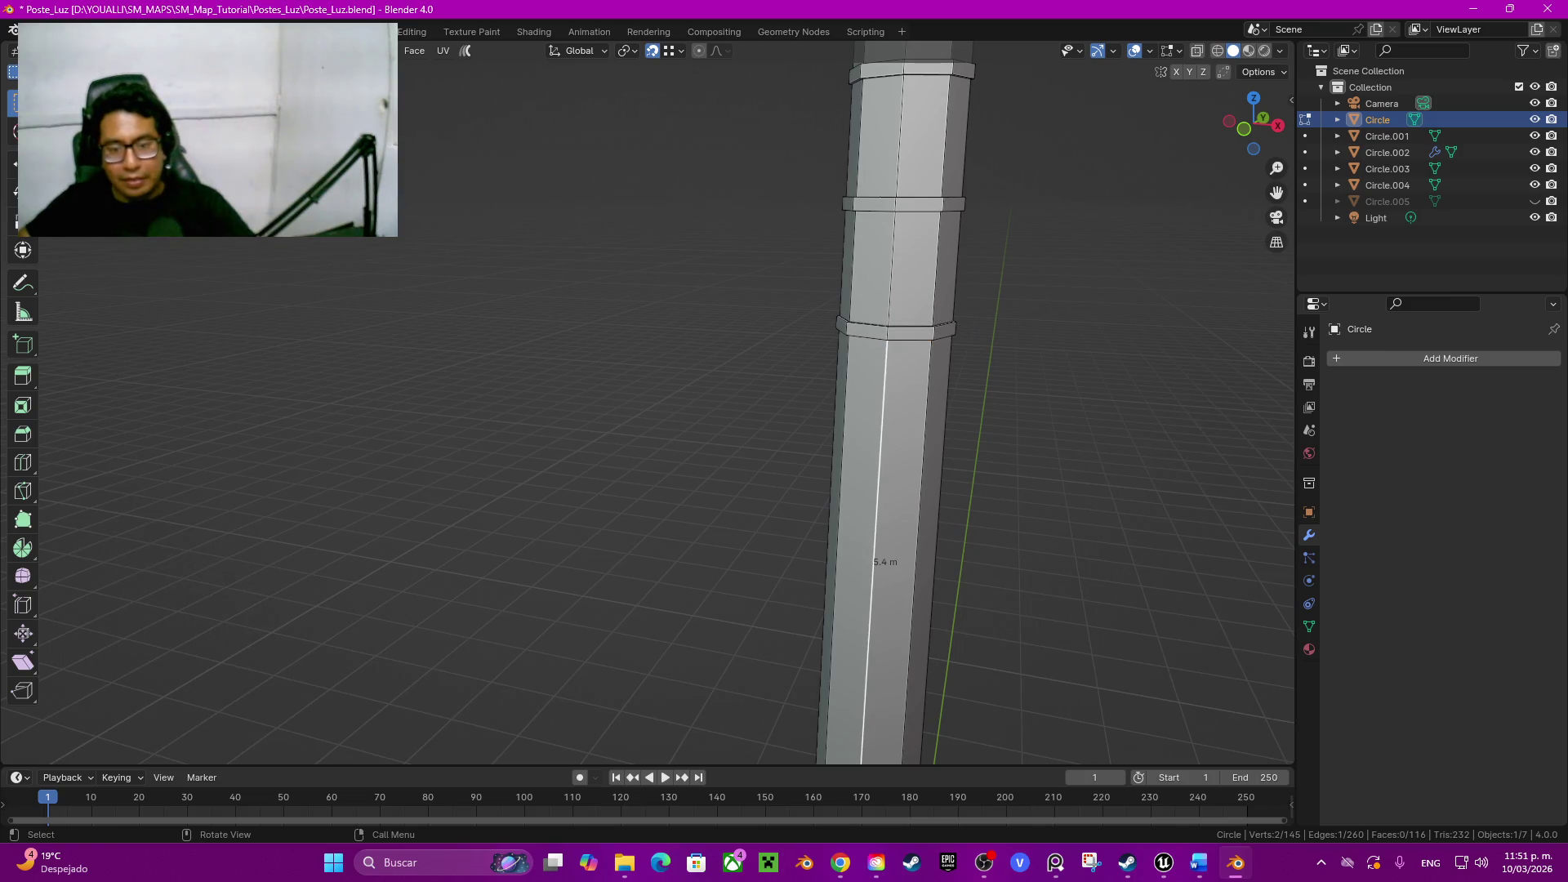
pyautogui.moveTo(858, 405); pyautogui.dragTo(748, 405, button='middle')
# Step: Place further loop cuts on the shaft and confirm one just beneath the collar ring
pyautogui.hotkey('ctrl', 'r')
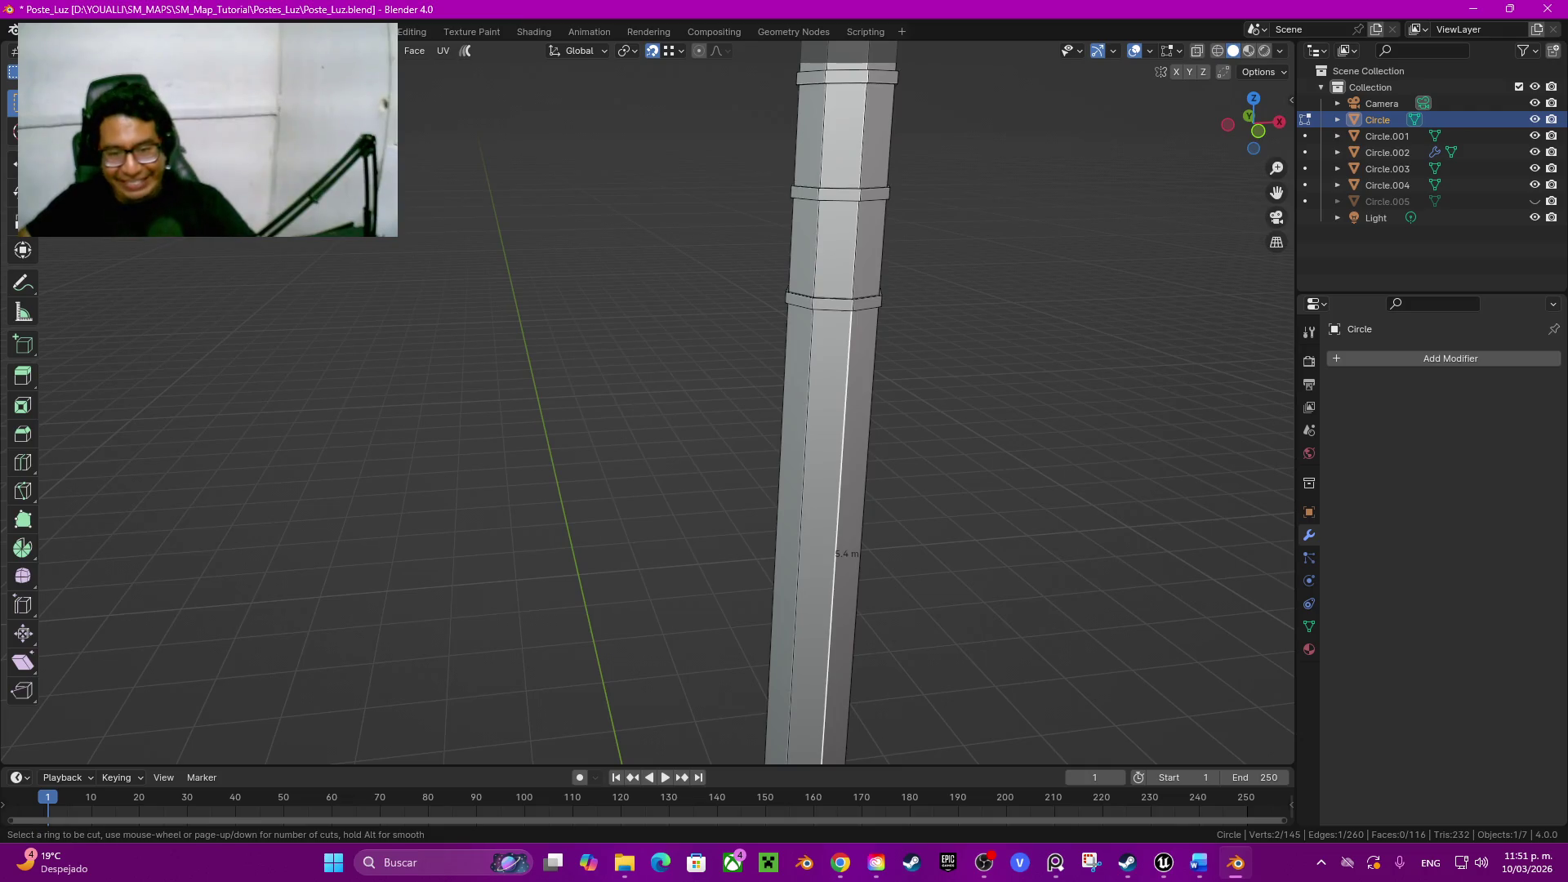
pyautogui.click(917, 350)
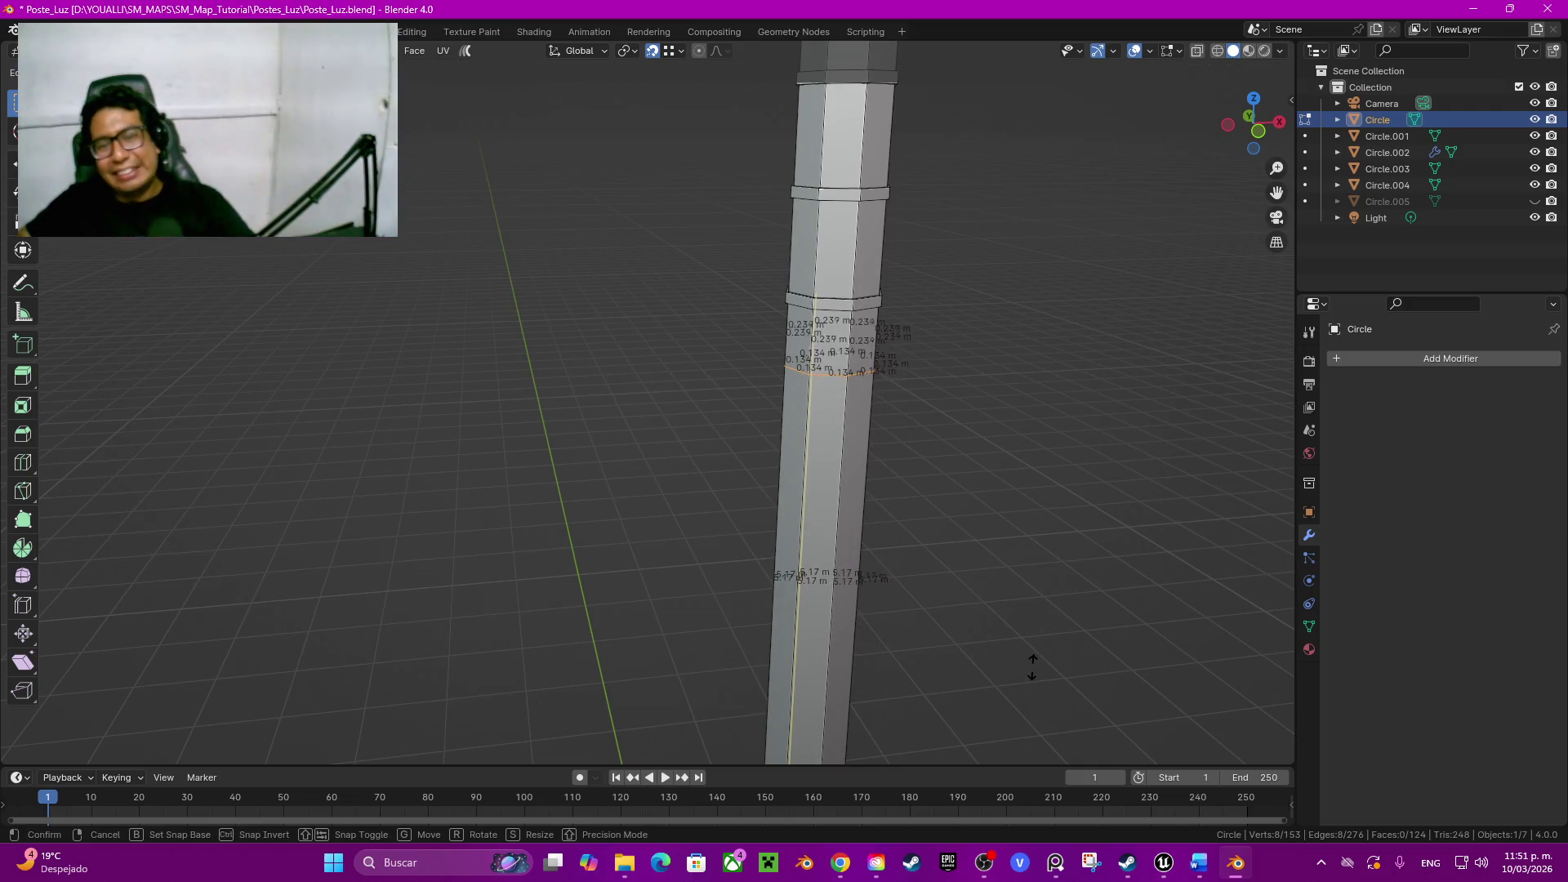
pyautogui.click(1033, 637)
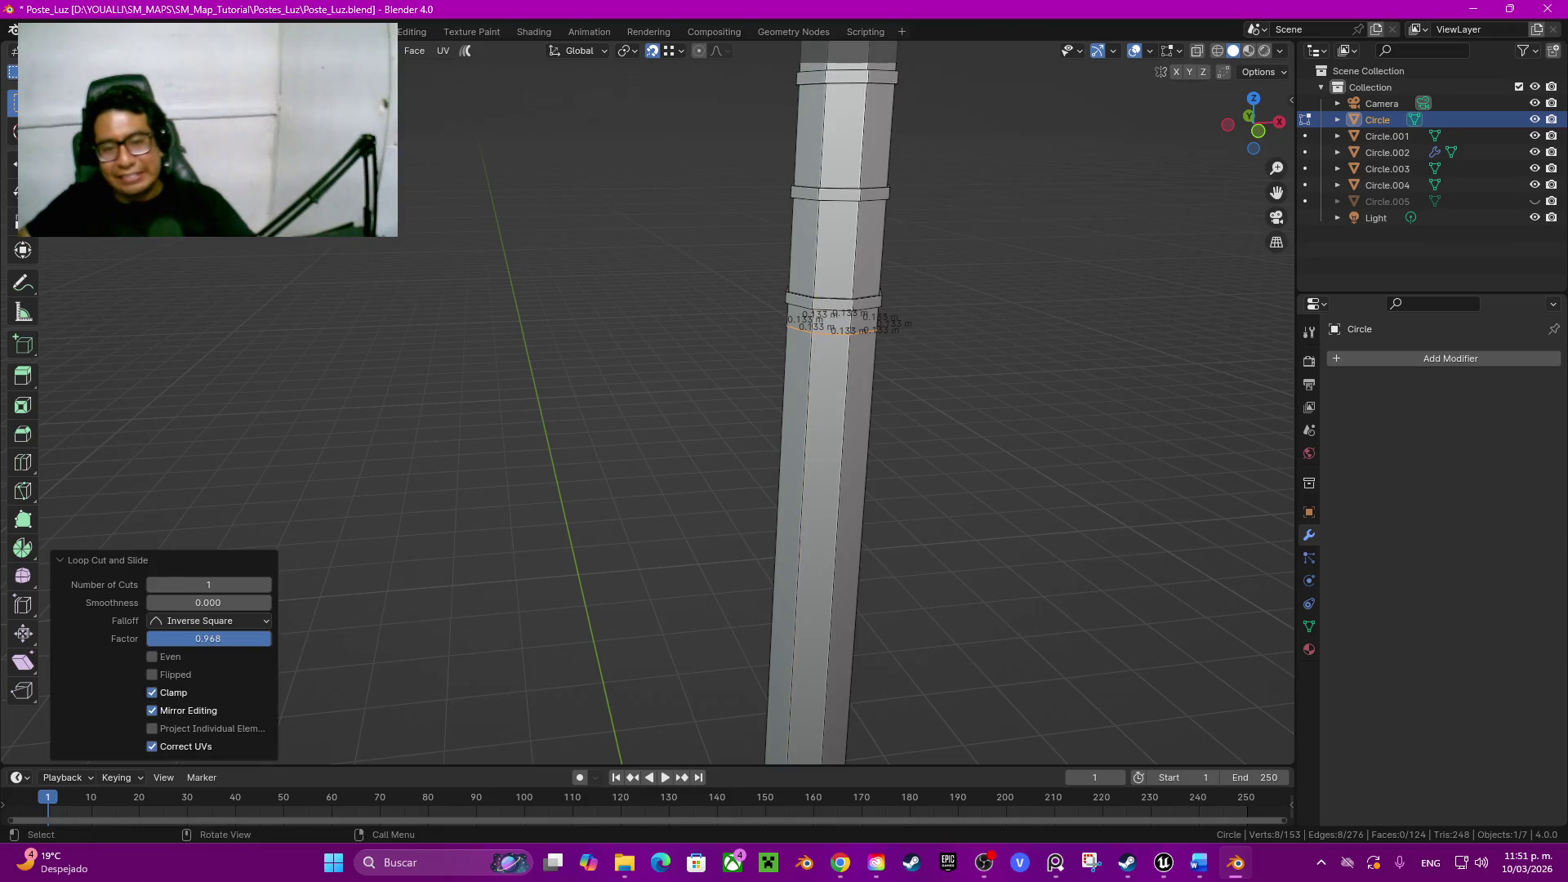
pyautogui.moveTo(1033, 638); pyautogui.dragTo(1004, 638, button='middle')
pyautogui.hotkey('ctrl', 'r')
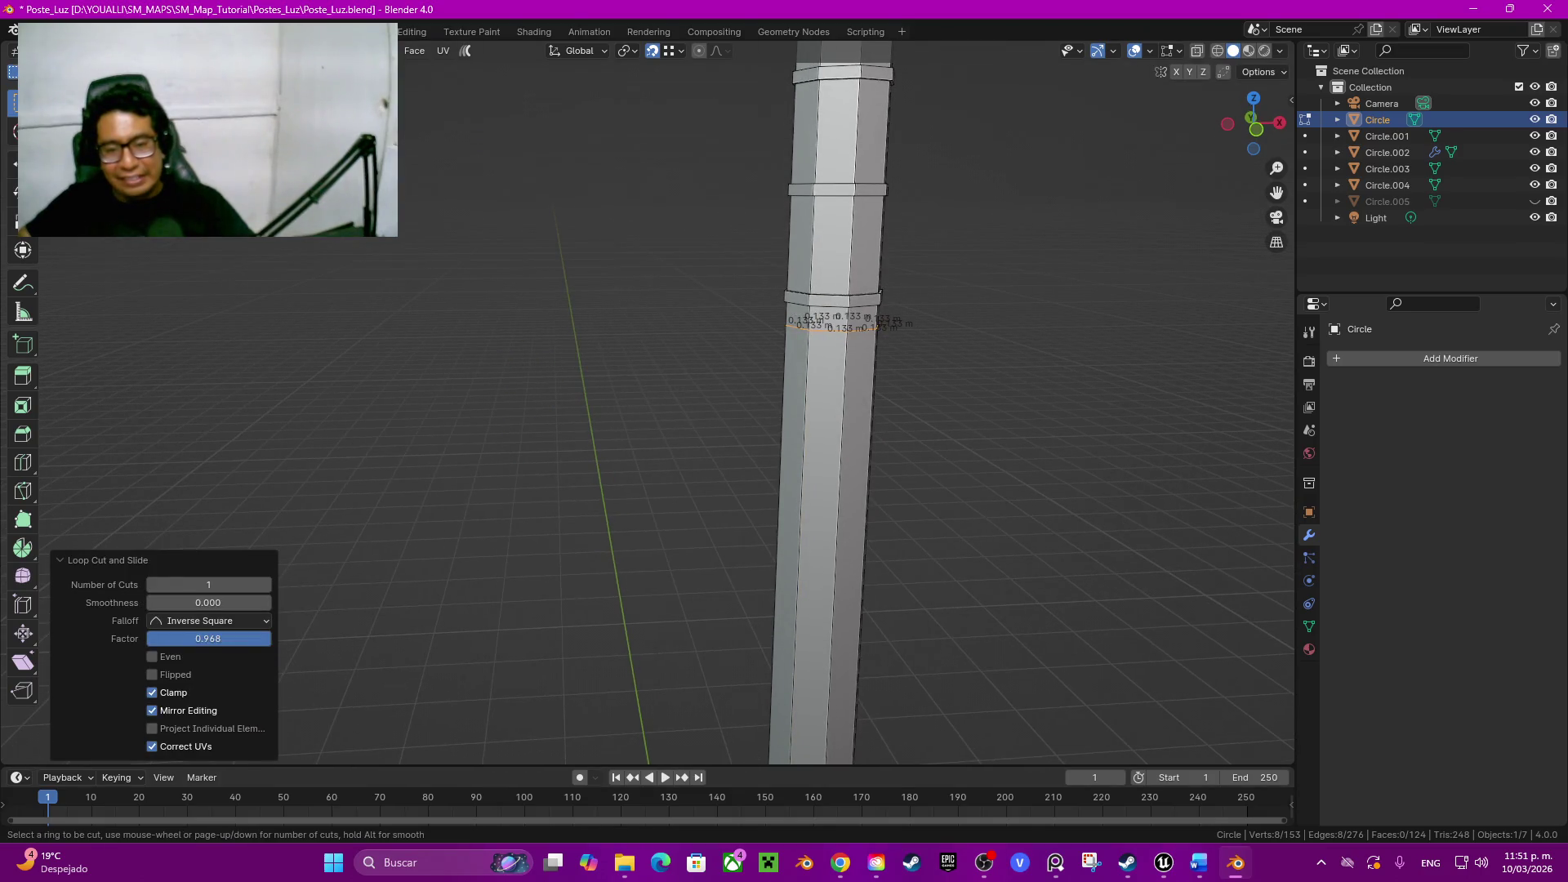
pyautogui.click(1096, 666)
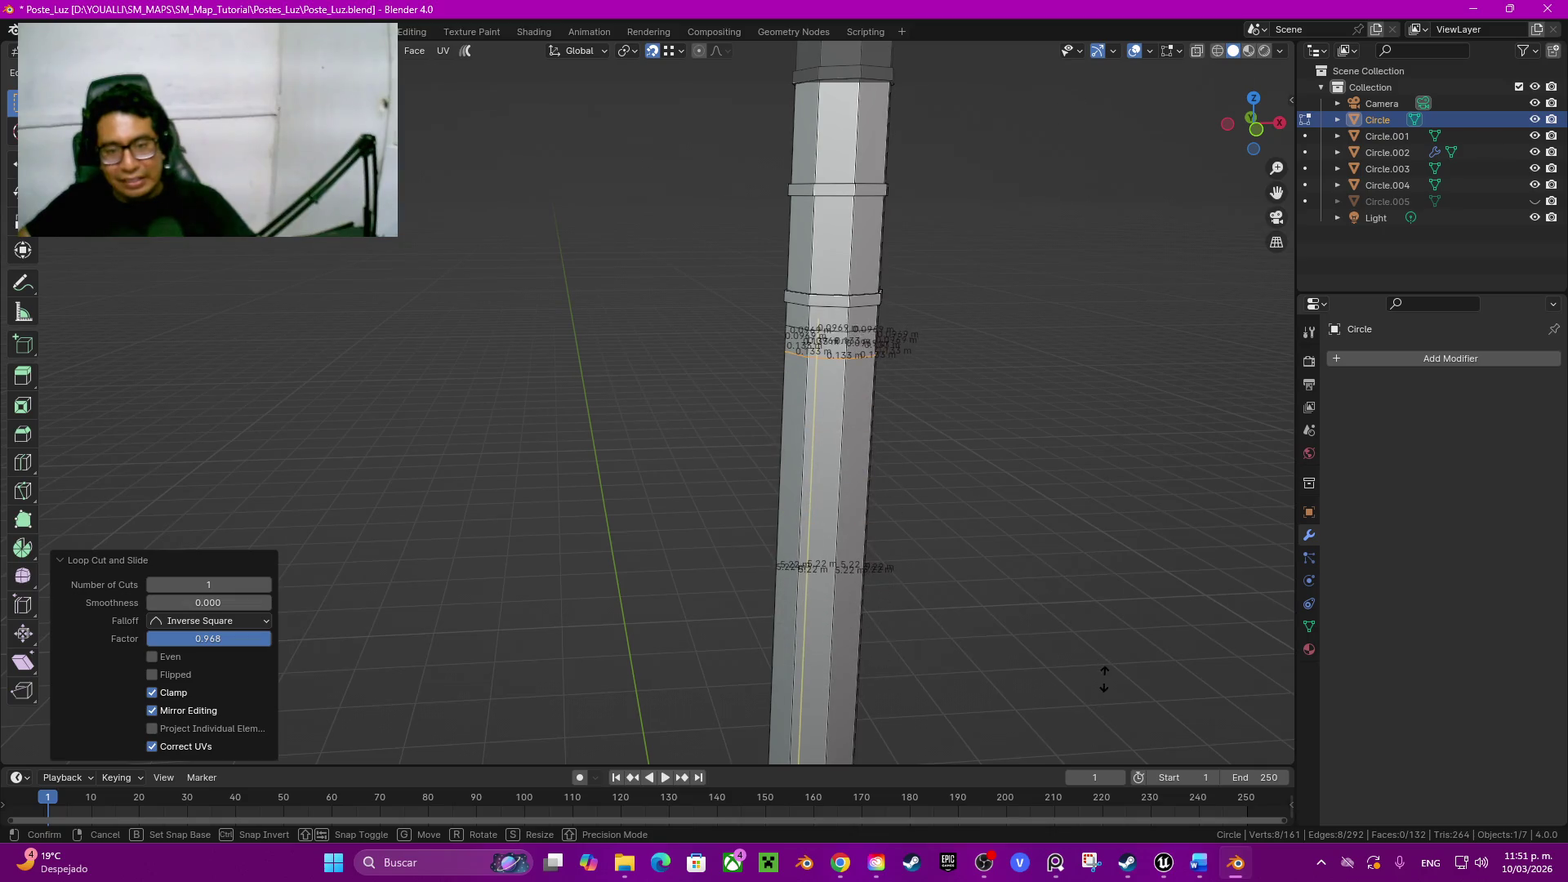
pyautogui.click(1104, 677)
pyautogui.scroll(1, 858, 367)
pyautogui.scroll(3, 858, 368)
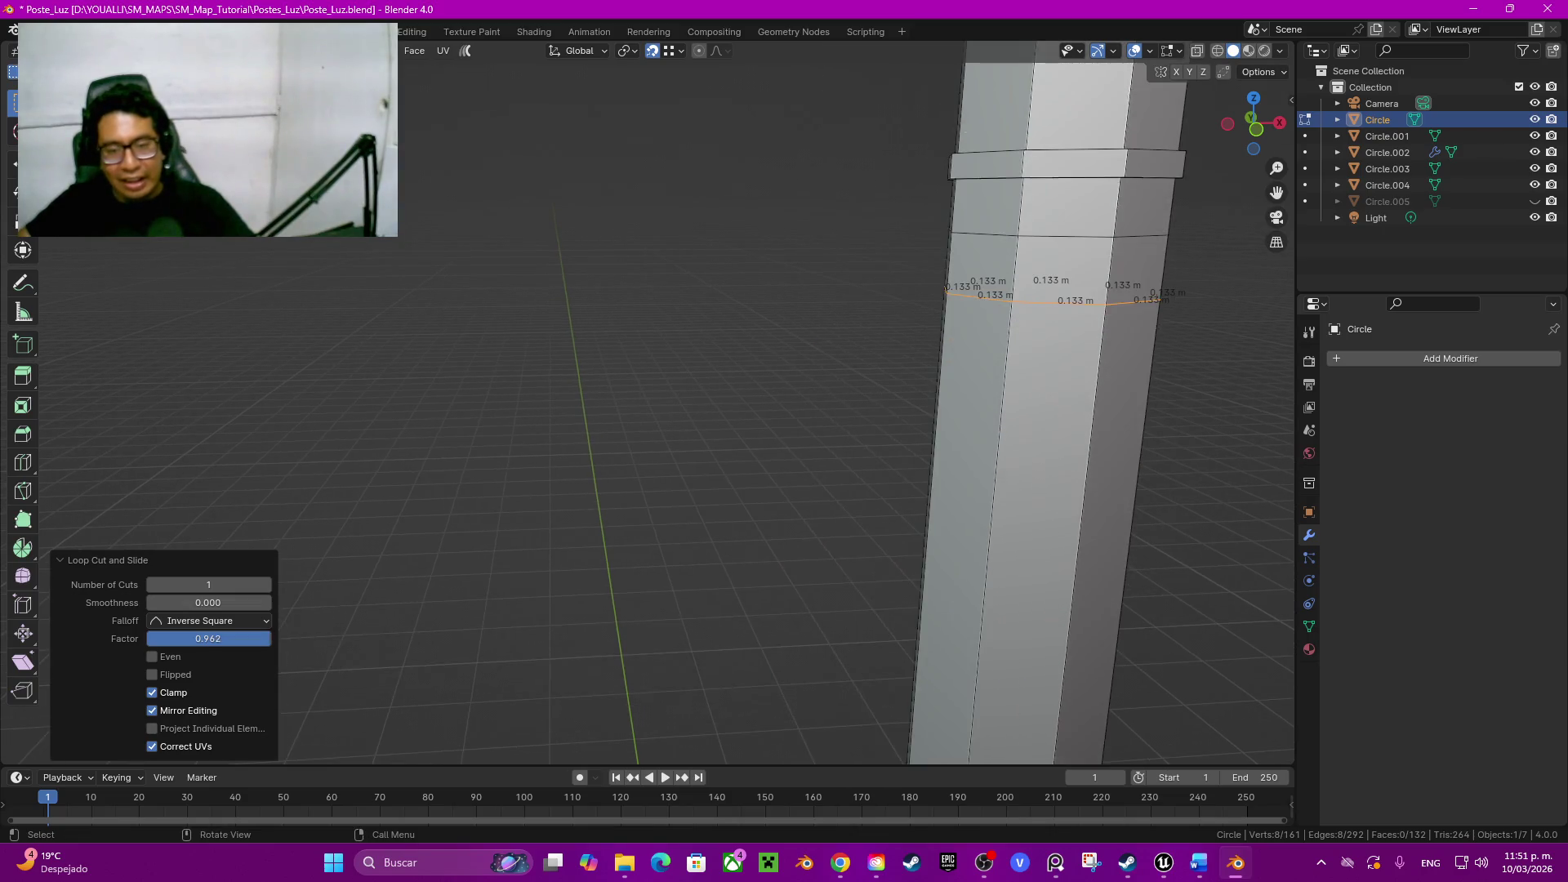
pyautogui.scroll(1, 858, 368)
# Step: Cancel the stray vertical loop cut, undo it, and select a face on the pole
pyautogui.click(906, 353)
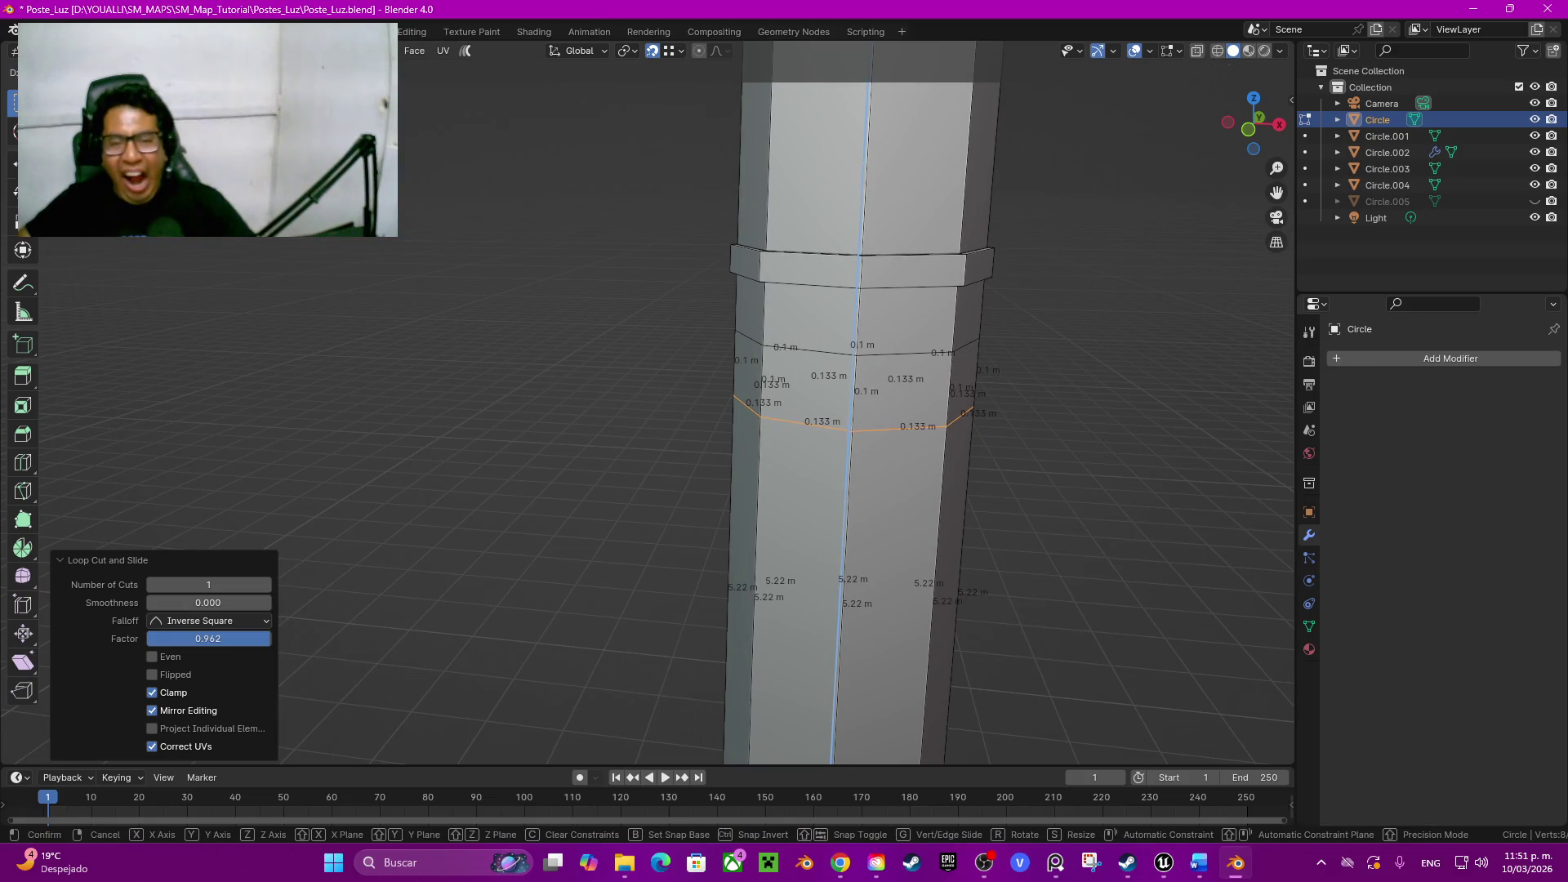
pyautogui.press('Escape')
pyautogui.hotkey('ctrl', 'z')
pyautogui.keyDown('shift'); pyautogui.click(810, 386); pyautogui.keyUp('shift')
pyautogui.scroll(-5, 808, 386)
pyautogui.scroll(-3, 809, 386)
pyautogui.moveTo(809, 387)
pyautogui.mouseDown(button='middle')
pyautogui.moveTo(761, 367)
pyautogui.moveTo(687, 441)
pyautogui.moveTo(686, 405)
pyautogui.mouseUp(button='middle')
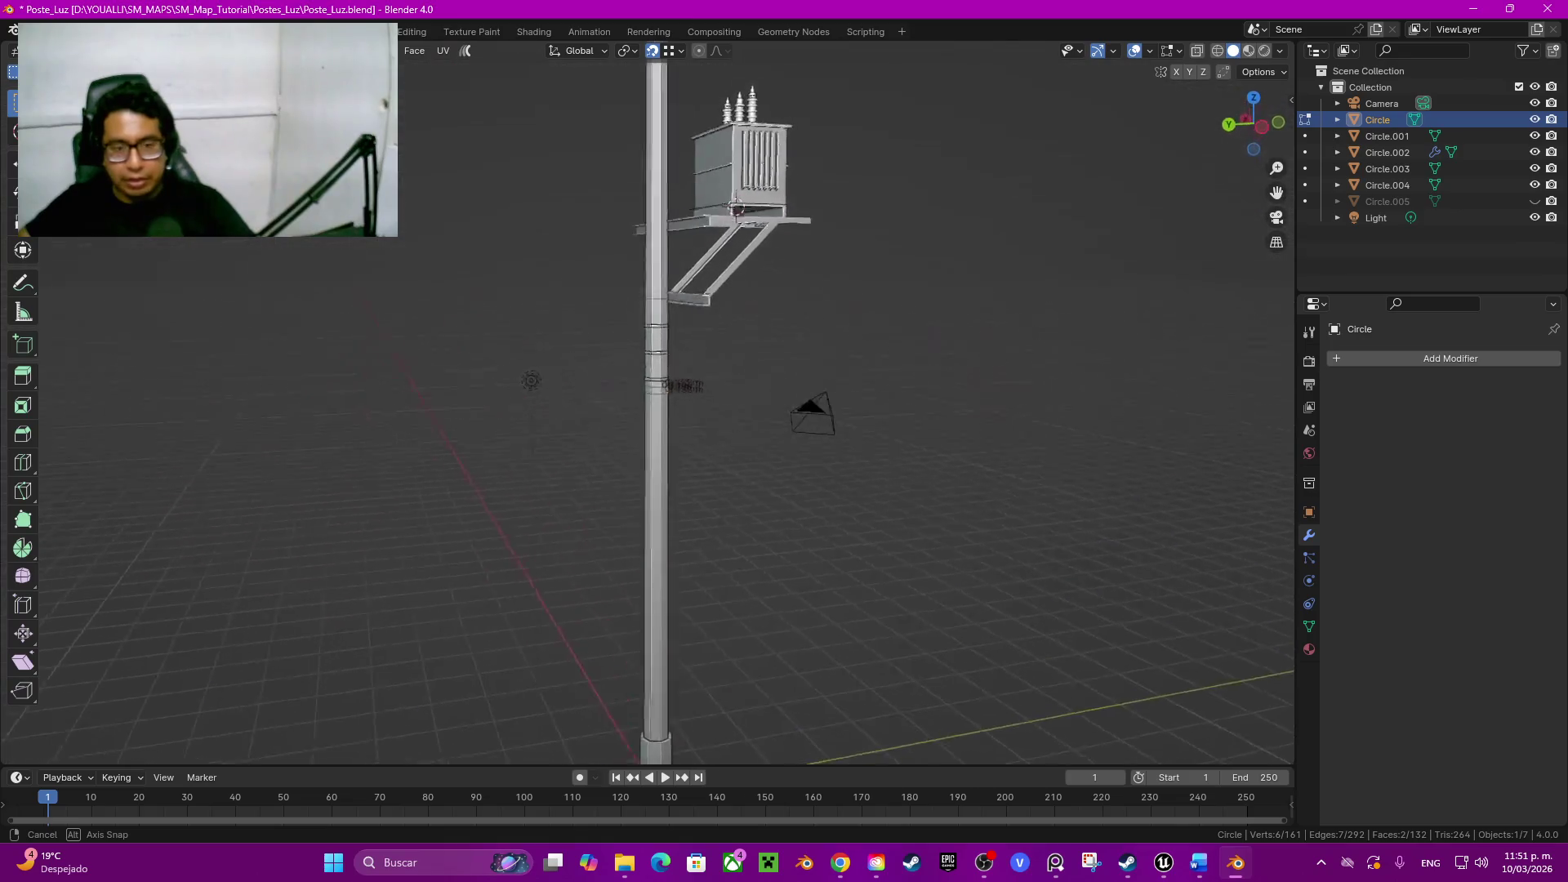
pyautogui.scroll(3, 686, 368)
pyautogui.scroll(2, 687, 368)
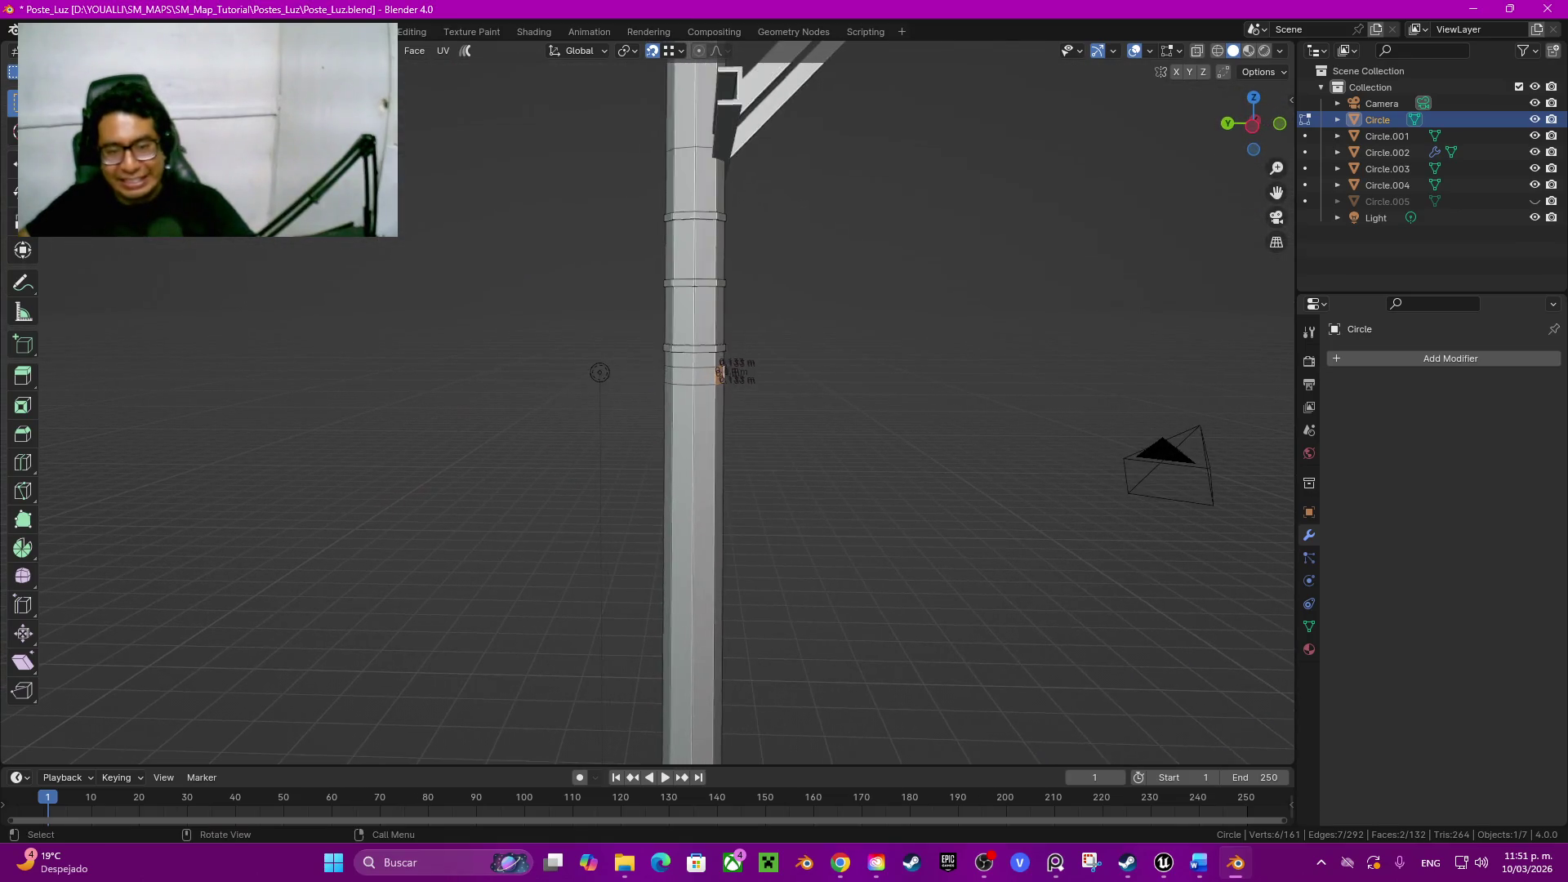
pyautogui.scroll(2, 693, 373)
# Step: Select two adjoining faces on the front of the pole below the collar
pyautogui.click(736, 344)
pyautogui.moveTo(736, 368); pyautogui.dragTo(723, 368, button='middle')
pyautogui.moveTo(565, 357); pyautogui.dragTo(628, 358, button='middle')
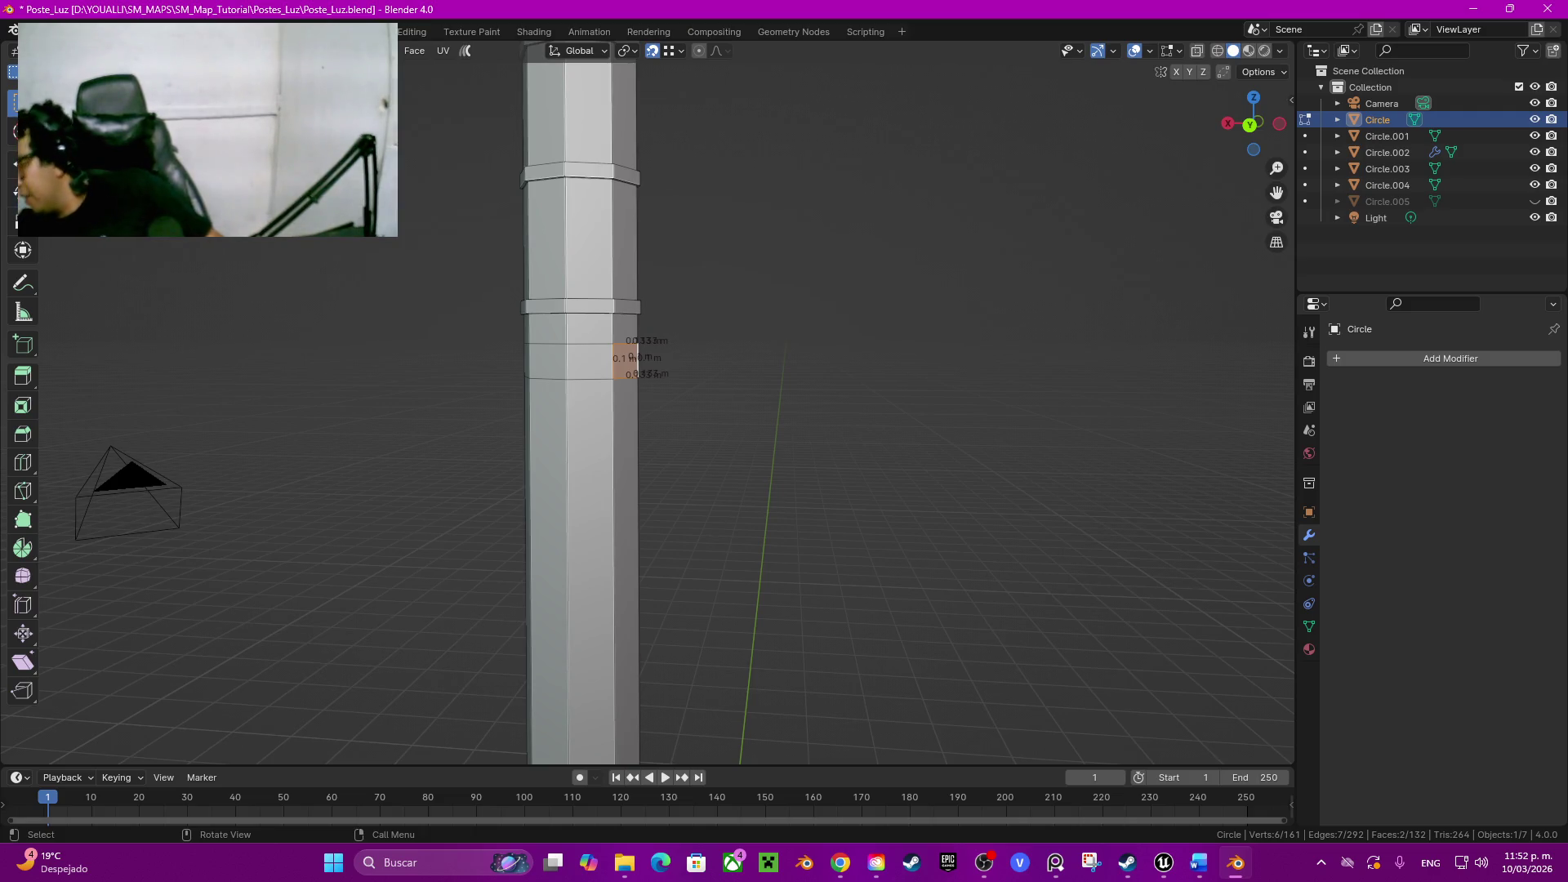
pyautogui.moveTo(785, 467); pyautogui.dragTo(785, 405, button='middle')
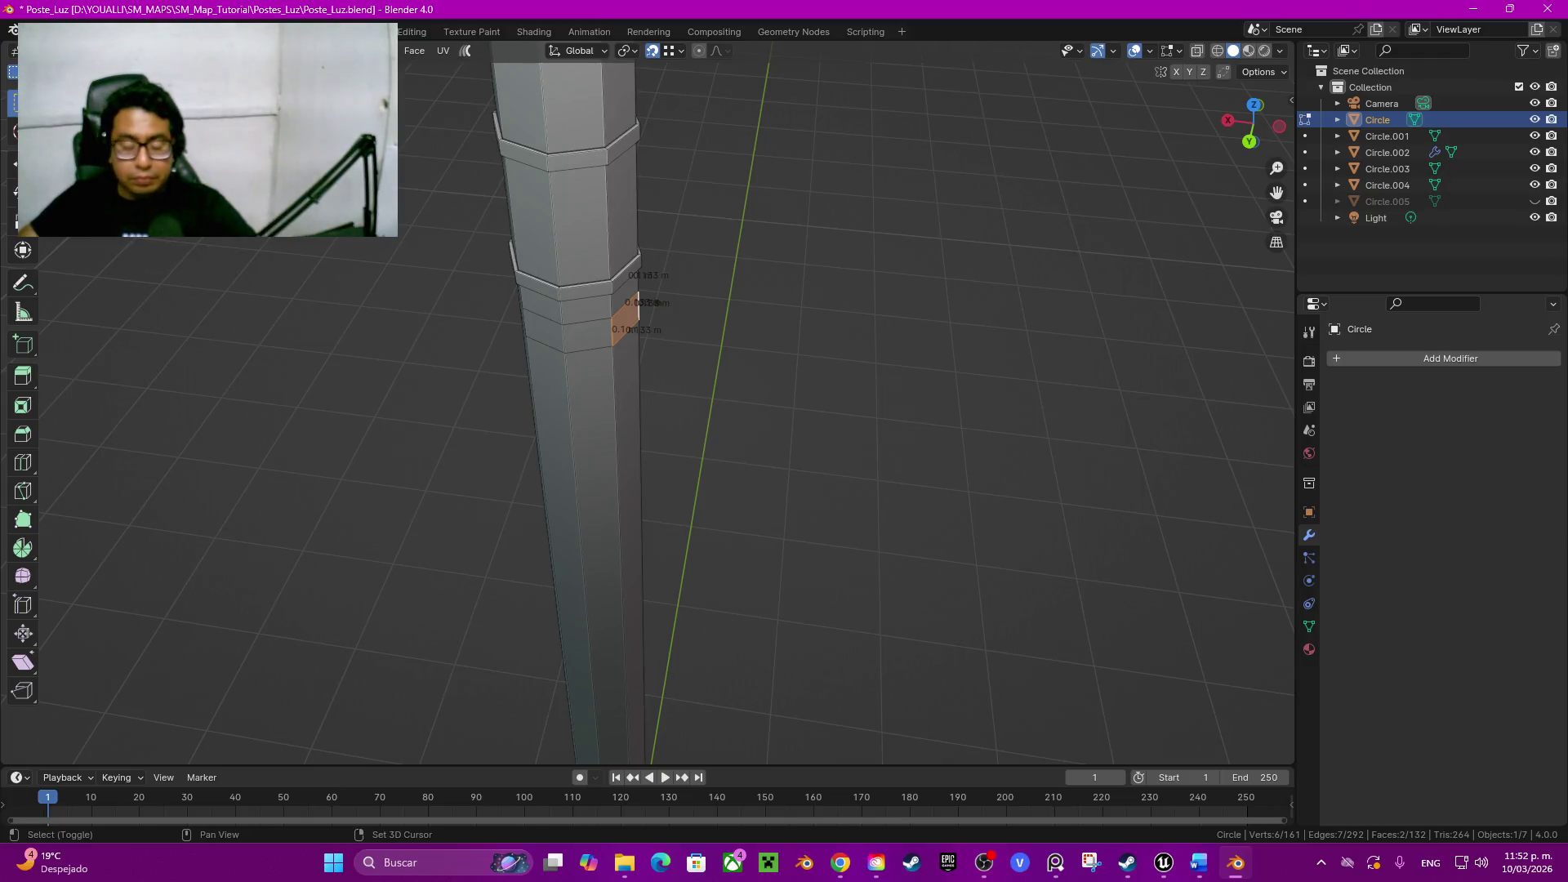
# Step: Extrude the selected faces outward 0.015 m to form a mounting pad
pyautogui.hotkey('shift', 'd')
pyautogui.press('x')
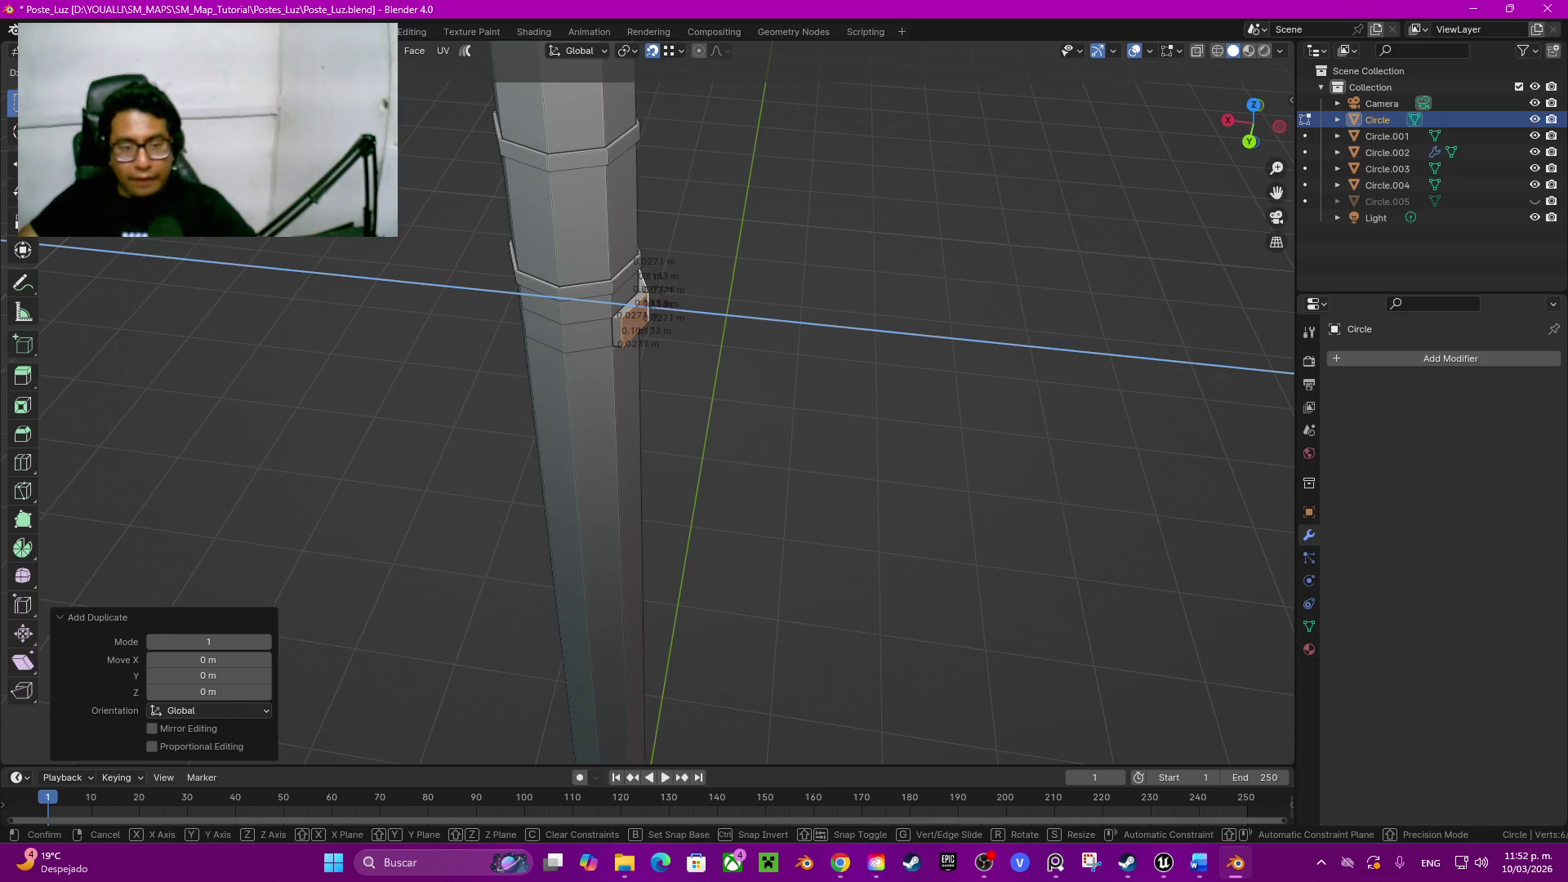
pyautogui.press('Escape')
pyautogui.moveTo(650, 404); pyautogui.dragTo(760, 368, button='middle')
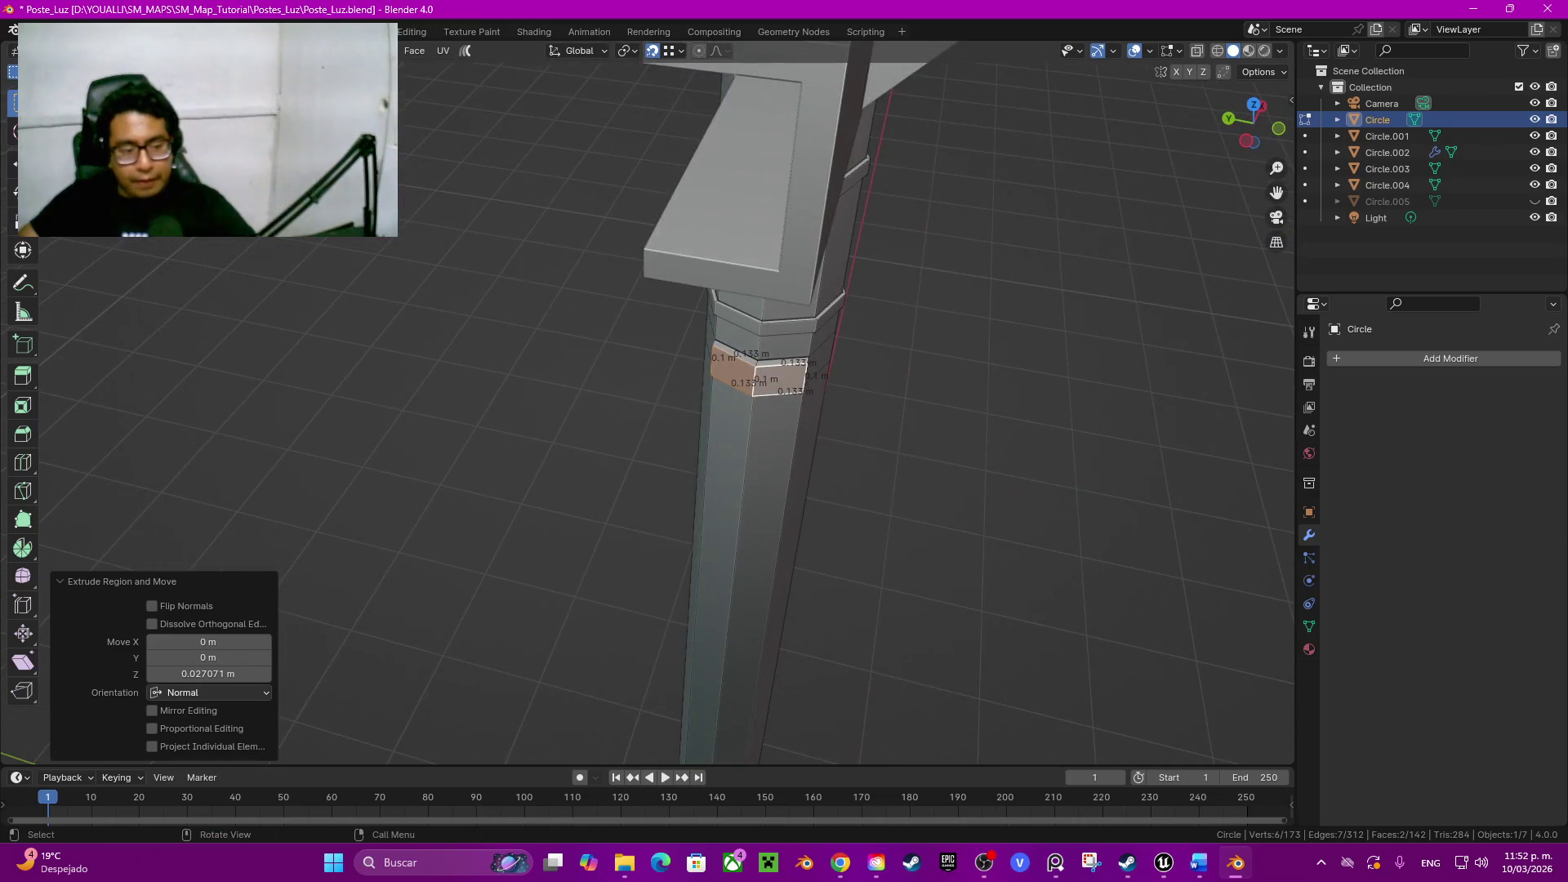
pyautogui.click(209, 674)
pyautogui.write('0.0')
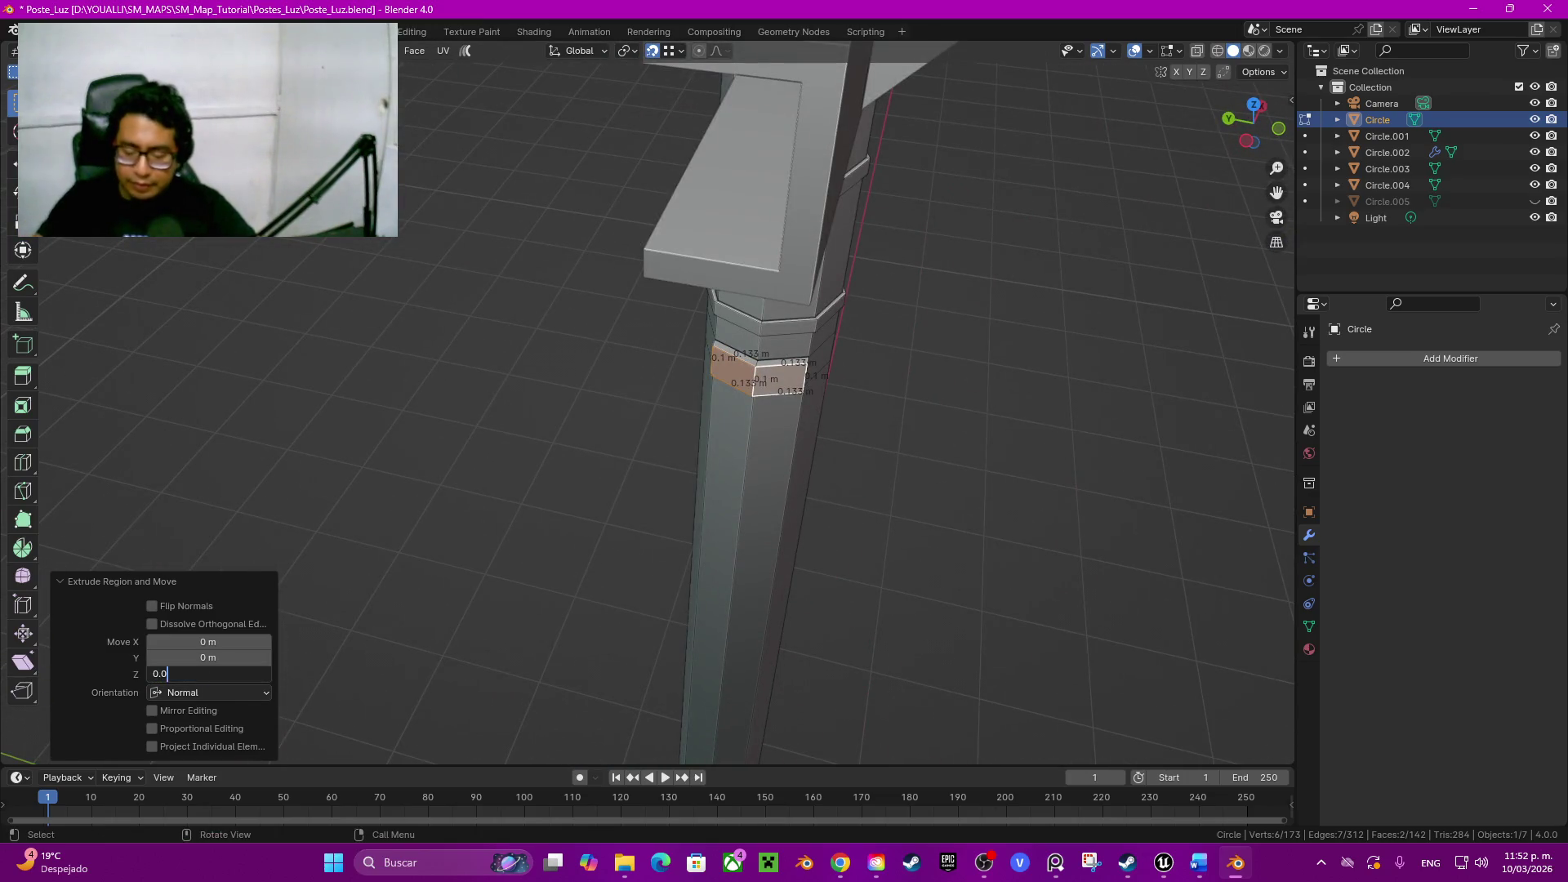
pyautogui.write('15')
pyautogui.press('Return')
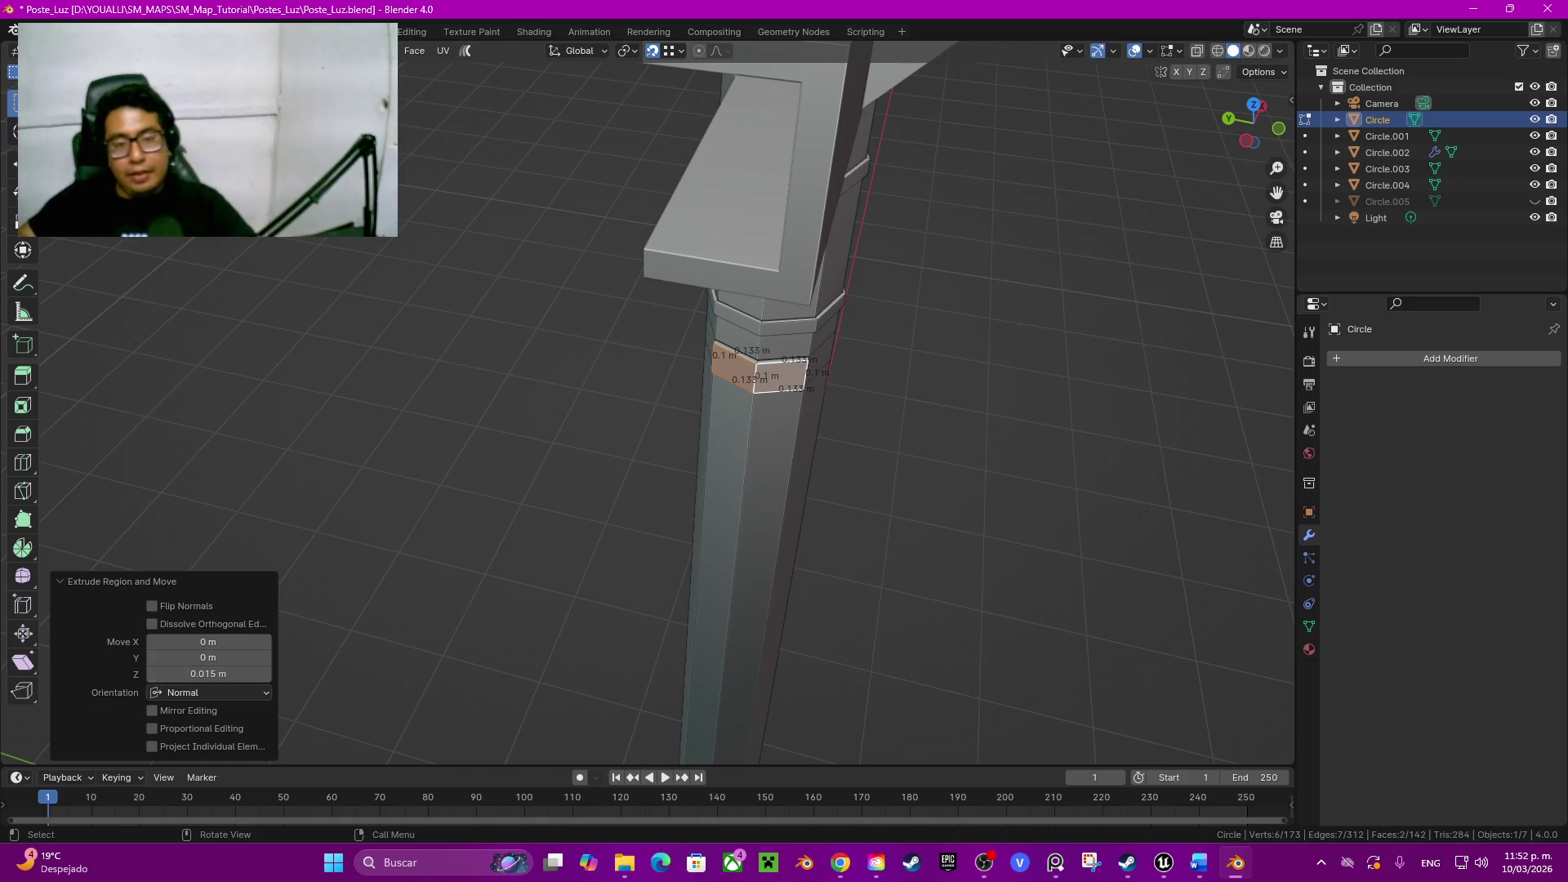
pyautogui.scroll(-5, 761, 405)
pyautogui.moveTo(760, 404); pyautogui.dragTo(736, 514, button='middle')
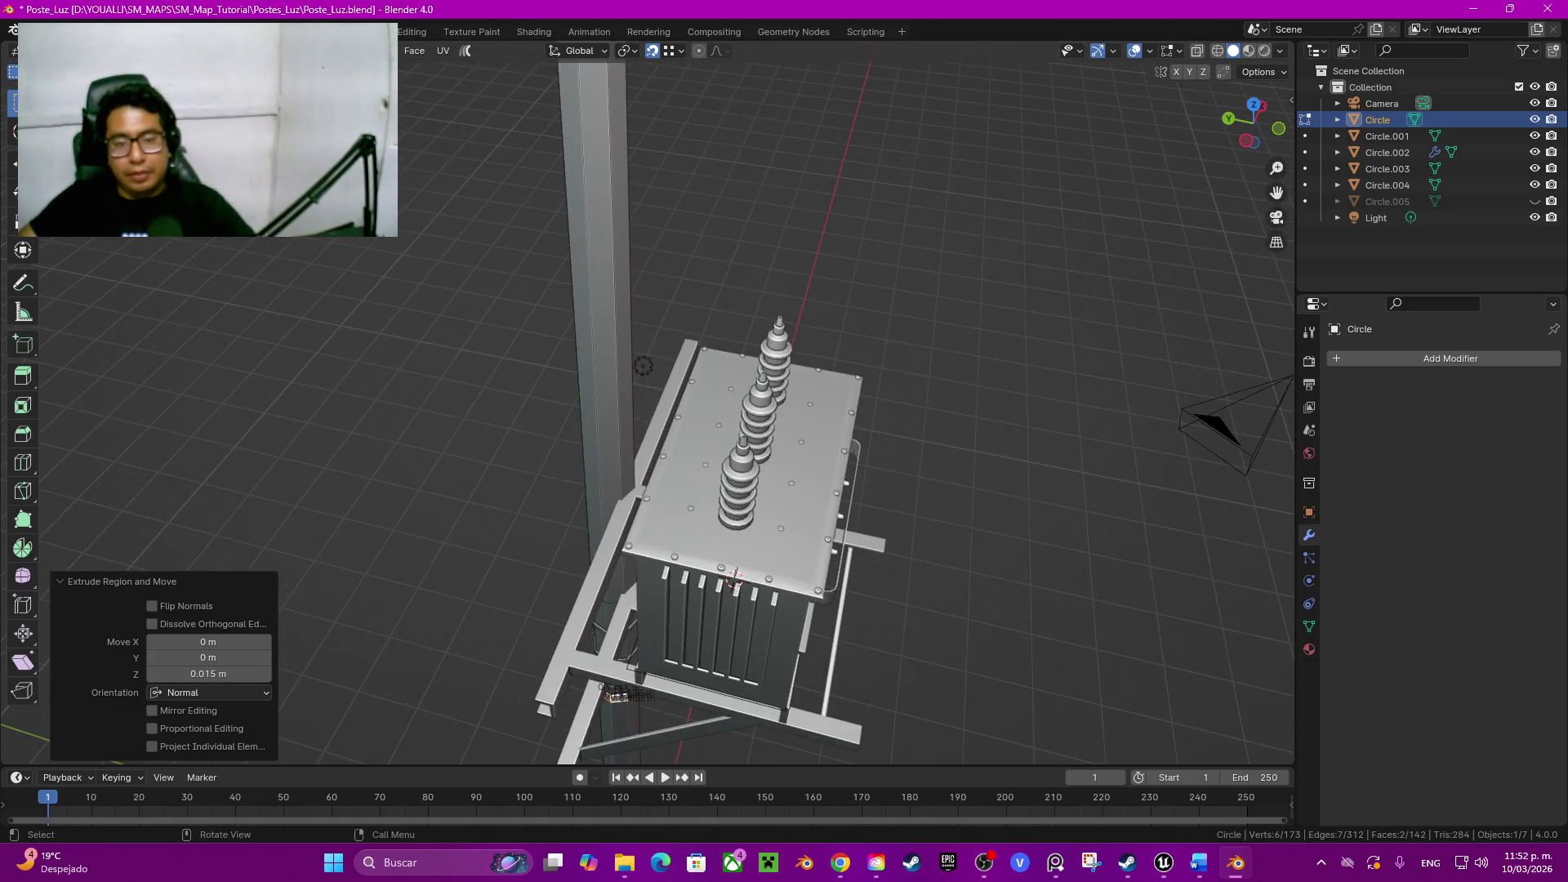
pyautogui.press('Tab')
# Step: Duplicate the transformer bolts Circle.002 and drop the copy down along Z
pyautogui.click(733, 577)
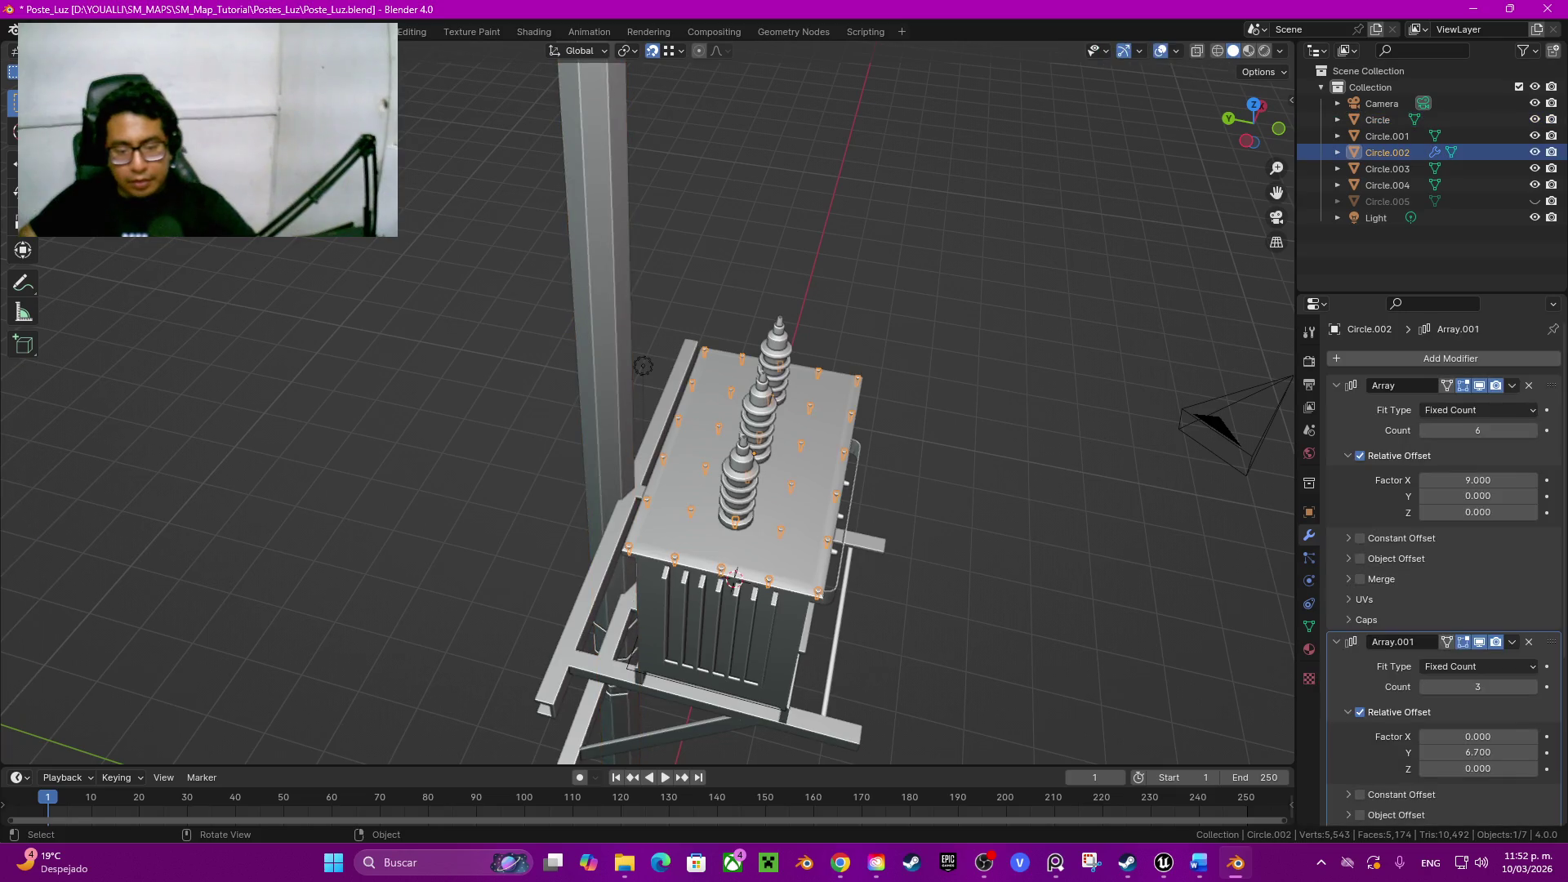
pyautogui.moveTo(735, 575); pyautogui.dragTo(641, 464, button='middle')
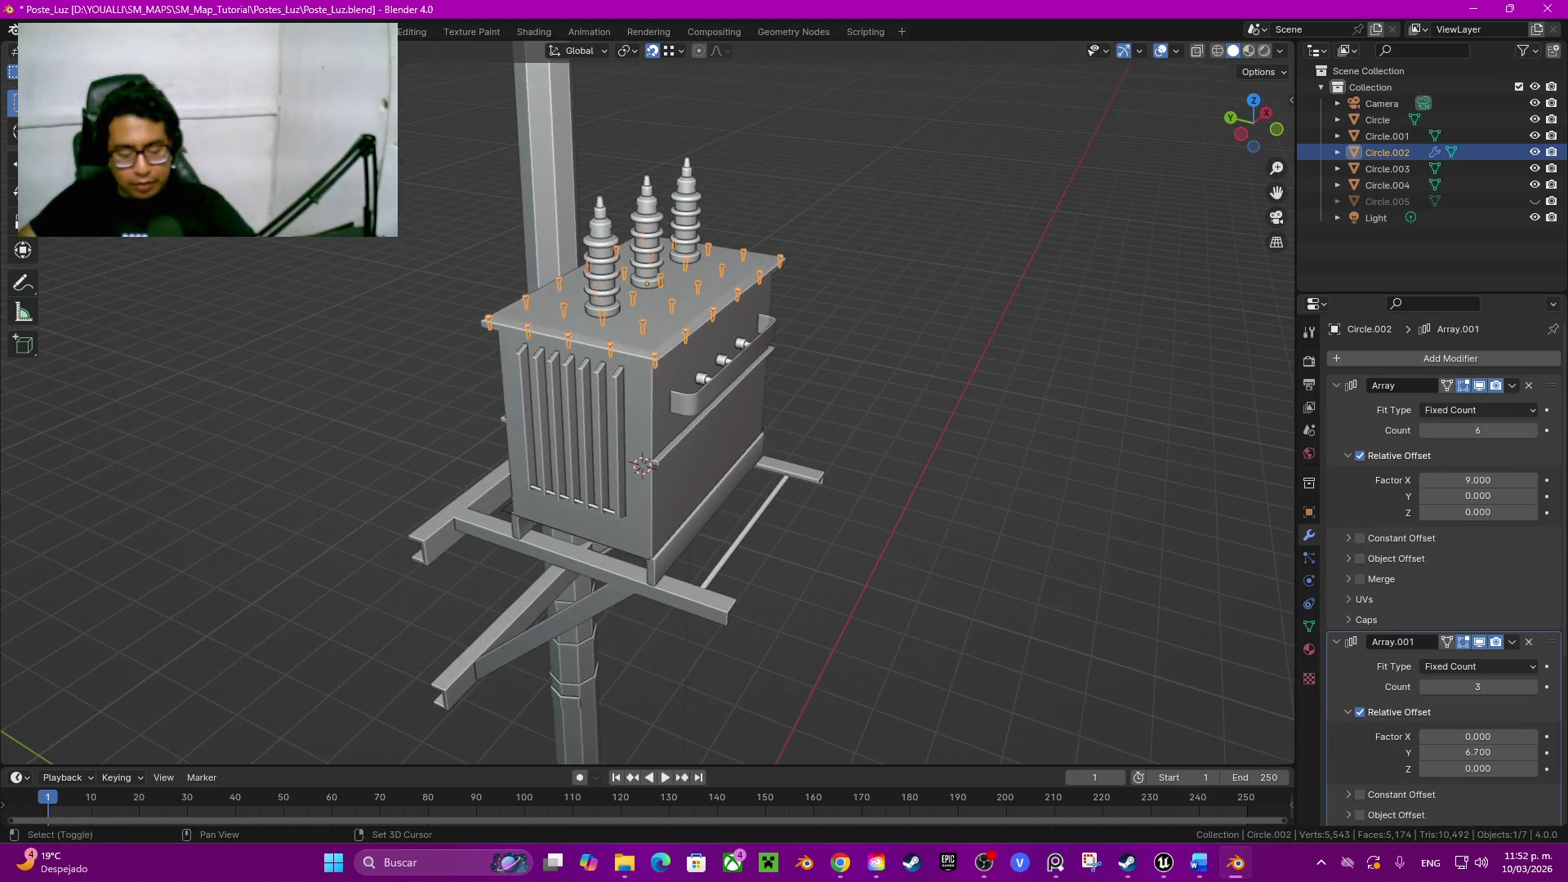
pyautogui.hotkey('shift', 'd')
pyautogui.press('z')
pyautogui.click(647, 576)
pyautogui.keyDown('shift'); pyautogui.moveTo(686, 490); pyautogui.dragTo(690, 138, button='middle'); pyautogui.keyUp('shift')
# Step: Remove both Array modifiers from the copy, keeping Mirror, then return to editing the pole
pyautogui.hotkey('ctrl', 'x')
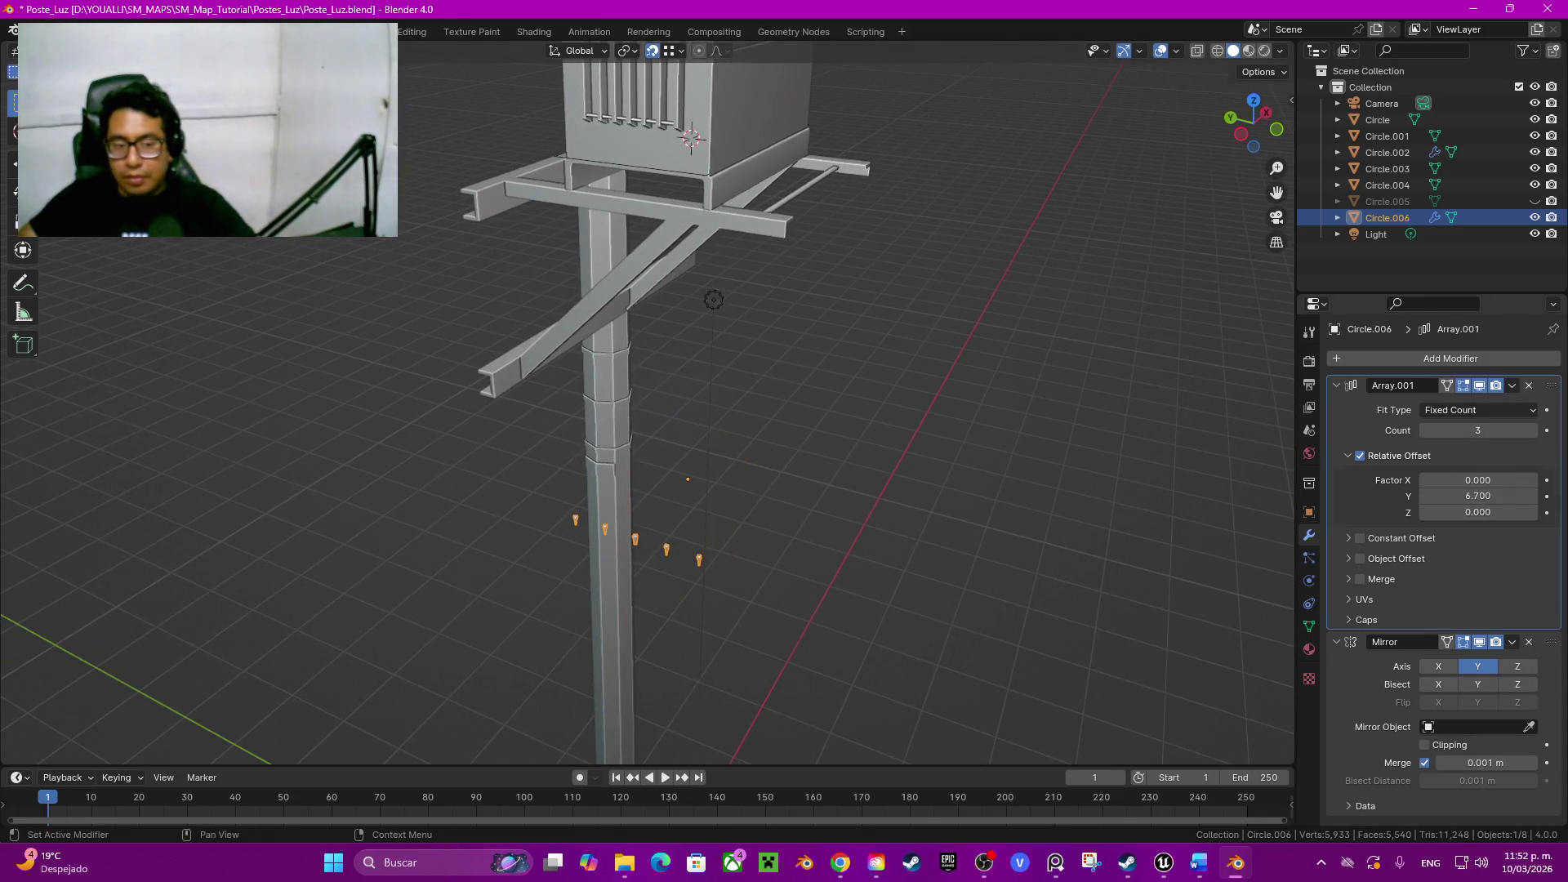
pyautogui.click(1529, 385)
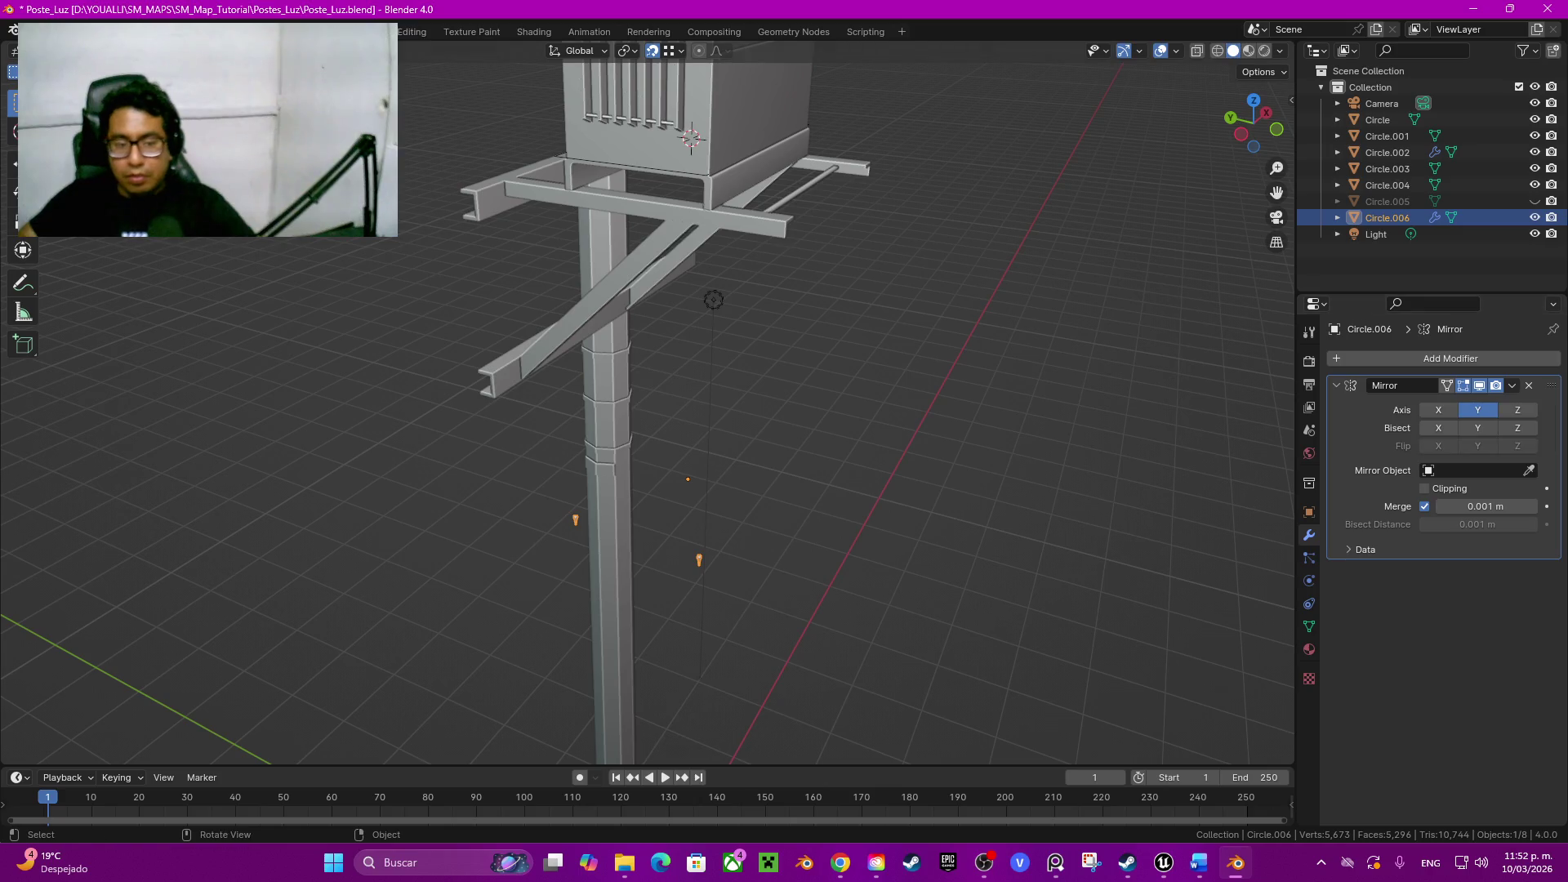
pyautogui.moveTo(735, 429); pyautogui.dragTo(858, 429, button='middle')
pyautogui.moveTo(736, 429); pyautogui.dragTo(784, 429, button='middle')
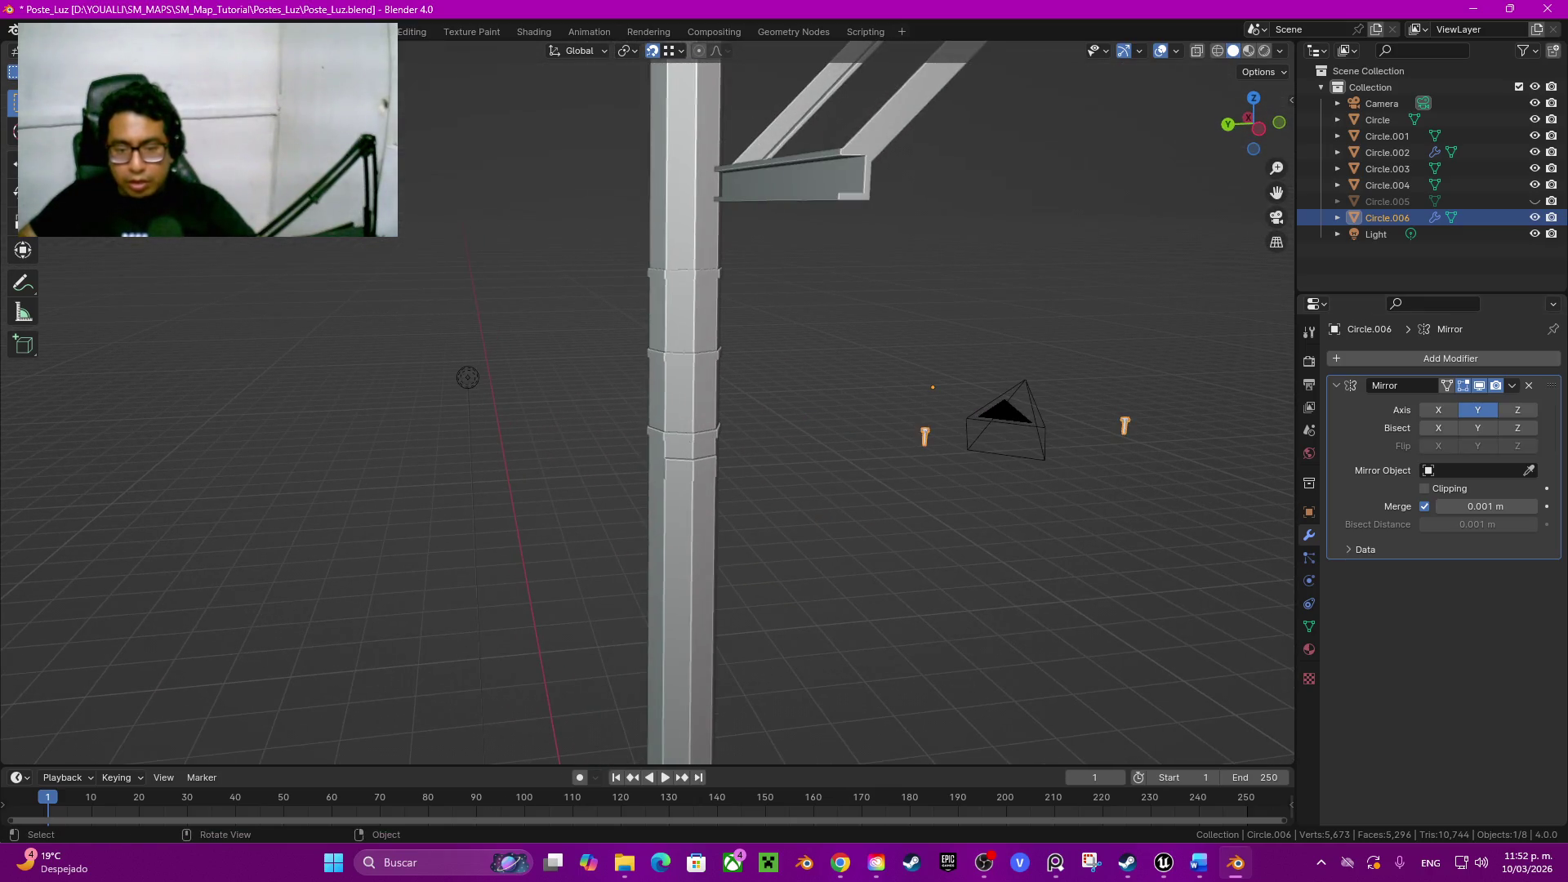
pyautogui.press('Tab')
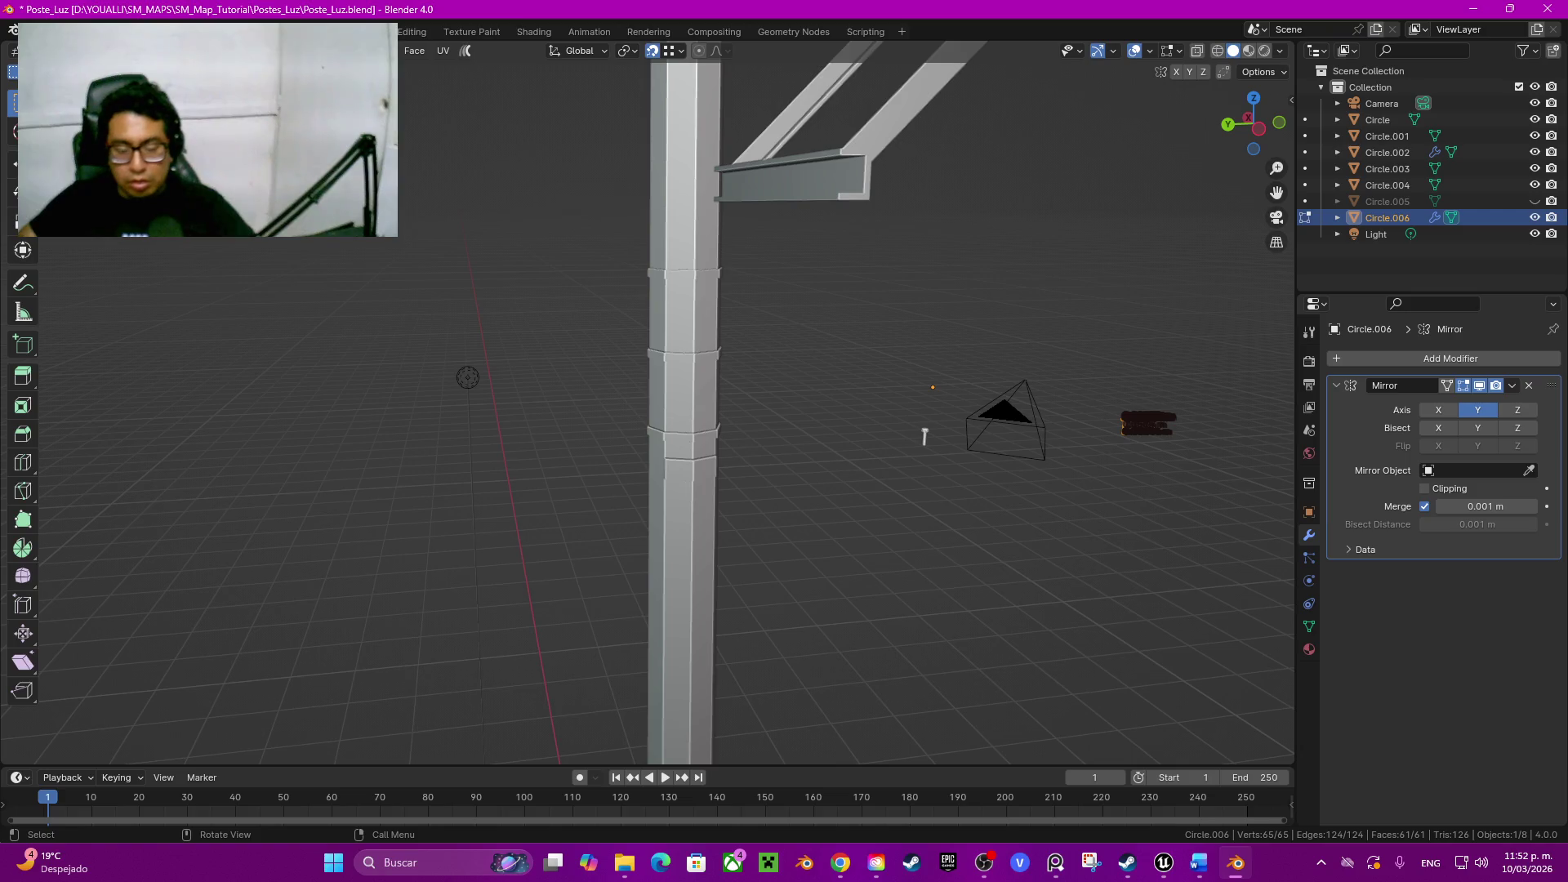
pyautogui.press('Tab')
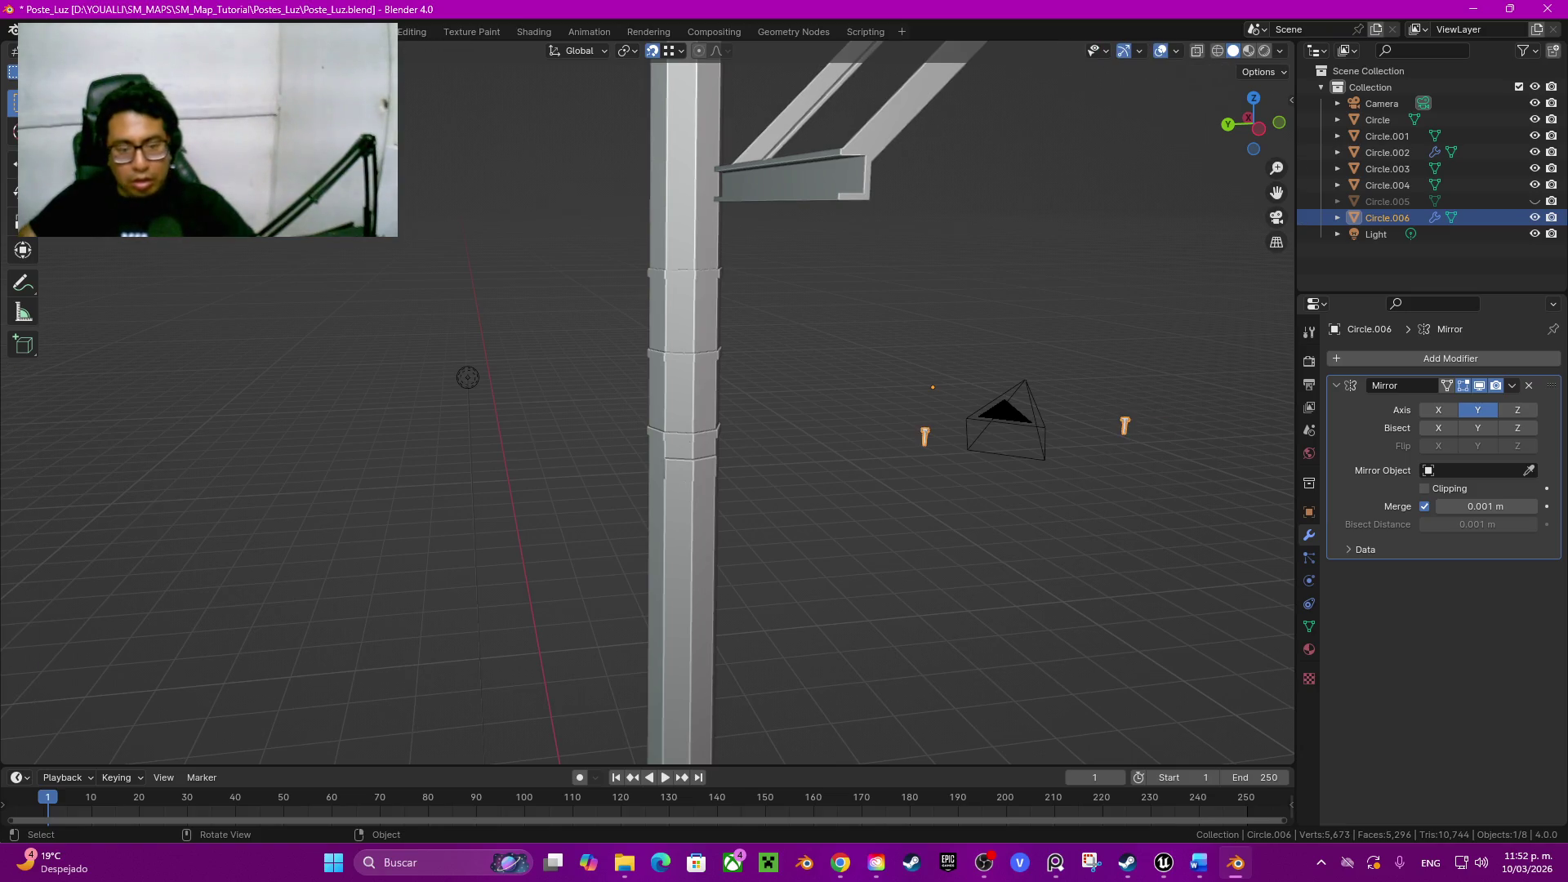
pyautogui.click(705, 460)
pyautogui.press('Tab')
# Step: Cut an edge loop through the pad, snap the 3D cursor to one of its vertices, and reselect Circle.006
pyautogui.hotkey('ctrl', 'r')
pyautogui.click(708, 460)
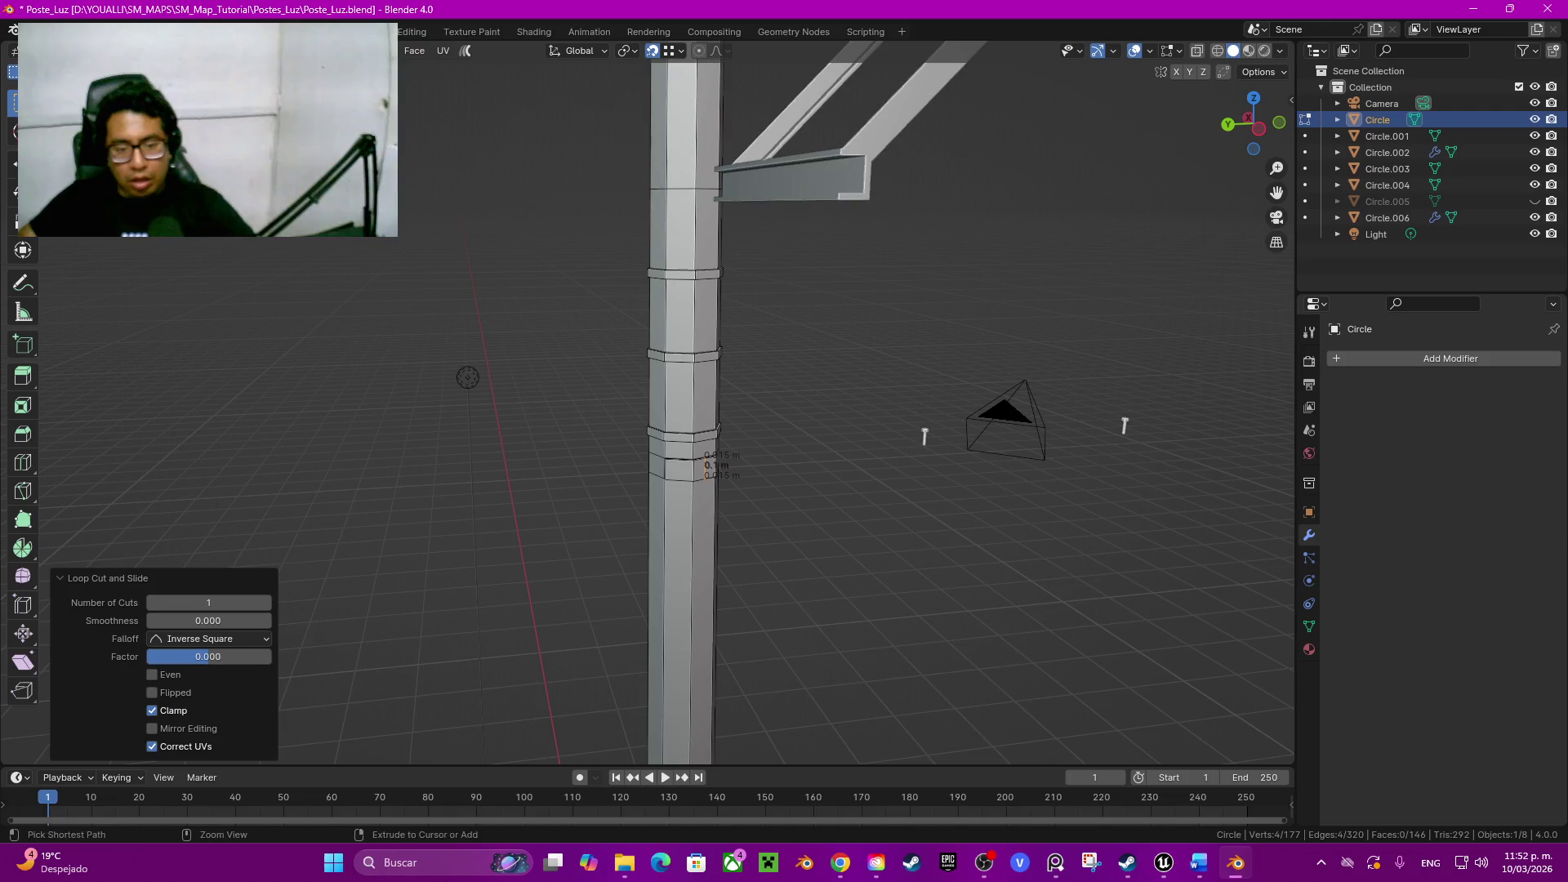
pyautogui.click(694, 469)
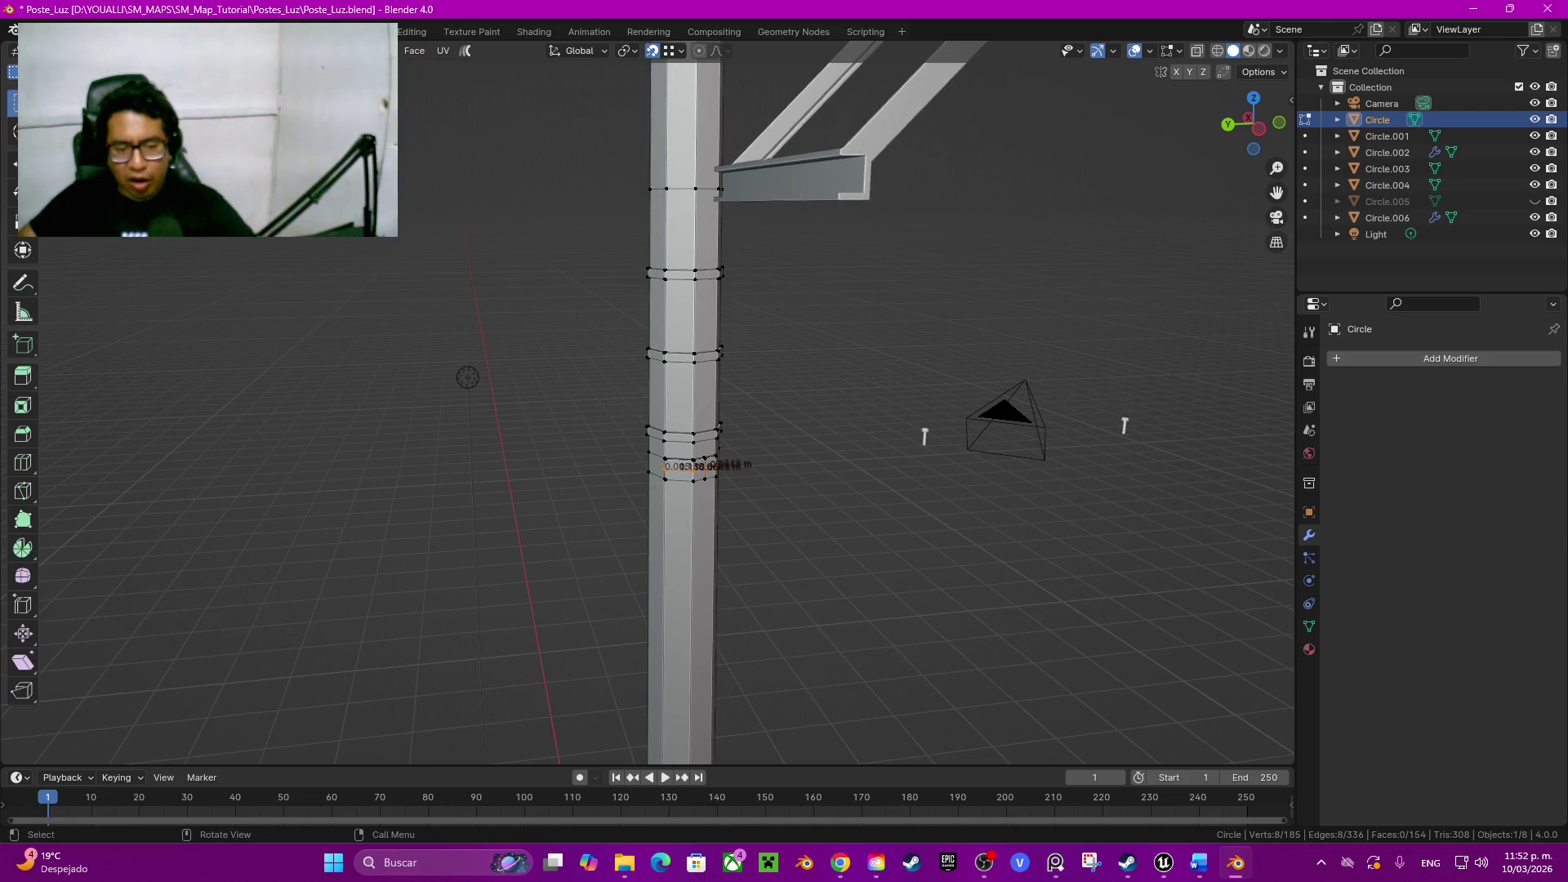
pyautogui.hotkey('shift', 's')
pyautogui.click(738, 605)
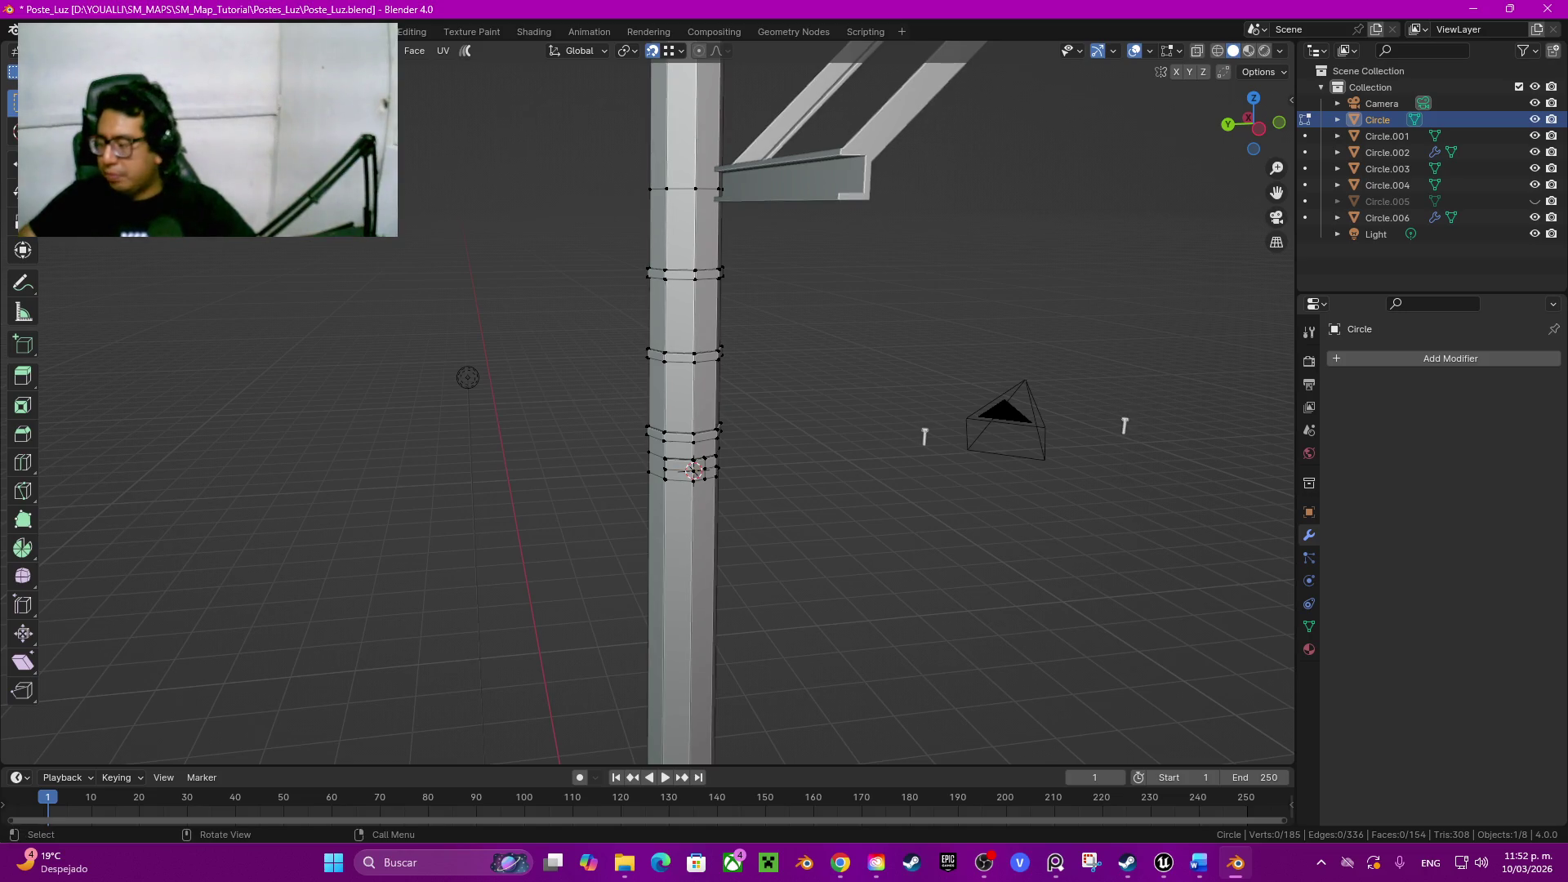
pyautogui.press('Tab')
pyautogui.click(1387, 217)
pyautogui.moveTo(785, 490); pyautogui.dragTo(857, 466, button='middle')
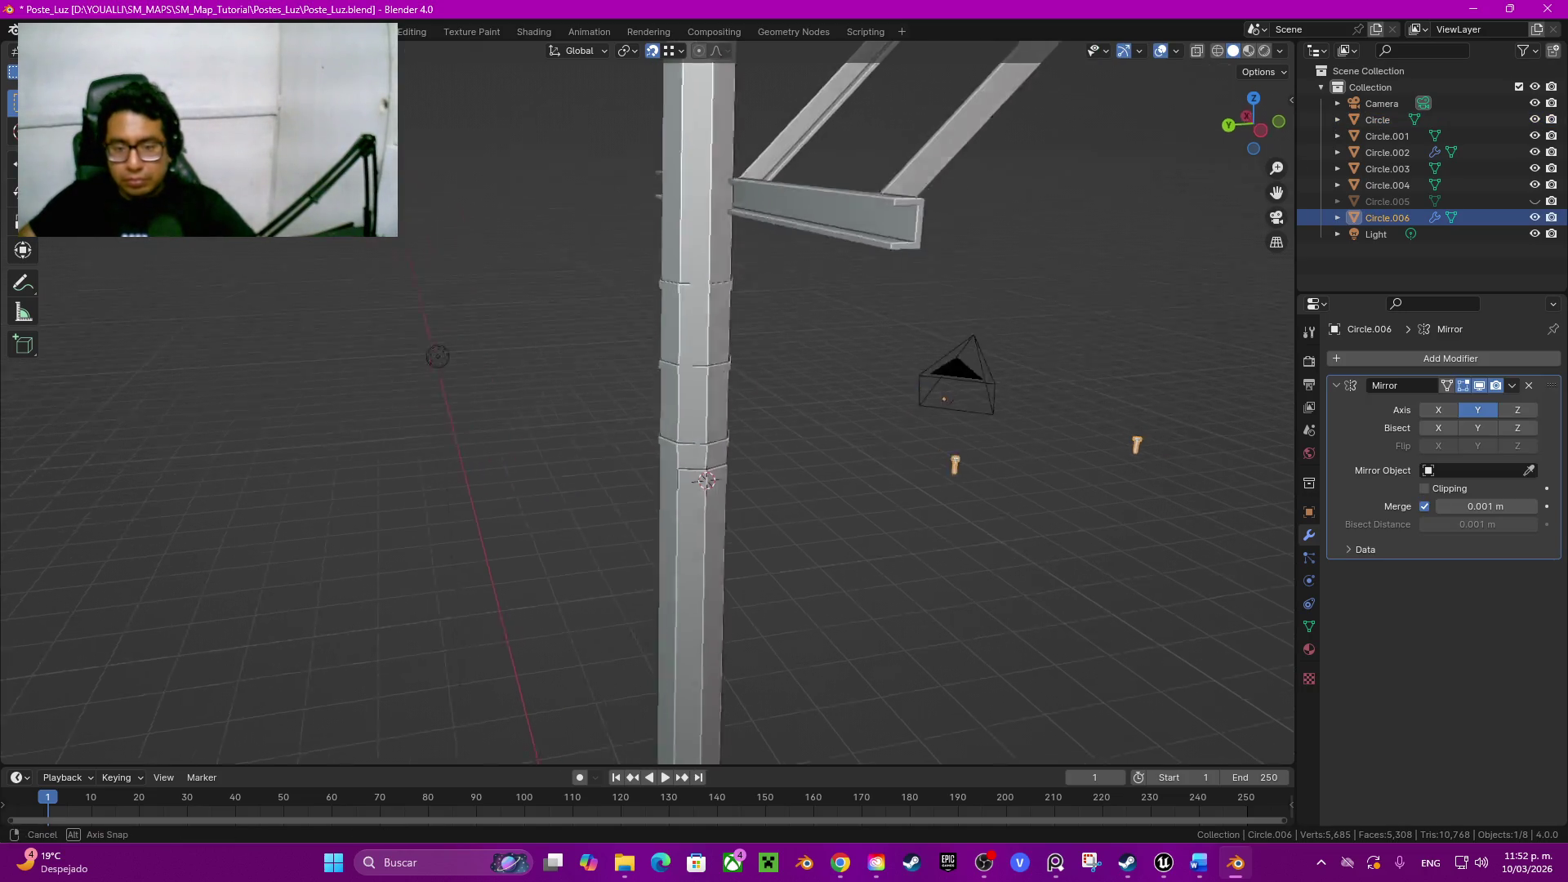
# Step: Rotate the bolt pair -90 degrees about Y and switch to an orthographic side view
pyautogui.press('g')
pyautogui.press('x')
pyautogui.press('y')
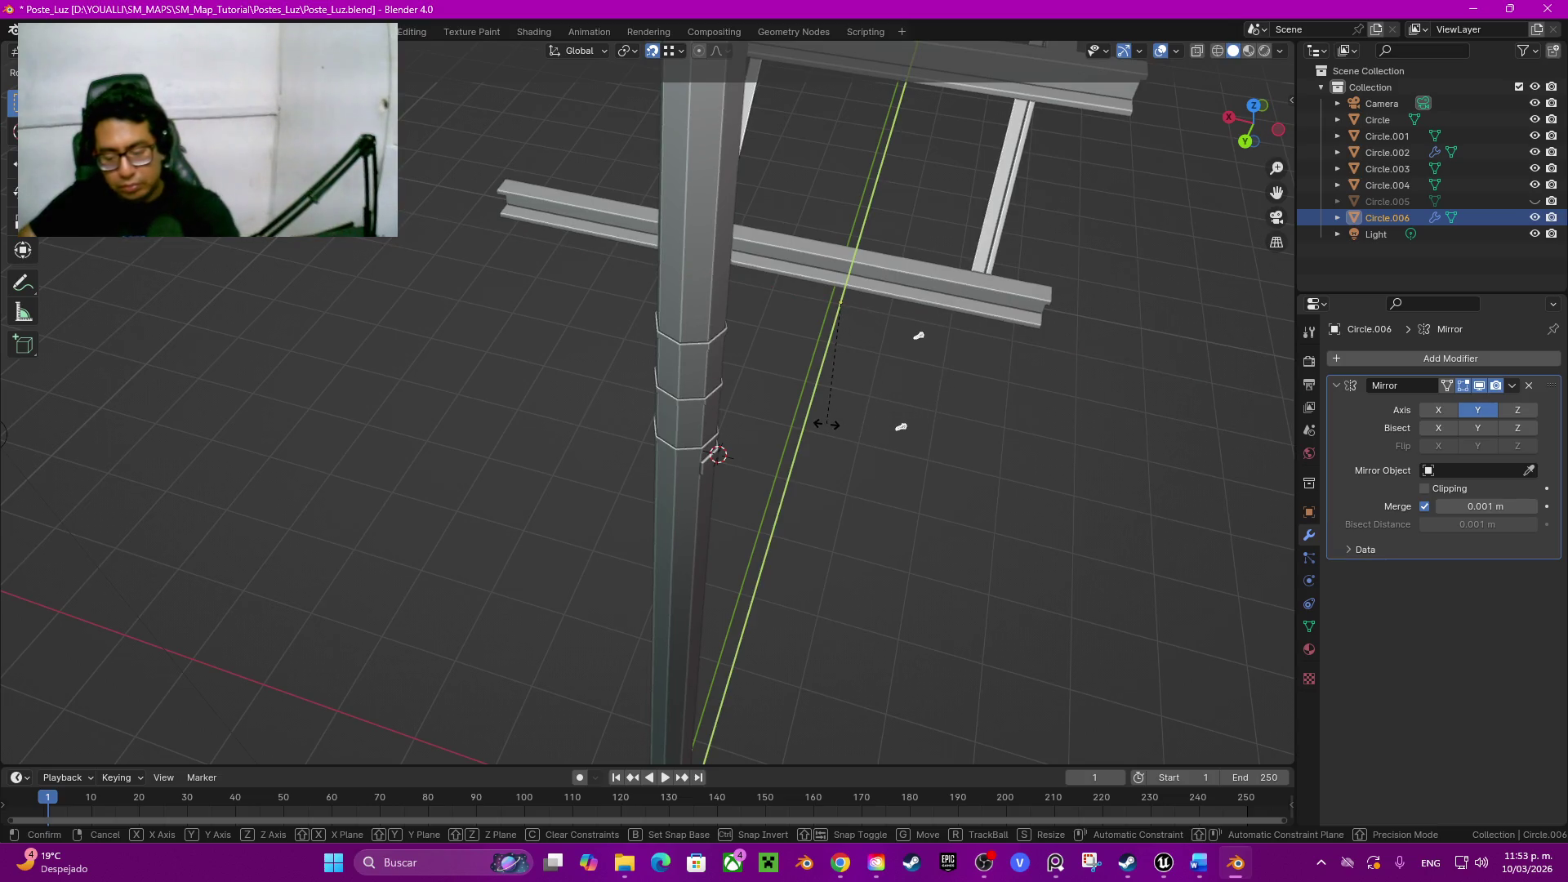
pyautogui.write('1')
pyautogui.press('BackSpace')
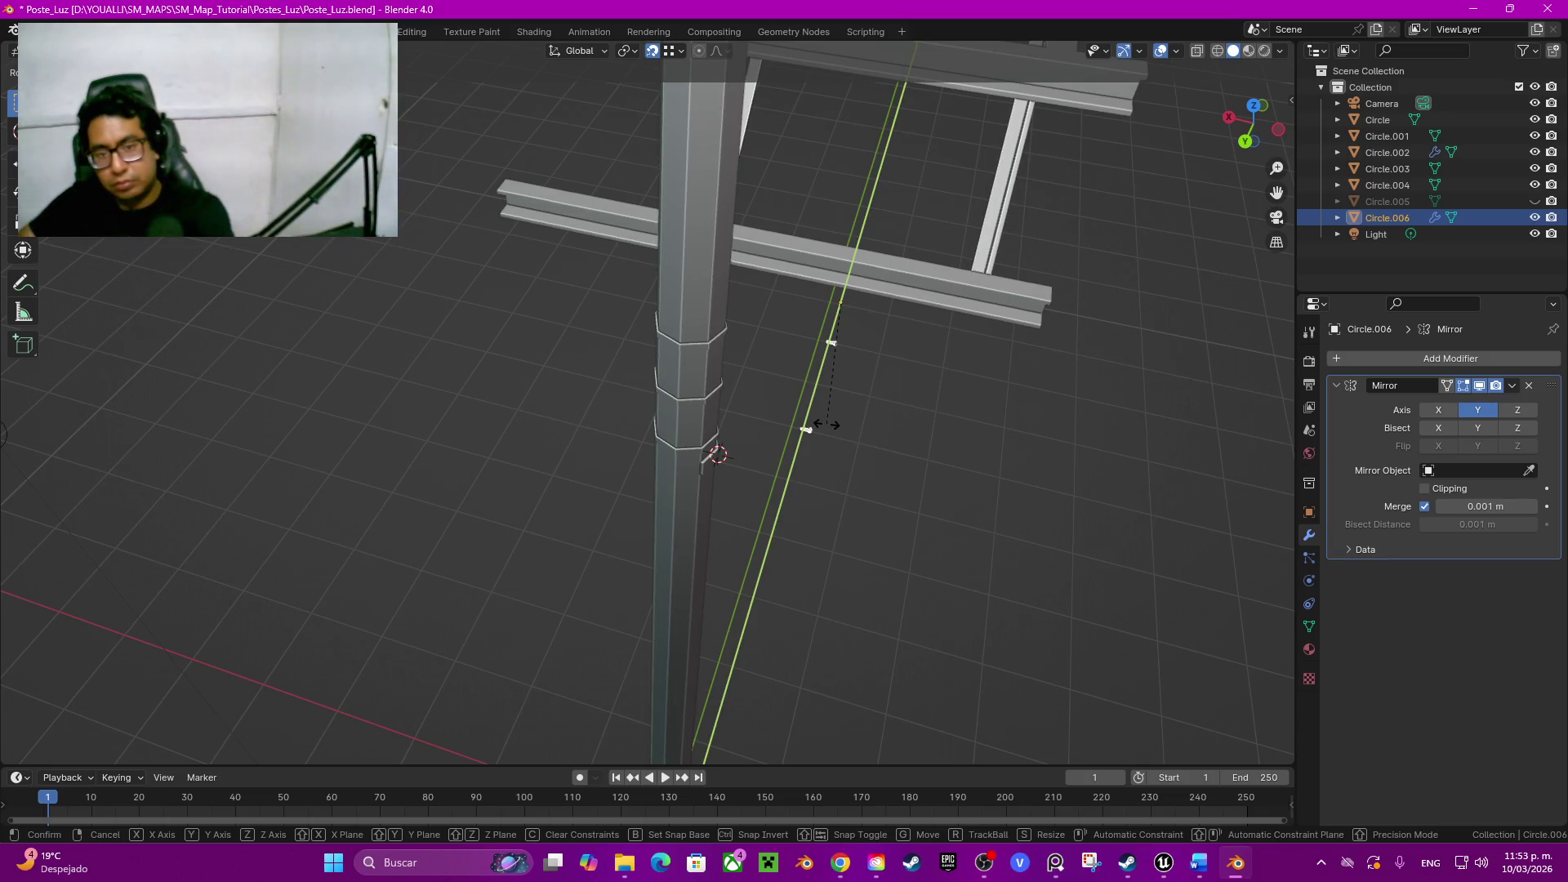
pyautogui.press('Return')
pyautogui.moveTo(828, 424); pyautogui.dragTo(1278, 530, button='middle')
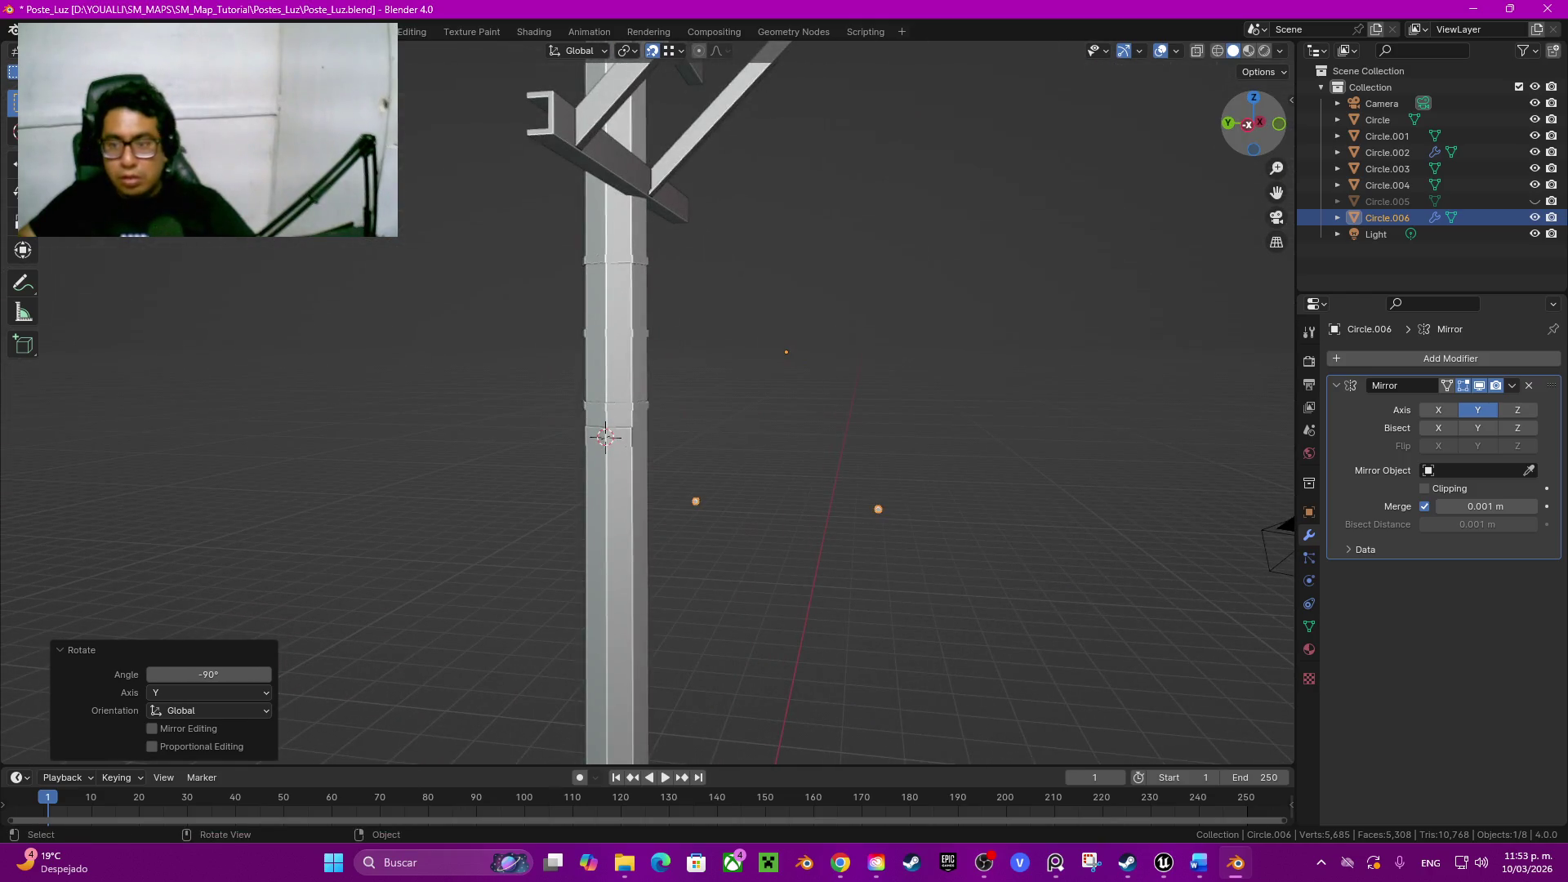
pyautogui.press('ctrl+KP_3')
pyautogui.scroll(3, 299, 548)
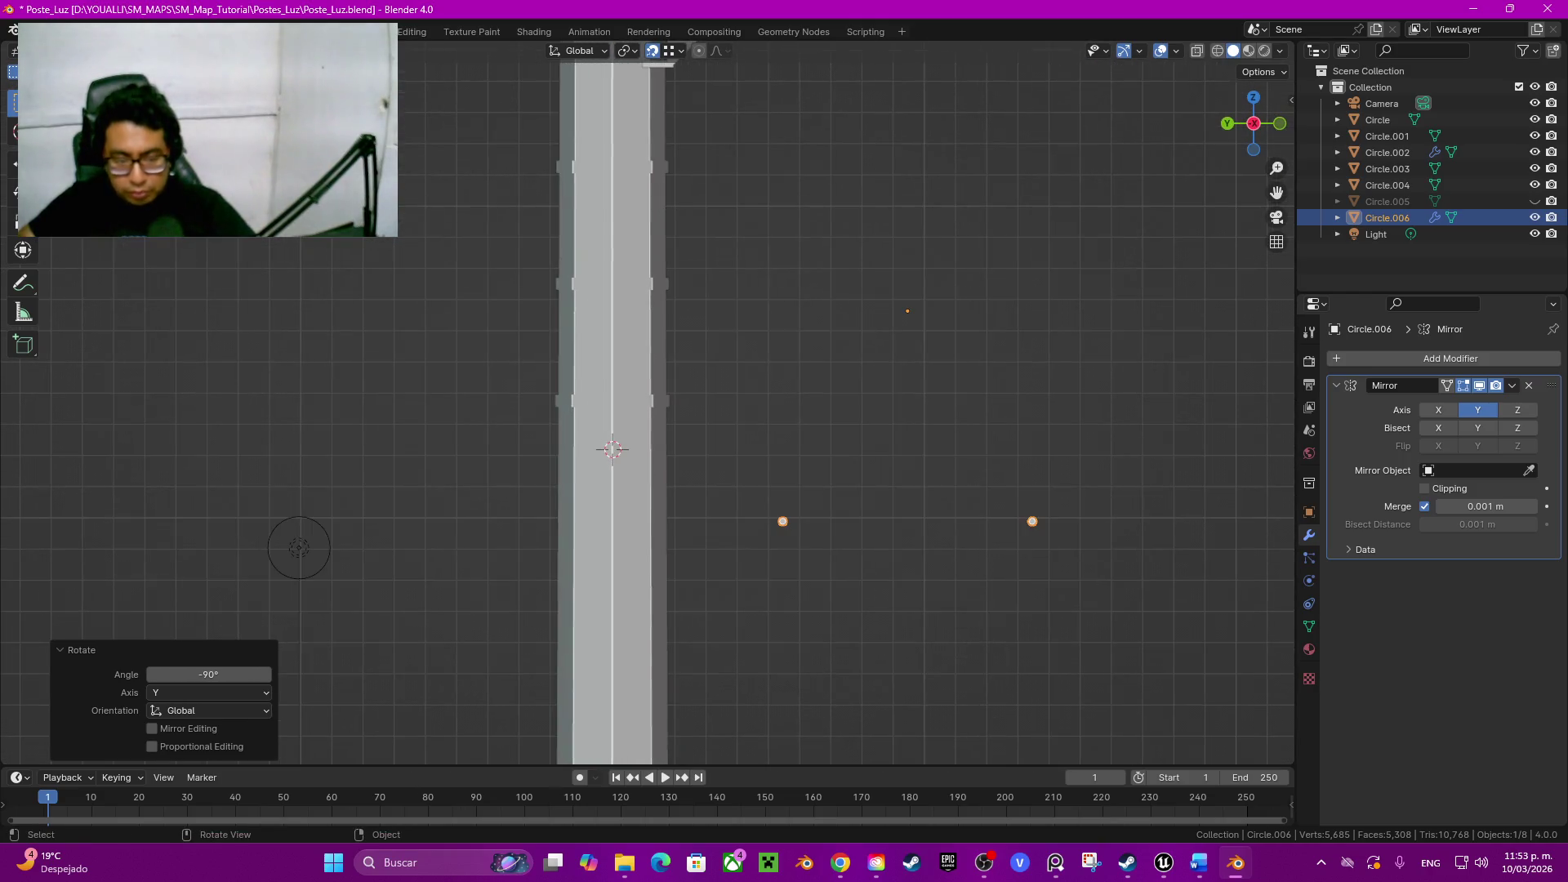
# Step: Move the bolts against the pole, then shift them 0.73 m along Y beside the pad
pyautogui.press('g')
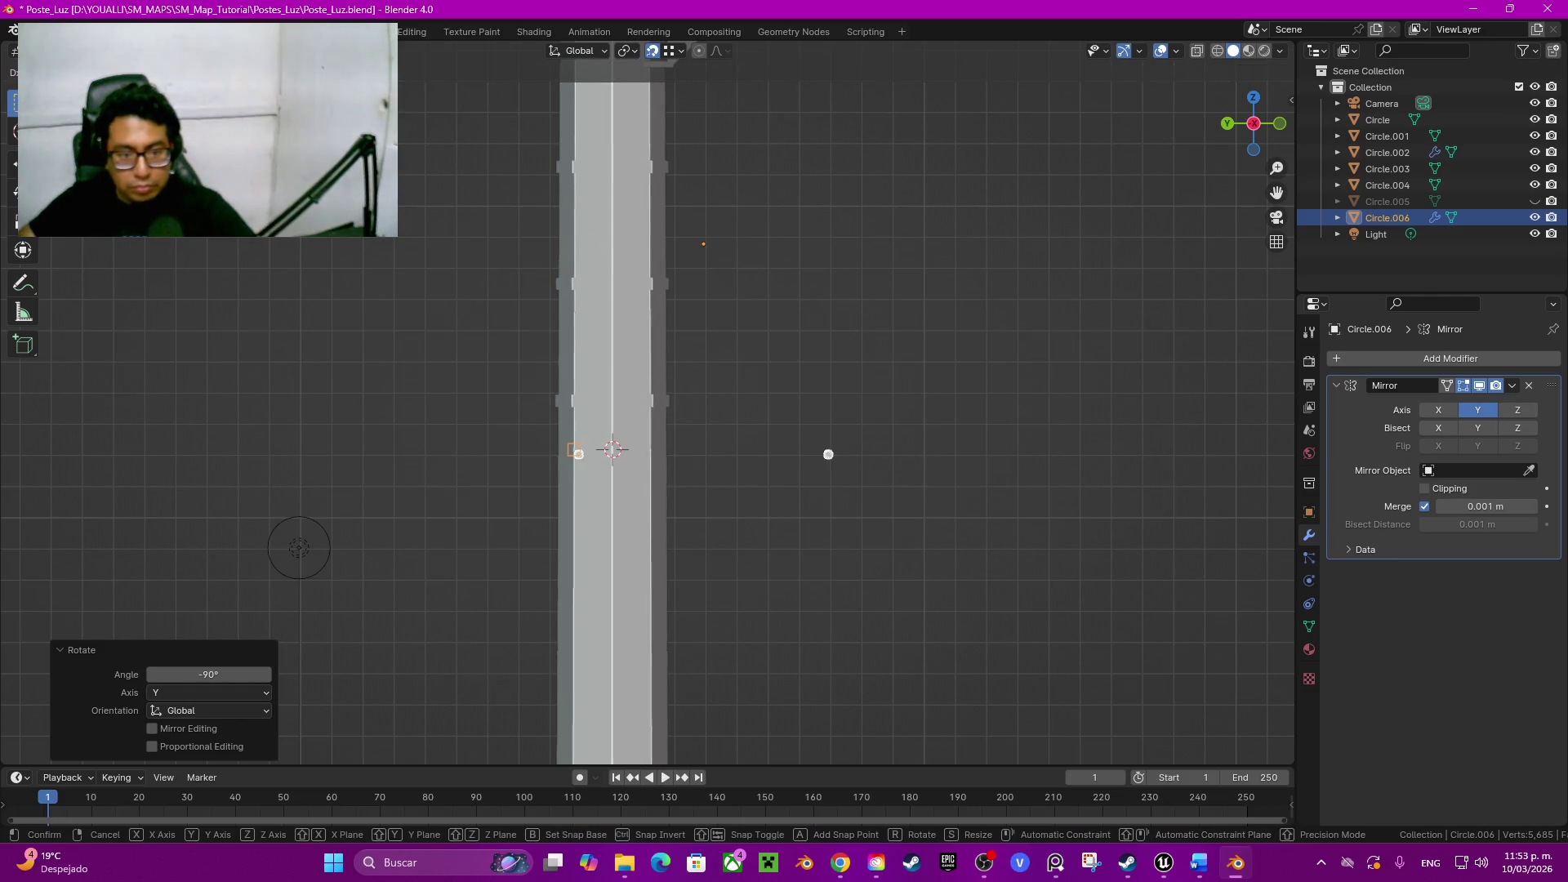
pyautogui.click(866, 455)
pyautogui.moveTo(866, 455); pyautogui.dragTo(934, 482, button='middle')
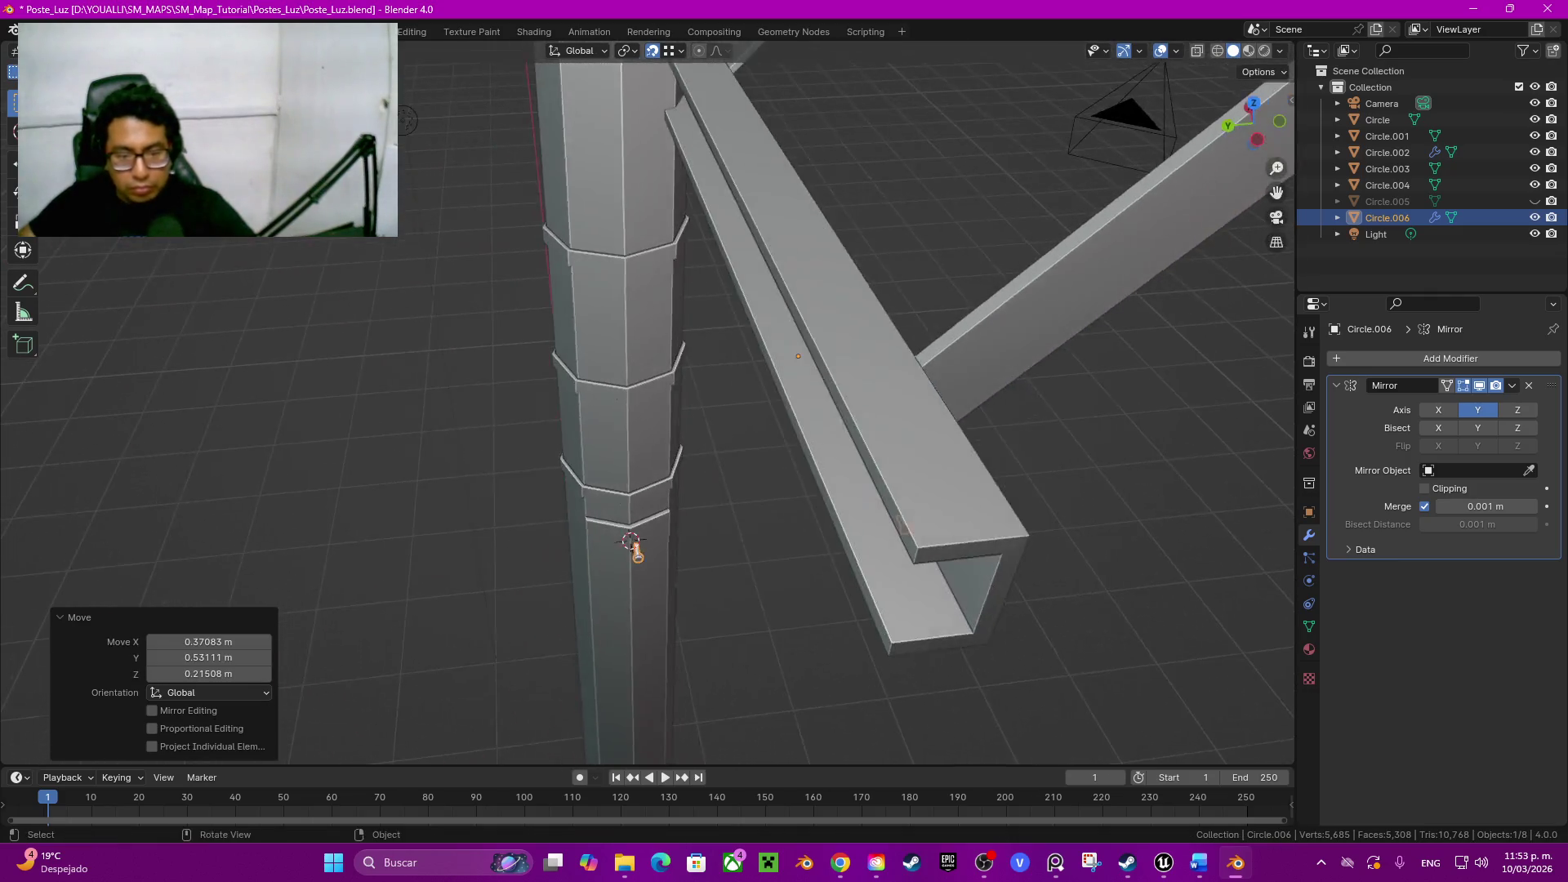
pyautogui.press('g')
pyautogui.press('x')
pyautogui.press('y')
pyautogui.click(417, 534)
pyautogui.moveTo(417, 534); pyautogui.dragTo(406, 491, button='middle')
pyautogui.press('Tab')
pyautogui.scroll(3, 735, 540)
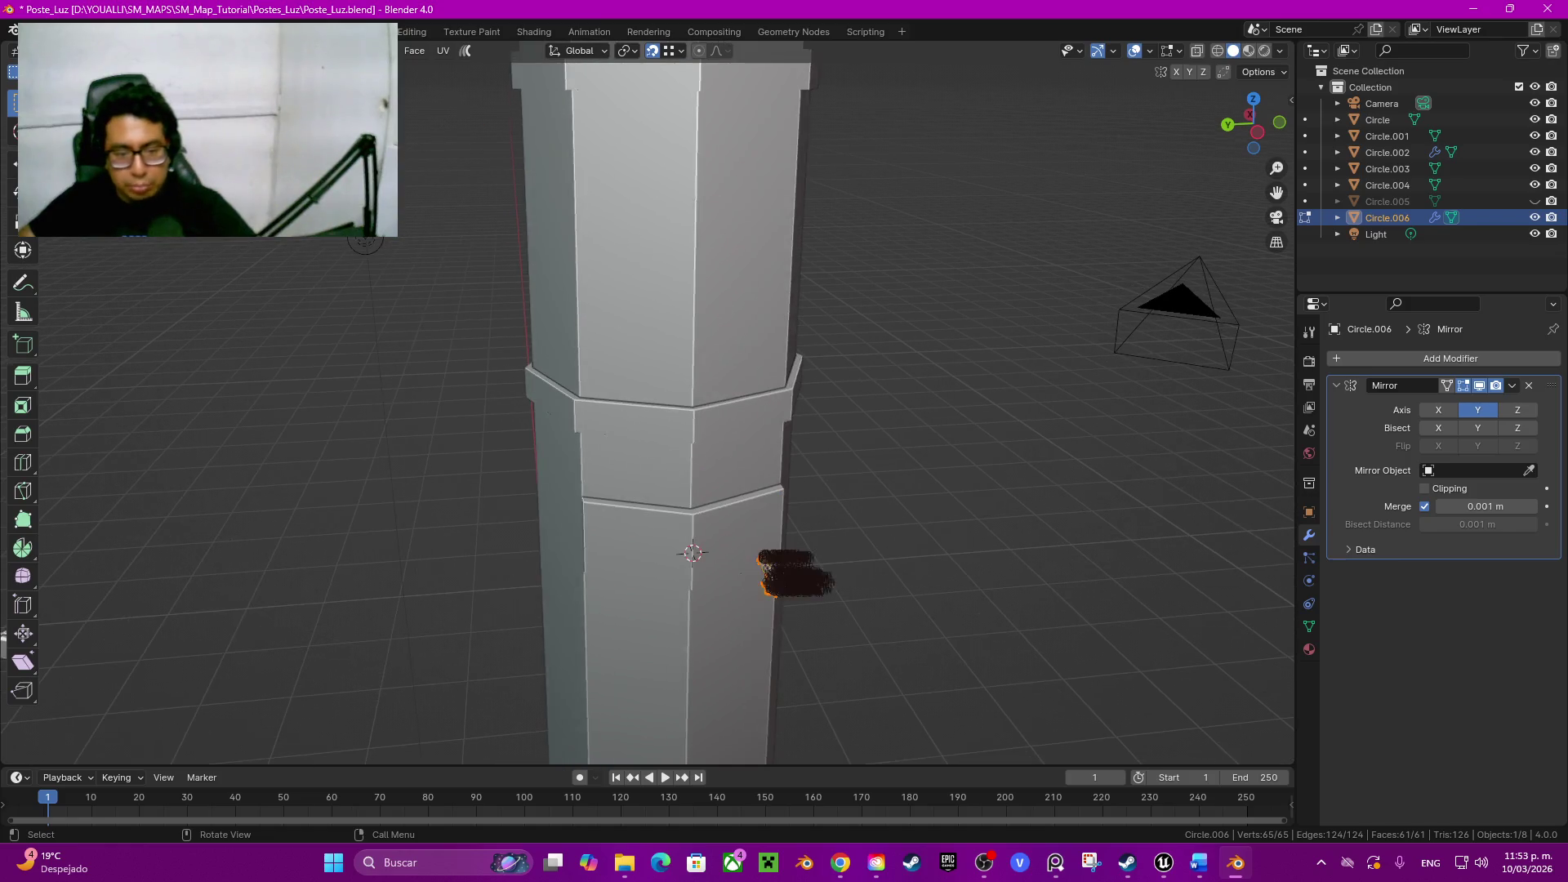
# Step: Enable Display Wire on the pole column via Quick Favorites, then select bolt Circle.006 in side view
pyautogui.press('Tab')
pyautogui.click(767, 571)
pyautogui.press('Tab')
pyautogui.press('q')
pyautogui.press('Escape')
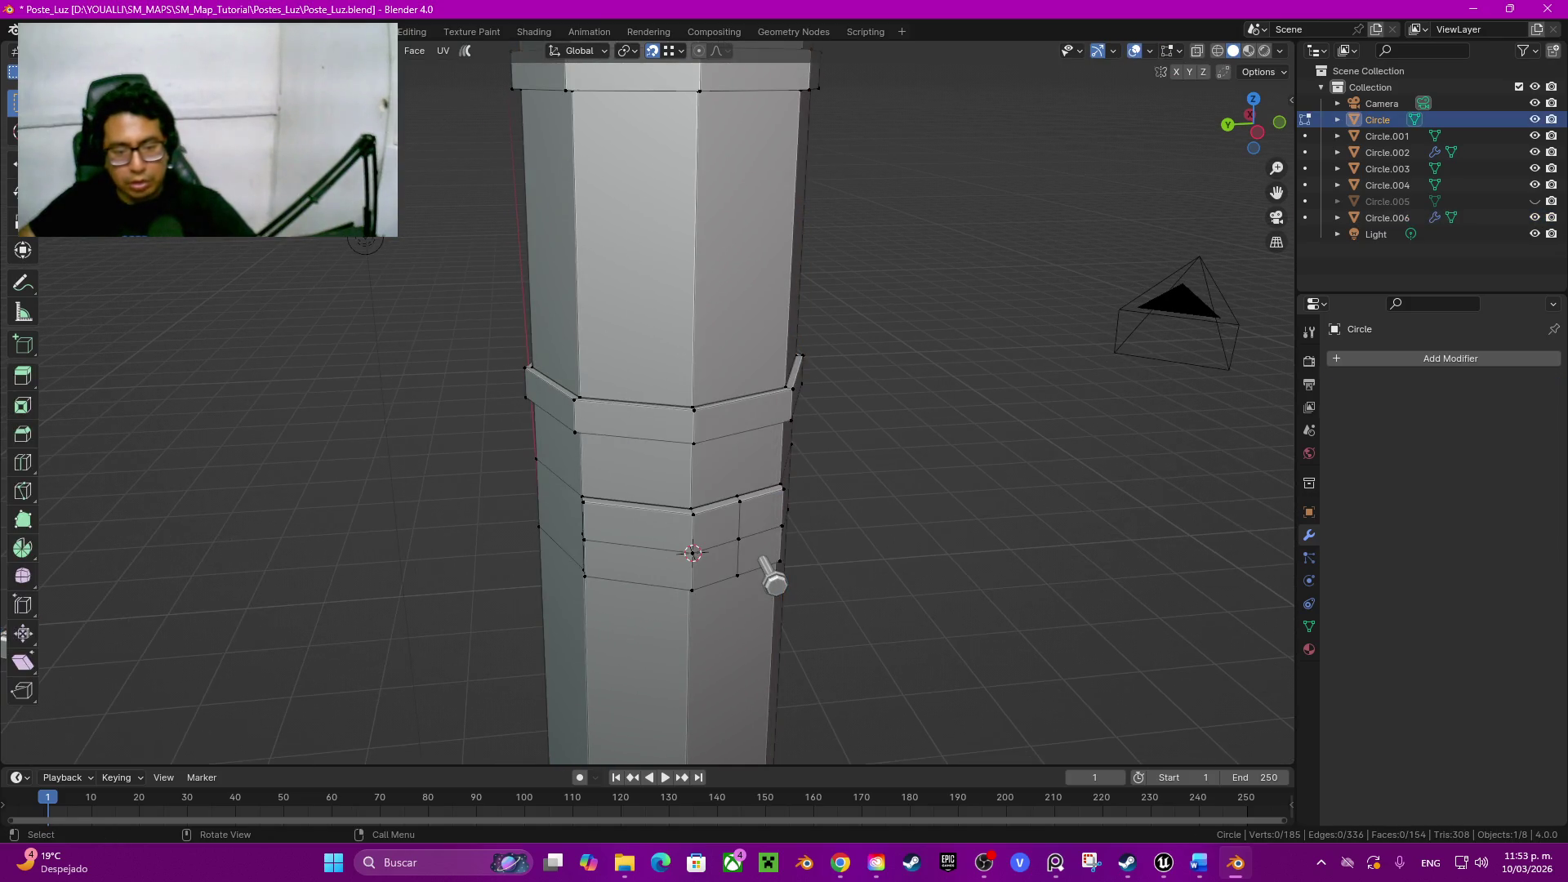
pyautogui.press('Tab')
pyautogui.press('q')
pyautogui.press('Up')
pyautogui.press('Up')
pyautogui.press('Up')
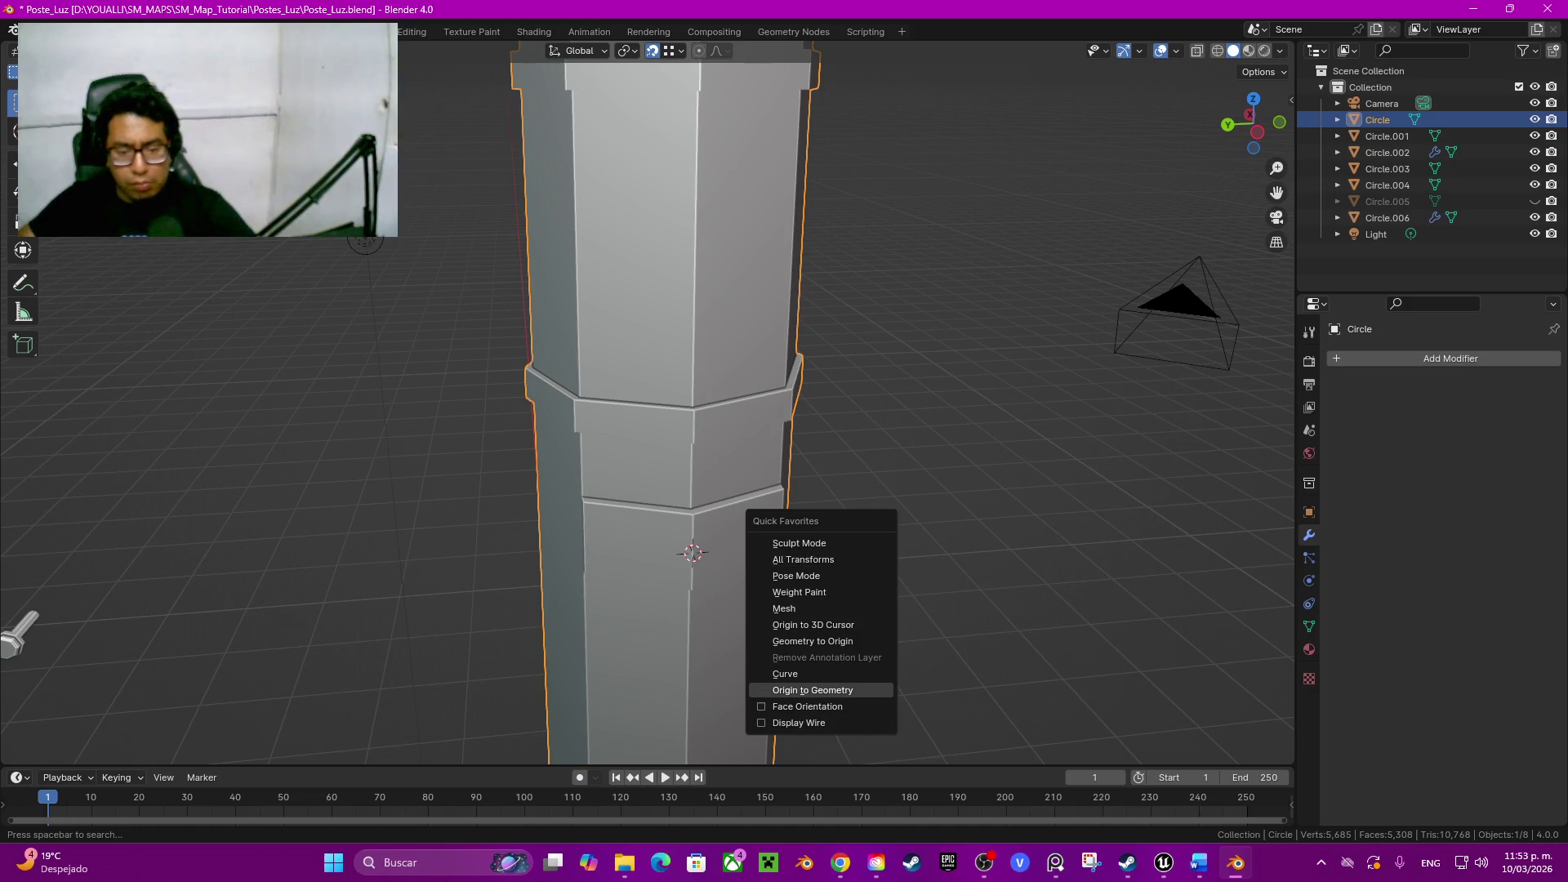
pyautogui.press('Down')
pyautogui.press('Down')
pyautogui.press('Return')
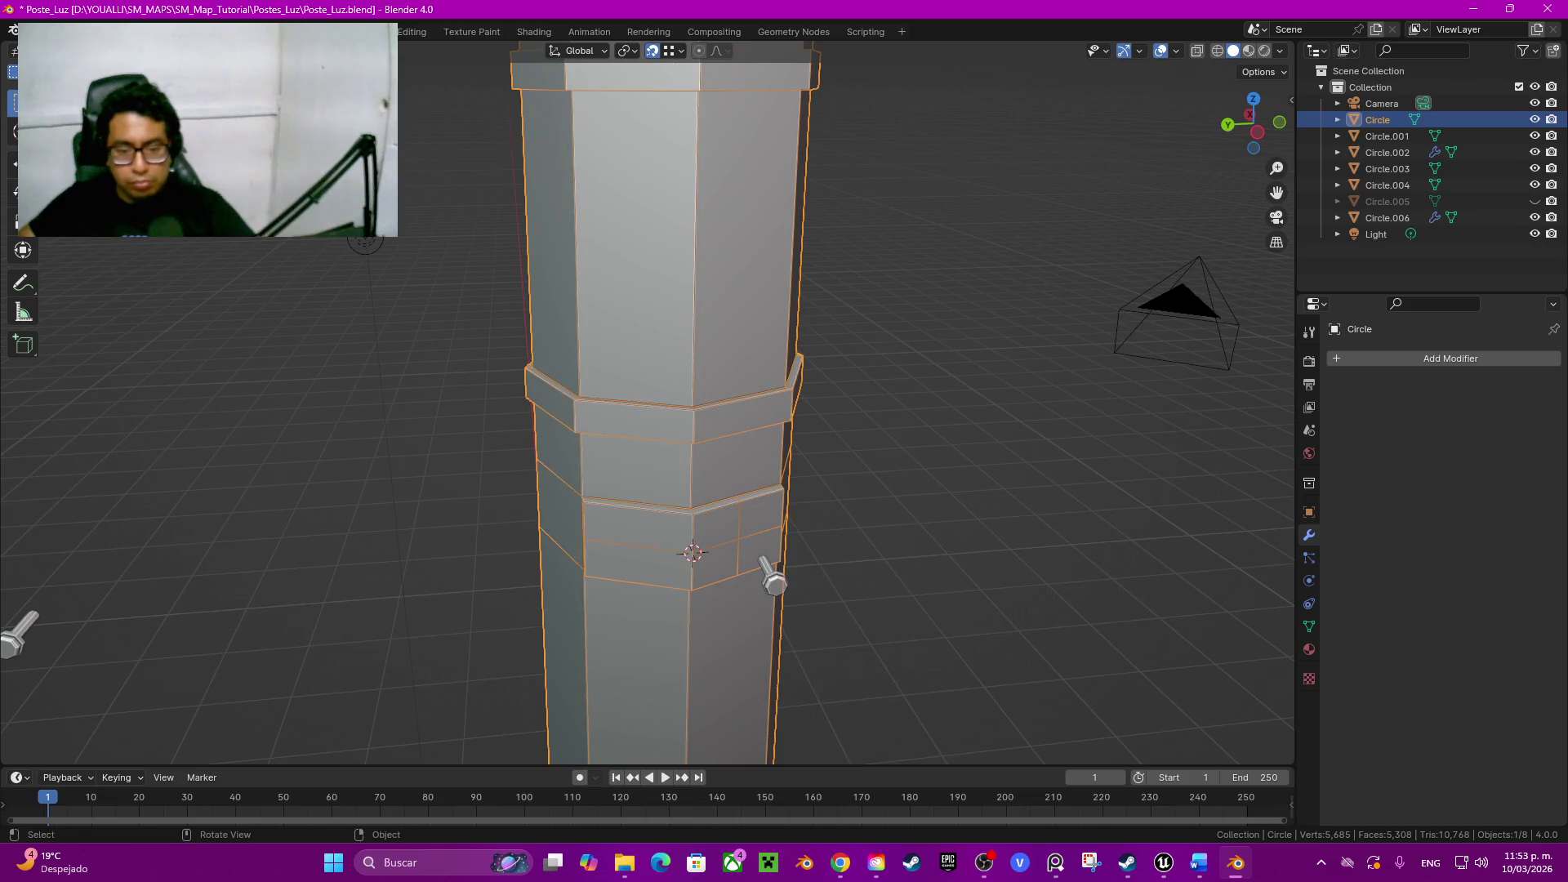
pyautogui.click(774, 581)
pyautogui.click(1250, 116)
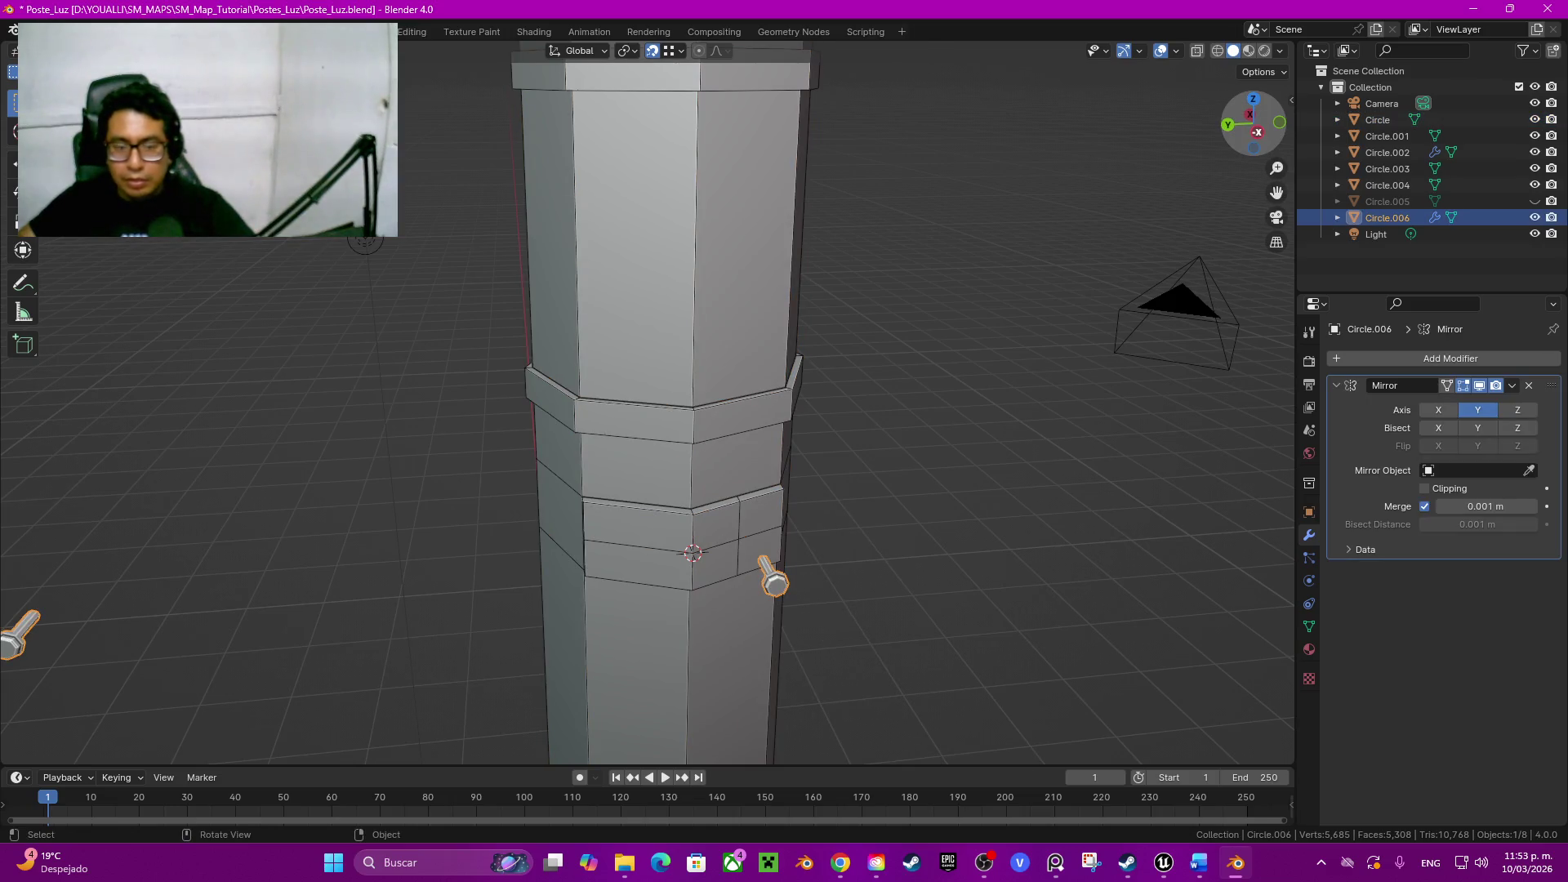
# Step: Switch to wireframe shading and move the bolt object toward the clamp band
pyautogui.press('z')
pyautogui.click(700, 547)
pyautogui.press('g')
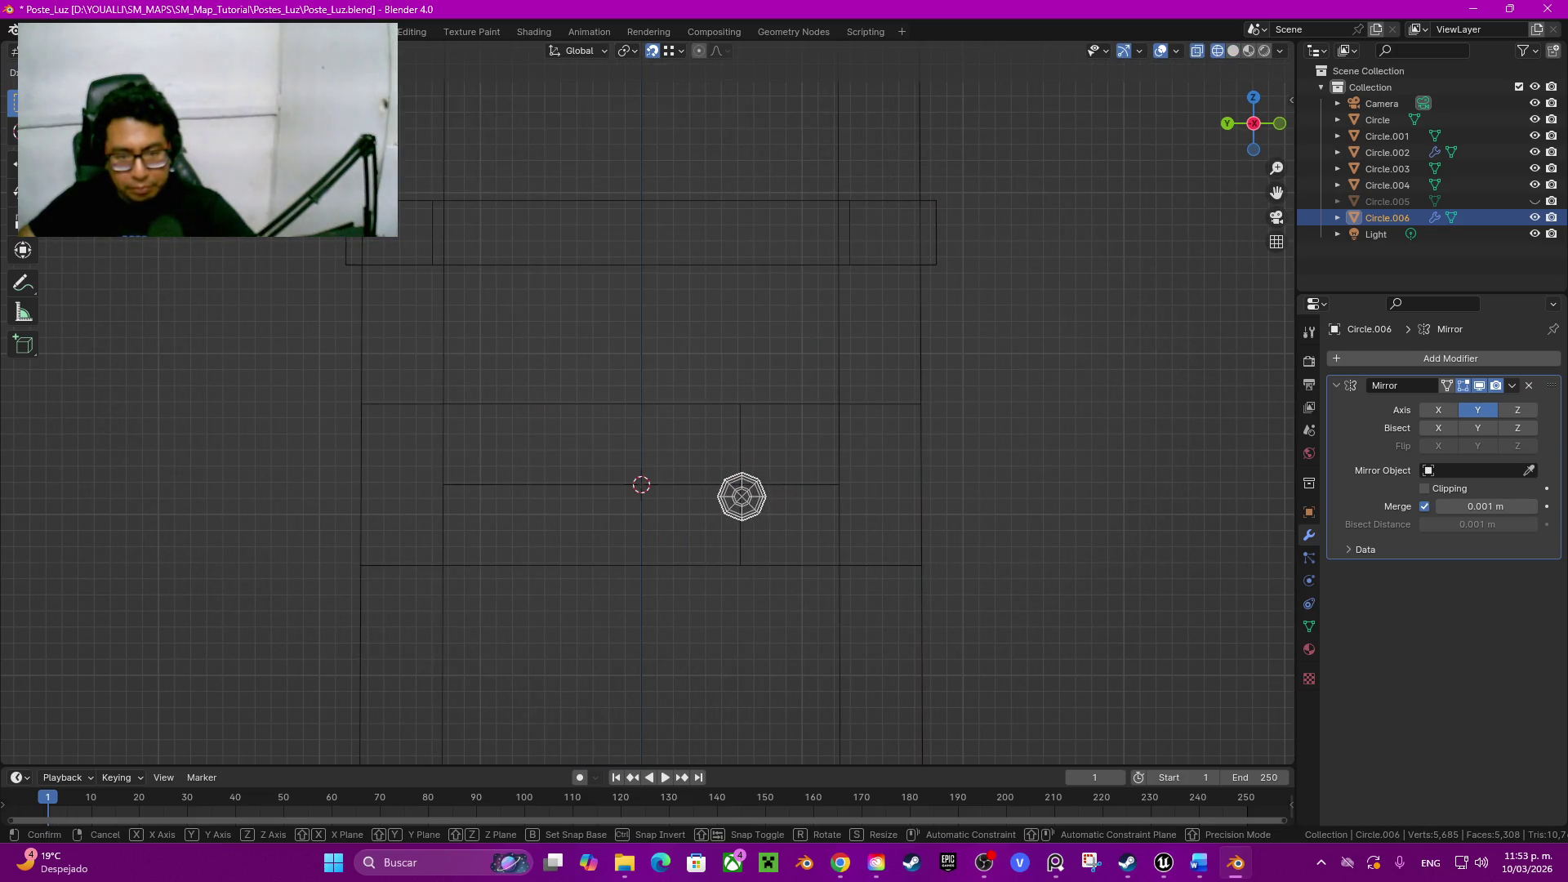
pyautogui.click(741, 485)
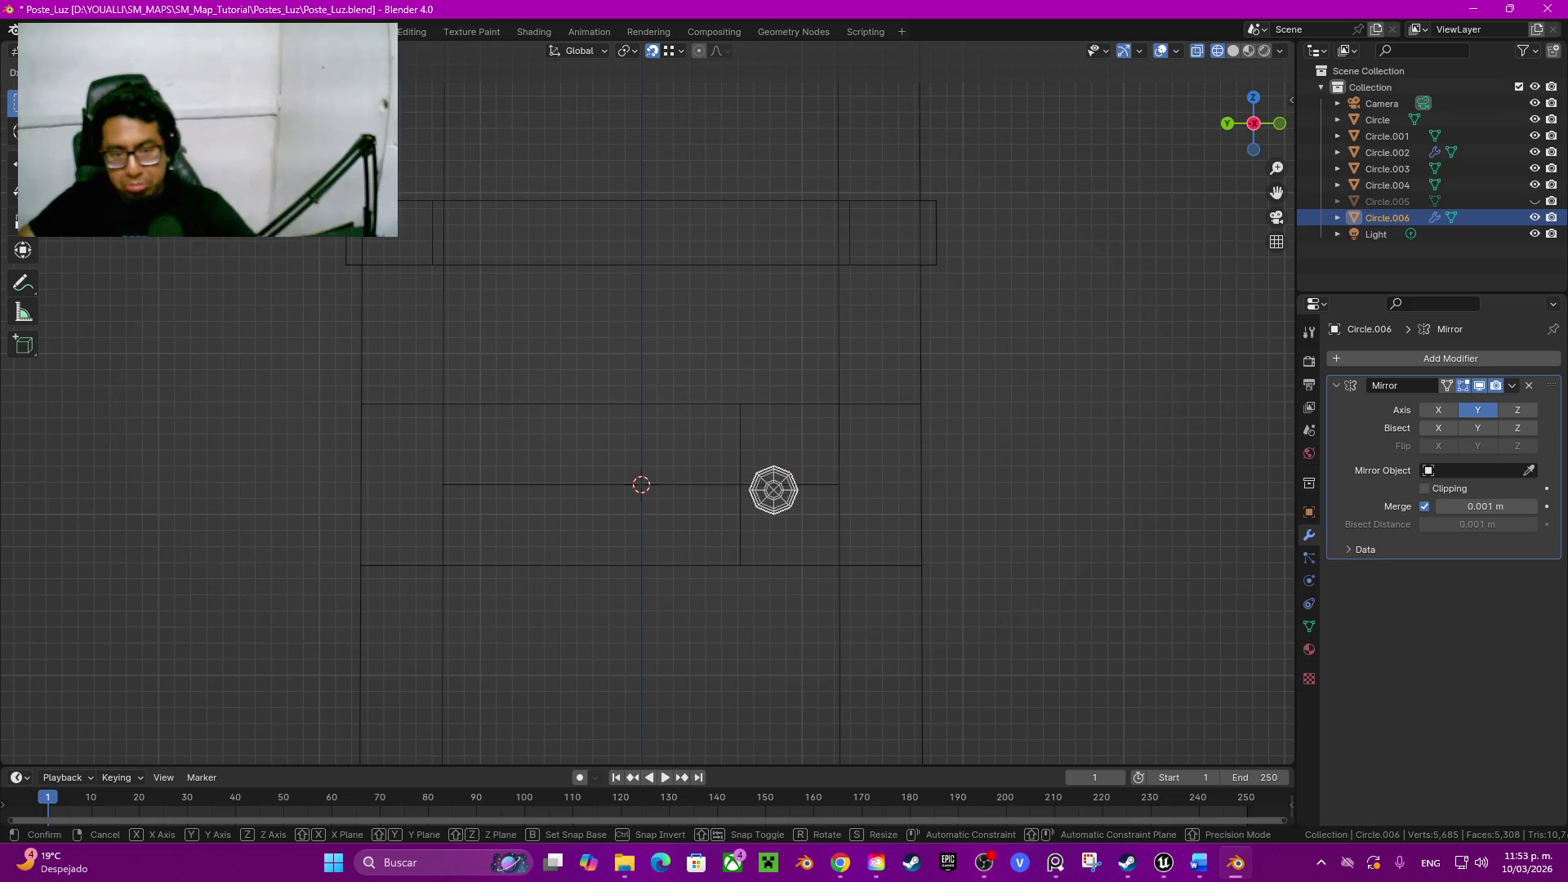
pyautogui.press('Tab')
pyautogui.scroll(4, 741, 485)
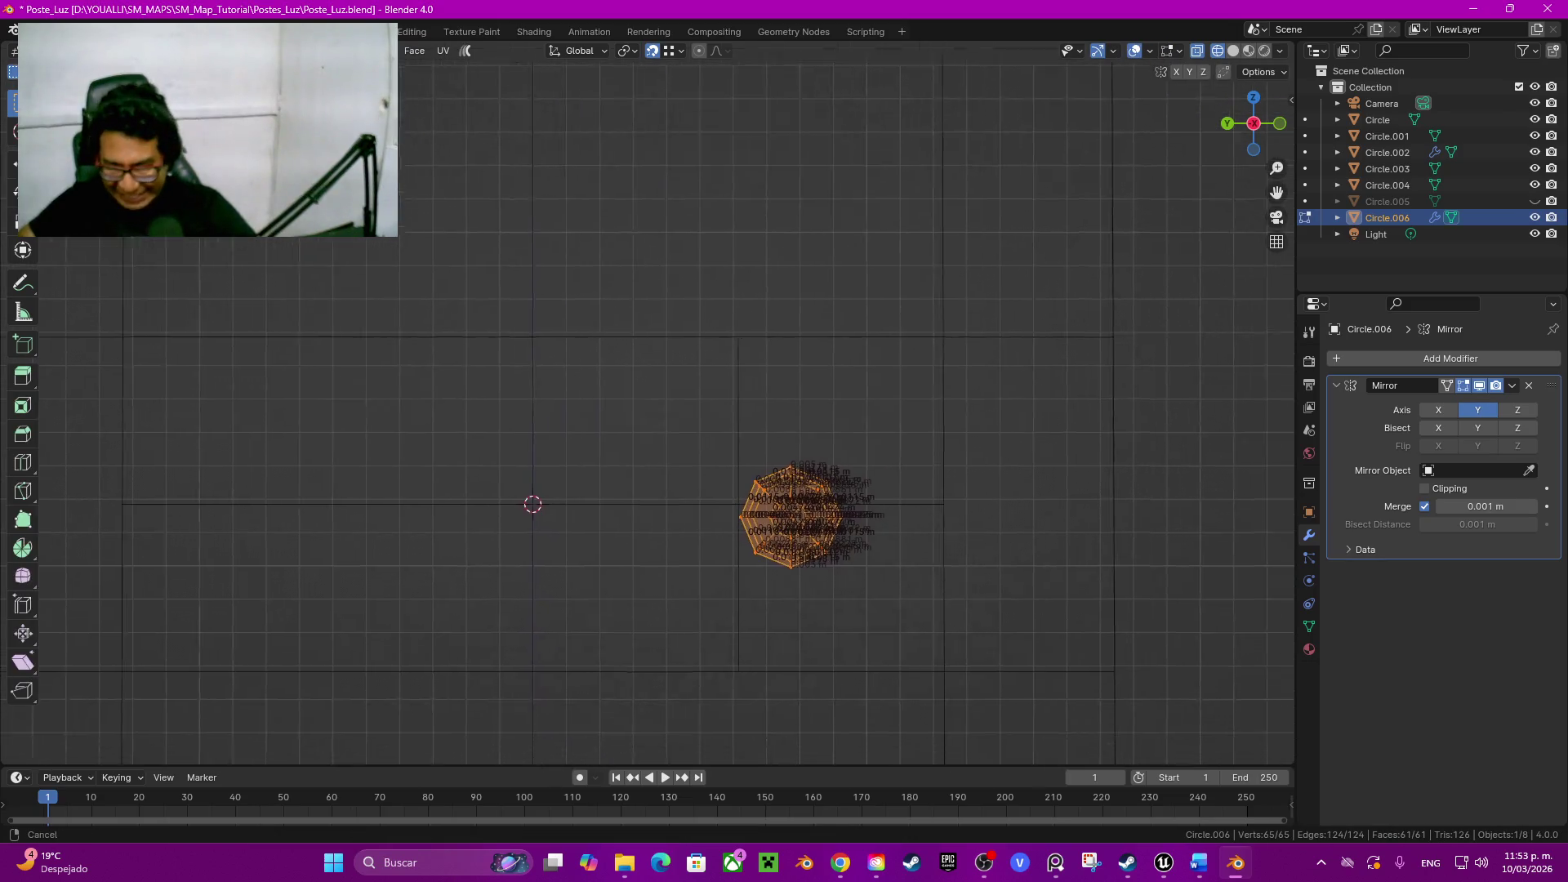
pyautogui.scroll(5, 888, 549)
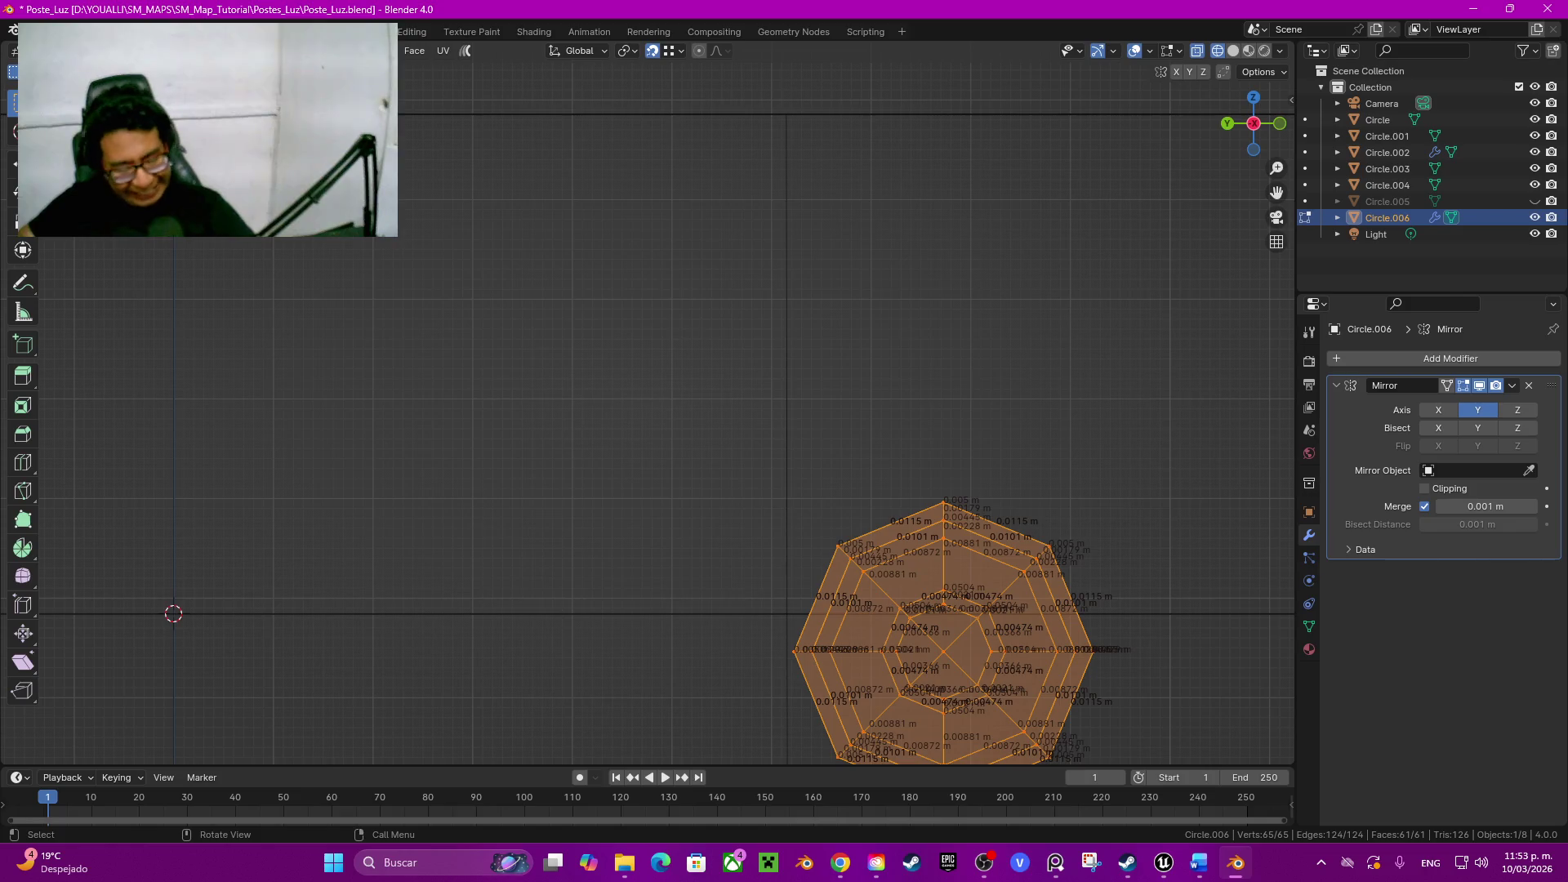
# Step: Nudge the bolt's mesh in several small moves to line it up with the pad
pyautogui.press('g')
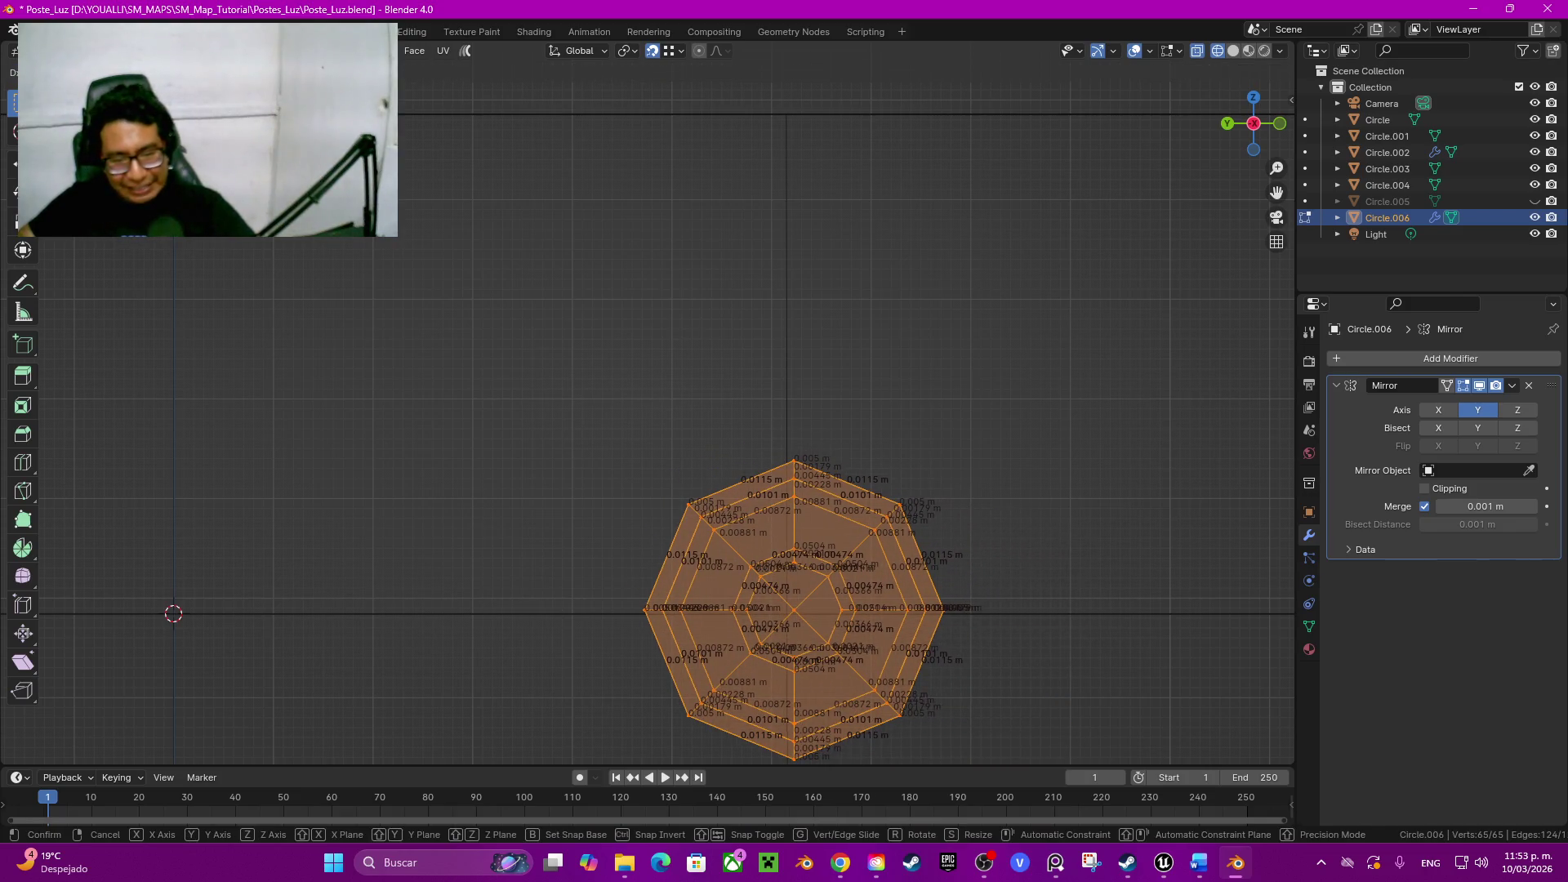
pyautogui.press('Return')
pyautogui.press('g')
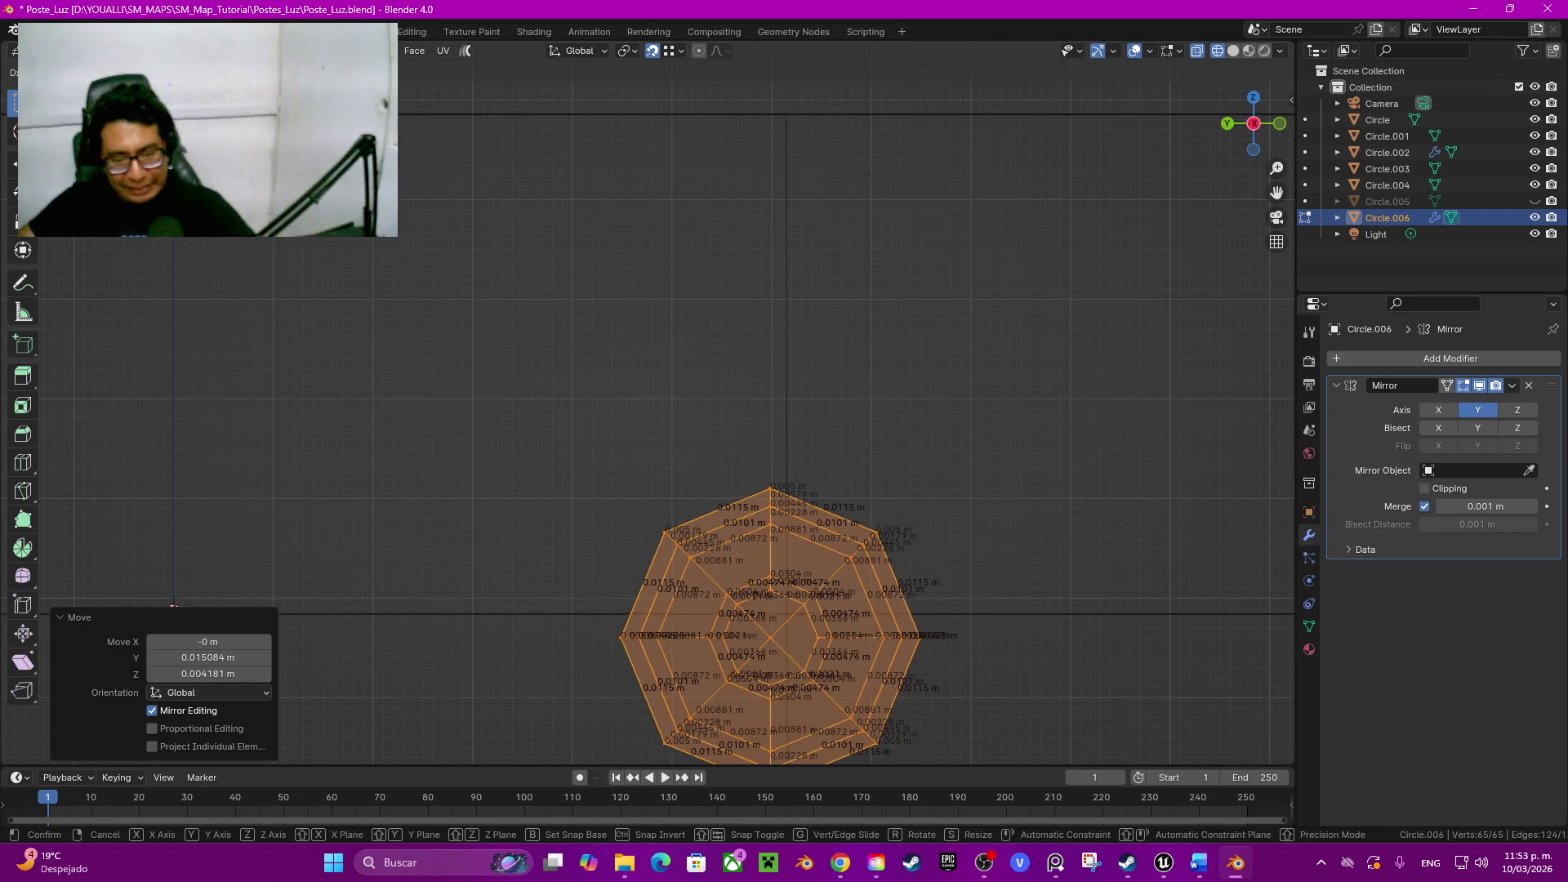
pyautogui.press('Return')
pyautogui.press('g')
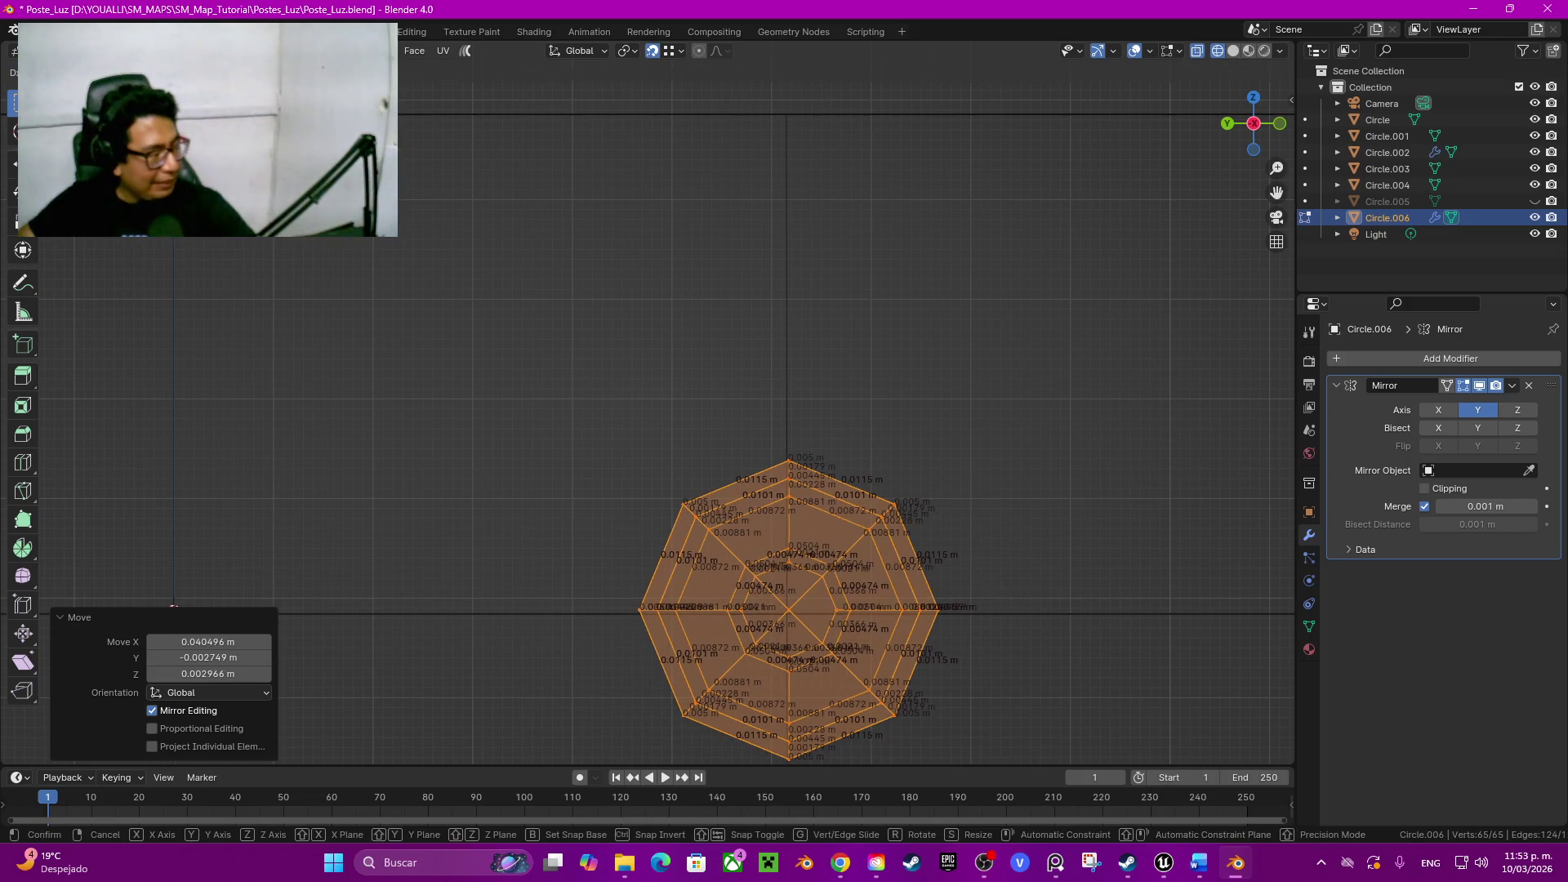
pyautogui.press('Return')
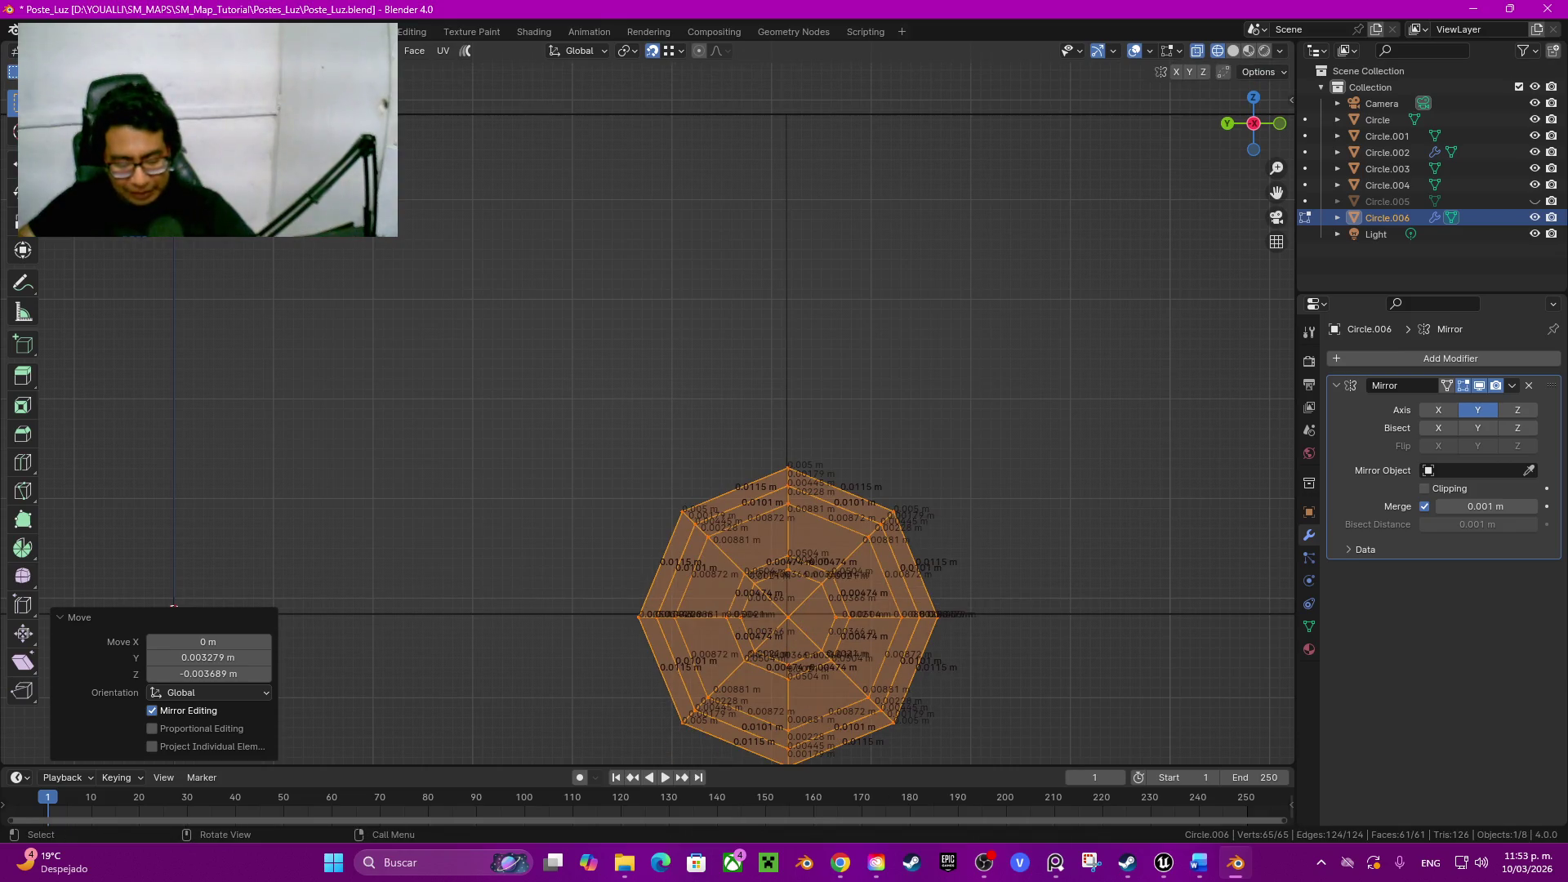
pyautogui.press('g')
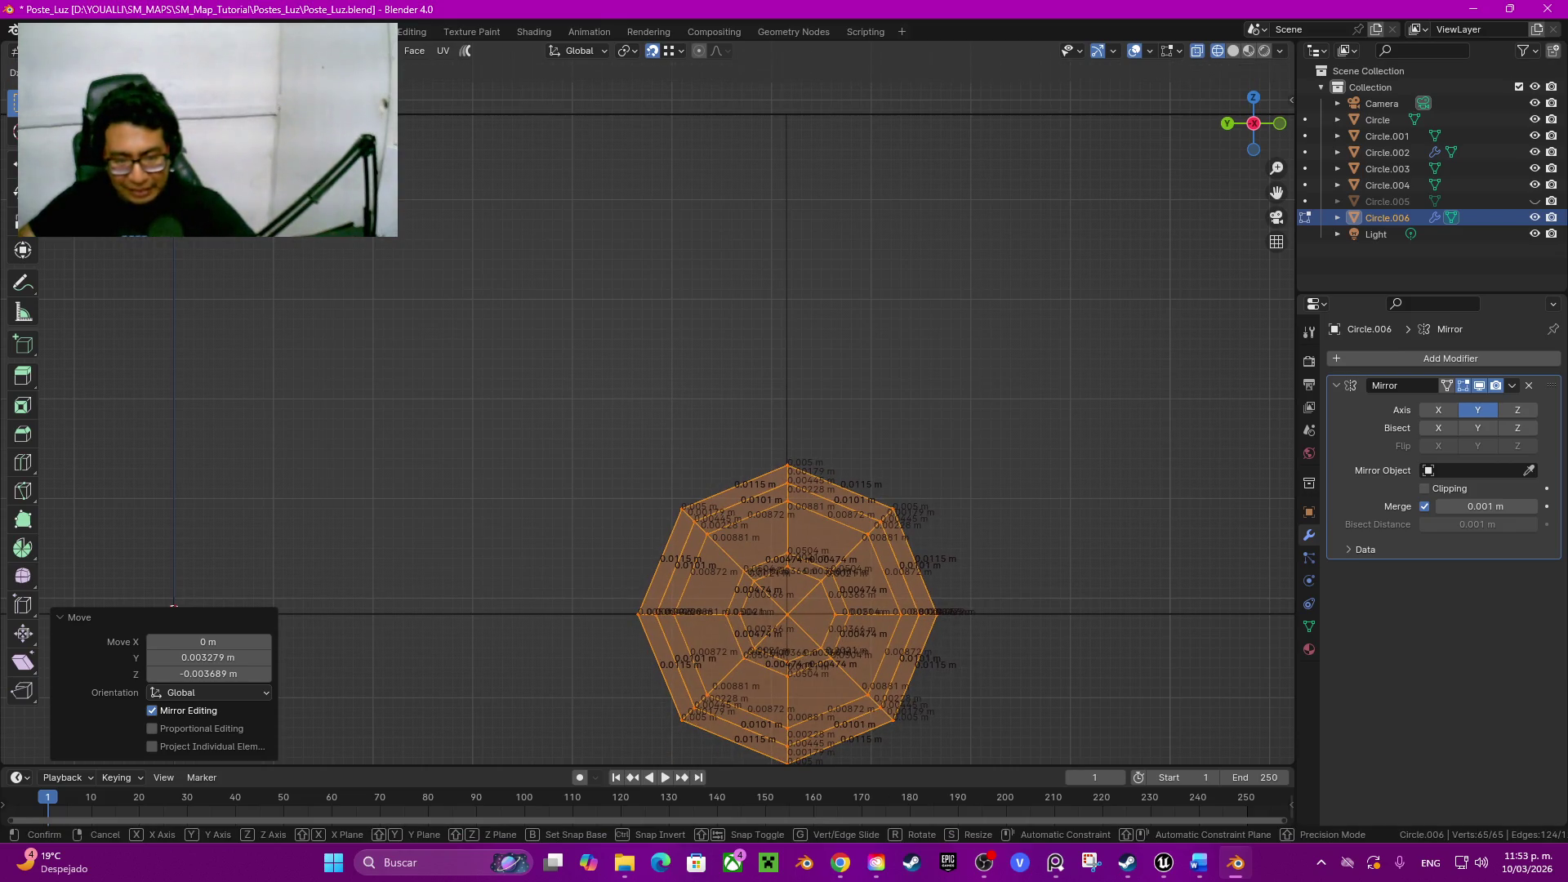
pyautogui.press('Return')
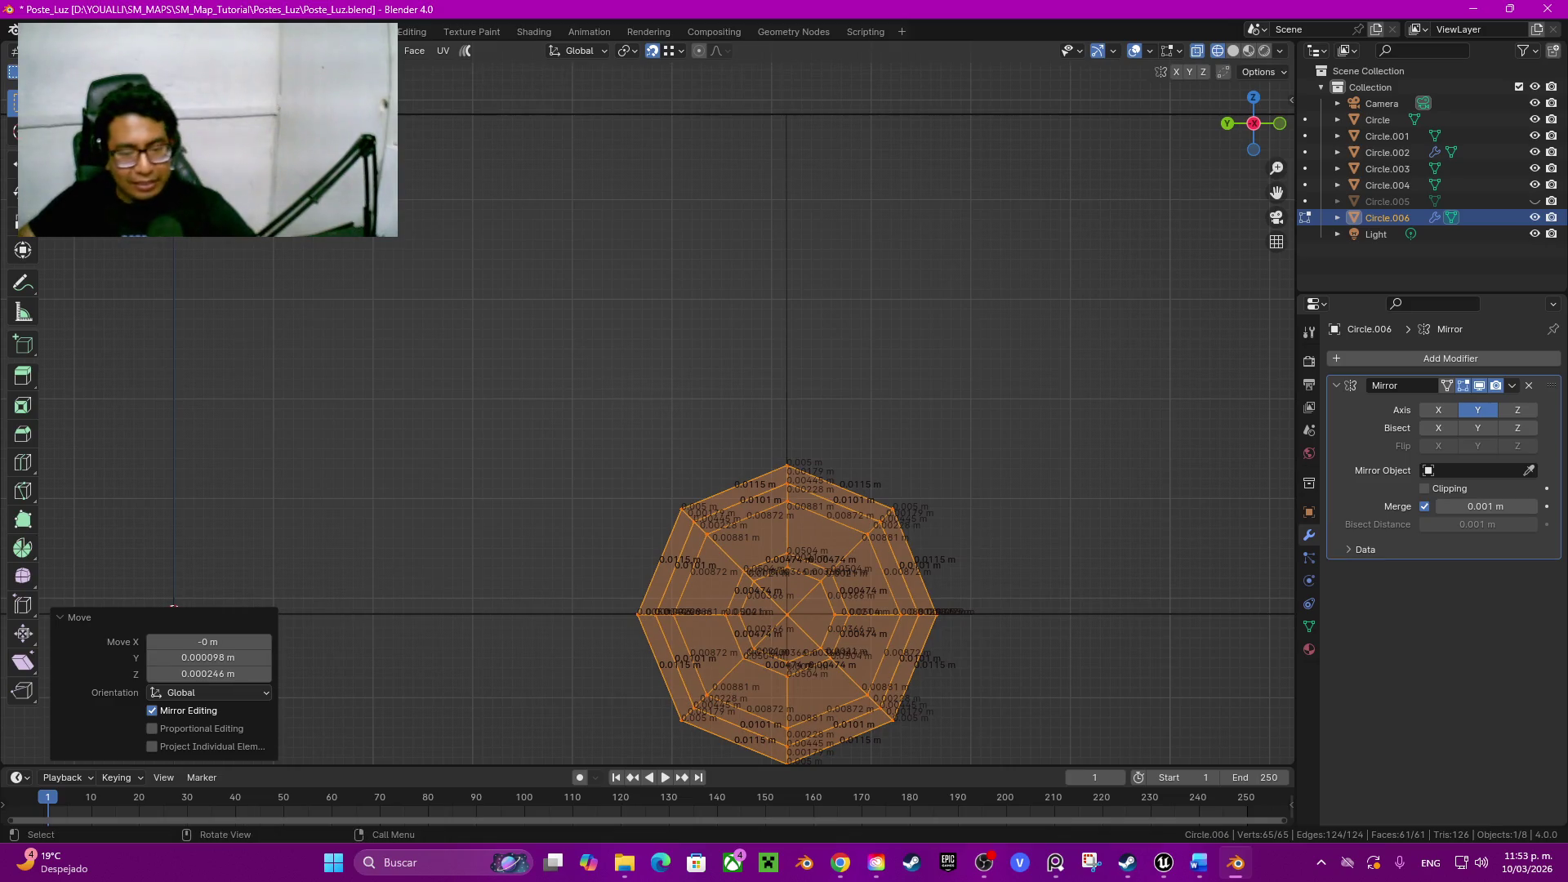
pyautogui.scroll(-4, 784, 478)
# Step: Slide the bolt mesh along X so its head rests on the pole's lower pad
pyautogui.moveTo(686, 479)
pyautogui.mouseDown(button='middle')
pyautogui.moveTo(858, 441)
pyautogui.moveTo(760, 448)
pyautogui.mouseUp(button='middle')
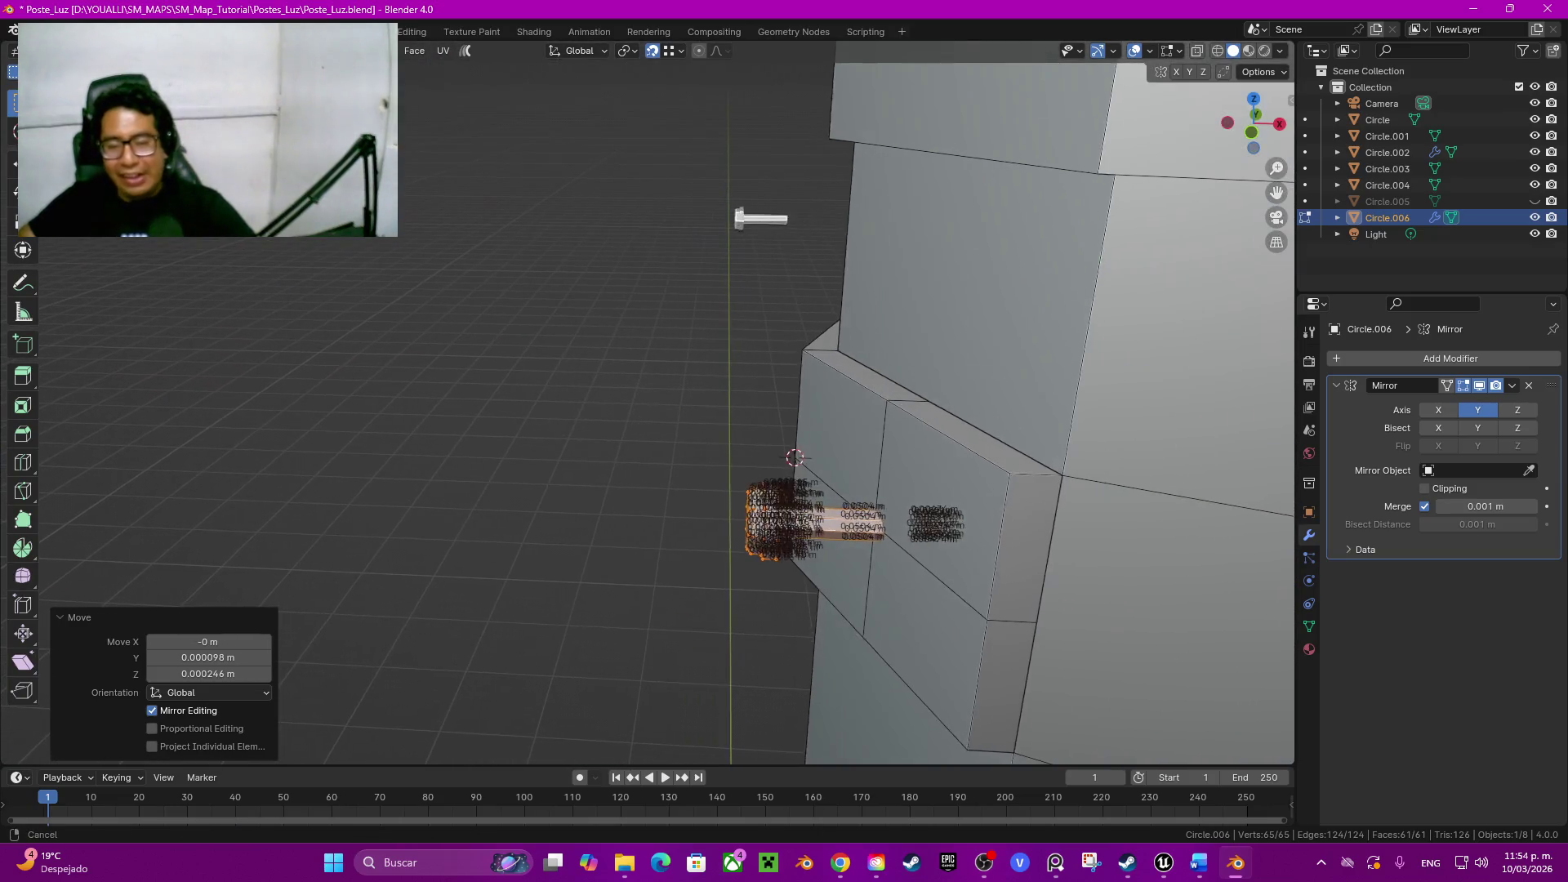
pyautogui.press('g')
pyautogui.press('y')
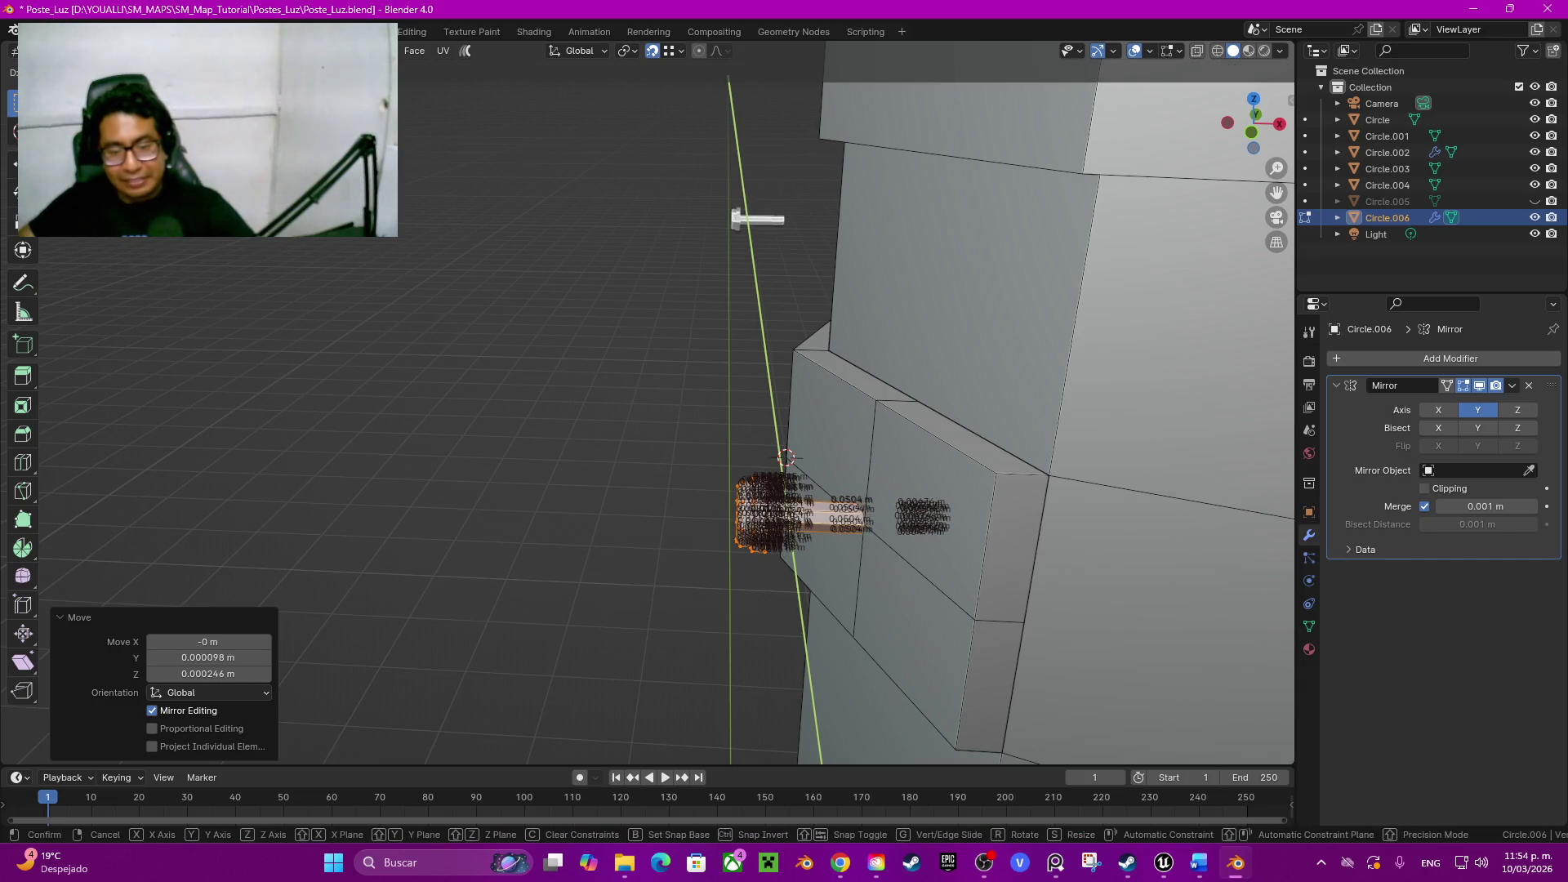
pyautogui.press('Escape')
pyautogui.press('g')
pyautogui.press('x')
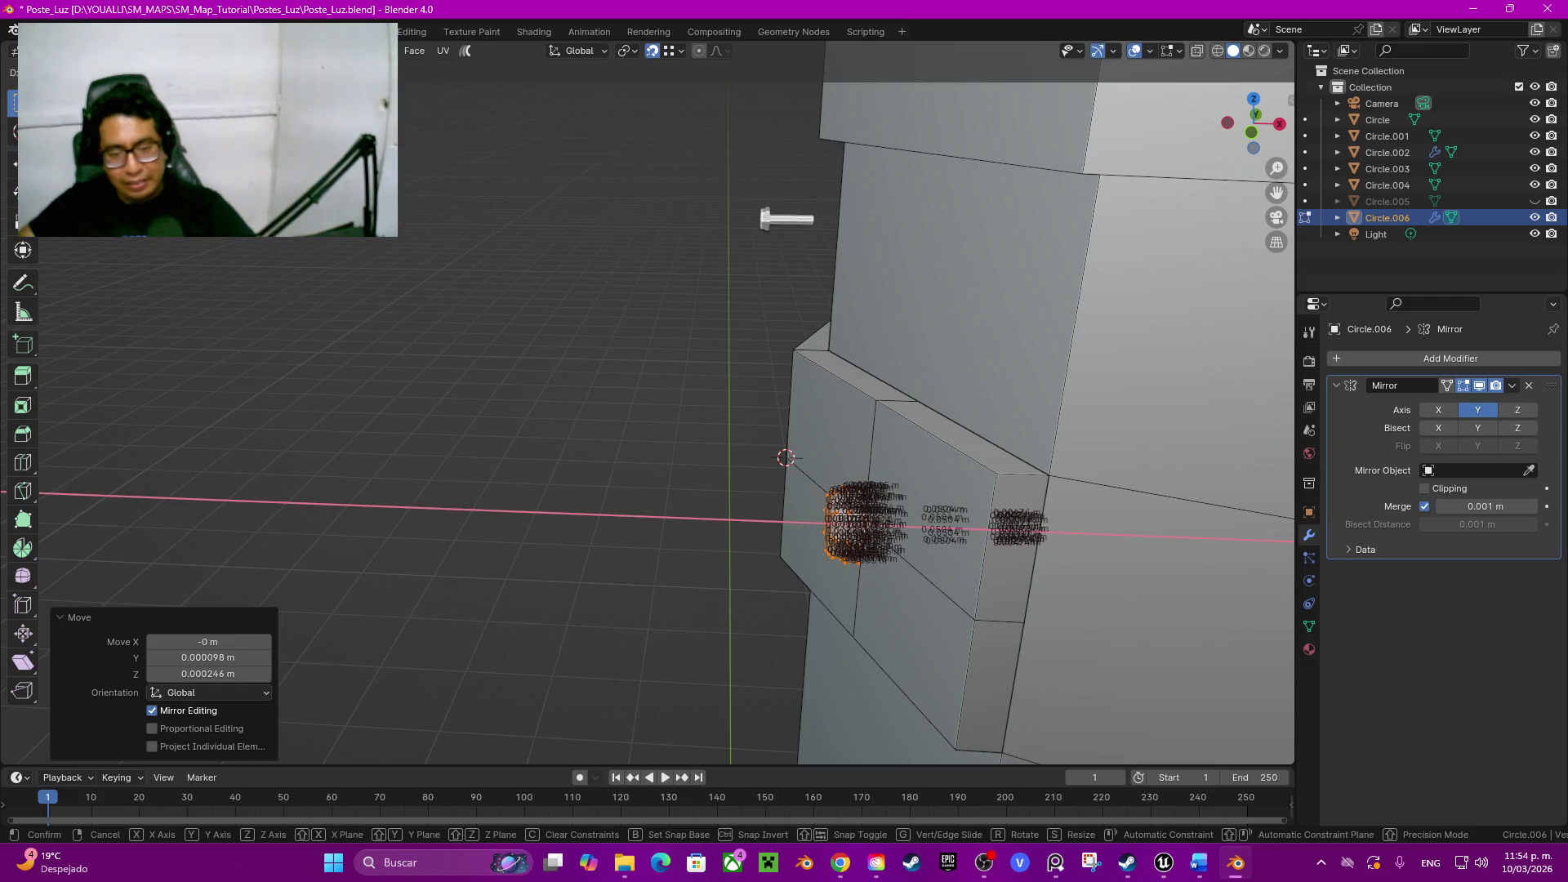
pyautogui.press('Return')
pyautogui.moveTo(858, 428); pyautogui.dragTo(736, 429, button='middle')
pyautogui.press('Tab')
pyautogui.press('q')
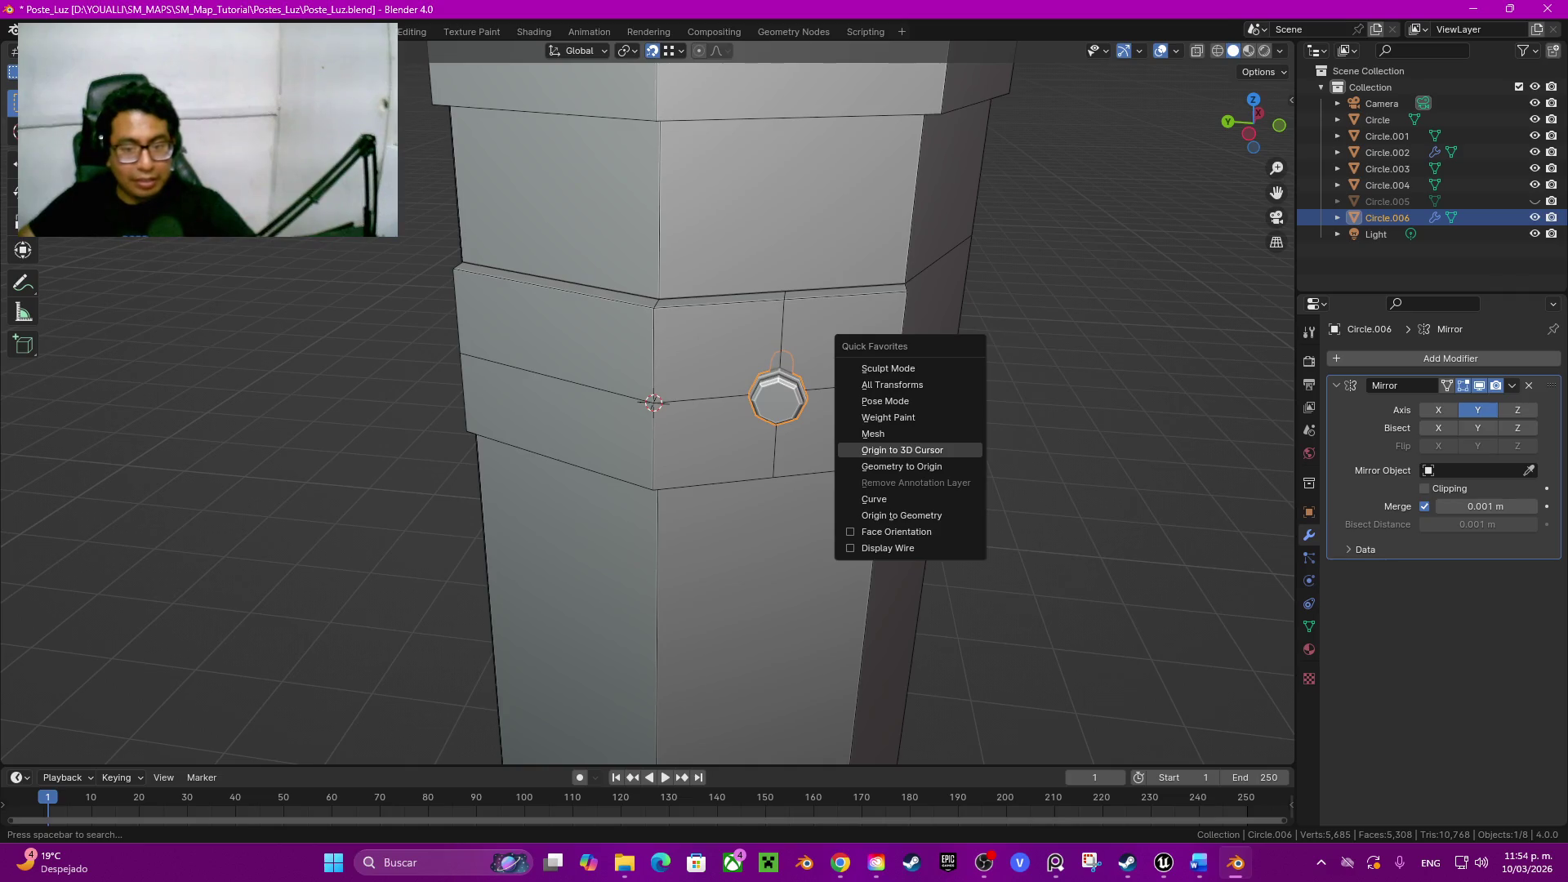
# Step: Set the bolt's origin to the 3D cursor and delete its hidden shaft vertices in wireframe side view
pyautogui.click(902, 449)
pyautogui.moveTo(902, 450)
pyautogui.mouseDown(button='middle')
pyautogui.moveTo(1103, 466)
pyautogui.moveTo(932, 490)
pyautogui.mouseUp(button='middle')
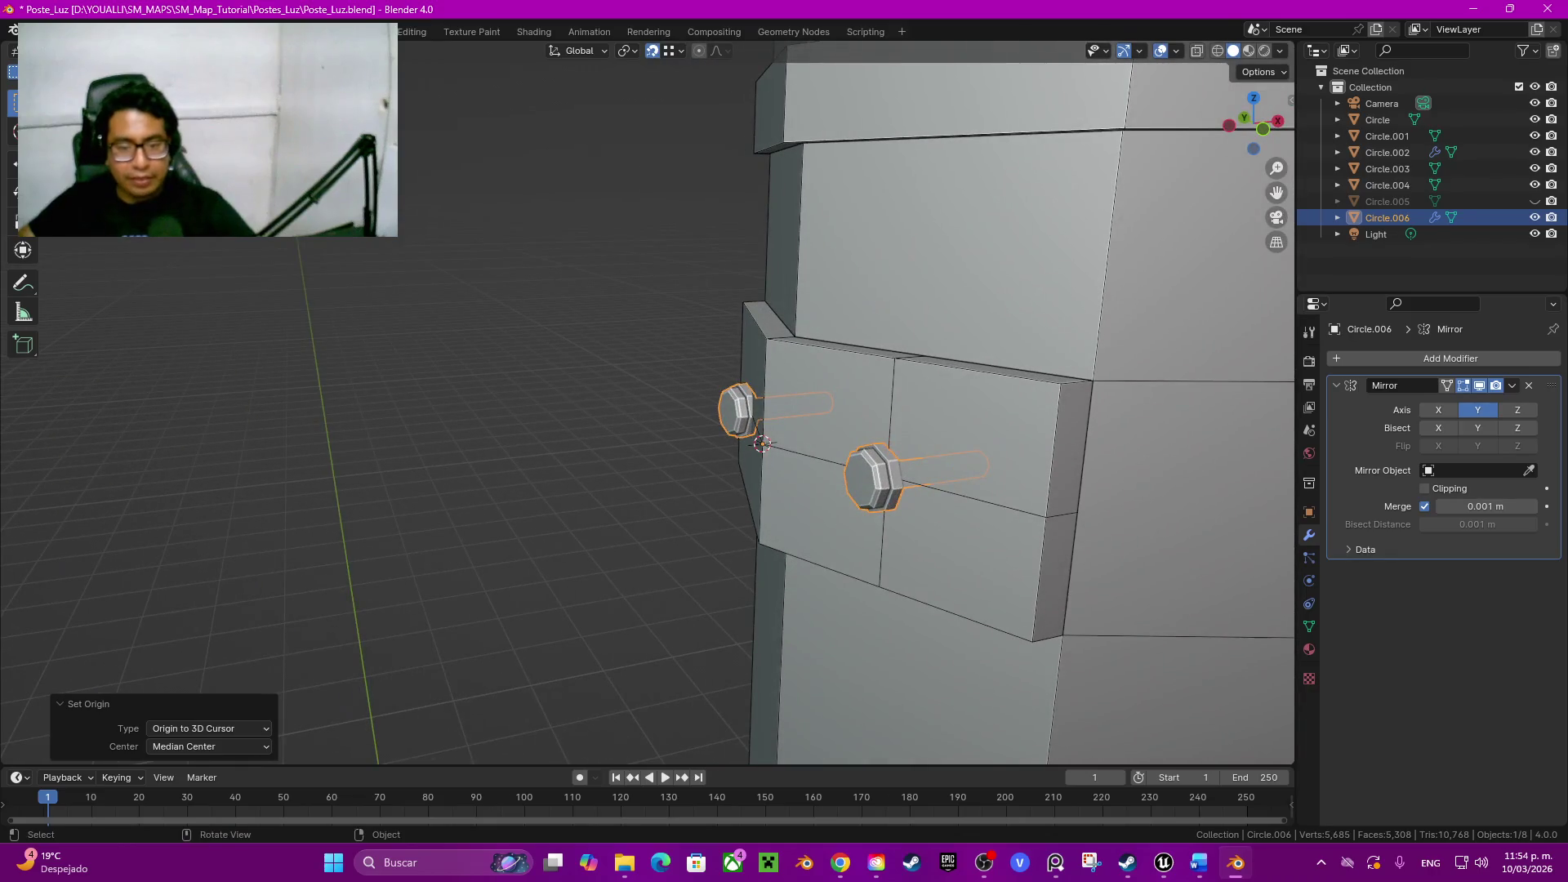
pyautogui.press('z')
pyautogui.click(736, 466)
pyautogui.press('Tab')
pyautogui.moveTo(735, 465); pyautogui.dragTo(859, 465, button='middle')
pyautogui.click(1254, 126)
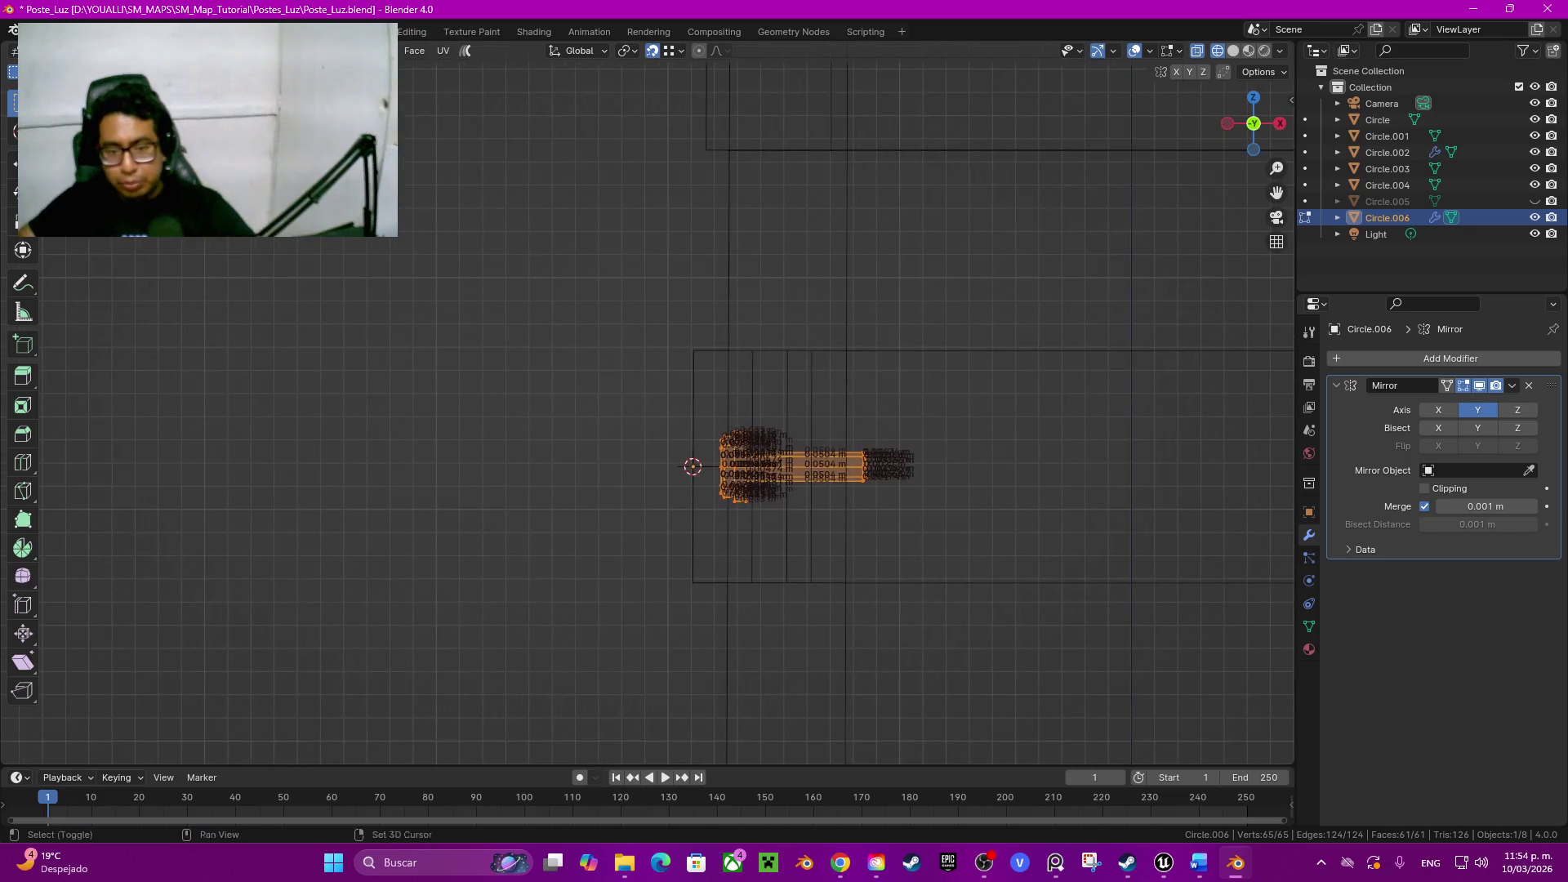
pyautogui.moveTo(851, 434); pyautogui.dragTo(925, 490)
pyautogui.press('x')
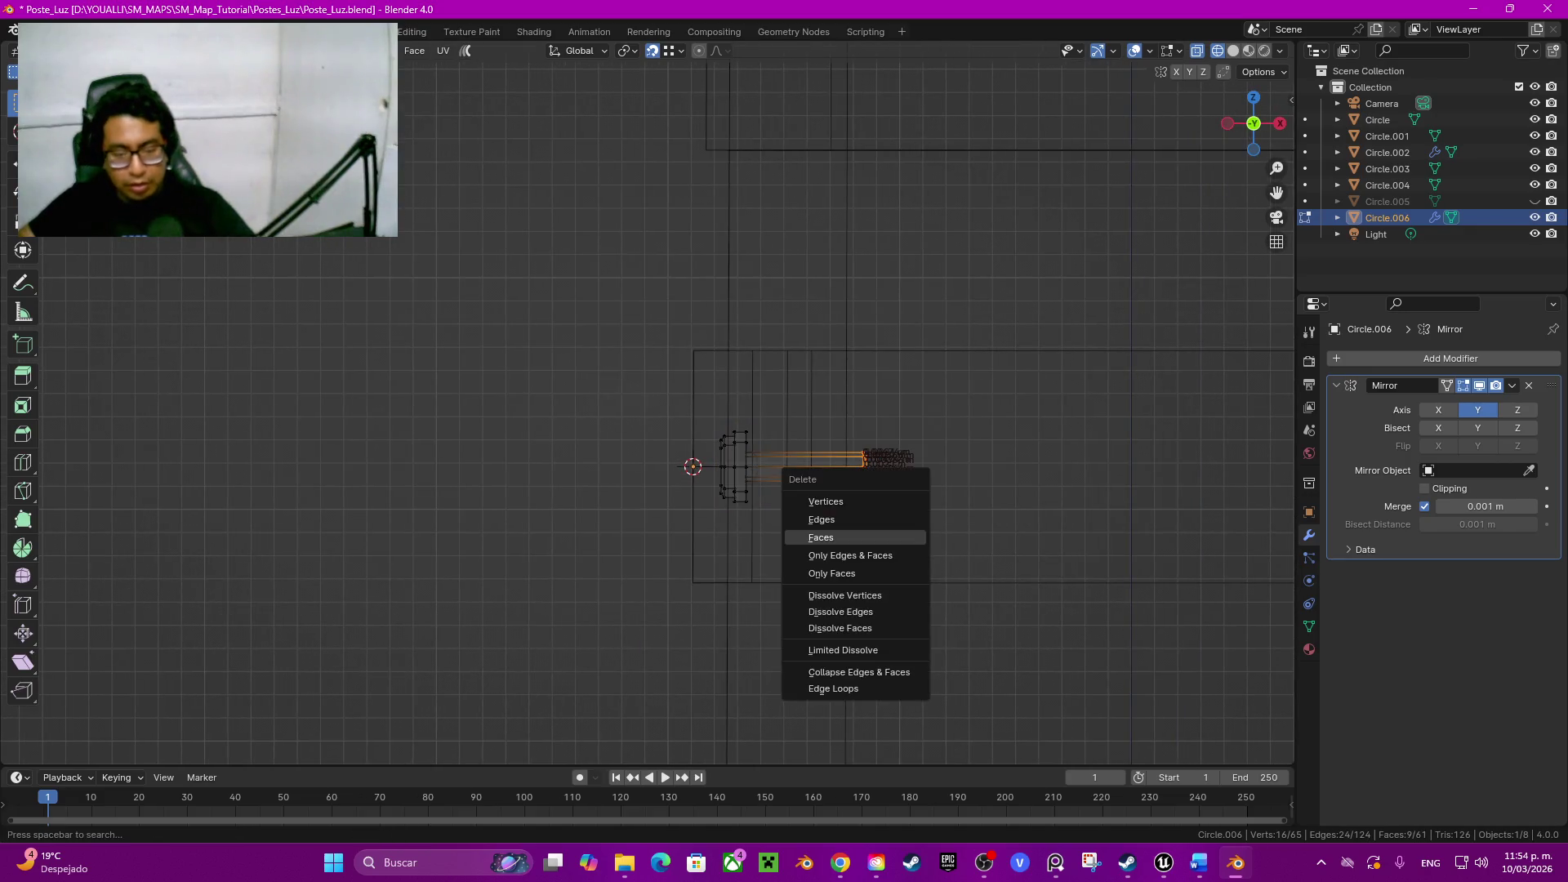
pyautogui.click(827, 501)
pyautogui.hotkey('shift', 'z')
# Step: Check the bolt pair in solid view, then switch to editing the pole column's mesh
pyautogui.moveTo(826, 501)
pyautogui.mouseDown(button='middle')
pyautogui.moveTo(735, 466)
pyautogui.moveTo(785, 465)
pyautogui.moveTo(686, 465)
pyautogui.mouseUp(button='middle')
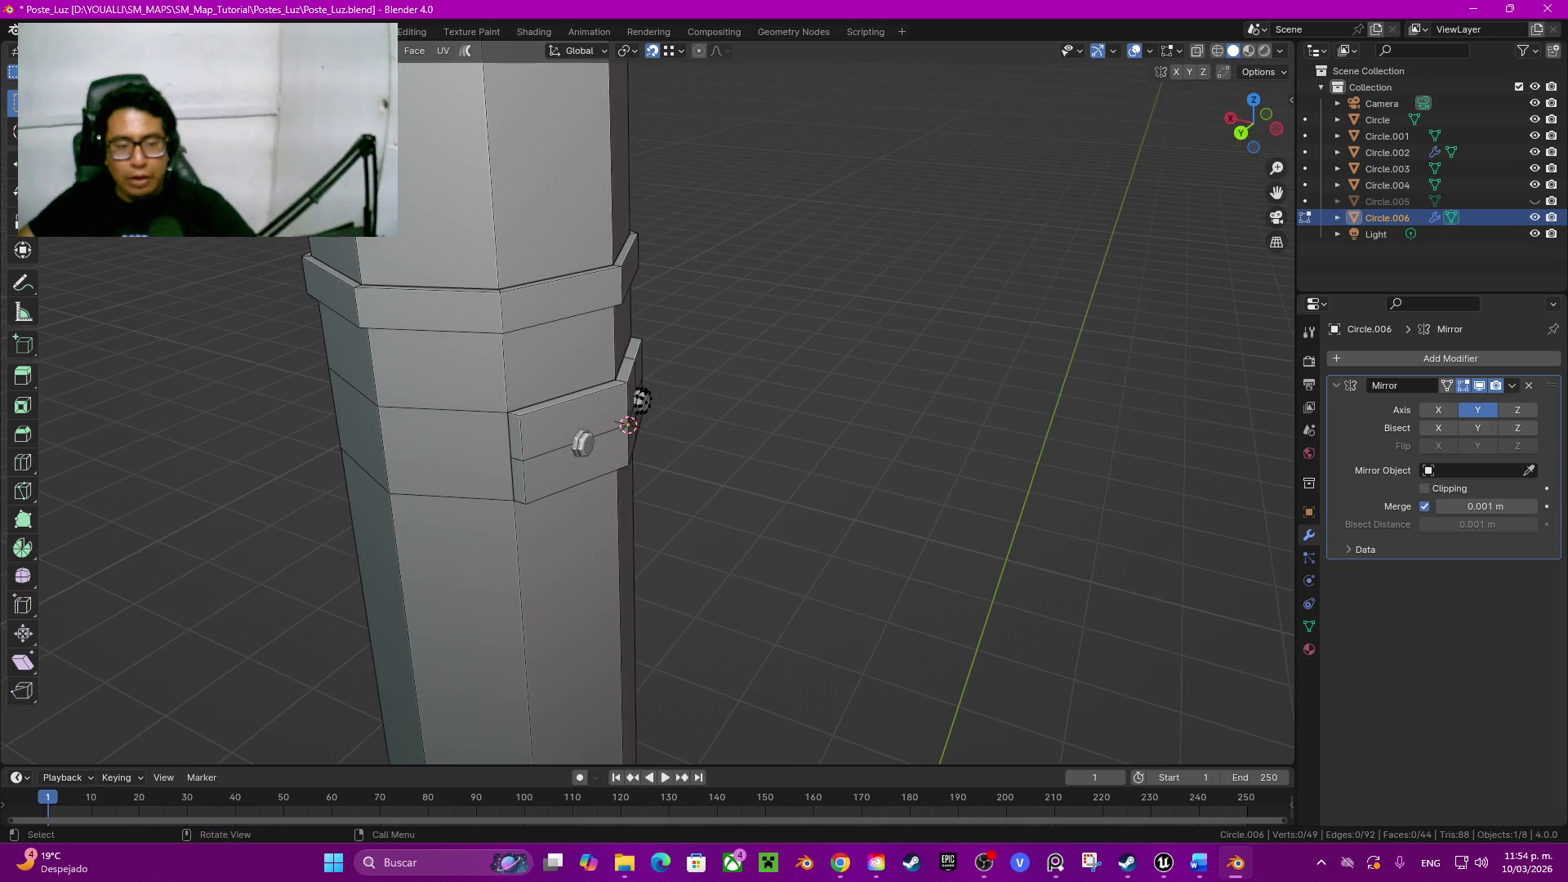
pyautogui.moveTo(646, 411); pyautogui.dragTo(735, 441, button='middle')
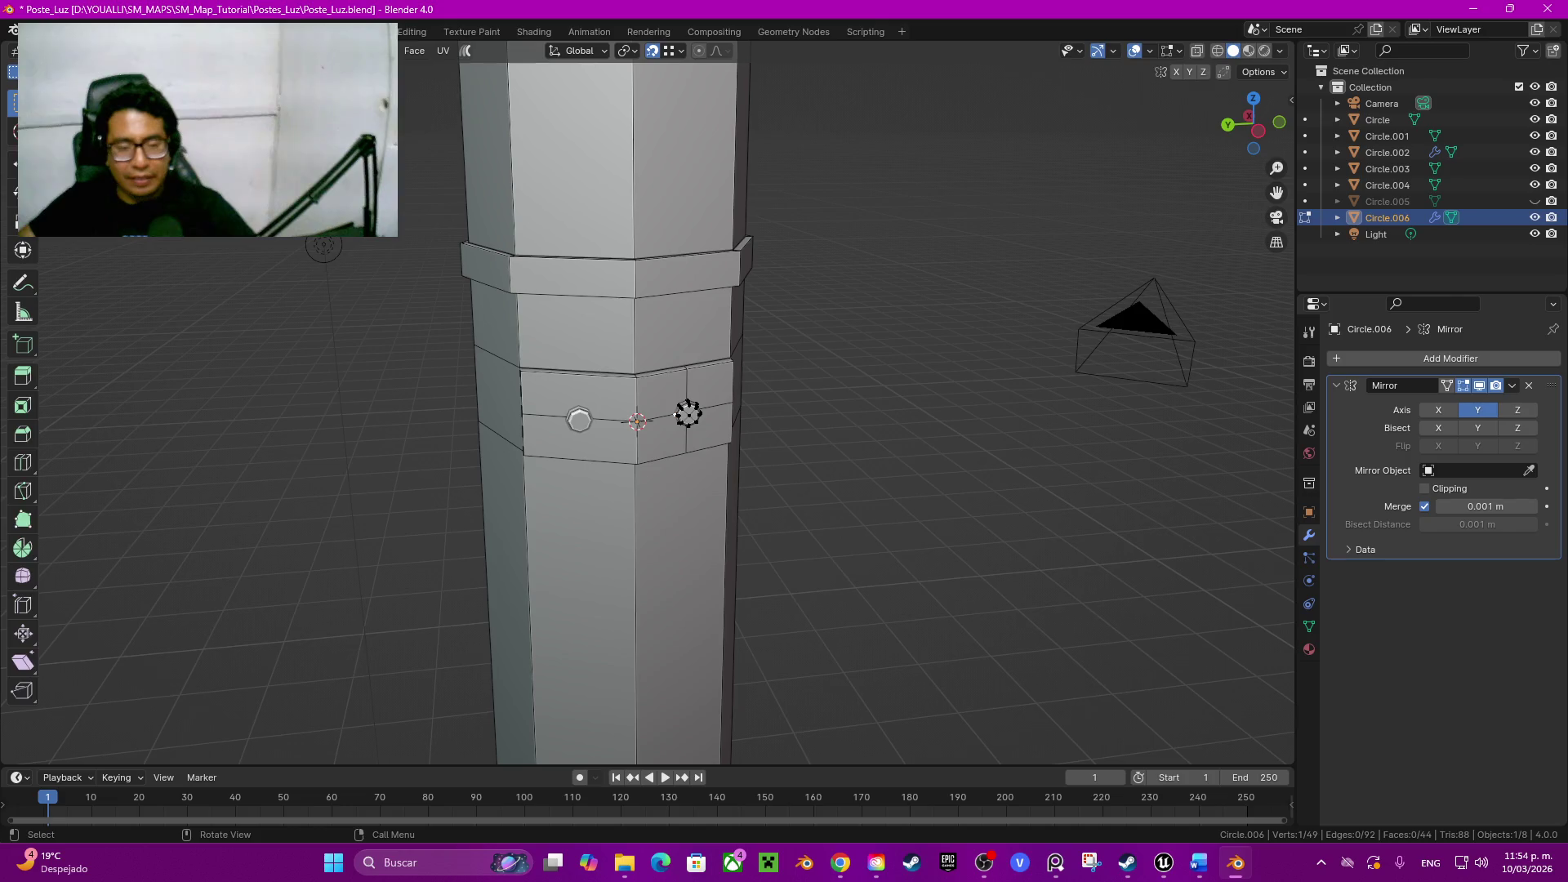
pyautogui.press('Tab')
pyautogui.click(613, 553)
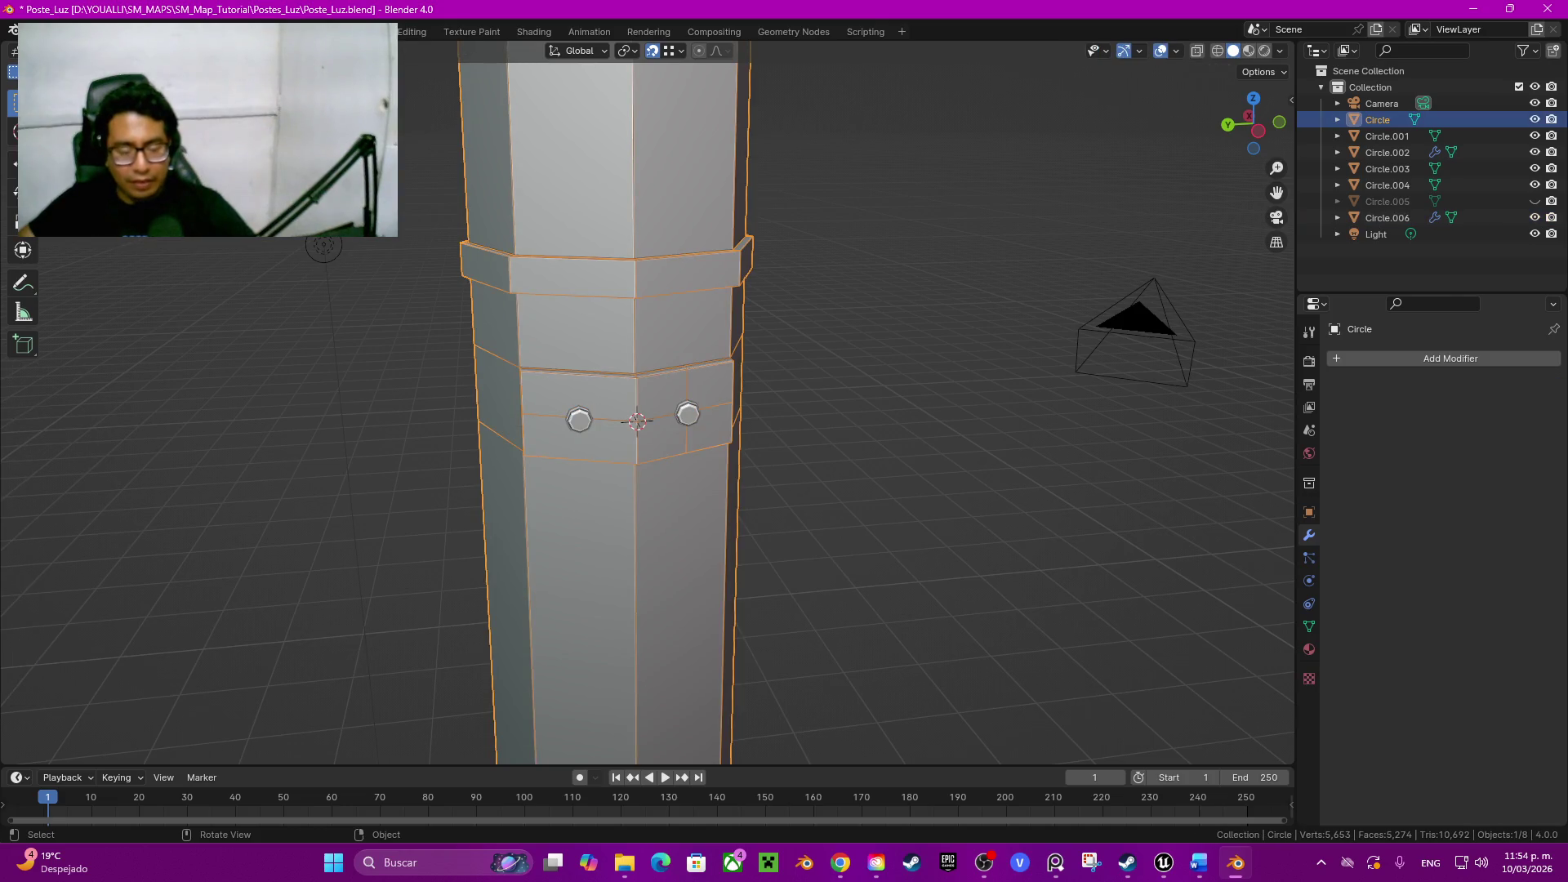
pyautogui.press('Tab')
pyautogui.hotkey('shift', 'a')
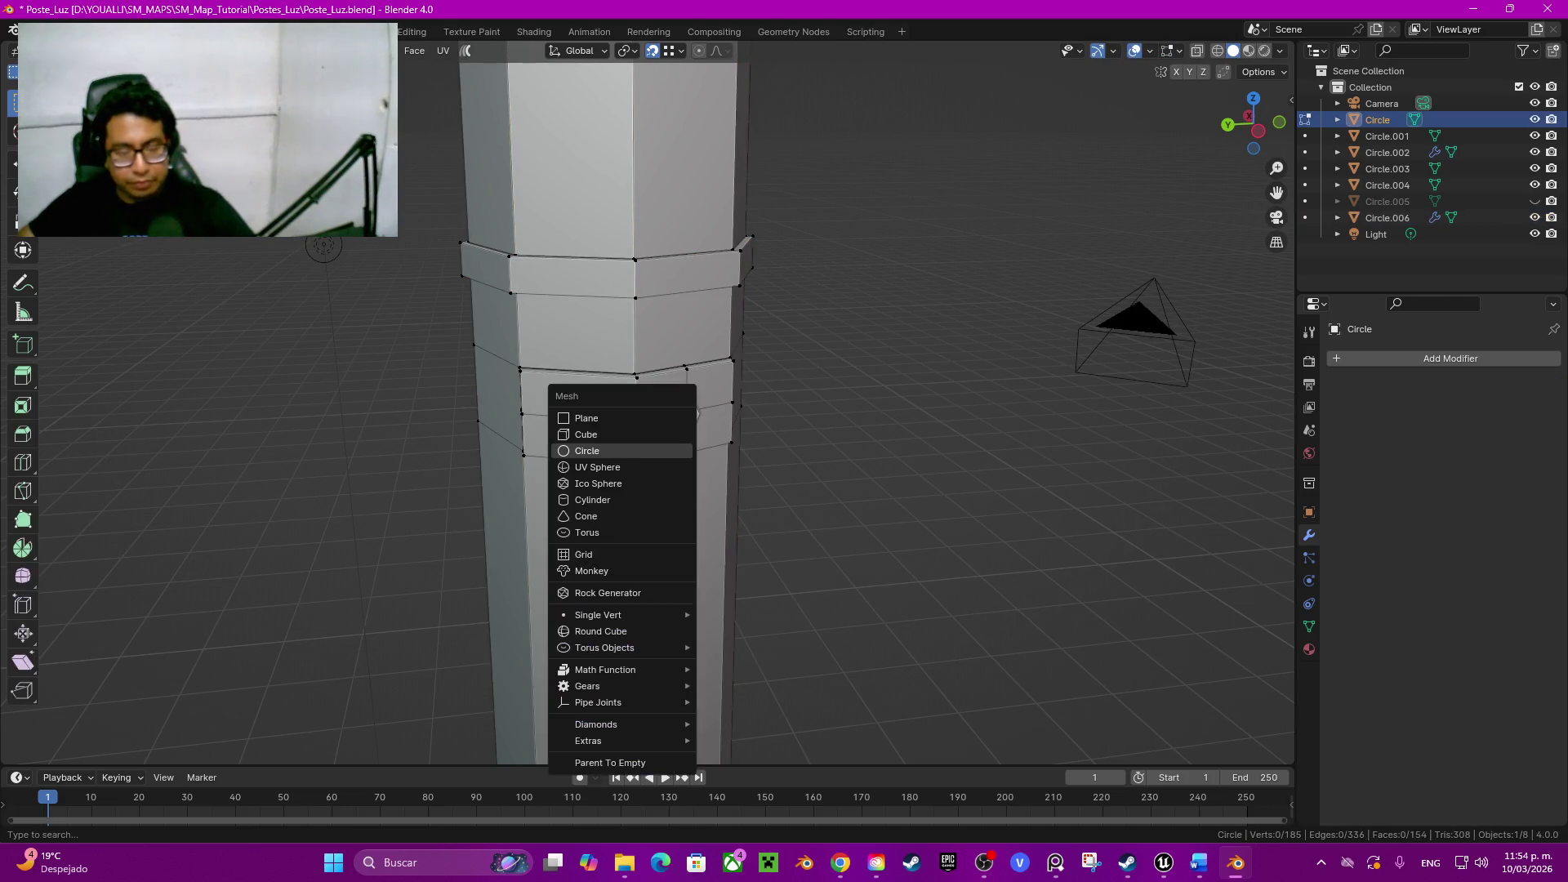
# Step: Add a mesh circle to the column at the cursor, aligned to the front view
pyautogui.click(587, 451)
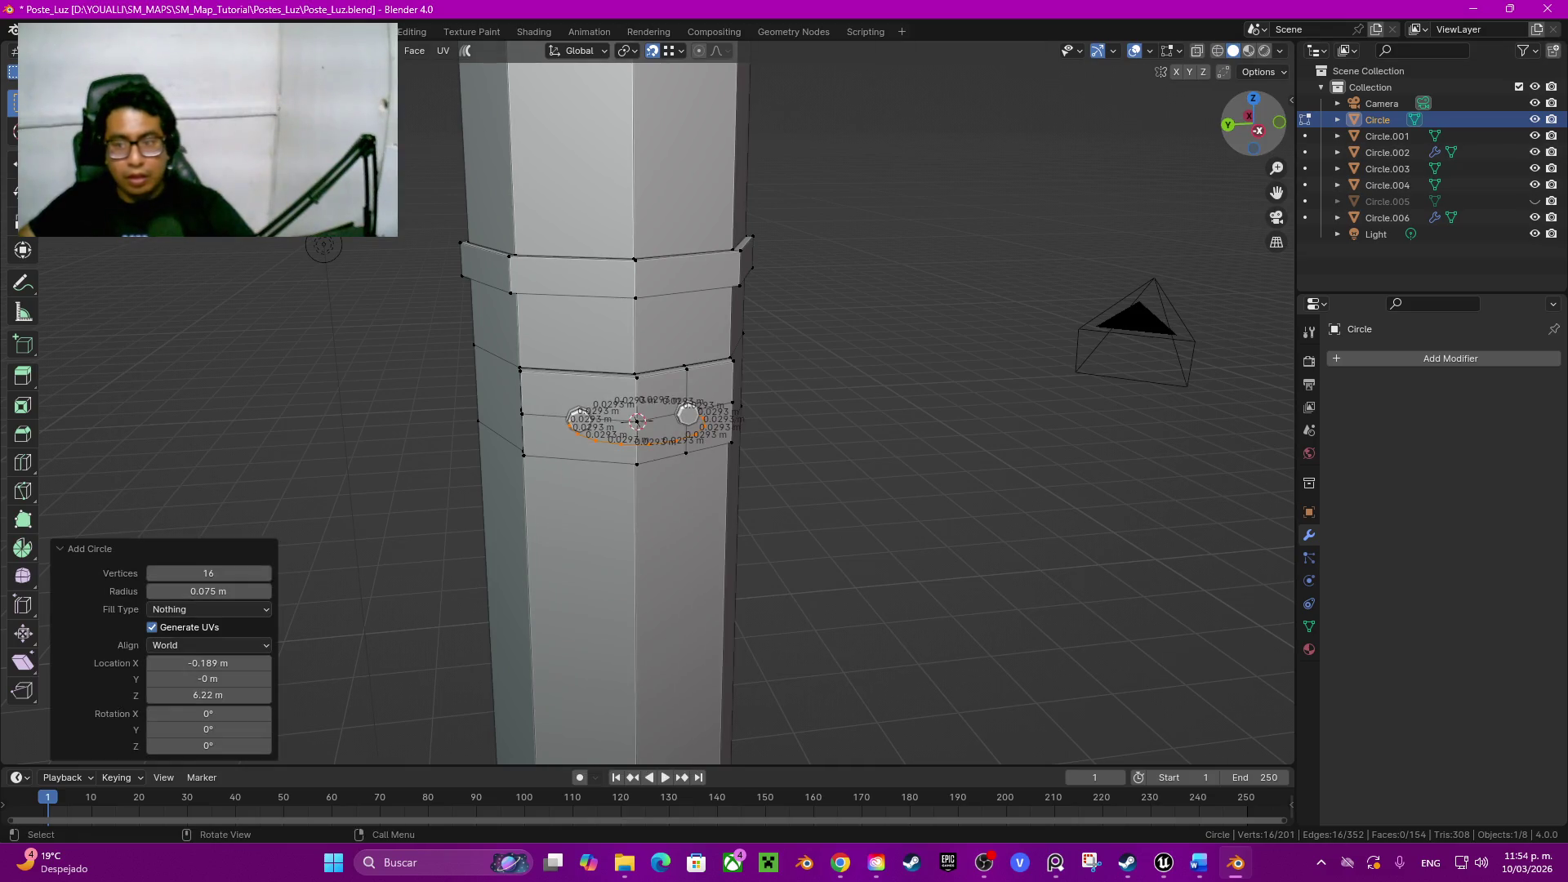
pyautogui.click(1228, 124)
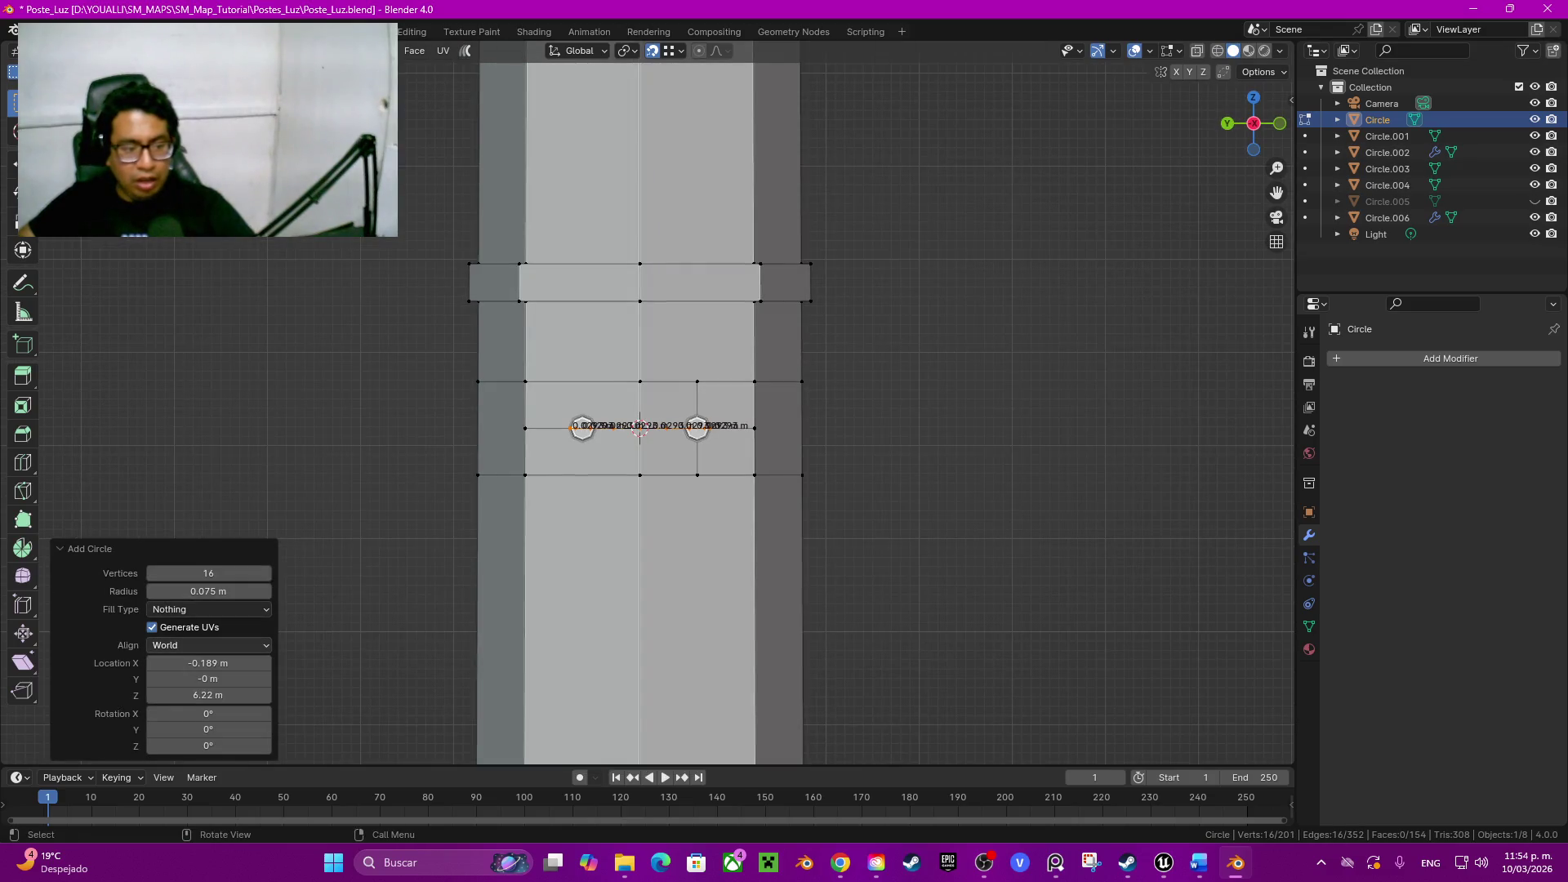
pyautogui.click(208, 645)
pyautogui.click(164, 681)
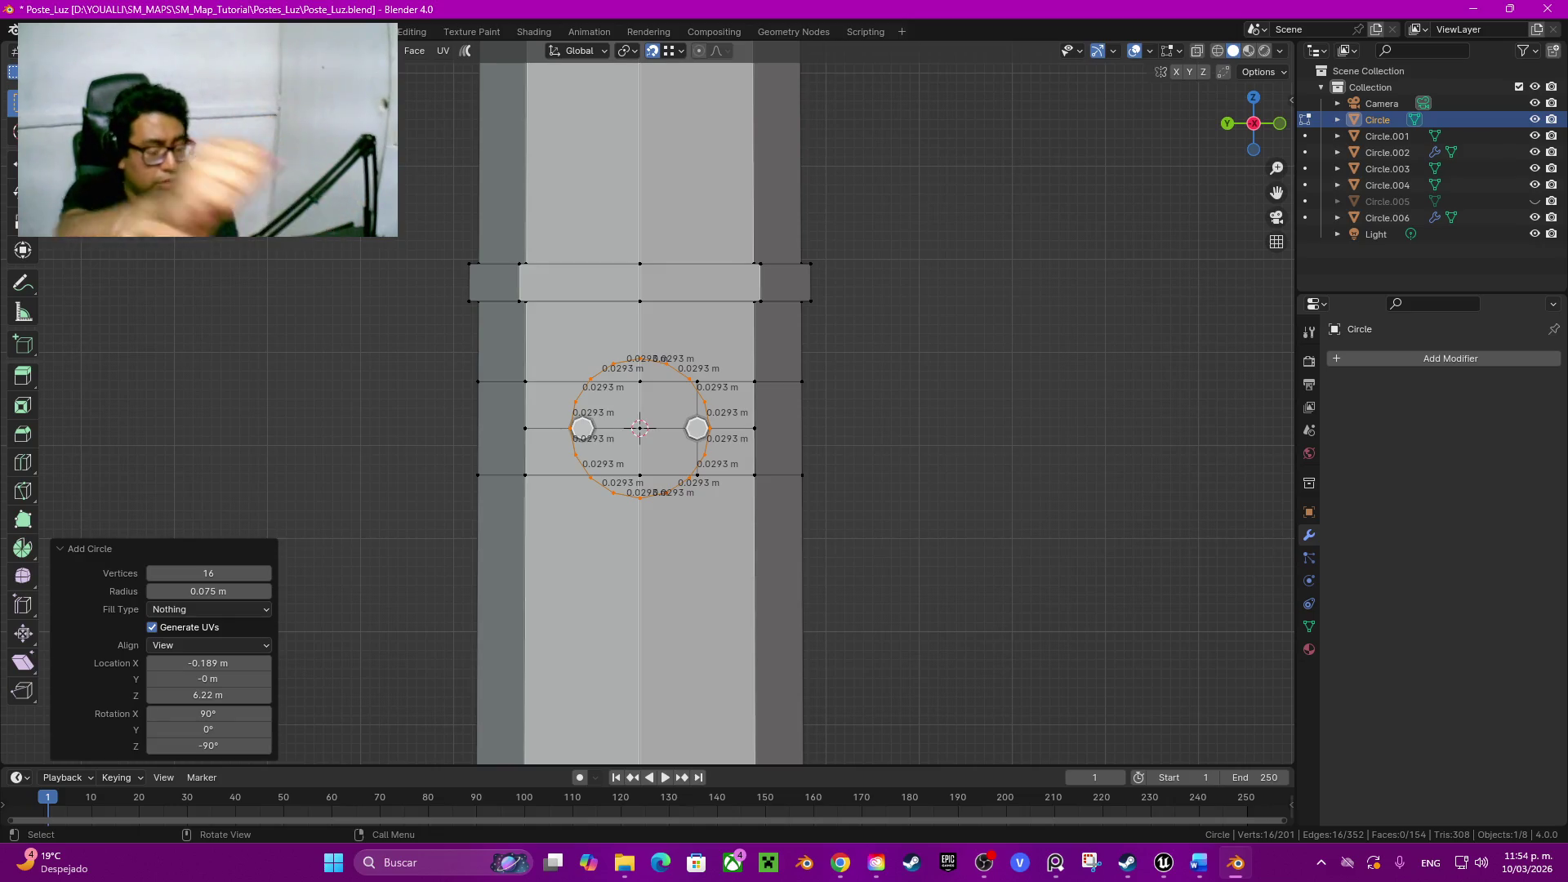
# Step: Try a lower vertex count on the circle, then restore it to 16 vertices
pyautogui.click(209, 572)
pyautogui.write('5')
pyautogui.press('Return')
pyautogui.moveTo(209, 572); pyautogui.dragTo(184, 572)
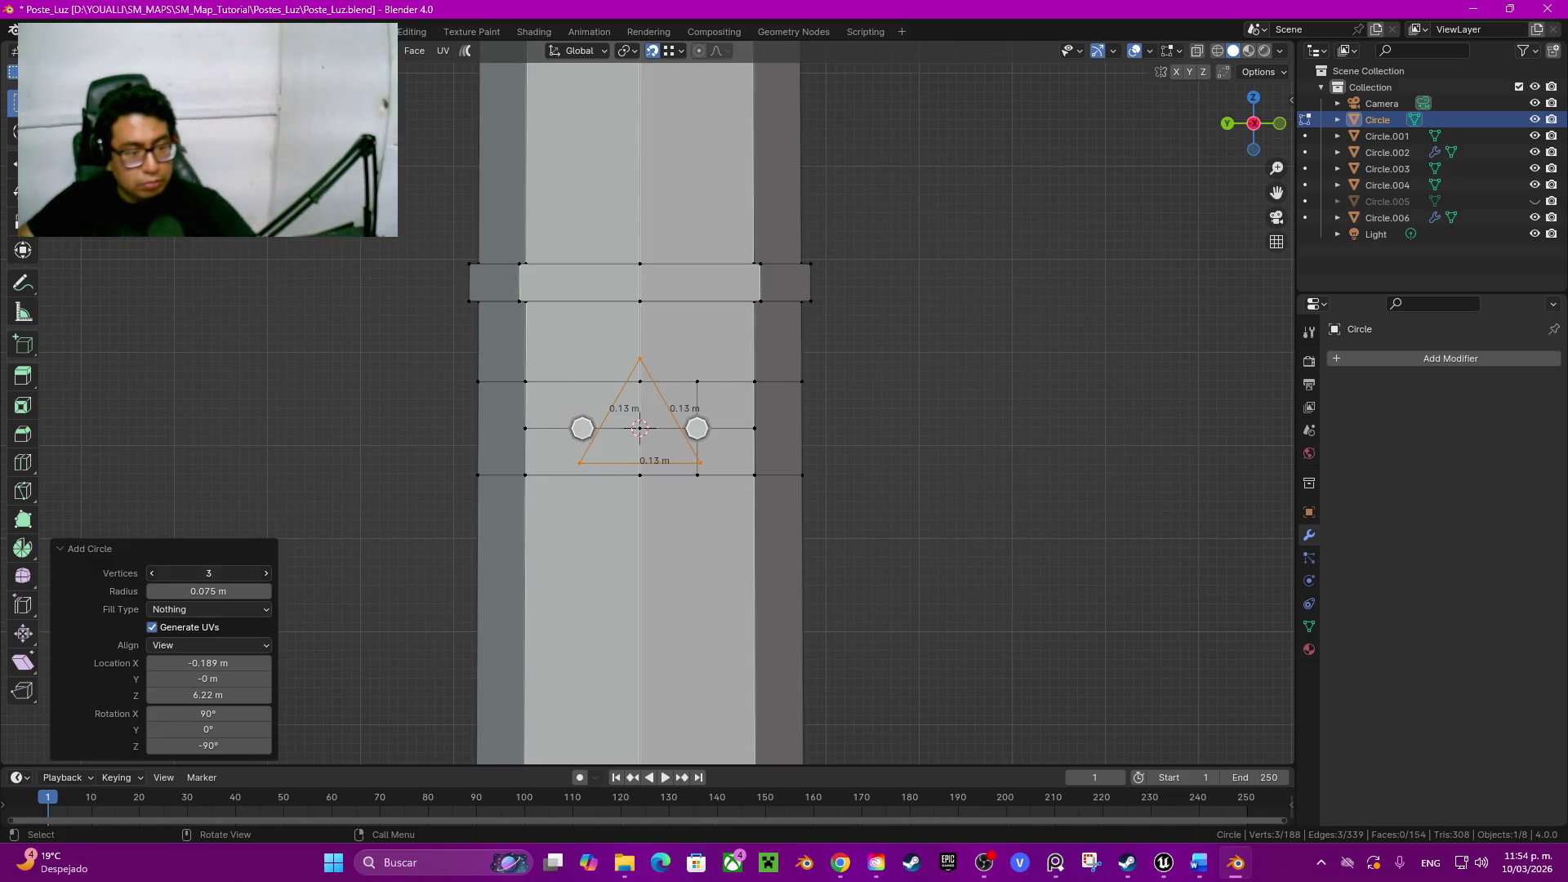
pyautogui.write('6')
pyautogui.press('Return')
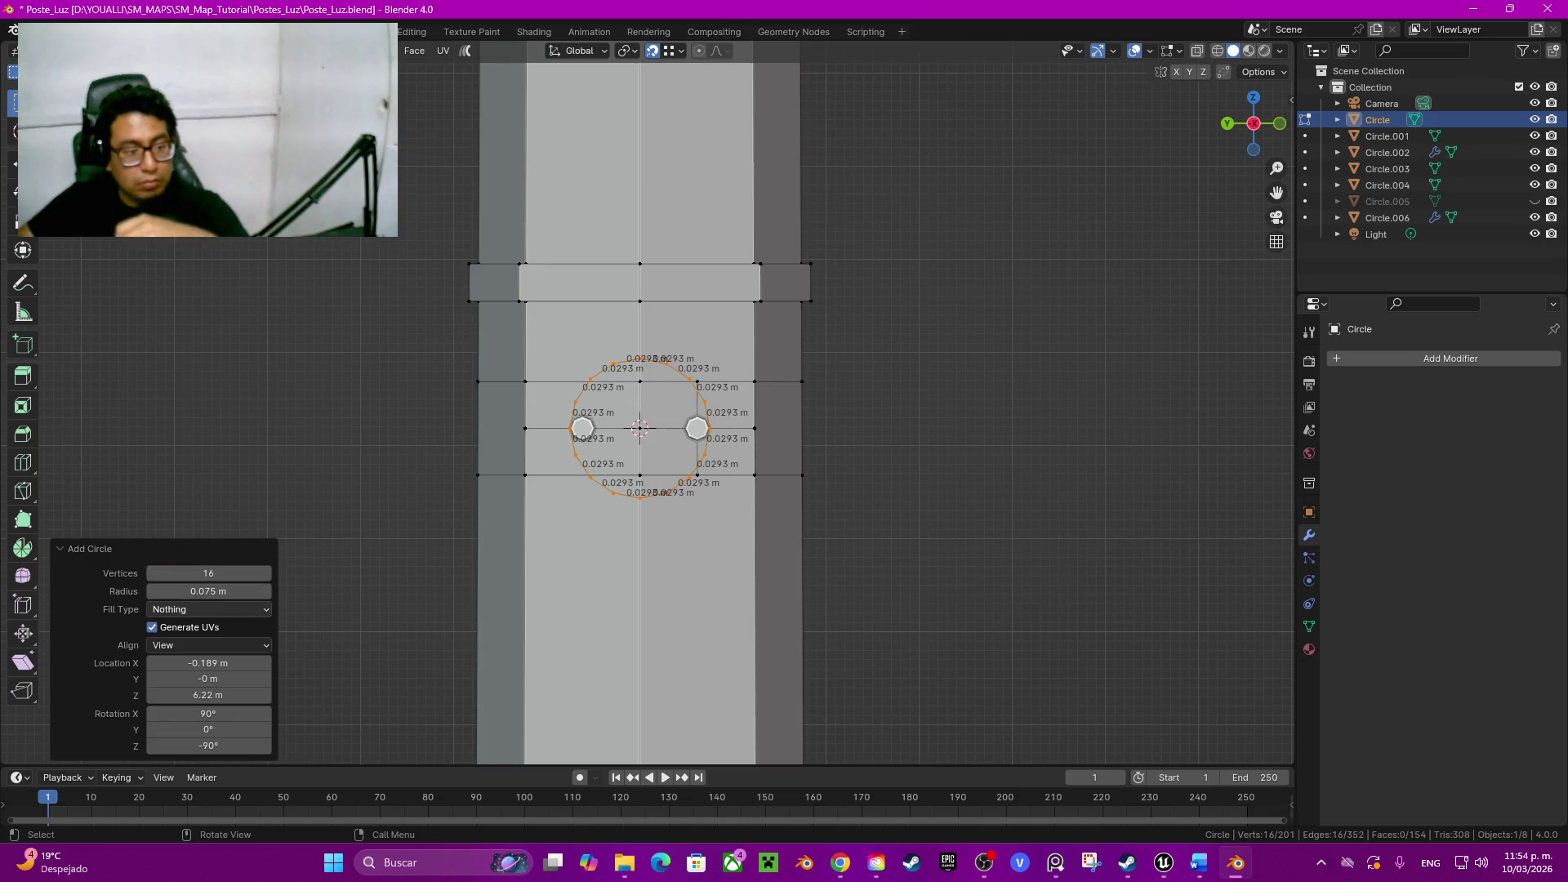
# Step: Shrink the circle's radius to 0.015 m, then settle it at 0.02 m
pyautogui.click(153, 590)
pyautogui.moveTo(152, 591); pyautogui.dragTo(184, 591)
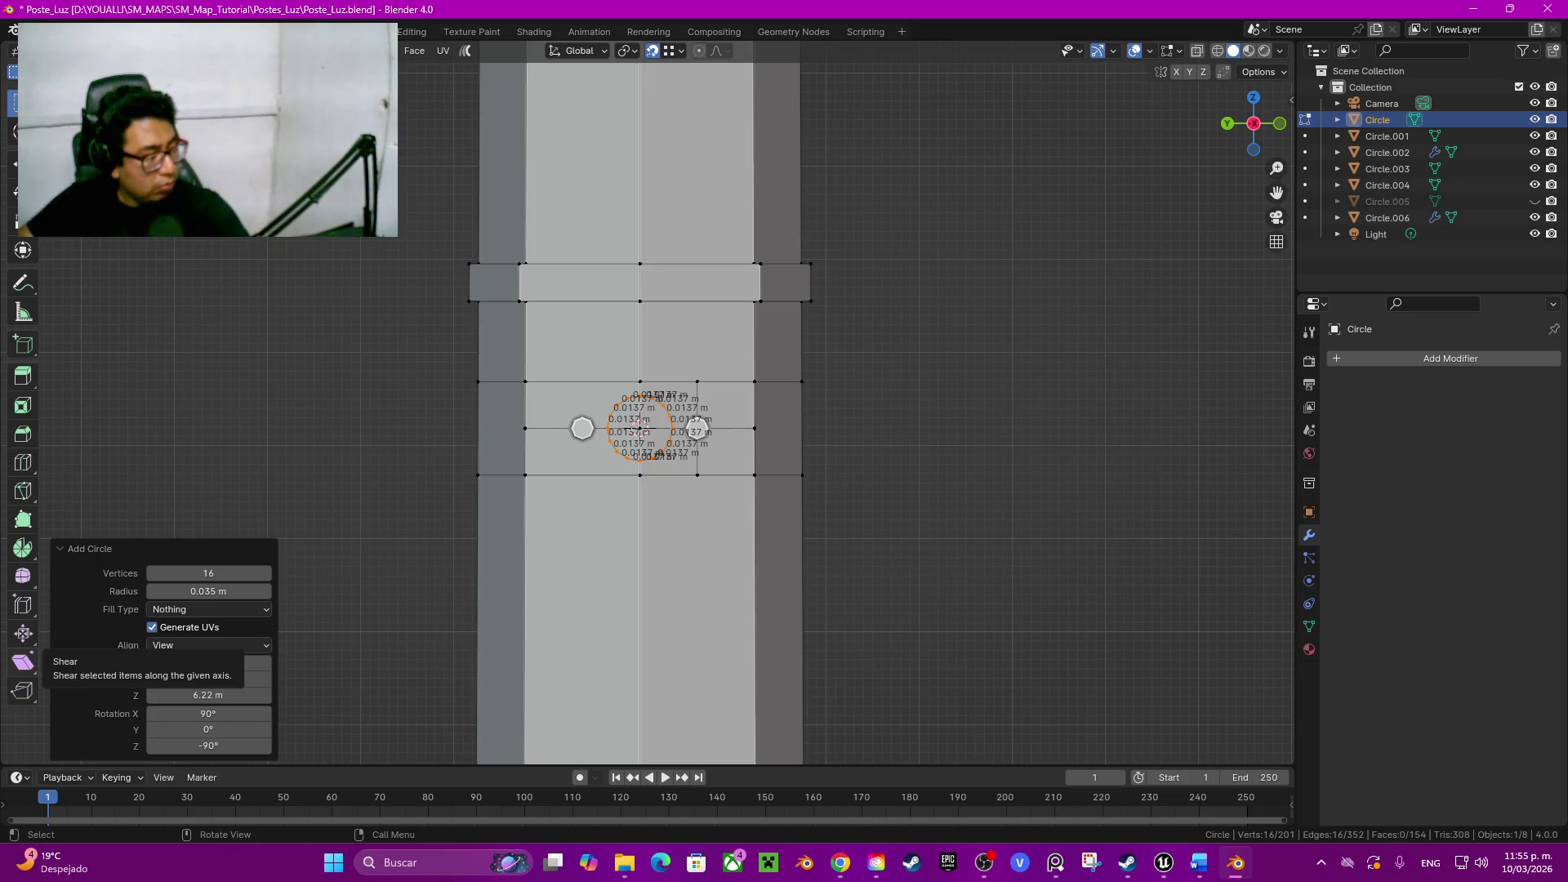
pyautogui.click(209, 591)
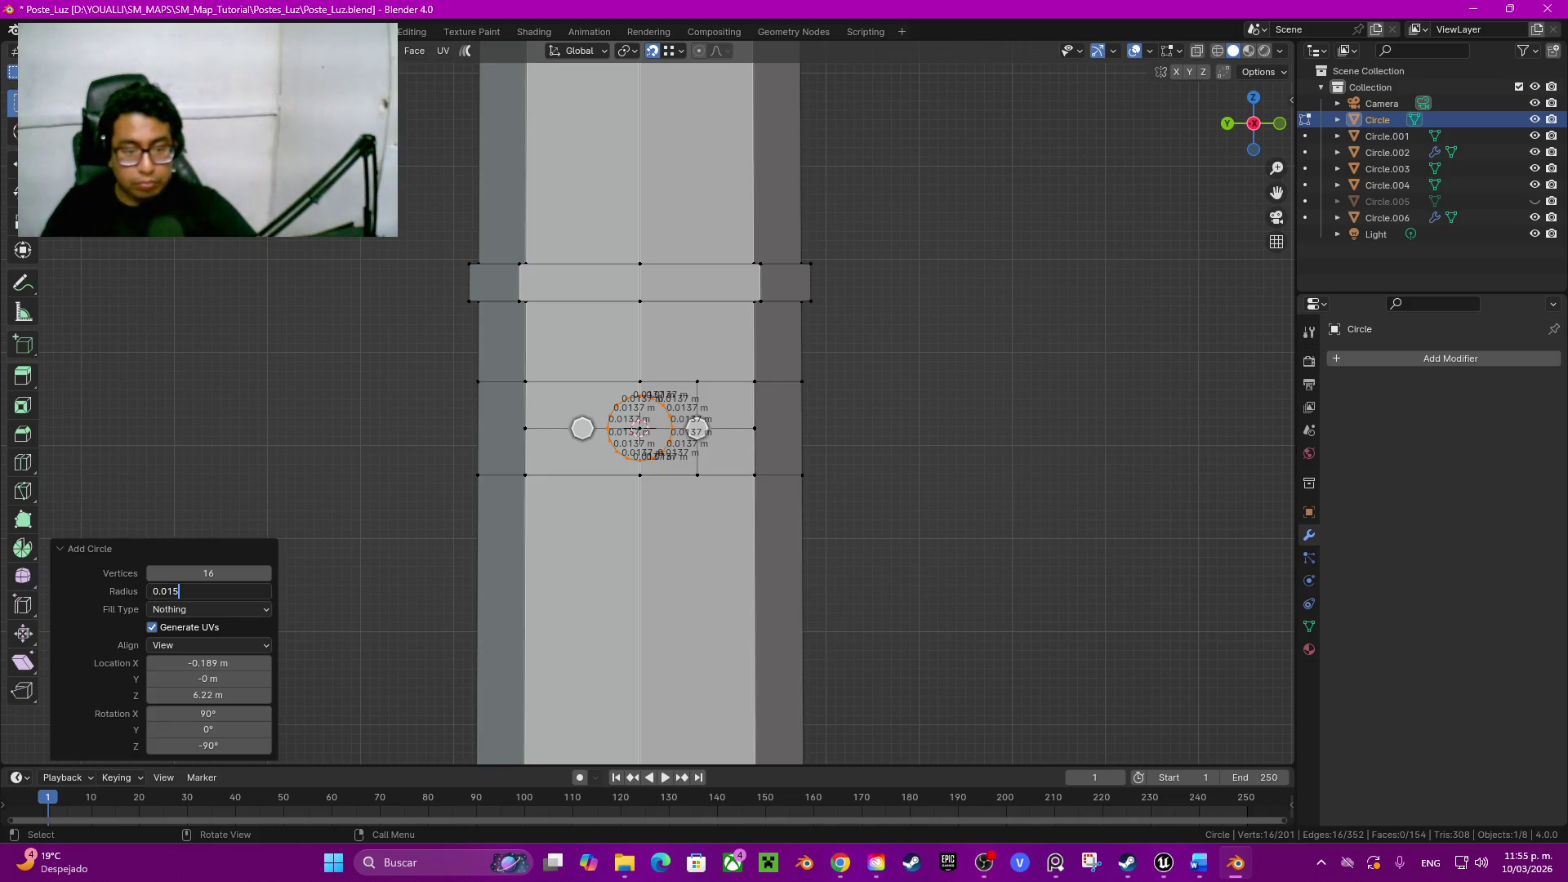
pyautogui.press('Return')
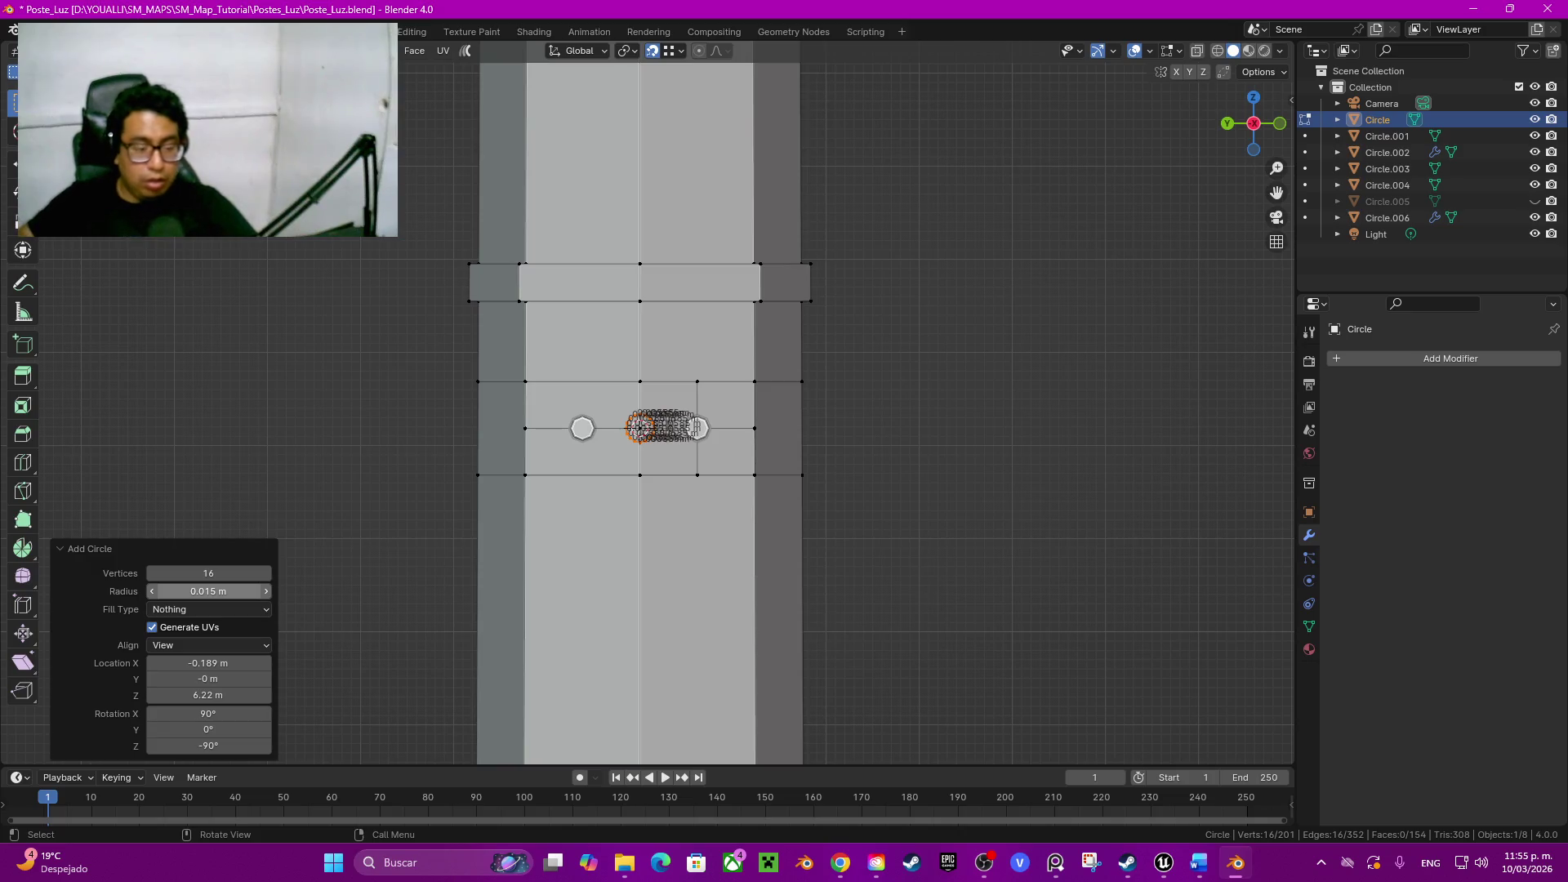
pyautogui.click(208, 591)
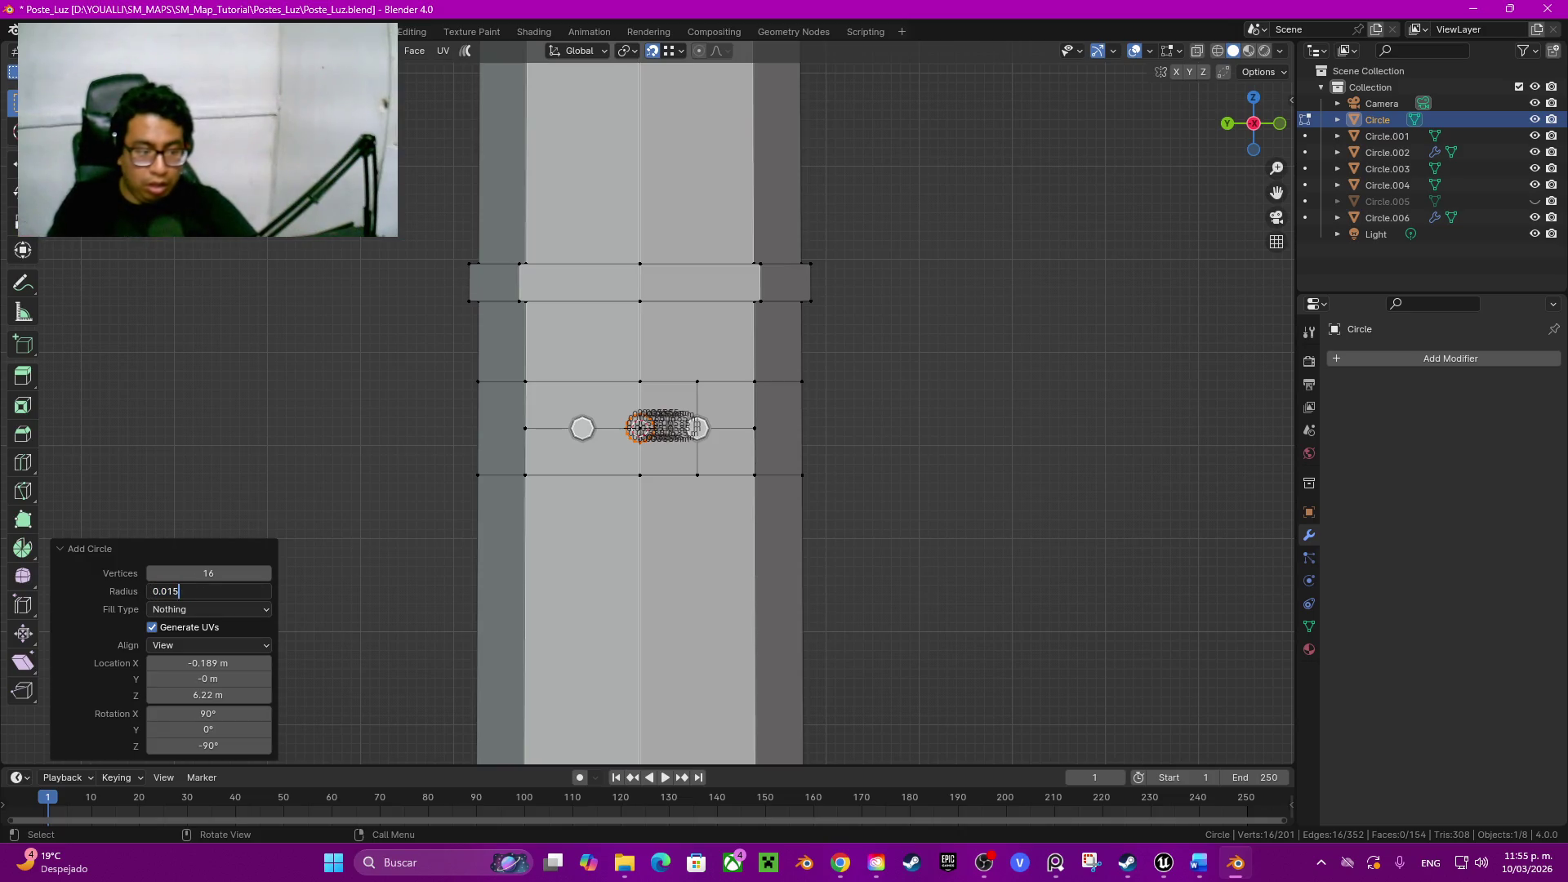
pyautogui.write('0.02')
pyautogui.press('Return')
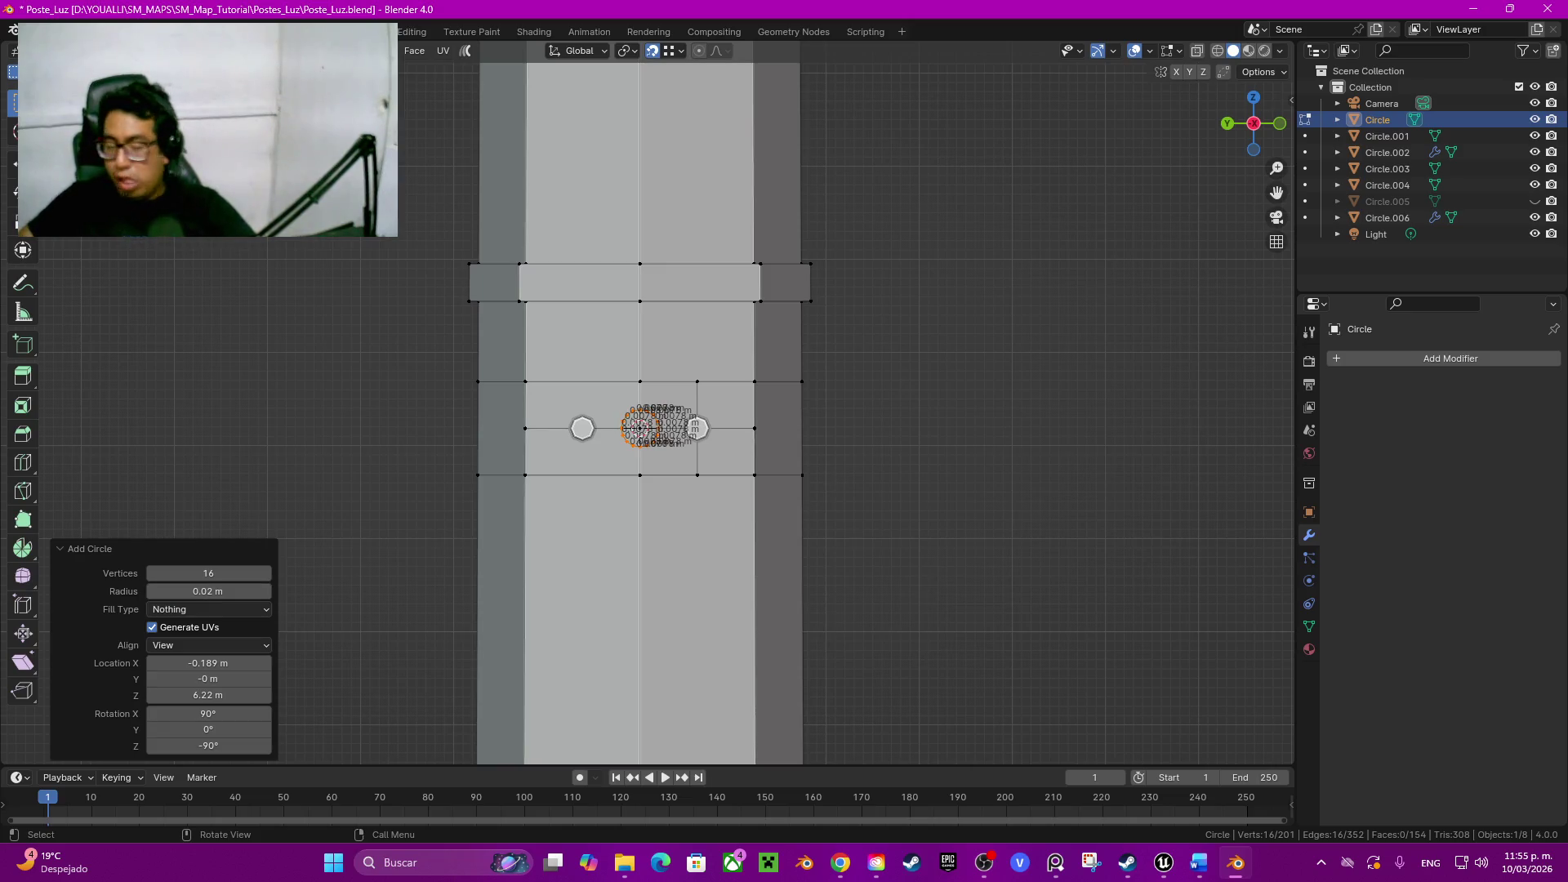
pyautogui.scroll(-2, 662, 429)
pyautogui.moveTo(735, 490); pyautogui.dragTo(858, 441, button='middle')
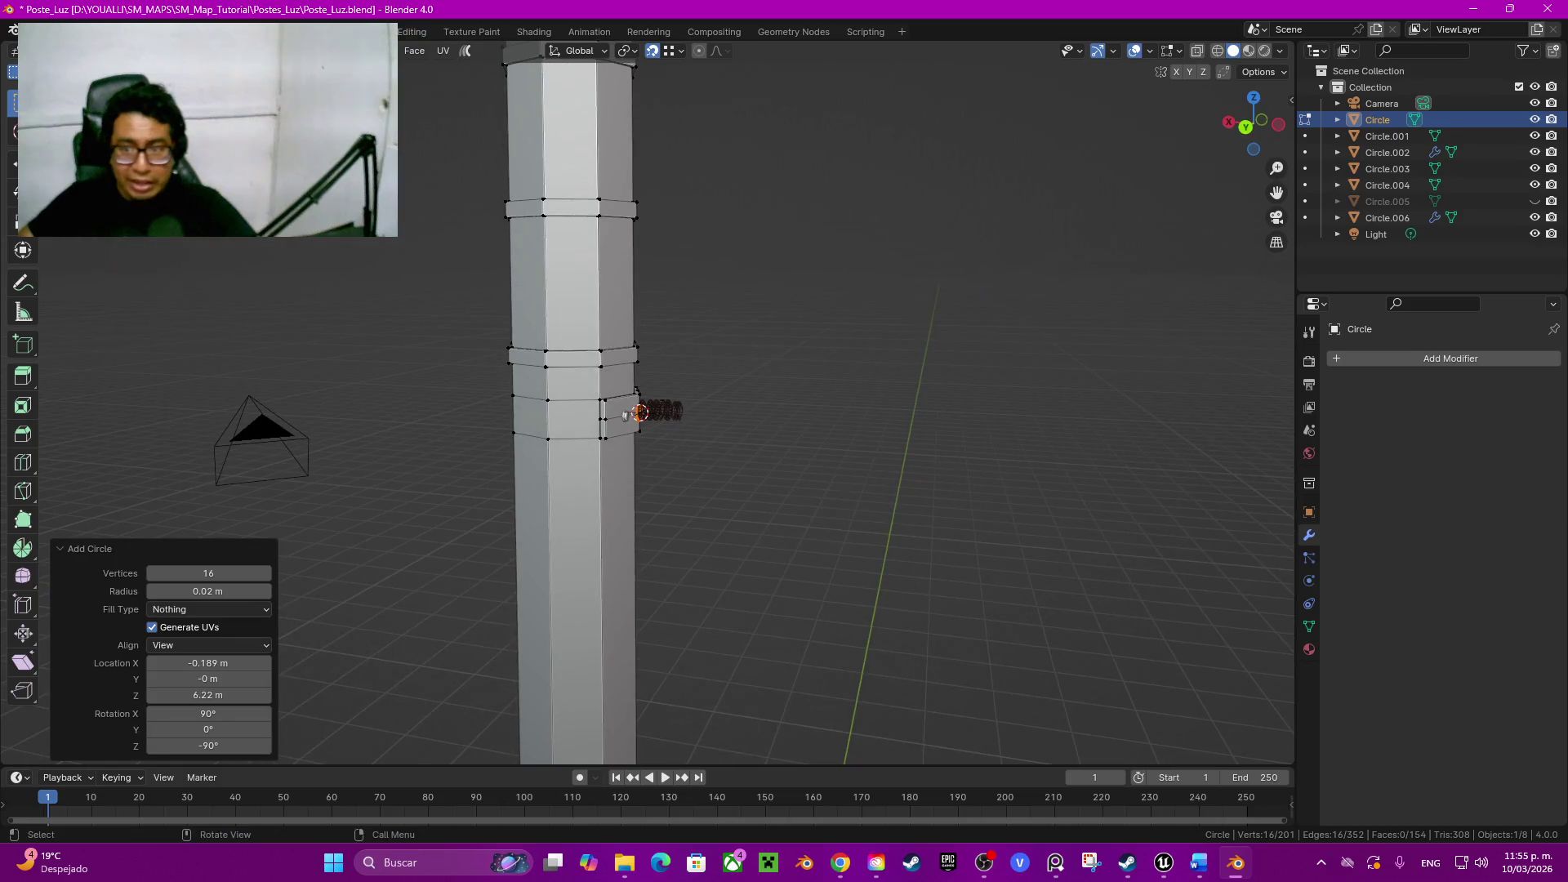
# Step: Extrude the circle along X into a straight tube with a Move X offset of -0.5 m
pyautogui.click(1247, 126)
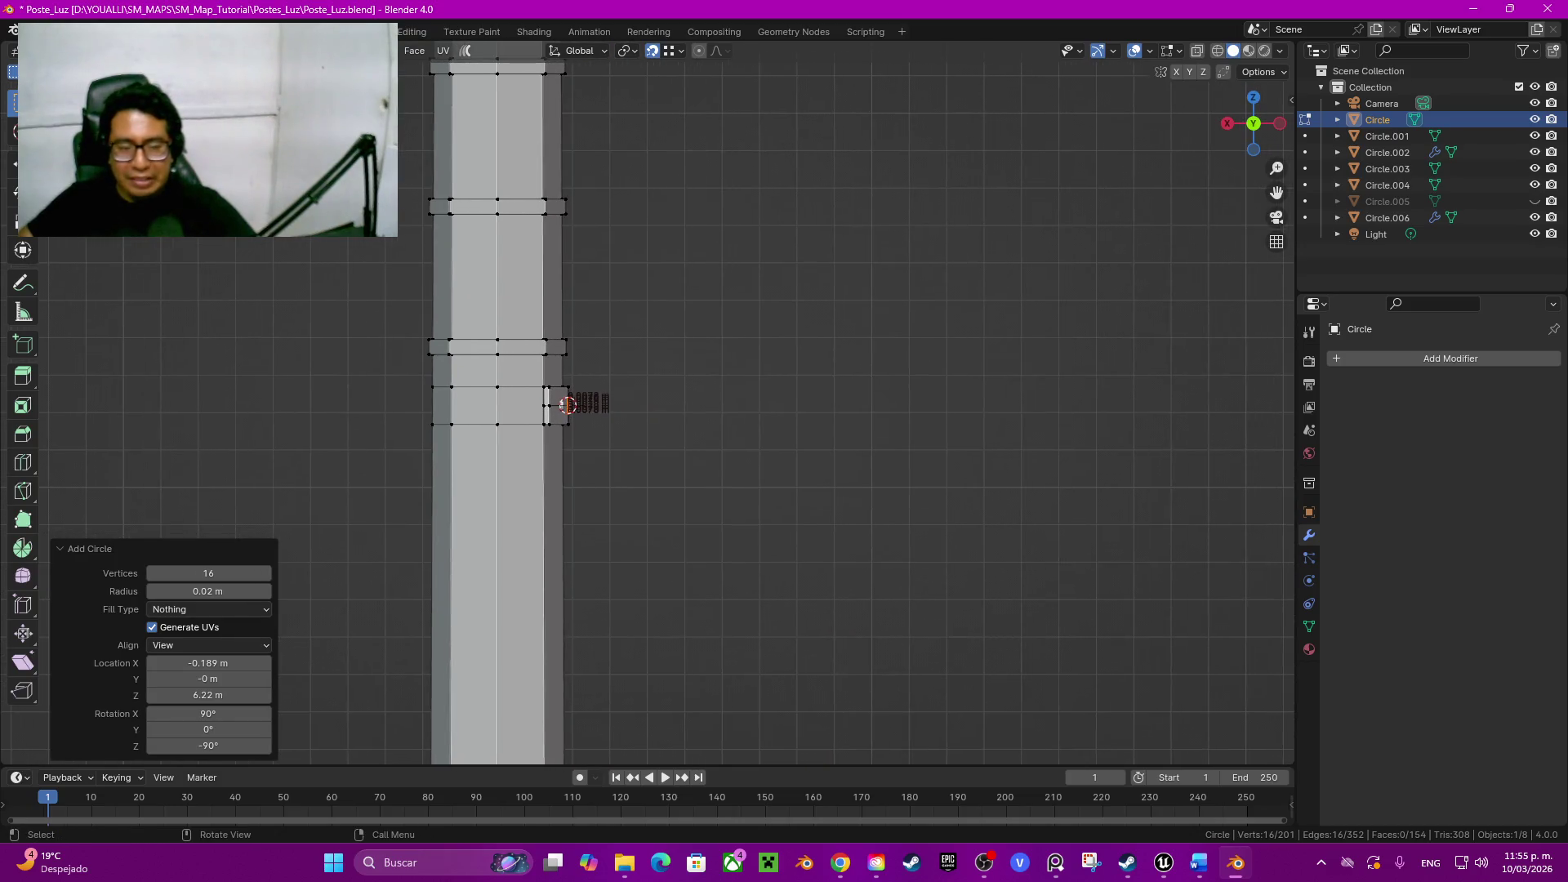
pyautogui.press('e')
pyautogui.press('x')
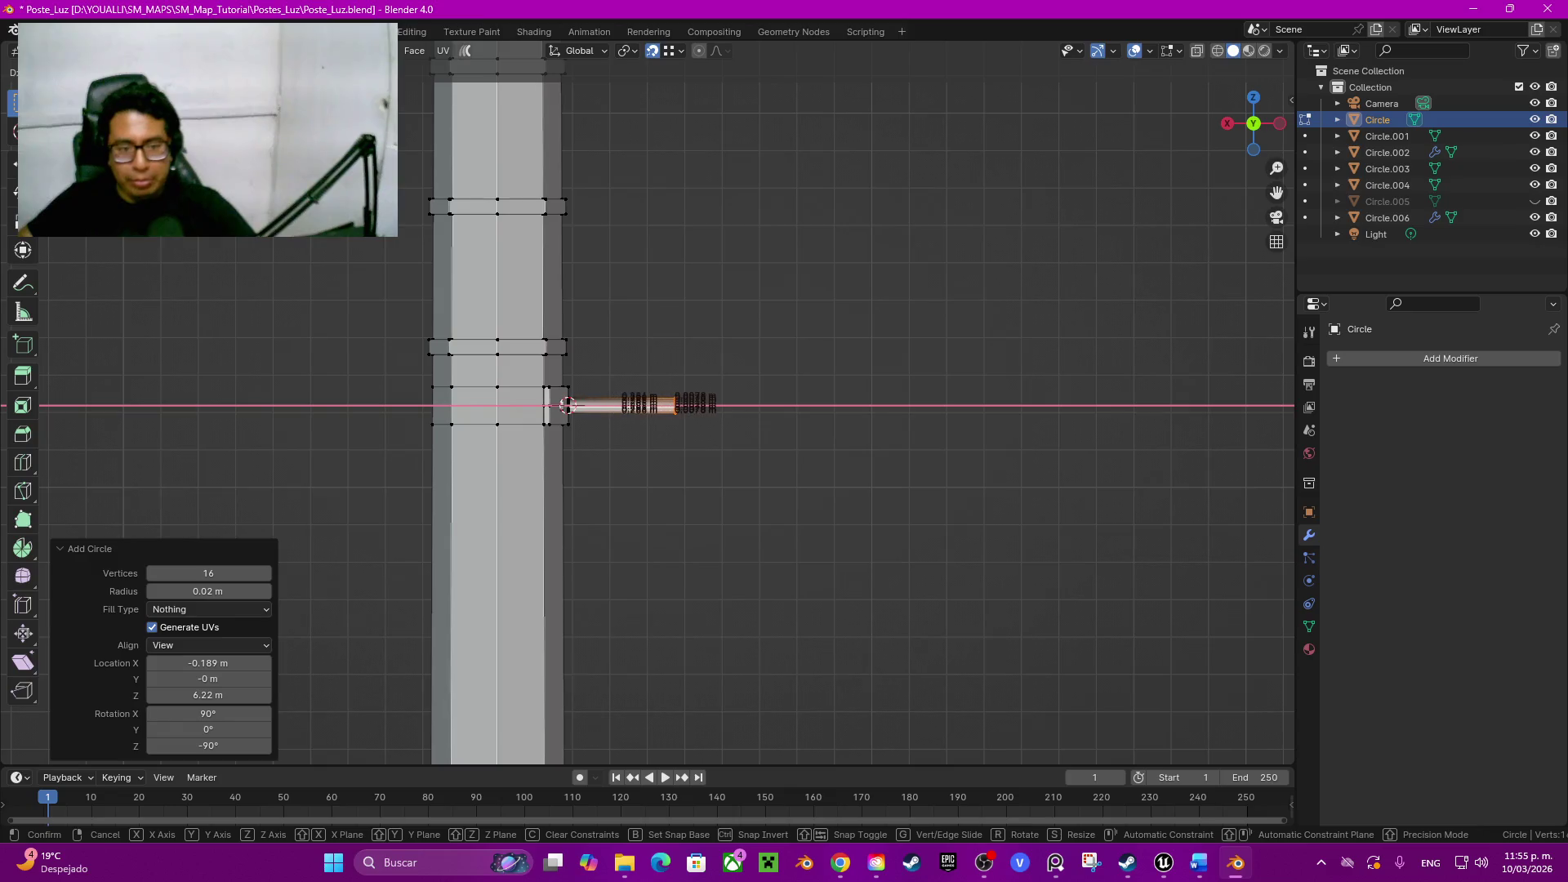
pyautogui.press('Return')
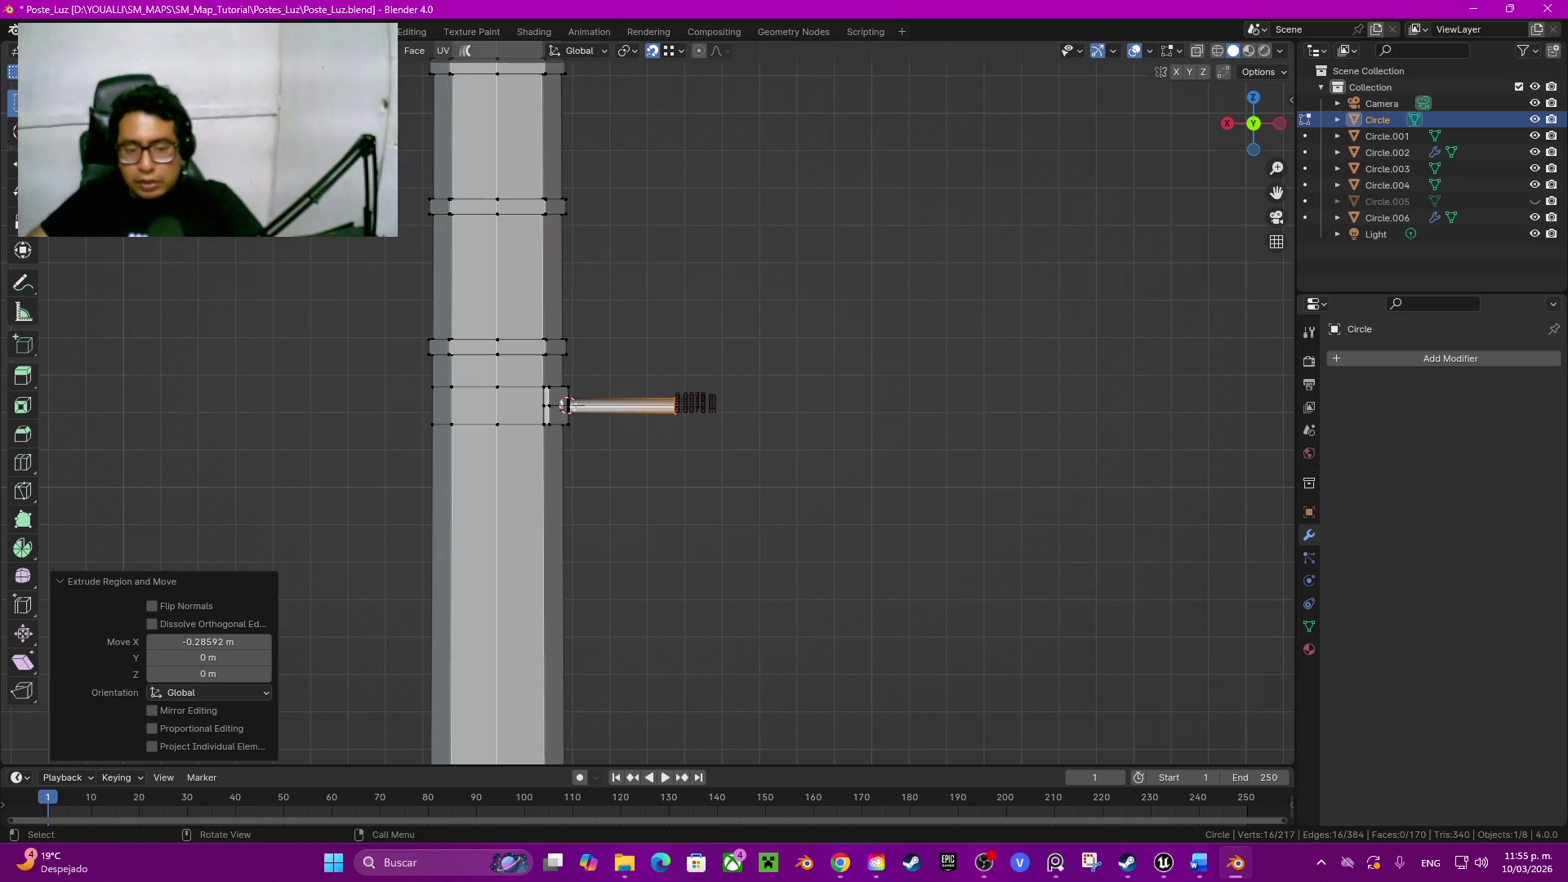
pyautogui.press('e')
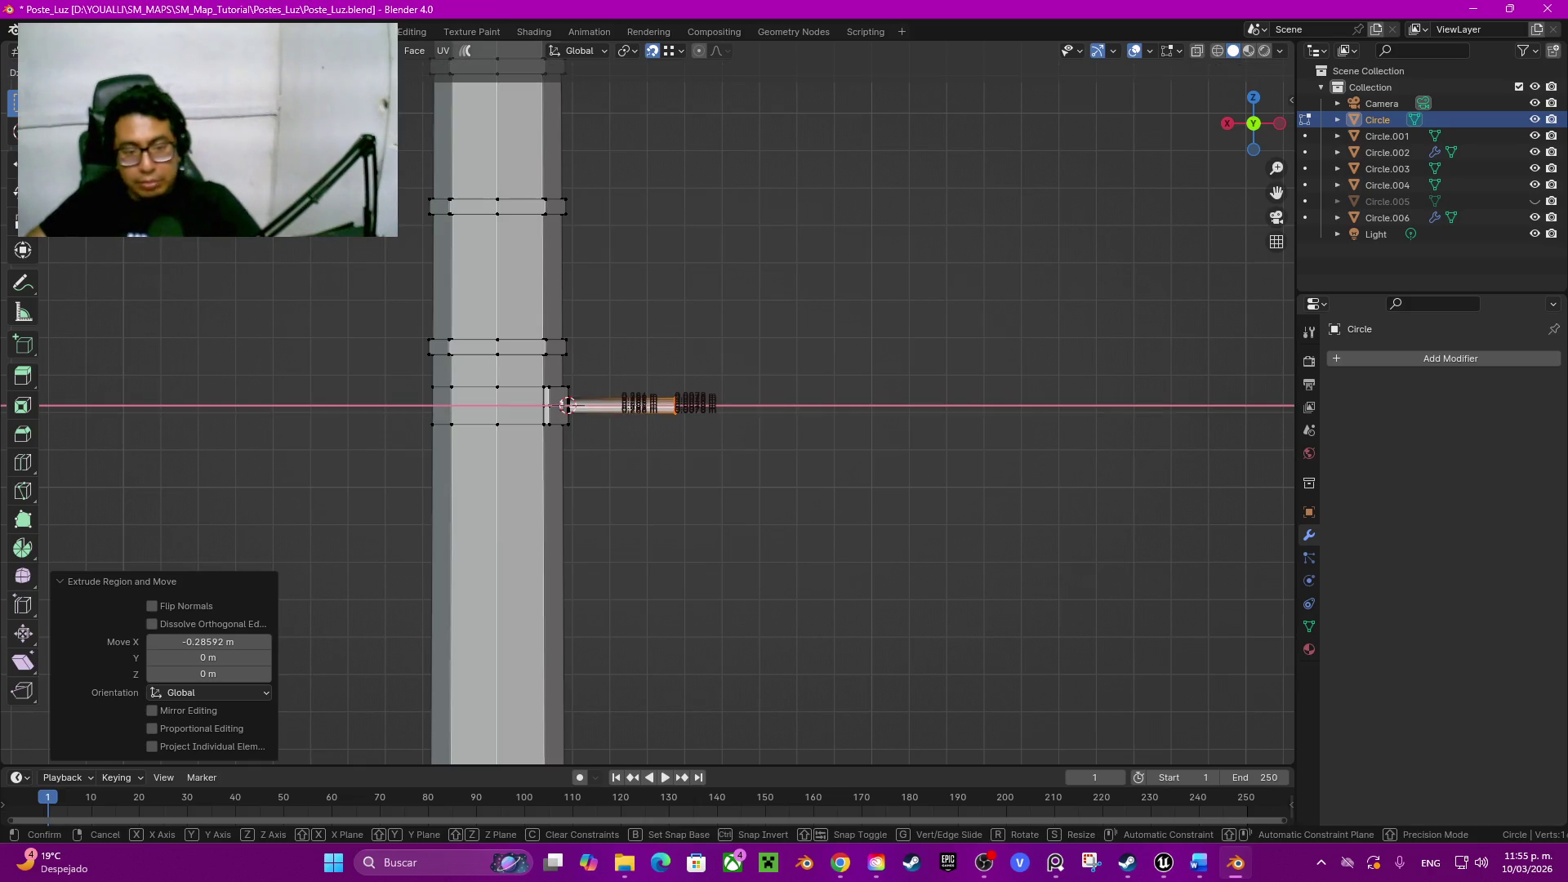
pyautogui.press('Escape')
pyautogui.hotkey('ctrl', 'z')
pyautogui.click(208, 640)
pyautogui.write('-0.5')
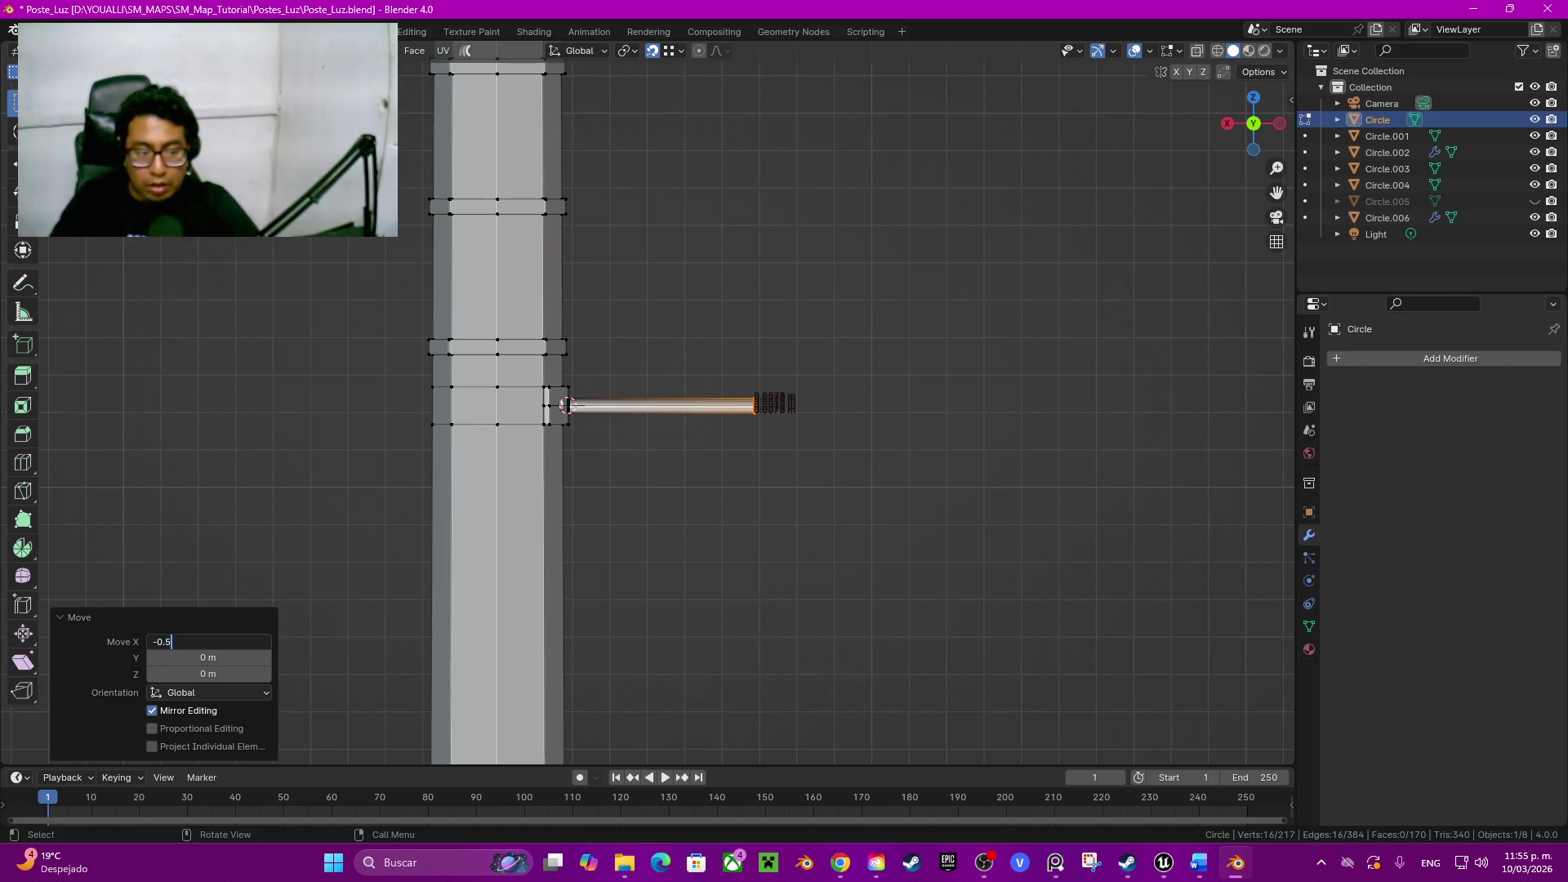
pyautogui.press('Return')
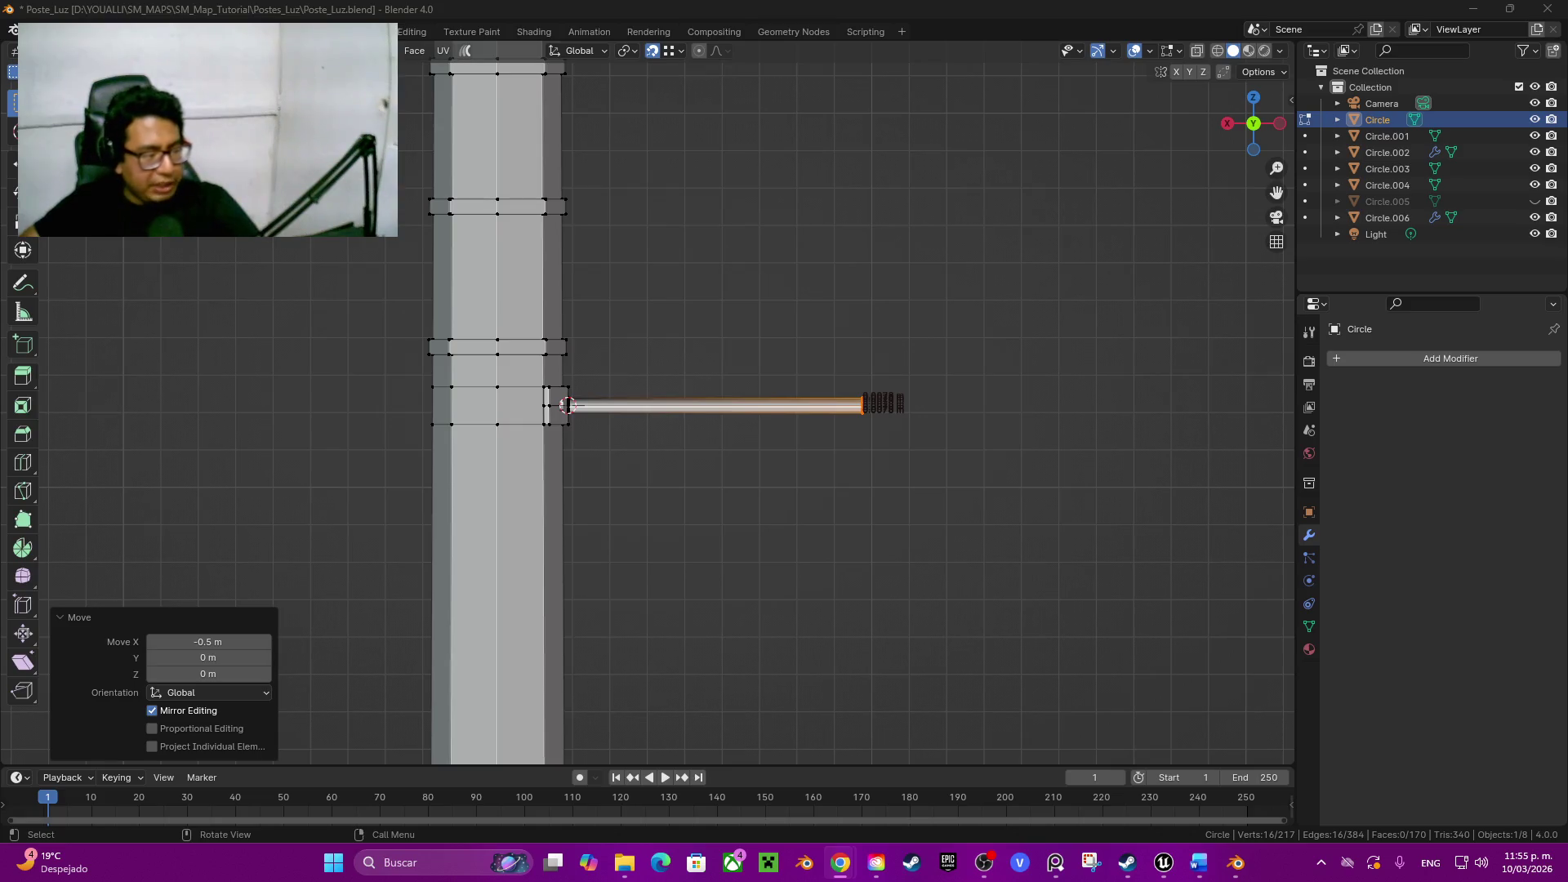
pyautogui.moveTo(564, 404); pyautogui.dragTo(637, 369, button='middle')
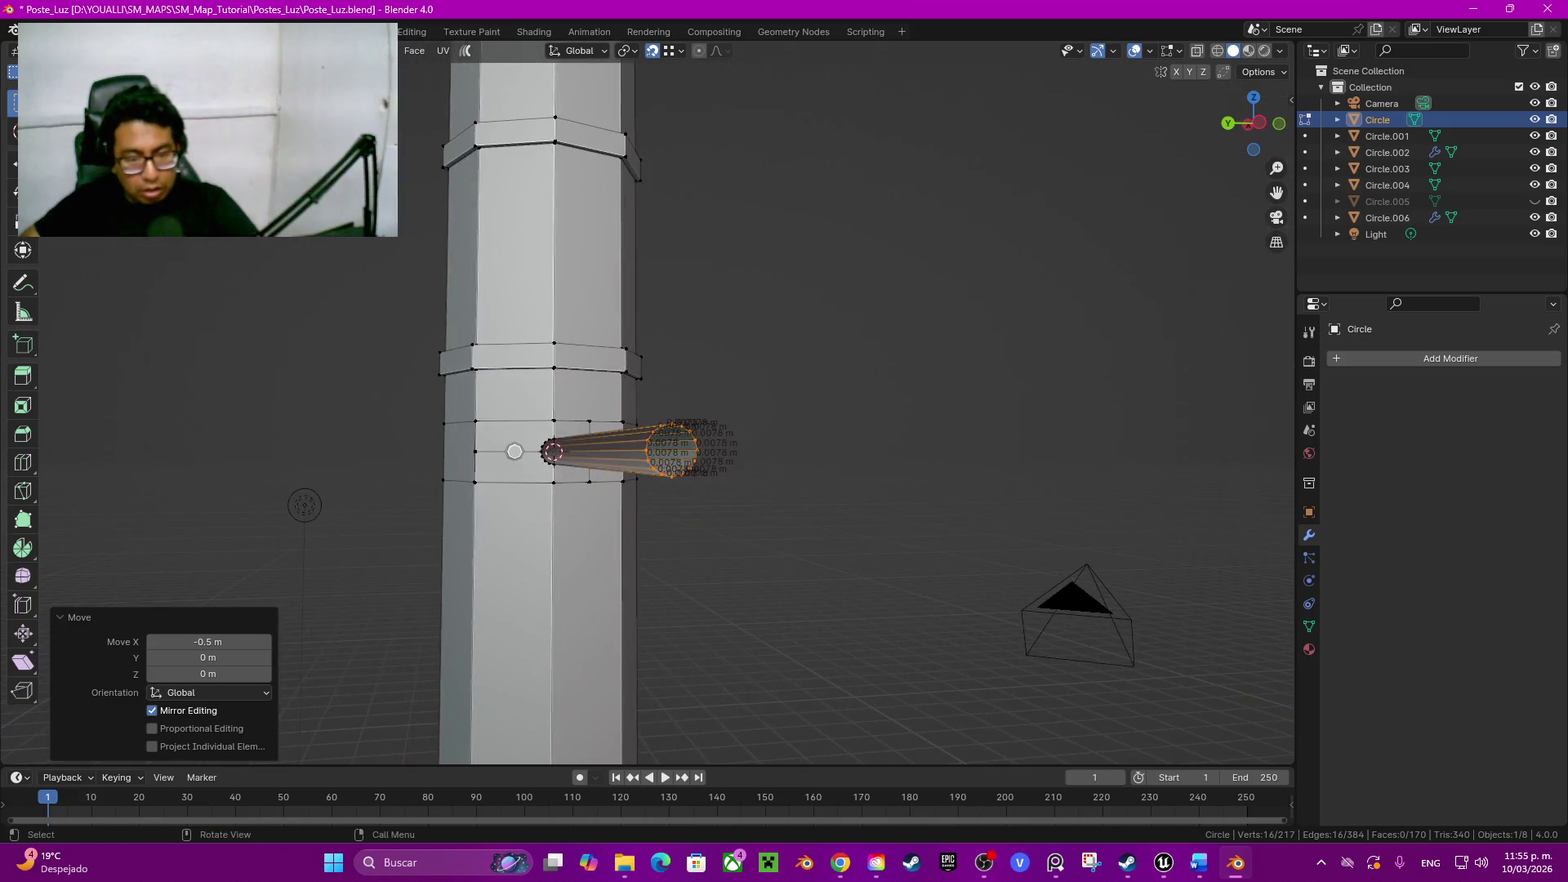
pyautogui.scroll(2, 613, 405)
# Step: Snap the 3D cursor to the selected vertex at the tube arm's far end
pyautogui.moveTo(613, 466)
pyautogui.mouseDown(button='middle')
pyautogui.moveTo(686, 441)
pyautogui.moveTo(736, 490)
pyautogui.mouseUp(button='middle')
pyautogui.hotkey('shift', 's')
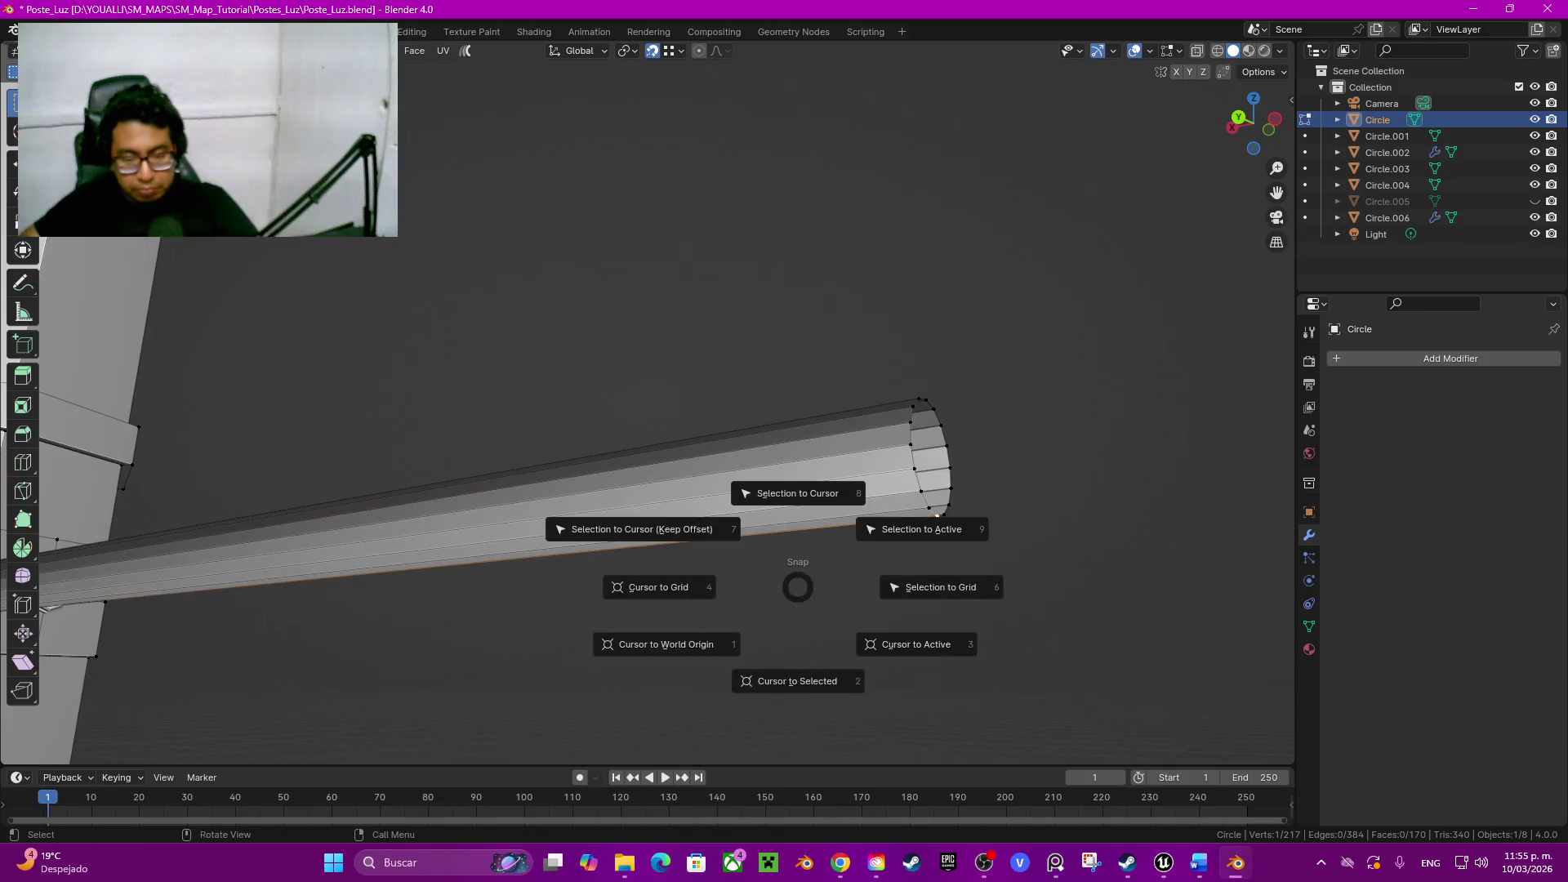
pyautogui.click(799, 682)
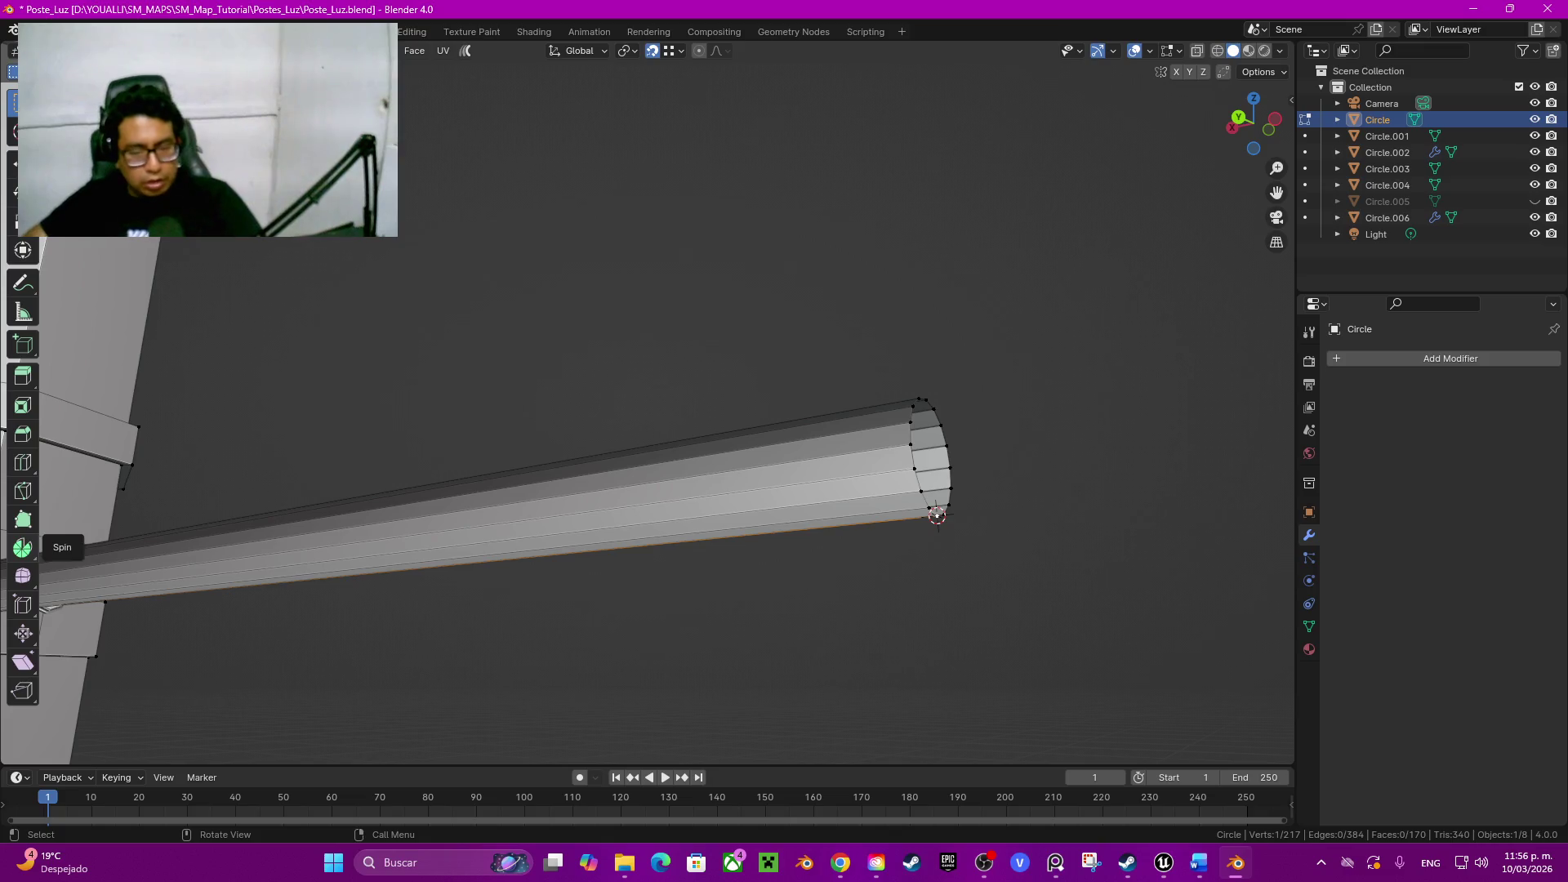
# Step: Spin the arm's end edge ring around the cursor into a 90-degree bend
pyautogui.keyDown('alt'); pyautogui.click(937, 513); pyautogui.keyUp('alt')
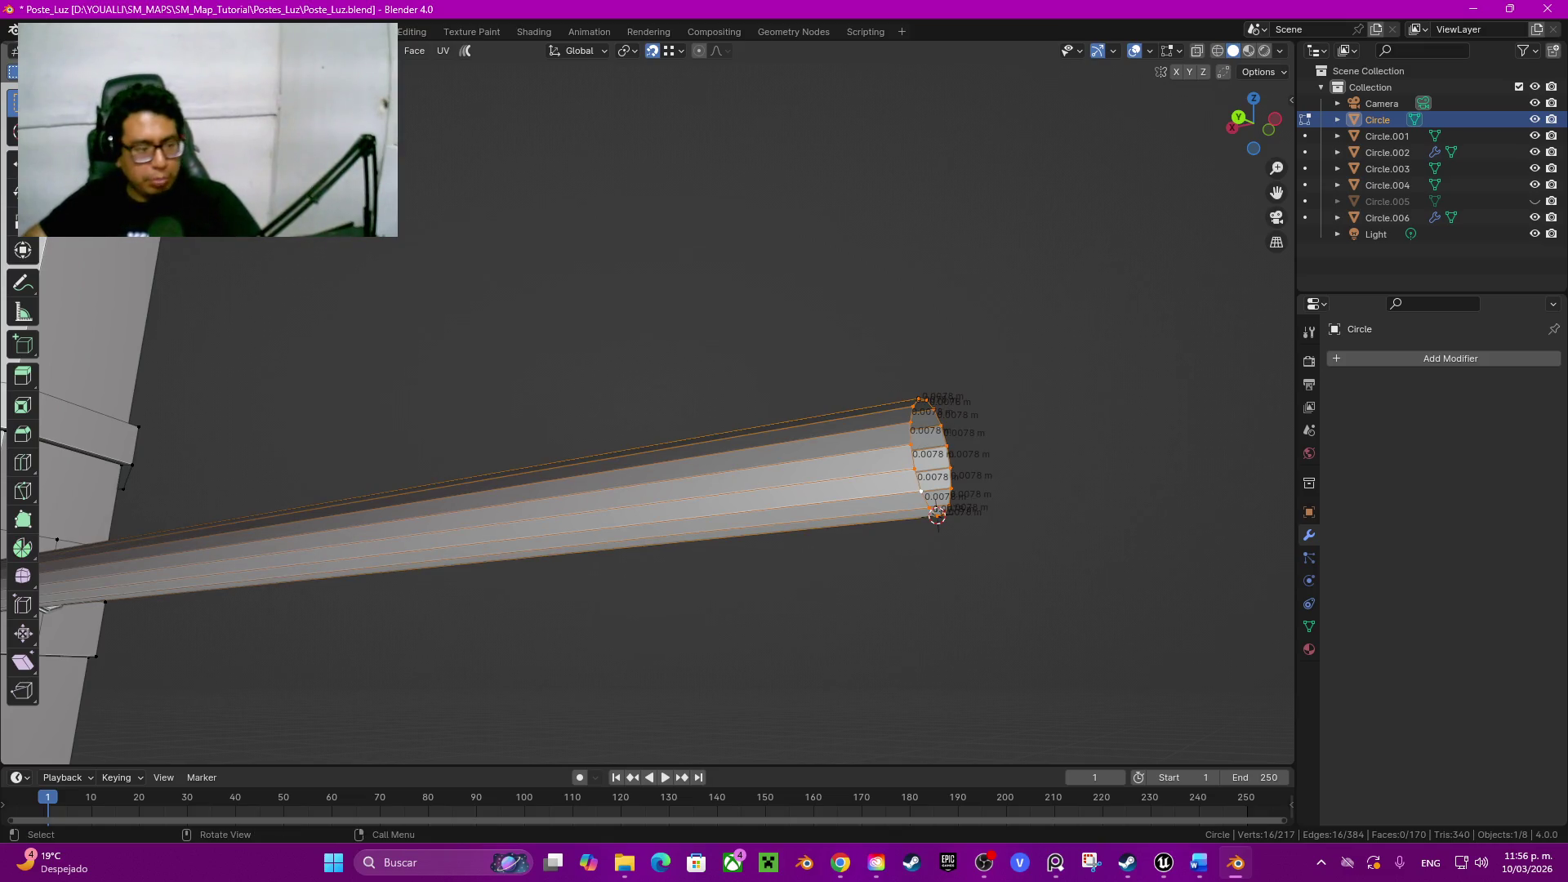
pyautogui.hotkey('shift', 'space')
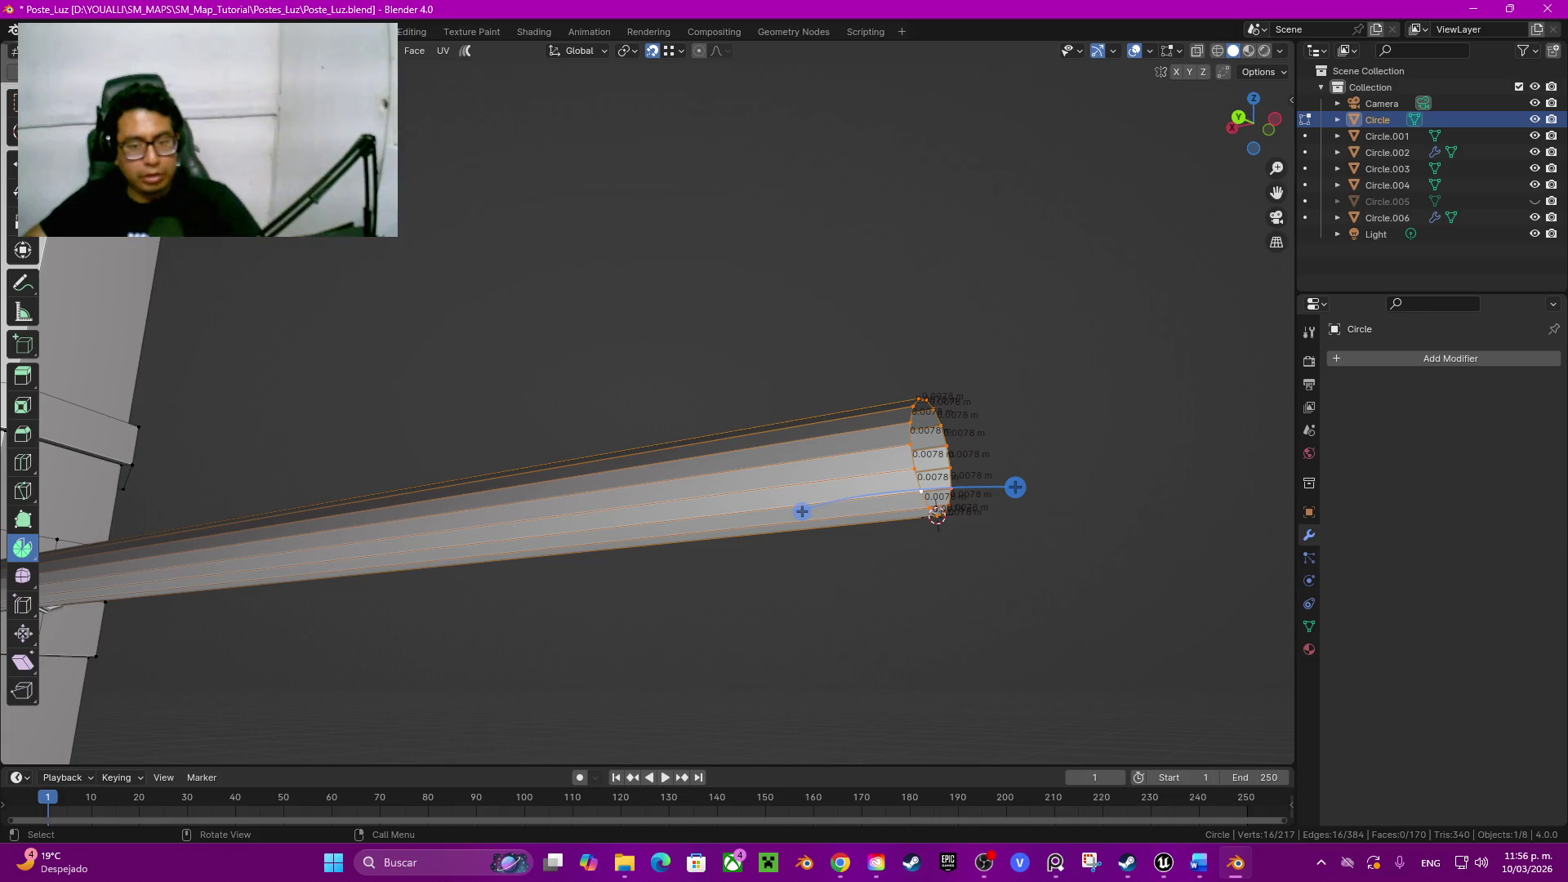
pyautogui.moveTo(650, 490); pyautogui.dragTo(687, 417, button='middle')
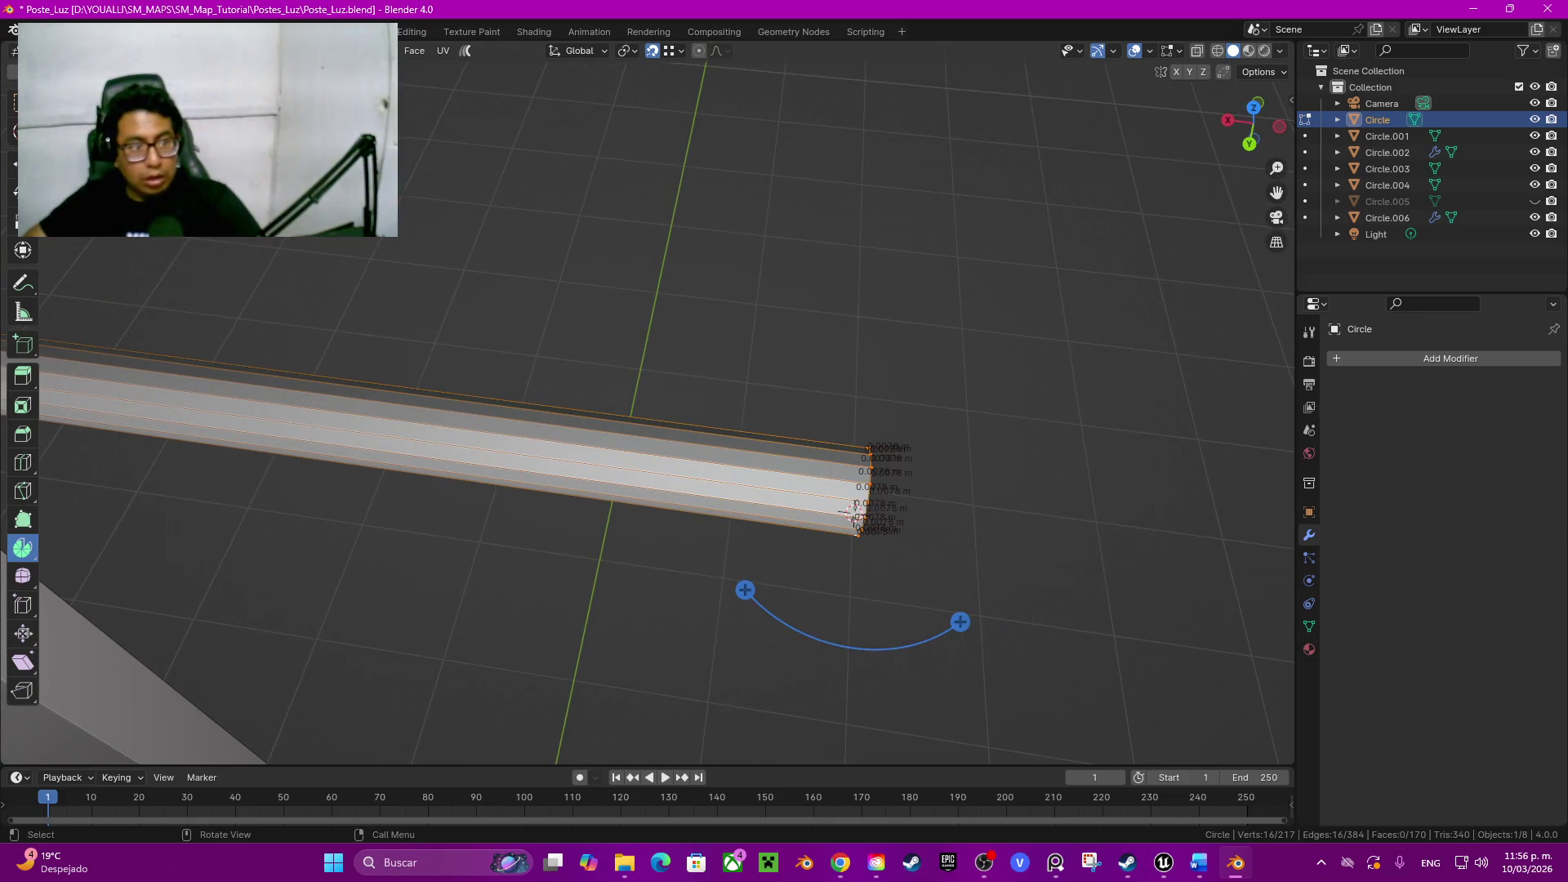
pyautogui.moveTo(764, 446); pyautogui.dragTo(843, 554)
pyautogui.click(208, 609)
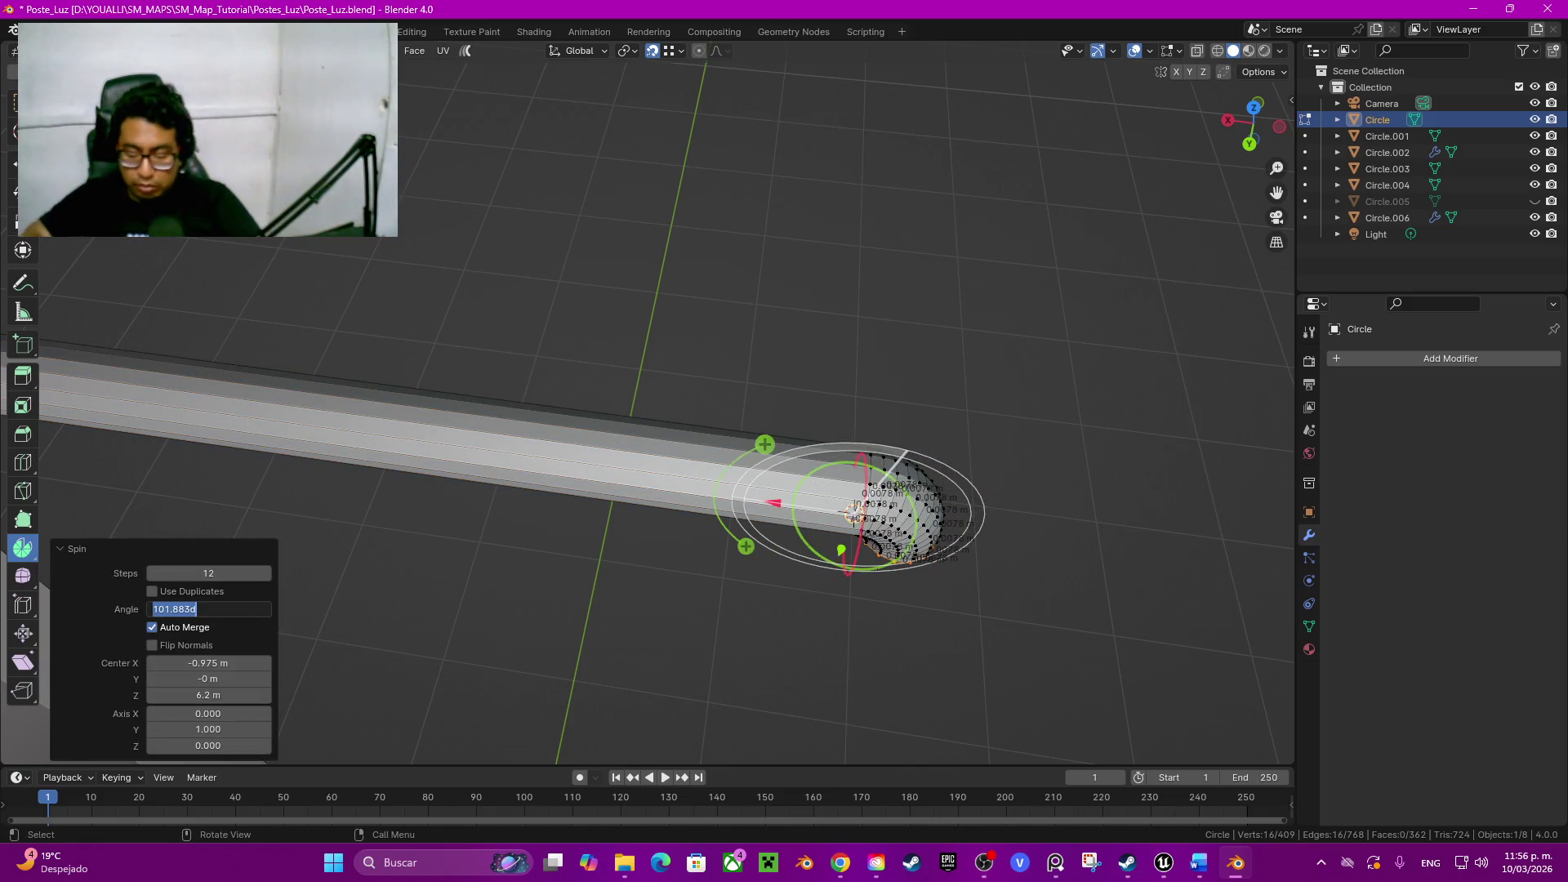
pyautogui.write('90')
pyautogui.press('Return')
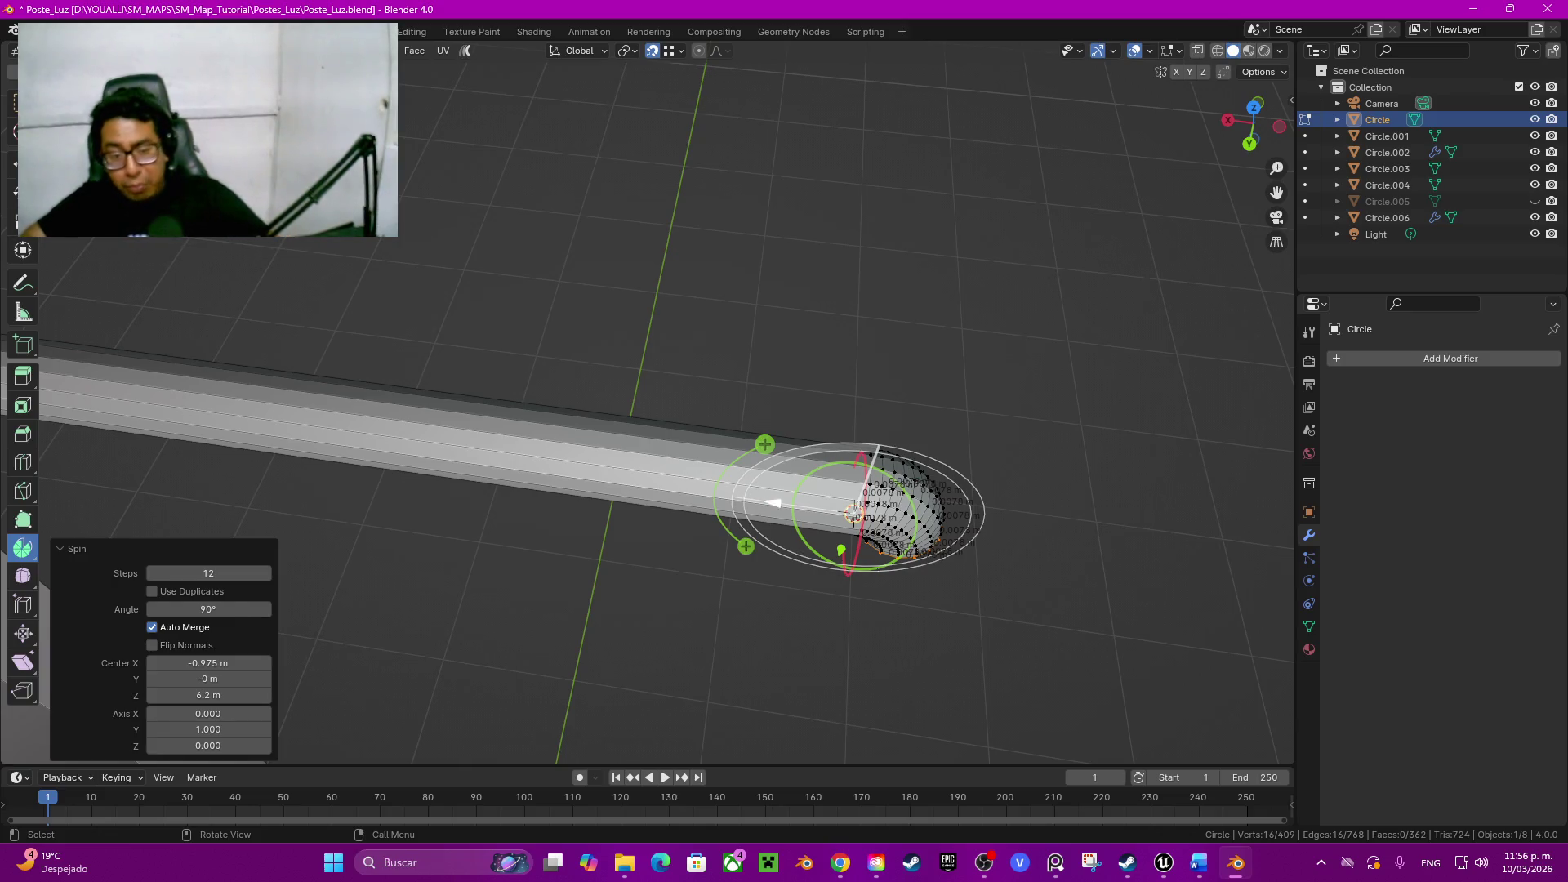
# Step: Lower and shift the spin centre for a wider arc and reduce the bend to 5 segments
pyautogui.moveTo(774, 502); pyautogui.dragTo(802, 507)
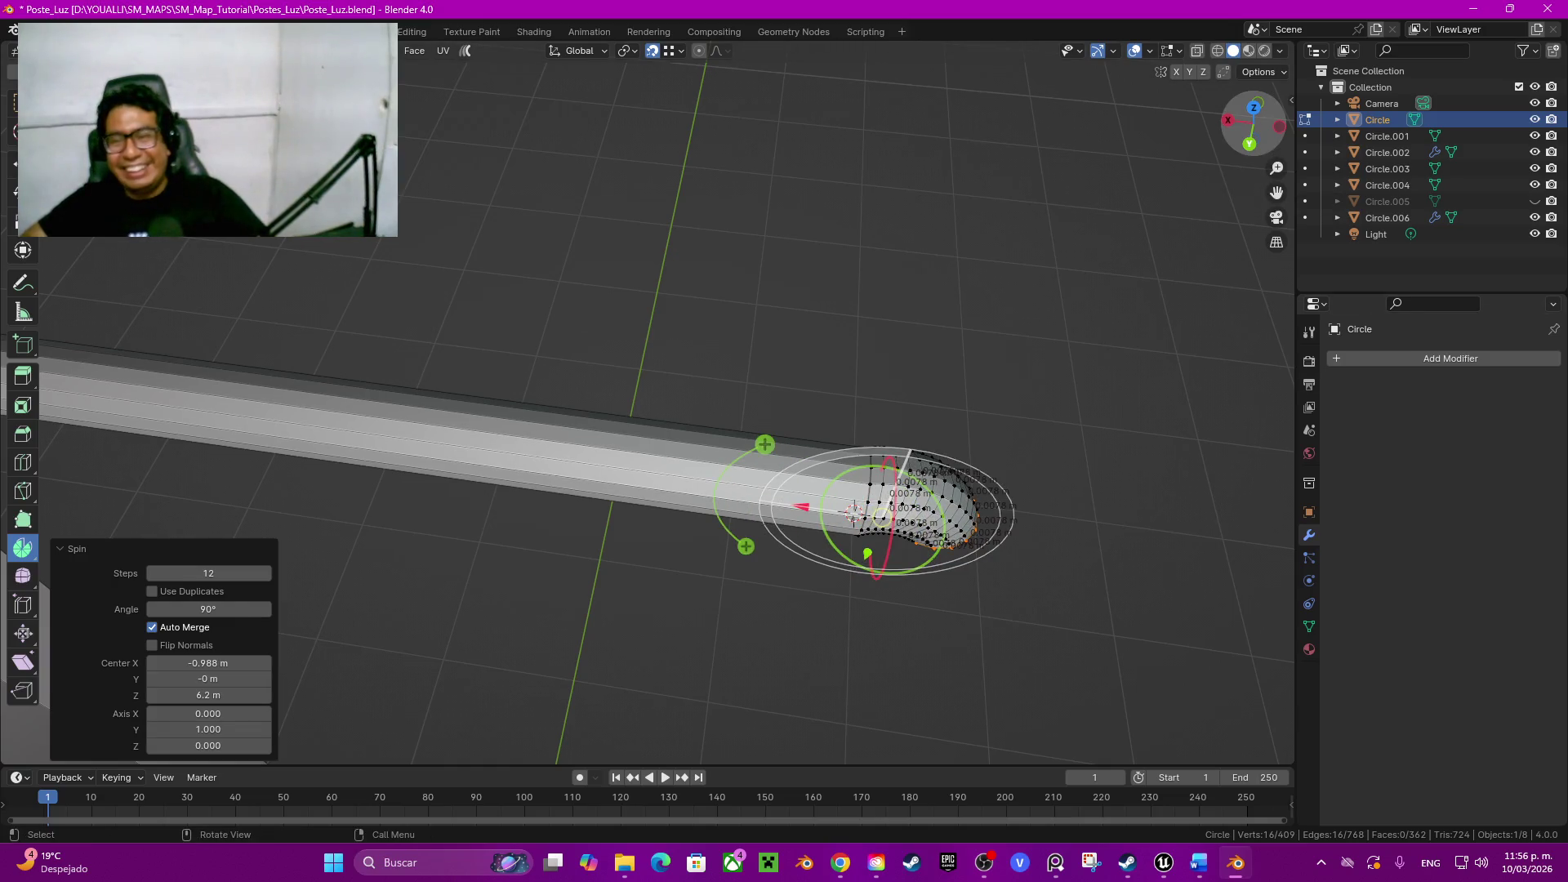
pyautogui.click(1250, 143)
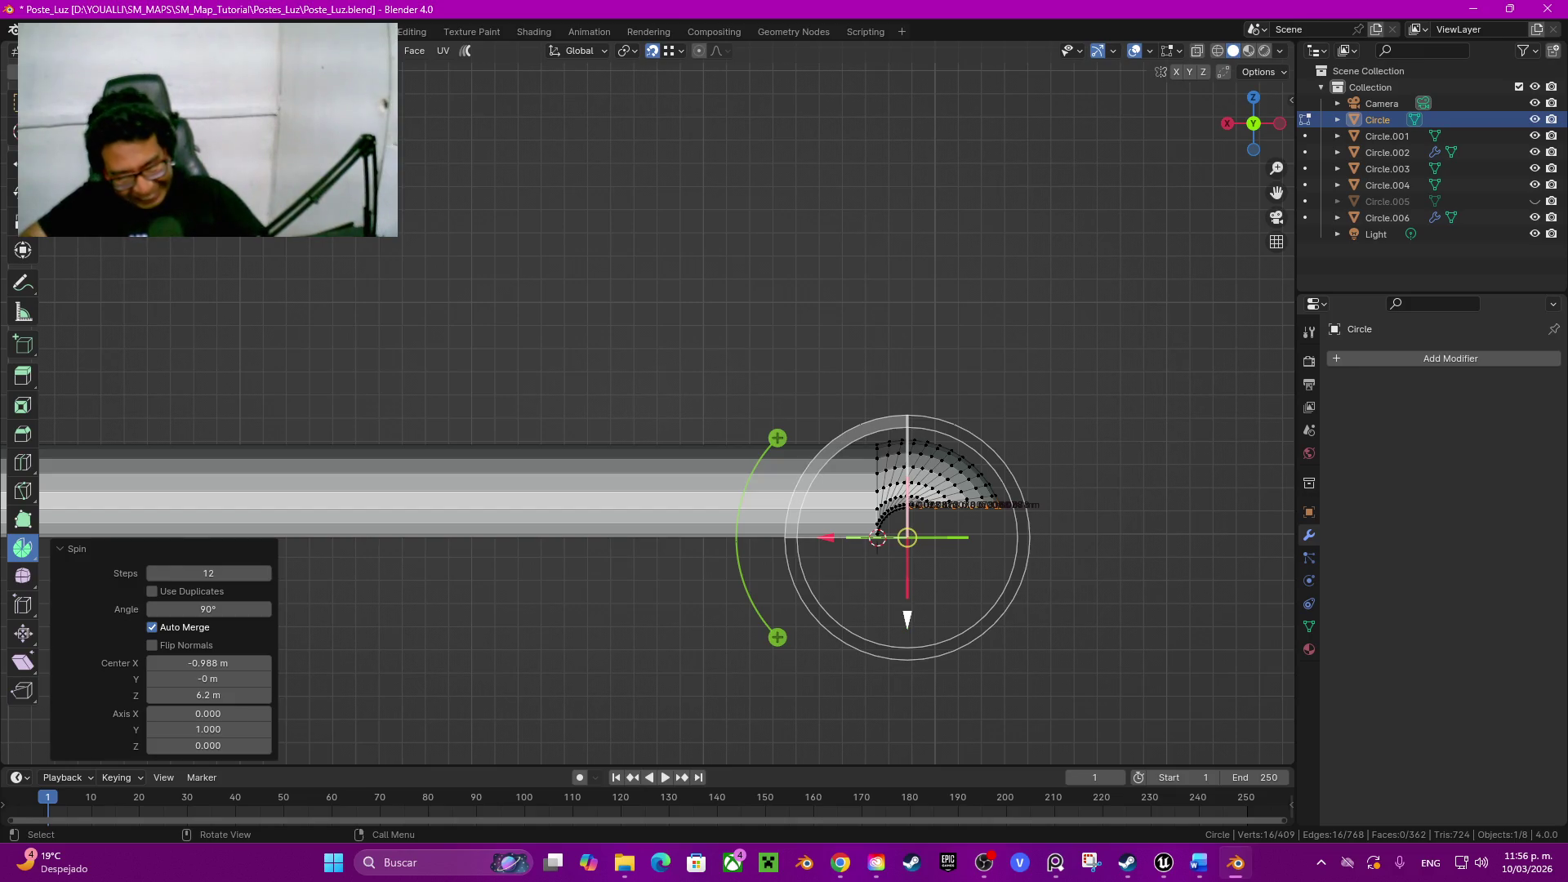
pyautogui.moveTo(907, 619); pyautogui.dragTo(907, 729)
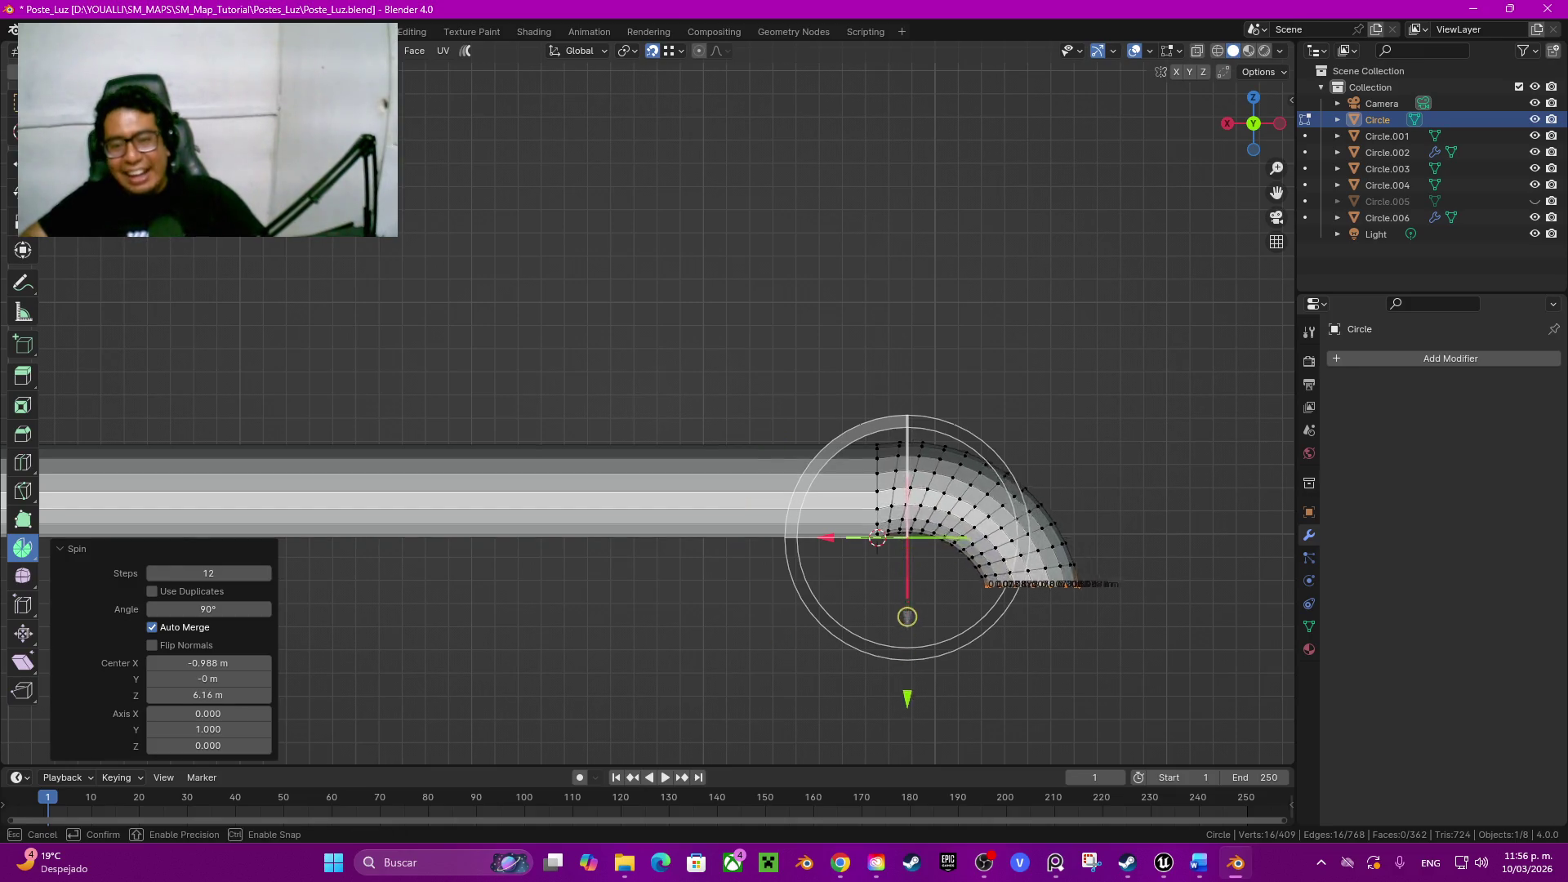
pyautogui.moveTo(907, 730); pyautogui.dragTo(907, 747)
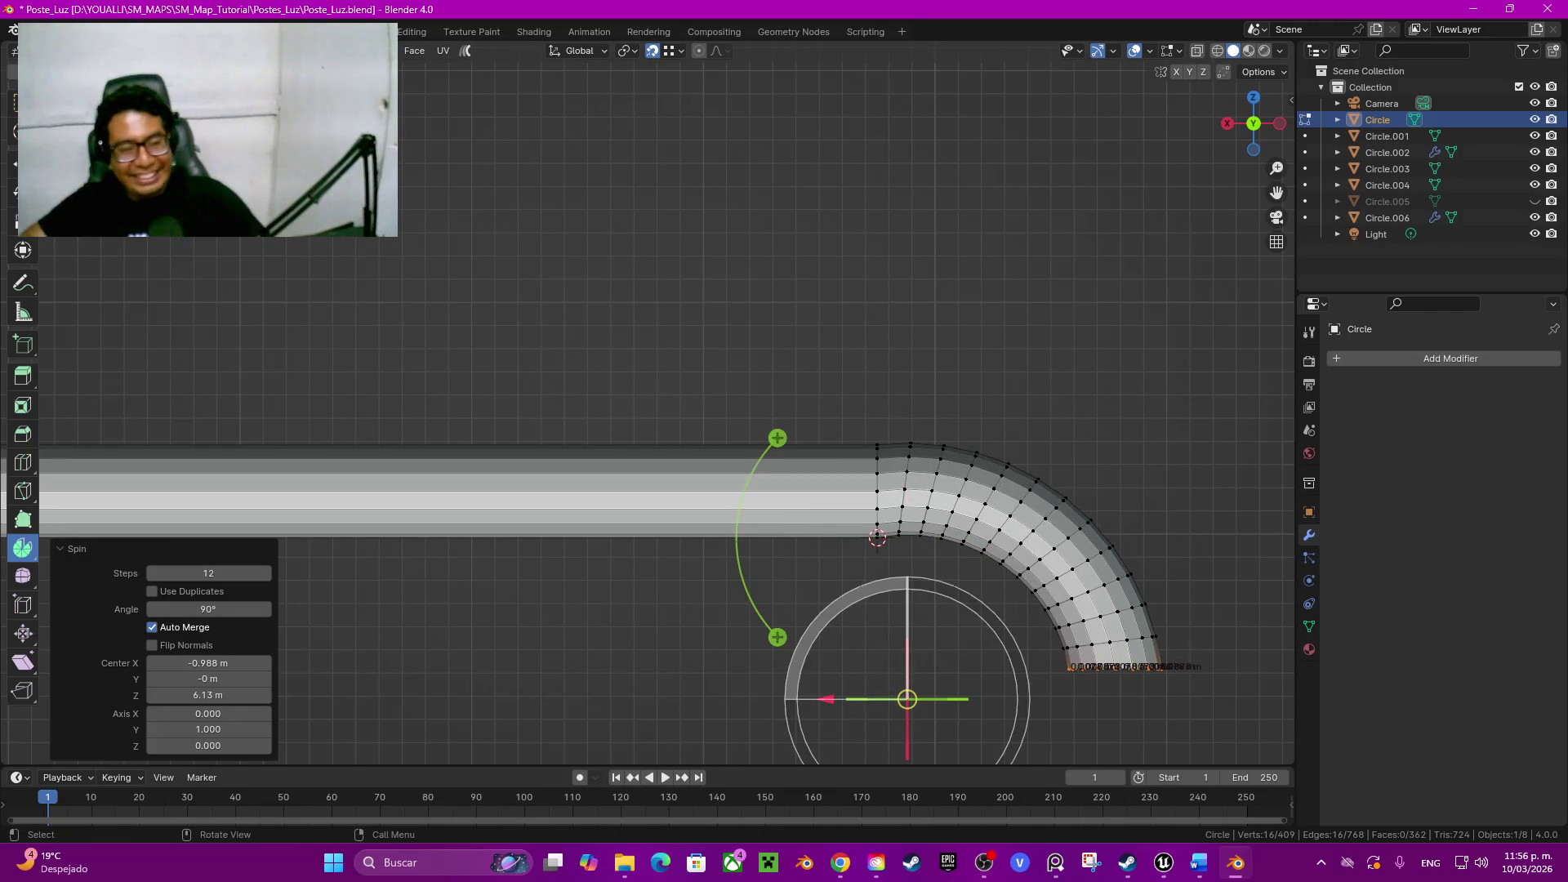
pyautogui.click(151, 572)
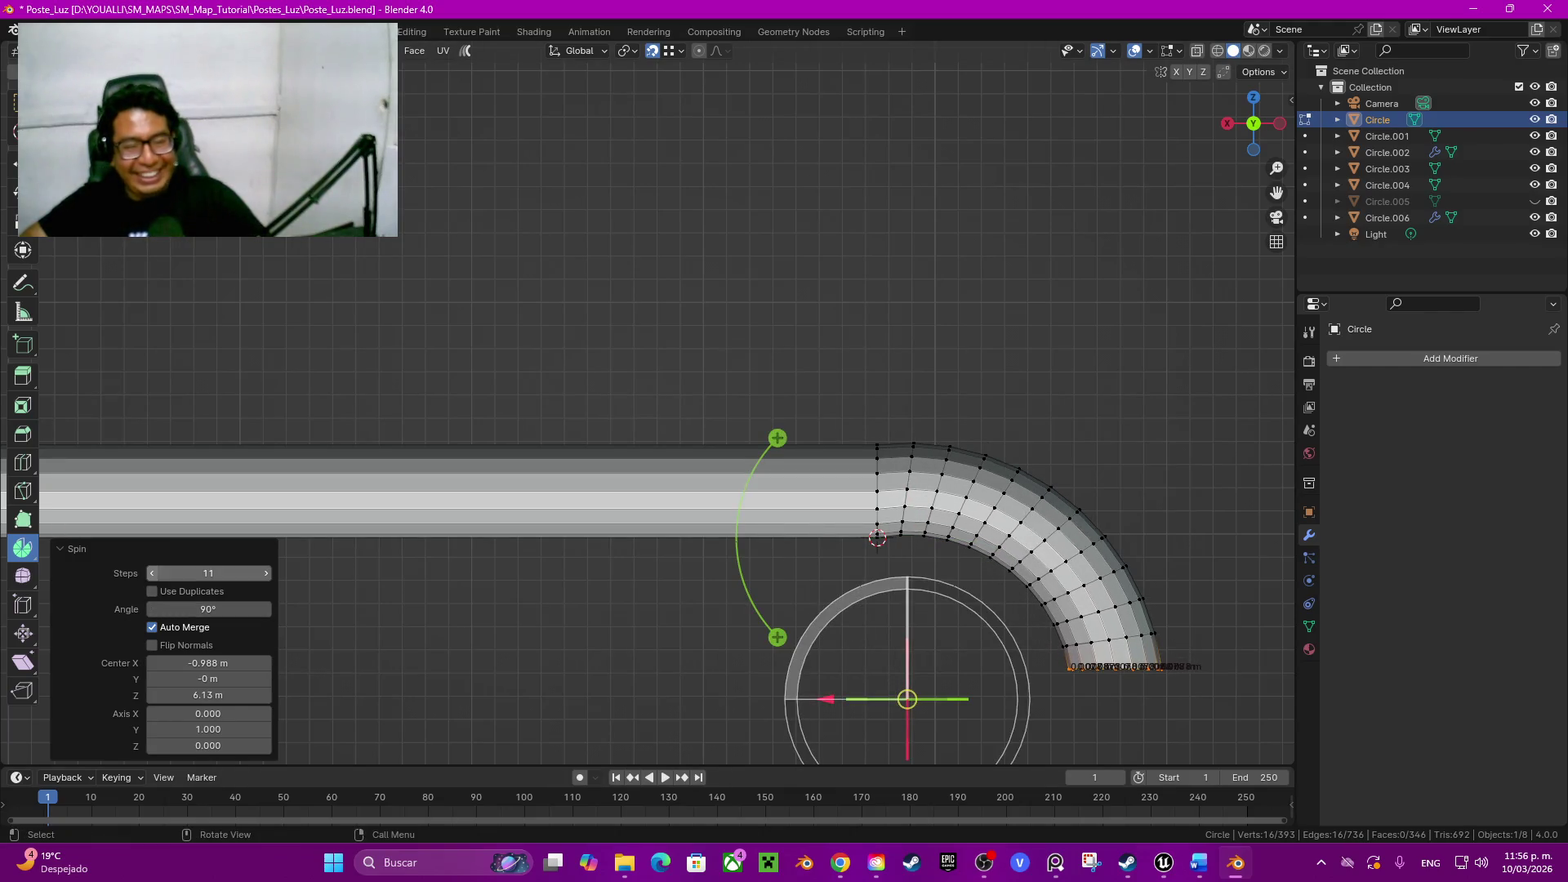
pyautogui.click(150, 573)
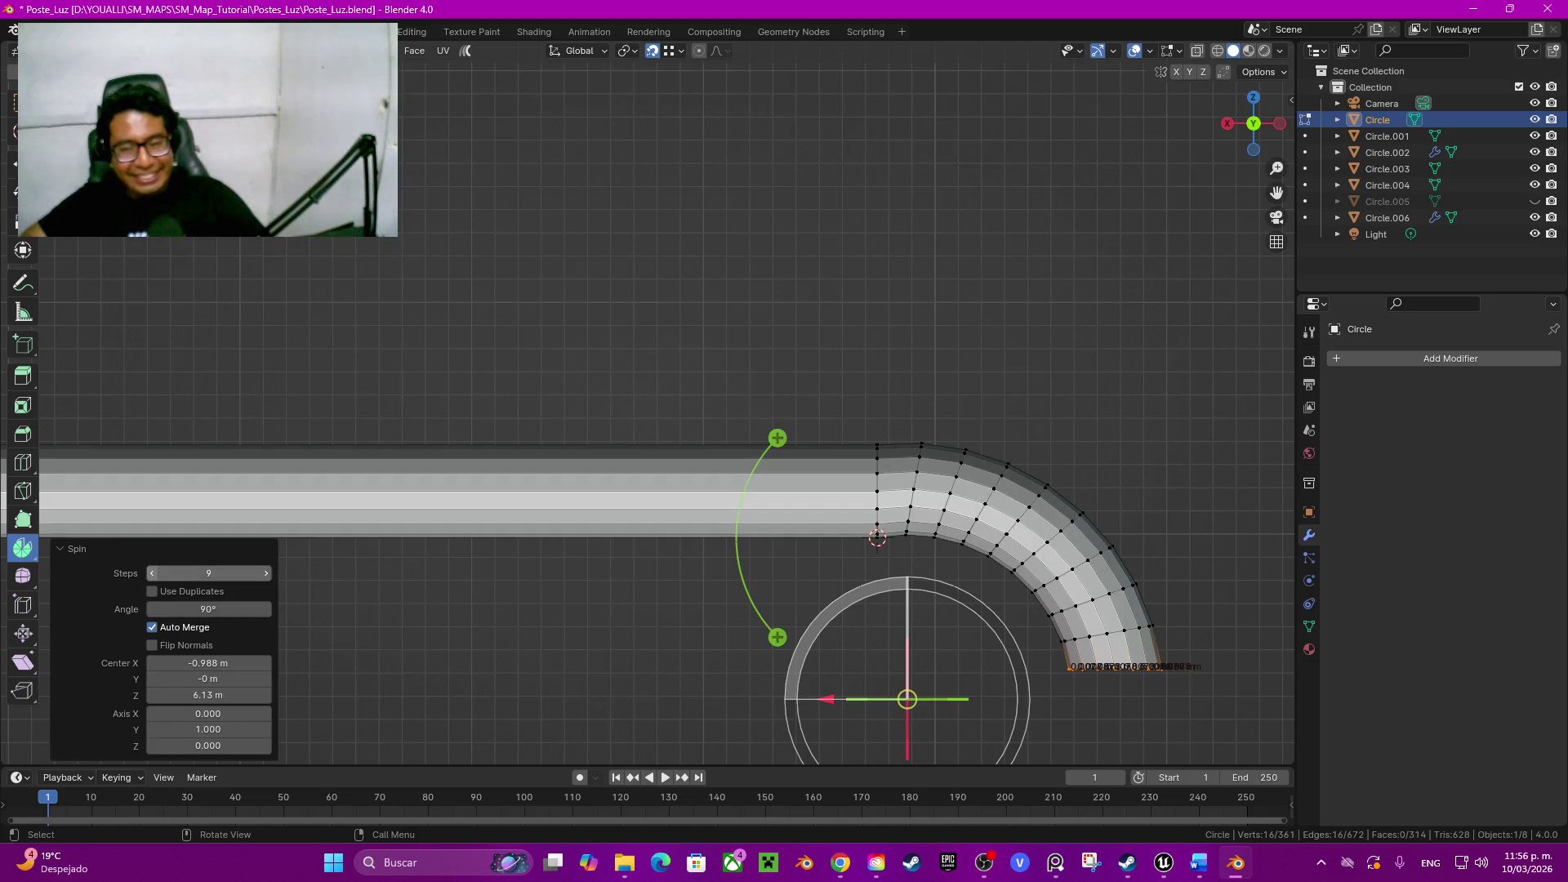
pyautogui.moveTo(825, 698); pyautogui.dragTo(887, 698)
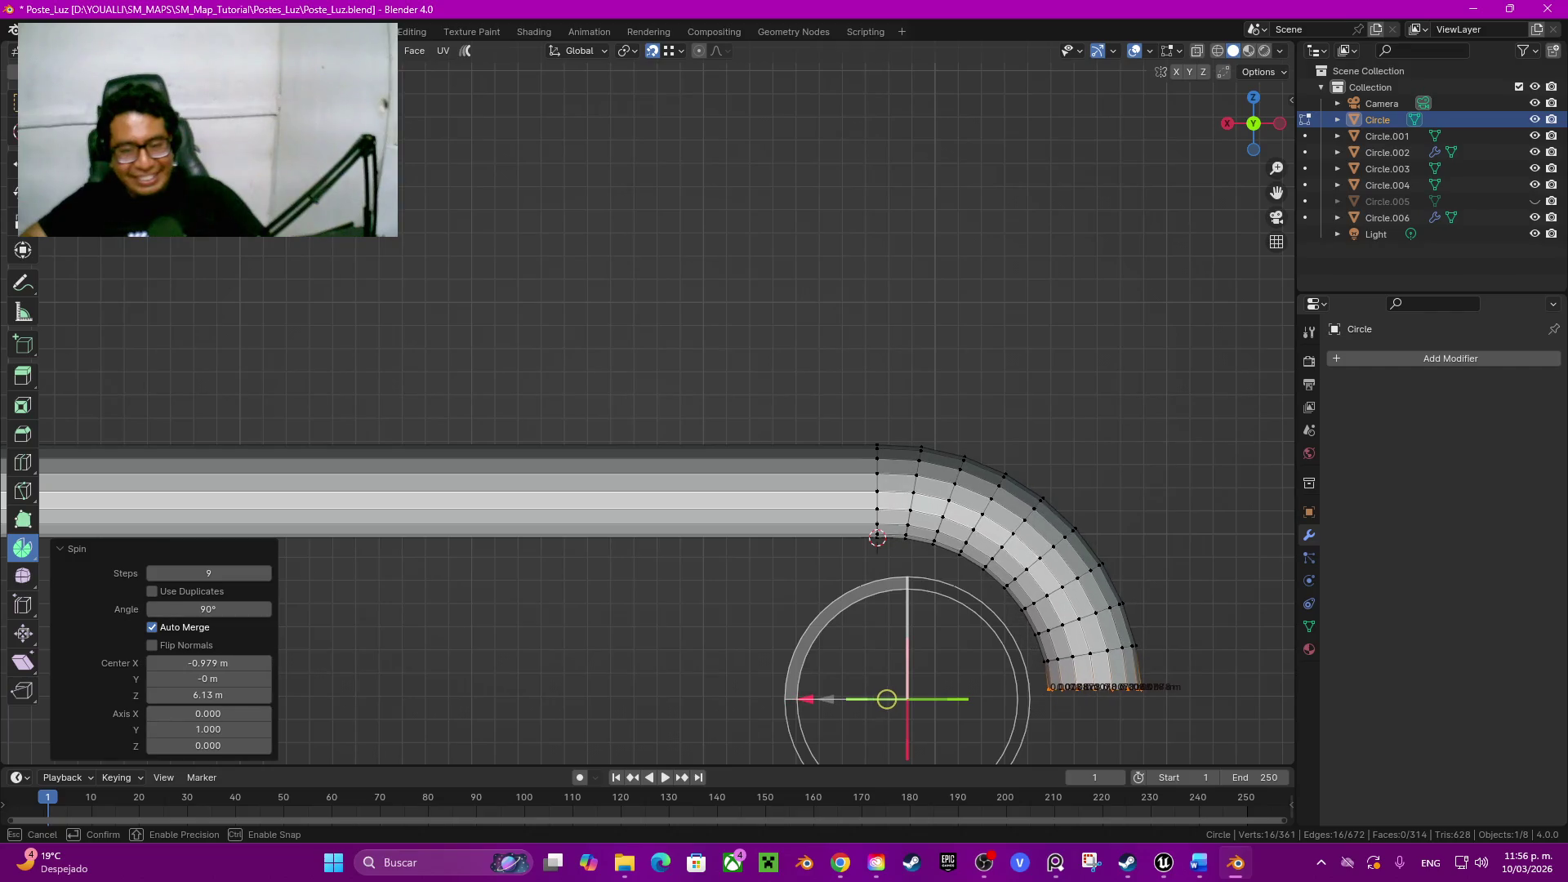
pyautogui.moveTo(887, 698); pyautogui.dragTo(886, 699)
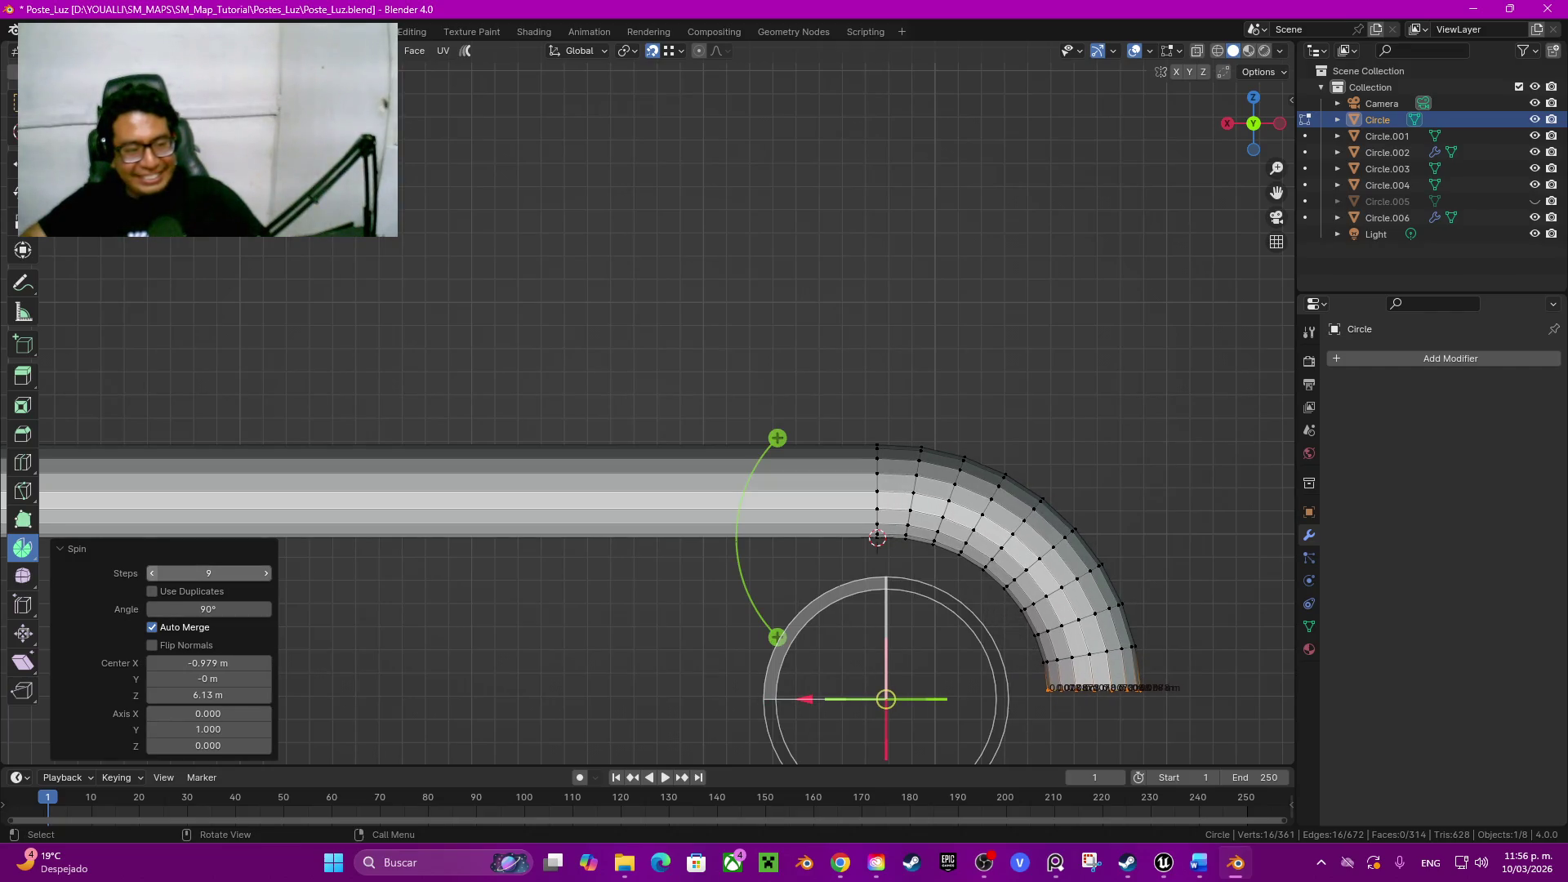
pyautogui.click(152, 571)
pyautogui.click(152, 572)
pyautogui.click(153, 572)
pyautogui.click(152, 572)
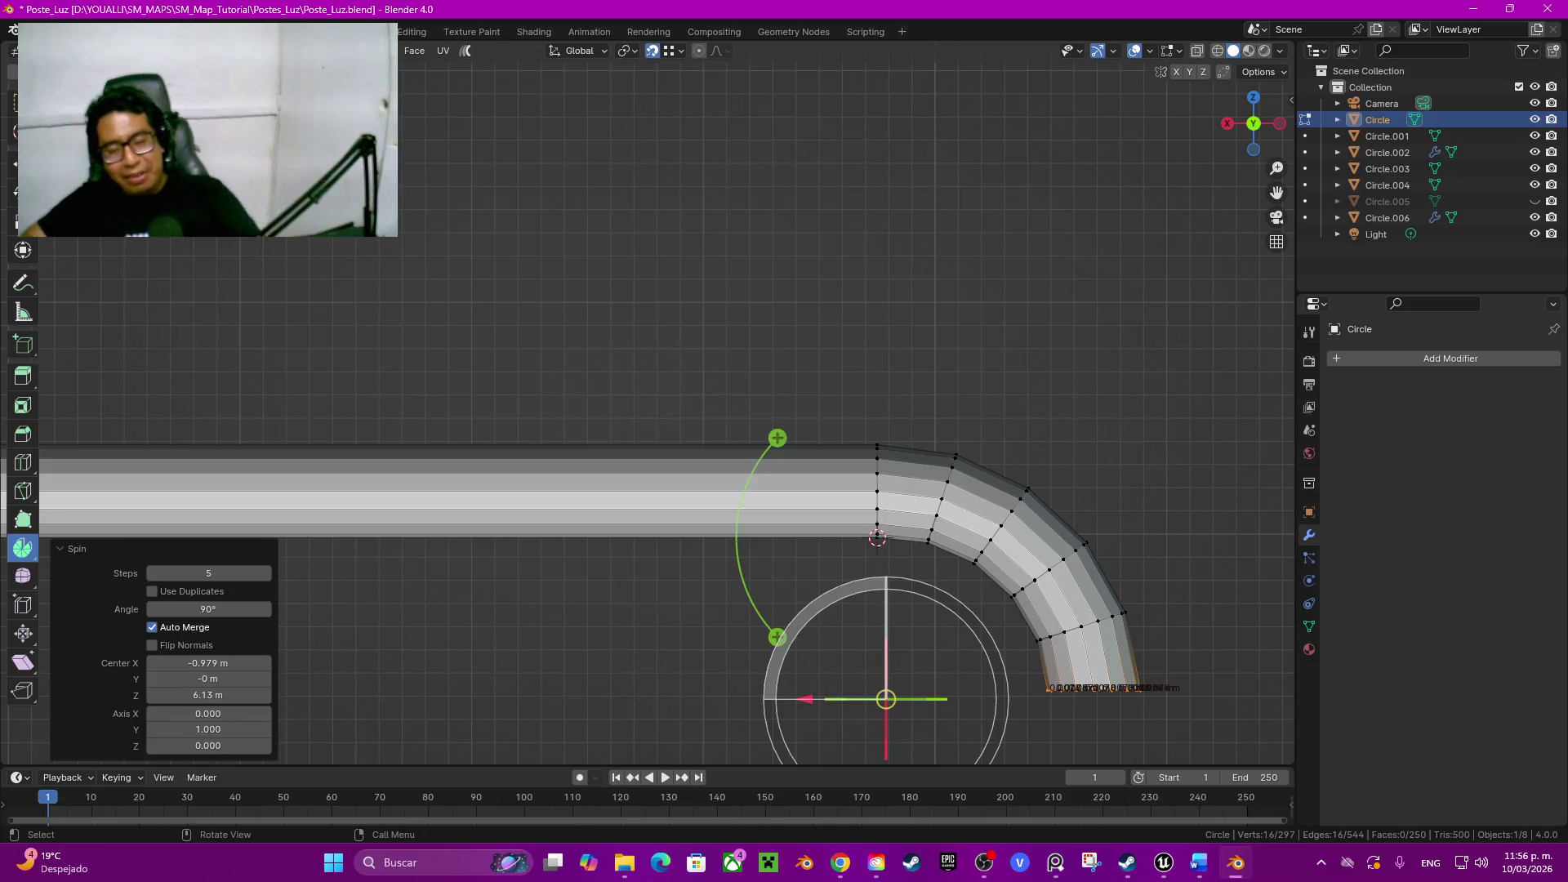
# Step: Fine-tune the spin centre, keep 5 segments, and finish editing the mesh
pyautogui.keyDown('shift'); pyautogui.moveTo(882, 686); pyautogui.dragTo(758, 507, button='middle'); pyautogui.keyUp('shift')
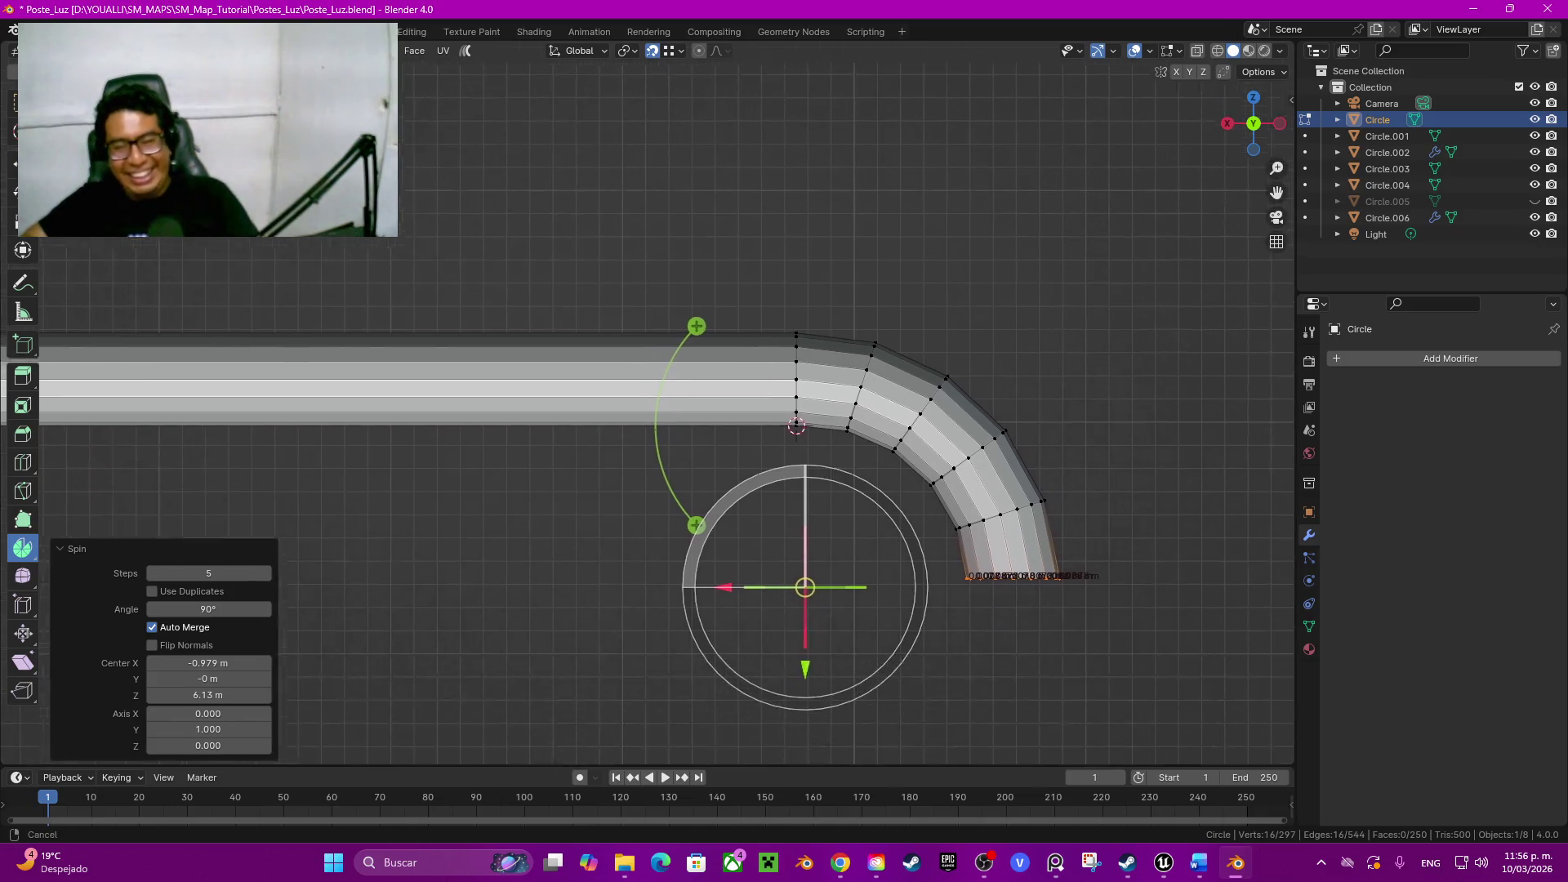
pyautogui.moveTo(680, 519); pyautogui.dragTo(670, 519)
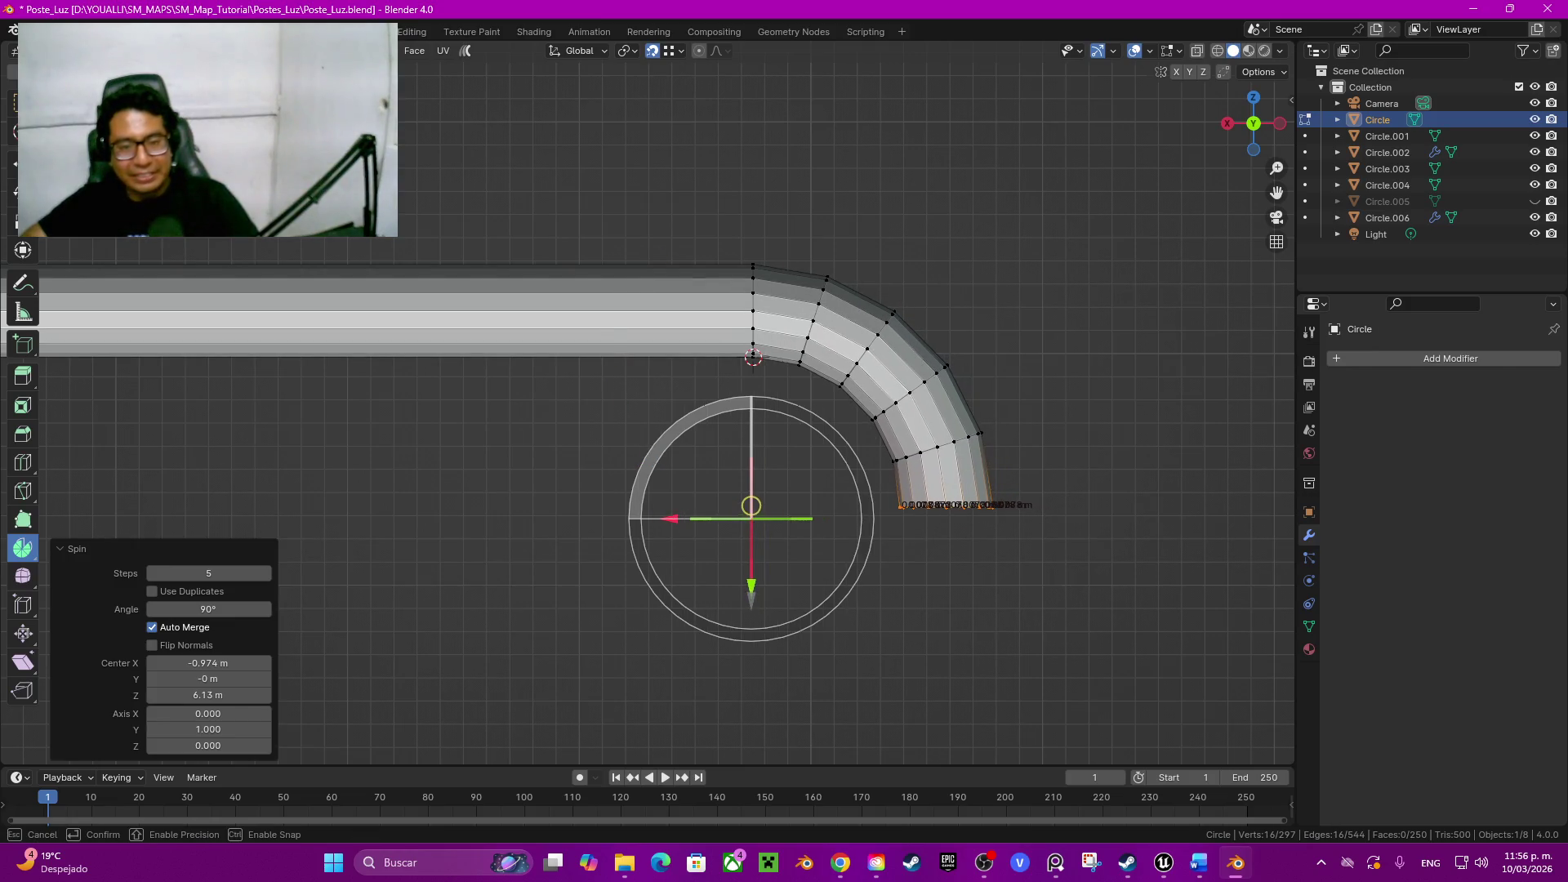
pyautogui.moveTo(752, 518); pyautogui.dragTo(773, 511)
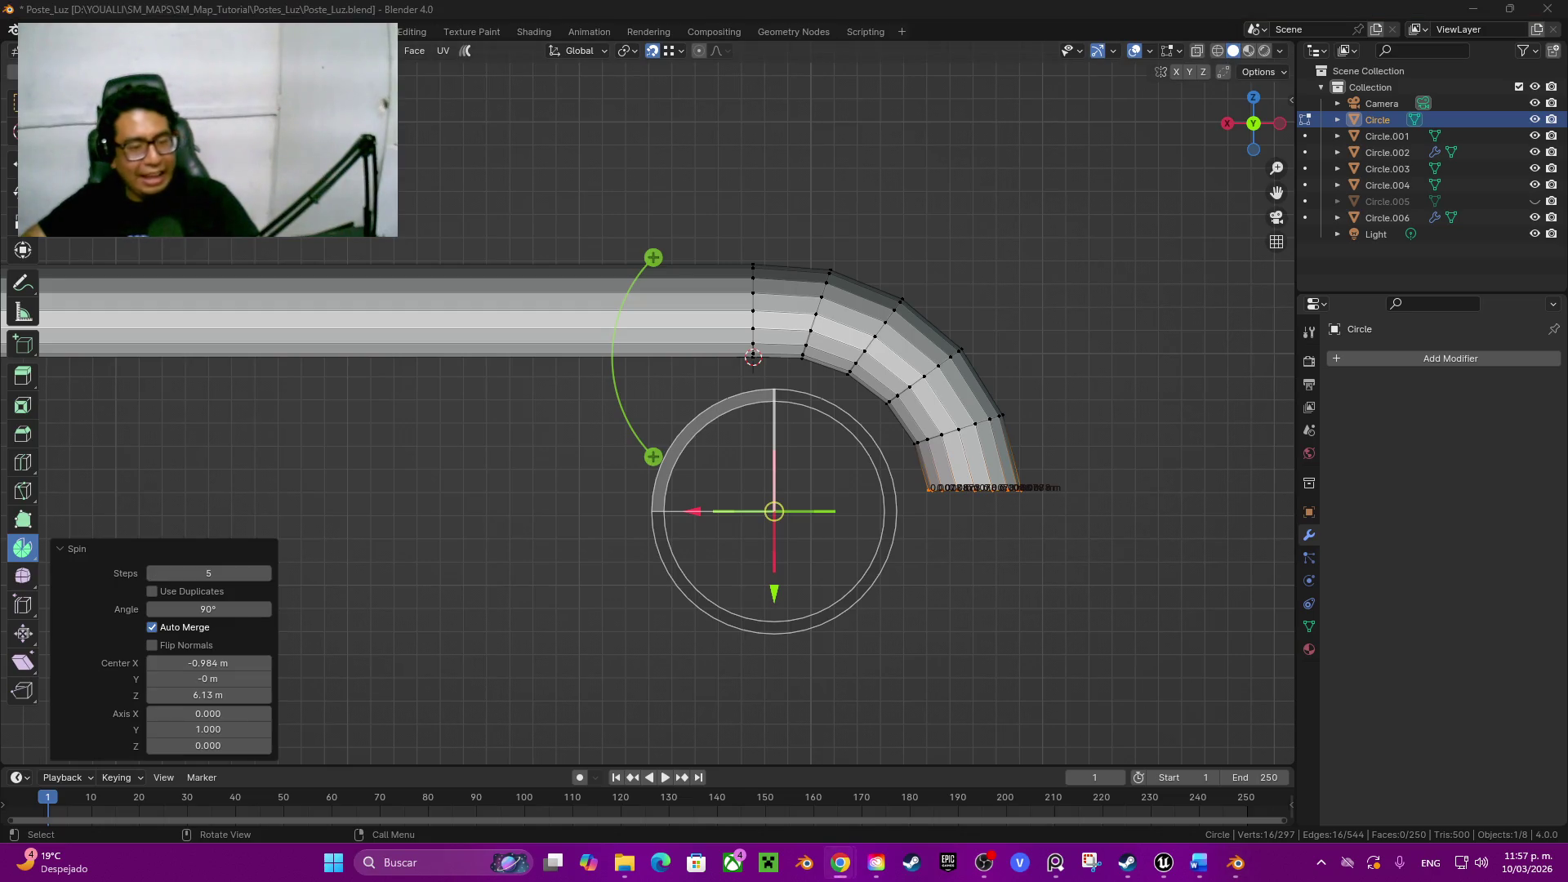
pyautogui.click(266, 572)
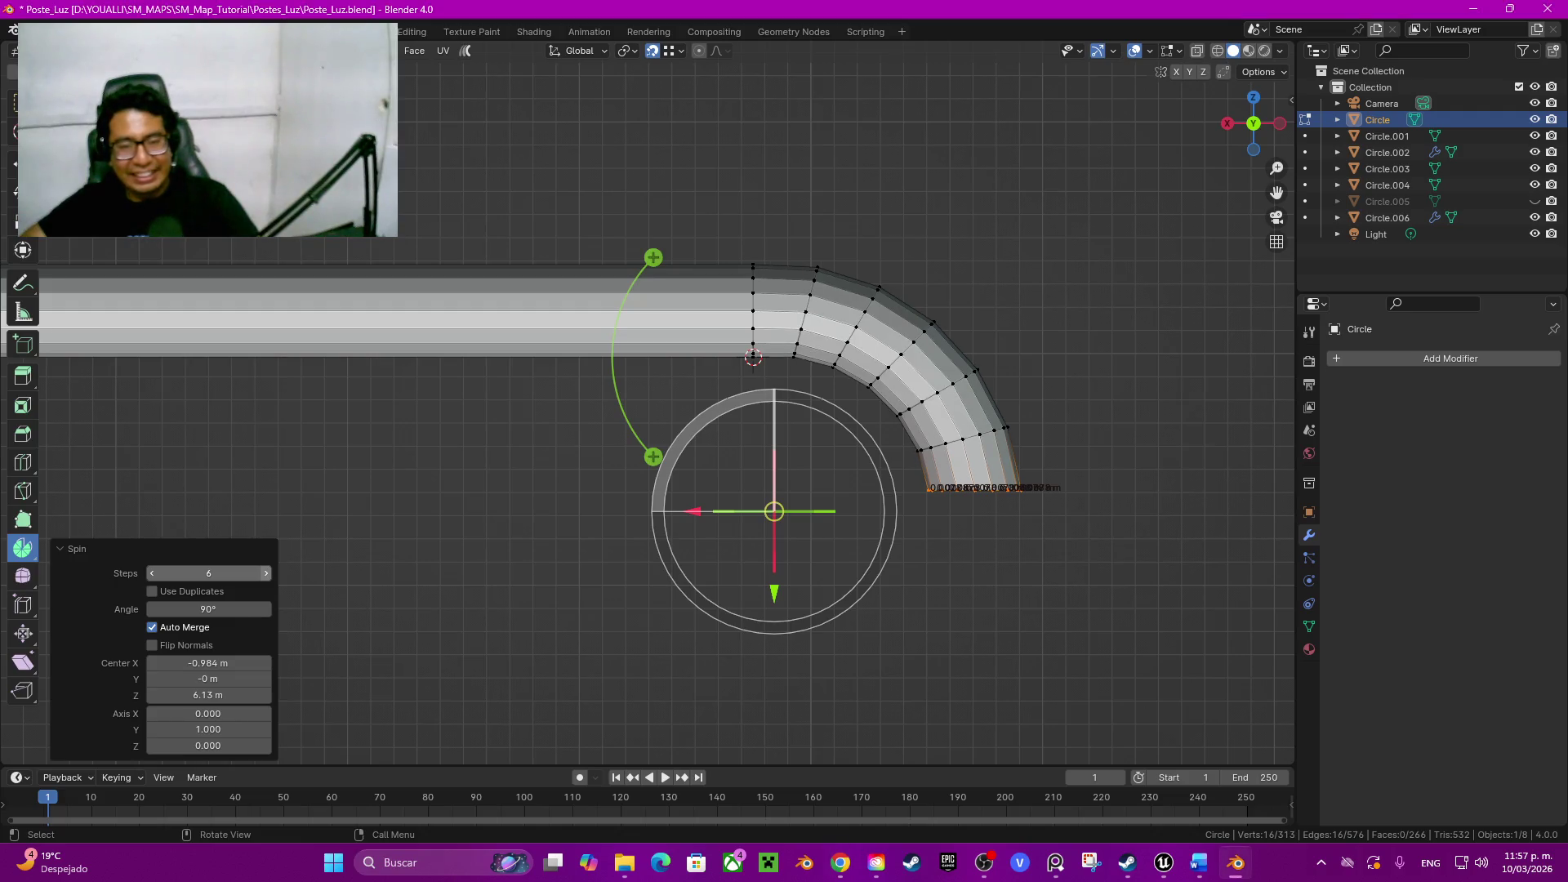
pyautogui.click(151, 572)
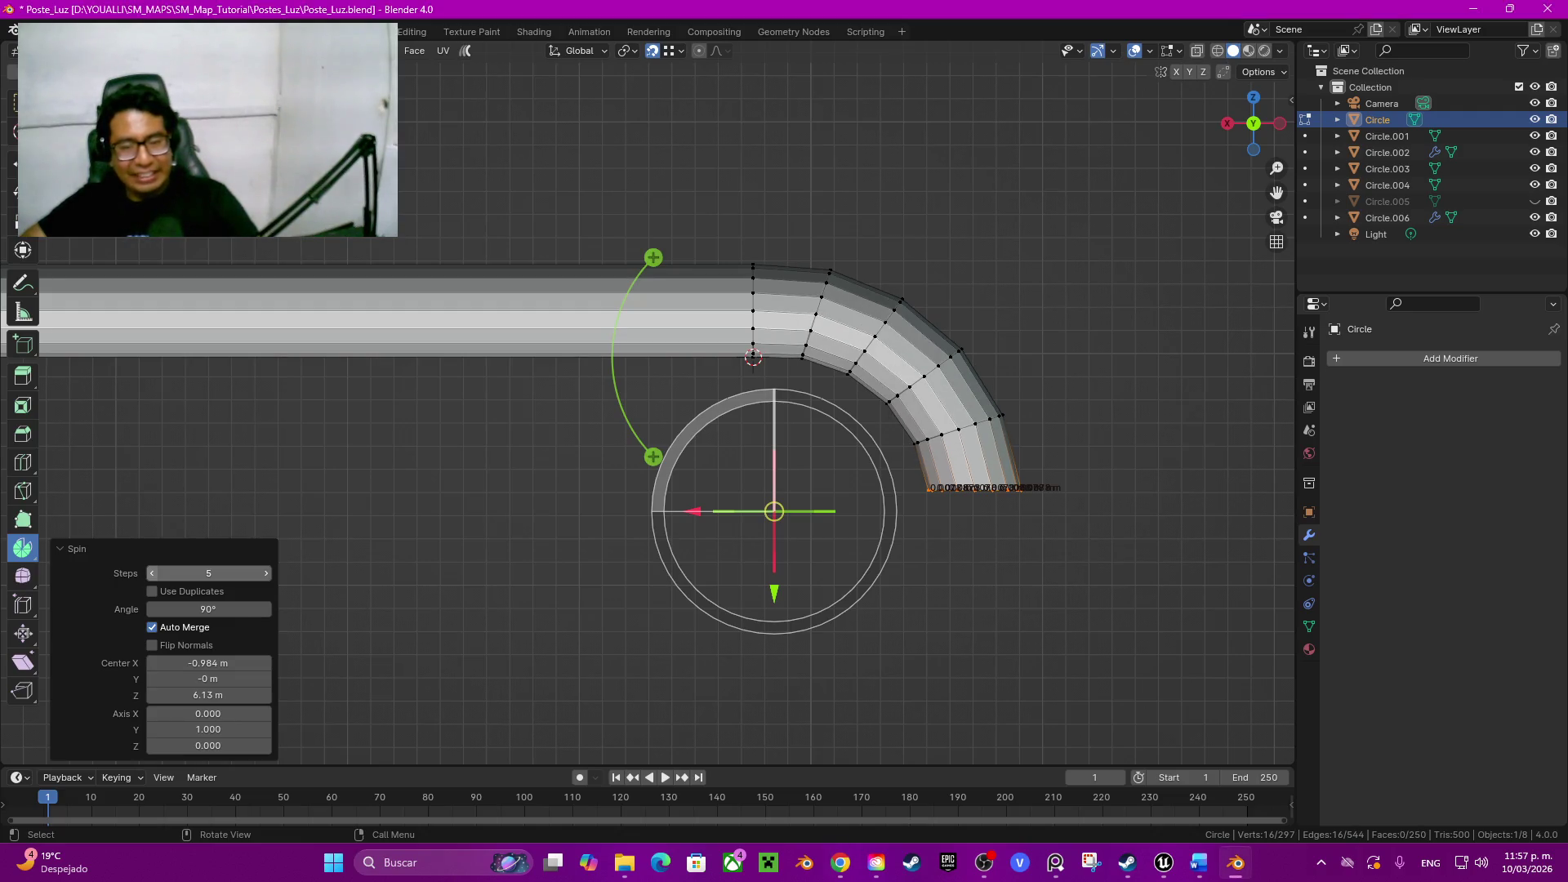
pyautogui.press('Tab')
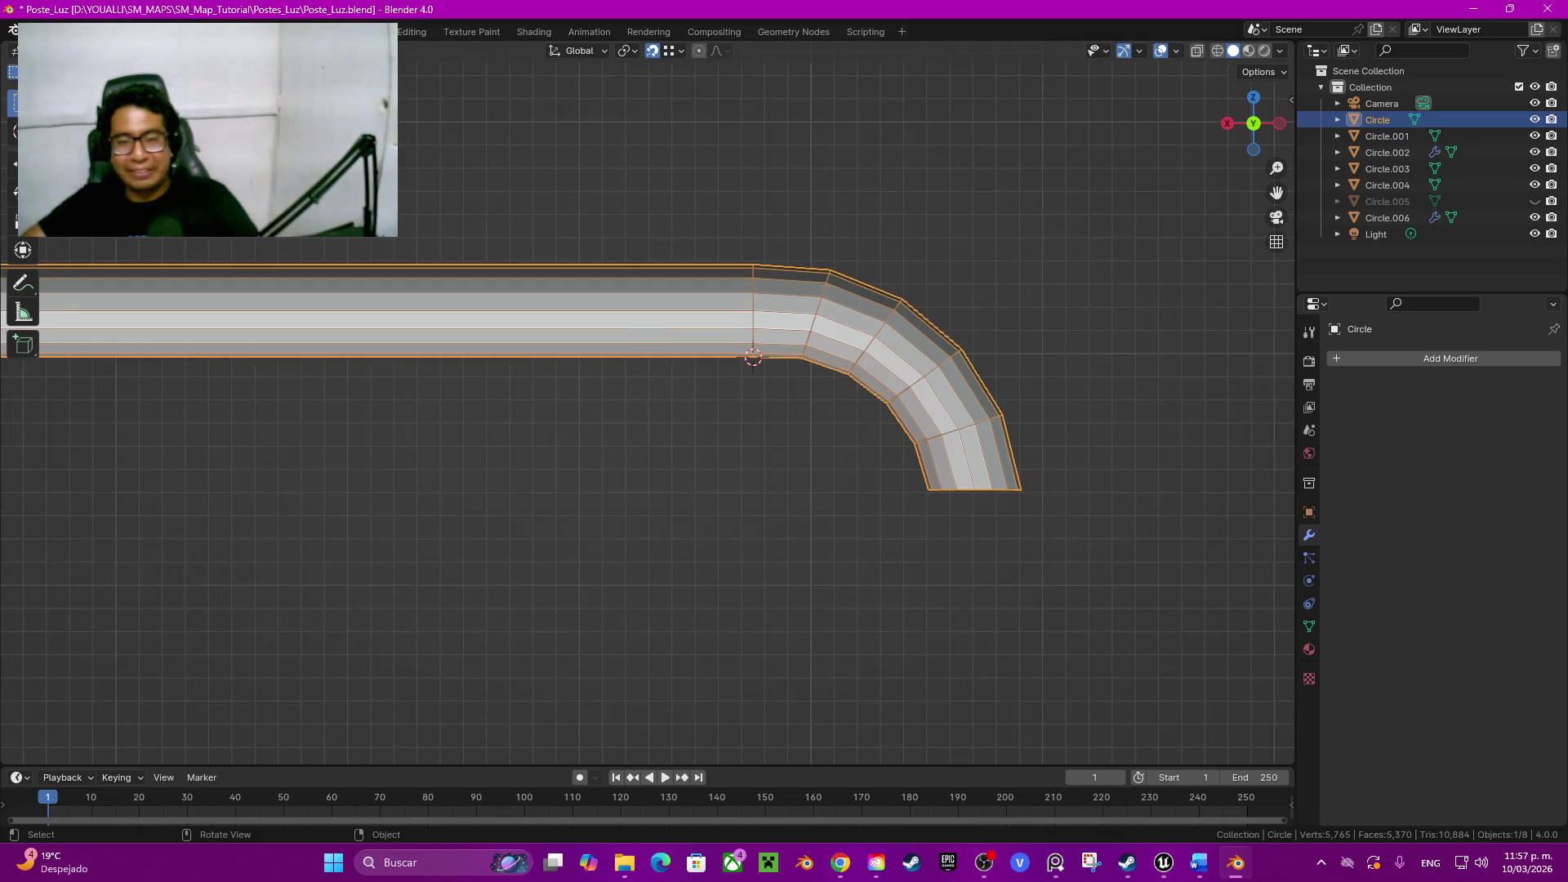
# Step: Apply Shade Auto Smooth to the bent tube, inspect it from several angles, and resume mesh editing
pyautogui.rightClick(938, 396)
pyautogui.click(981, 445)
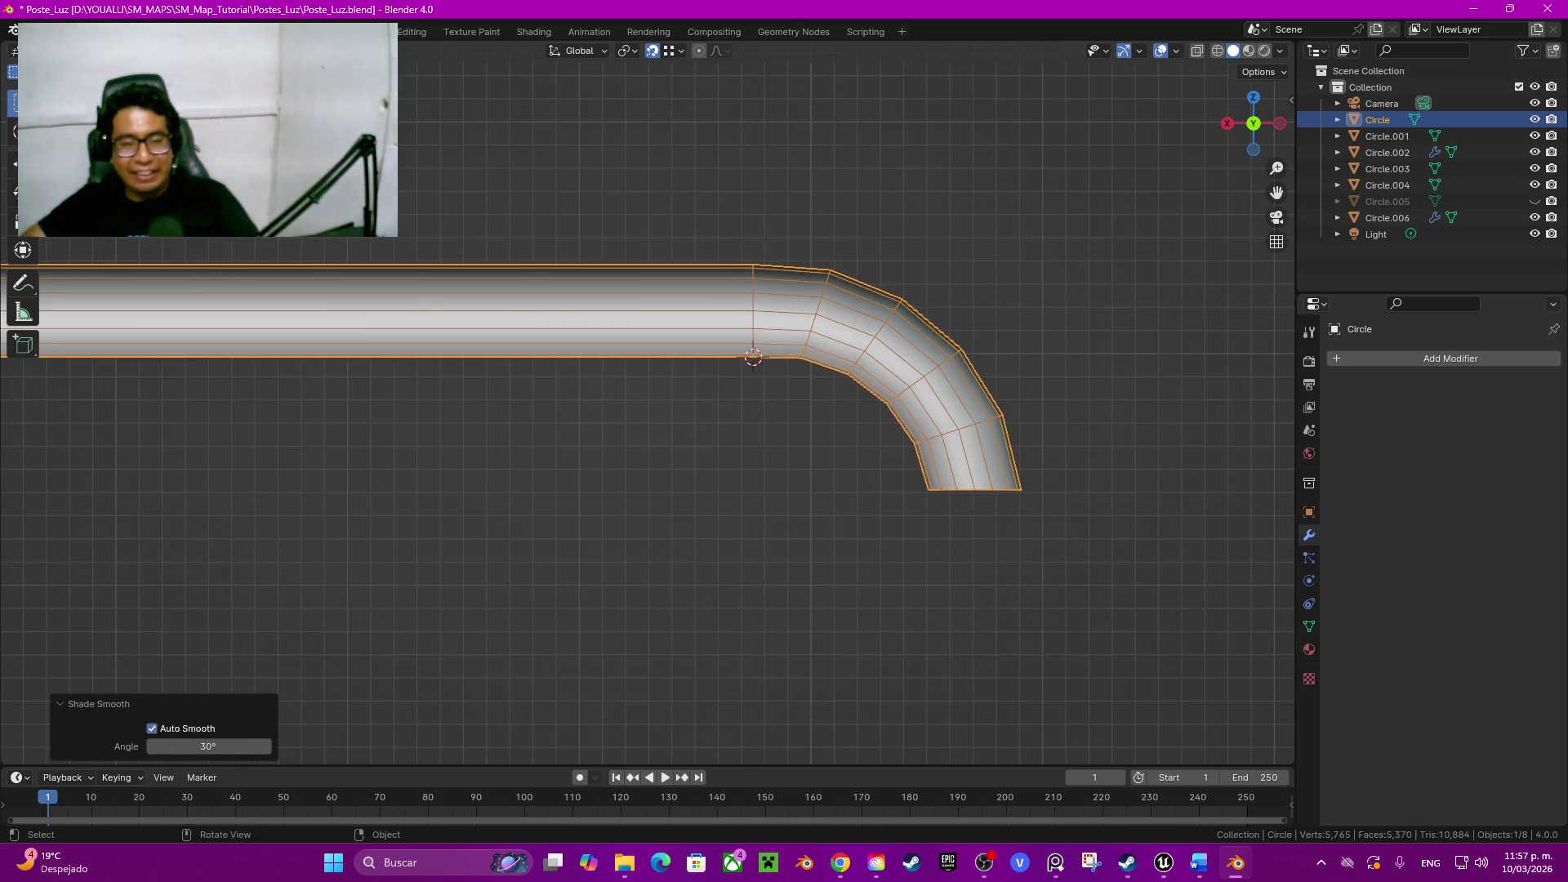
pyautogui.moveTo(650, 405); pyautogui.dragTo(735, 368, button='middle')
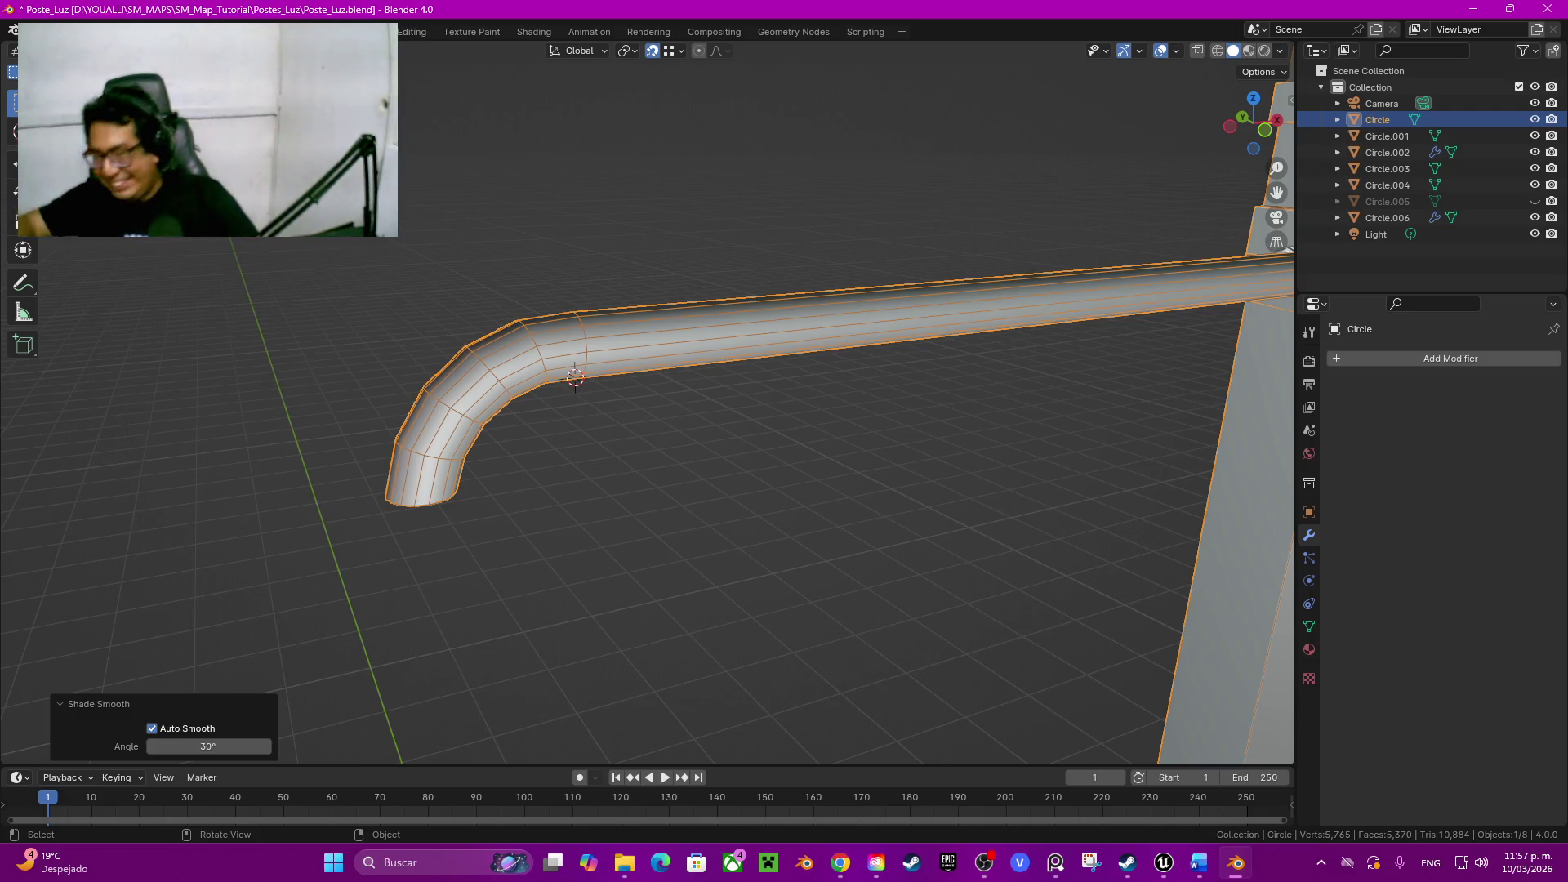
pyautogui.moveTo(575, 378); pyautogui.dragTo(343, 448, button='middle')
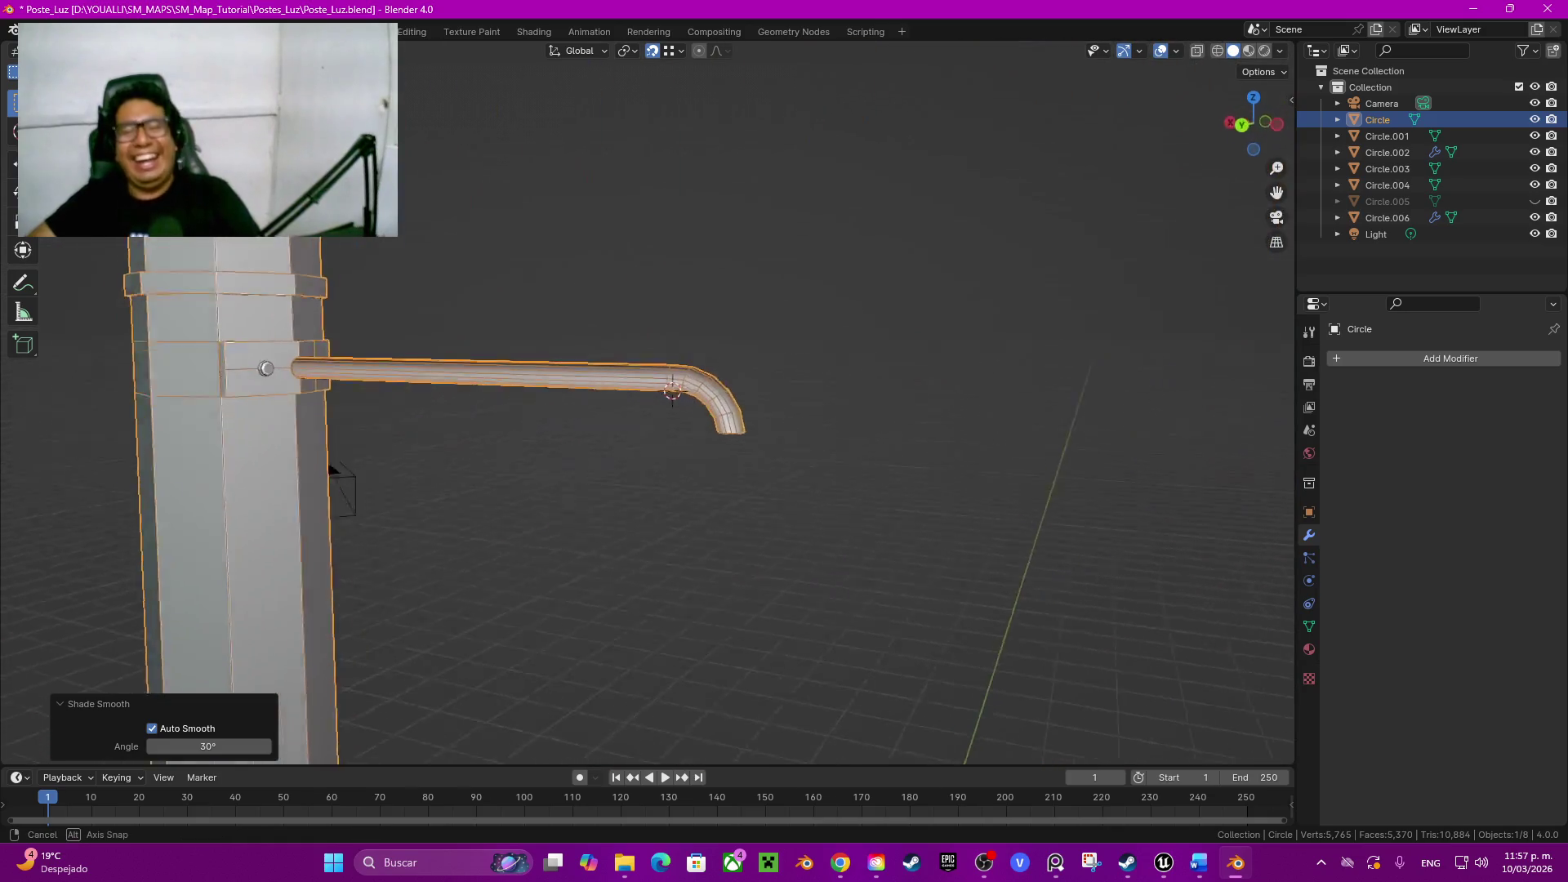
pyautogui.moveTo(674, 391); pyautogui.dragTo(662, 304, button='middle')
pyautogui.click(1254, 124)
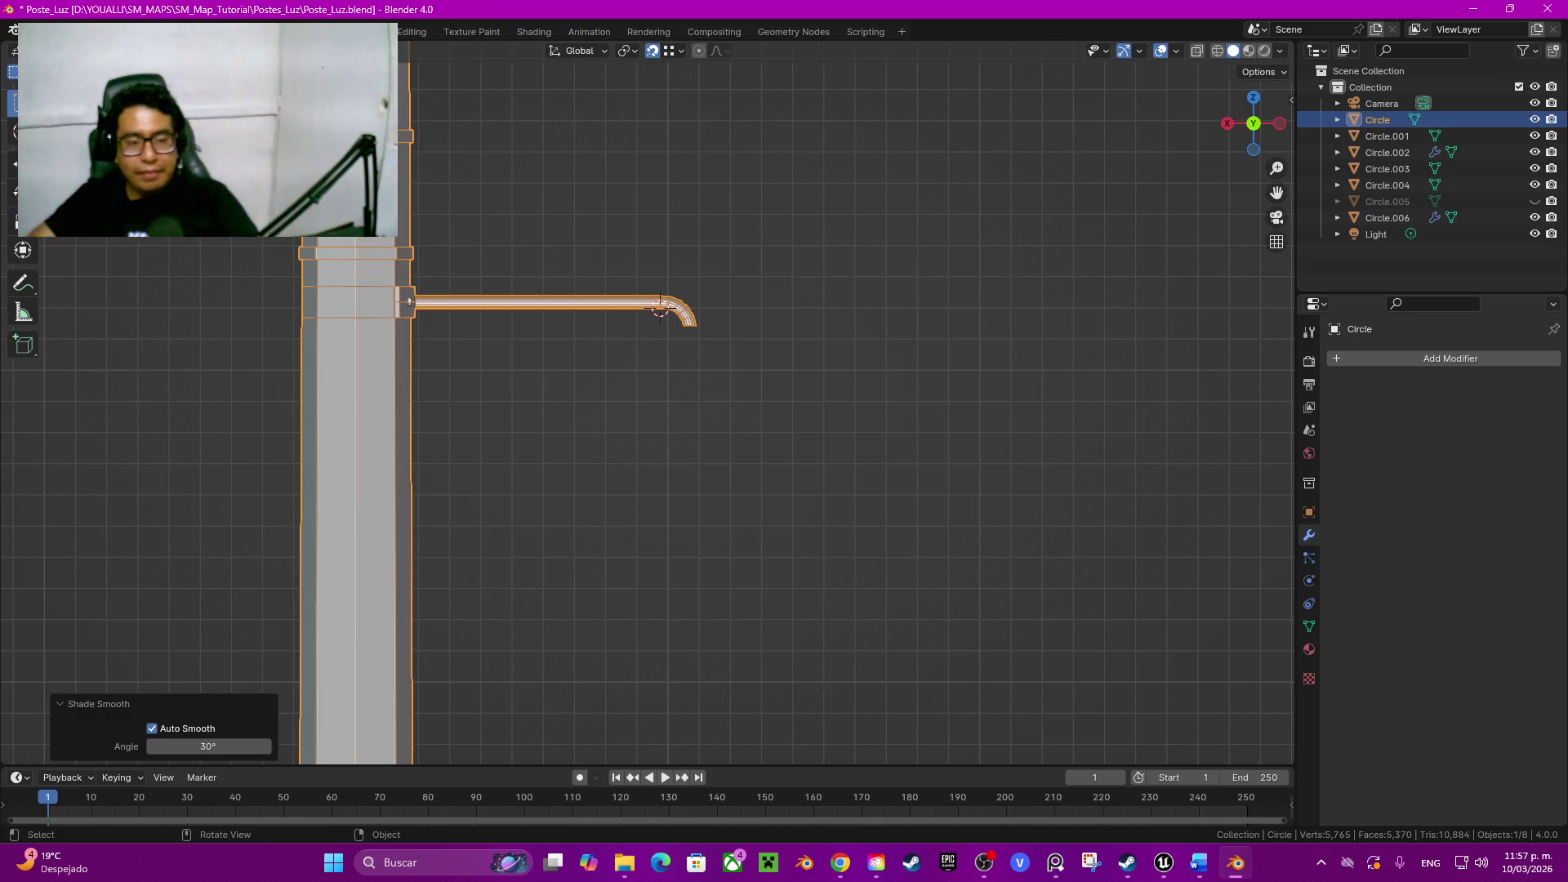
pyautogui.scroll(1, 647, 403)
pyautogui.scroll(3, 647, 403)
pyautogui.scroll(3, 647, 402)
pyautogui.moveTo(647, 402); pyautogui.dragTo(785, 356, button='middle')
pyautogui.press('Tab')
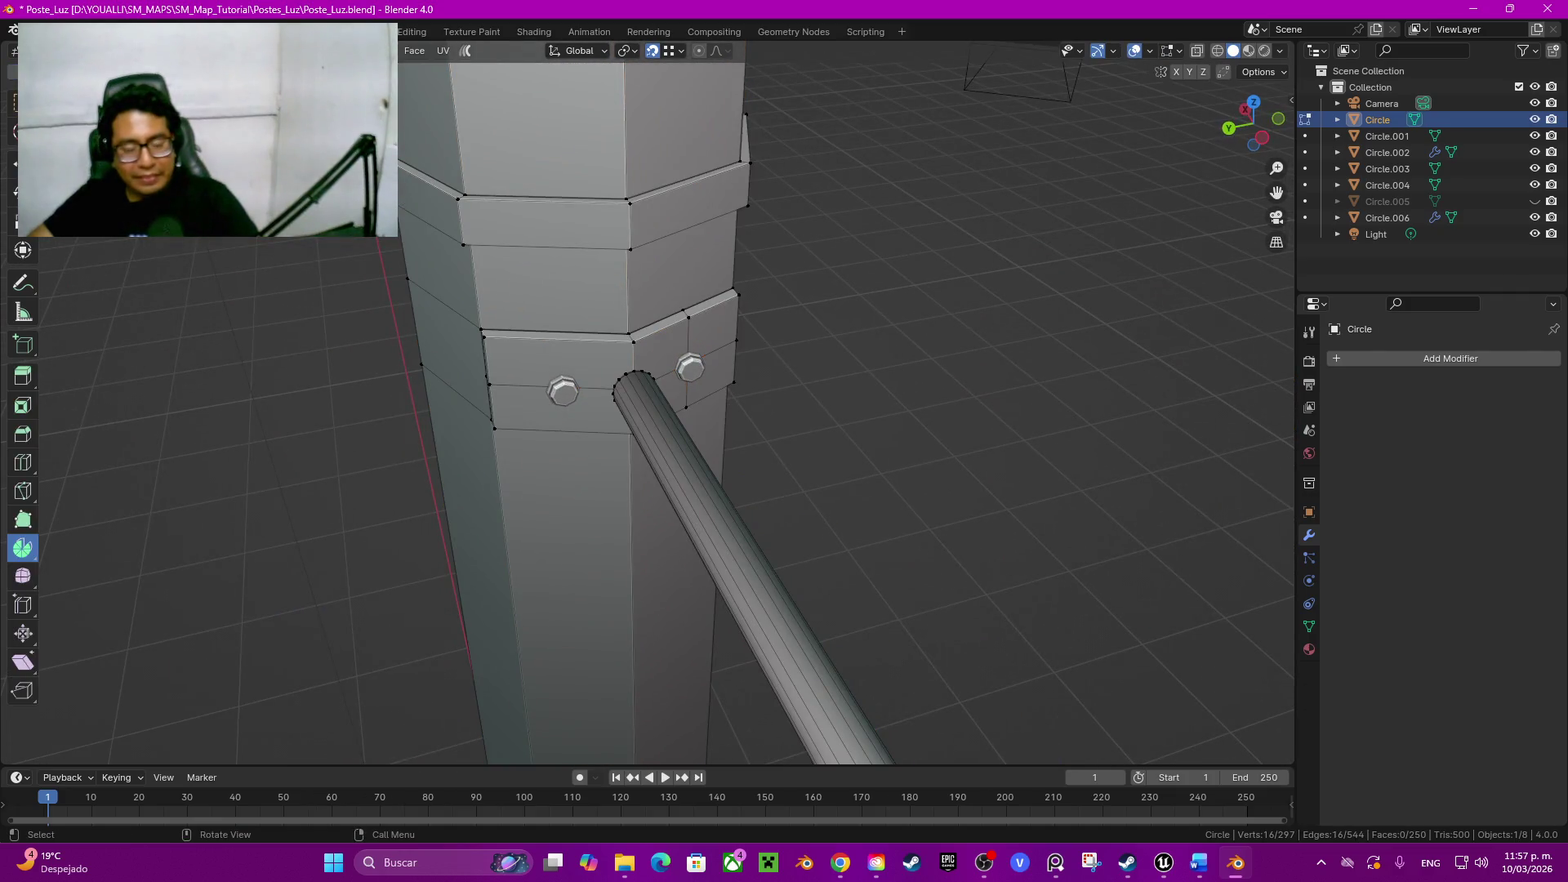
# Step: Cut a loop near the tube's pole end and select the root face ring
pyautogui.moveTo(631, 429); pyautogui.dragTo(384, 368, button='middle')
pyautogui.hotkey('ctrl', 'l')
pyautogui.press('g')
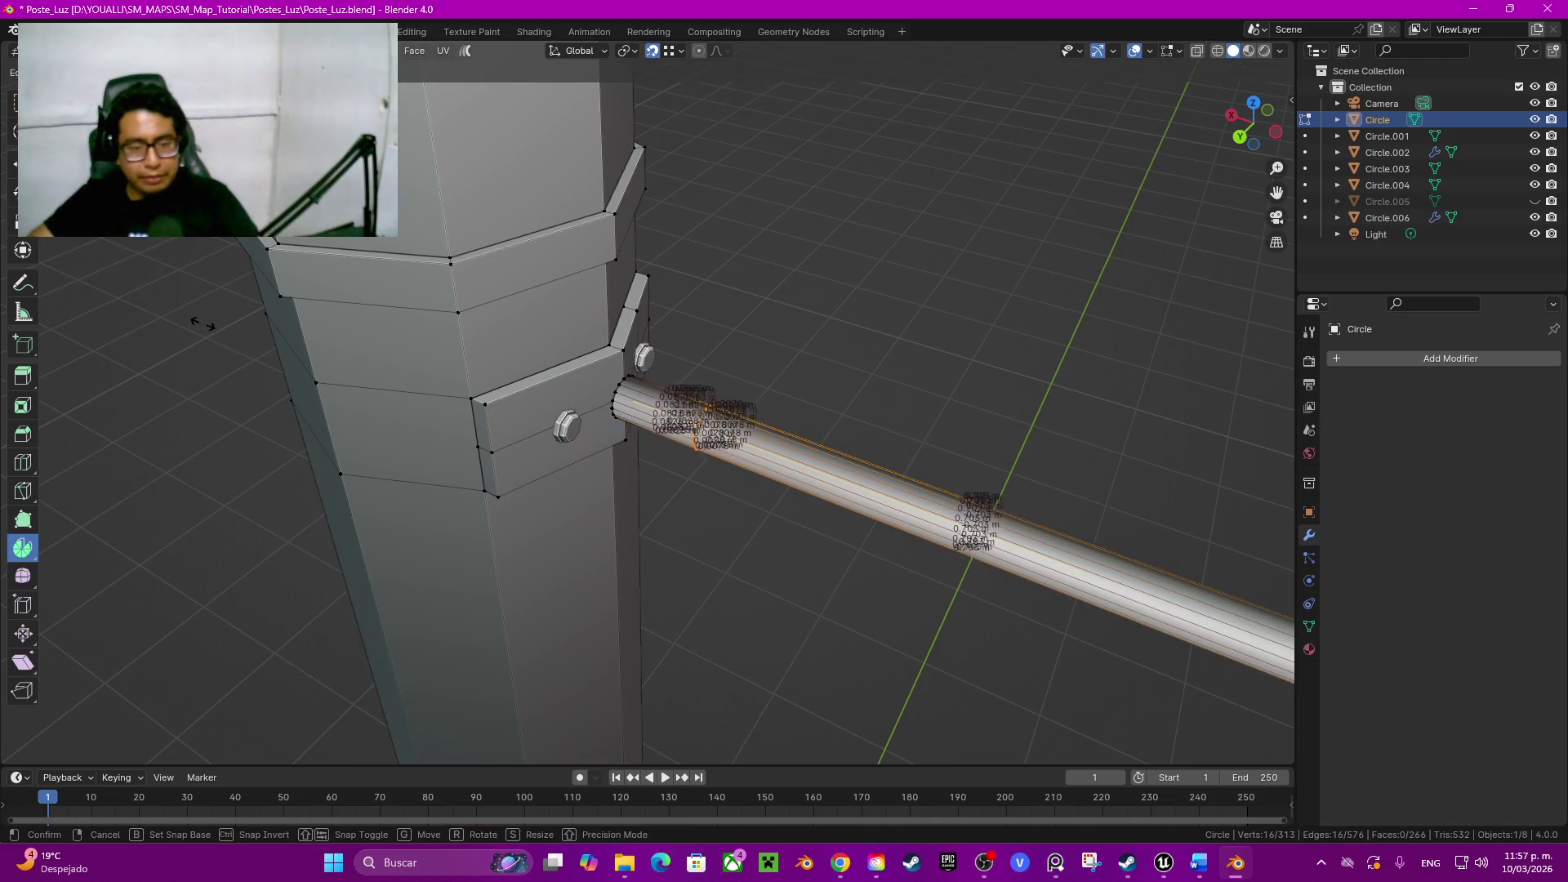
pyautogui.click(174, 300)
pyautogui.moveTo(175, 300); pyautogui.dragTo(319, 282, button='middle')
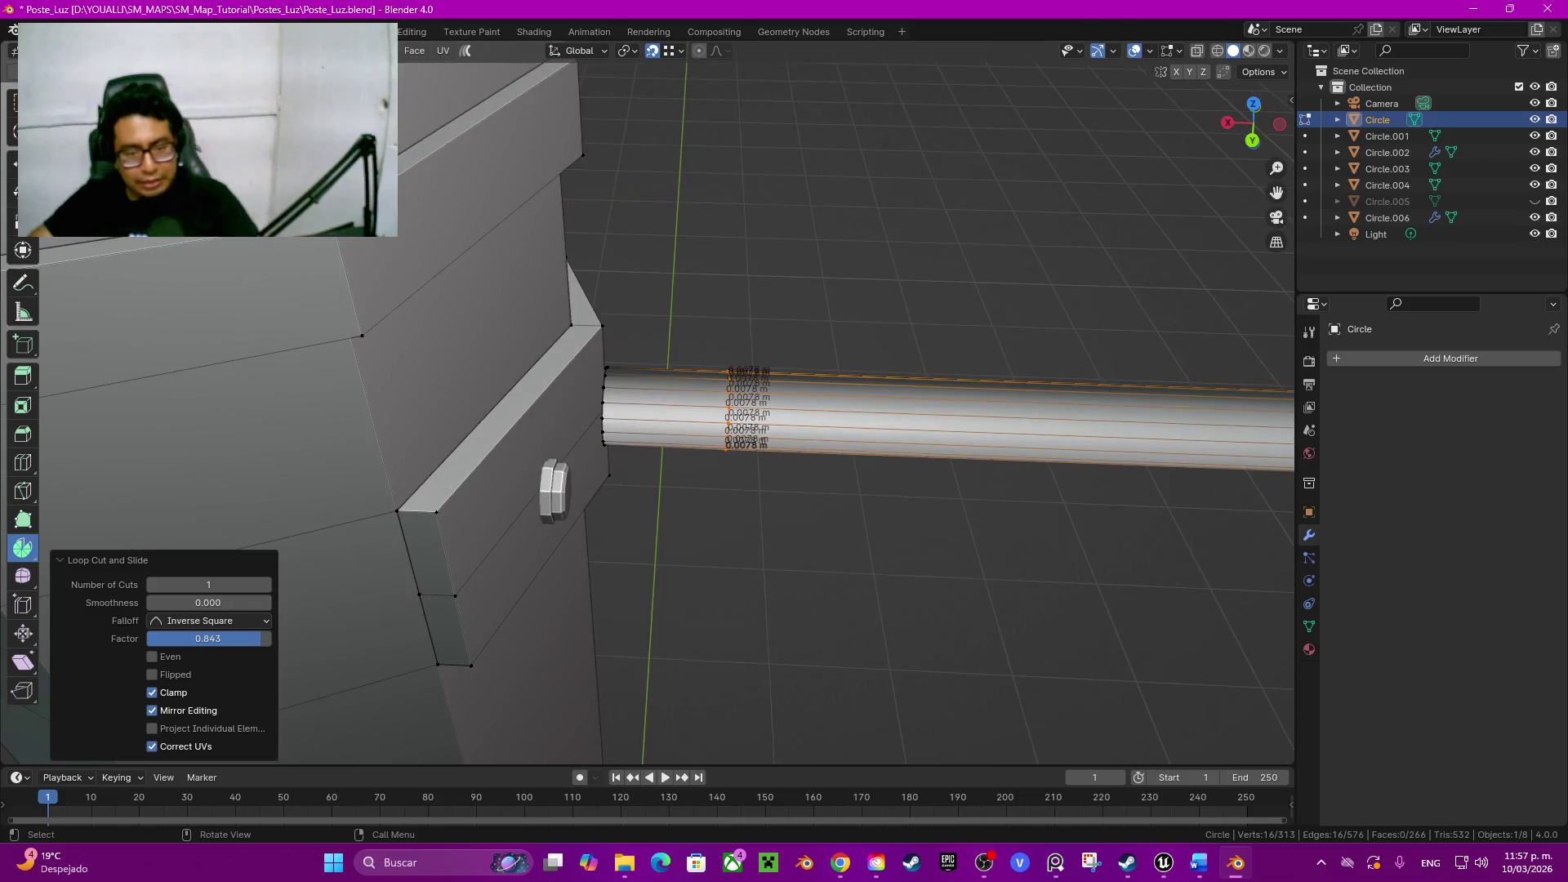
pyautogui.keyDown('alt'); pyautogui.click(605, 405); pyautogui.keyUp('alt')
pyautogui.keyDown('alt'); pyautogui.keyDown('shift'); pyautogui.click(748, 405); pyautogui.keyUp('shift'); pyautogui.keyUp('alt')
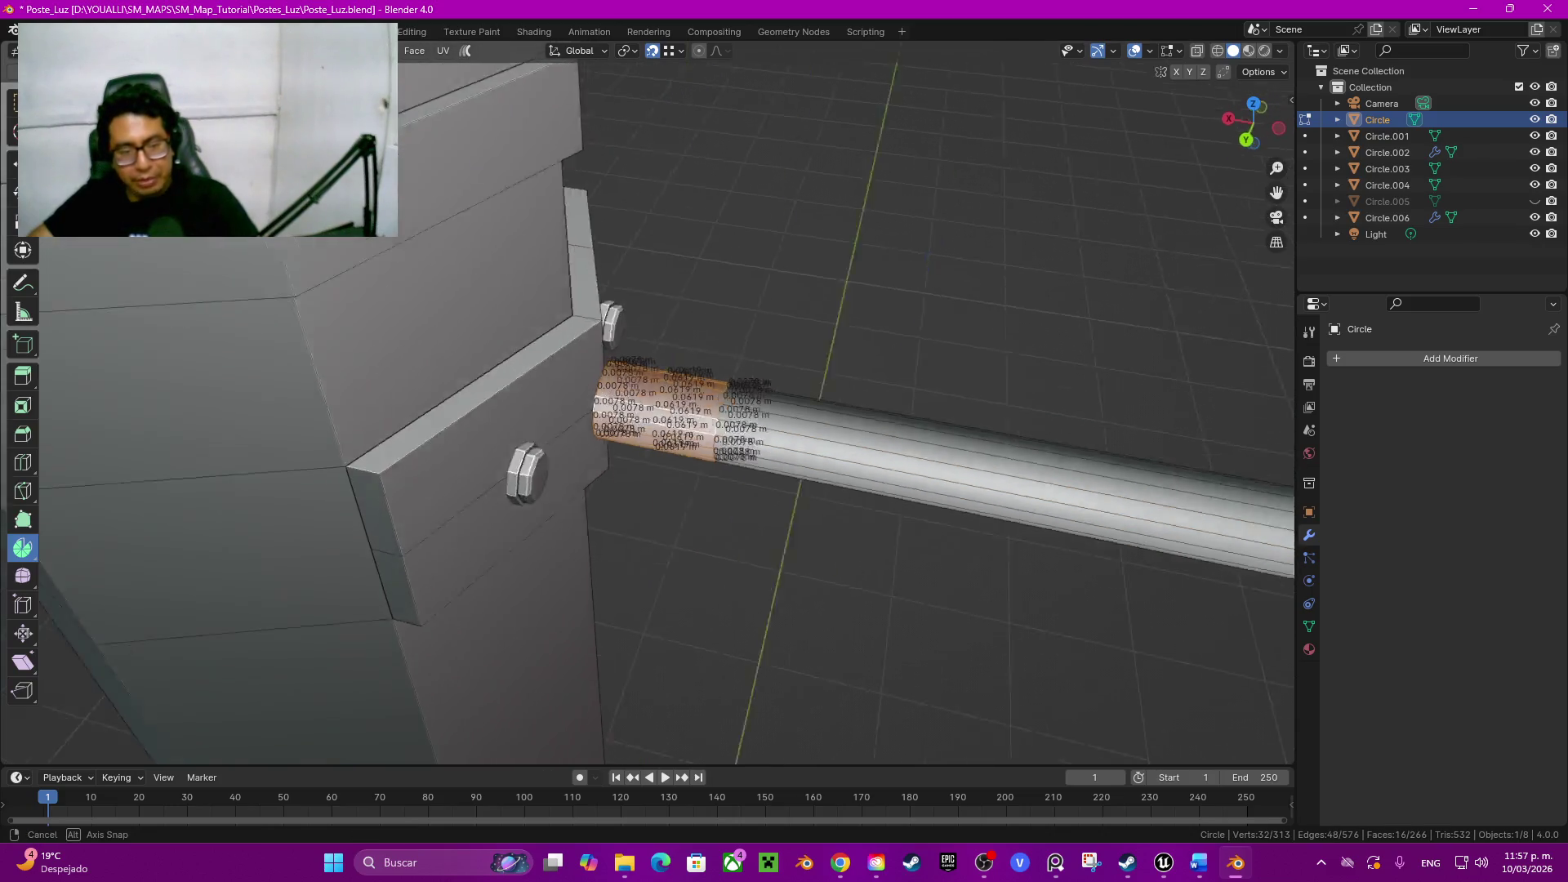
# Step: Extrude the root face ring along normals, settling the collar offset at -0.0075 m
pyautogui.moveTo(747, 404); pyautogui.dragTo(859, 368, button='middle')
pyautogui.hotkey('alt', 'e')
pyautogui.click(589, 410)
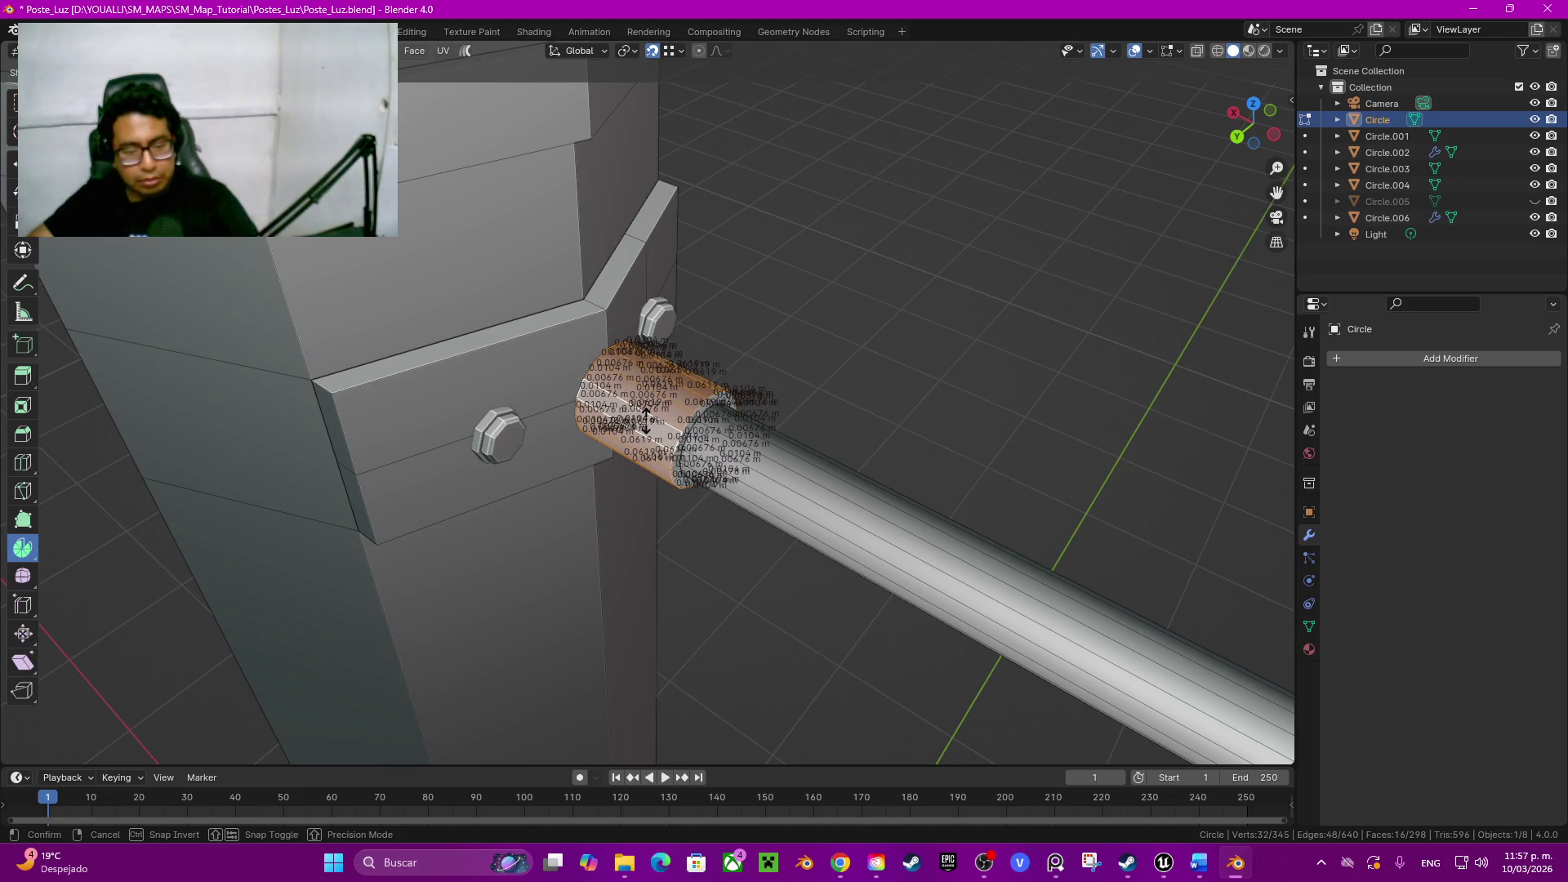
pyautogui.click(646, 421)
pyautogui.moveTo(646, 421); pyautogui.dragTo(589, 405, button='middle')
pyautogui.write('-0.005')
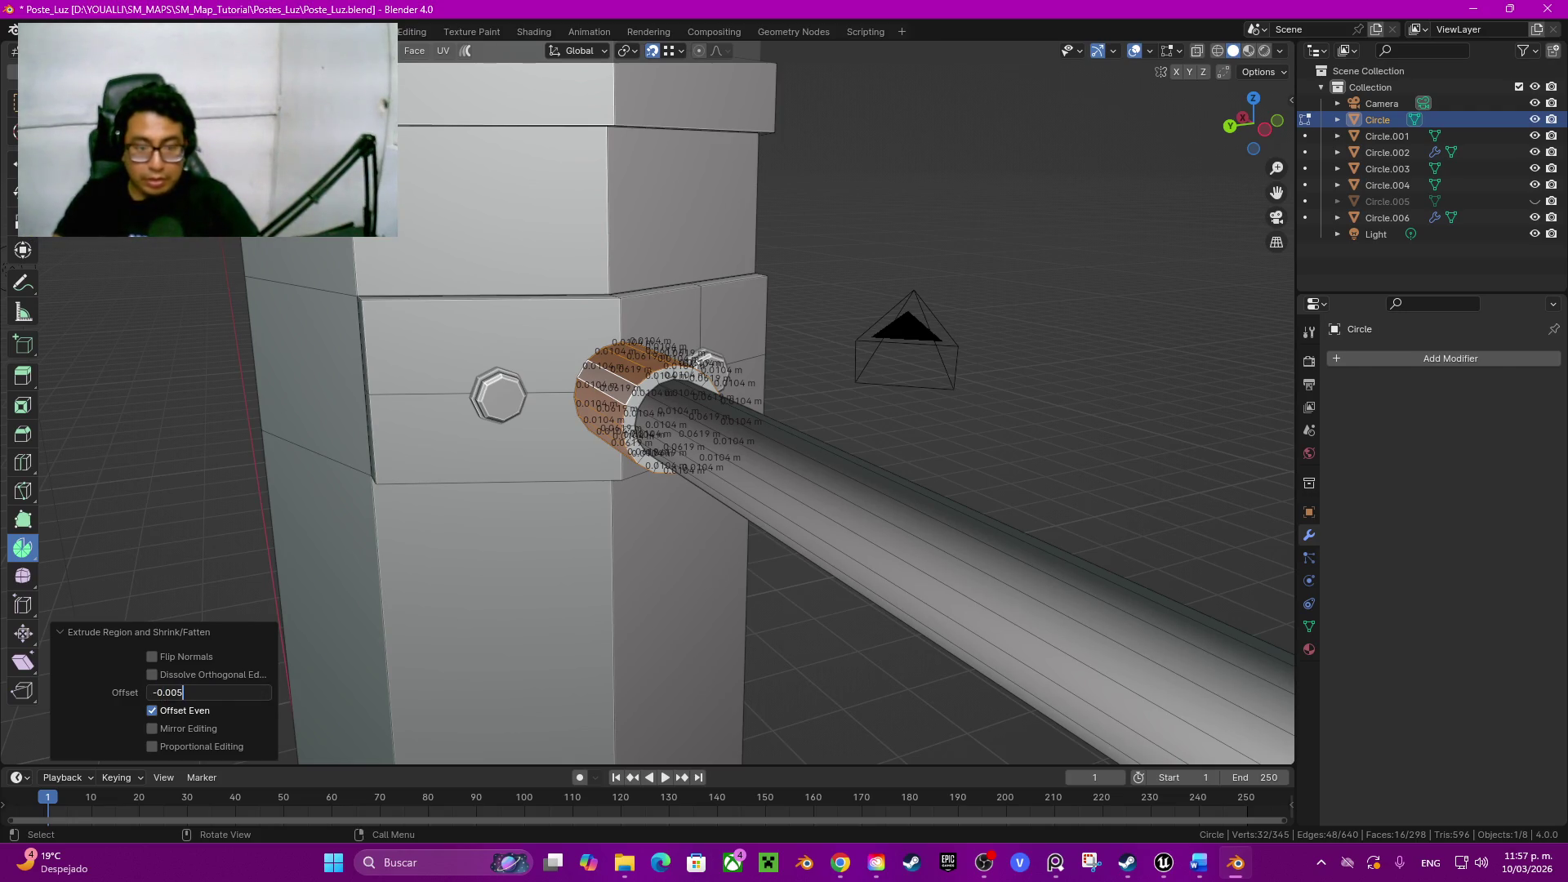
pyautogui.press('Return')
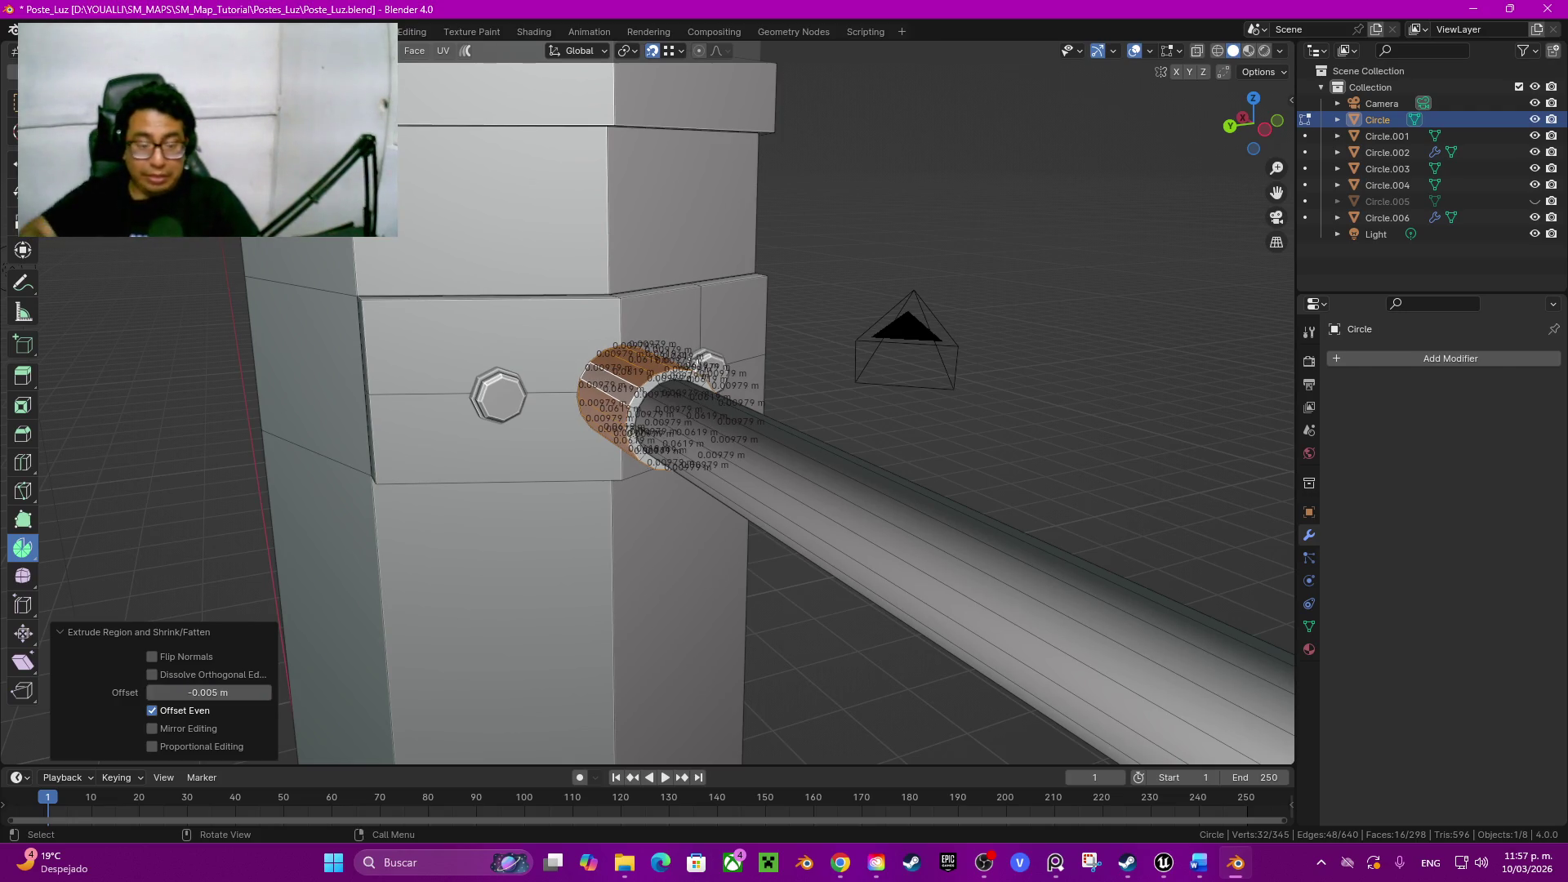
pyautogui.click(208, 693)
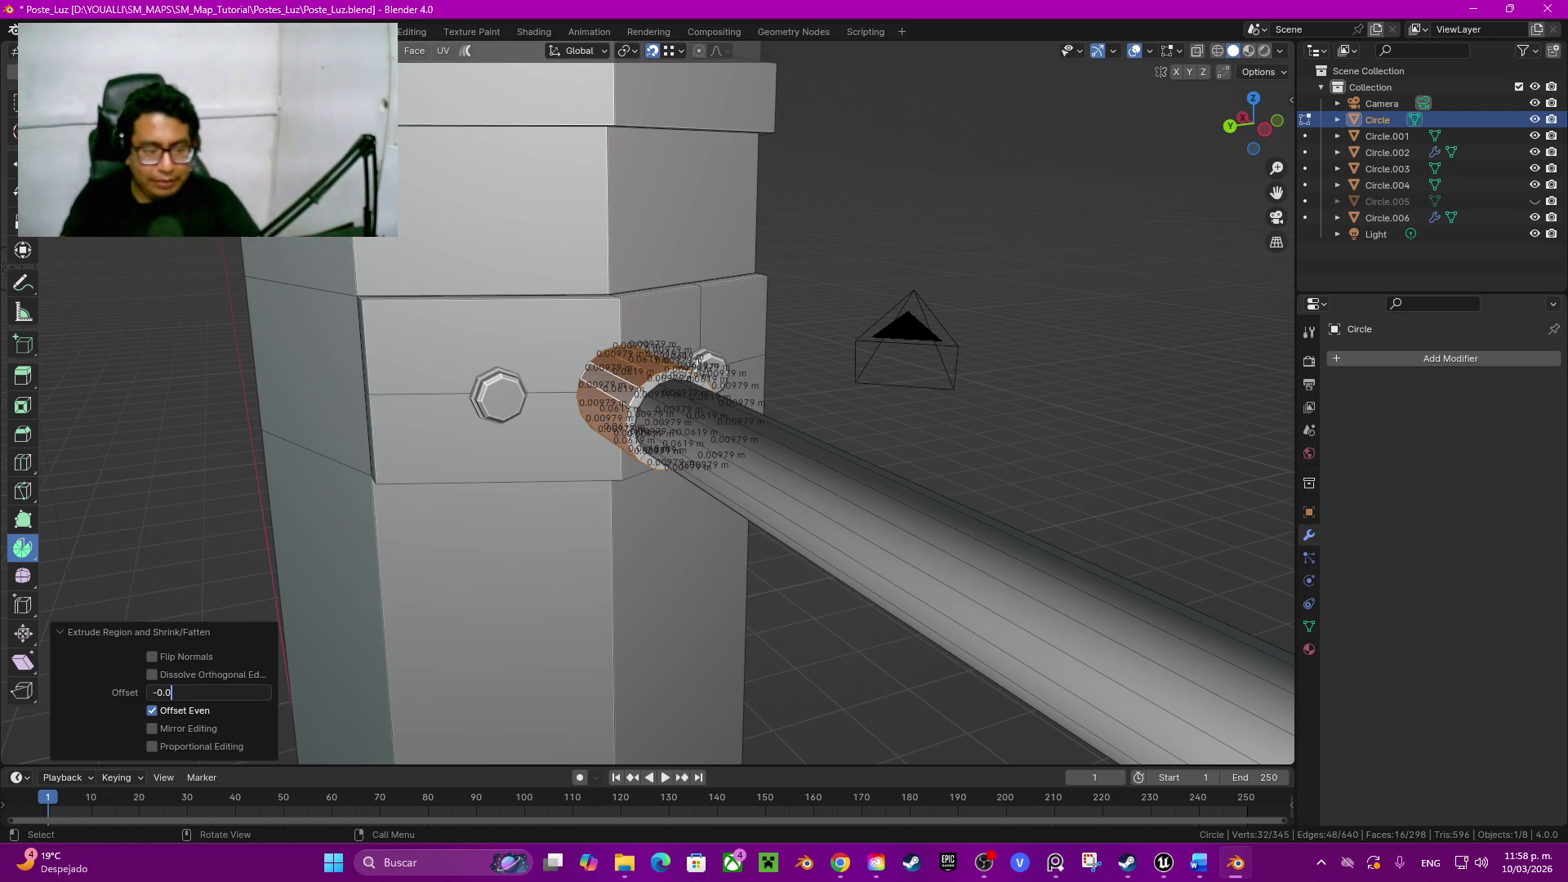
pyautogui.write('1')
pyautogui.press('Return')
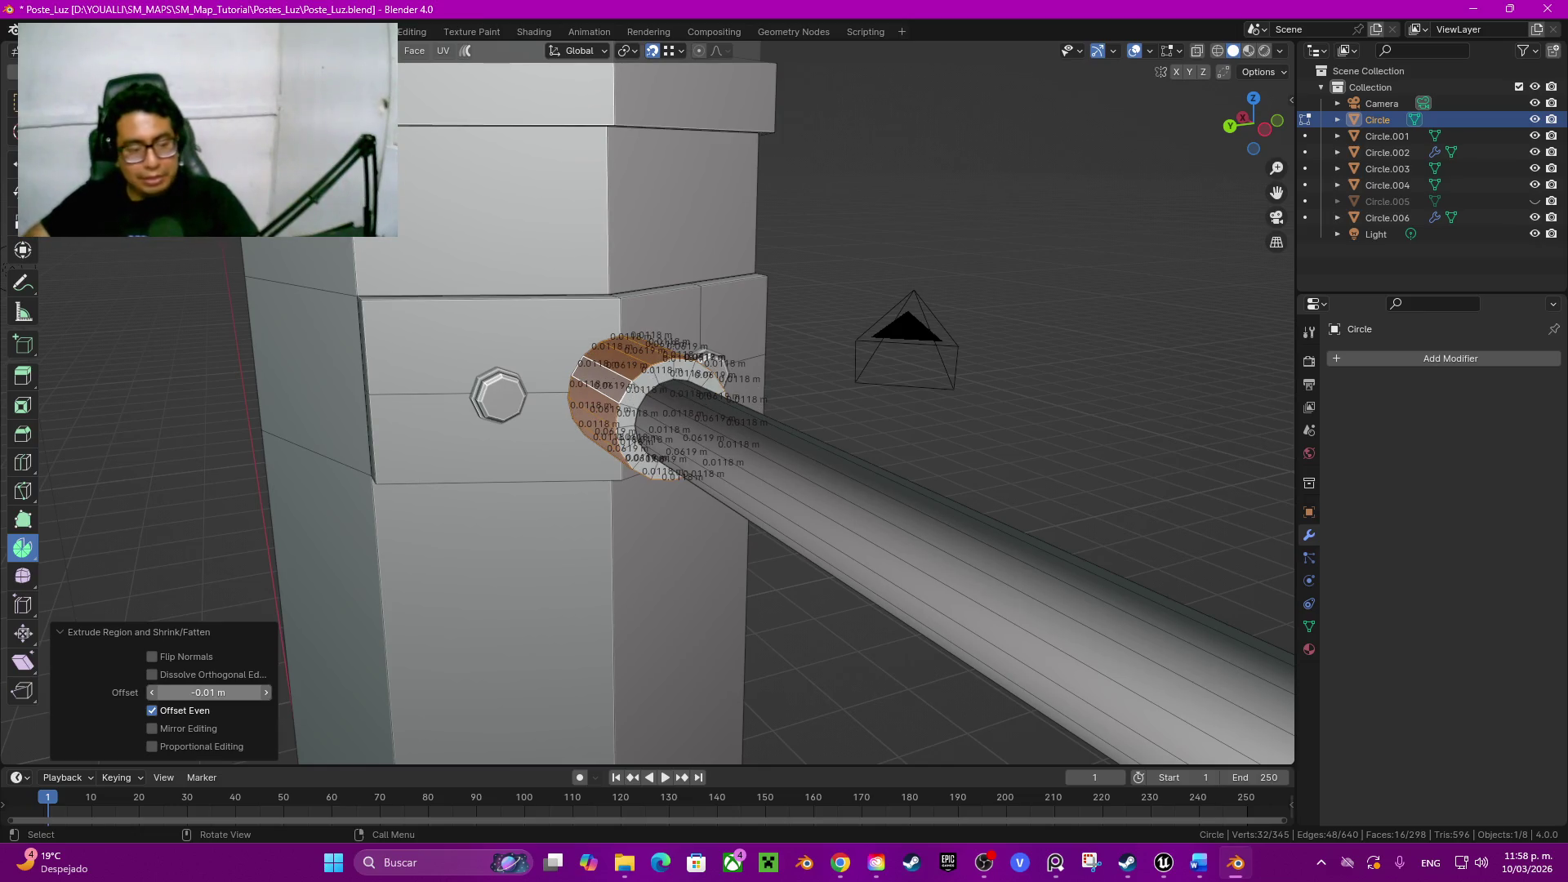
pyautogui.click(209, 693)
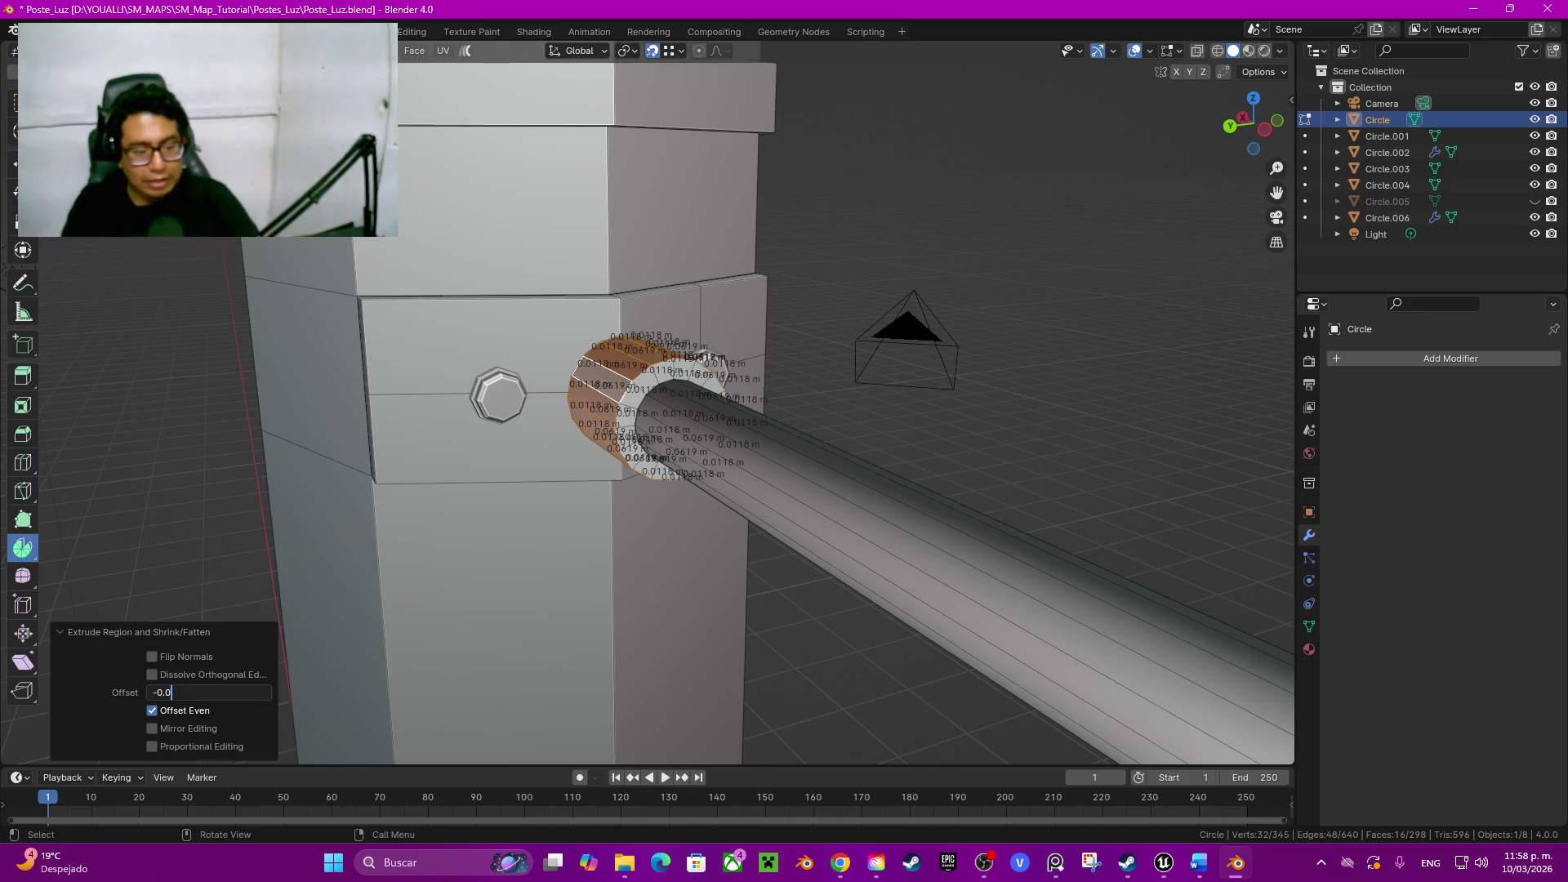
pyautogui.write('075')
pyautogui.press('Return')
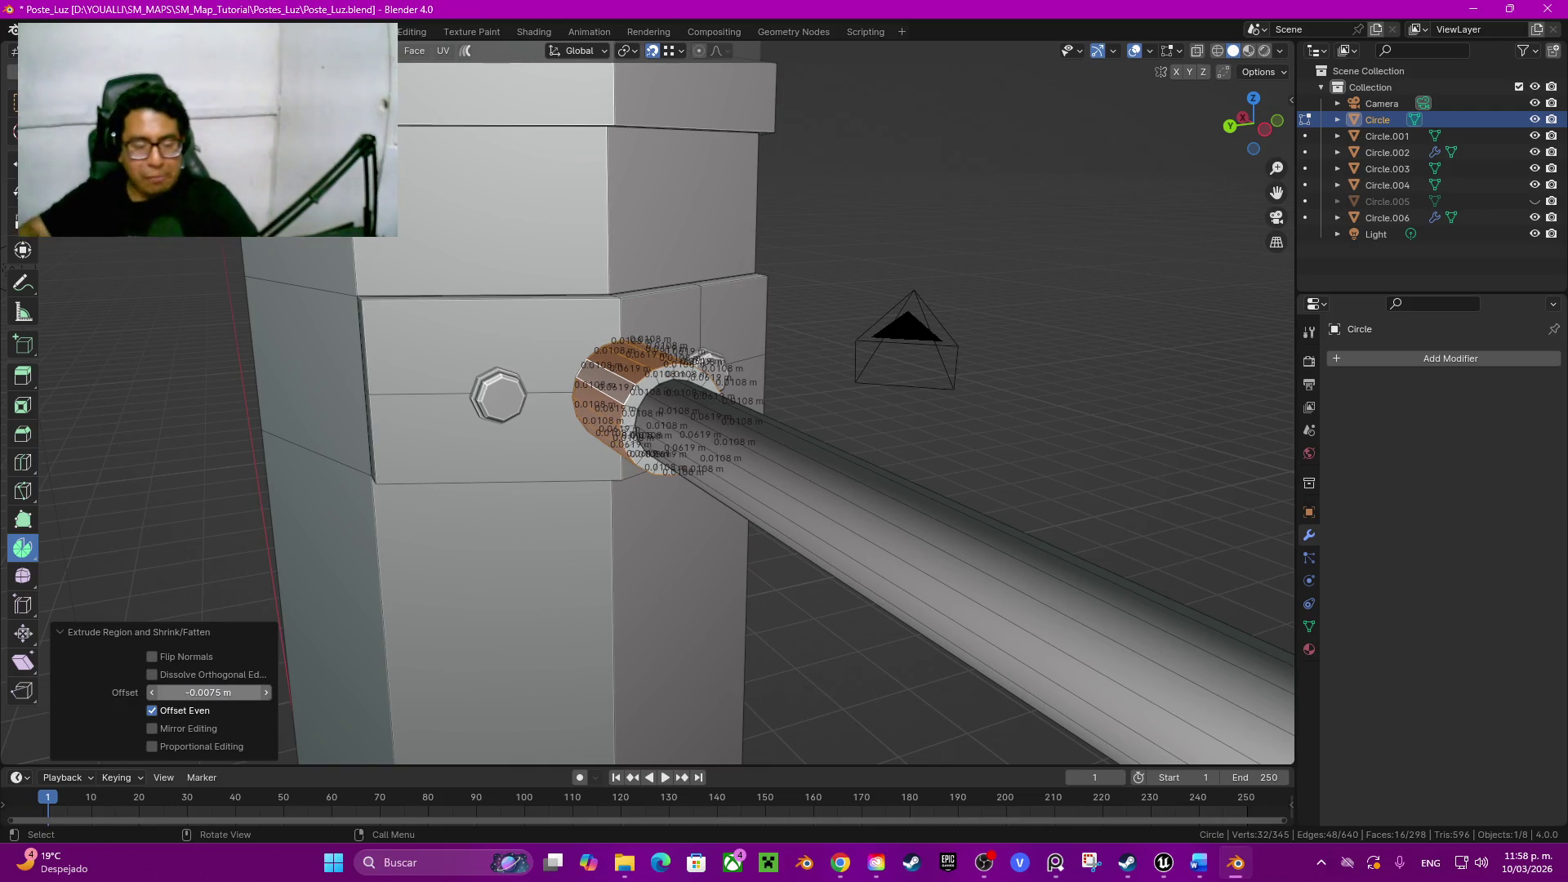
# Step: View the collar in wireframe and select a loop of its faces
pyautogui.press('z')
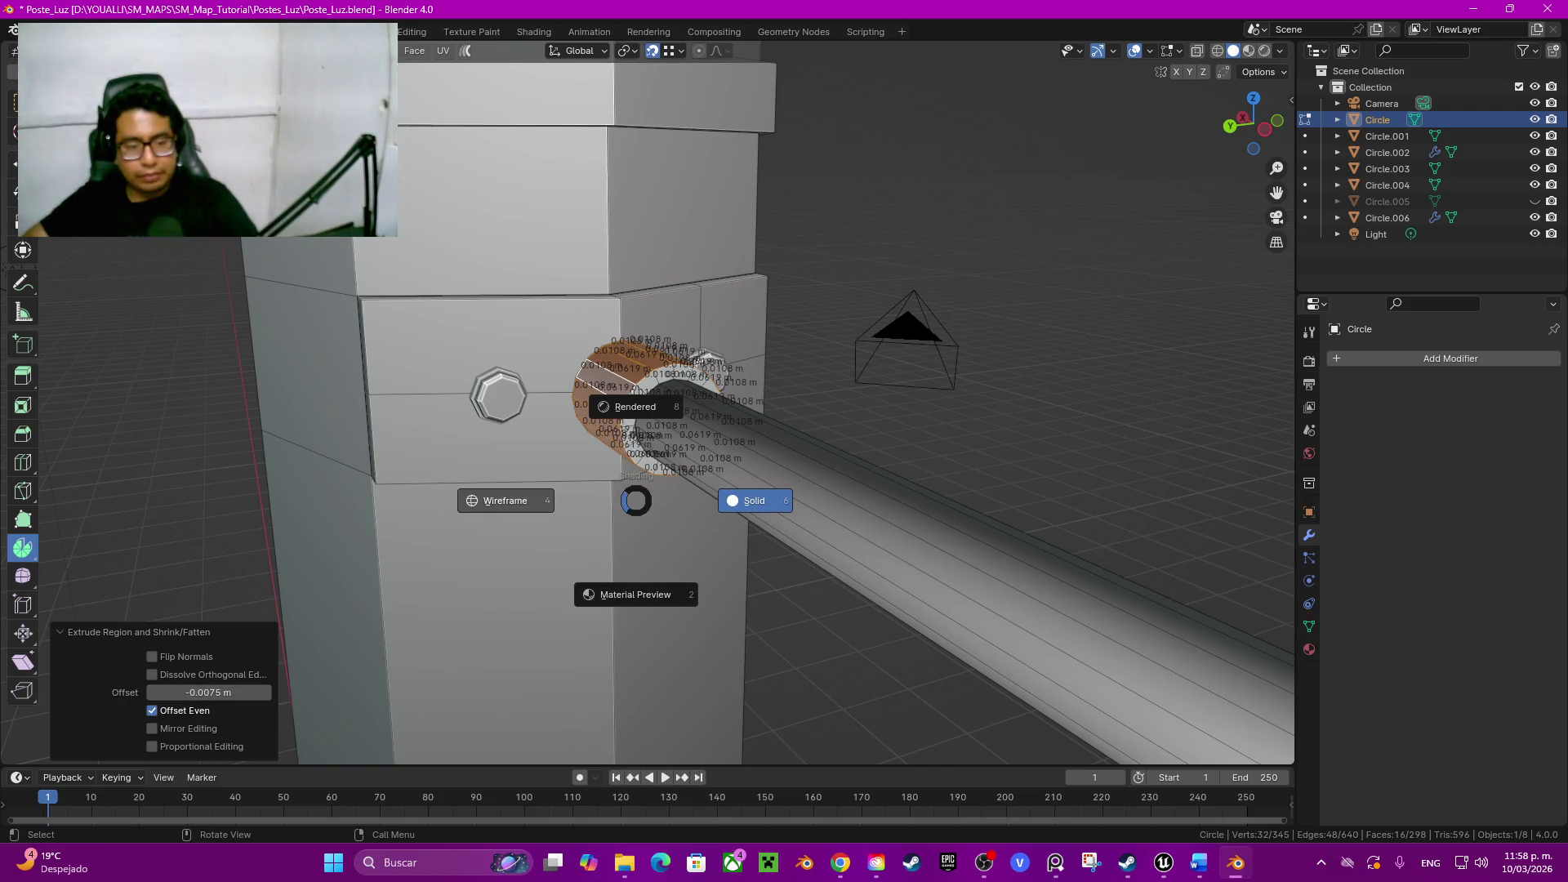
pyautogui.click(505, 500)
pyautogui.moveTo(634, 500); pyautogui.dragTo(736, 306, button='middle')
pyautogui.scroll(3, 687, 405)
pyautogui.click(747, 282)
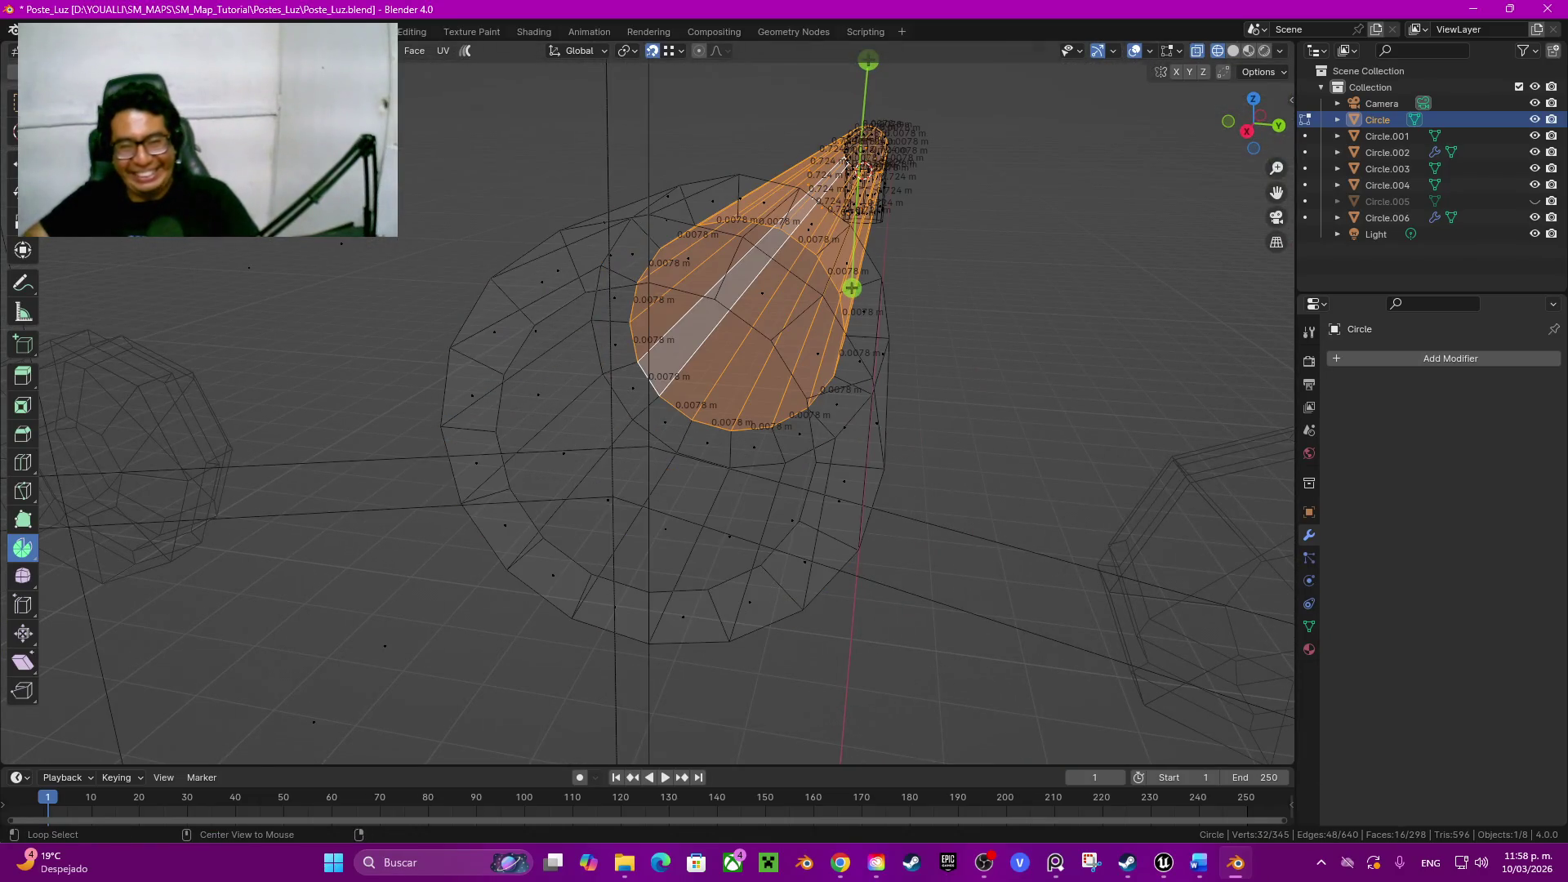
# Step: Delete the collar's hidden inner face ring and return to solid shading
pyautogui.keyDown('alt'); pyautogui.click(692, 258); pyautogui.keyUp('alt')
pyautogui.press('x')
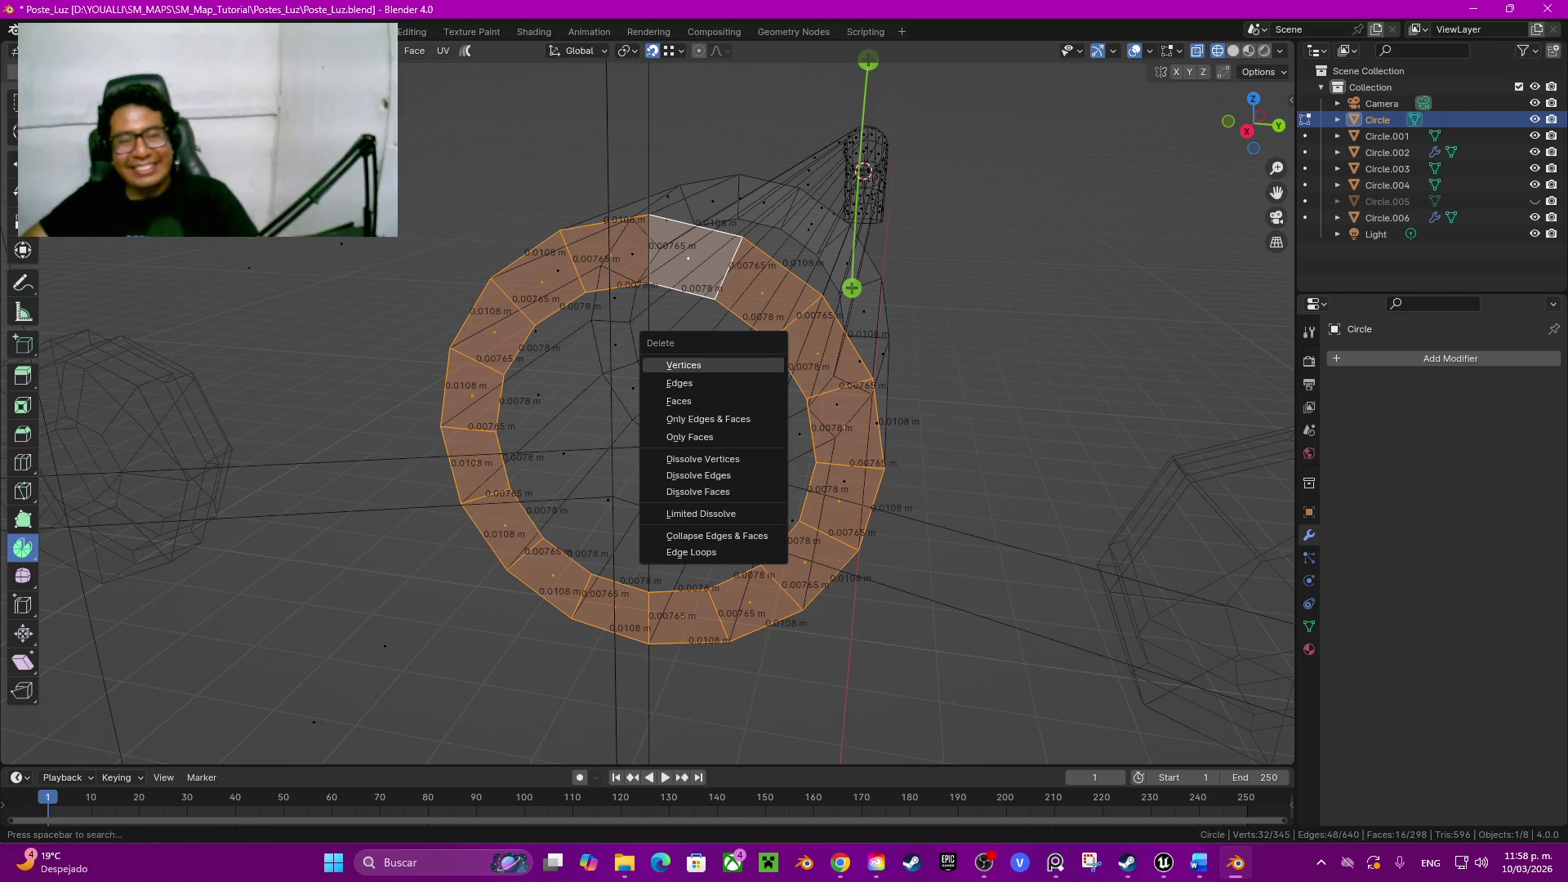
pyautogui.click(679, 401)
pyautogui.press('z')
pyautogui.click(991, 397)
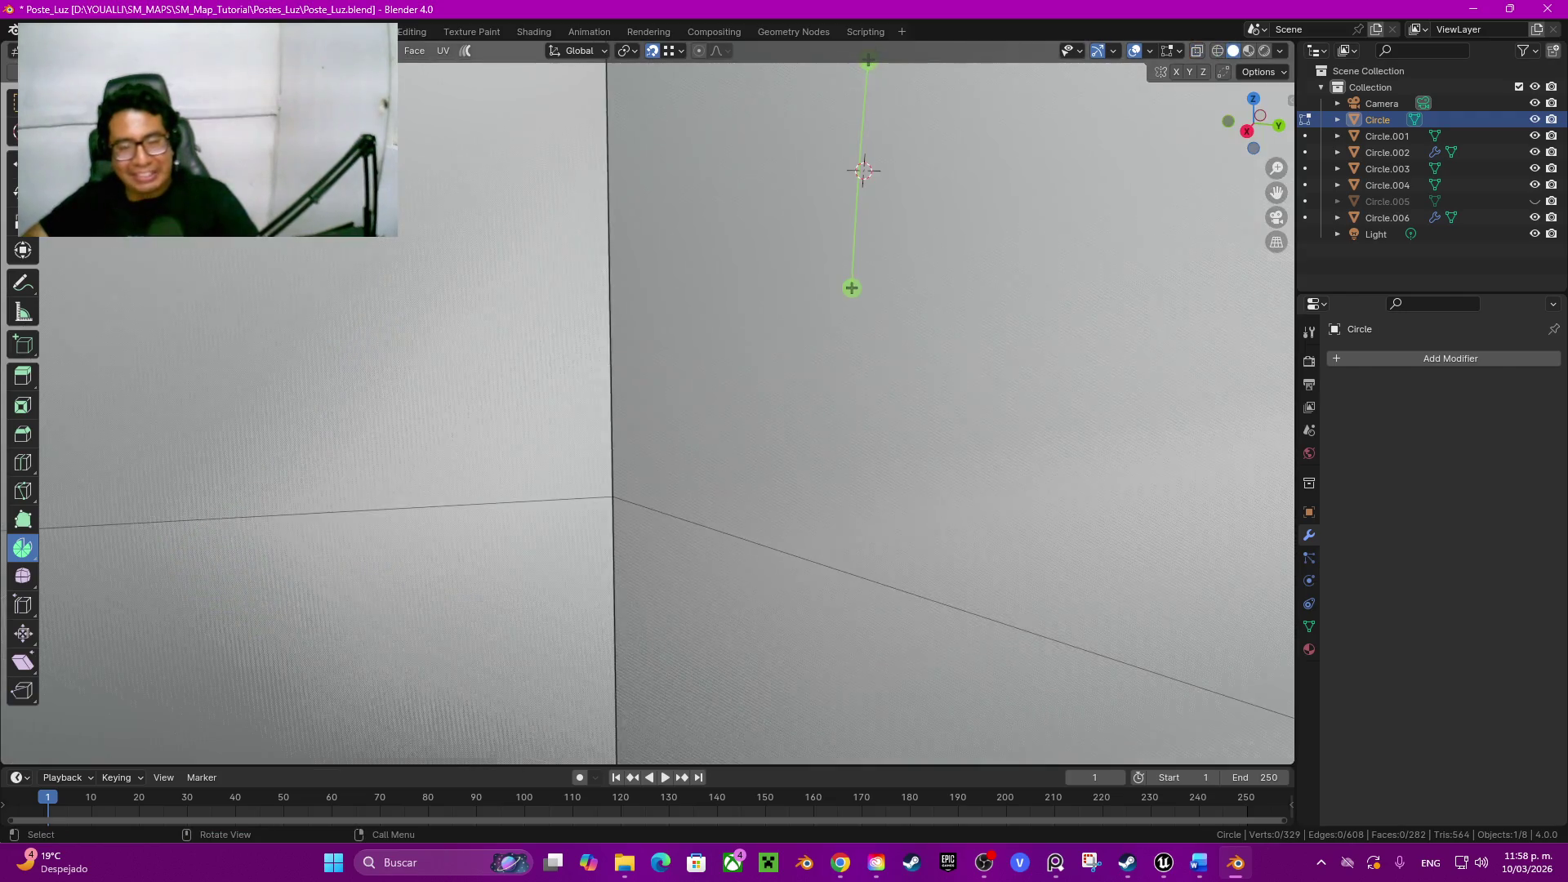
pyautogui.moveTo(865, 169); pyautogui.dragTo(785, 208, button='middle')
pyautogui.scroll(-5, 830, 200)
# Step: Select and delete the bracket plate's six unseen back faces
pyautogui.click(563, 436)
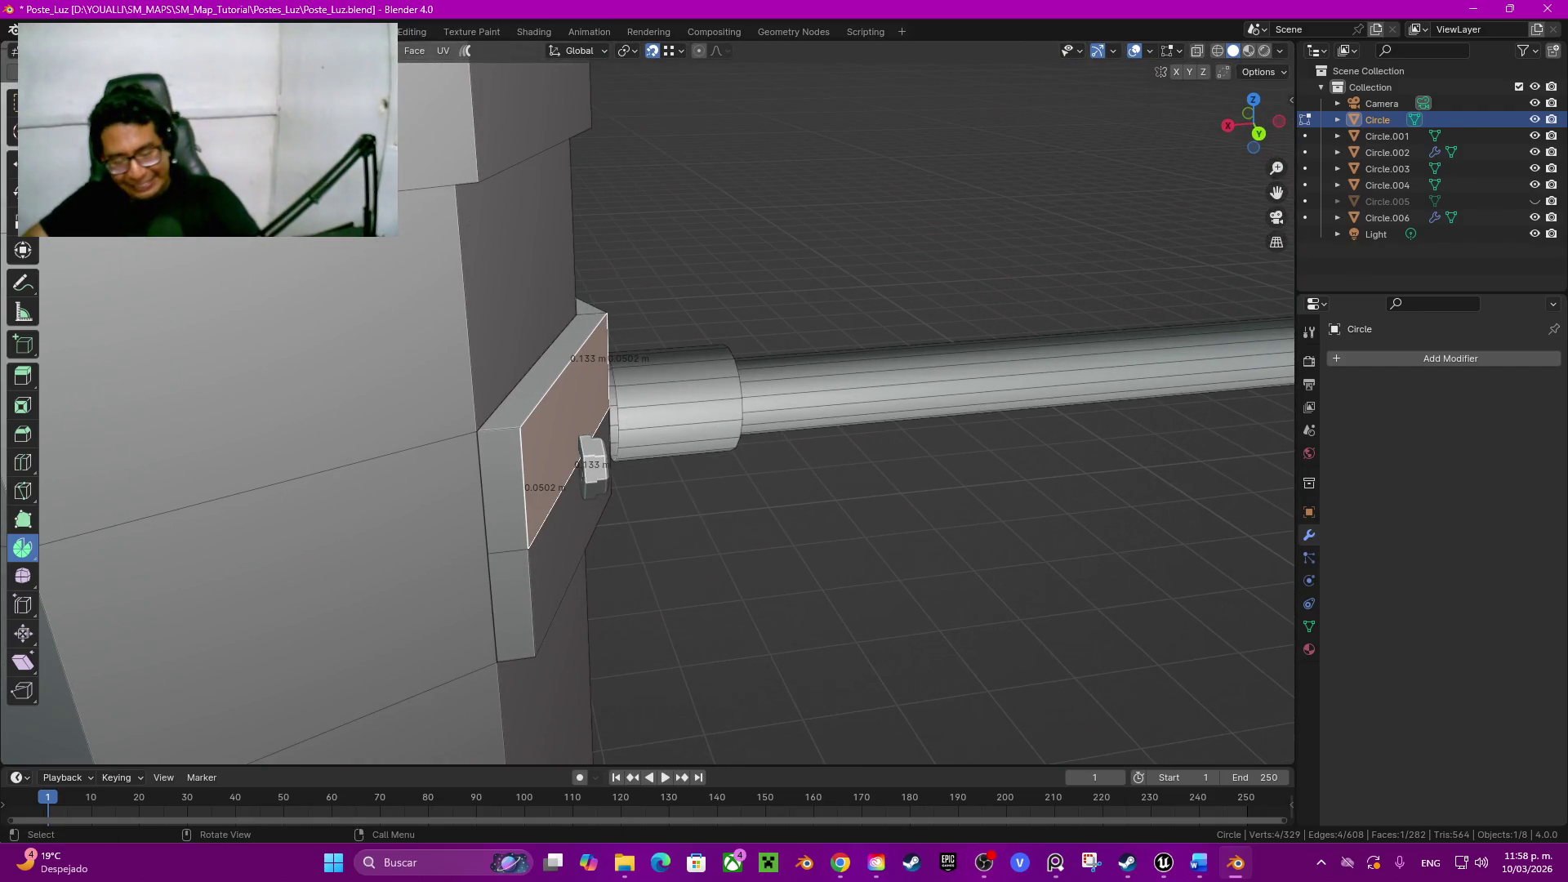
pyautogui.press('l')
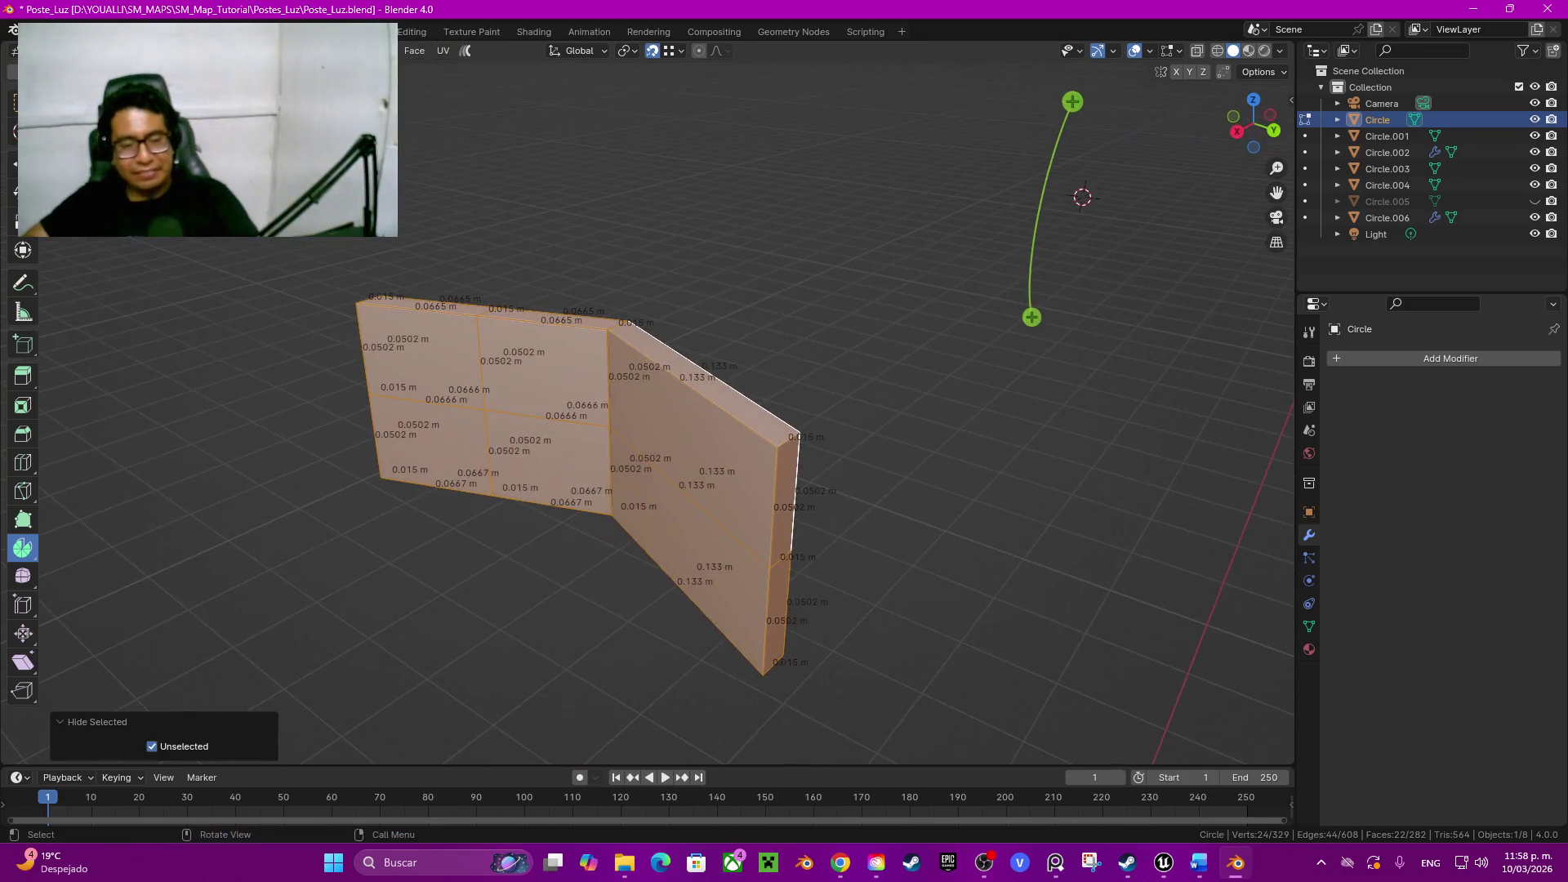
pyautogui.keyDown('shift'); pyautogui.click(551, 466); pyautogui.keyUp('shift')
pyautogui.keyDown('shift'); pyautogui.click(545, 368); pyautogui.keyUp('shift')
pyautogui.keyDown('shift'); pyautogui.click(417, 349); pyautogui.keyUp('shift')
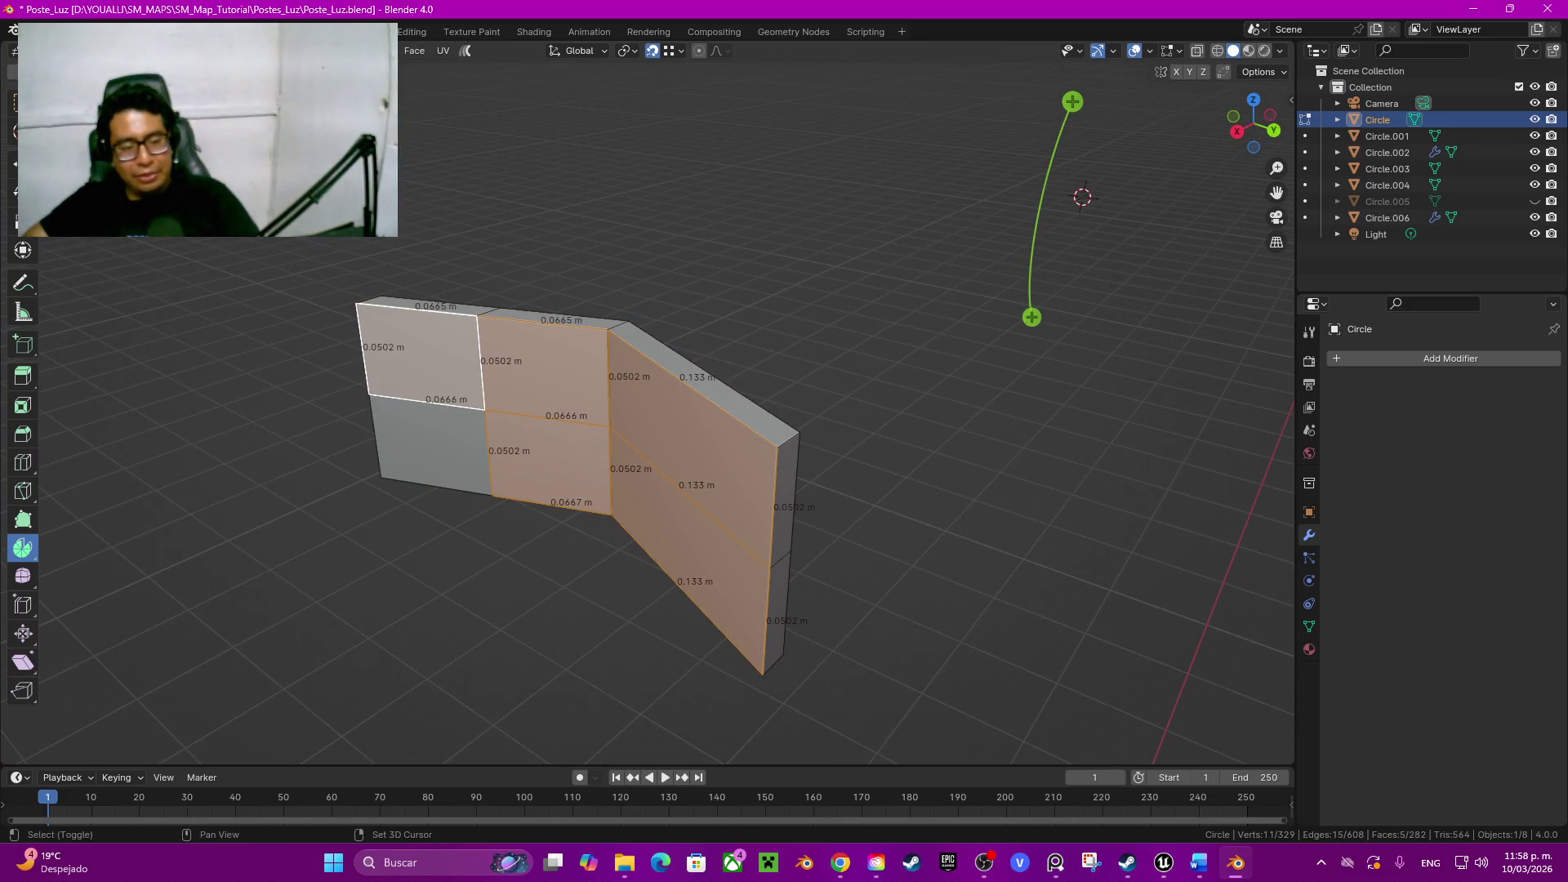
pyautogui.keyDown('shift'); pyautogui.click(429, 441); pyautogui.keyUp('shift')
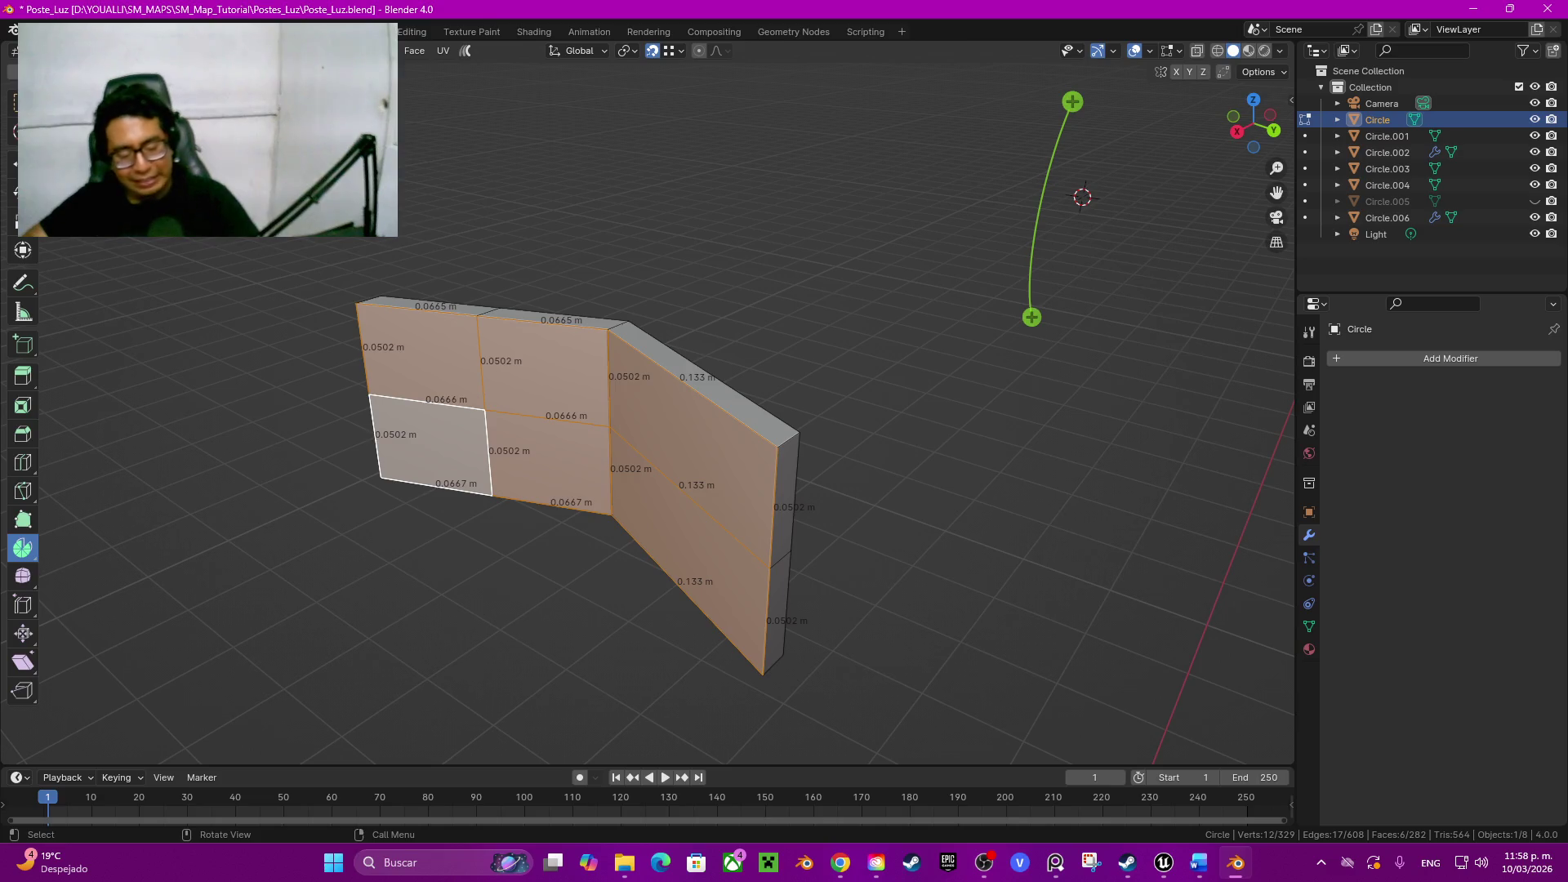
pyautogui.press('x')
pyautogui.click(374, 441)
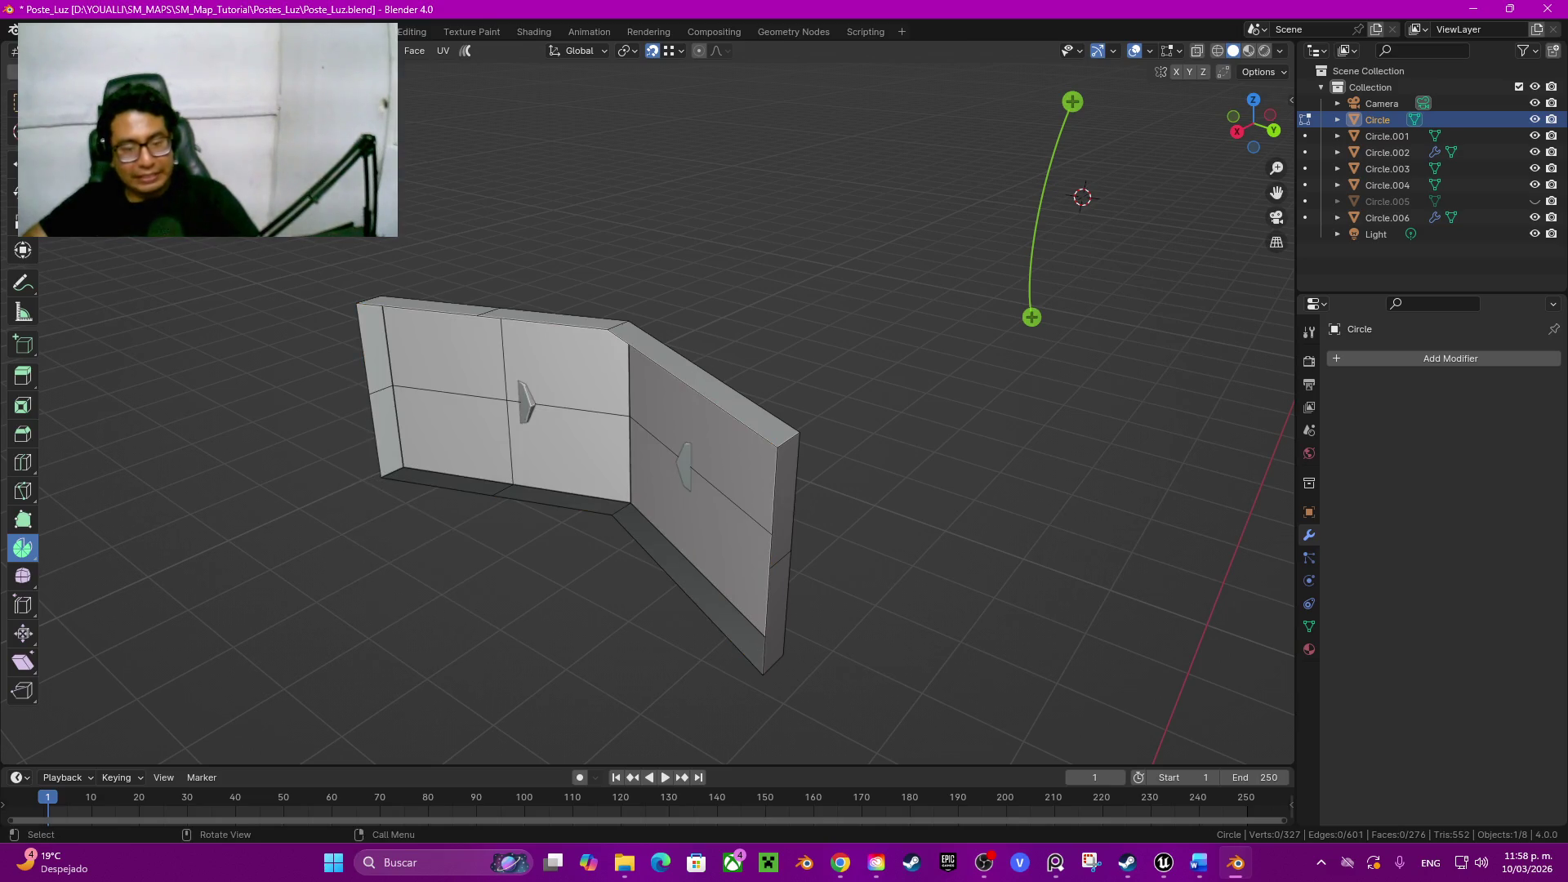
# Step: Dissolve the plate's leftover edge loop into larger faces
pyautogui.hotkey('ctrl', 'r')
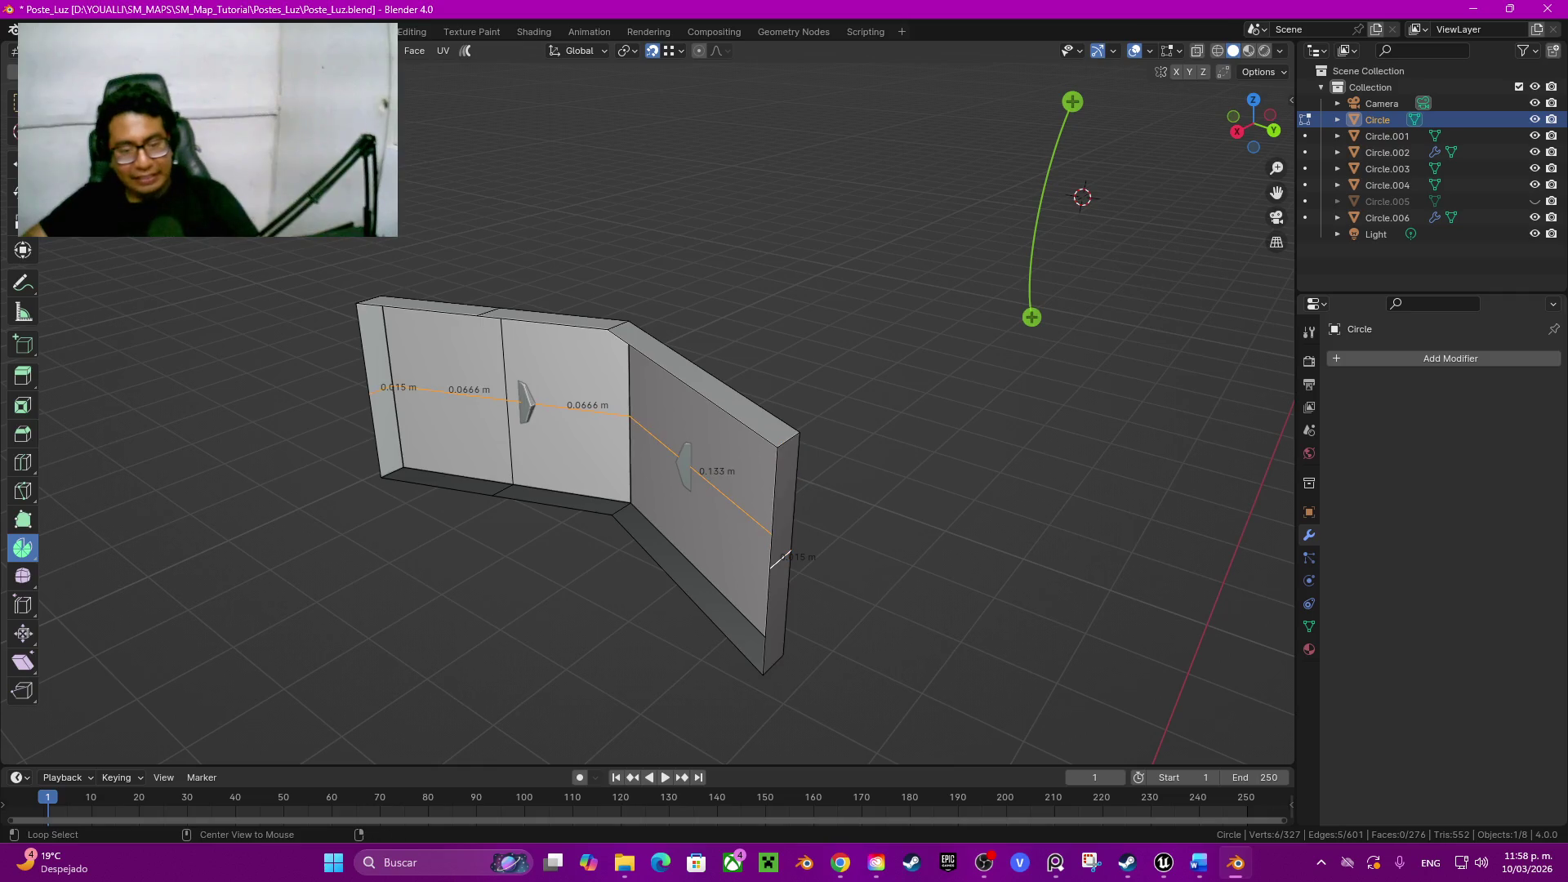
pyautogui.press('Escape')
pyautogui.hotkey('ctrl', 'x')
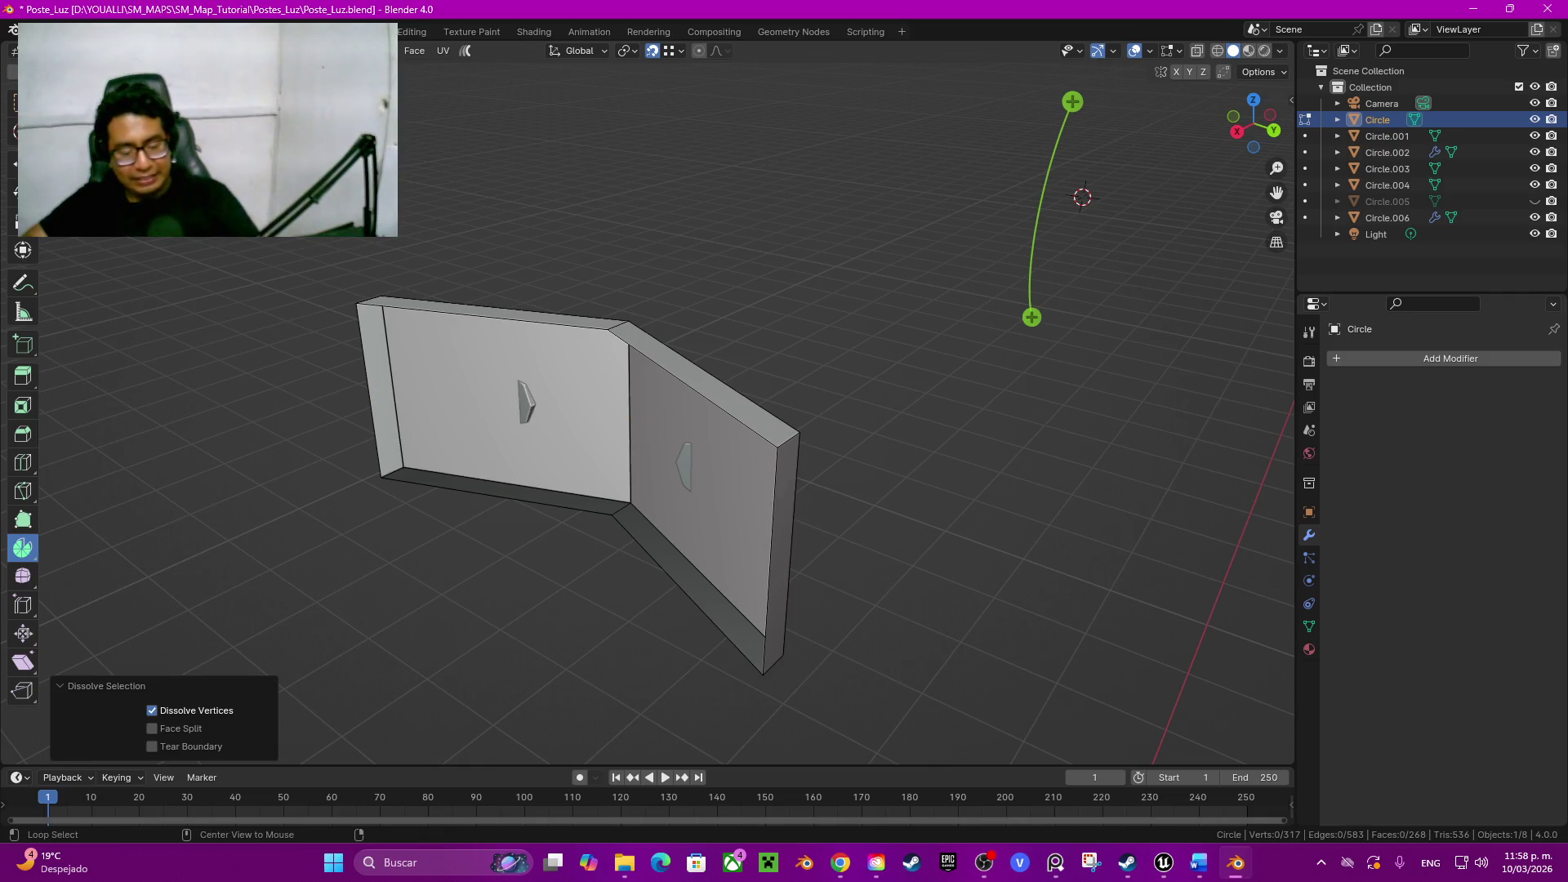
pyautogui.scroll(-5, 648, 404)
pyautogui.moveTo(648, 406); pyautogui.dragTo(736, 441, button='middle')
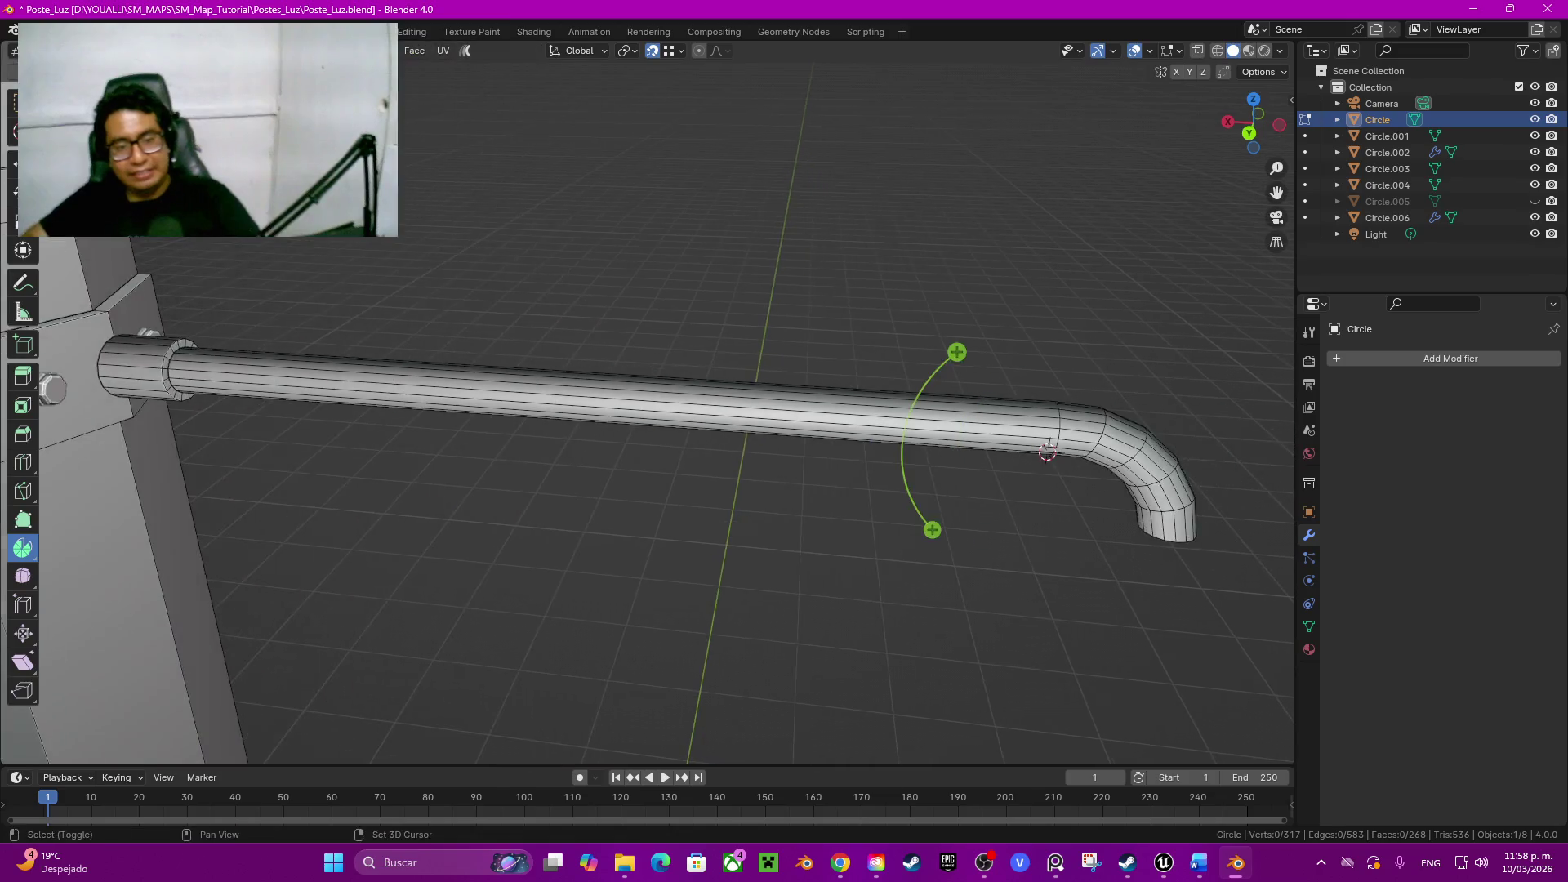
pyautogui.keyDown('shift'); pyautogui.moveTo(648, 405); pyautogui.dragTo(398, 342, button='middle'); pyautogui.keyUp('shift')
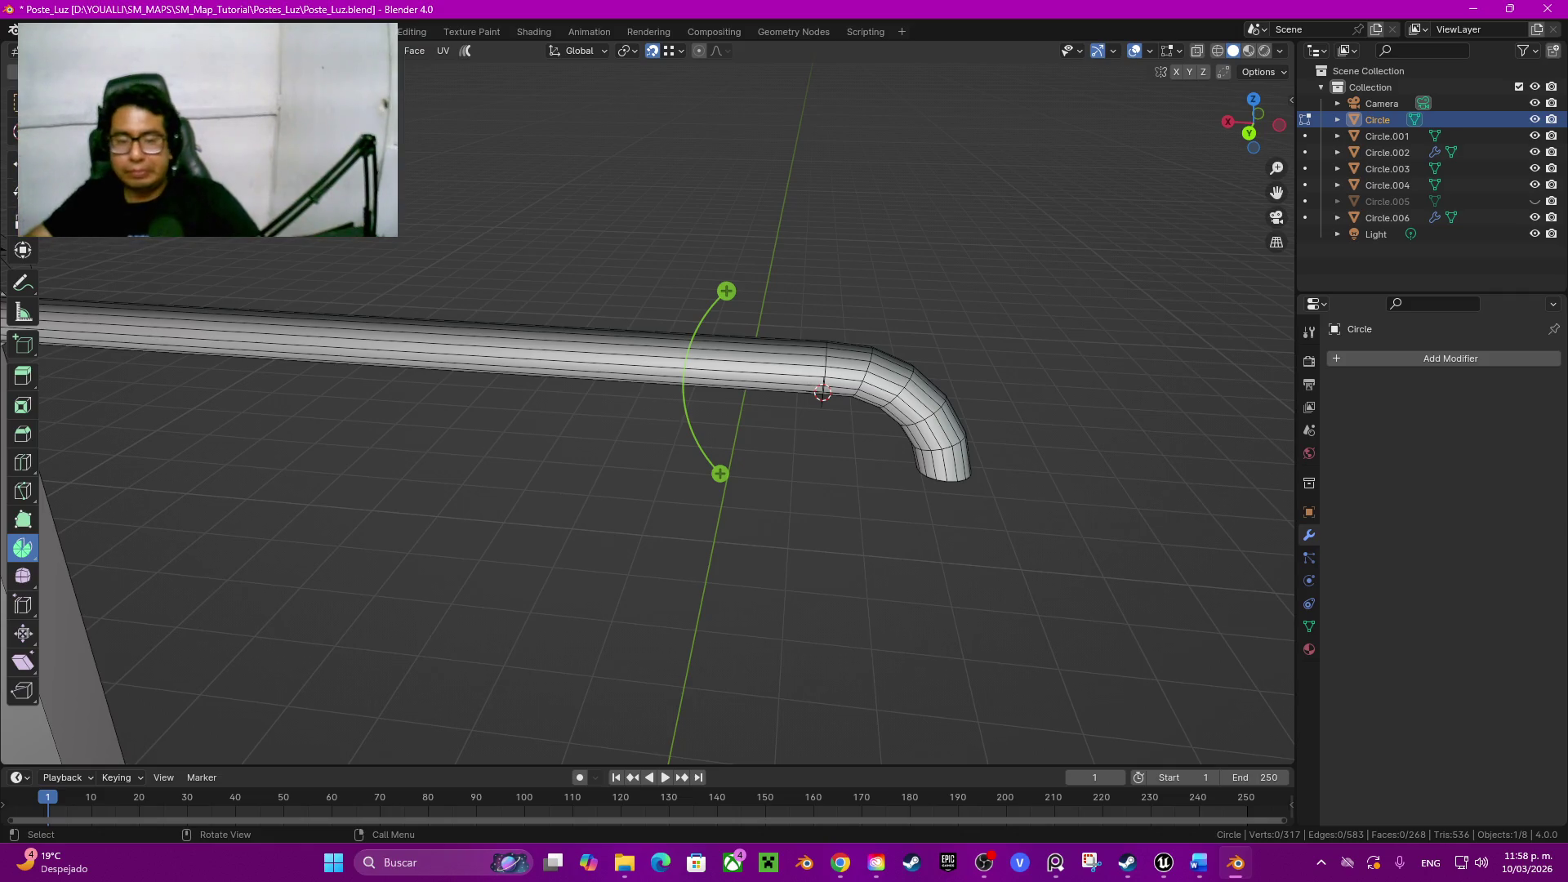
pyautogui.moveTo(649, 552)
pyautogui.mouseDown(button='middle')
pyautogui.moveTo(490, 539)
pyautogui.moveTo(613, 534)
pyautogui.mouseUp(button='middle')
pyautogui.scroll(-3, 686, 404)
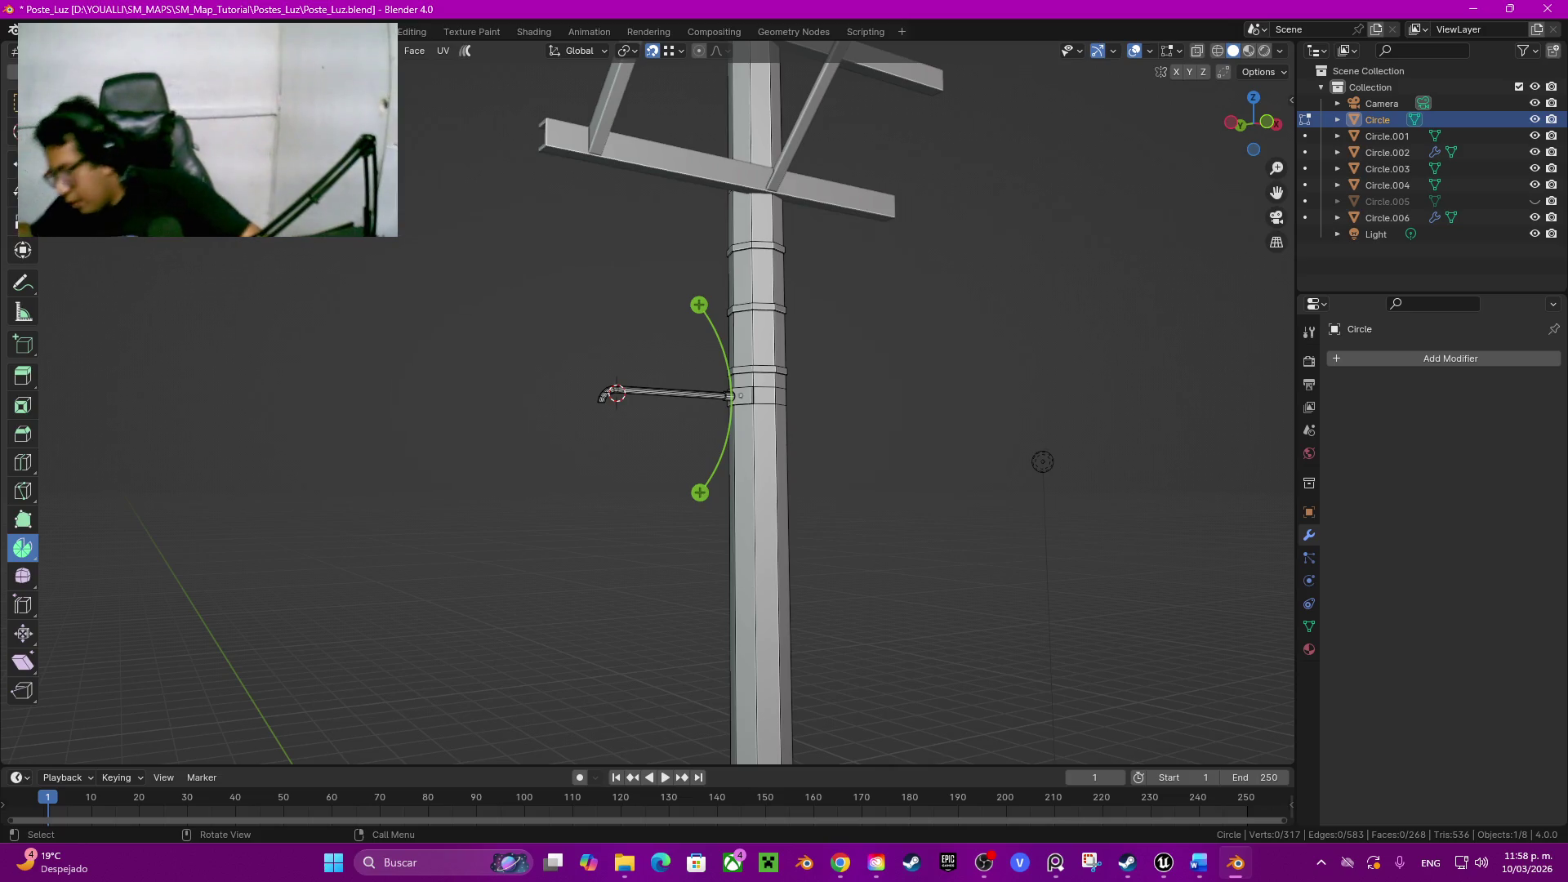
pyautogui.scroll(1, 1043, 462)
pyautogui.scroll(1, 1041, 462)
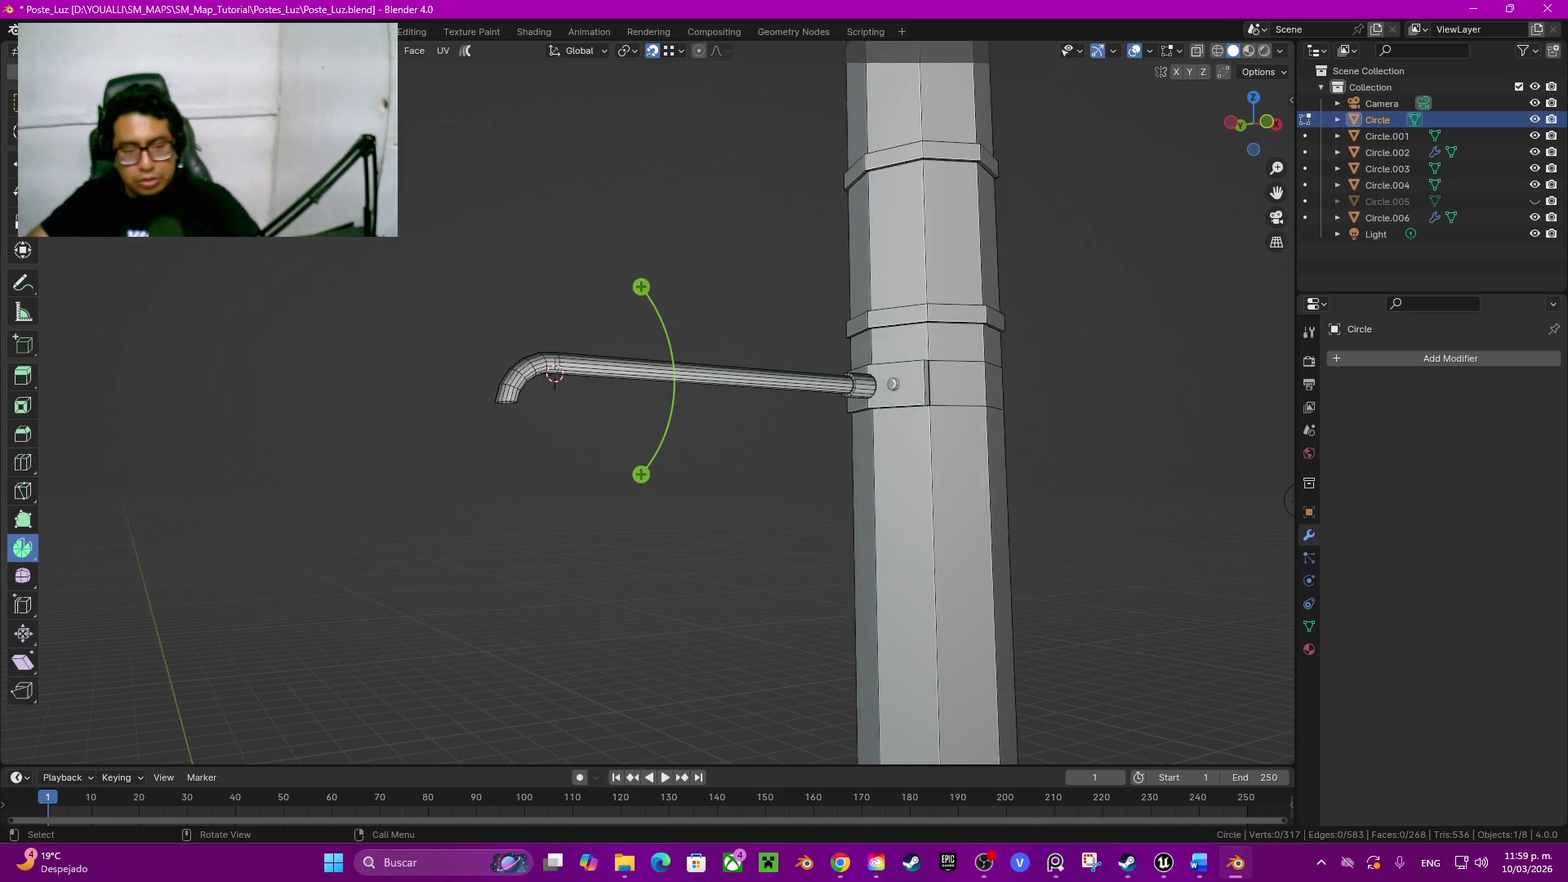
pyautogui.scroll(3, 1042, 462)
pyautogui.scroll(2, 1043, 462)
pyautogui.moveTo(1042, 462); pyautogui.dragTo(1018, 460, button='middle')
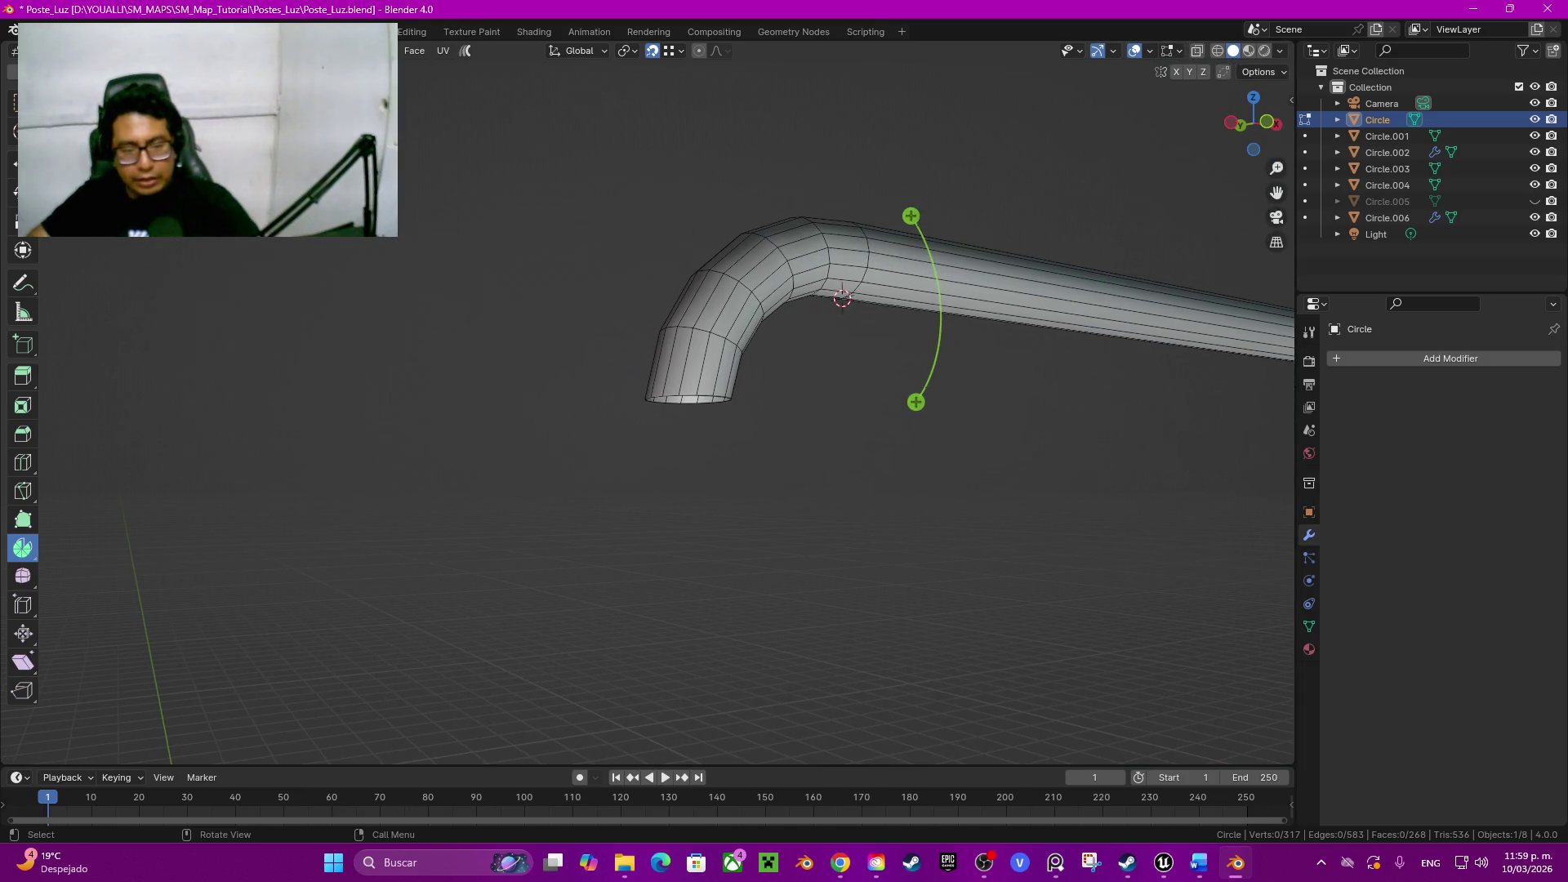
pyautogui.keyDown('alt'); pyautogui.click(706, 383); pyautogui.keyUp('alt')
# Step: Flatten the tube arm's open end ring level by scaling it to 0 on Z
pyautogui.keyDown('alt'); pyautogui.click(692, 398); pyautogui.keyUp('alt')
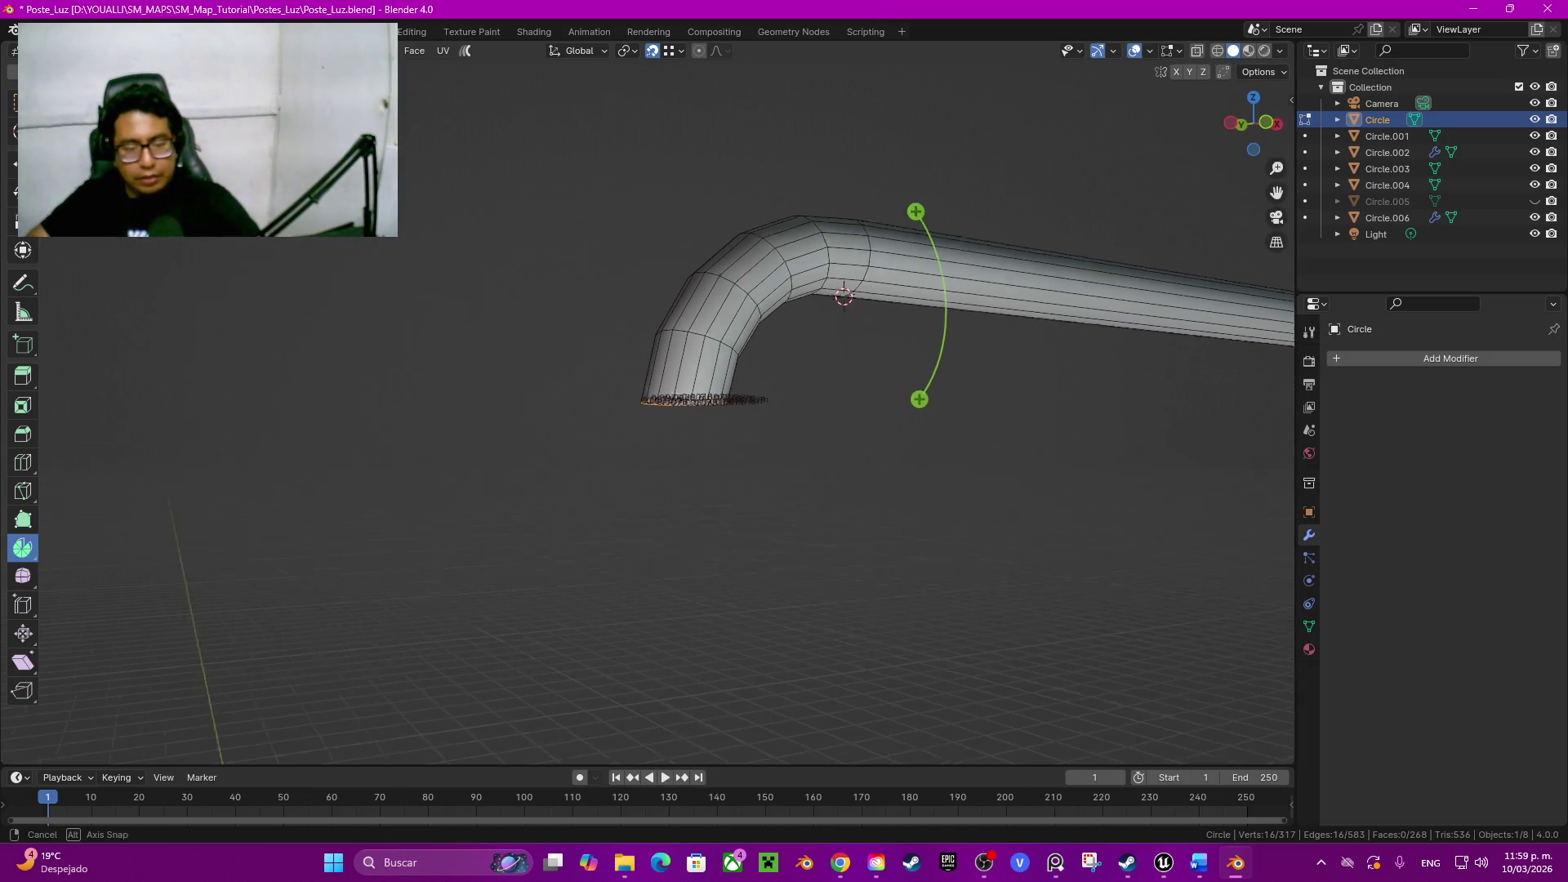
pyautogui.moveTo(693, 399); pyautogui.dragTo(735, 405, button='middle')
pyautogui.click(1248, 124)
pyautogui.scroll(3, 859, 367)
pyautogui.write('rx')
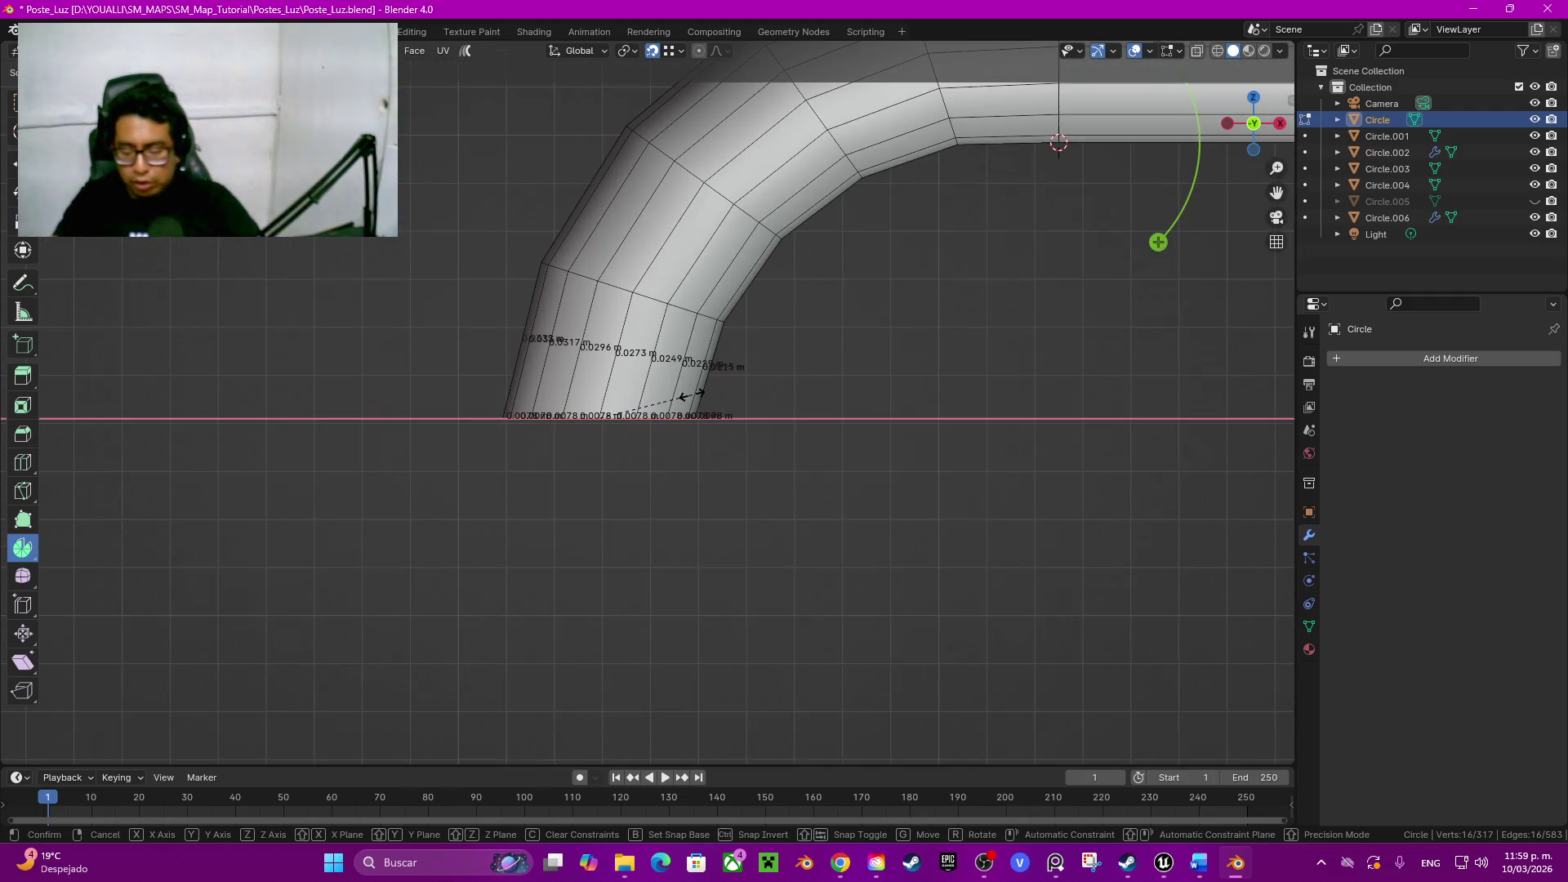
pyautogui.write('0z')
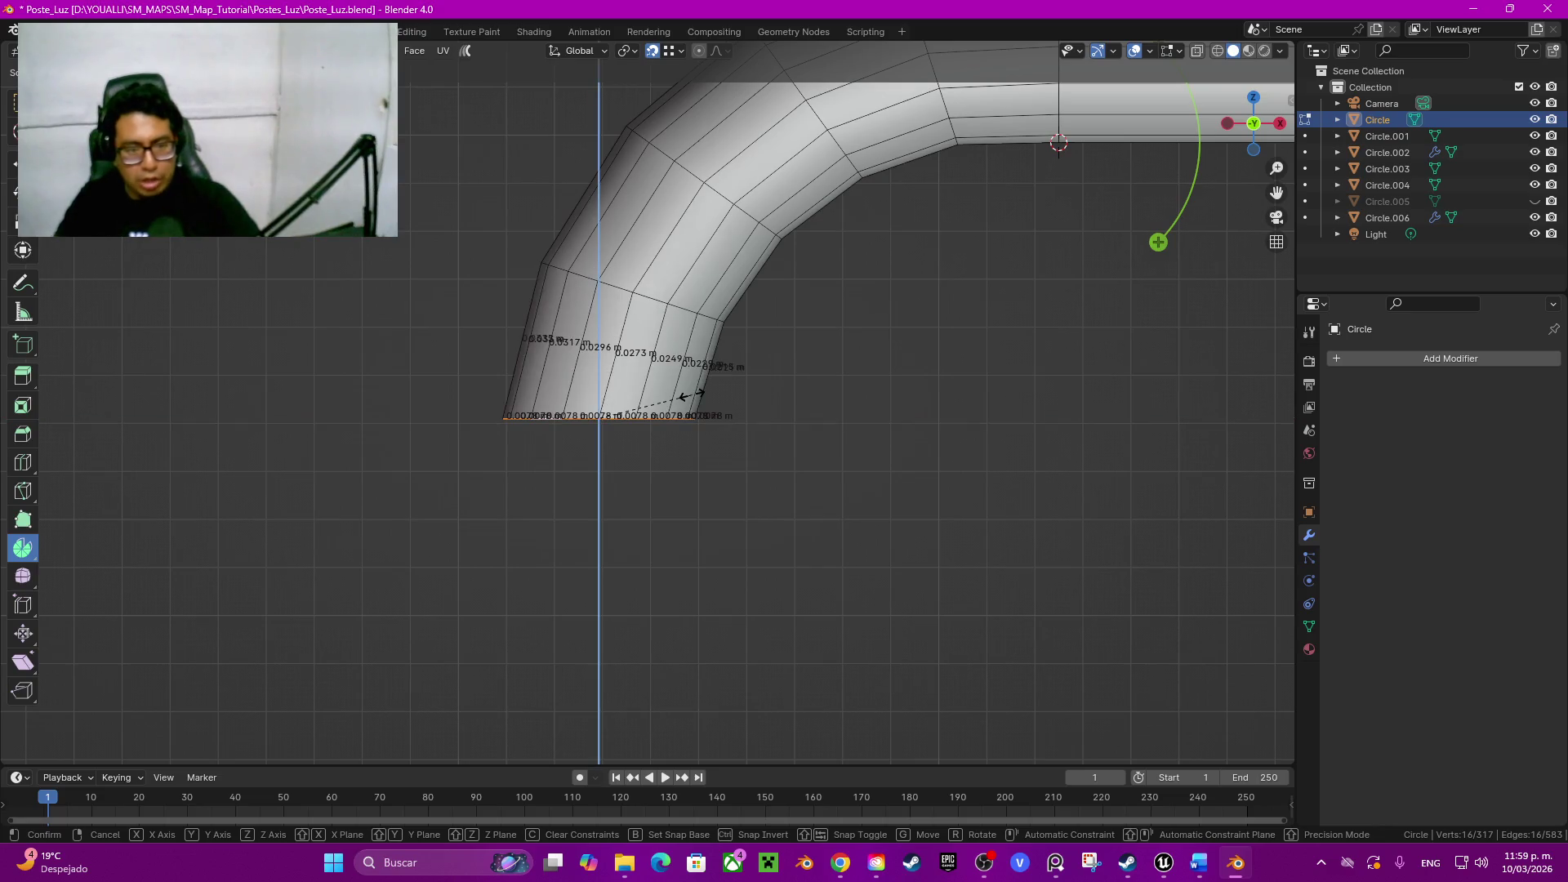
pyautogui.press('Return')
pyautogui.moveTo(907, 245); pyautogui.dragTo(857, 319, button='middle')
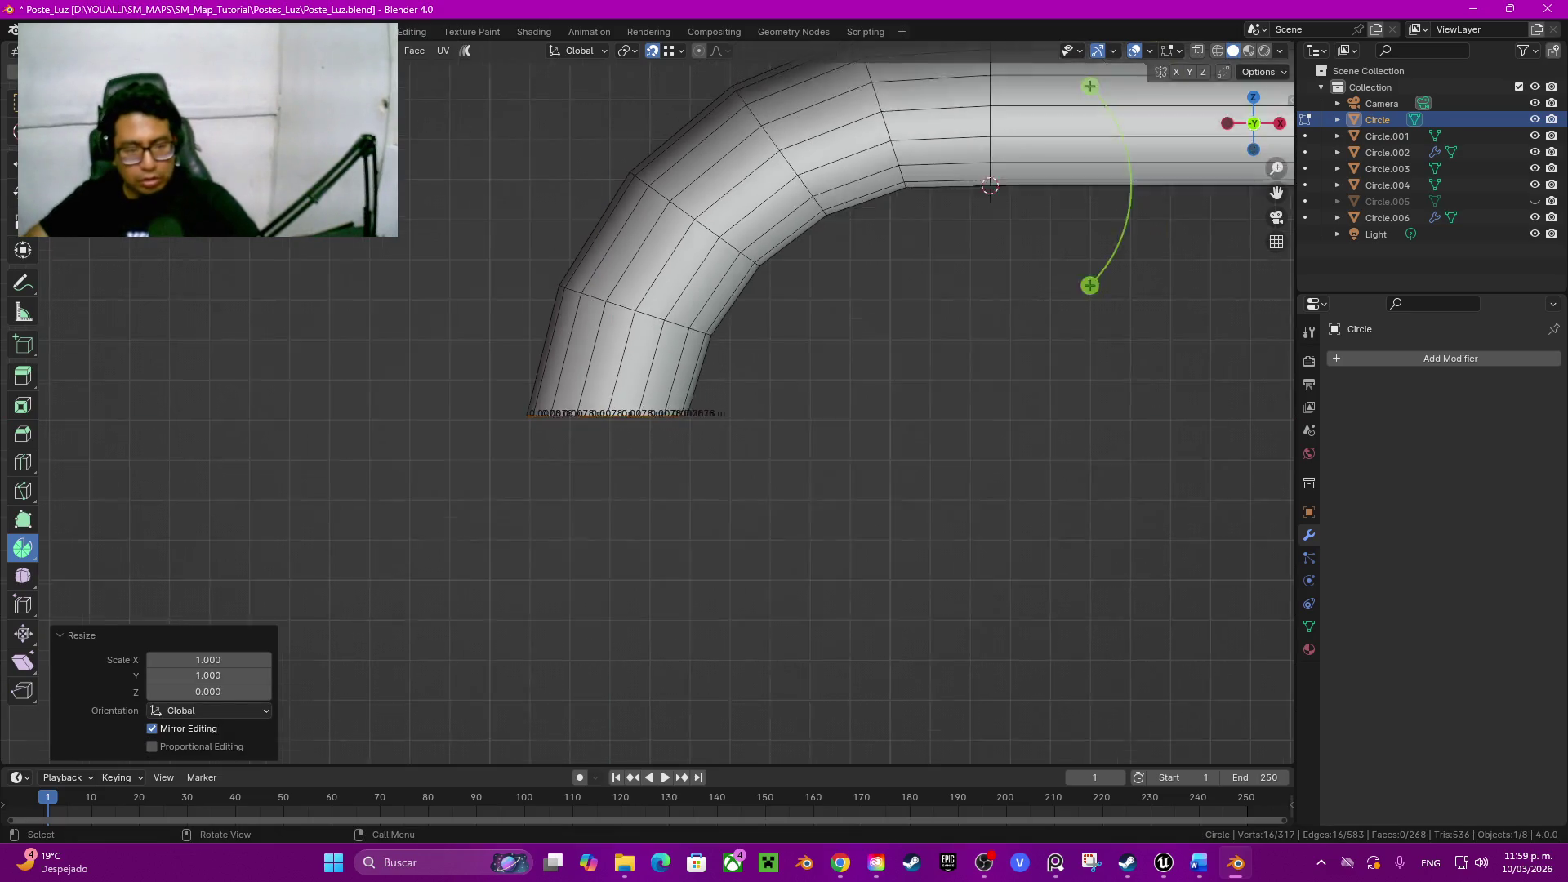
# Step: Duplicate the flattened end ring in place and enlarge the copy to exactly 2x
pyautogui.hotkey('shift', 'd')
pyautogui.press('Escape')
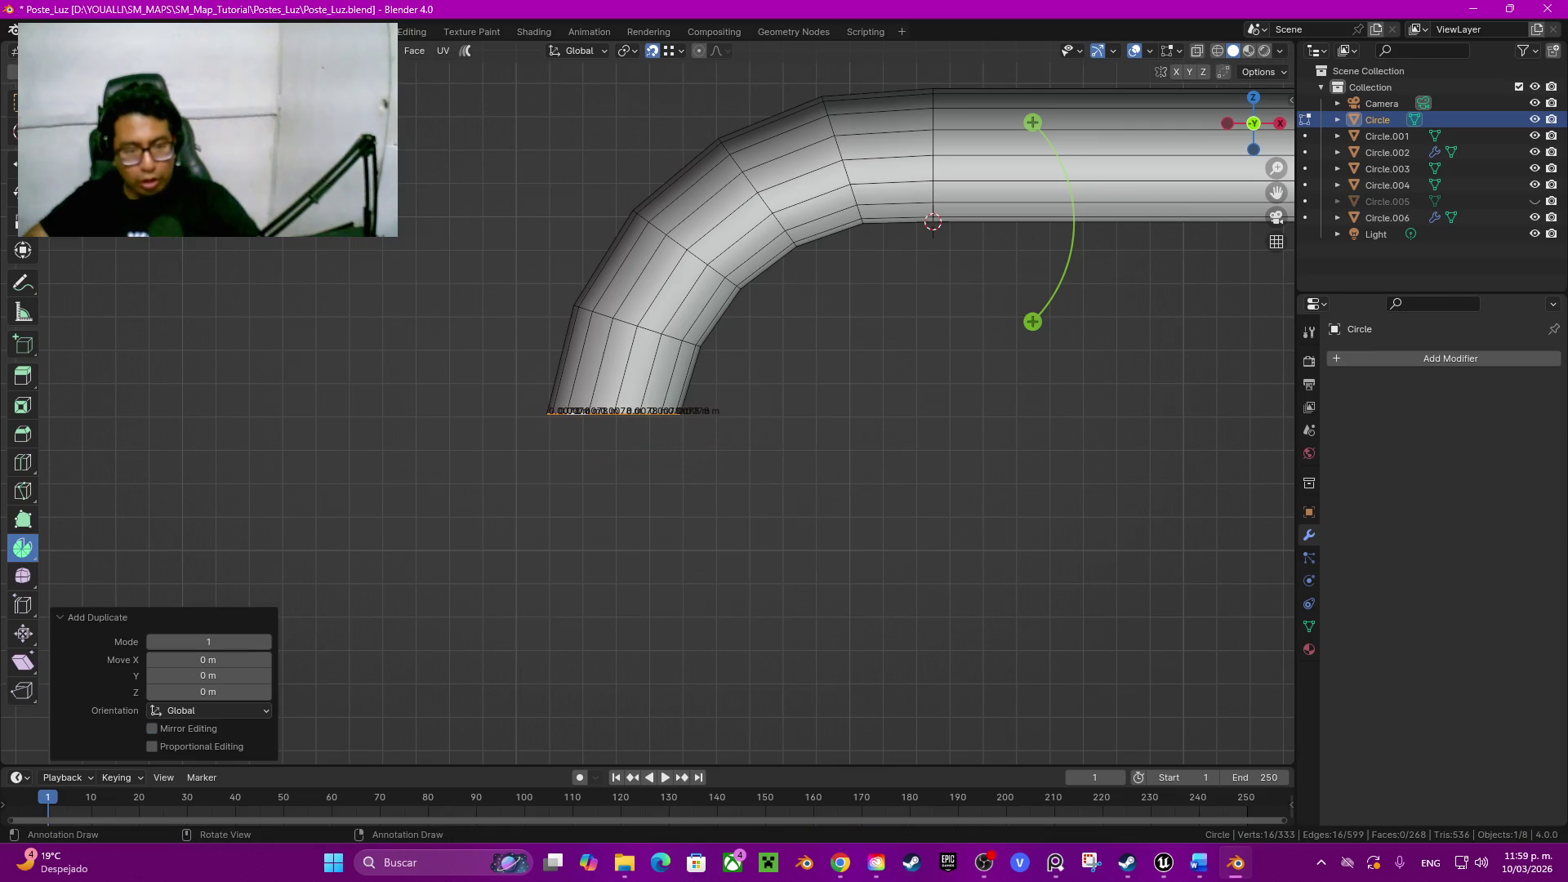
pyautogui.press('s')
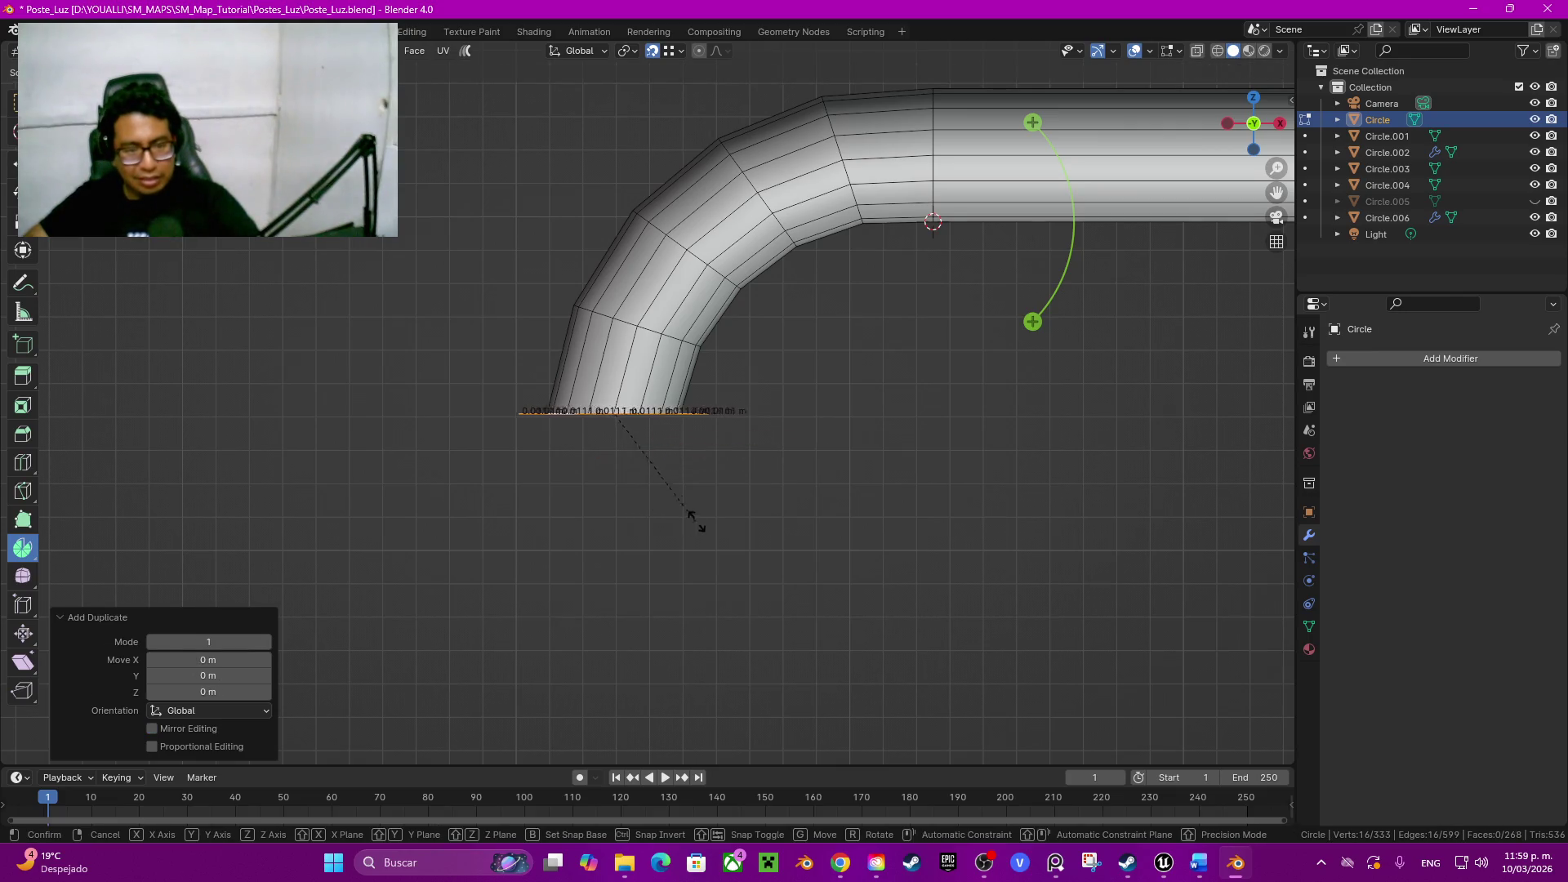
pyautogui.click(769, 532)
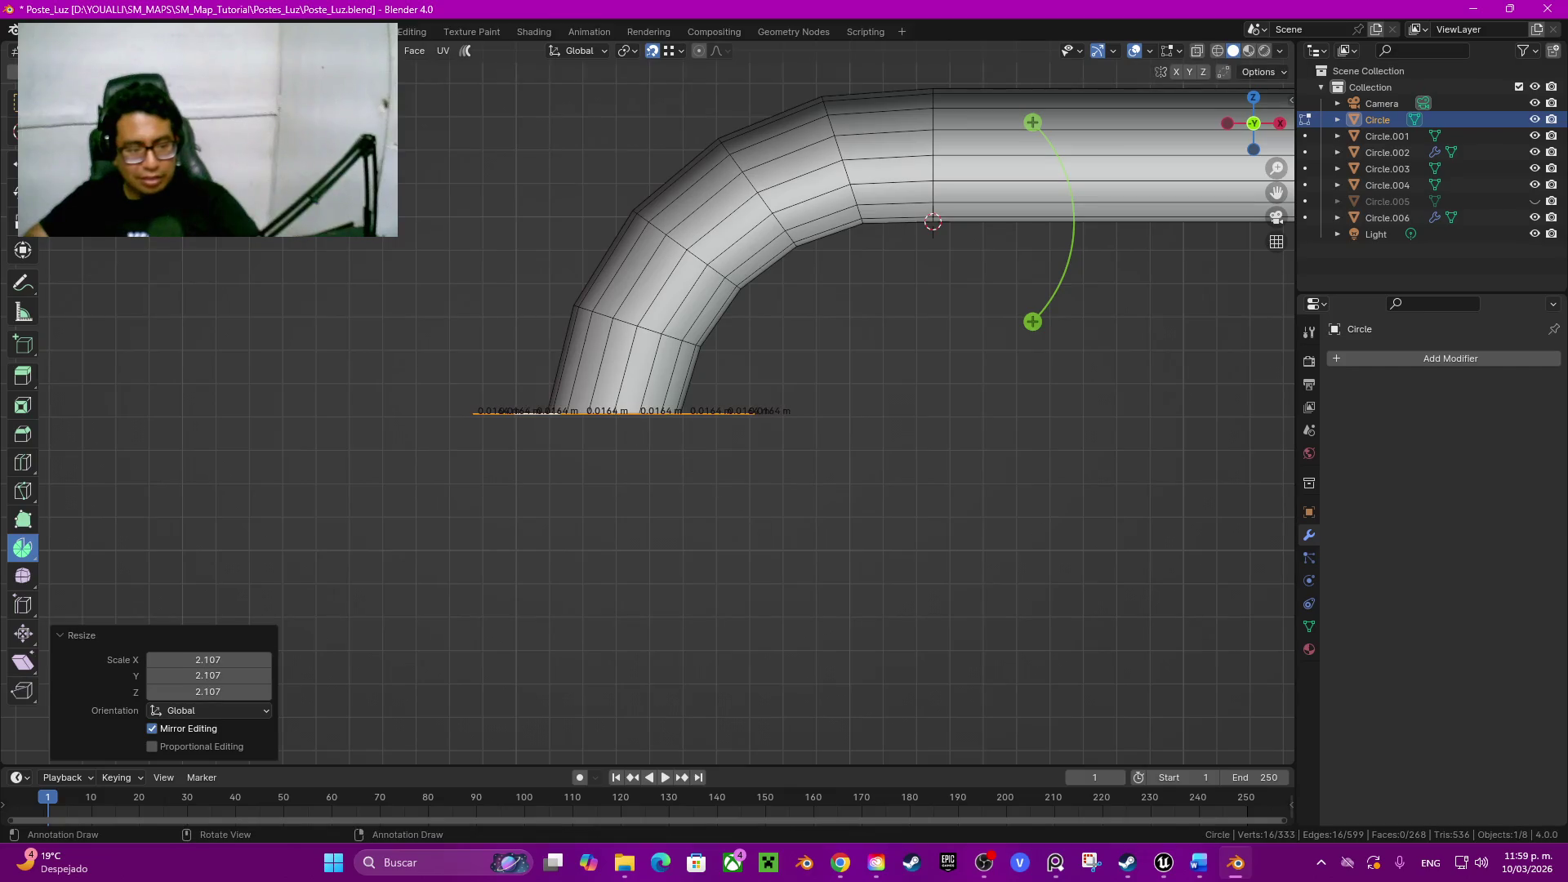
pyautogui.write('2')
pyautogui.press('Tab')
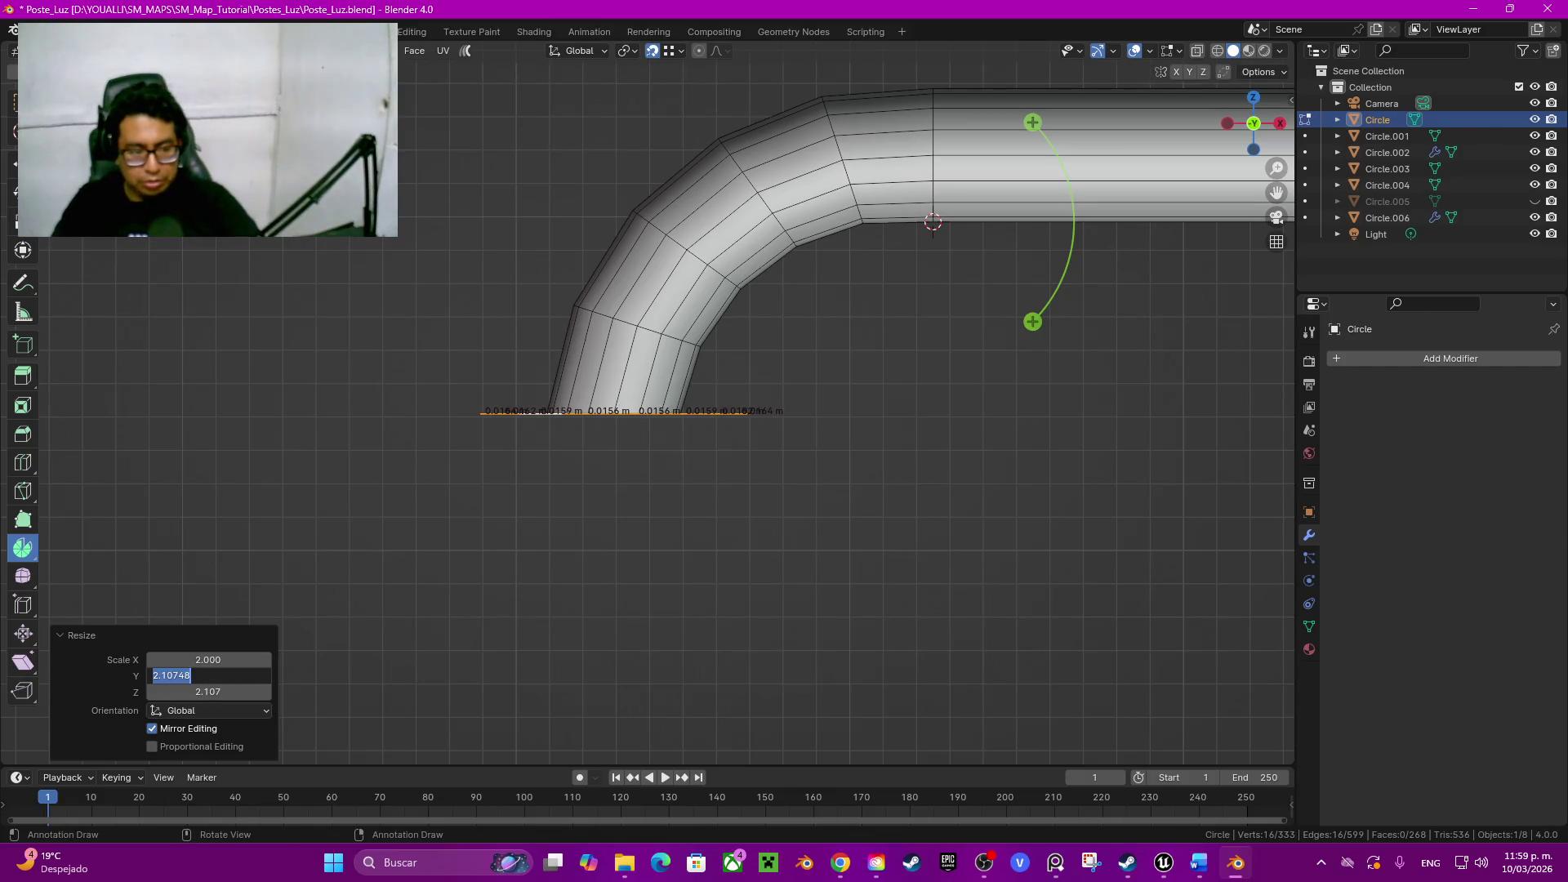
pyautogui.write('2')
pyautogui.press('Tab')
pyautogui.press('Return')
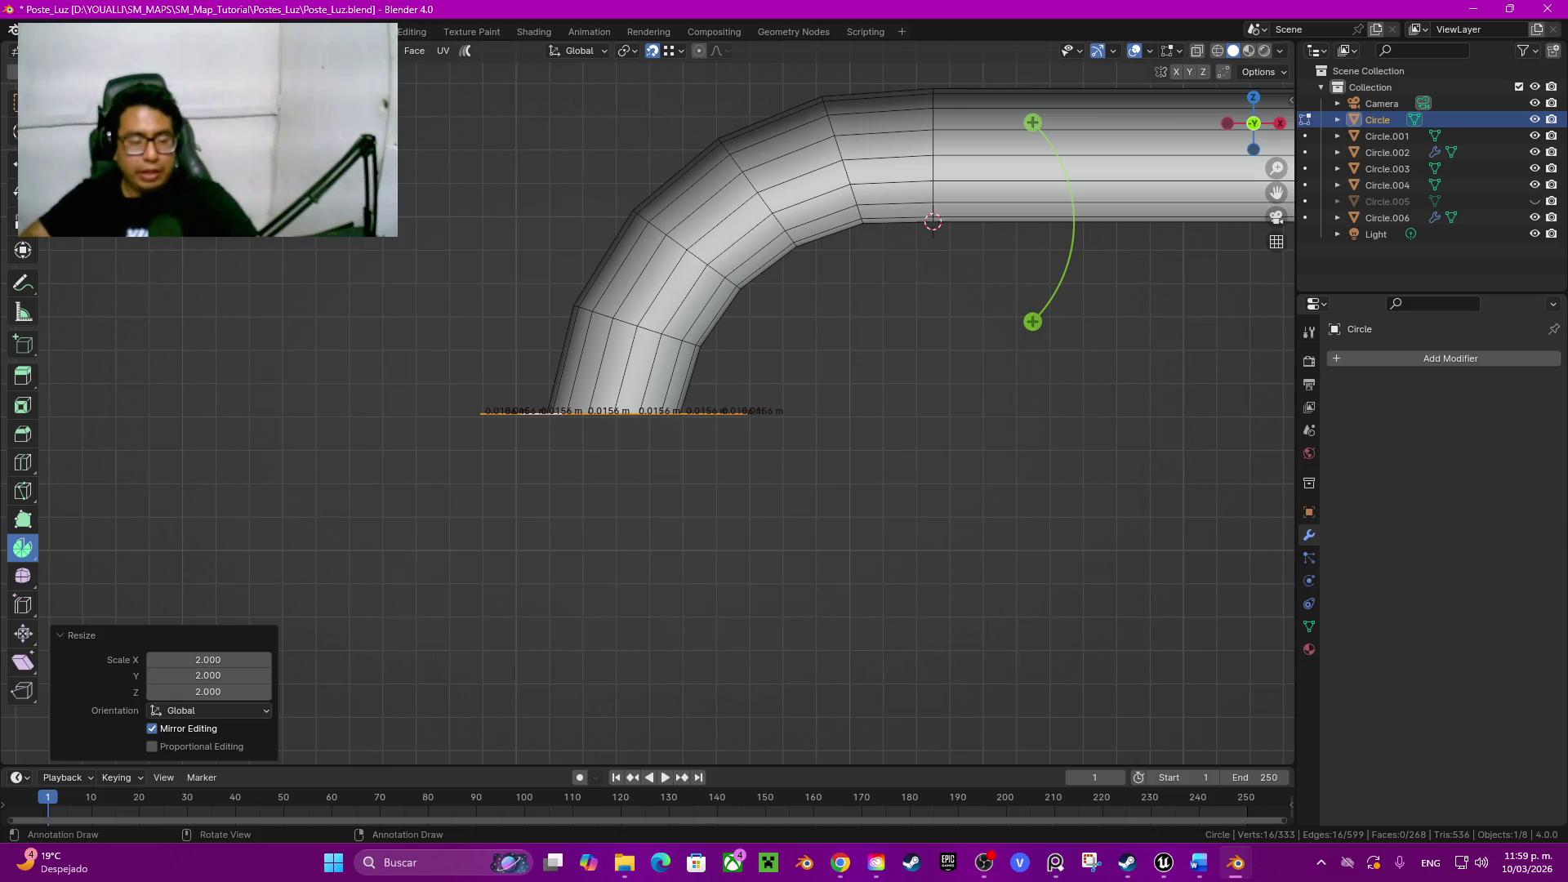
# Step: Extrude the enlarged ring vertically into a short inner wall 0.01 m deep
pyautogui.moveTo(735, 429); pyautogui.dragTo(760, 368, button='middle')
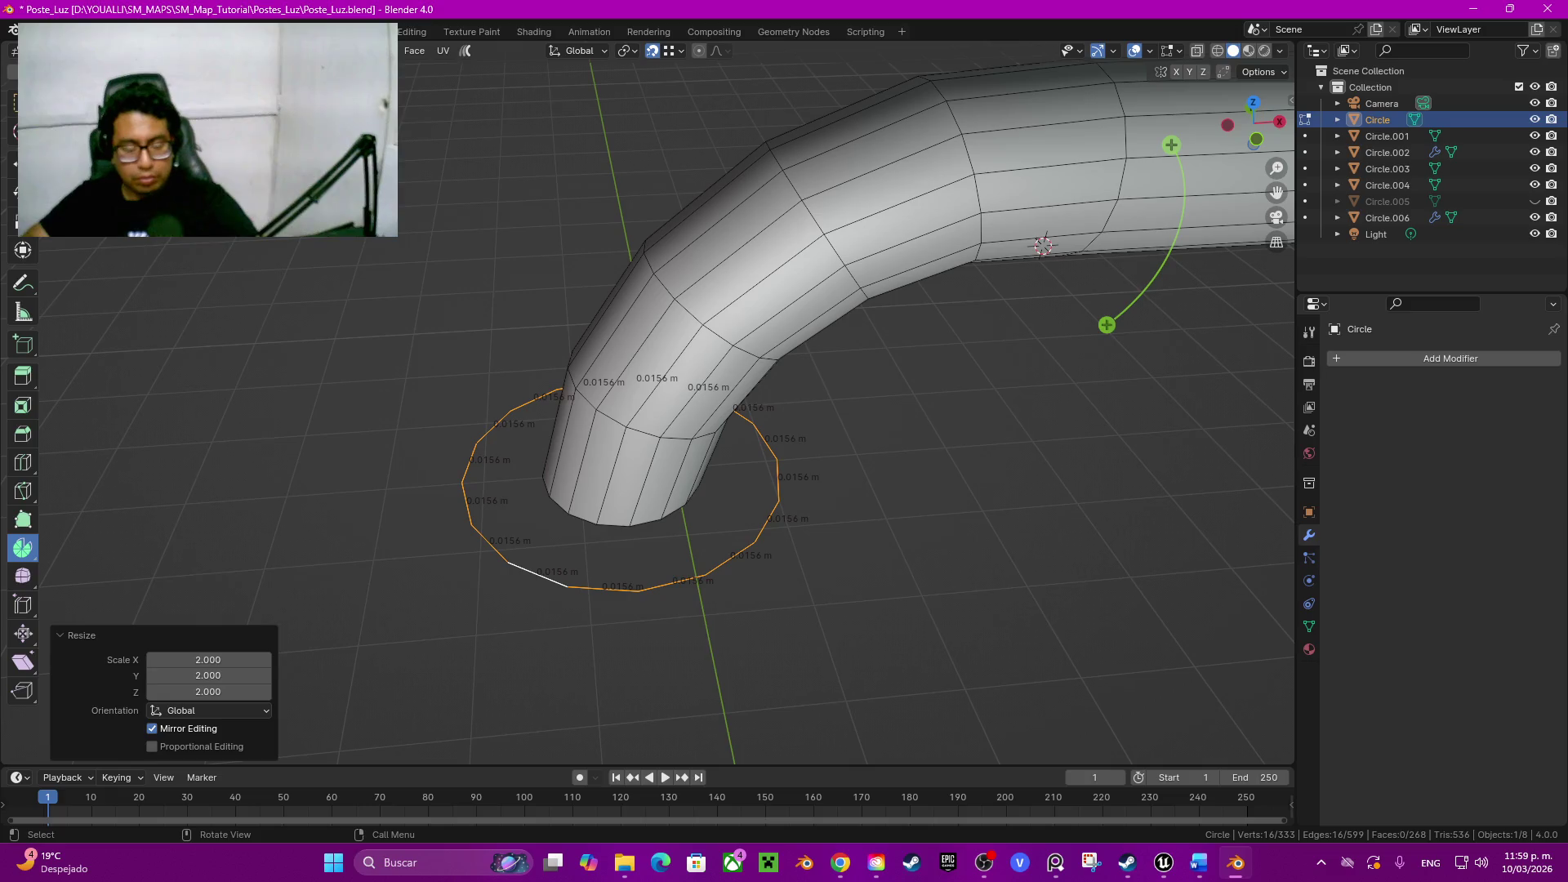
pyautogui.press('e')
pyautogui.press('z')
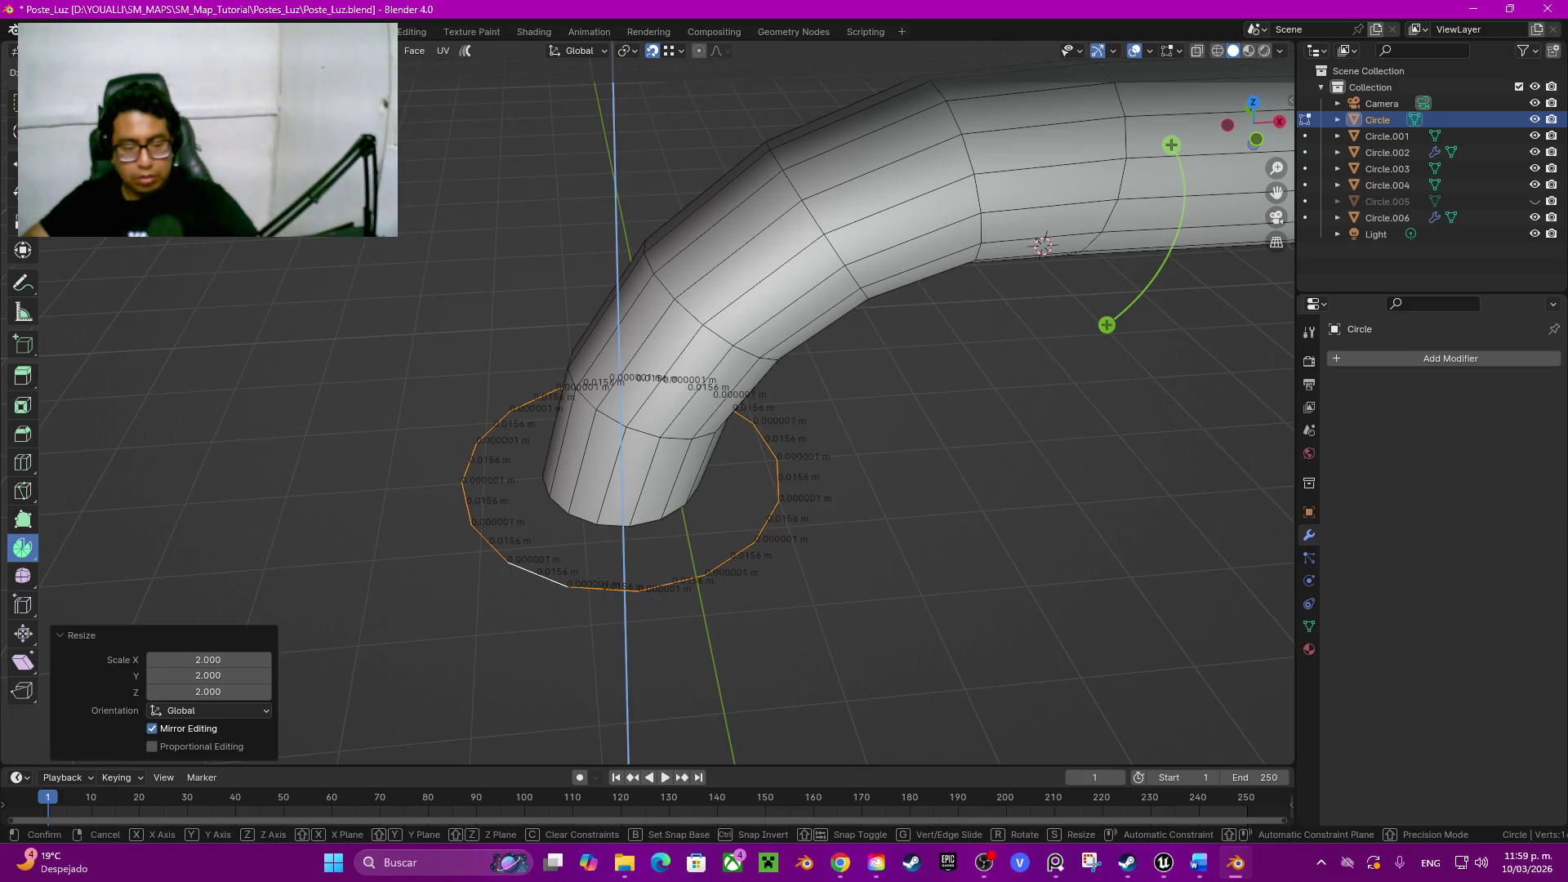
pyautogui.press('Return')
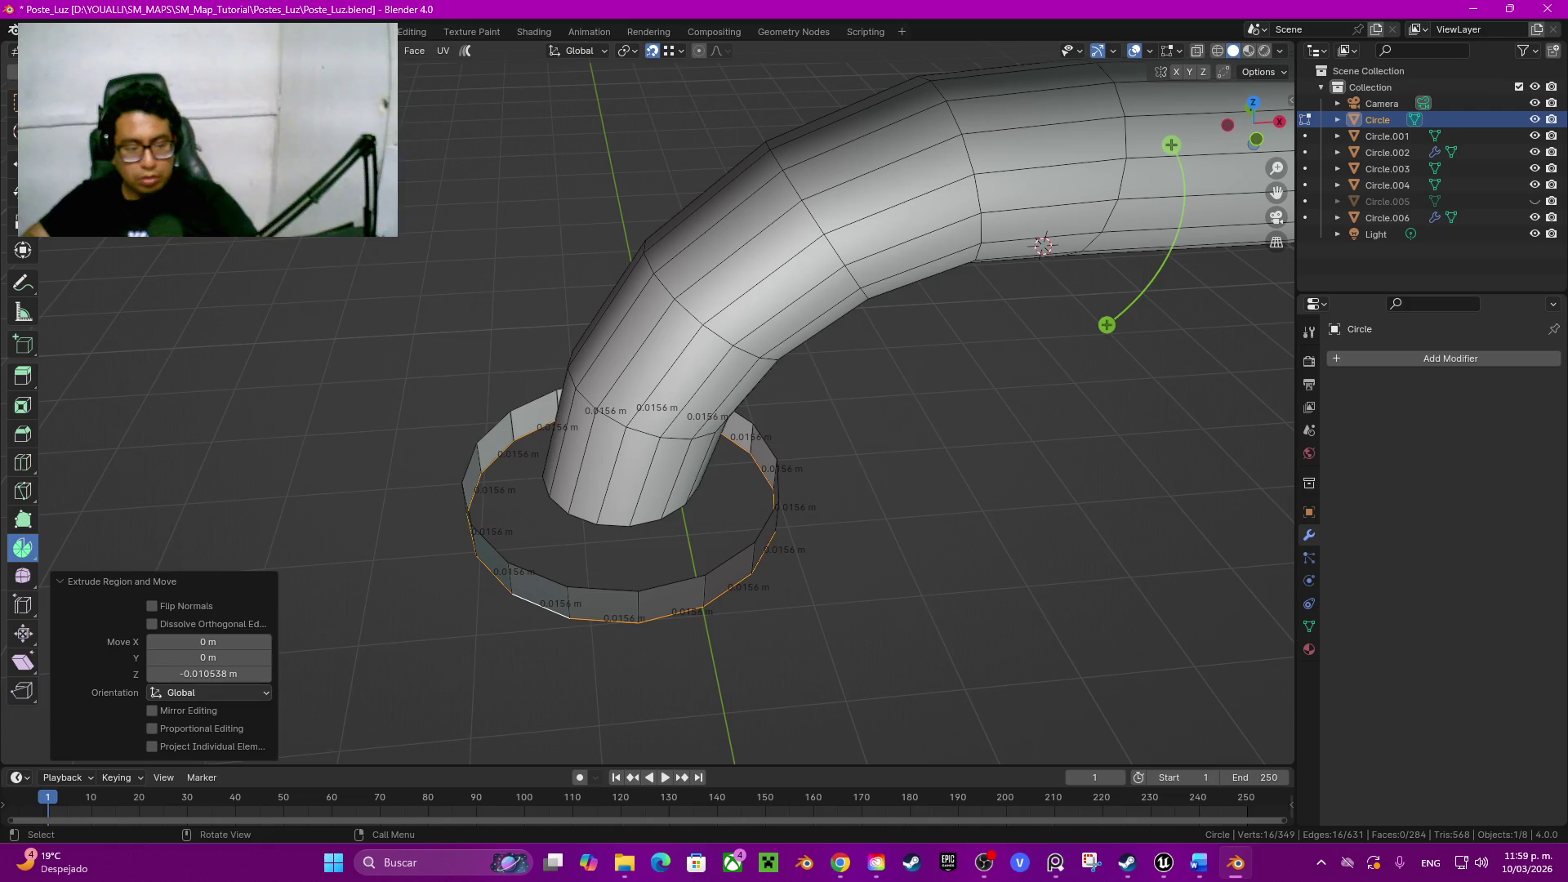
pyautogui.doubleClick(208, 674)
pyautogui.write('-0.01')
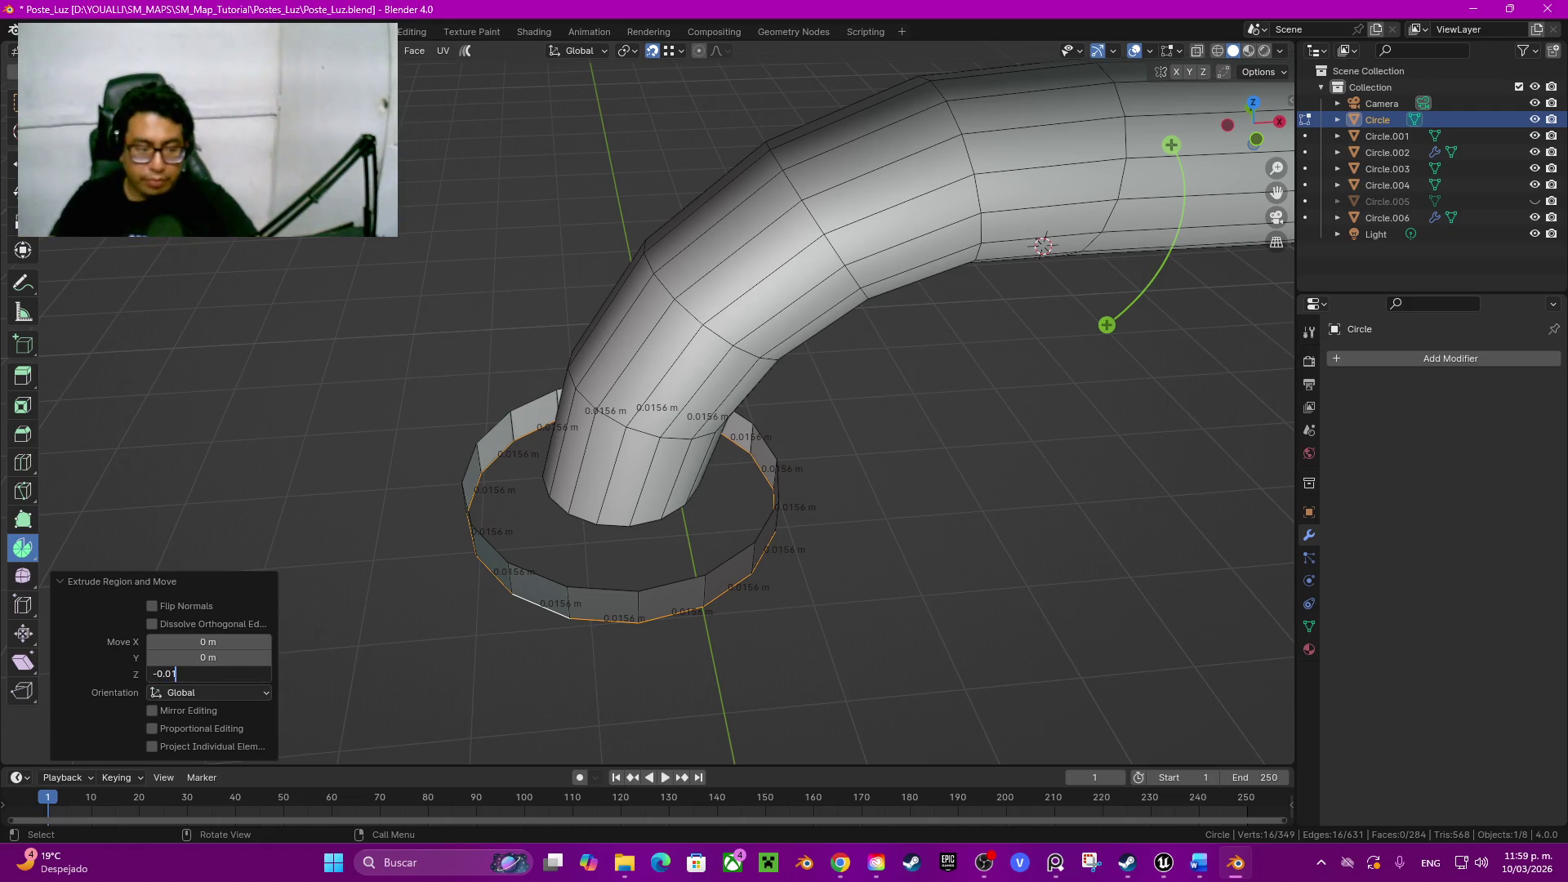
pyautogui.press('Return')
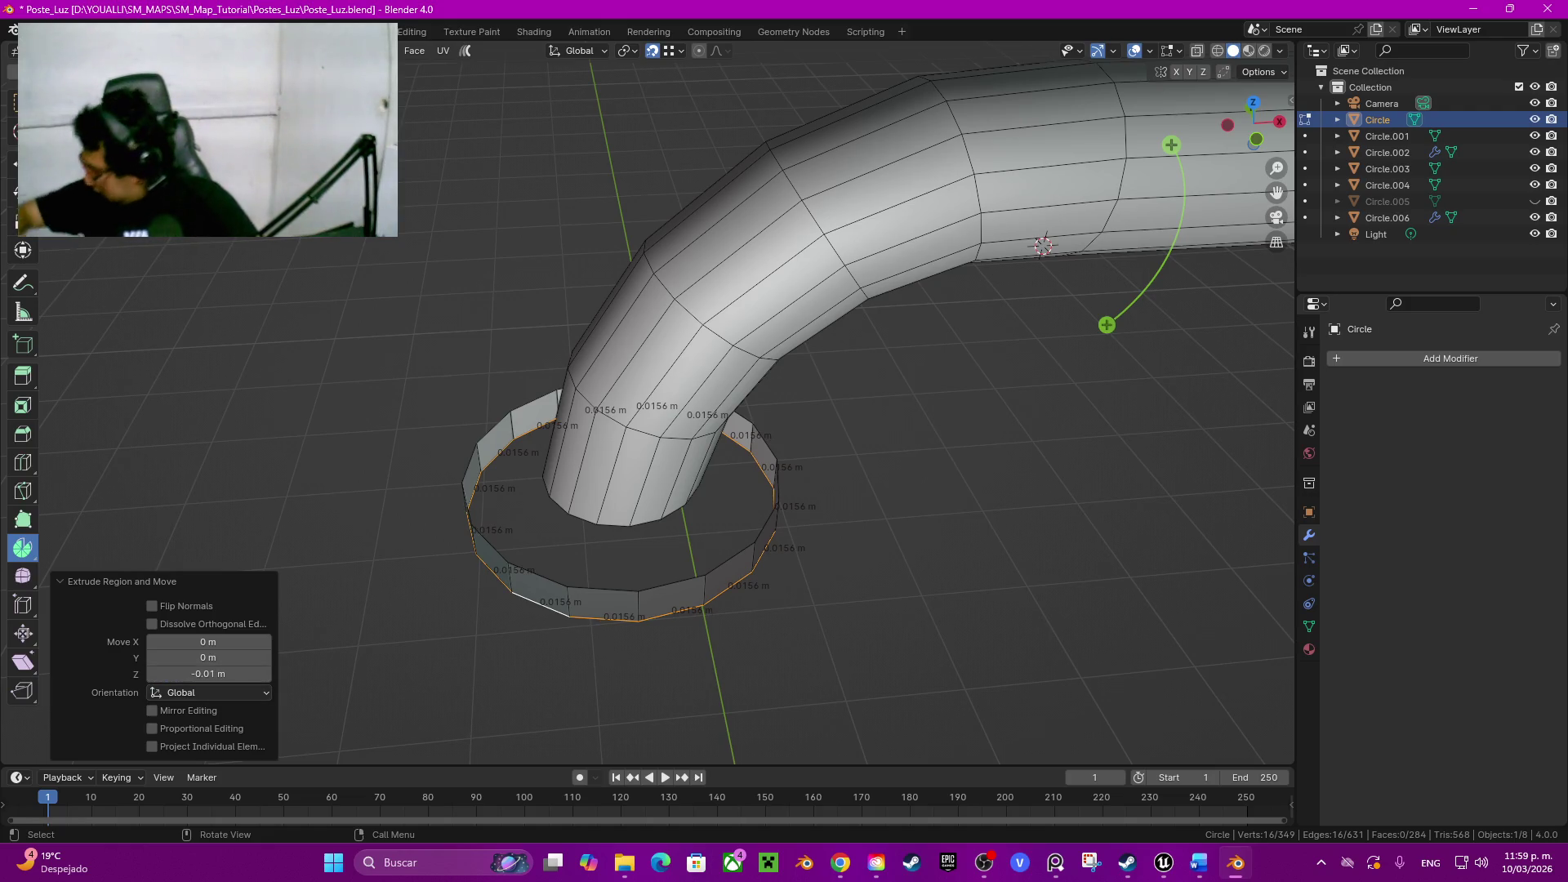
# Step: Extrude the wall's edge again and widen it into a flat brim scaled 2 on all axes
pyautogui.moveTo(735, 429)
pyautogui.mouseDown(button='middle')
pyautogui.moveTo(784, 417)
pyautogui.moveTo(809, 368)
pyautogui.mouseUp(button='middle')
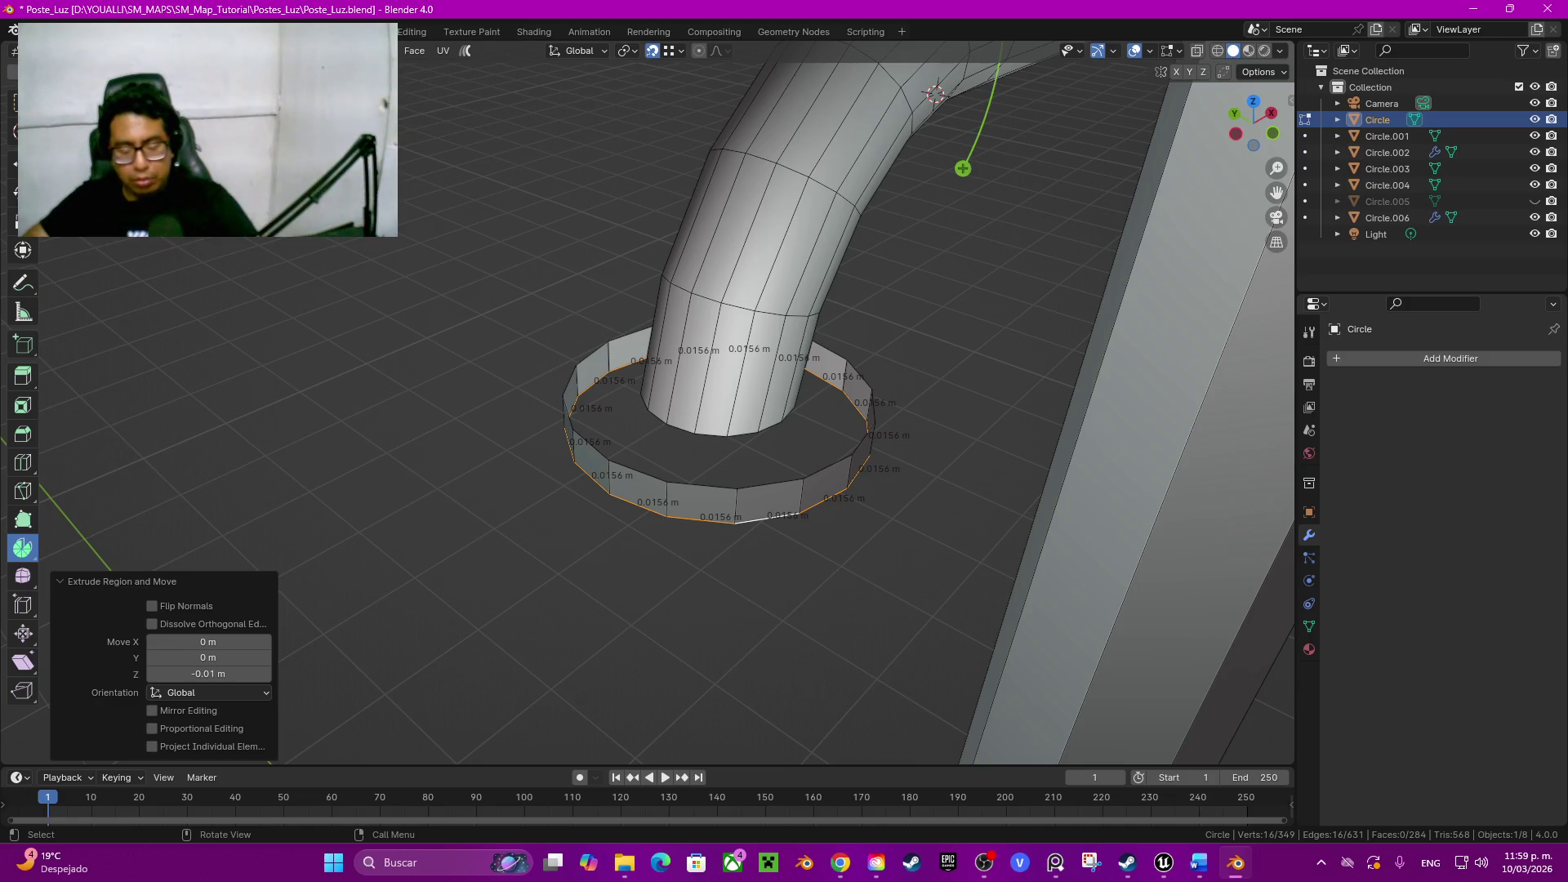
pyautogui.press('e')
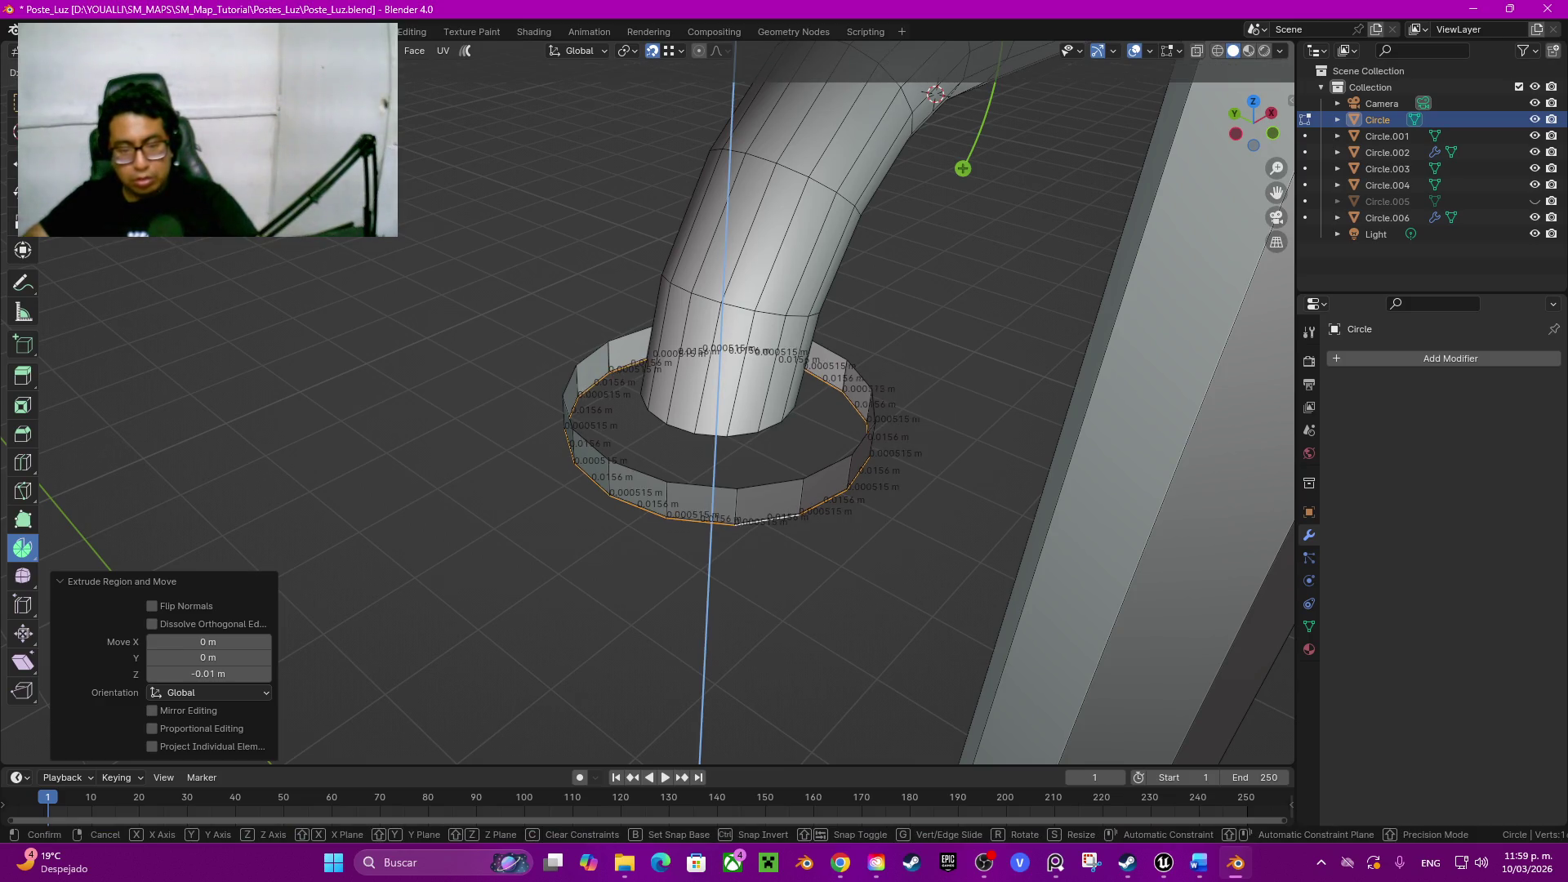
pyautogui.click(834, 582)
pyautogui.press('s')
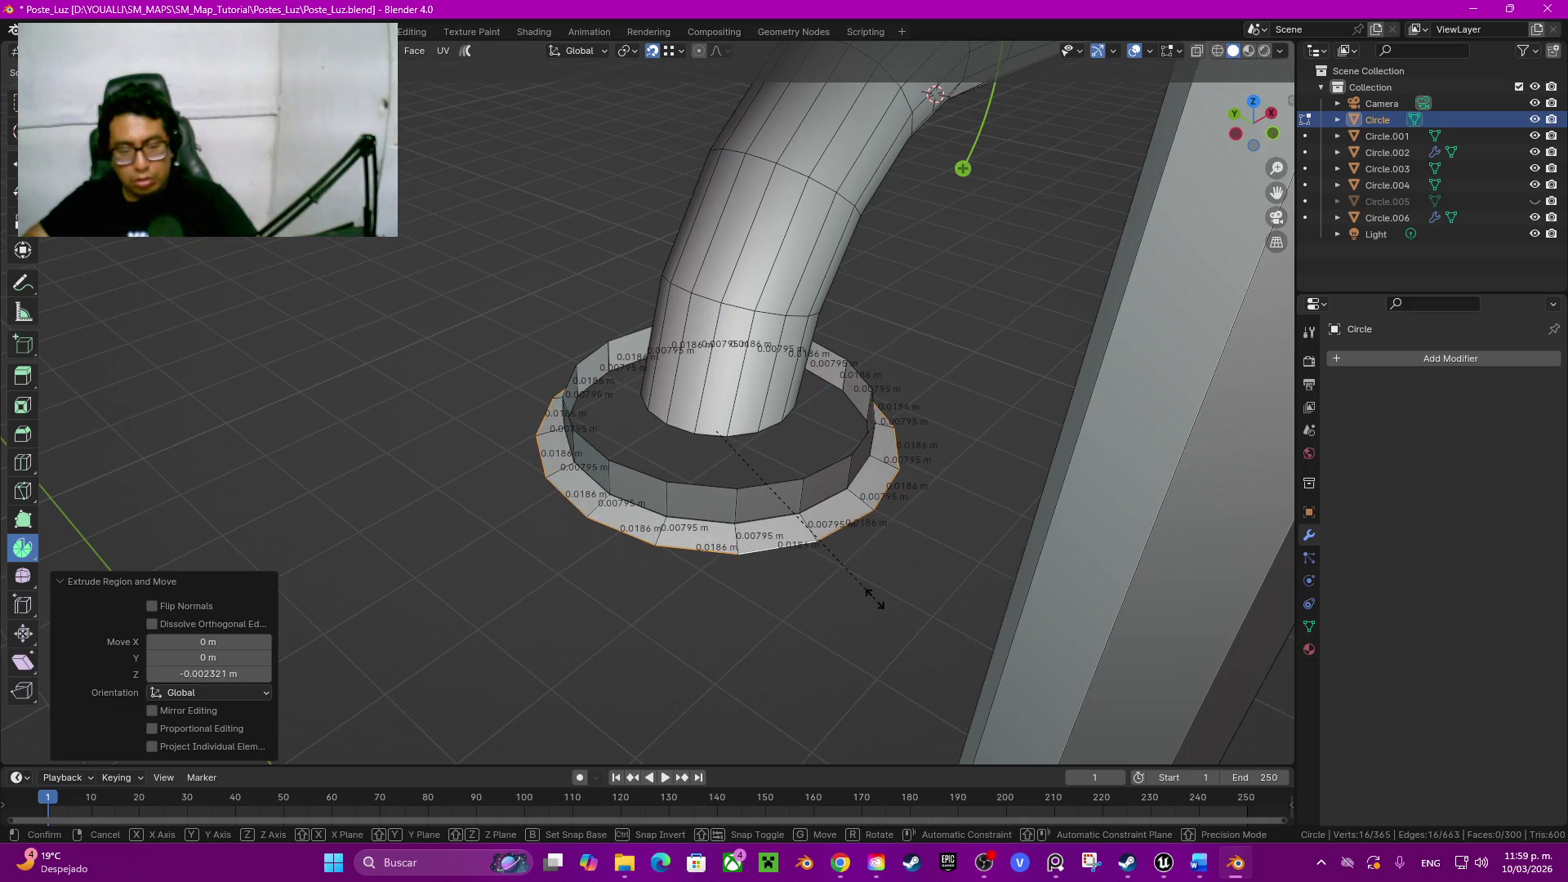
pyautogui.click(956, 634)
pyautogui.doubleClick(184, 660)
pyautogui.write('2')
pyautogui.press('Tab')
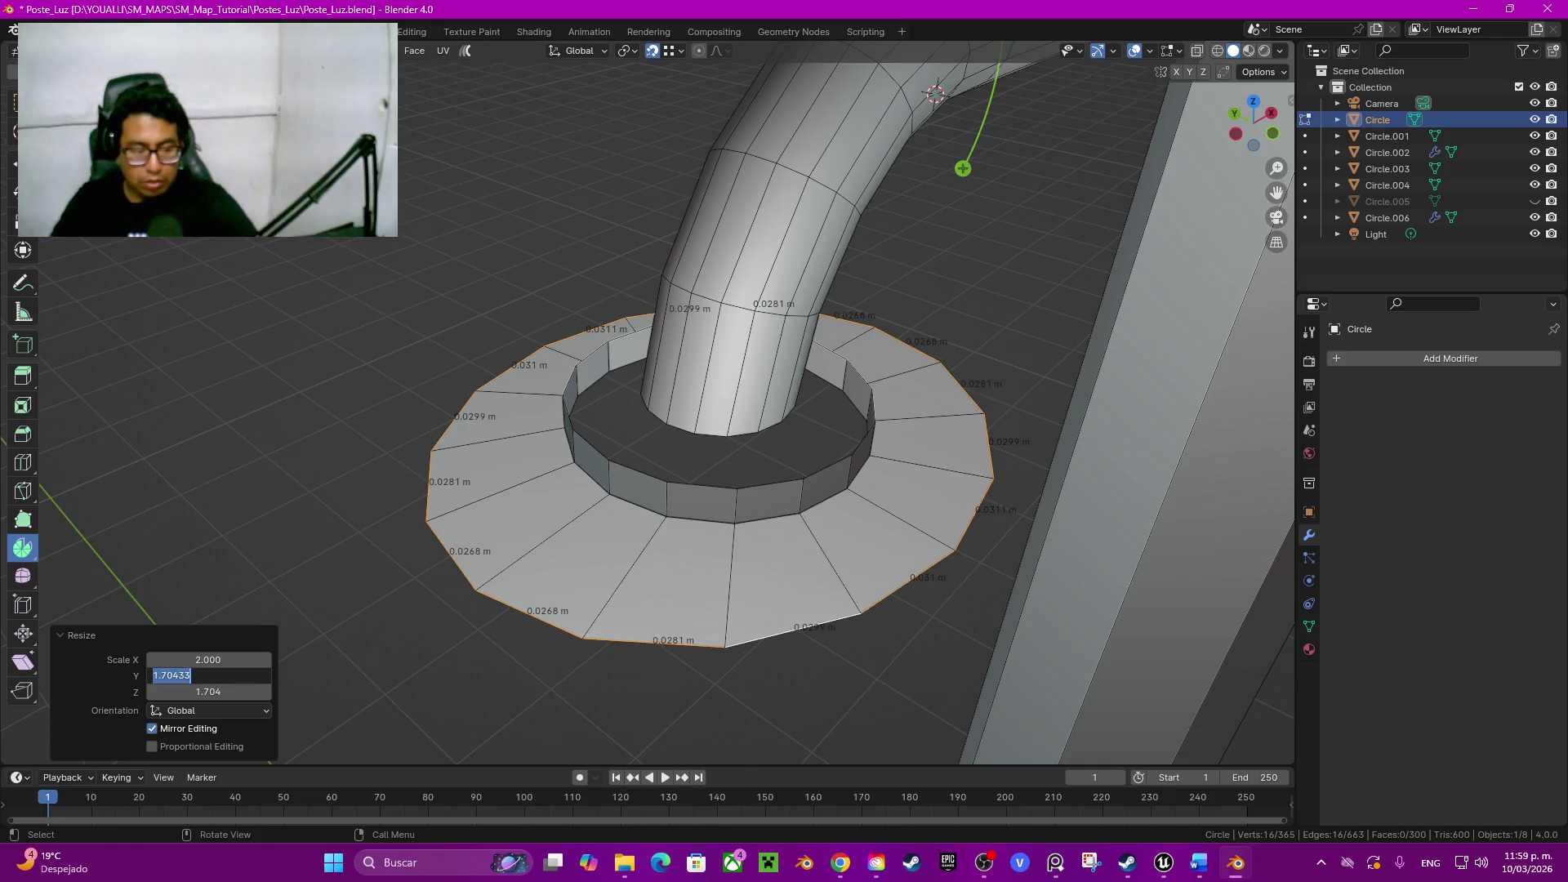
pyautogui.write('2')
pyautogui.press('Tab')
pyautogui.write('2')
pyautogui.press('Return')
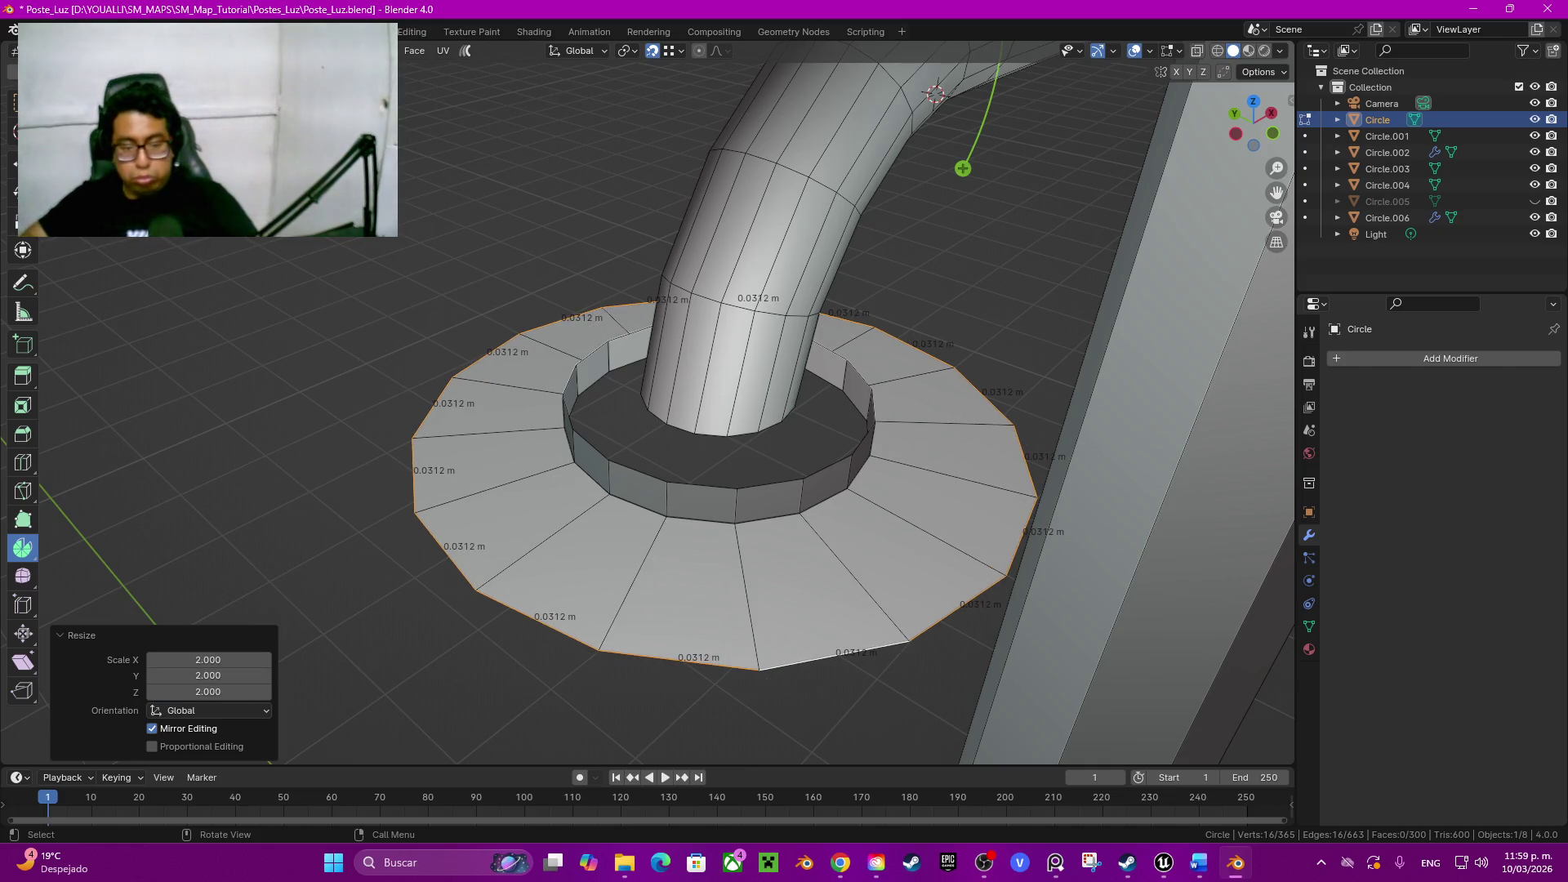
# Step: Offset the brim vertically and begin extruding the rim's outer edge downward
pyautogui.moveTo(736, 491); pyautogui.dragTo(735, 453, button='middle')
pyautogui.press('e')
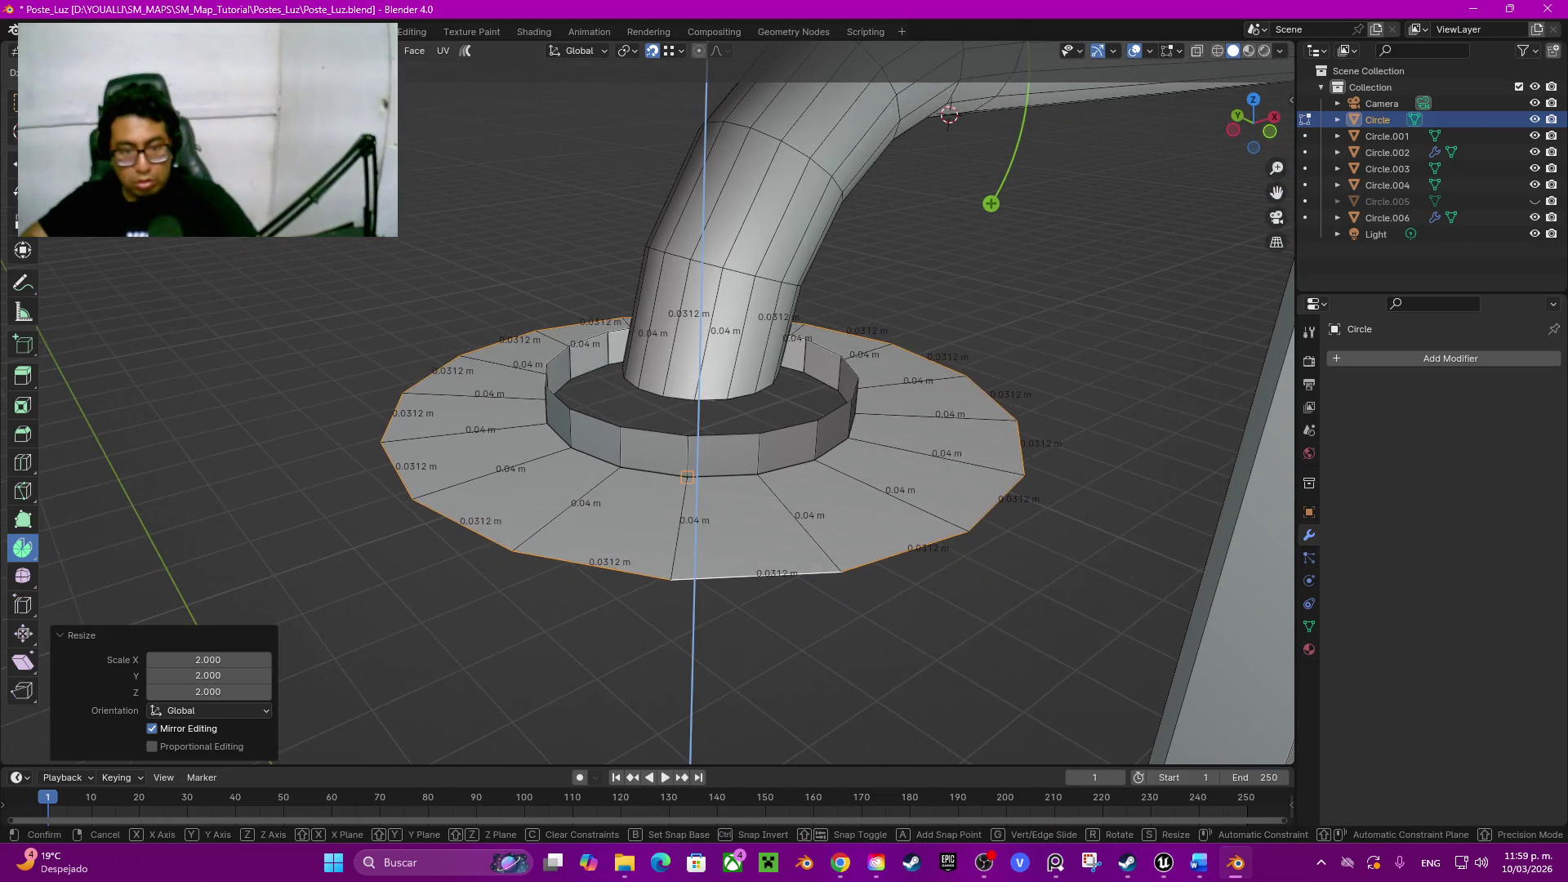
pyautogui.press('Return')
pyautogui.scroll(-5, 687, 429)
pyautogui.moveTo(686, 428); pyautogui.dragTo(515, 404, button='middle')
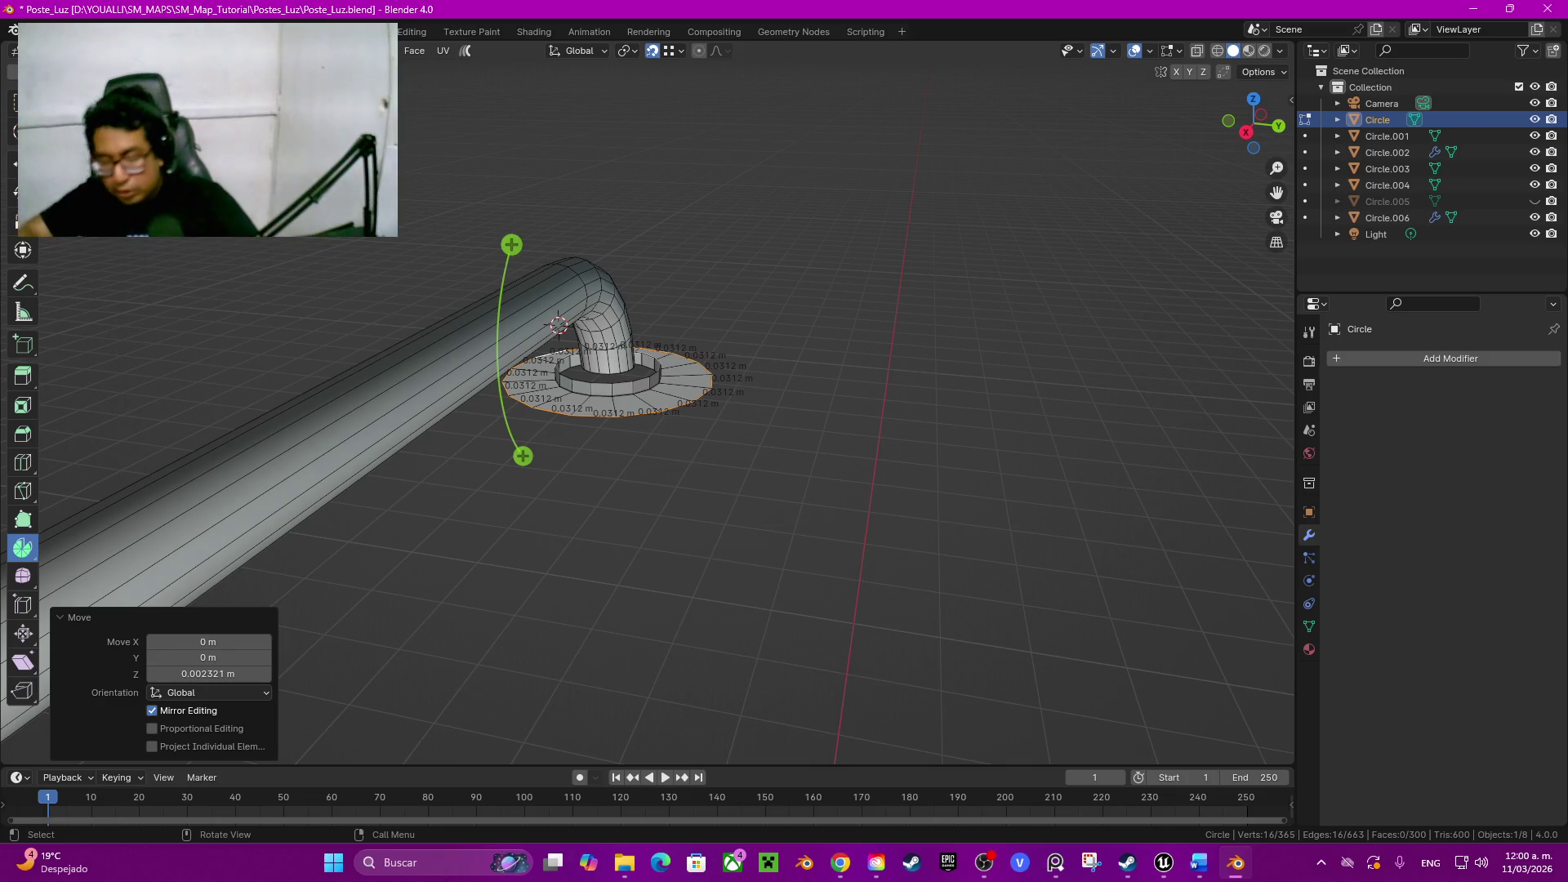
pyautogui.moveTo(612, 368); pyautogui.dragTo(528, 331, button='middle')
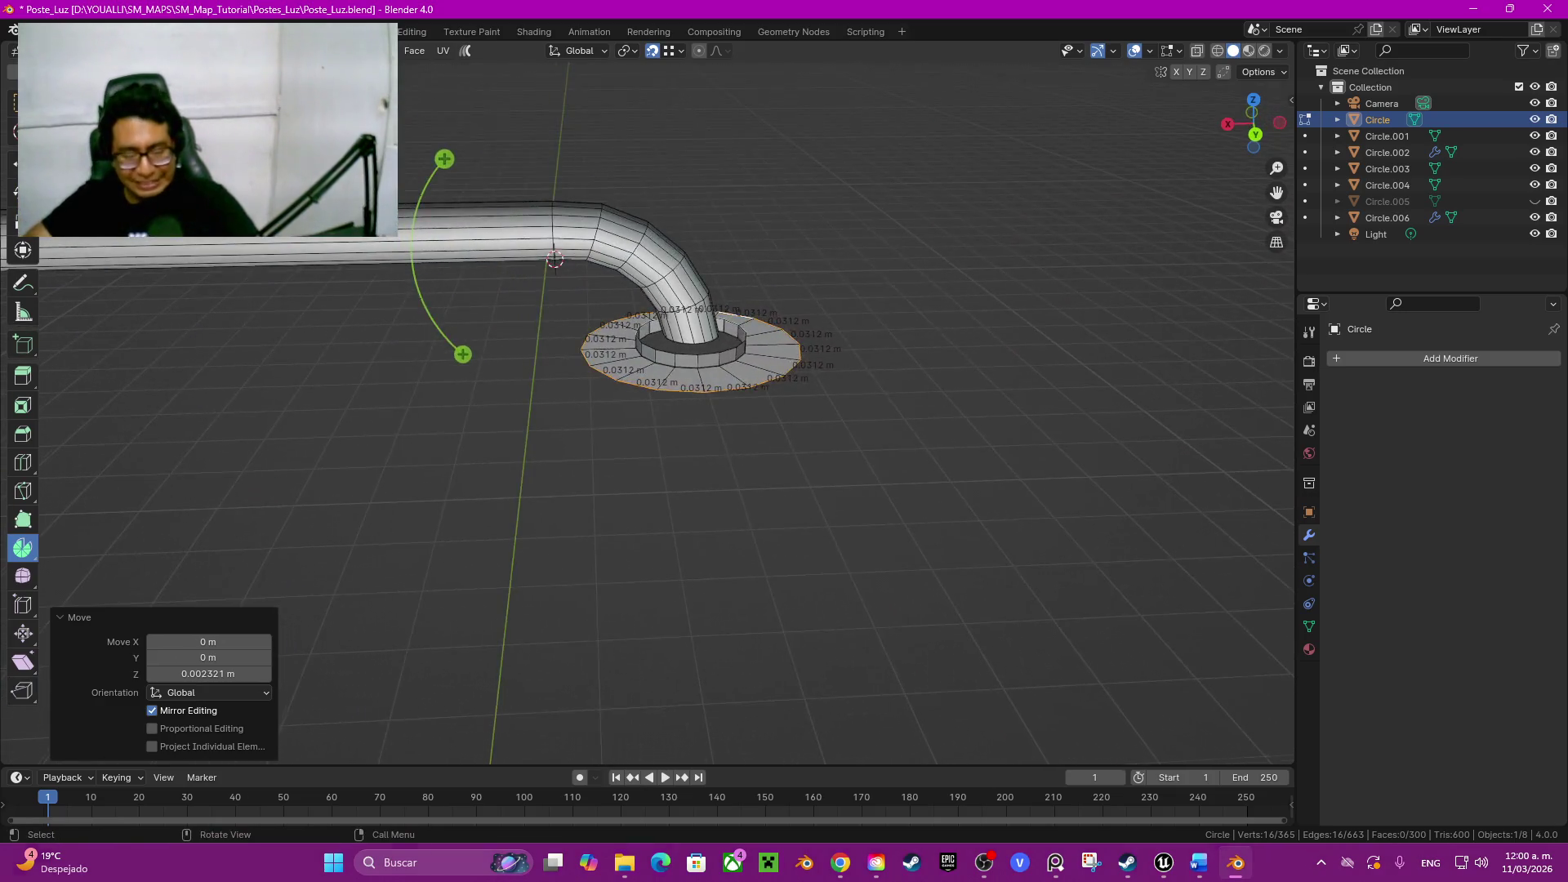
pyautogui.scroll(4, 723, 307)
pyautogui.press('e')
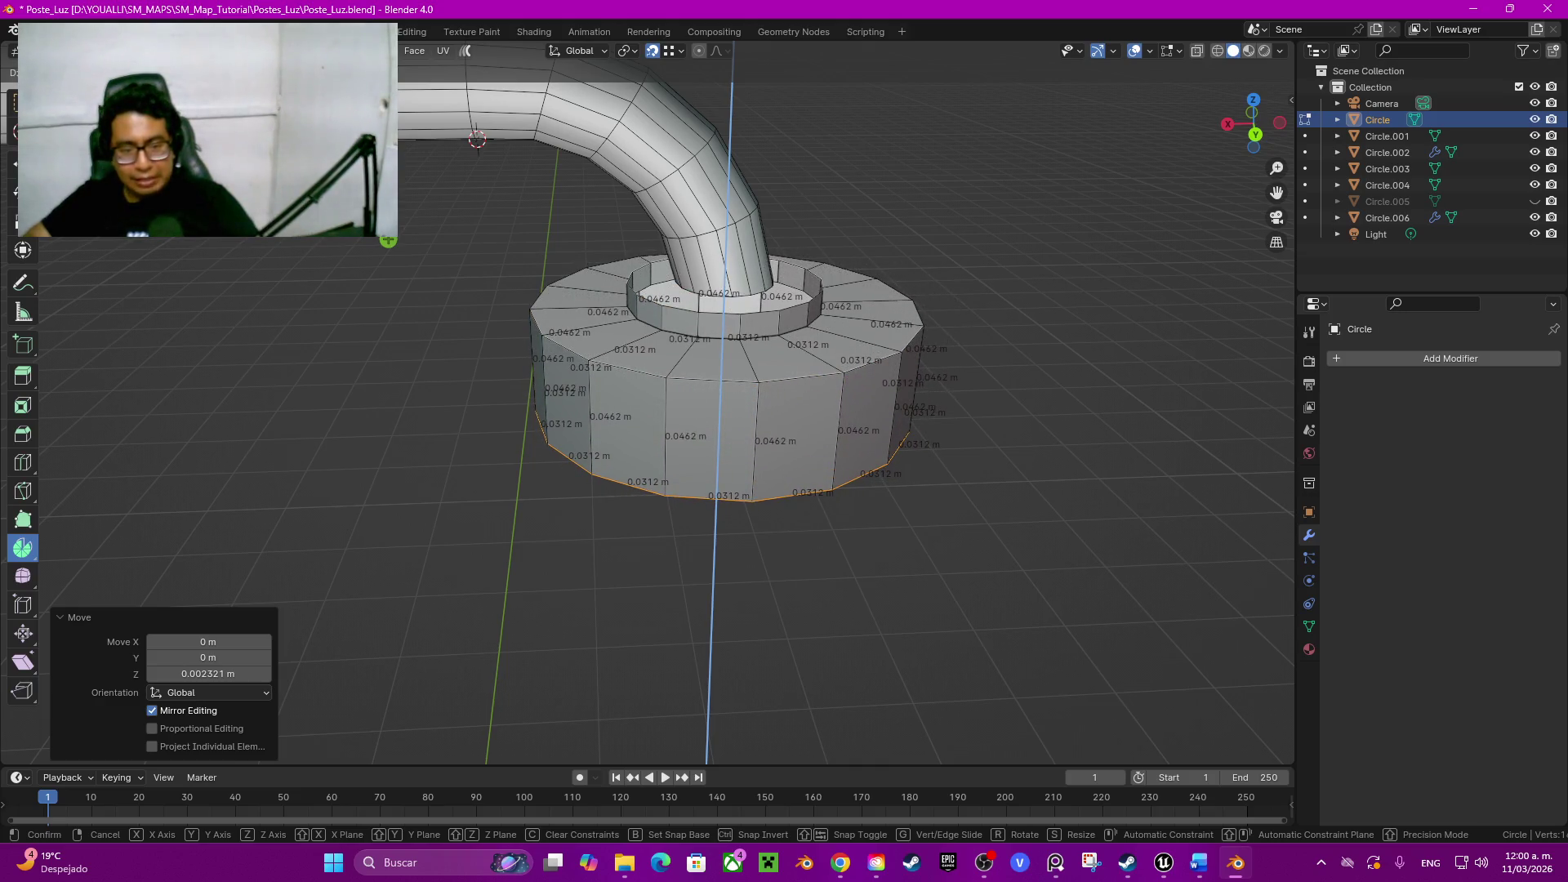
# Step: Set the rim's downward extrusion to -0.05 m and view the housing from the front
pyautogui.press('Return')
pyautogui.click(208, 675)
pyautogui.write('-0.05')
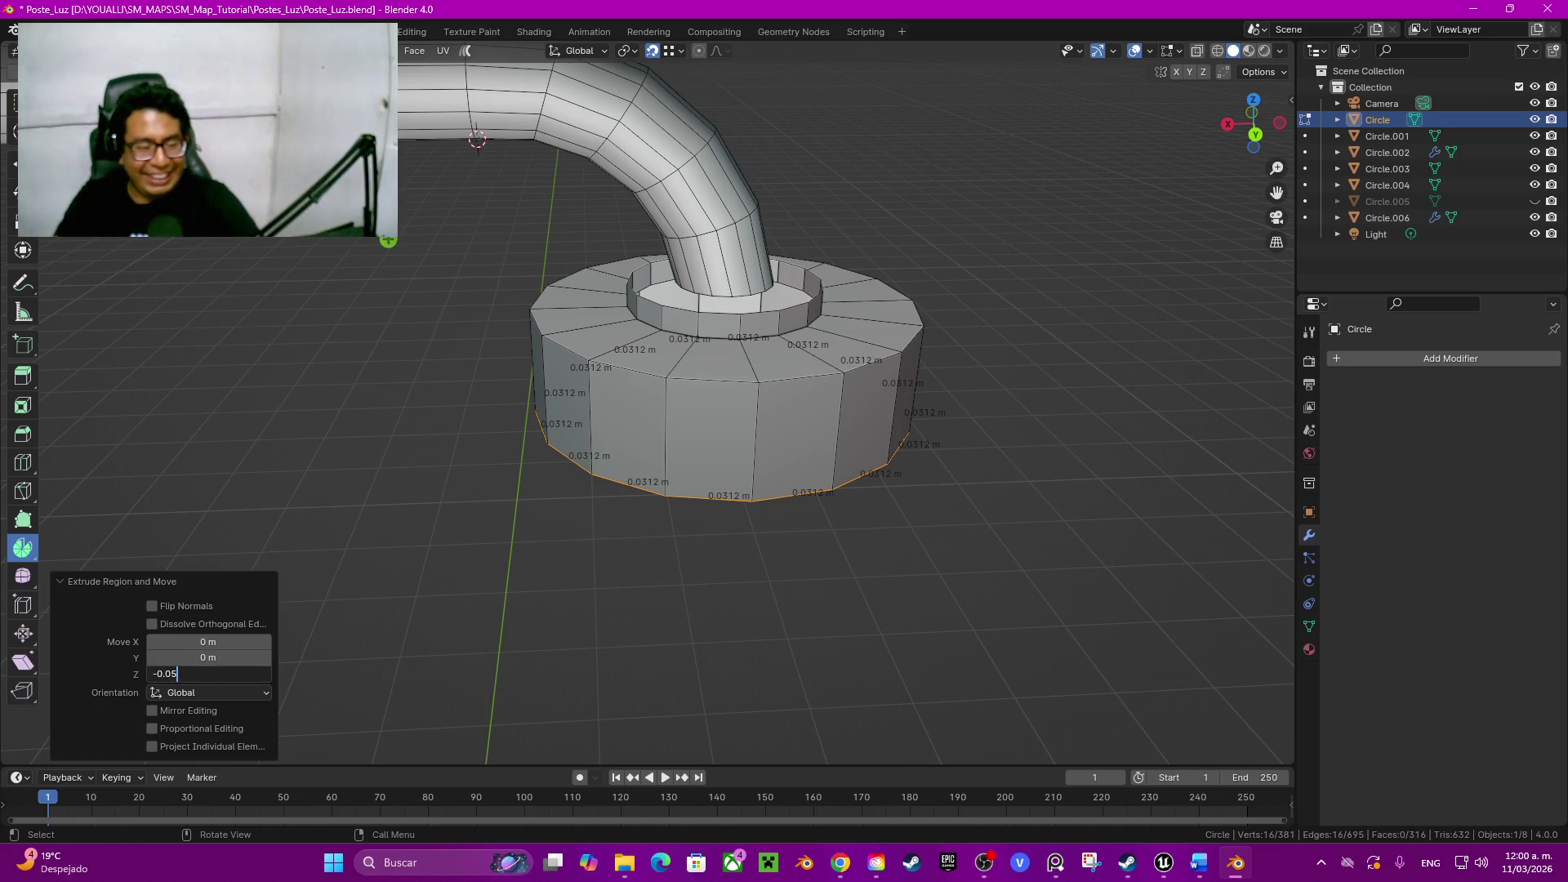
pyautogui.press('Return')
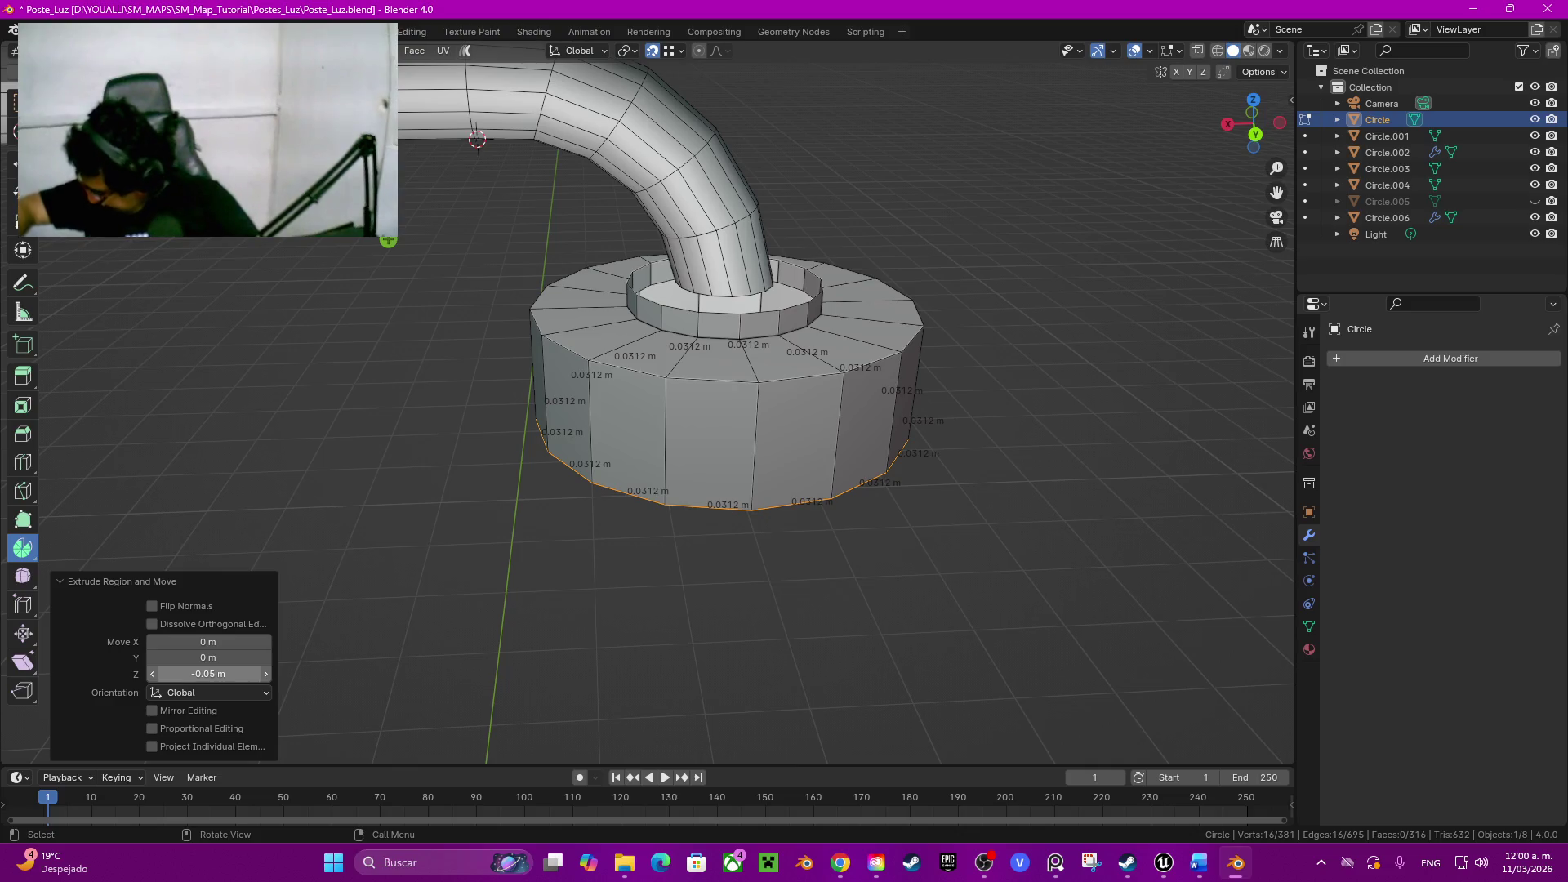
pyautogui.press('KP_1')
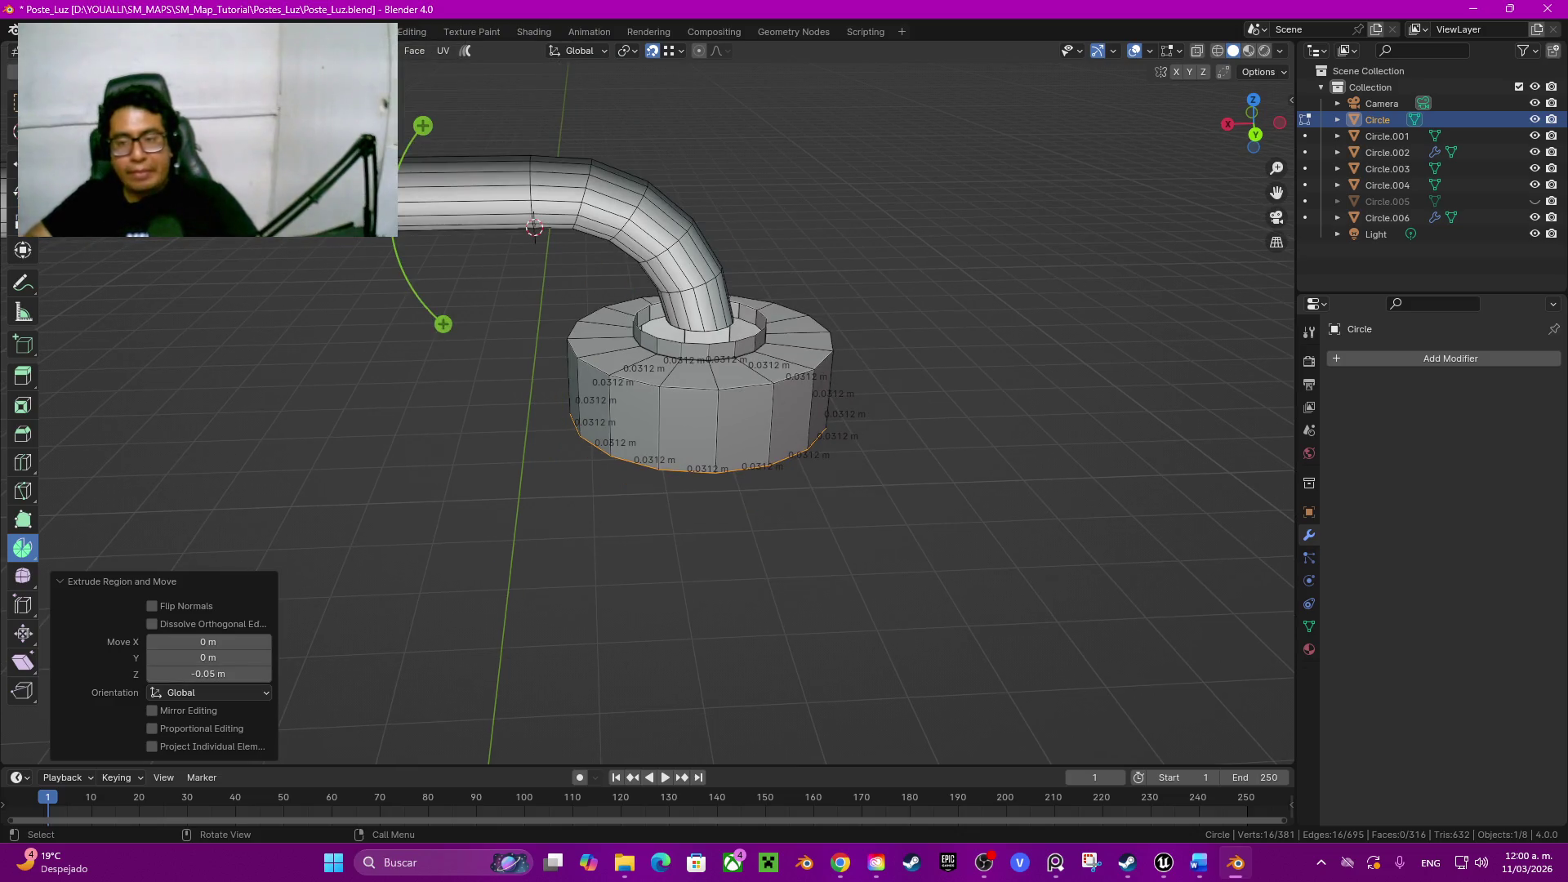
pyautogui.scroll(-3, 650, 404)
pyautogui.scroll(1, 649, 405)
pyautogui.scroll(3, 651, 404)
pyautogui.scroll(2, 650, 404)
pyautogui.keyDown('shift'); pyautogui.moveTo(650, 405); pyautogui.dragTo(594, 573, button='middle'); pyautogui.keyUp('shift')
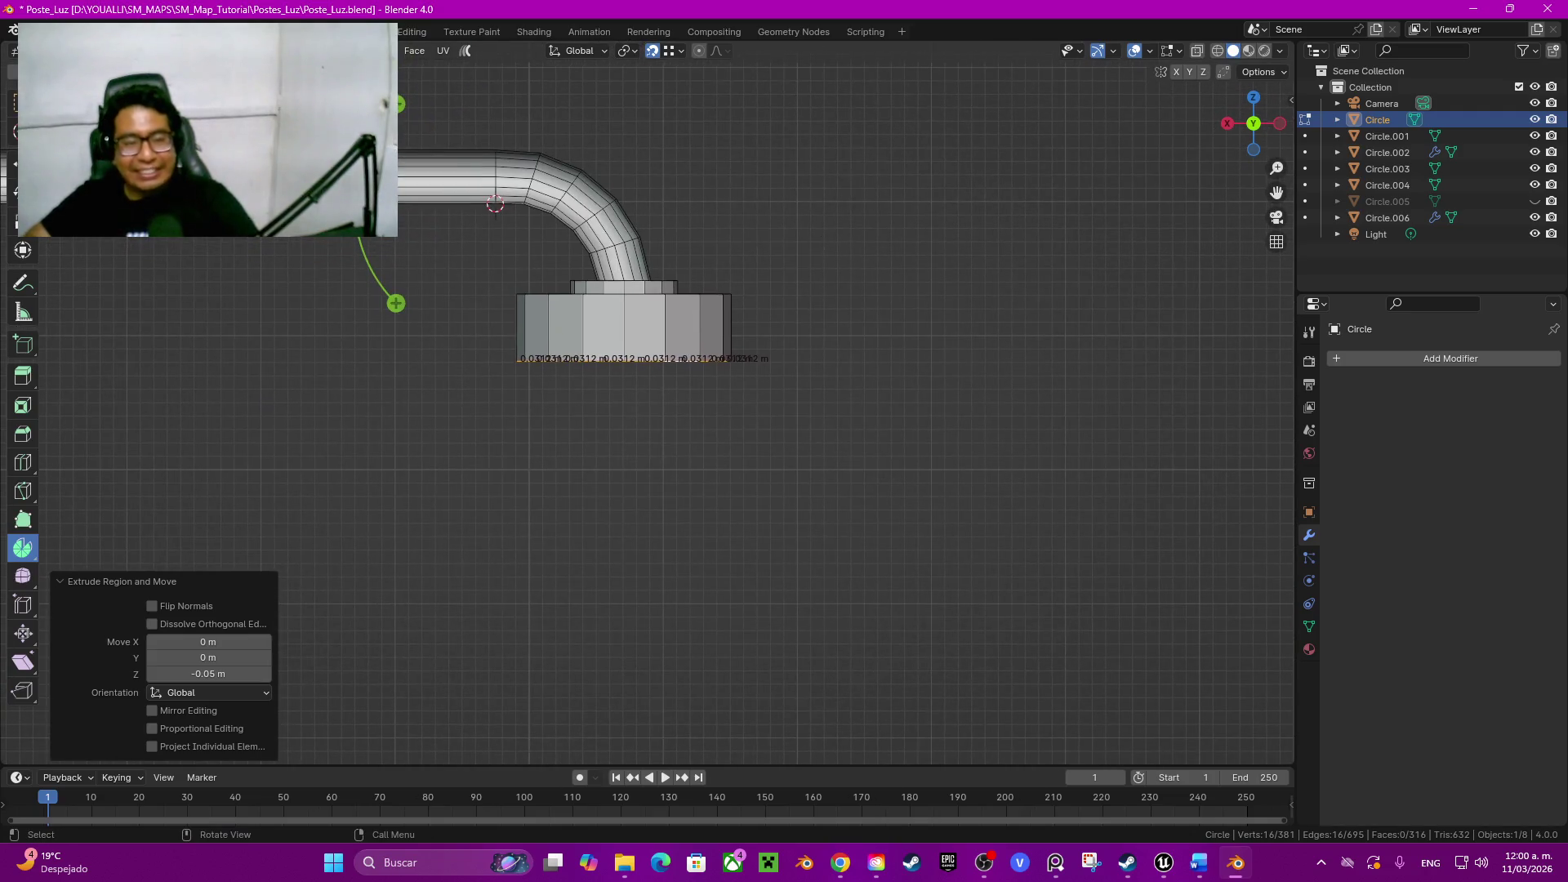
# Step: Extrude two short rings below the housing, widening each slightly to start the flare
pyautogui.press('e')
pyautogui.click(928, 524)
pyautogui.press('s')
pyautogui.click(953, 527)
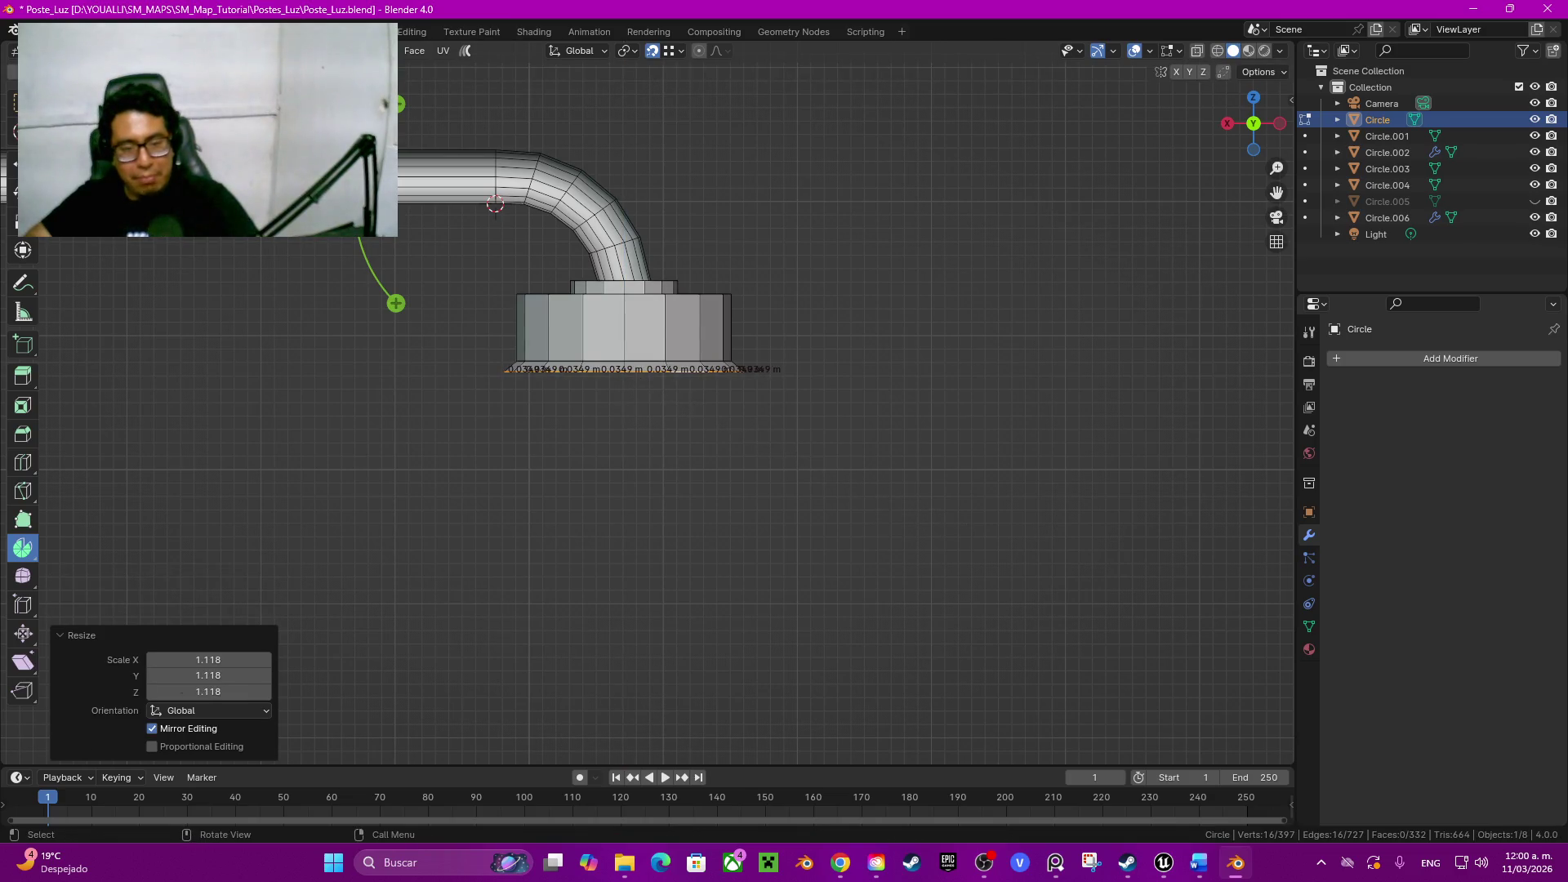
pyautogui.scroll(3, 953, 528)
pyautogui.press('g')
pyautogui.press('z')
pyautogui.click(858, 515)
pyautogui.press('s')
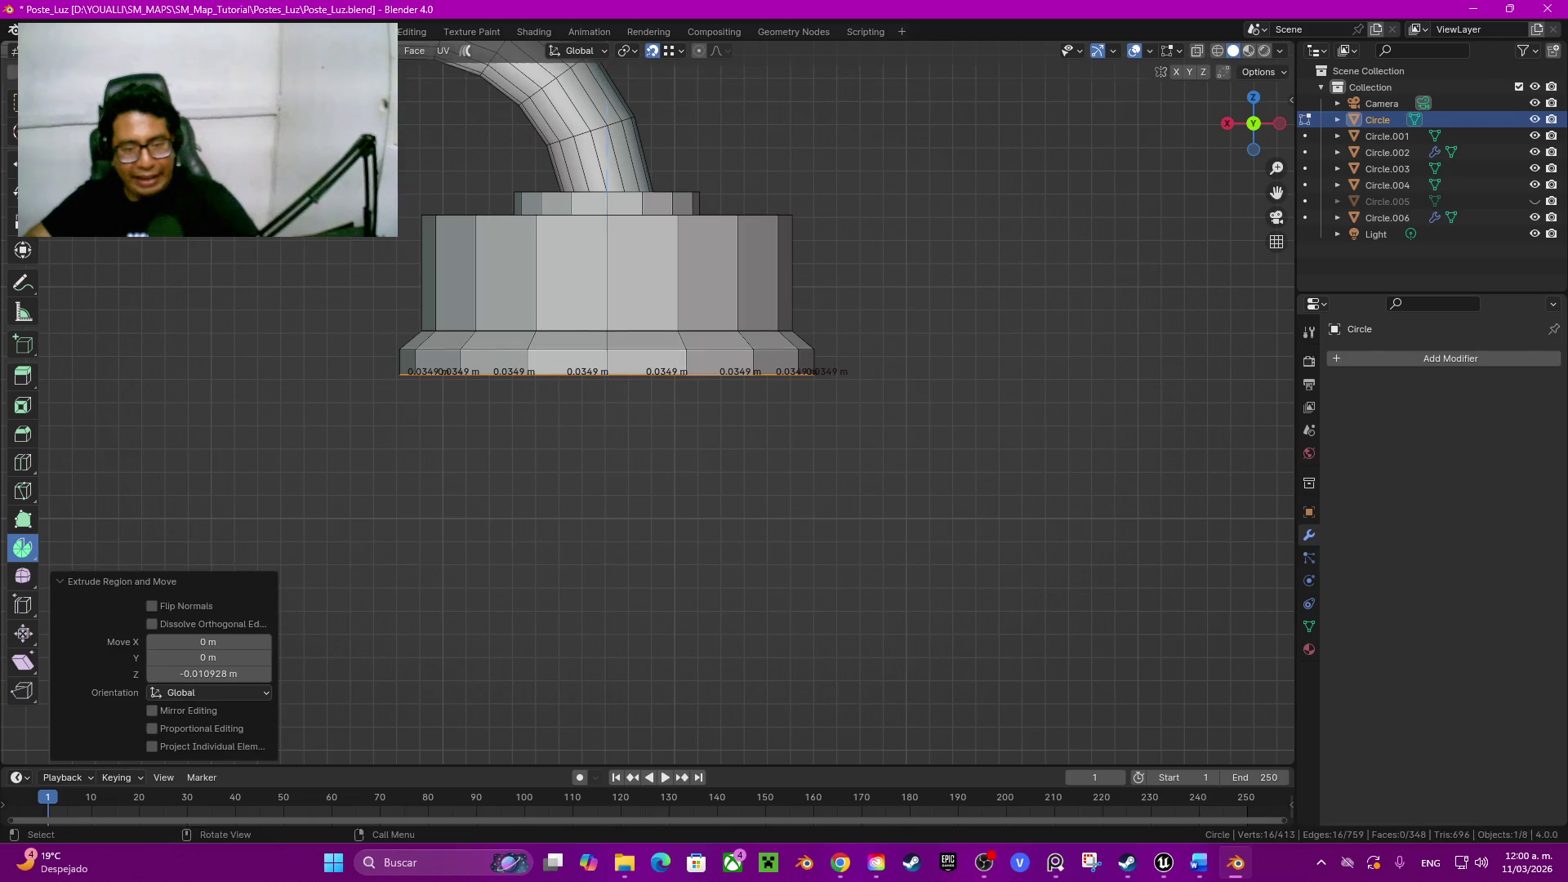
pyautogui.click(883, 513)
# Step: Extrude three more flaring rings downward into a bell shape, leaving the last unscaled
pyautogui.press('e')
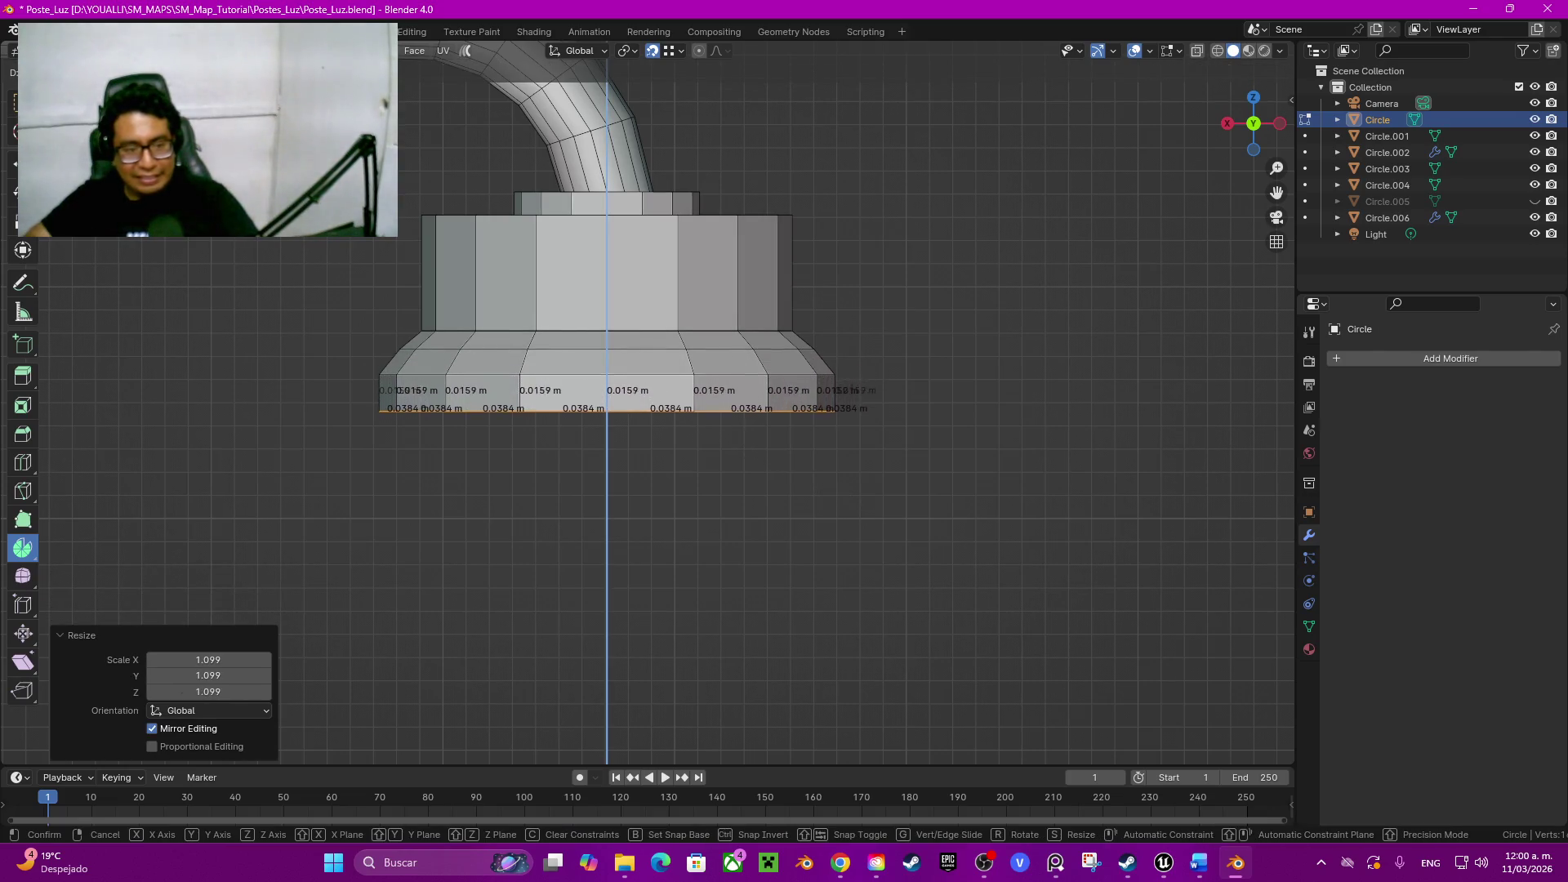
pyautogui.click(883, 550)
pyautogui.press('s')
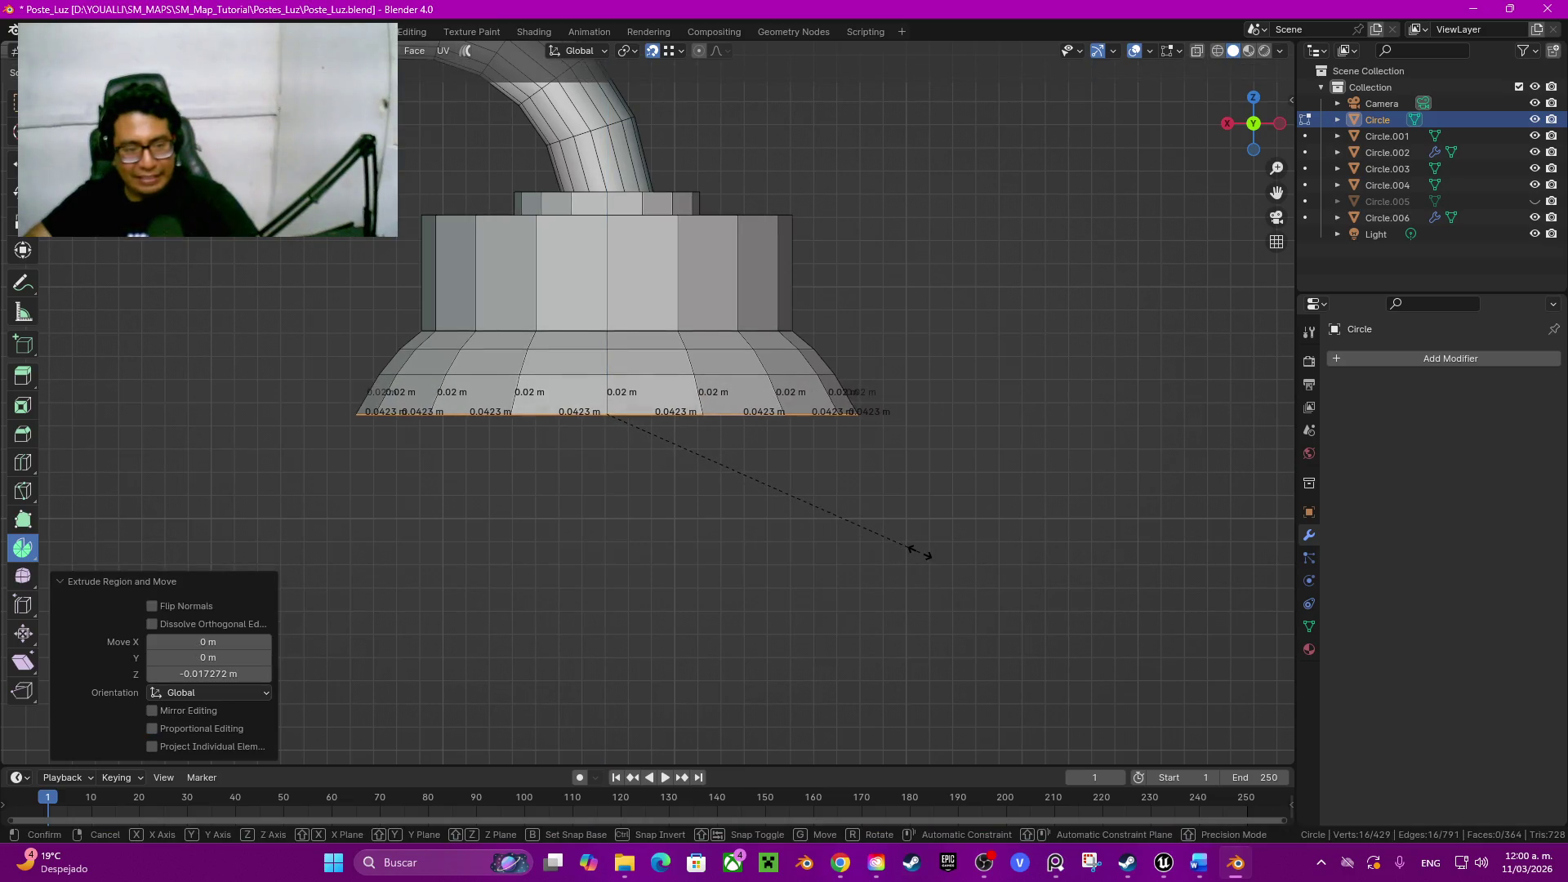
pyautogui.click(918, 549)
pyautogui.press('e')
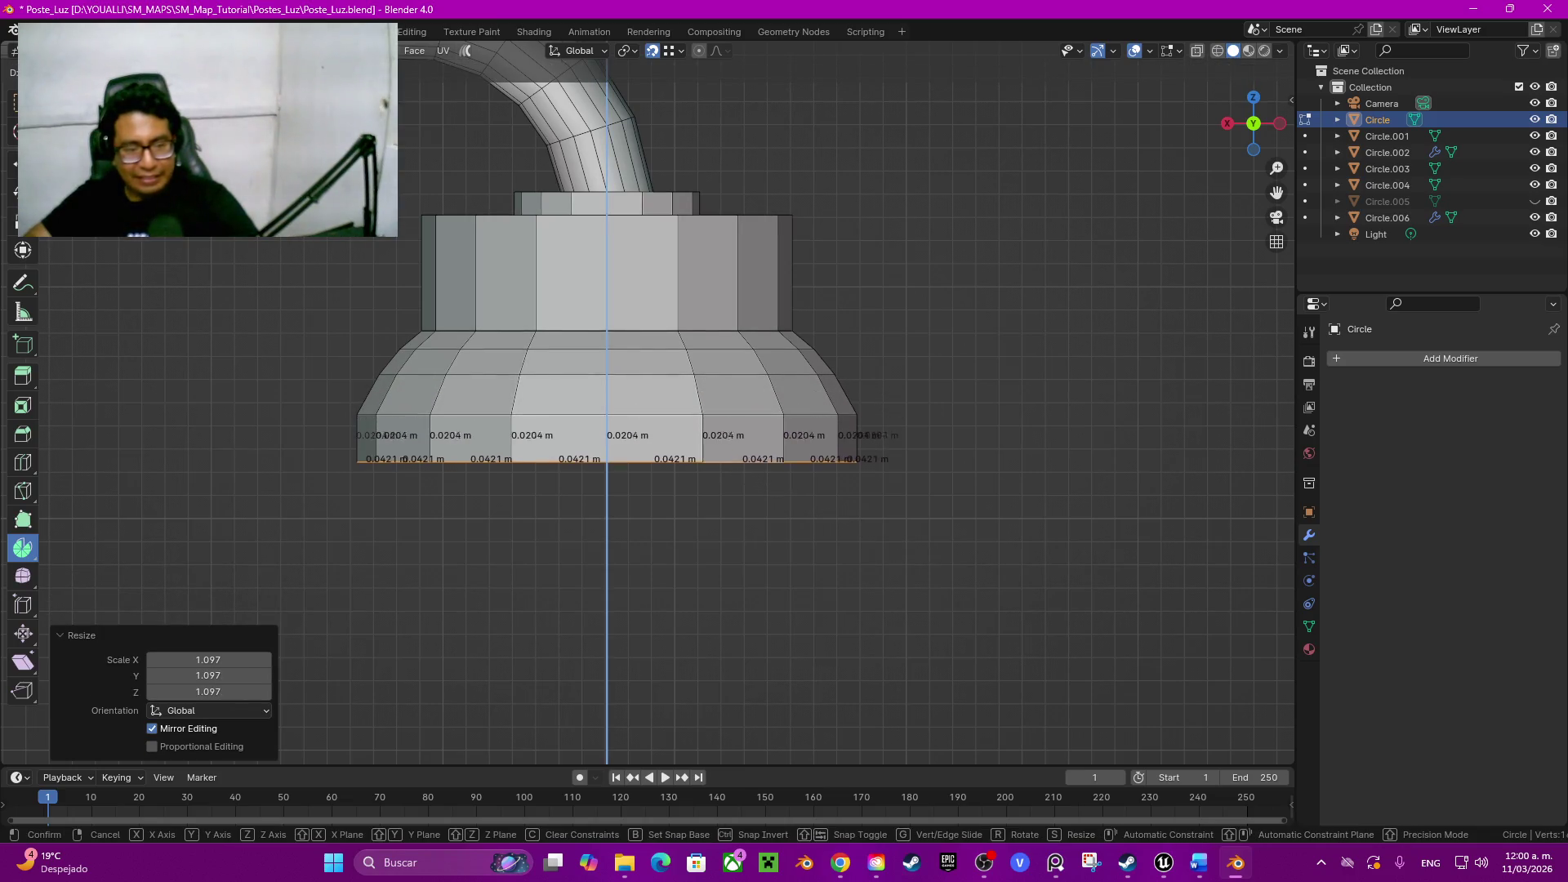
pyautogui.click(891, 605)
pyautogui.press('s')
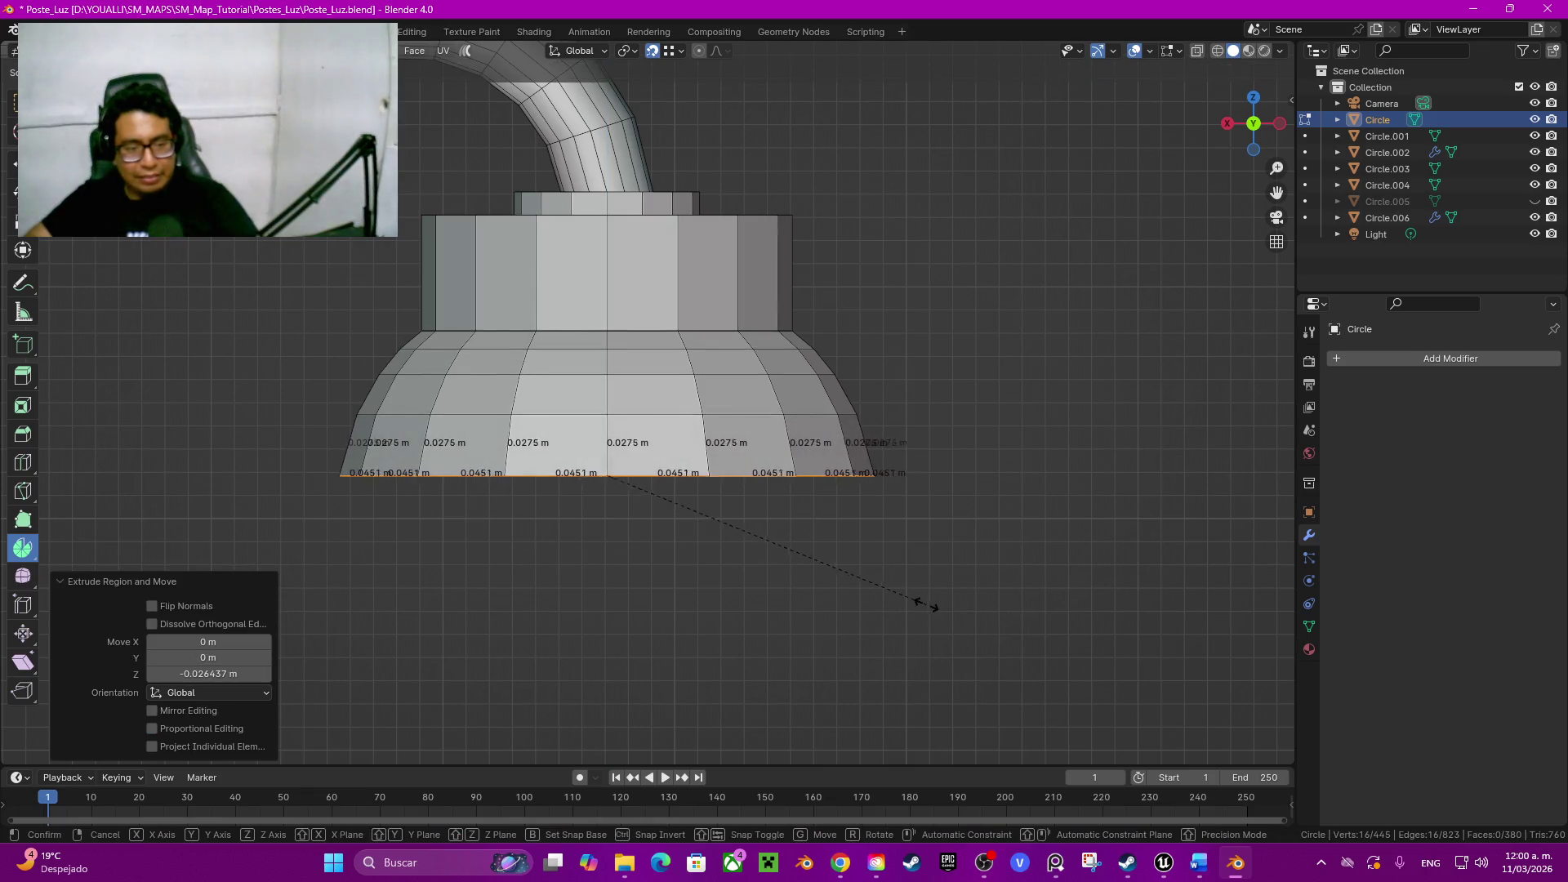
pyautogui.click(928, 602)
pyautogui.keyDown('shift'); pyautogui.moveTo(928, 602); pyautogui.dragTo(928, 497, button='middle'); pyautogui.keyUp('shift')
pyautogui.press('e')
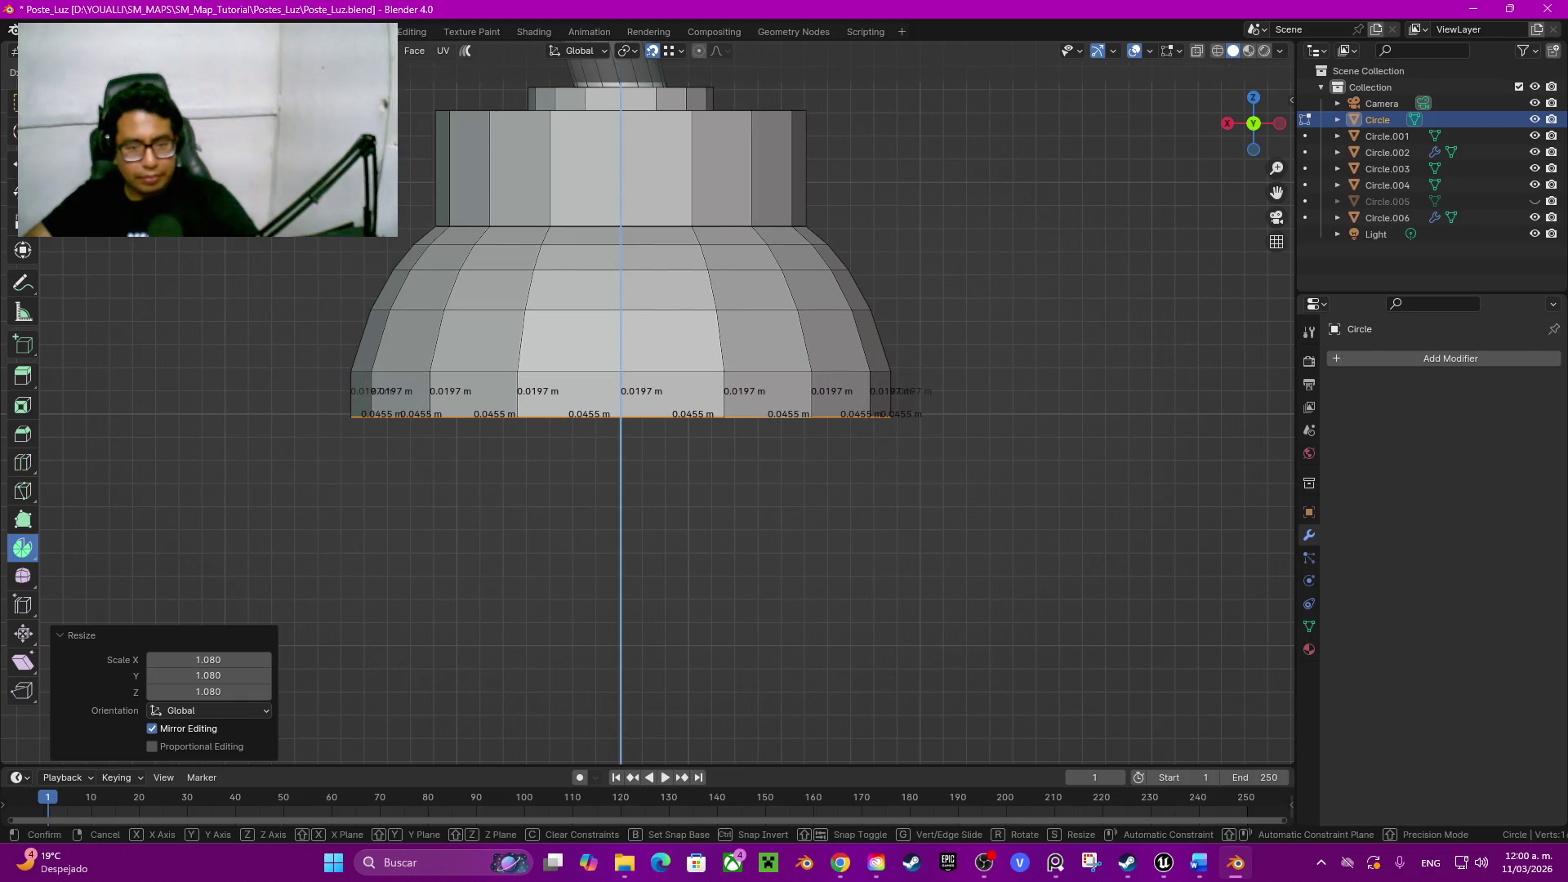
pyautogui.click(875, 563)
pyautogui.press('s')
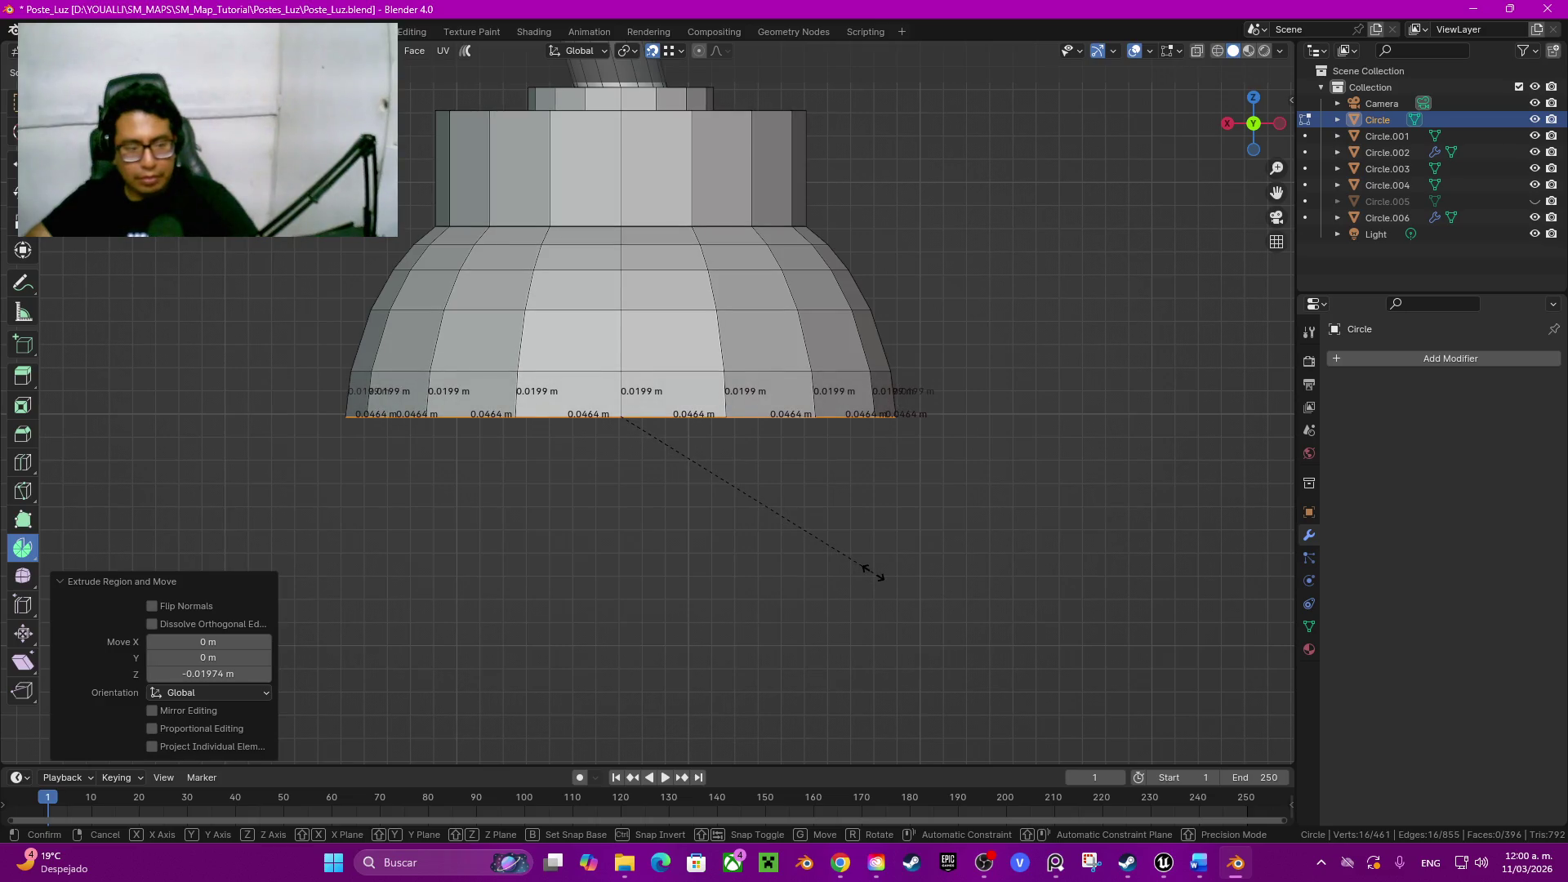
pyautogui.press('Escape')
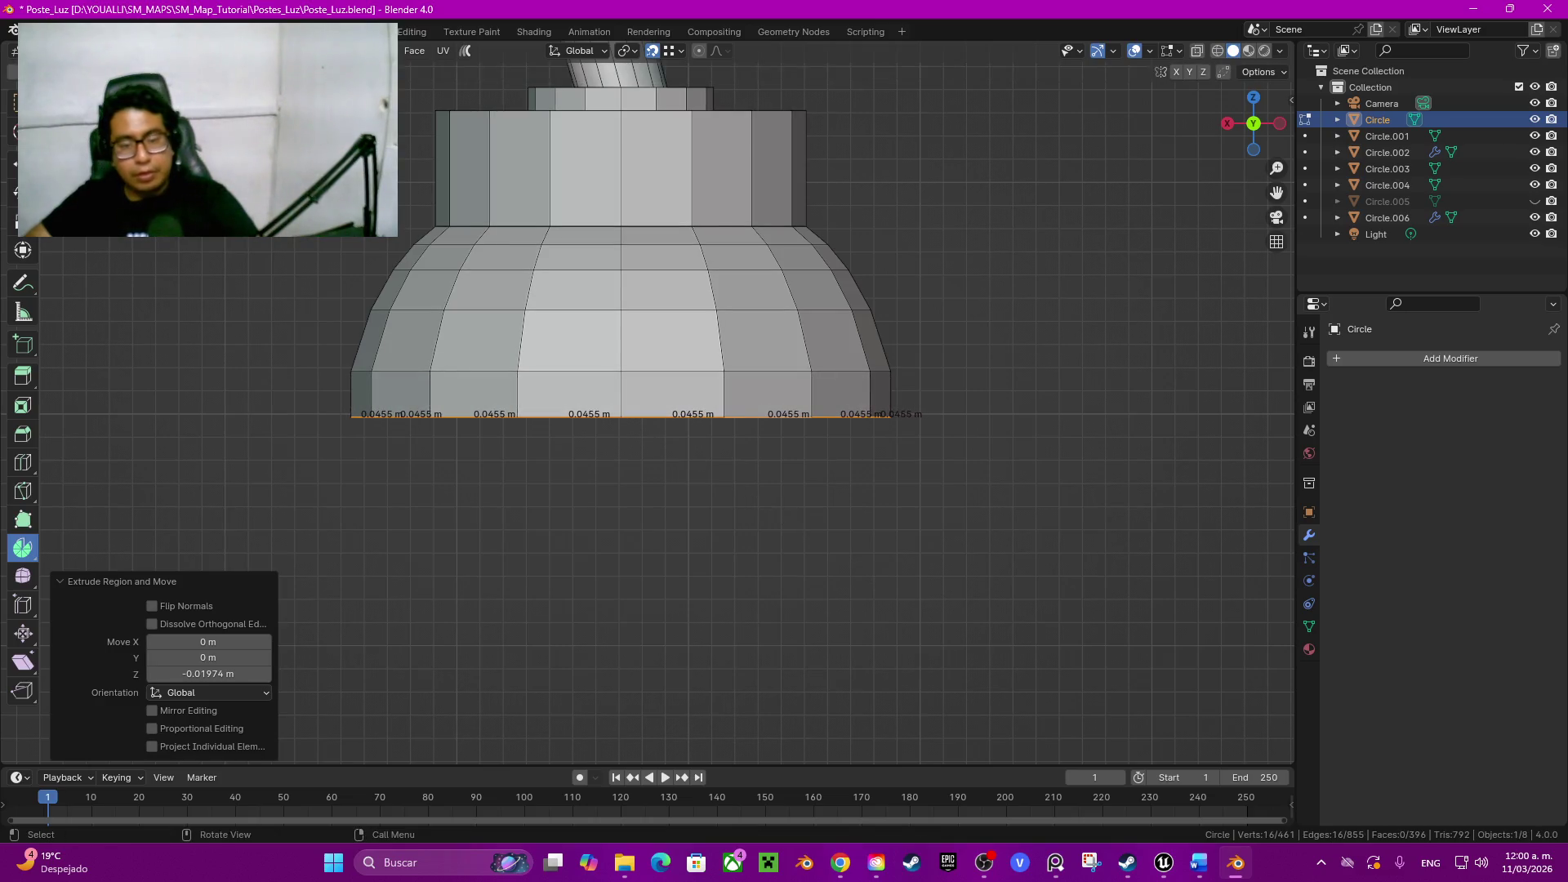
# Step: Give the lamp housing smooth shading and select the edge ring at the dome top
pyautogui.press('Tab')
pyautogui.rightClick(914, 329)
pyautogui.click(981, 370)
pyautogui.press('Tab')
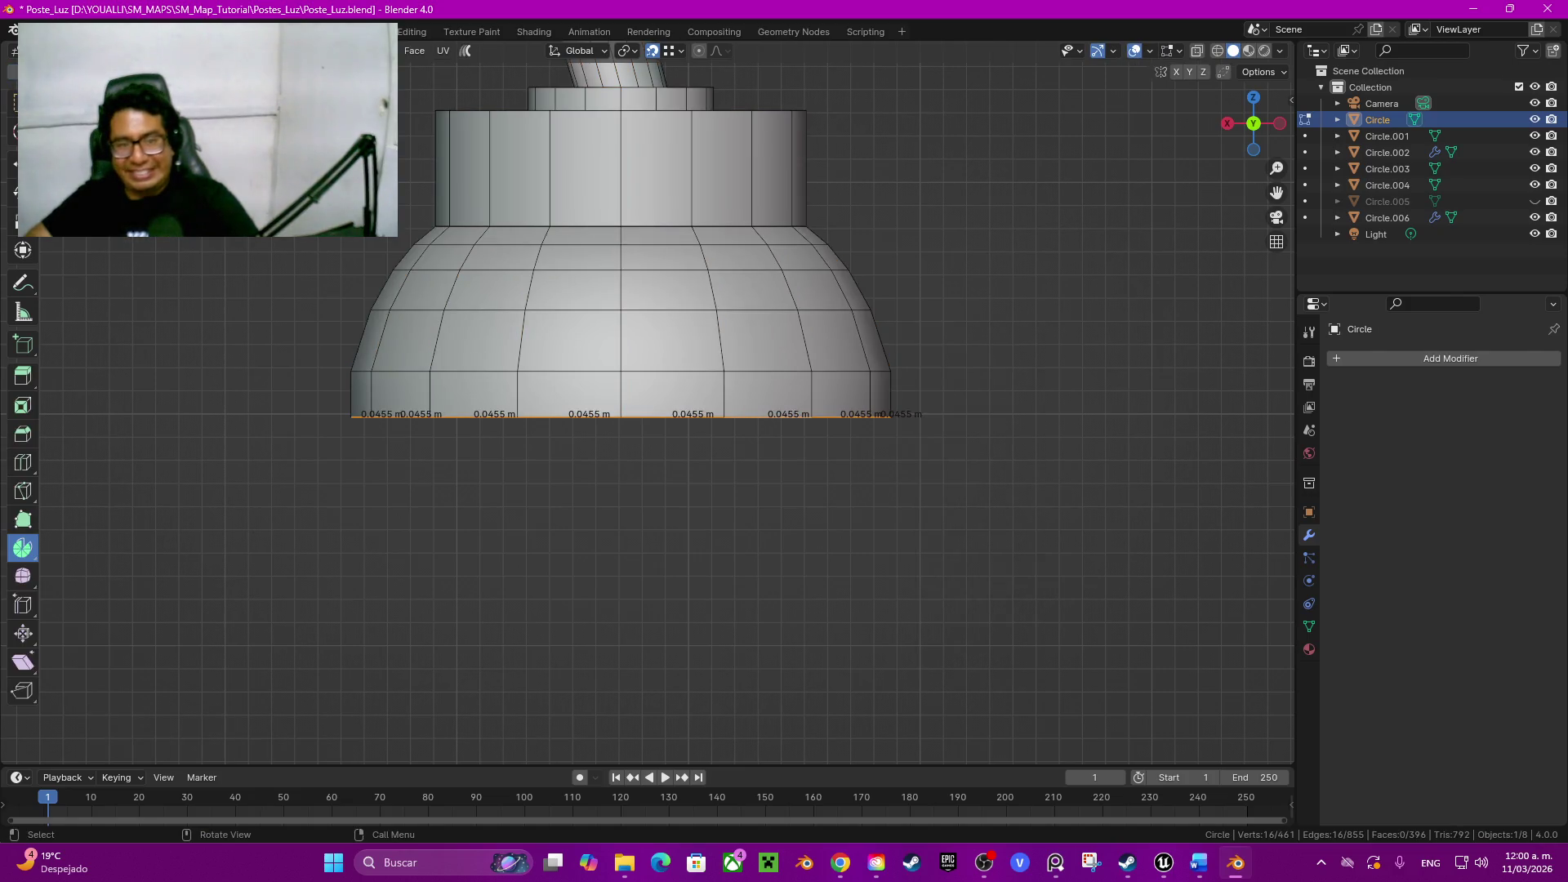
pyautogui.keyDown('alt'); pyautogui.click(613, 225); pyautogui.keyUp('alt')
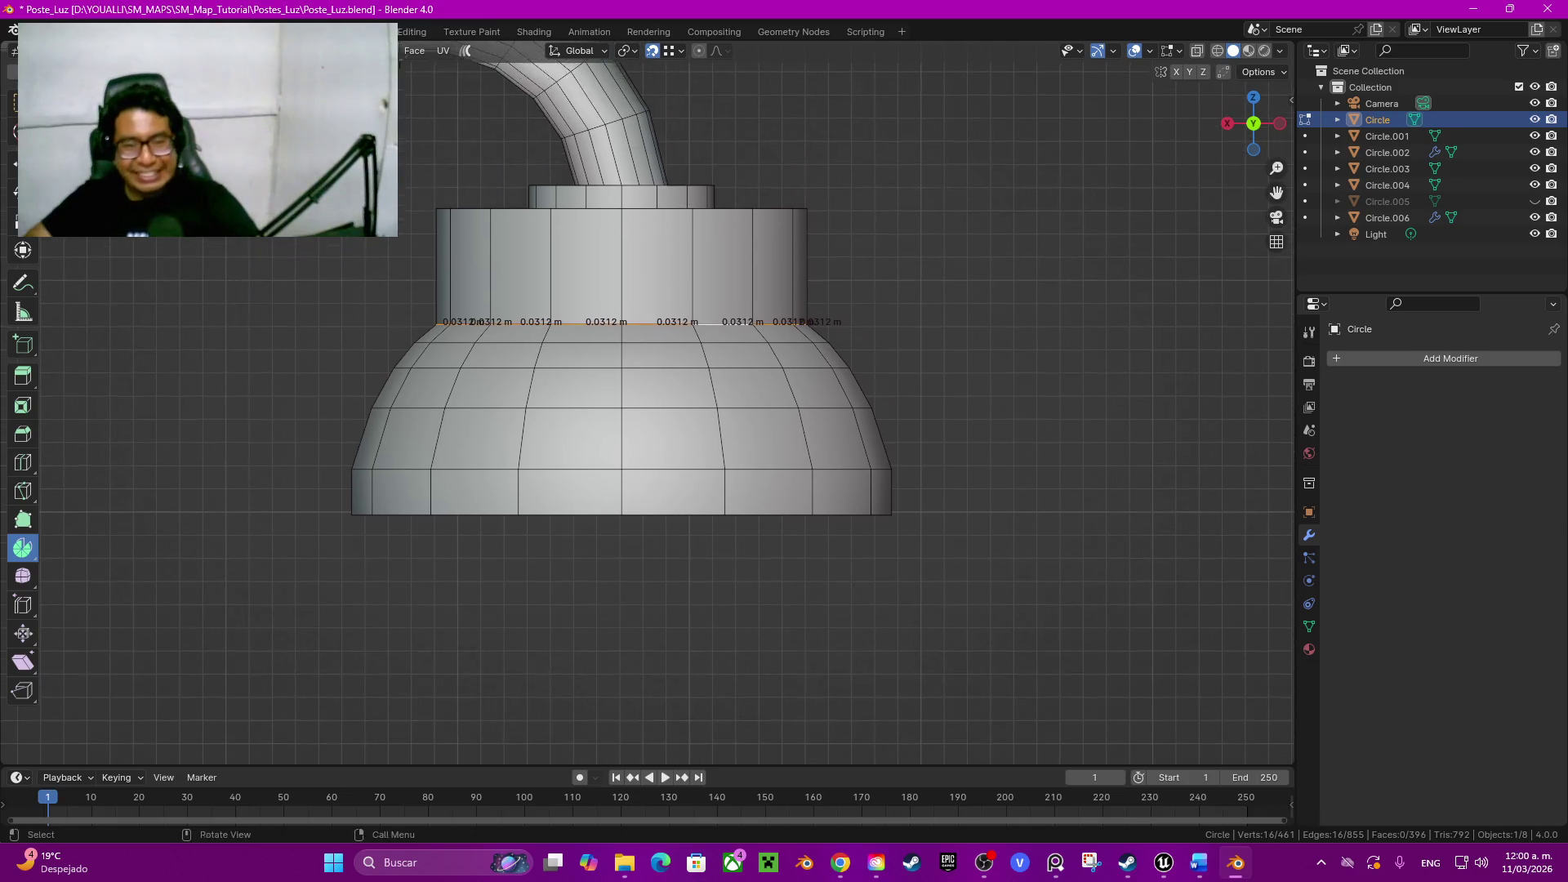
# Step: Bevel the dome-top edge ring to soften the joint and inspect the housing
pyautogui.moveTo(723, 307); pyautogui.dragTo(745, 403, button='middle')
pyautogui.hotkey('ctrl', 'b')
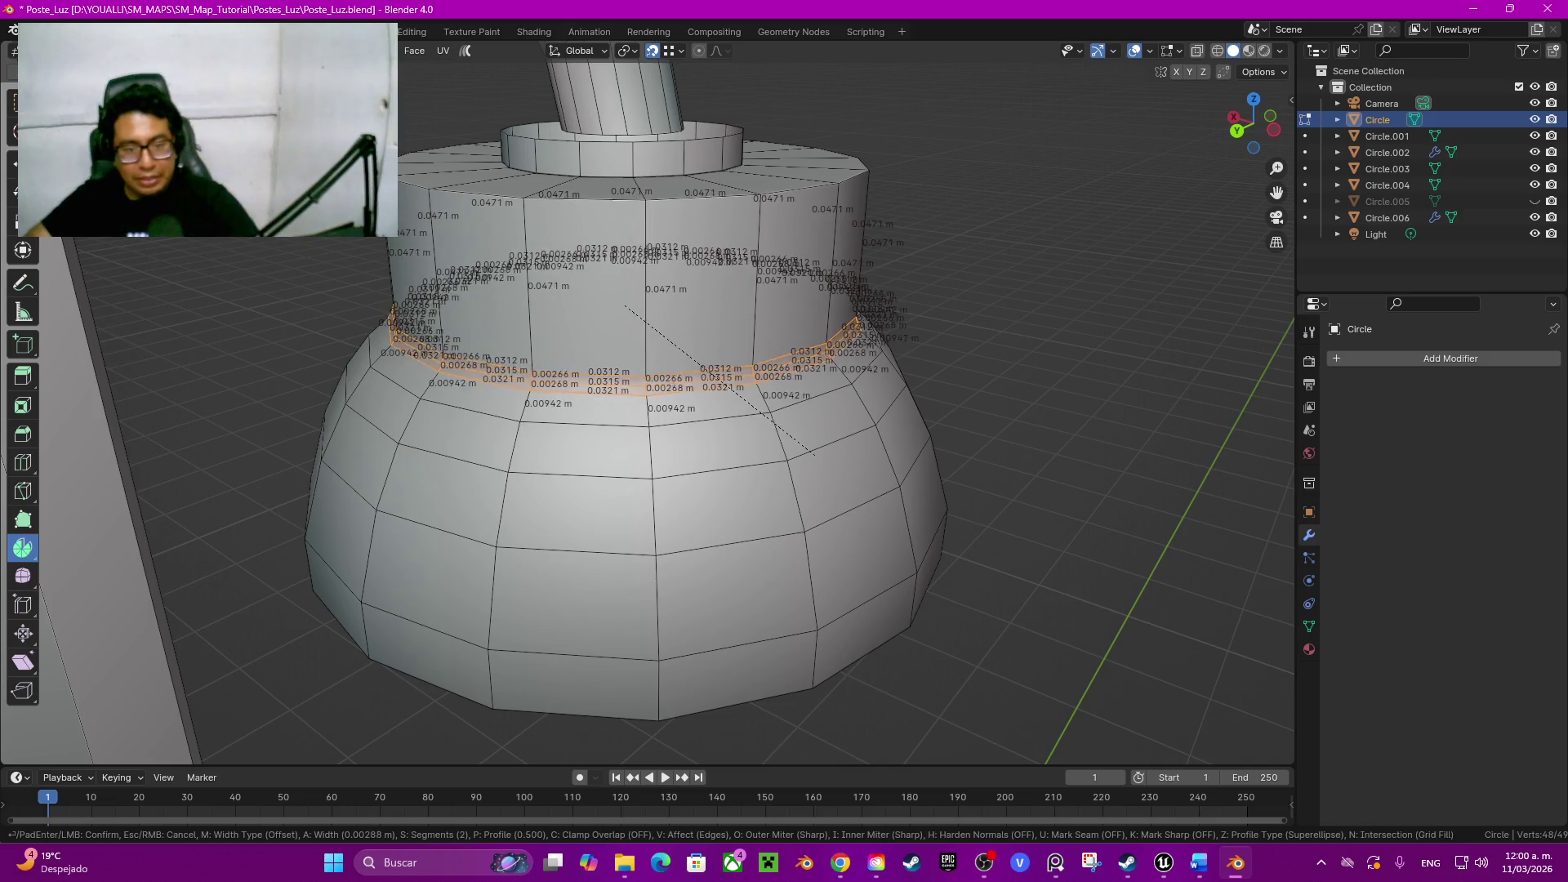
pyautogui.press('Return')
pyautogui.press('Tab')
pyautogui.moveTo(735, 368); pyautogui.dragTo(711, 430, button='middle')
# Step: Select the housing's whole bottom edge ring in front view and start extruding it
pyautogui.press('Tab')
pyautogui.click(661, 613)
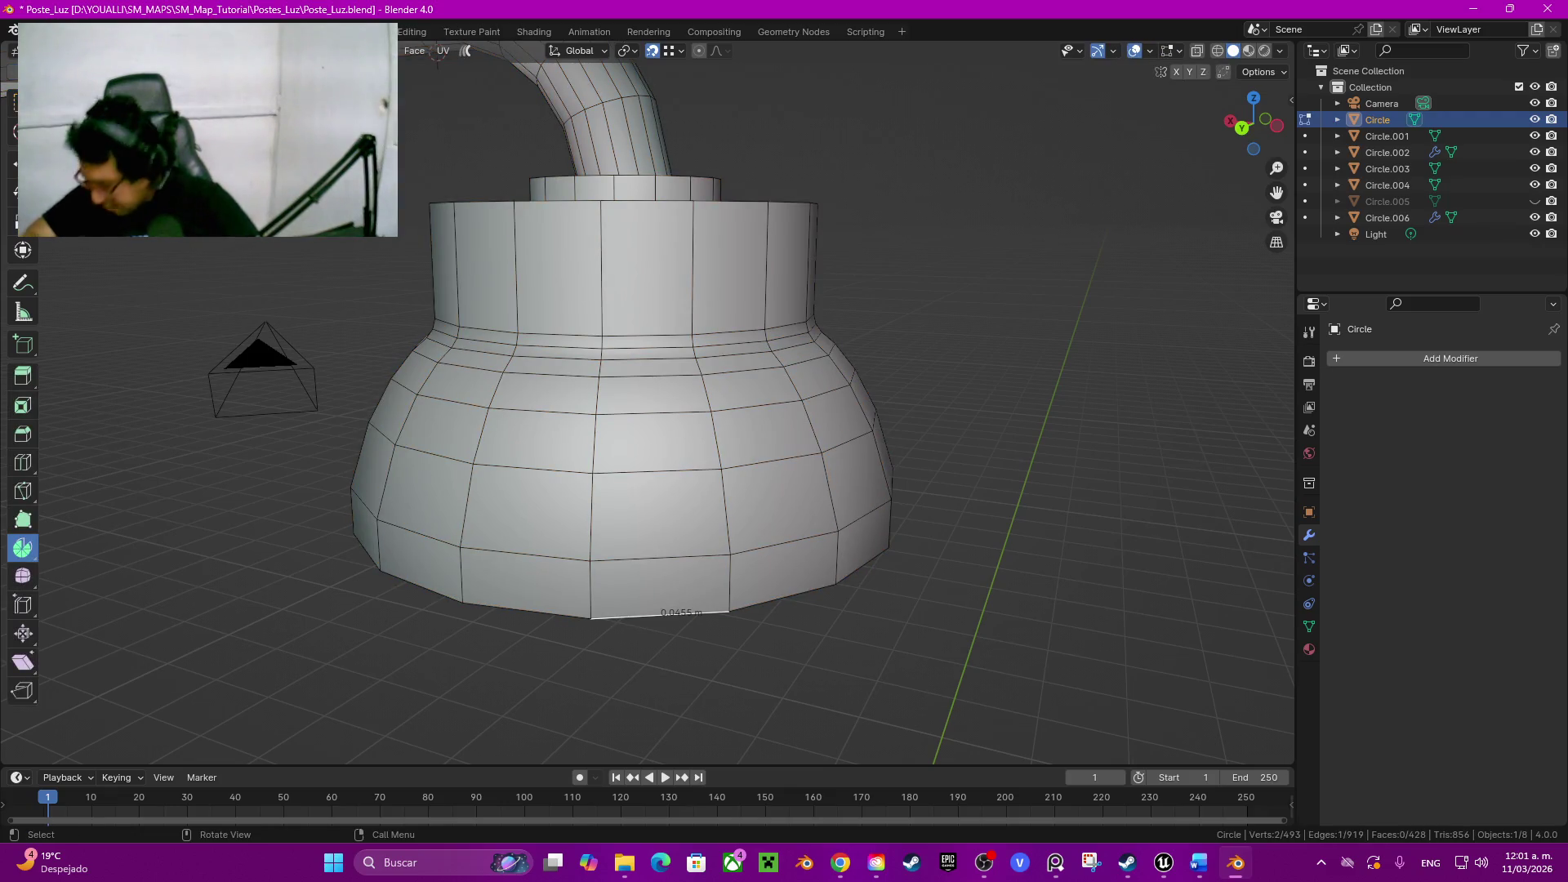
pyautogui.click(1266, 119)
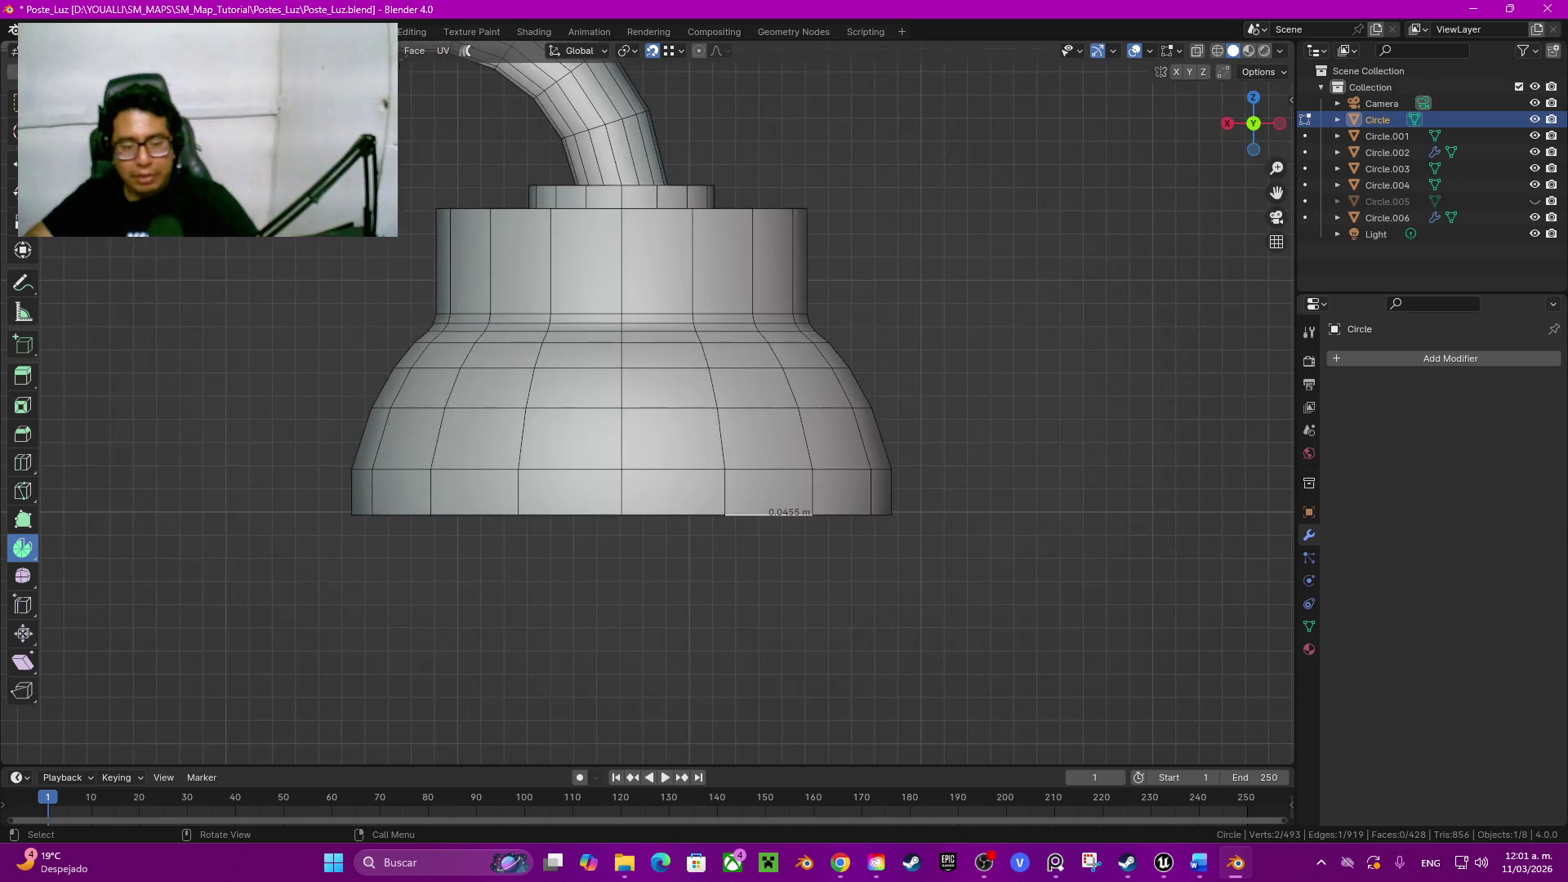
pyautogui.keyDown('alt'); pyautogui.click(773, 514); pyautogui.keyUp('alt')
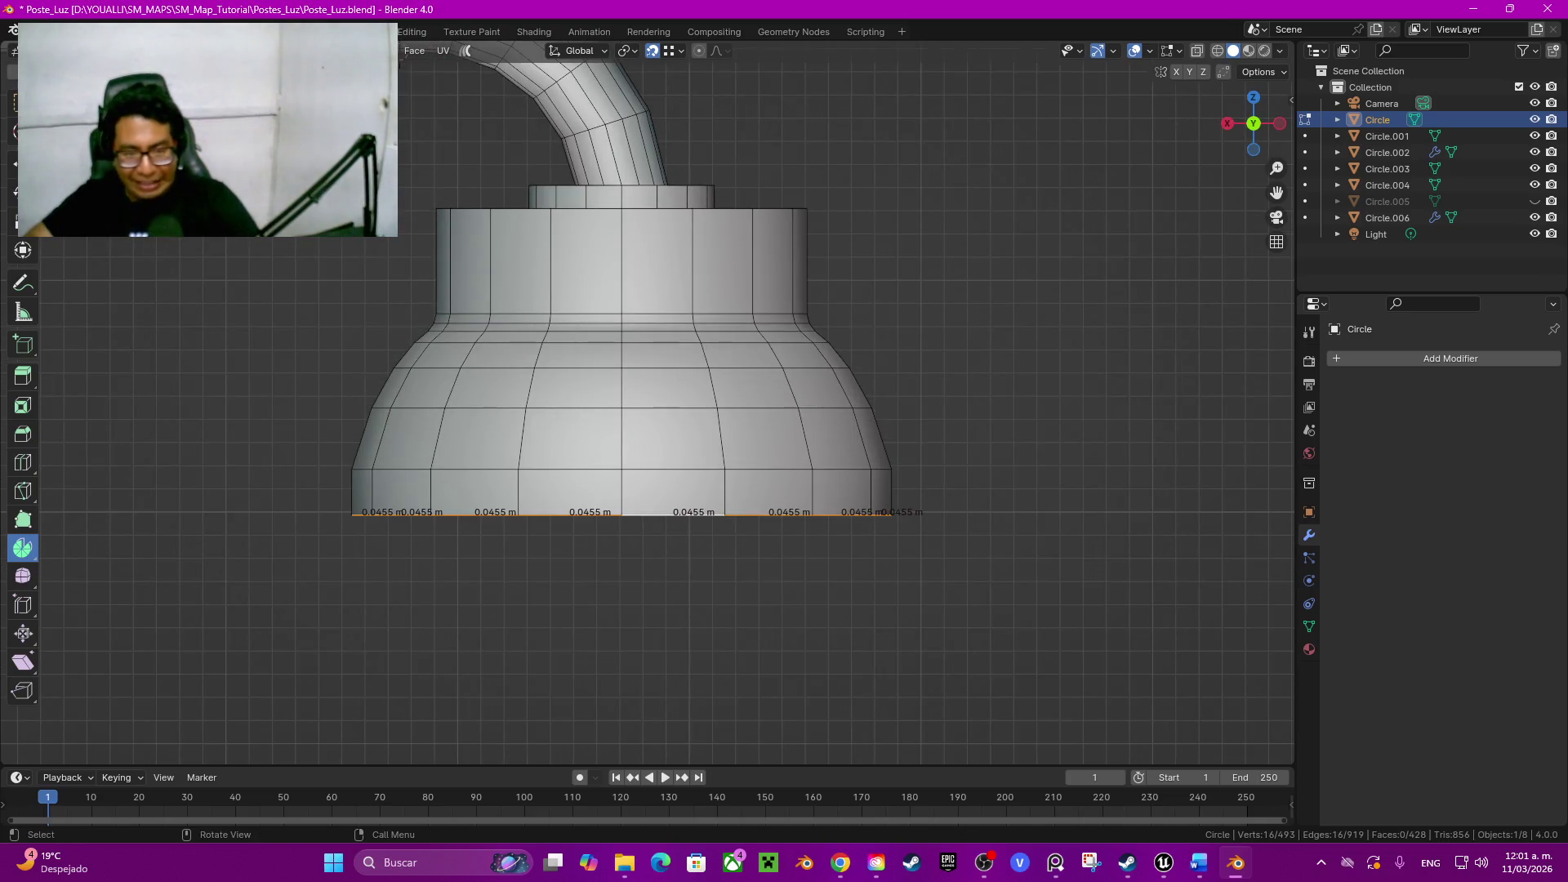
pyautogui.press('e')
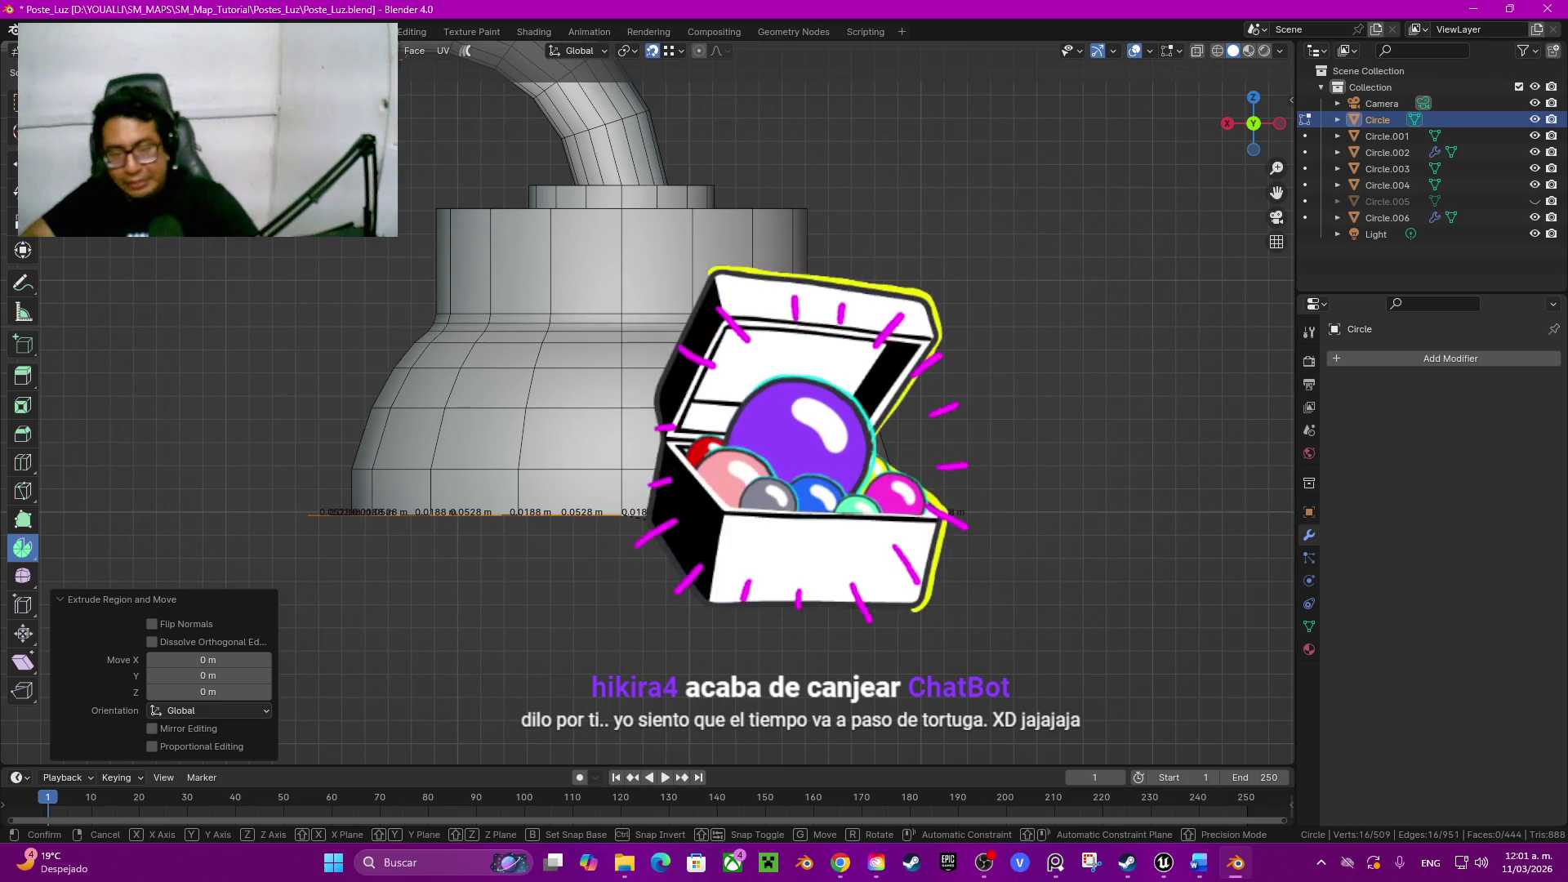
# Step: Spread the extruded bottom loop outward into a flat flange with a typed scale
pyautogui.click(913, 573)
pyautogui.click(207, 660)
pyautogui.write('1.2')
pyautogui.press('Tab')
pyautogui.write('1.2')
pyautogui.press('Tab')
pyautogui.write('1.2')
pyautogui.press('Return')
# Step: Reduce the flange scale to 1.1 on all axes and begin extruding its outer edge
pyautogui.moveTo(661, 404)
pyautogui.mouseDown(button='middle')
pyautogui.moveTo(736, 367)
pyautogui.moveTo(754, 392)
pyautogui.mouseUp(button='middle')
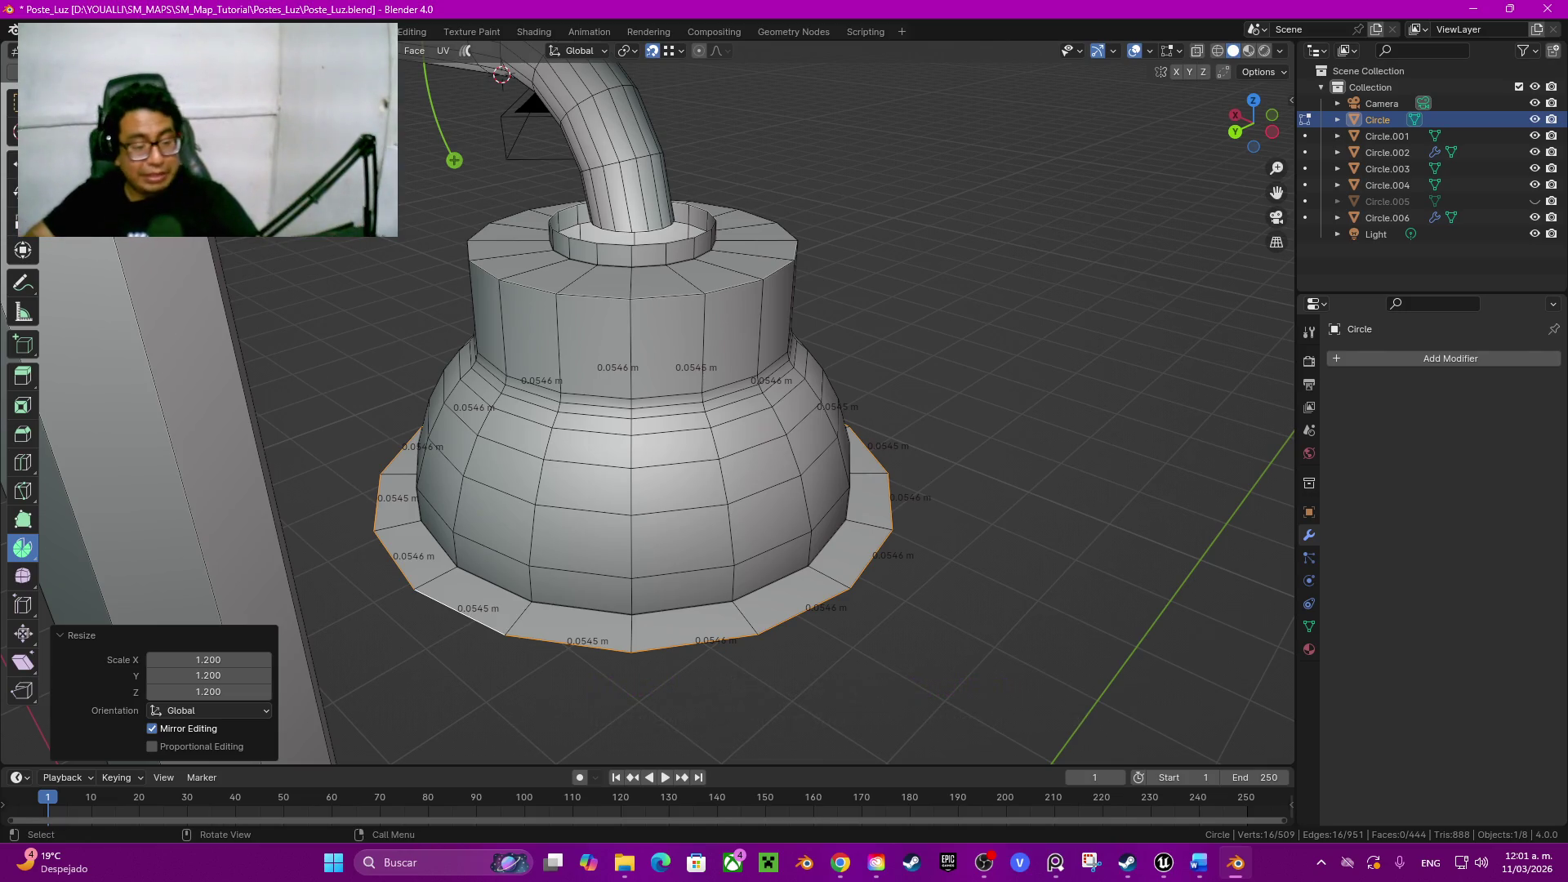
pyautogui.click(196, 659)
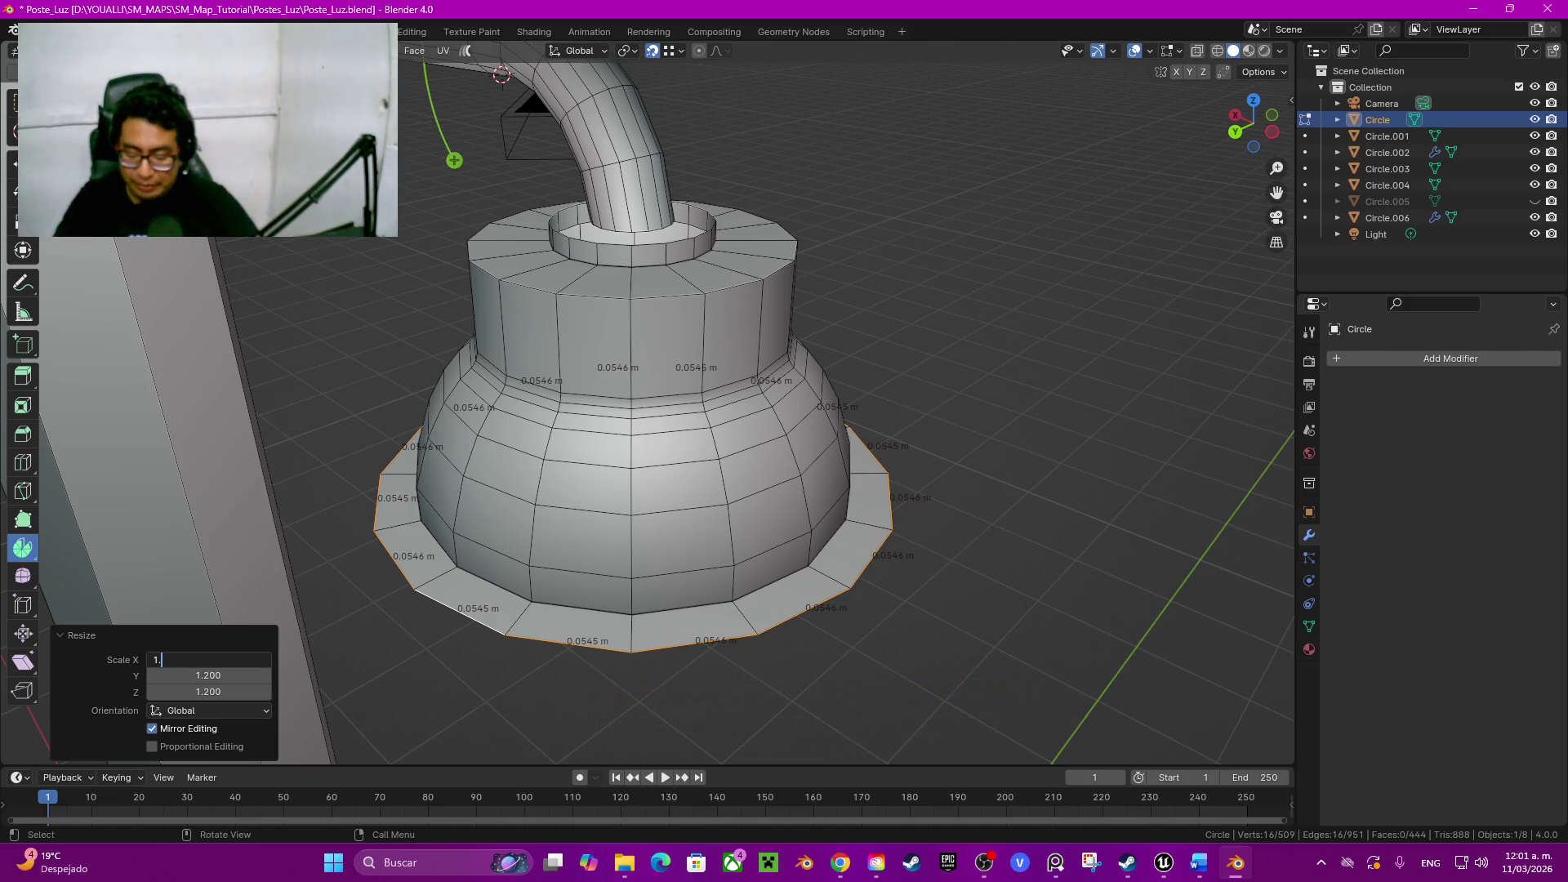
pyautogui.write('.1')
pyautogui.press('Tab')
pyautogui.press('Tab')
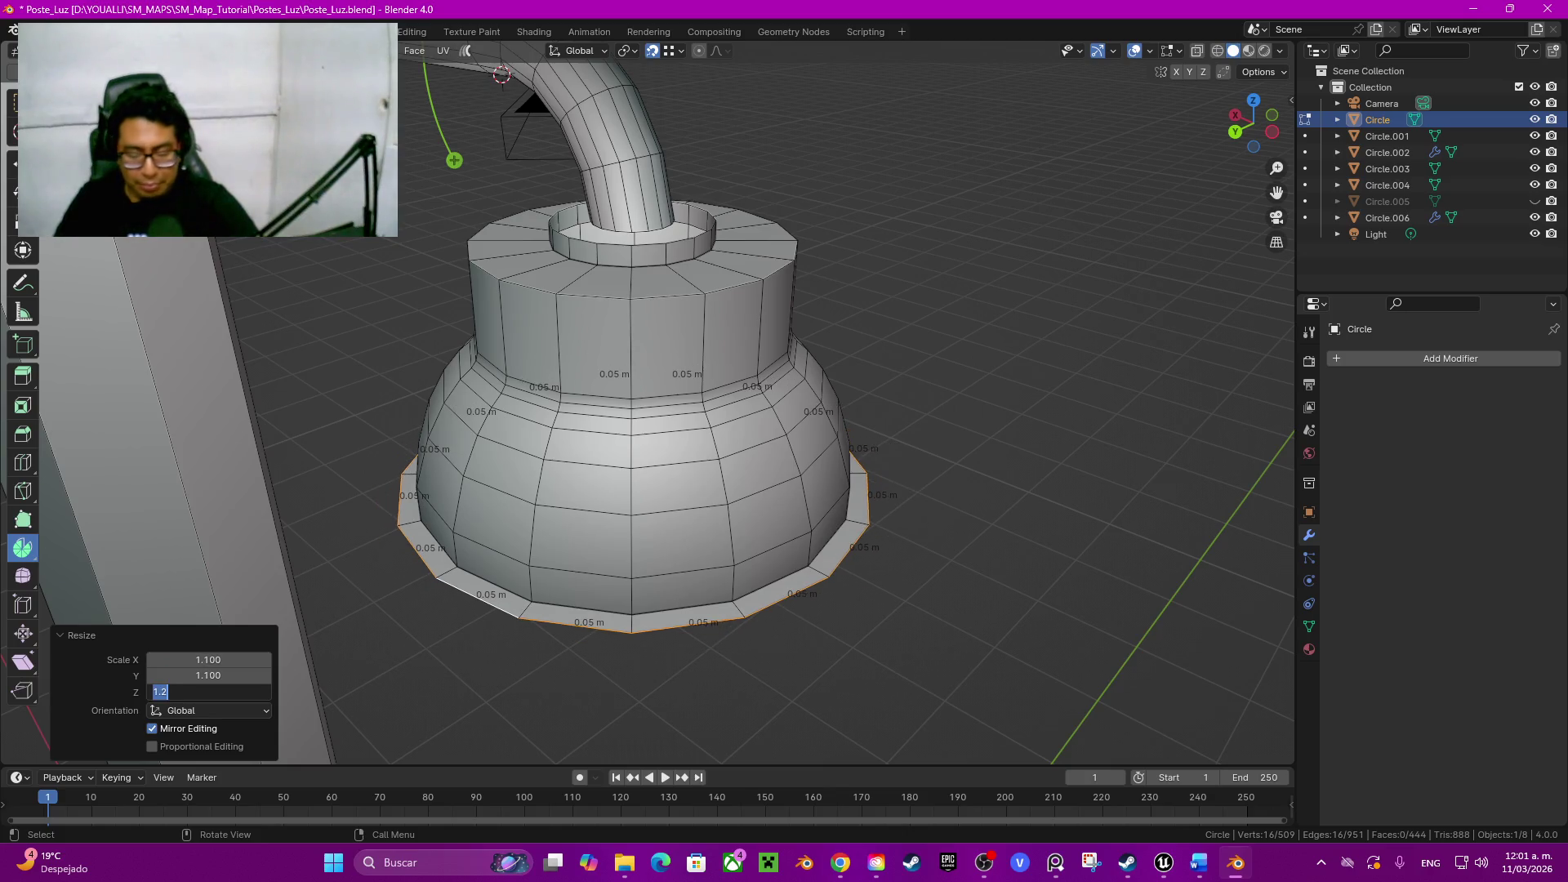
pyautogui.write('1.1')
pyautogui.press('Return')
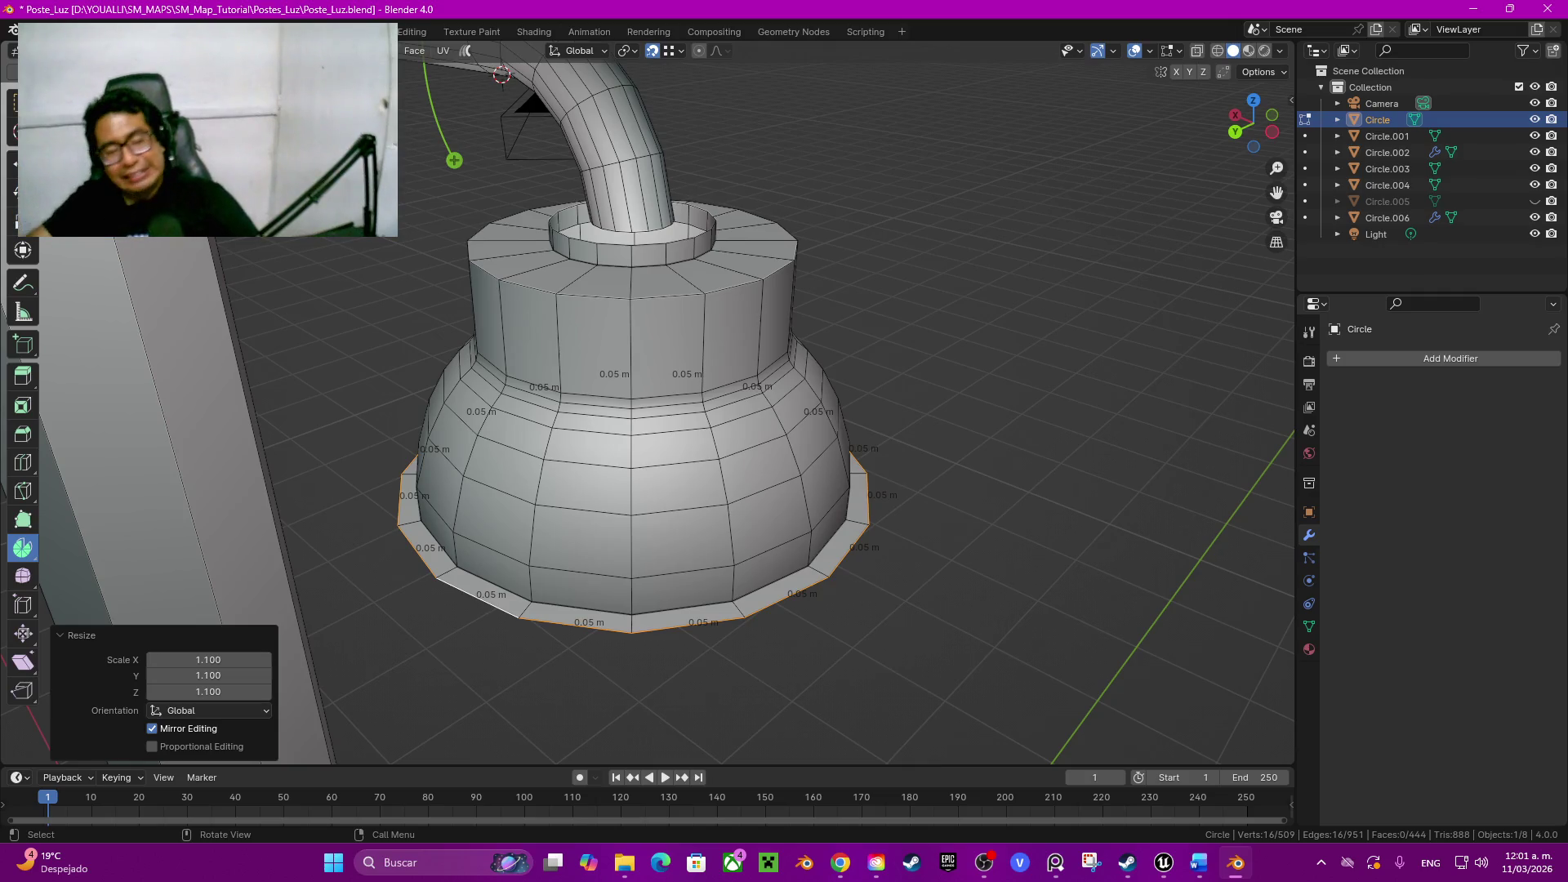
pyautogui.keyDown('shift'); pyautogui.moveTo(628, 490); pyautogui.dragTo(627, 326, button='middle'); pyautogui.keyUp('shift')
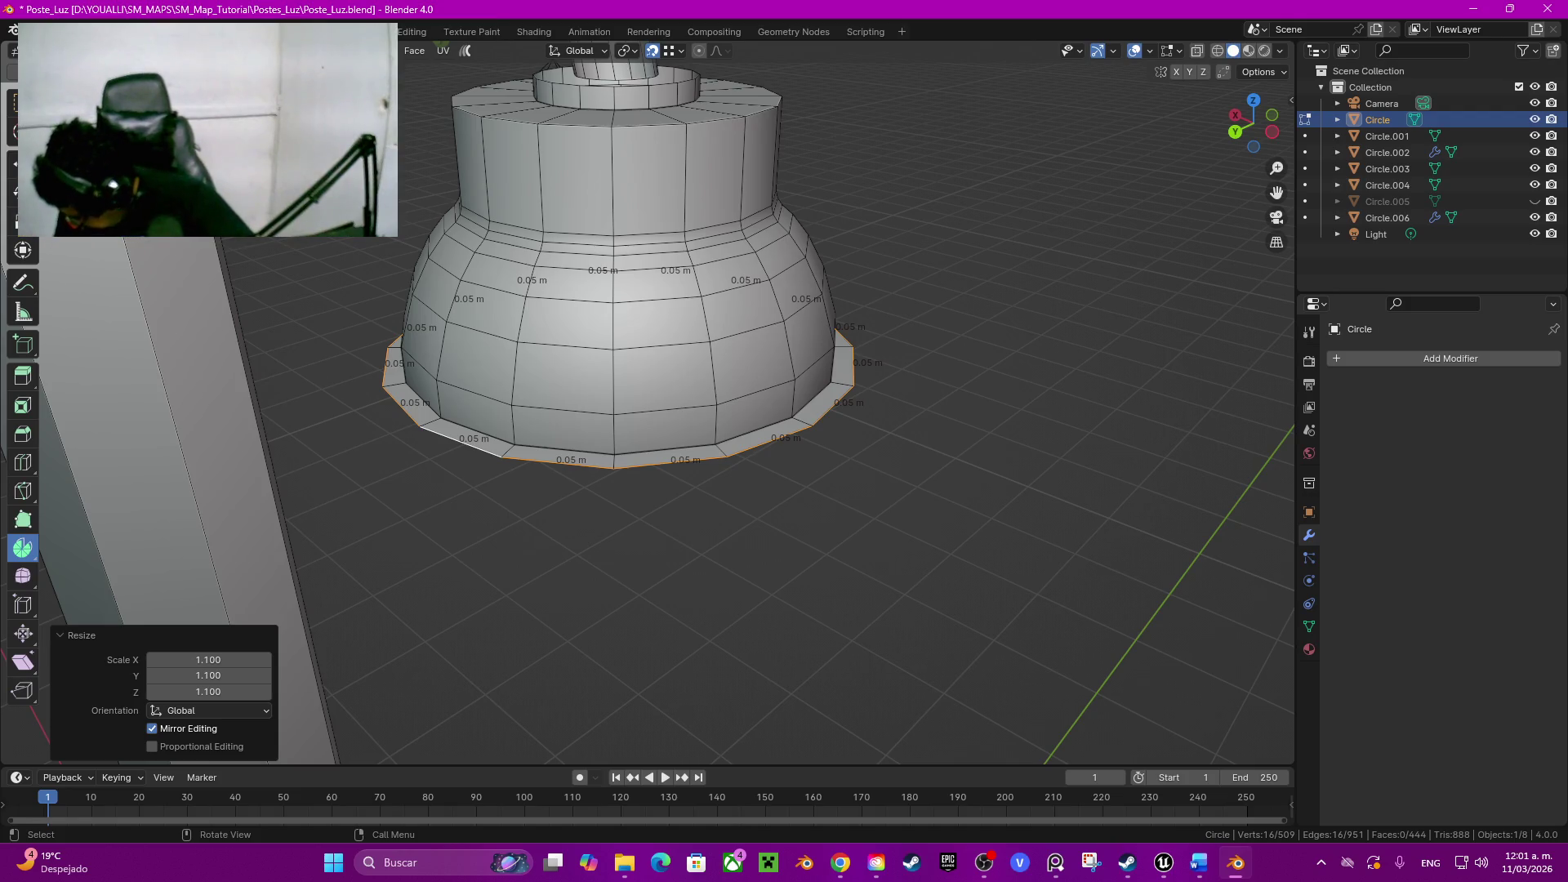
pyautogui.press('e')
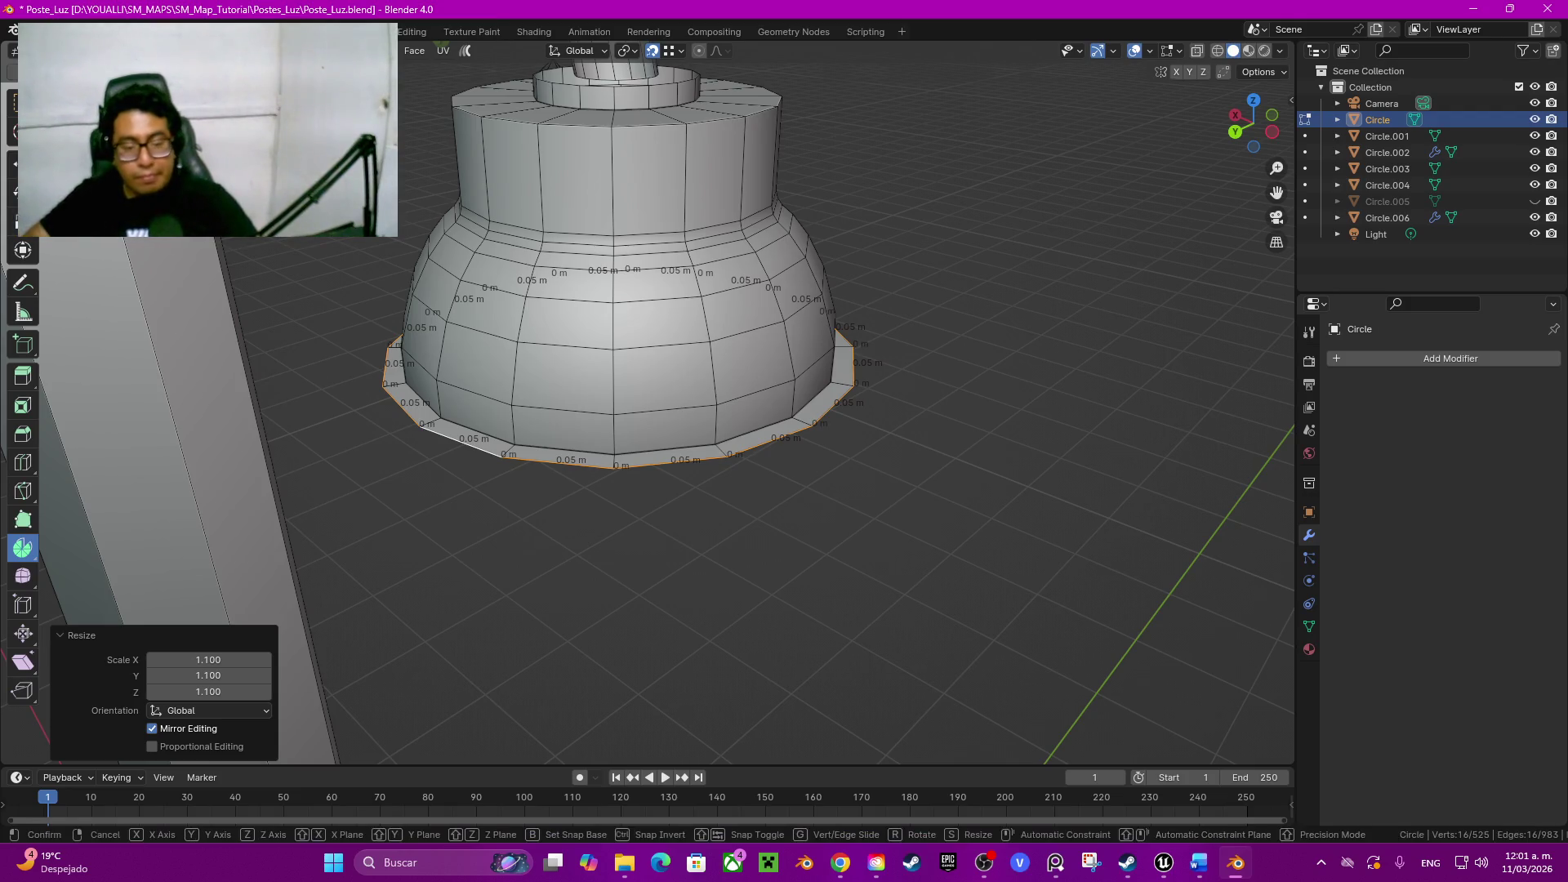
# Step: Extrude the flange edge straight down 0.02 m
pyautogui.press('z')
pyautogui.press('Return')
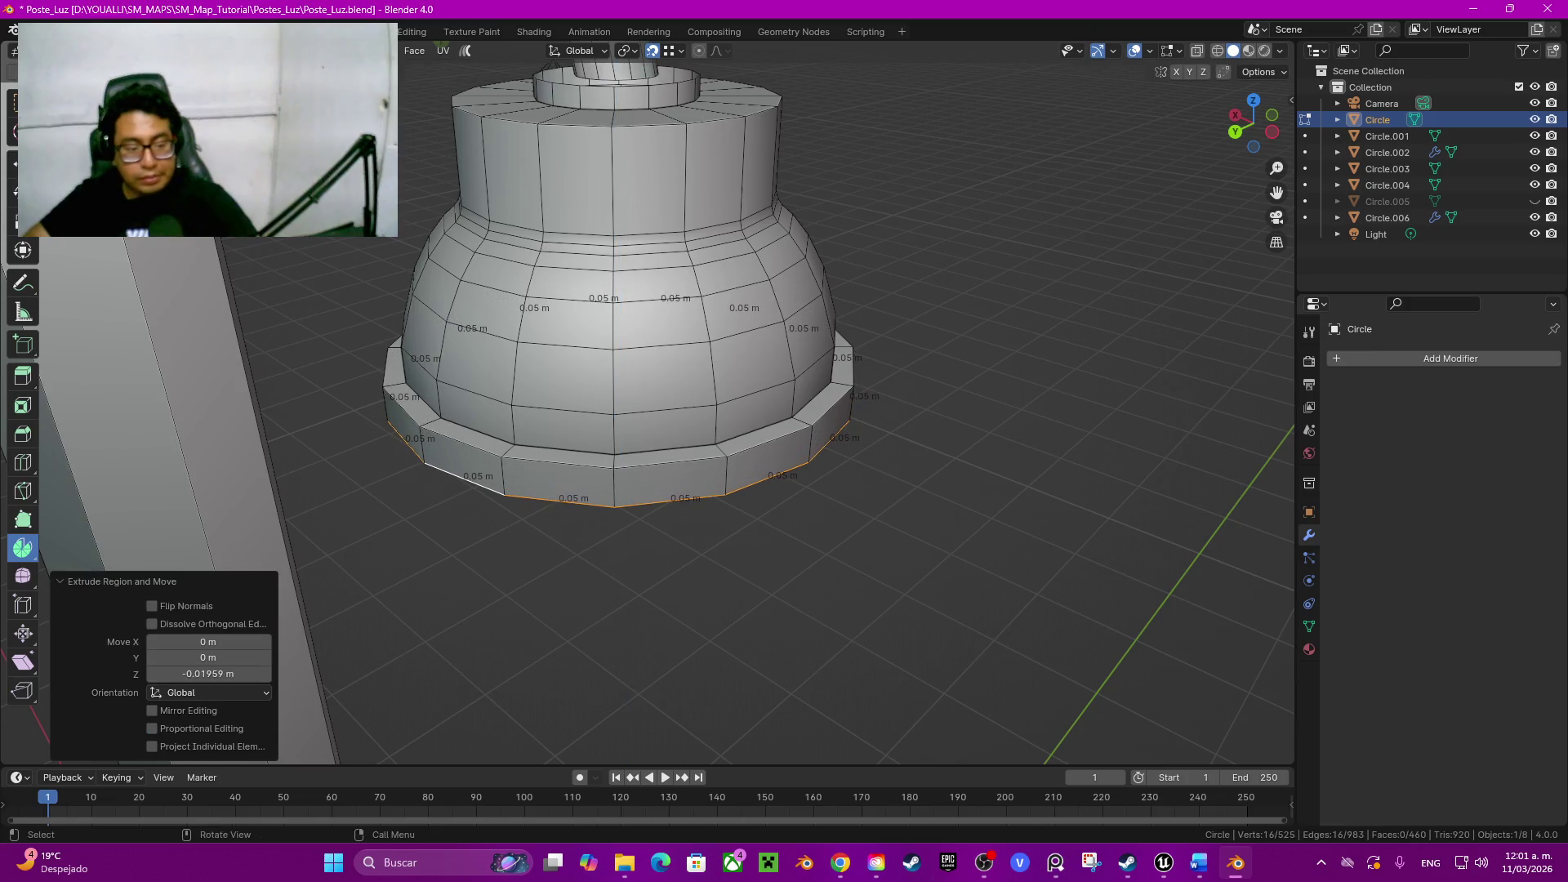
pyautogui.click(208, 674)
pyautogui.write('-0.02')
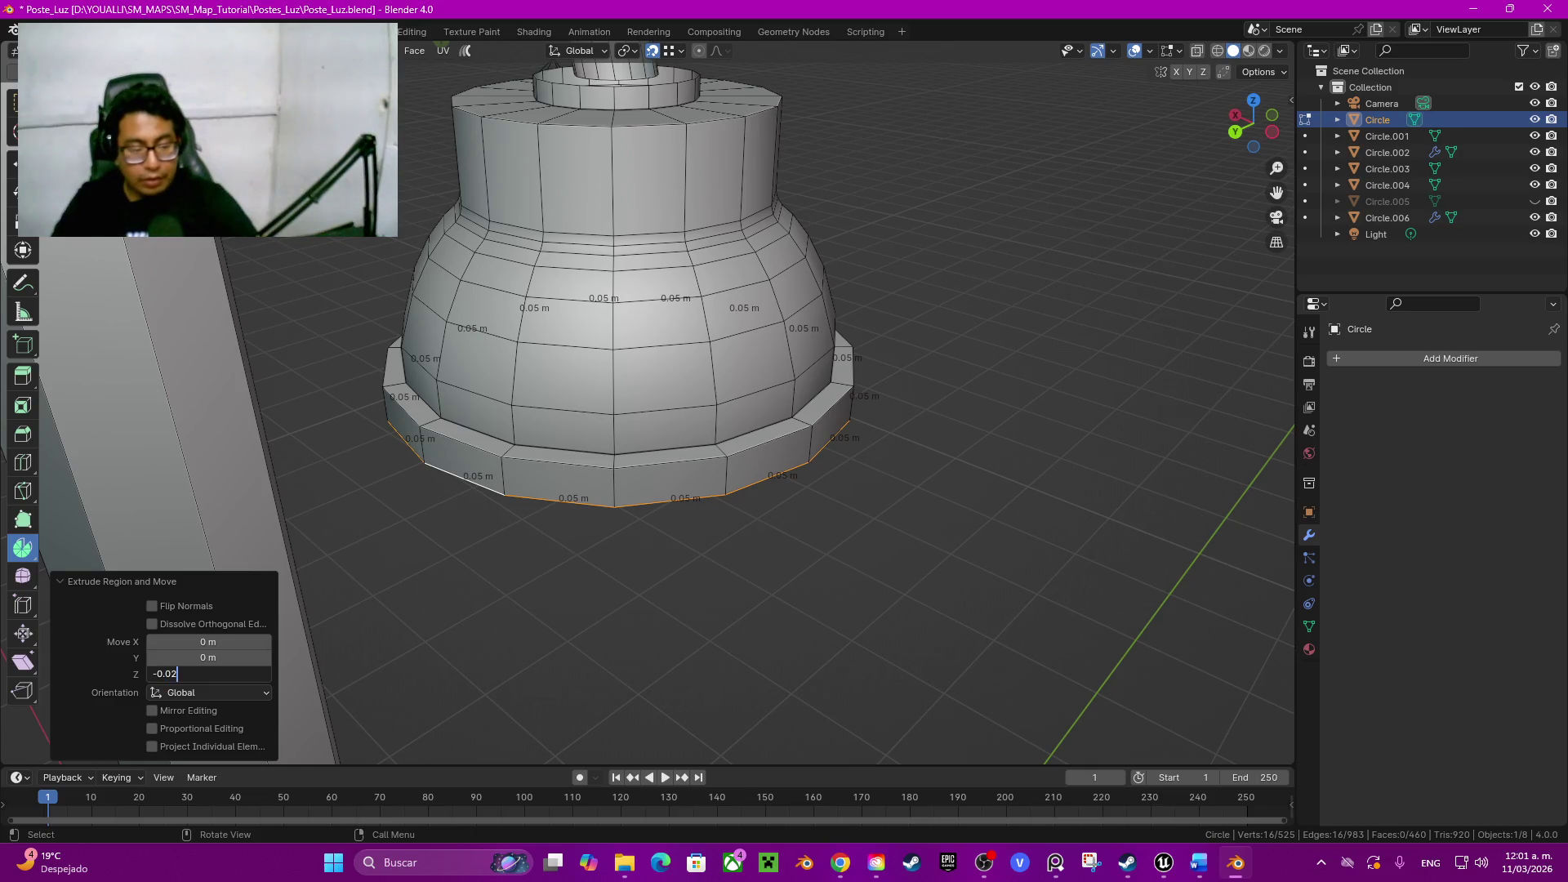
pyautogui.press('Return')
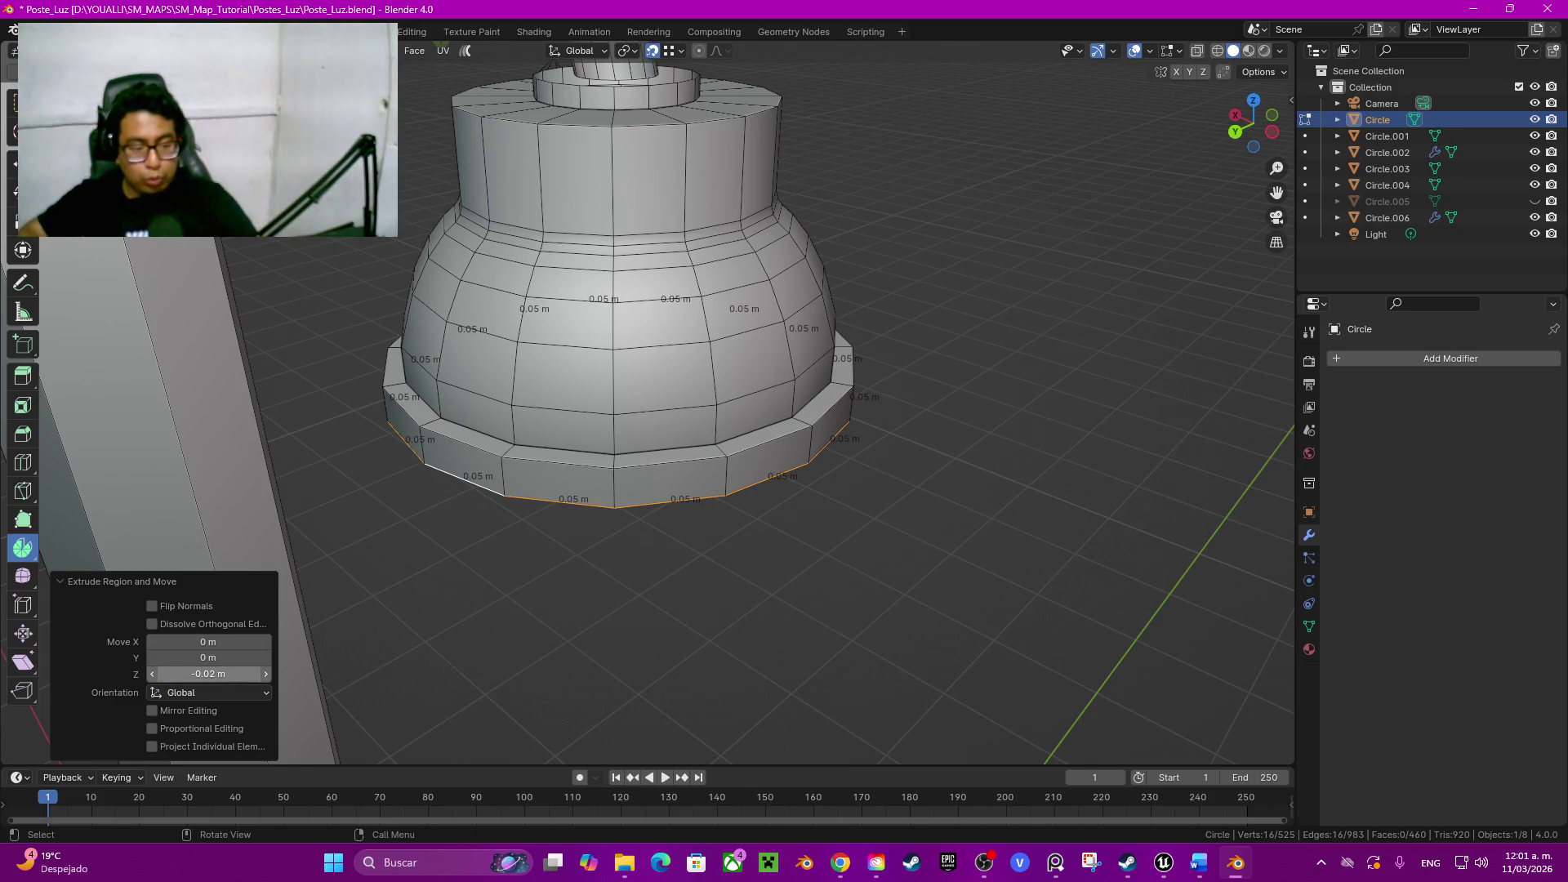
# Step: Try a -0.03 m depth, restore -0.02 m, then start bevelling the flange's upper loop
pyautogui.click(209, 674)
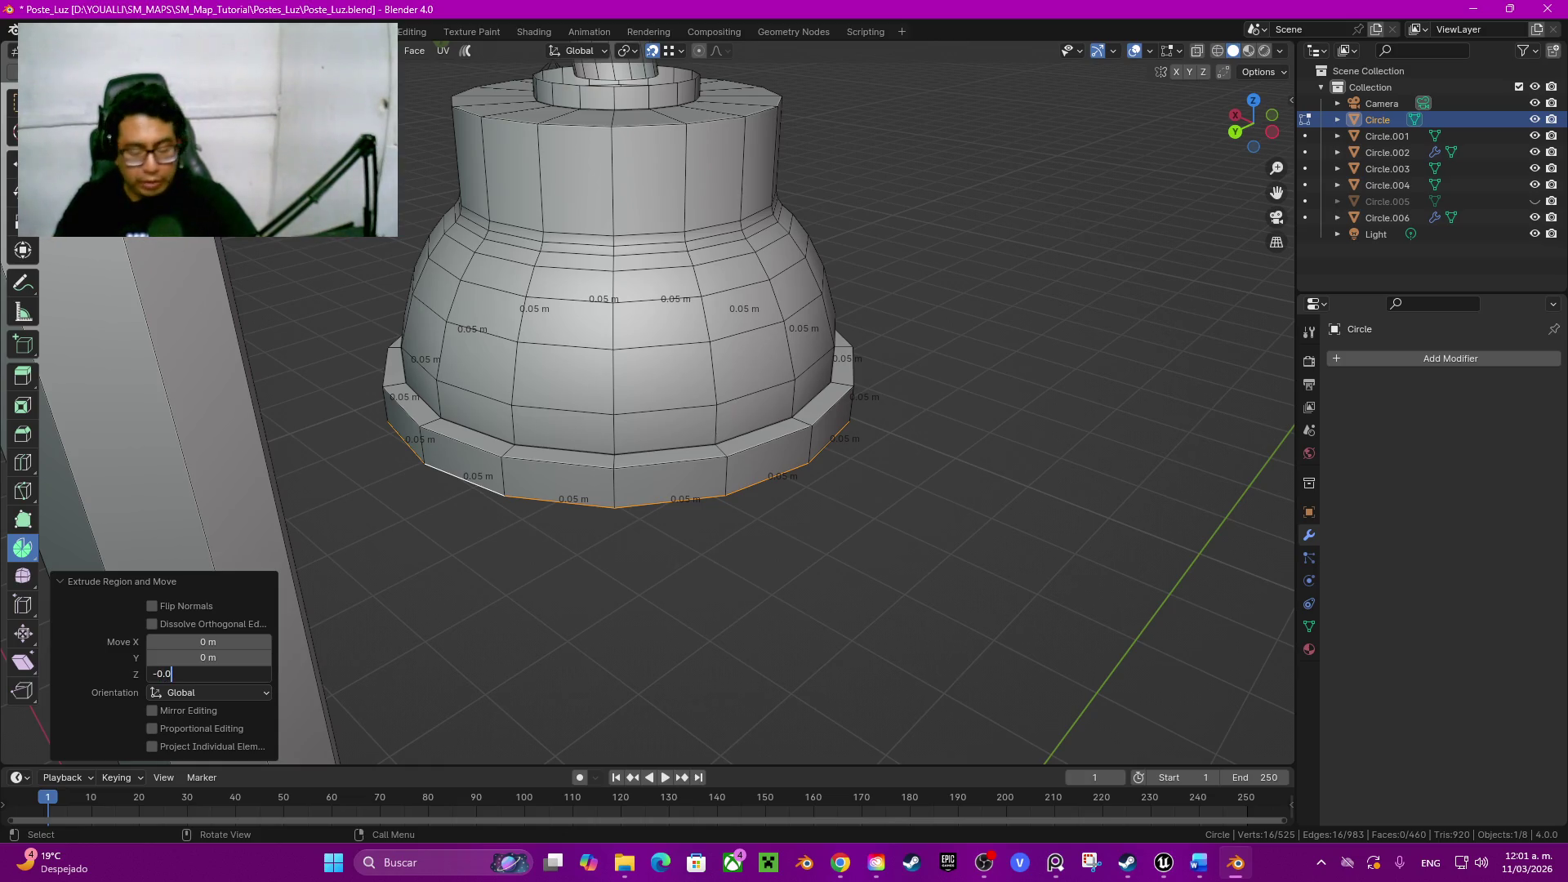
pyautogui.write('3')
pyautogui.press('Return')
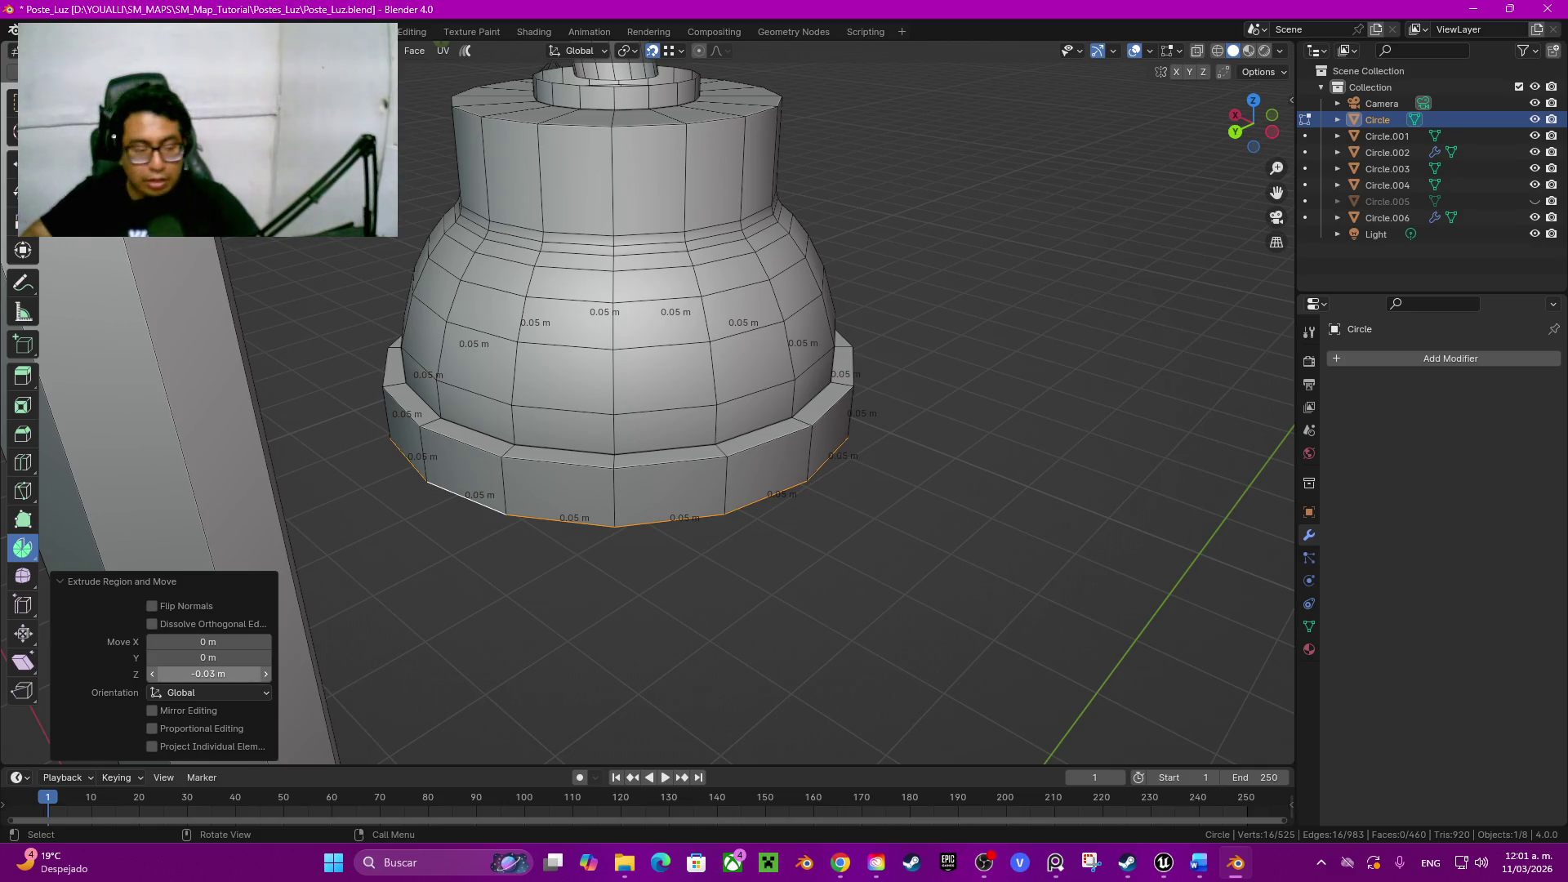
pyautogui.click(208, 674)
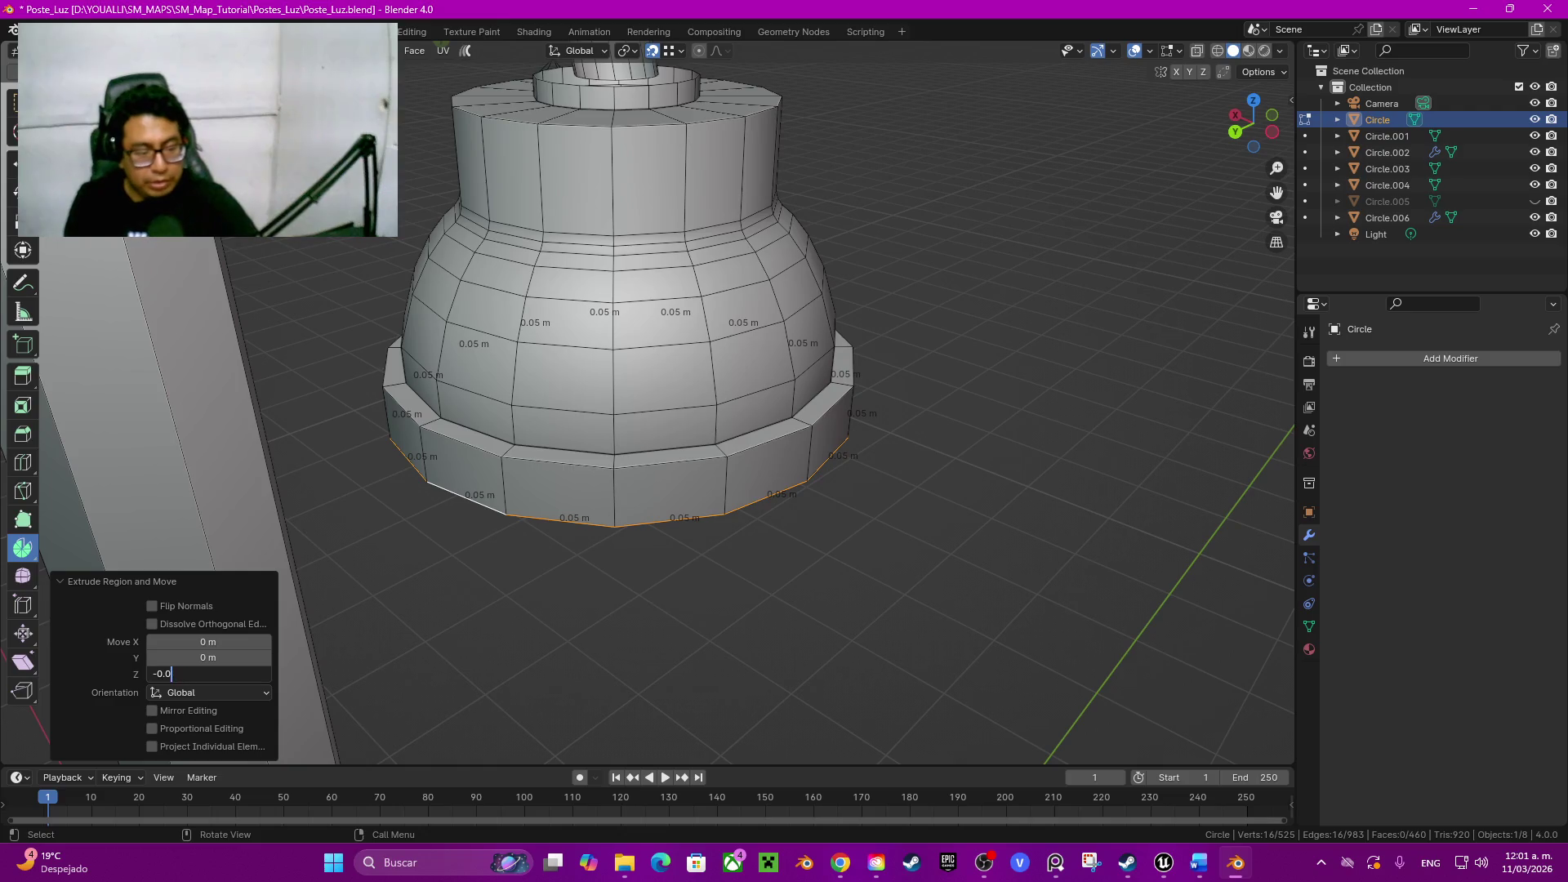
pyautogui.write('2')
pyautogui.press('Return')
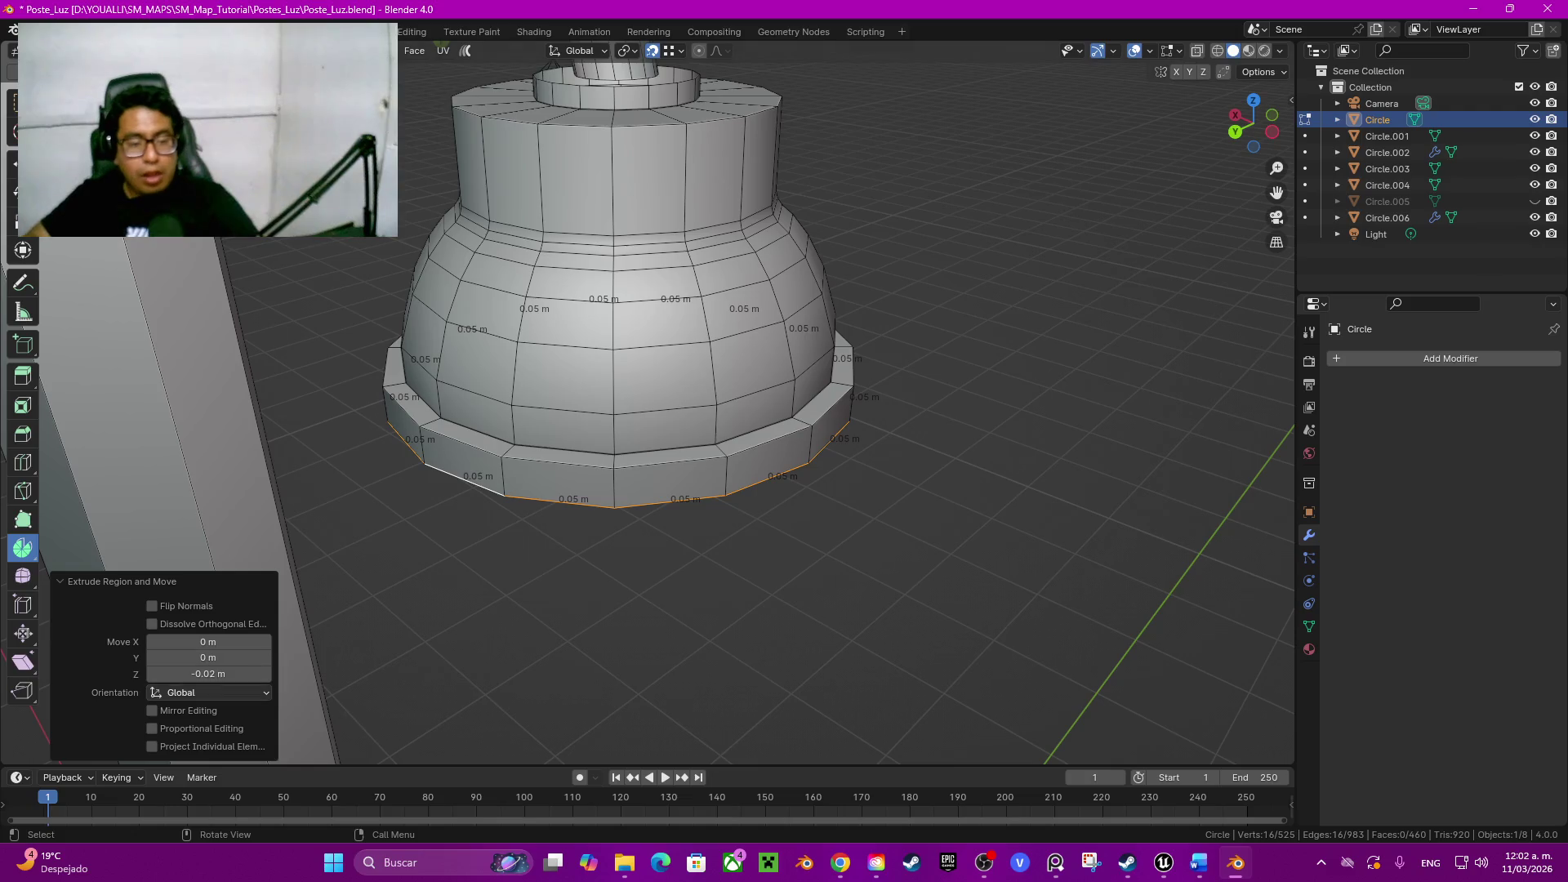
pyautogui.keyDown('alt'); pyautogui.click(797, 409); pyautogui.keyUp('alt')
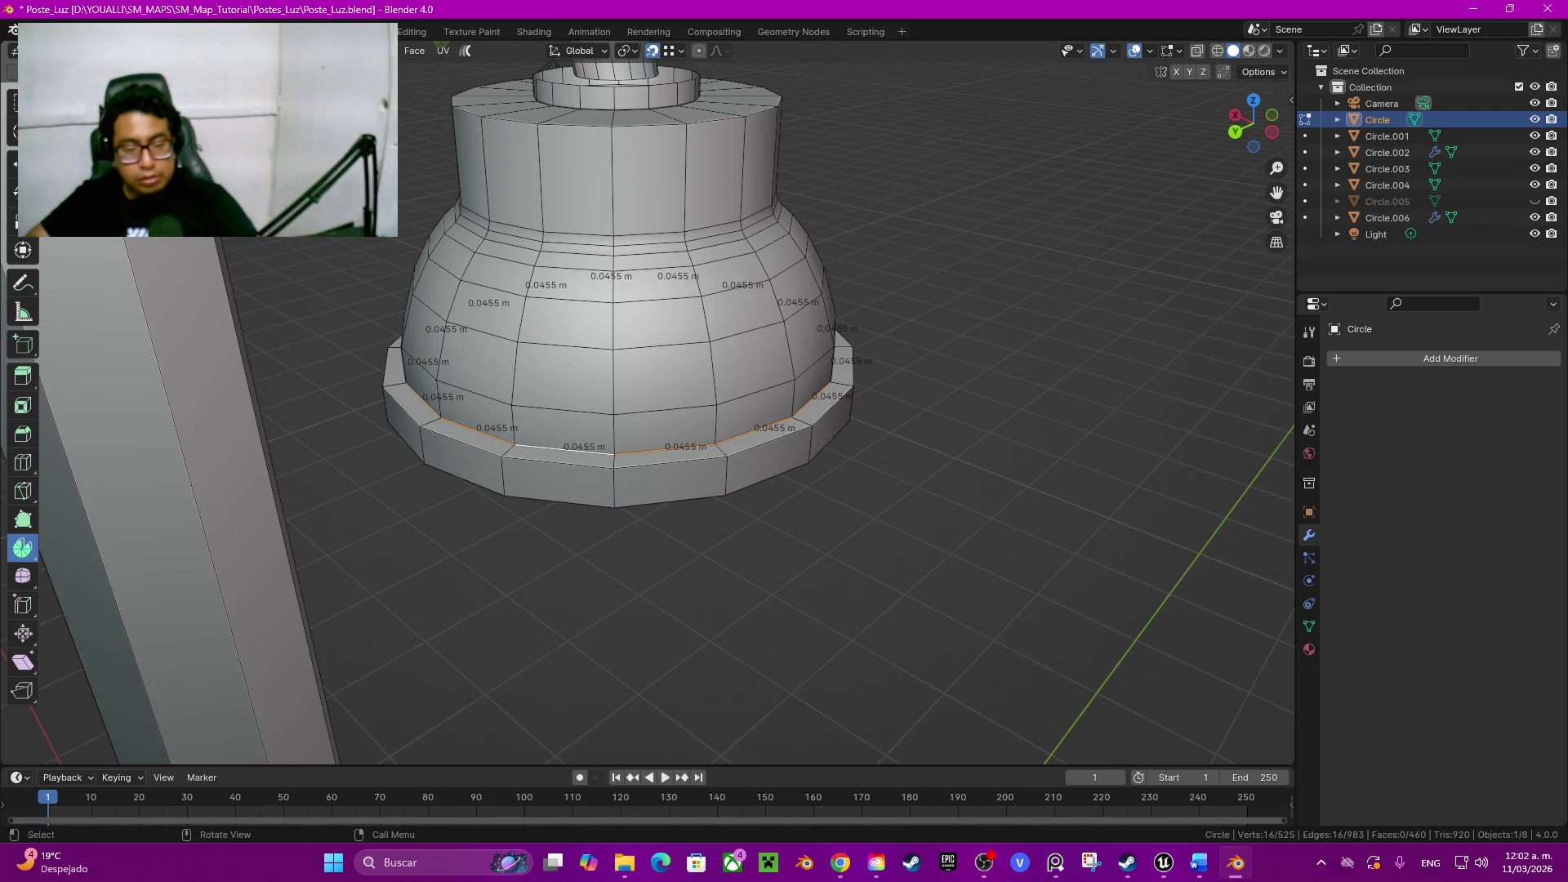
pyautogui.scroll(2, 647, 380)
pyautogui.hotkey('ctrl', 'b')
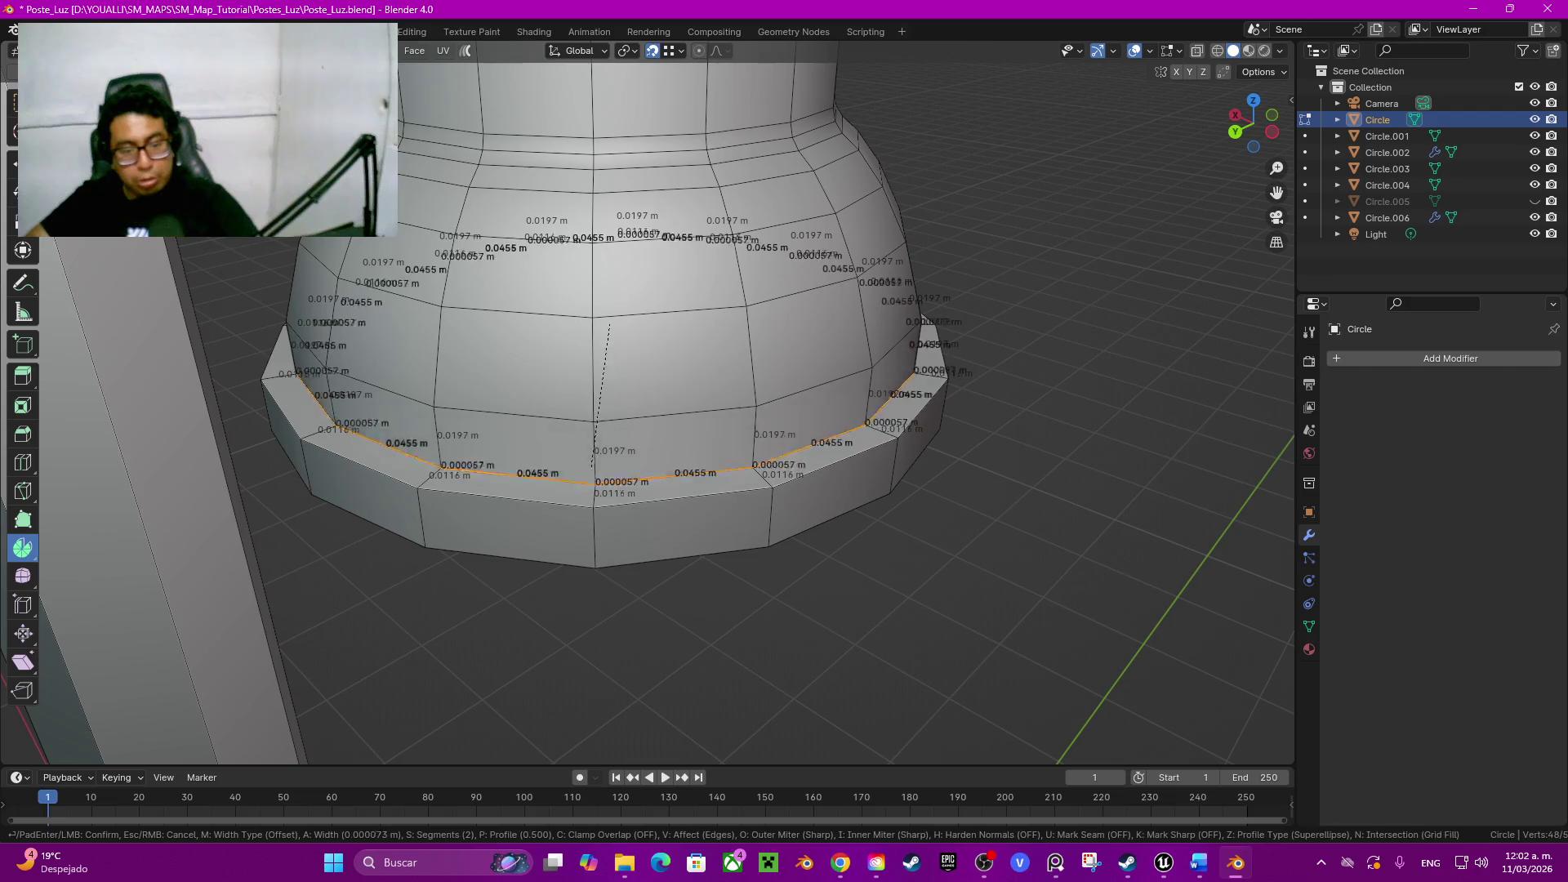
# Step: Confirm the flange-top bevel and give the housing auto-smooth shading
pyautogui.click(614, 564)
pyautogui.press('Tab')
pyautogui.rightClick(895, 515)
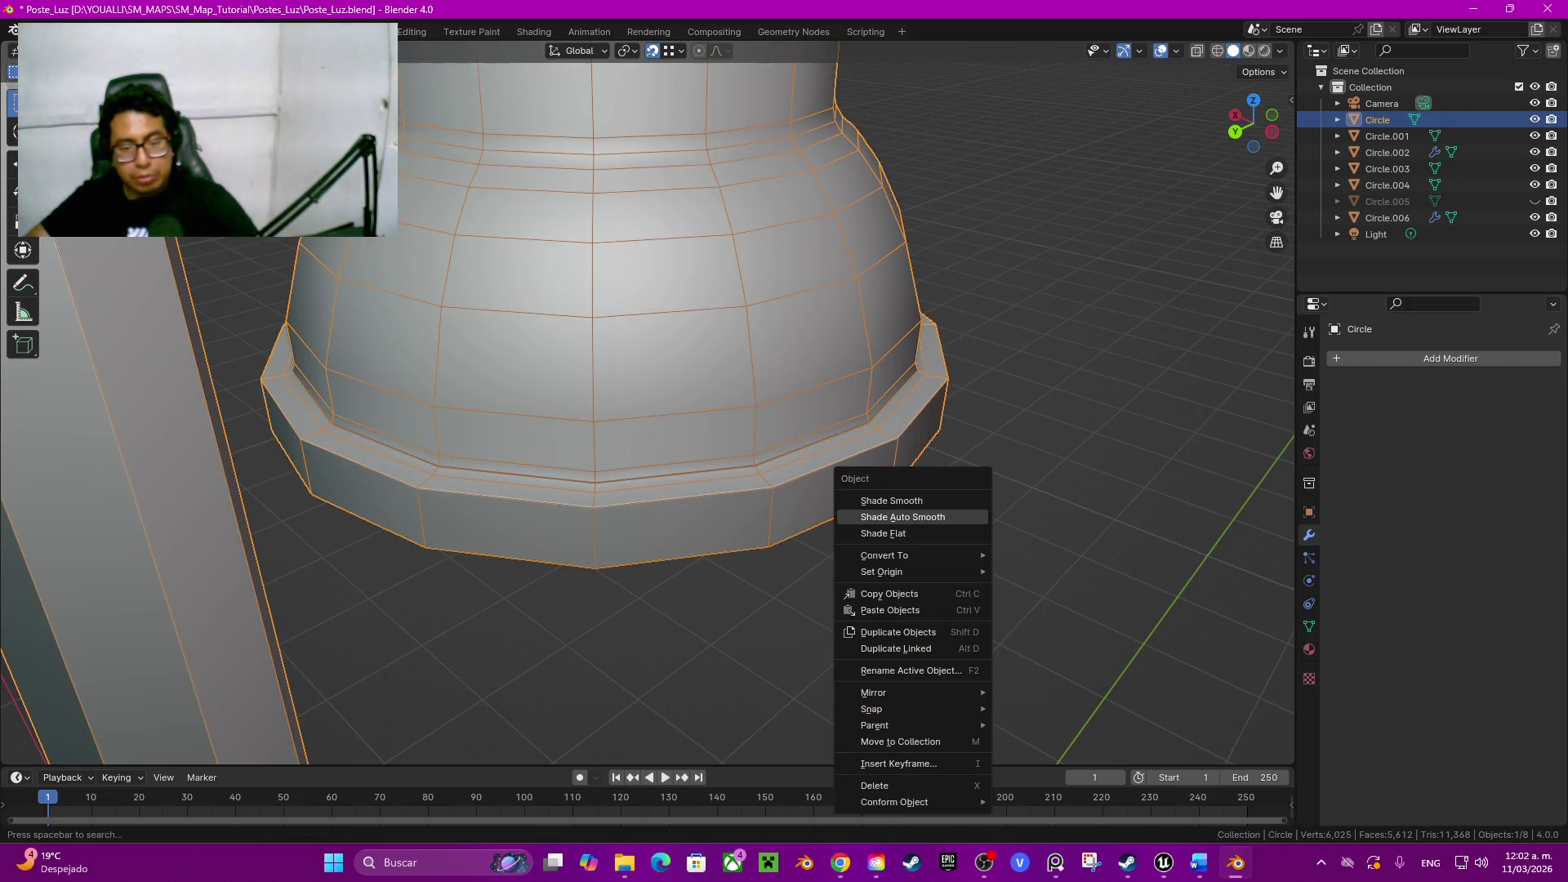
pyautogui.click(895, 515)
pyautogui.rightClick(895, 515)
pyautogui.click(858, 616)
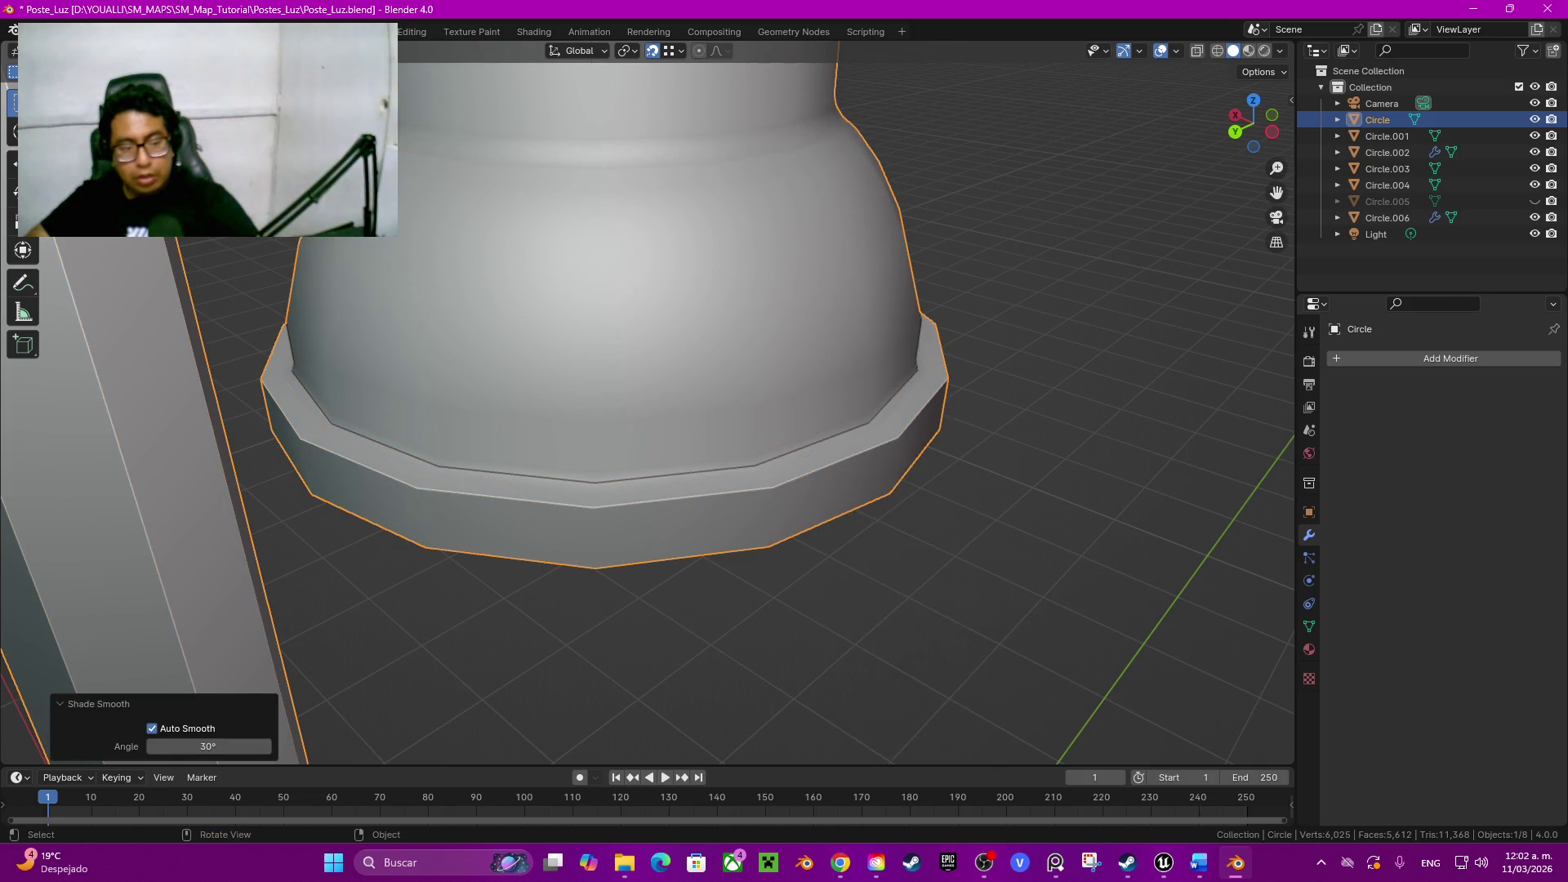
pyautogui.scroll(-3, 647, 405)
# Step: Return to mesh editing and select the flange's bottom edge ring
pyautogui.moveTo(647, 405)
pyautogui.mouseDown(button='middle')
pyautogui.moveTo(647, 344)
pyautogui.moveTo(647, 417)
pyautogui.mouseUp(button='middle')
pyautogui.scroll(1, 648, 405)
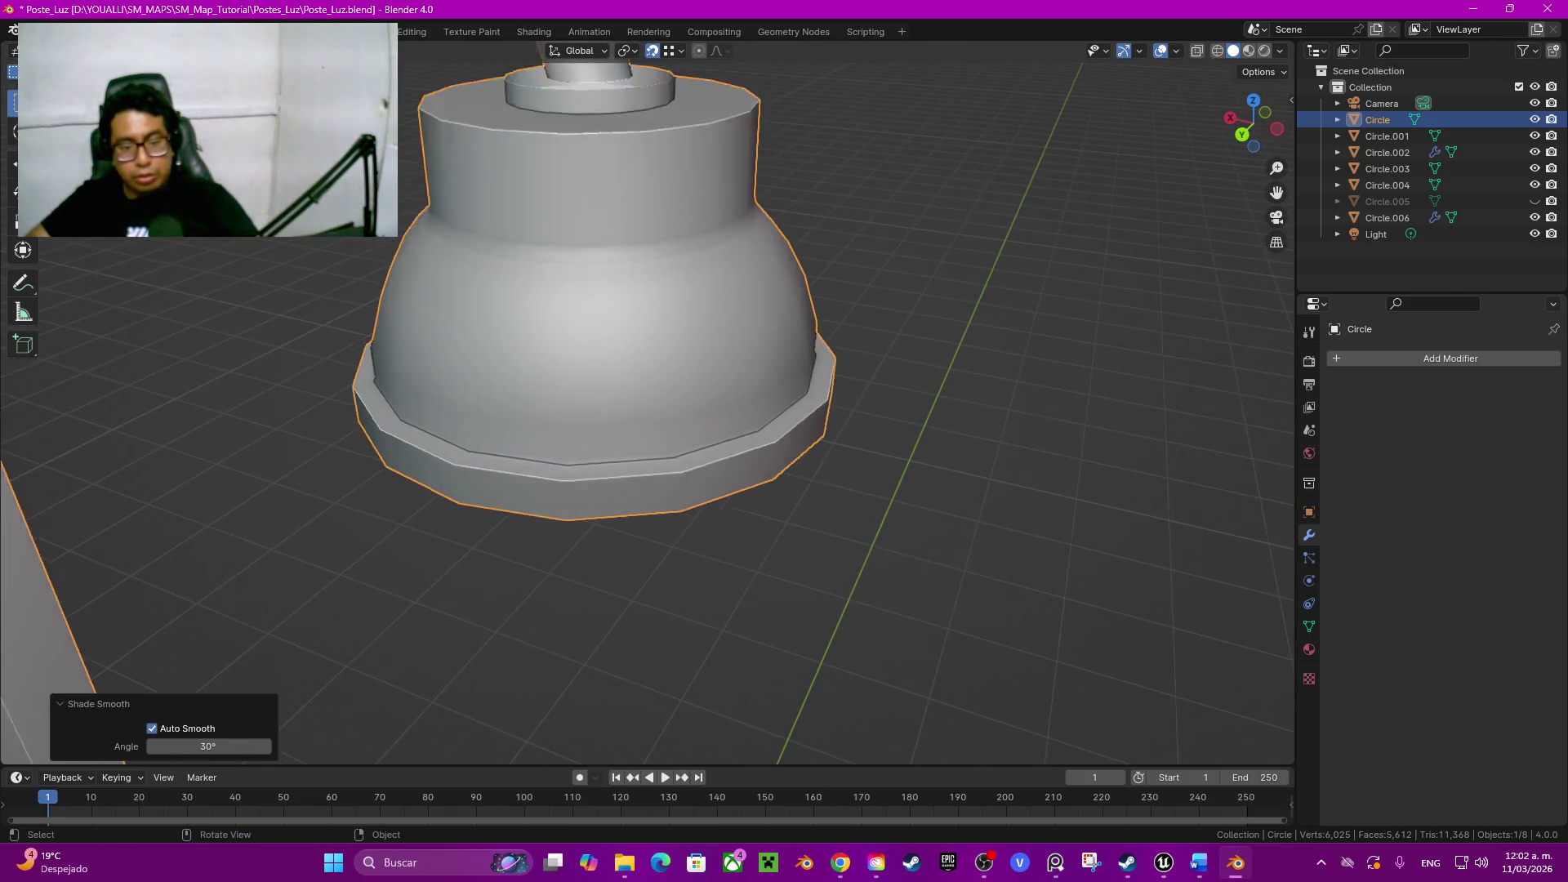
pyautogui.press('Tab')
pyautogui.scroll(2, 647, 405)
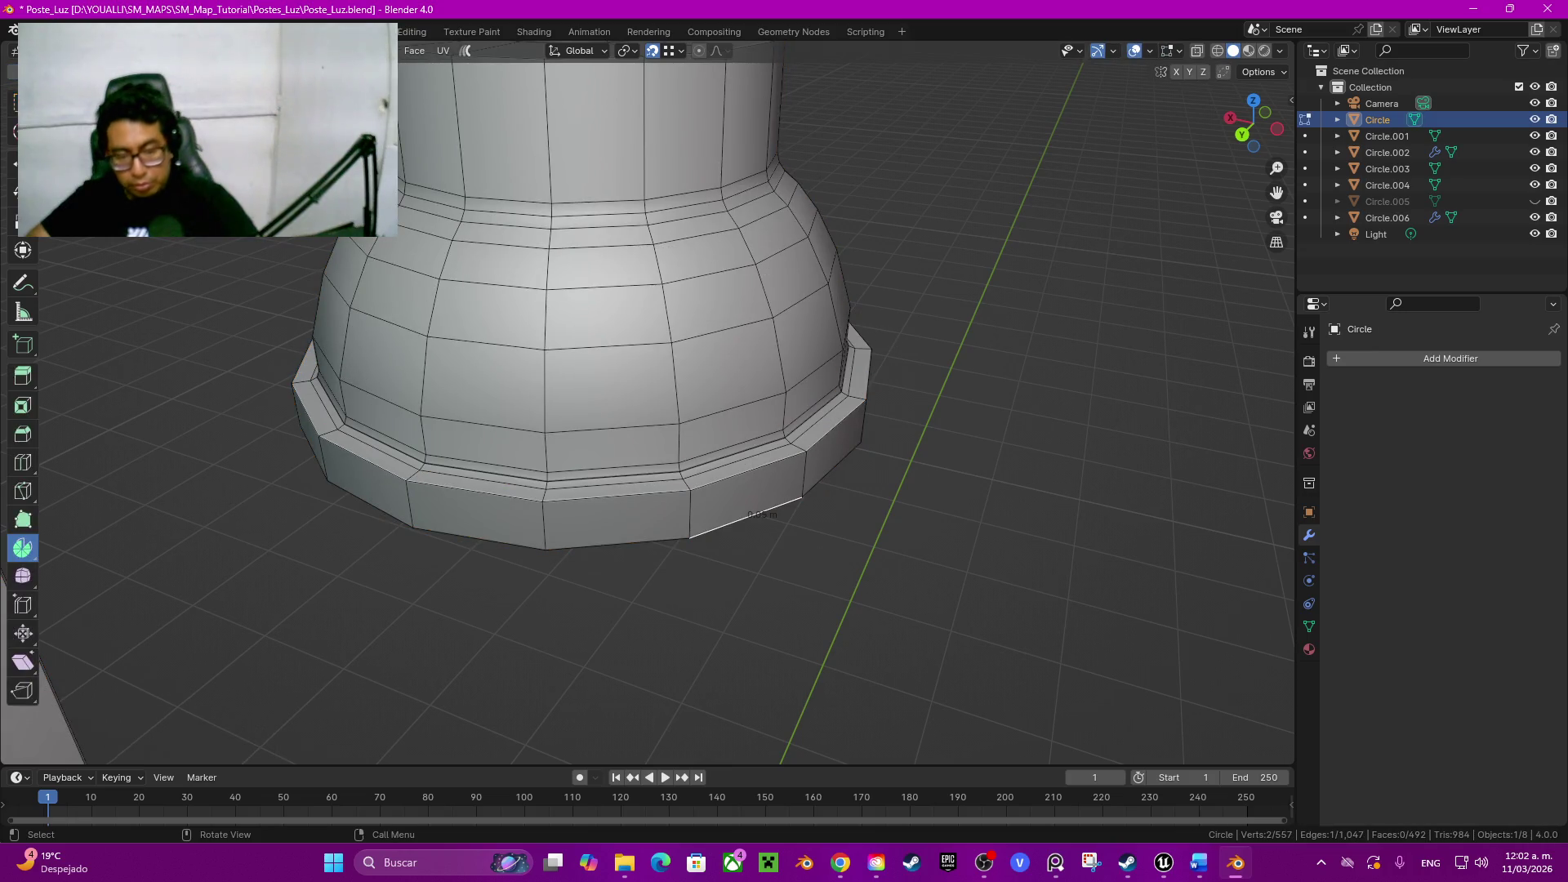
pyautogui.keyDown('alt'); pyautogui.click(749, 514); pyautogui.keyUp('alt')
# Step: Extrude the bottom ring in place and shrink it to 0.95 on X, Y and Z as an inner lip
pyautogui.moveTo(750, 515); pyautogui.dragTo(749, 404, button='middle')
pyautogui.press('e')
pyautogui.press('Escape')
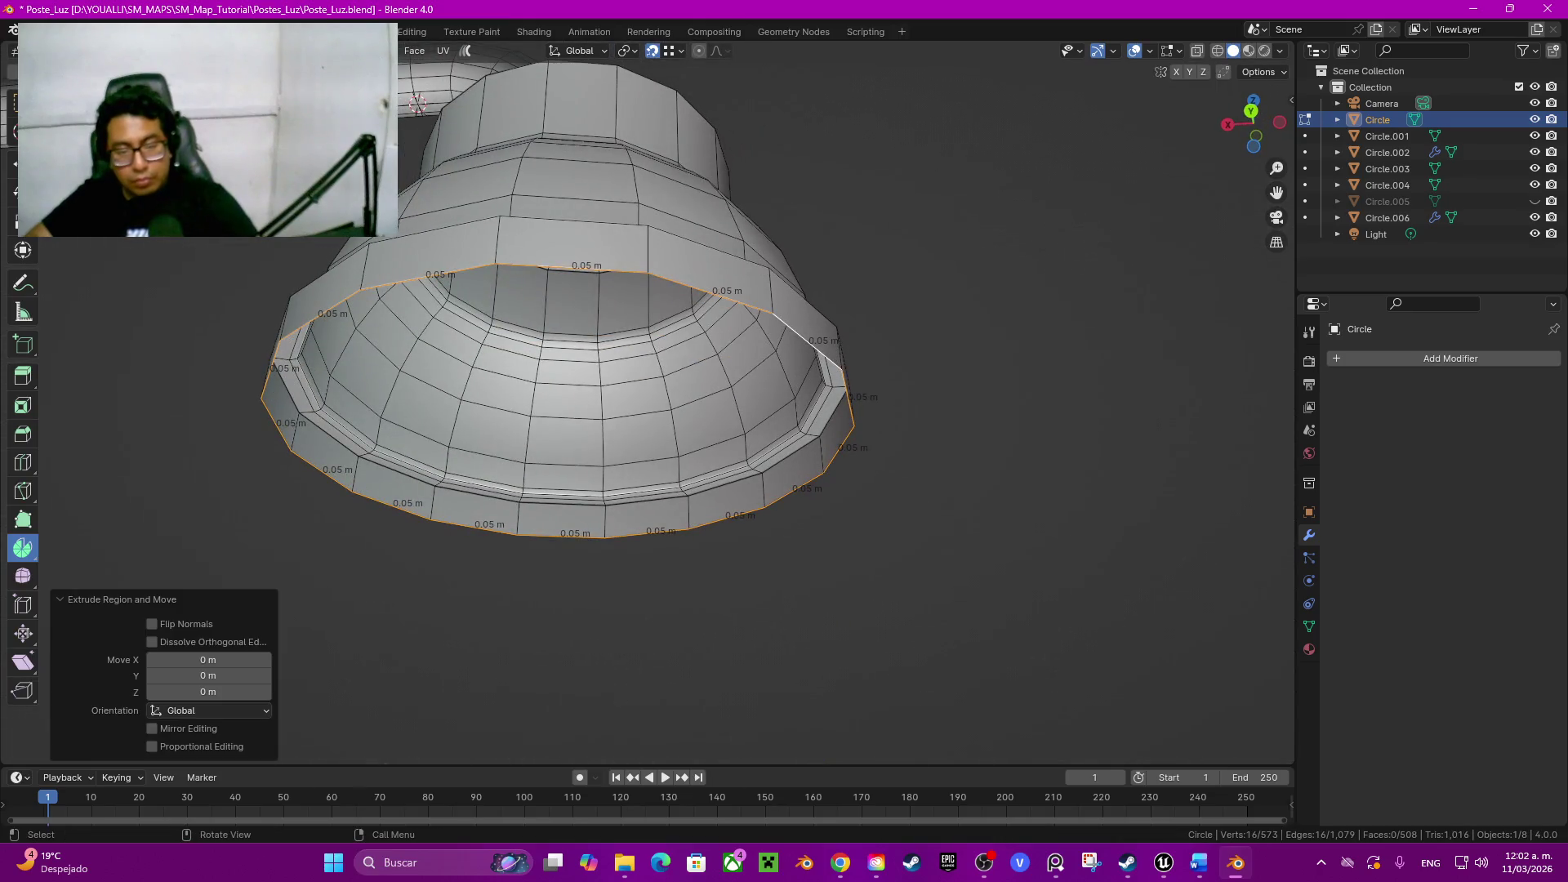
pyautogui.press('s')
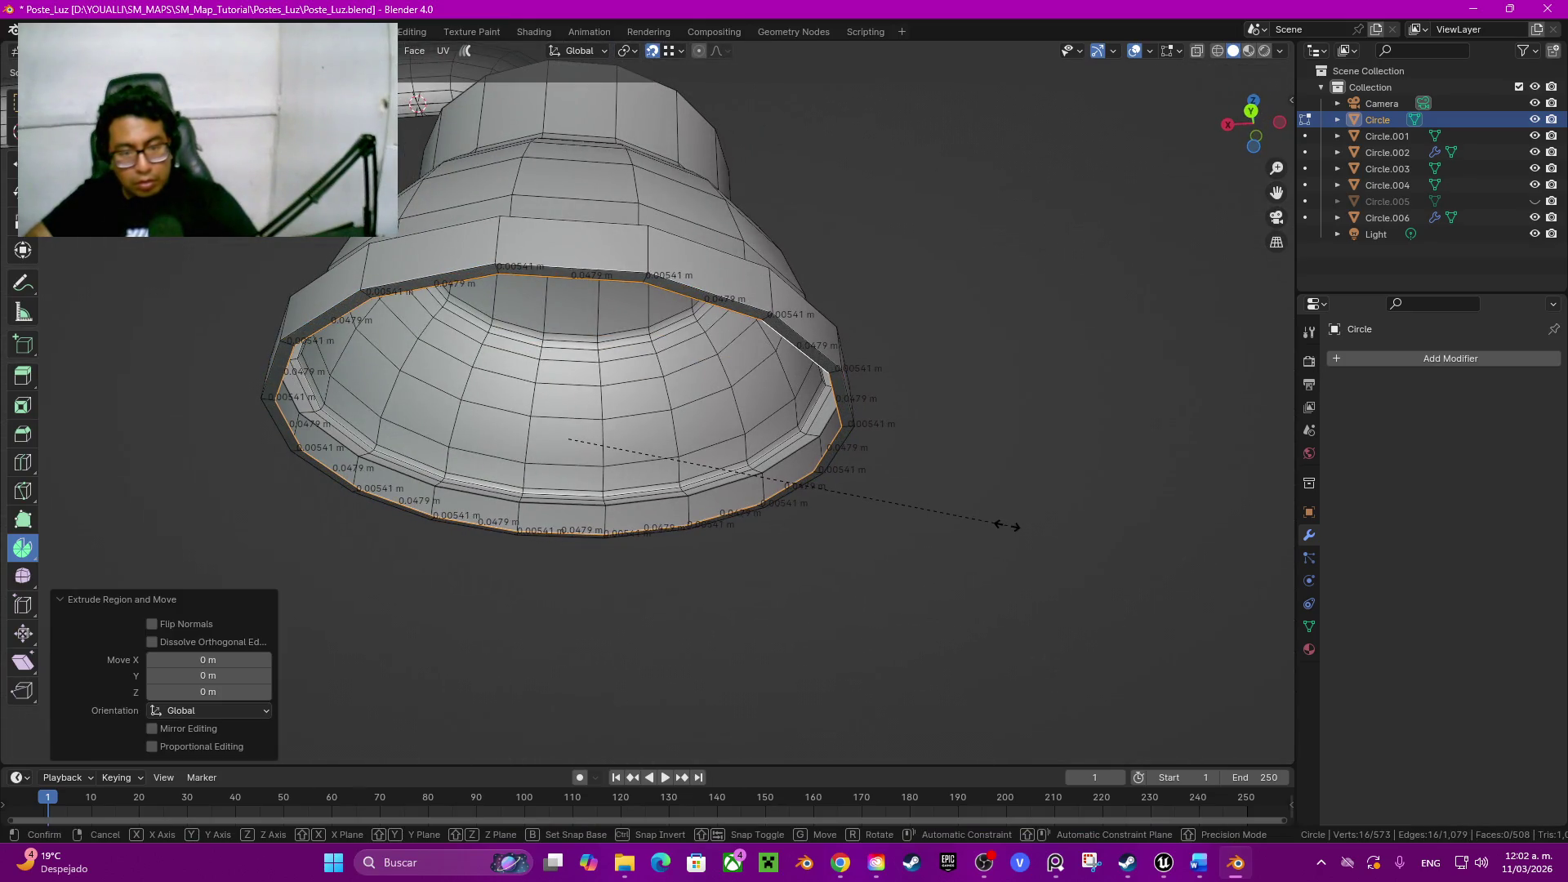
pyautogui.click(1008, 526)
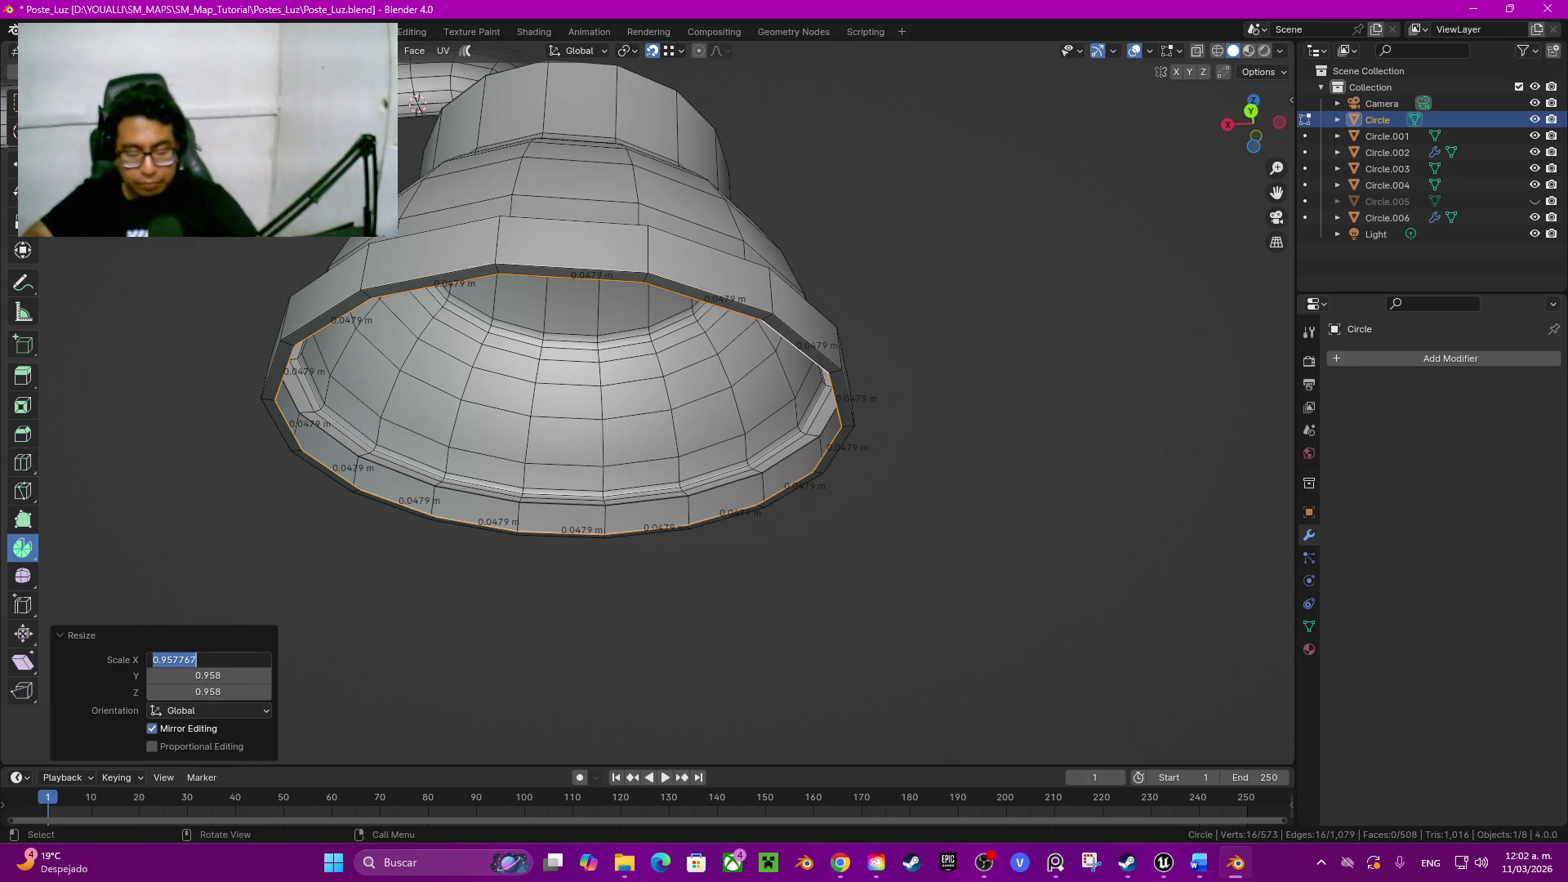
pyautogui.write('0.95')
pyautogui.press('Tab')
pyautogui.write('0.95')
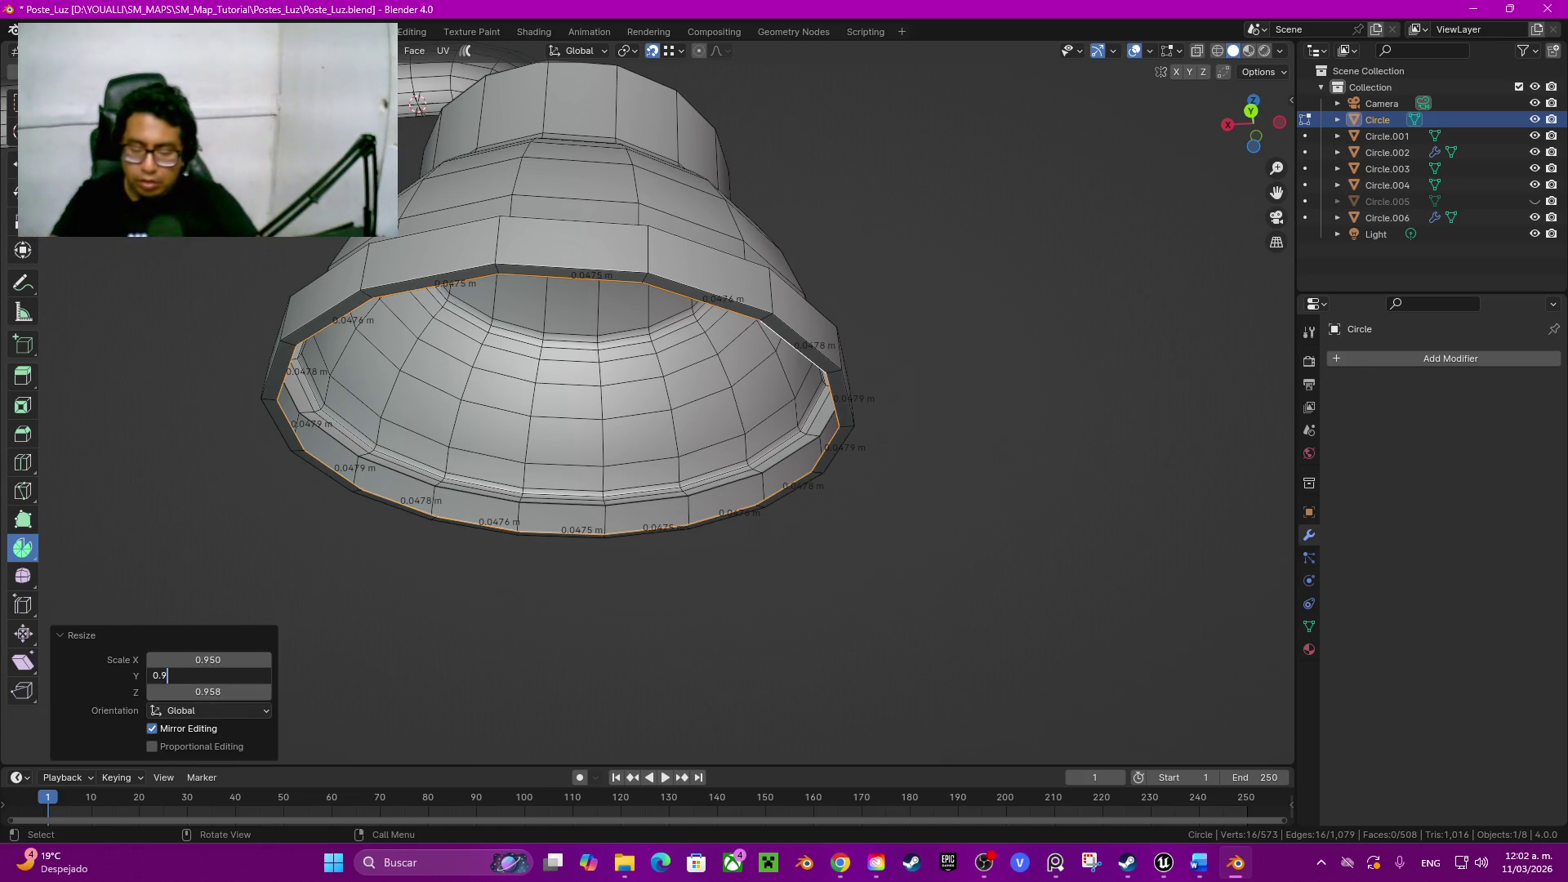
pyautogui.press('Tab')
pyautogui.write('0')
pyautogui.press('Return')
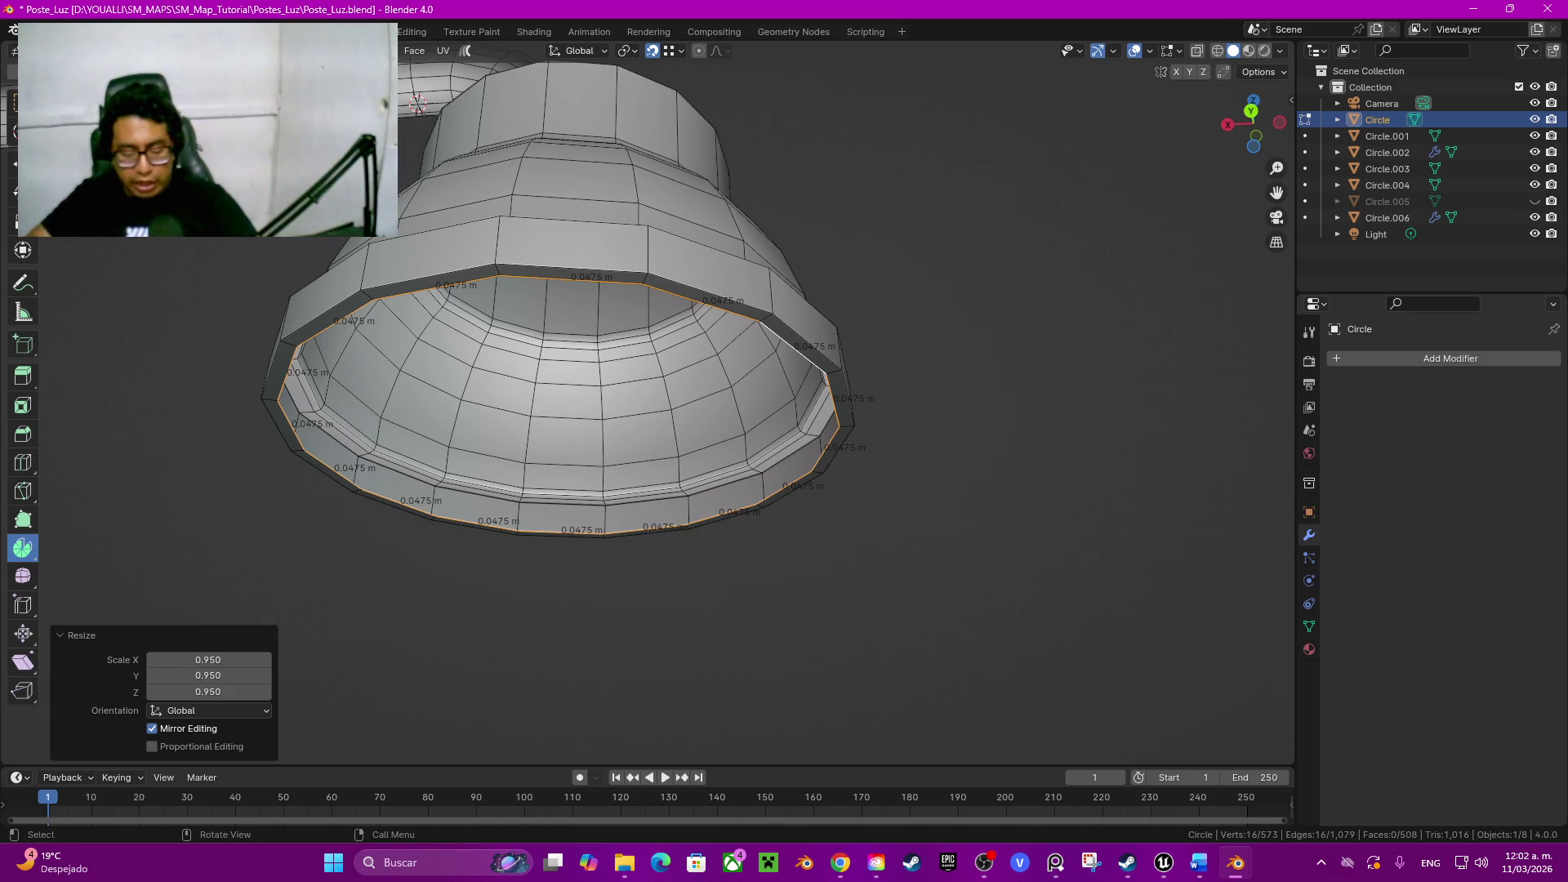
# Step: Duplicate the inner lip loop at the shade's lower edge
pyautogui.keyDown('shift'); pyautogui.moveTo(563, 405); pyautogui.dragTo(564, 355, button='middle'); pyautogui.keyUp('shift')
pyautogui.hotkey('shift', 'd')
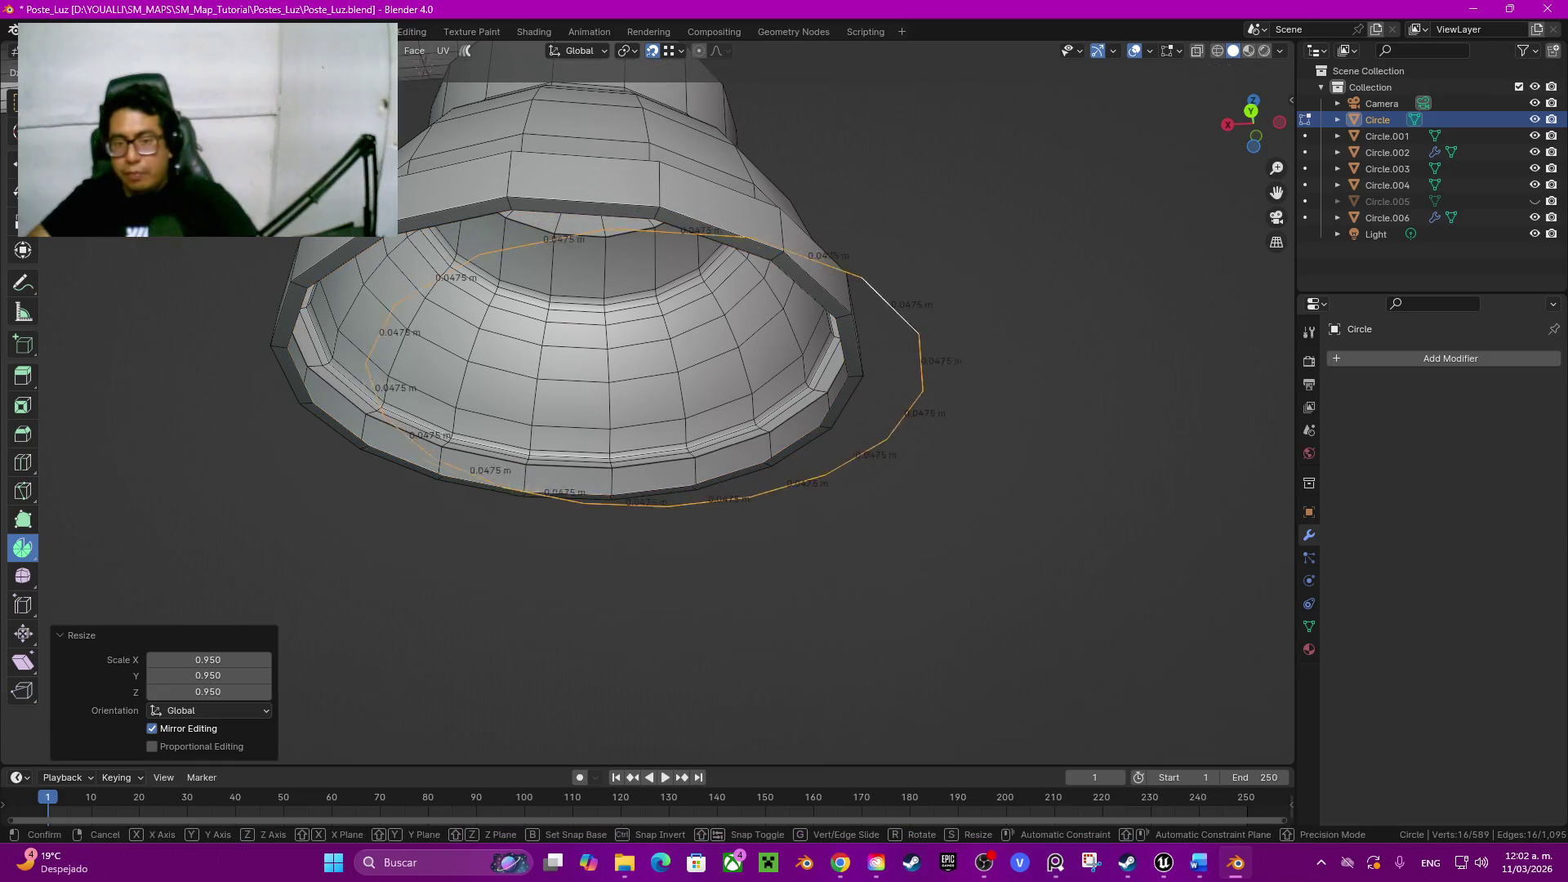
# Step: Extrude the lip loop straight down, trying -0.1 m then settling on -0.15 m
pyautogui.press('Escape')
pyautogui.press('e')
pyautogui.press('z')
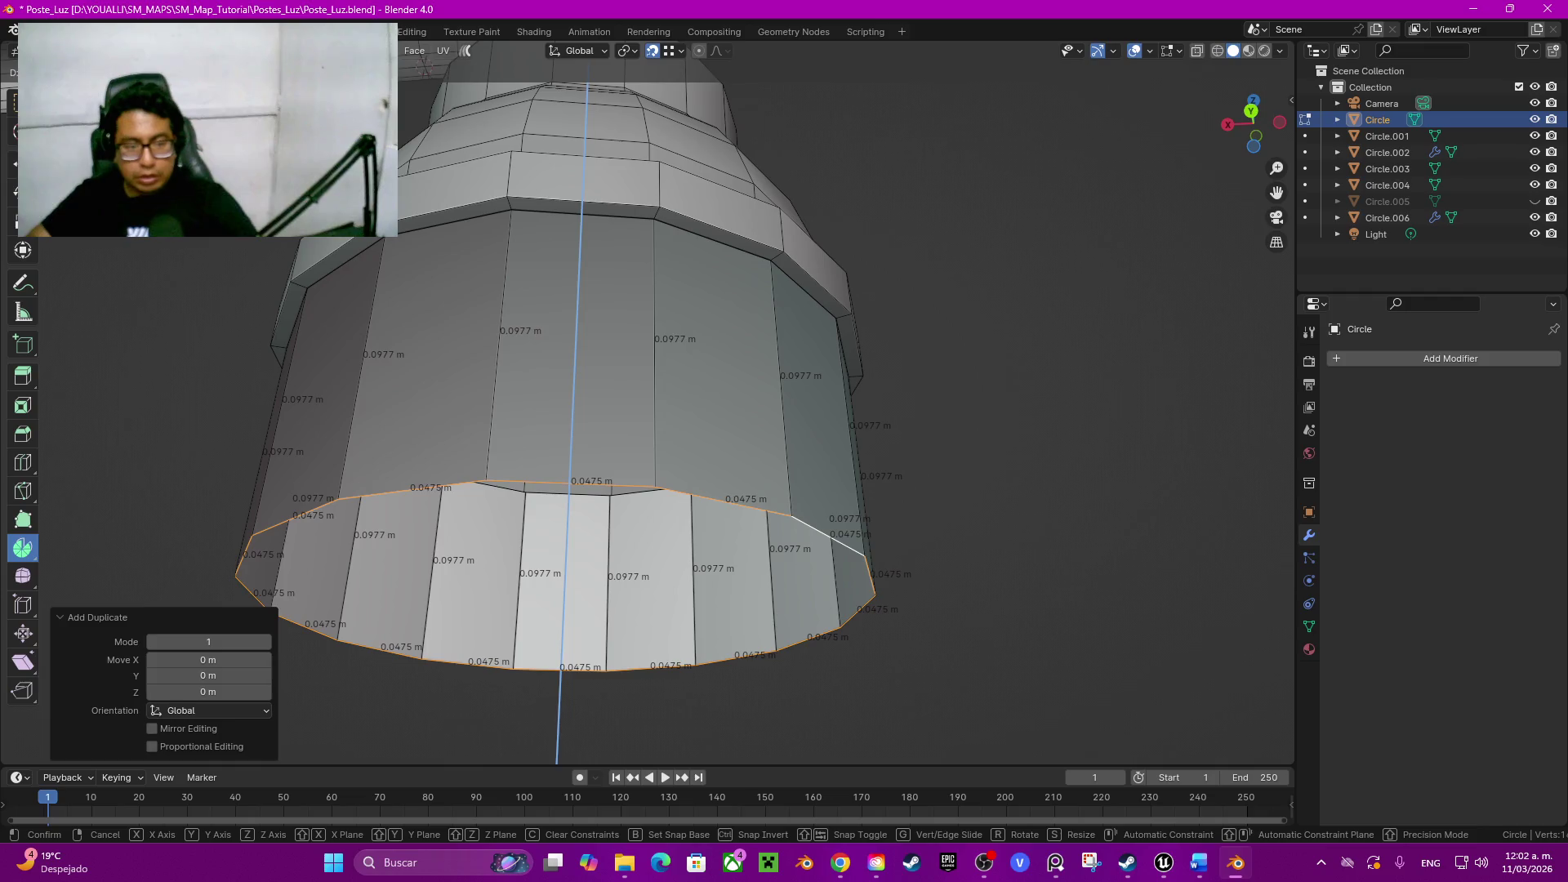
pyautogui.press('Return')
pyautogui.click(196, 674)
pyautogui.write('-0.1')
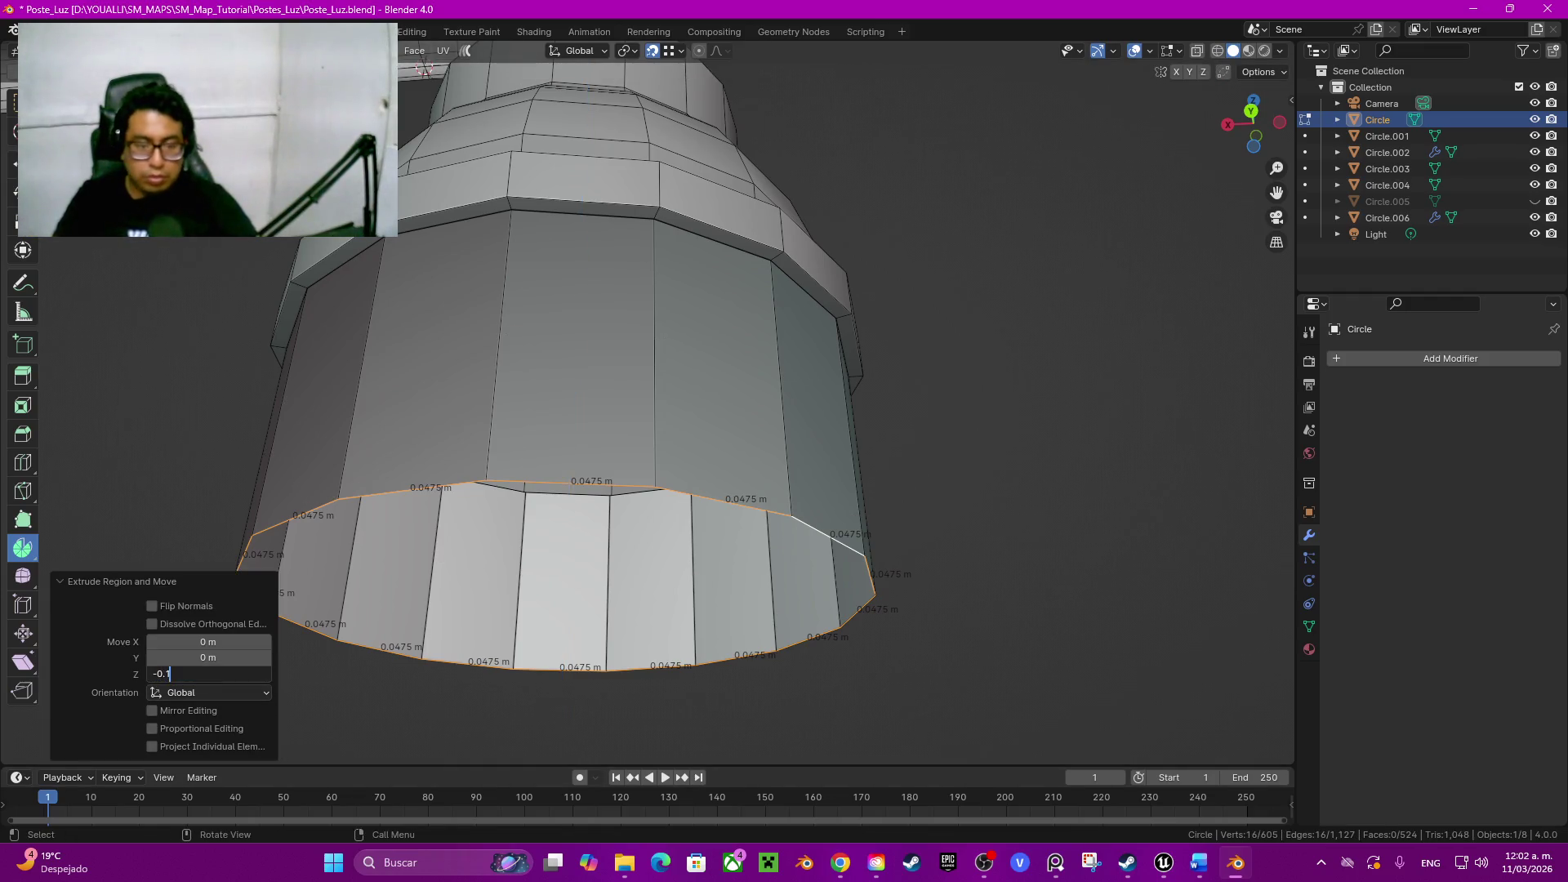
pyautogui.press('Return')
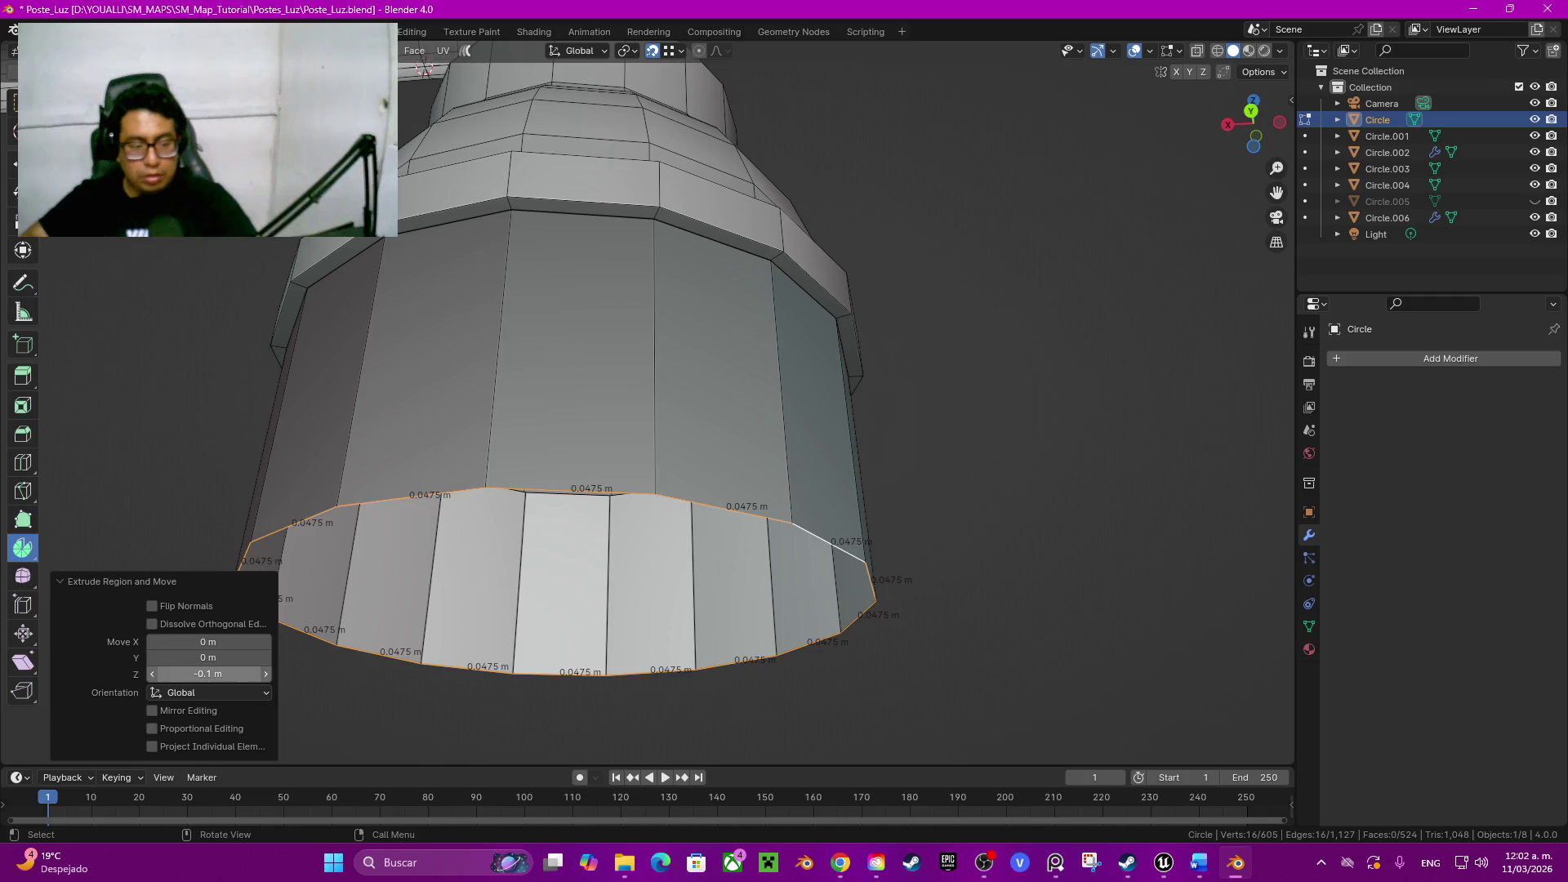
pyautogui.click(209, 675)
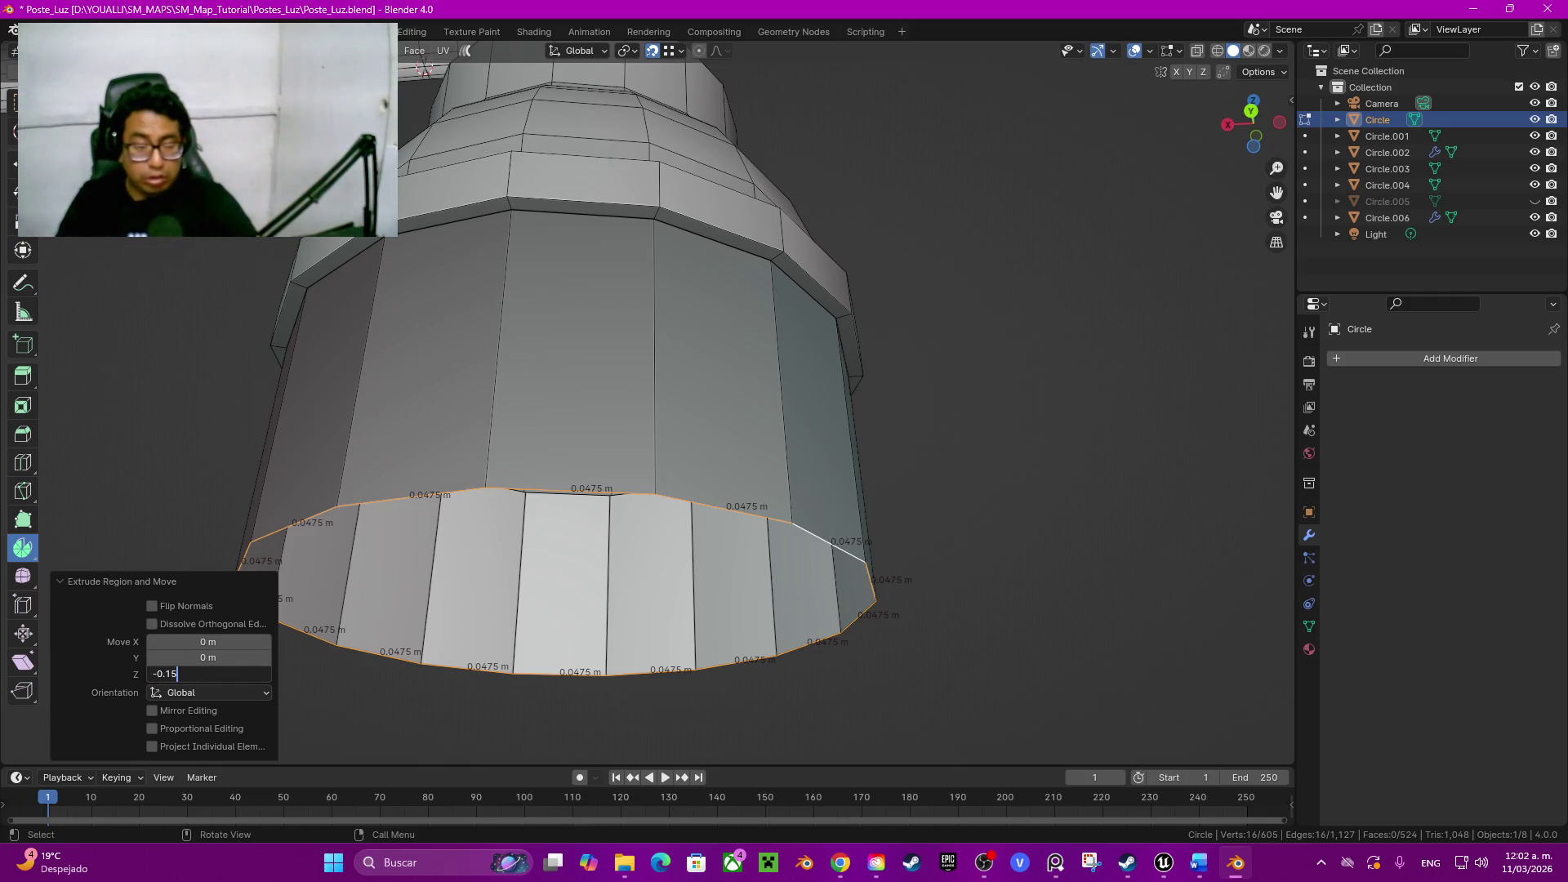
pyautogui.press('Return')
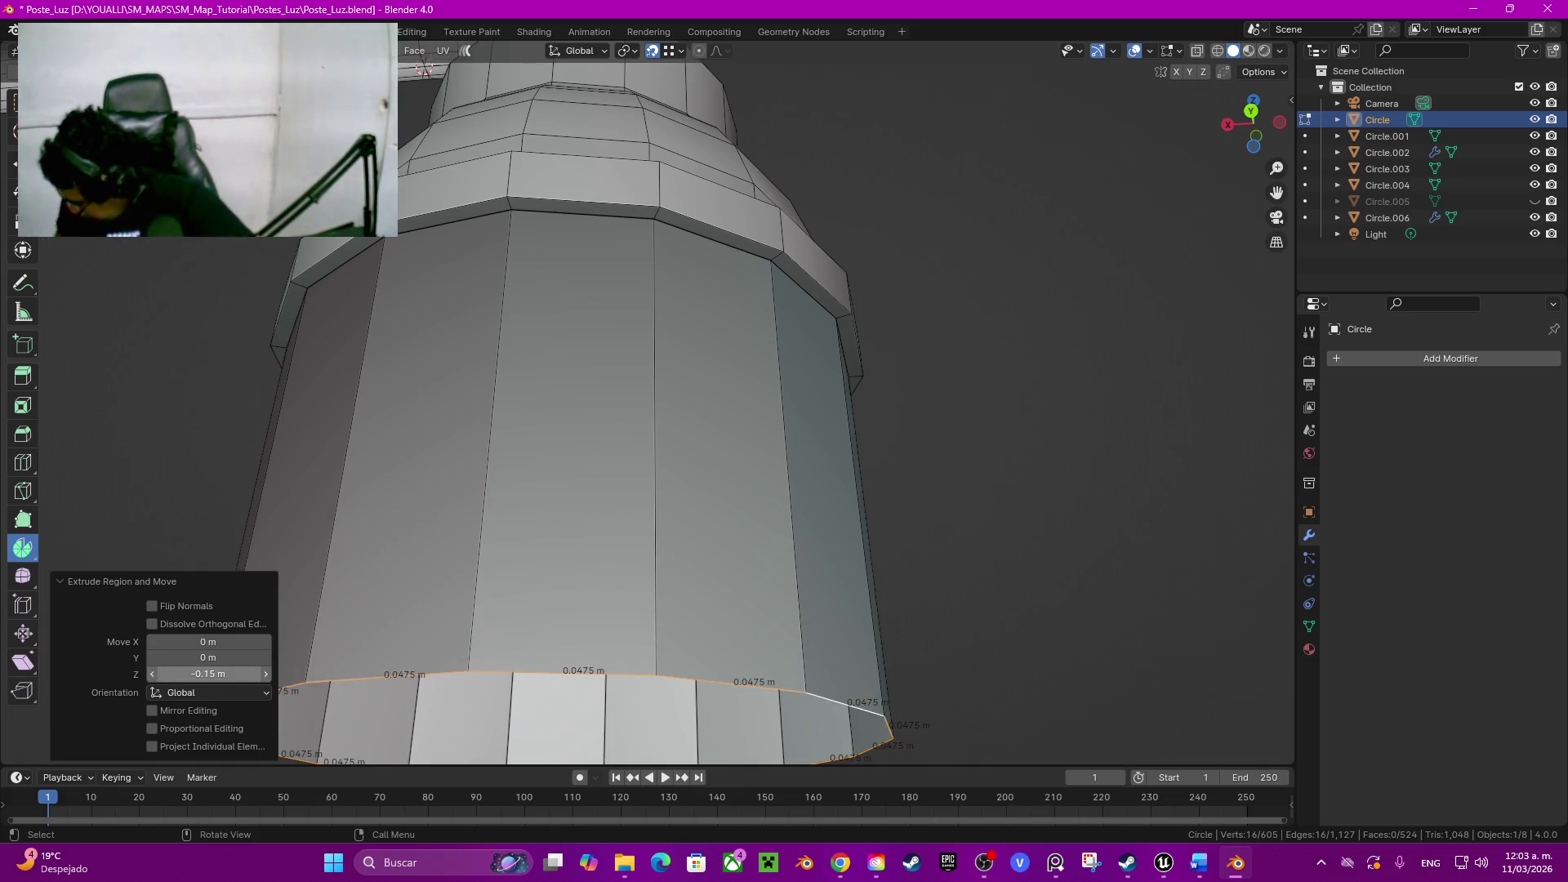
pyautogui.scroll(-5, 650, 404)
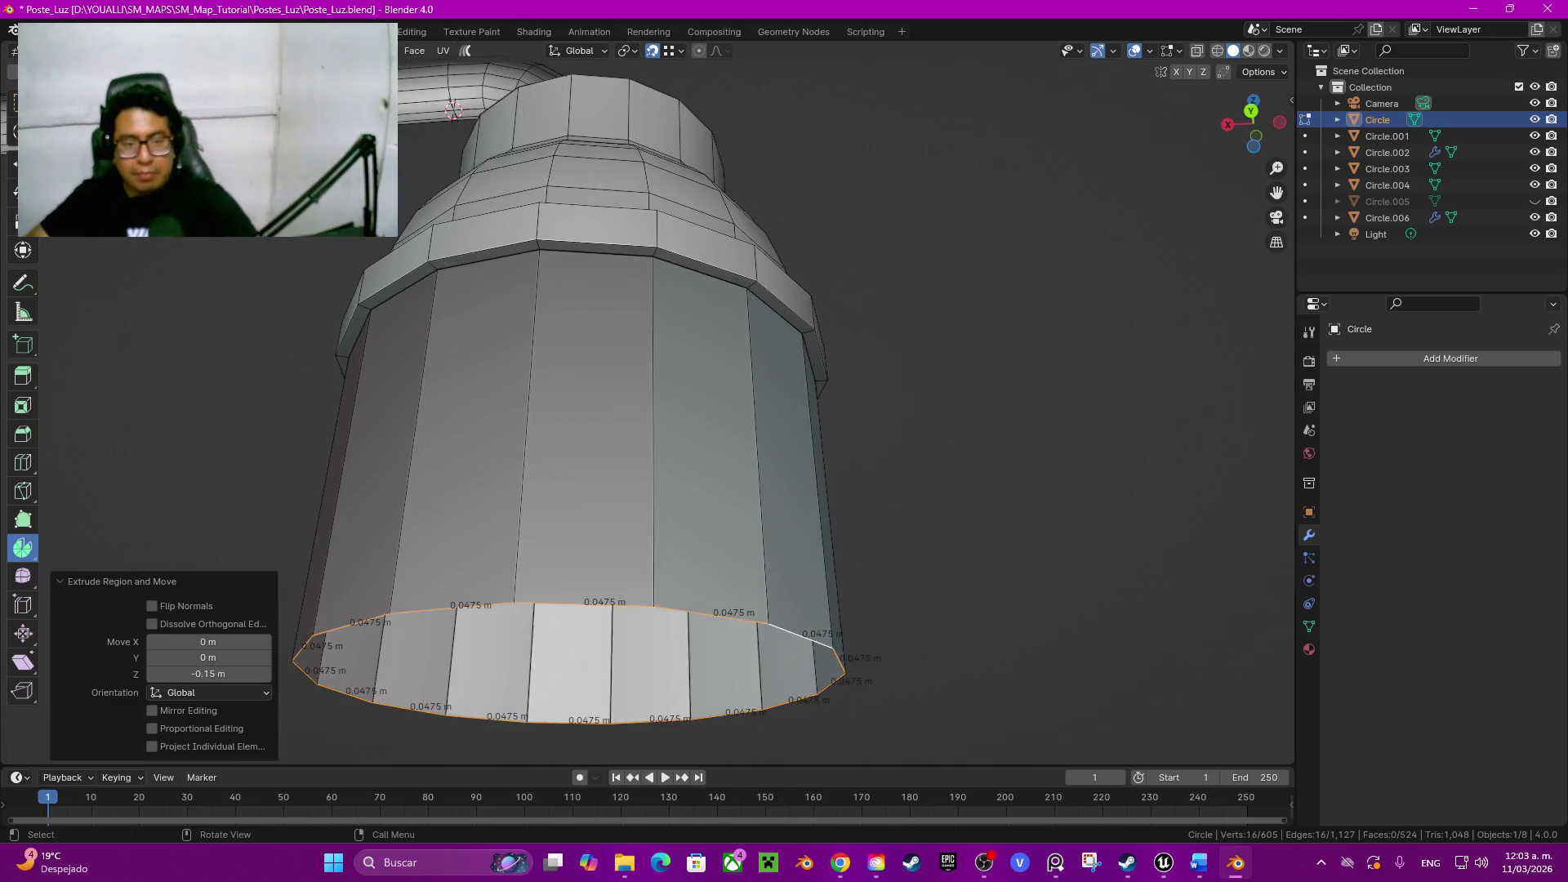
# Step: Taper the lower shade's bottom ring to 0.75 on X, Y and Z
pyautogui.moveTo(650, 405); pyautogui.dragTo(686, 392, button='middle')
pyautogui.scroll(4, 650, 404)
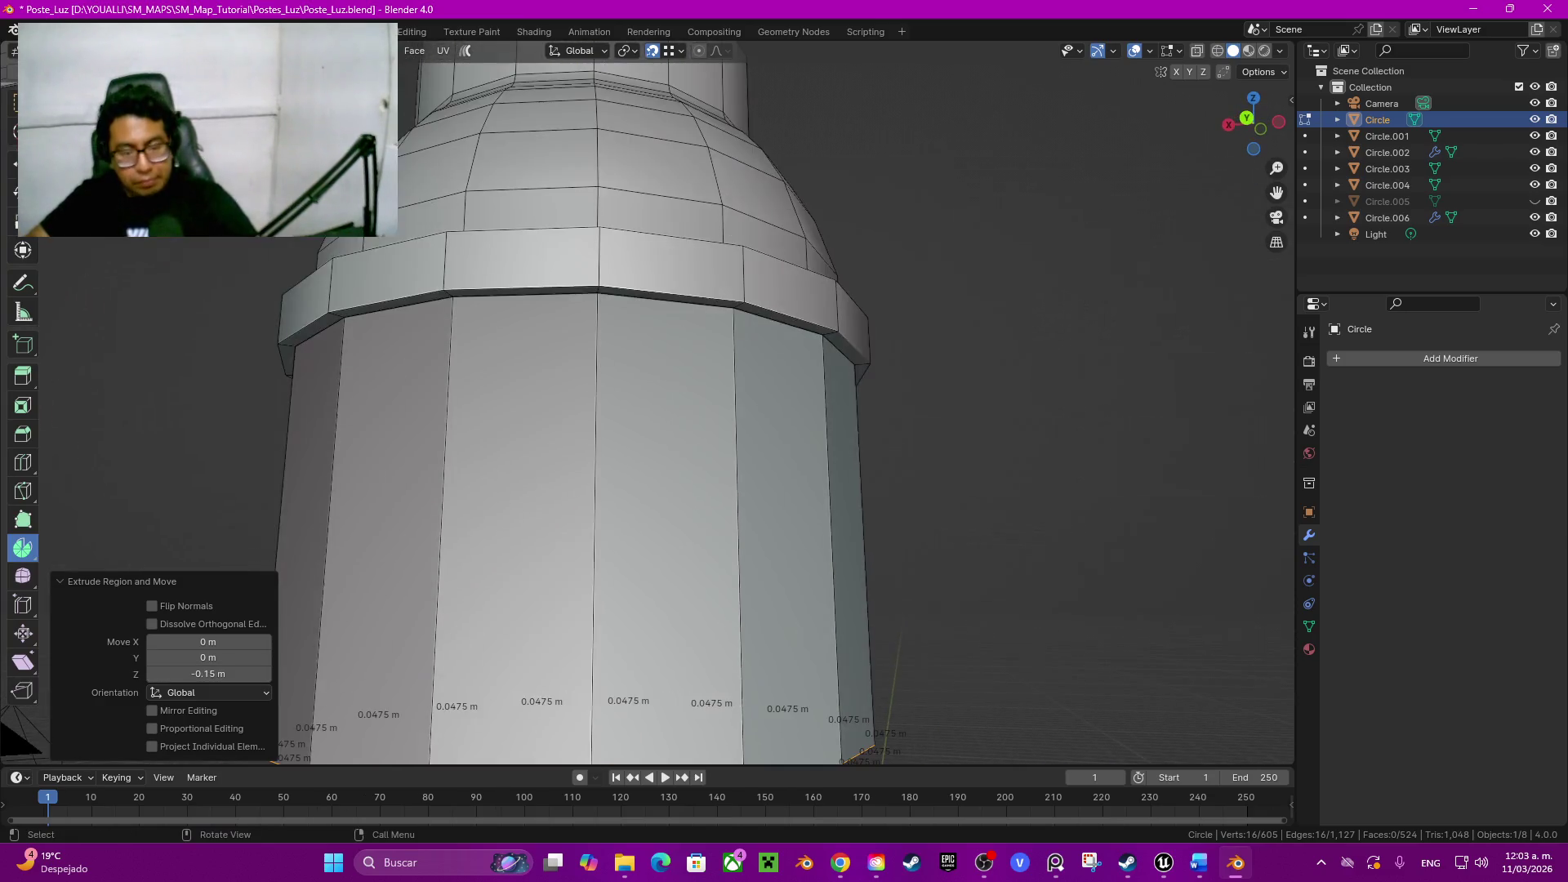
pyautogui.scroll(2, 650, 406)
pyautogui.press('s')
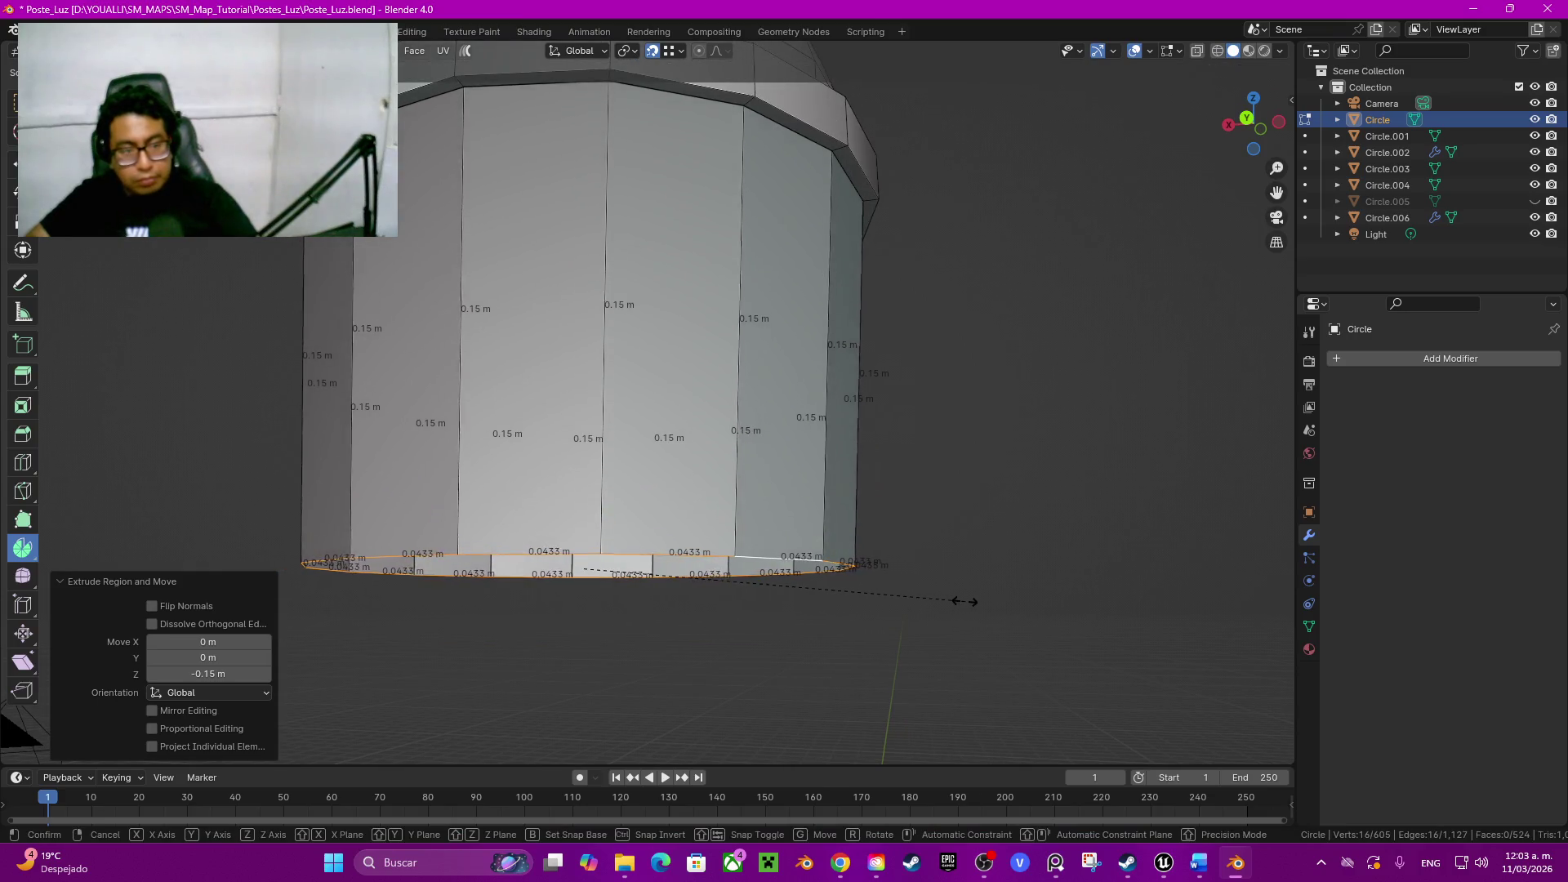
pyautogui.click(952, 602)
pyautogui.click(209, 659)
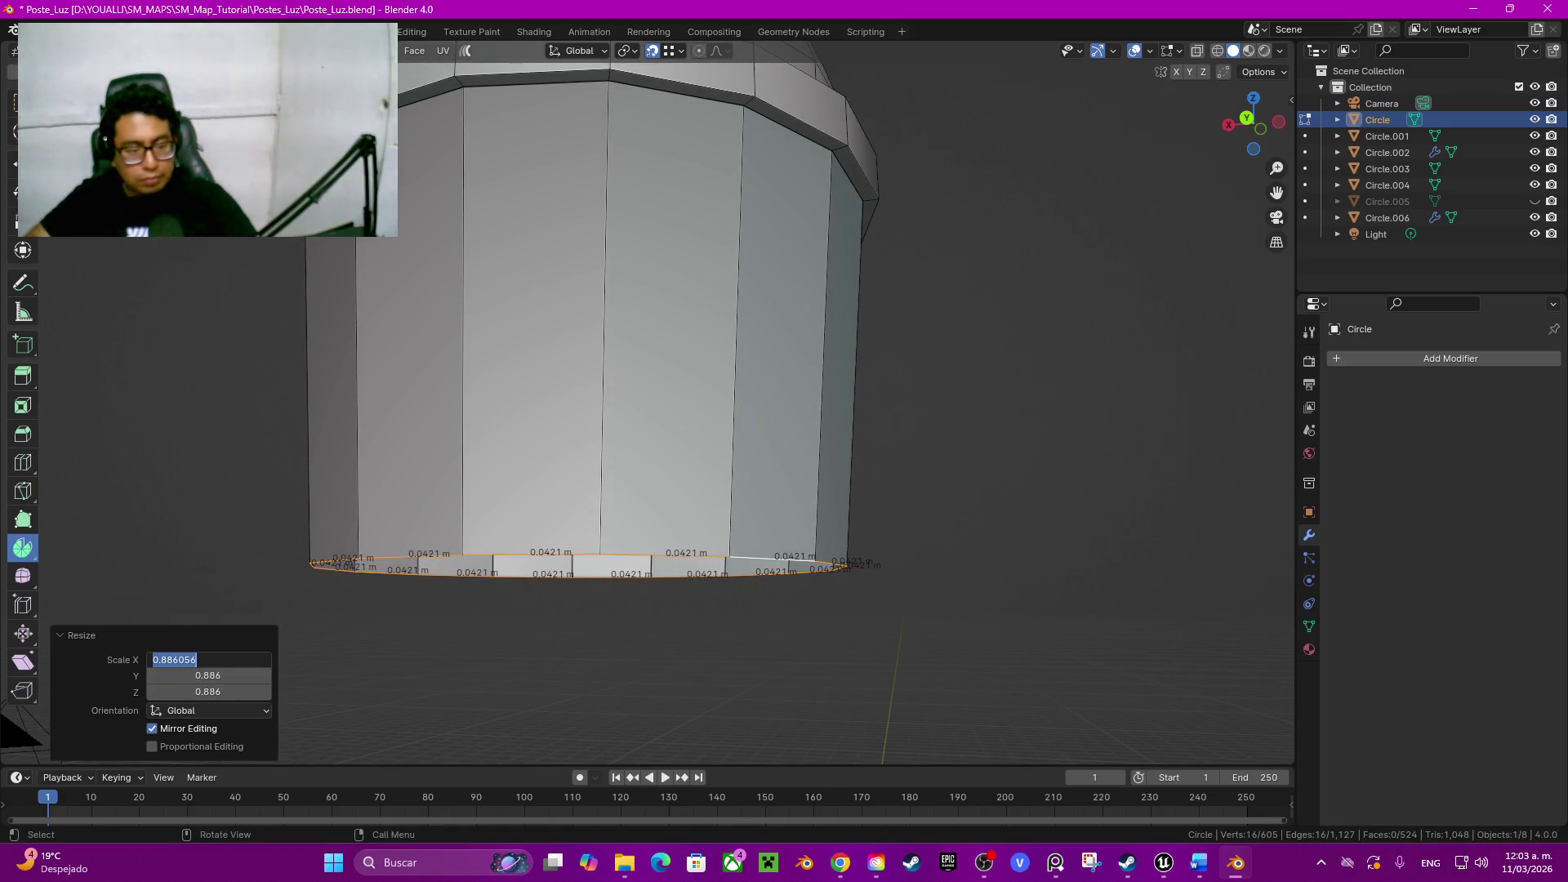
pyautogui.write('0')
pyautogui.press('Return')
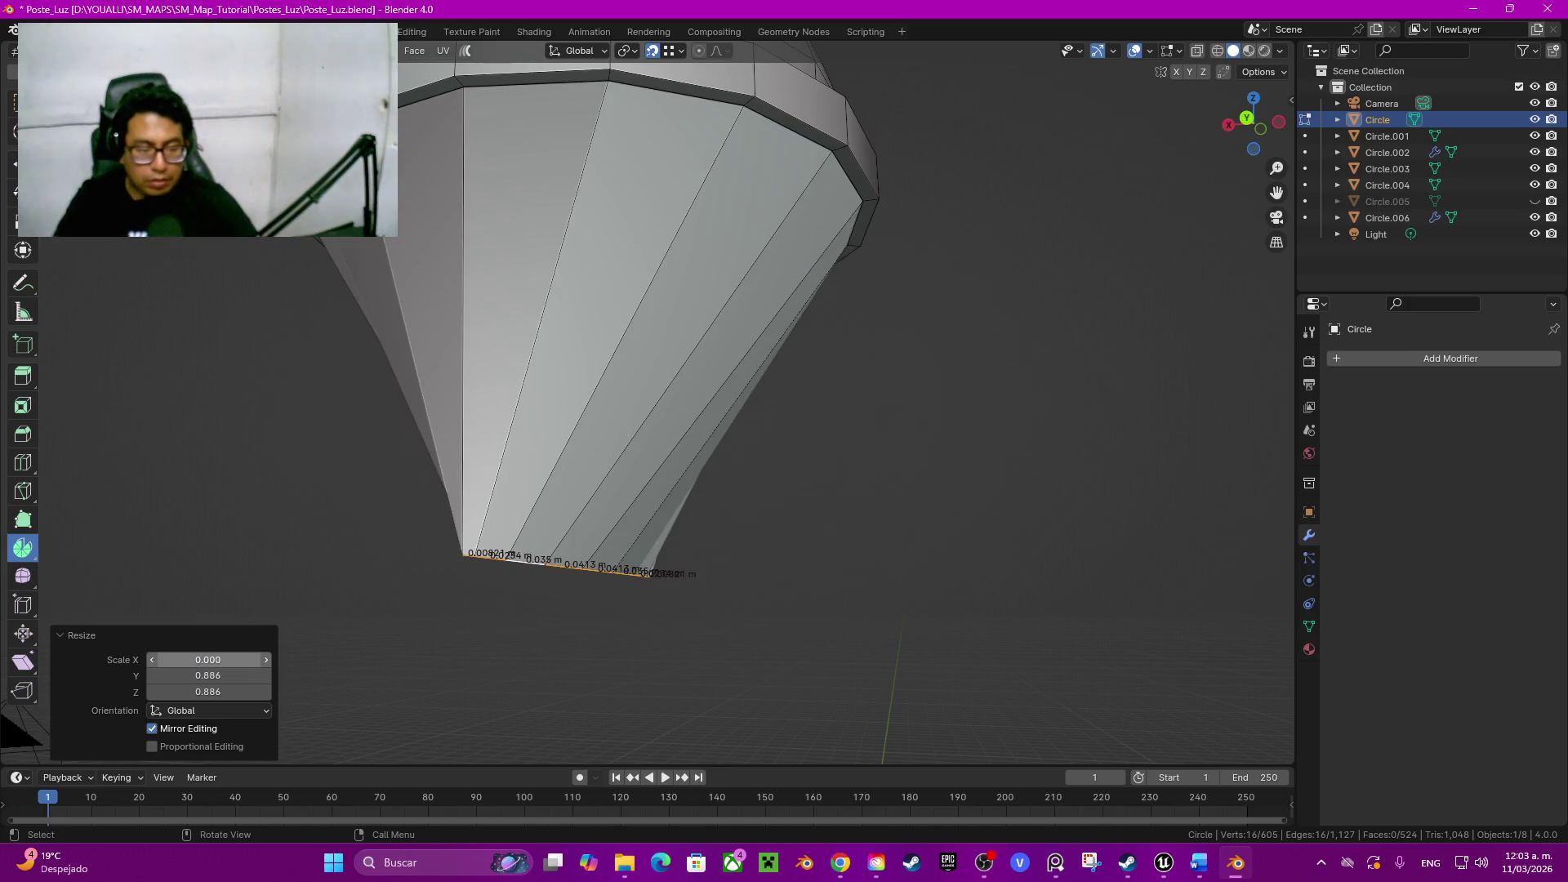
pyautogui.click(208, 660)
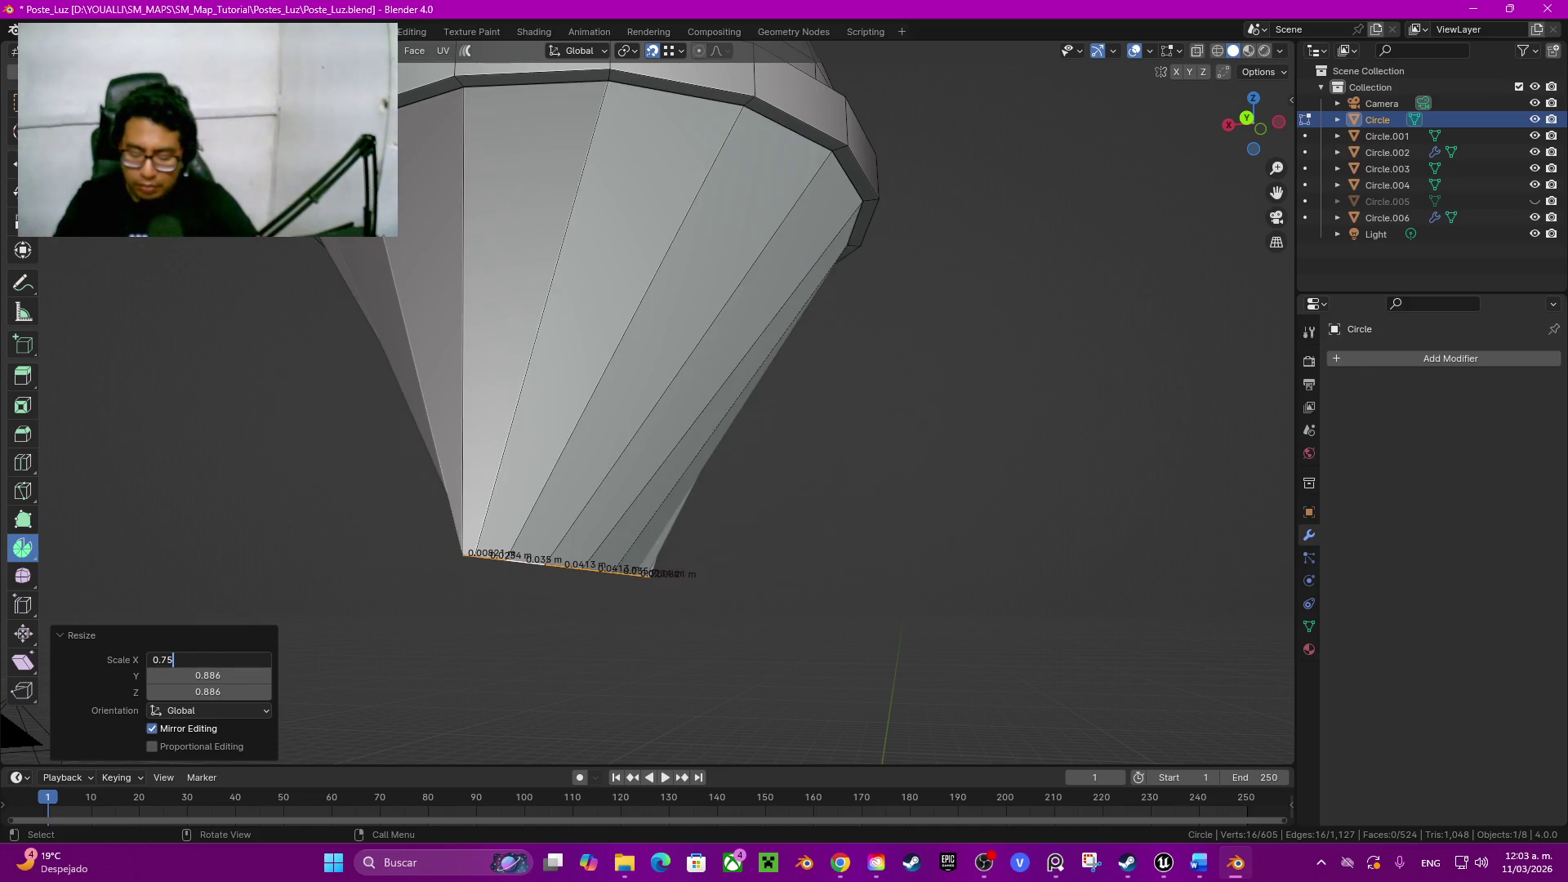
pyautogui.write('5')
pyautogui.press('Tab')
pyautogui.write('5')
pyautogui.press('Tab')
pyautogui.write('0.75')
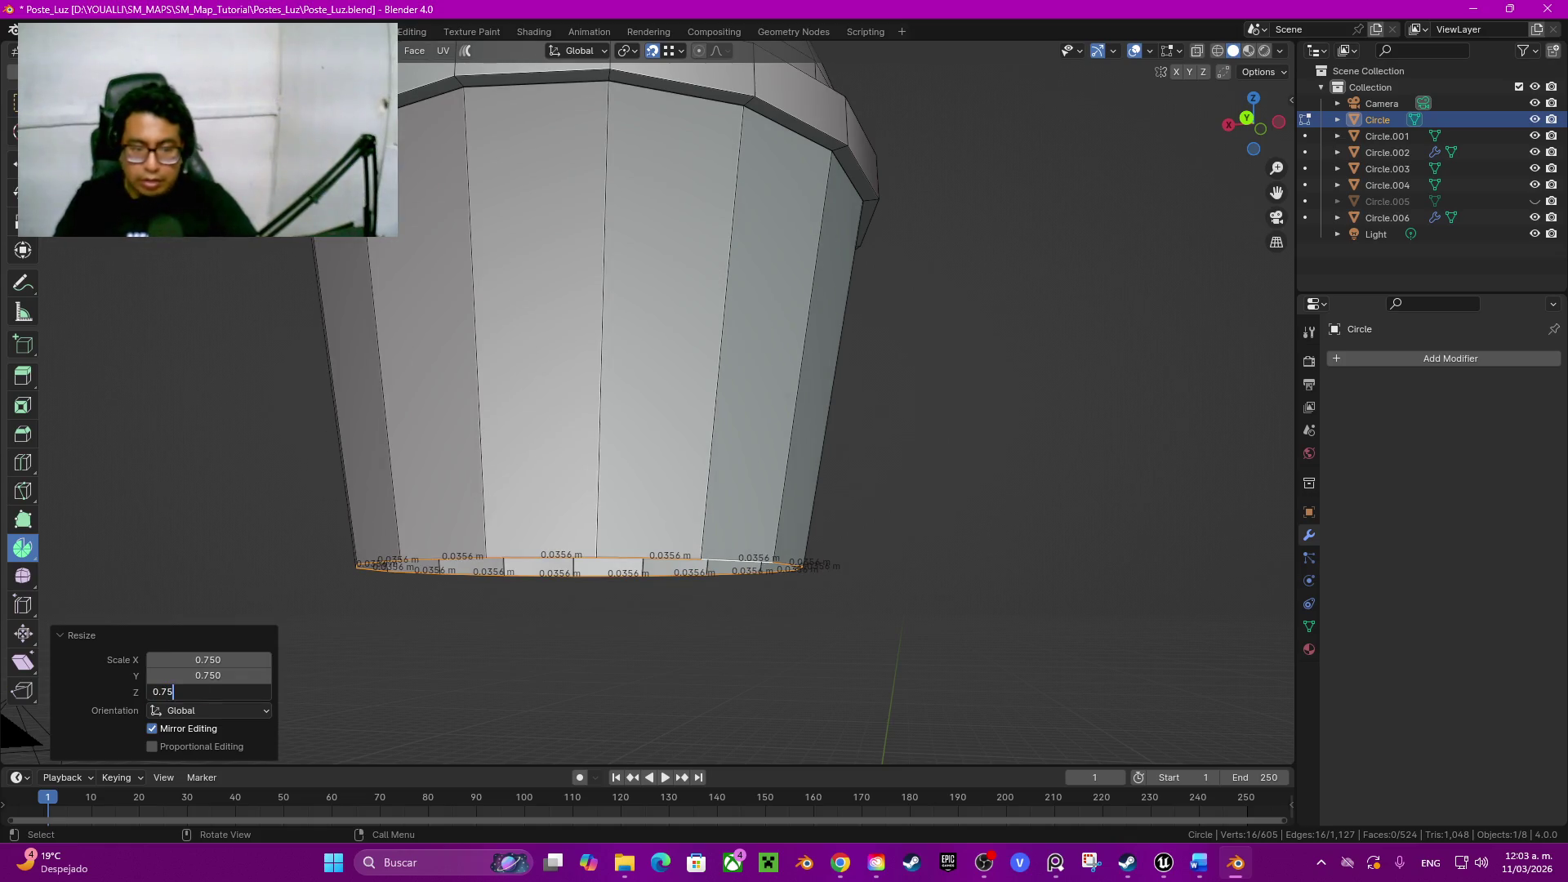
pyautogui.press('Return')
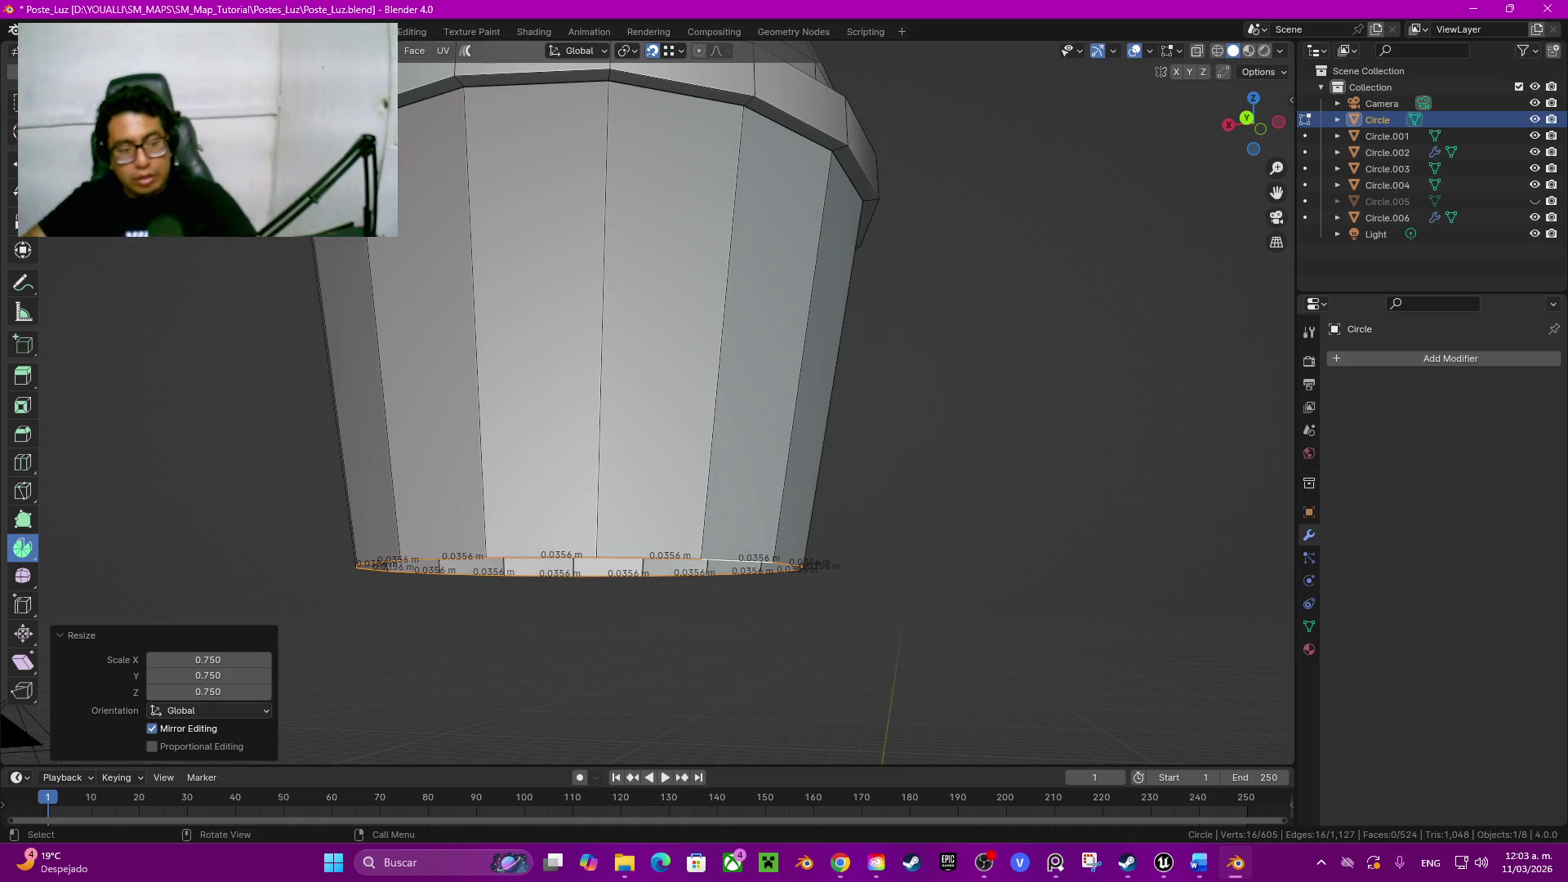
pyautogui.scroll(-3, 613, 368)
pyautogui.scroll(-4, 612, 368)
pyautogui.moveTo(613, 367)
pyautogui.mouseDown(button='middle')
pyautogui.moveTo(662, 389)
pyautogui.moveTo(41, 613)
pyautogui.mouseUp(button='middle')
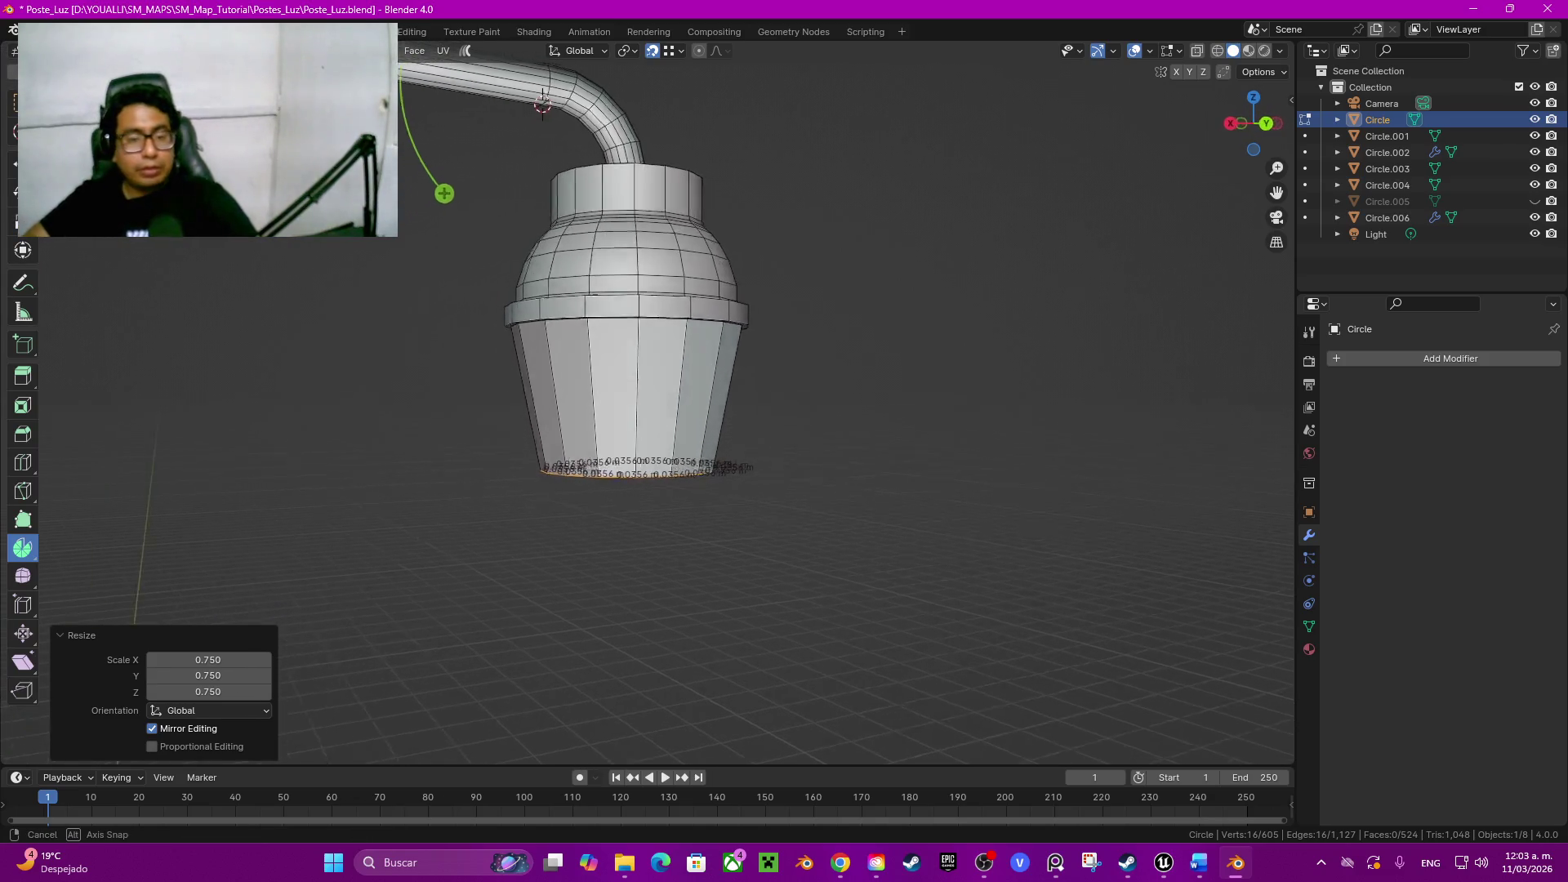
# Step: Apply Shade Auto Smooth to the lamp object and inspect it from below
pyautogui.press('Tab')
pyautogui.rightClick(769, 405)
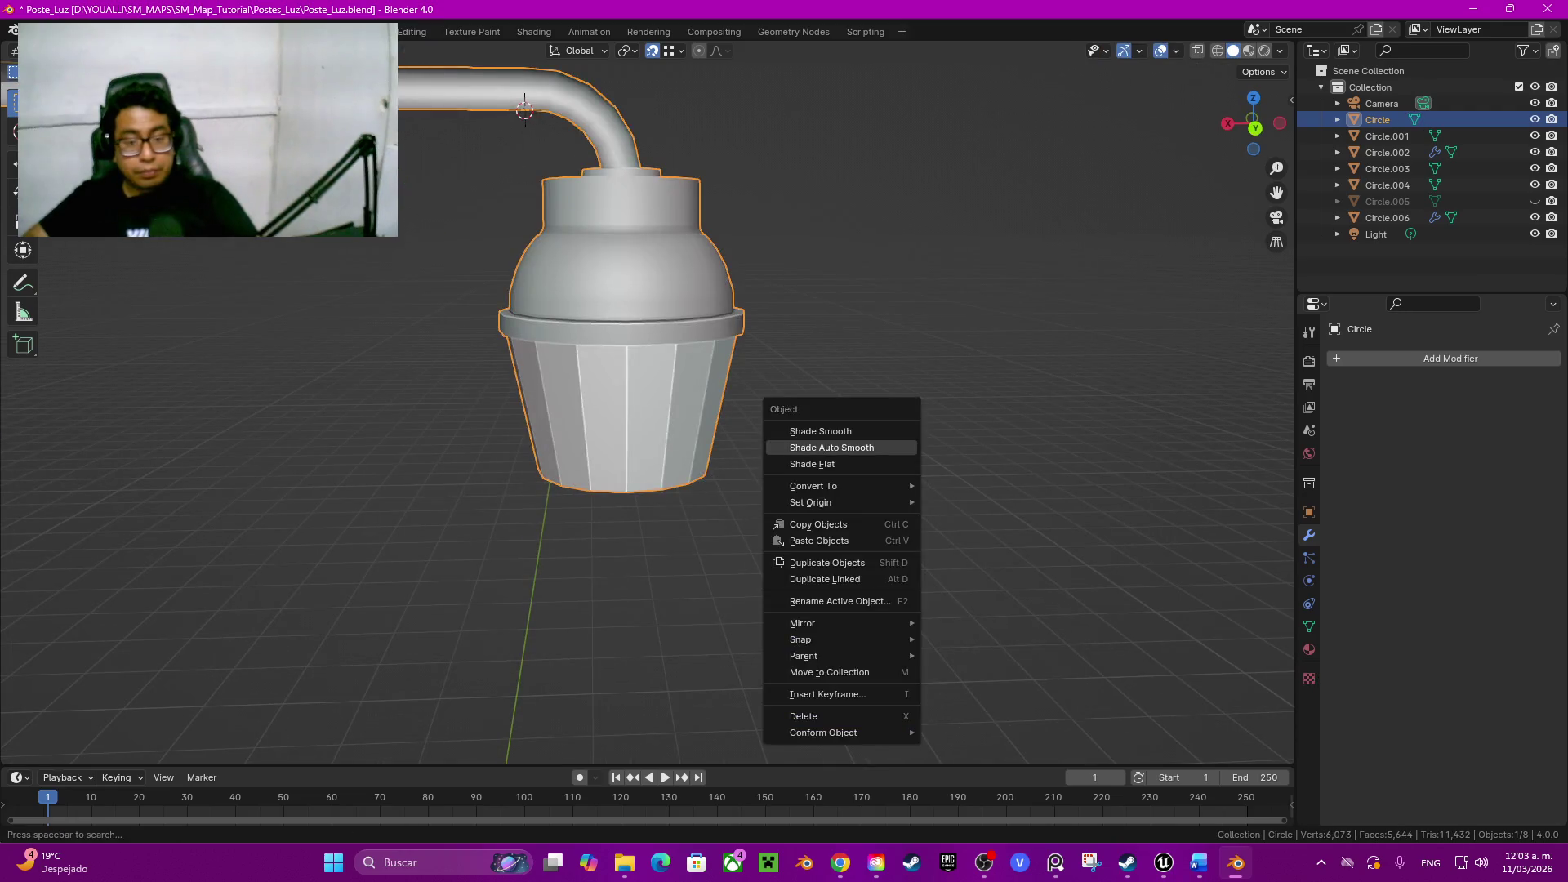
pyautogui.click(809, 450)
pyautogui.moveTo(540, 122); pyautogui.dragTo(526, 110, button='middle')
pyautogui.moveTo(637, 393); pyautogui.dragTo(736, 368, button='middle')
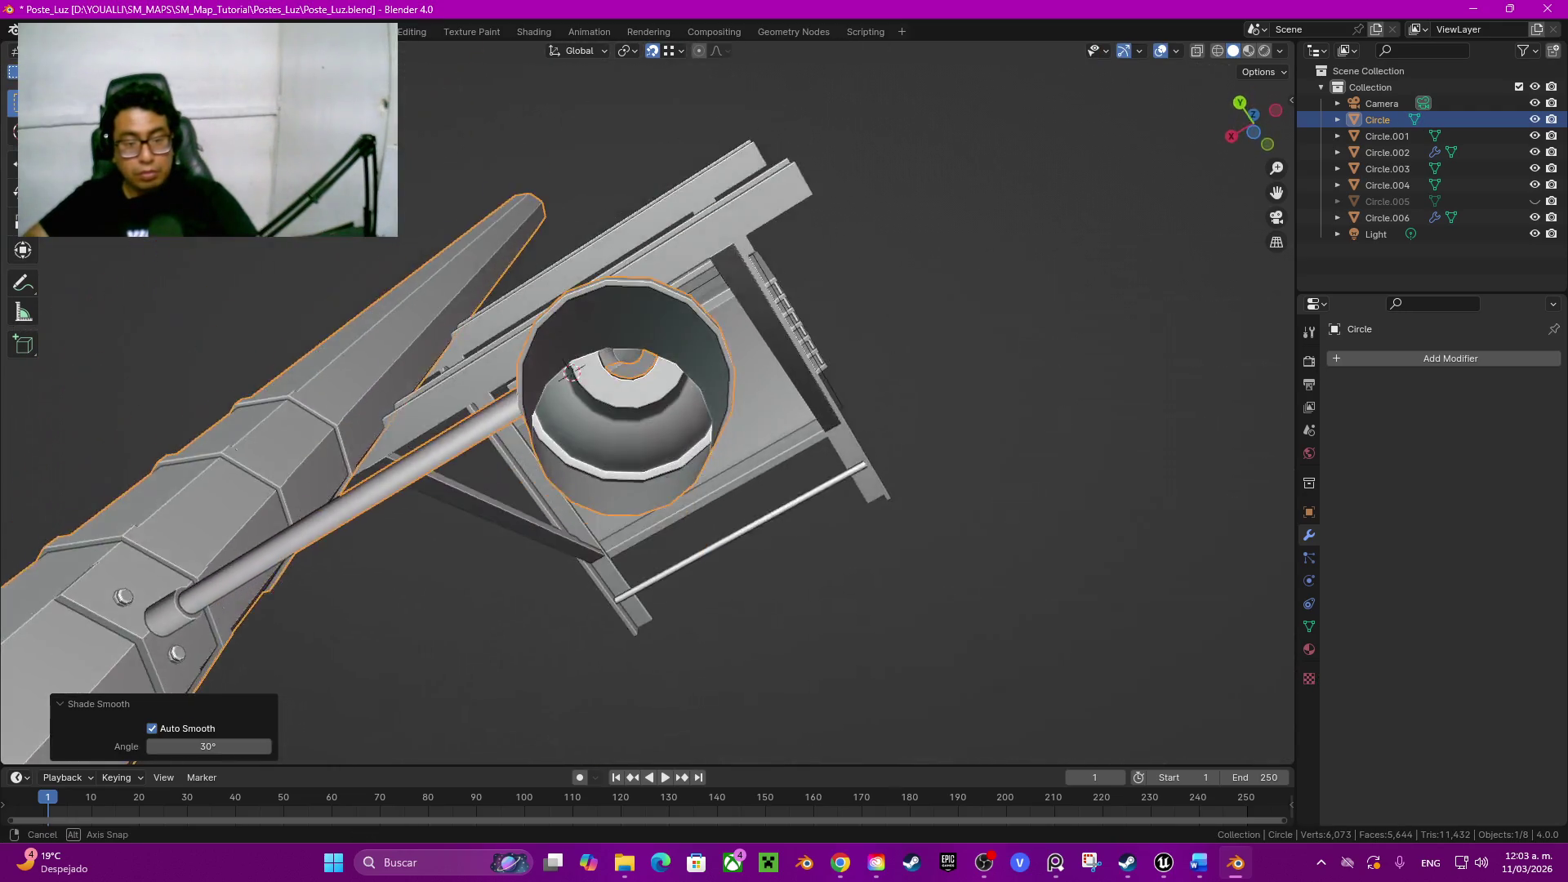
# Step: Select the lower shade's linked faces (Ctrl+L) ready for extrusion
pyautogui.press('Tab')
pyautogui.hotkey('ctrl', 'l')
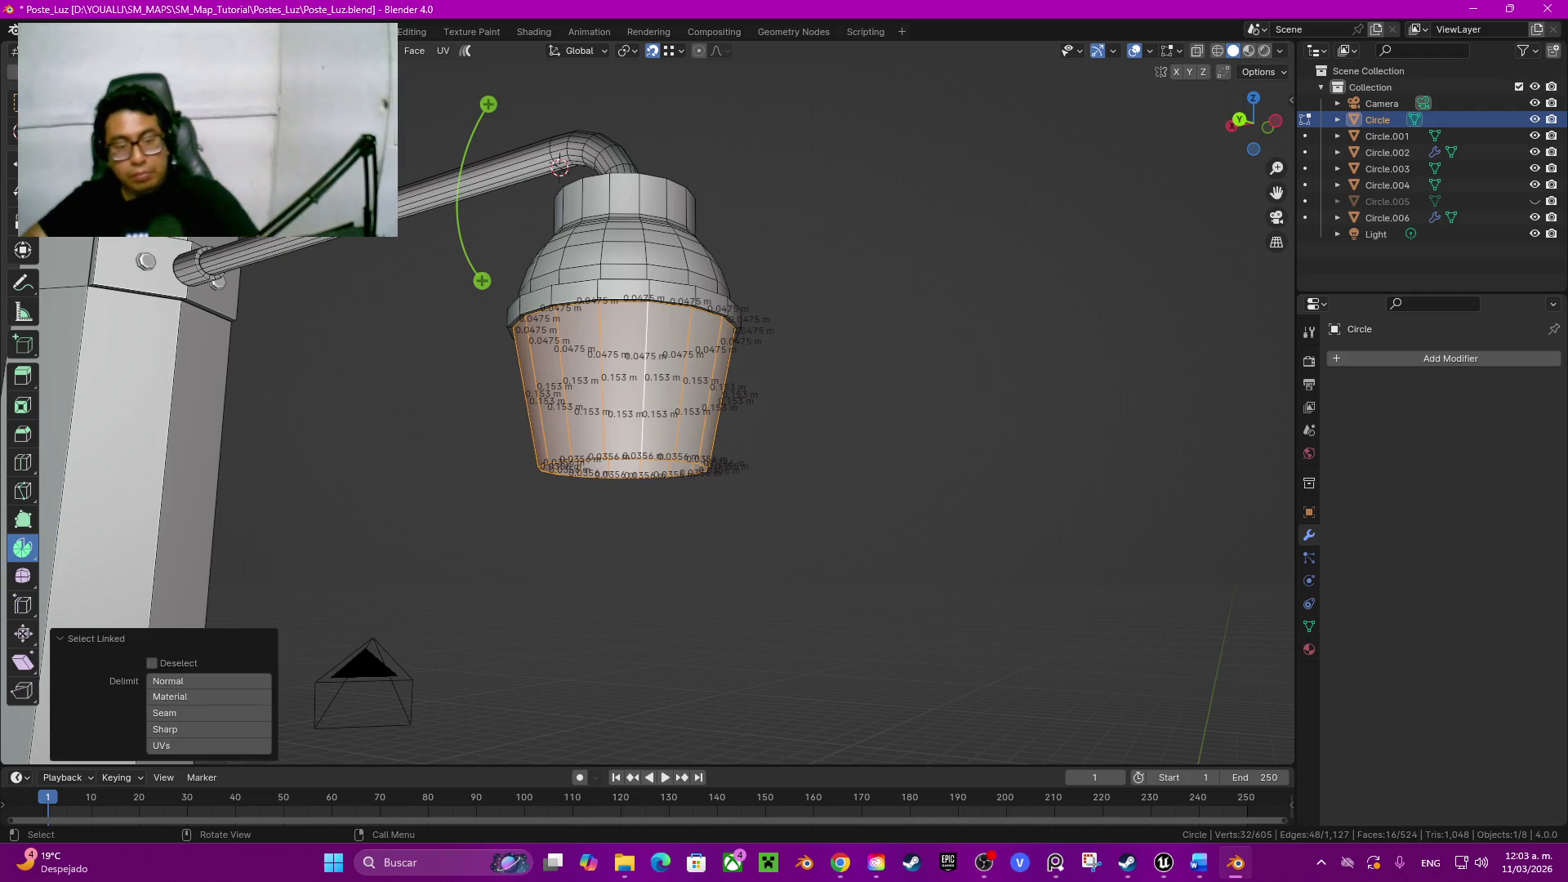
pyautogui.scroll(1, 650, 404)
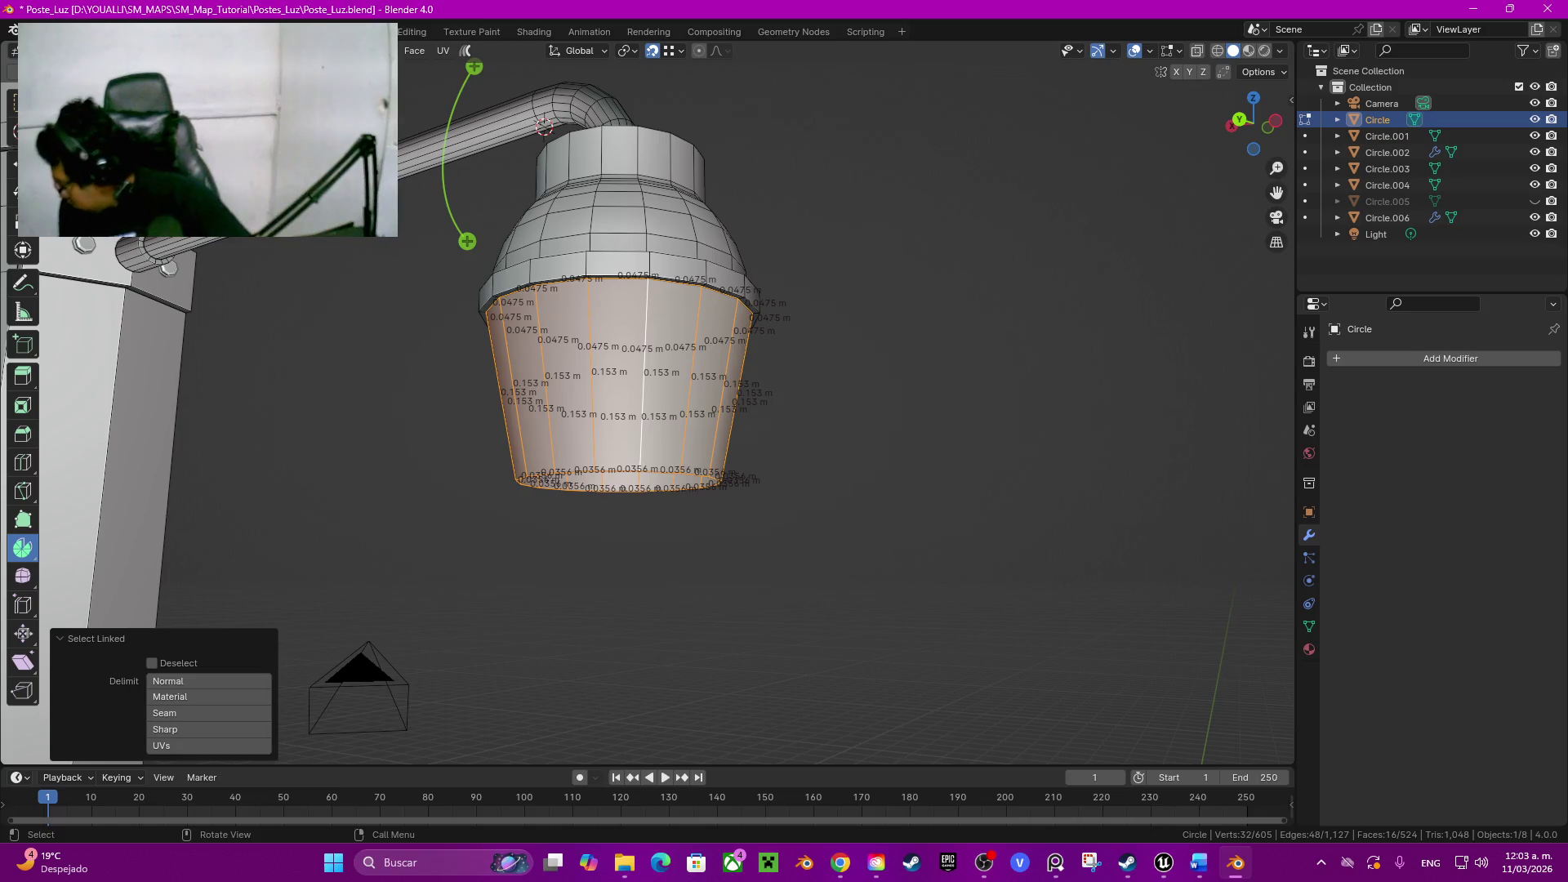
pyautogui.scroll(2, 647, 404)
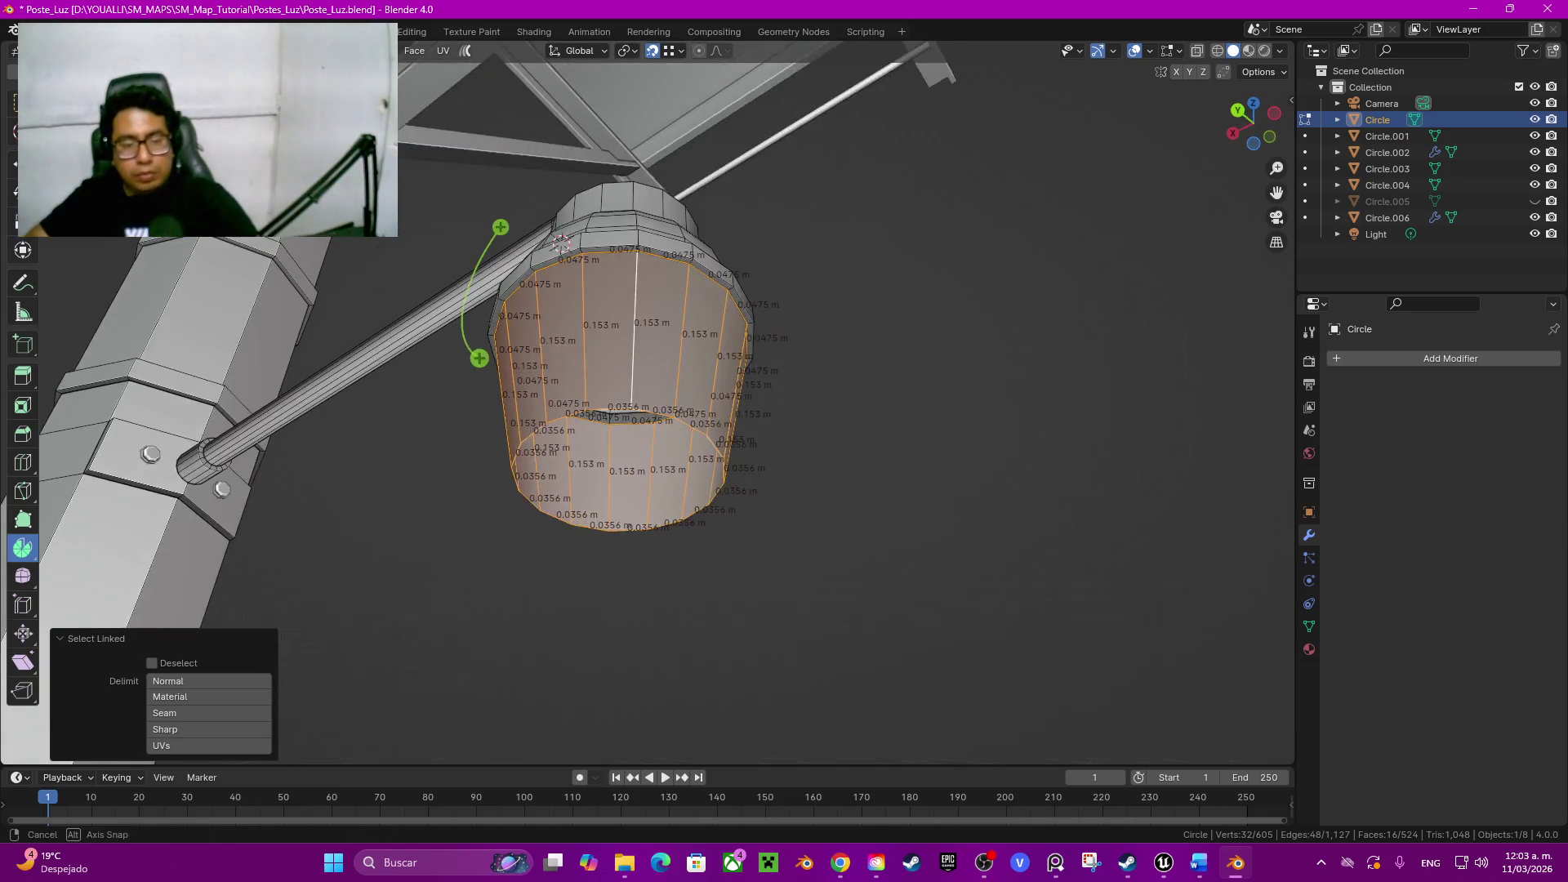
pyautogui.scroll(2, 647, 406)
pyautogui.scroll(2, 648, 405)
pyautogui.hotkey('alt', 'e')
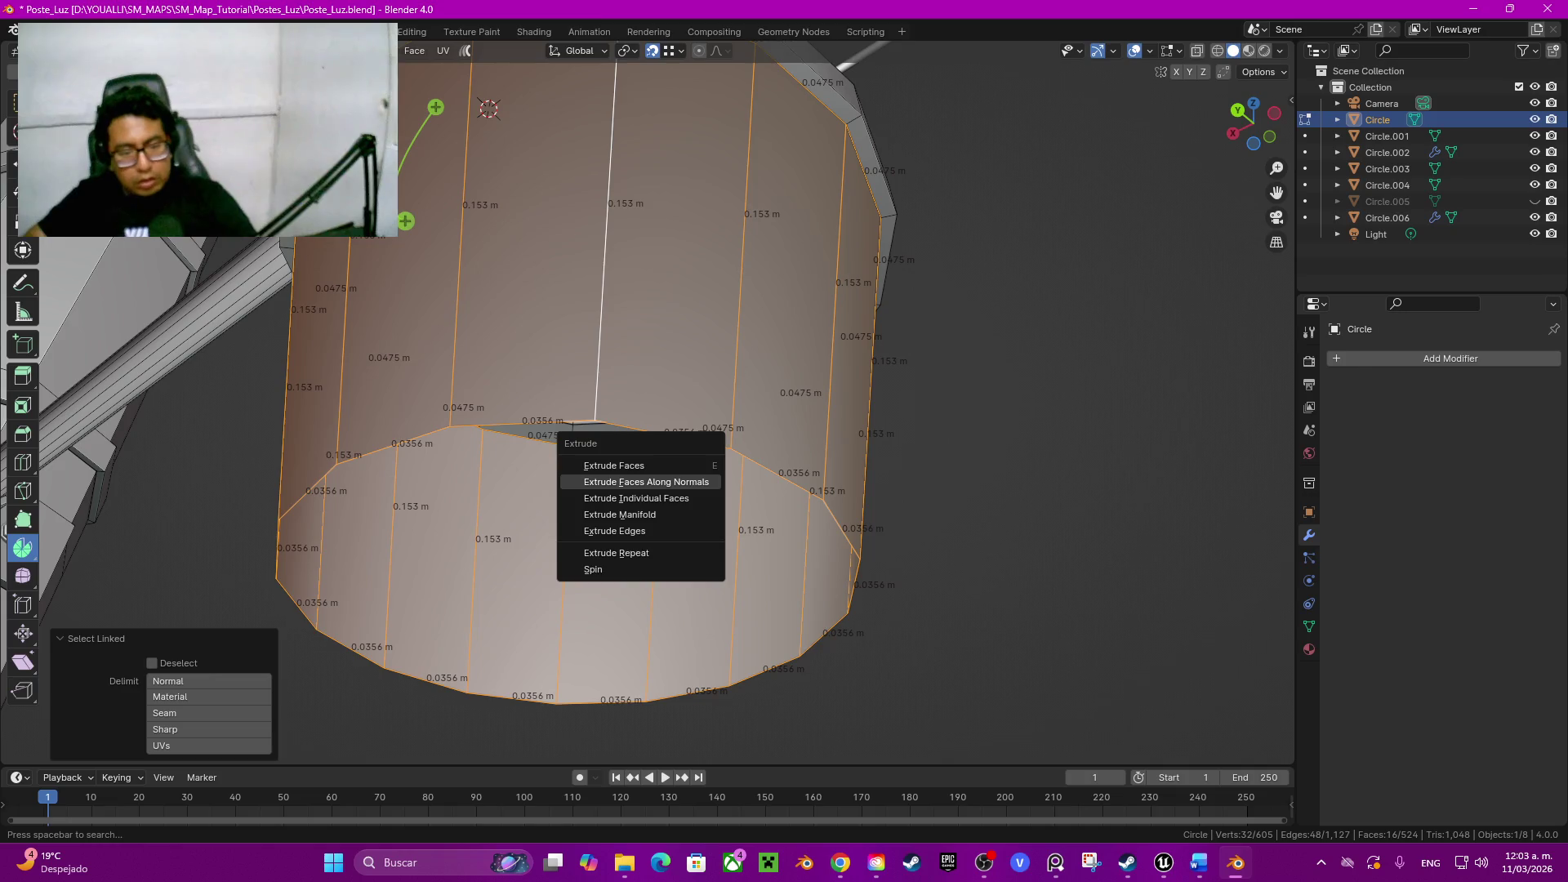
# Step: Extrude the shade faces along normals with a 0.005 m offset to give wall thickness
pyautogui.click(684, 480)
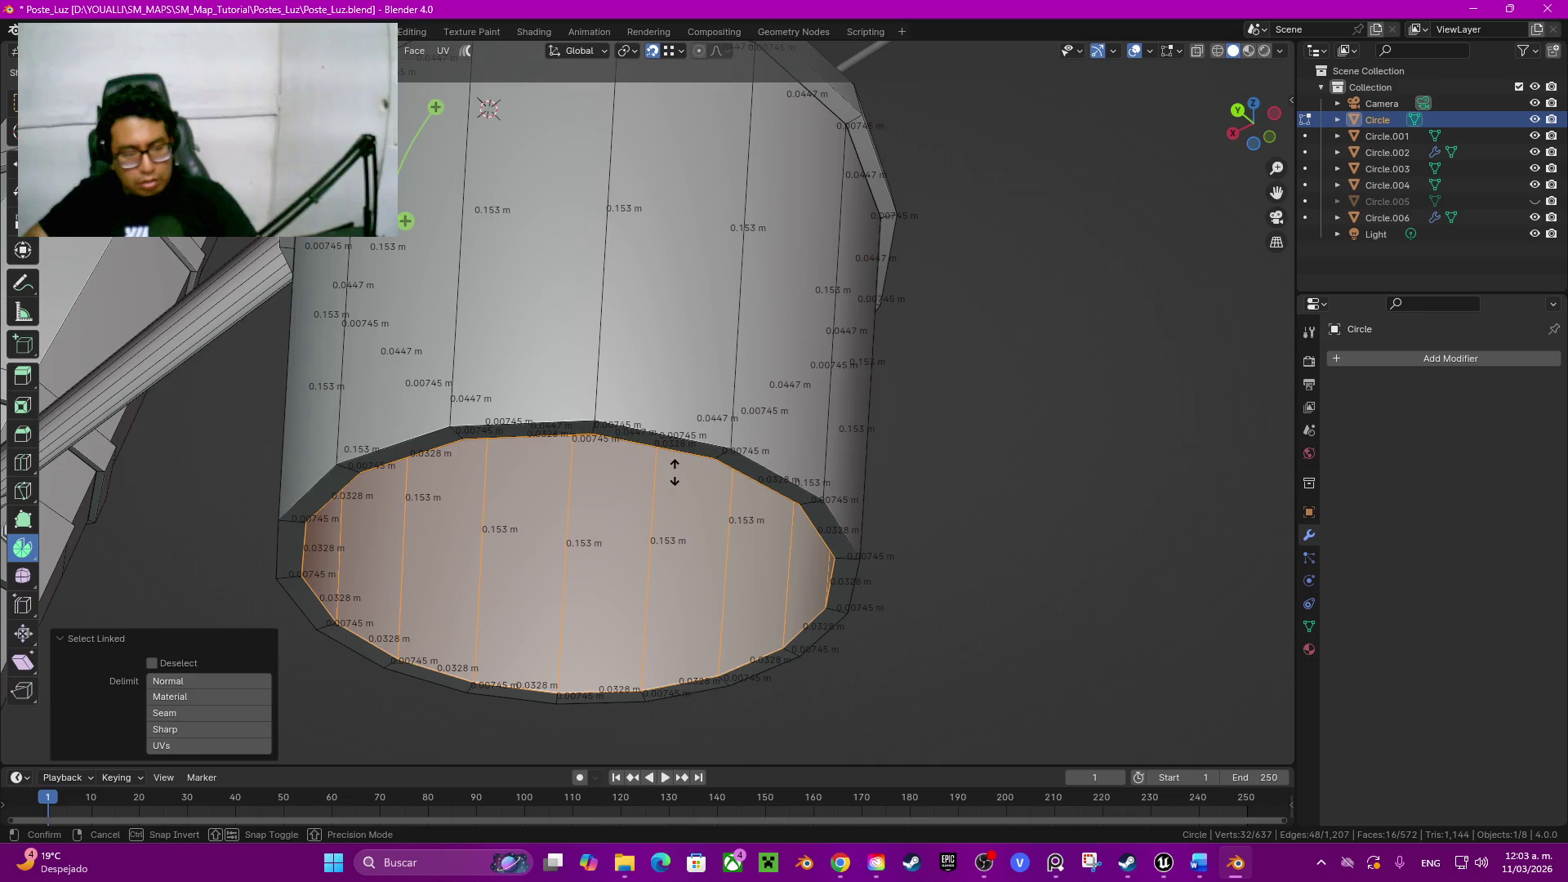
pyautogui.click(673, 472)
pyautogui.click(179, 692)
pyautogui.write('0.005')
pyautogui.press('Return')
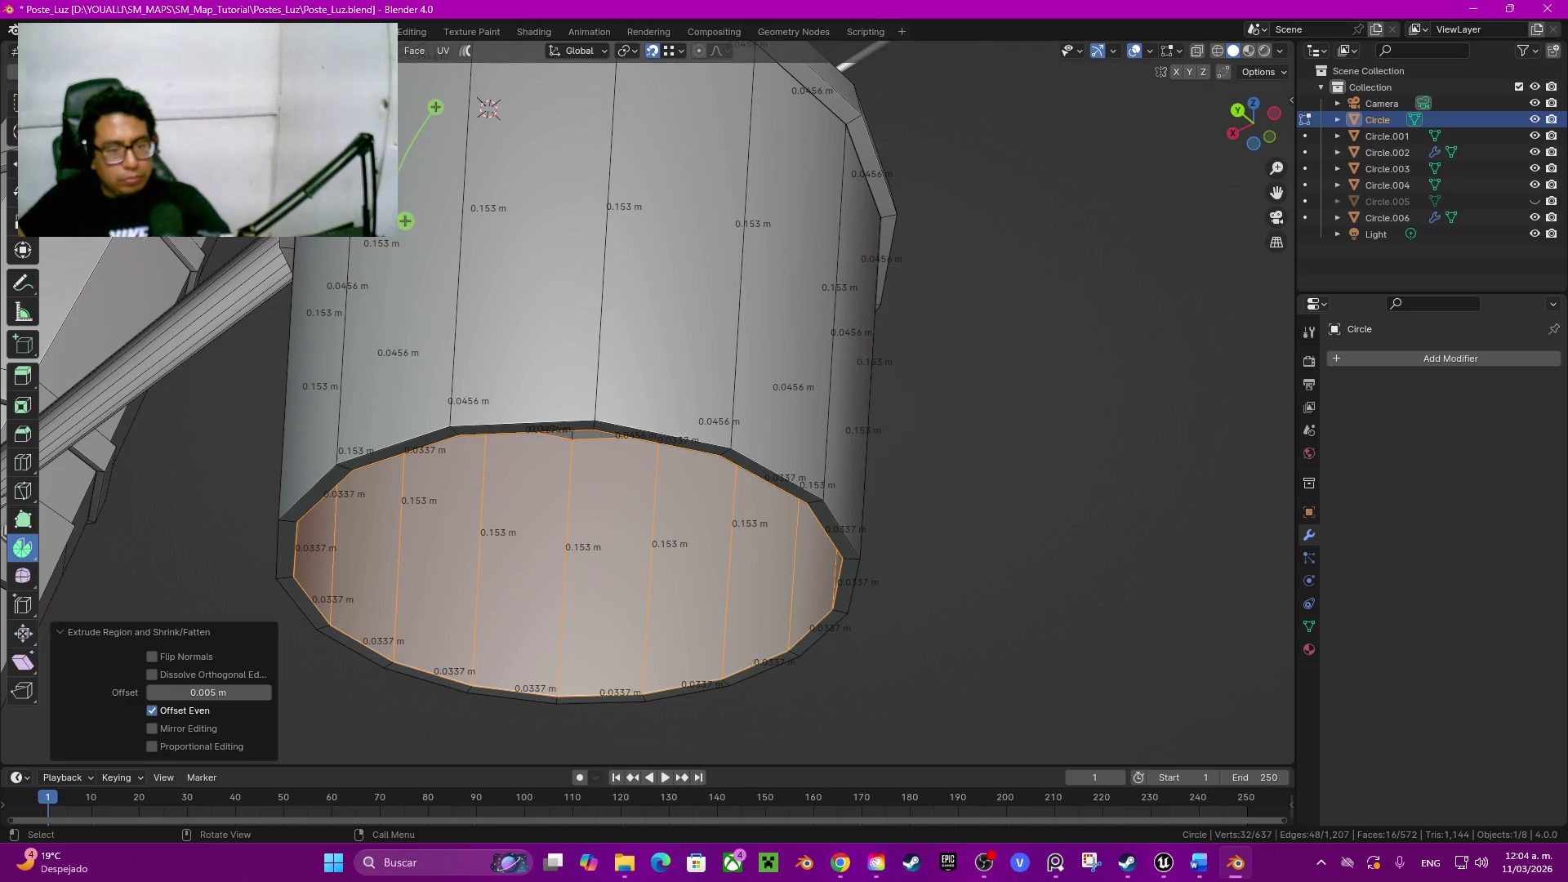
pyautogui.moveTo(638, 404); pyautogui.dragTo(637, 515, button='middle')
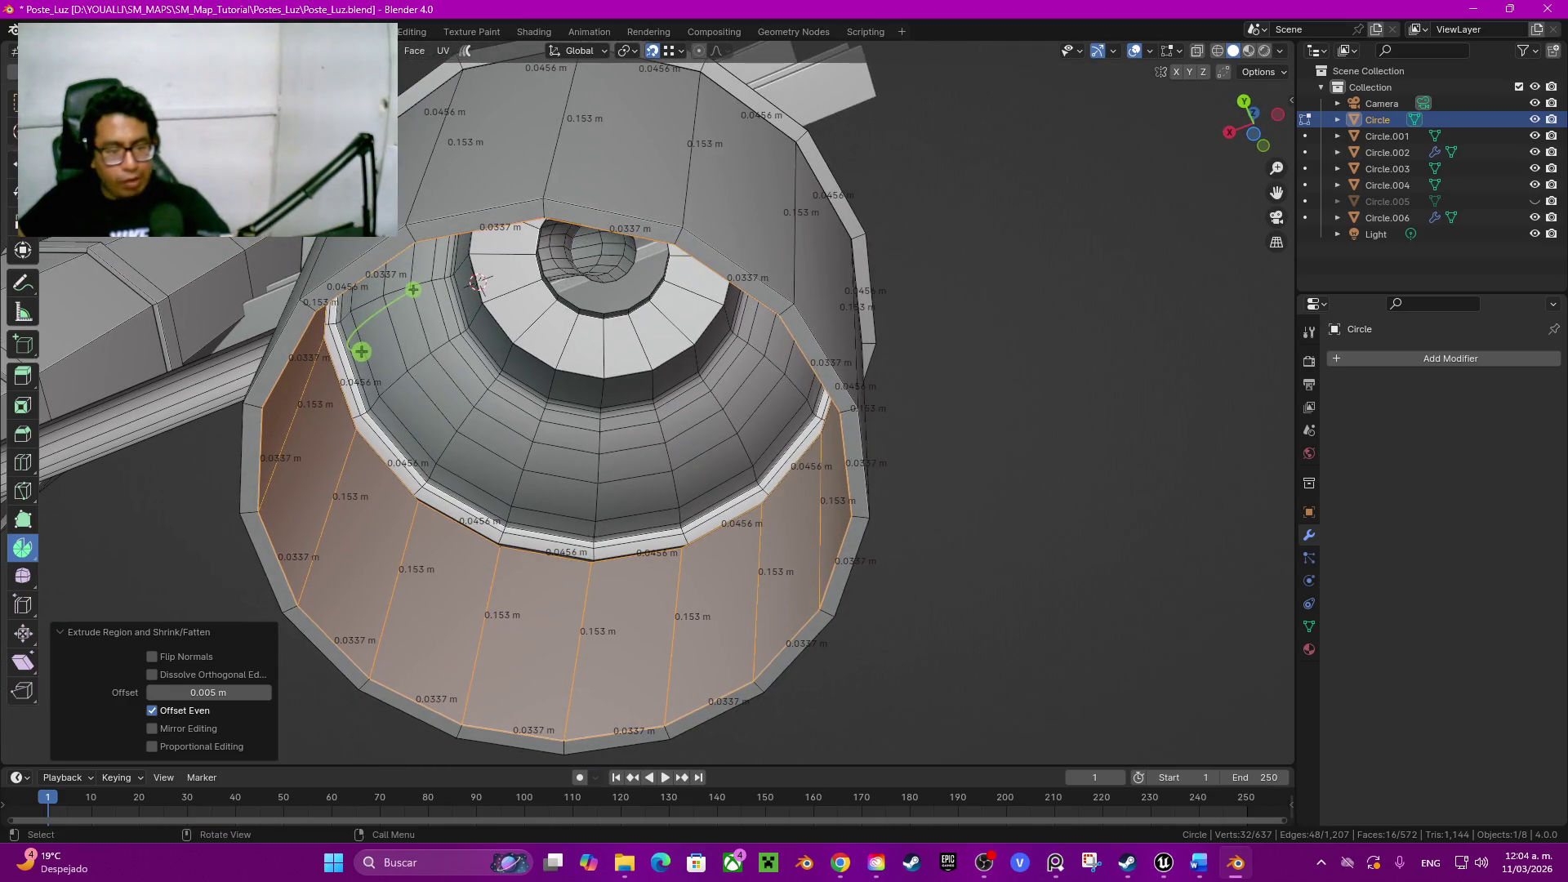
pyautogui.scroll(3, 650, 405)
pyautogui.scroll(3, 649, 405)
pyautogui.moveTo(649, 405); pyautogui.dragTo(686, 368, button='middle')
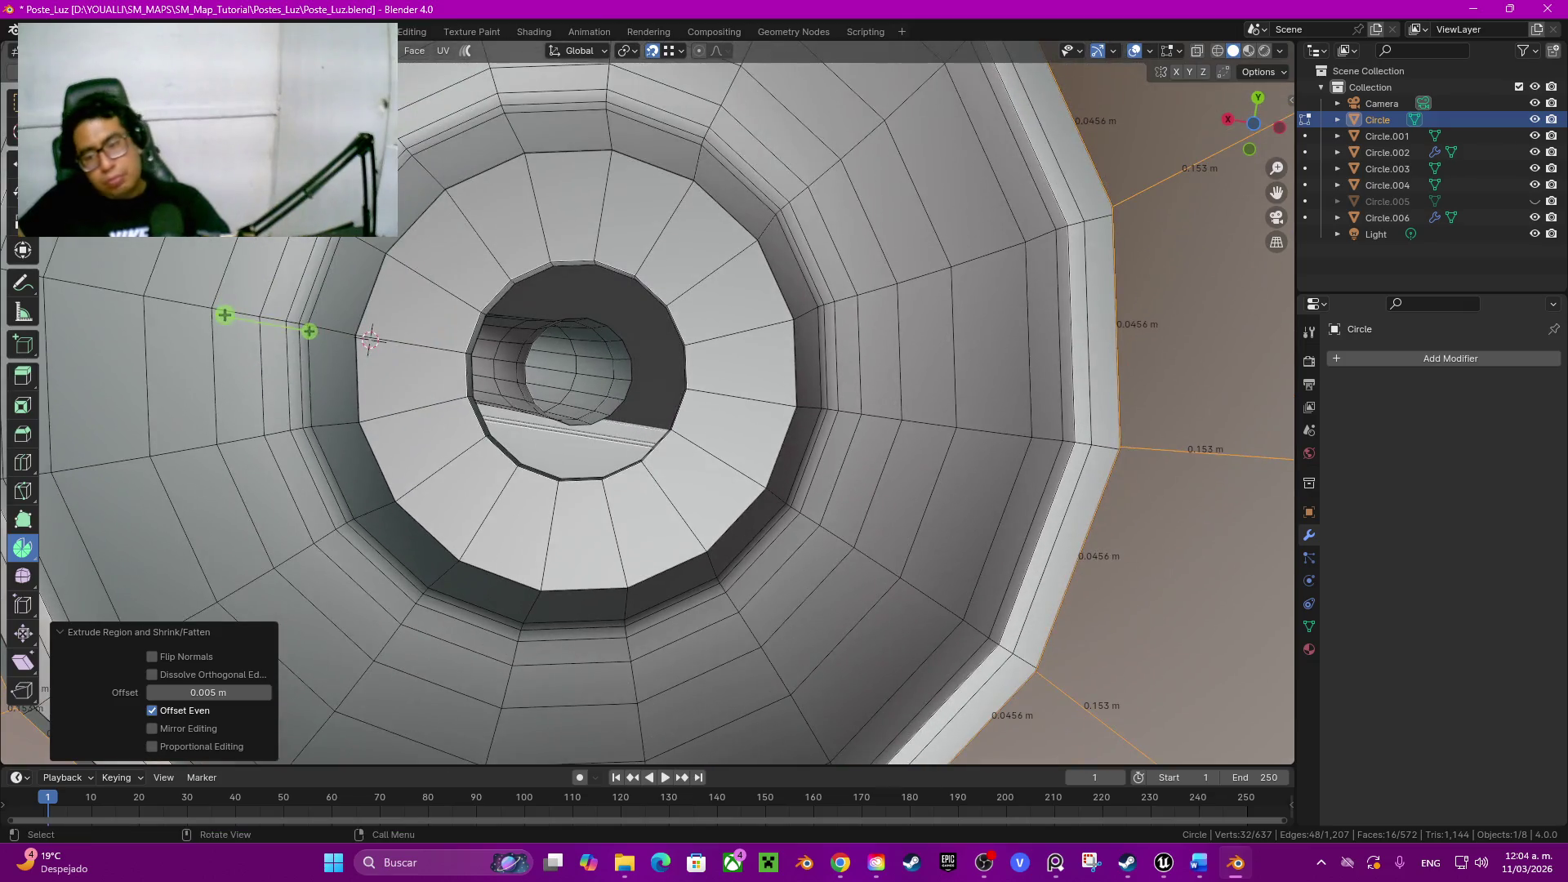